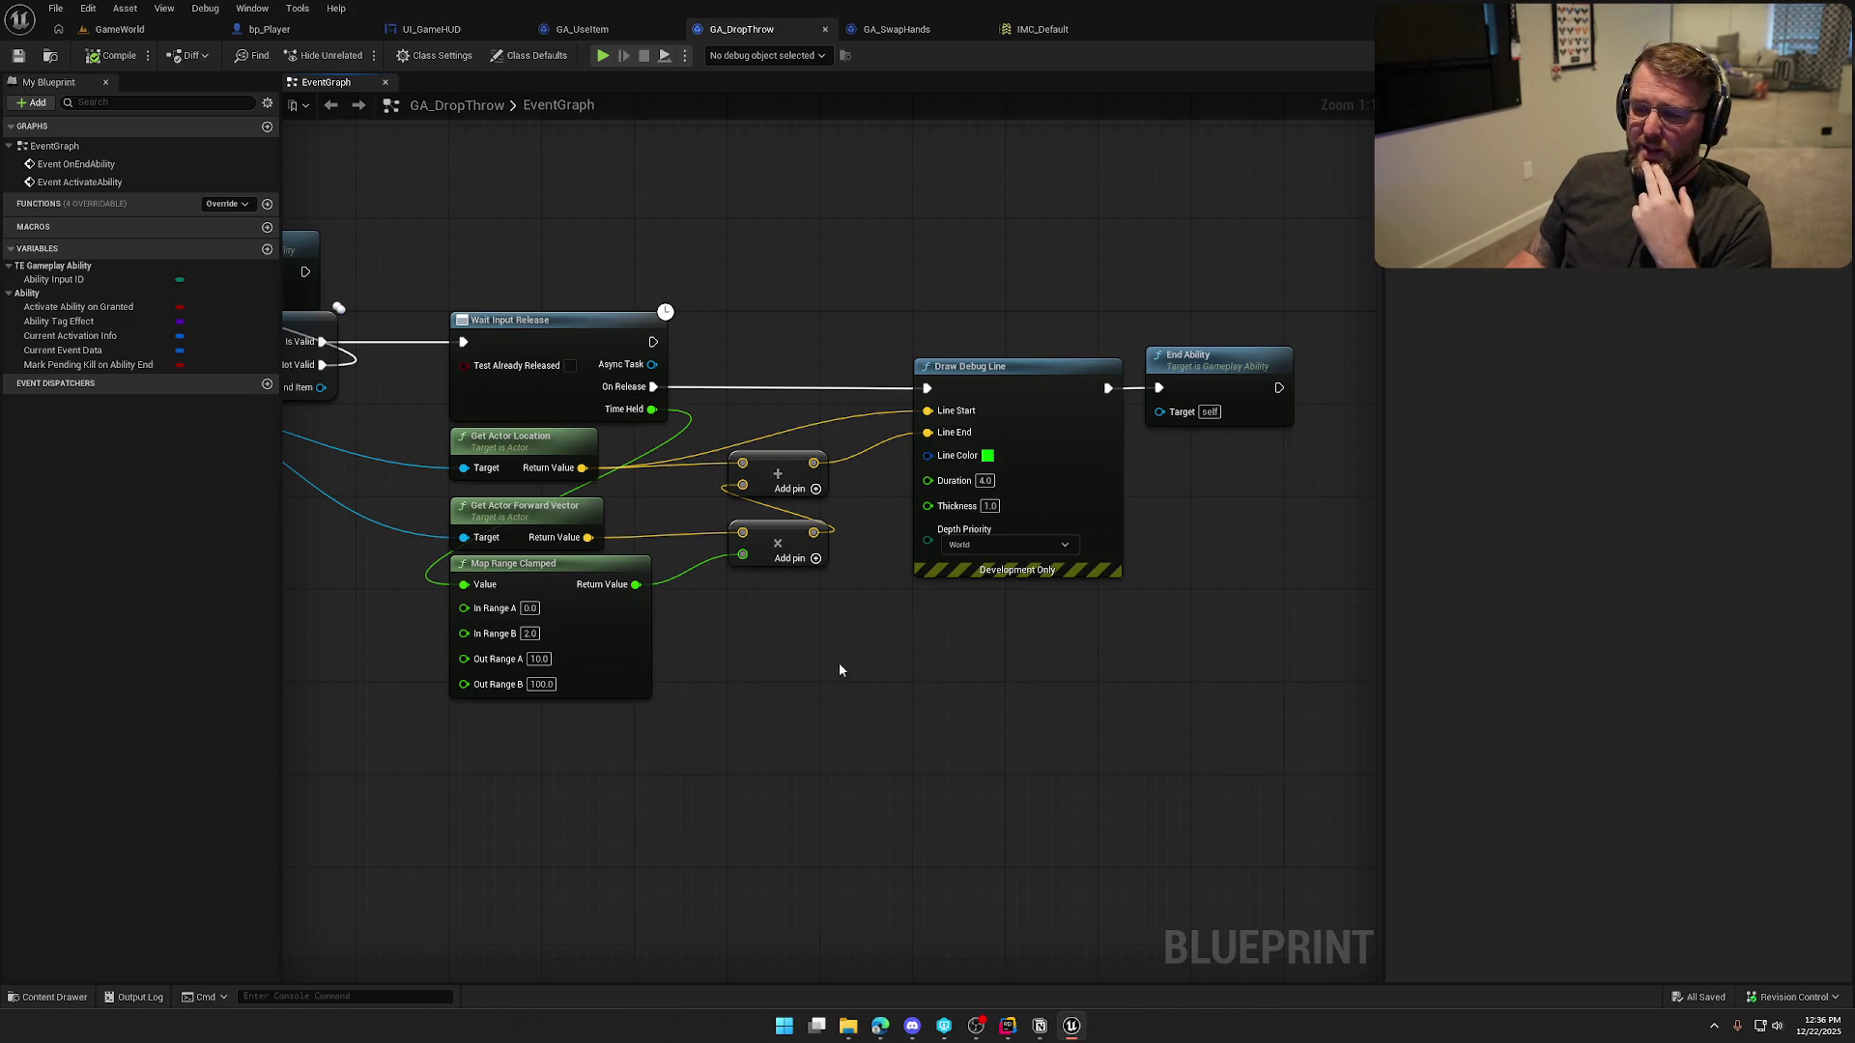
# Move an End Ability node aside and save the GA_DropThrow blueprint
pyautogui.moveTo(876, 614)
pyautogui.mouseDown()
pyautogui.moveTo(885, 628)
pyautogui.moveTo(636, 612)
pyautogui.mouseUp()
pyautogui.moveTo(1004, 371); pyautogui.dragTo(1040, 371)
pyautogui.click(881, 614)
pyautogui.moveTo(881, 614); pyautogui.dragTo(1121, 615)
pyautogui.scroll(-2, 976, 694)
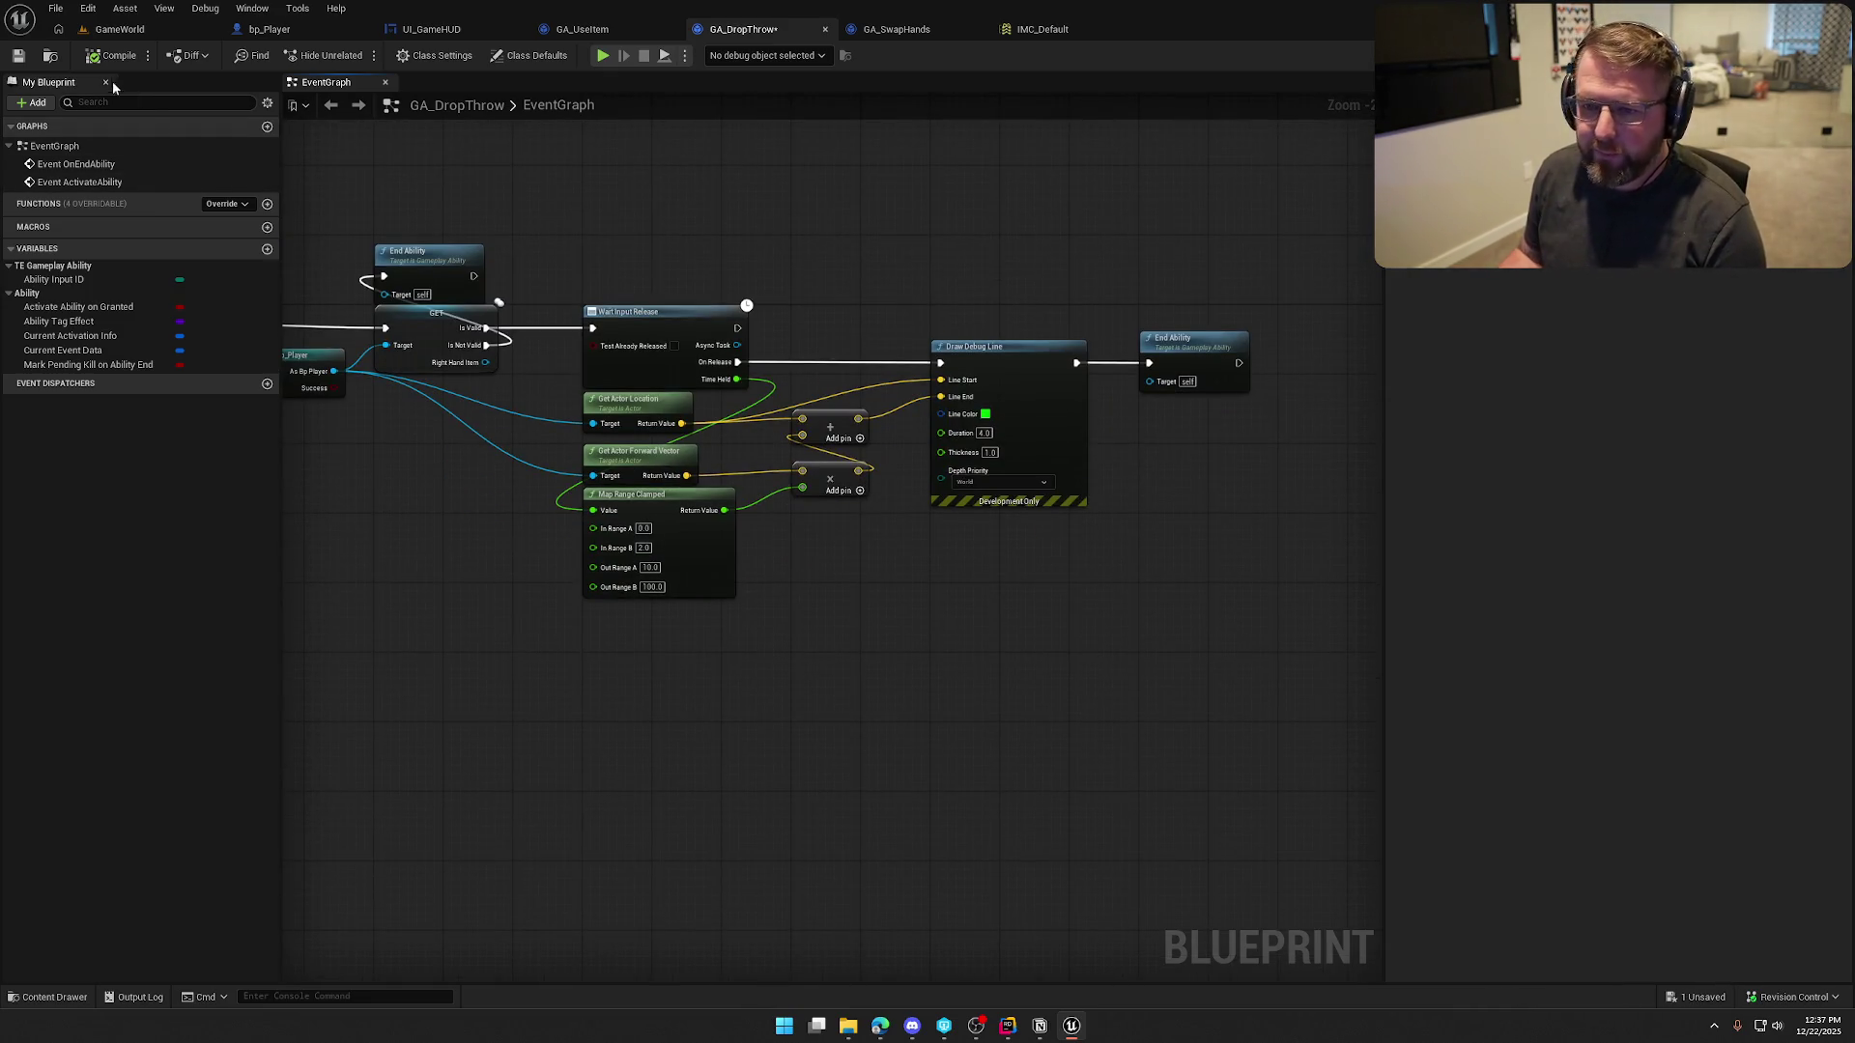
pyautogui.hotkey('ctrl', 's')
# Place the End Ability node directly beneath the GET node and save GA_DropThrow again
pyautogui.moveTo(365, 493); pyautogui.dragTo(651, 493)
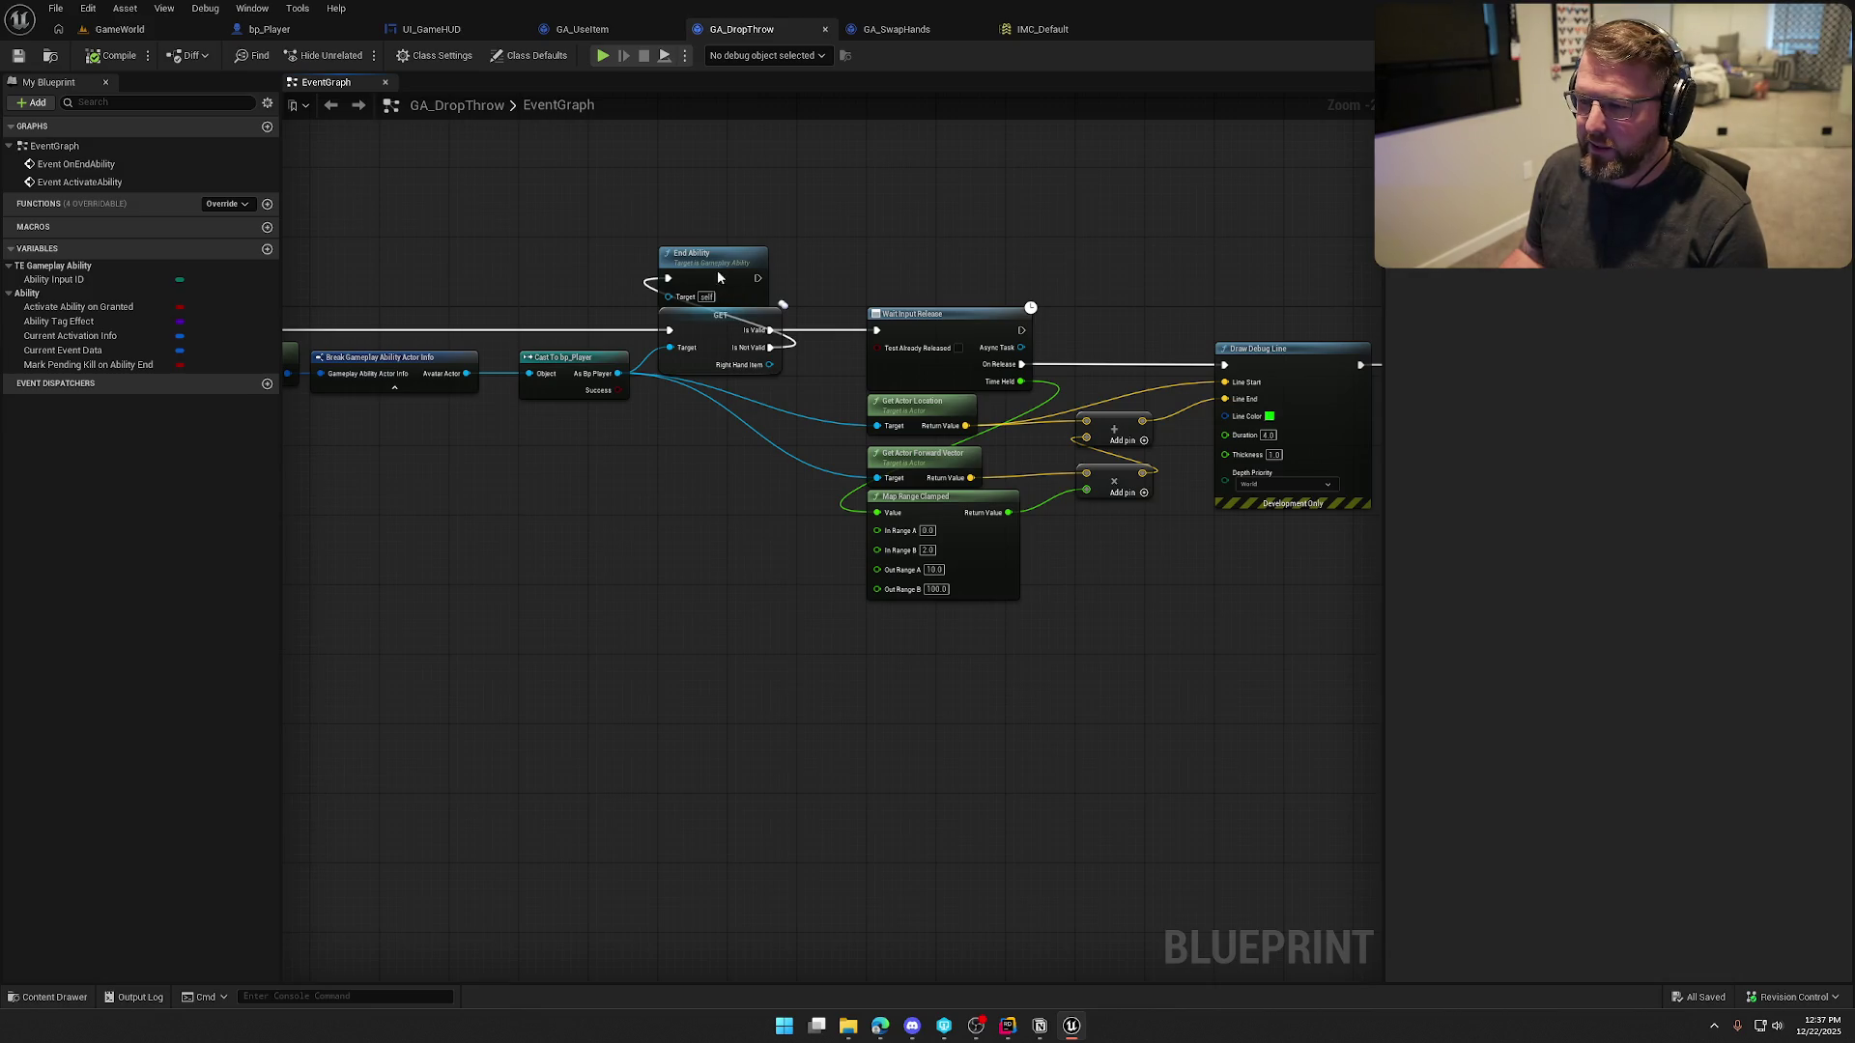
pyautogui.moveTo(717, 270)
pyautogui.mouseDown()
pyautogui.moveTo(710, 433)
pyautogui.moveTo(723, 404)
pyautogui.mouseUp()
pyautogui.click(726, 454)
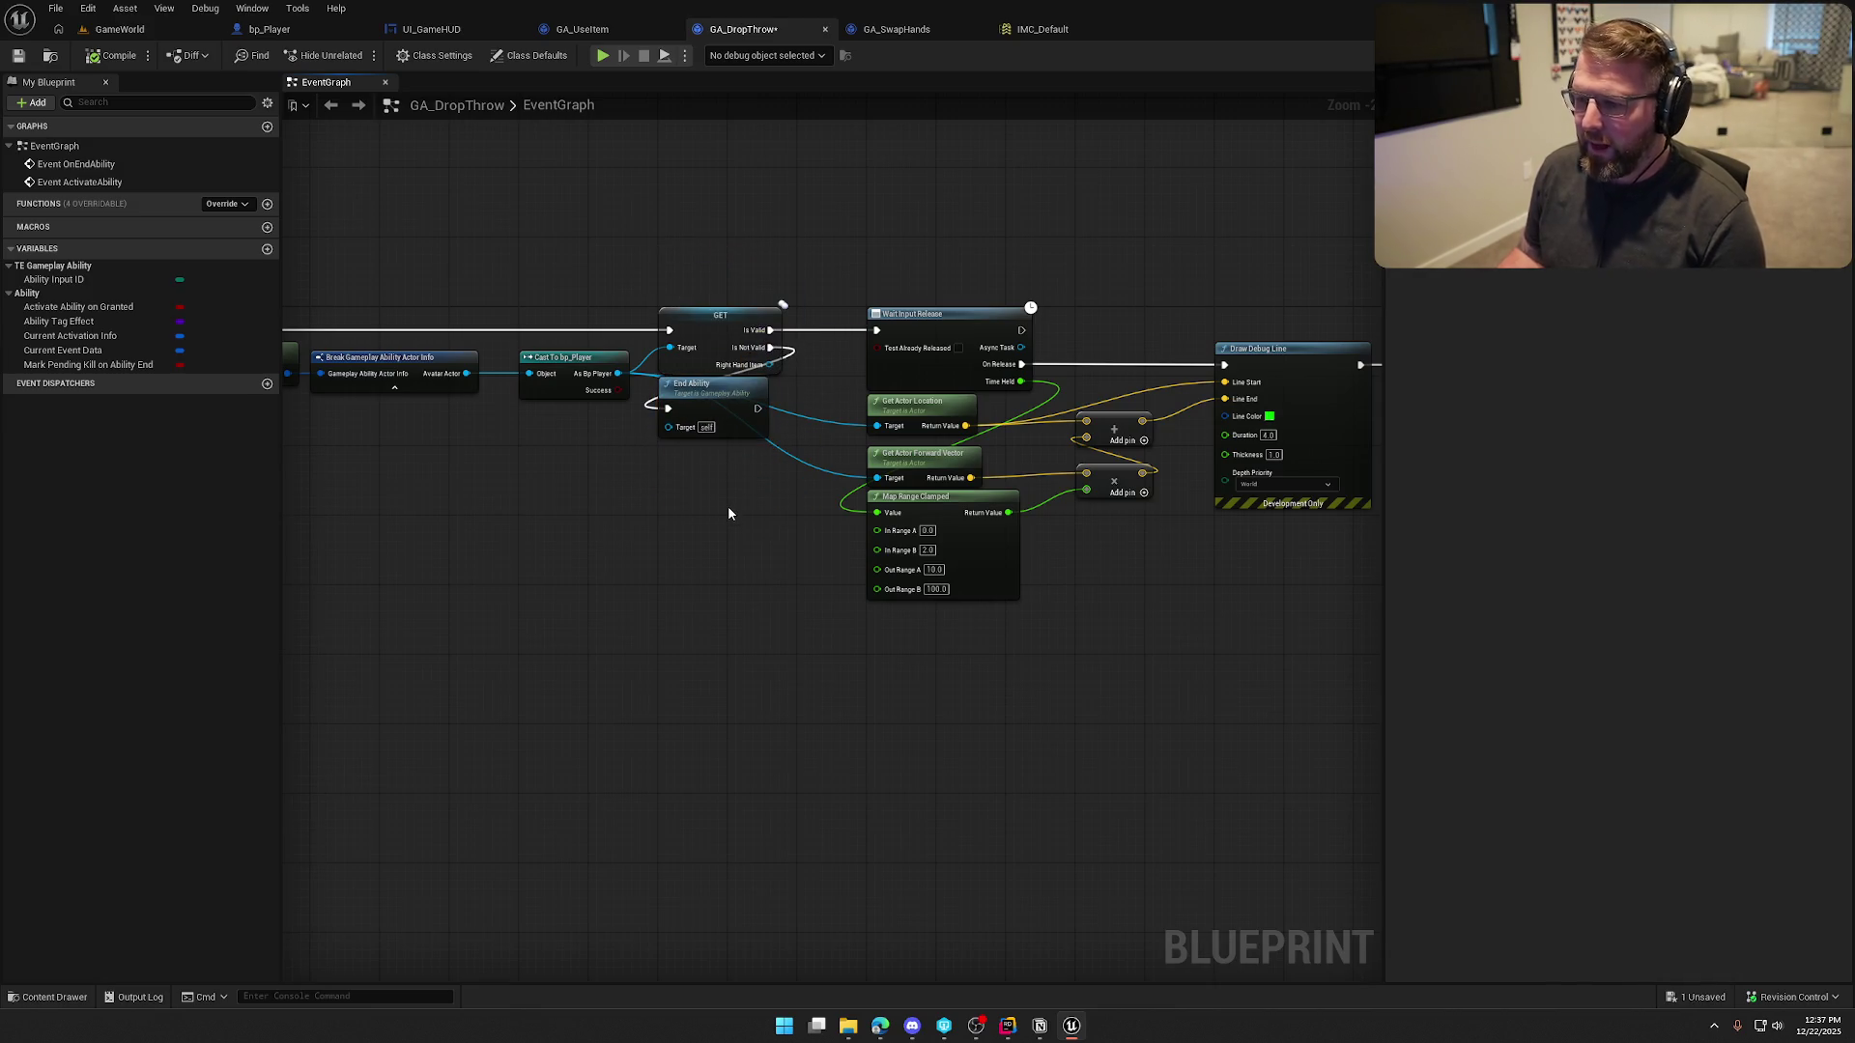
pyautogui.click(121, 53)
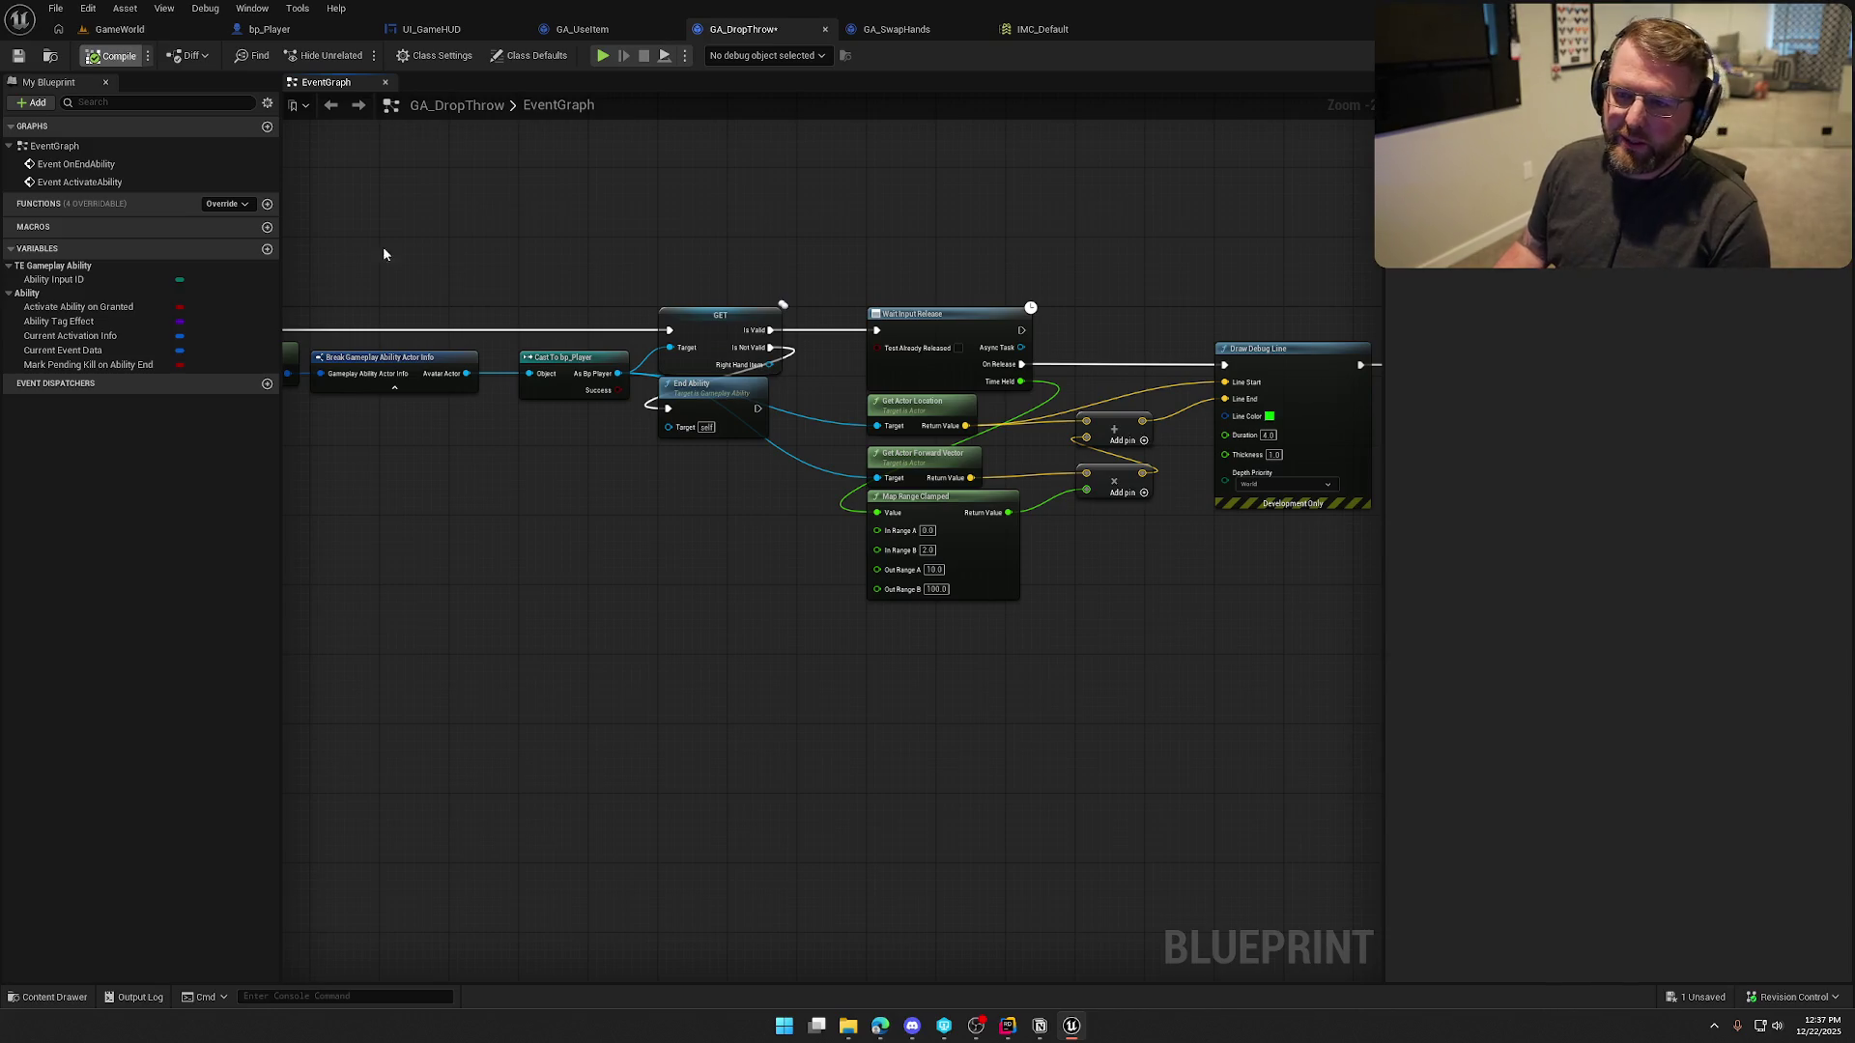
pyautogui.moveTo(749, 738); pyautogui.dragTo(655, 710)
pyautogui.moveTo(928, 721); pyautogui.dragTo(717, 705)
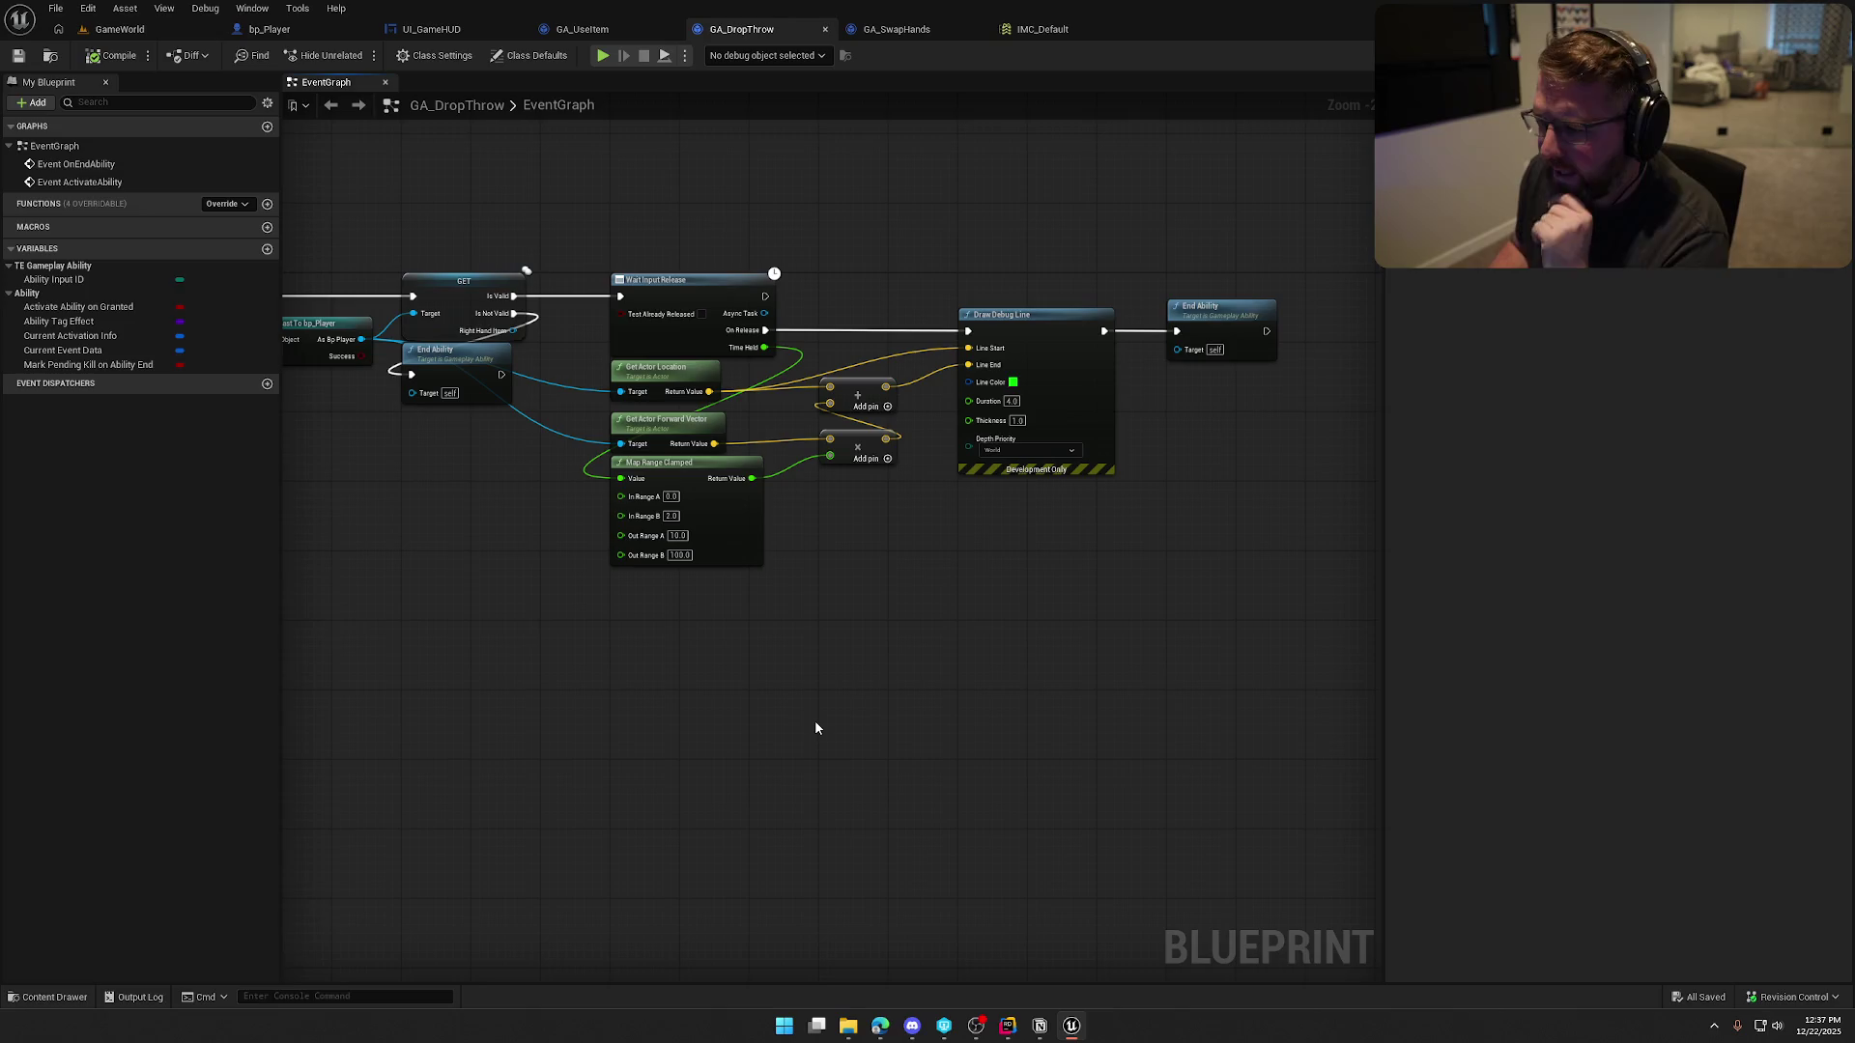
pyautogui.scroll(2, 831, 618)
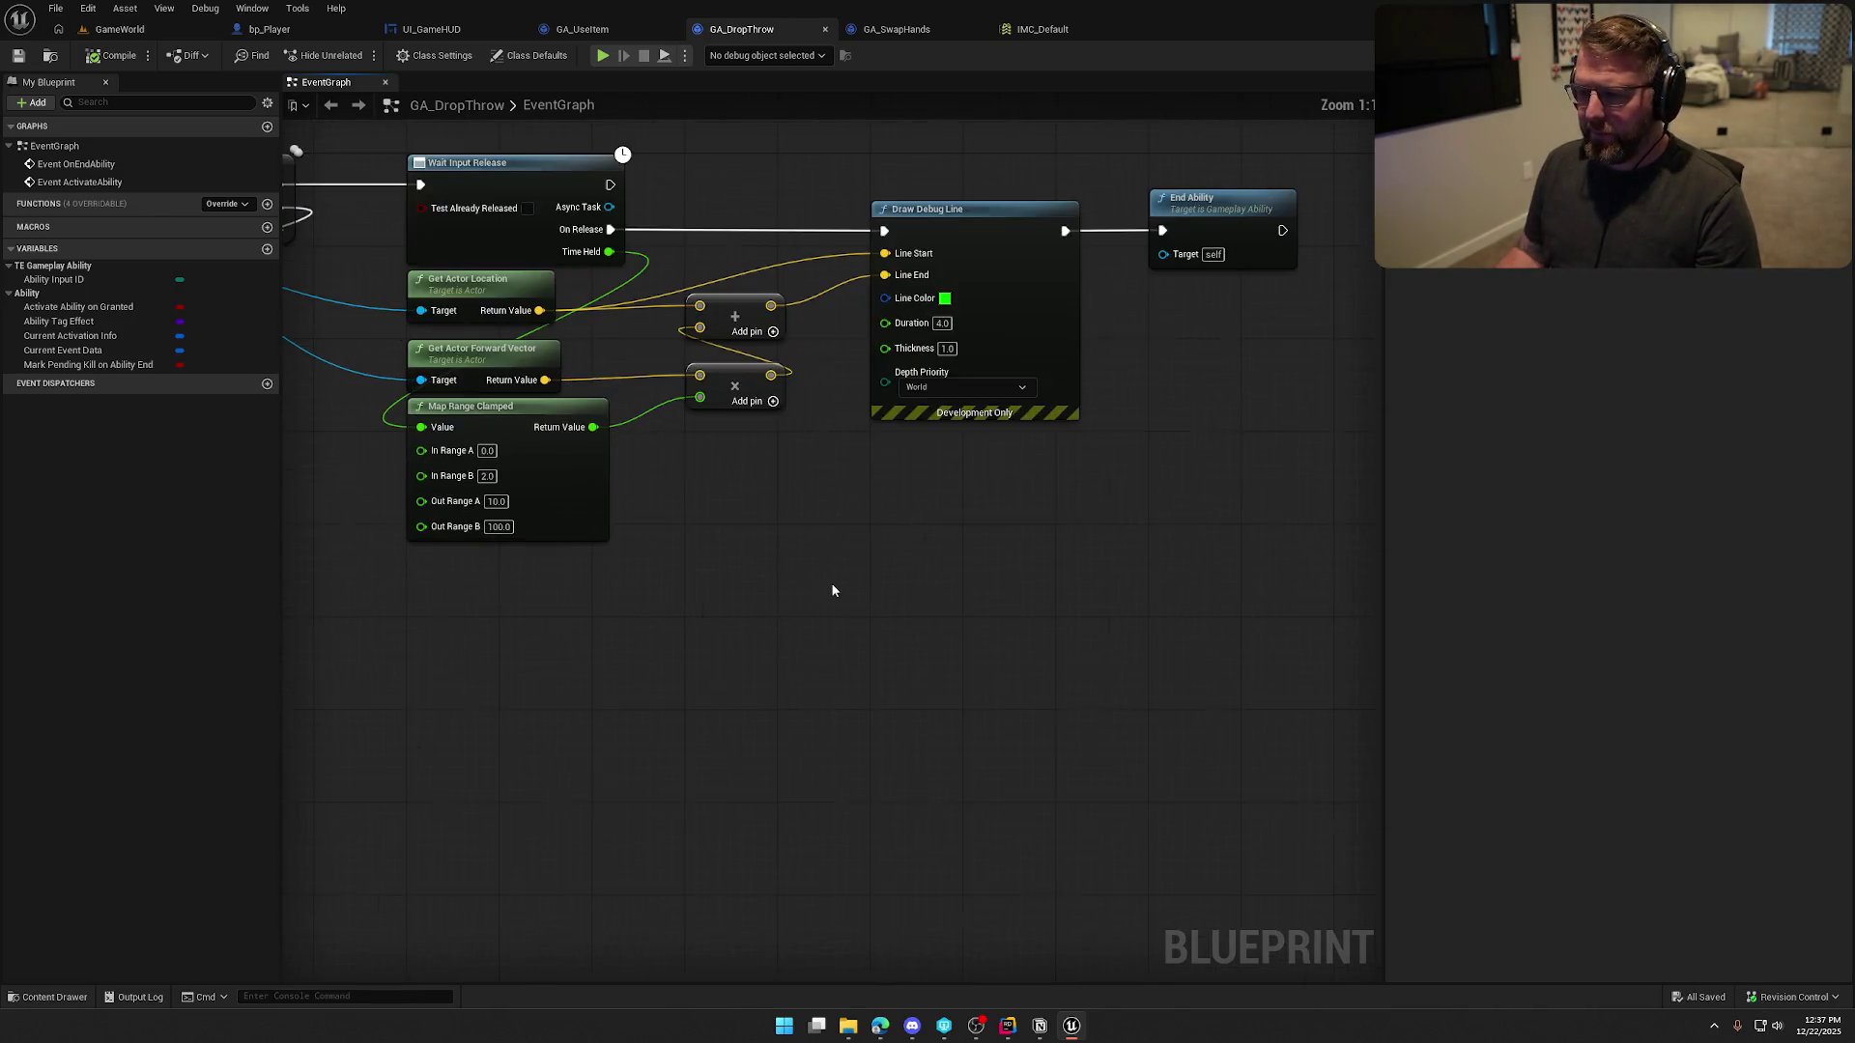
pyautogui.moveTo(534, 365); pyautogui.dragTo(635, 420)
pyautogui.click(636, 432)
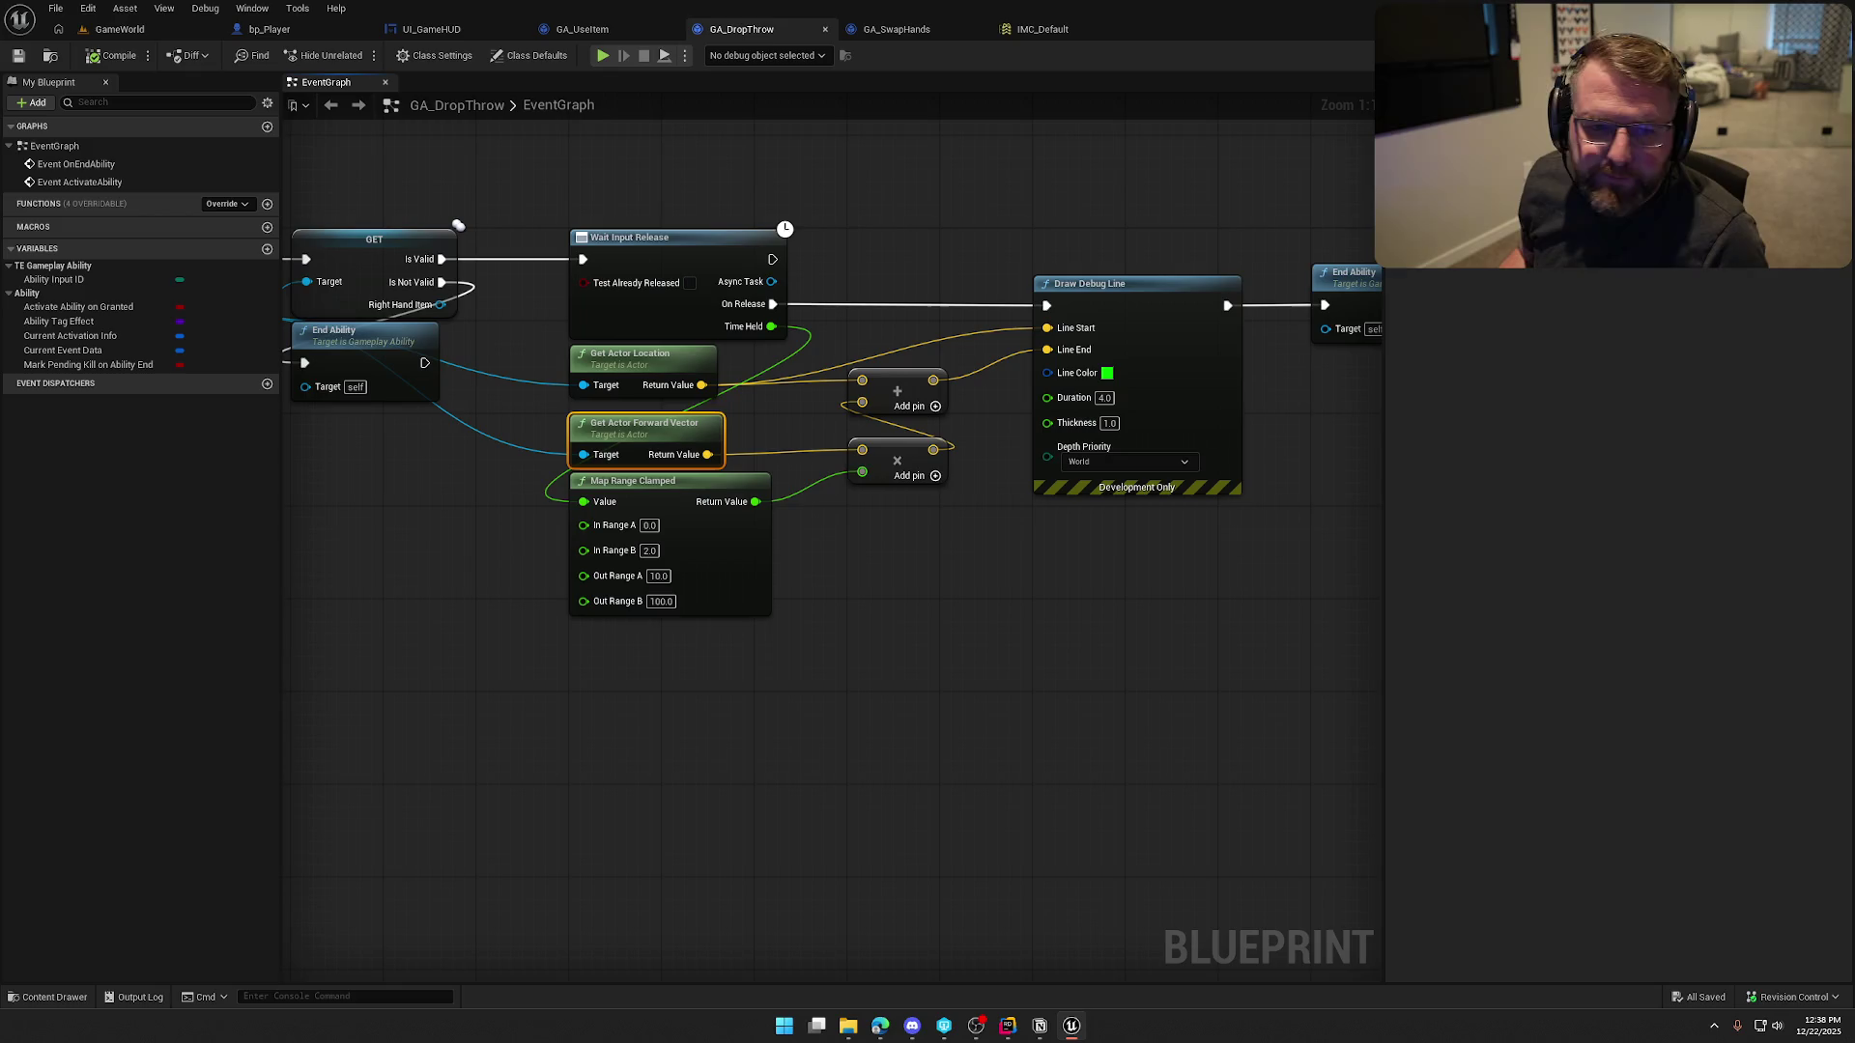
pyautogui.hotkey('alt', 'Tab')
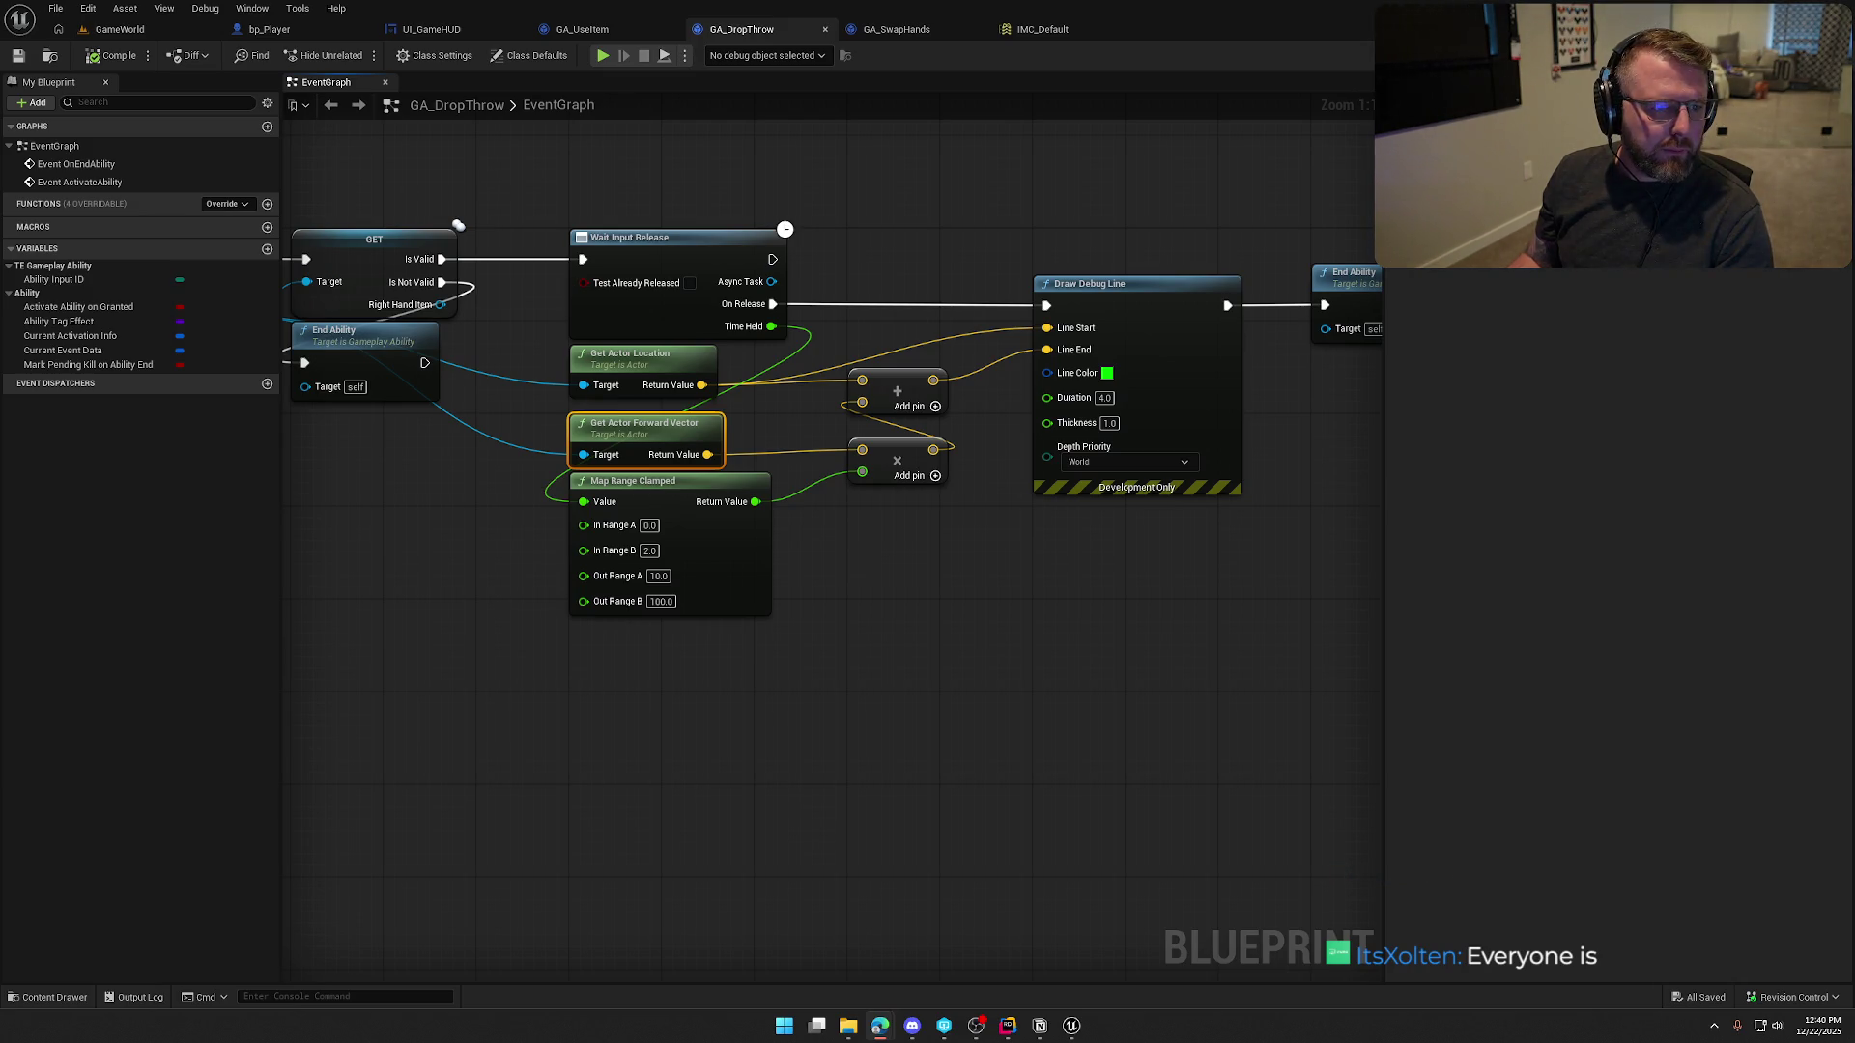
pyautogui.hotkey('alt', 'Tab')
# Maximize the browser and scroll through NFL.com's clinched, in-the-hunt, bubble and eliminated teams
pyautogui.doubleClick(665, 154)
pyautogui.scroll(-2, 333, 582)
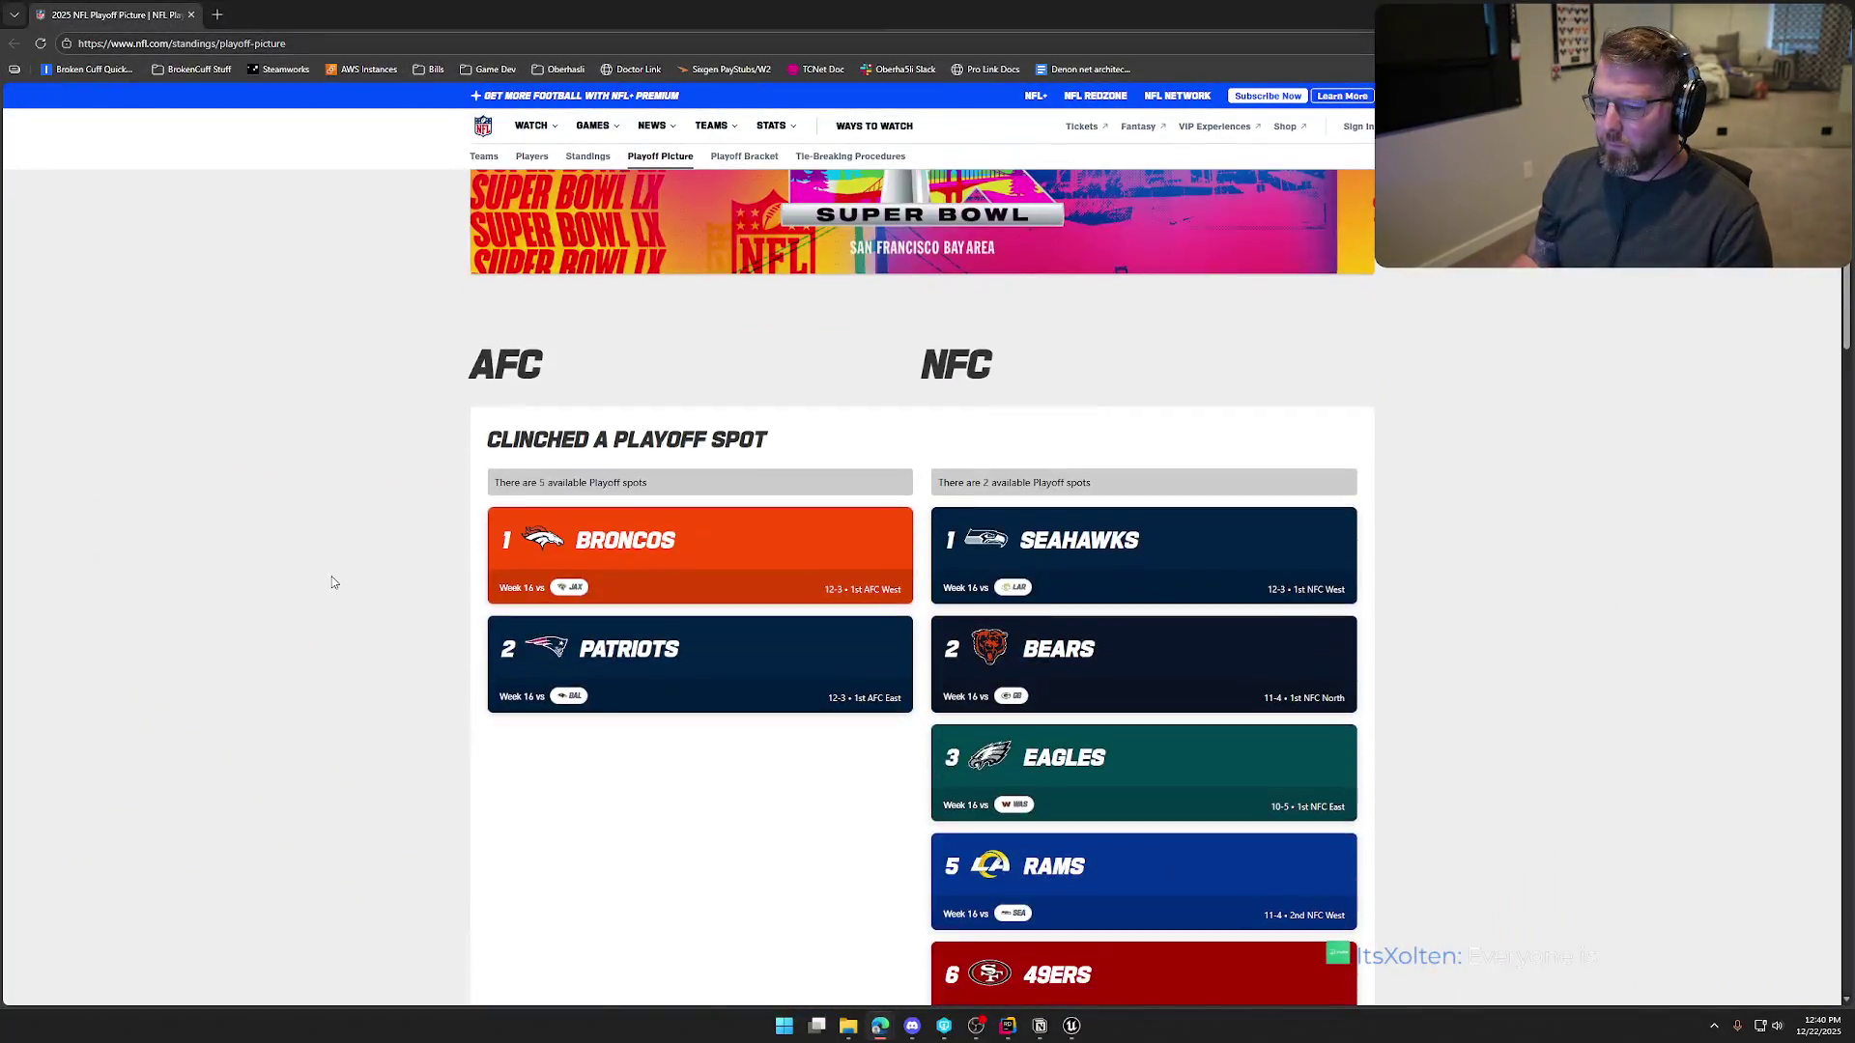
pyautogui.scroll(-2, 348, 576)
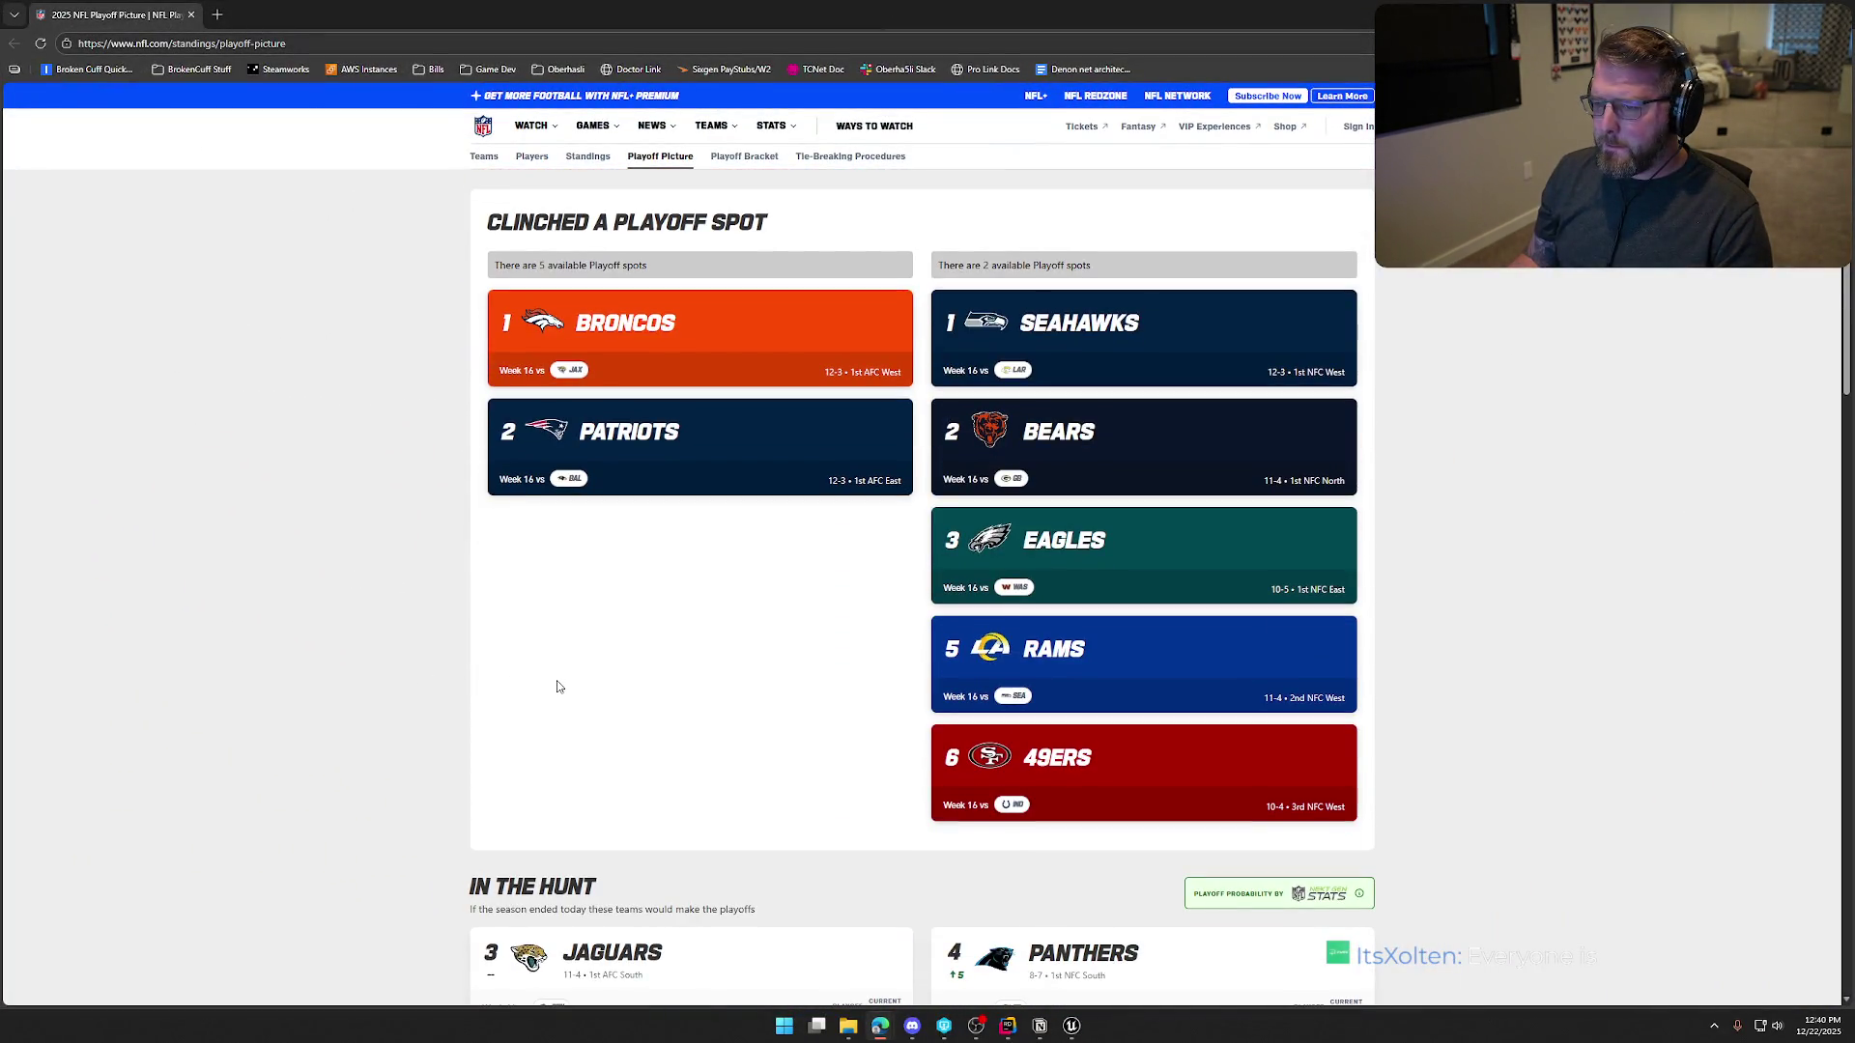
pyautogui.scroll(3, 577, 686)
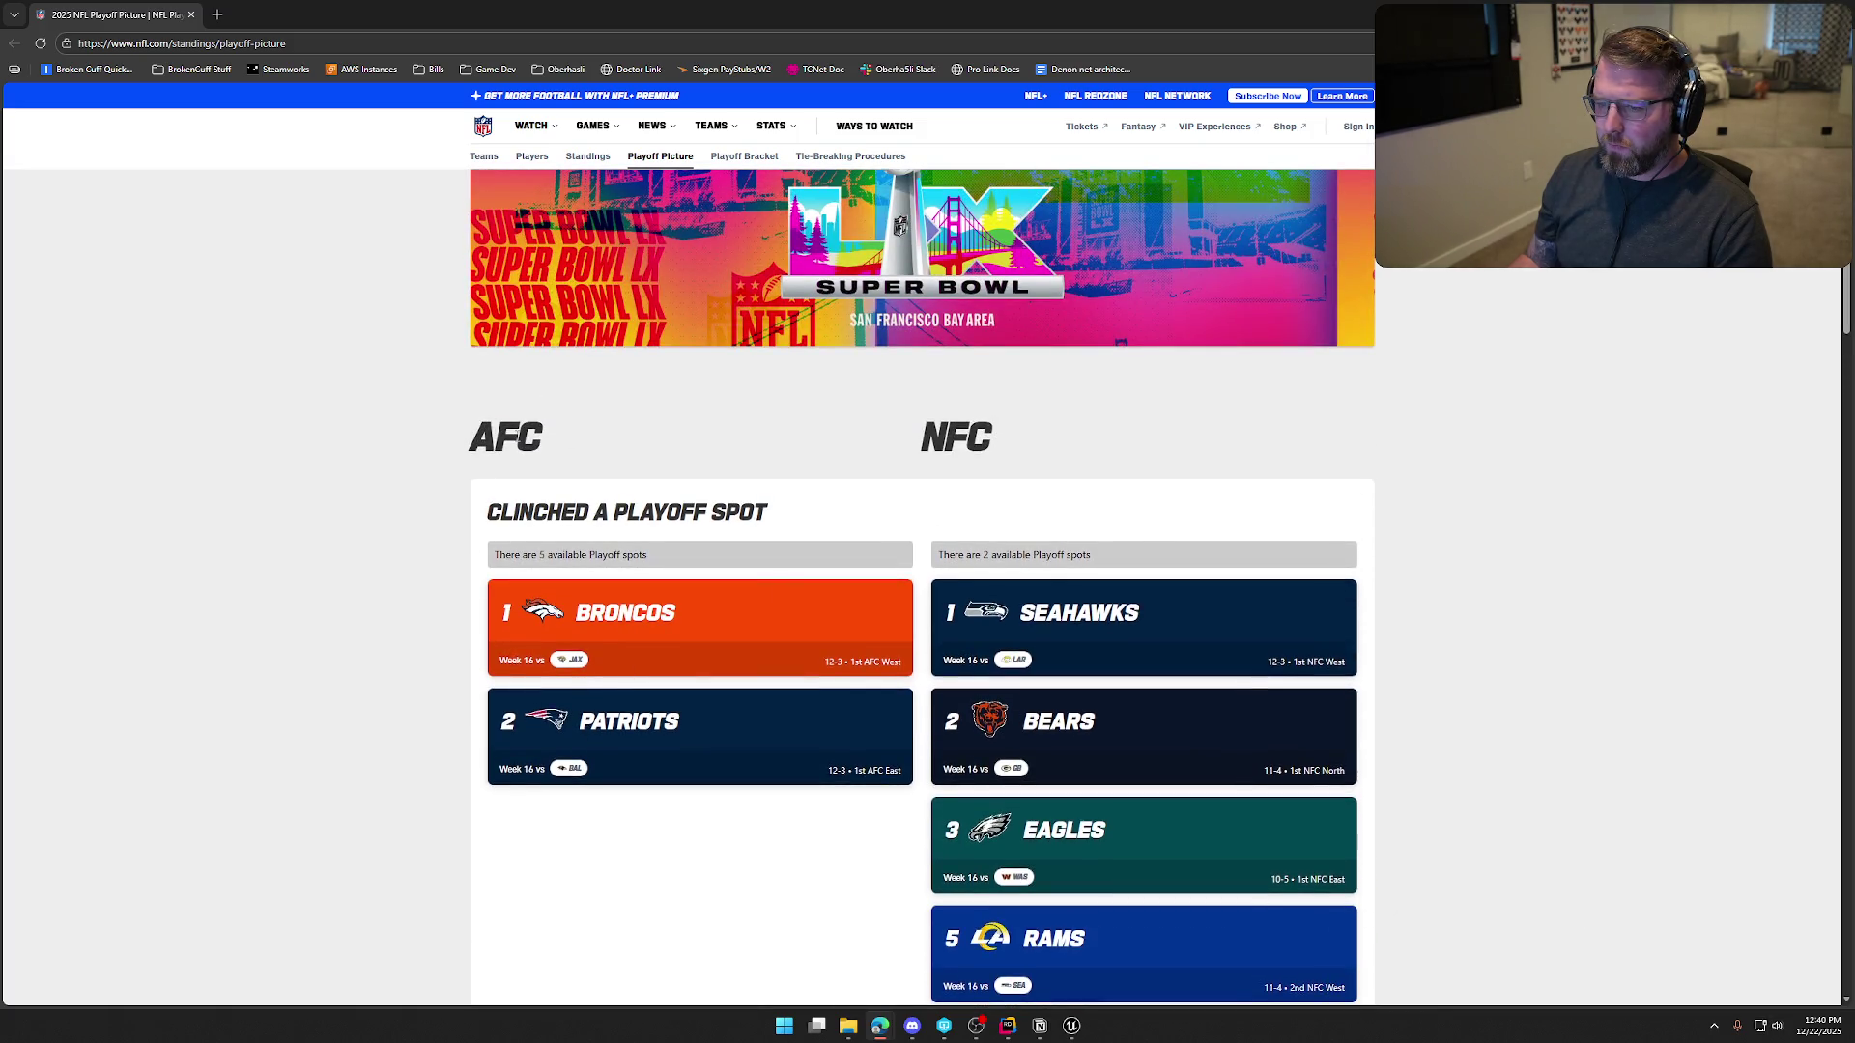
pyautogui.scroll(-3, 361, 641)
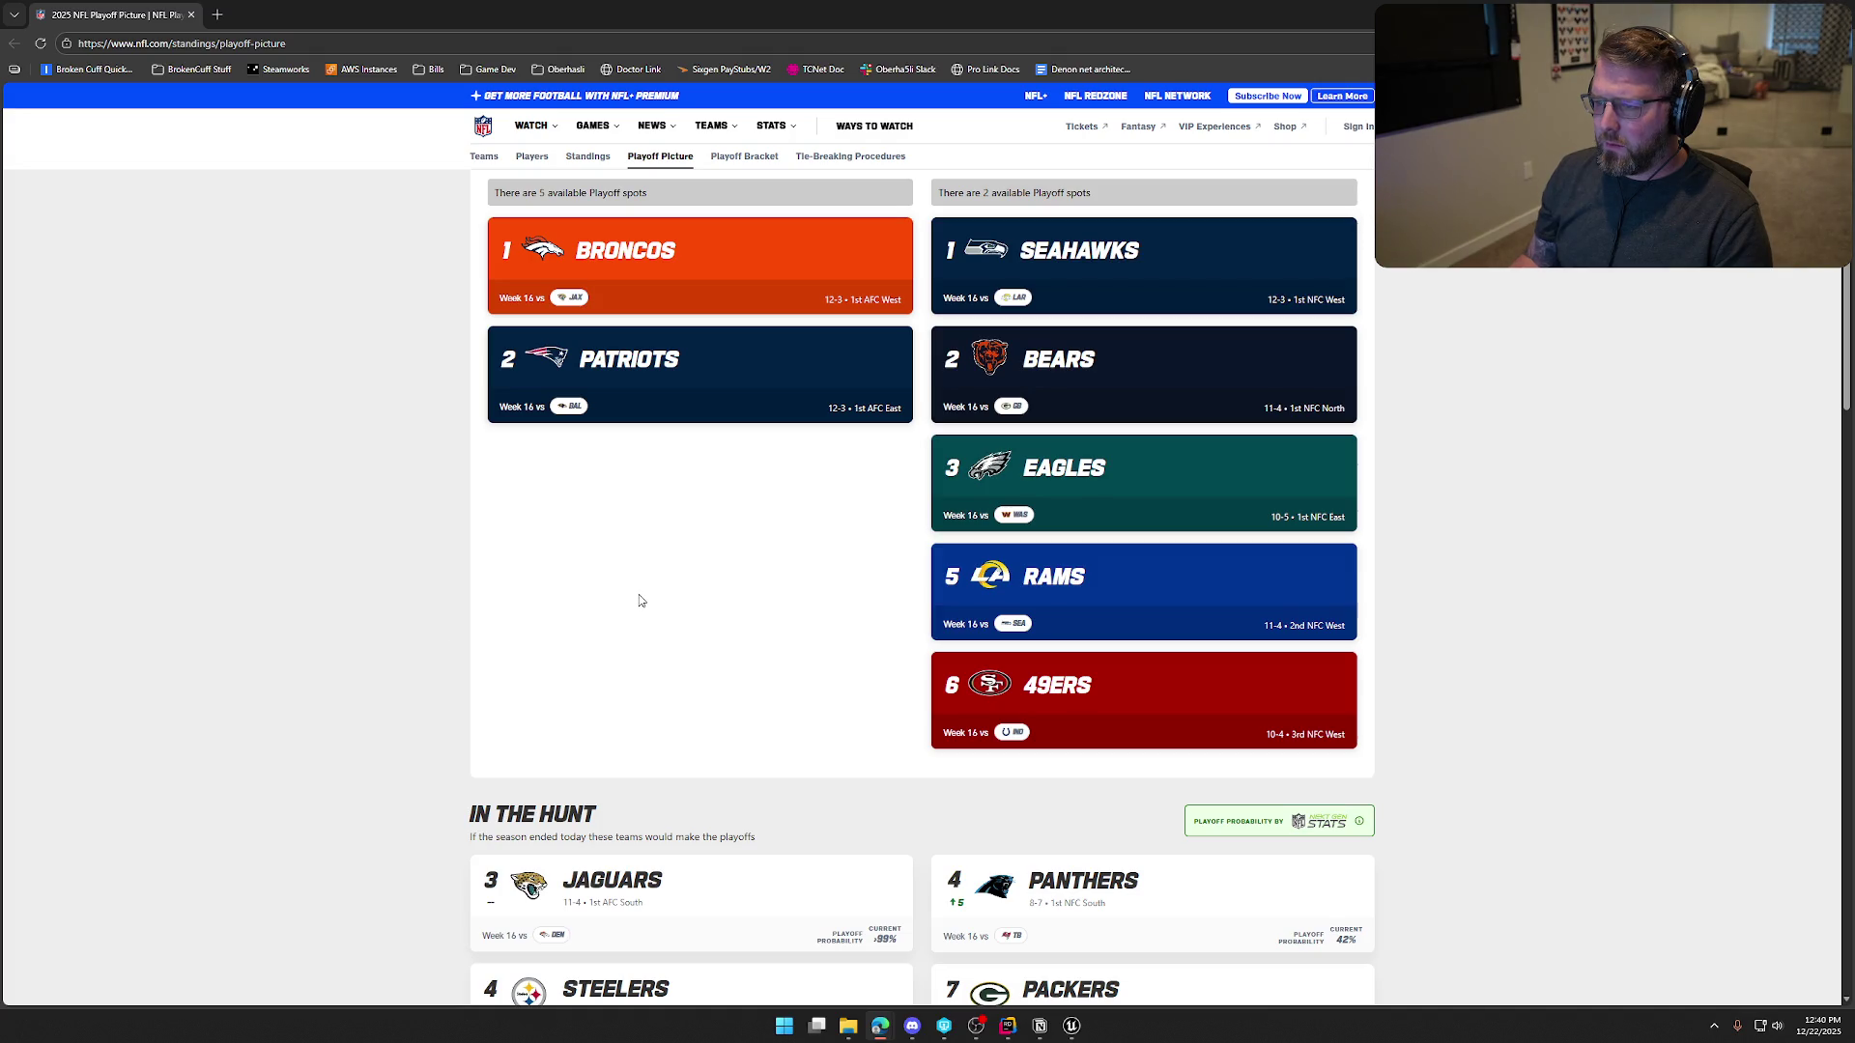
pyautogui.scroll(-3, 690, 599)
pyautogui.scroll(-12, 425, 551)
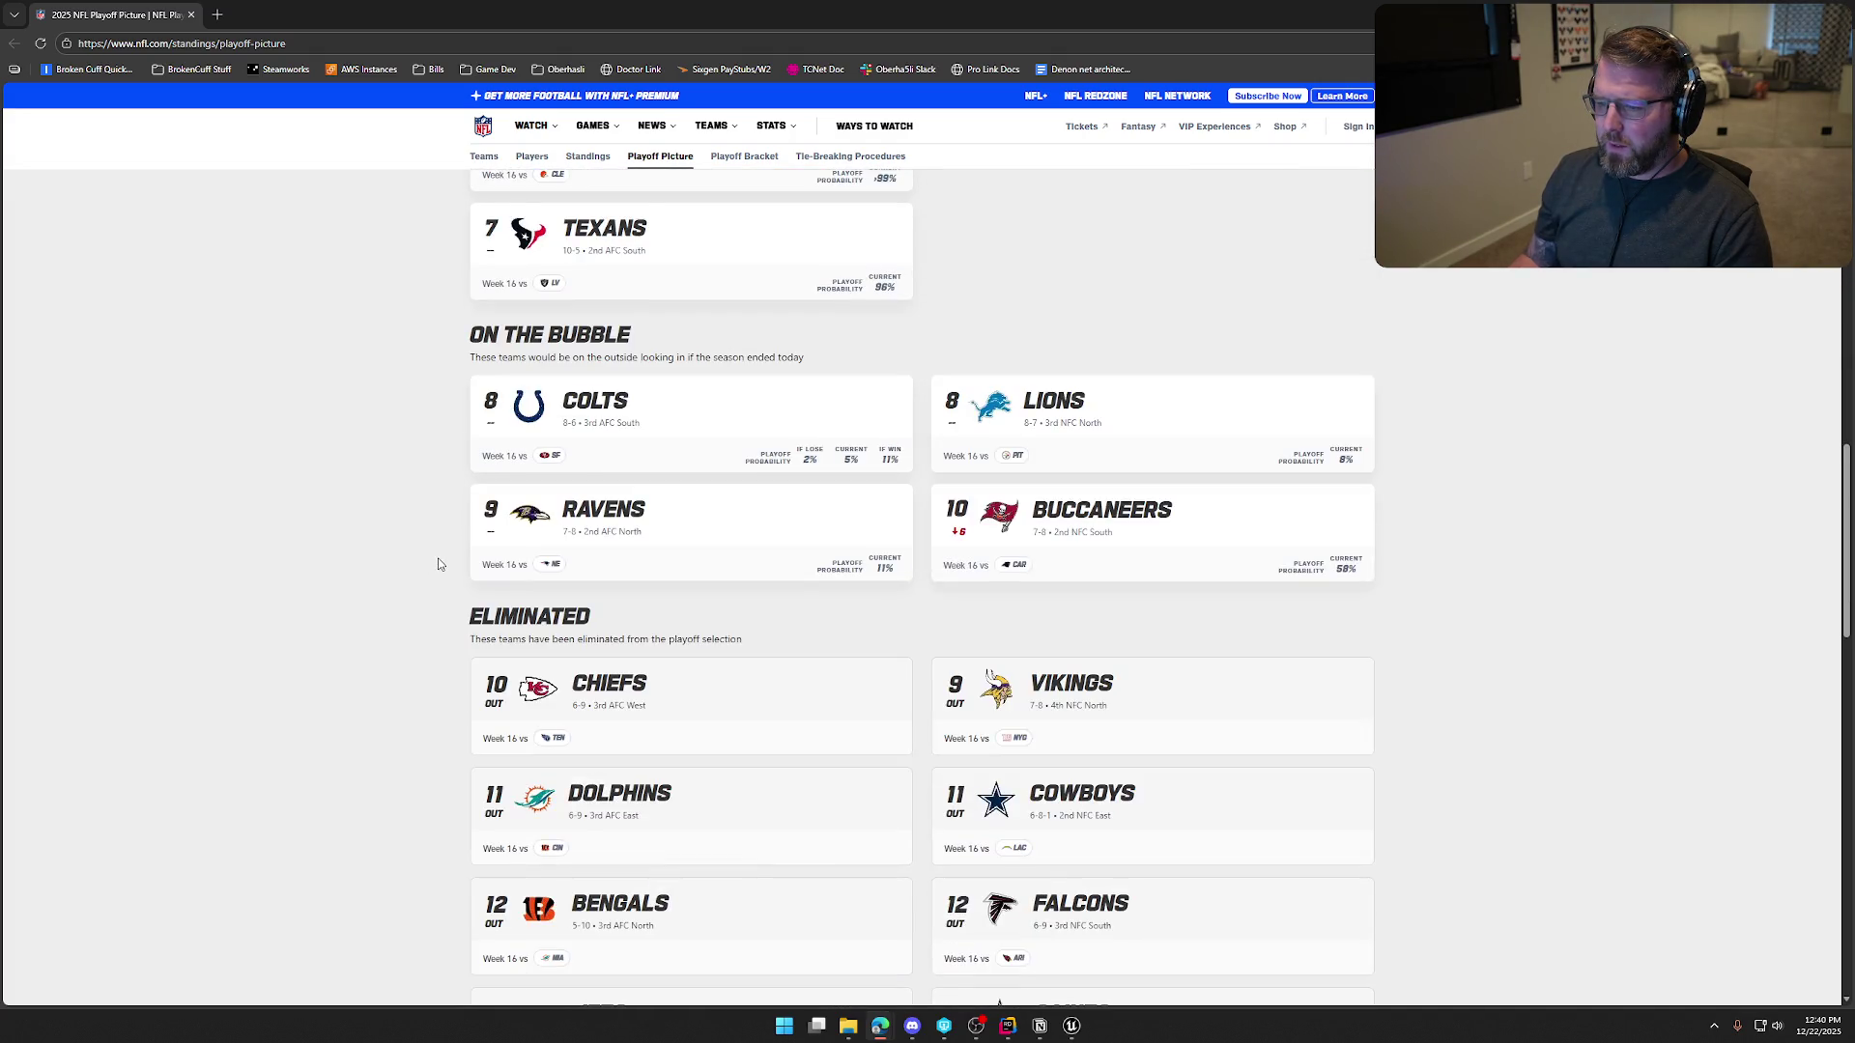
pyautogui.scroll(20, 439, 554)
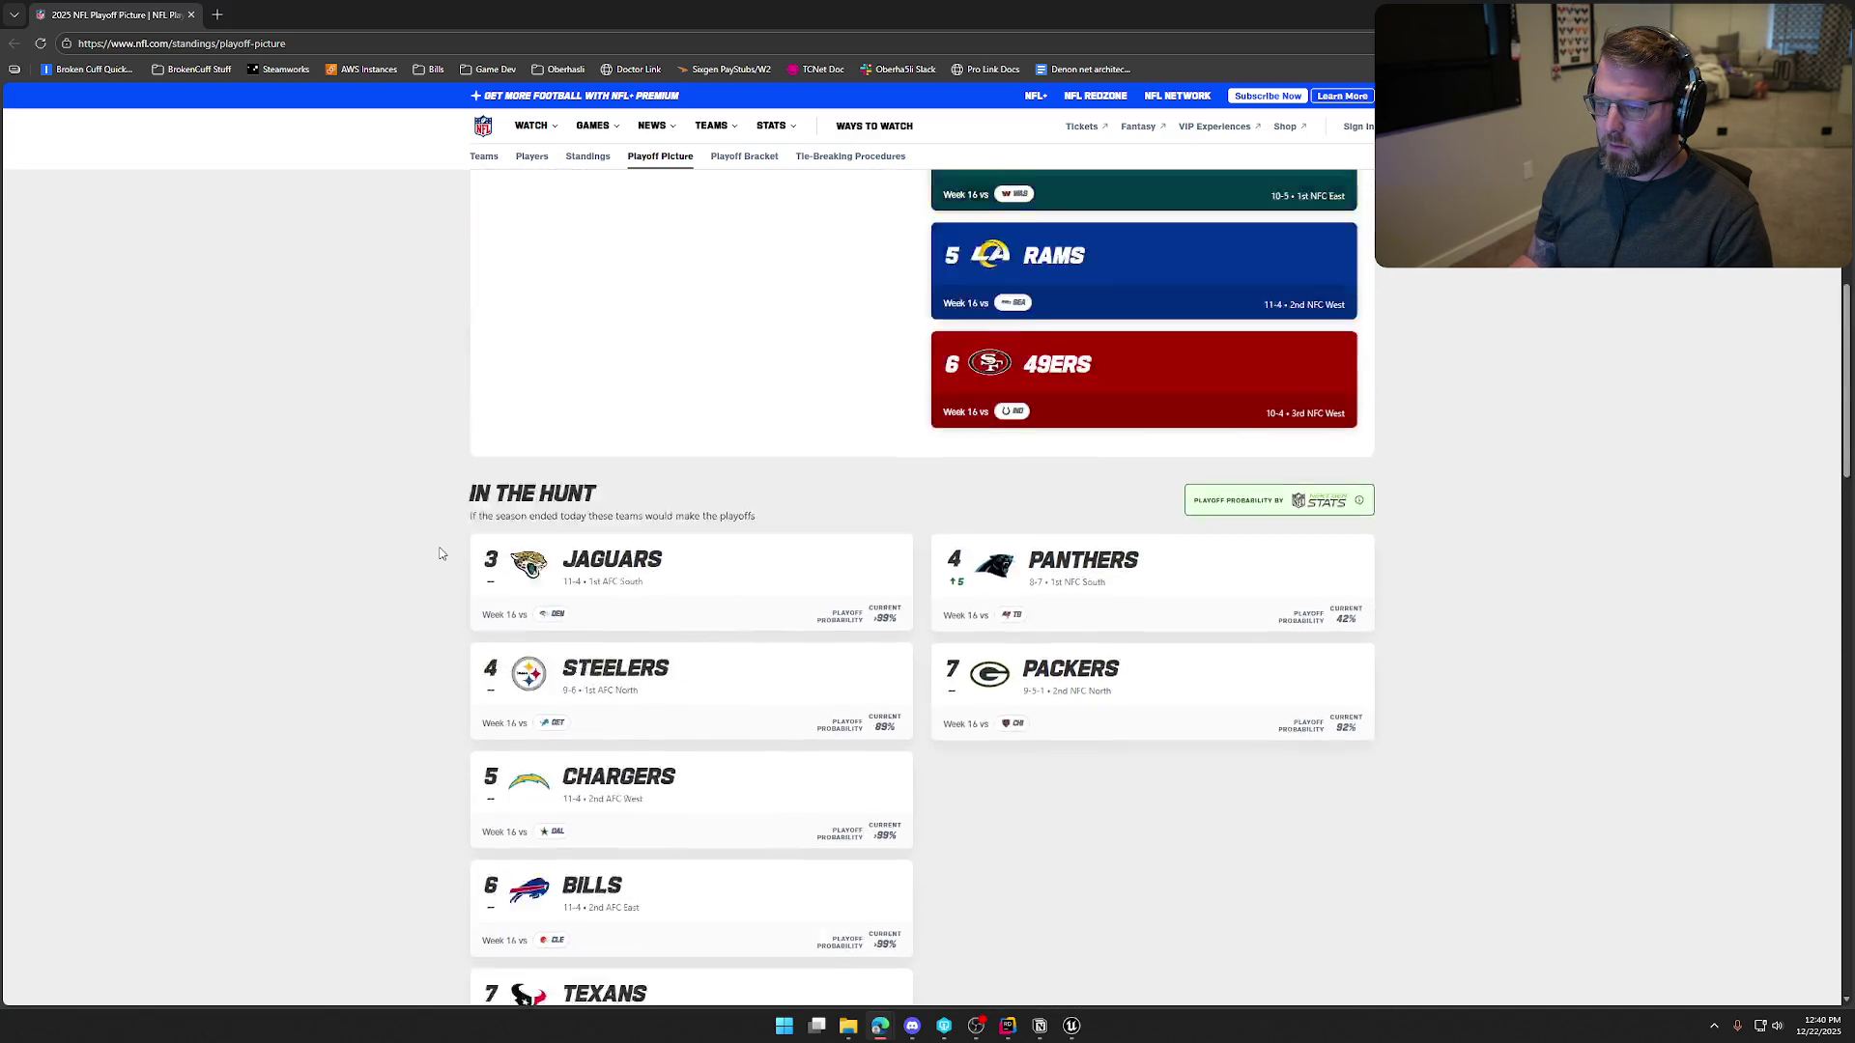
pyautogui.scroll(2, 440, 554)
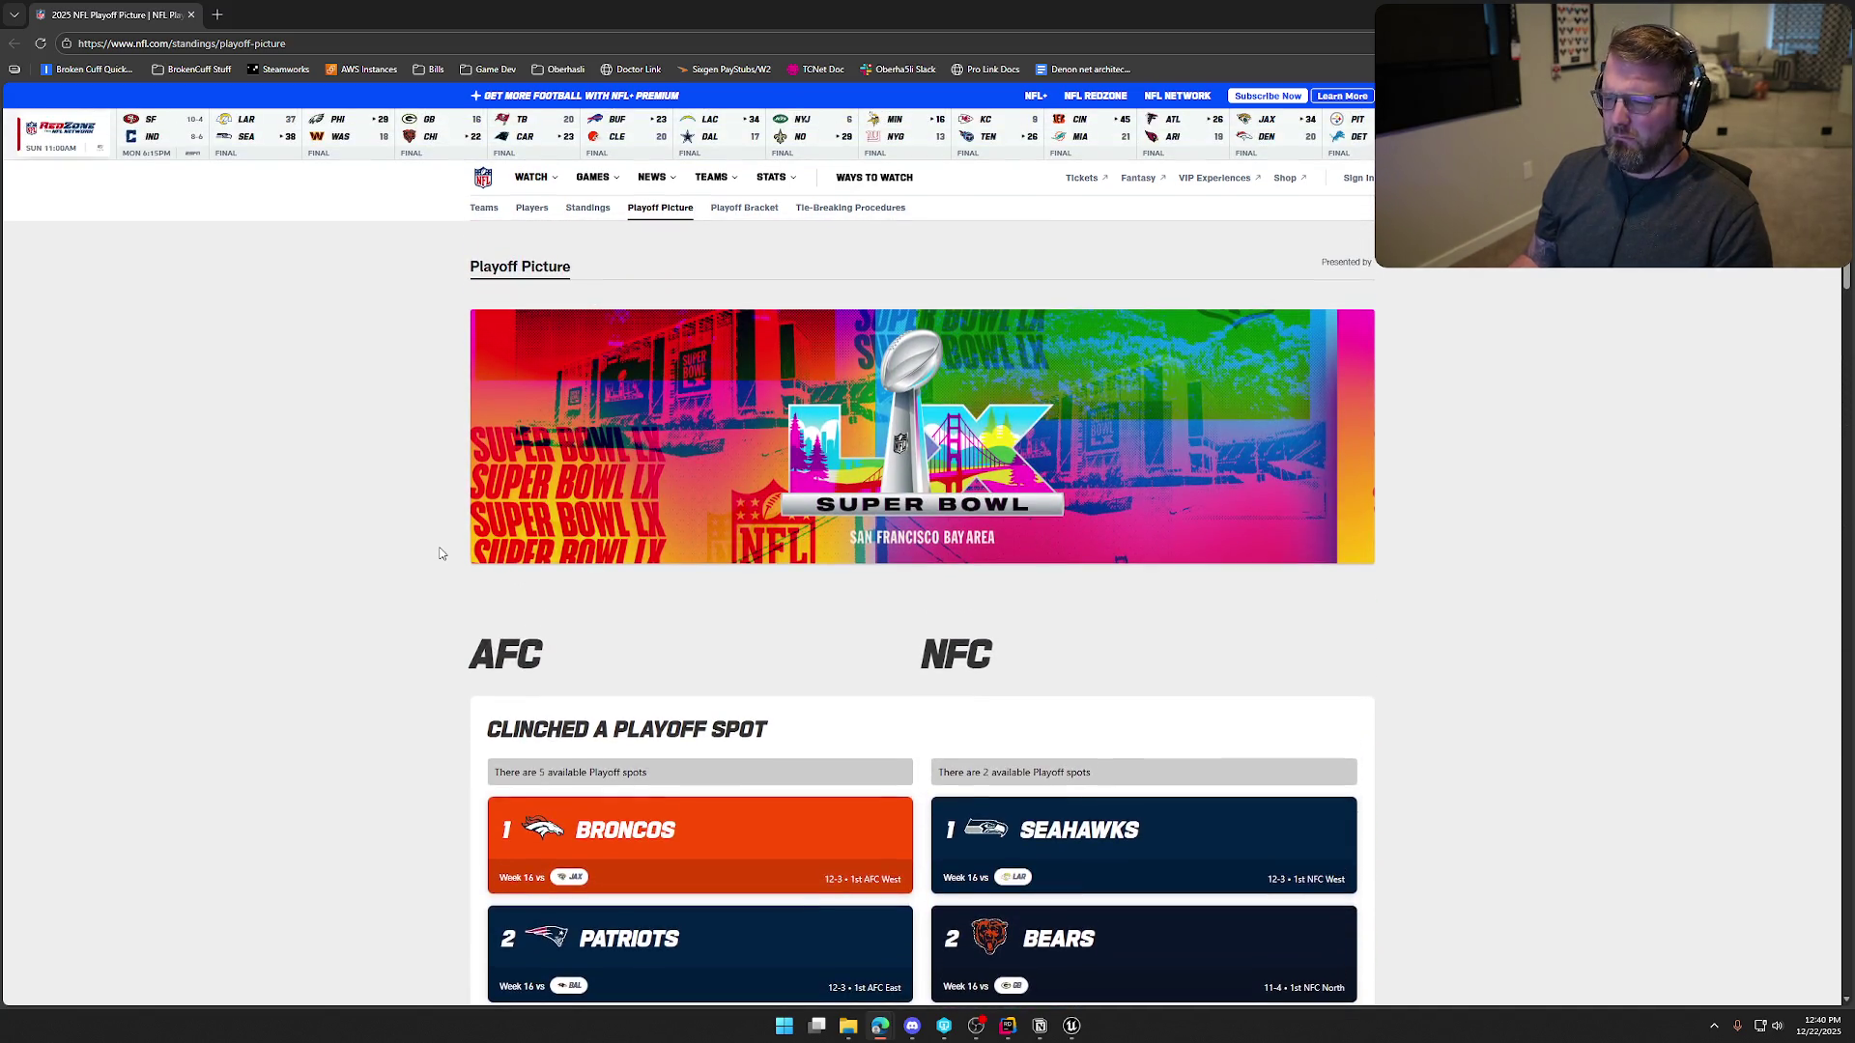
pyautogui.moveTo(660, 194)
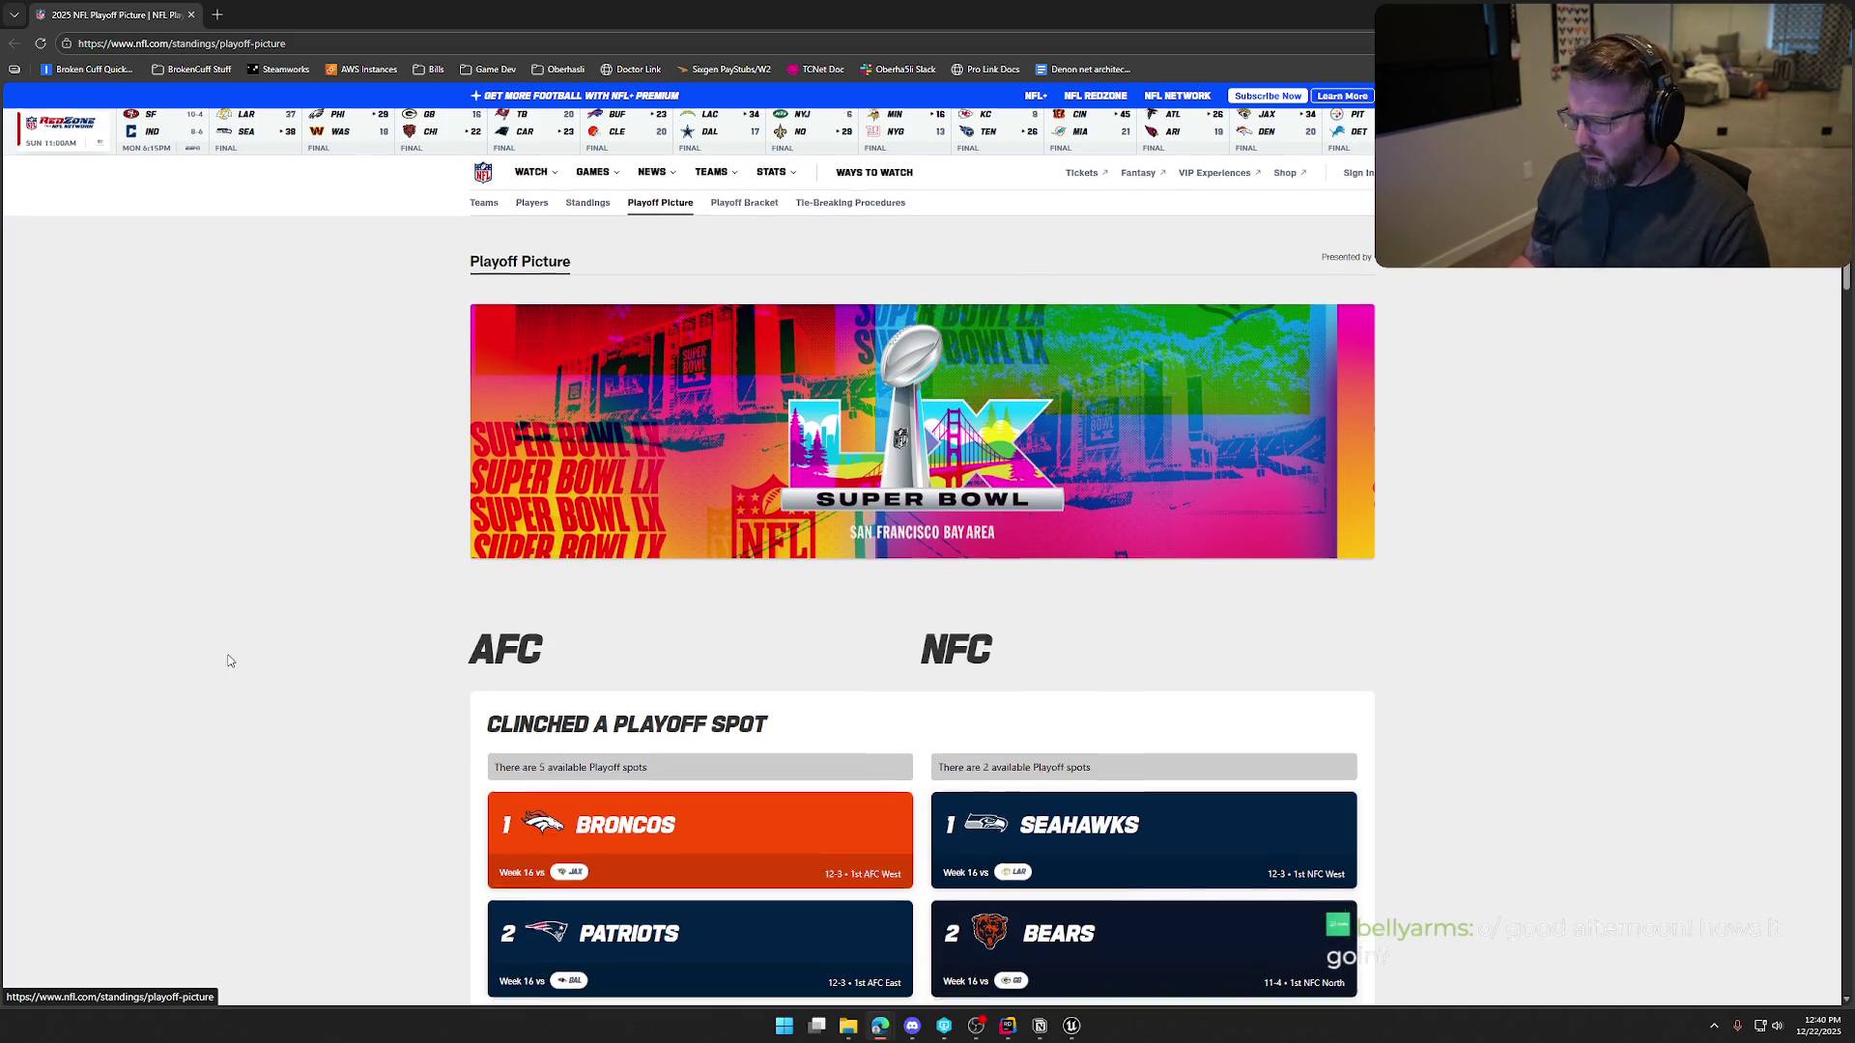
pyautogui.scroll(-5, 232, 643)
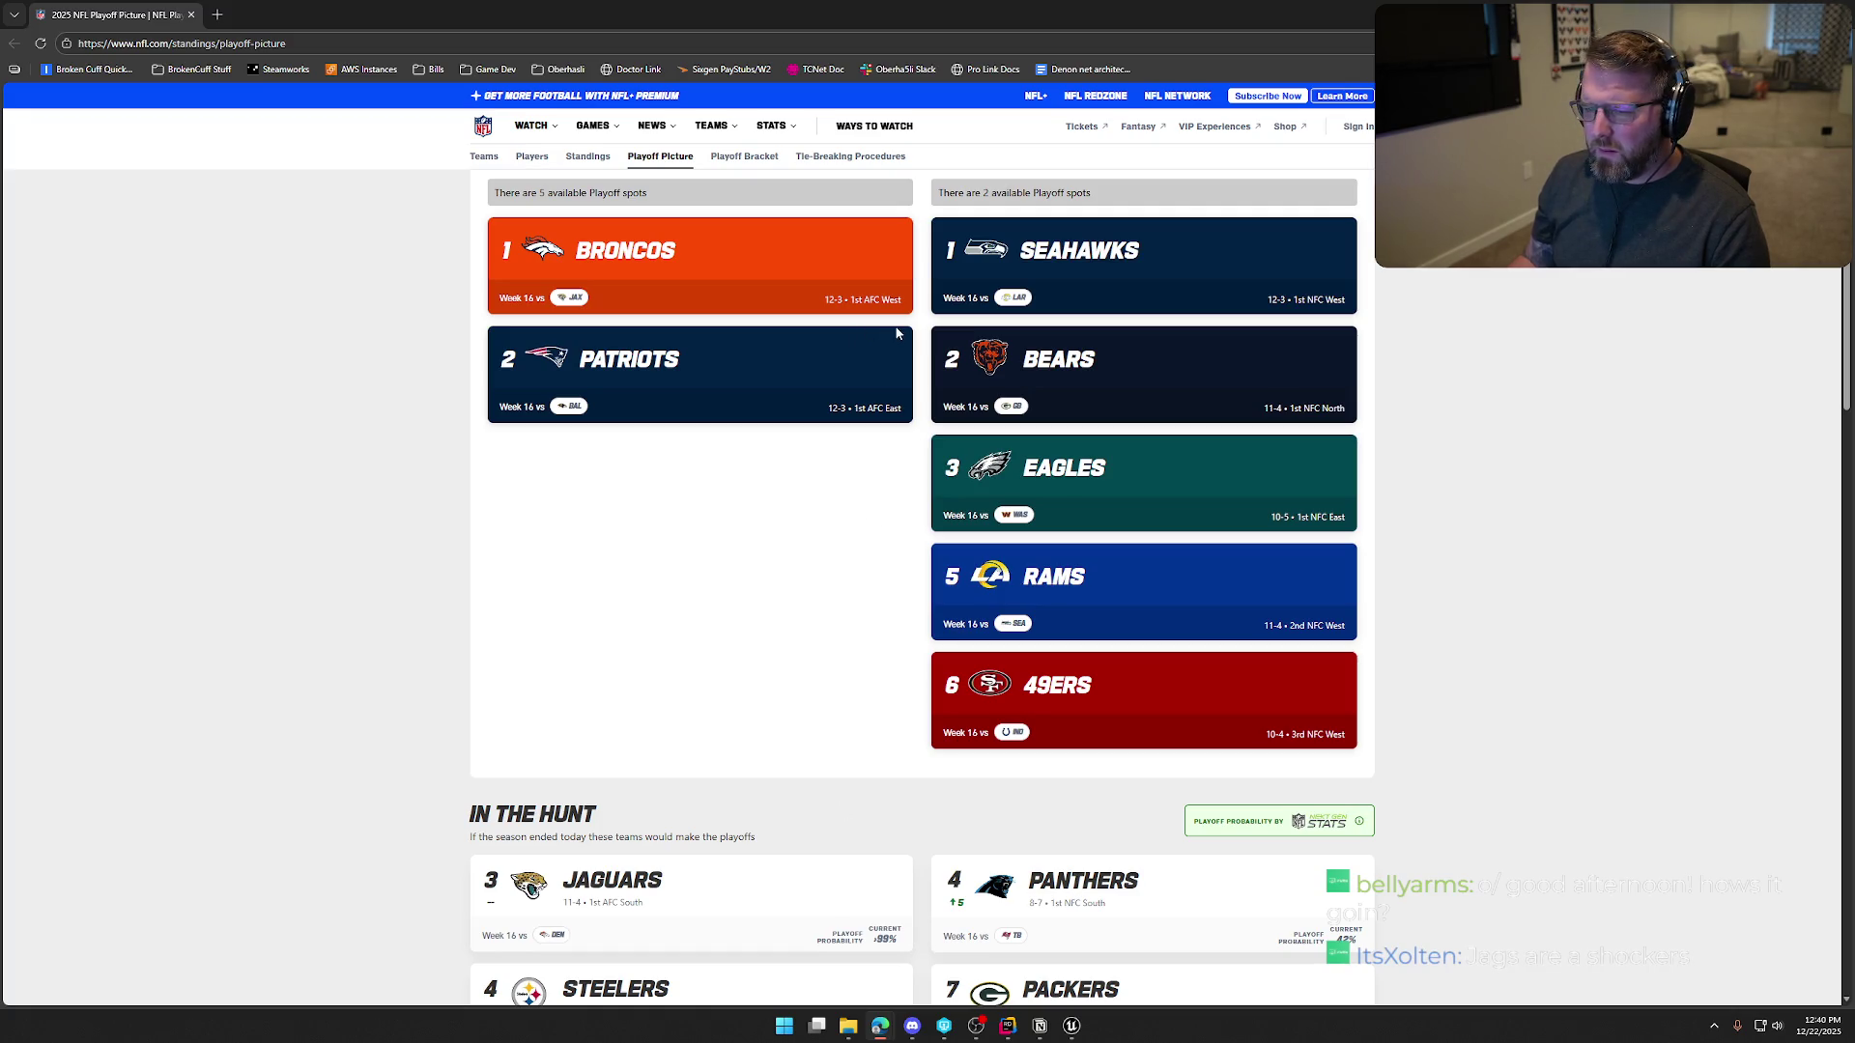
pyautogui.scroll(-5, 870, 387)
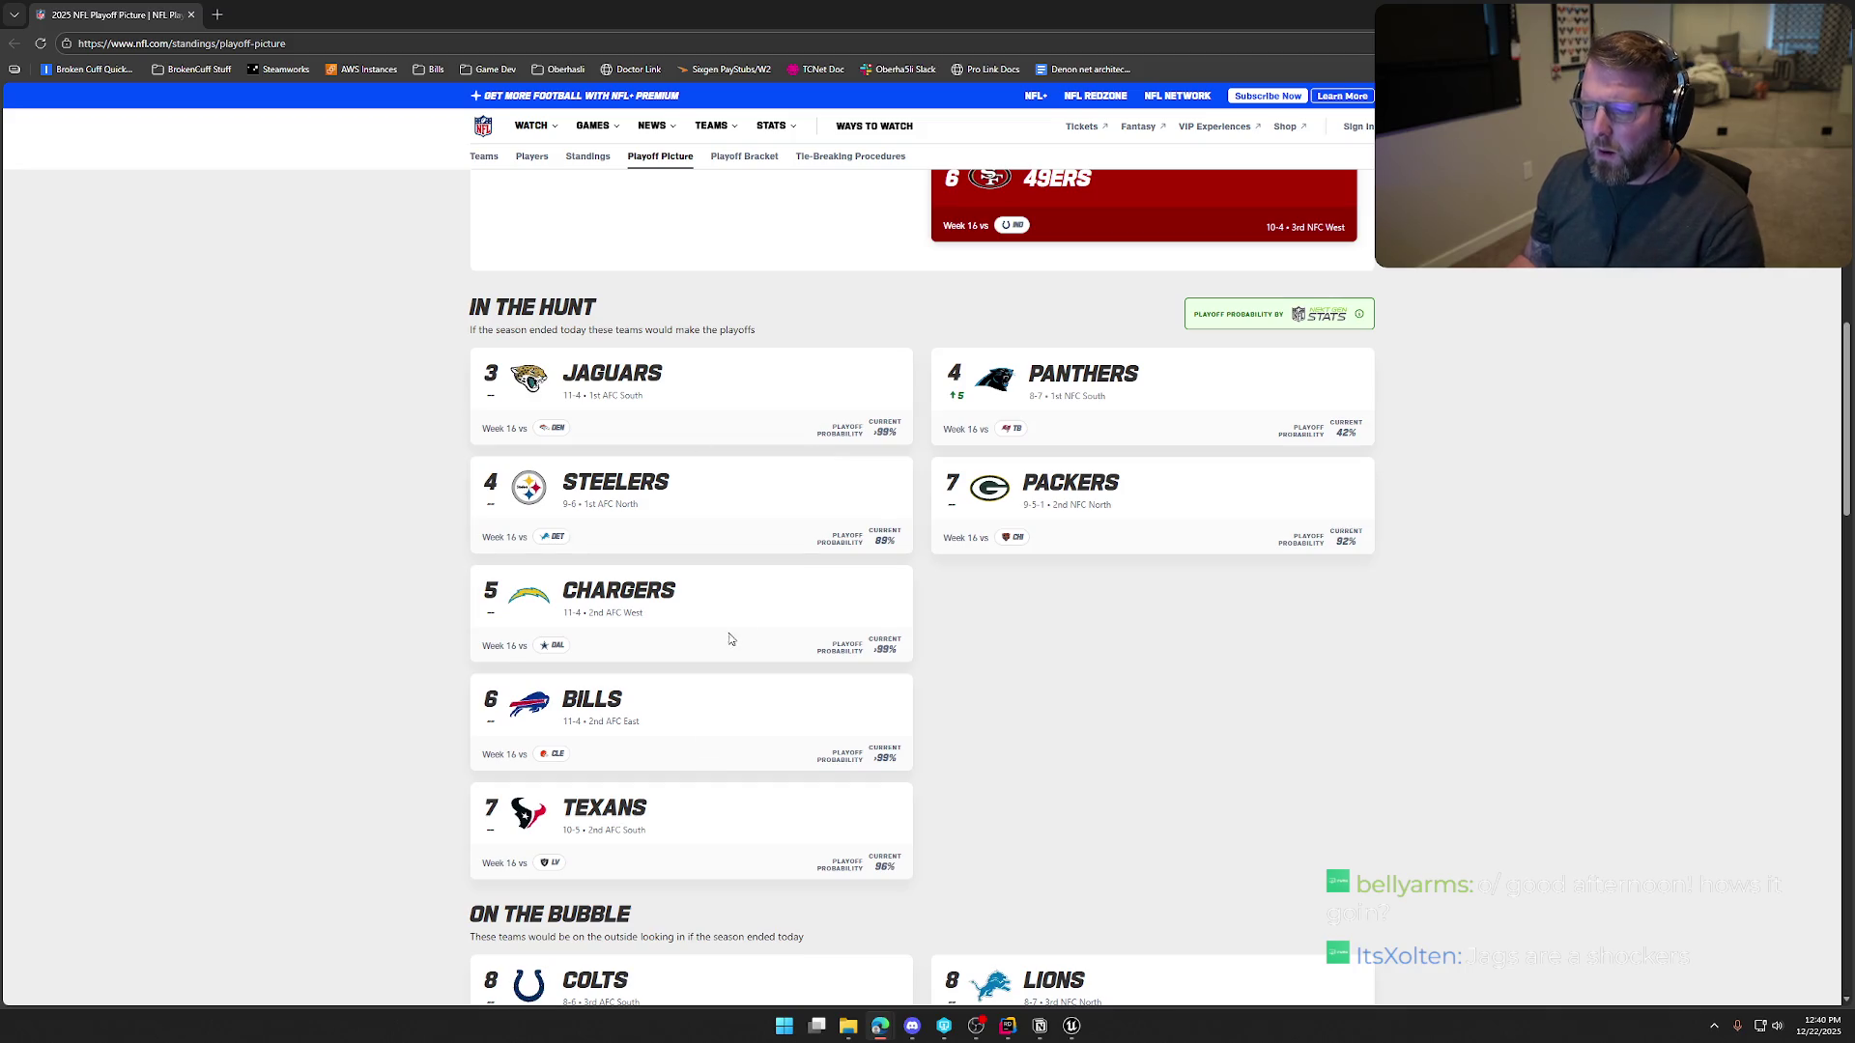
pyautogui.scroll(3, 1546, 748)
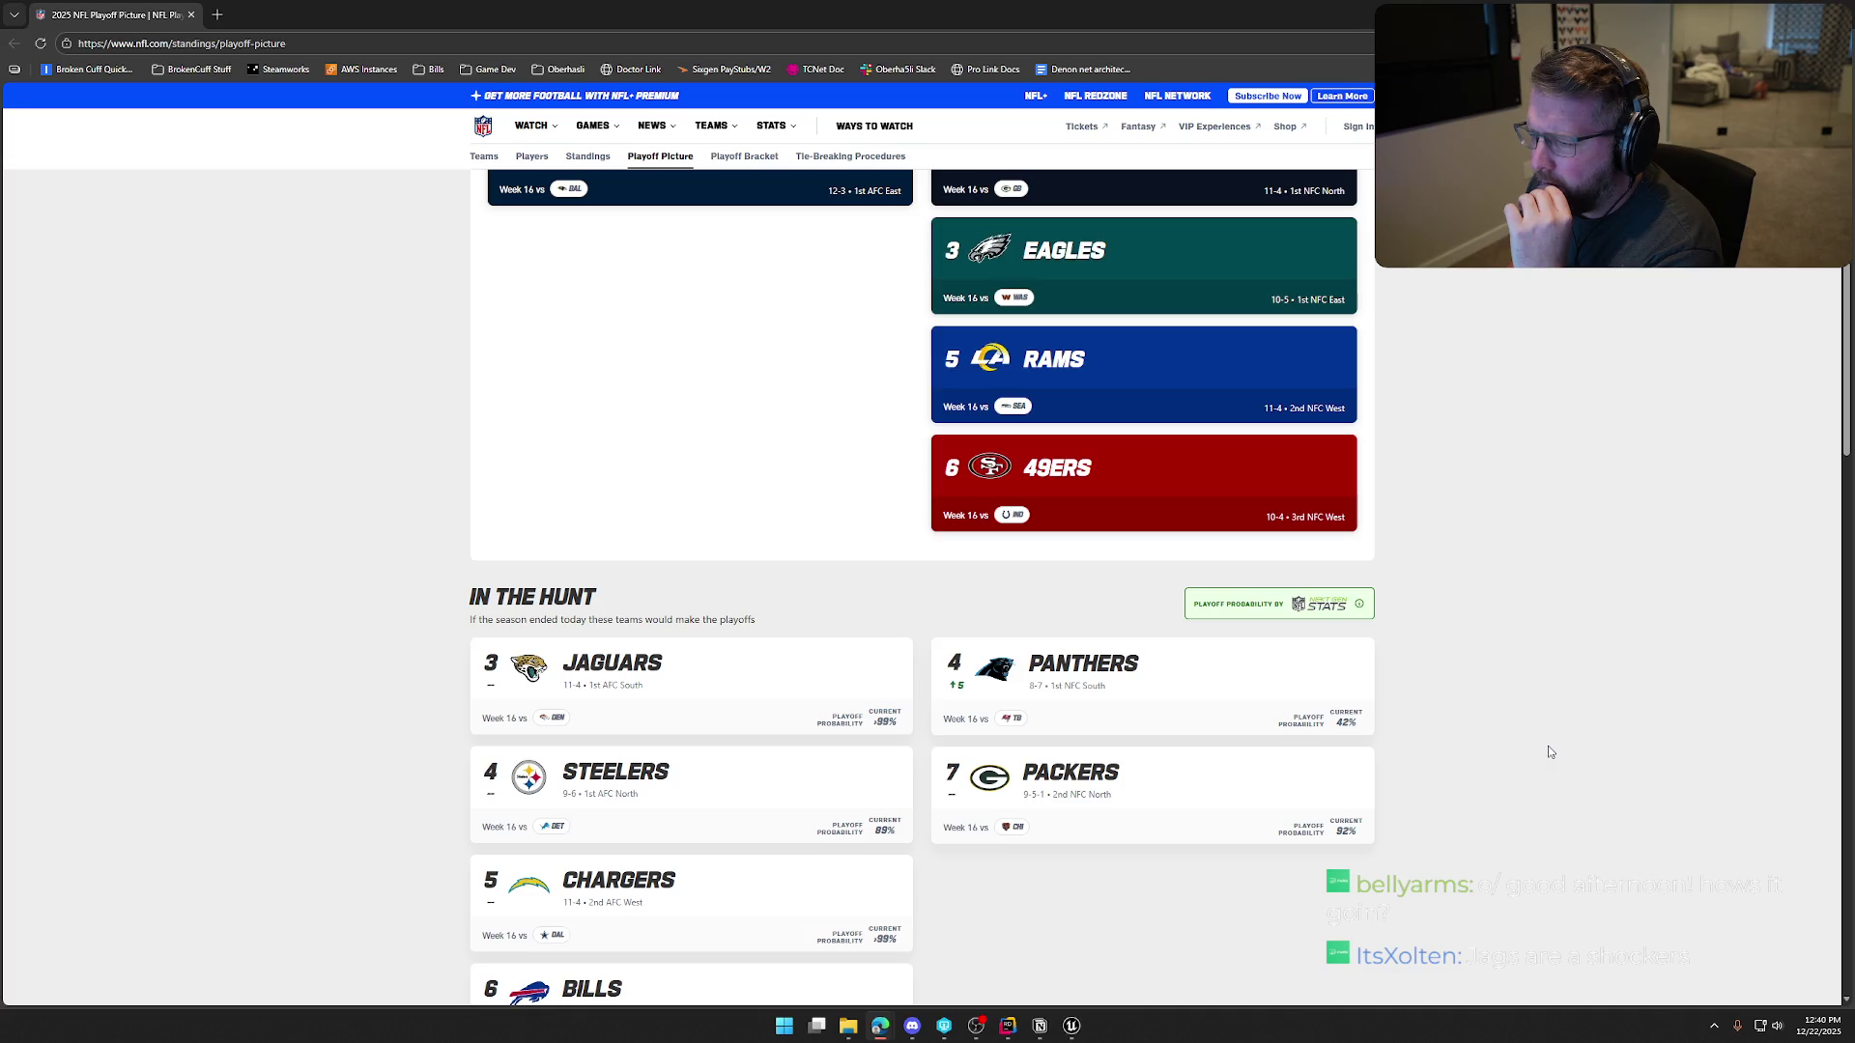
pyautogui.scroll(3, 1549, 752)
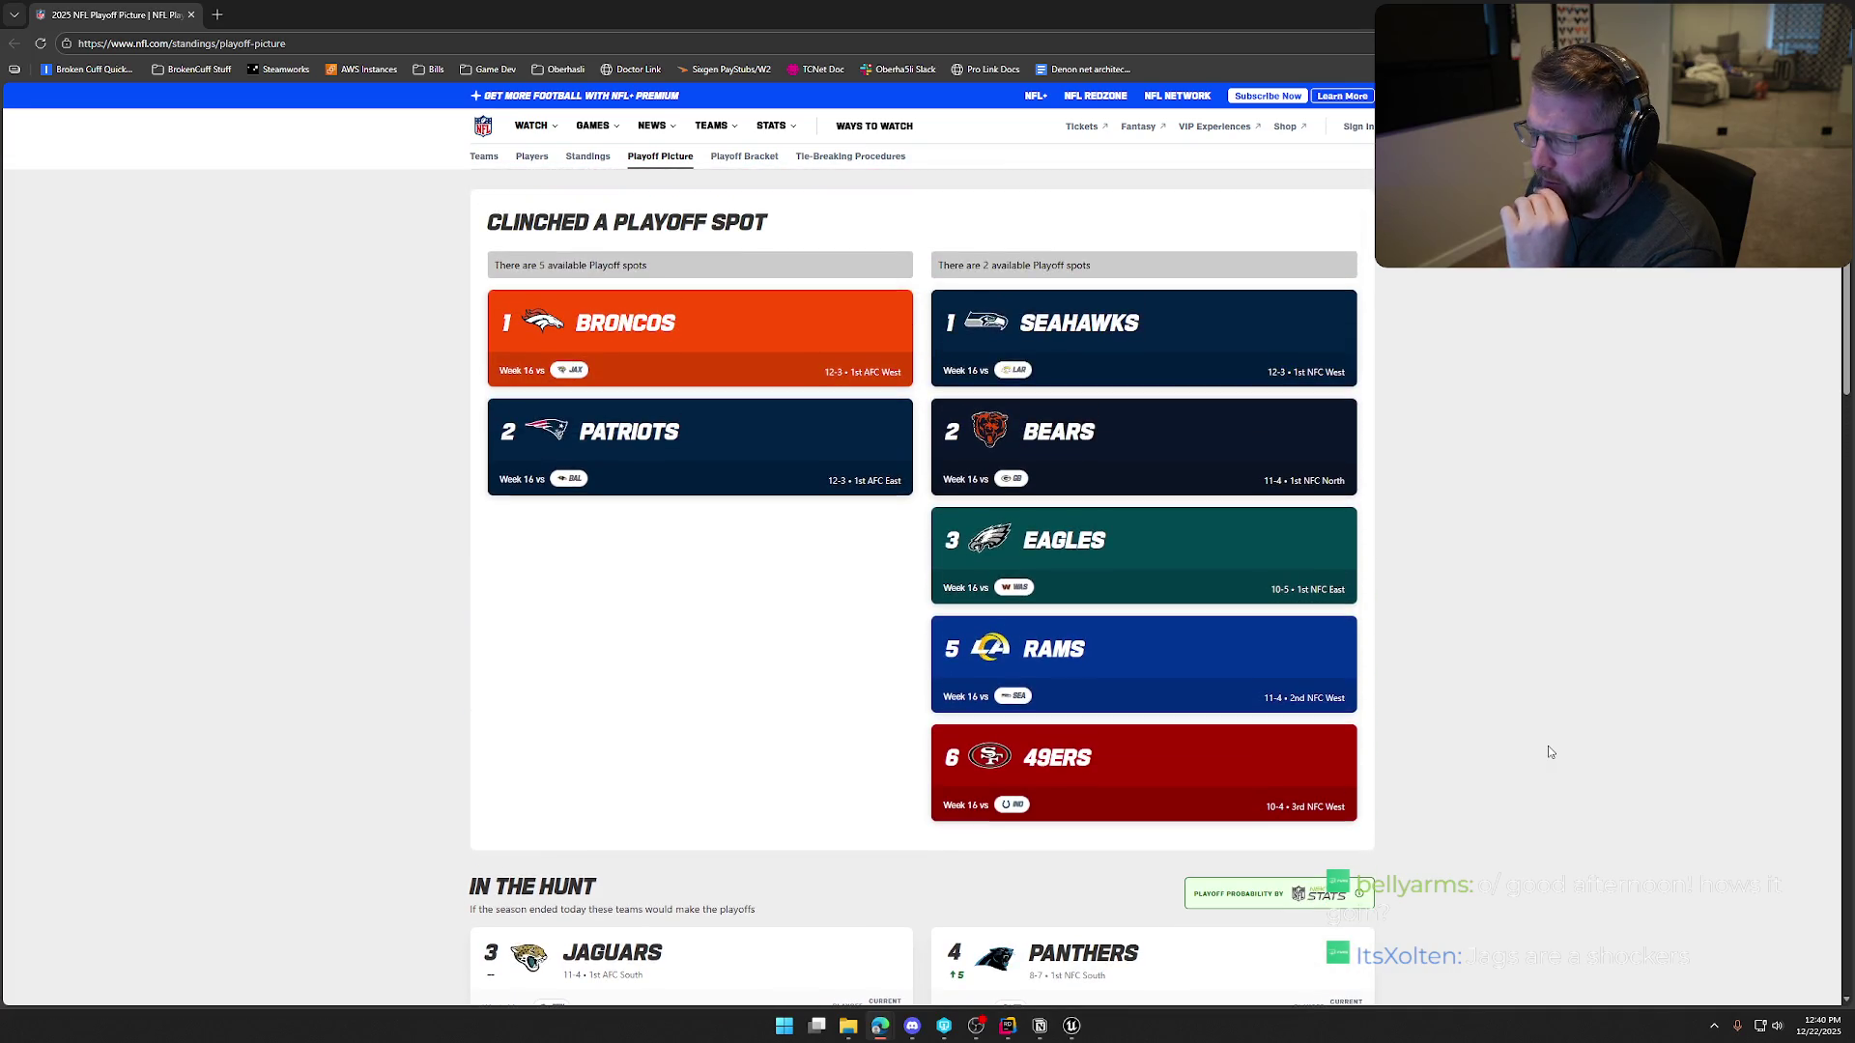
pyautogui.scroll(-3, 1548, 752)
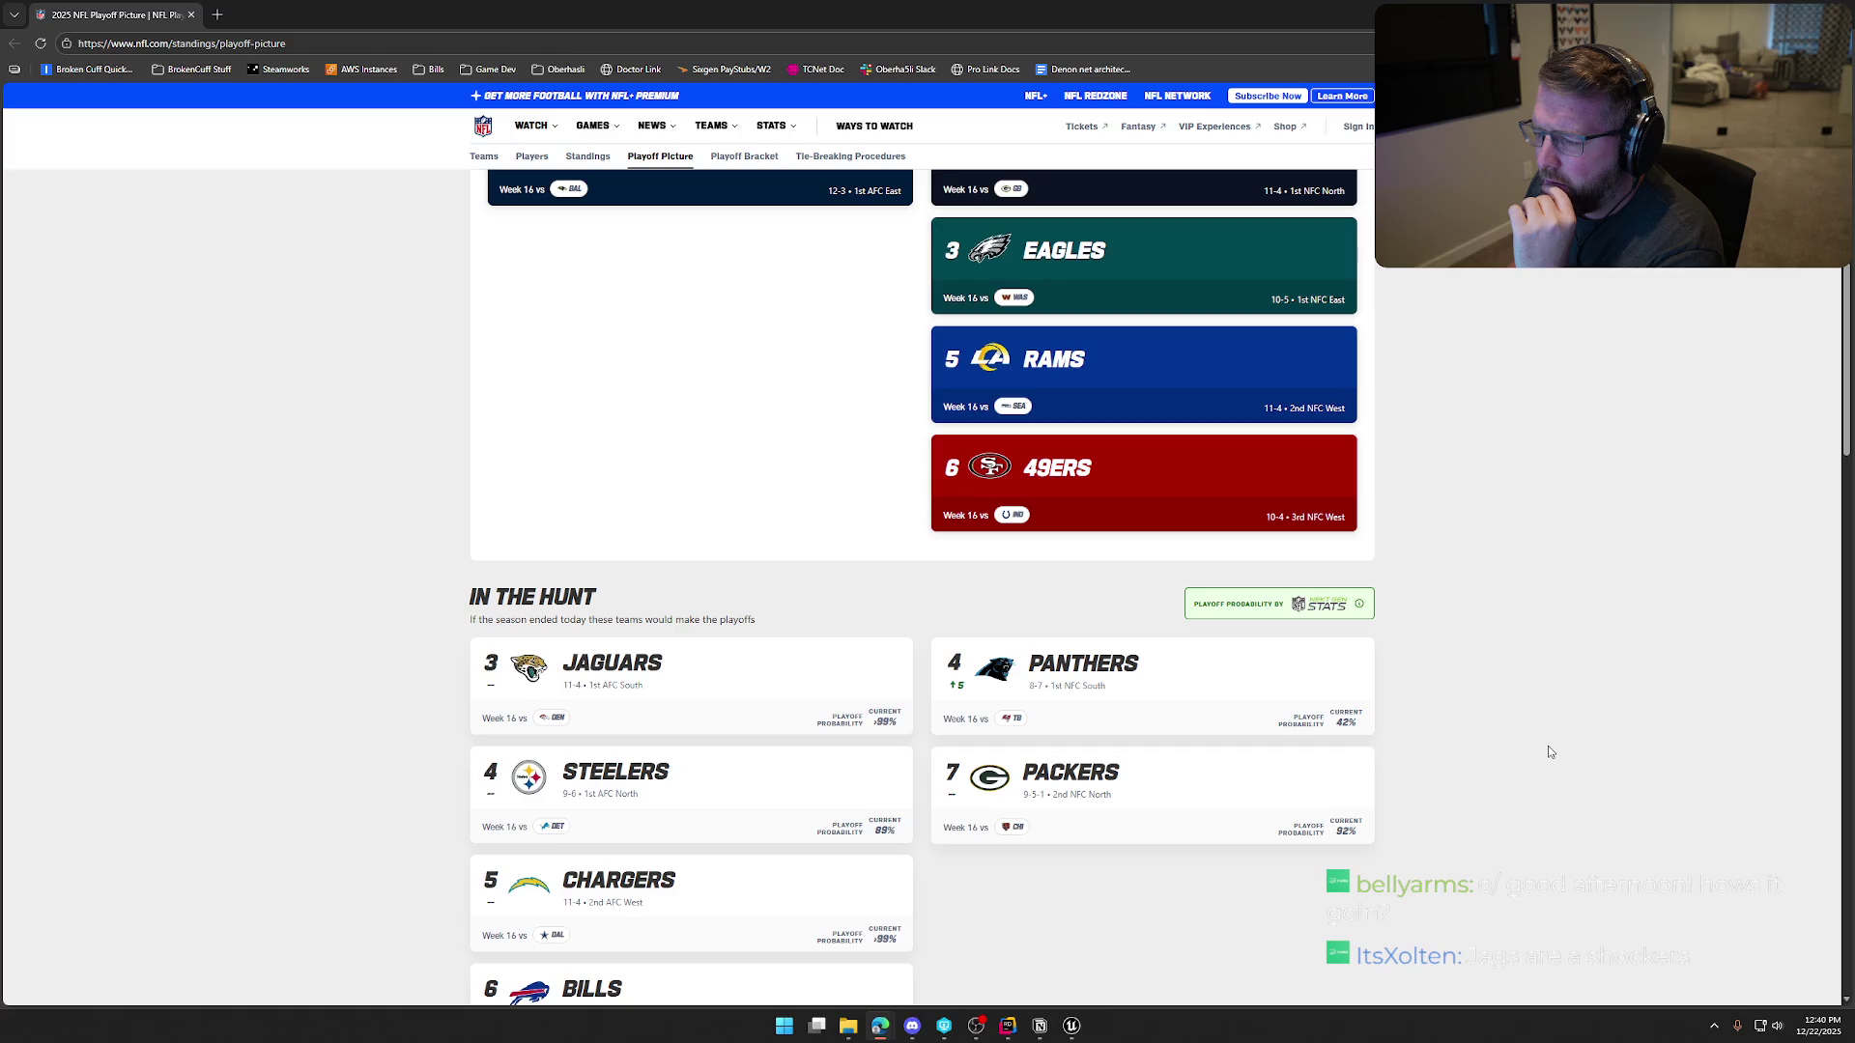
pyautogui.scroll(2, 1548, 744)
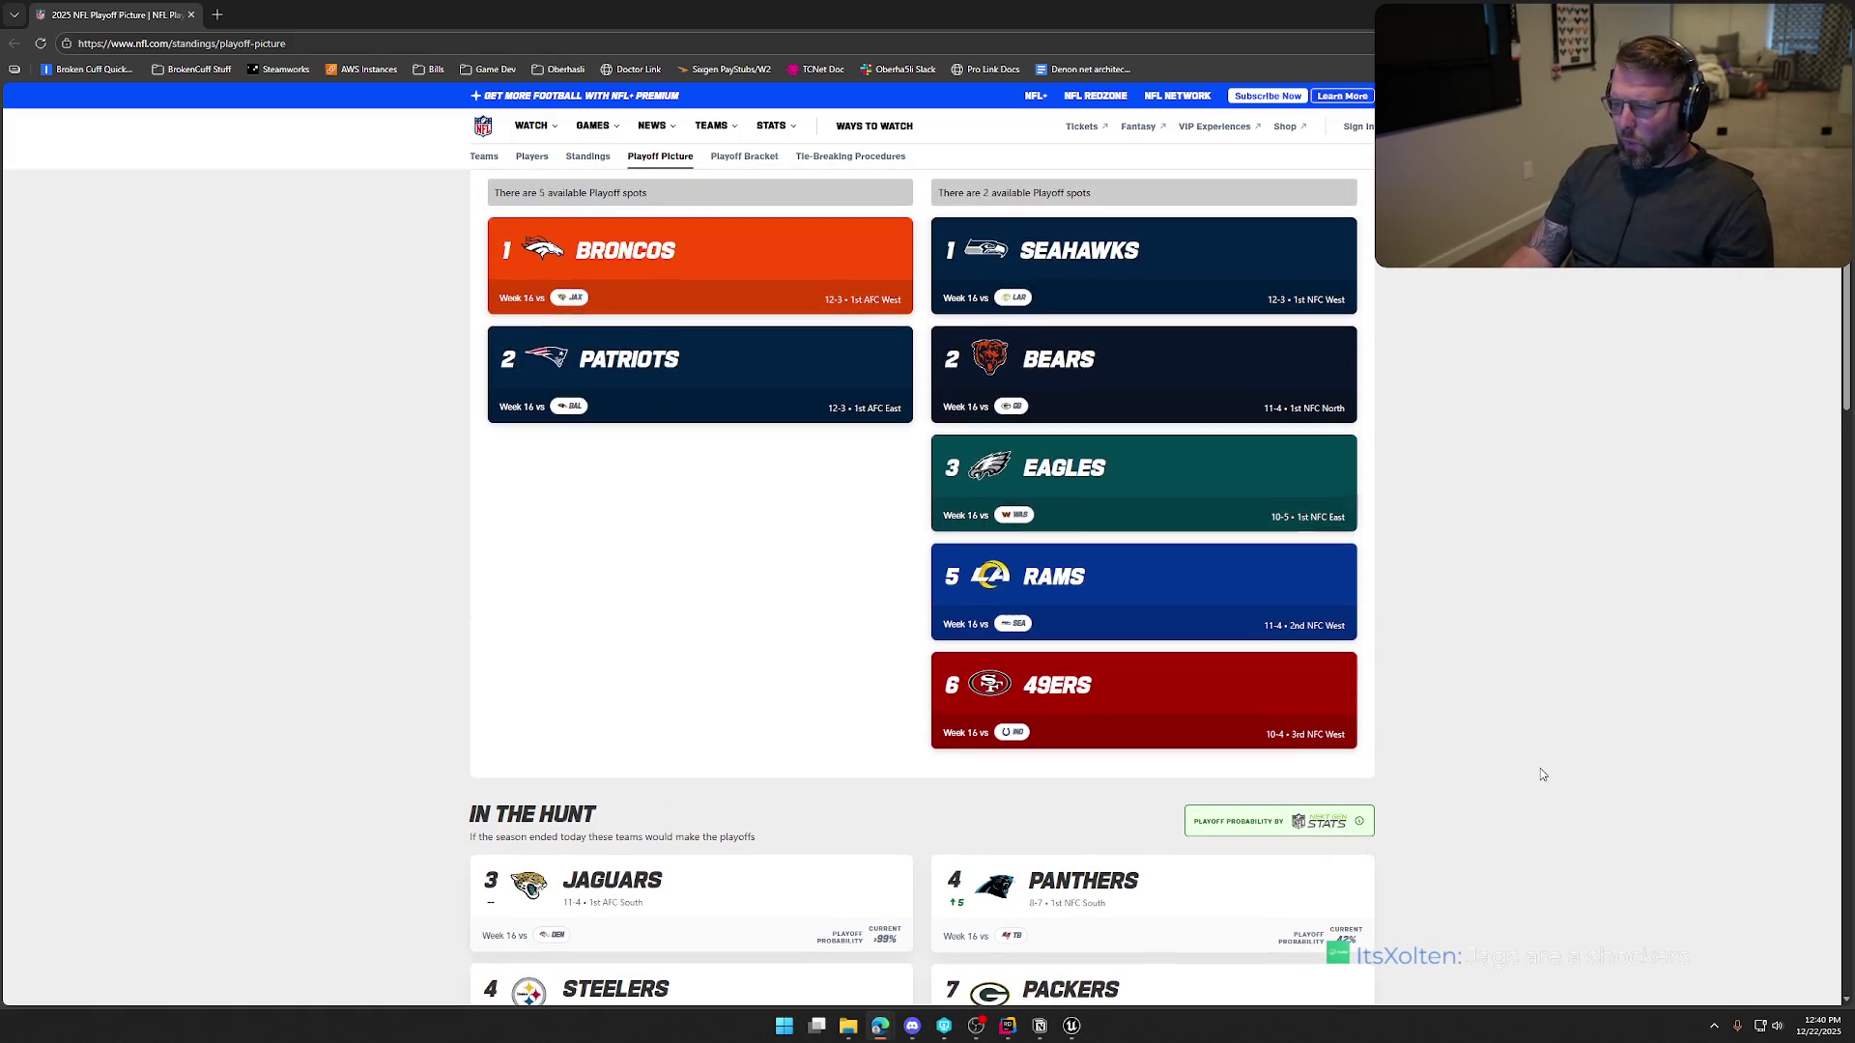
pyautogui.scroll(3, 1542, 763)
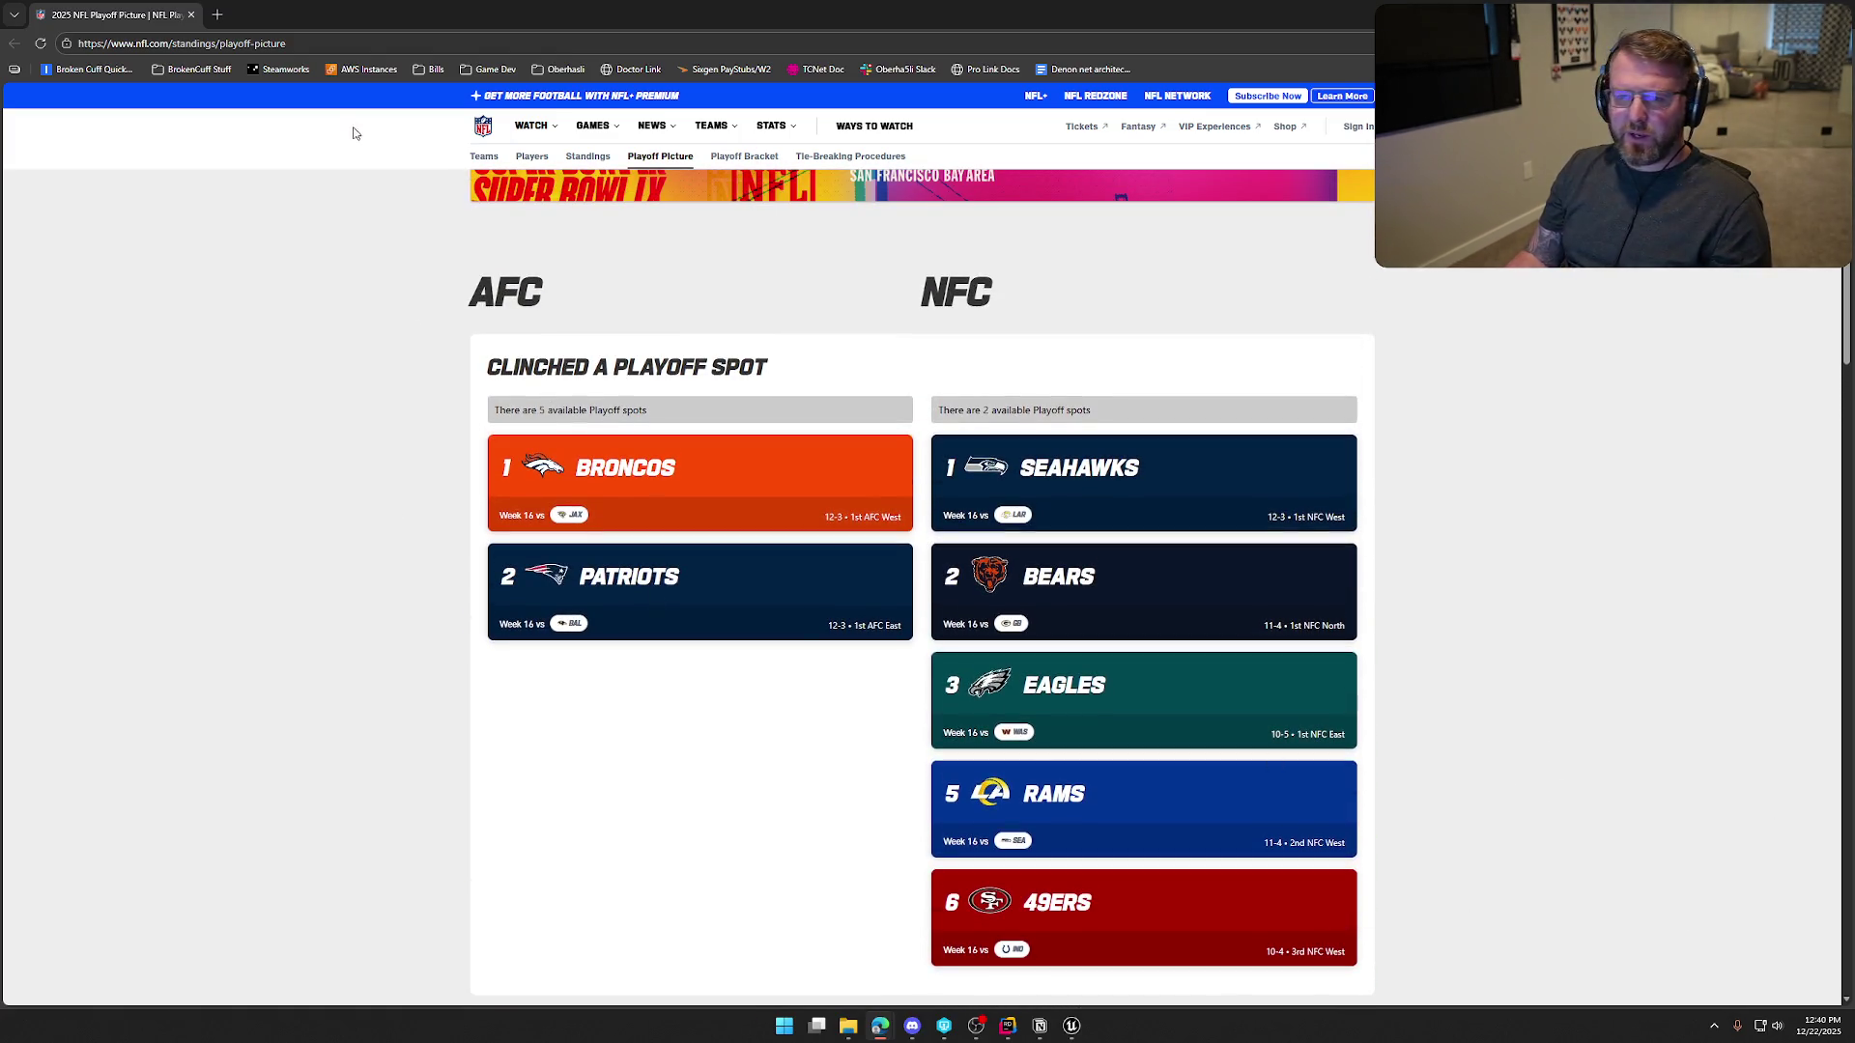
# Go to google.com from the address bar
pyautogui.click(309, 42)
pyautogui.write('google.com')
pyautogui.press('Return')
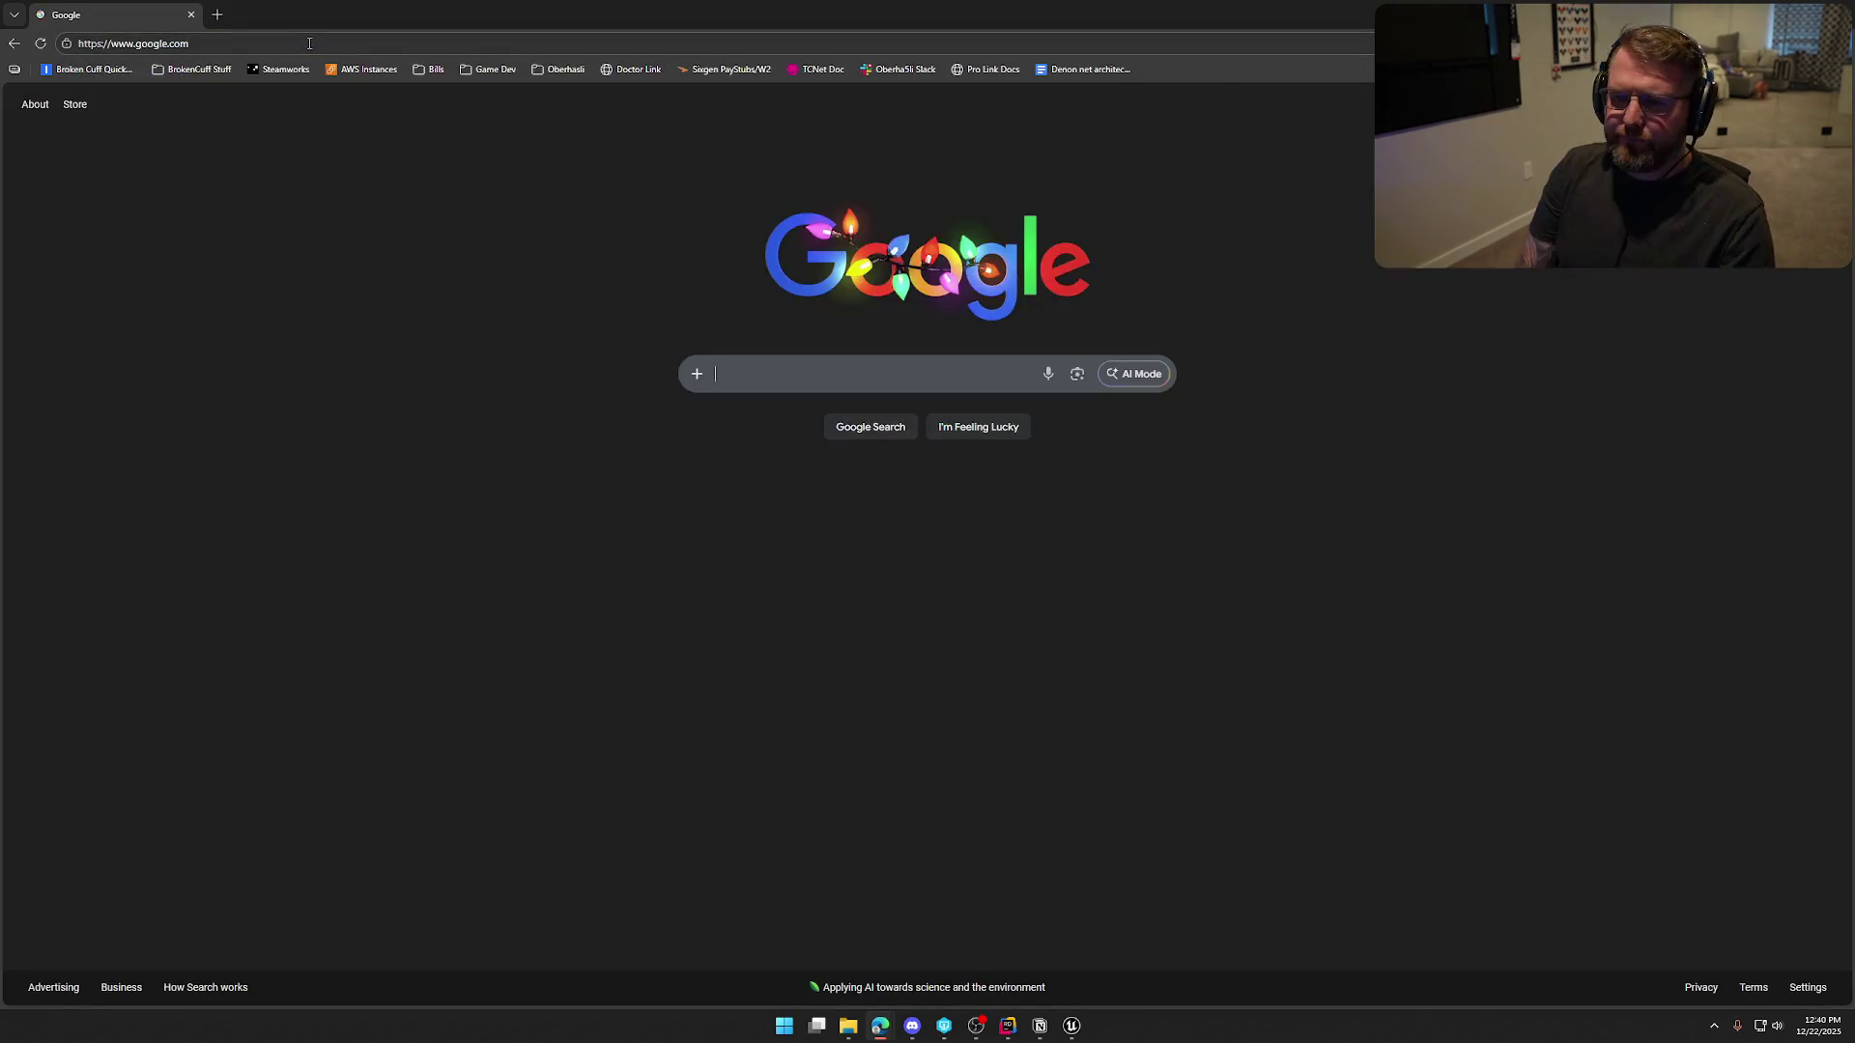
# Search 'playoff picture nfl', opening the Patriots result in the background and the ESPN article
pyautogui.write('play')
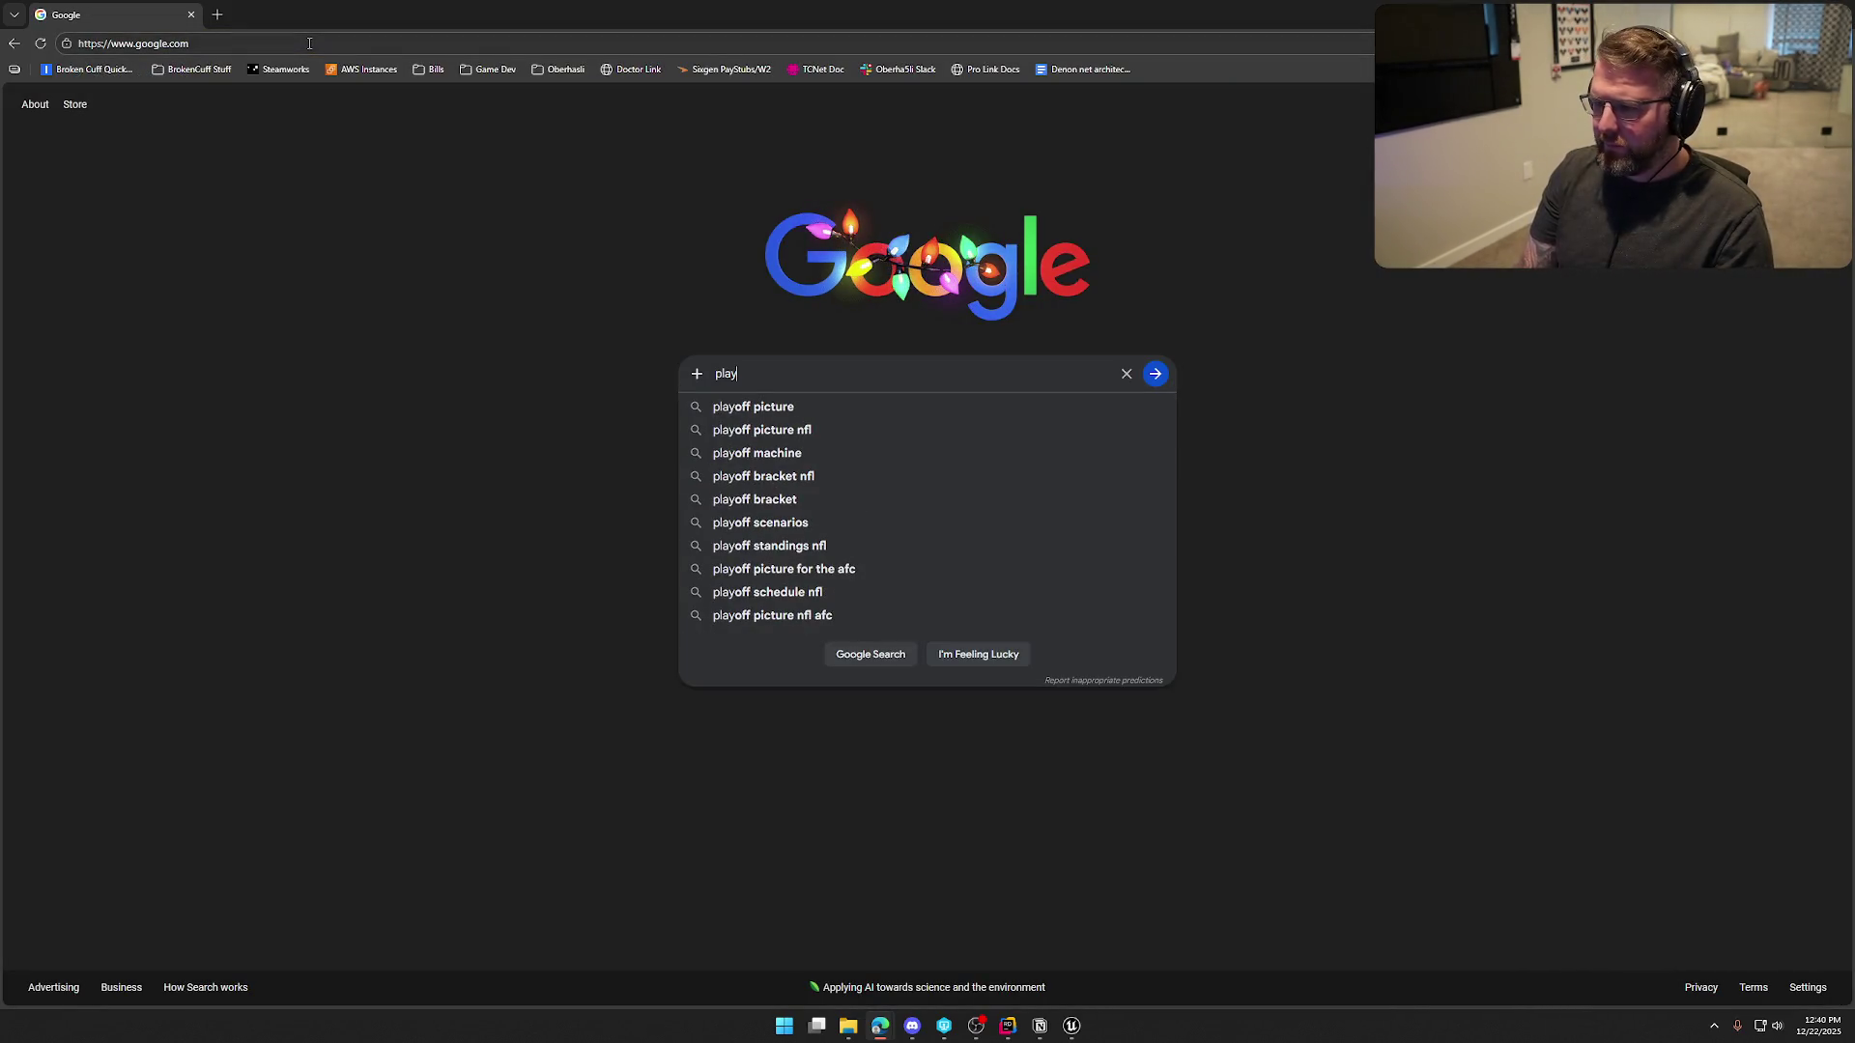
pyautogui.press('Down')
pyautogui.press('Down')
pyautogui.press('Return')
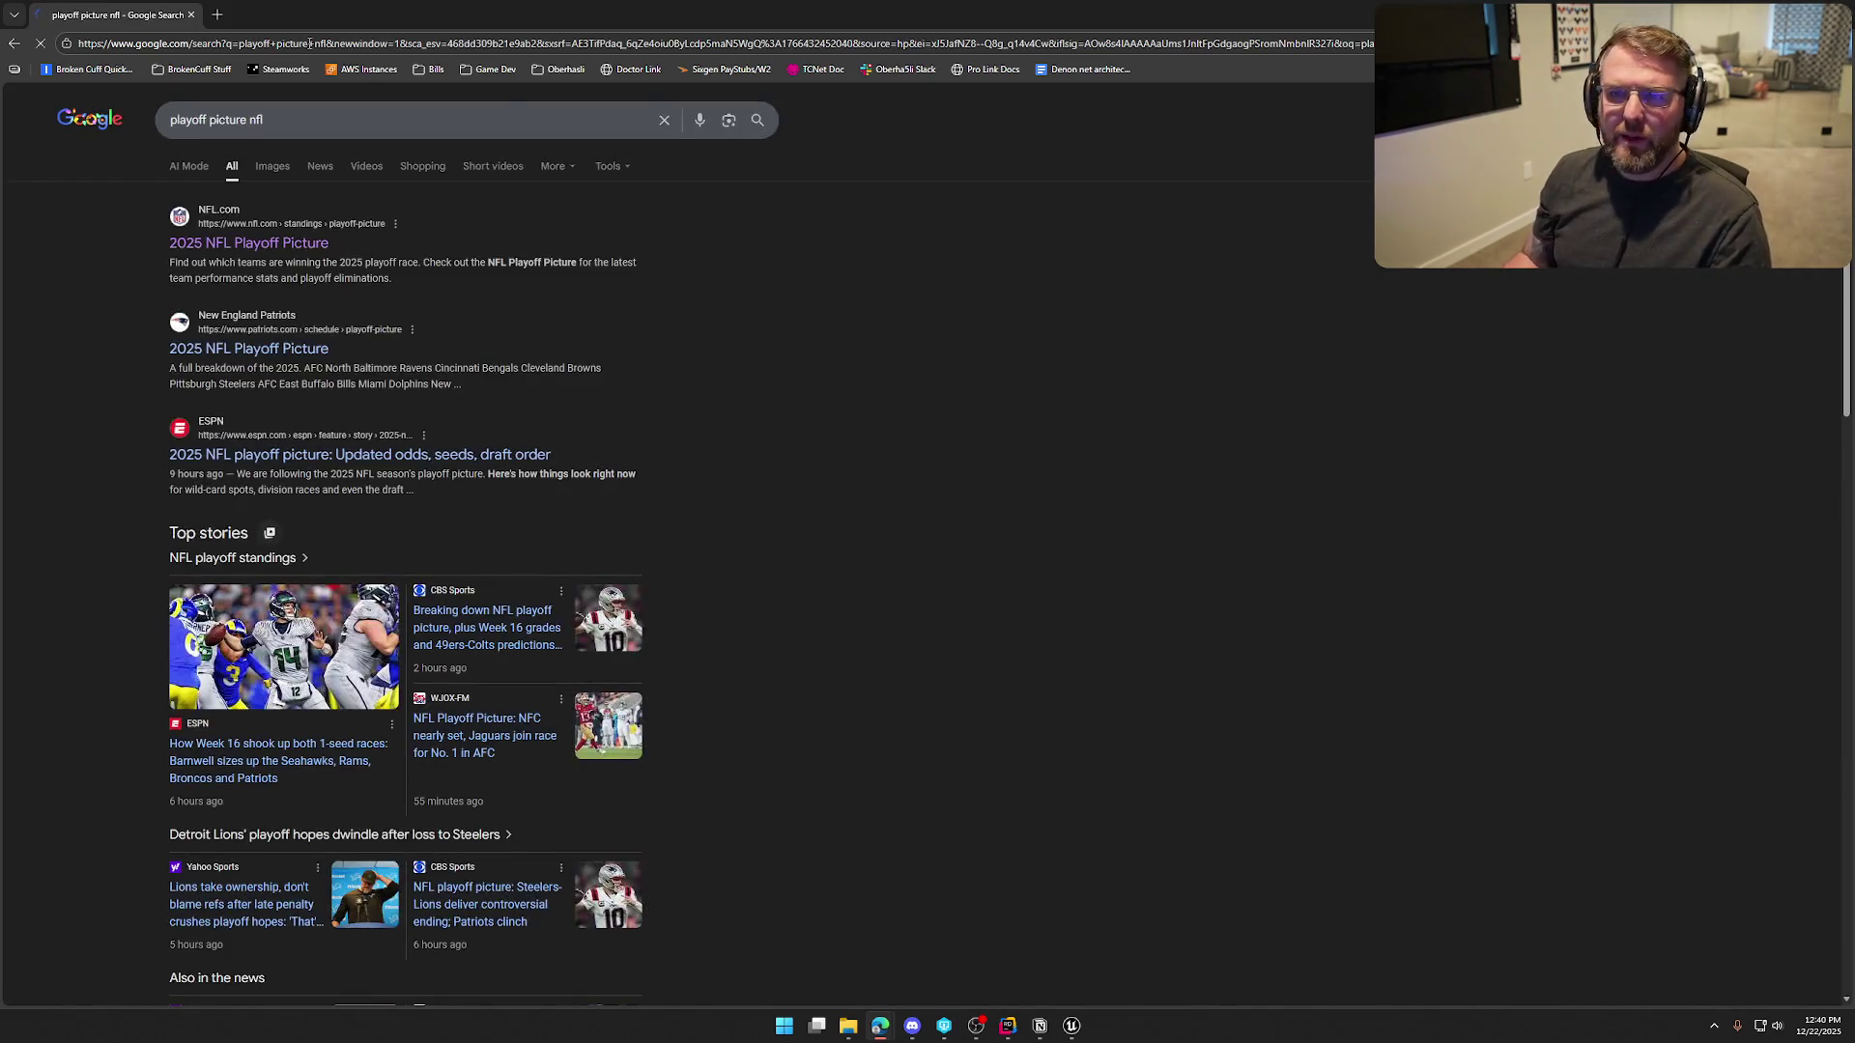
pyautogui.middleClick(254, 356)
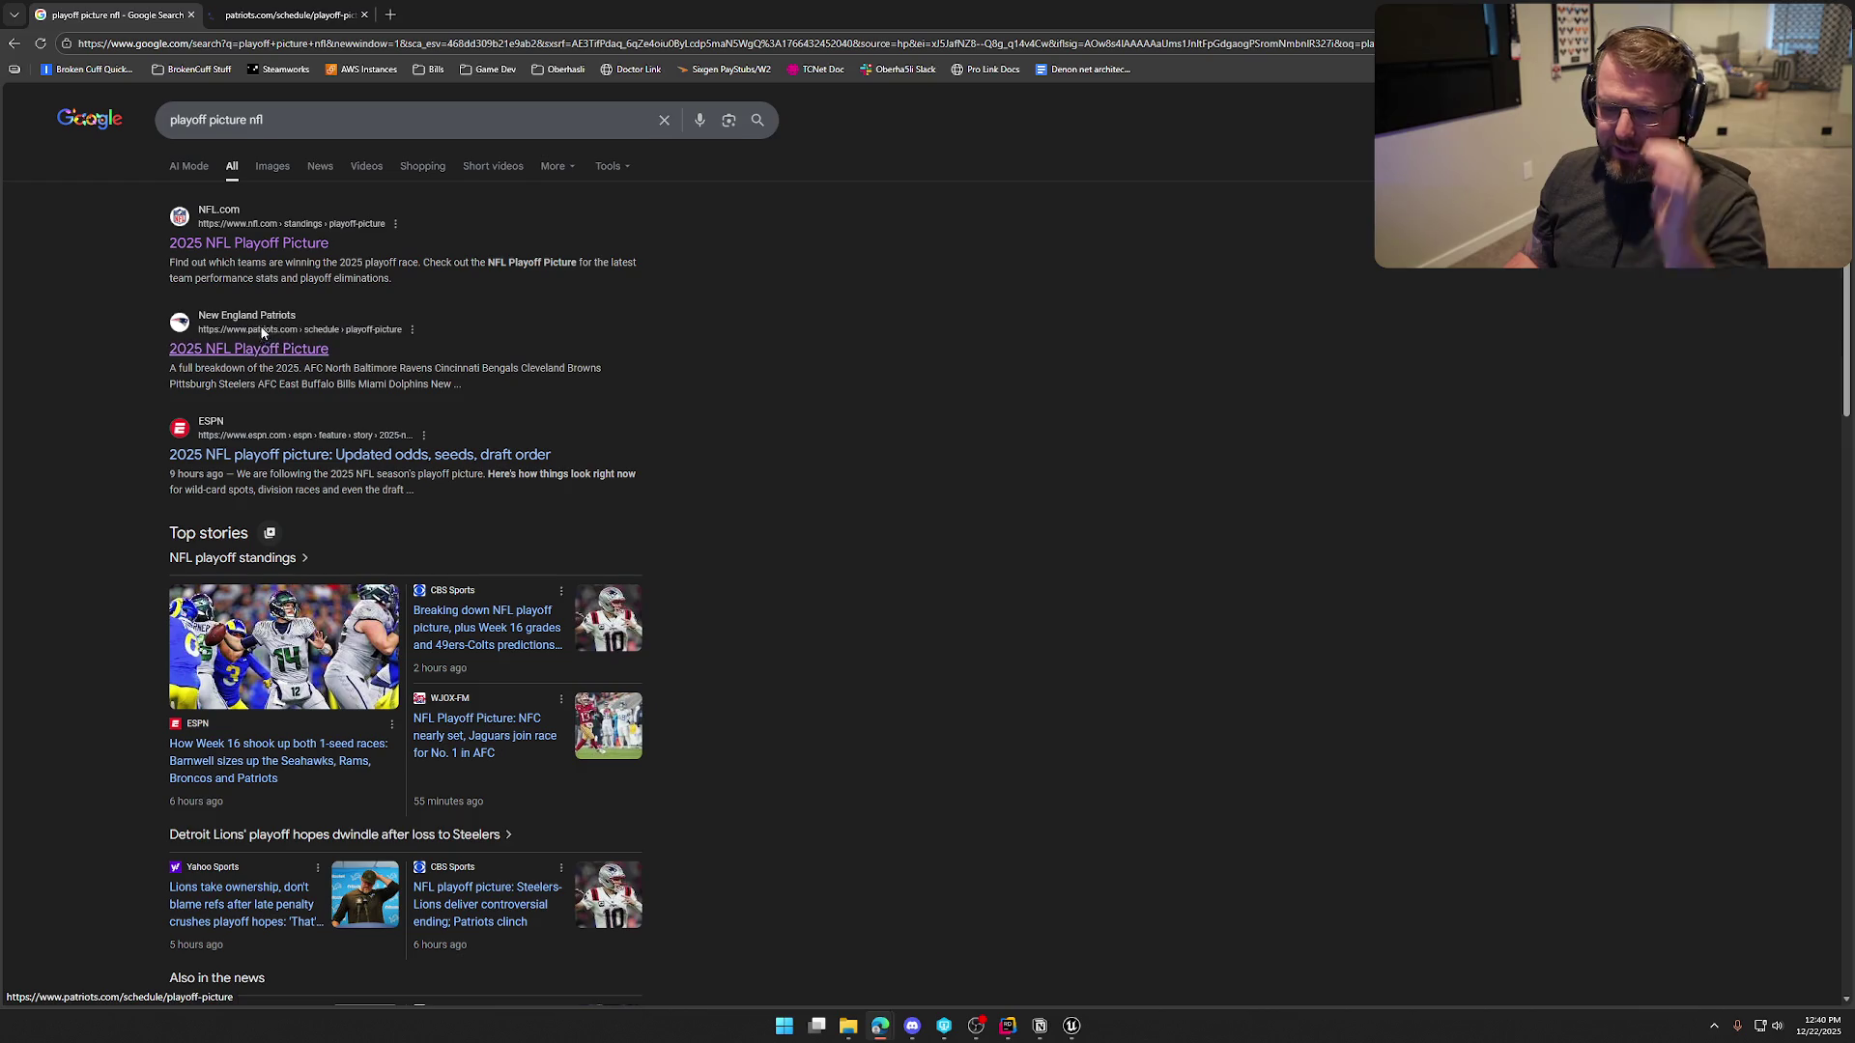
pyautogui.click(450, 455)
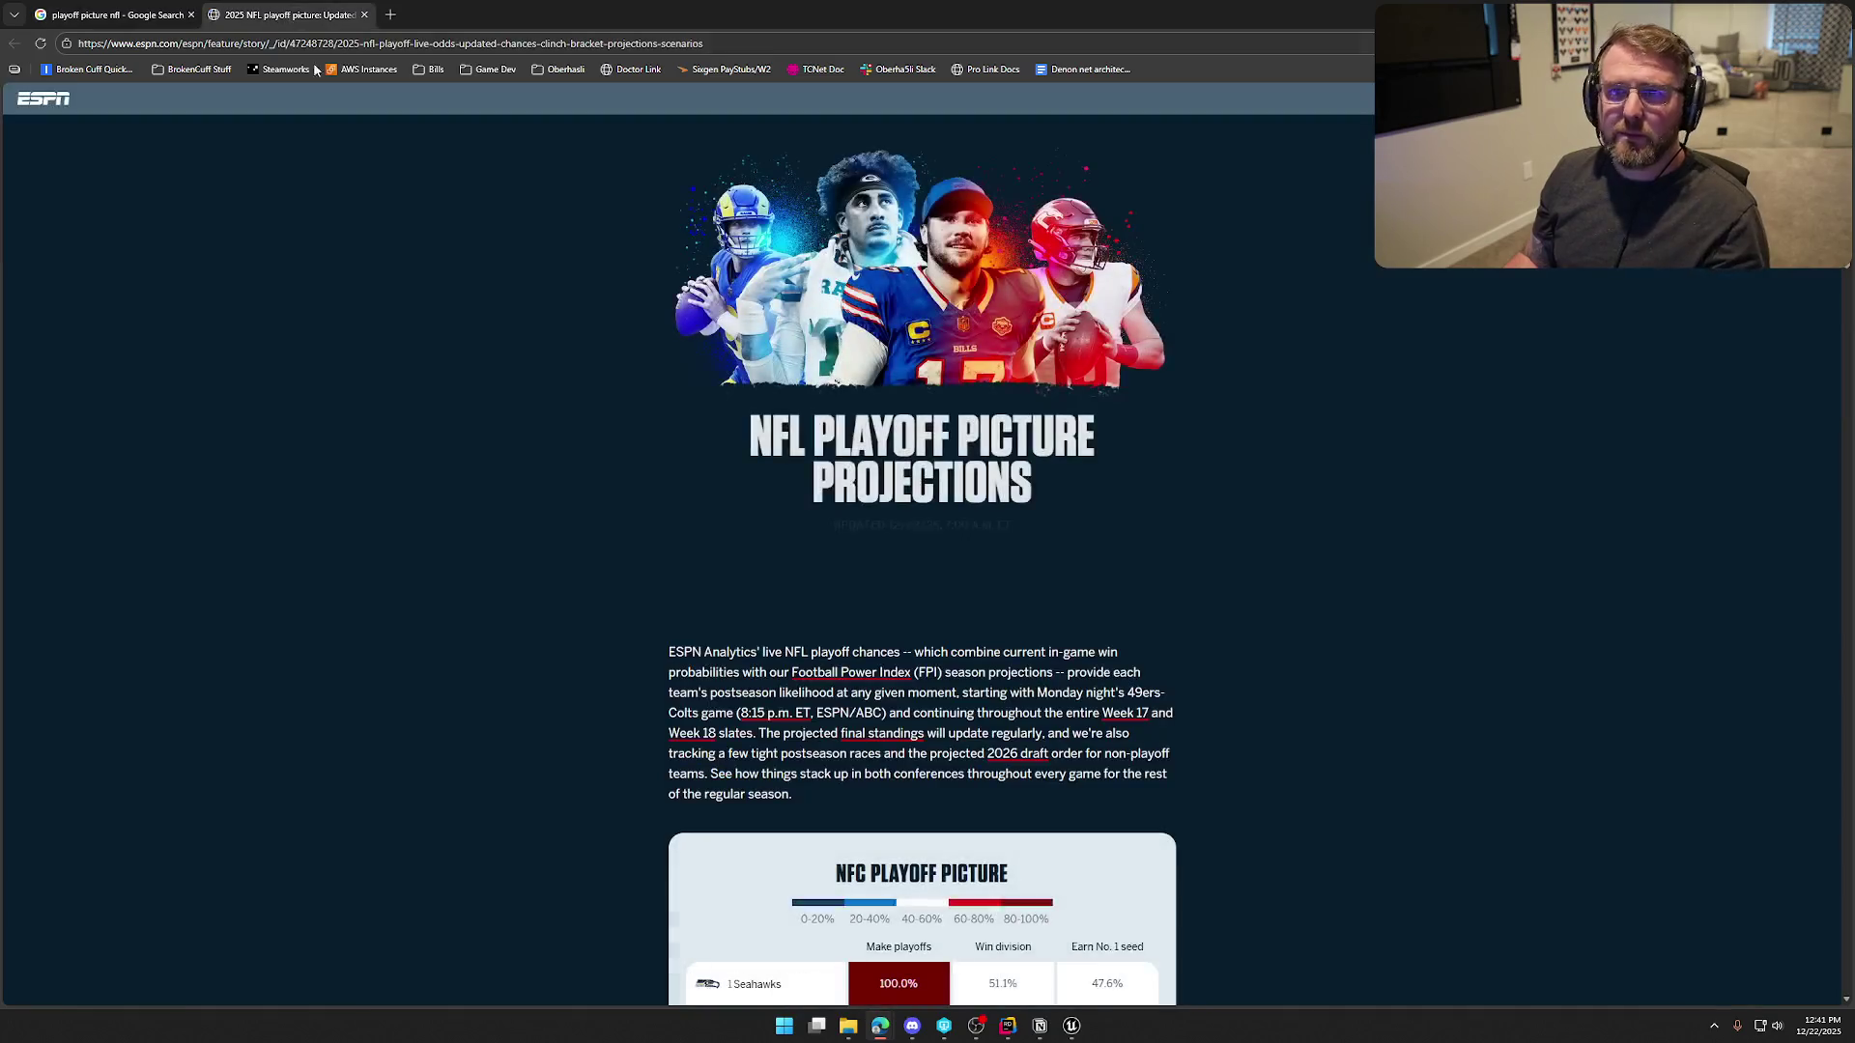
# Scroll through the ESPN projections intro to the NFC table showing the Seahawks at 100%
pyautogui.scroll(-8, 519, 484)
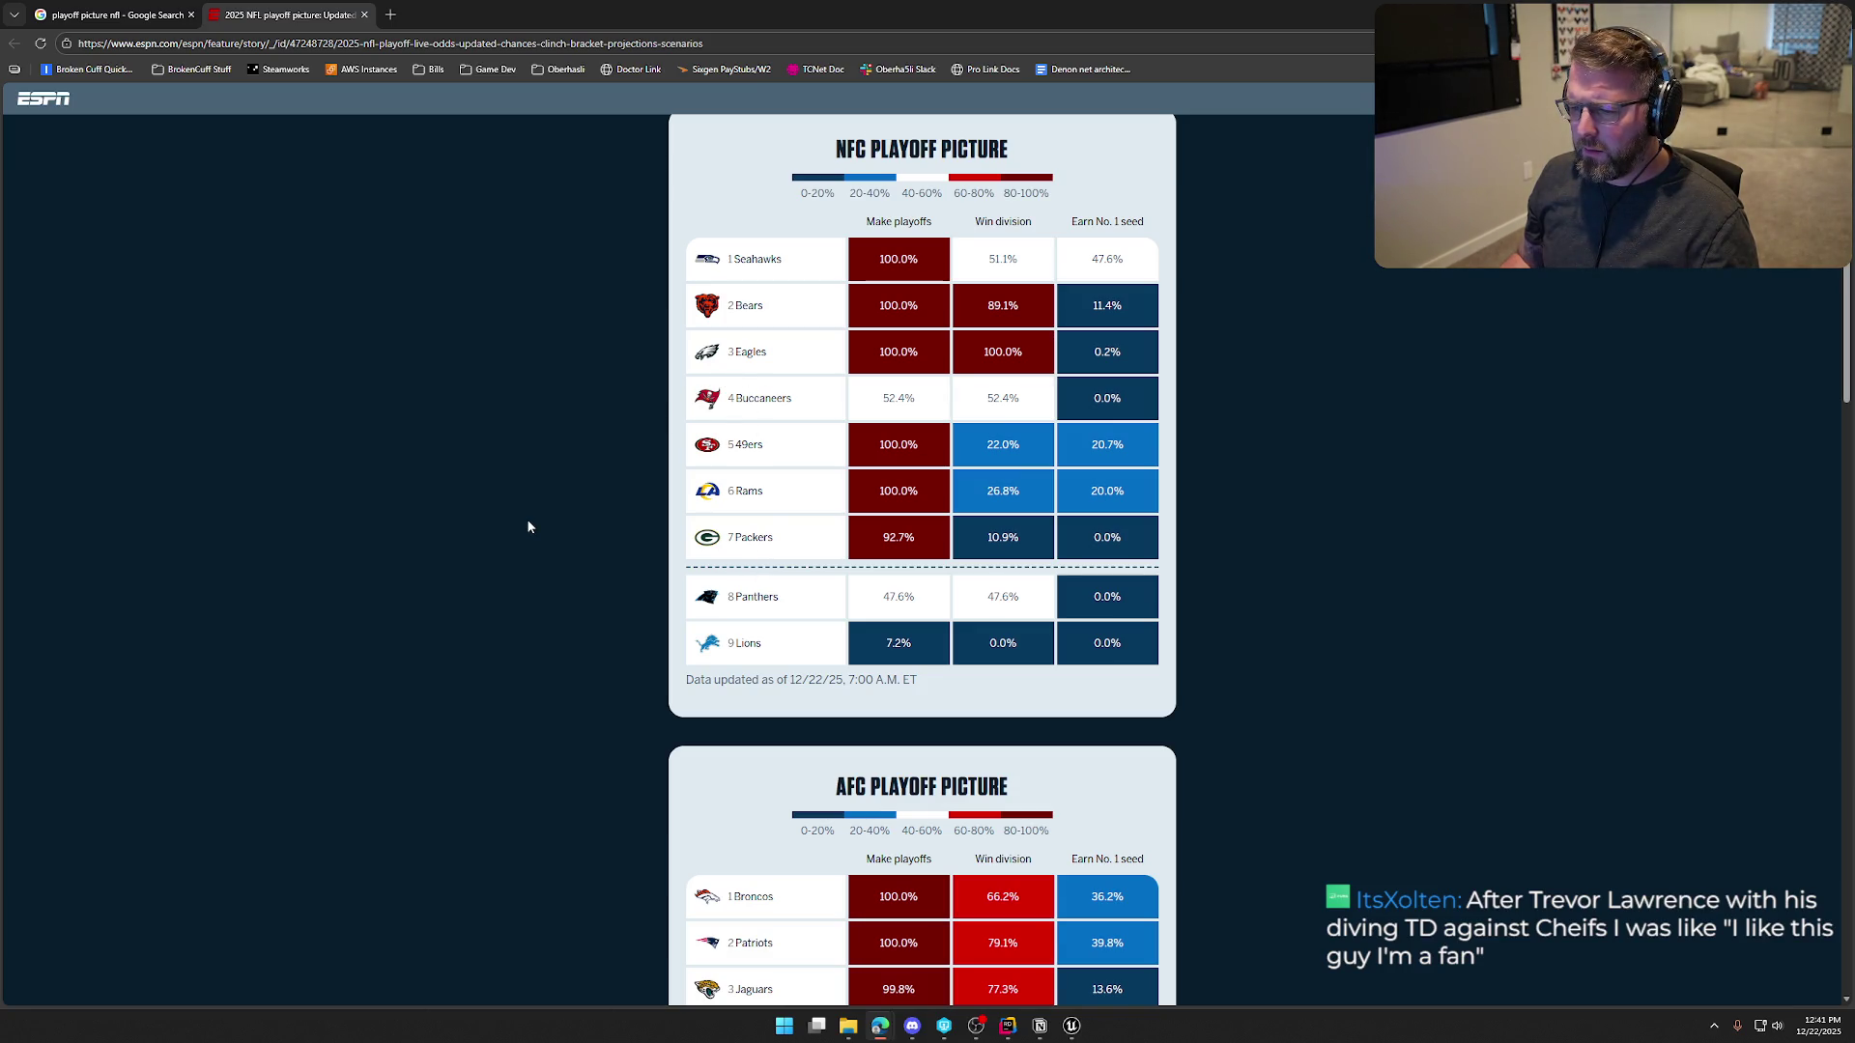
pyautogui.scroll(8, 530, 526)
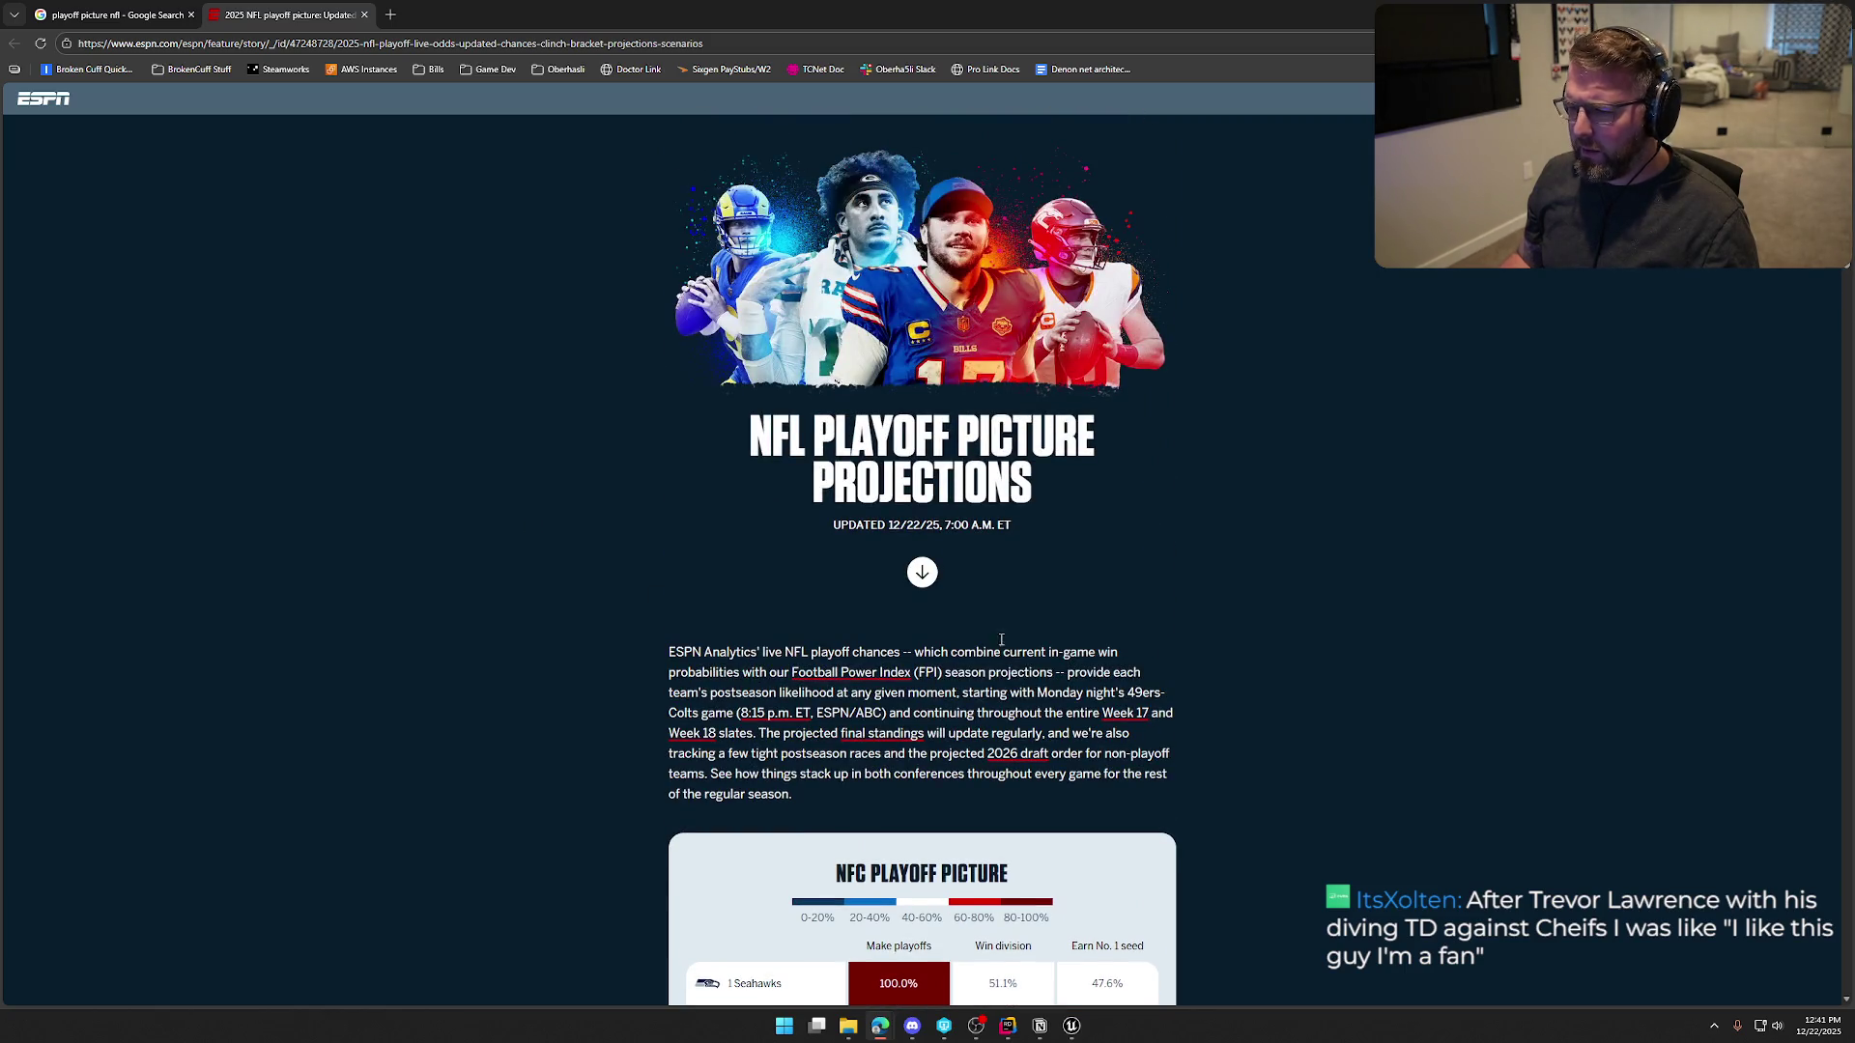
pyautogui.scroll(-3, 534, 649)
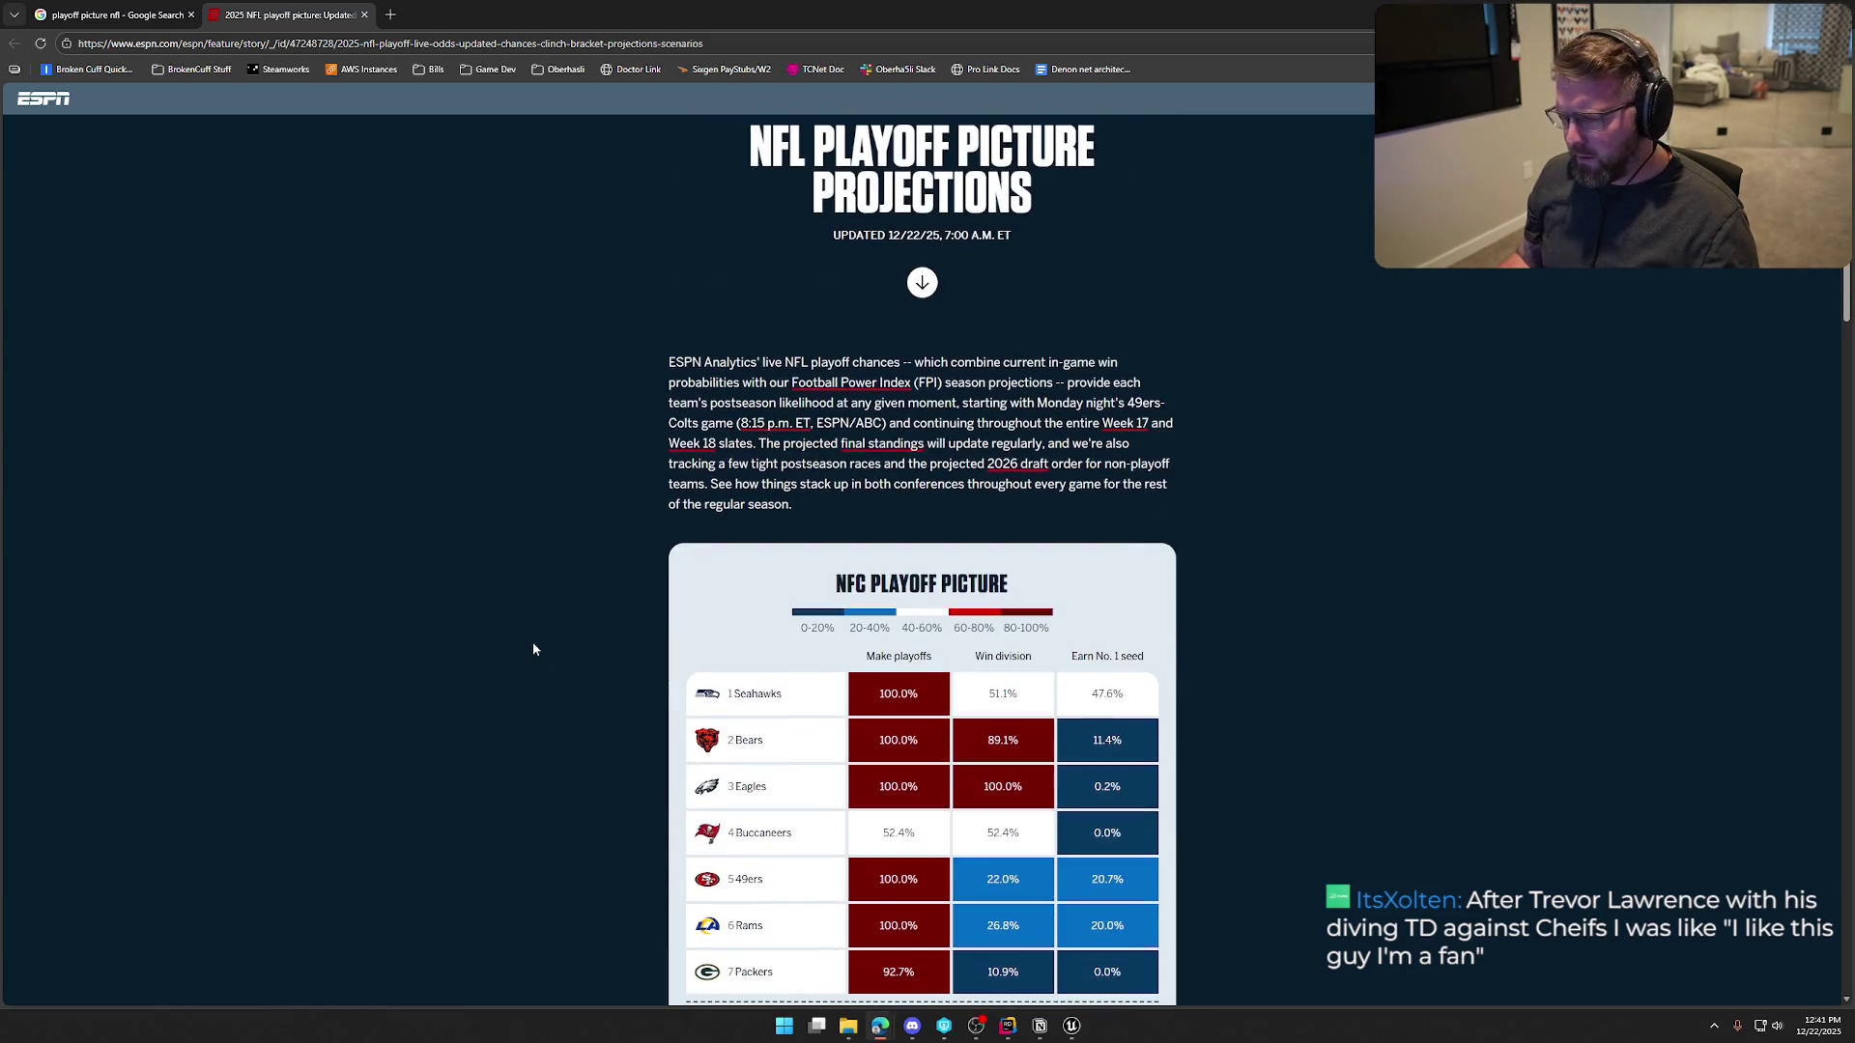
pyautogui.scroll(-5, 533, 650)
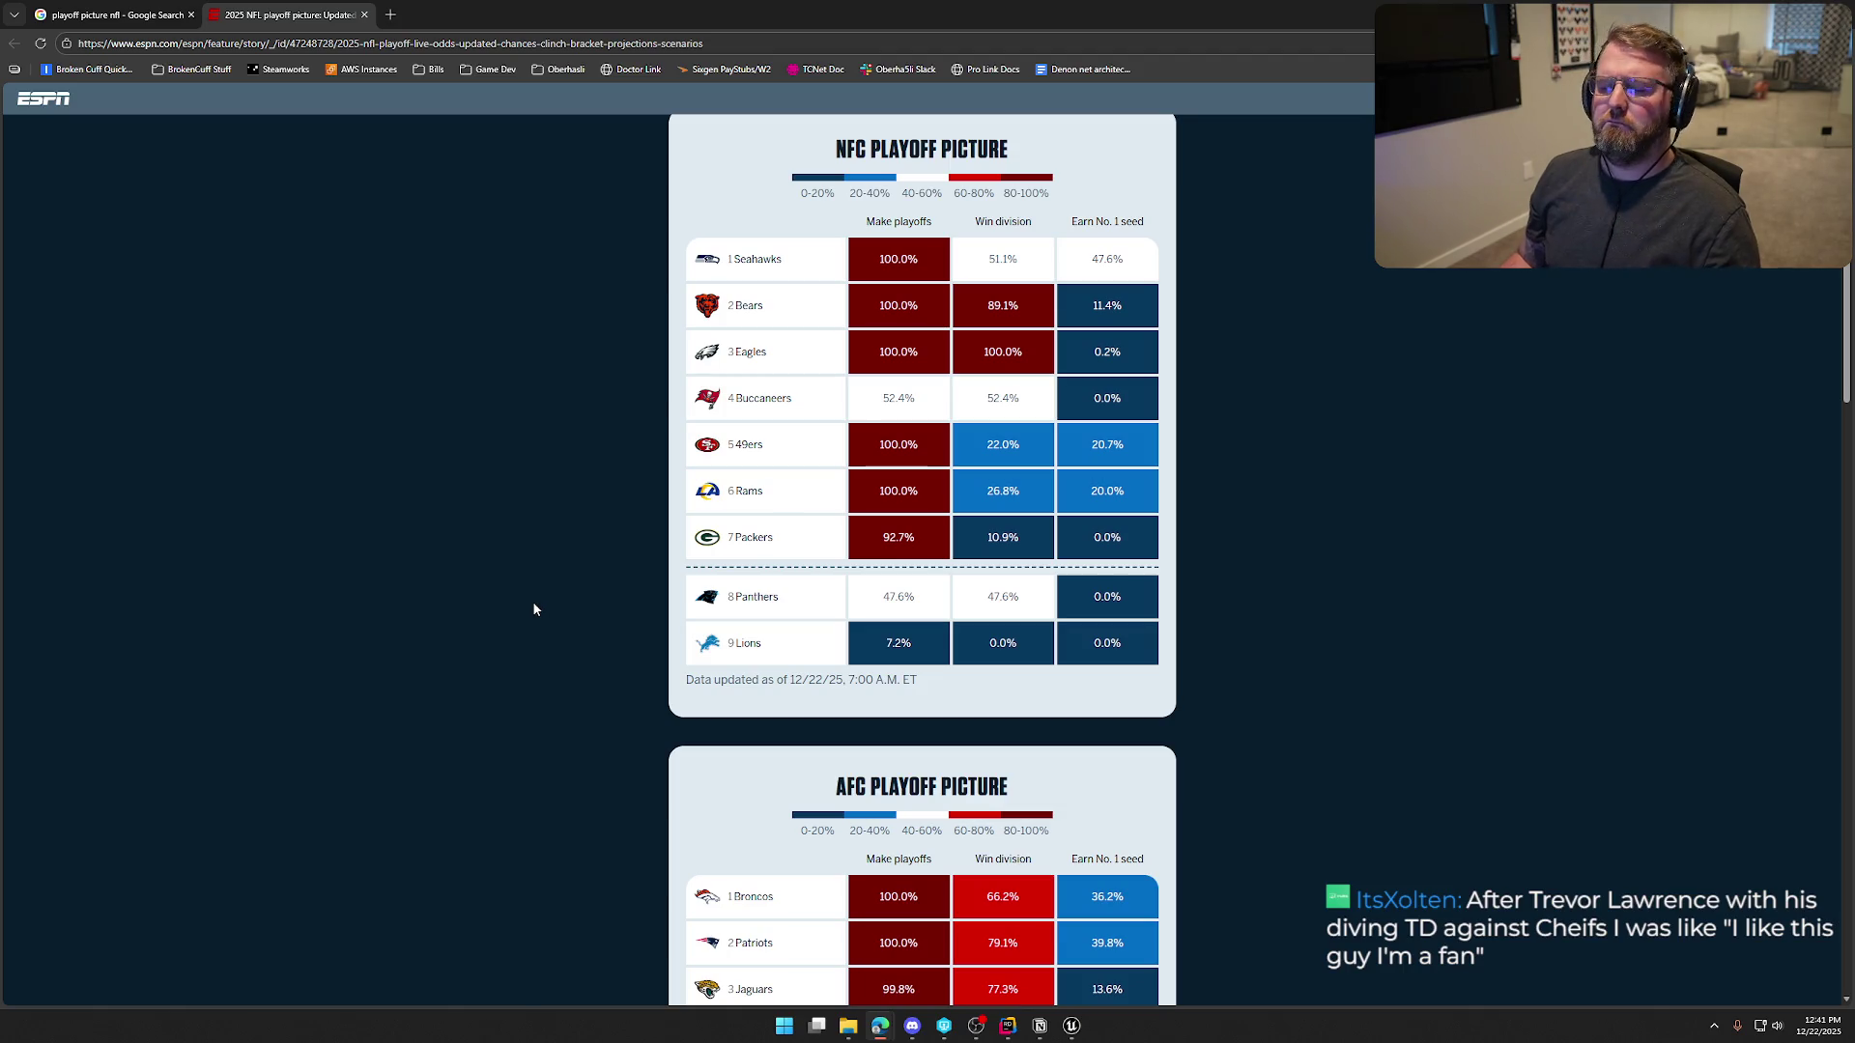
pyautogui.scroll(1, 533, 609)
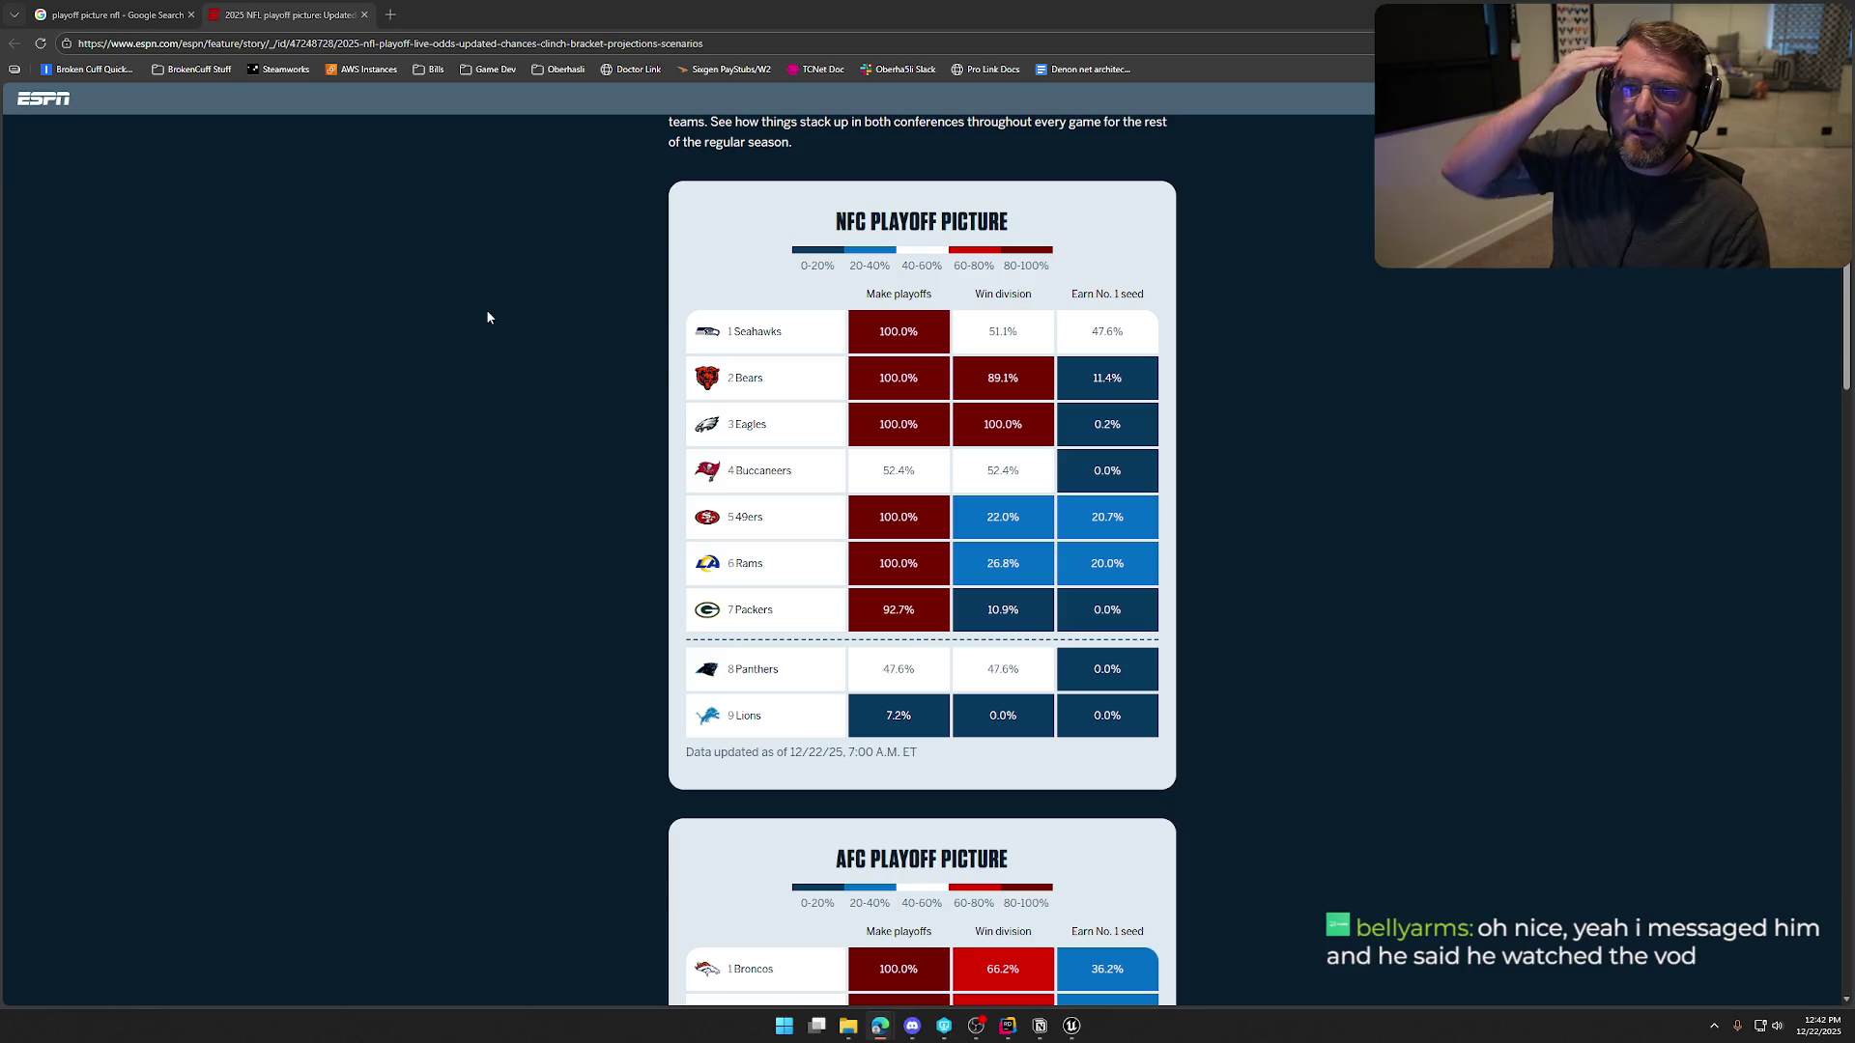
# Scroll through the NFC and AFC playoff odds tables, highlighting the Packers team name
pyautogui.scroll(-5, 487, 316)
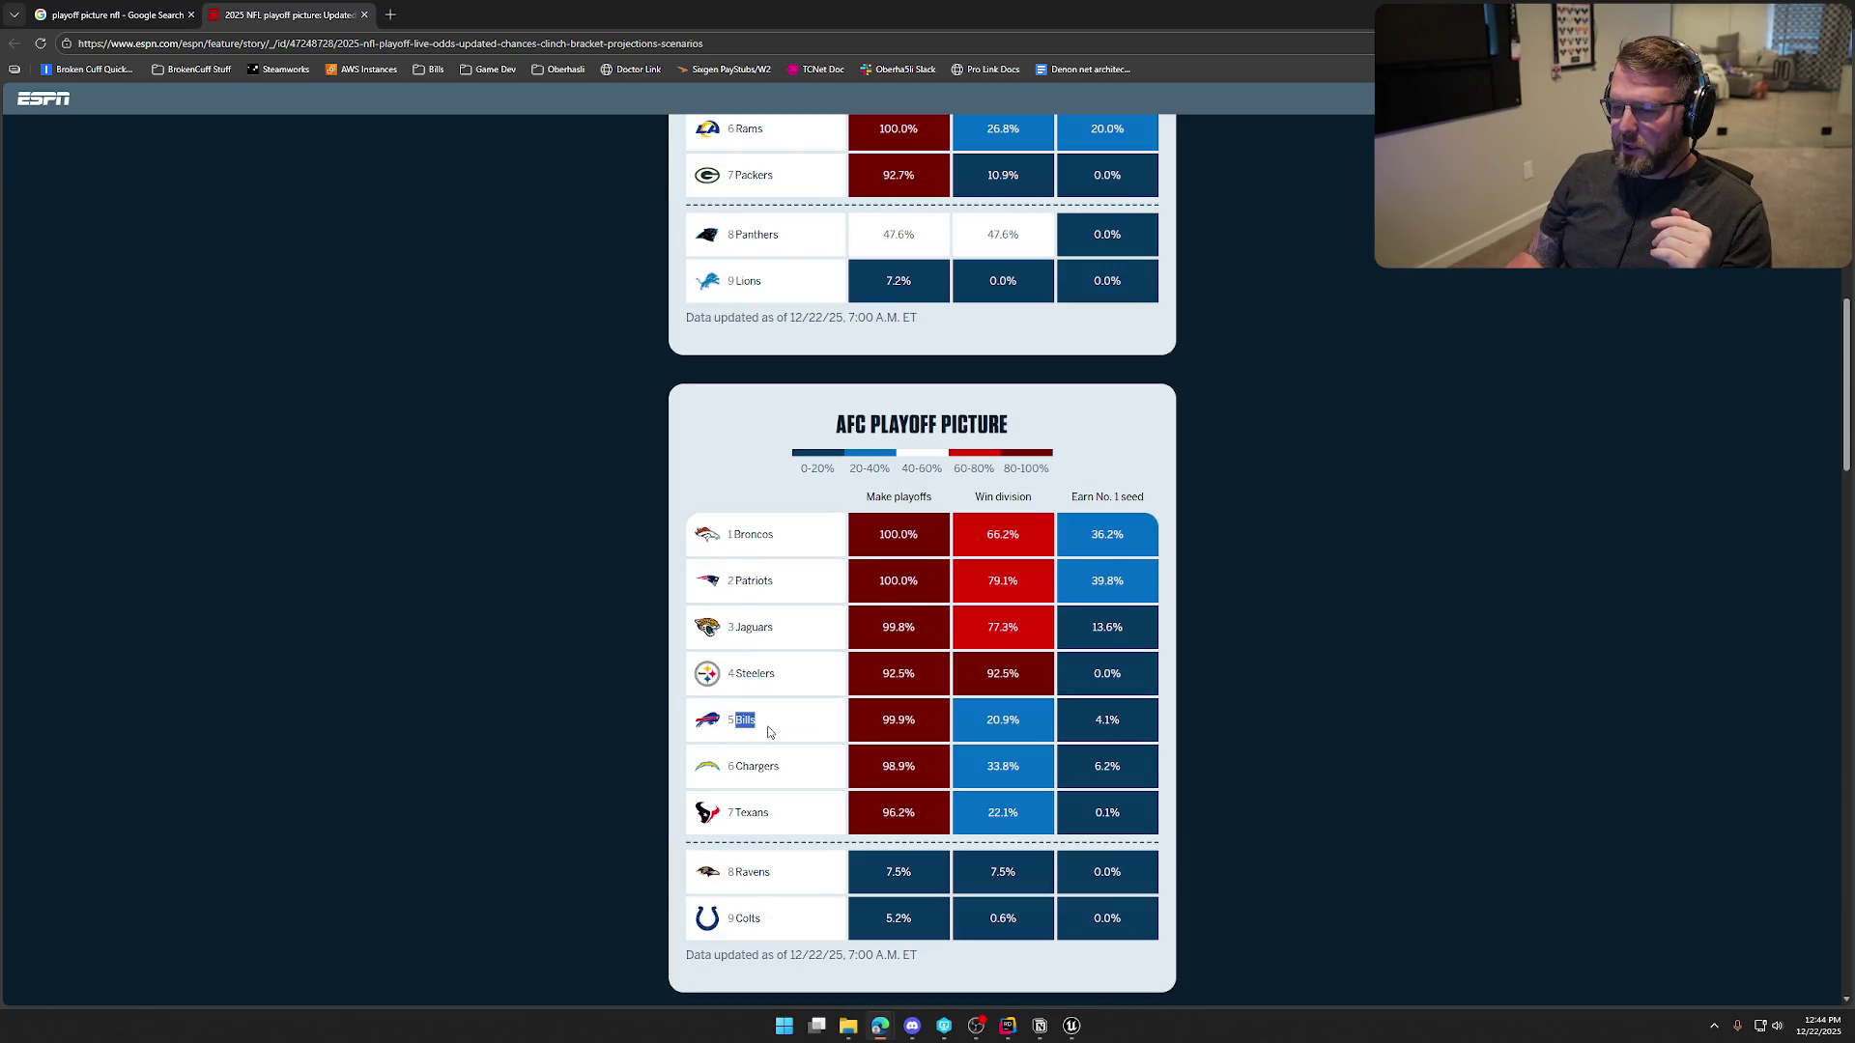
pyautogui.scroll(-2, 629, 707)
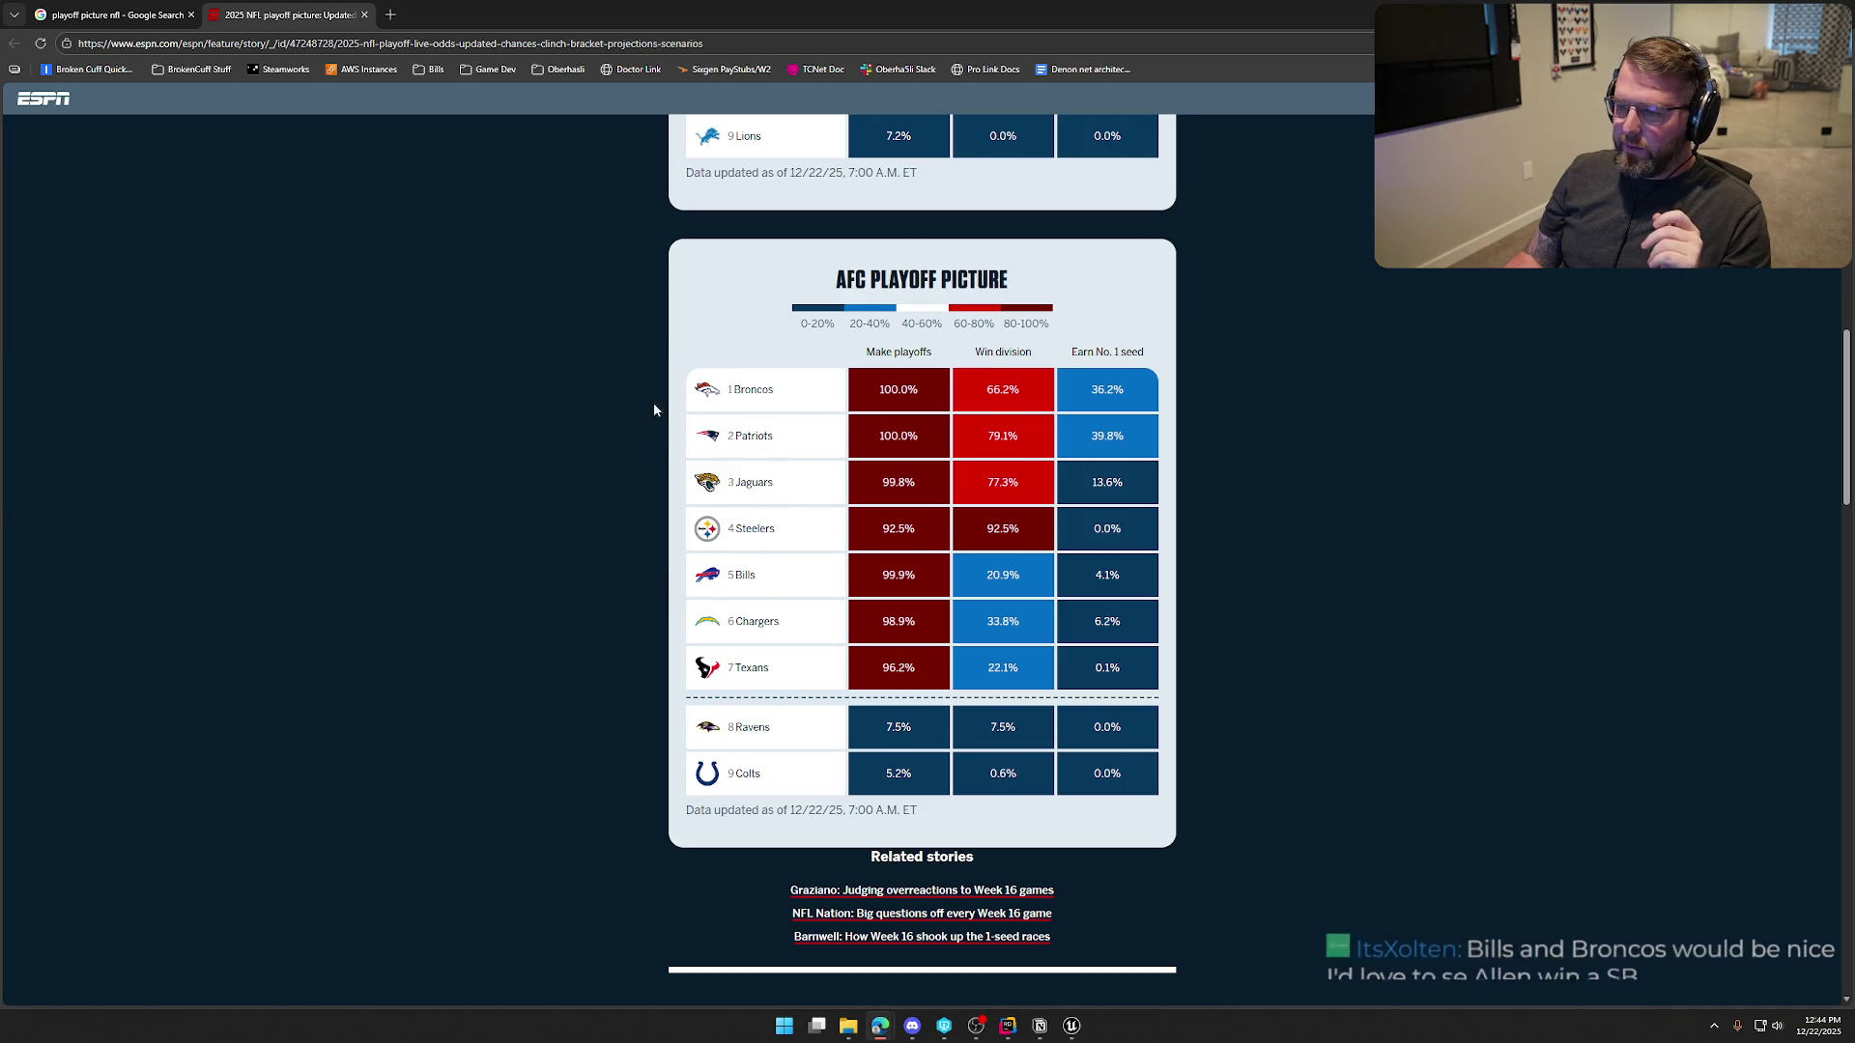
pyautogui.scroll(5, 821, 708)
pyautogui.scroll(2, 820, 708)
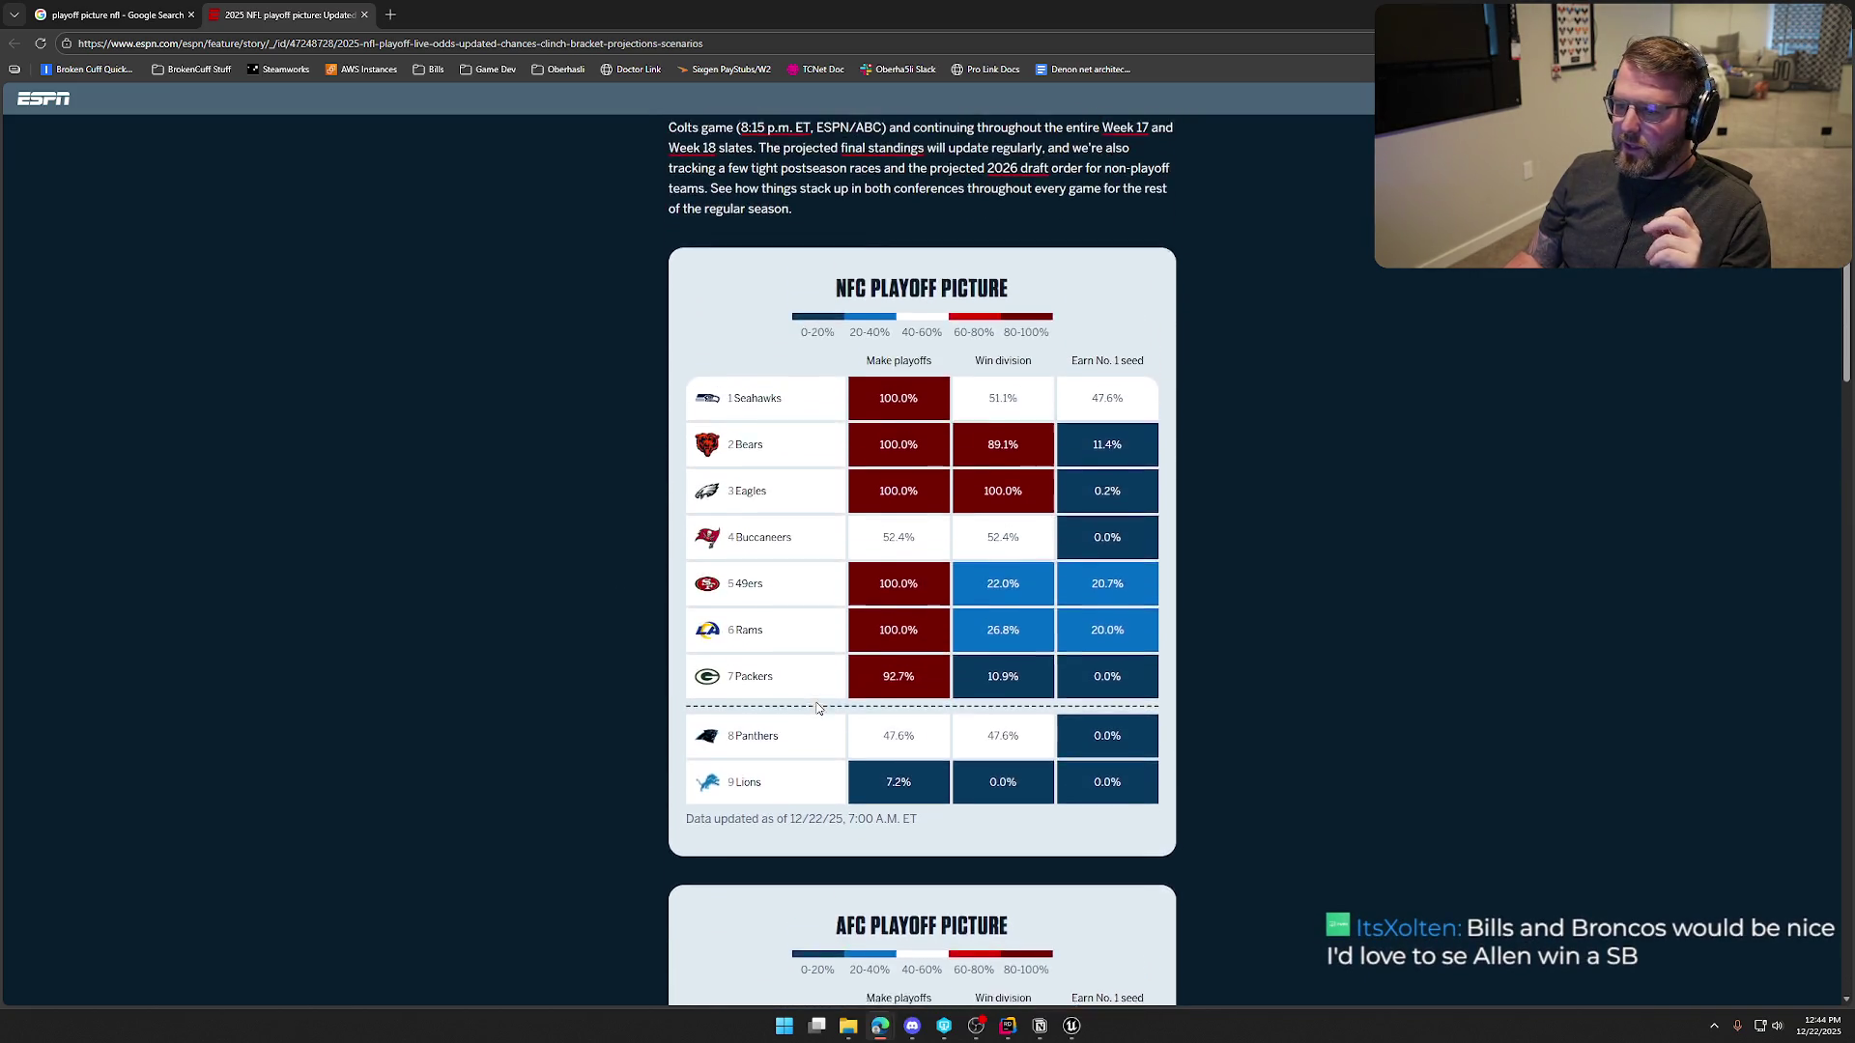
pyautogui.scroll(-2, 820, 708)
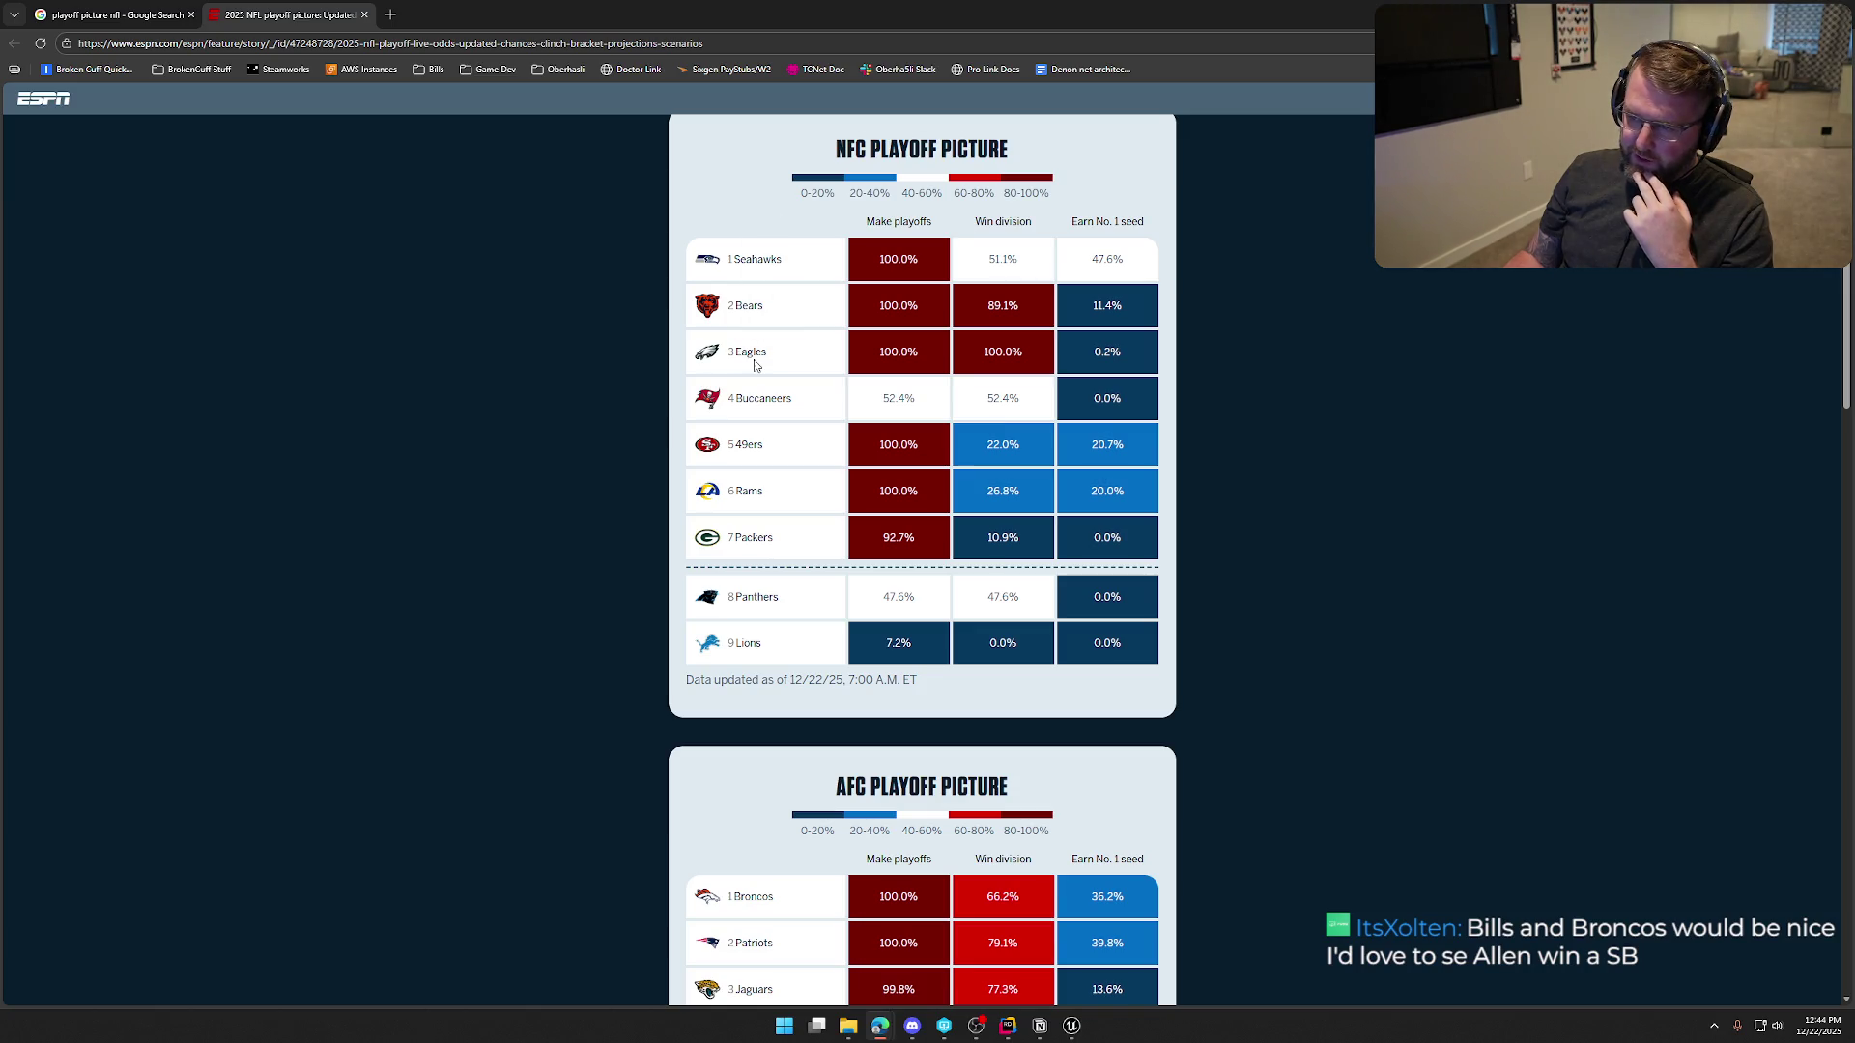
pyautogui.scroll(1, 539, 492)
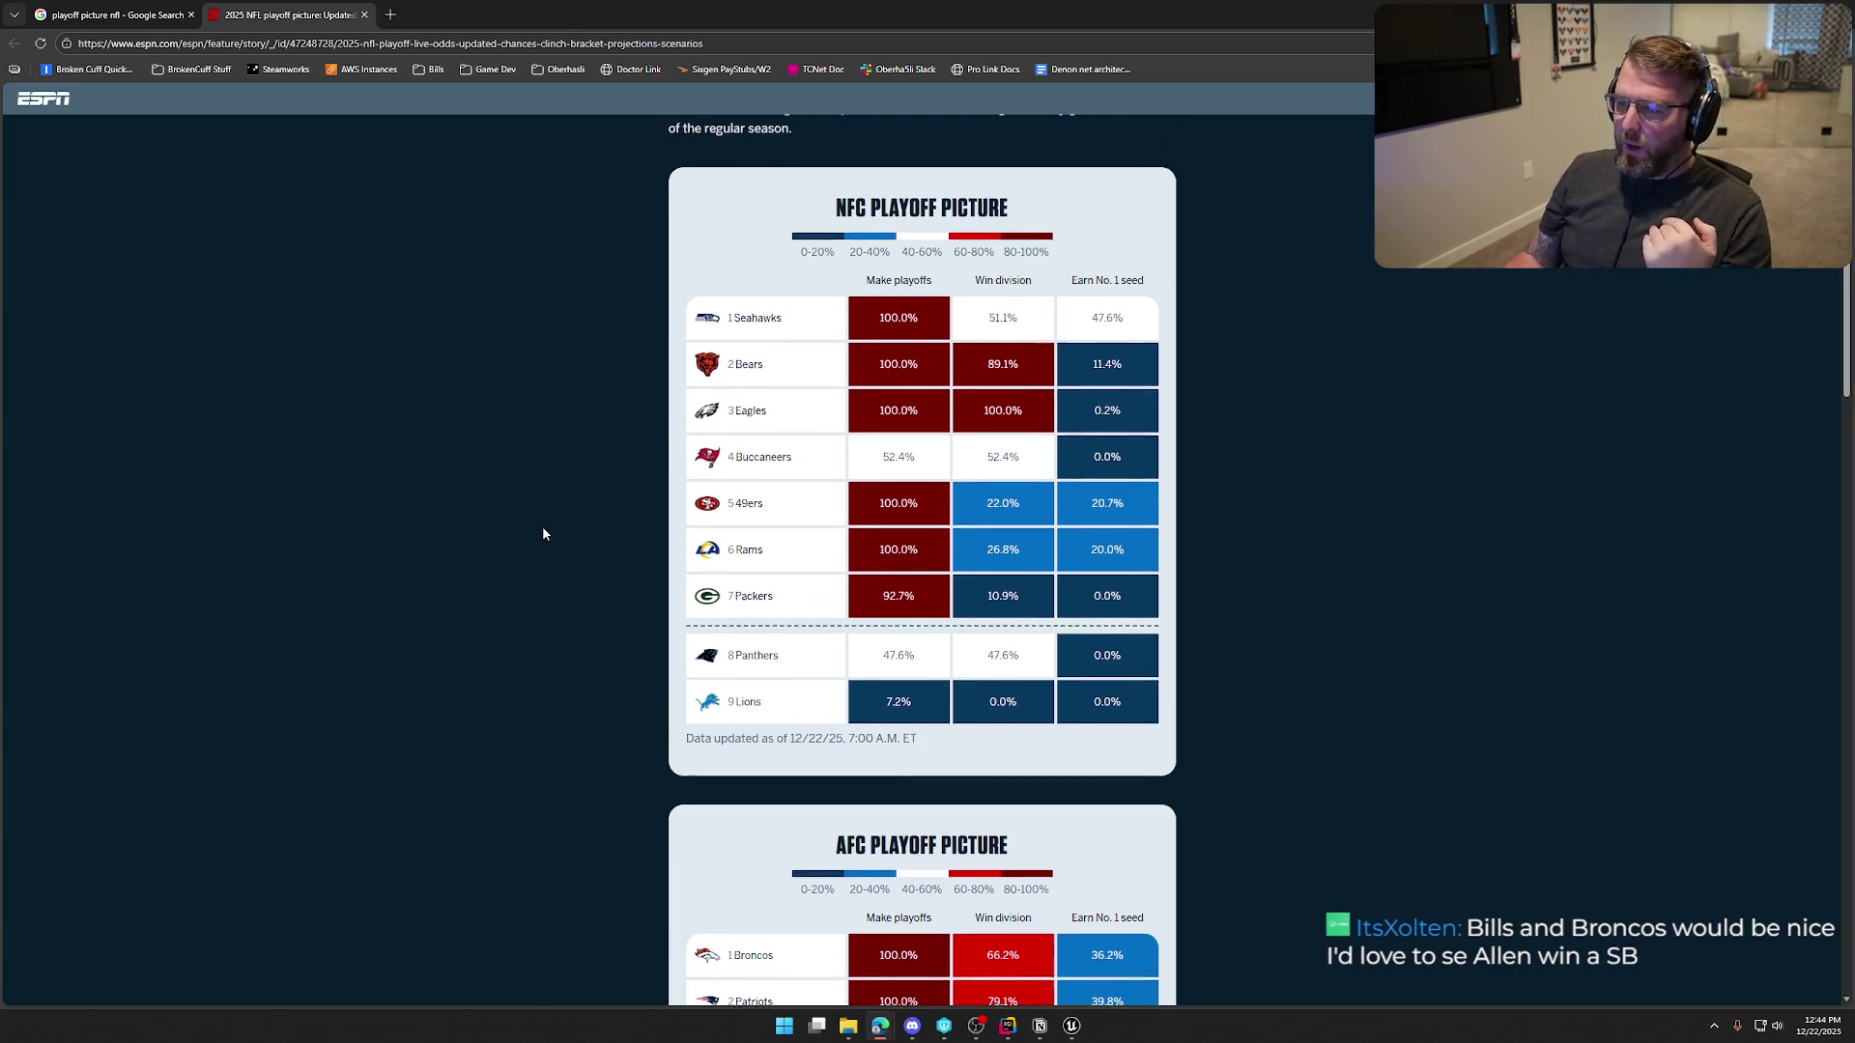
pyautogui.scroll(-4, 542, 532)
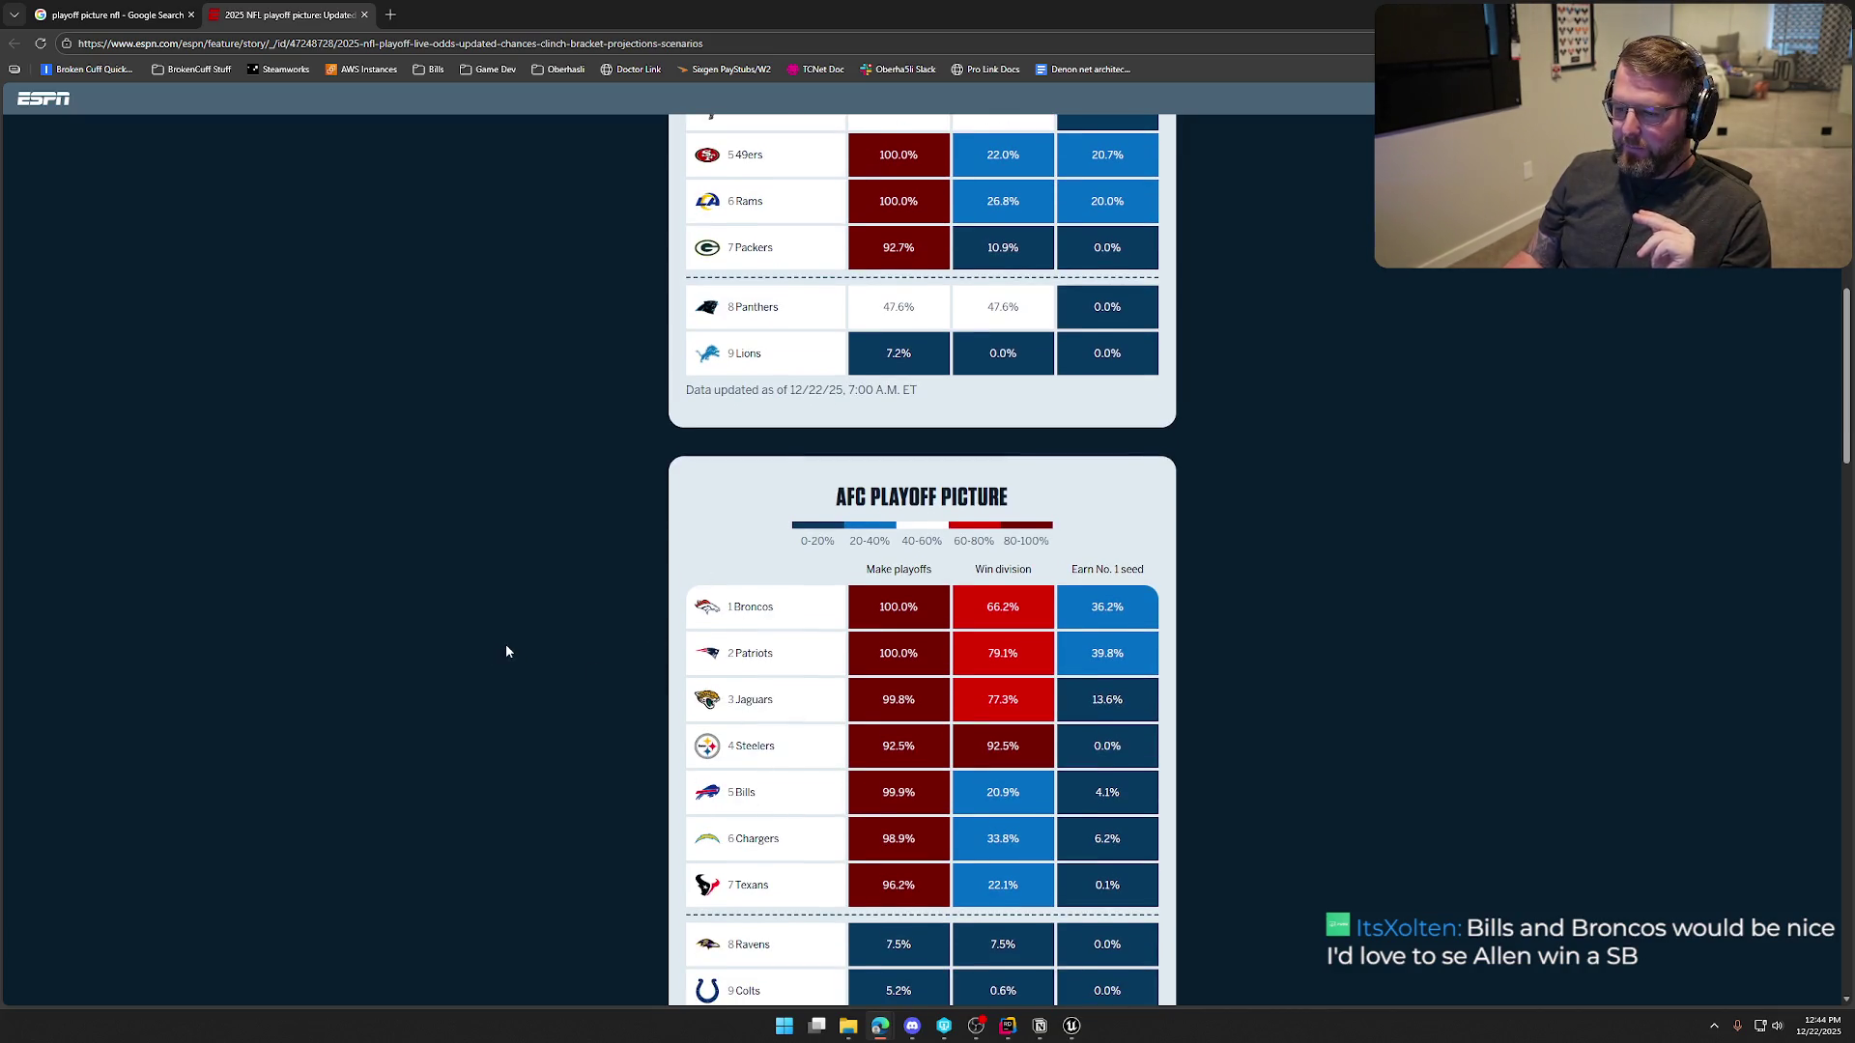
pyautogui.scroll(3, 506, 647)
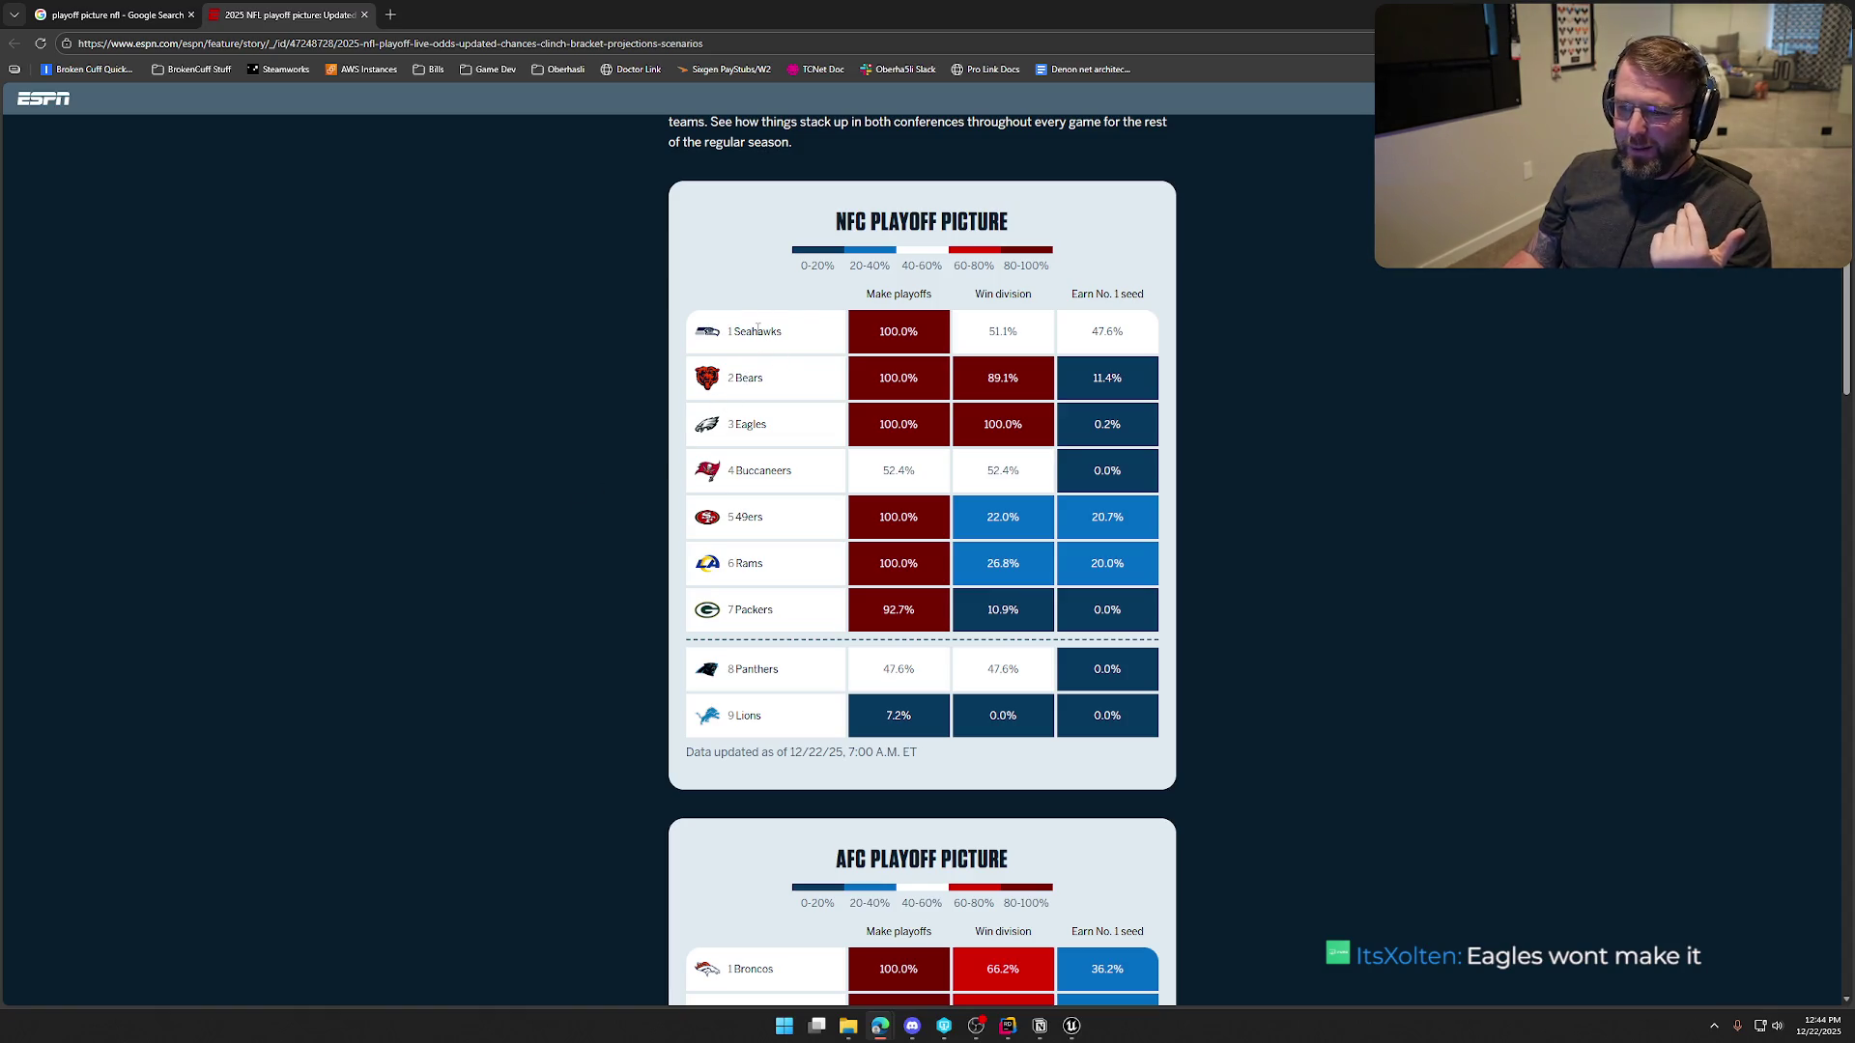
pyautogui.doubleClick(757, 614)
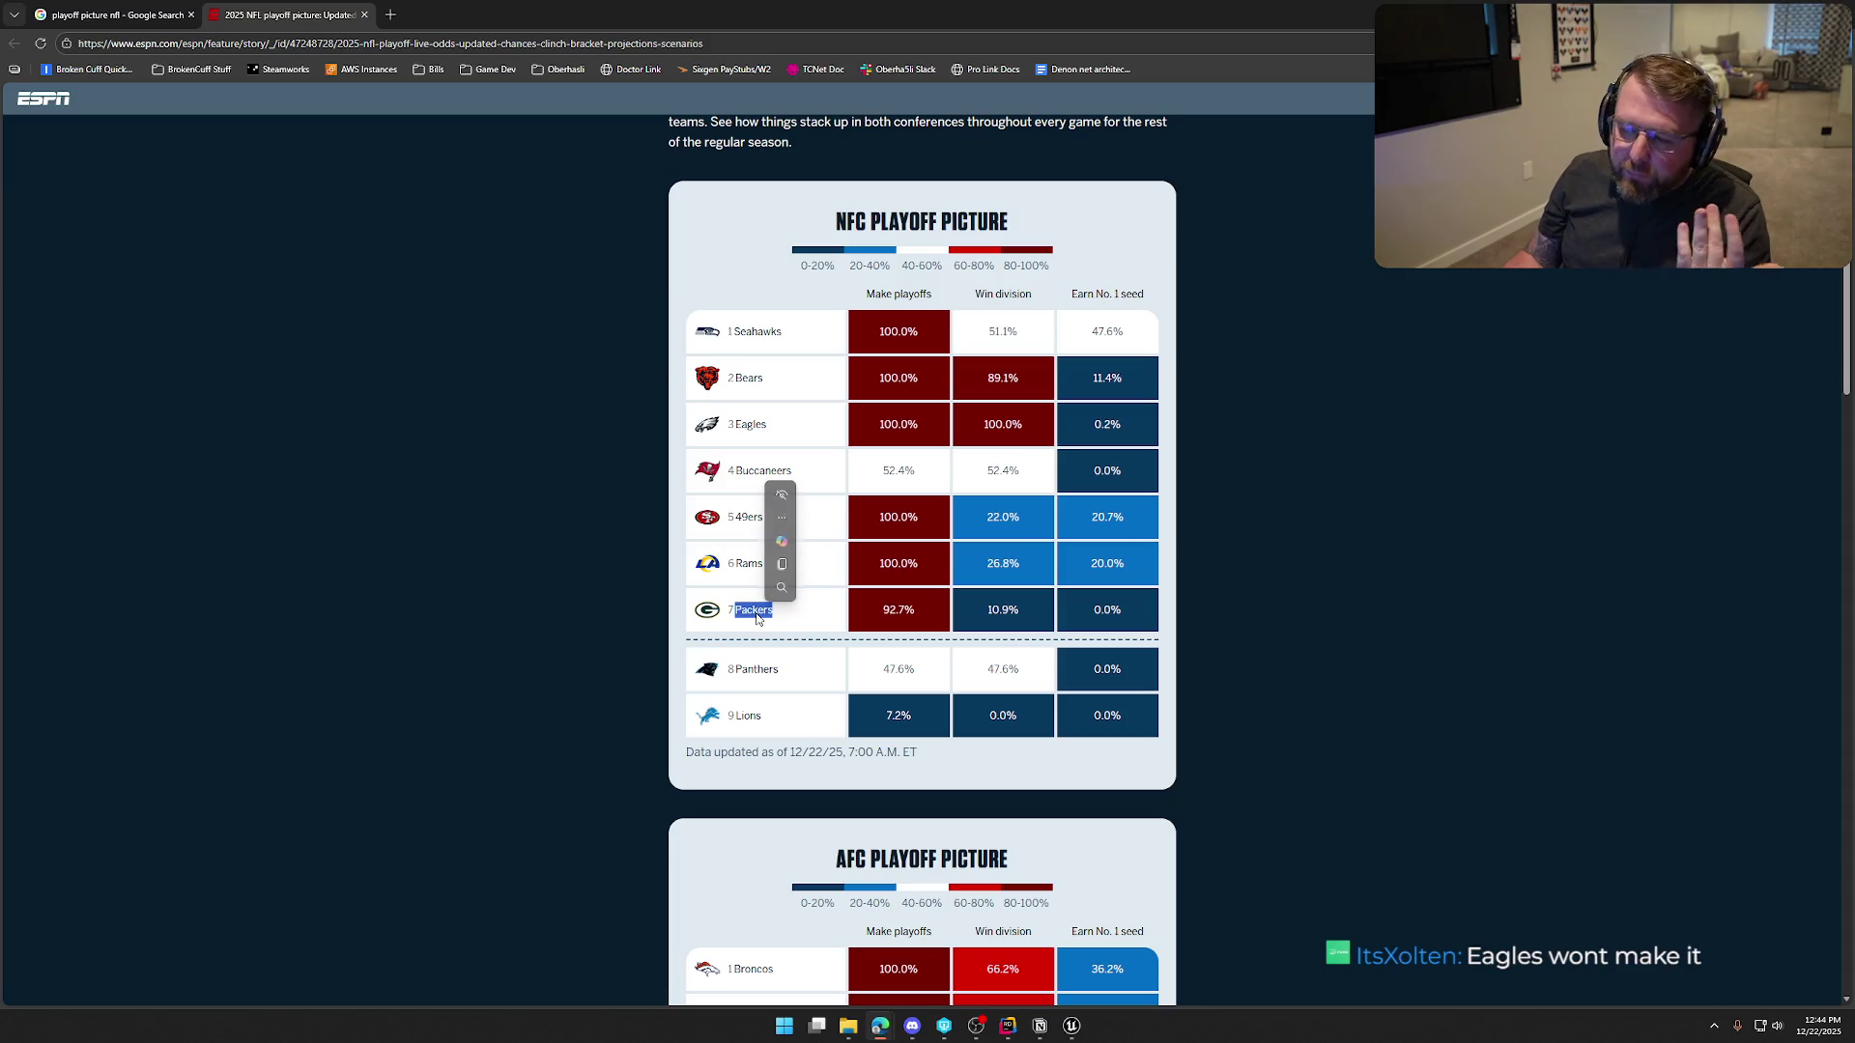
pyautogui.click(520, 606)
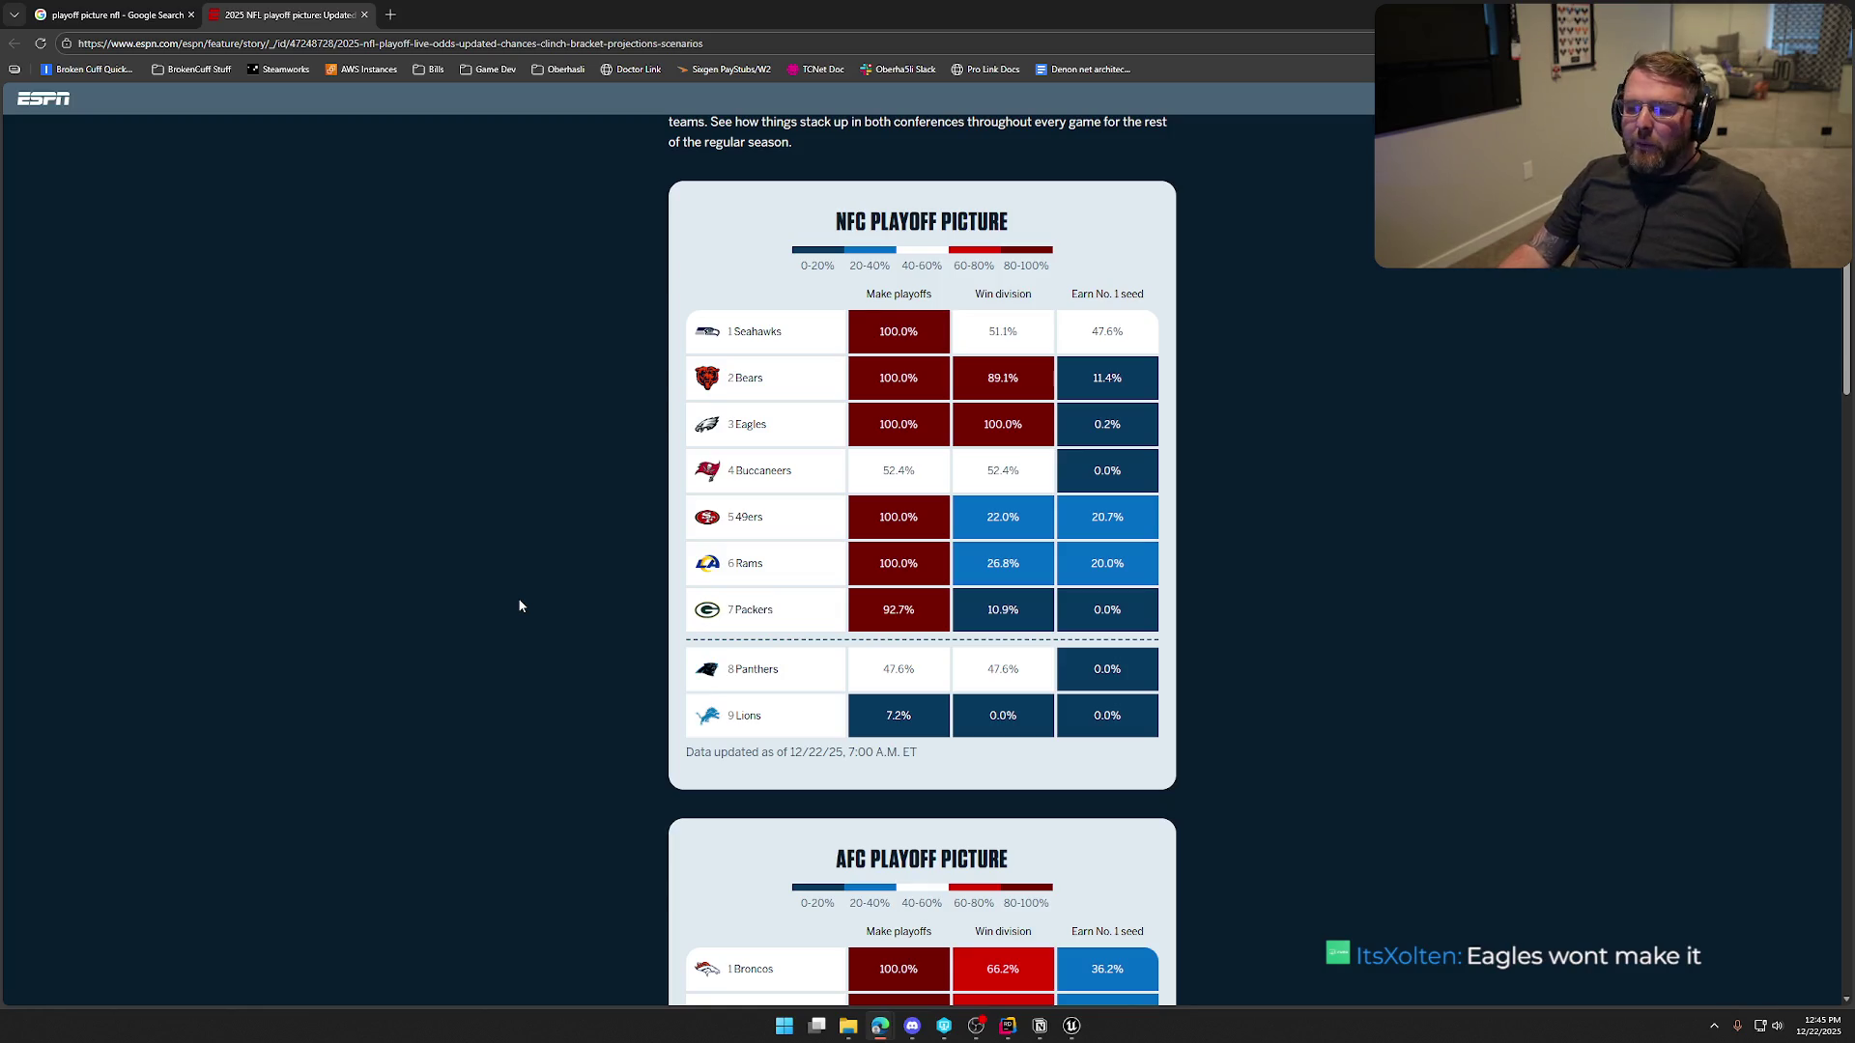
# Highlight the NFC rows from Rams up to Bears, then close the ESPN article tab
pyautogui.scroll(-5, 541, 589)
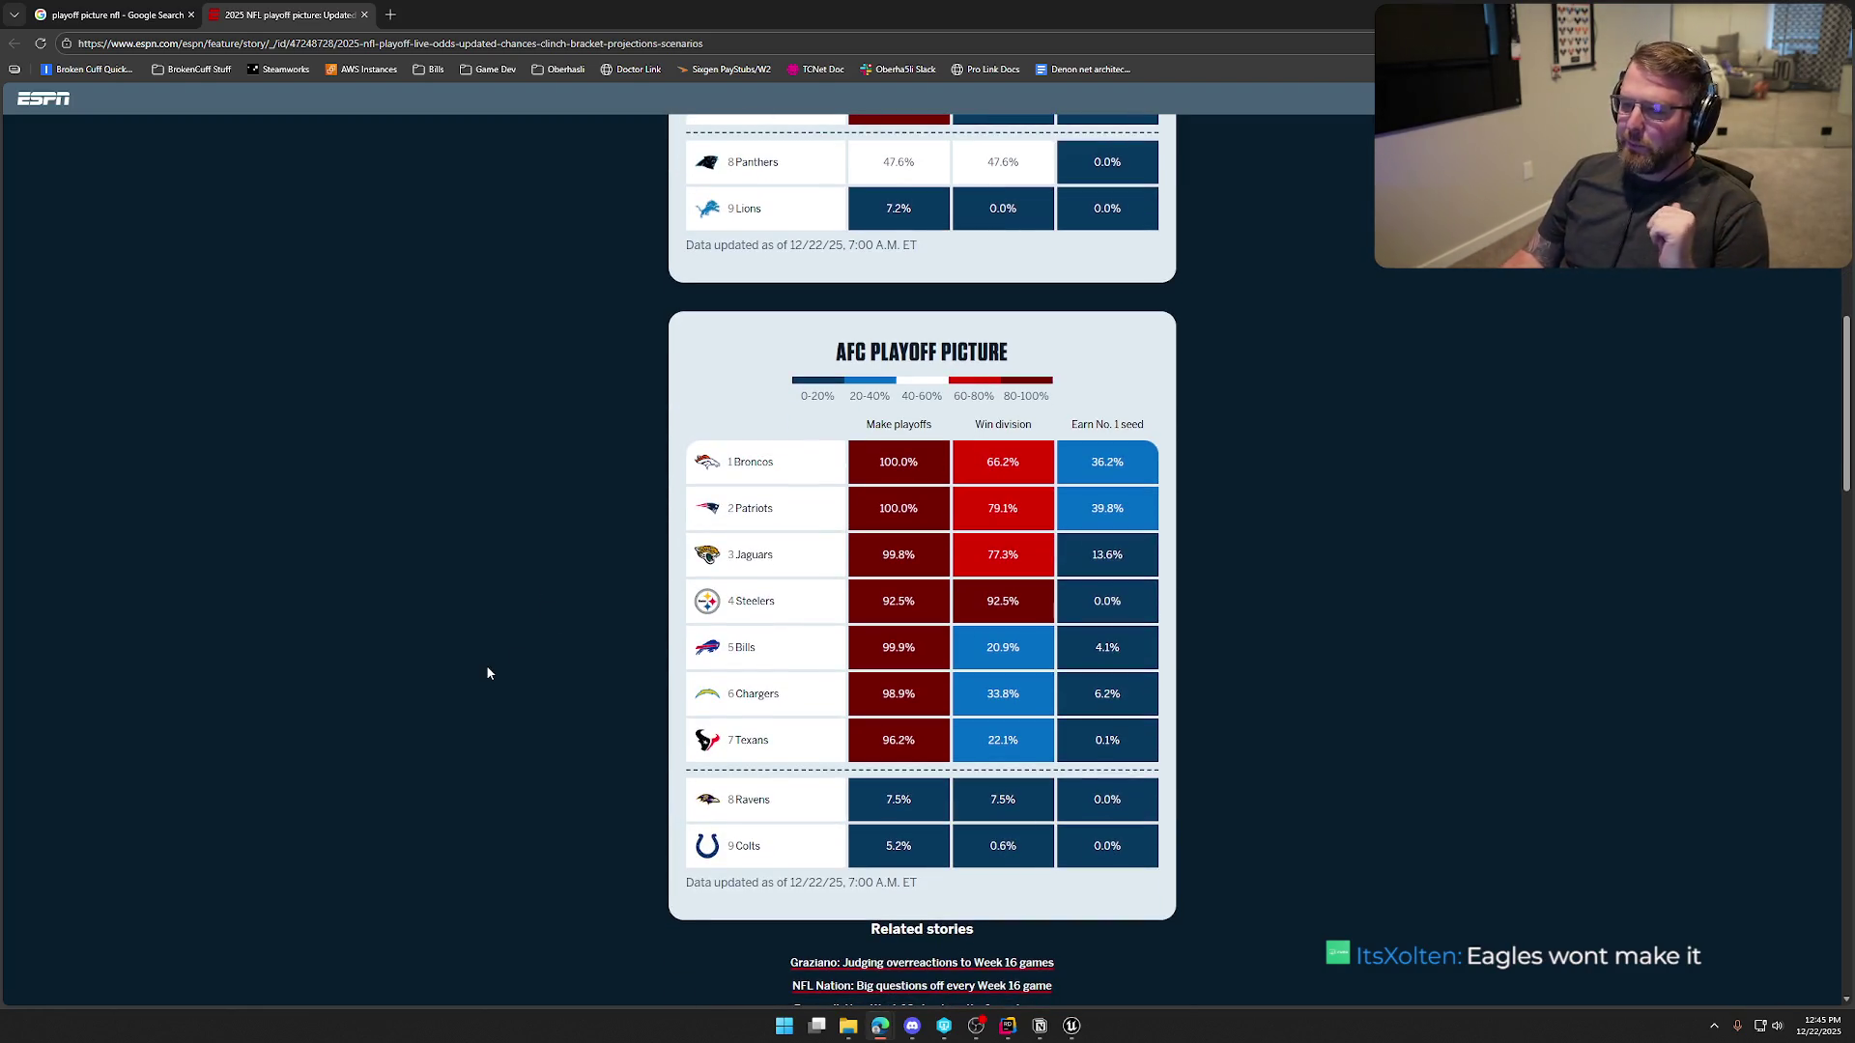
pyautogui.scroll(2, 446, 644)
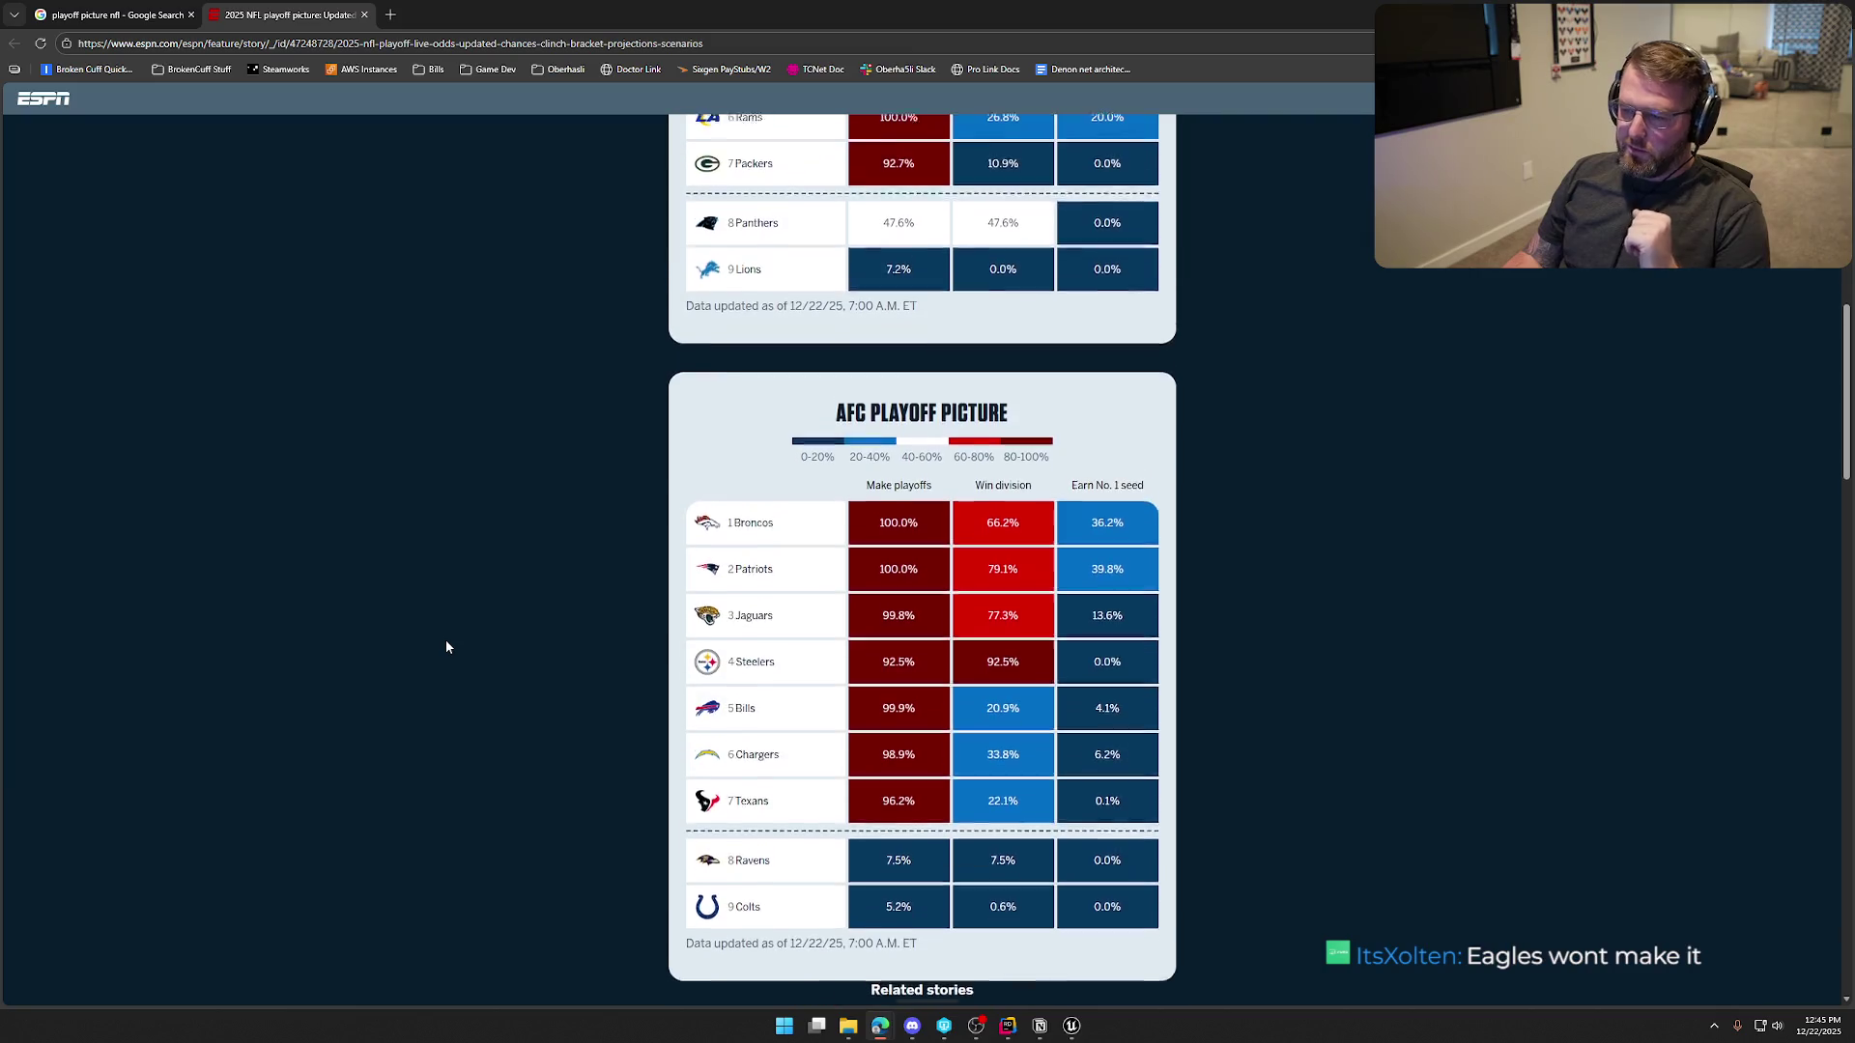
pyautogui.scroll(4, 446, 666)
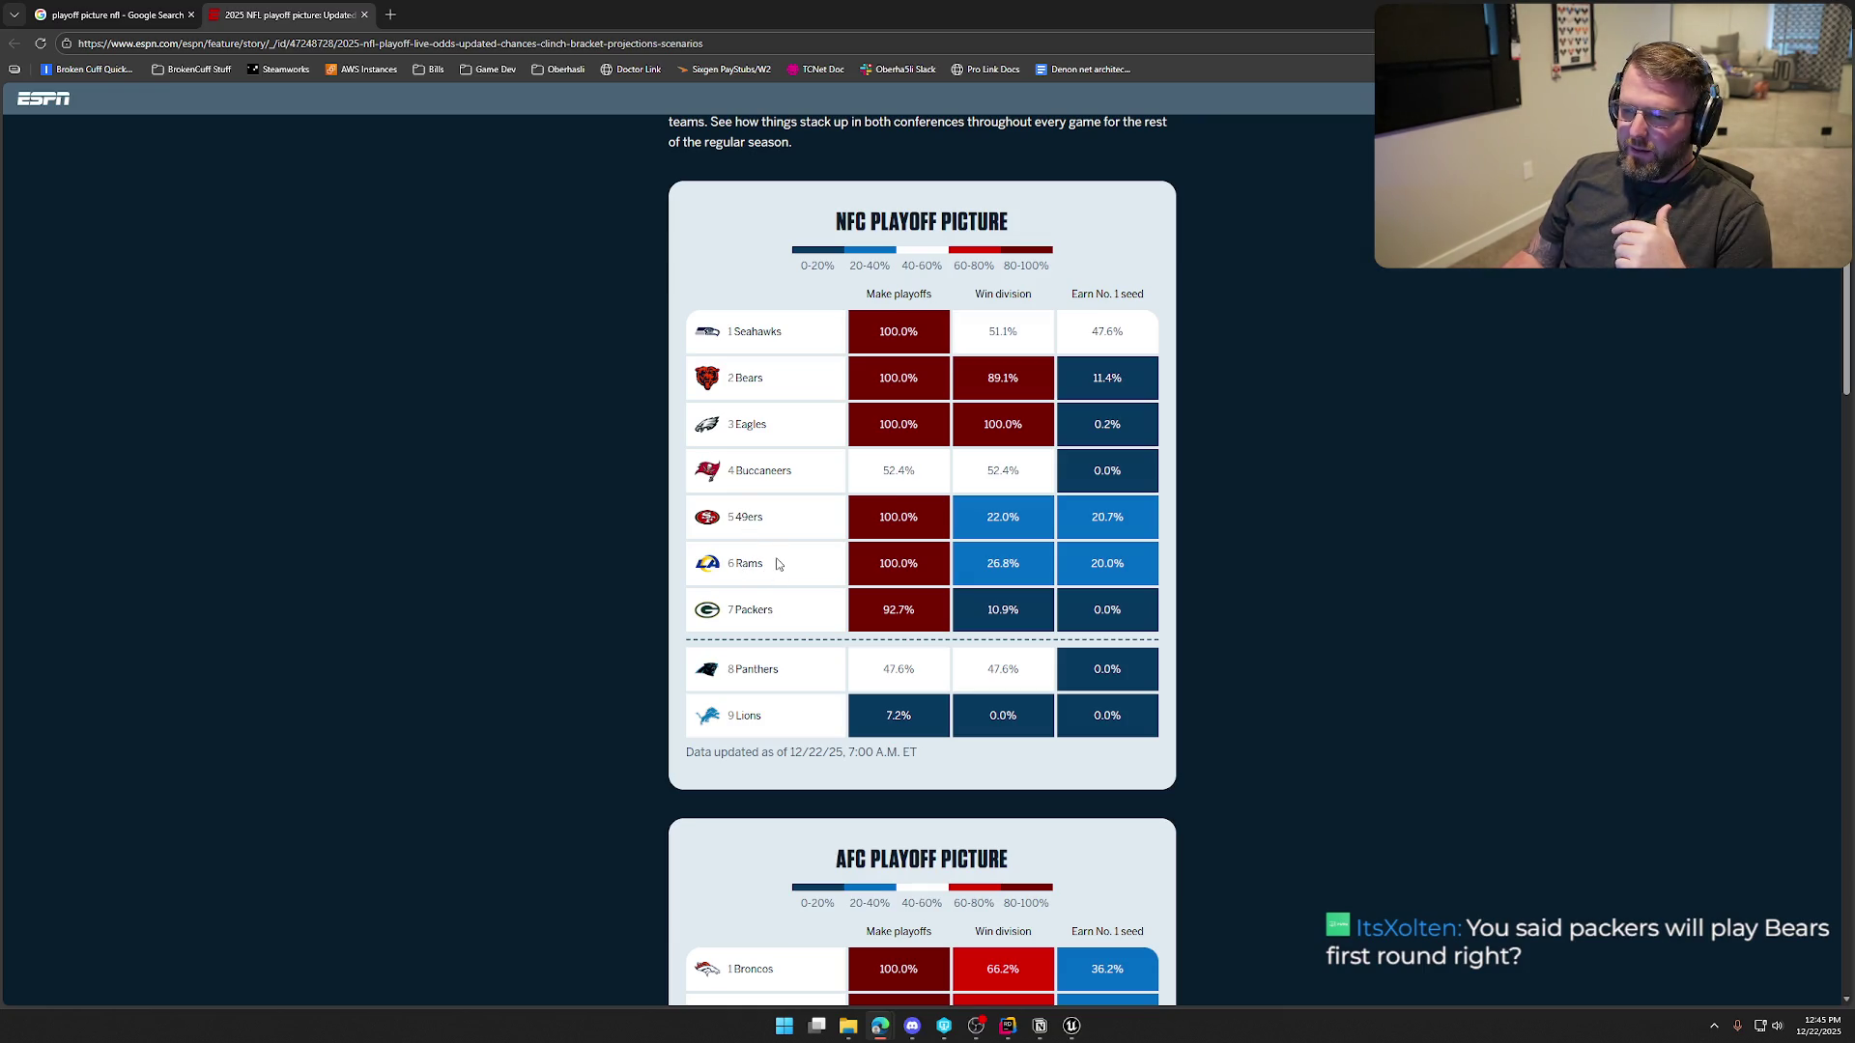
pyautogui.moveTo(778, 565)
pyautogui.mouseDown()
pyautogui.moveTo(735, 387)
pyautogui.moveTo(759, 324)
pyautogui.moveTo(739, 387)
pyautogui.mouseUp()
pyautogui.click(798, 580)
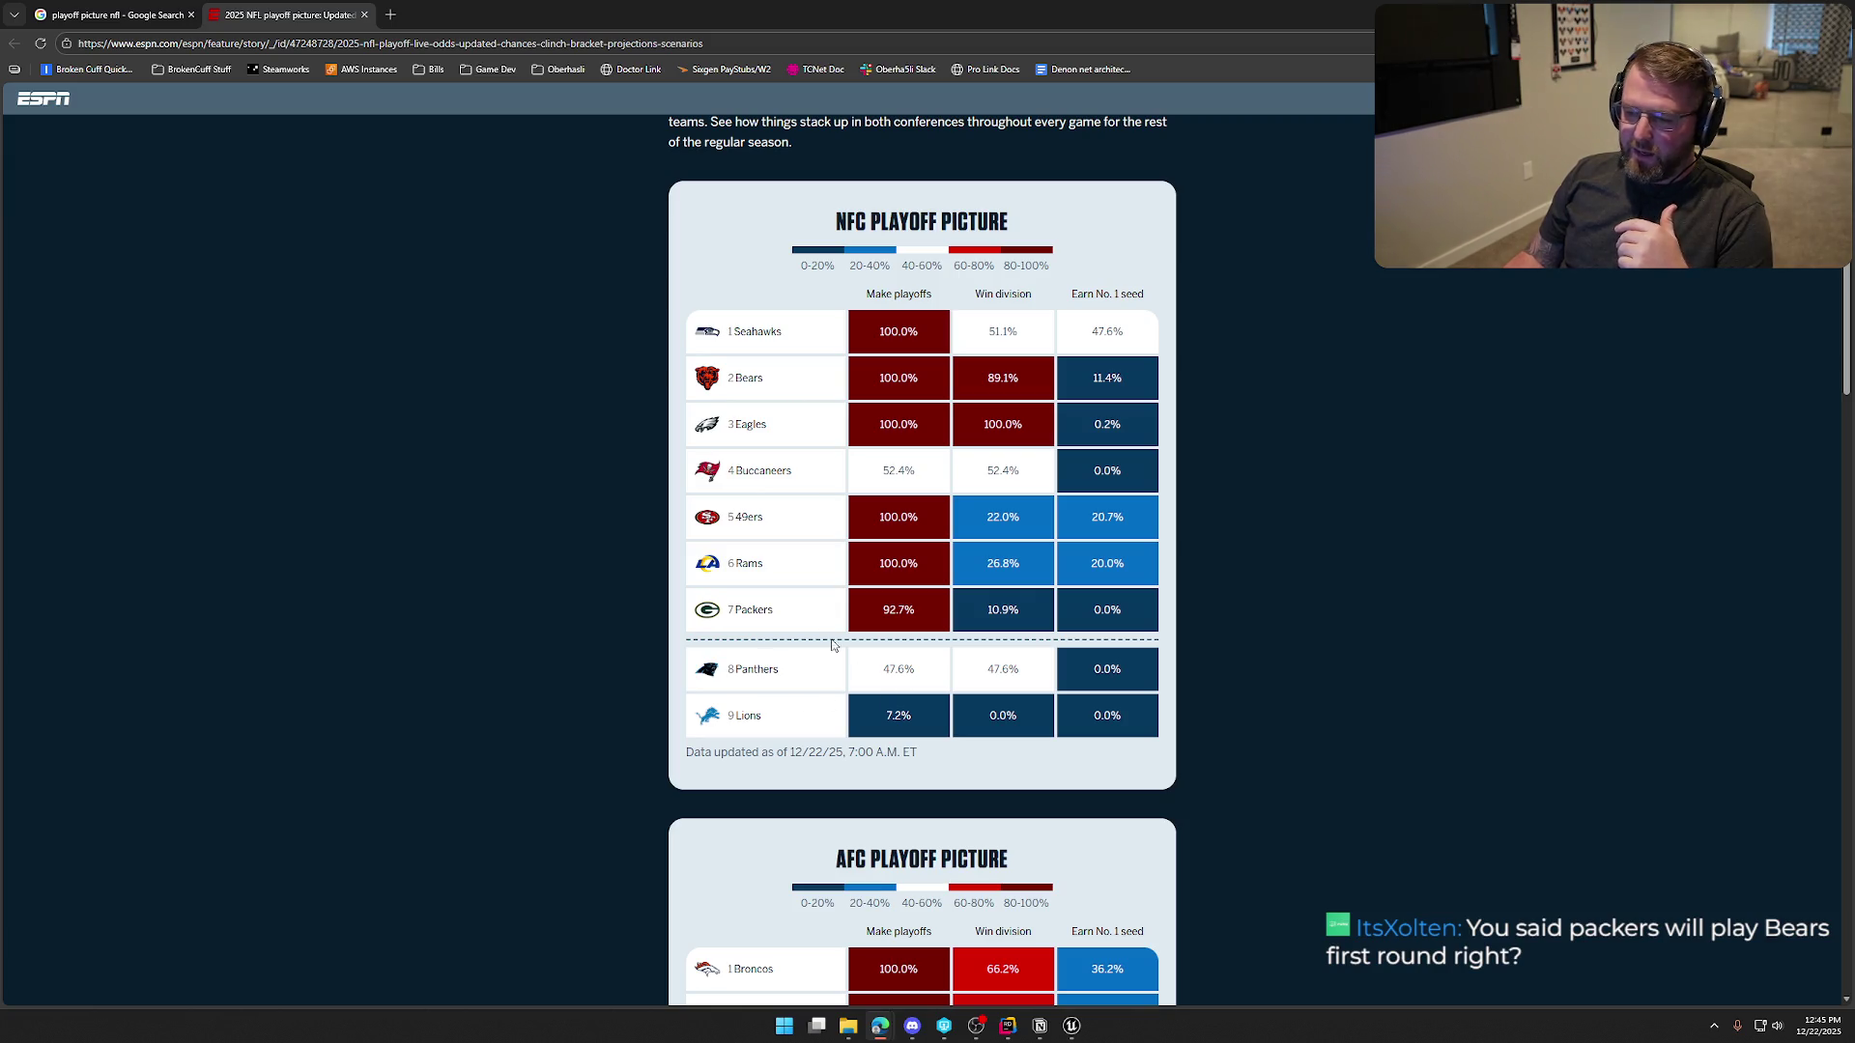
pyautogui.scroll(-5, 974, 628)
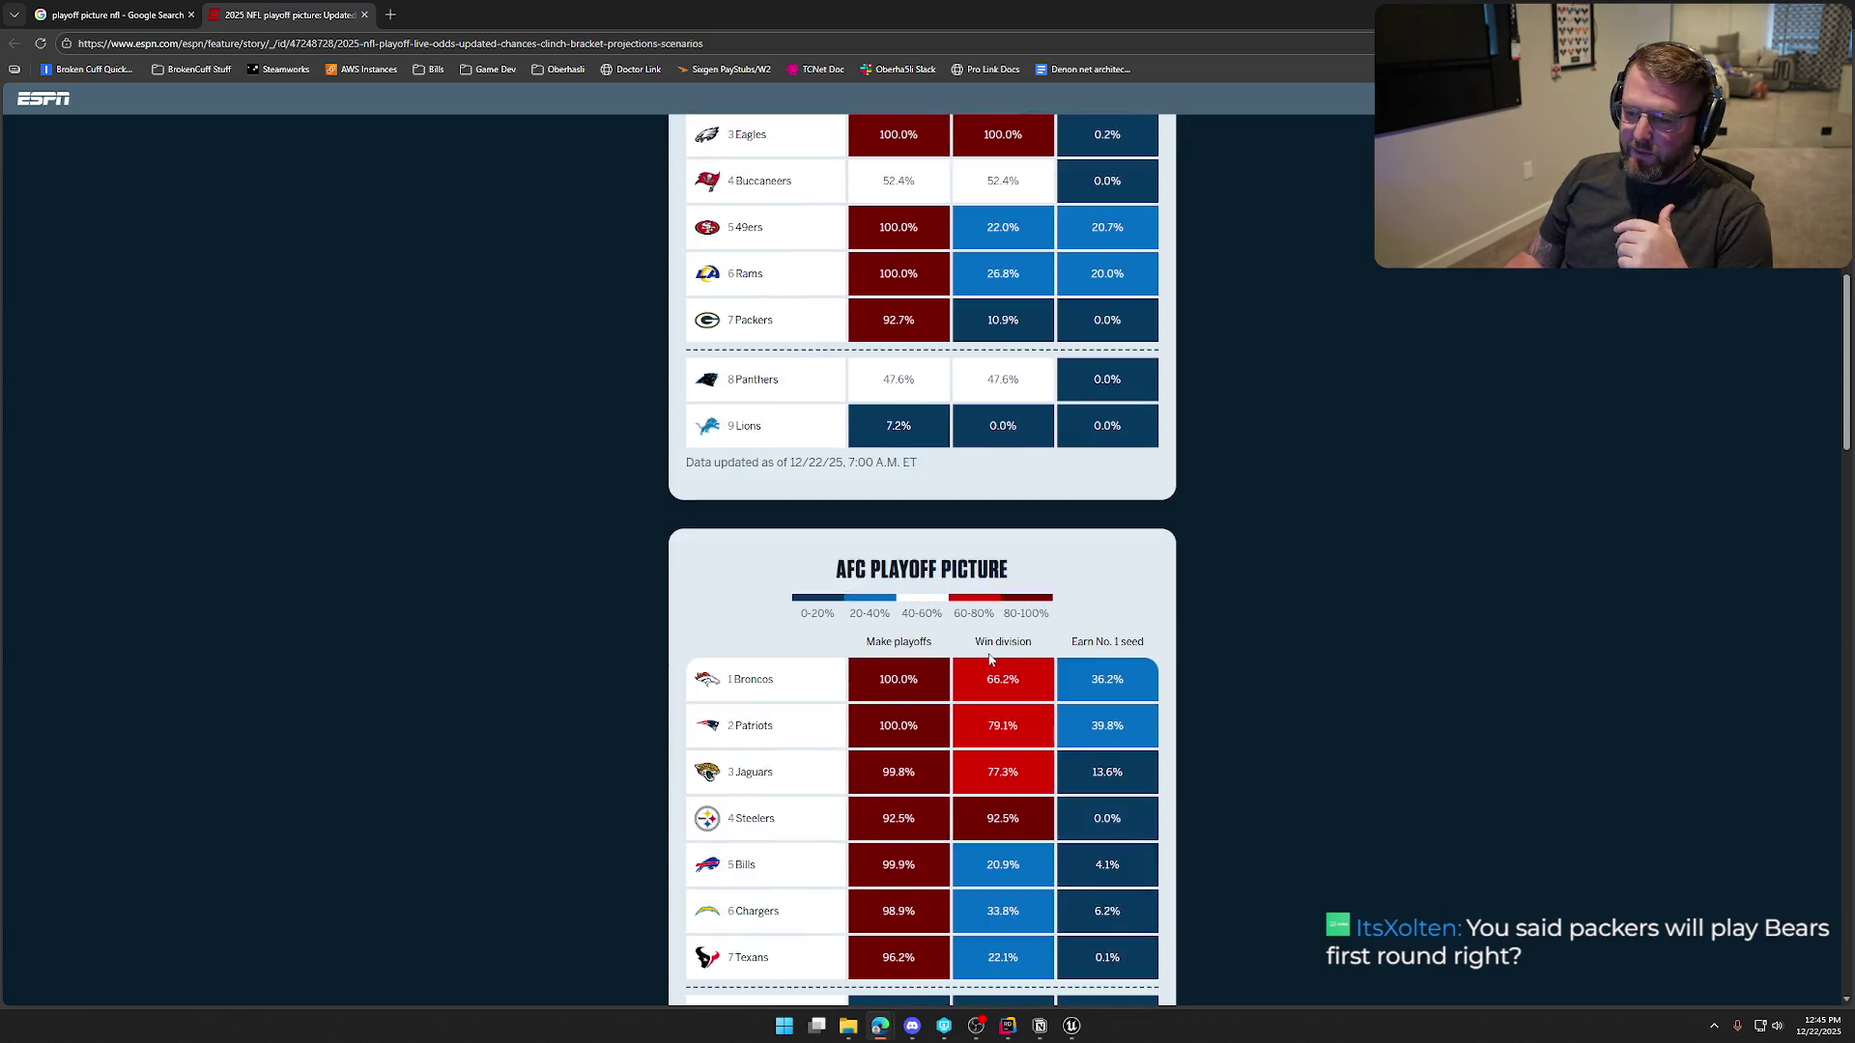
pyautogui.scroll(8, 621, 622)
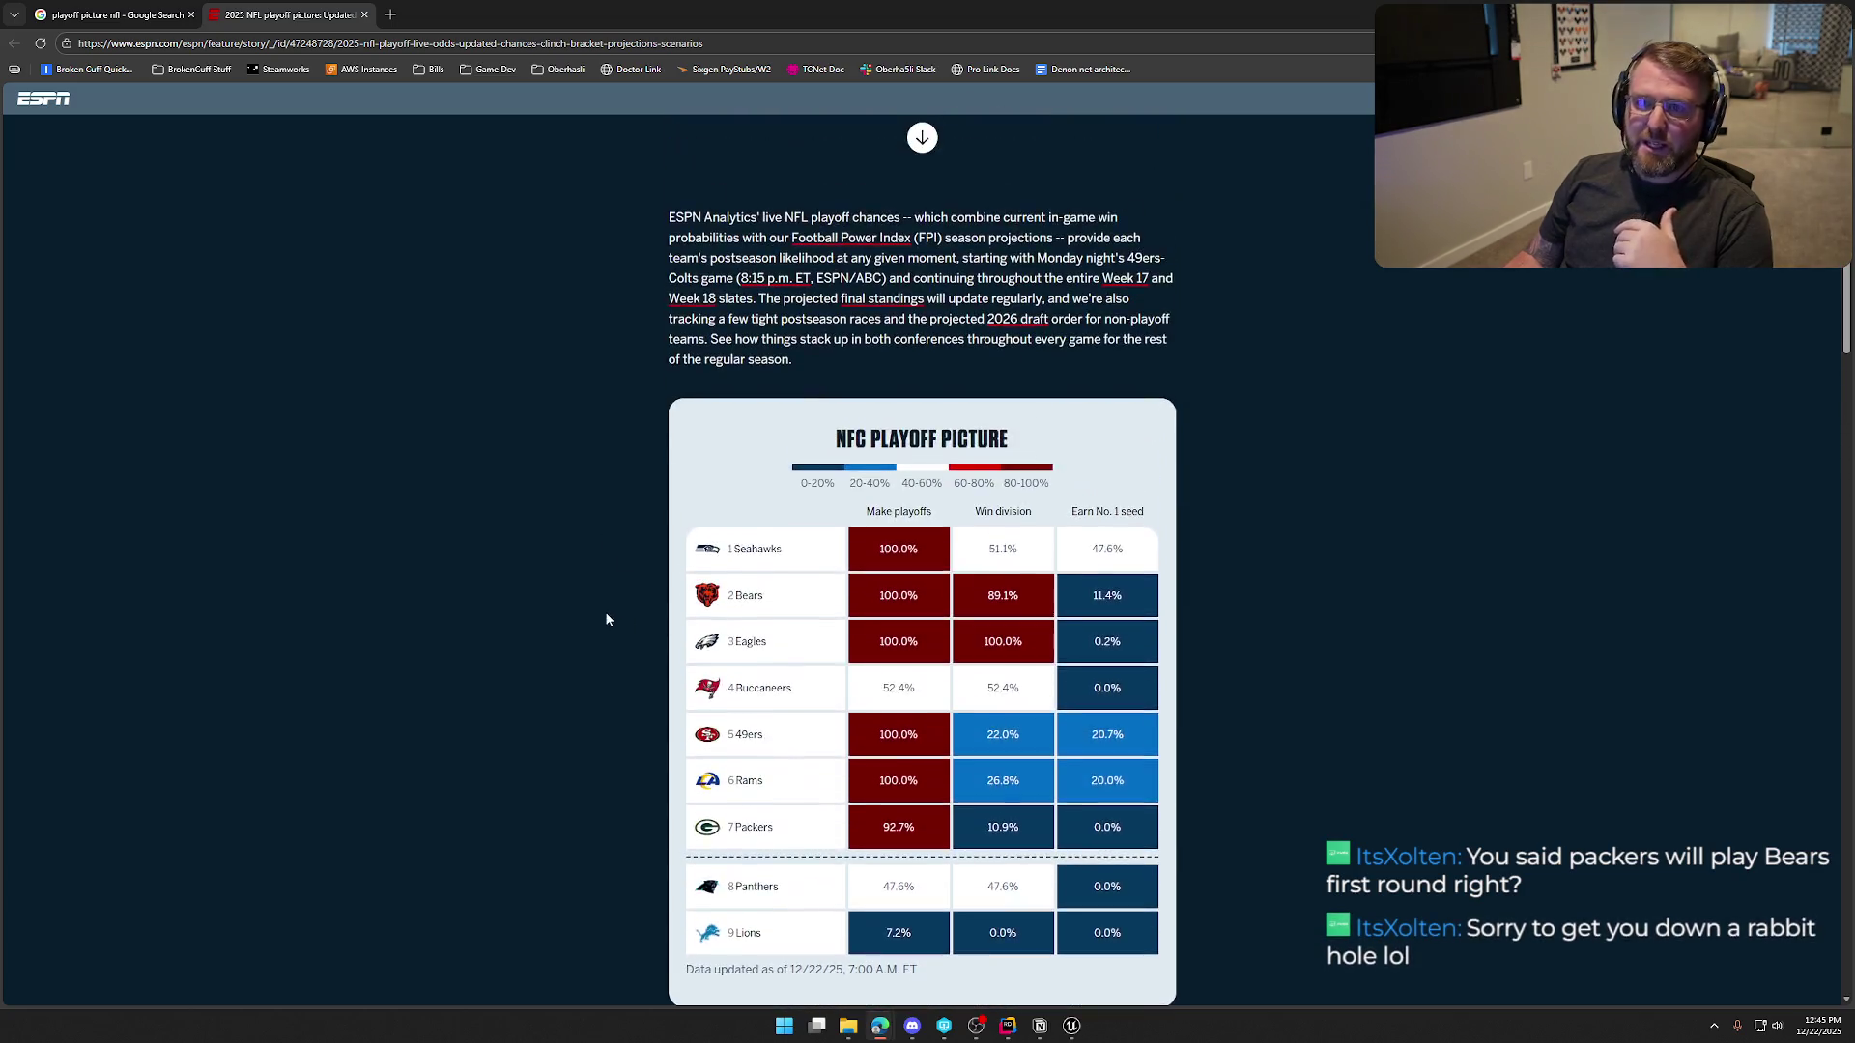
pyautogui.middleClick(263, 15)
# Return to Unreal Engine and close the Plugins tab, leaving IMC_Default showing
pyautogui.hotkey('alt', 'Tab')
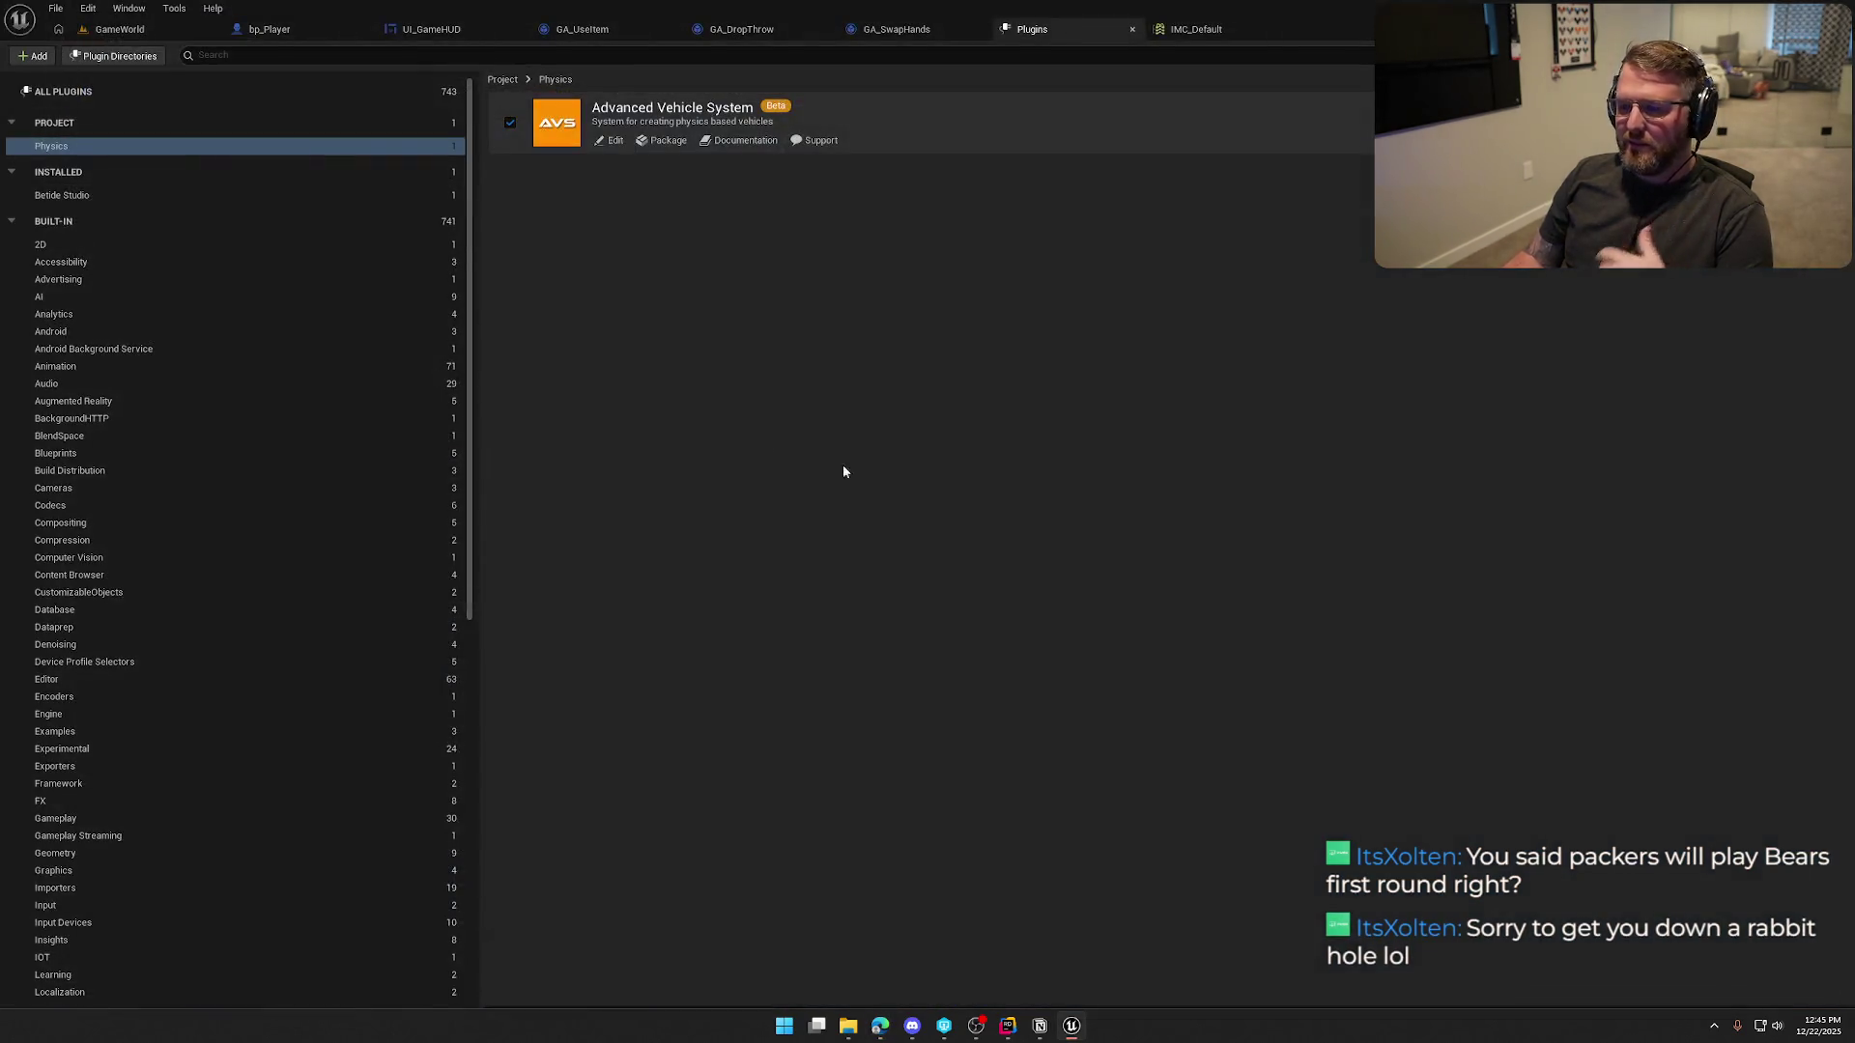
pyautogui.middleClick(1041, 32)
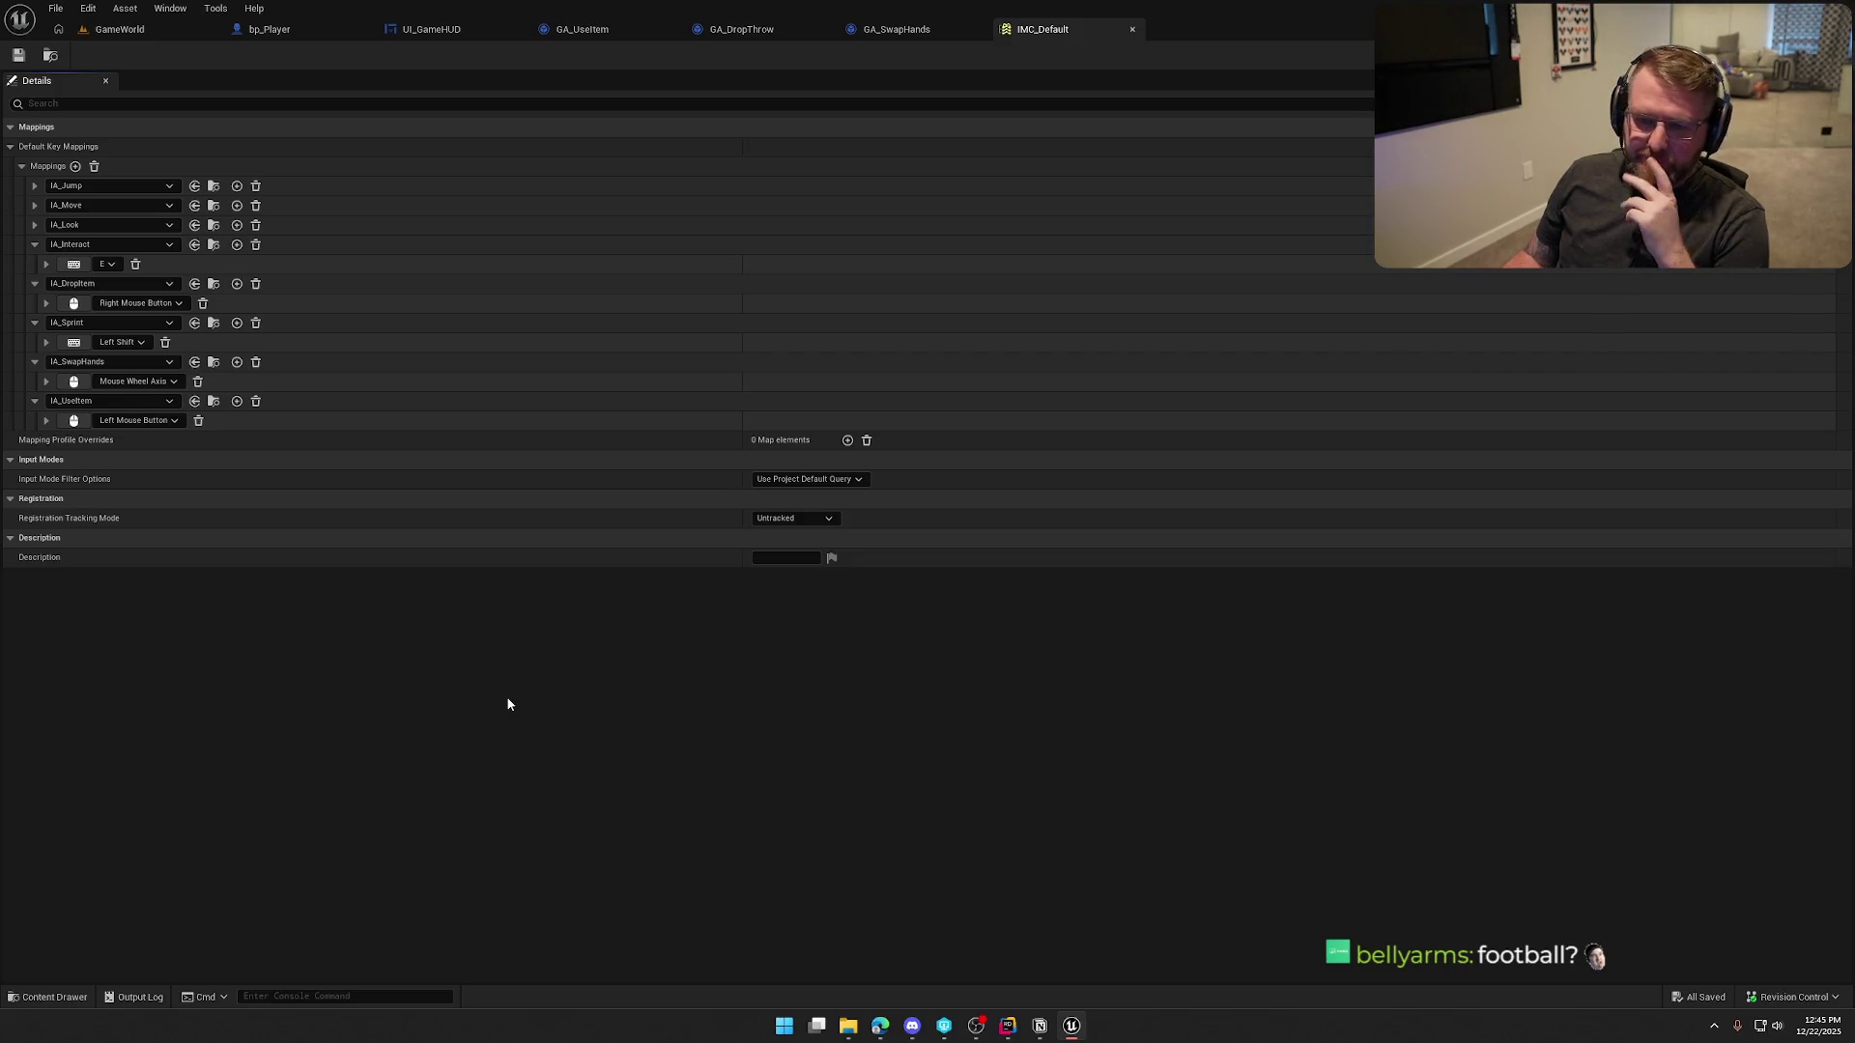
# Switch to the GA_DropThrow tab and pan to its GET, Cast and Draw Debug Line nodes
pyautogui.click(930, 31)
pyautogui.click(582, 29)
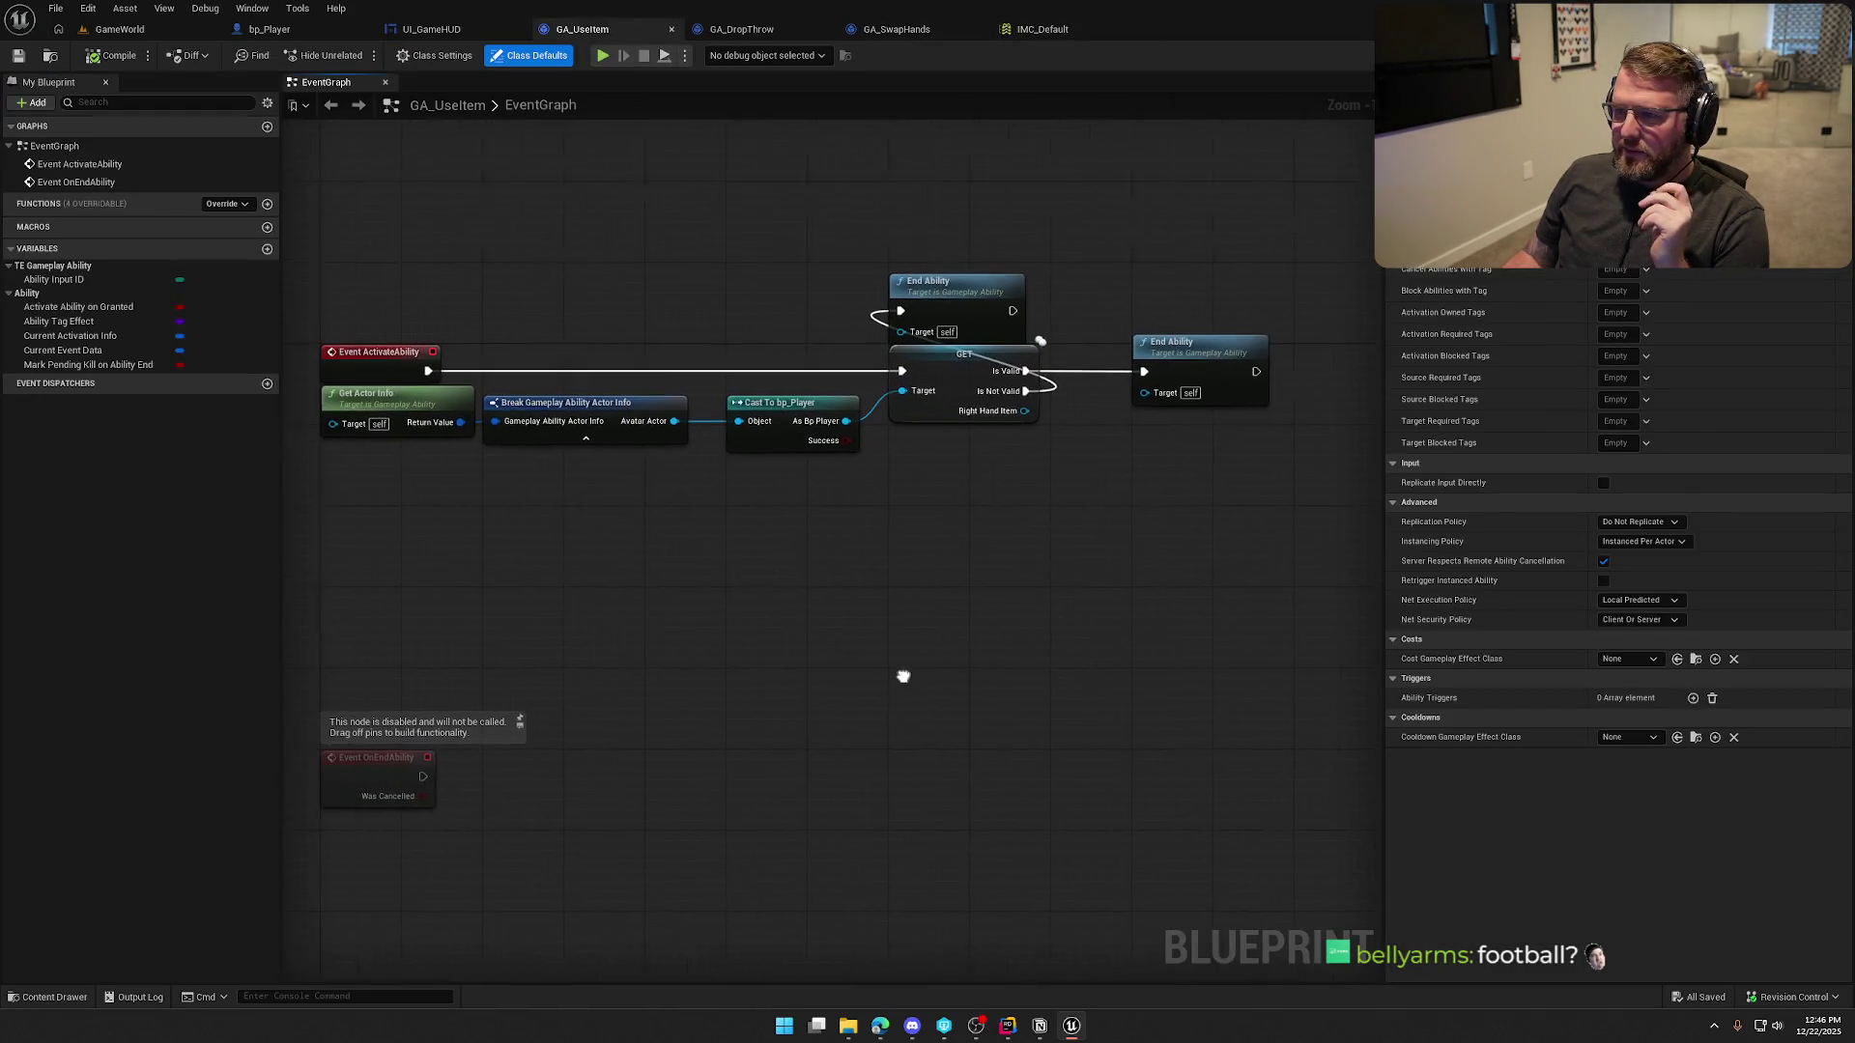
pyautogui.click(742, 29)
pyautogui.moveTo(808, 698); pyautogui.dragTo(1382, 674)
pyautogui.moveTo(890, 763); pyautogui.dragTo(737, 756)
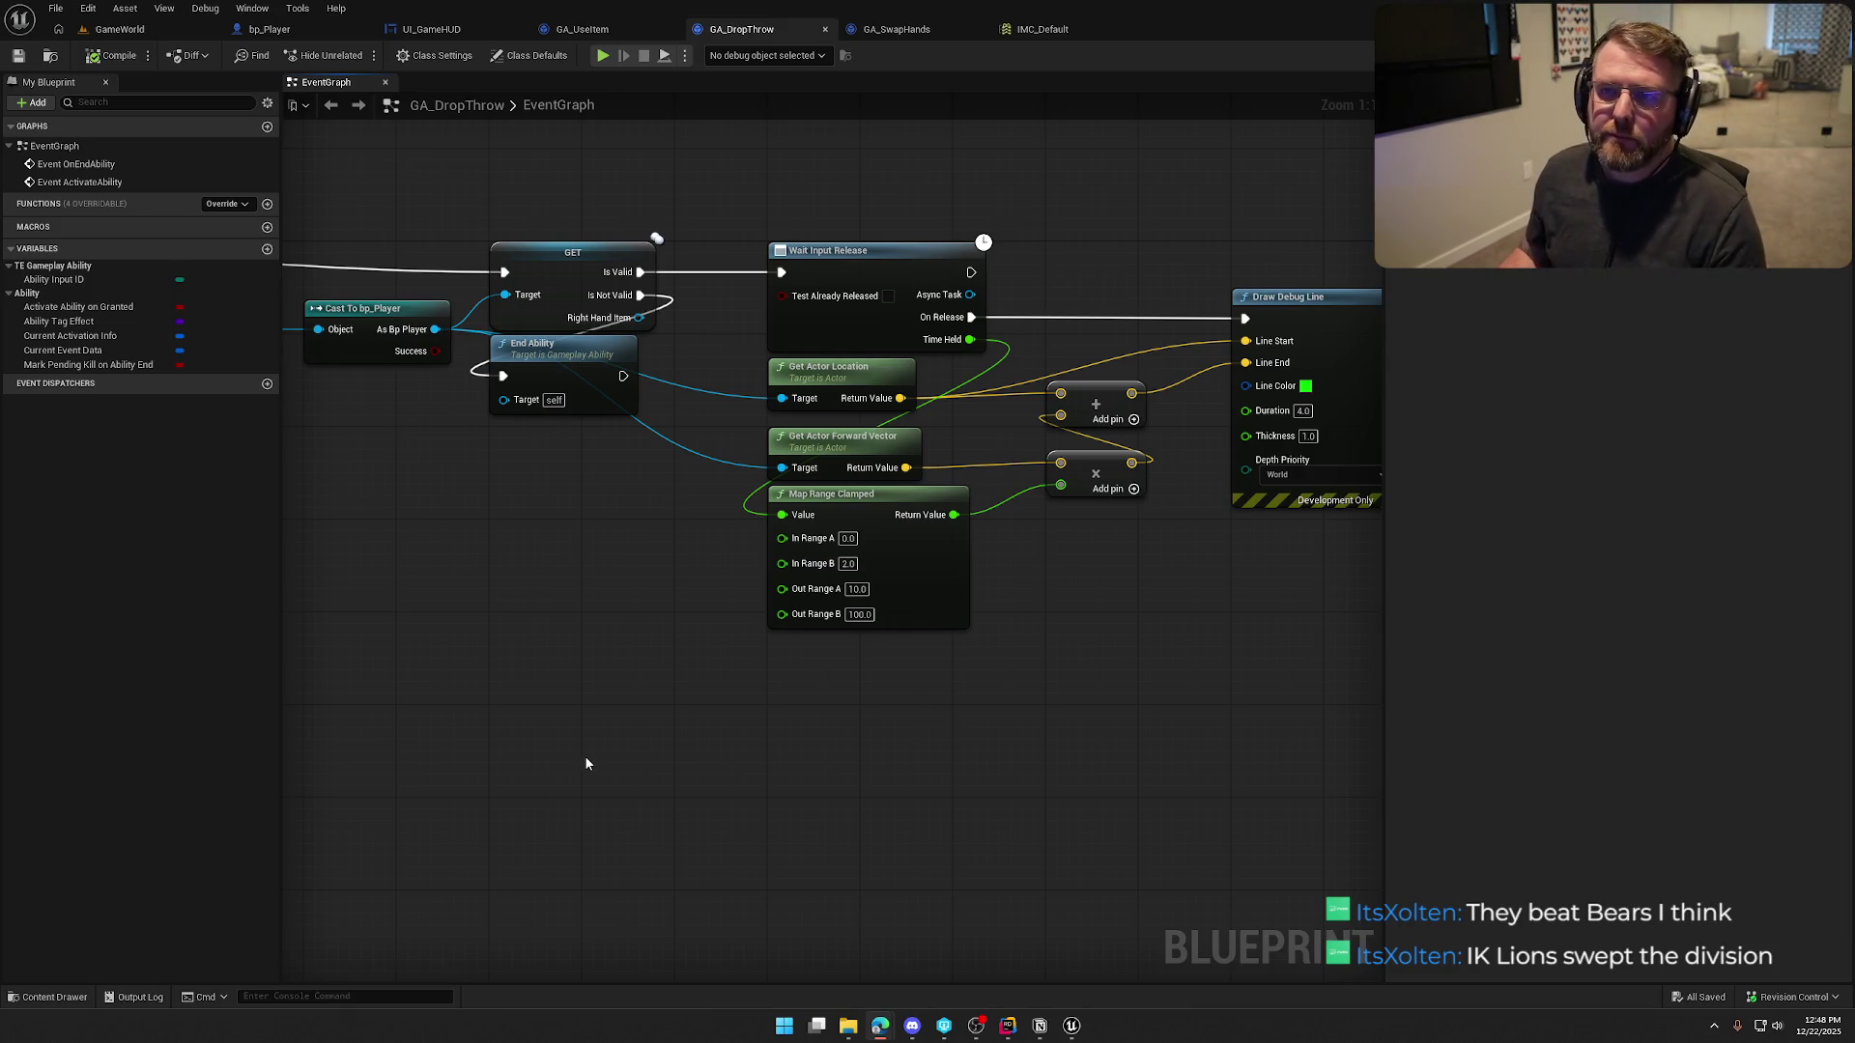
# Move Get Actor Forward Vector under End Ability and Map Range Clamped down-right, near the cast output
pyautogui.moveTo(586, 763)
pyautogui.mouseDown()
pyautogui.moveTo(660, 718)
pyautogui.moveTo(670, 667)
pyautogui.moveTo(737, 779)
pyautogui.moveTo(678, 736)
pyautogui.mouseUp()
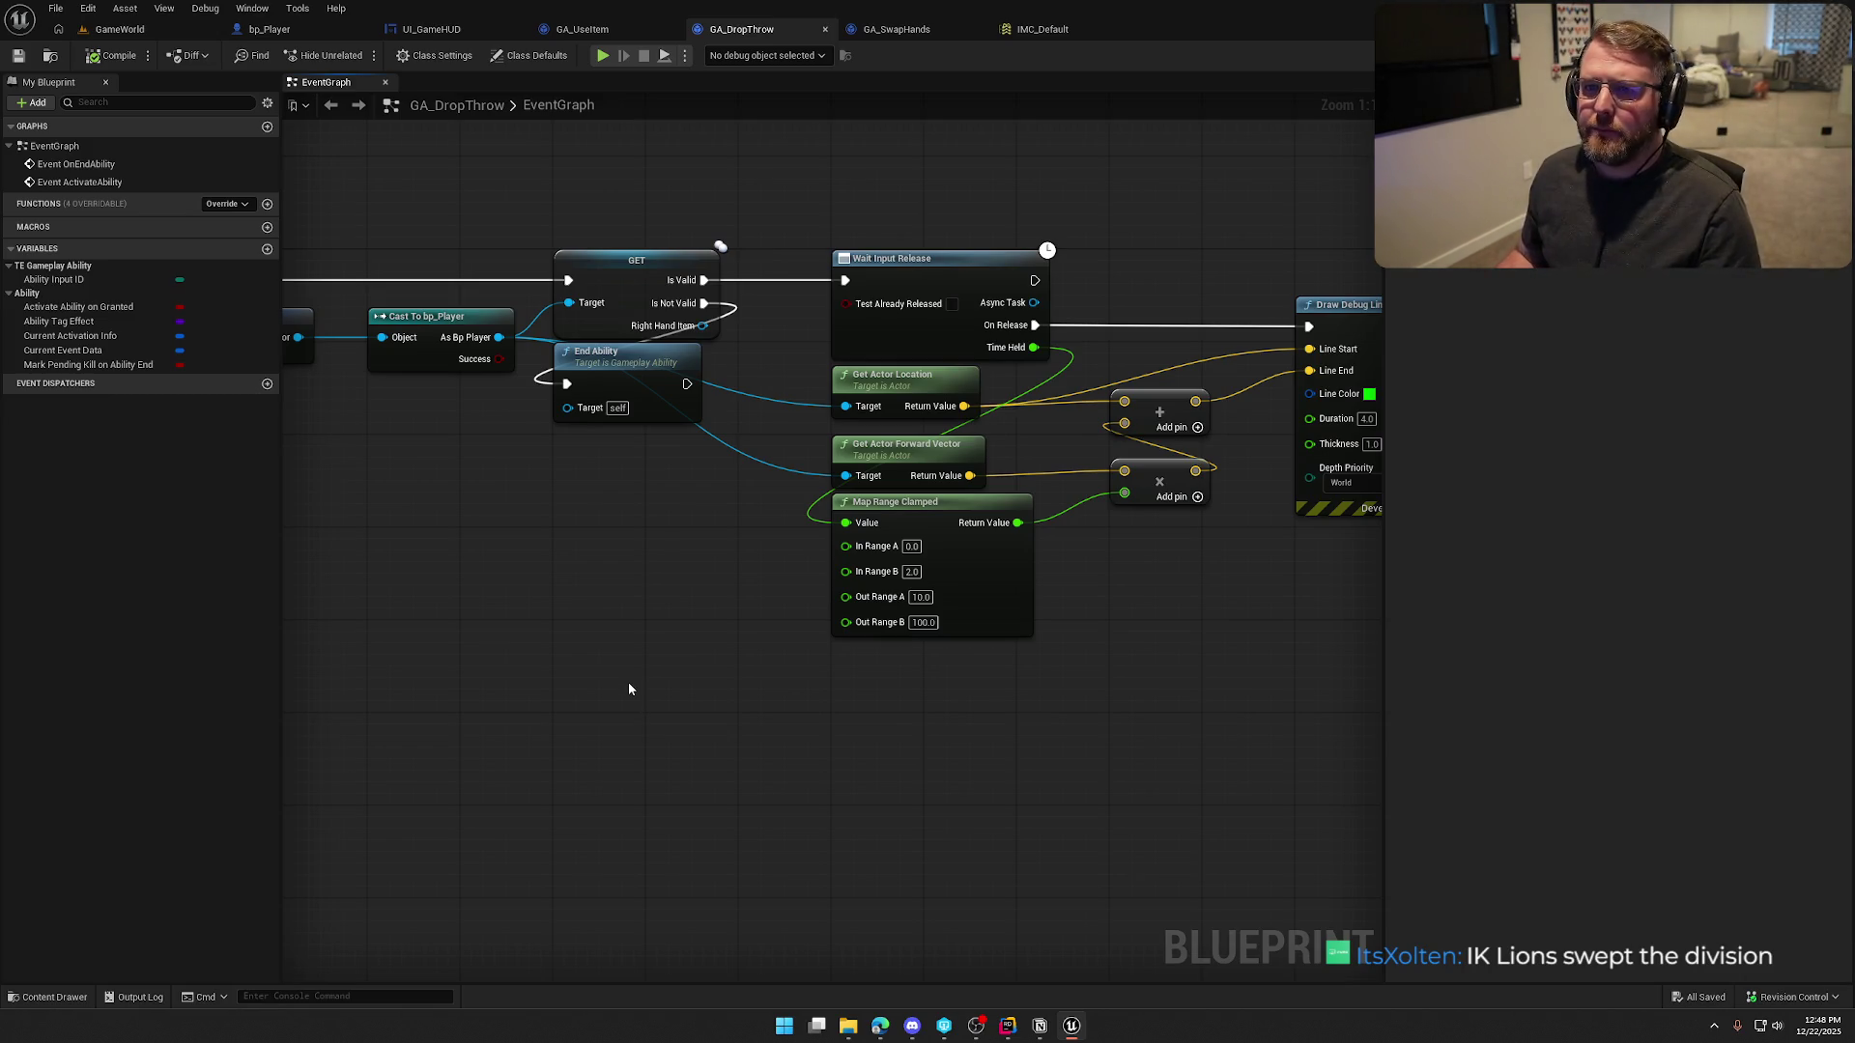
pyautogui.moveTo(629, 687); pyautogui.dragTo(636, 629)
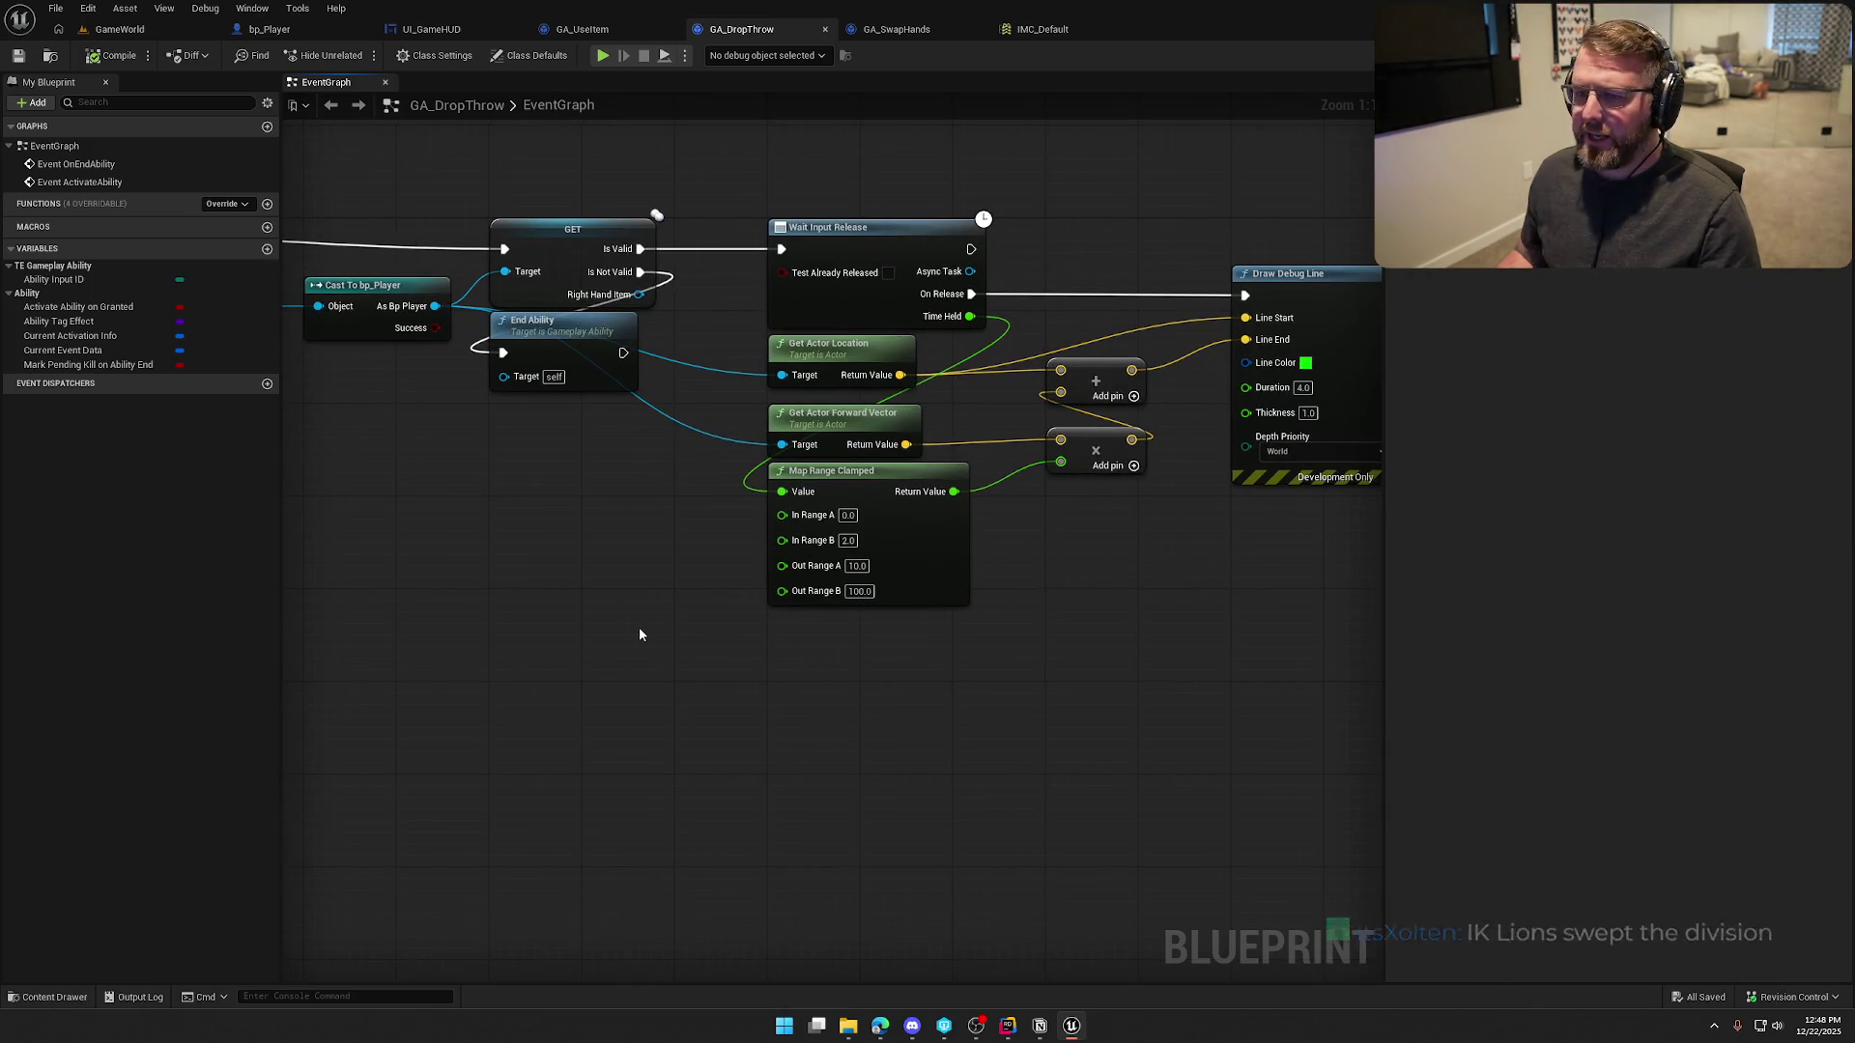
pyautogui.moveTo(719, 690)
pyautogui.mouseDown()
pyautogui.moveTo(524, 688)
pyautogui.moveTo(406, 659)
pyautogui.moveTo(634, 650)
pyautogui.moveTo(609, 647)
pyautogui.mouseUp()
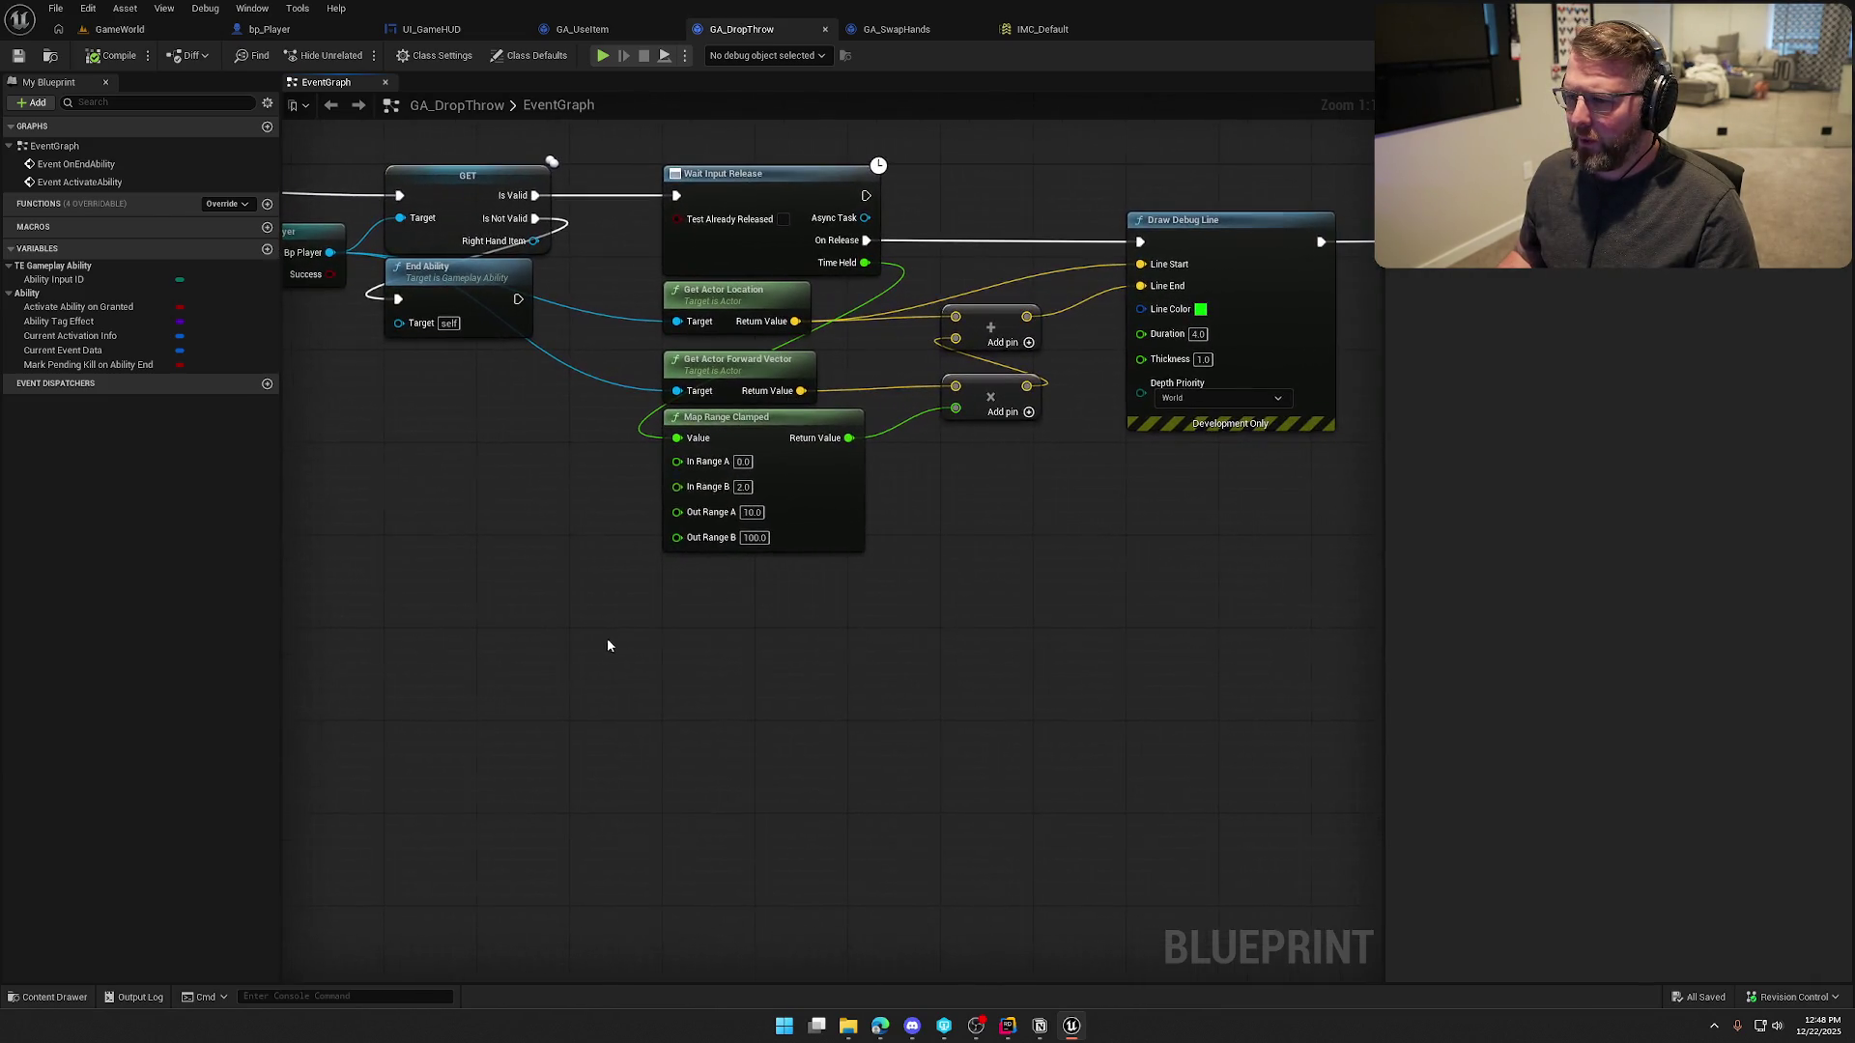
pyautogui.moveTo(728, 379); pyautogui.dragTo(451, 375)
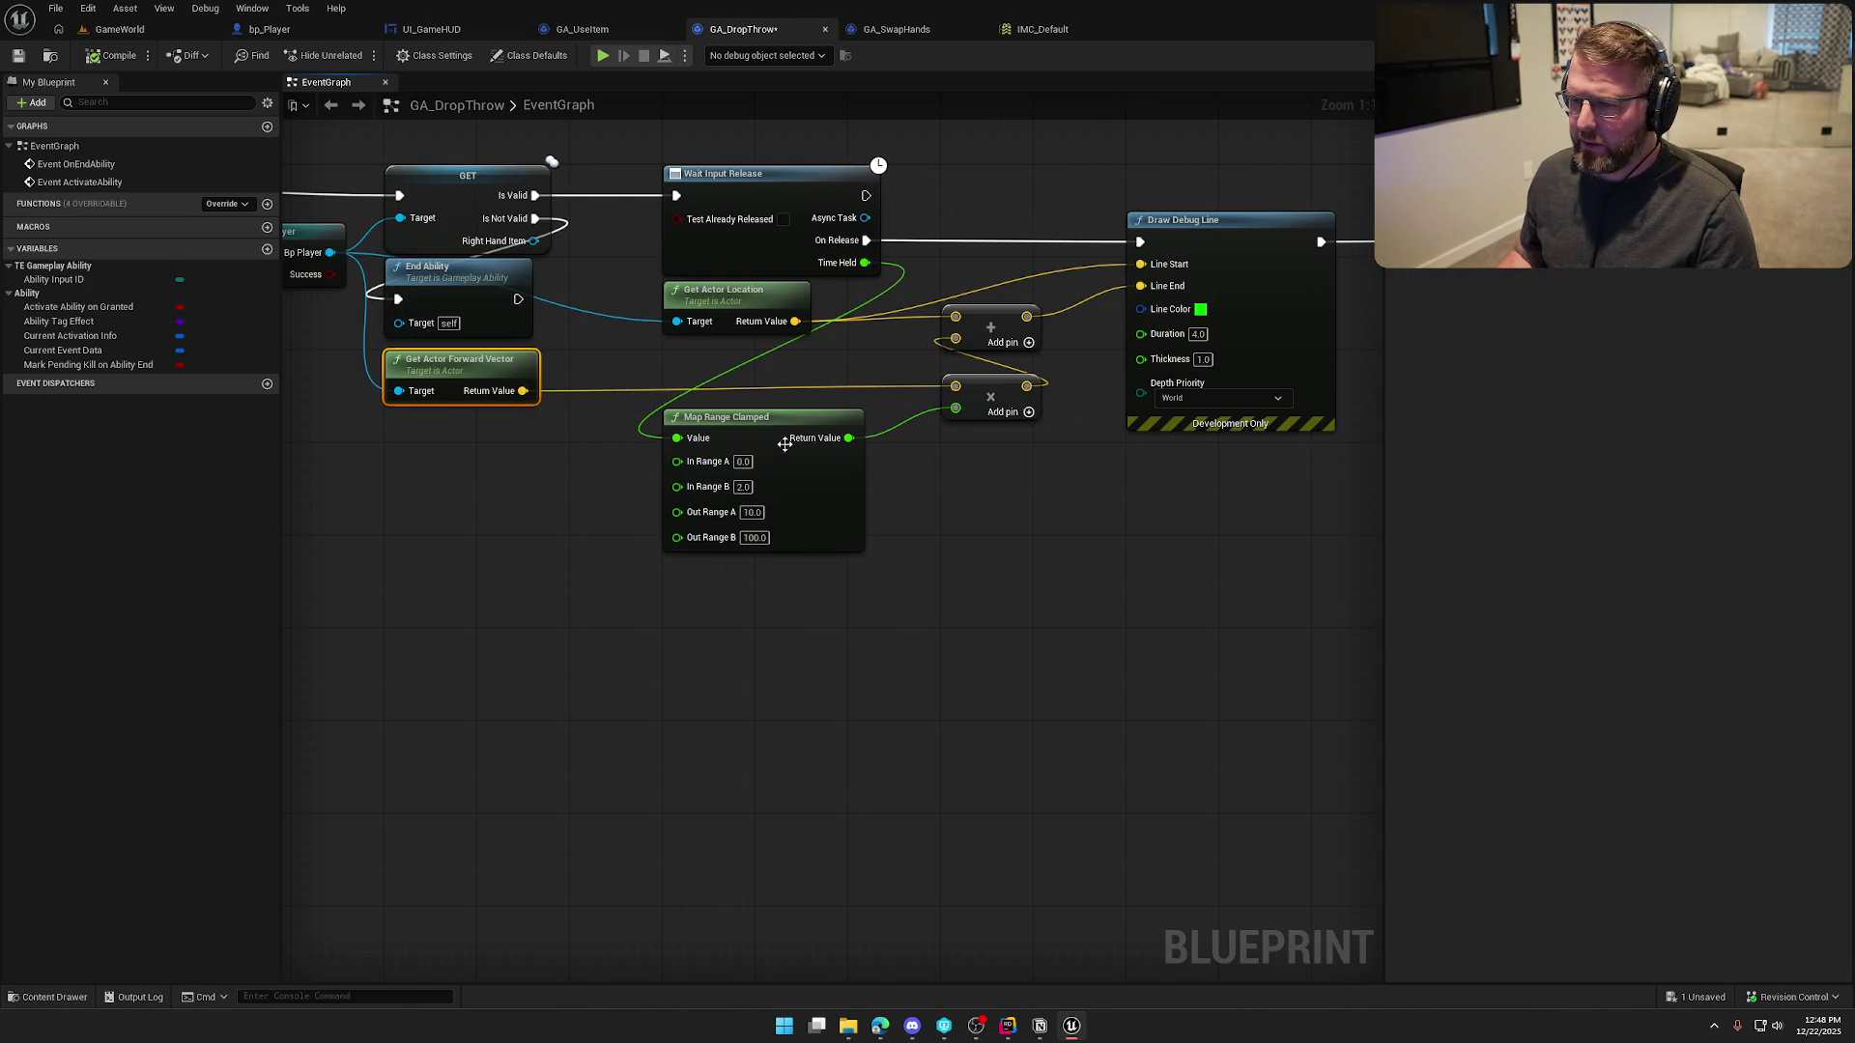
pyautogui.moveTo(777, 418); pyautogui.dragTo(964, 461)
pyautogui.moveTo(492, 488)
pyautogui.mouseDown()
pyautogui.moveTo(642, 467)
pyautogui.moveTo(700, 548)
pyautogui.mouseUp()
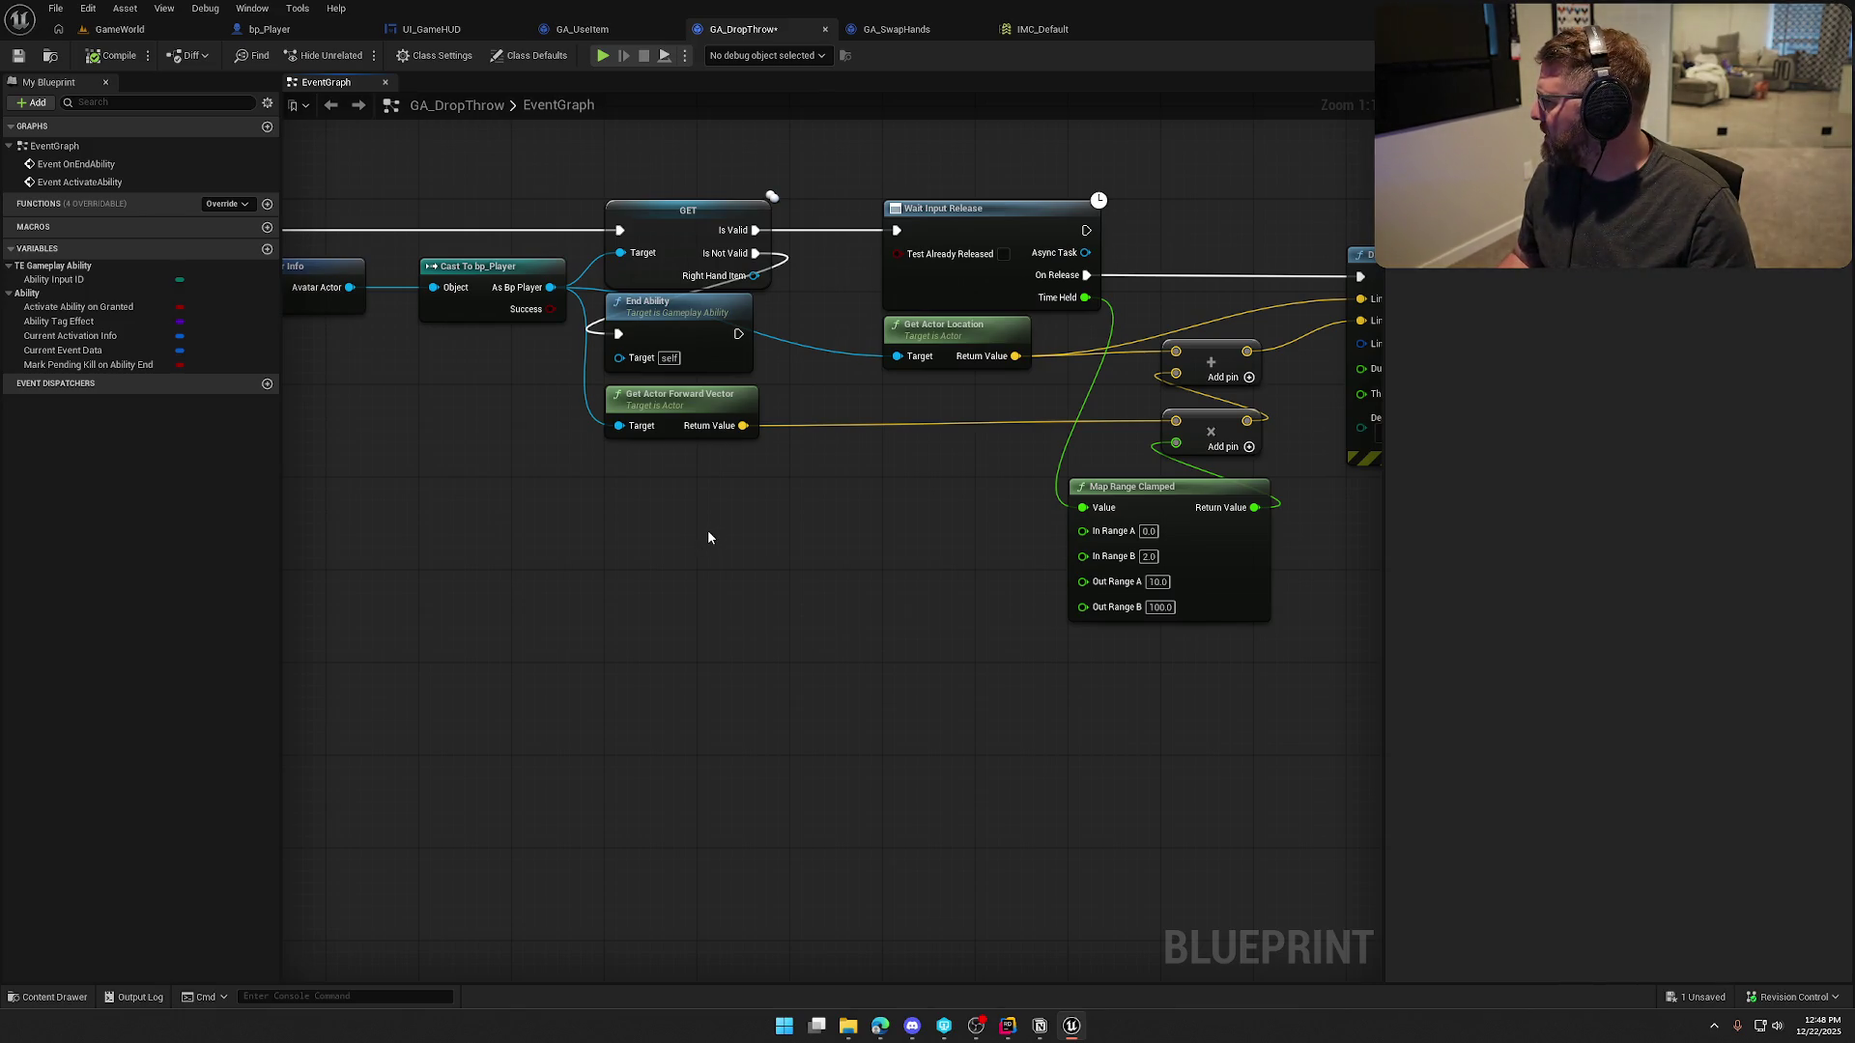
pyautogui.moveTo(701, 517); pyautogui.dragTo(628, 526)
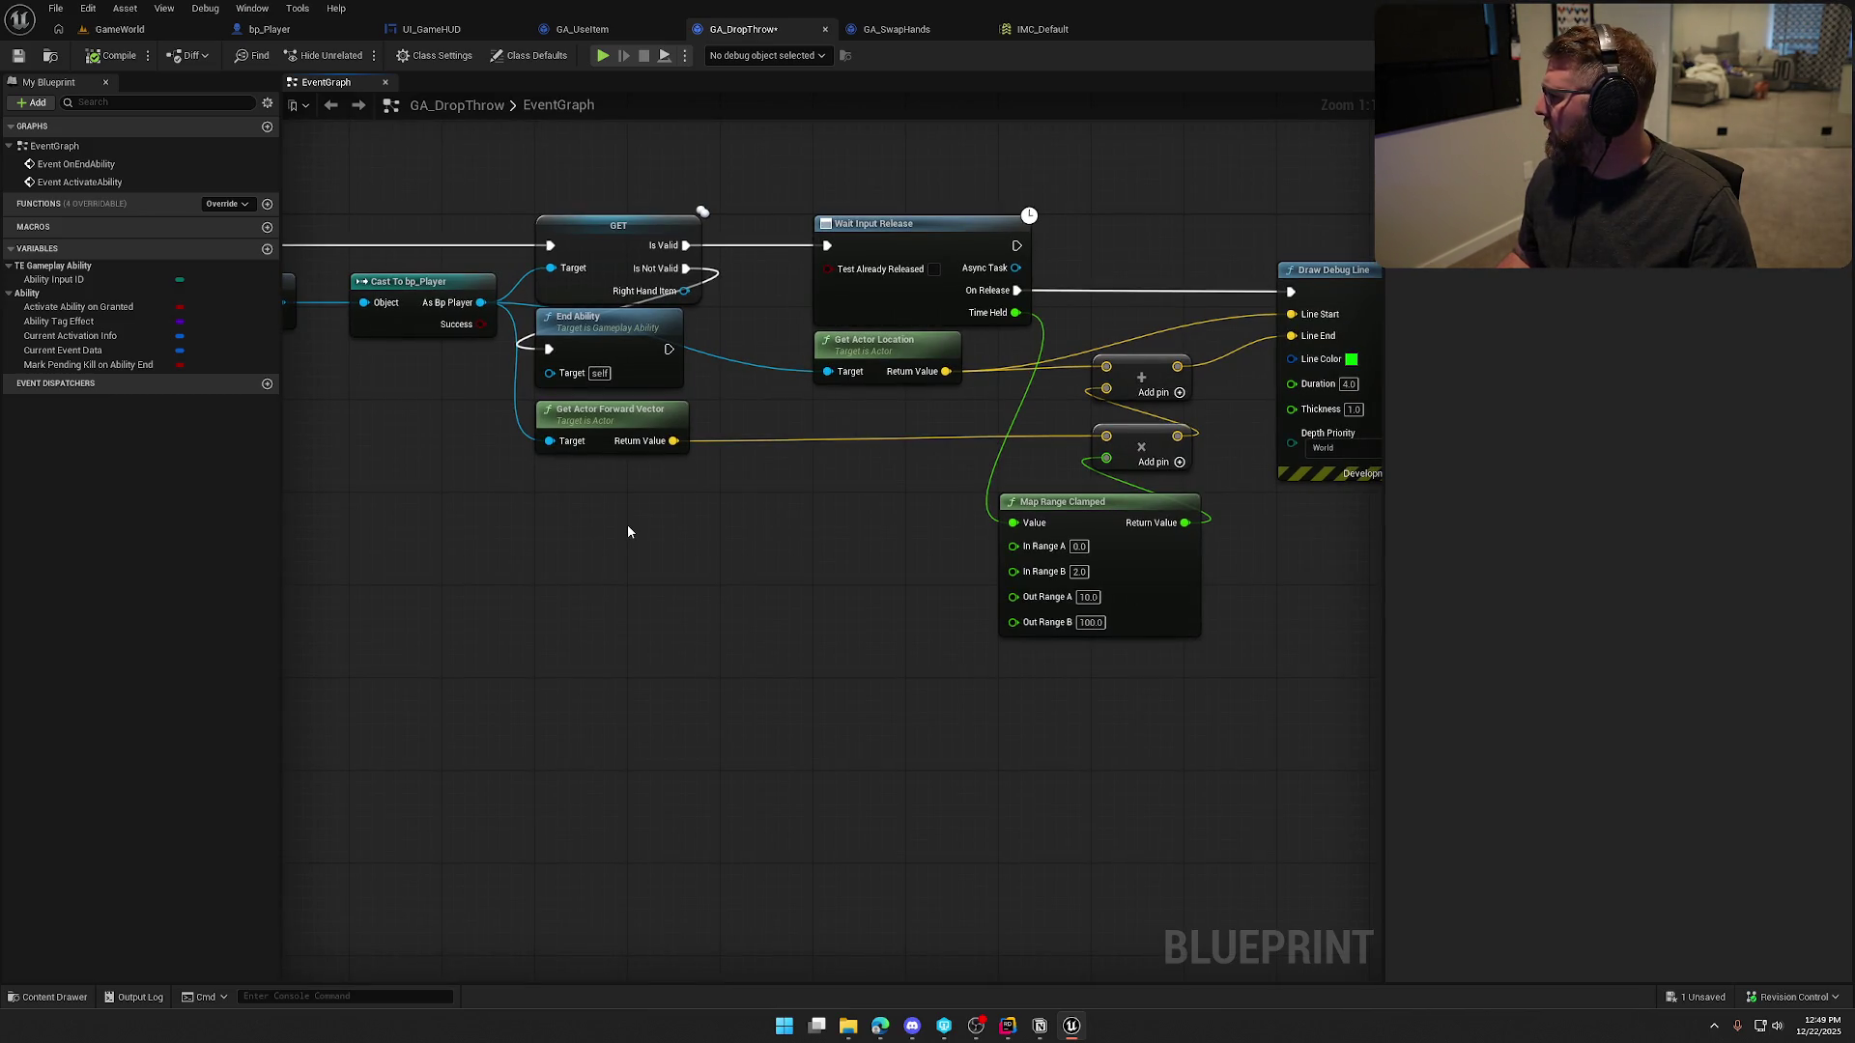
pyautogui.moveTo(583, 507); pyautogui.dragTo(601, 507)
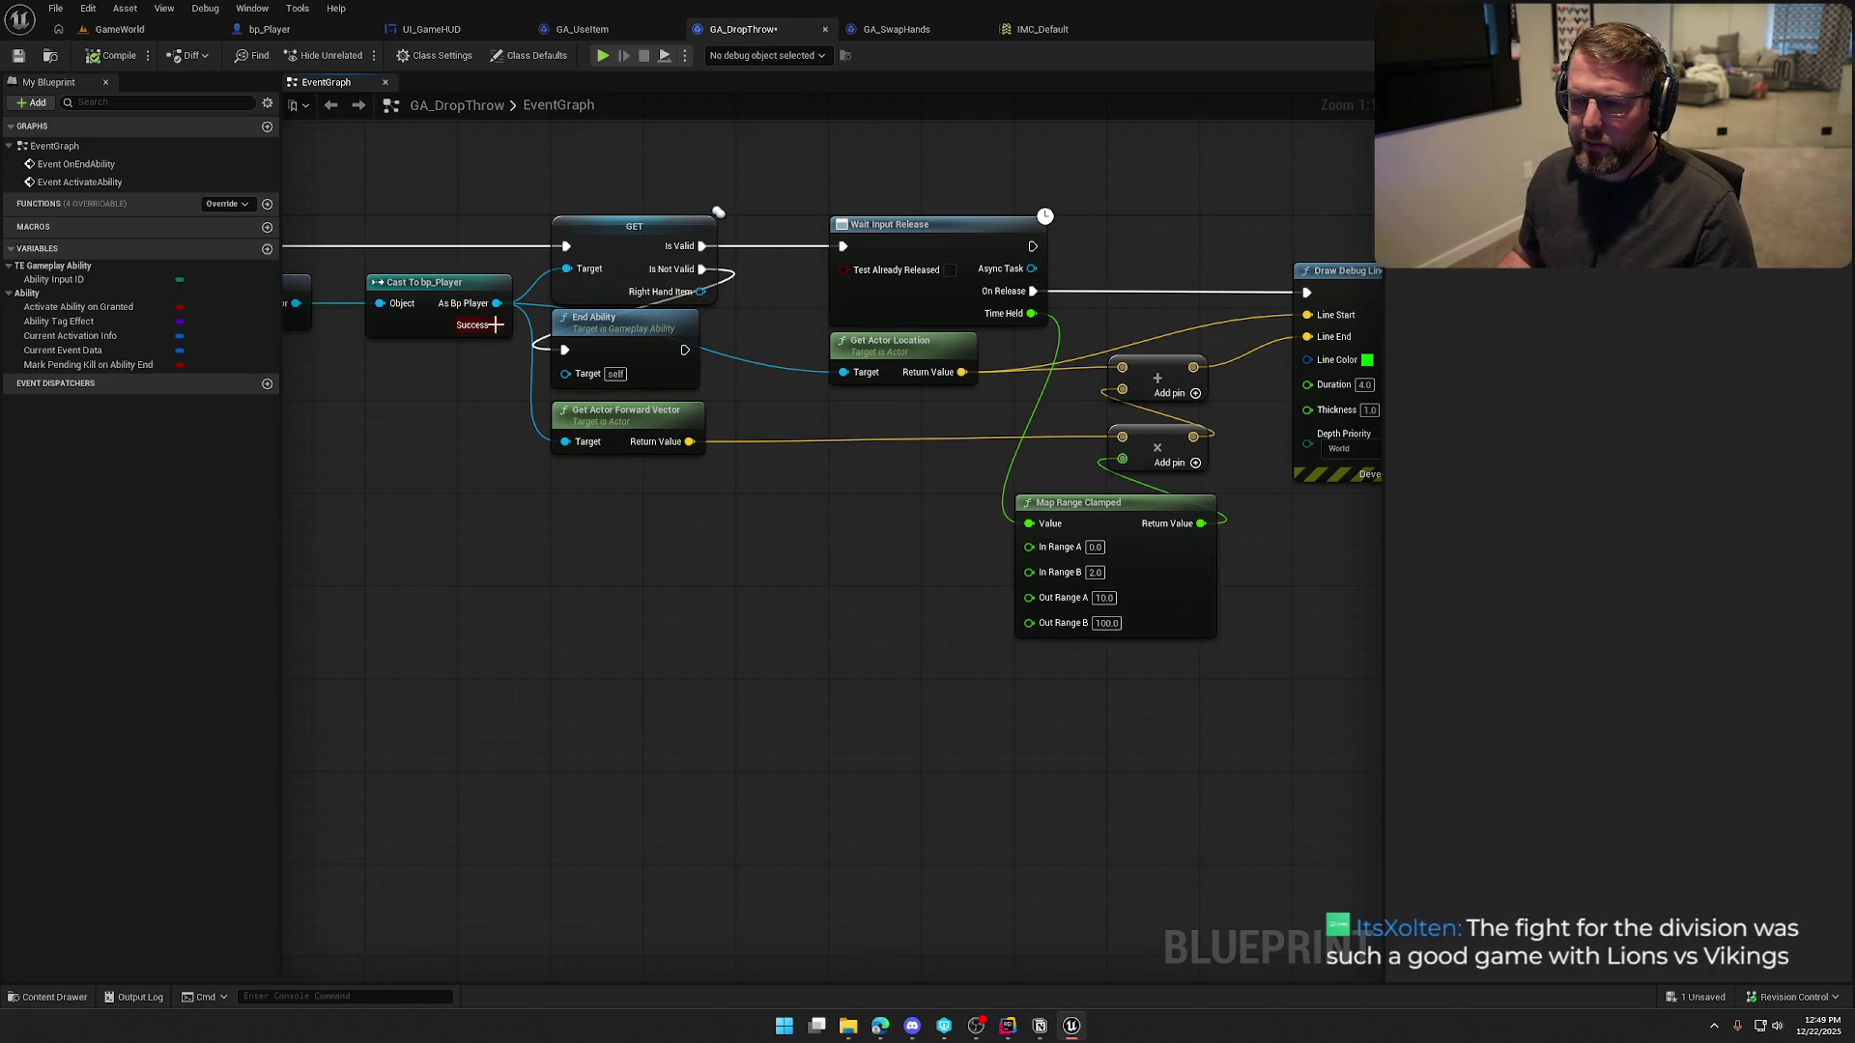
# Add Get Base Aim Rotation and Get Actor Rotation nodes wired from the As Bp Player pin
pyautogui.moveTo(496, 303); pyautogui.dragTo(543, 473)
pyautogui.write('g')
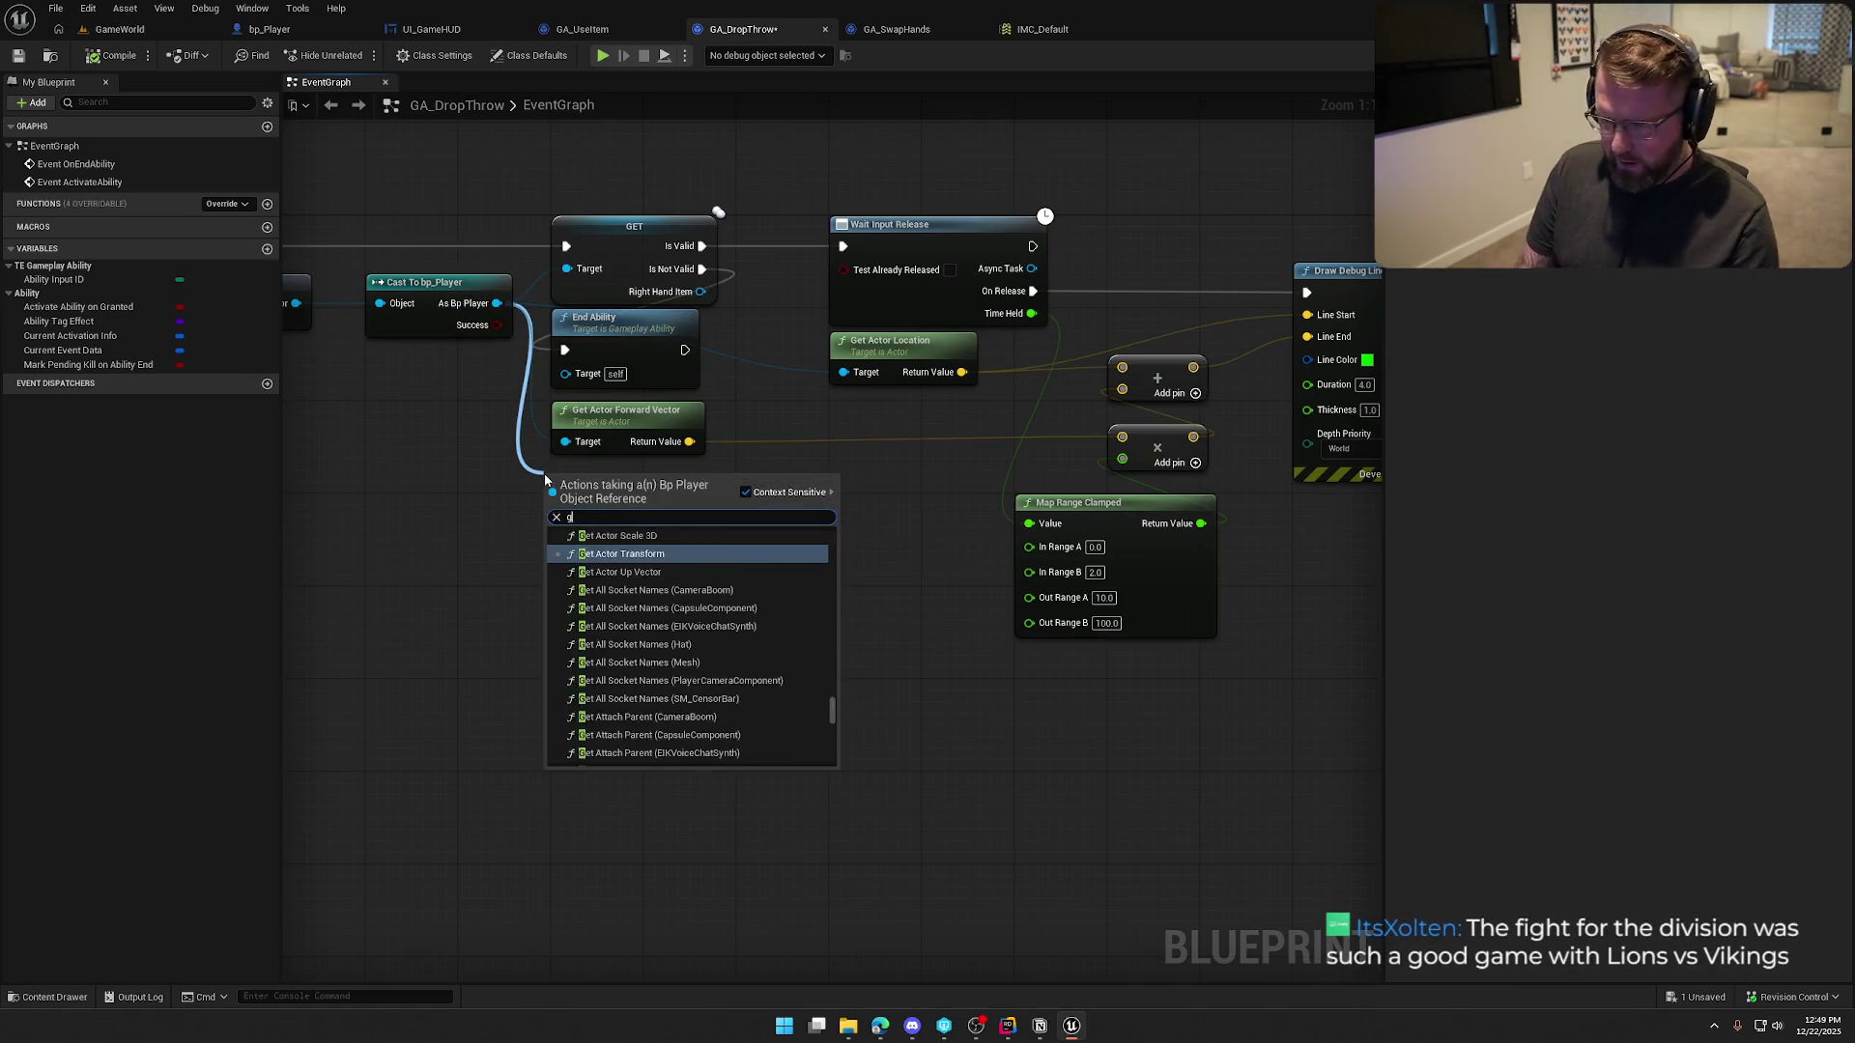
pyautogui.write('et base aim')
pyautogui.press('Return')
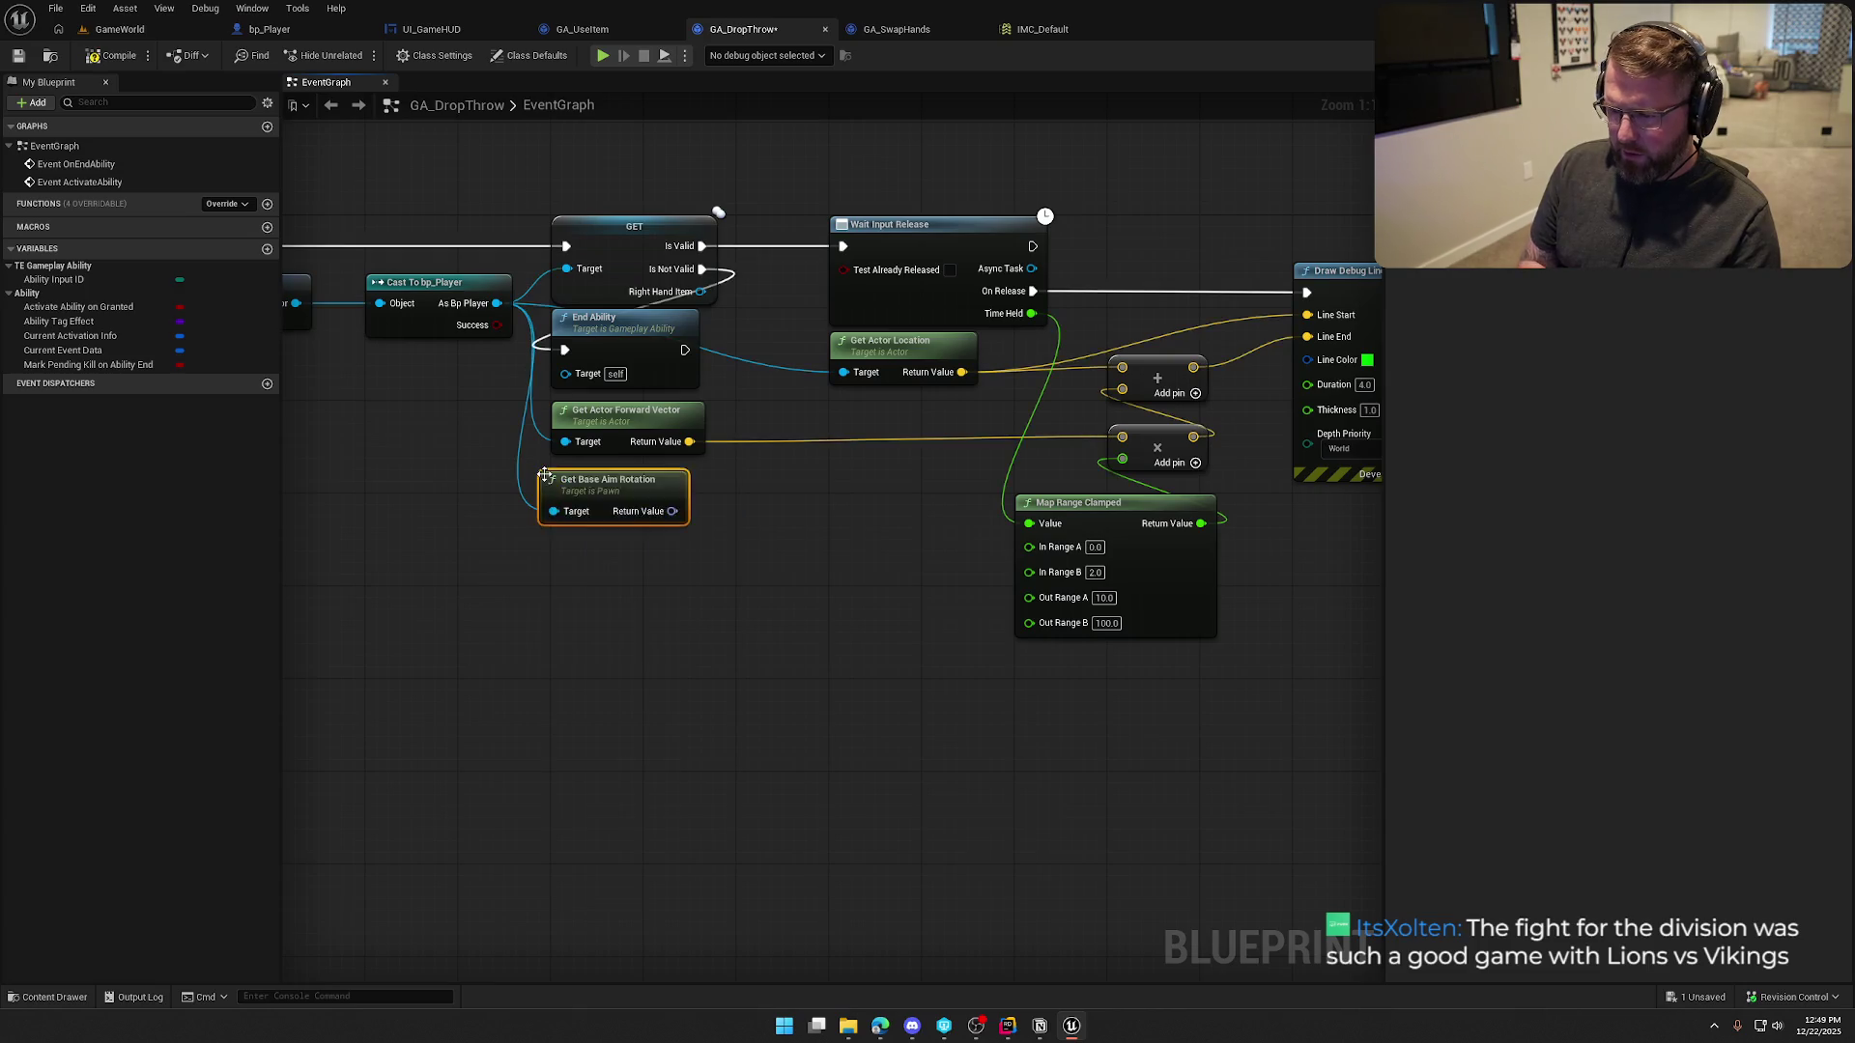
pyautogui.moveTo(547, 474); pyautogui.dragTo(559, 486)
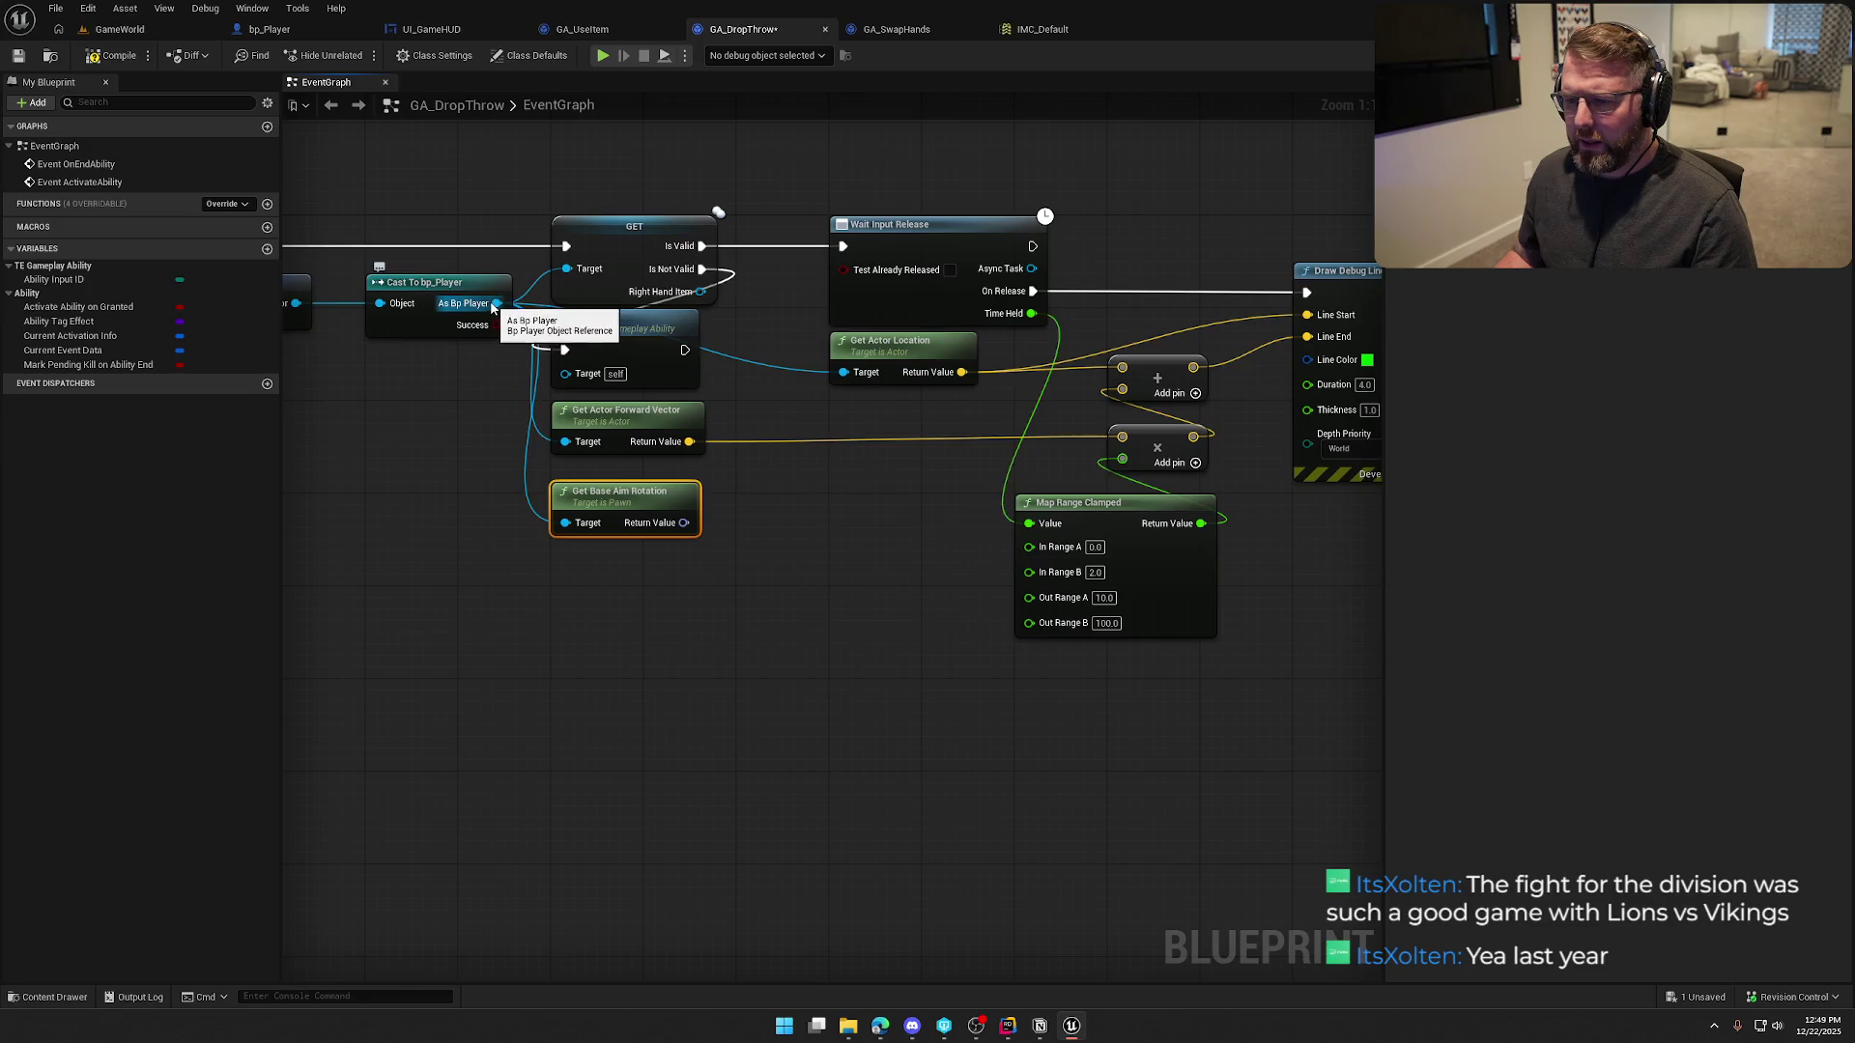
pyautogui.moveTo(495, 303); pyautogui.dragTo(548, 572)
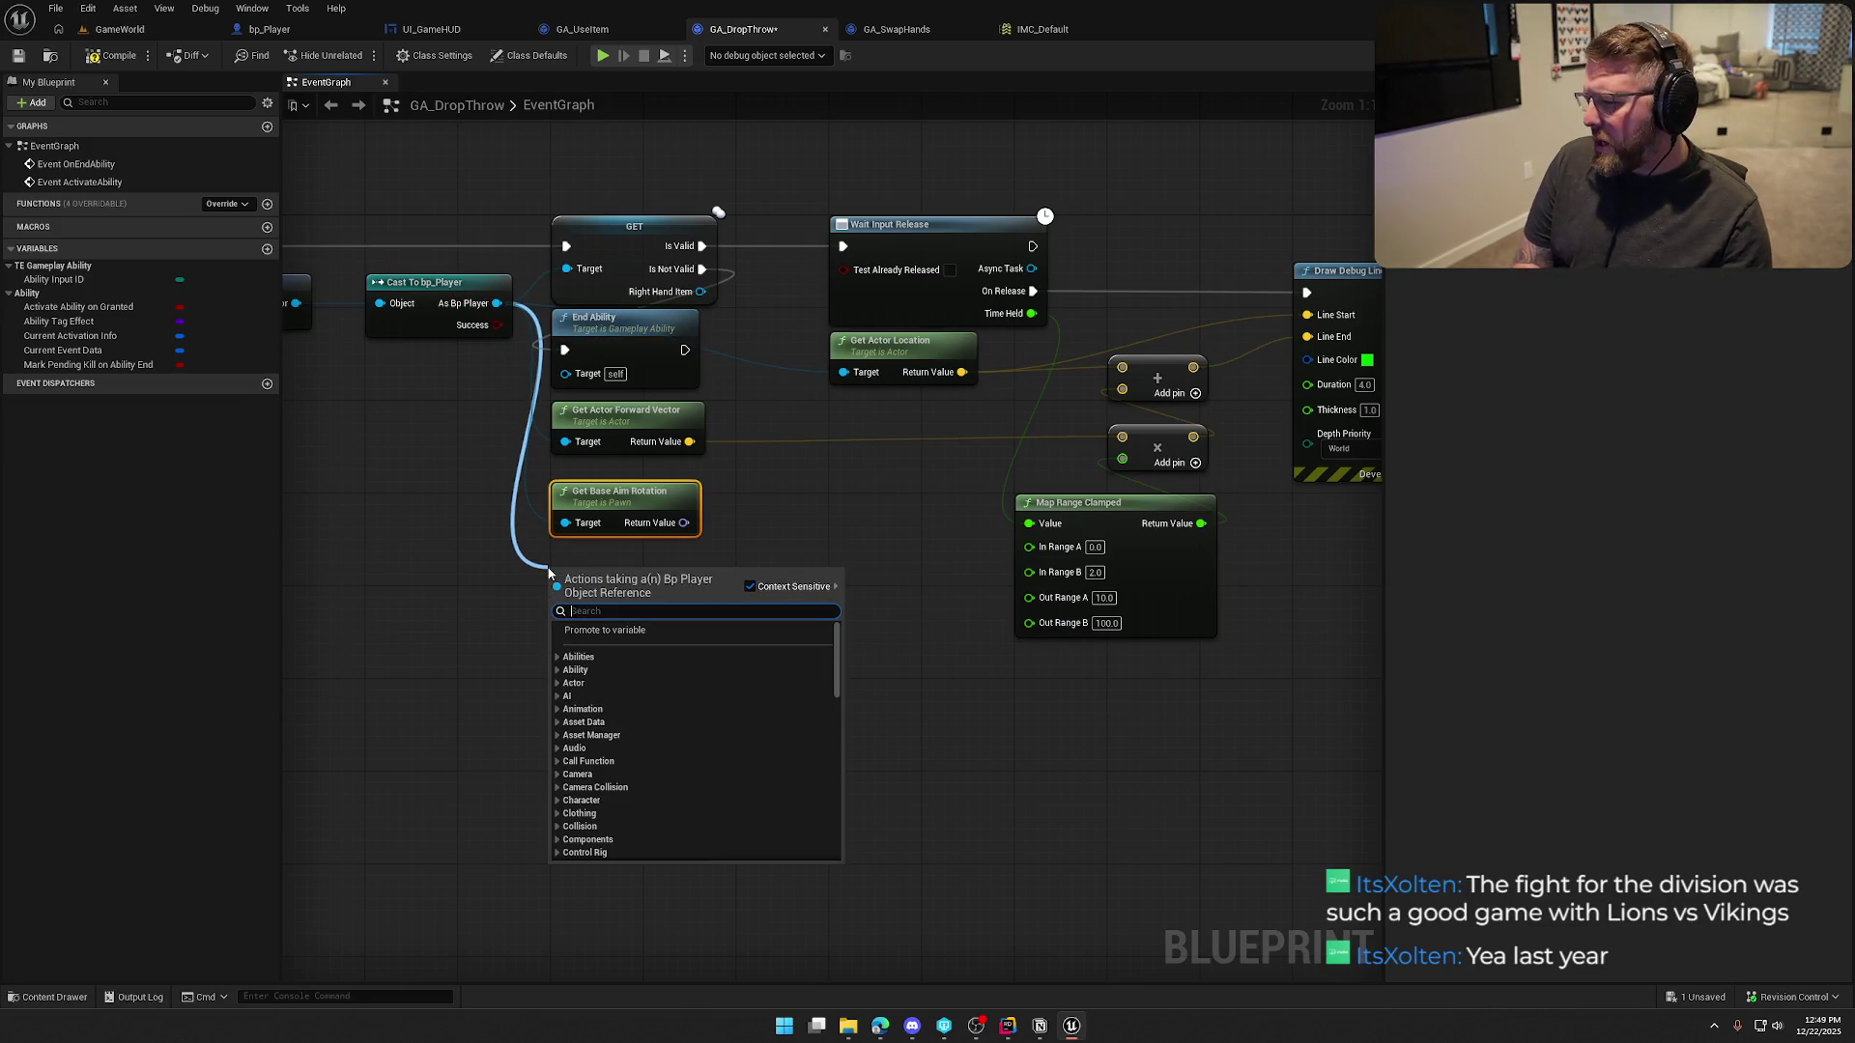
pyautogui.write('get')
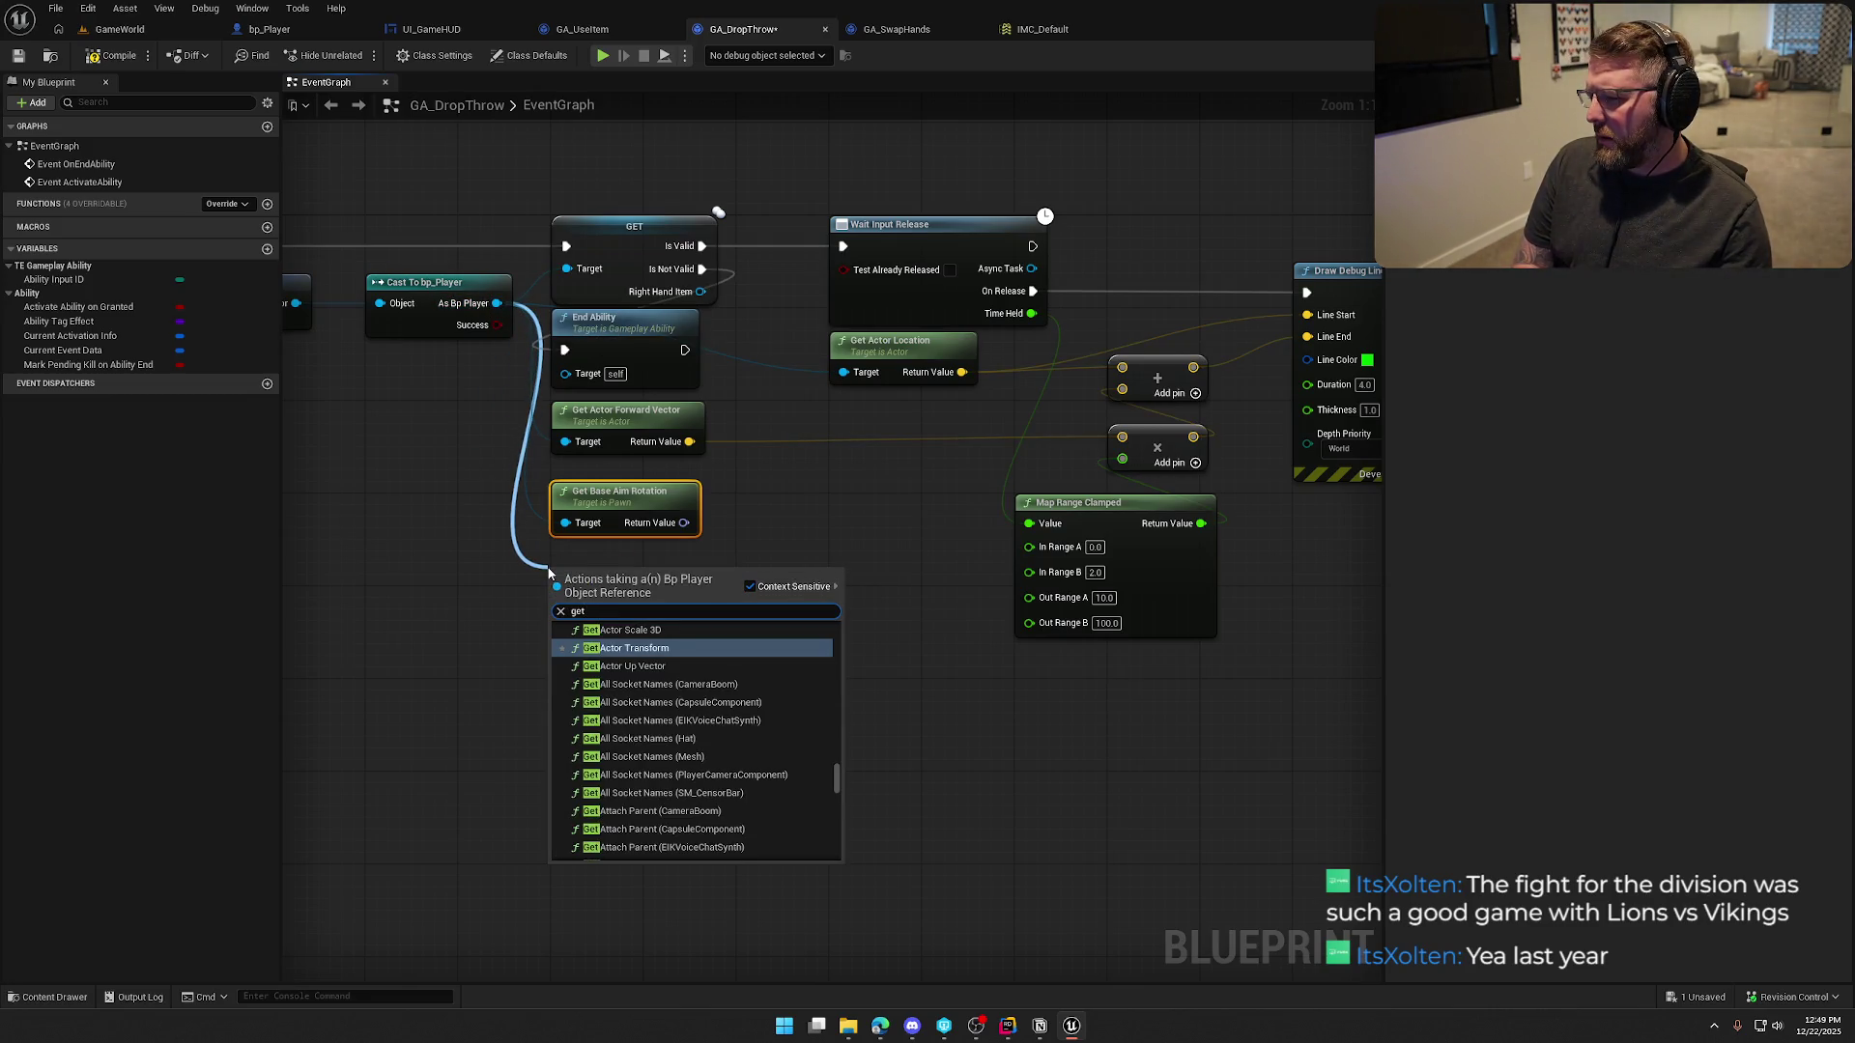
pyautogui.write(' actor r')
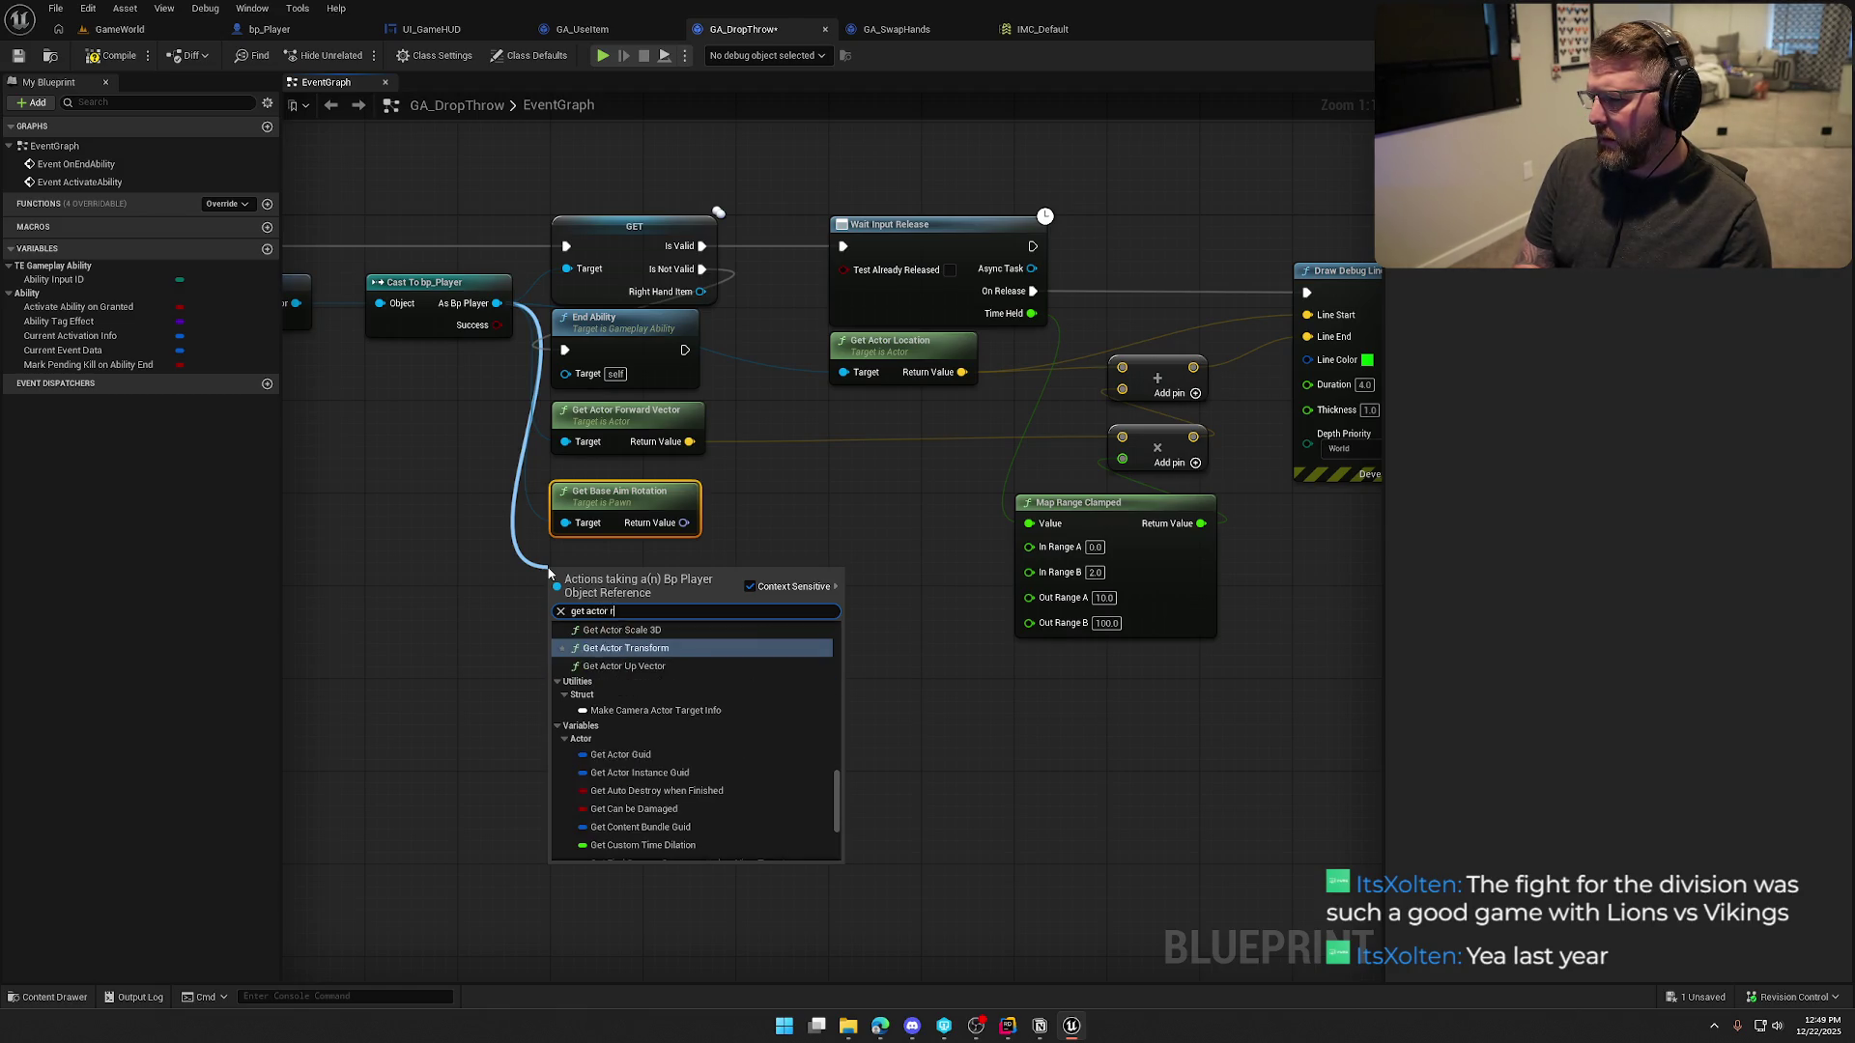
pyautogui.write('o')
pyautogui.press('Return')
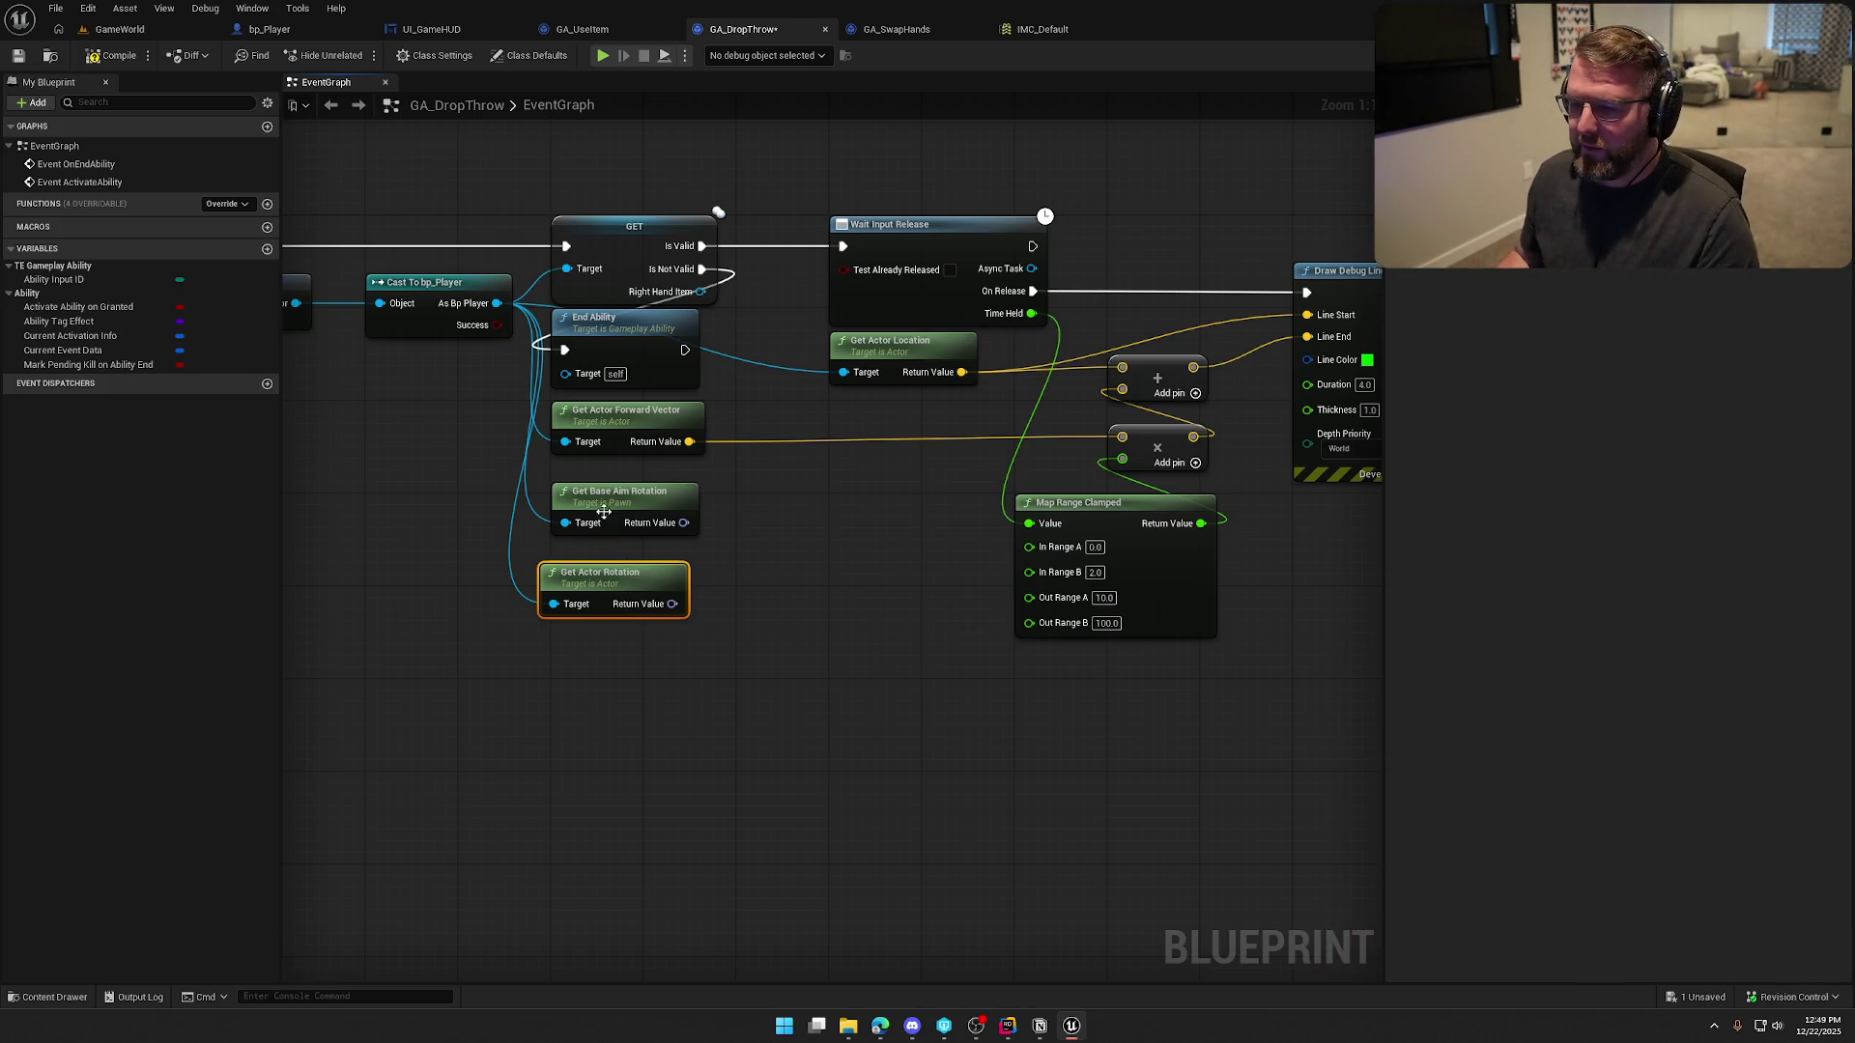
# Stack Get Actor Rotation under Get Actor Forward Vector with Get Base Aim Rotation beneath it
pyautogui.moveTo(605, 509); pyautogui.dragTo(594, 694)
pyautogui.moveTo(601, 583); pyautogui.dragTo(613, 490)
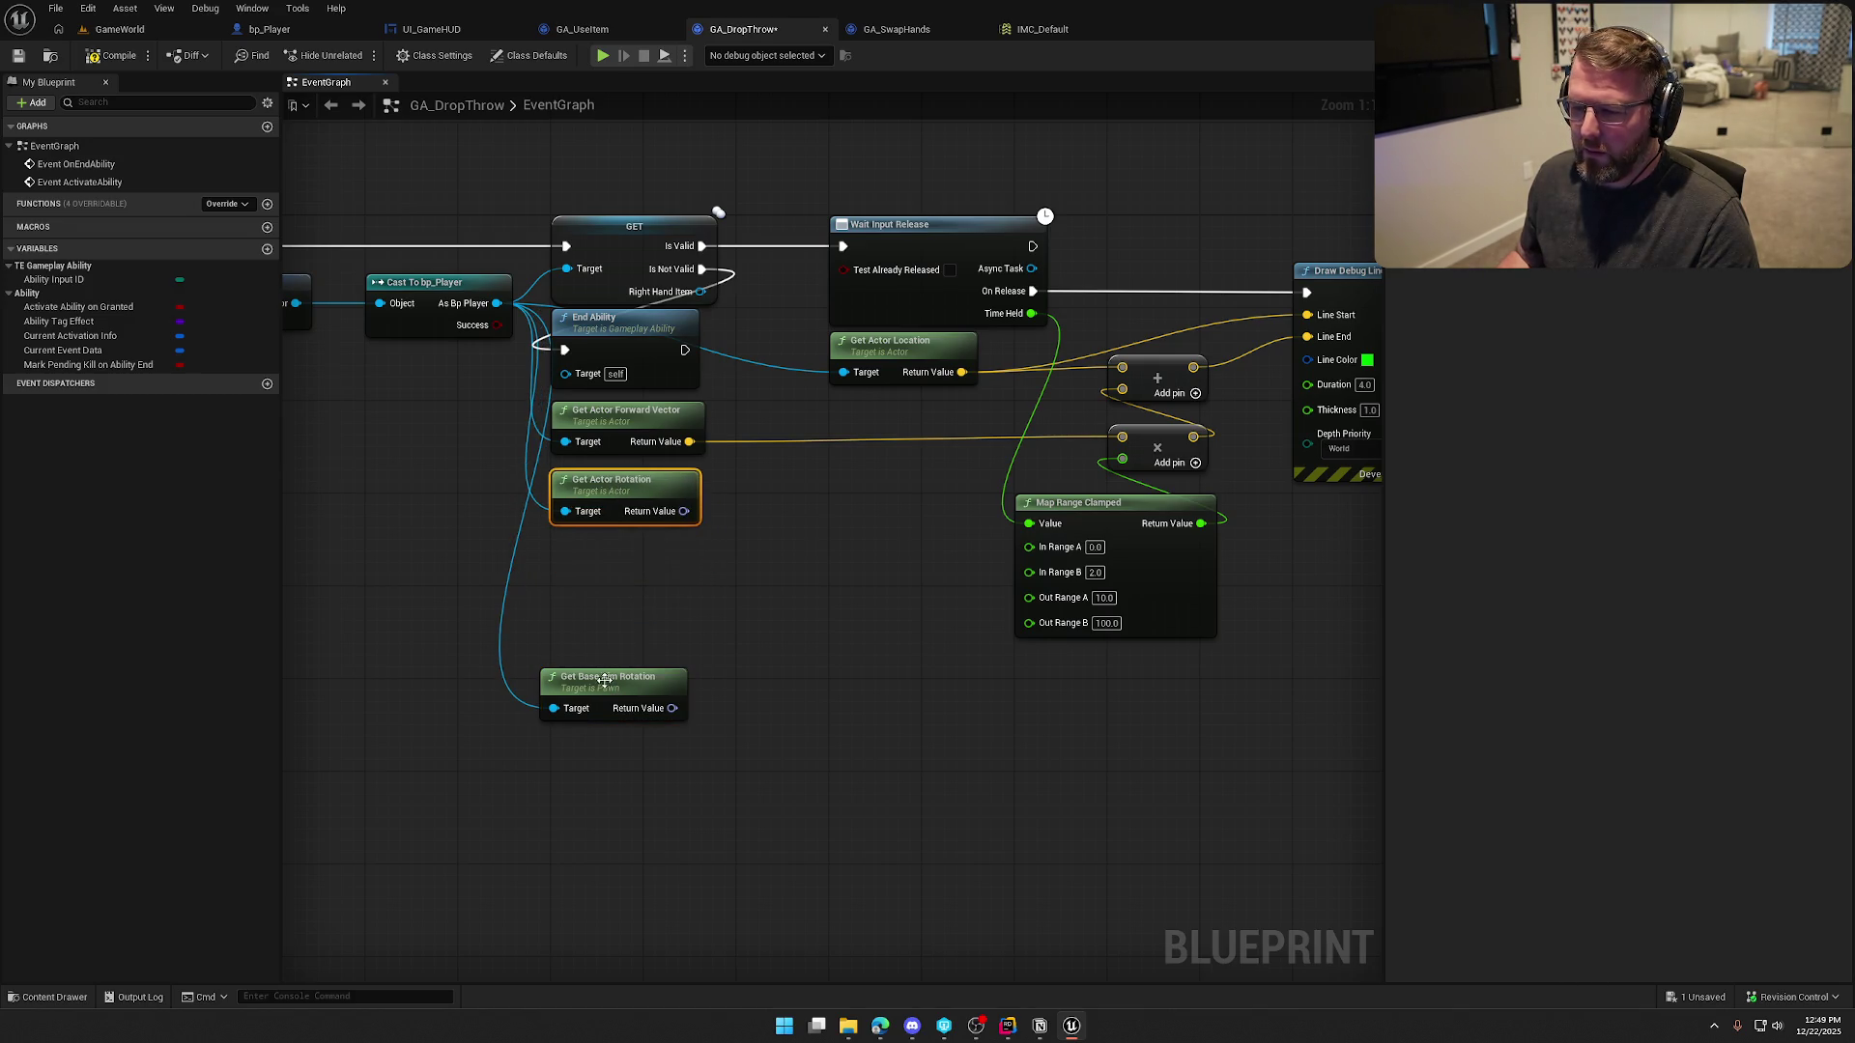
pyautogui.moveTo(606, 682); pyautogui.dragTo(605, 543)
pyautogui.click(697, 692)
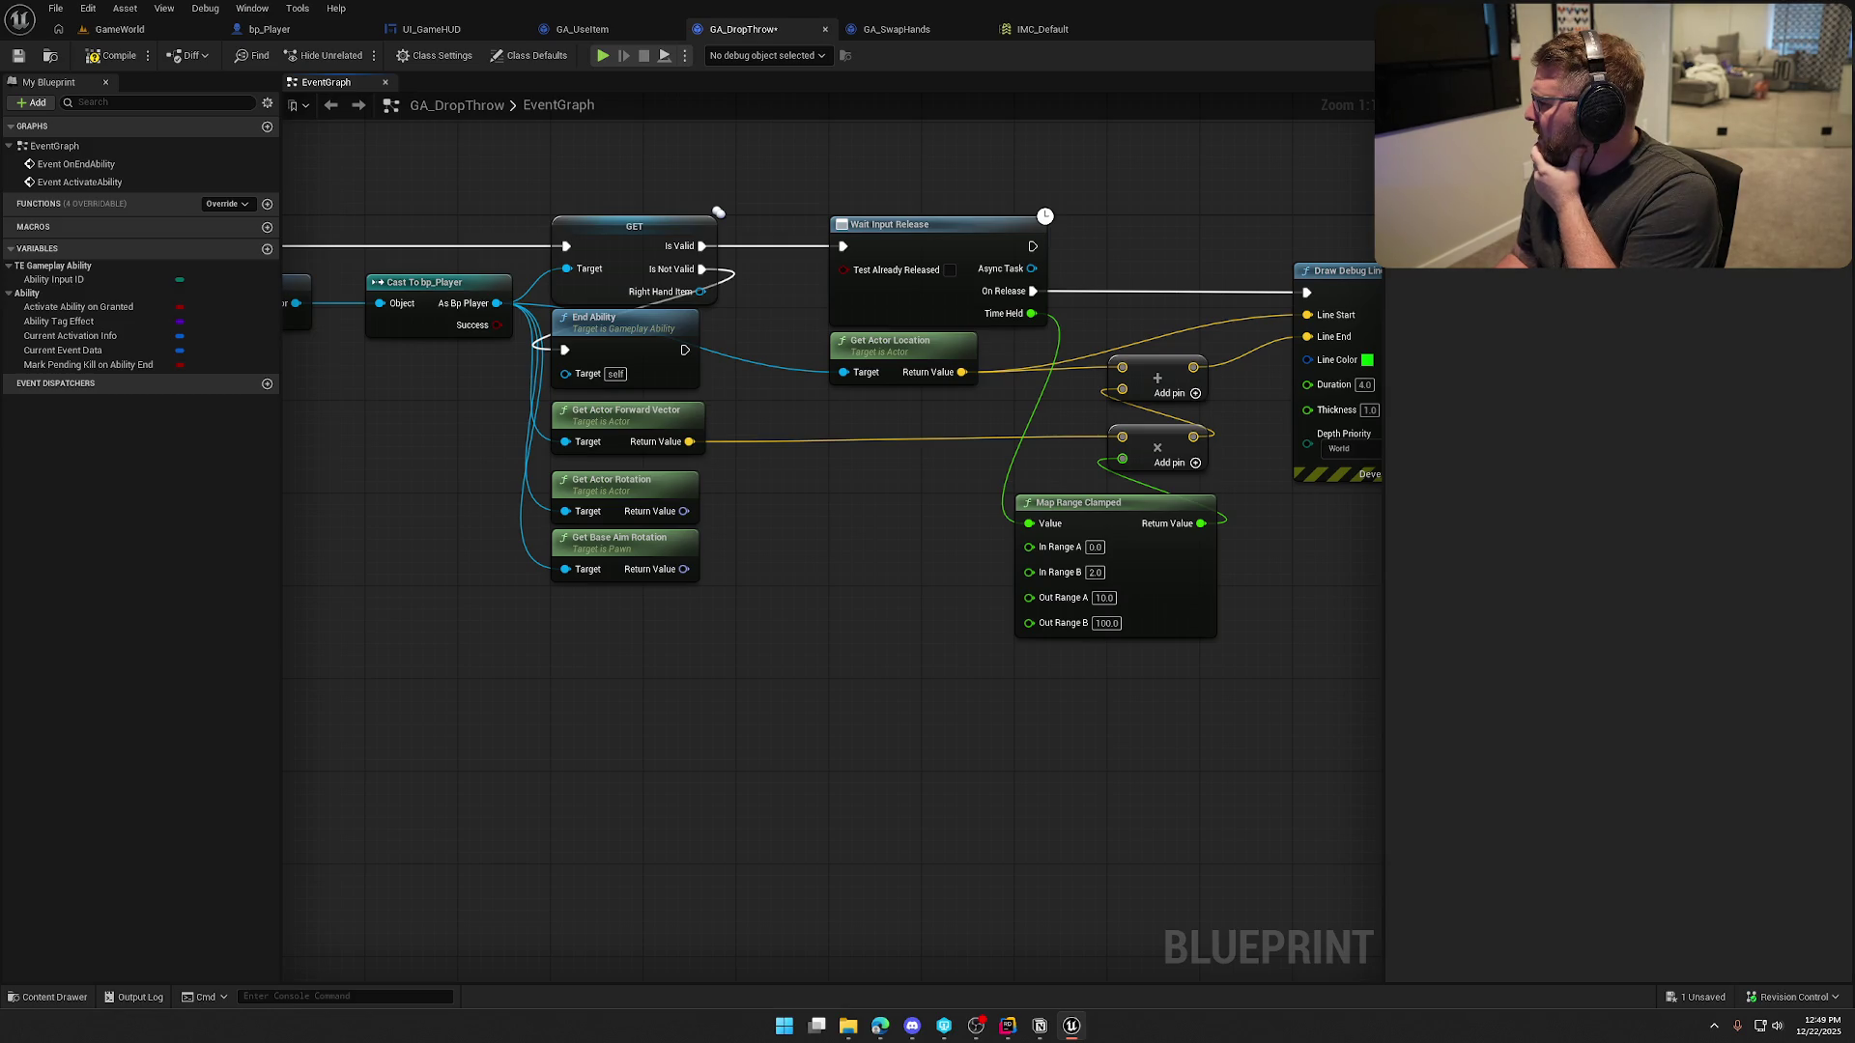
# Split Get Actor Rotation's output pin into roll, pitch and yaw
pyautogui.moveTo(648, 539); pyautogui.dragTo(649, 599)
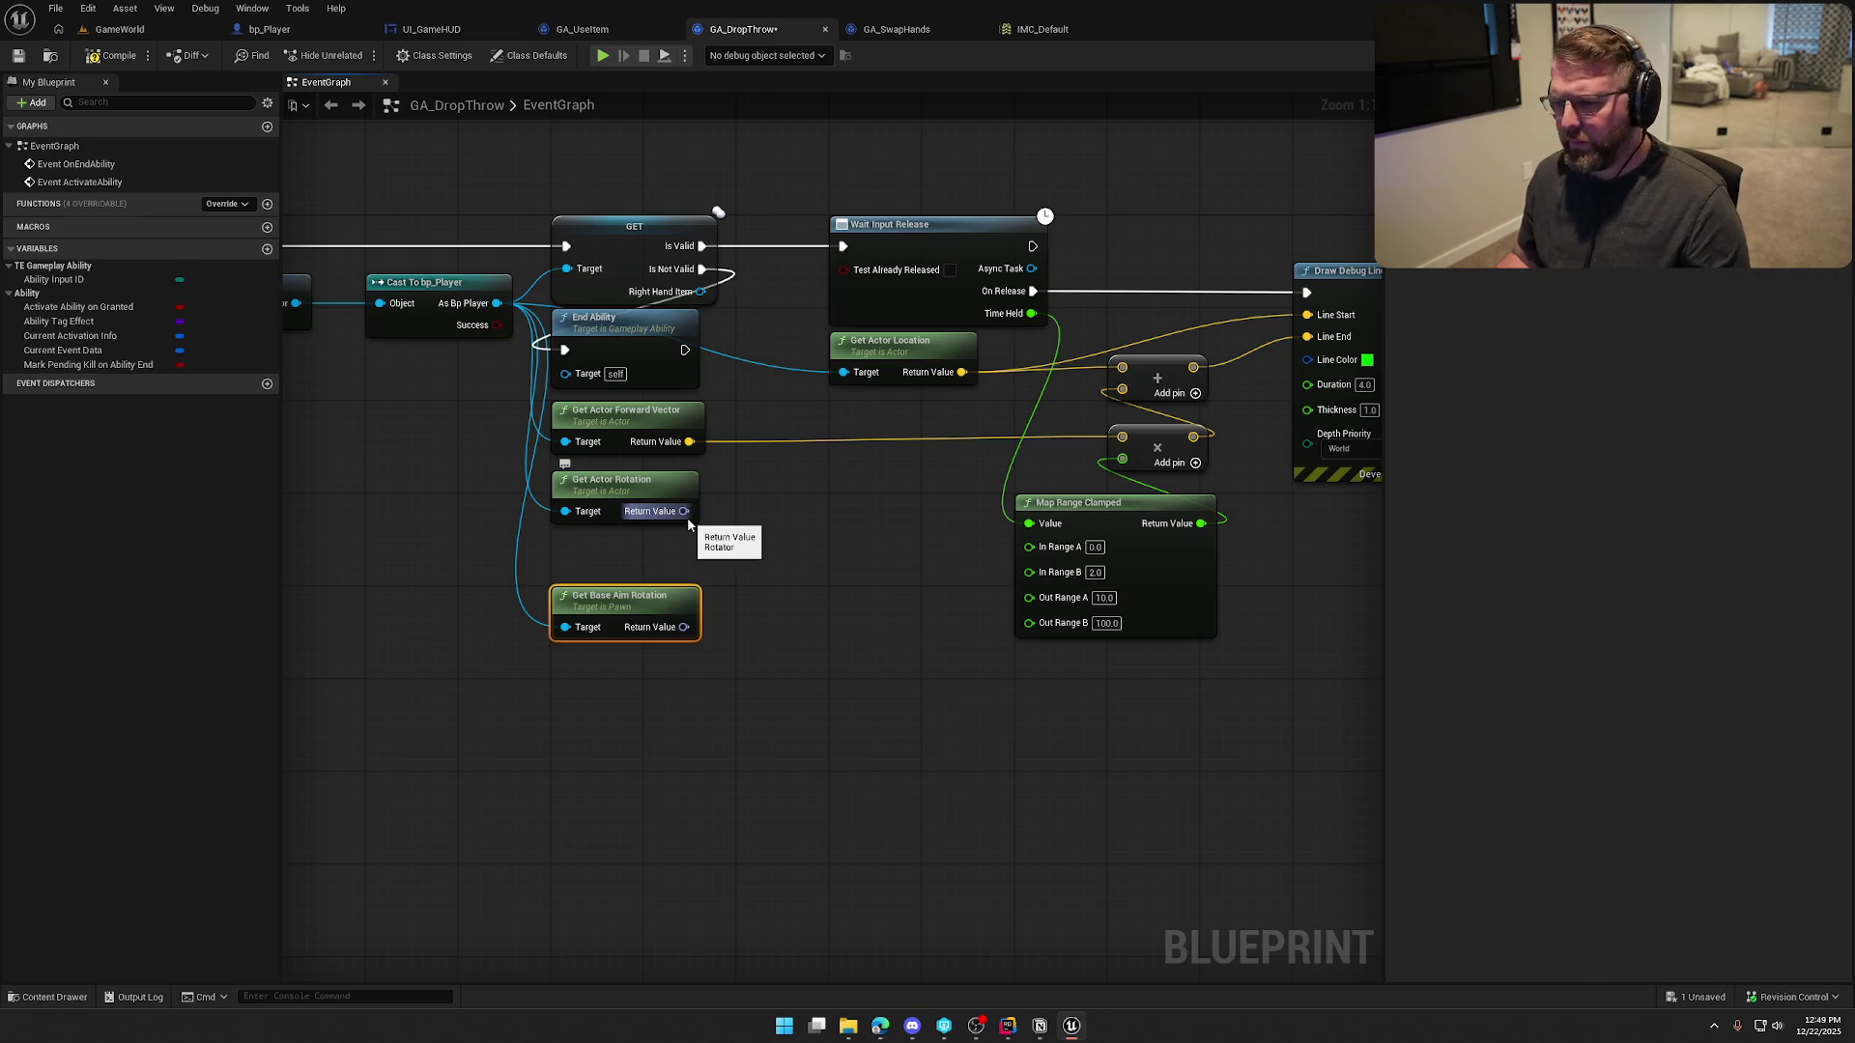
pyautogui.moveTo(688, 518); pyautogui.dragTo(765, 521)
pyautogui.write('make ro')
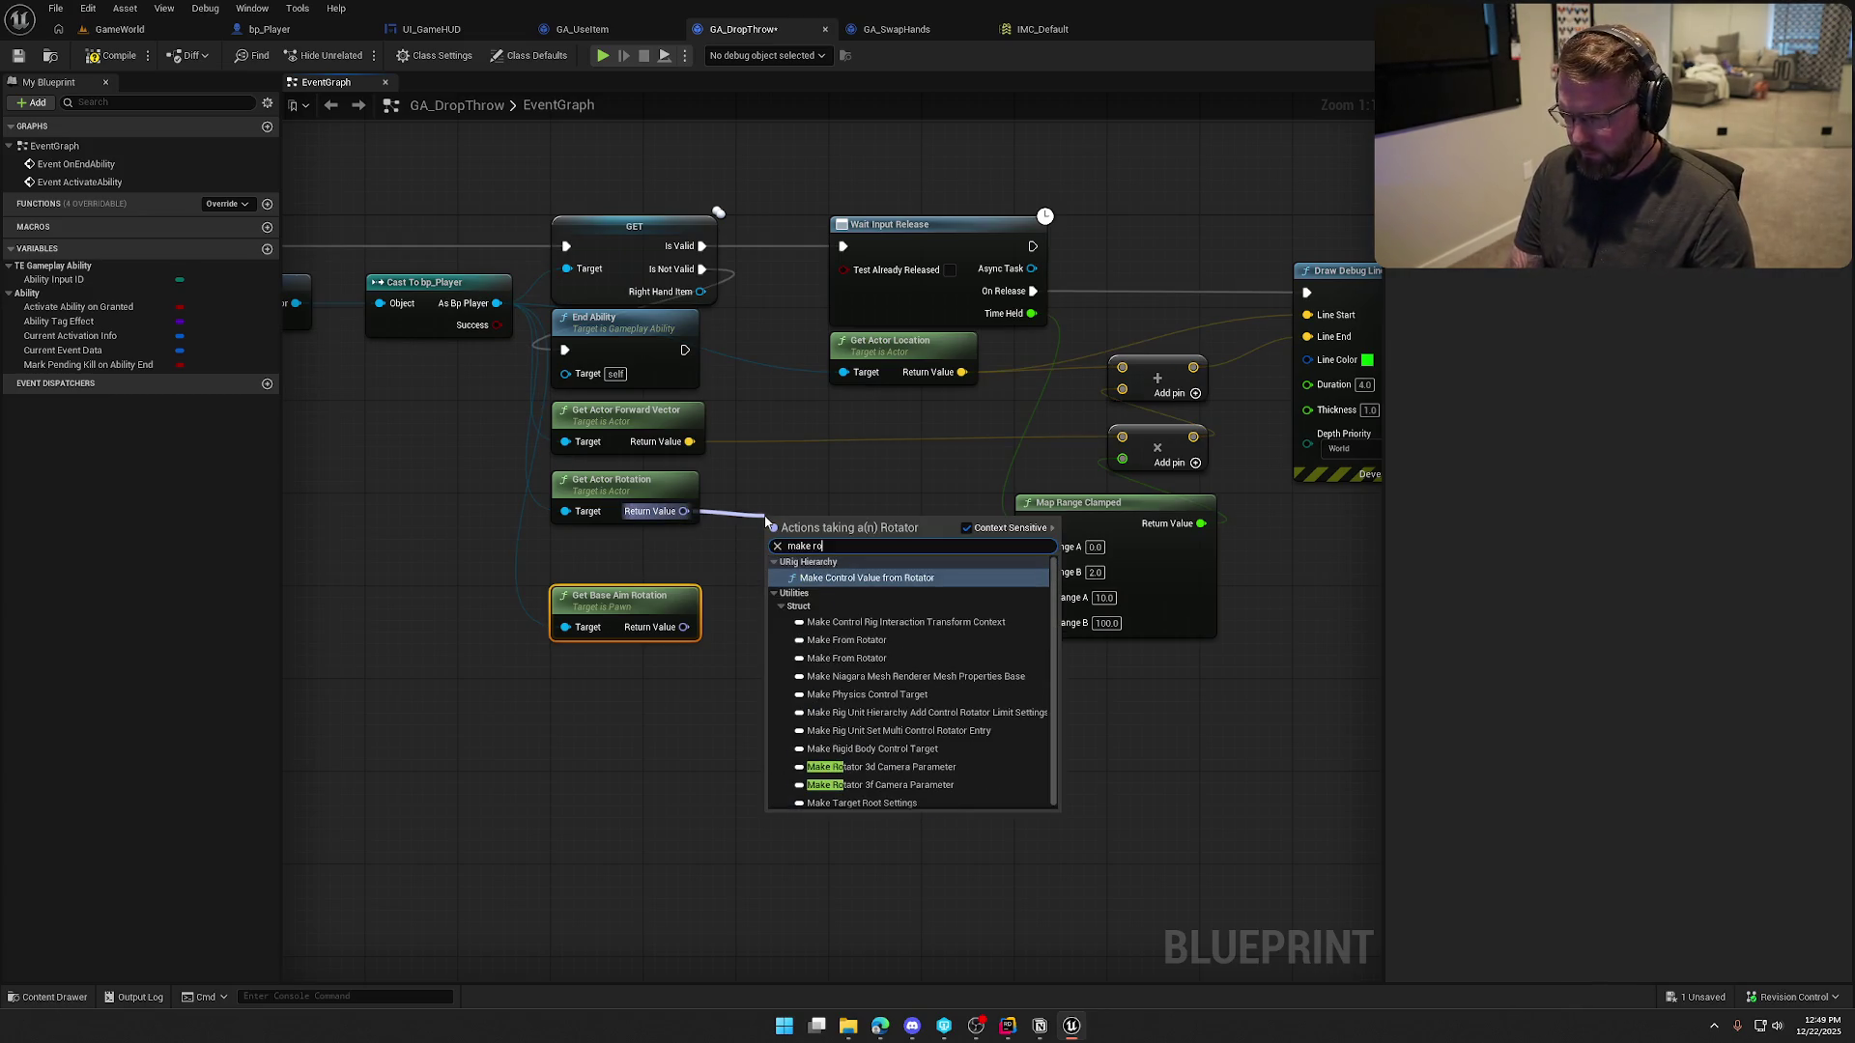
pyautogui.write('ta')
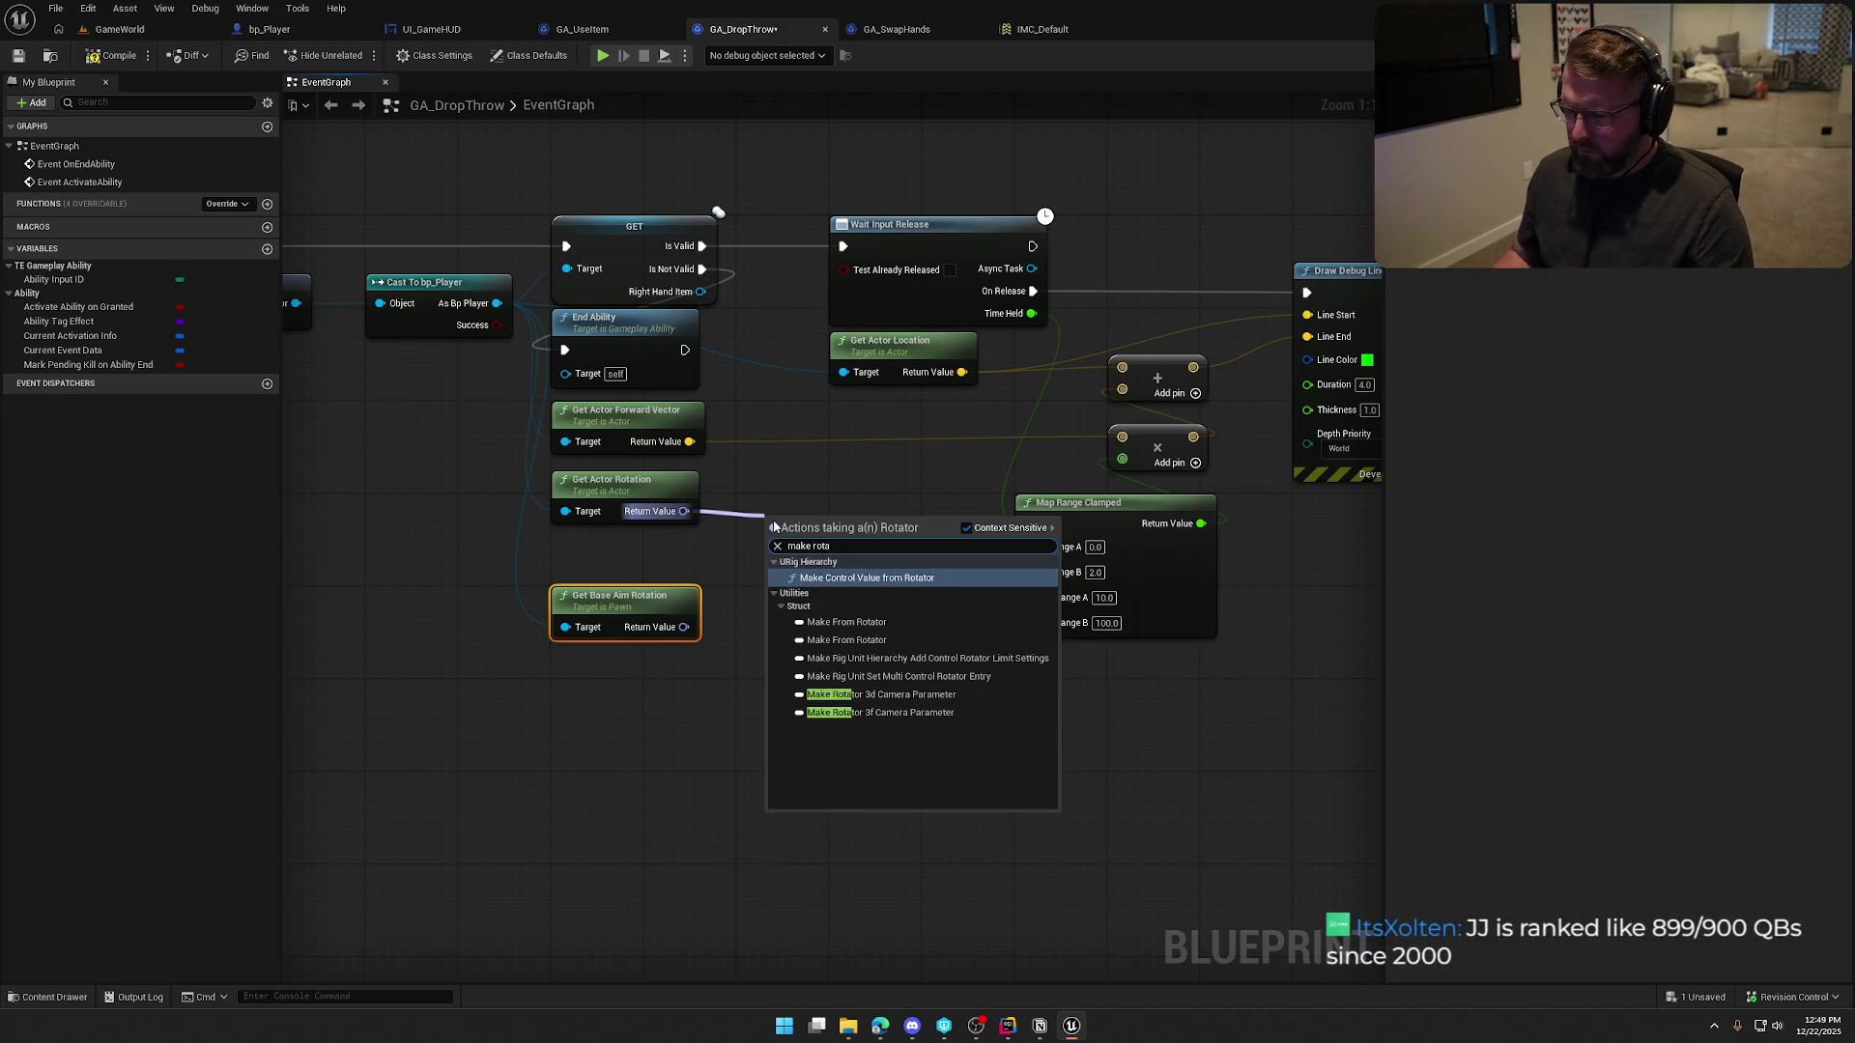
pyautogui.click(905, 632)
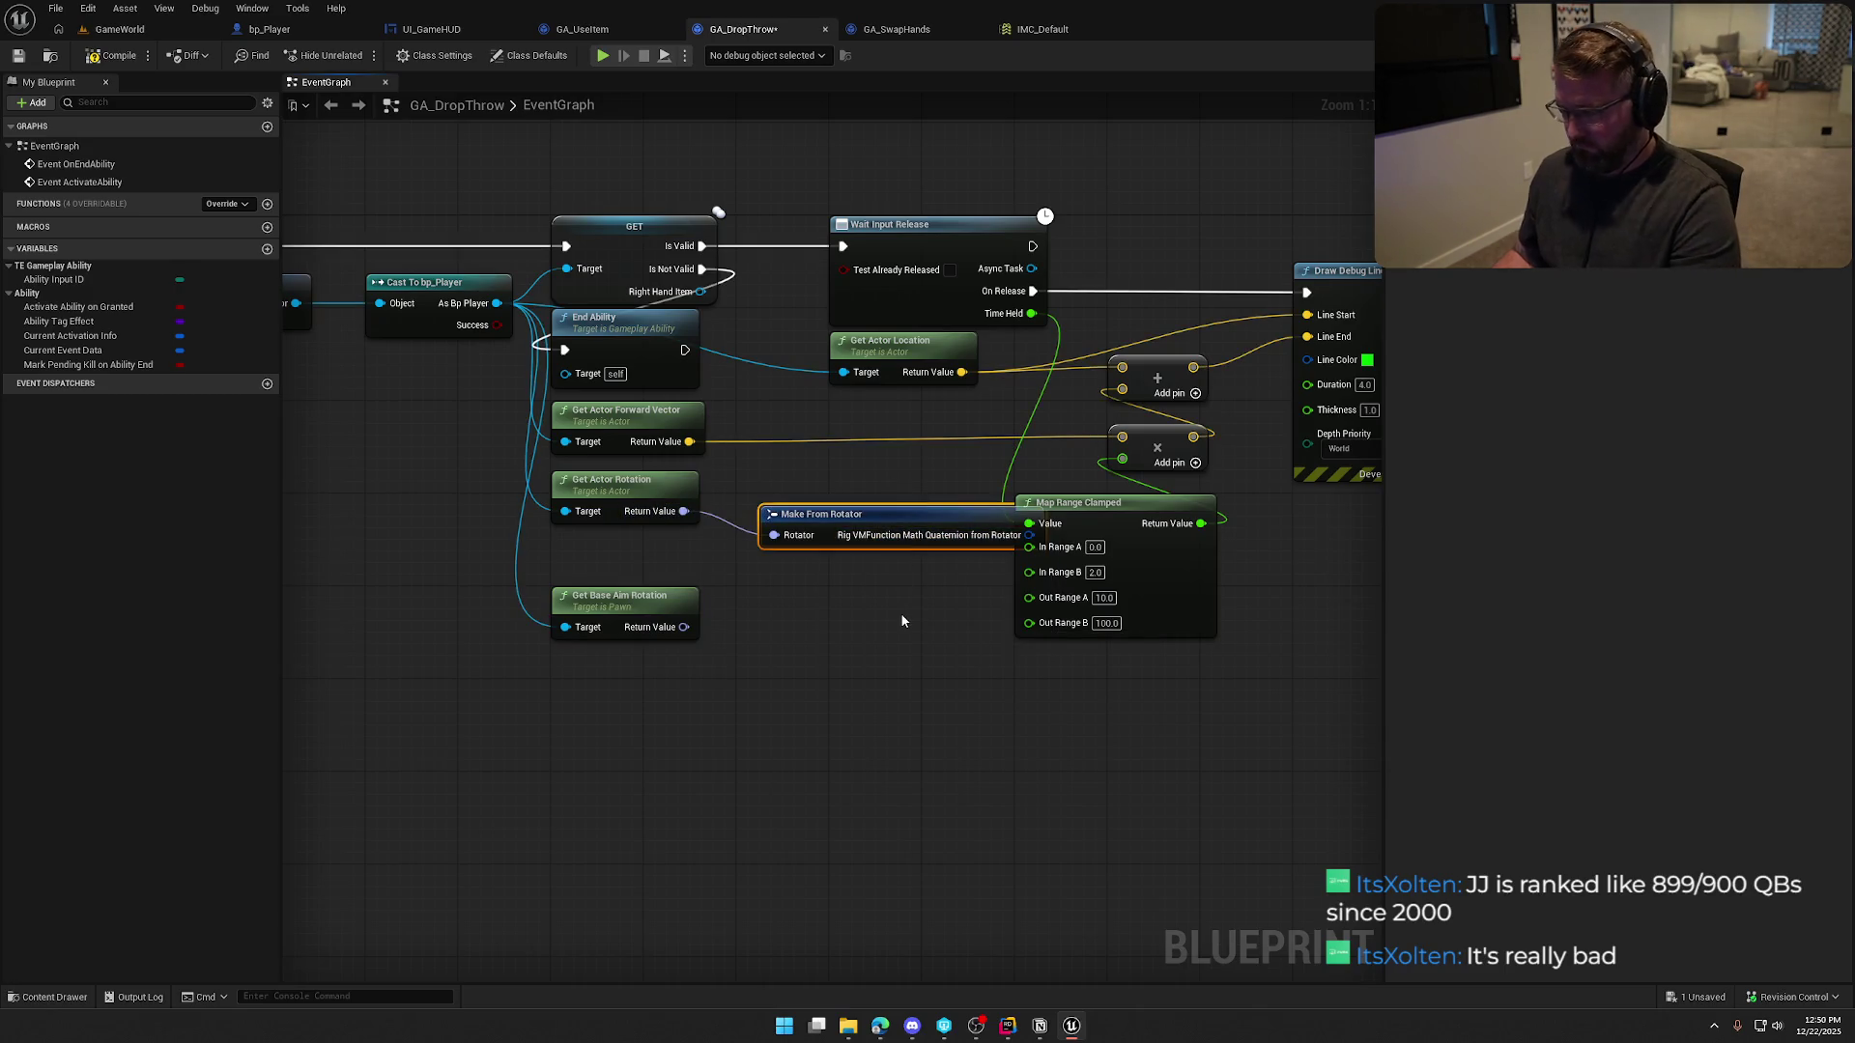
pyautogui.press('Delete')
pyautogui.rightClick(684, 511)
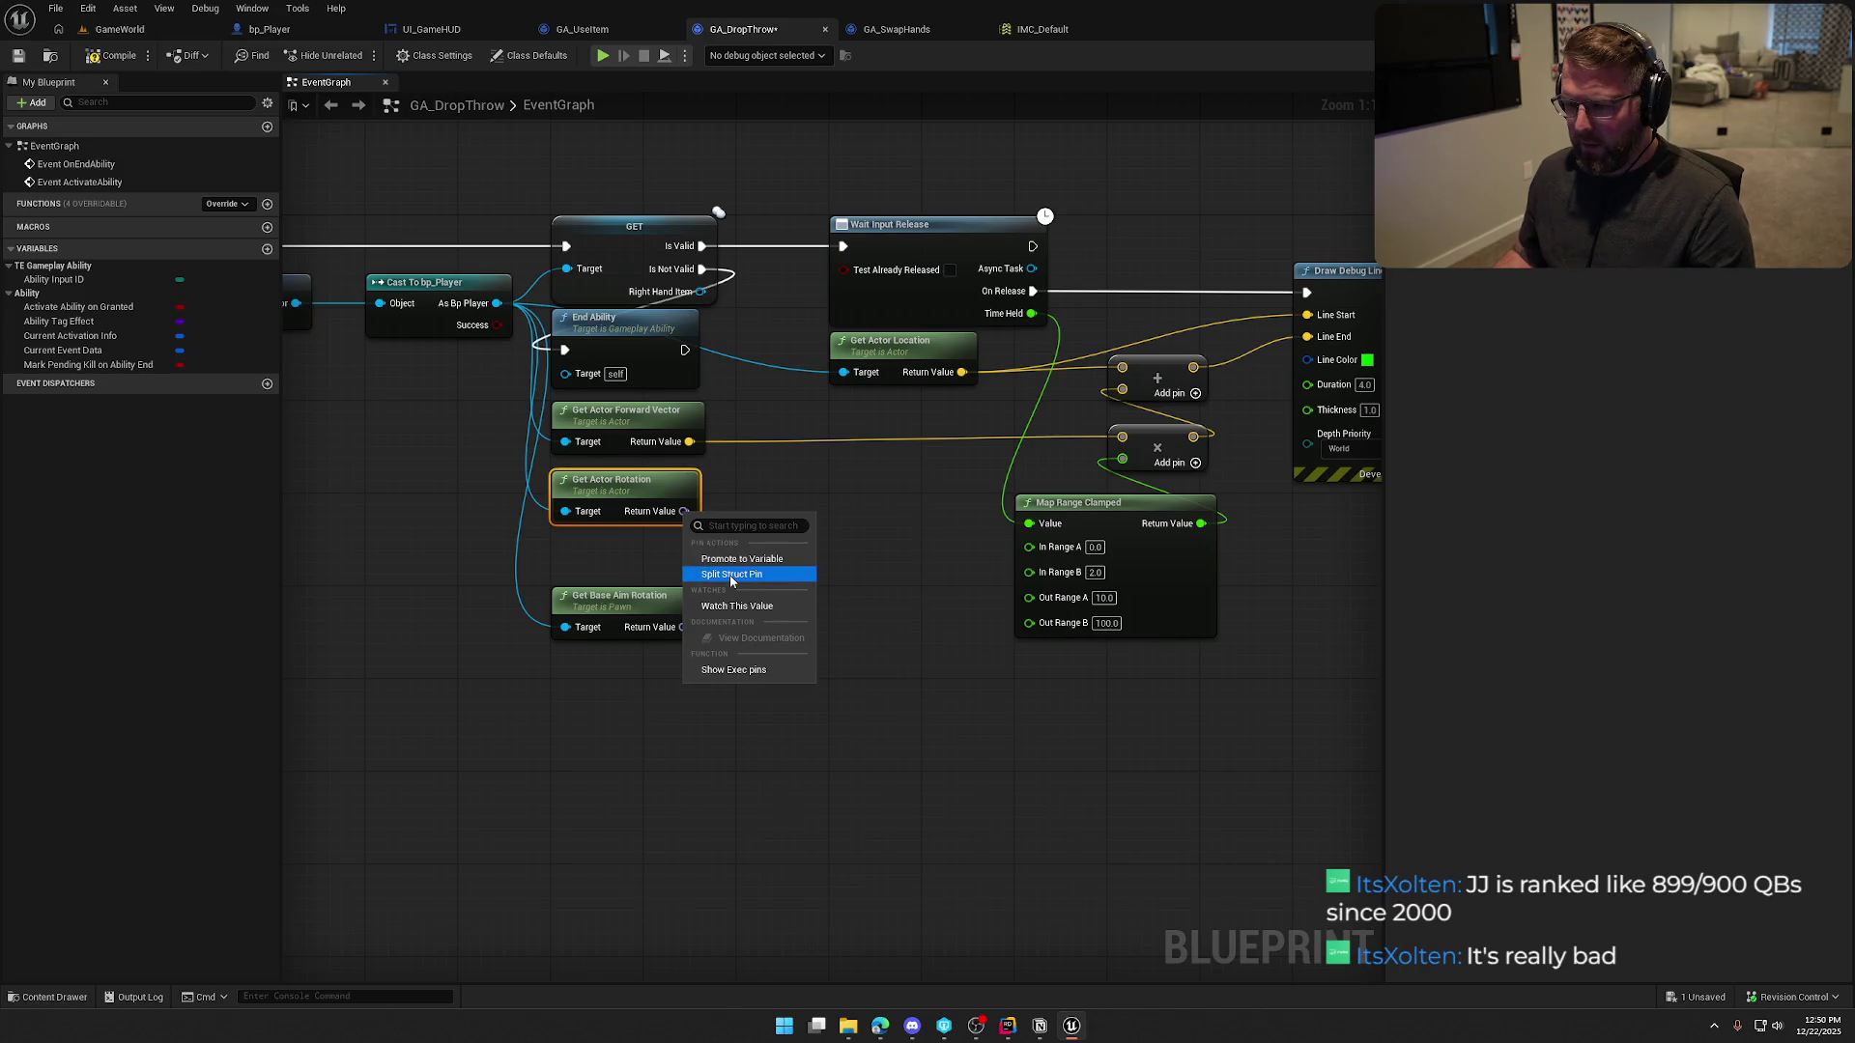
pyautogui.click(730, 580)
pyautogui.moveTo(720, 554); pyautogui.dragTo(805, 558)
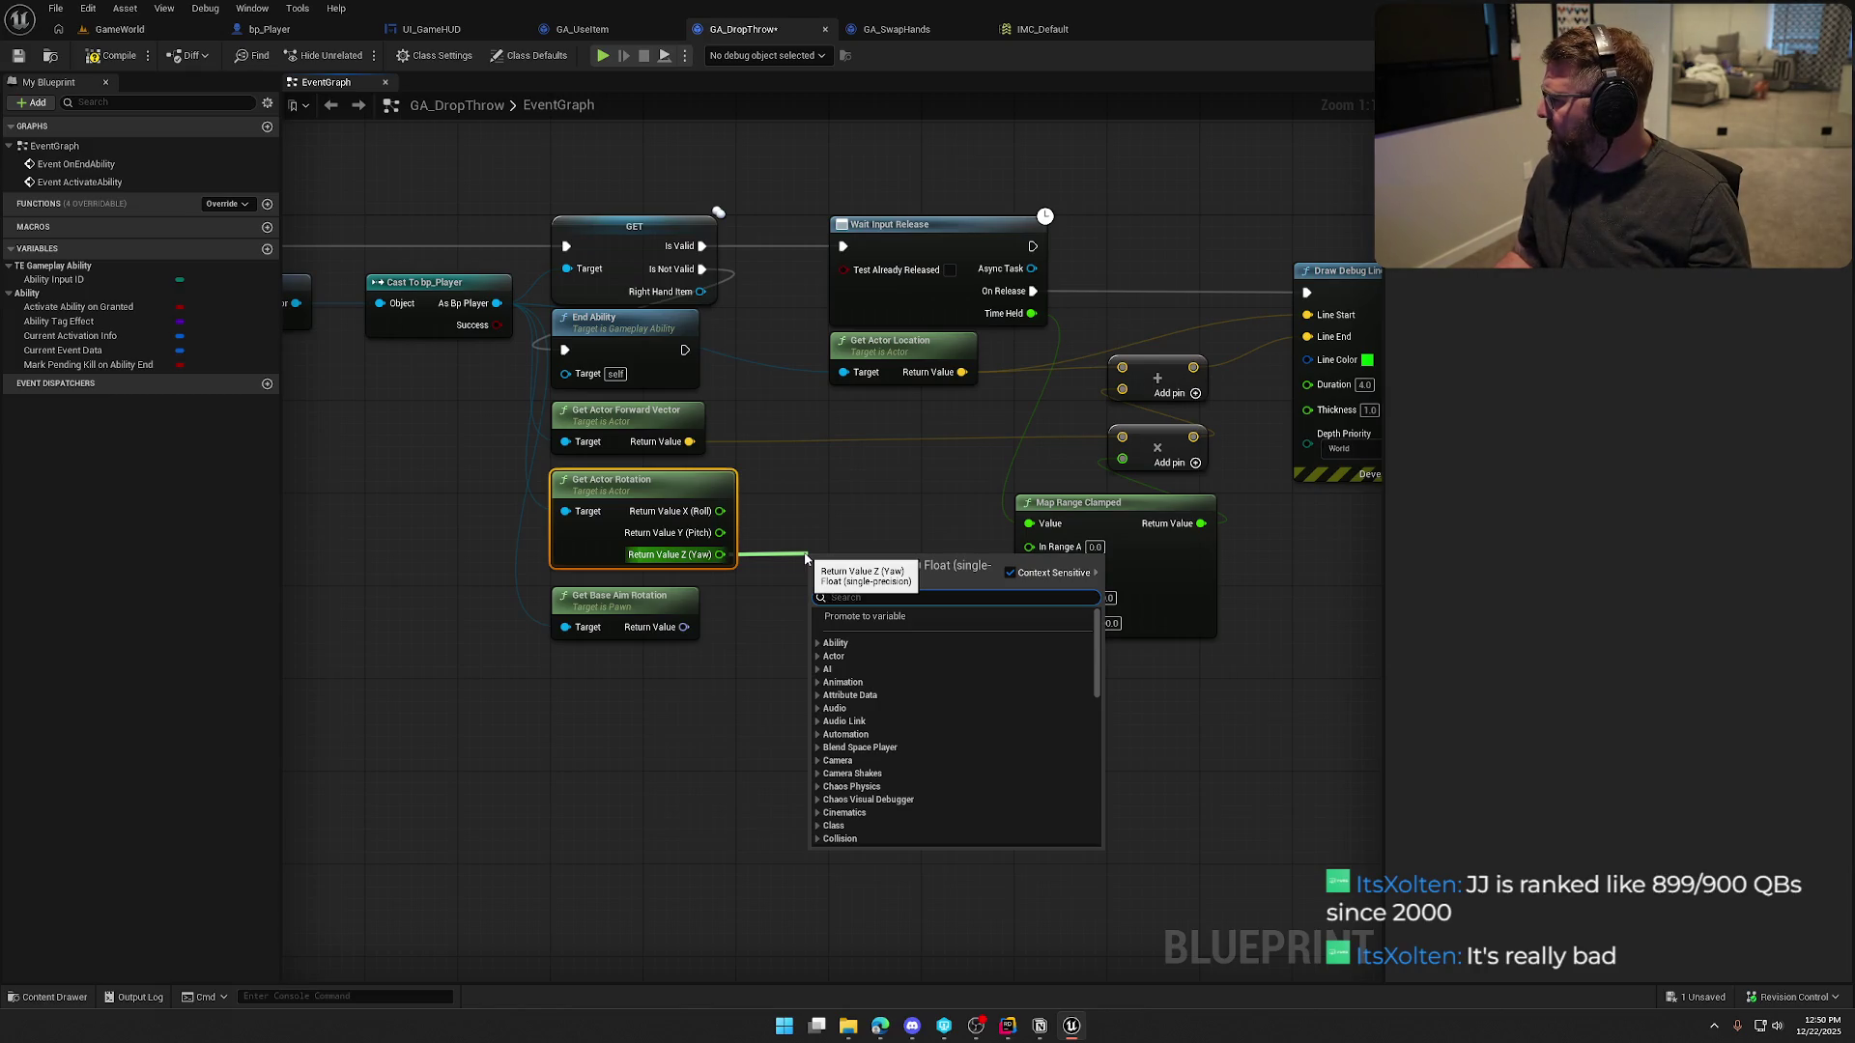
pyautogui.click(790, 522)
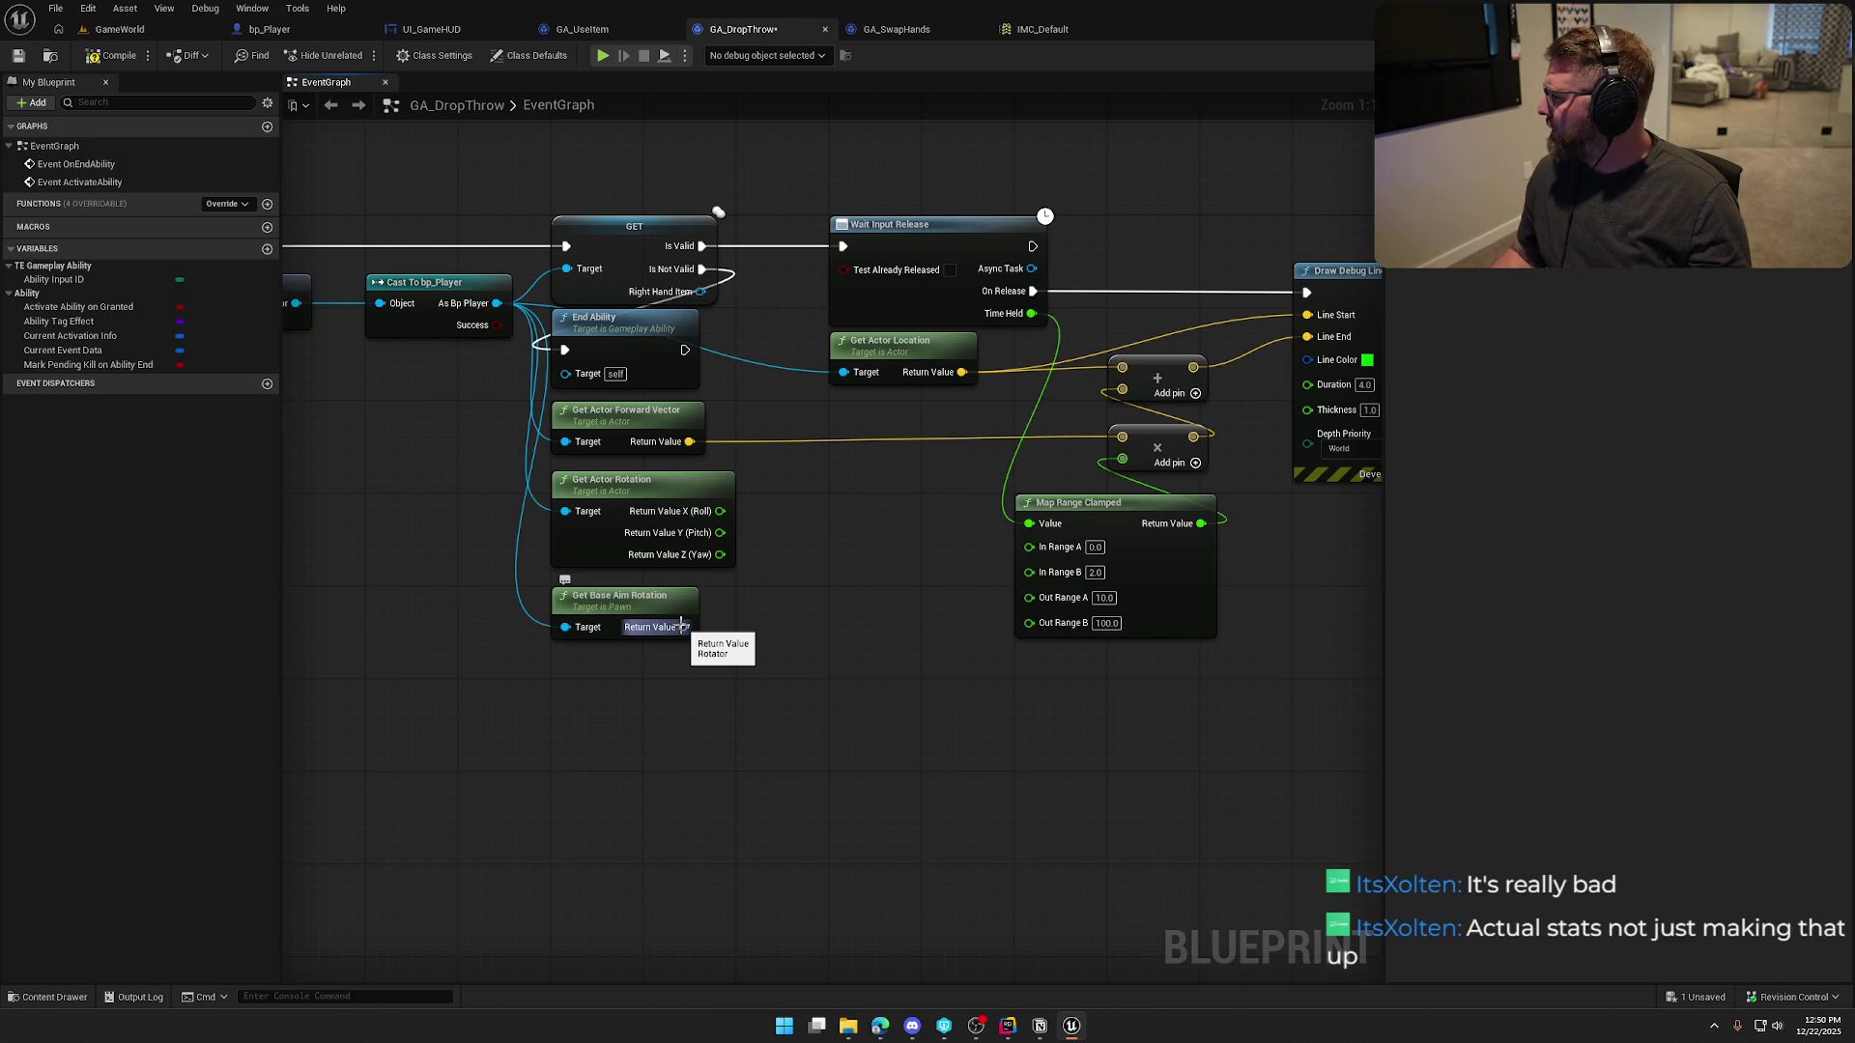
# Split Get Base Aim Rotation's output pin and move Map Range Clamped further right
pyautogui.rightClick(681, 626)
pyautogui.click(733, 686)
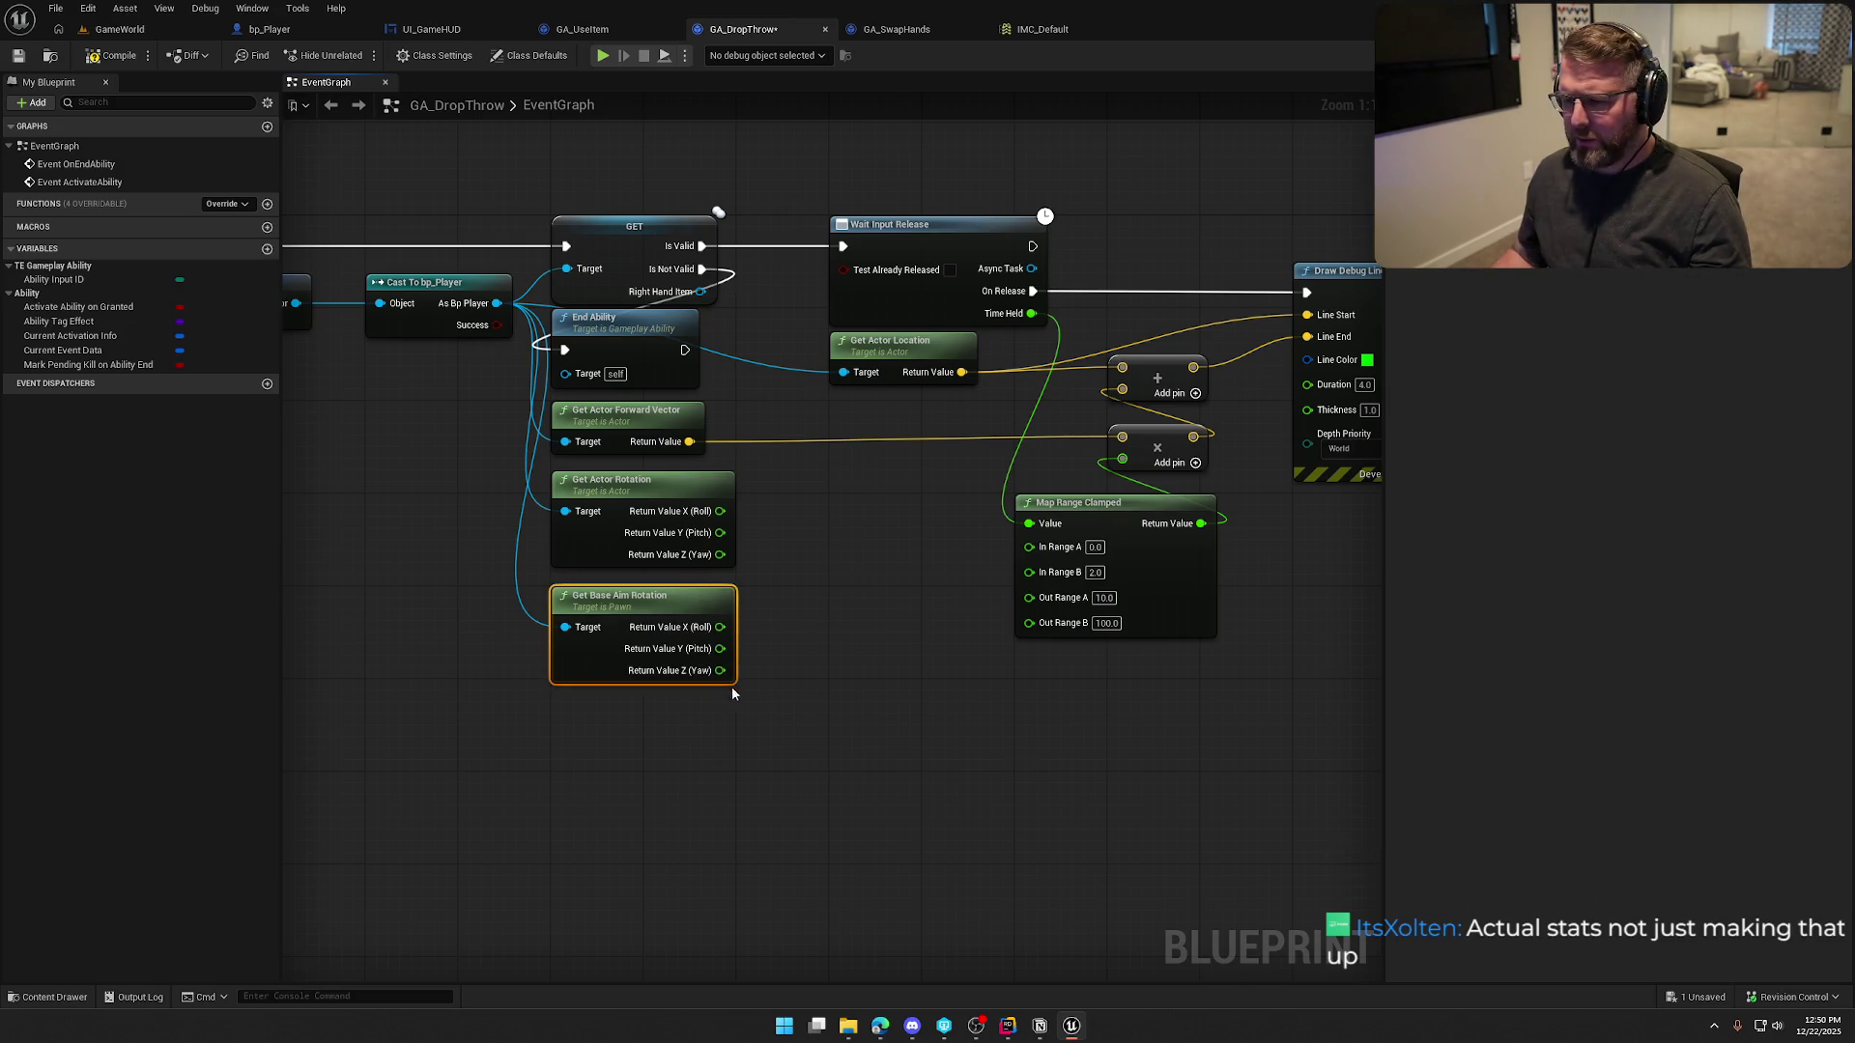
pyautogui.click(821, 558)
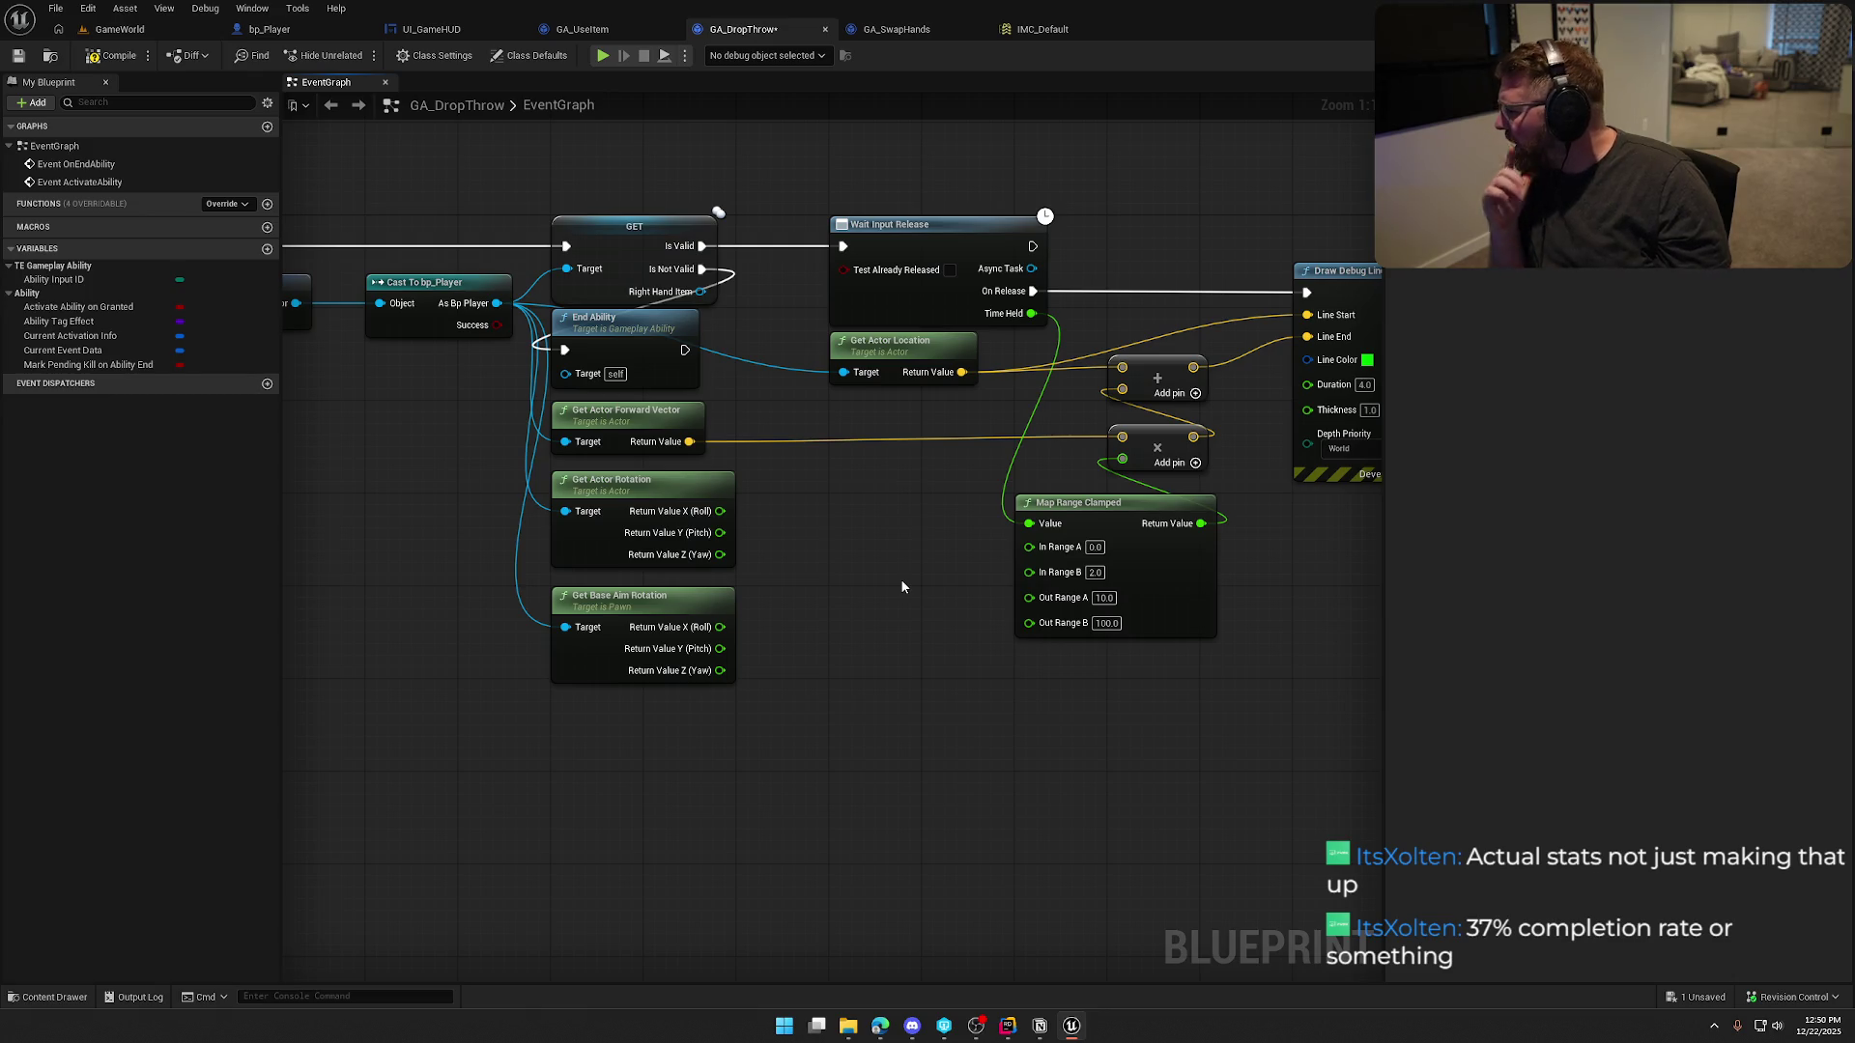
pyautogui.rightClick(831, 555)
pyautogui.press('Escape')
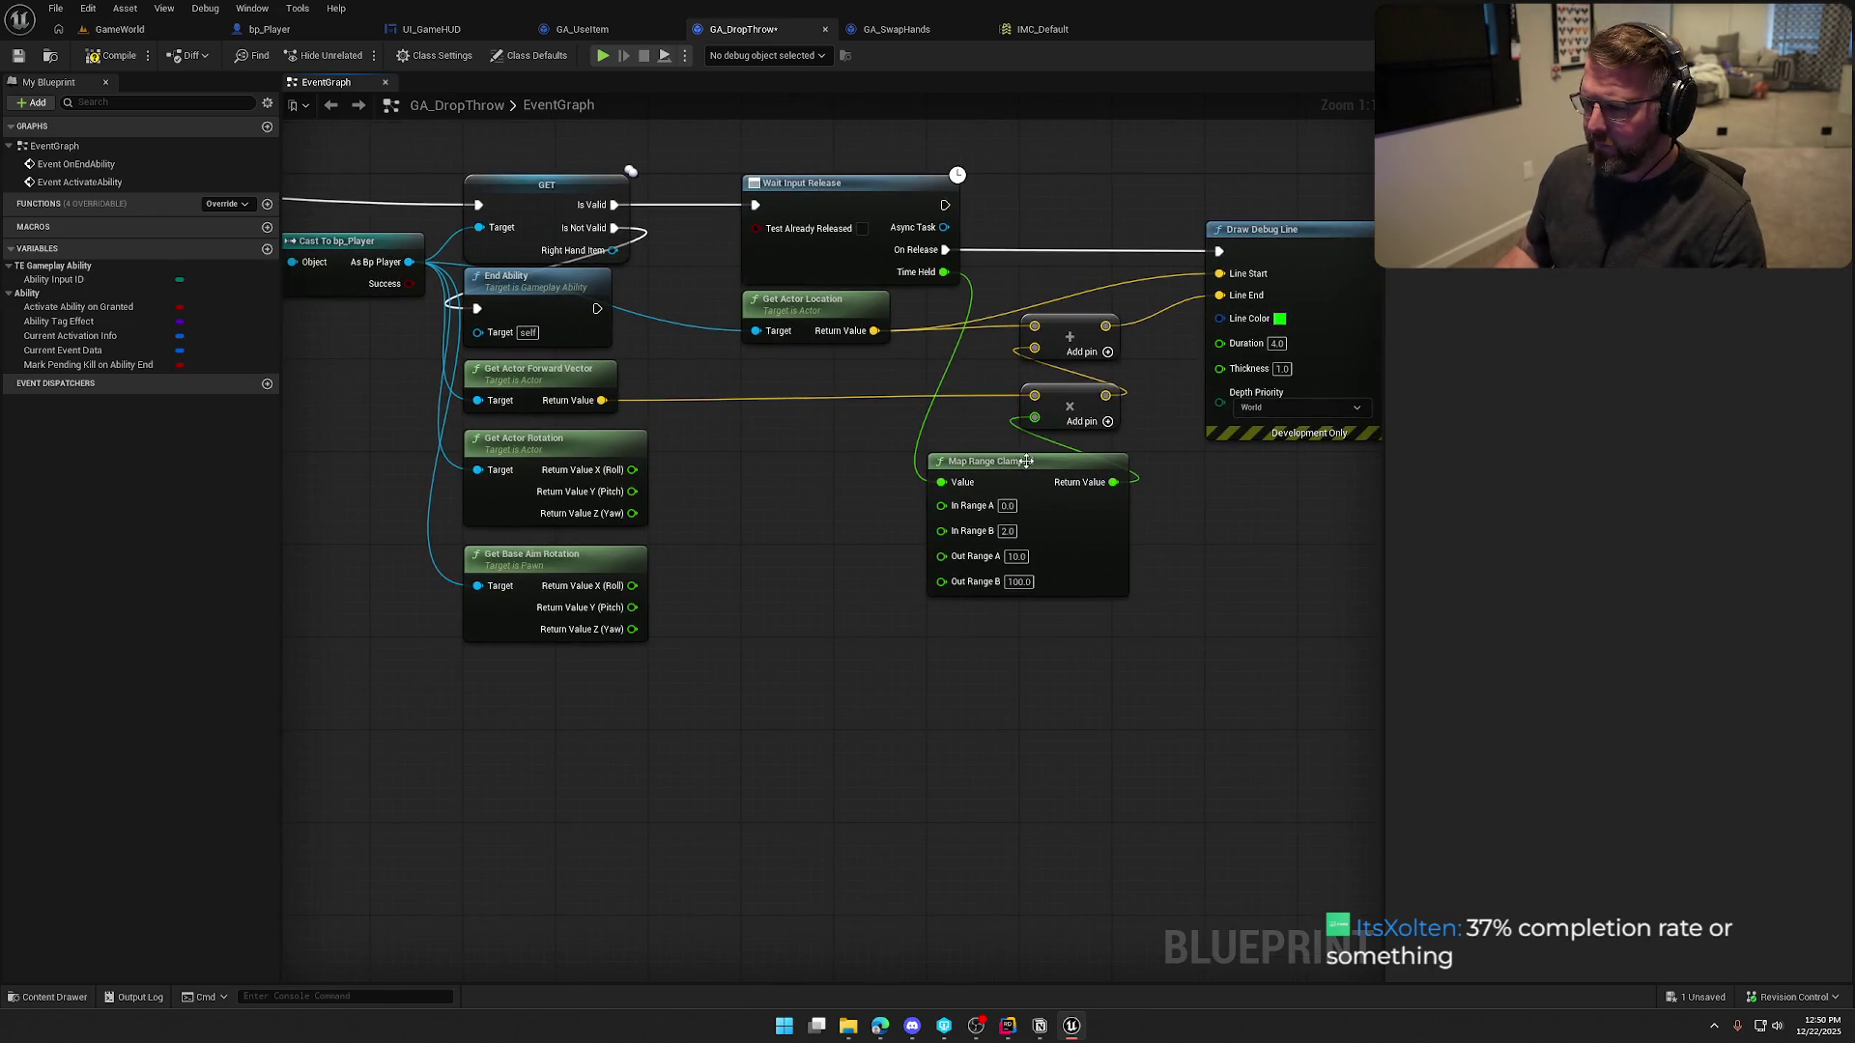
pyautogui.moveTo(1026, 460); pyautogui.dragTo(1121, 460)
# Add a Make Rotator node taking yaw from actor rotation and pitch from base aim rotation
pyautogui.rightClick(728, 493)
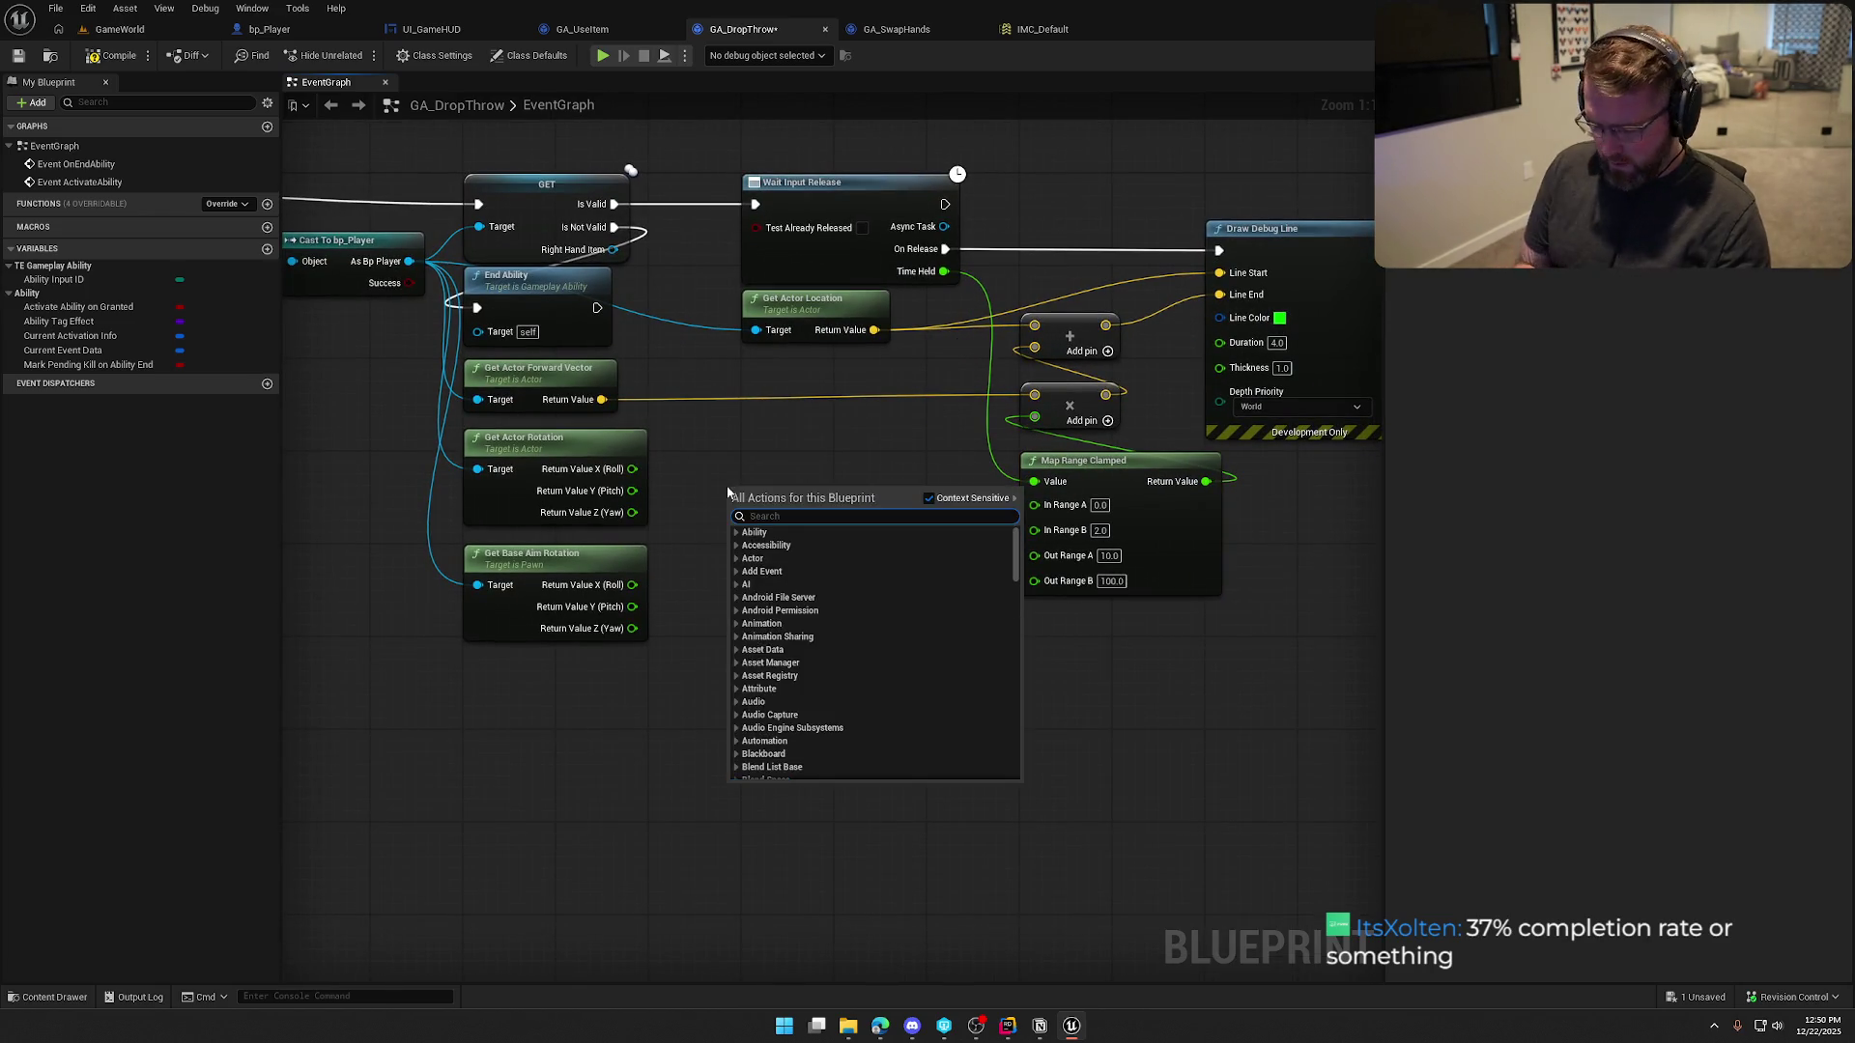
pyautogui.write('make rotat')
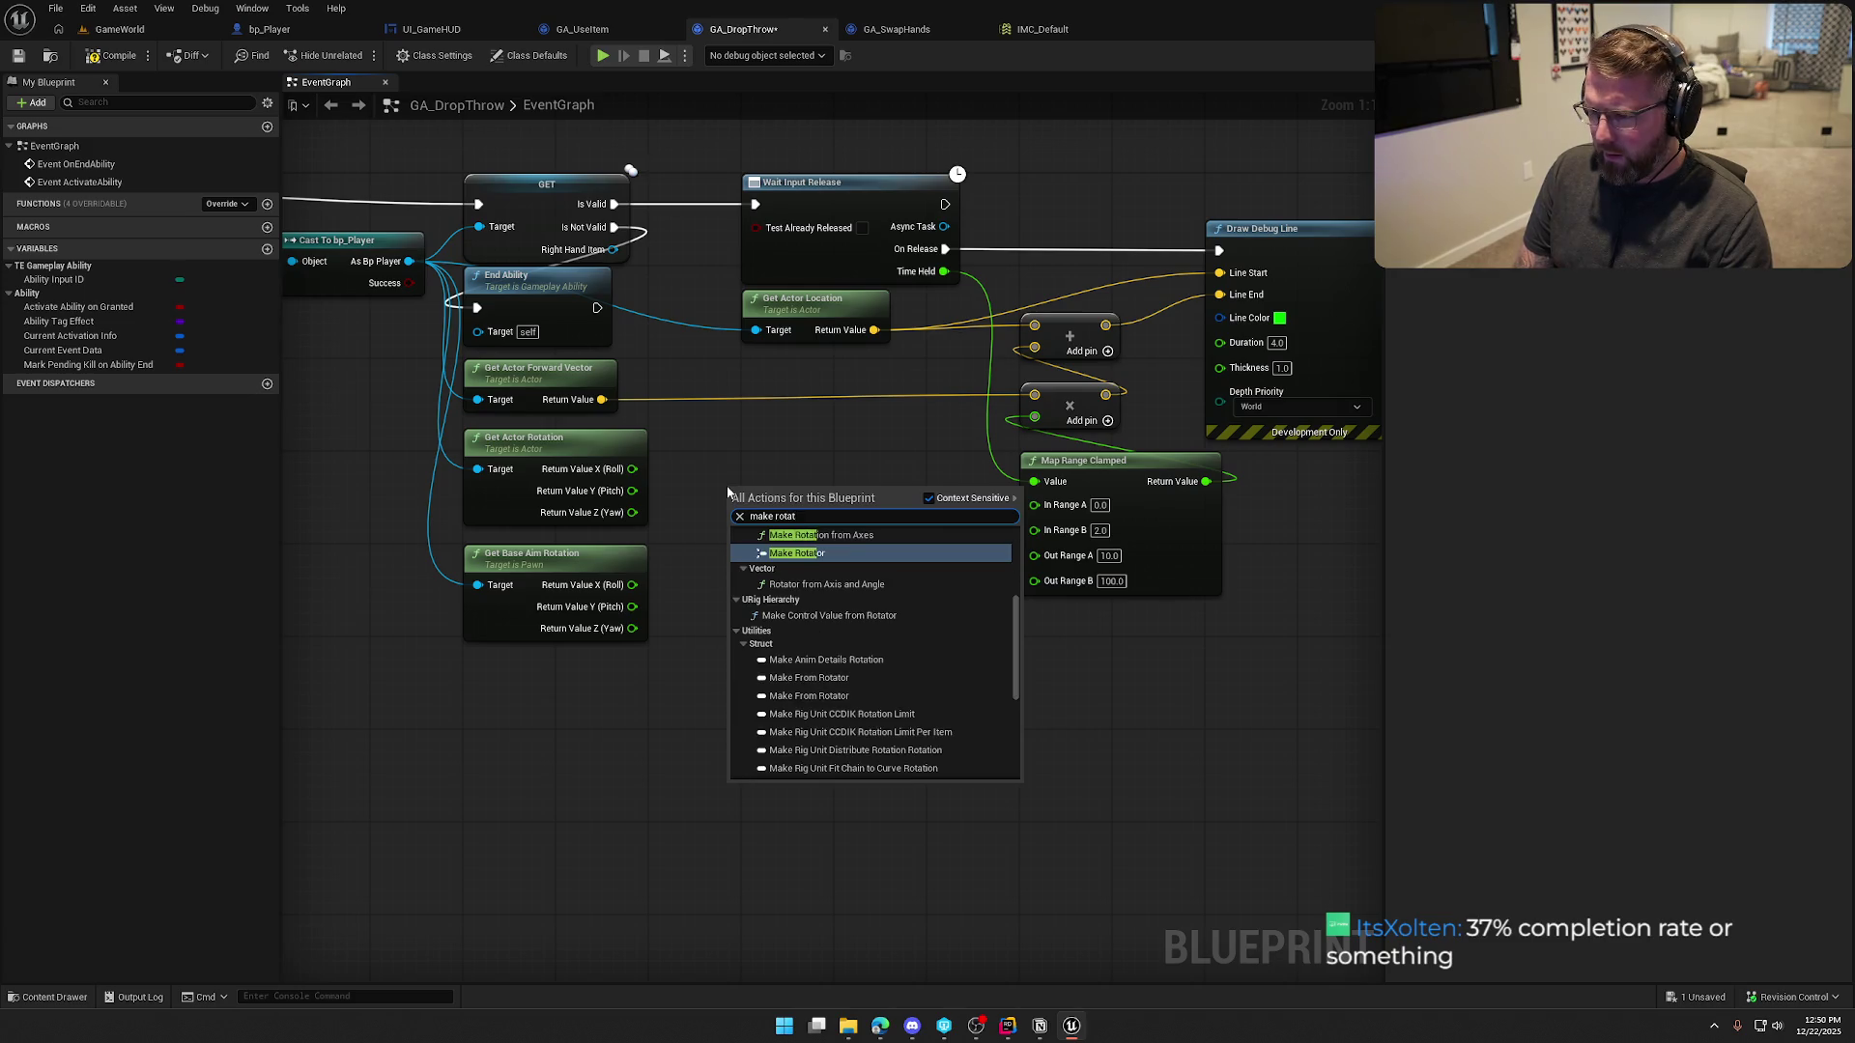
pyautogui.click(797, 553)
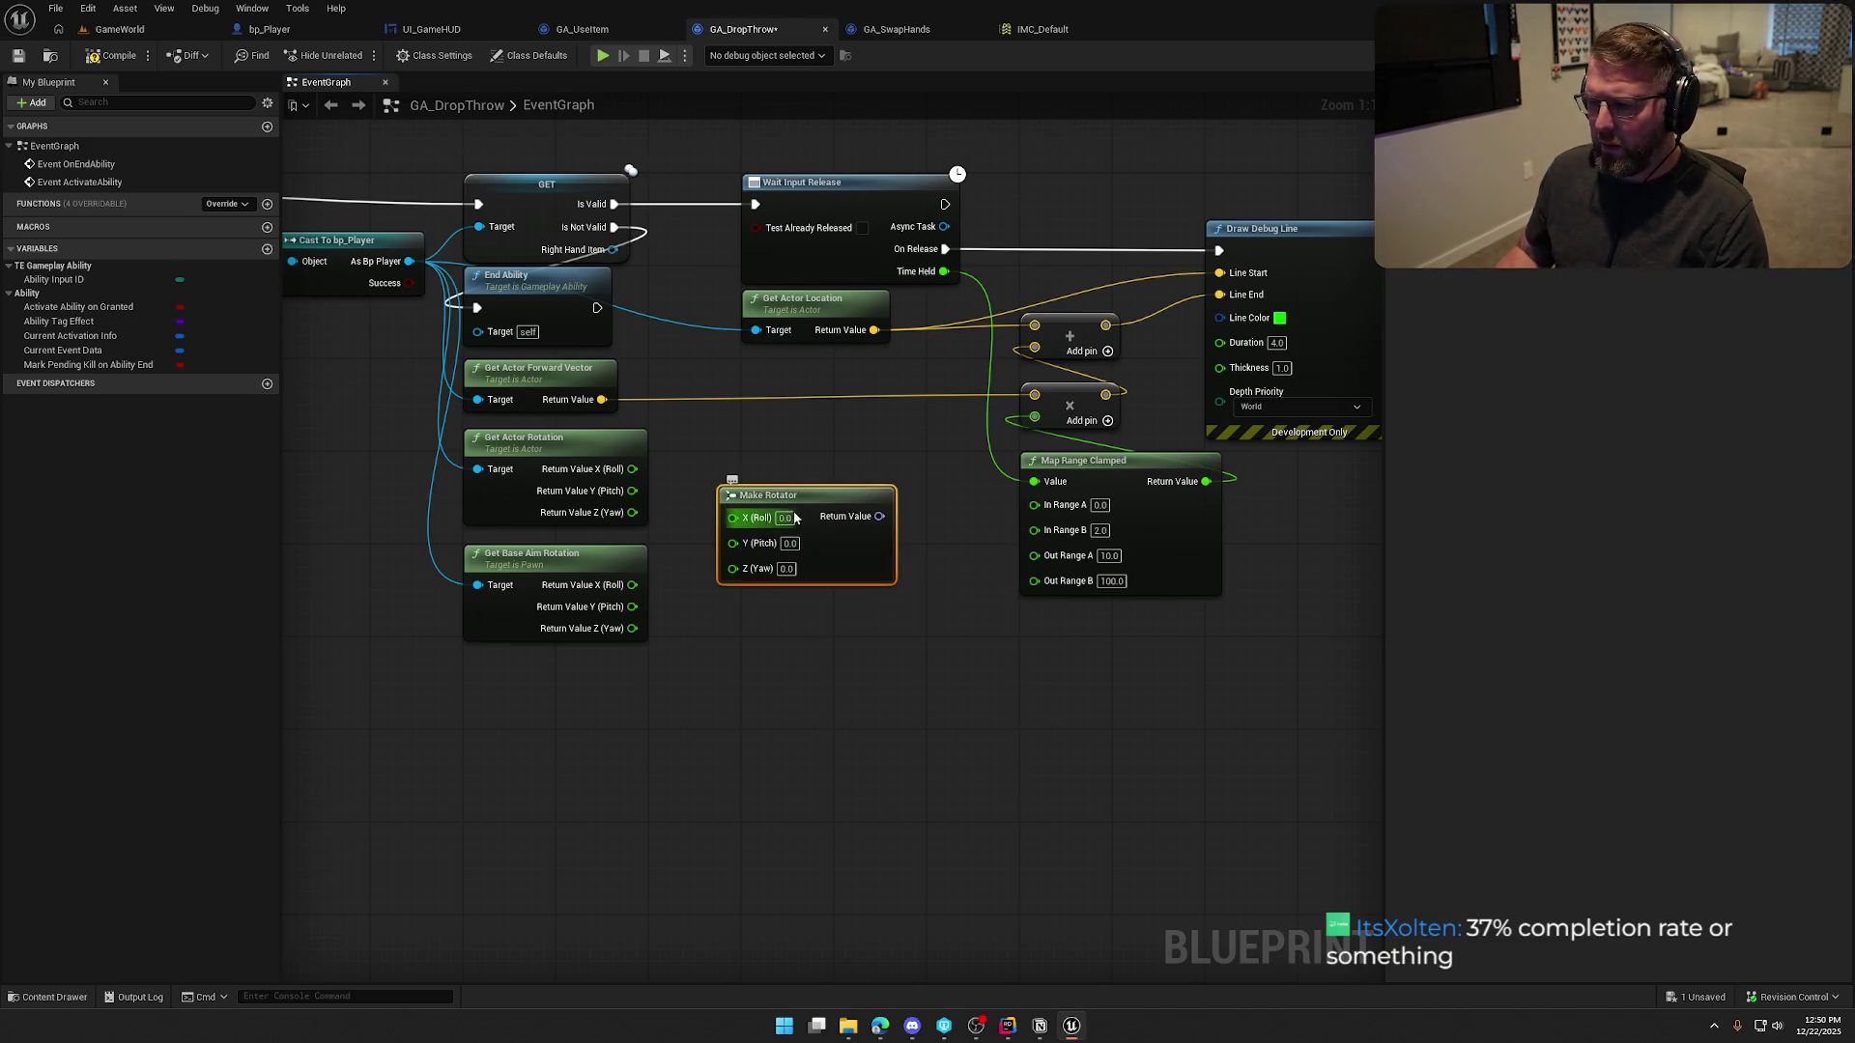
pyautogui.moveTo(802, 527); pyautogui.dragTo(837, 492)
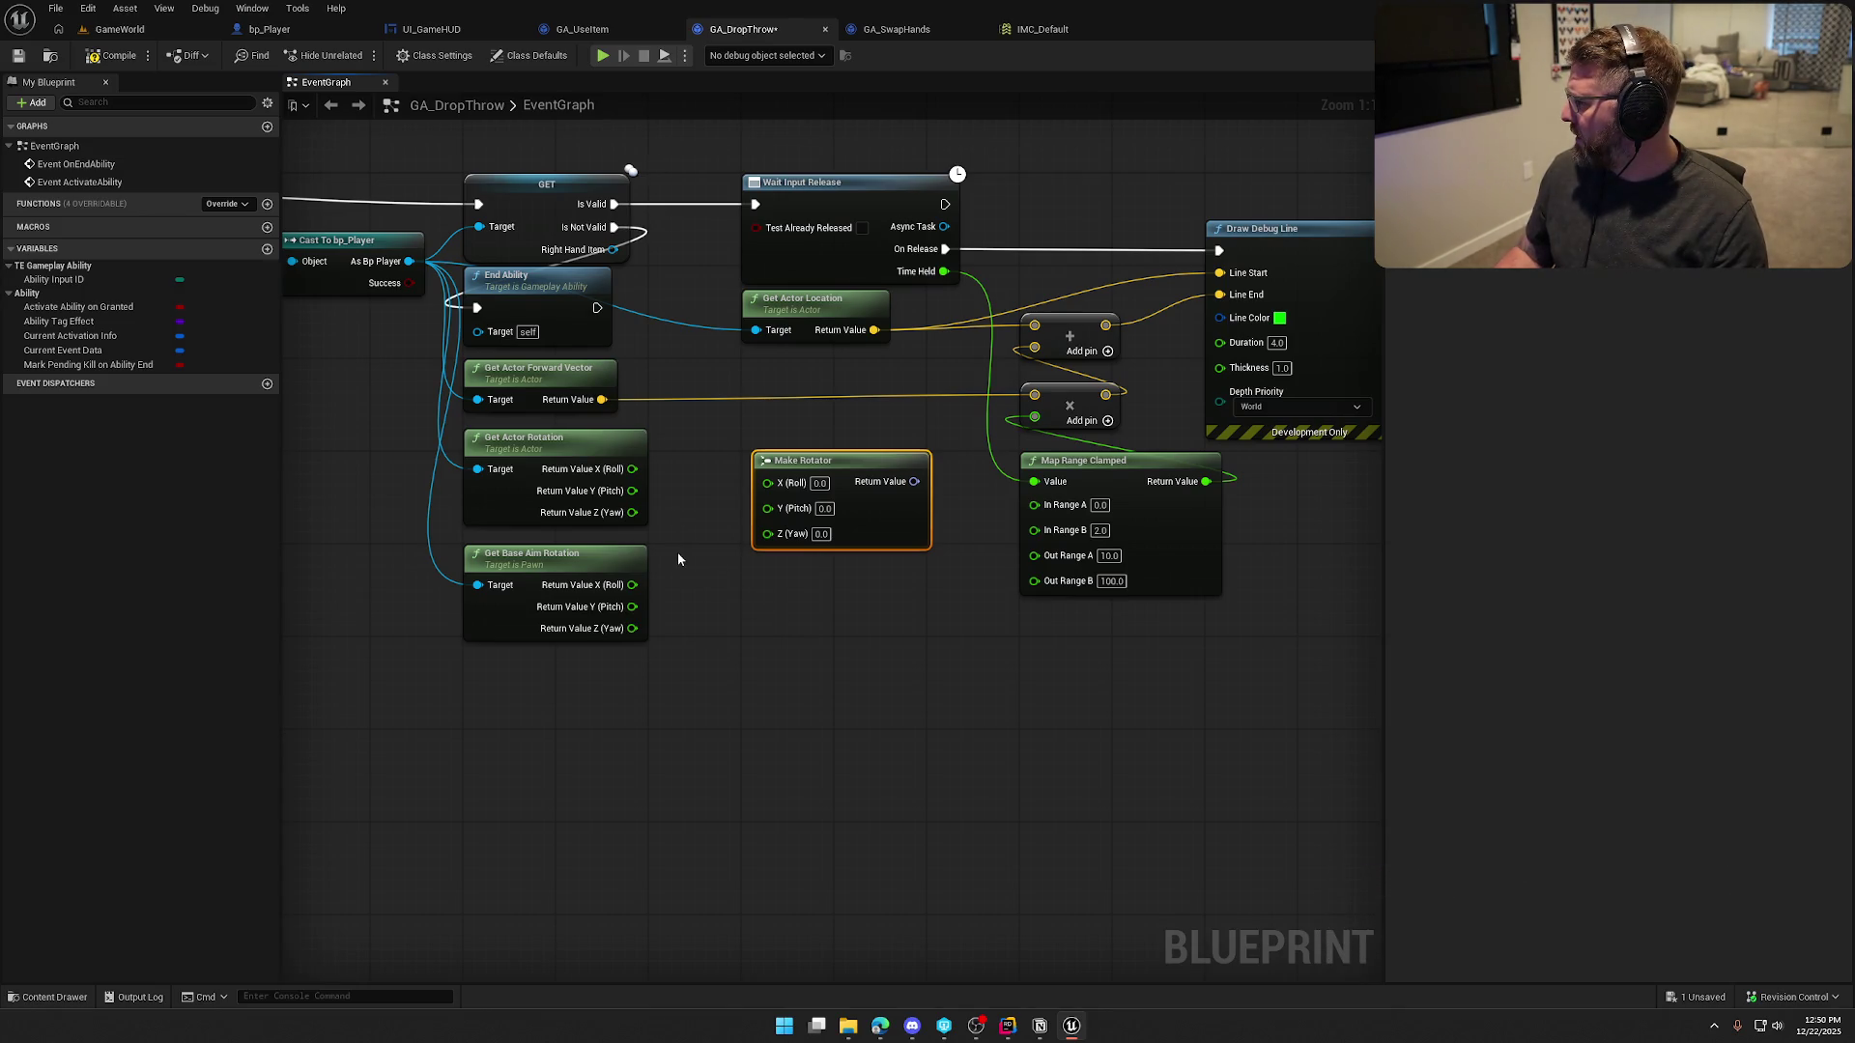
pyautogui.moveTo(632, 512); pyautogui.dragTo(779, 539)
pyautogui.moveTo(632, 606)
pyautogui.mouseDown()
pyautogui.moveTo(811, 493)
pyautogui.moveTo(804, 527)
pyautogui.moveTo(650, 507)
pyautogui.mouseUp()
pyautogui.click(822, 477)
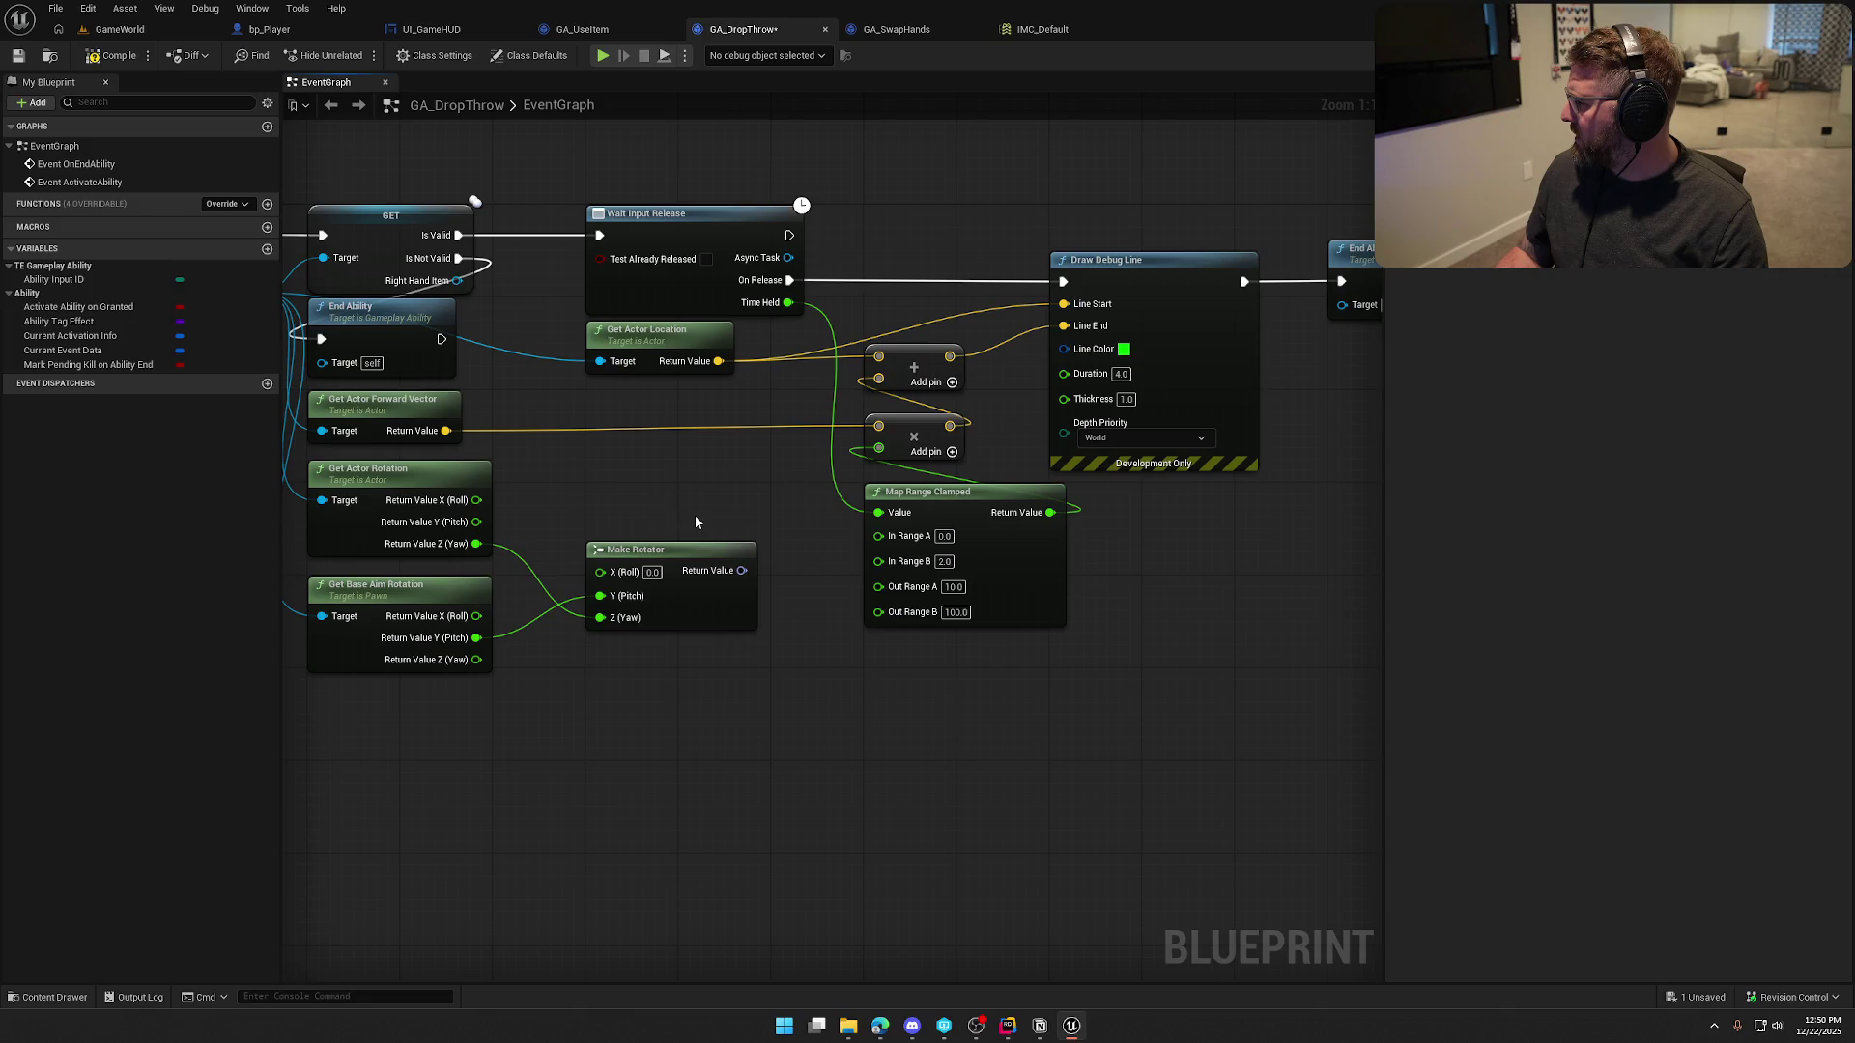
# Add Get Forward Vector from the Make Rotator and wire it into the multiply node
pyautogui.moveTo(741, 570); pyautogui.dragTo(809, 642)
pyautogui.write('vector')
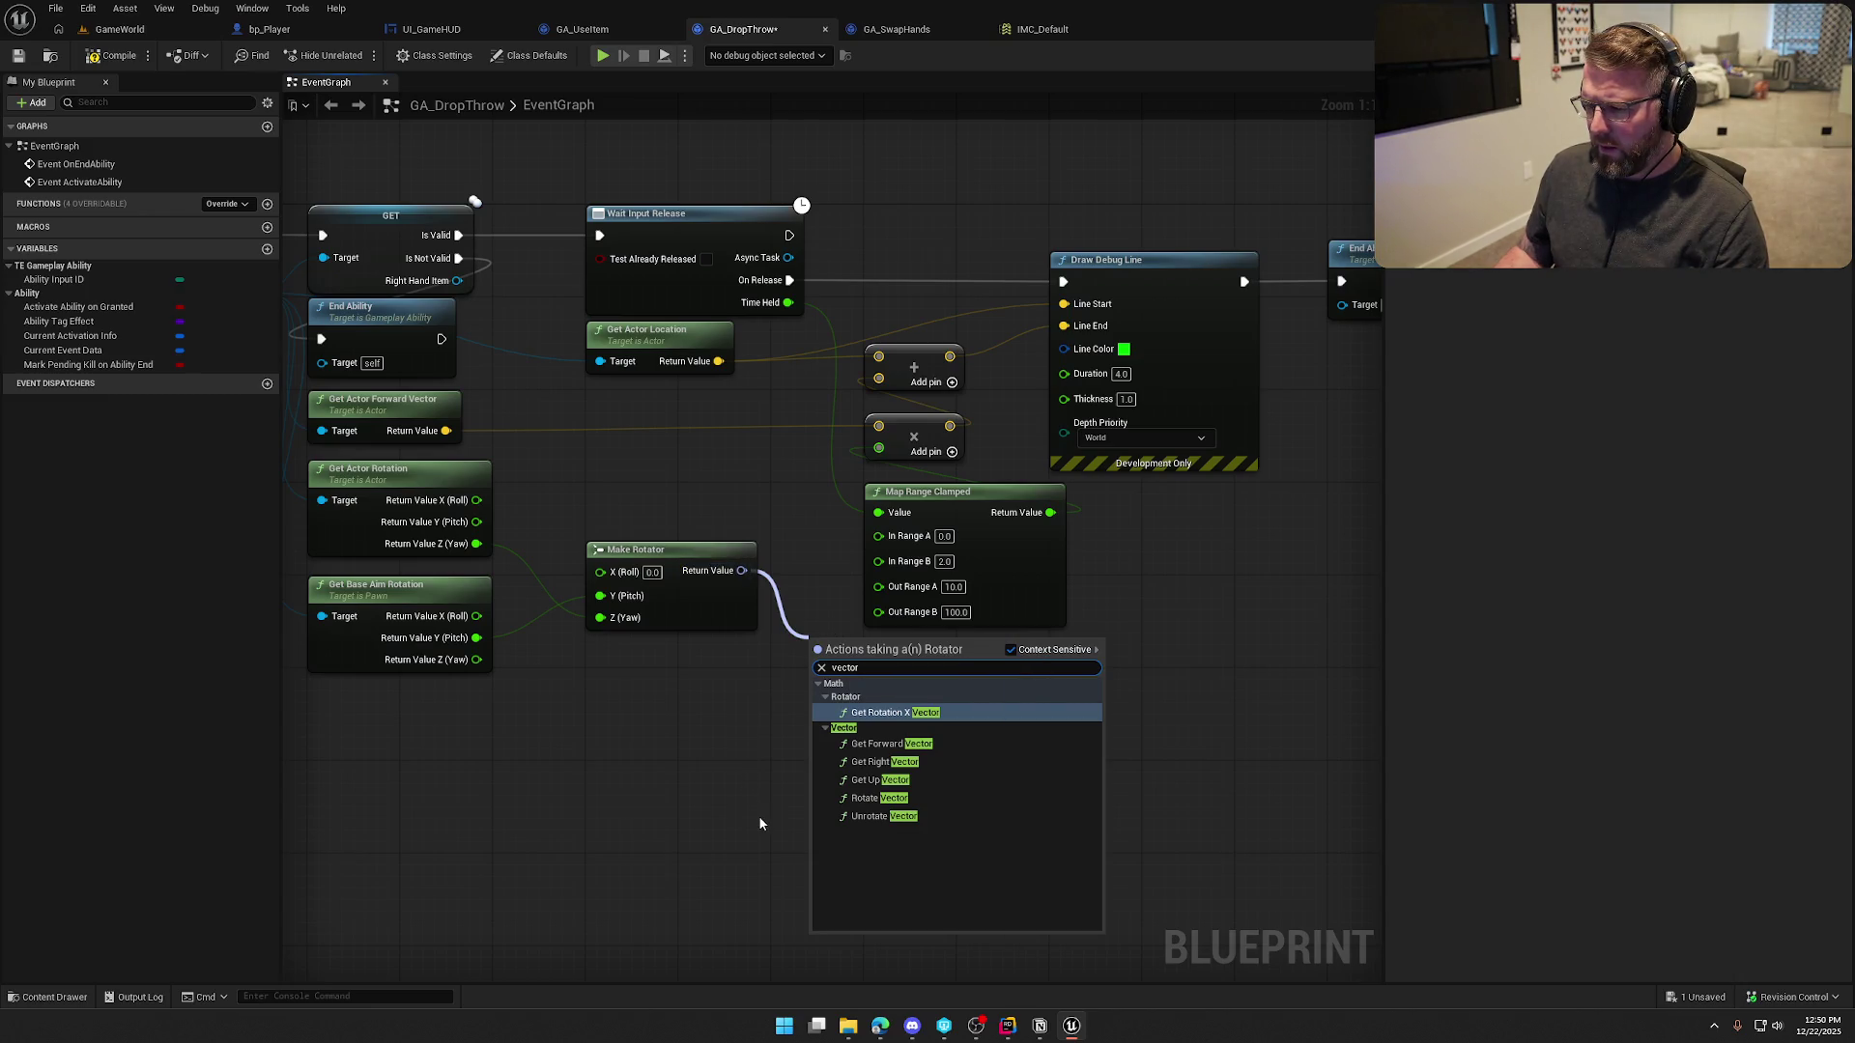
pyautogui.click(879, 744)
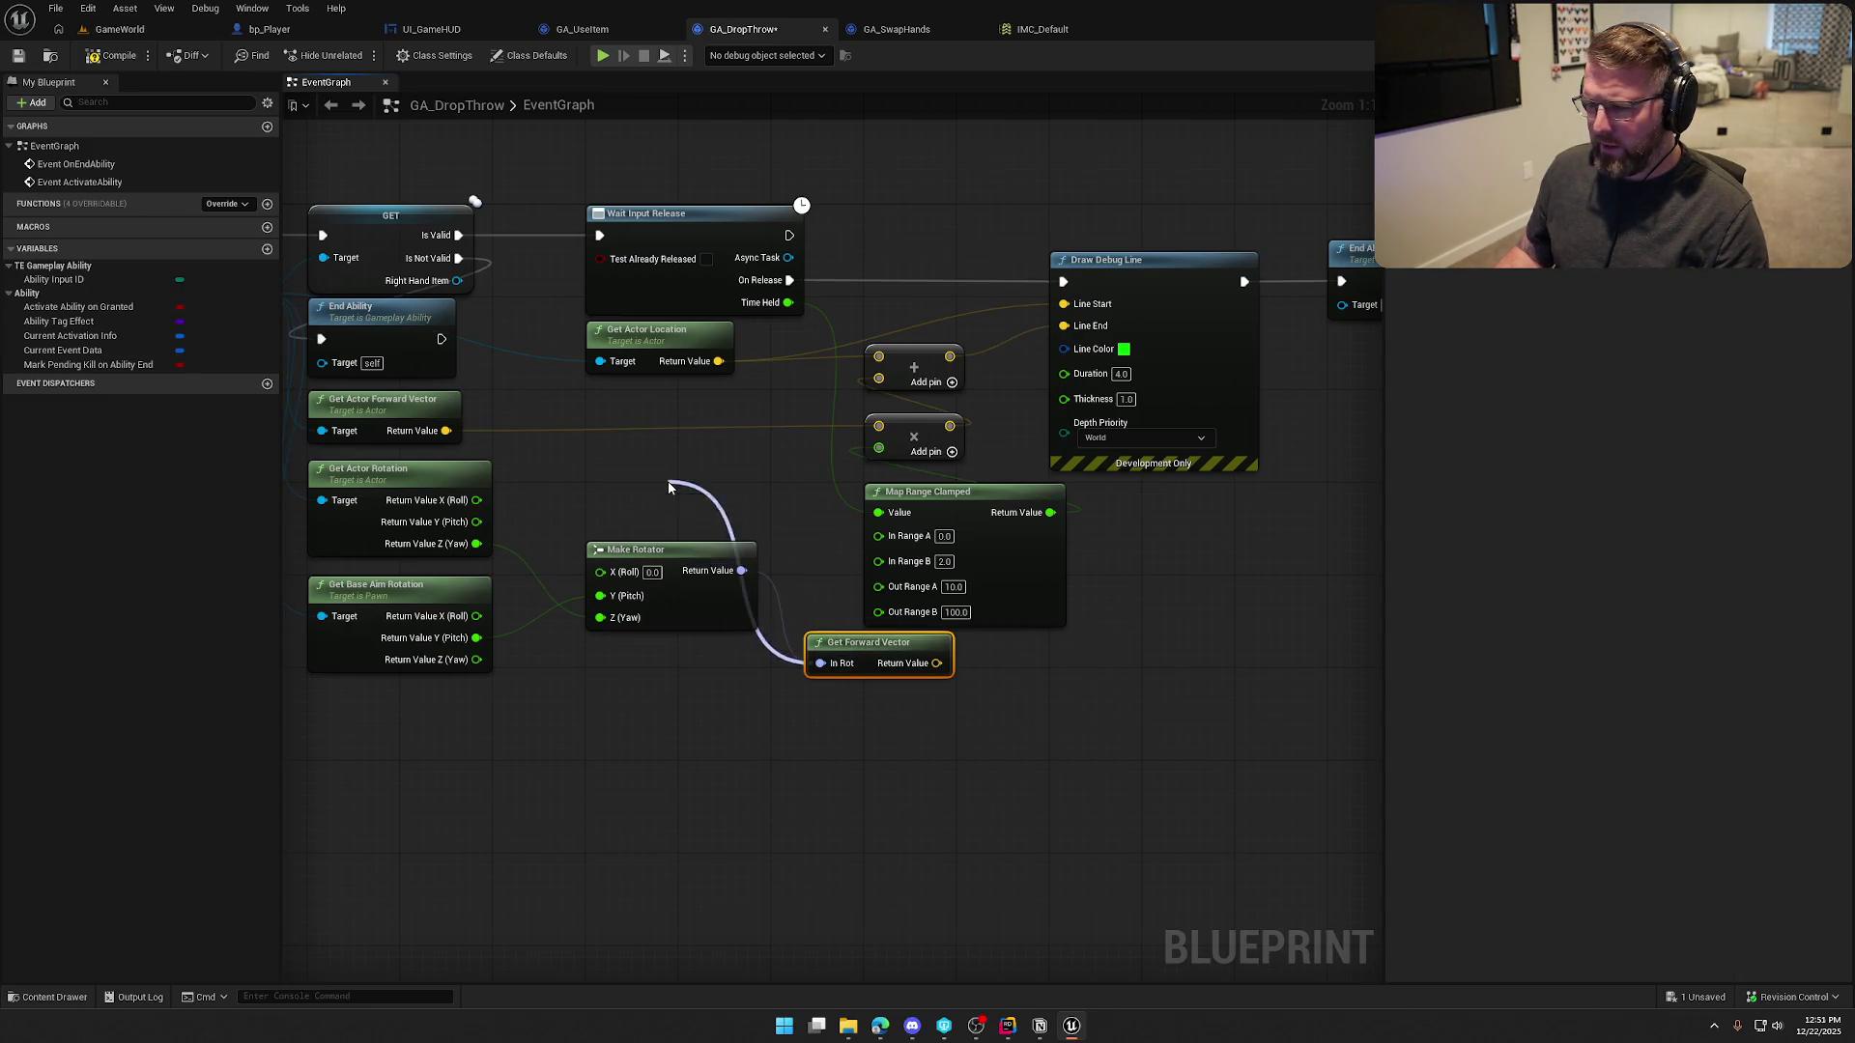
pyautogui.moveTo(913, 652)
pyautogui.mouseDown()
pyautogui.moveTo(704, 474)
pyautogui.moveTo(704, 492)
pyautogui.moveTo(879, 425)
pyautogui.mouseUp()
pyautogui.click(618, 425)
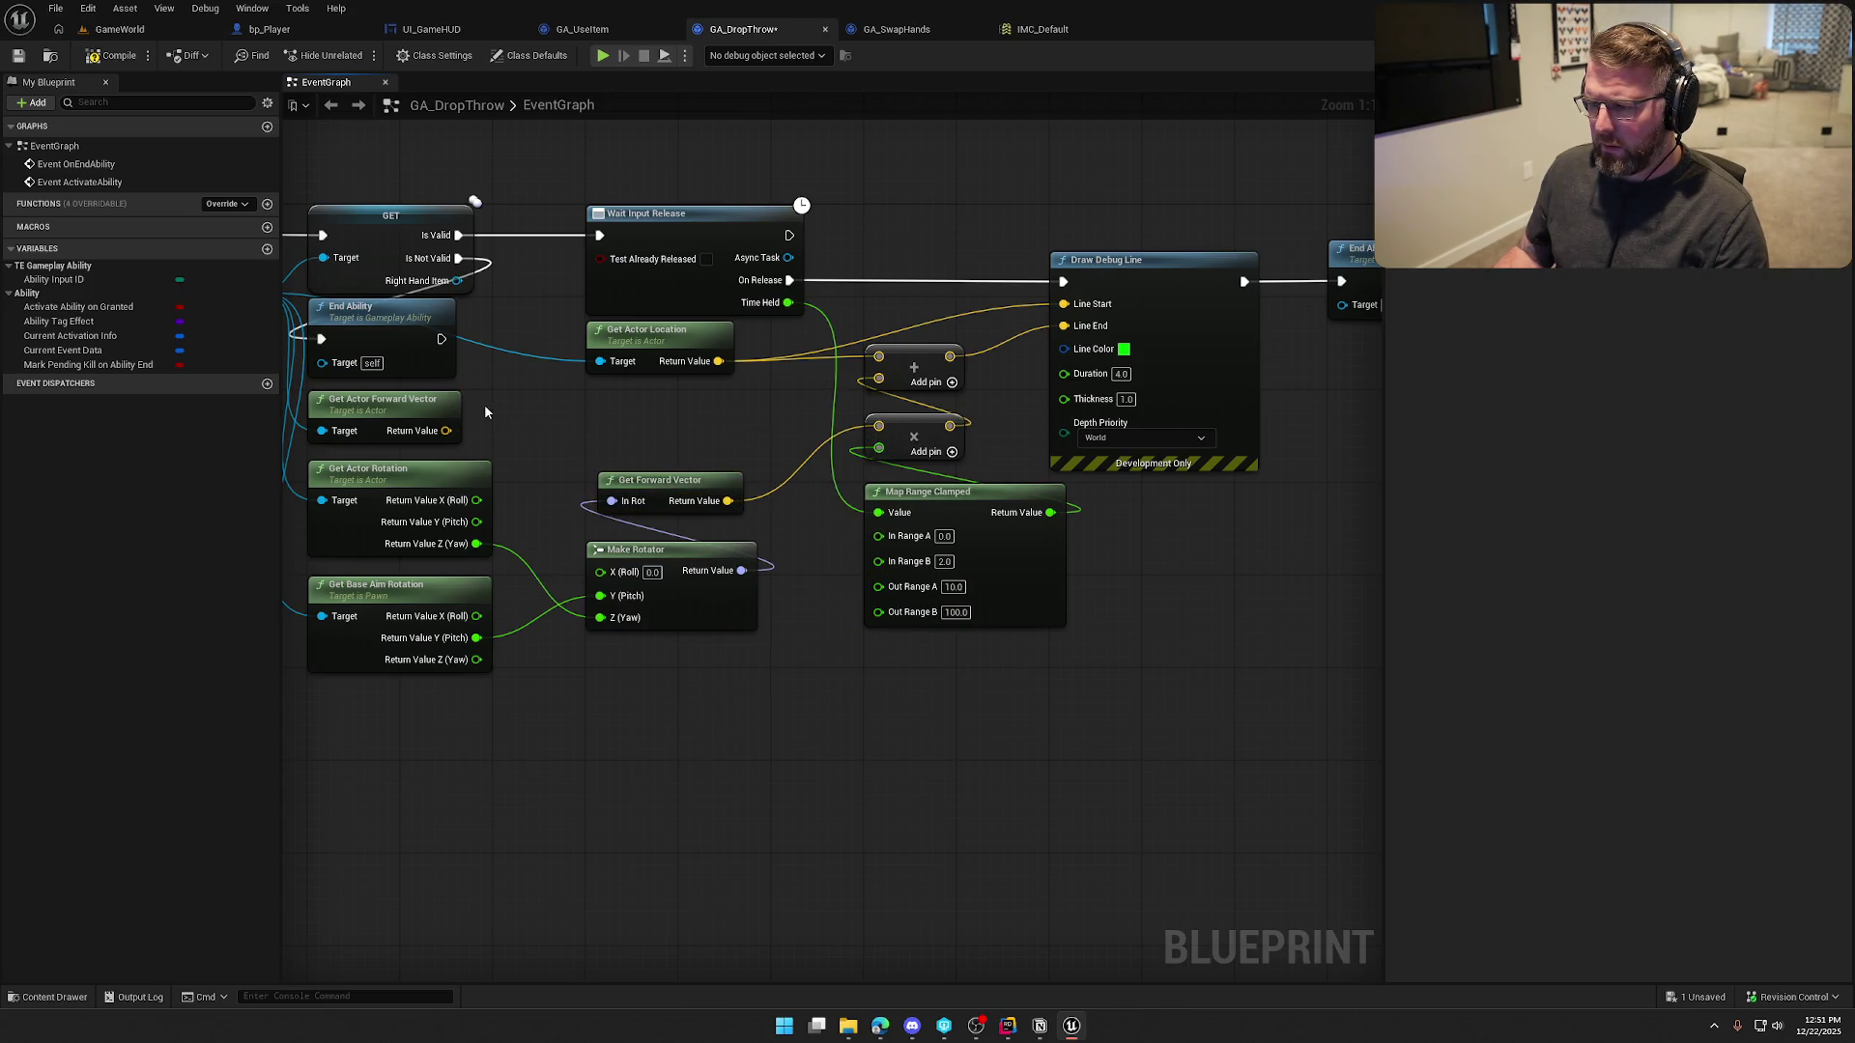
pyautogui.click(120, 28)
pyautogui.hotkey('alt', 'p')
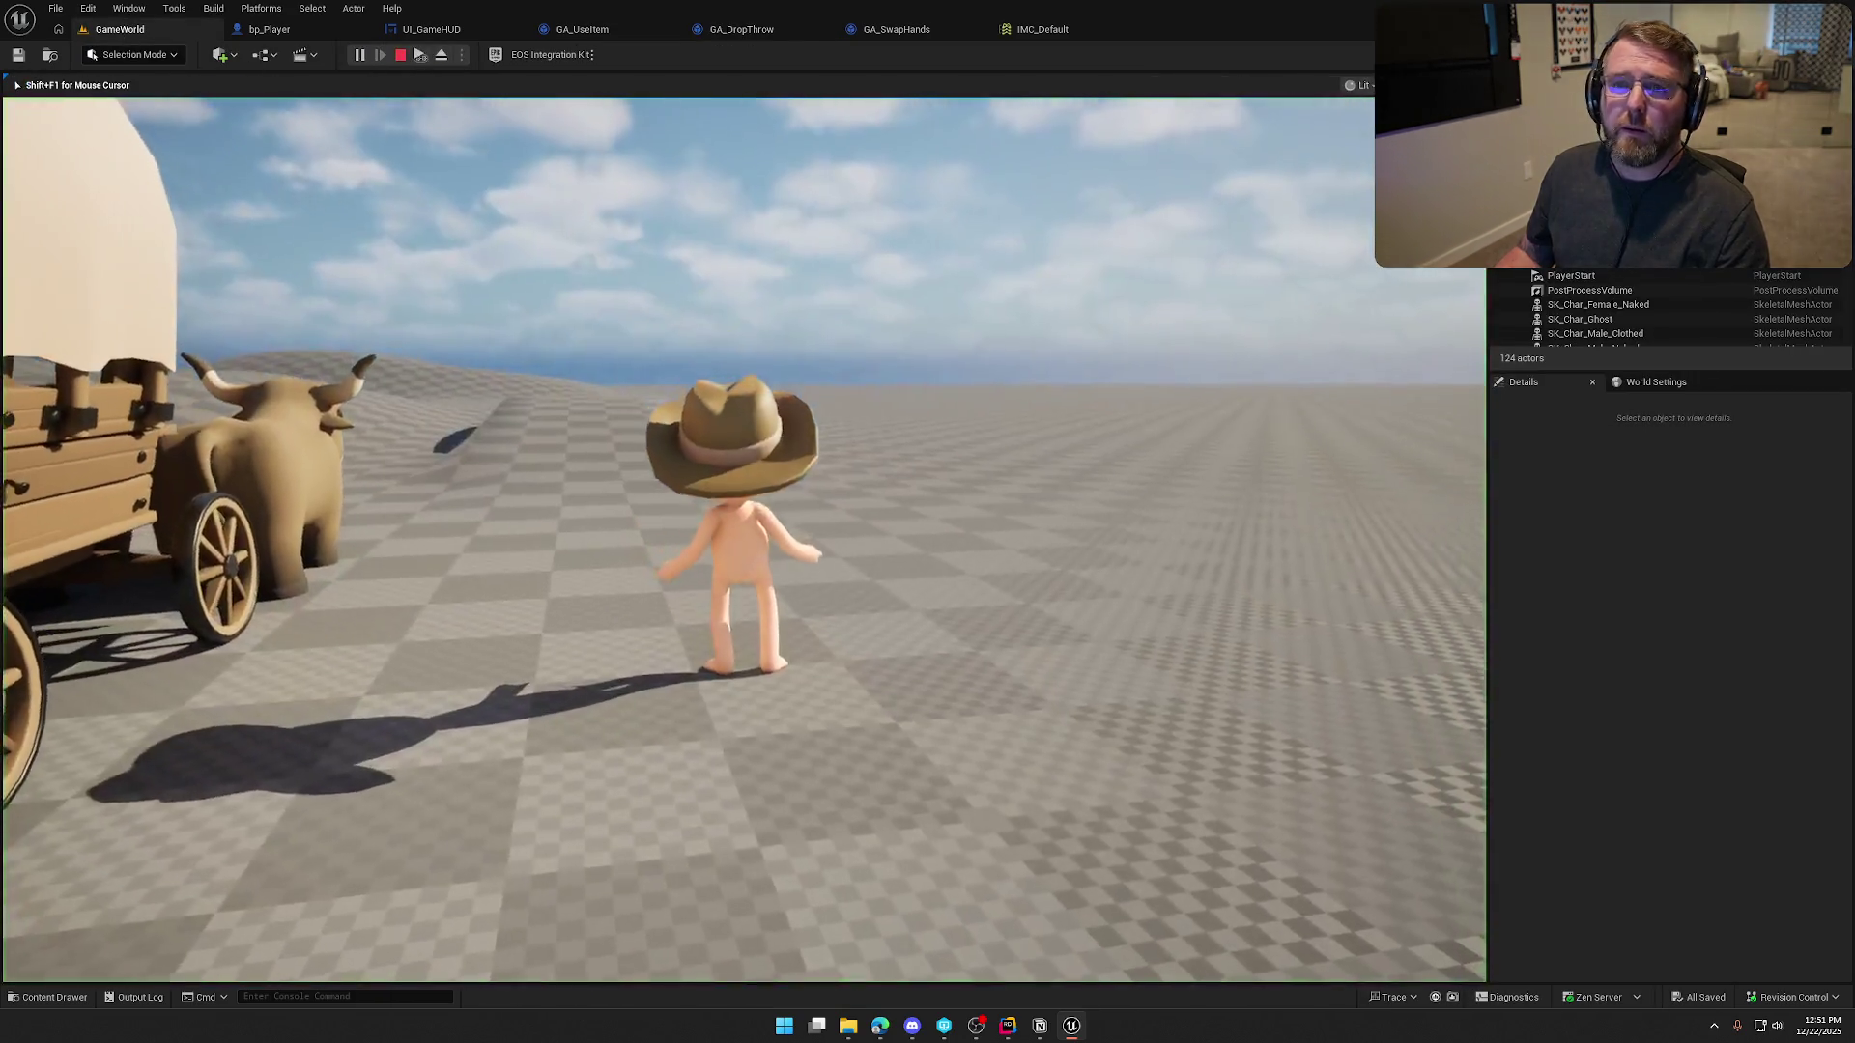
pyautogui.press('w')
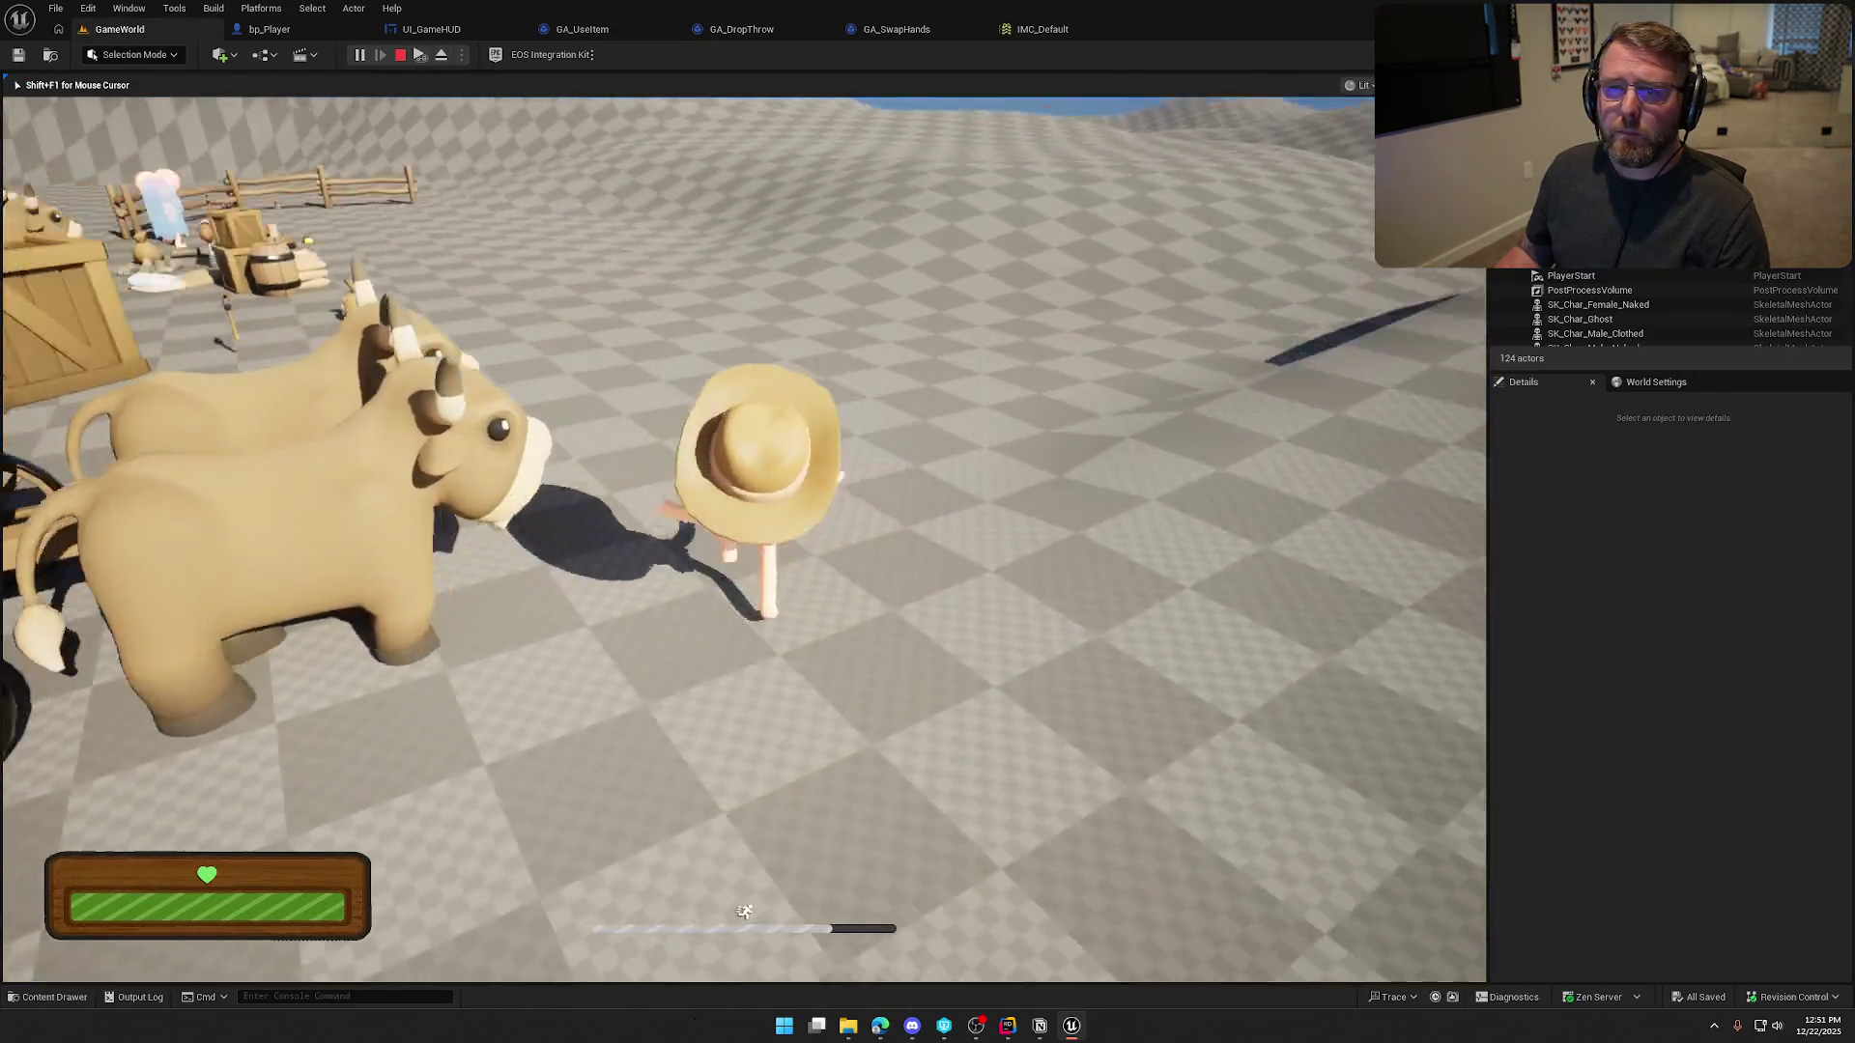
pyautogui.press('w')
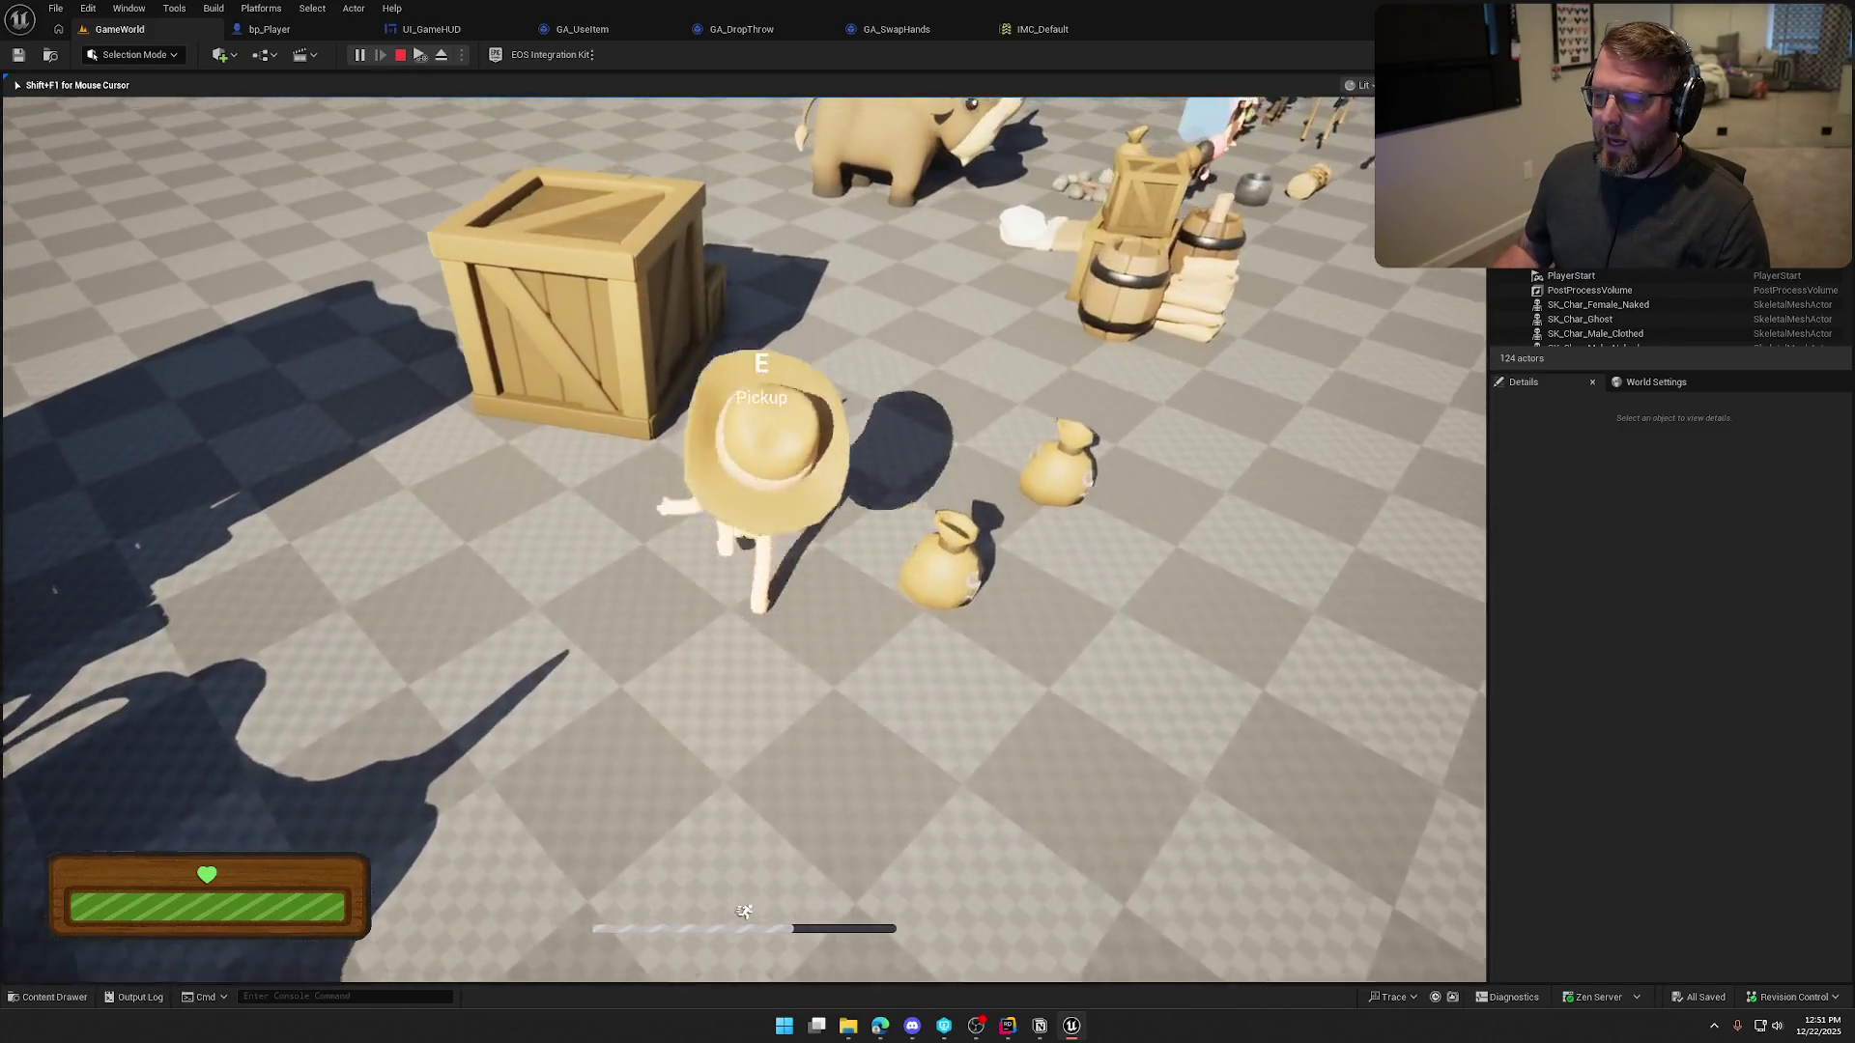
pyautogui.press('w')
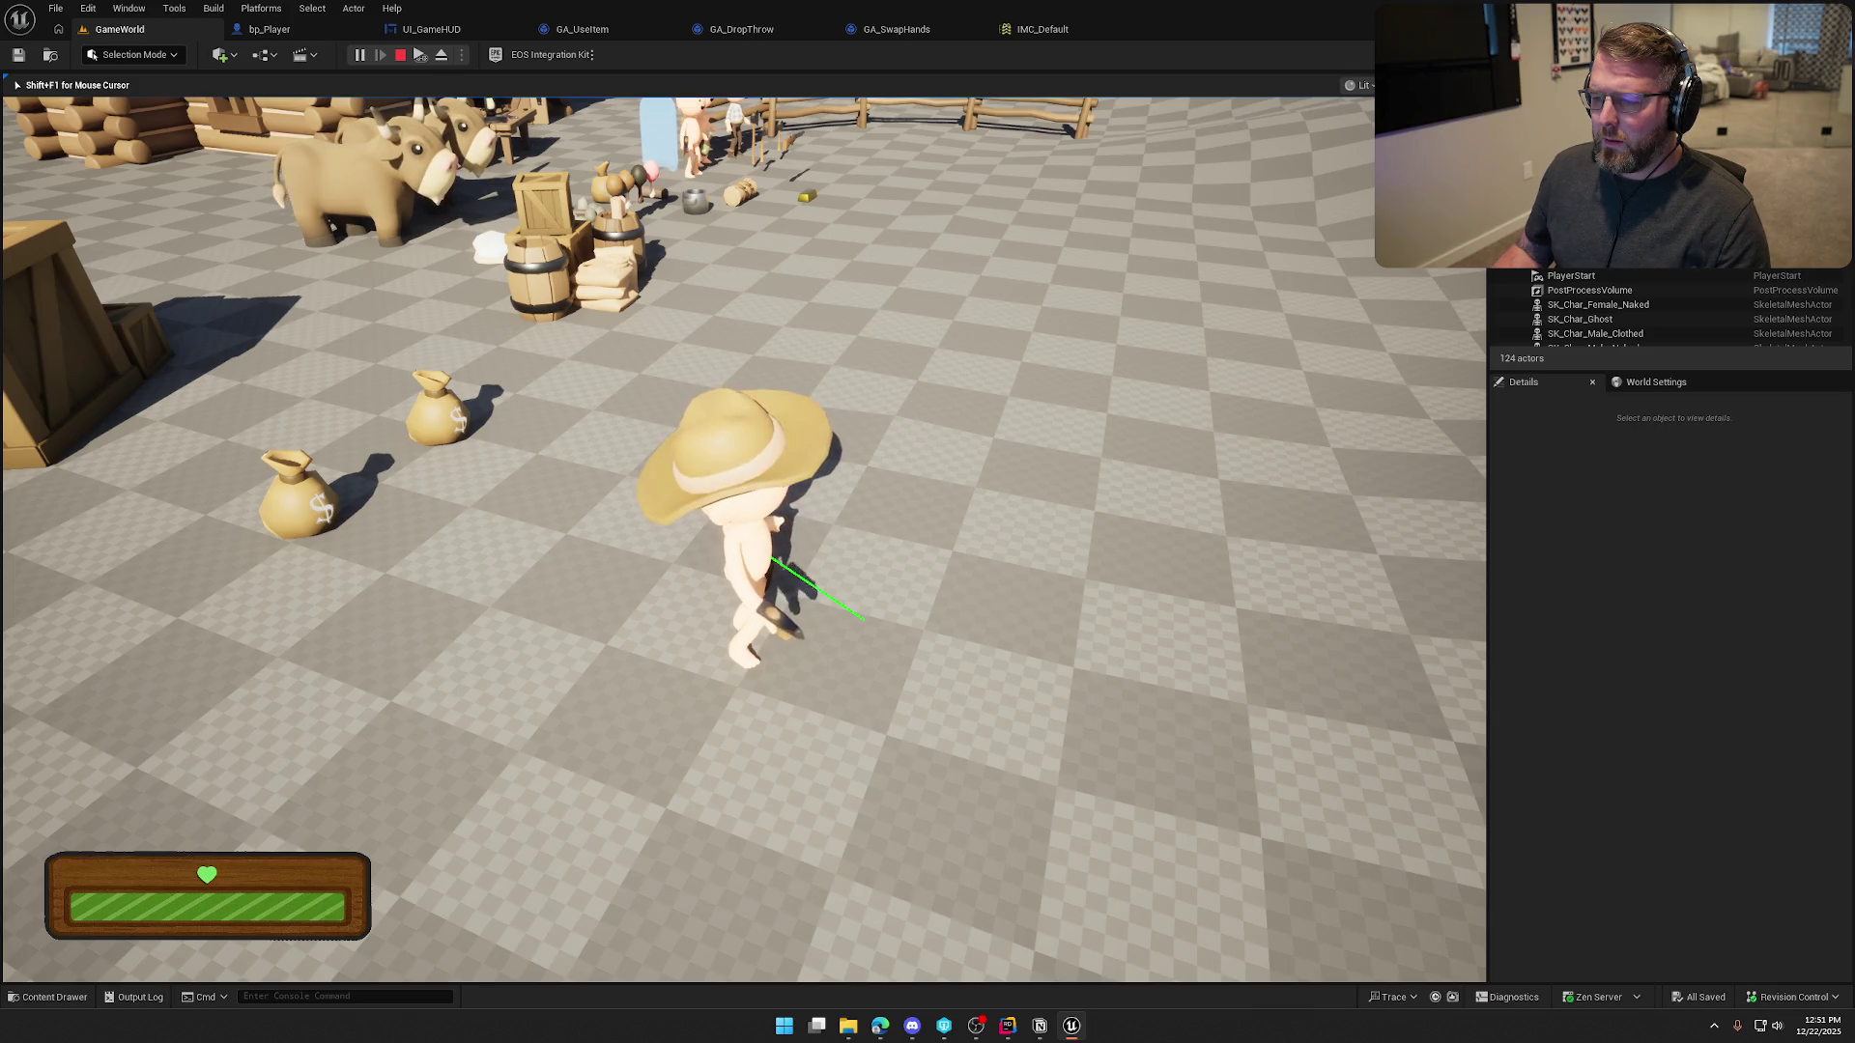
pyautogui.press('w')
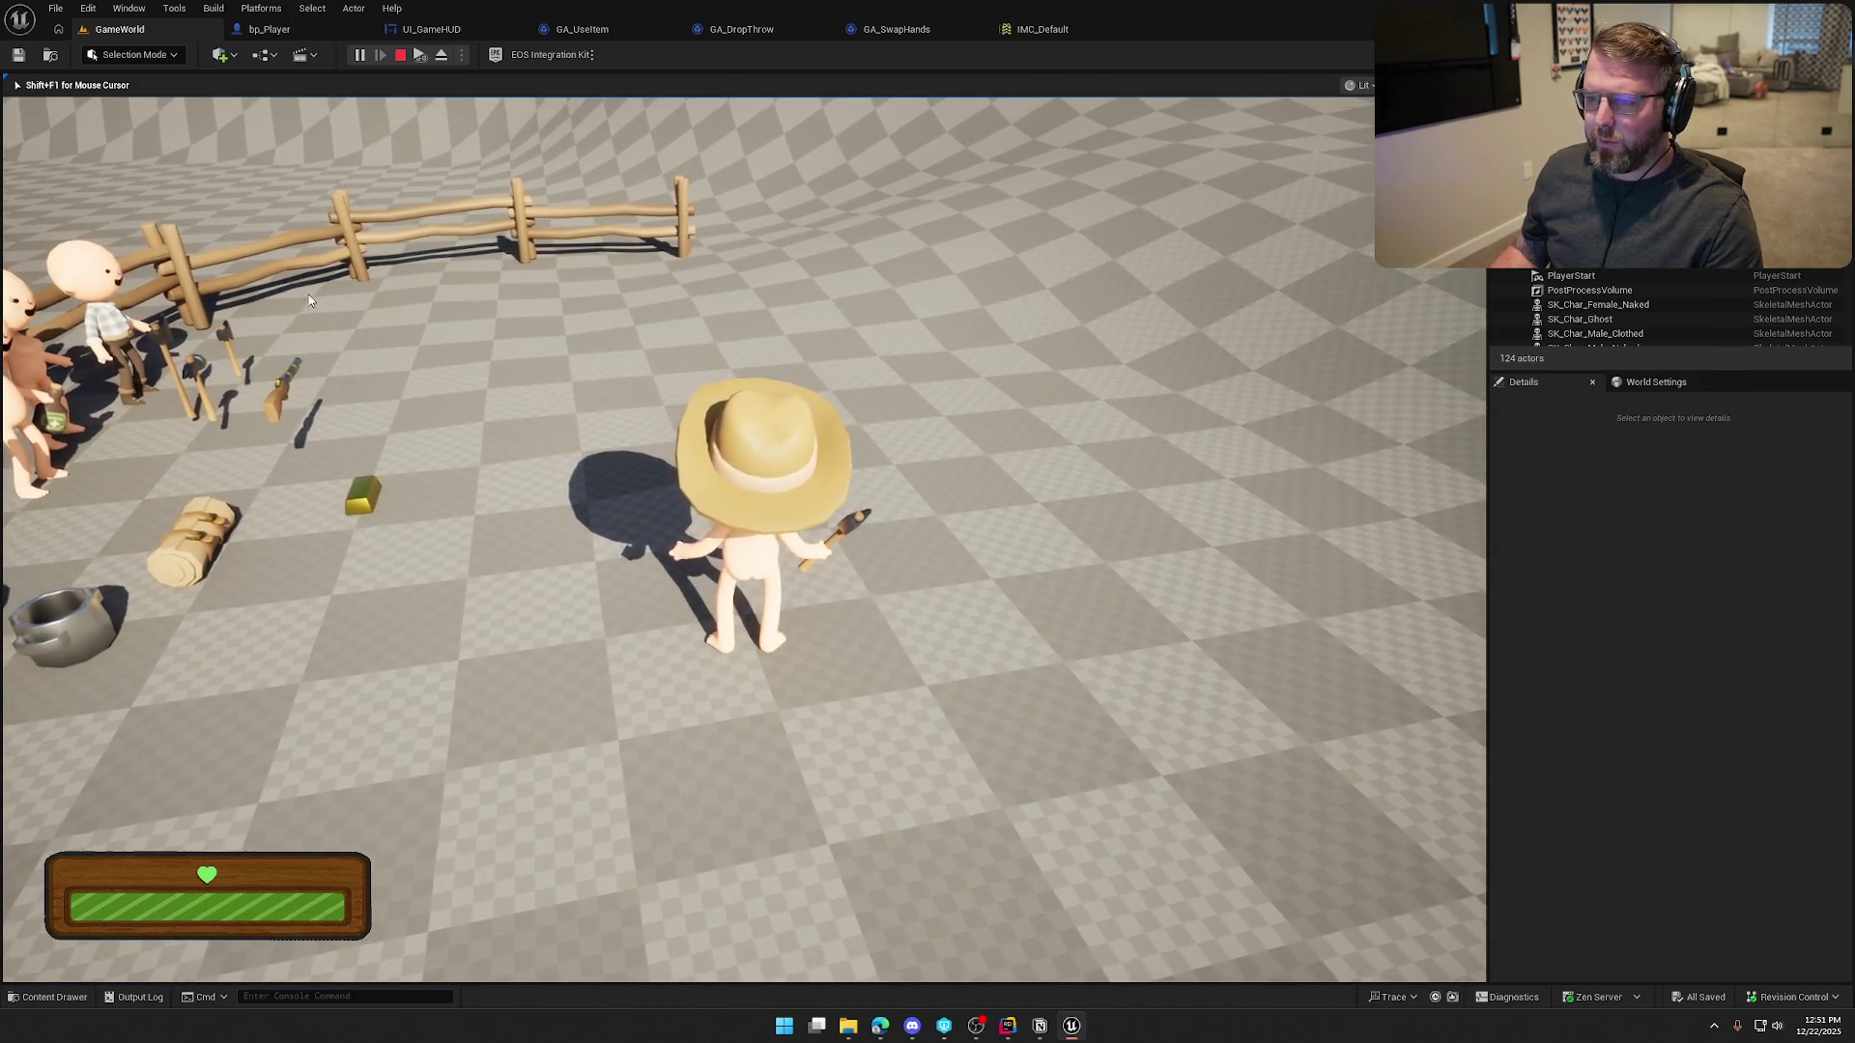
pyautogui.press('Escape')
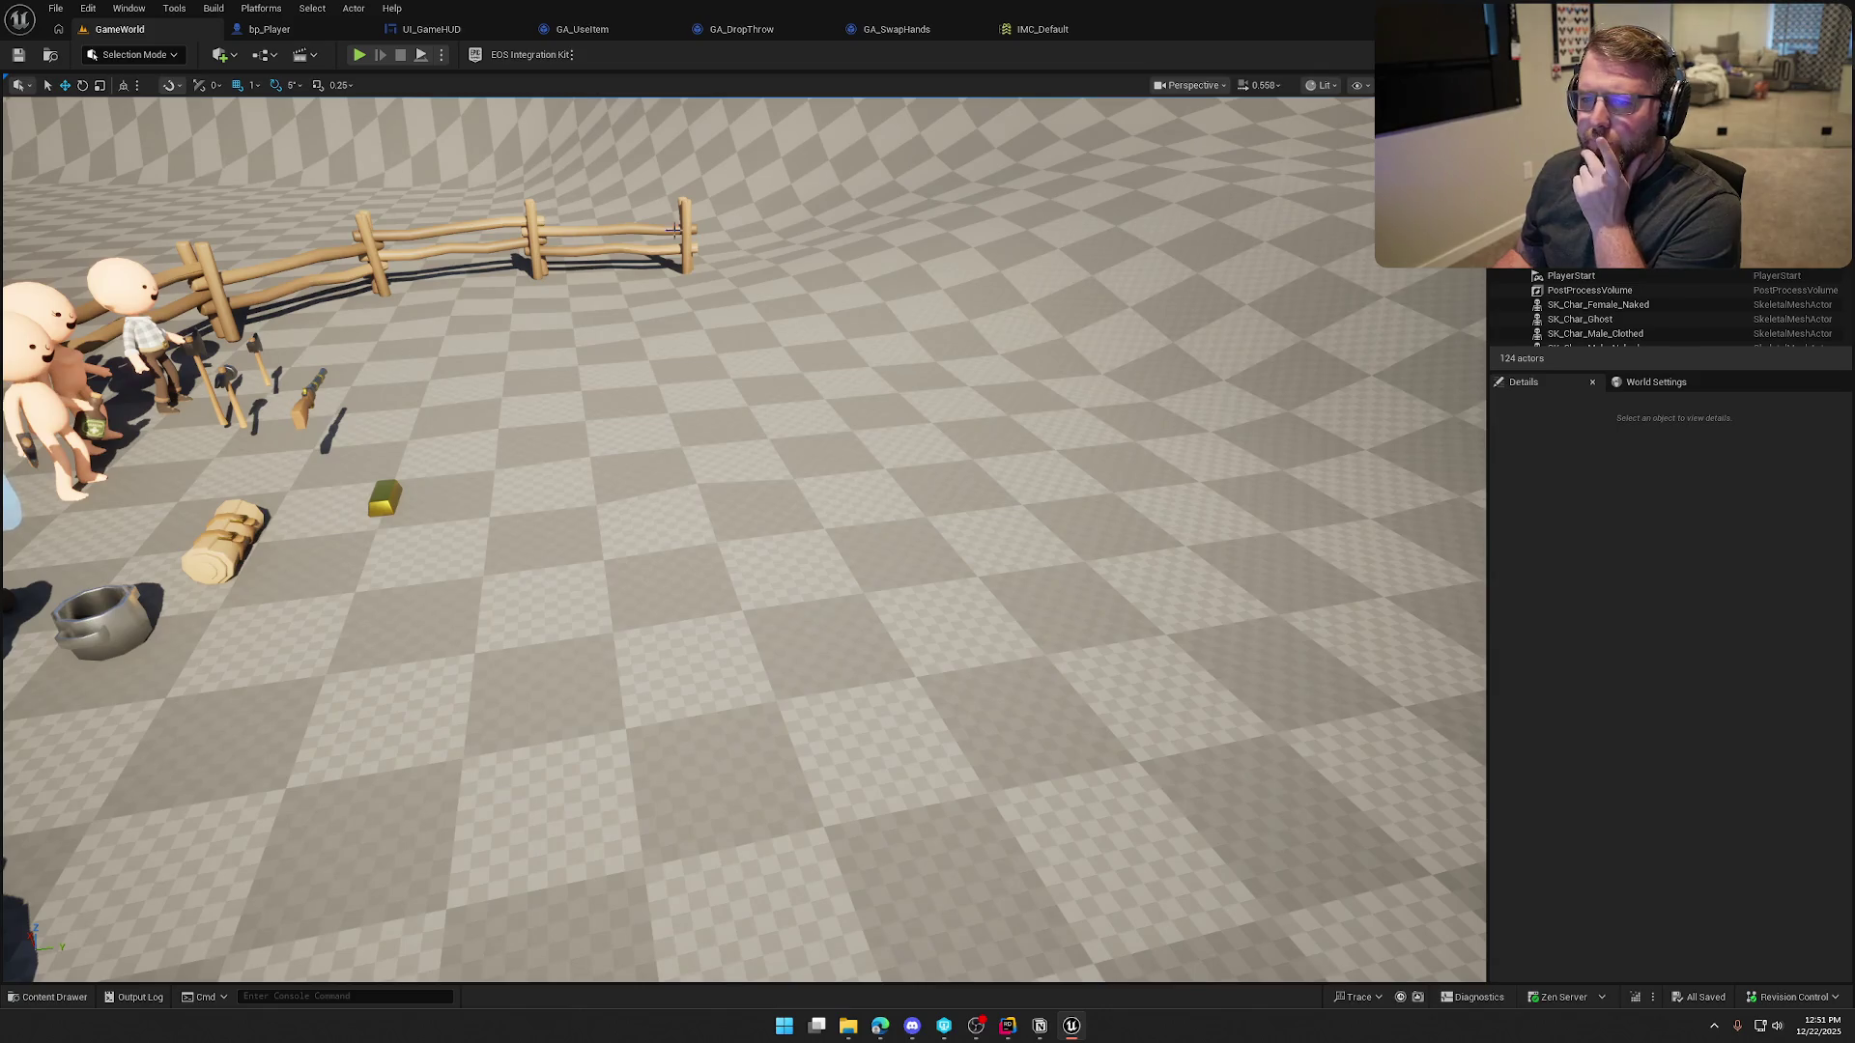
# Add a Clamp (Float) node off Get Base Aim Rotation's pitch output in GA_DropThrow
pyautogui.click(742, 29)
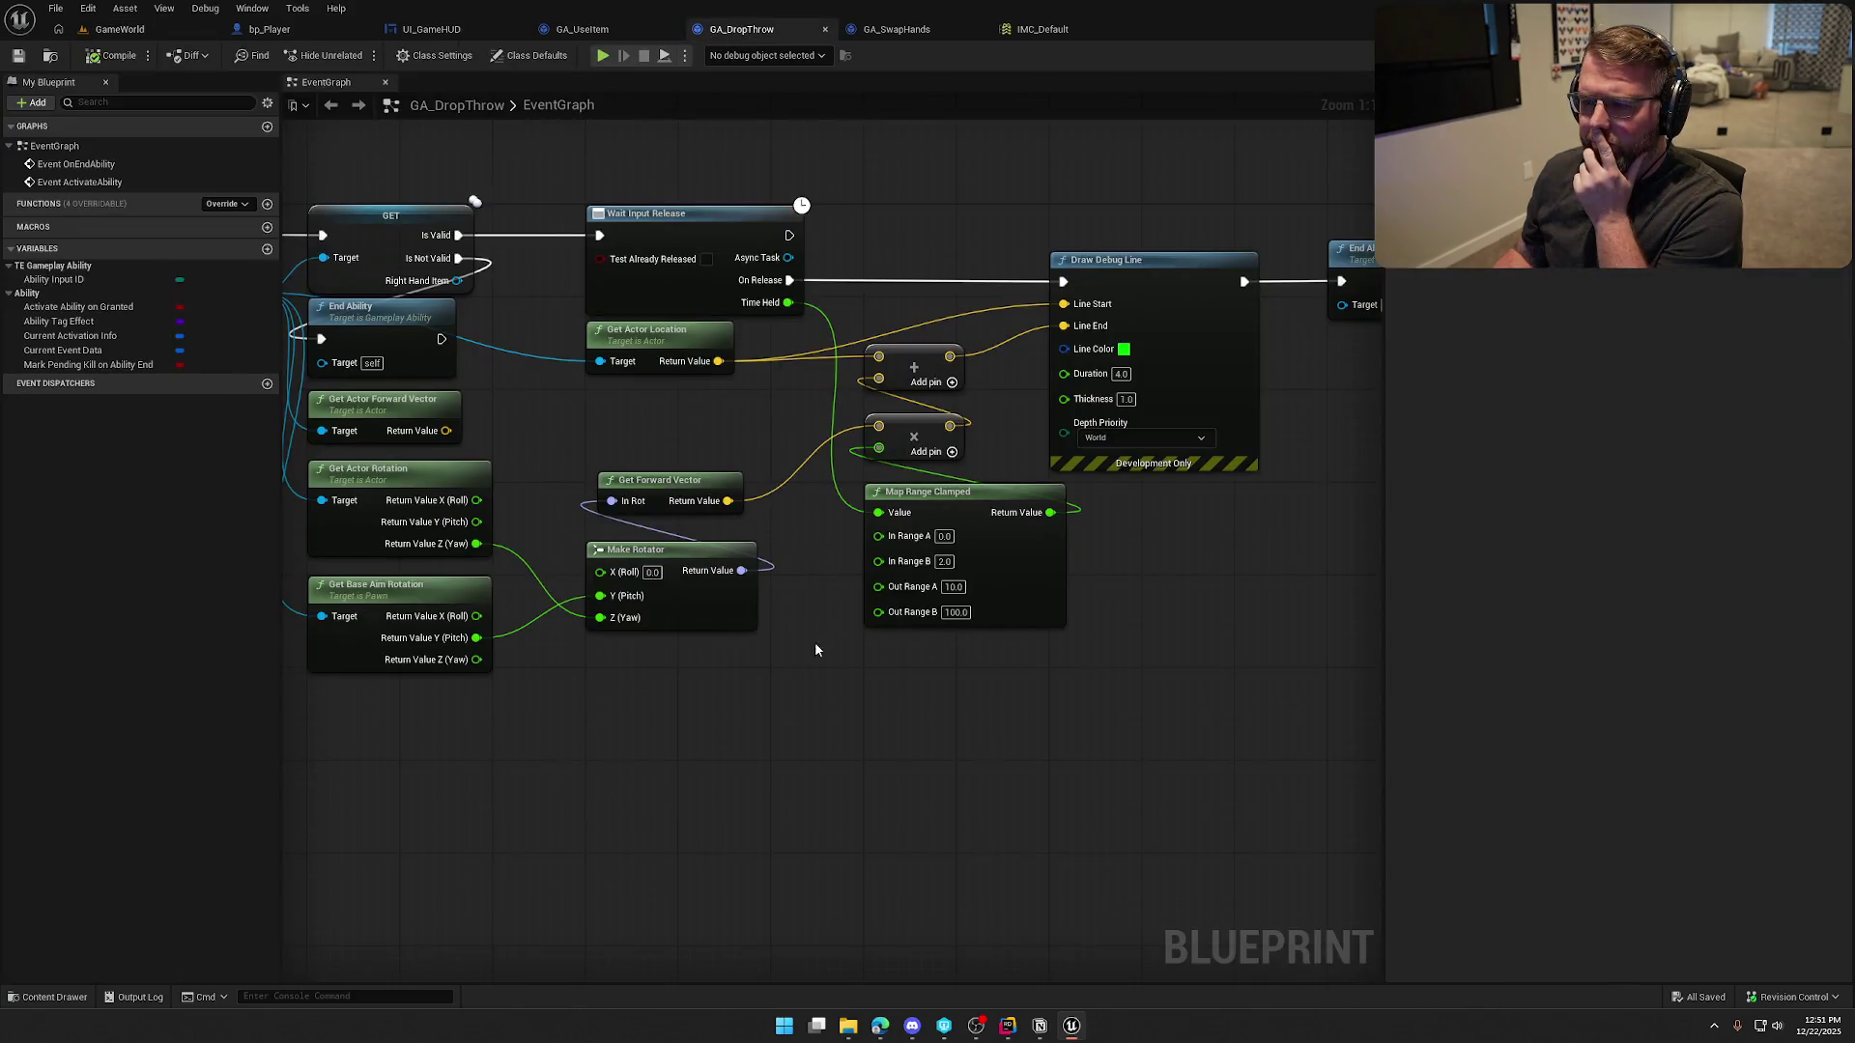
pyautogui.moveTo(802, 671); pyautogui.dragTo(825, 619)
pyautogui.moveTo(518, 568); pyautogui.dragTo(612, 609)
pyautogui.write('clamp')
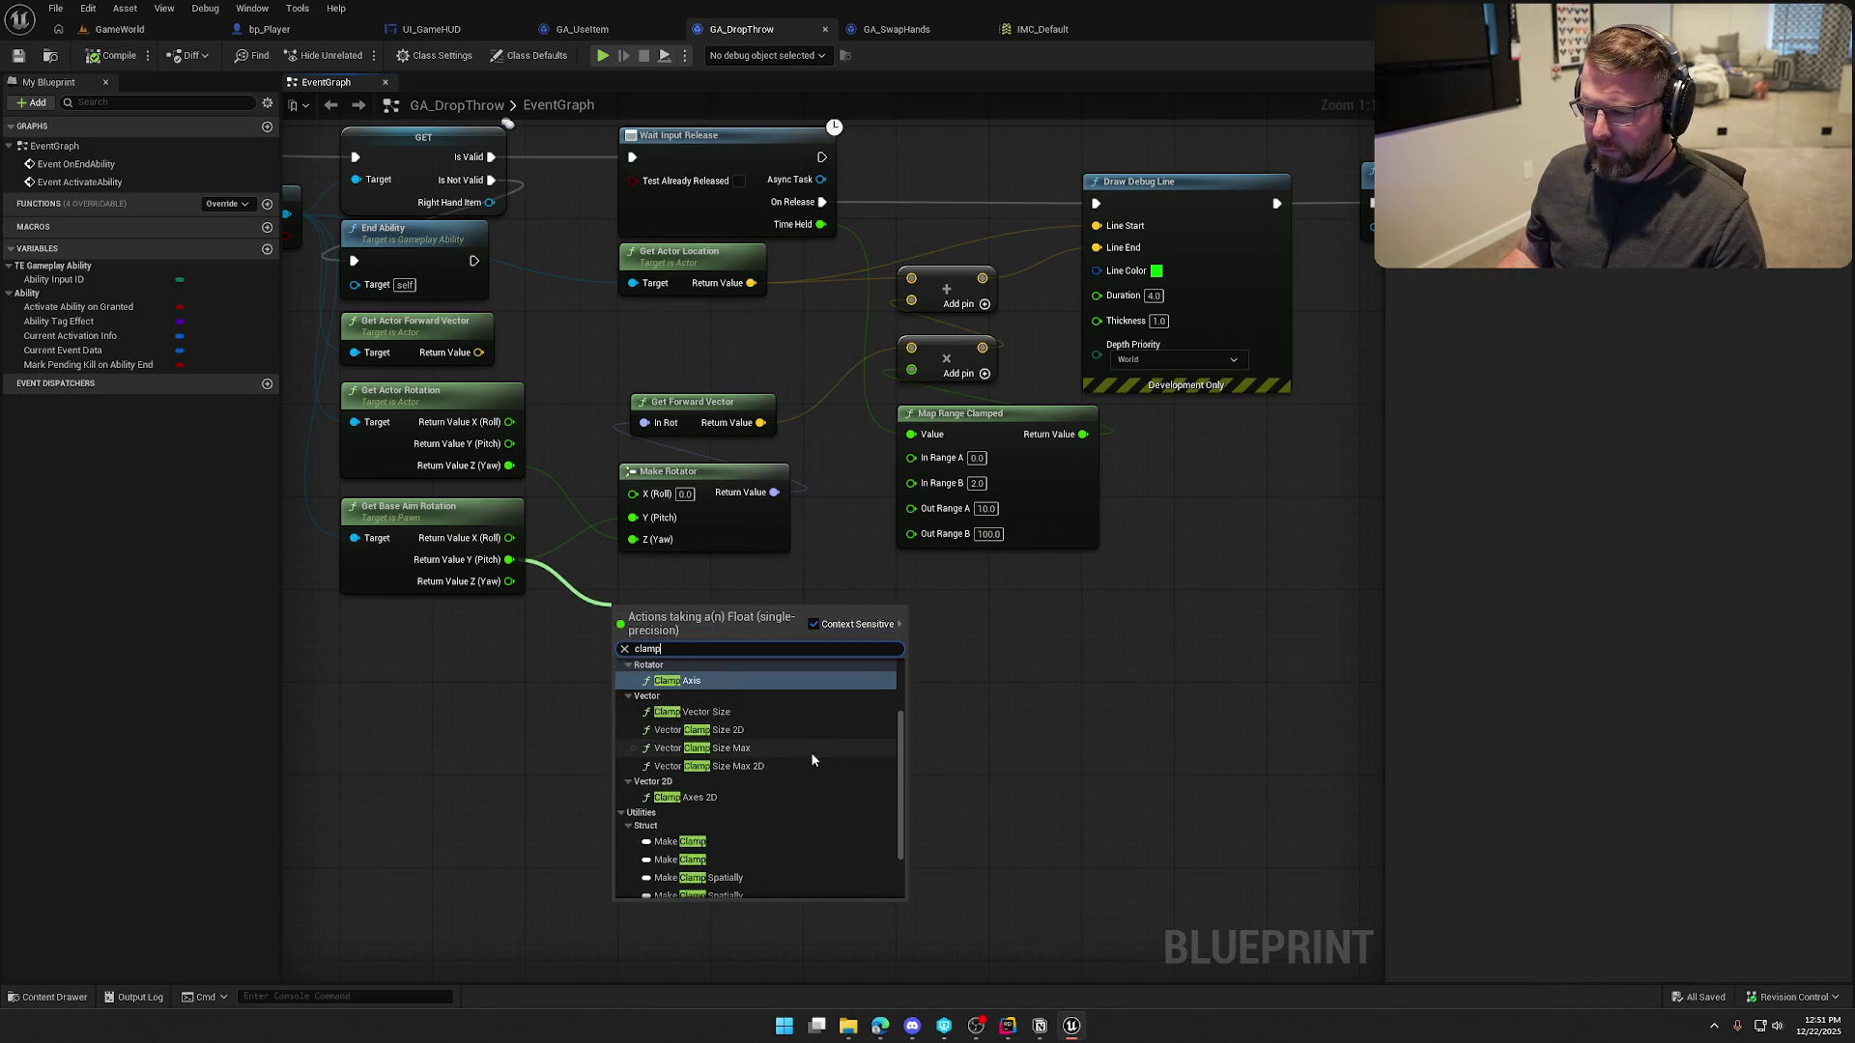
pyautogui.scroll(2, 810, 754)
pyautogui.click(772, 694)
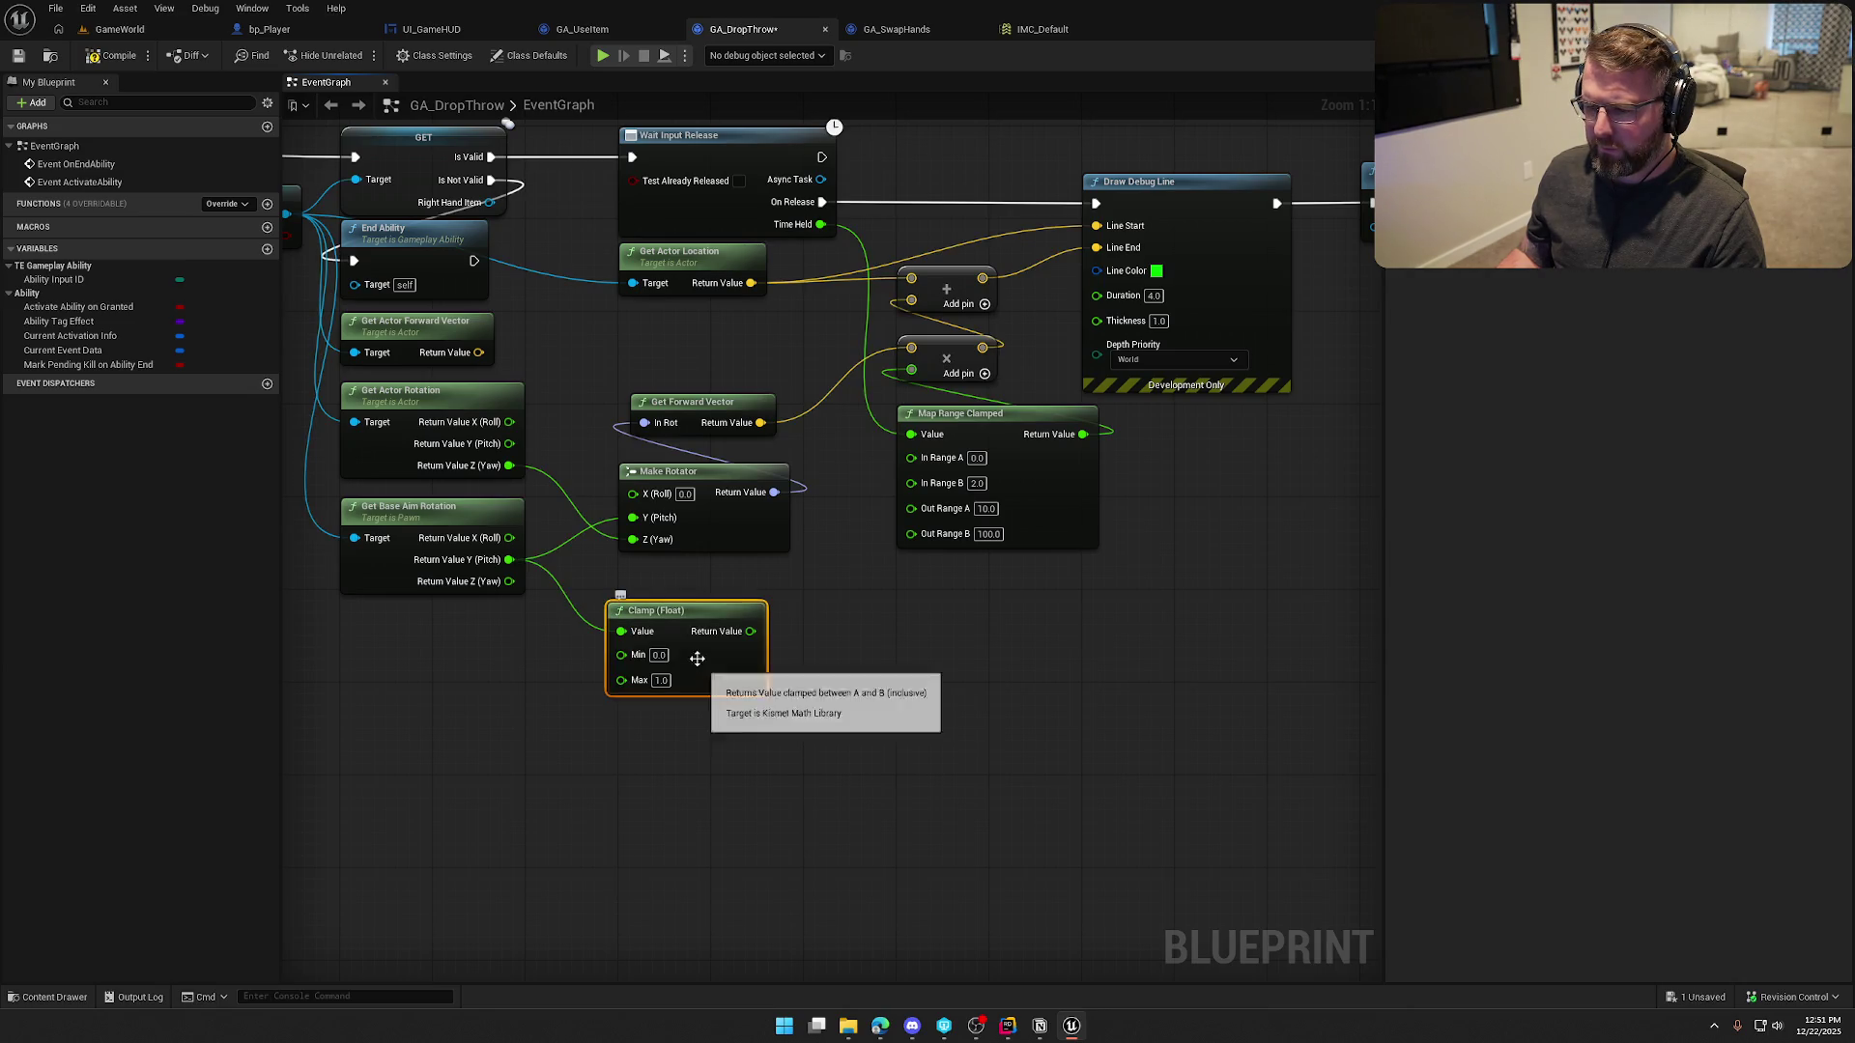
pyautogui.moveTo(673, 602); pyautogui.dragTo(685, 579)
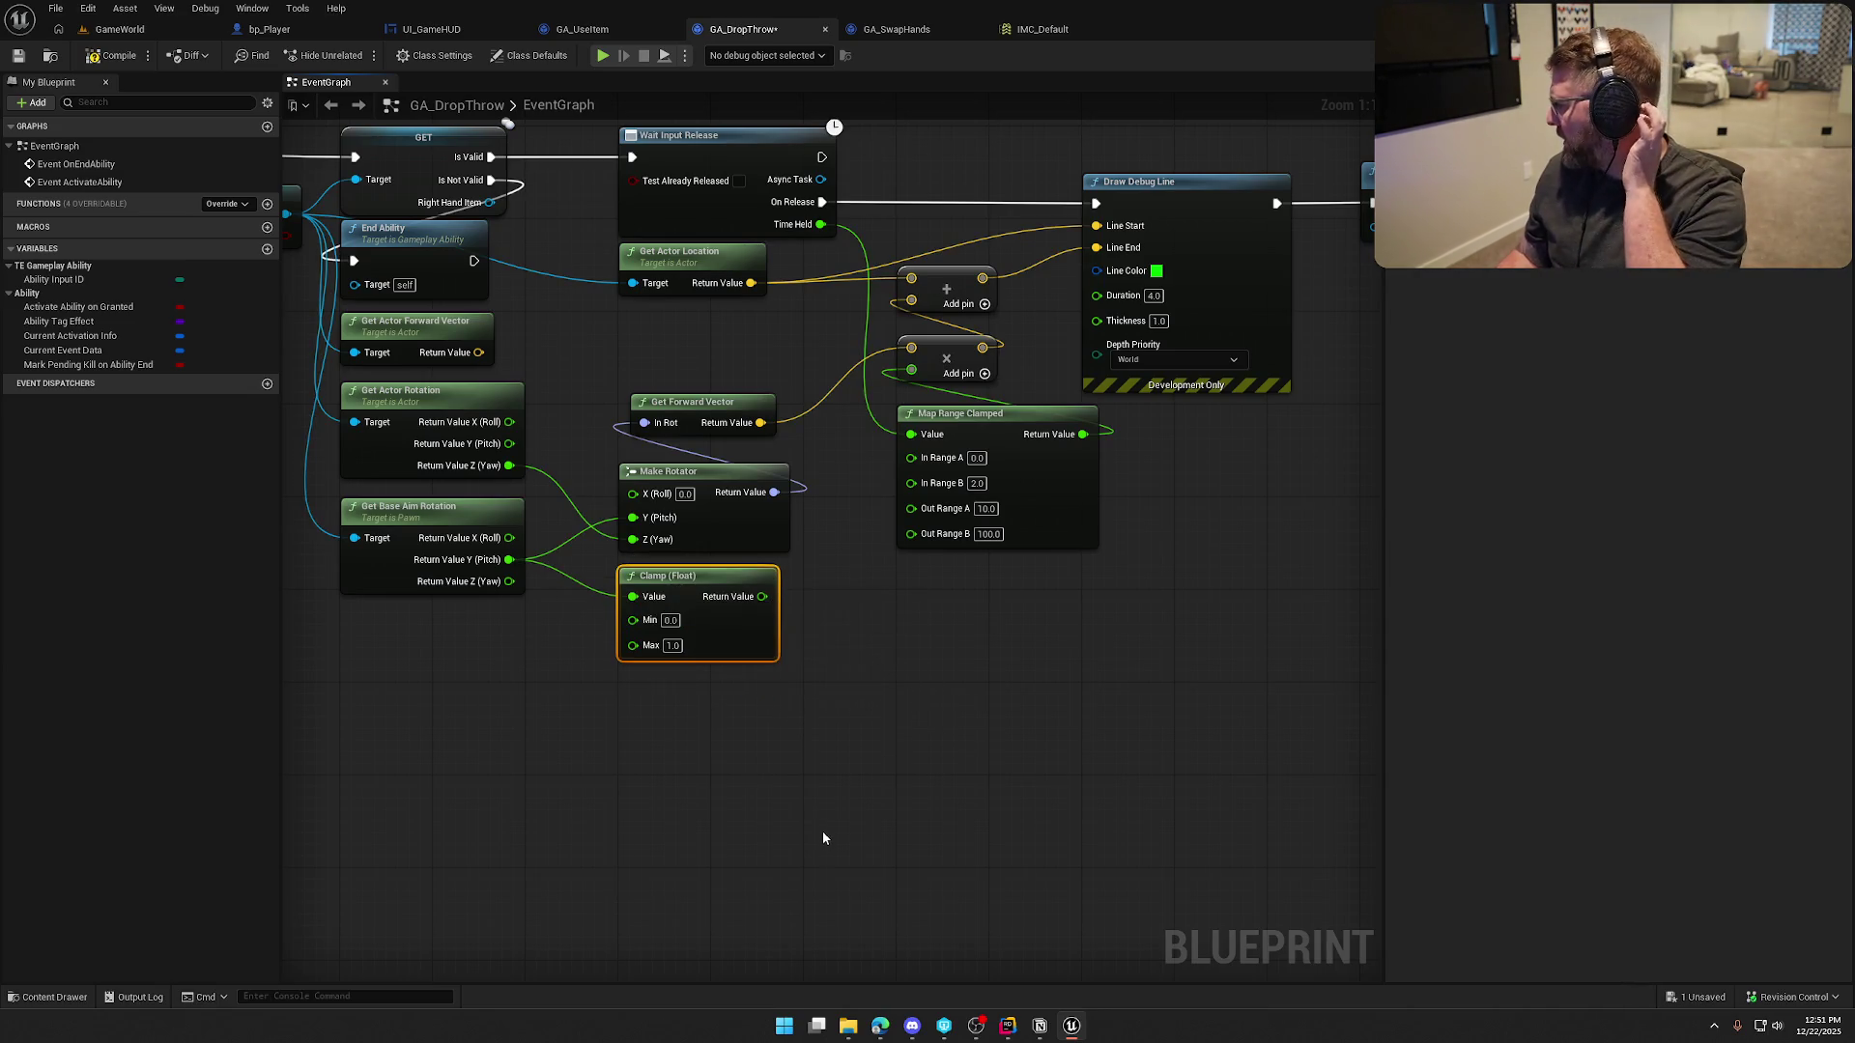
# Give the clamp Min -40 and Max 40, then wire it into Make Rotator's pitch
pyautogui.click(670, 621)
pyautogui.write('-40')
pyautogui.press('Tab')
pyautogui.write('40')
pyautogui.press('Return')
pyautogui.moveTo(769, 596); pyautogui.dragTo(633, 518)
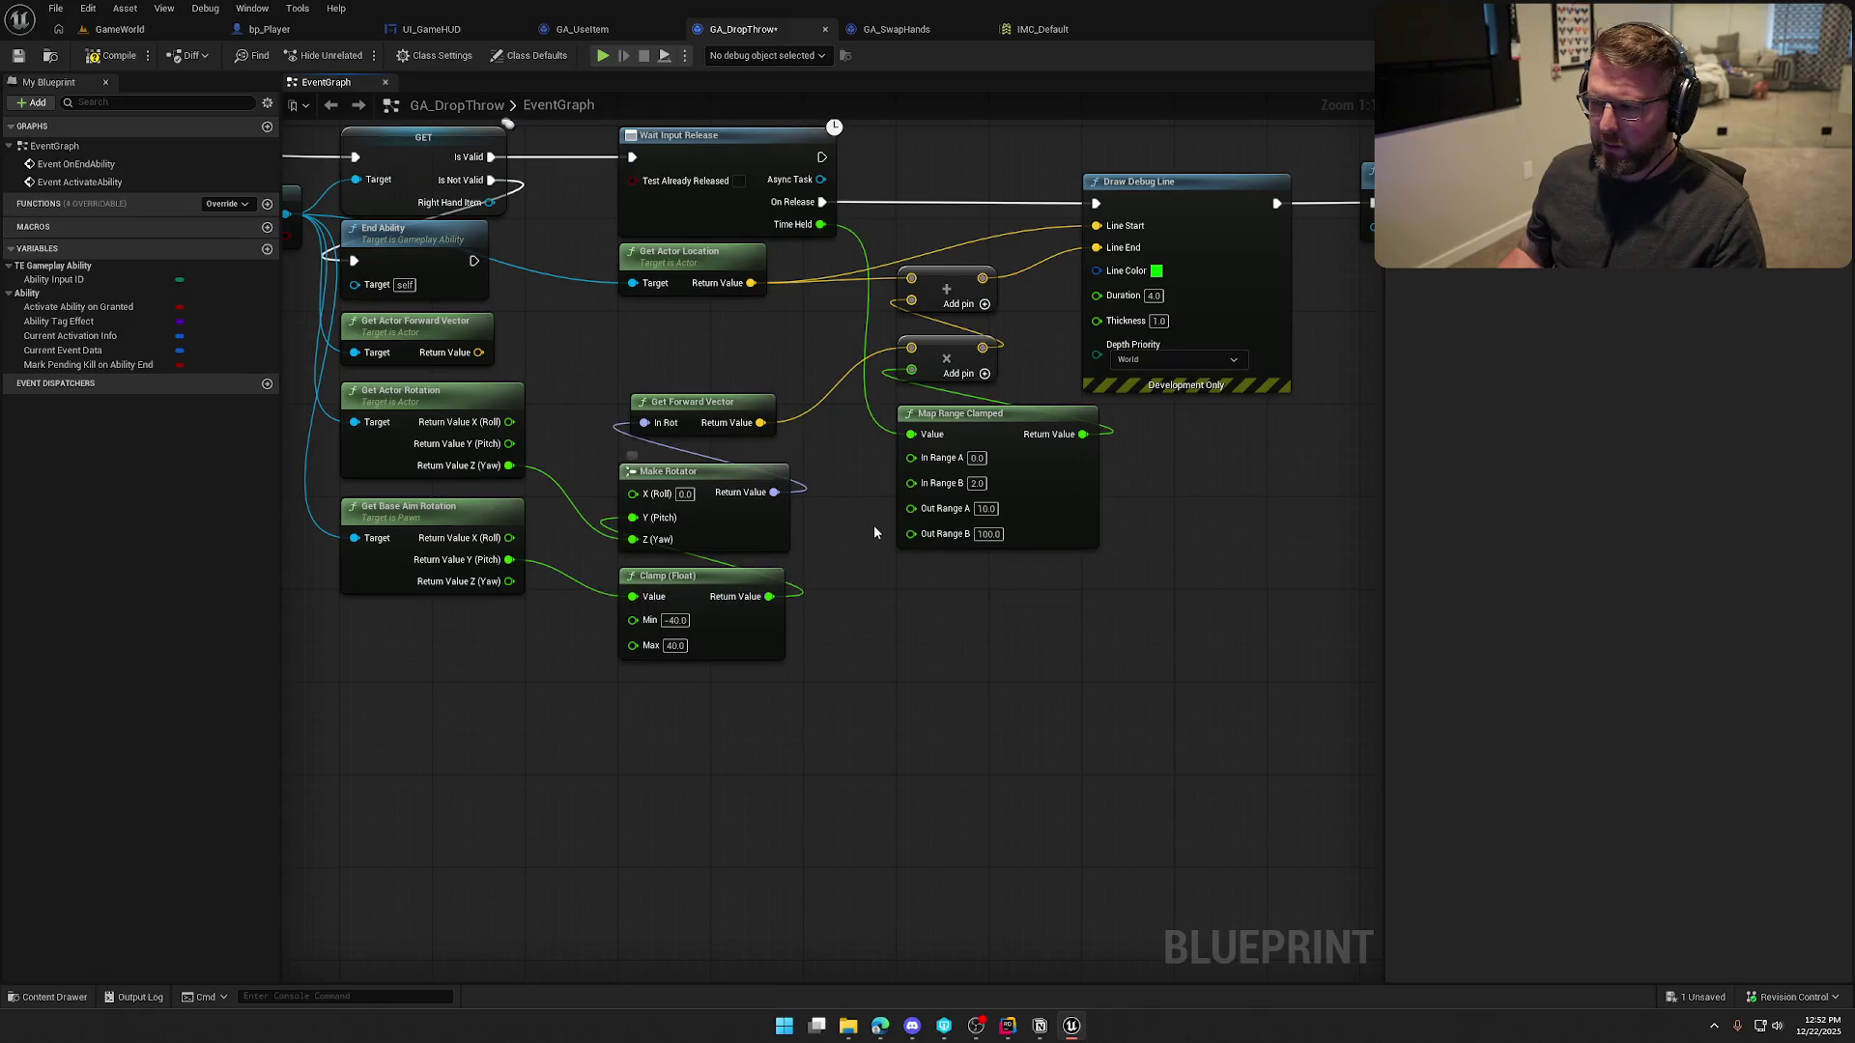
# Delete the unused Get Actor Forward Vector node and rearrange the remaining nodes
pyautogui.click(457, 323)
pyautogui.press('Delete')
pyautogui.moveTo(944, 762)
pyautogui.mouseDown()
pyautogui.moveTo(575, 362)
pyautogui.moveTo(588, 291)
pyautogui.mouseUp()
pyautogui.click(971, 584)
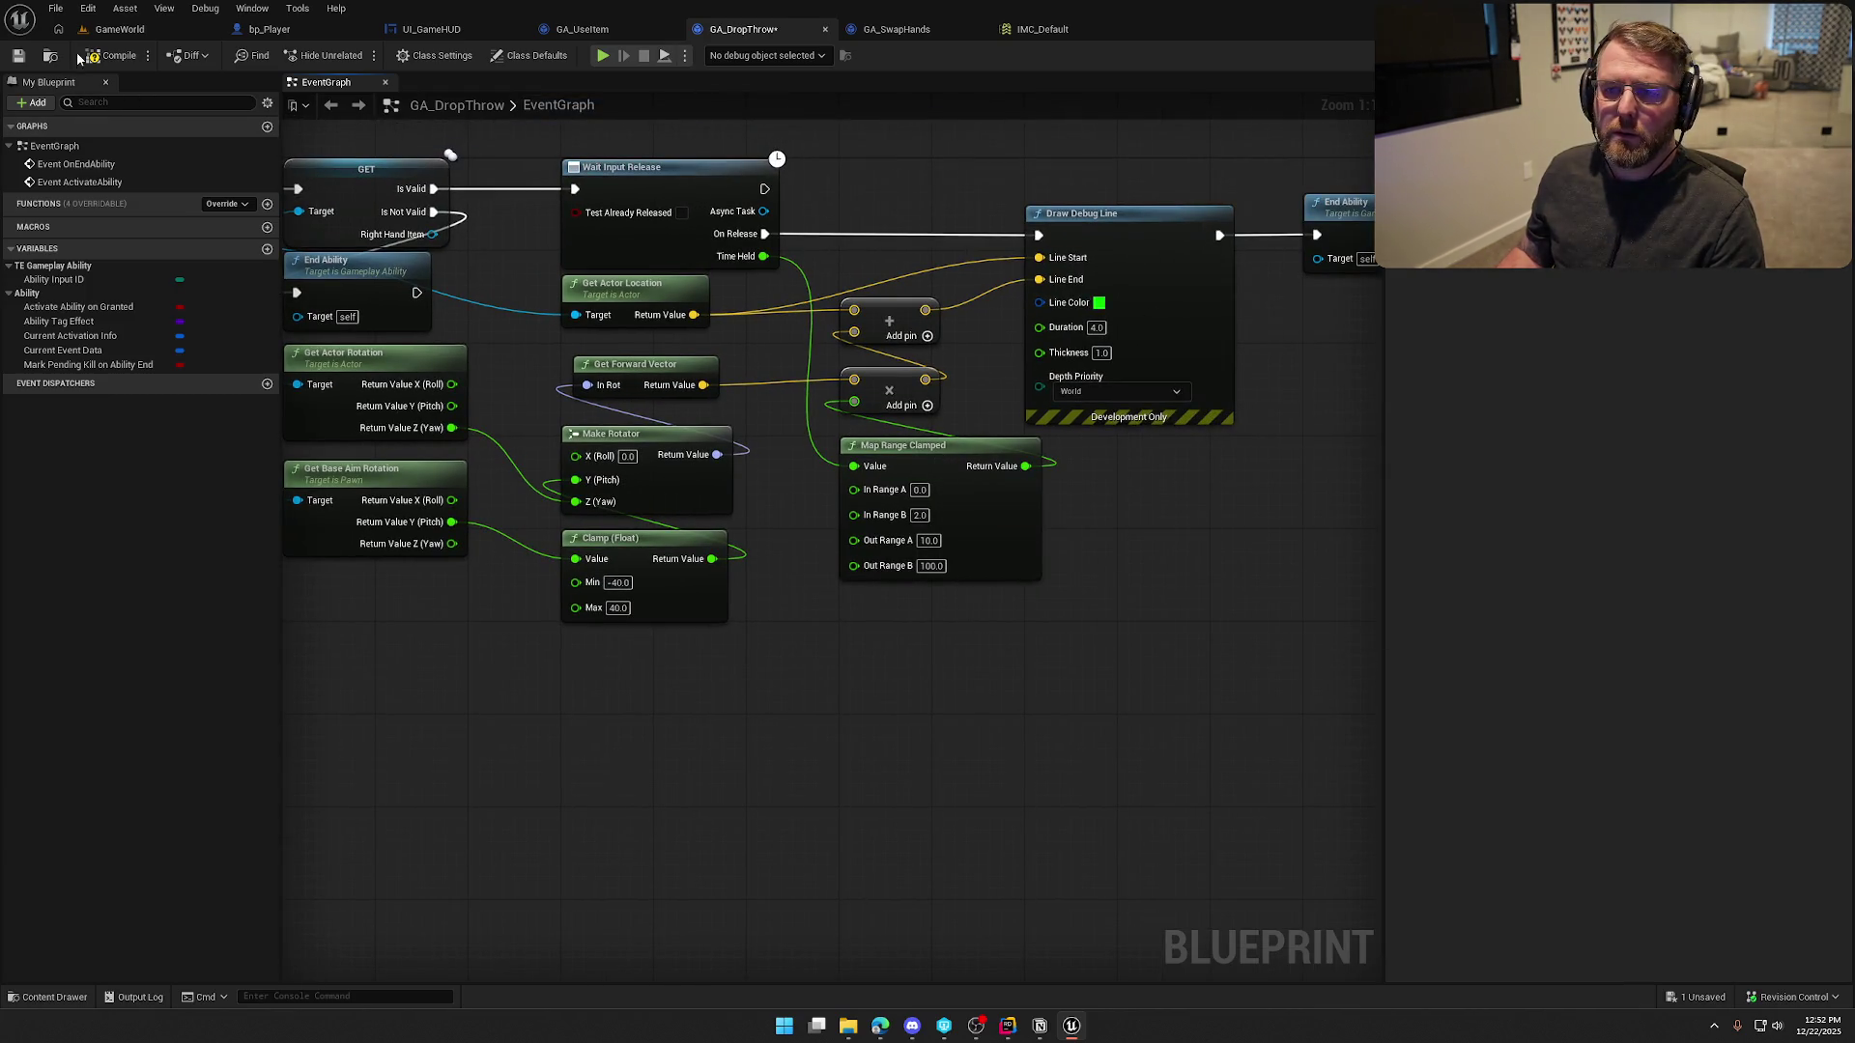
# Play GameWorld, running the character past the crates, sacks and barrels to test throwing, then stop
pyautogui.click(120, 29)
pyautogui.click(359, 54)
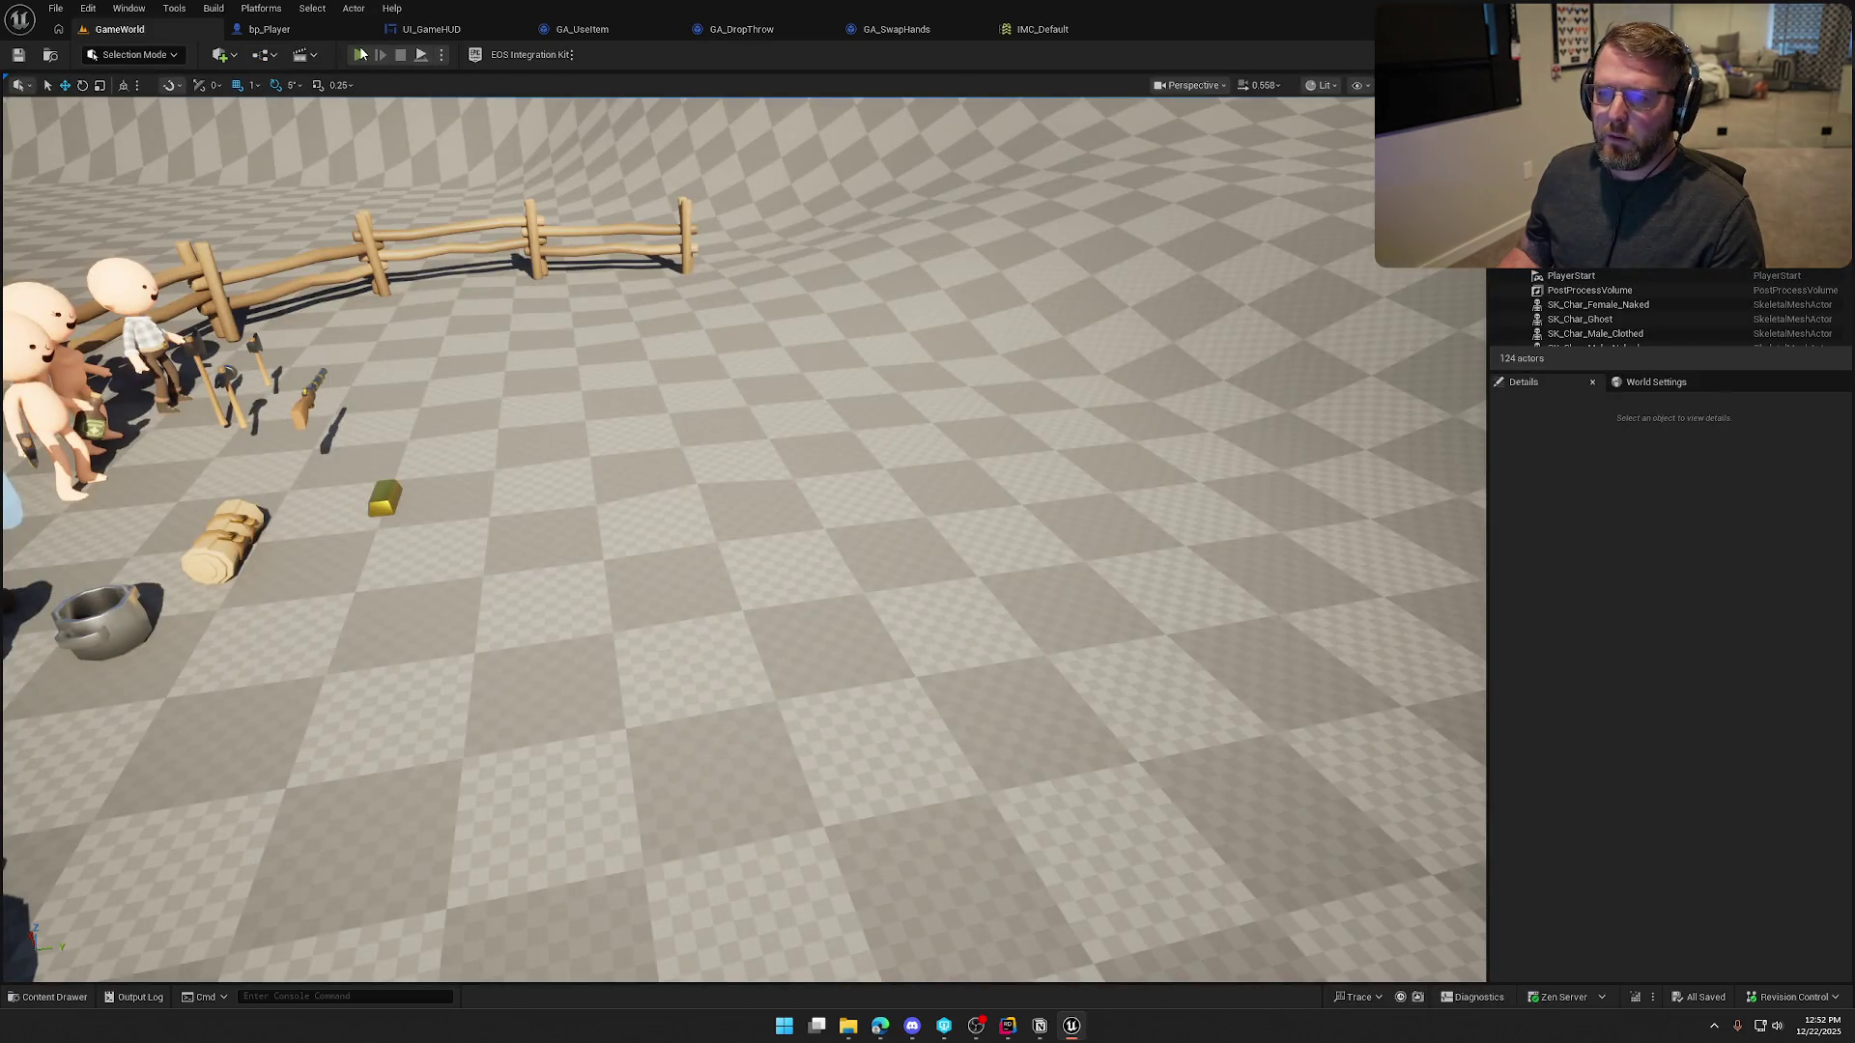
pyautogui.press('w')
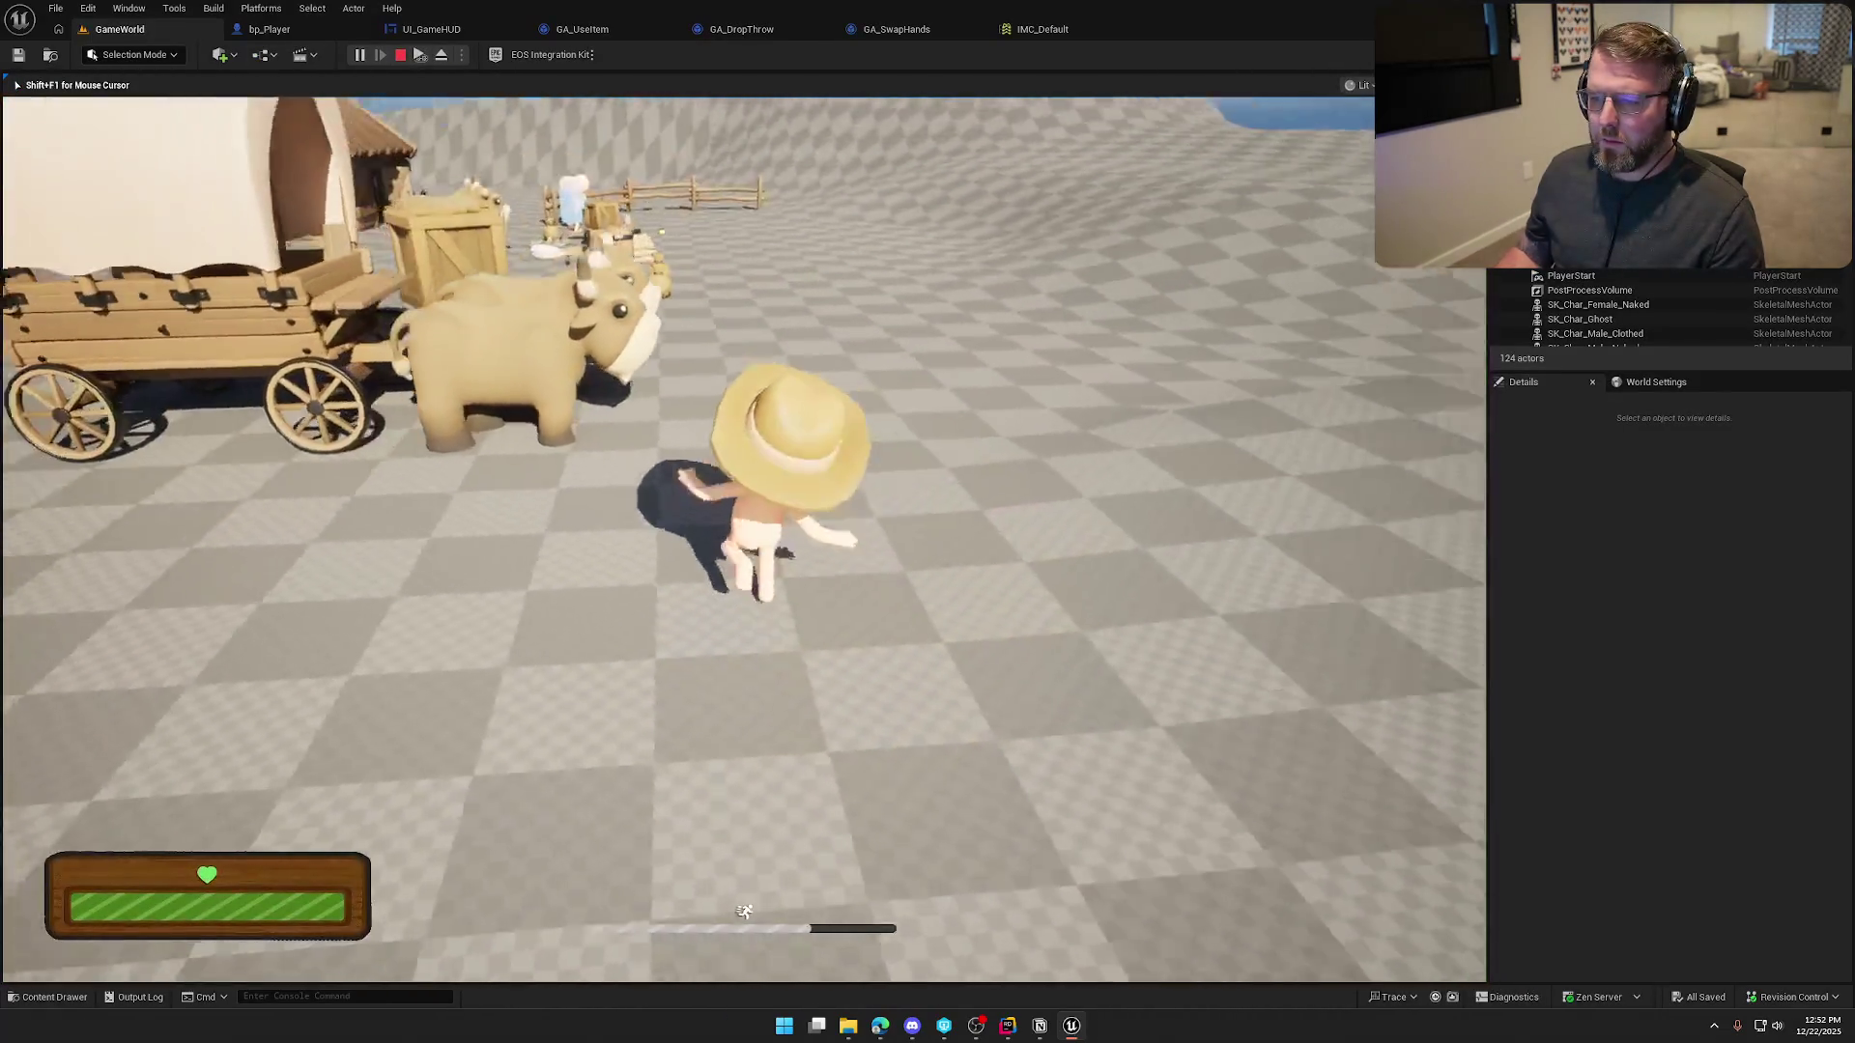
pyautogui.press('w')
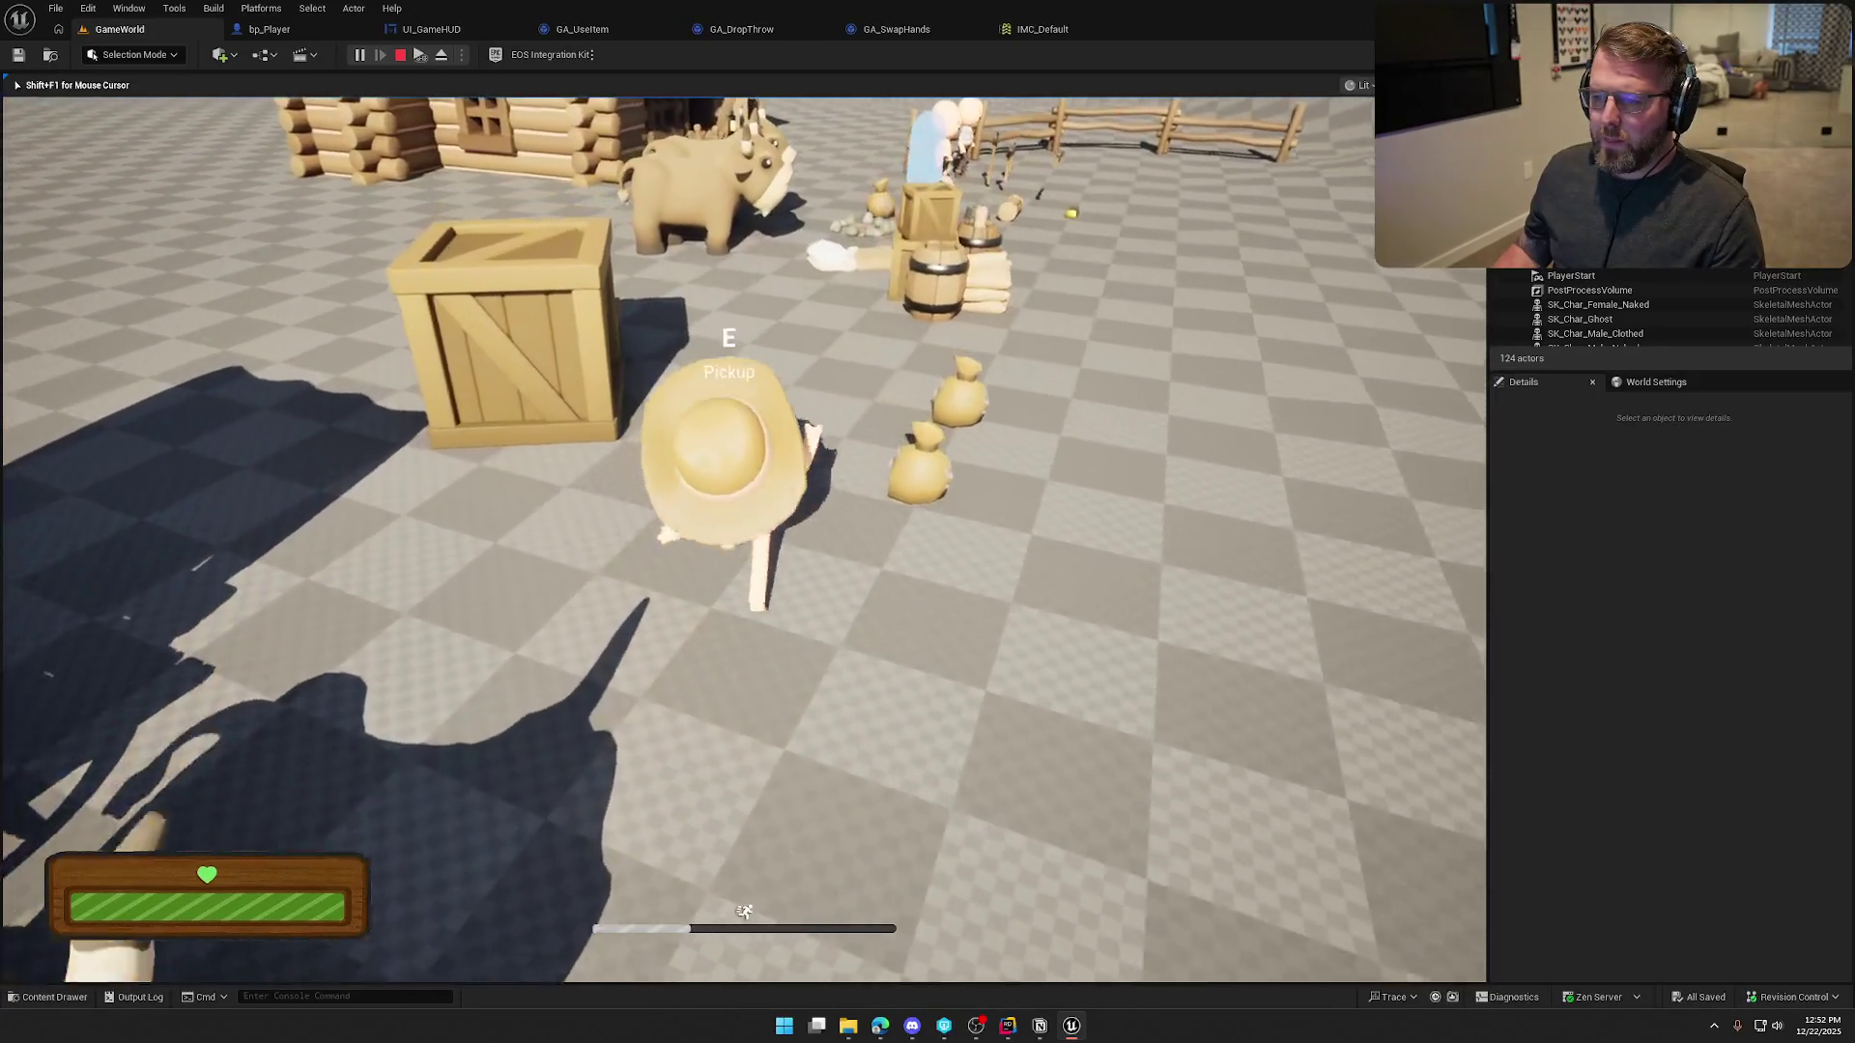
pyautogui.press('w')
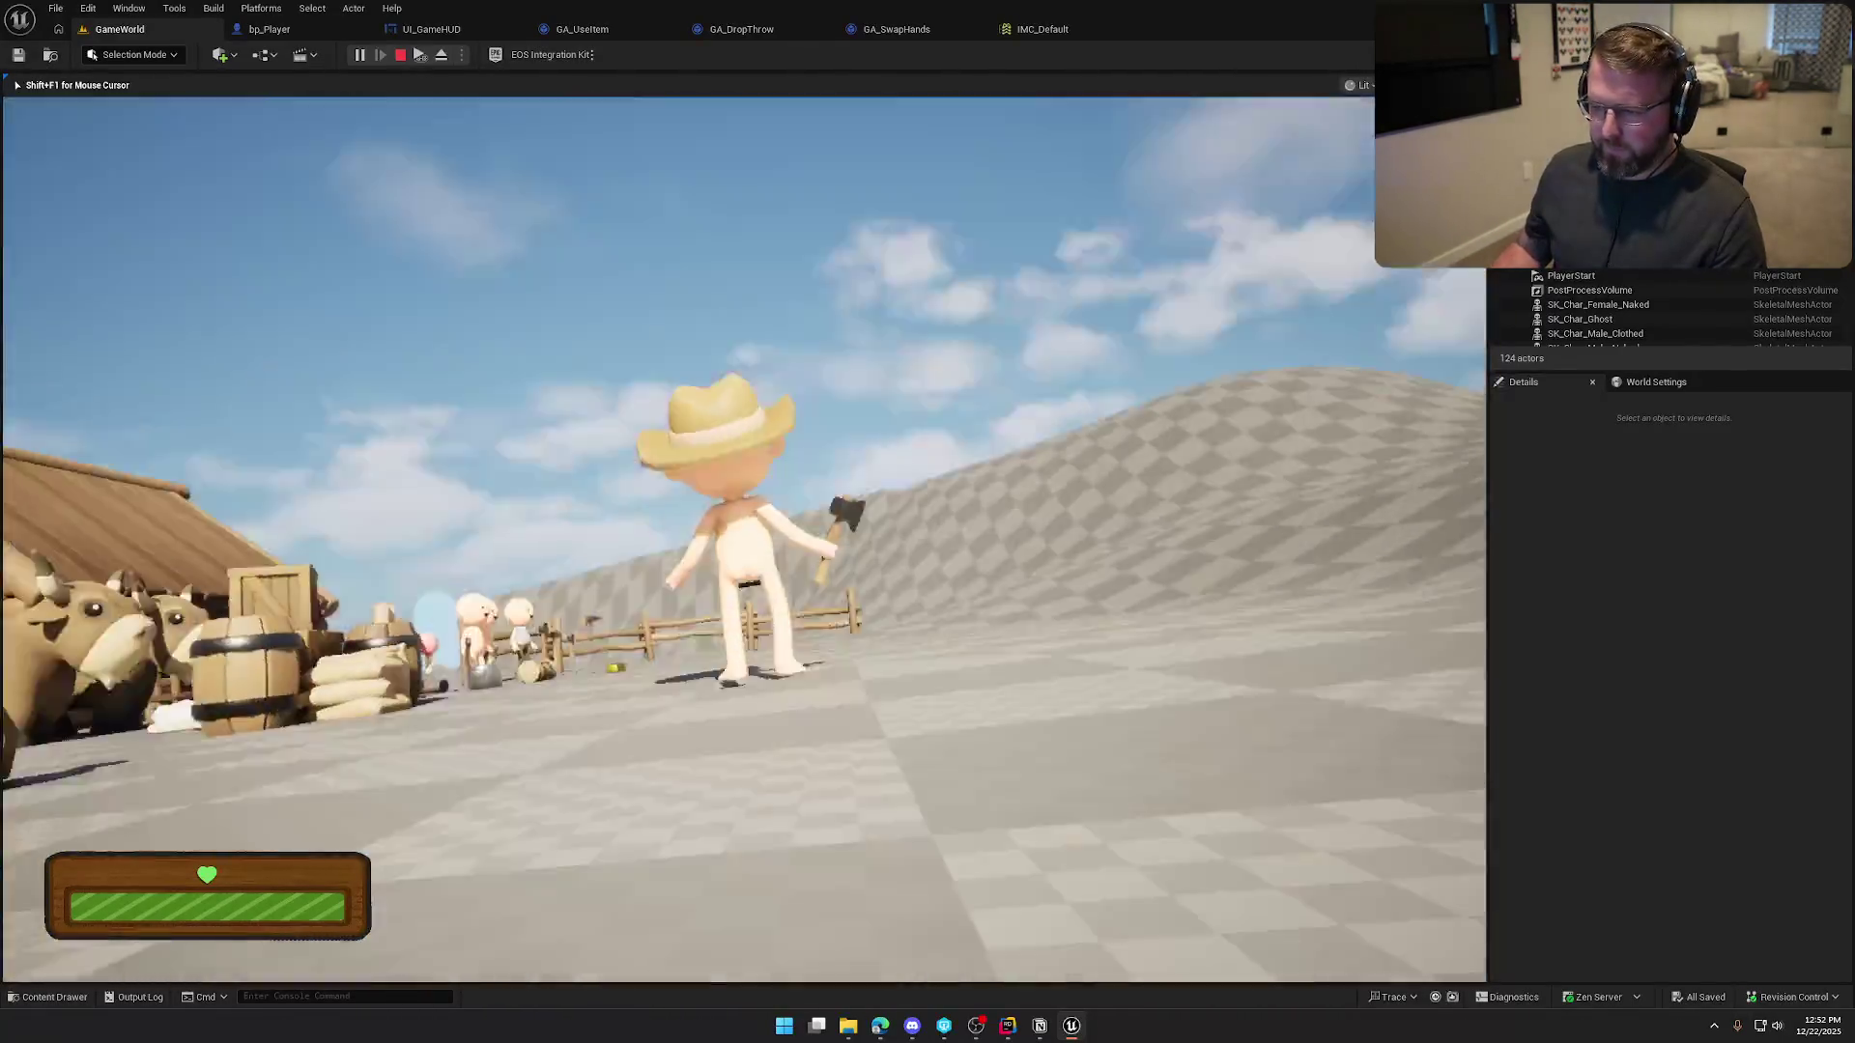
pyautogui.press('Escape')
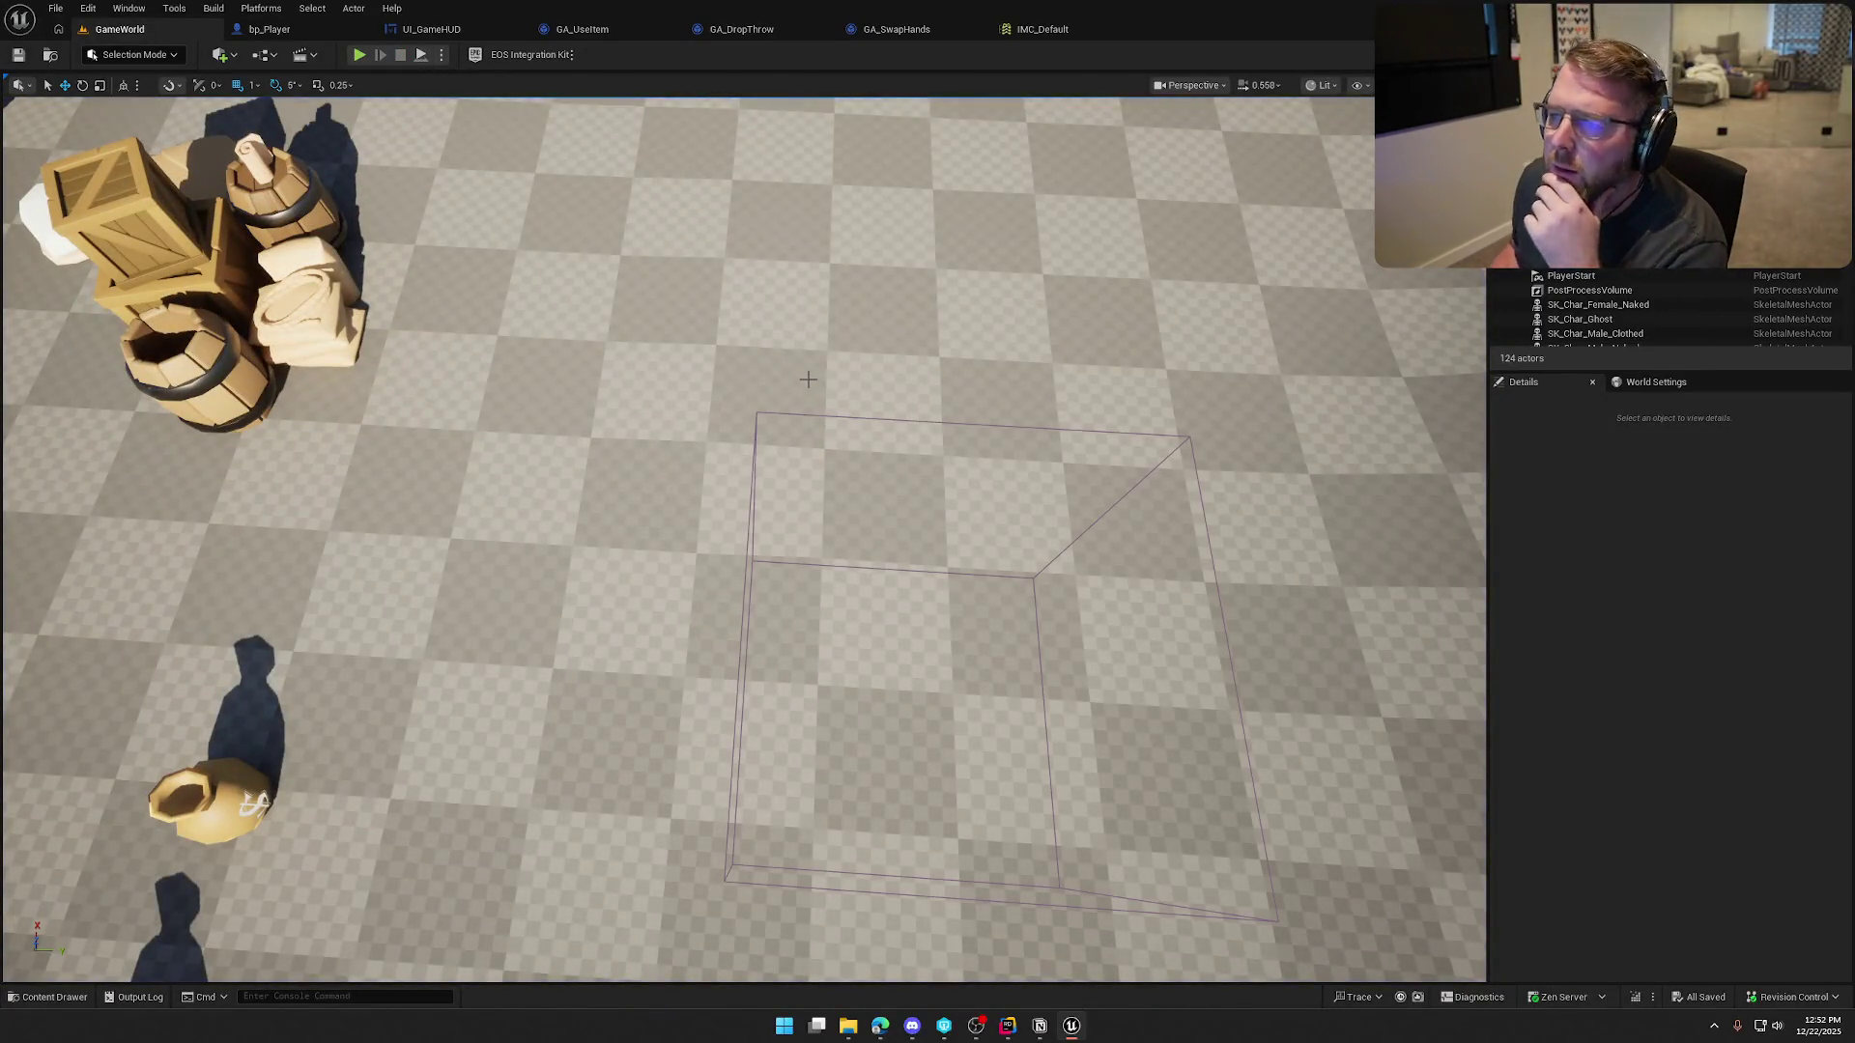
# Open PC_InGame from World Settings' Player Controller Class in the full Blueprint editor and list graph actions
pyautogui.click(1650, 382)
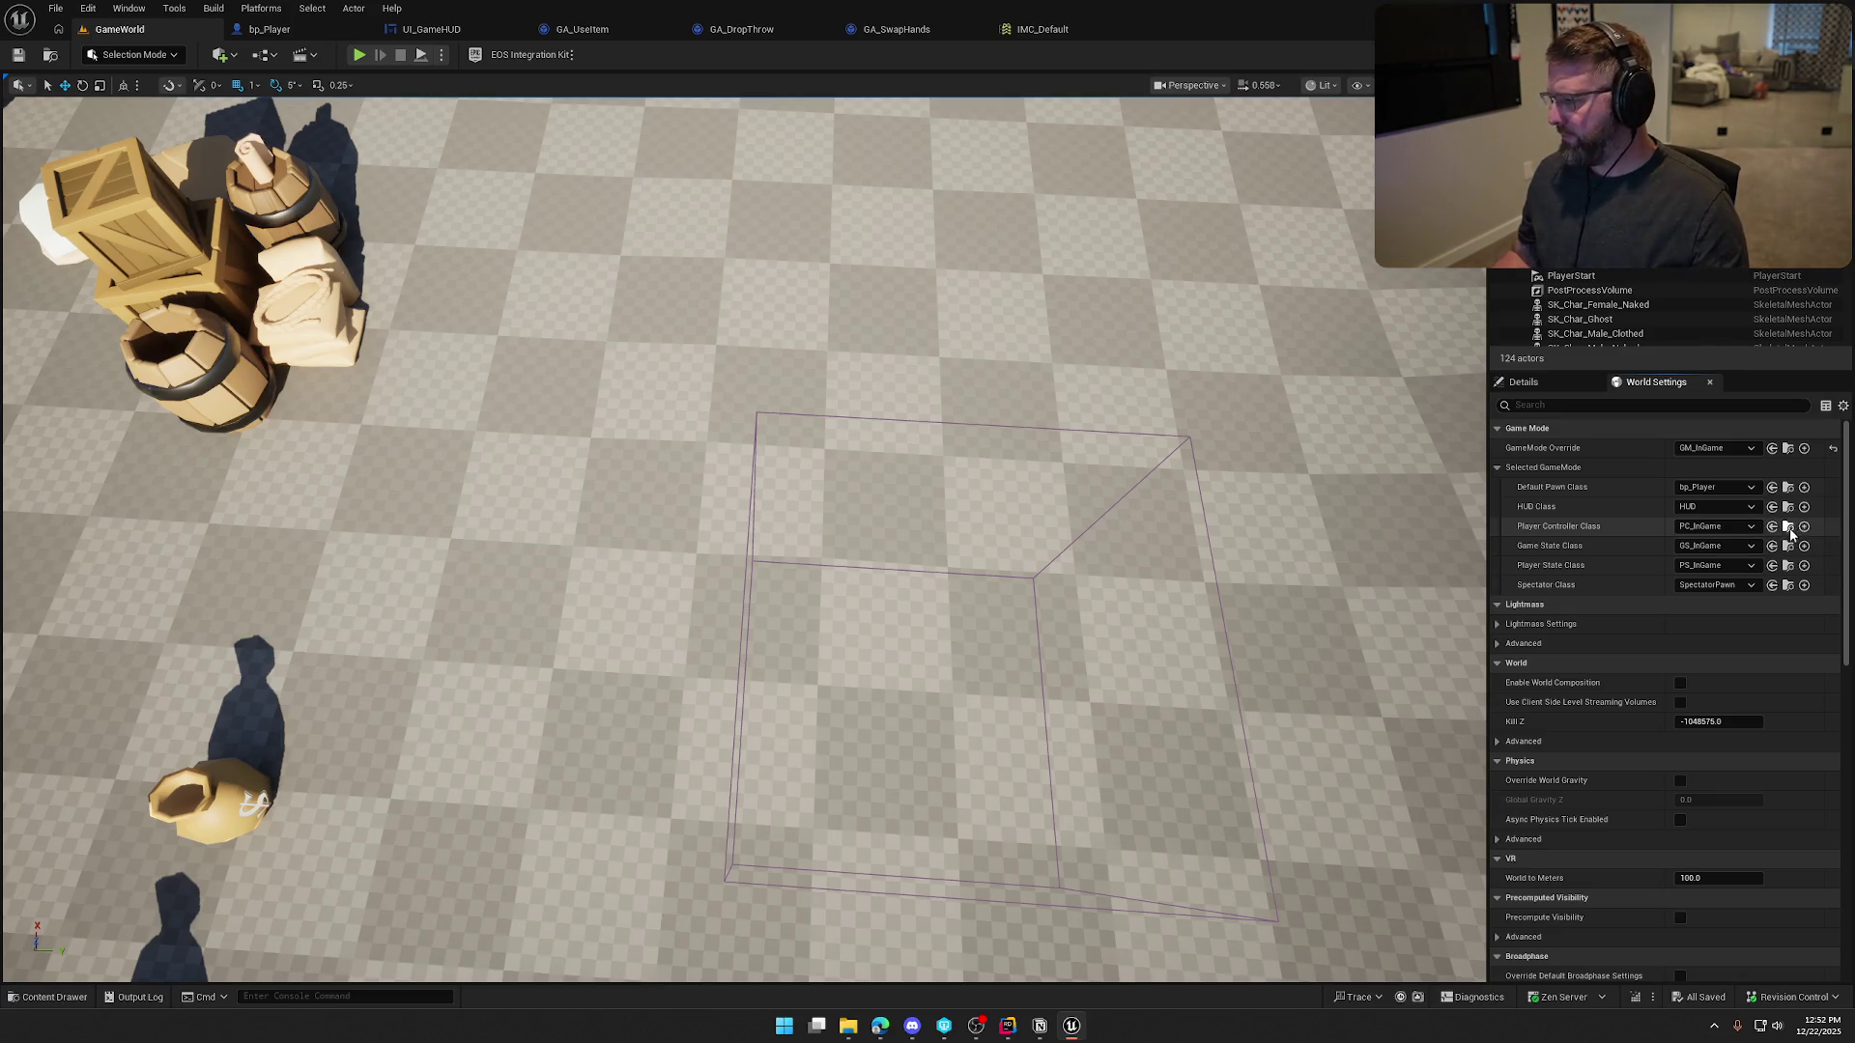
pyautogui.click(1773, 528)
pyautogui.doubleClick(385, 754)
pyautogui.click(657, 83)
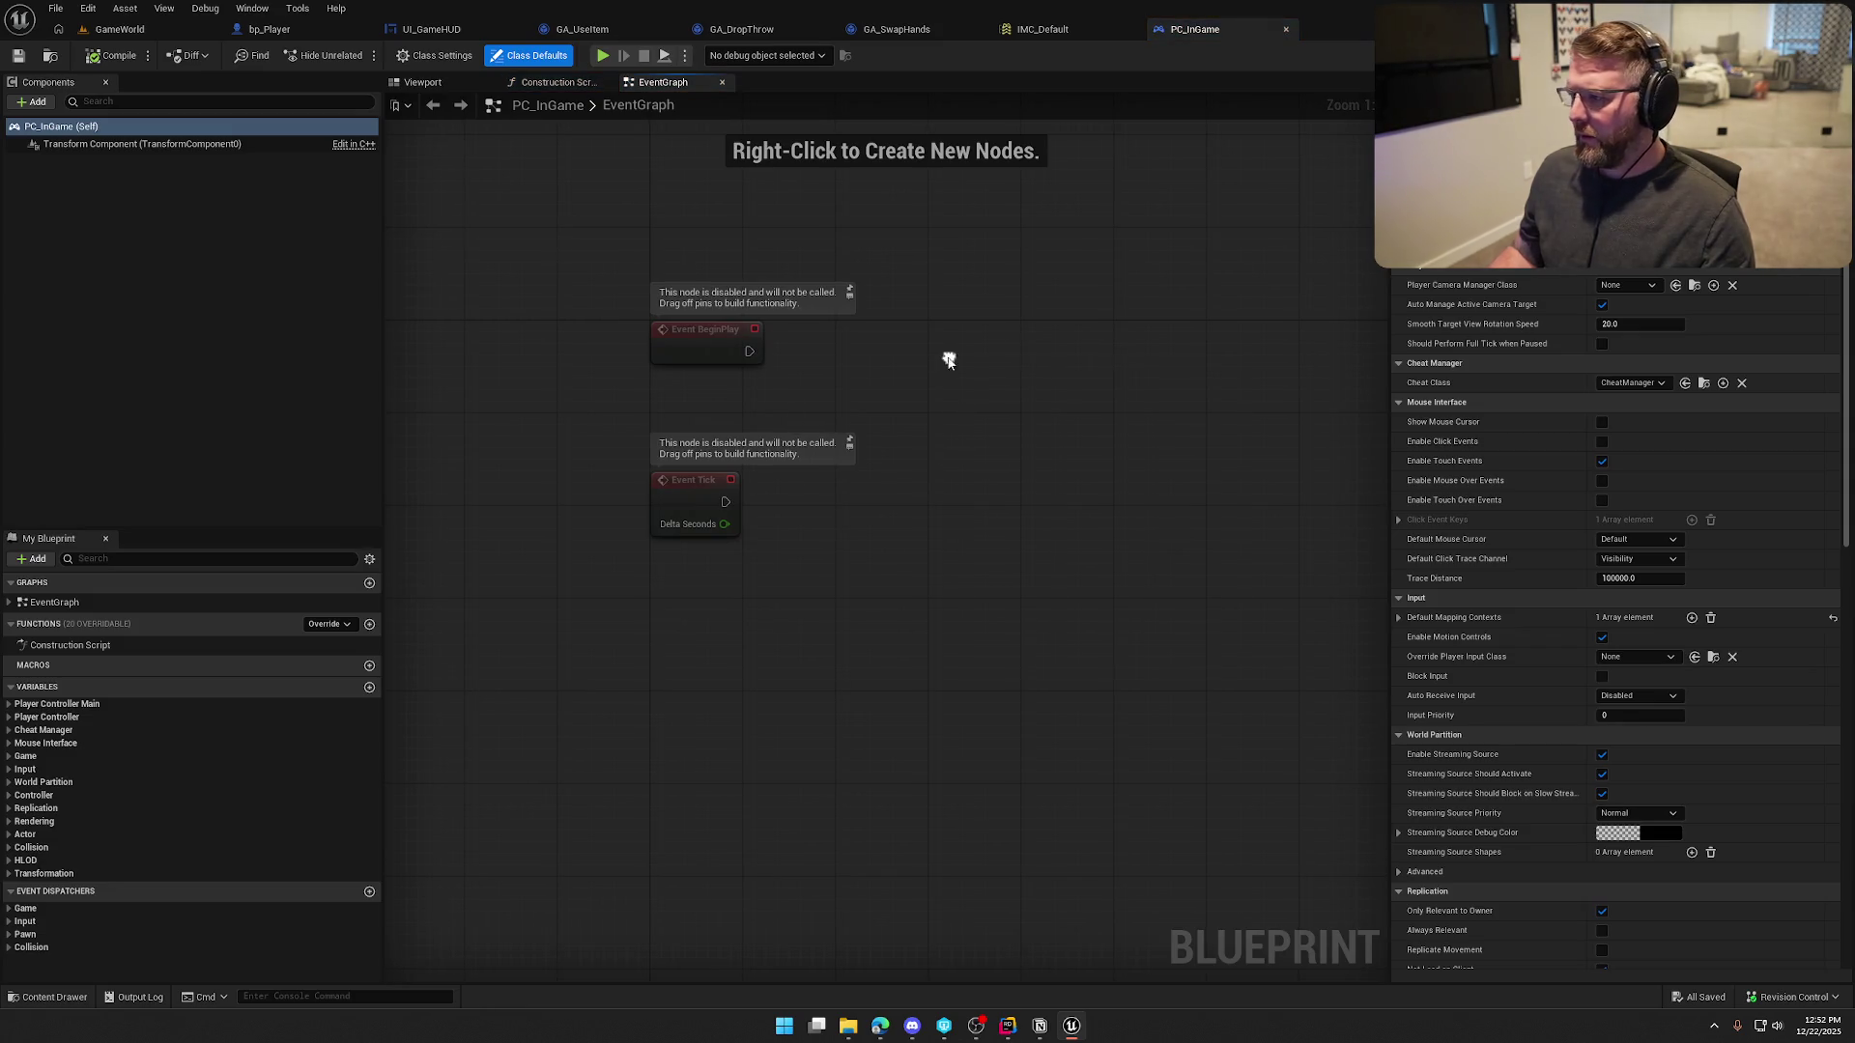
pyautogui.rightClick(948, 357)
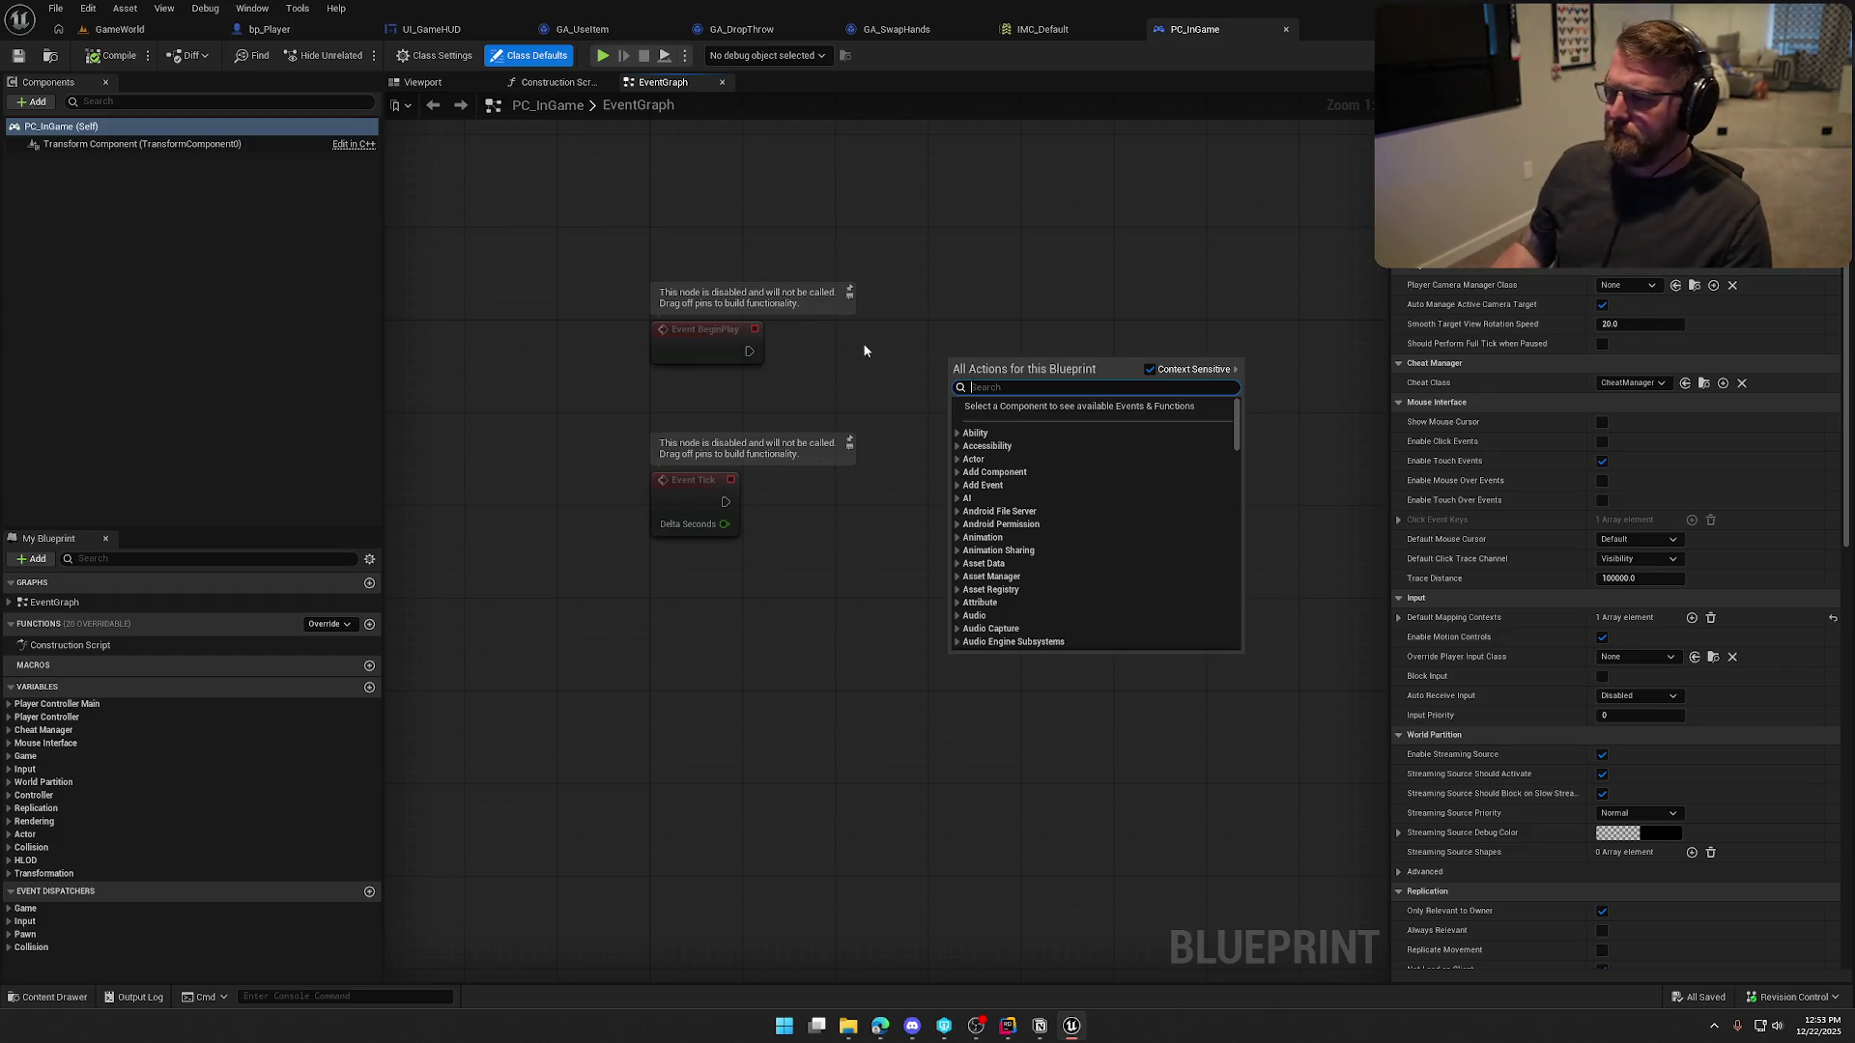
# Add Get Player Camera Manager and search its actions for 'set pi' and 'view' functions
pyautogui.write('get came')
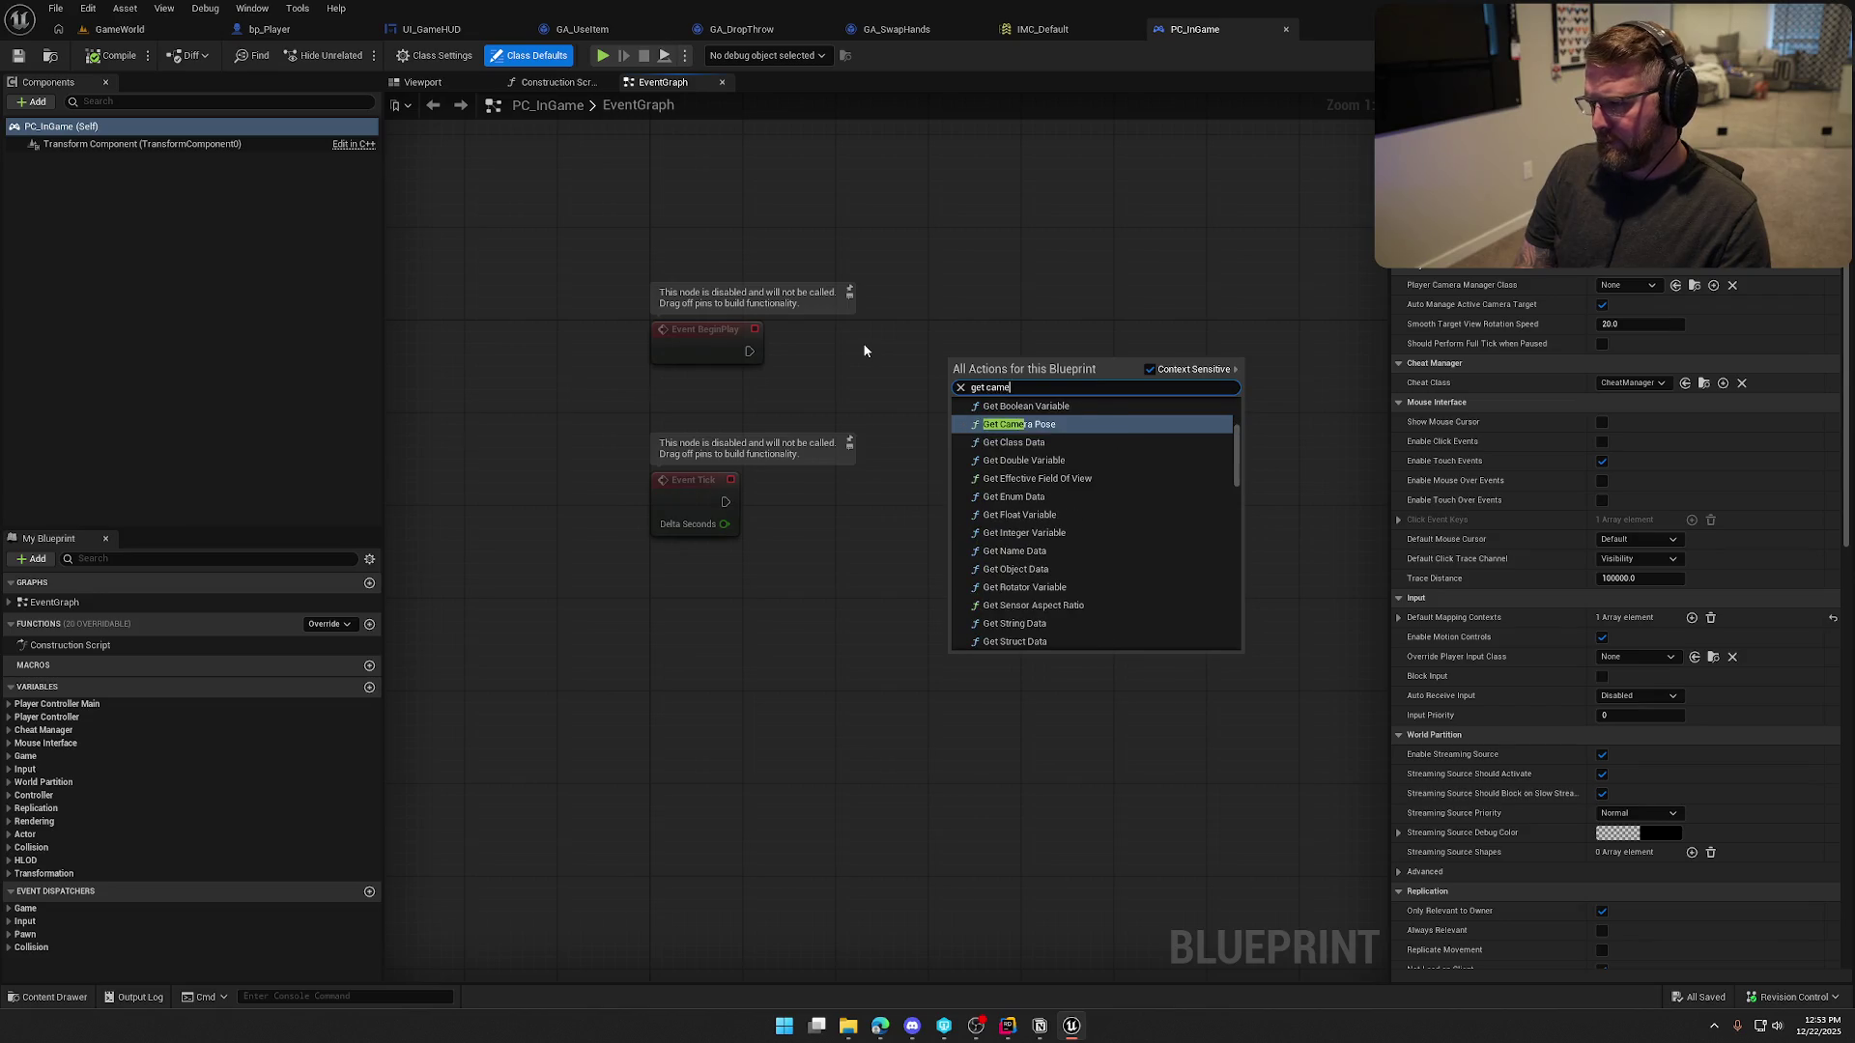
pyautogui.write('anager')
pyautogui.press('Return')
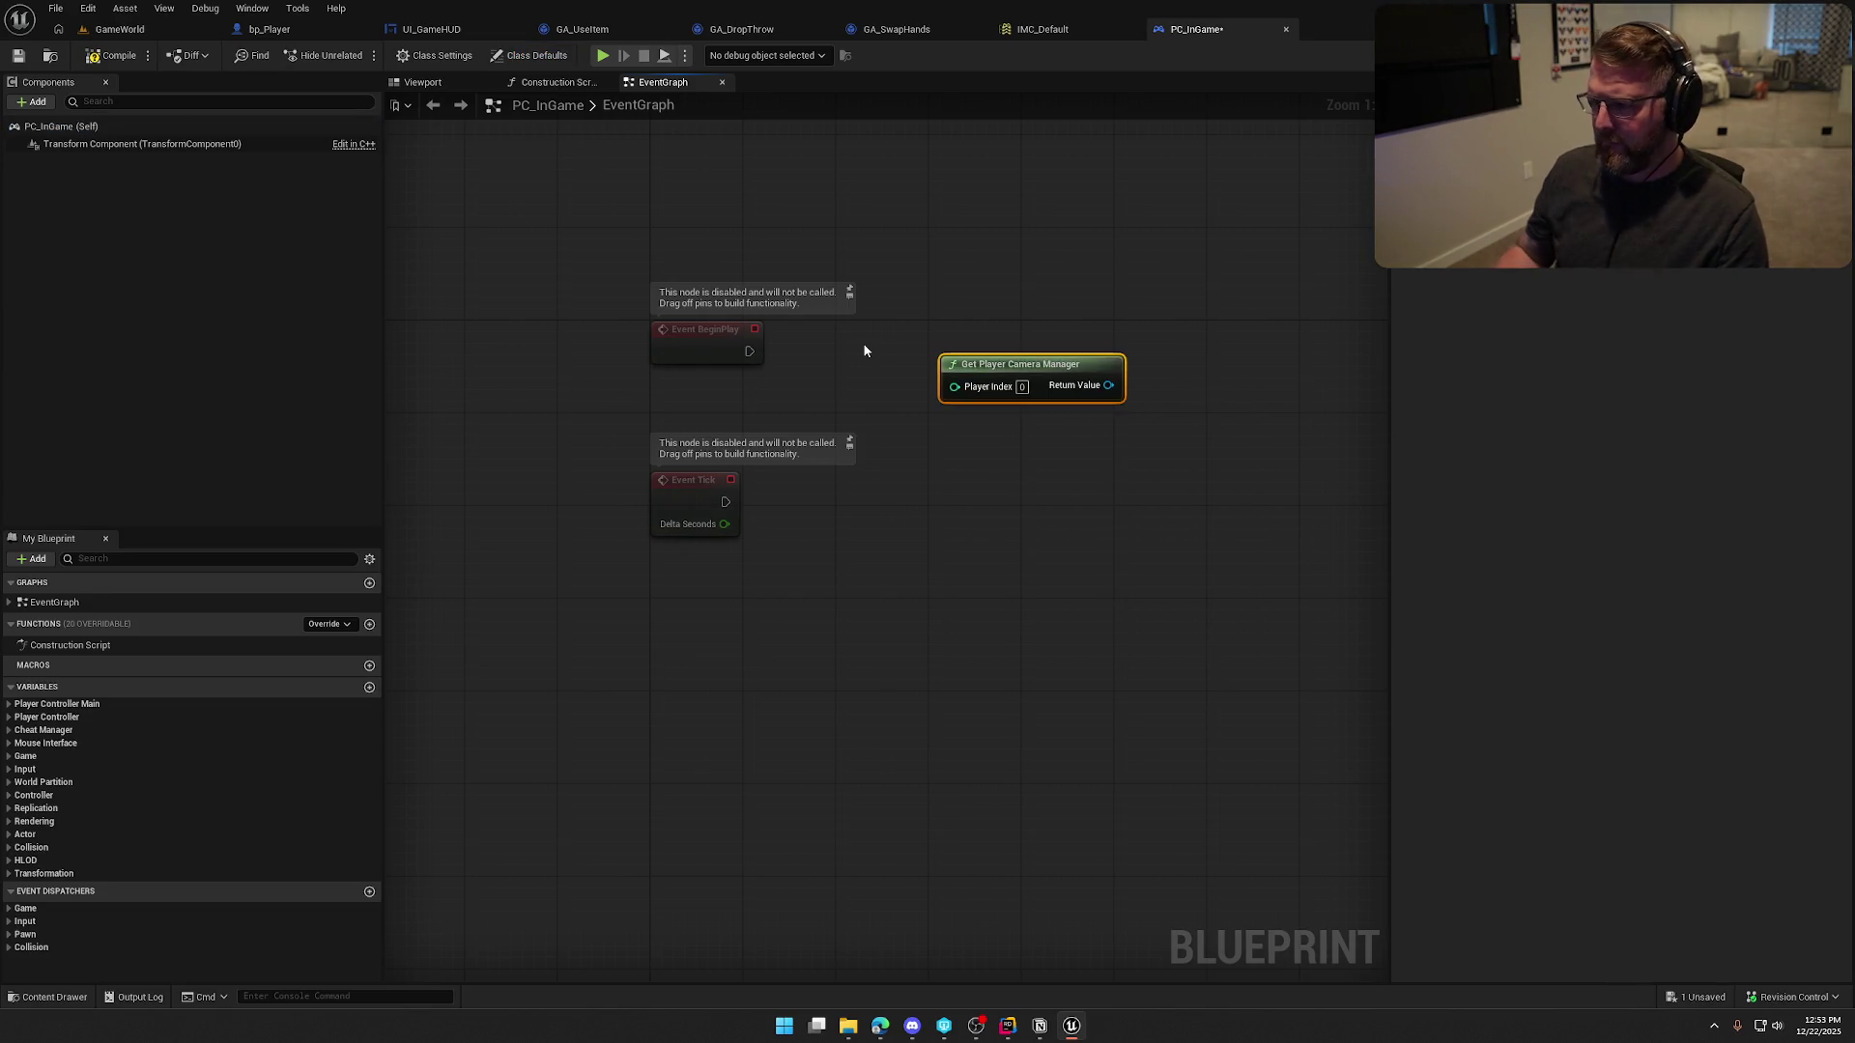
pyautogui.moveTo(946, 348)
pyautogui.mouseDown()
pyautogui.moveTo(1005, 366)
pyautogui.moveTo(1049, 333)
pyautogui.mouseUp()
pyautogui.write('set')
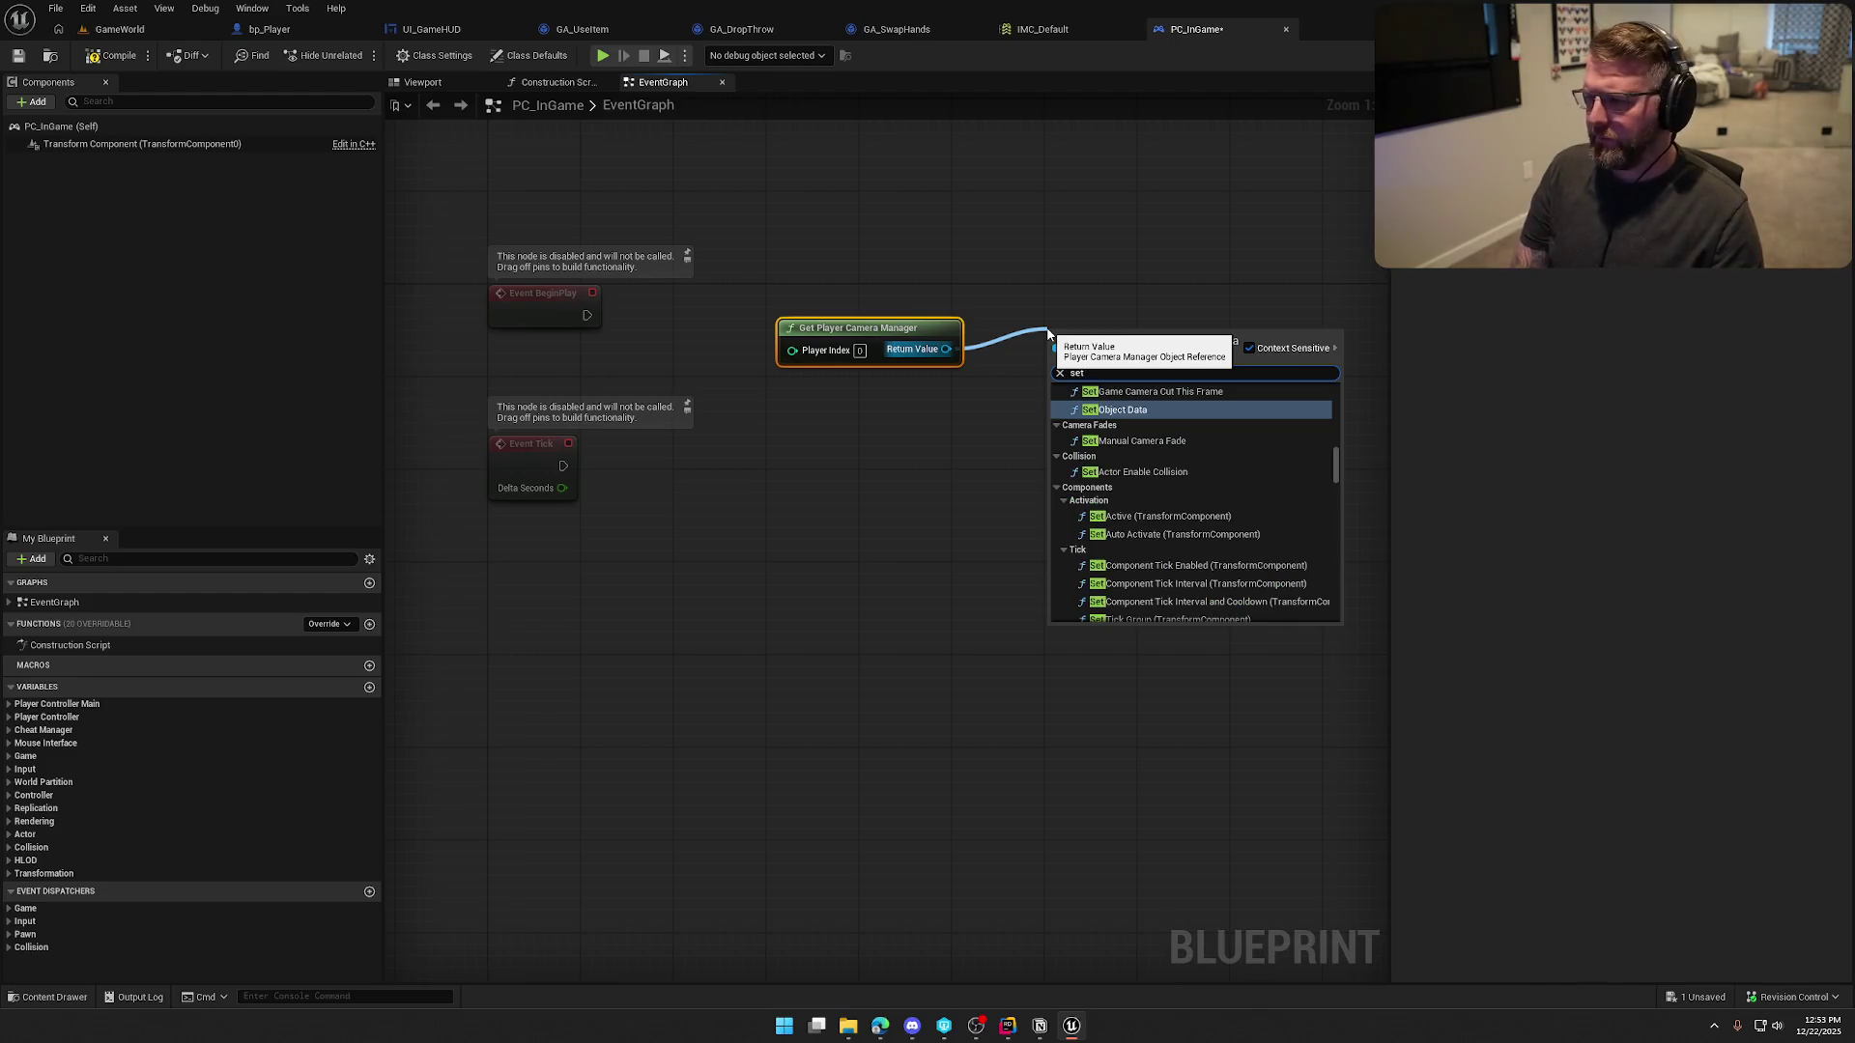
pyautogui.write(' pi')
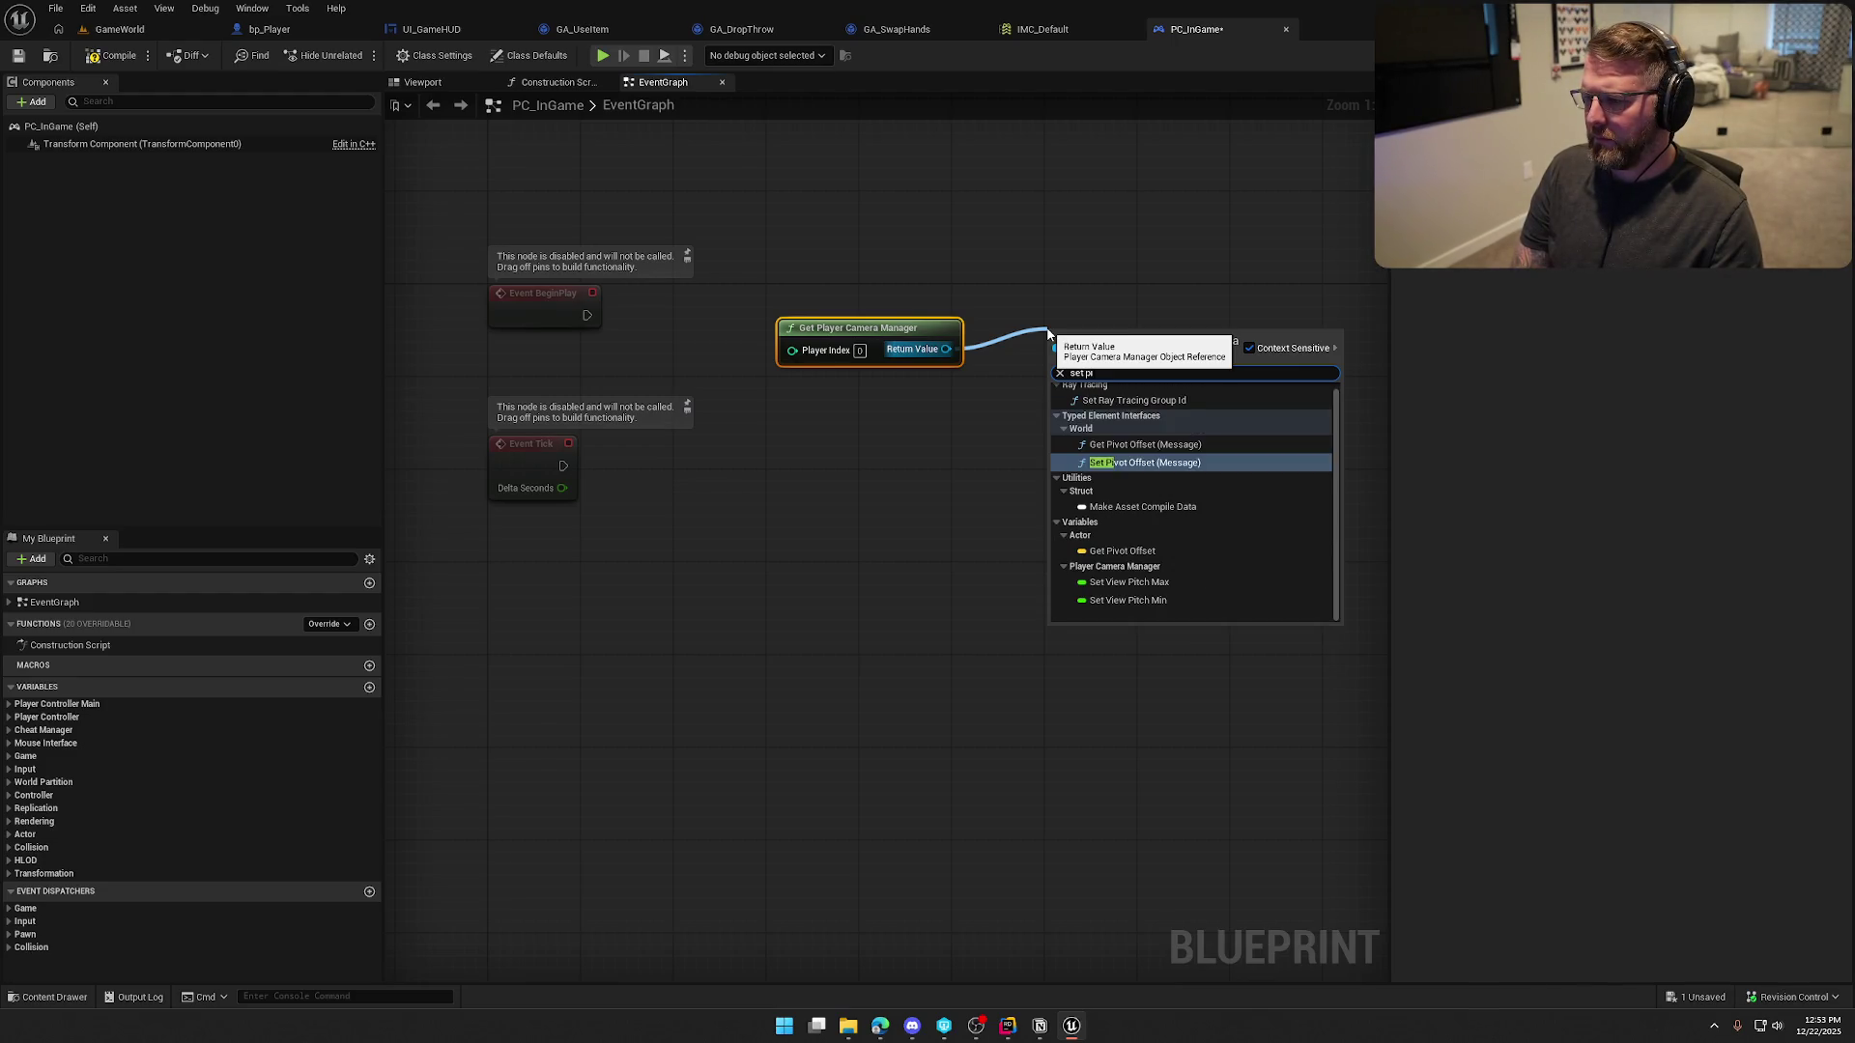
pyautogui.press('BackSpace')
pyautogui.press('BackSpace')
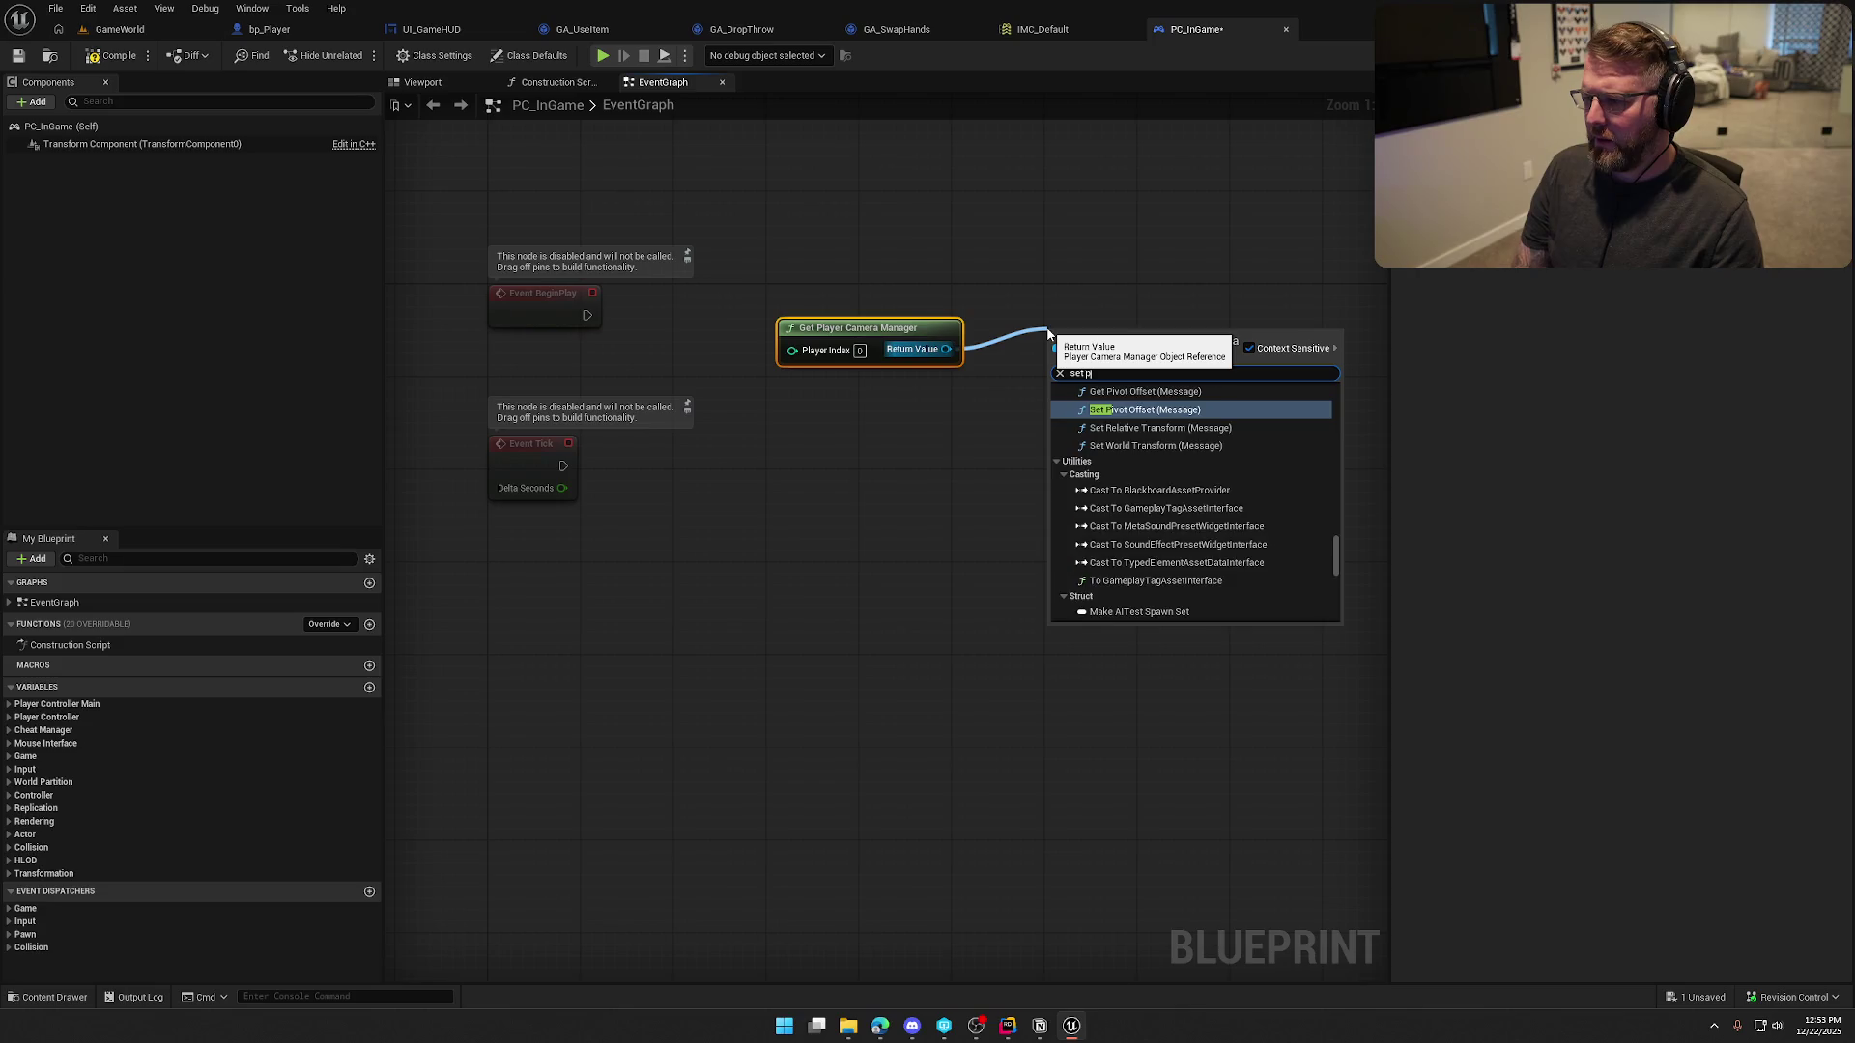
pyautogui.write('view')
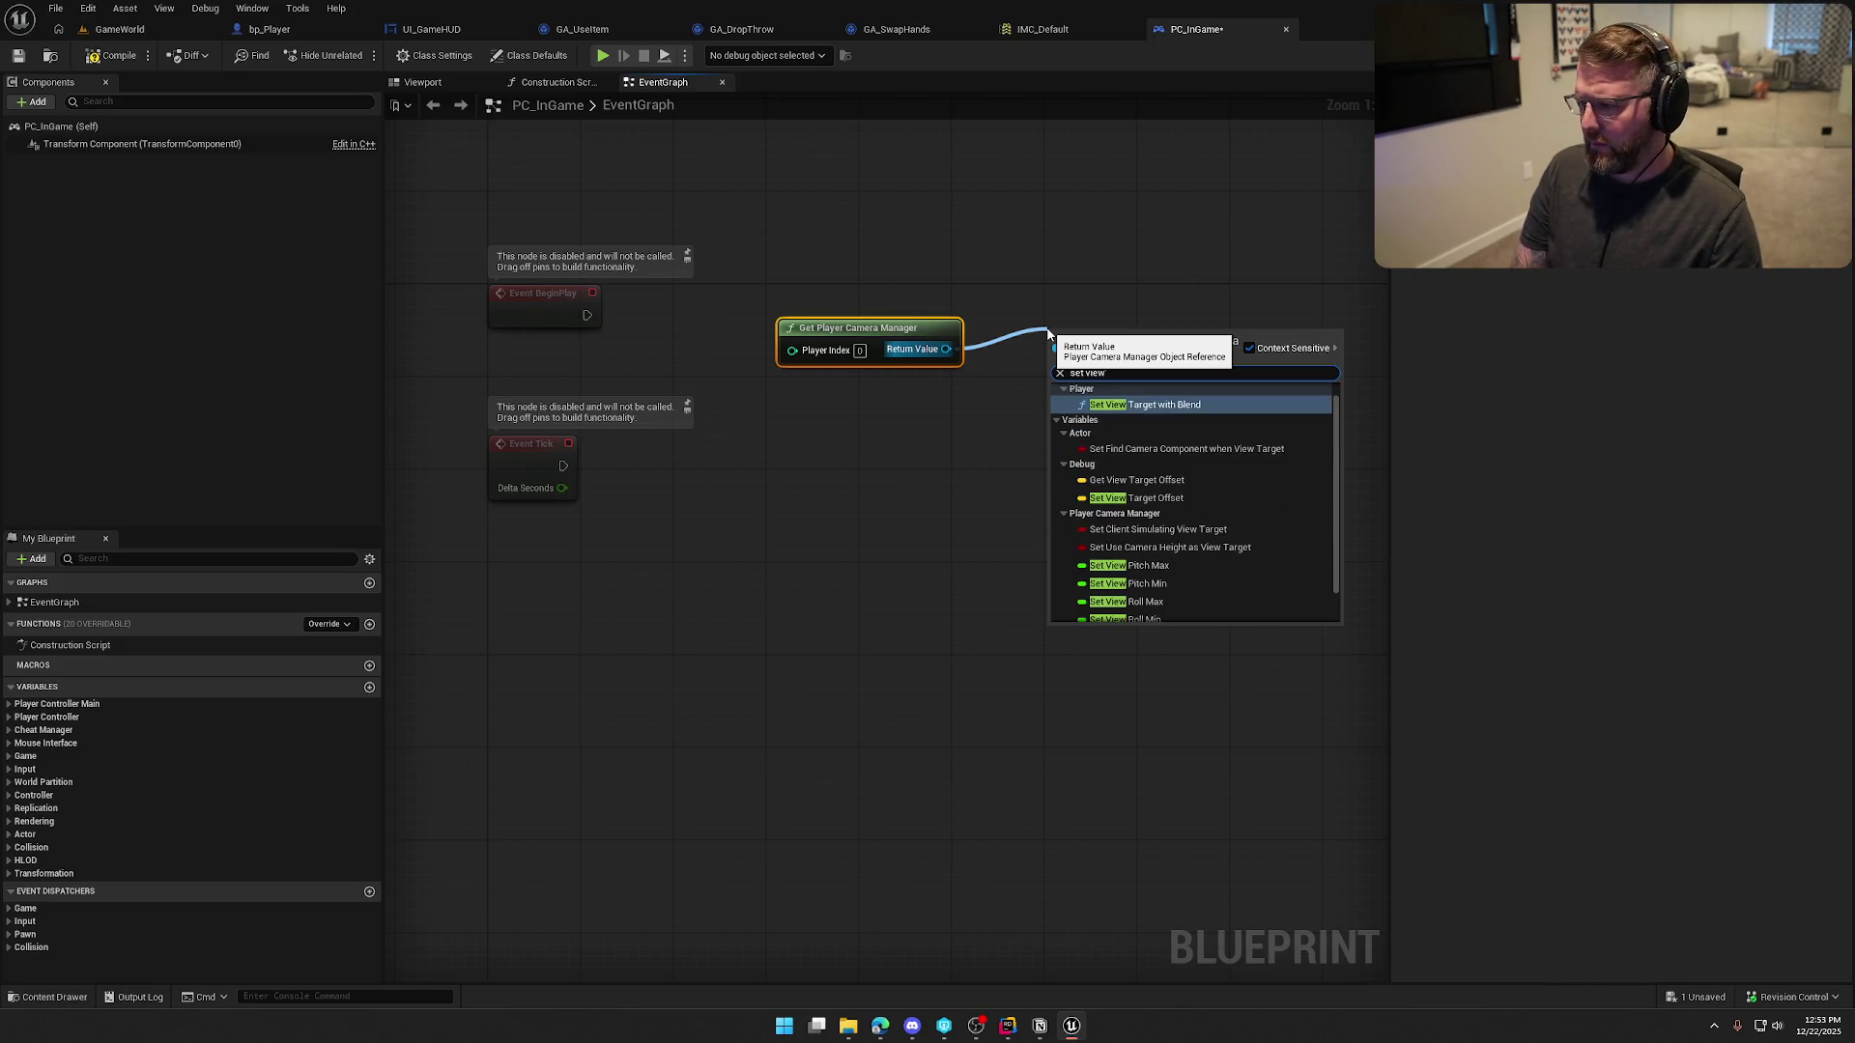
pyautogui.scroll(-2, 1198, 464)
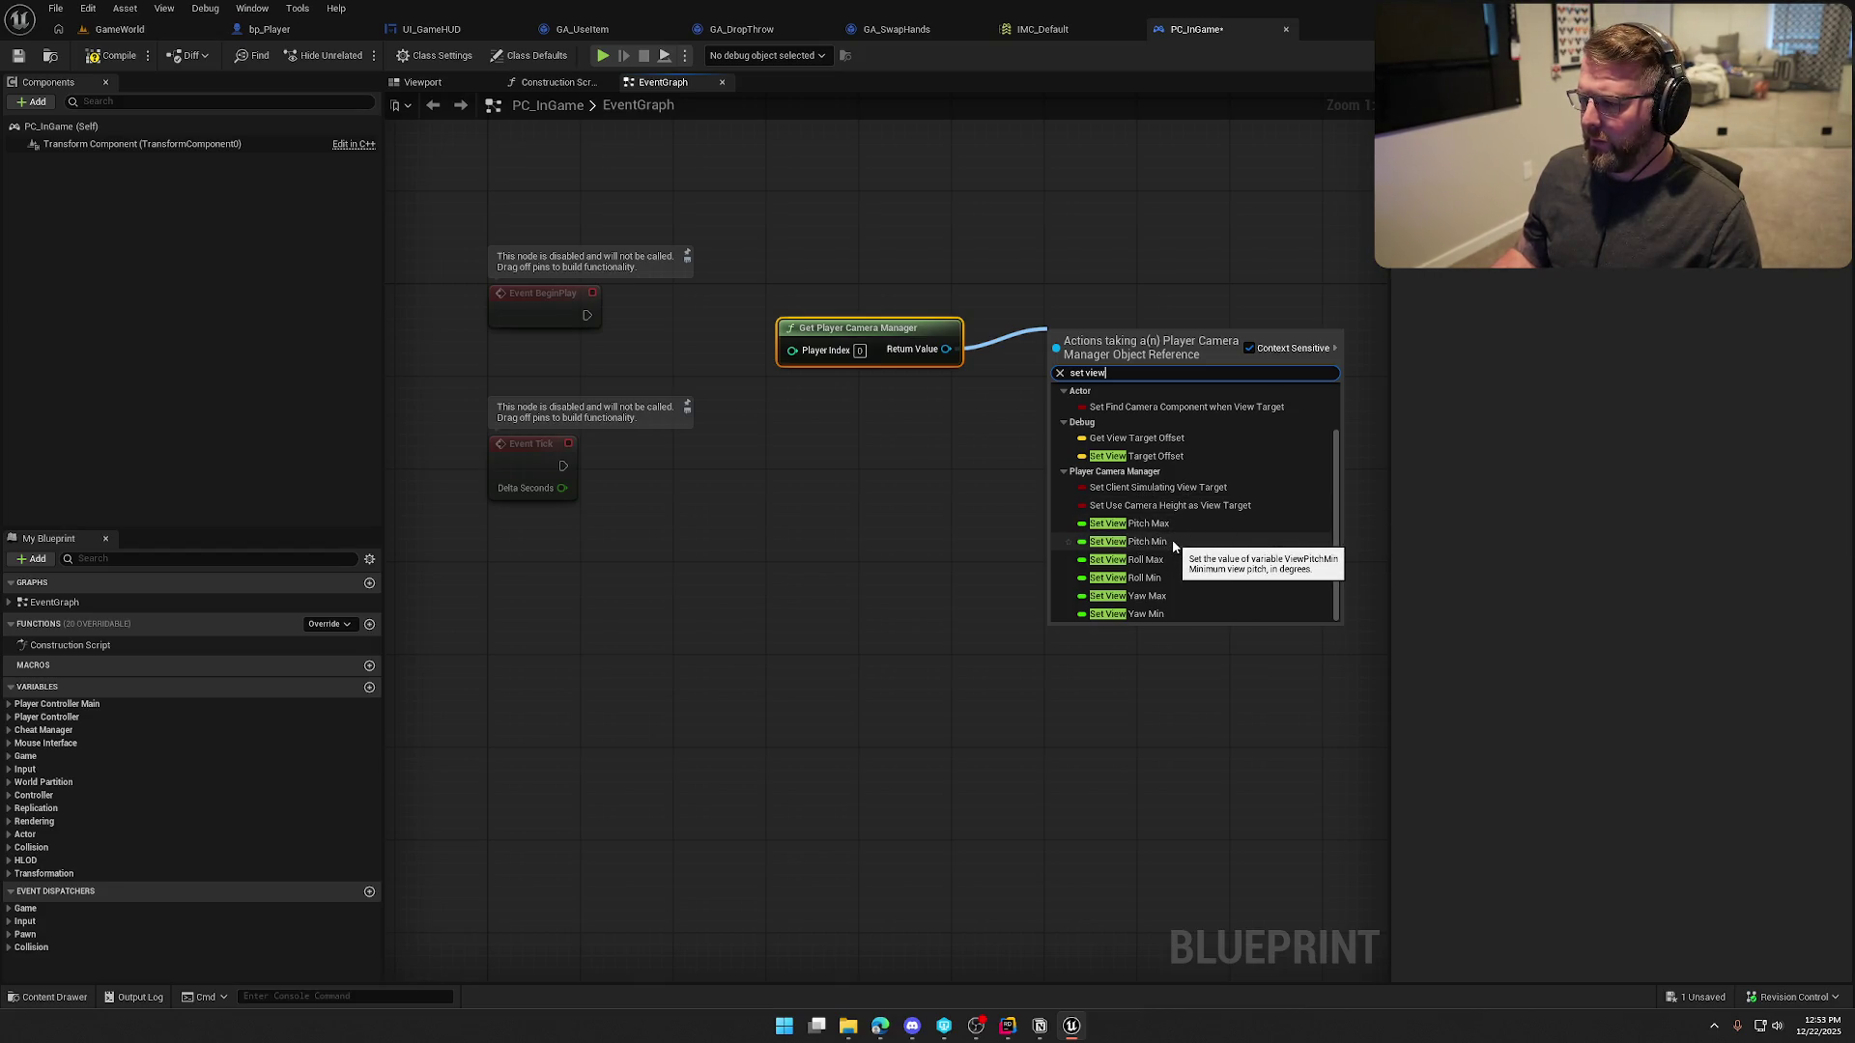
pyautogui.press('Escape')
# Delete the camera manager node, then compile and save PC_InGame and check out the asset
pyautogui.press('Delete')
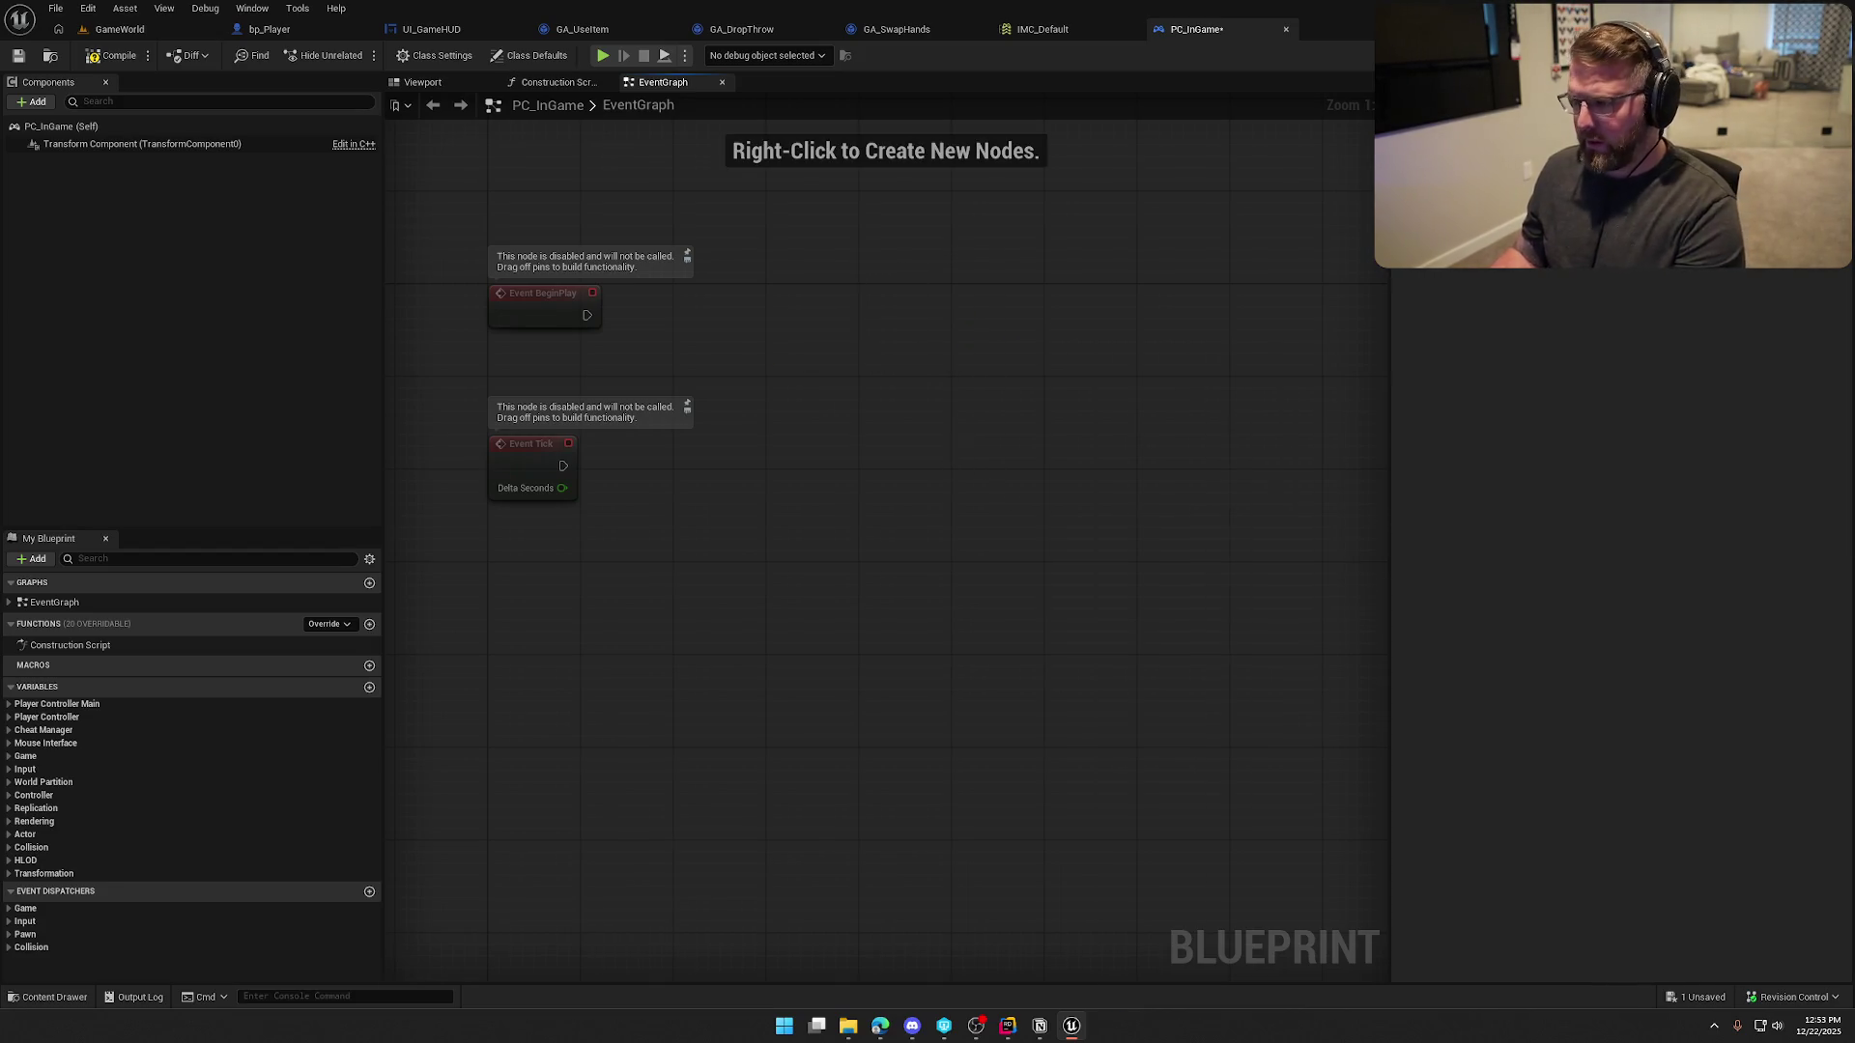
pyautogui.hotkey('ctrl', 's')
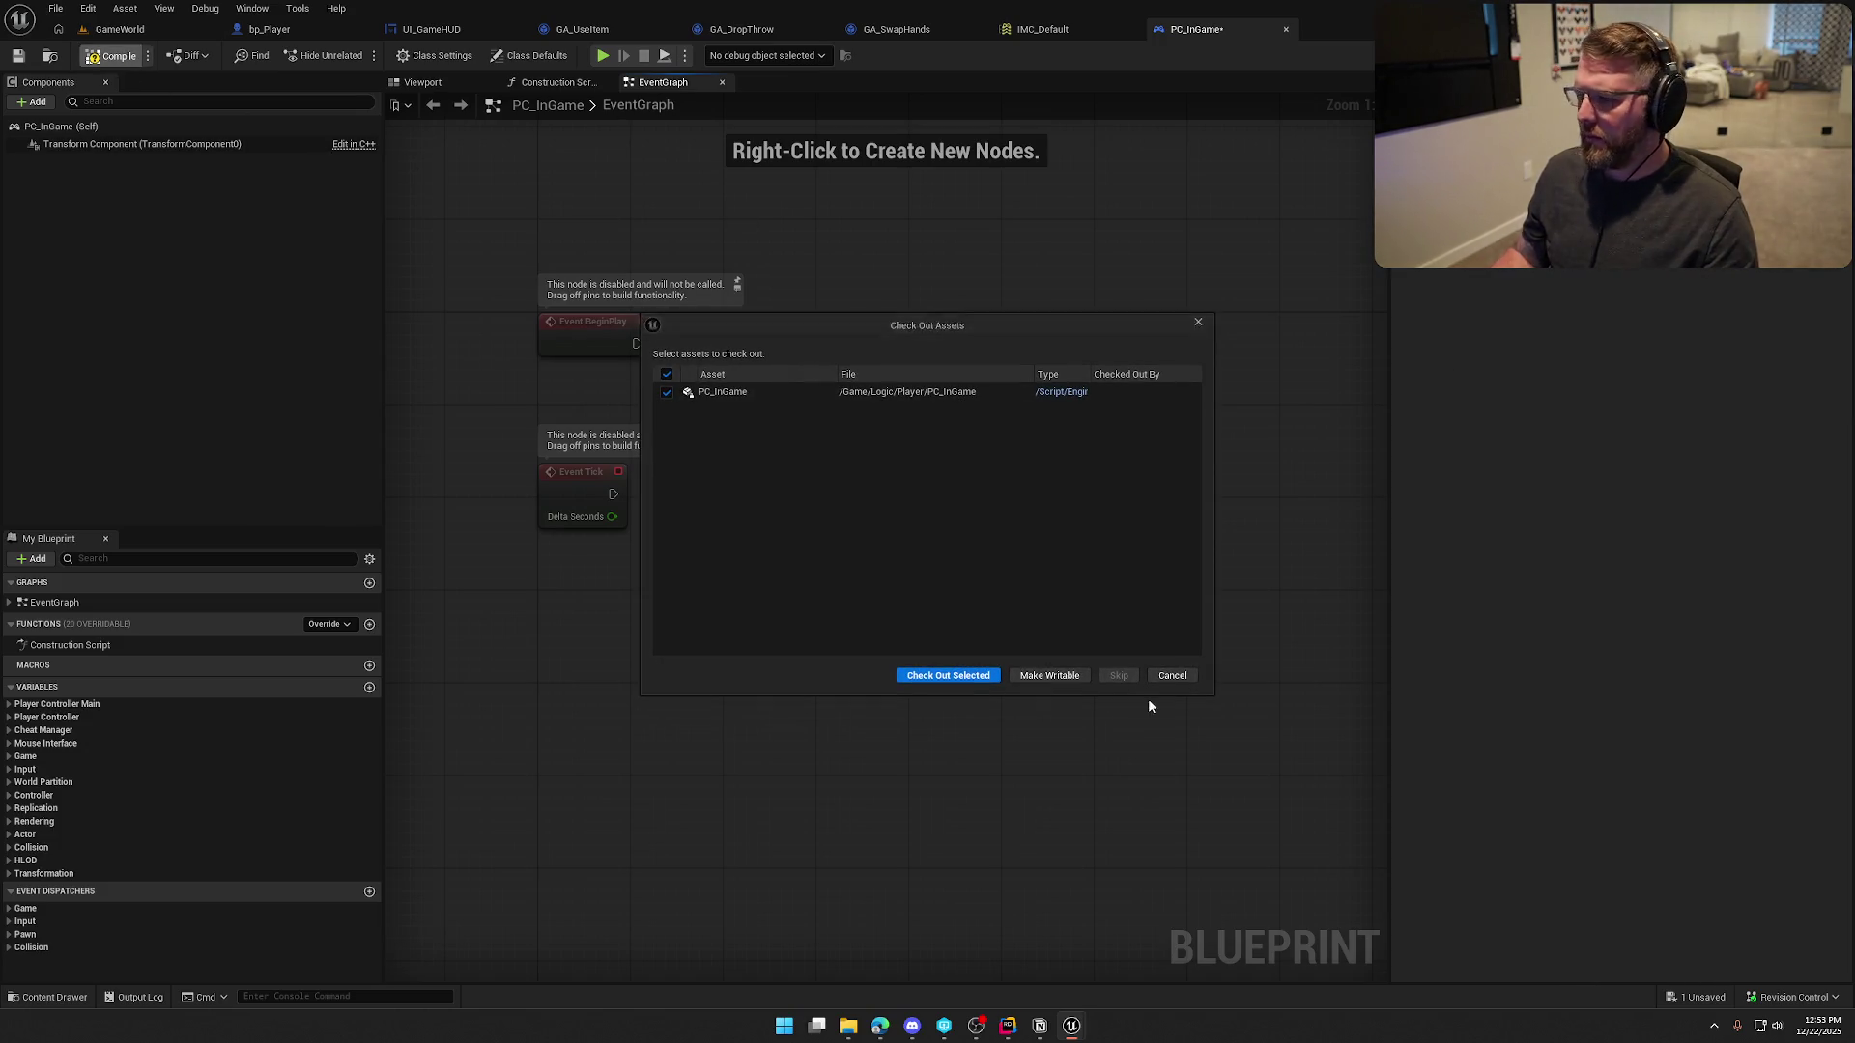
pyautogui.click(980, 670)
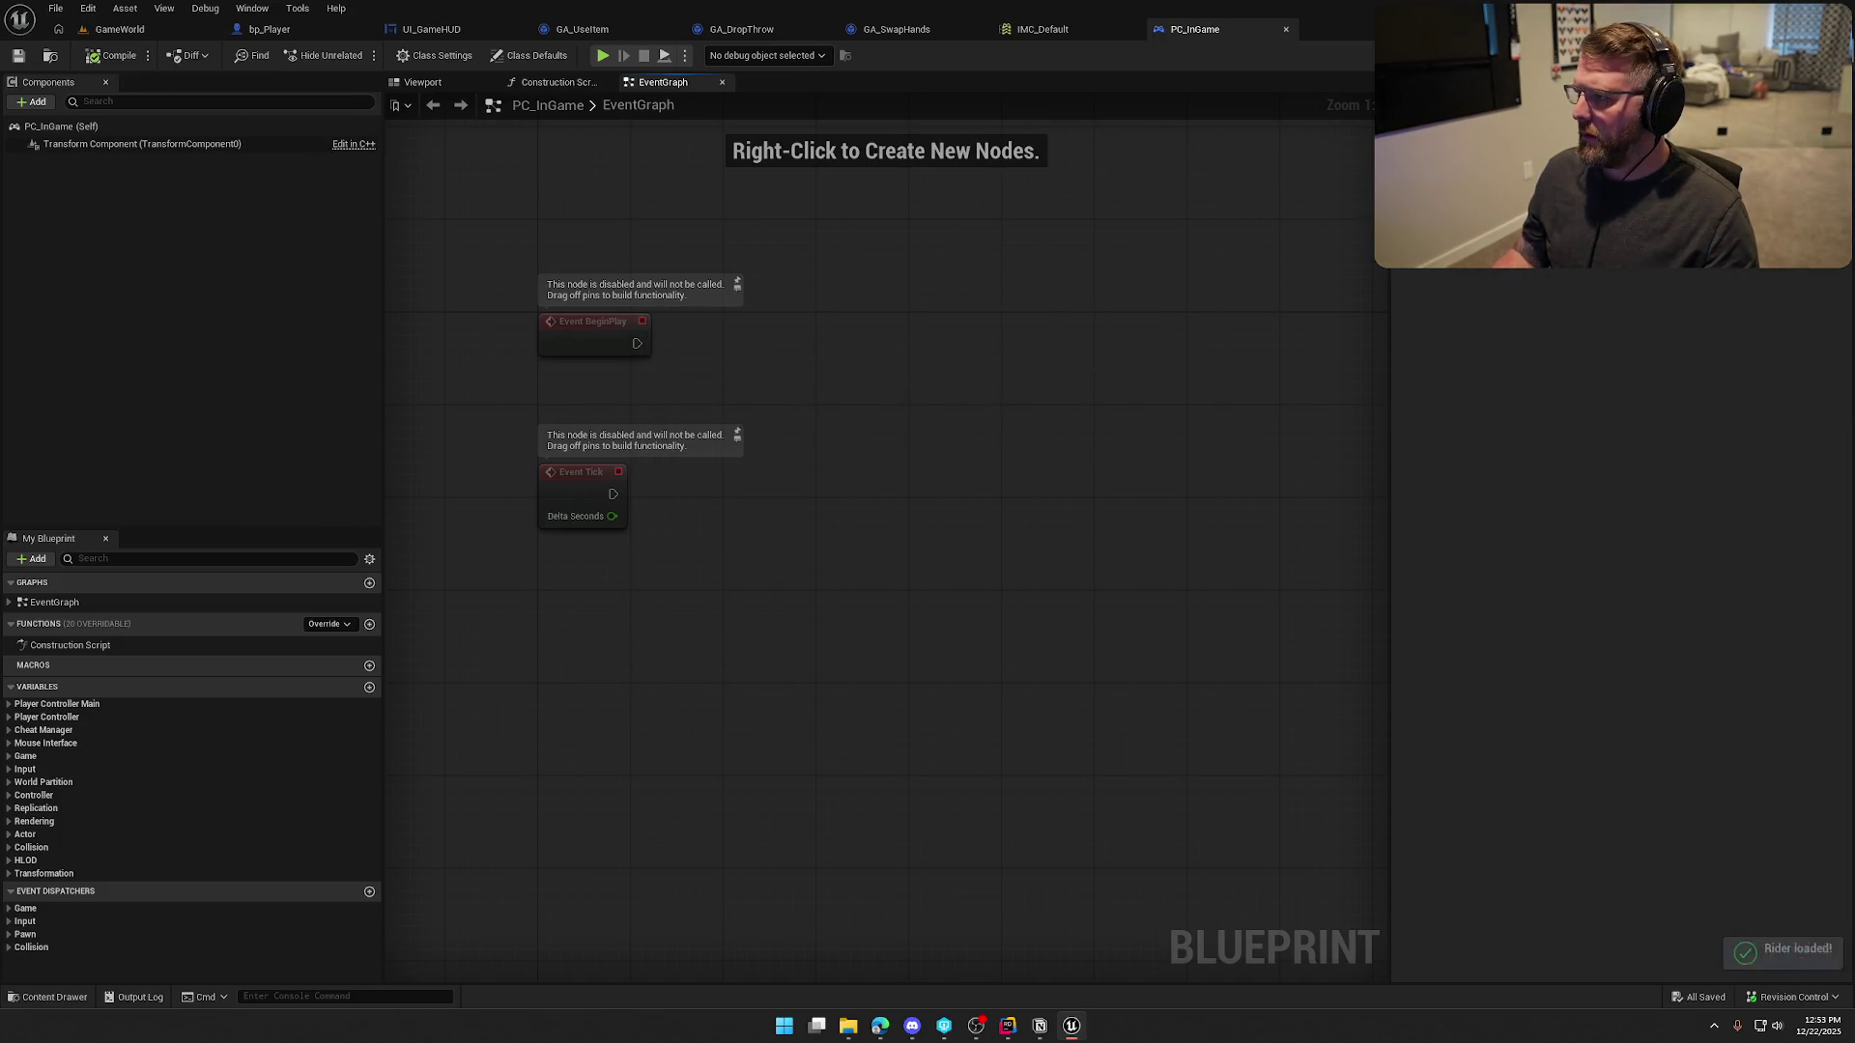
pyautogui.hotkey('alt', 'Tab')
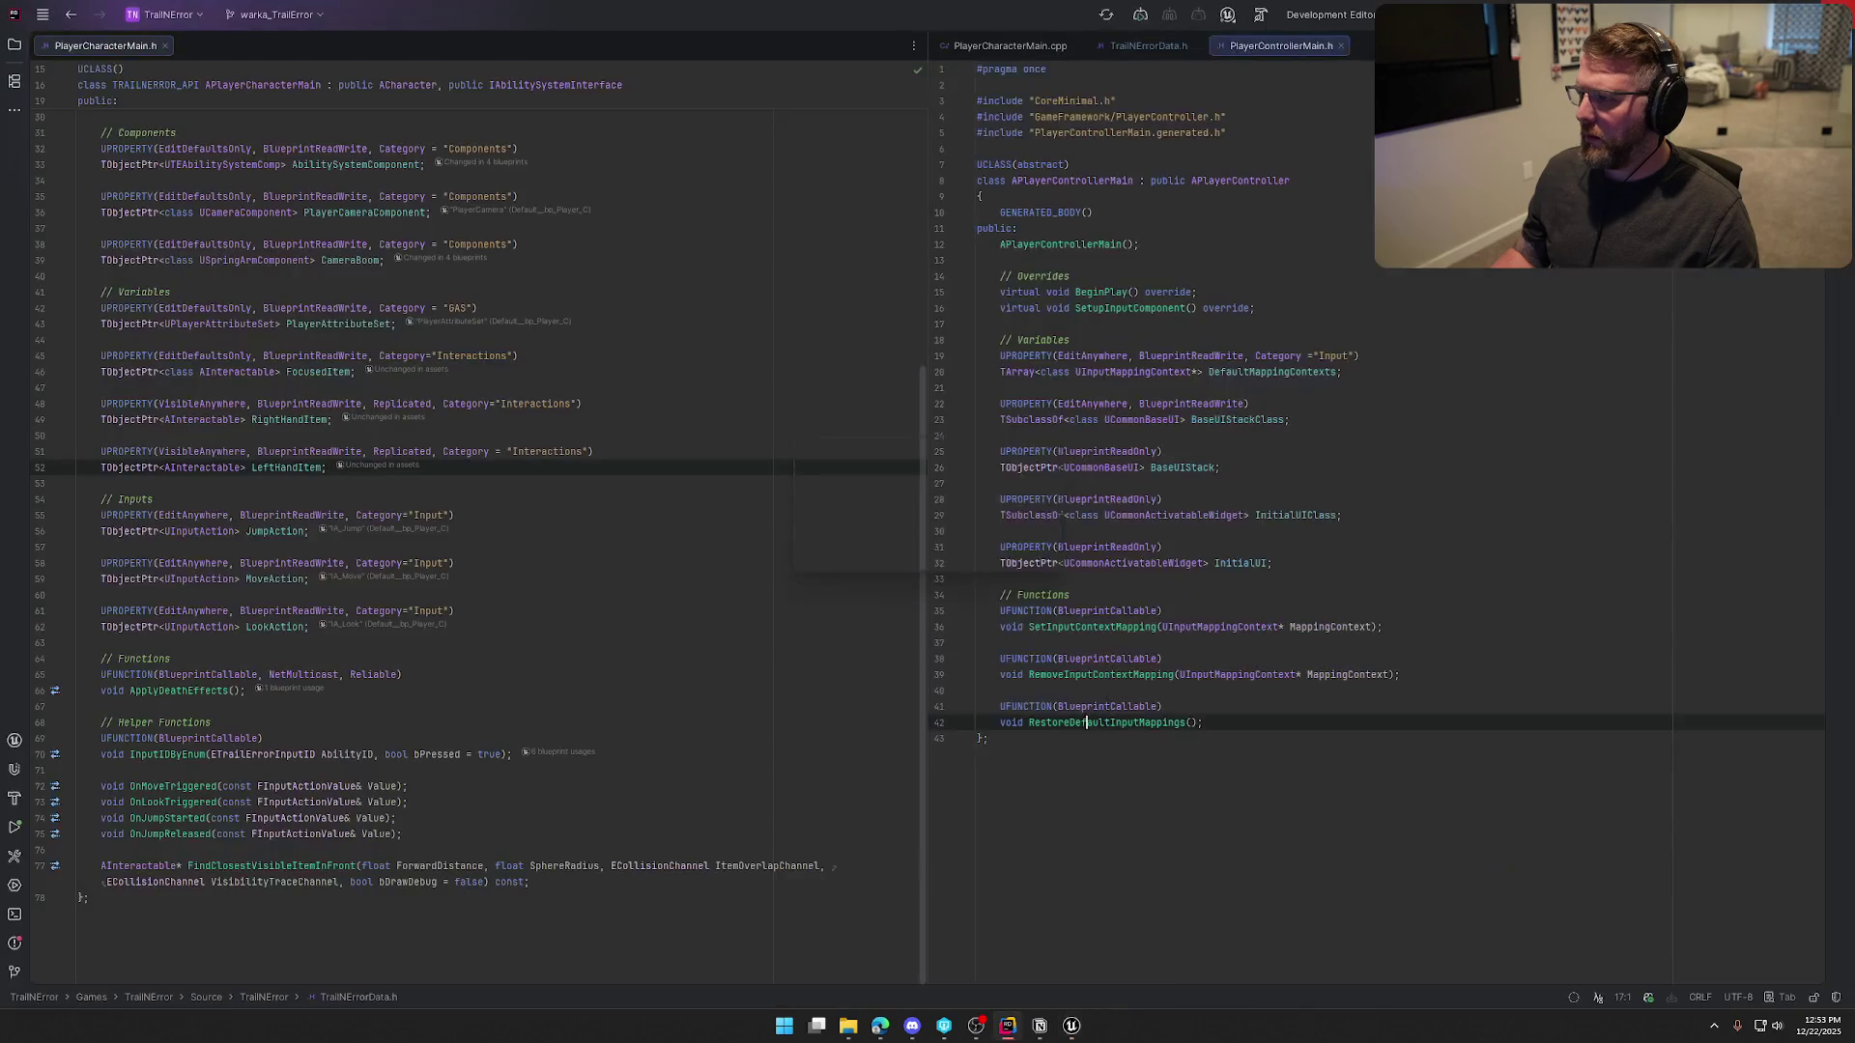
# Terminate the running TrailNError process and close the extra tabs, keeping PlayerControllerMain.h in the left pane
pyautogui.press('F5')
pyautogui.press('Return')
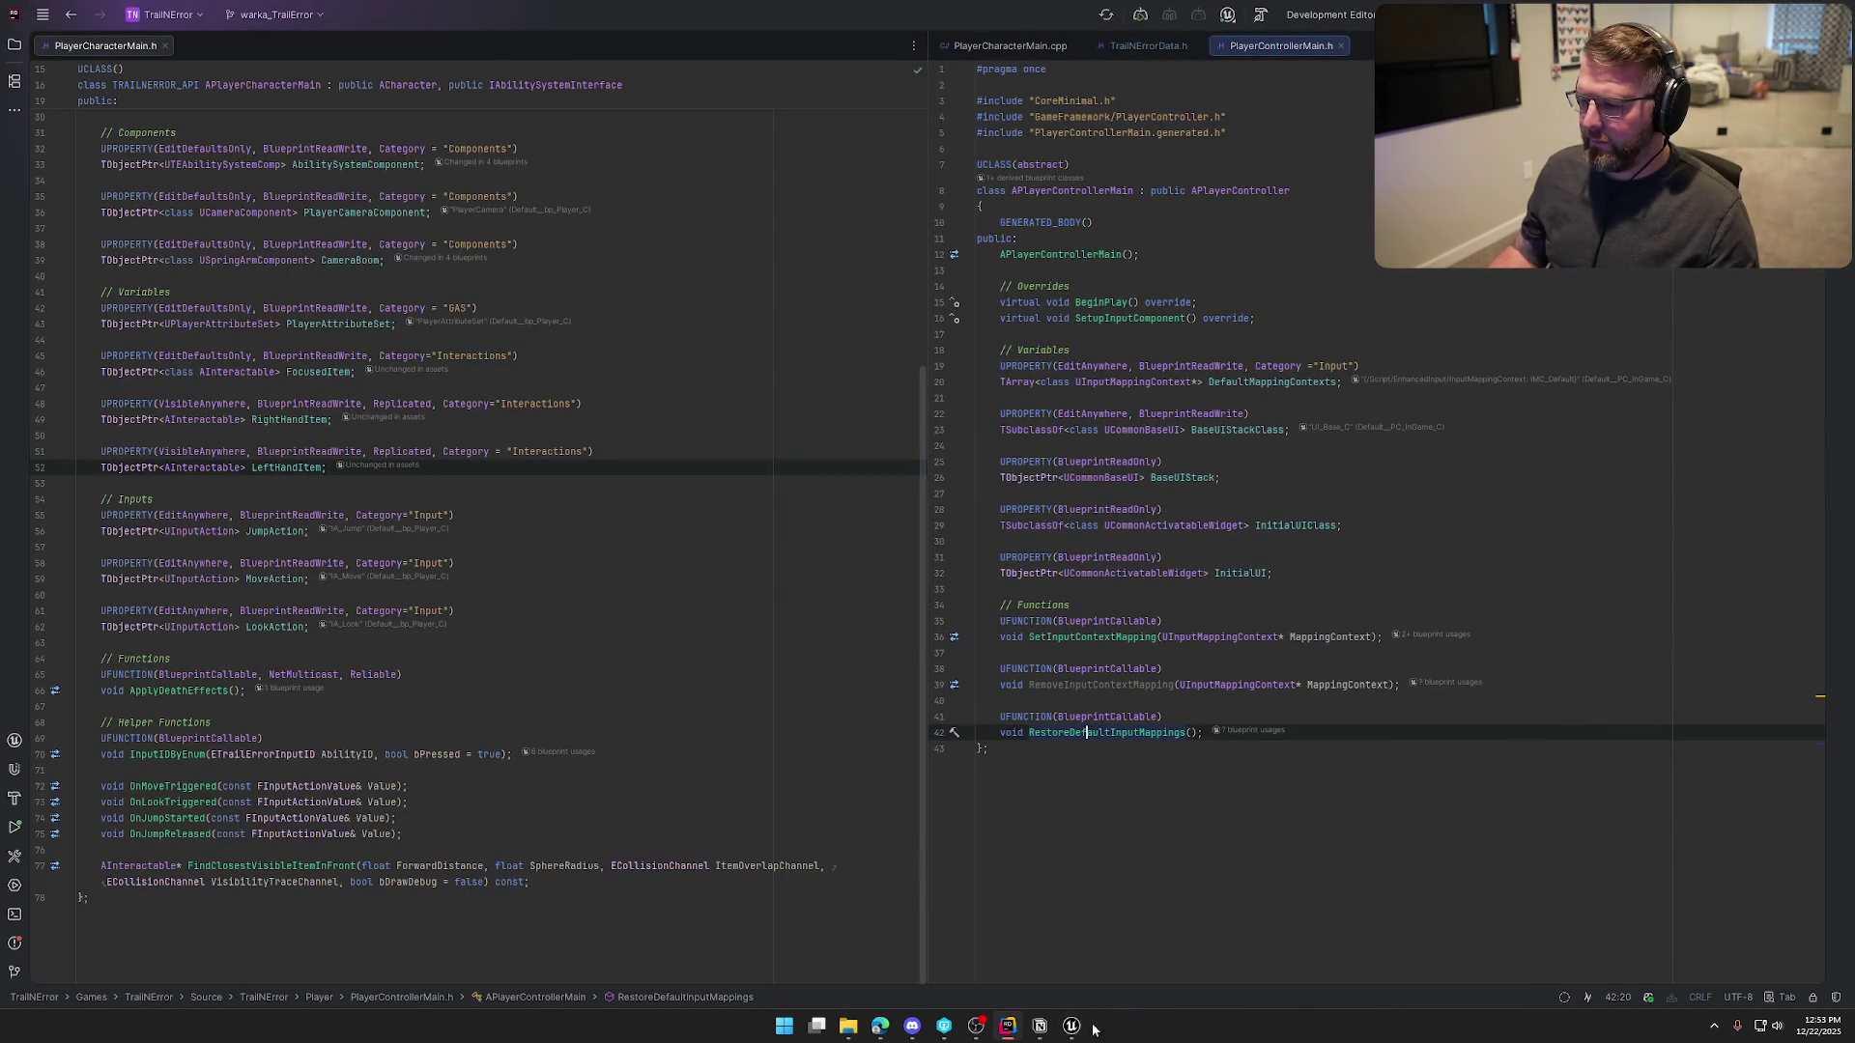
pyautogui.click(1072, 1026)
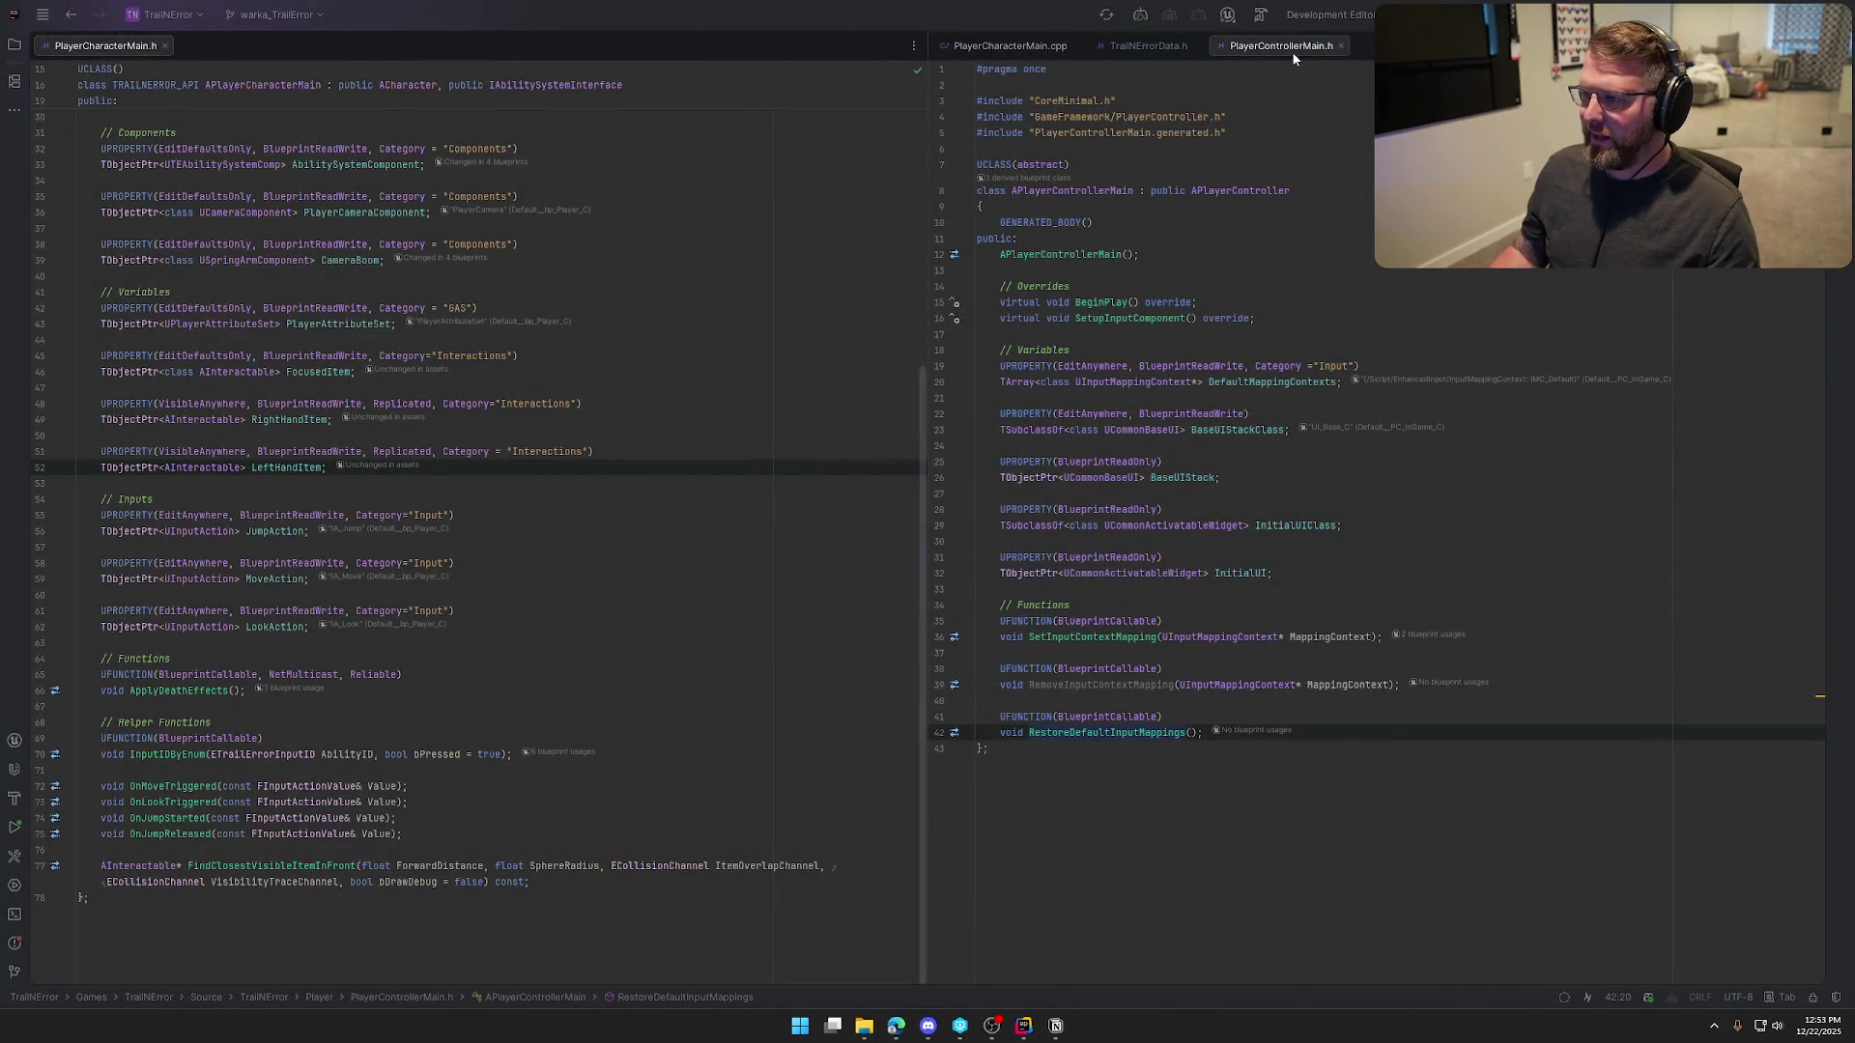
pyautogui.moveTo(1283, 51)
pyautogui.mouseDown()
pyautogui.moveTo(246, 112)
pyautogui.moveTo(253, 62)
pyautogui.moveTo(99, 48)
pyautogui.mouseUp()
pyautogui.click(311, 46)
pyautogui.hotkey('ctrl', 'F4')
pyautogui.middleClick(1029, 49)
# Jump to the constructor definition and show PlayerControllerMain.cpp in a split beside the header
pyautogui.click(837, 382)
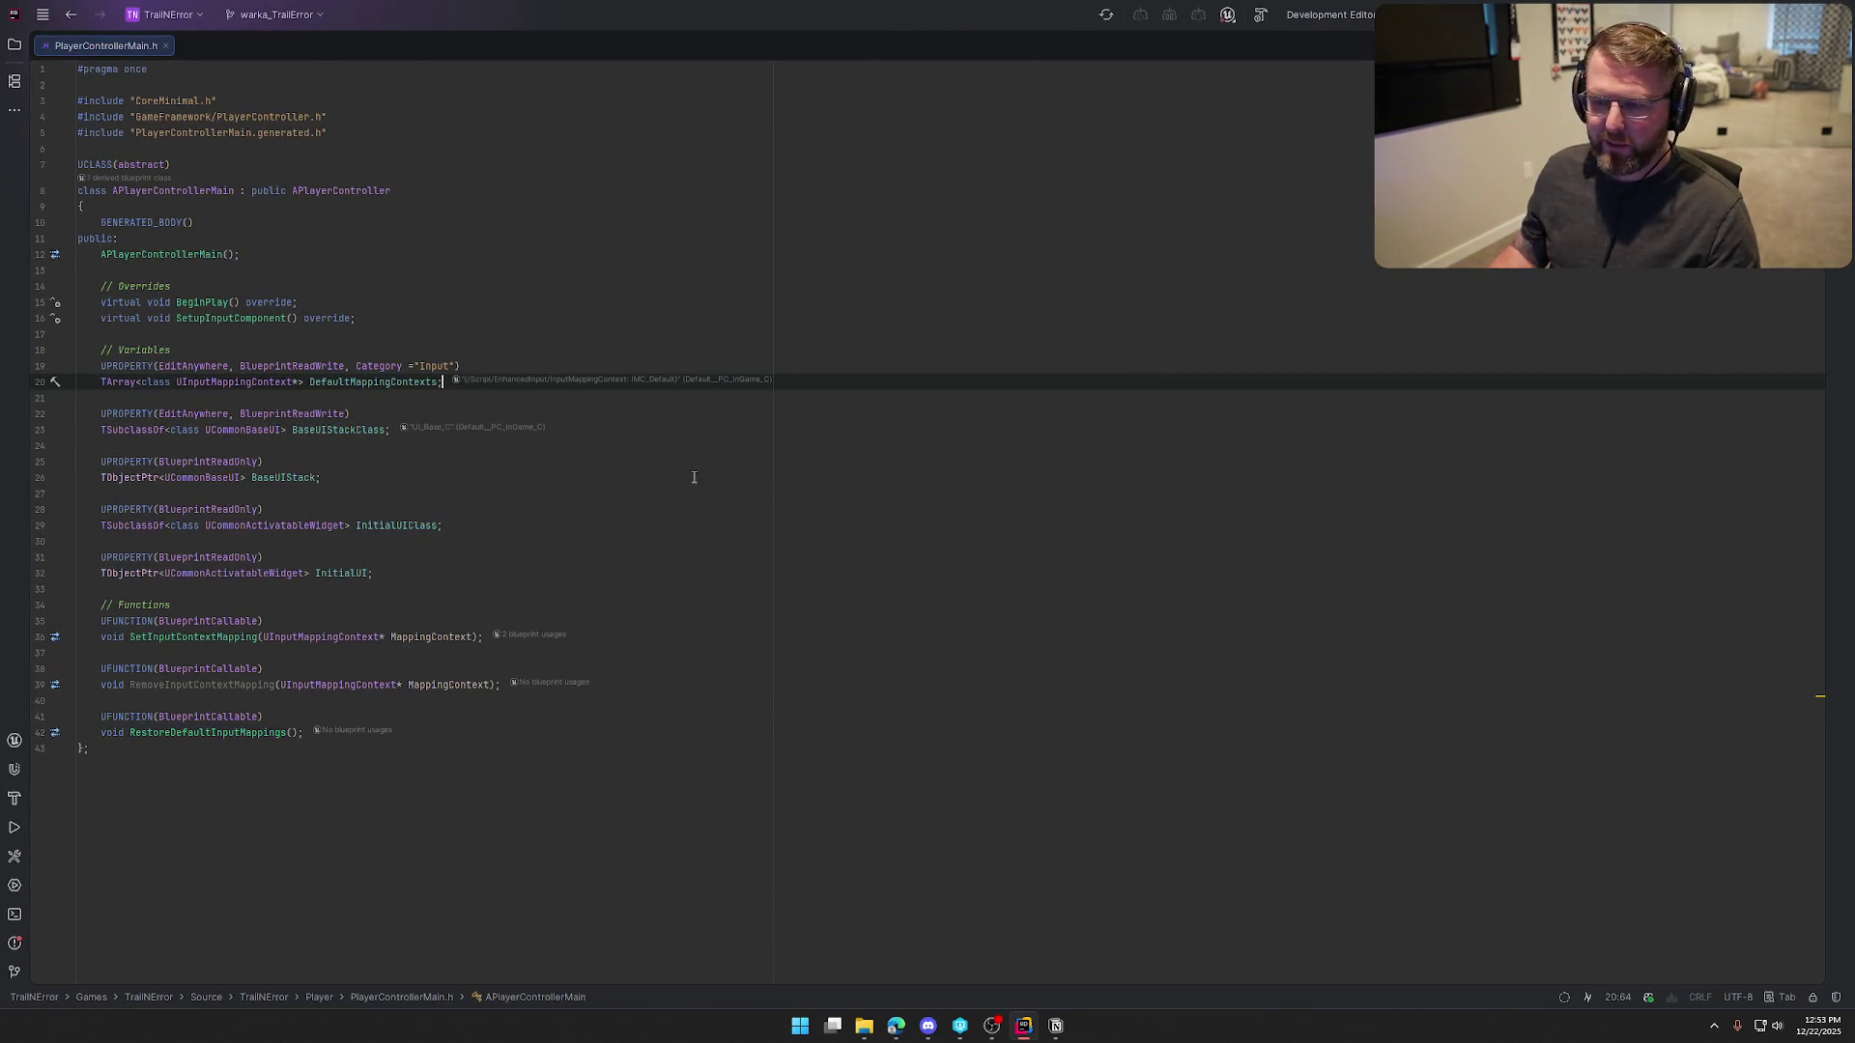
pyautogui.click(222, 302)
pyautogui.click(164, 254)
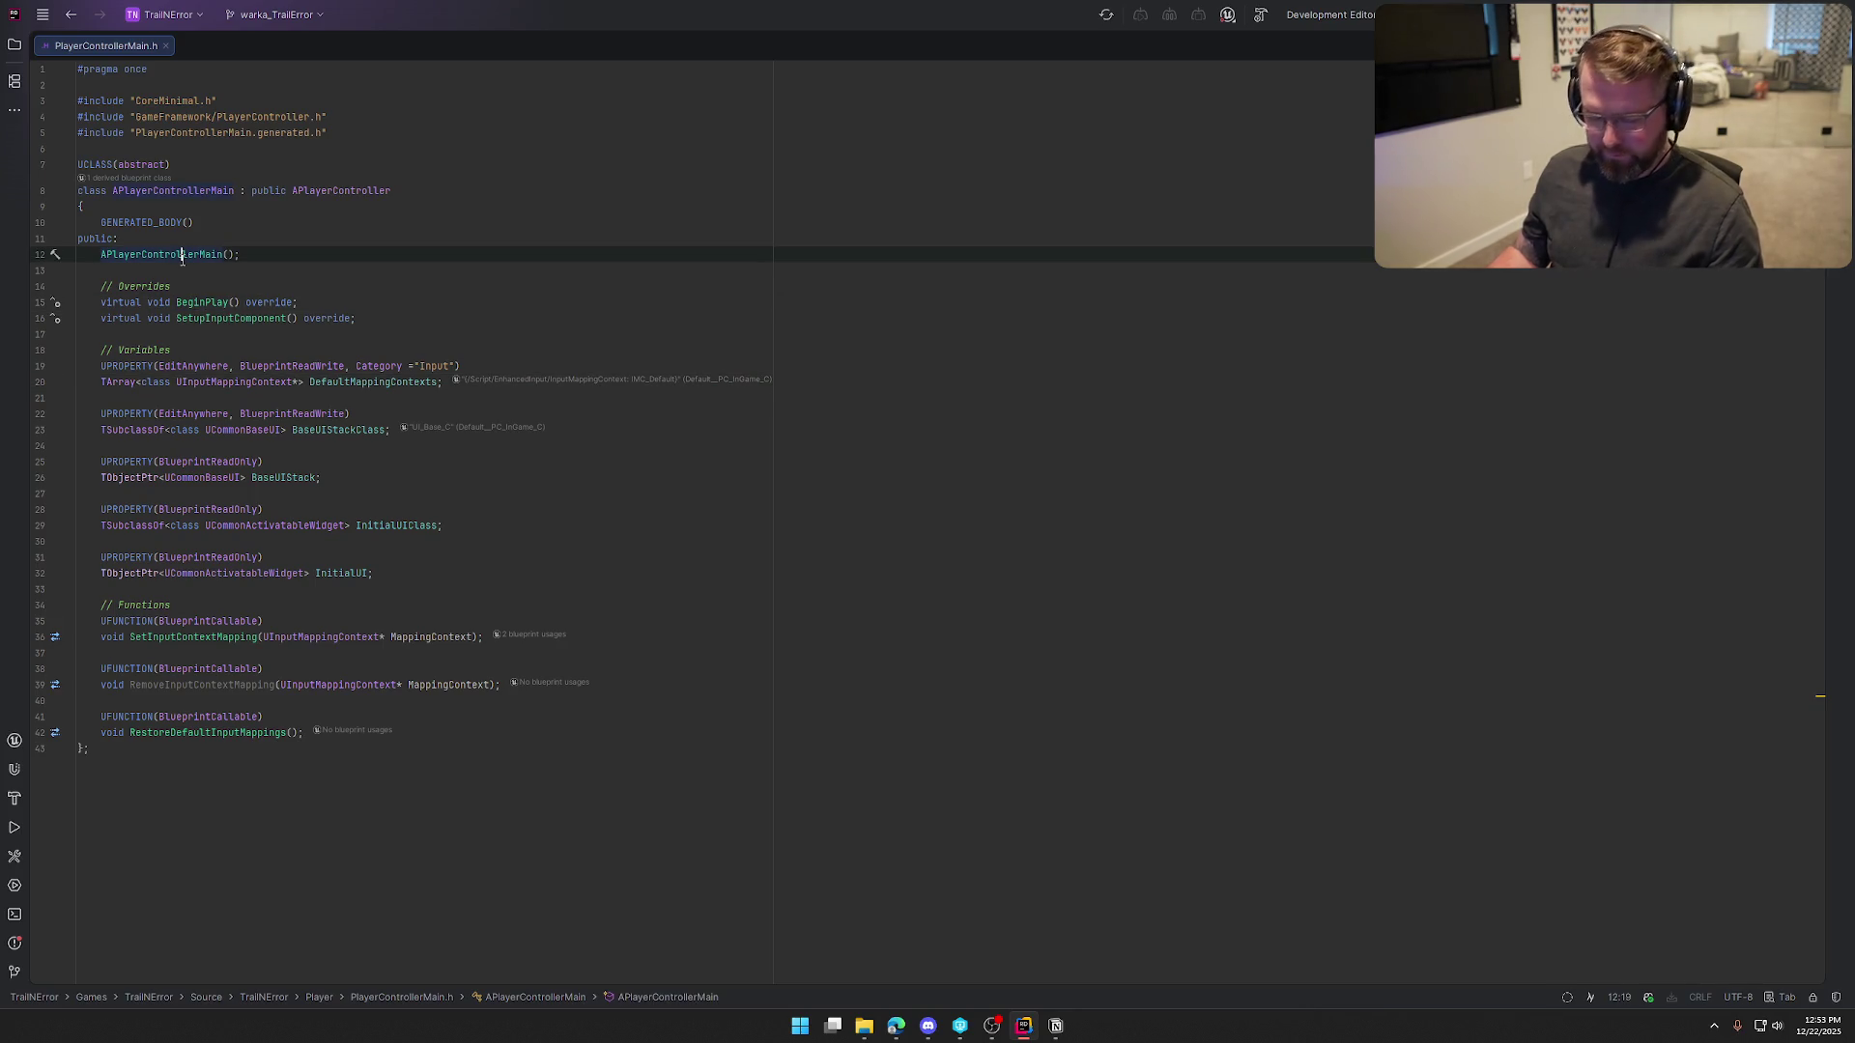
pyautogui.hotkey('ctrl', 'b')
pyautogui.moveTo(256, 45)
pyautogui.mouseDown()
pyautogui.moveTo(1290, 280)
pyautogui.moveTo(1407, 431)
pyautogui.mouseUp()
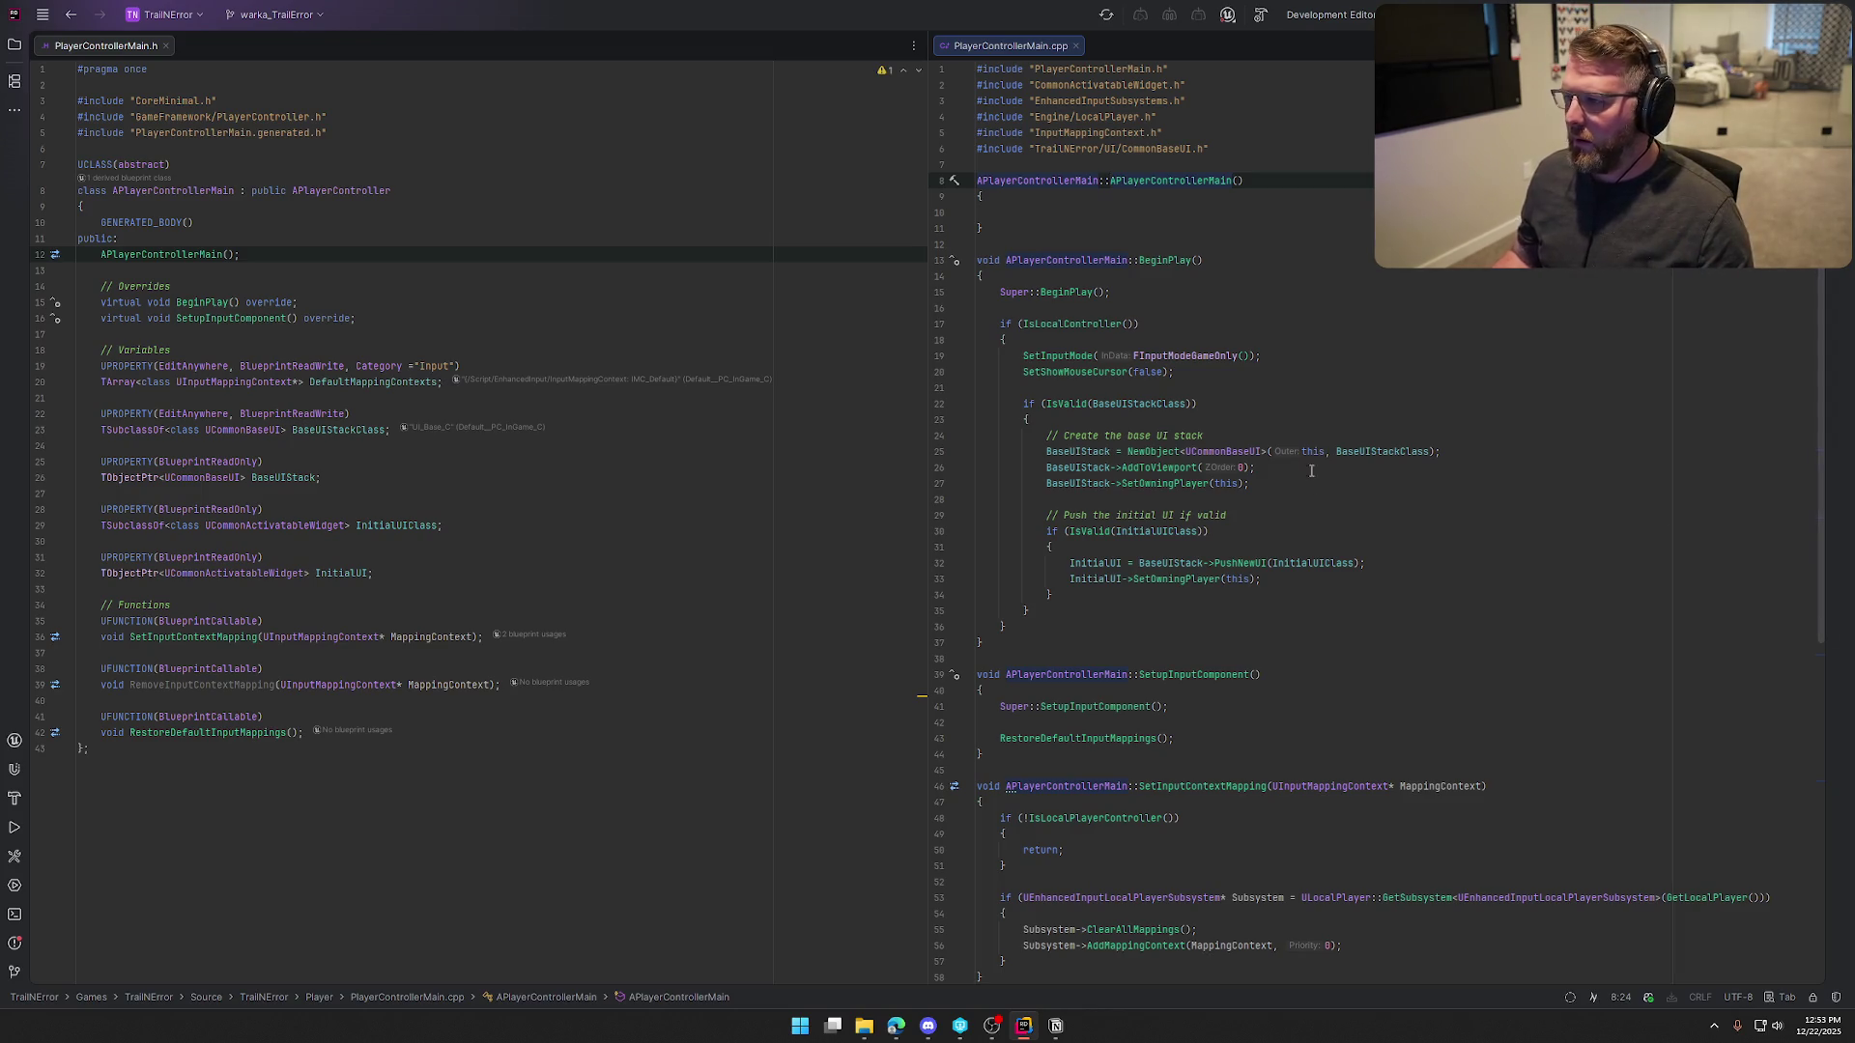
pyautogui.click(1045, 209)
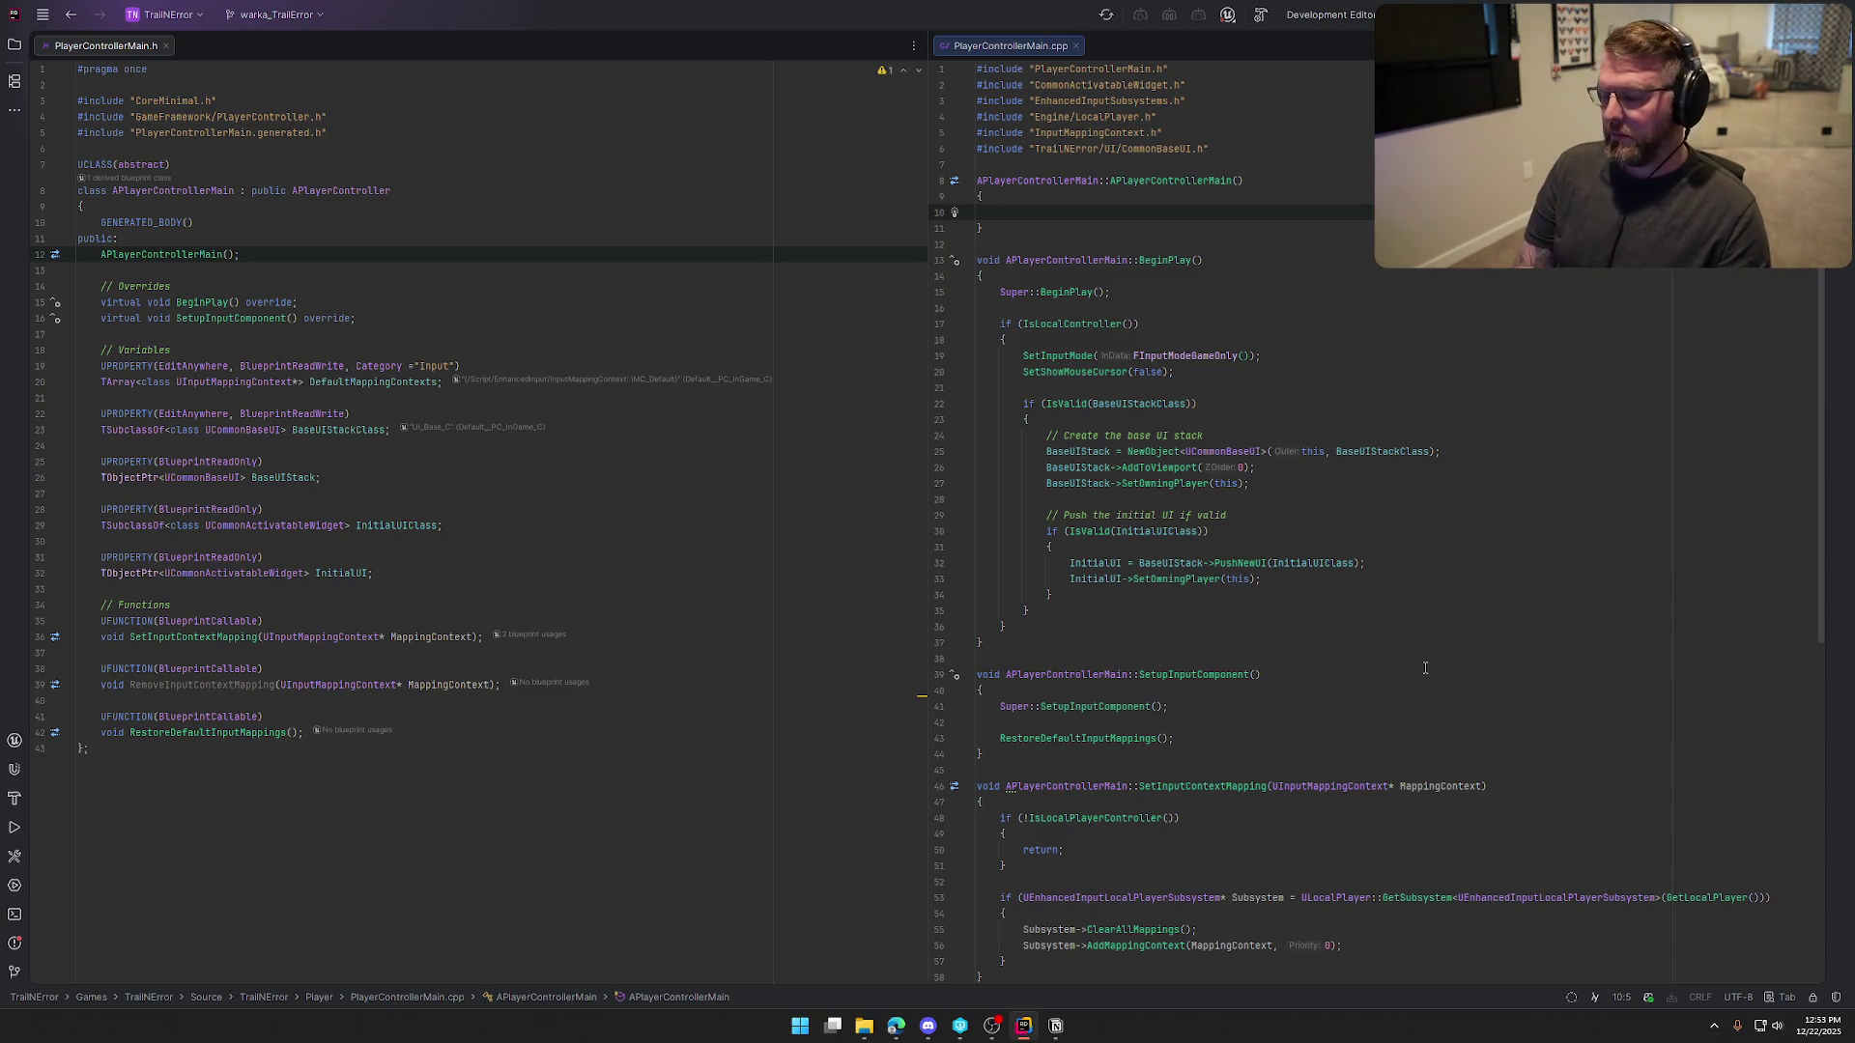
# Set PlayerCameraManager ViewPitchMax = 60.f and ViewPitchMin = -60.f in the constructor, then build
pyautogui.write('PlayerCa')
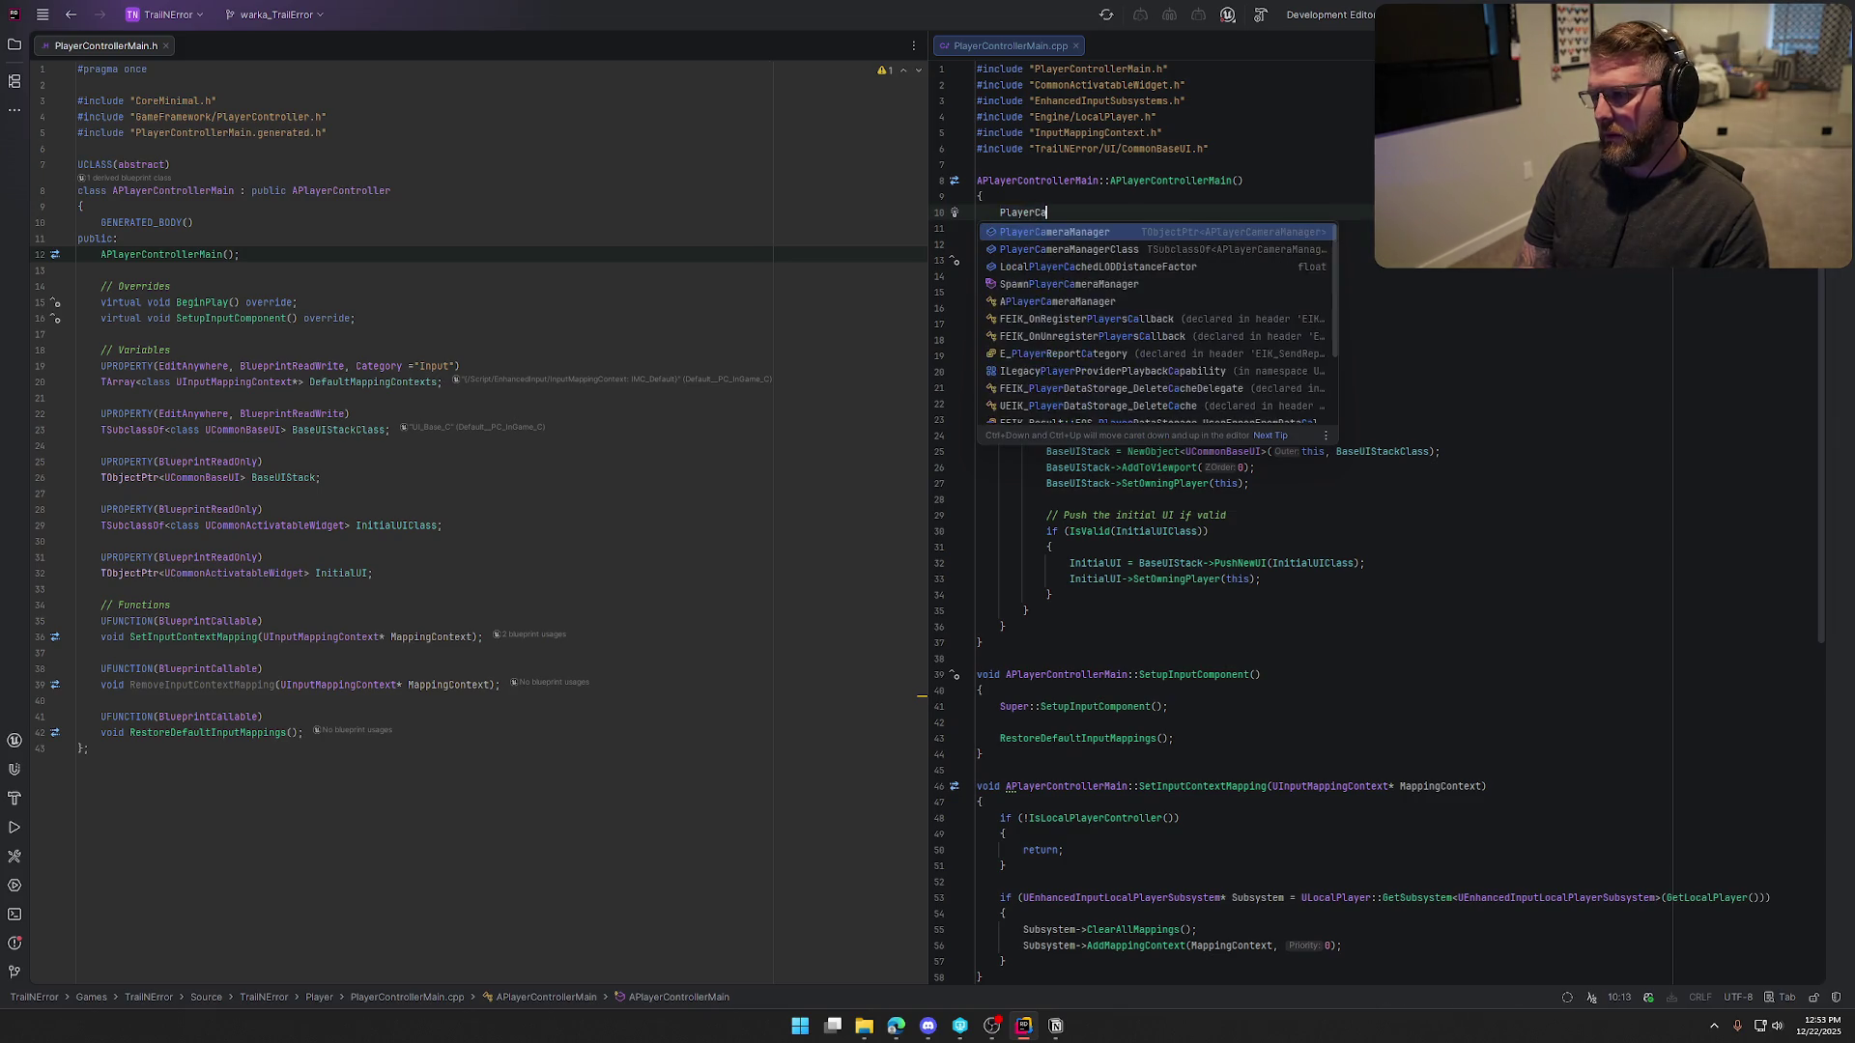
pyautogui.write('meraManager->')
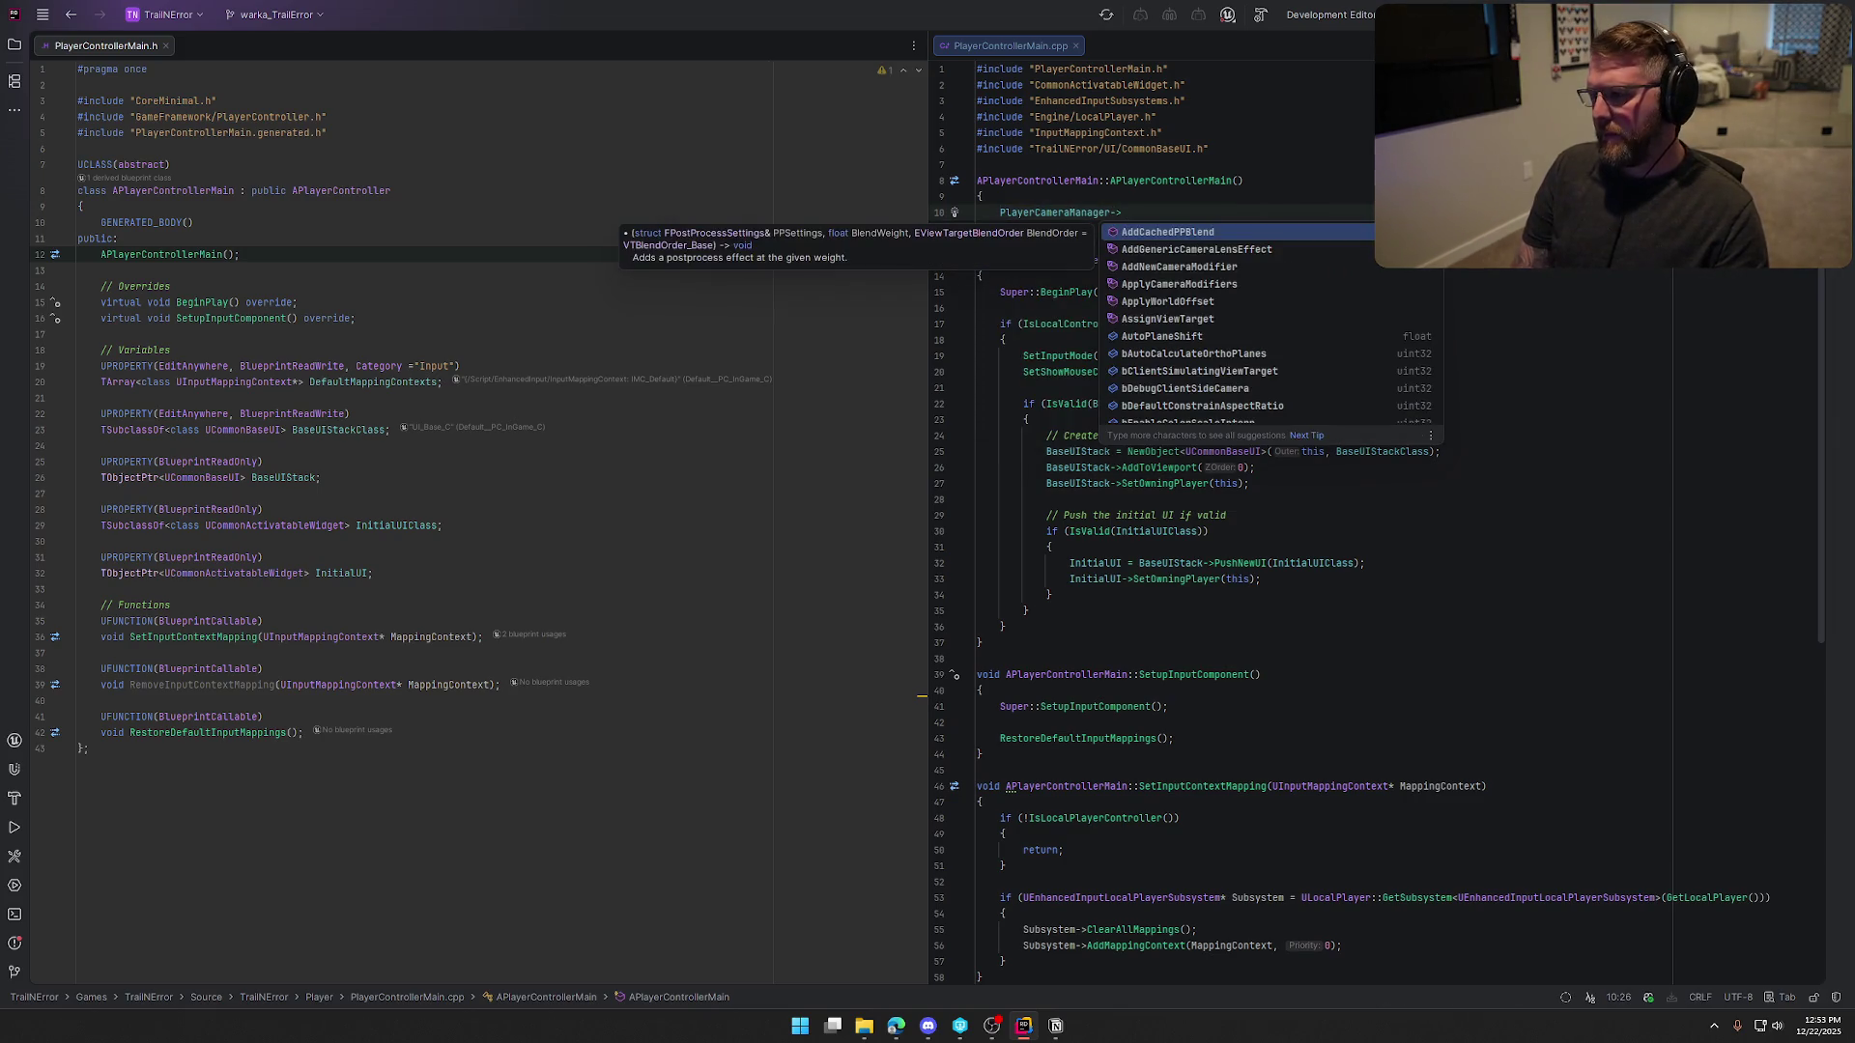
pyautogui.write('Set')
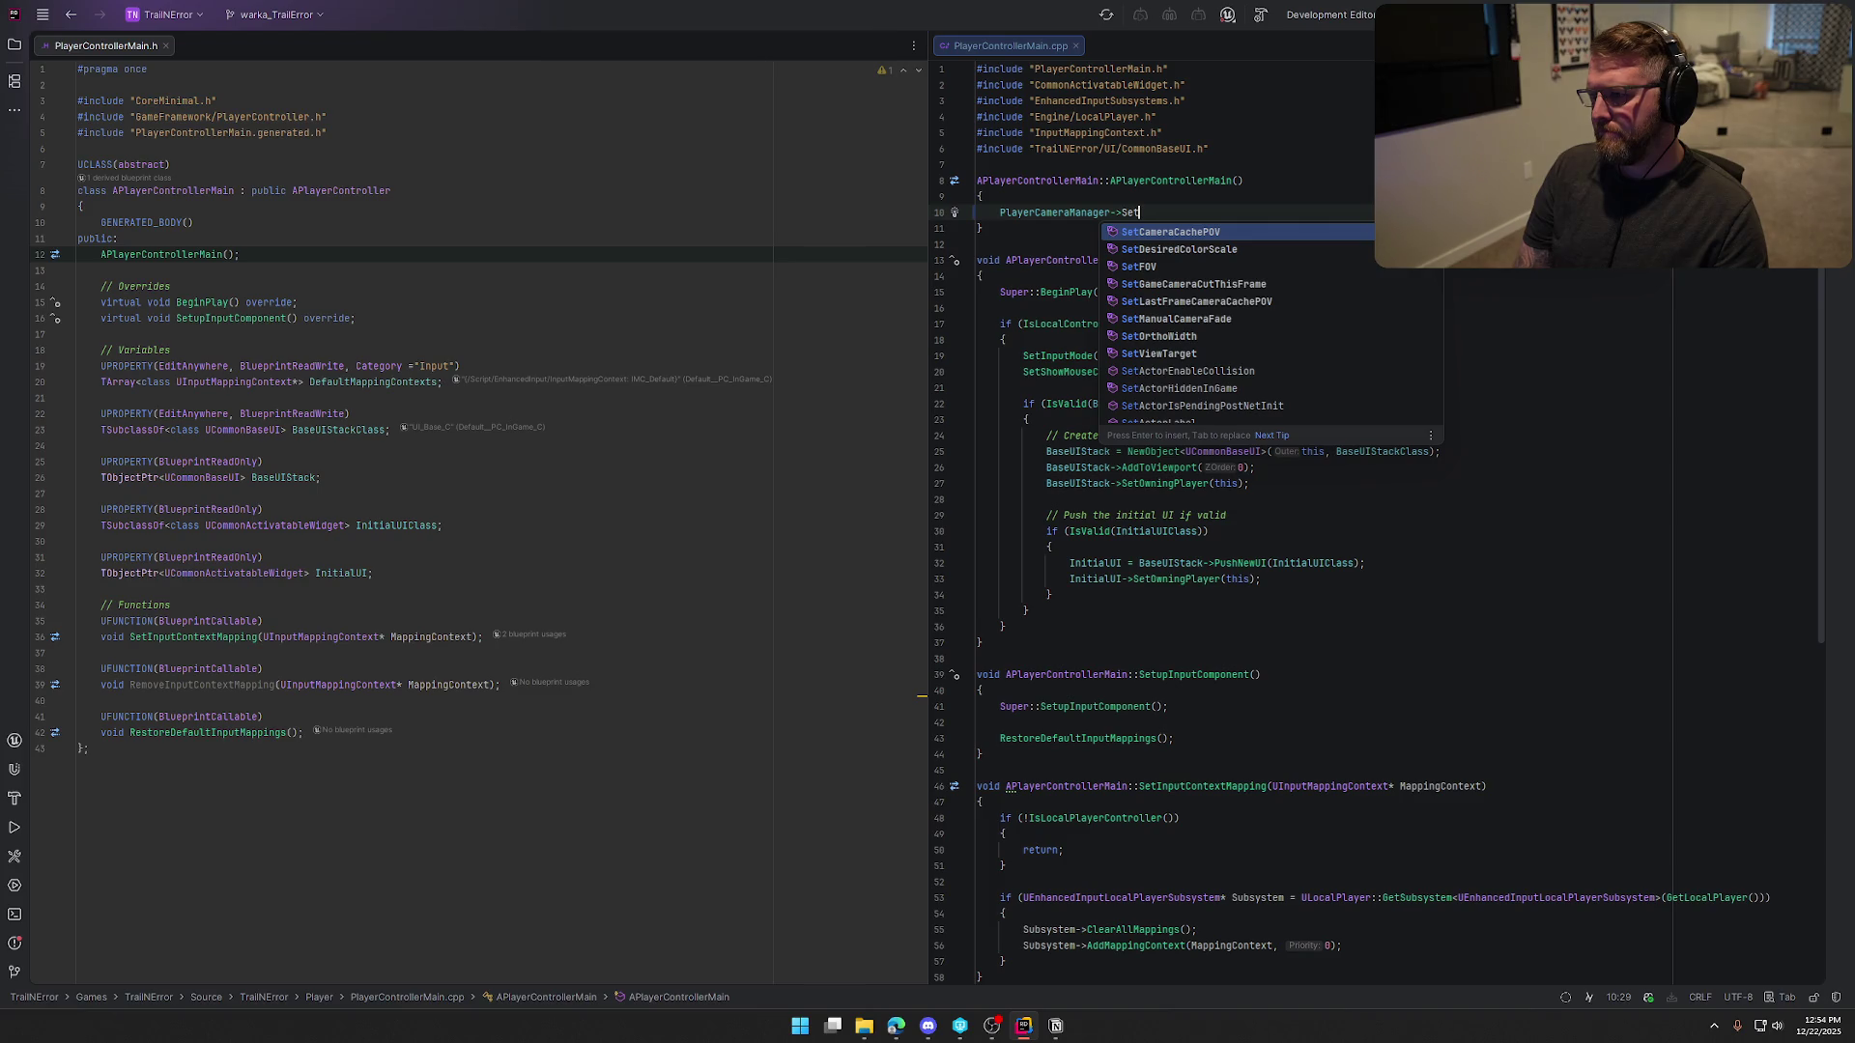
pyautogui.press('BackSpace')
pyautogui.press('BackSpace')
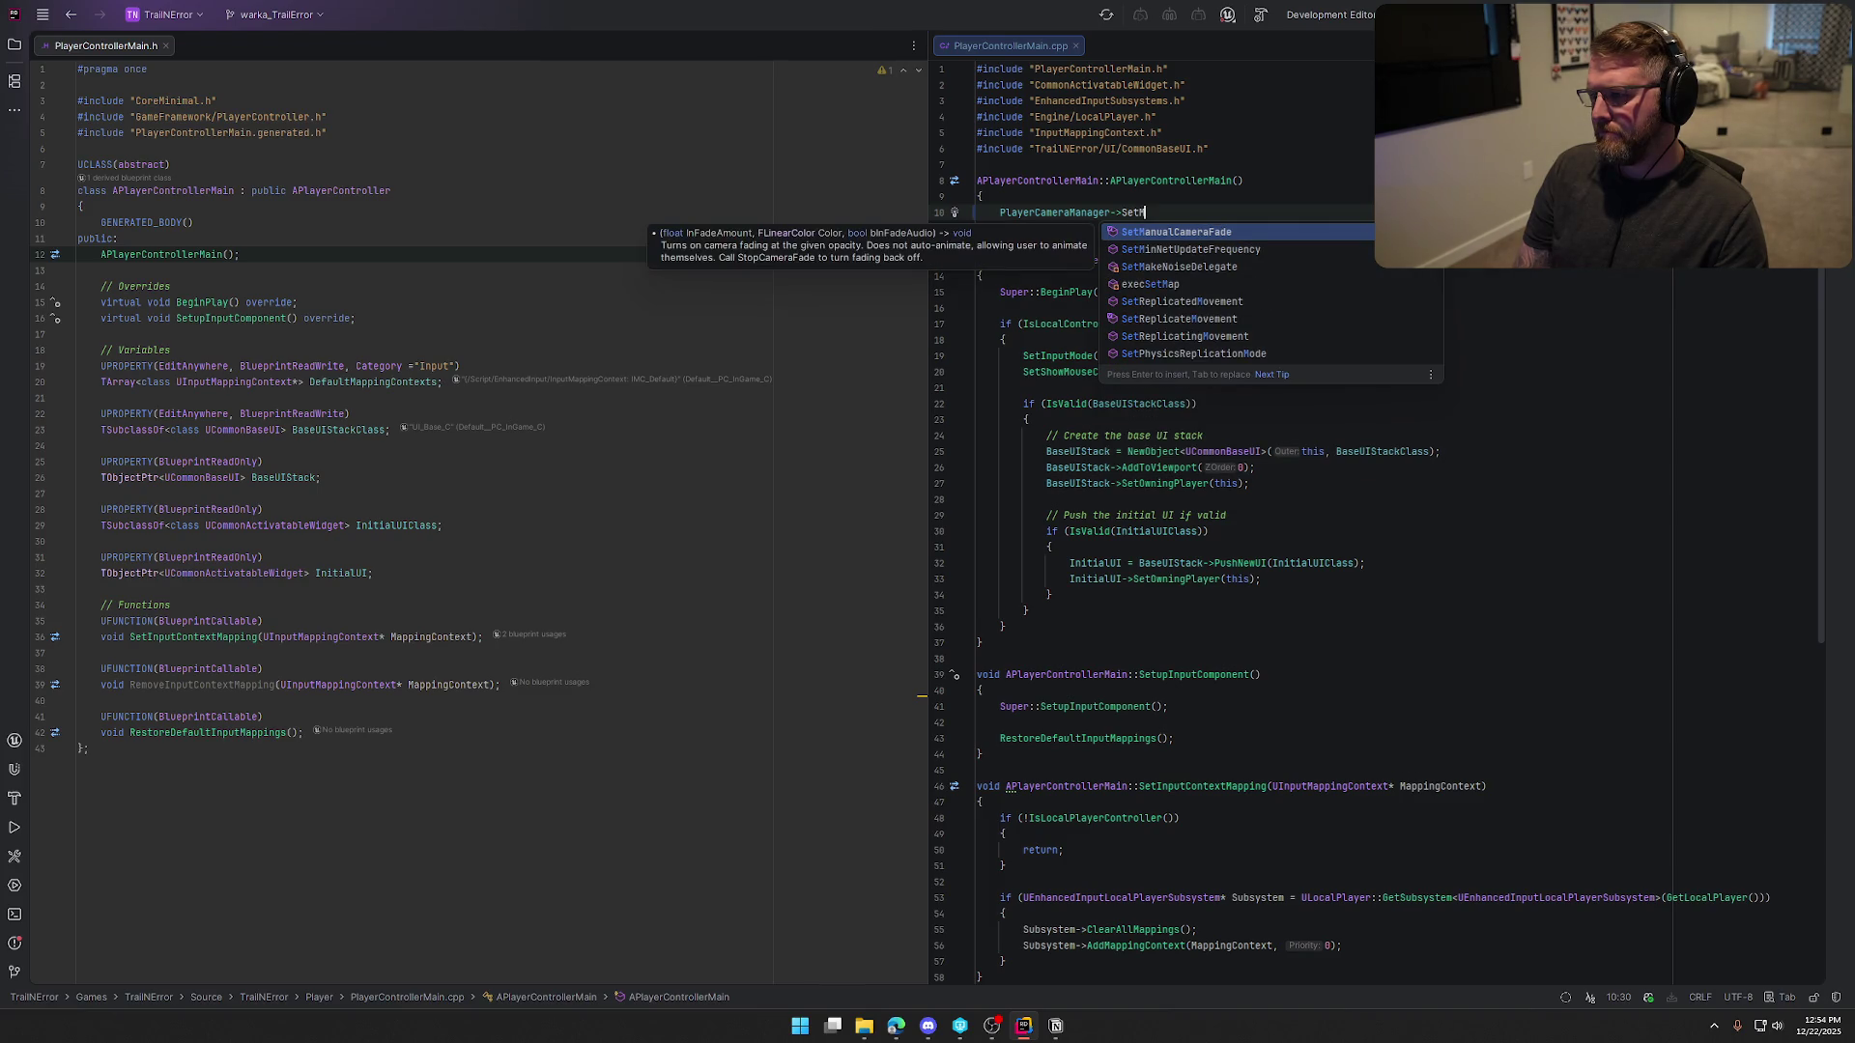
pyautogui.press('BackSpace')
pyautogui.write('Max')
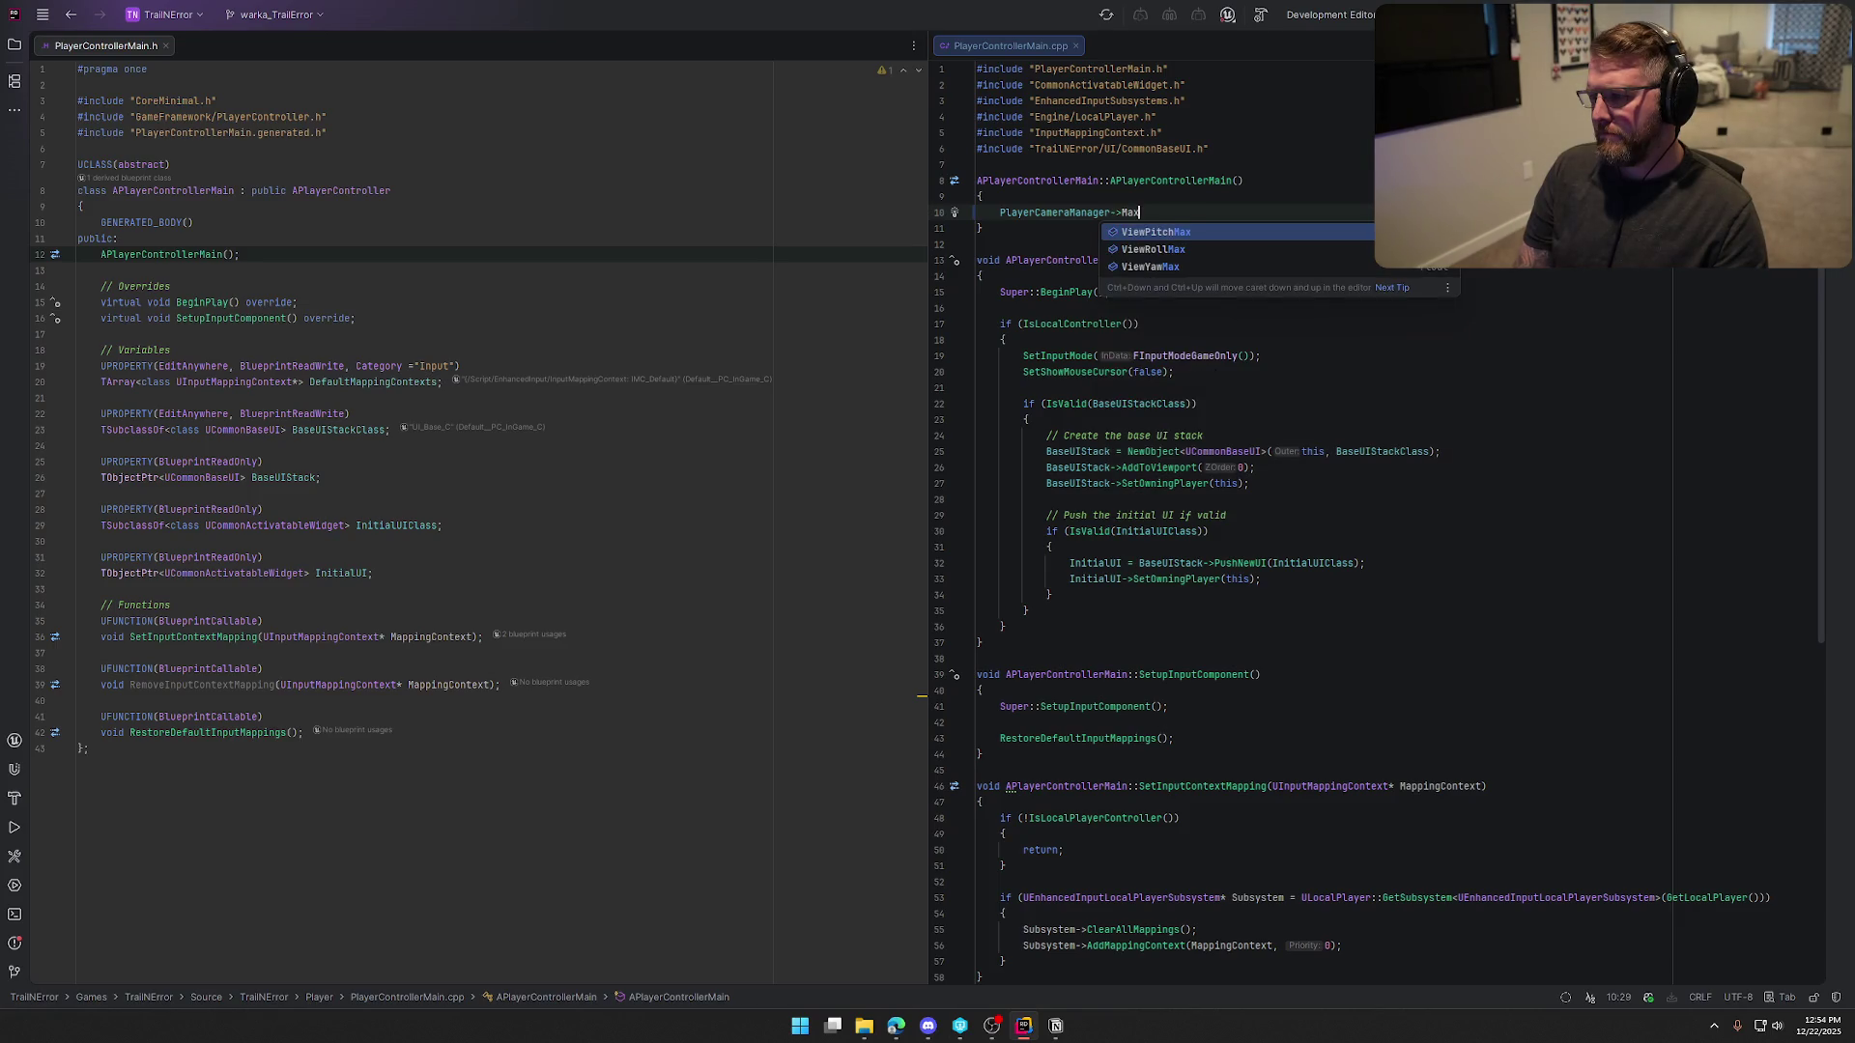
pyautogui.press('Return')
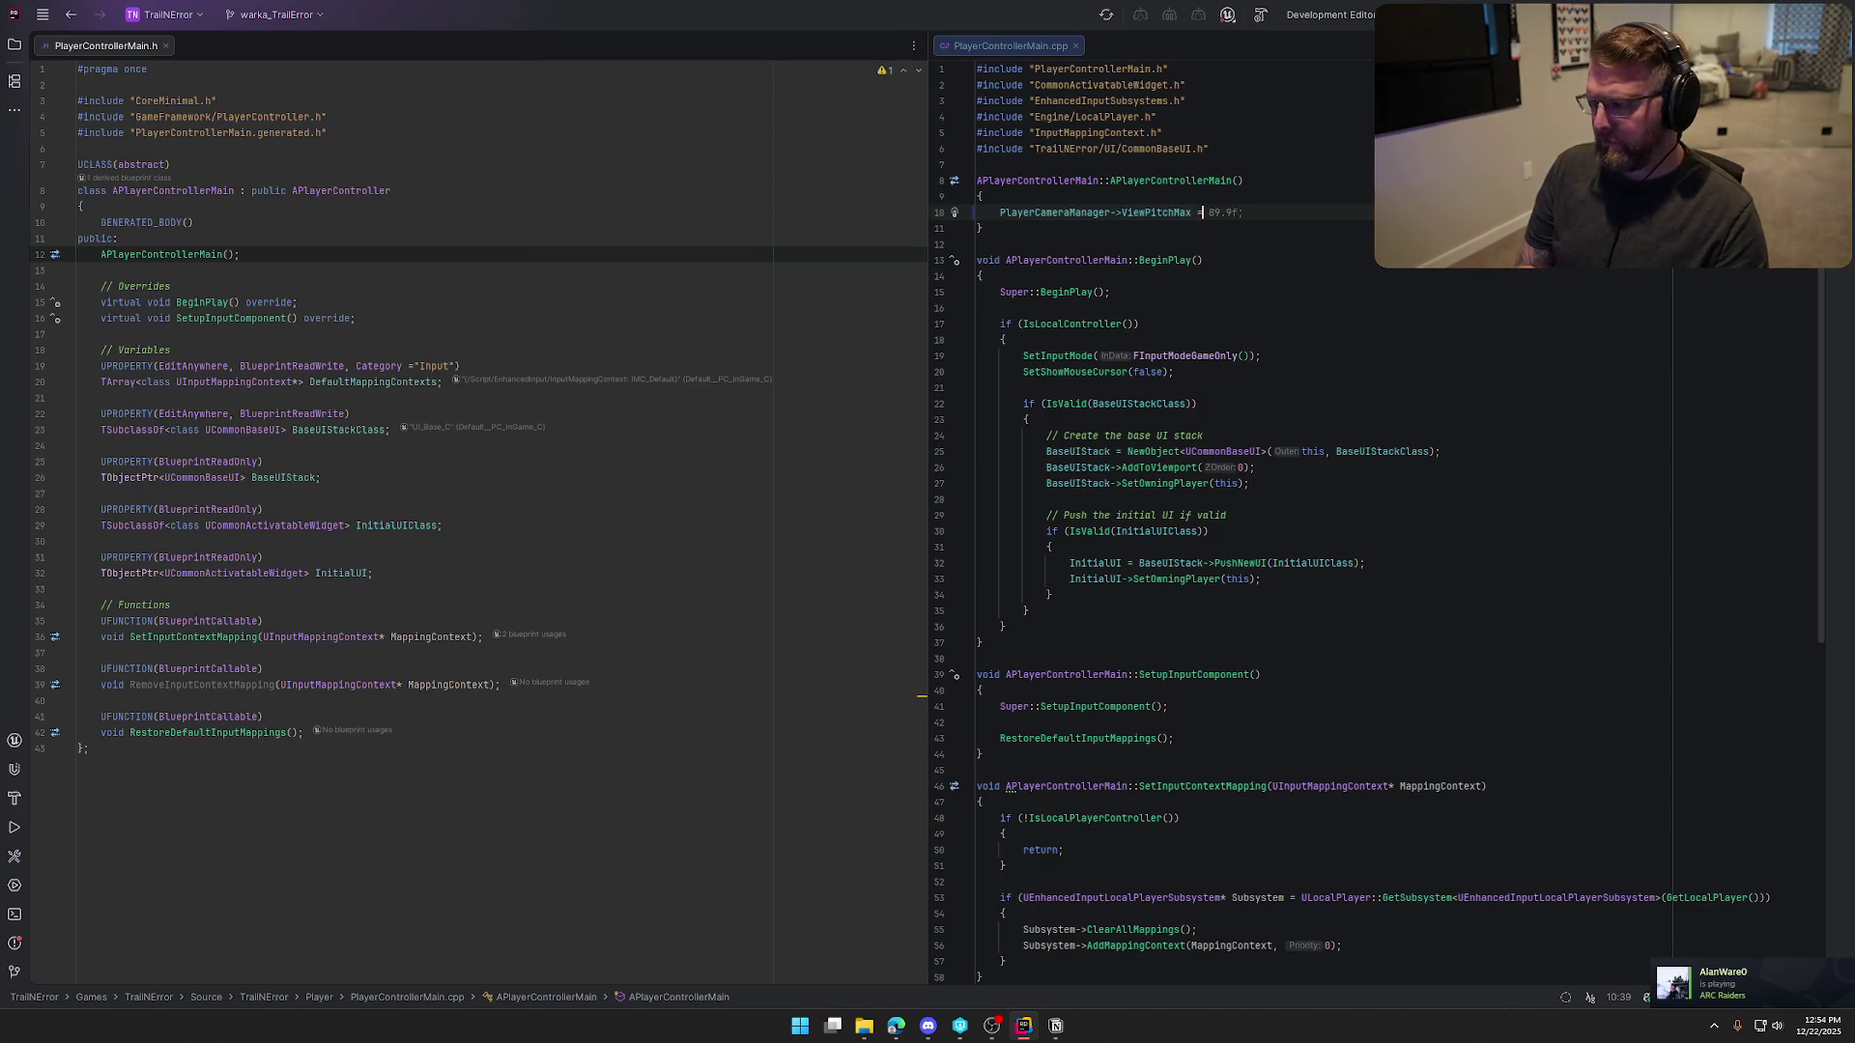
pyautogui.write('= 60')
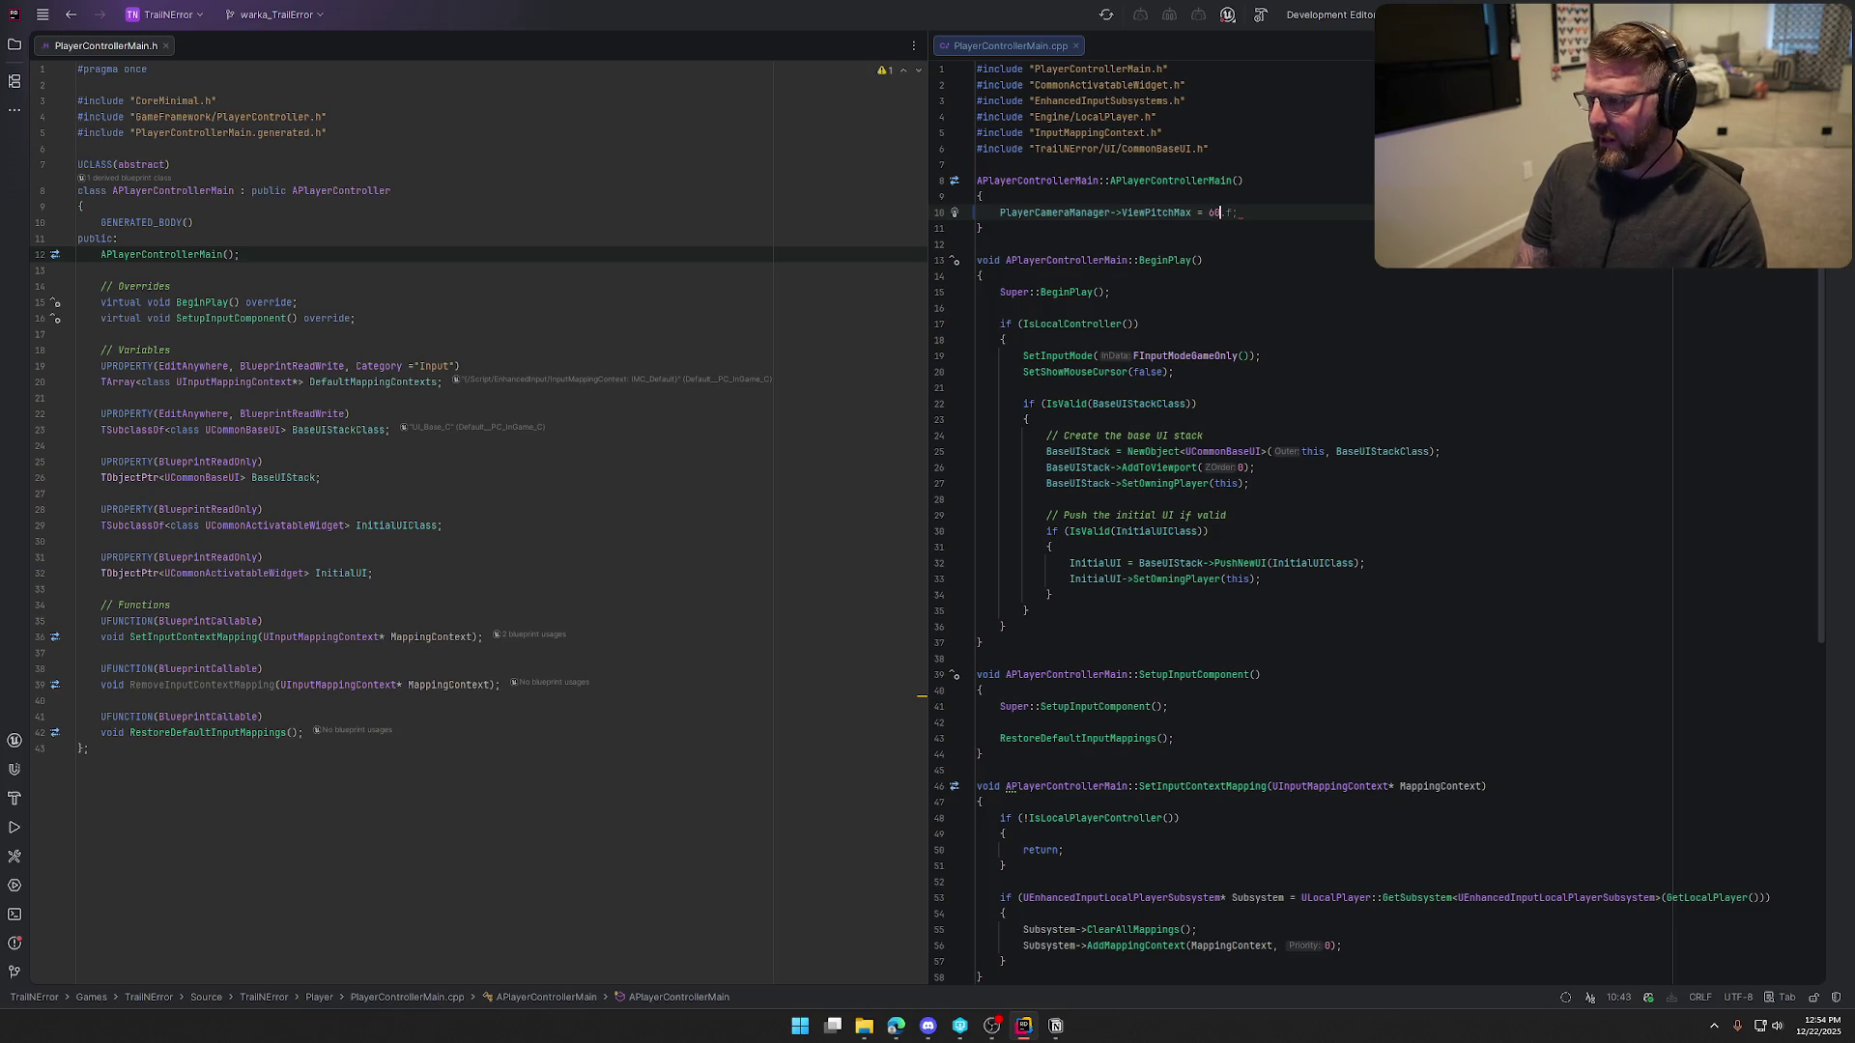
pyautogui.press('Tab')
pyautogui.press('Return')
pyautogui.press('Tab')
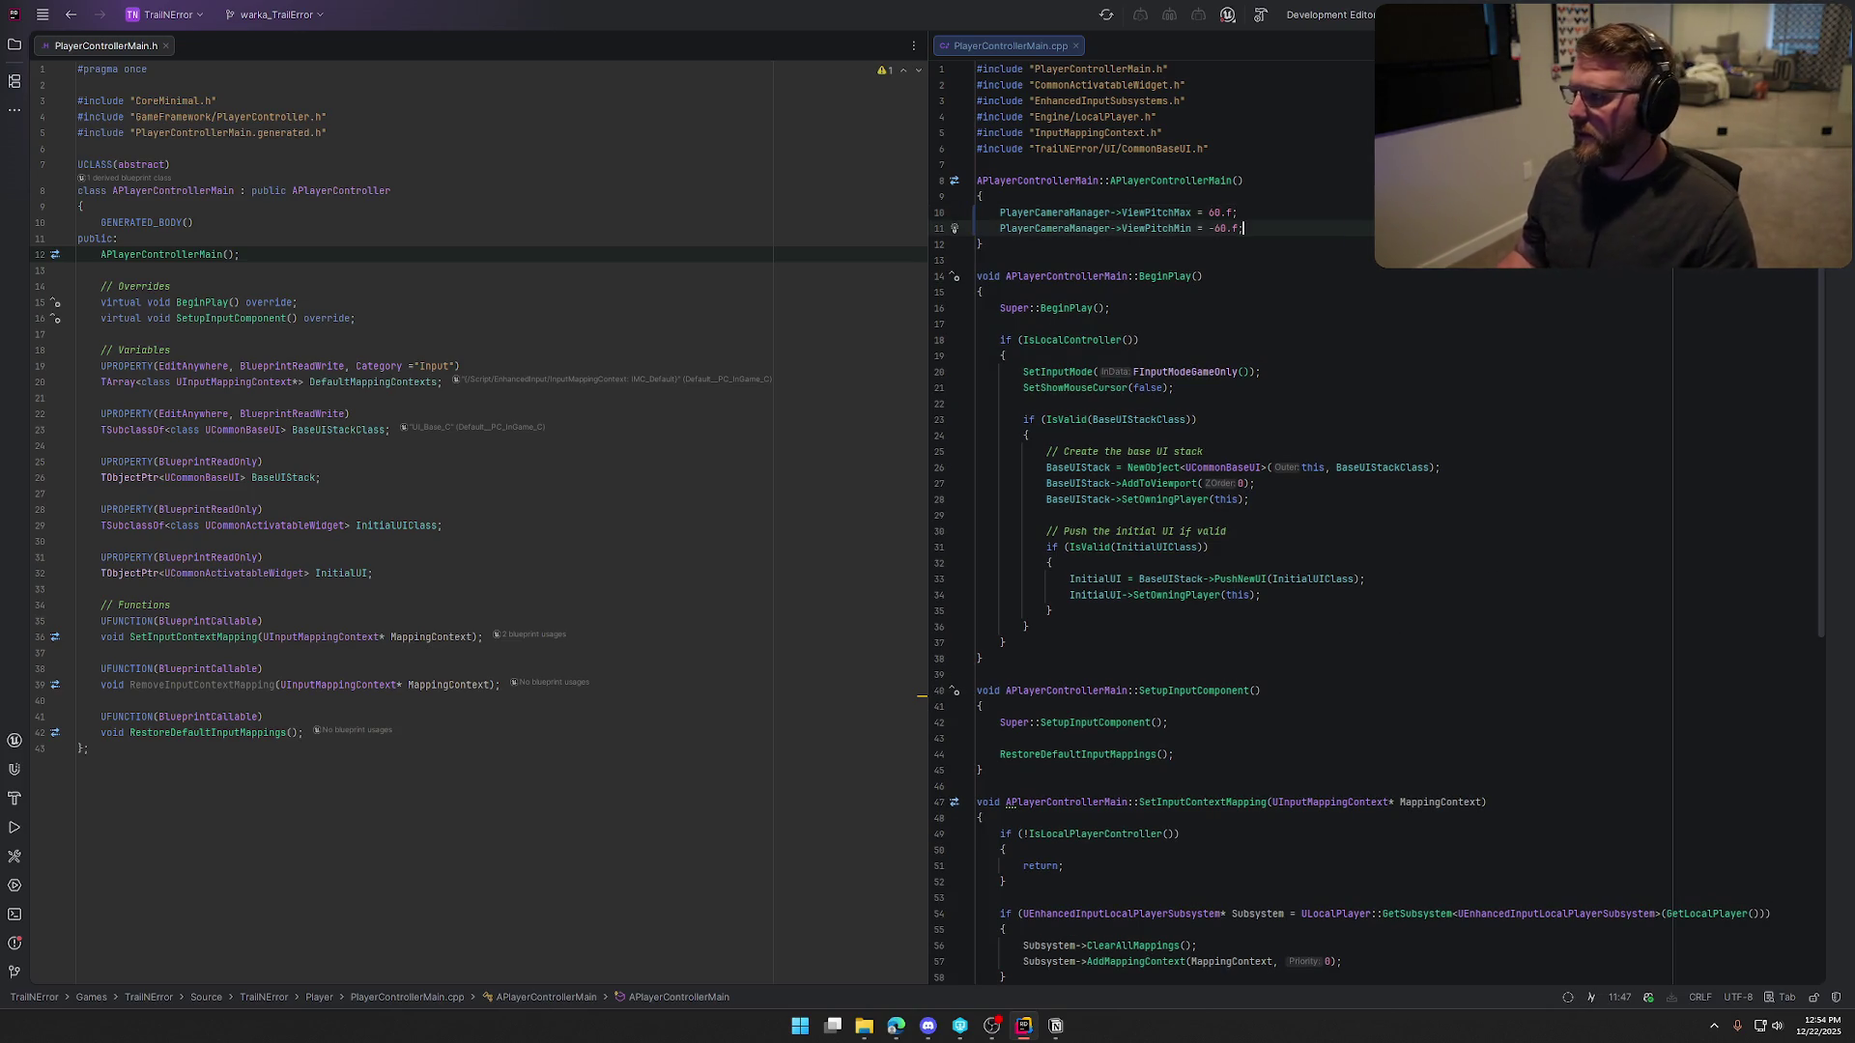
pyautogui.hotkey('ctrl', 'shift', 'b')
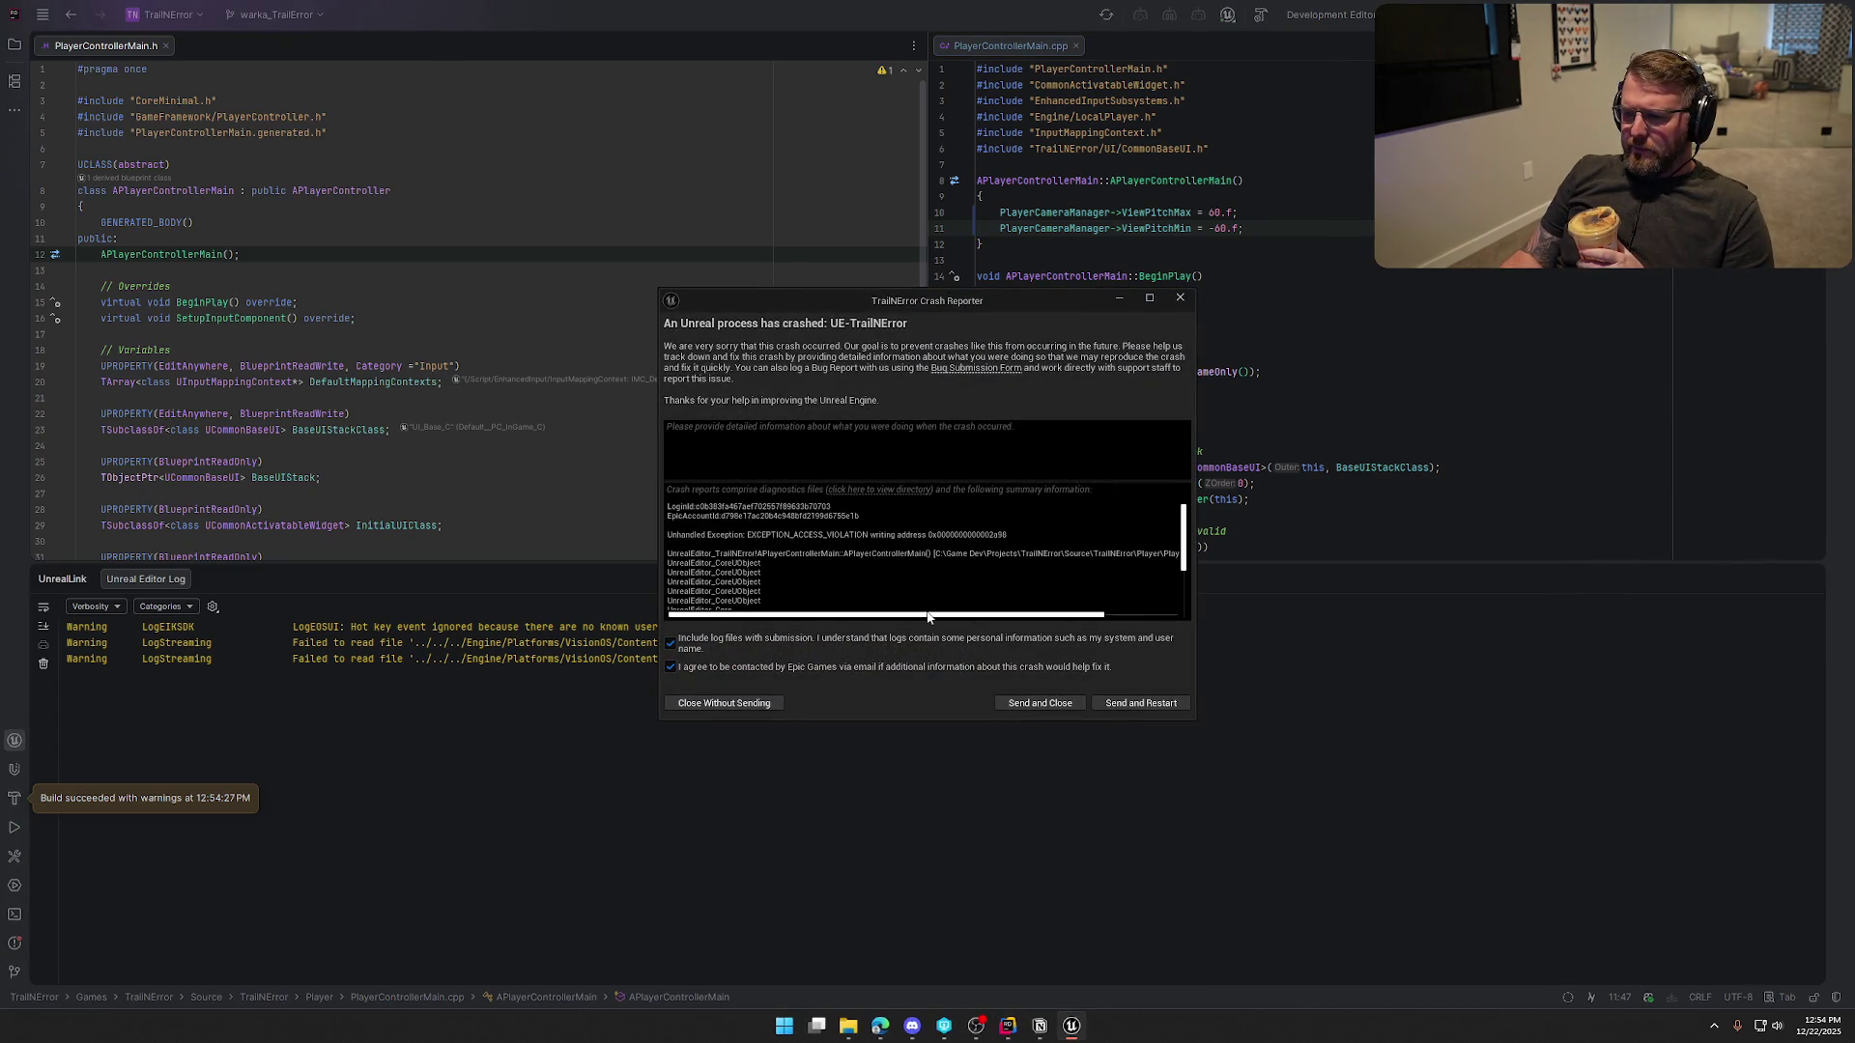
# Cut the two pitch-limit lines from the constructor, paste them into BeginPlay's IsLocalController block, and rebuild
pyautogui.moveTo(926, 616); pyautogui.dragTo(1006, 620)
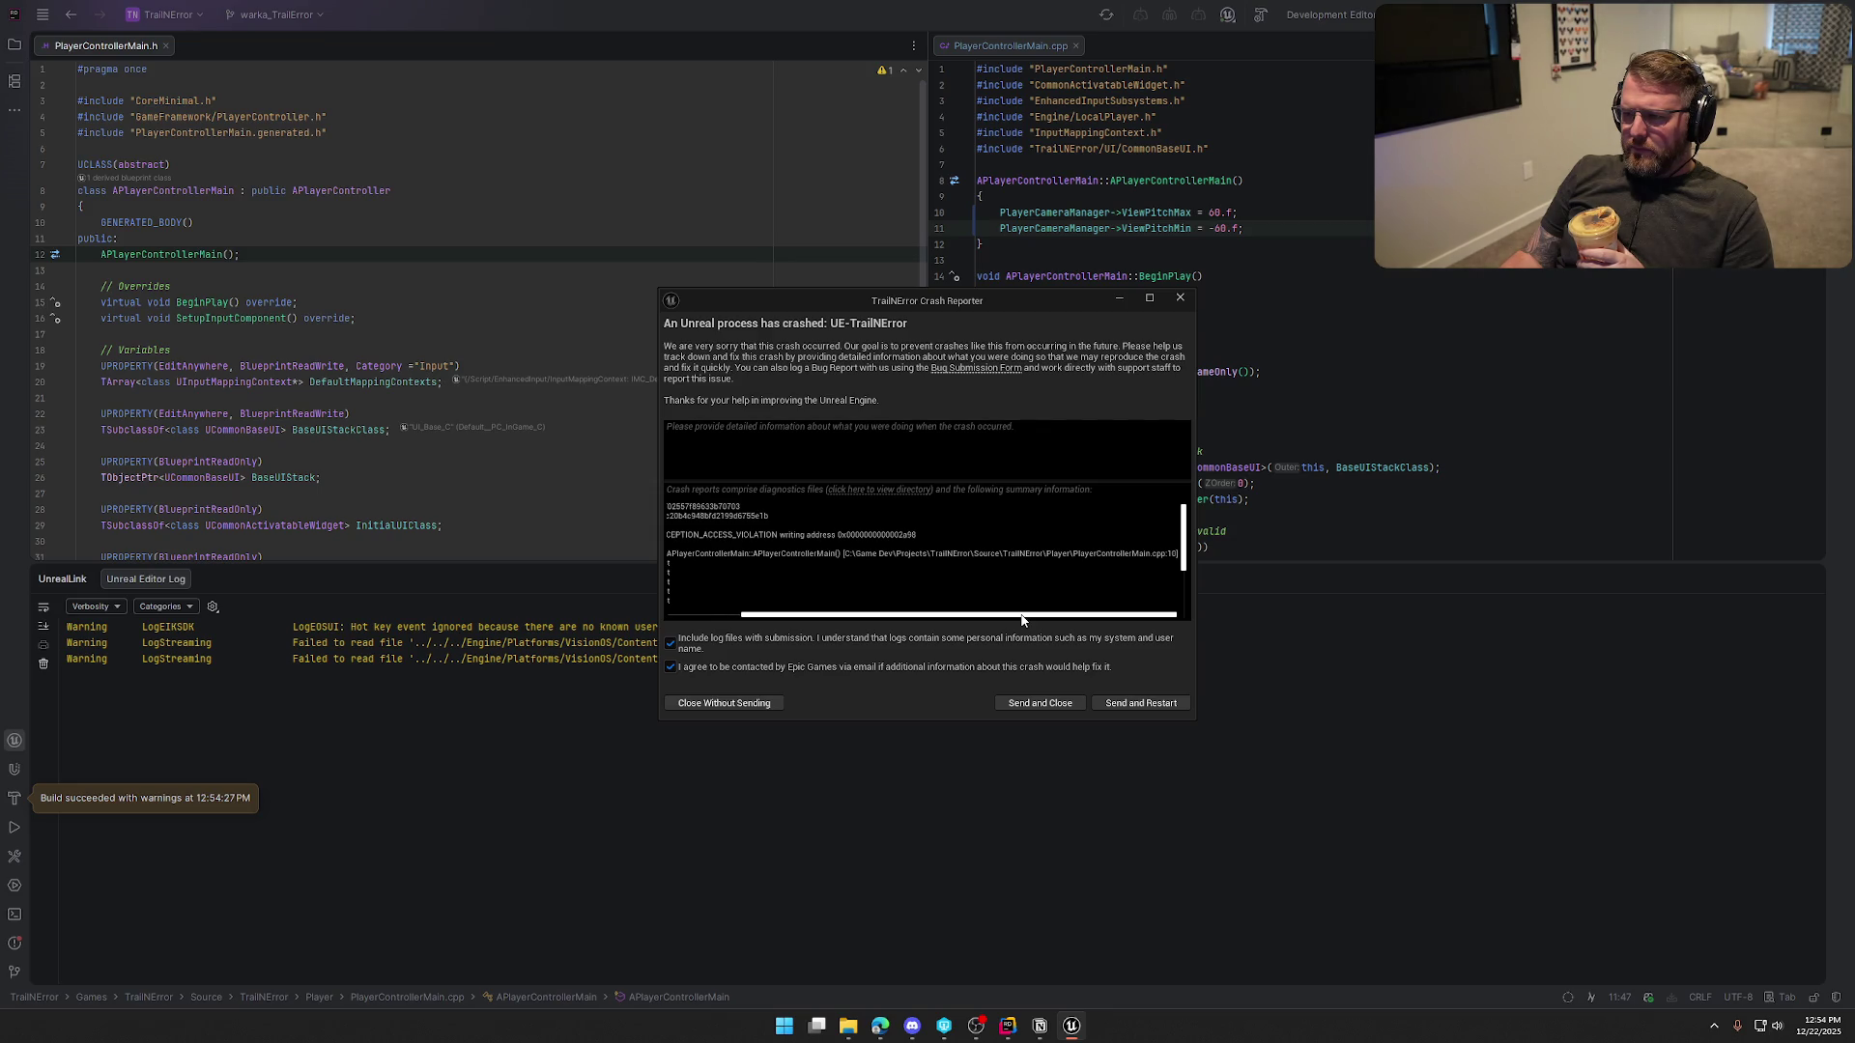
pyautogui.moveTo(1258, 229); pyautogui.dragTo(1017, 217)
pyautogui.hotkey('ctrl', 'c')
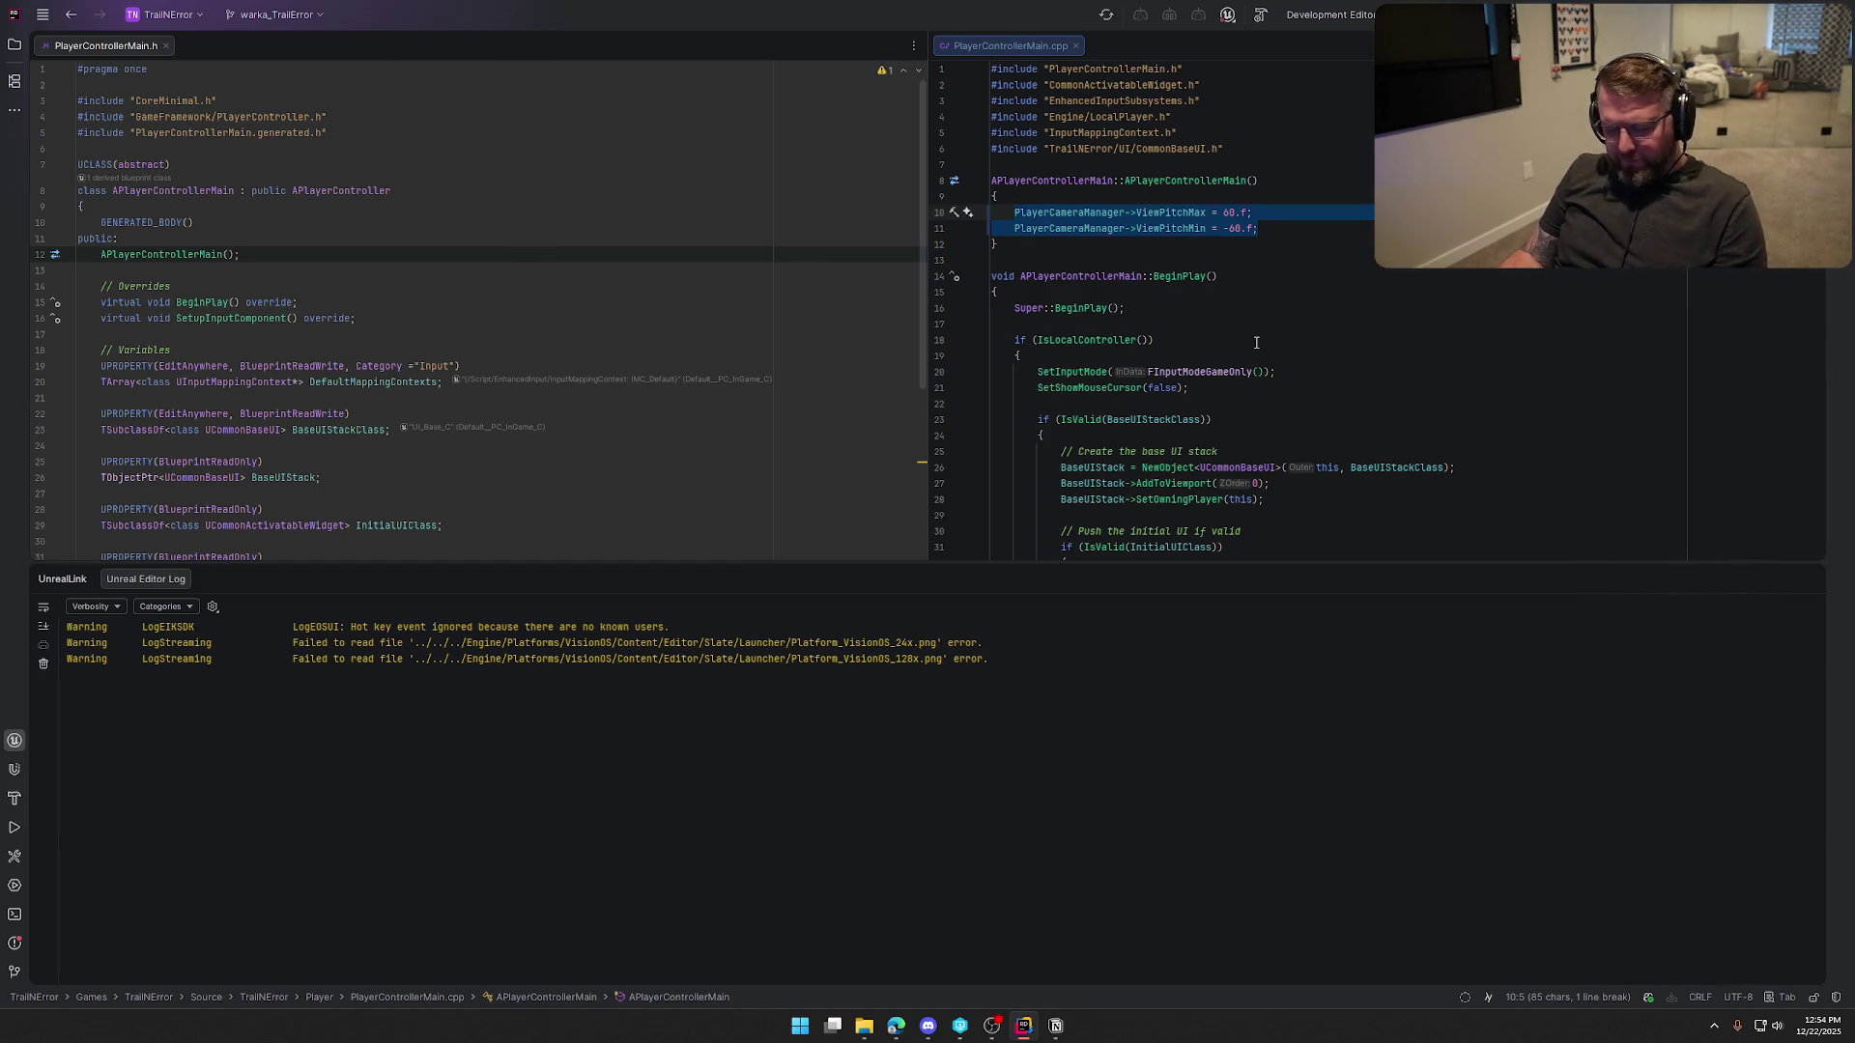
pyautogui.press('BackSpace')
pyautogui.scroll(-1, 1292, 303)
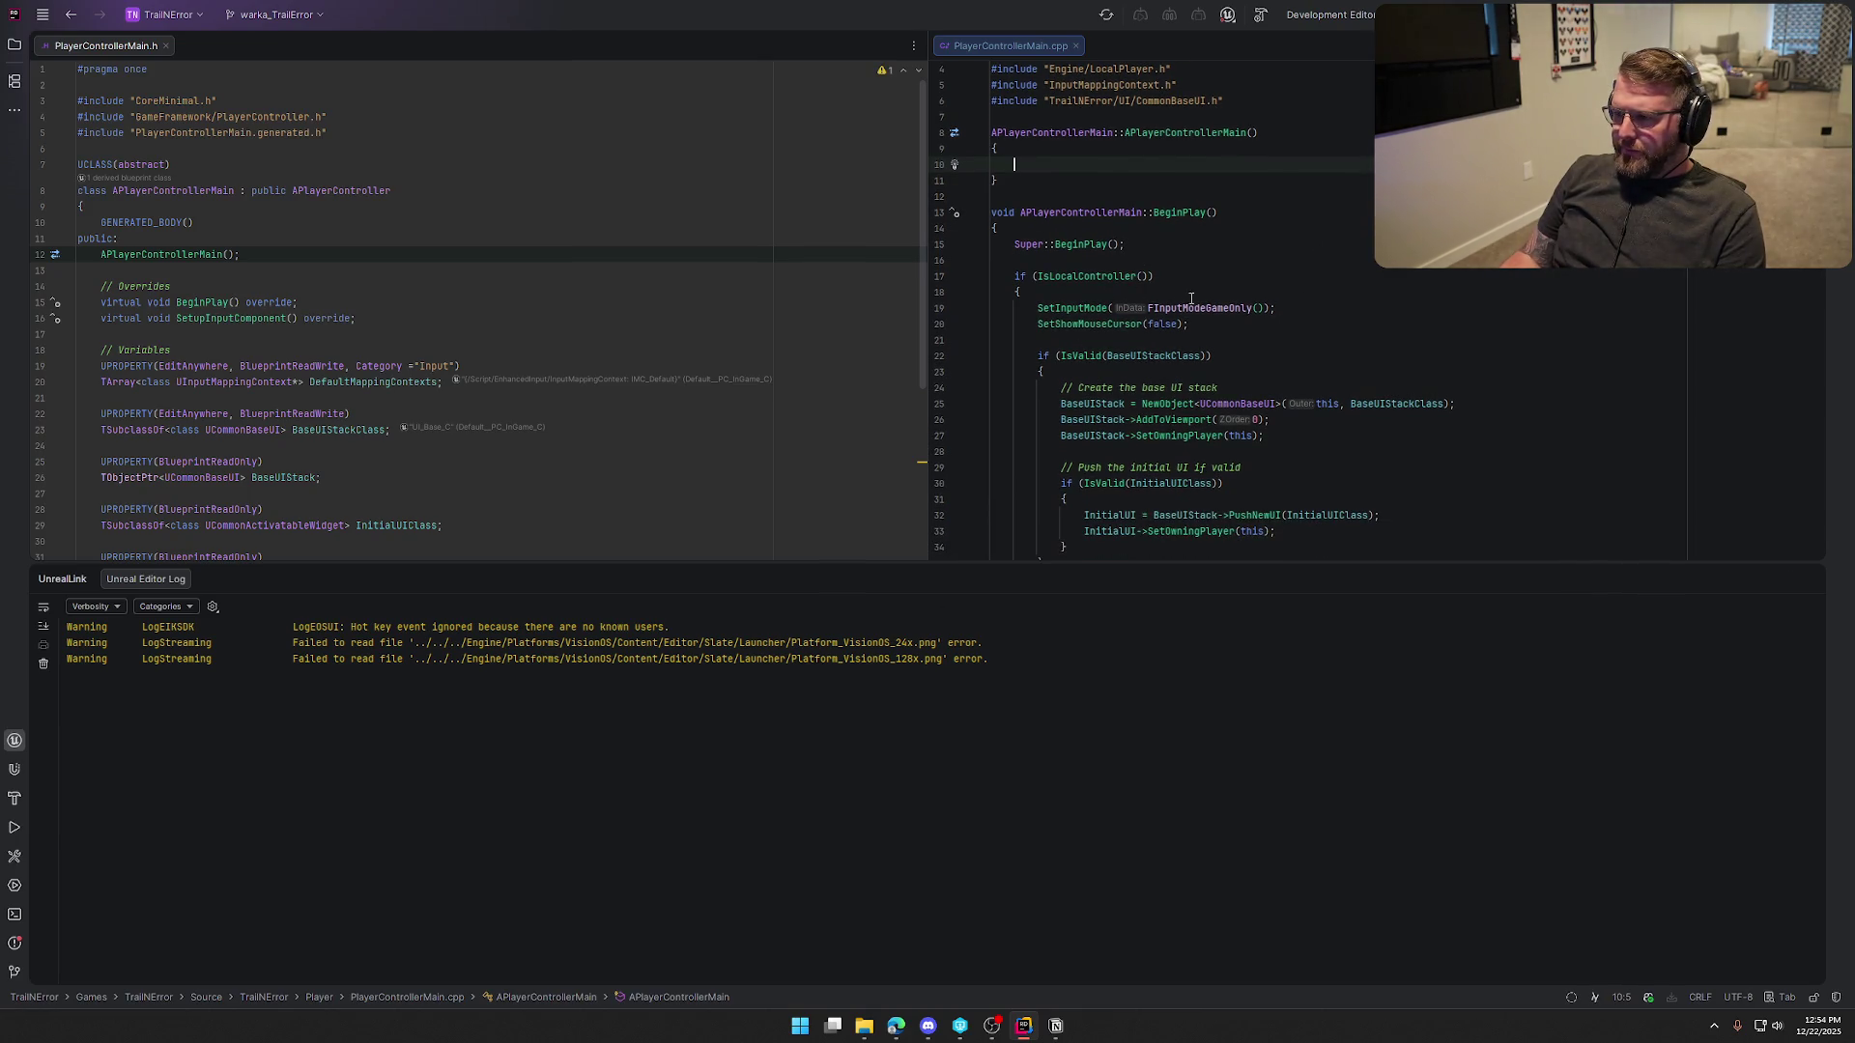
pyautogui.click(1094, 292)
pyautogui.hotkey('ctrl', 'v')
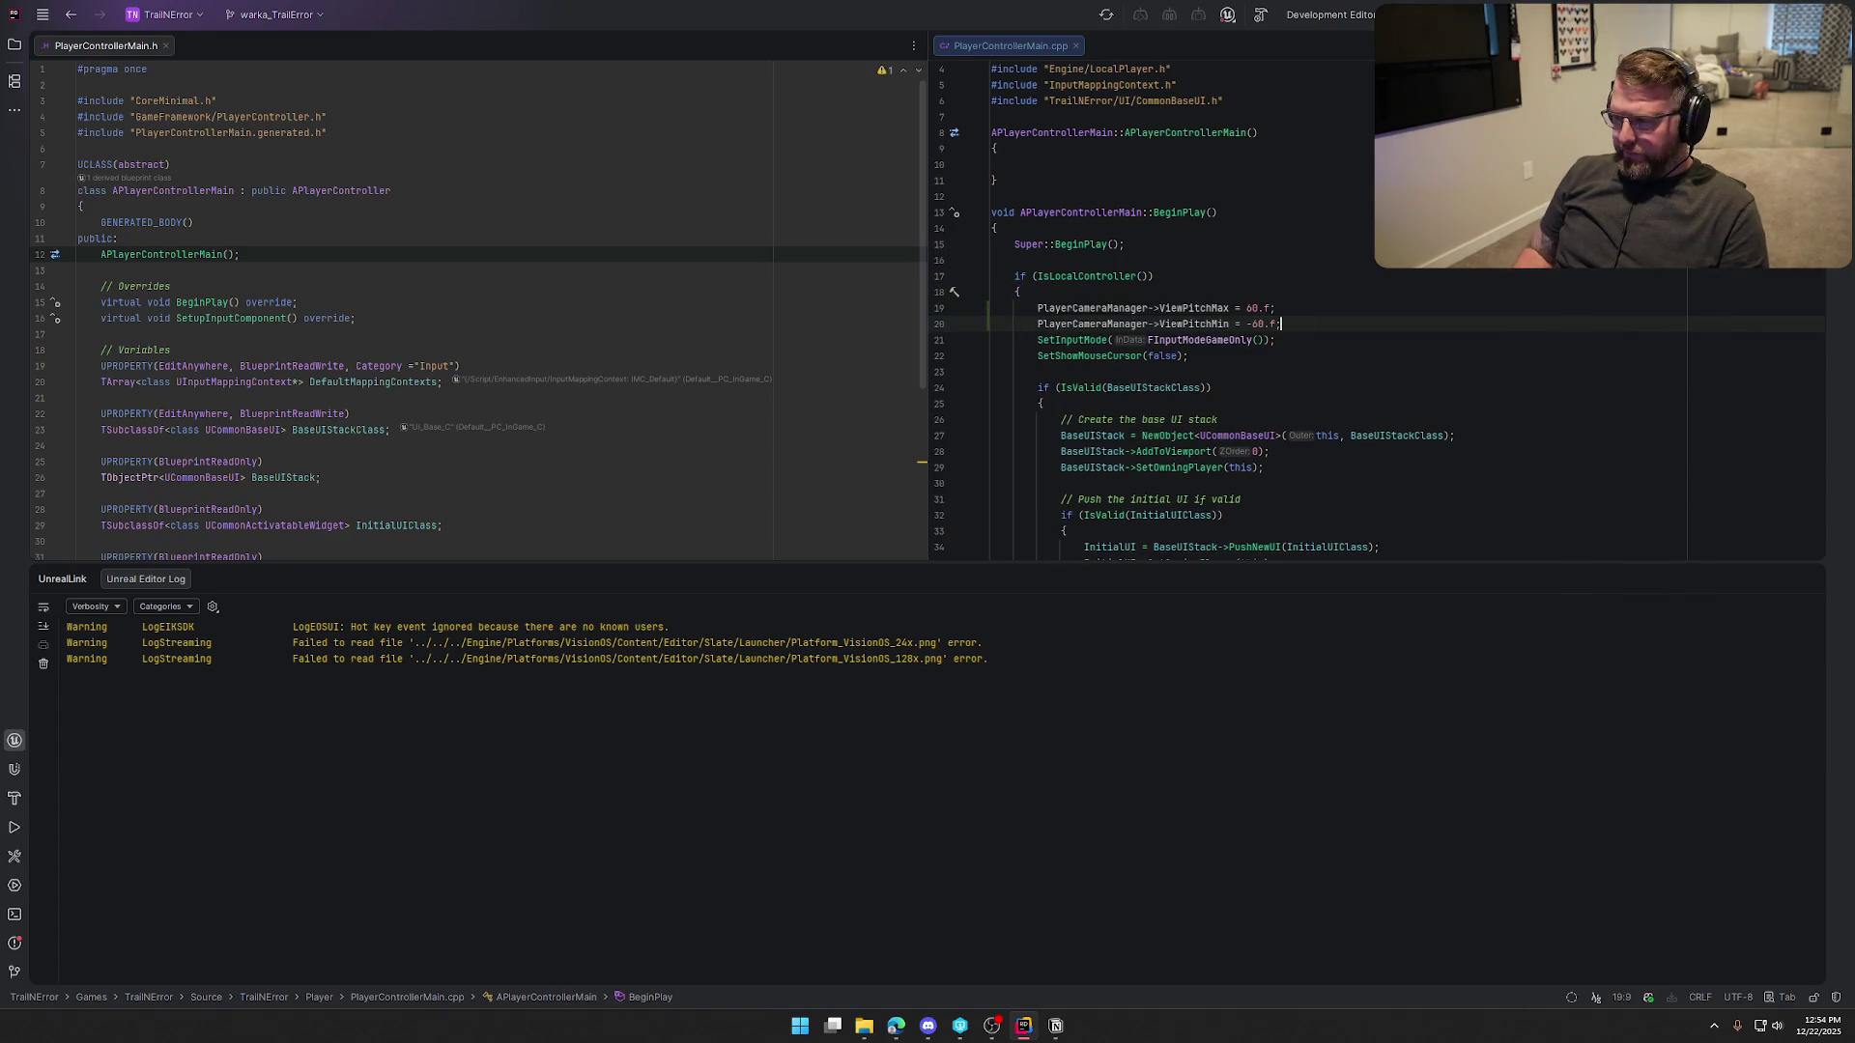
pyautogui.press('Return')
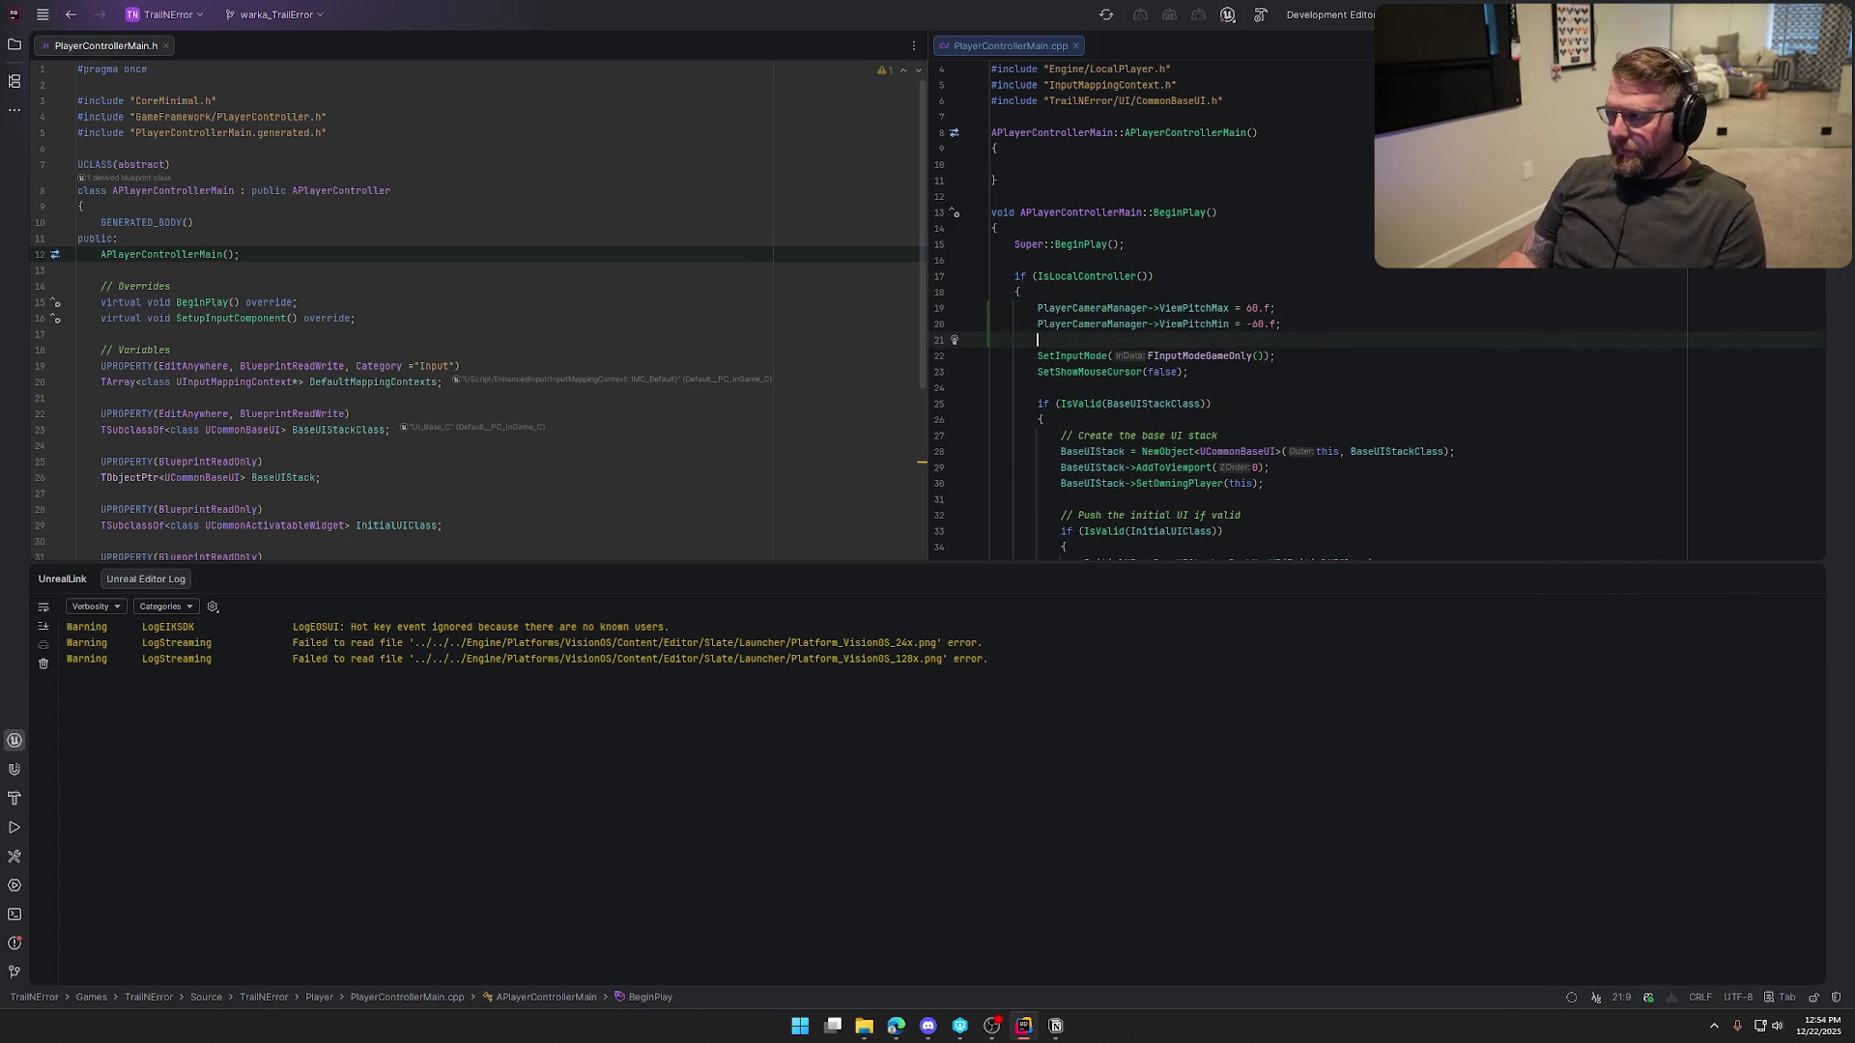
pyautogui.hotkey('ctrl', 'shift', 'b')
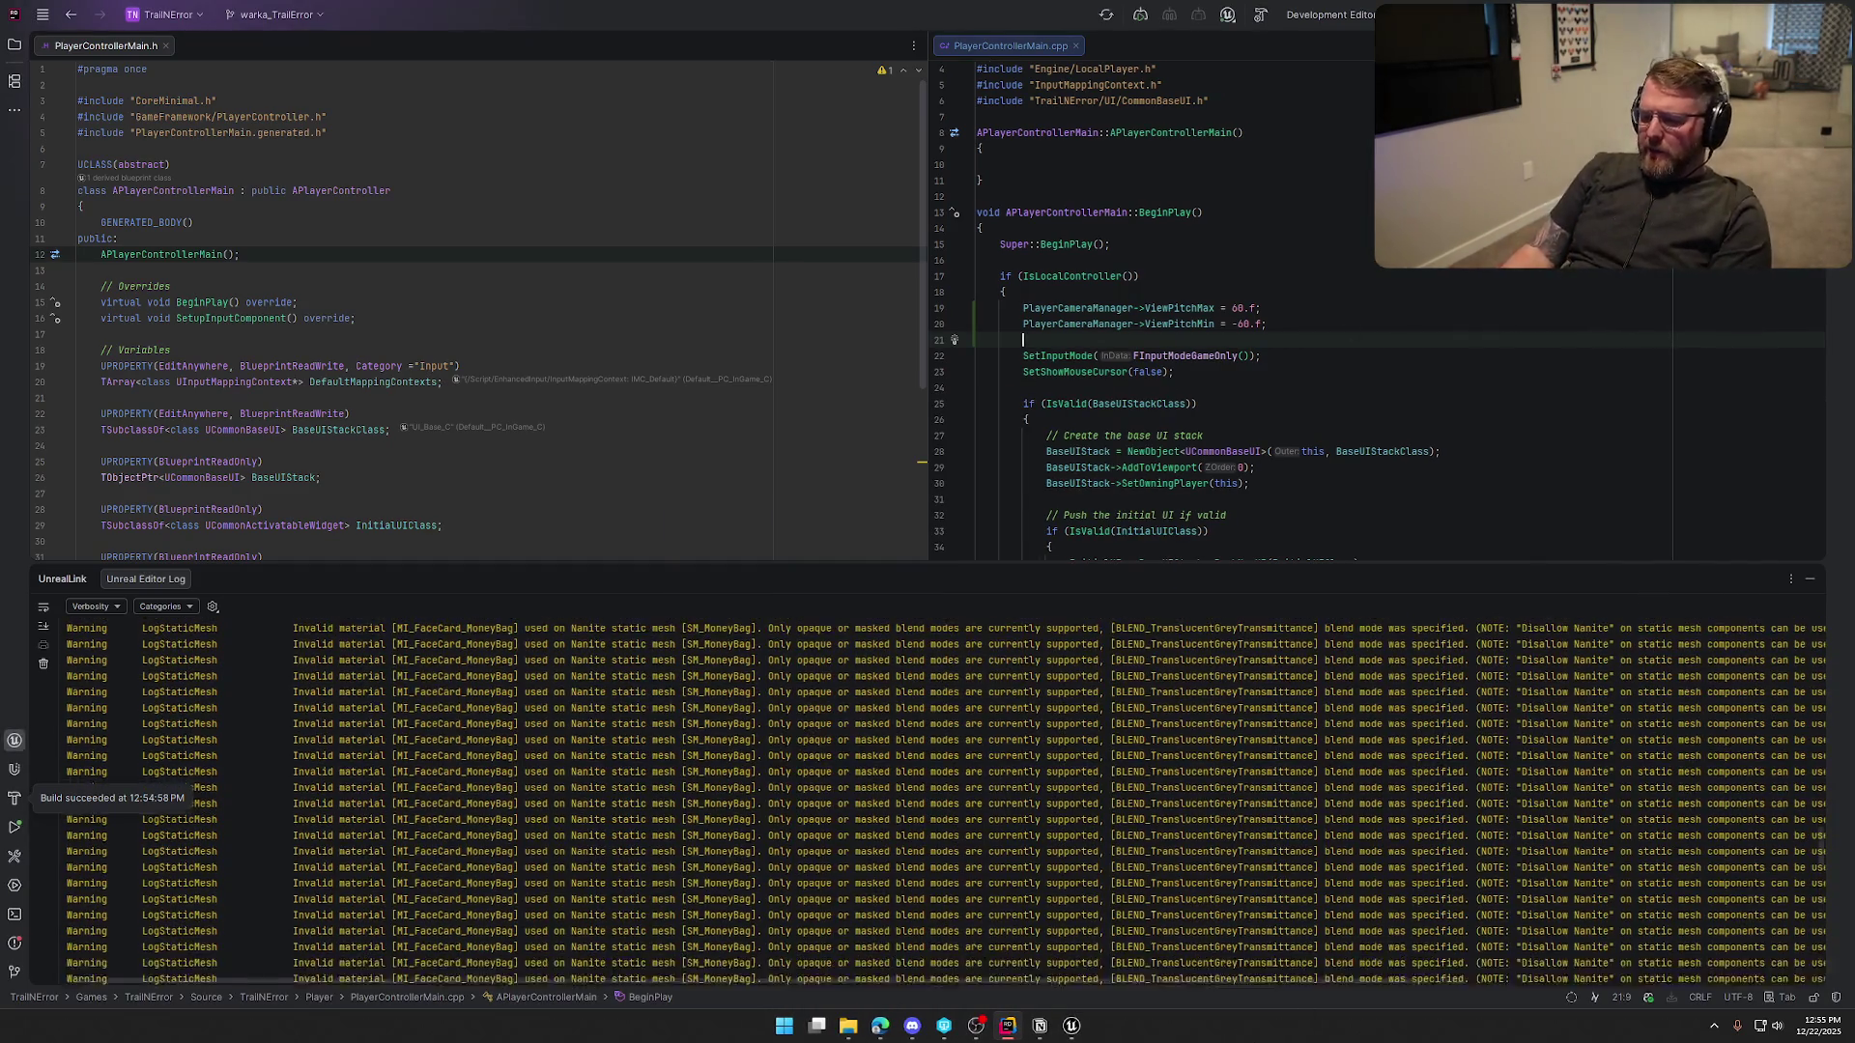
# Close PC_InGame, then play GameWorld, walking with S and W to check the camera and HUD, then stop
pyautogui.click(1072, 1026)
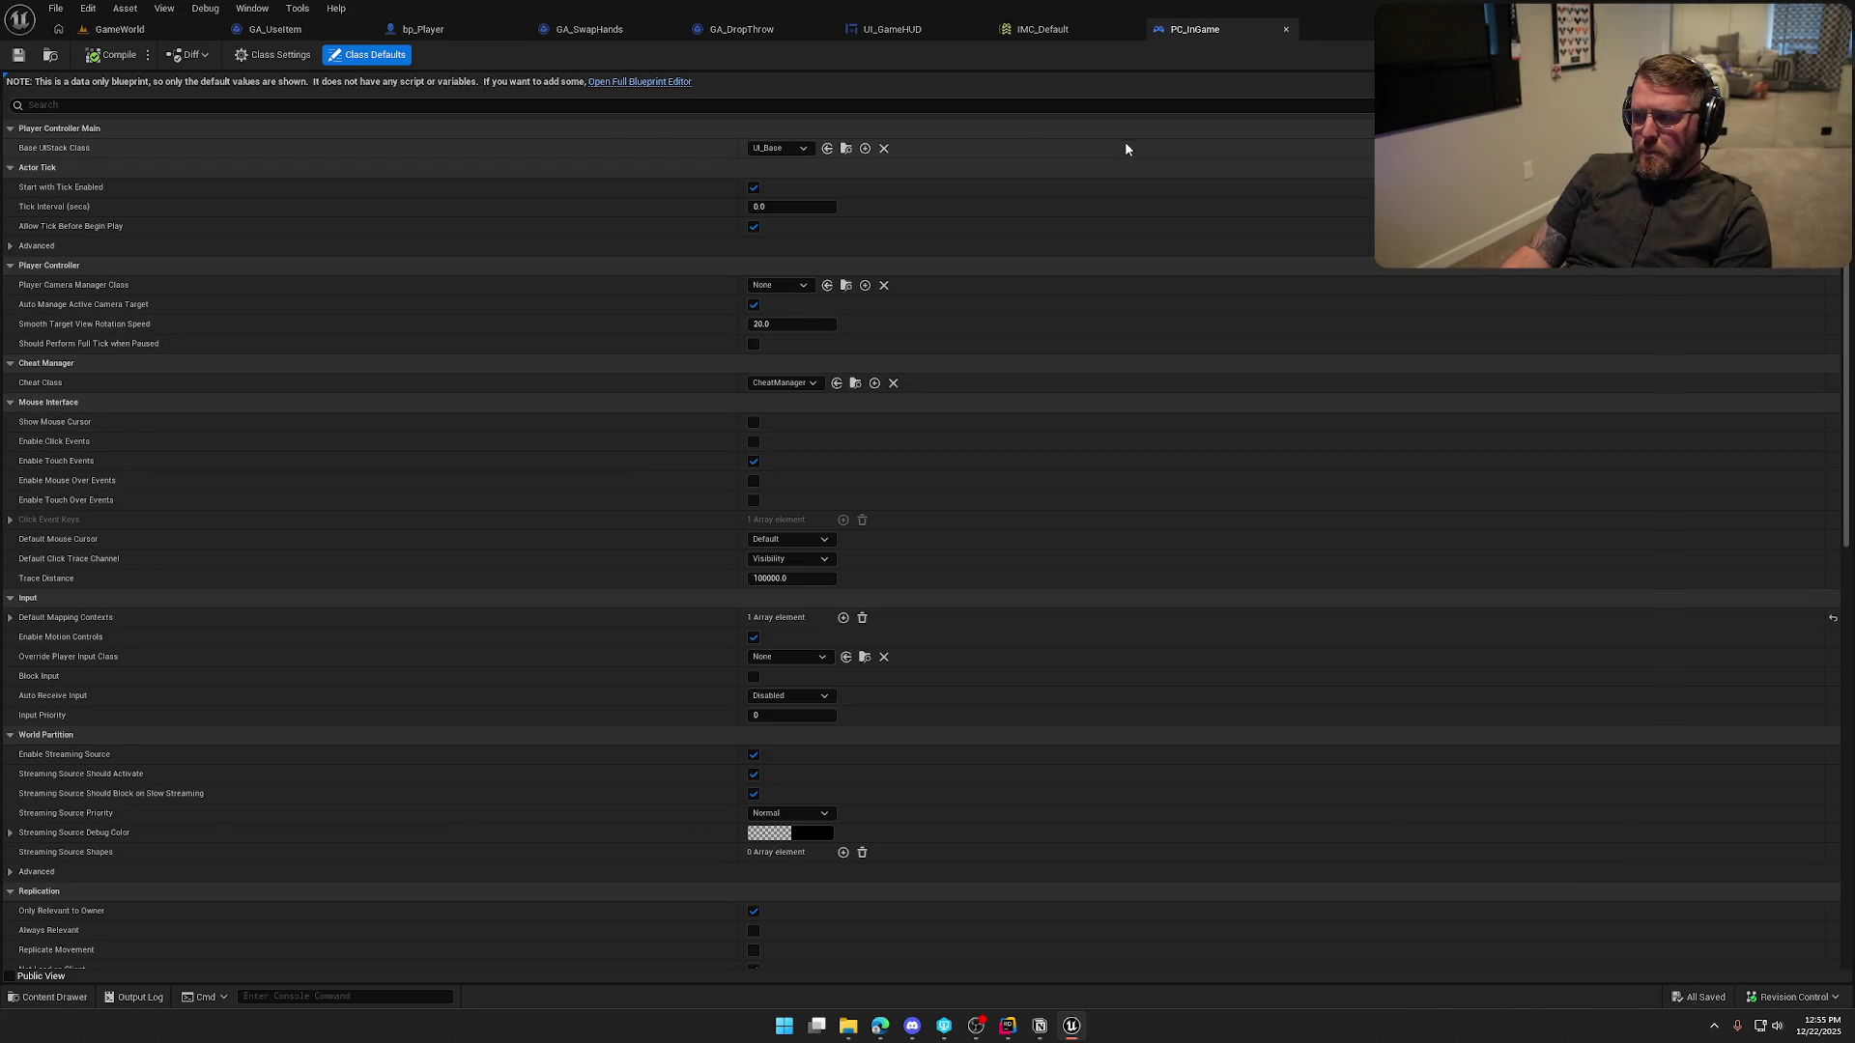
pyautogui.middleClick(1238, 31)
pyautogui.click(124, 32)
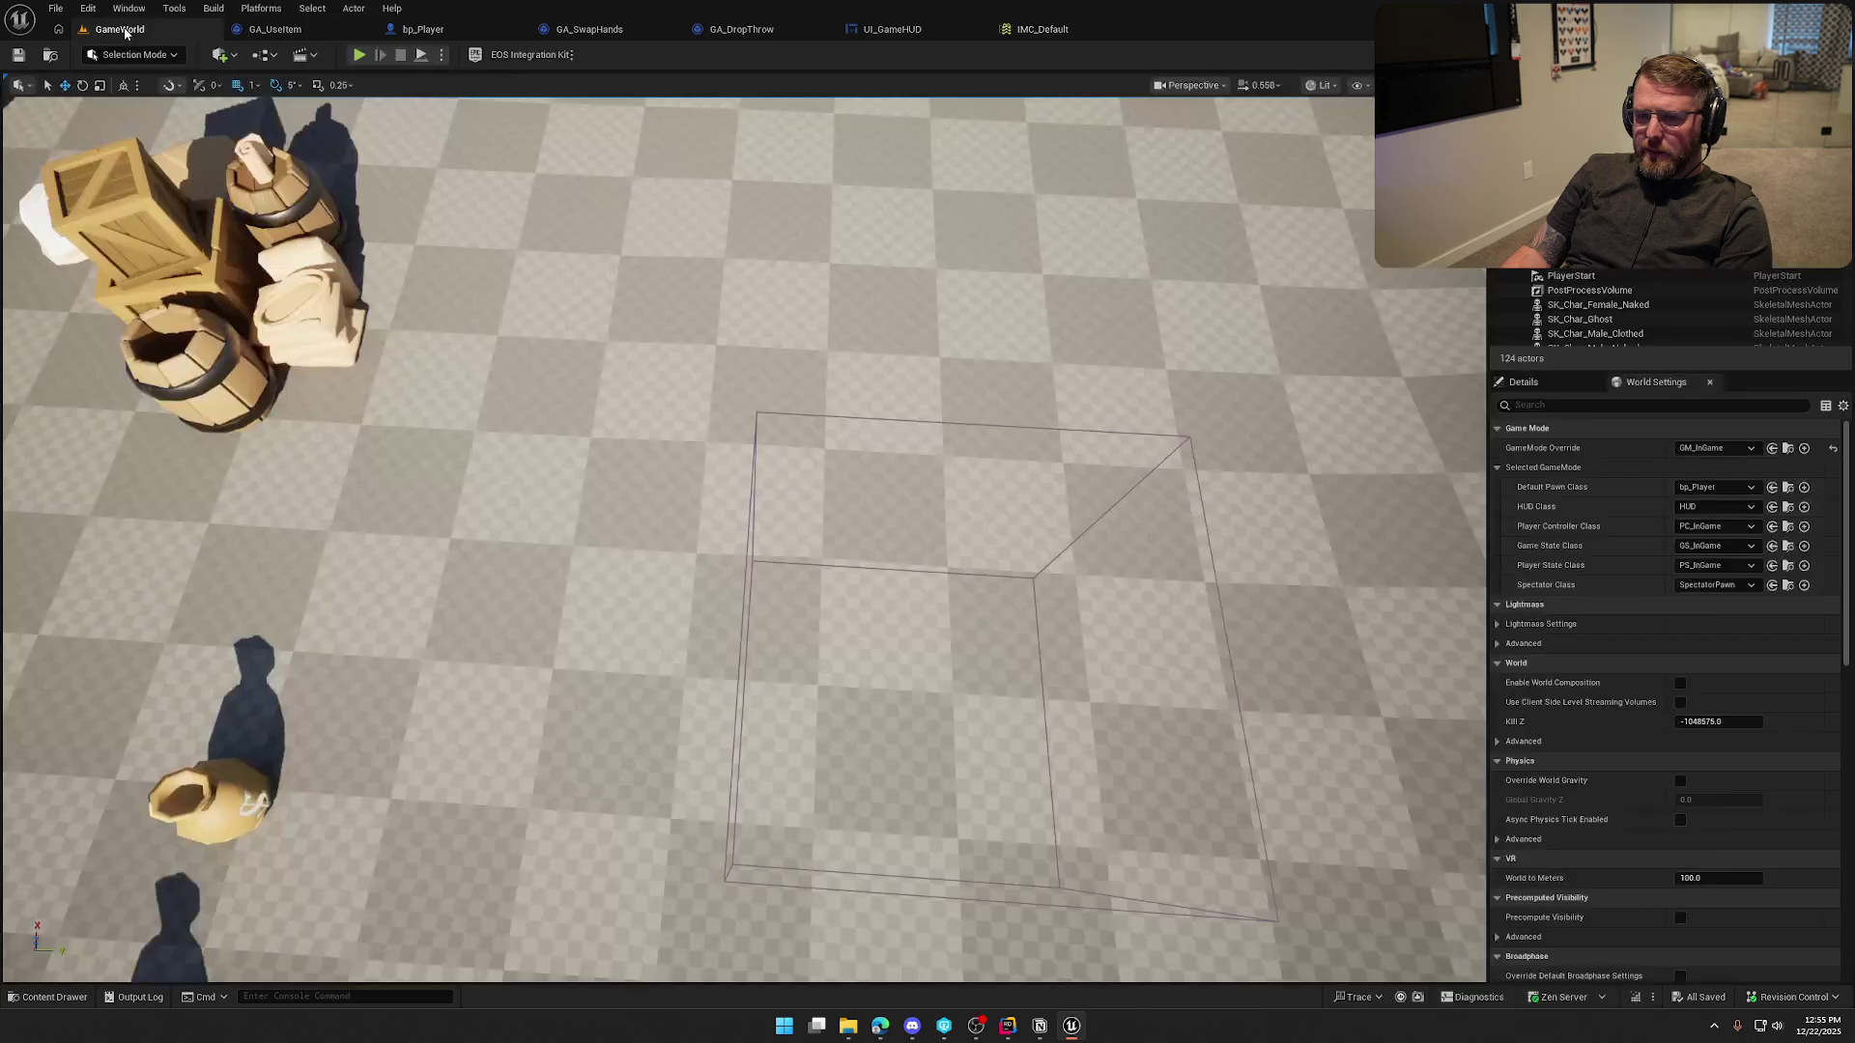
pyautogui.click(359, 55)
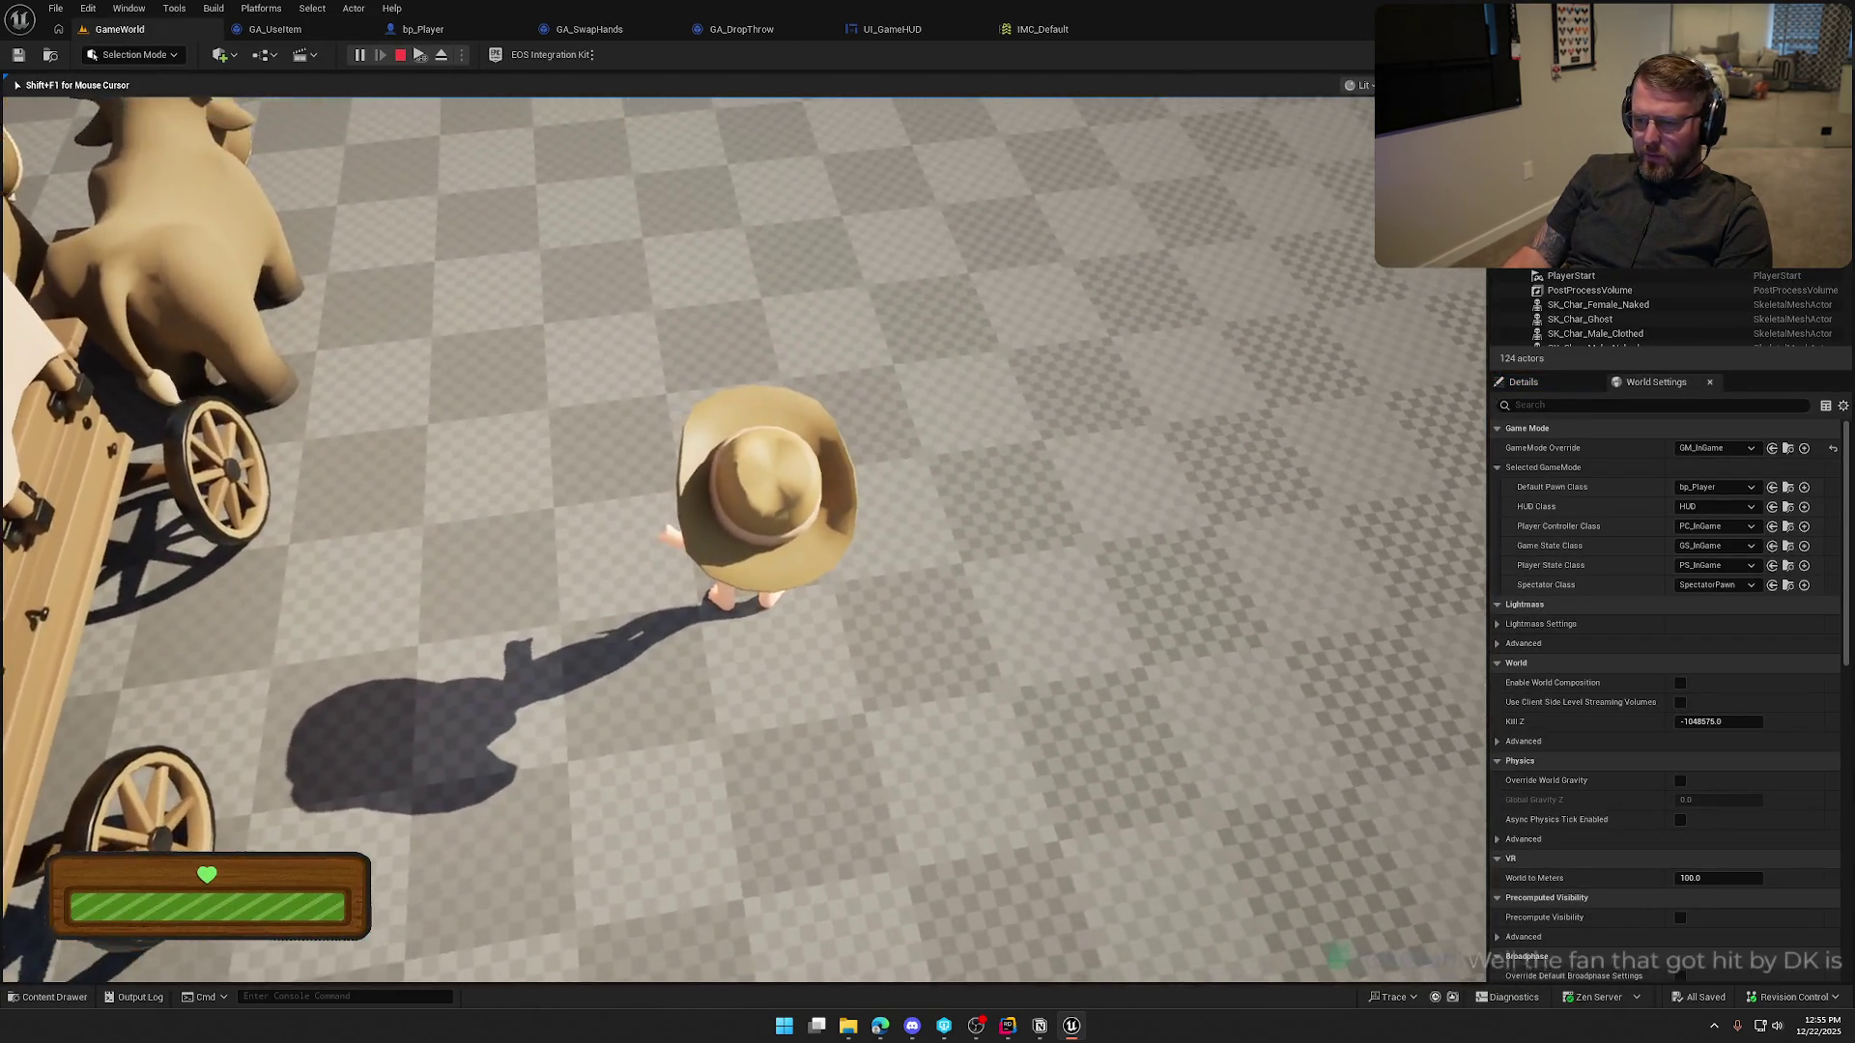
pyautogui.press('s')
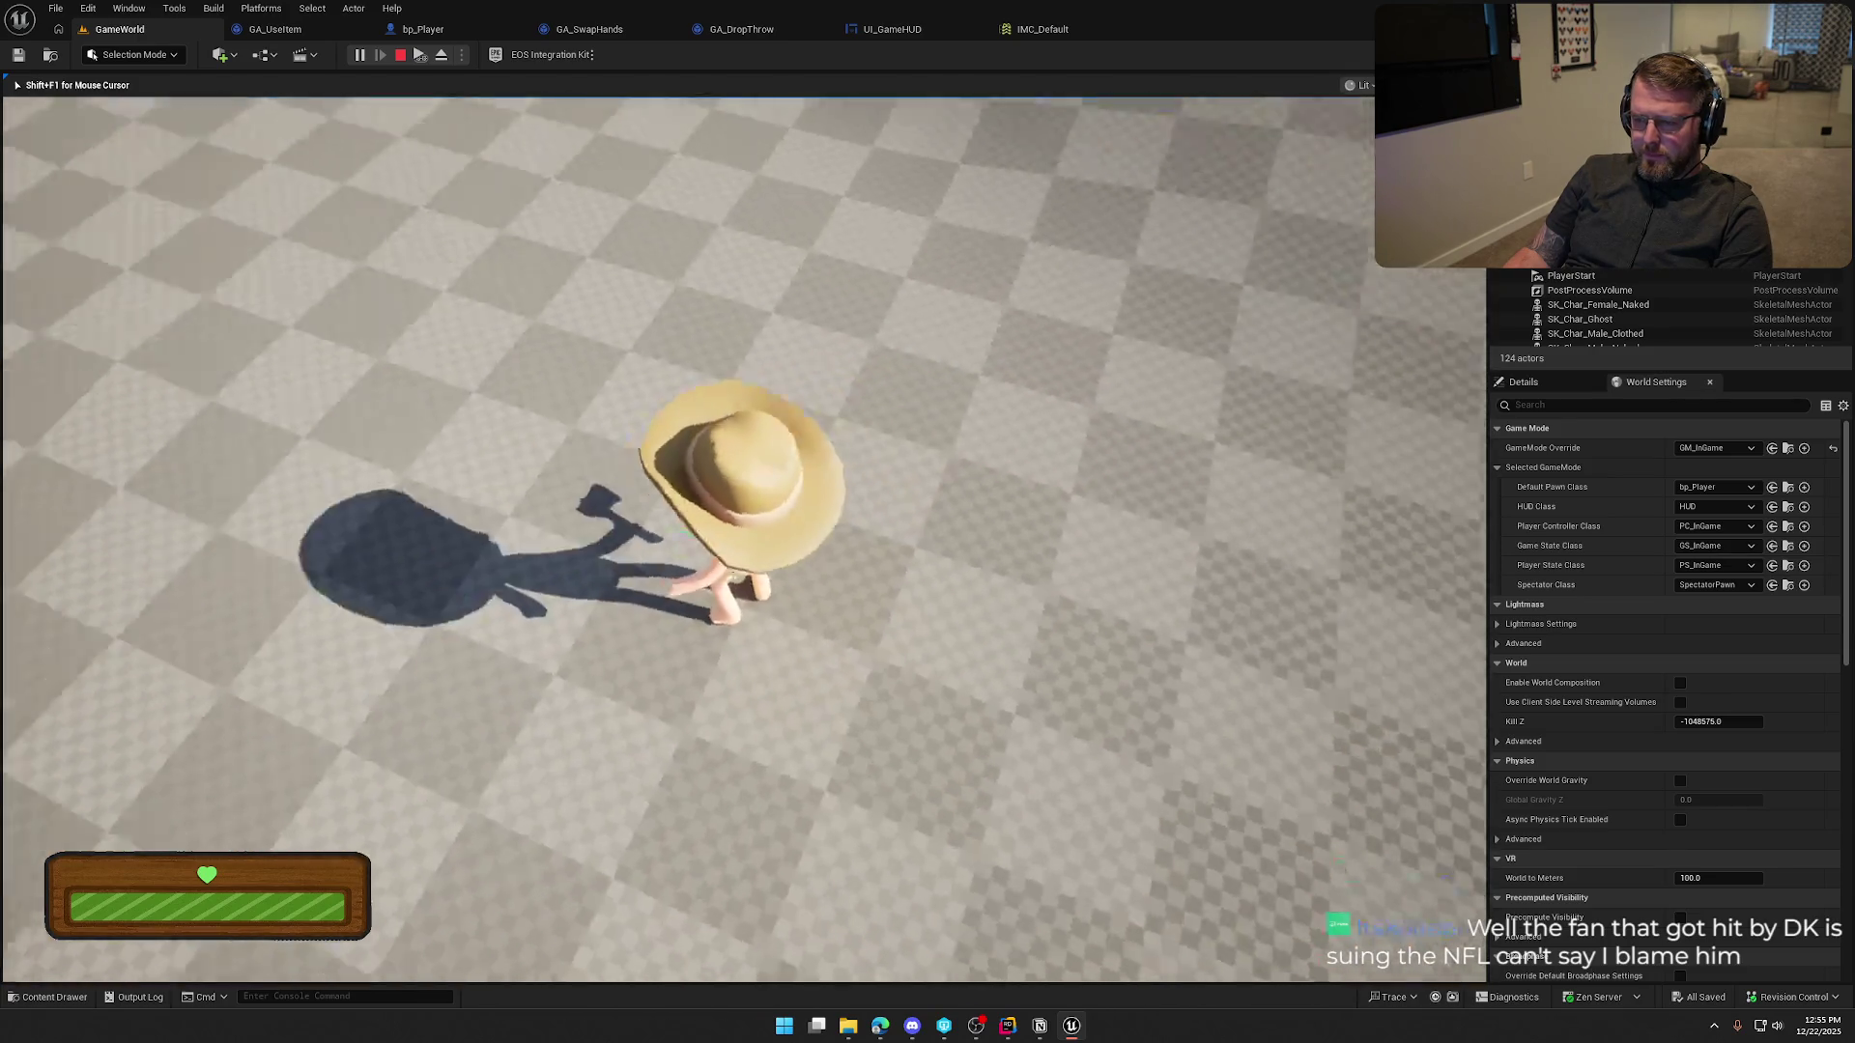
pyautogui.press('w')
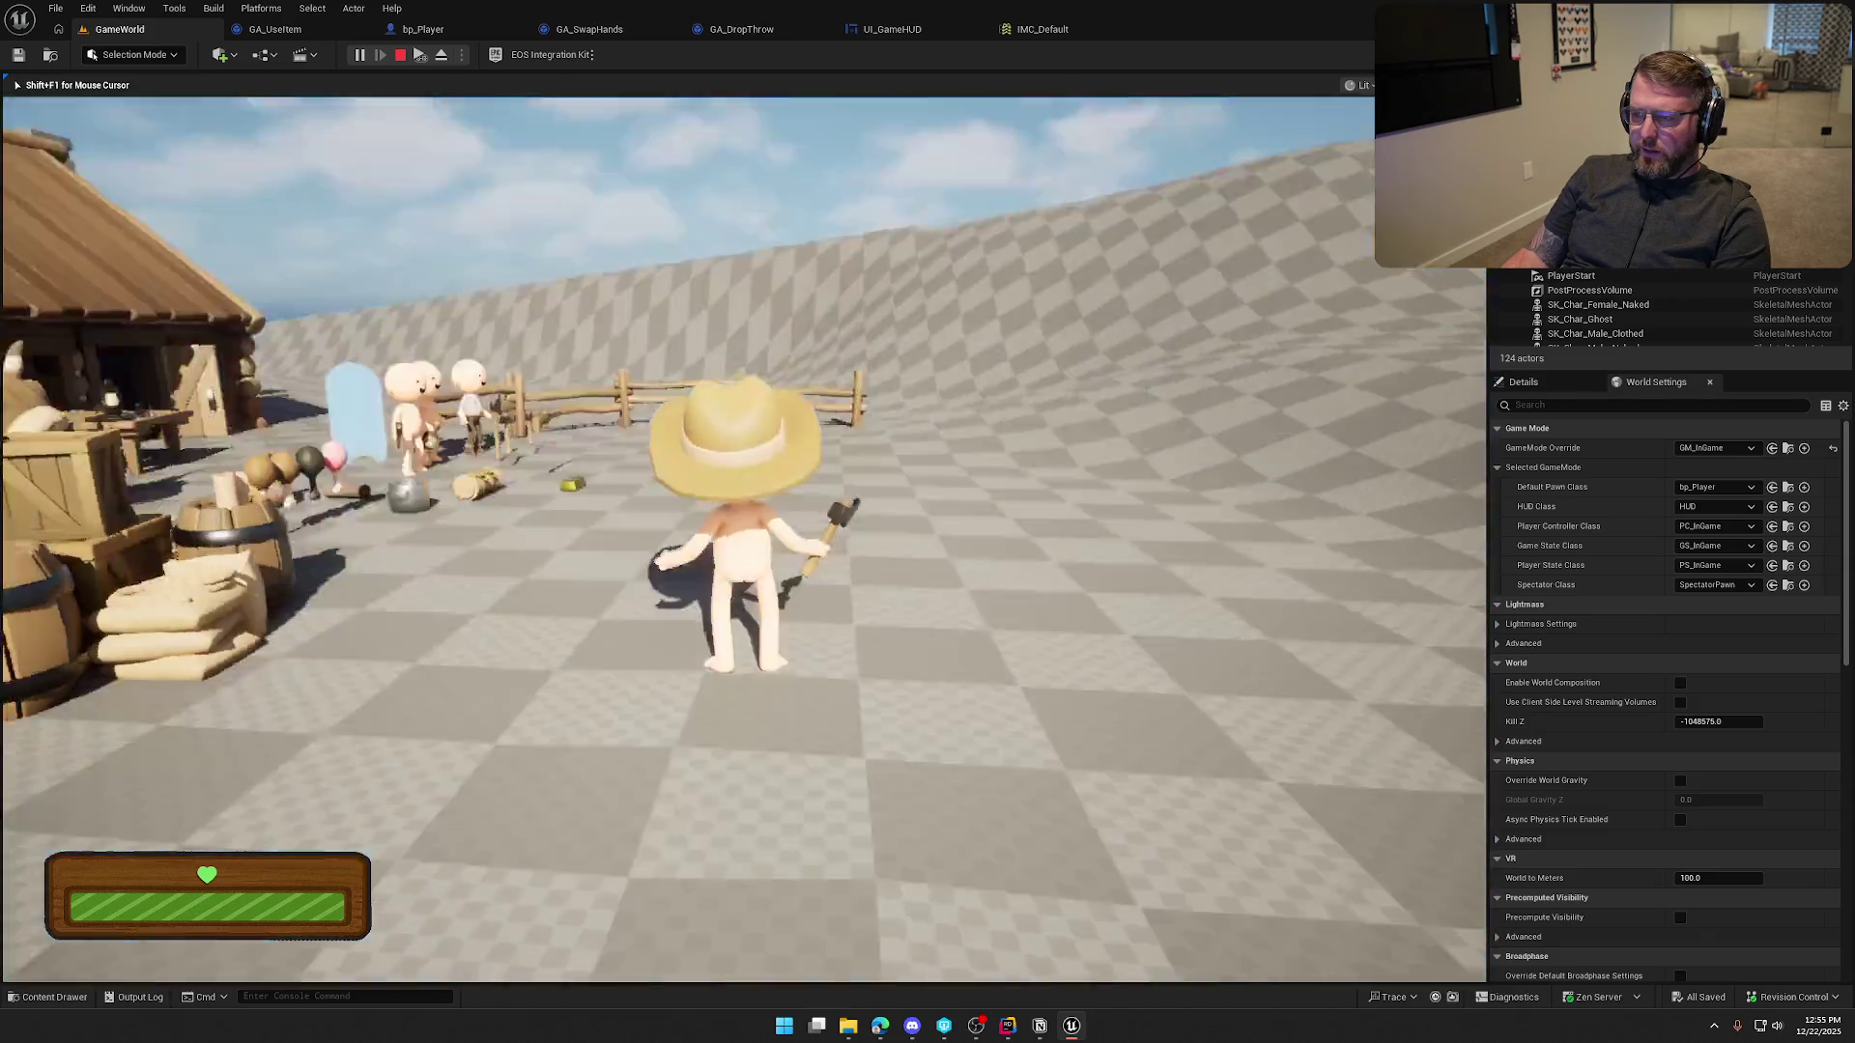
pyautogui.press('Escape')
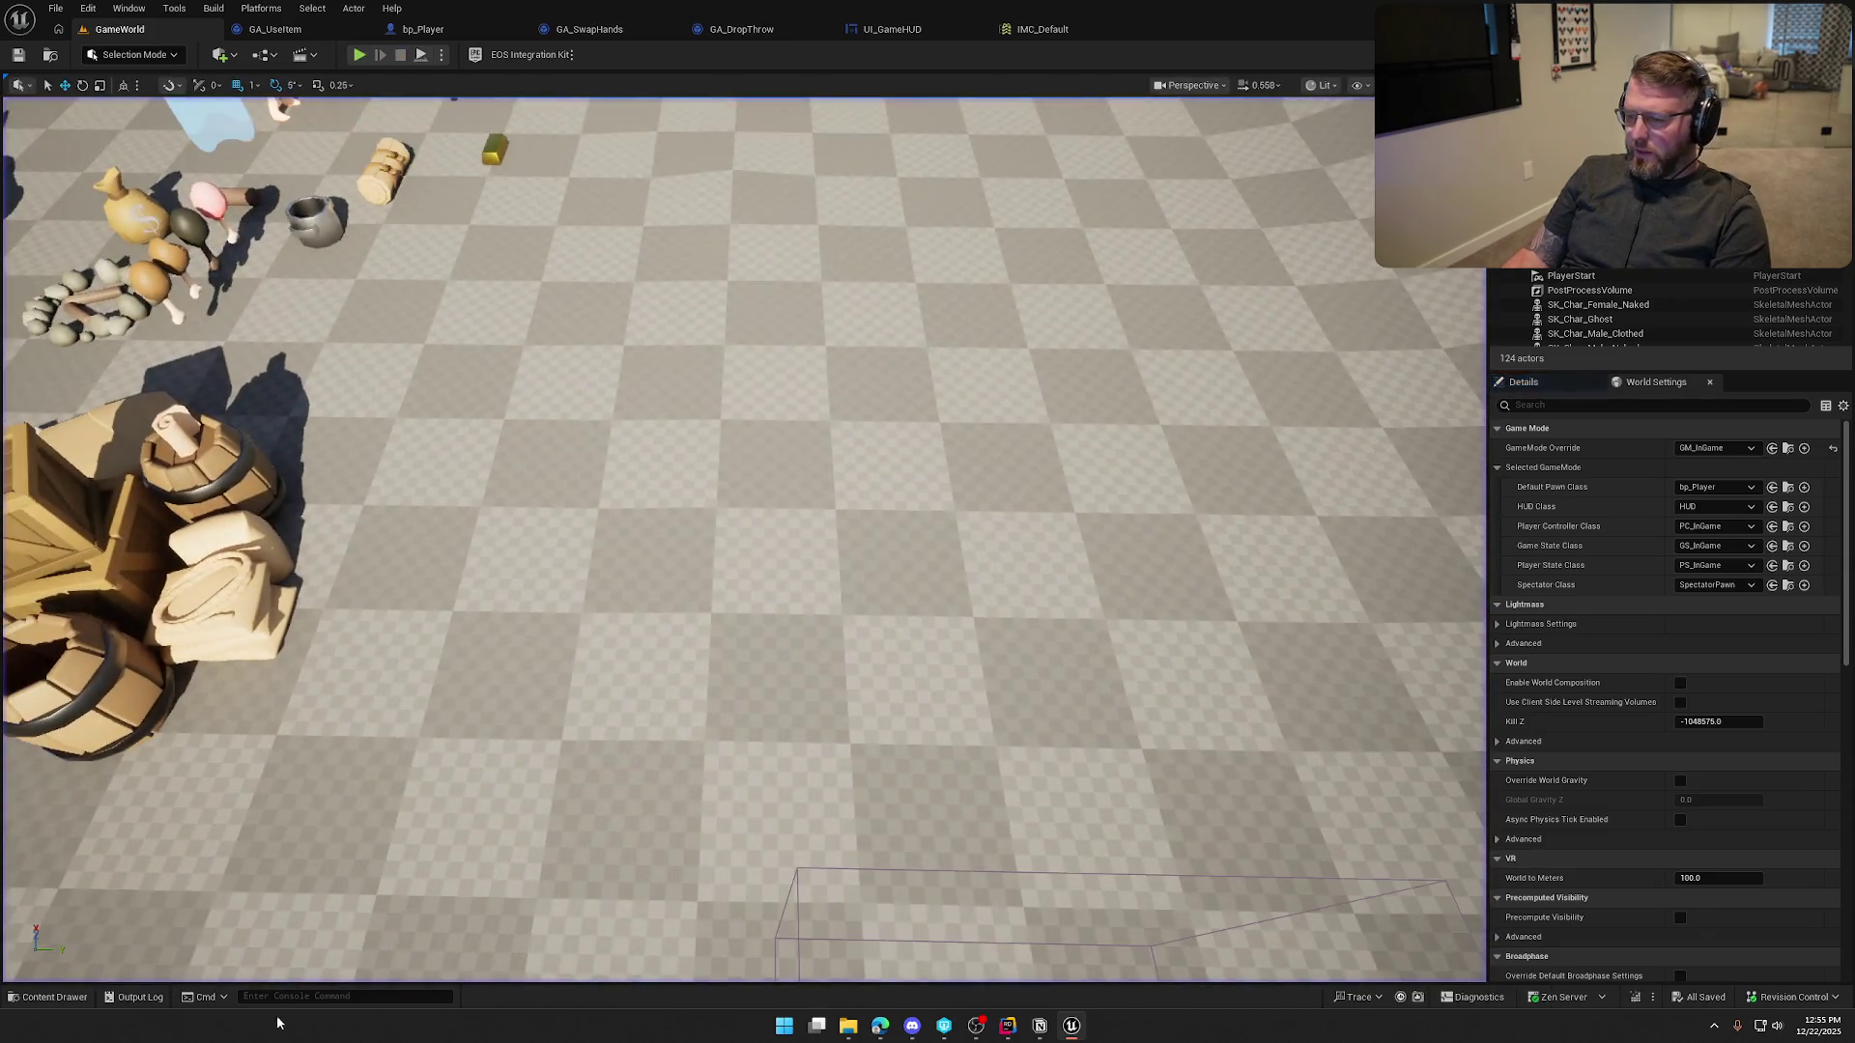
pyautogui.click(1011, 1027)
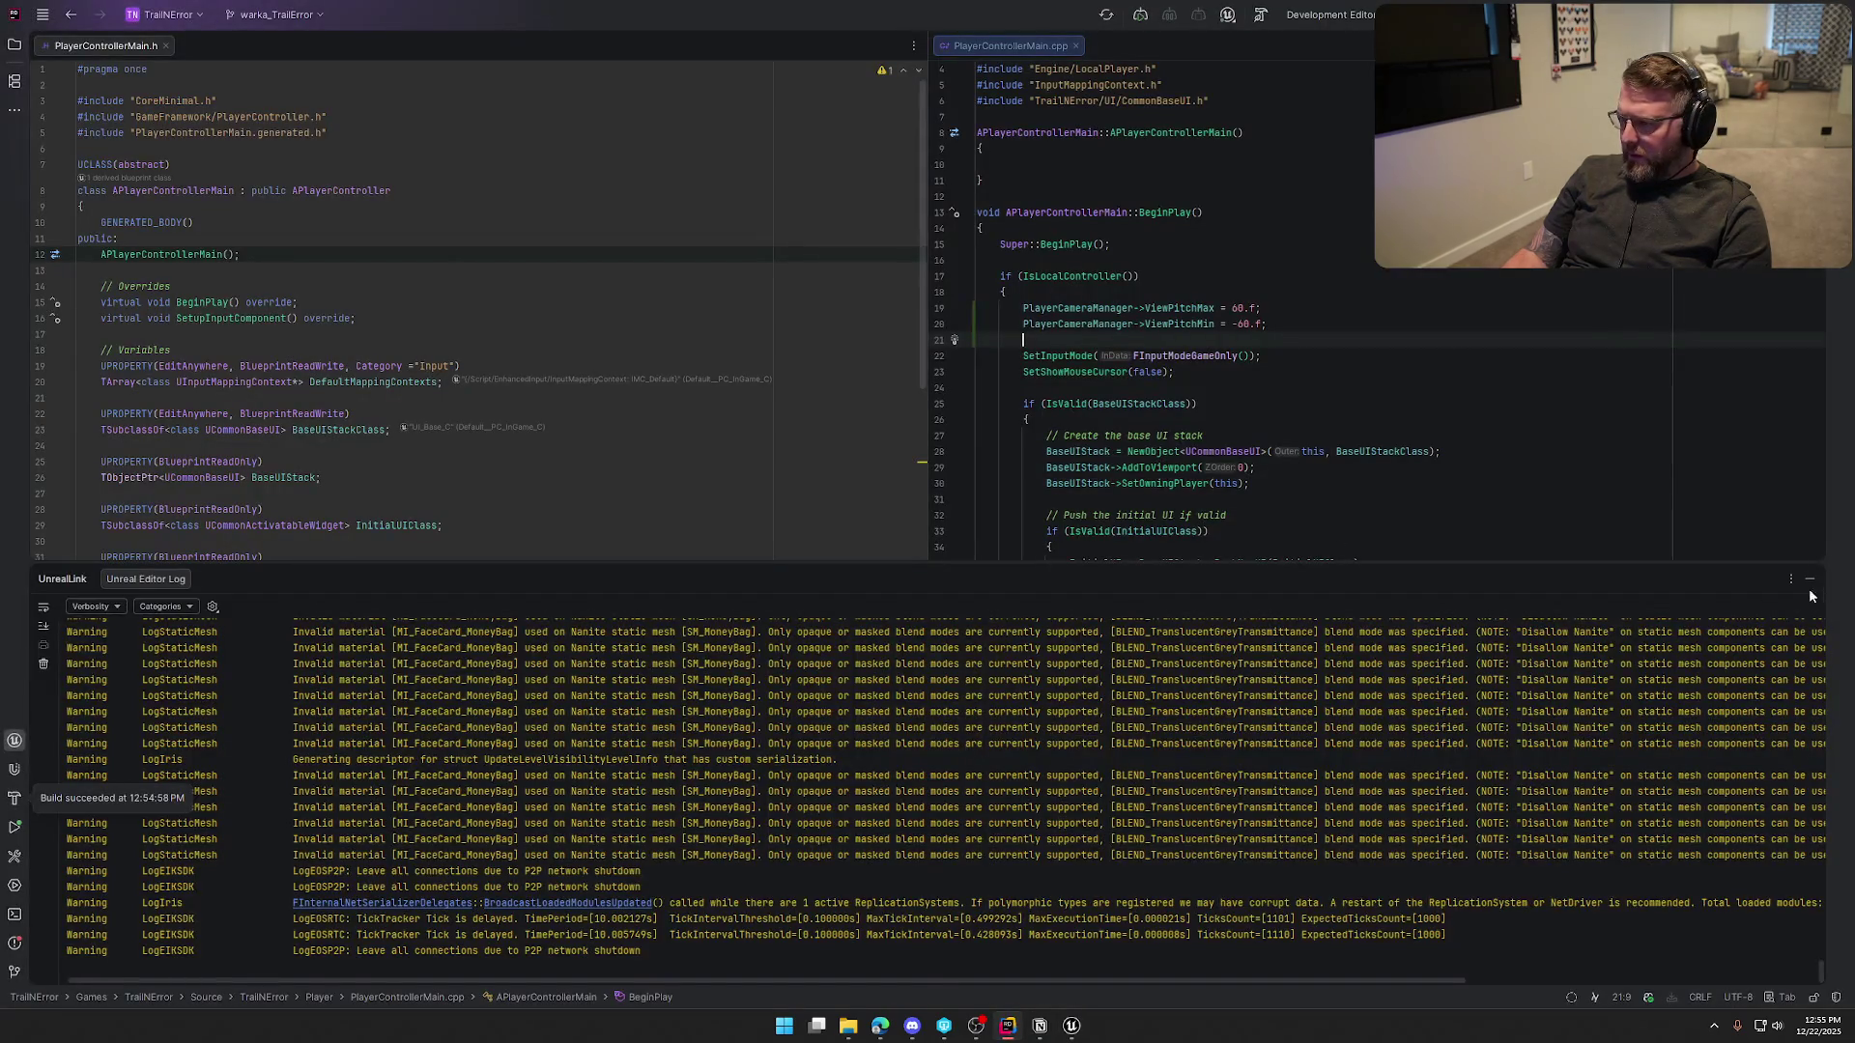
# Change ViewPitchMin from -60.f to -20.f and recompile with Live Coding (Ctrl+Alt+F11)
pyautogui.click(1809, 578)
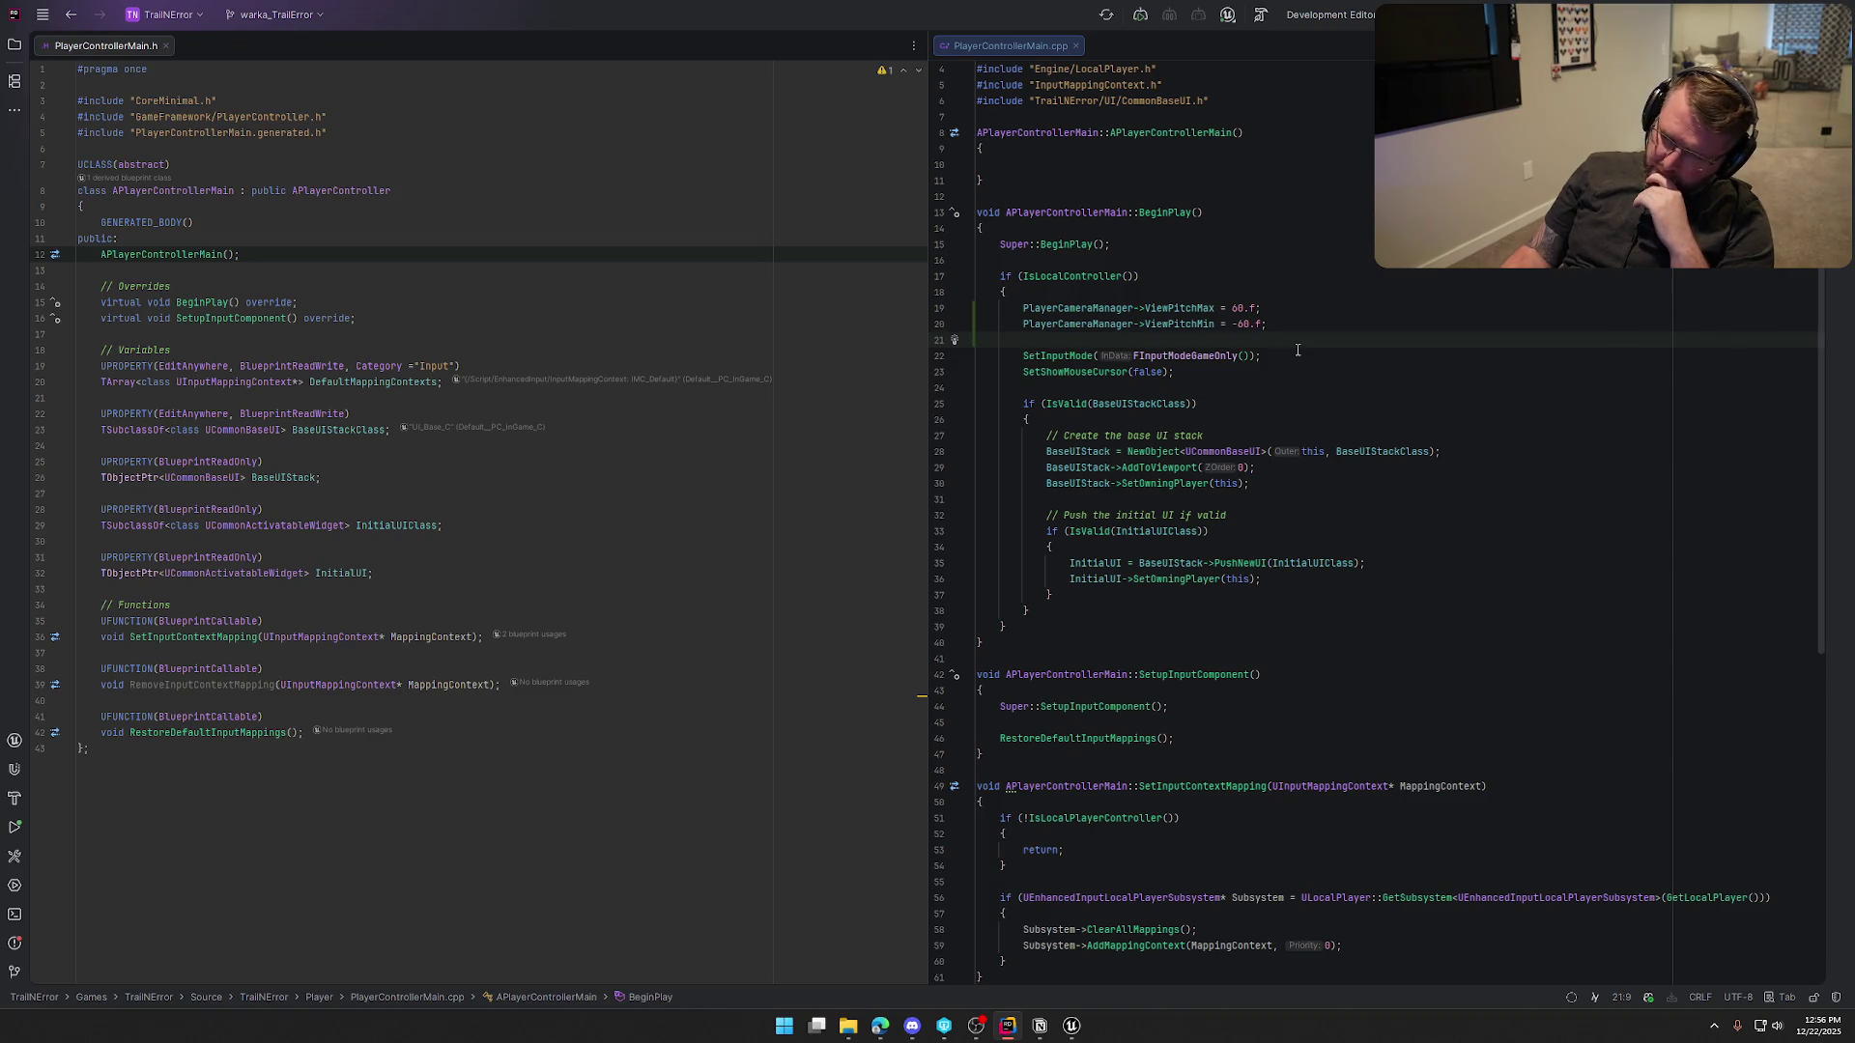
pyautogui.click(1249, 324)
pyautogui.press('BackSpace')
pyautogui.press('BackSpace')
pyautogui.write('20')
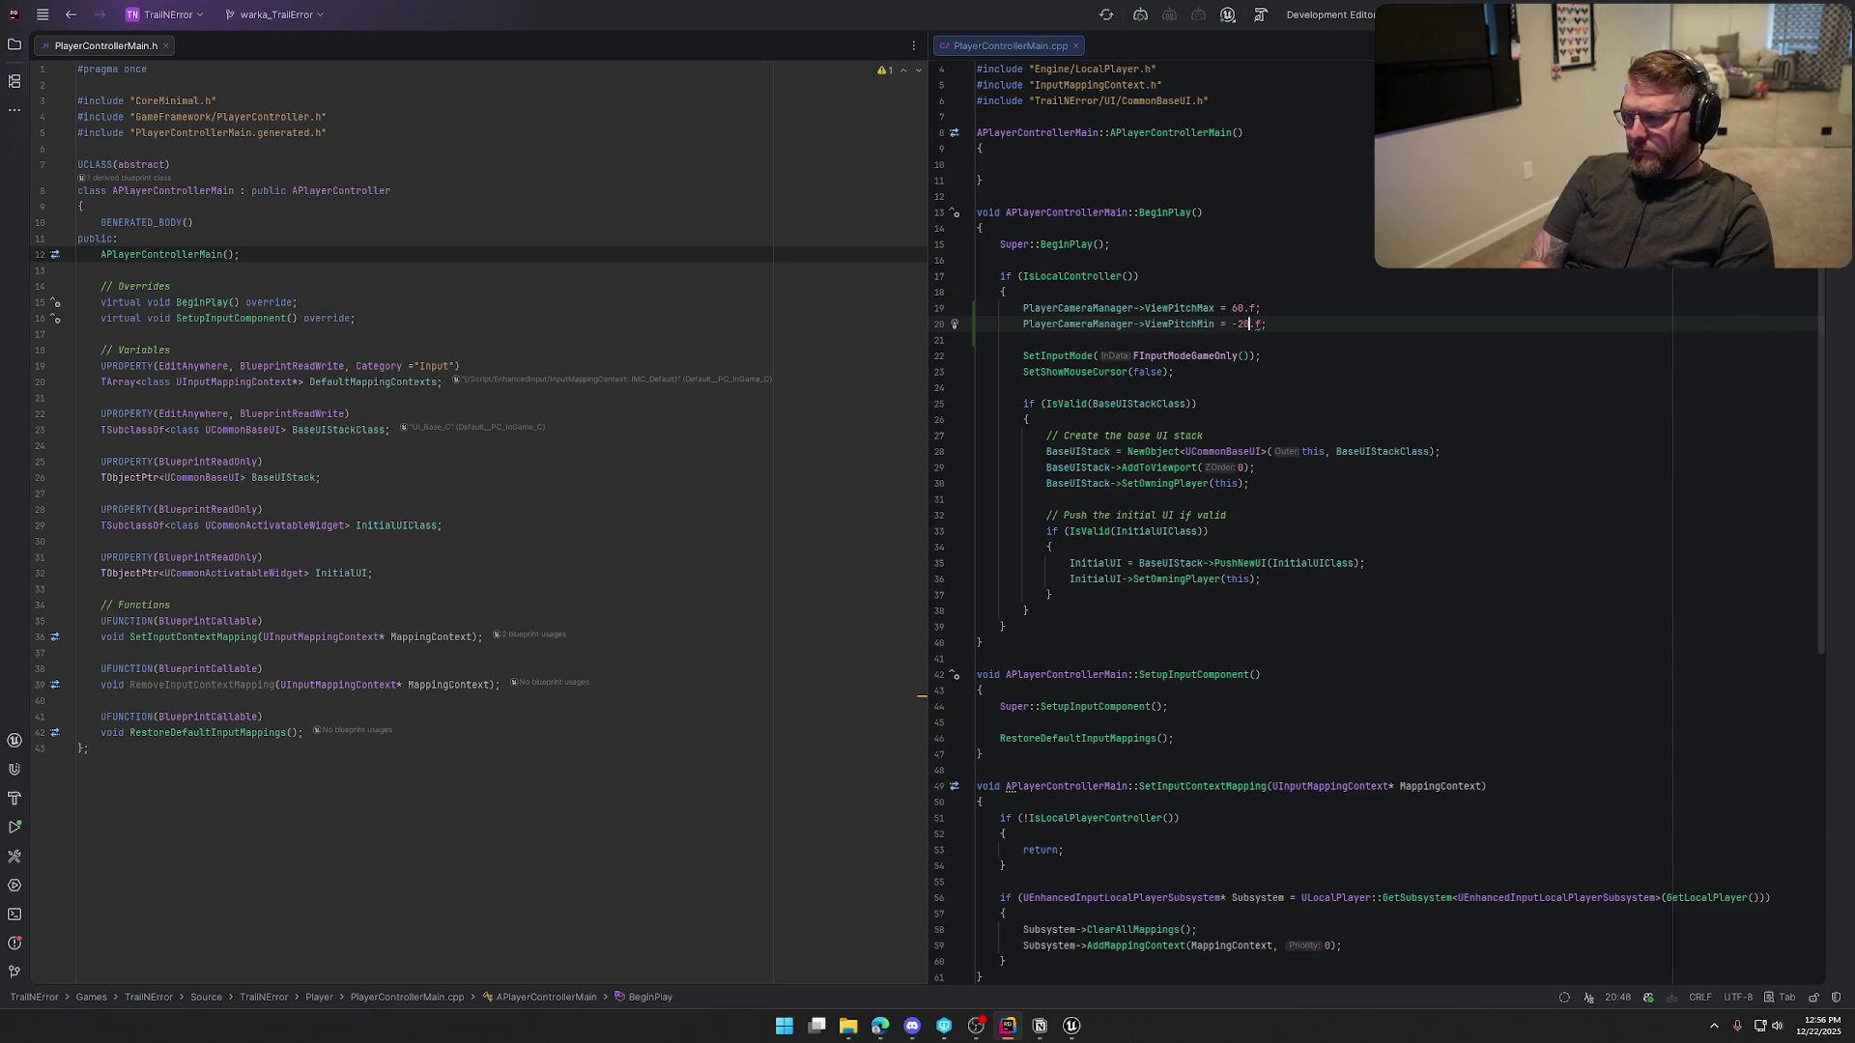
pyautogui.click(1073, 1027)
pyautogui.hotkey('ctrl', 'alt', 'F11')
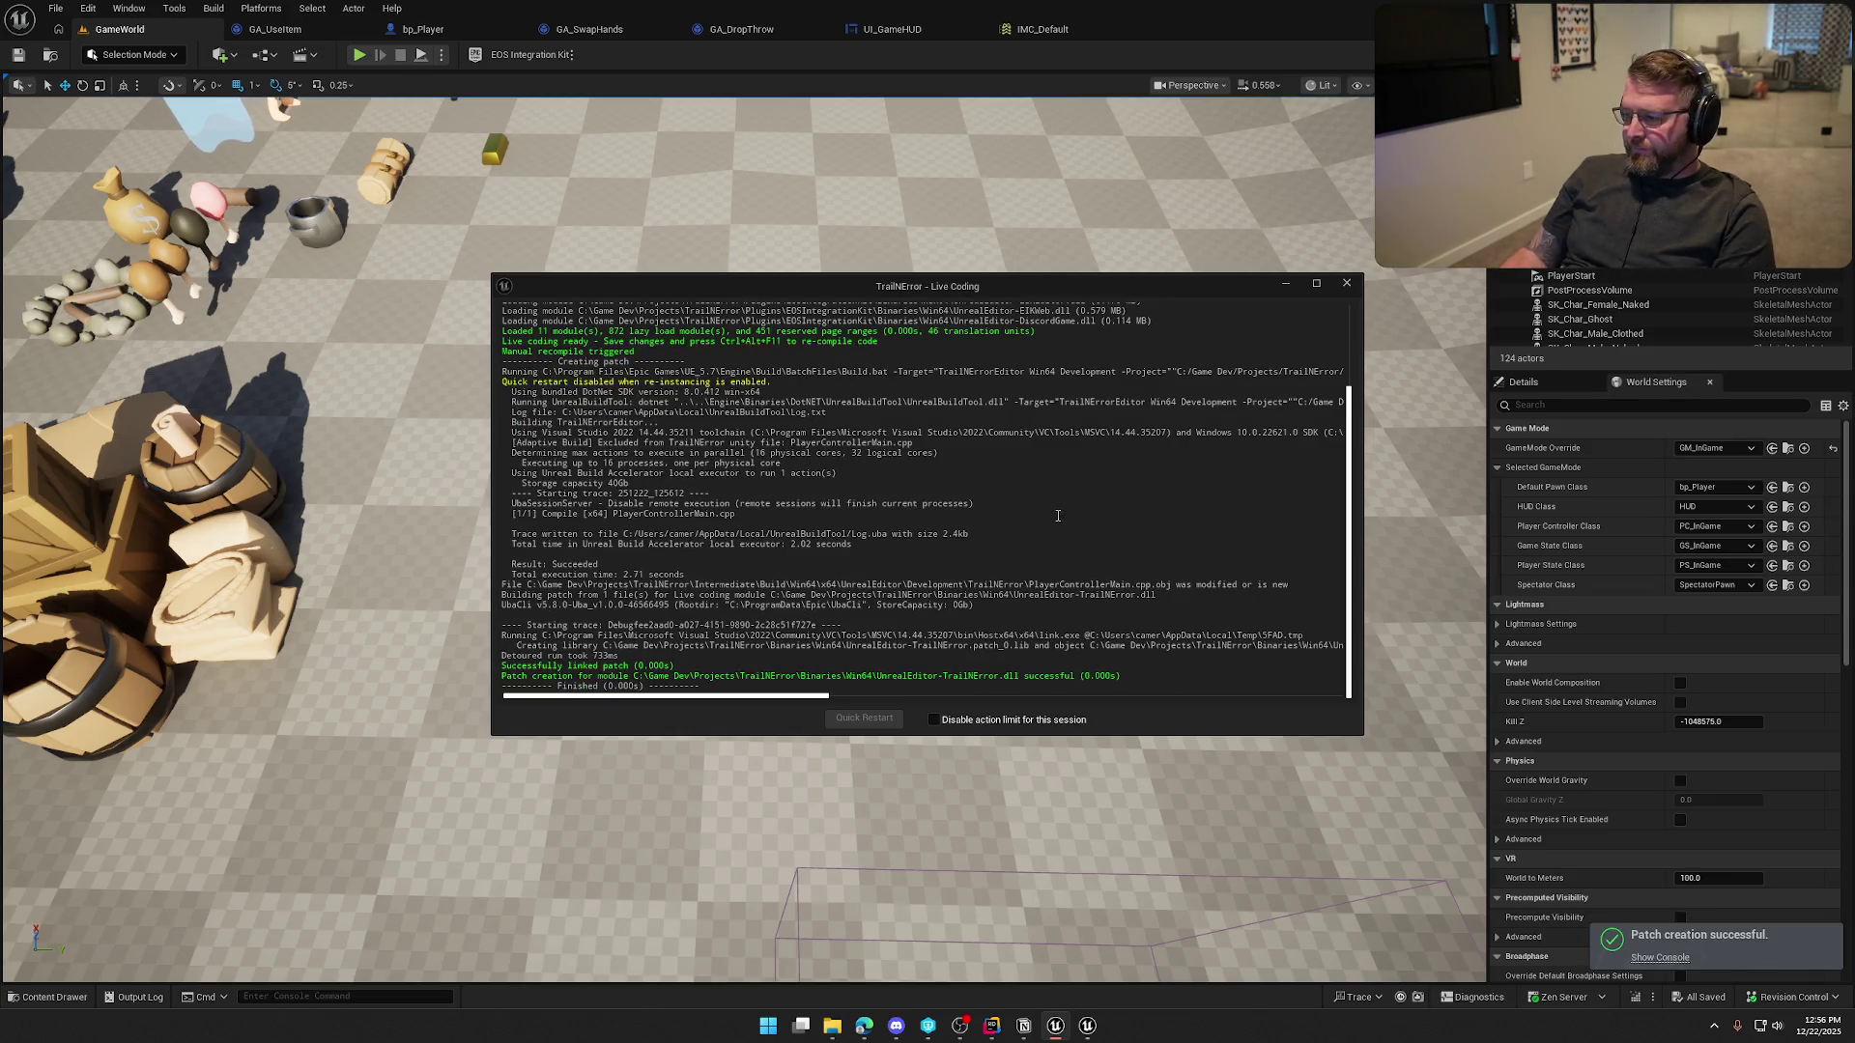
# Close Live Coding and run a brief GameWorld play session, then start retyping ViewPitchMin in Rider
pyautogui.click(1347, 283)
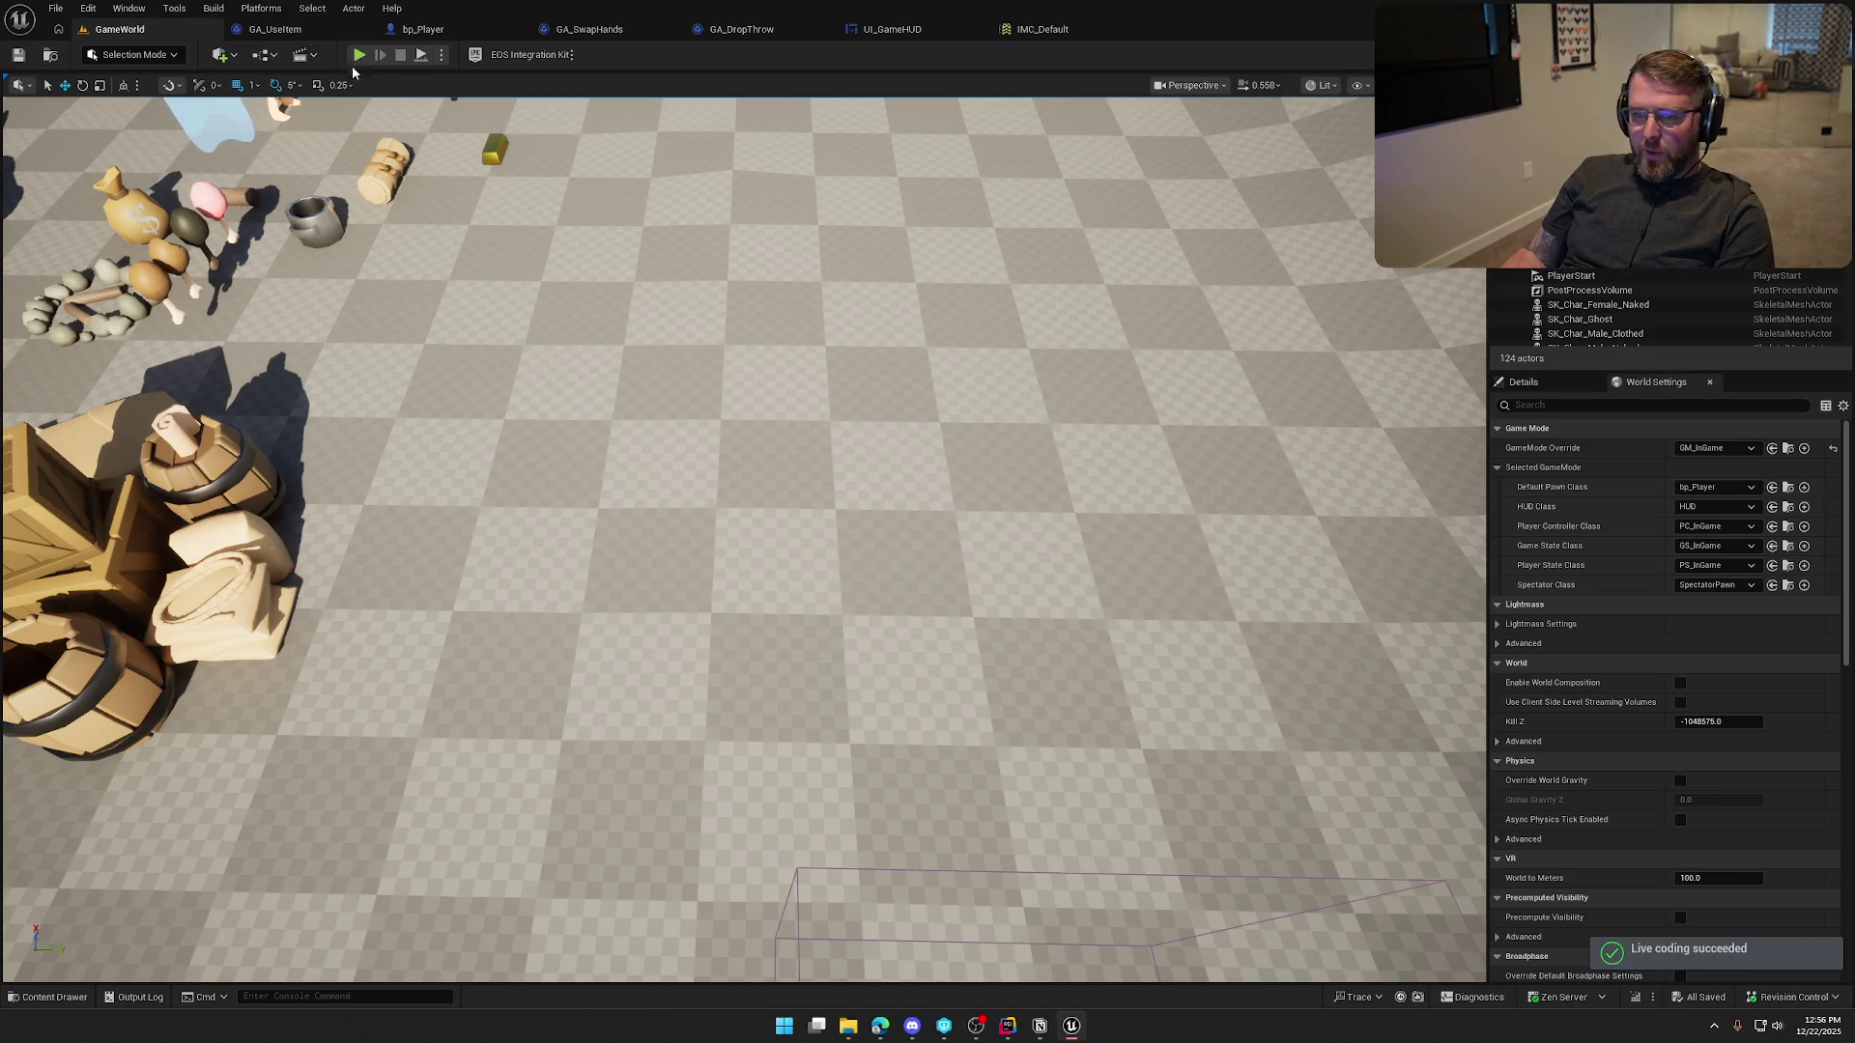
pyautogui.click(359, 54)
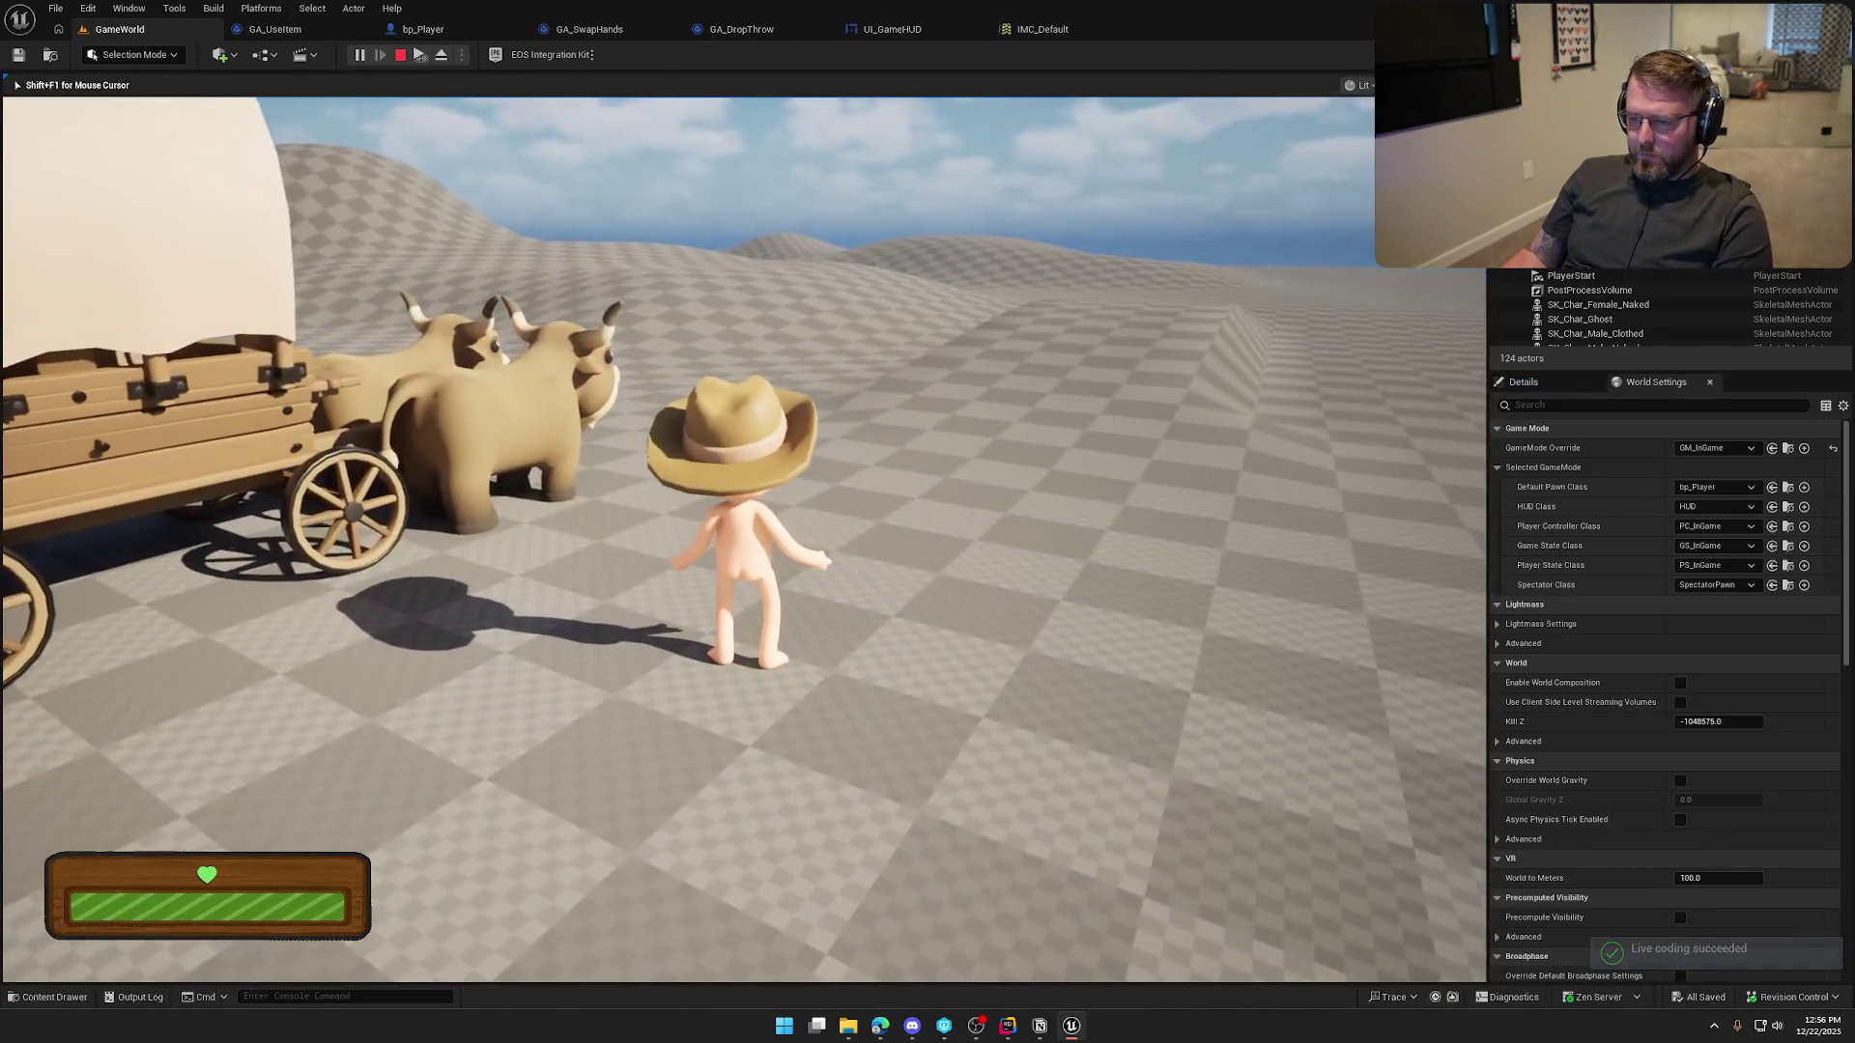
pyautogui.press('Escape')
pyautogui.click(1008, 1026)
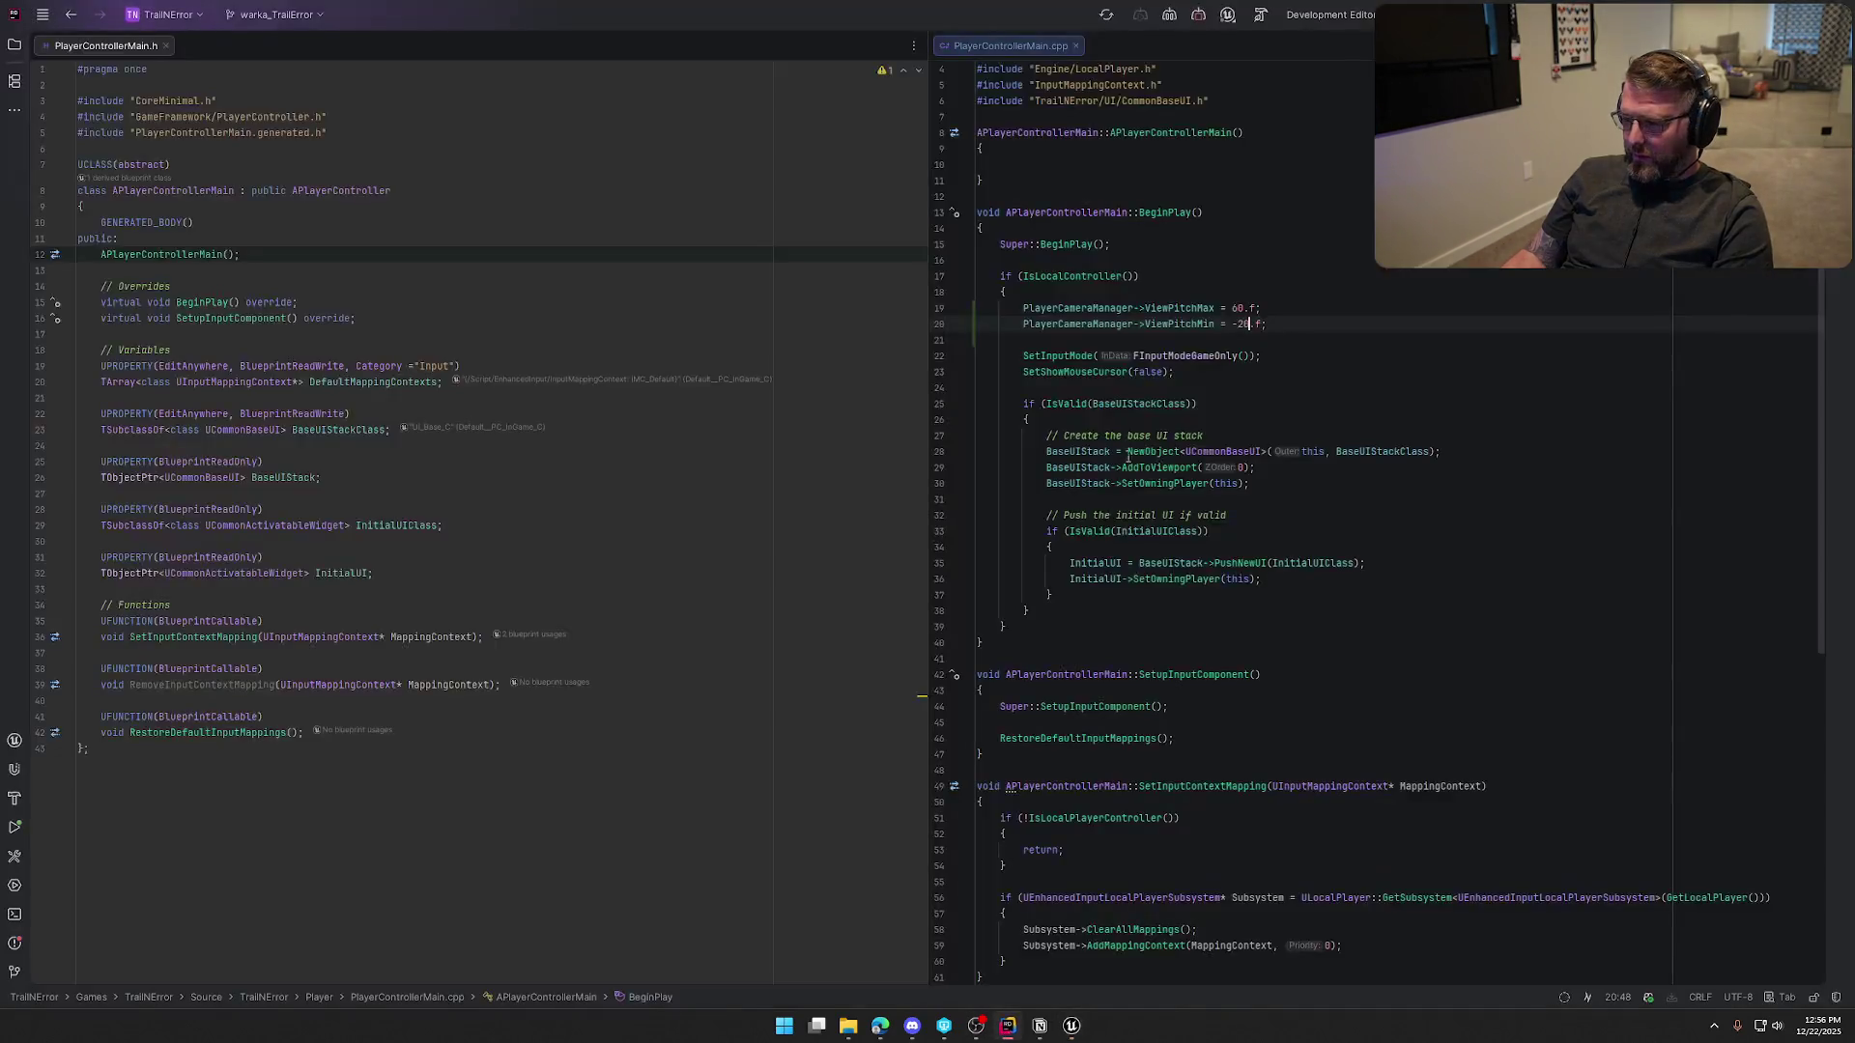
pyautogui.press('BackSpace')
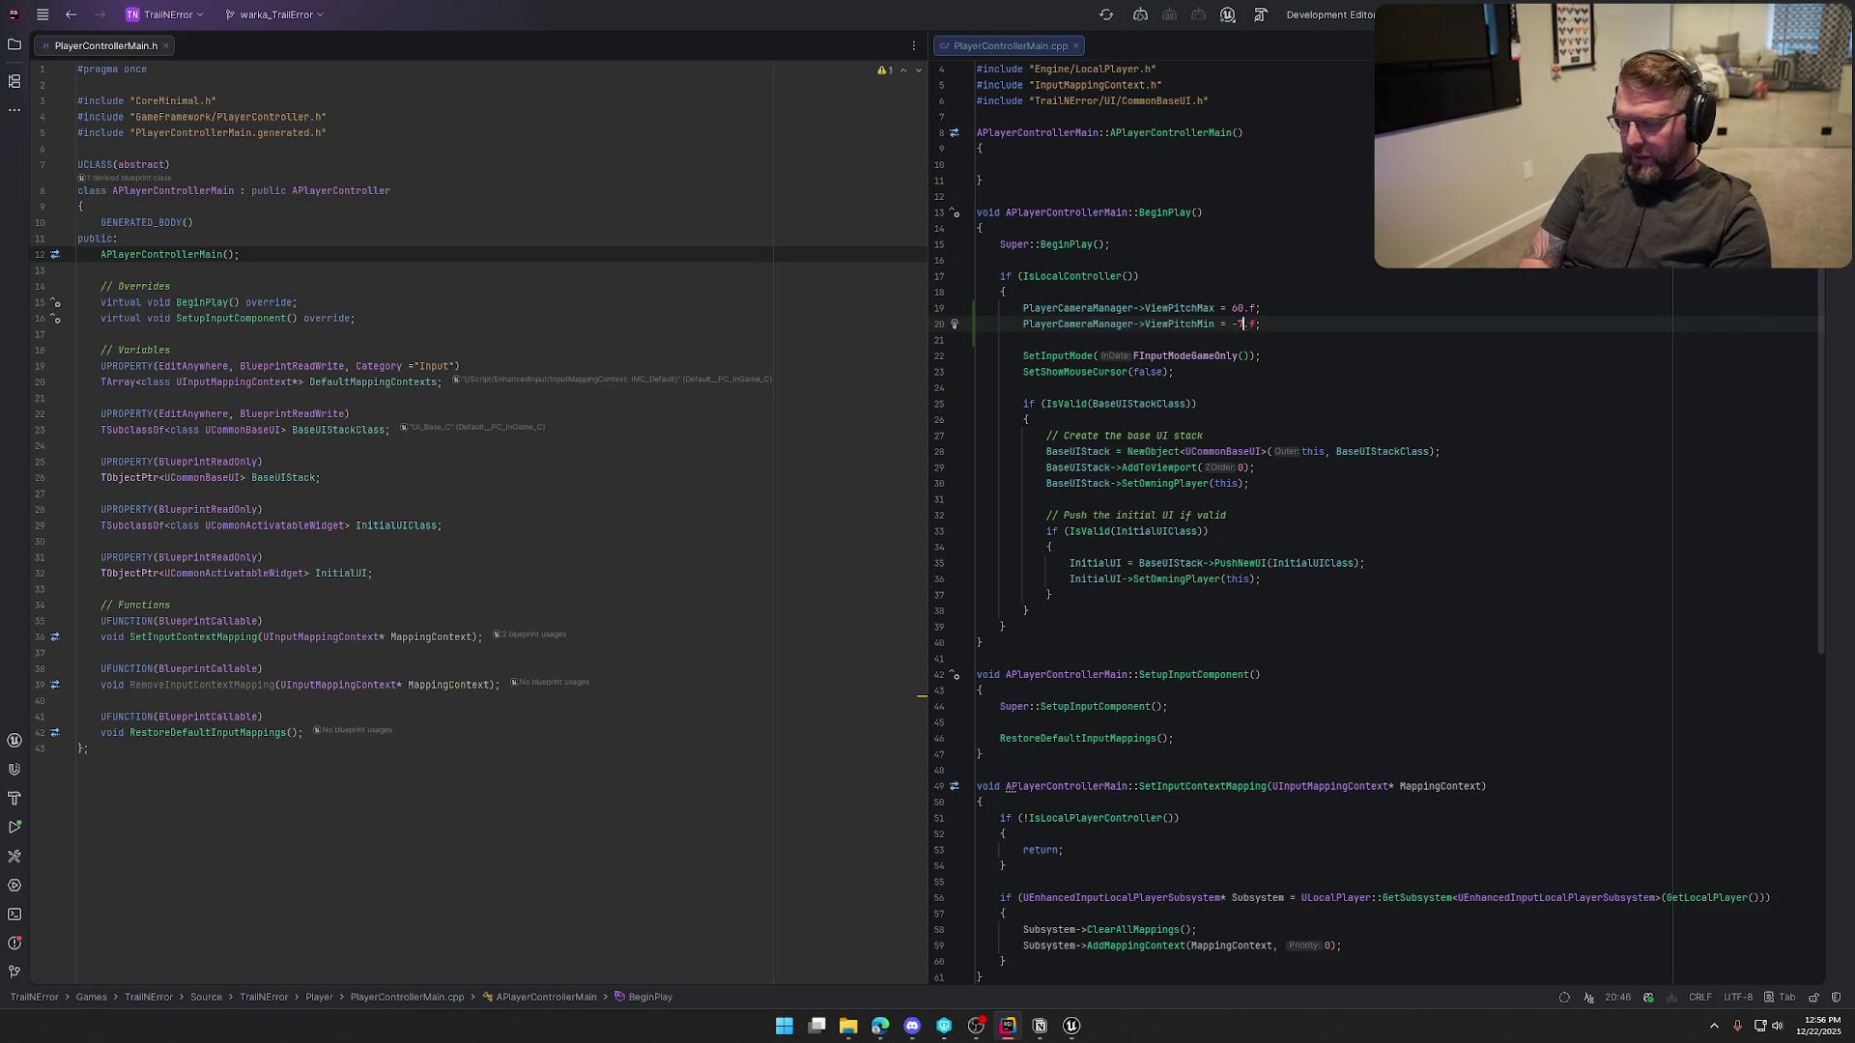
# Retype the ViewPitchMax value on line 19 of BeginPlay, with ViewPitchMin now -70
pyautogui.click(1250, 308)
pyautogui.write('3')
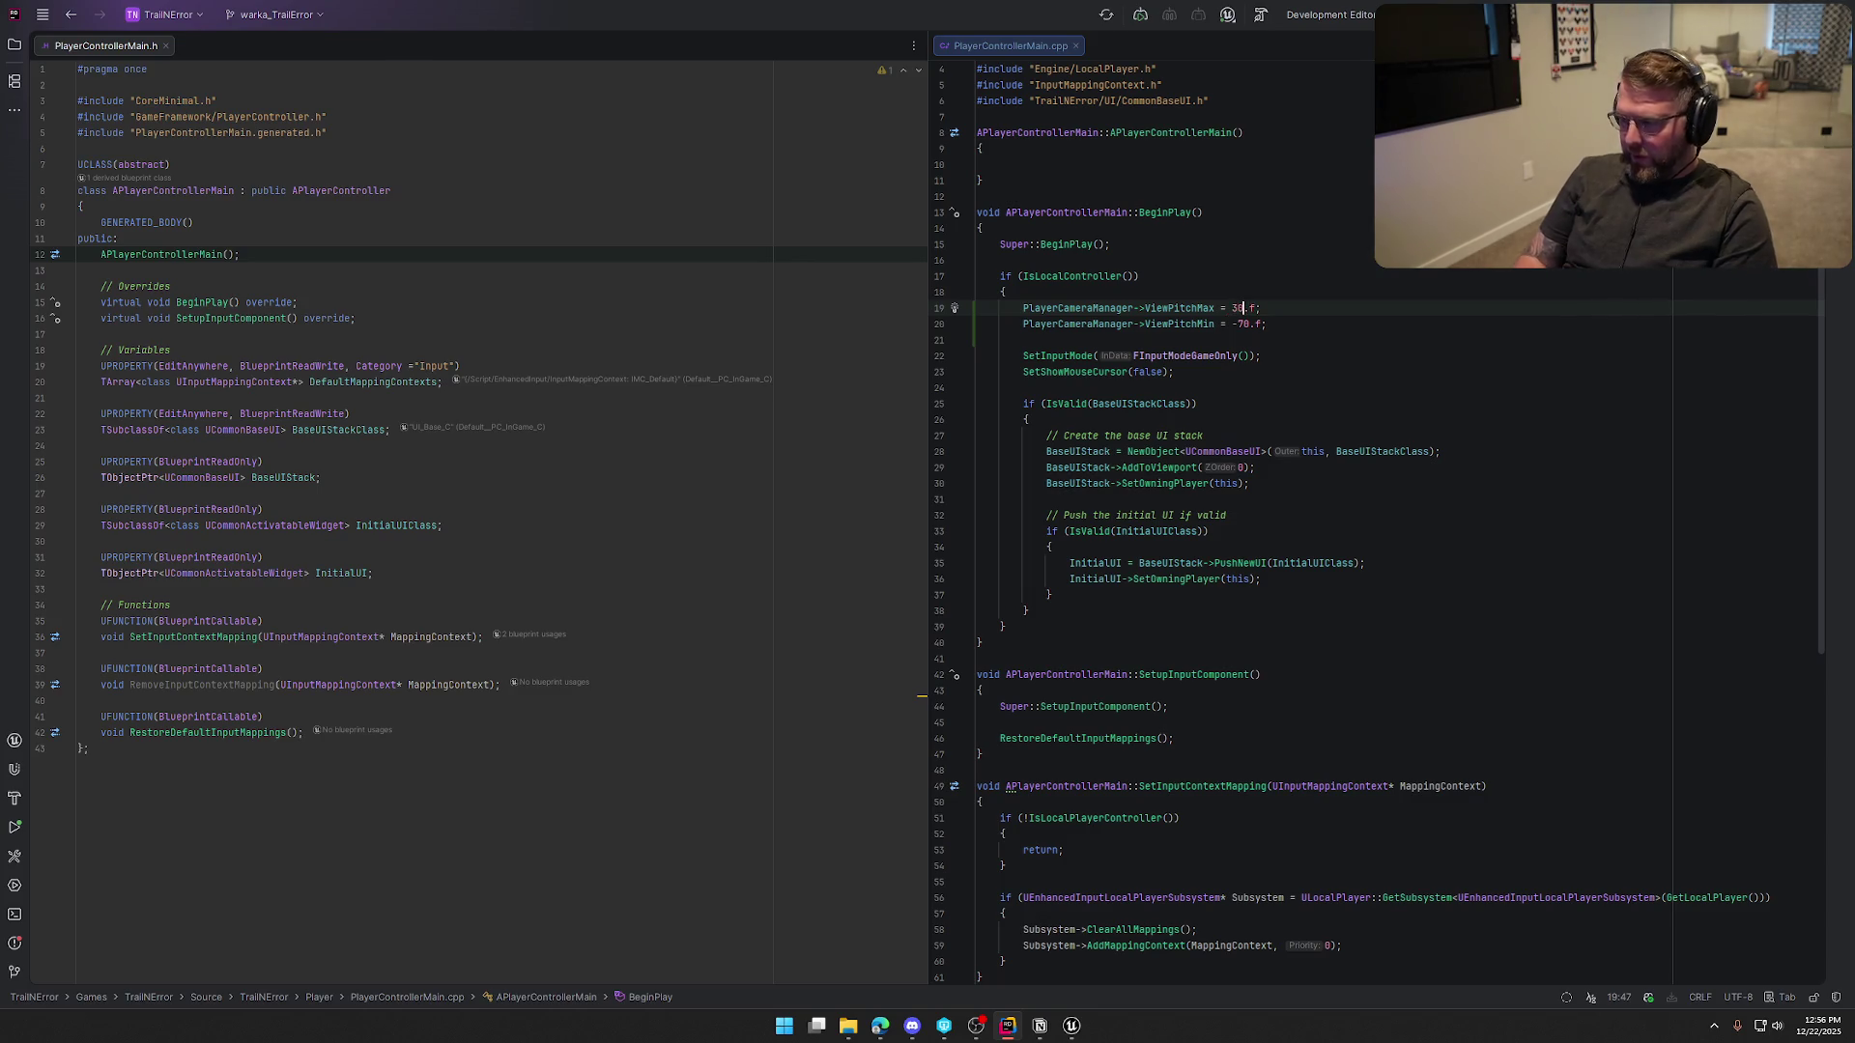
pyautogui.click(1074, 1028)
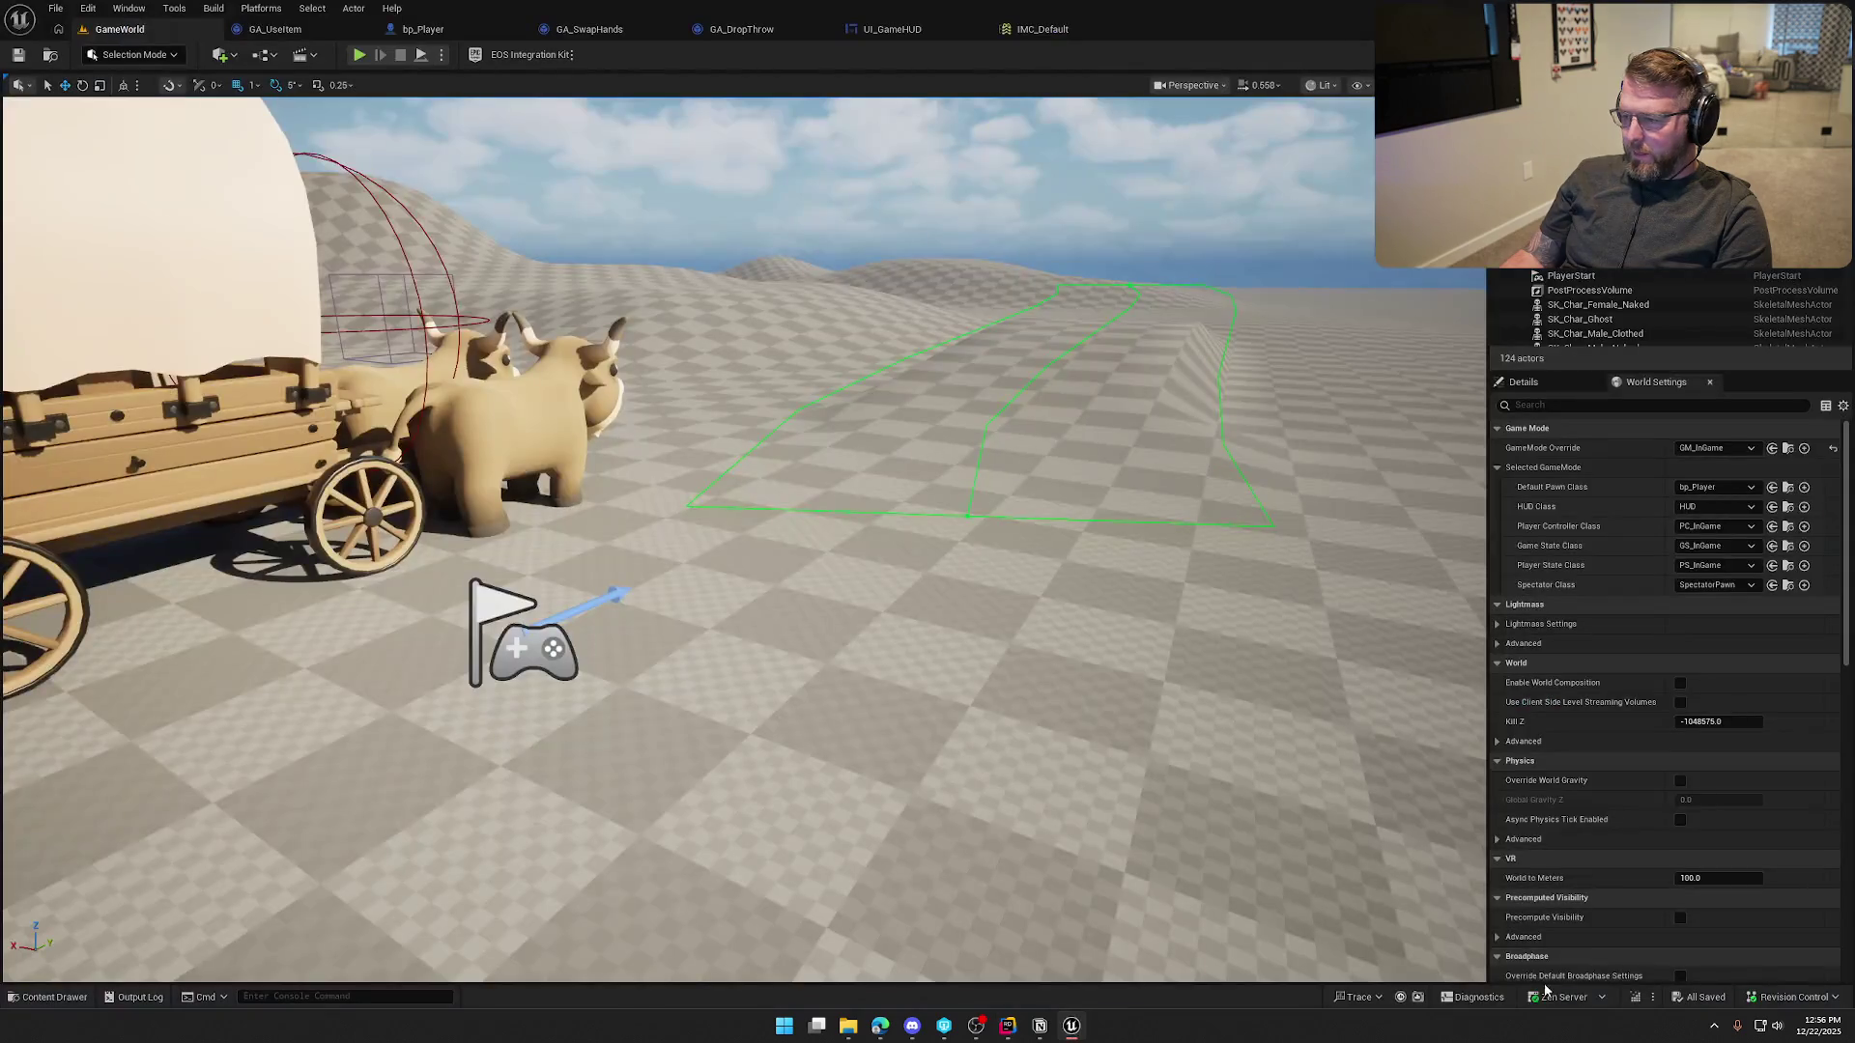
# Live-compile the new pitch limits with Ctrl+Alt+F11 and start a play-in-editor session
pyautogui.hotkey('ctrl', 'alt', 'F11')
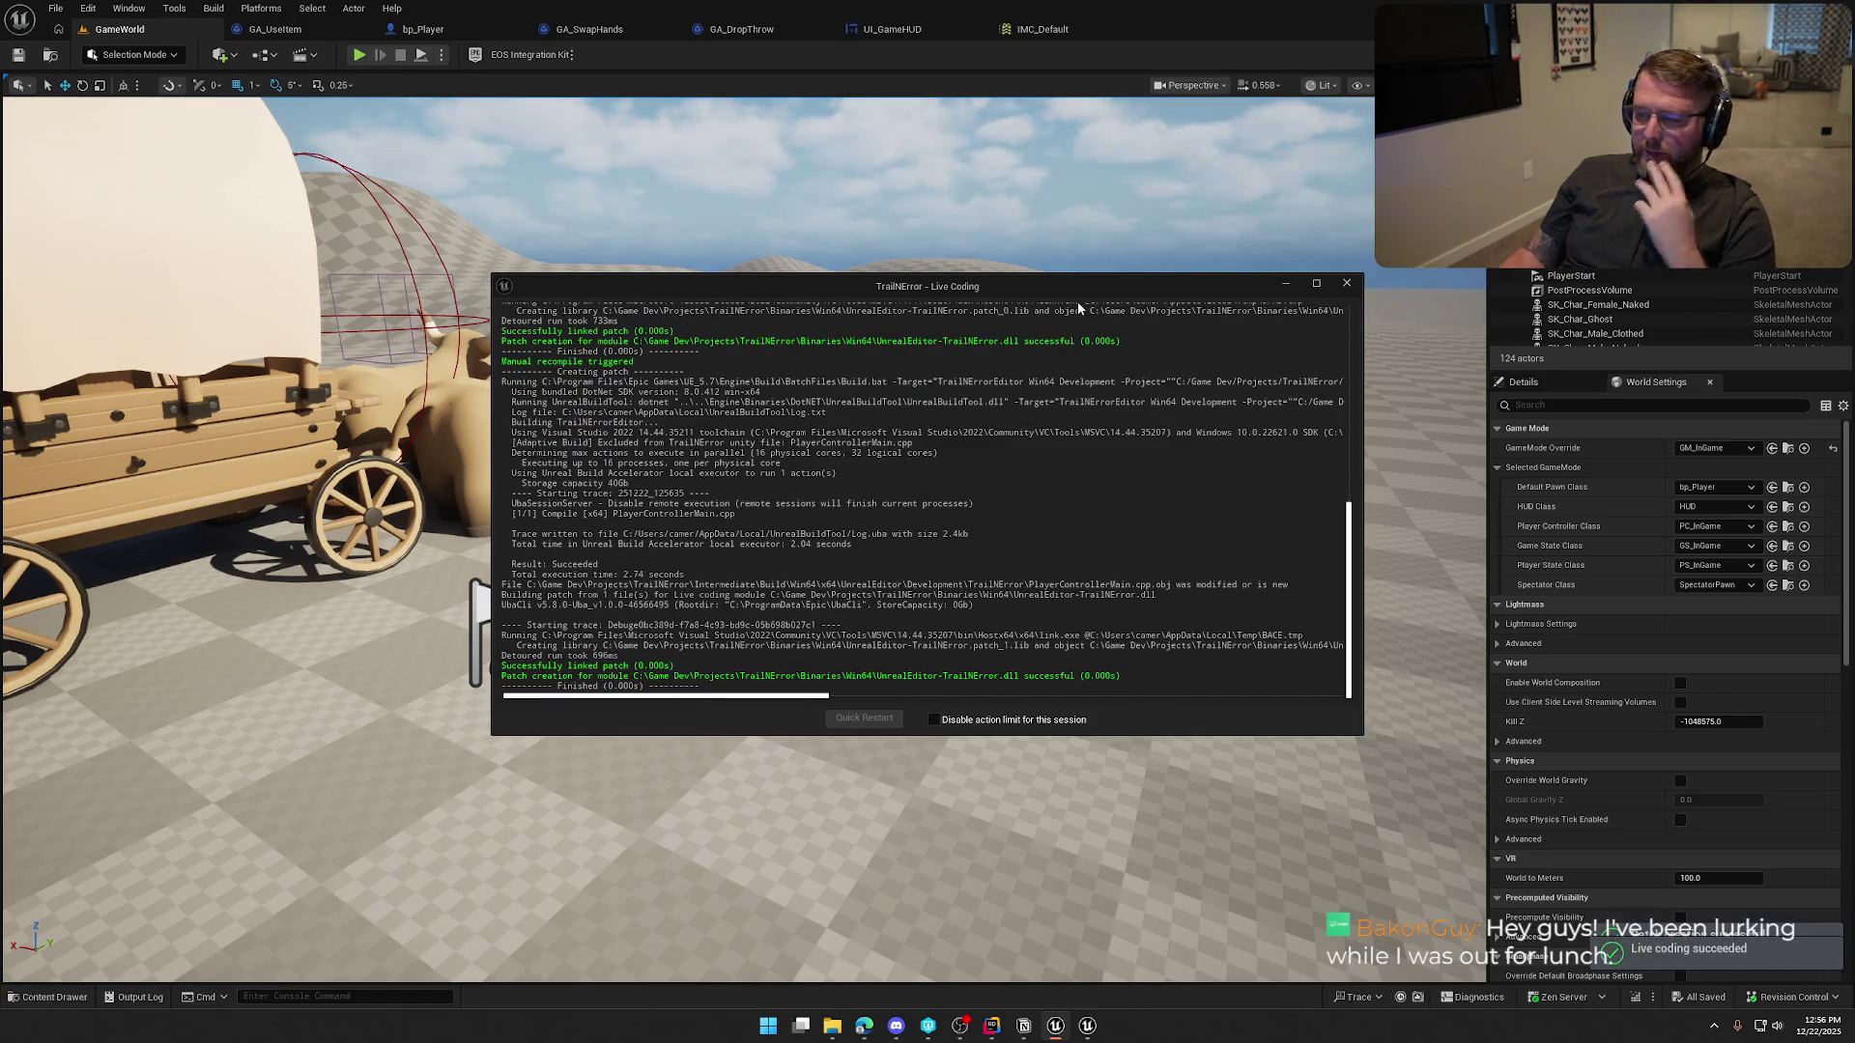
pyautogui.click(1346, 285)
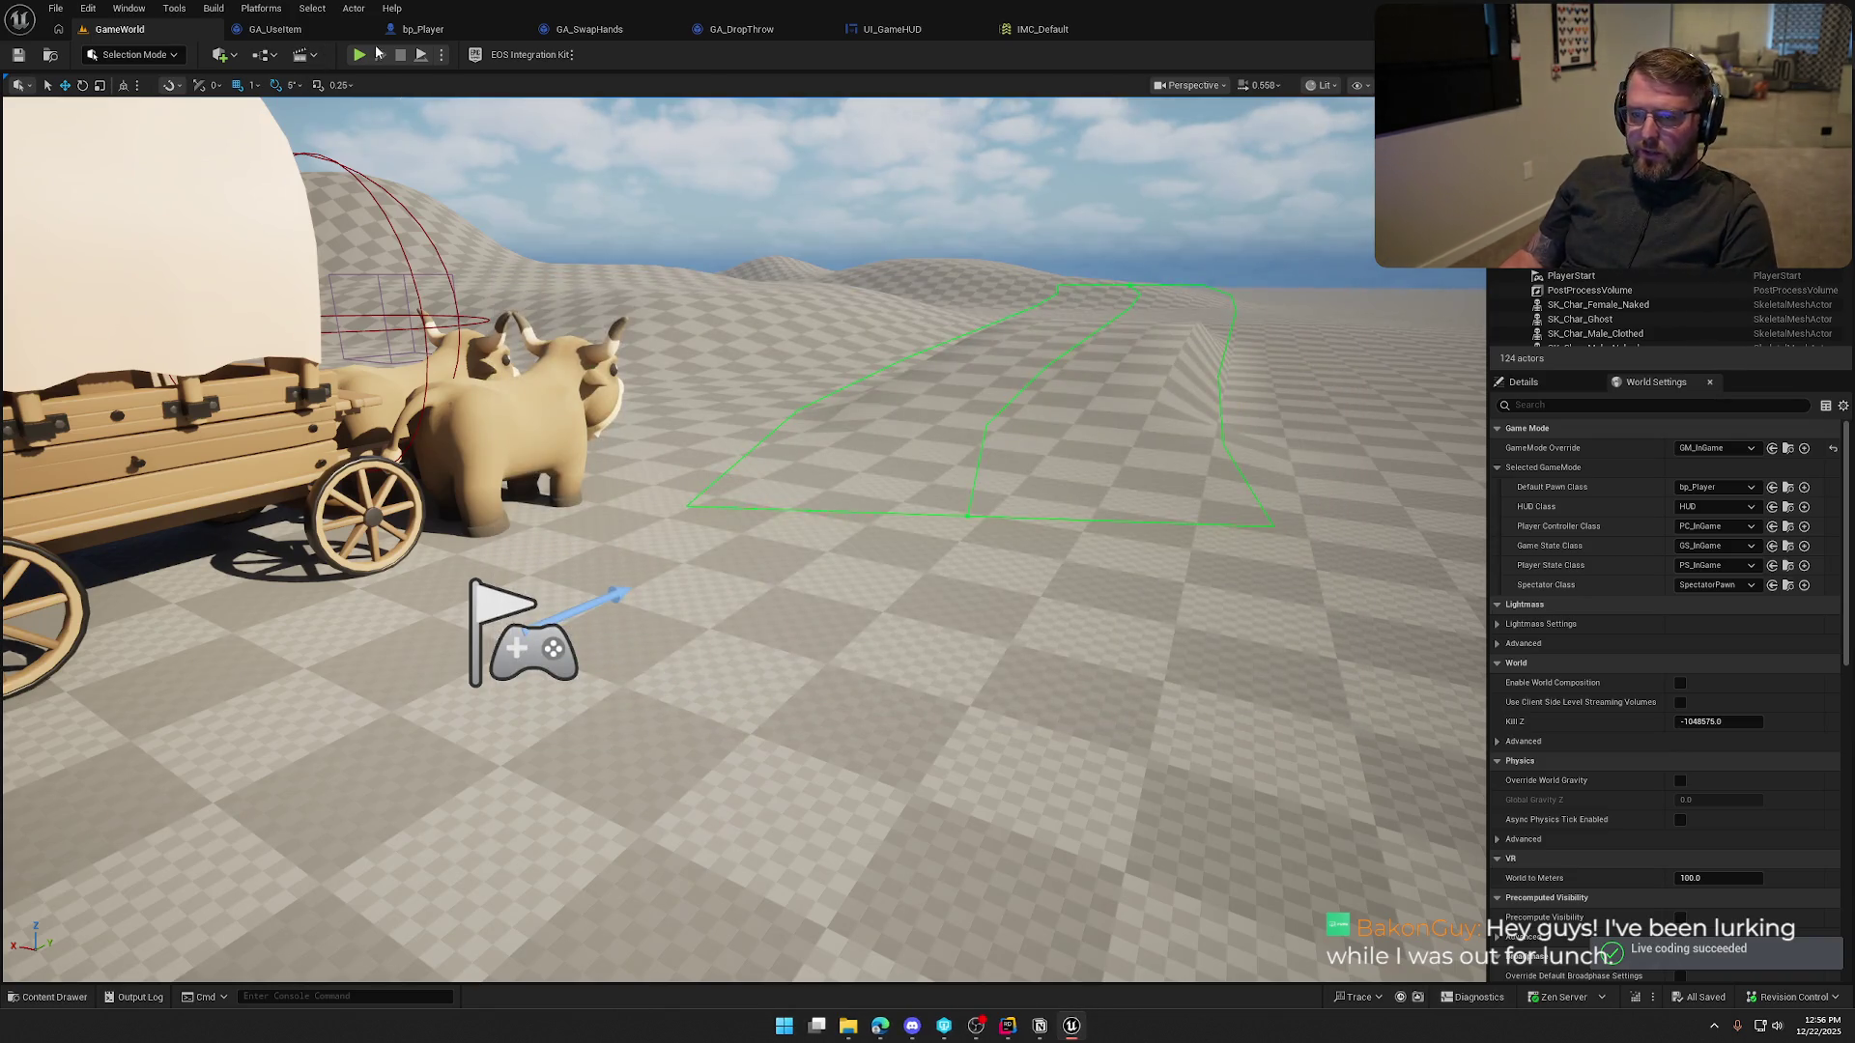
pyautogui.hotkey('alt', 'p')
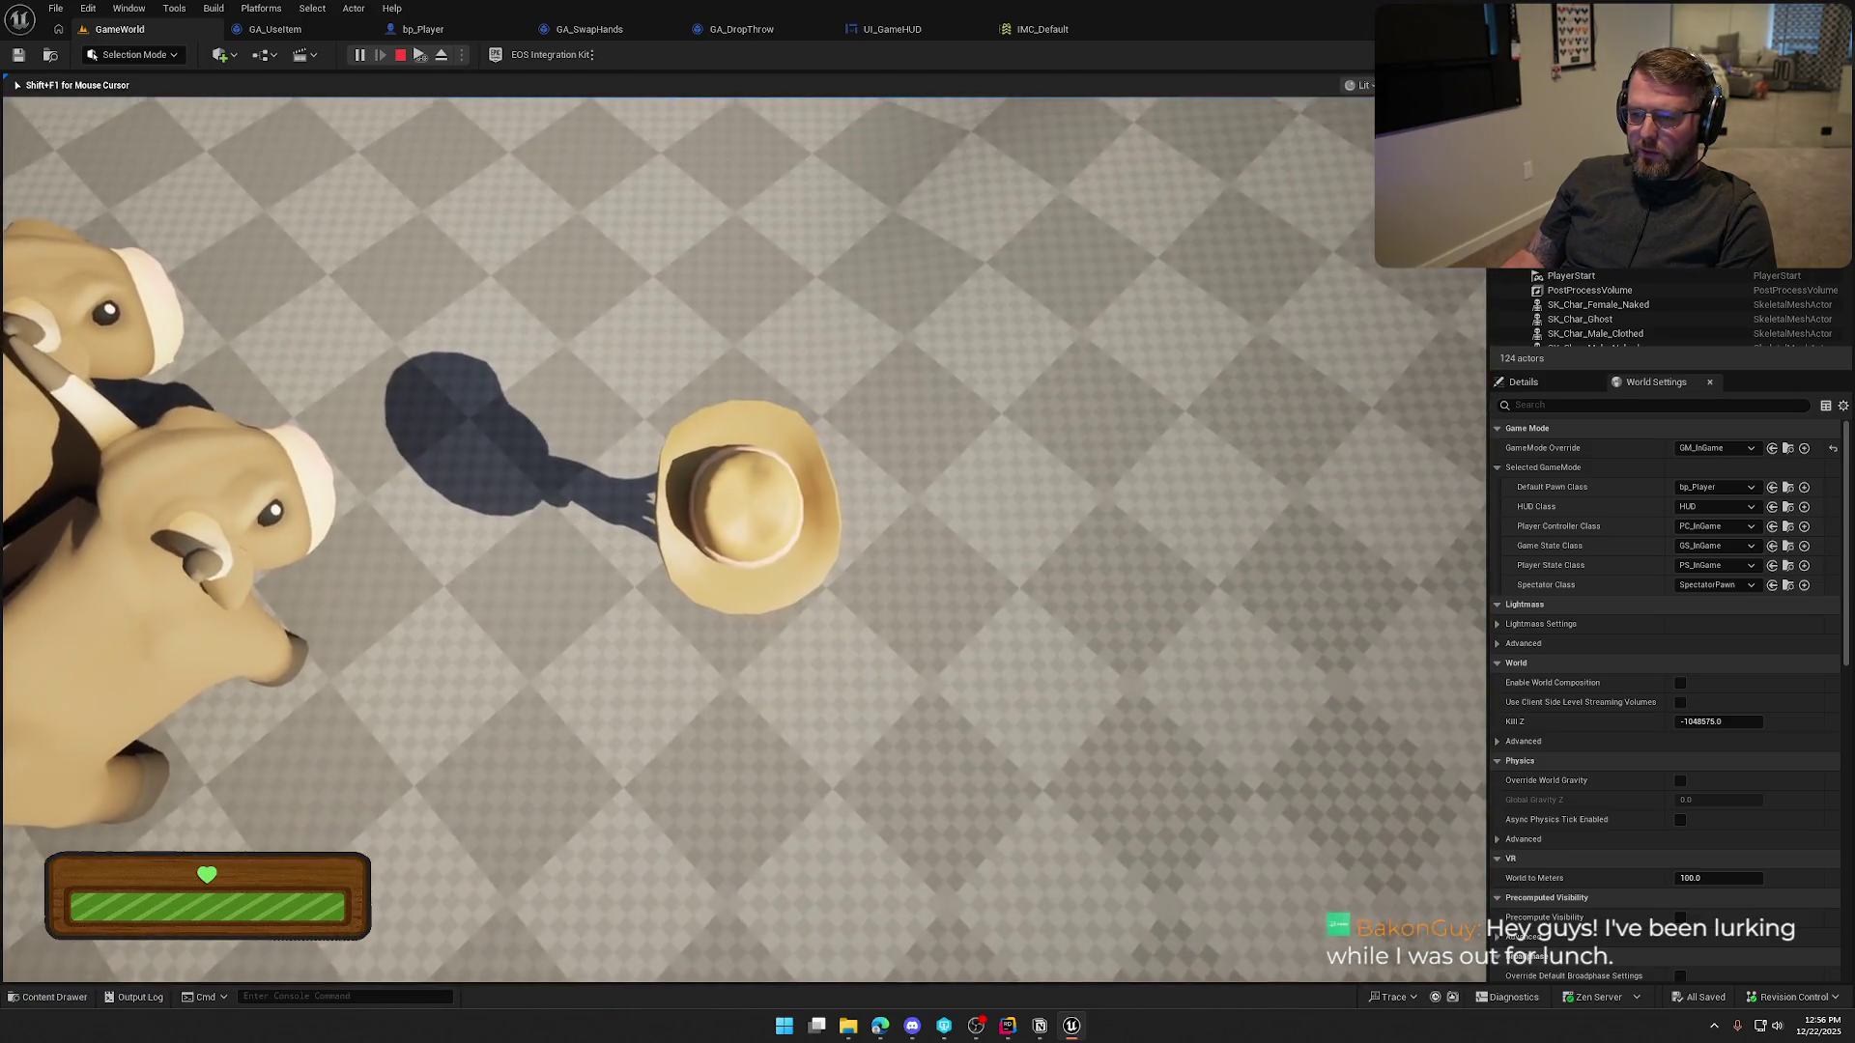
# Run and walk the character around GameWorld, swing the axe, then end the play session
pyautogui.hotkey('shift', 'w')
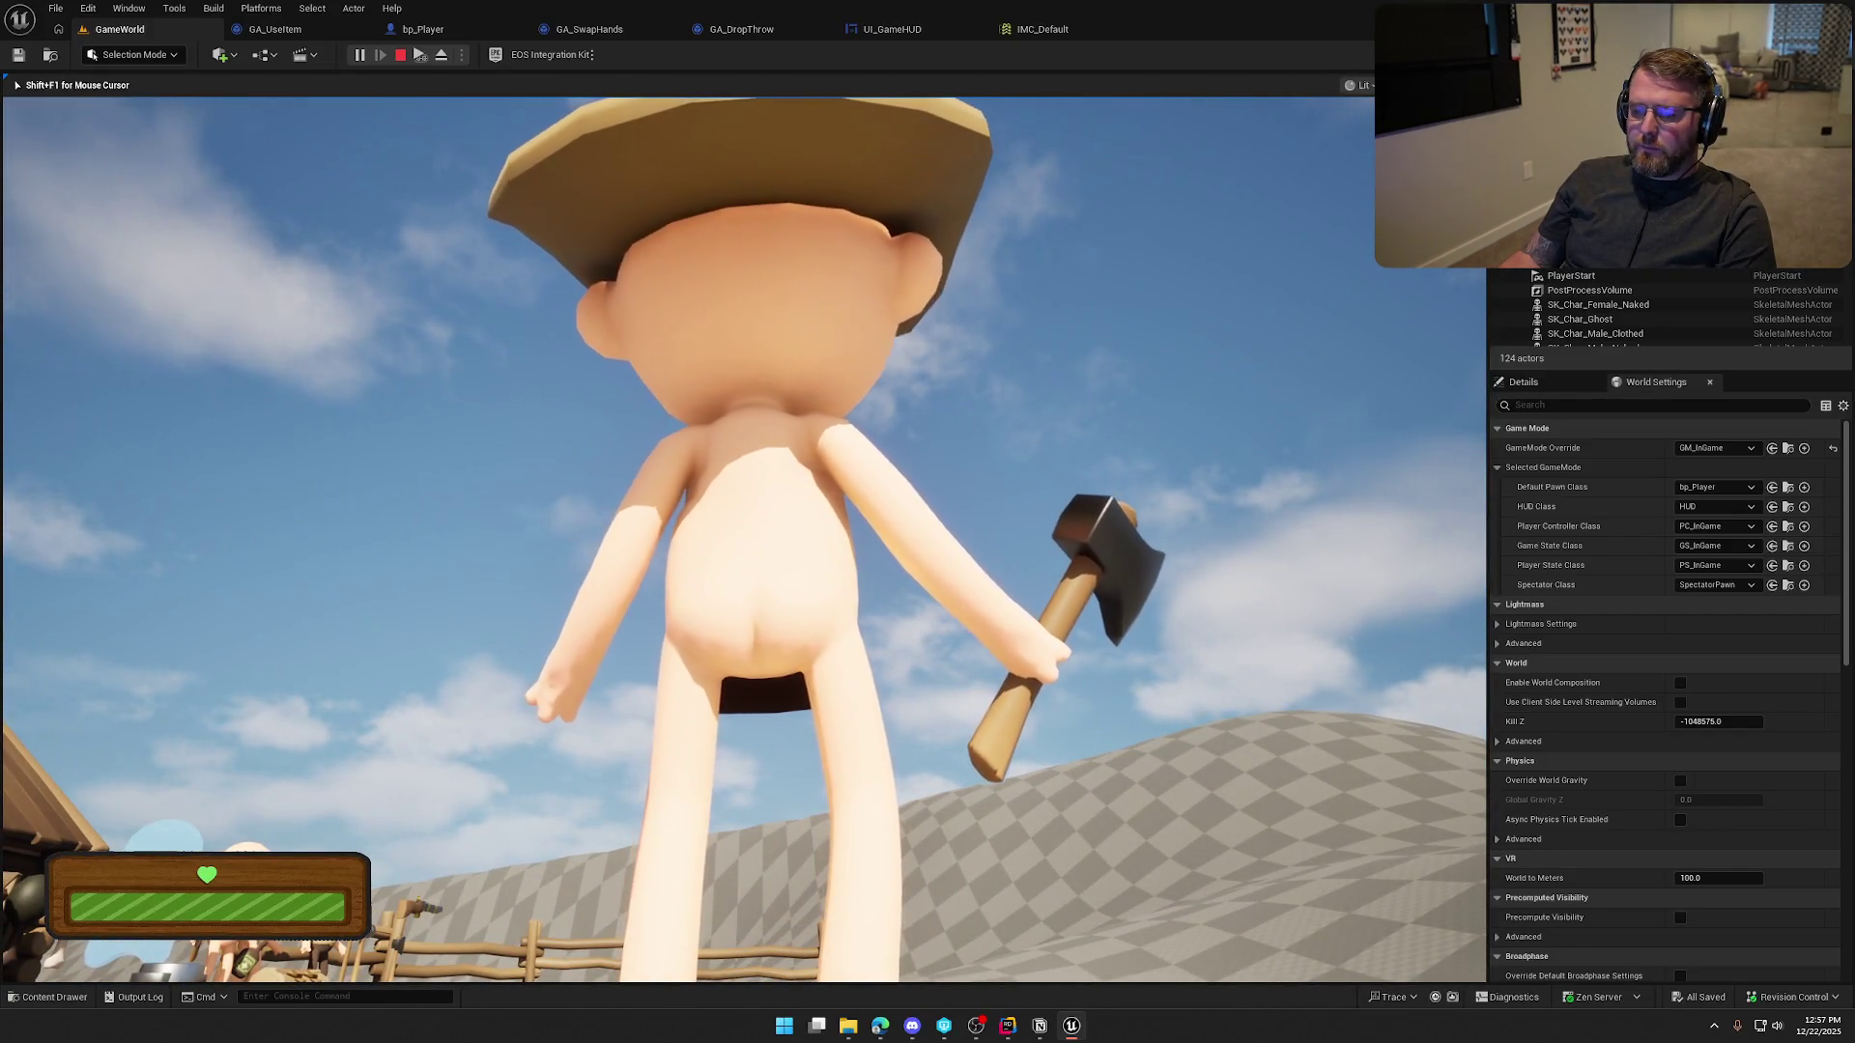
pyautogui.press('a')
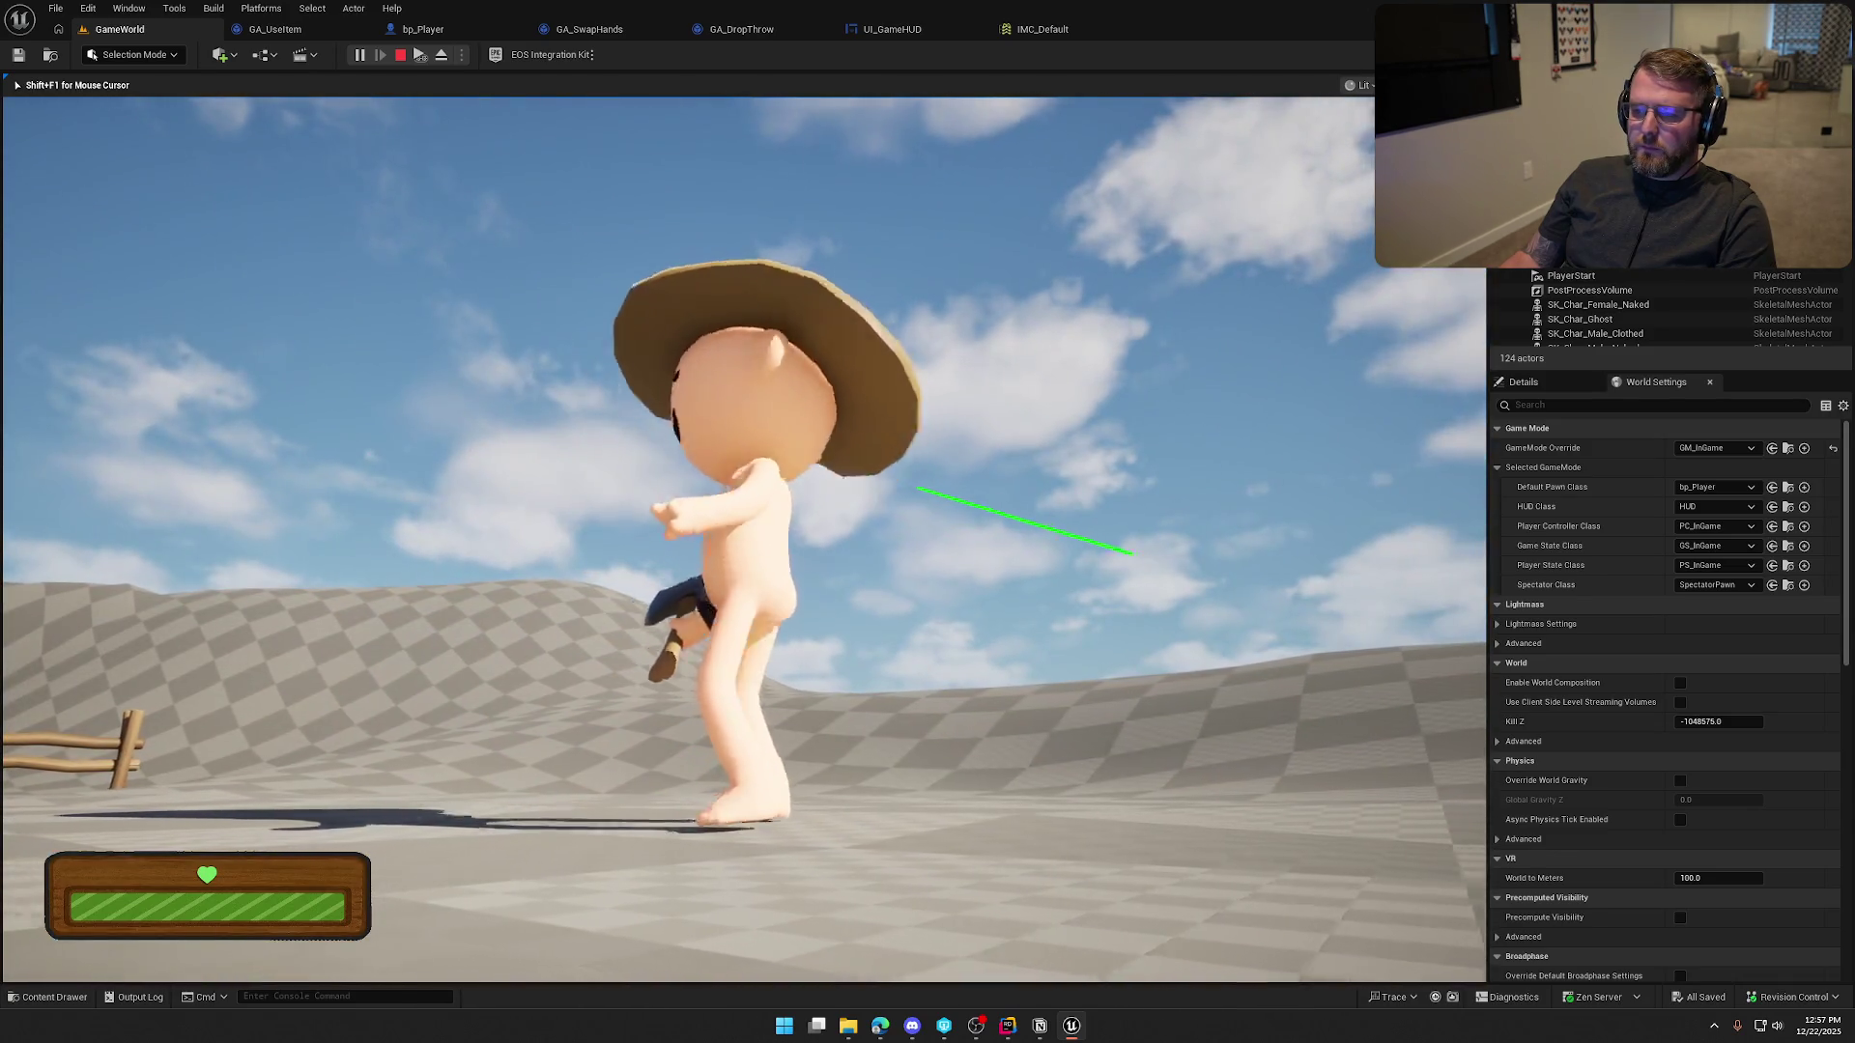
pyautogui.press('e')
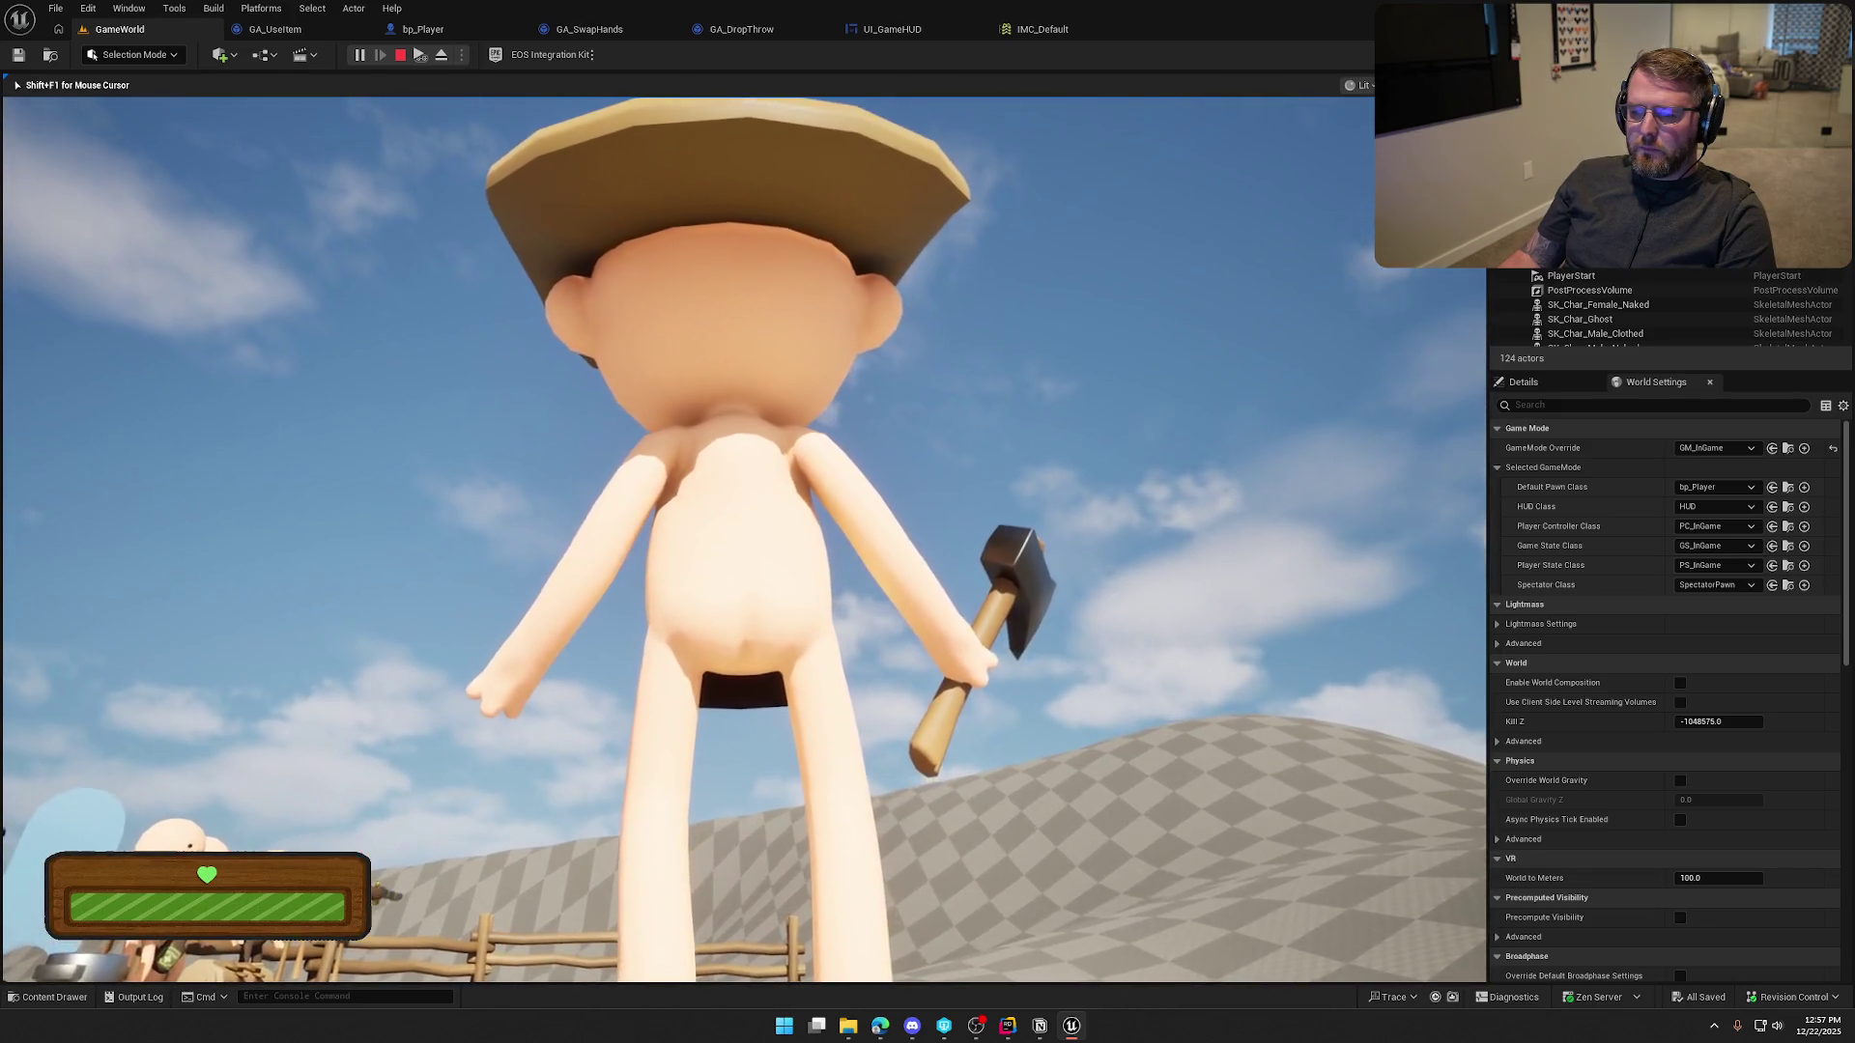
pyautogui.press('w')
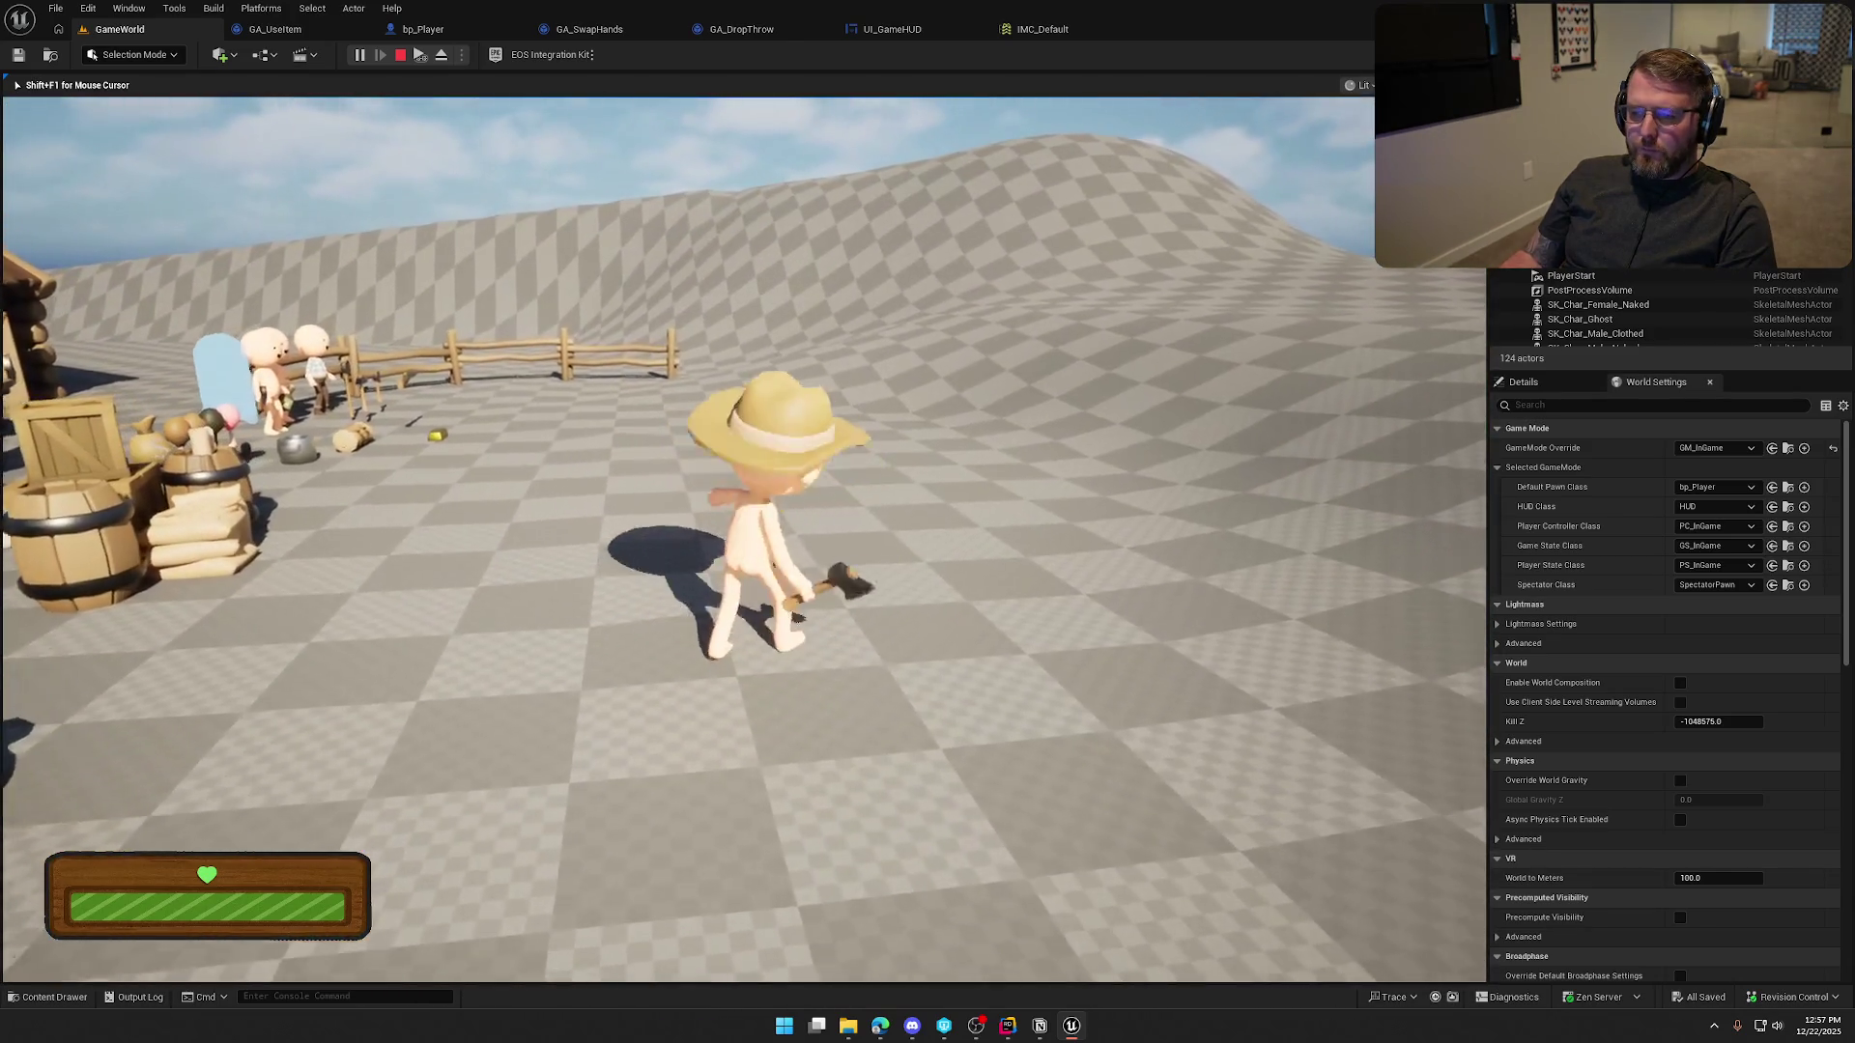
pyautogui.press('d')
pyautogui.press('e')
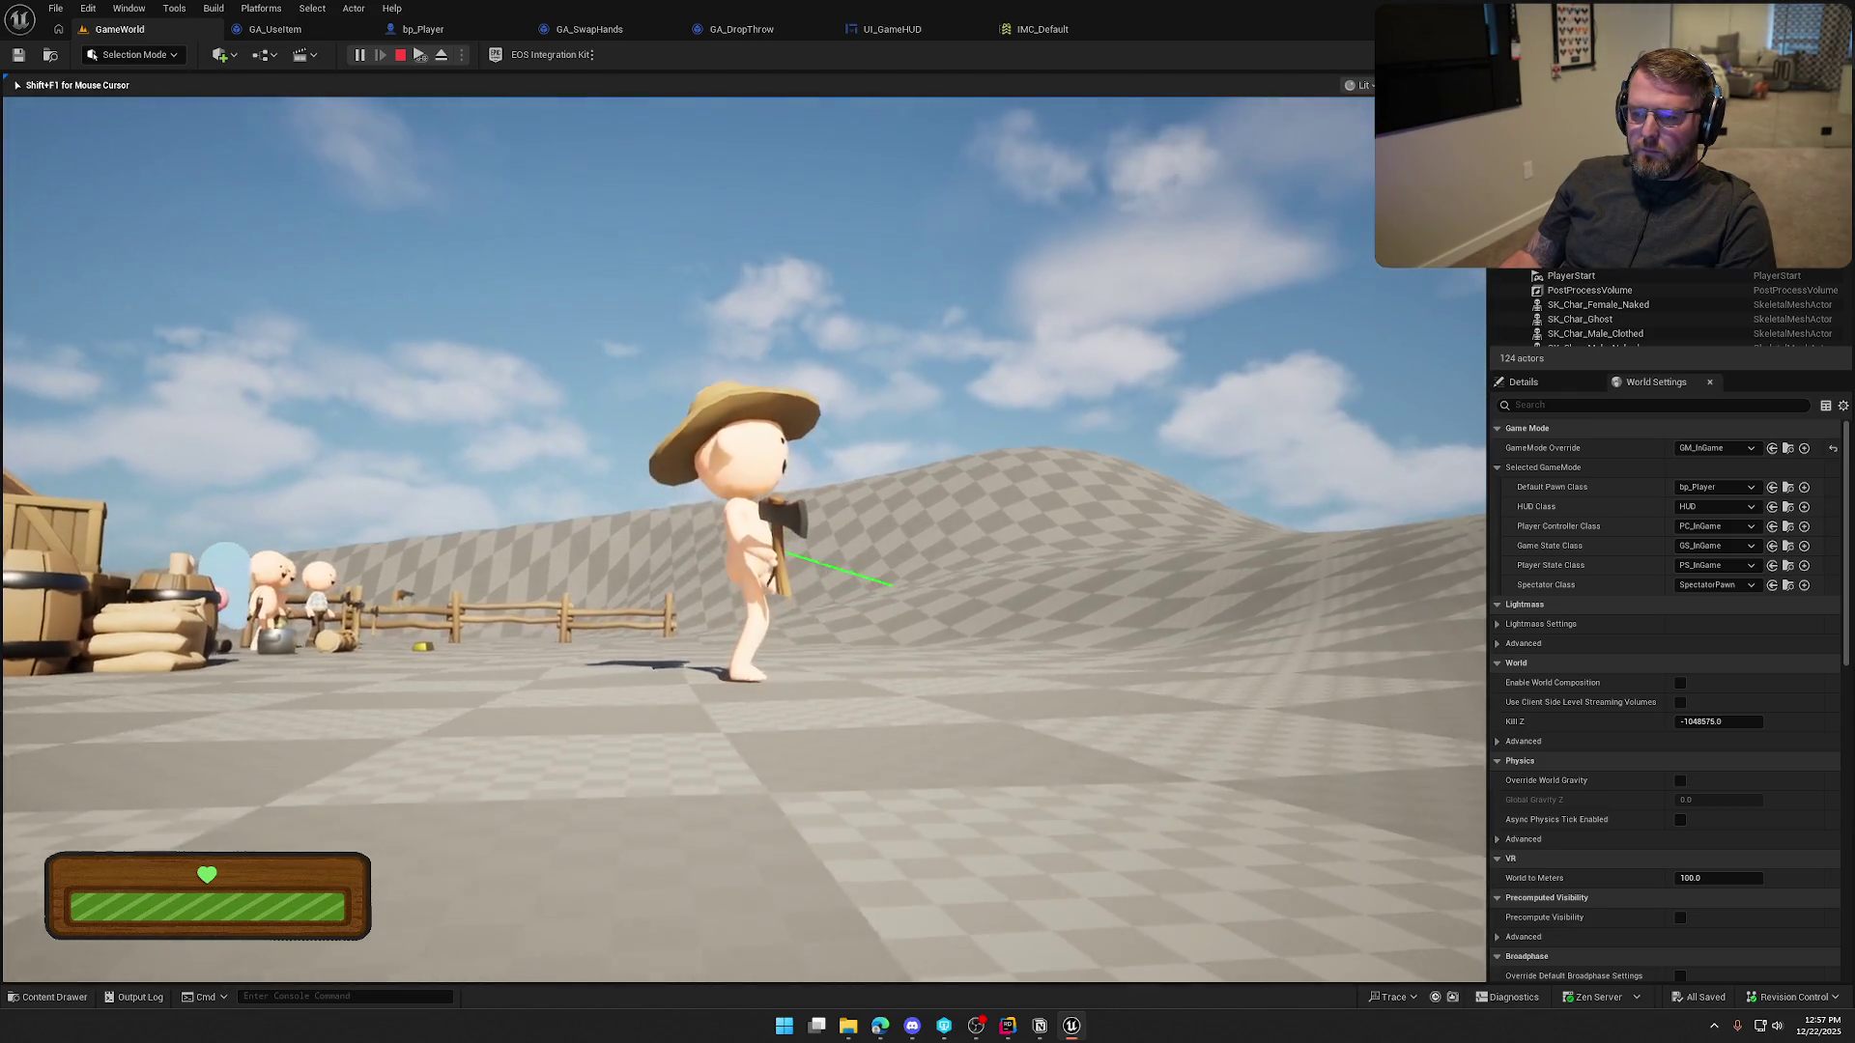
pyautogui.scroll(3, 744, 541)
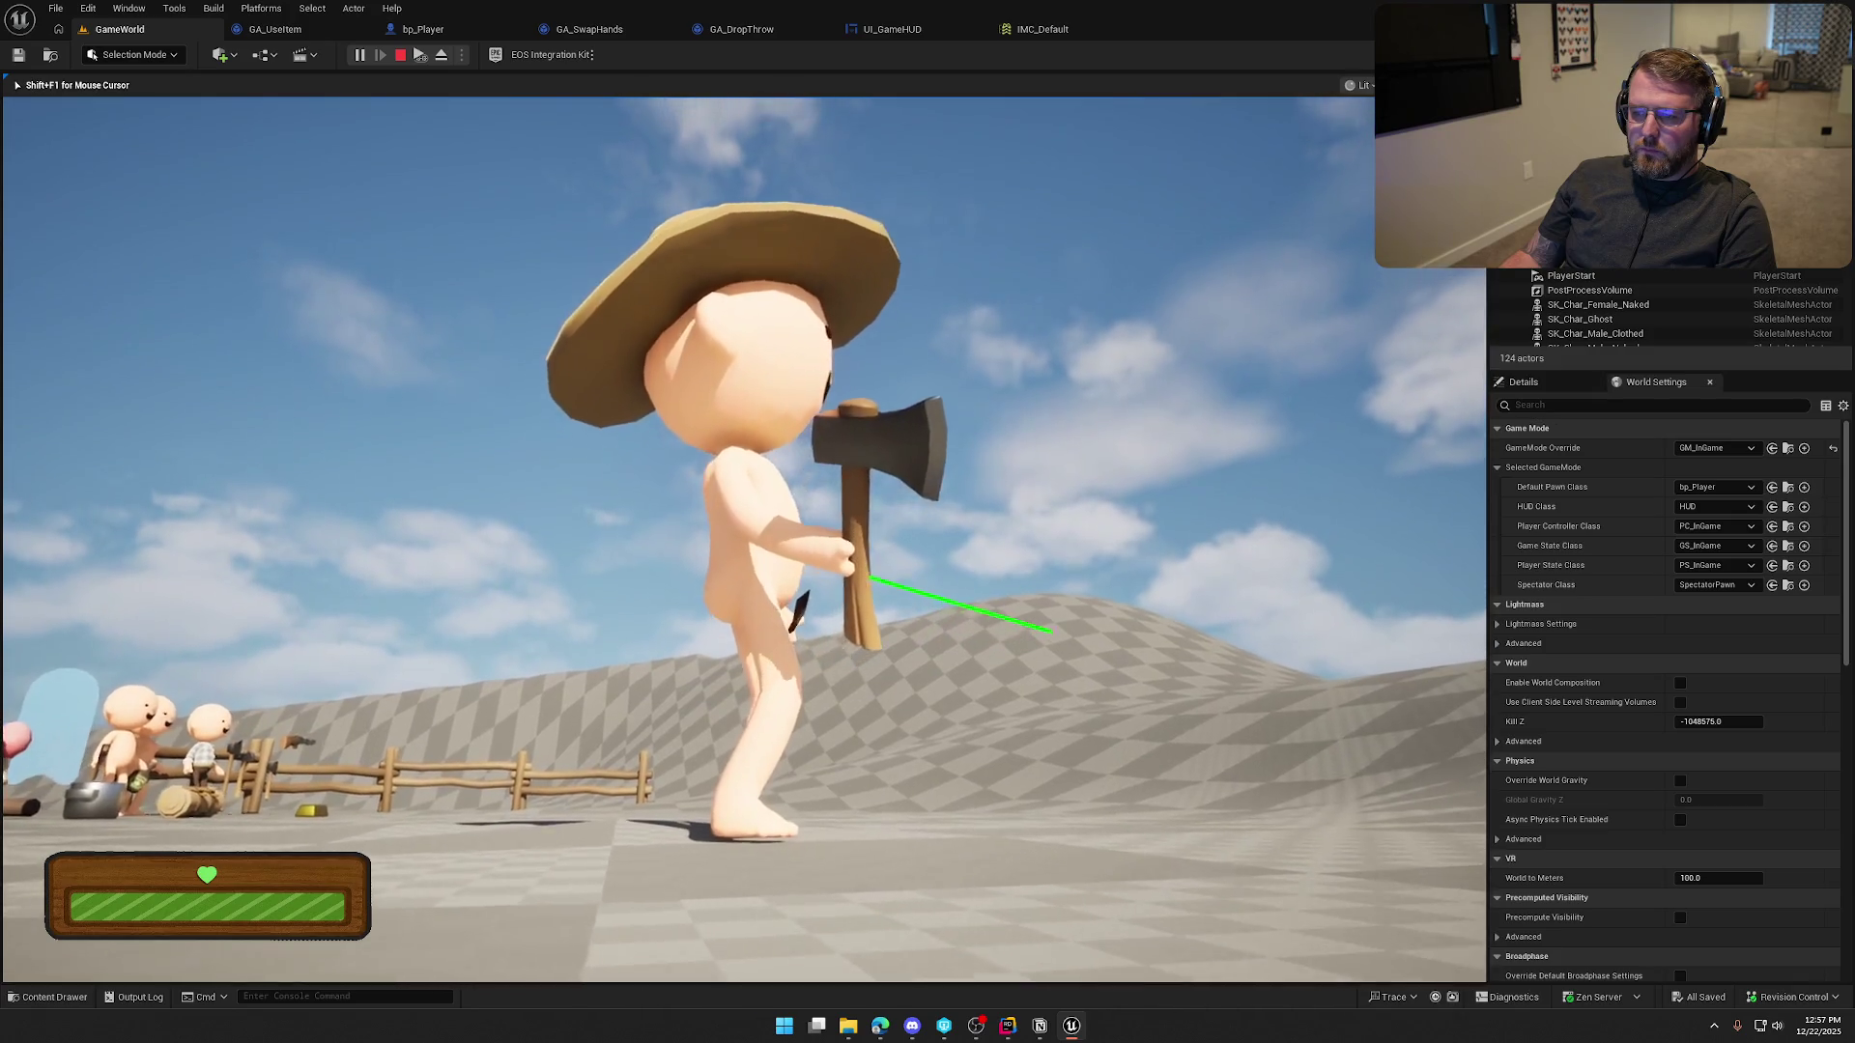
pyautogui.scroll(-3, 744, 541)
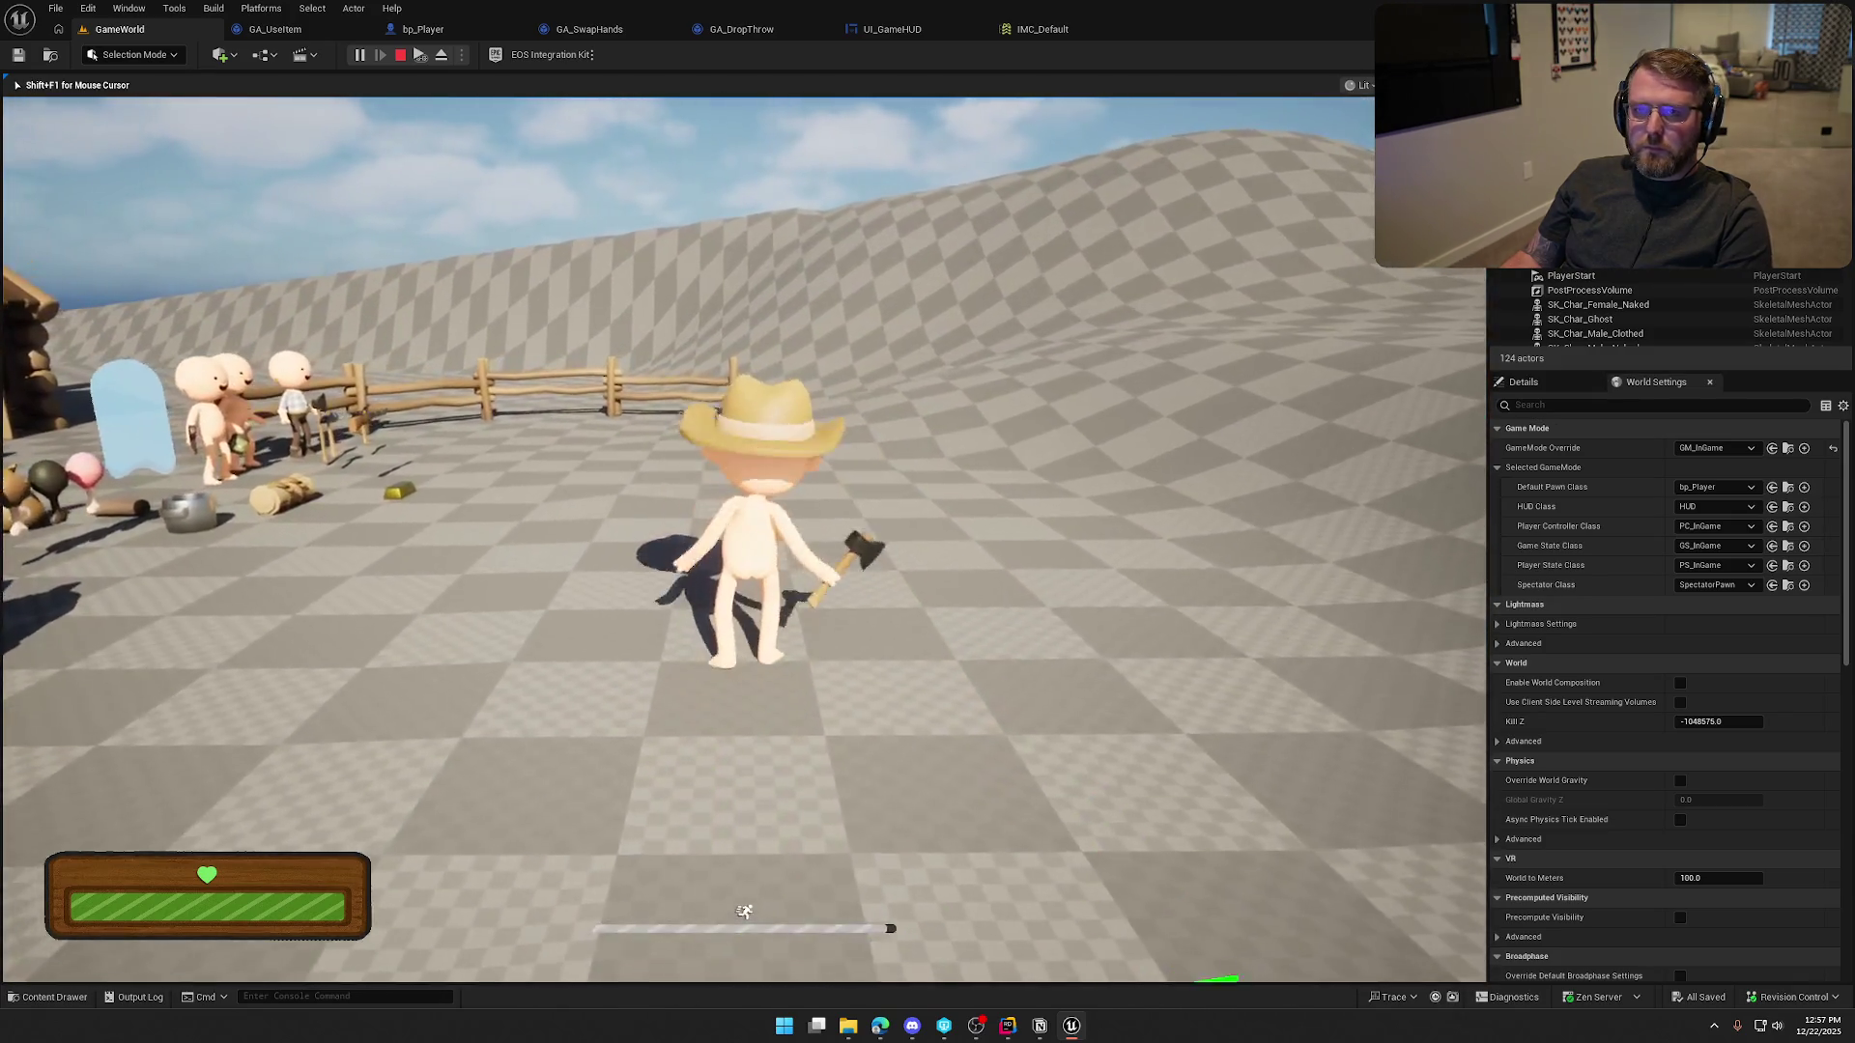
pyautogui.press('Escape')
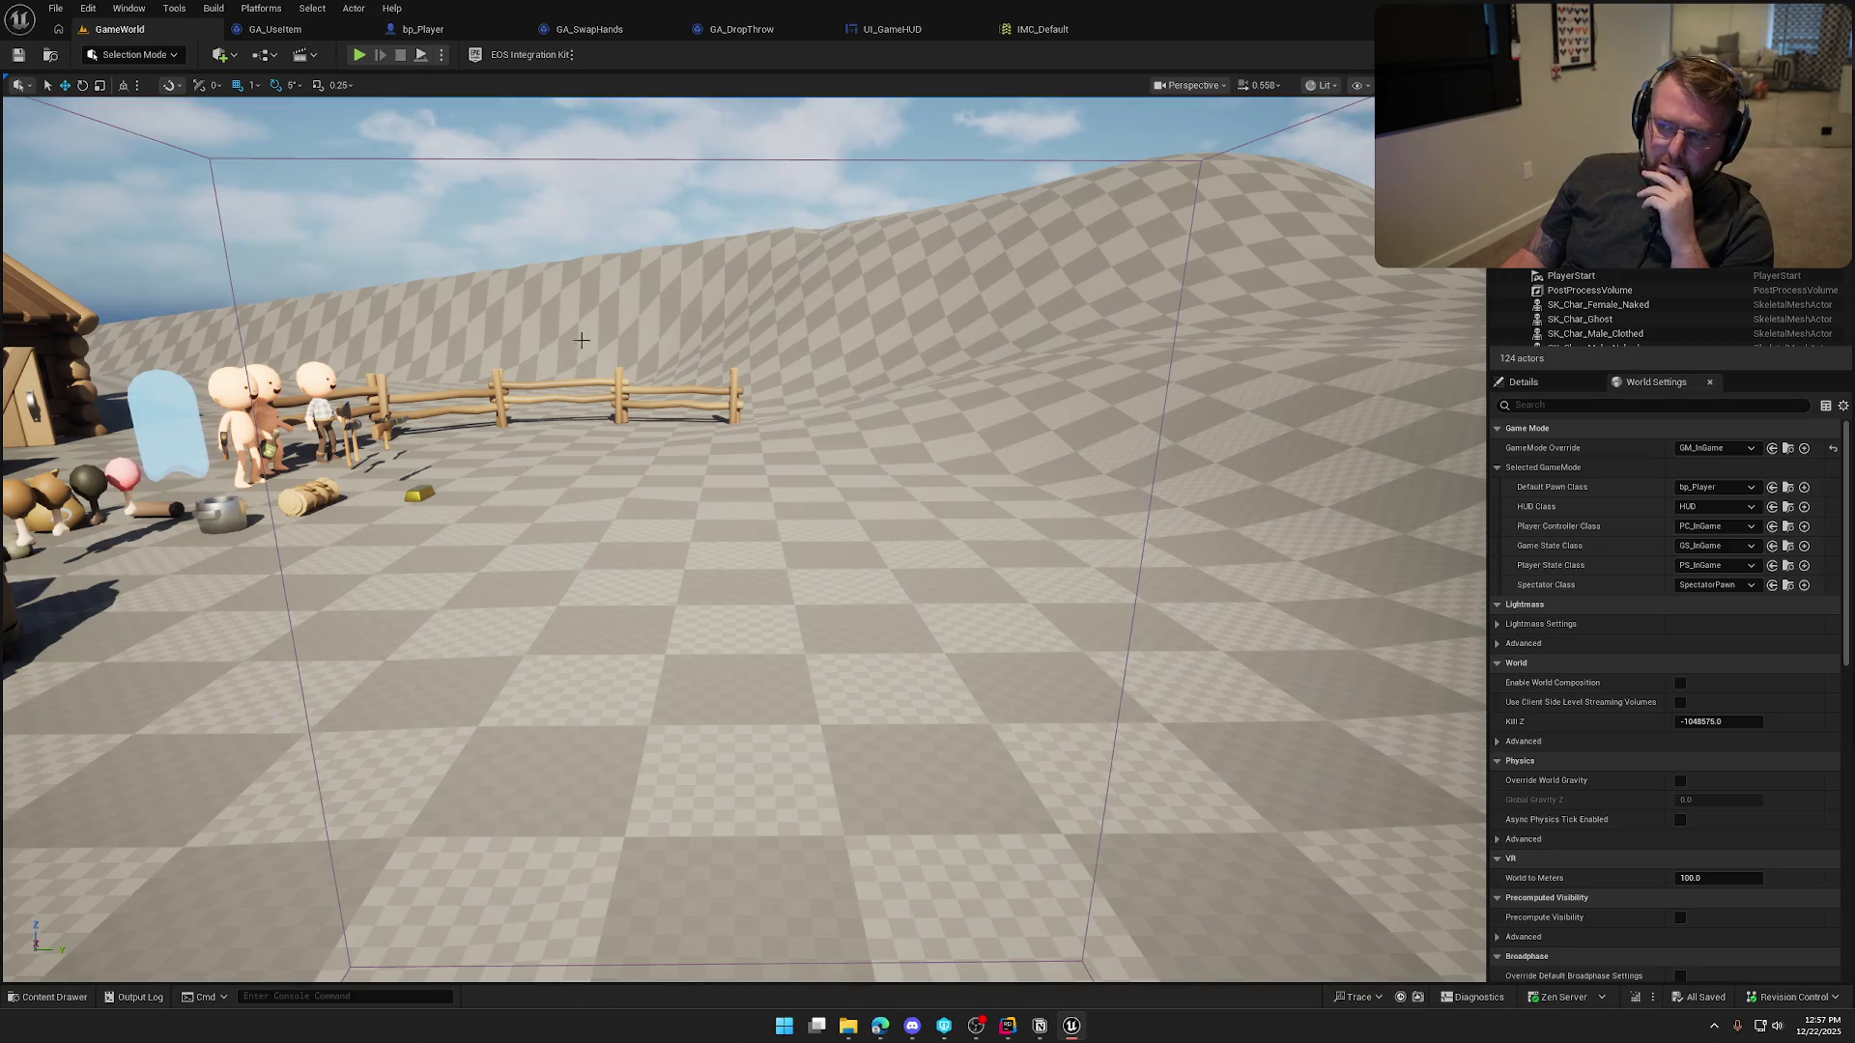
pyautogui.click(887, 29)
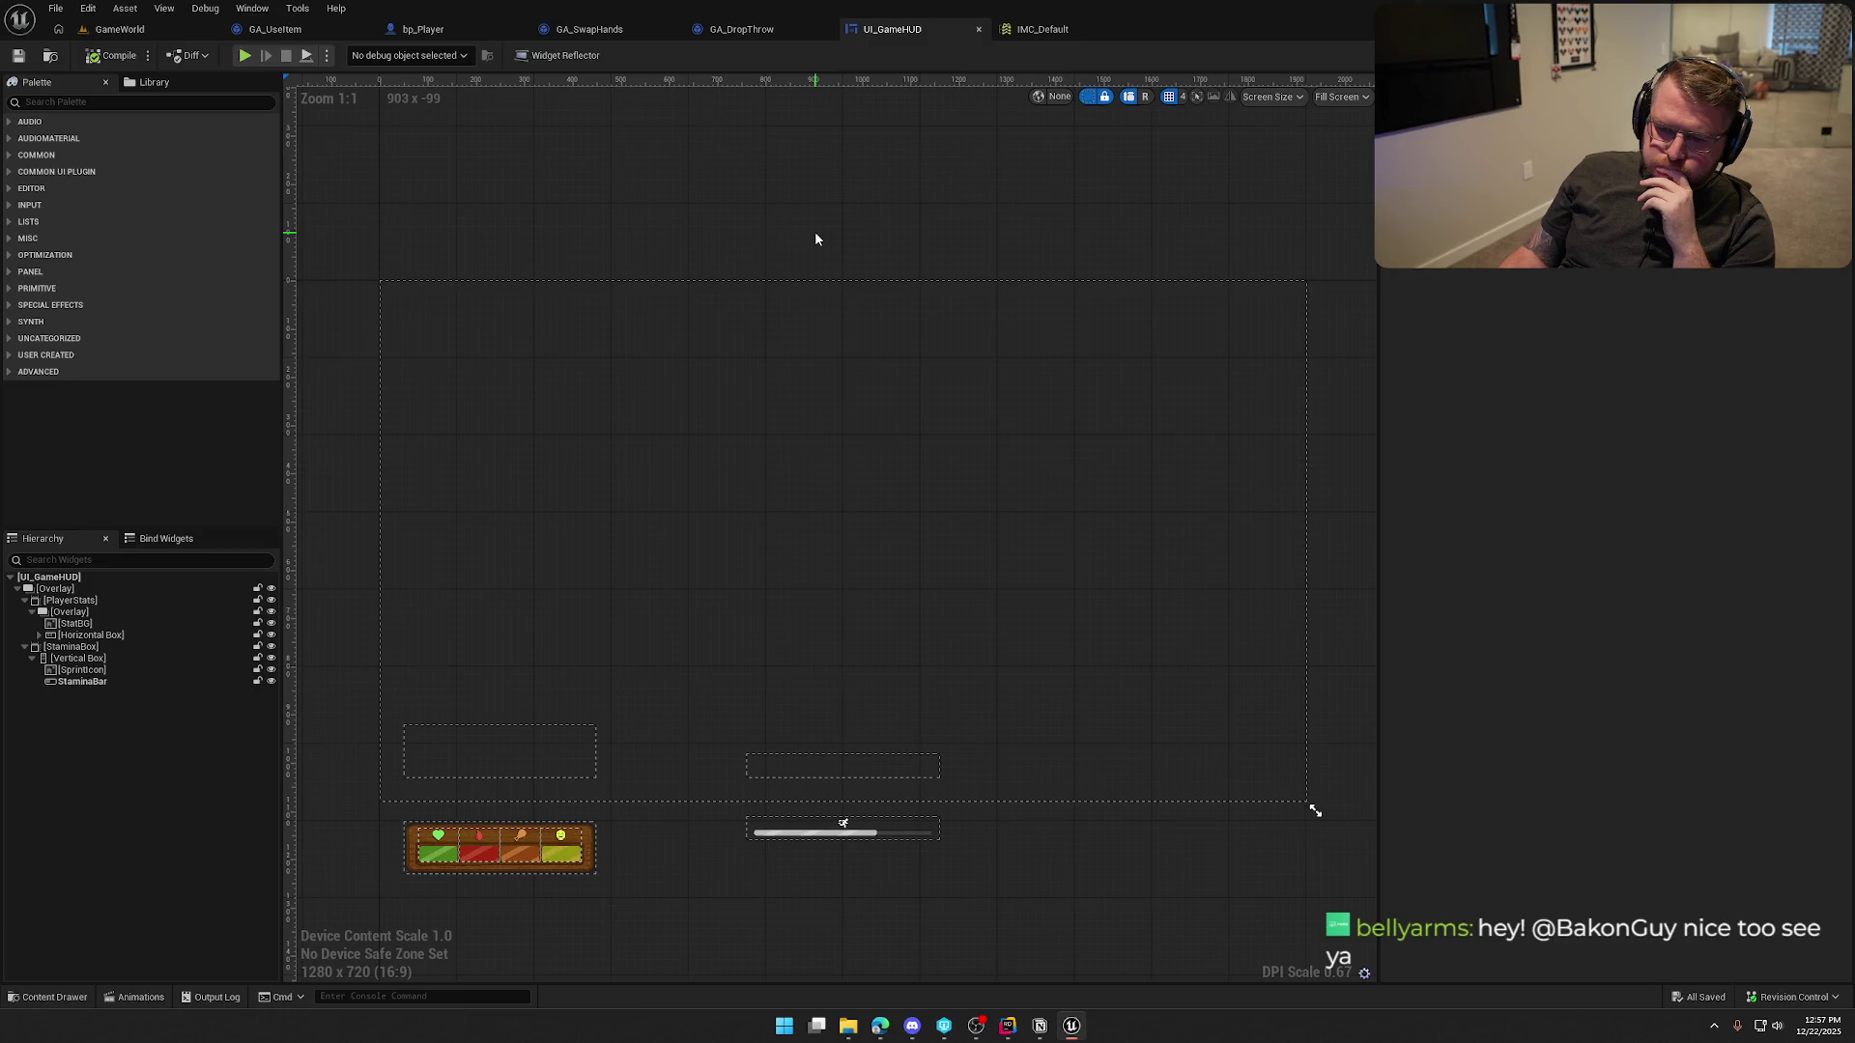
# Collapse the PlayerStats and StaminaBox groups and drop a Radial Slider onto the HUD canvas
pyautogui.click(24, 600)
pyautogui.click(24, 611)
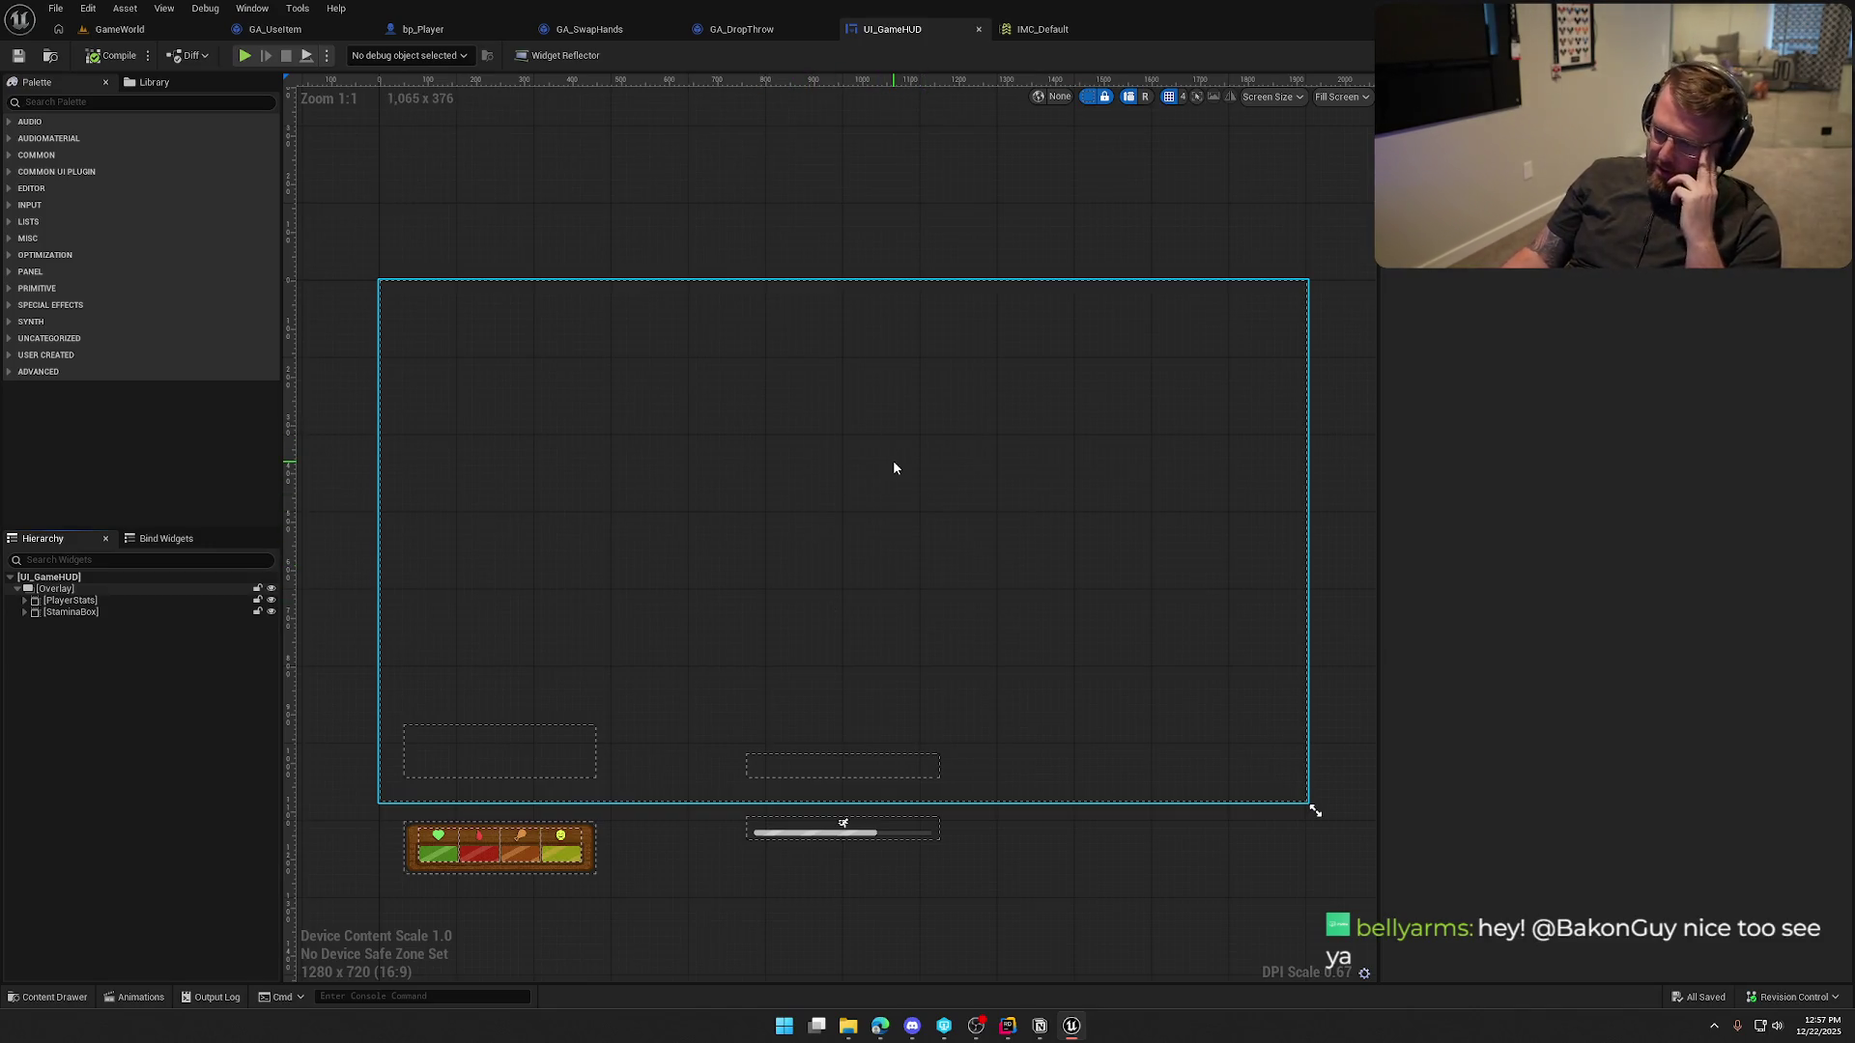
pyautogui.click(103, 103)
pyautogui.write('ial')
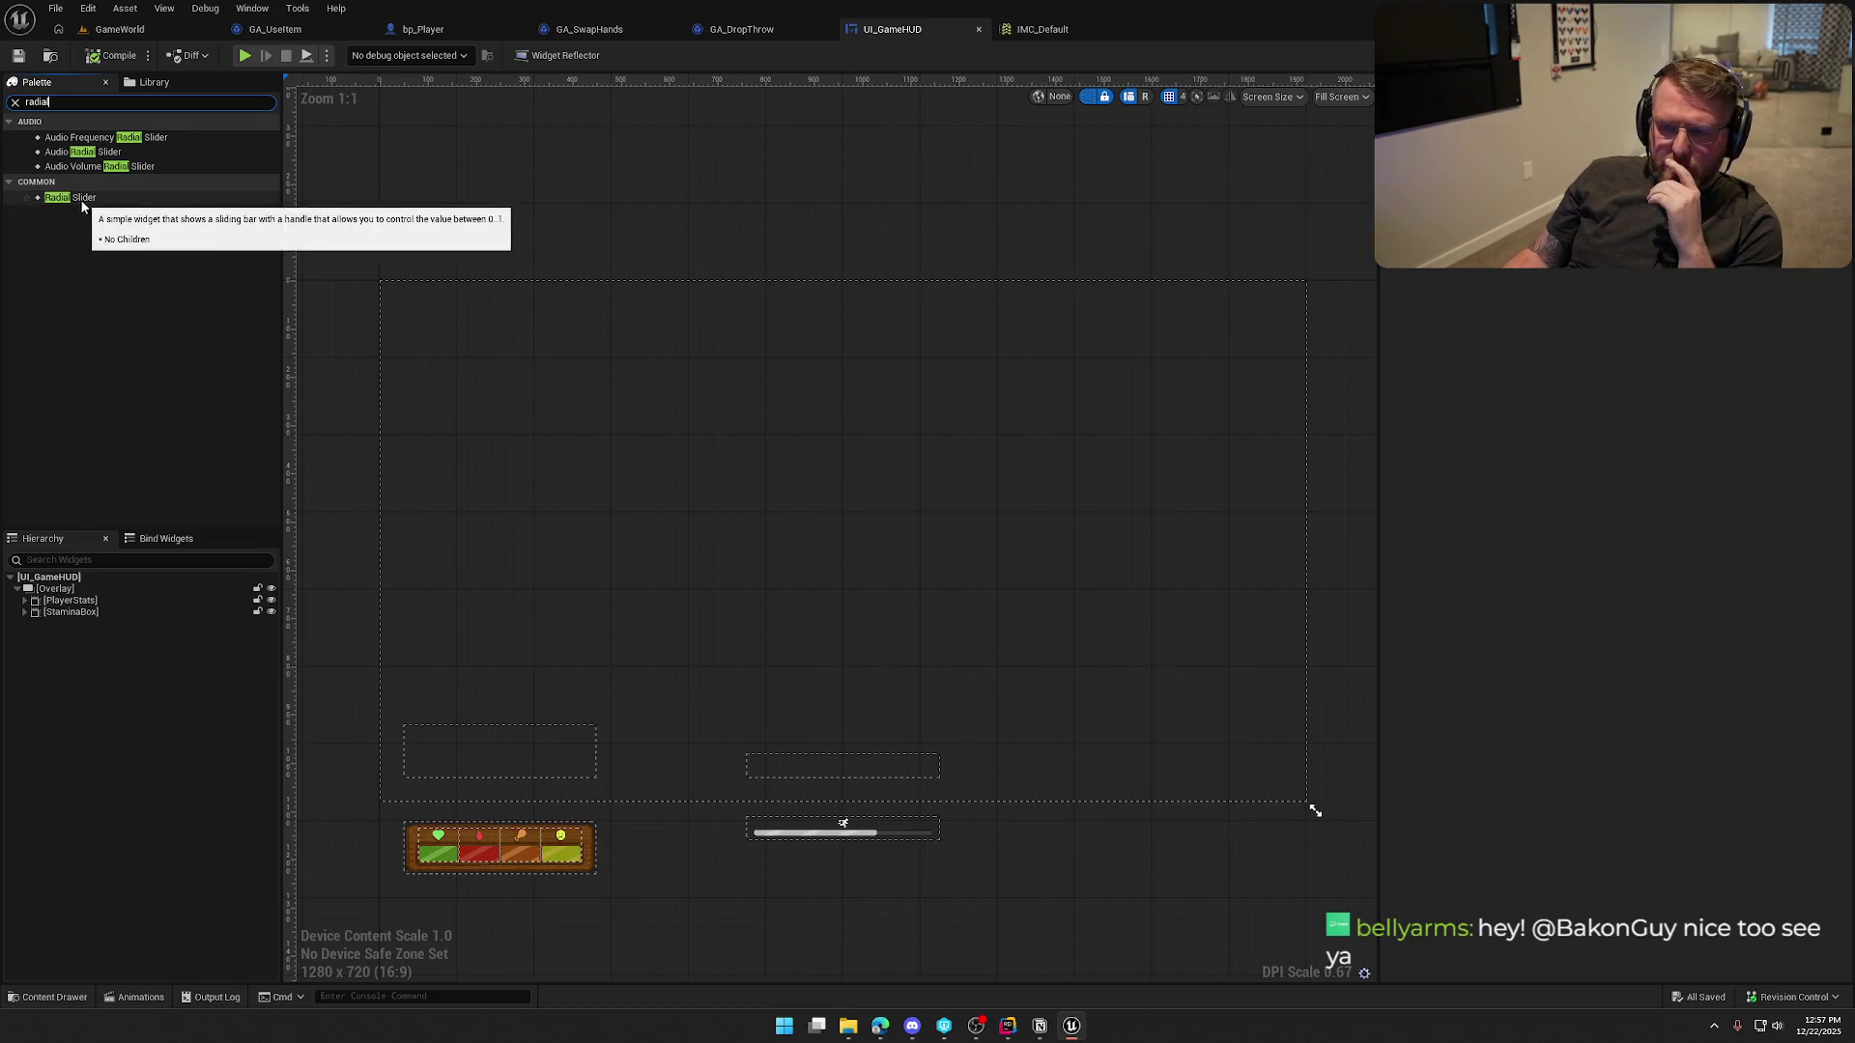
pyautogui.moveTo(82, 202); pyautogui.dragTo(779, 518)
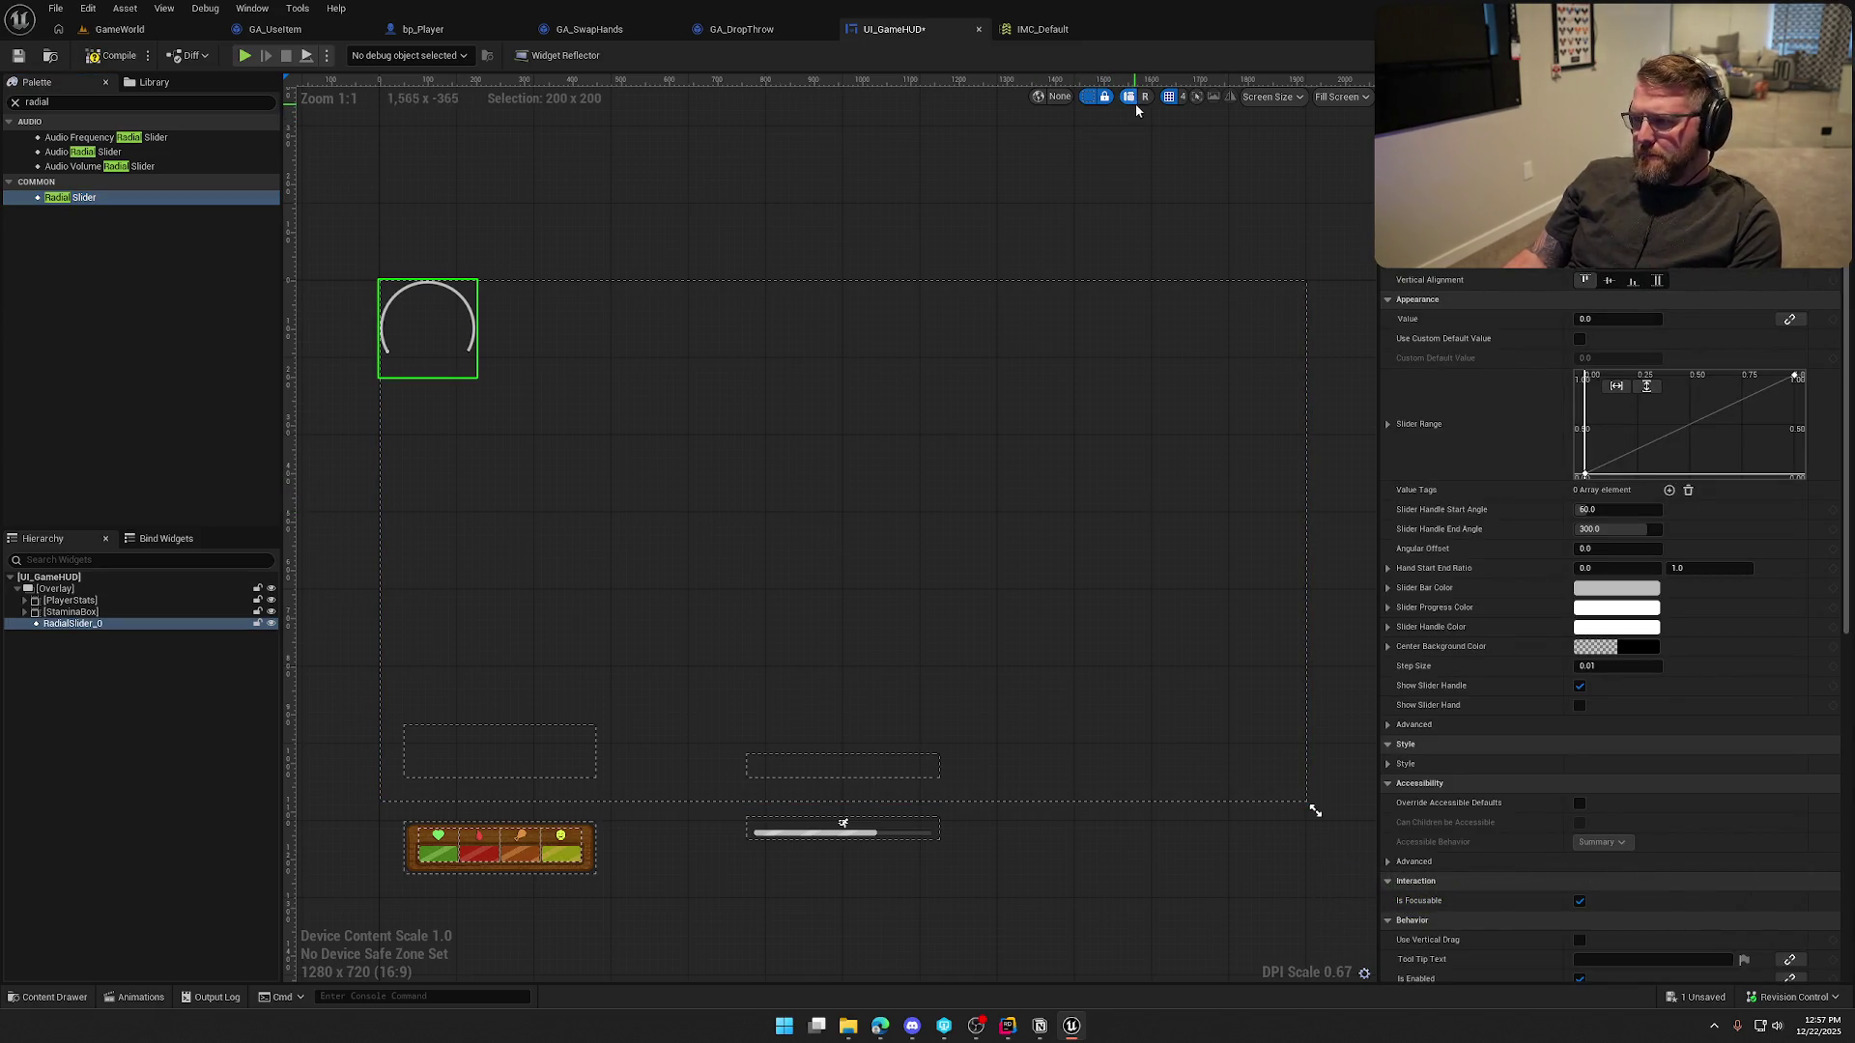
# Centre the radial slider horizontally and vertically, adjust its value to preview fill, and save
pyautogui.click(1611, 265)
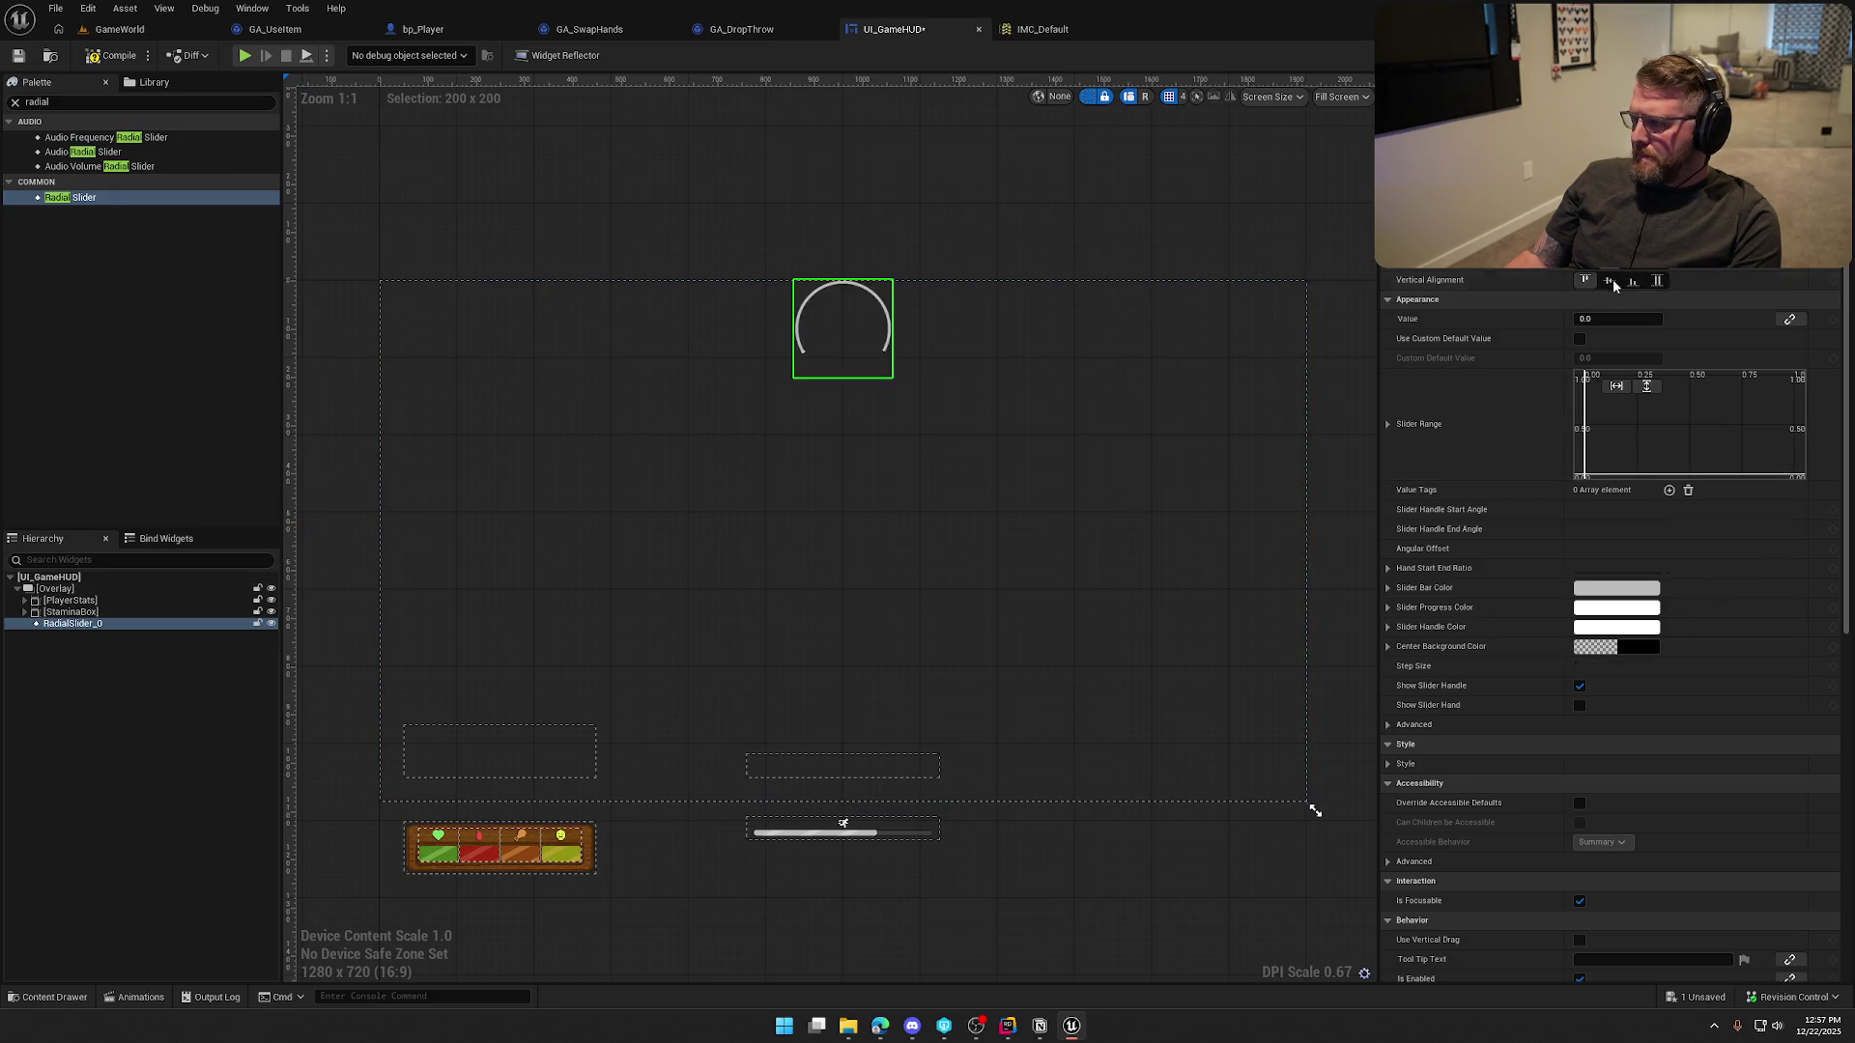
pyautogui.click(1610, 281)
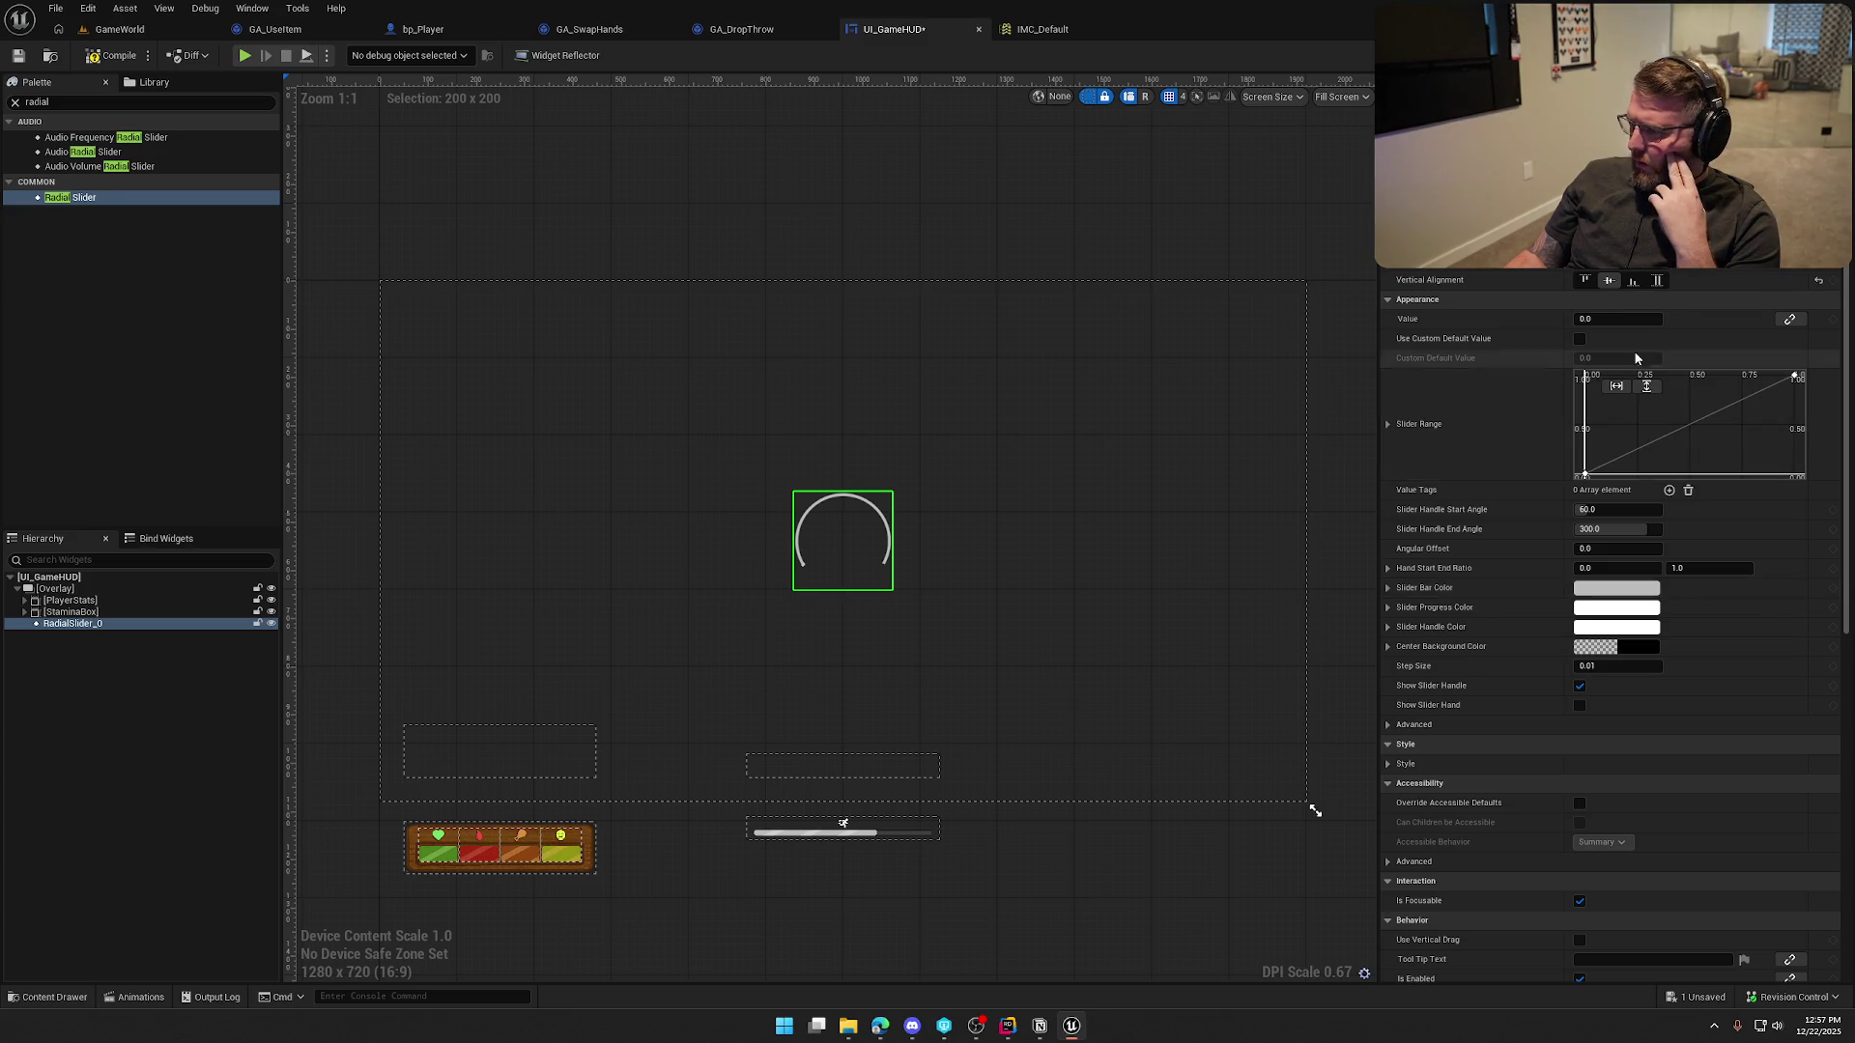
pyautogui.moveTo(1603, 319)
pyautogui.mouseDown()
pyautogui.moveTo(1628, 319)
pyautogui.moveTo(1575, 319)
pyautogui.mouseUp()
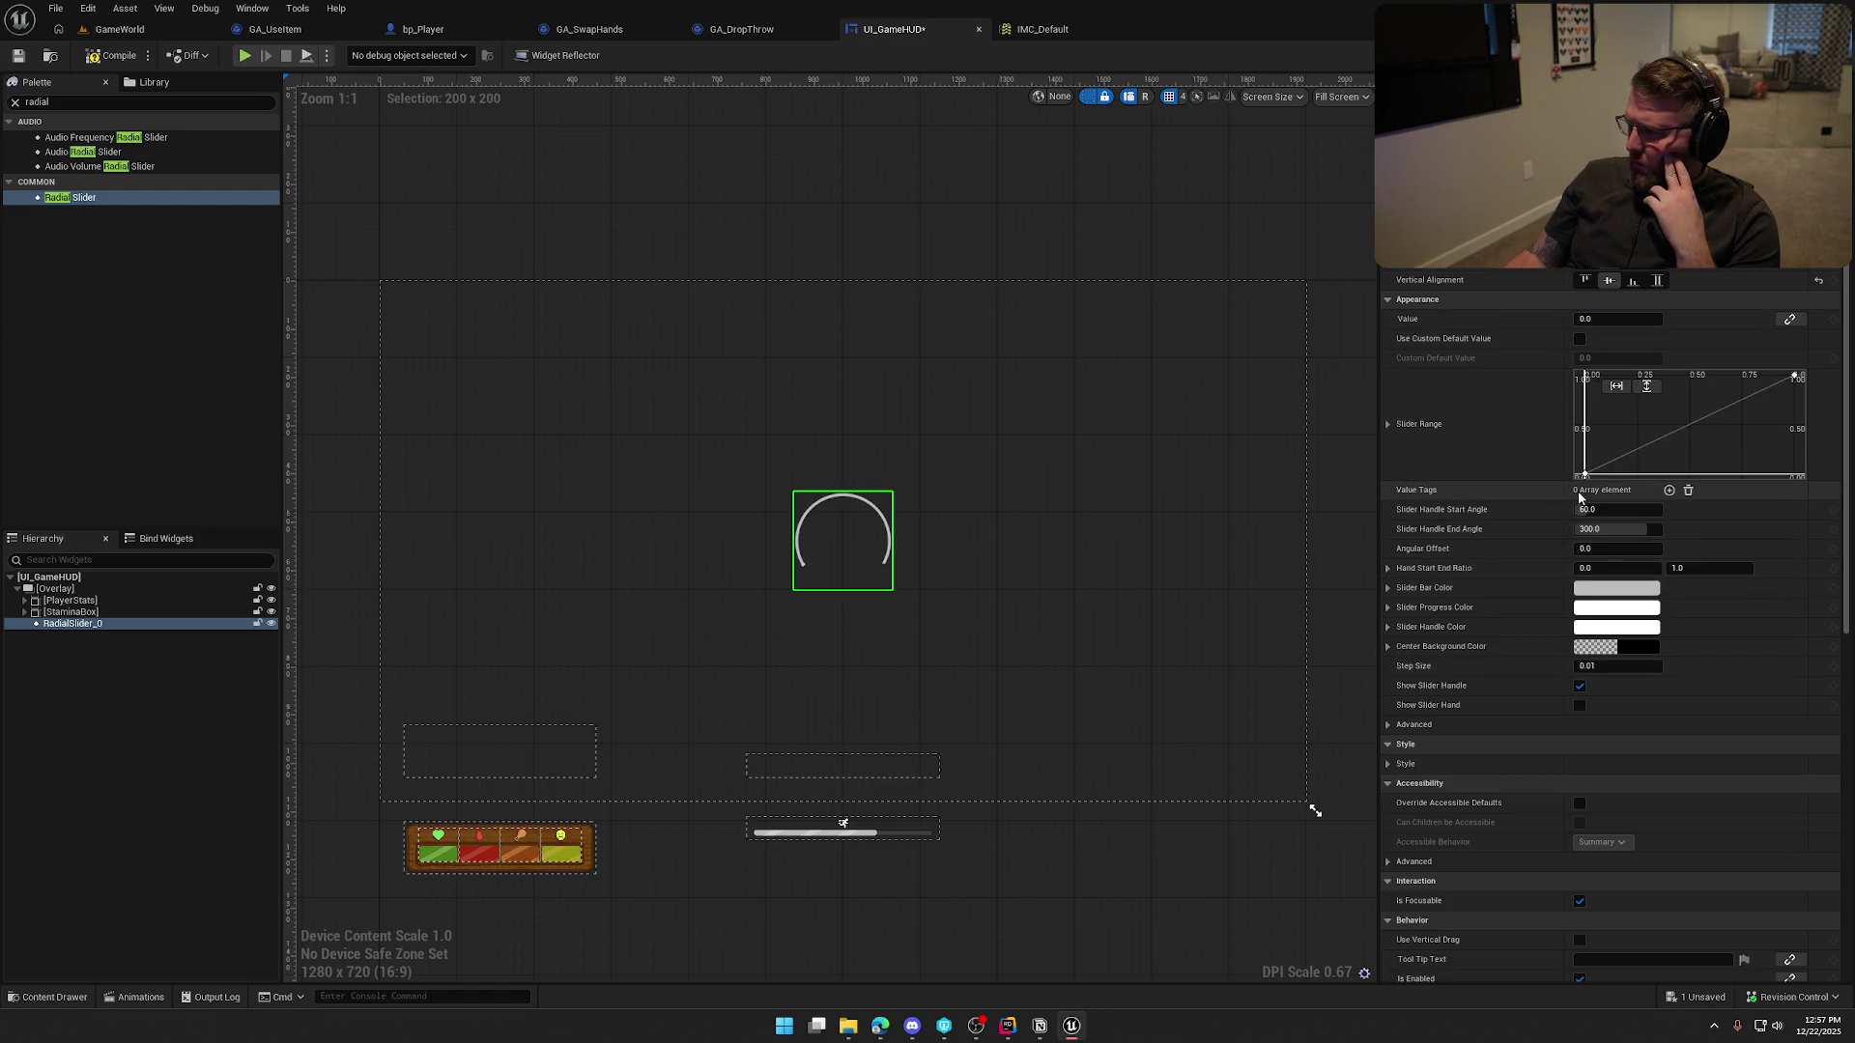
pyautogui.moveTo(1604, 319)
pyautogui.mouseDown()
pyautogui.moveTo(1633, 319)
pyautogui.moveTo(1585, 319)
pyautogui.mouseUp()
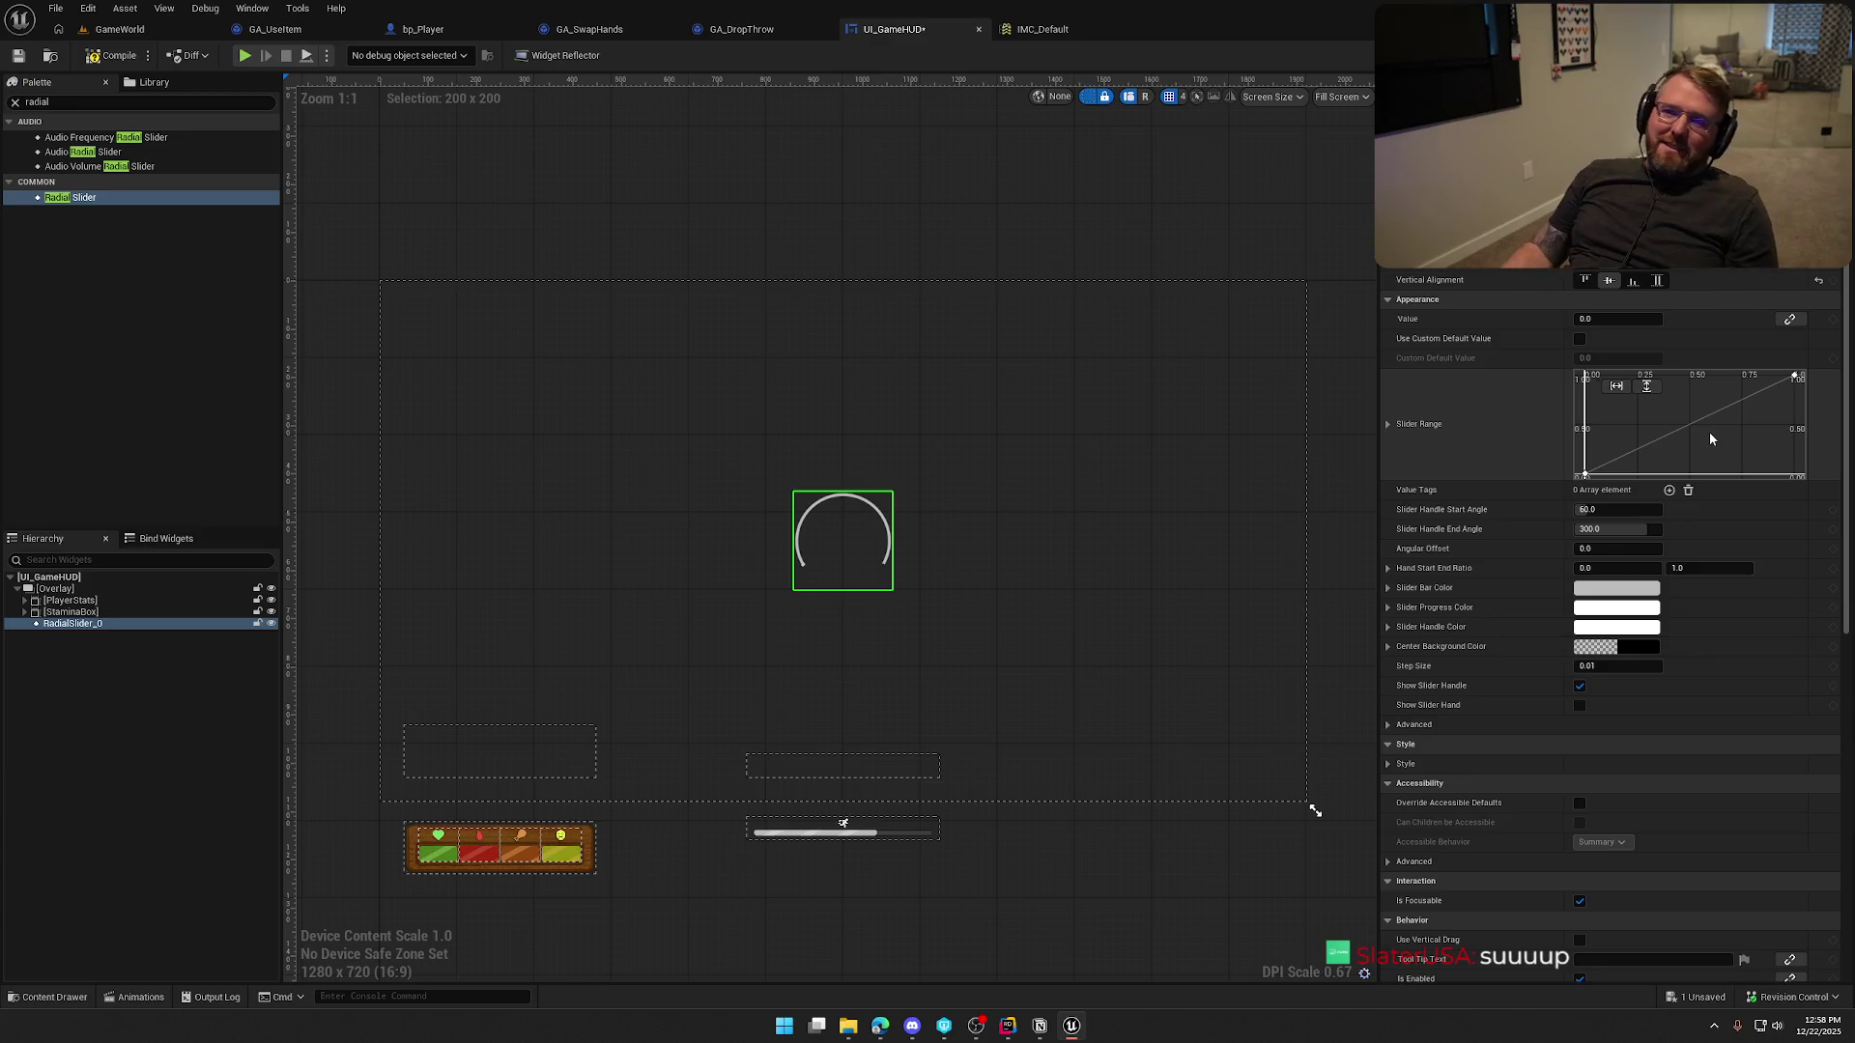
pyautogui.hotkey('ctrl', 'shift', 's')
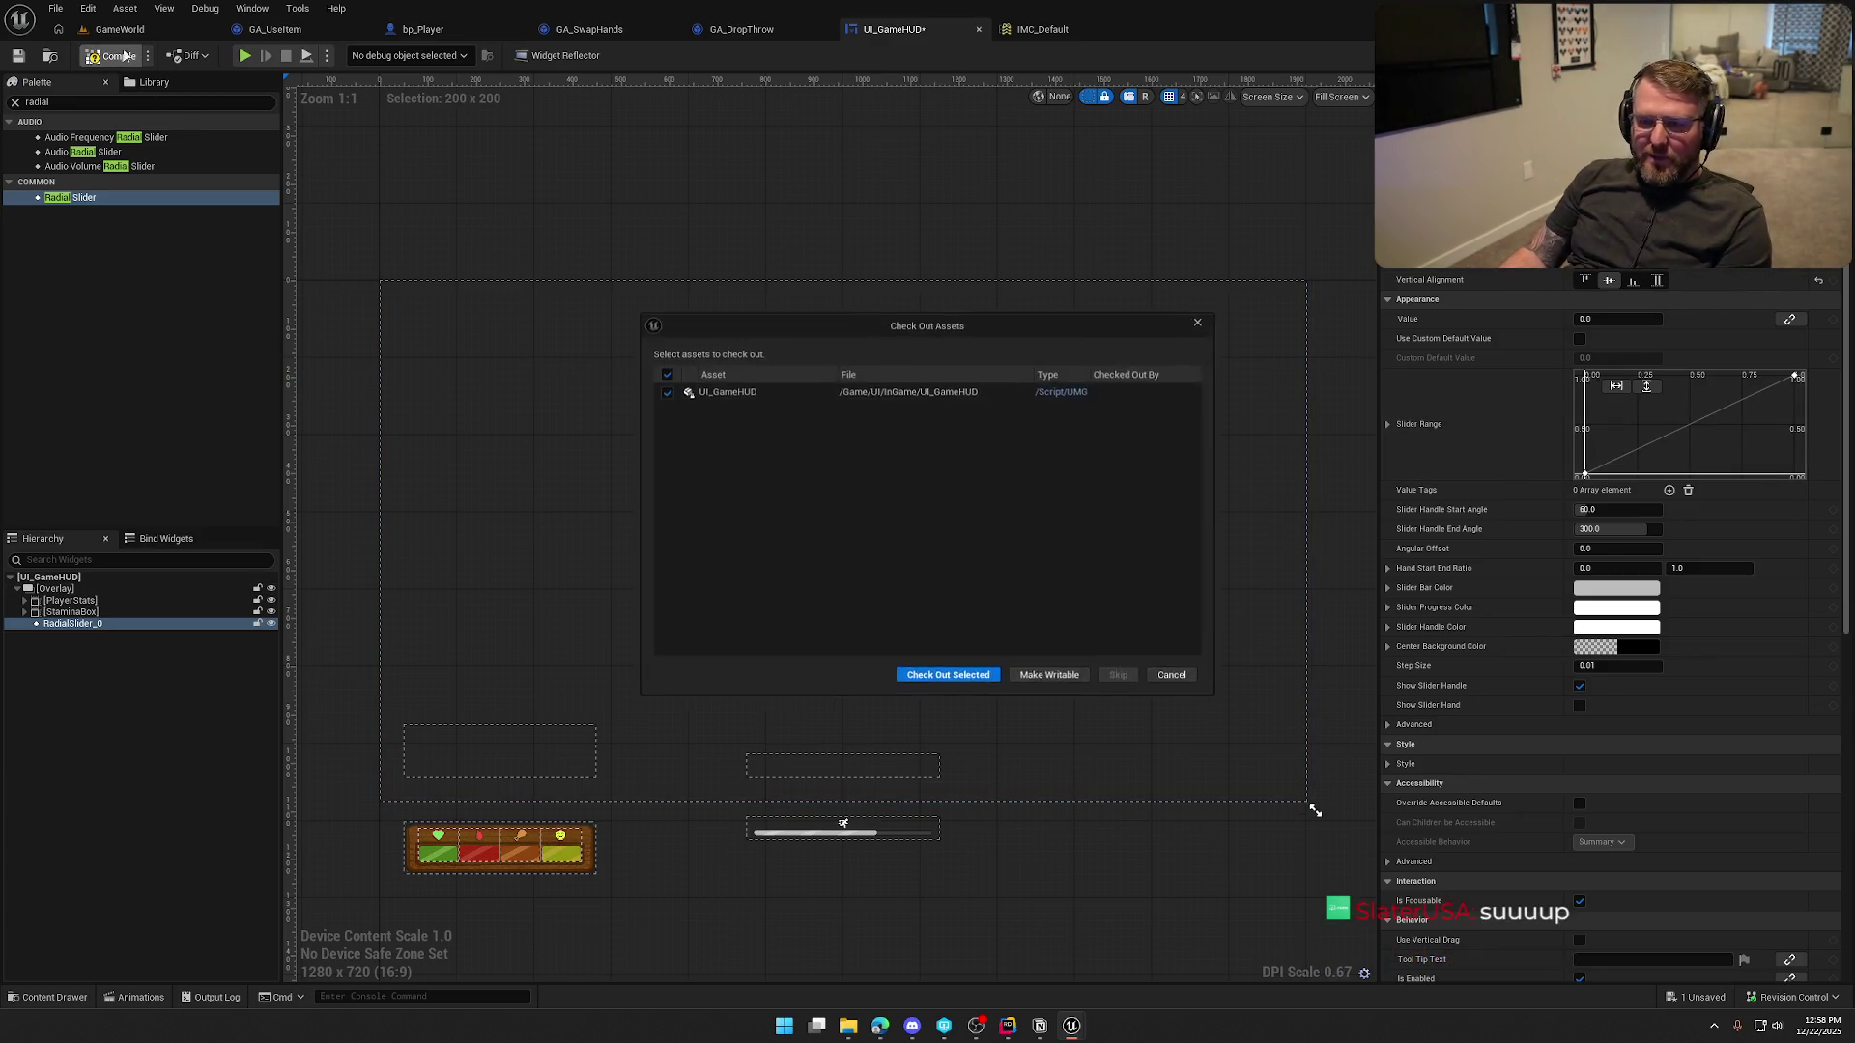
# Save and check out UI_GameHUD, then run a quick GameWorld play test
pyautogui.click(981, 680)
pyautogui.click(111, 55)
pyautogui.click(245, 56)
pyautogui.press('w')
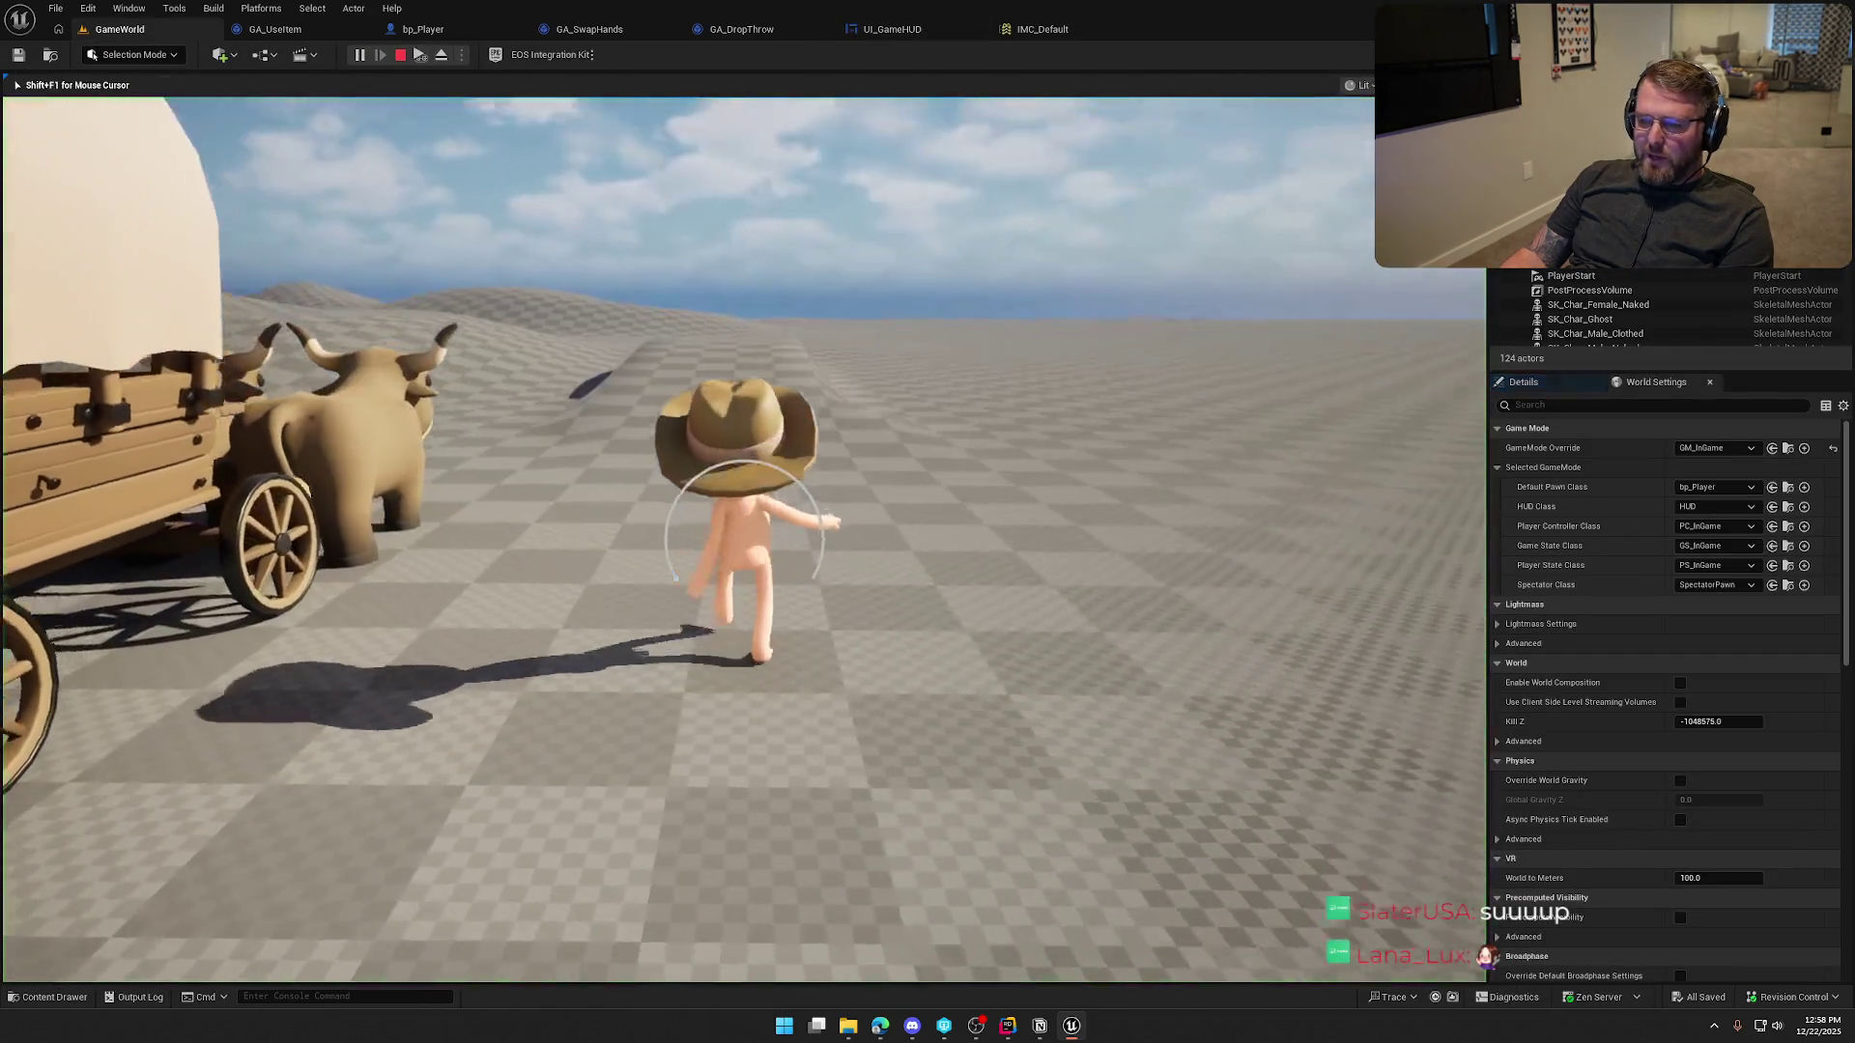
pyautogui.press('Escape')
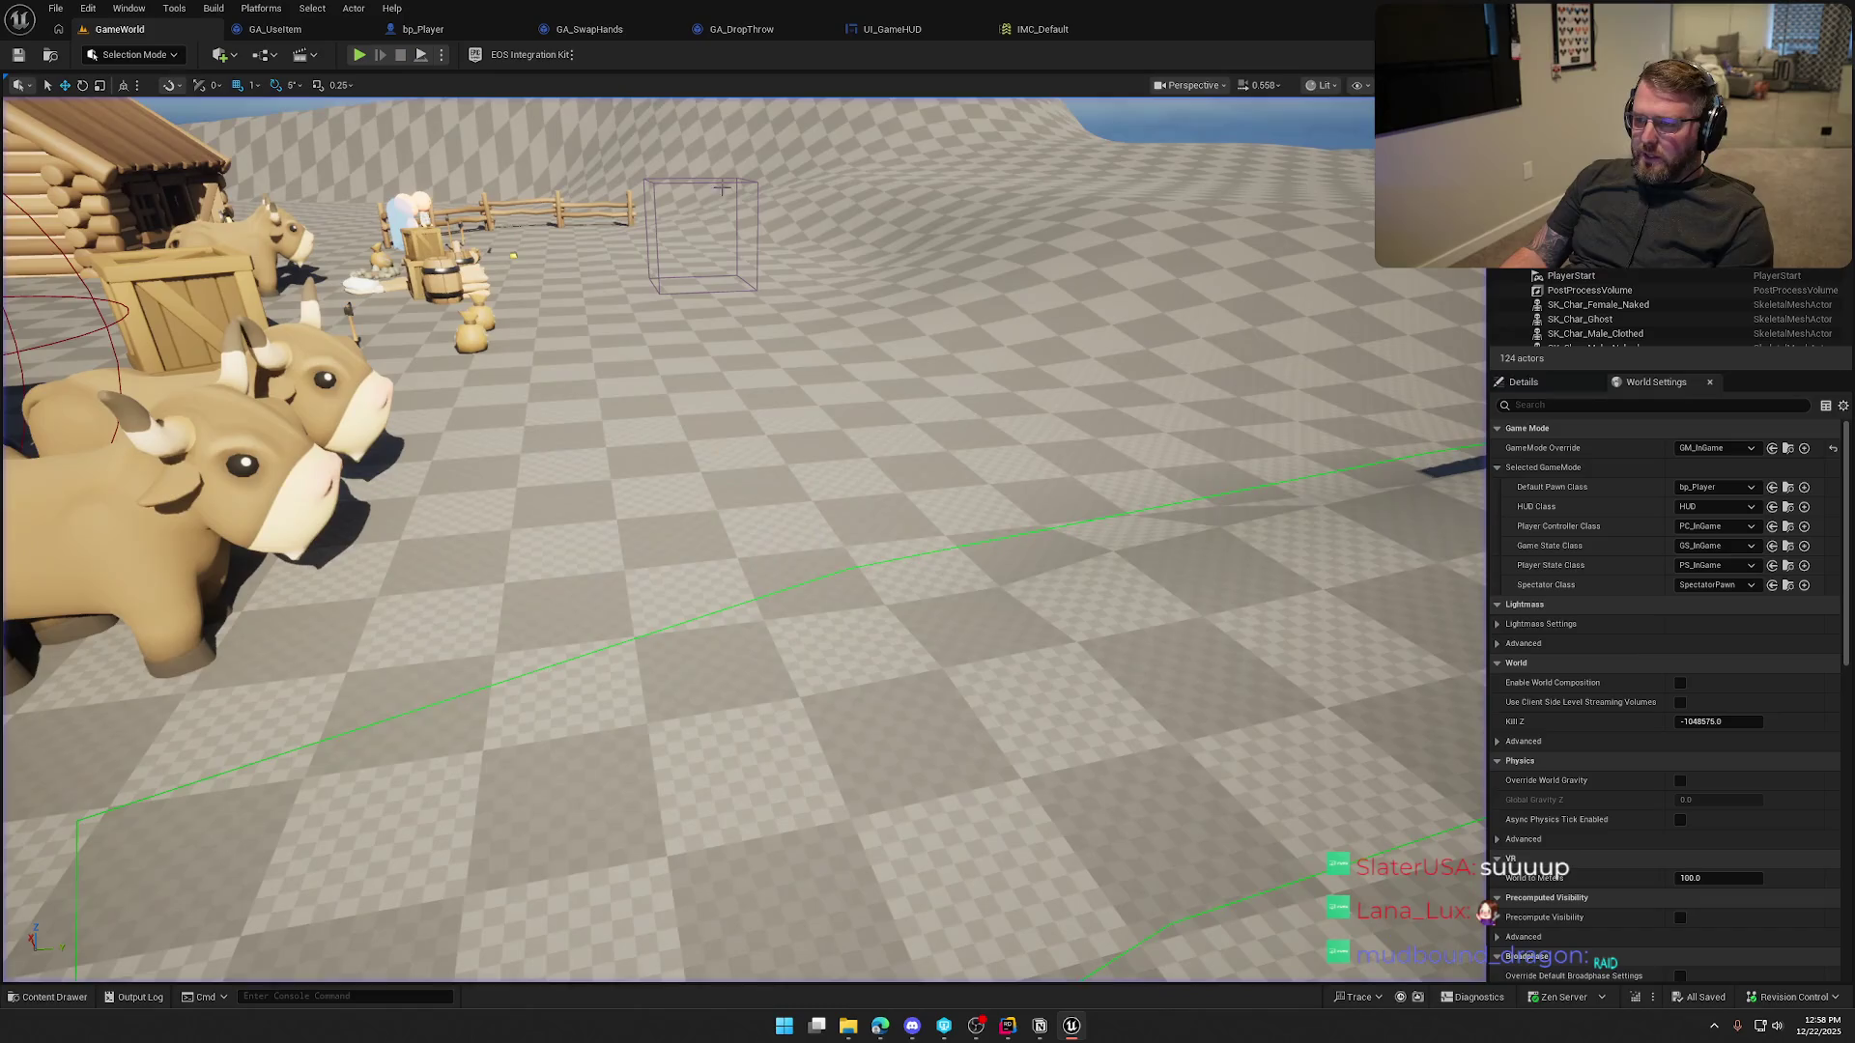
# Delete RadialSlider_0 from the HUD hierarchy and start playing GameWorld again
pyautogui.click(892, 29)
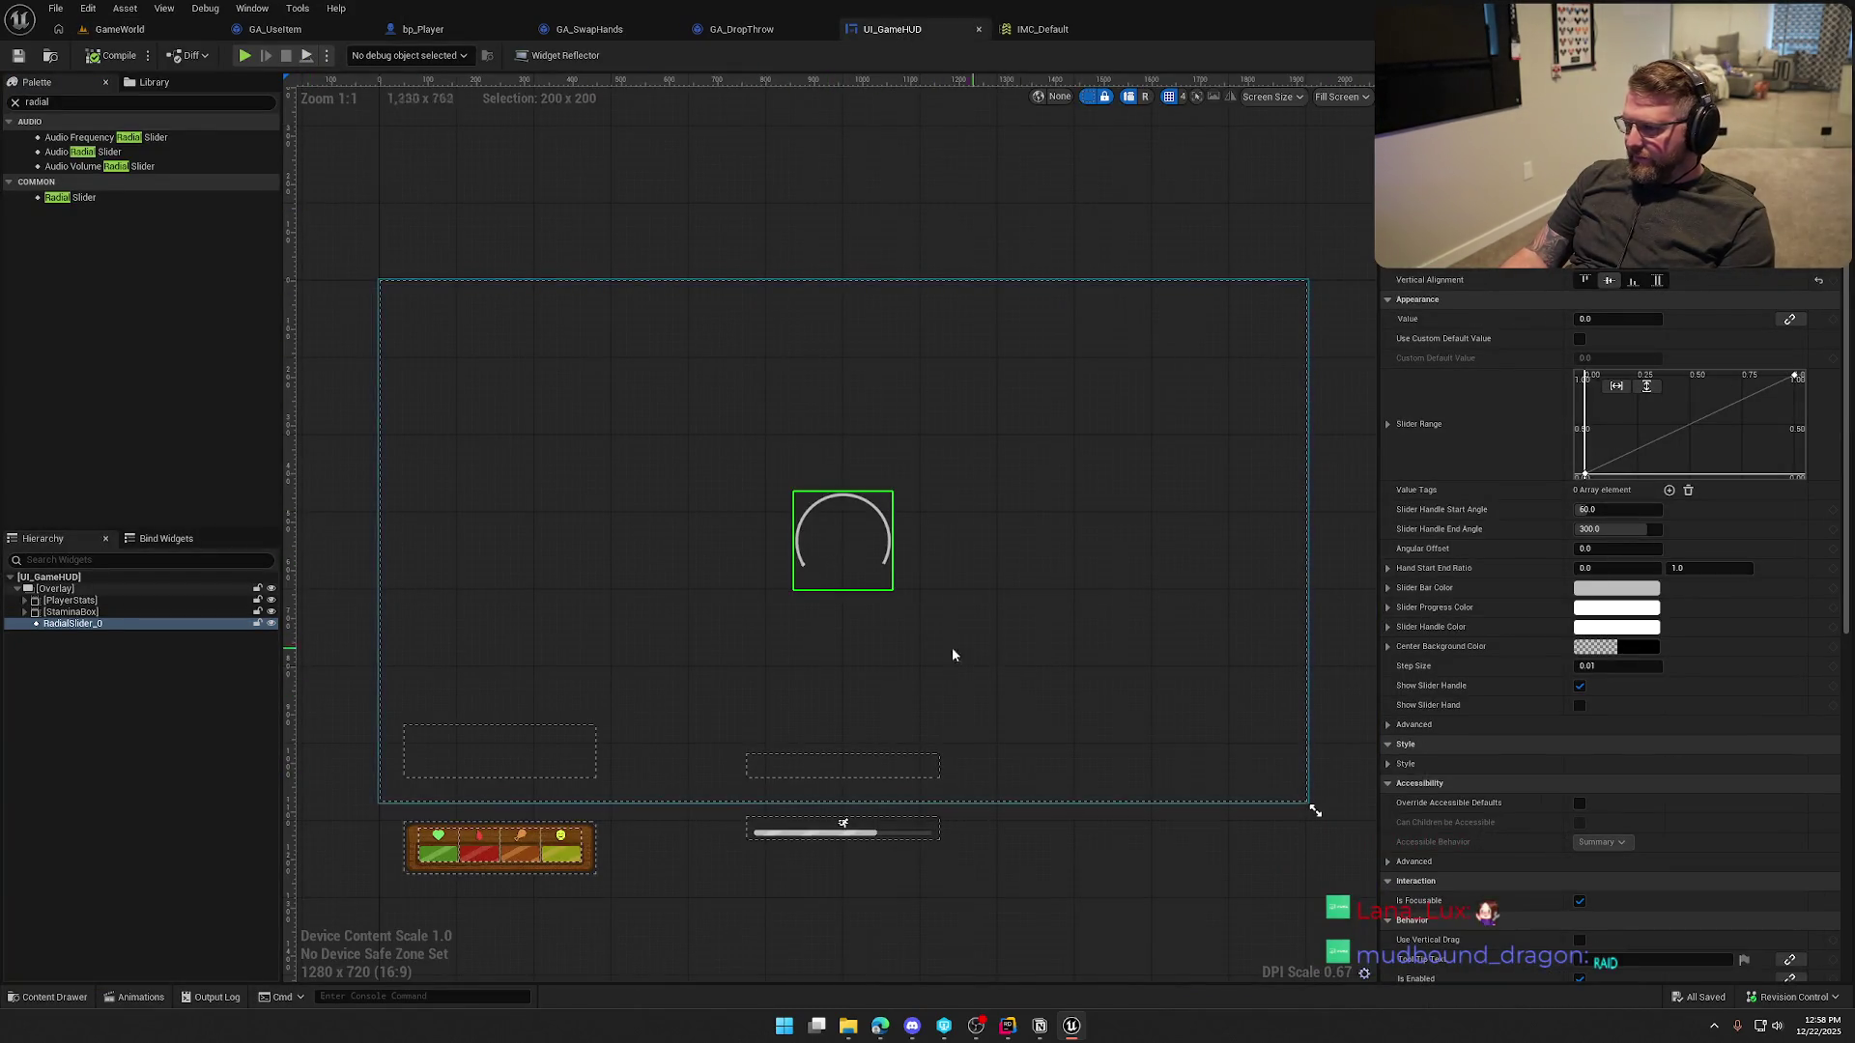
pyautogui.click(58, 626)
pyautogui.press('Delete')
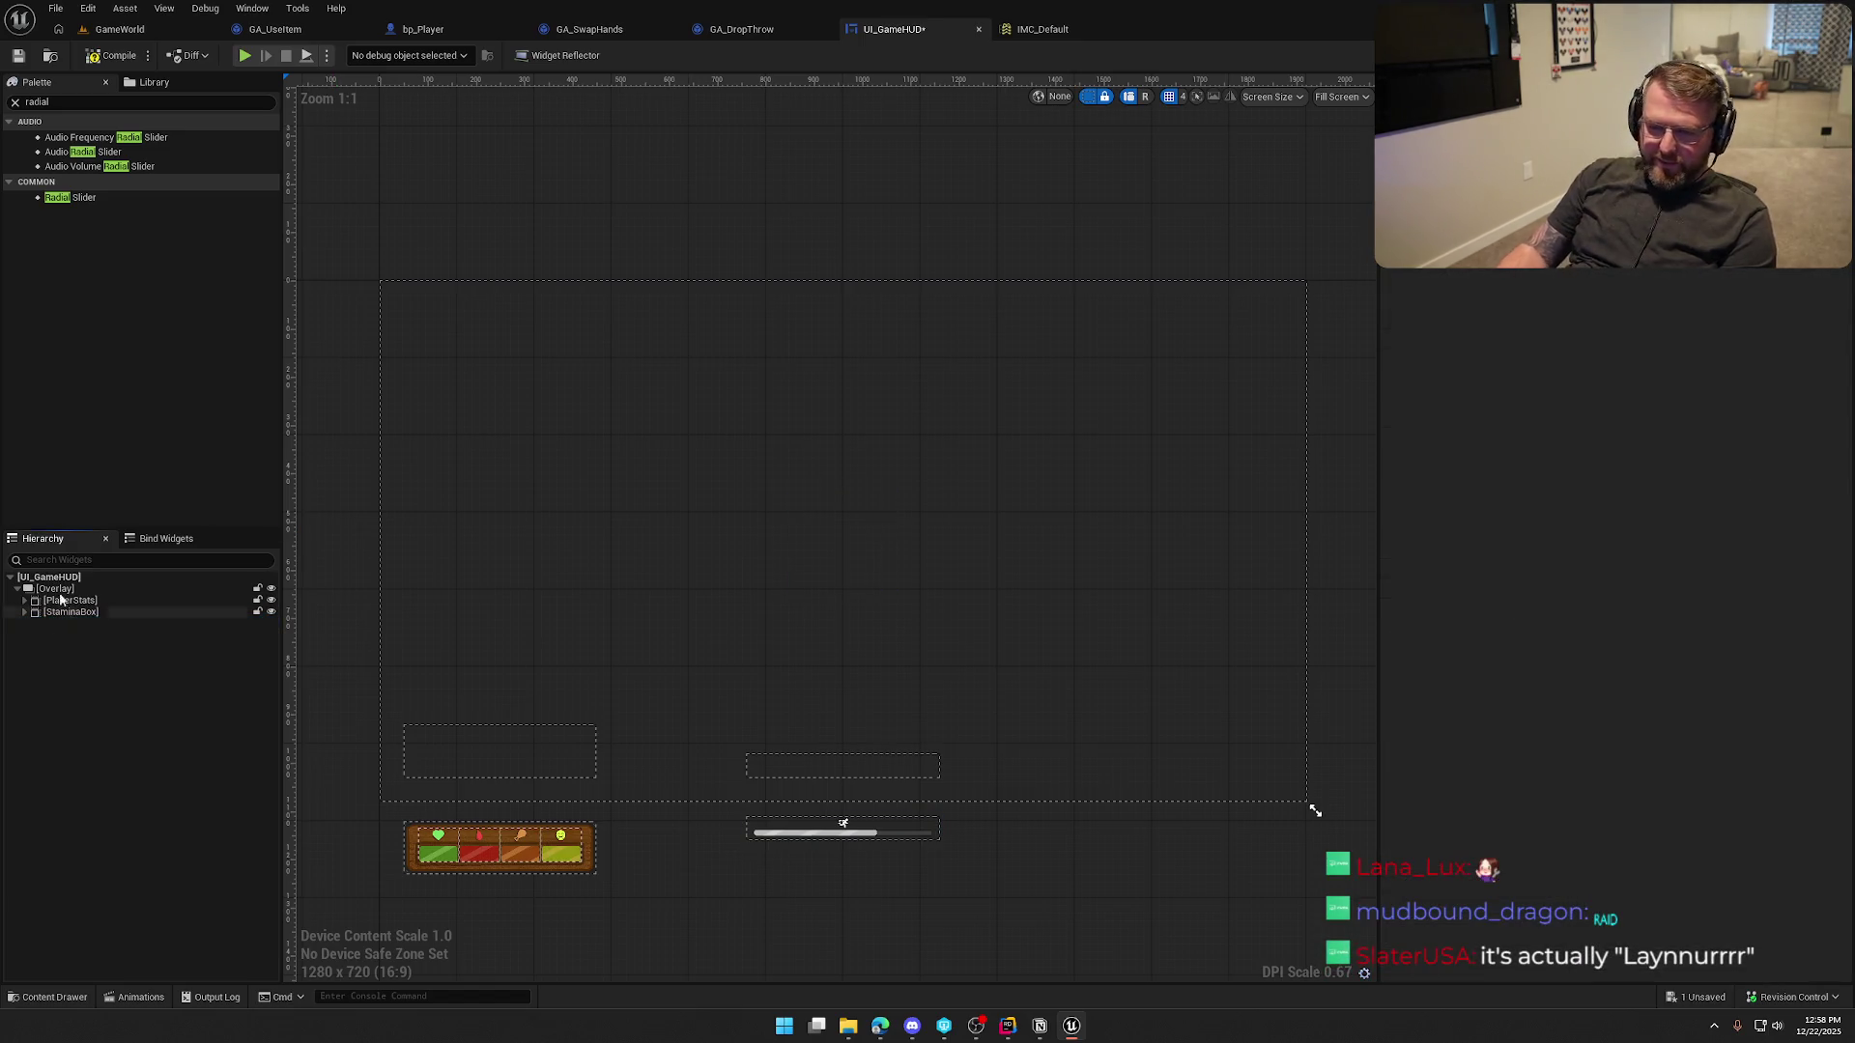
pyautogui.click(135, 29)
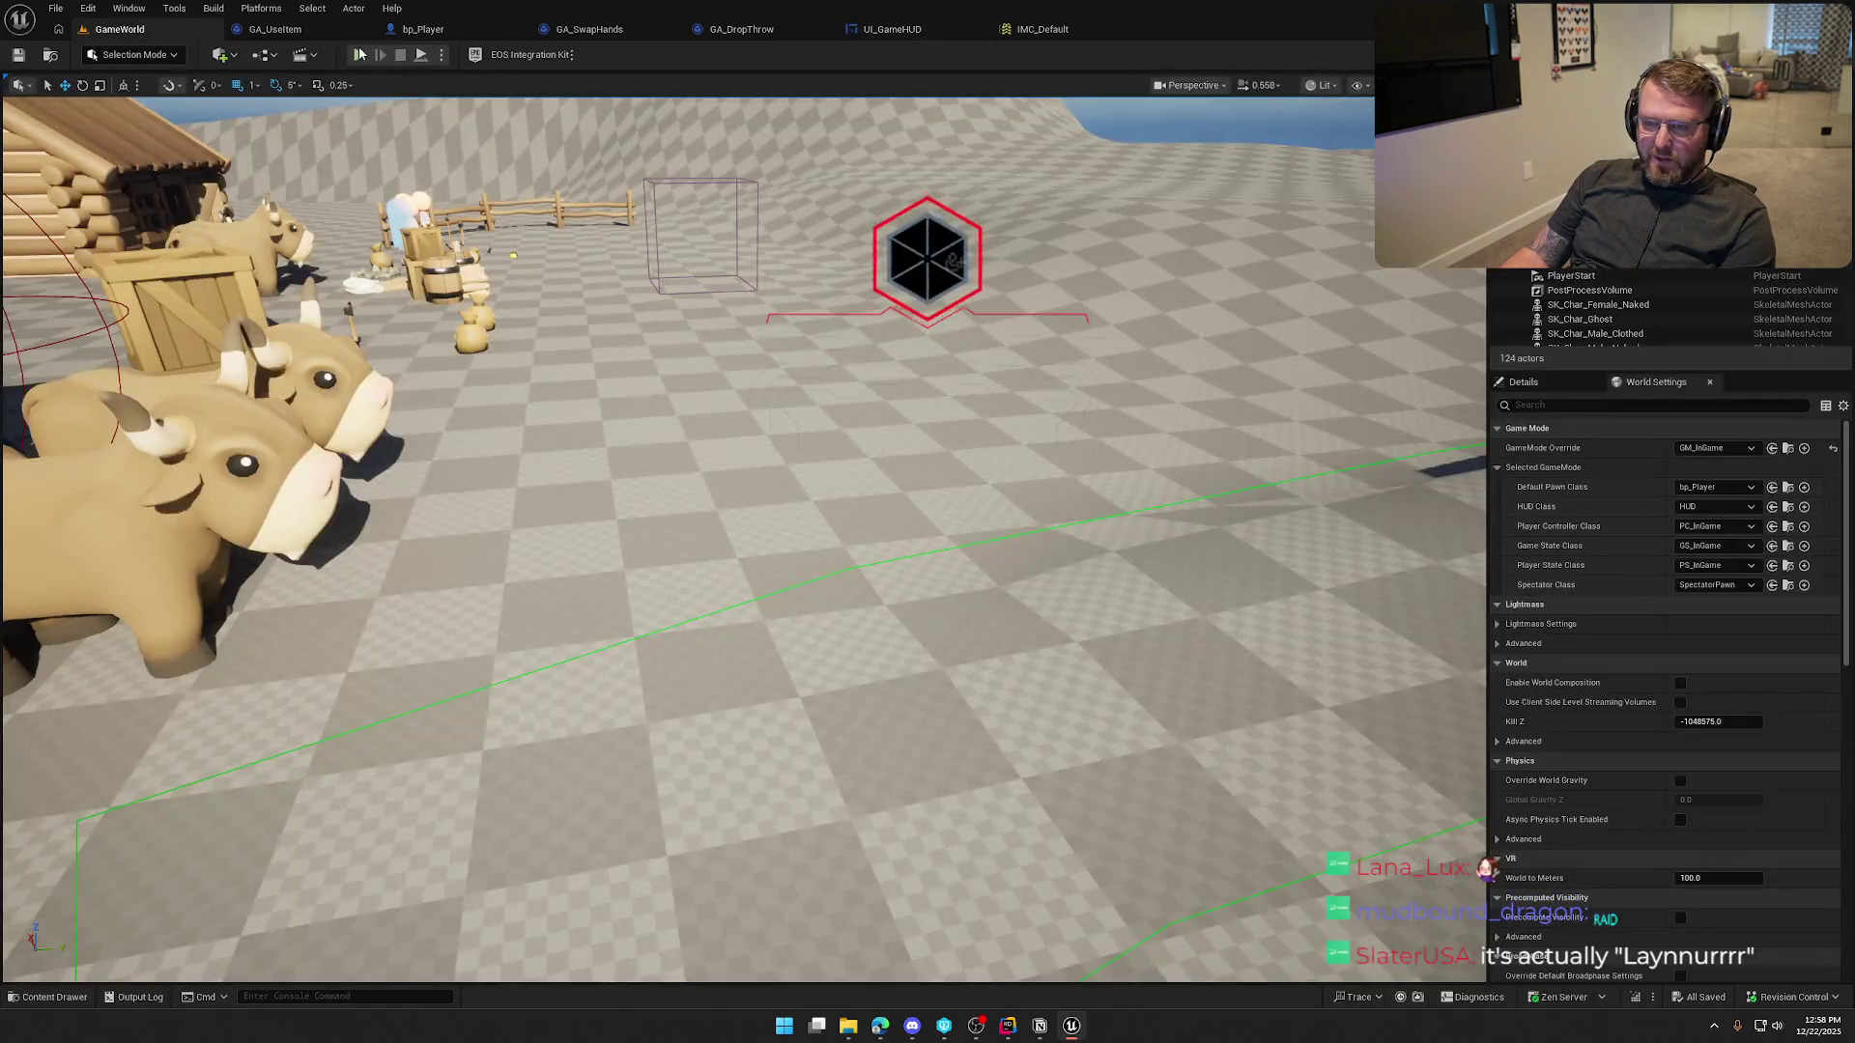
pyautogui.hotkey('alt', 'p')
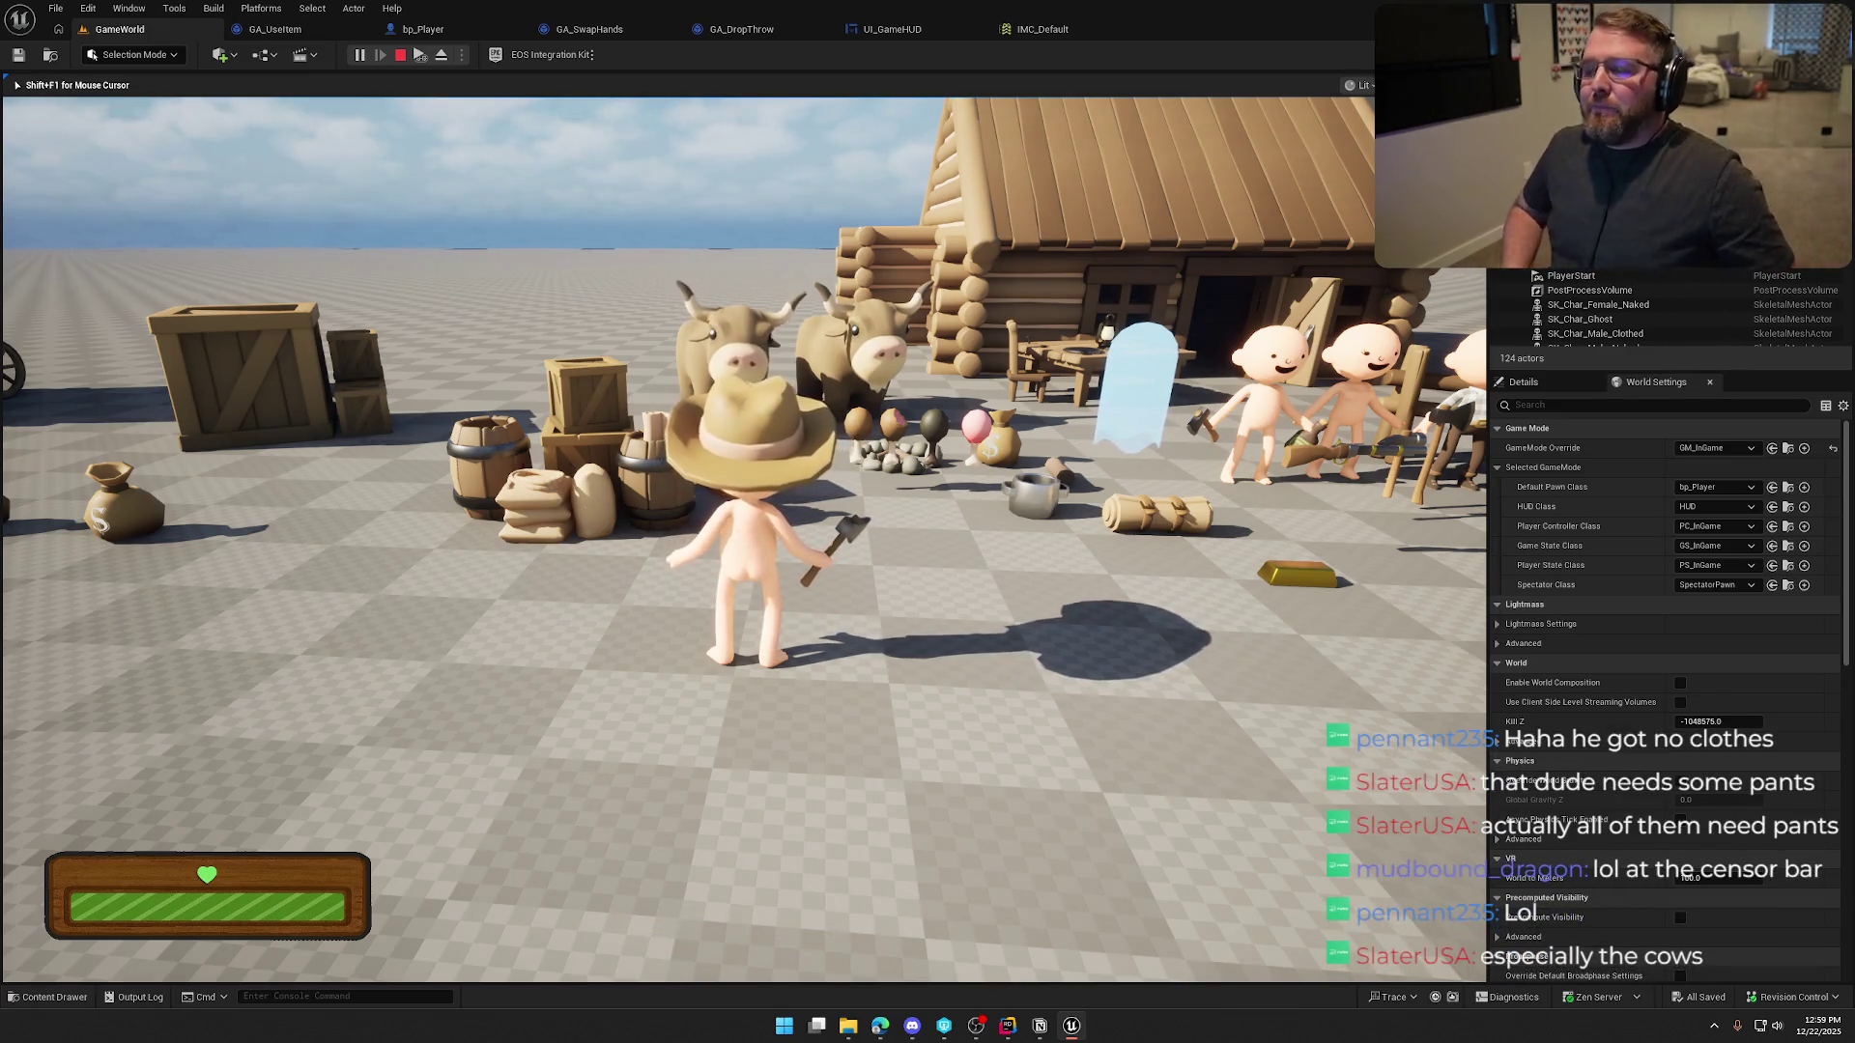
pyautogui.hotkey('shift', 's')
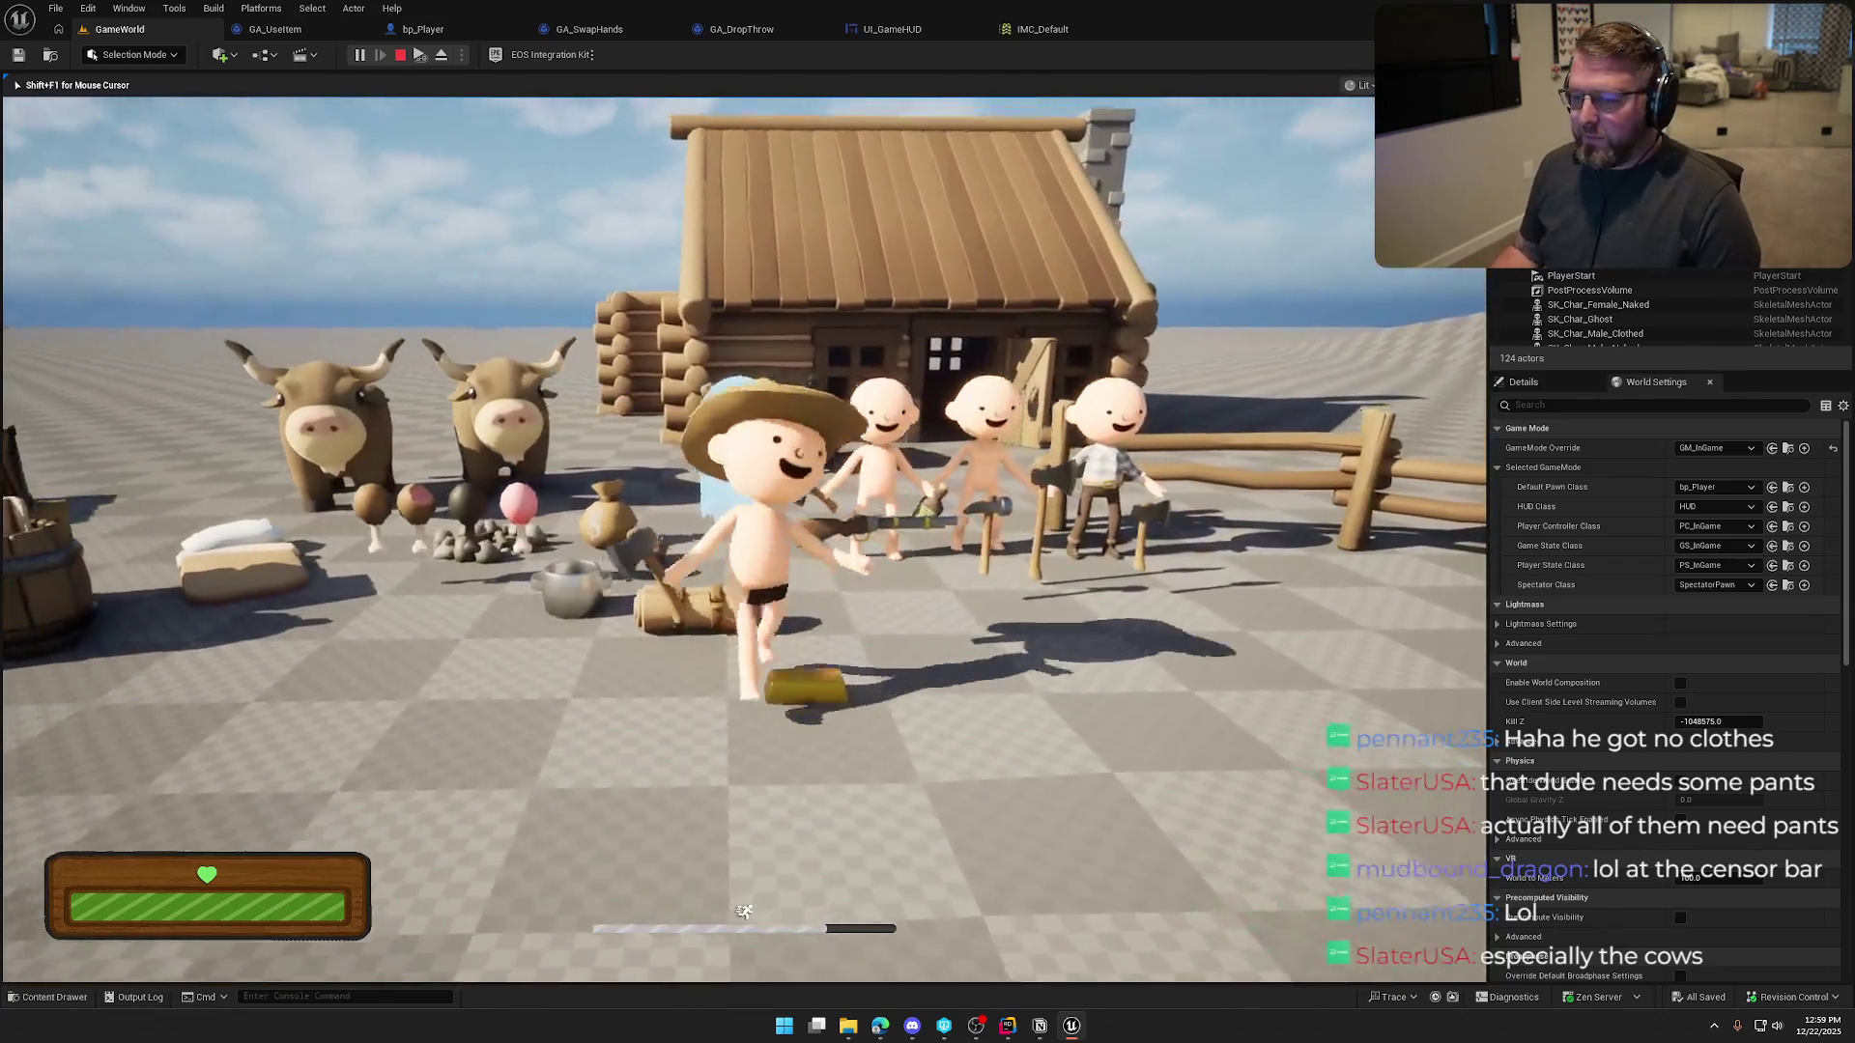
pyautogui.press('w')
pyautogui.hotkey('shift', 'w')
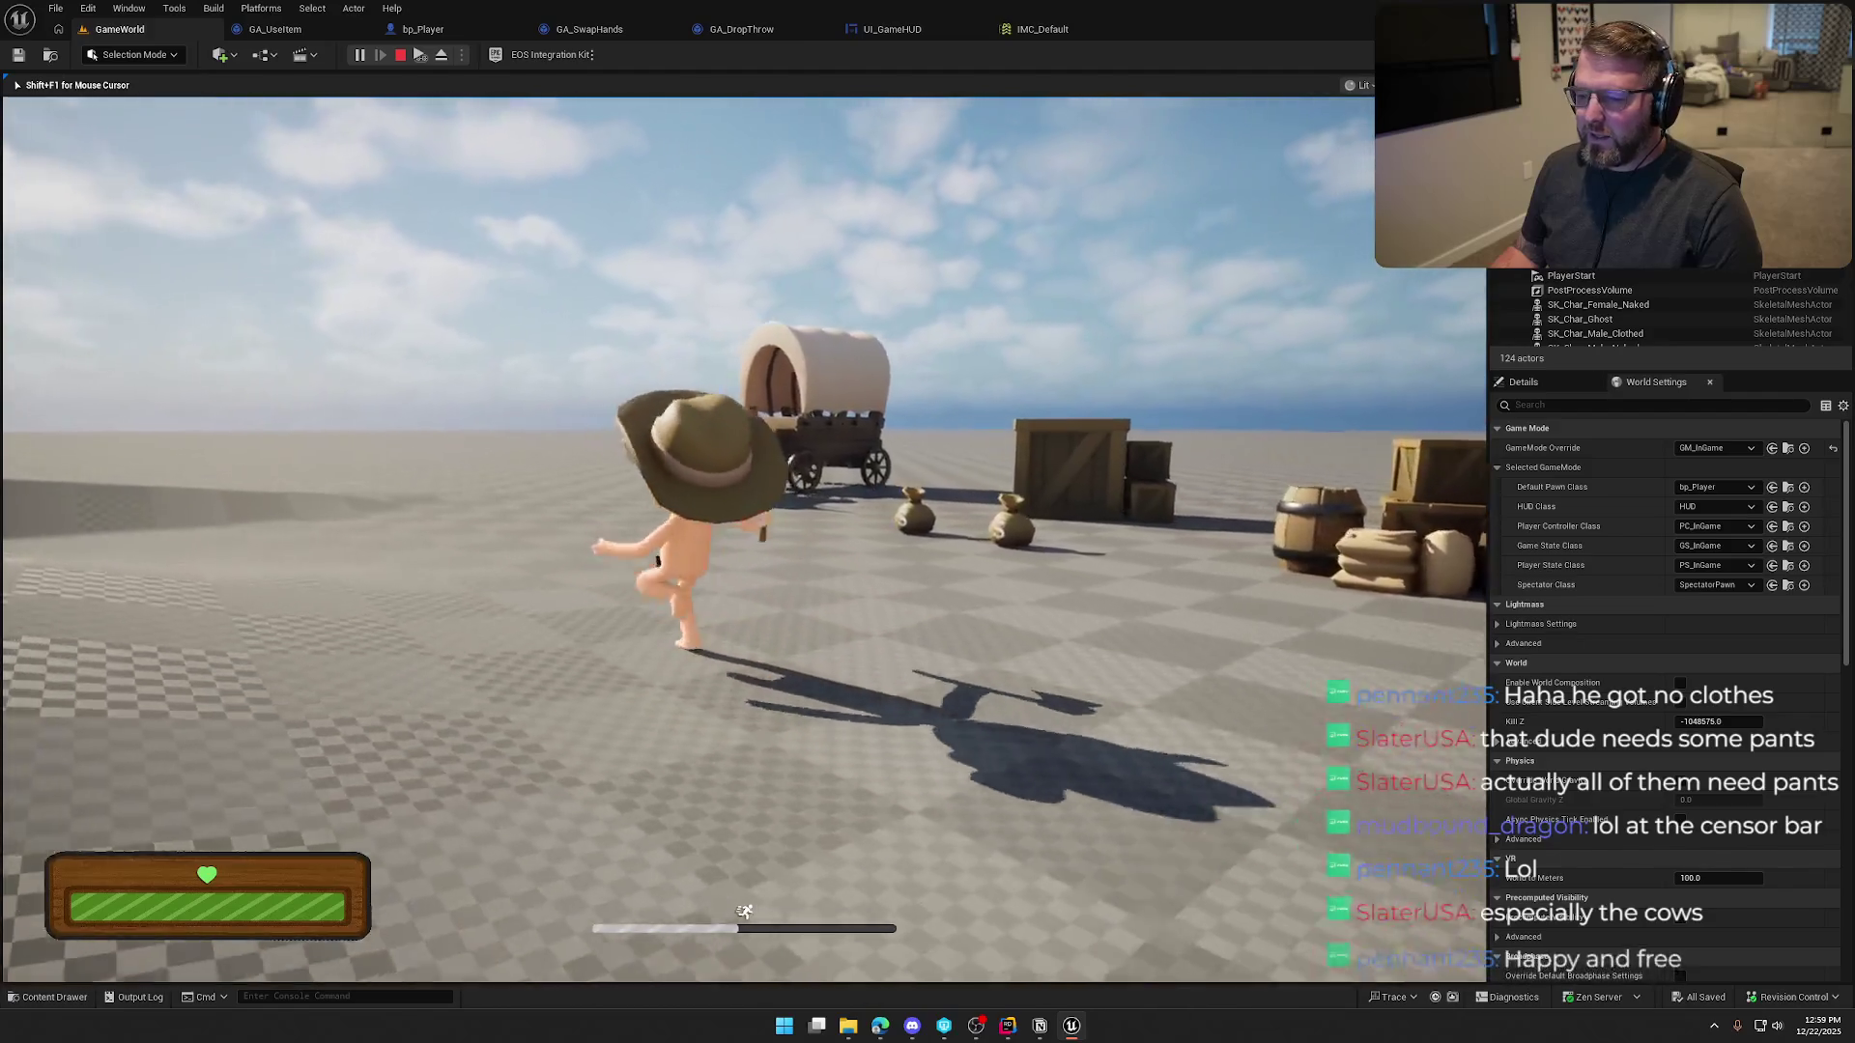
pyautogui.hotkey('shift', 'w')
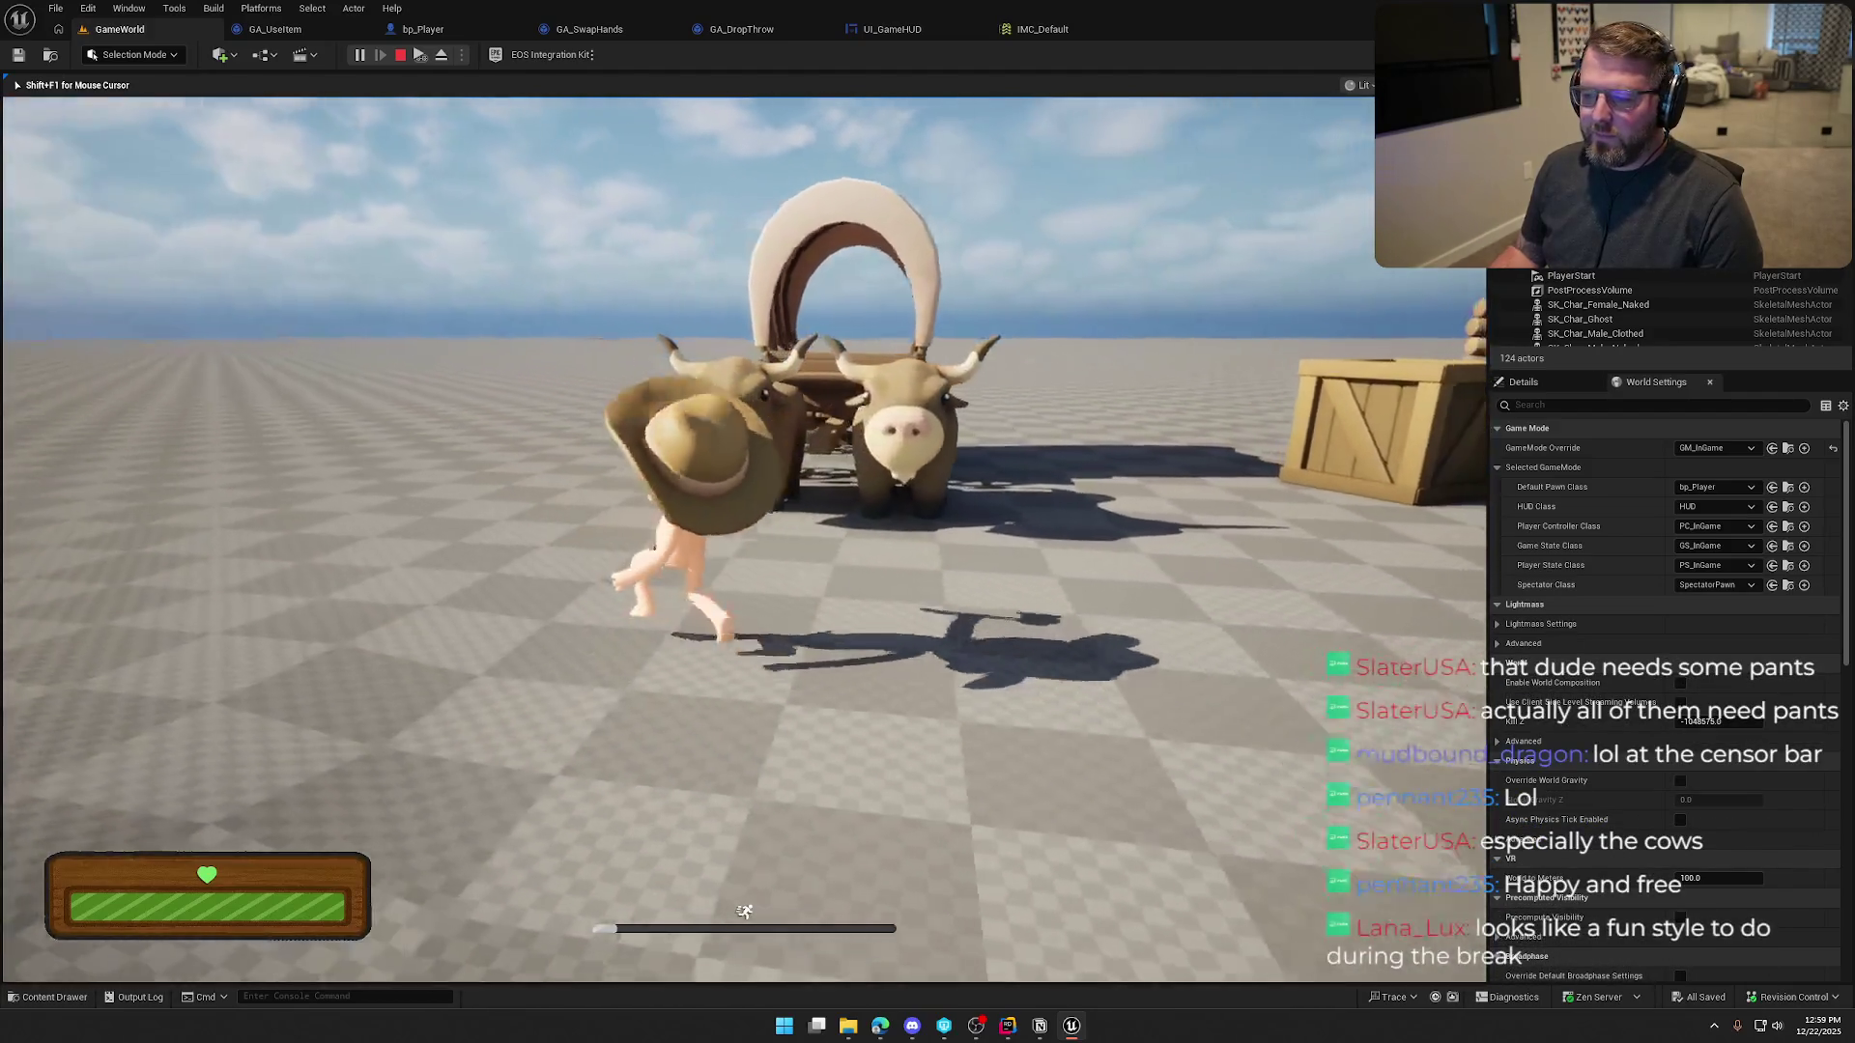
pyautogui.press('s')
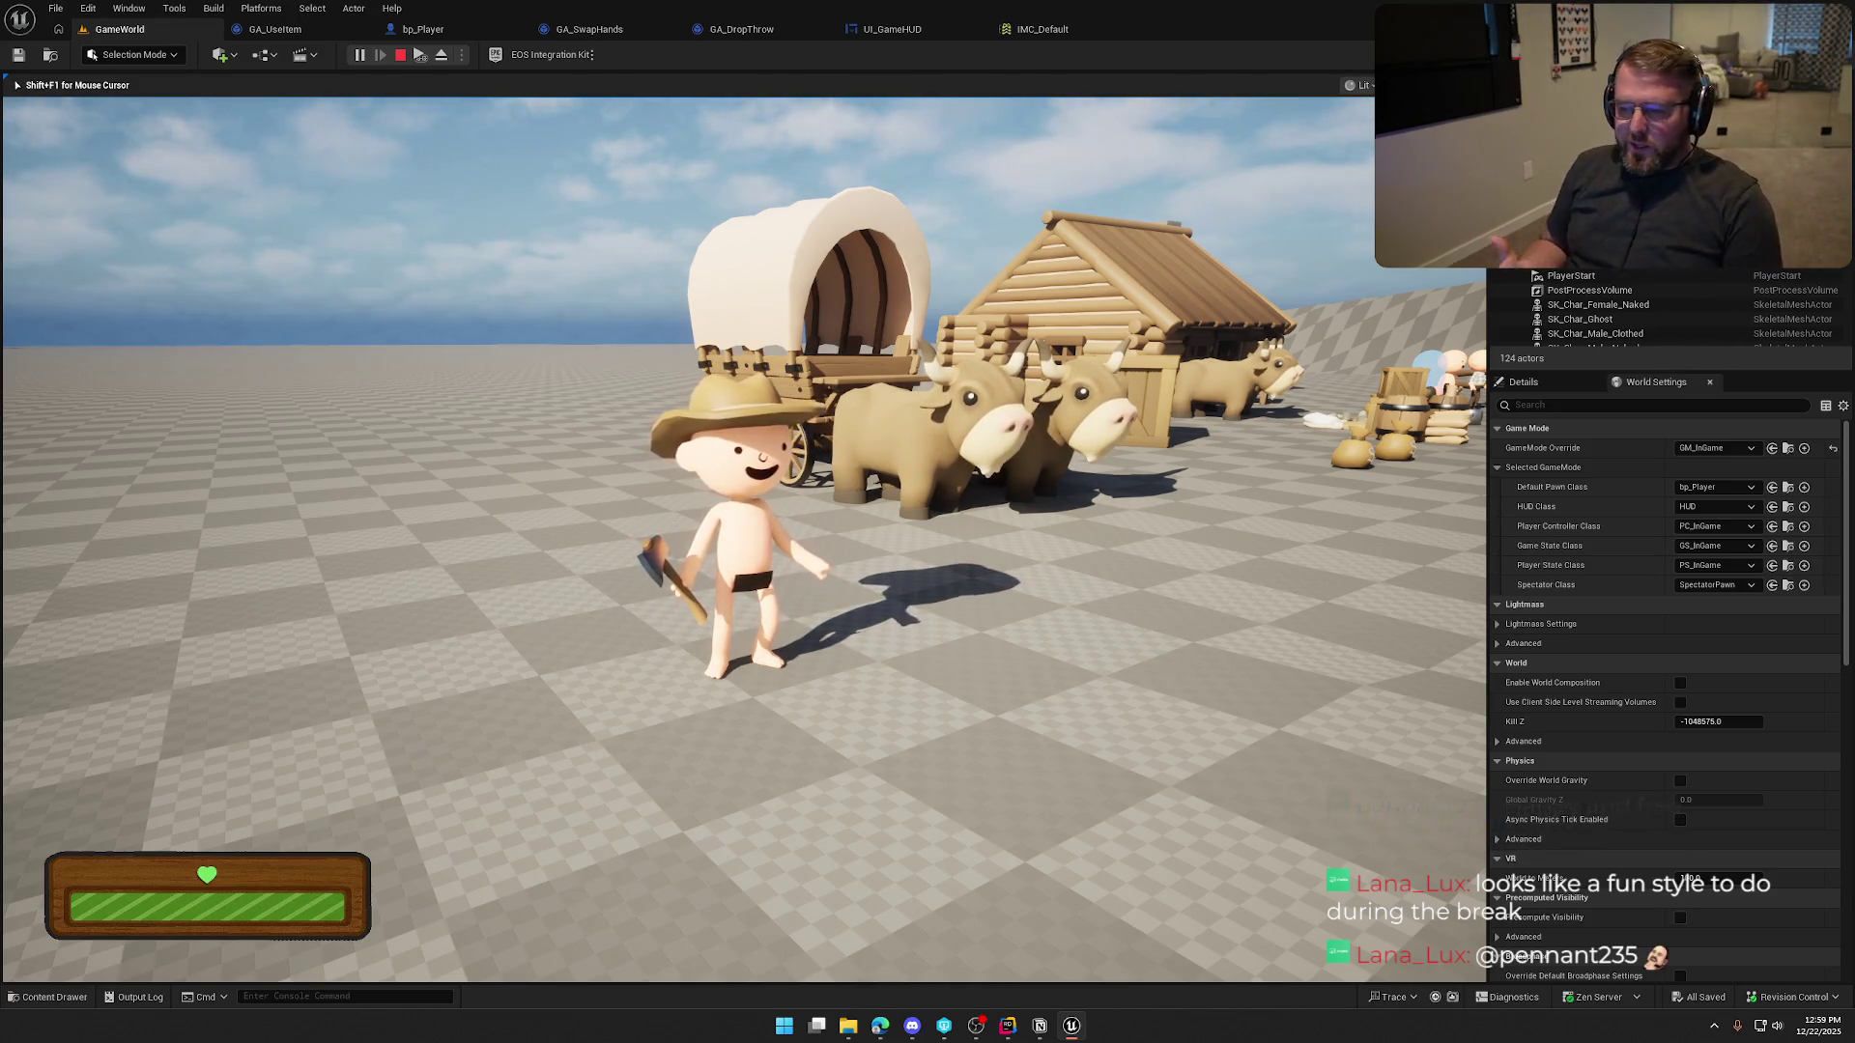
pyautogui.hotkey('shift', 'w')
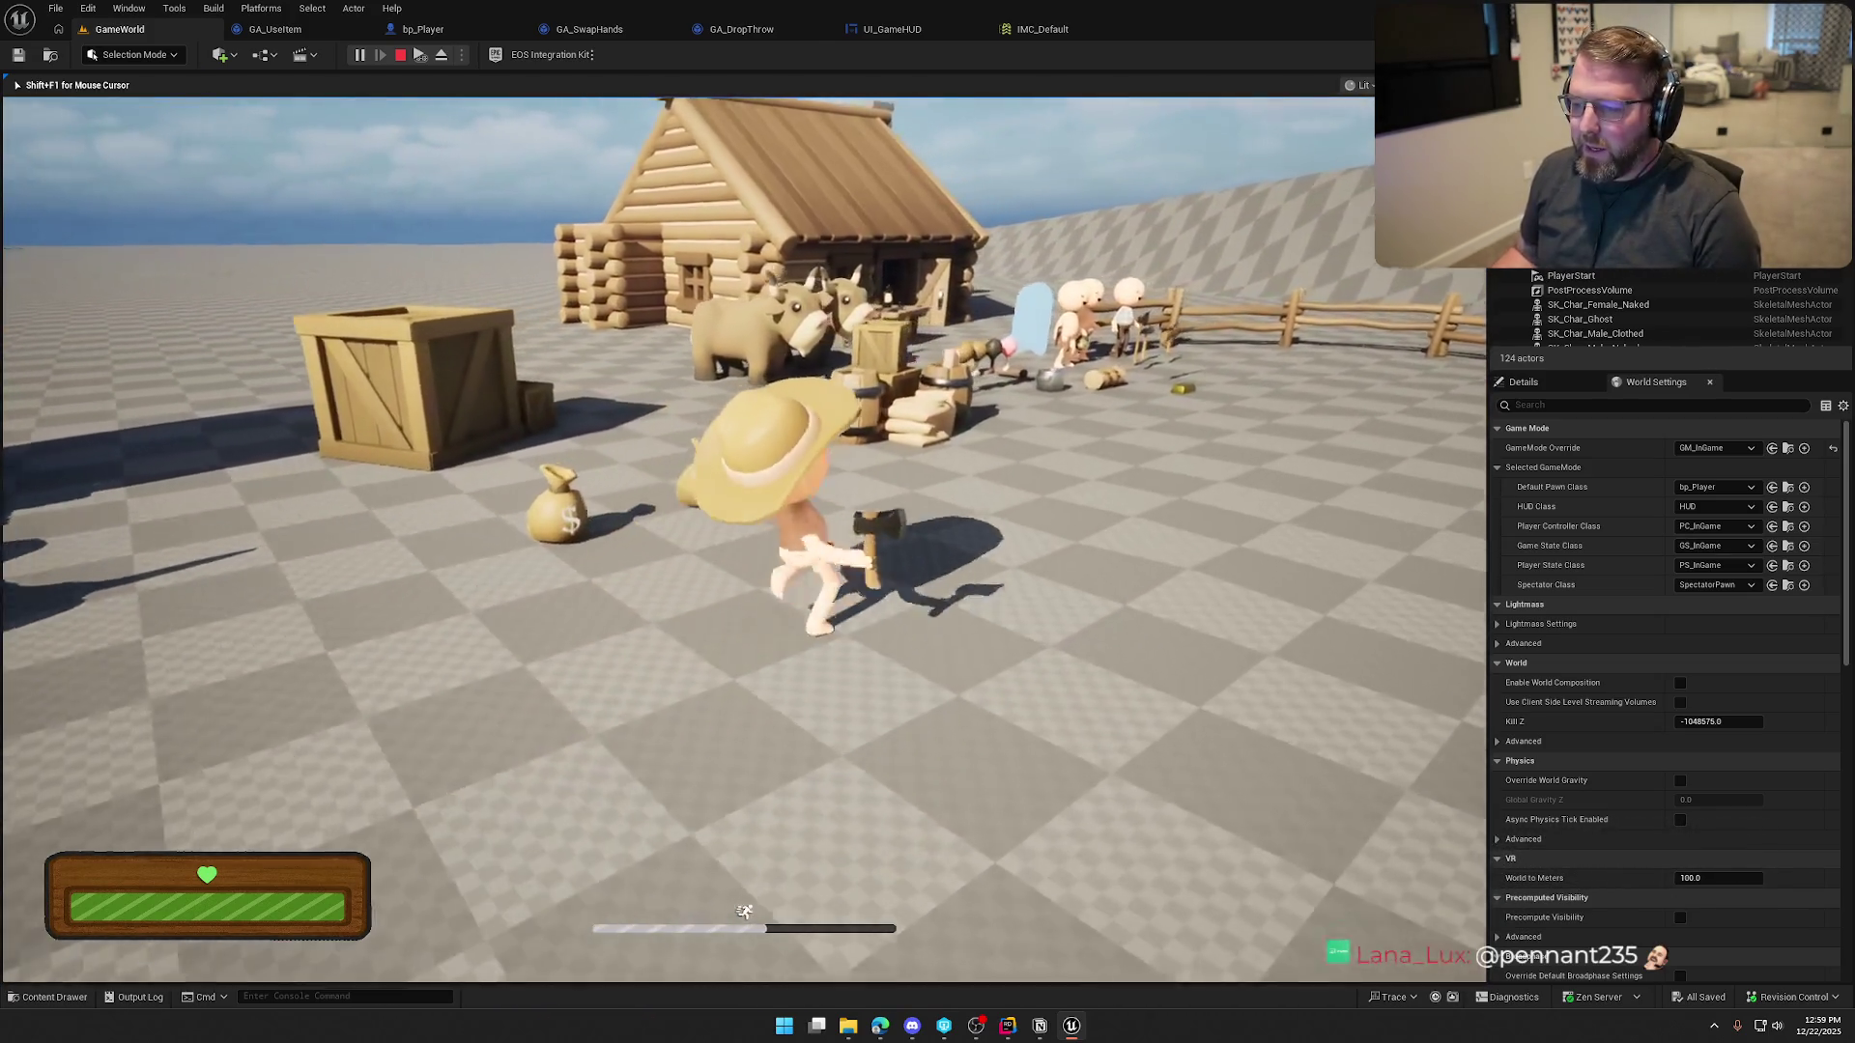
pyautogui.press('s')
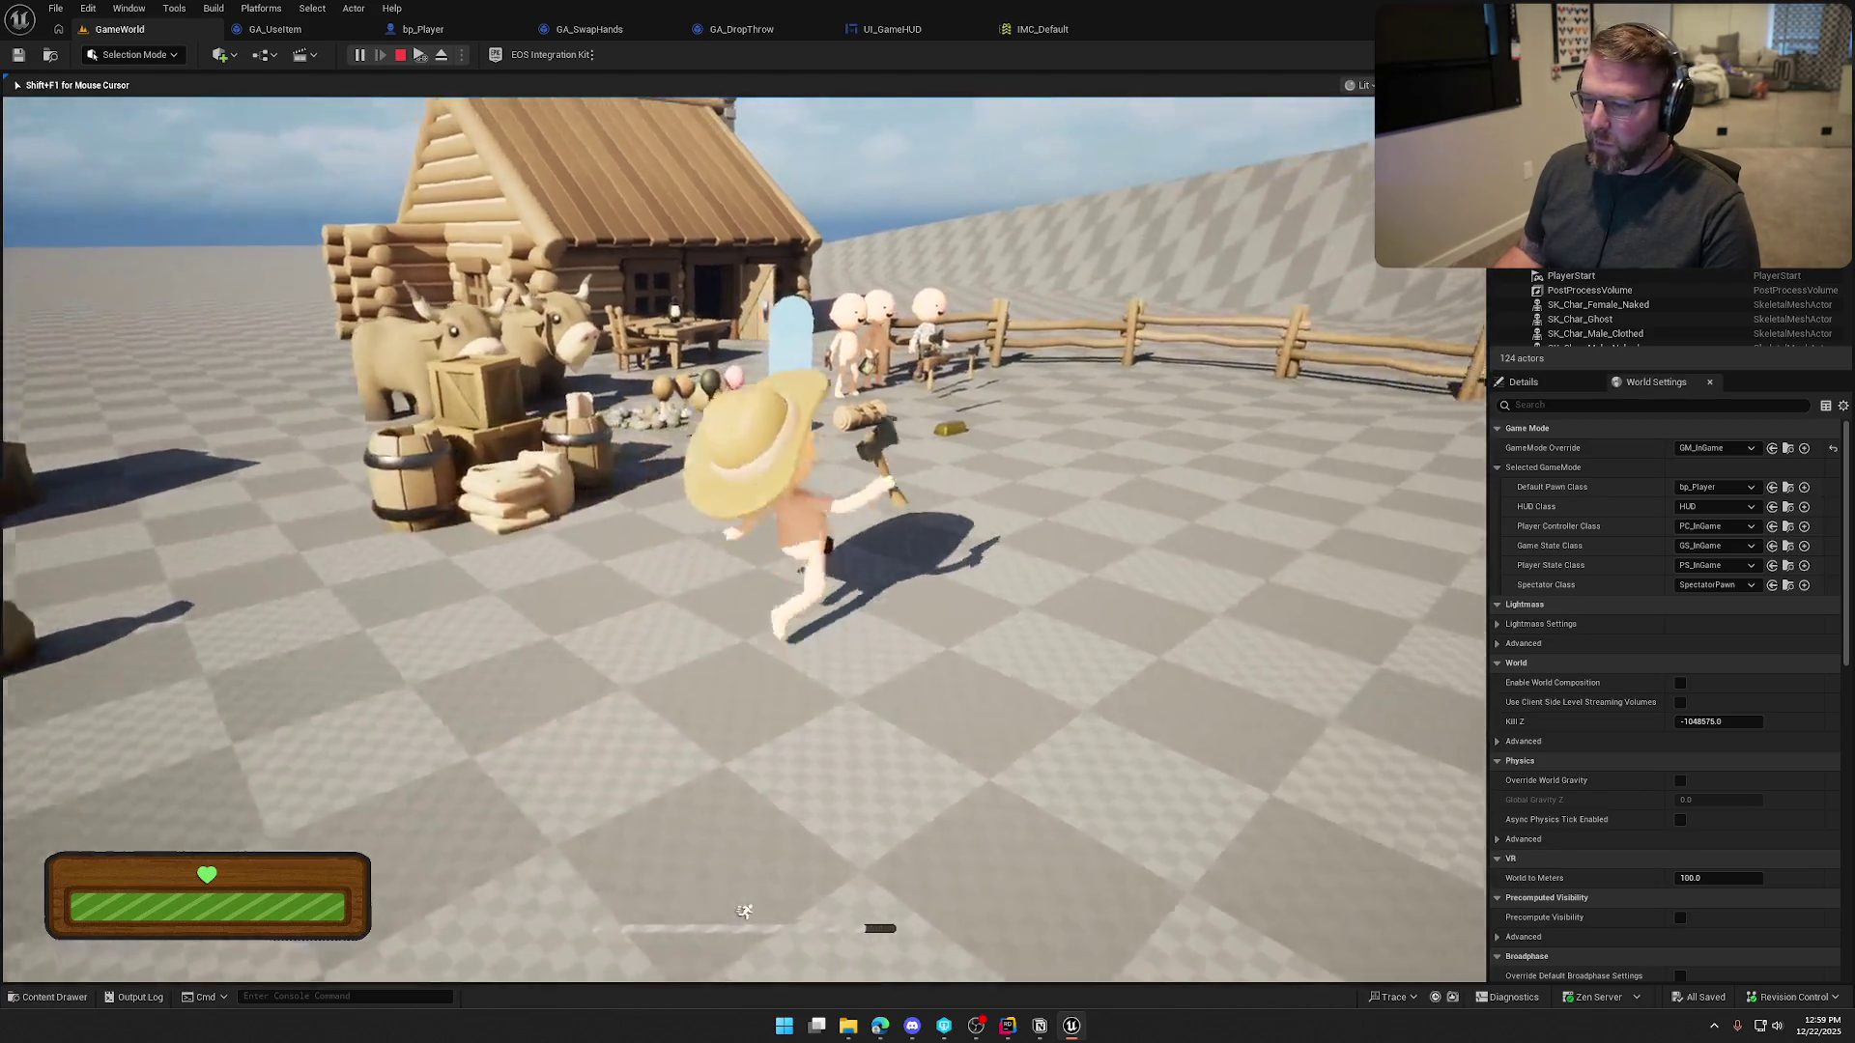
pyautogui.press('s')
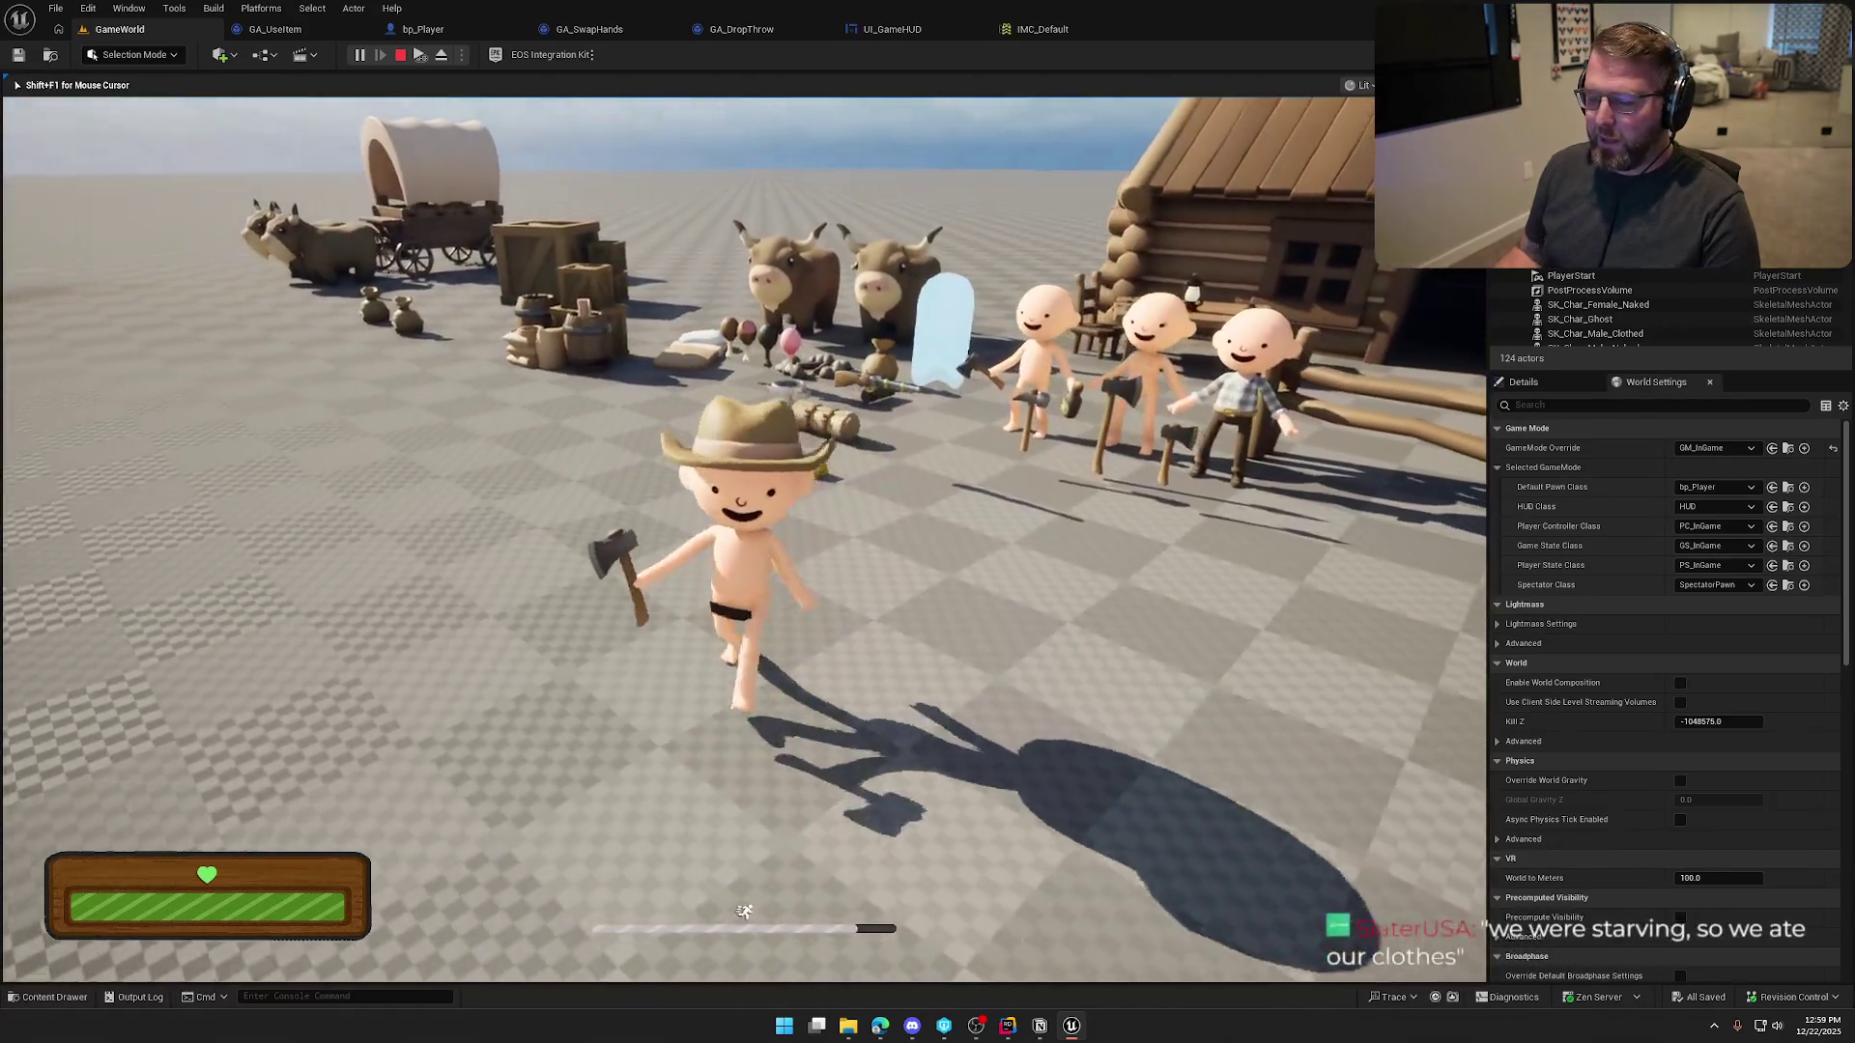
pyautogui.press('s')
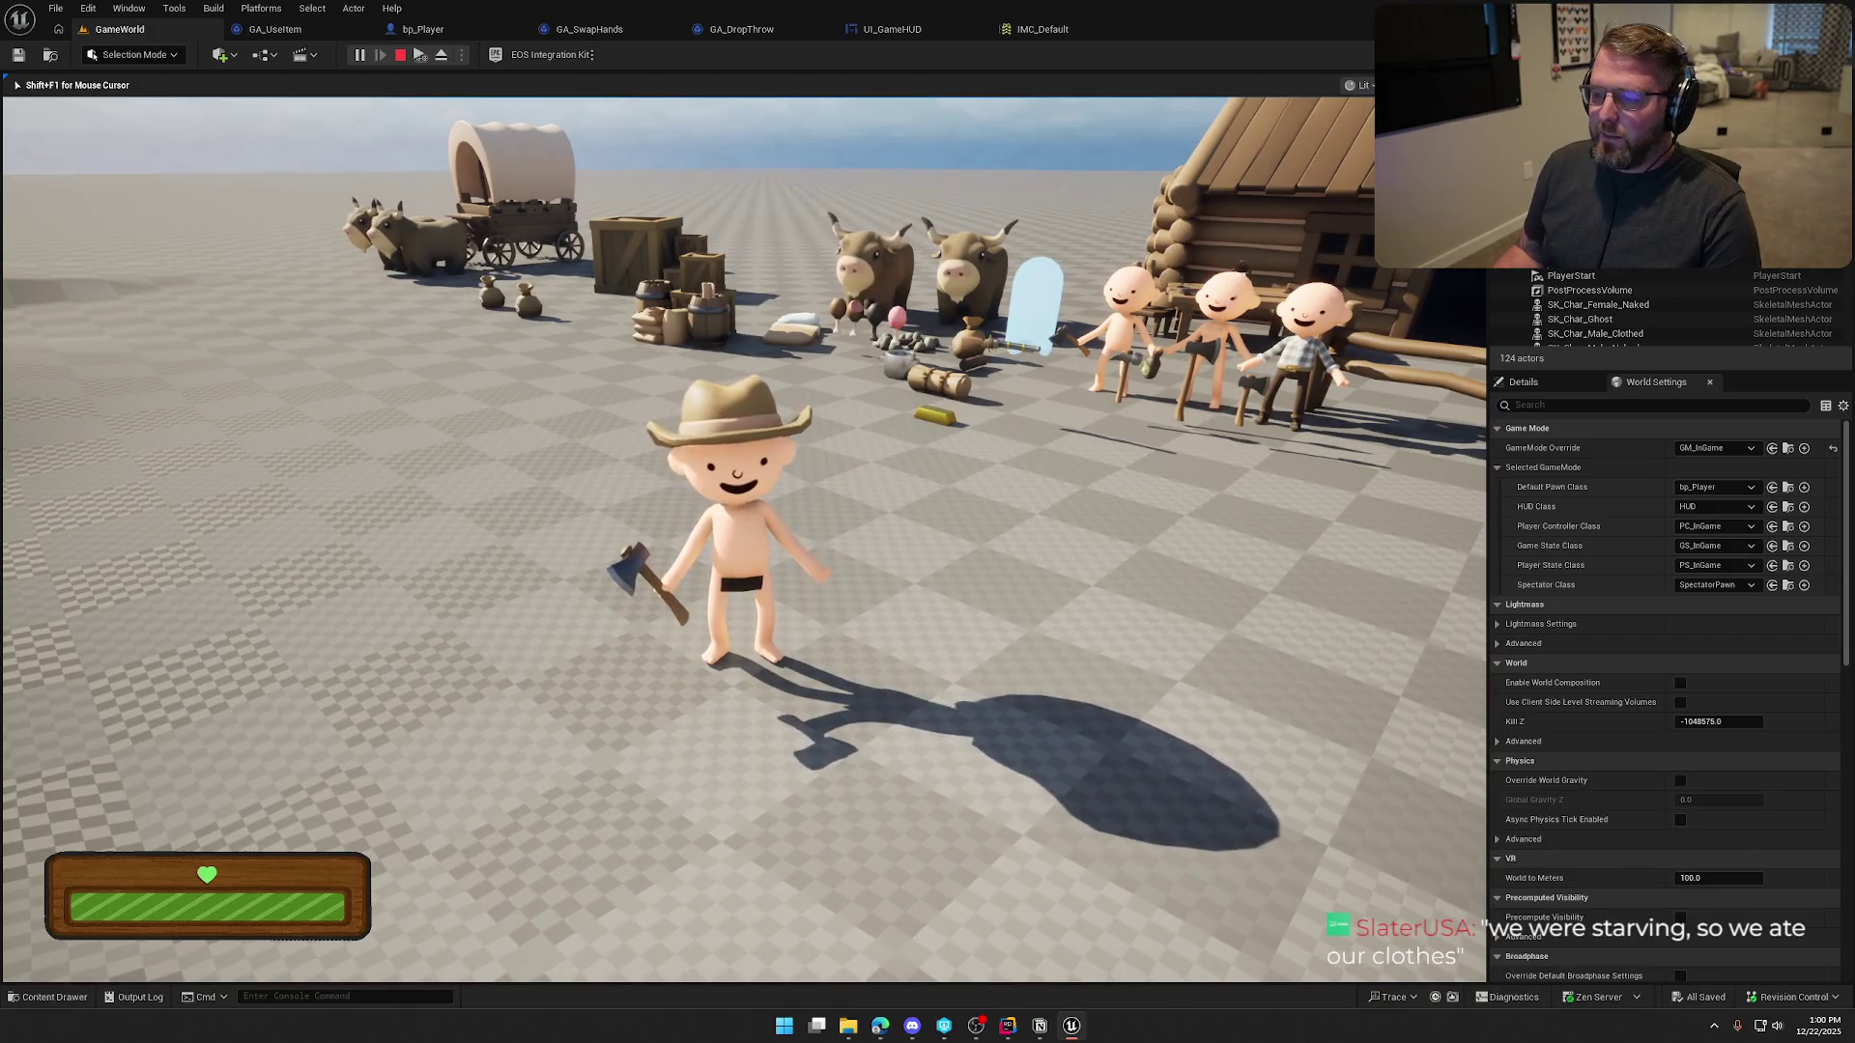
pyautogui.hotkey('shift', 'w')
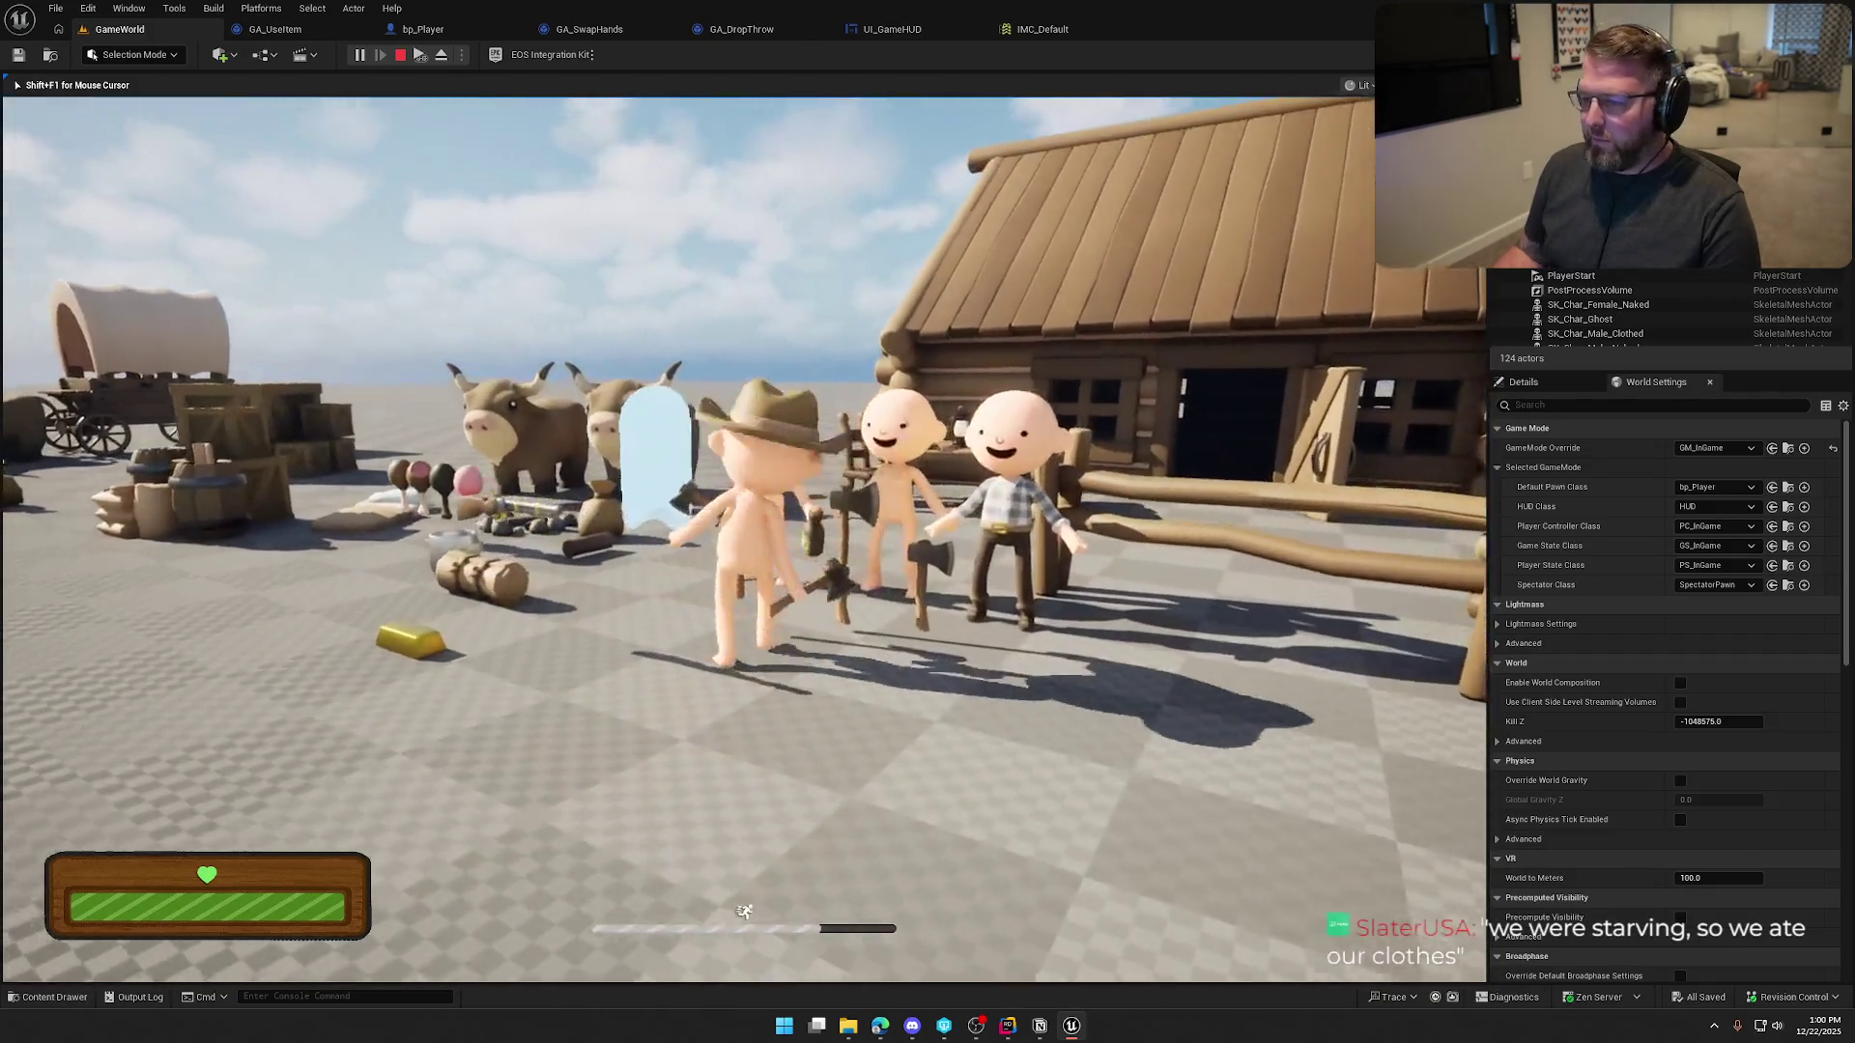
pyautogui.press('w')
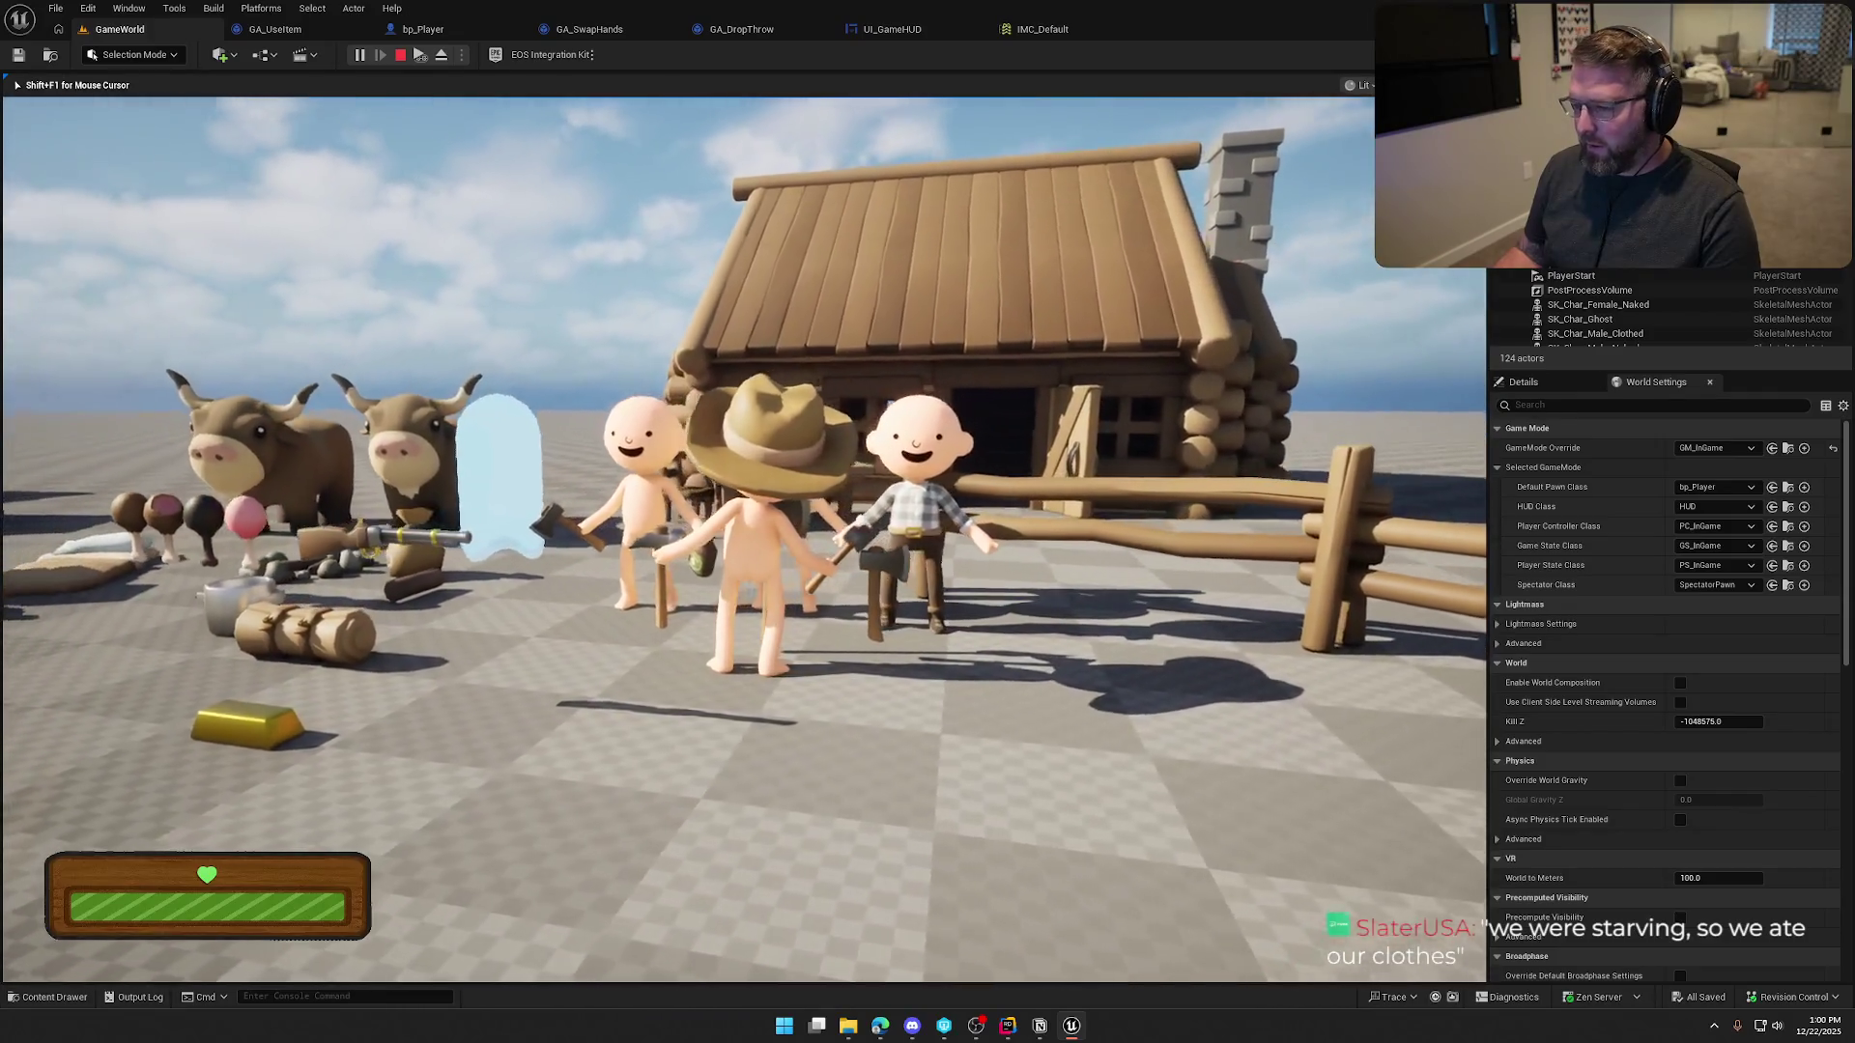
pyautogui.hotkey('shift', 'a')
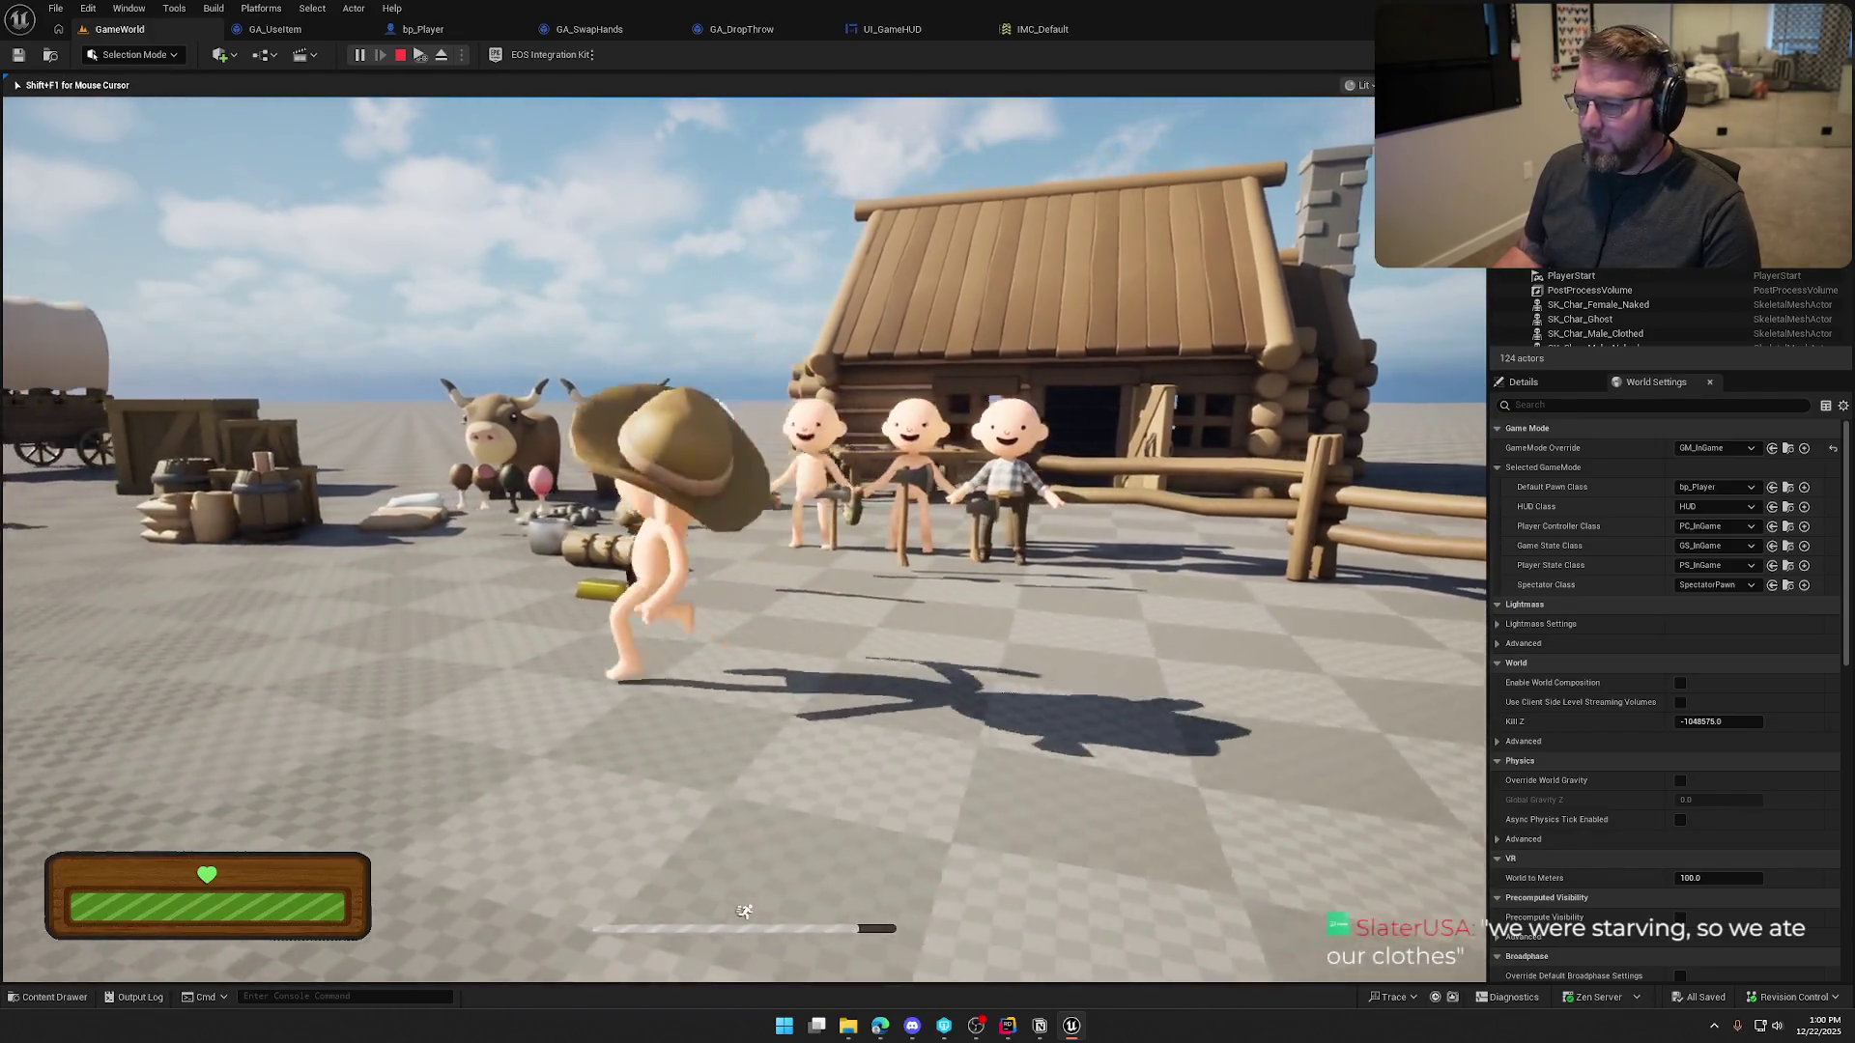
pyautogui.hotkey('shift', 'a')
pyautogui.hotkey('shift', 'a')
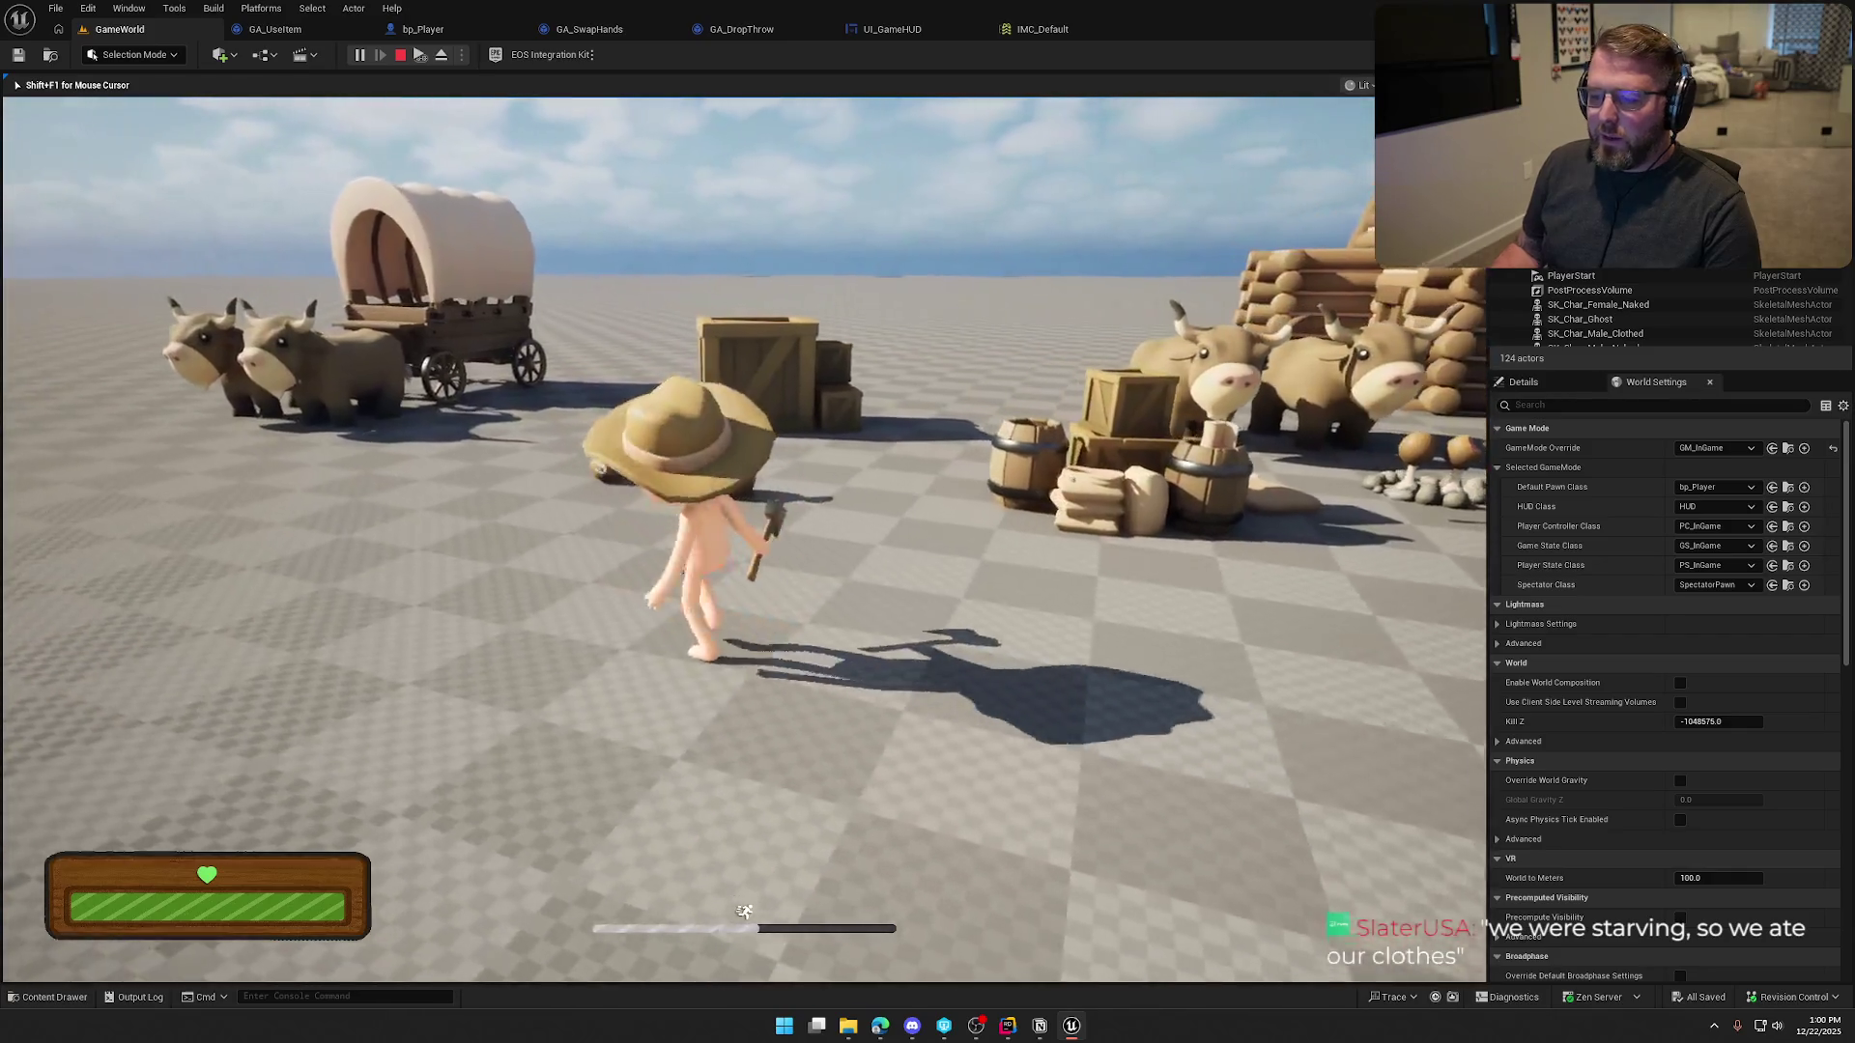
pyautogui.press('d')
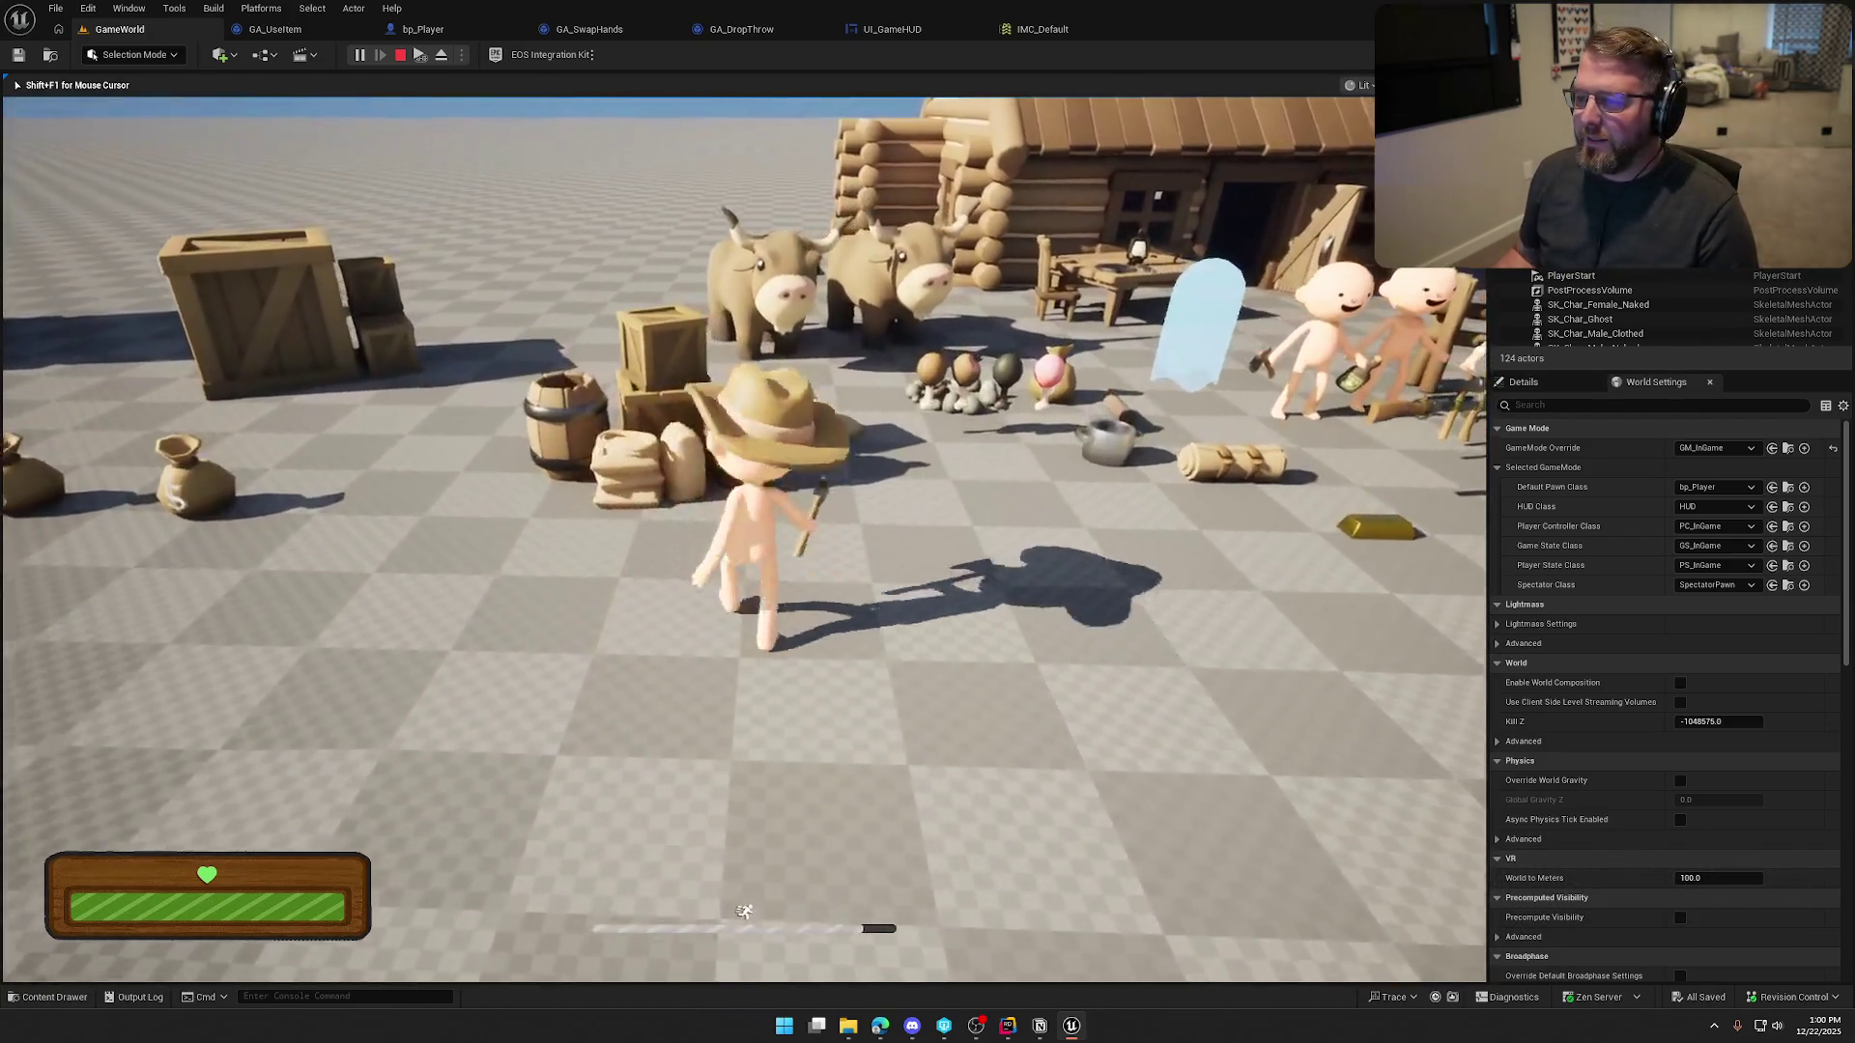
pyautogui.press('w')
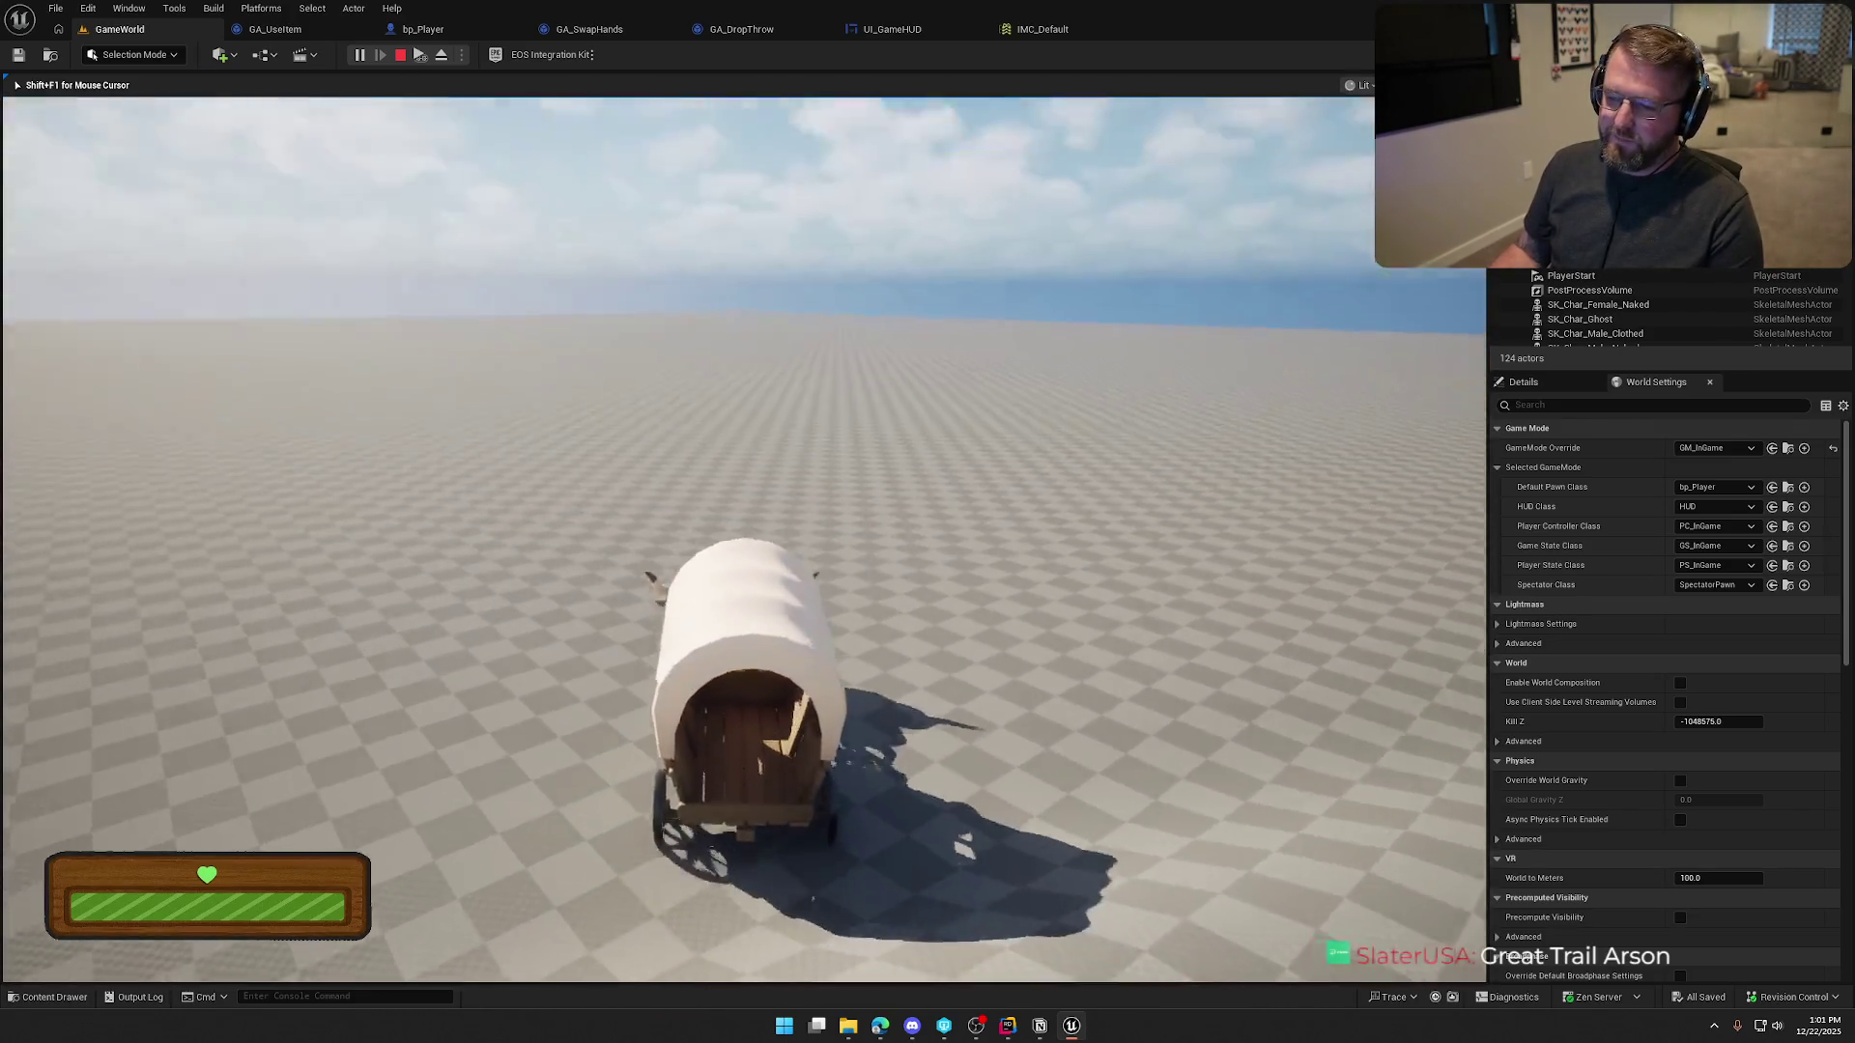
pyautogui.press('a')
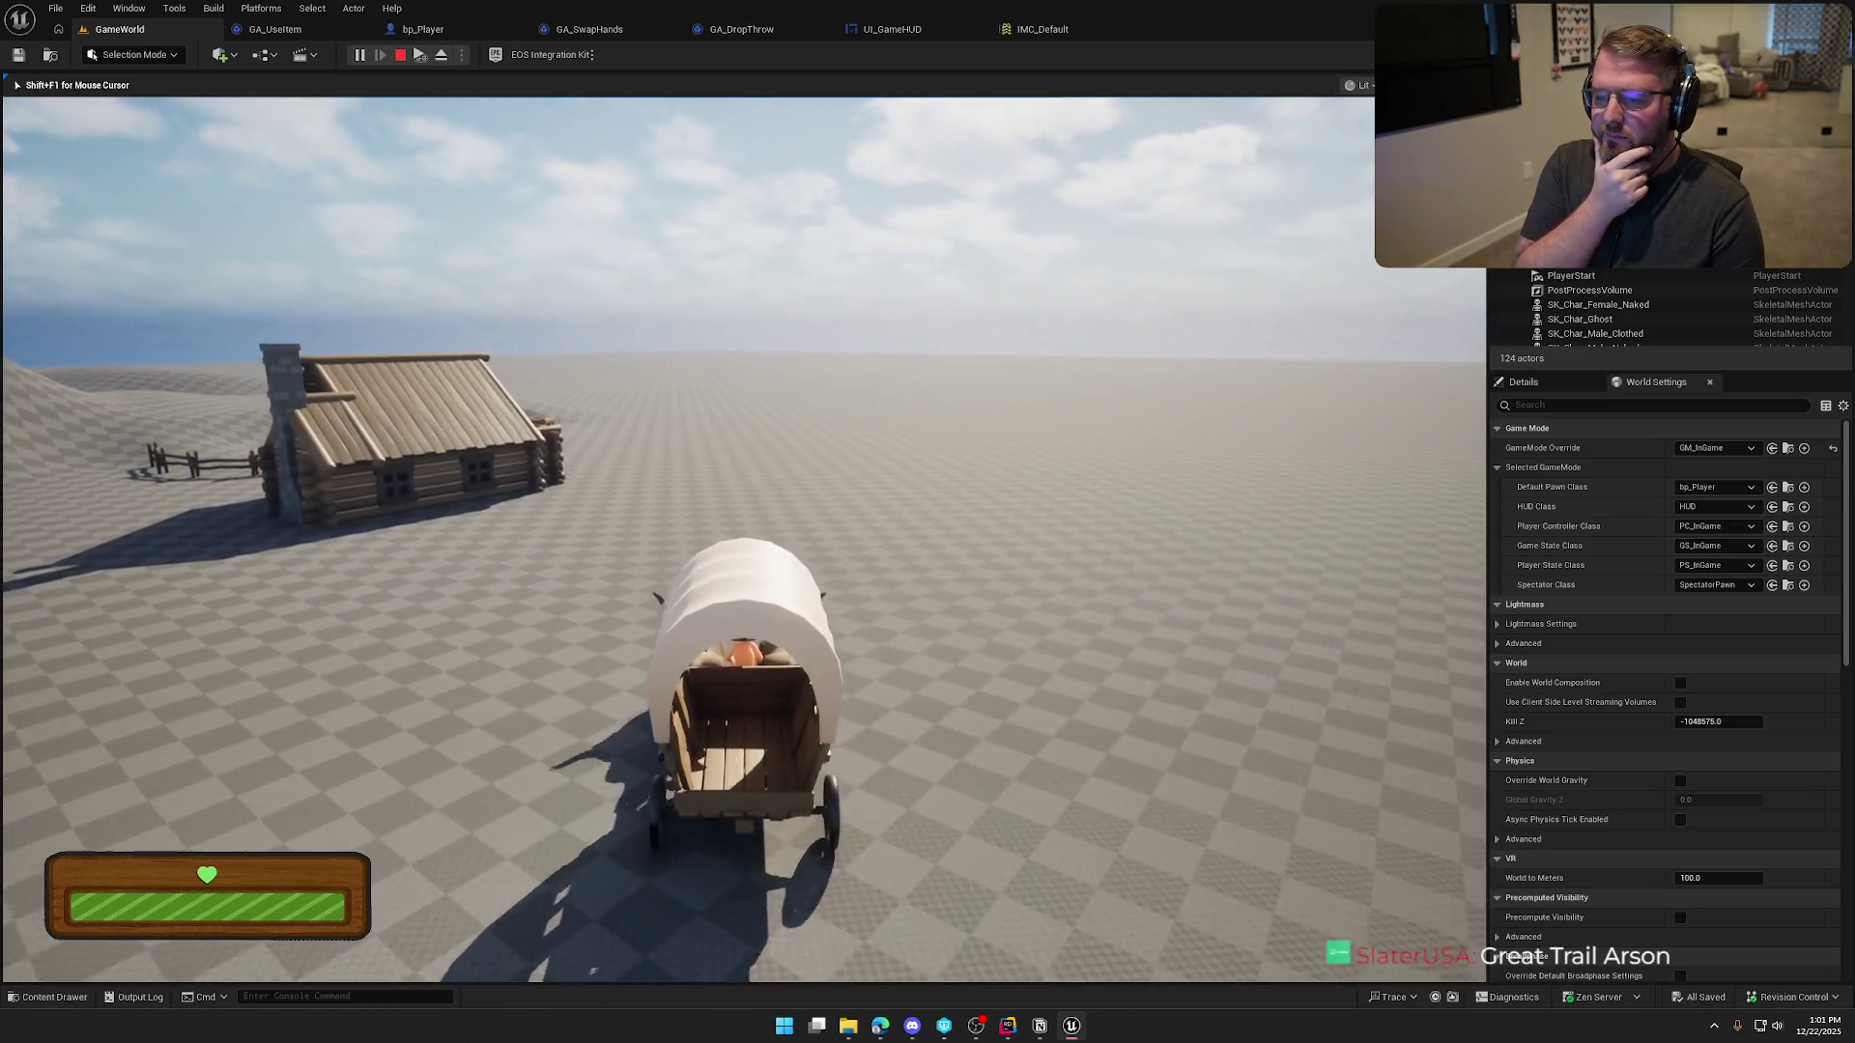
pyautogui.press('a')
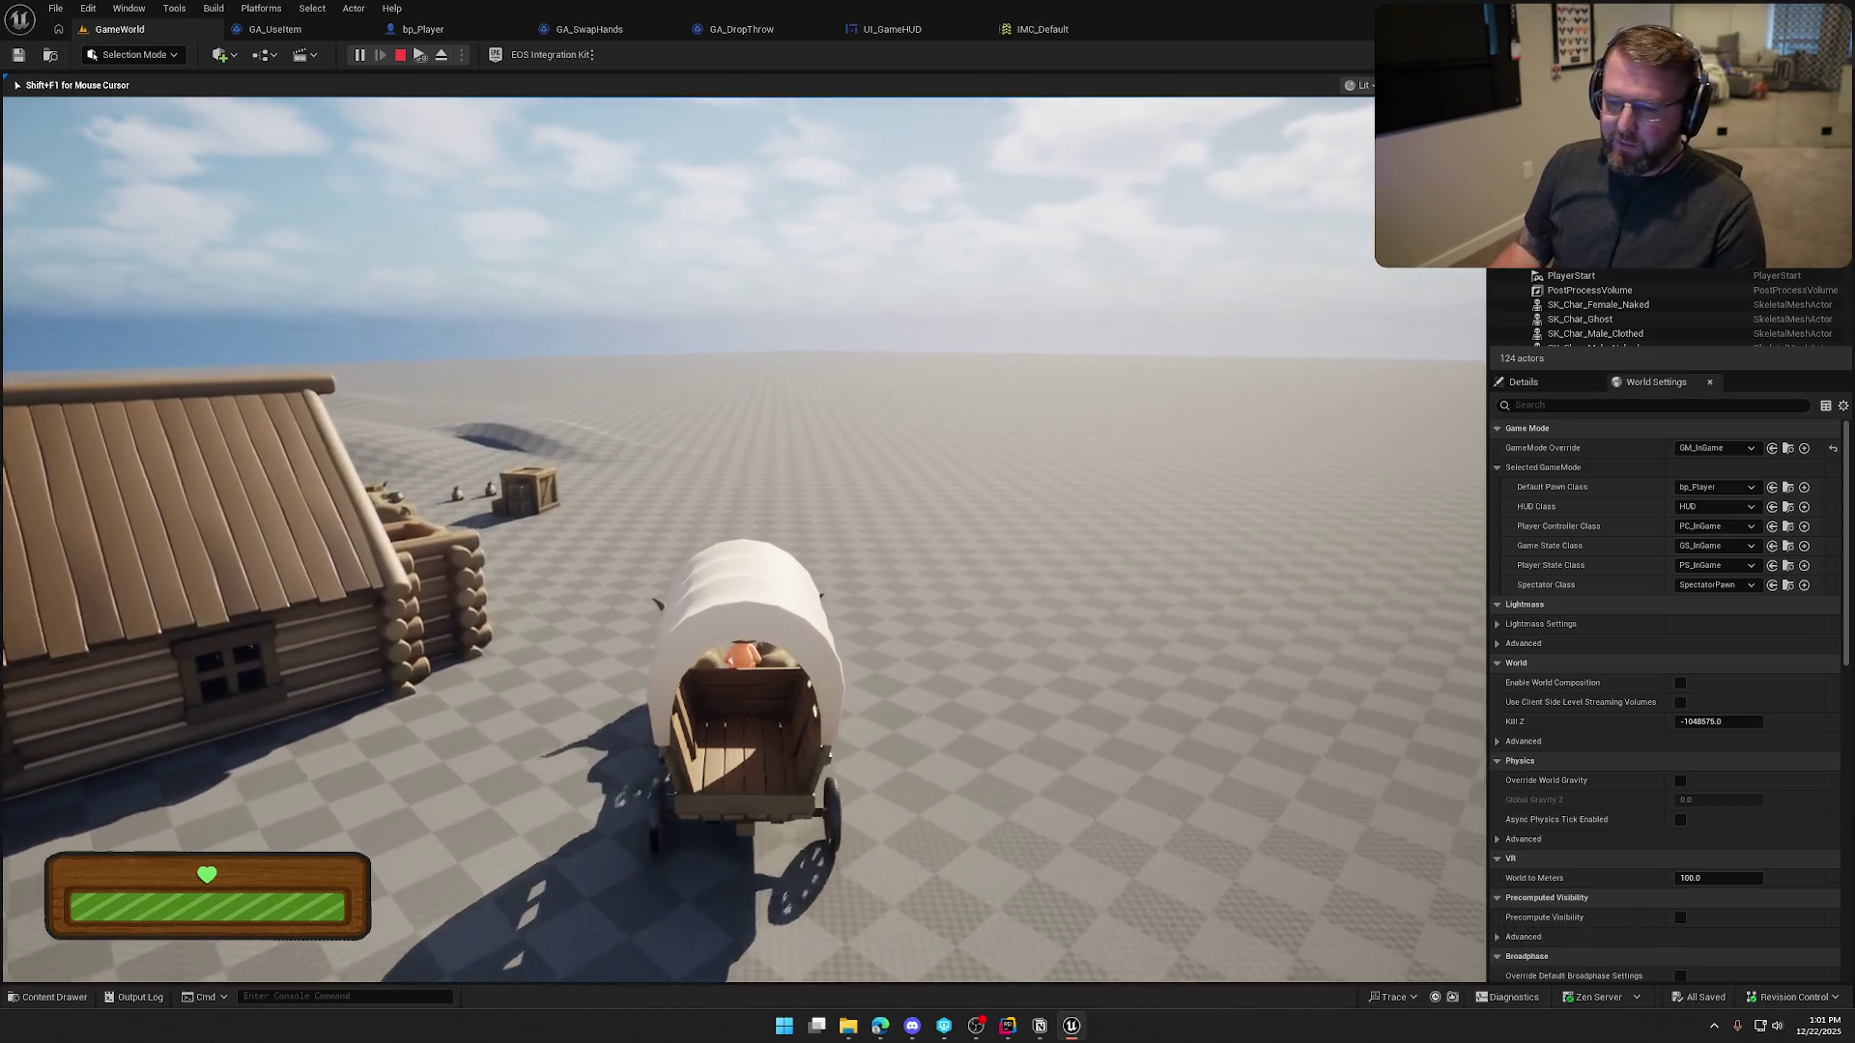
pyautogui.press('w')
pyautogui.press('Escape')
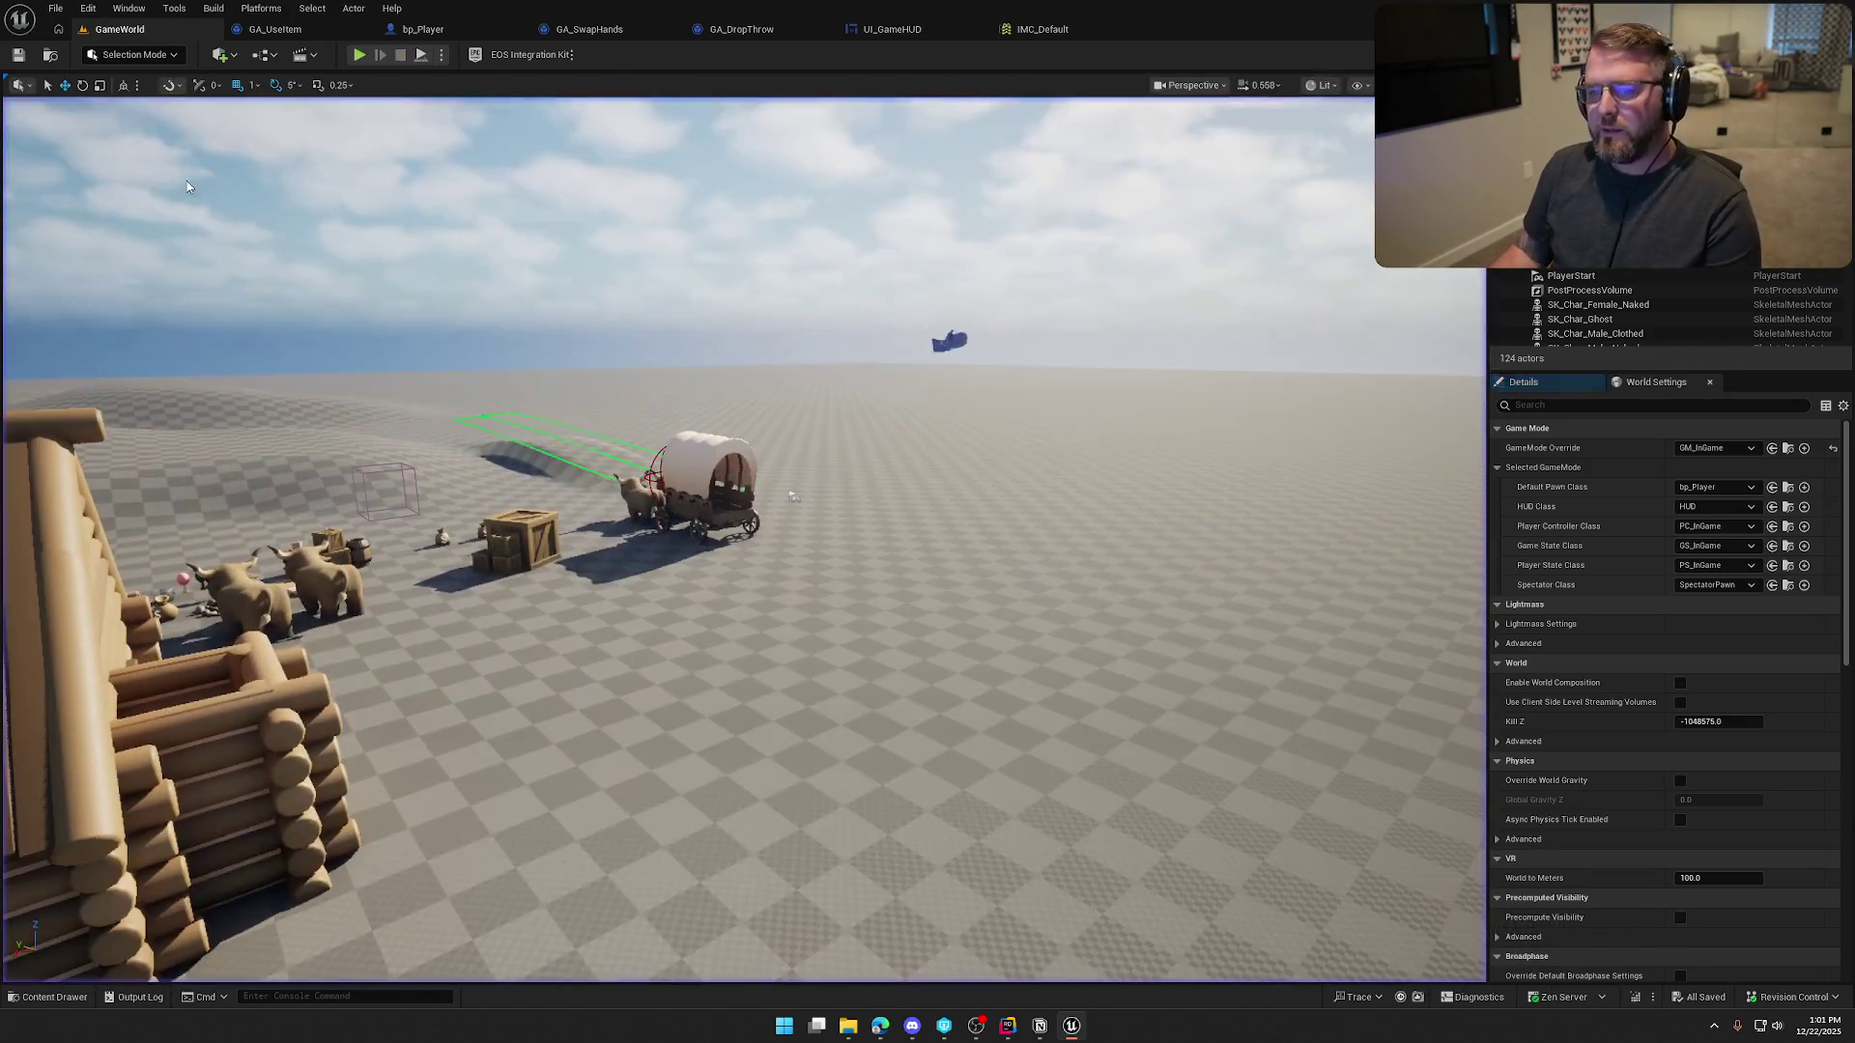
# Fly the viewport camera past the oxen and cabin to the money bags, then start Play-In-Editor
pyautogui.press('w')
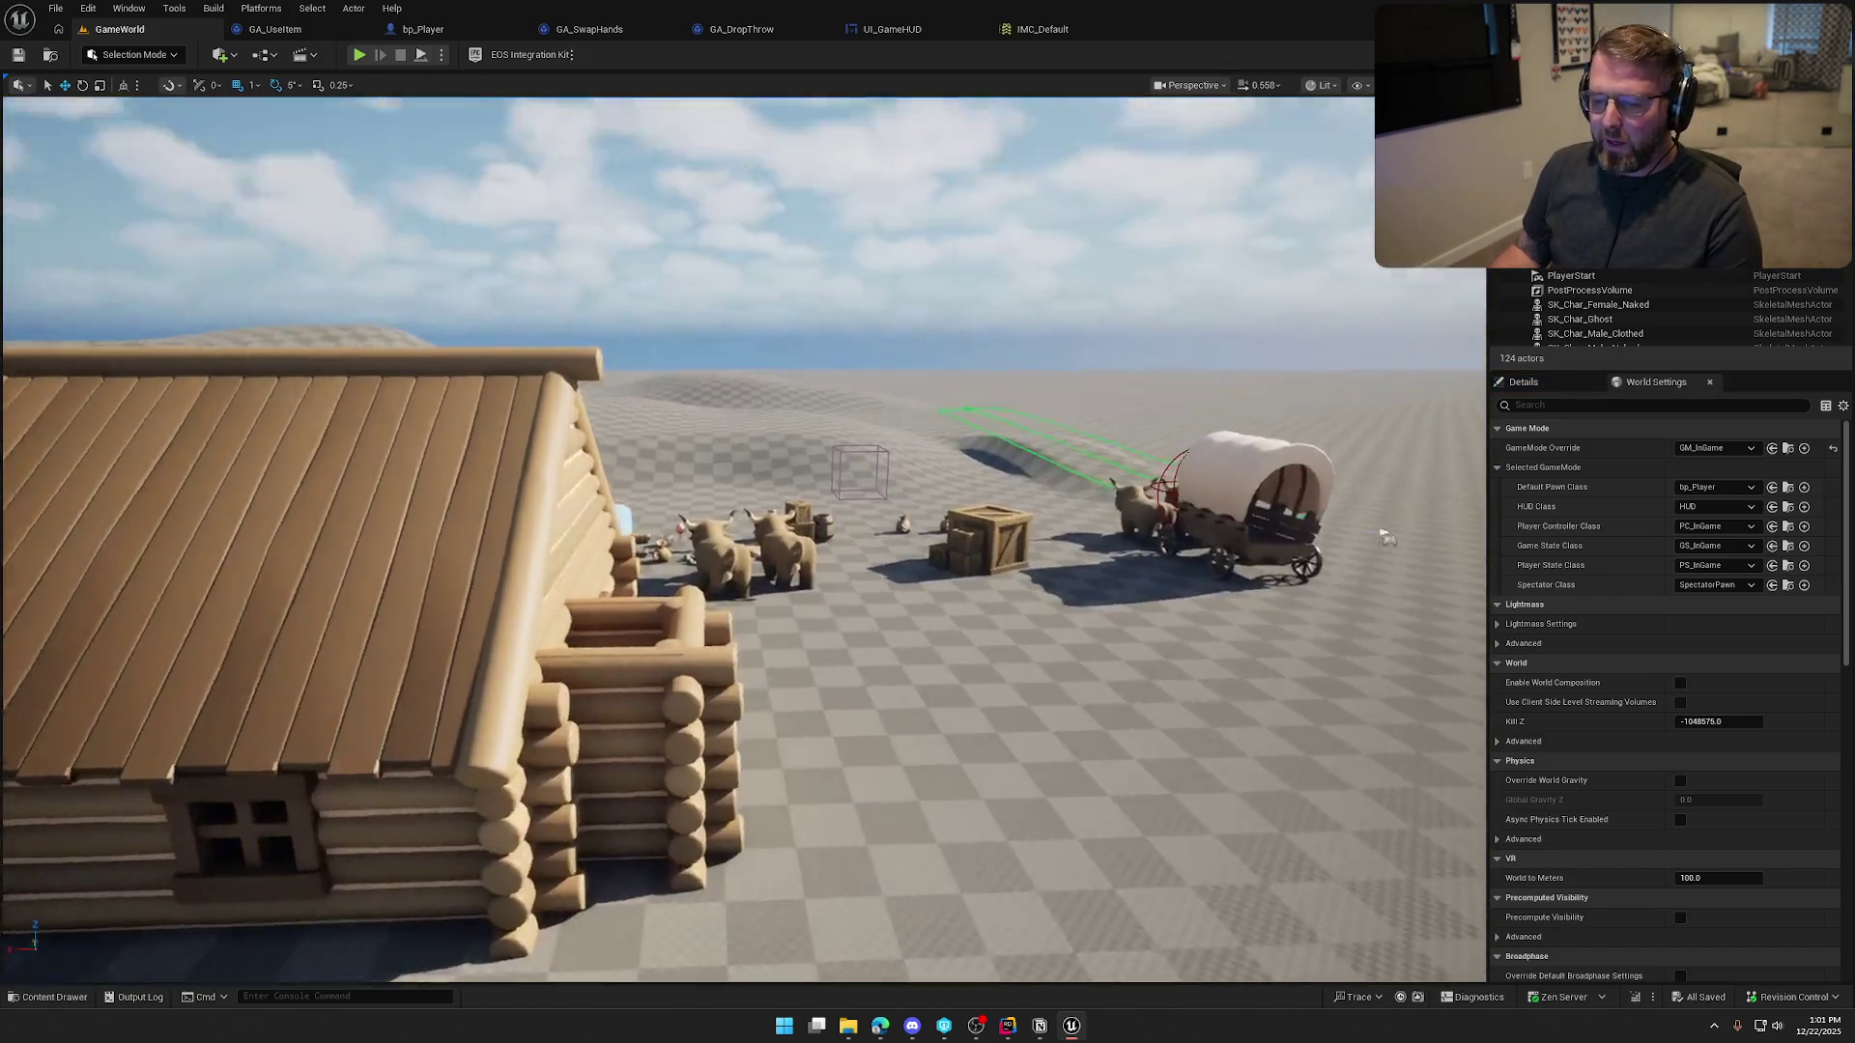
pyautogui.press('w')
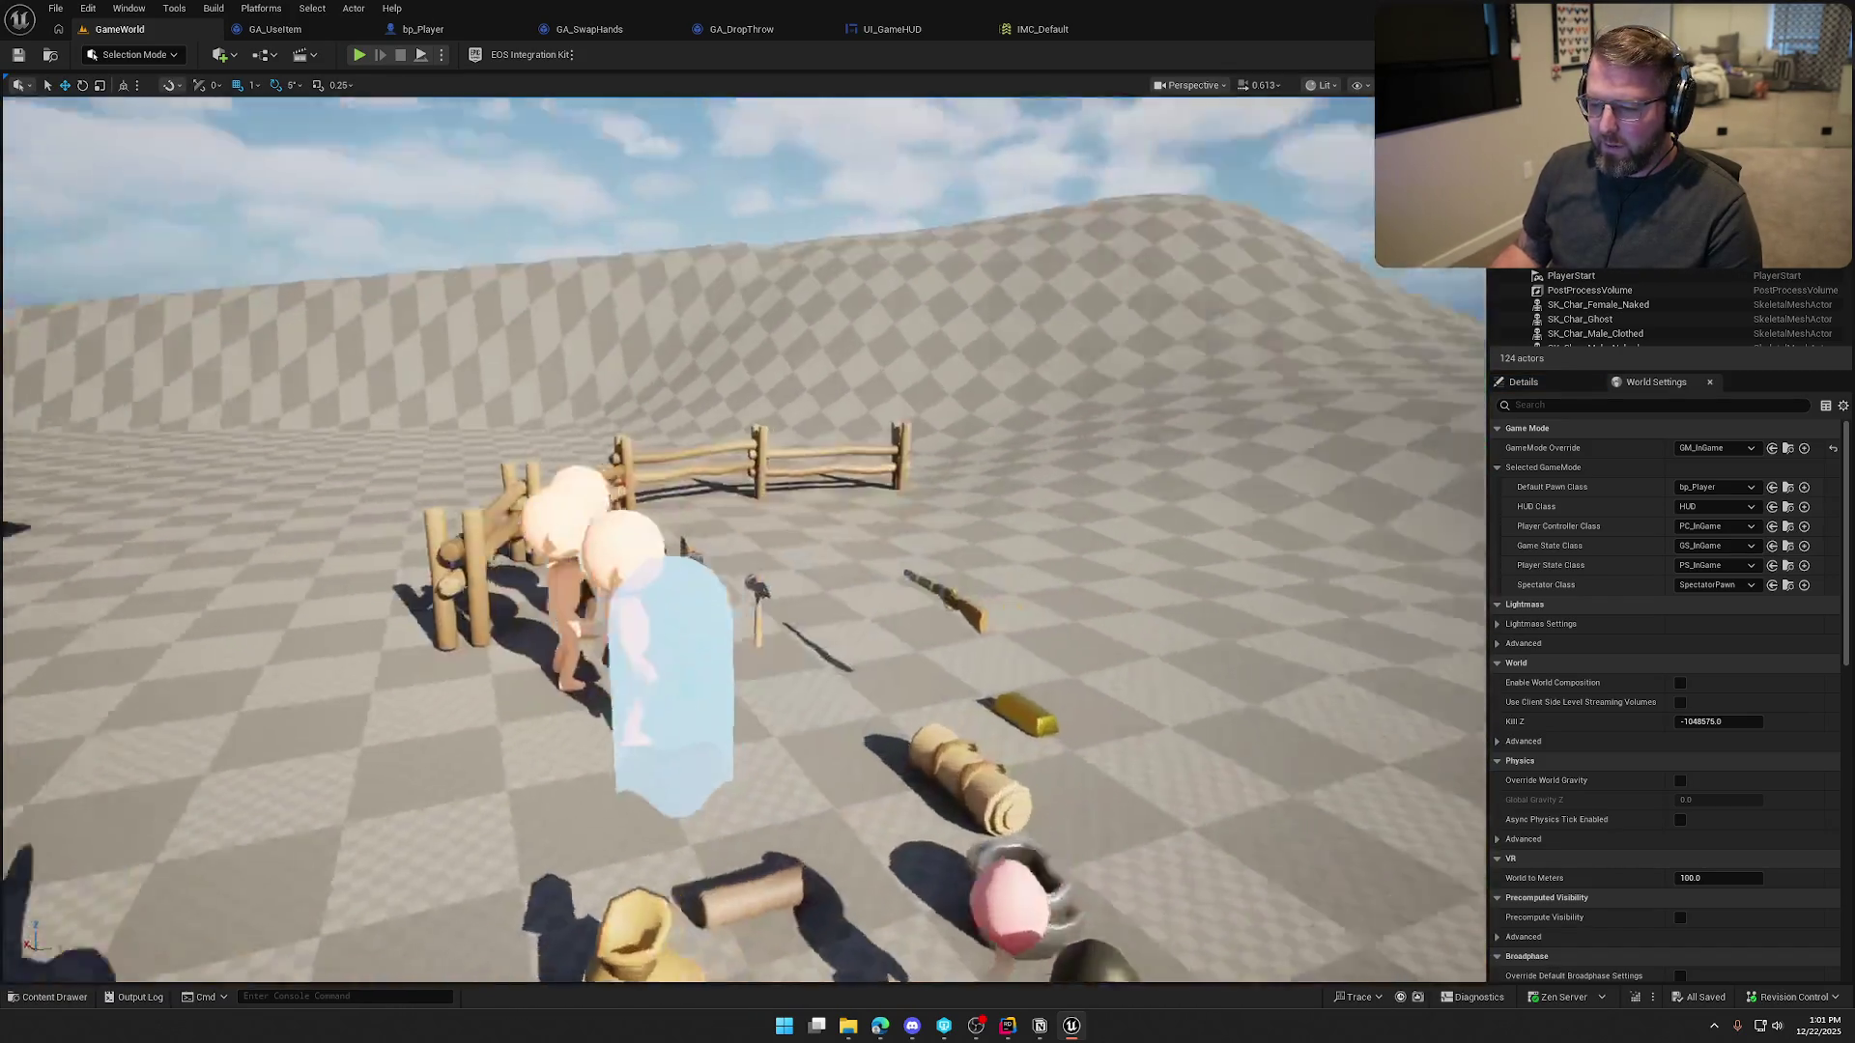
pyautogui.press('s')
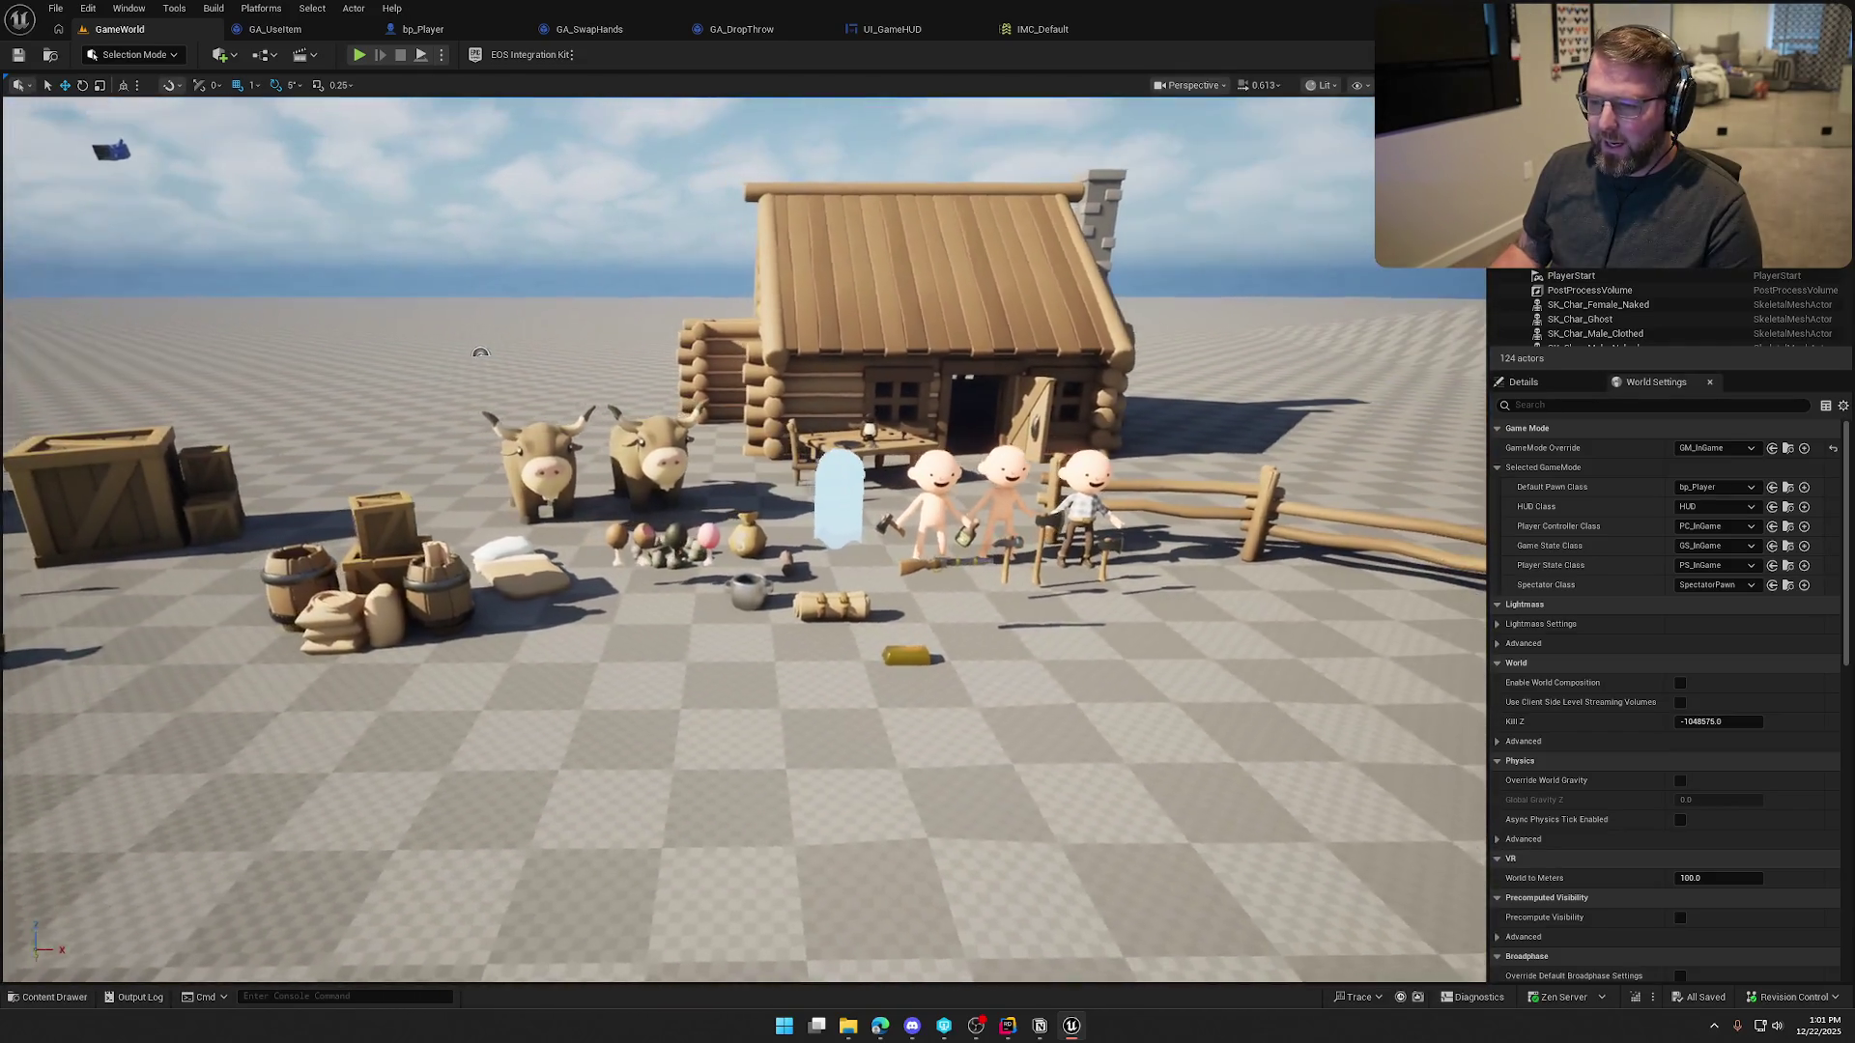
pyautogui.press('a')
pyautogui.press('w')
pyautogui.press('w')
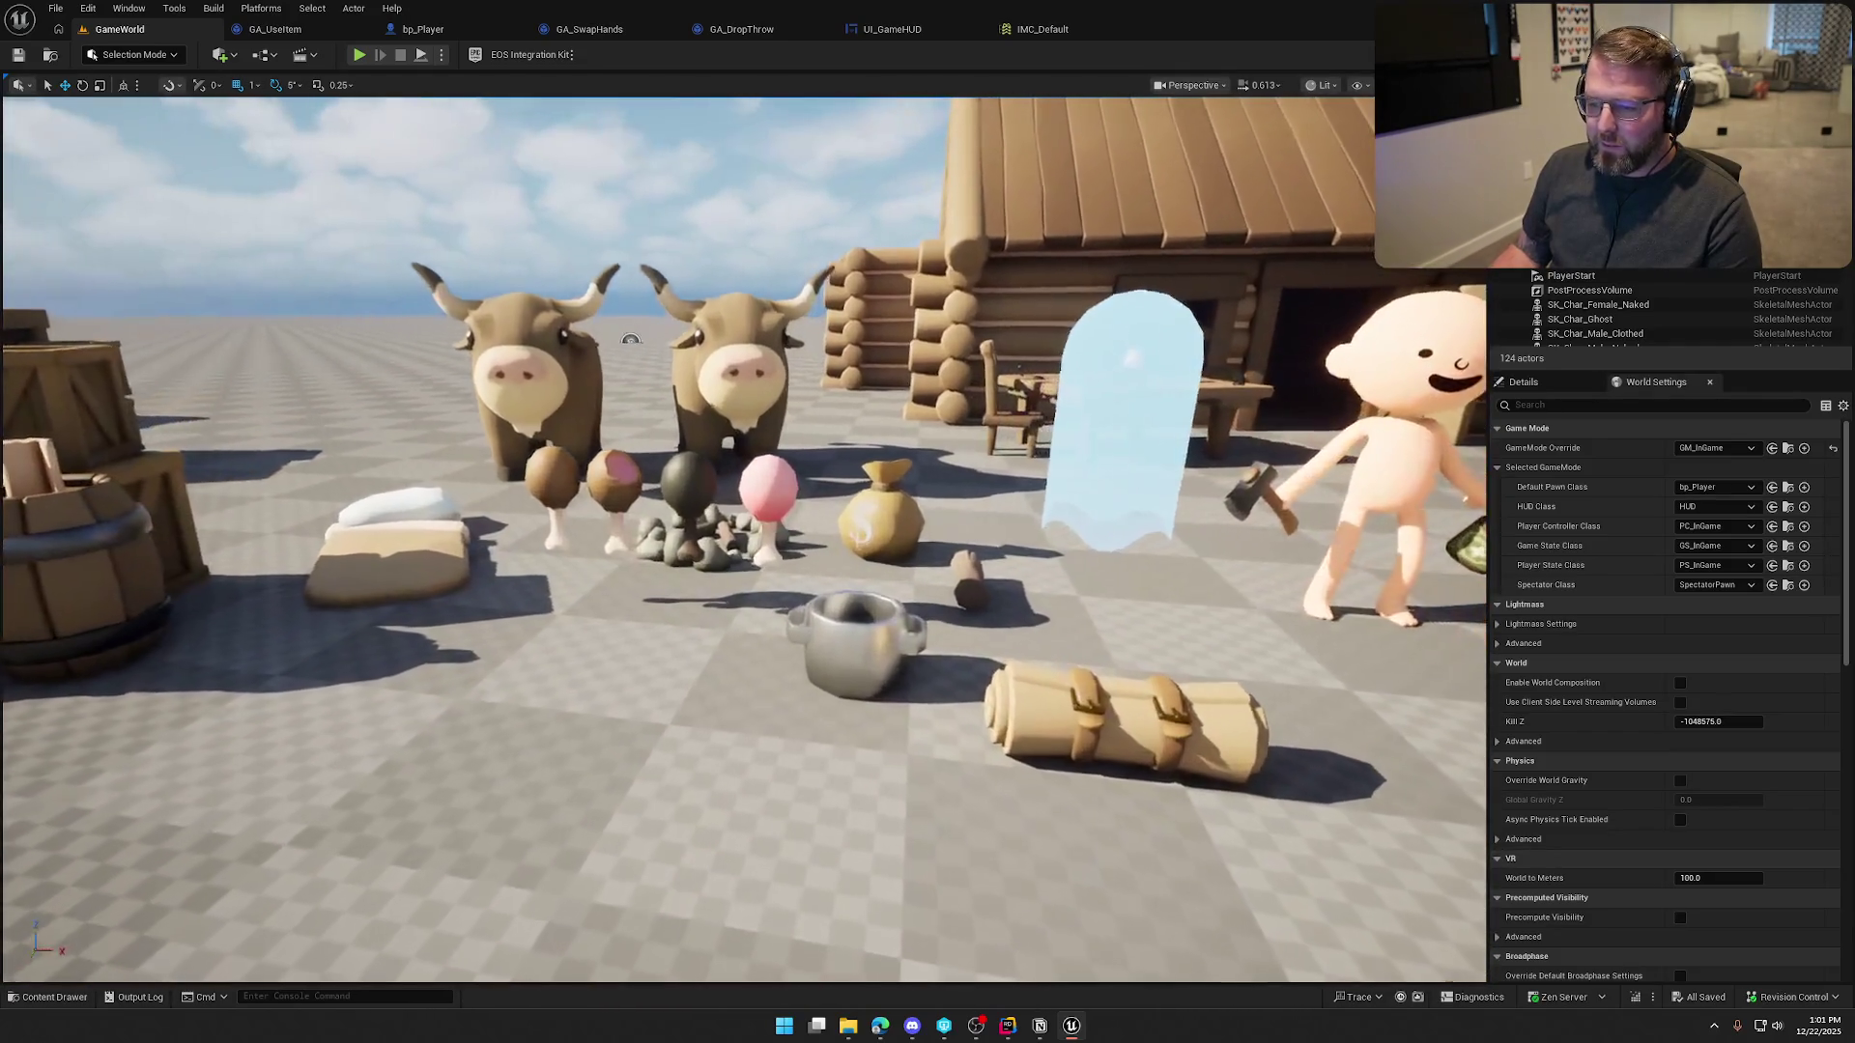
pyautogui.press('s')
pyautogui.press('w')
pyautogui.press('s')
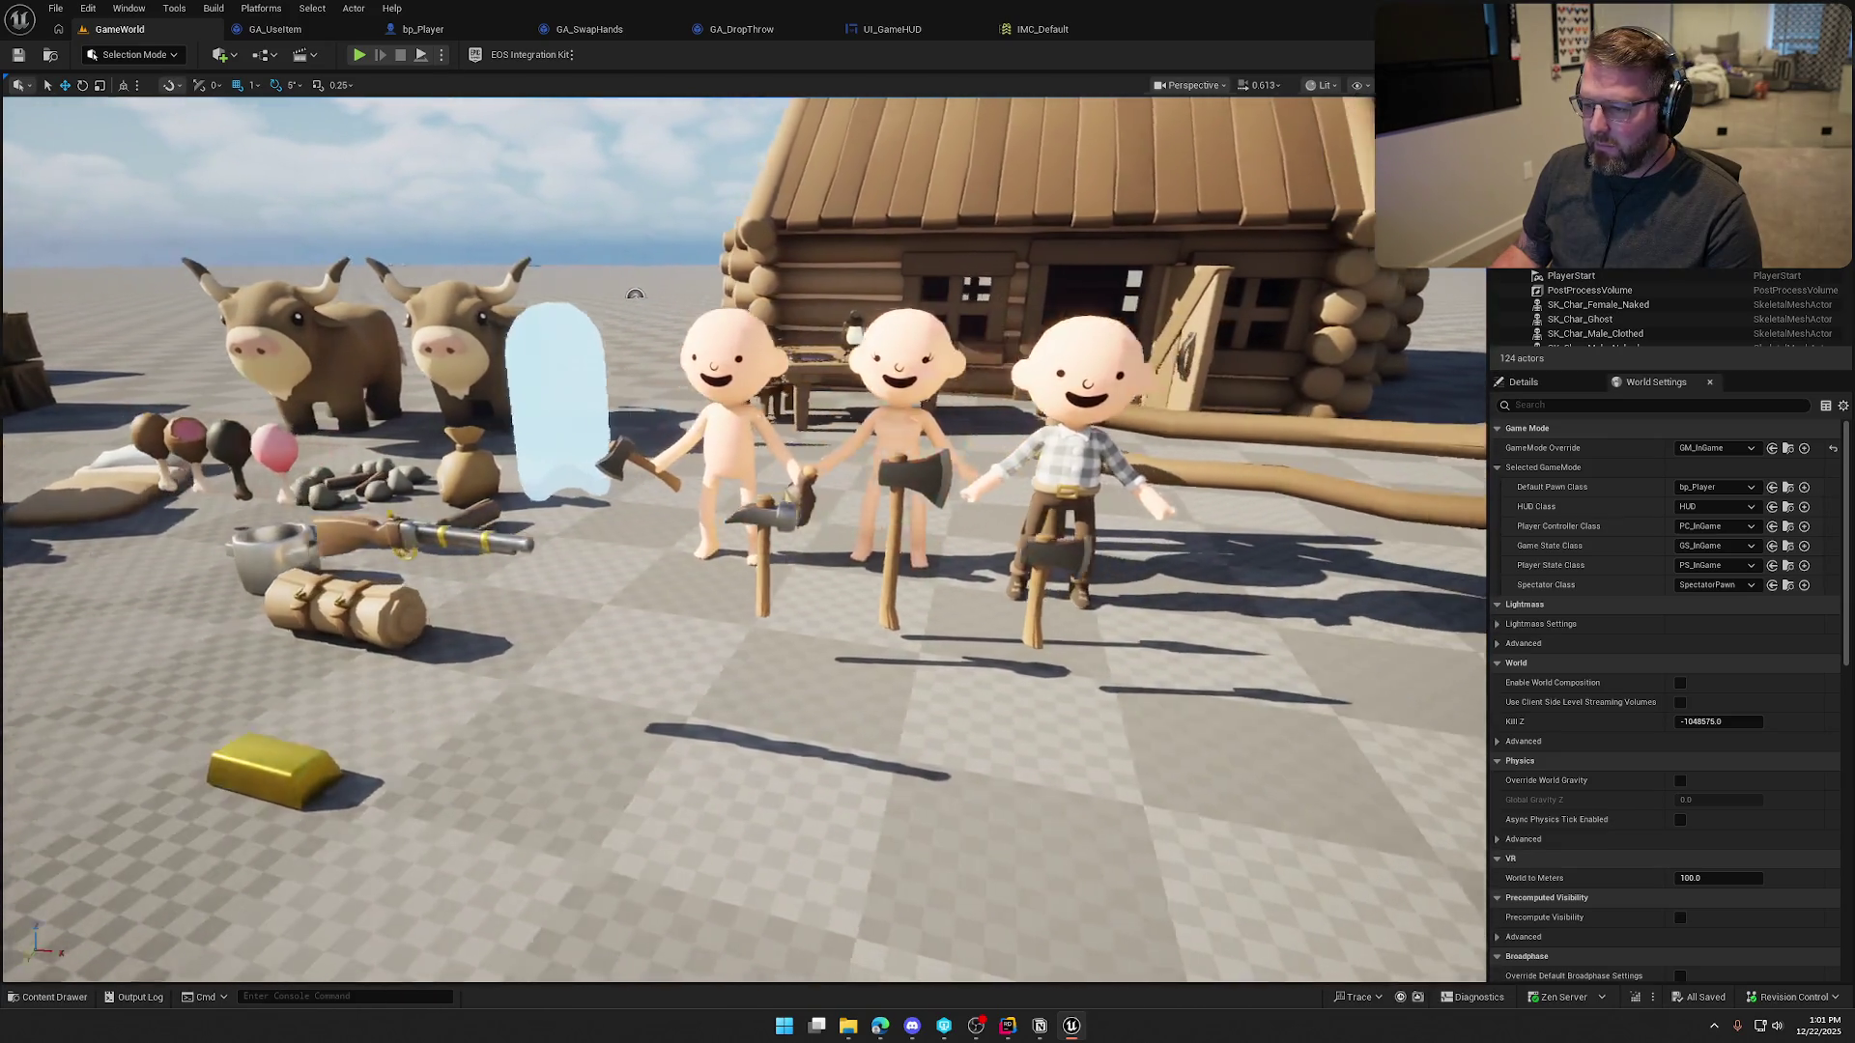
pyautogui.press('w')
pyautogui.press('s')
pyautogui.press('s')
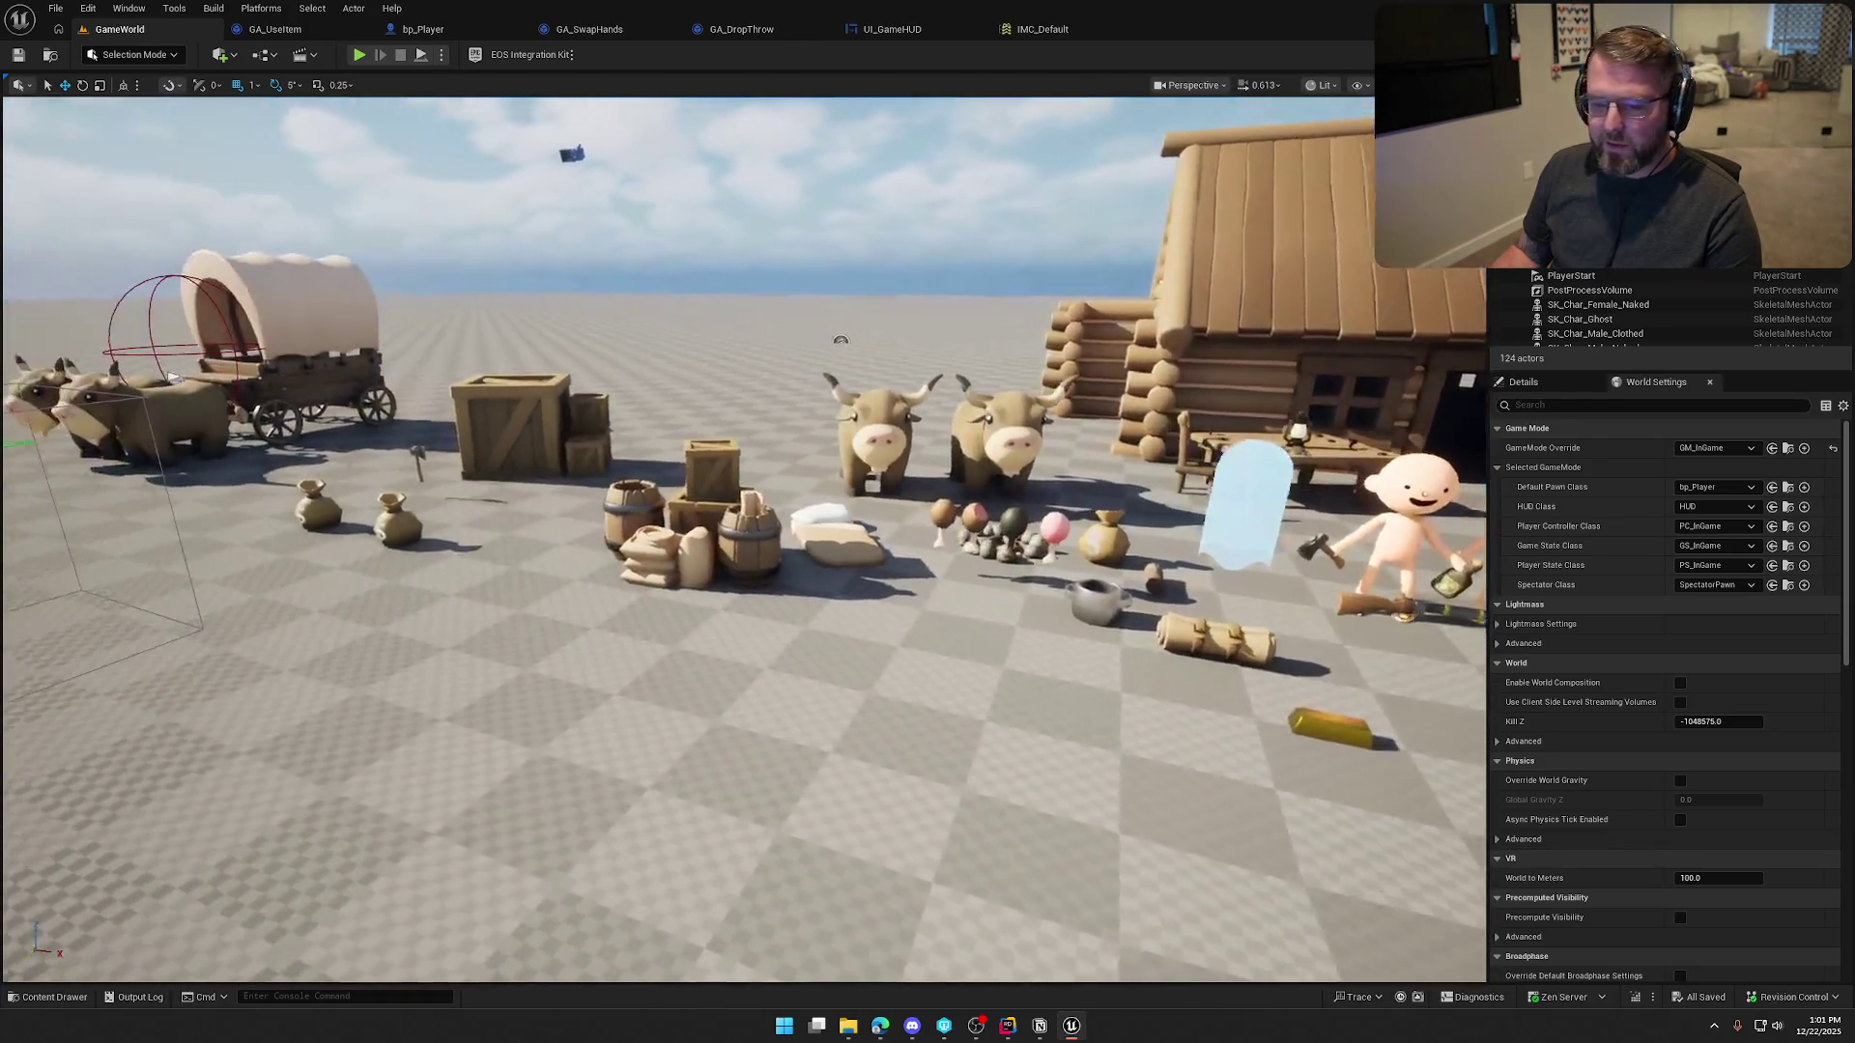
pyautogui.press('a')
pyautogui.press('w')
pyautogui.press('s')
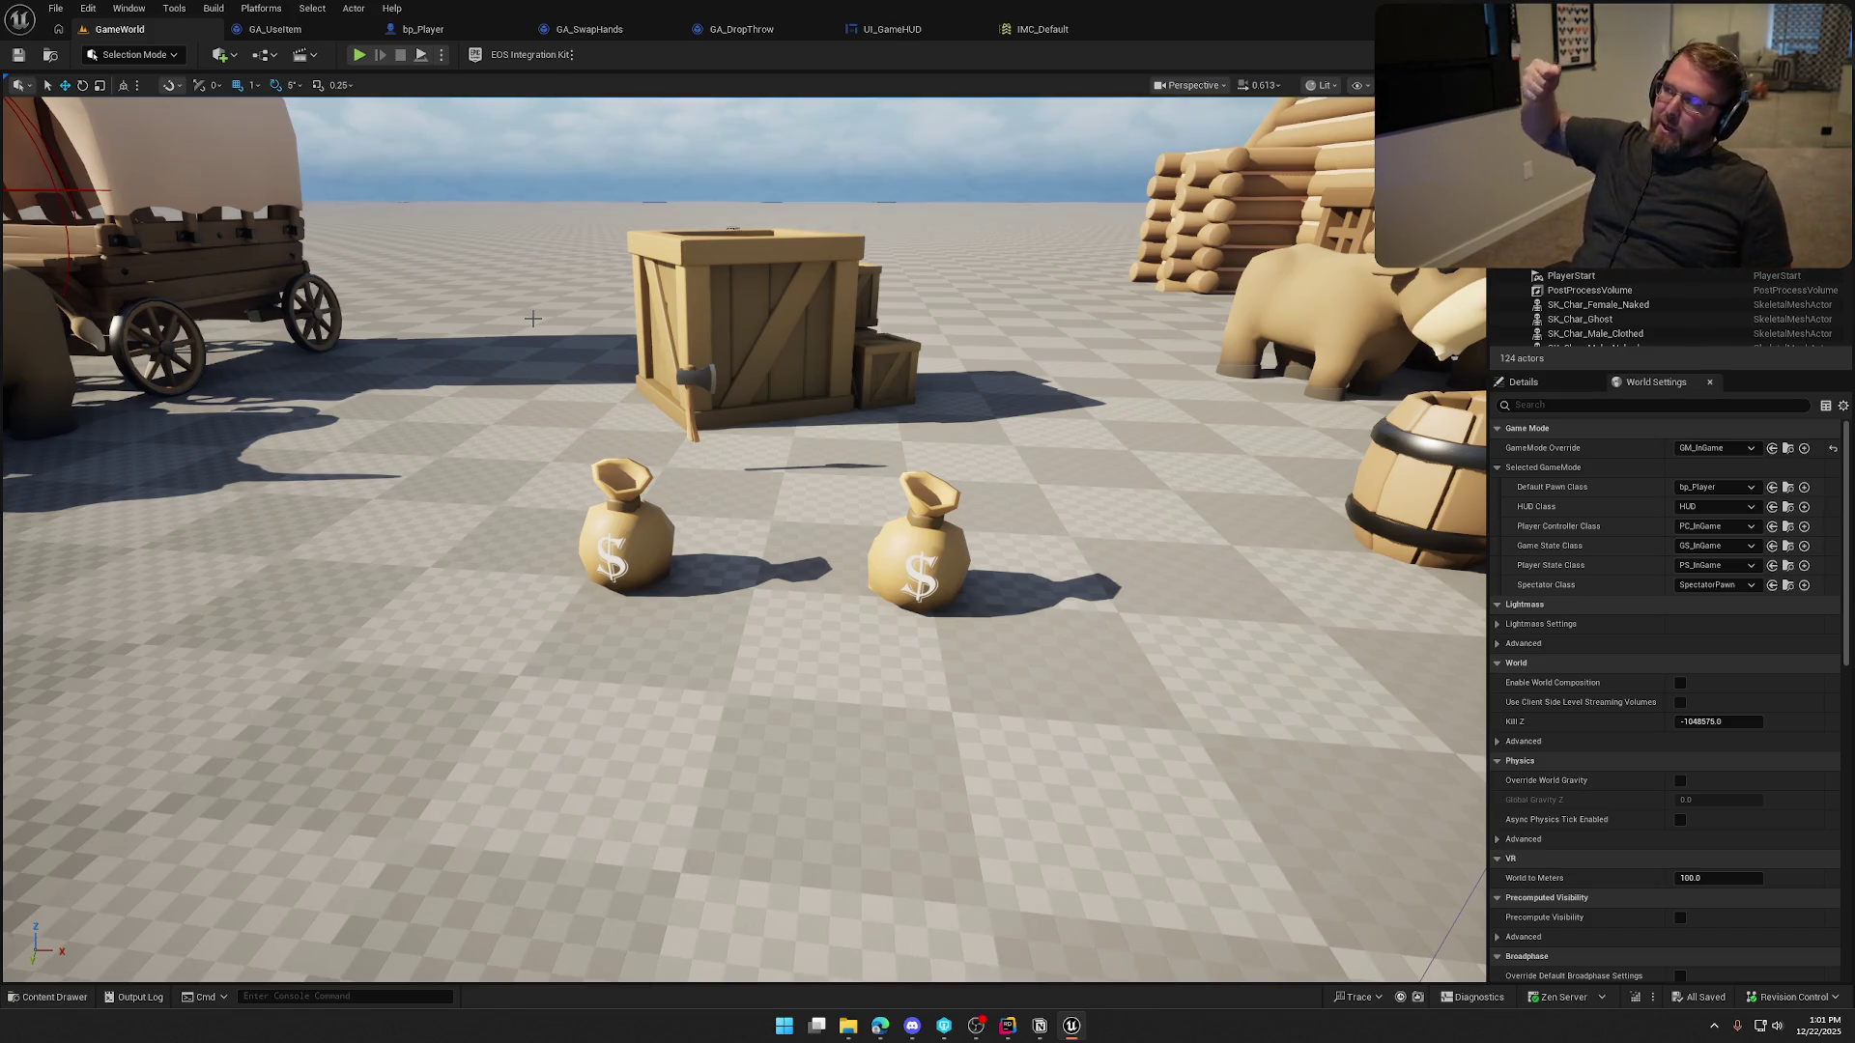
pyautogui.click(356, 56)
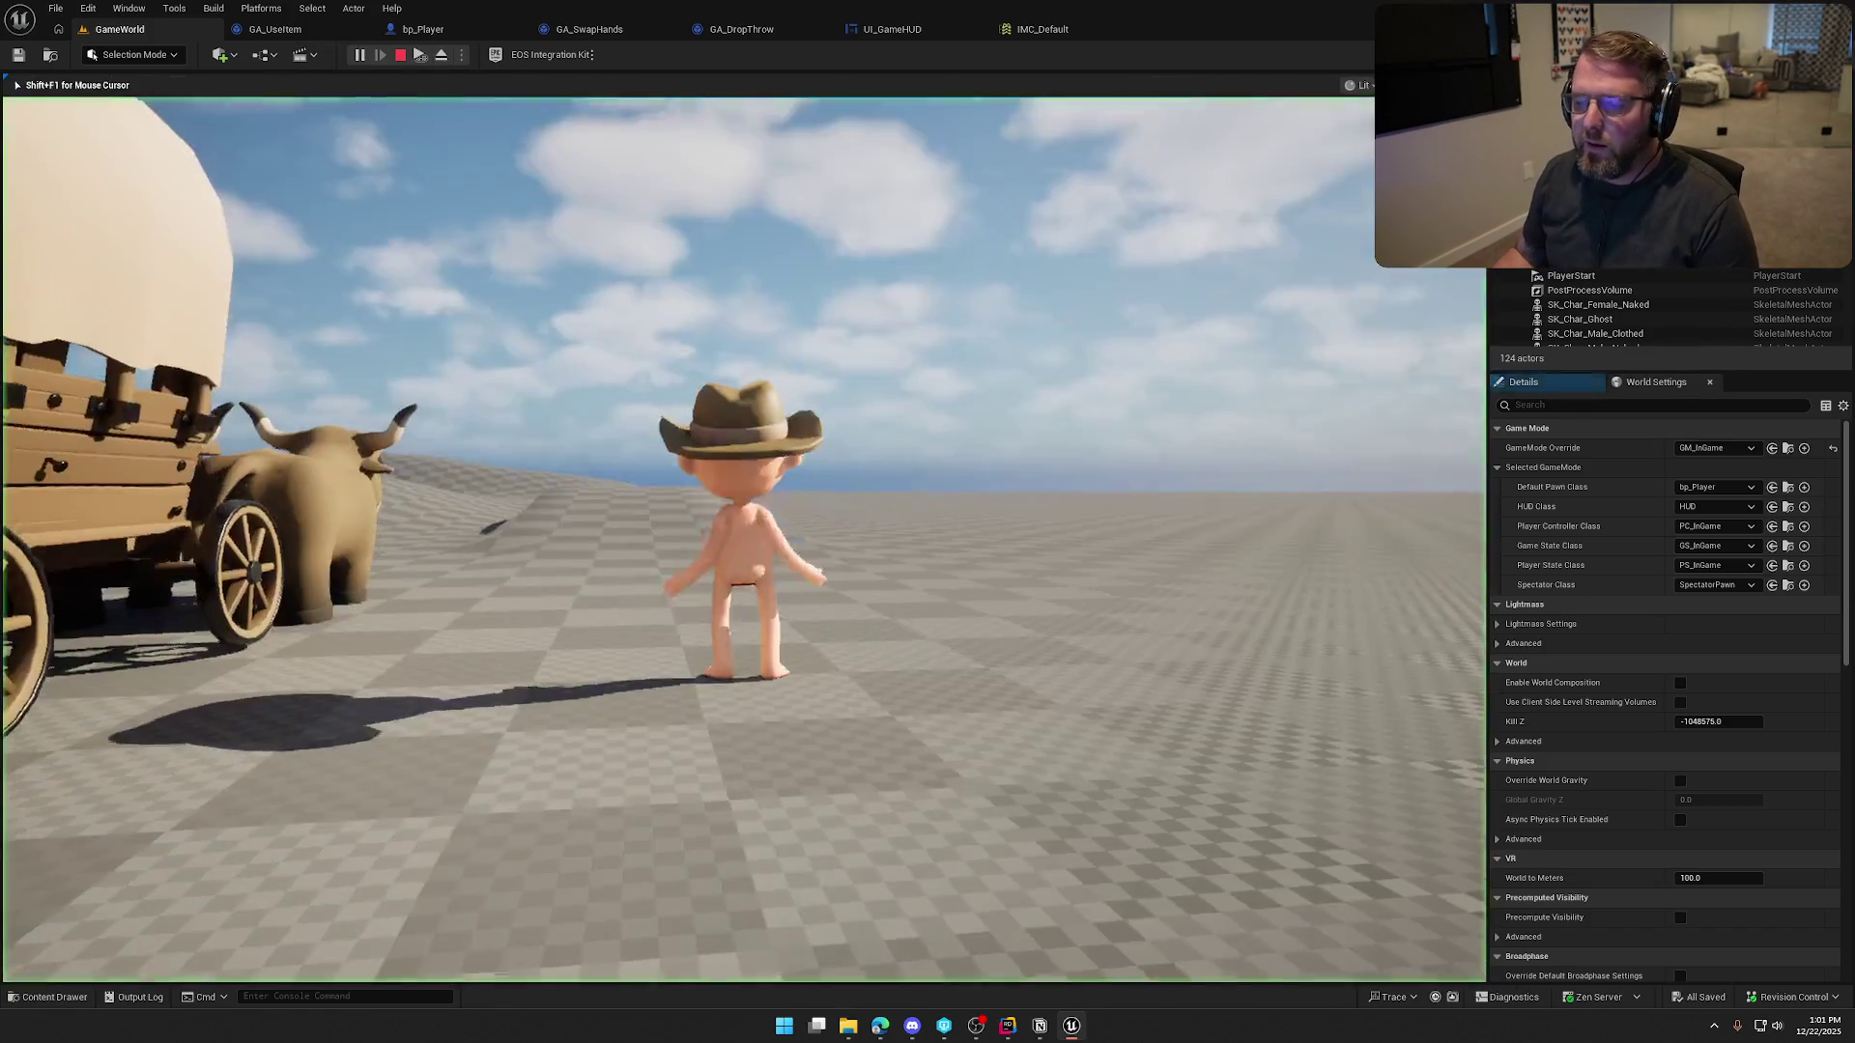
# Walk and sprint the character around the barrels, house and wagon, then end the session
pyautogui.press('w')
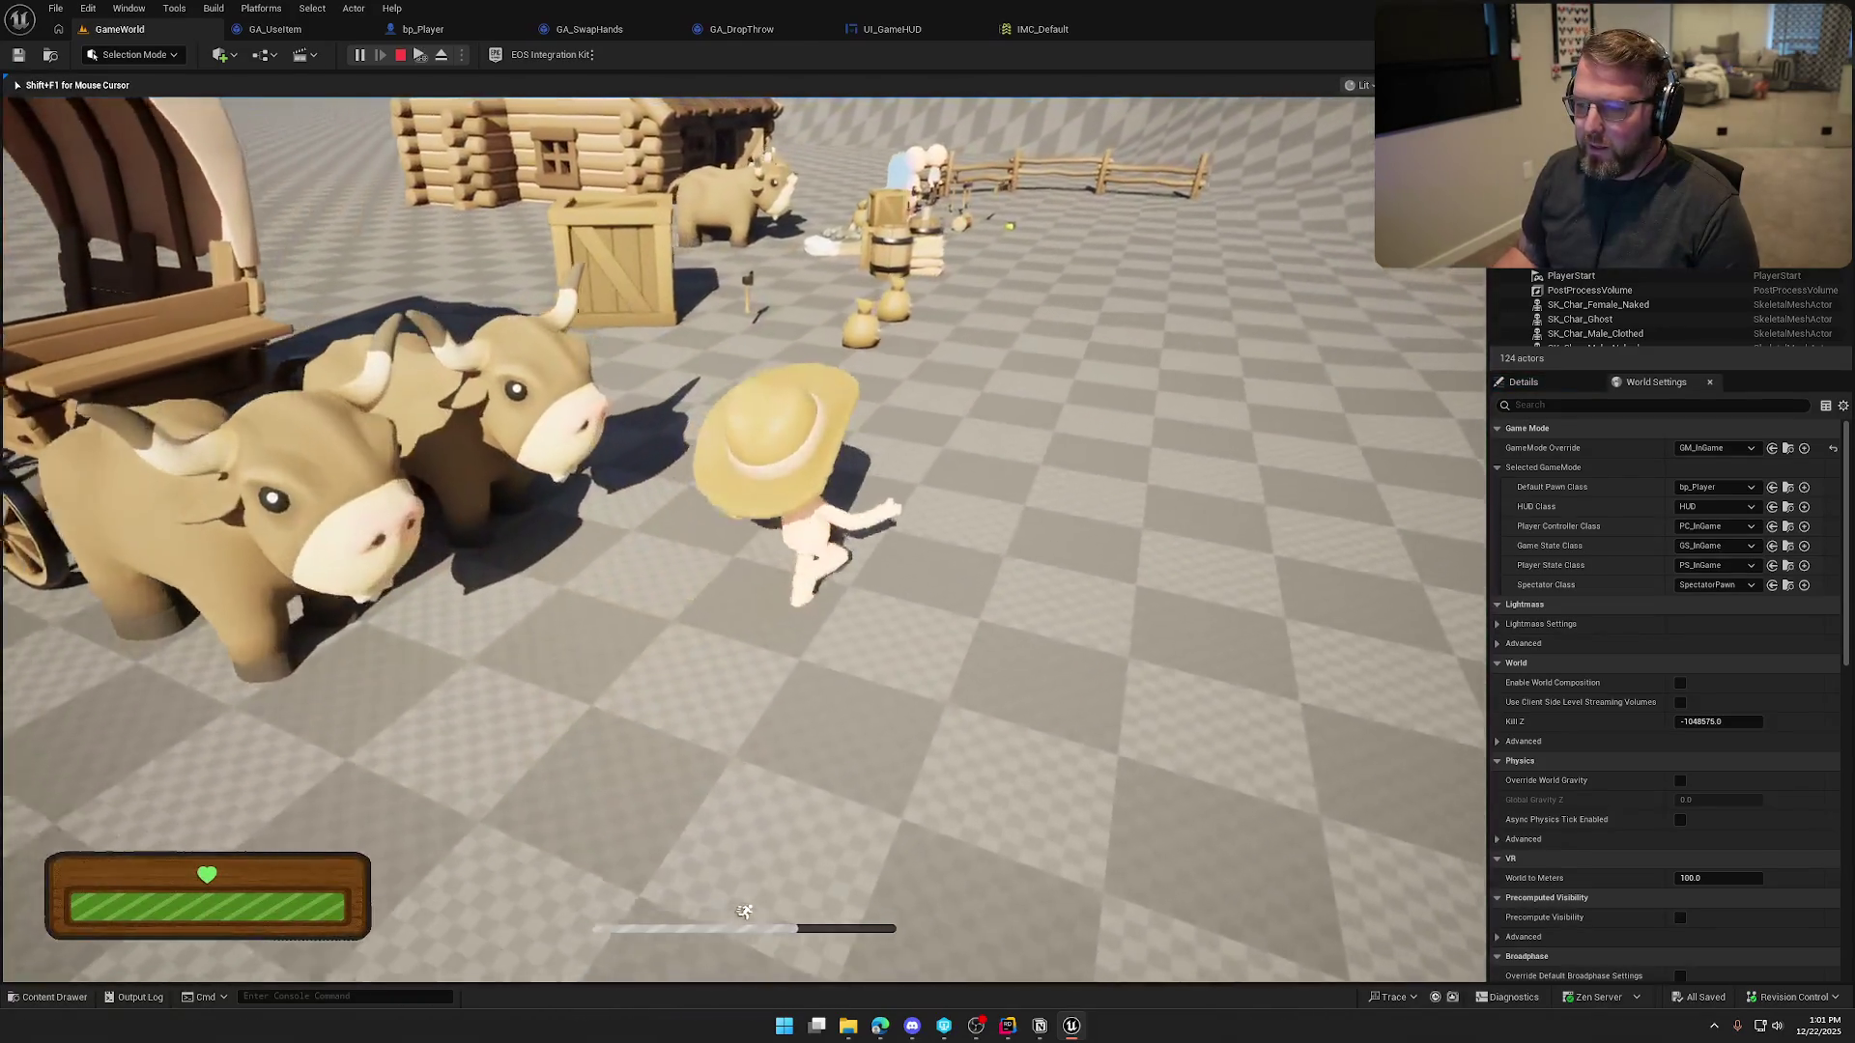
pyautogui.press('w')
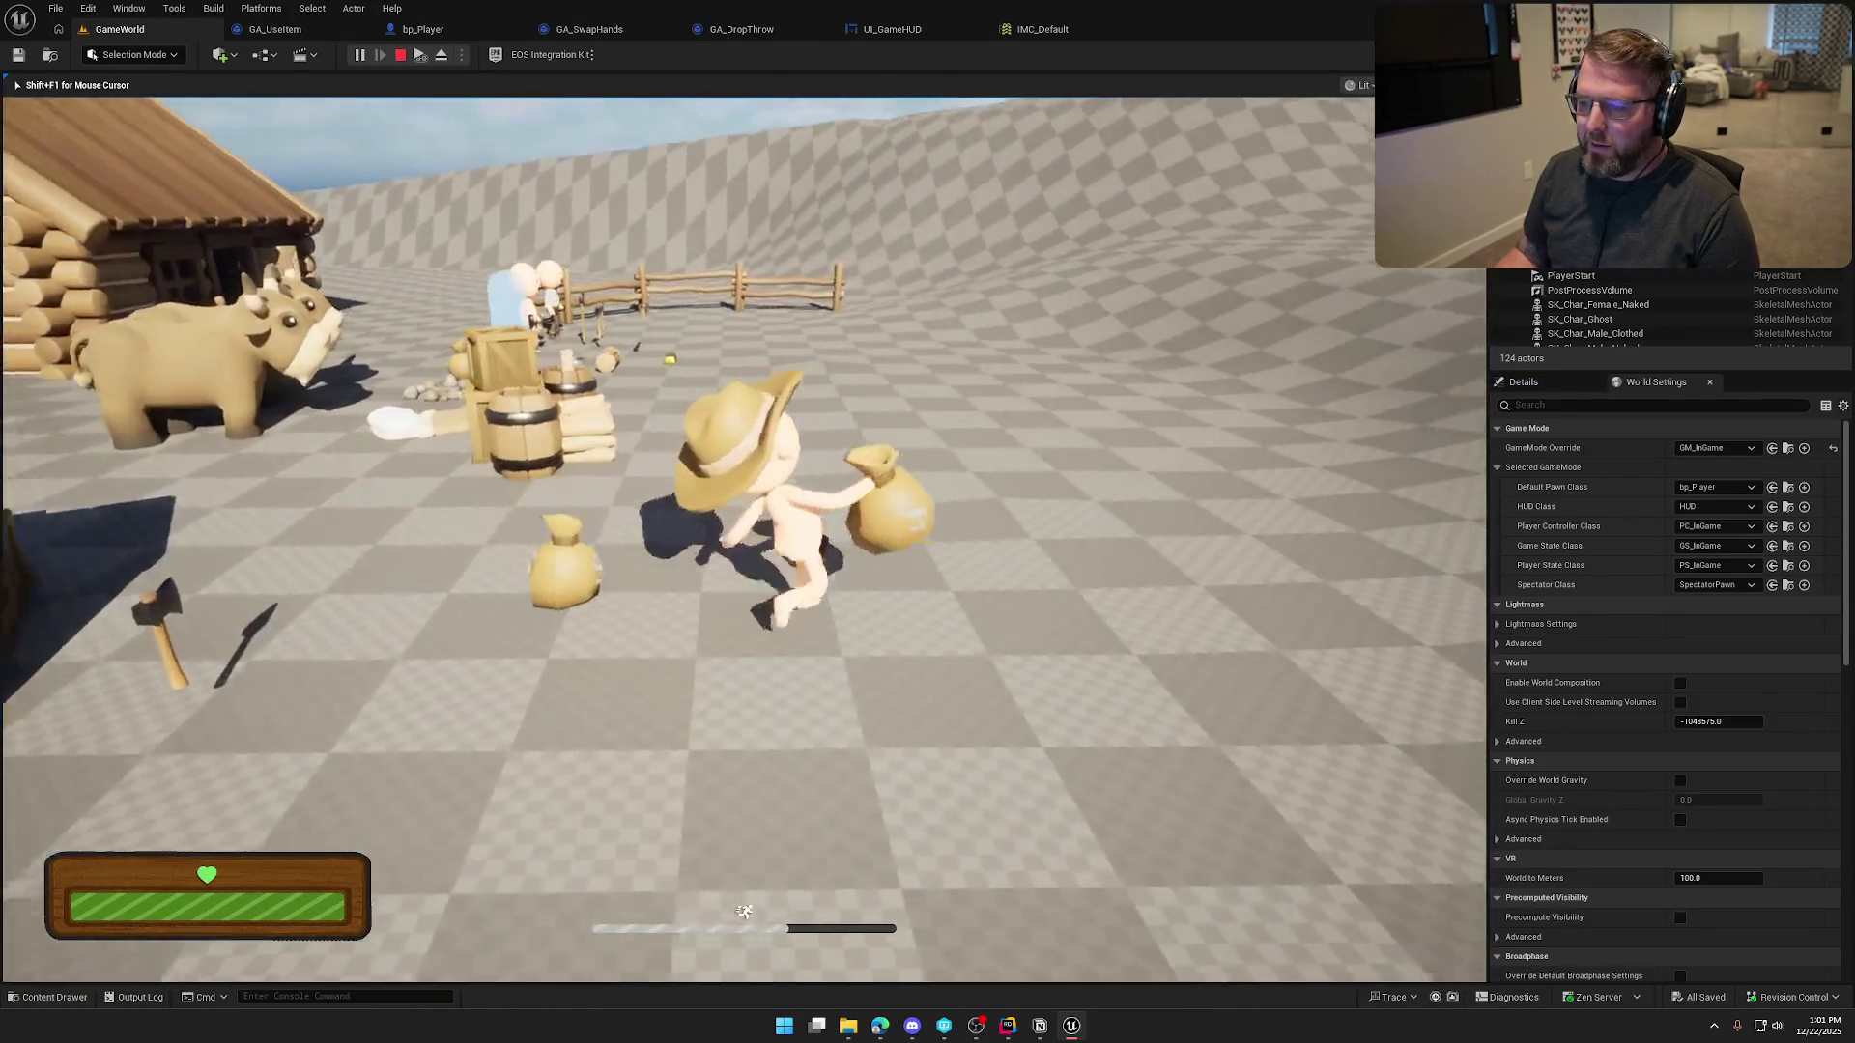
pyautogui.press('w')
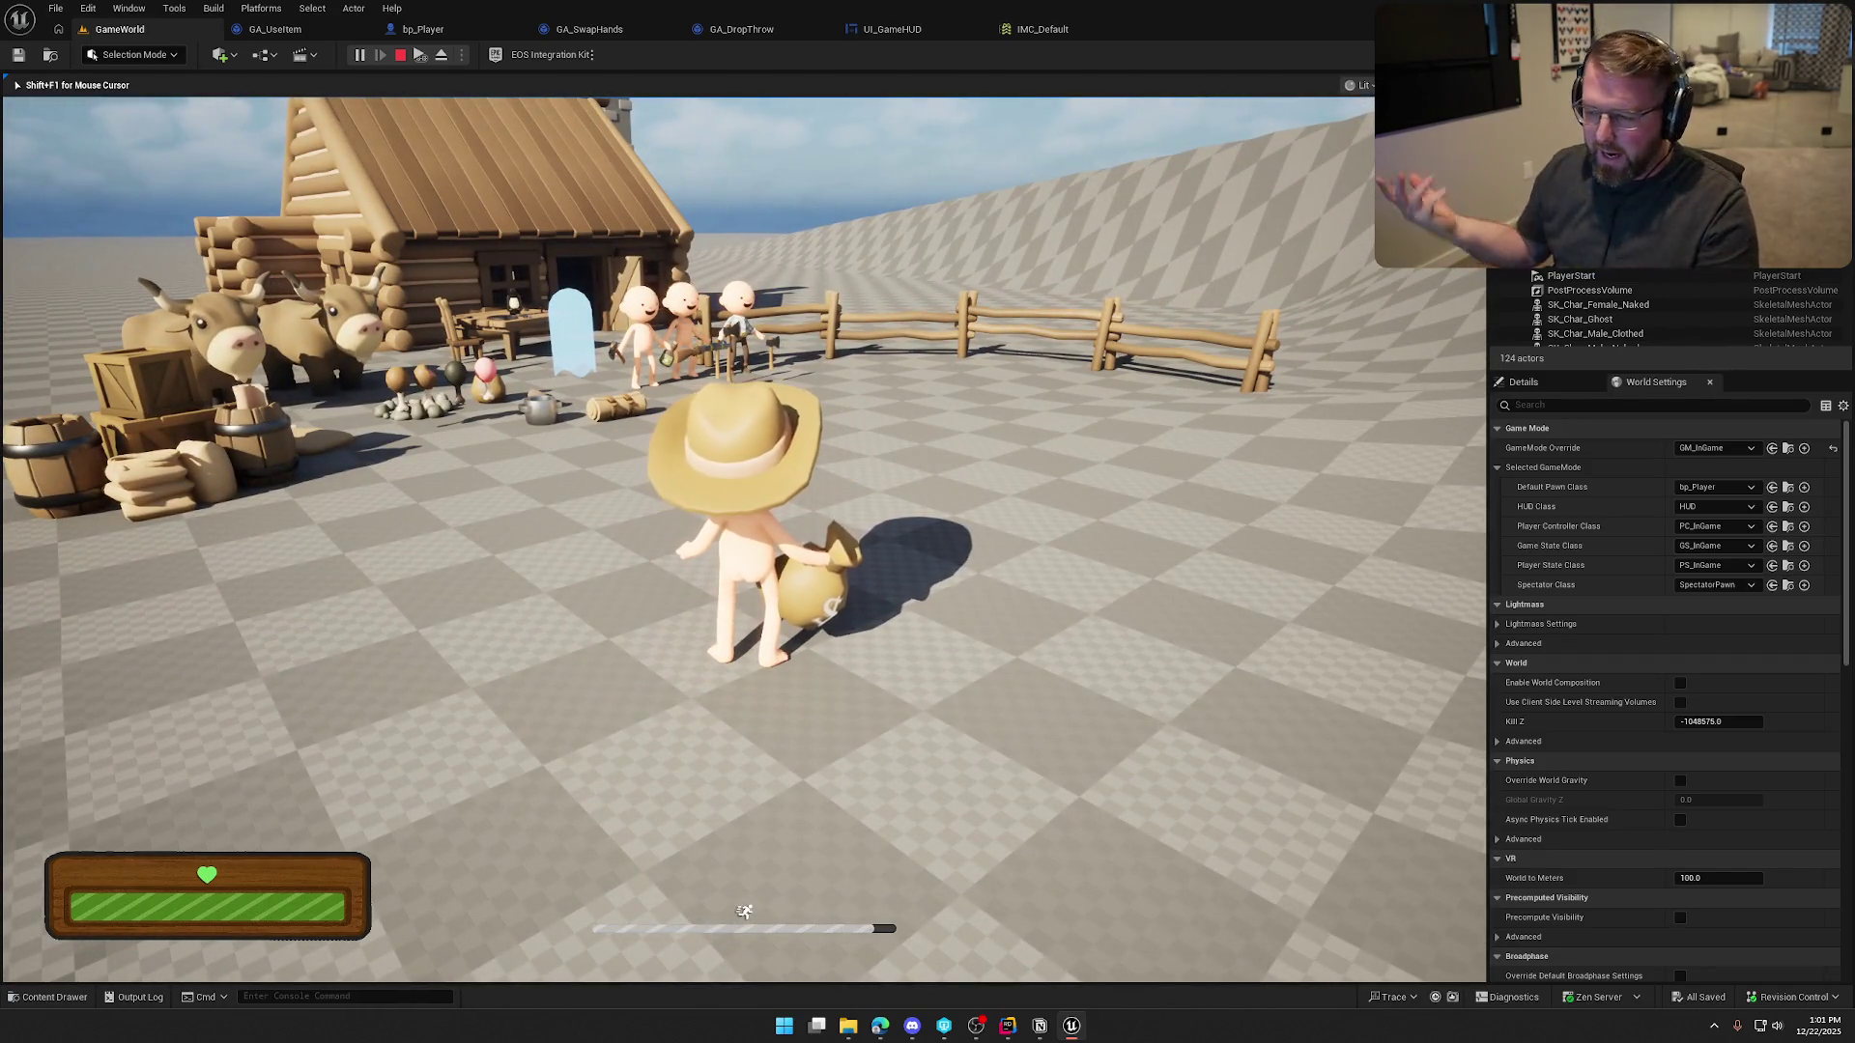
pyautogui.press('s')
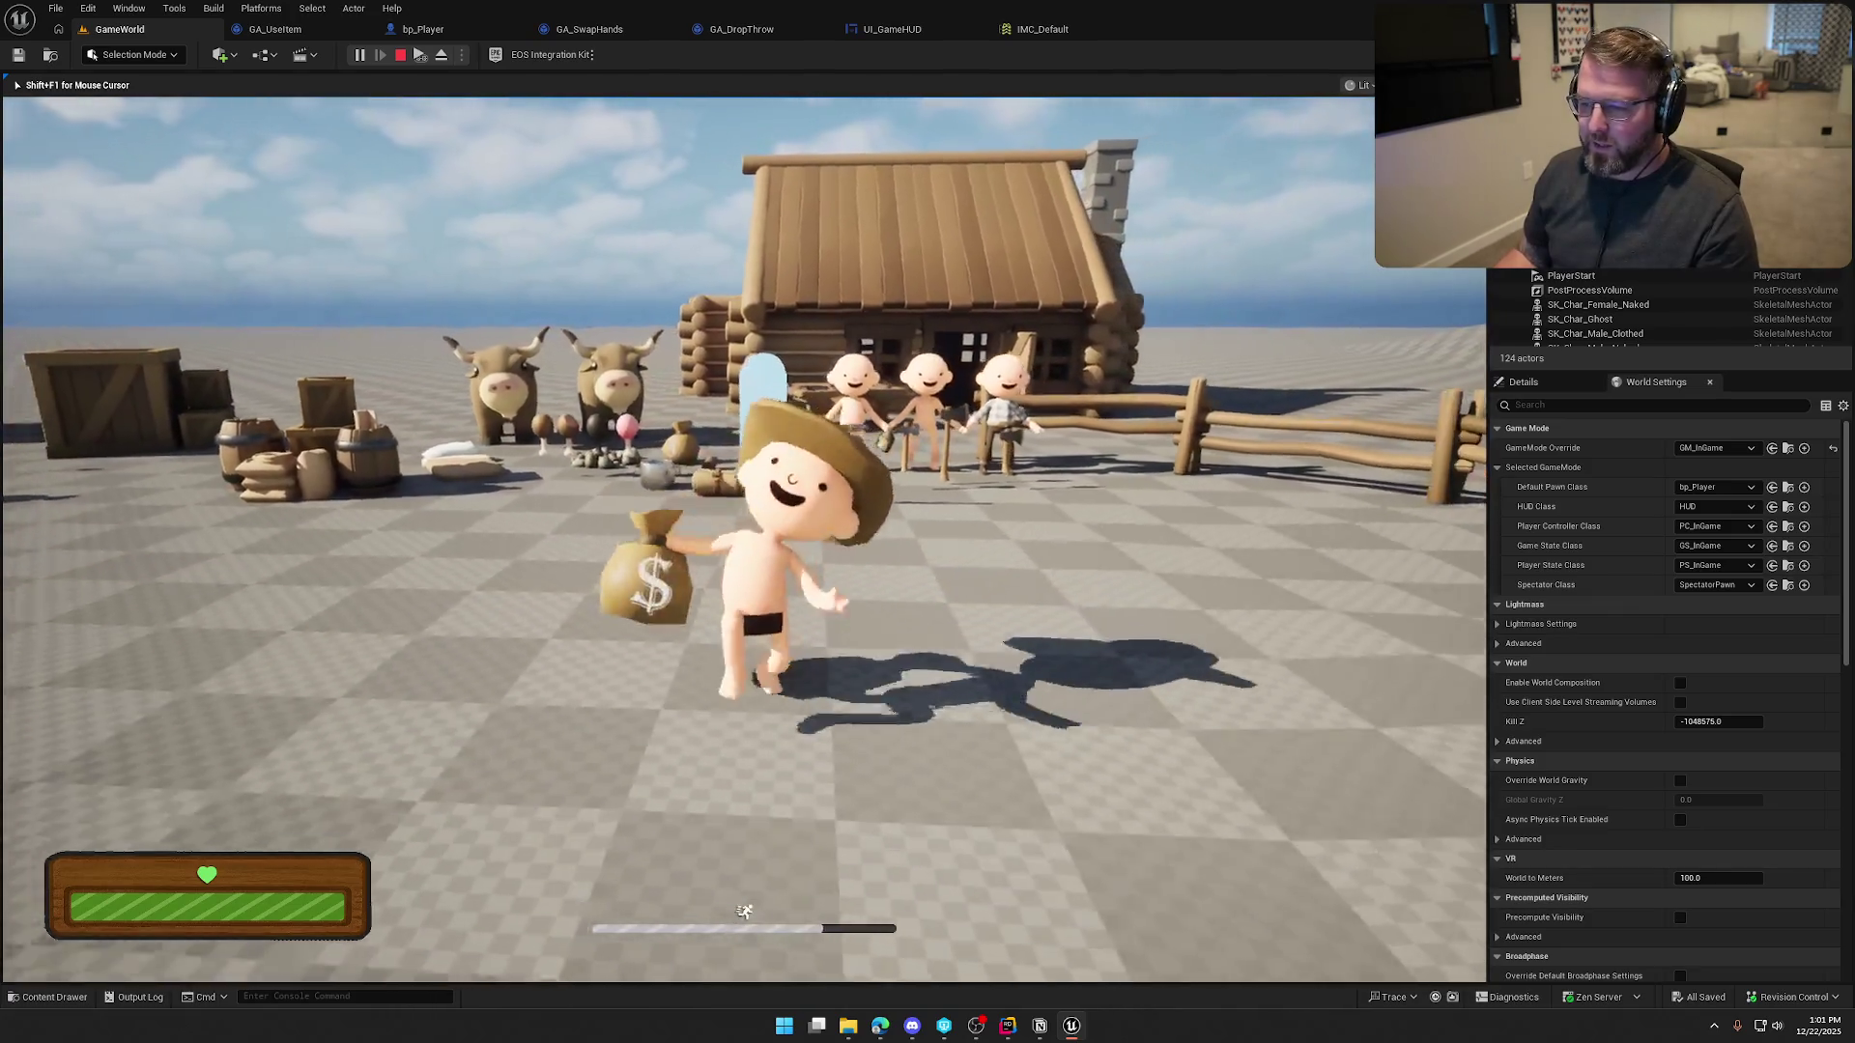
pyautogui.press('s')
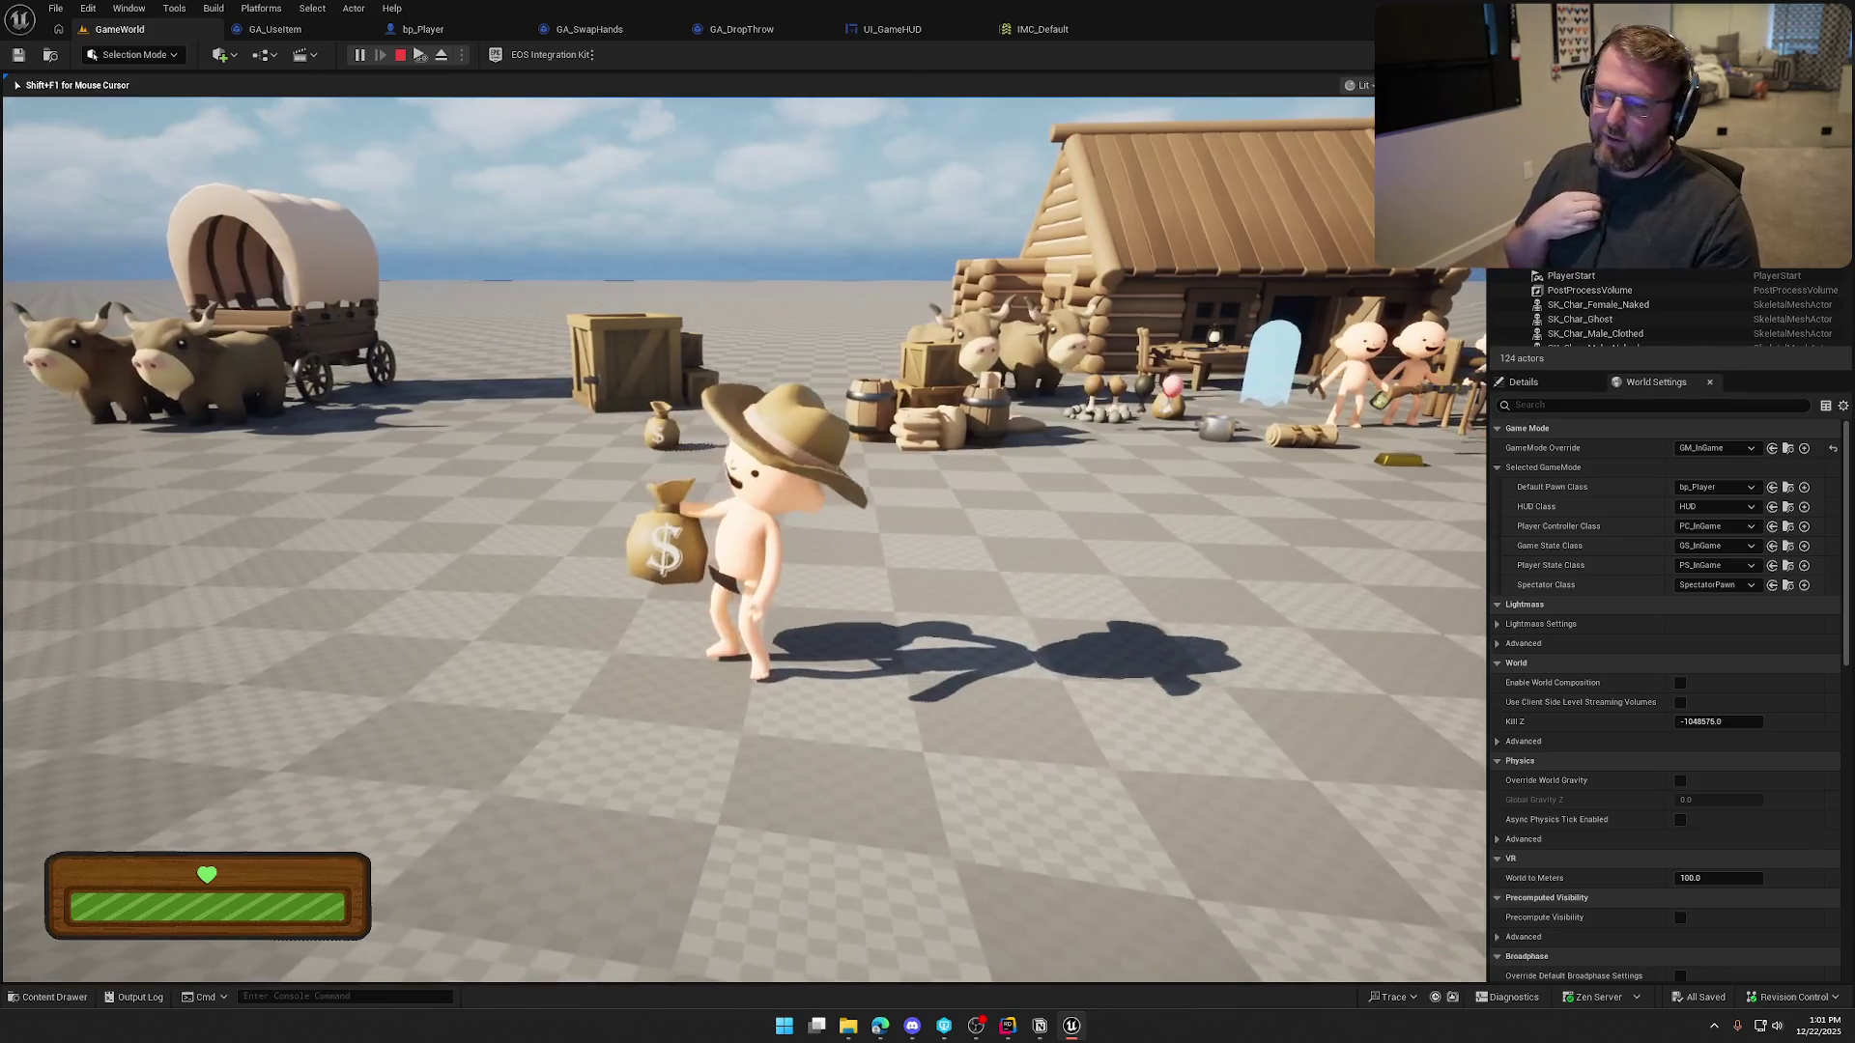
pyautogui.hotkey('shift', 'w')
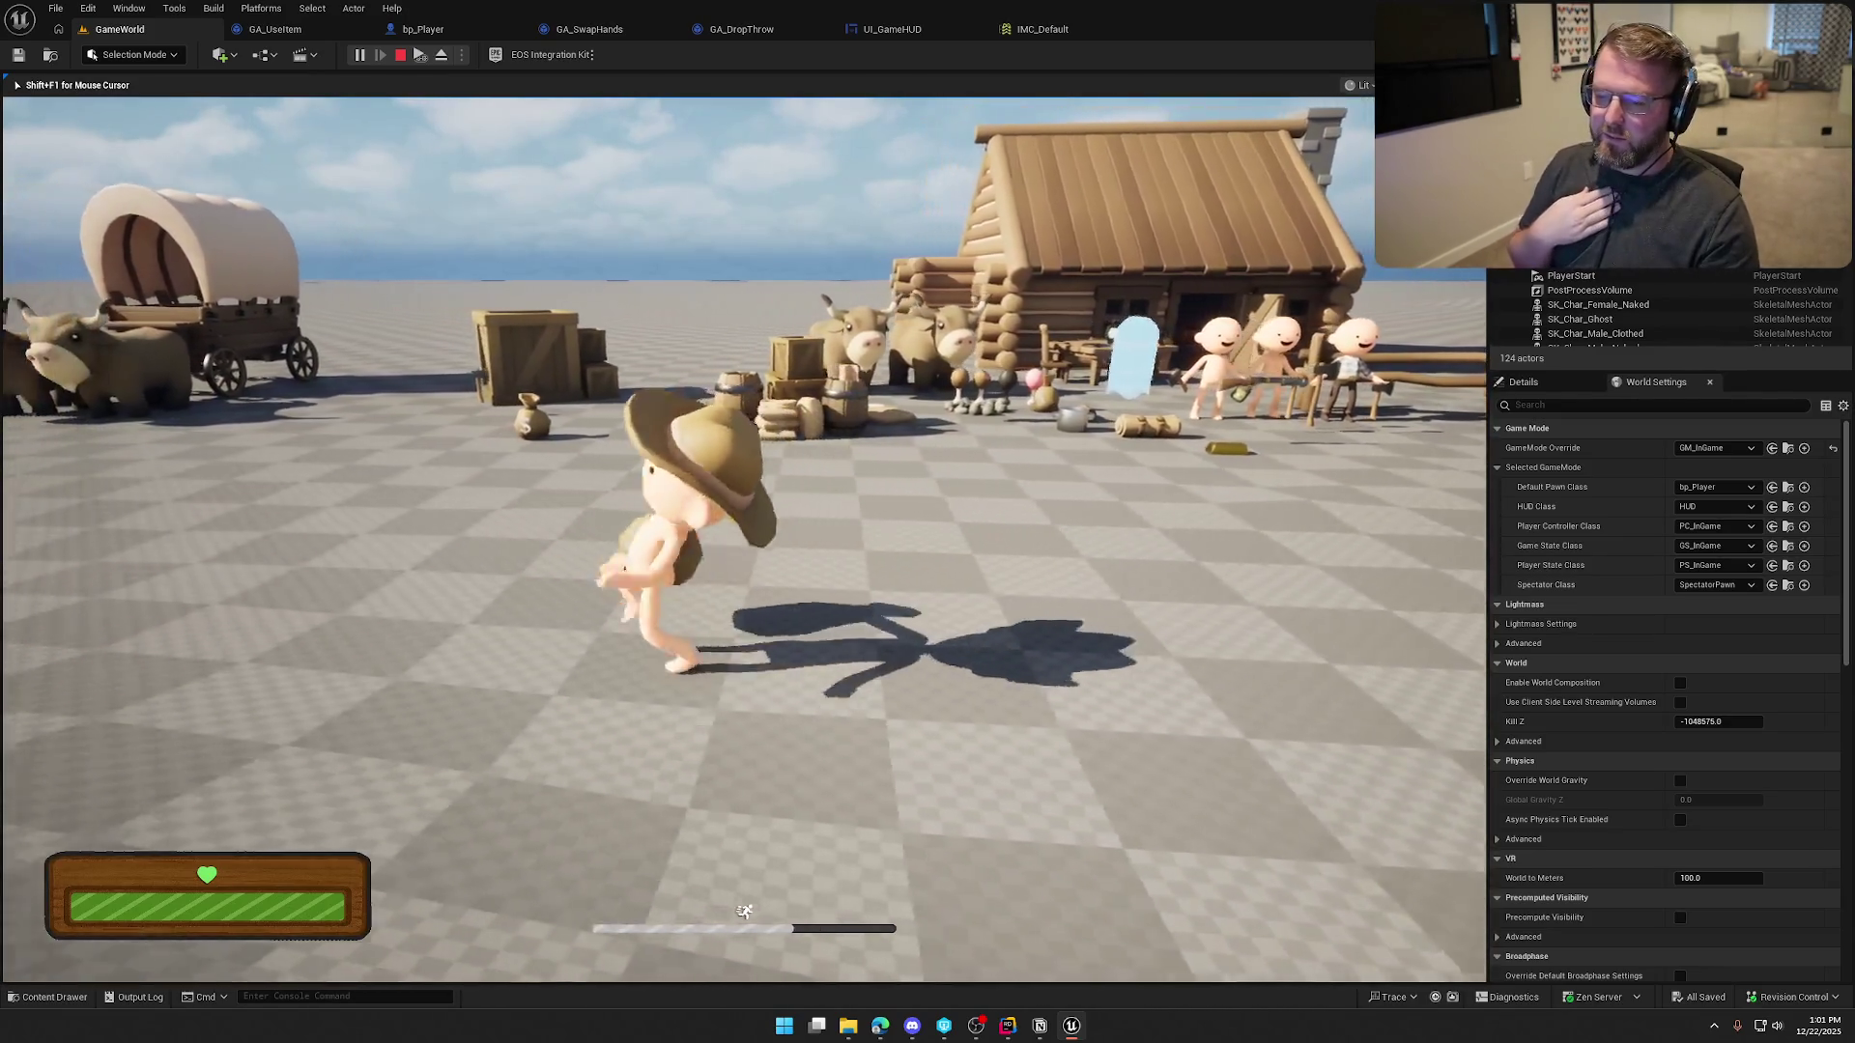
pyautogui.press('a')
pyautogui.press('s')
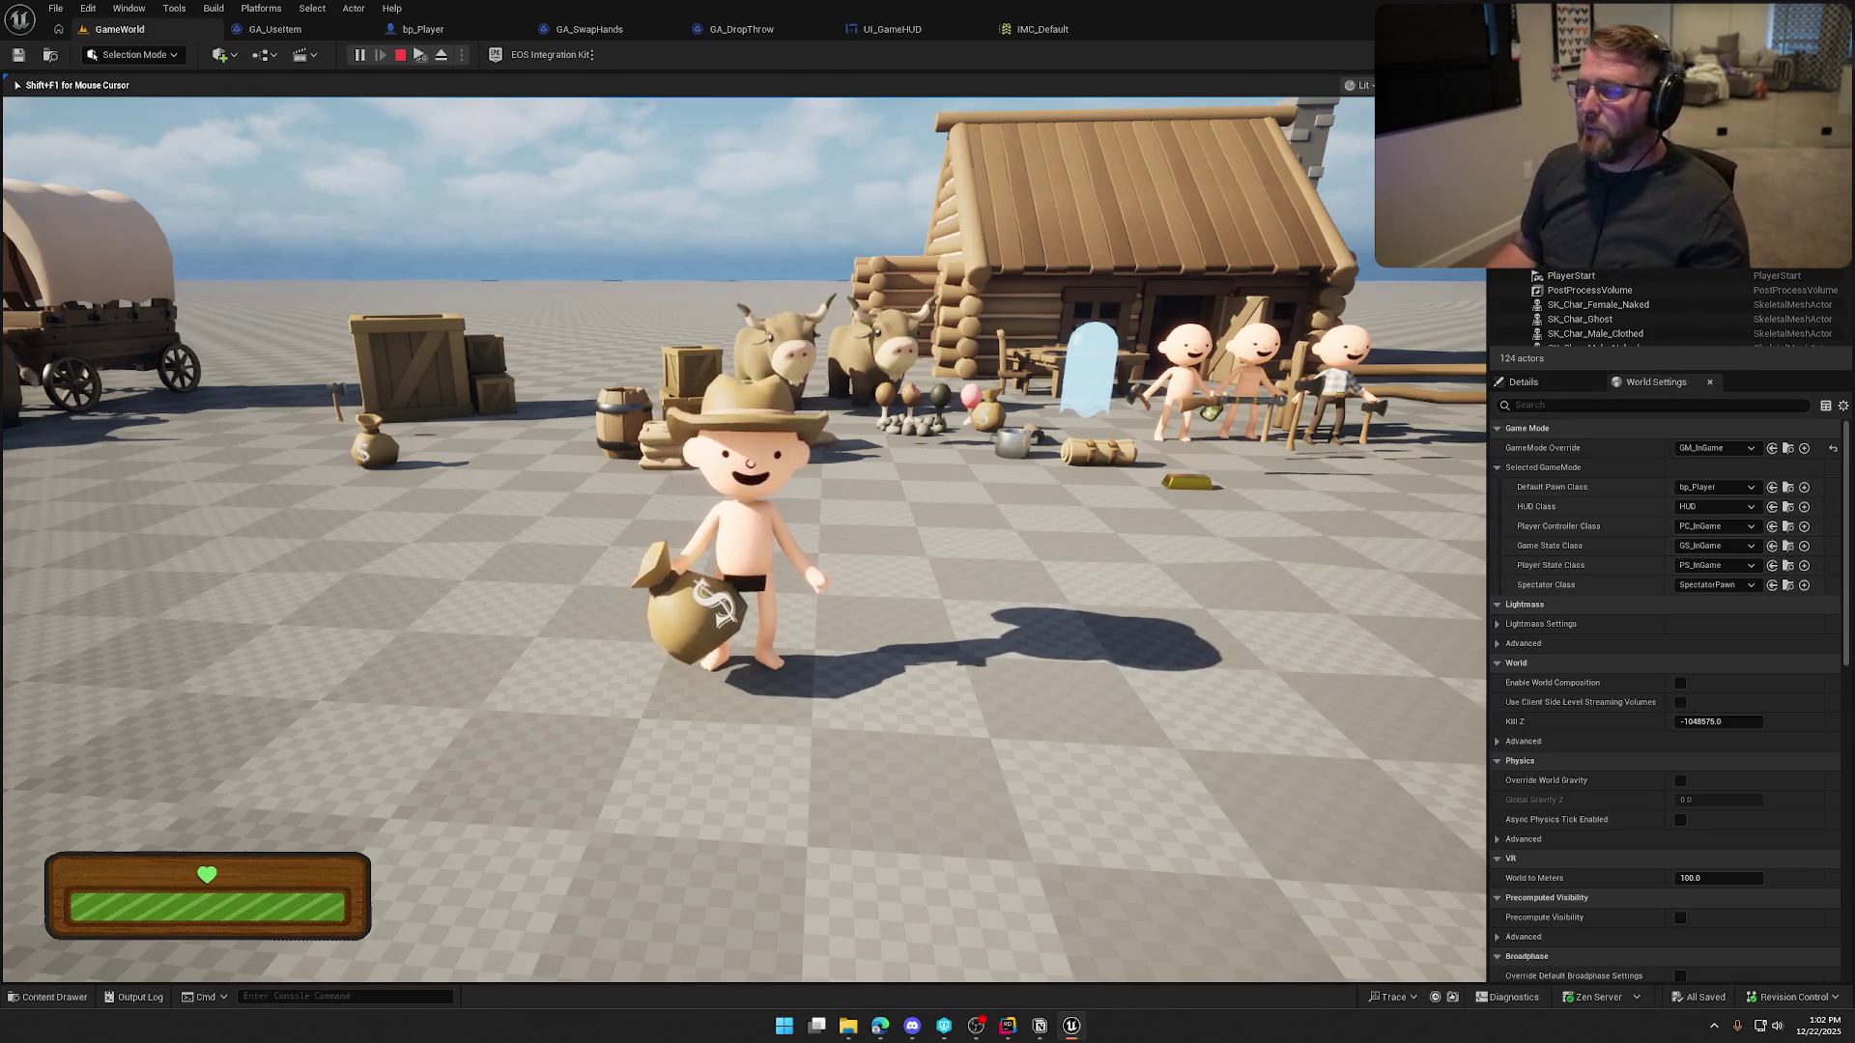
pyautogui.hotkey('shift', 'a')
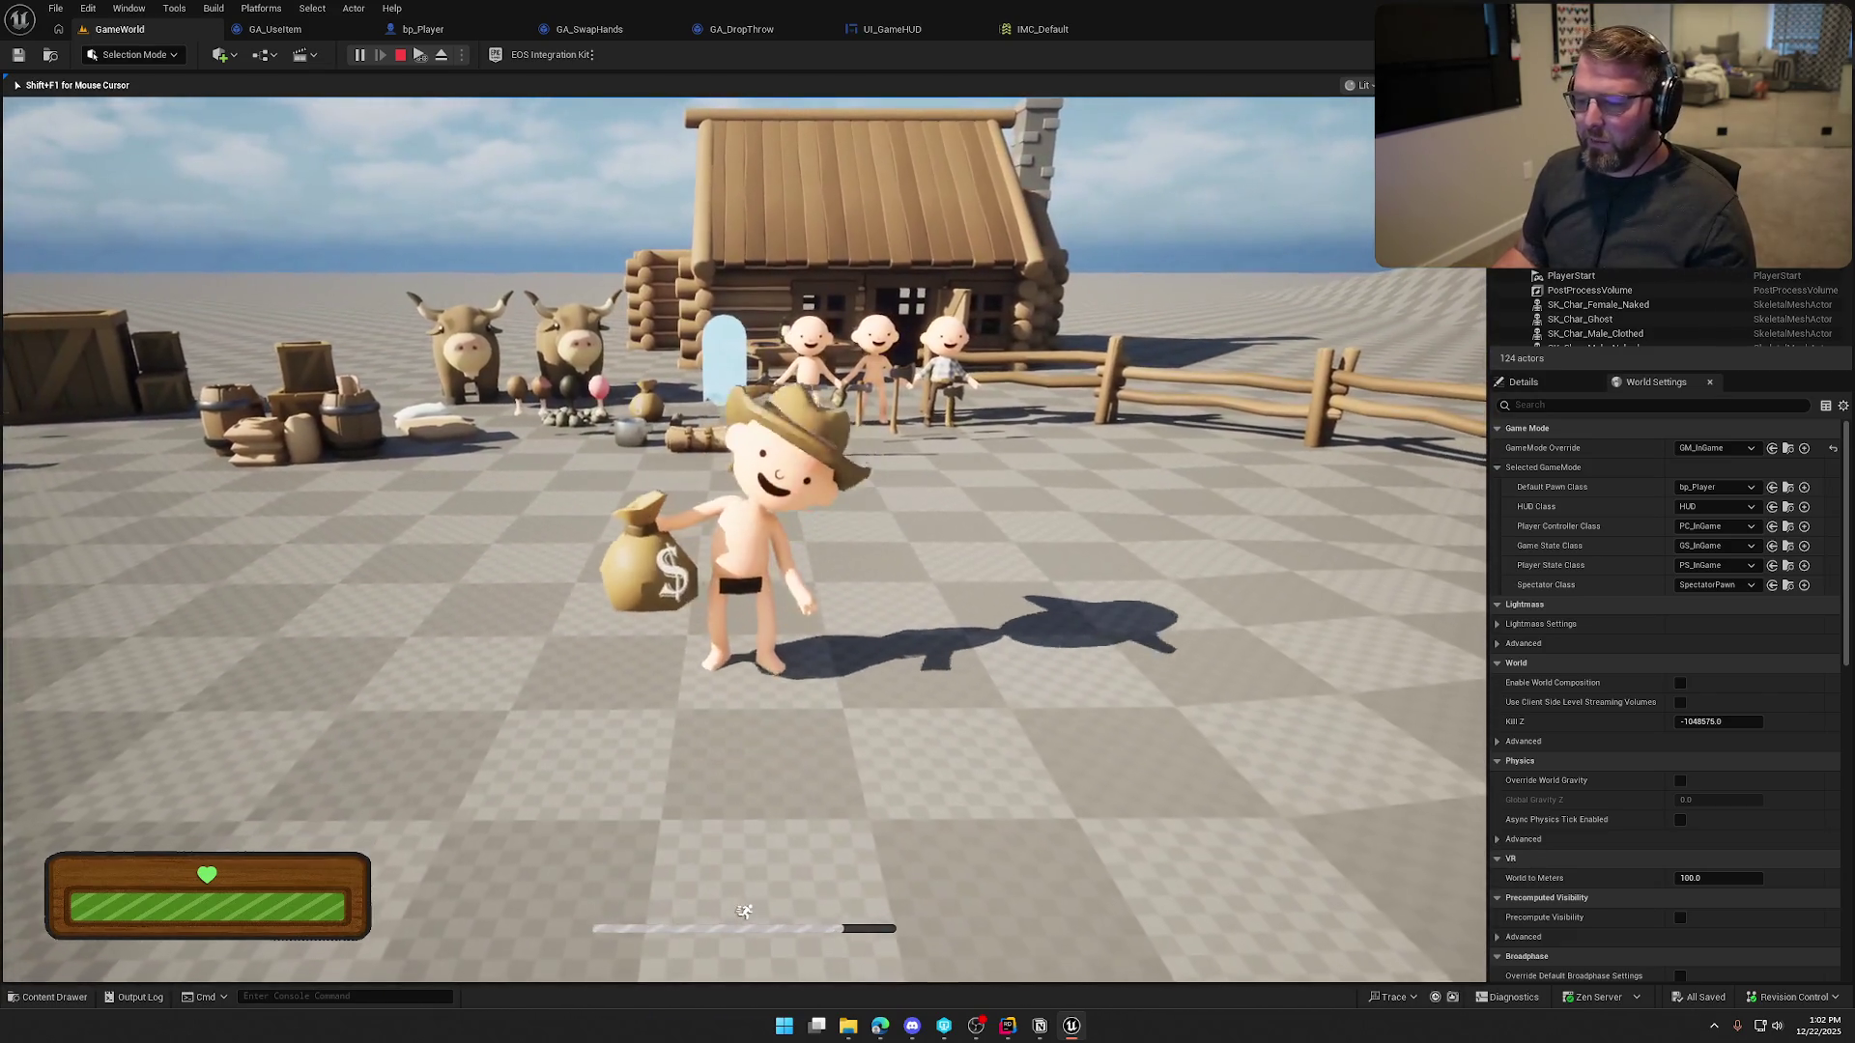
pyautogui.press('Escape')
# Delete bp_Player's fourth Default Effect (GE_SafeZone), compile, and replay GameWorld
pyautogui.click(466, 39)
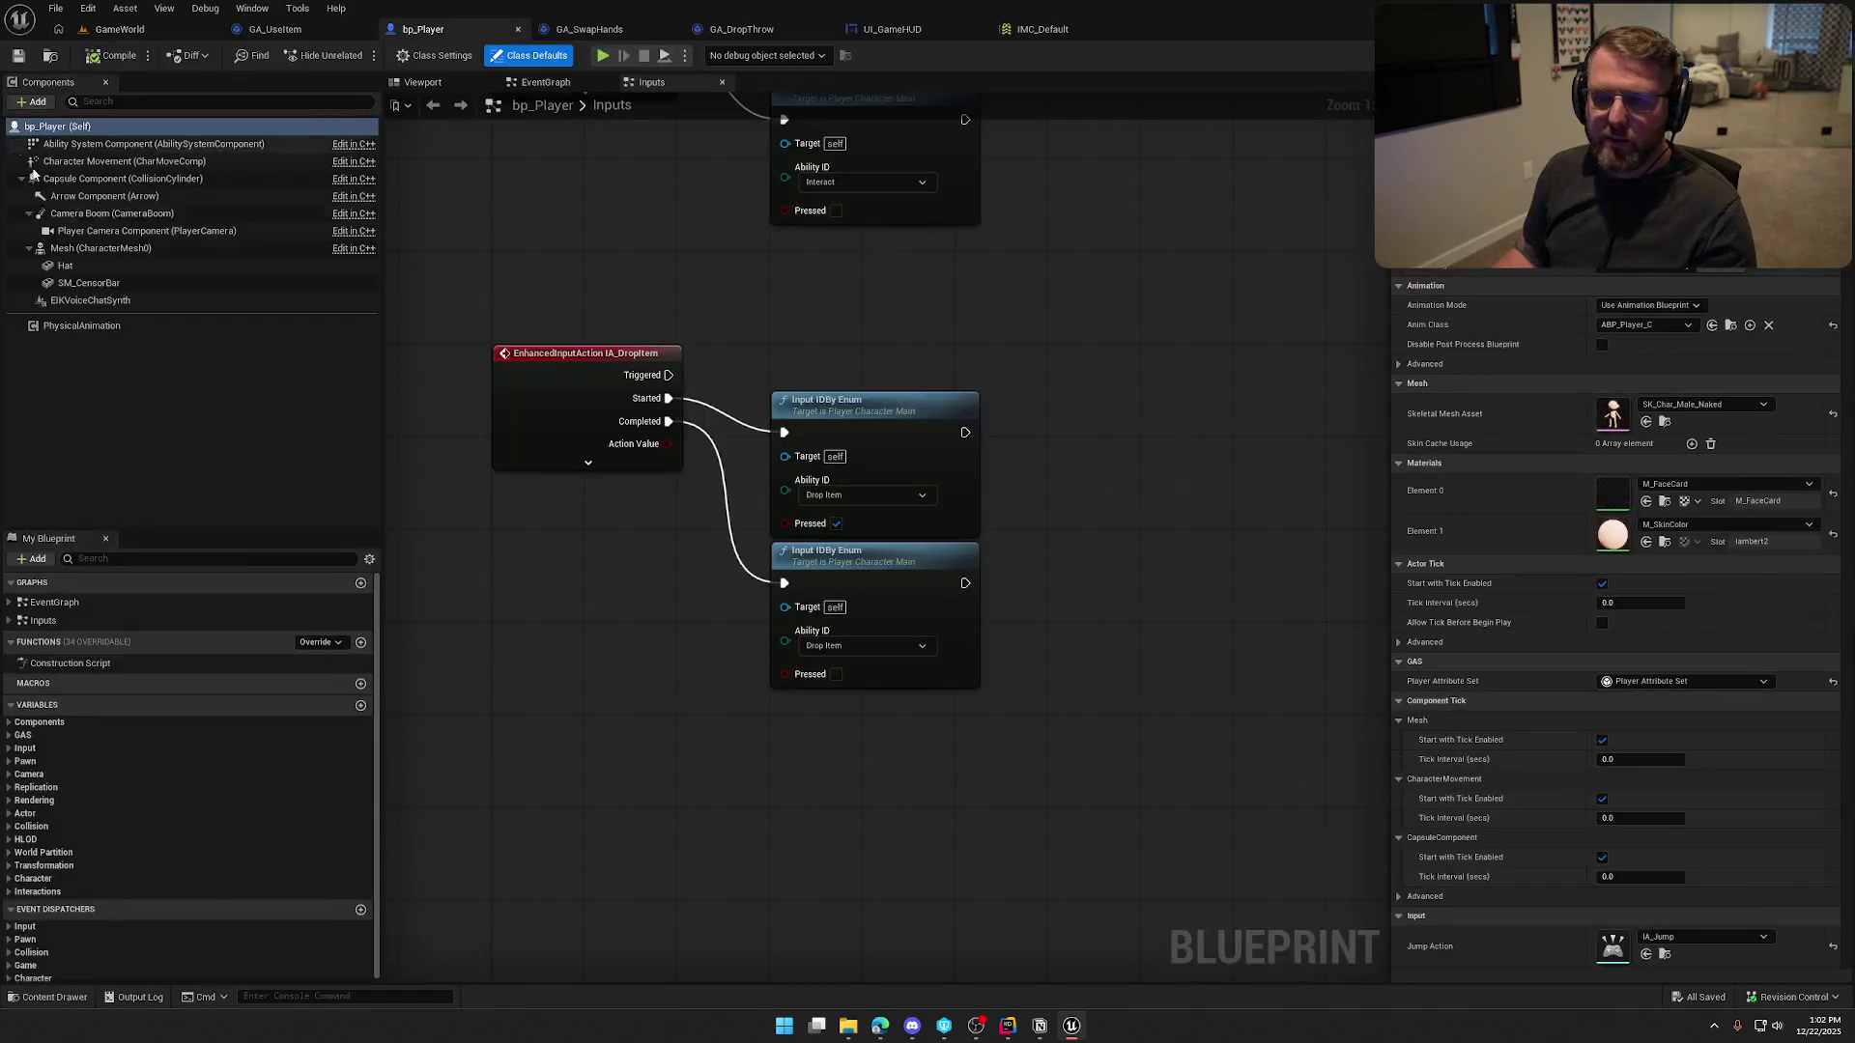
pyautogui.click(145, 145)
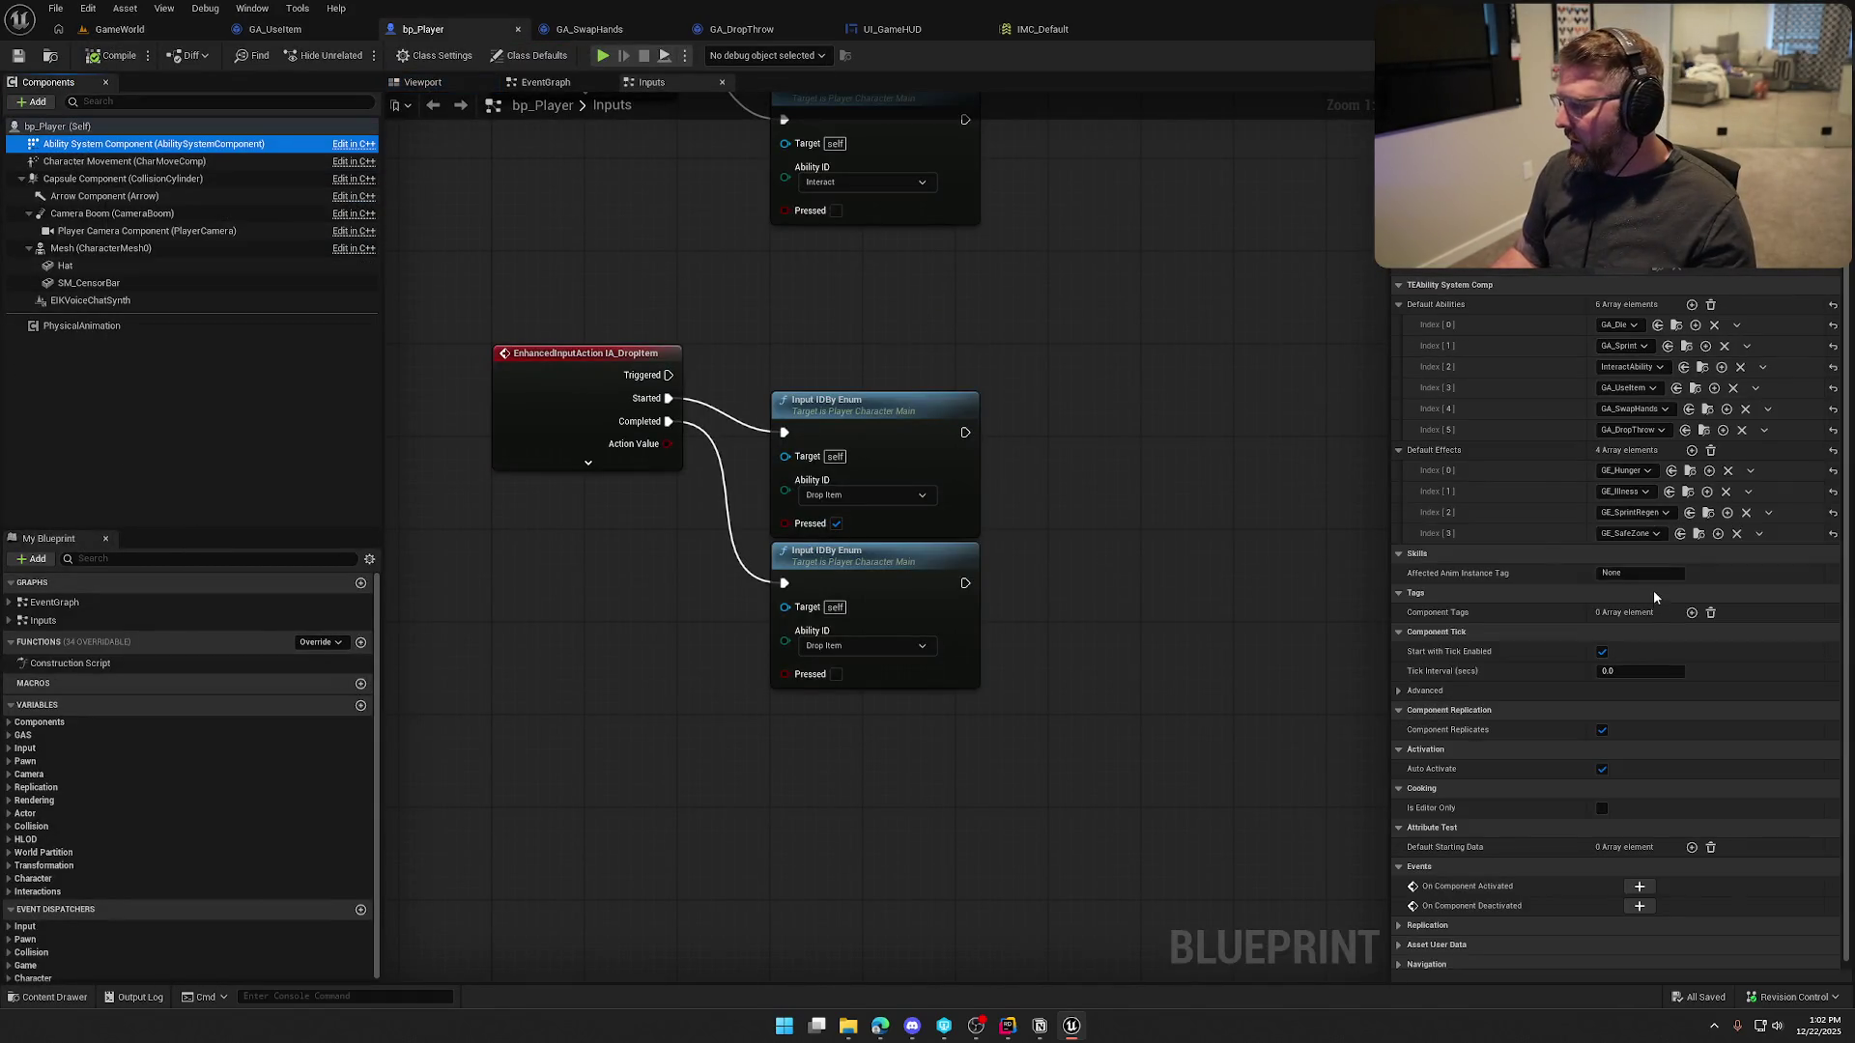
pyautogui.click(1759, 534)
pyautogui.click(1780, 574)
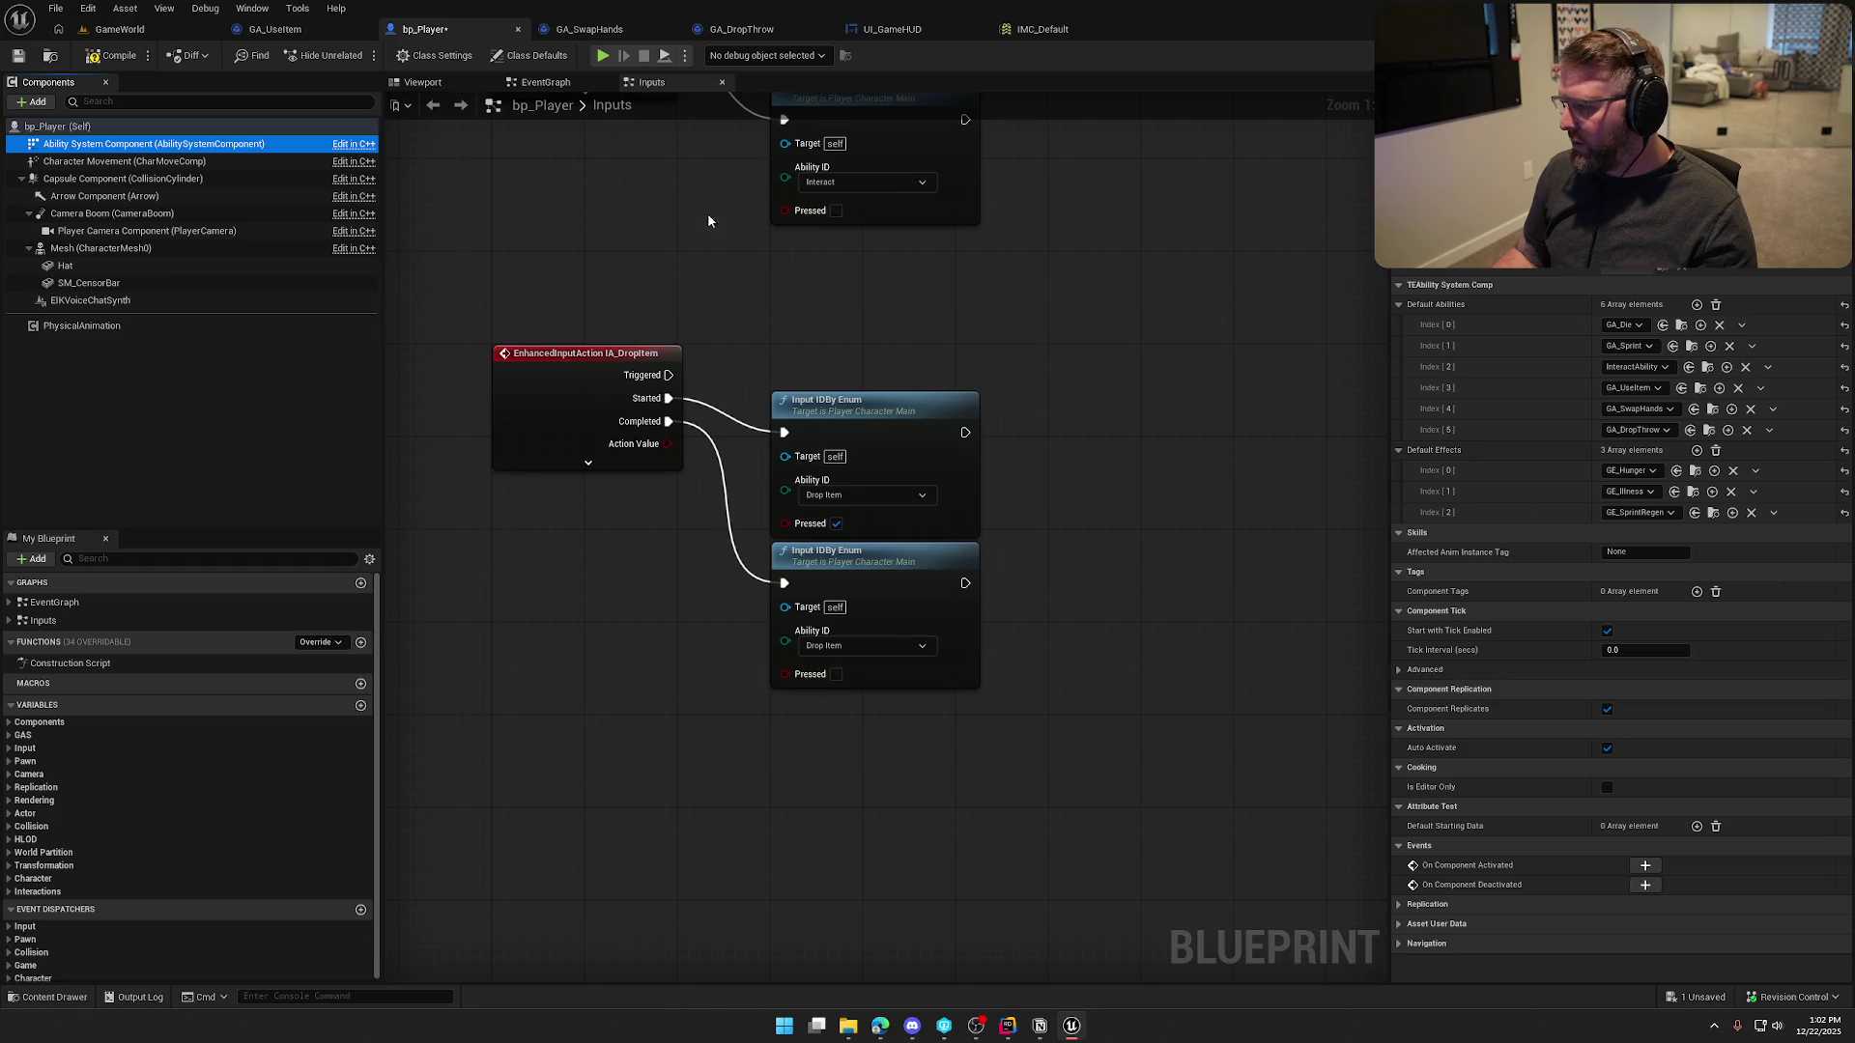
pyautogui.click(114, 55)
pyautogui.click(120, 29)
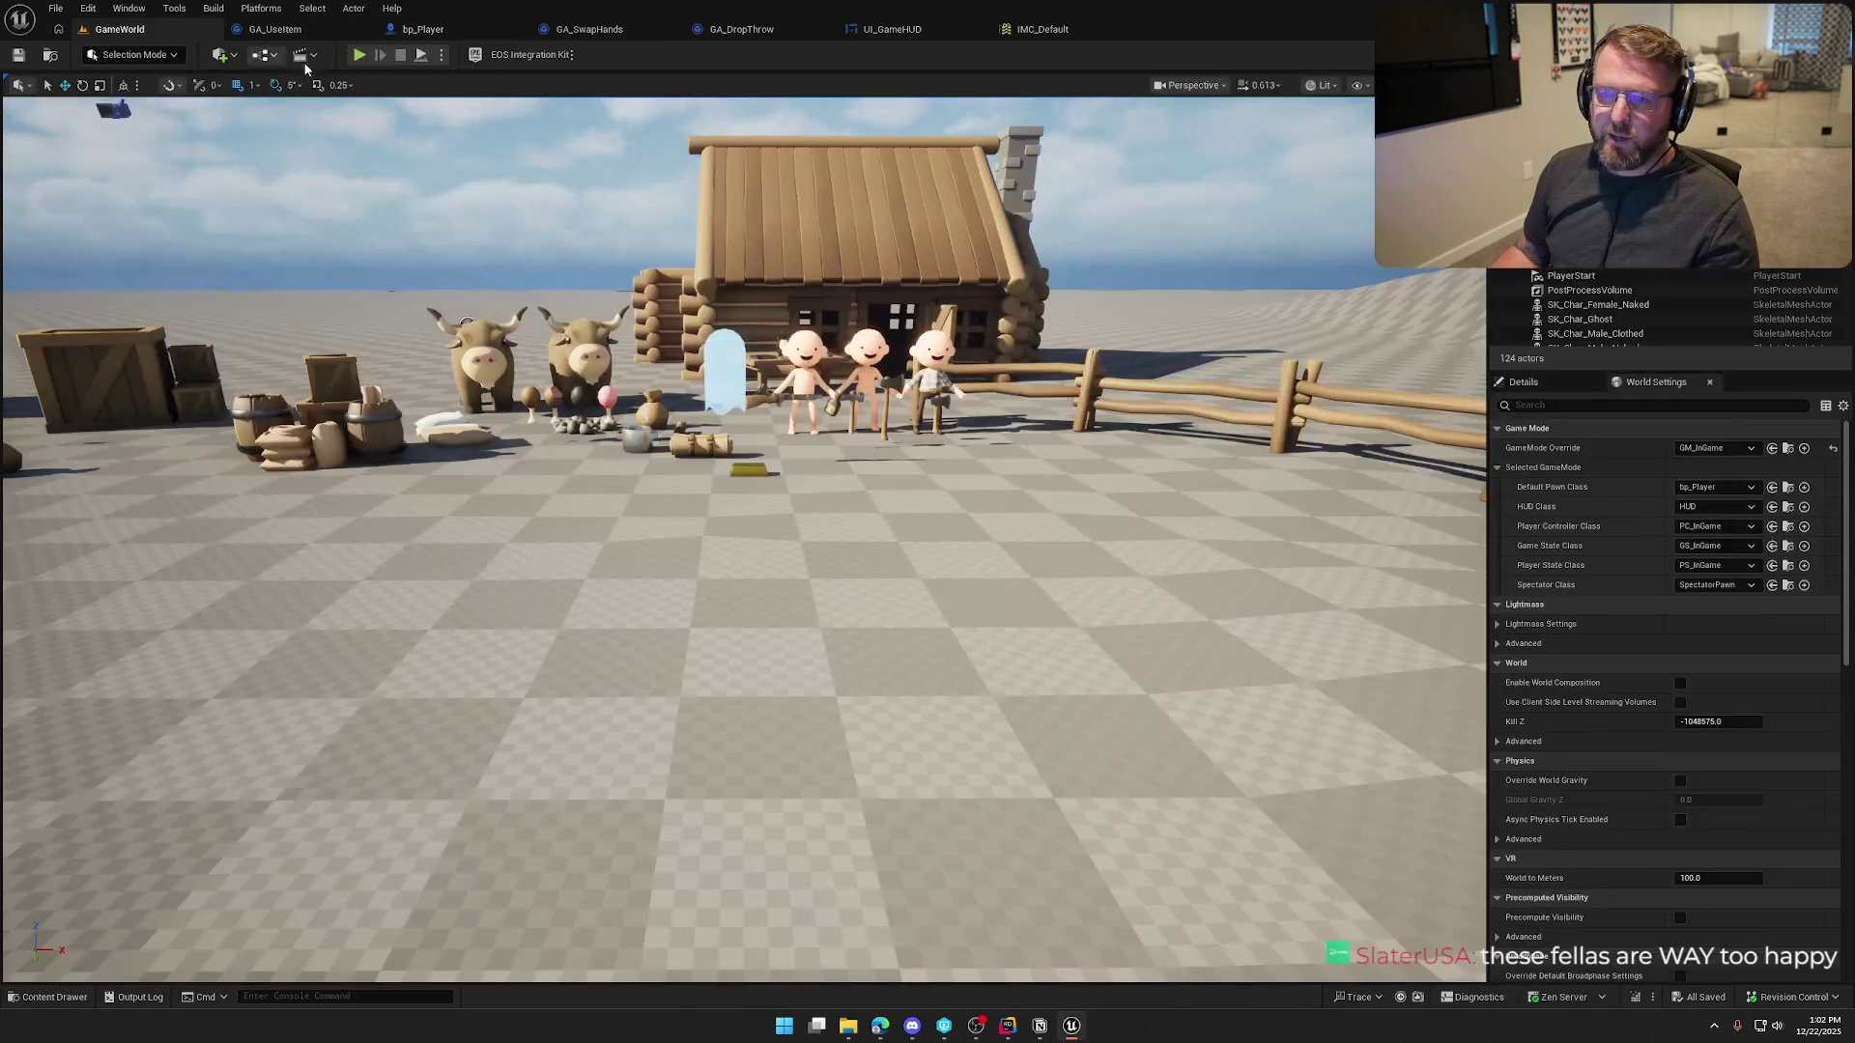
pyautogui.click(359, 55)
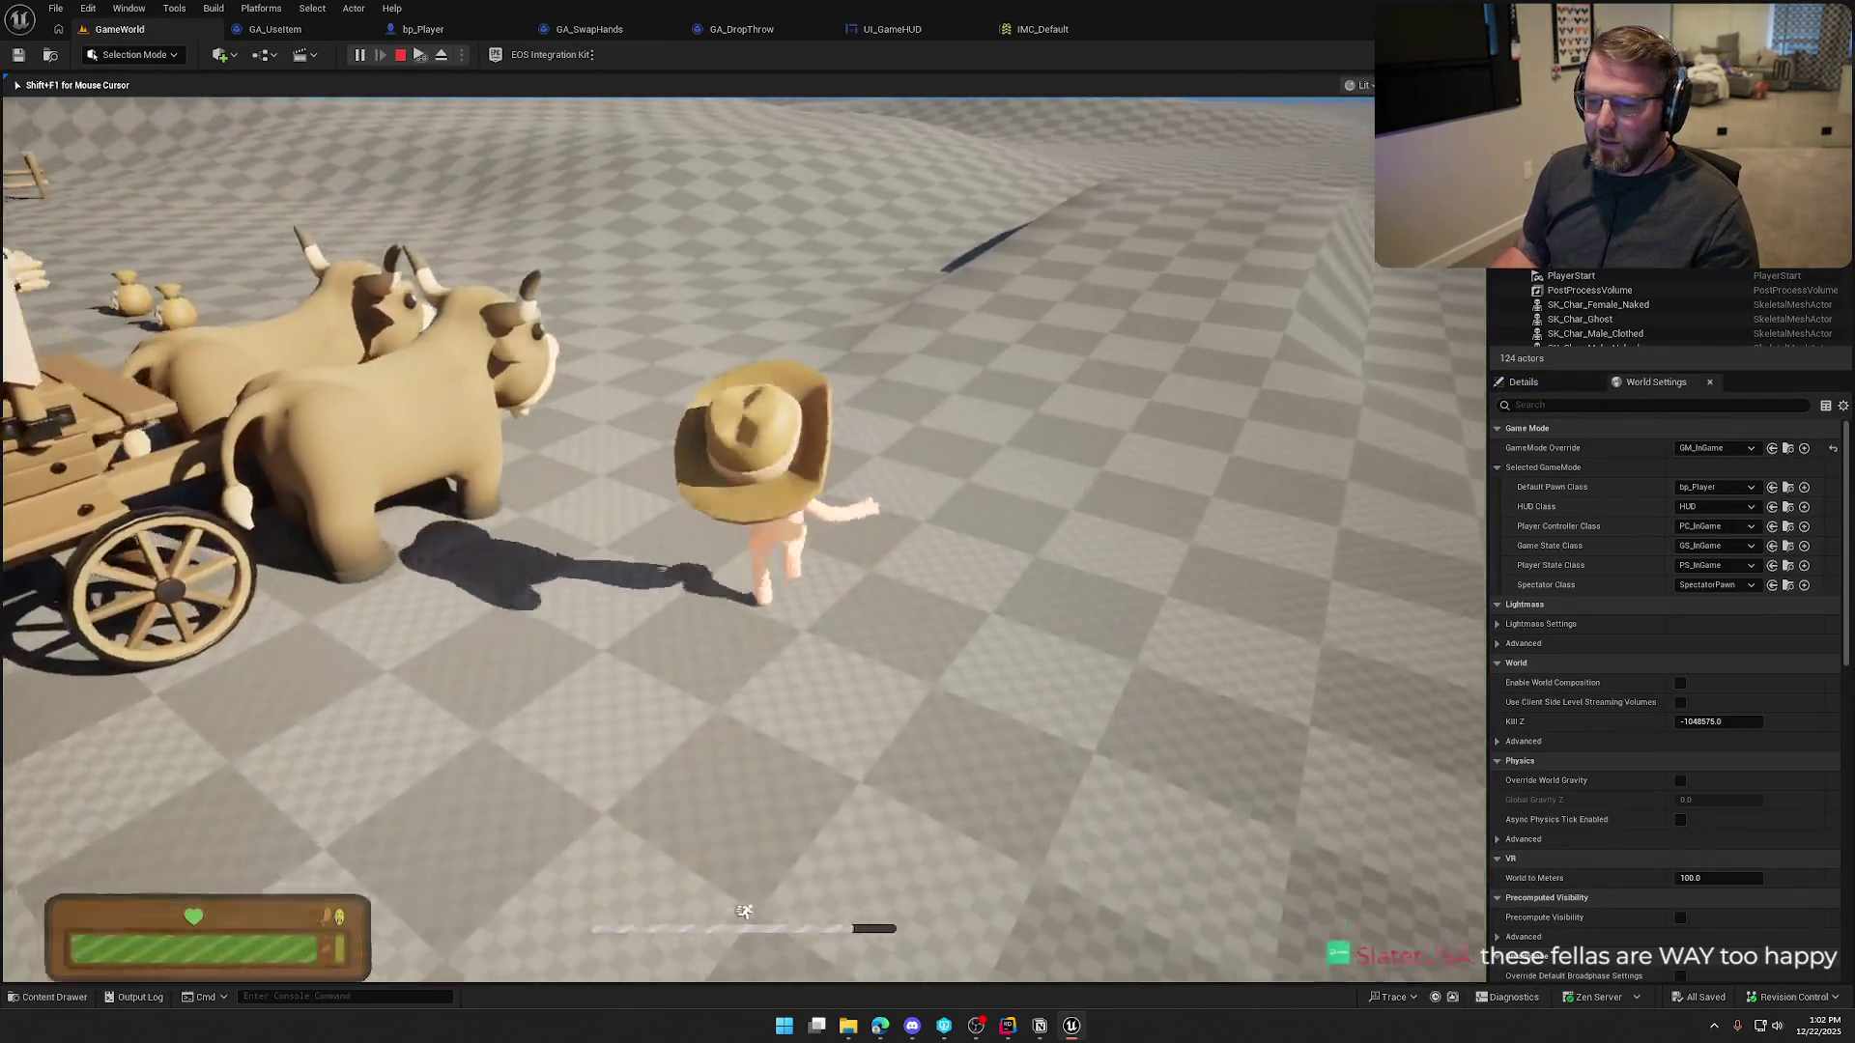
# Run, walk and sprint the character around the cabin, letting stamina refill to check the HUD
pyautogui.hotkey('shift', 'w')
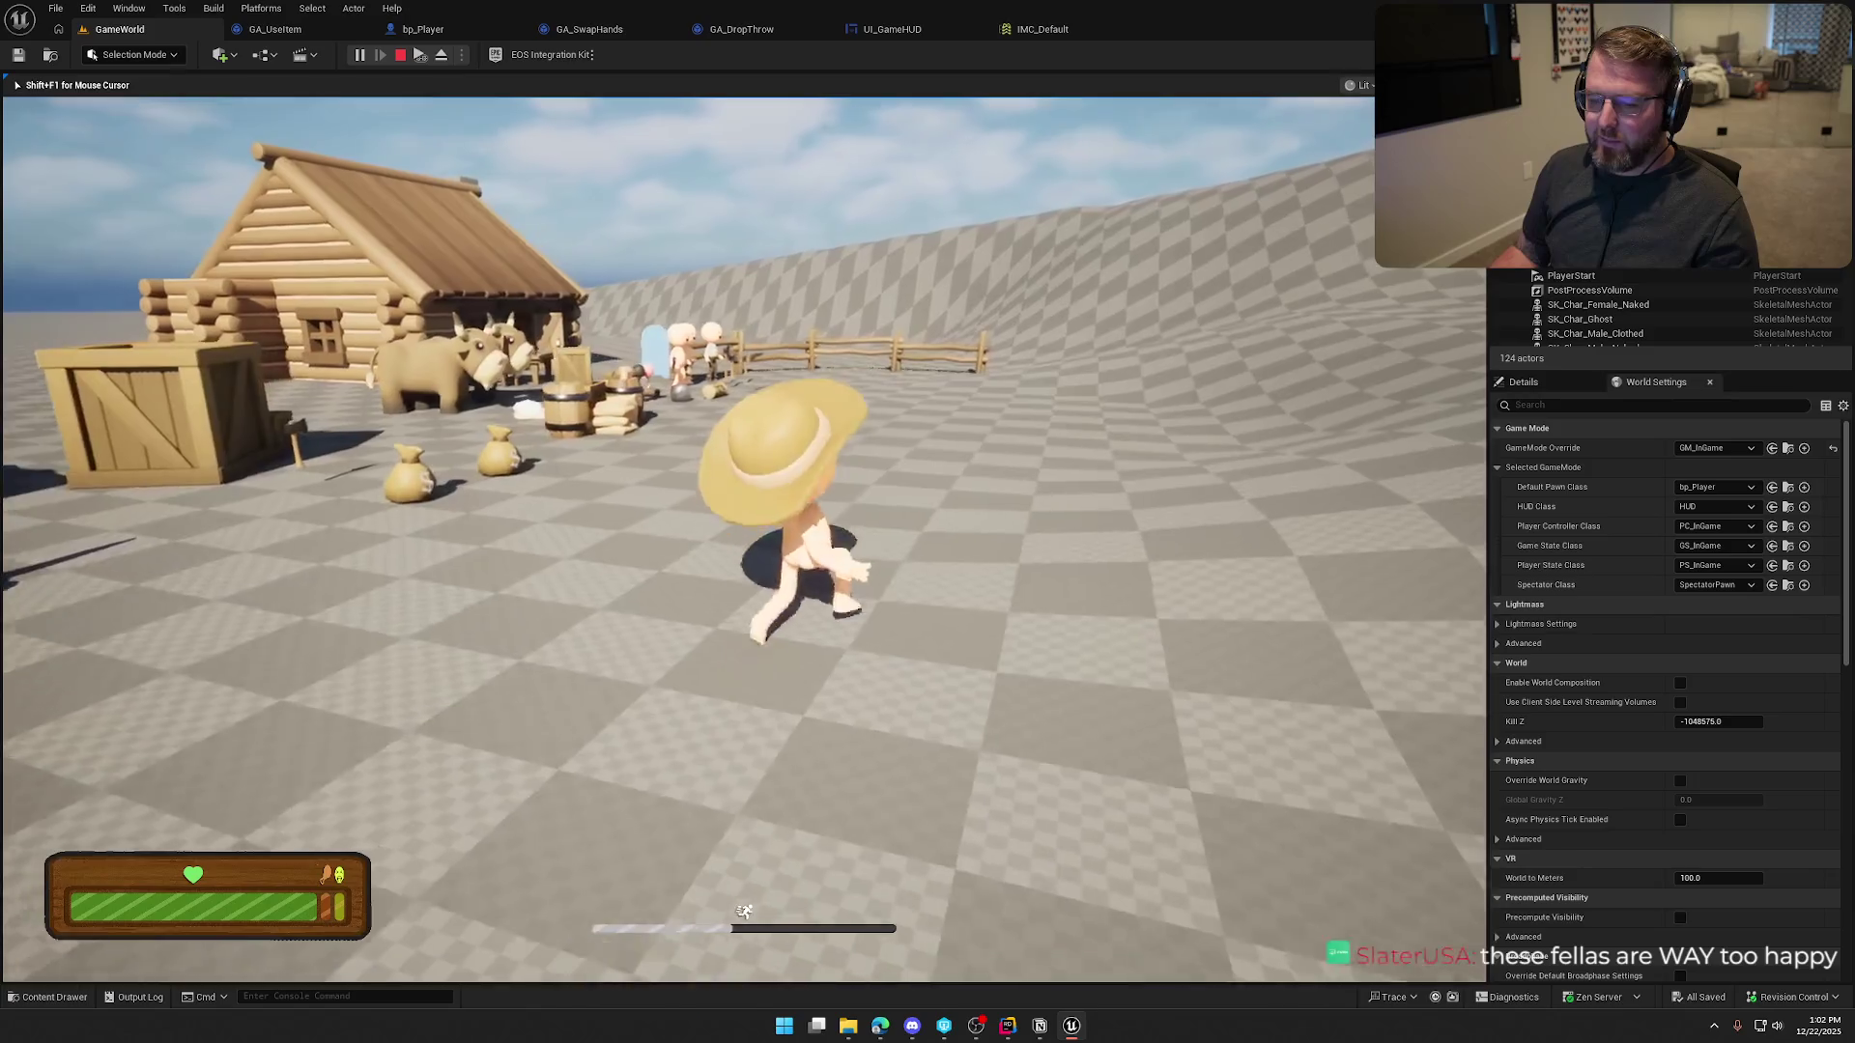
pyautogui.press('w')
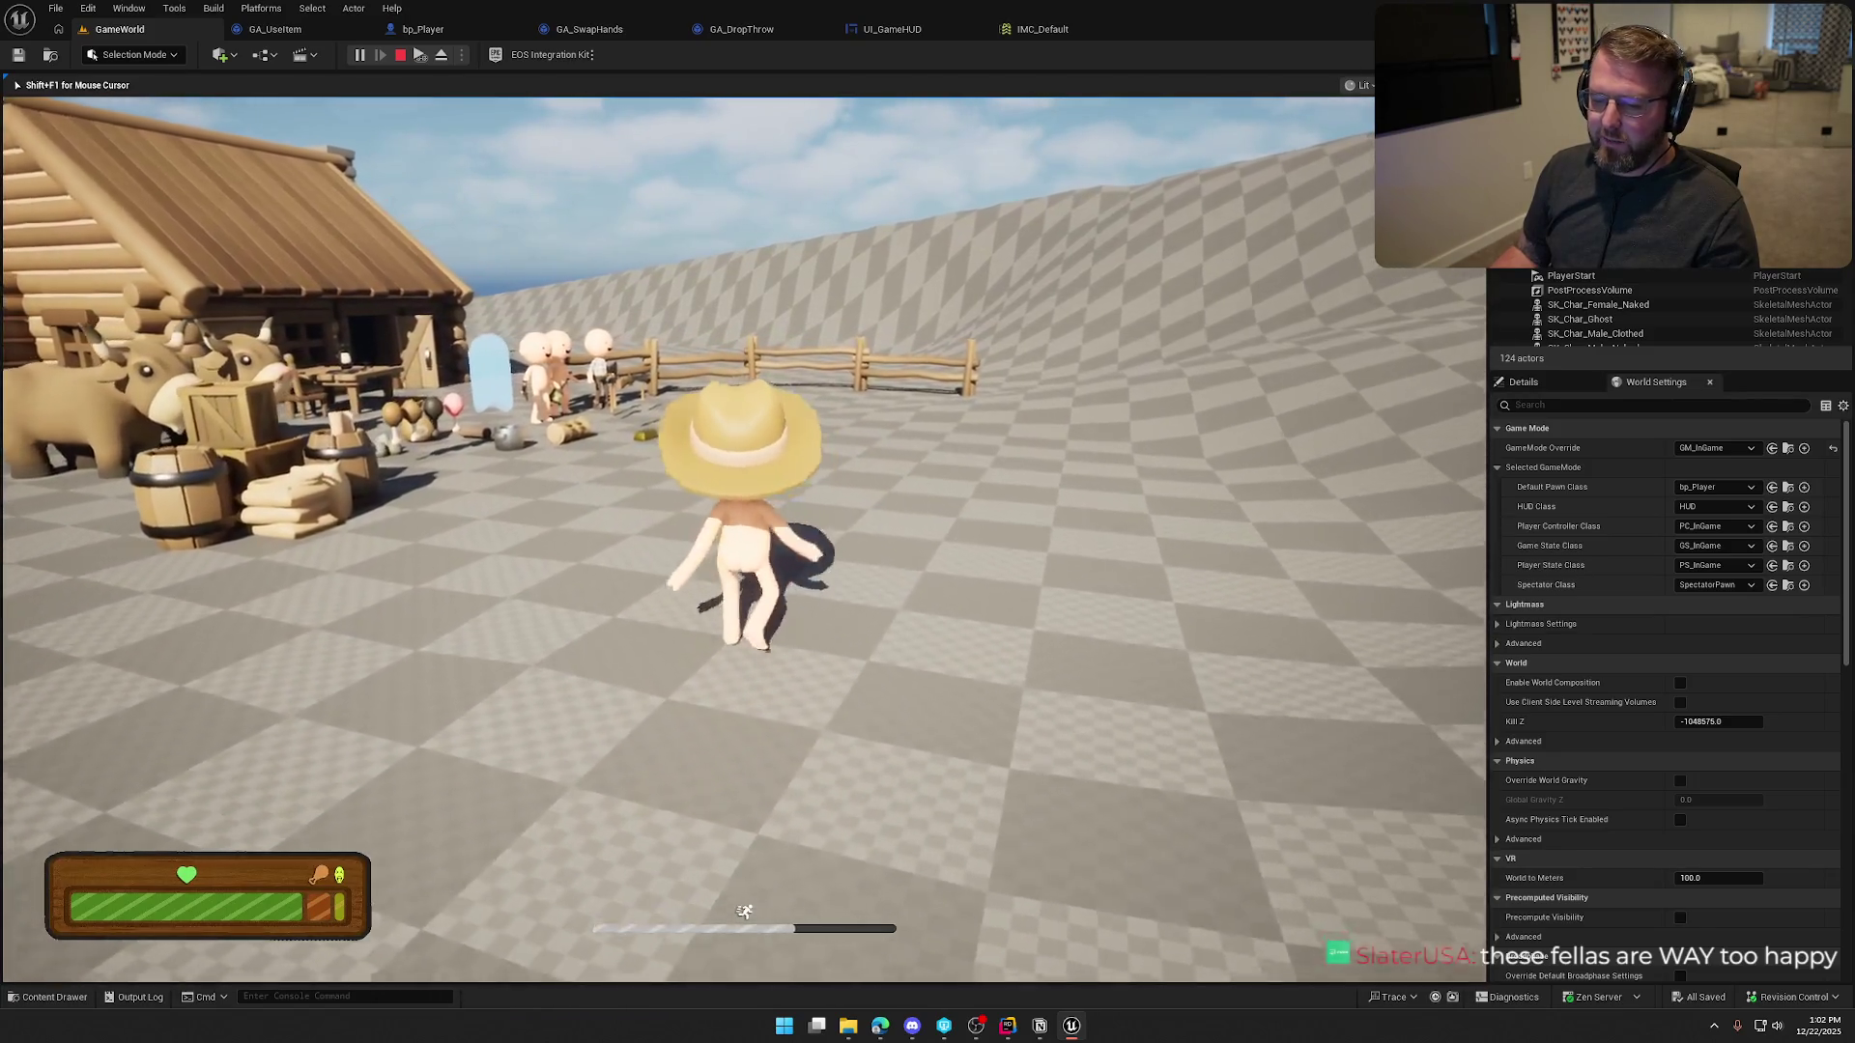
pyautogui.press('s')
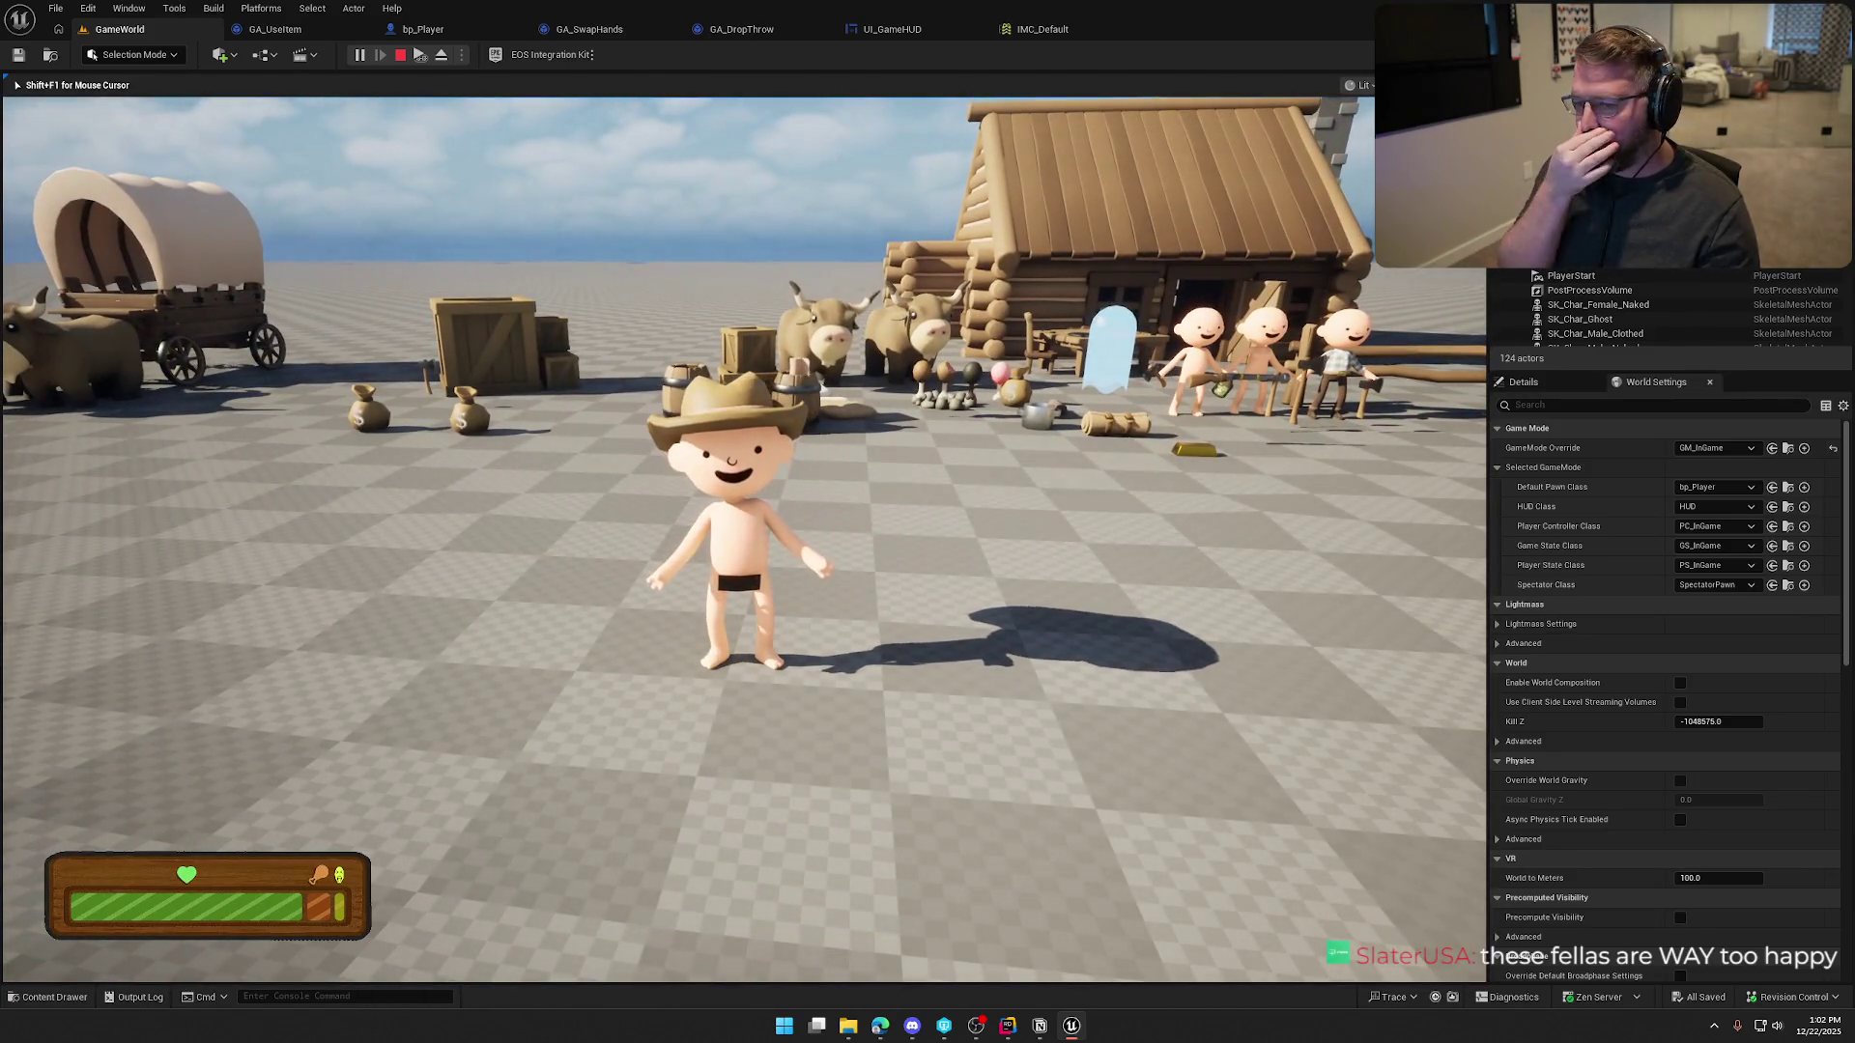
pyautogui.hotkey('shift', 'w')
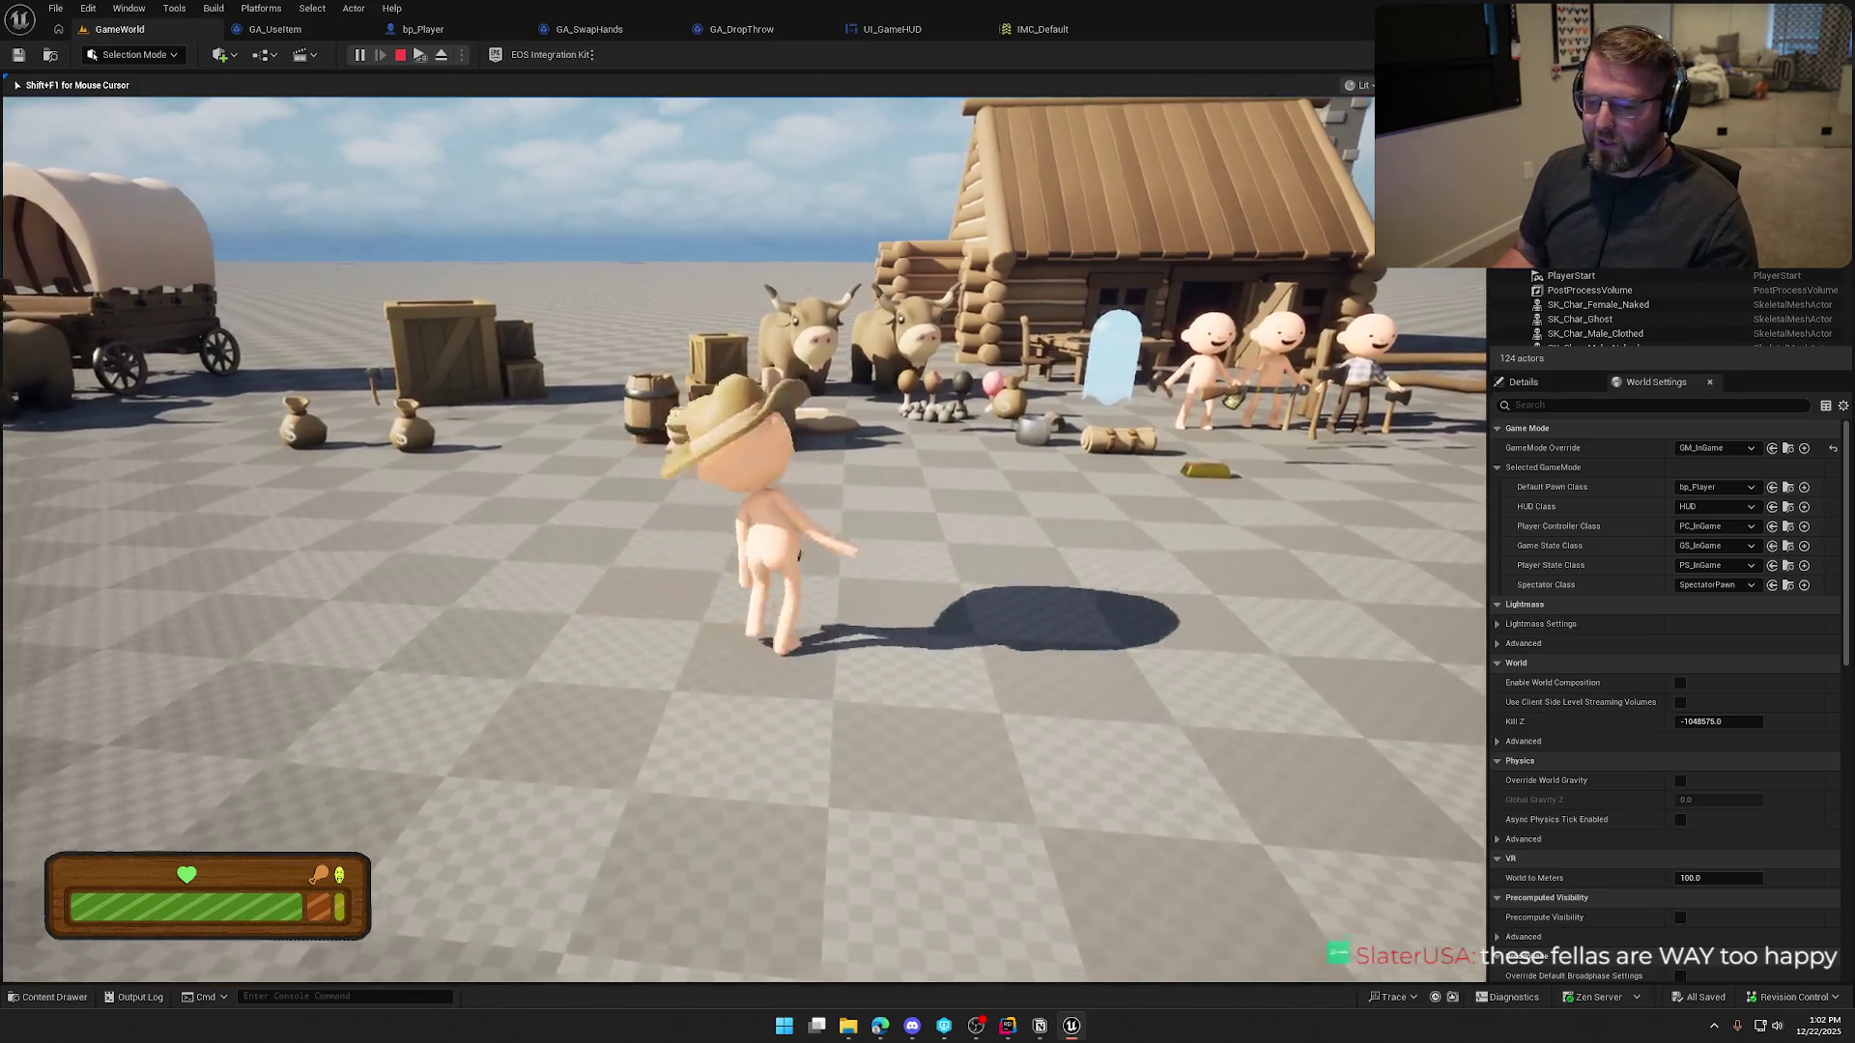
pyautogui.hotkey('shift', 's')
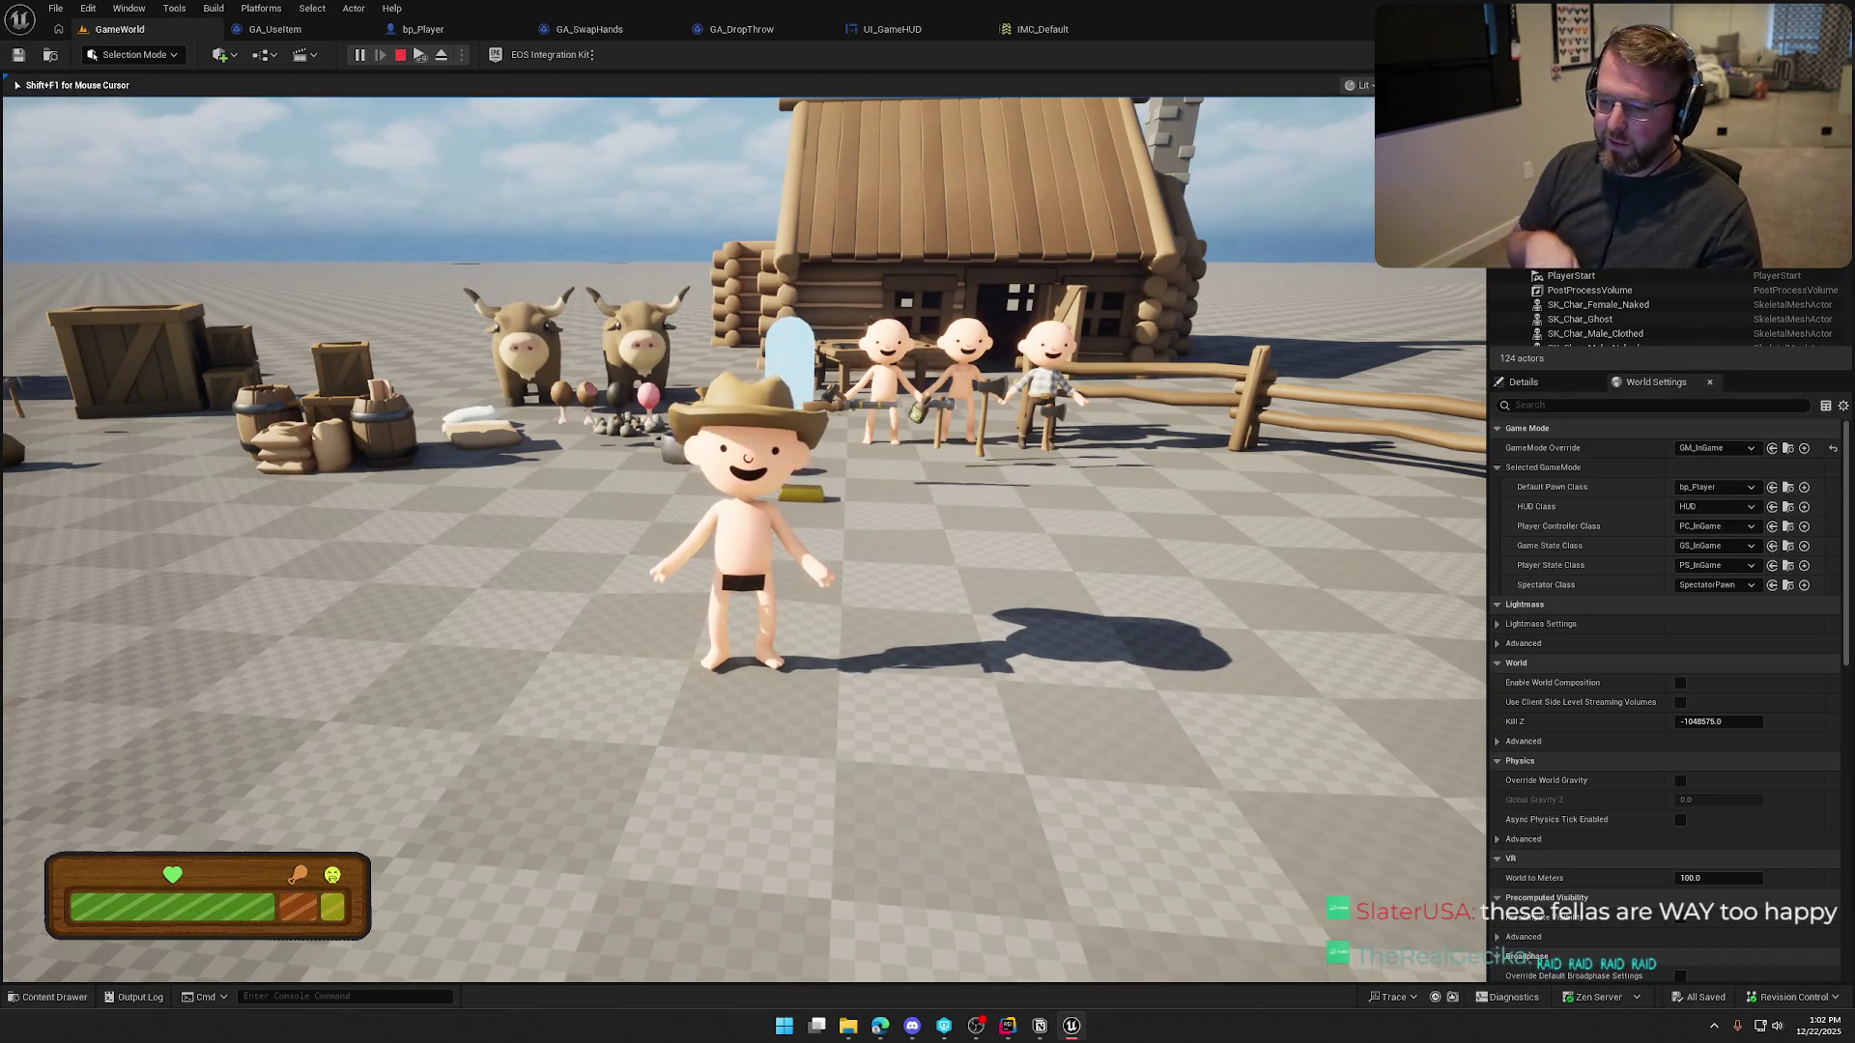
pyautogui.press('a')
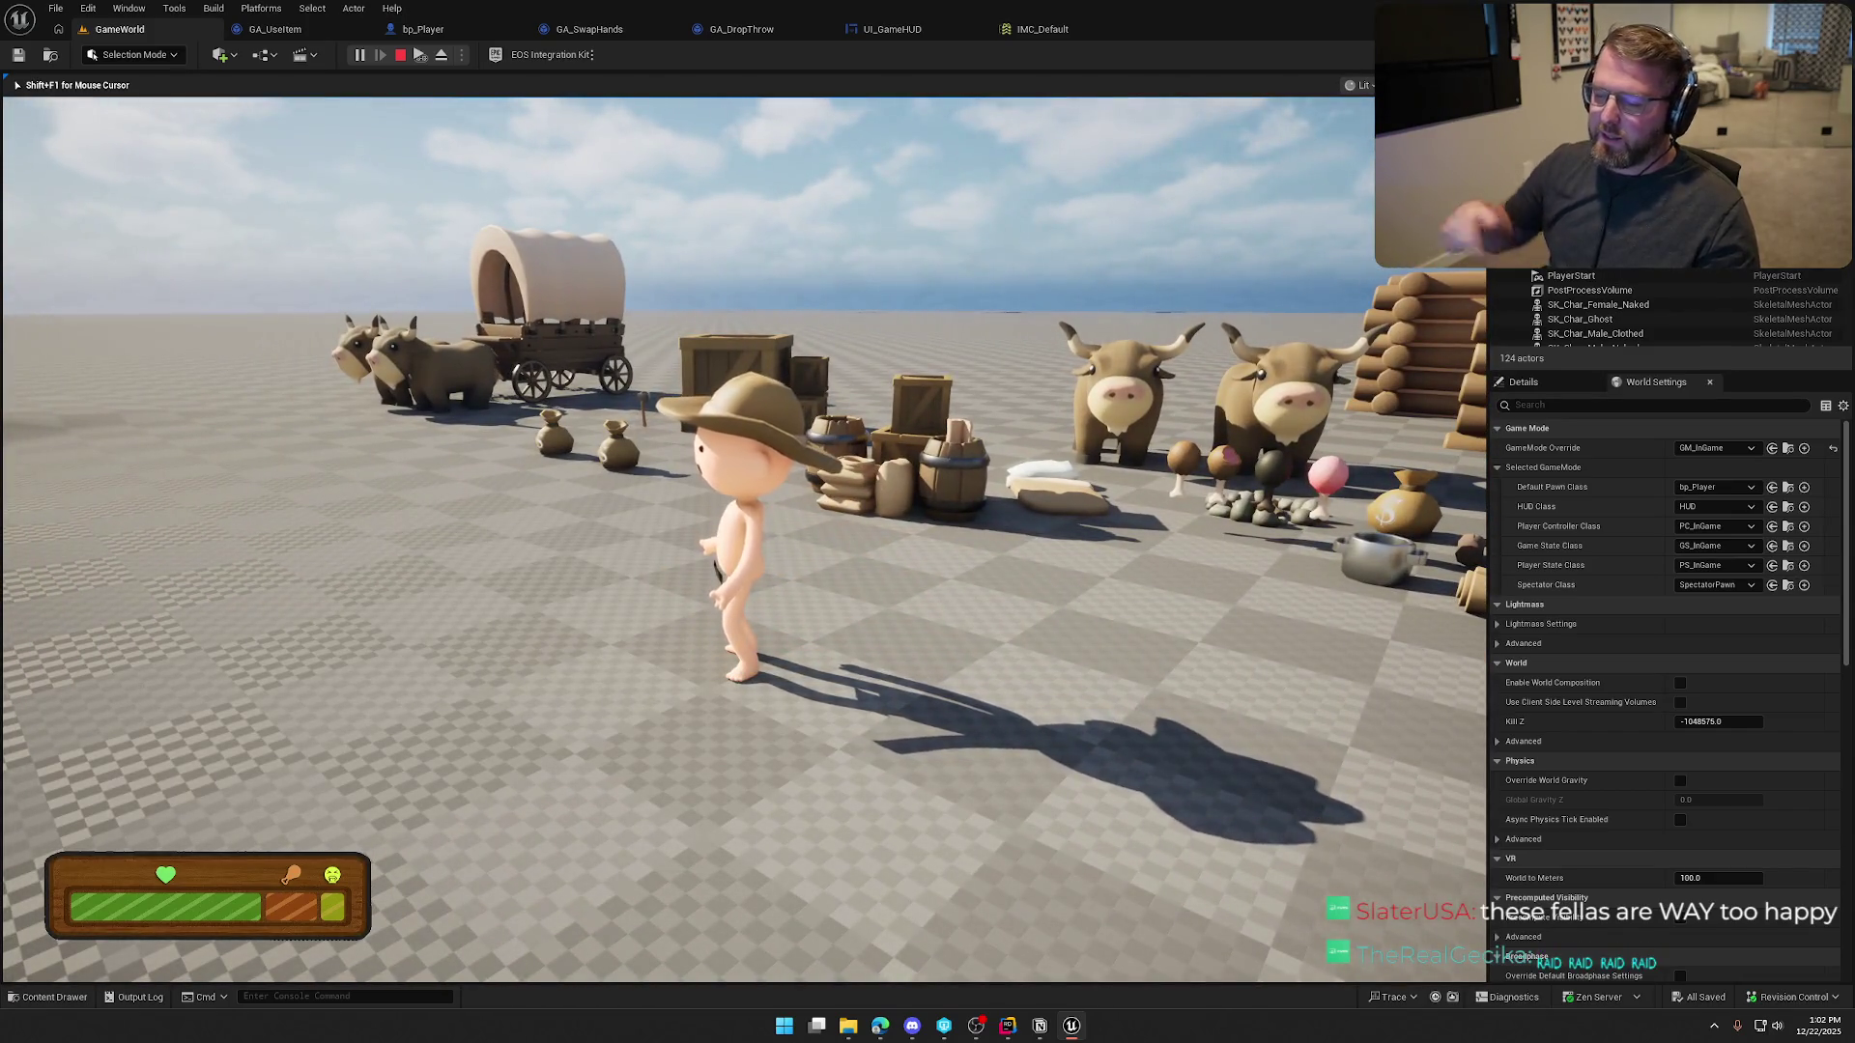
pyautogui.press('w')
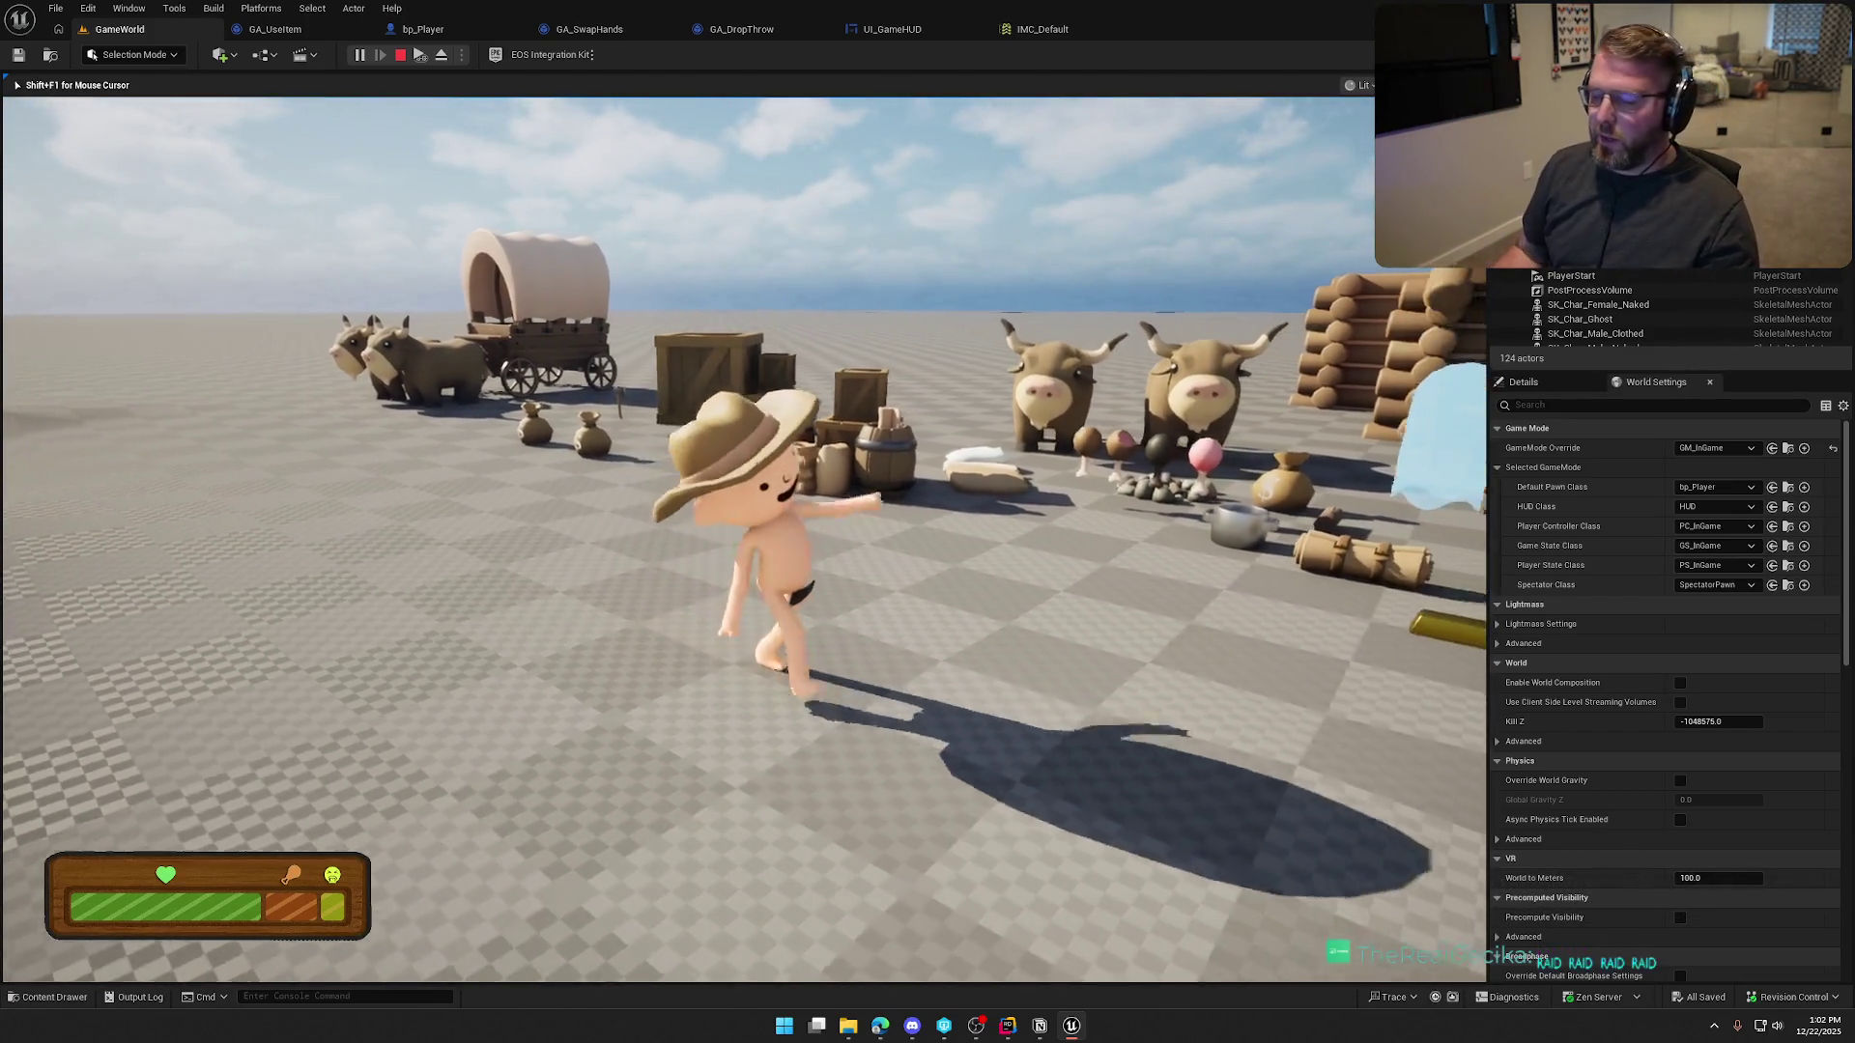
pyautogui.press('s')
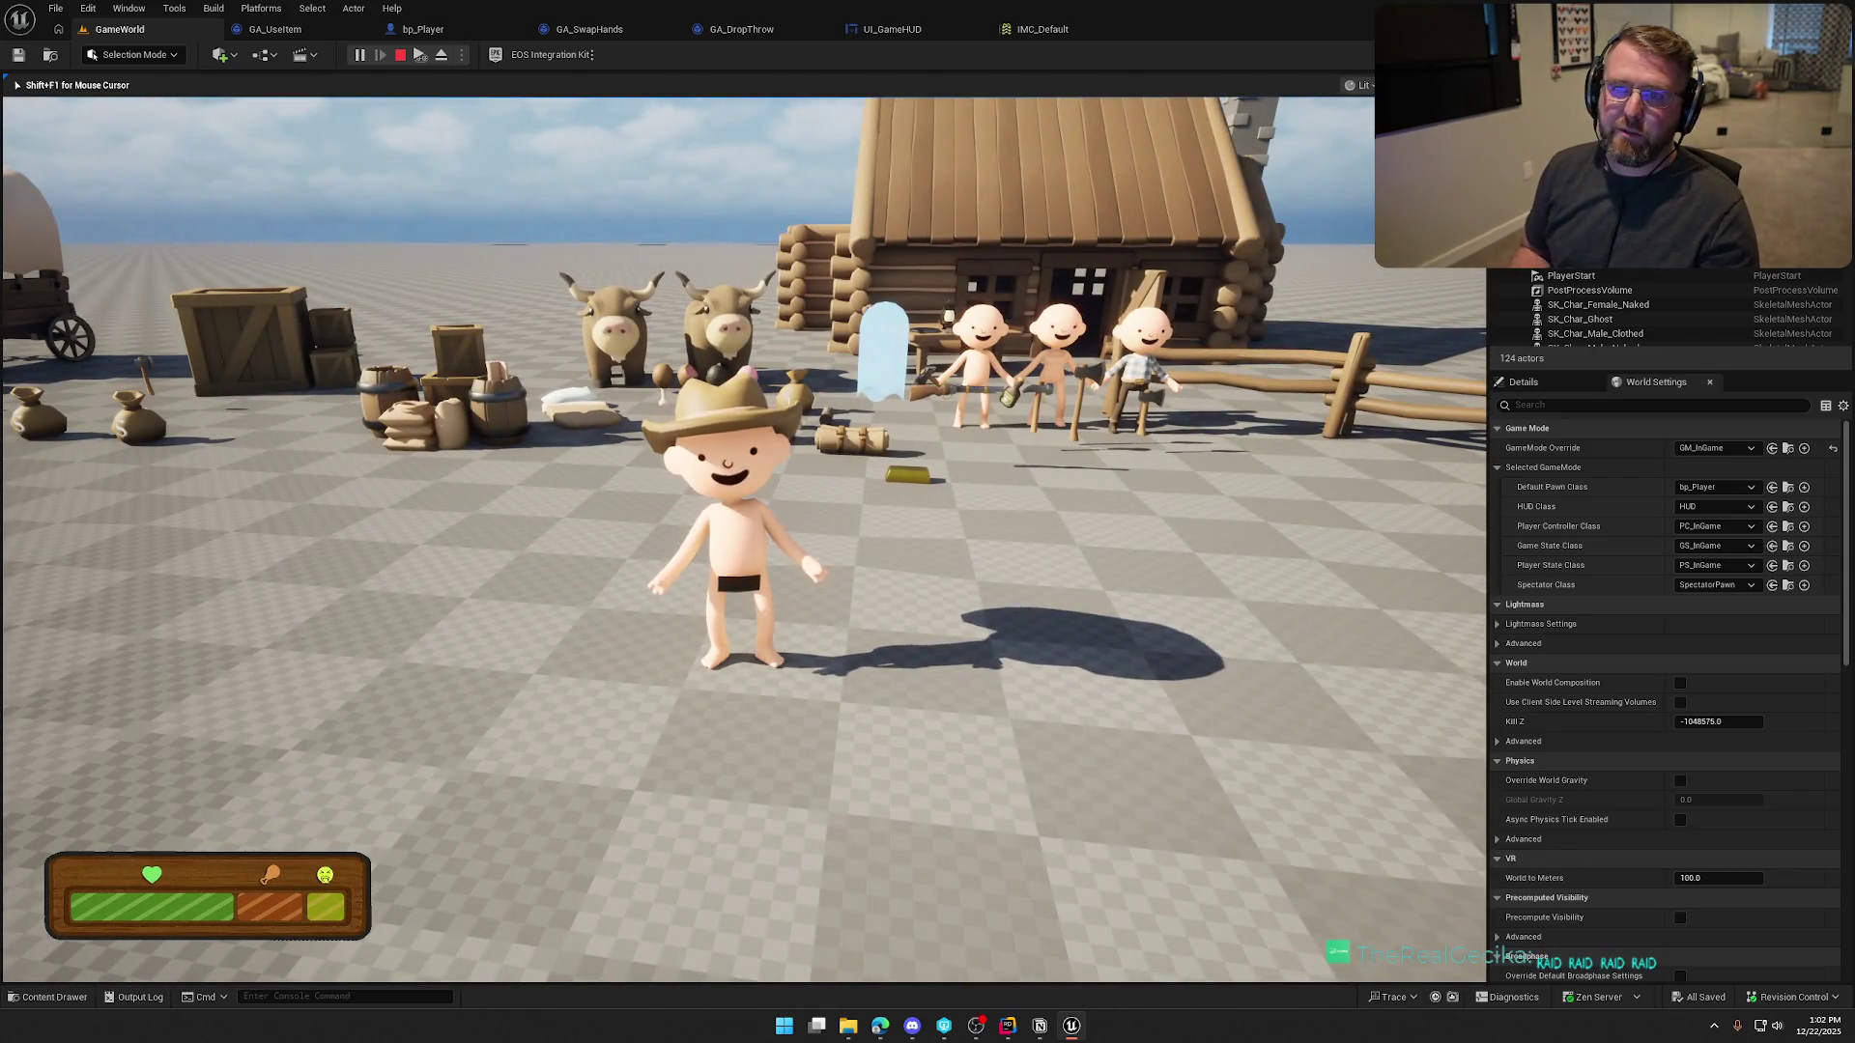
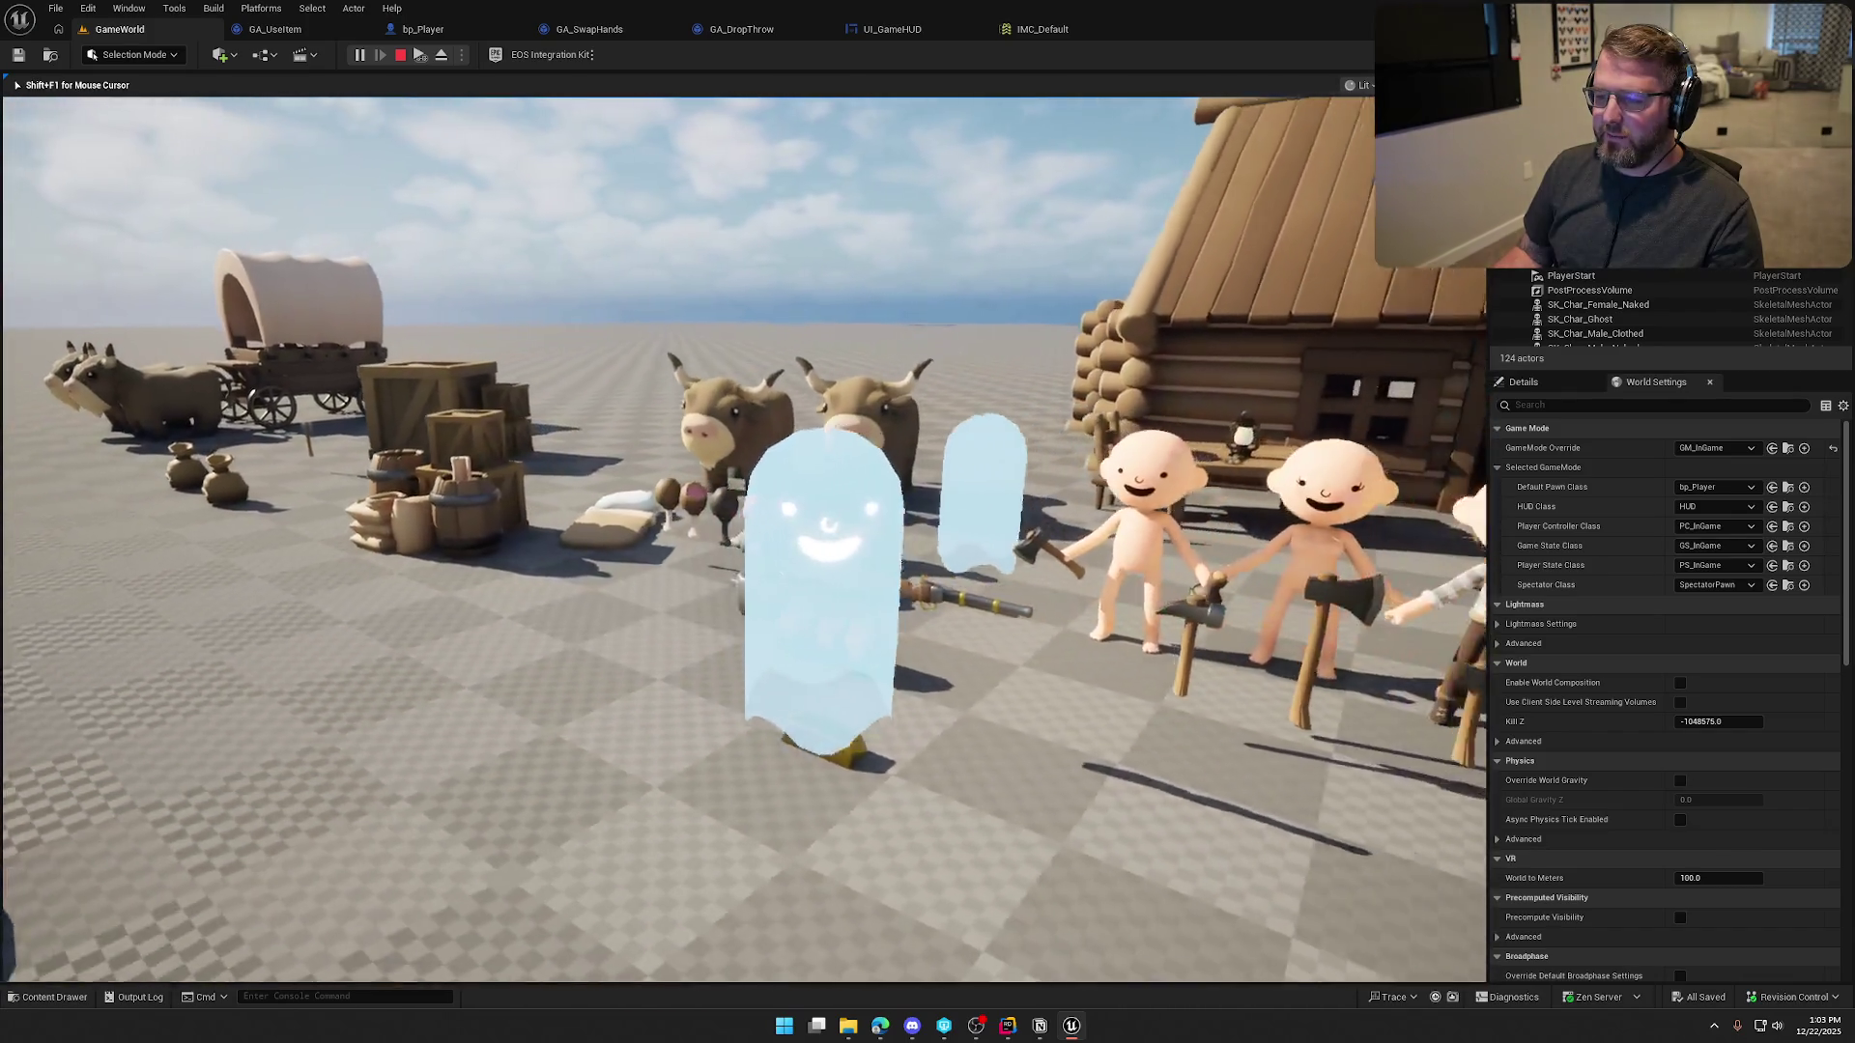
# End the Play-in-Editor session and bring up the Content Drawer to load TrailMap
pyautogui.press('Escape')
pyautogui.hotkey('ctrl', 'space')
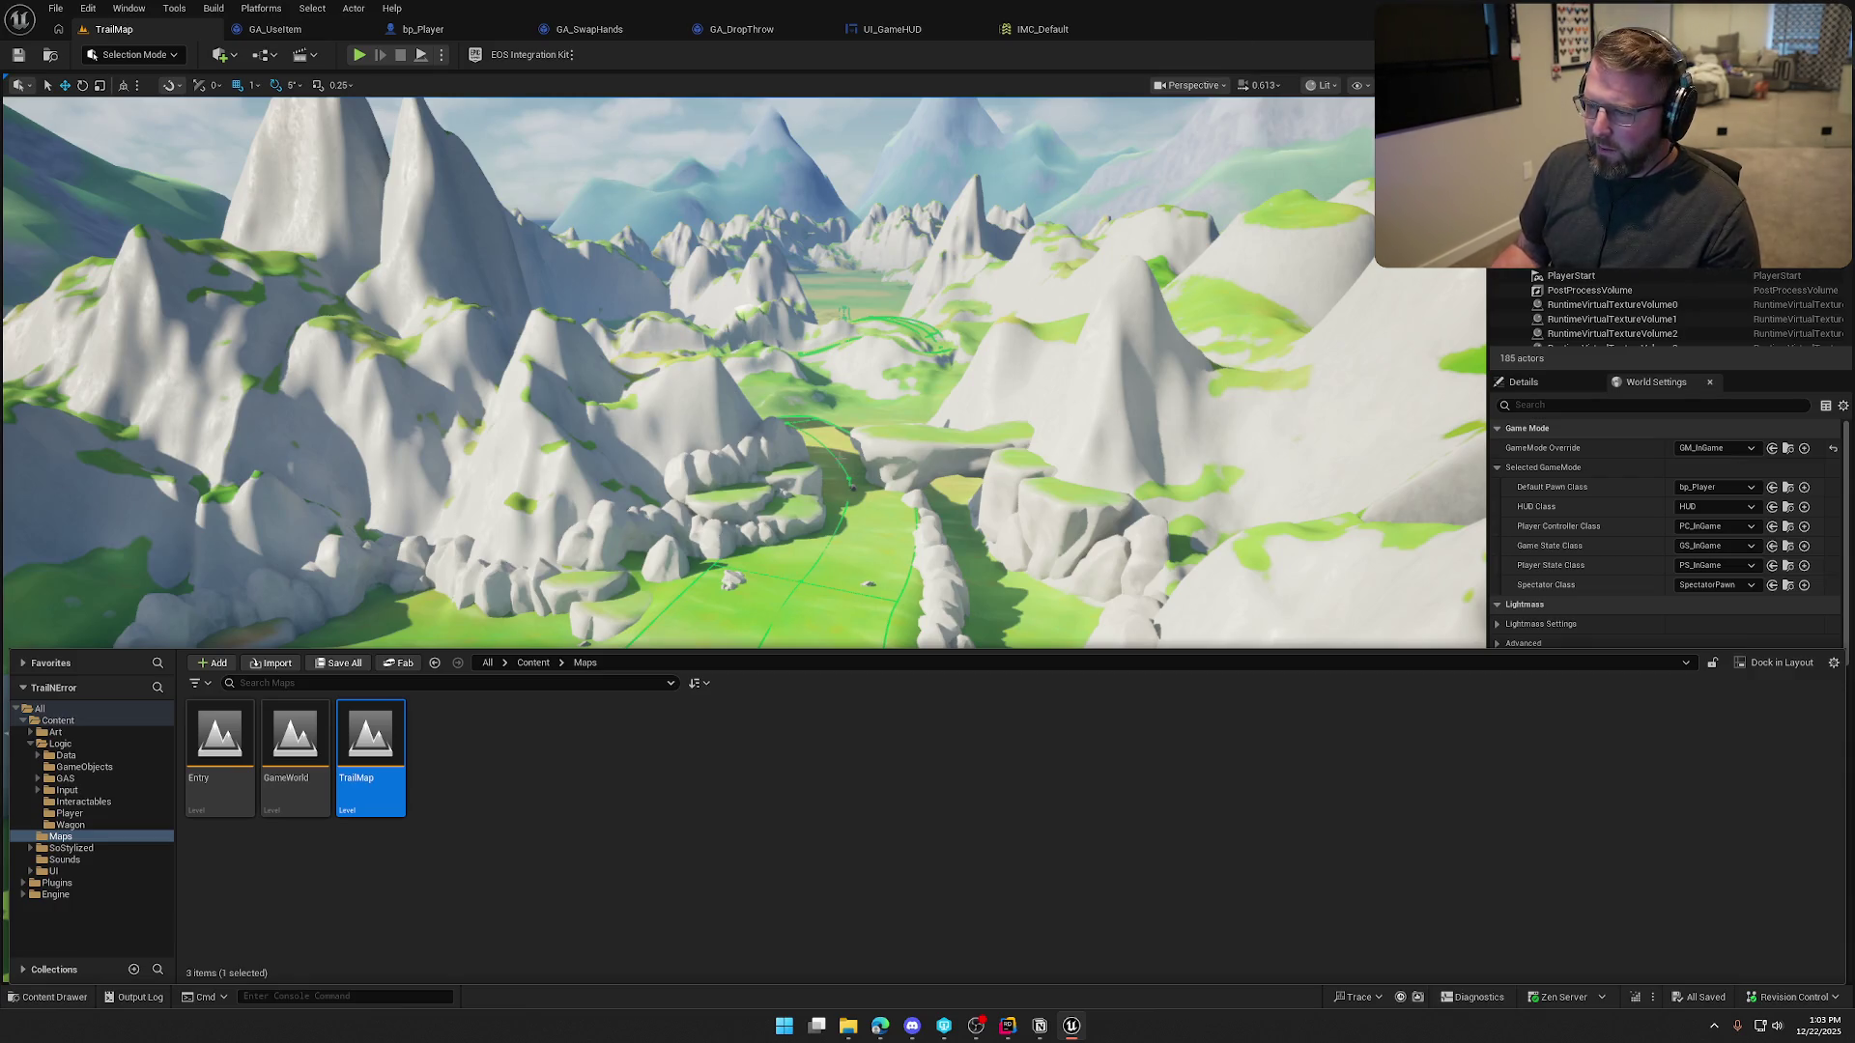
# Fly the viewport over the TrailMap valley floor and through the snowy peaks
pyautogui.hotkey('ctrl', 'space')
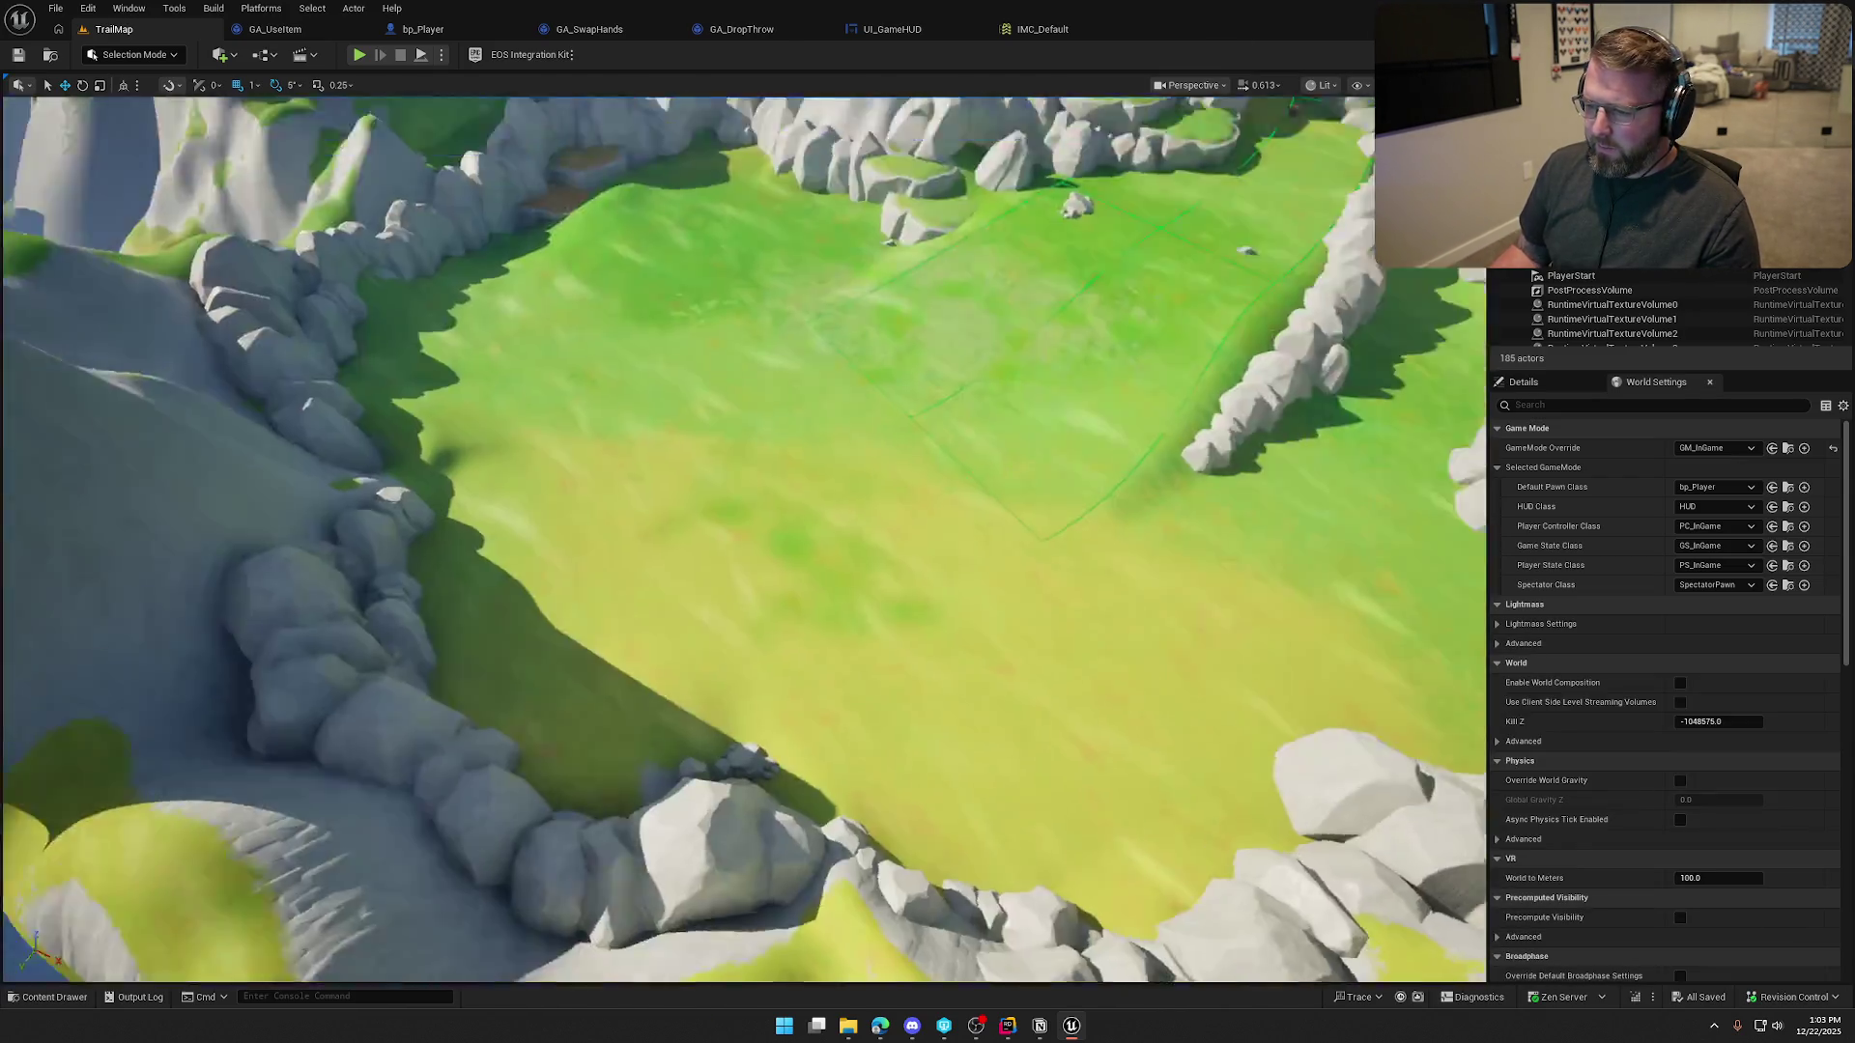
pyautogui.scroll(5, 744, 539)
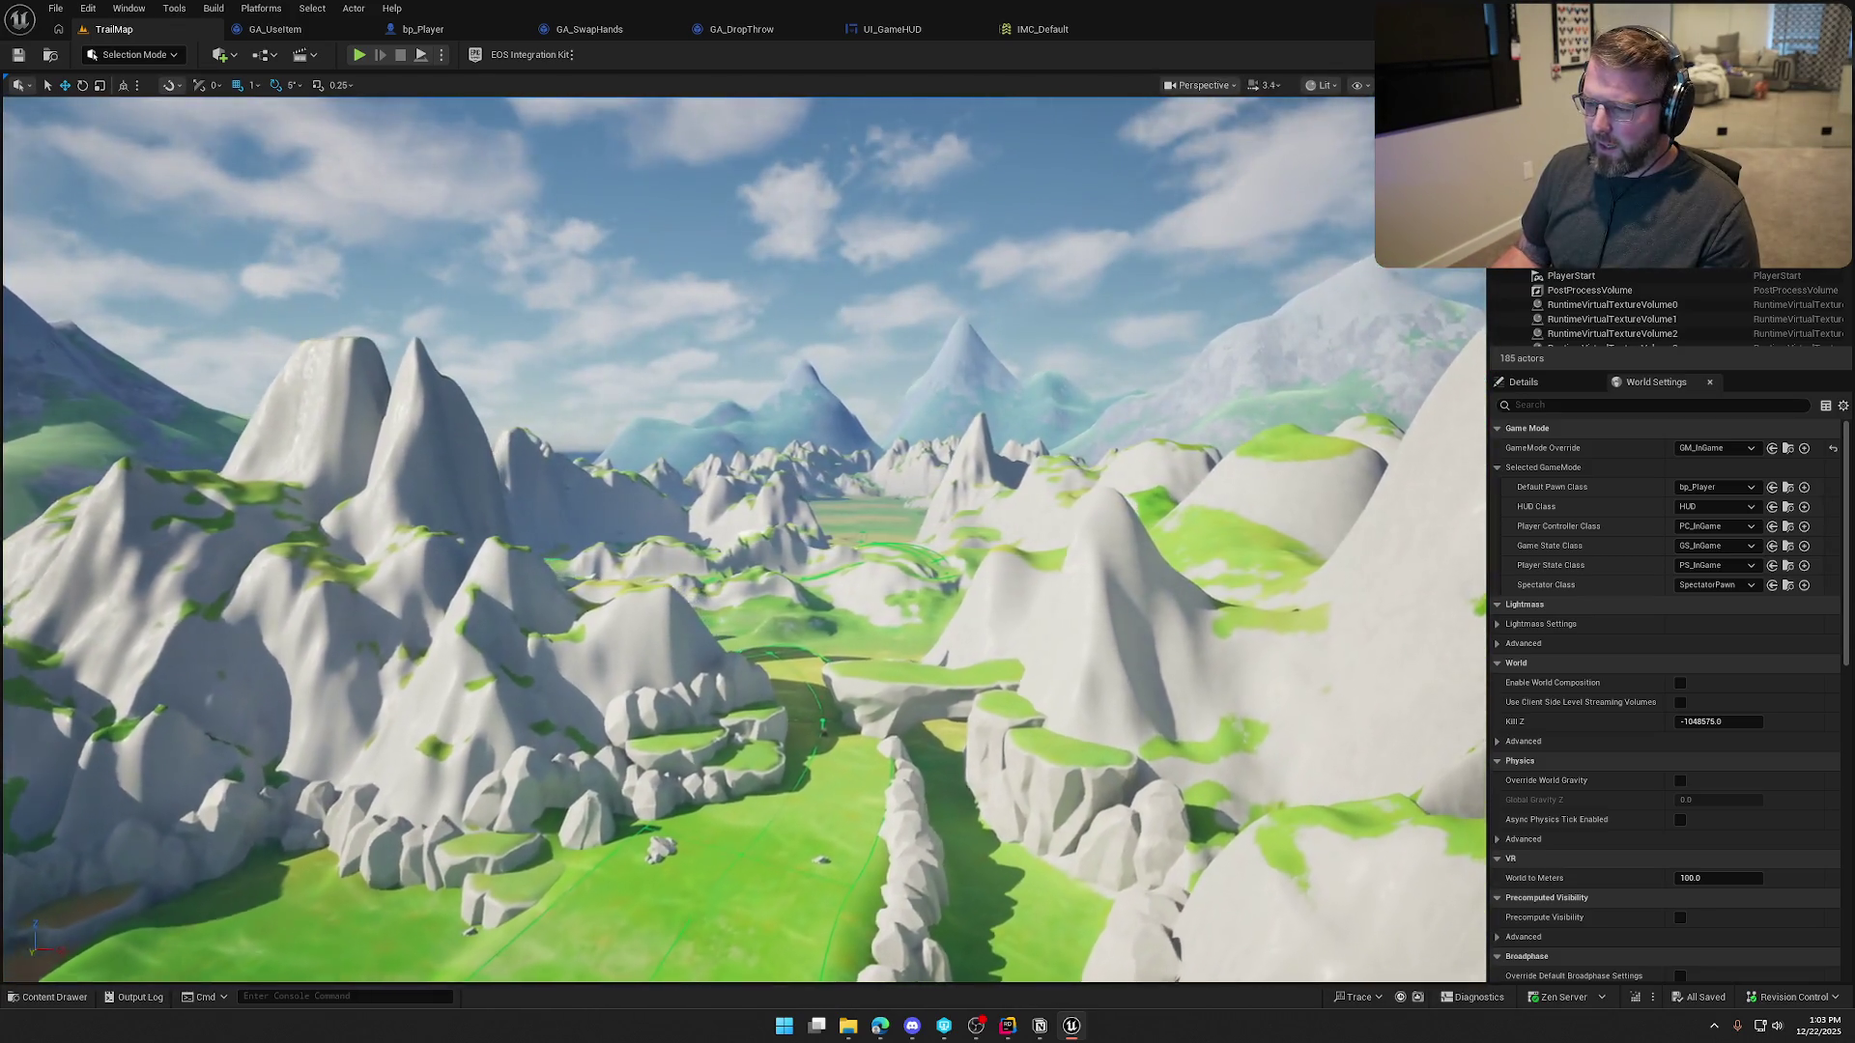
pyautogui.press('w')
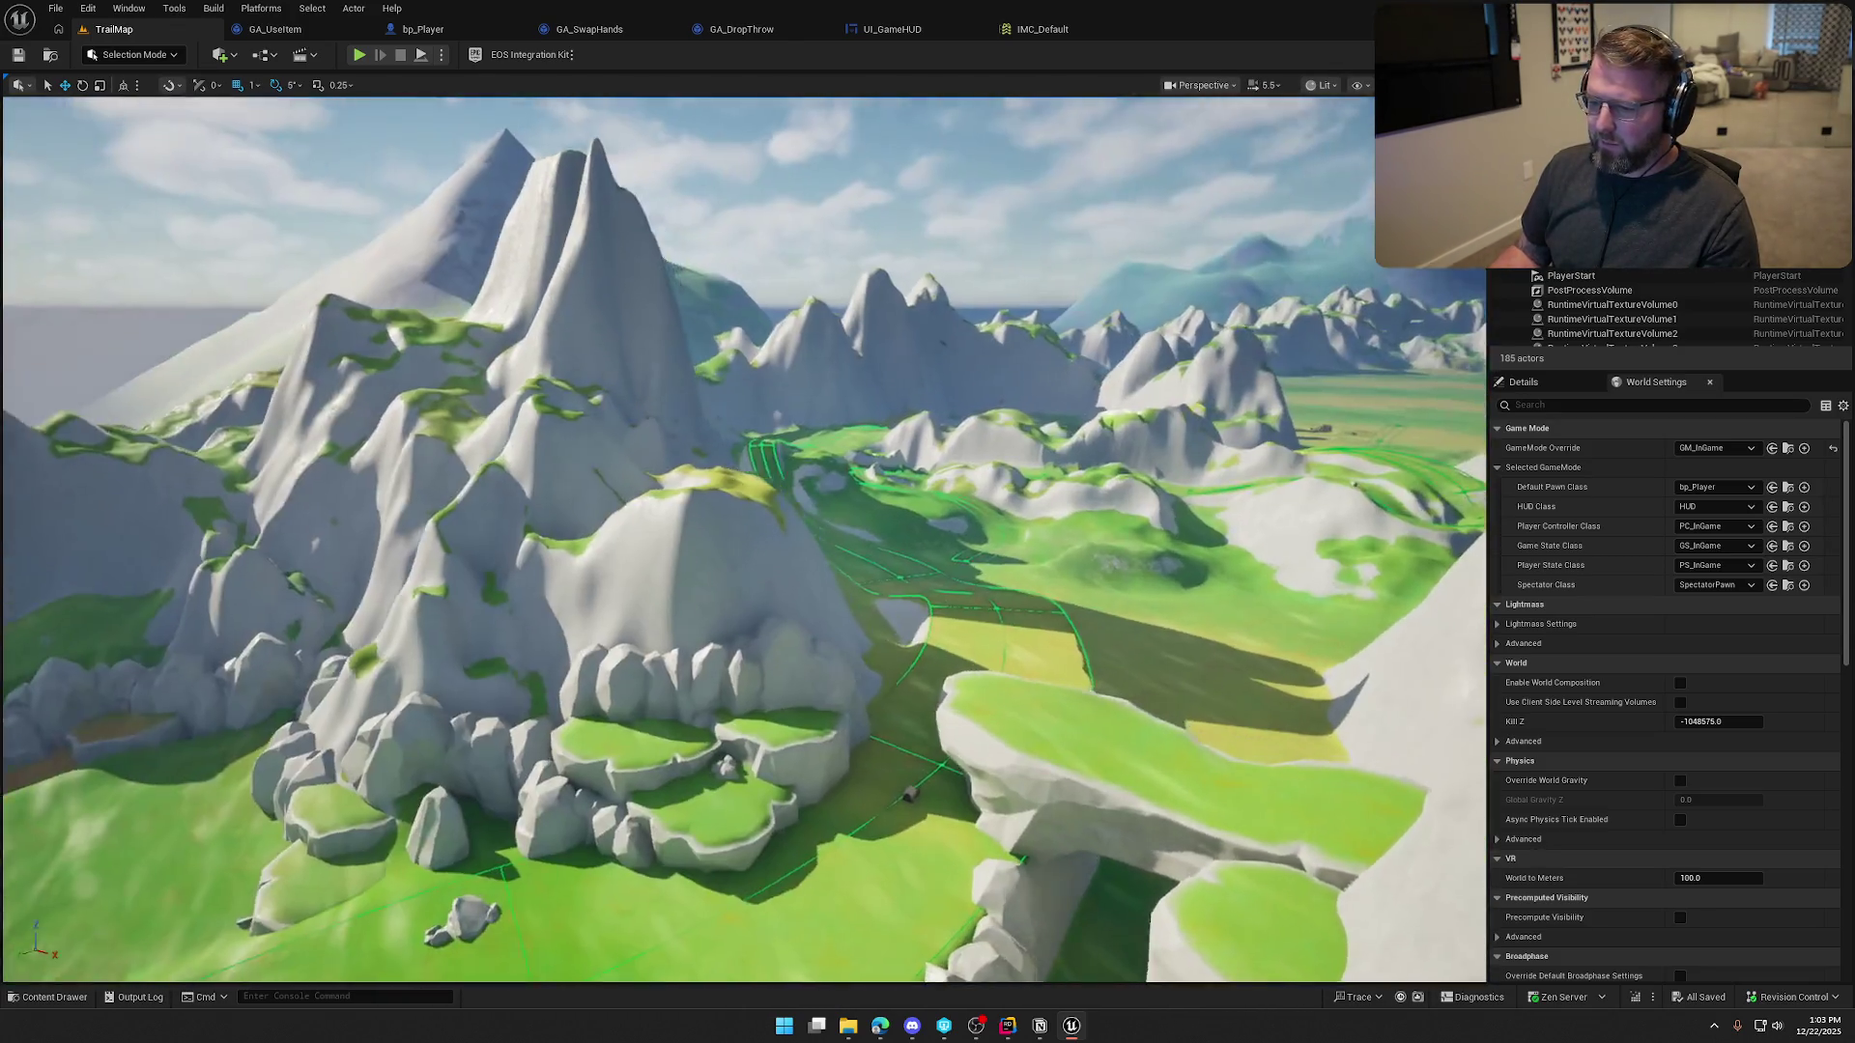
pyautogui.press('w')
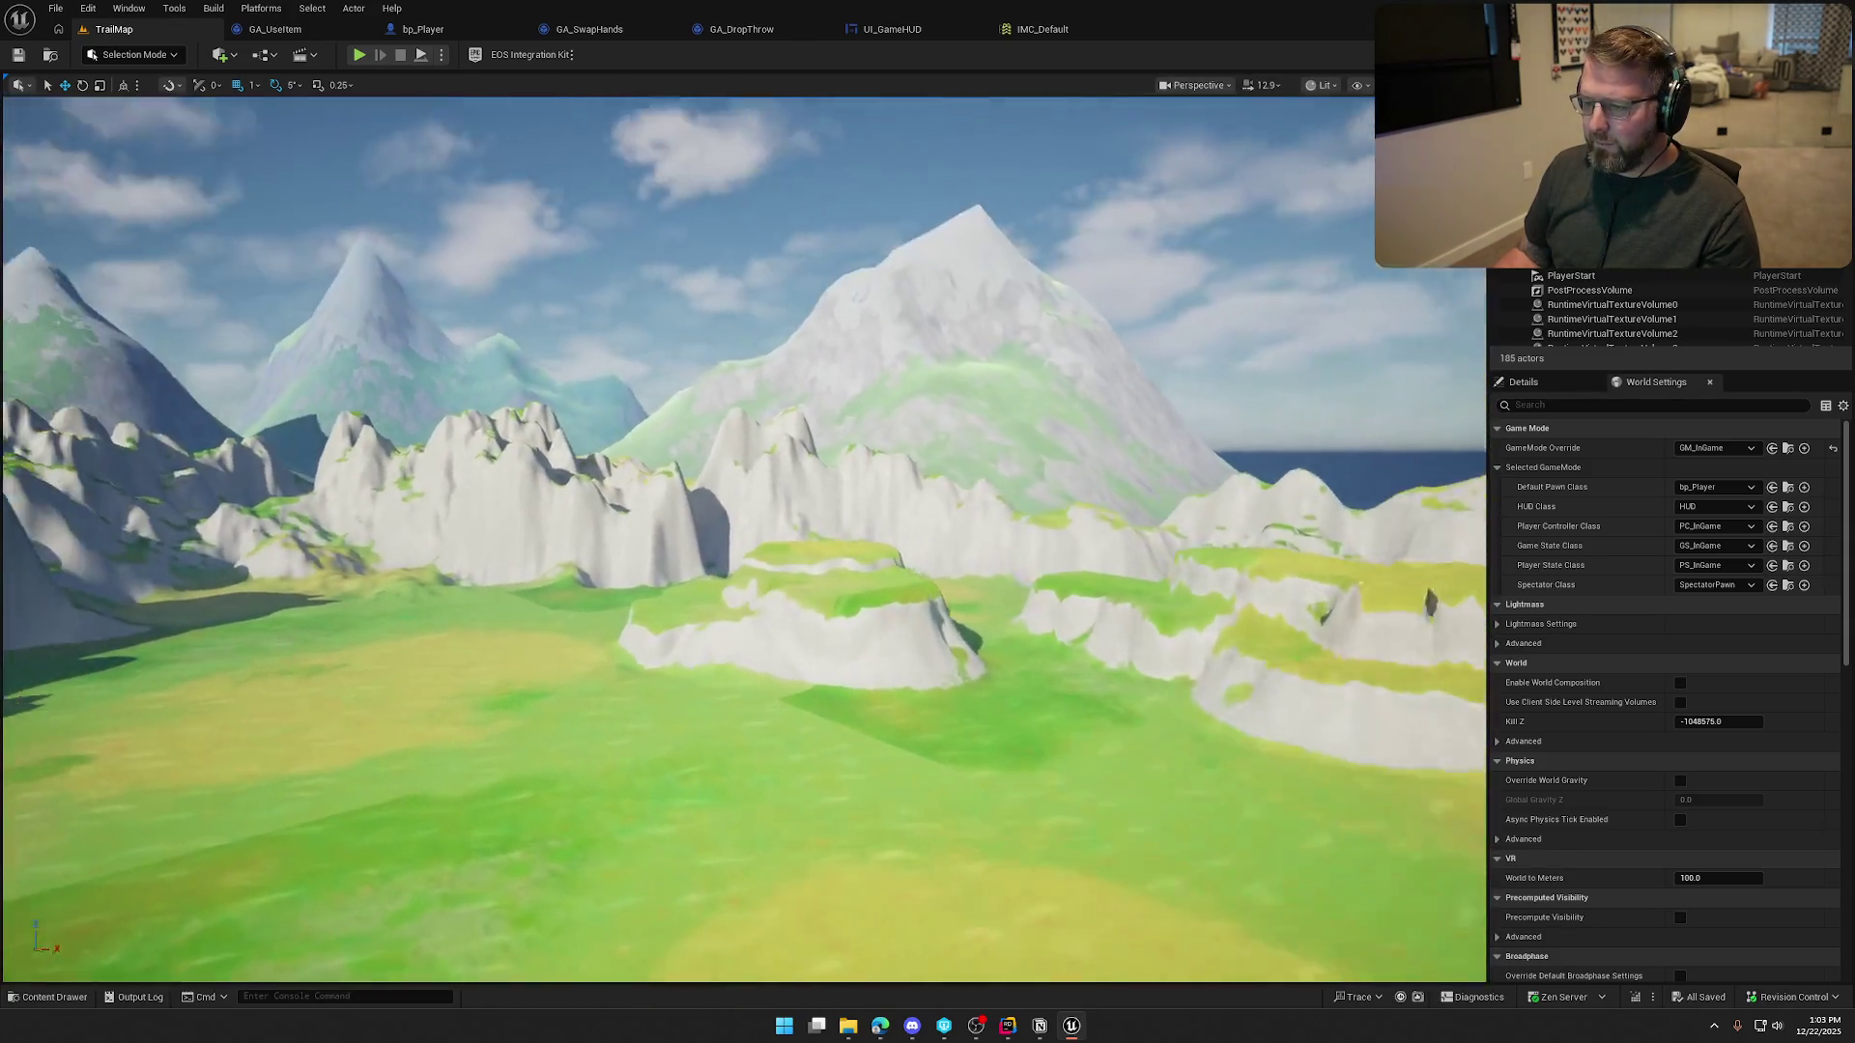
pyautogui.press('w')
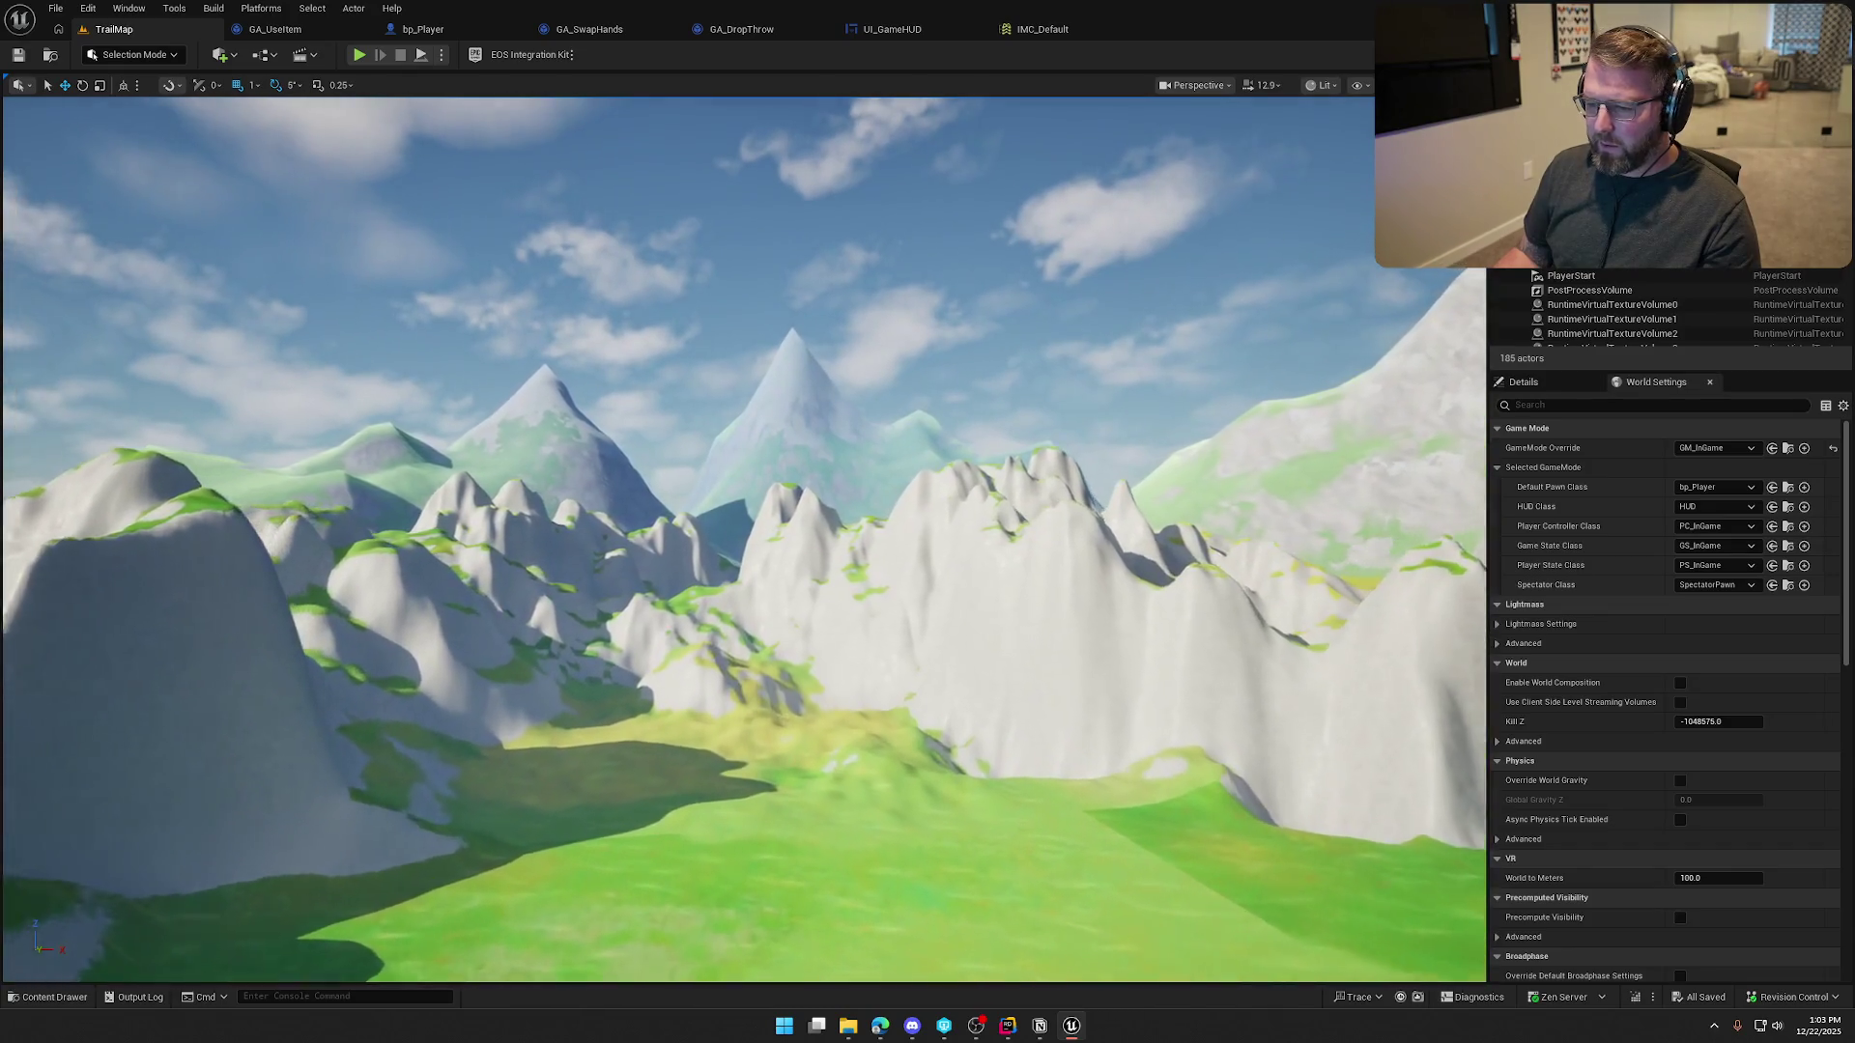
pyautogui.press('w')
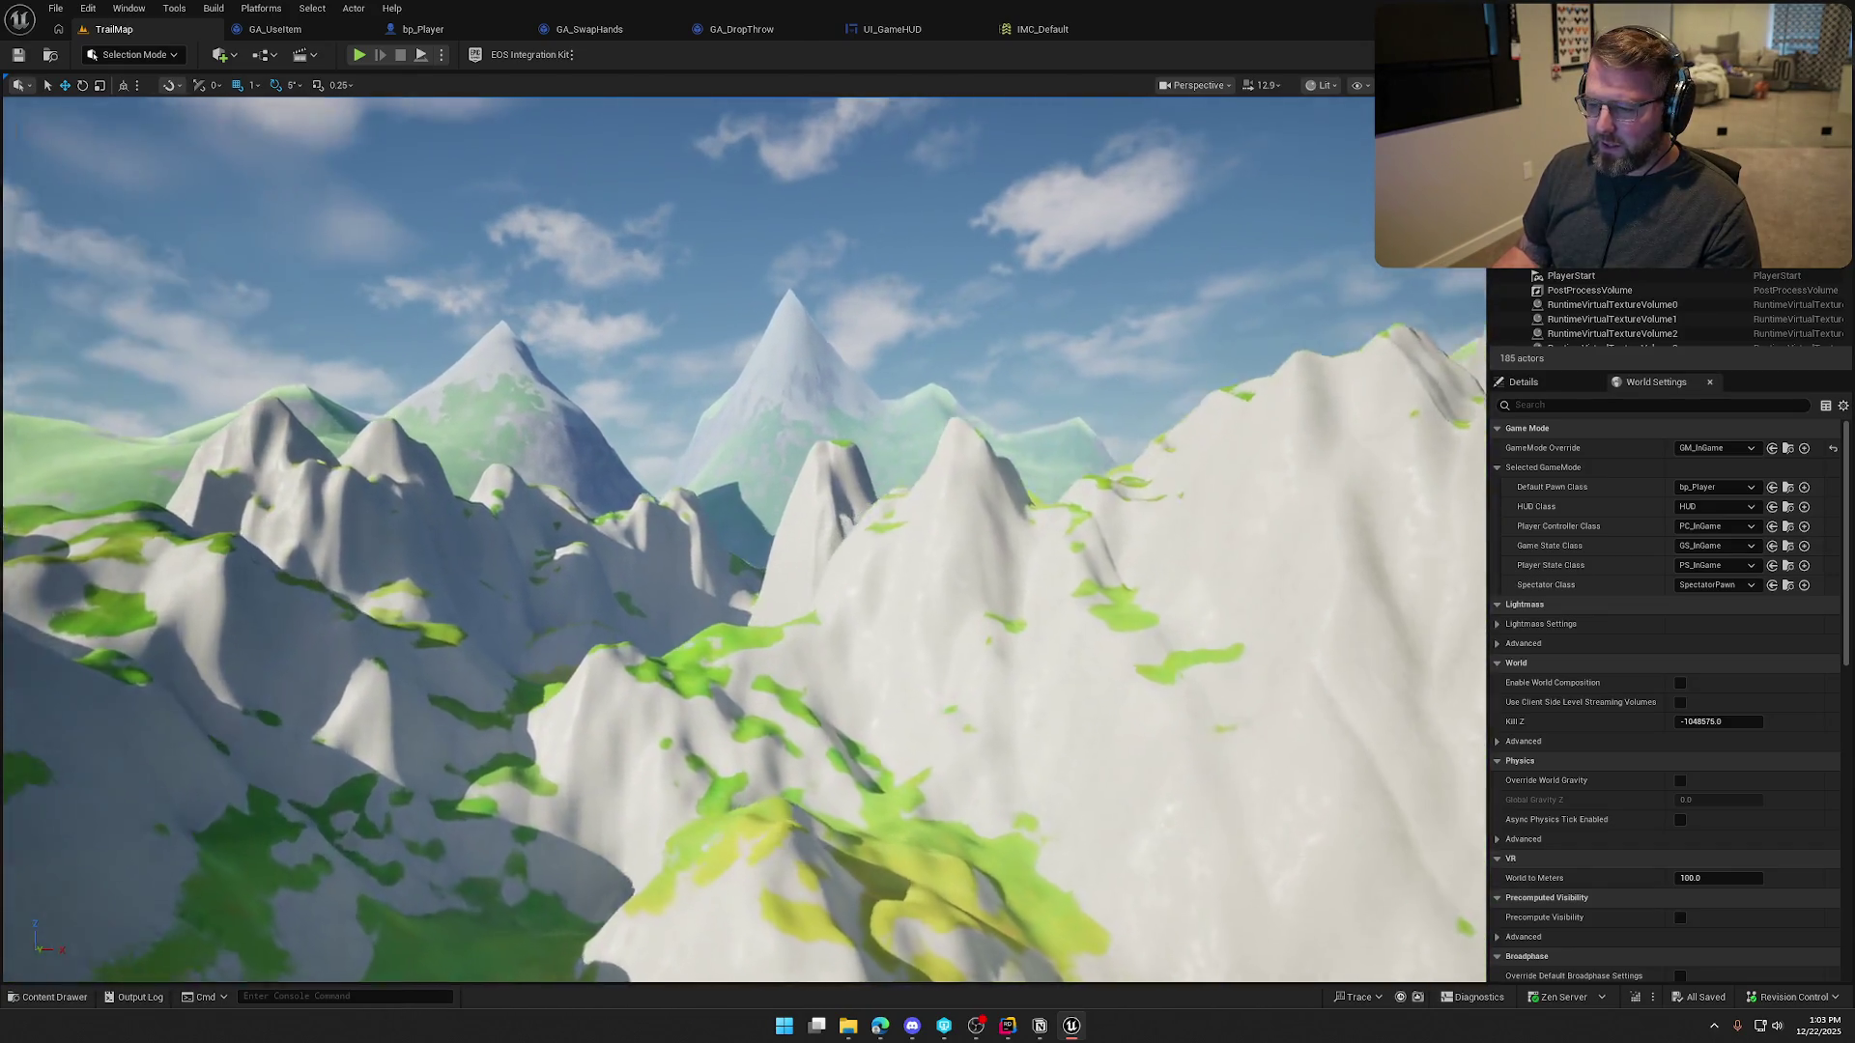
pyautogui.press('w')
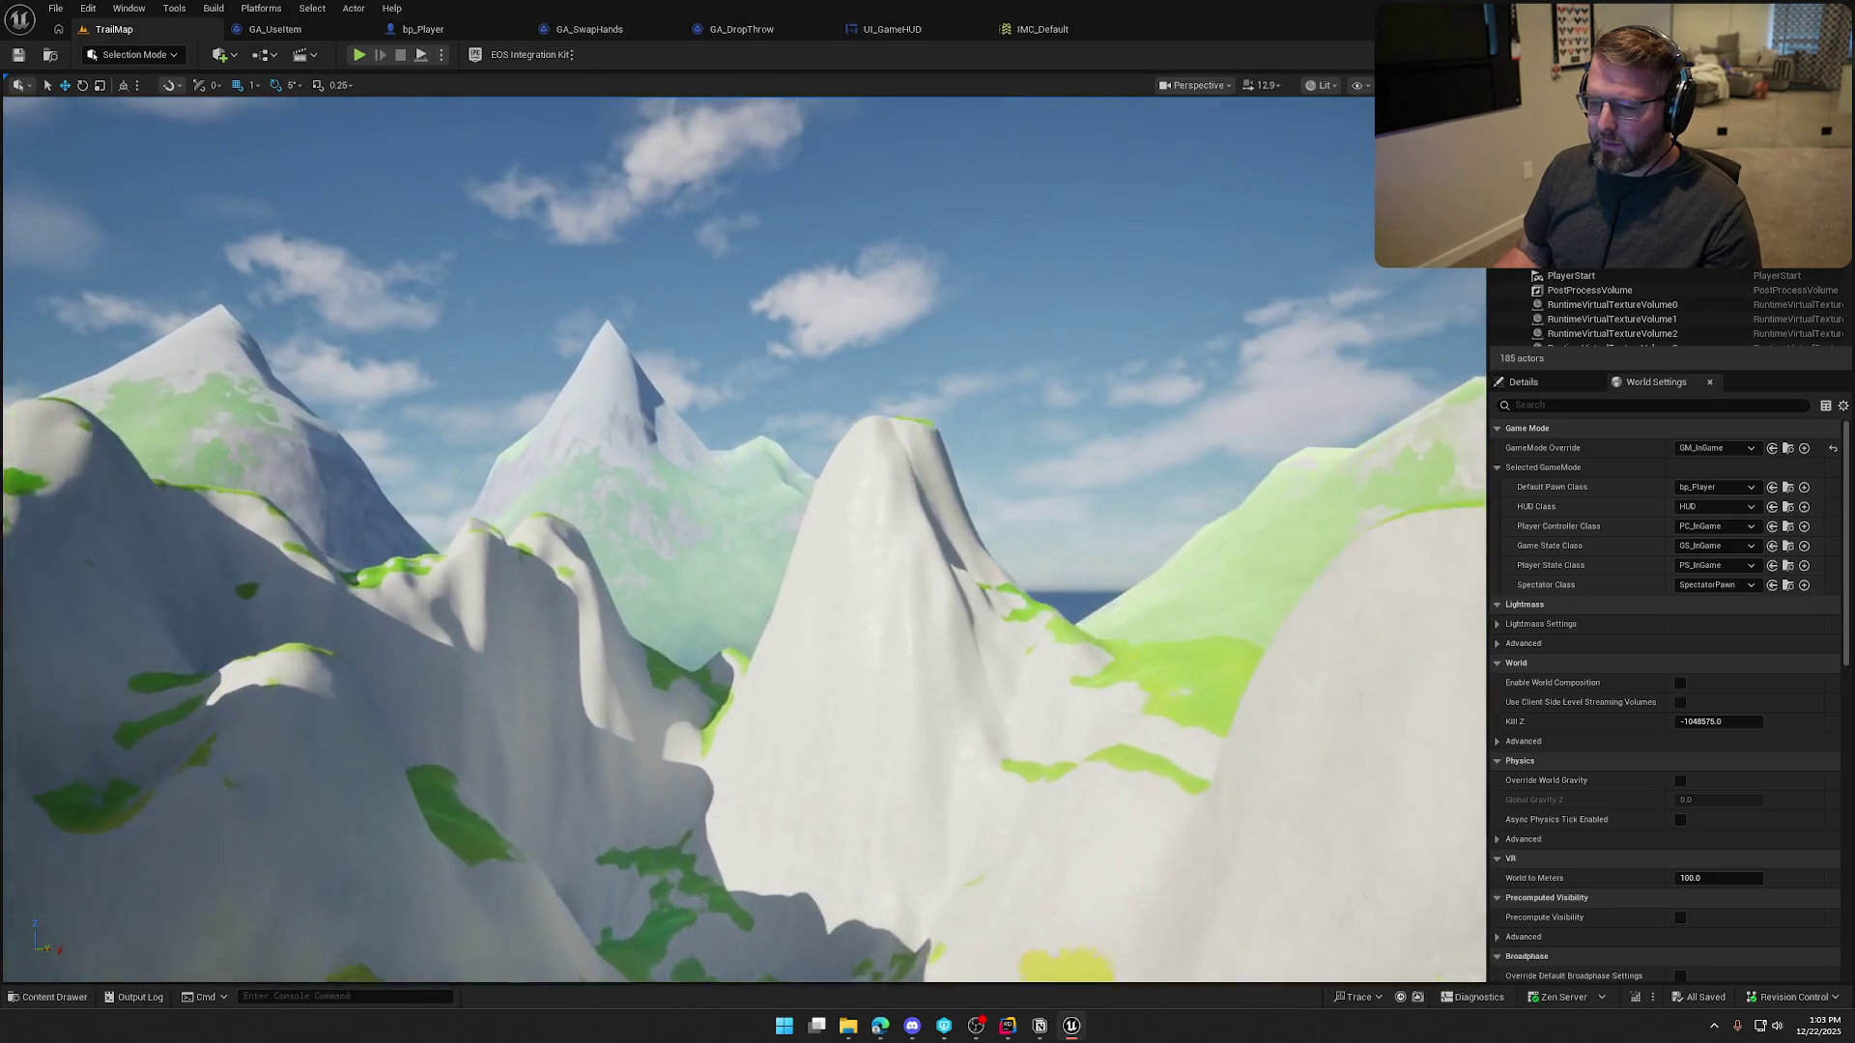
pyautogui.press('w')
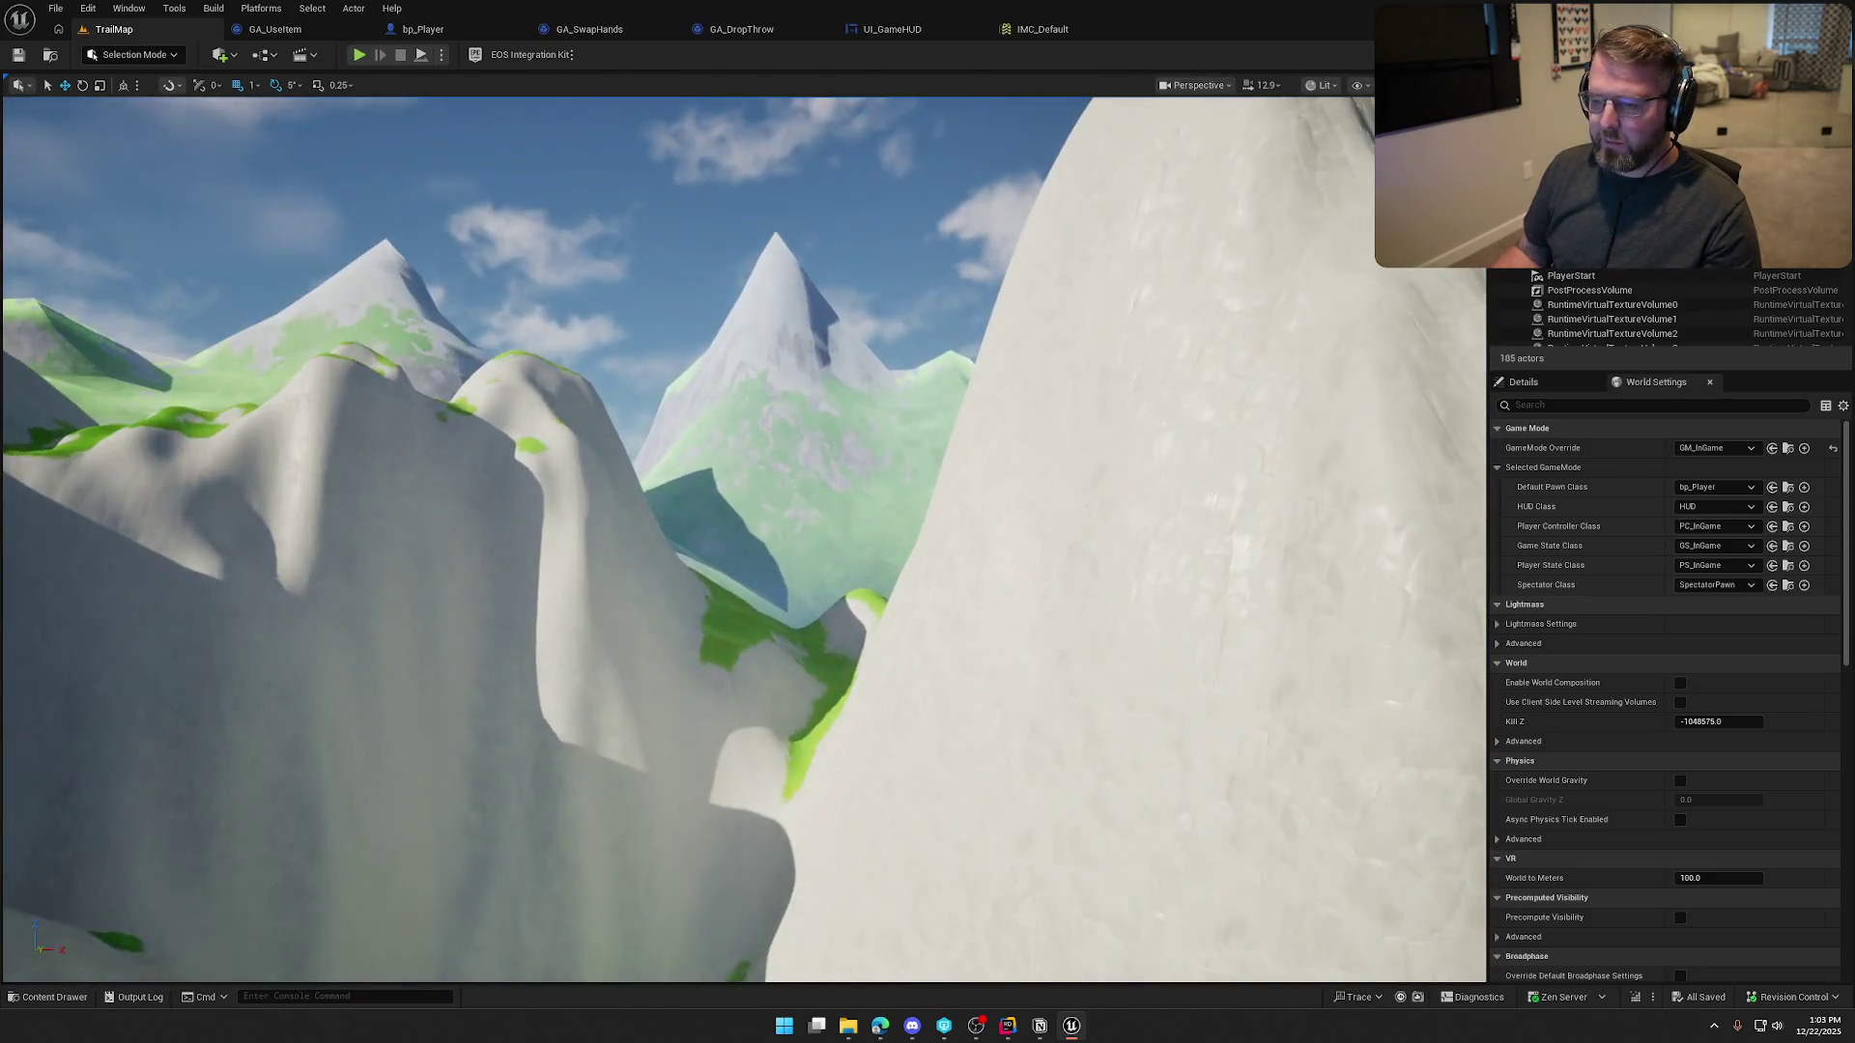
pyautogui.press('w')
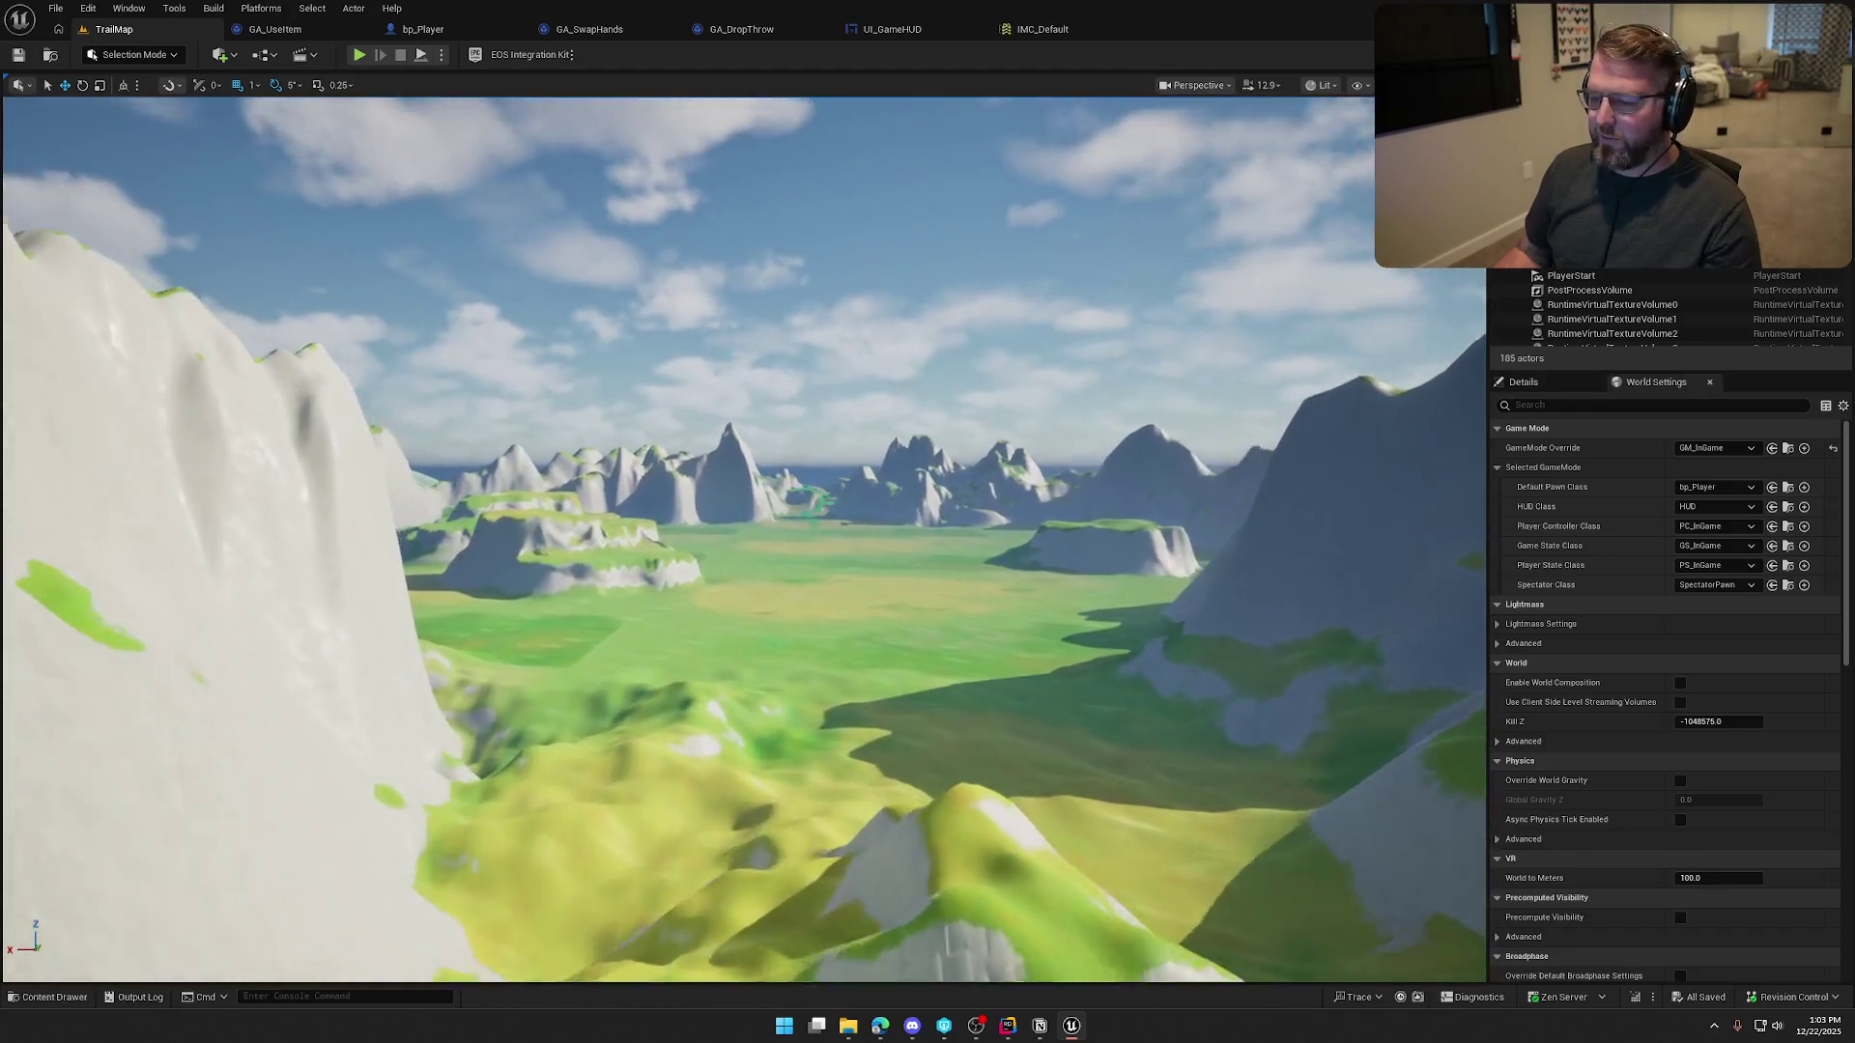
pyautogui.press('w')
pyautogui.press('w')
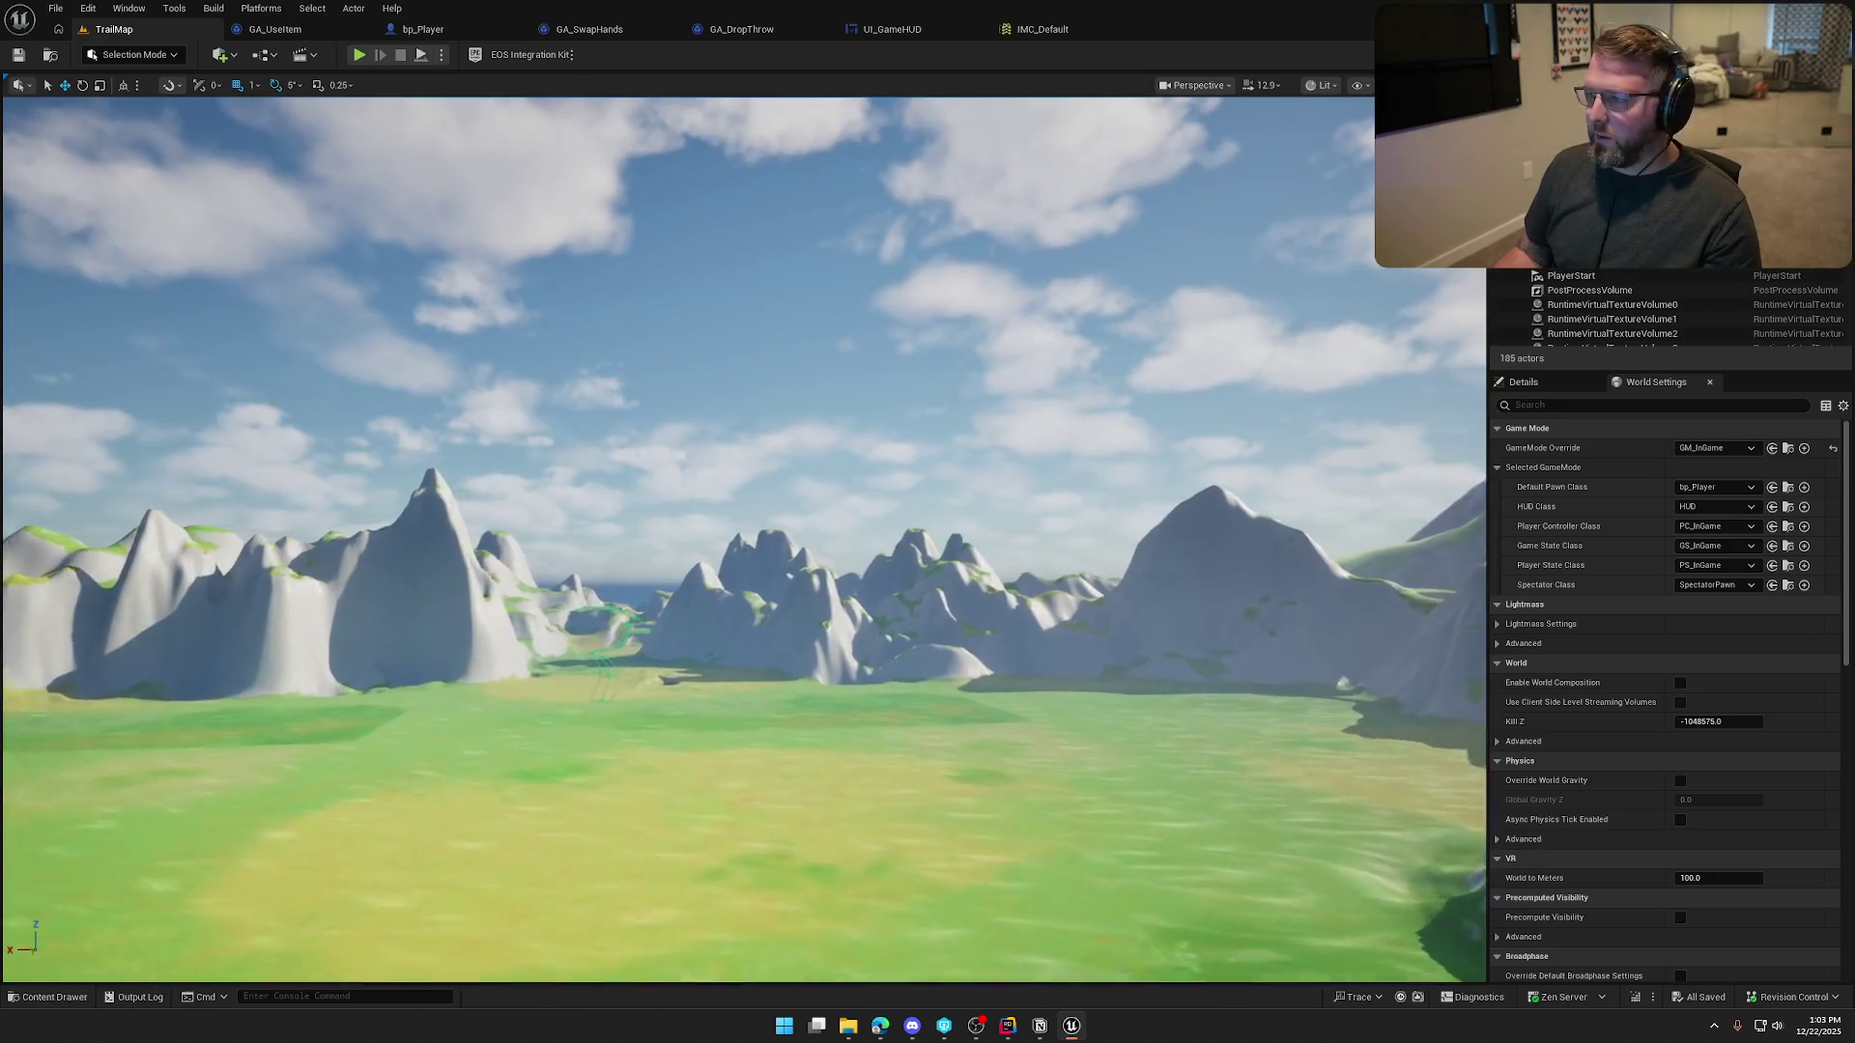
# Return over the valley and reopen the GameWorld level from the Maps folder
pyautogui.press('w')
pyautogui.hotkey('ctrl', 'space')
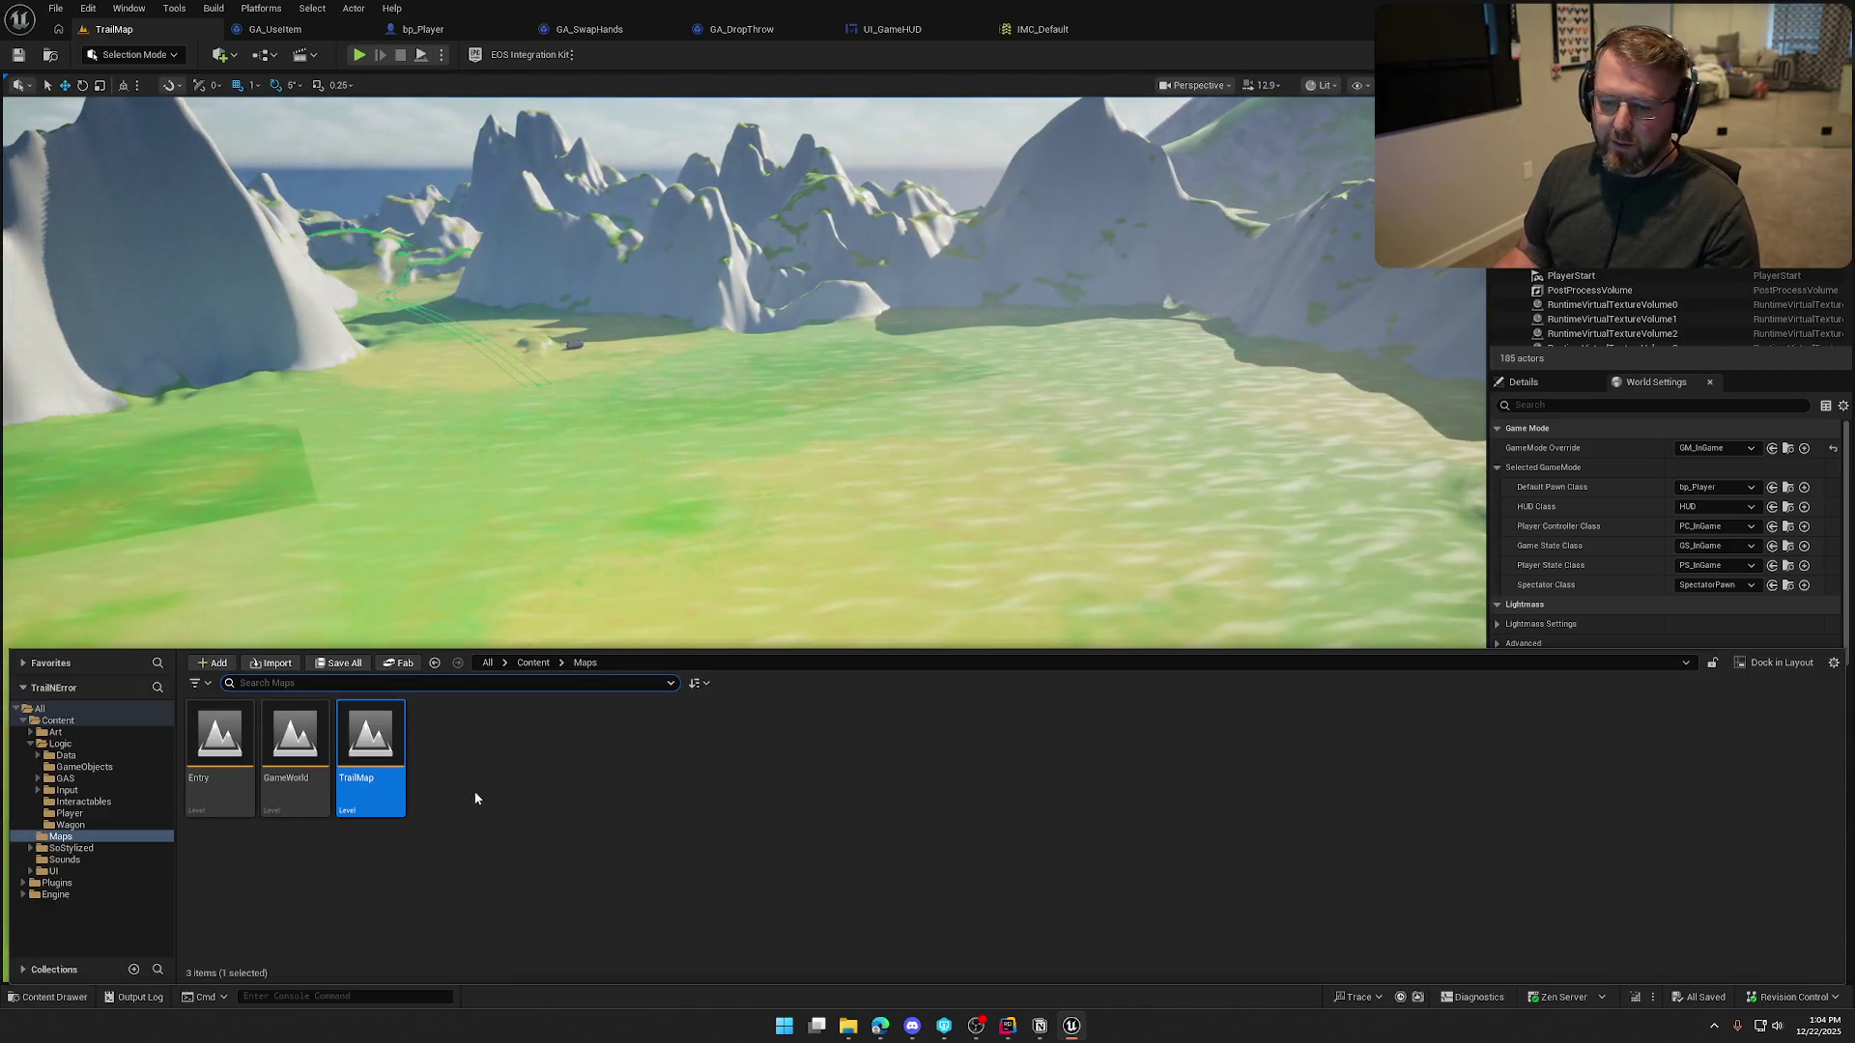
pyautogui.doubleClick(317, 765)
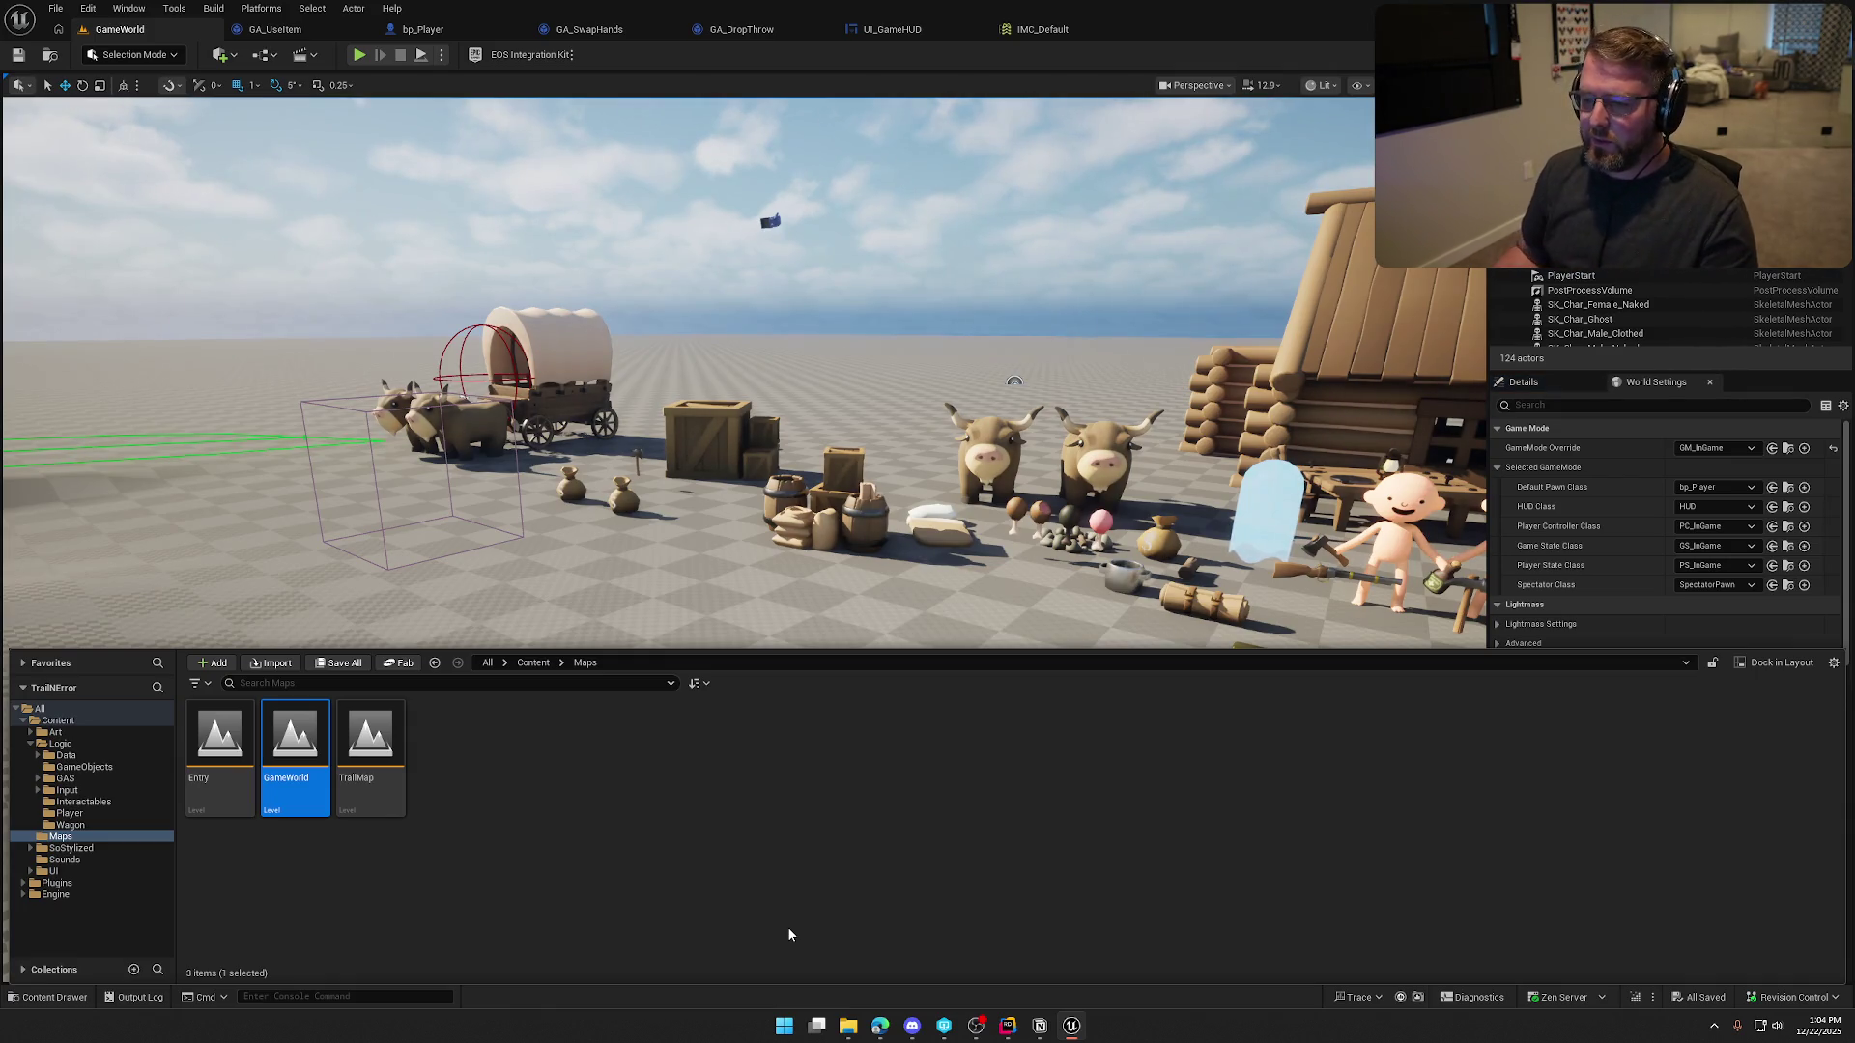
# Close the Content Drawer and frame the village with its wagon, cows, log cabin and characters
pyautogui.hotkey('ctrl', 'space')
pyautogui.press('s')
pyautogui.press('w')
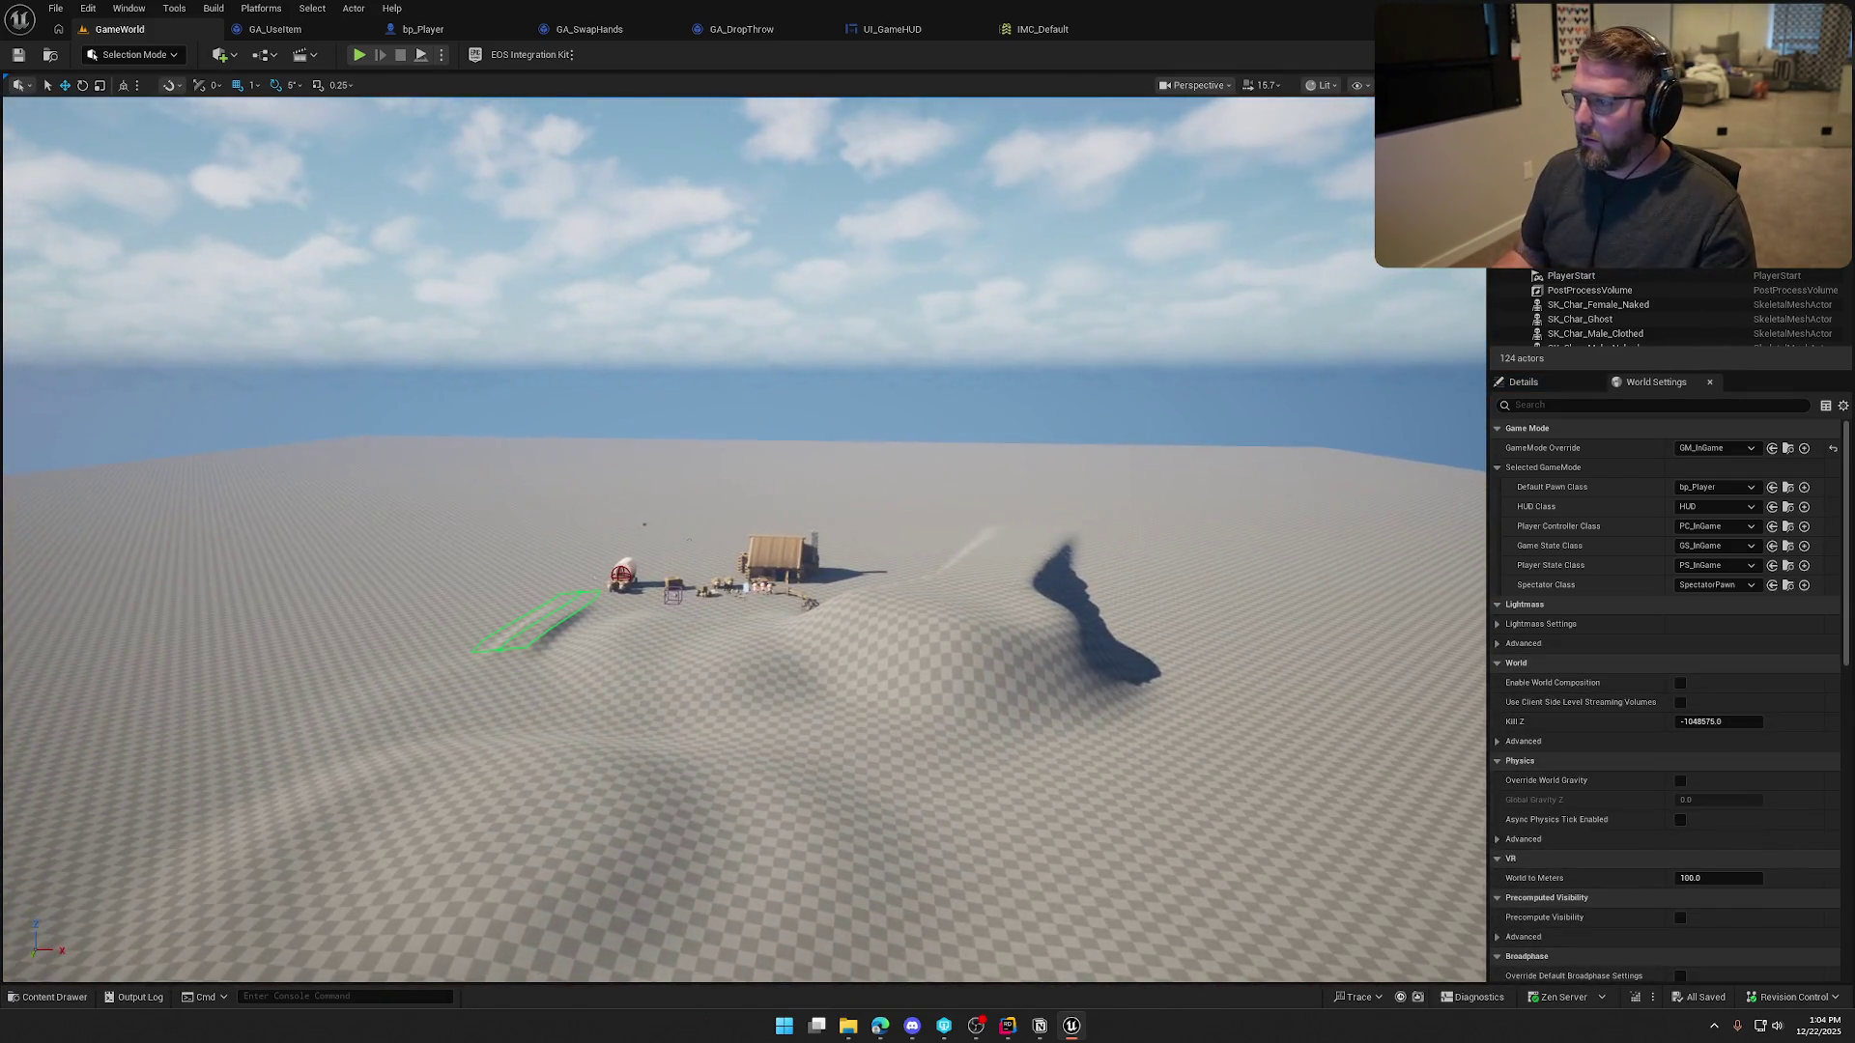
pyautogui.scroll(-5, 659, 539)
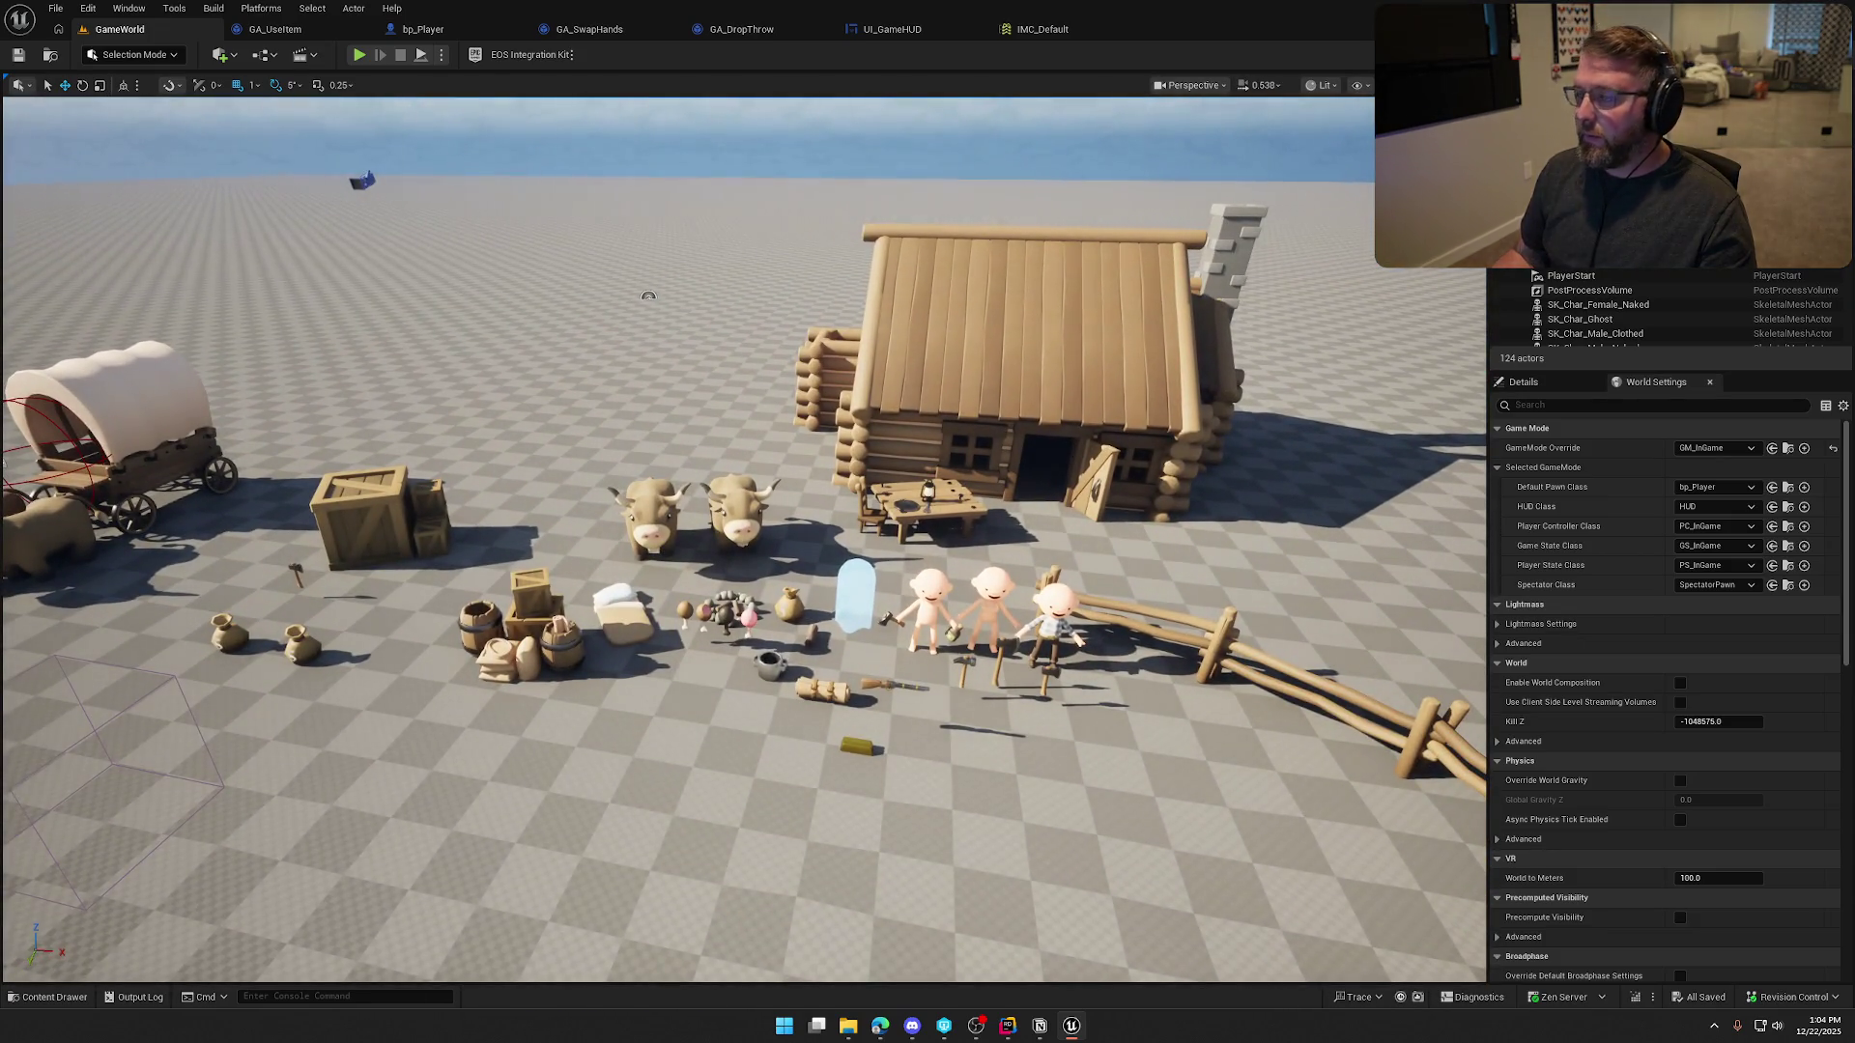
pyautogui.press('s')
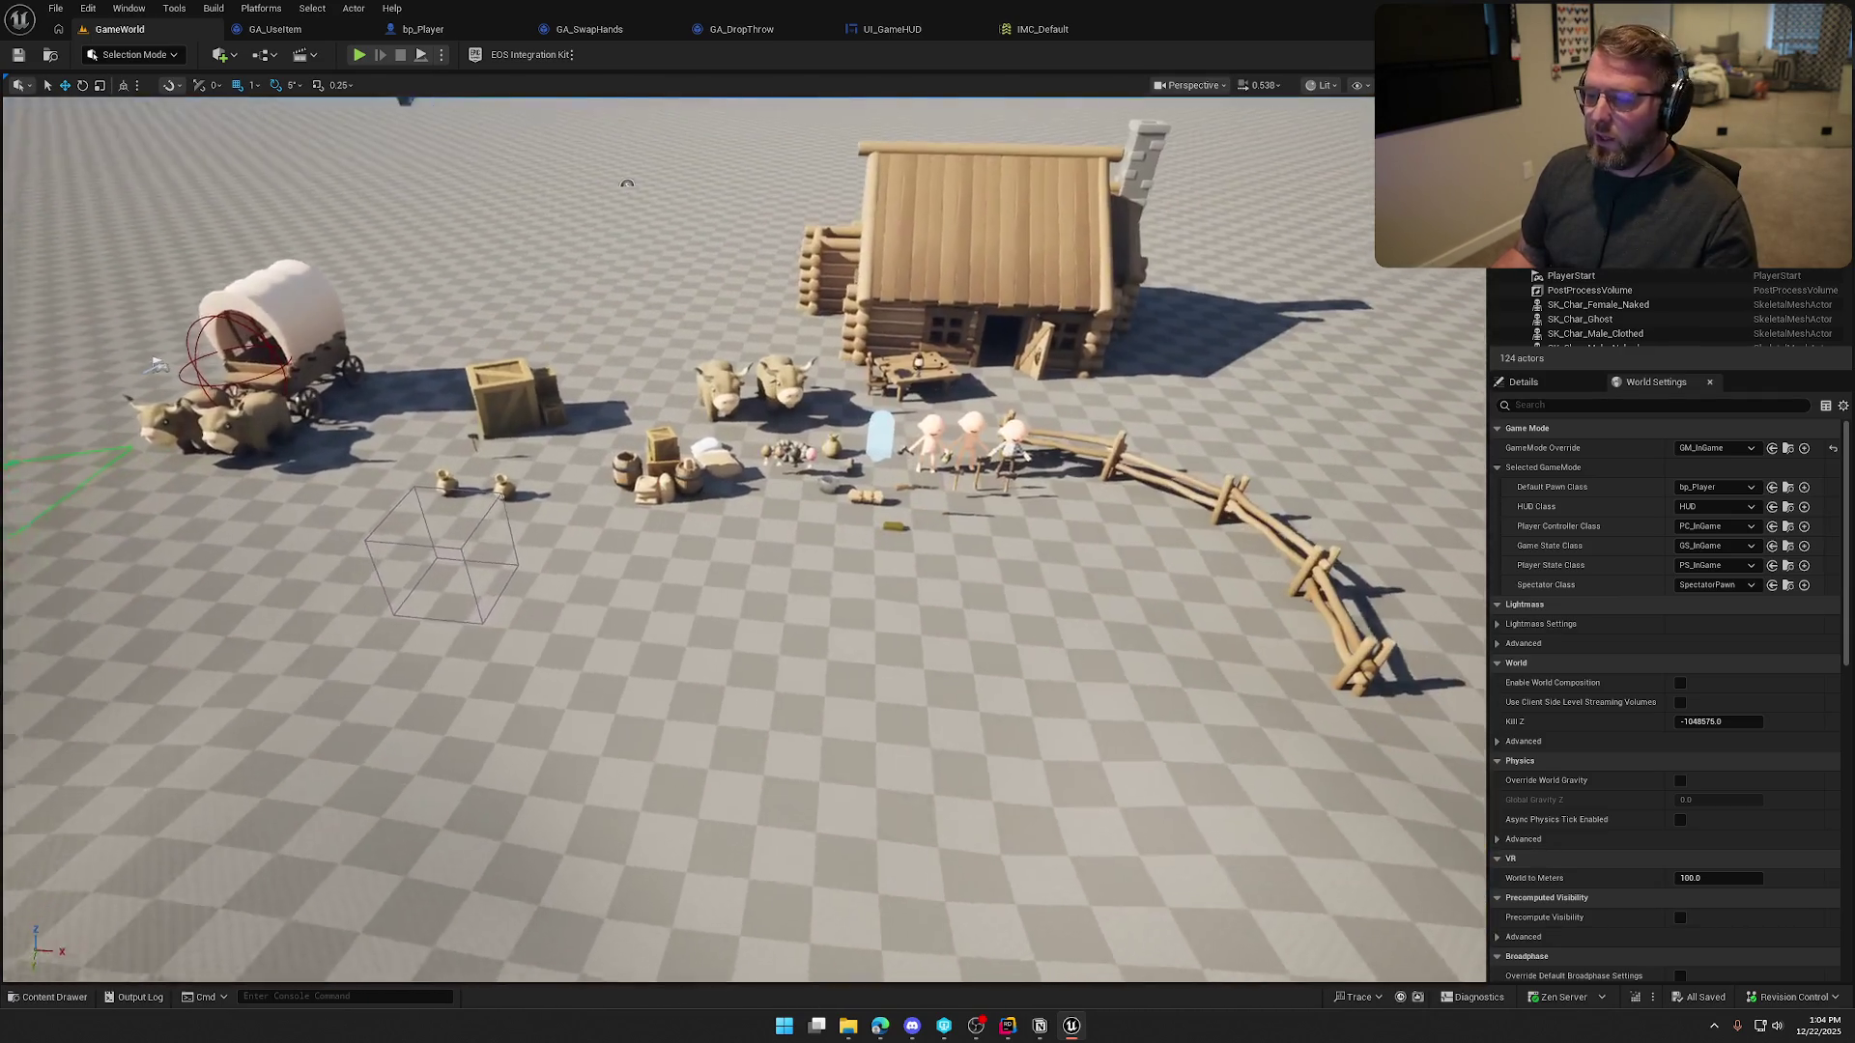
pyautogui.scroll(2, 793, 528)
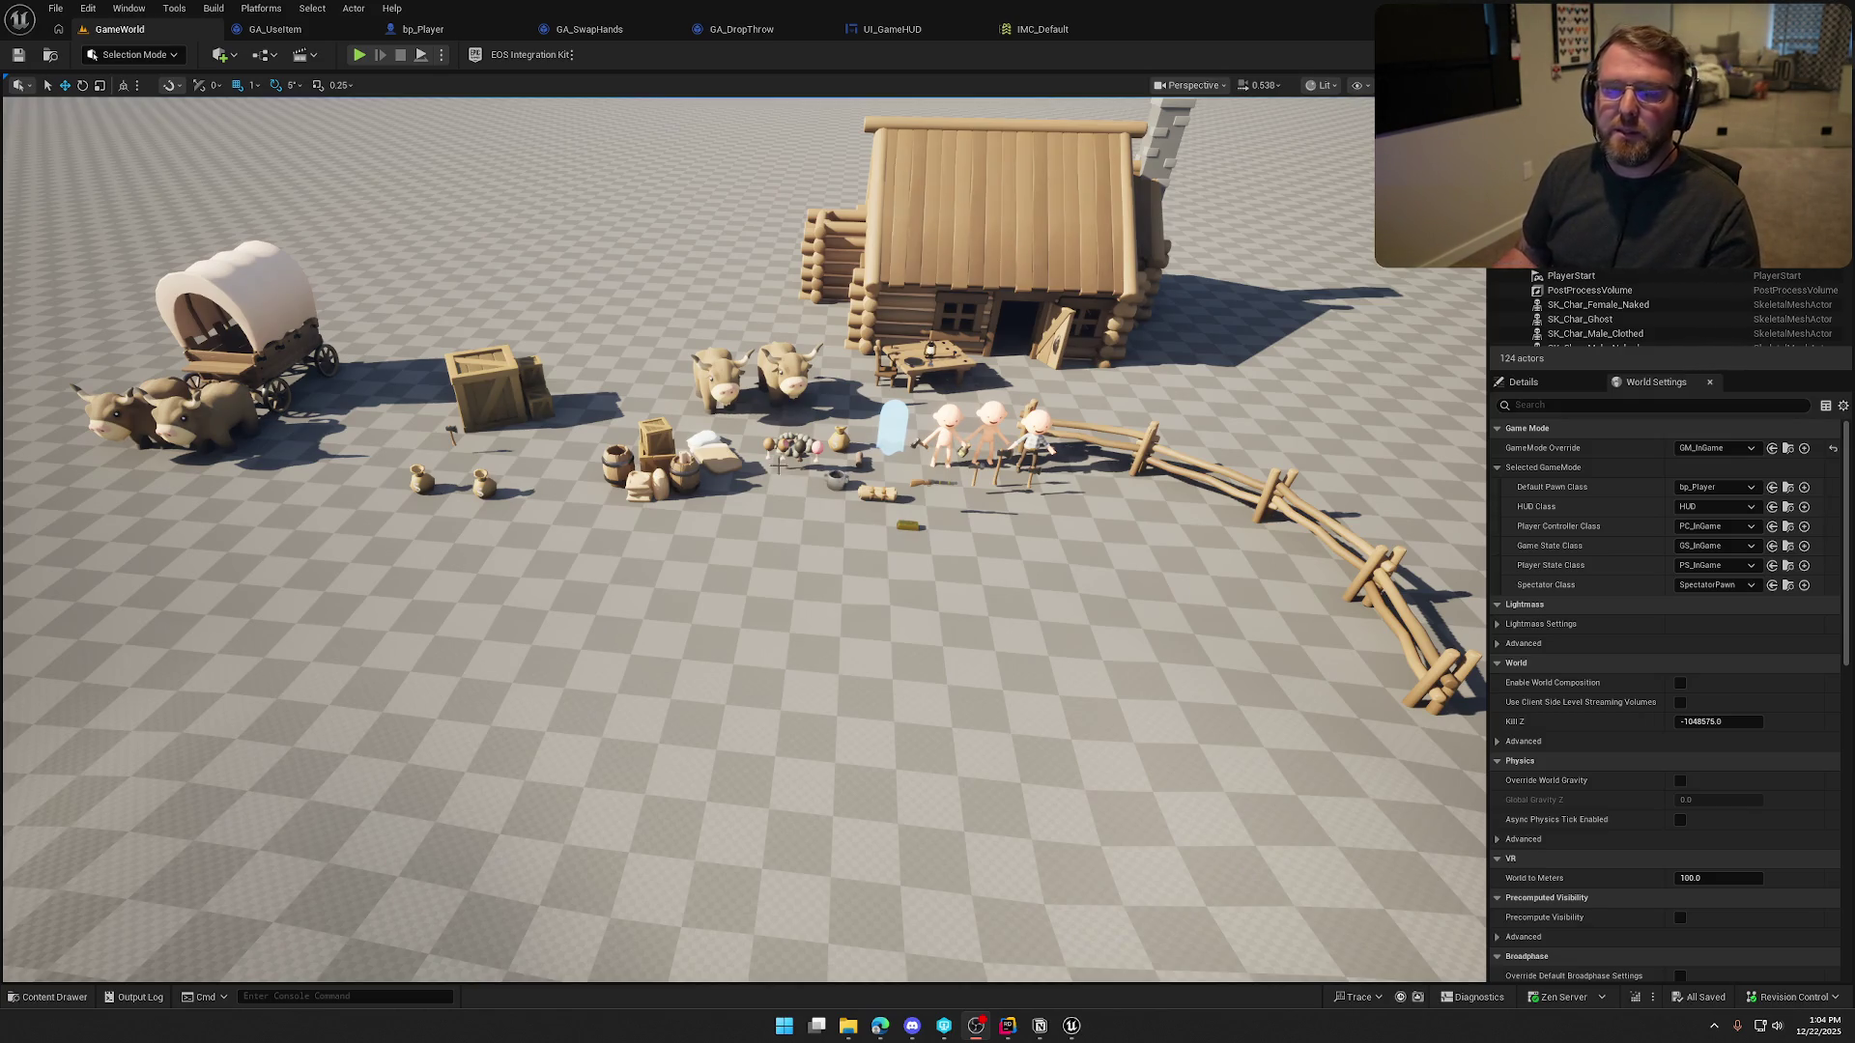
pyautogui.scroll(10, 774, 476)
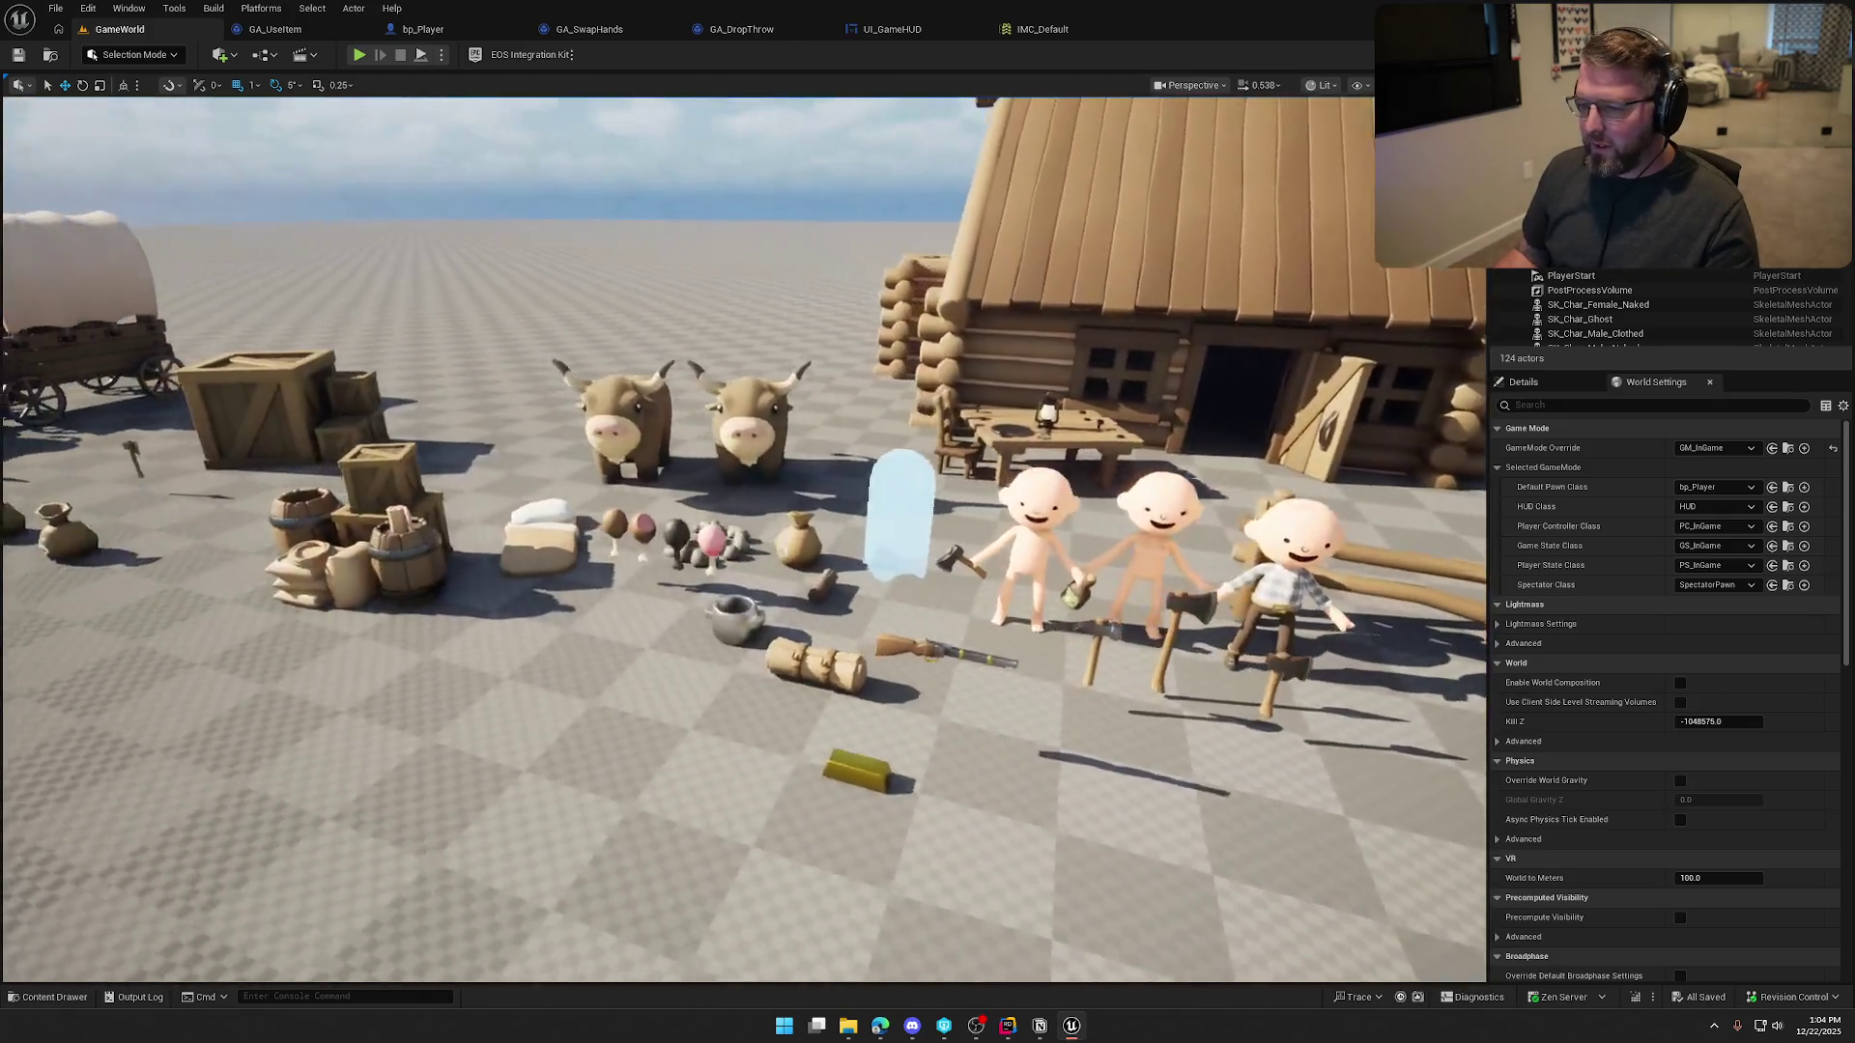
pyautogui.scroll(-10, 778, 461)
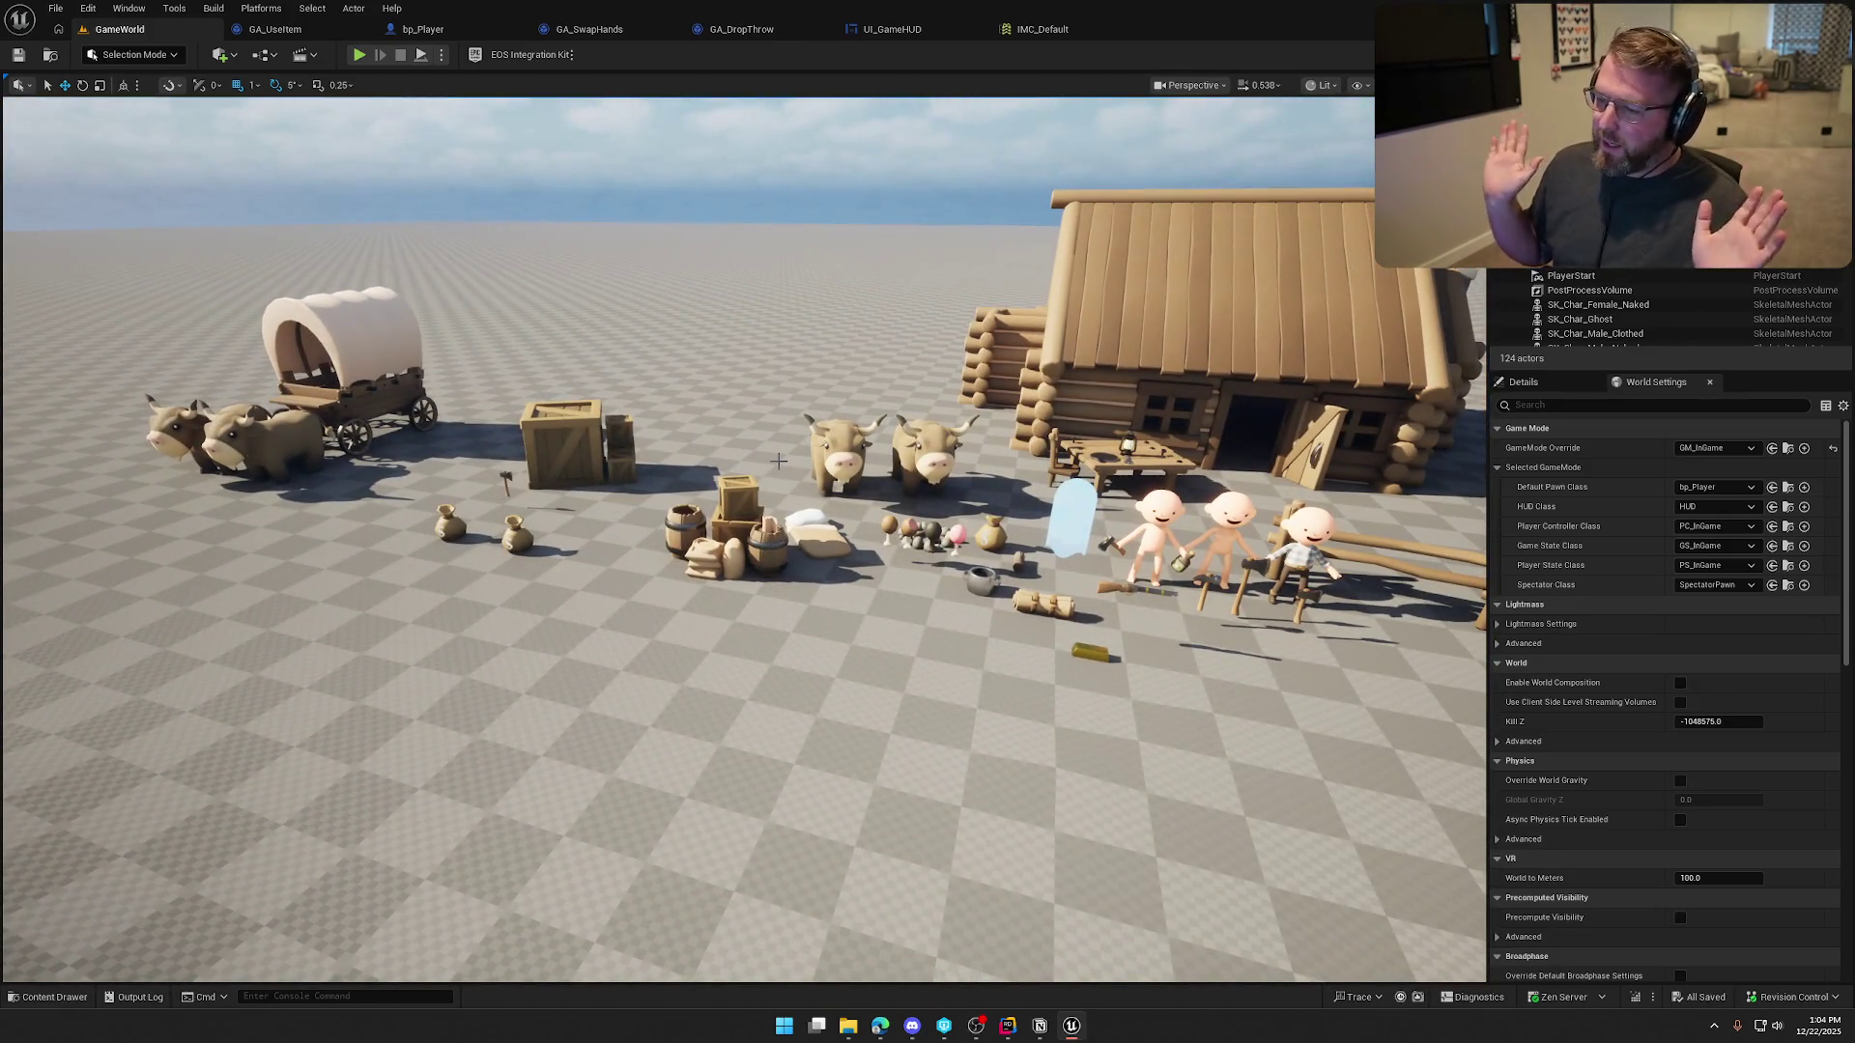
# Playtest by running the character toward the farm, then stop and switch to bp_Player's Inputs graph
pyautogui.click(359, 55)
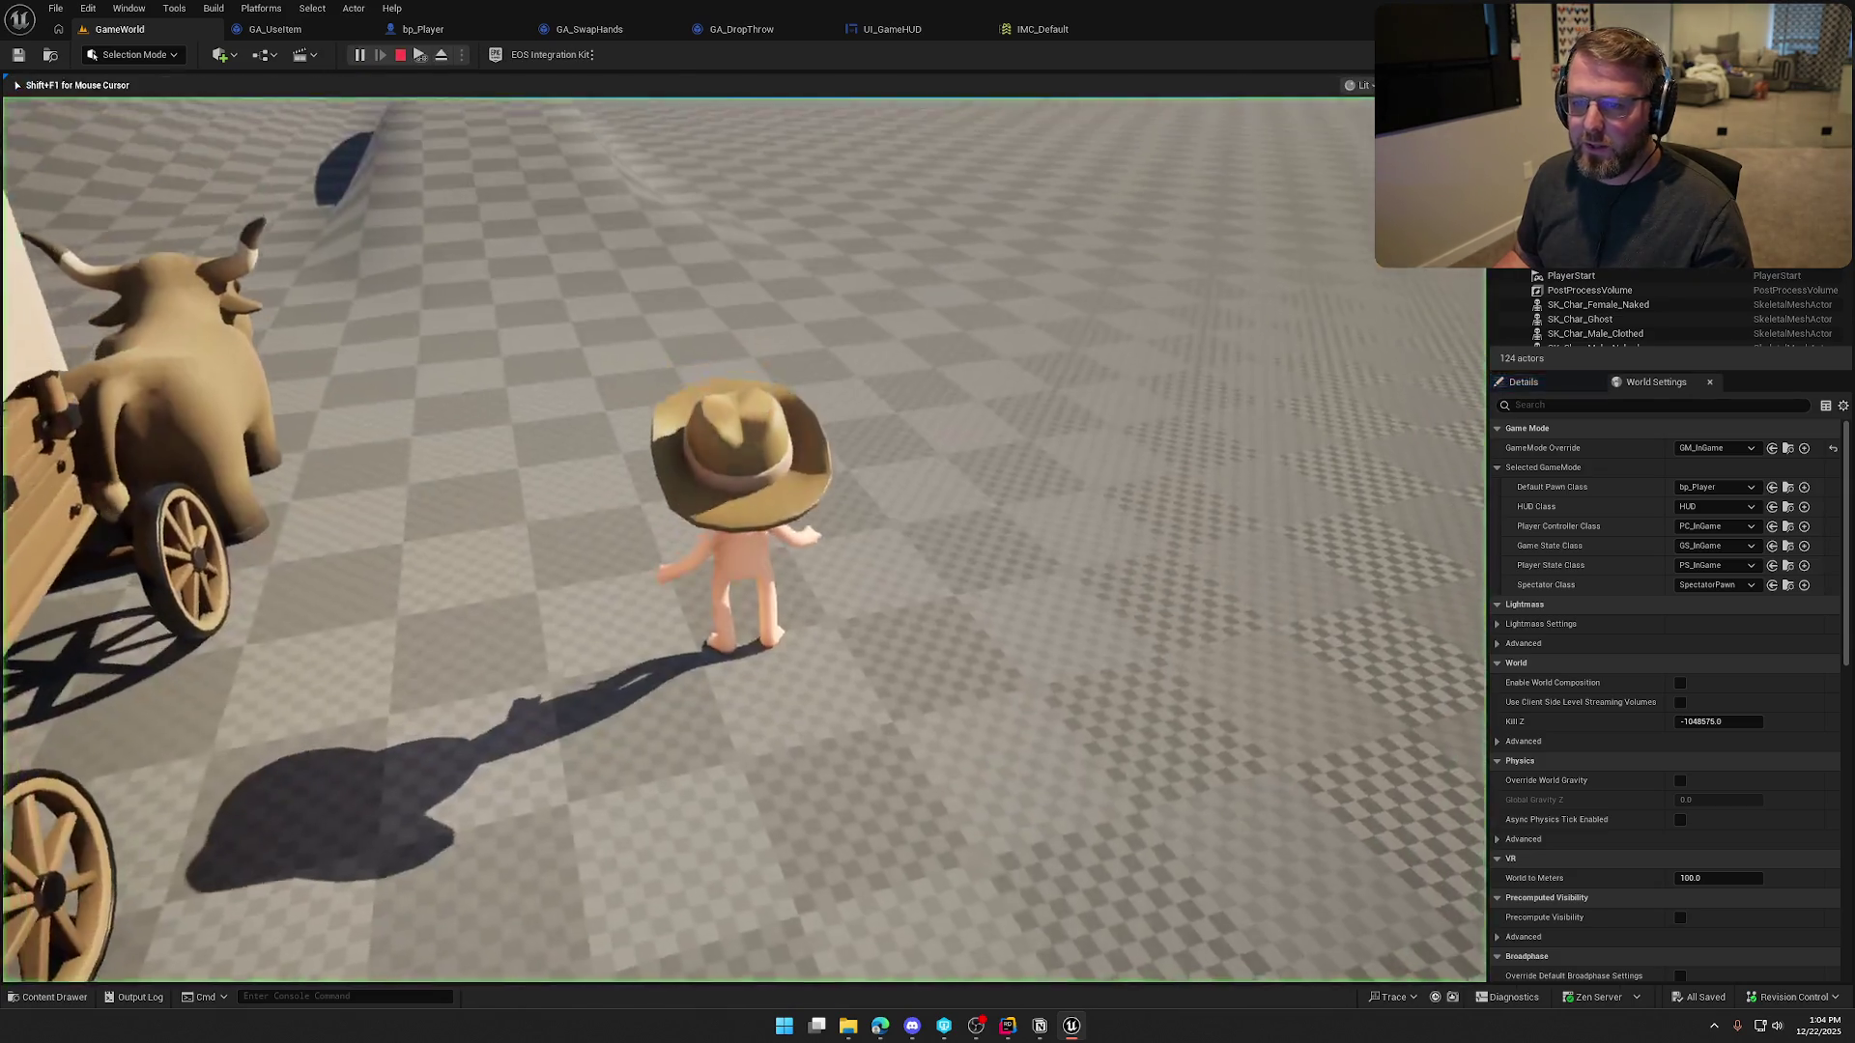
pyautogui.press('w')
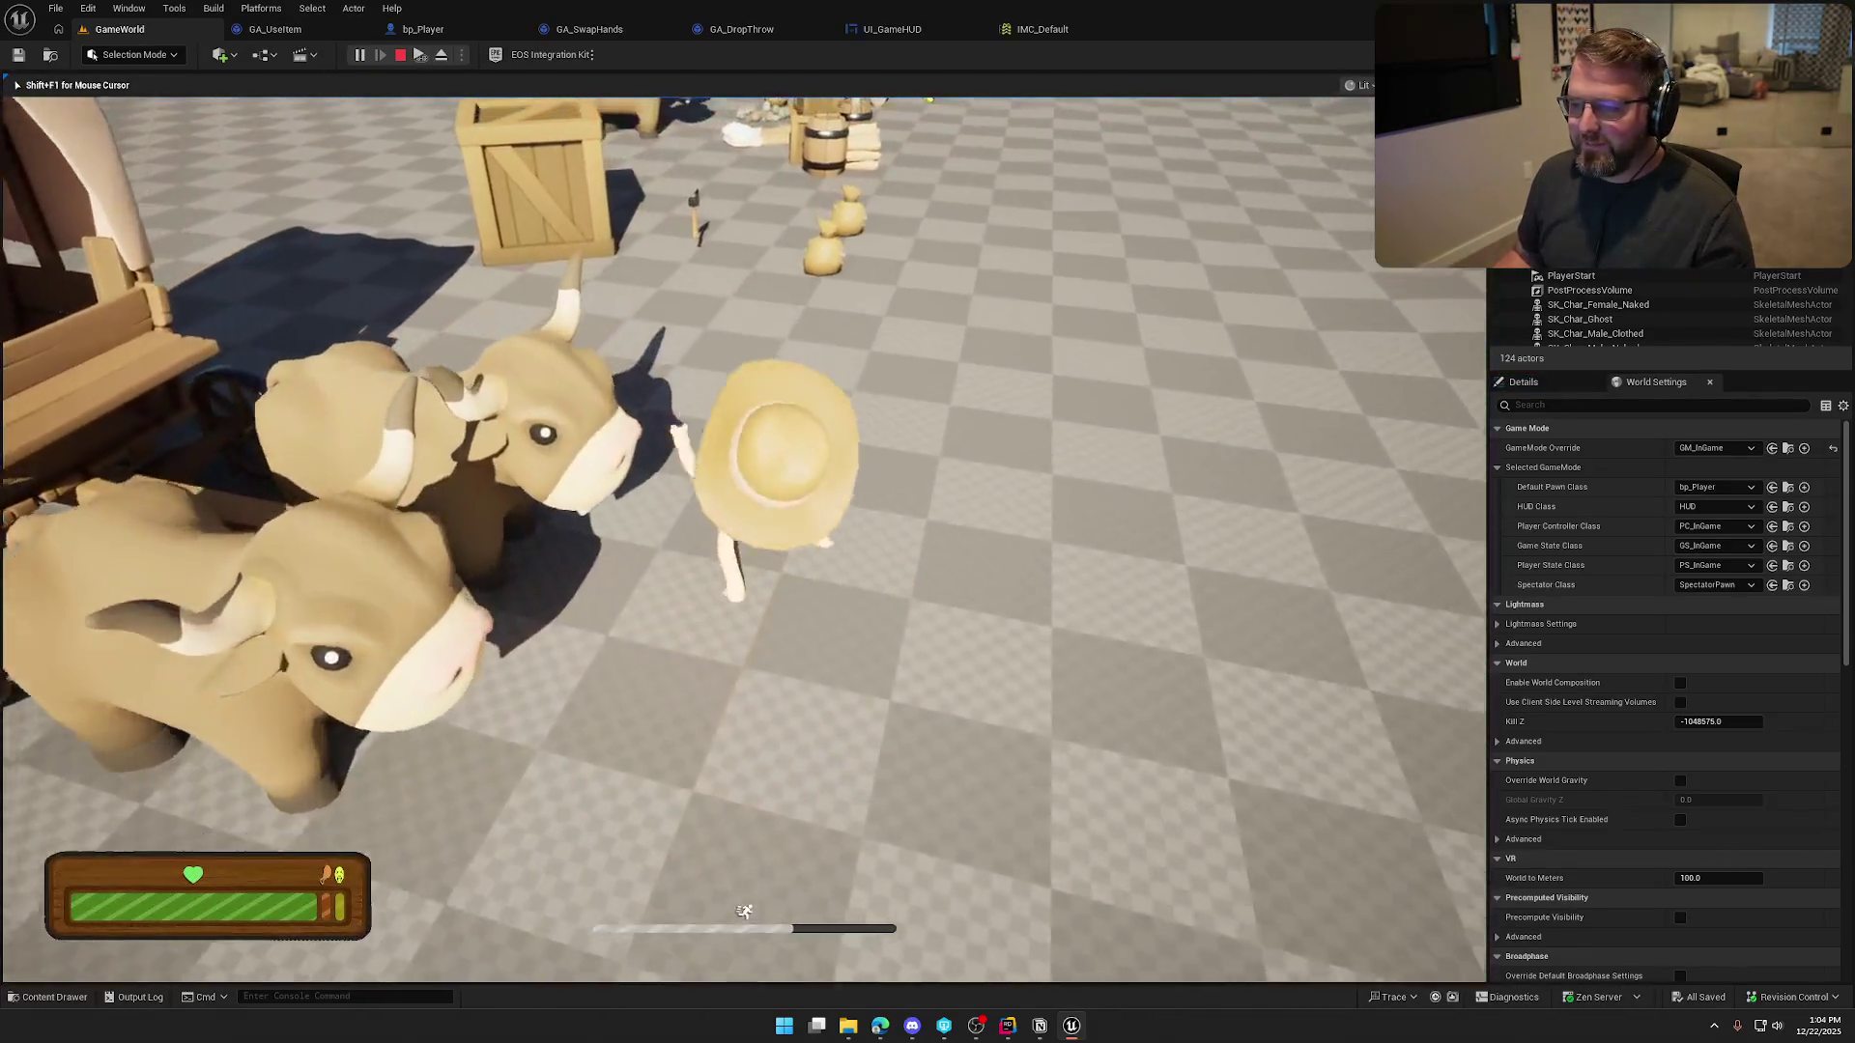
pyautogui.press('w')
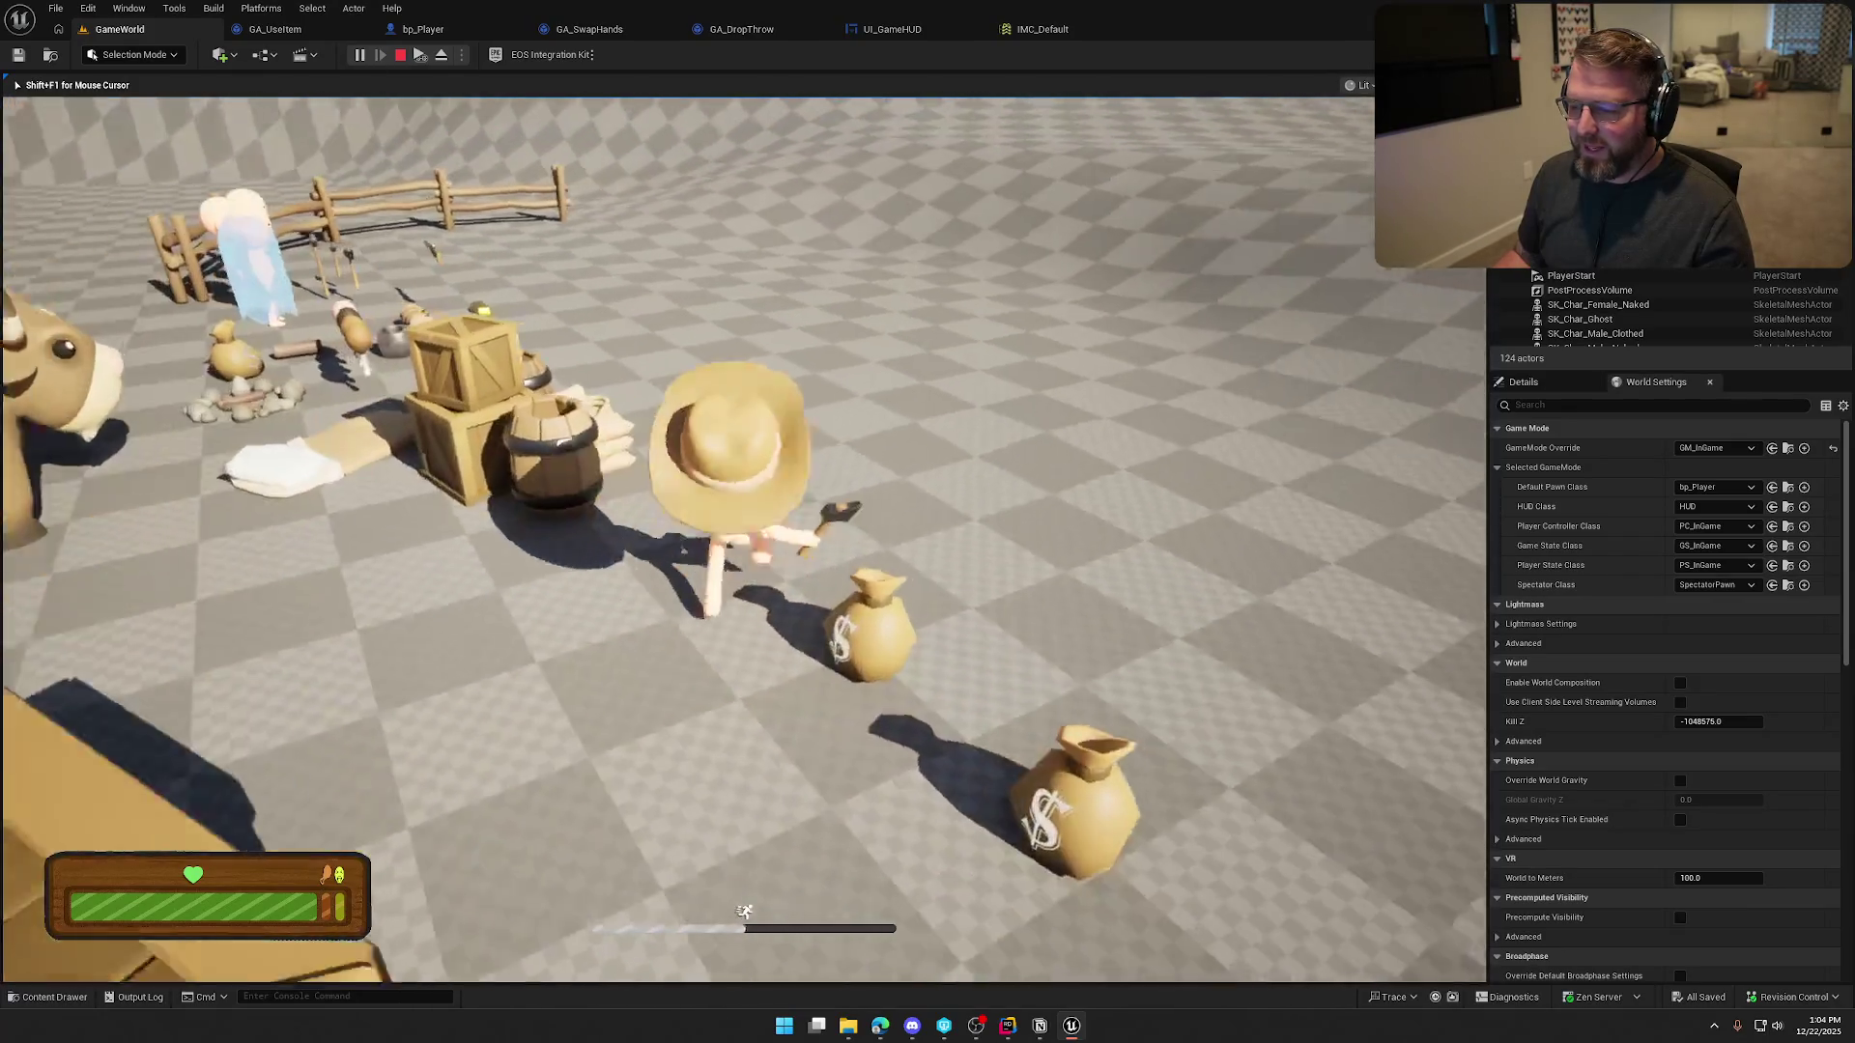
pyautogui.press('w')
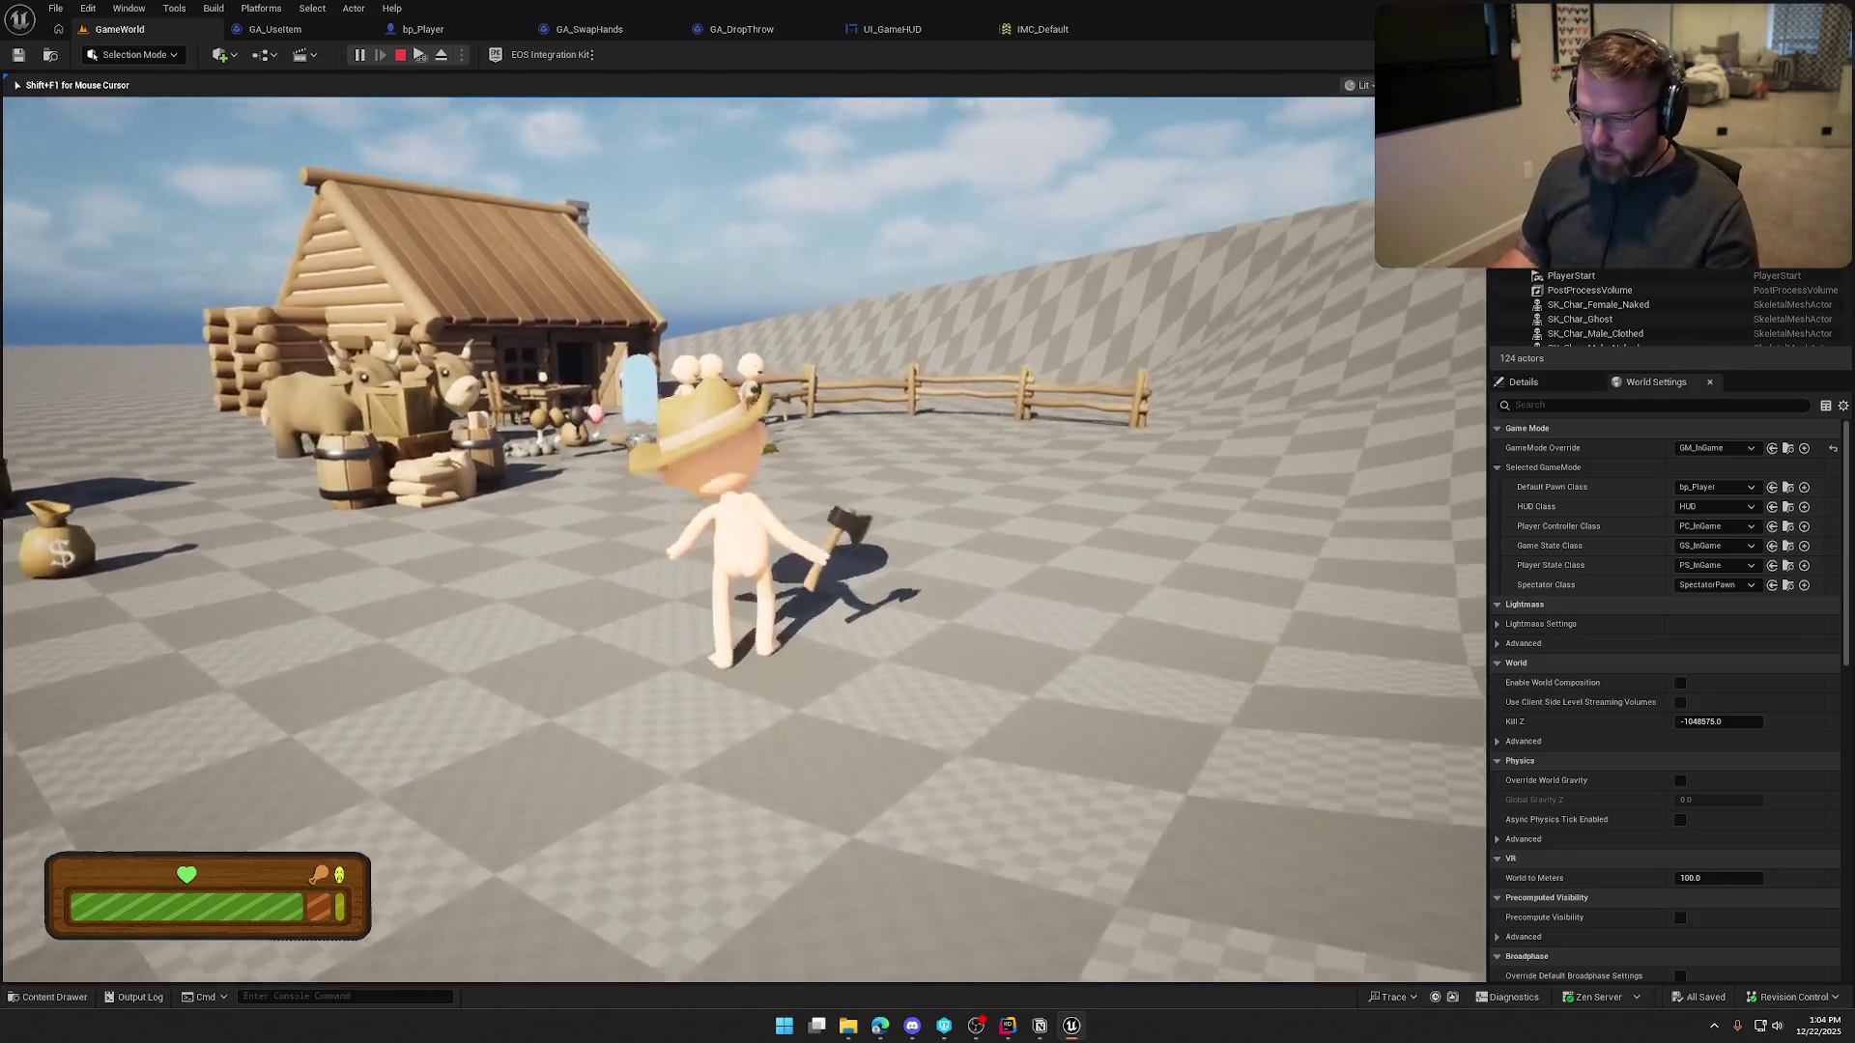
pyautogui.press('Escape')
pyautogui.click(457, 31)
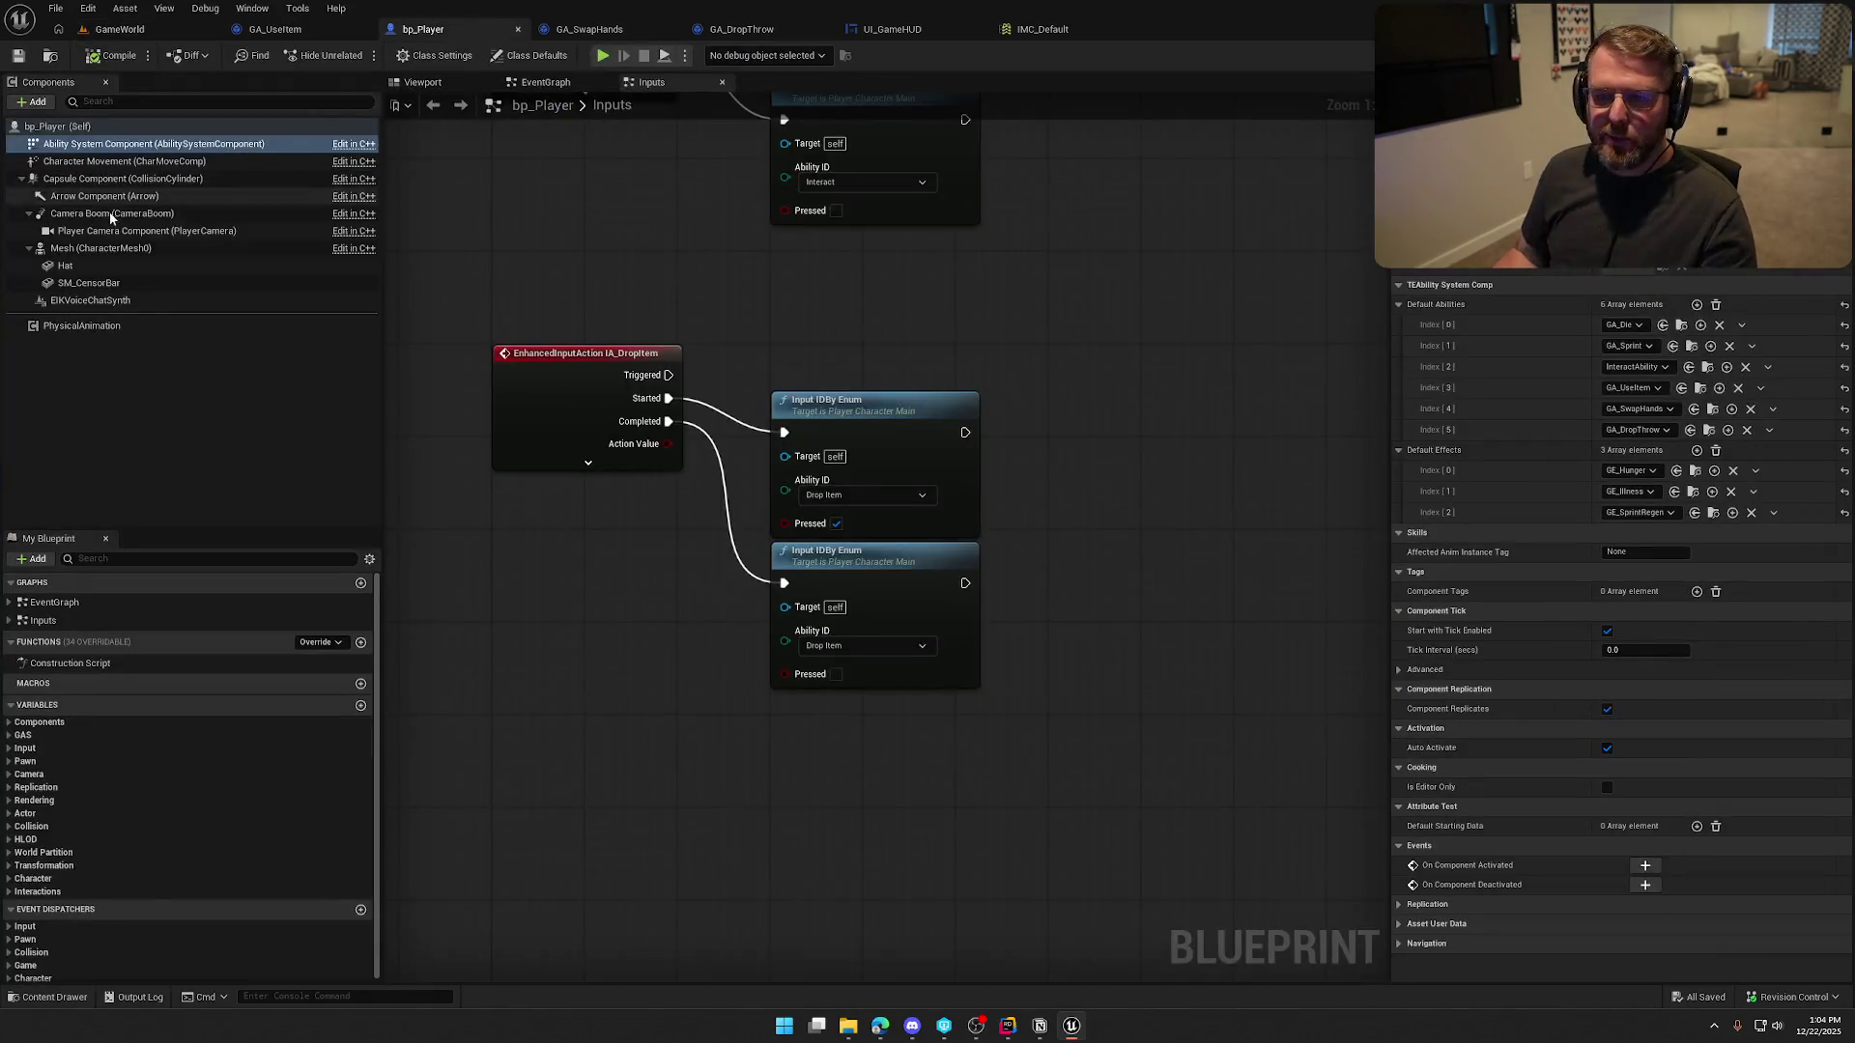
# Add GE_SafeZone as a new Default Effects entry on bp_Player and save the Blueprint
pyautogui.click(1696, 451)
pyautogui.click(1615, 533)
pyautogui.write('safe')
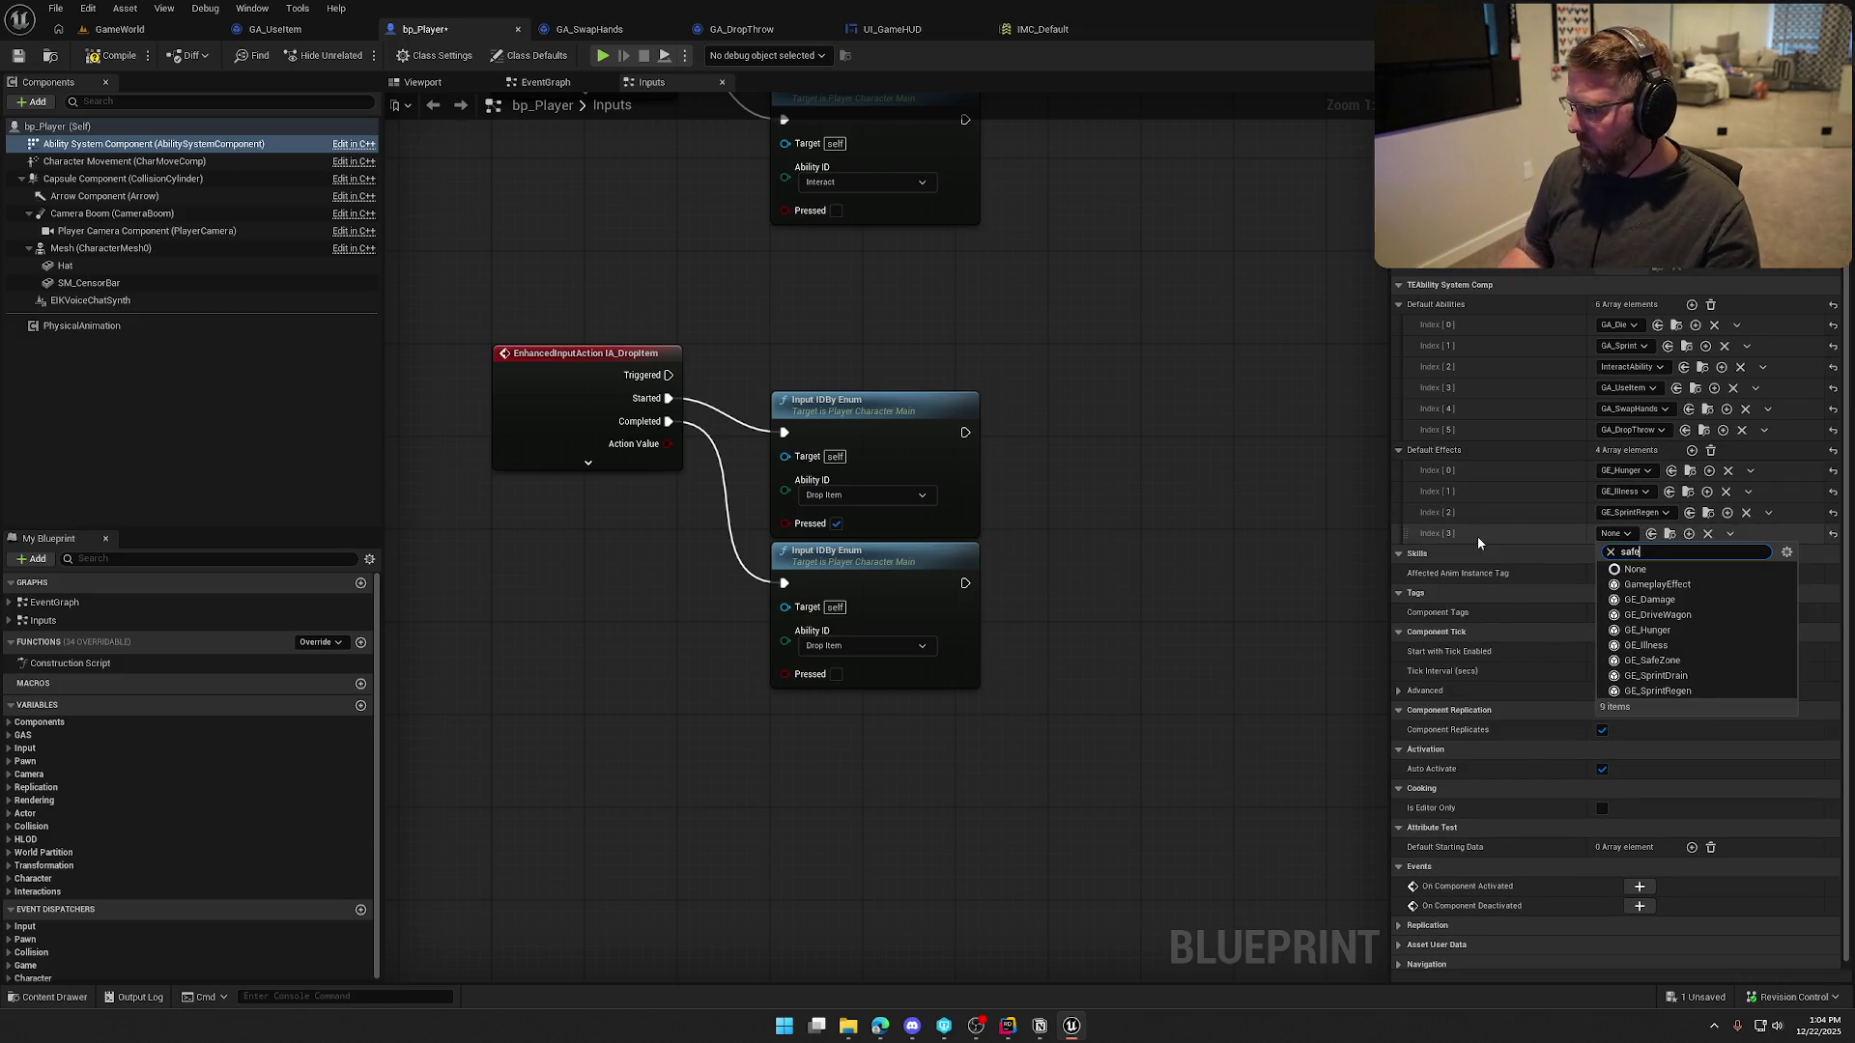
pyautogui.press('Return')
pyautogui.hotkey('ctrl', 's')
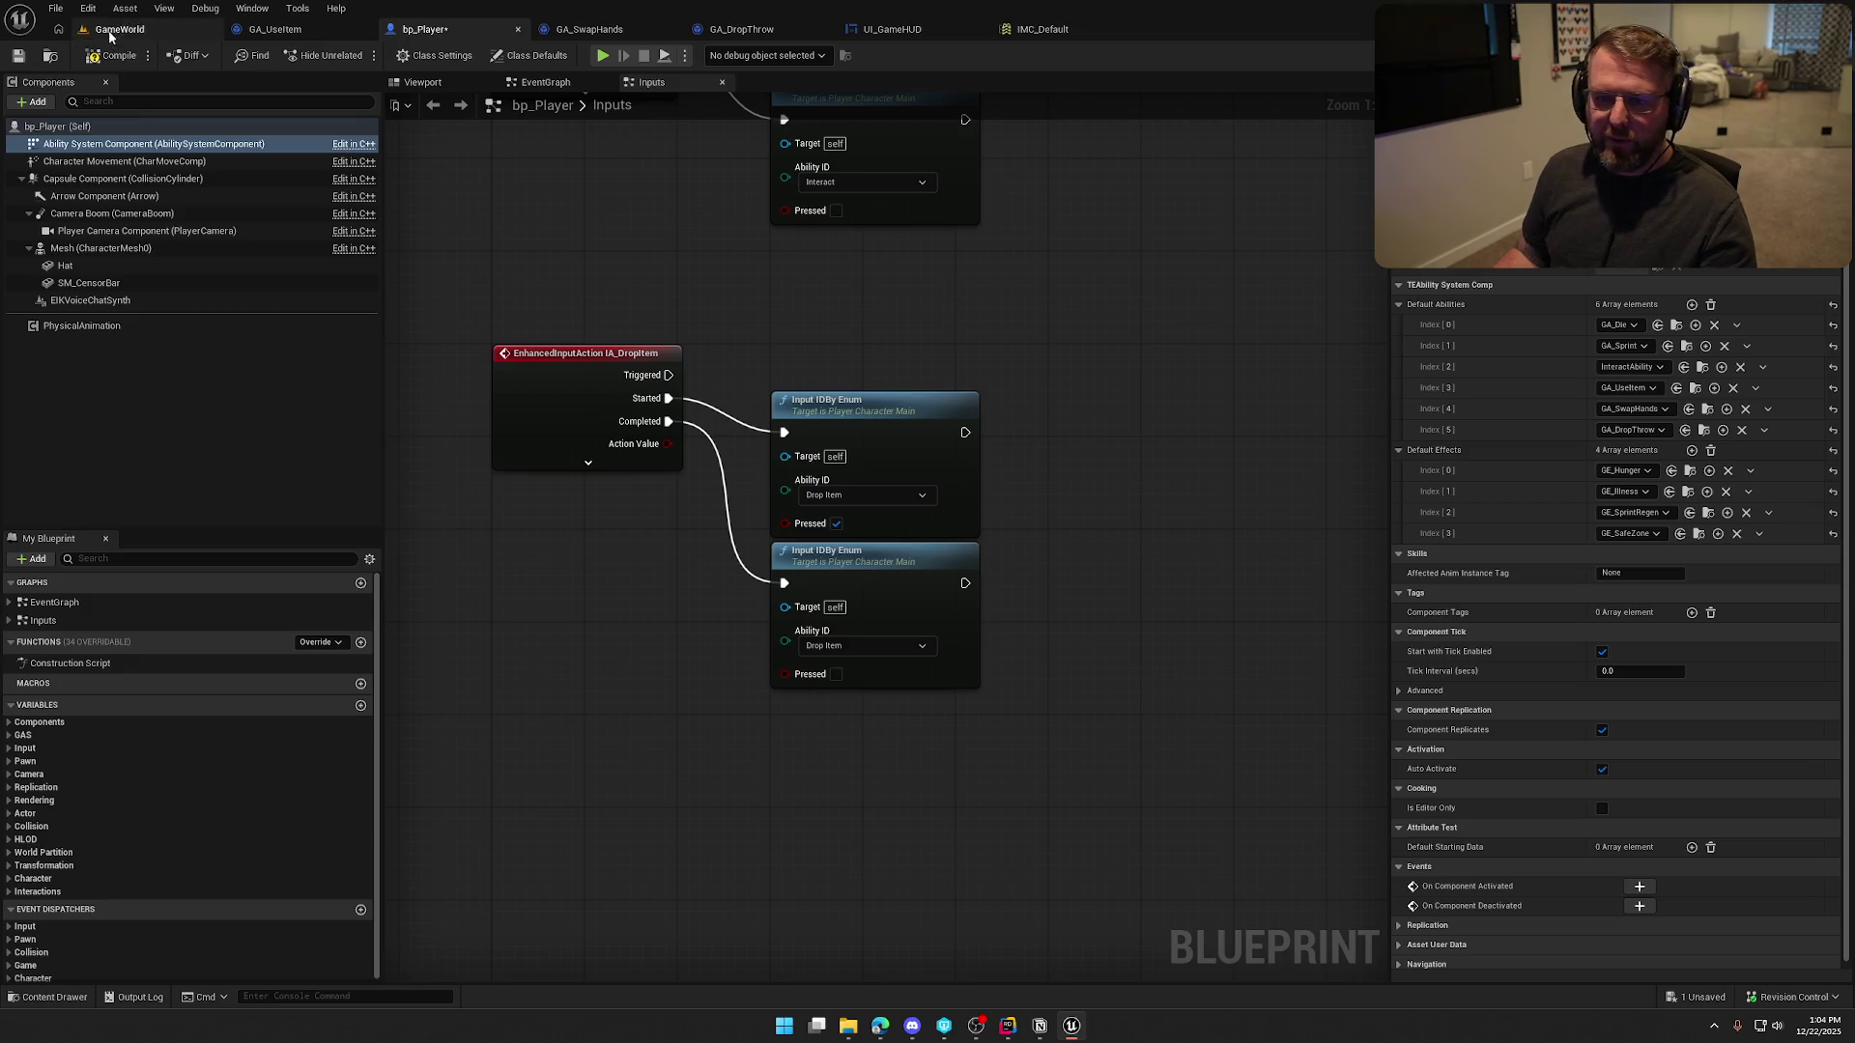
pyautogui.moveTo(586, 276); pyautogui.dragTo(624, 305)
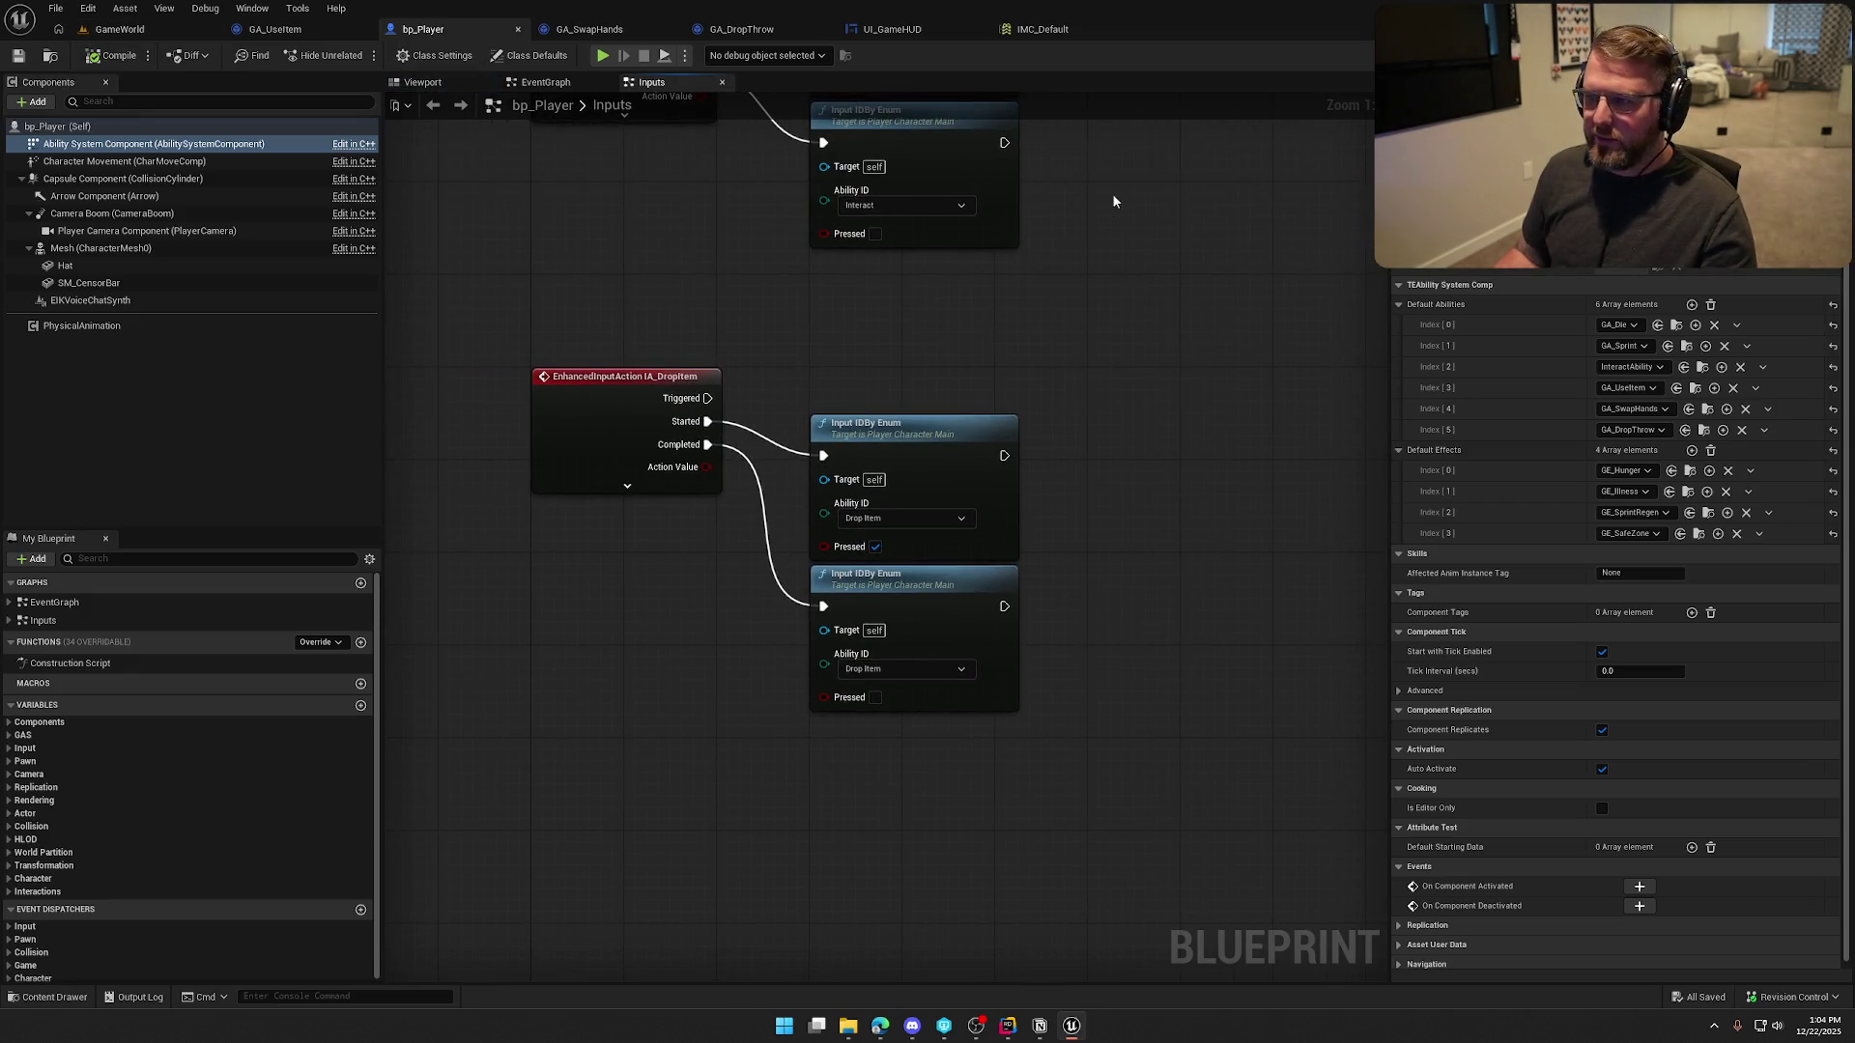
pyautogui.click(908, 29)
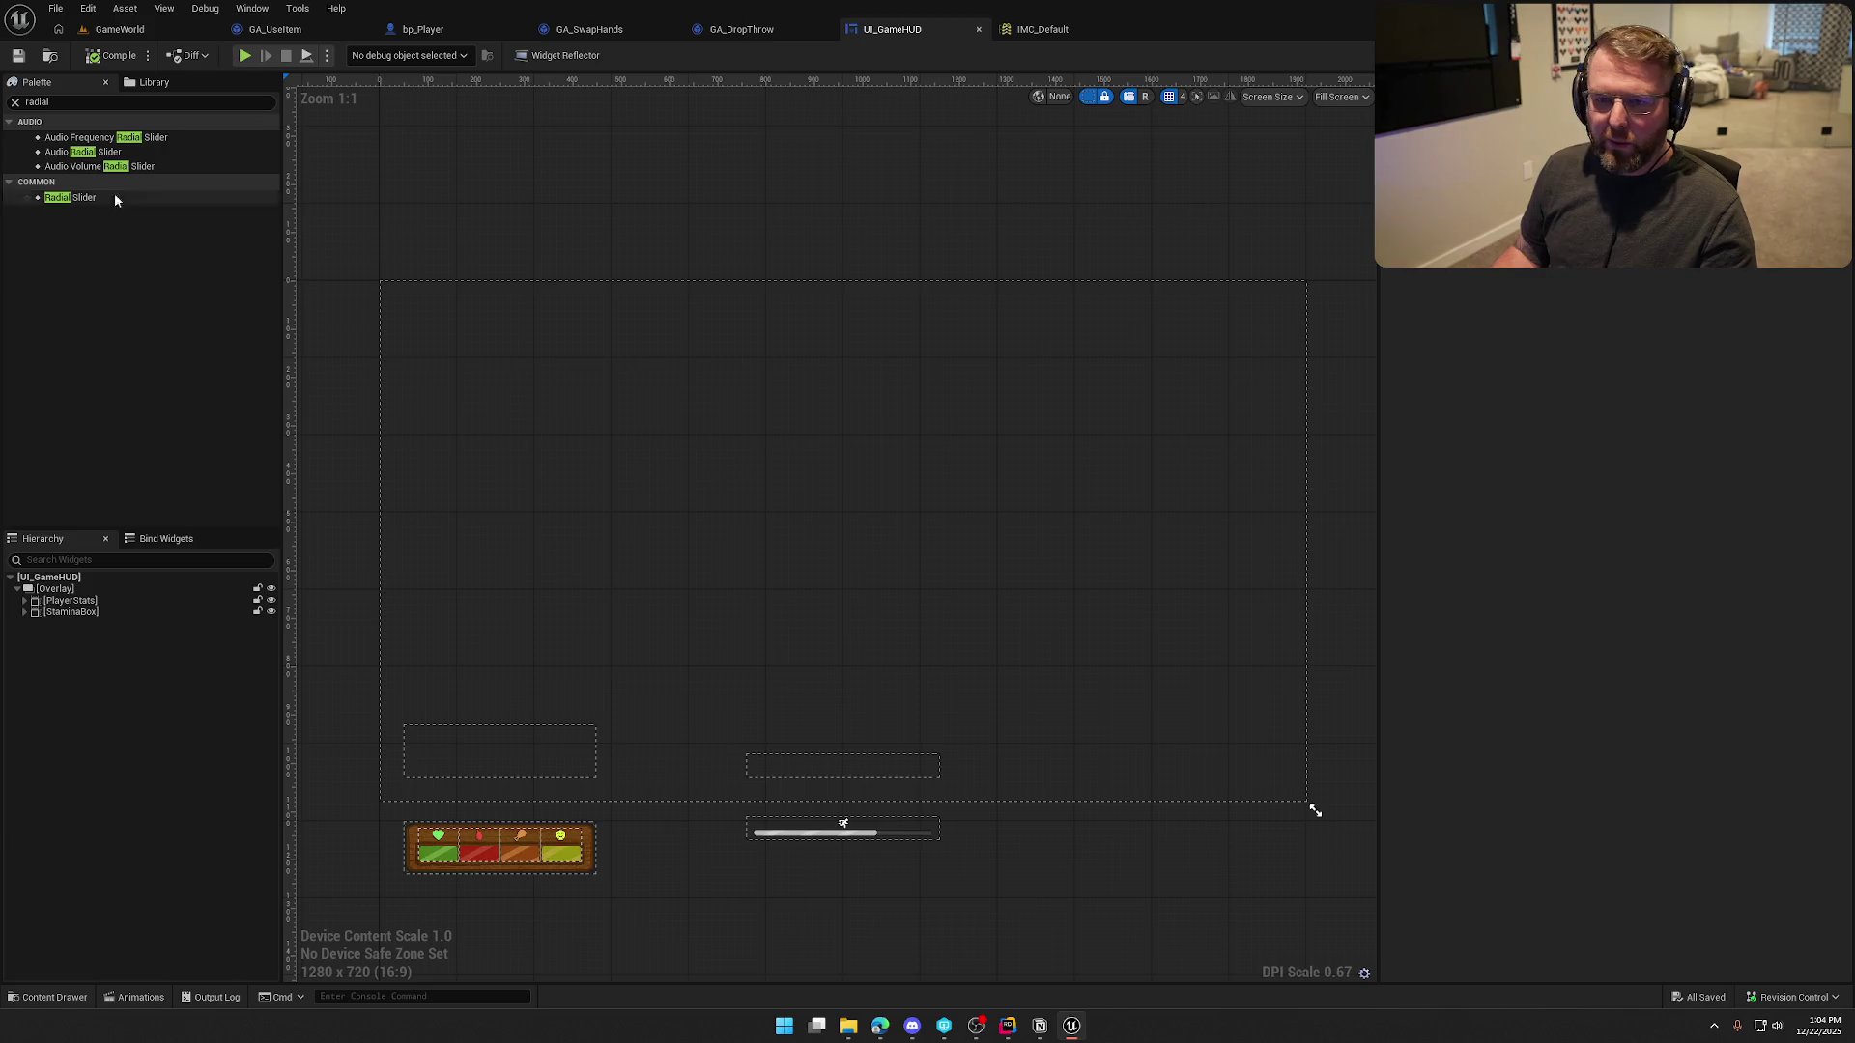
# Place a Radial Slider centred on the HUD canvas, reselect it and zoom in to +3
pyautogui.moveTo(81, 199)
pyautogui.mouseDown()
pyautogui.moveTo(201, 445)
pyautogui.moveTo(677, 493)
pyautogui.mouseUp()
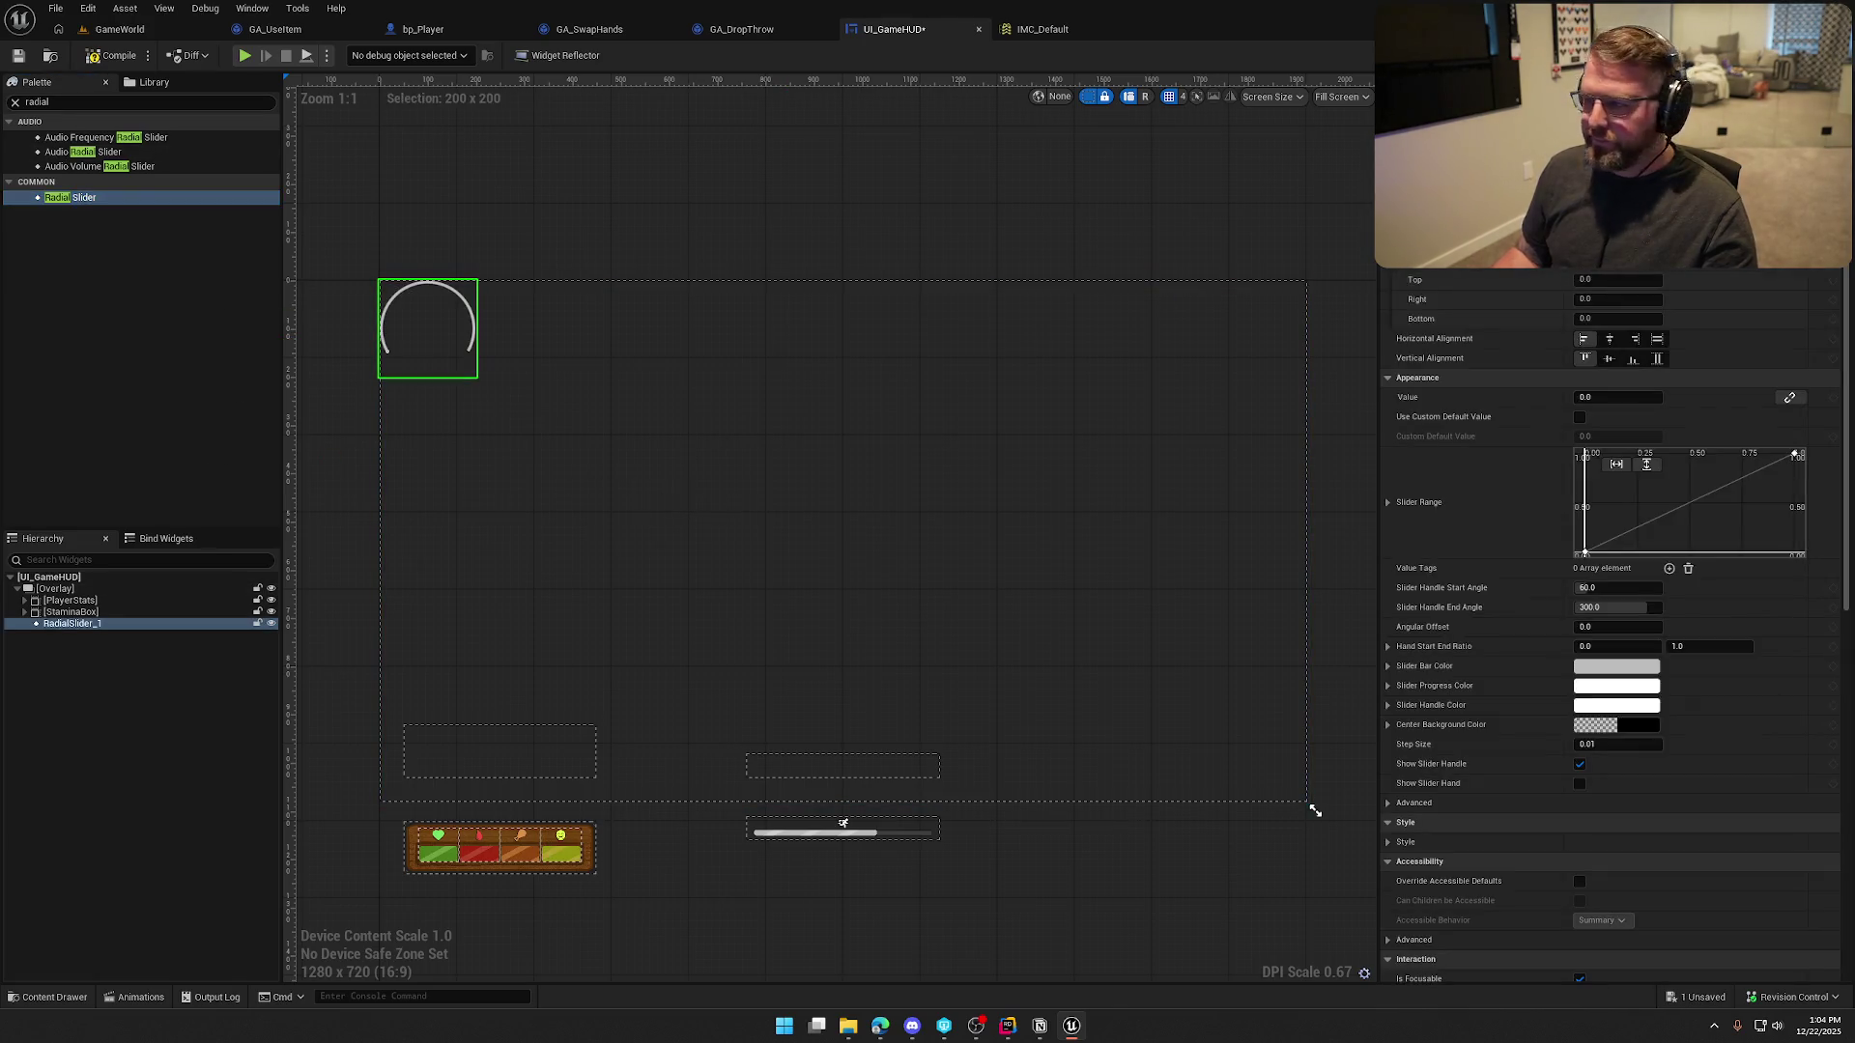
pyautogui.click(1608, 358)
pyautogui.click(1608, 338)
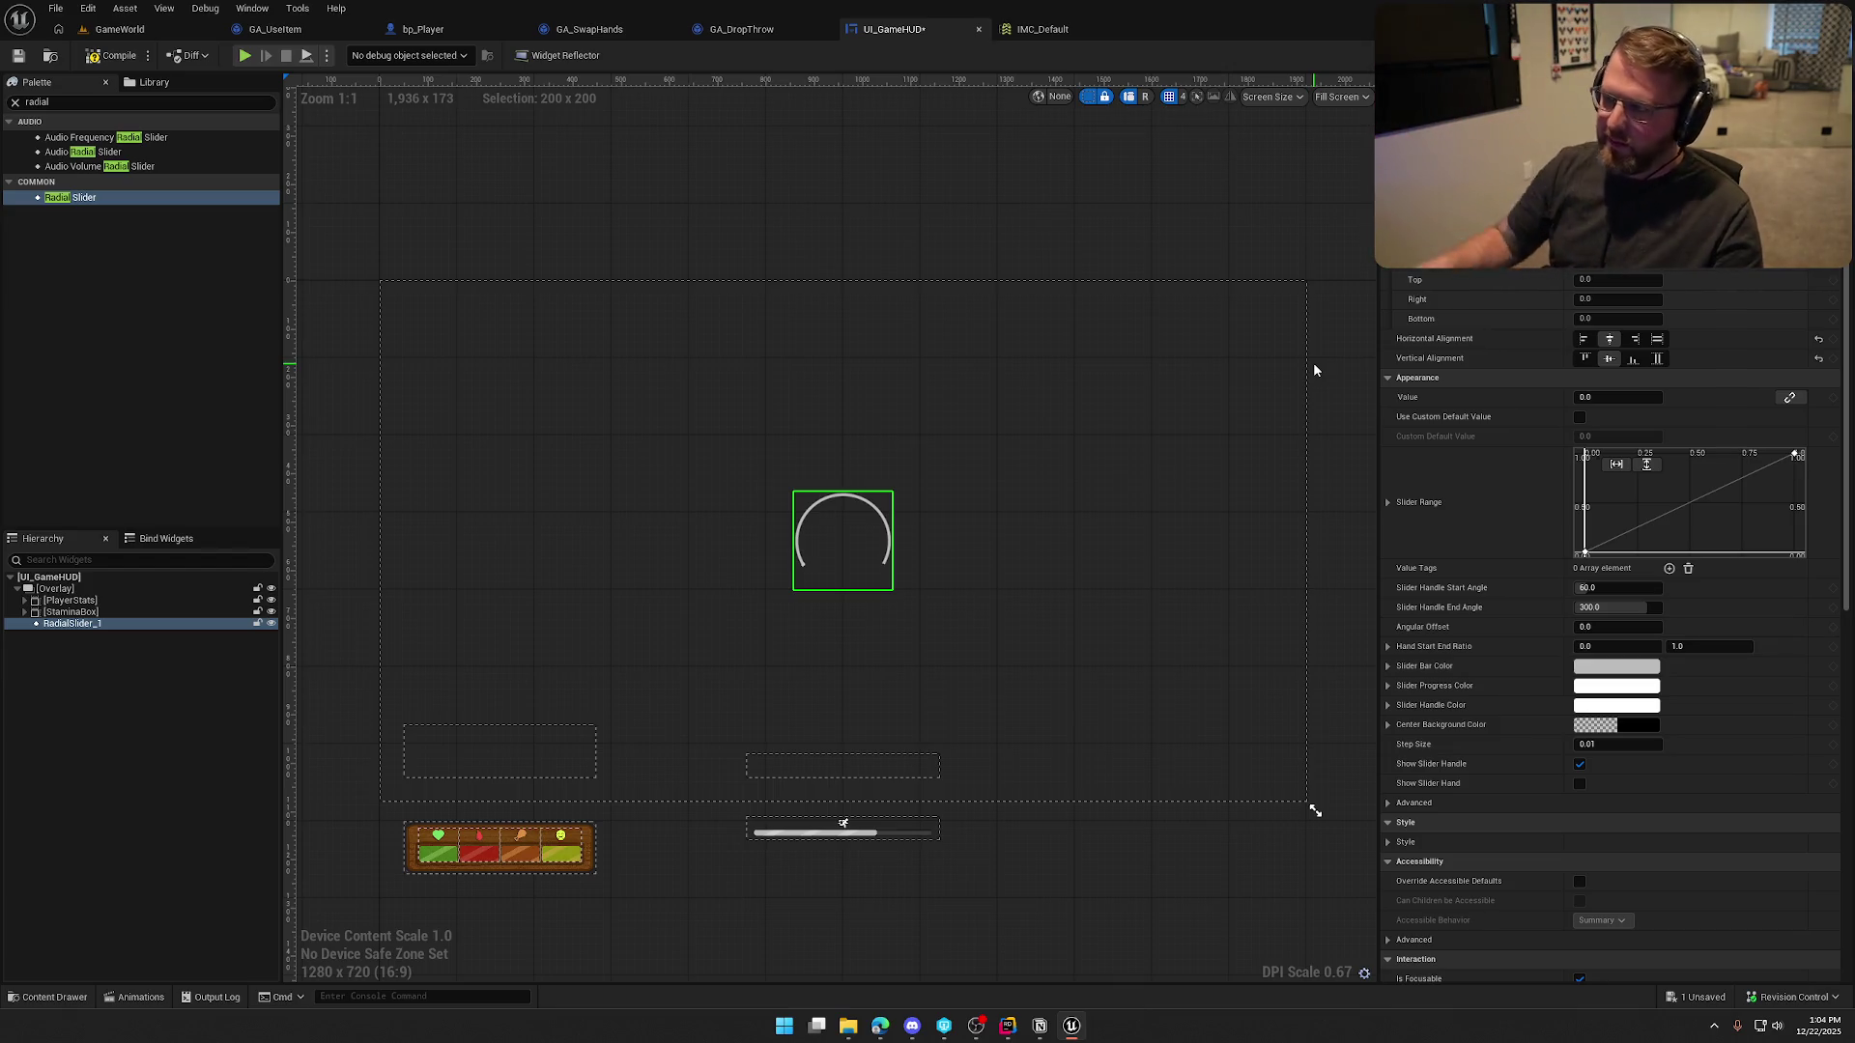
pyautogui.click(1093, 210)
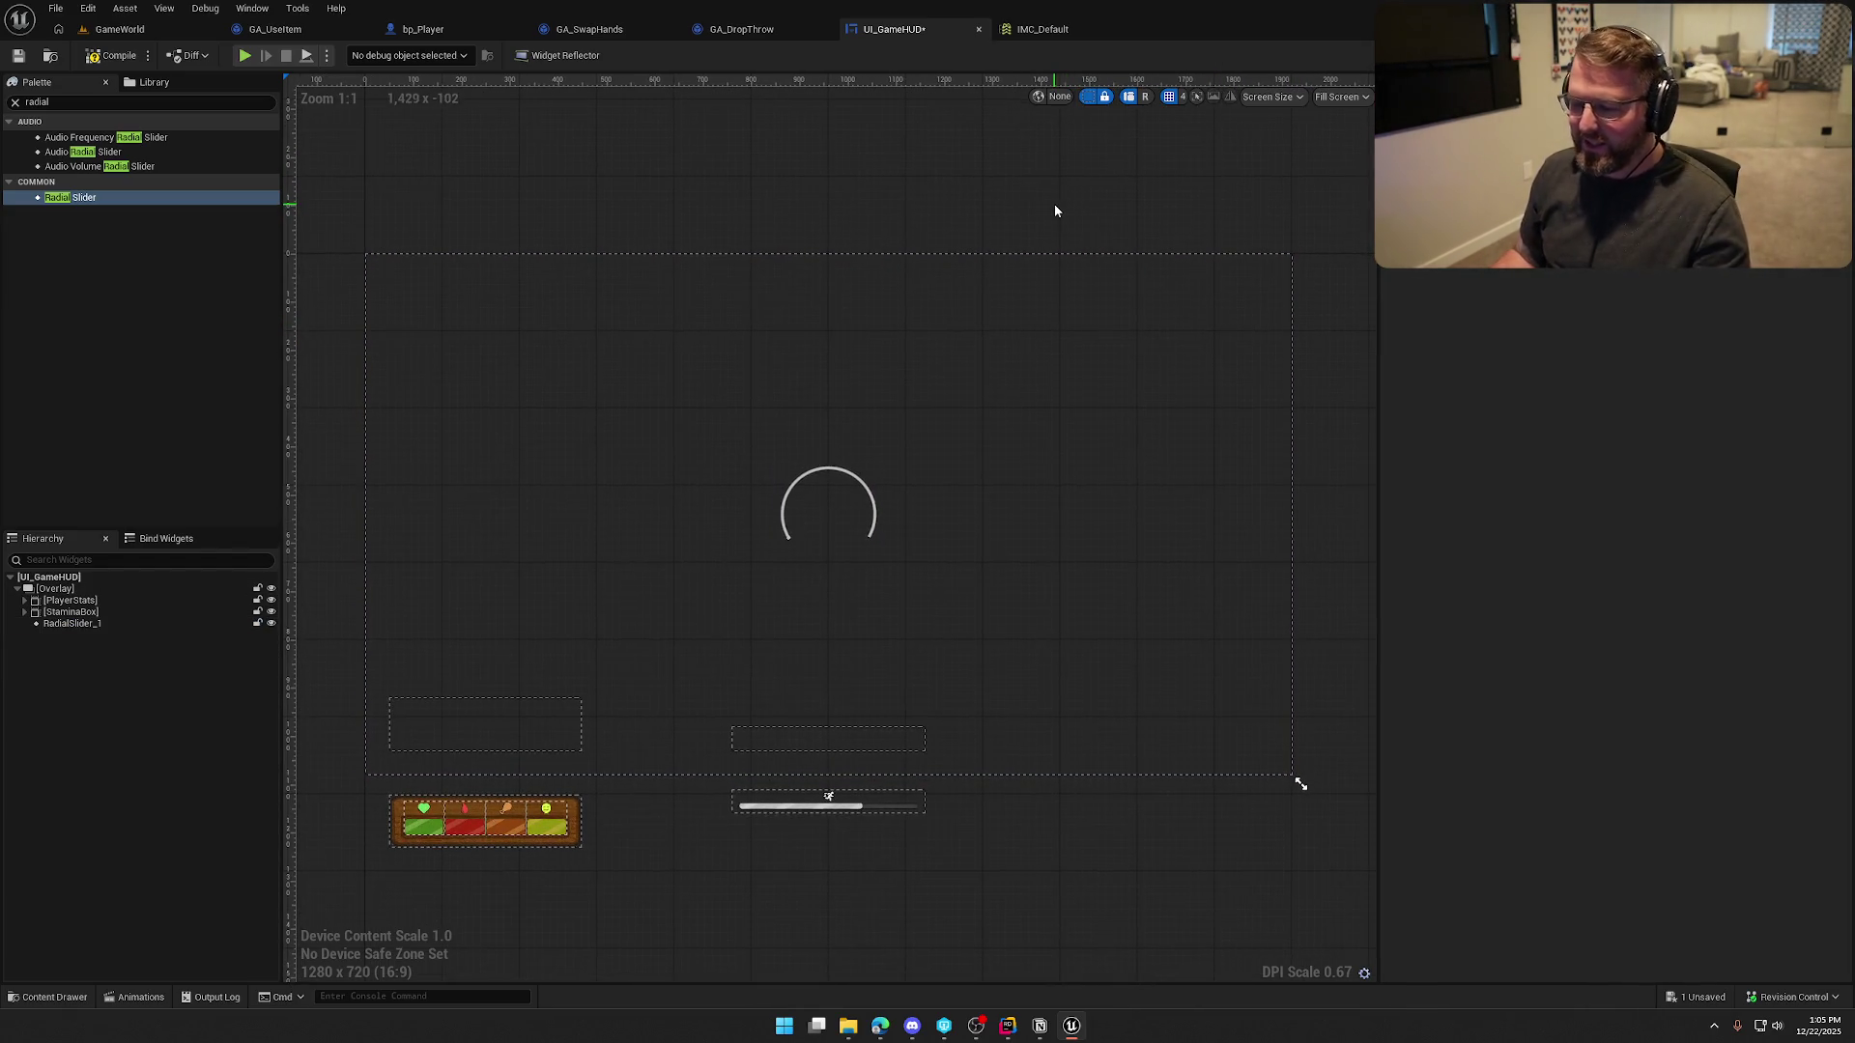
pyautogui.click(837, 479)
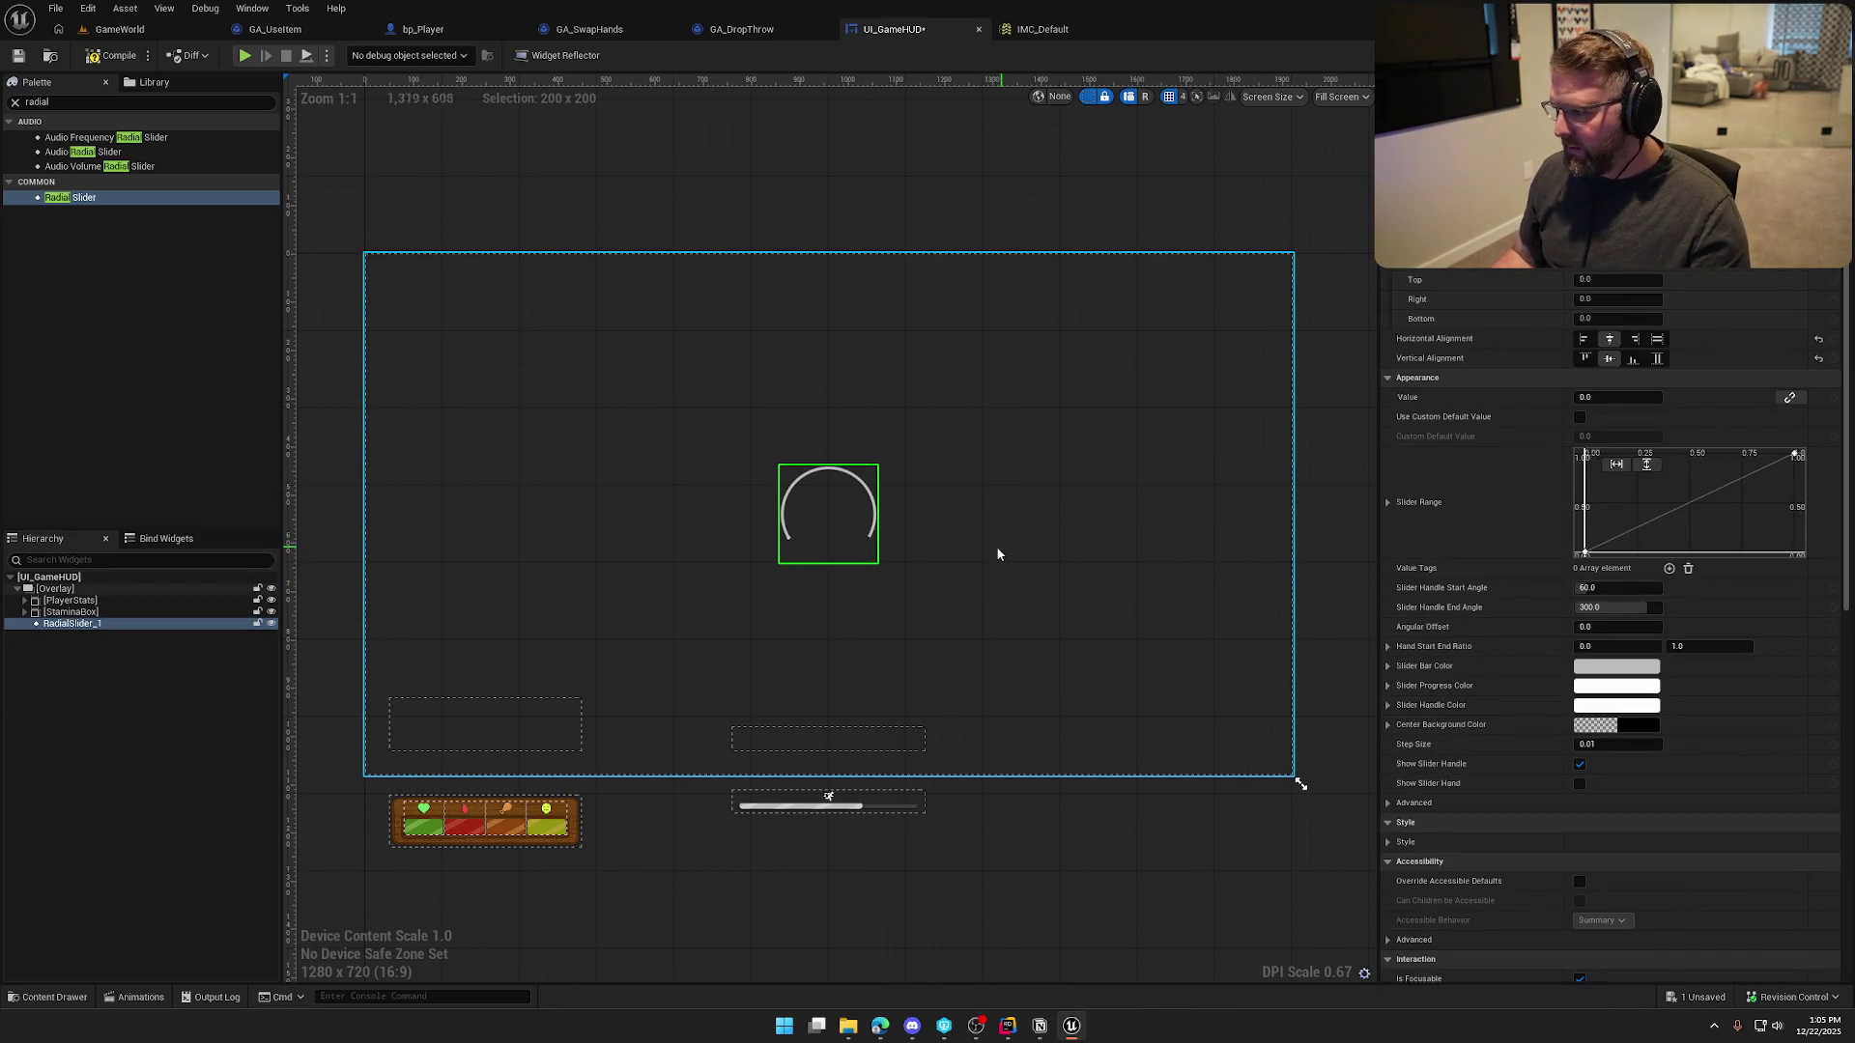
pyautogui.scroll(3, 923, 551)
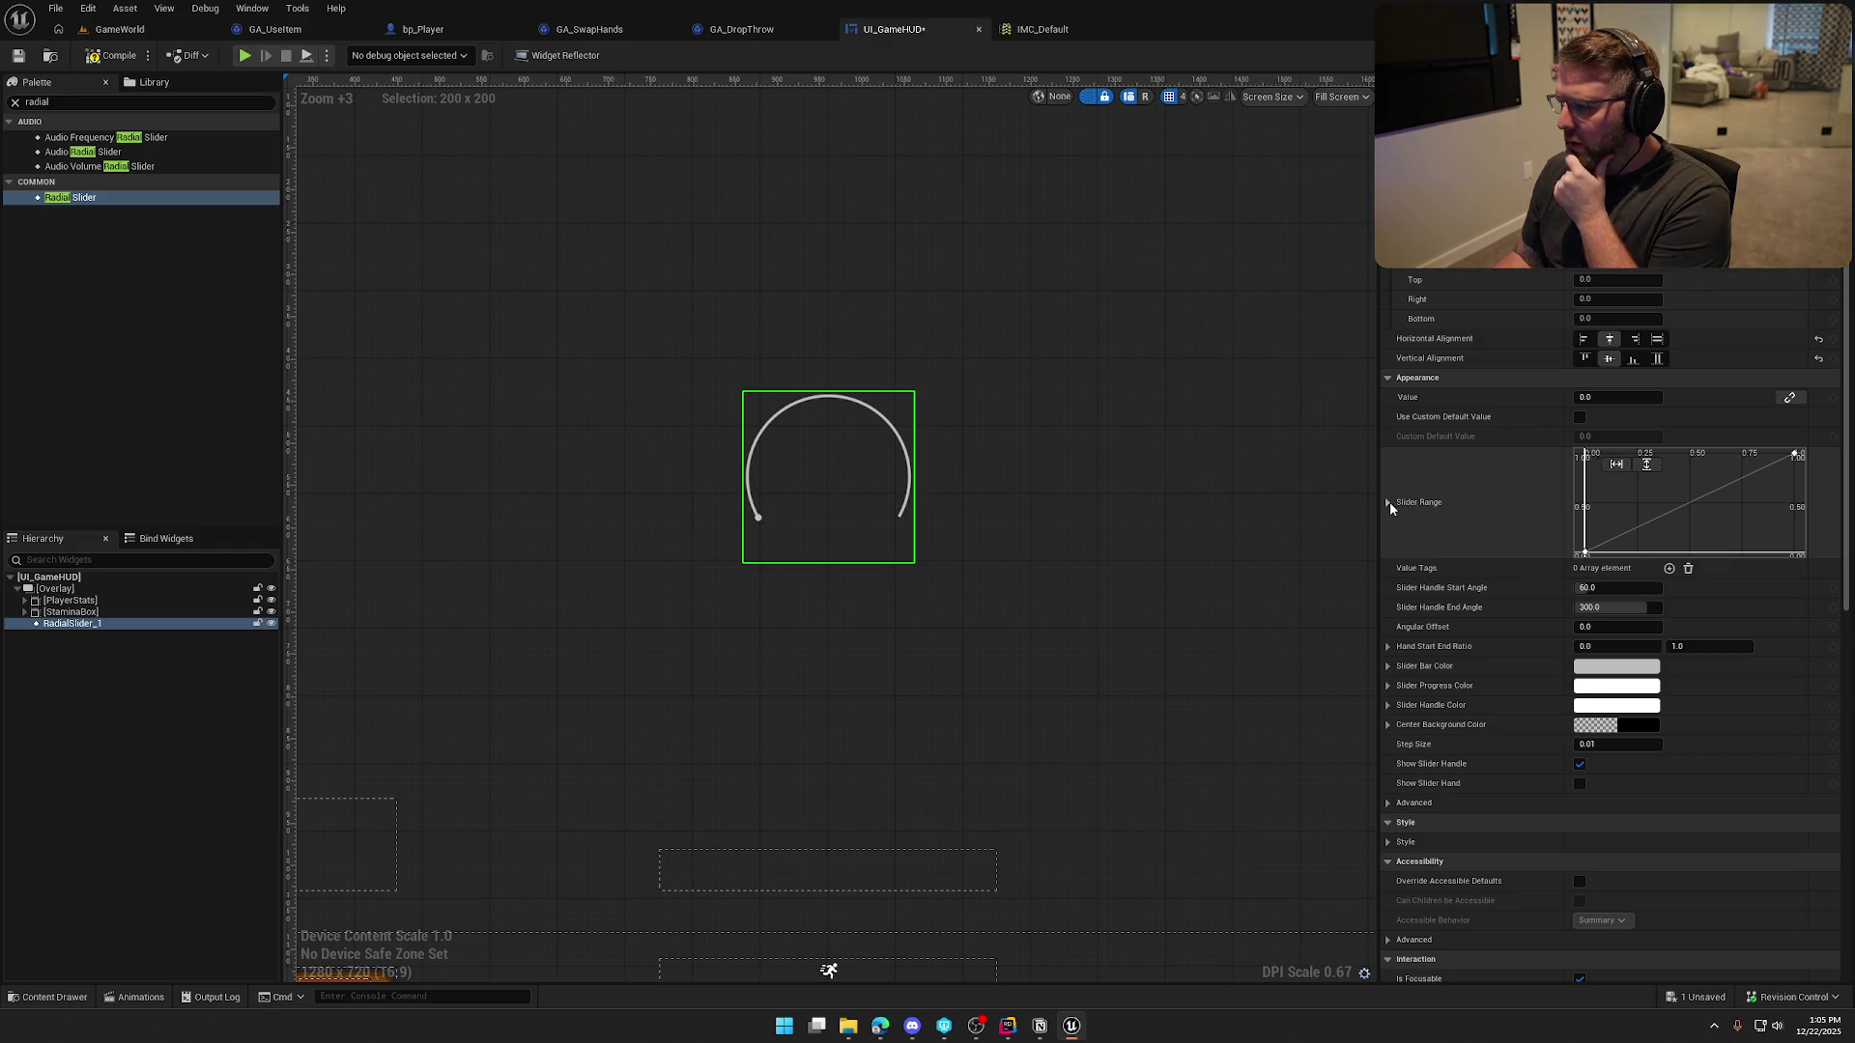
# Set the radial slider's start angle to 0 and its end angle to 320
pyautogui.scroll(-2, 1465, 518)
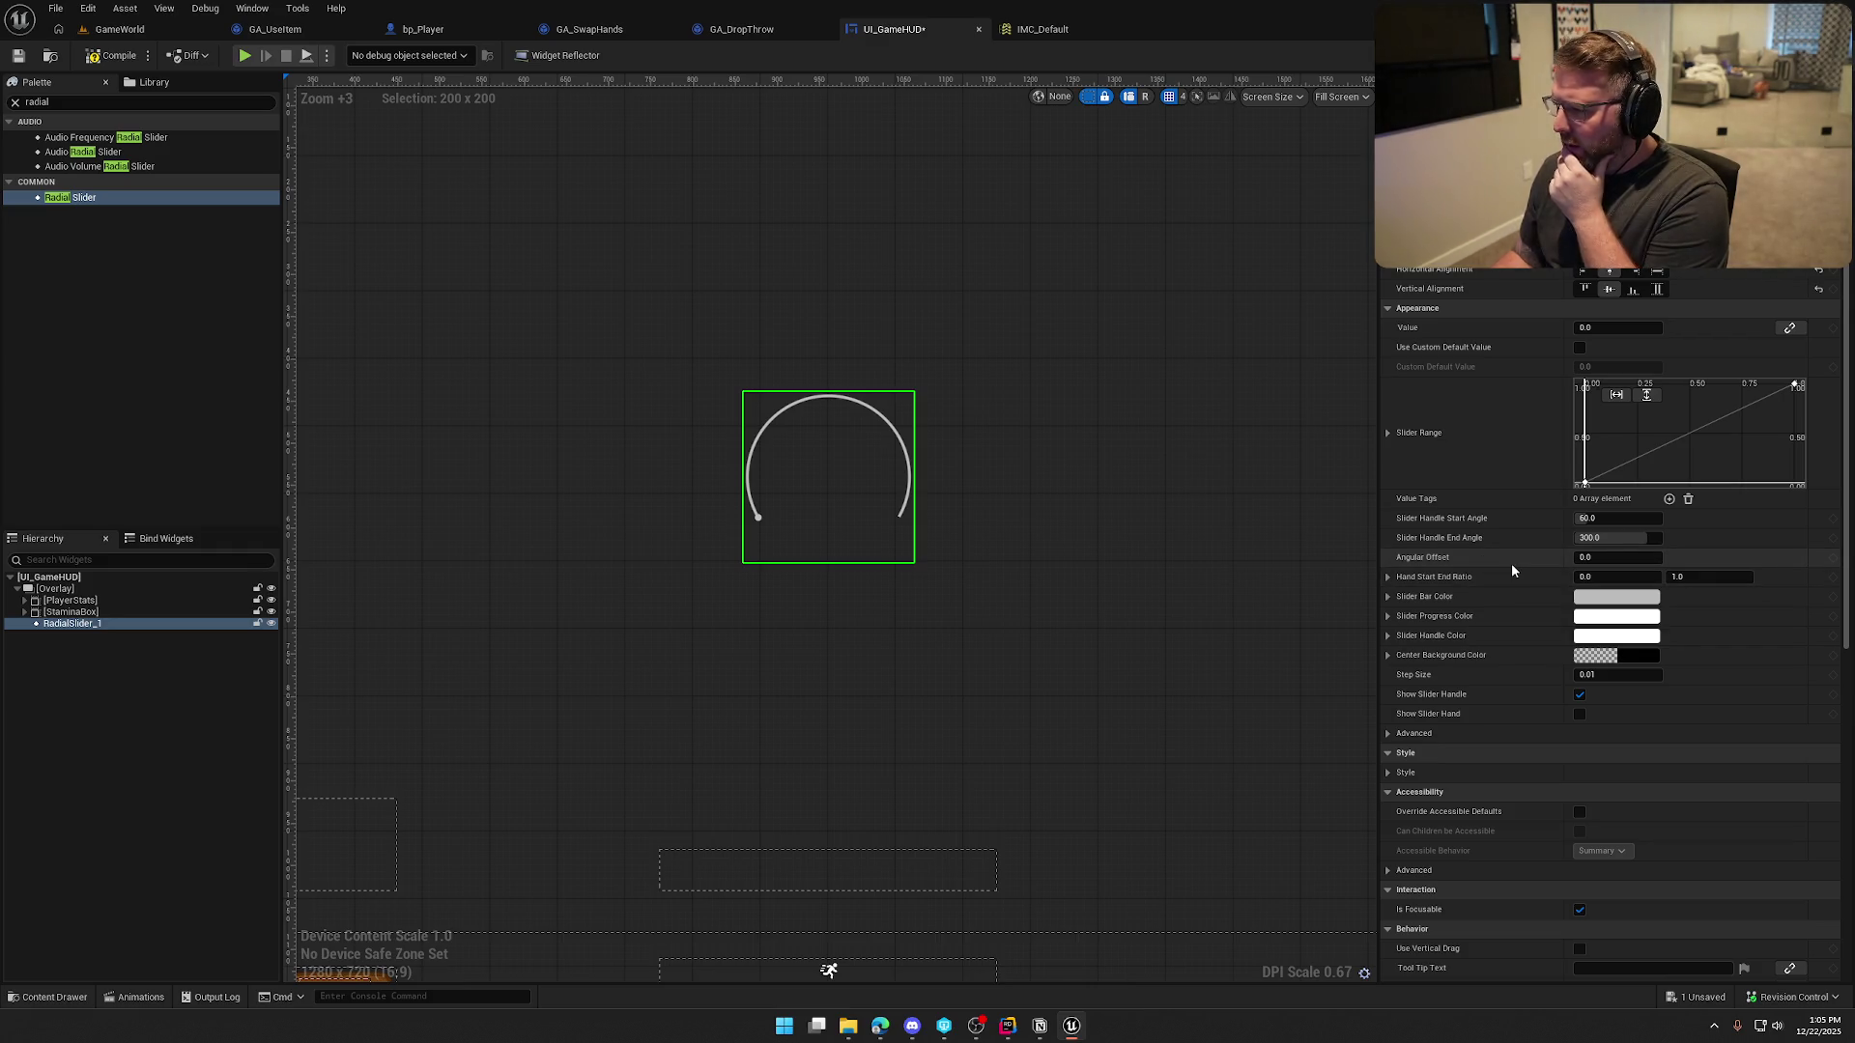
pyautogui.click(1613, 519)
pyautogui.write('0')
pyautogui.press('Return')
pyautogui.moveTo(1643, 539)
pyautogui.mouseDown()
pyautogui.moveTo(1710, 539)
pyautogui.moveTo(1594, 539)
pyautogui.moveTo(1645, 539)
pyautogui.mouseUp()
pyautogui.click(1640, 539)
pyautogui.write('3')
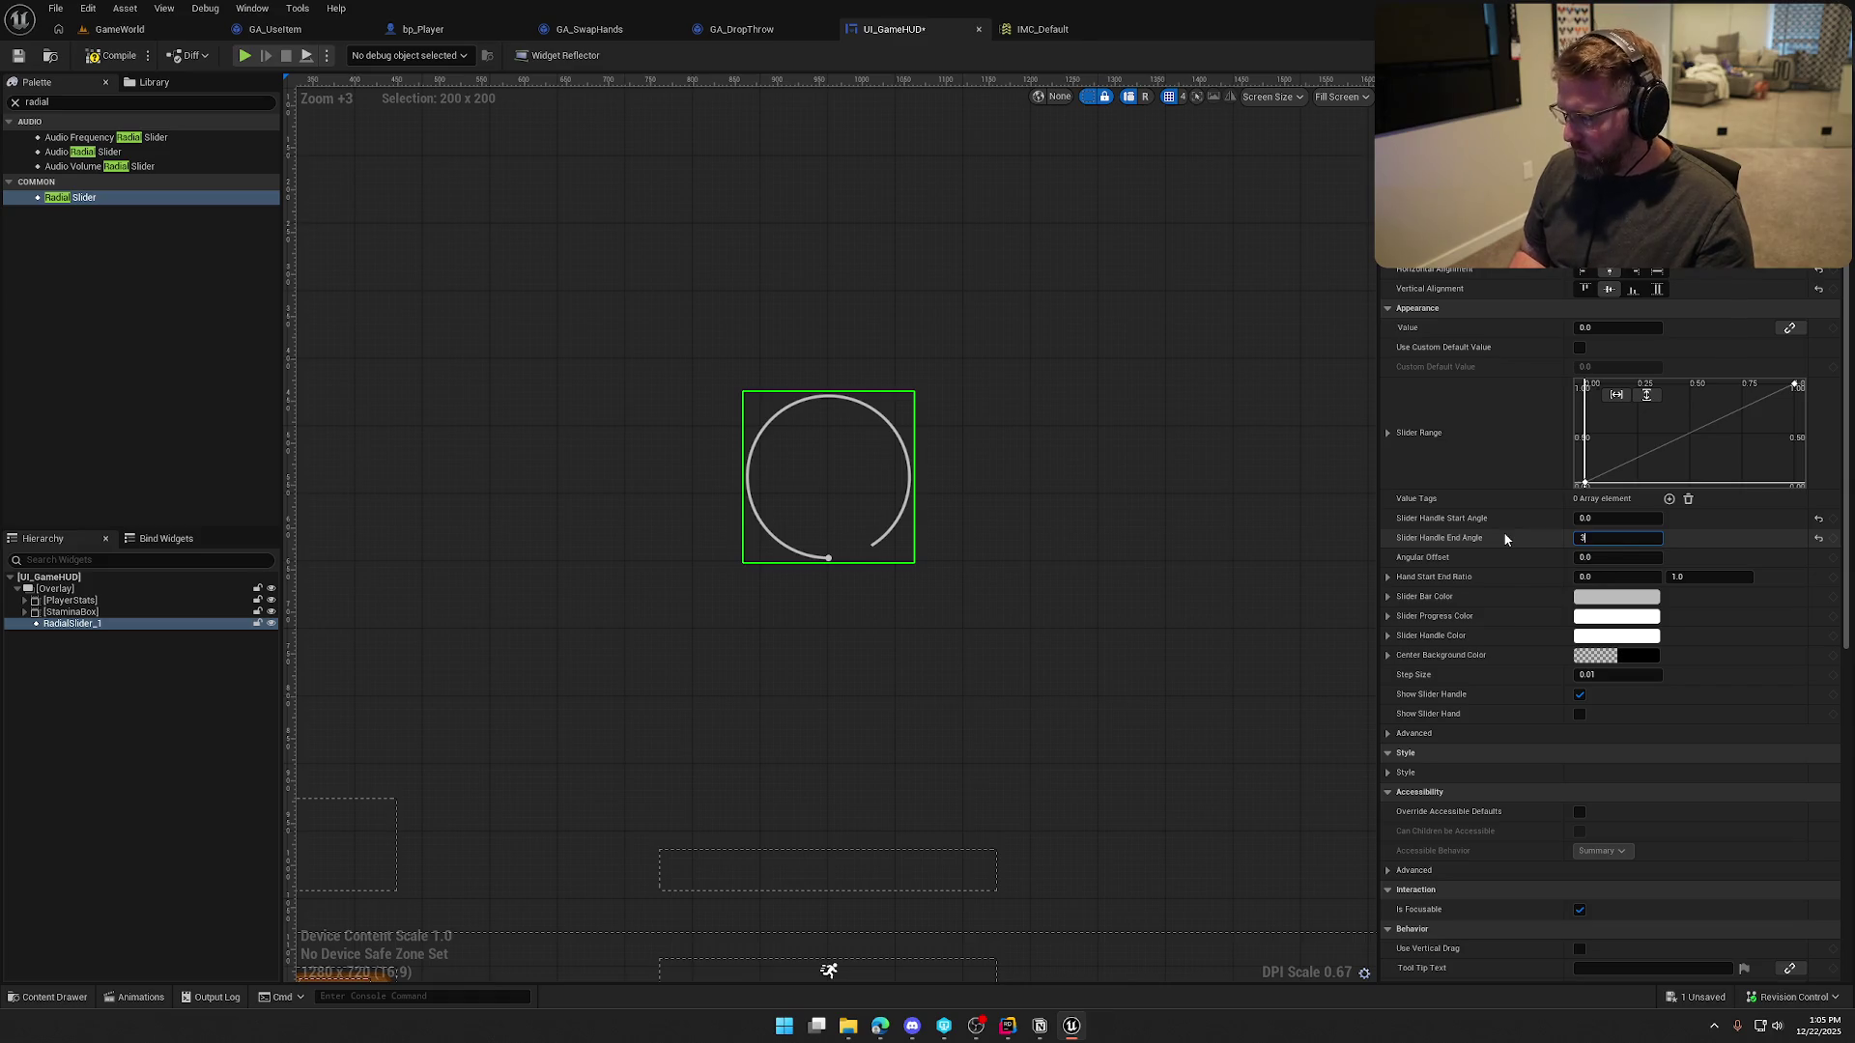
pyautogui.write('50')
pyautogui.press('Return')
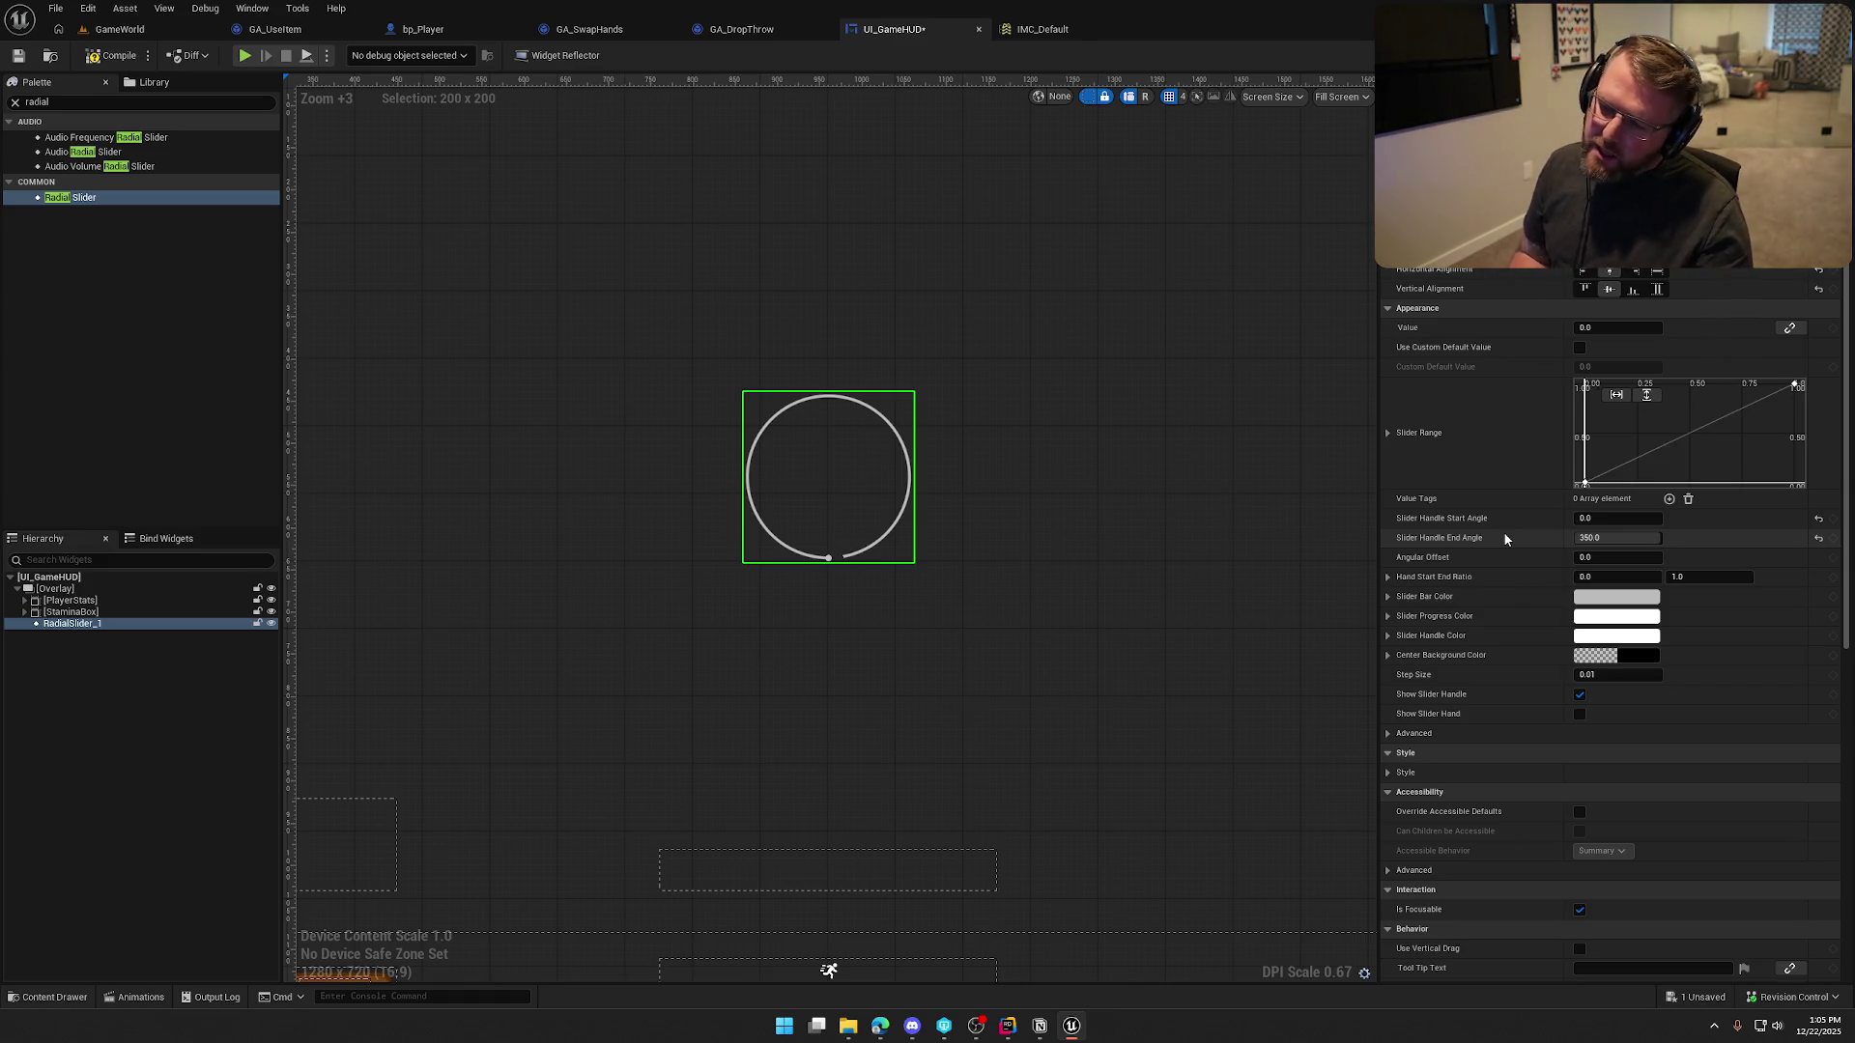
pyautogui.click(1613, 538)
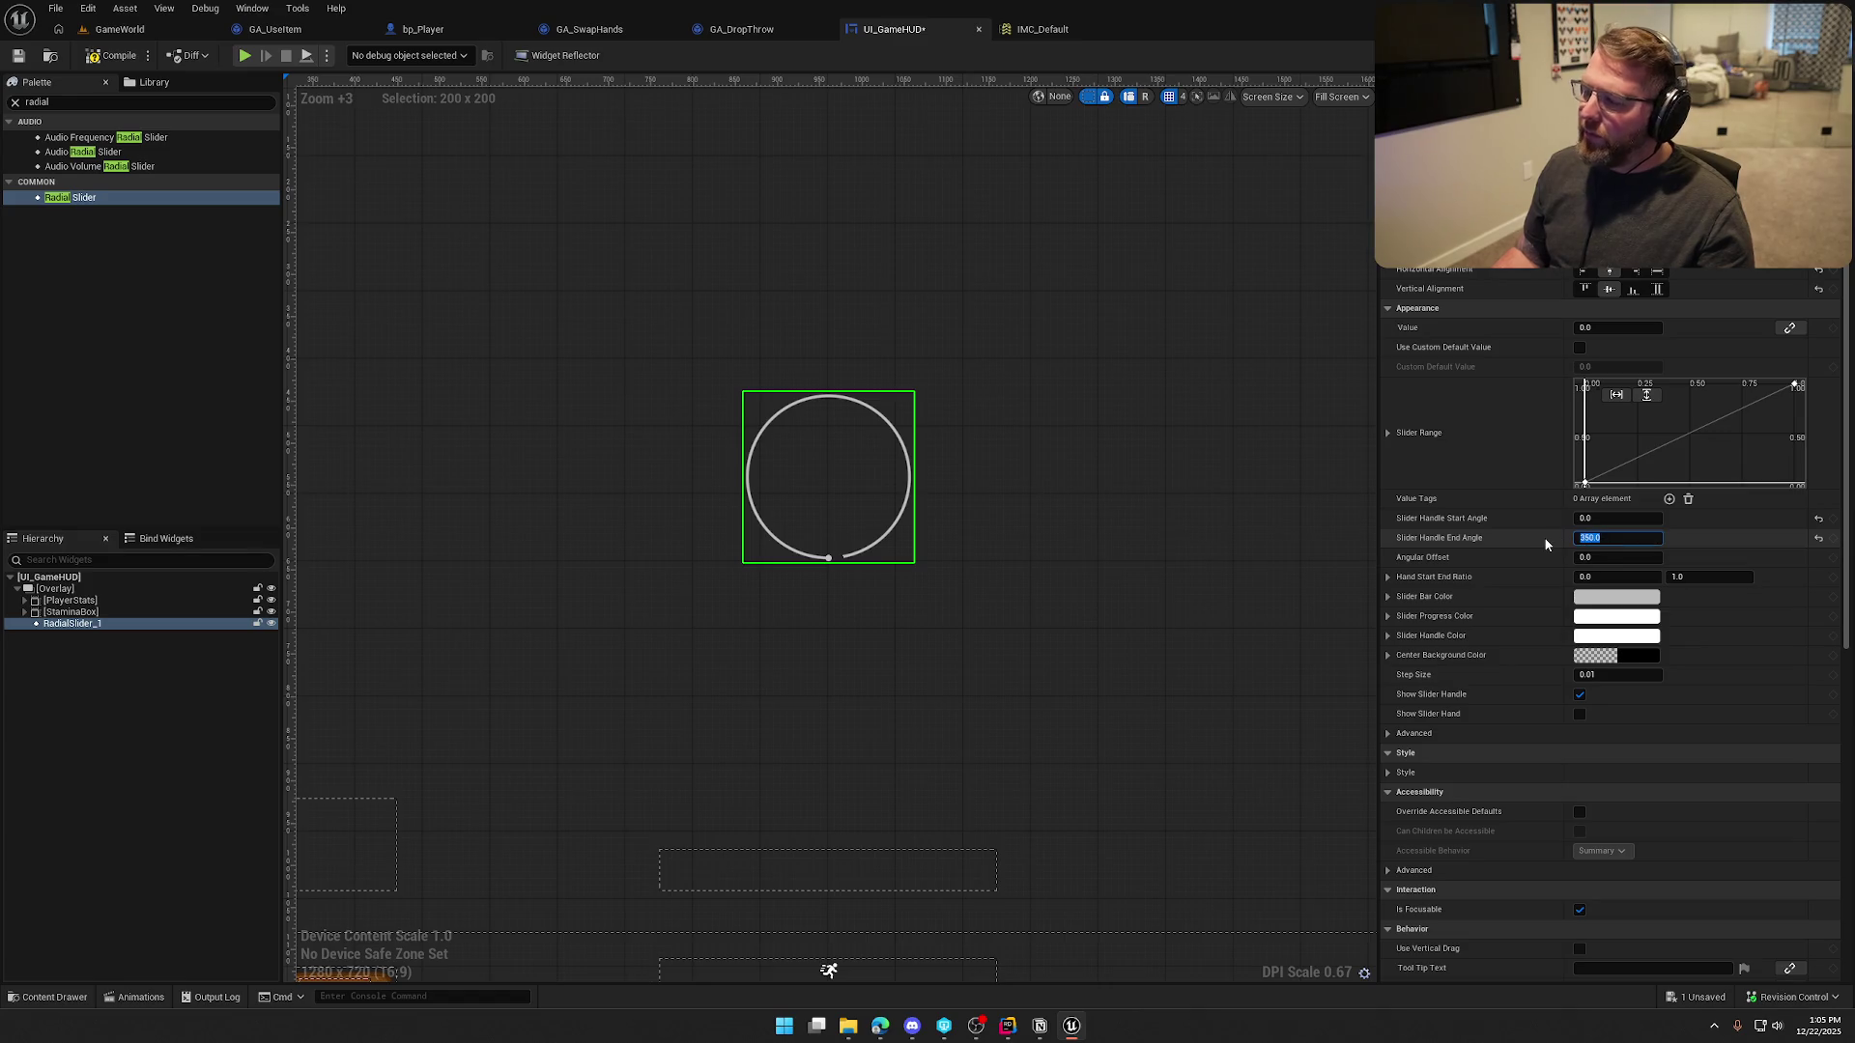
pyautogui.write('320')
pyautogui.write('300')
pyautogui.press('Return')
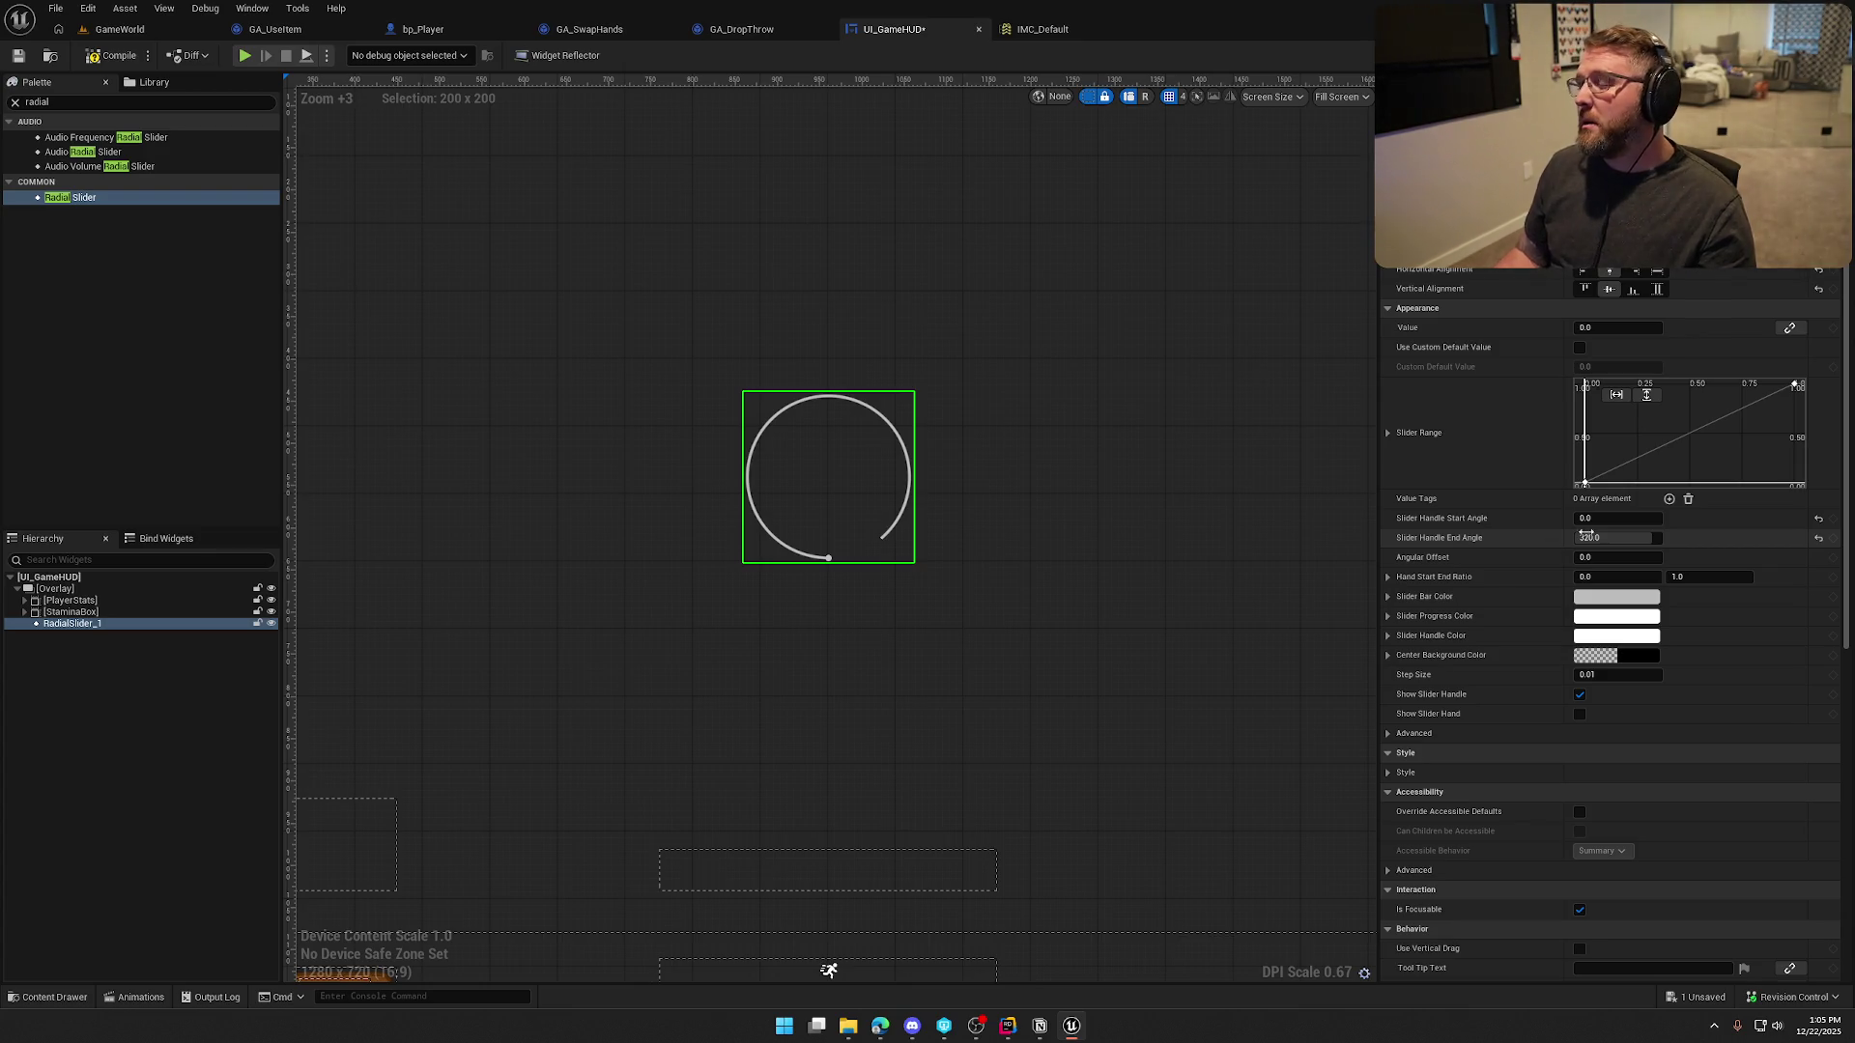
# Raise the start angle to 40, then reselect the slider and try an angular offset
pyautogui.click(1611, 517)
pyautogui.write('20')
pyautogui.press('Return')
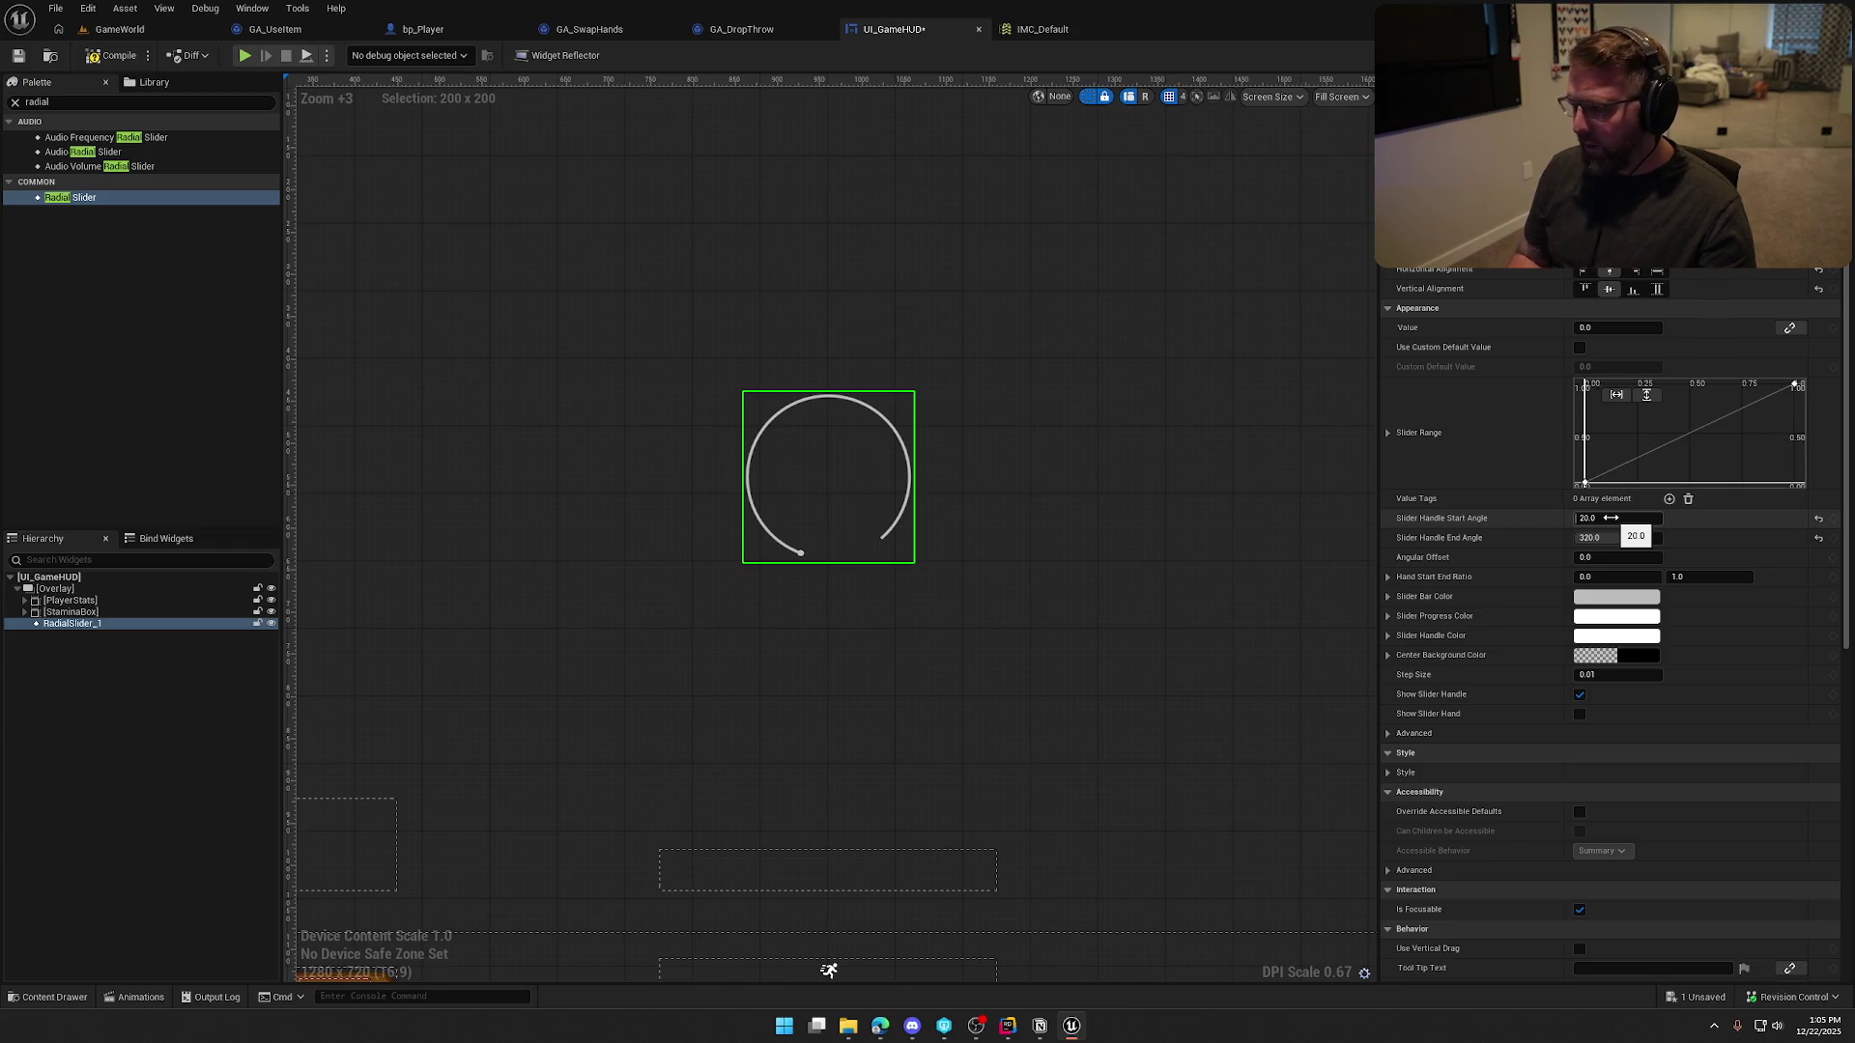
pyautogui.click(1611, 518)
pyautogui.write('40')
pyautogui.press('Return')
pyautogui.click(1078, 625)
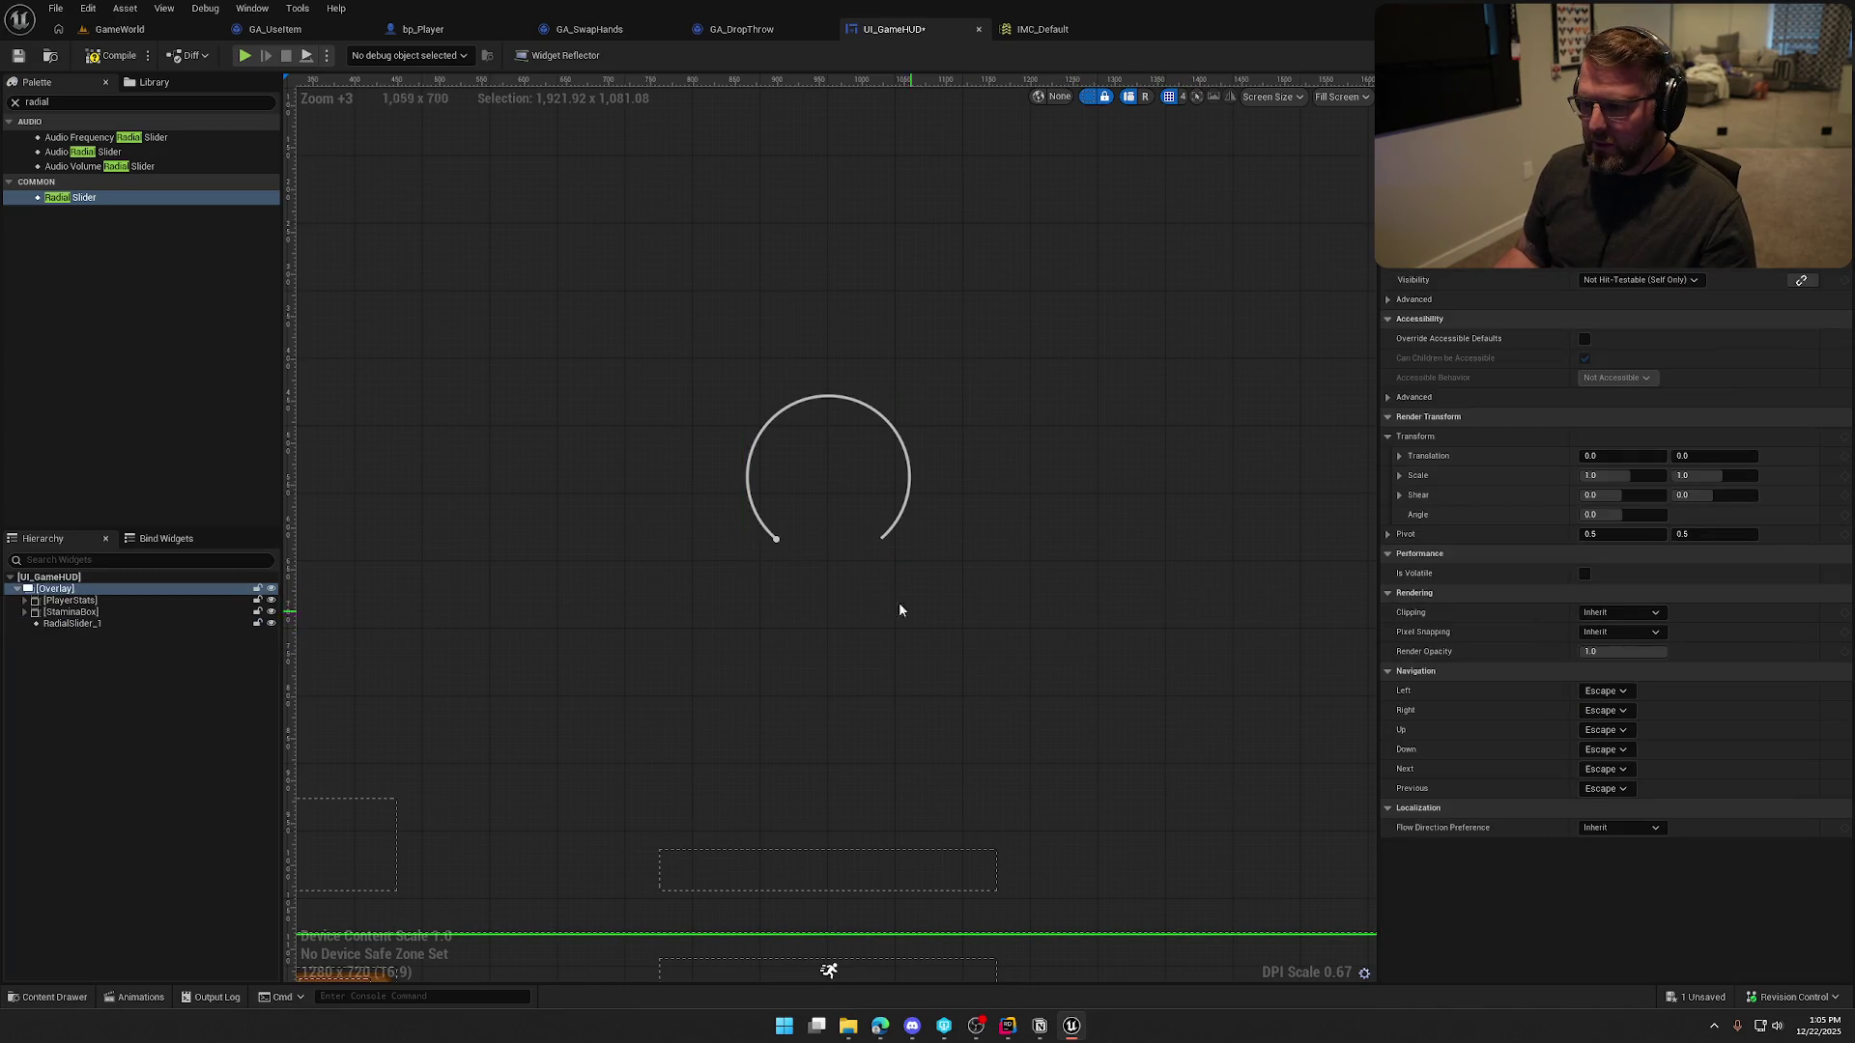
pyautogui.click(810, 525)
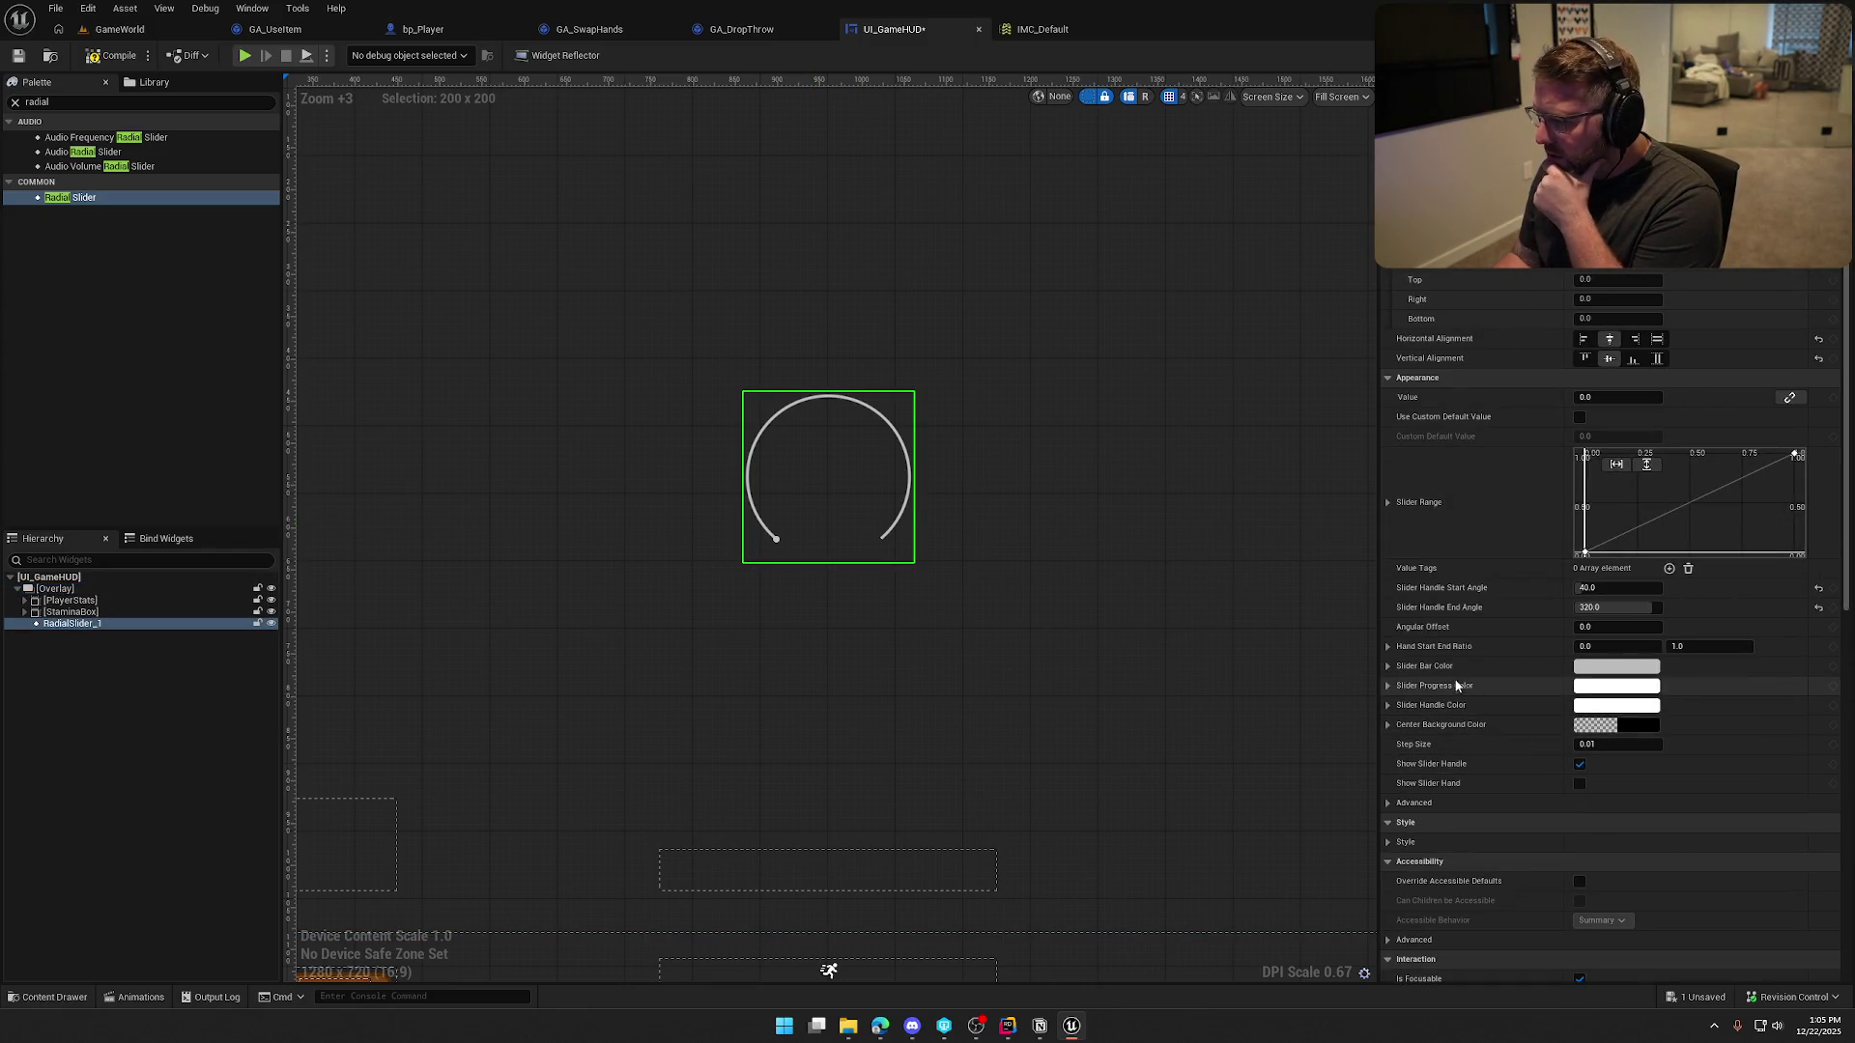
pyautogui.moveTo(1603, 627)
pyautogui.mouseDown()
pyautogui.moveTo(1662, 627)
pyautogui.moveTo(1618, 627)
pyautogui.mouseUp()
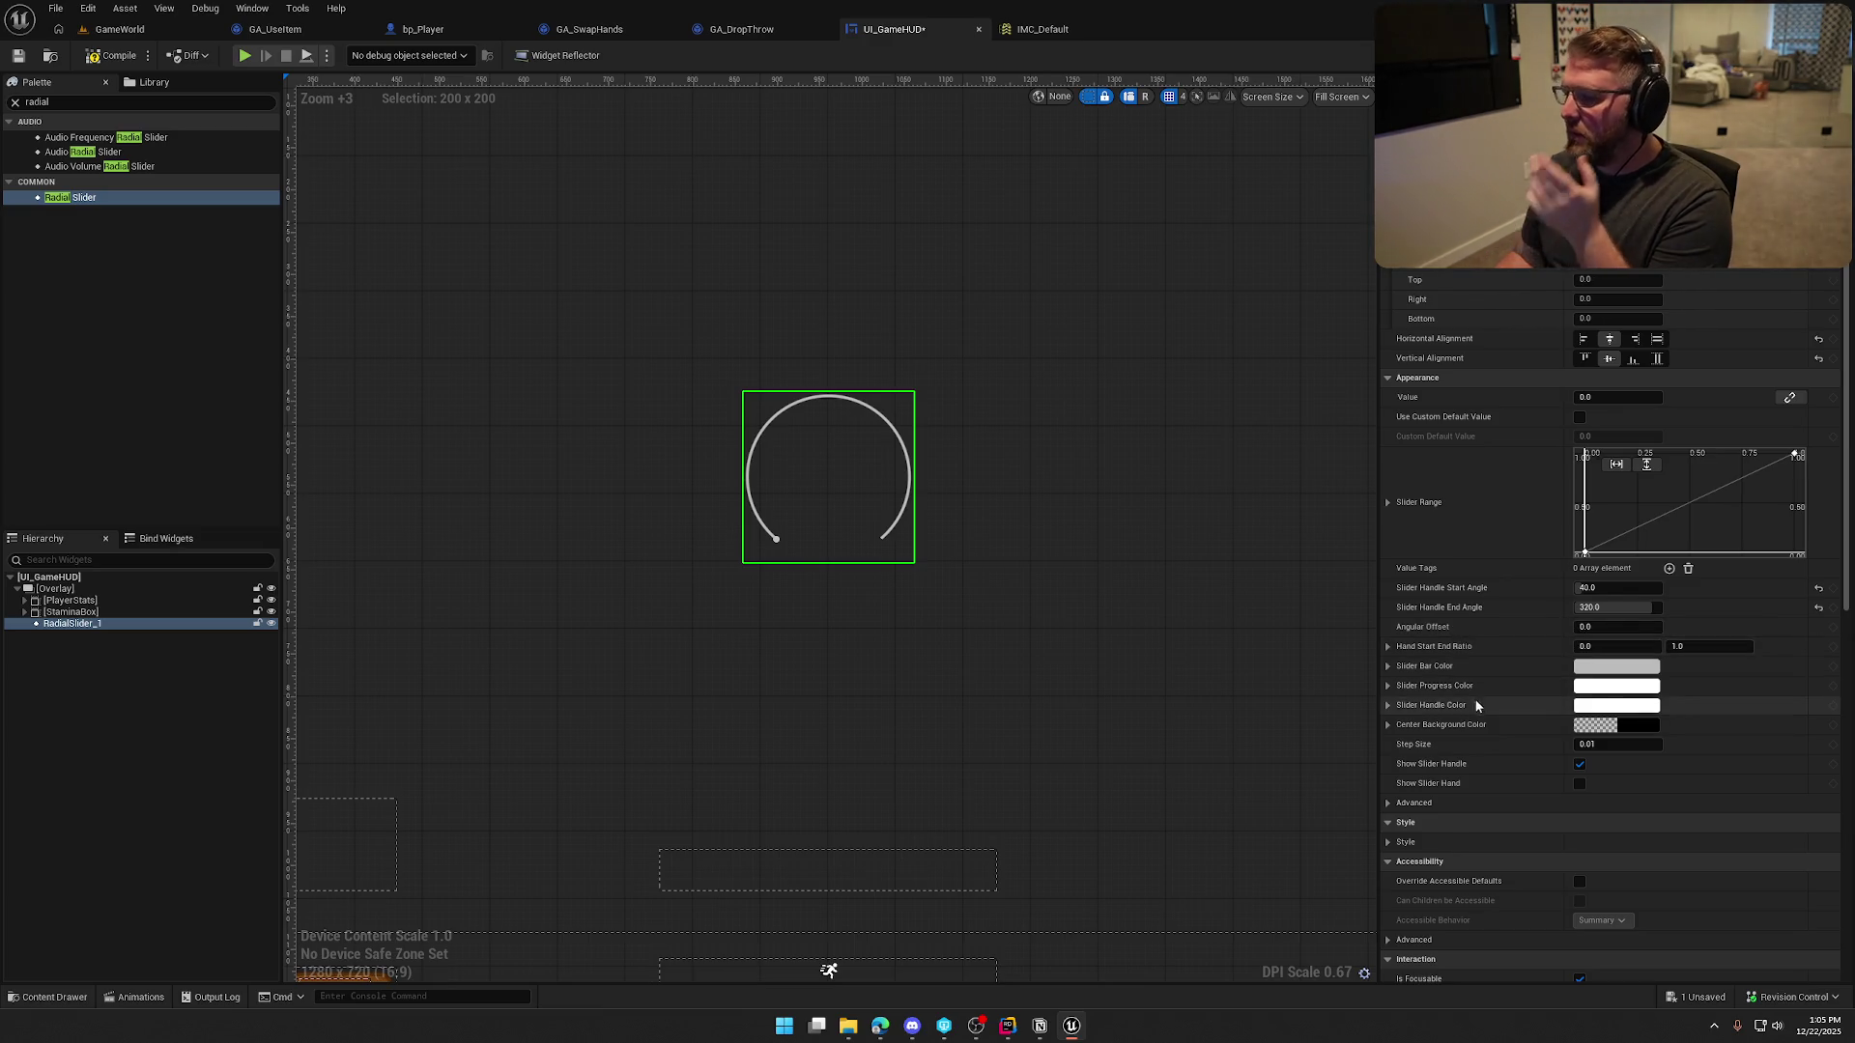
pyautogui.scroll(-3, 1475, 705)
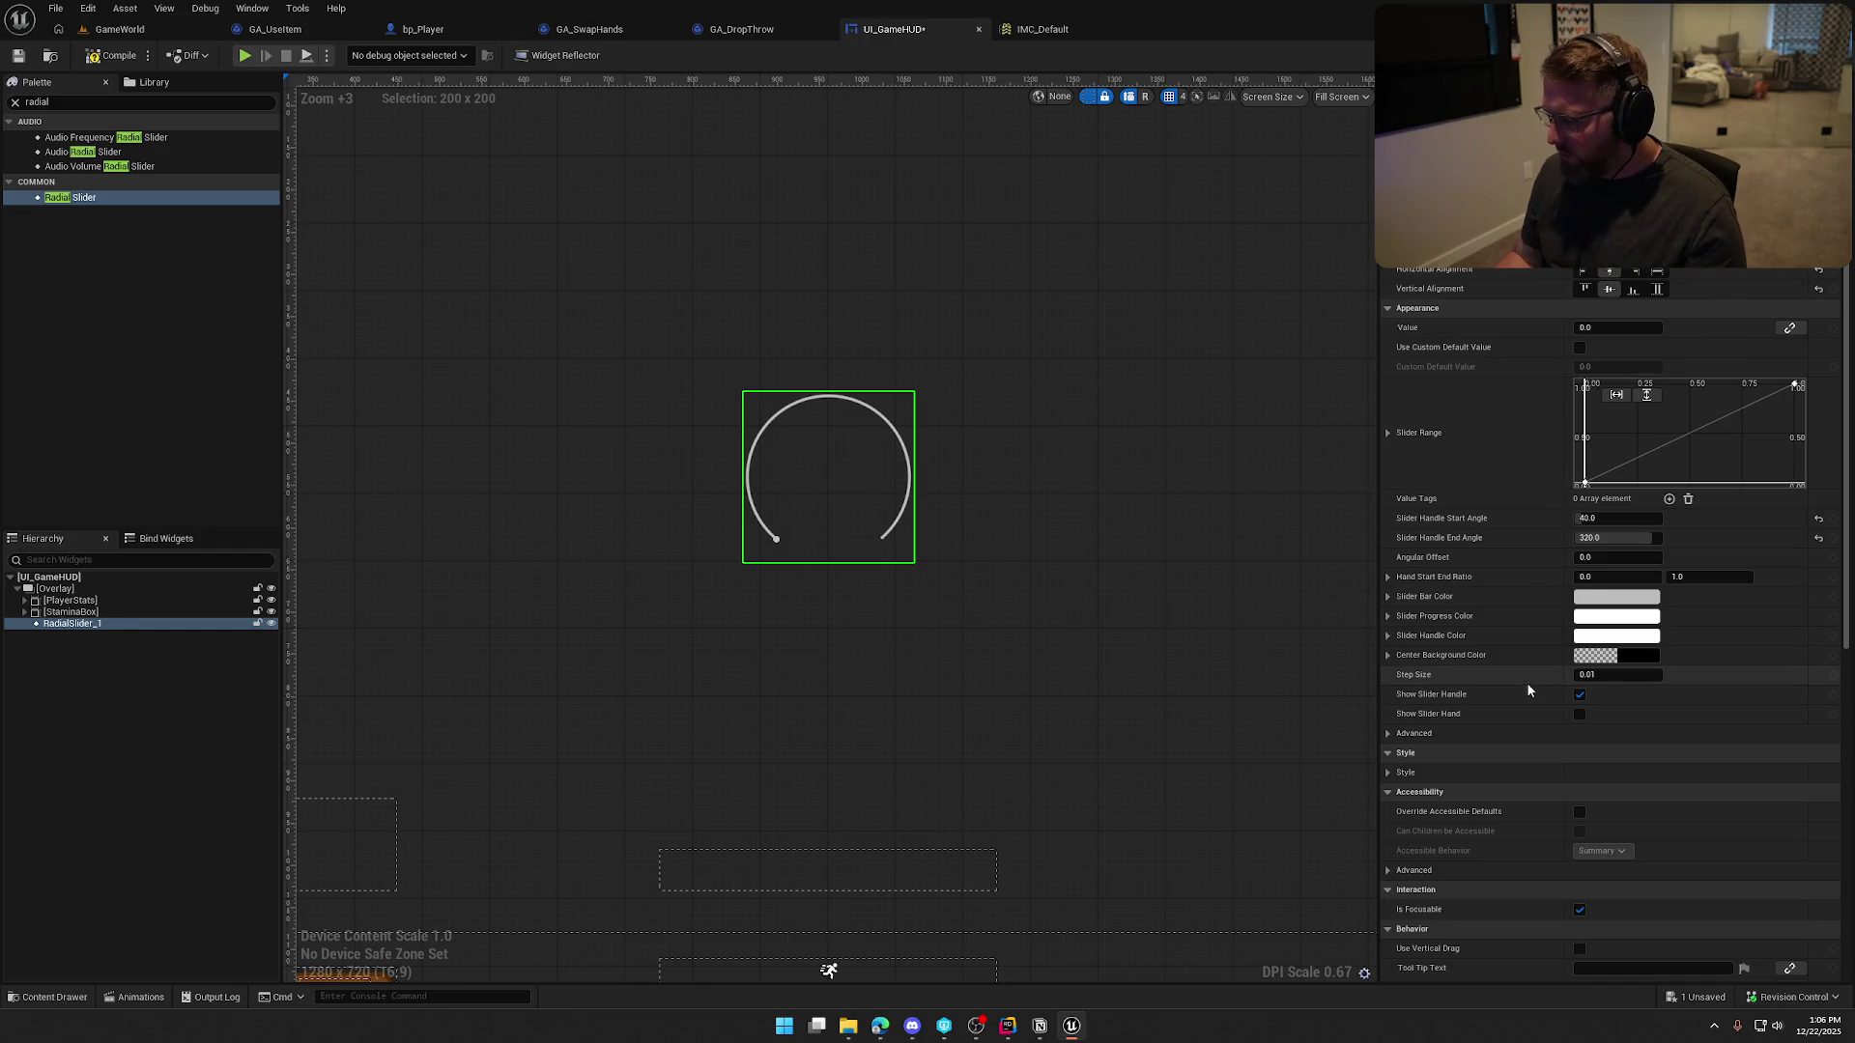
# Hide the slider handle, preview a small fill value, and turn off Requires Controller Lock
pyautogui.click(1579, 695)
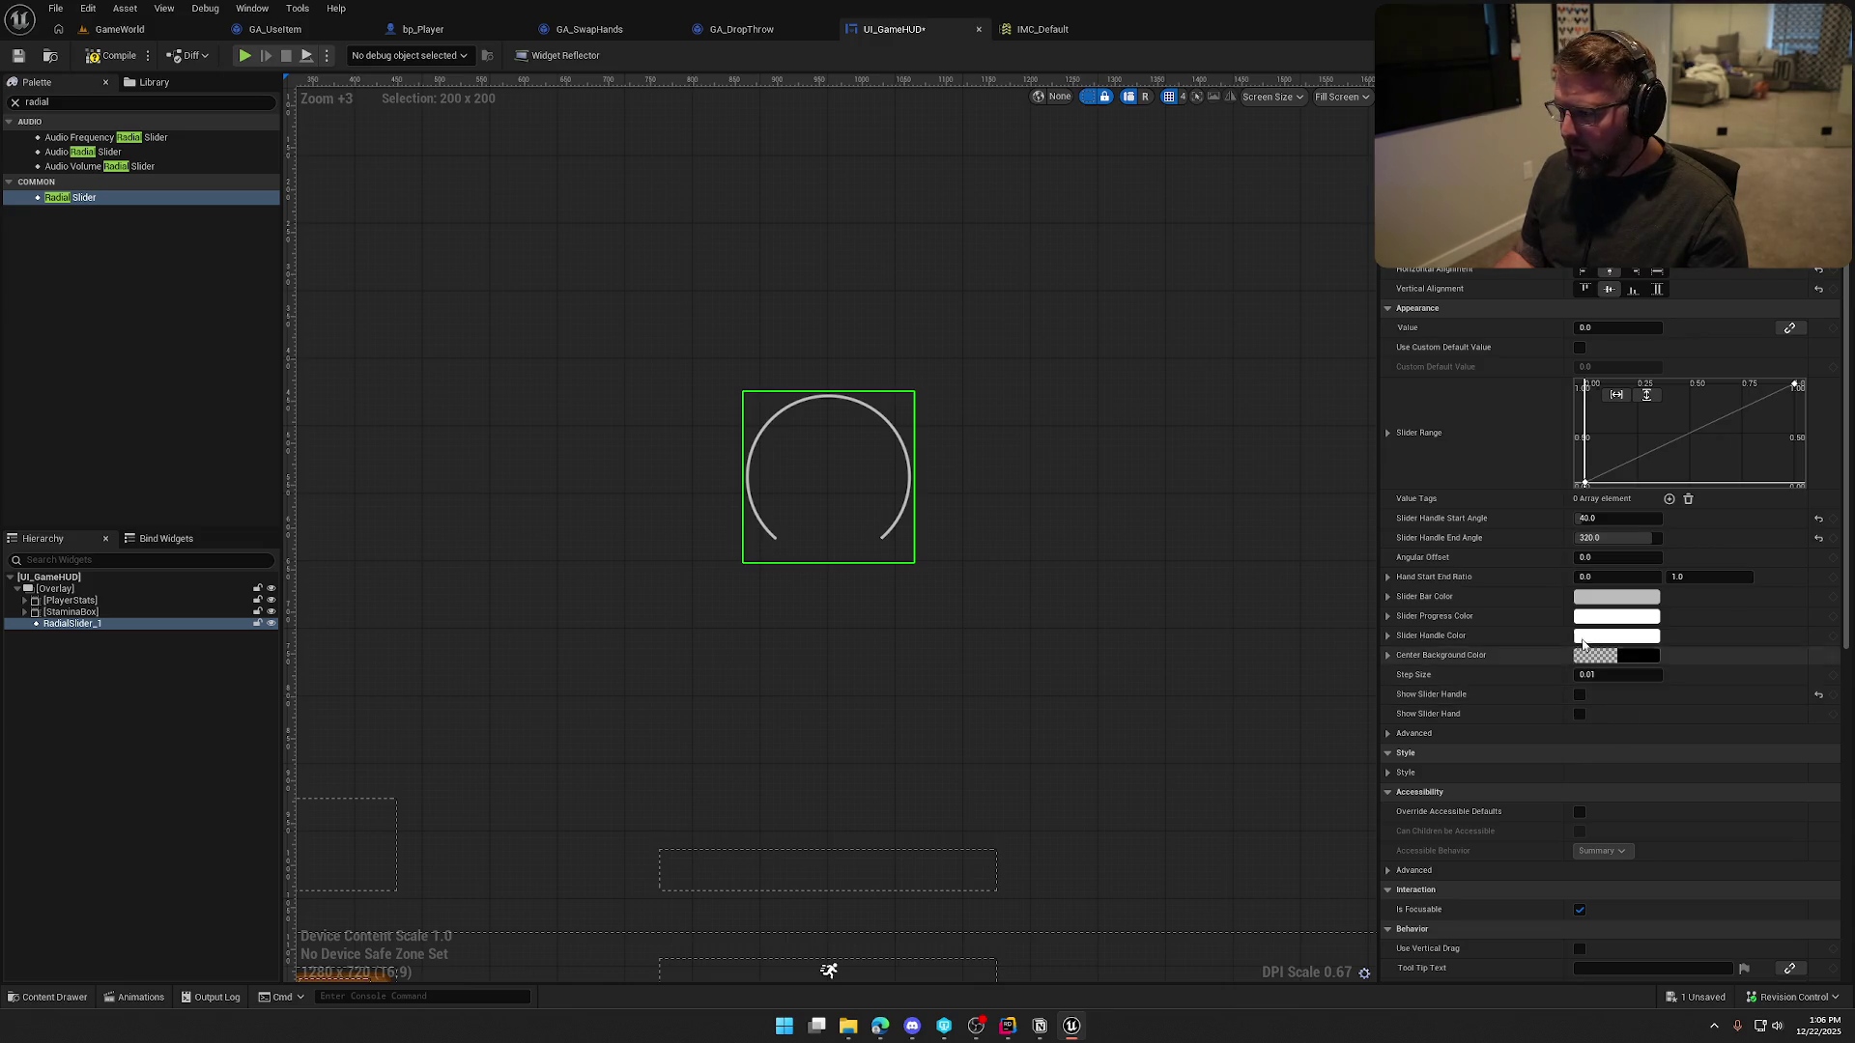
pyautogui.moveTo(1593, 327); pyautogui.dragTo(1584, 326)
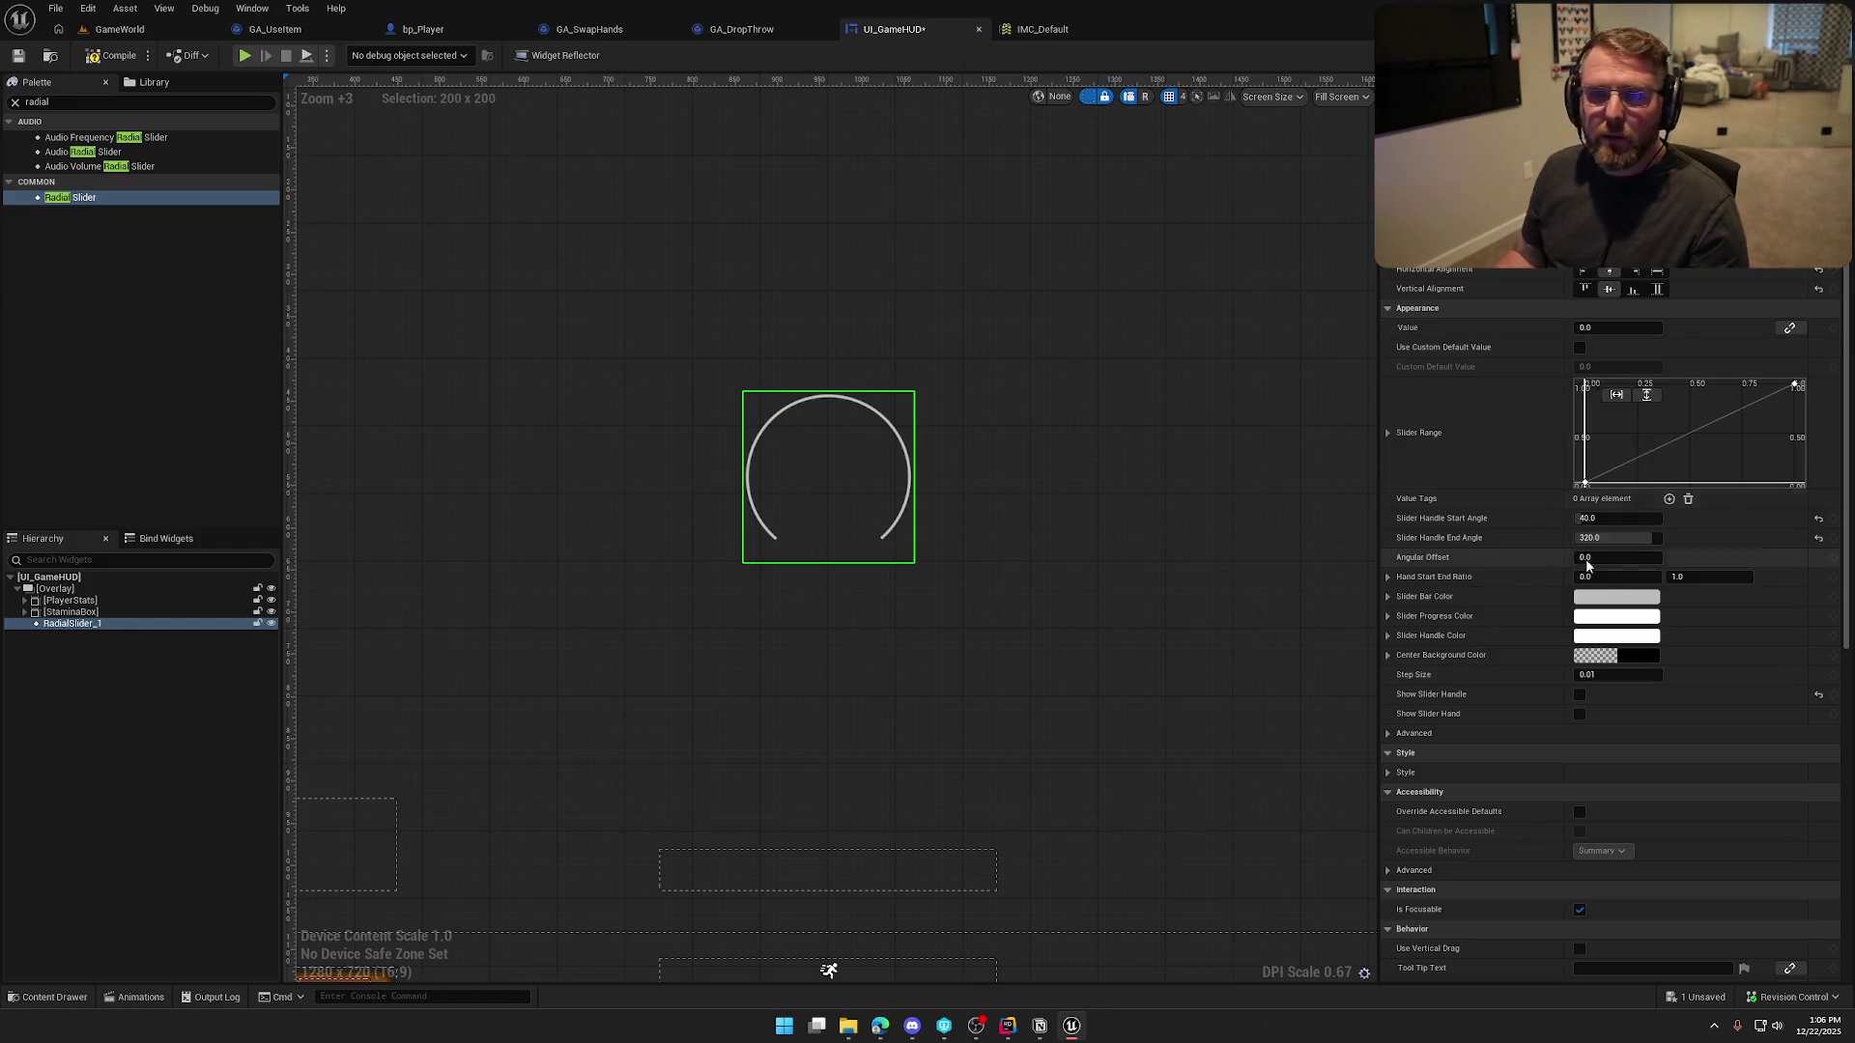
pyautogui.click(1387, 733)
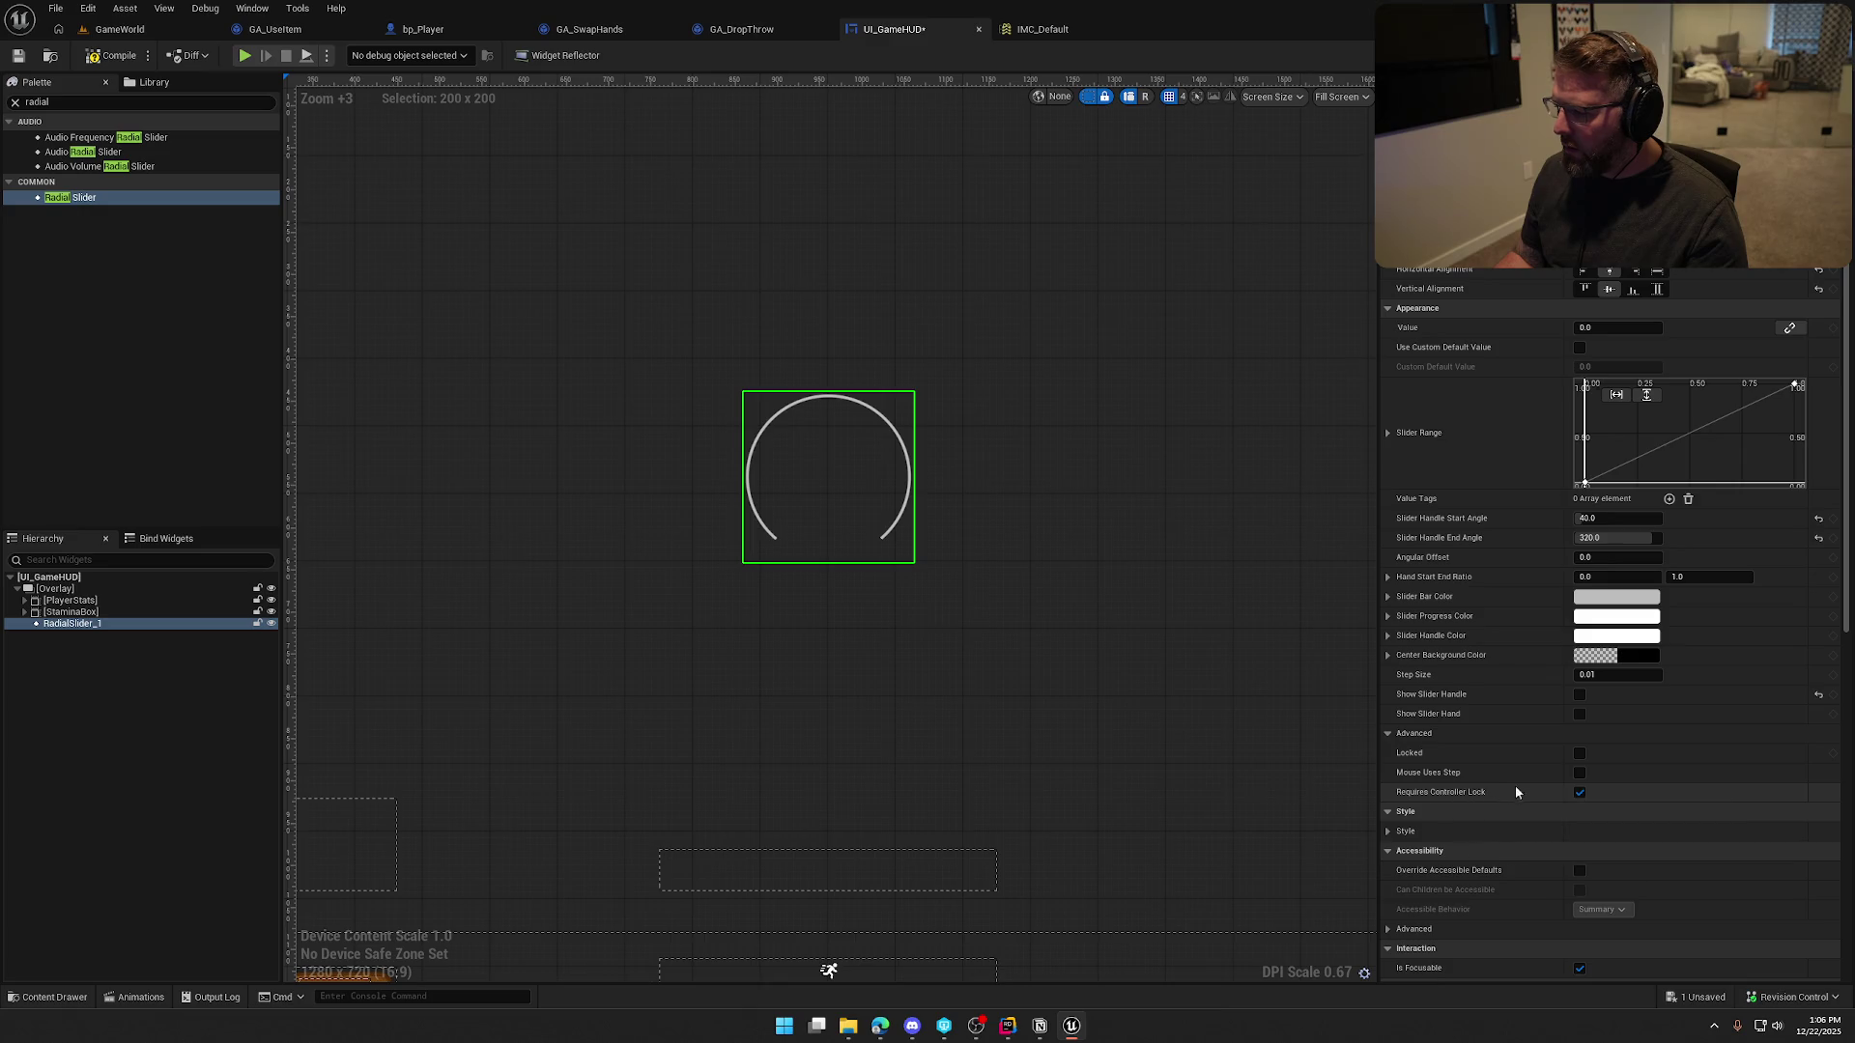
pyautogui.click(1579, 793)
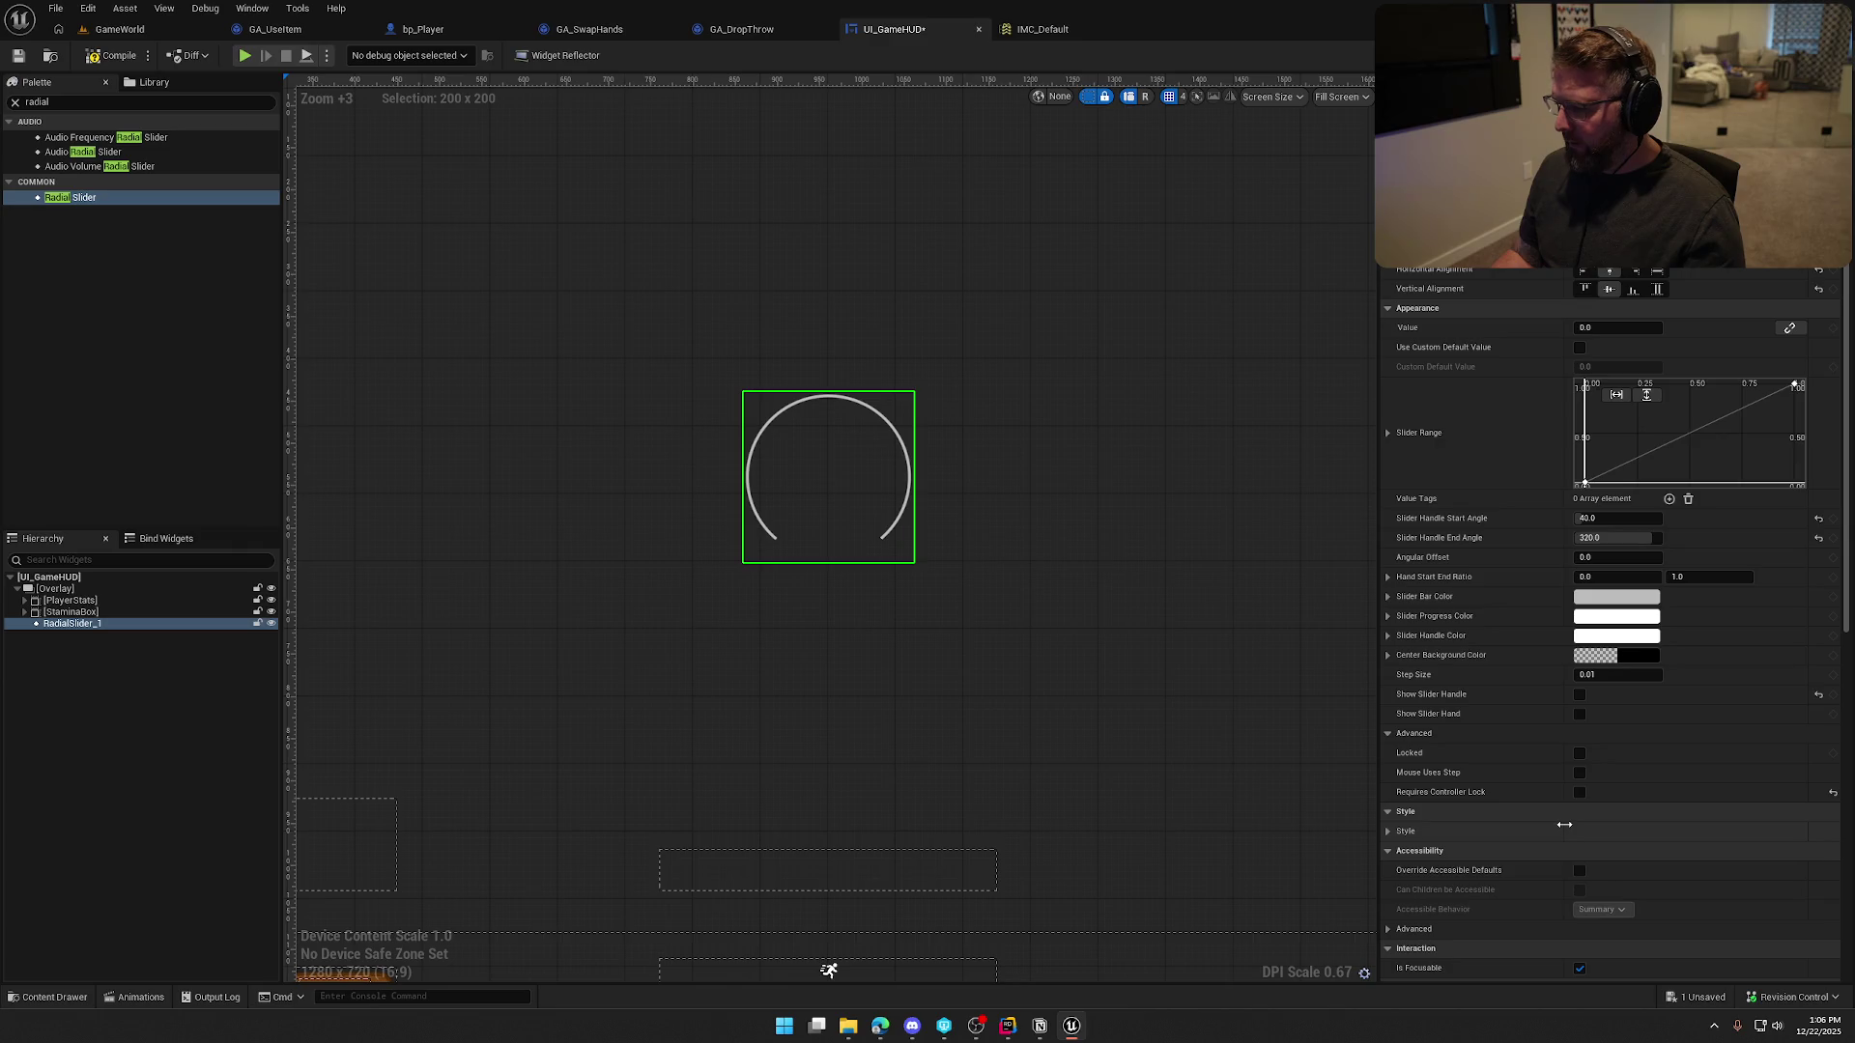
pyautogui.scroll(-5, 1552, 827)
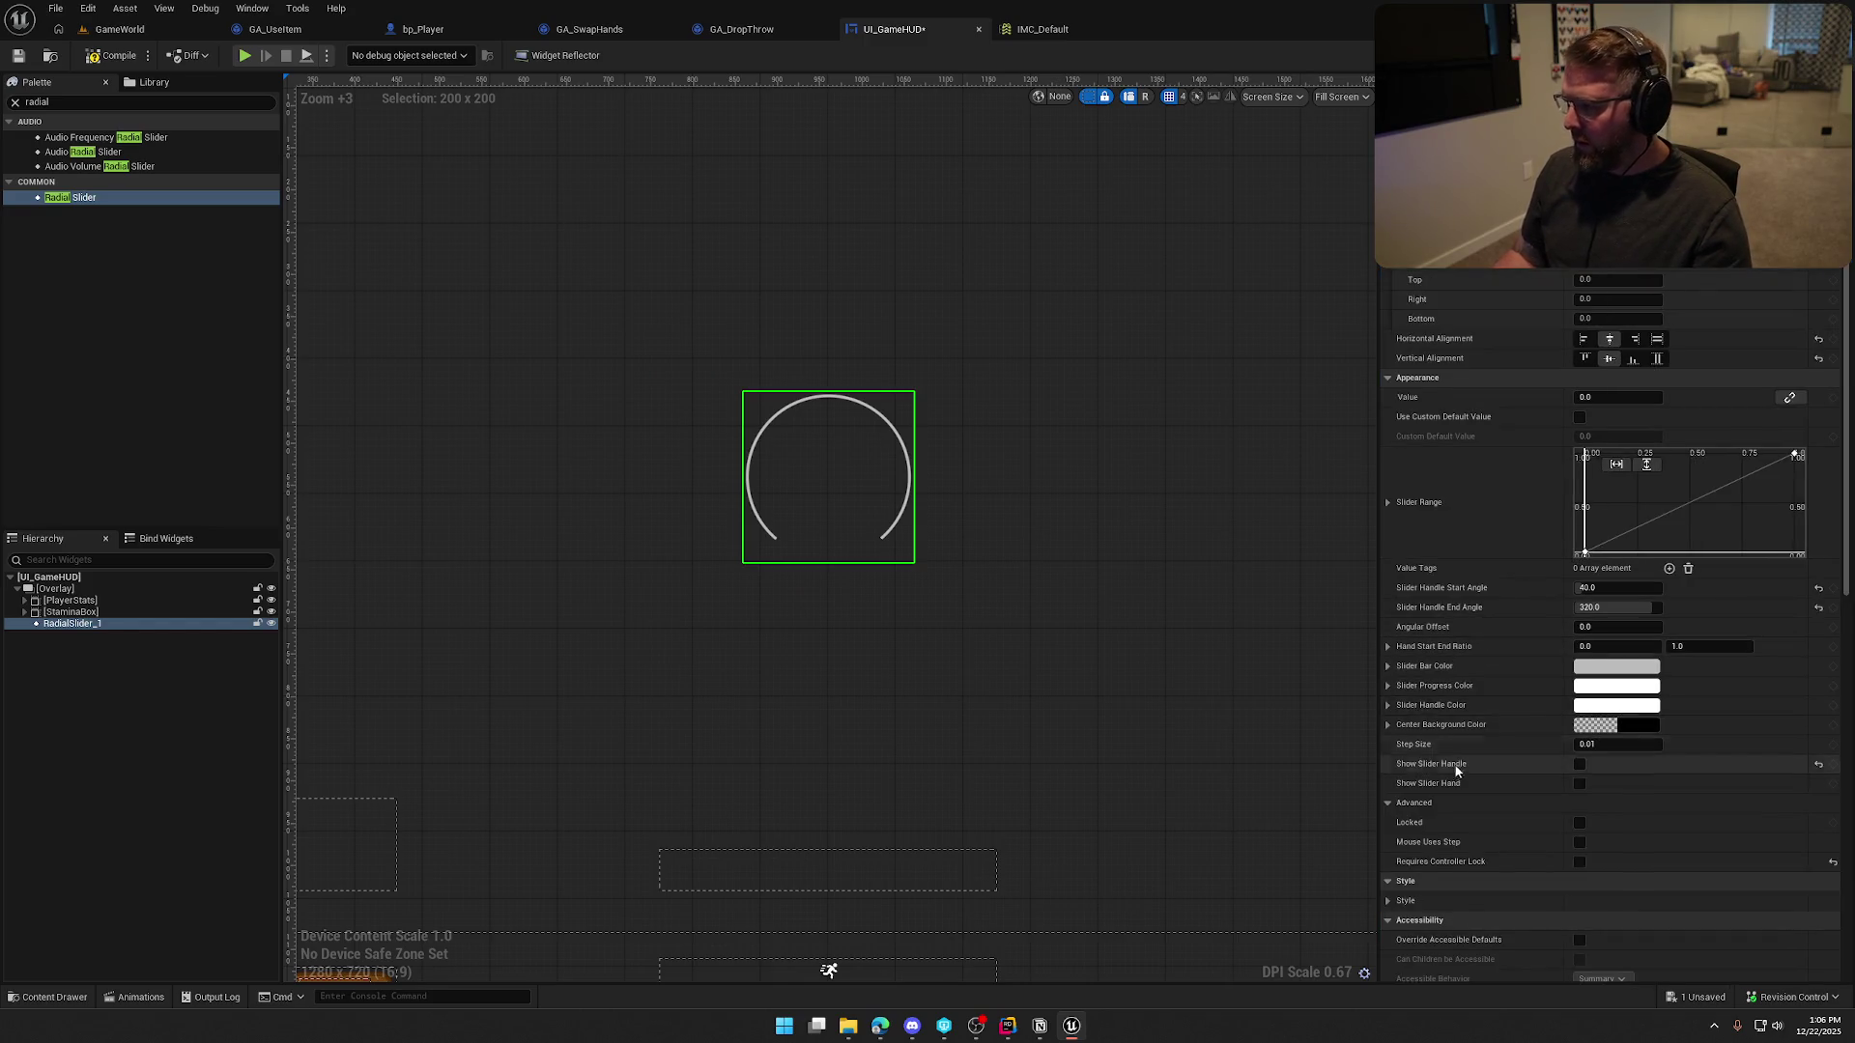
pyautogui.scroll(-3, 1482, 637)
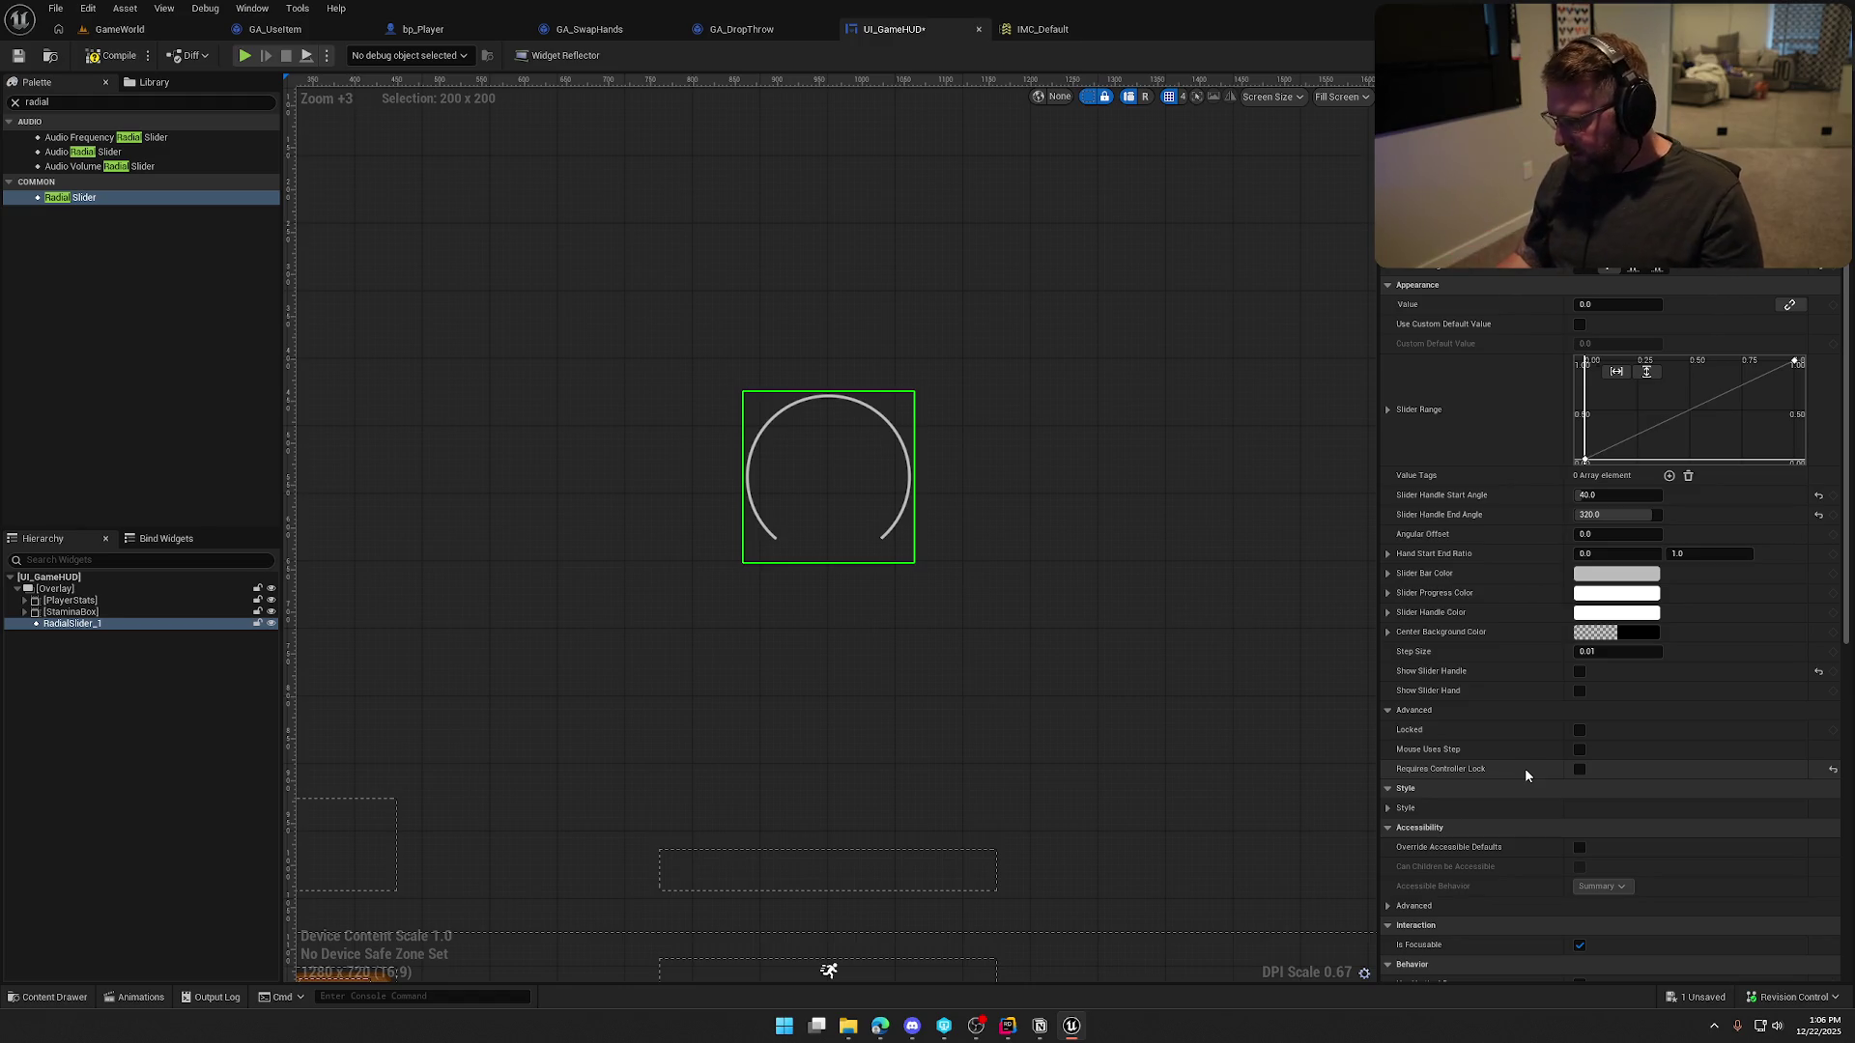
pyautogui.click(1580, 690)
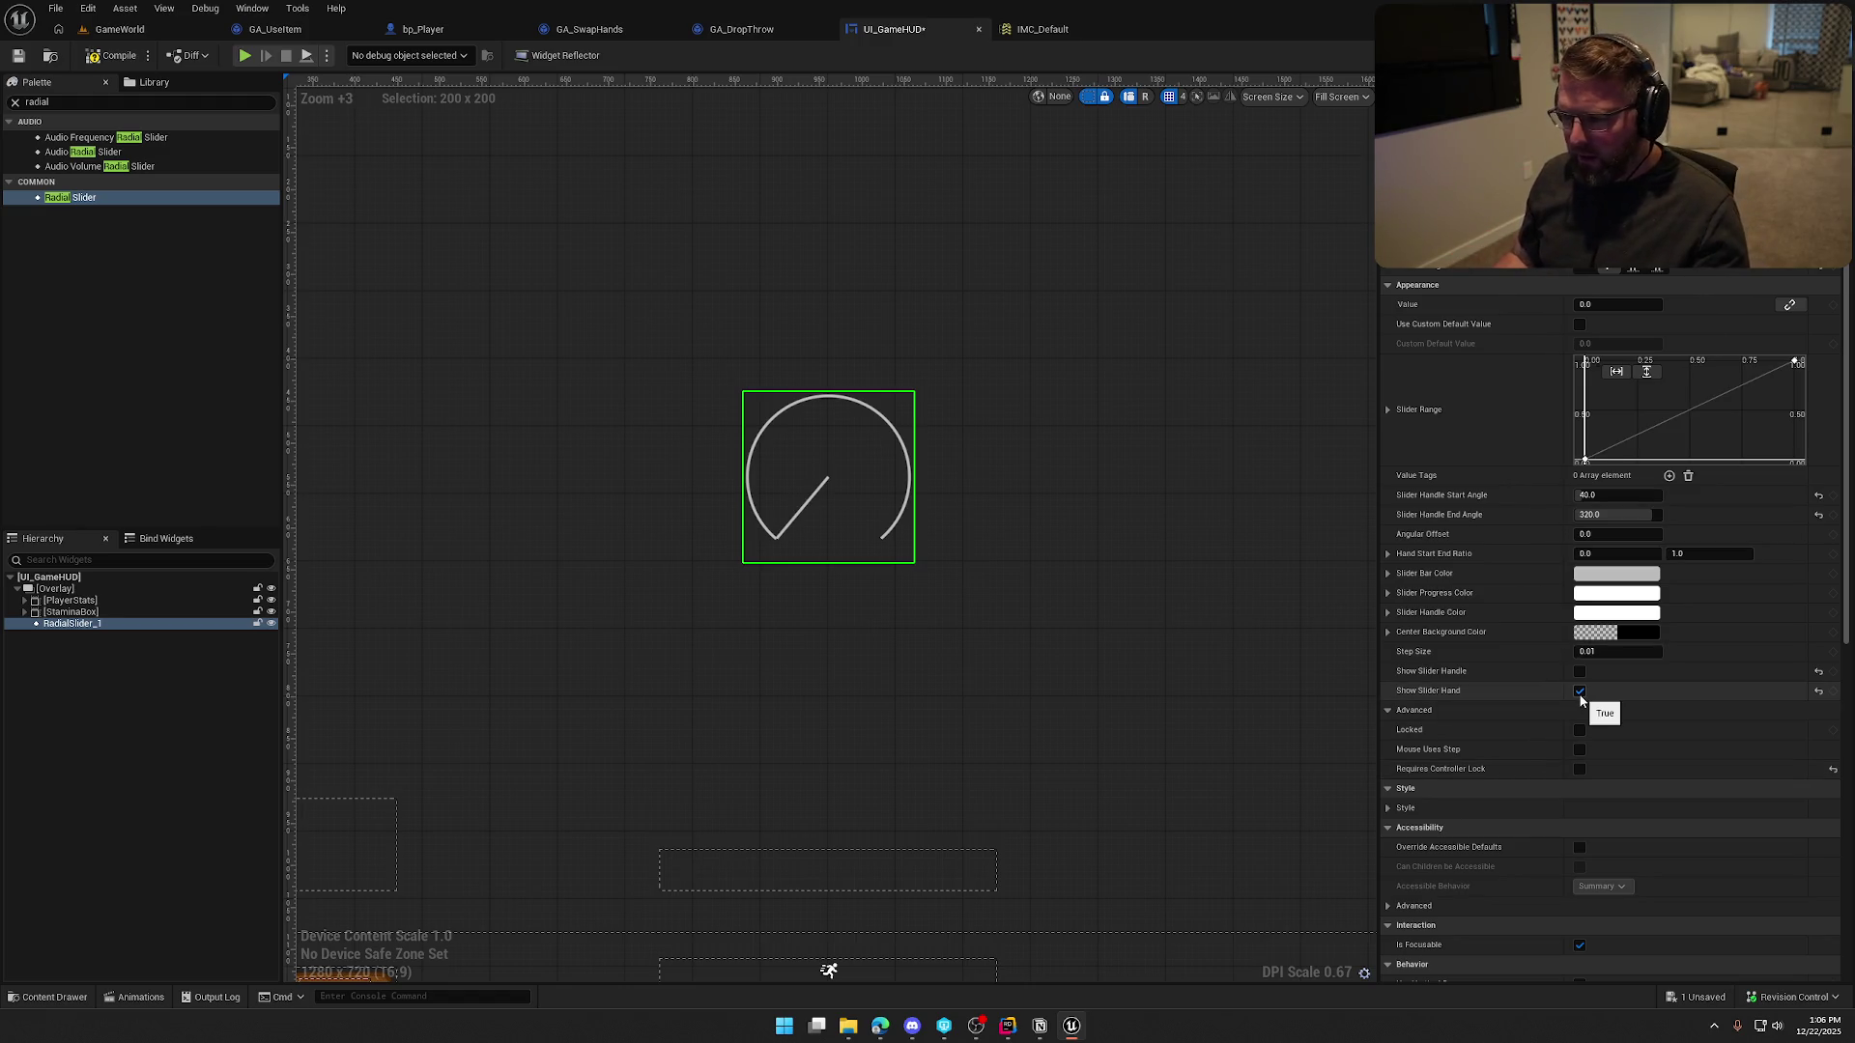
pyautogui.click(1580, 691)
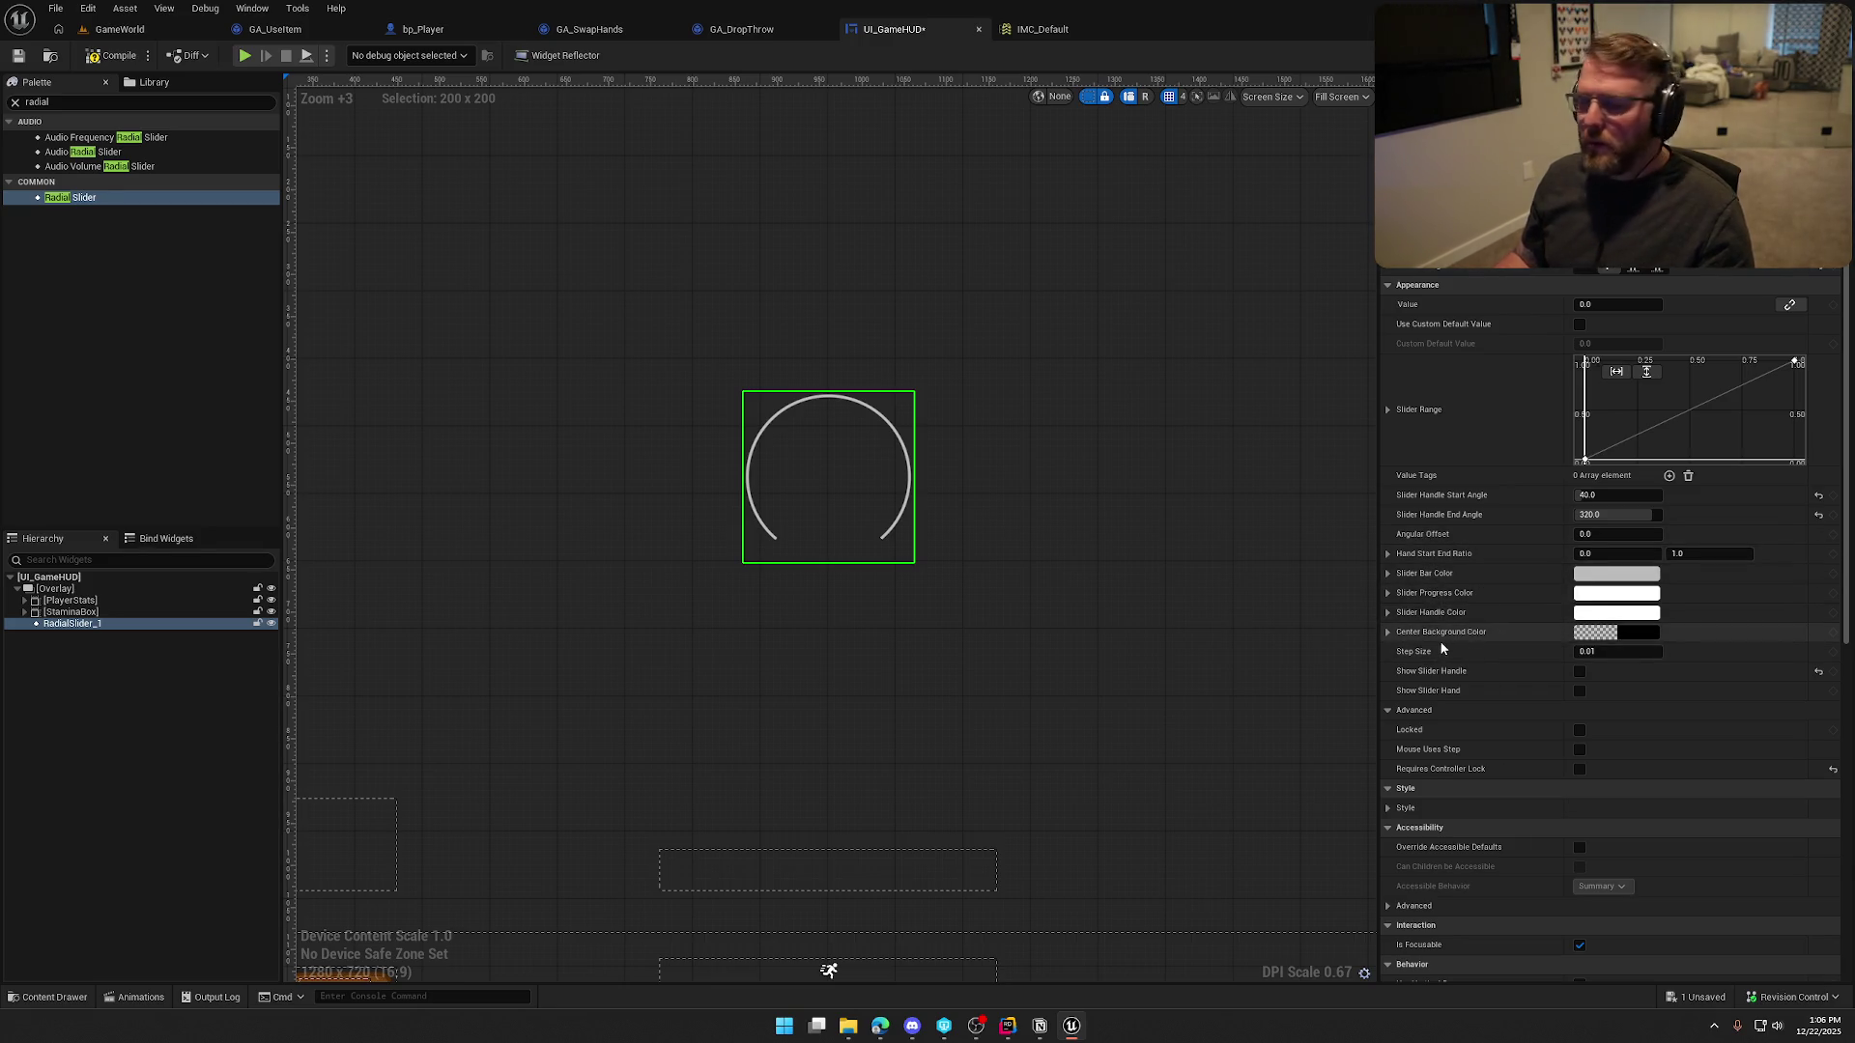
pyautogui.scroll(2, 1457, 636)
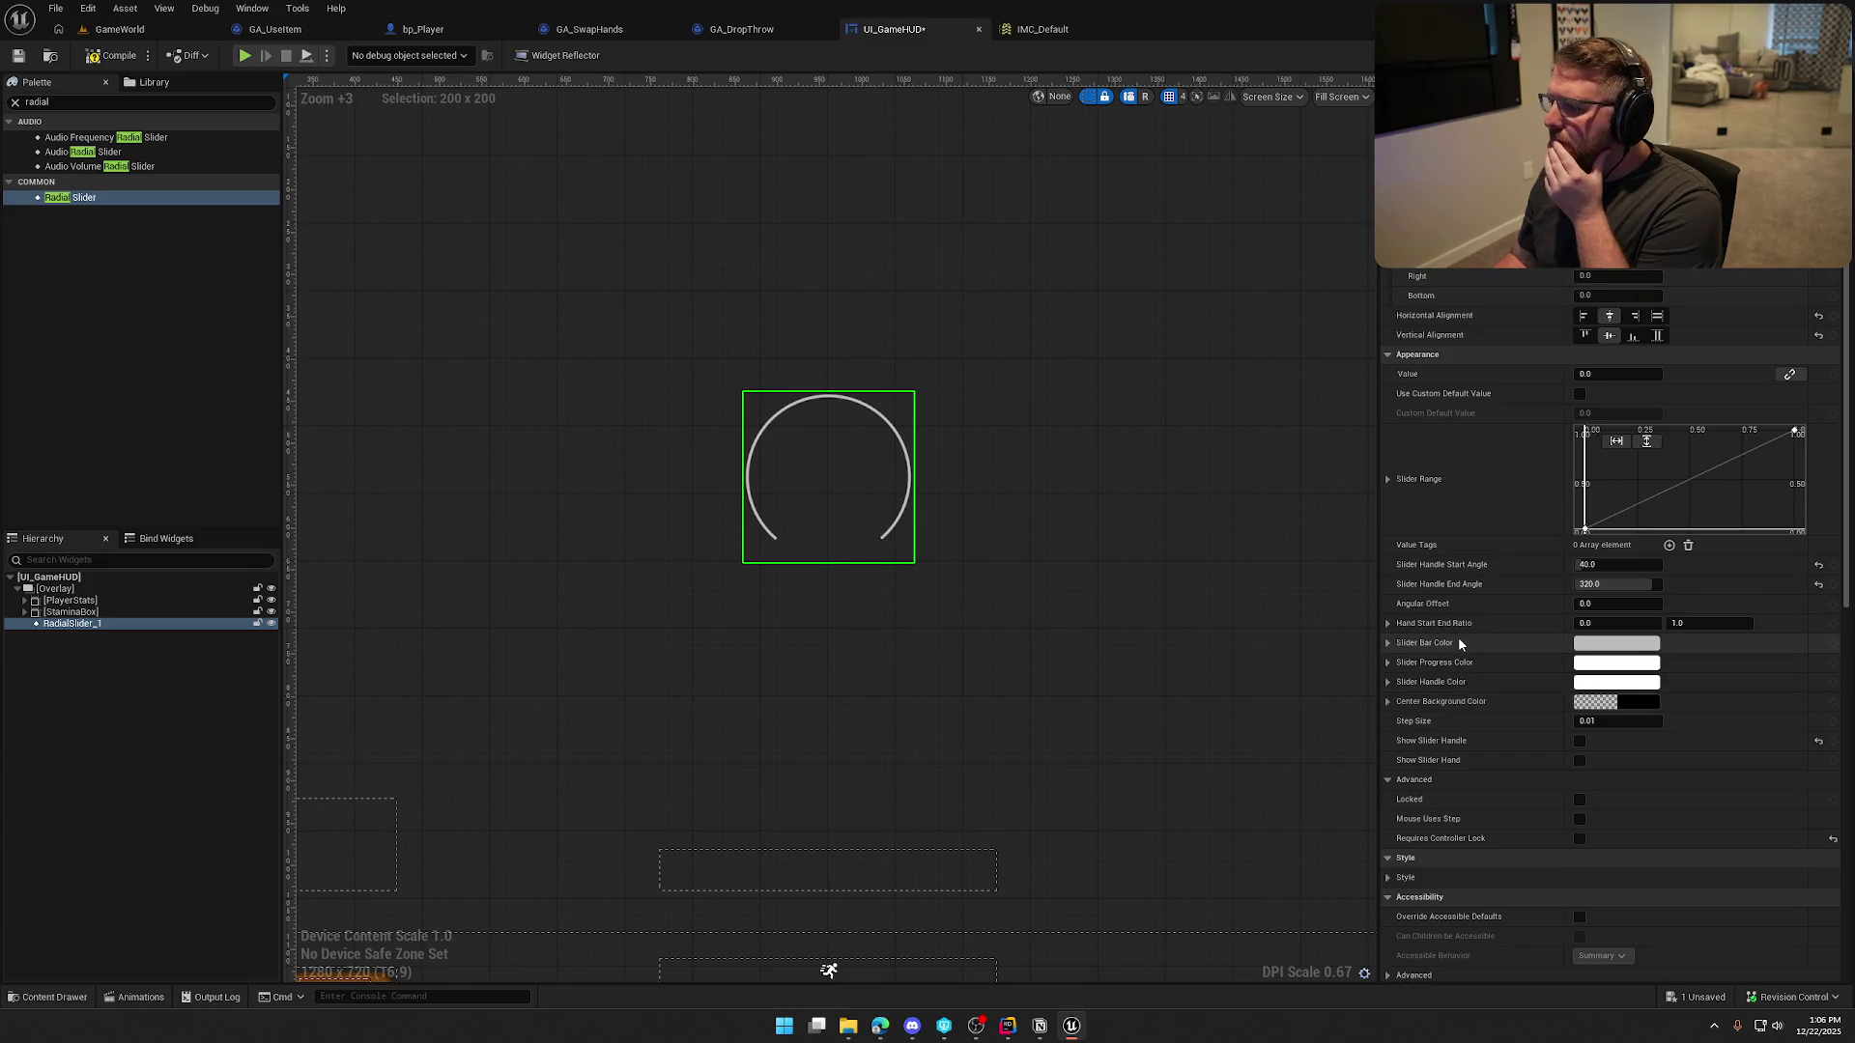
pyautogui.scroll(-2, 1460, 644)
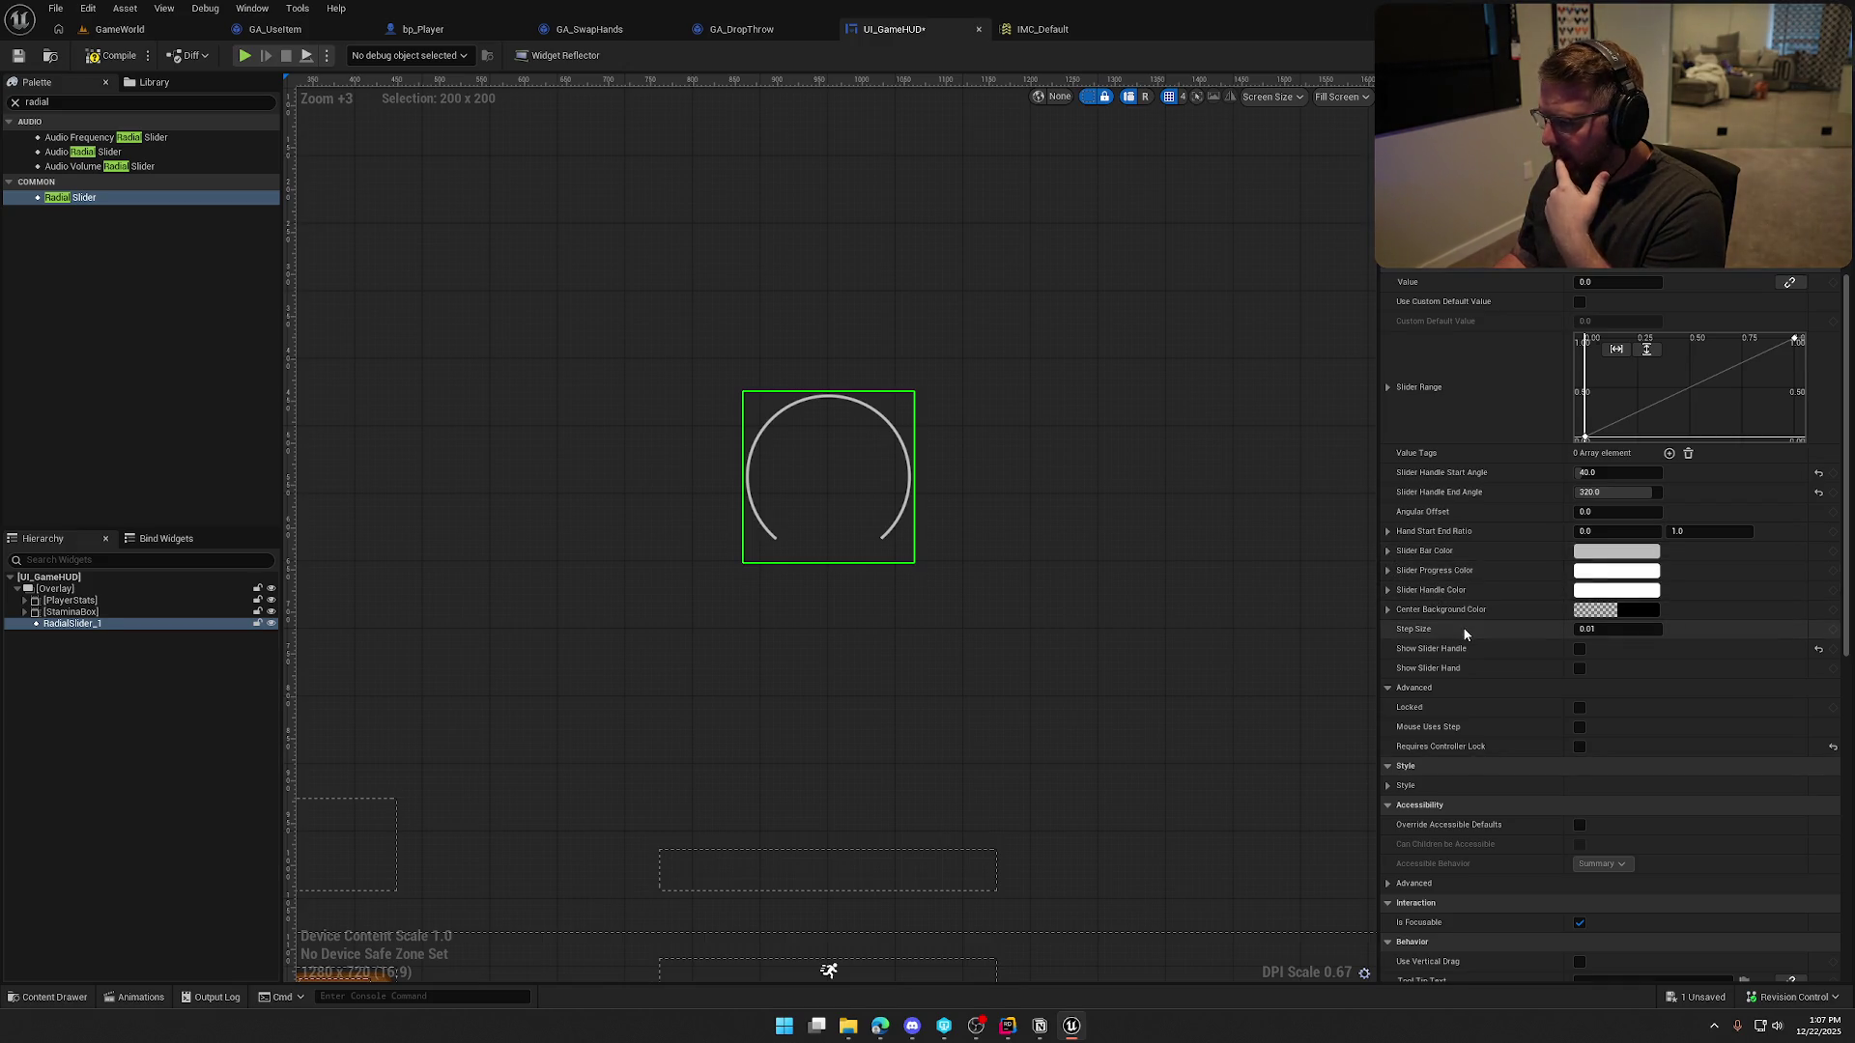
pyautogui.scroll(-1, 1401, 754)
# Set the Style bar thickness to 10 and select the preview value field
pyautogui.click(1392, 740)
pyautogui.scroll(-4, 1430, 752)
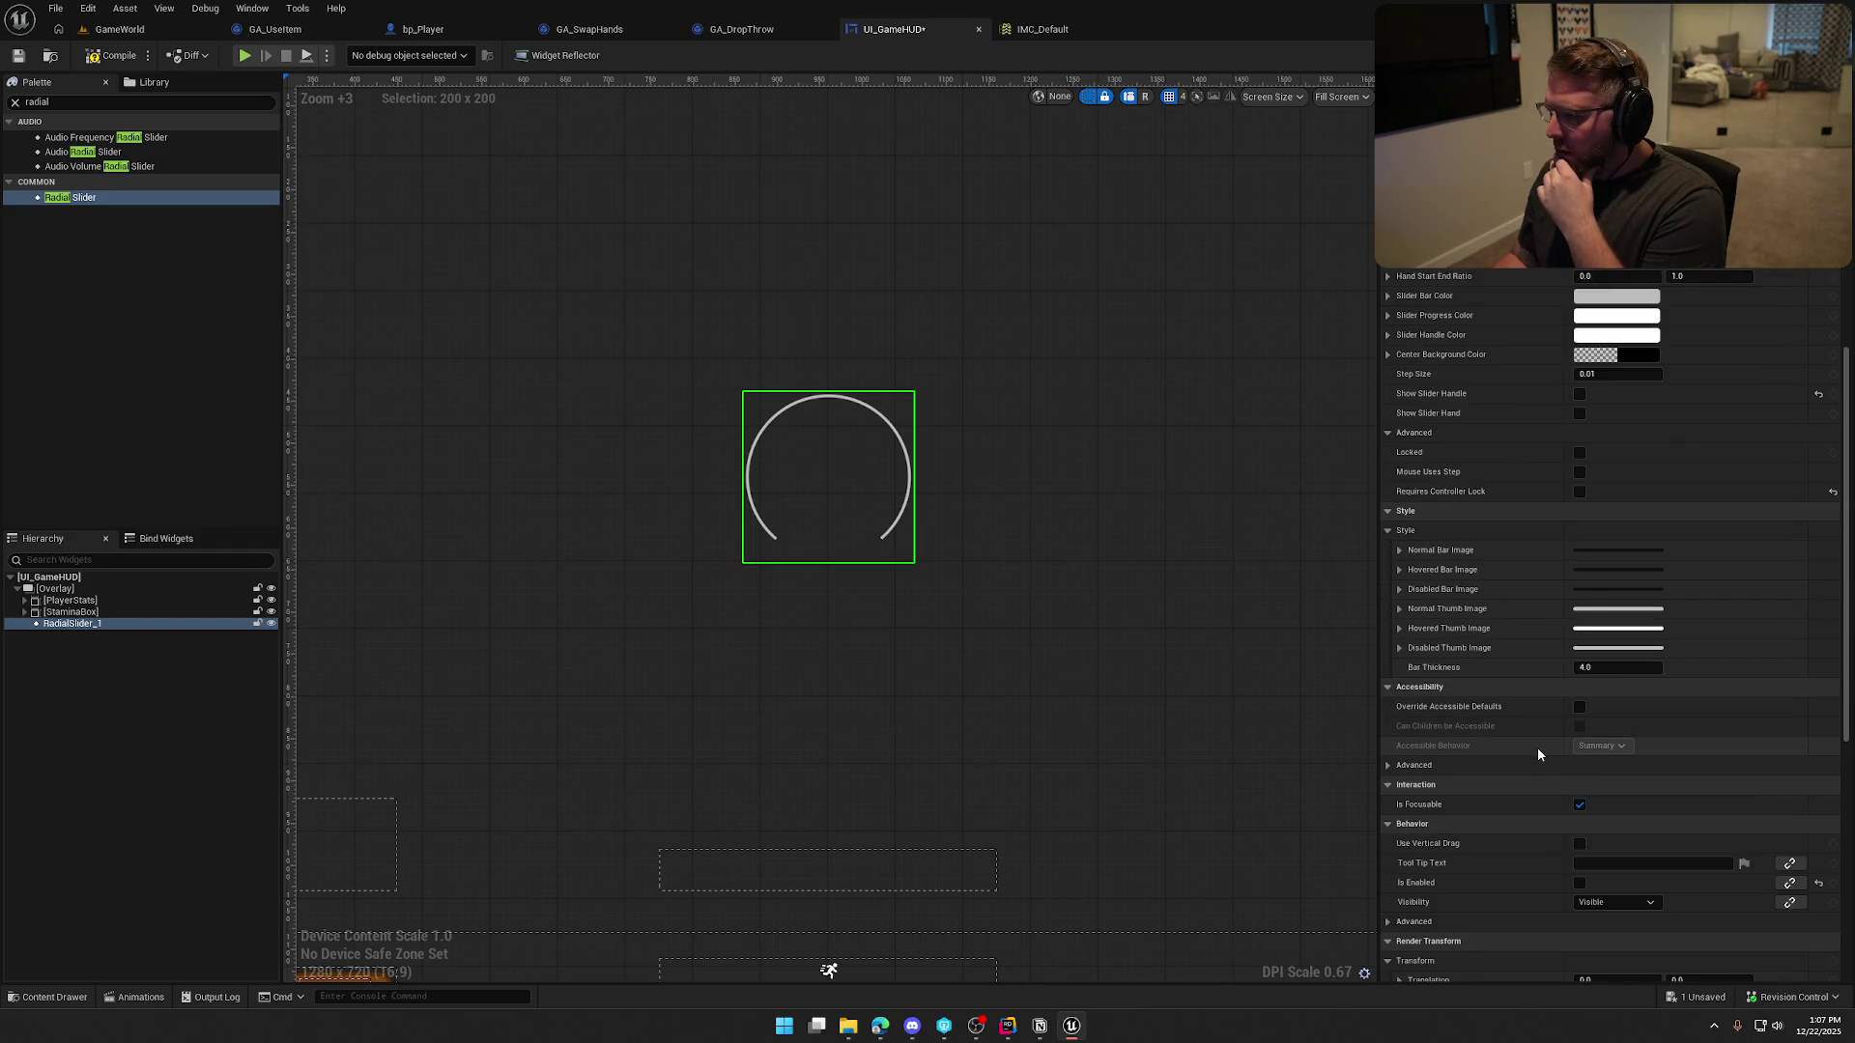
pyautogui.click(1596, 668)
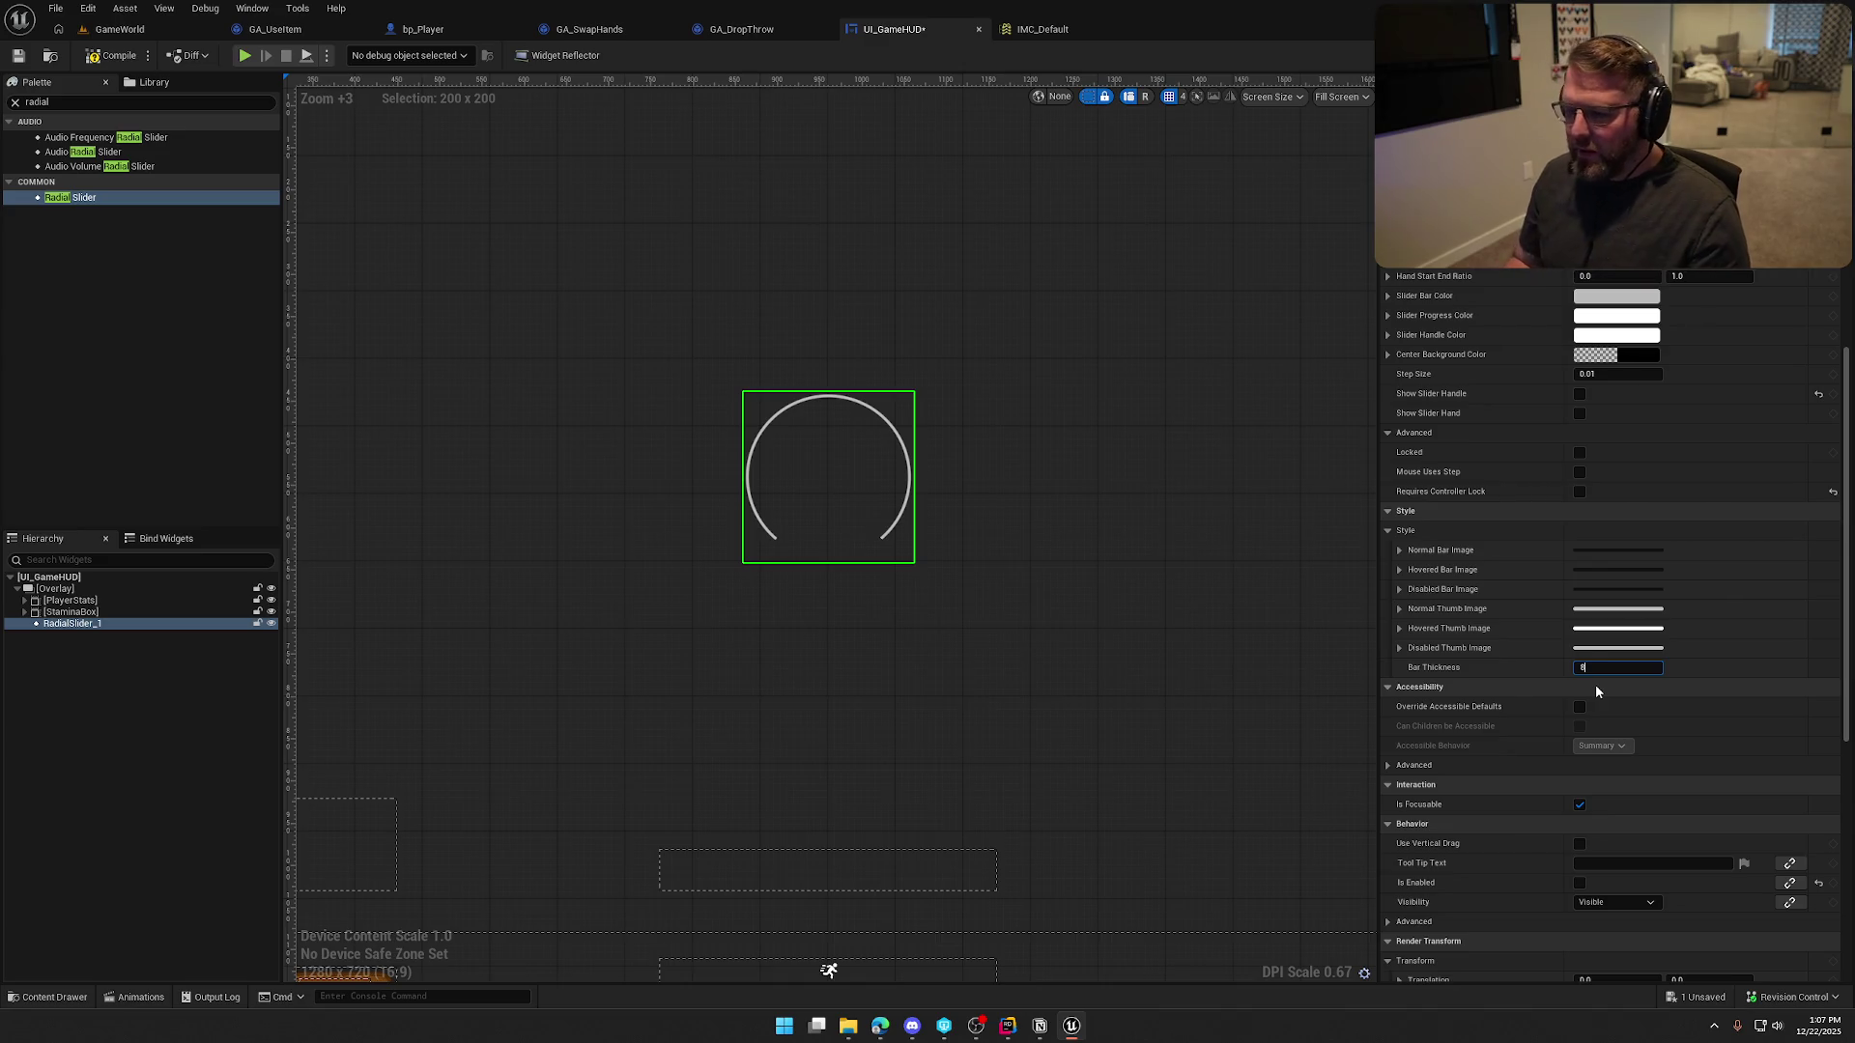
pyautogui.write('8')
pyautogui.press('Return')
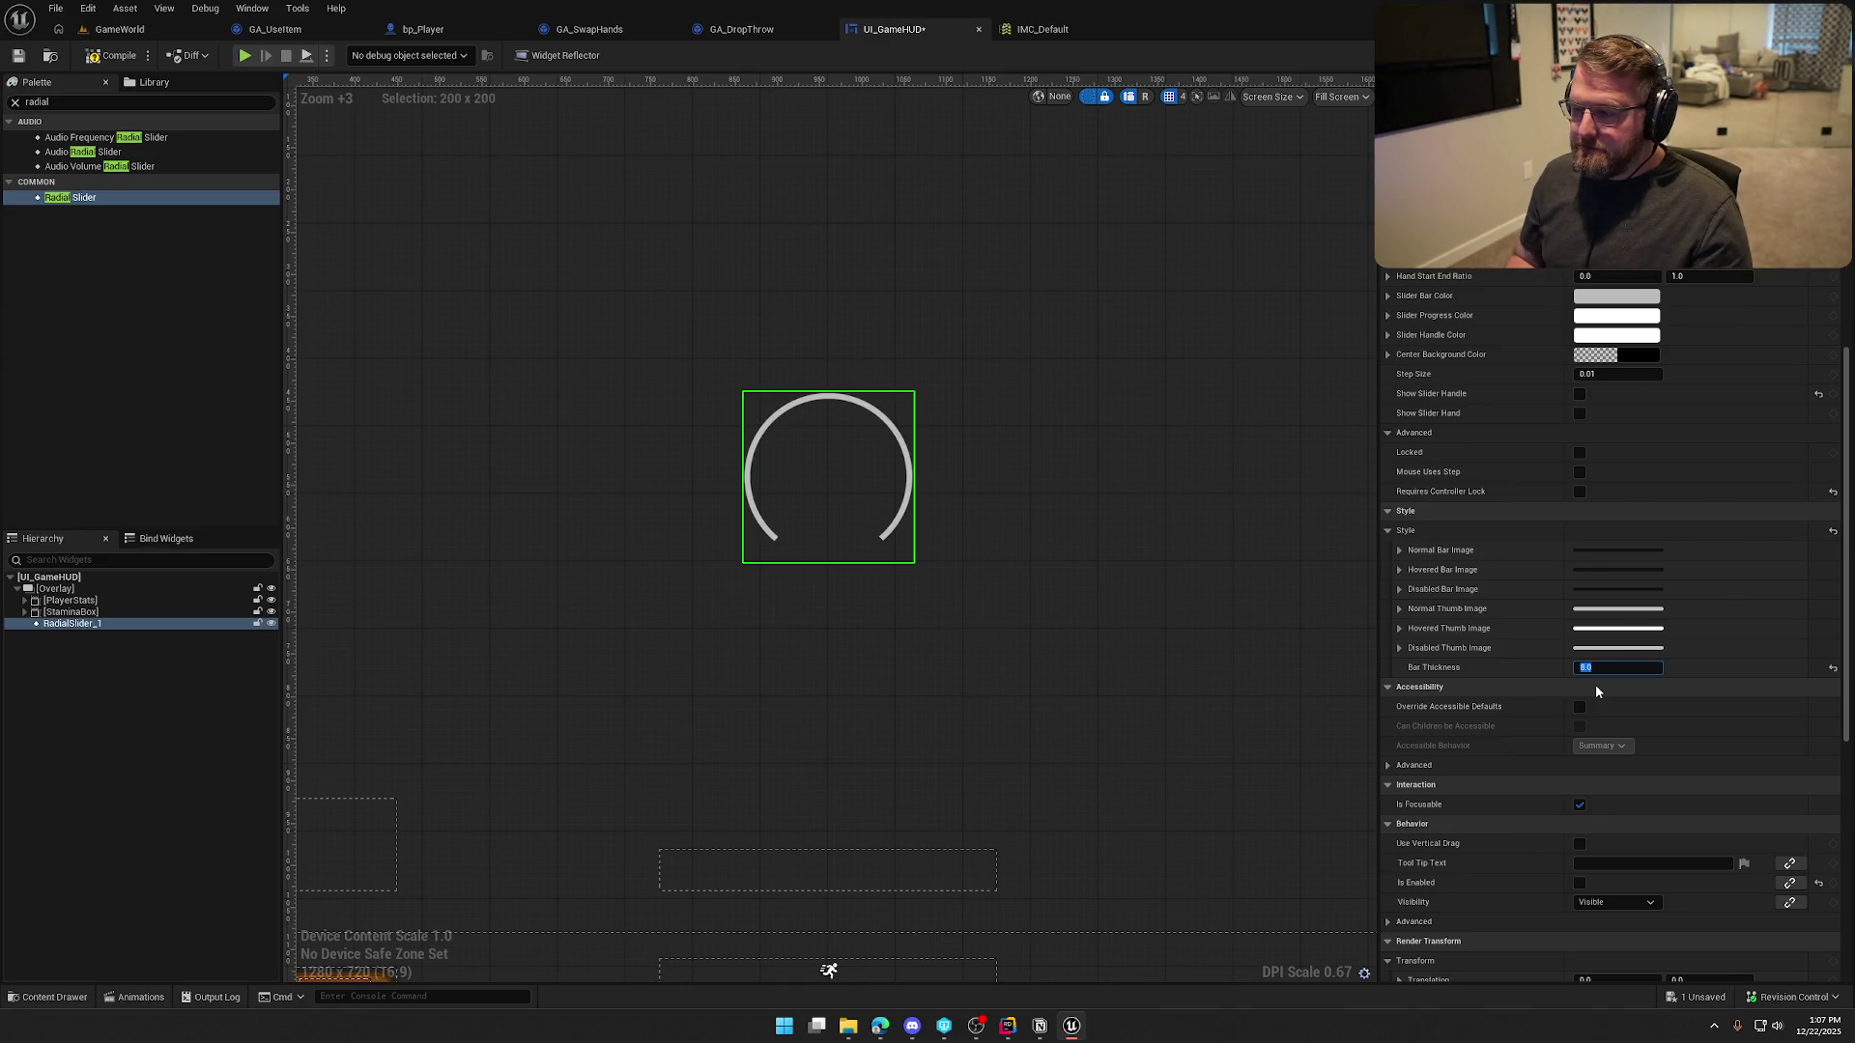
pyautogui.write('10')
pyautogui.press('Return')
pyautogui.scroll(2, 1576, 284)
pyautogui.scroll(9, 1577, 284)
pyautogui.click(1584, 283)
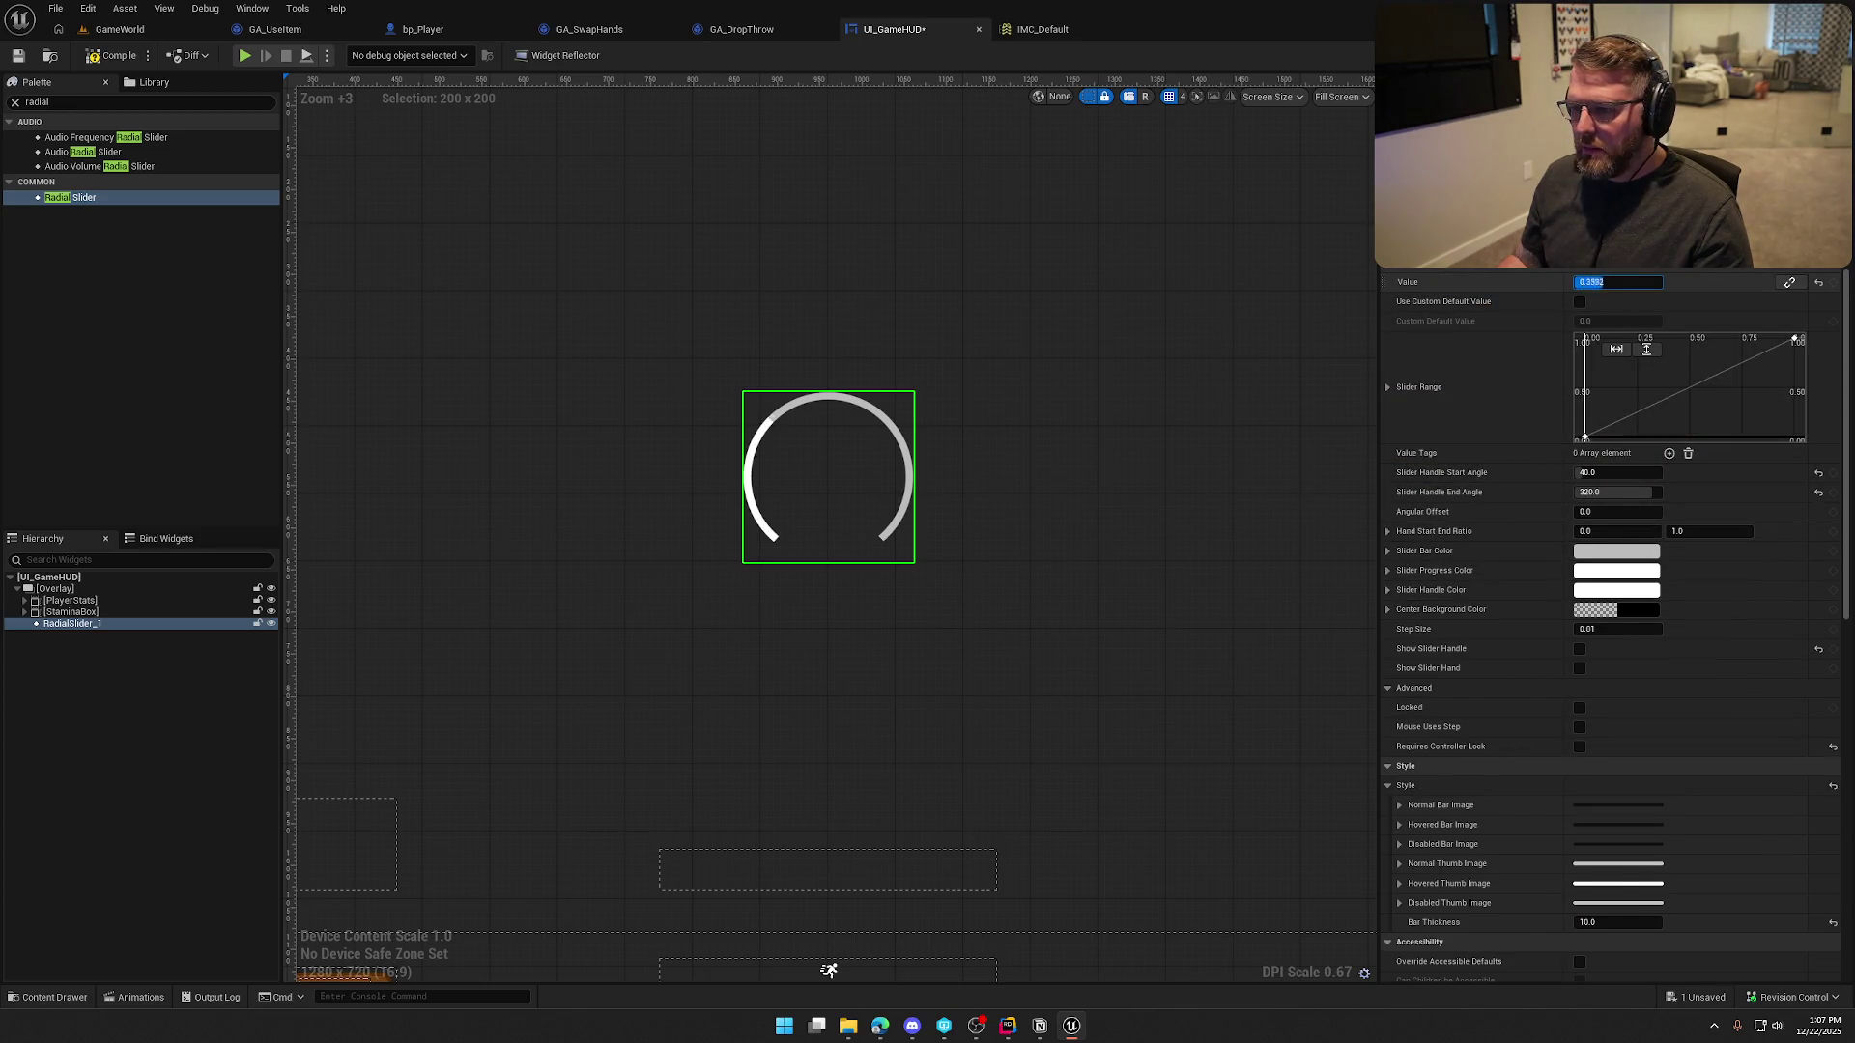
pyautogui.scroll(-7, 1488, 699)
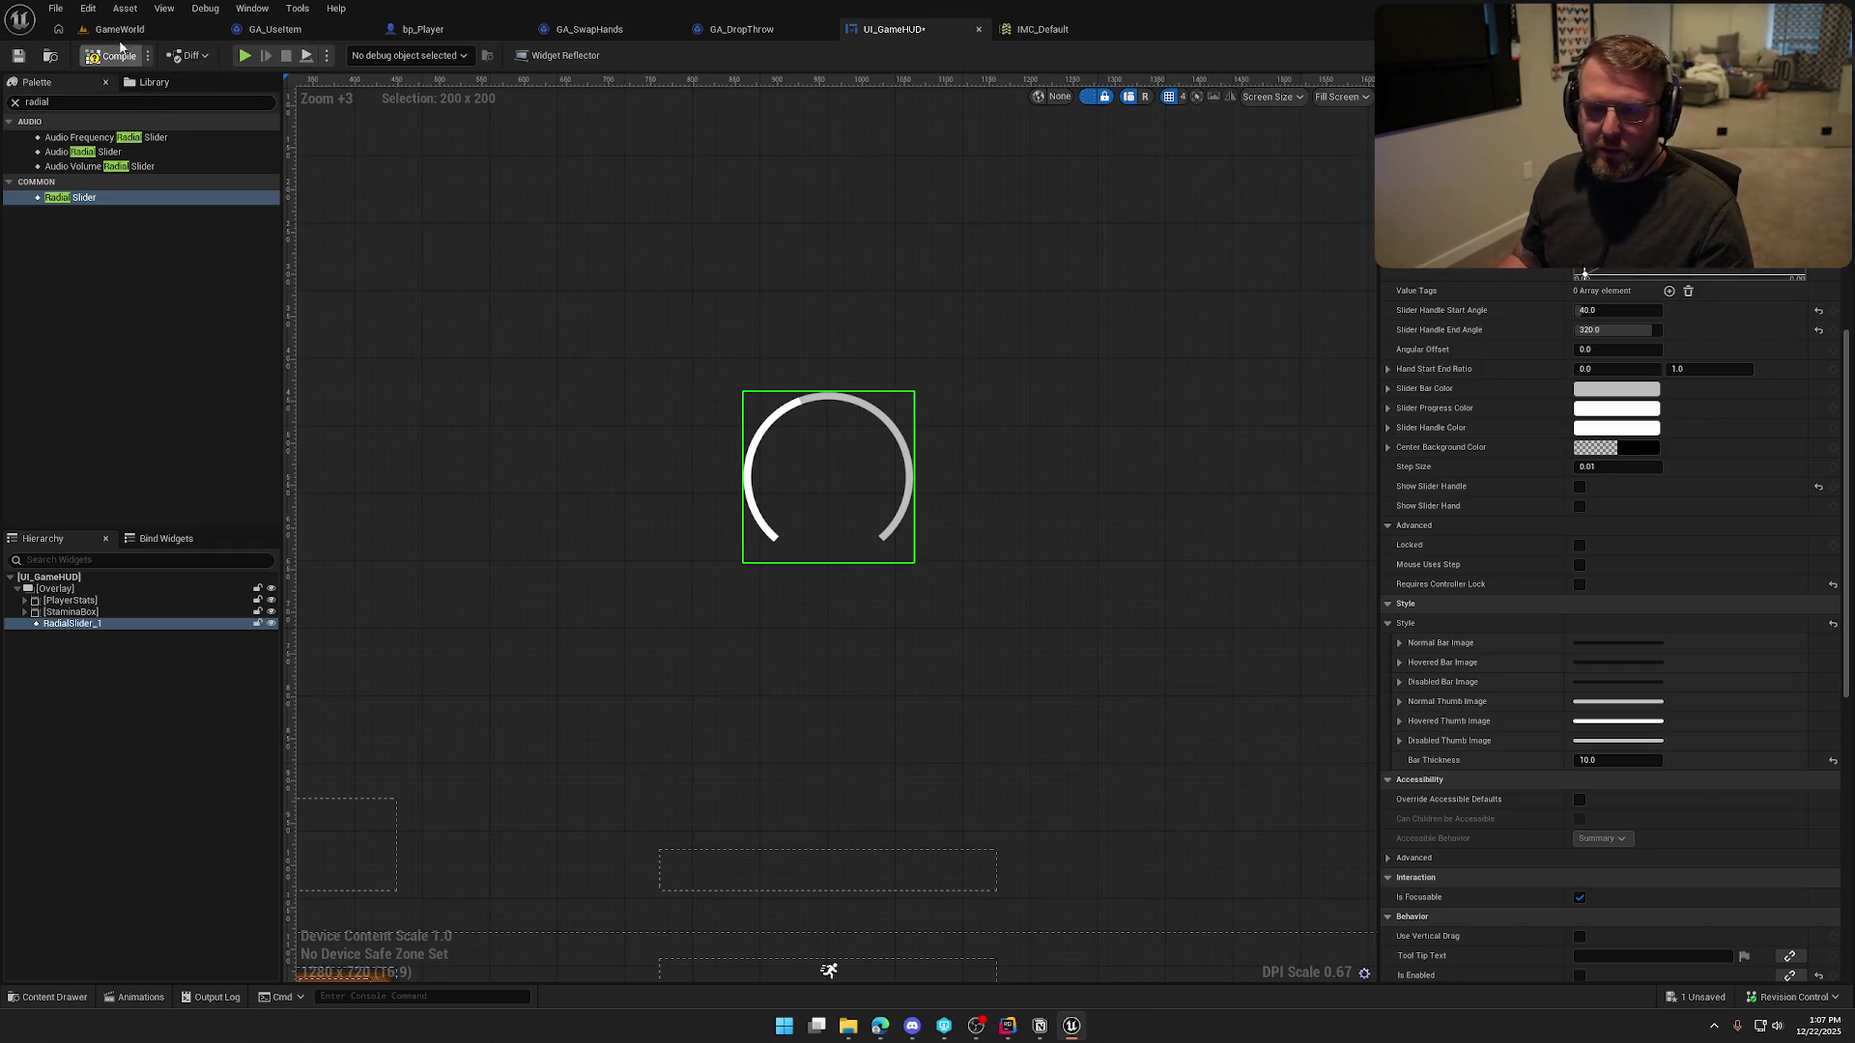
pyautogui.click(121, 30)
# Playtest the HUD with the new ring, then stop and return to UI_GameHUD
pyautogui.click(360, 55)
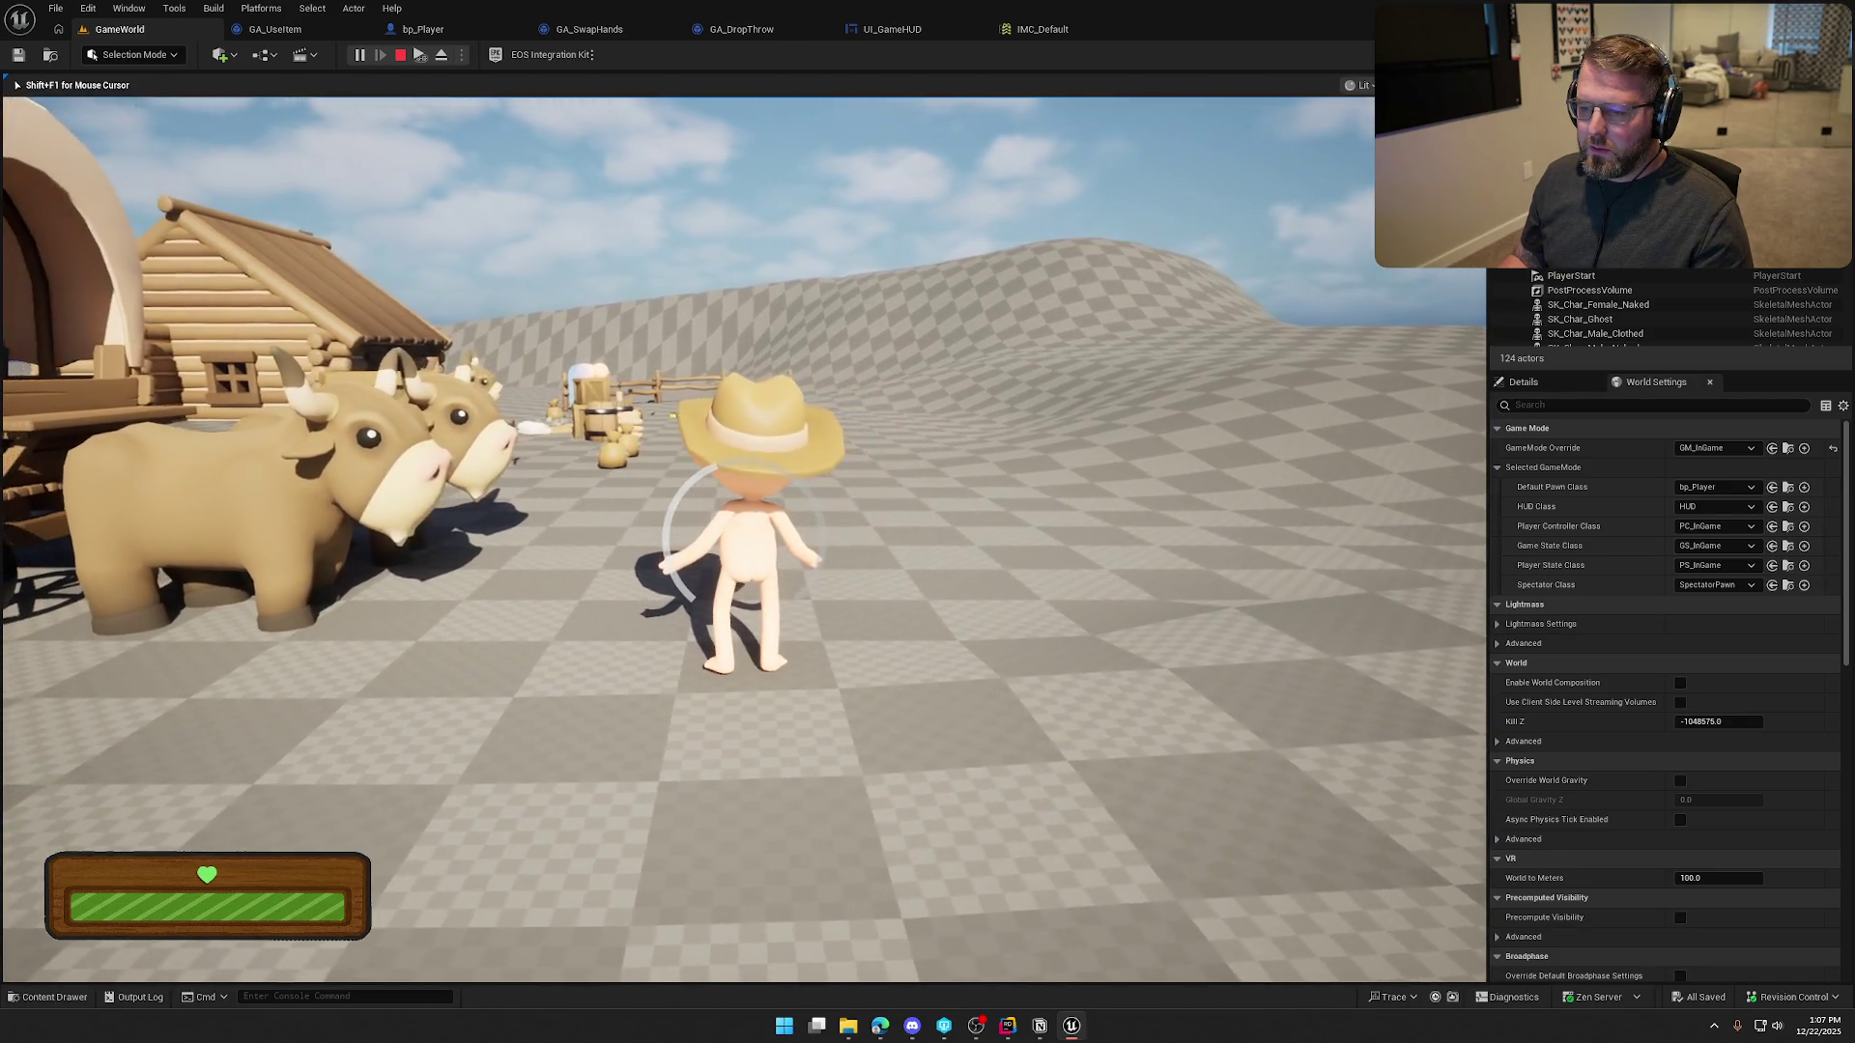
pyautogui.press('Escape')
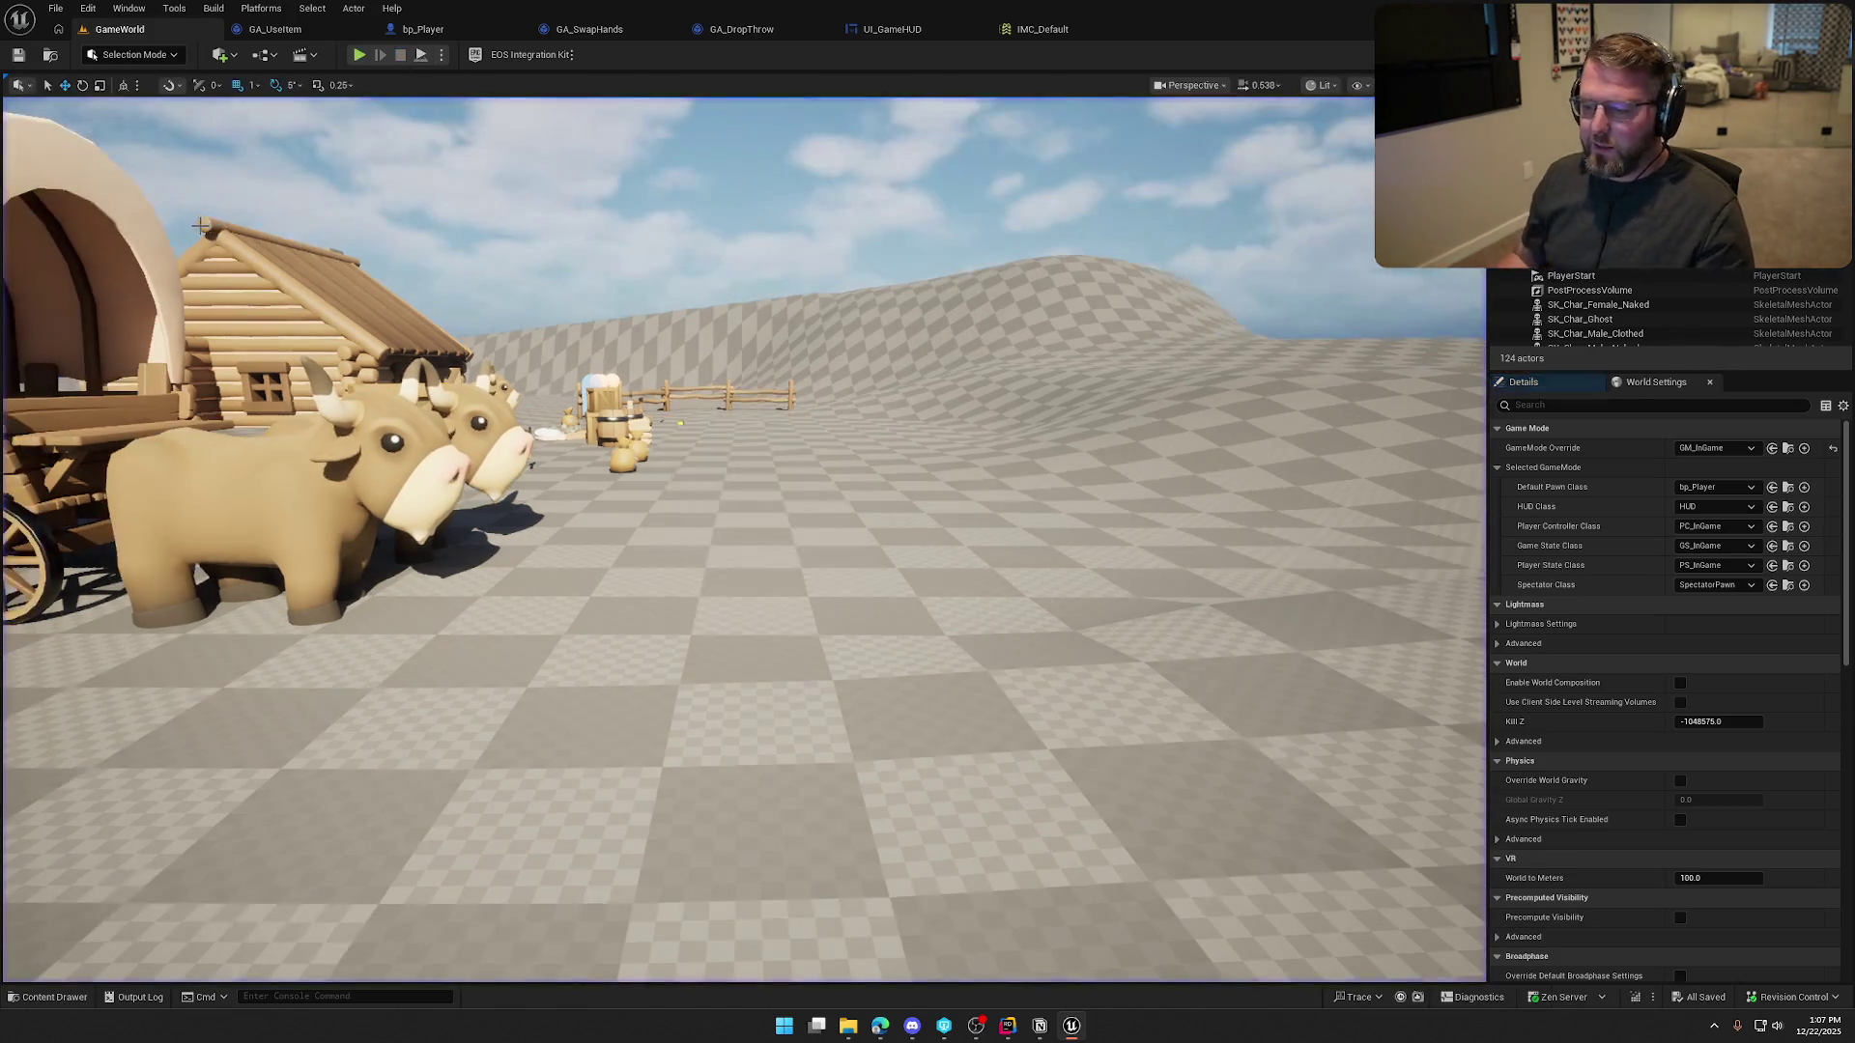
pyautogui.click(891, 29)
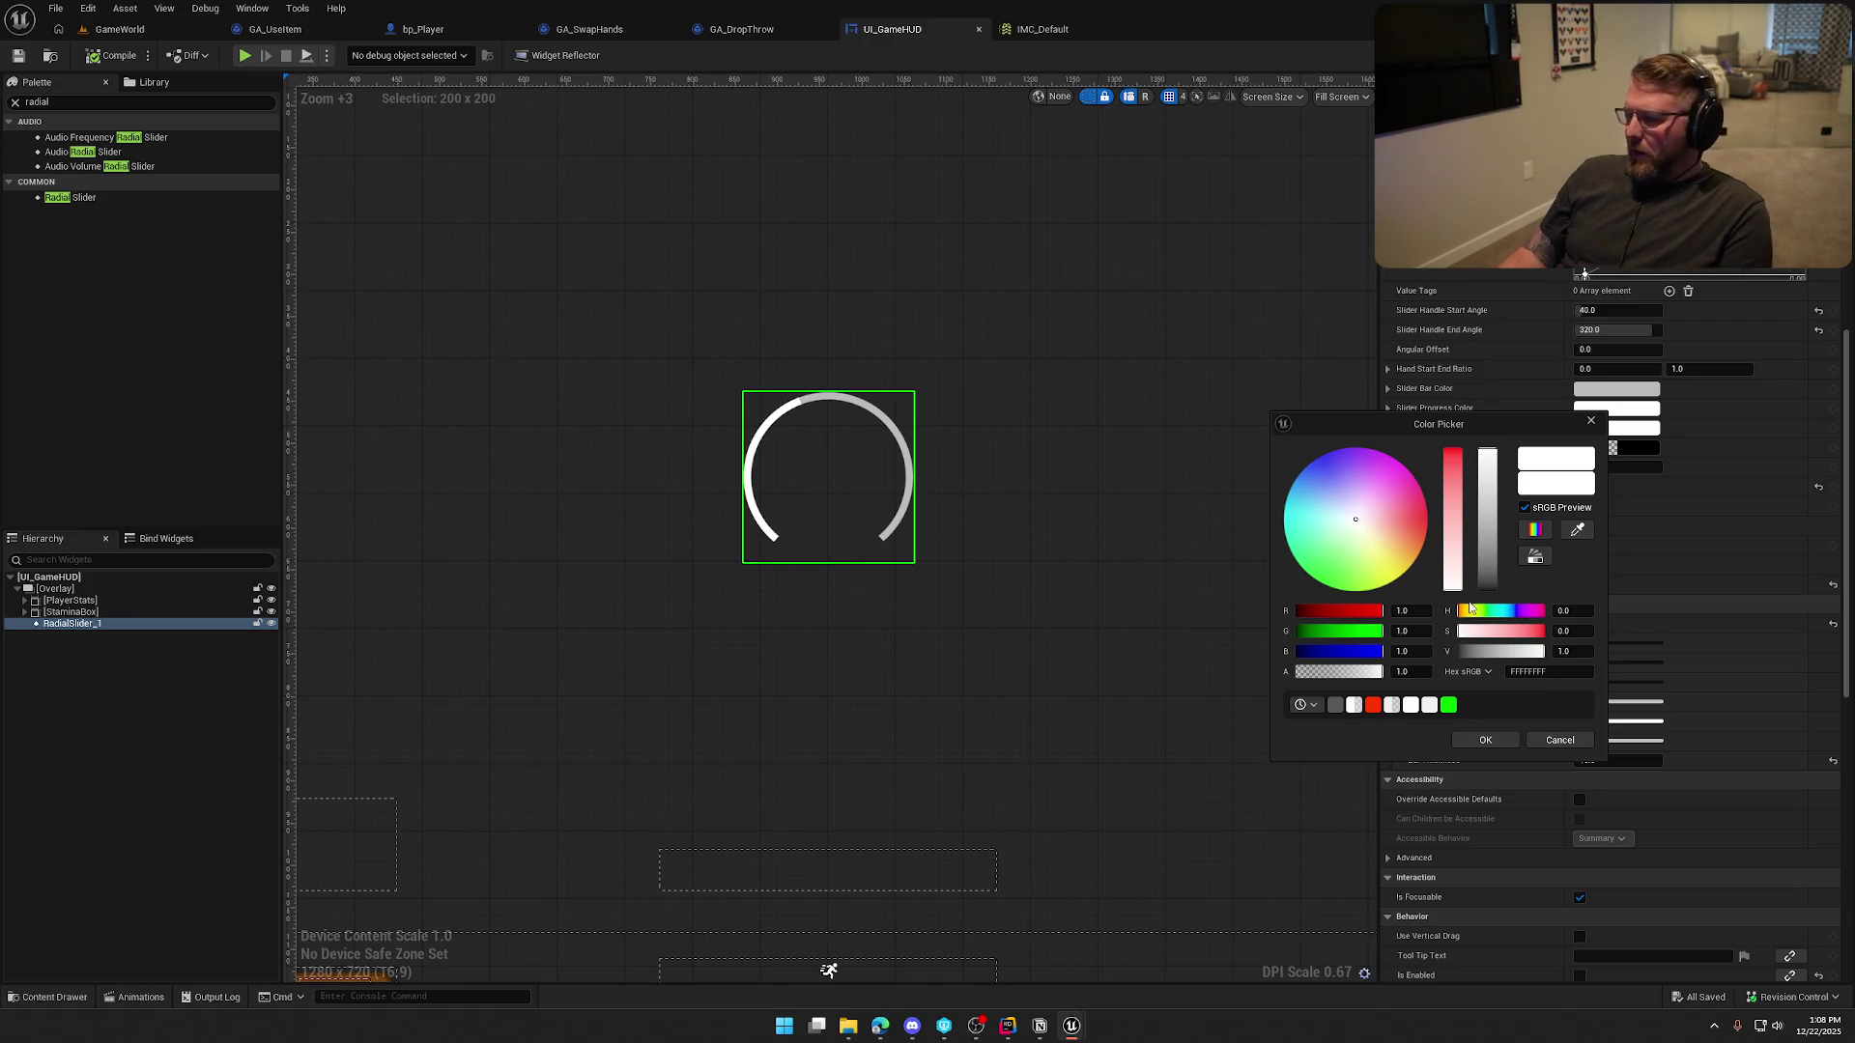
# Try red and orange, then set the slider's progress colour to blue
pyautogui.click(1452, 453)
pyautogui.click(1440, 407)
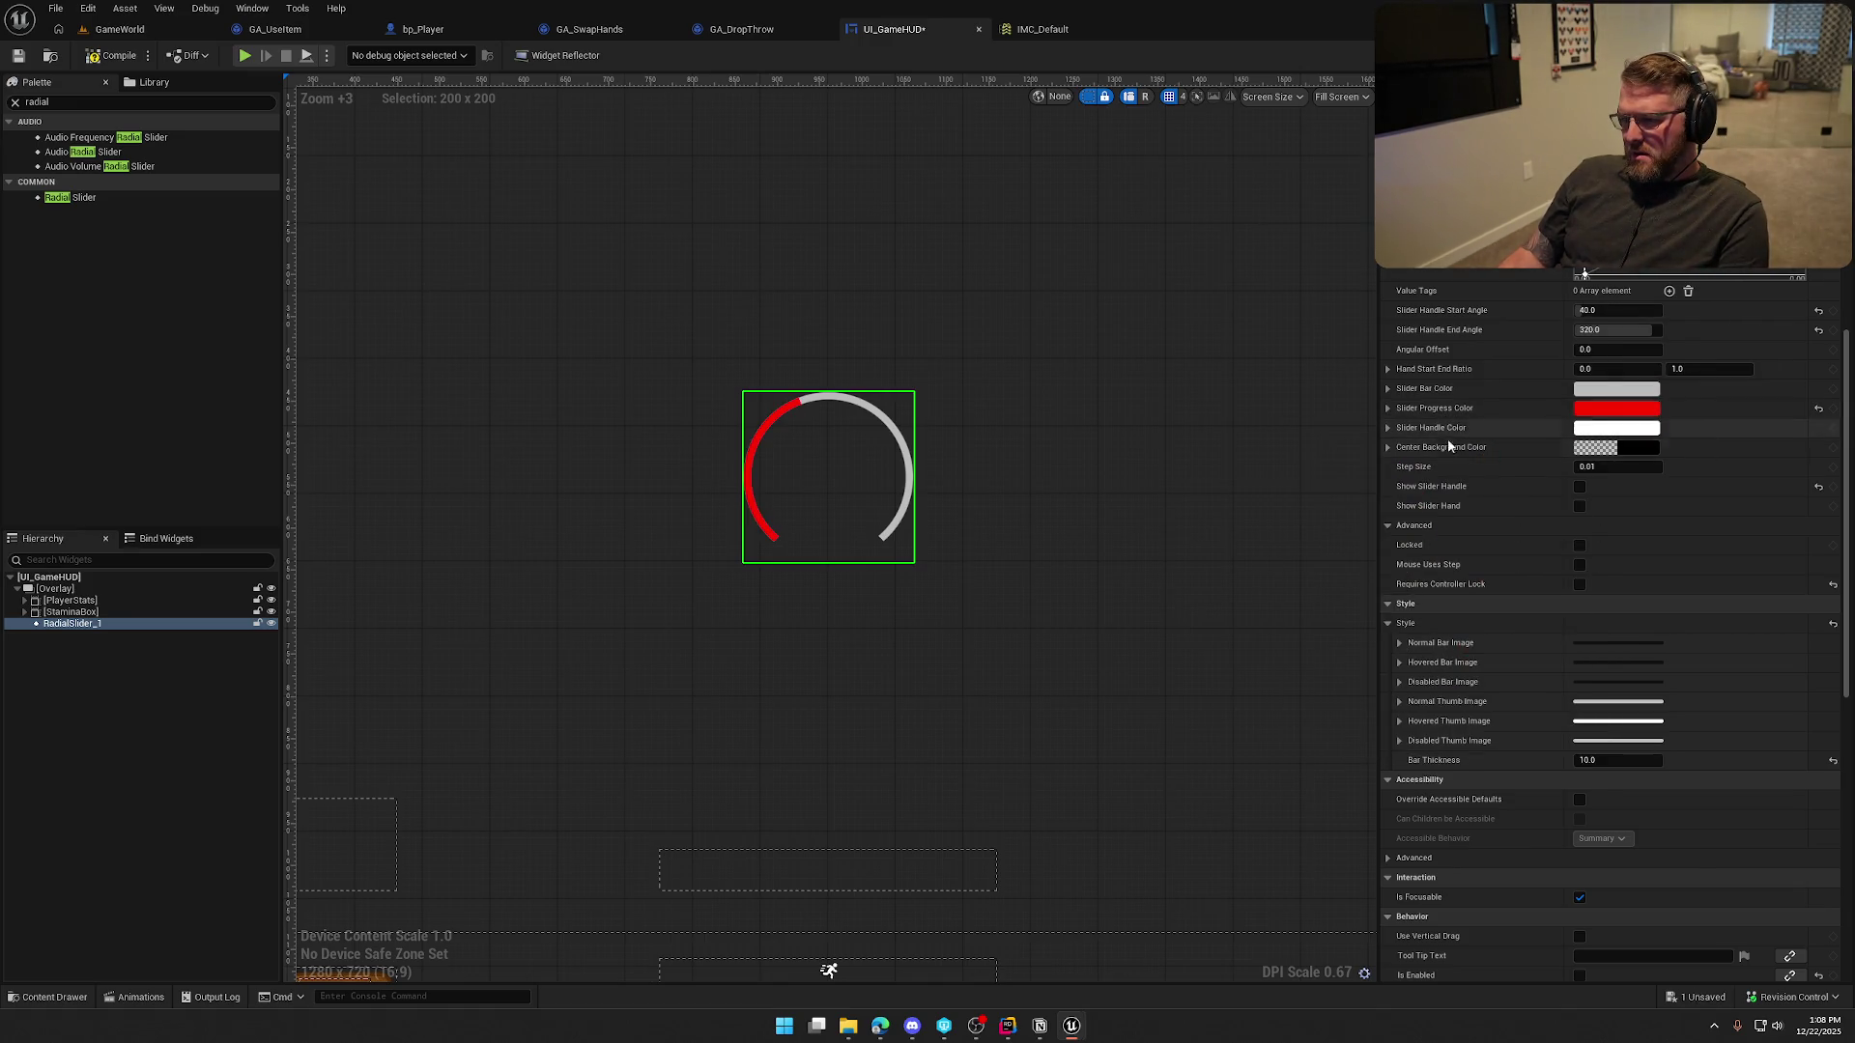
pyautogui.click(1606, 408)
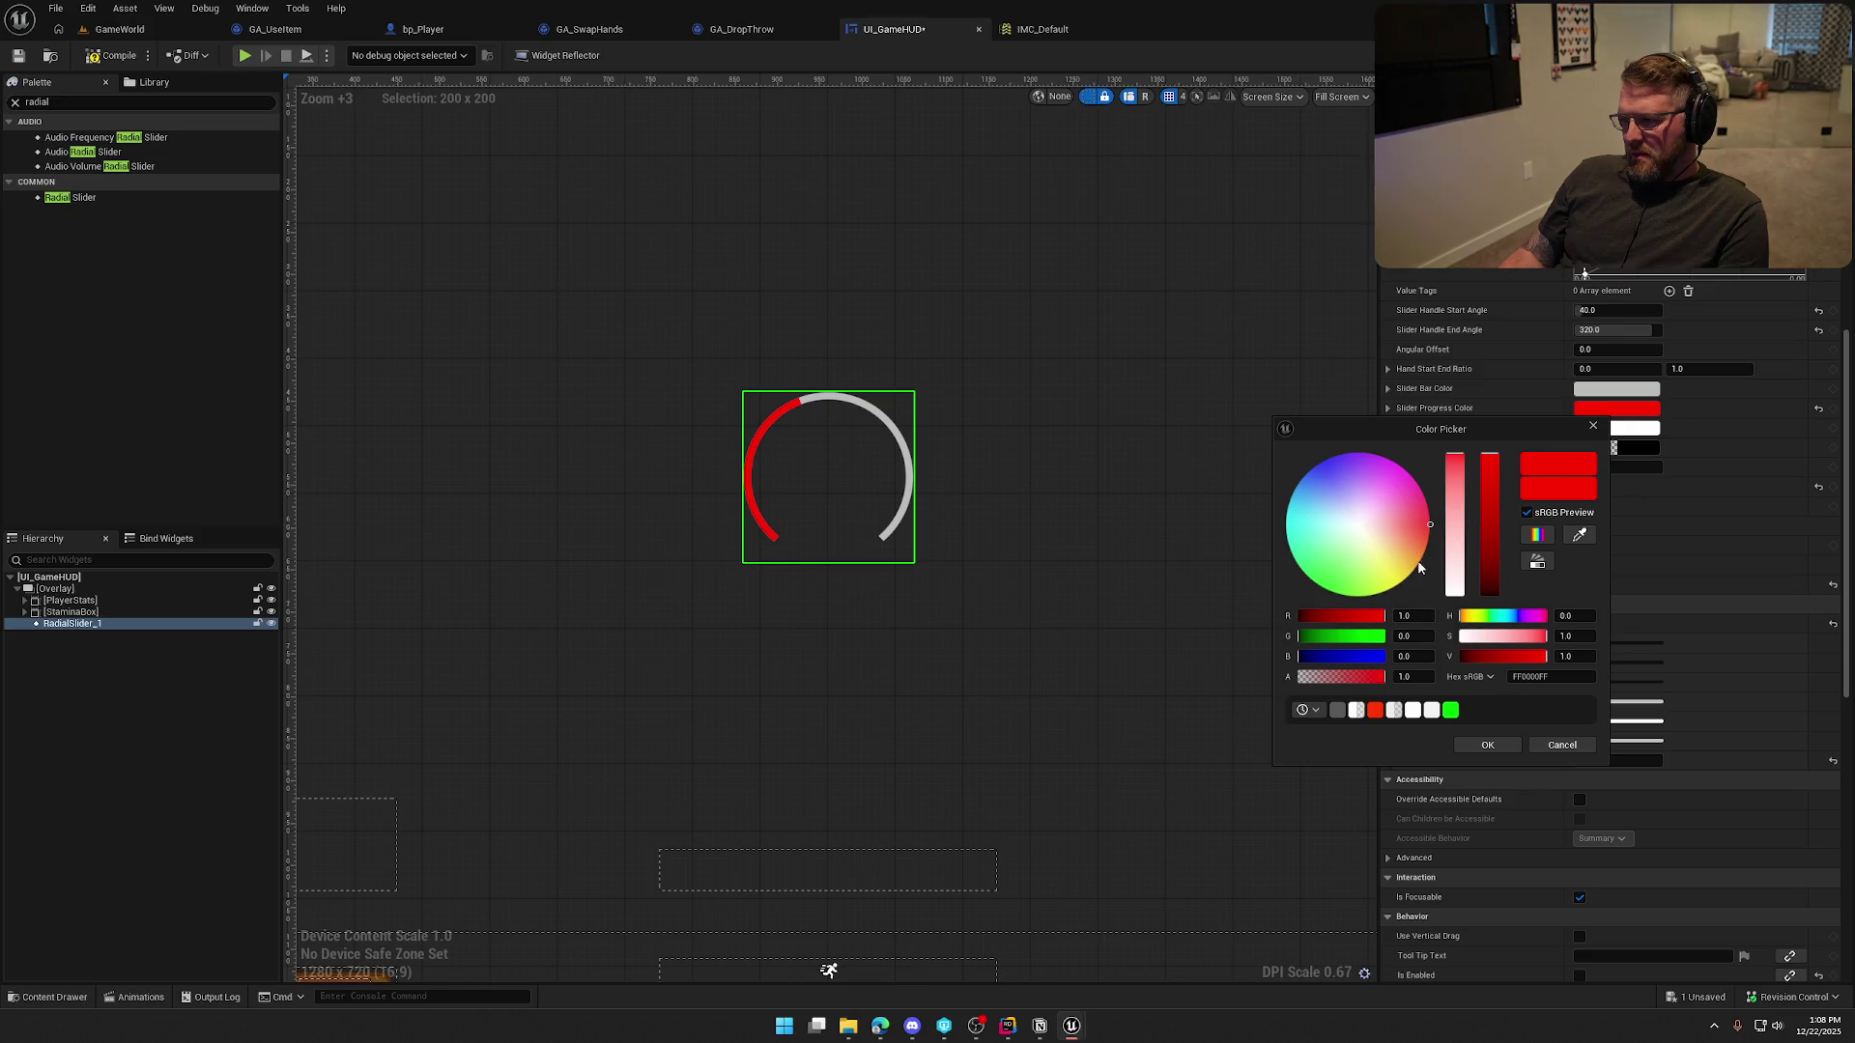
pyautogui.click(1418, 543)
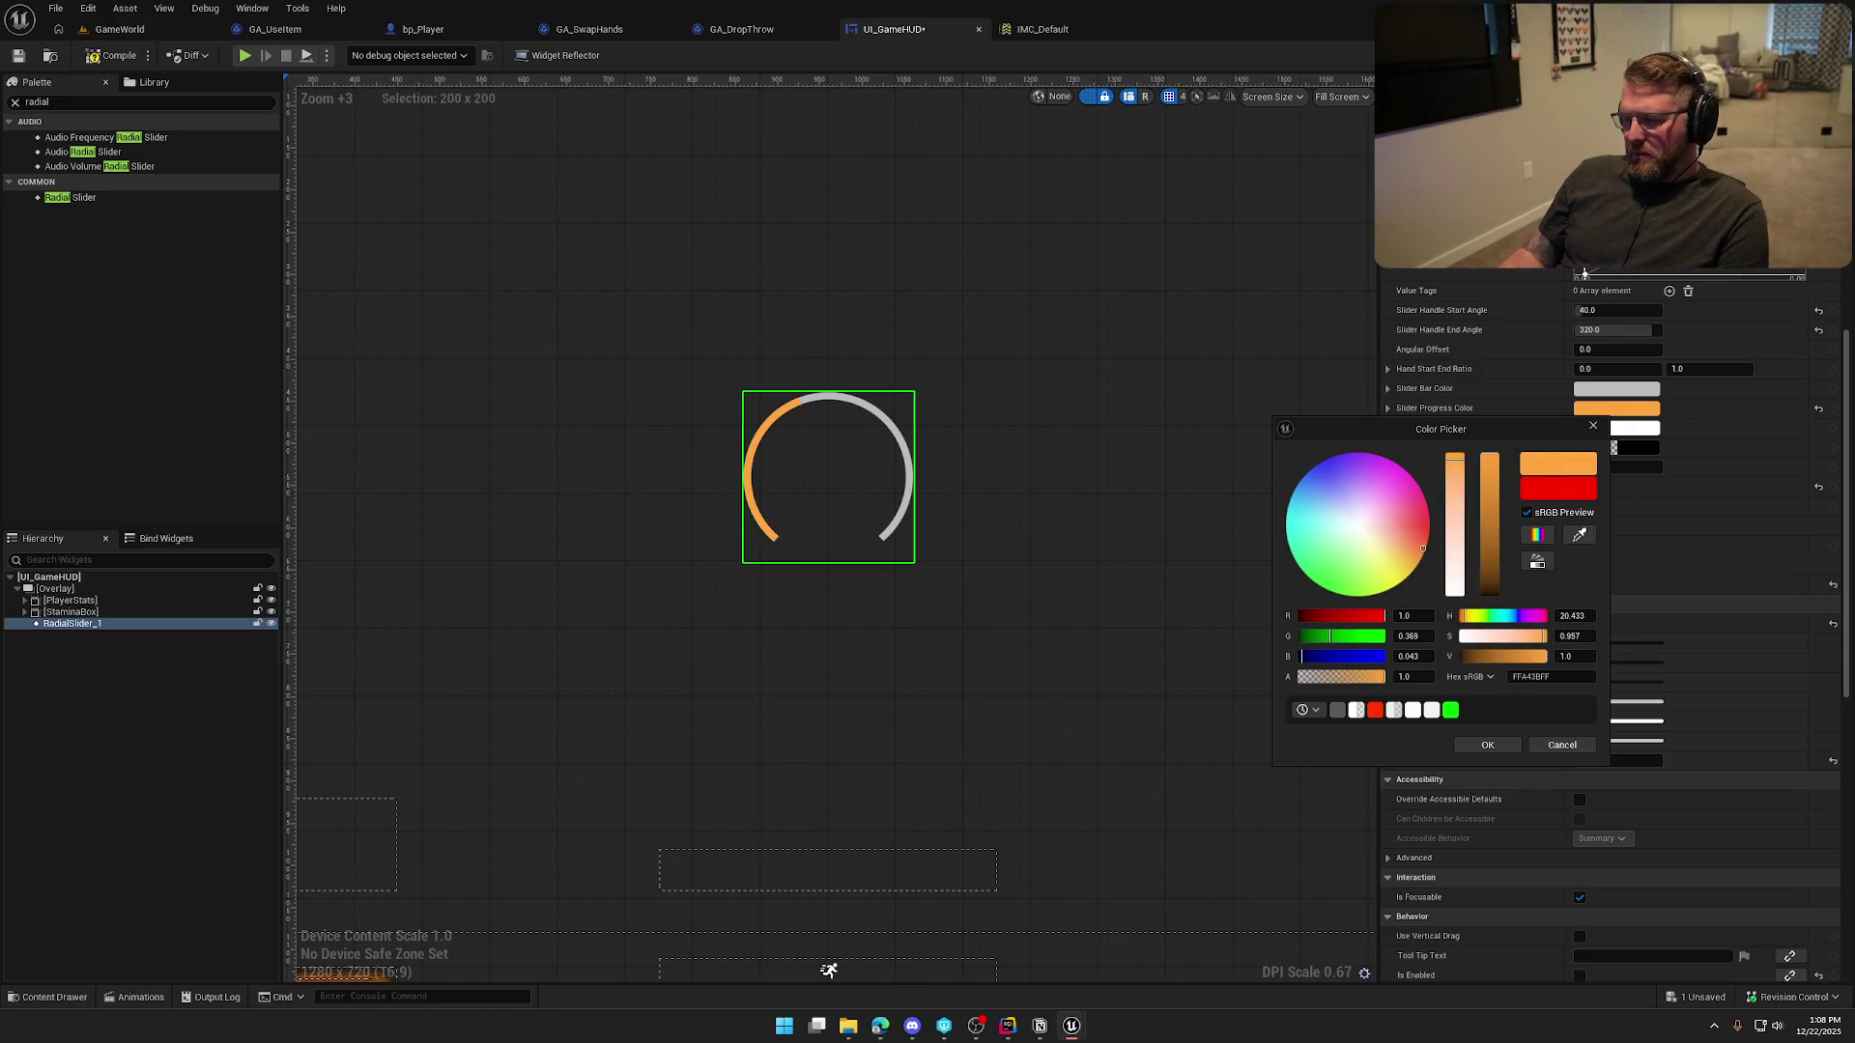
pyautogui.press('Return')
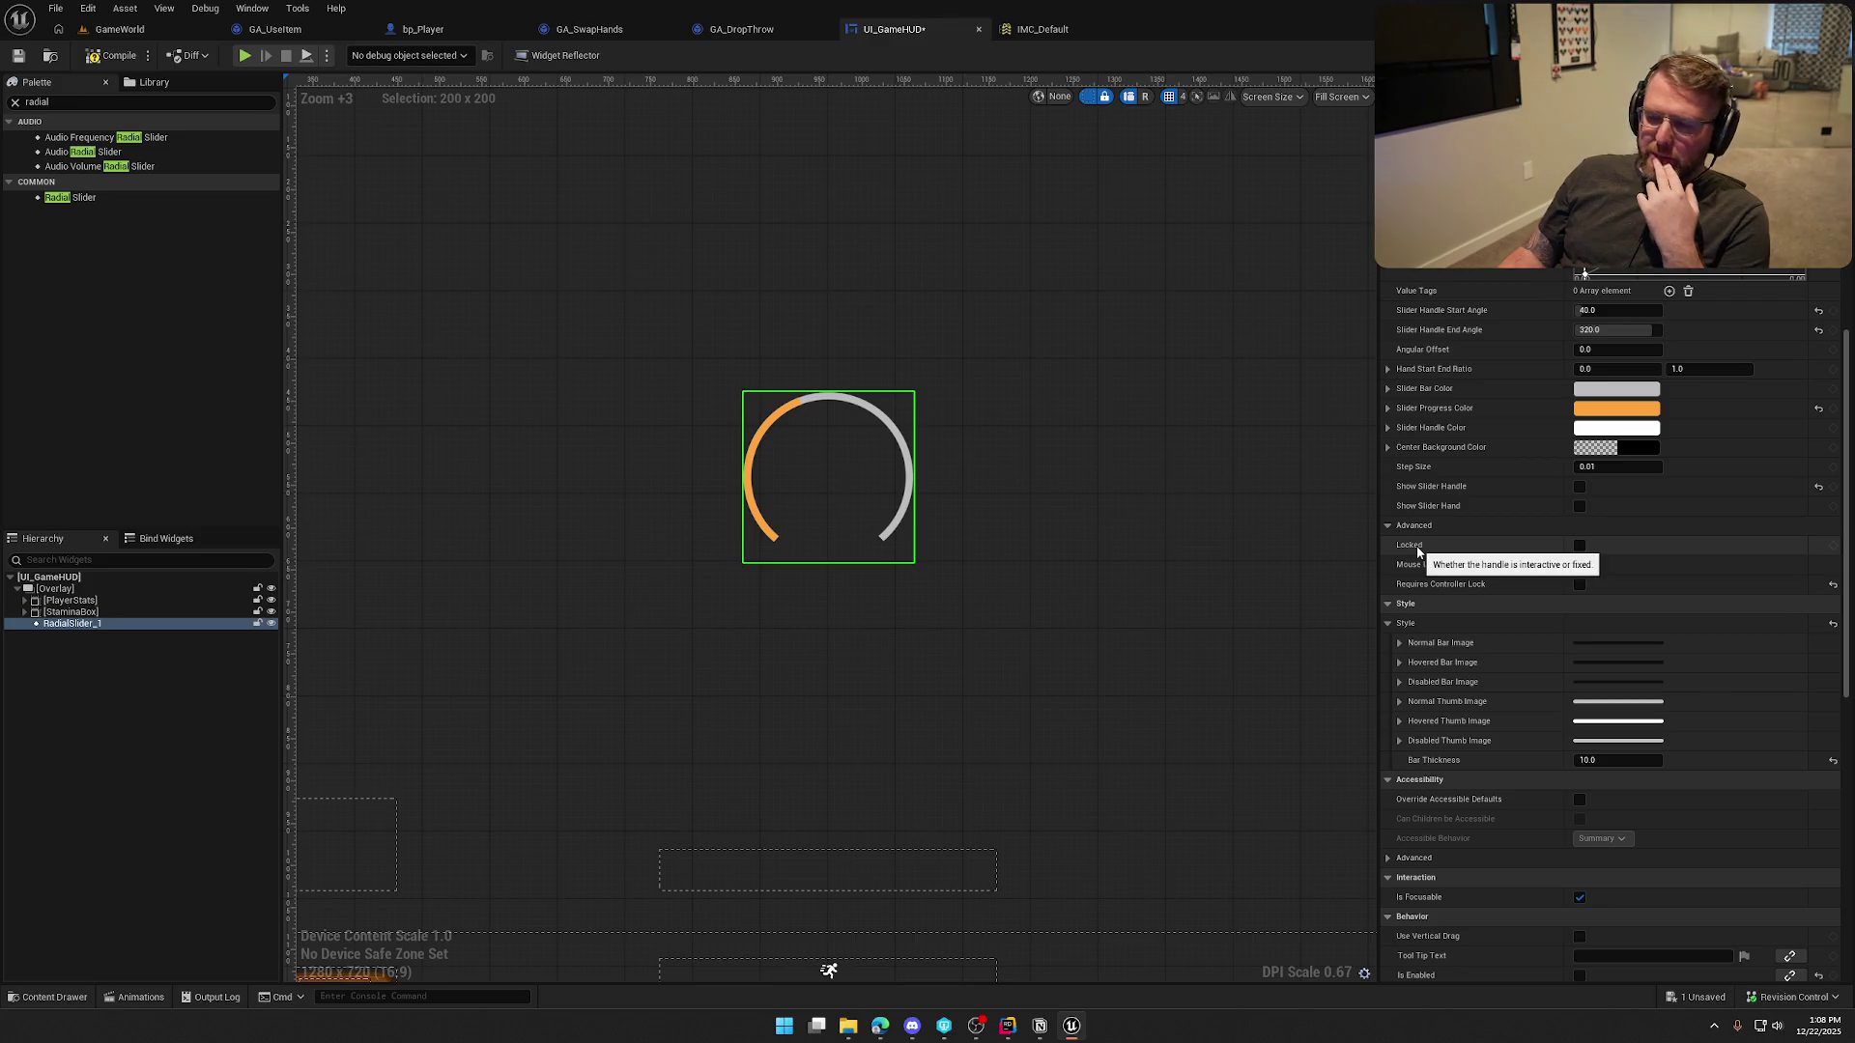
pyautogui.click(1632, 409)
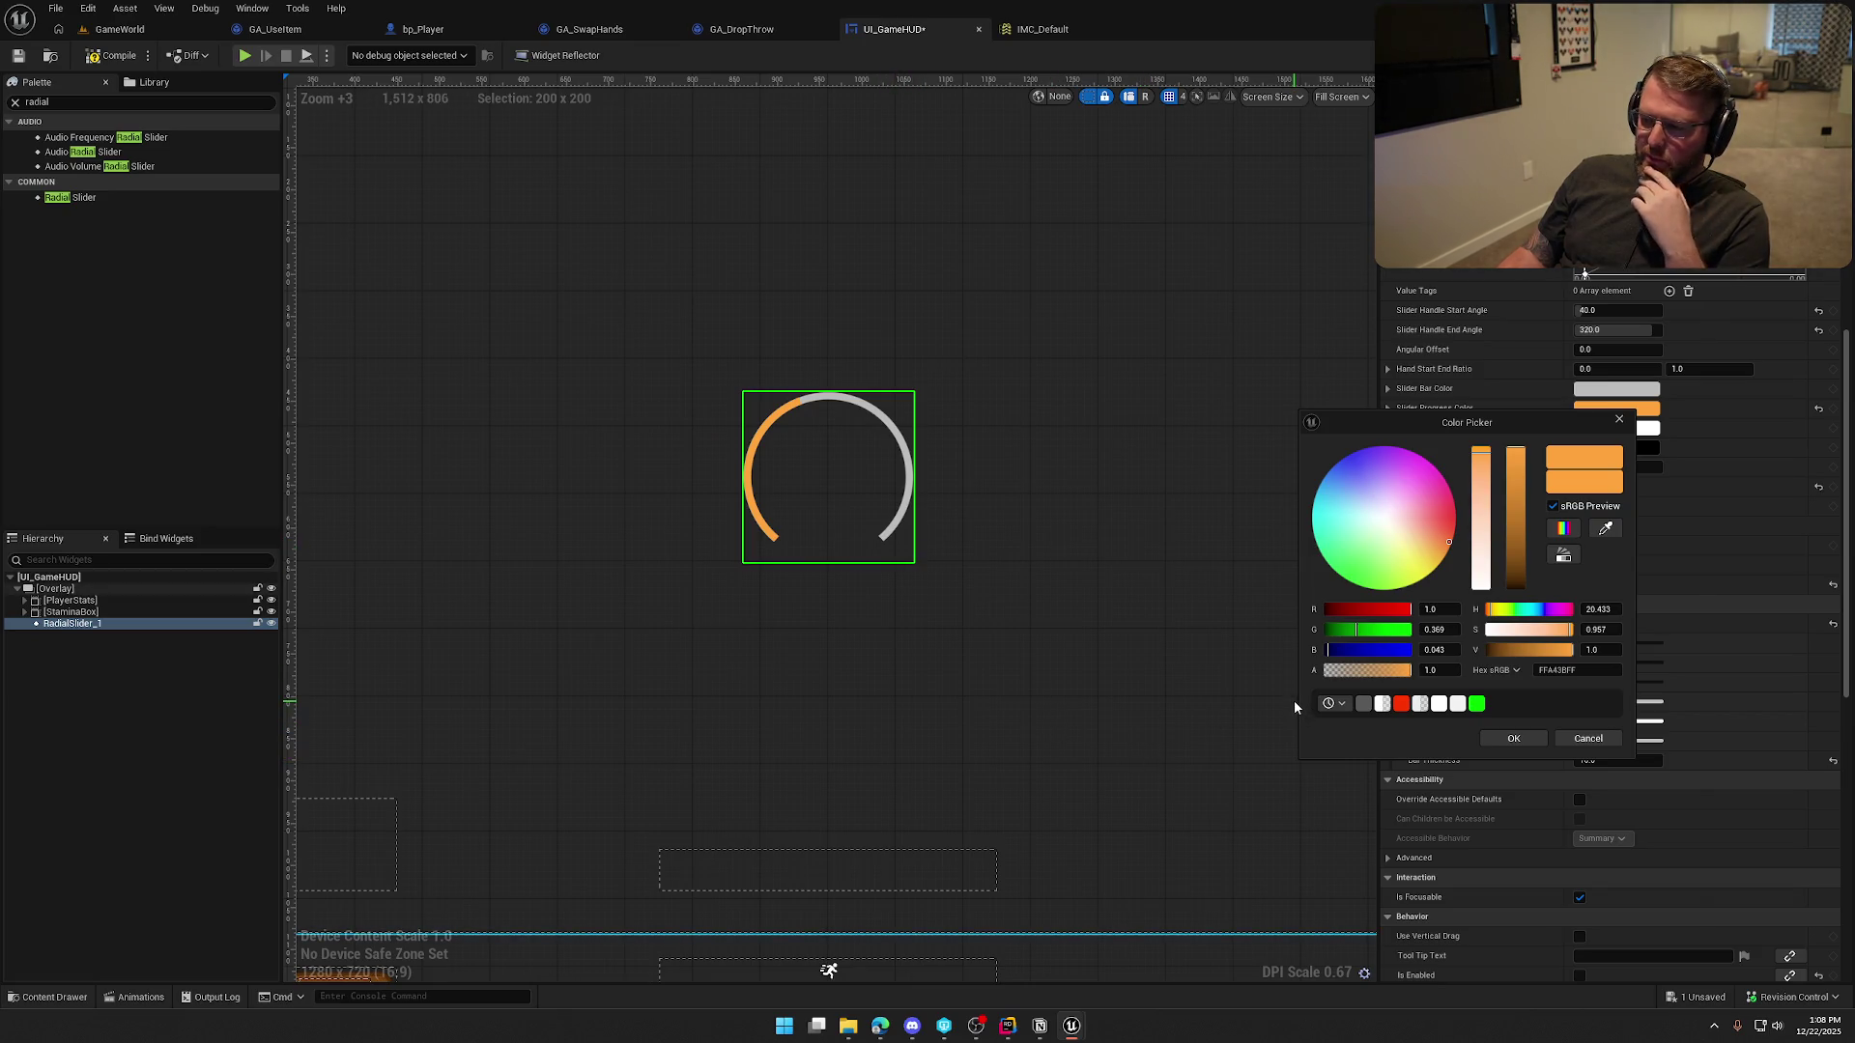
pyautogui.moveTo(1330, 528)
pyautogui.mouseDown()
pyautogui.moveTo(1312, 528)
pyautogui.moveTo(1316, 492)
pyautogui.moveTo(1340, 469)
pyautogui.mouseUp()
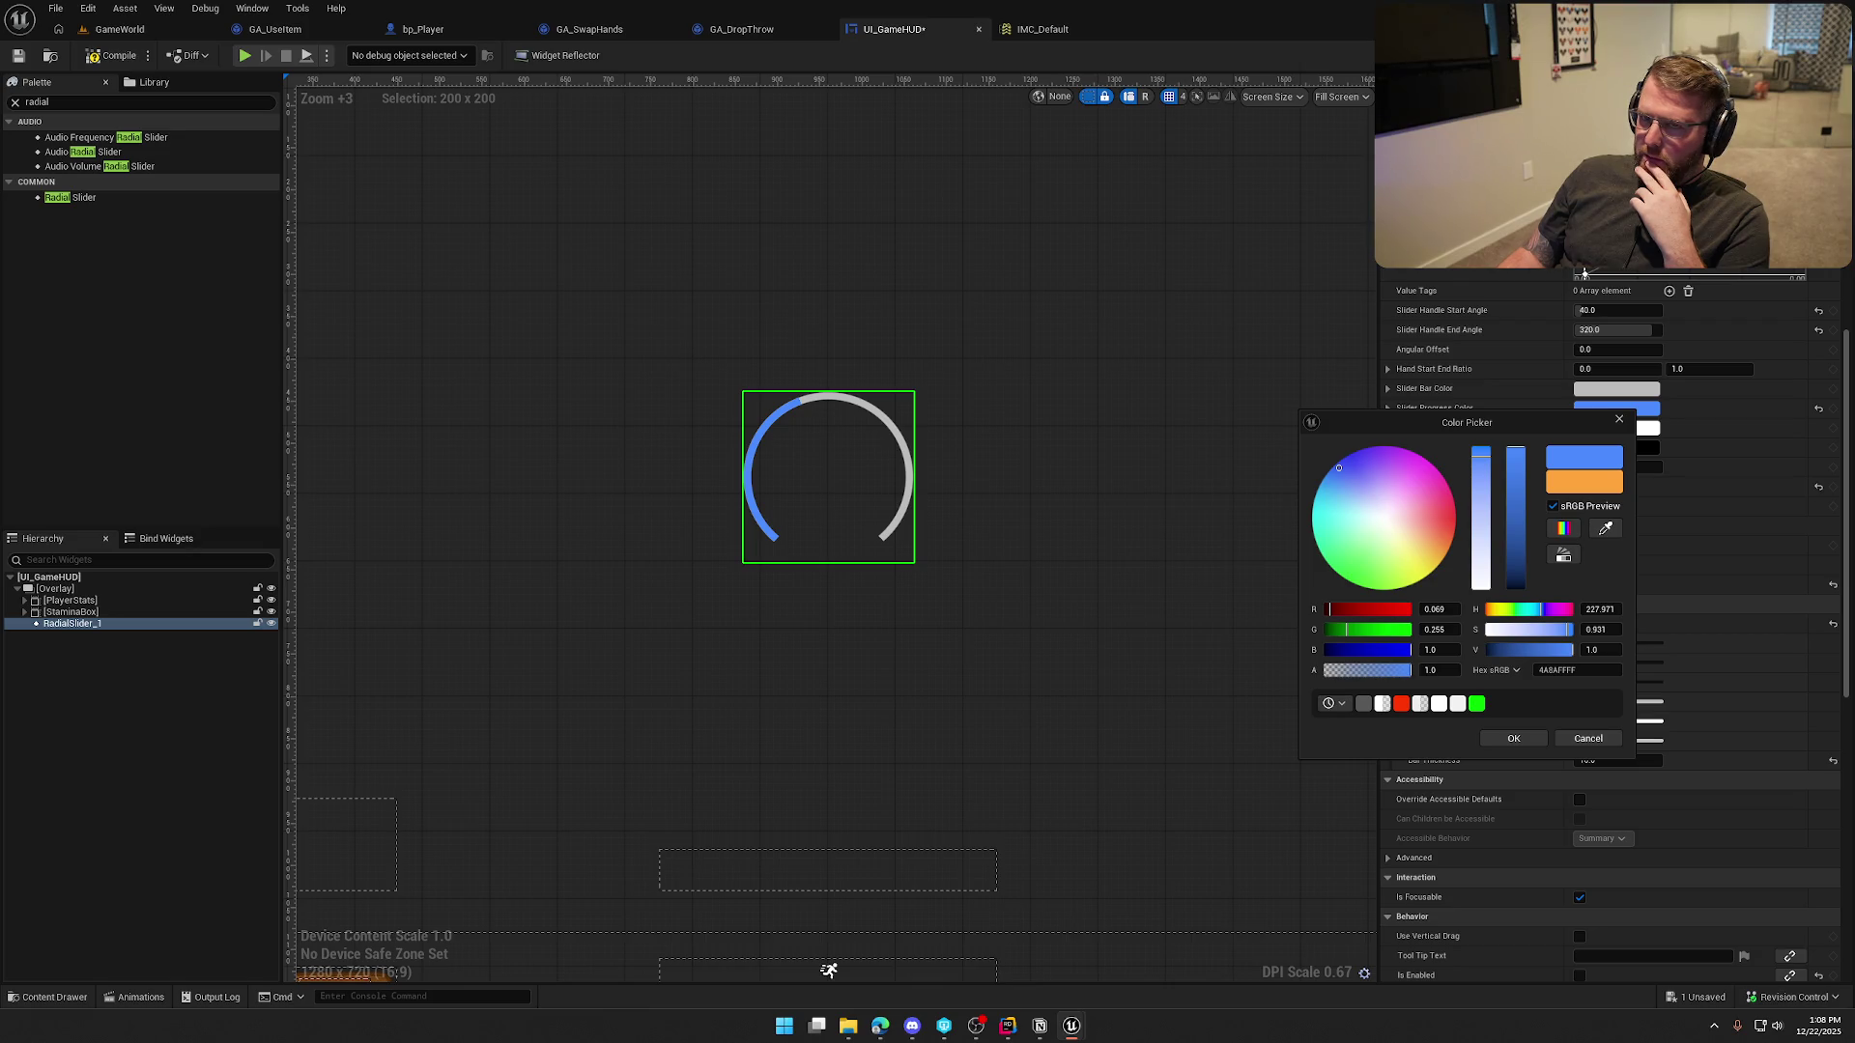
# Playtest the blue arc, stop, and return to UI_GameHUD's Disabled Bar Image settings
pyautogui.hotkey('alt', 'p')
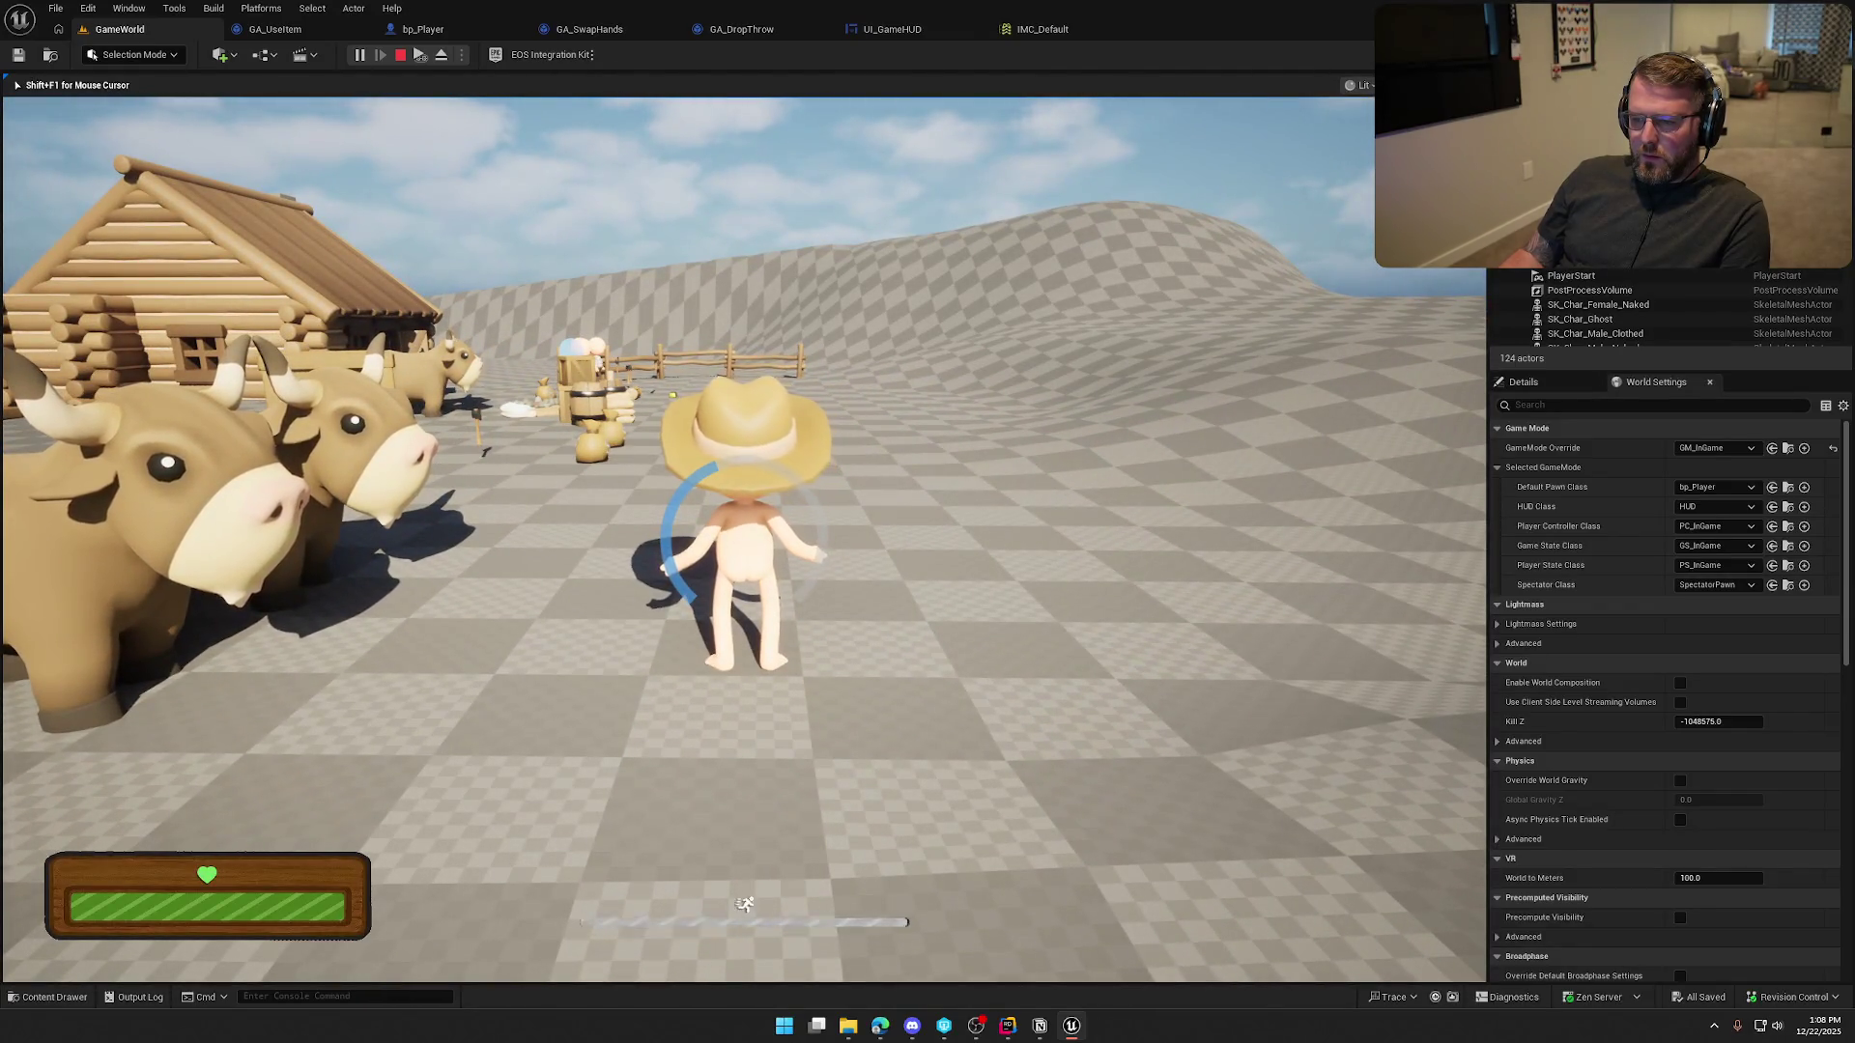
pyautogui.press('Escape')
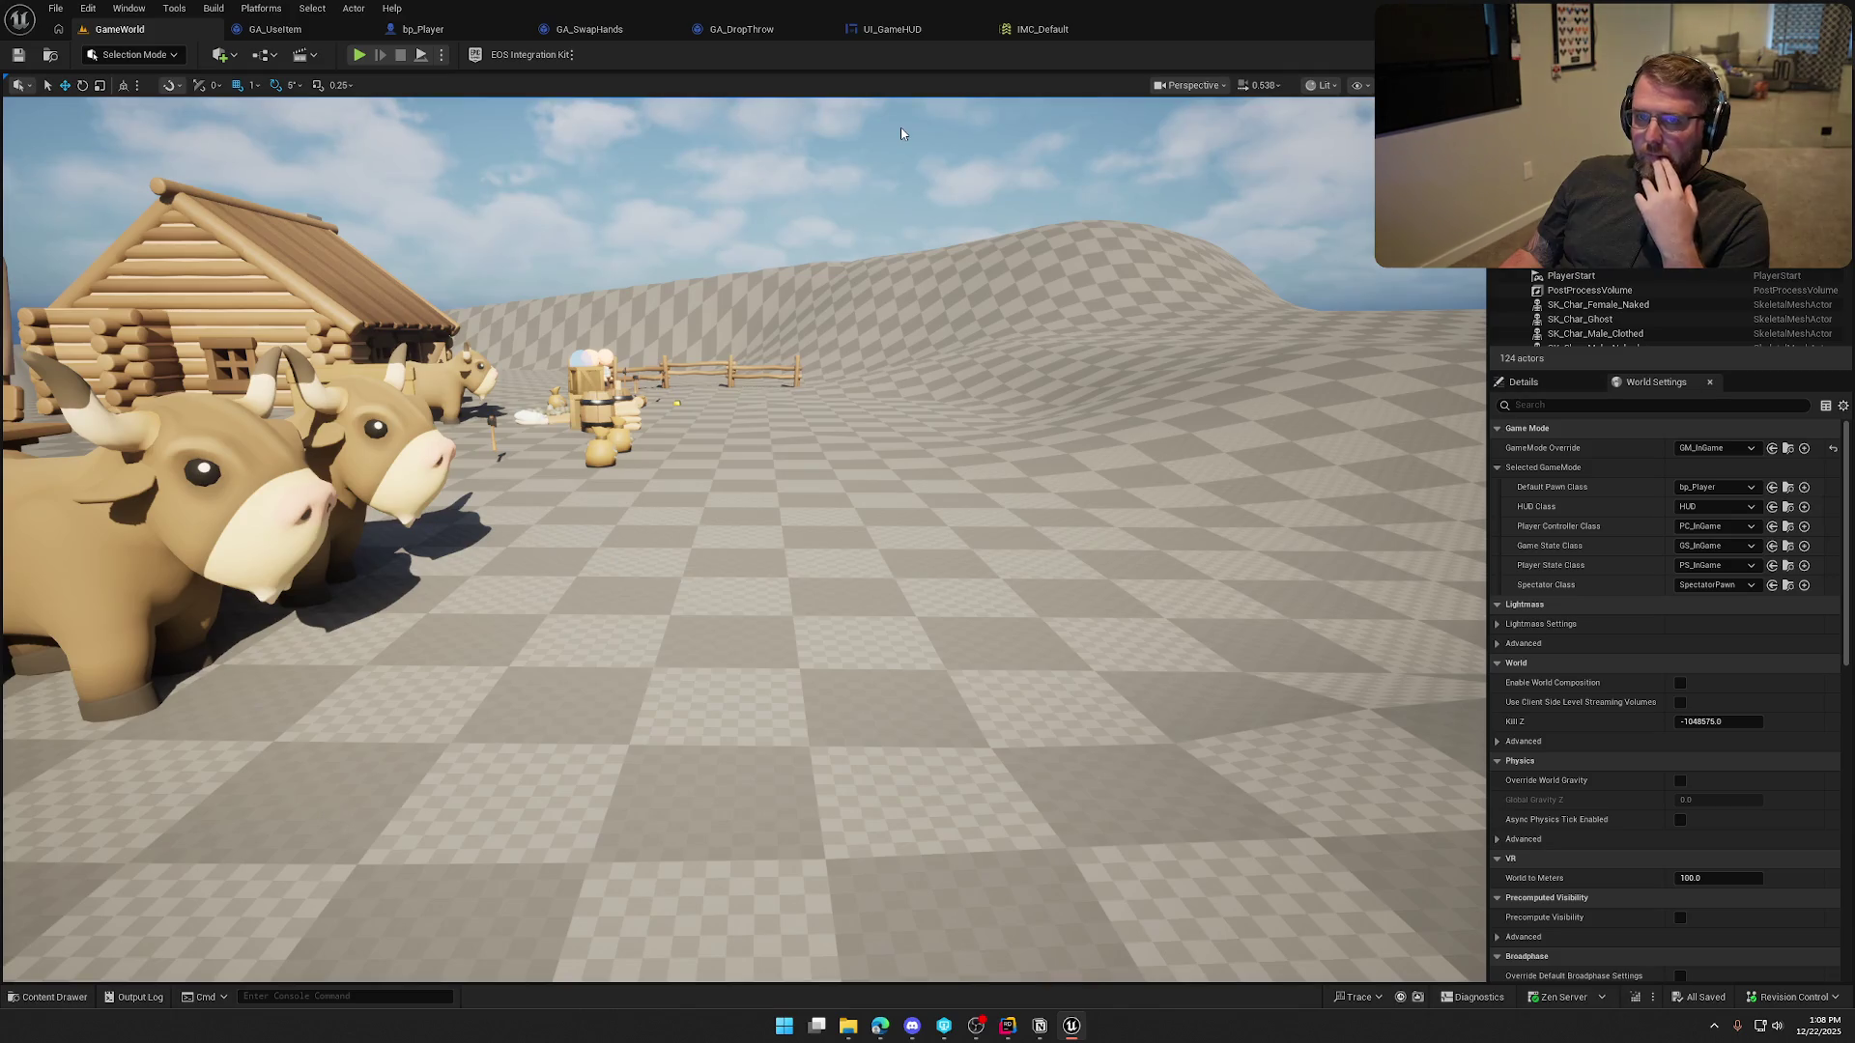
pyautogui.click(903, 29)
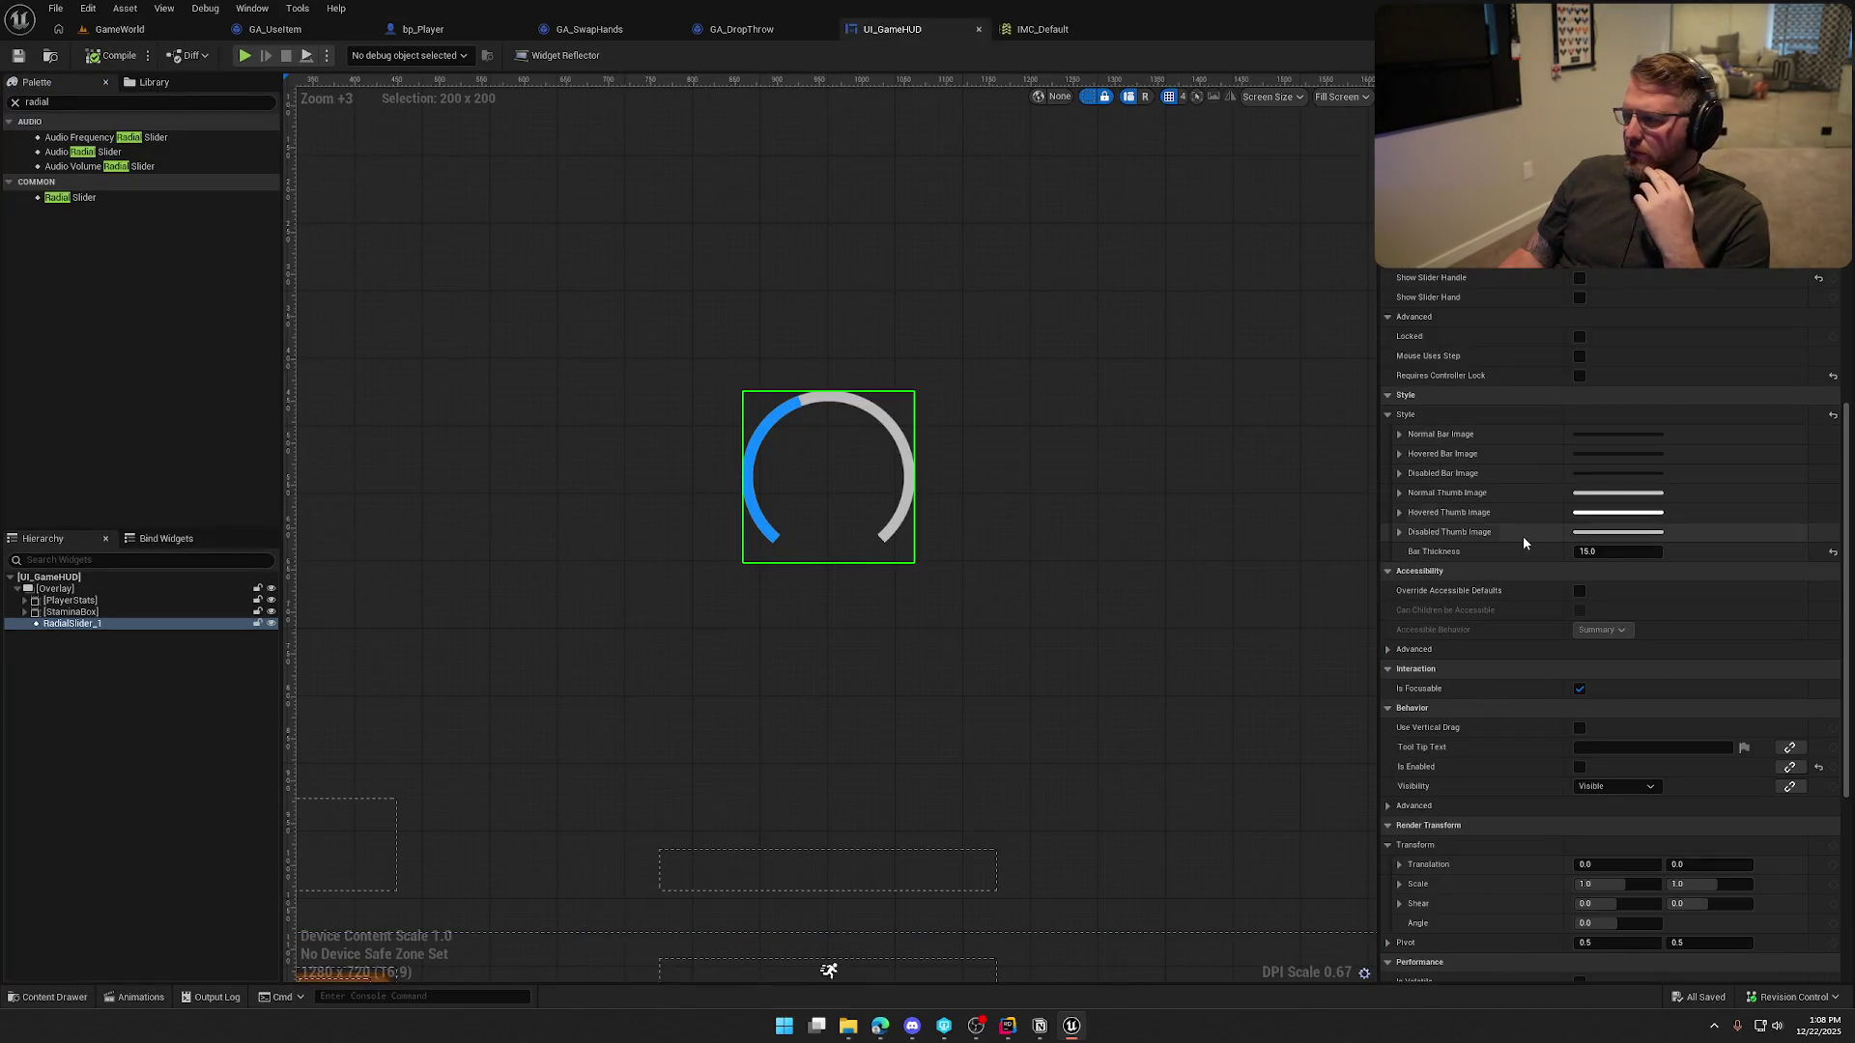
pyautogui.click(1400, 475)
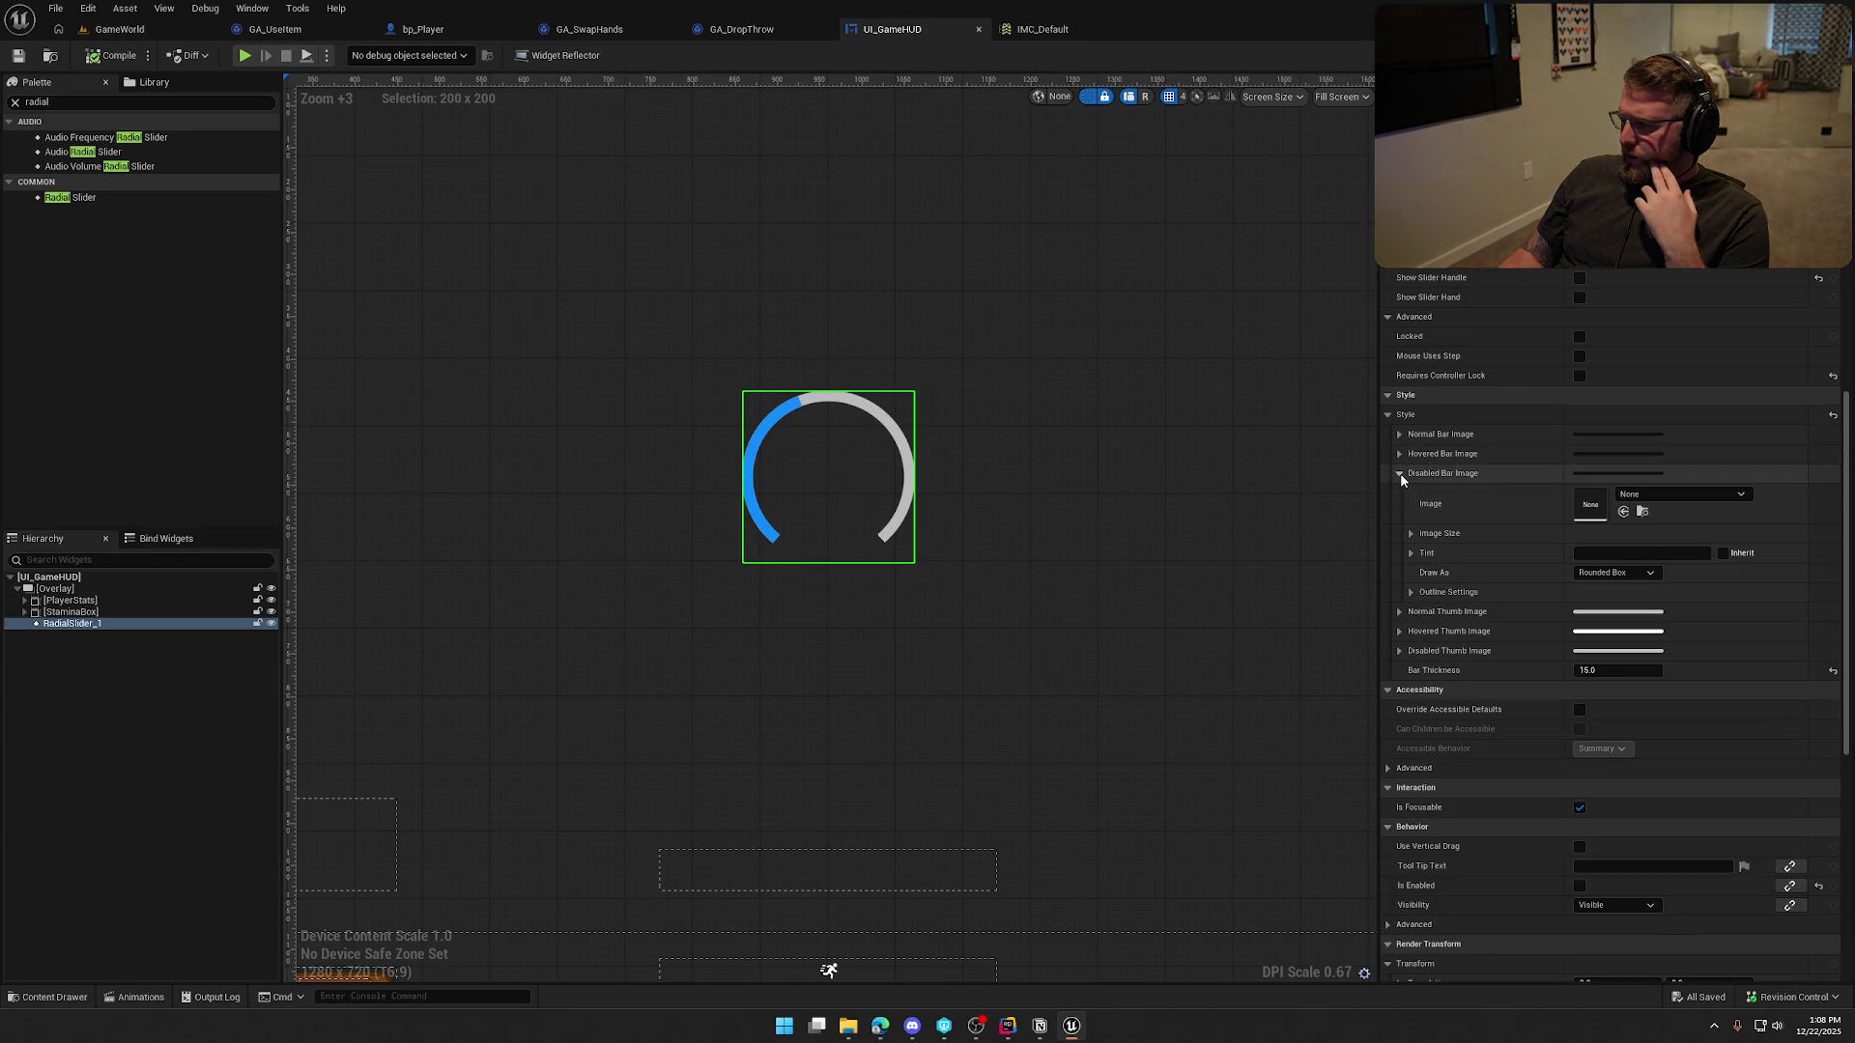
# Assign M_DiagonalLinesOverlay from UI/Assets/Materials as the Disabled Bar Image
pyautogui.hotkey('ctrl', 'space')
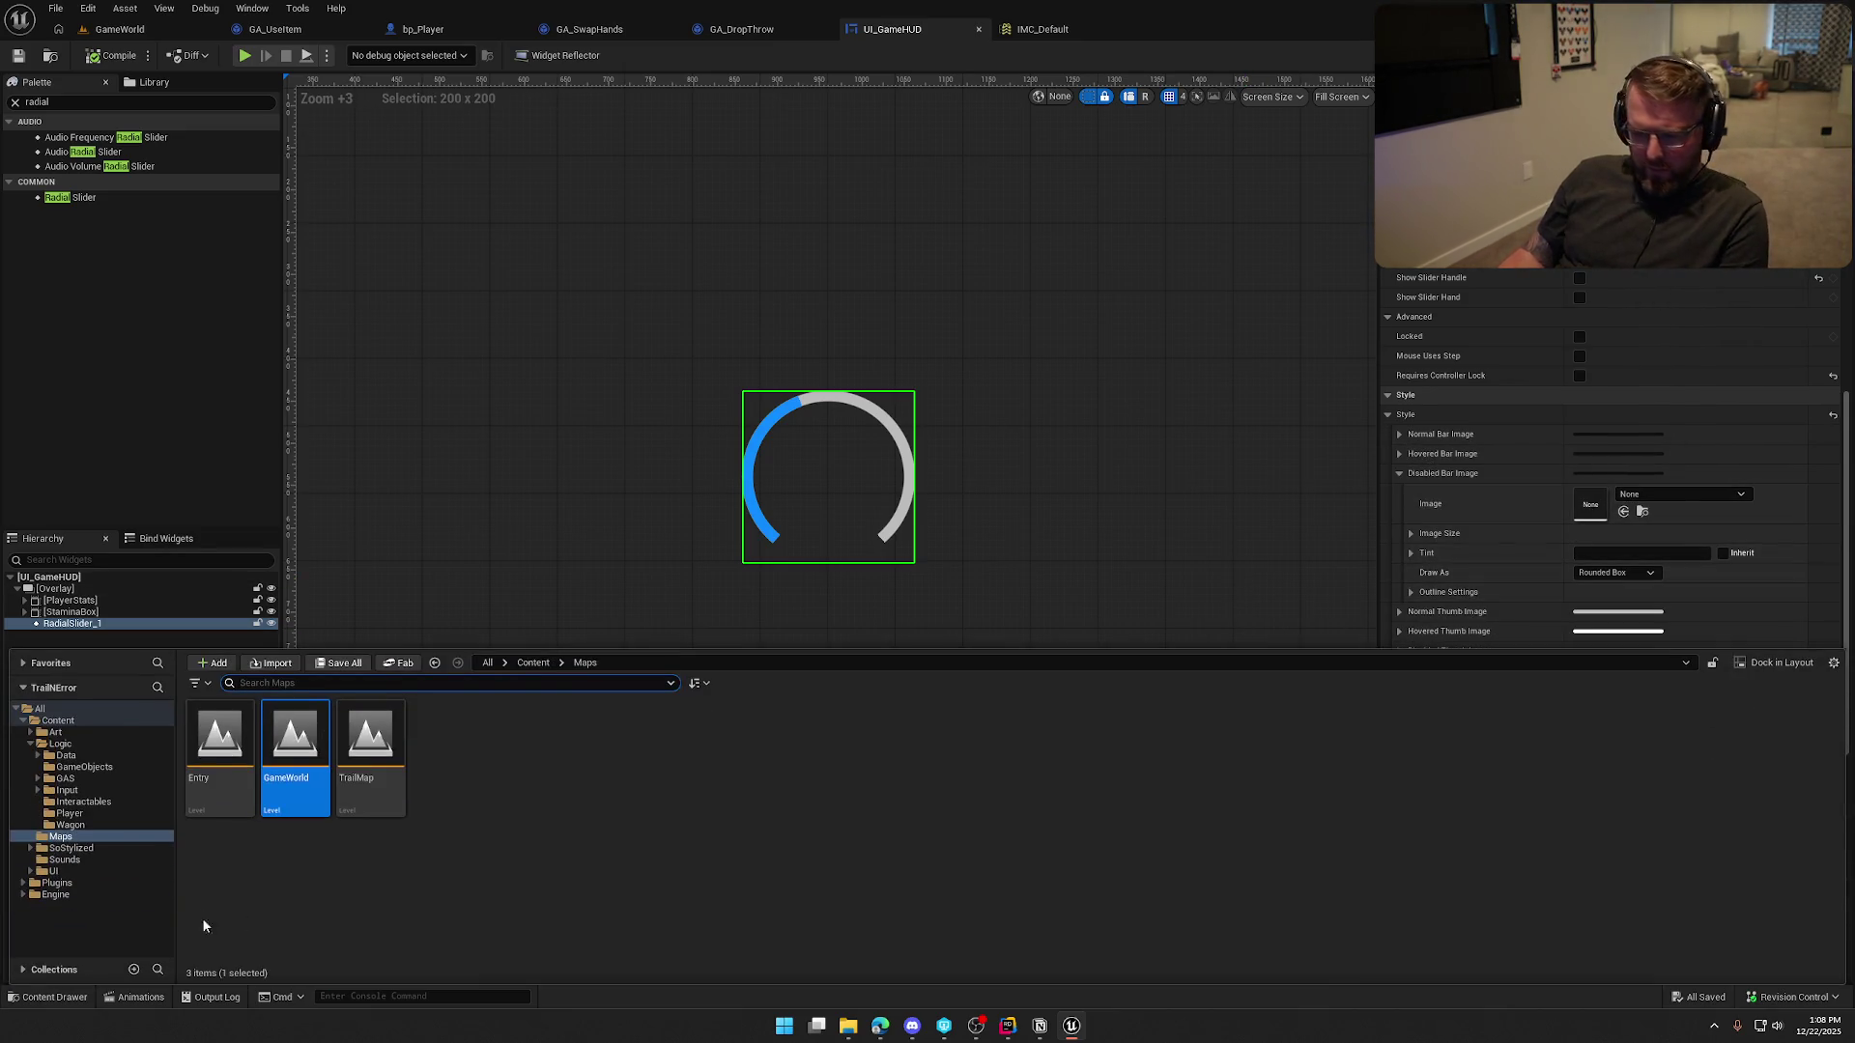
pyautogui.click(53, 871)
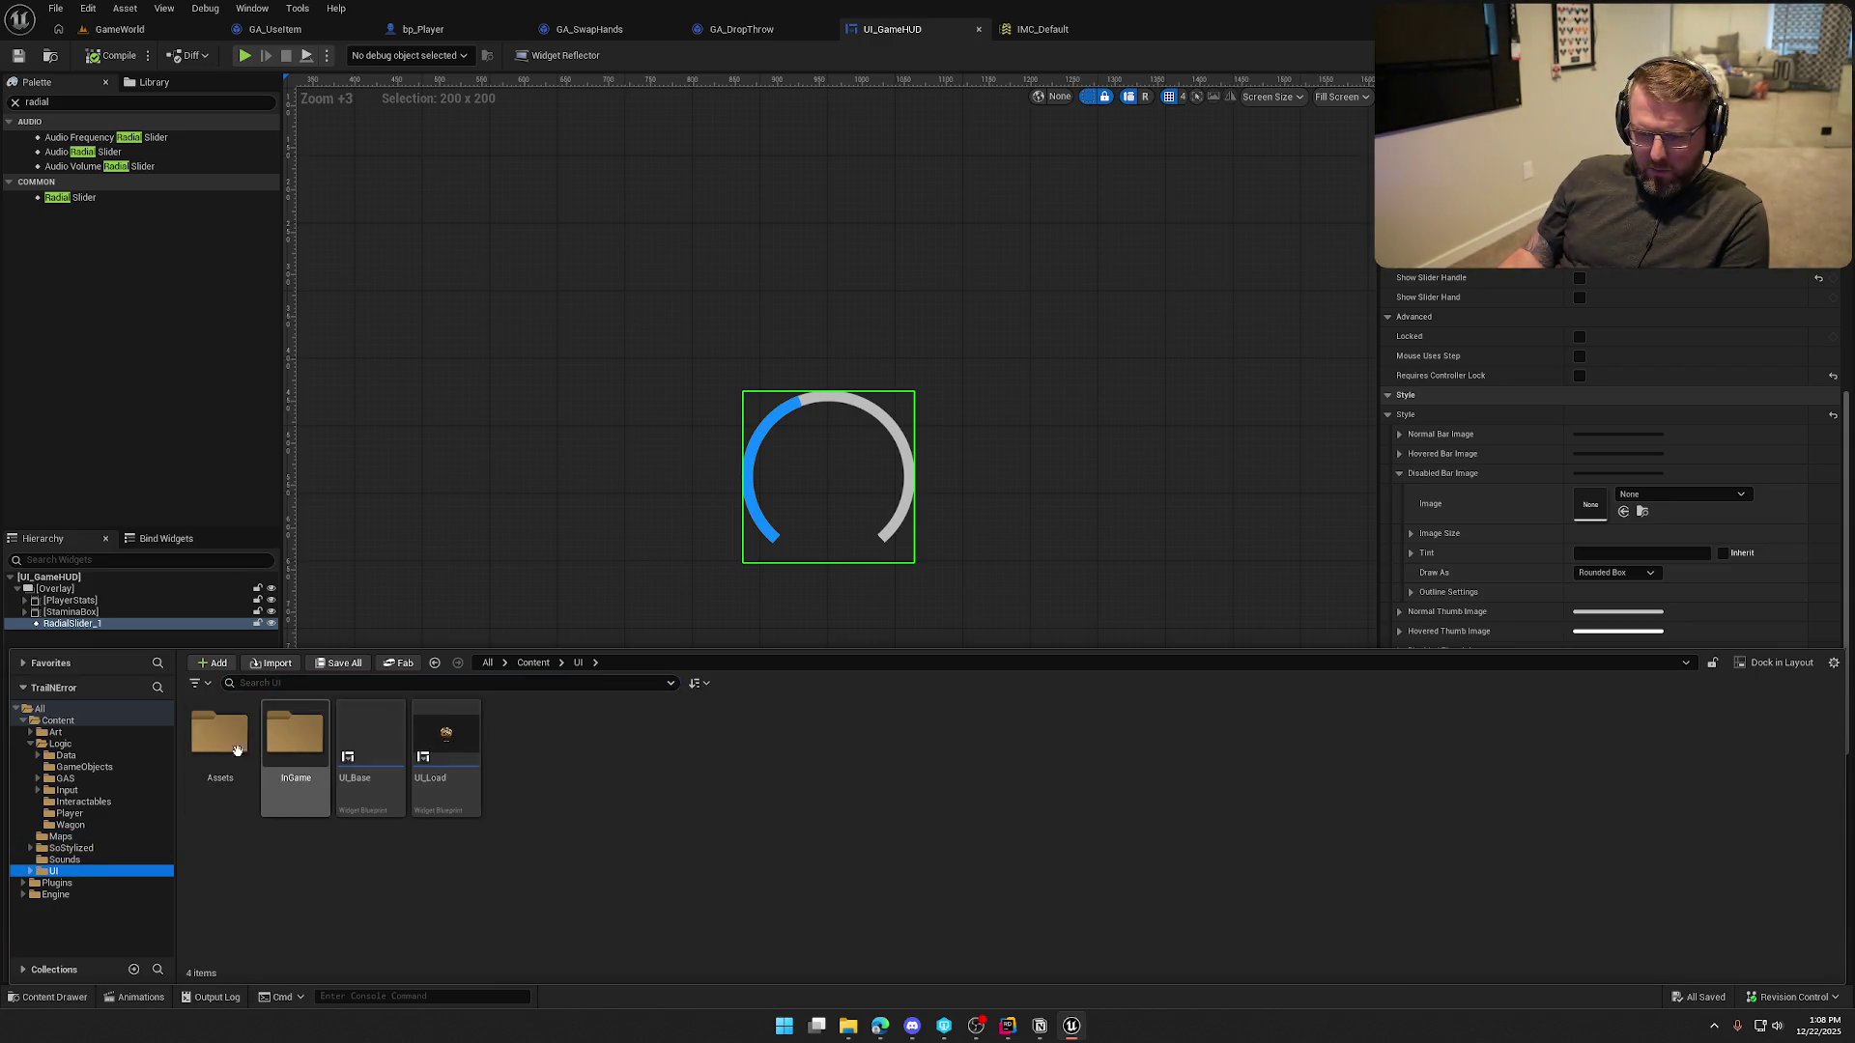
pyautogui.doubleClick(234, 759)
pyautogui.doubleClick(288, 764)
pyautogui.moveTo(222, 739)
pyautogui.mouseDown()
pyautogui.moveTo(290, 755)
pyautogui.moveTo(1596, 516)
pyautogui.mouseUp()
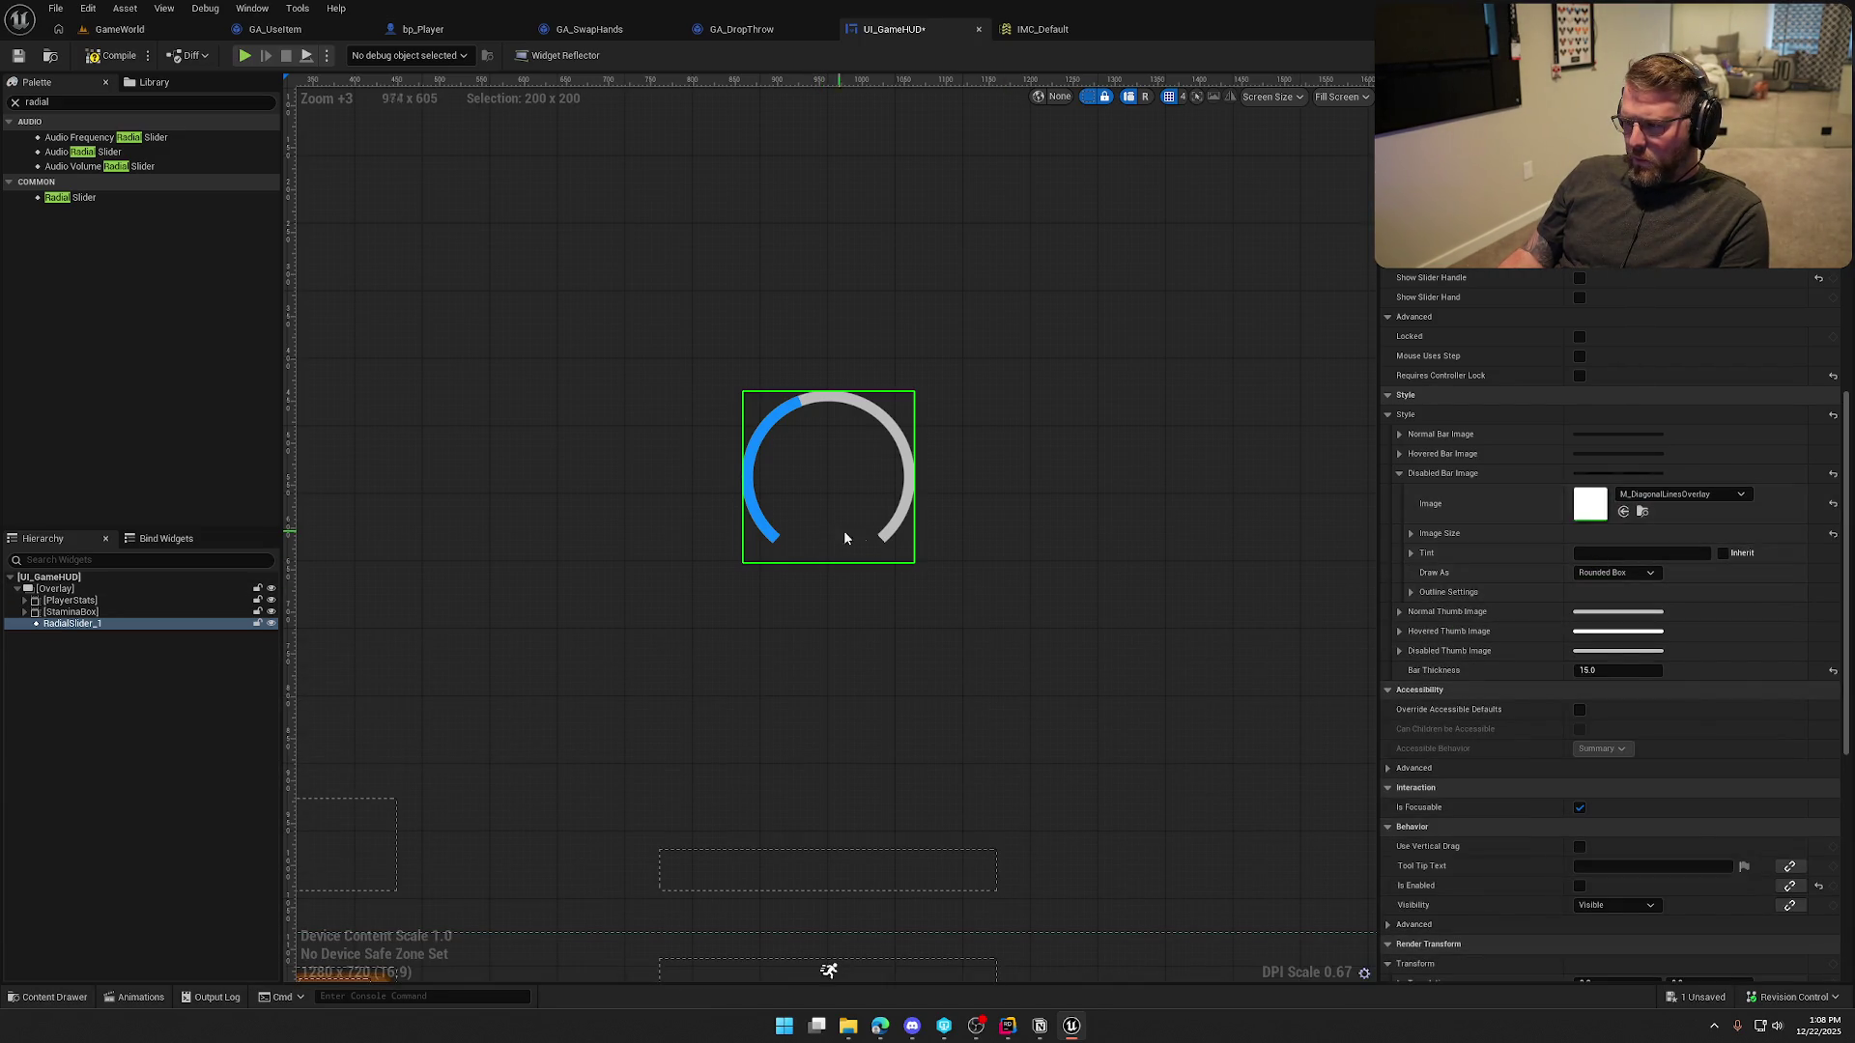
# Copy the disabled bar image and paste M_DiagonalLinesOverlay into the Normal Bar Image
pyautogui.rightClick(1511, 502)
pyautogui.click(1525, 529)
pyautogui.click(1399, 434)
pyautogui.rightClick(1547, 468)
pyautogui.click(1589, 508)
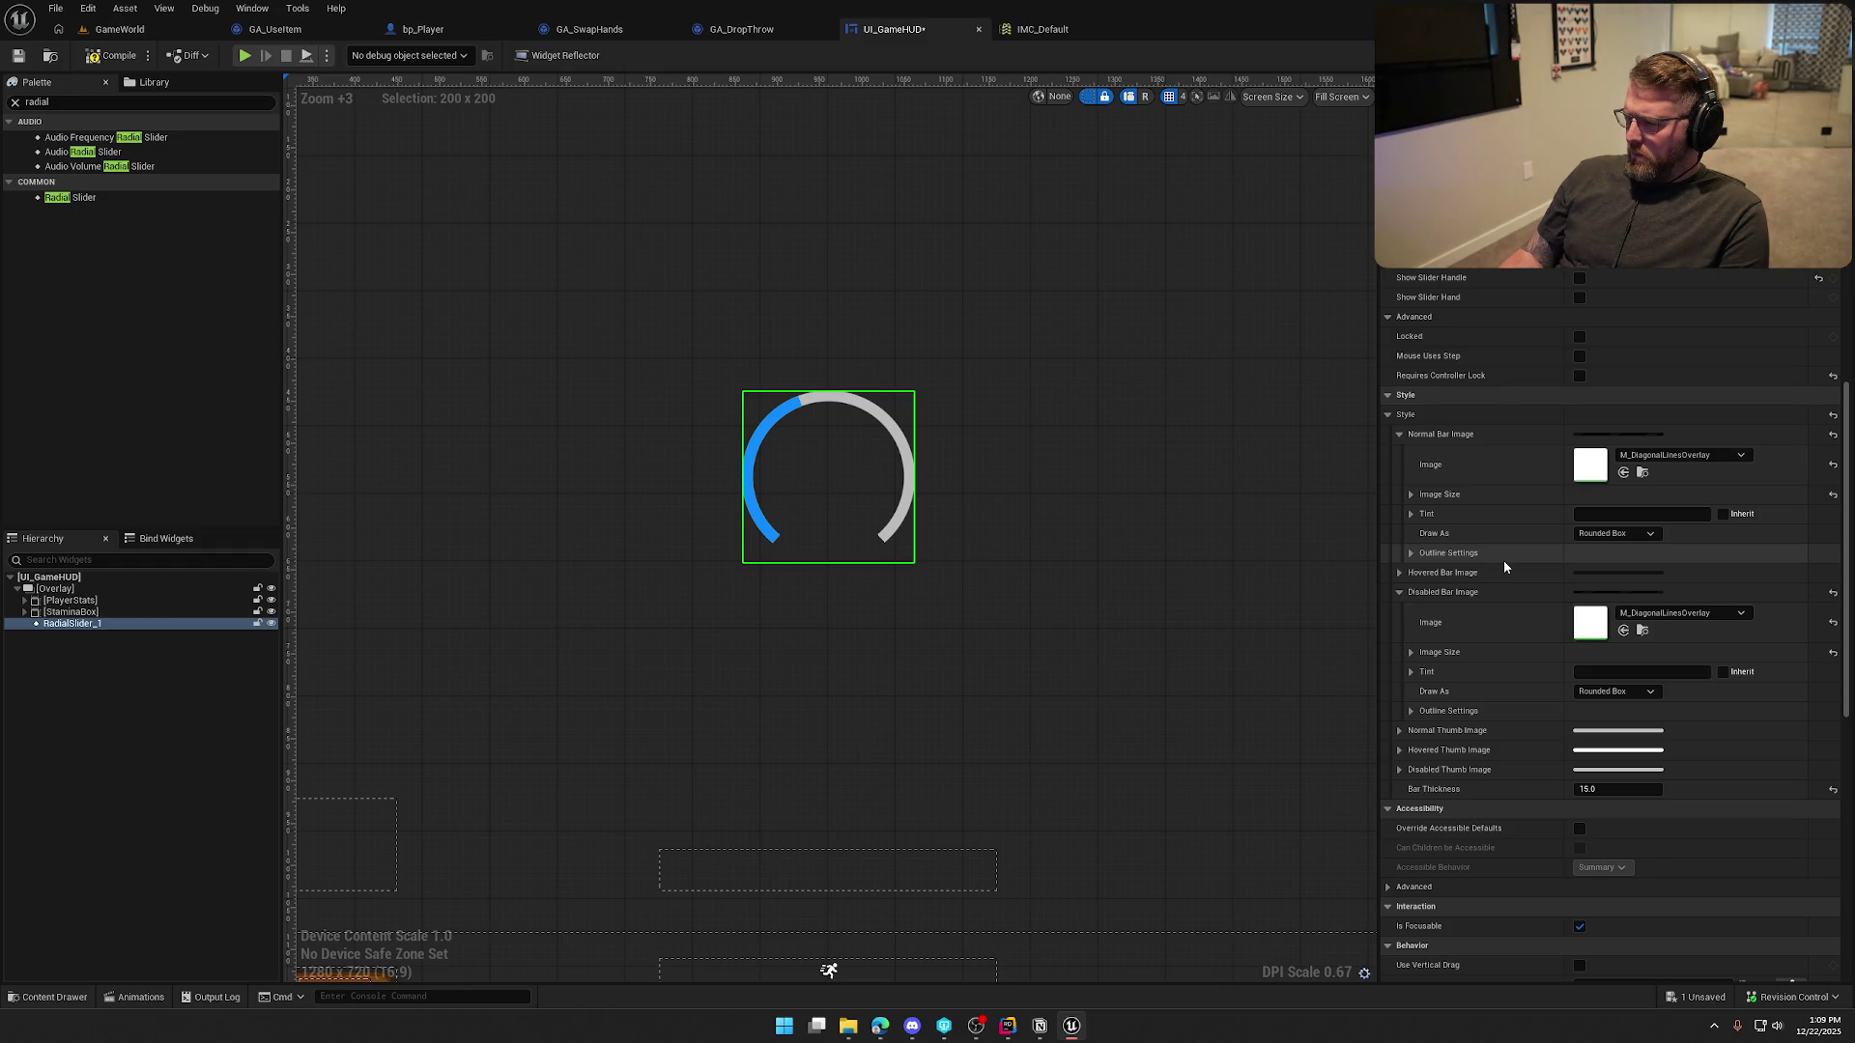
# Tint both the normal and disabled bar images solid white
pyautogui.scroll(2, 1508, 558)
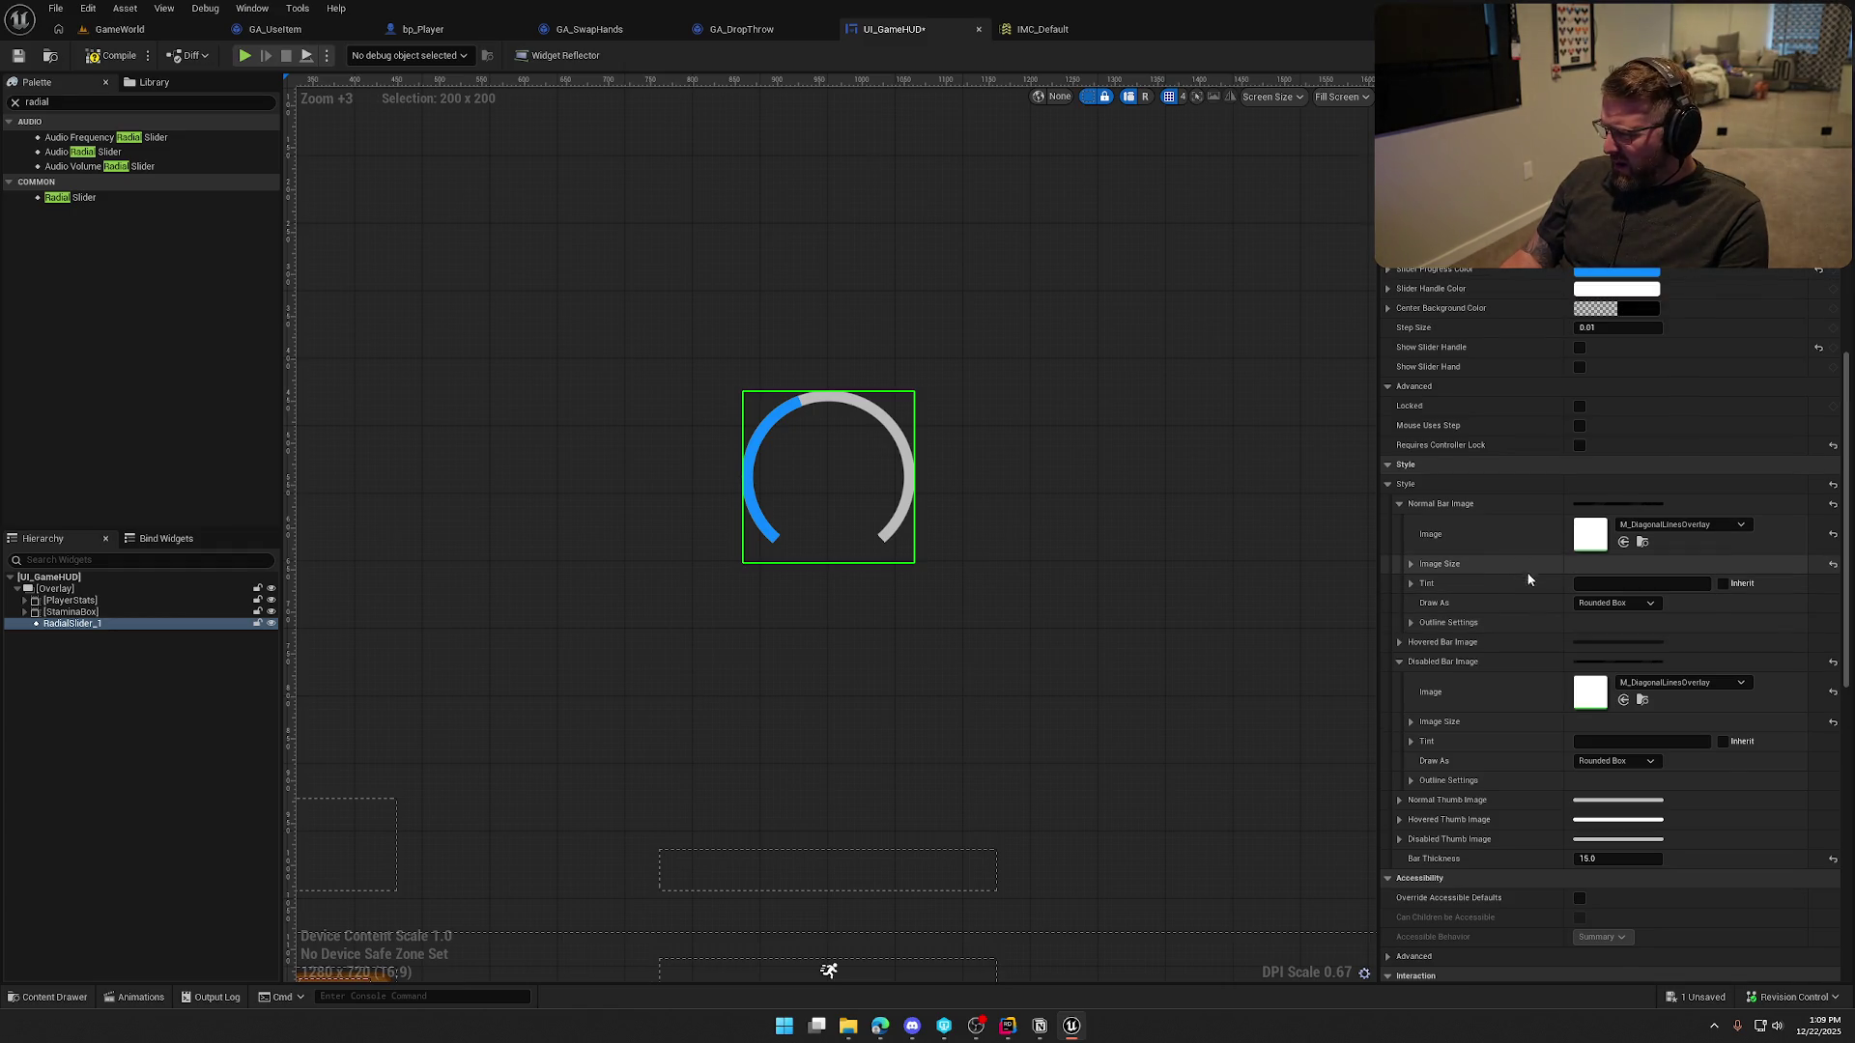
pyautogui.click(1615, 580)
pyautogui.moveTo(1499, 686); pyautogui.dragTo(1501, 652)
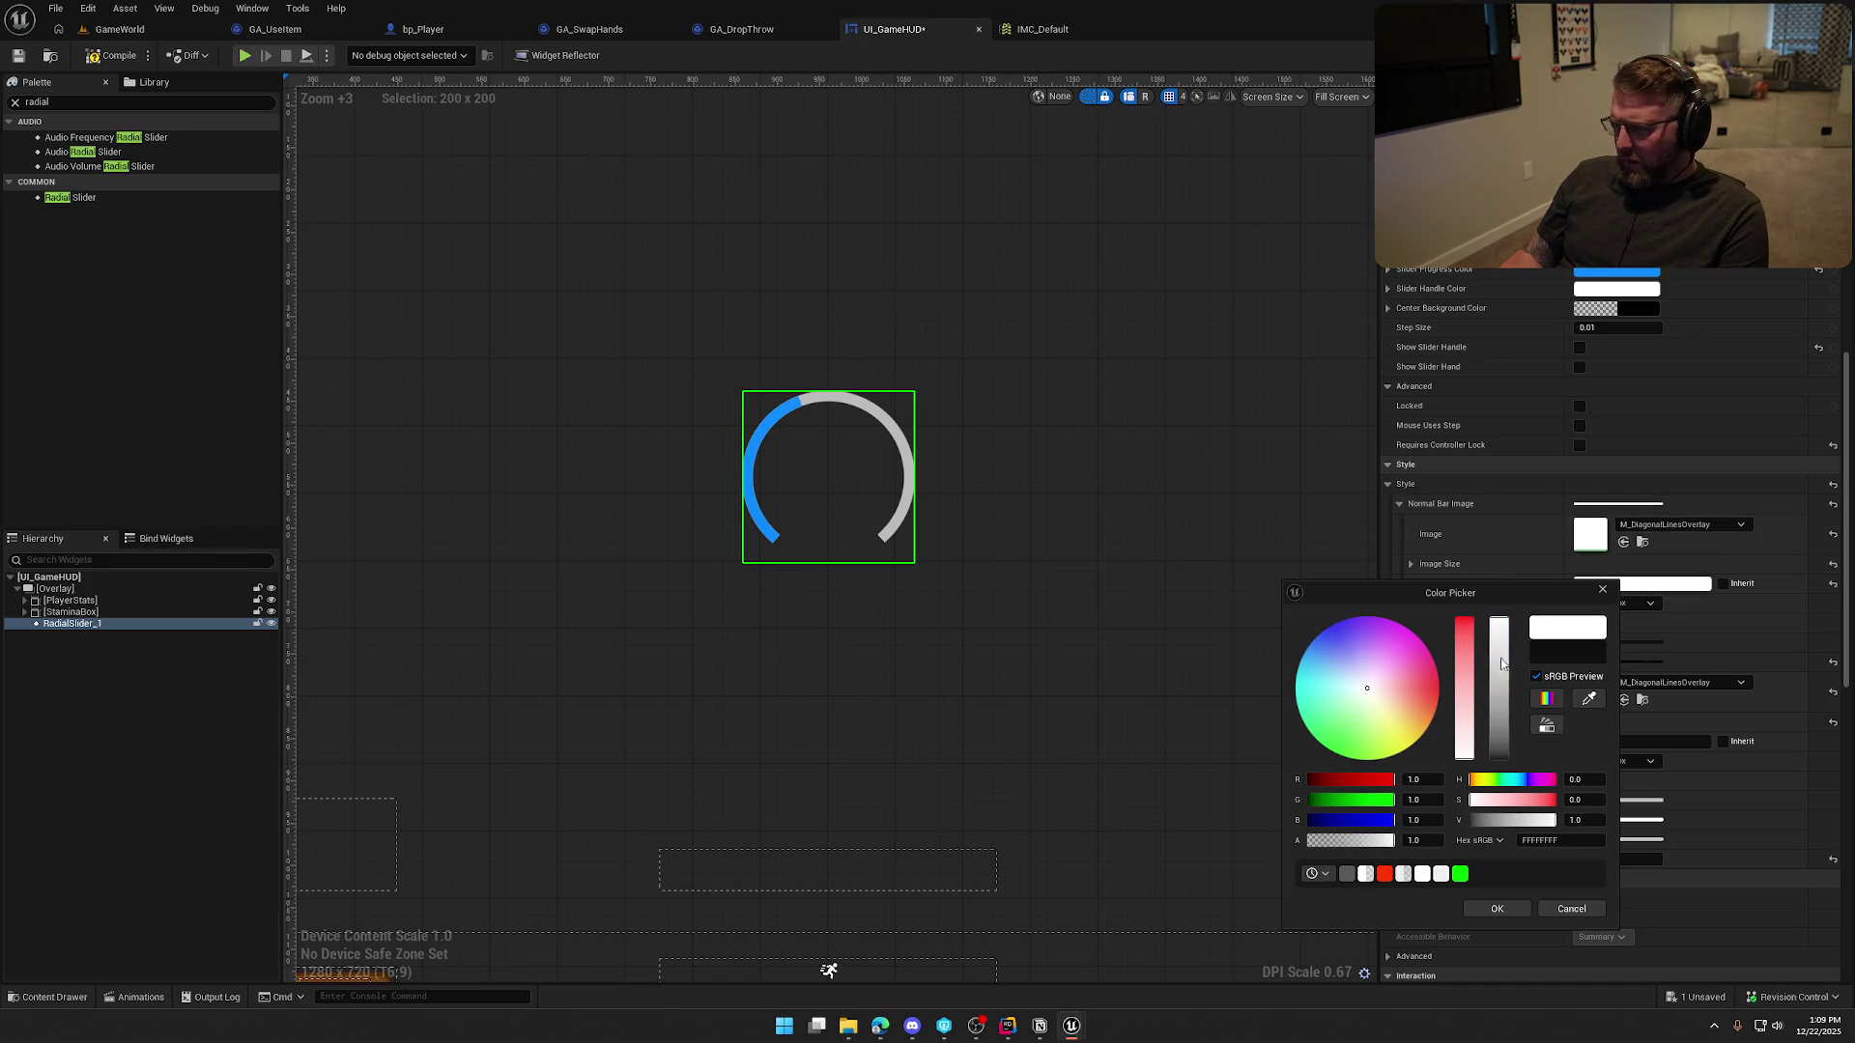
pyautogui.click(1497, 909)
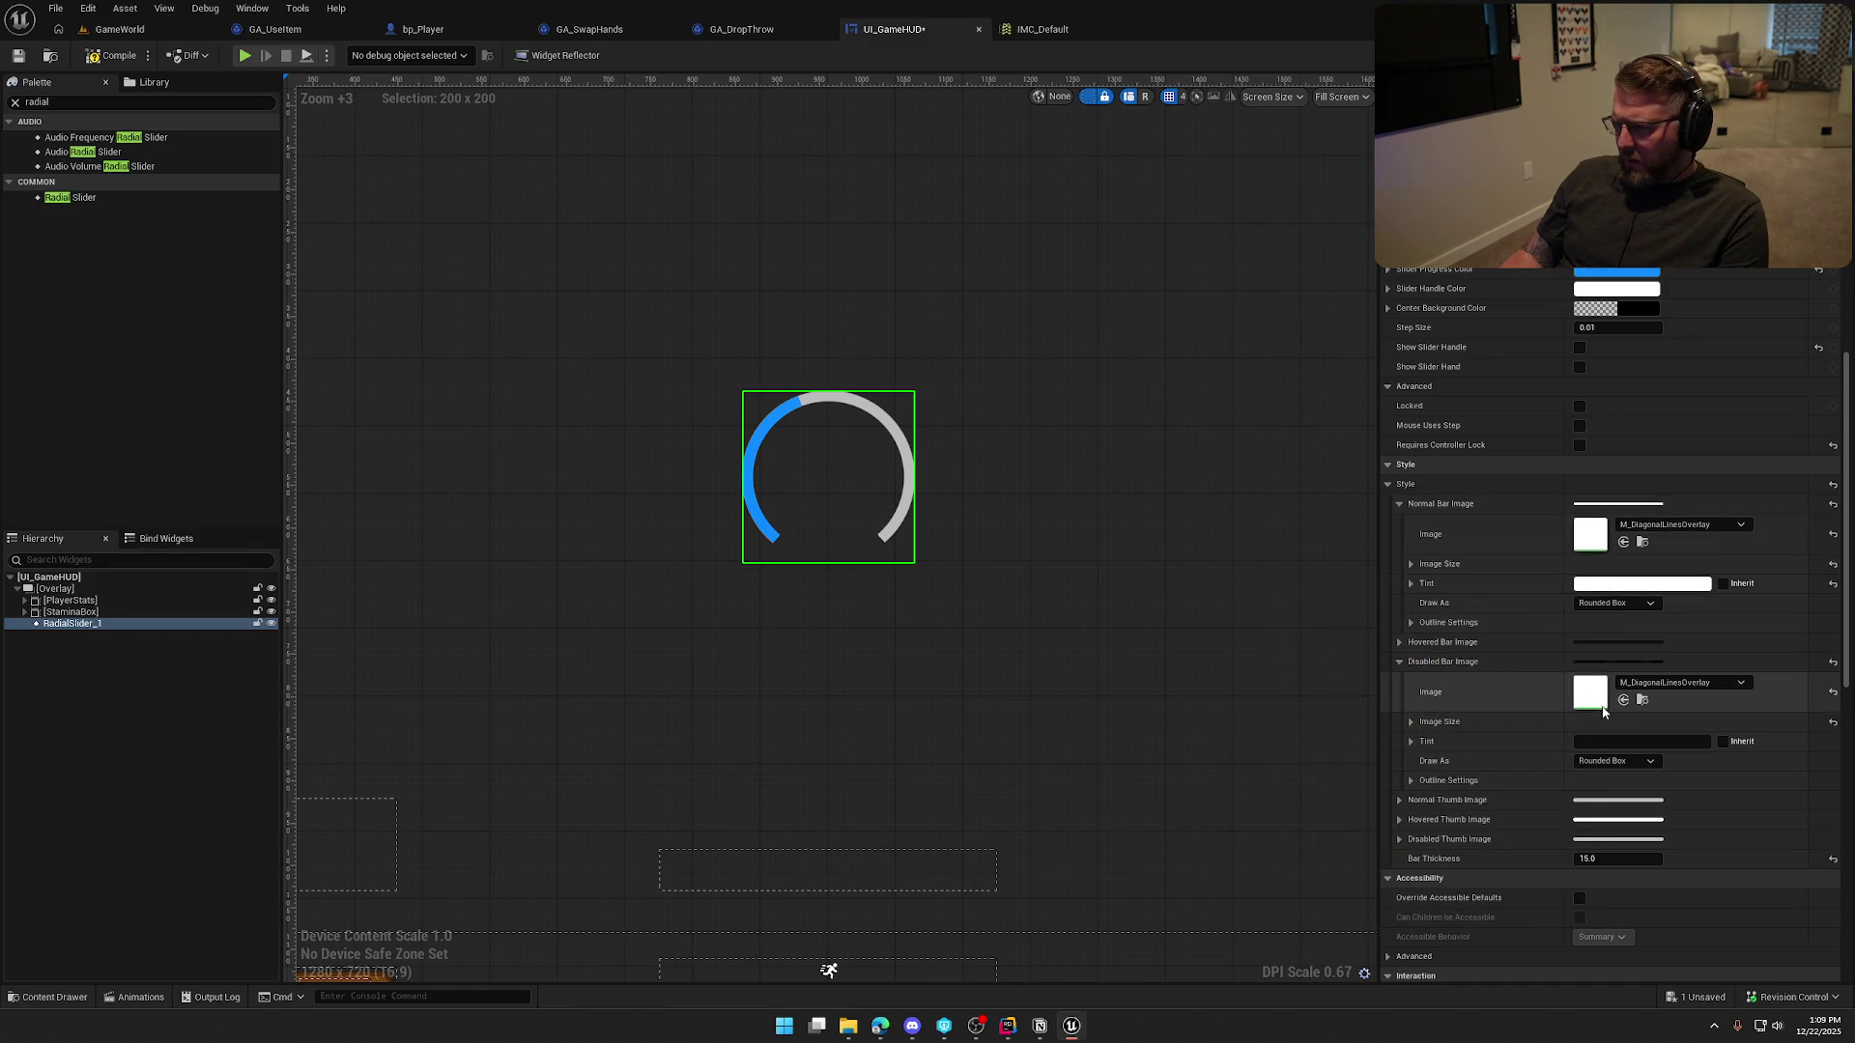
pyautogui.click(1615, 739)
pyautogui.moveTo(1493, 746); pyautogui.dragTo(1499, 518)
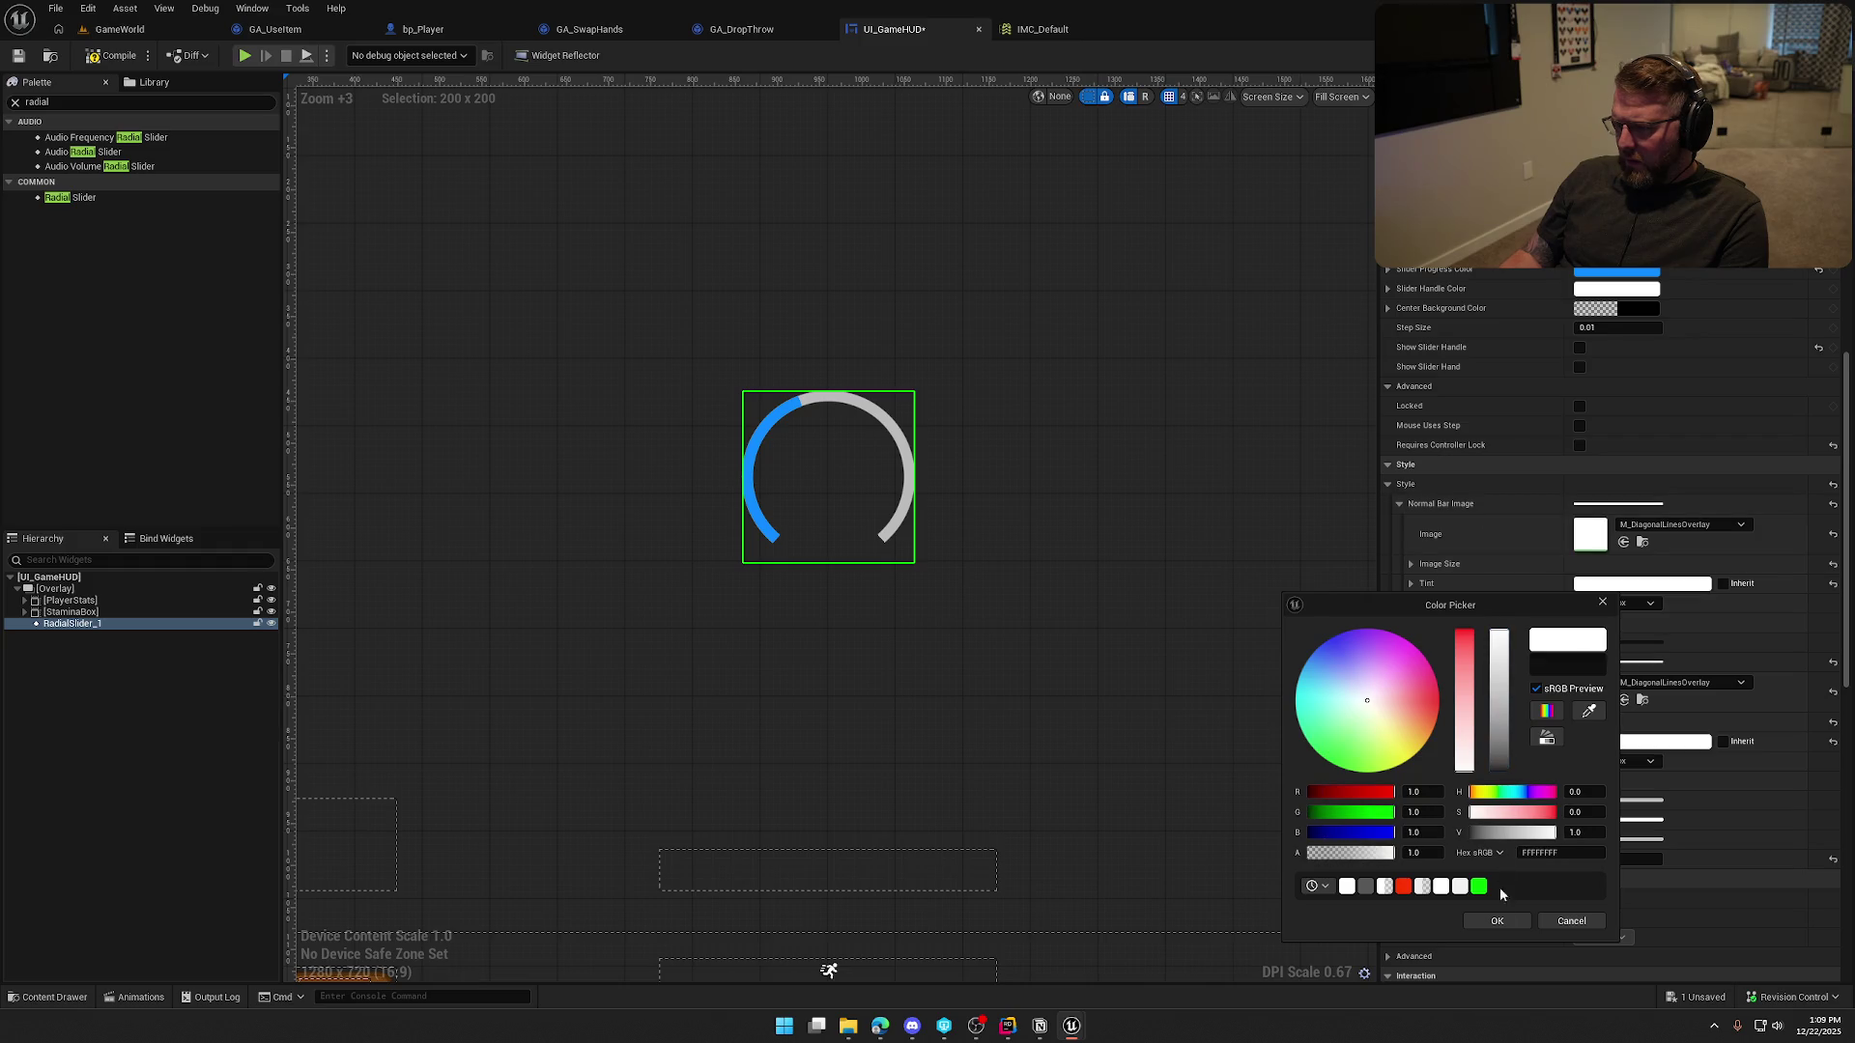
pyautogui.click(1500, 923)
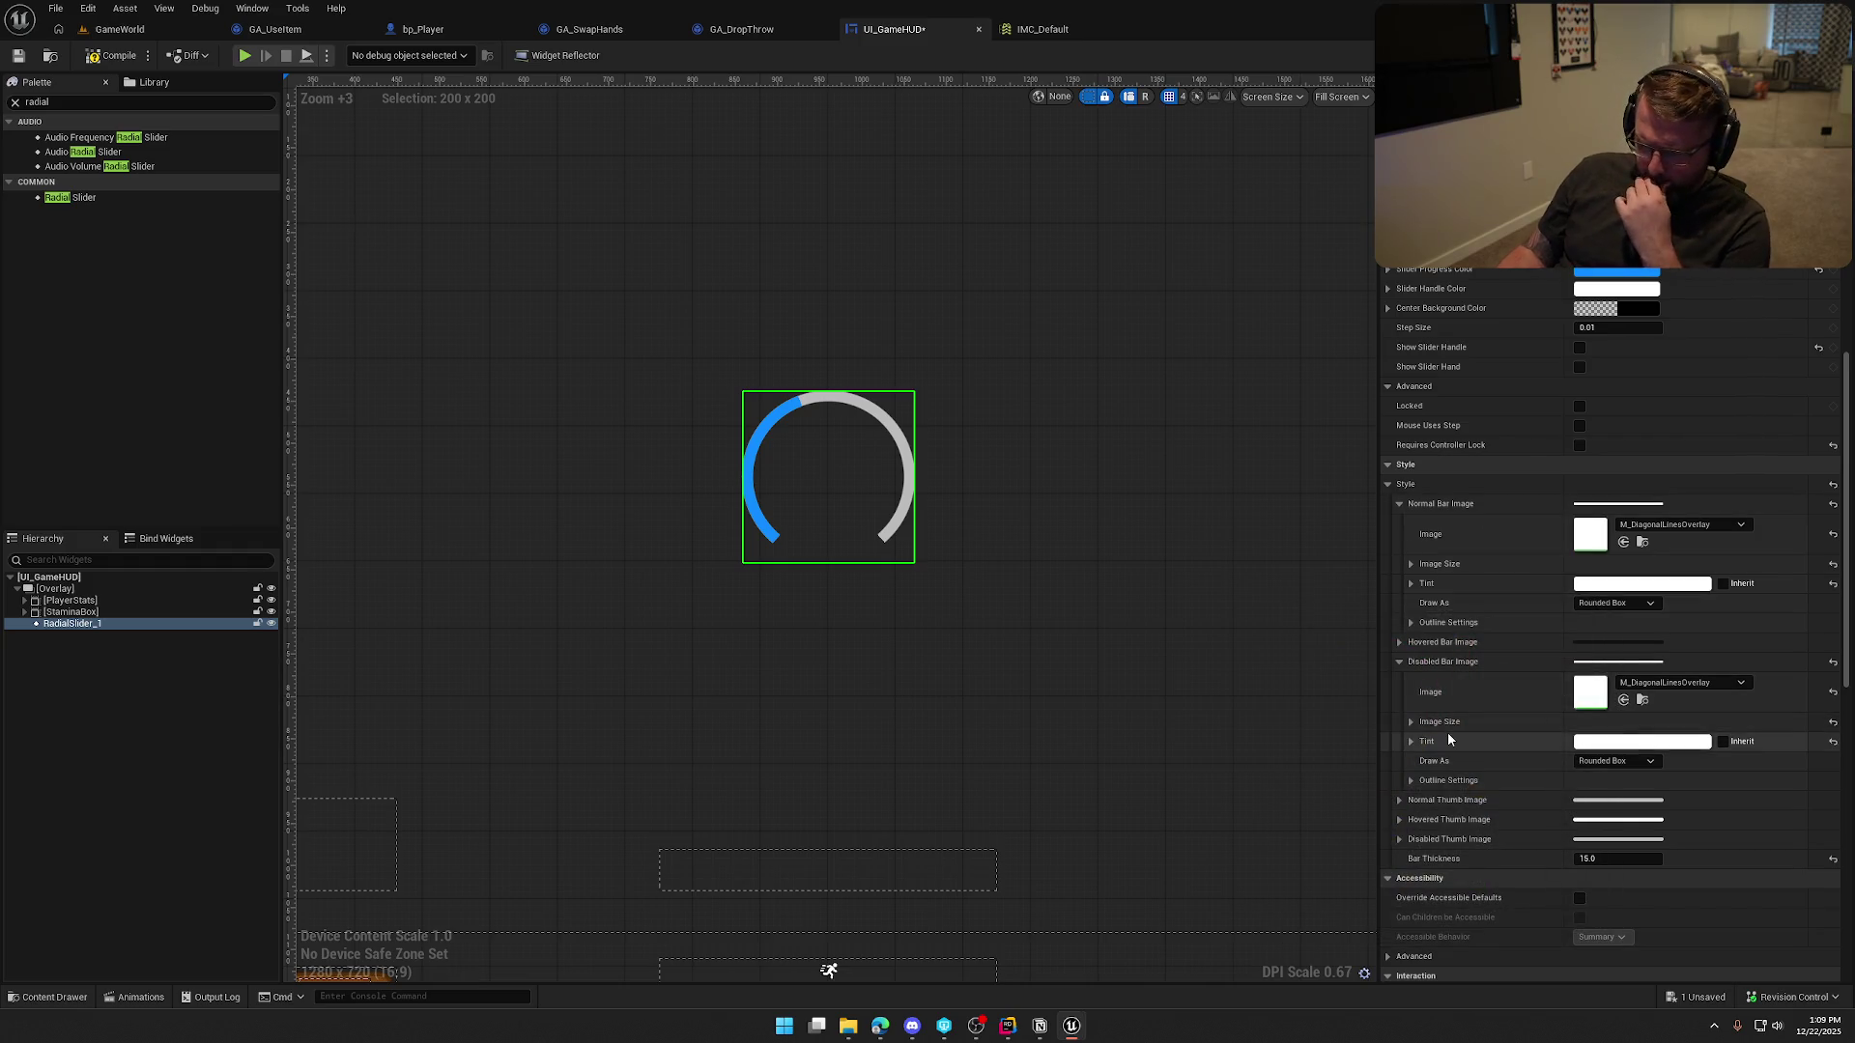
# Set Draw As to Image for both the normal and disabled bars
pyautogui.click(1616, 603)
pyautogui.click(1604, 658)
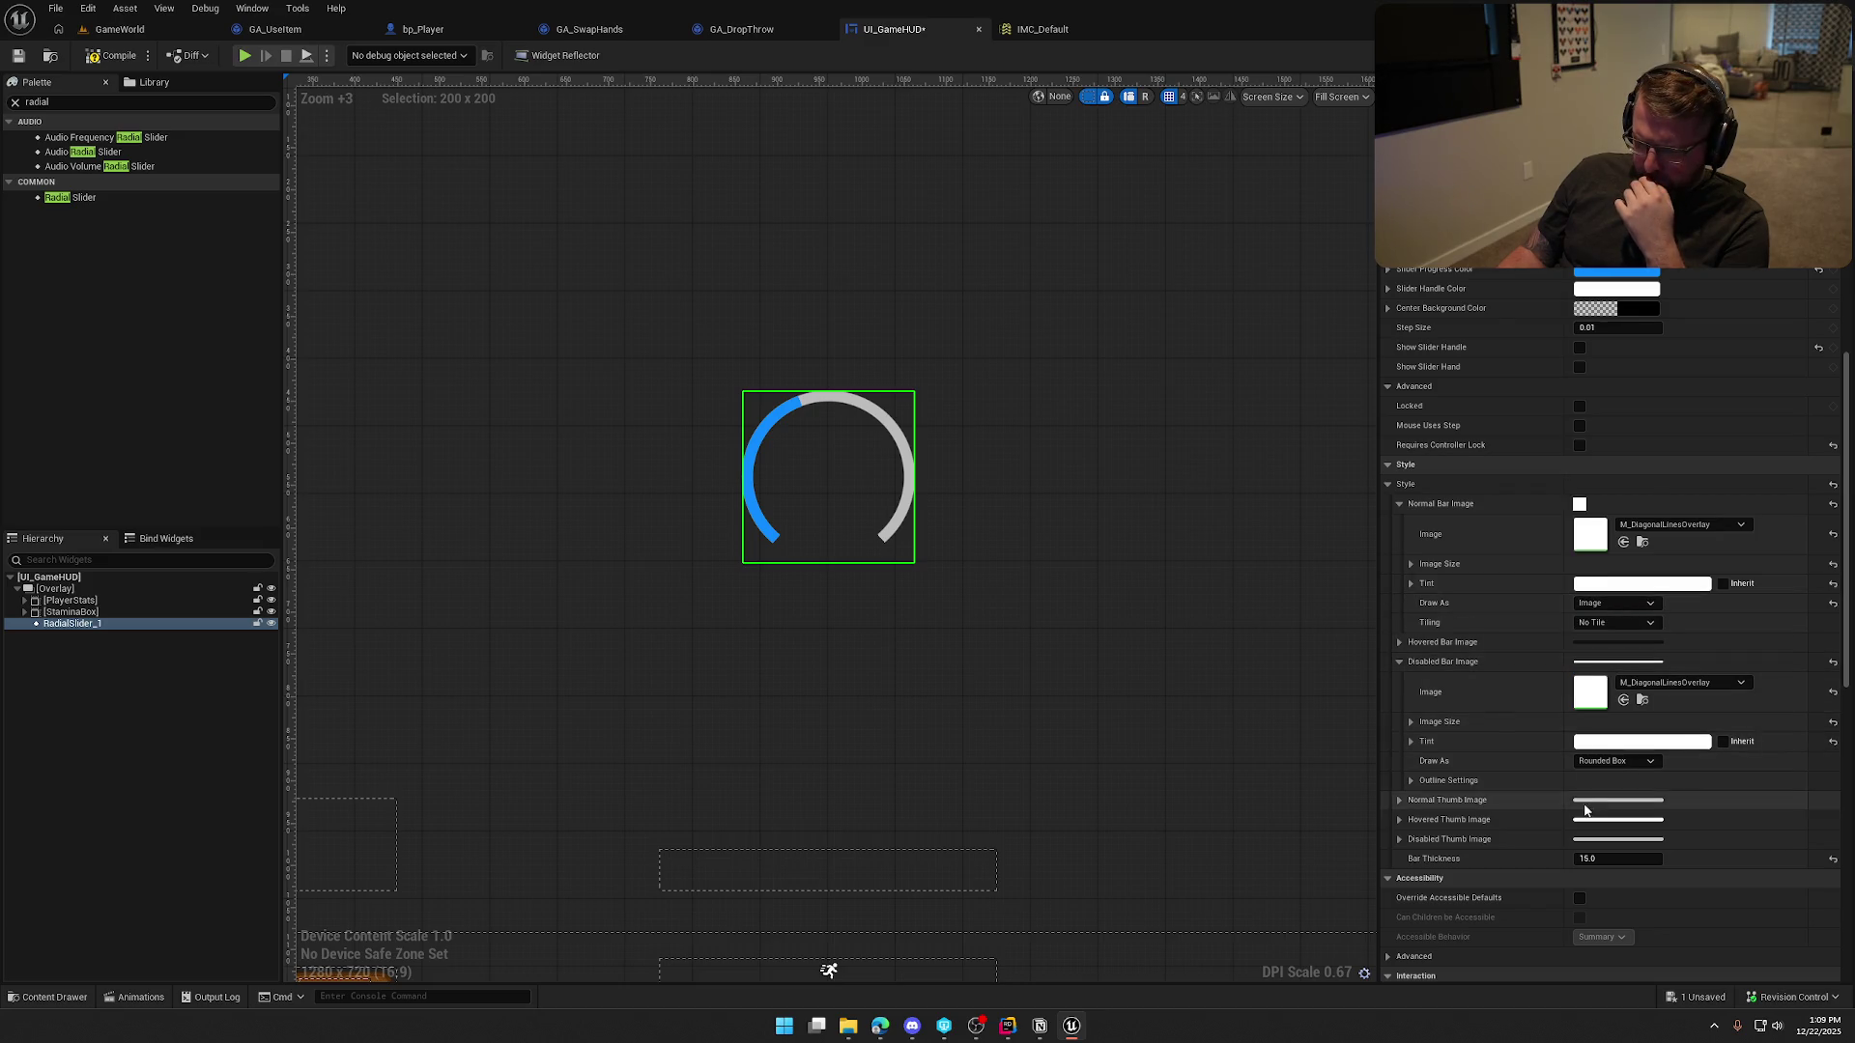
pyautogui.click(1615, 762)
pyautogui.click(1597, 819)
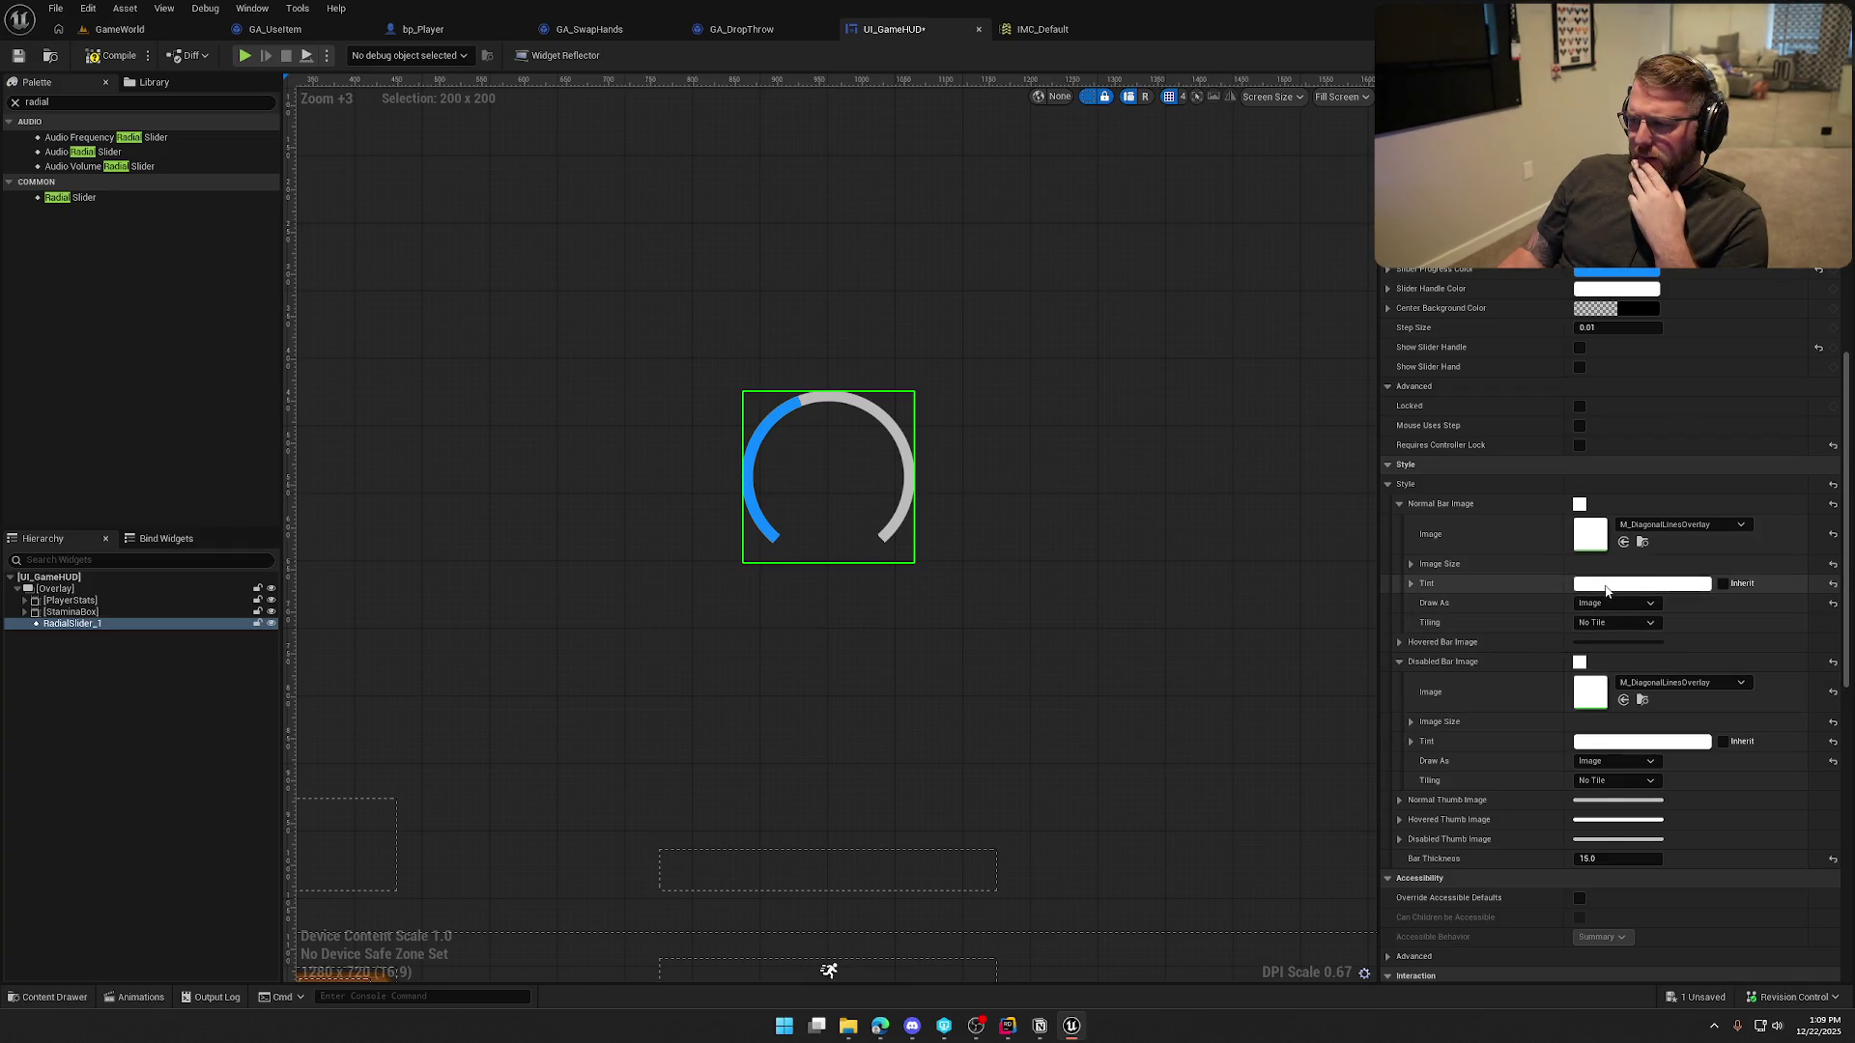
# Change the tint of both bar images to red
pyautogui.click(1607, 591)
pyautogui.moveTo(1455, 692); pyautogui.dragTo(1455, 599)
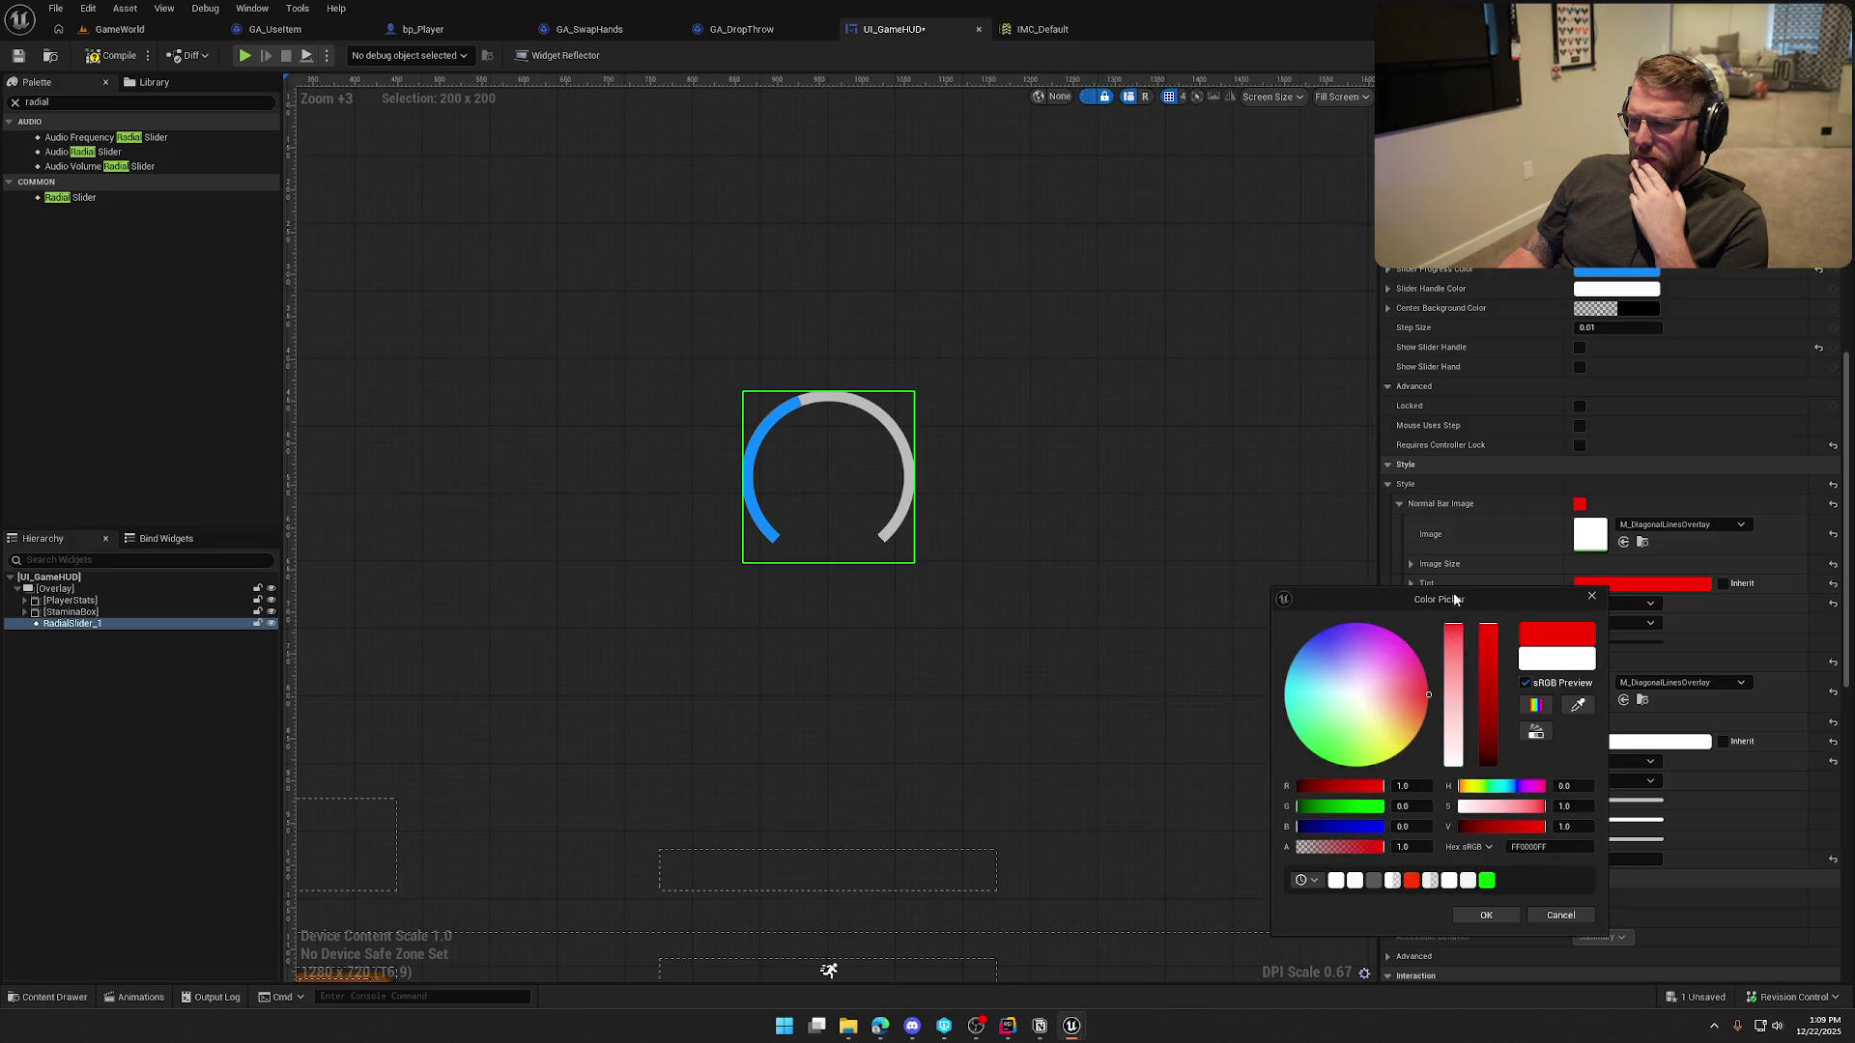
pyautogui.click(1481, 915)
pyautogui.click(1592, 741)
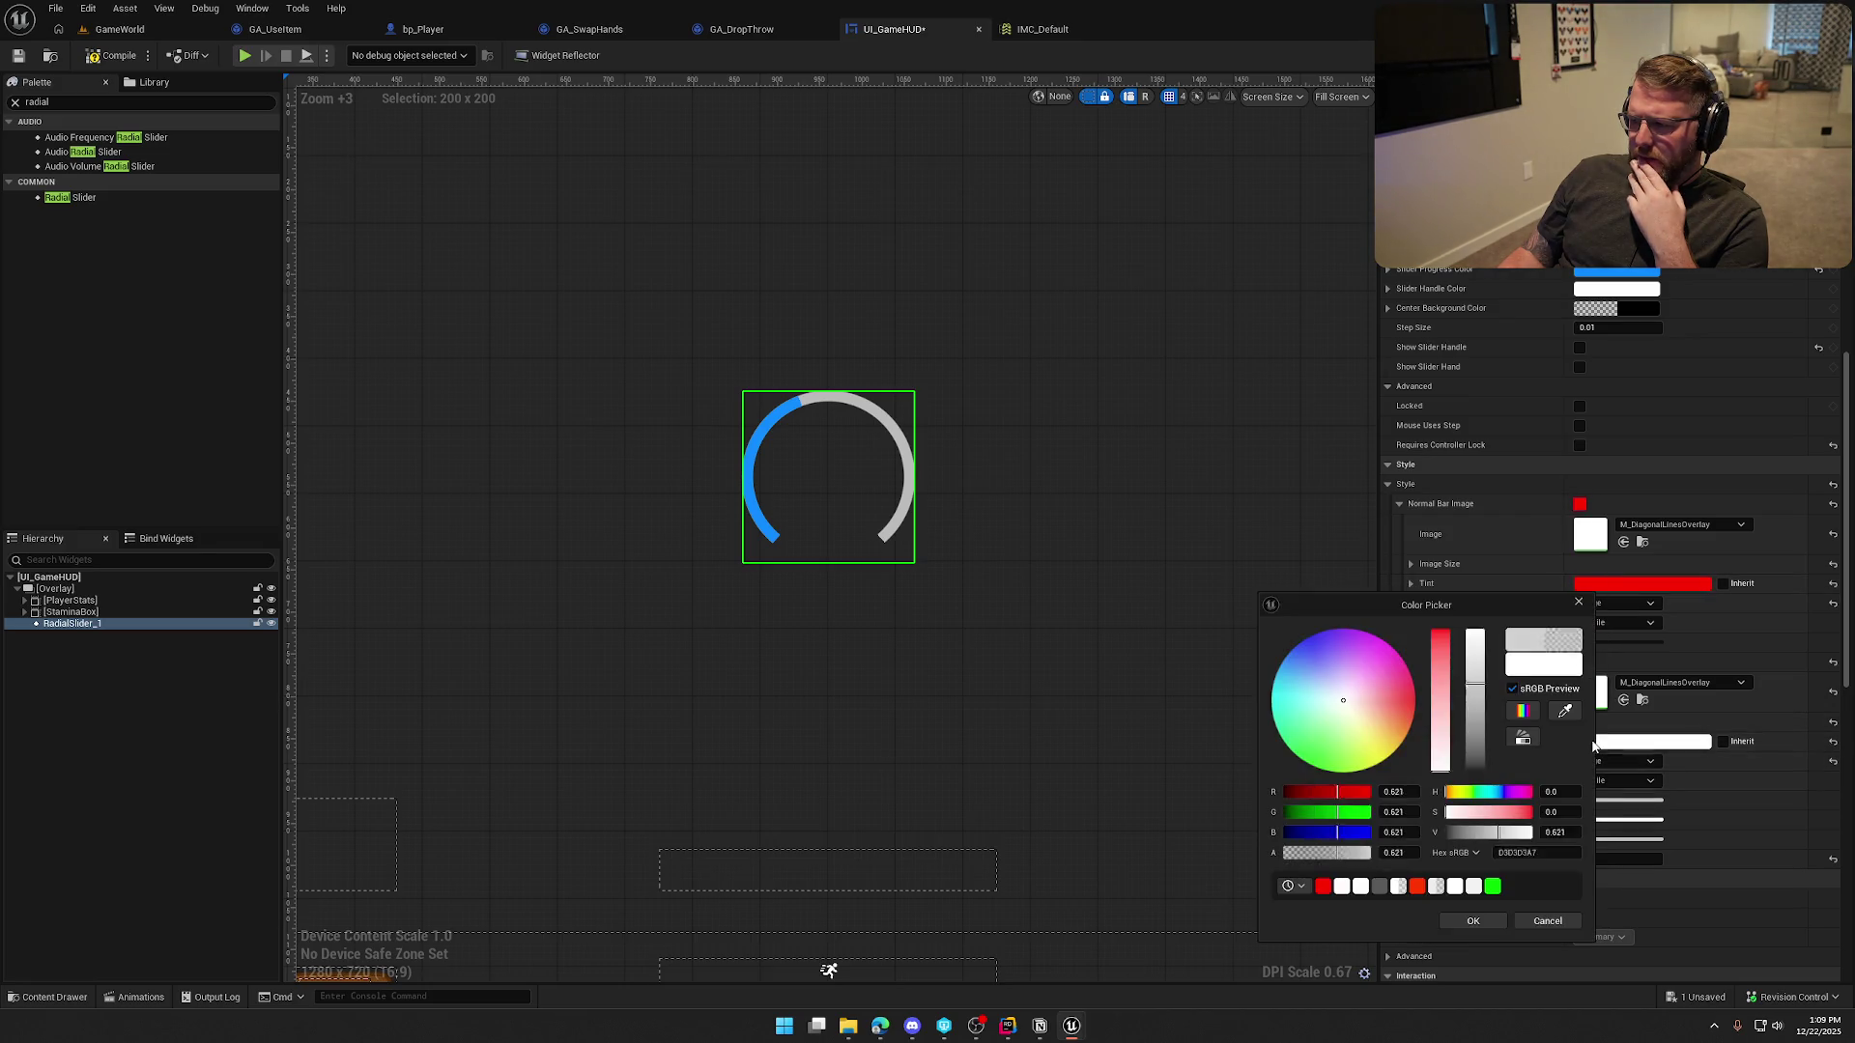
pyautogui.moveTo(1459, 752); pyautogui.dragTo(1459, 630)
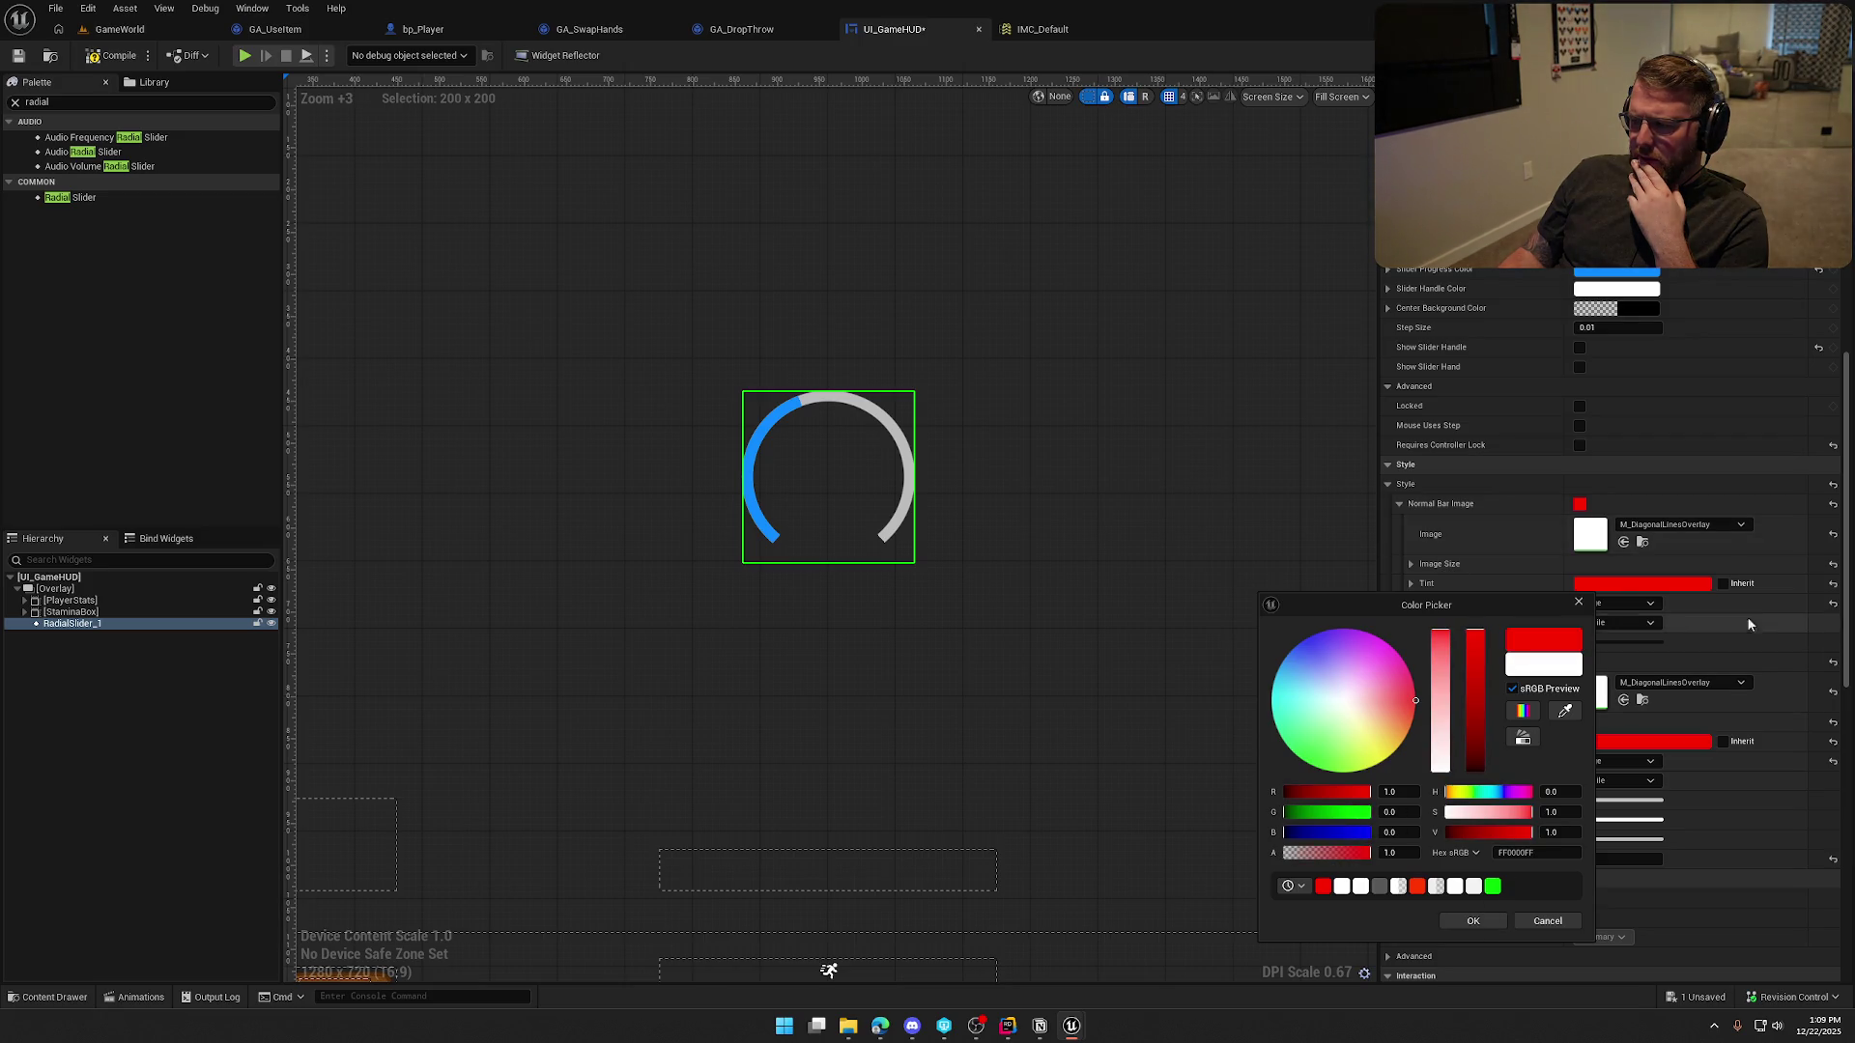
pyautogui.click(1472, 920)
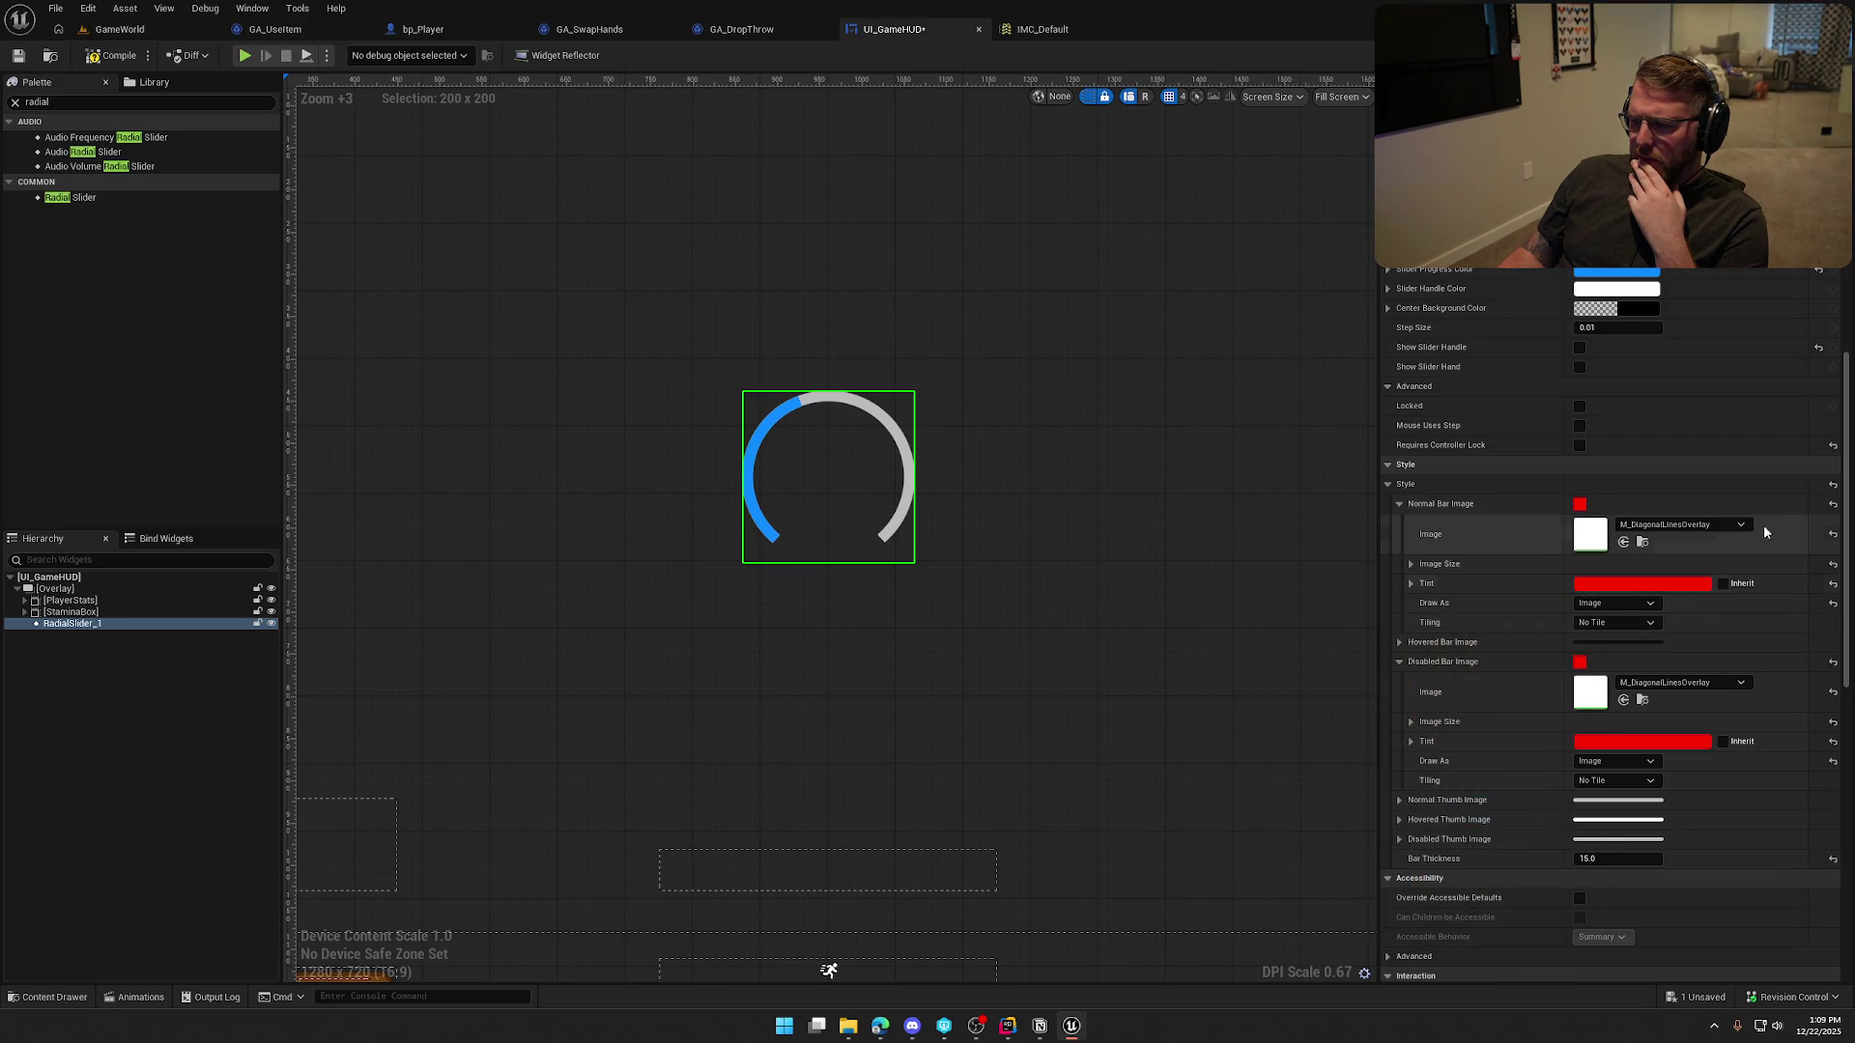
# Clear both bar textures and briefly toggle the slider handle and hand line on and off
pyautogui.click(1834, 532)
pyautogui.click(1834, 692)
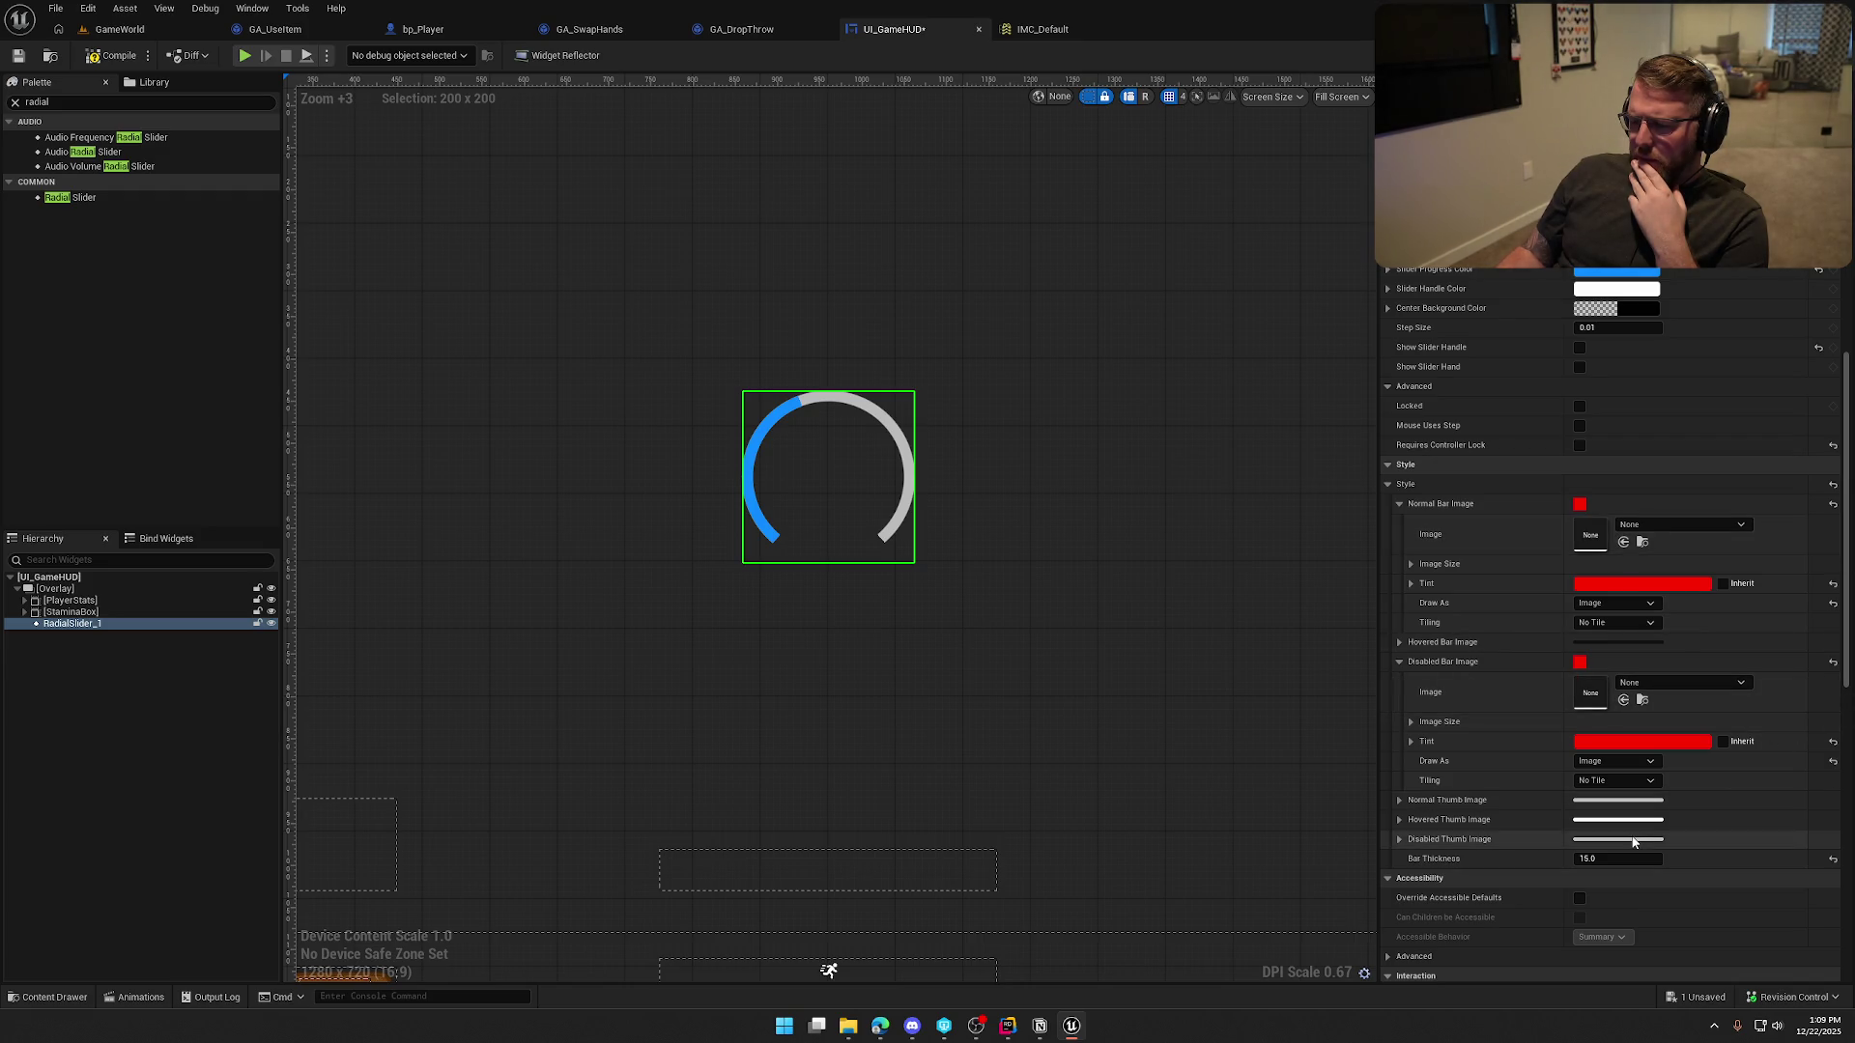
pyautogui.click(1580, 349)
pyautogui.click(1580, 349)
pyautogui.click(1579, 368)
pyautogui.click(1580, 368)
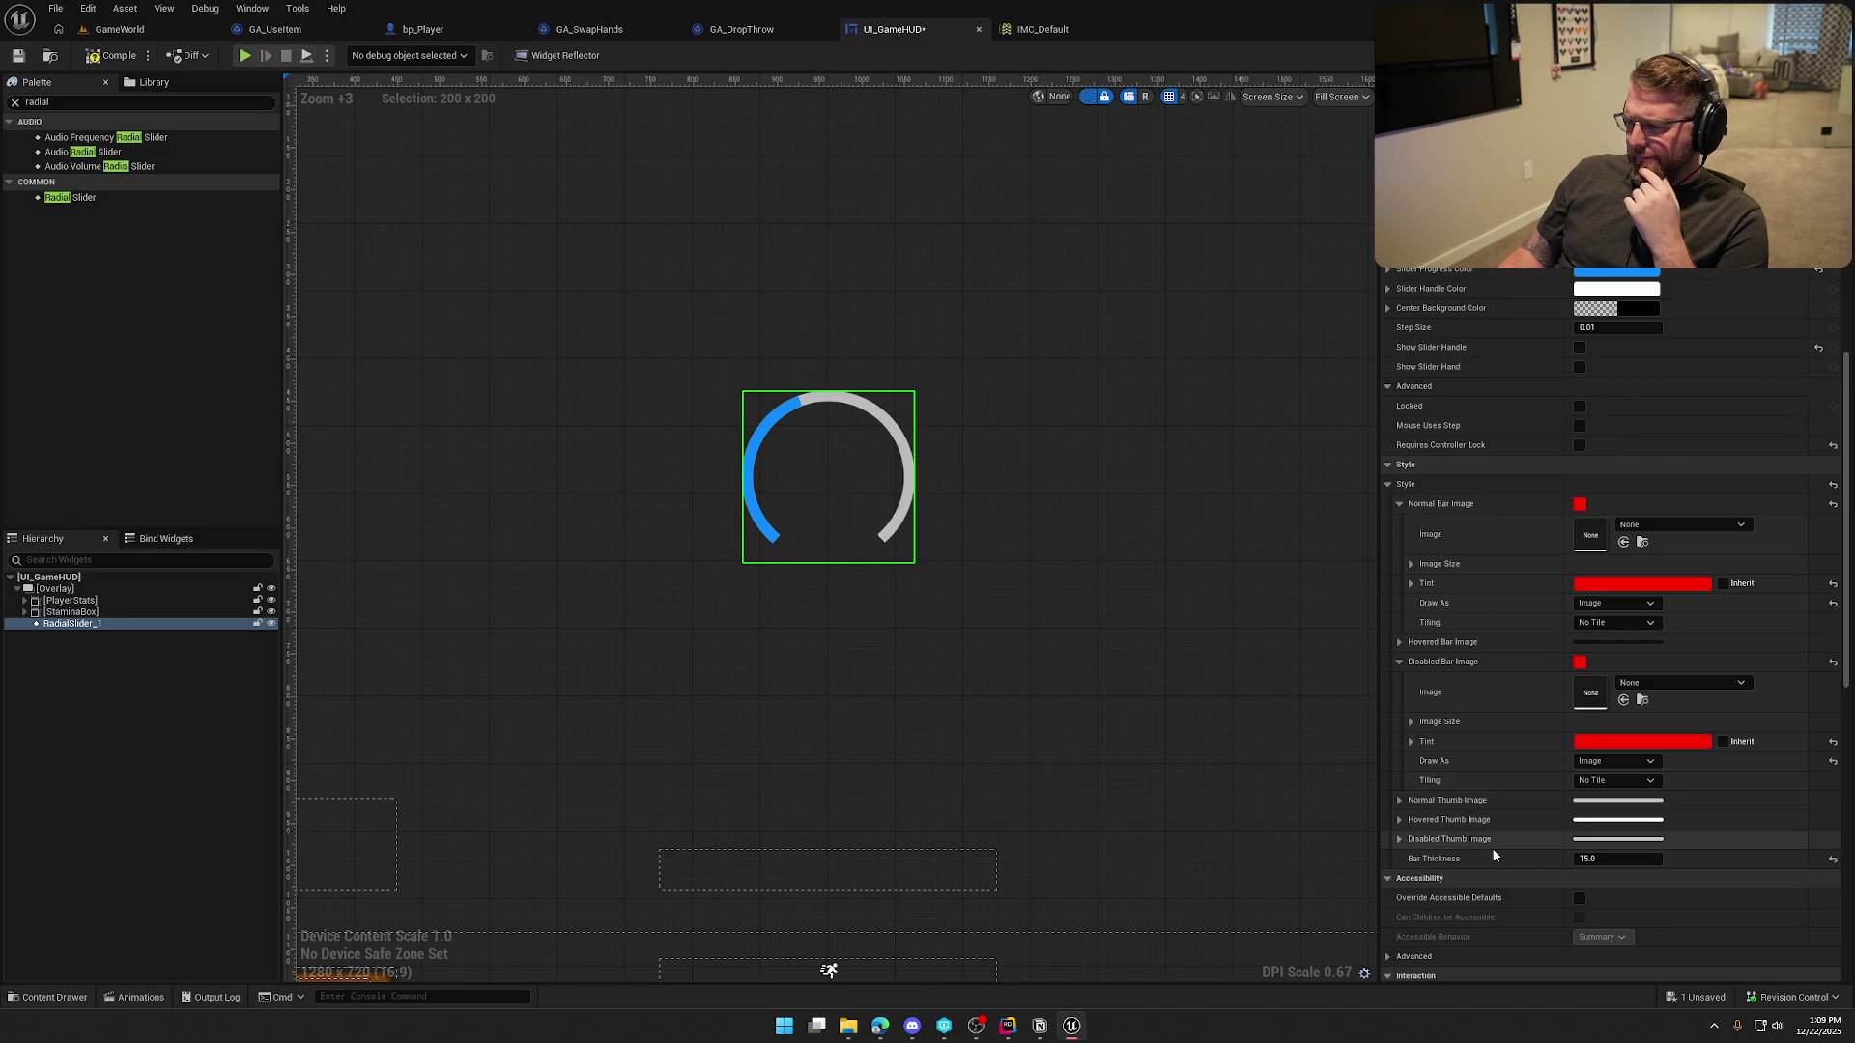
# Reset the disabled and normal bar images to their default Rounded Box style
pyautogui.click(1833, 662)
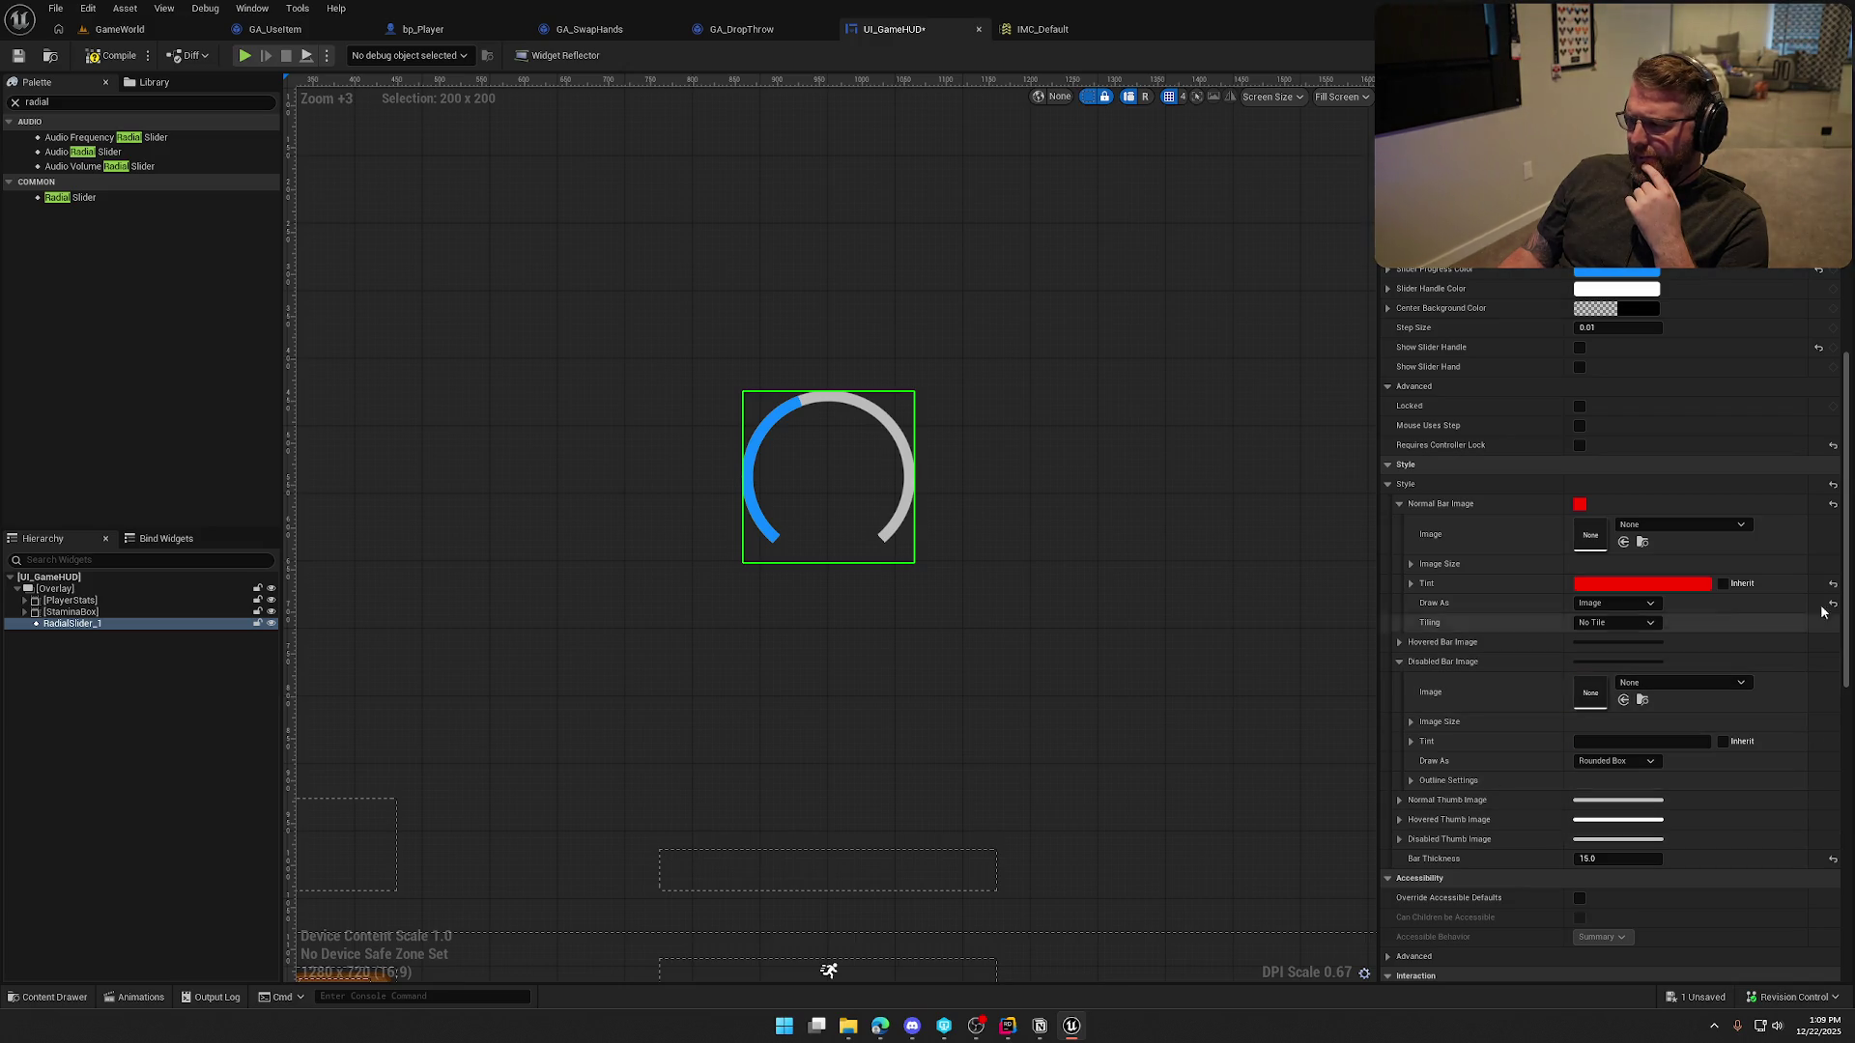
pyautogui.click(1832, 504)
pyautogui.click(1399, 503)
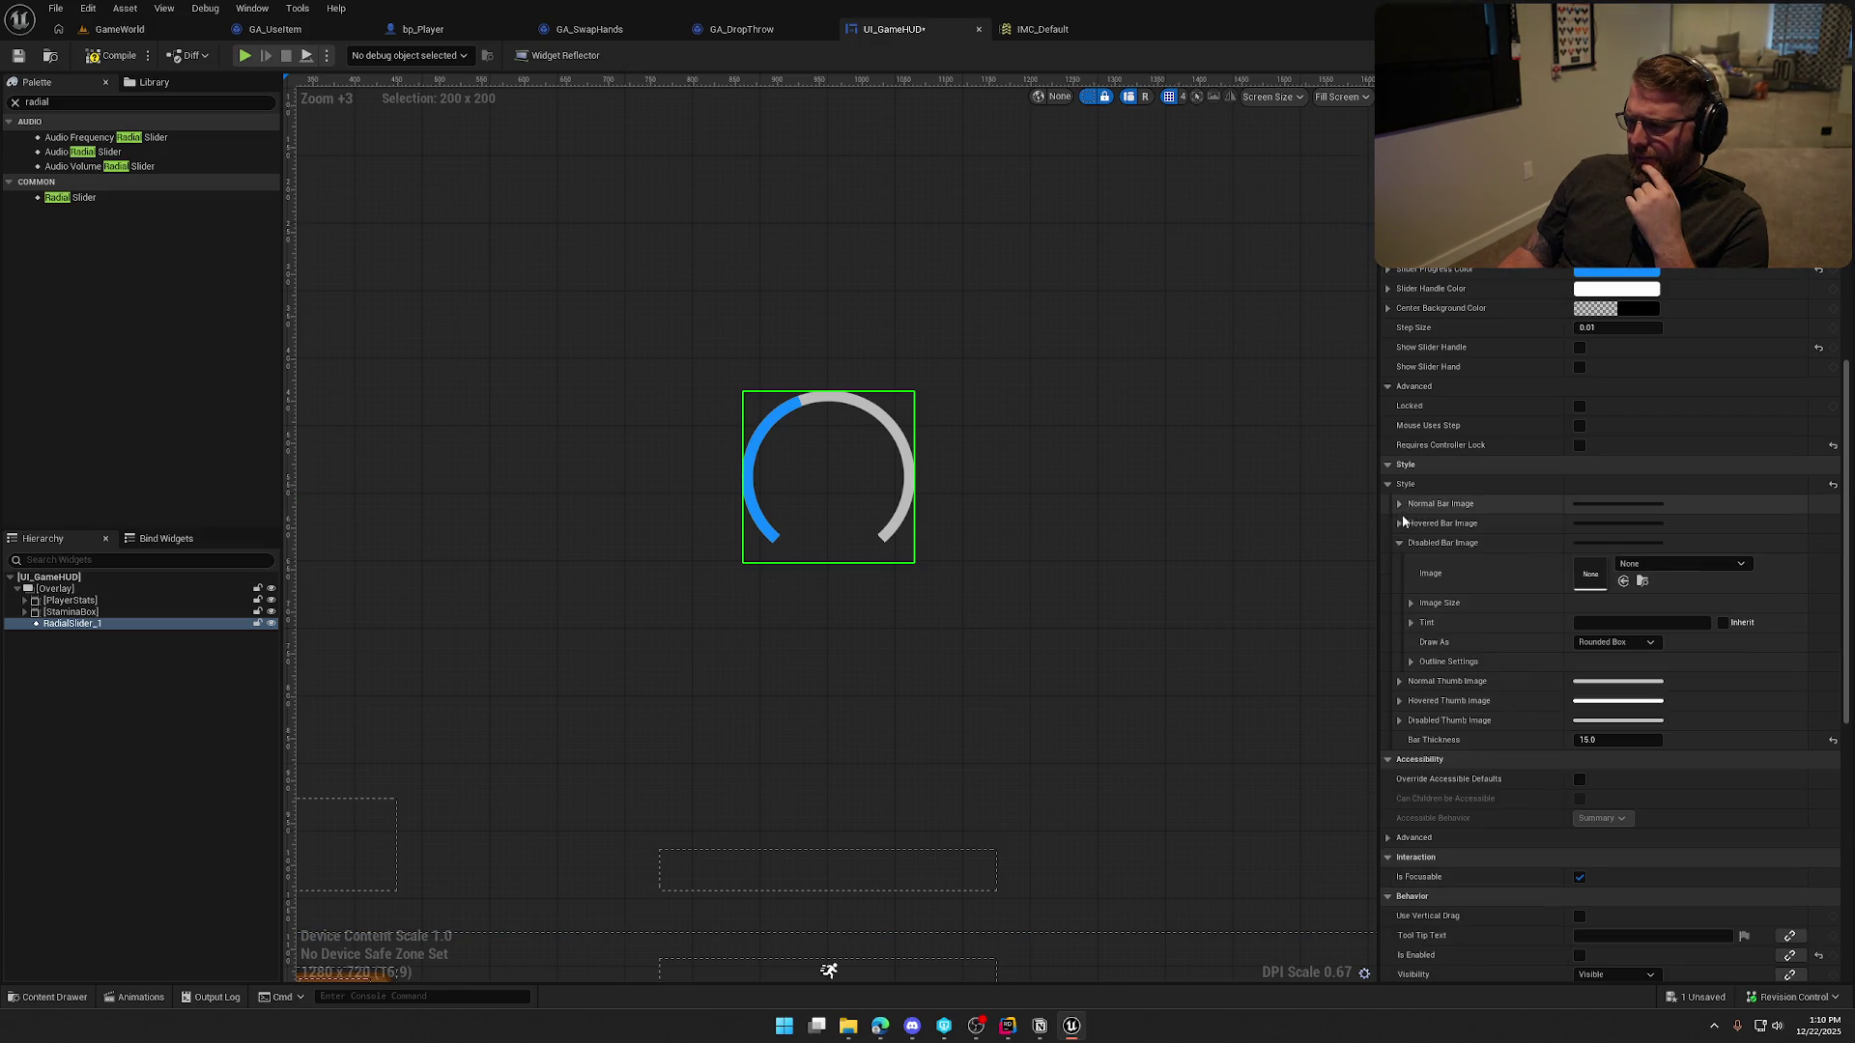
# Collapse the bar image settings and tick Locked so players can't change the radial slider
pyautogui.click(1406, 544)
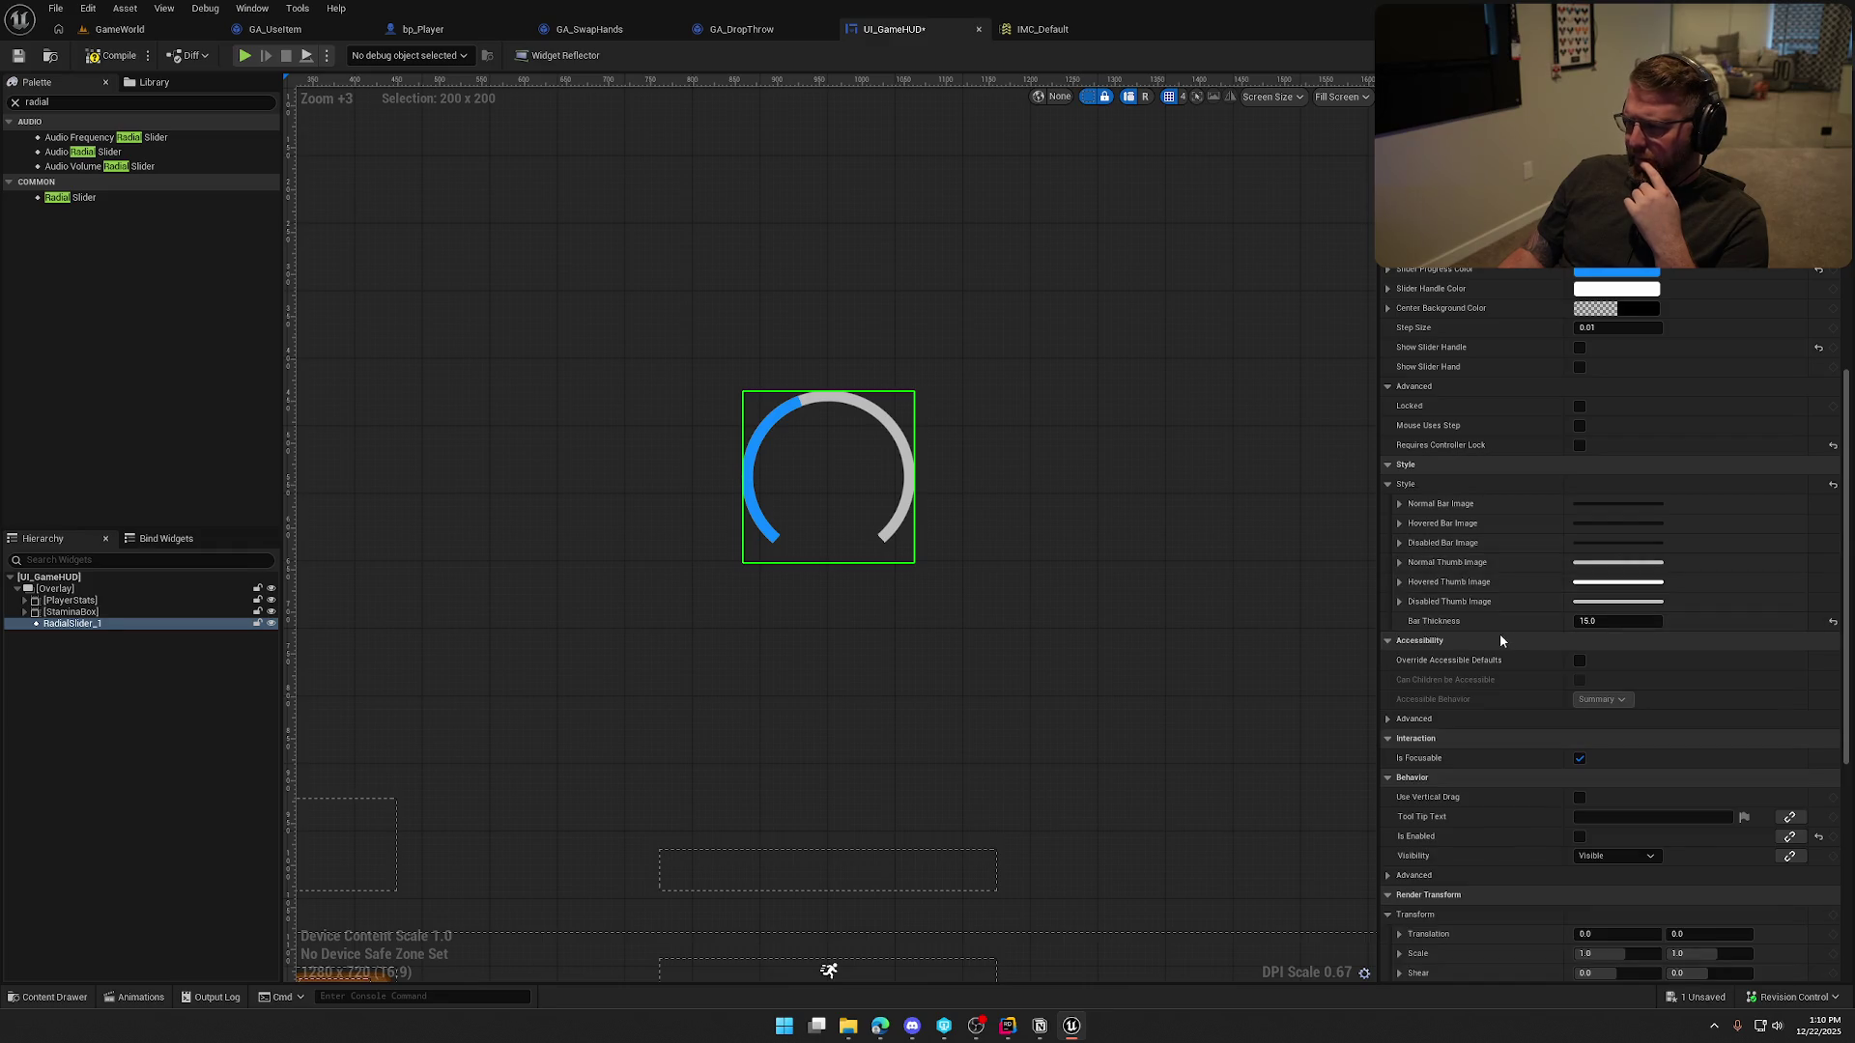
pyautogui.scroll(3, 1608, 710)
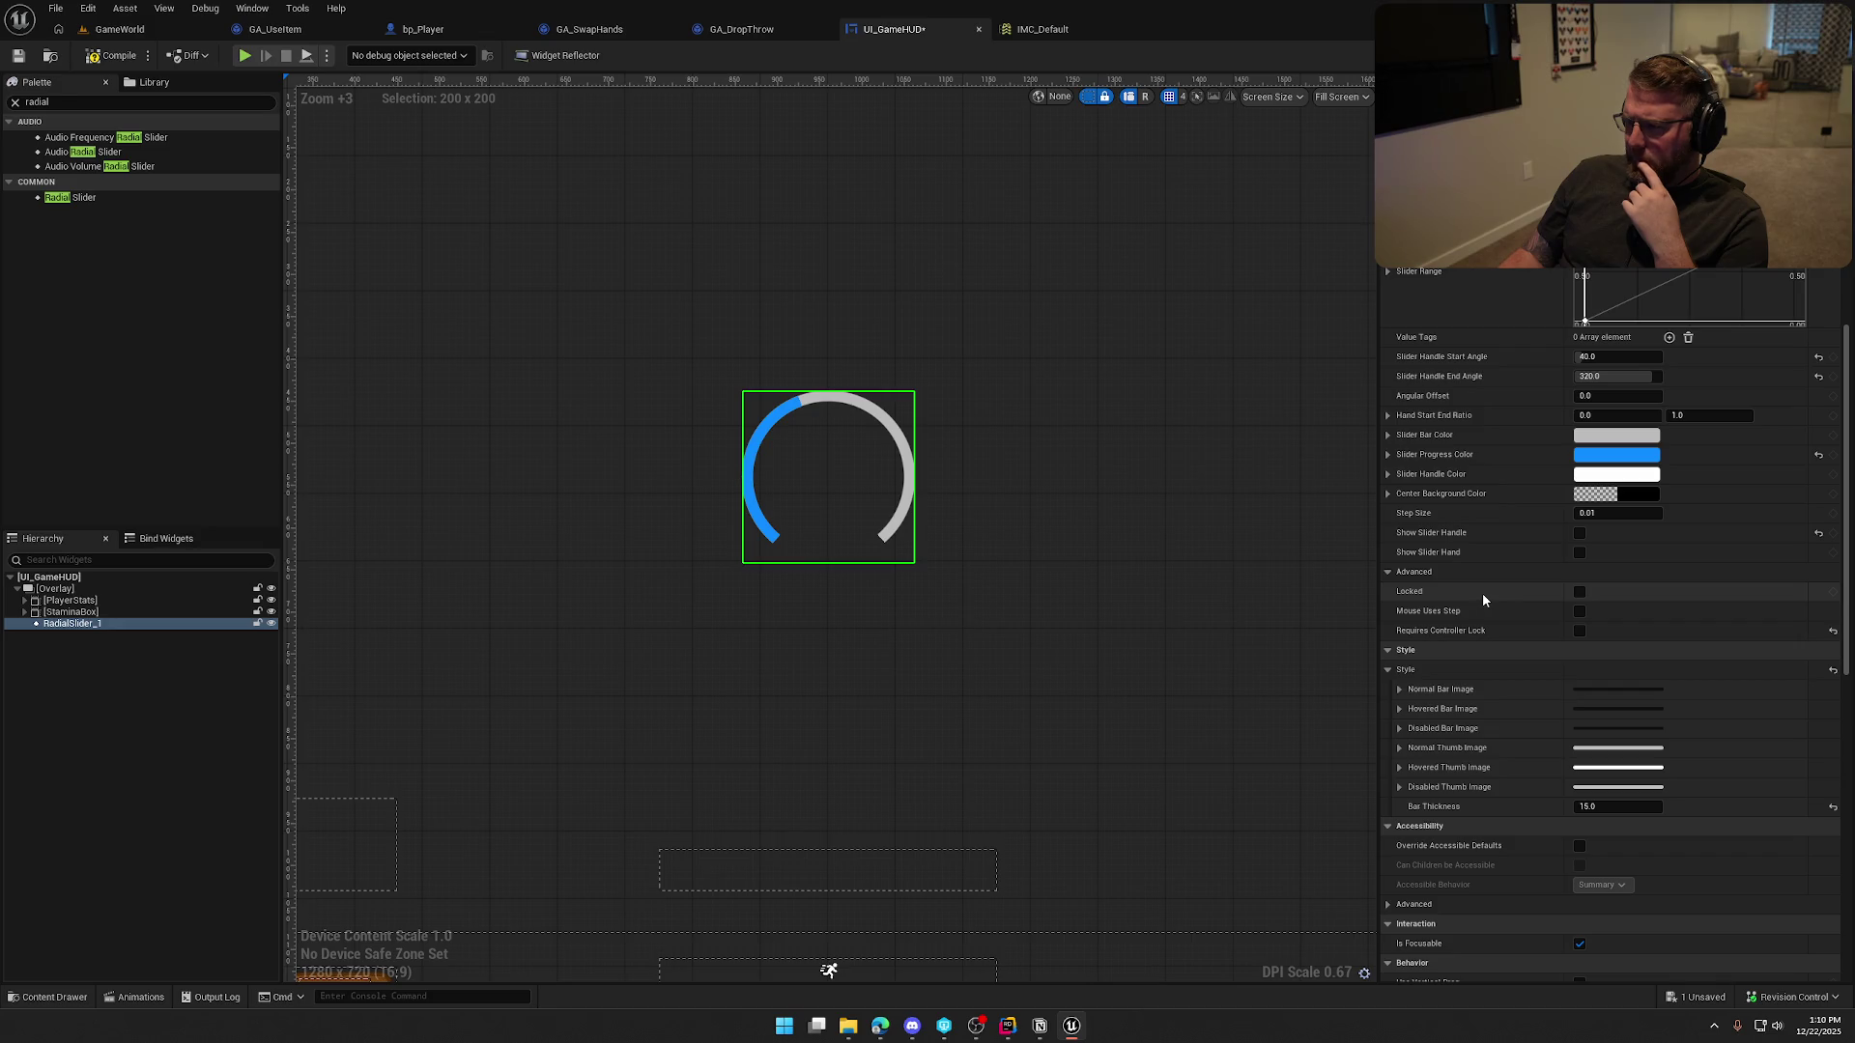
pyautogui.click(1389, 456)
pyautogui.click(1389, 455)
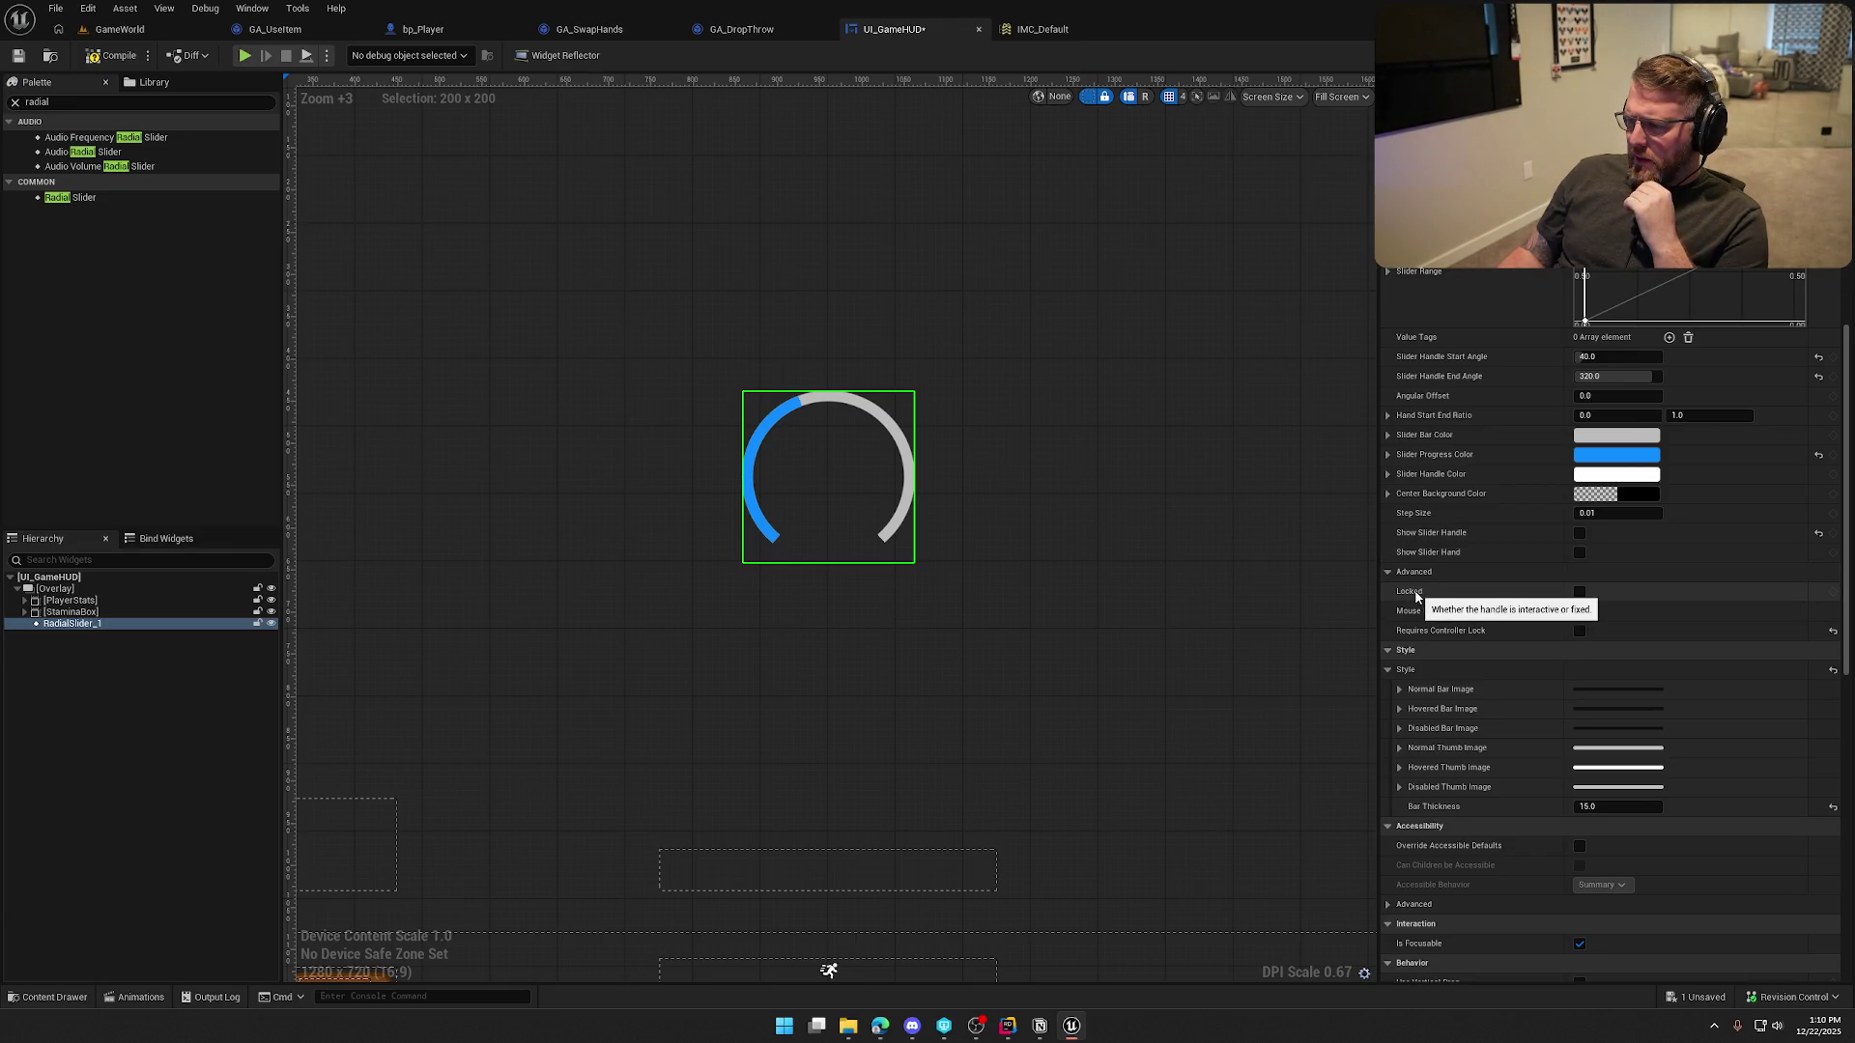
pyautogui.click(1580, 592)
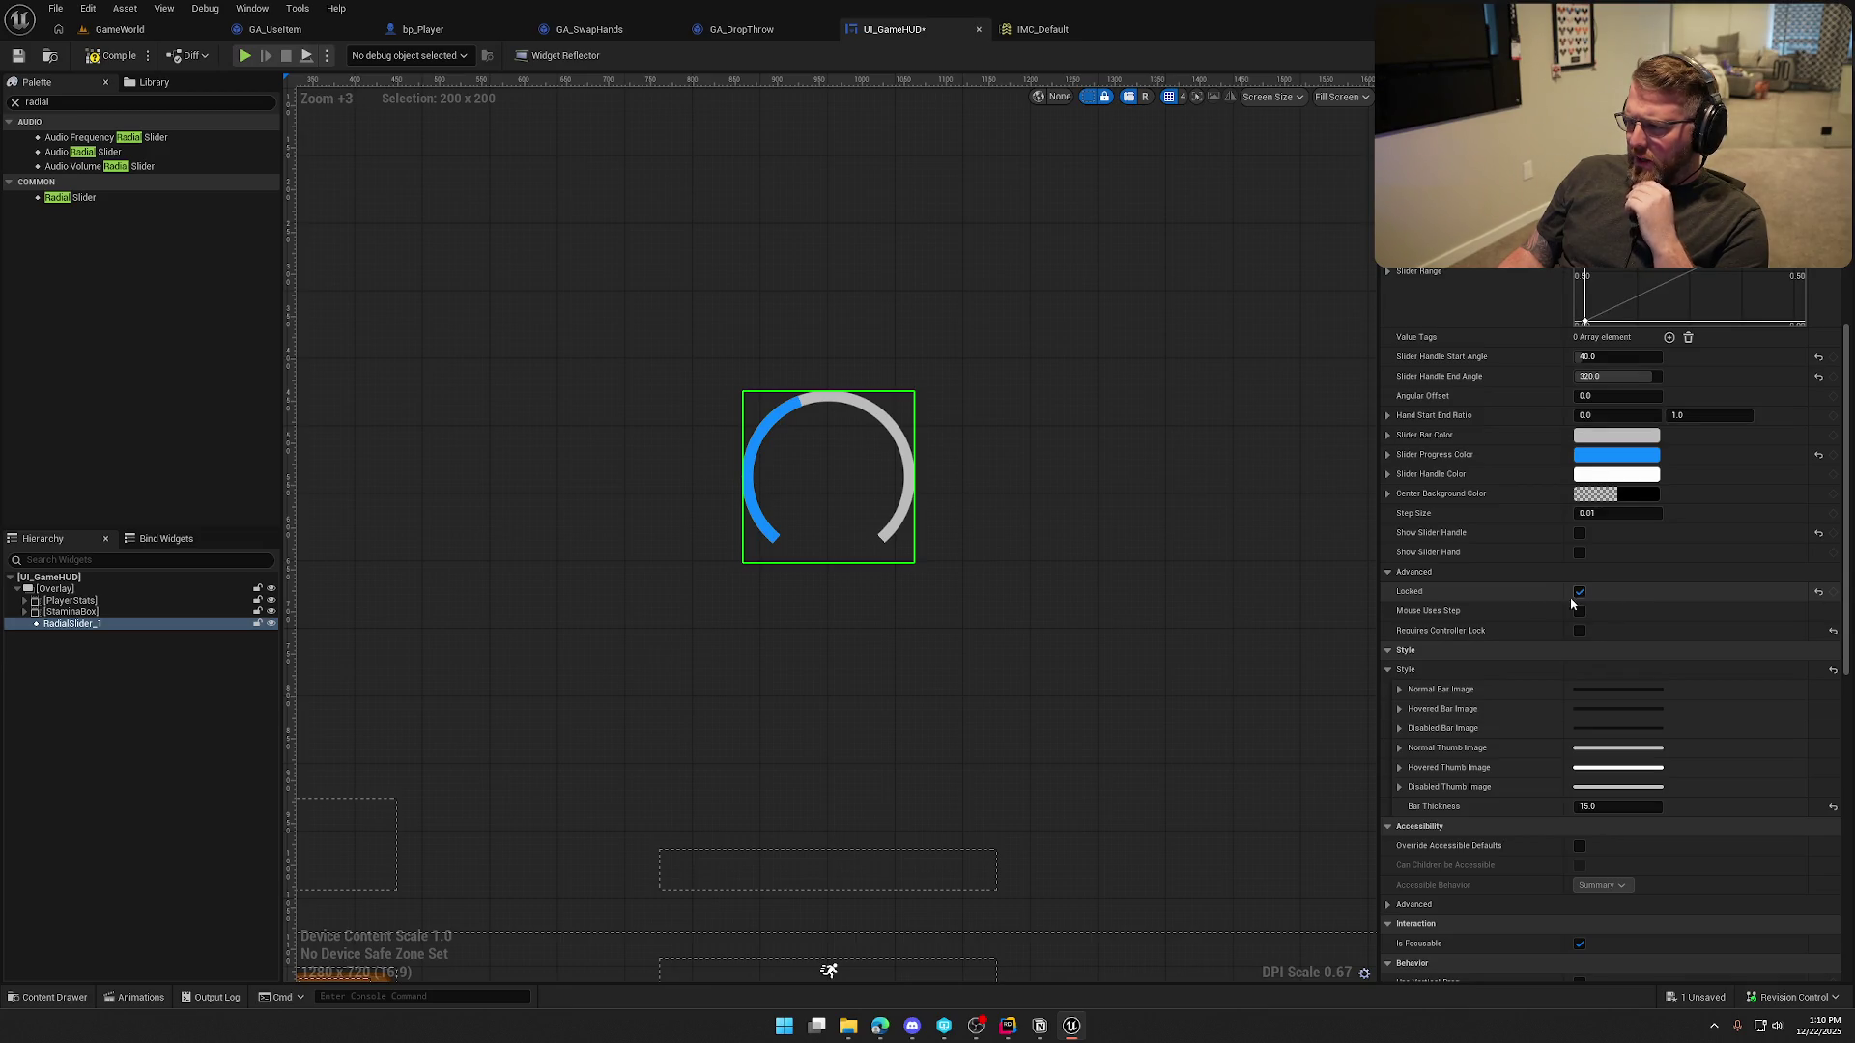
# Darken the Slider Bar Color track to a mid grey in the Color Picker
pyautogui.scroll(1, 1512, 599)
pyautogui.scroll(1, 1516, 599)
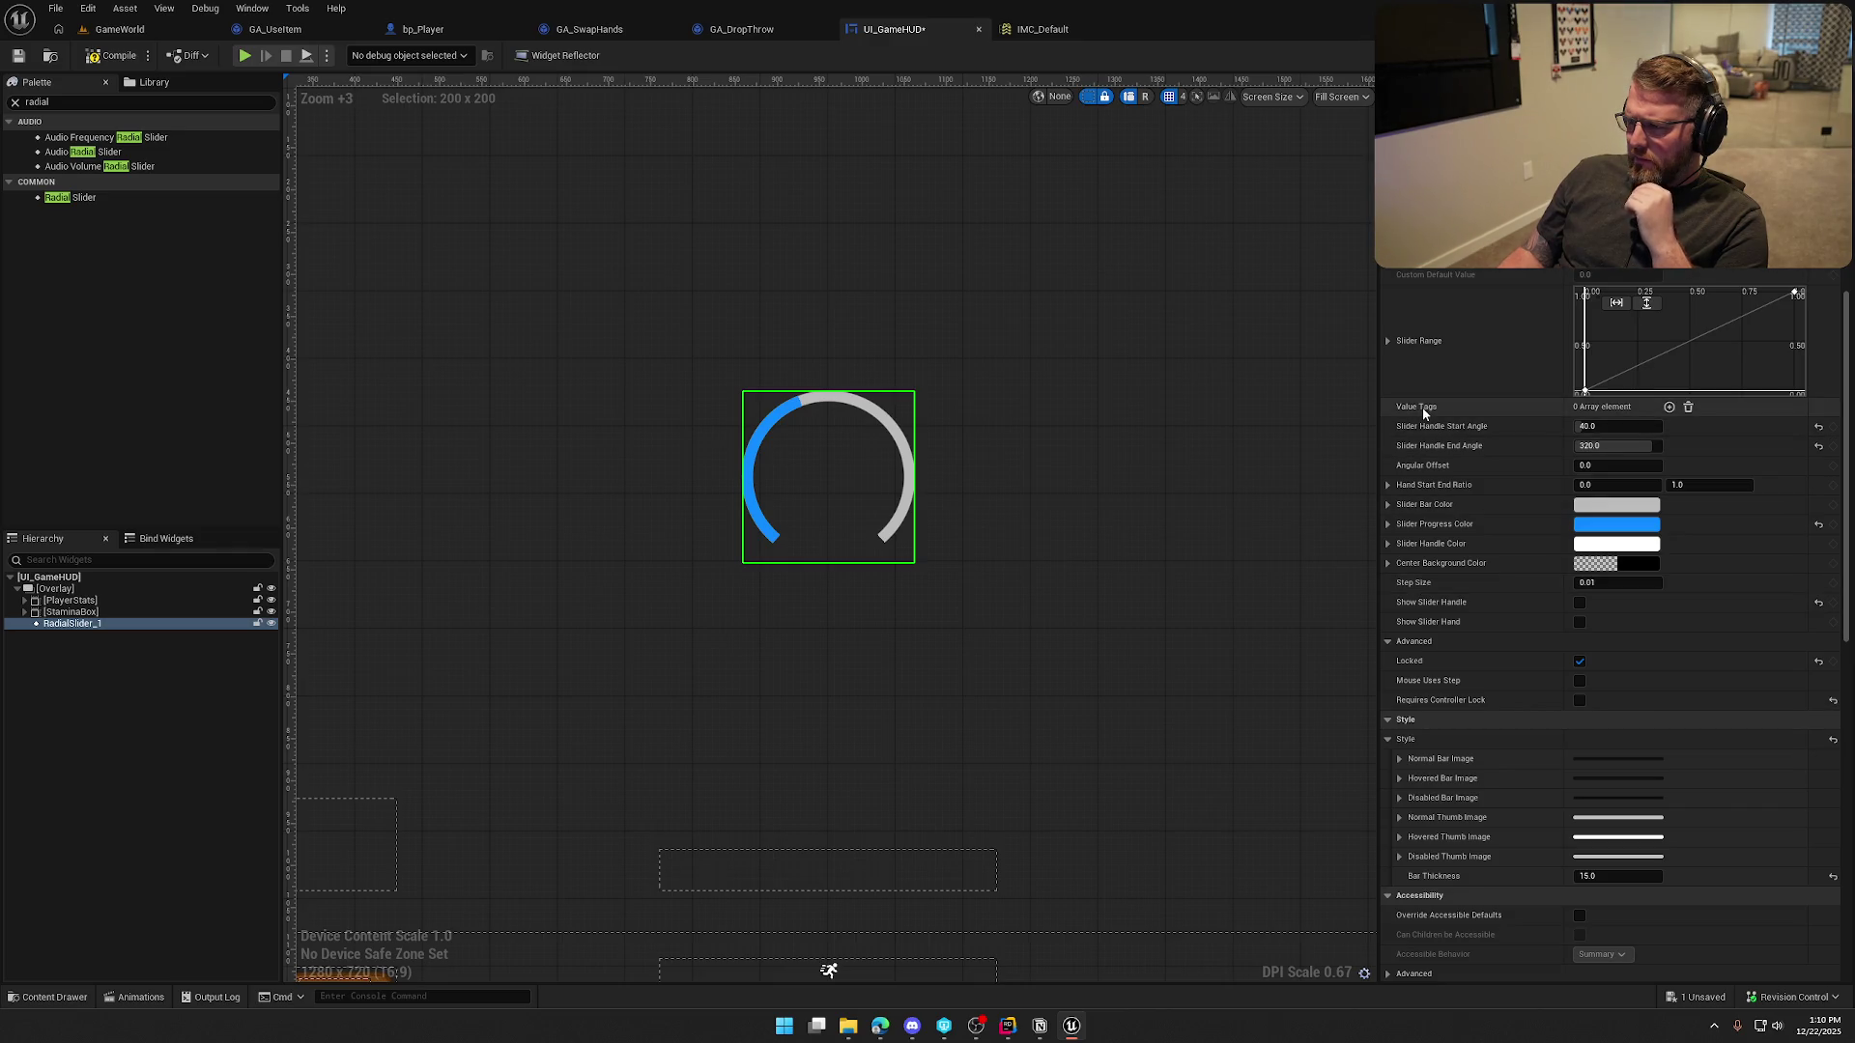
pyautogui.moveTo(1422, 414)
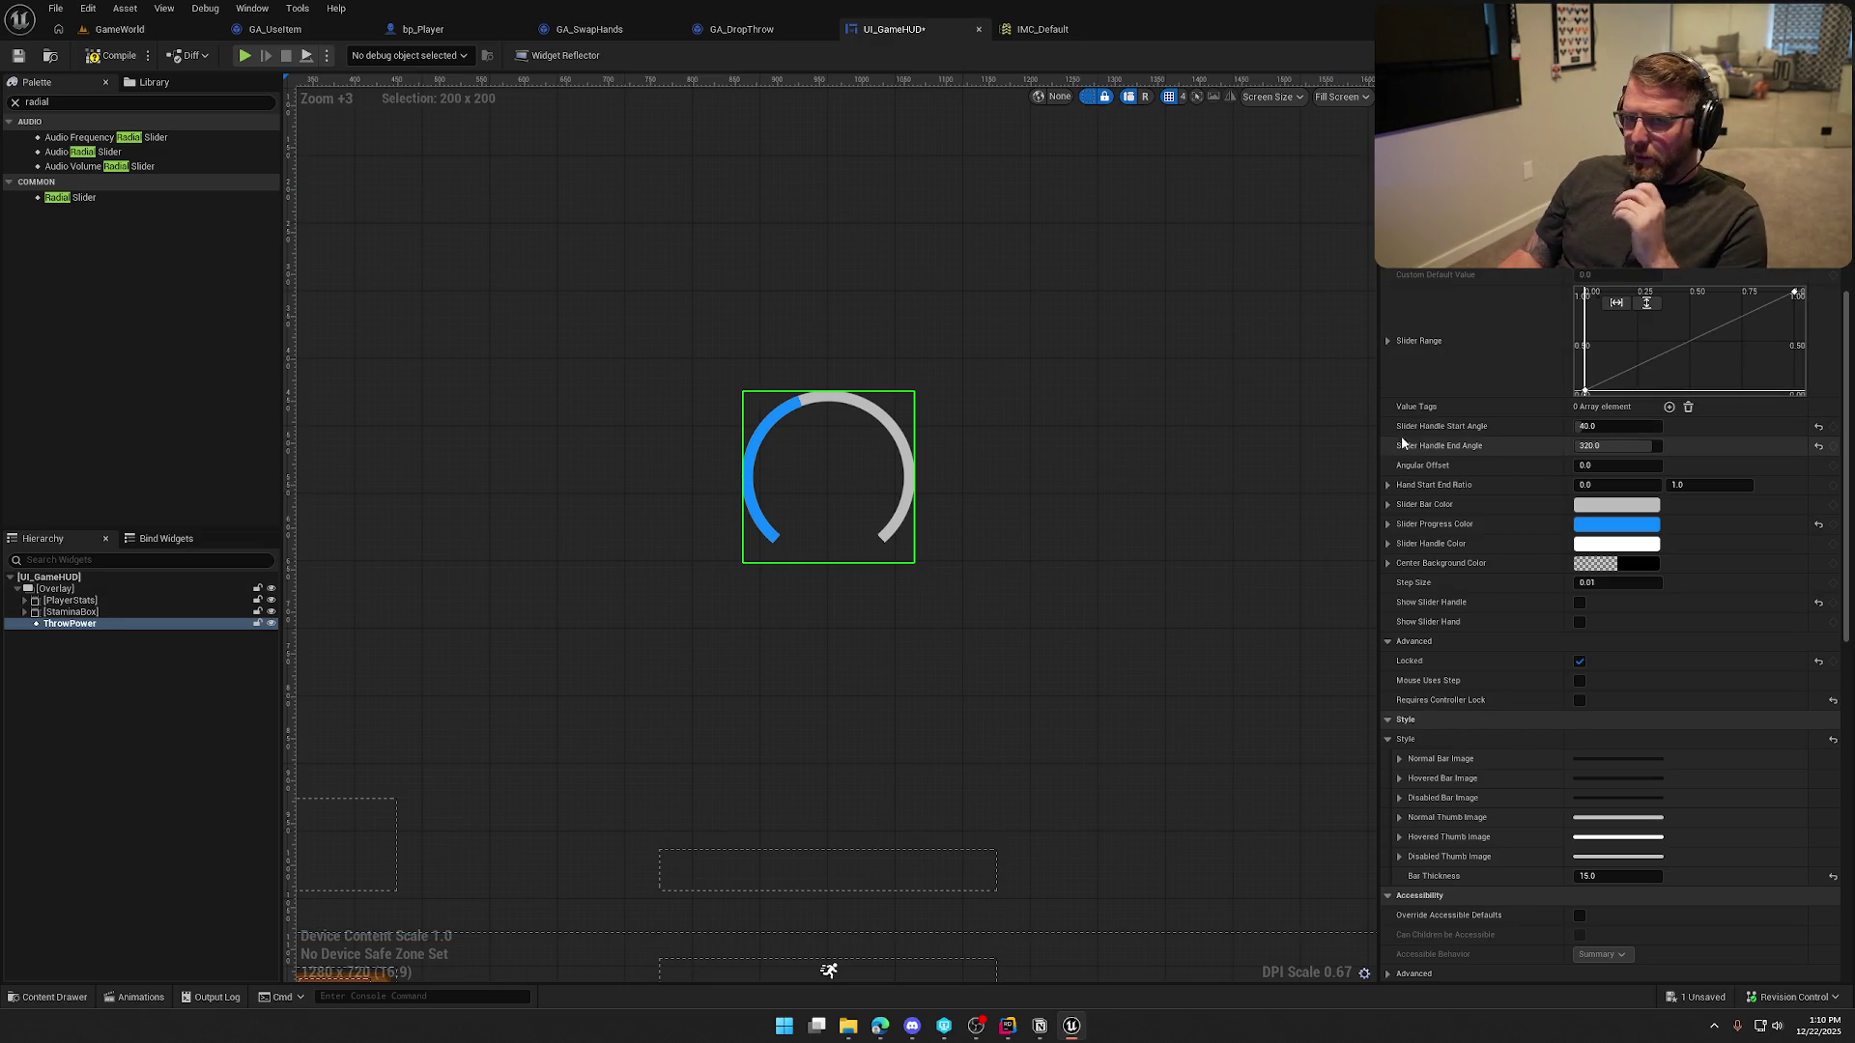
pyautogui.scroll(3, 1507, 551)
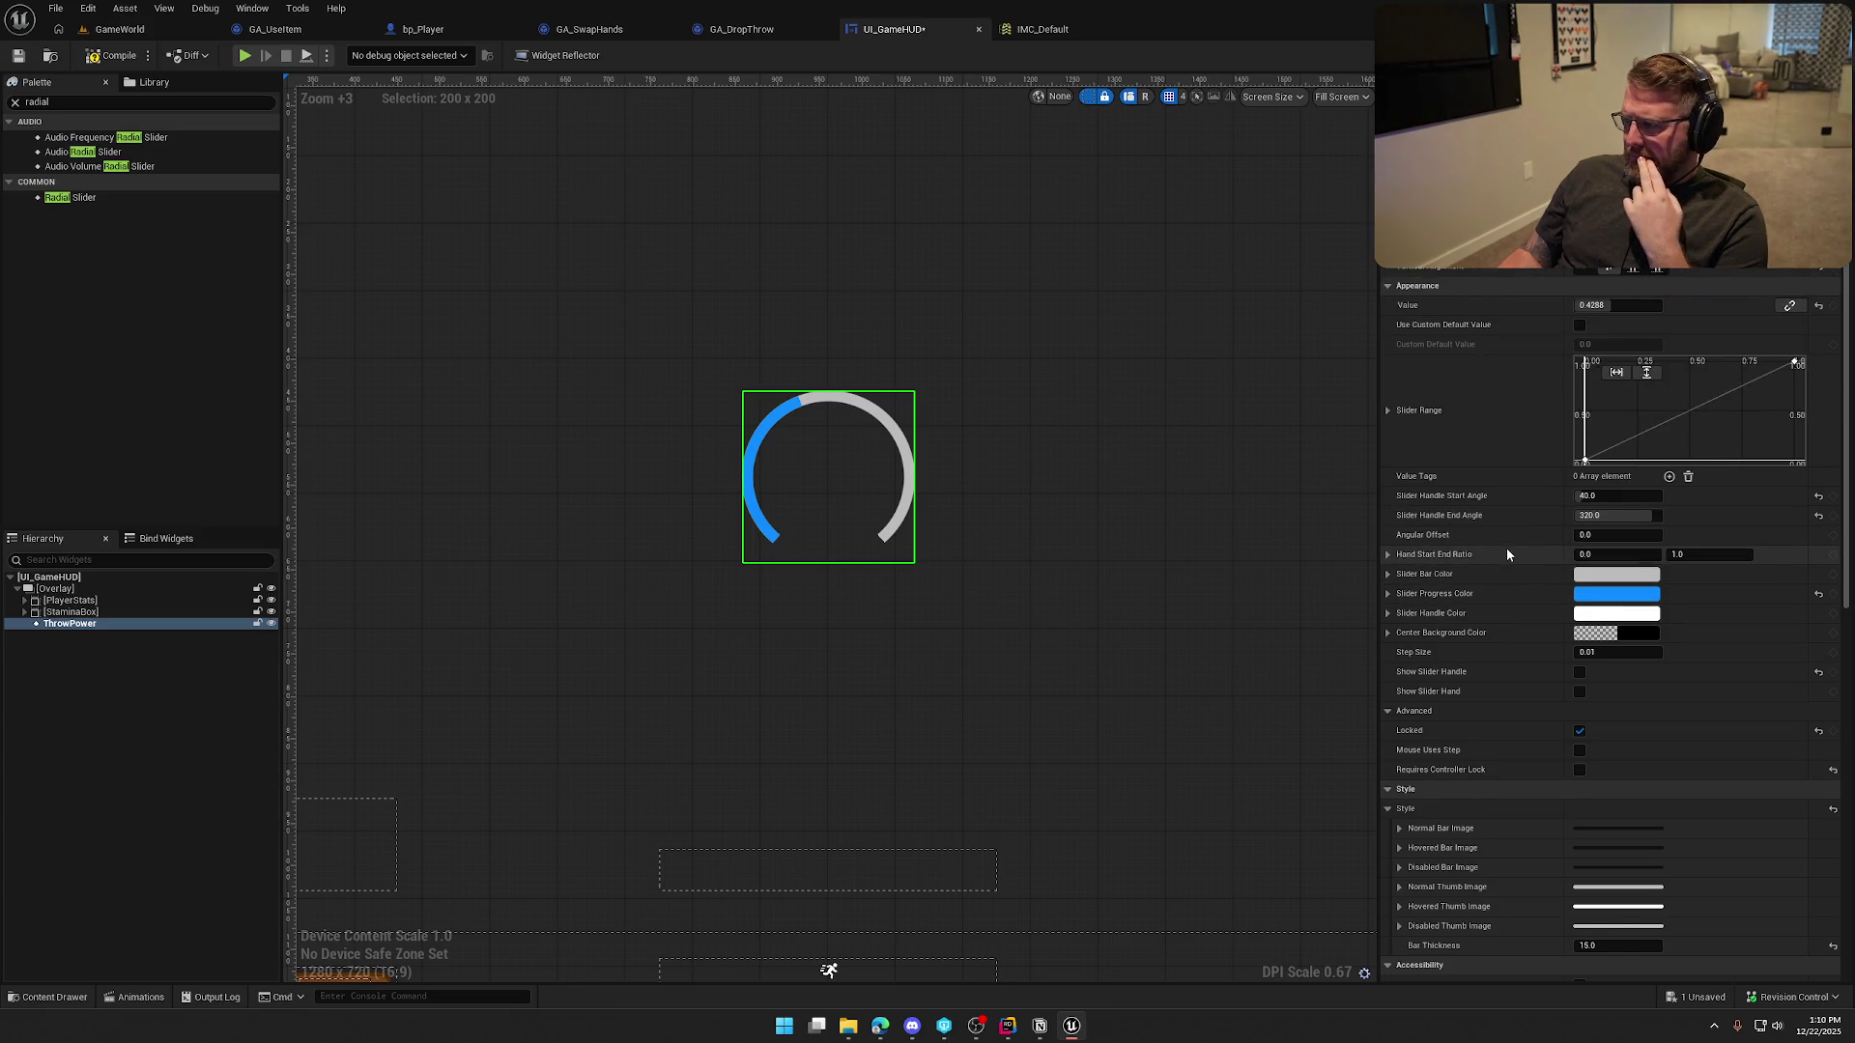
pyautogui.scroll(-2, 1507, 555)
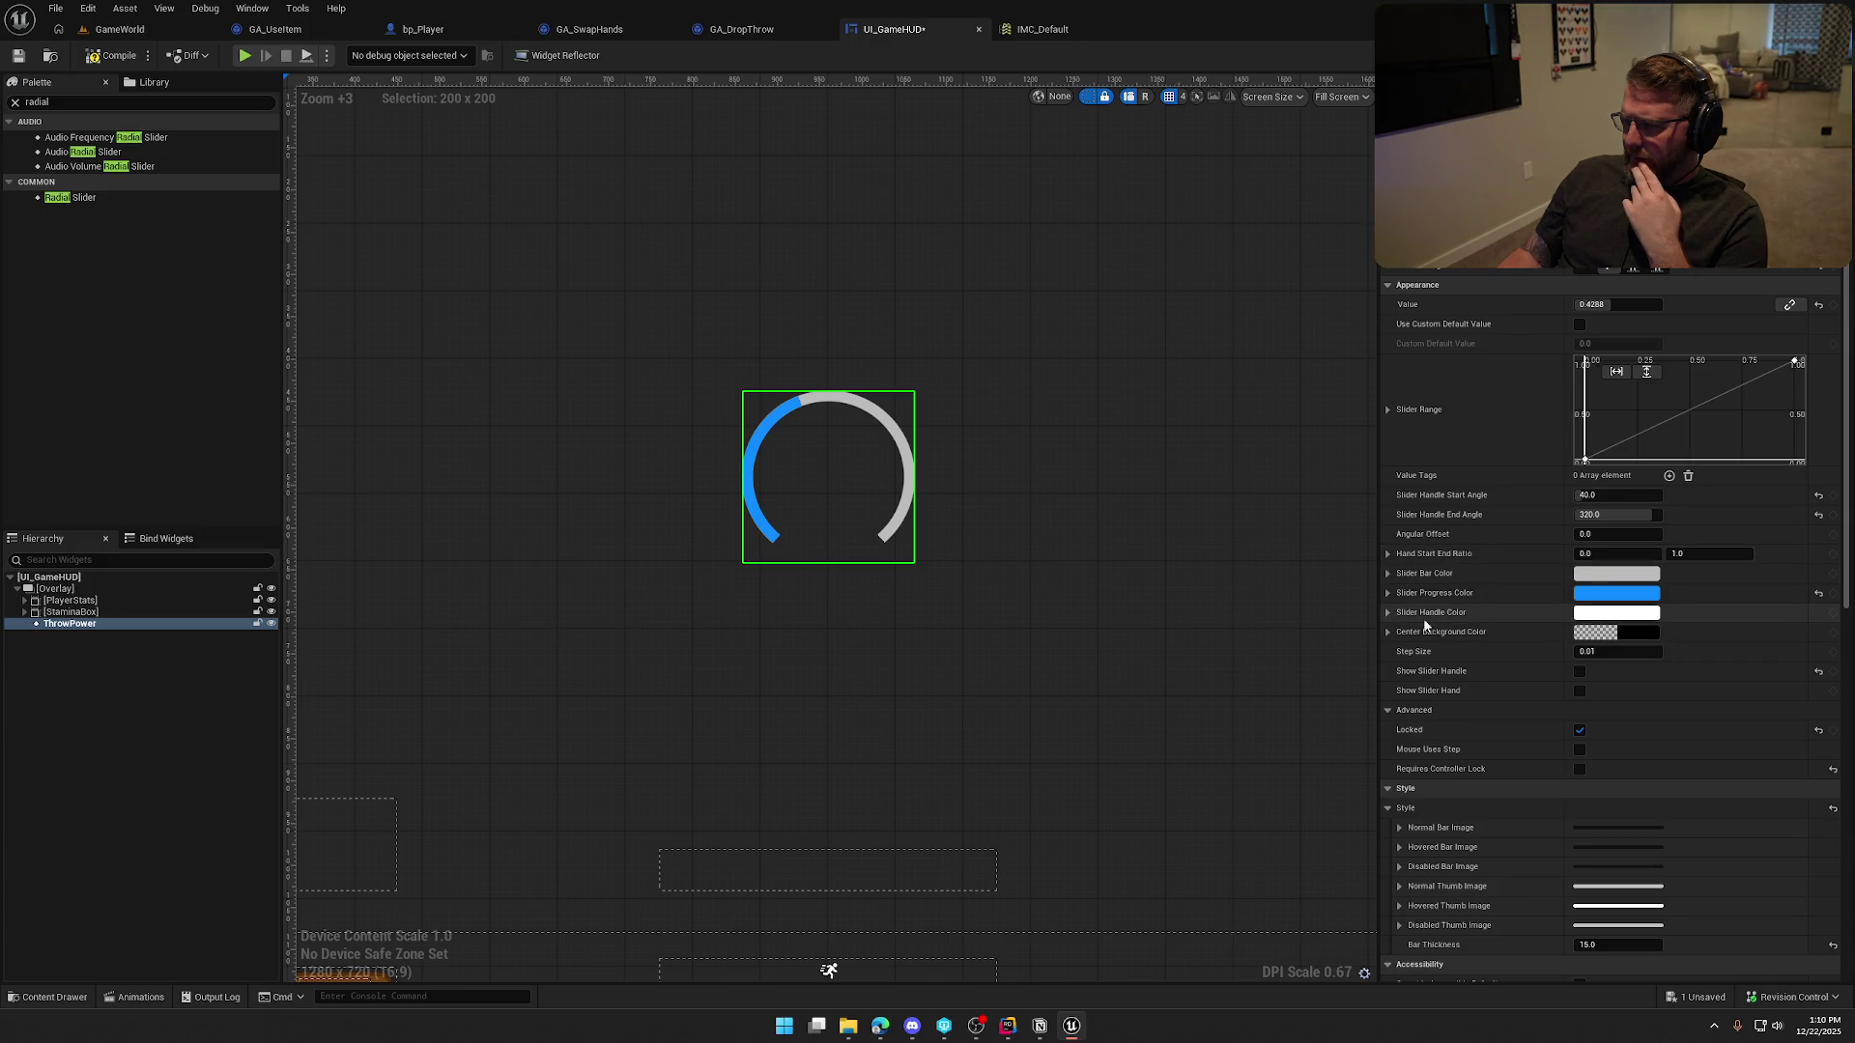
pyautogui.click(1599, 580)
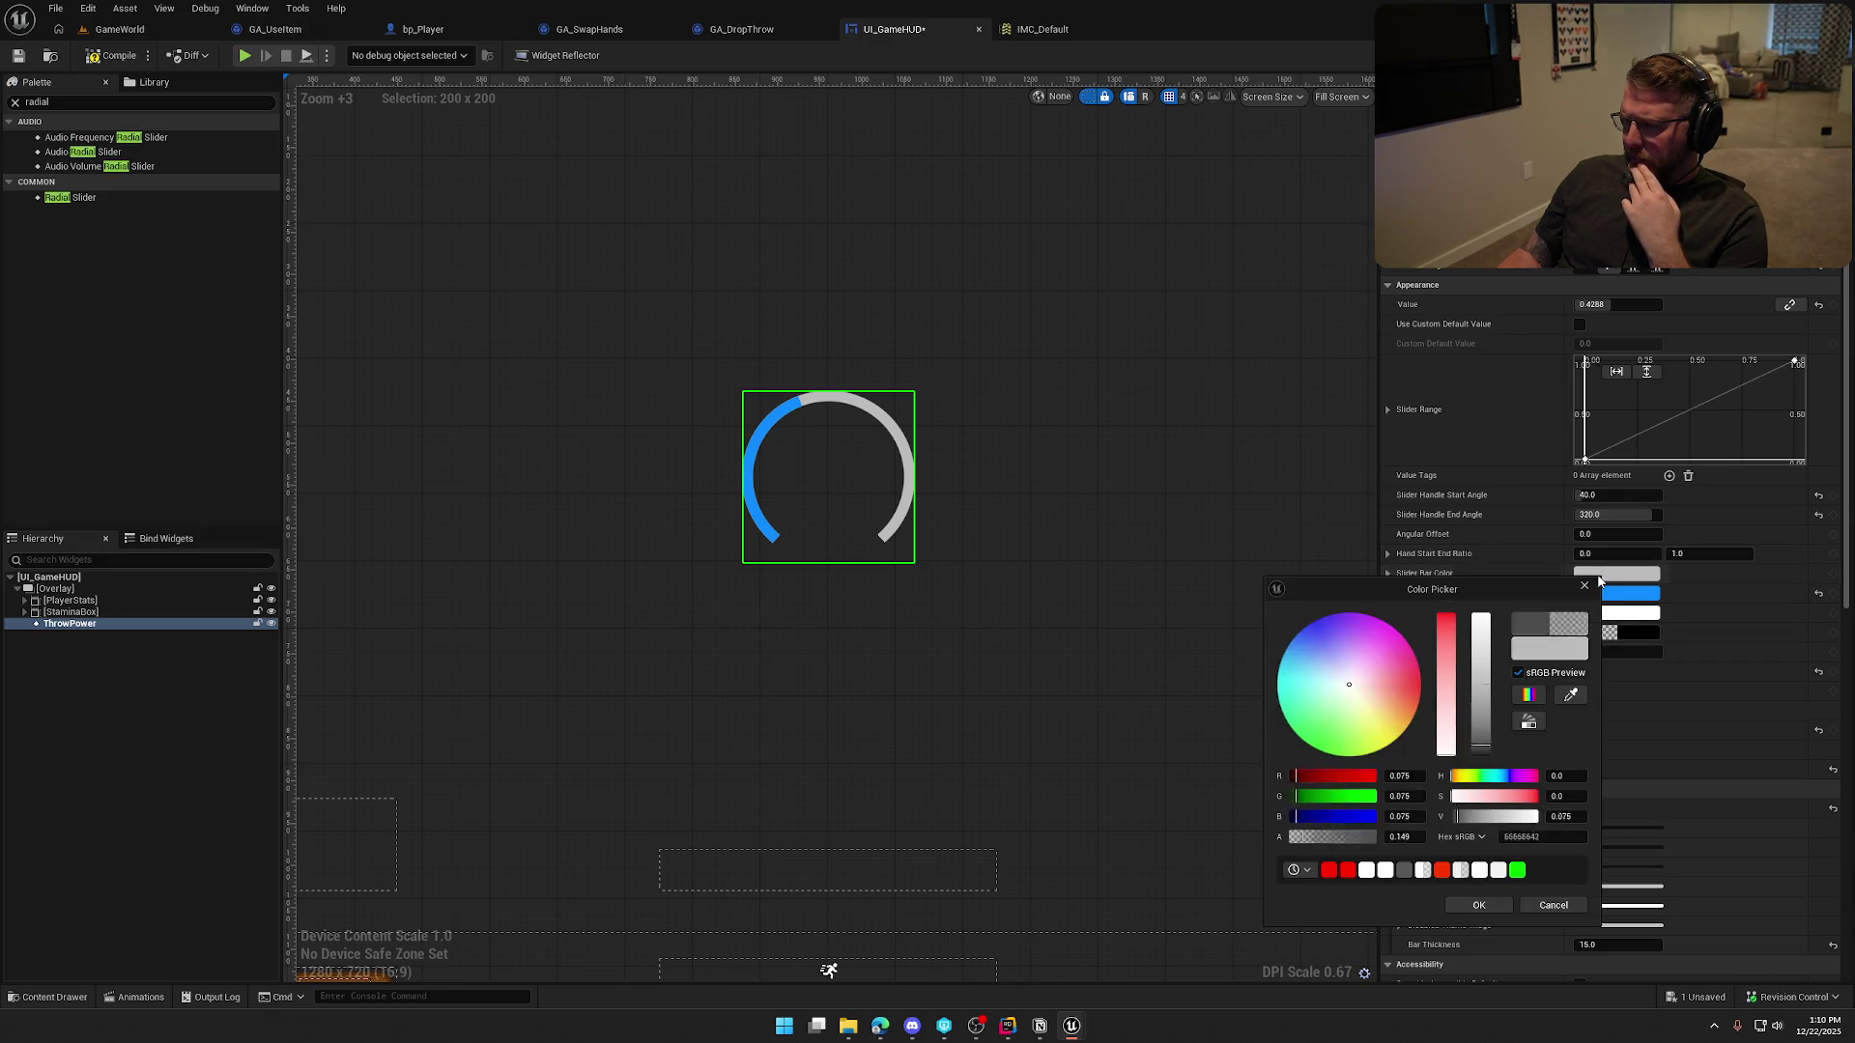
pyautogui.moveTo(1482, 681)
pyautogui.mouseDown()
pyautogui.moveTo(1482, 645)
pyautogui.moveTo(1502, 770)
pyautogui.moveTo(1508, 744)
pyautogui.mouseUp()
pyautogui.press('Return')
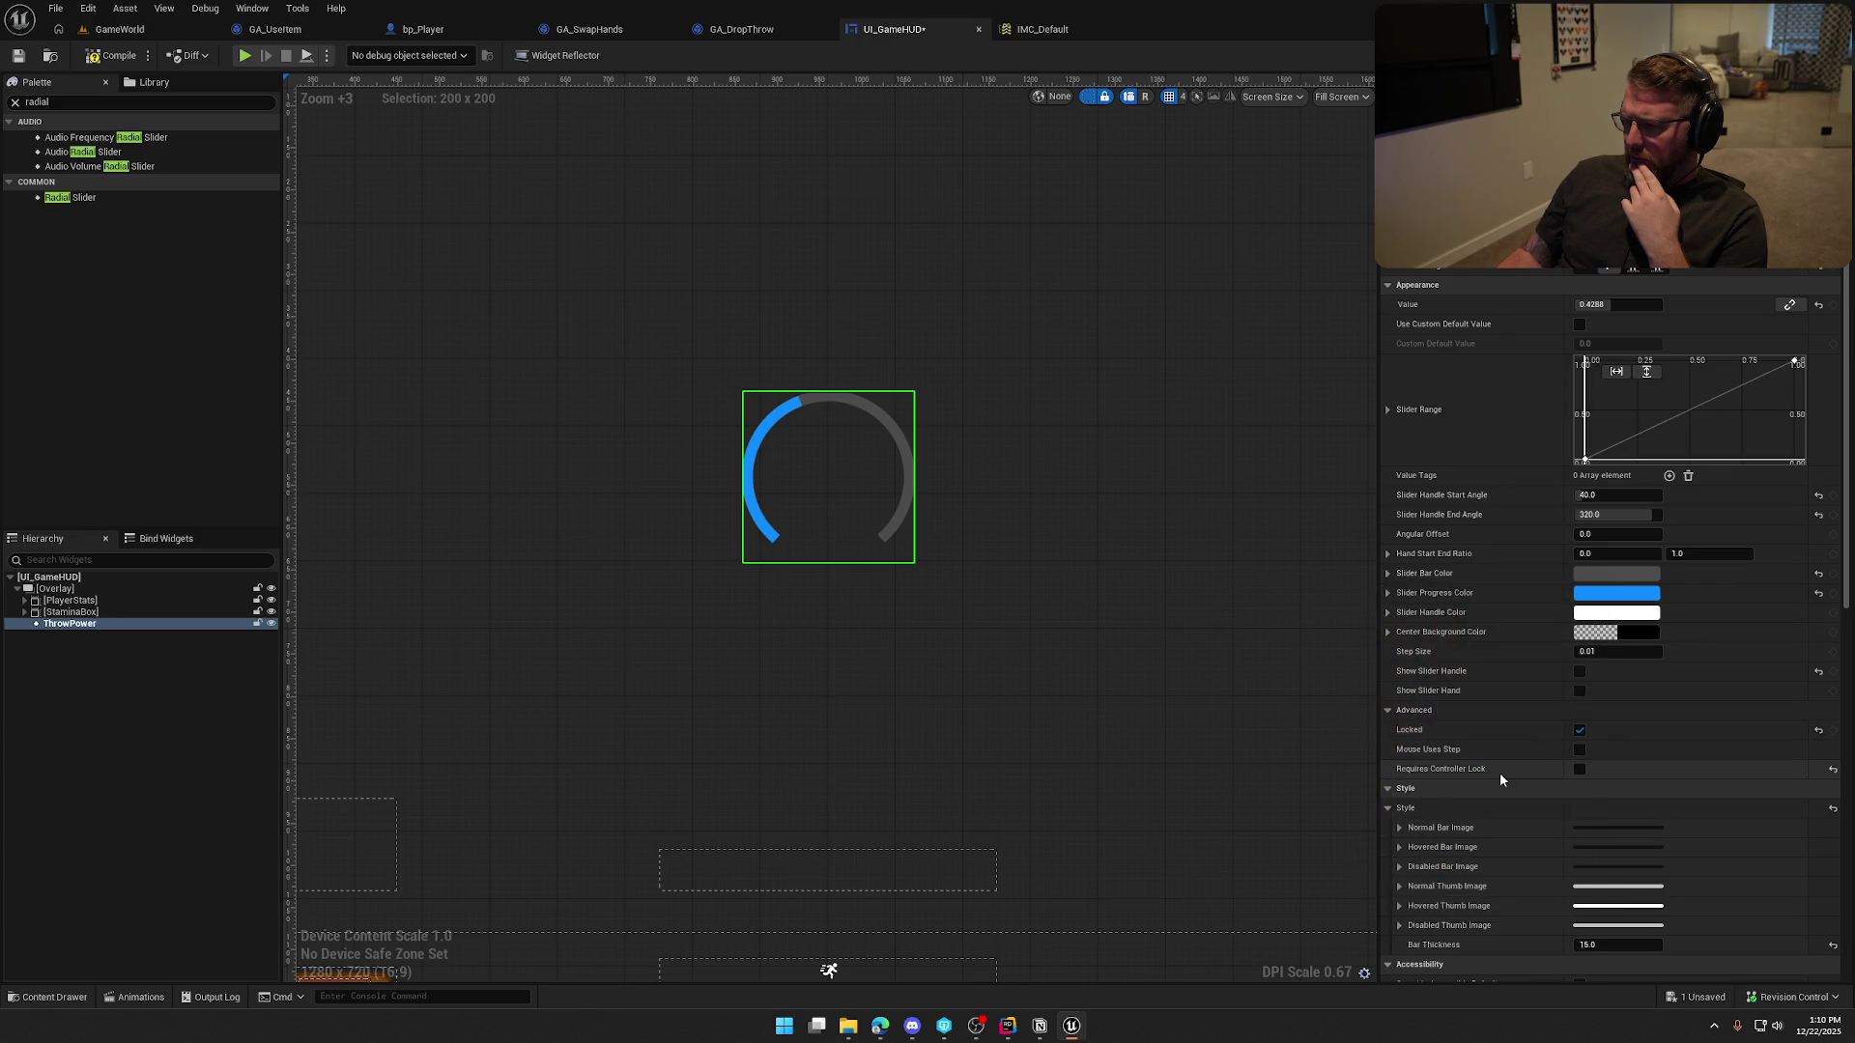
# Compile the HUD, playtest walking forward to see the radial gauge, then return to UI_GameHUD
pyautogui.click(112, 53)
pyautogui.hotkey('alt', 'p')
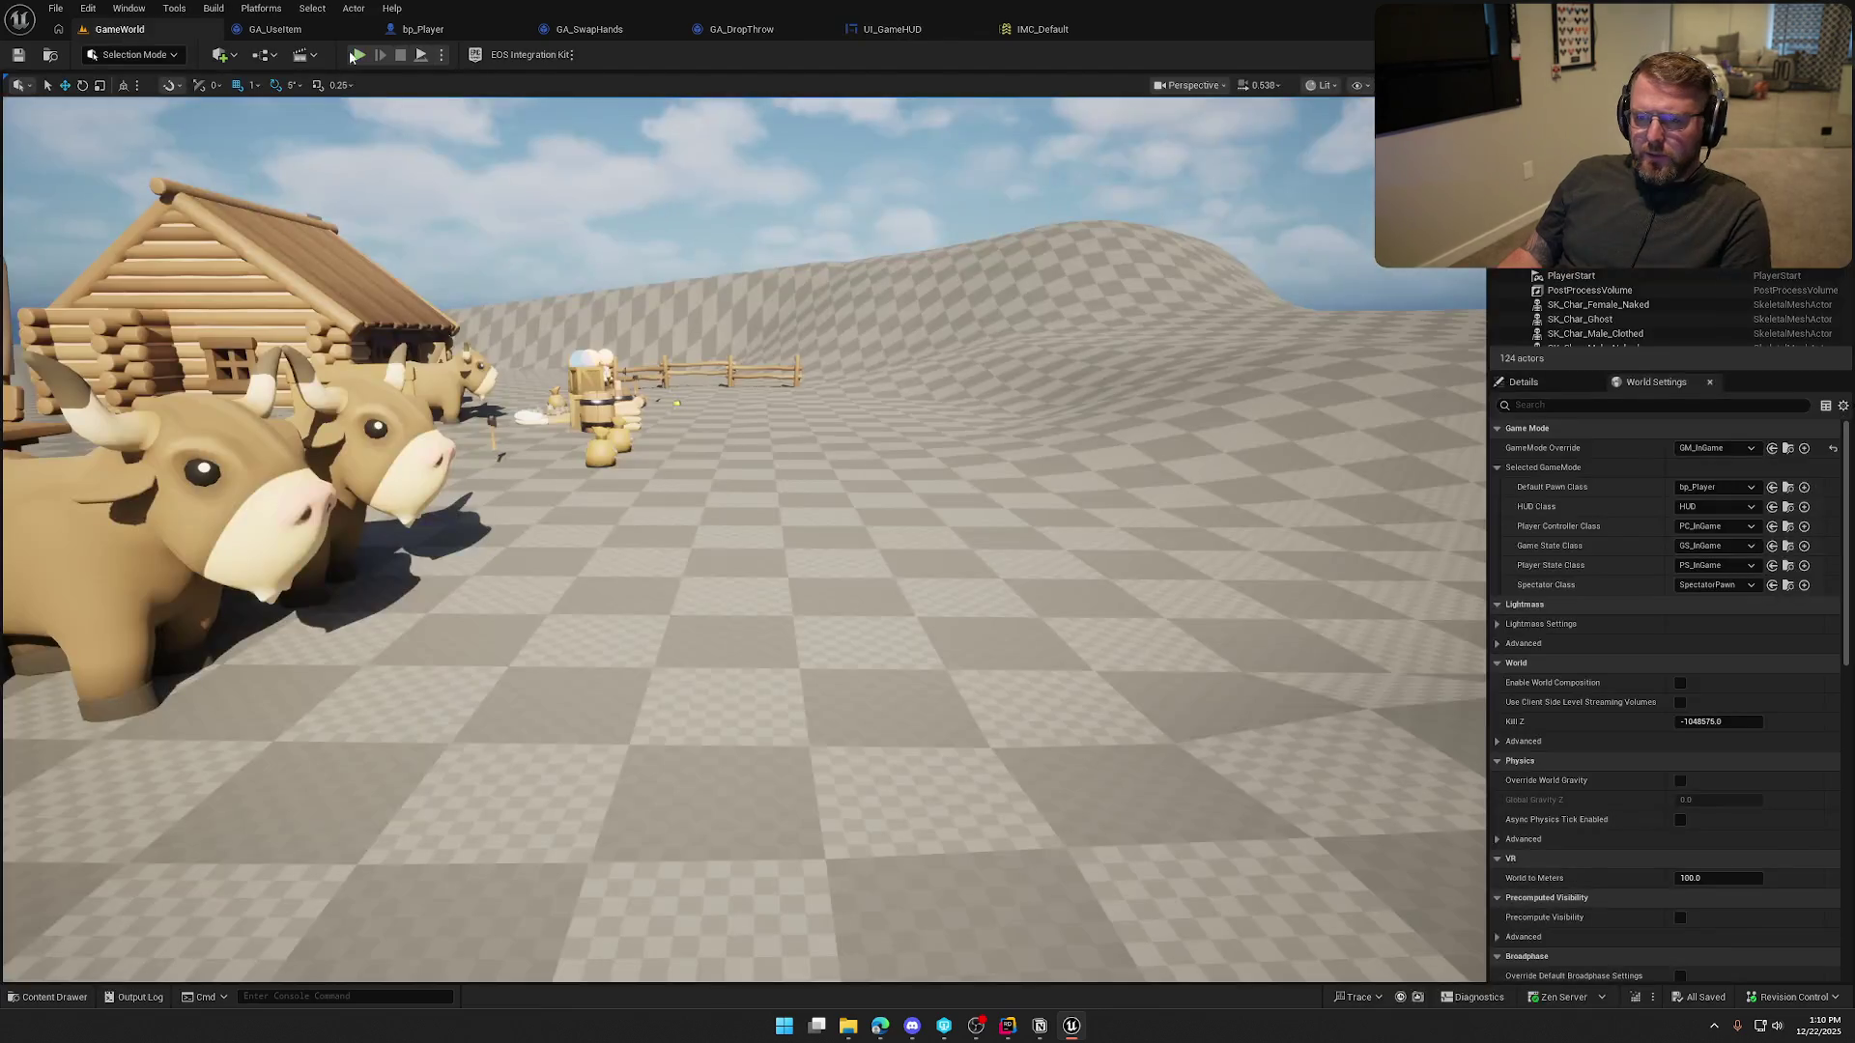
pyautogui.press('w')
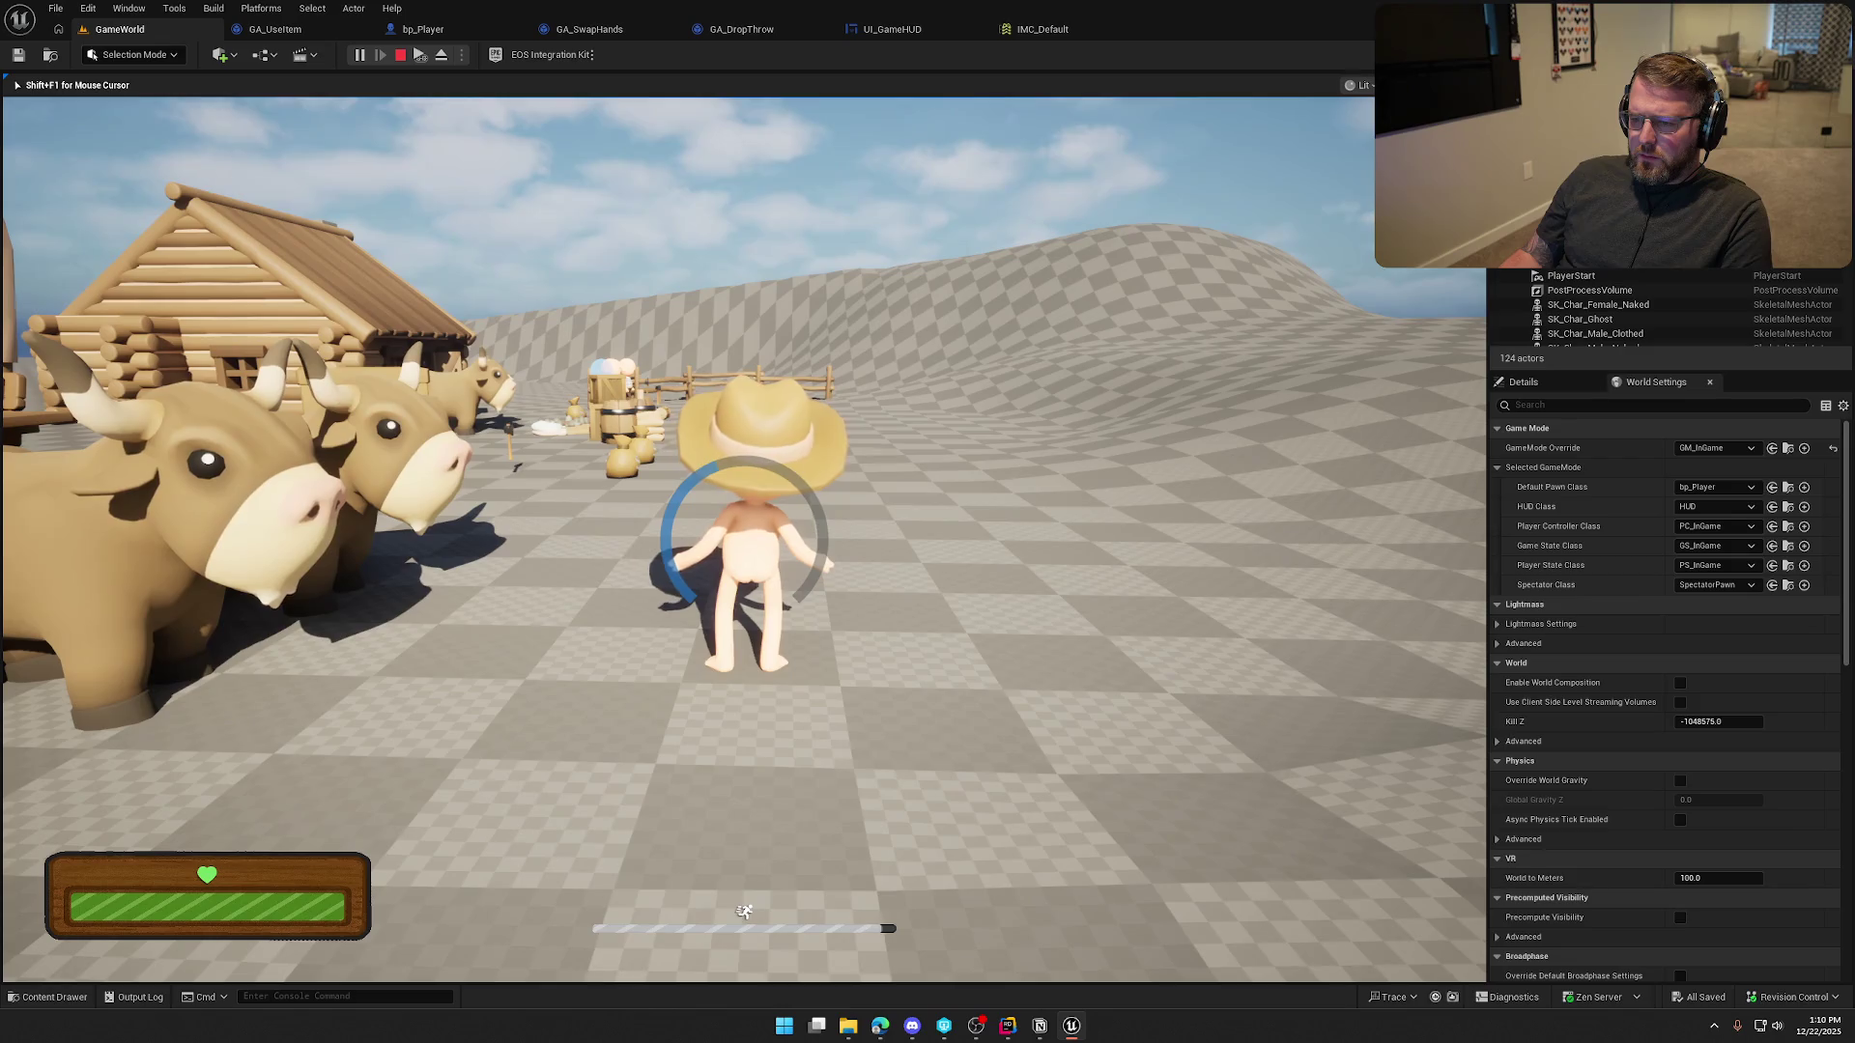
pyautogui.press('Escape')
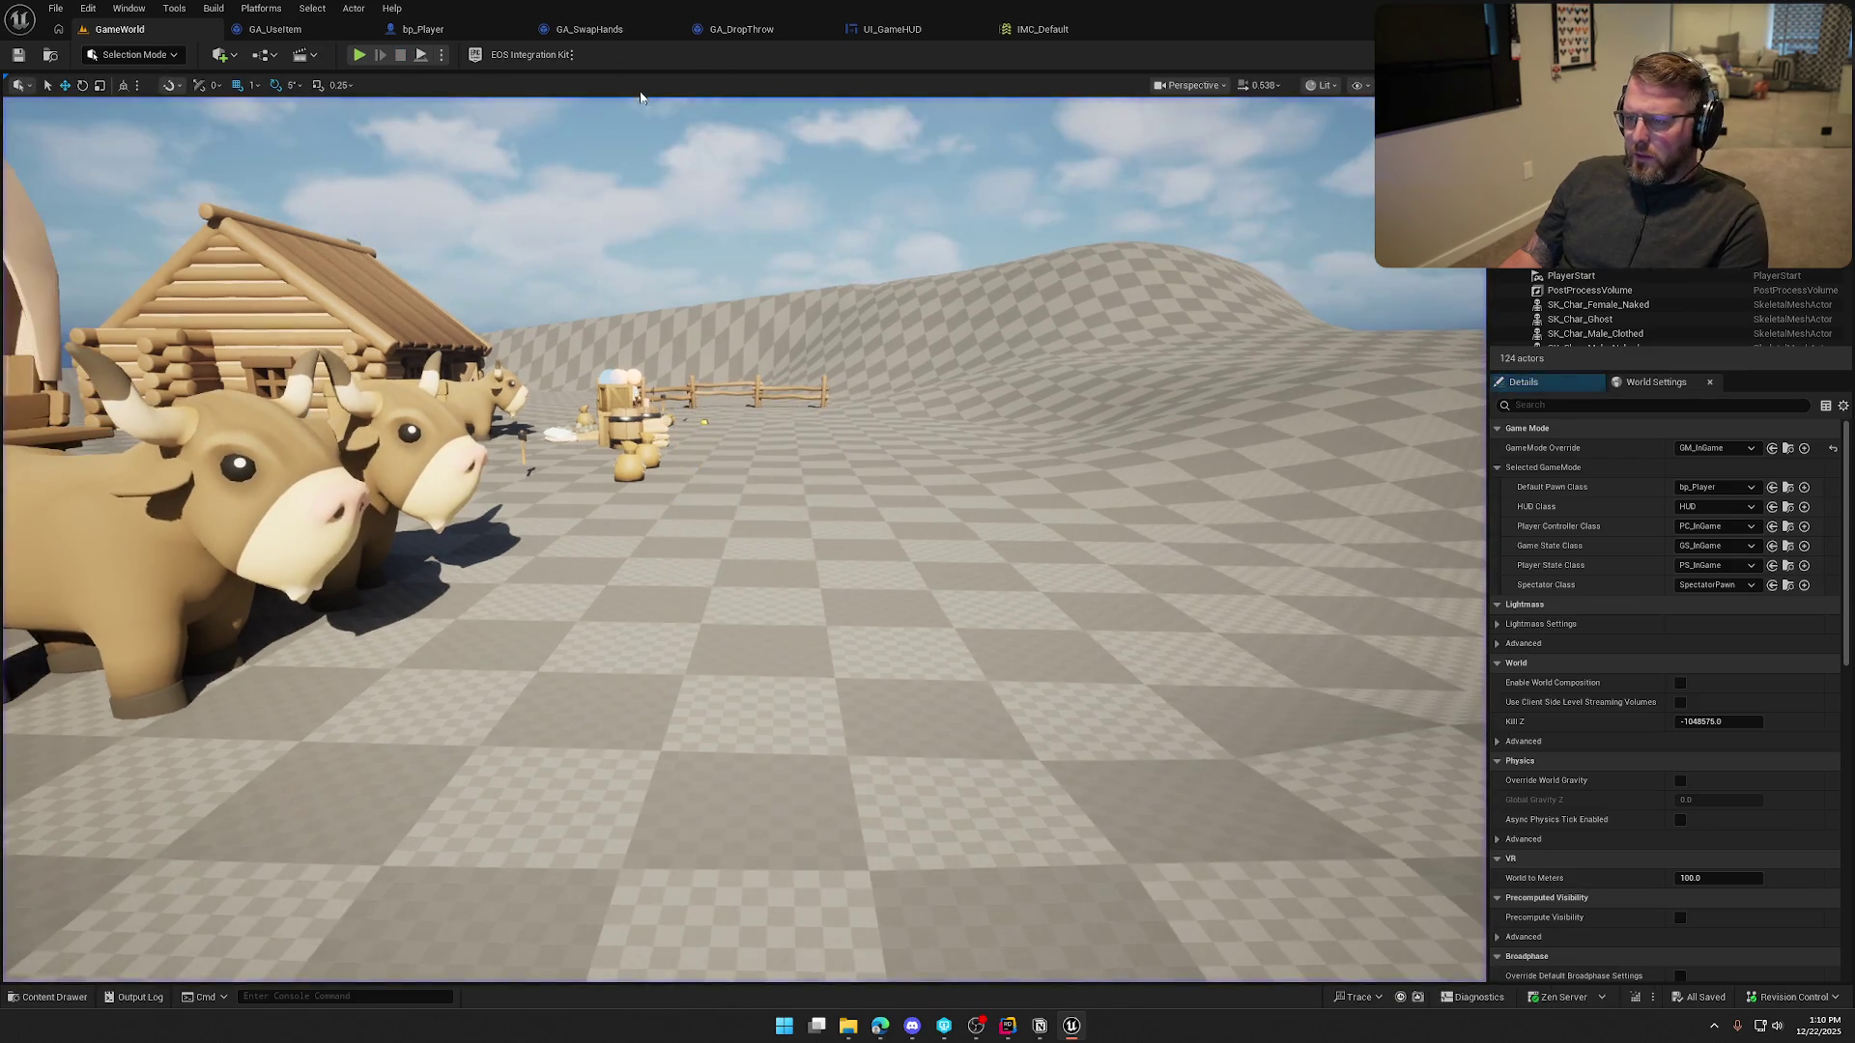
pyautogui.click(892, 29)
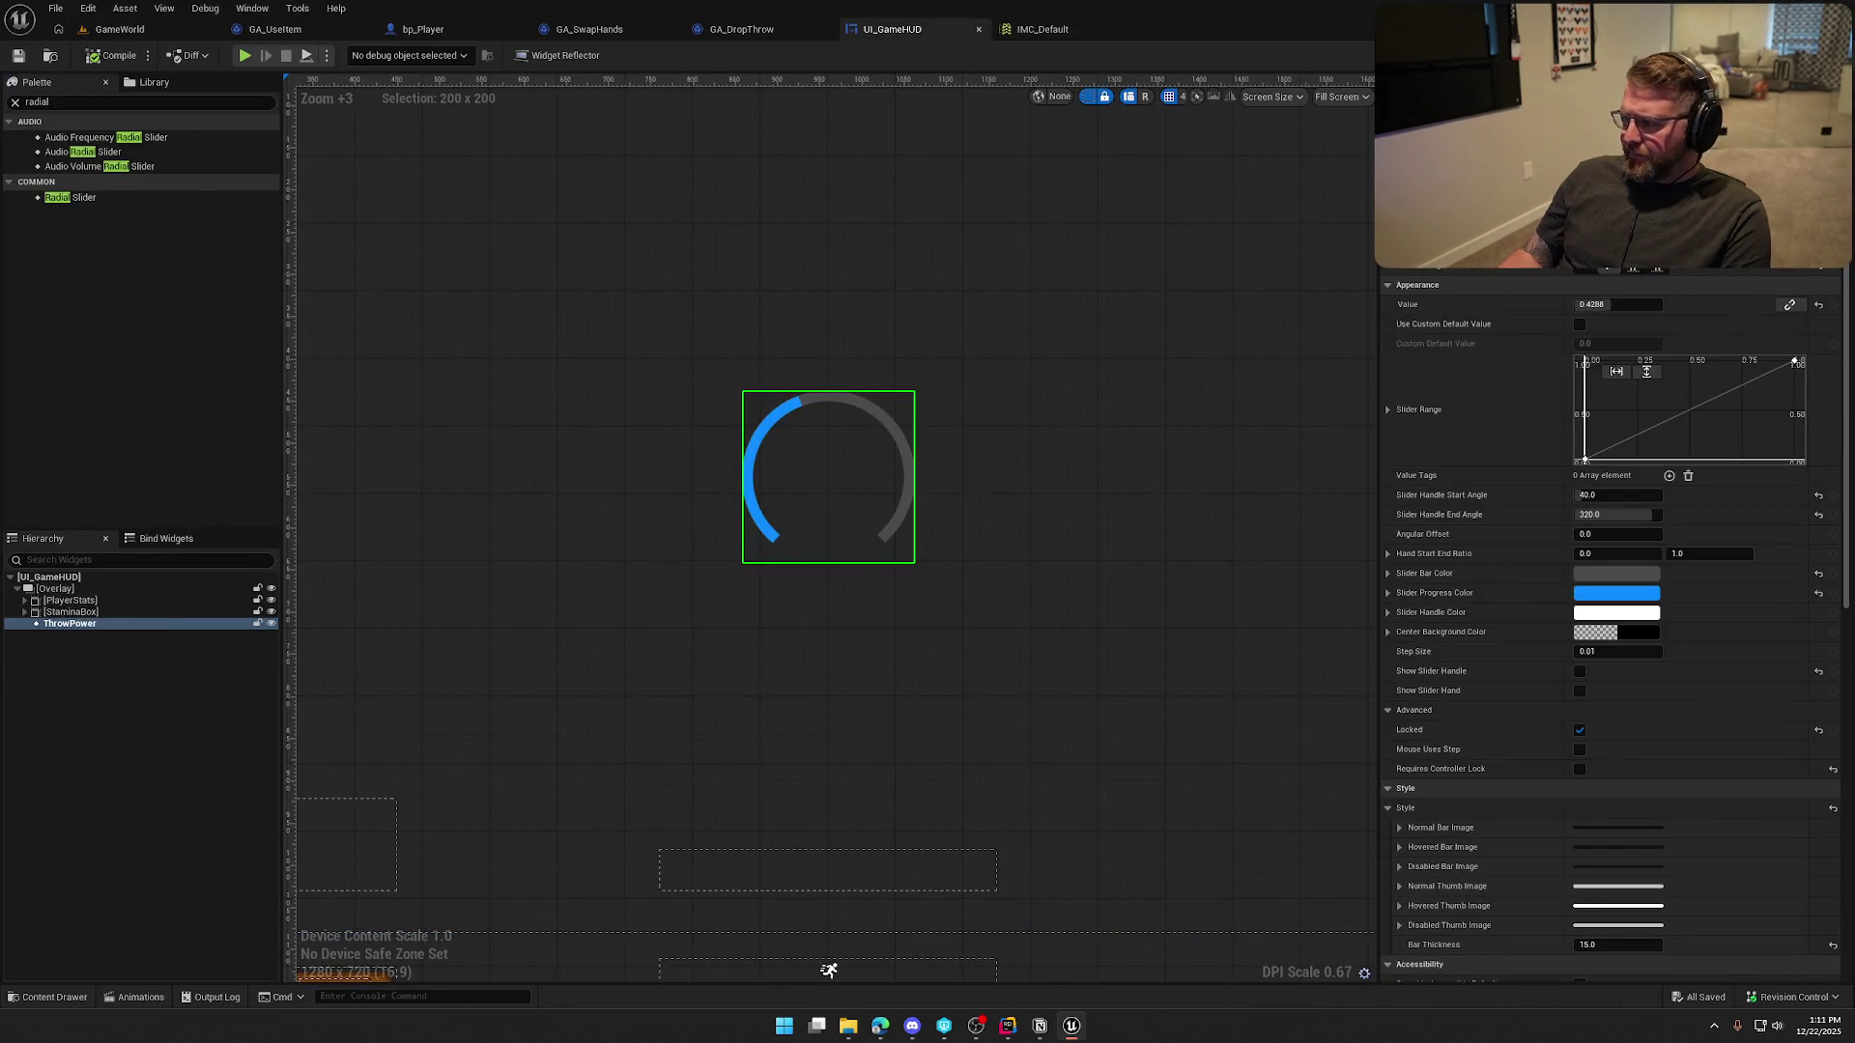
# Set ThrowPower's Render Opacity to 0, save the HUD, and switch to its Graph
pyautogui.scroll(-3, 1575, 498)
pyautogui.scroll(-8, 1477, 605)
pyautogui.scroll(-3, 1468, 688)
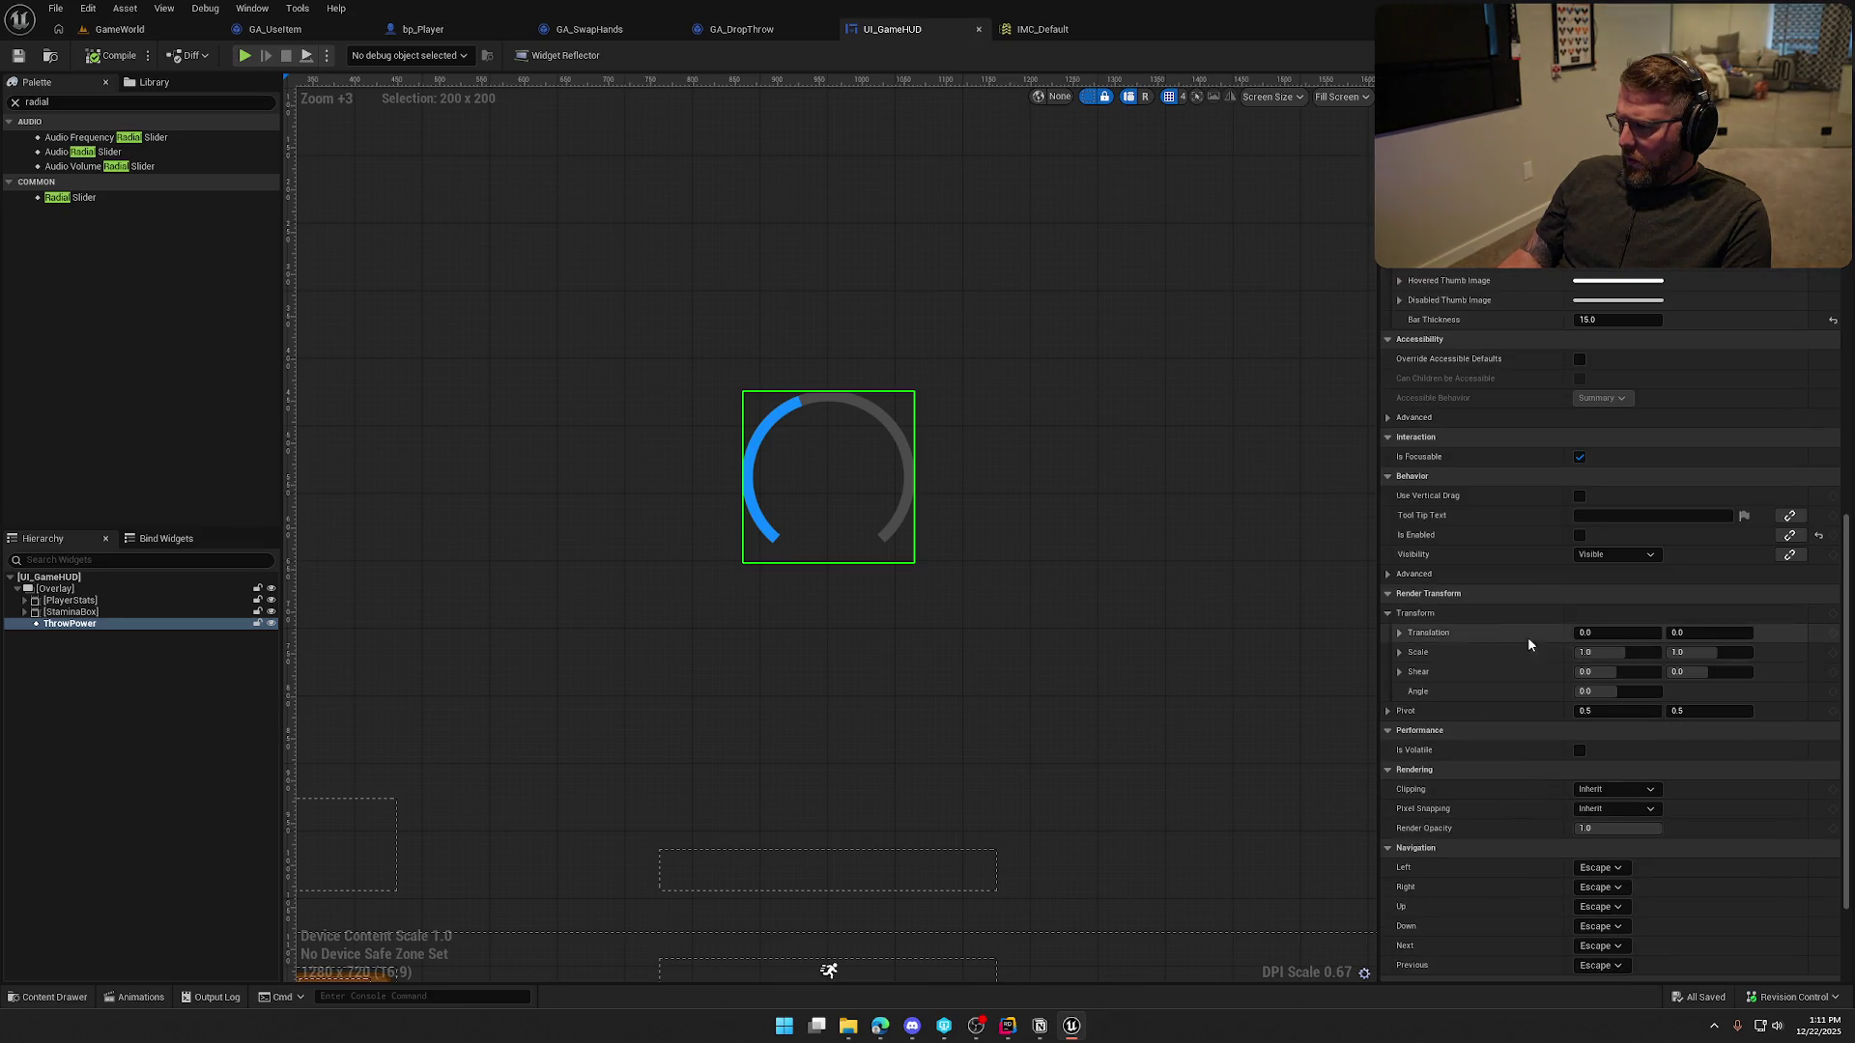
pyautogui.click(1389, 613)
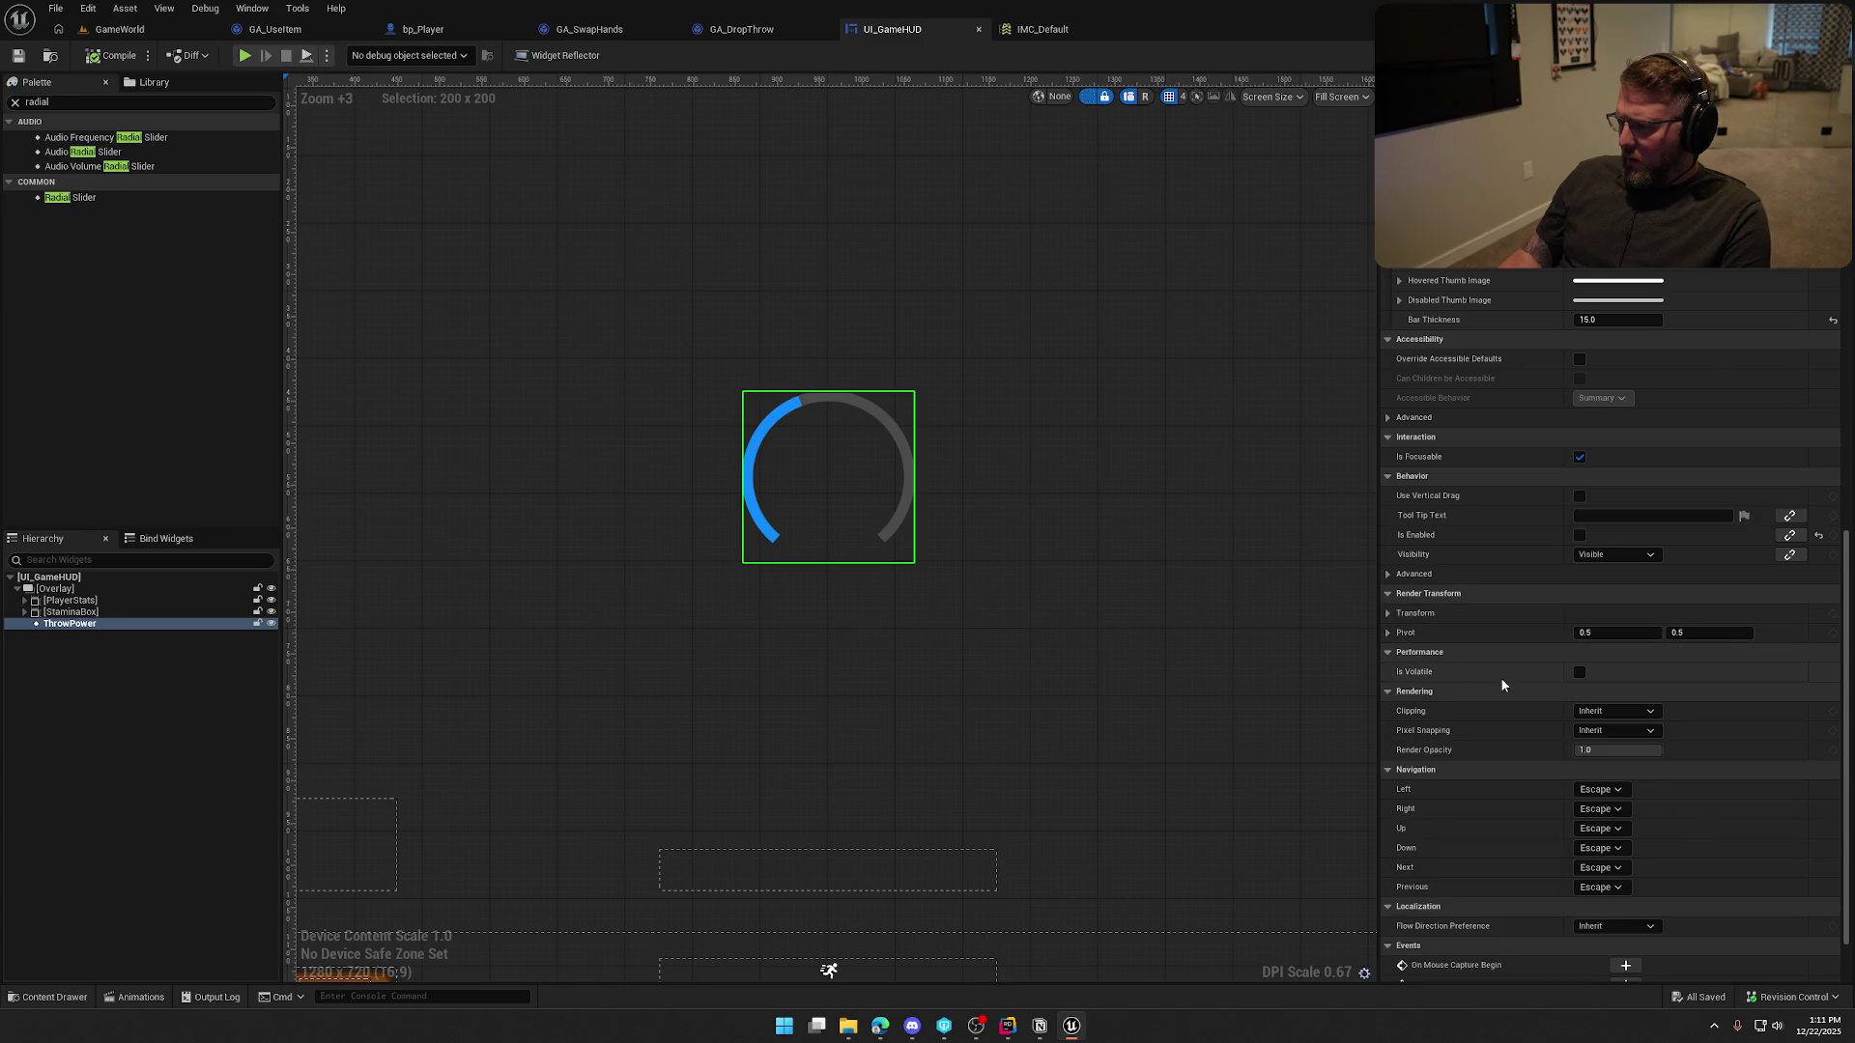
pyautogui.scroll(-2, 1517, 715)
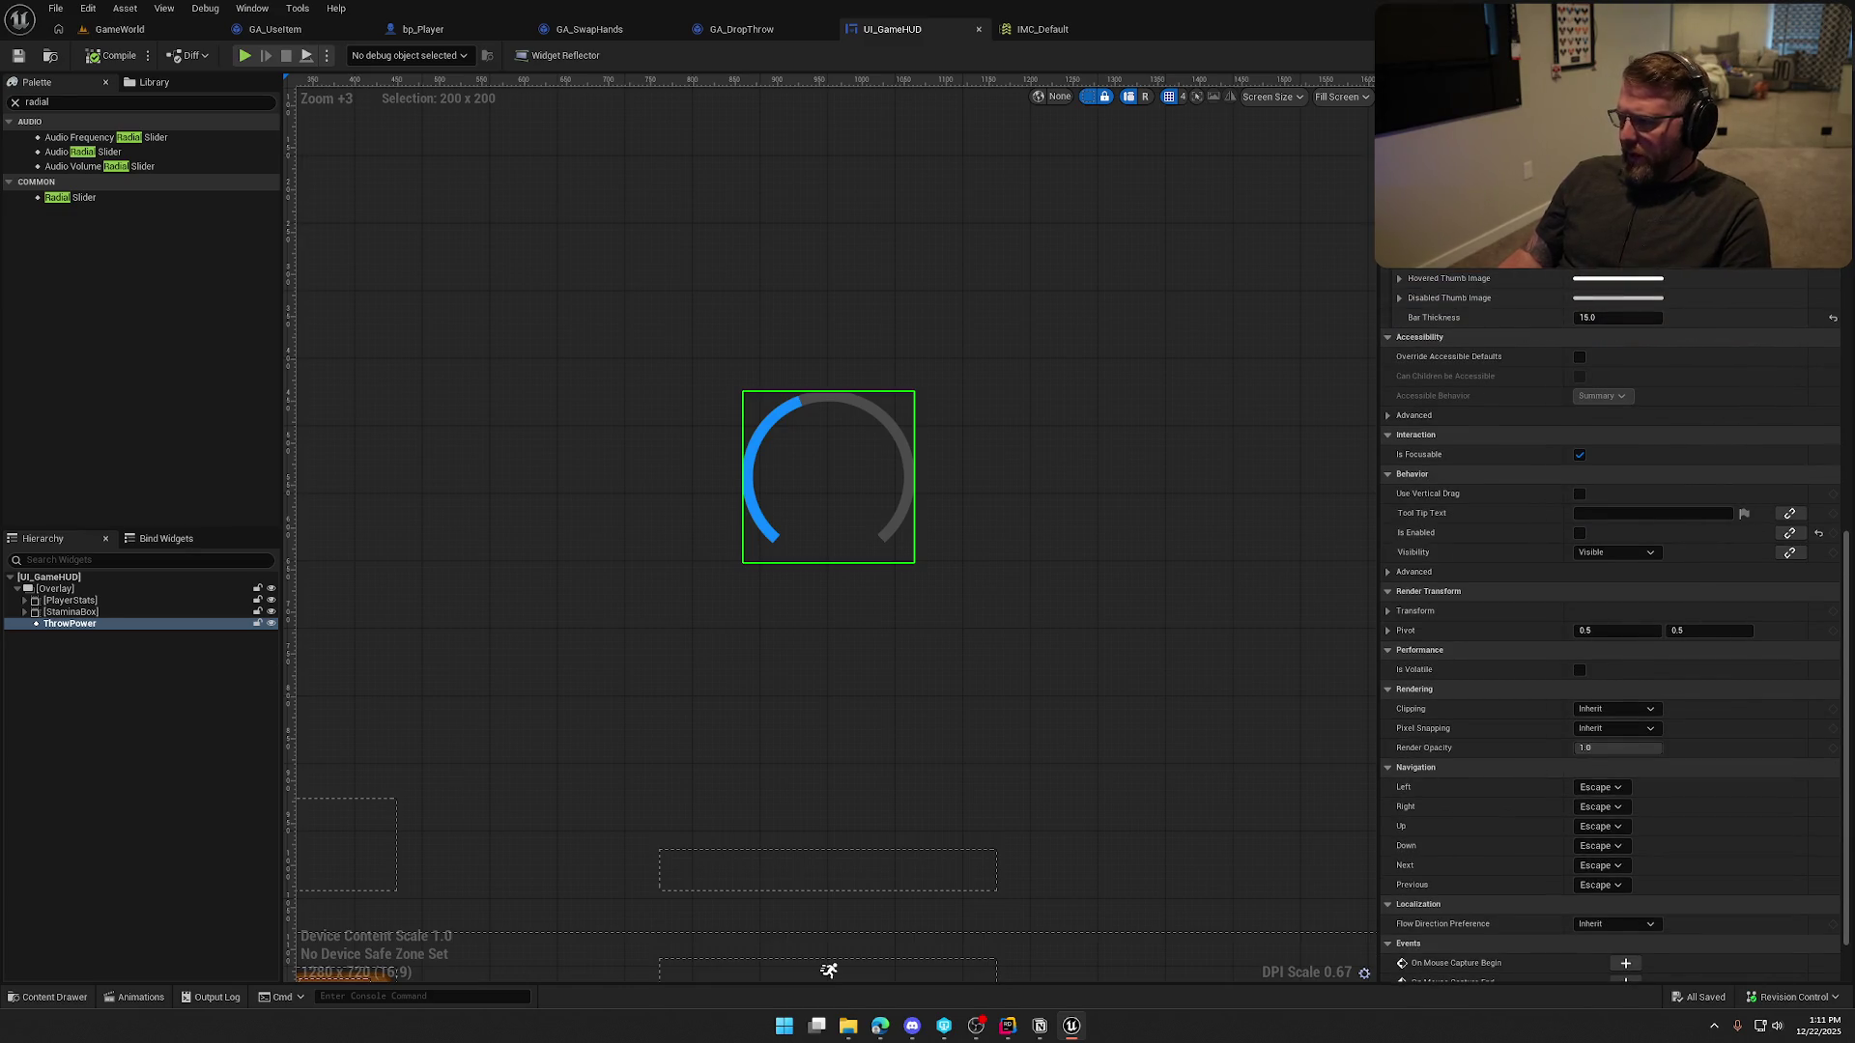
pyautogui.write('rendering')
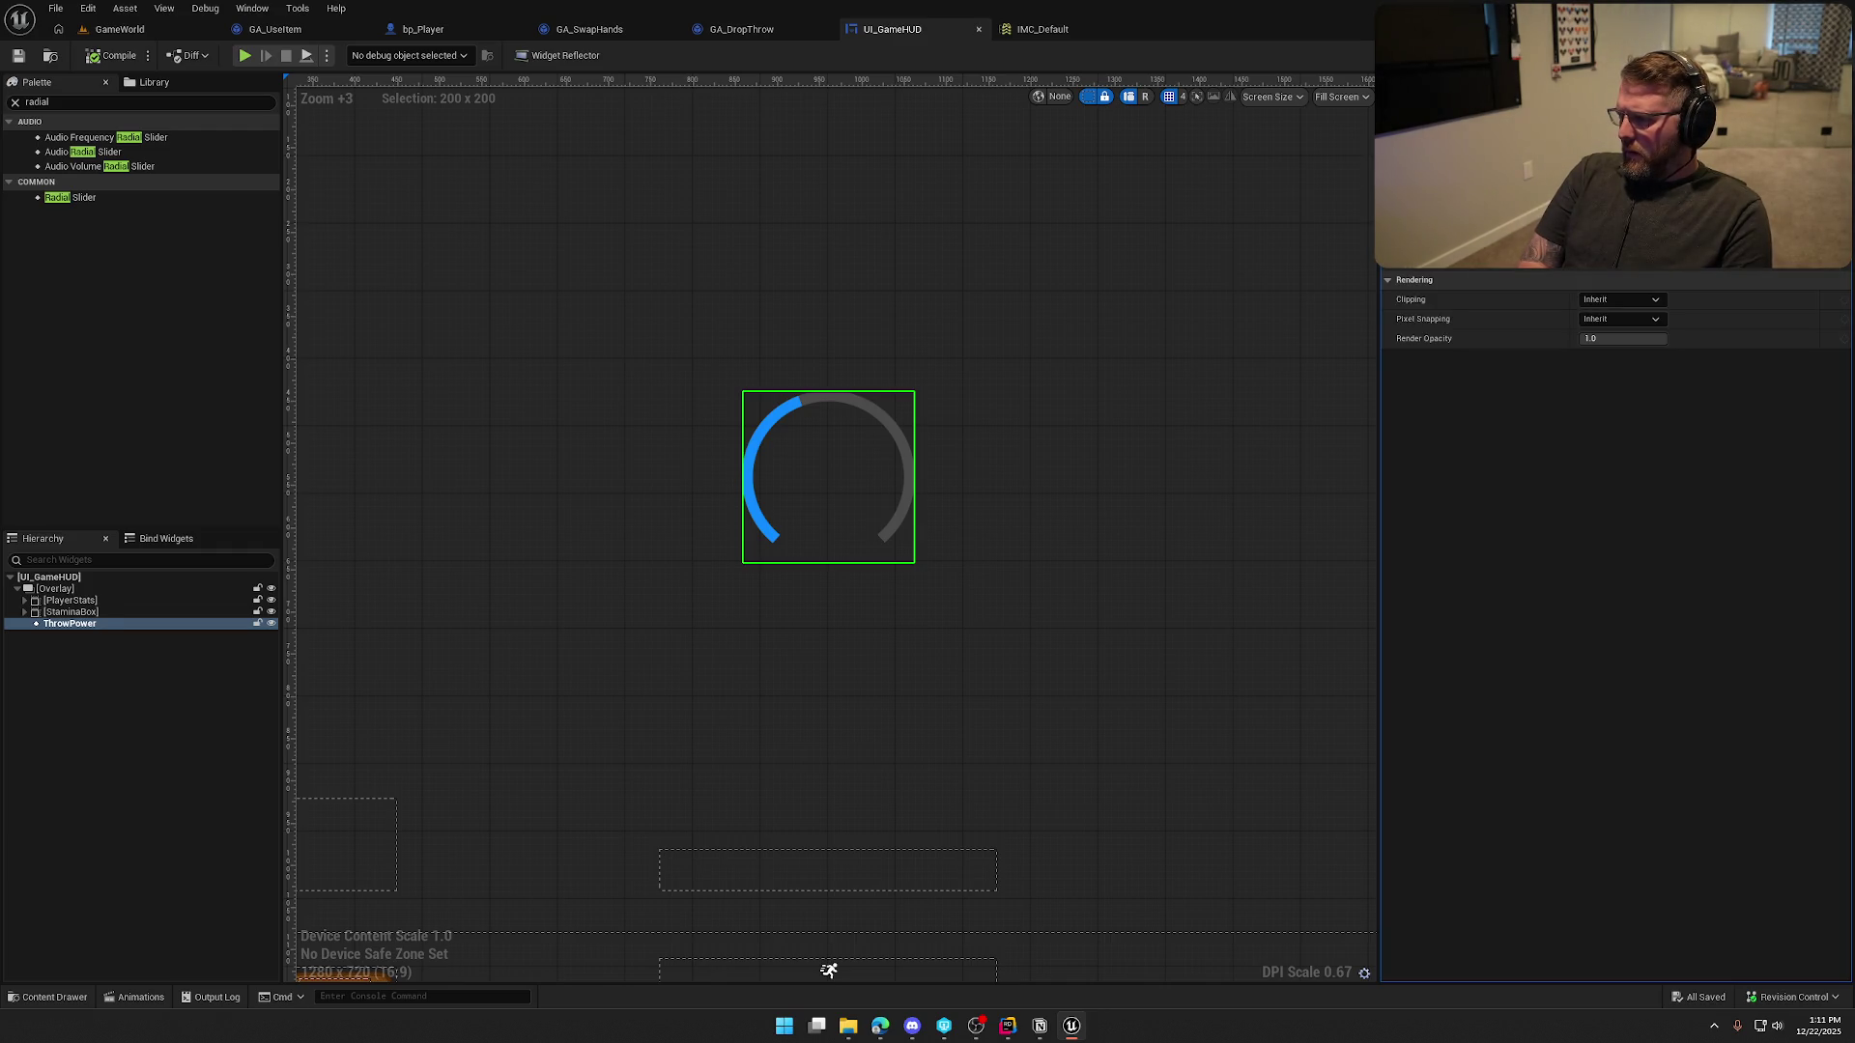
pyautogui.click(1599, 340)
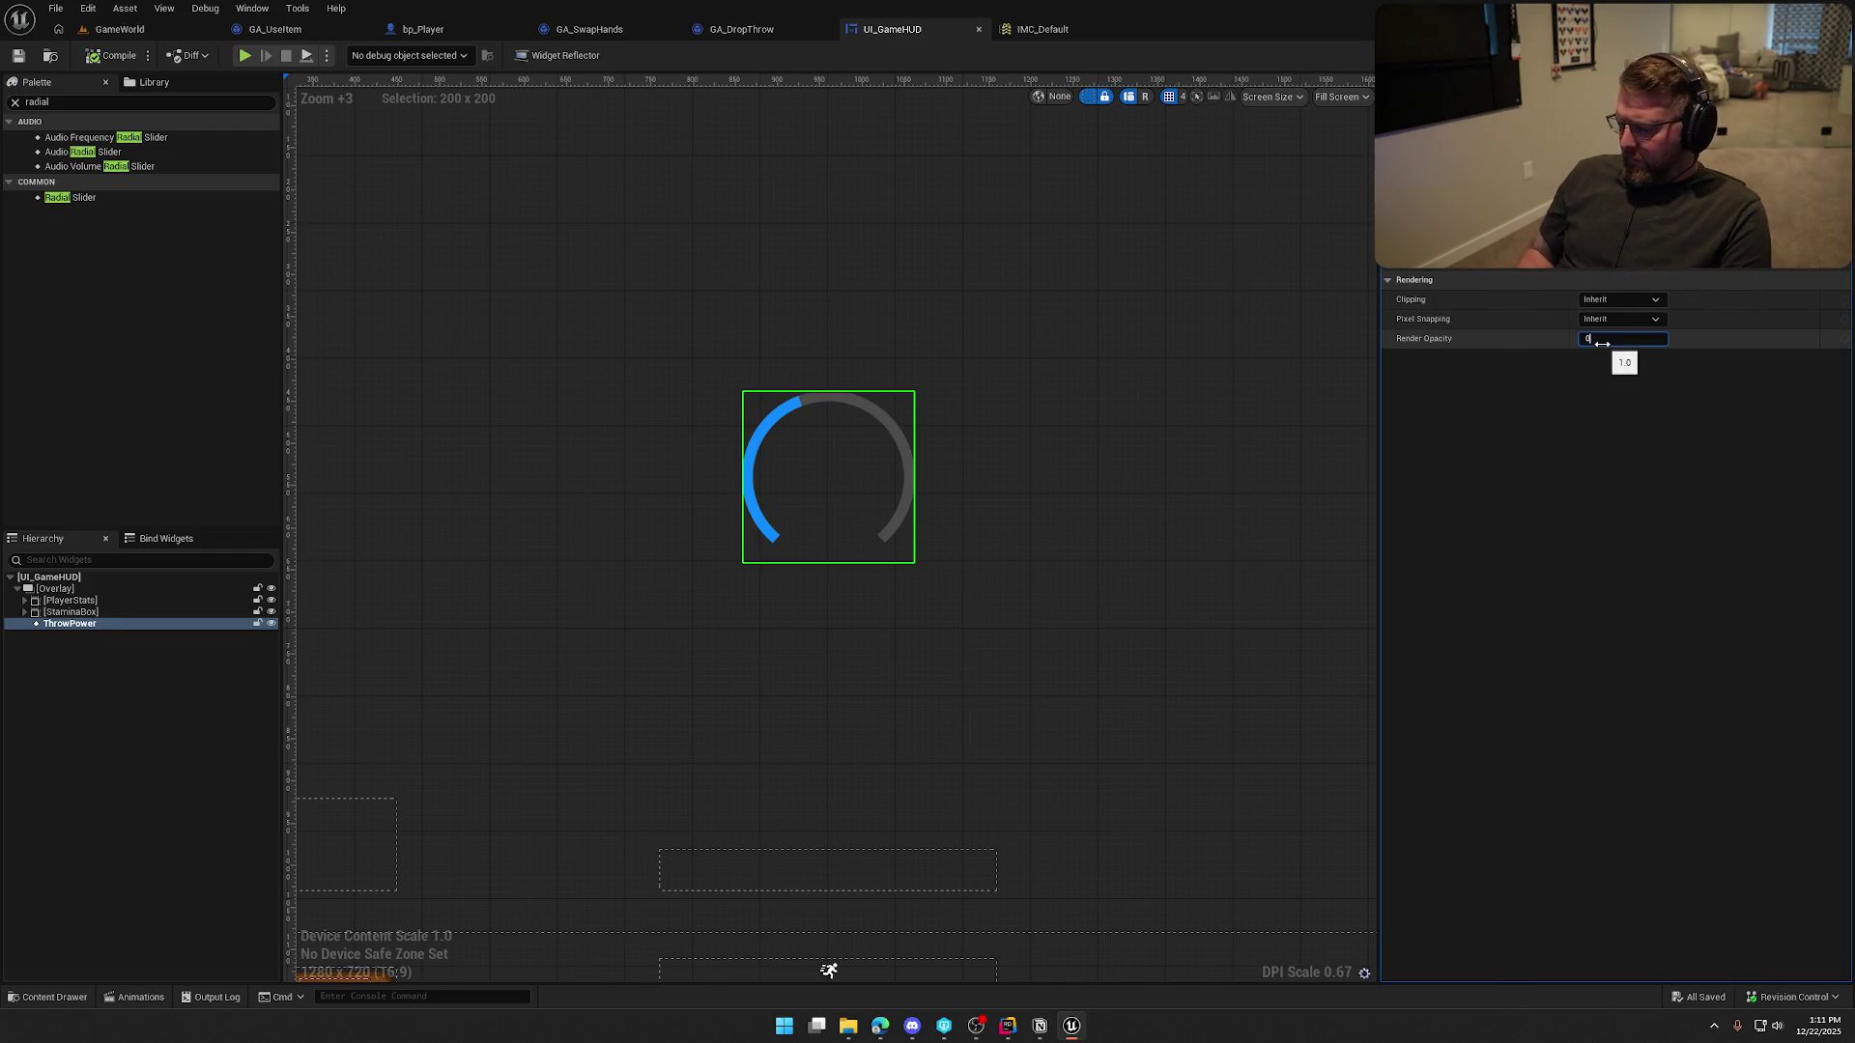
pyautogui.write('0')
pyautogui.press('Return')
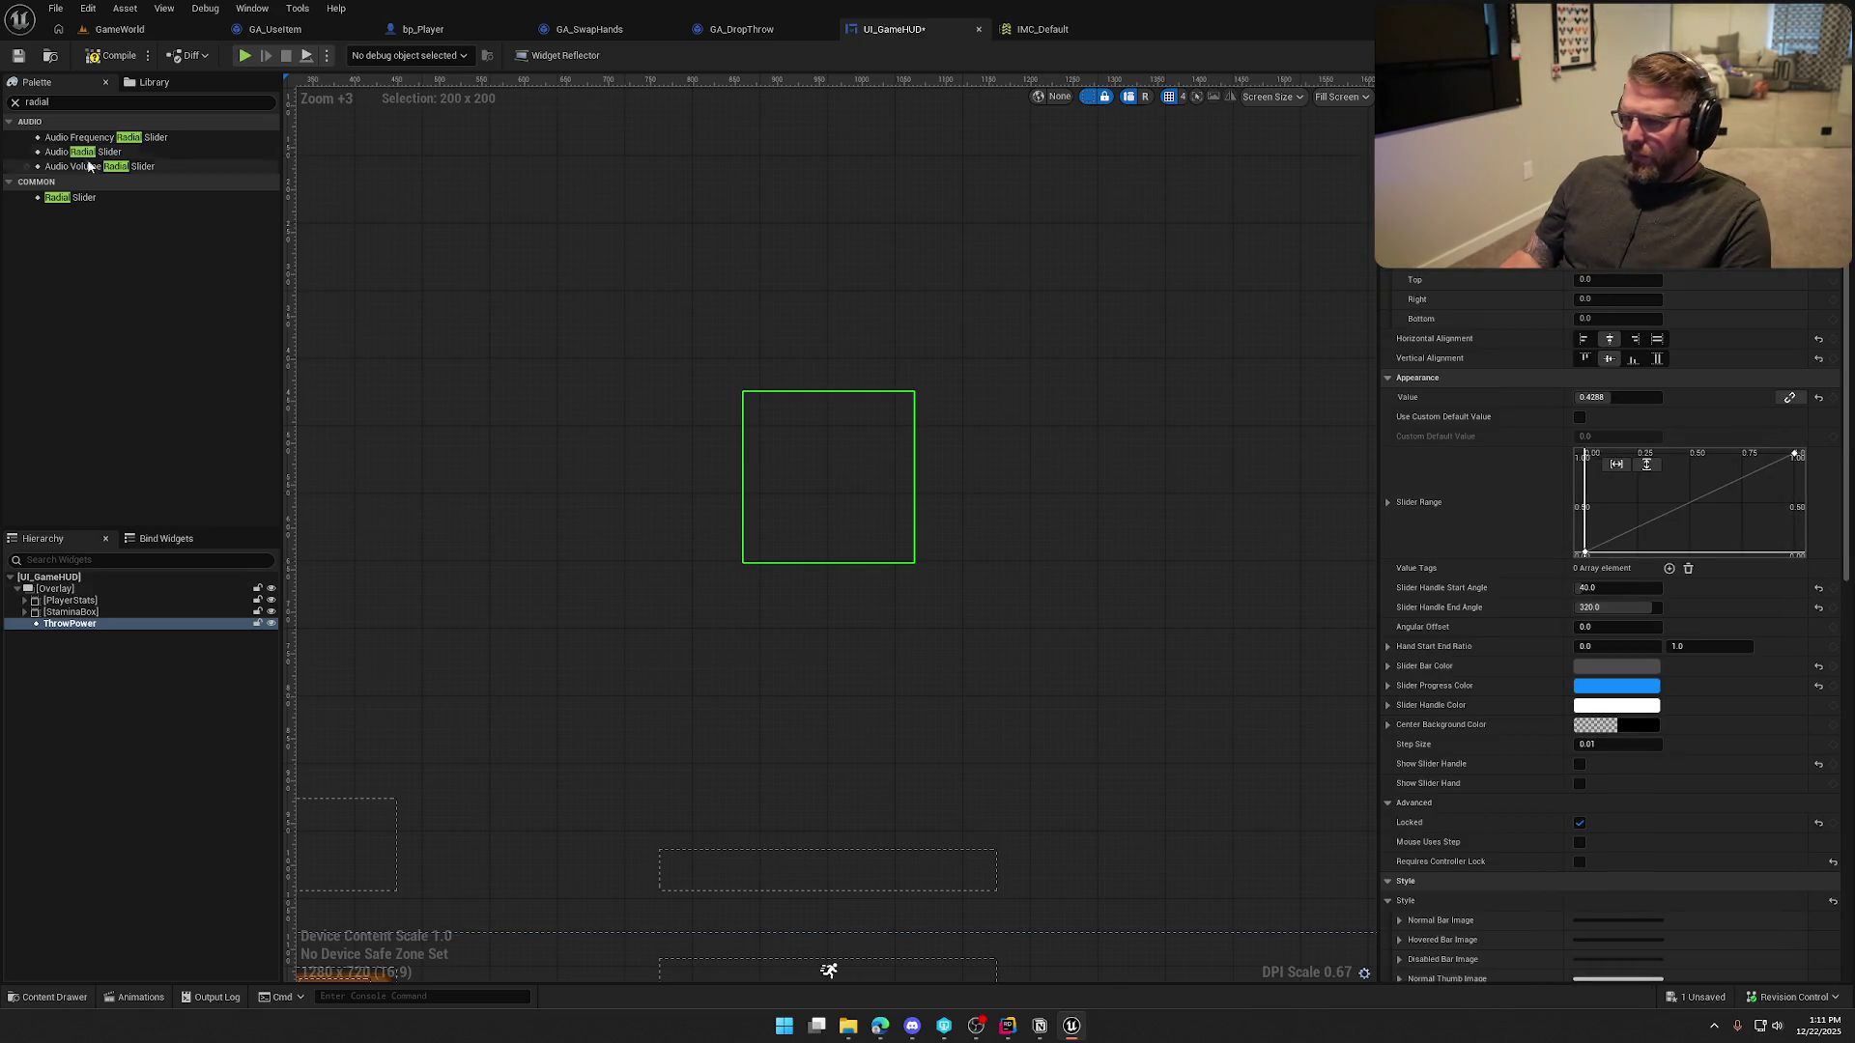
pyautogui.hotkey('ctrl', 's')
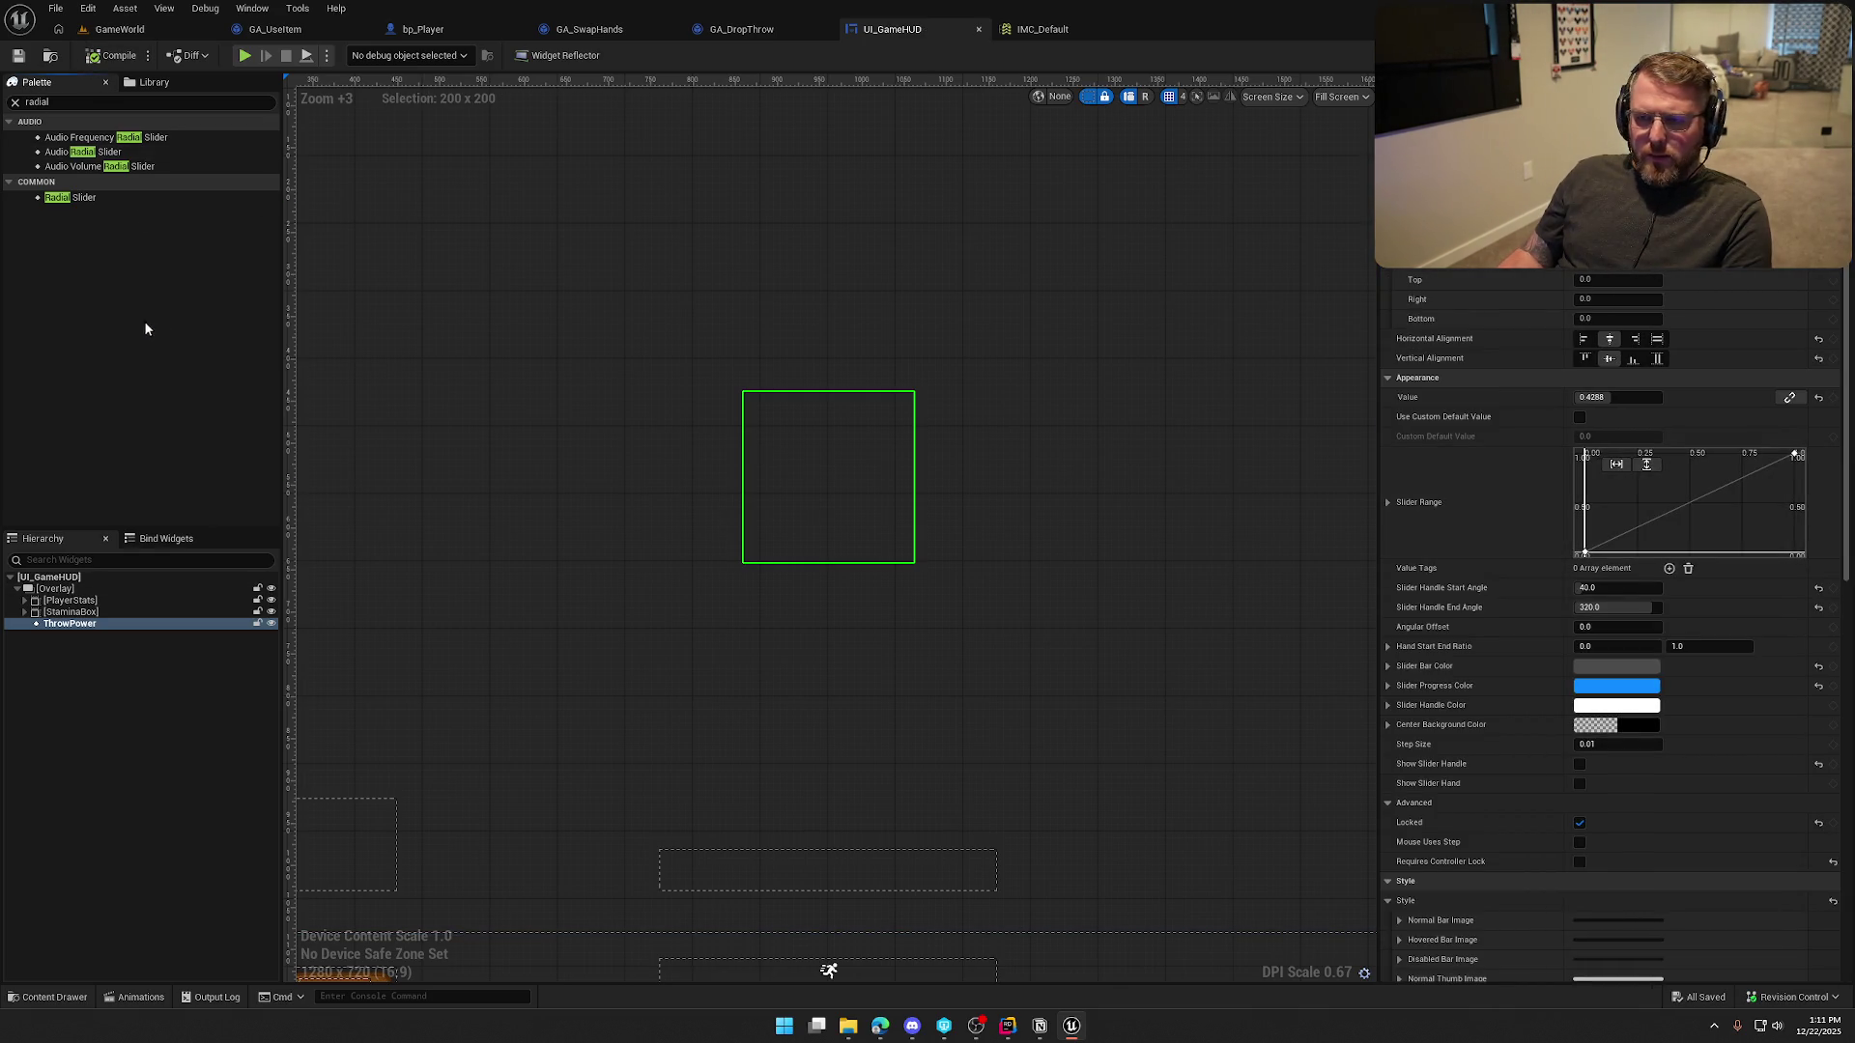
pyautogui.click(1815, 55)
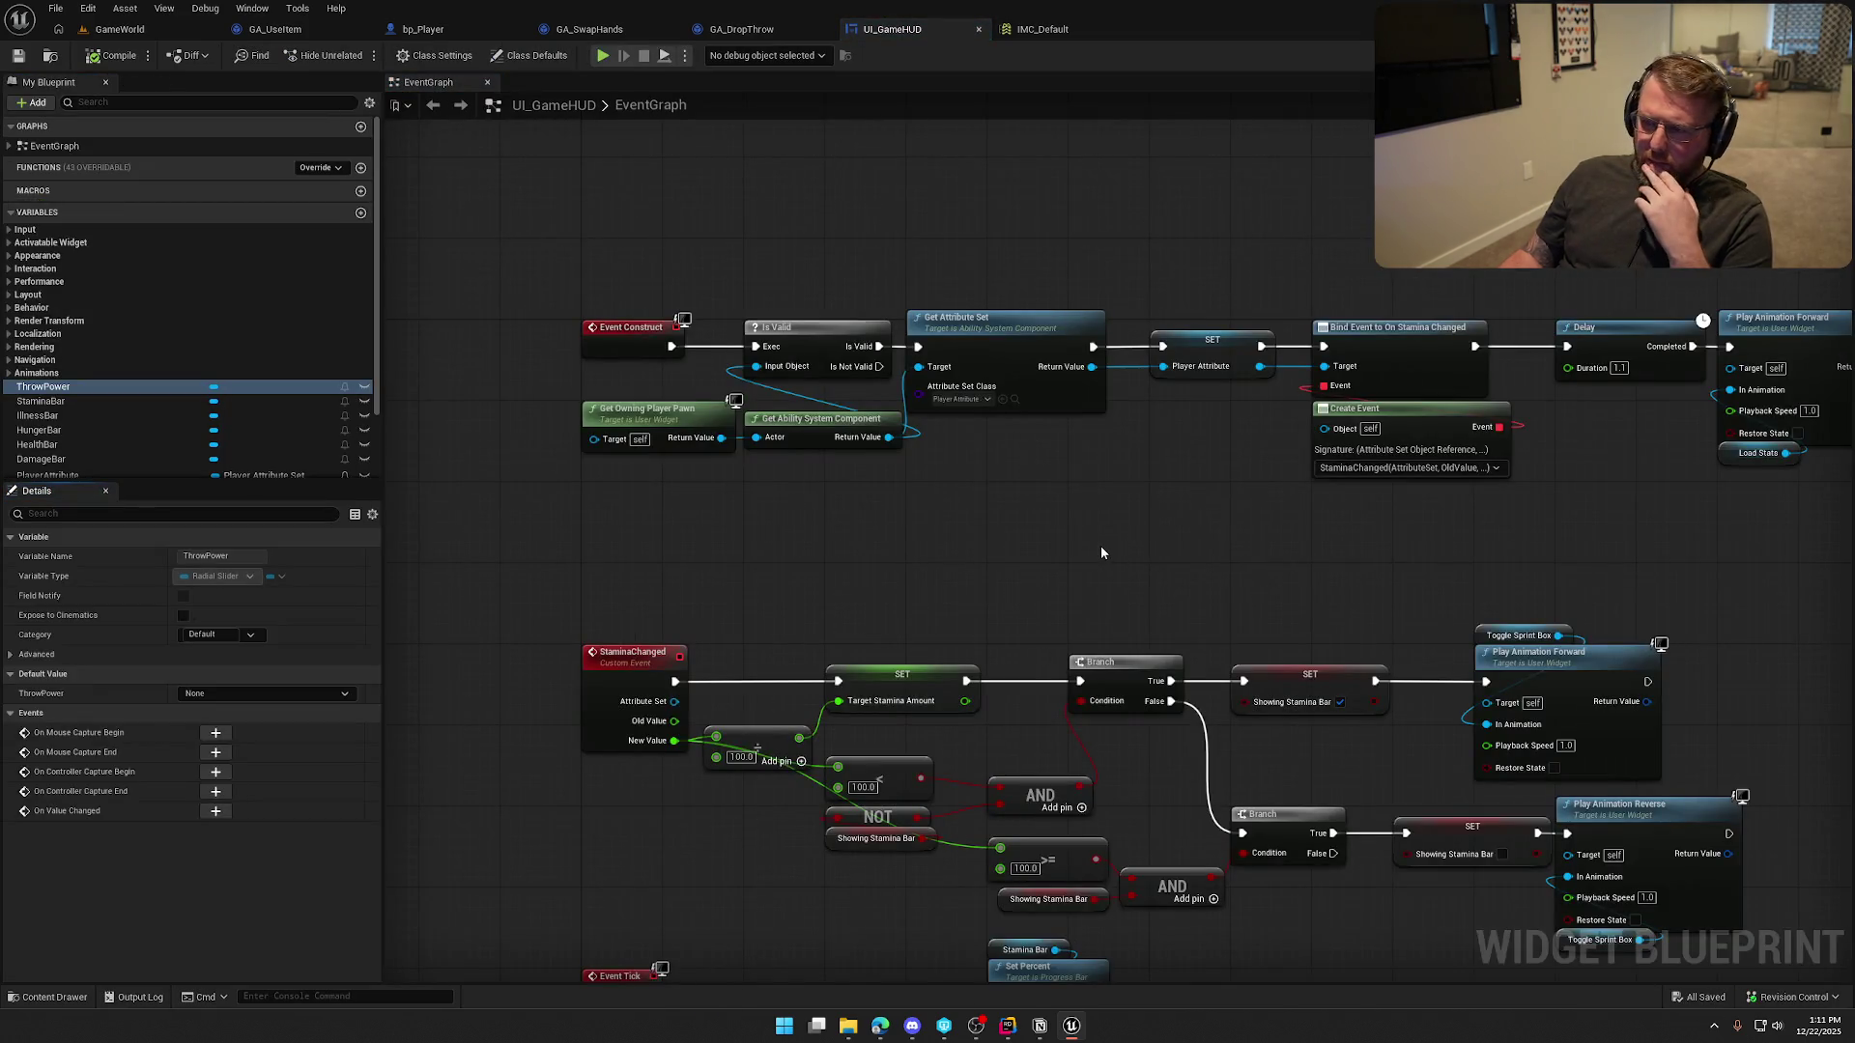
# Pan to the Event Tick / Set Percent stamina nodes, then return to the Designer layout
pyautogui.moveTo(970, 549)
pyautogui.mouseDown()
pyautogui.moveTo(1013, 471)
pyautogui.moveTo(1245, 420)
pyautogui.mouseUp()
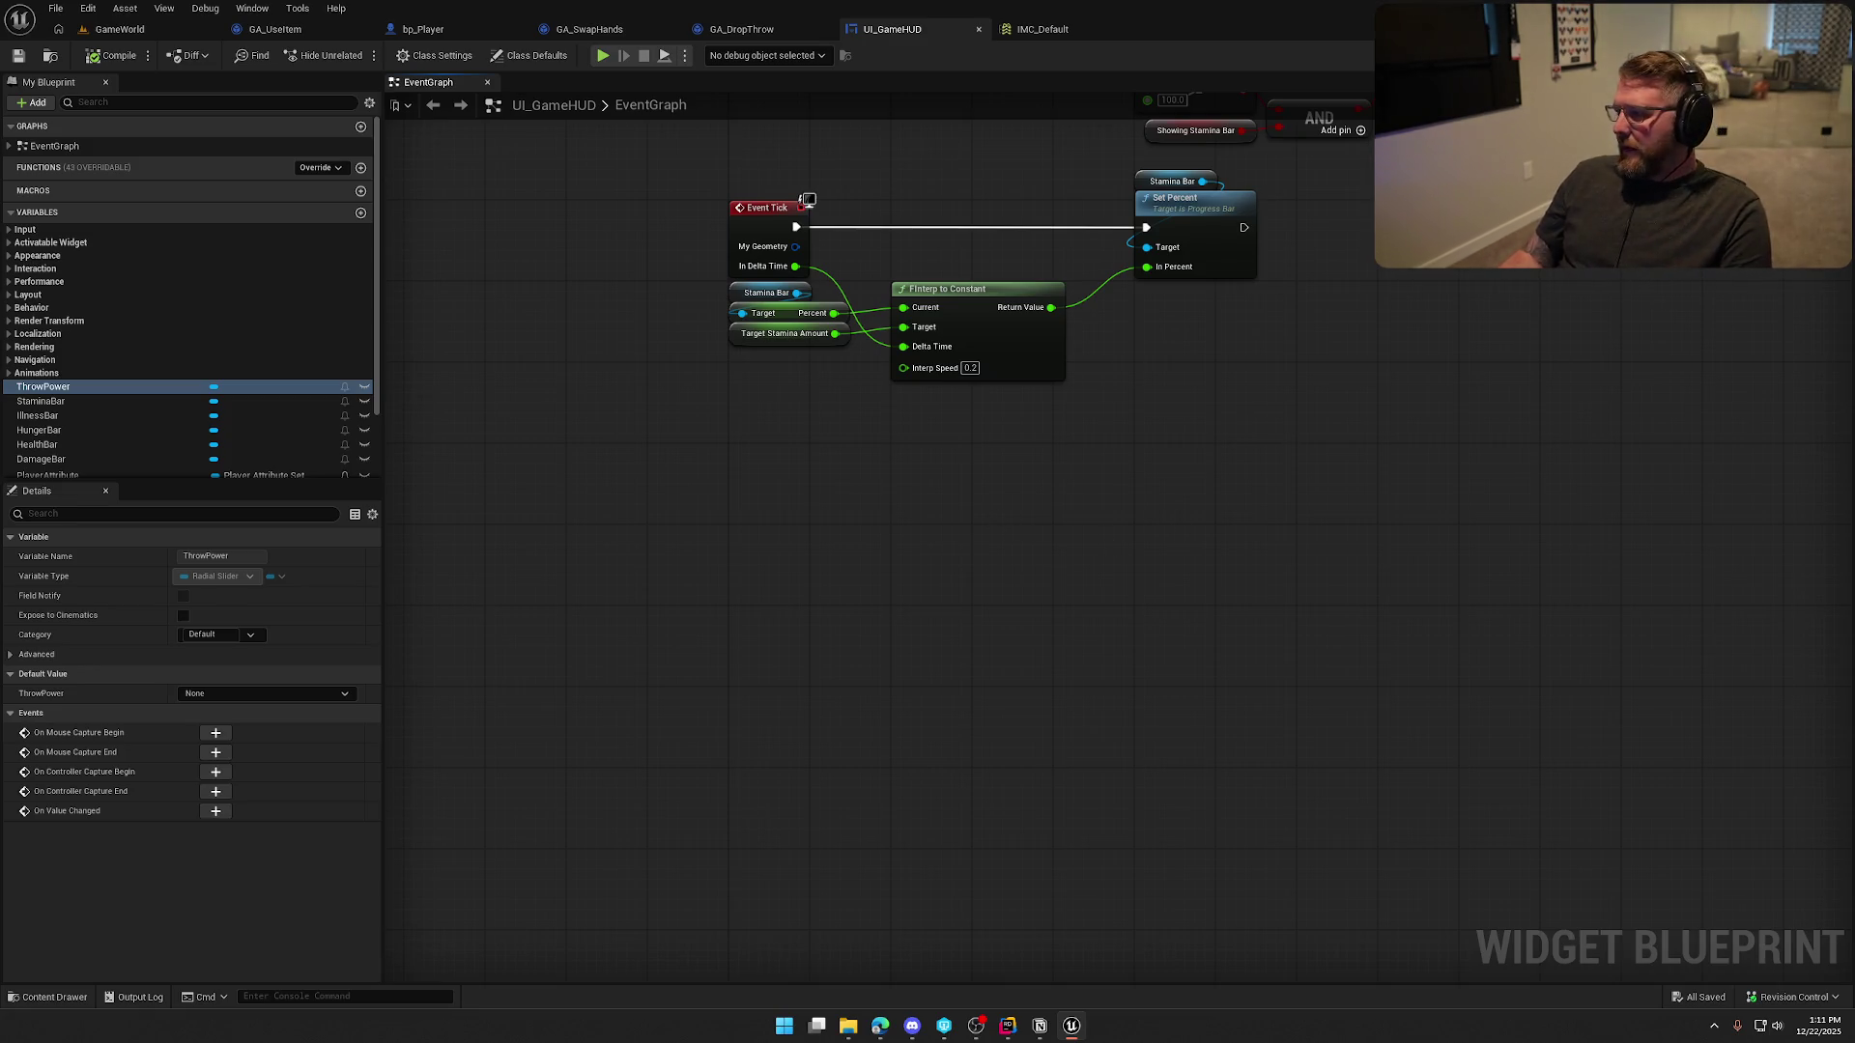
pyautogui.click(1763, 55)
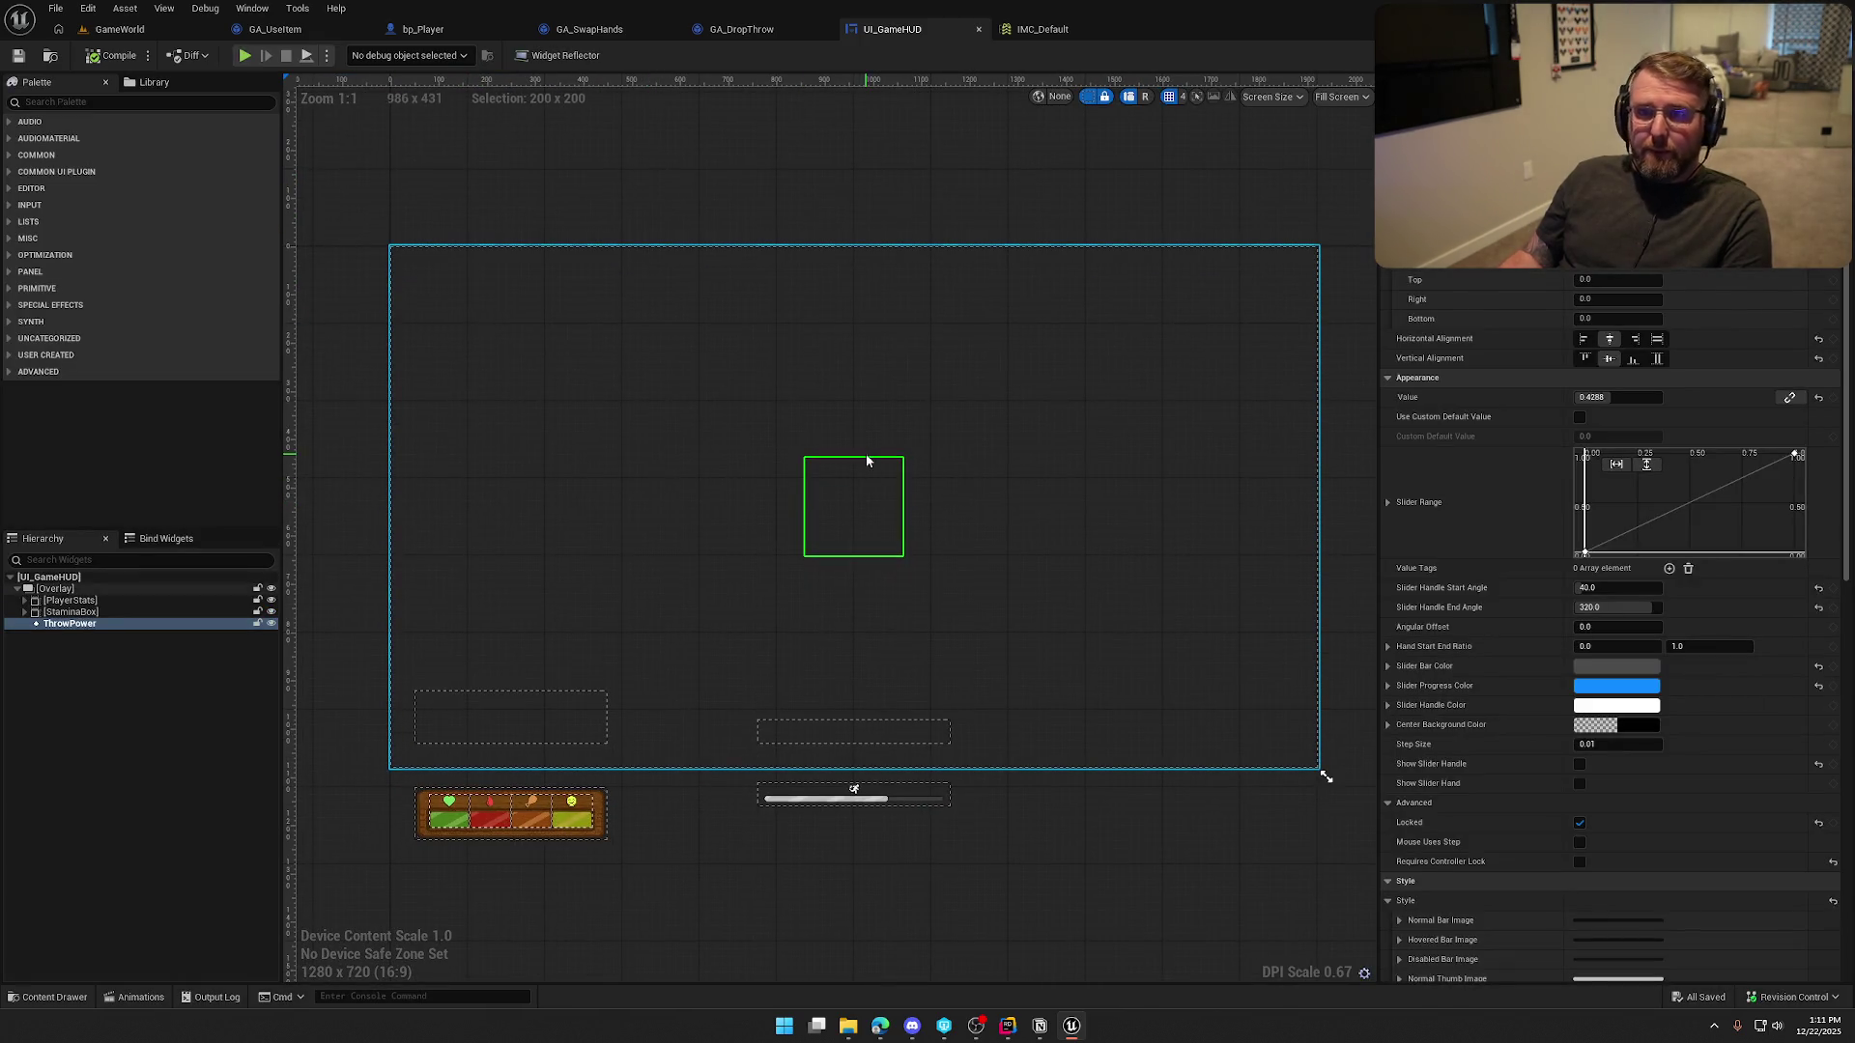
pyautogui.click(125, 8)
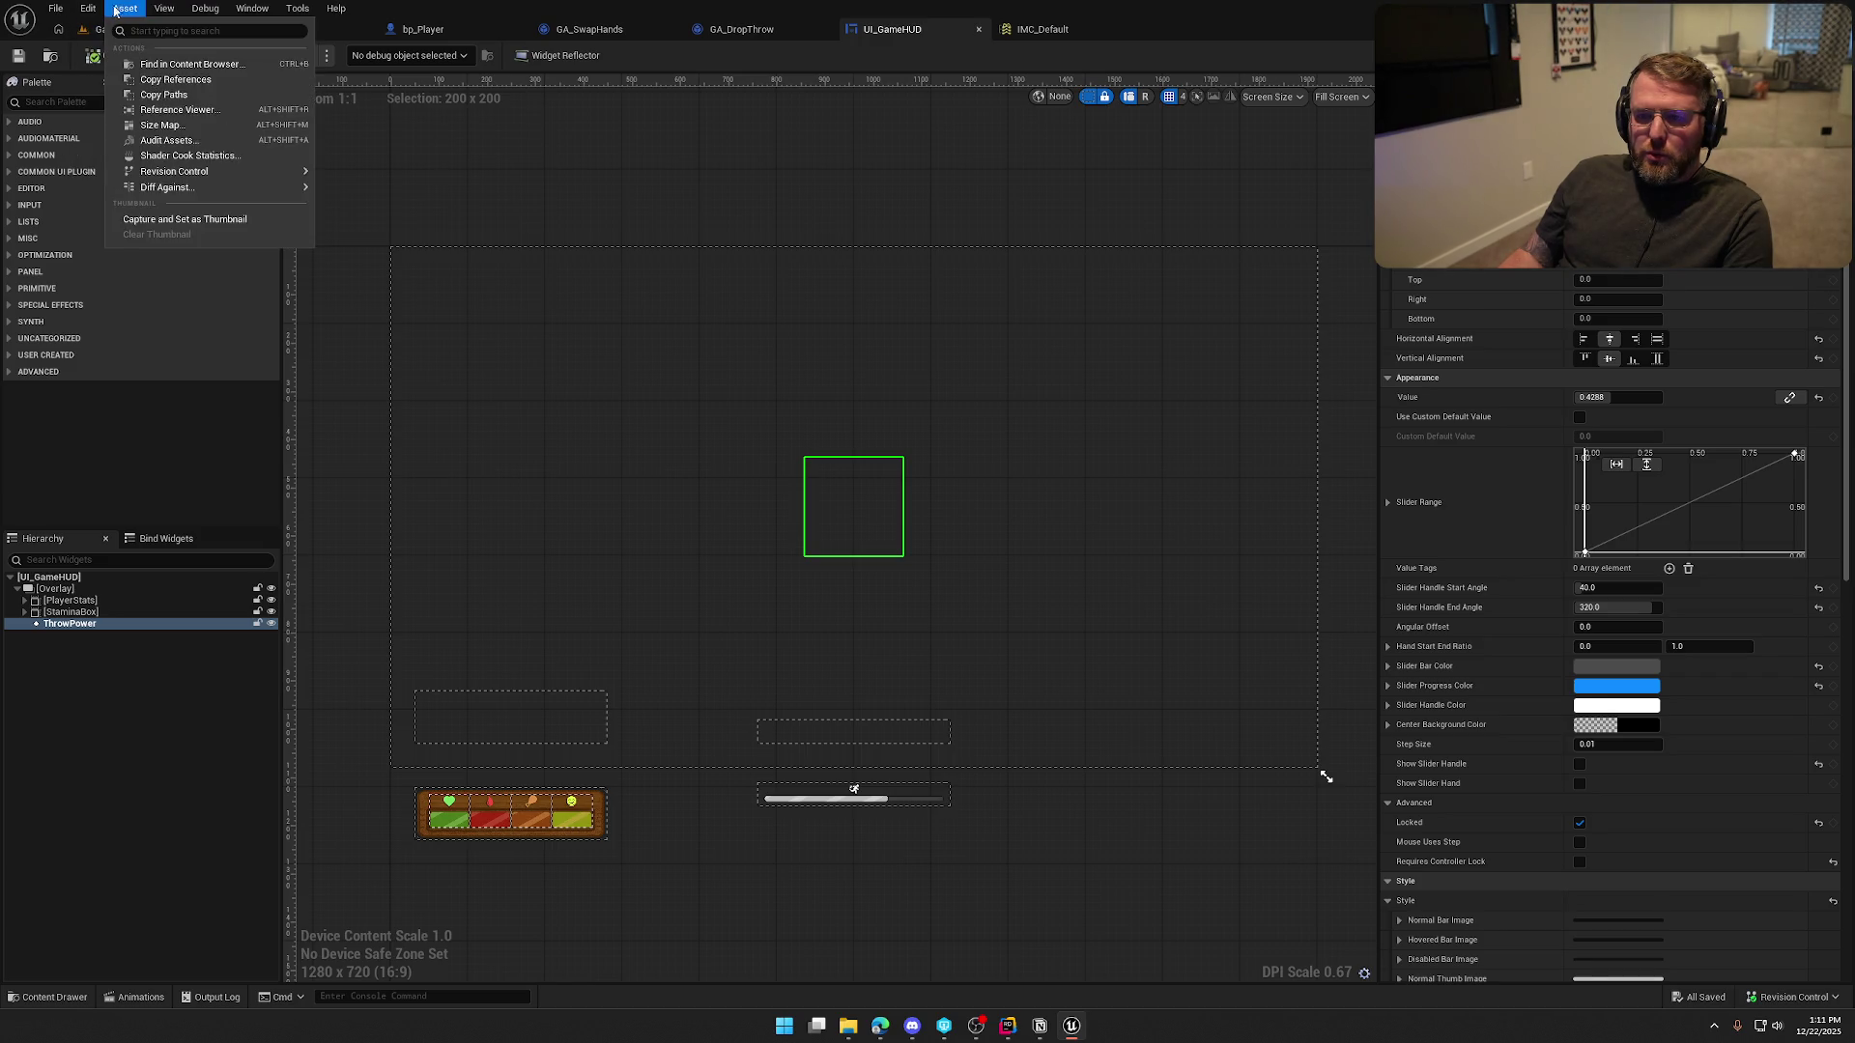
# Create a new widget animation named ToggleThrow in the Animations panel
pyautogui.moveTo(252, 8)
pyautogui.click(291, 121)
pyautogui.scroll(2, 675, 535)
pyautogui.click(324, 741)
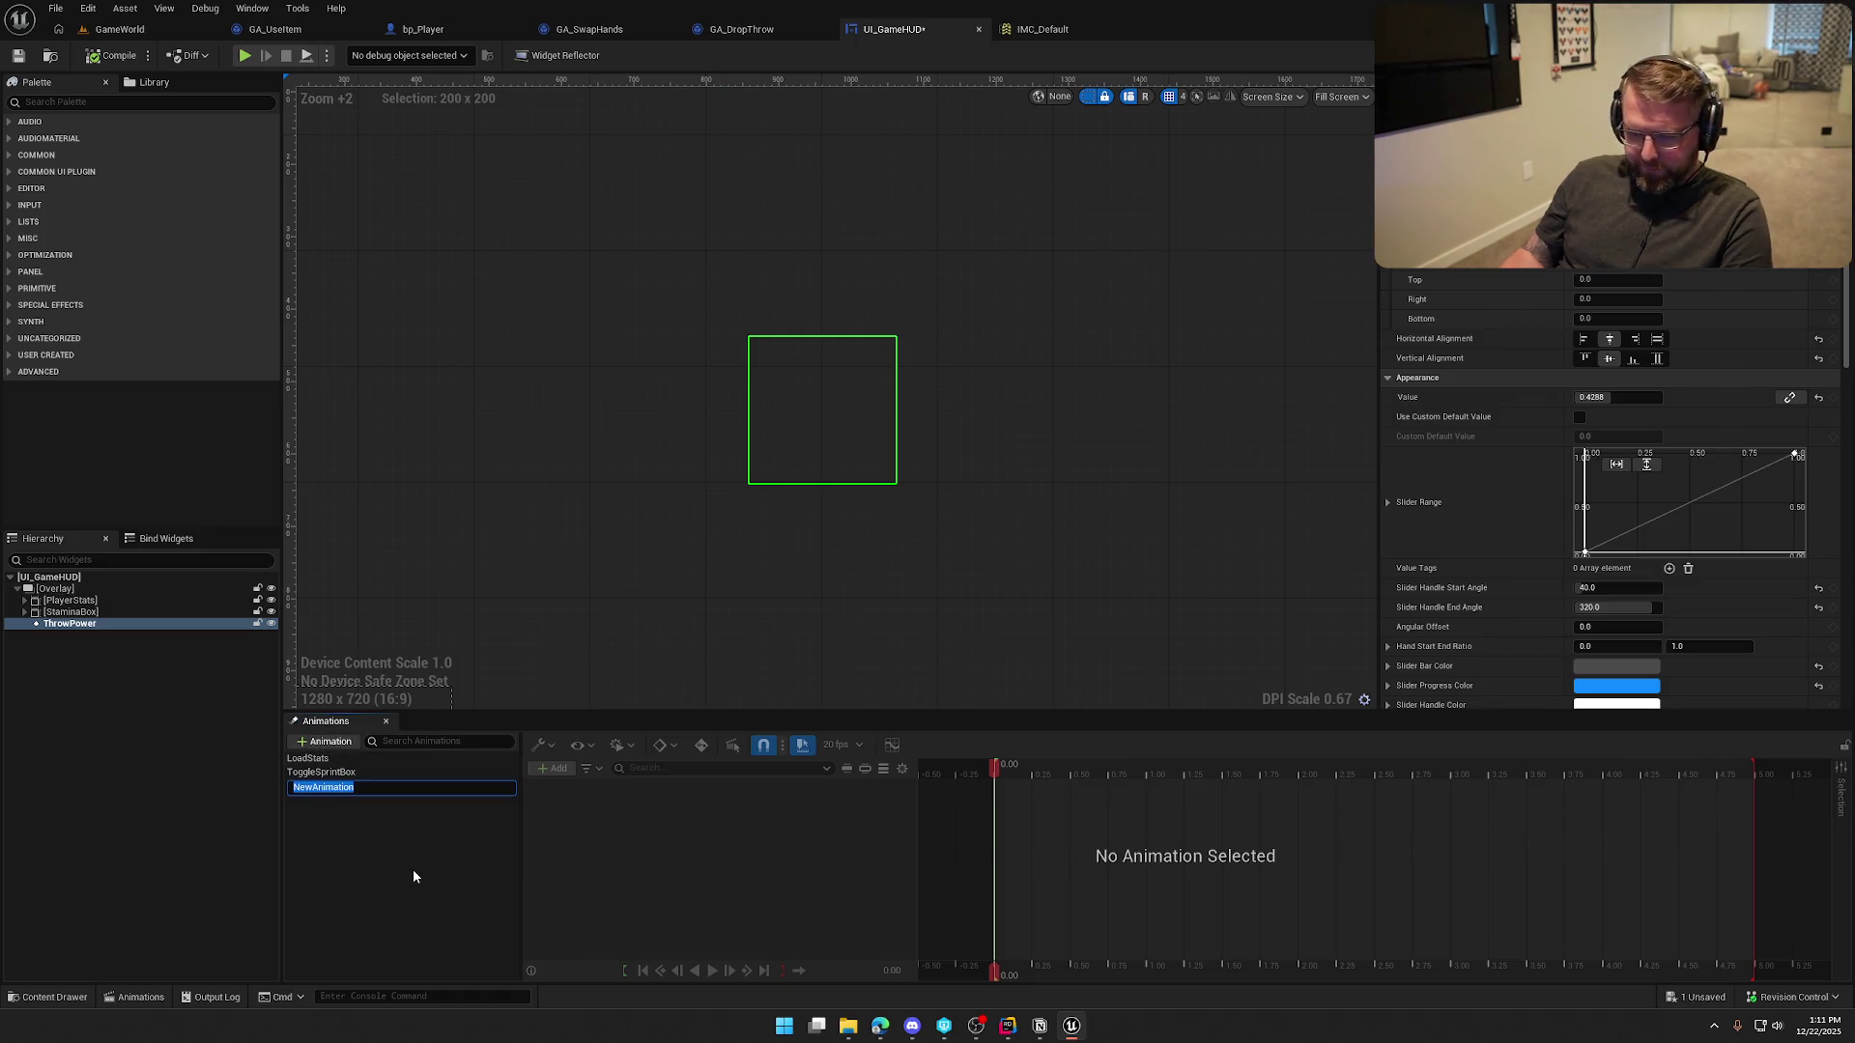
pyautogui.write('Toggle')
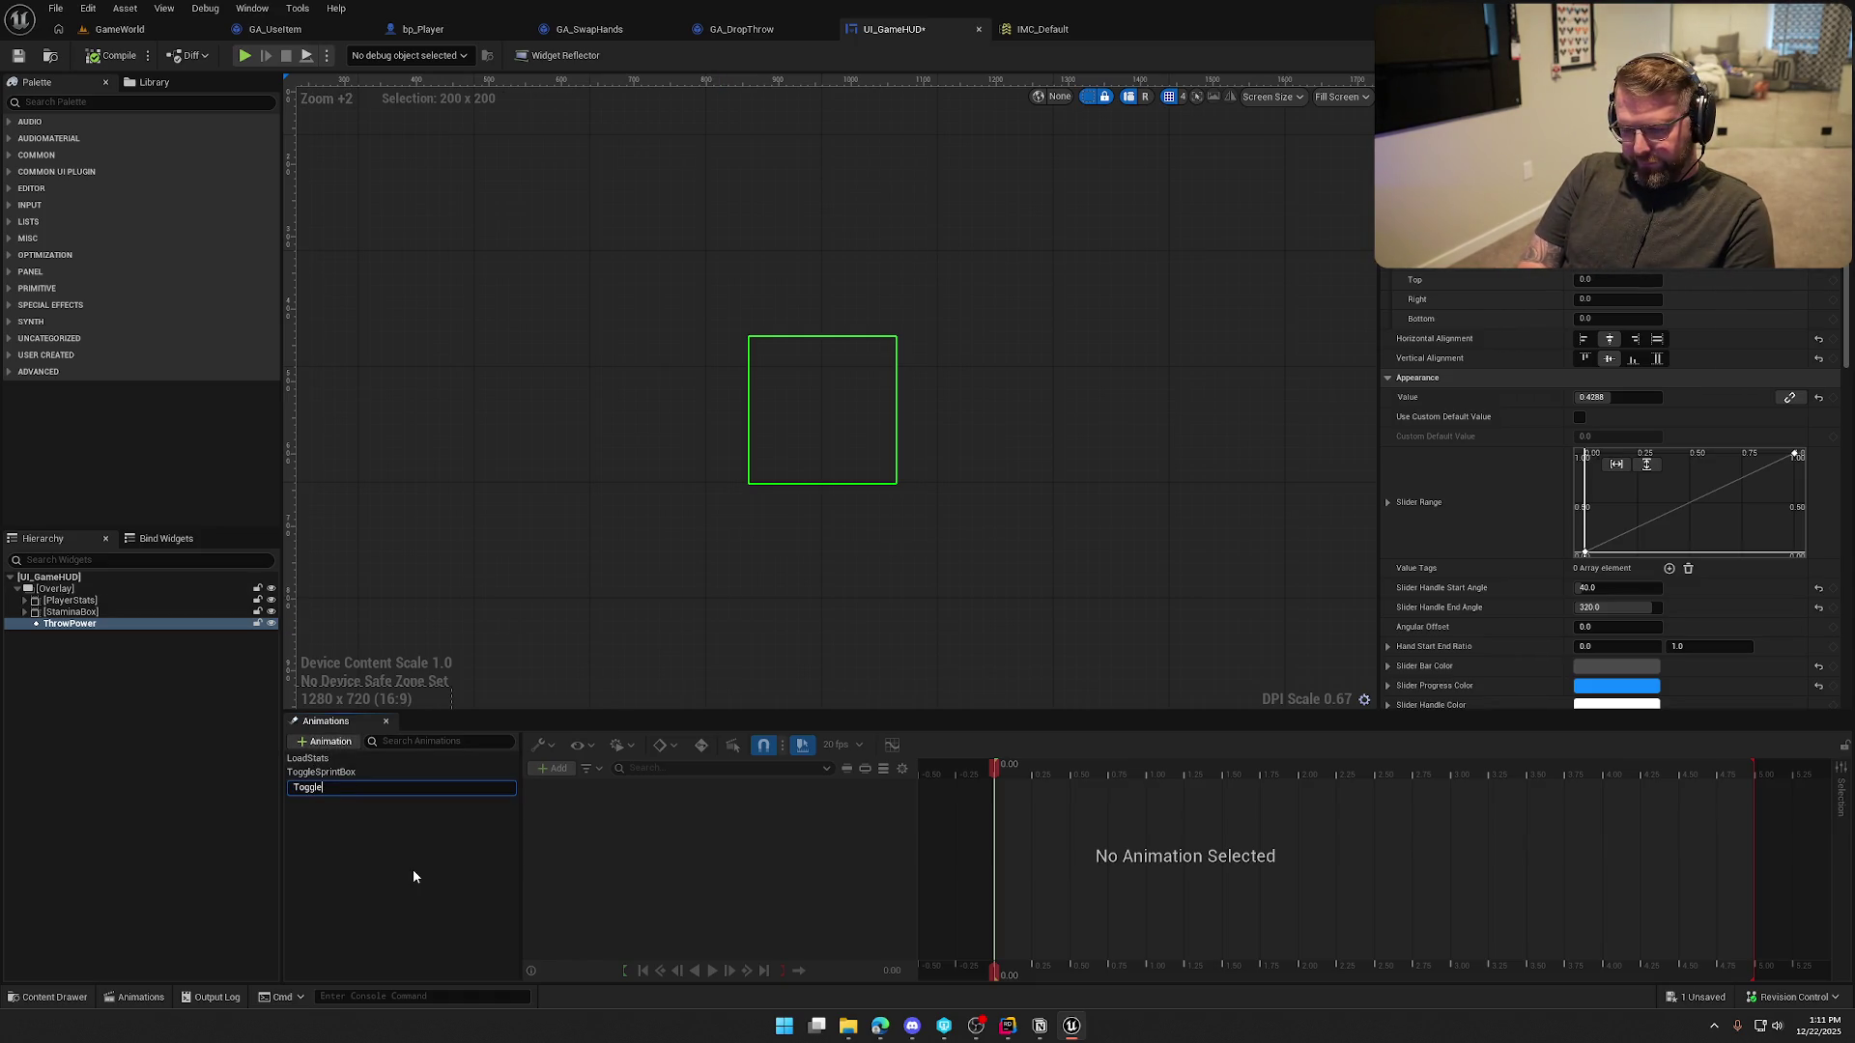
pyautogui.write('Throw')
pyautogui.press('Return')
pyautogui.click(333, 786)
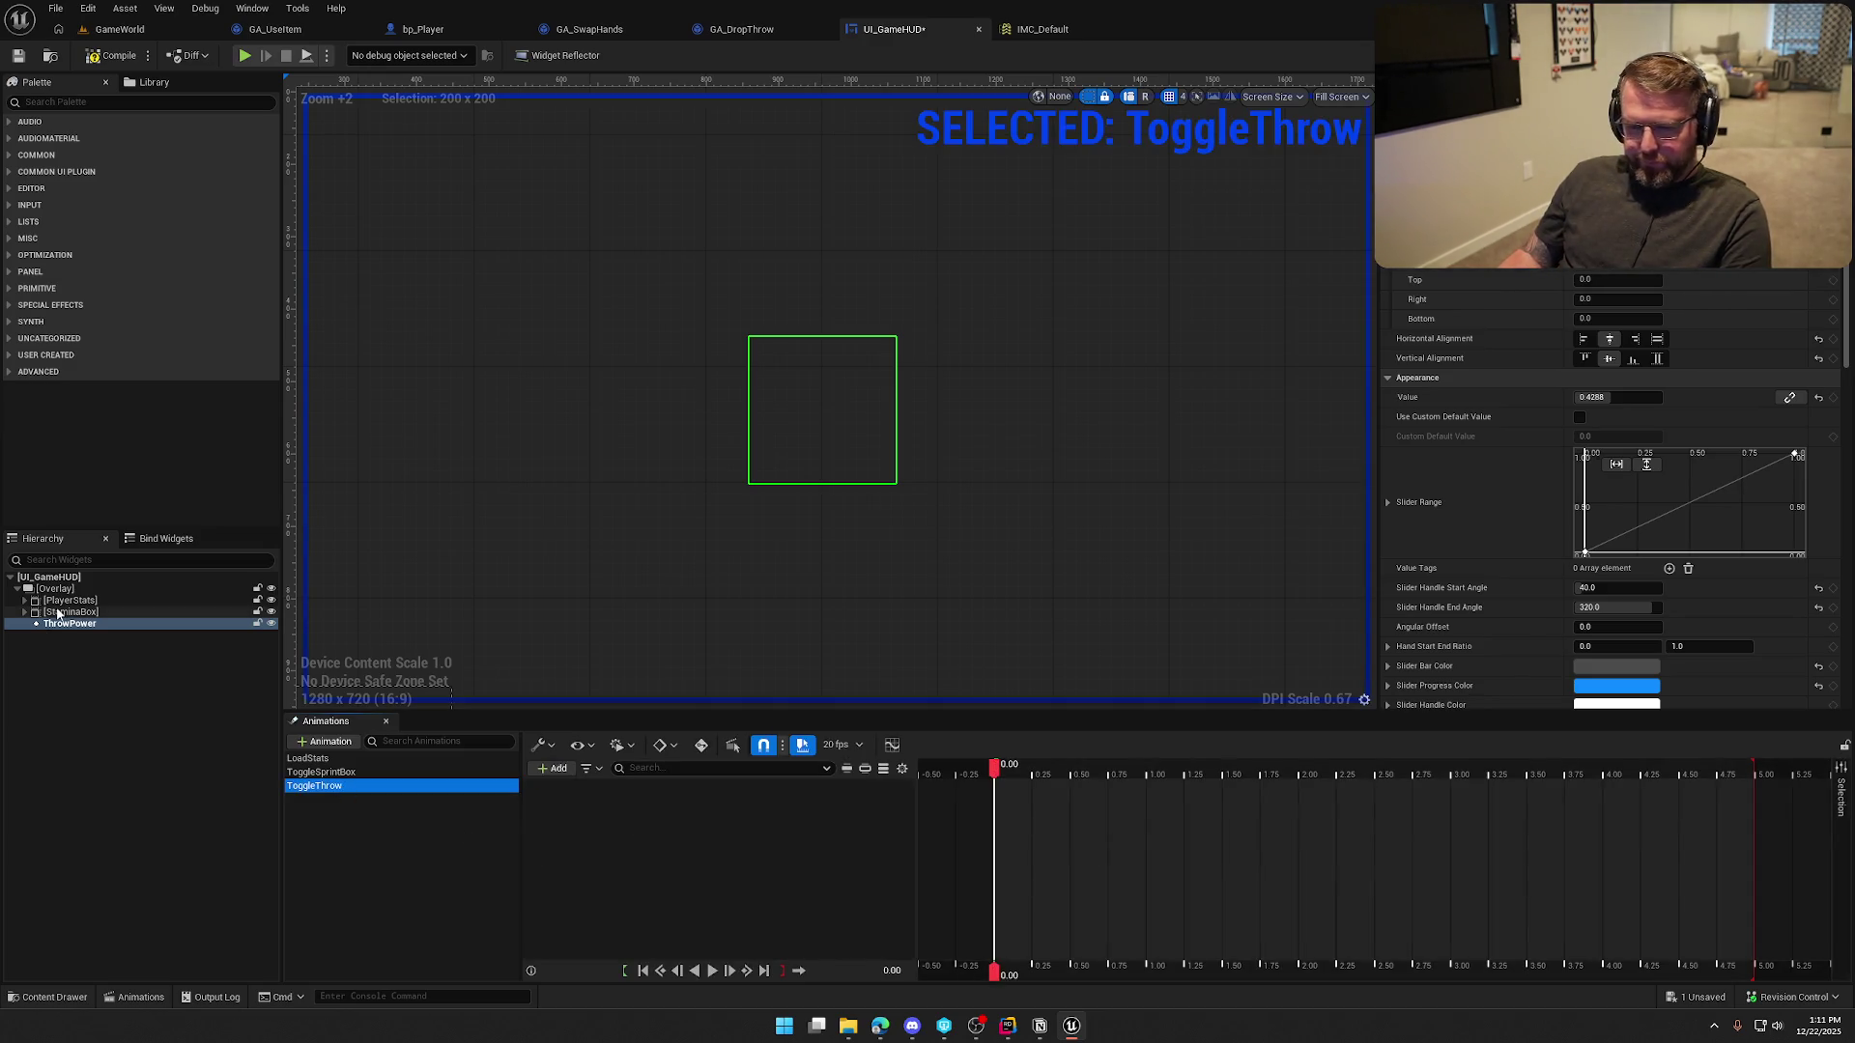
# Add a ThrowPower Render Opacity track to the ToggleThrow animation
pyautogui.click(546, 770)
pyautogui.click(579, 790)
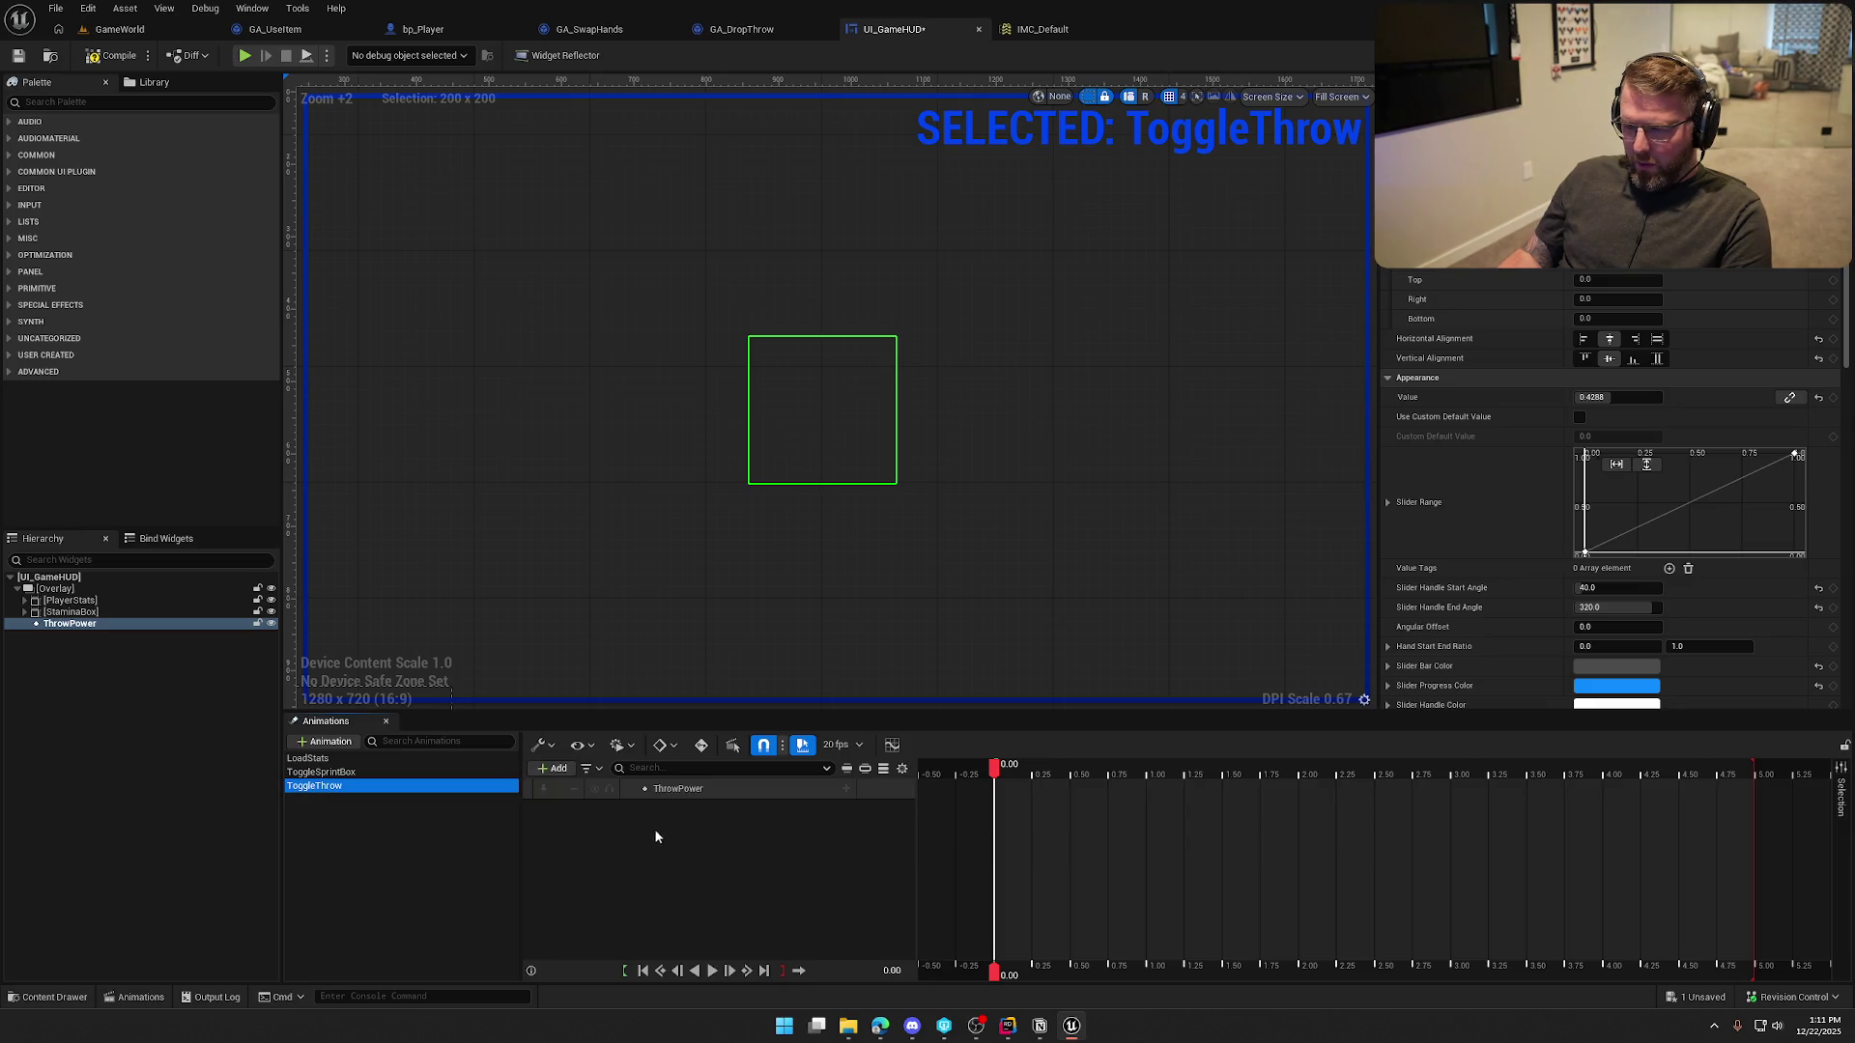
pyautogui.click(845, 789)
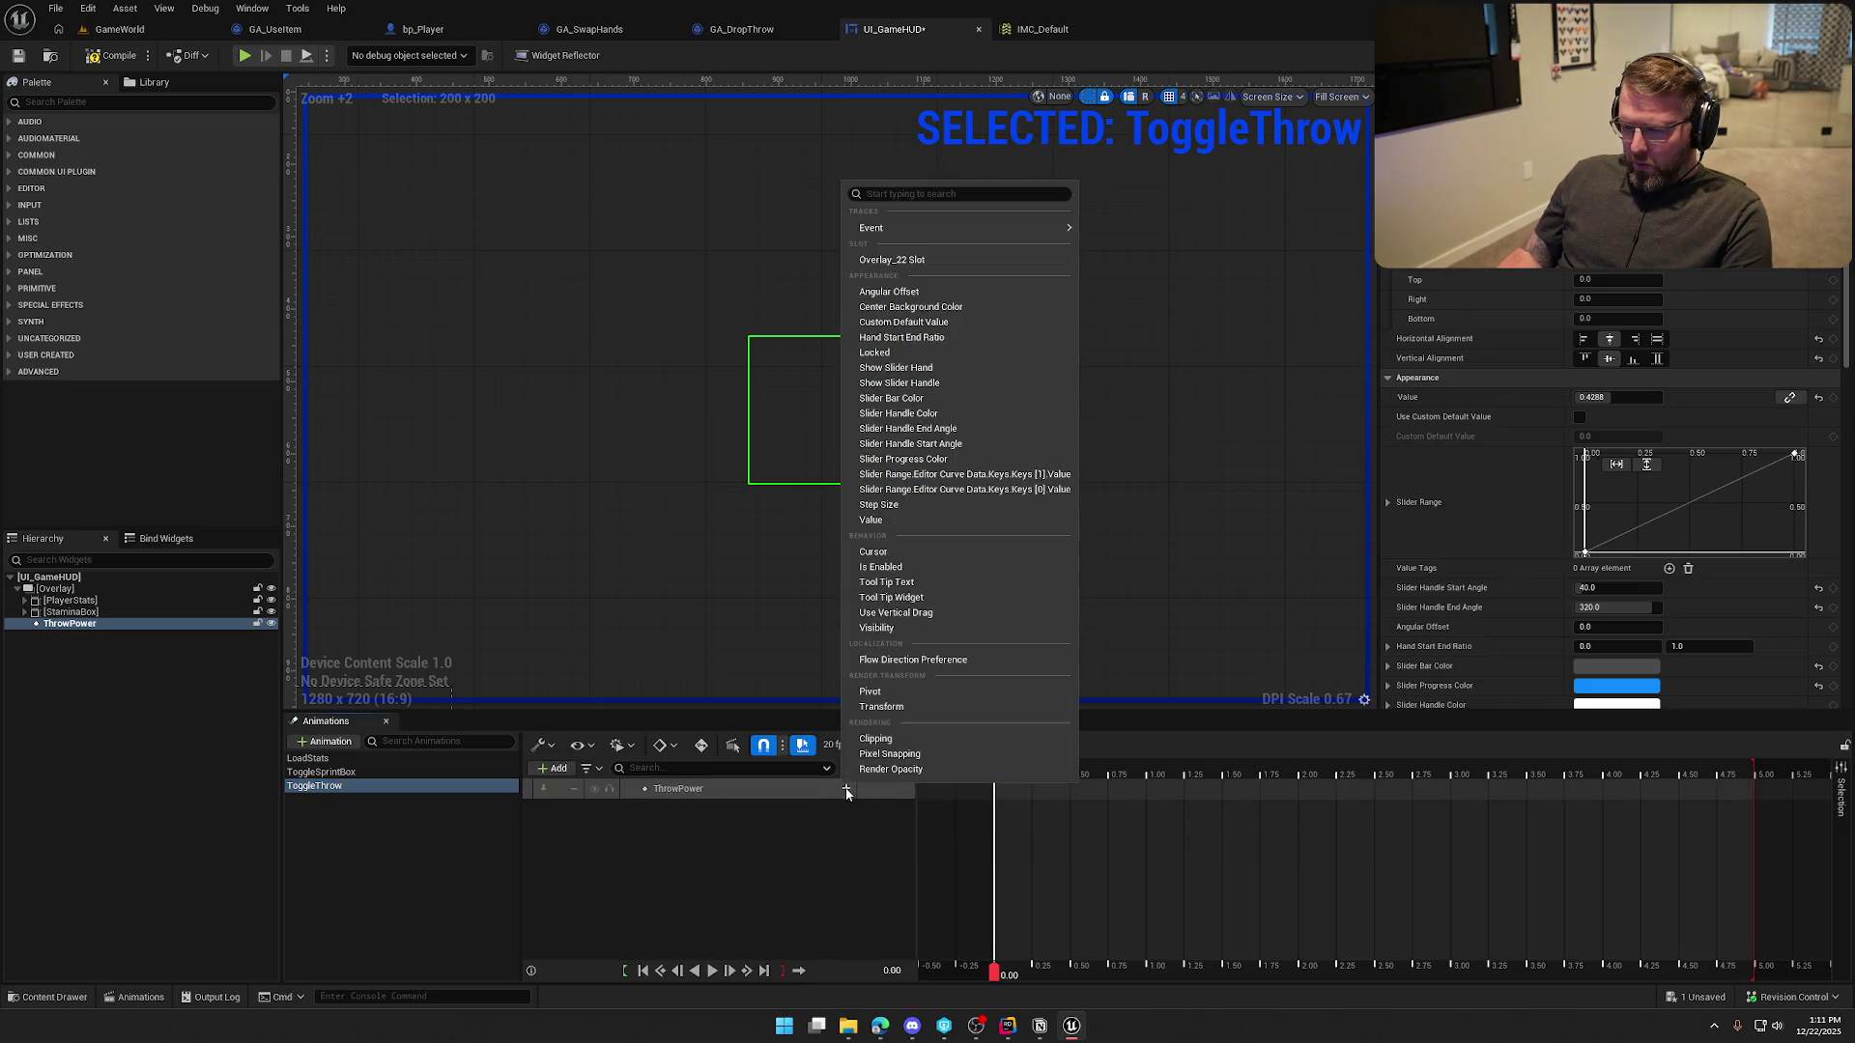
pyautogui.click(894, 761)
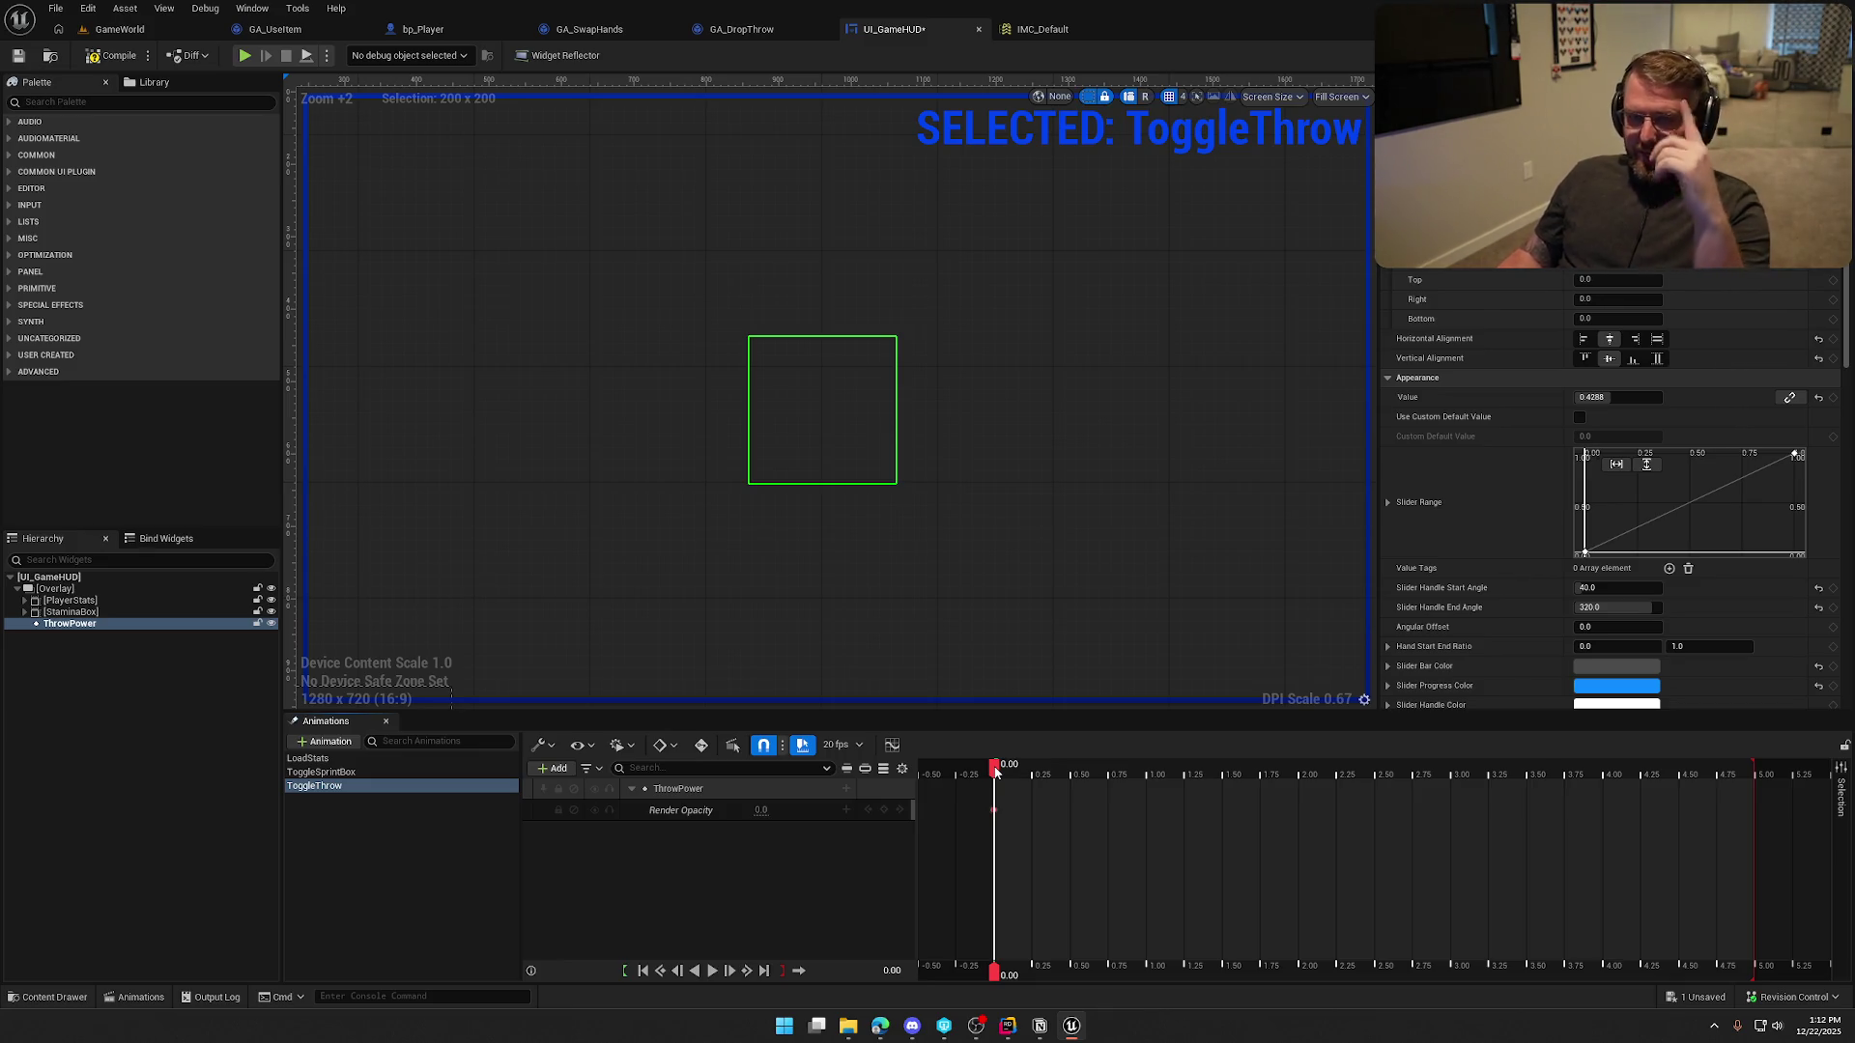
# Key Render Opacity at 1.0 at 0.25 seconds and preview the fade in reverse and forward
pyautogui.moveTo(995, 768); pyautogui.dragTo(1031, 768)
pyautogui.click(763, 810)
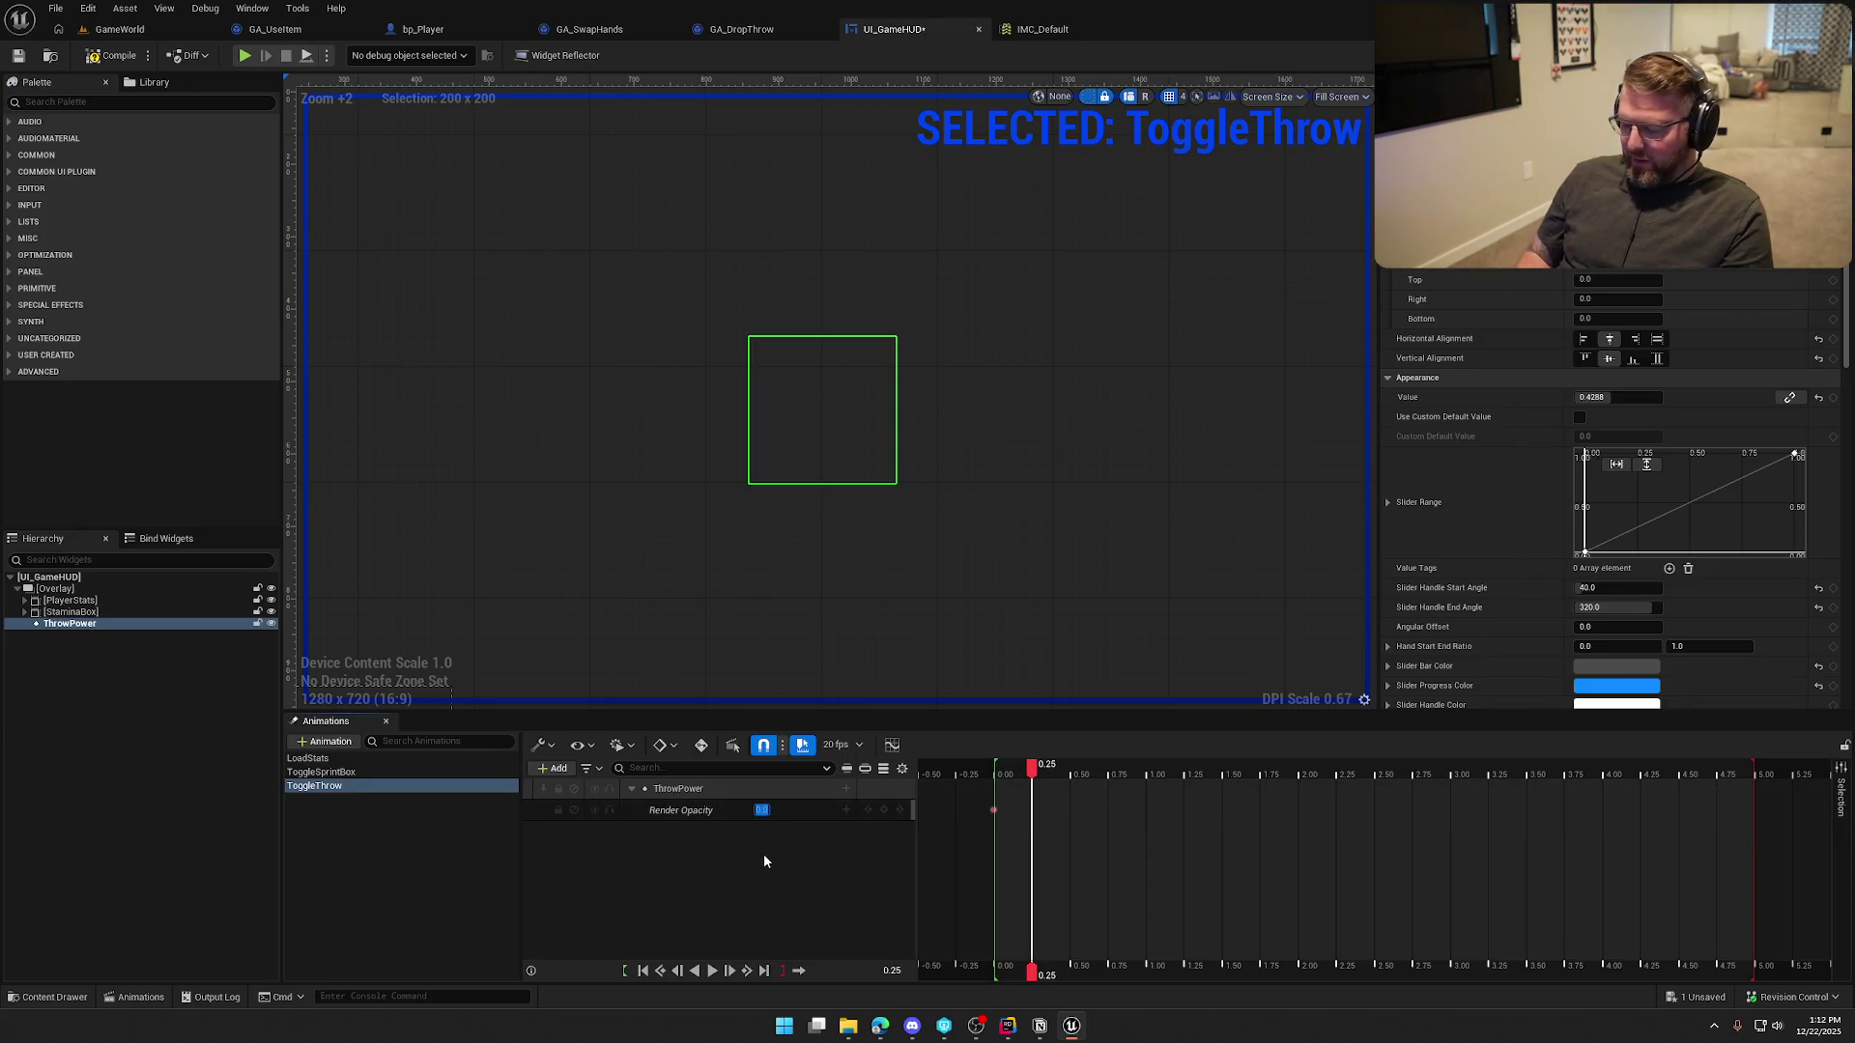
pyautogui.write('1')
pyautogui.press('Return')
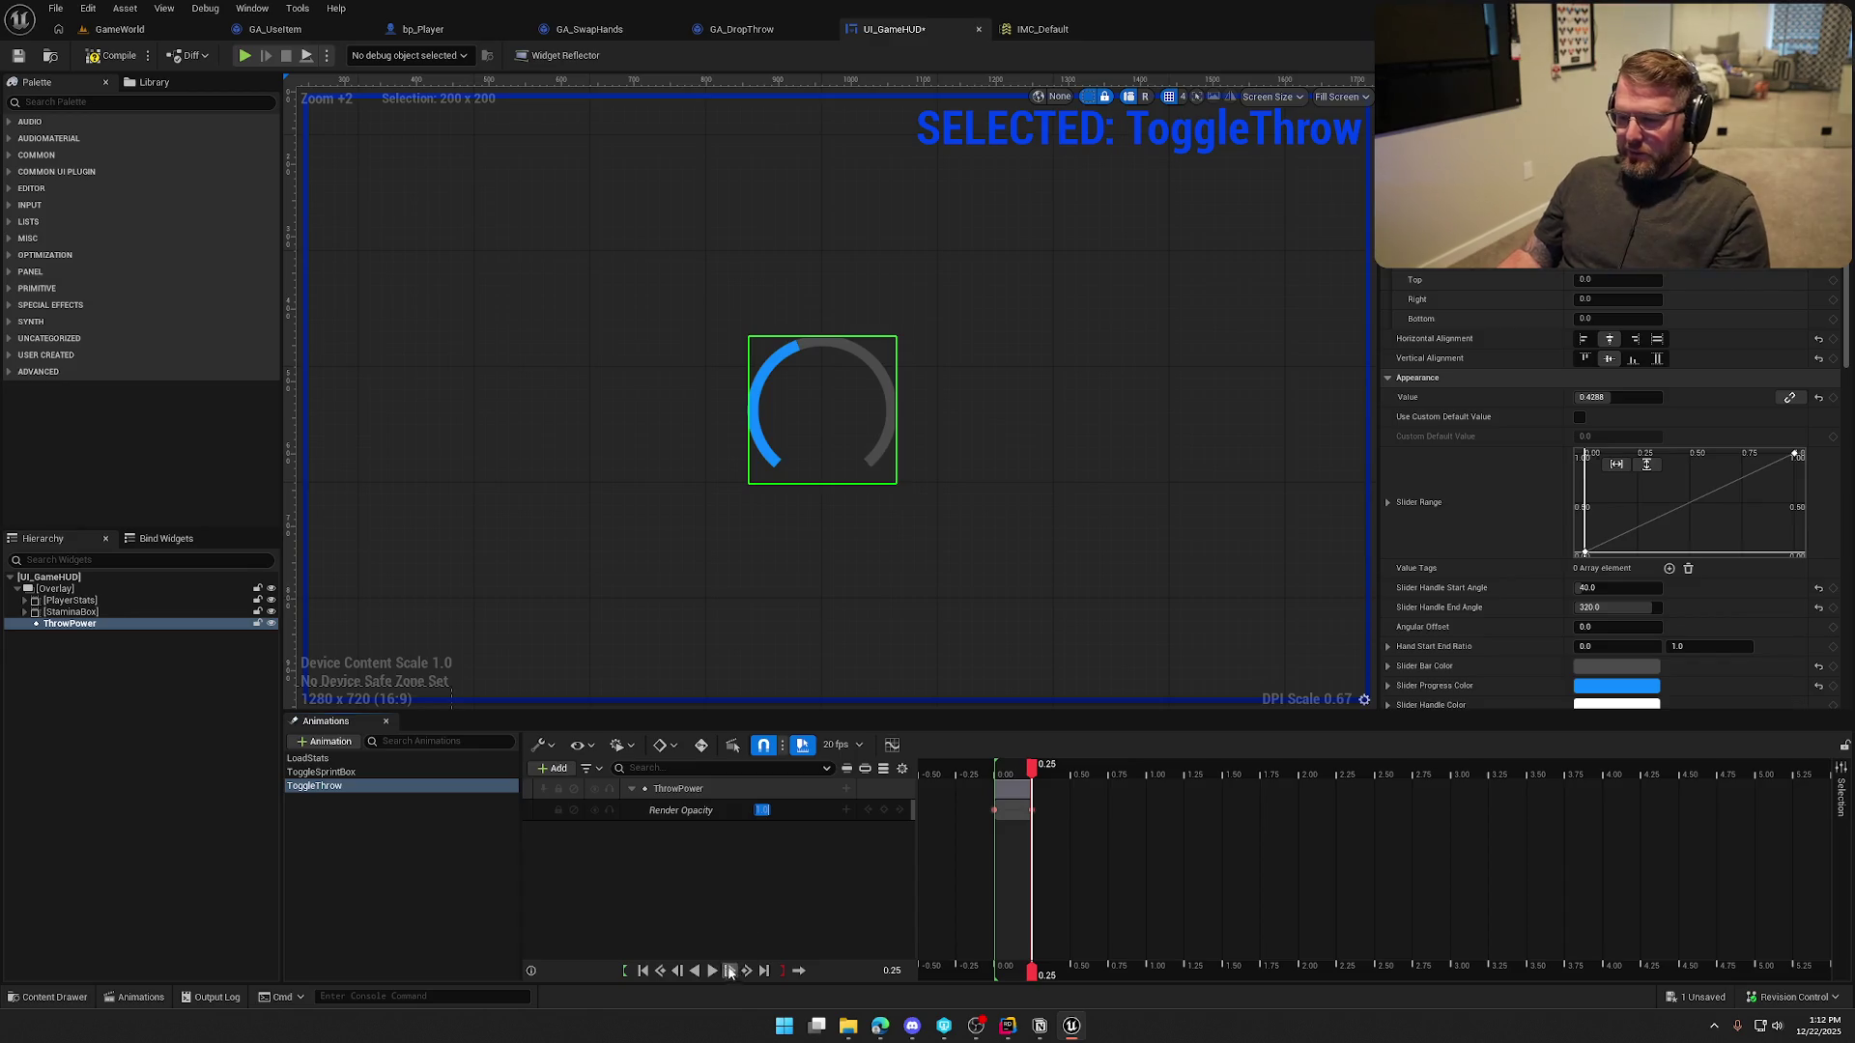
pyautogui.click(694, 972)
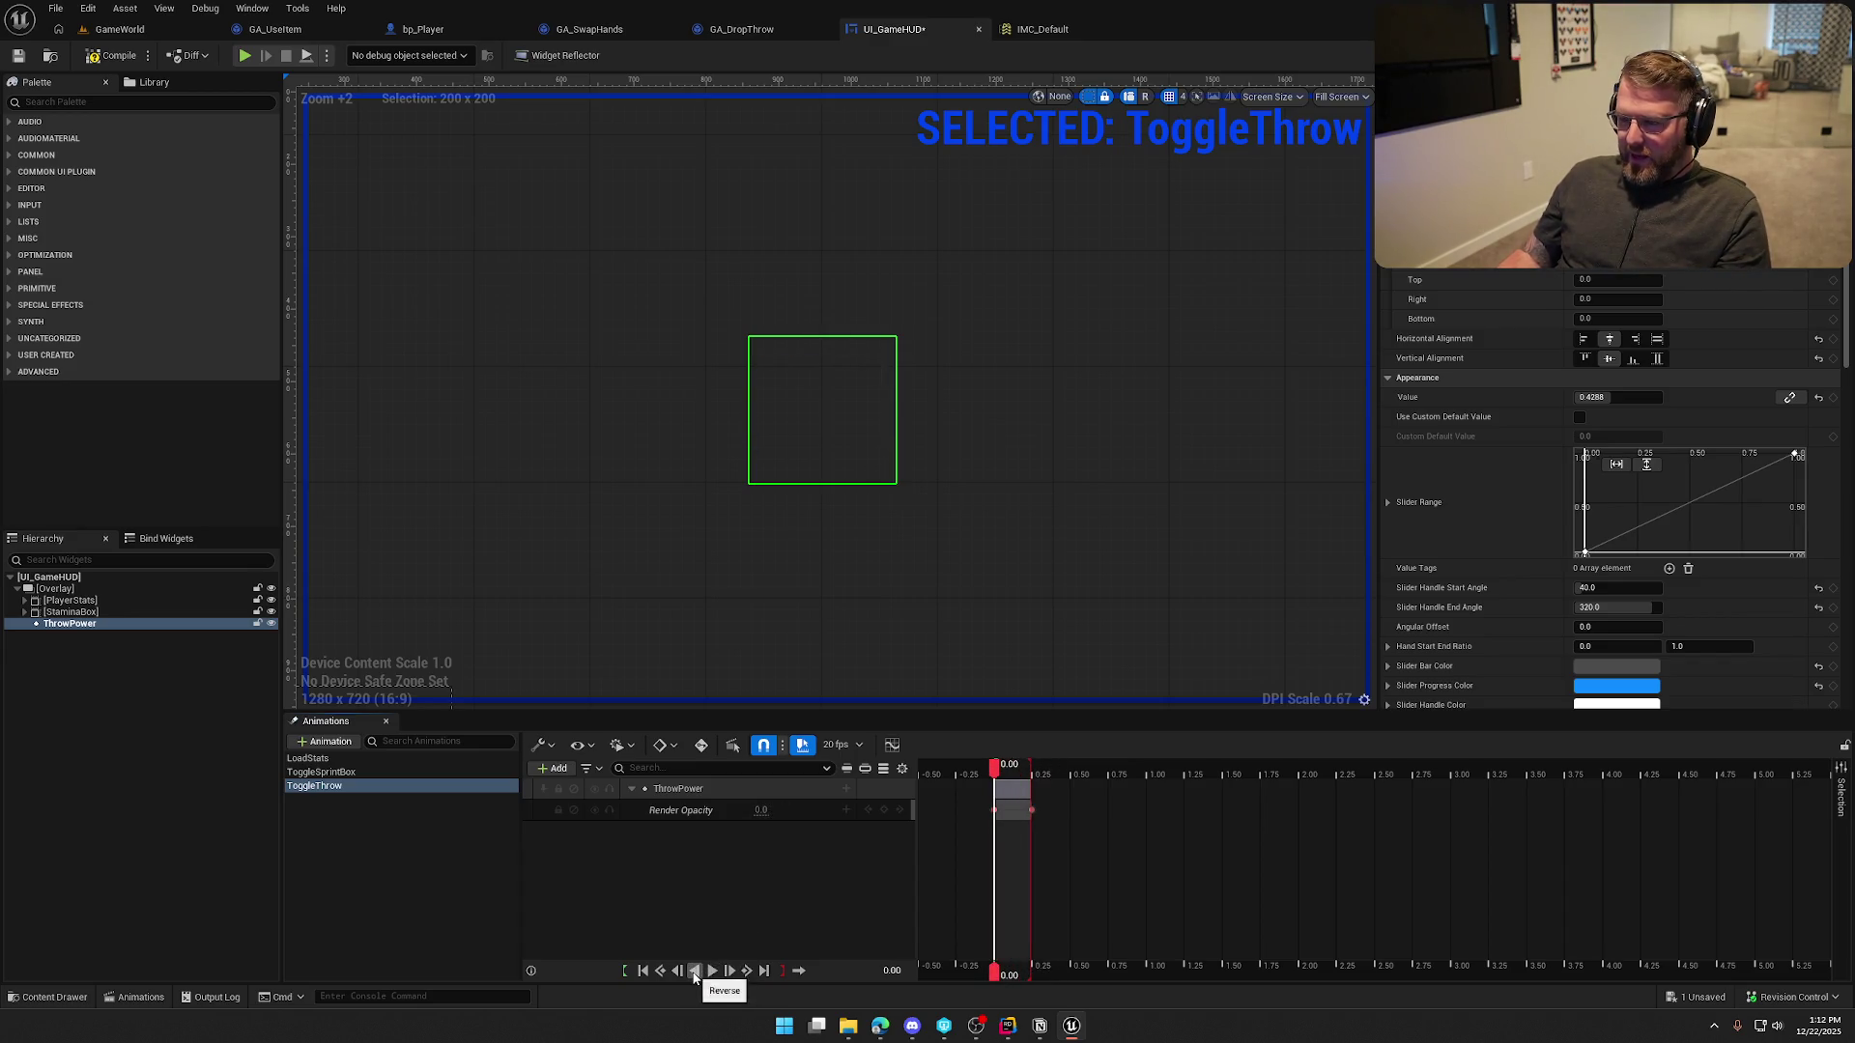
pyautogui.click(712, 971)
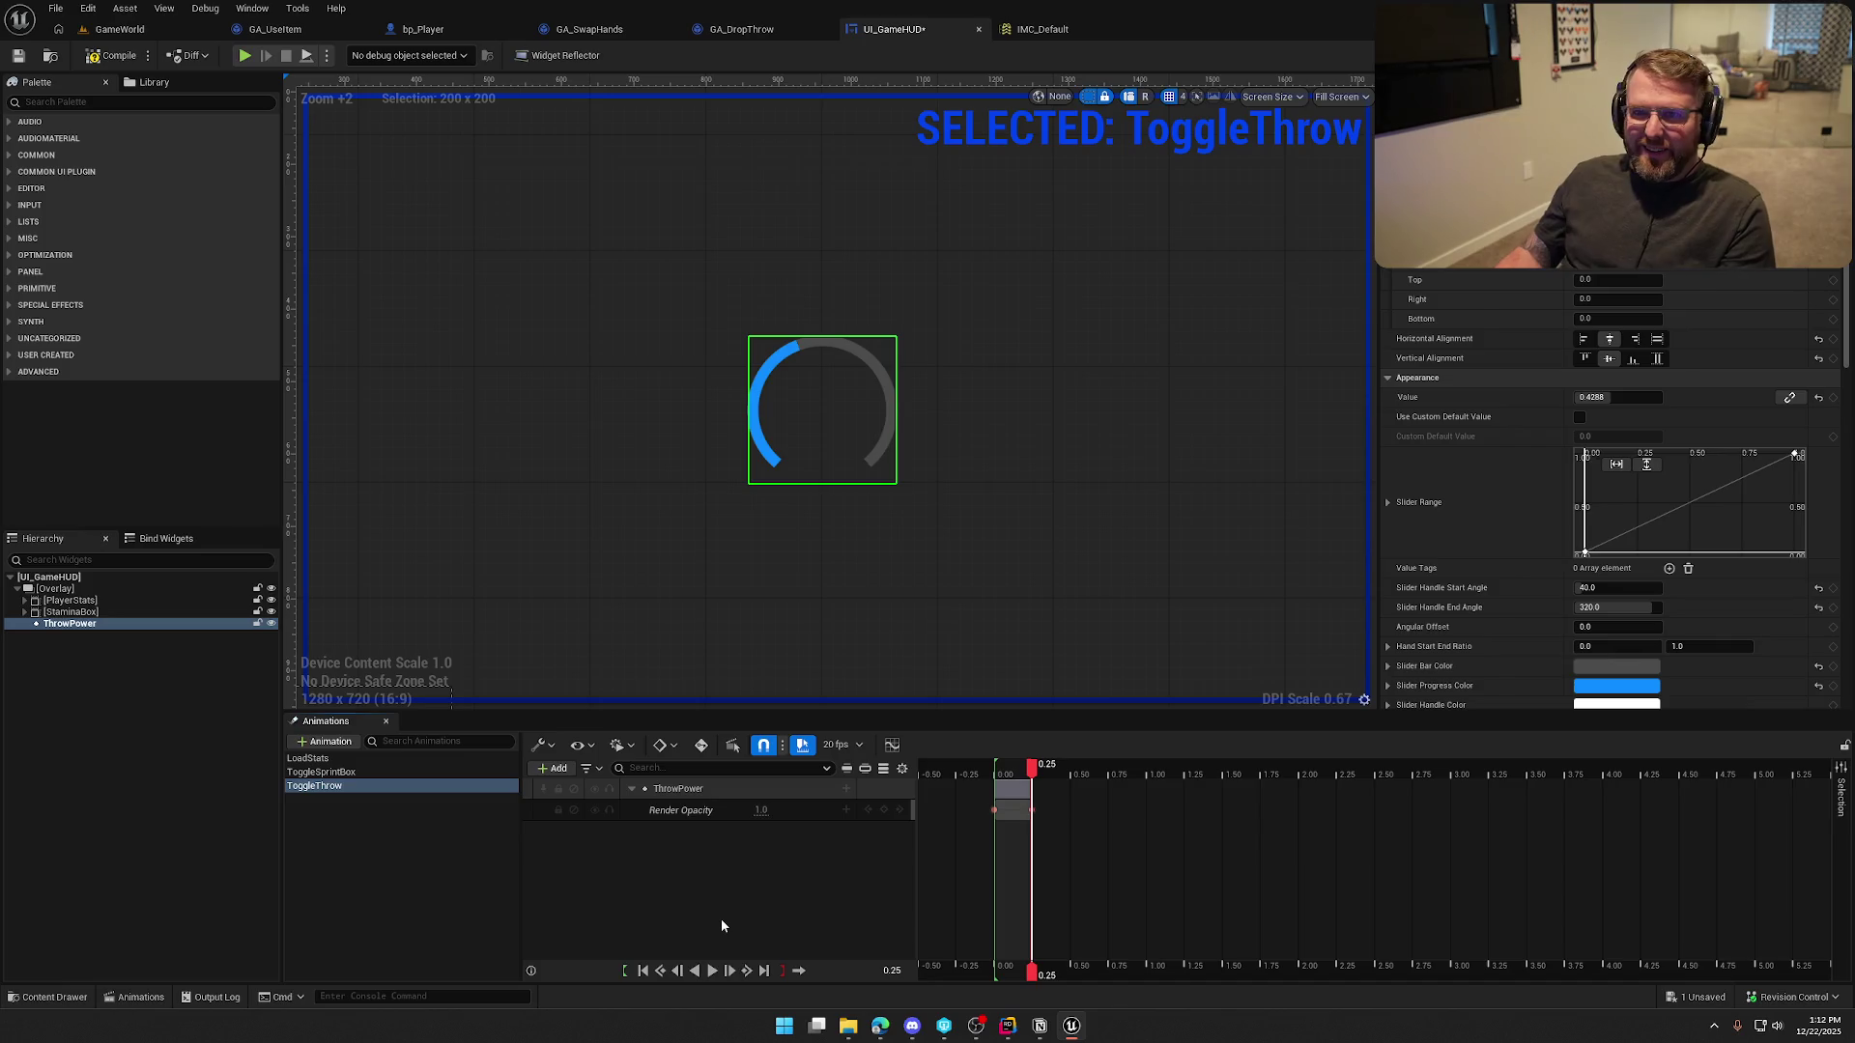
pyautogui.click(434, 904)
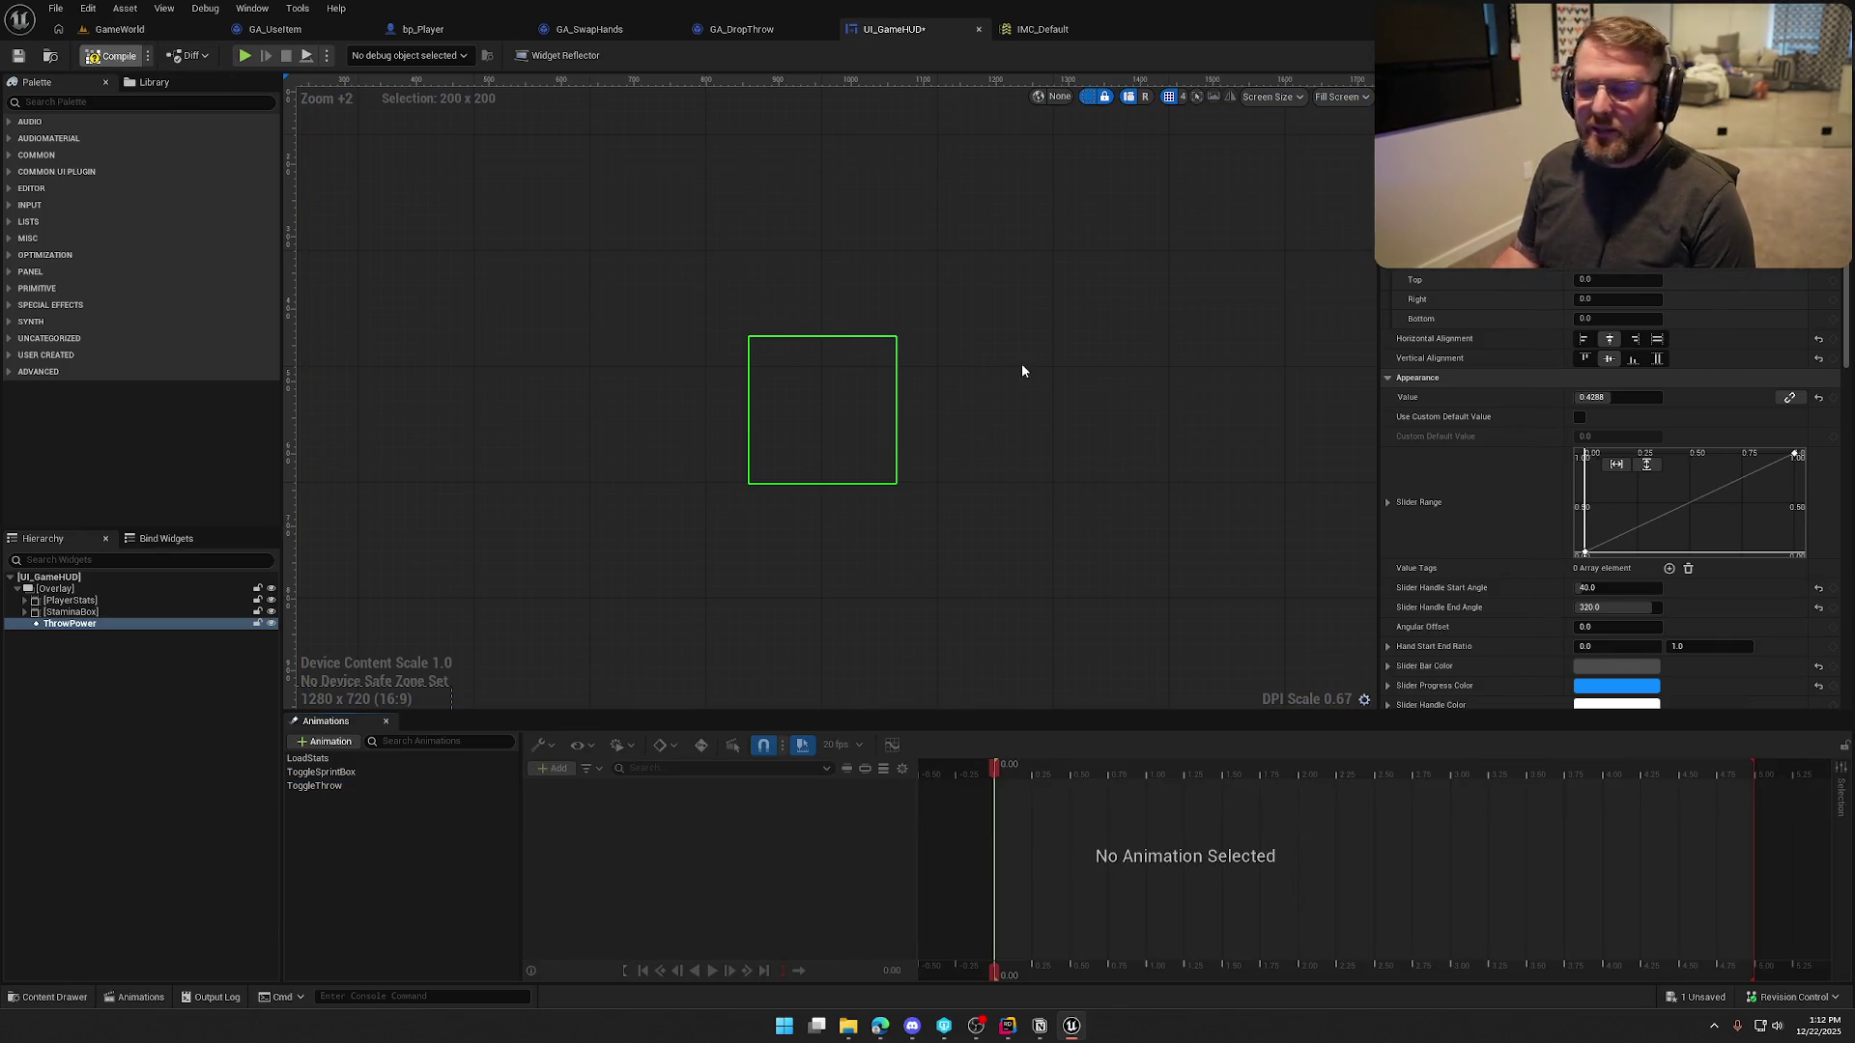
# Save the HUD and create a SetThrowPowerAmount custom event with a float input TimeHeld
pyautogui.hotkey('ctrl', 's')
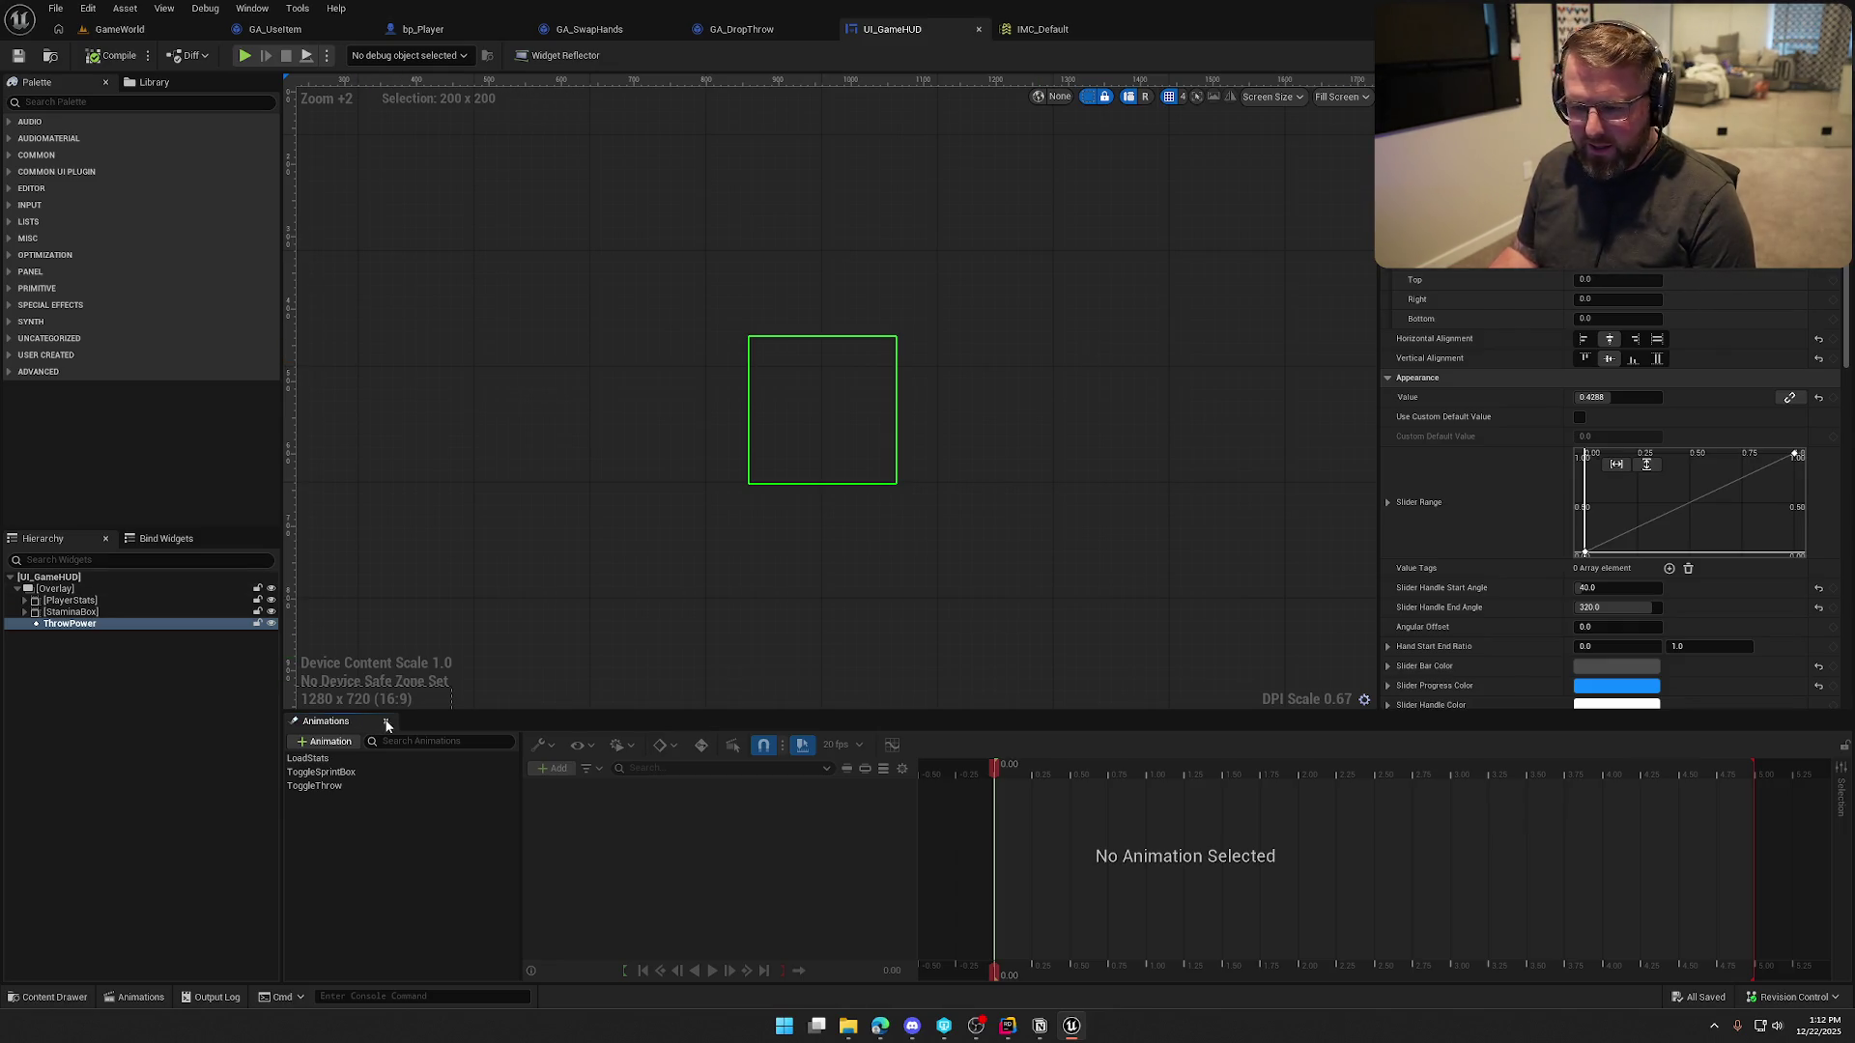
pyautogui.click(385, 720)
pyautogui.click(1816, 55)
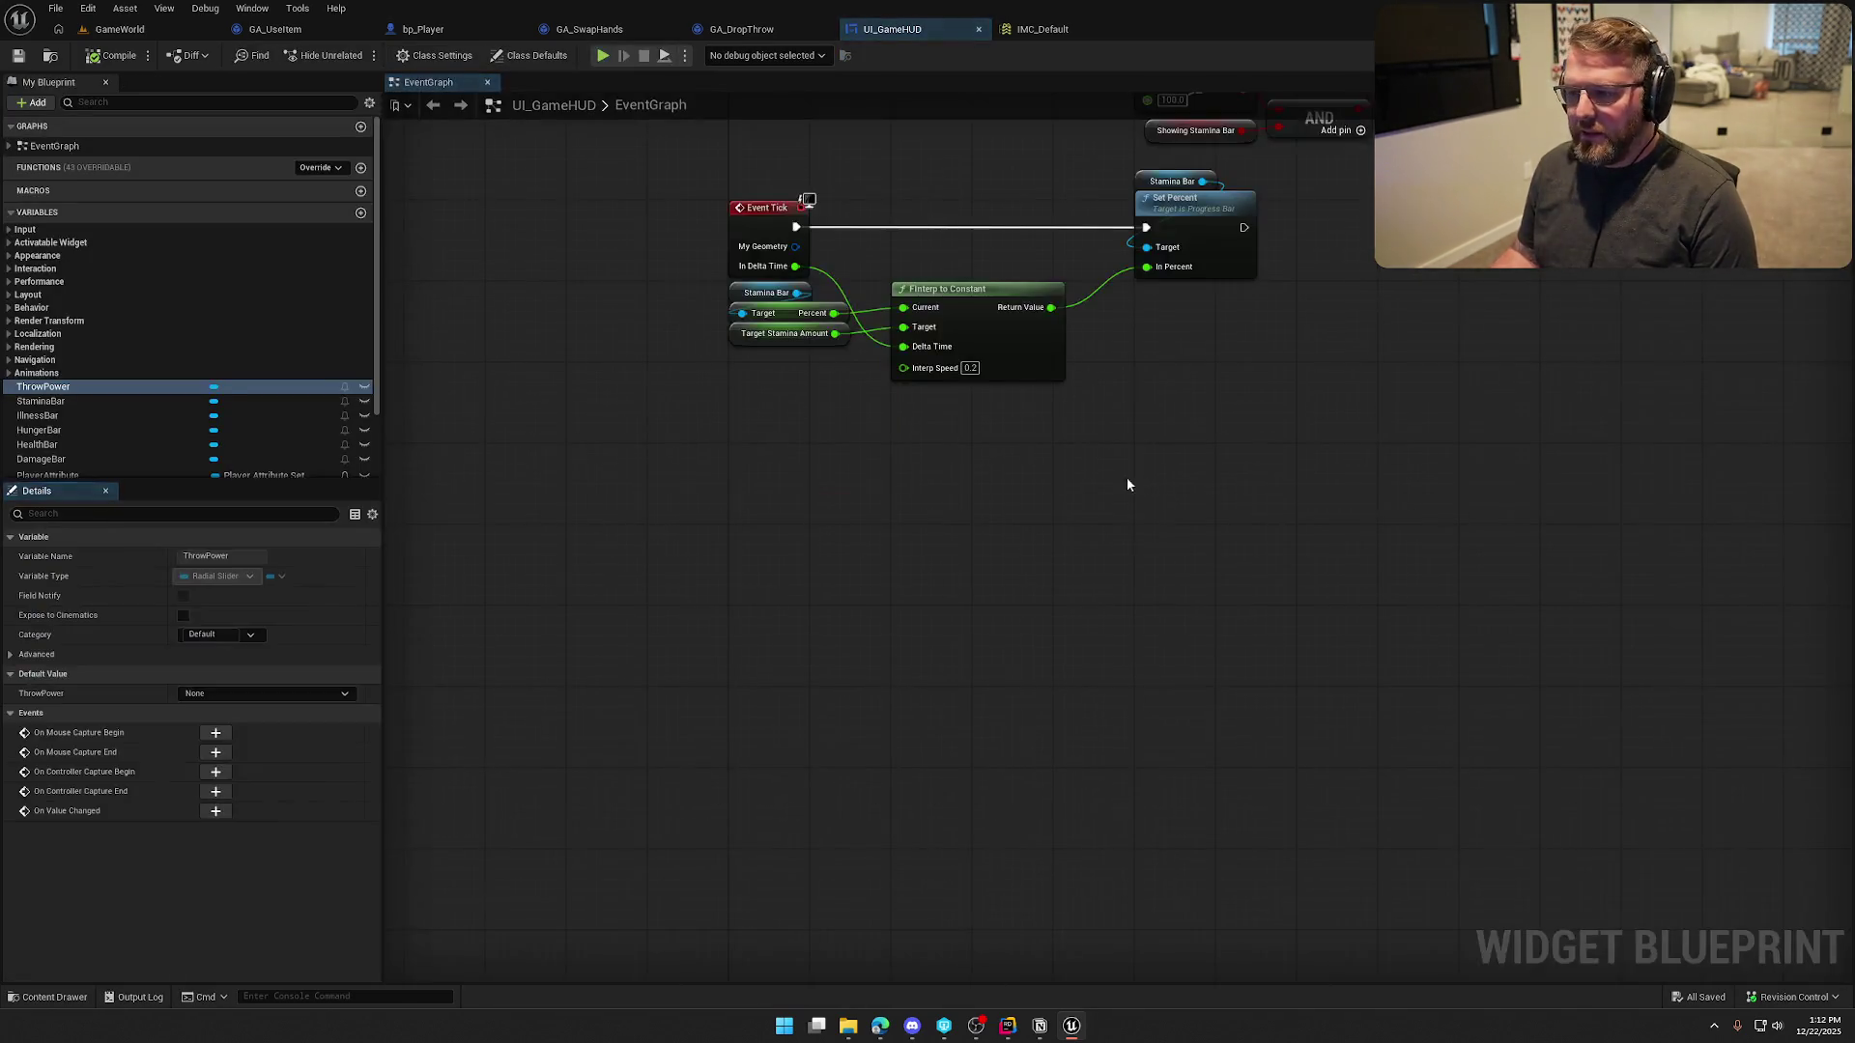
pyautogui.rightClick(643, 630)
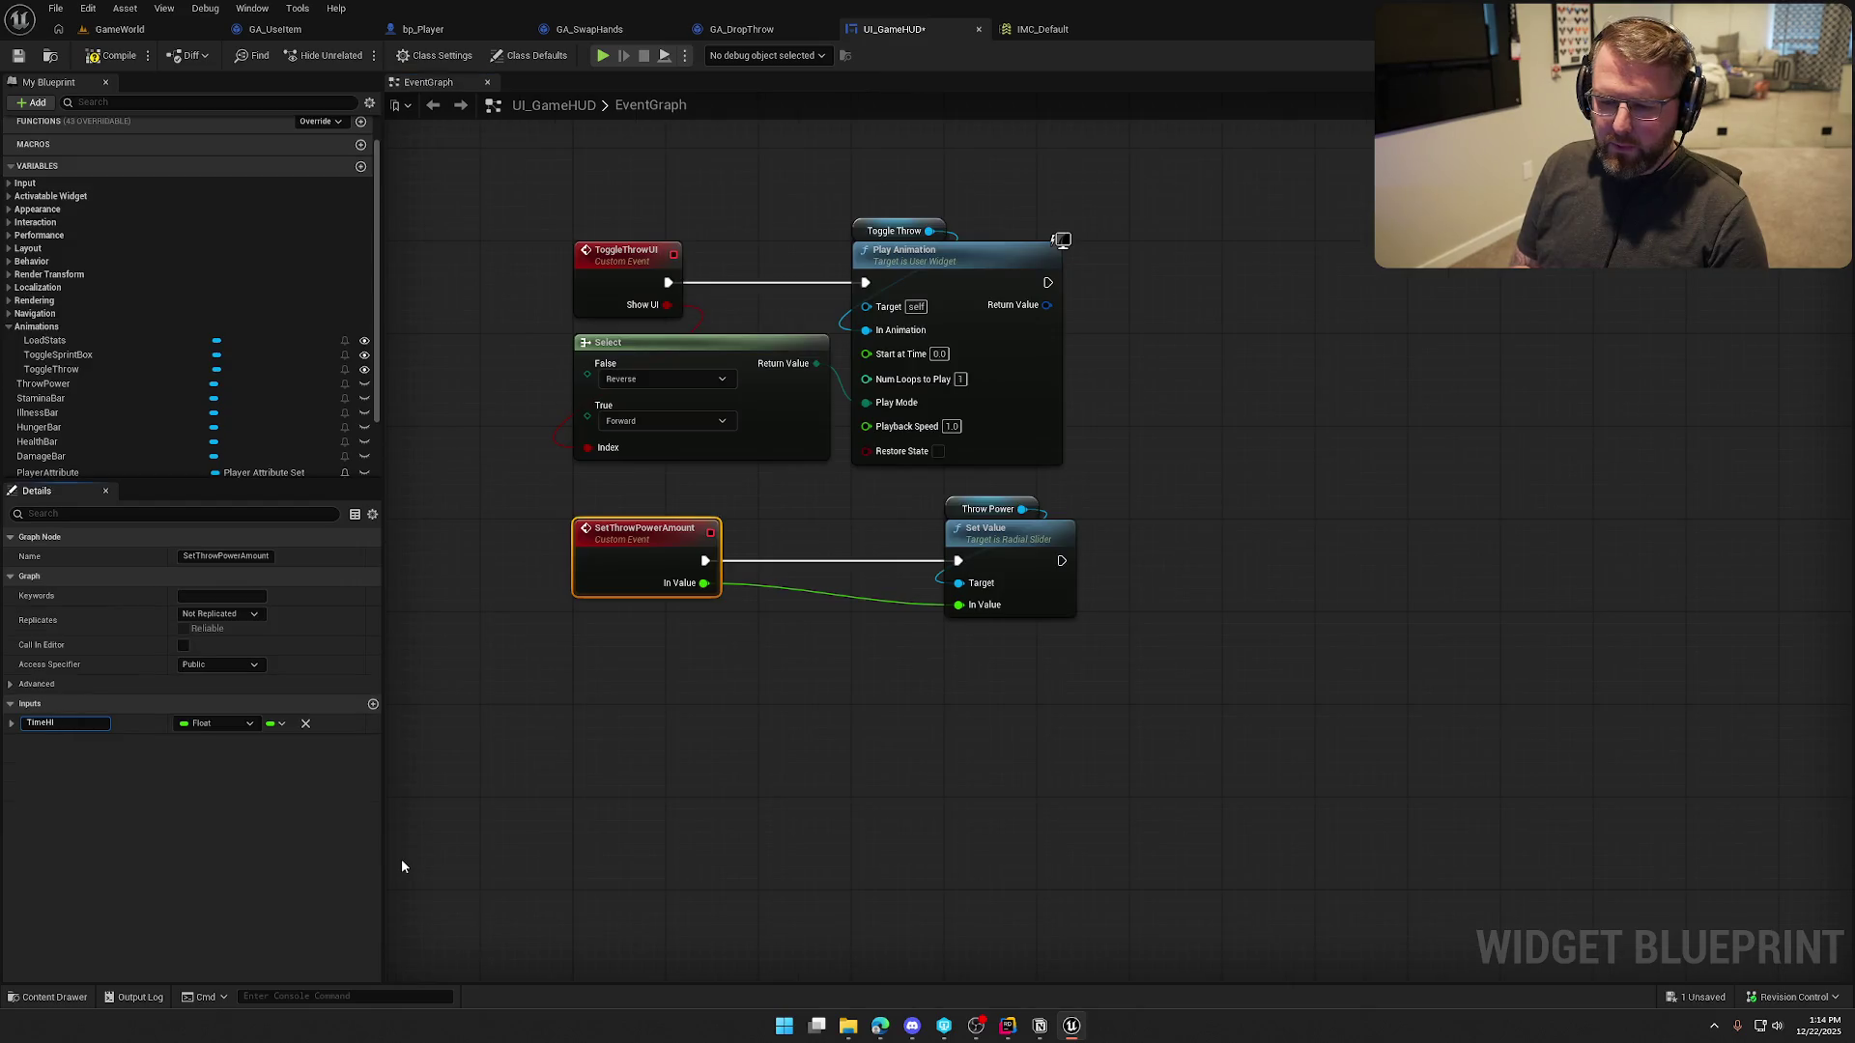
pyautogui.write('d')
pyautogui.press('Return')
# Disconnect Time Held from Throw Power and feed it into a new Map Range Clamped node
pyautogui.keyDown('alt'); pyautogui.click(703, 582); pyautogui.keyUp('alt')
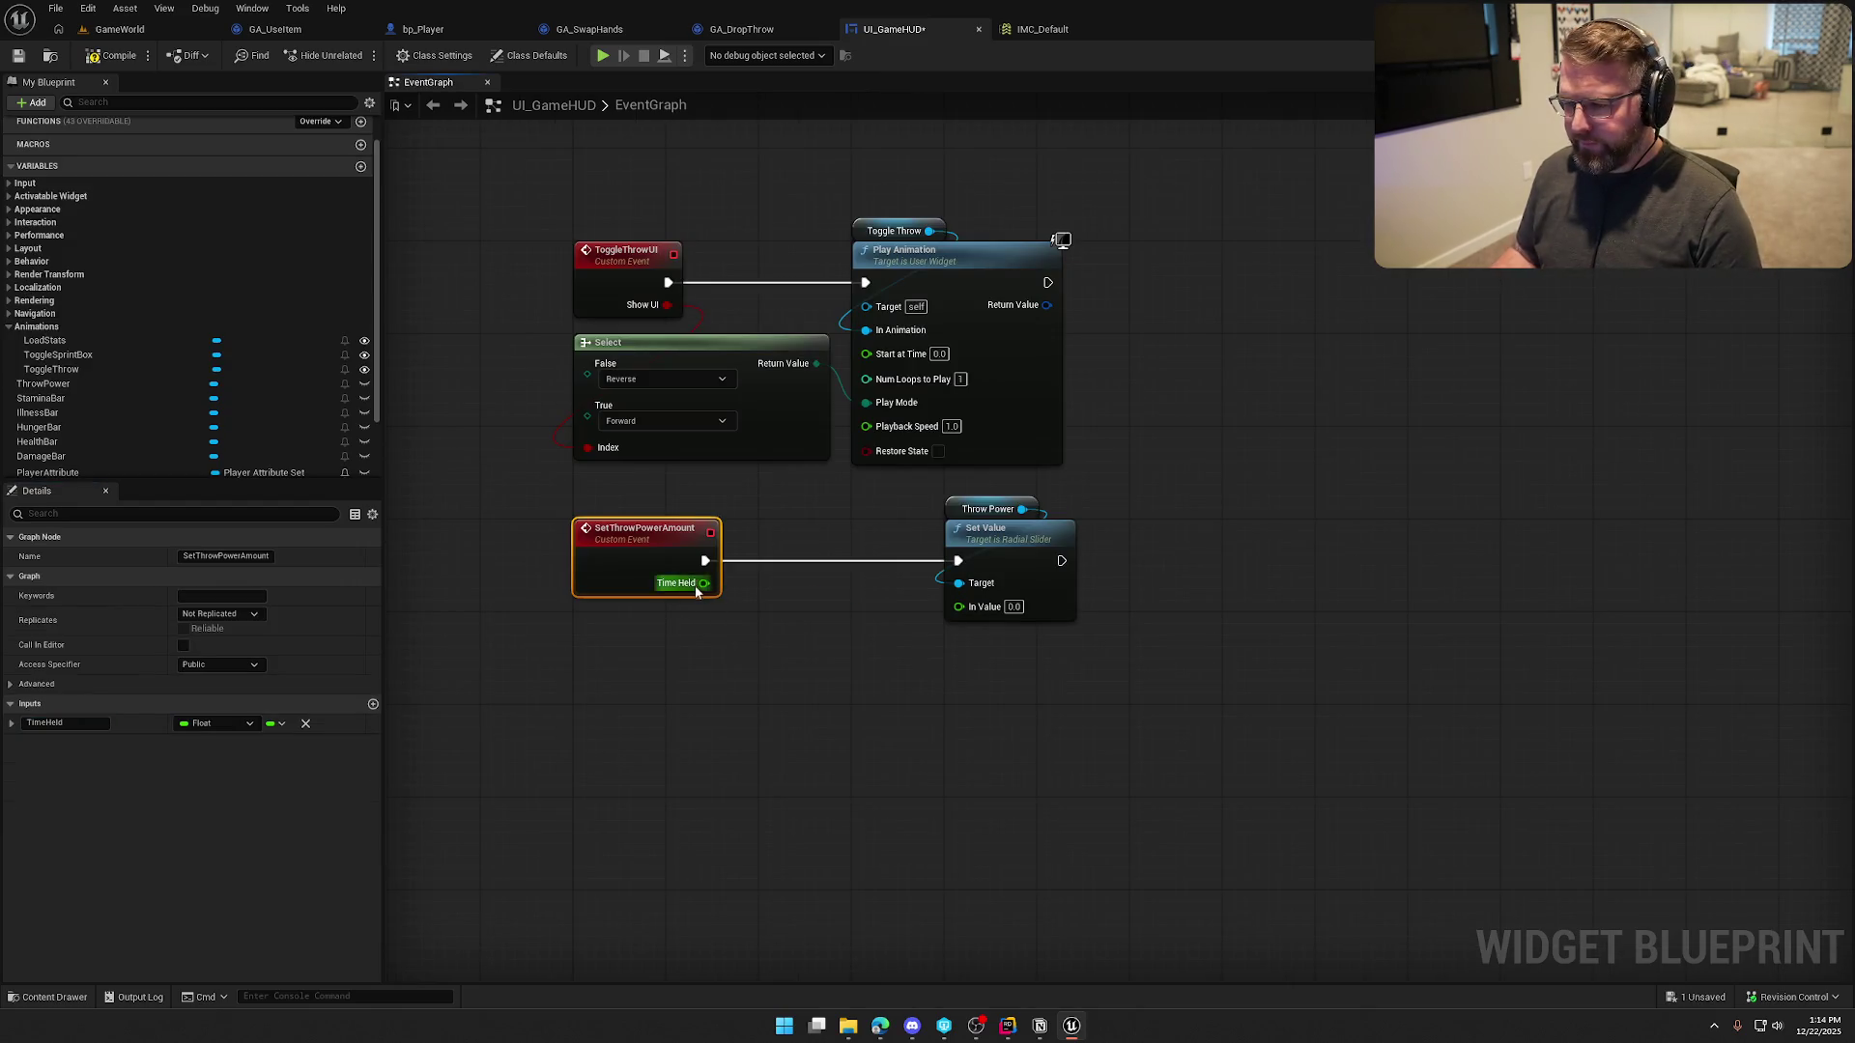
pyautogui.moveTo(694, 588); pyautogui.dragTo(705, 674)
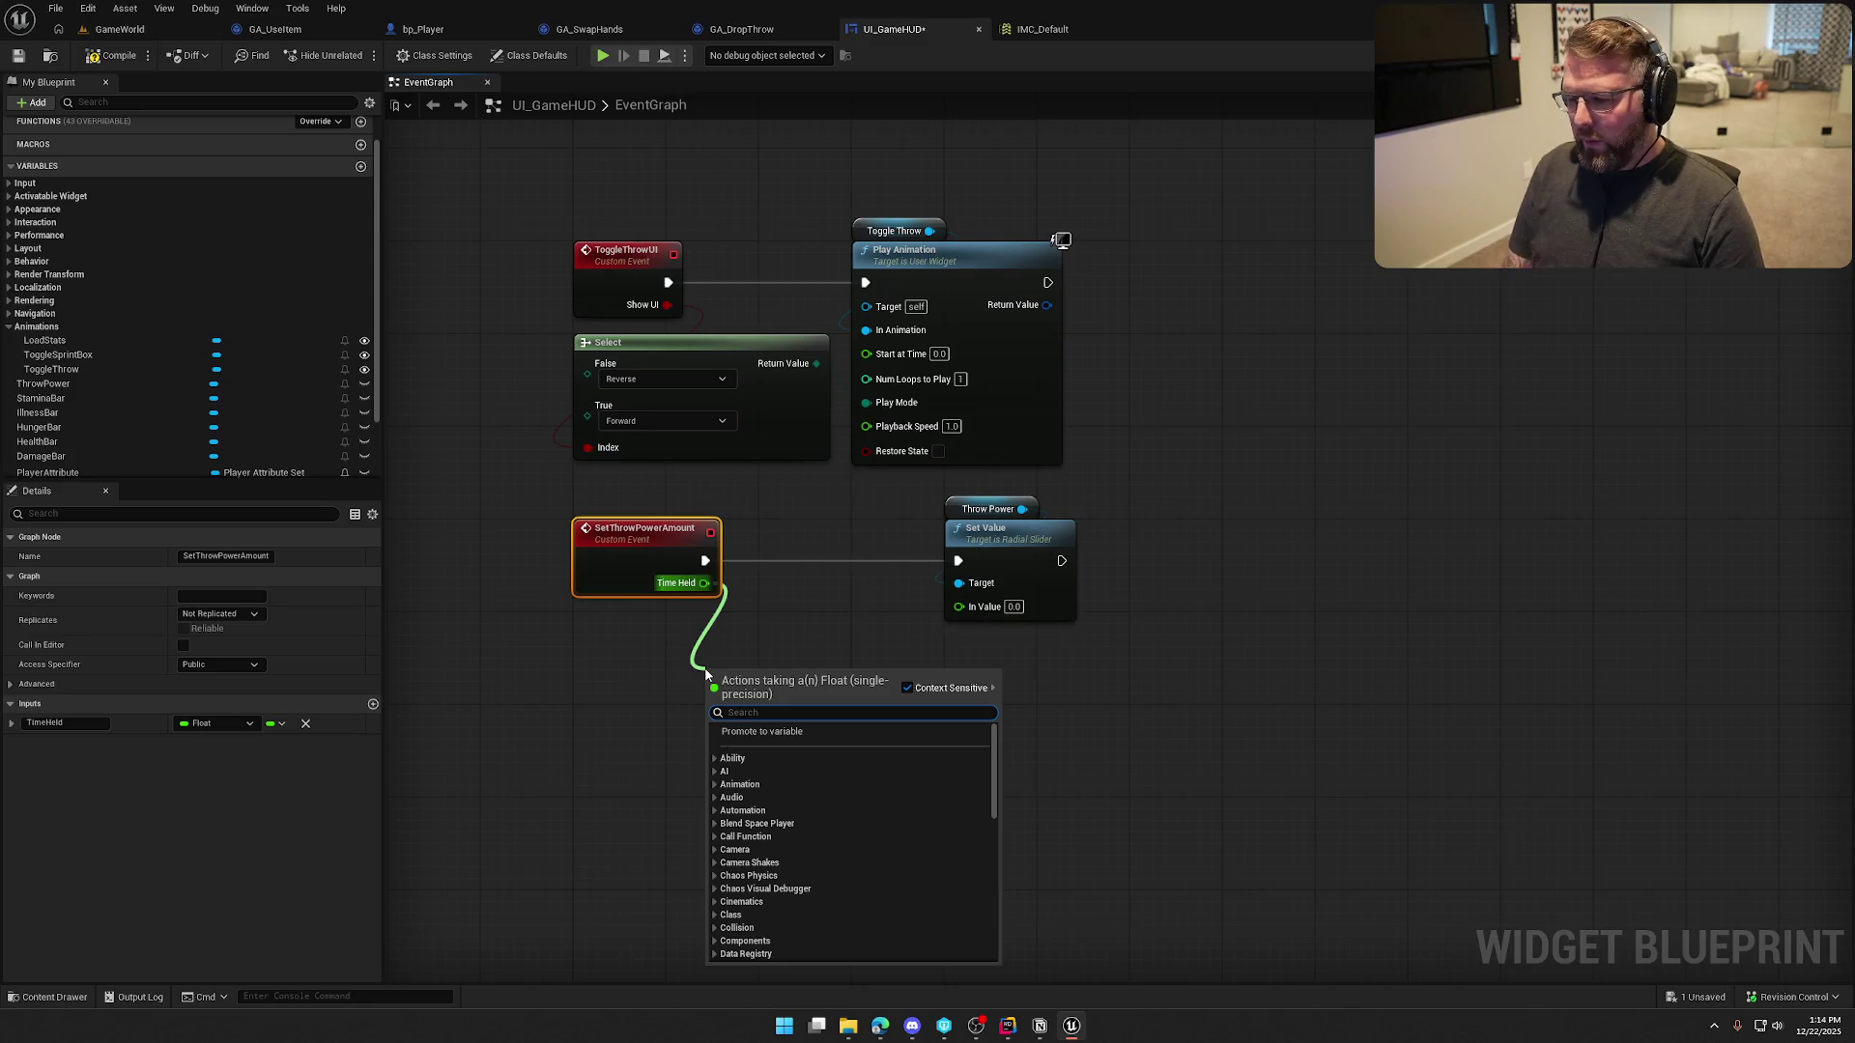
pyautogui.write('remap')
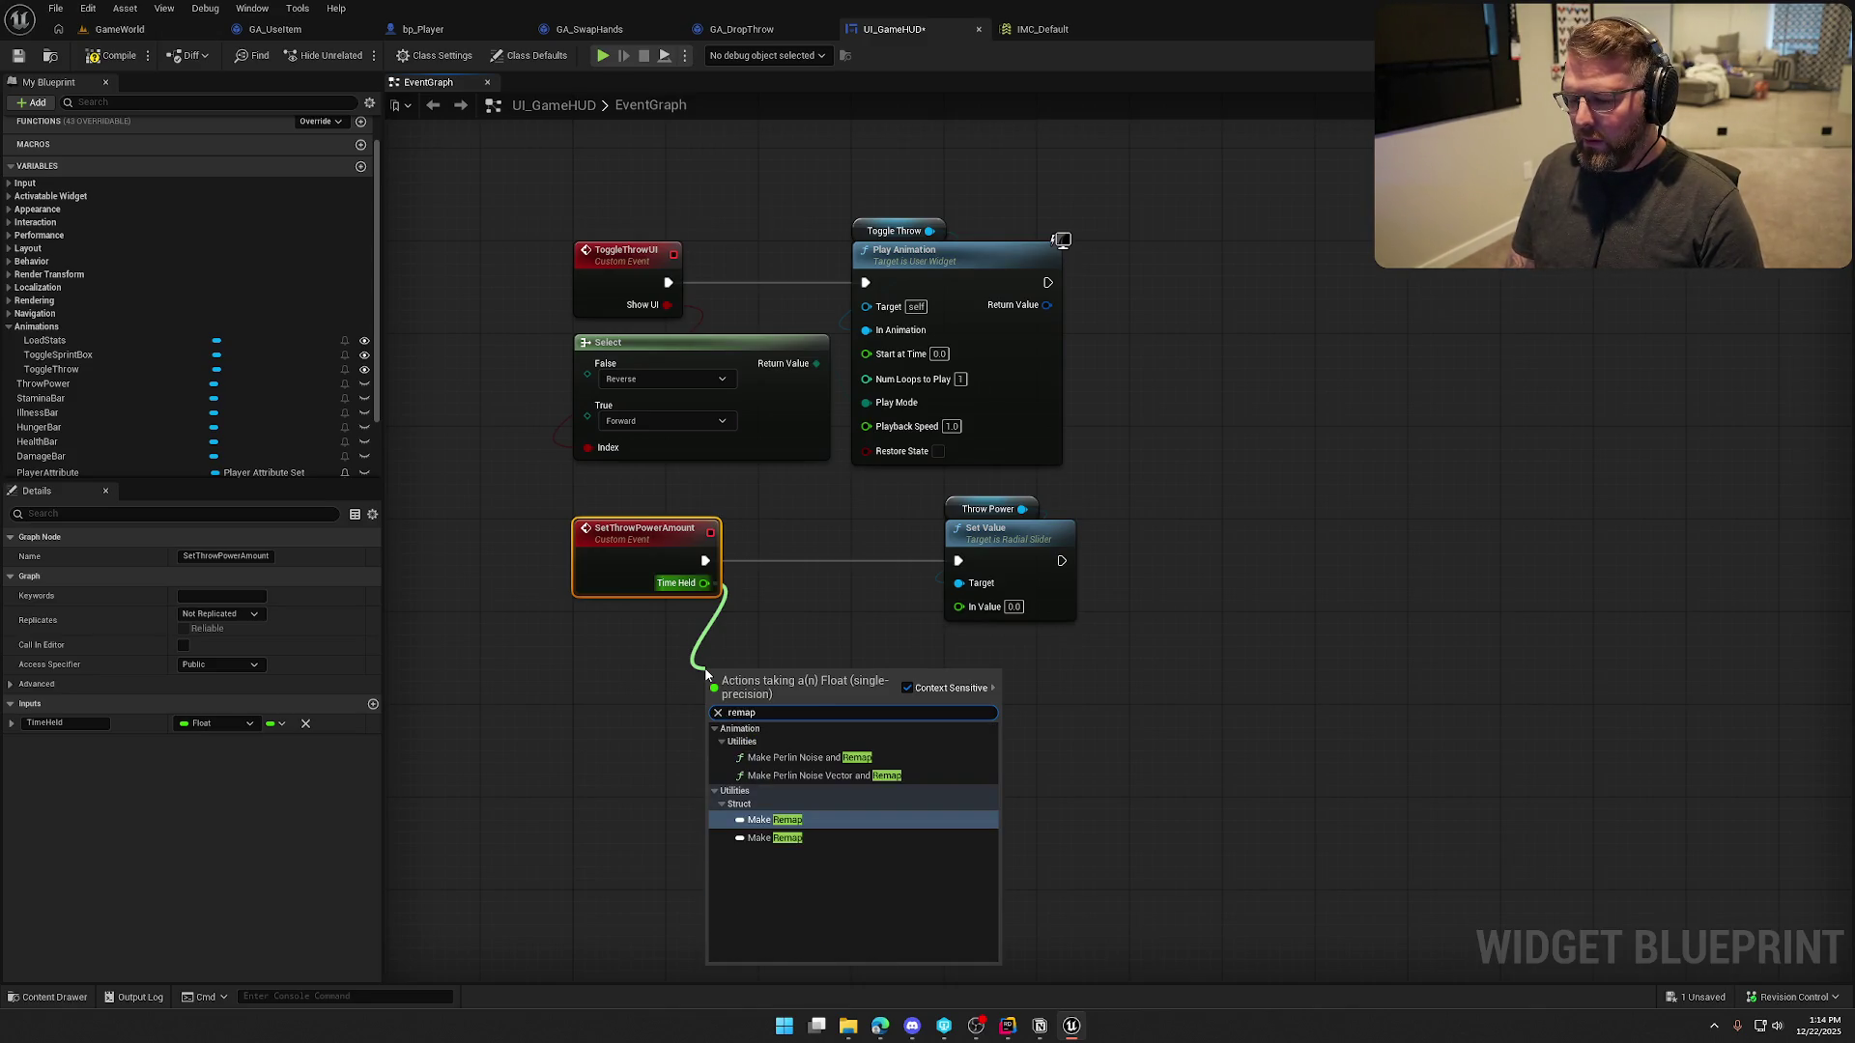
pyautogui.press('BackSpace')
pyautogui.press('BackSpace')
pyautogui.press('BackSpace')
pyautogui.write('m')
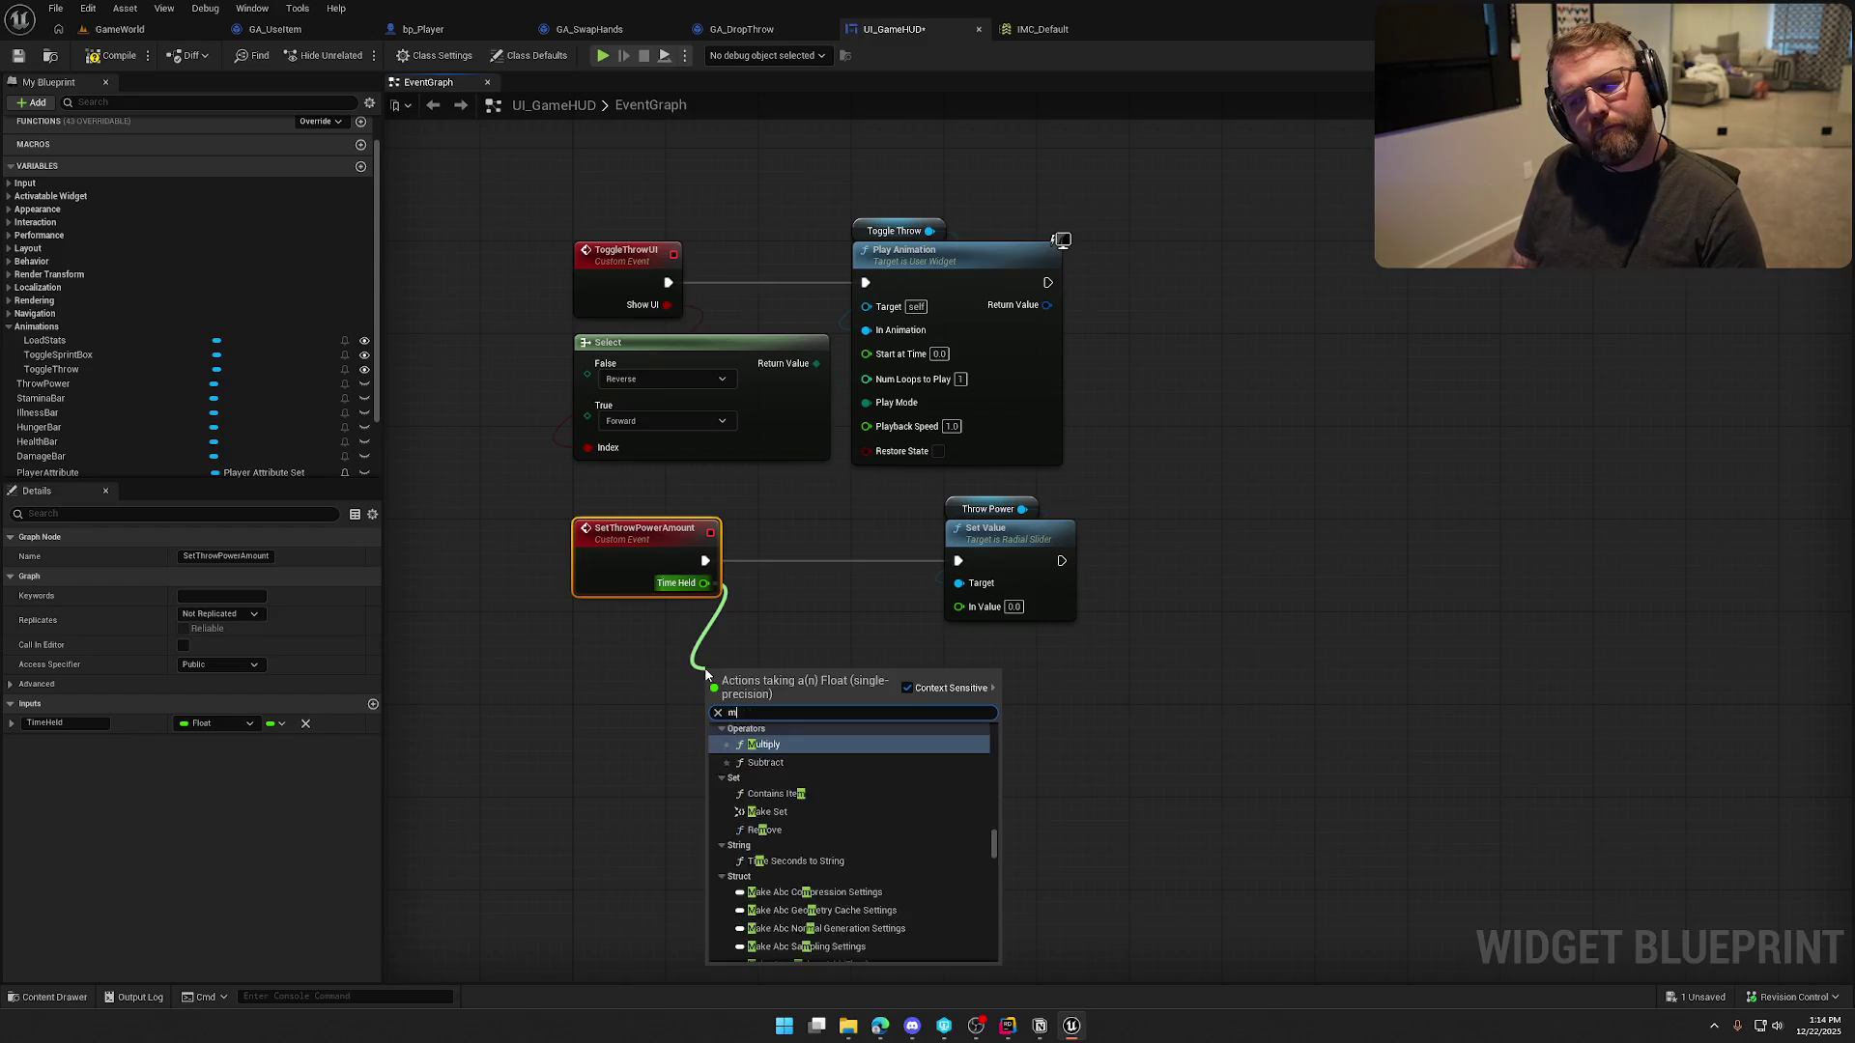
pyautogui.write('ap range')
pyautogui.press('Return')
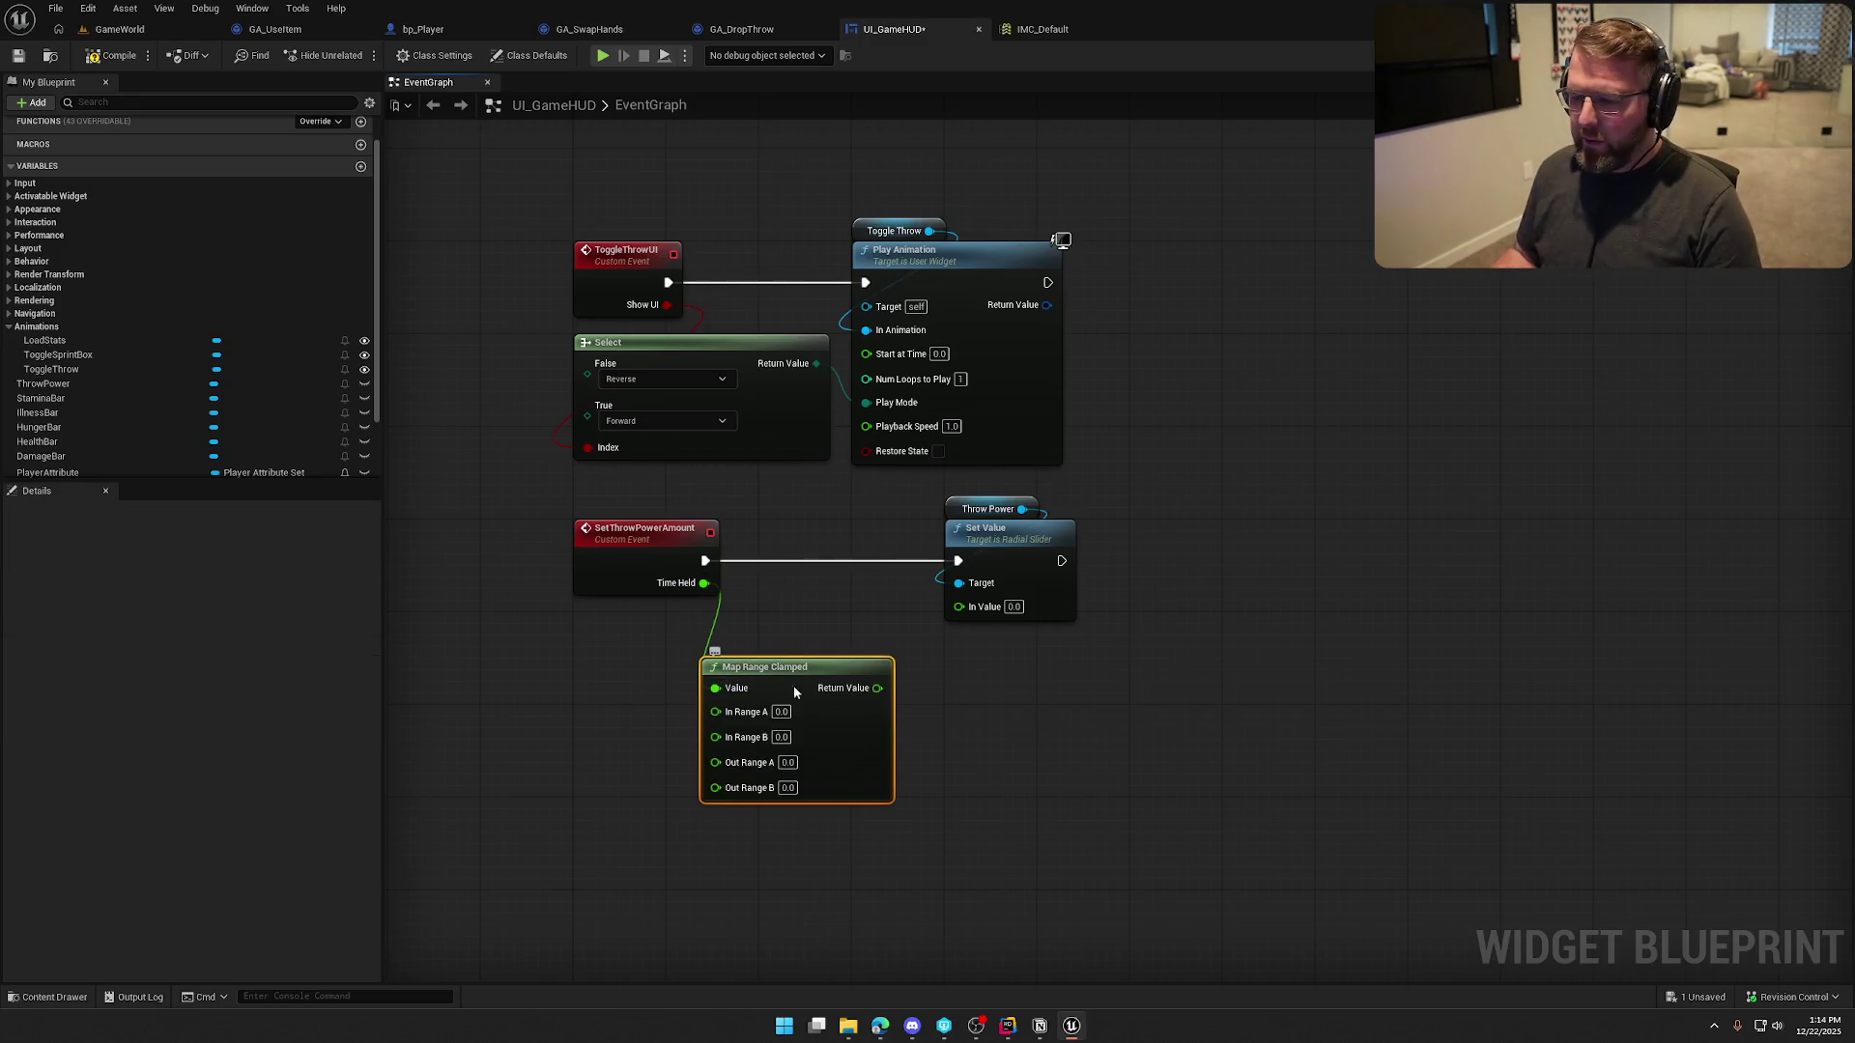
# Set Map Range Clamped's In Range to 0–2 and Out Range to 0–1
pyautogui.moveTo(793, 686); pyautogui.dragTo(669, 641)
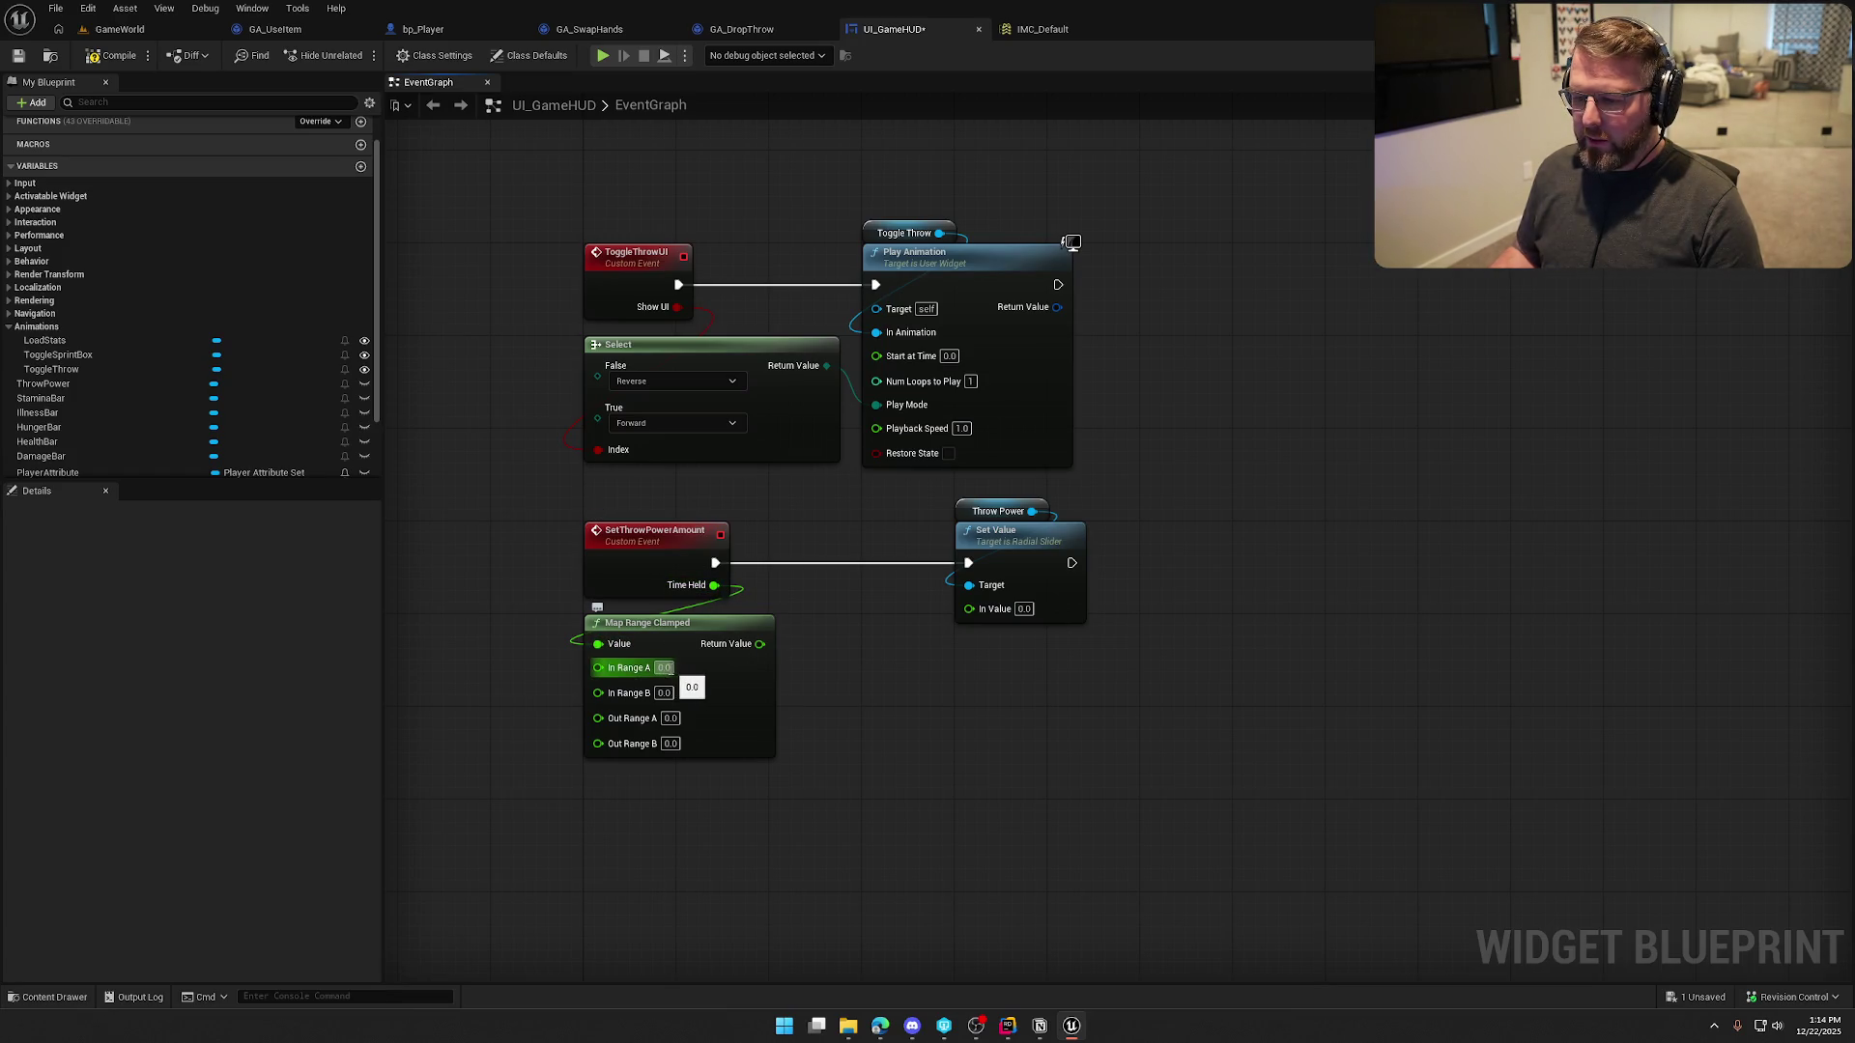
pyautogui.click(664, 693)
pyautogui.write('2')
pyautogui.press('Return')
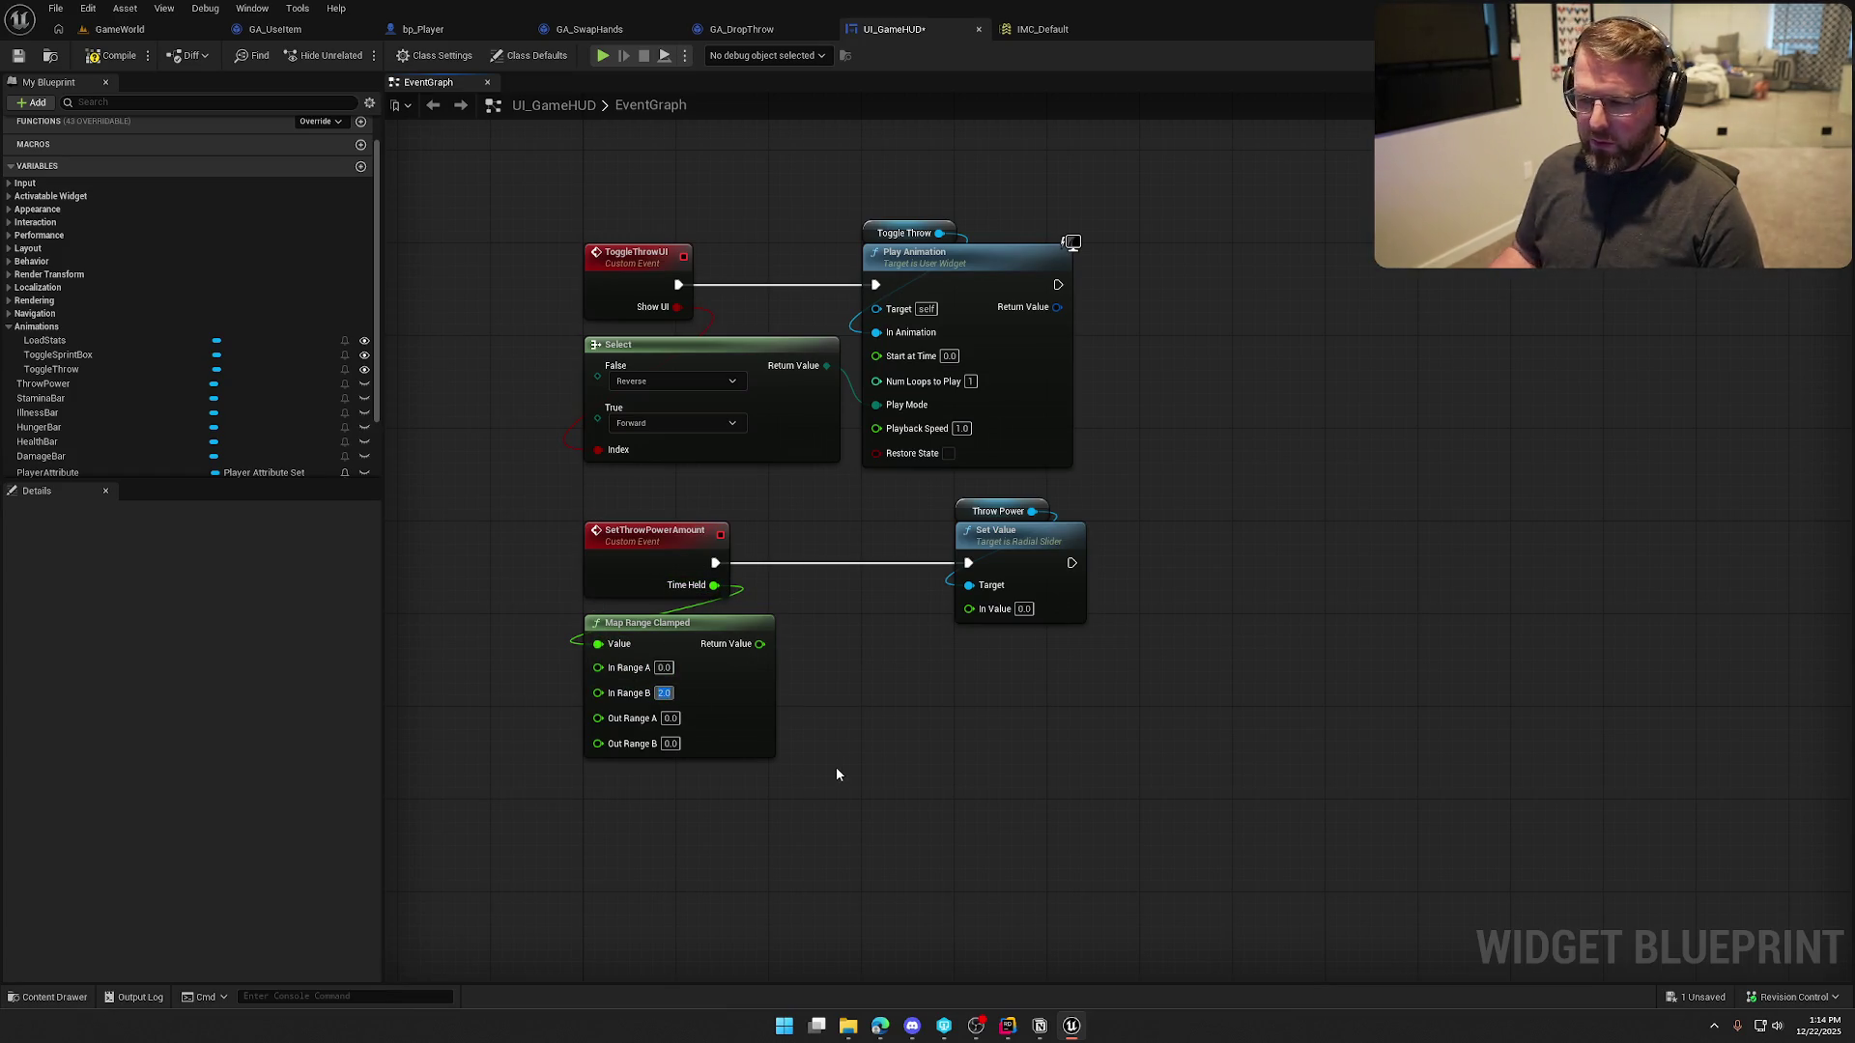
pyautogui.click(671, 718)
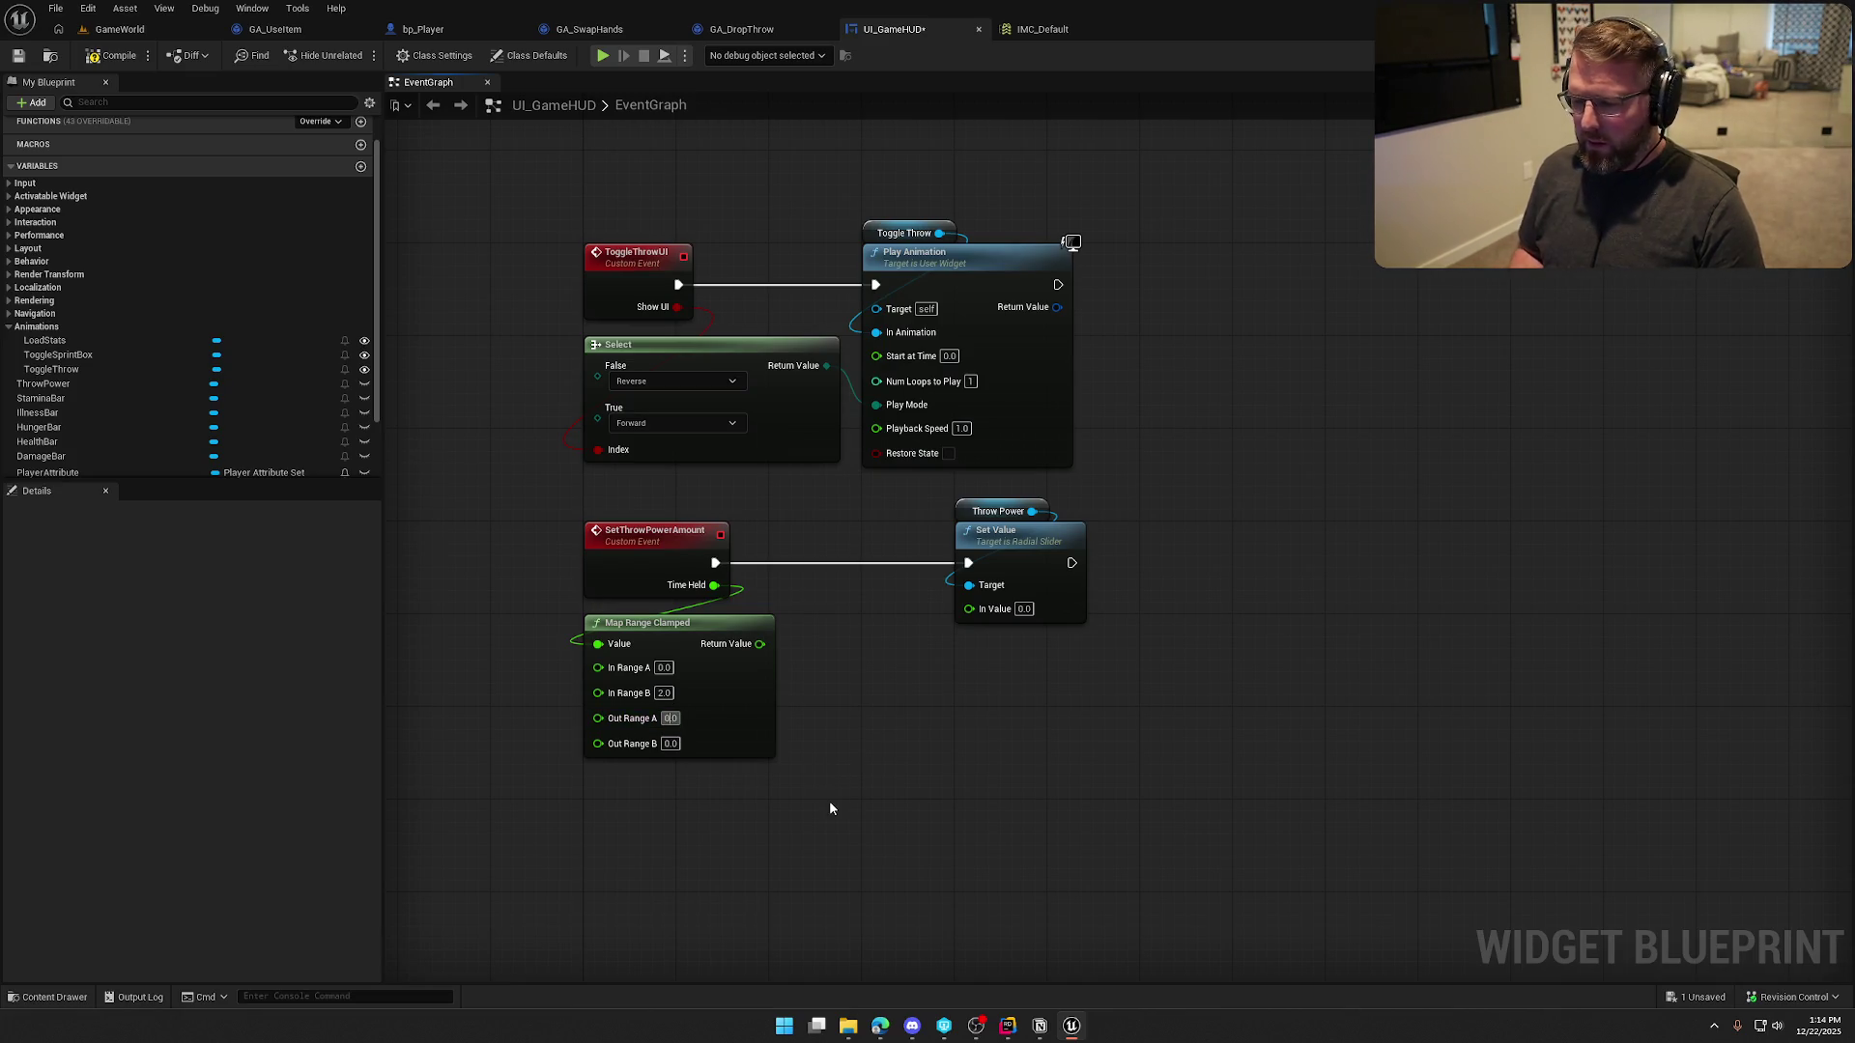
pyautogui.press('BackSpace')
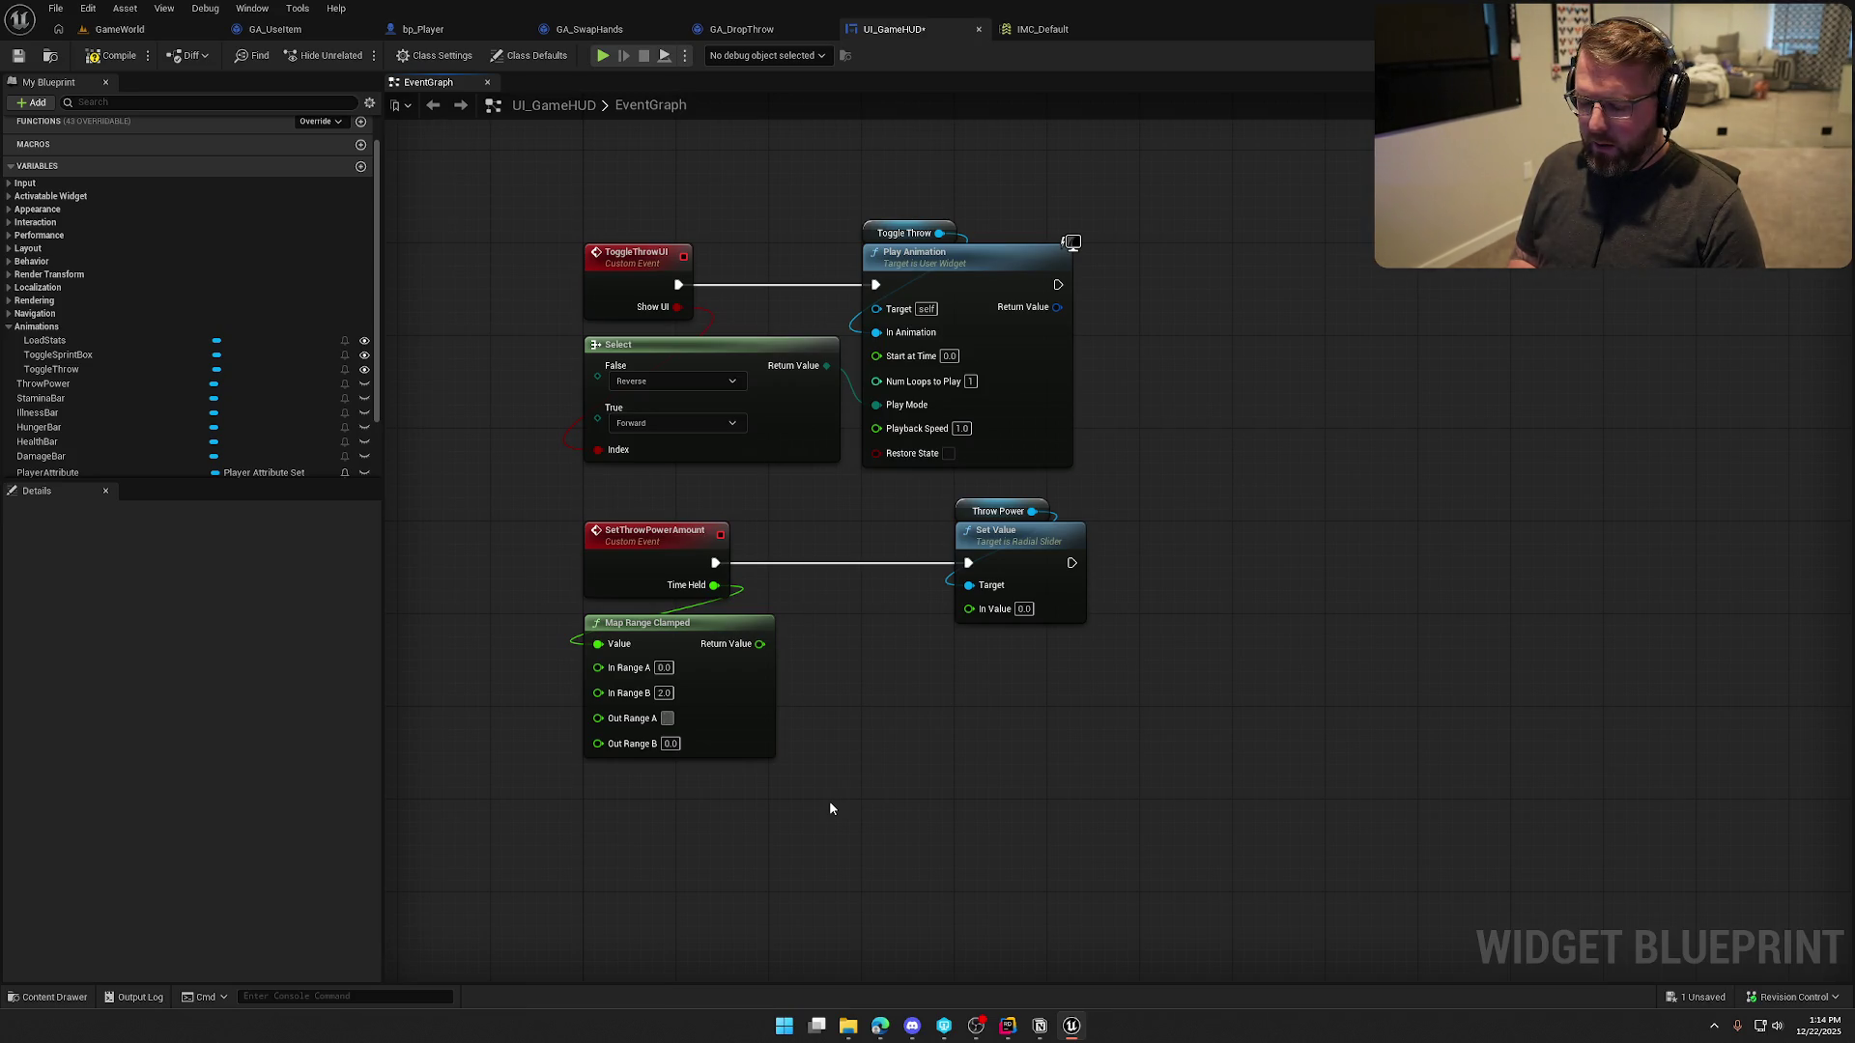
pyautogui.write('0')
pyautogui.press('Tab')
pyautogui.write('1')
pyautogui.press('Return')
# Wire the mapped Return Value into ThrowPower's Set Value, tidy the nodes, and compile and save
pyautogui.moveTo(761, 644); pyautogui.dragTo(969, 608)
pyautogui.moveTo(1177, 704); pyautogui.dragTo(937, 460)
pyautogui.moveTo(1173, 576)
pyautogui.mouseDown()
pyautogui.moveTo(947, 526)
pyautogui.moveTo(886, 534)
pyautogui.mouseUp()
pyautogui.moveTo(1070, 697)
pyautogui.mouseDown()
pyautogui.moveTo(1102, 699)
pyautogui.moveTo(842, 517)
pyautogui.mouseUp()
pyautogui.click(483, 351)
pyautogui.click(111, 55)
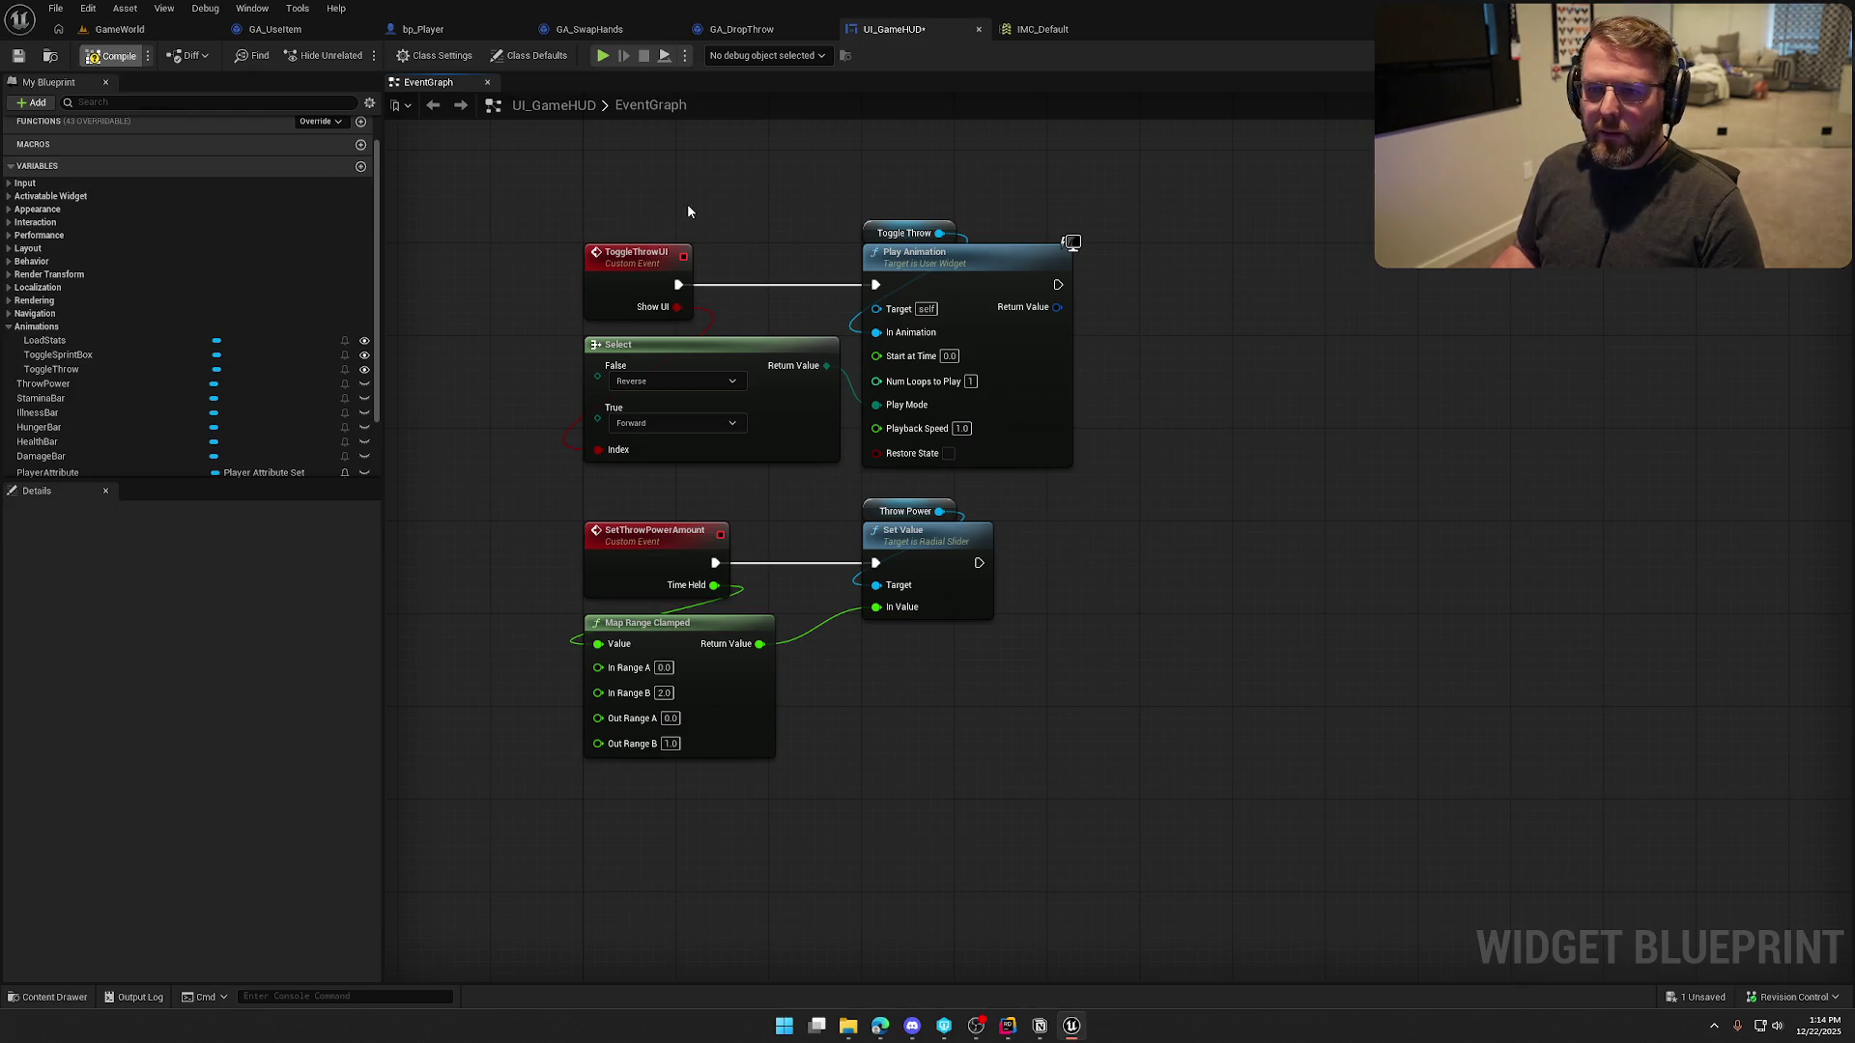
pyautogui.click(426, 29)
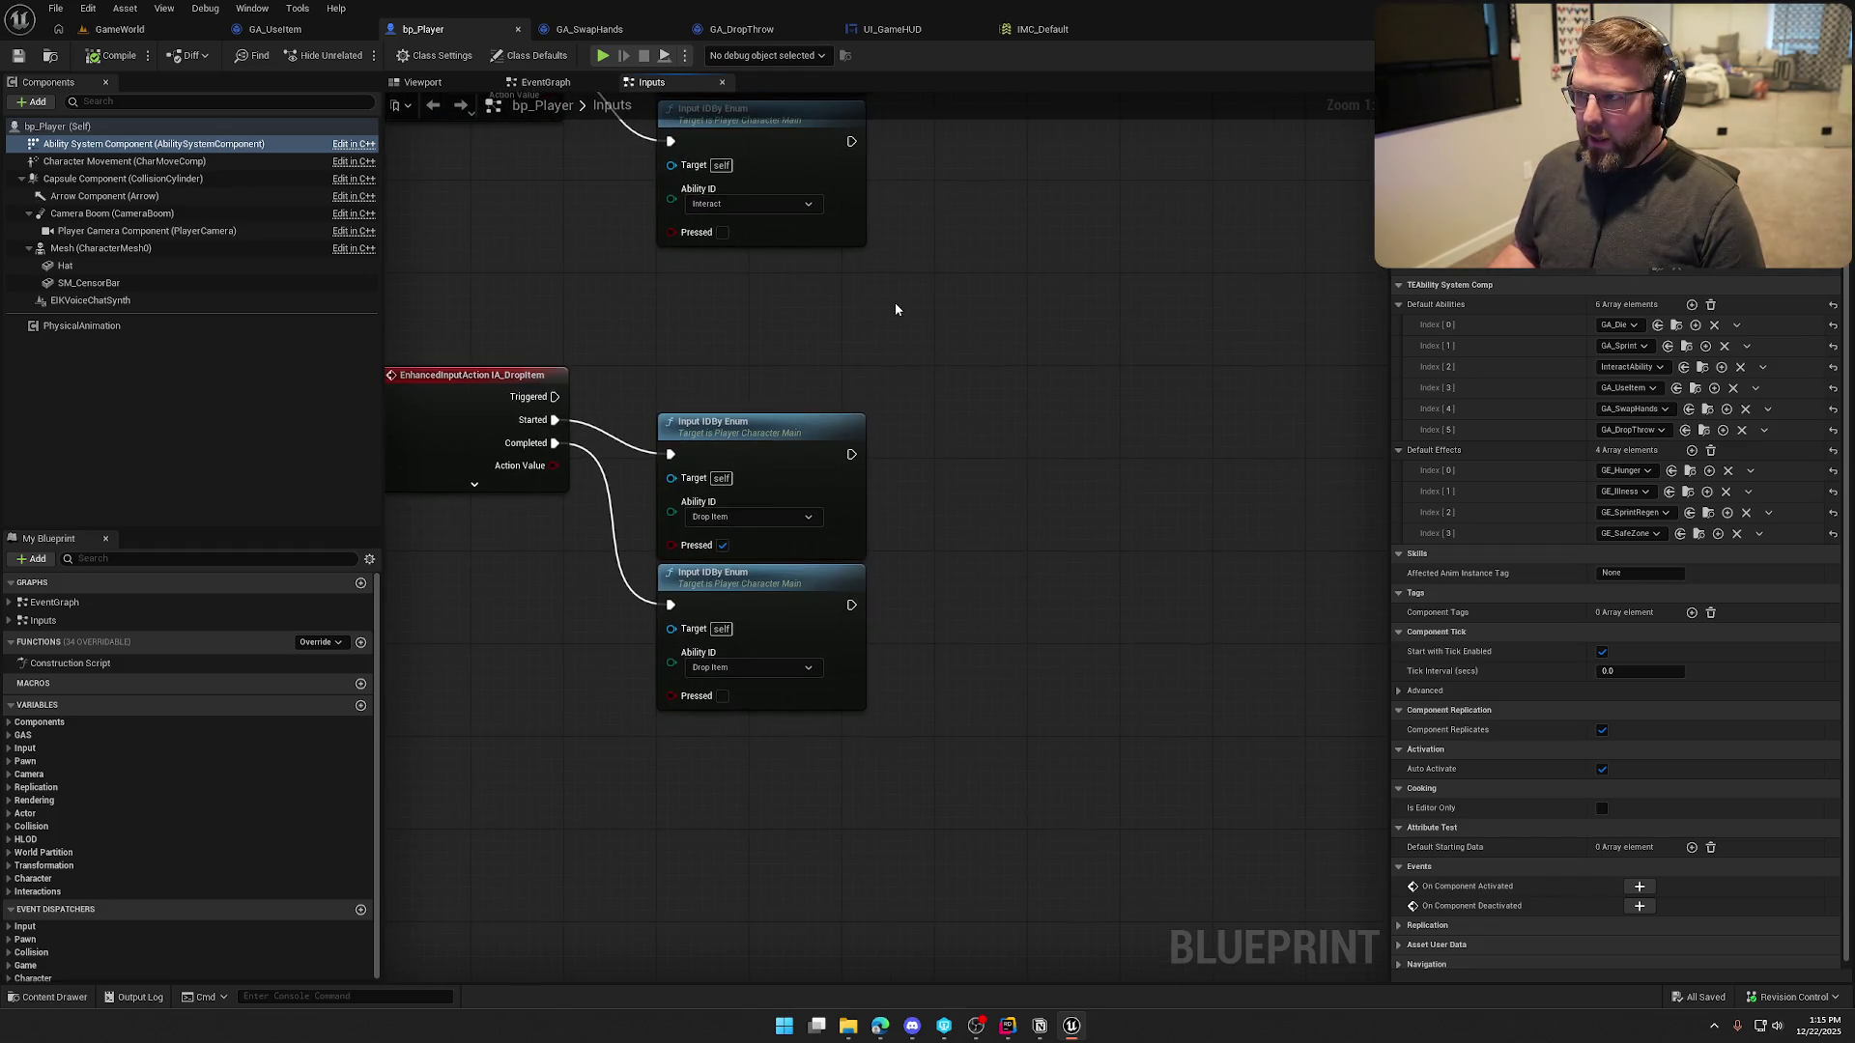
# Add Get Player Controller feeding a pure Cast To PC_InGame node
pyautogui.rightClick(896, 310)
pyautogui.write('get player ')
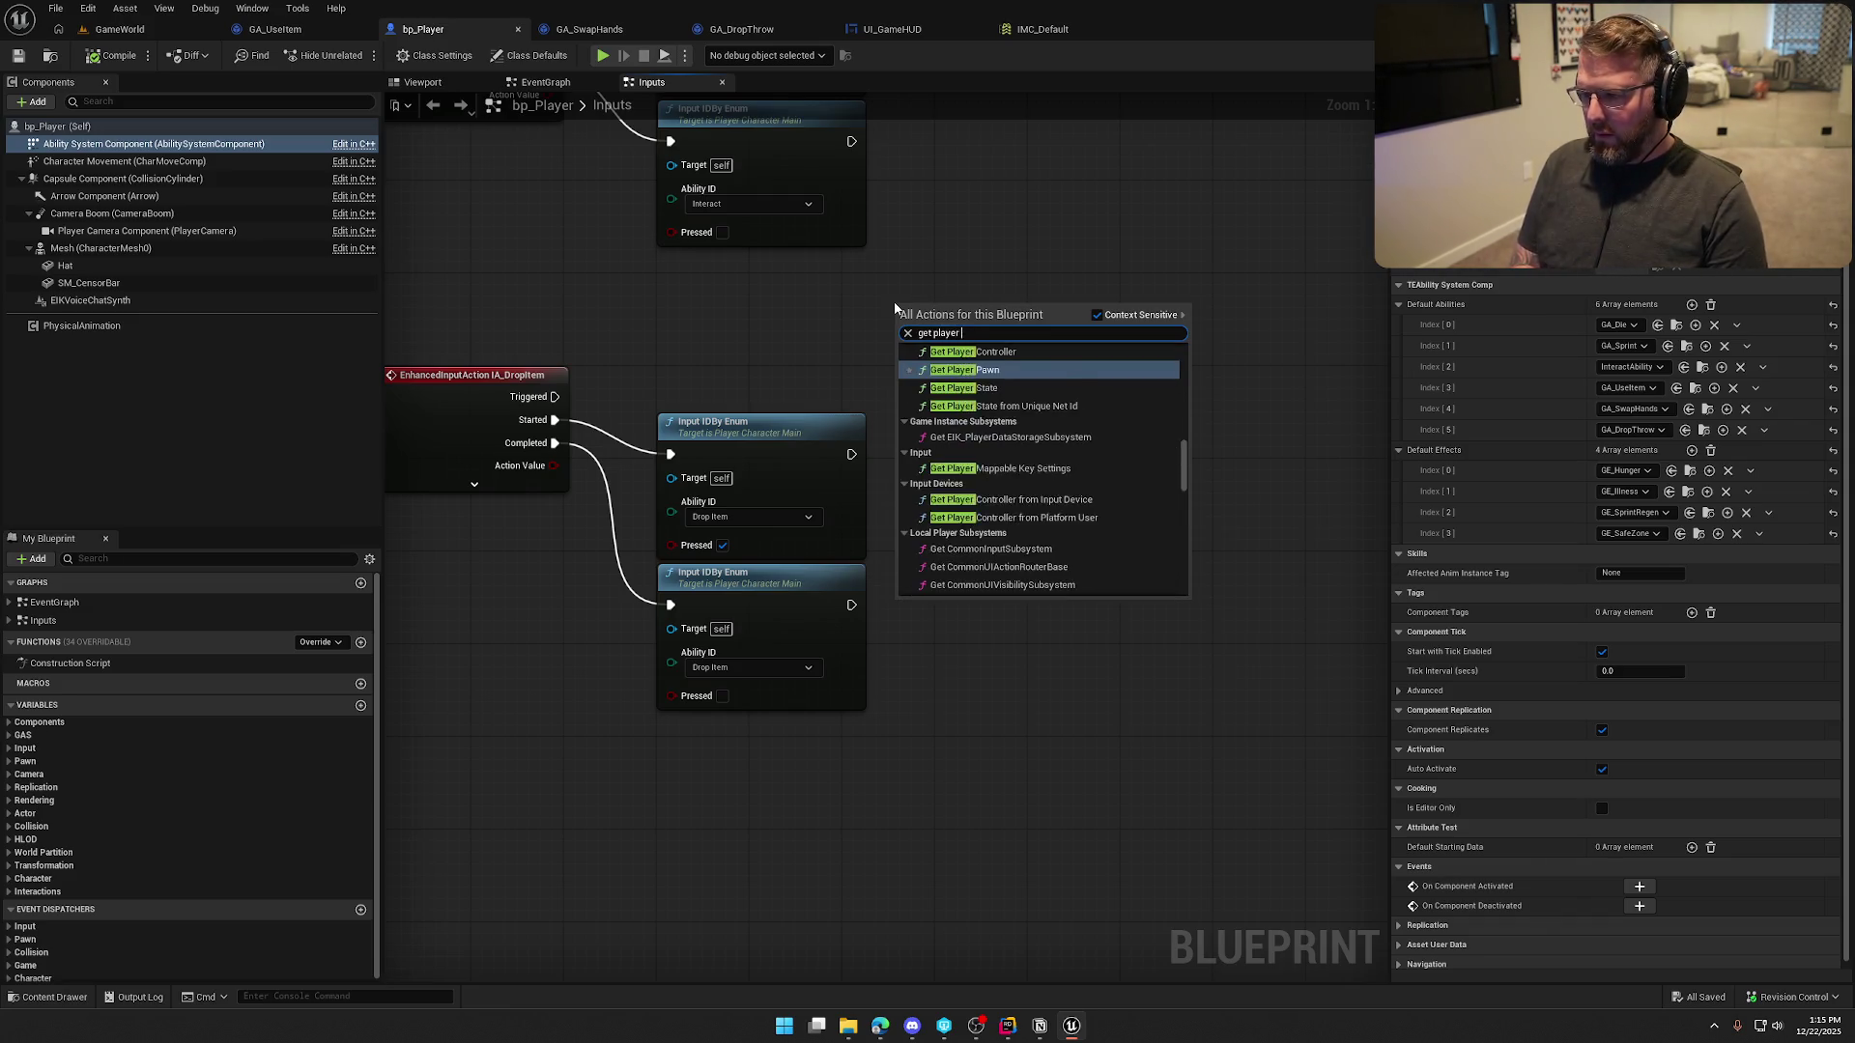
pyautogui.write('controller')
pyautogui.press('Return')
pyautogui.moveTo(974, 302)
pyautogui.mouseDown()
pyautogui.moveTo(673, 302)
pyautogui.moveTo(940, 346)
pyautogui.mouseUp()
pyautogui.write('get')
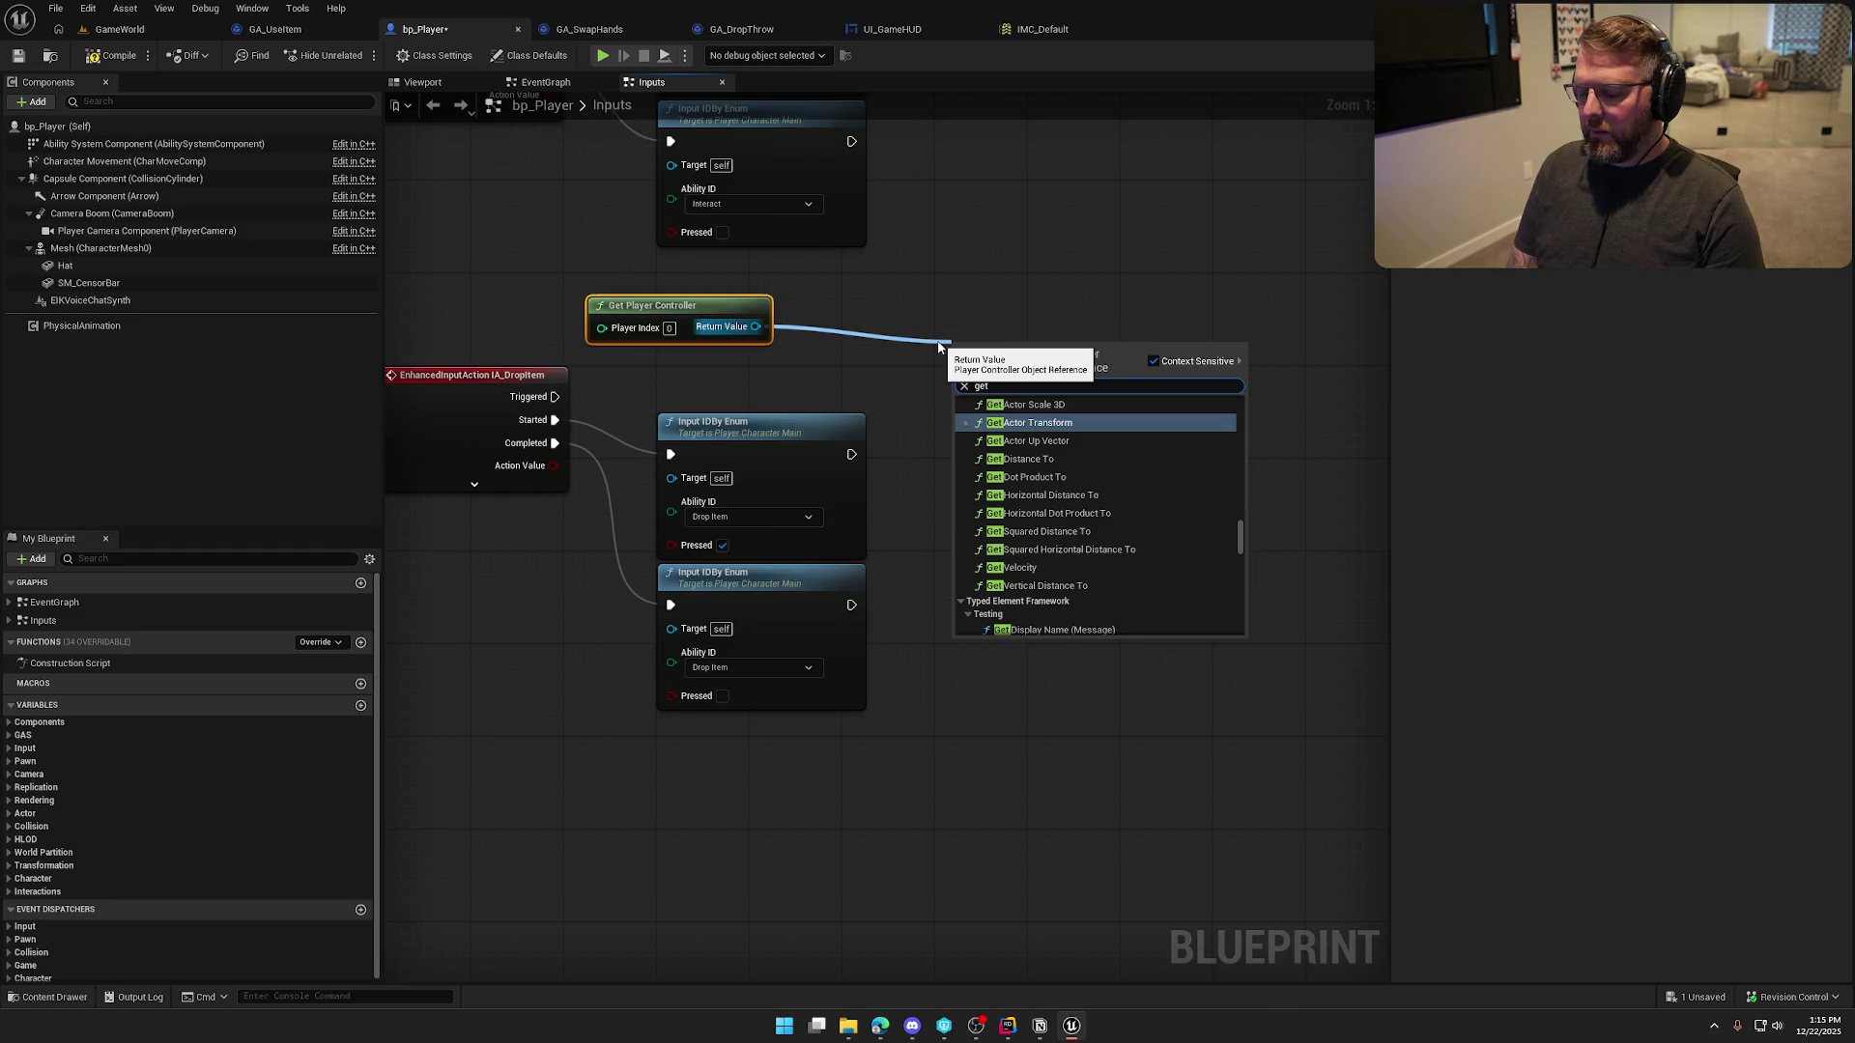
pyautogui.press('BackSpace')
pyautogui.press('BackSpace')
pyautogui.press('BackSpace')
pyautogui.write('cast to pc')
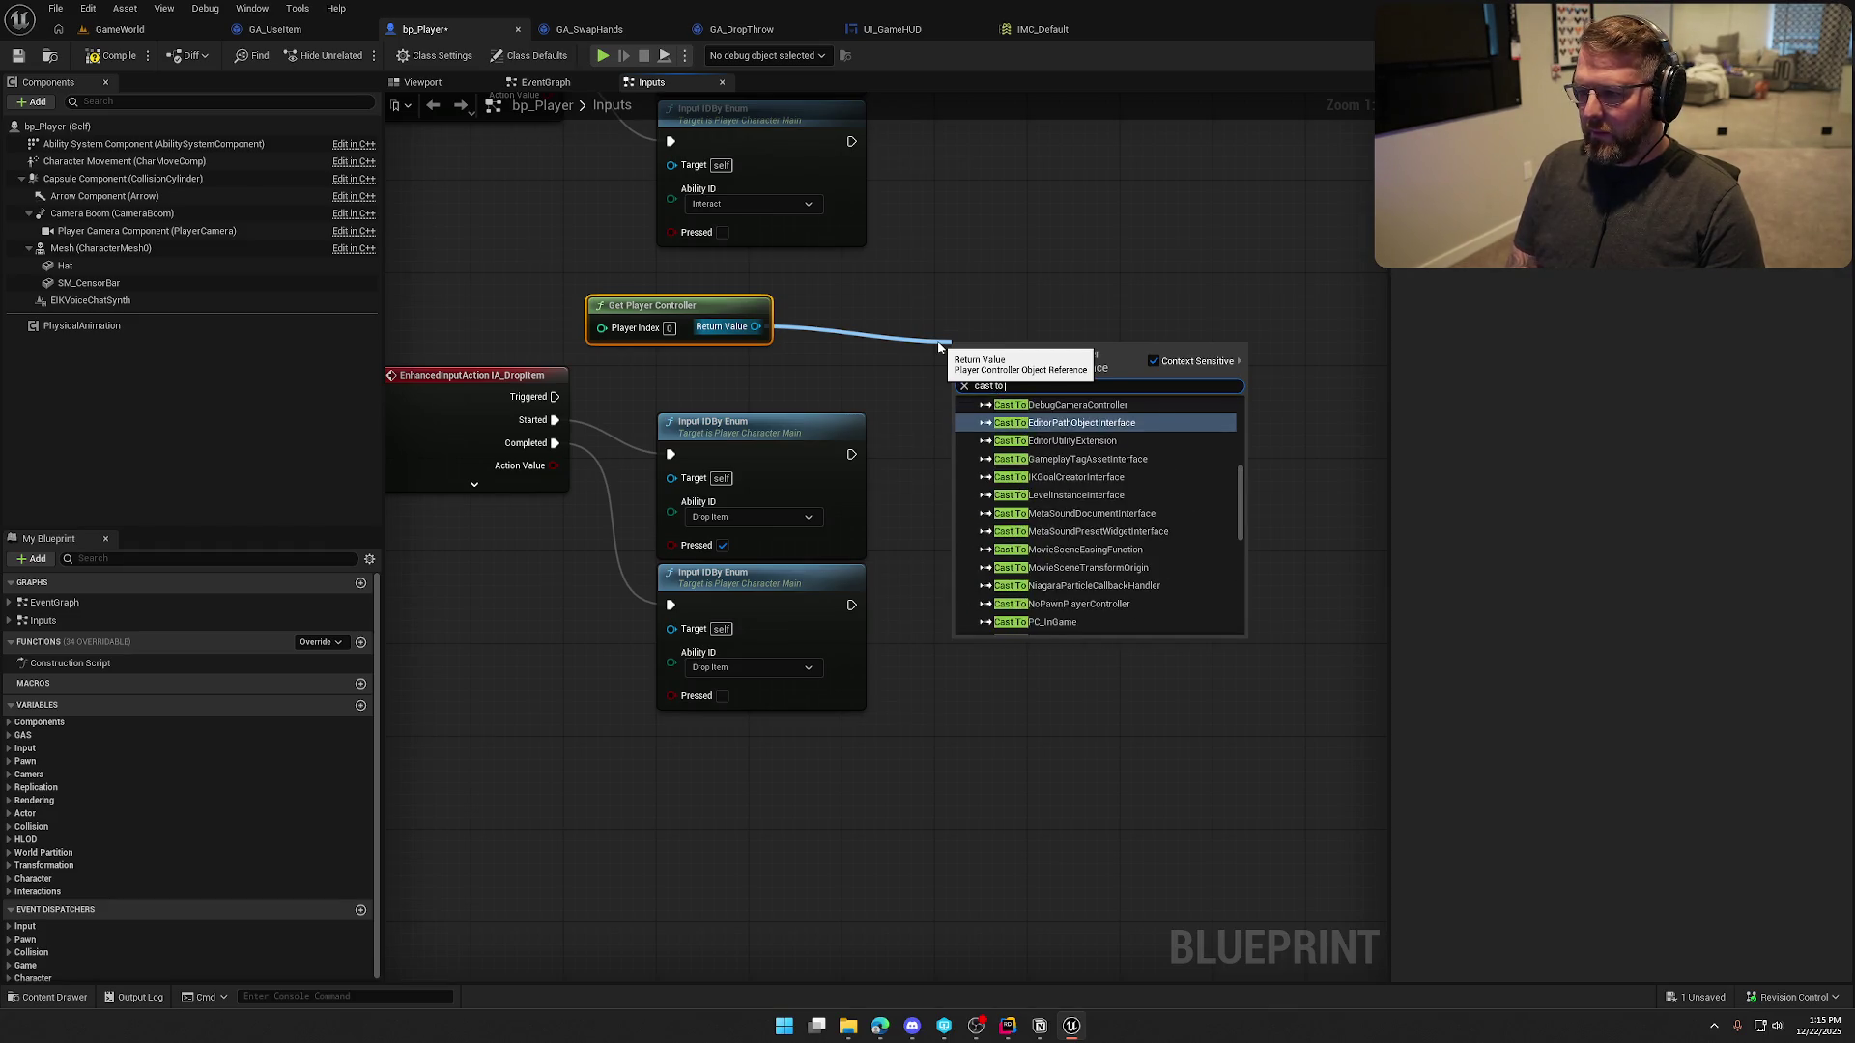
pyautogui.press('Return')
pyautogui.rightClick(1004, 340)
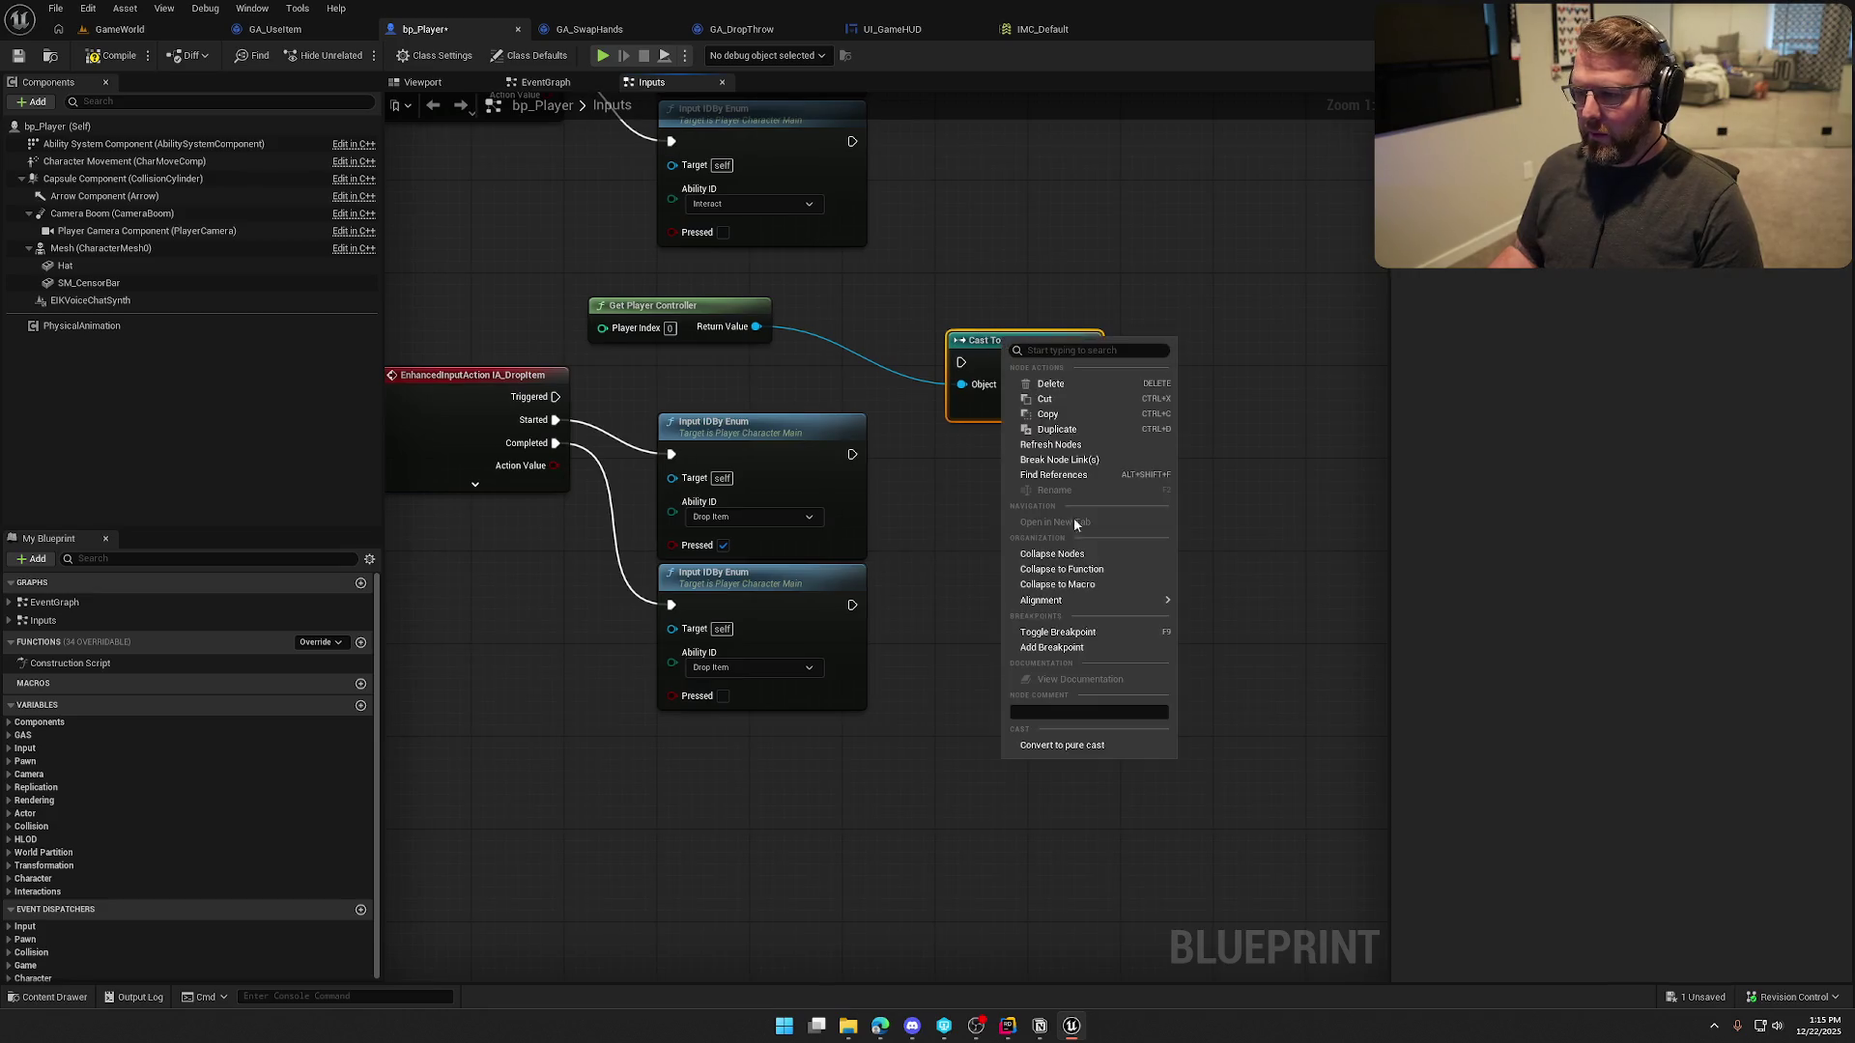
pyautogui.click(1066, 700)
pyautogui.moveTo(1014, 346)
pyautogui.mouseDown()
pyautogui.moveTo(863, 313)
pyautogui.moveTo(1027, 333)
pyautogui.mouseUp()
# Get the cast's Initial UI and convert a Cast To UI_GameHUD on it to a pure cast
pyautogui.write('get')
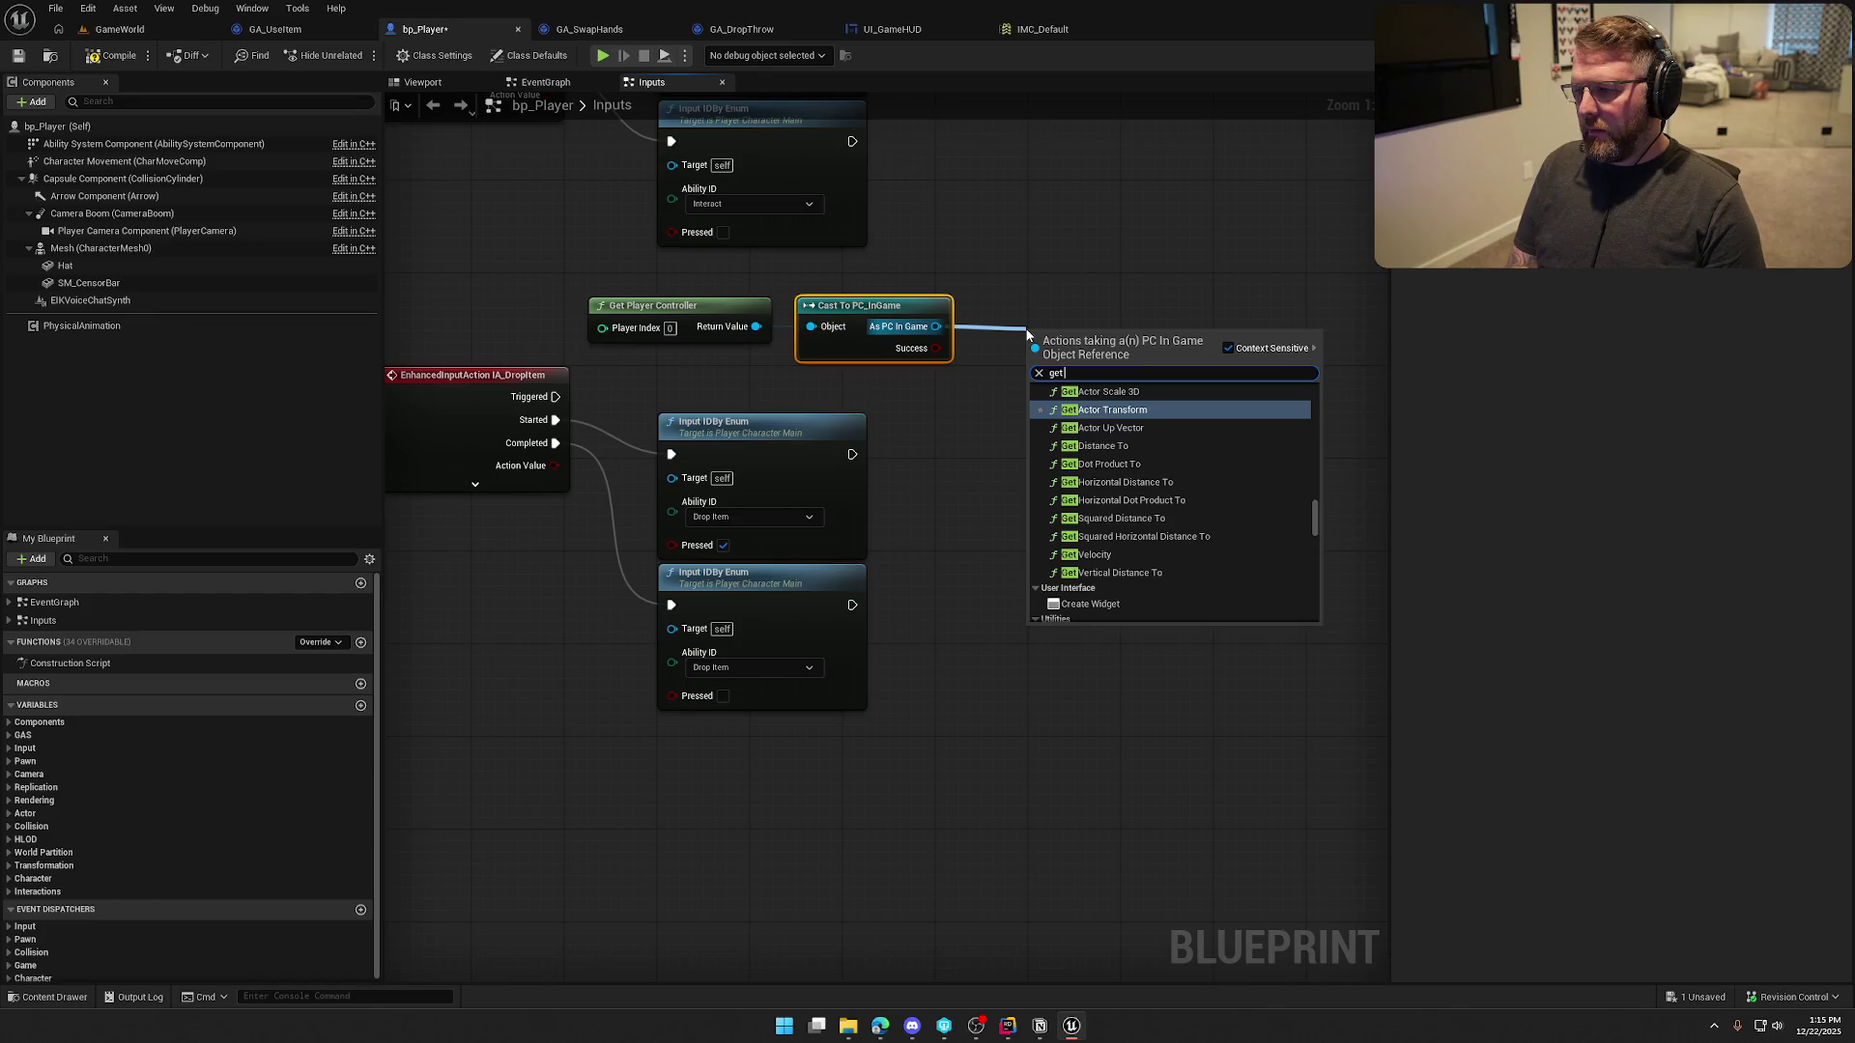
pyautogui.write(' ui')
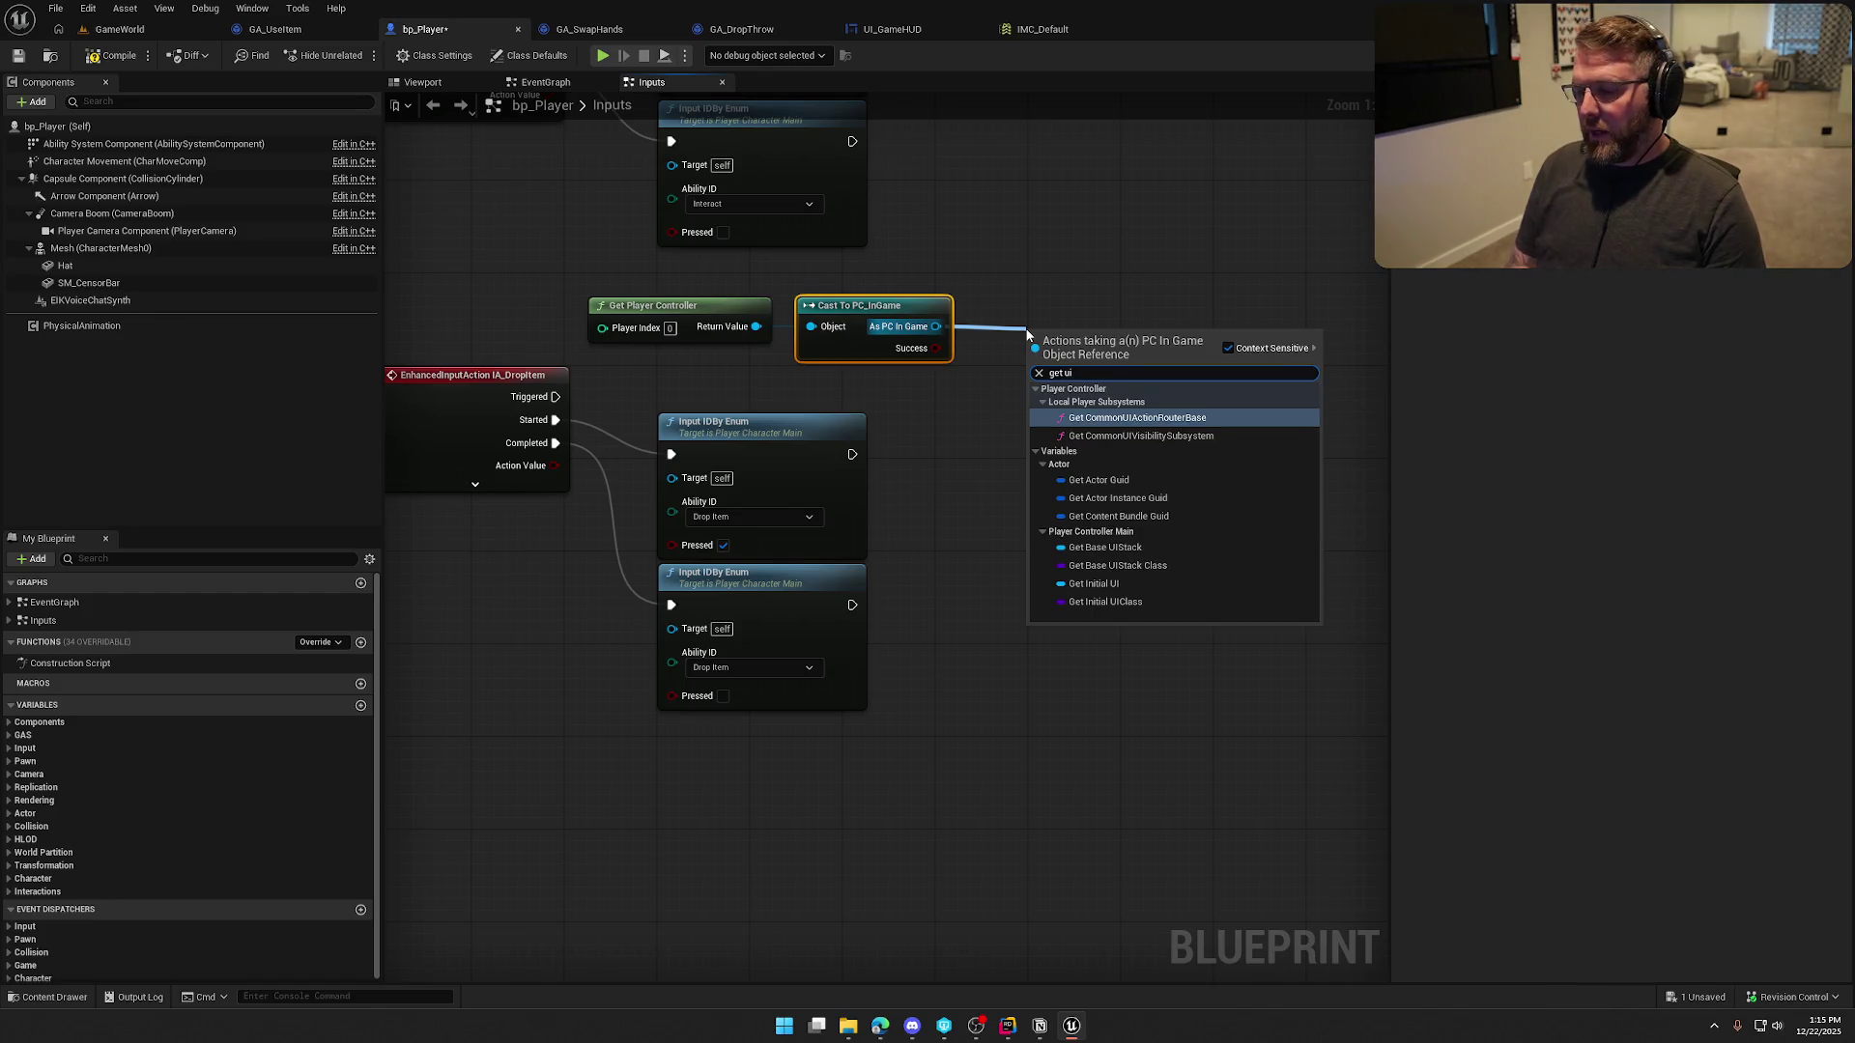
pyautogui.click(1111, 585)
pyautogui.moveTo(1135, 333); pyautogui.dragTo(1226, 334)
pyautogui.write('cast to')
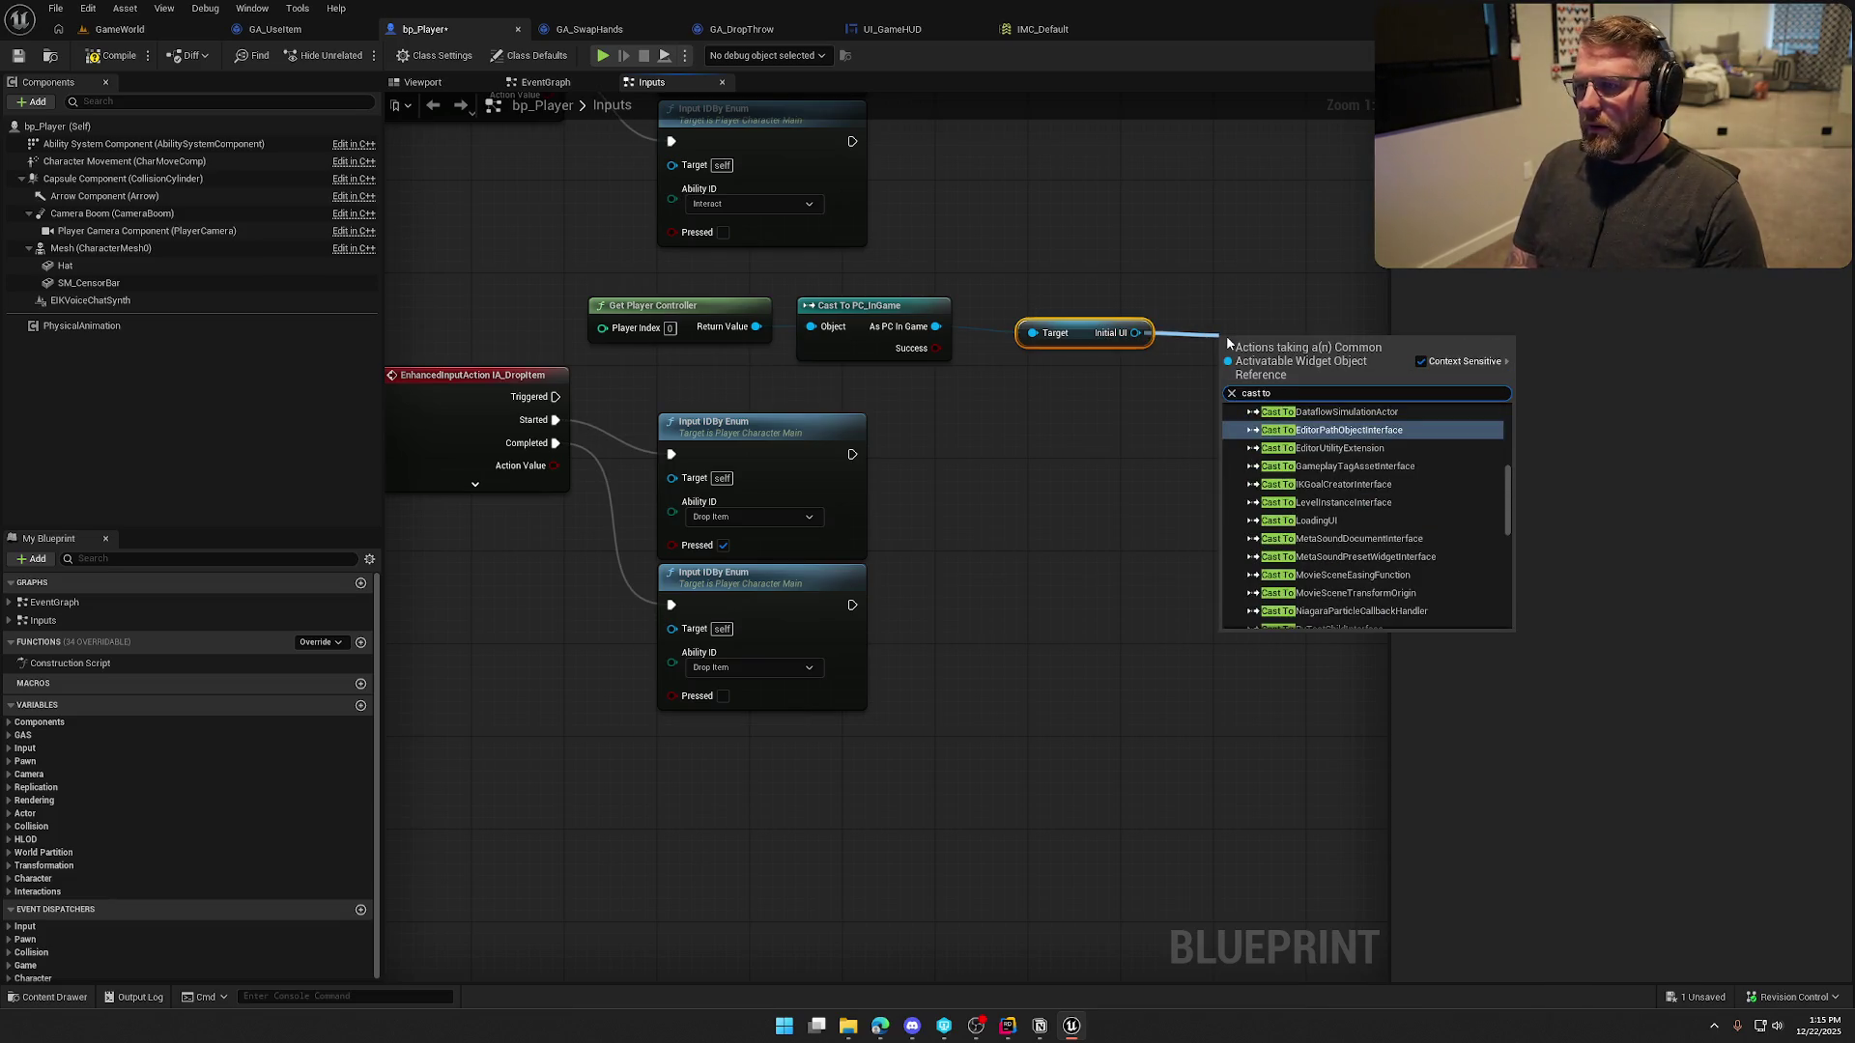
pyautogui.write(' u game h')
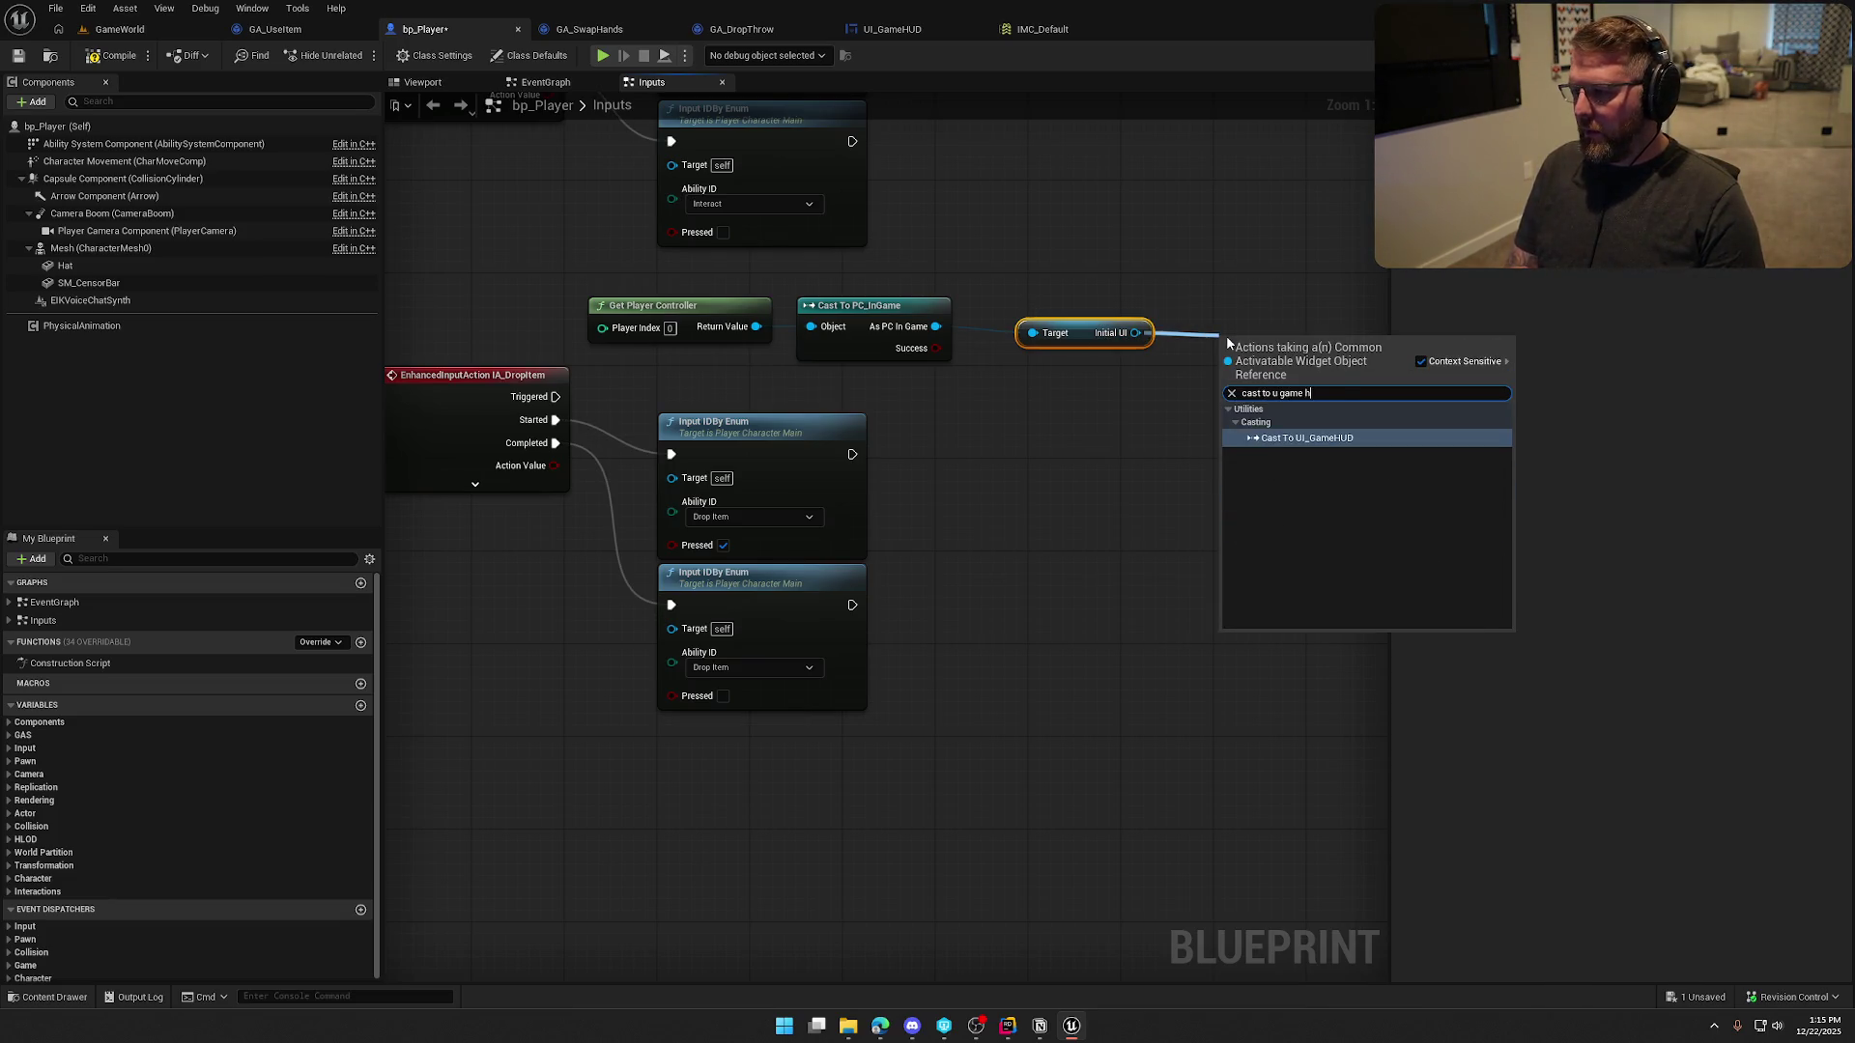
pyautogui.press('Return')
pyautogui.rightClick(1261, 359)
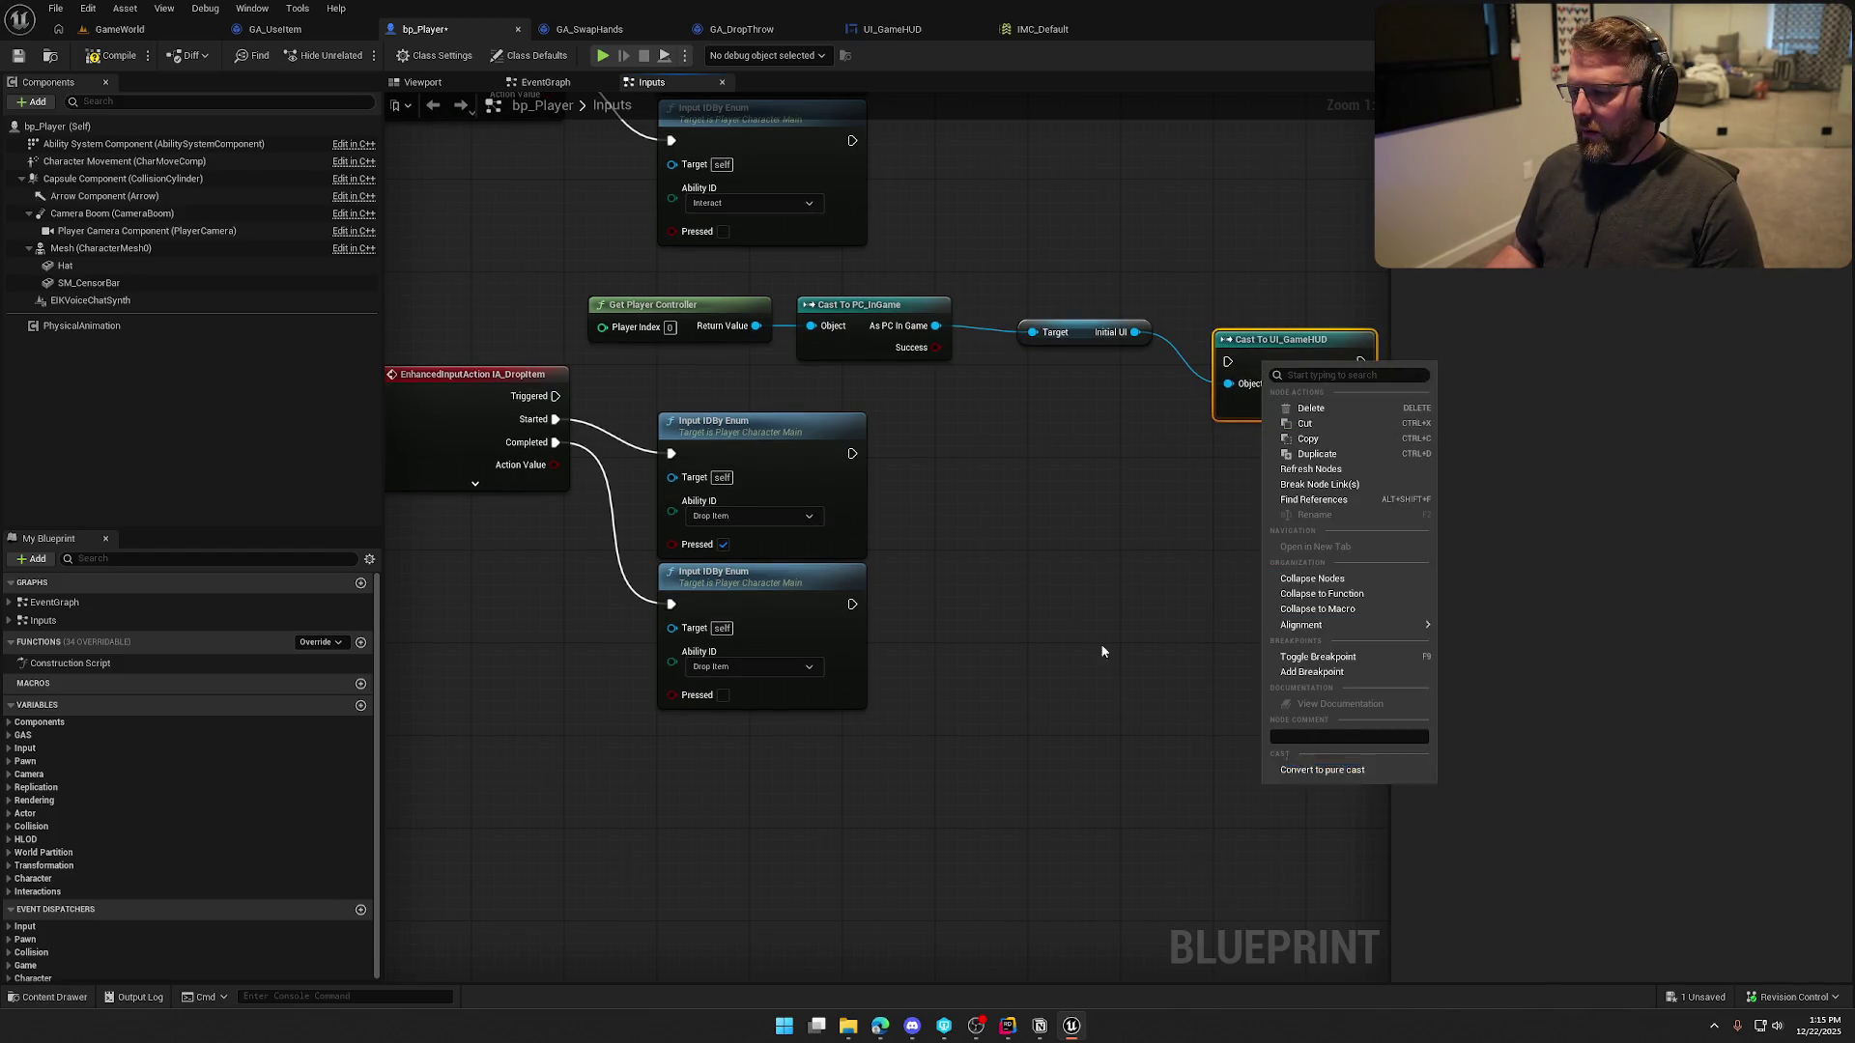
pyautogui.click(1204, 720)
pyautogui.moveTo(432, 367); pyautogui.dragTo(816, 405)
pyautogui.rightClick(1175, 322)
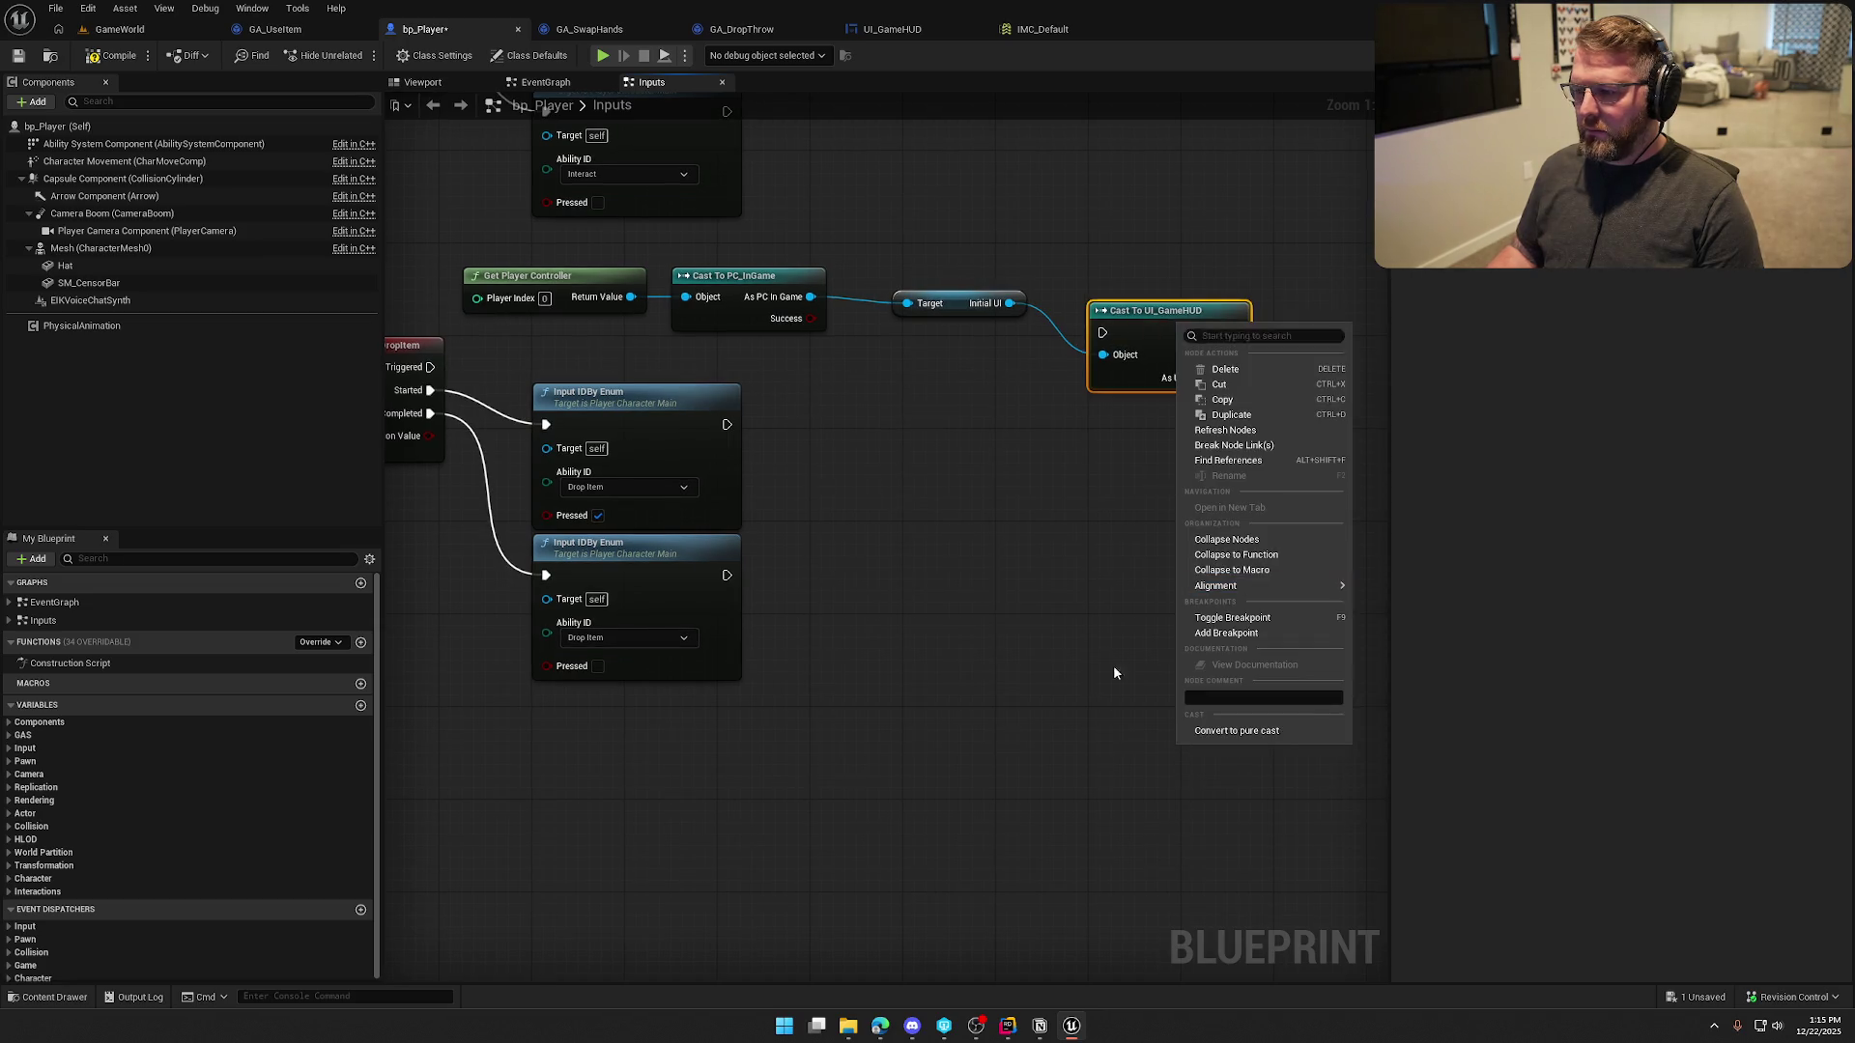
pyautogui.click(1142, 700)
pyautogui.rightClick(1156, 336)
pyautogui.click(1227, 732)
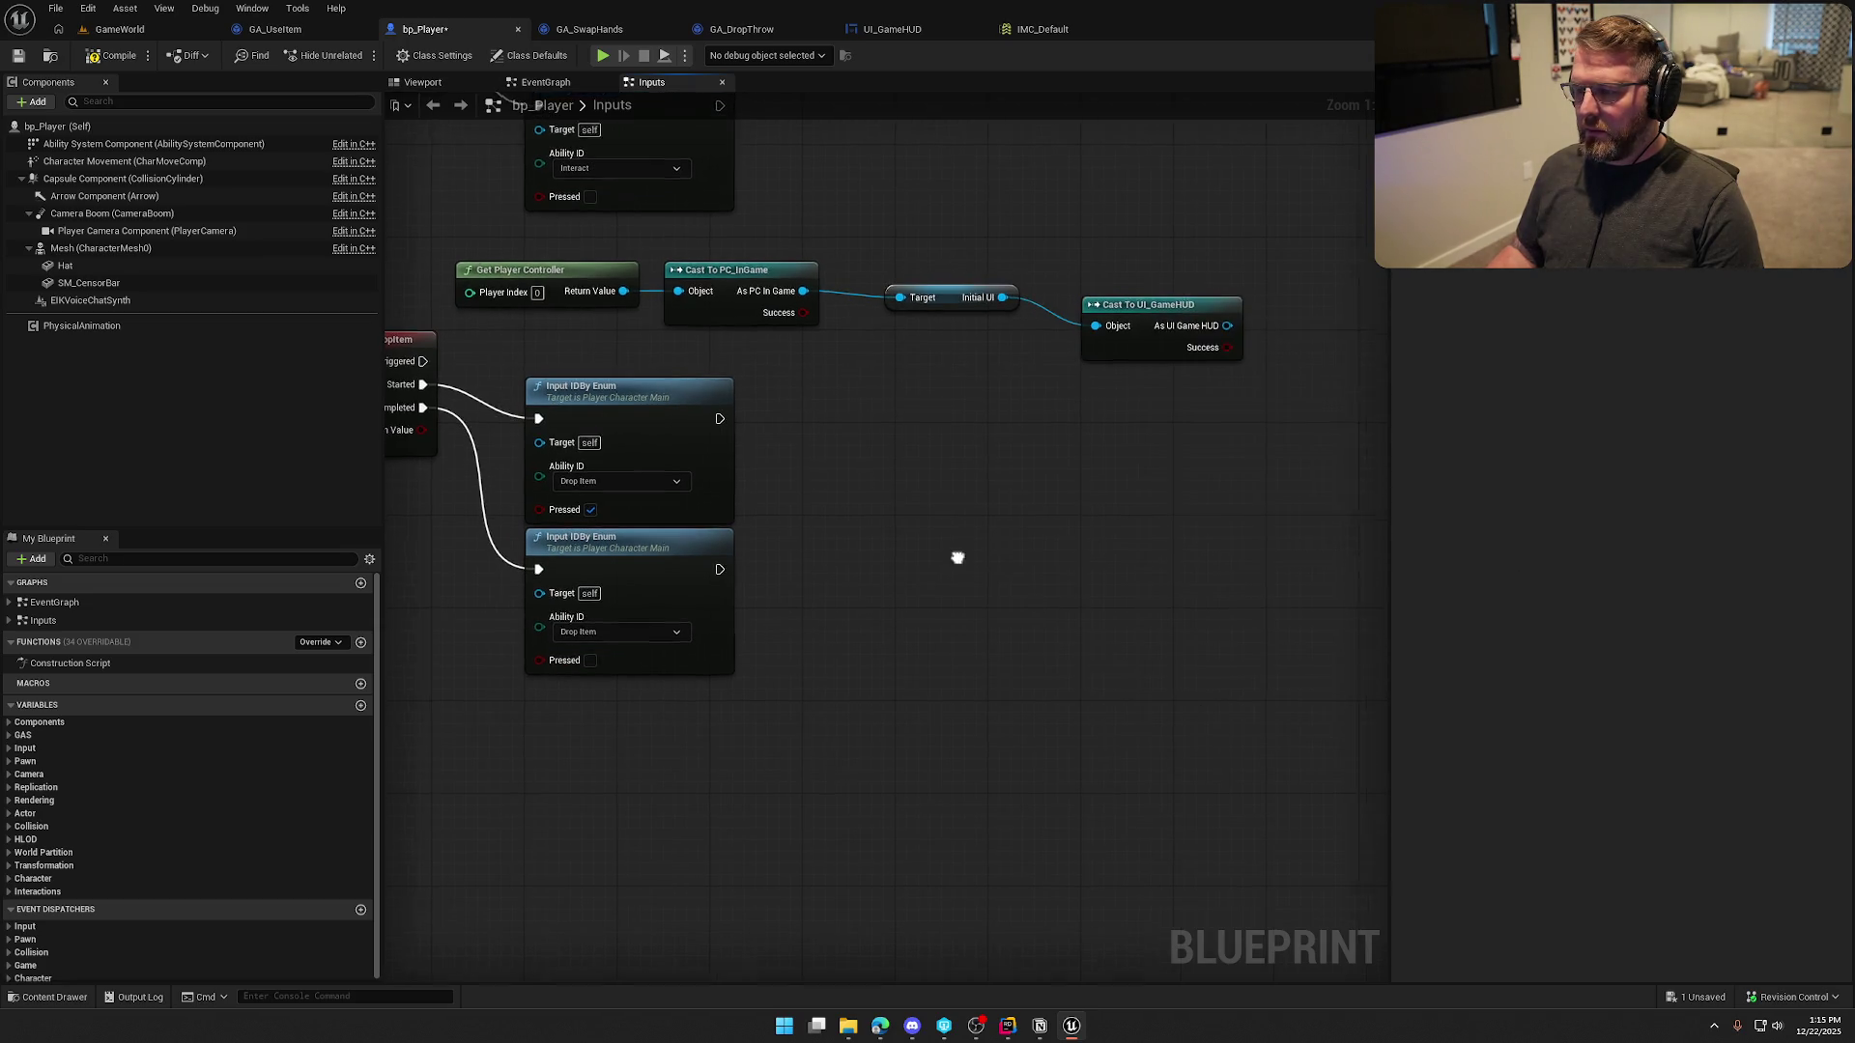
# Stack the controller-to-HUD cast chain neatly below the input event nodes
pyautogui.moveTo(959, 558); pyautogui.dragTo(1041, 643)
pyautogui.moveTo(527, 333)
pyautogui.mouseDown()
pyautogui.moveTo(918, 425)
pyautogui.moveTo(1174, 414)
pyautogui.mouseUp()
pyautogui.moveTo(763, 396); pyautogui.dragTo(797, 871)
pyautogui.moveTo(1142, 768); pyautogui.dragTo(1071, 242)
pyautogui.moveTo(609, 307)
pyautogui.mouseDown()
pyautogui.moveTo(647, 391)
pyautogui.moveTo(820, 462)
pyautogui.mouseUp()
pyautogui.click(711, 528)
pyautogui.keyDown('shift'); pyautogui.click(802, 391); pyautogui.keyUp('shift')
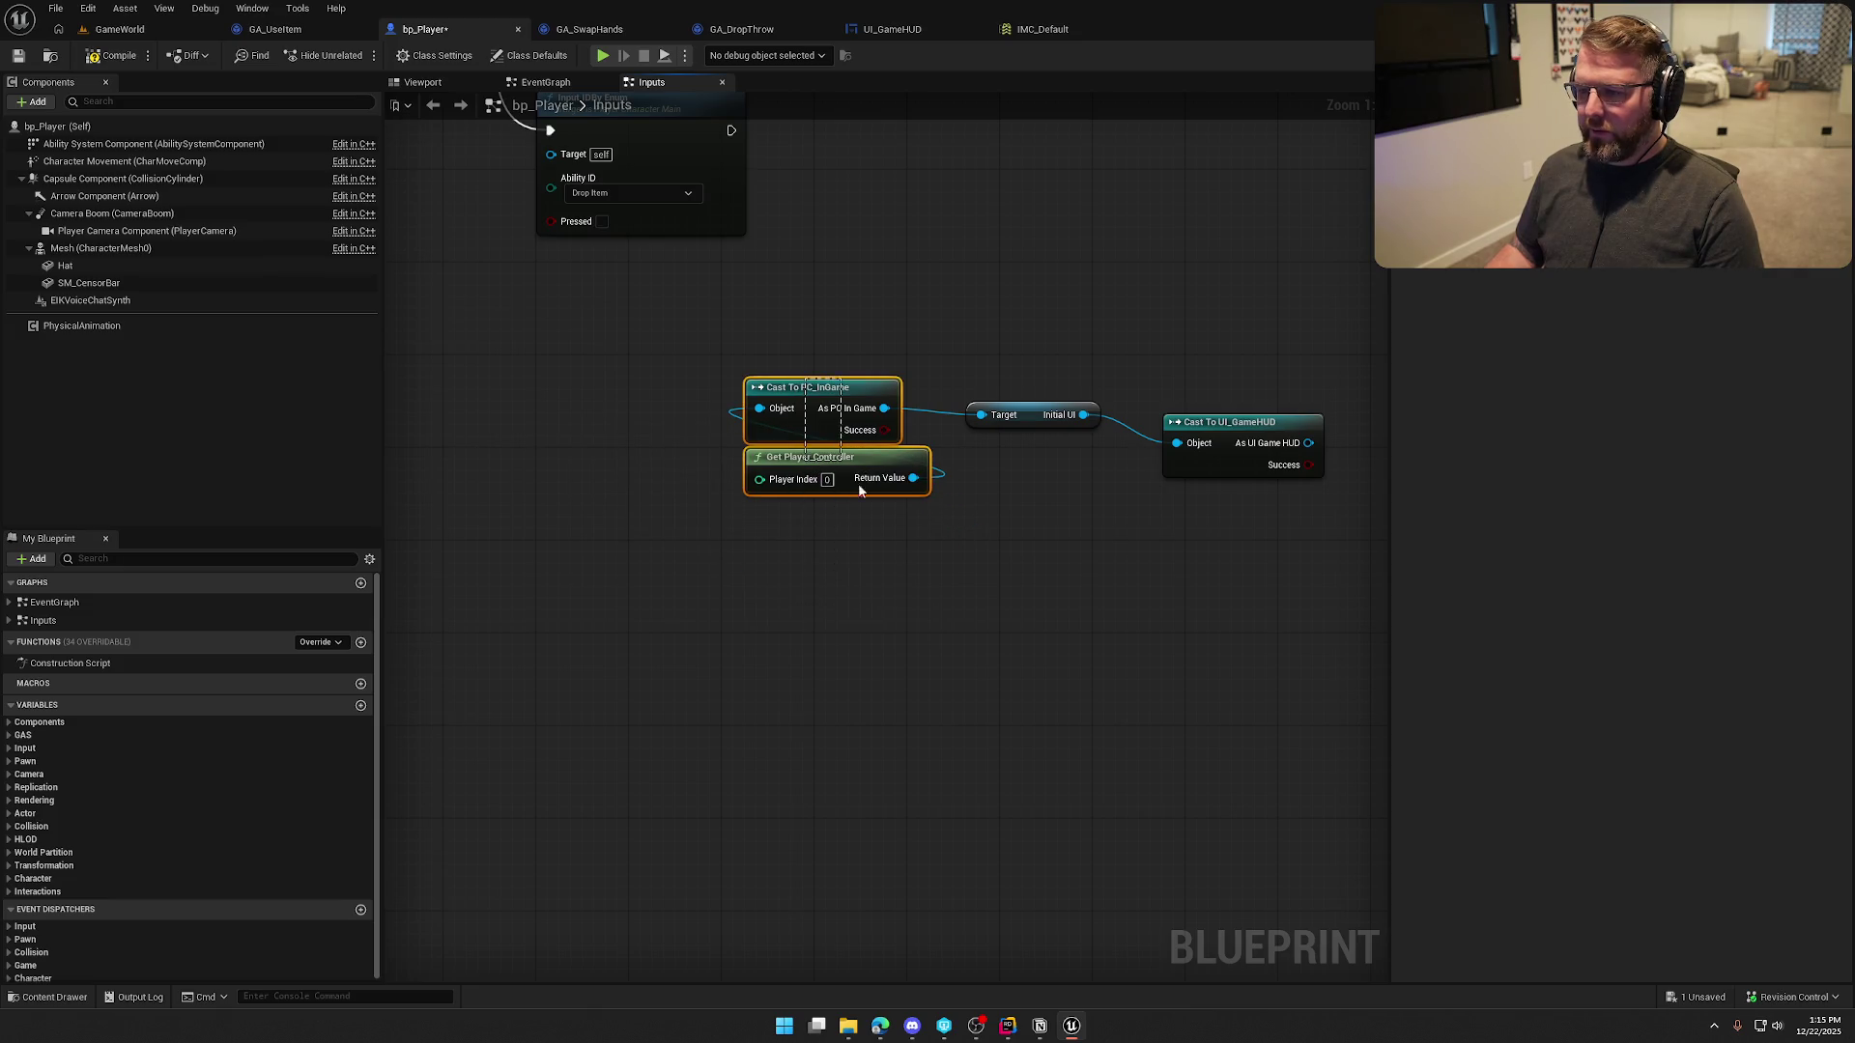
pyautogui.moveTo(812, 396)
pyautogui.mouseDown()
pyautogui.moveTo(1241, 512)
pyautogui.moveTo(1233, 494)
pyautogui.moveTo(1116, 608)
pyautogui.moveTo(753, 261)
pyautogui.moveTo(879, 532)
pyautogui.moveTo(809, 421)
pyautogui.moveTo(964, 431)
pyautogui.mouseUp()
pyautogui.keyDown('shift'); pyautogui.click(1010, 415); pyautogui.keyUp('shift')
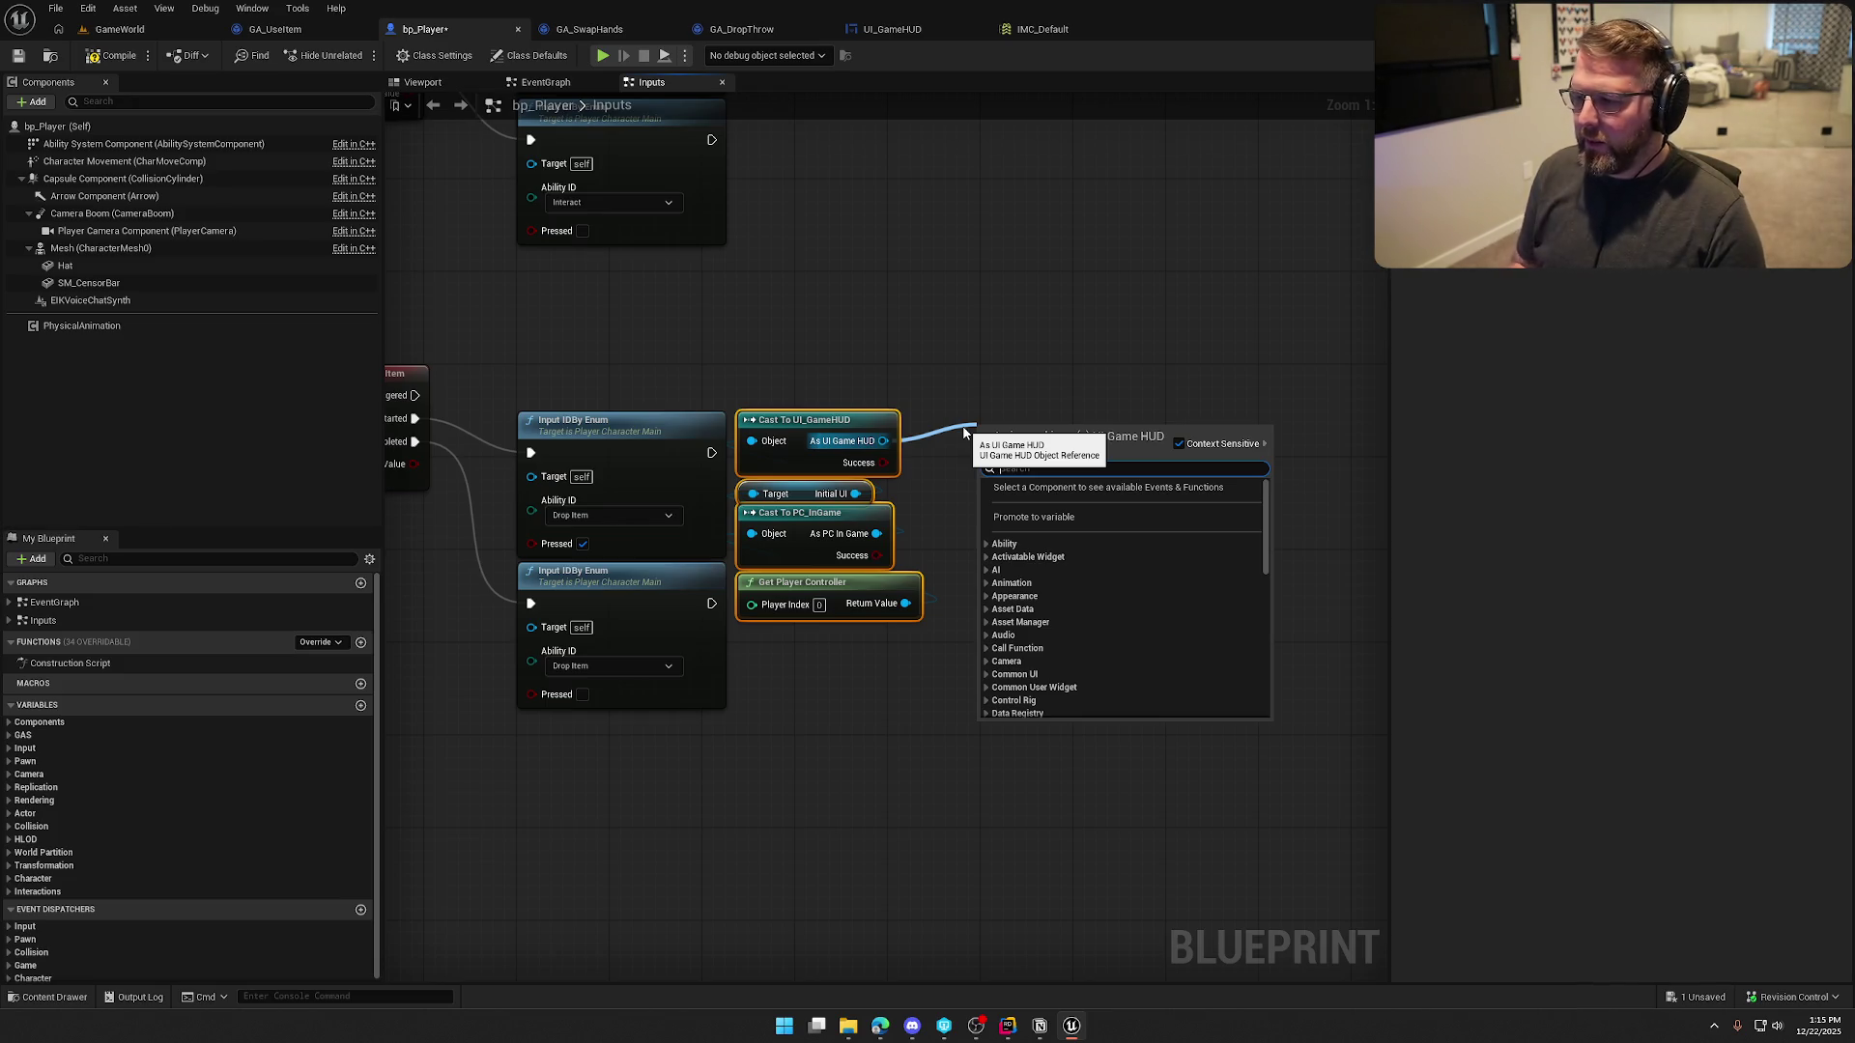
# Call Set Throw Power Amount from IA_DropItem's Triggered, passing Elapsed Seconds as Time Held
pyautogui.write('set throw')
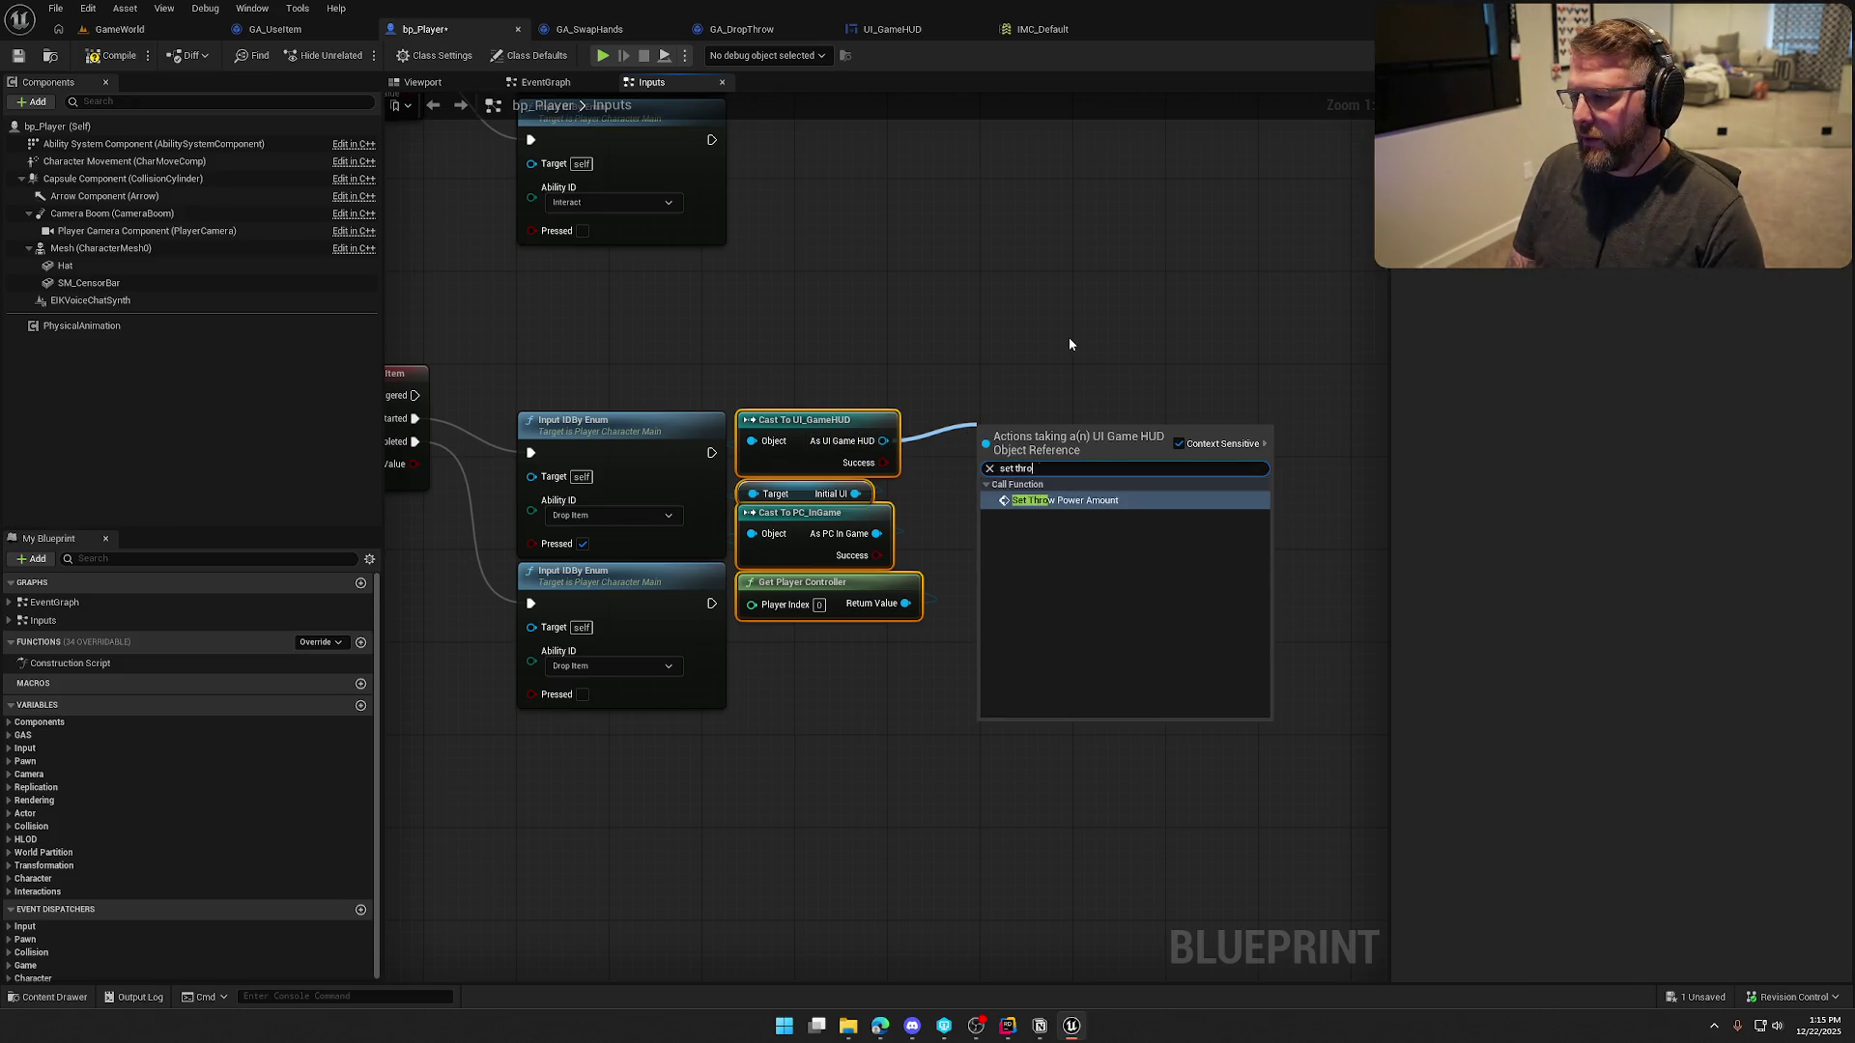
pyautogui.press('Return')
pyautogui.click(437, 483)
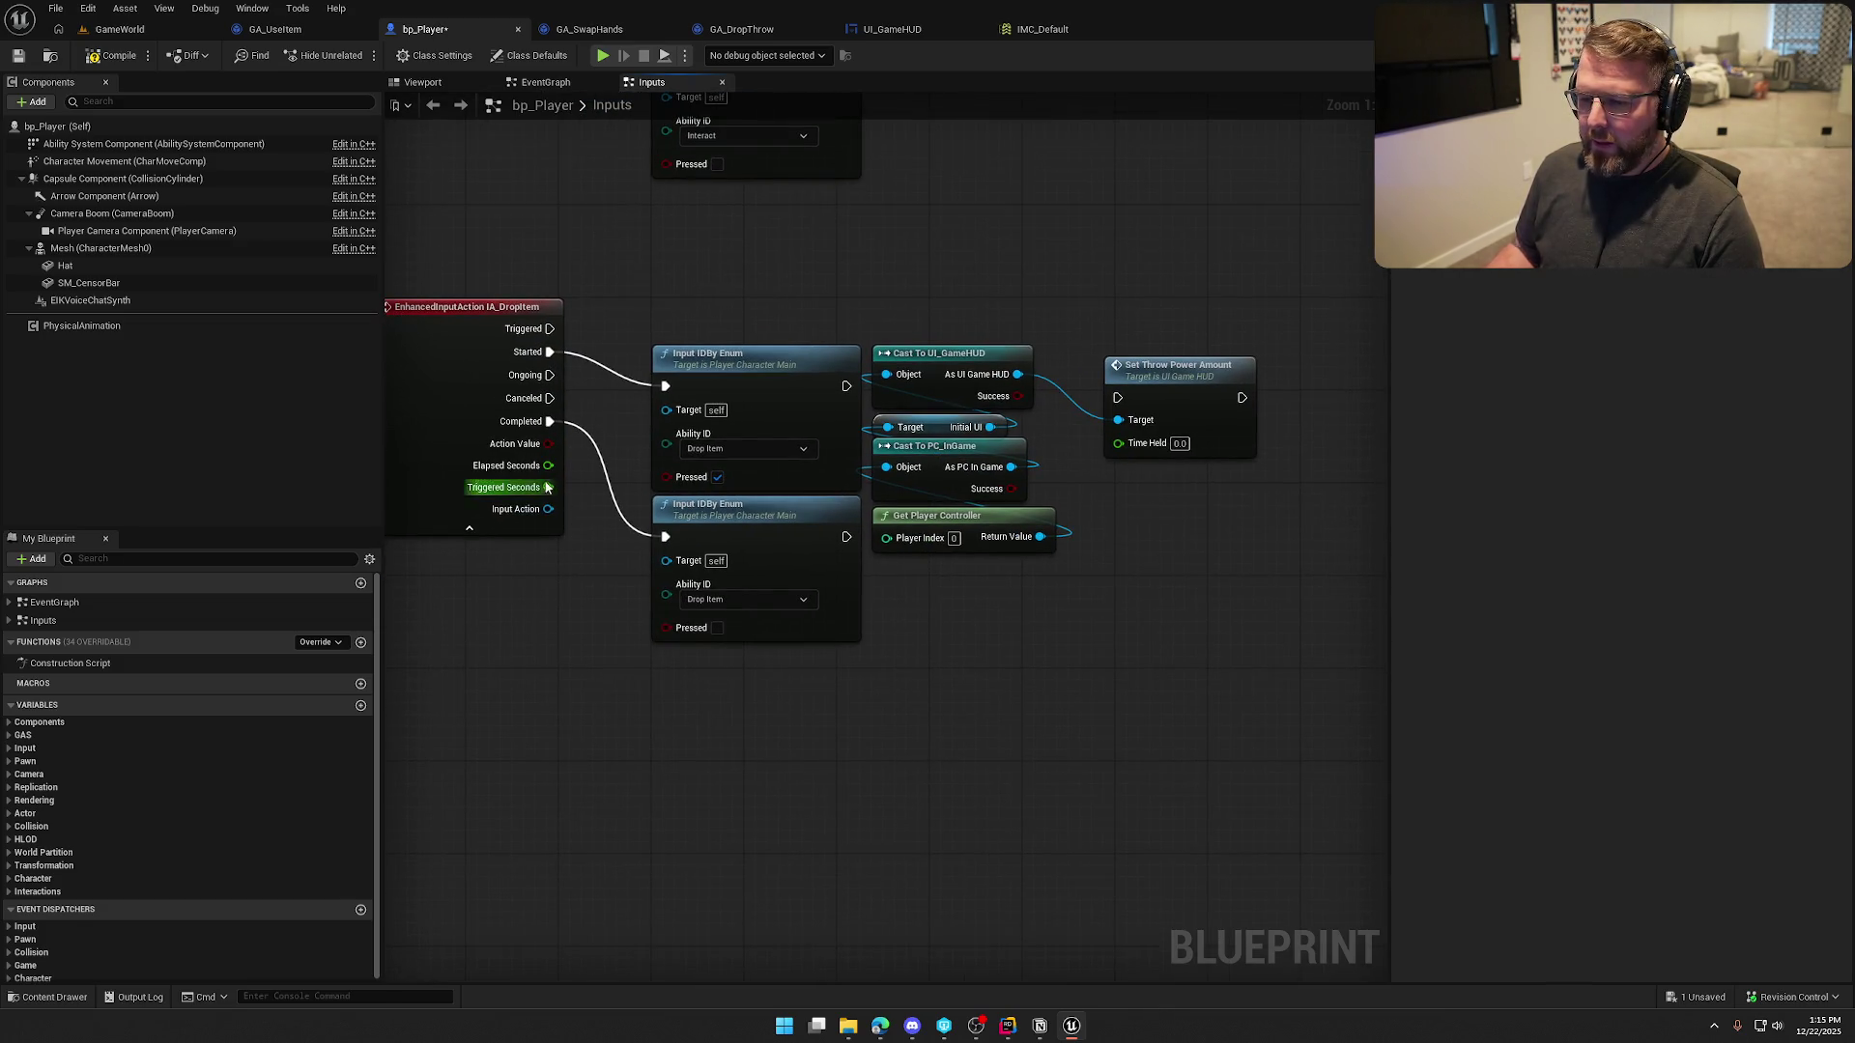
pyautogui.moveTo(547, 467); pyautogui.dragTo(578, 484)
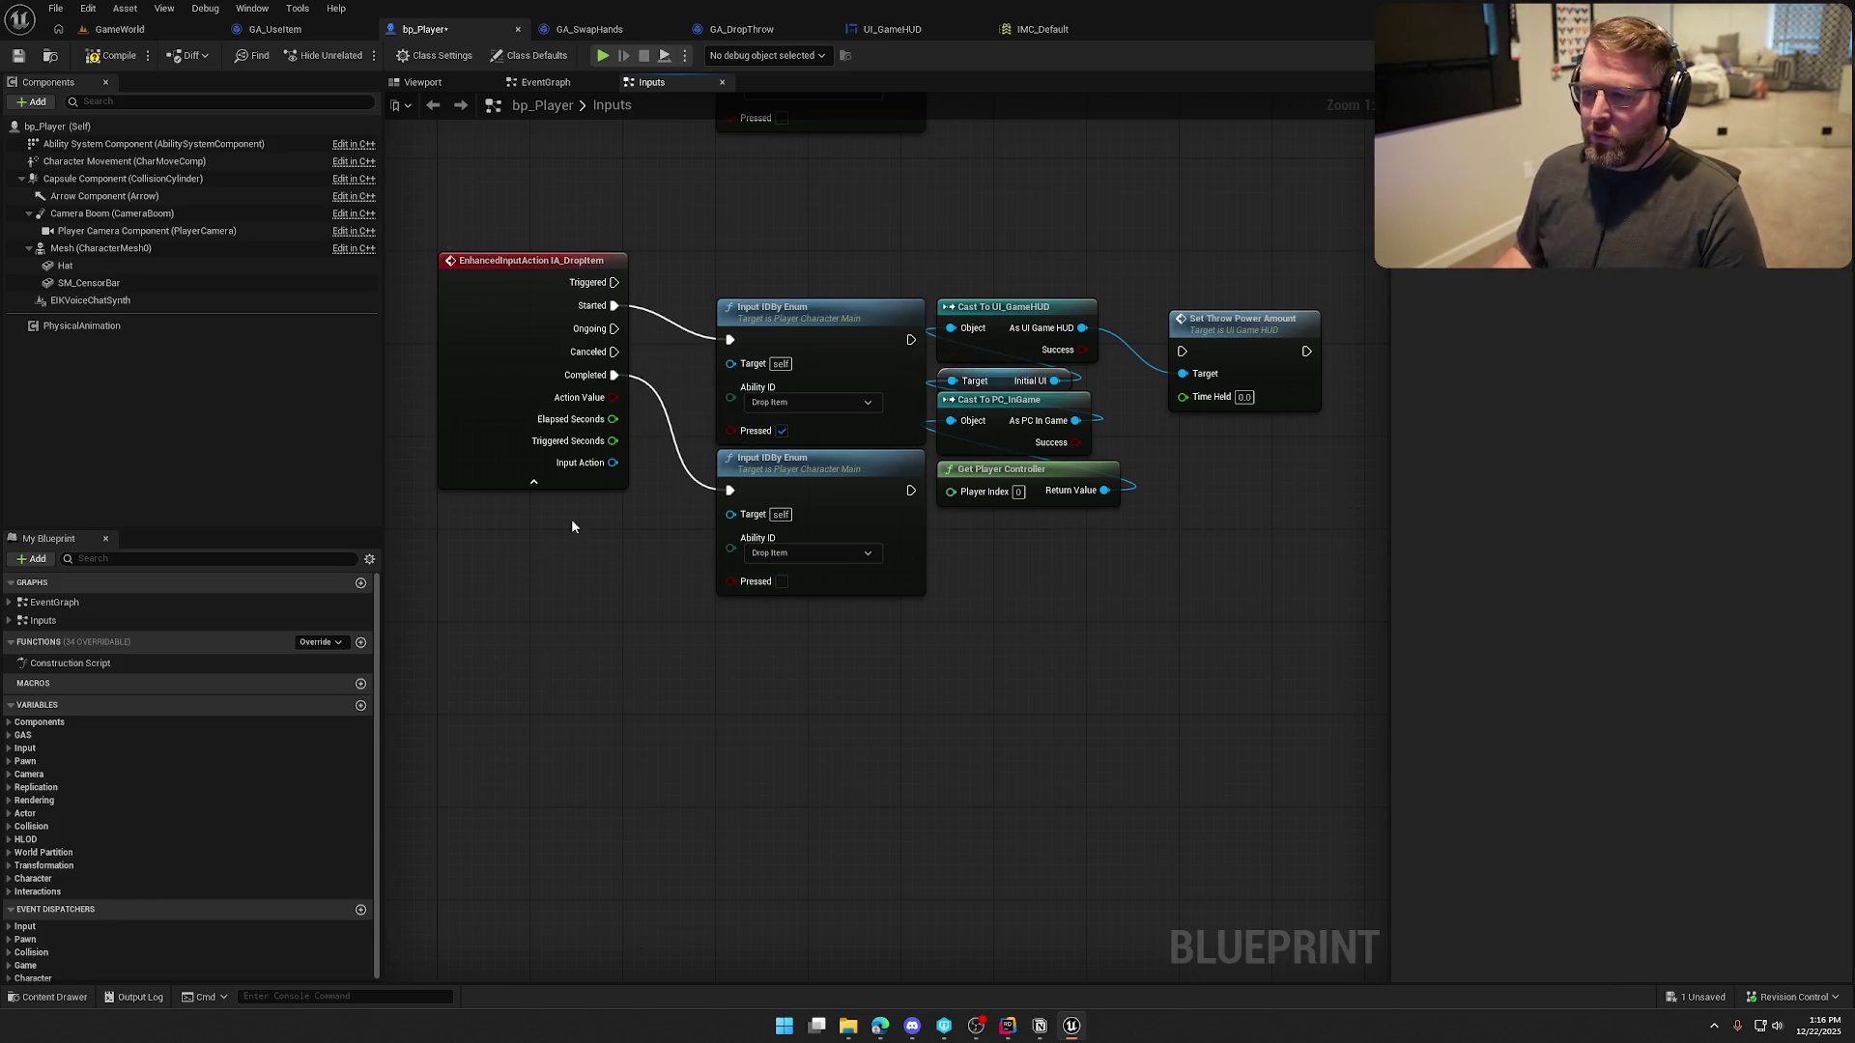
pyautogui.moveTo(613, 420)
pyautogui.mouseDown()
pyautogui.moveTo(736, 435)
pyautogui.moveTo(1182, 398)
pyautogui.moveTo(748, 268)
pyautogui.moveTo(615, 282)
pyautogui.mouseUp()
pyautogui.moveTo(1246, 341); pyautogui.dragTo(1260, 271)
pyautogui.click(1229, 432)
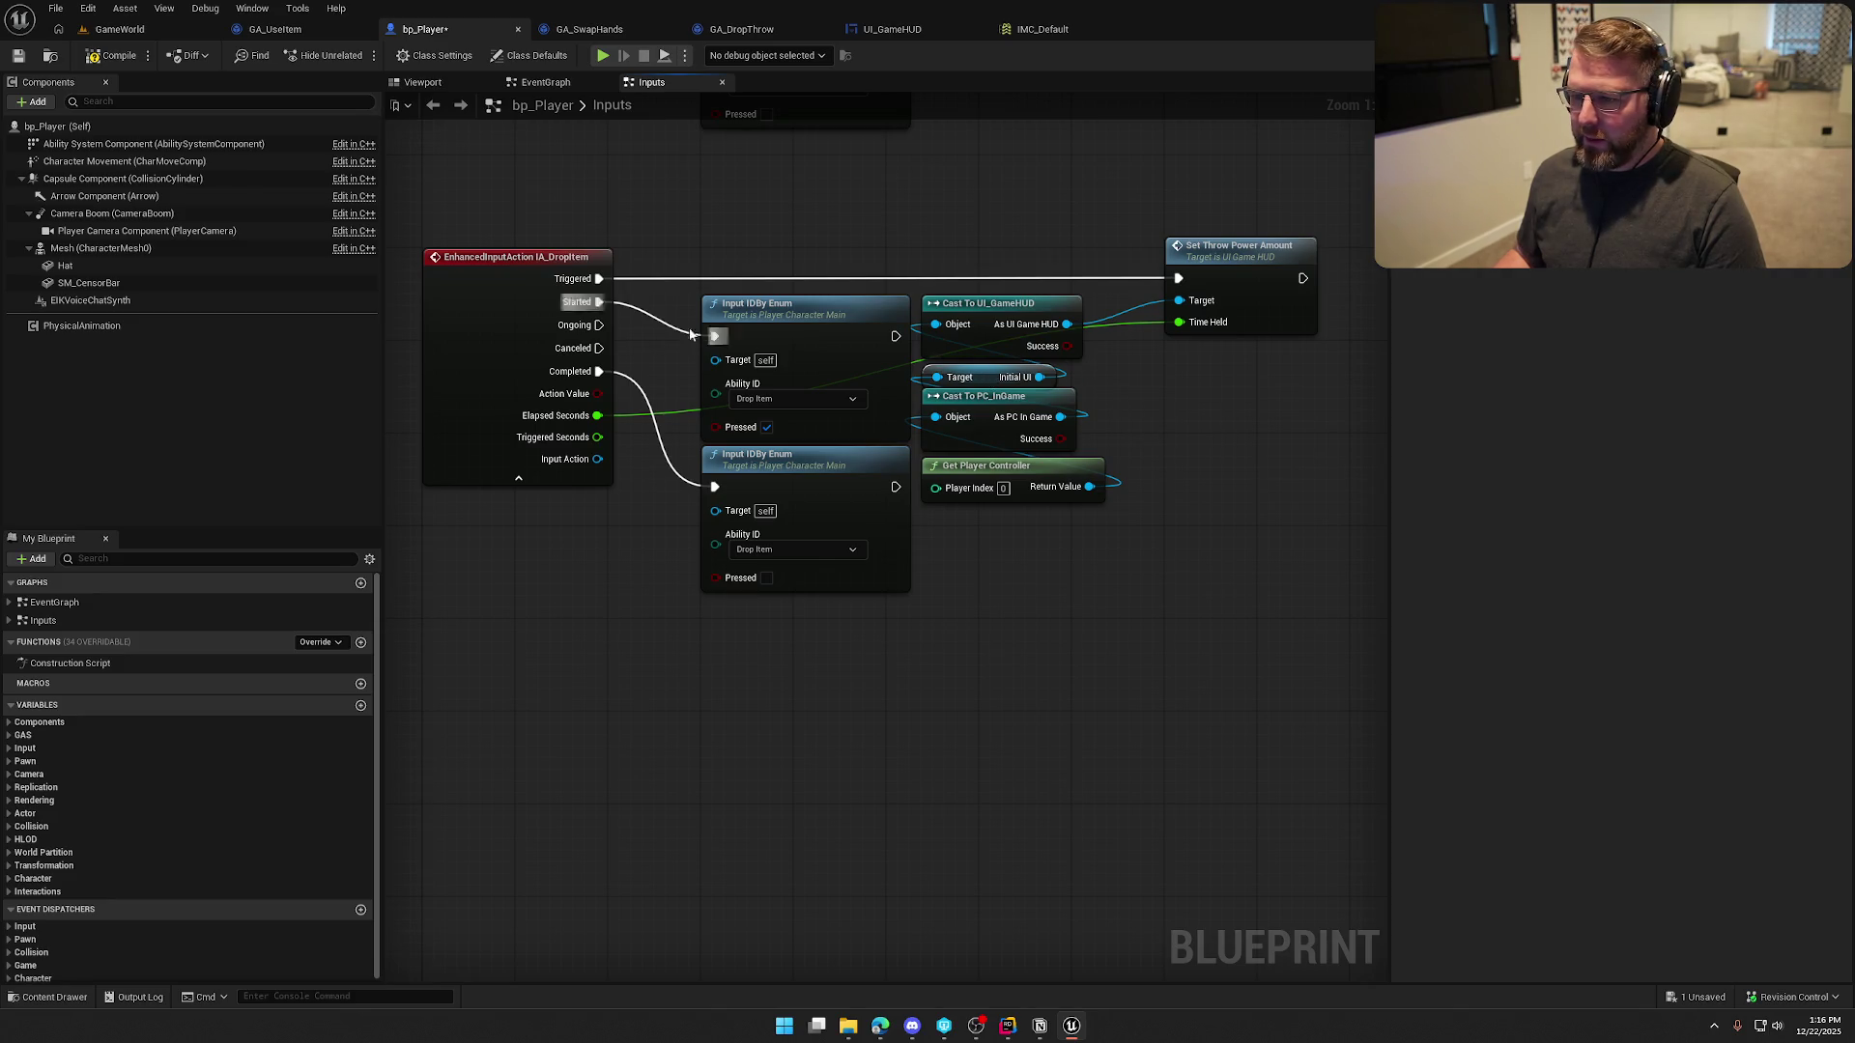
# Add a Toggle Throw UI call on the HUD, fired when dropping starts
pyautogui.moveTo(1014, 329)
pyautogui.mouseDown()
pyautogui.moveTo(1208, 359)
pyautogui.moveTo(1184, 396)
pyautogui.mouseUp()
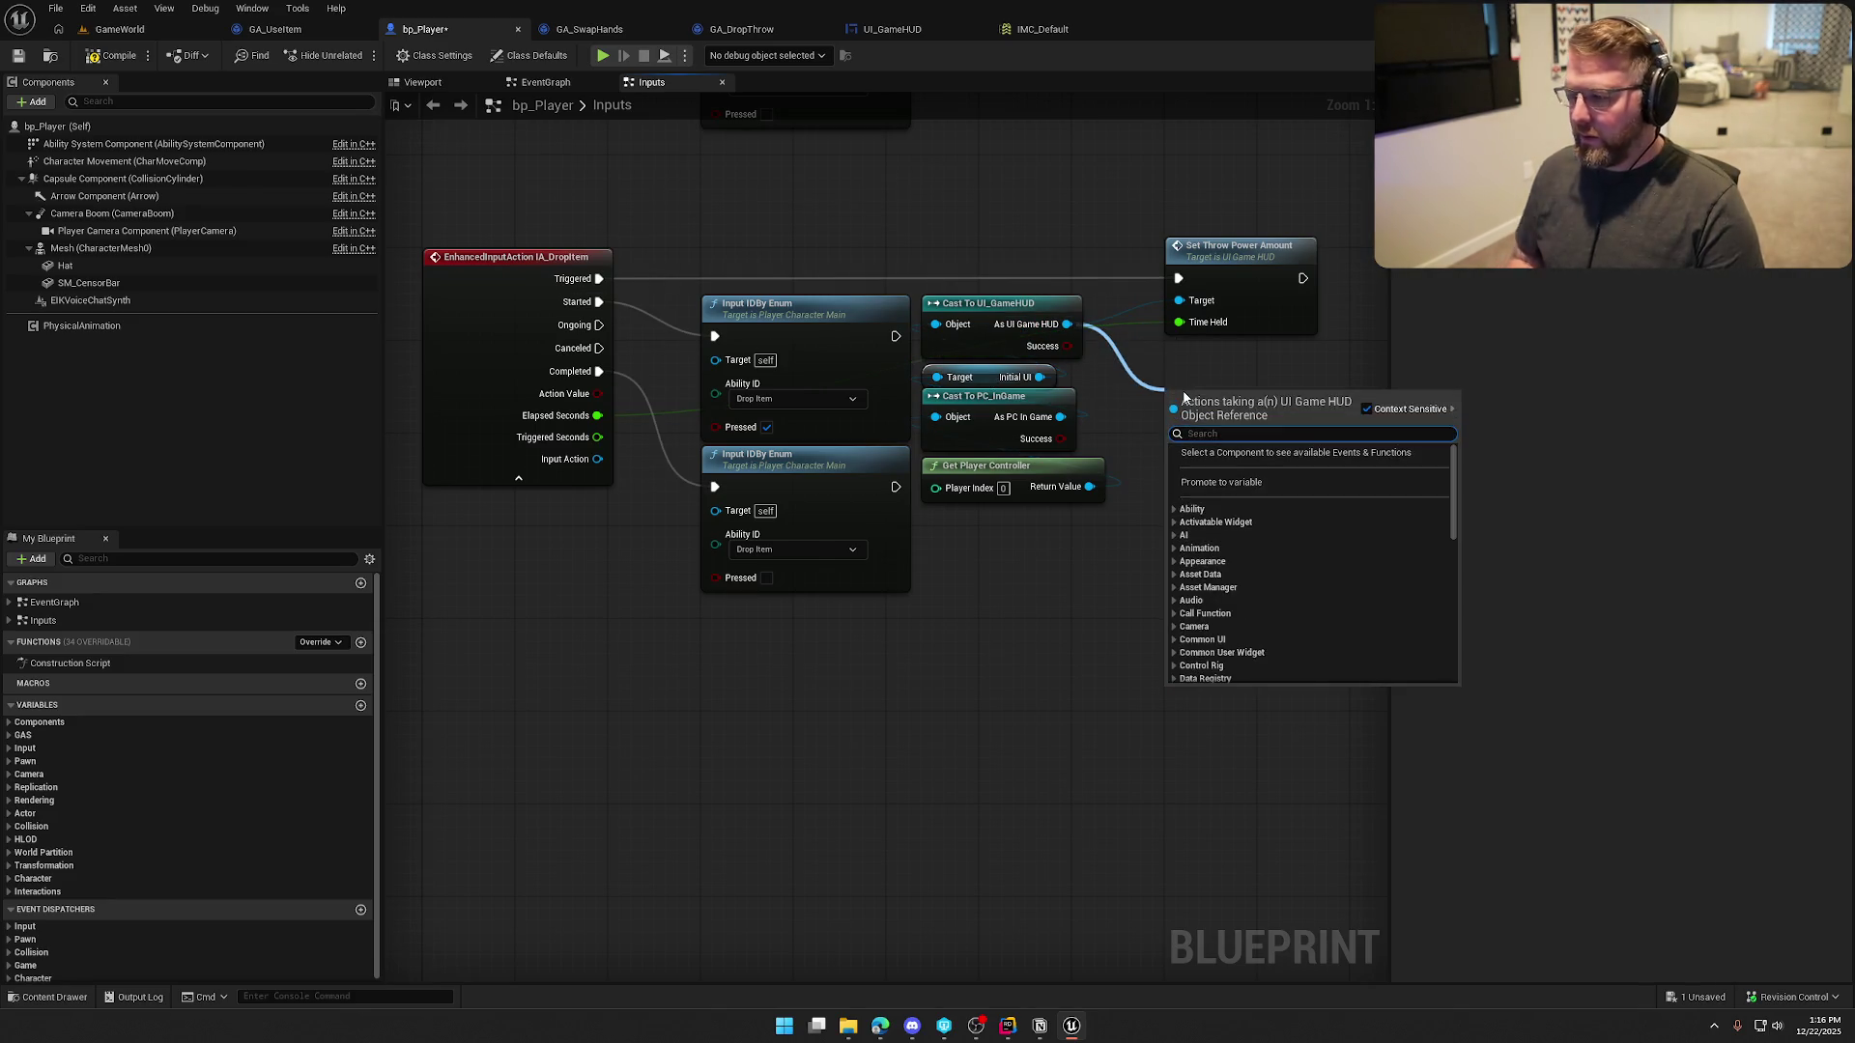
pyautogui.write('toggle')
pyautogui.click(1226, 465)
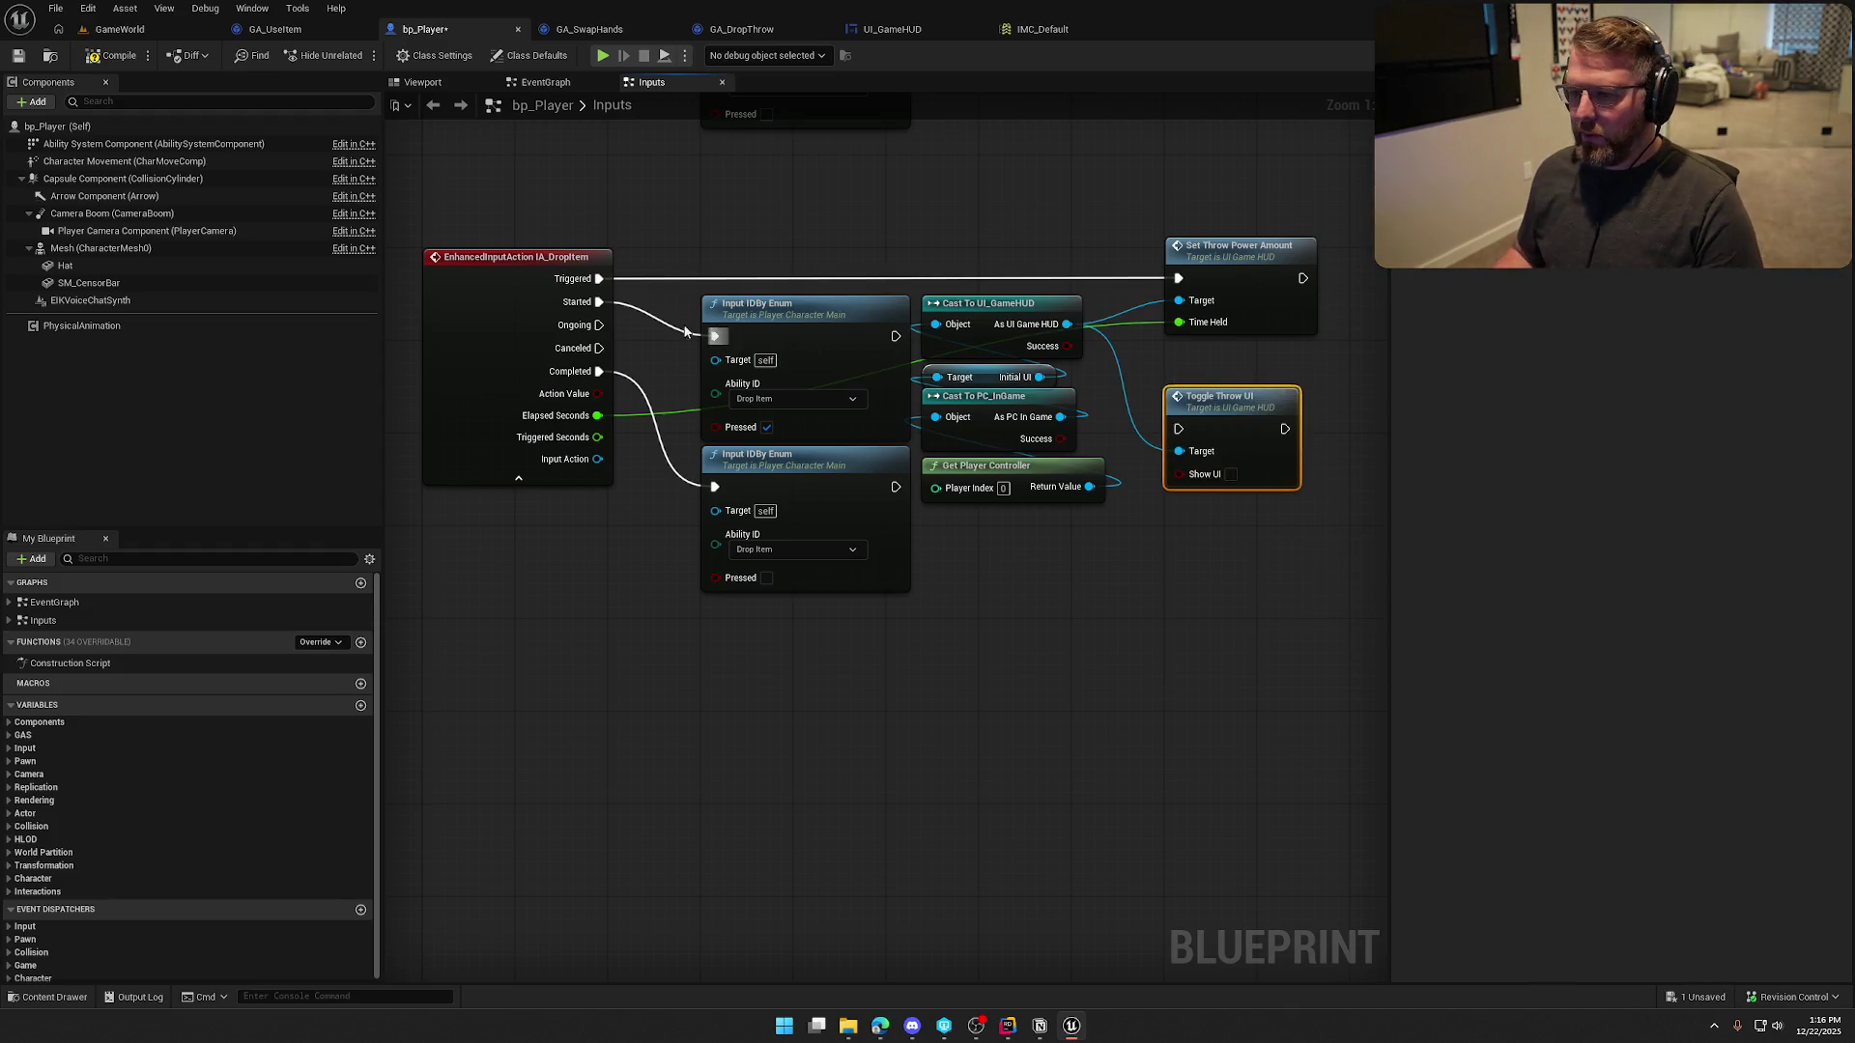
pyautogui.moveTo(894, 336)
pyautogui.mouseDown()
pyautogui.moveTo(1246, 430)
pyautogui.moveTo(1179, 429)
pyautogui.moveTo(1222, 376)
pyautogui.mouseUp()
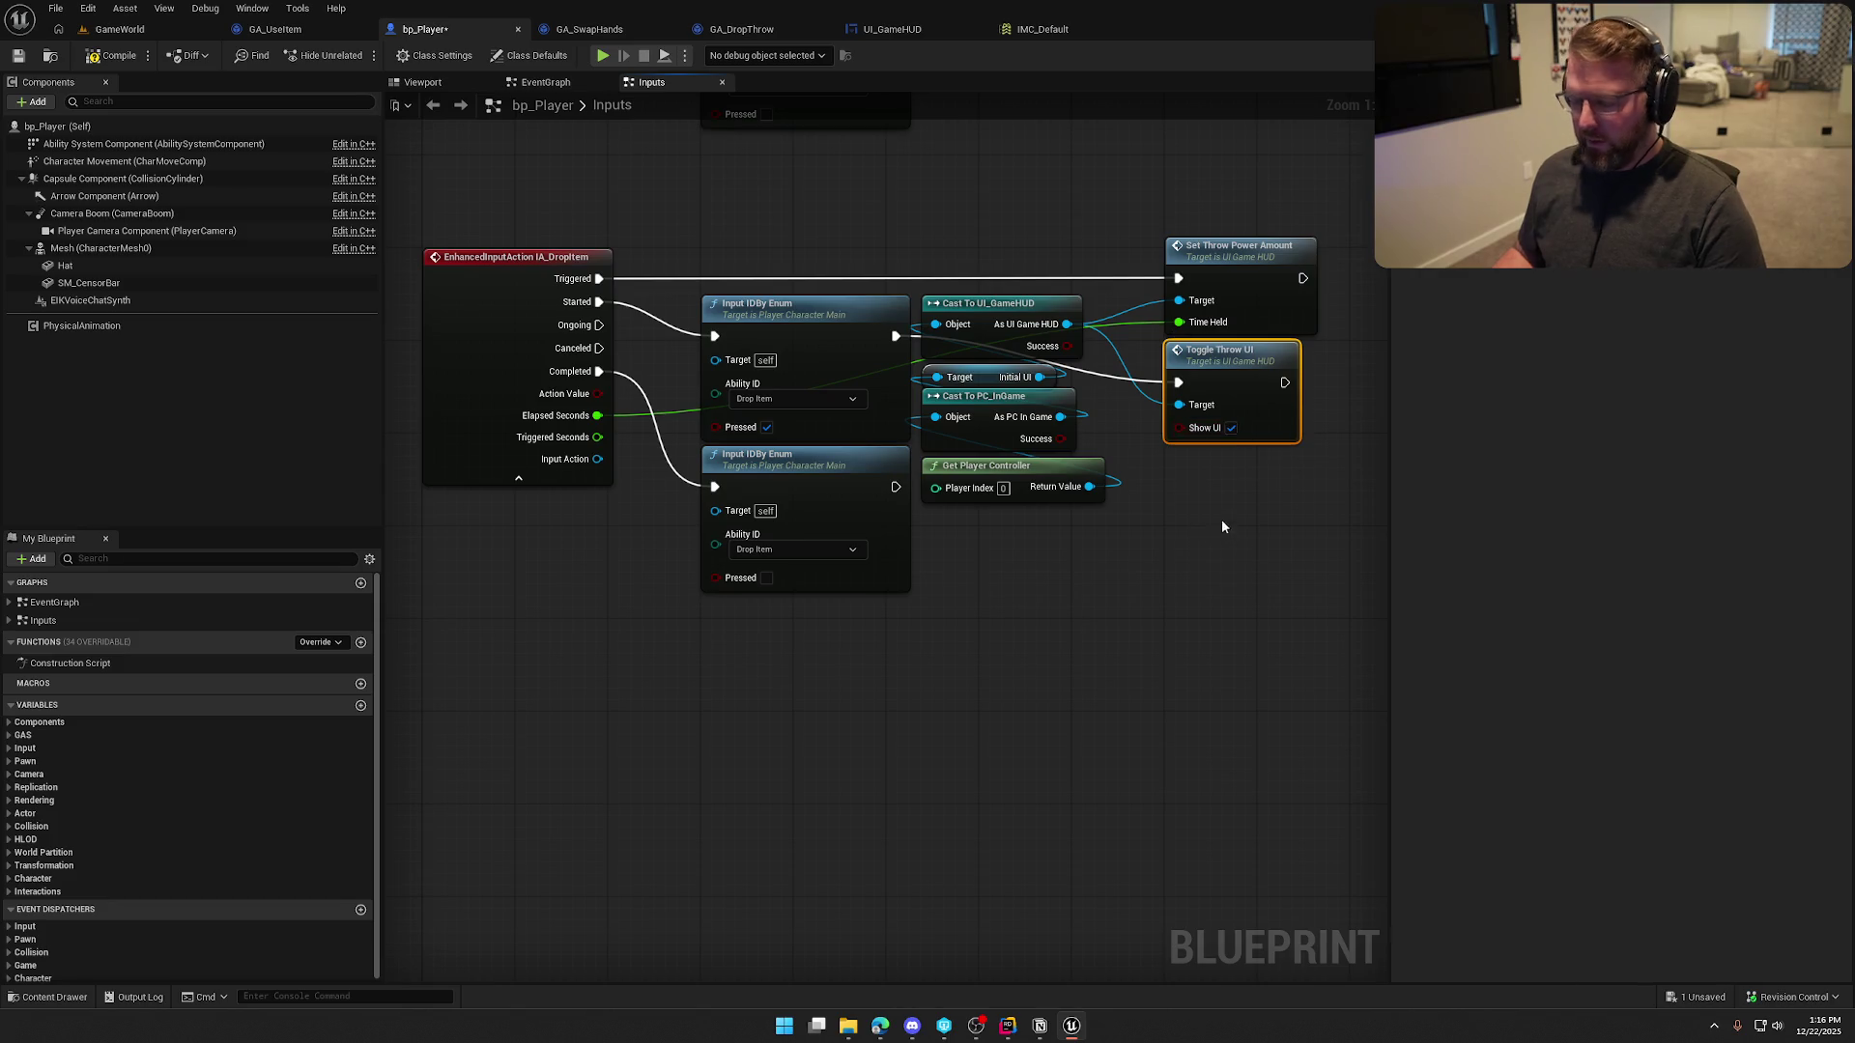
# Paste a second Toggle Throw UI for Completed with Show UI unchecked, arrange nodes, and compile
pyautogui.hotkey('ctrl', 'c')
pyautogui.hotkey('ctrl', 'v')
pyautogui.moveTo(1225, 534)
pyautogui.mouseDown()
pyautogui.moveTo(1102, 323)
pyautogui.moveTo(1069, 333)
pyautogui.mouseUp()
pyautogui.moveTo(1111, 517)
pyautogui.mouseDown()
pyautogui.moveTo(918, 357)
pyautogui.moveTo(917, 295)
pyautogui.moveTo(765, 621)
pyautogui.mouseUp()
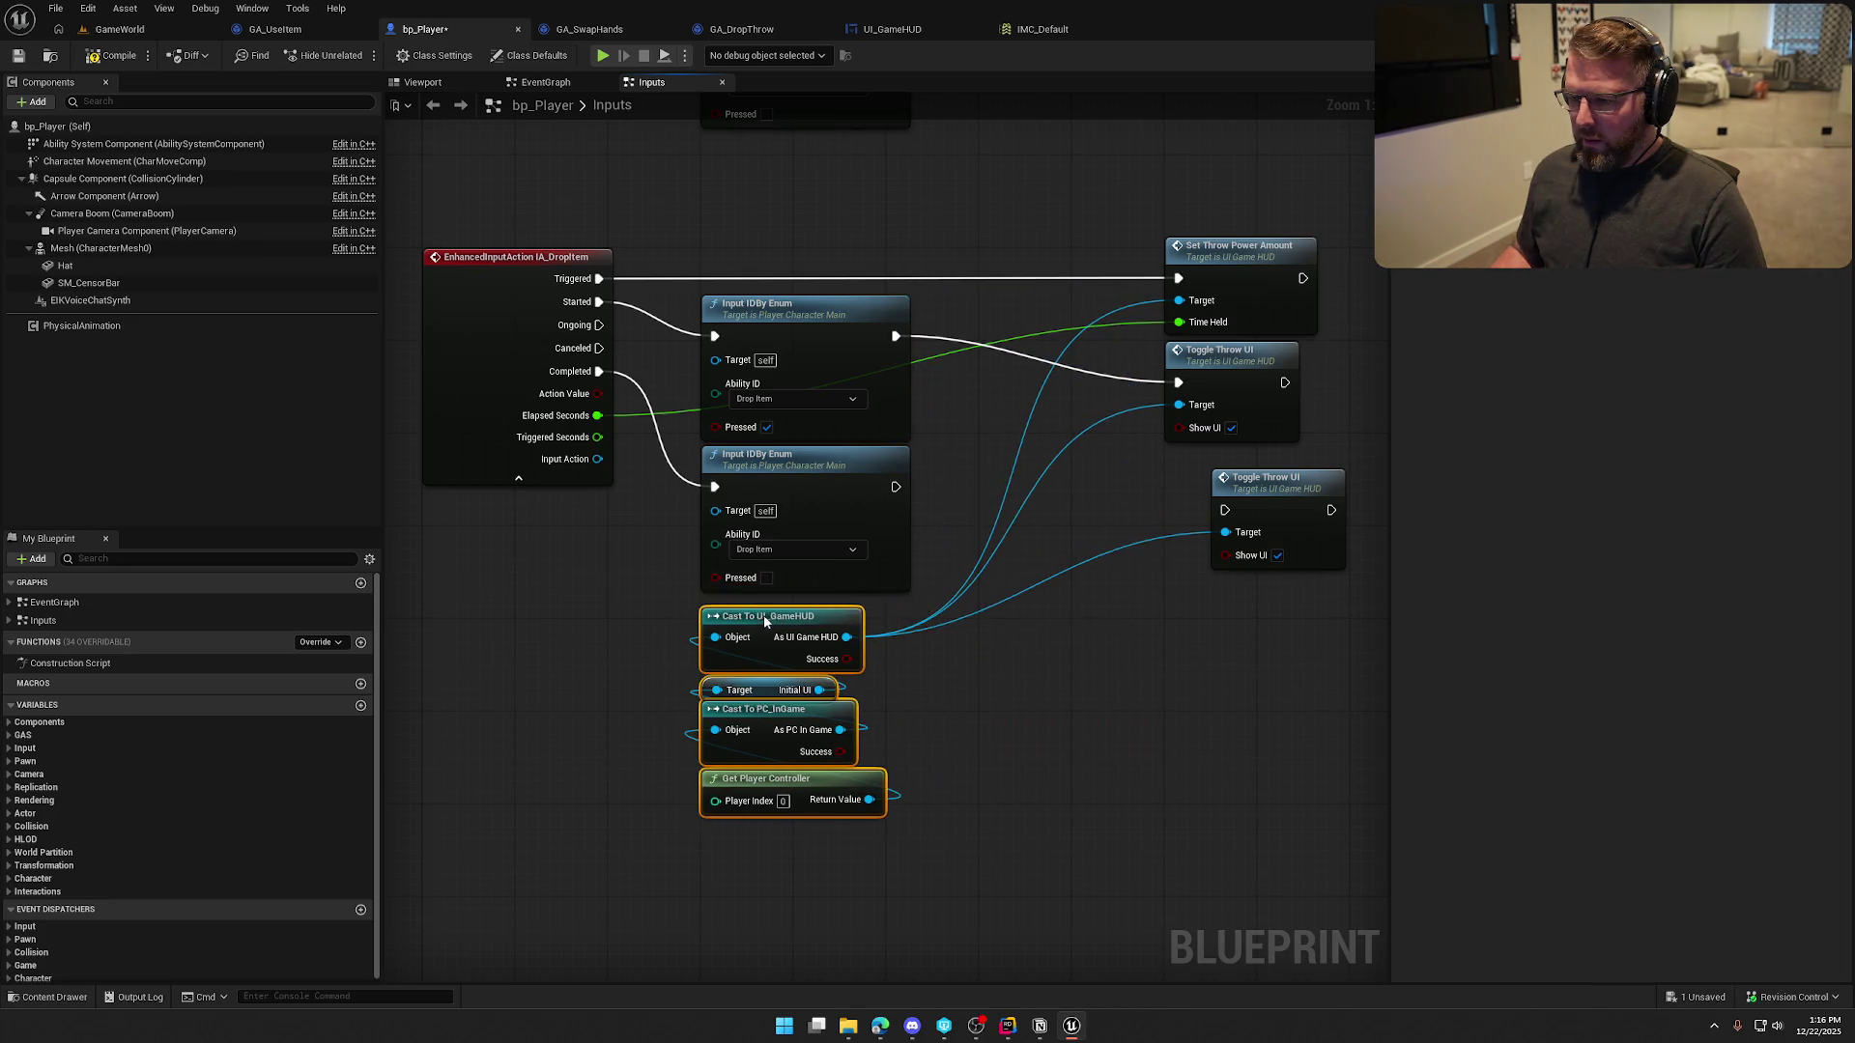
pyautogui.moveTo(1225, 510); pyautogui.dragTo(896, 487)
pyautogui.moveTo(1290, 497); pyautogui.dragTo(1046, 473)
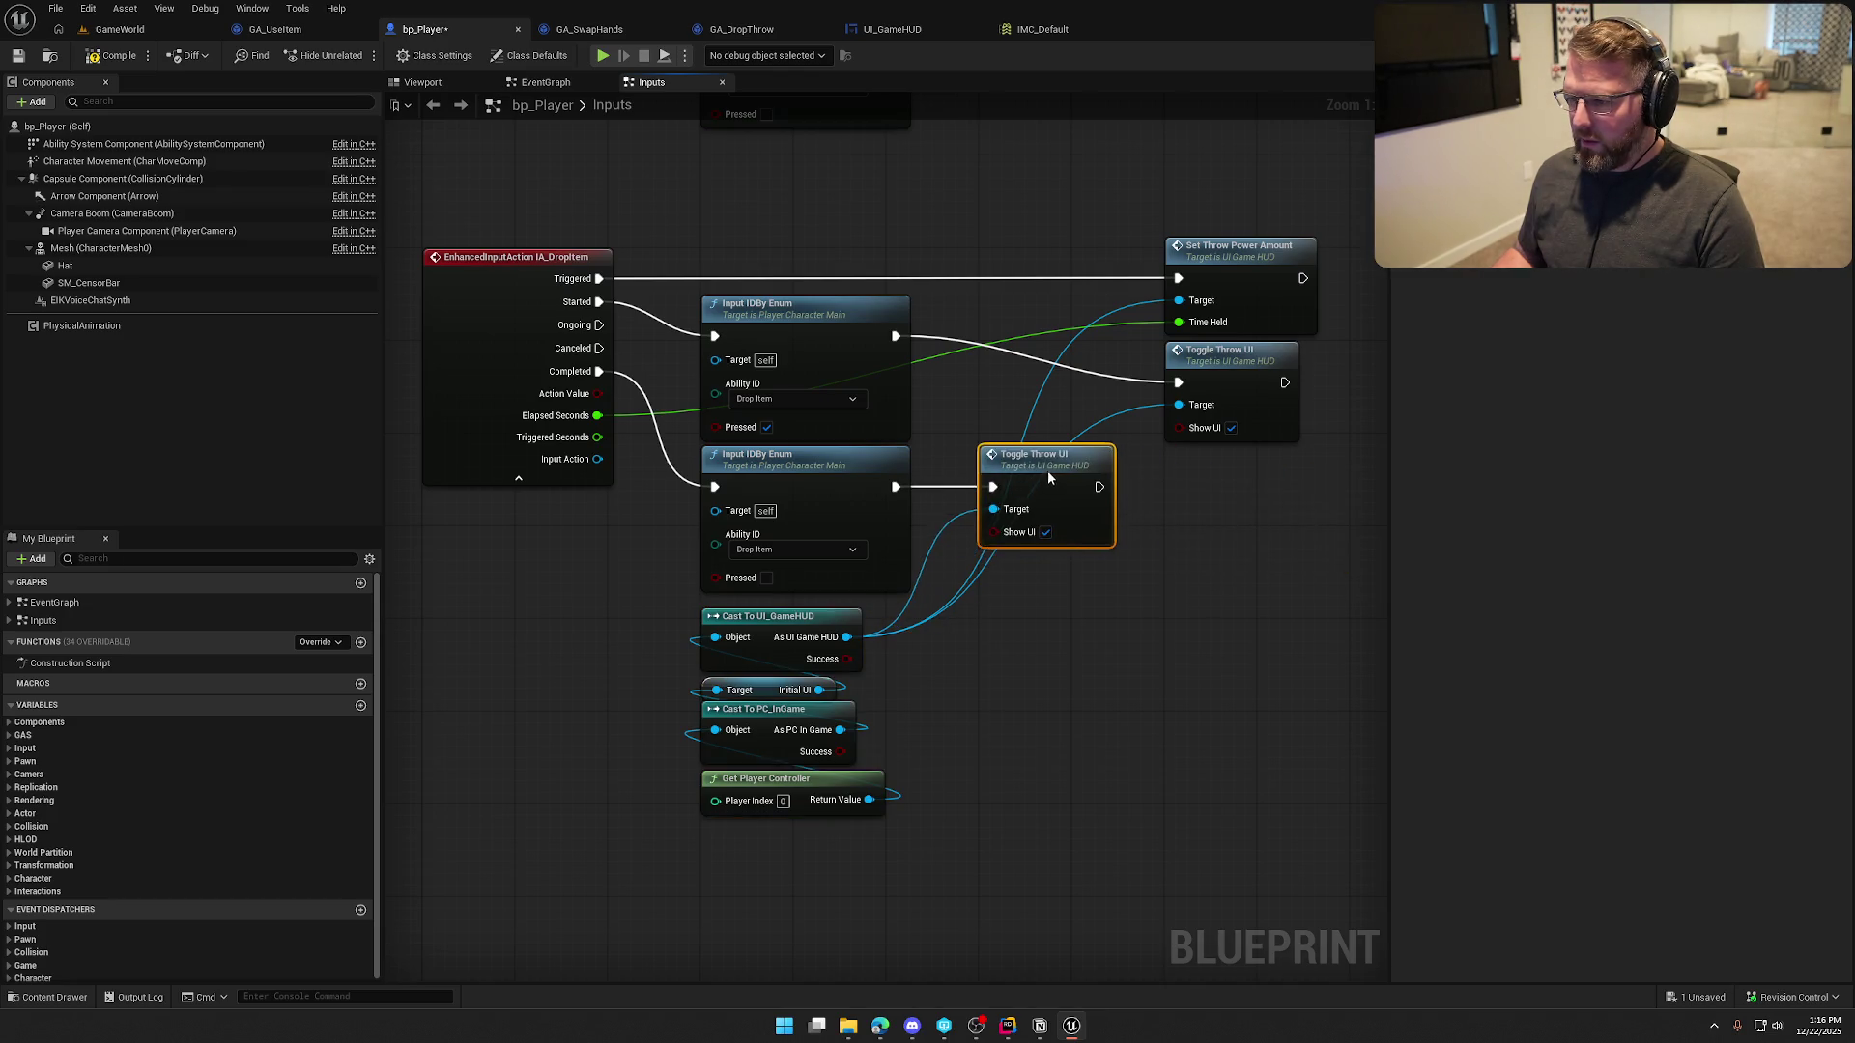
pyautogui.moveTo(1225, 374); pyautogui.dragTo(1042, 374)
pyautogui.moveTo(1223, 253); pyautogui.dragTo(1057, 278)
pyautogui.click(1213, 438)
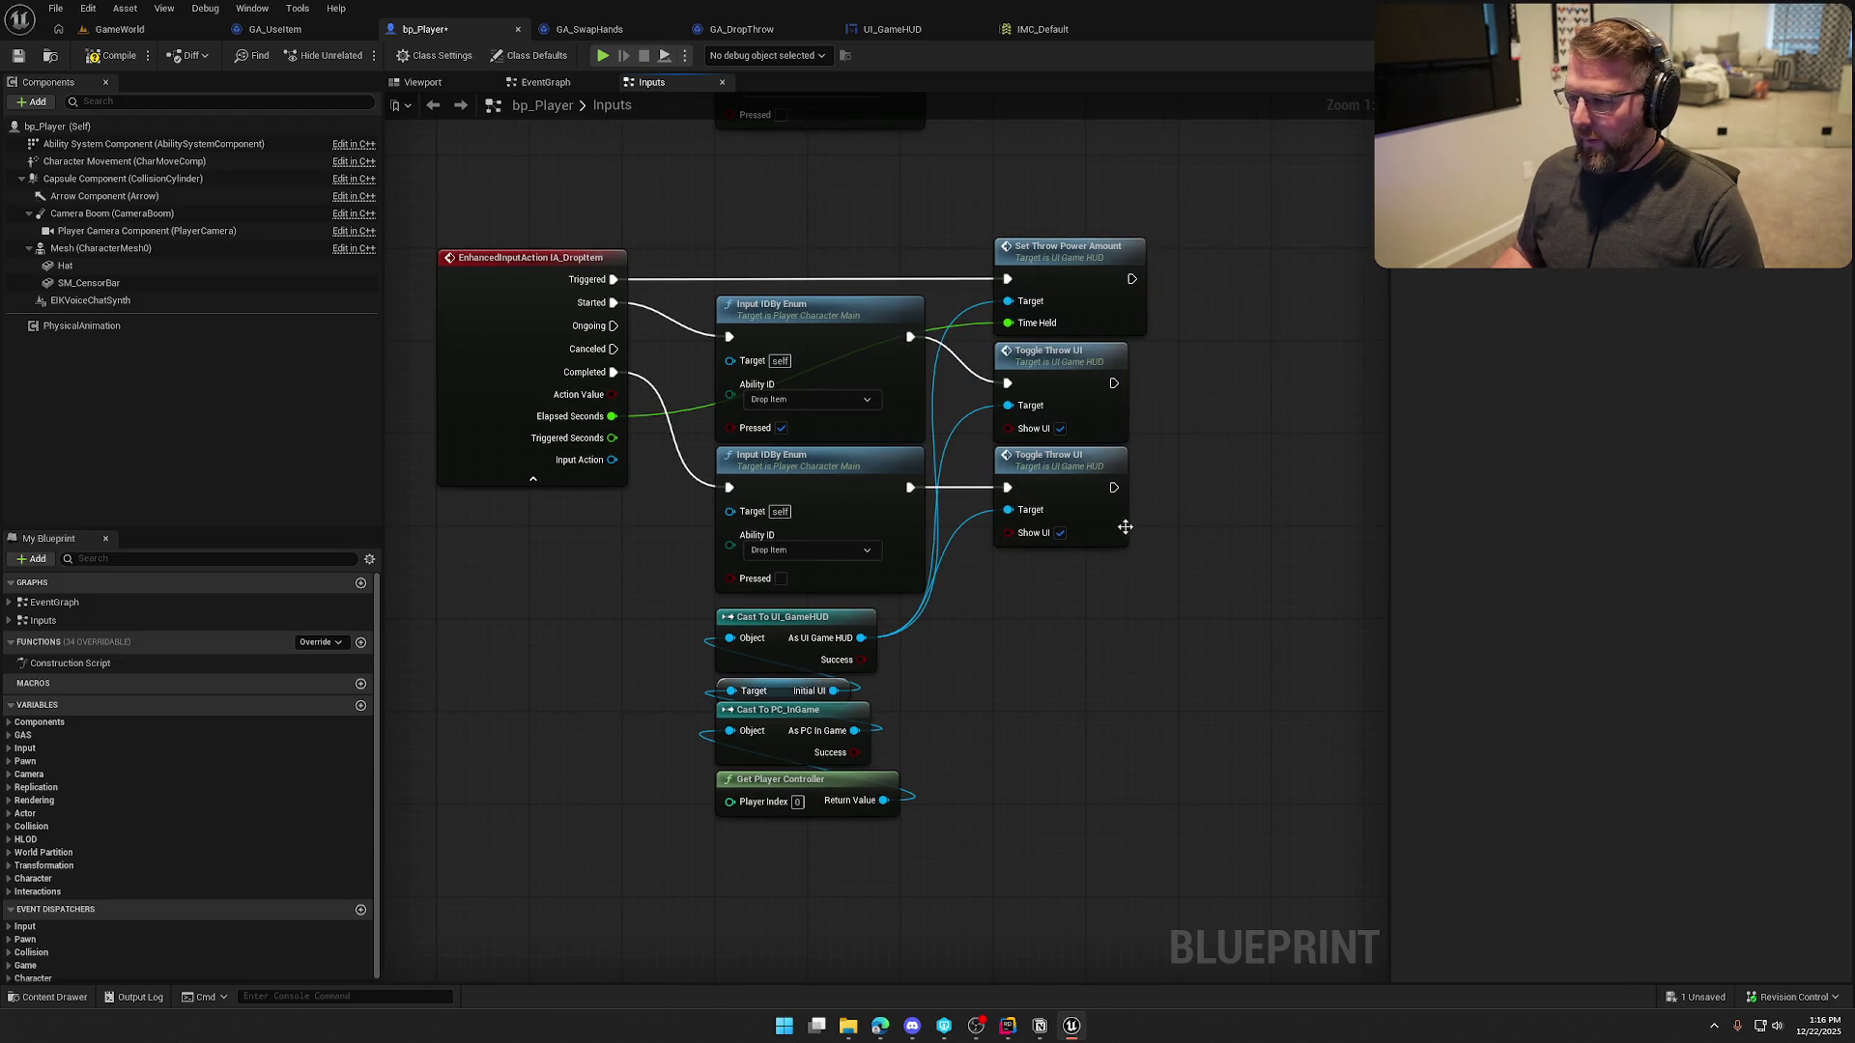
pyautogui.click(1060, 534)
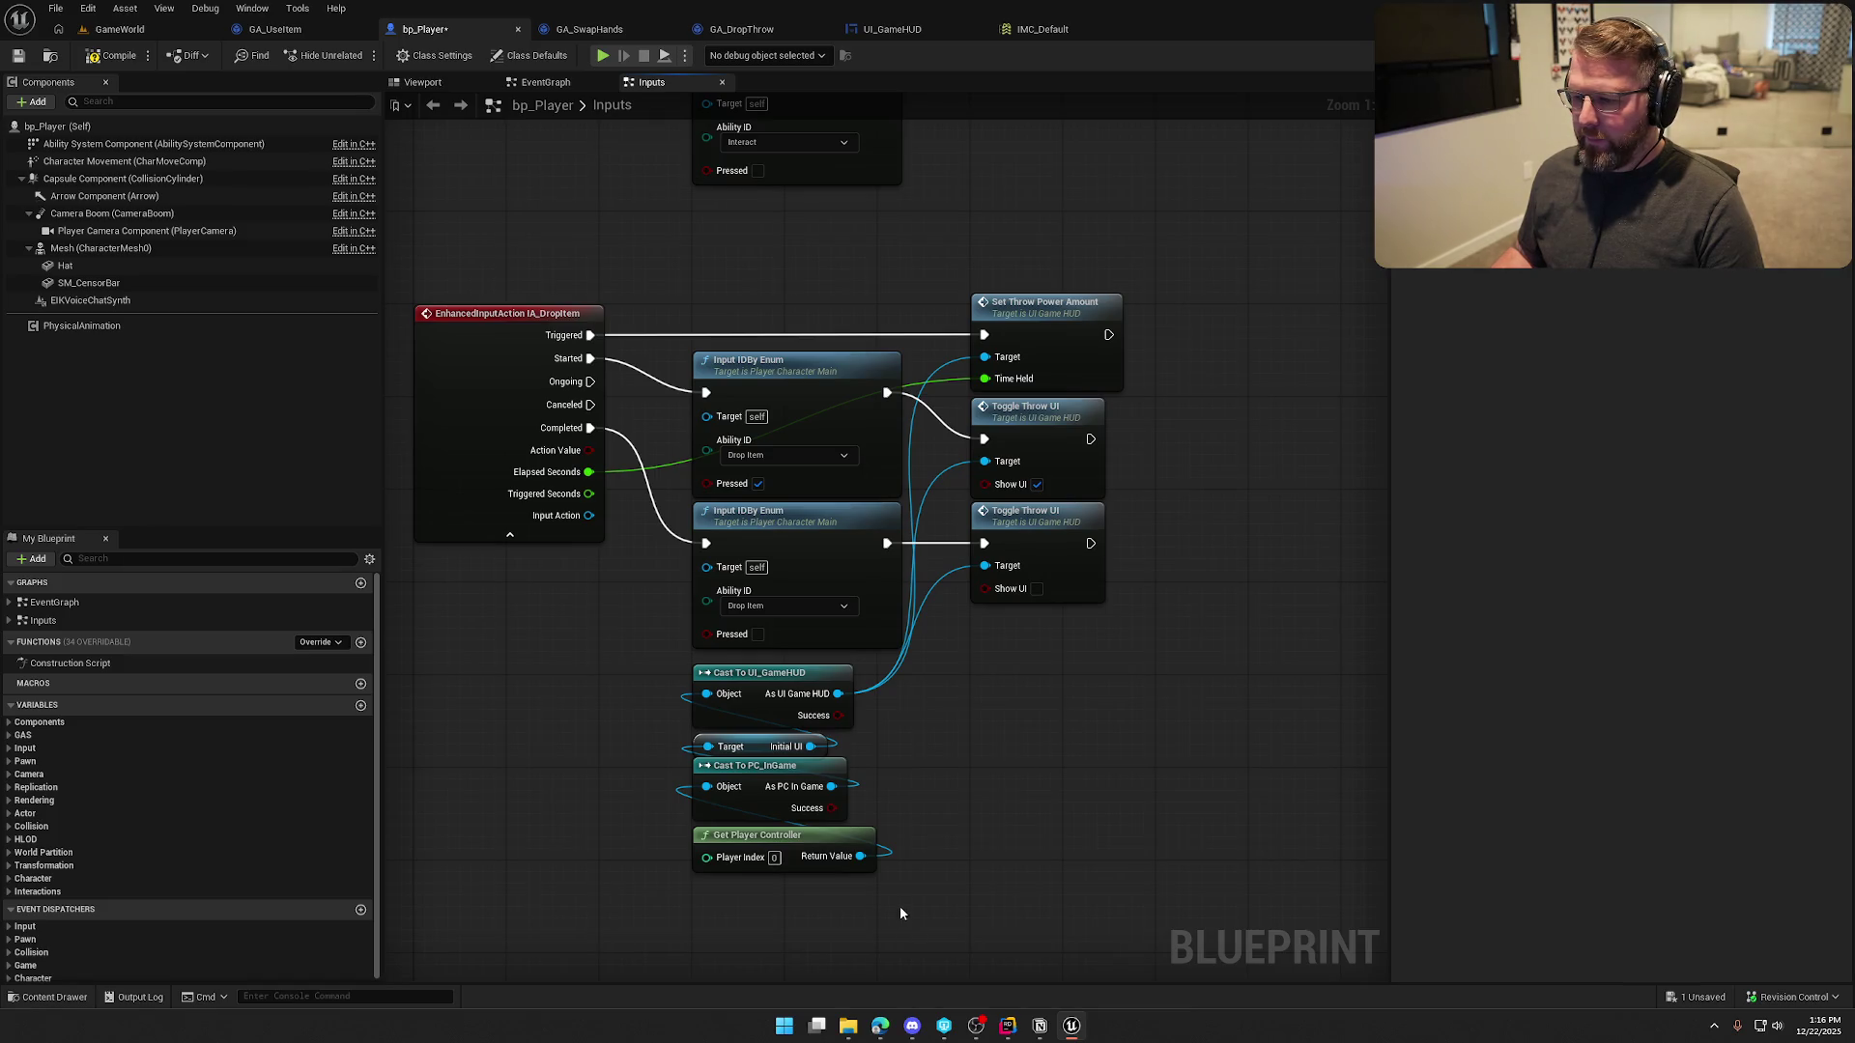
pyautogui.click(114, 67)
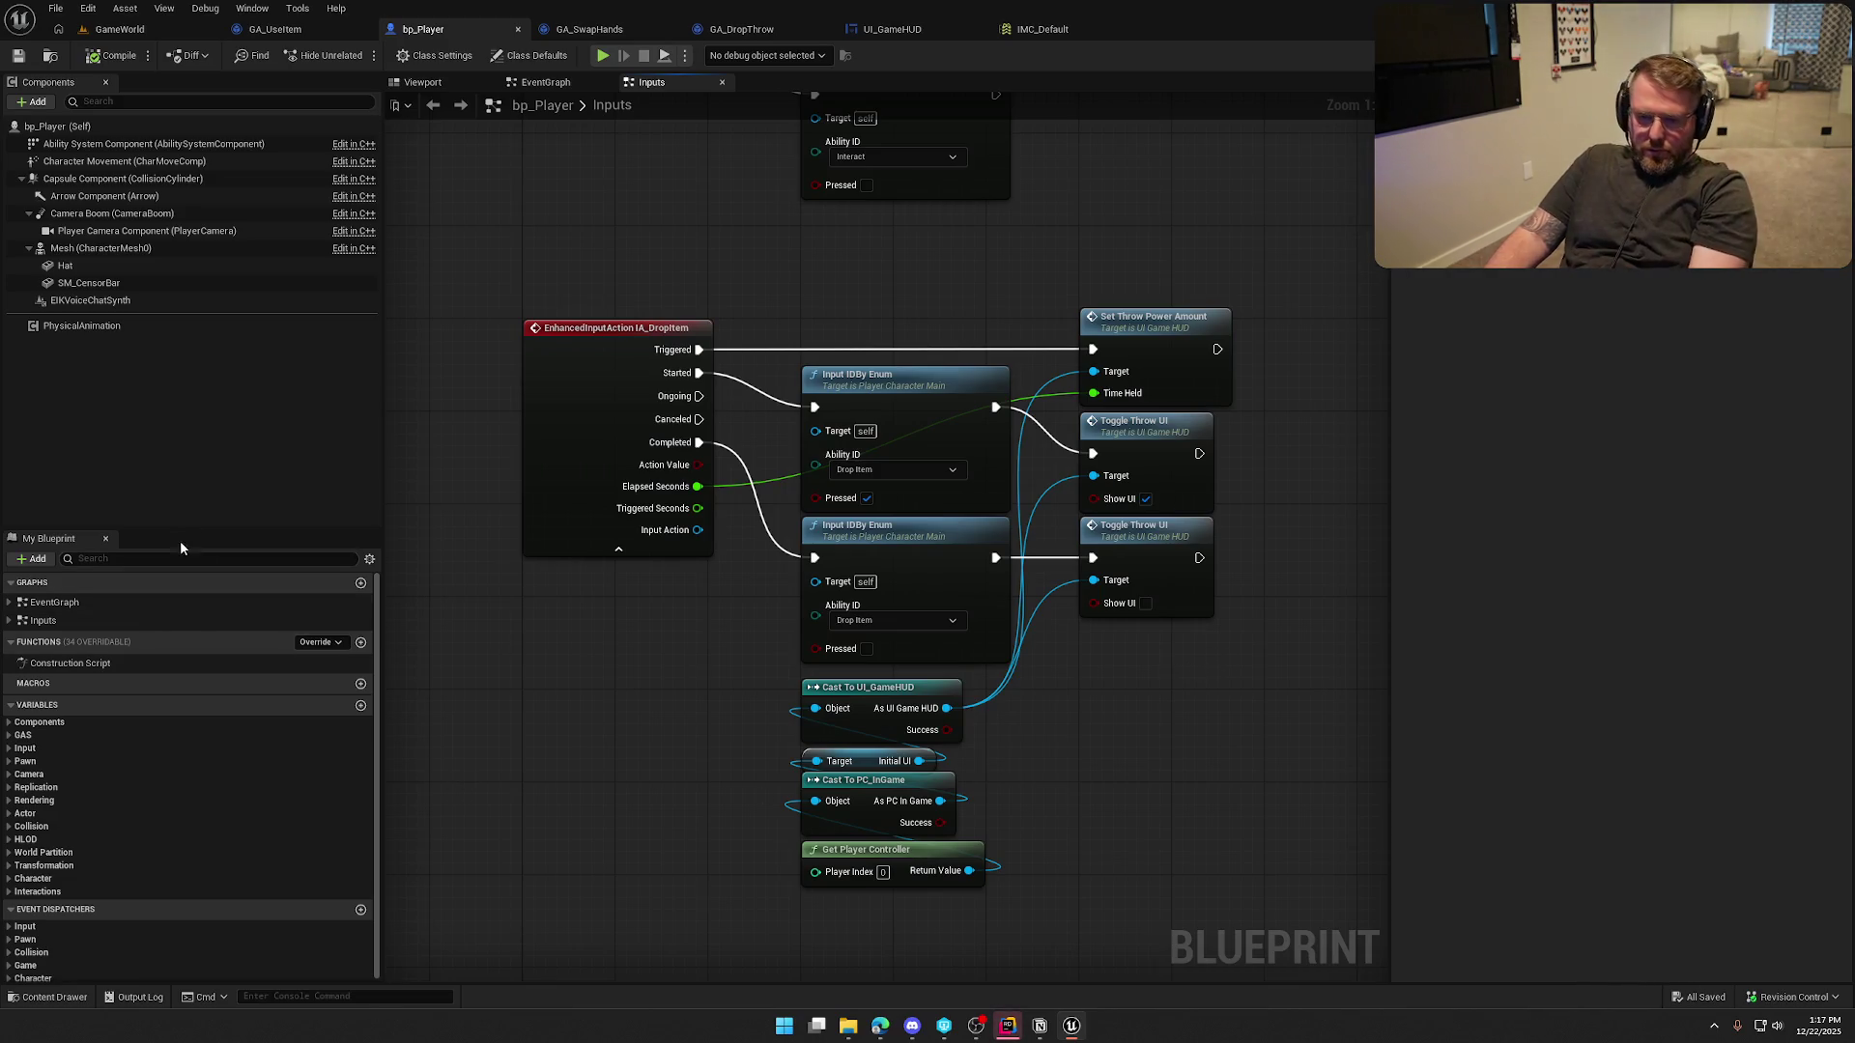
# Place a Right Hand Item getter from the Interactions variables and convert it to a validated get
pyautogui.click(29, 878)
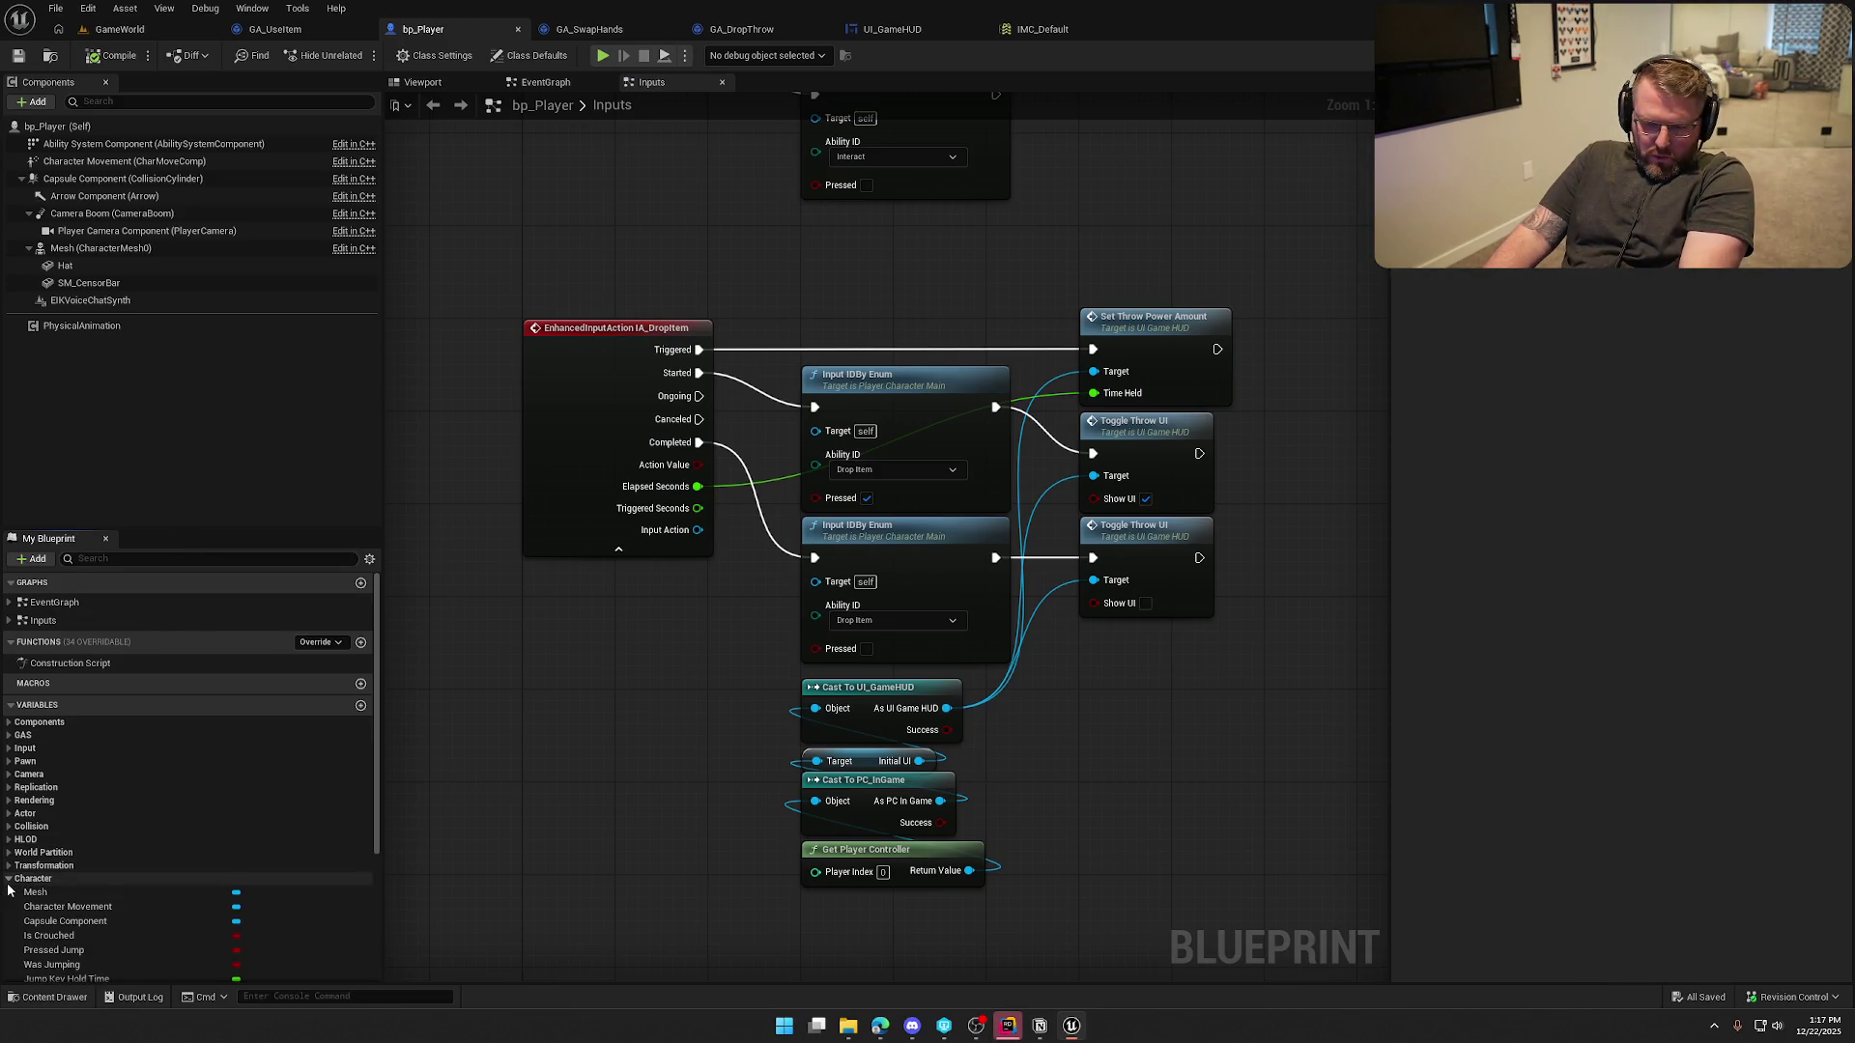
pyautogui.scroll(-2, 9, 821)
pyautogui.click(9, 764)
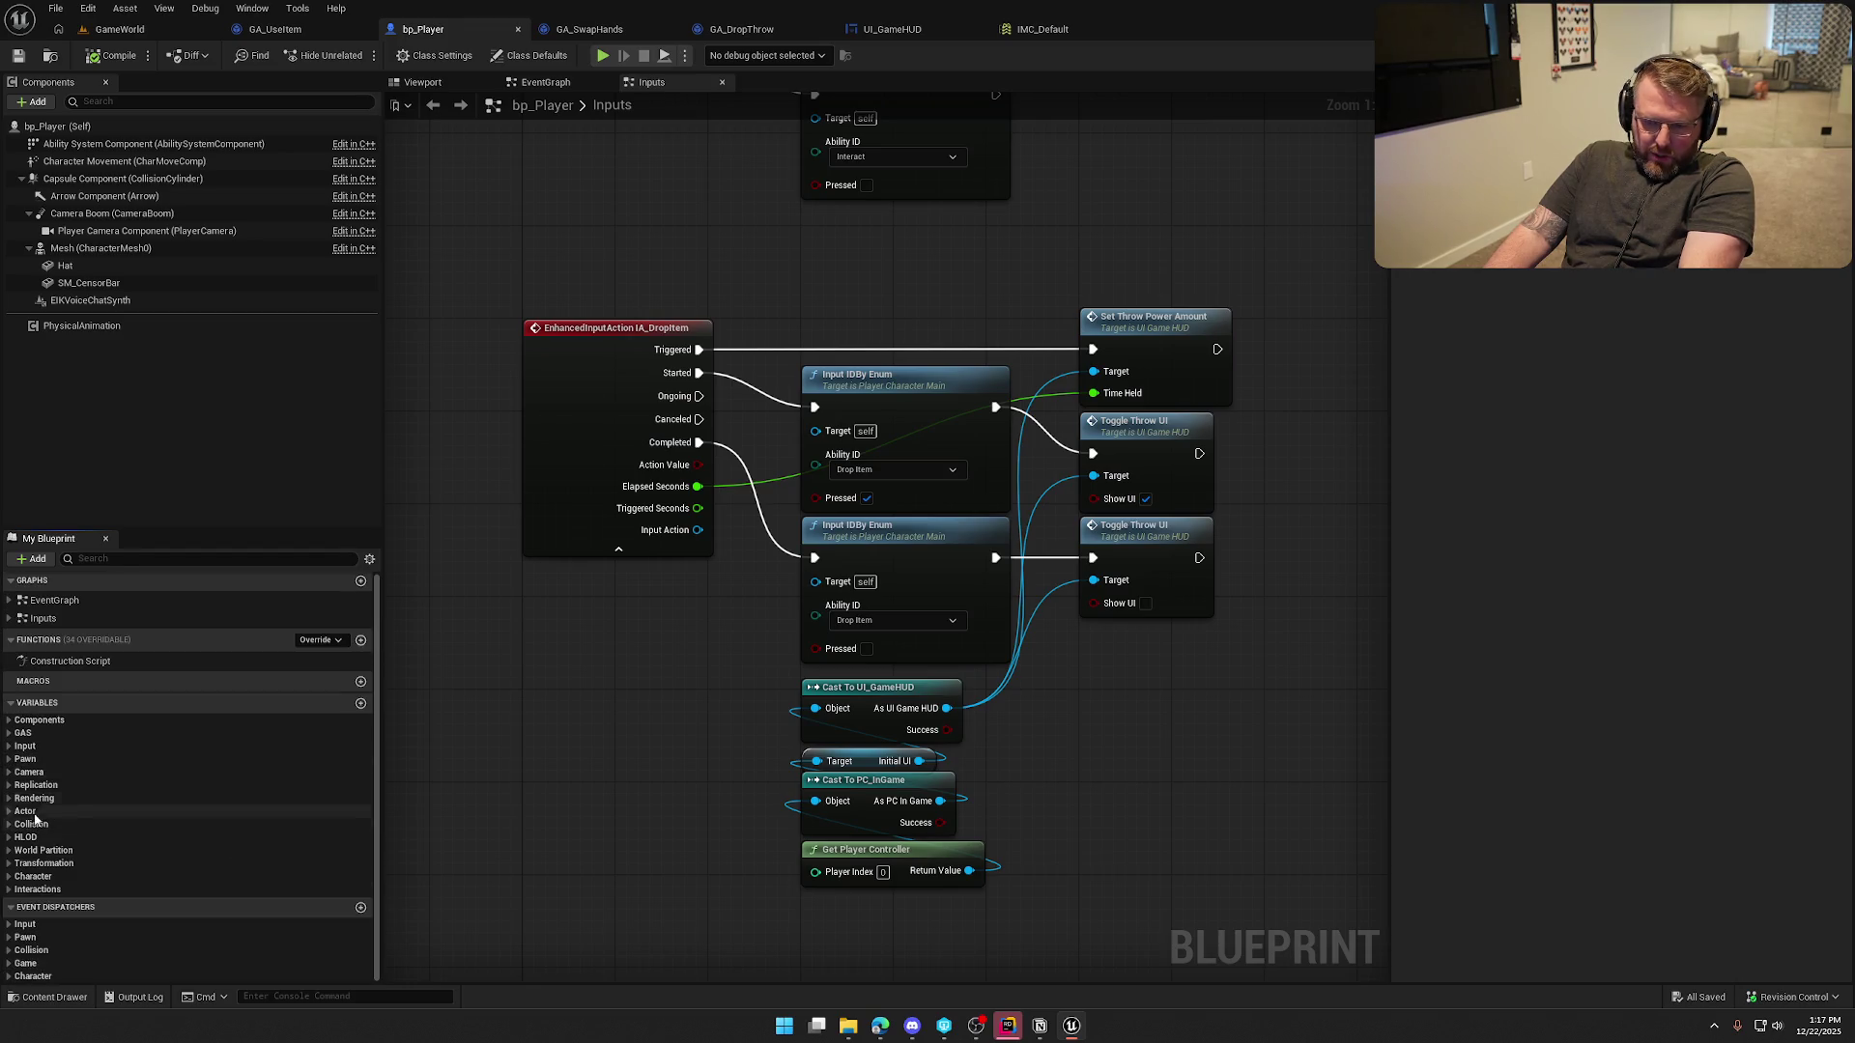
pyautogui.click(37, 889)
pyautogui.scroll(-1, 135, 902)
pyautogui.moveTo(56, 874); pyautogui.dragTo(633, 659)
pyautogui.rightClick(634, 657)
pyautogui.click(700, 793)
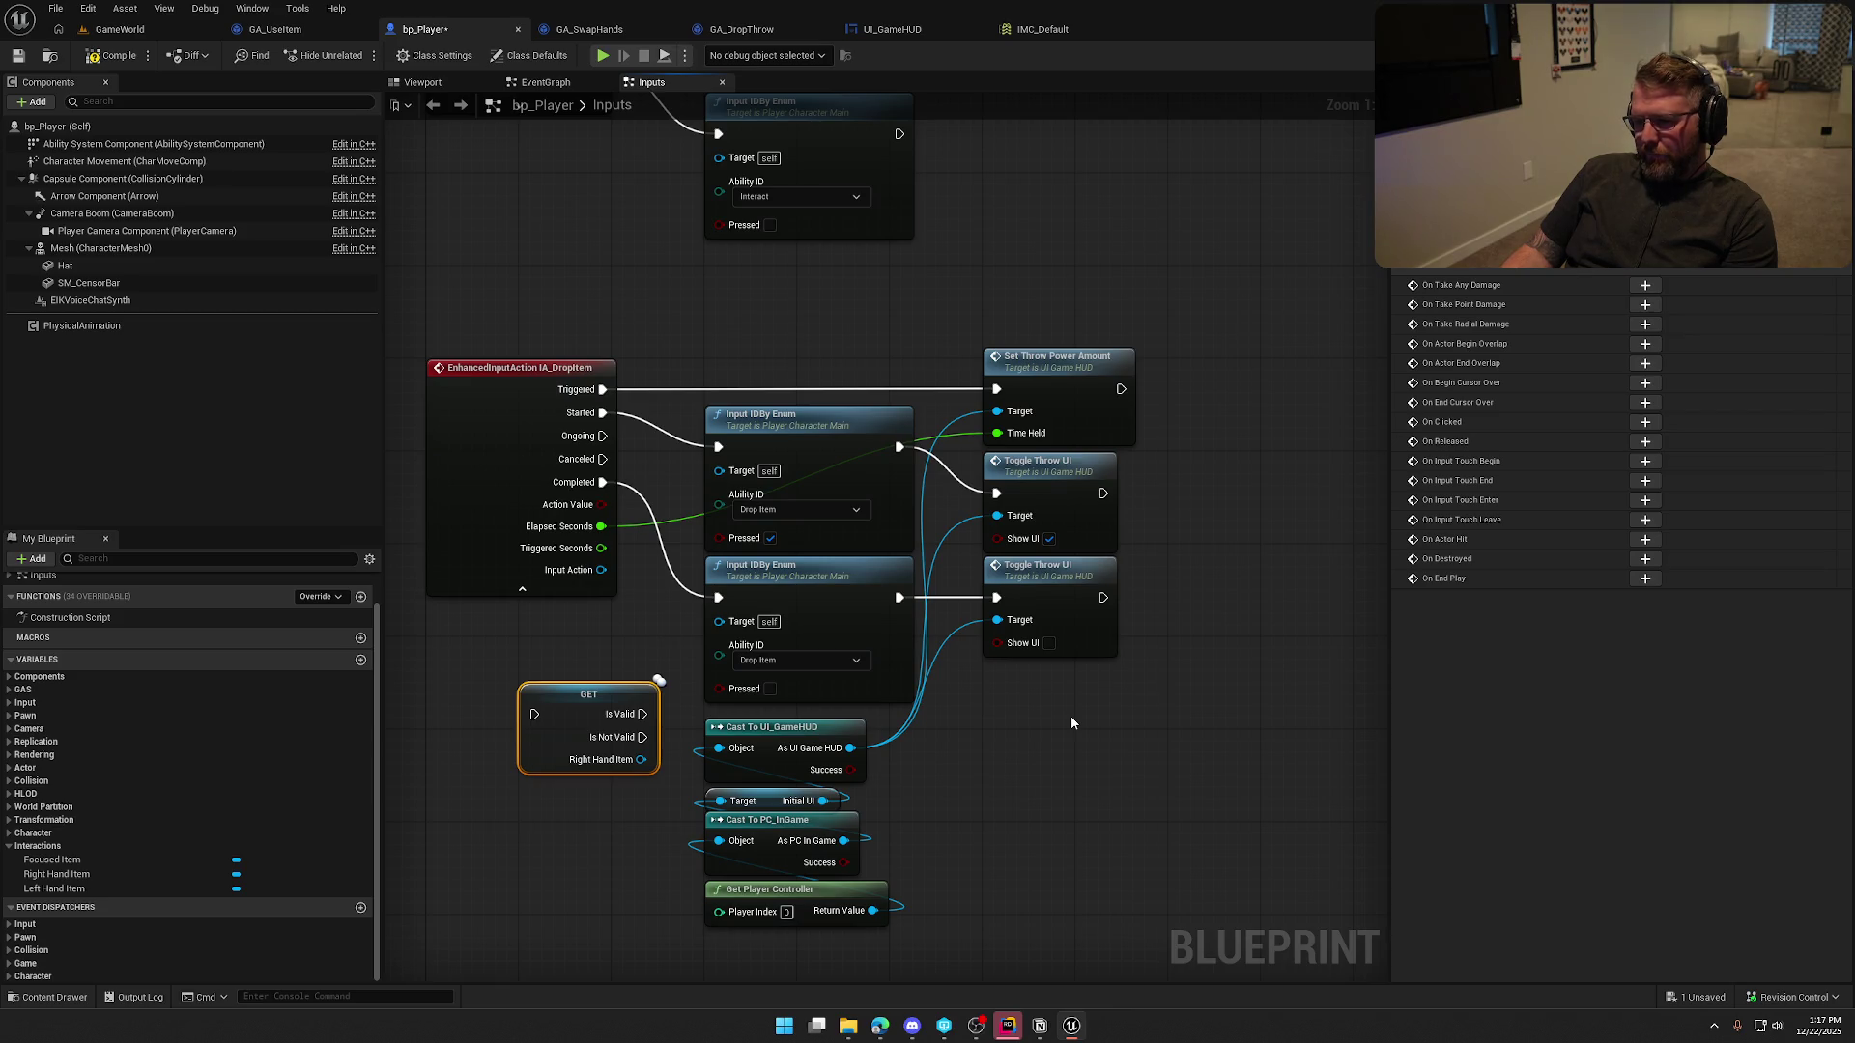
# Make room among the input and HUD nodes and route Started through the Right Hand Item validity check
pyautogui.moveTo(1142, 716)
pyautogui.mouseDown()
pyautogui.moveTo(981, 450)
pyautogui.moveTo(962, 477)
pyautogui.mouseUp()
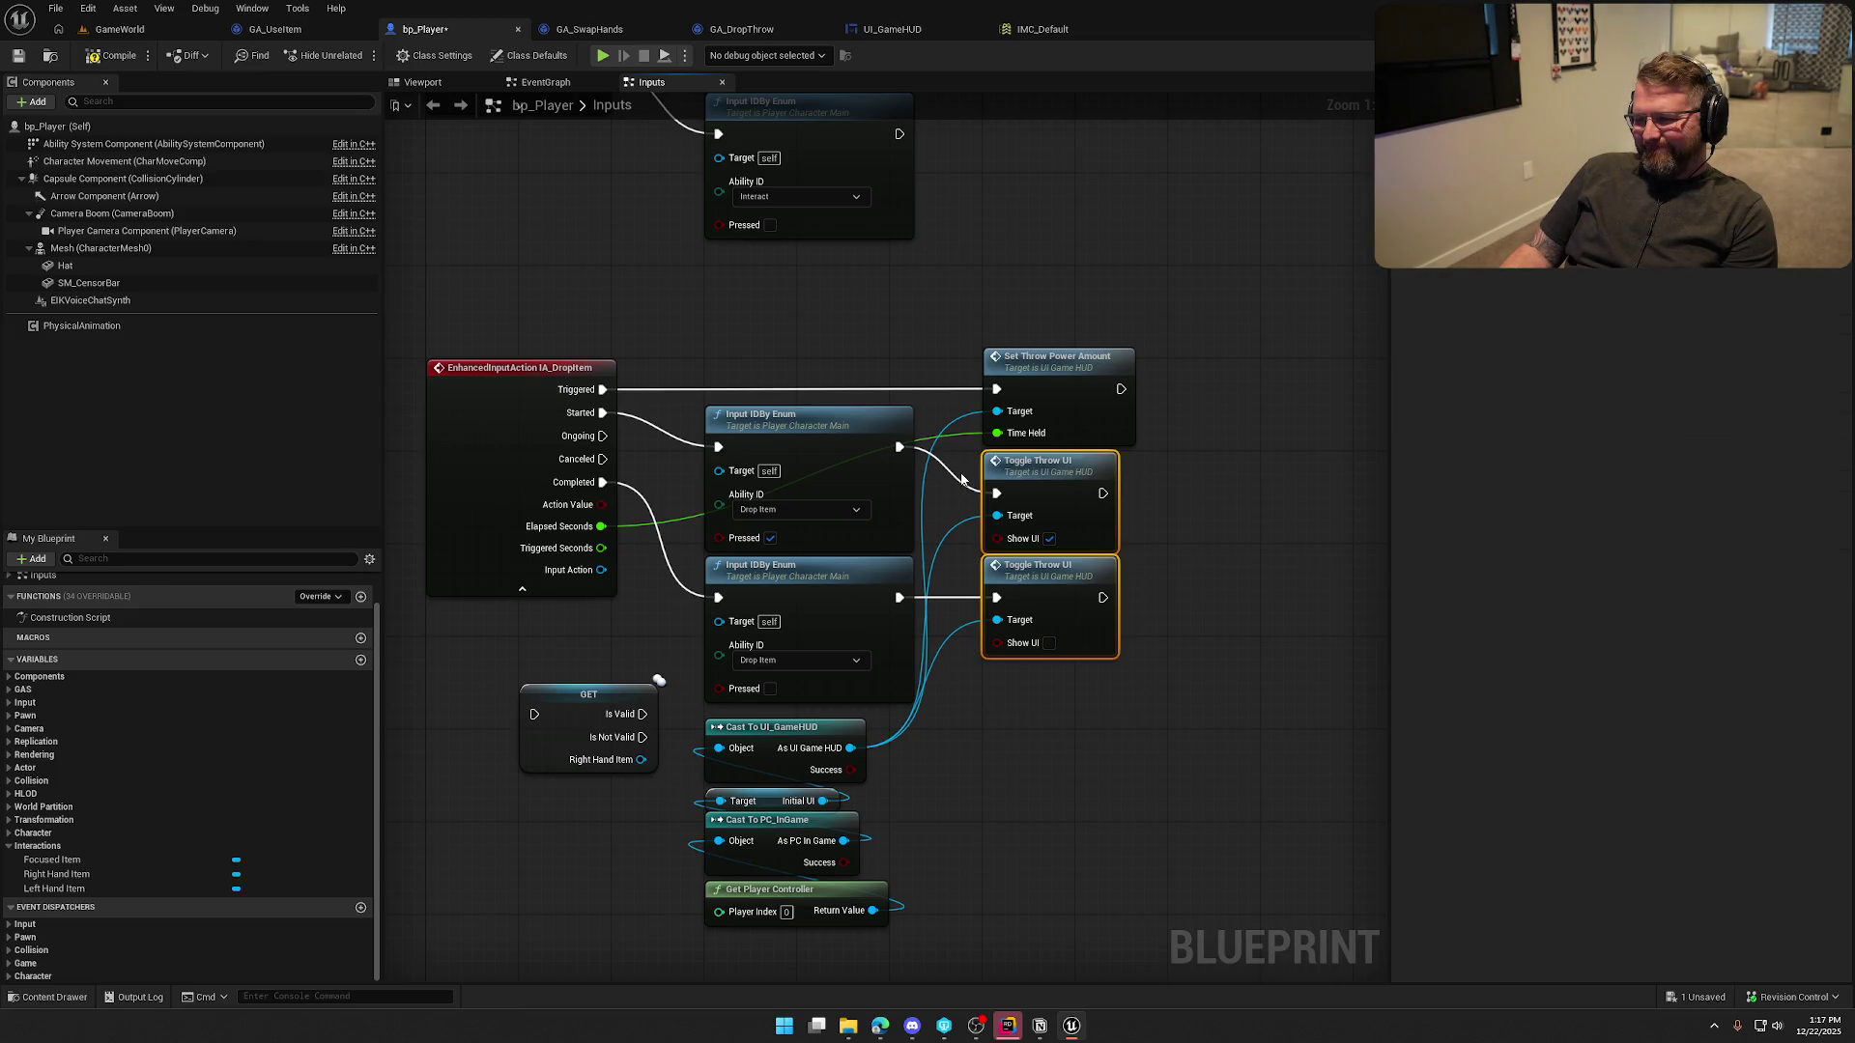
pyautogui.click(1080, 834)
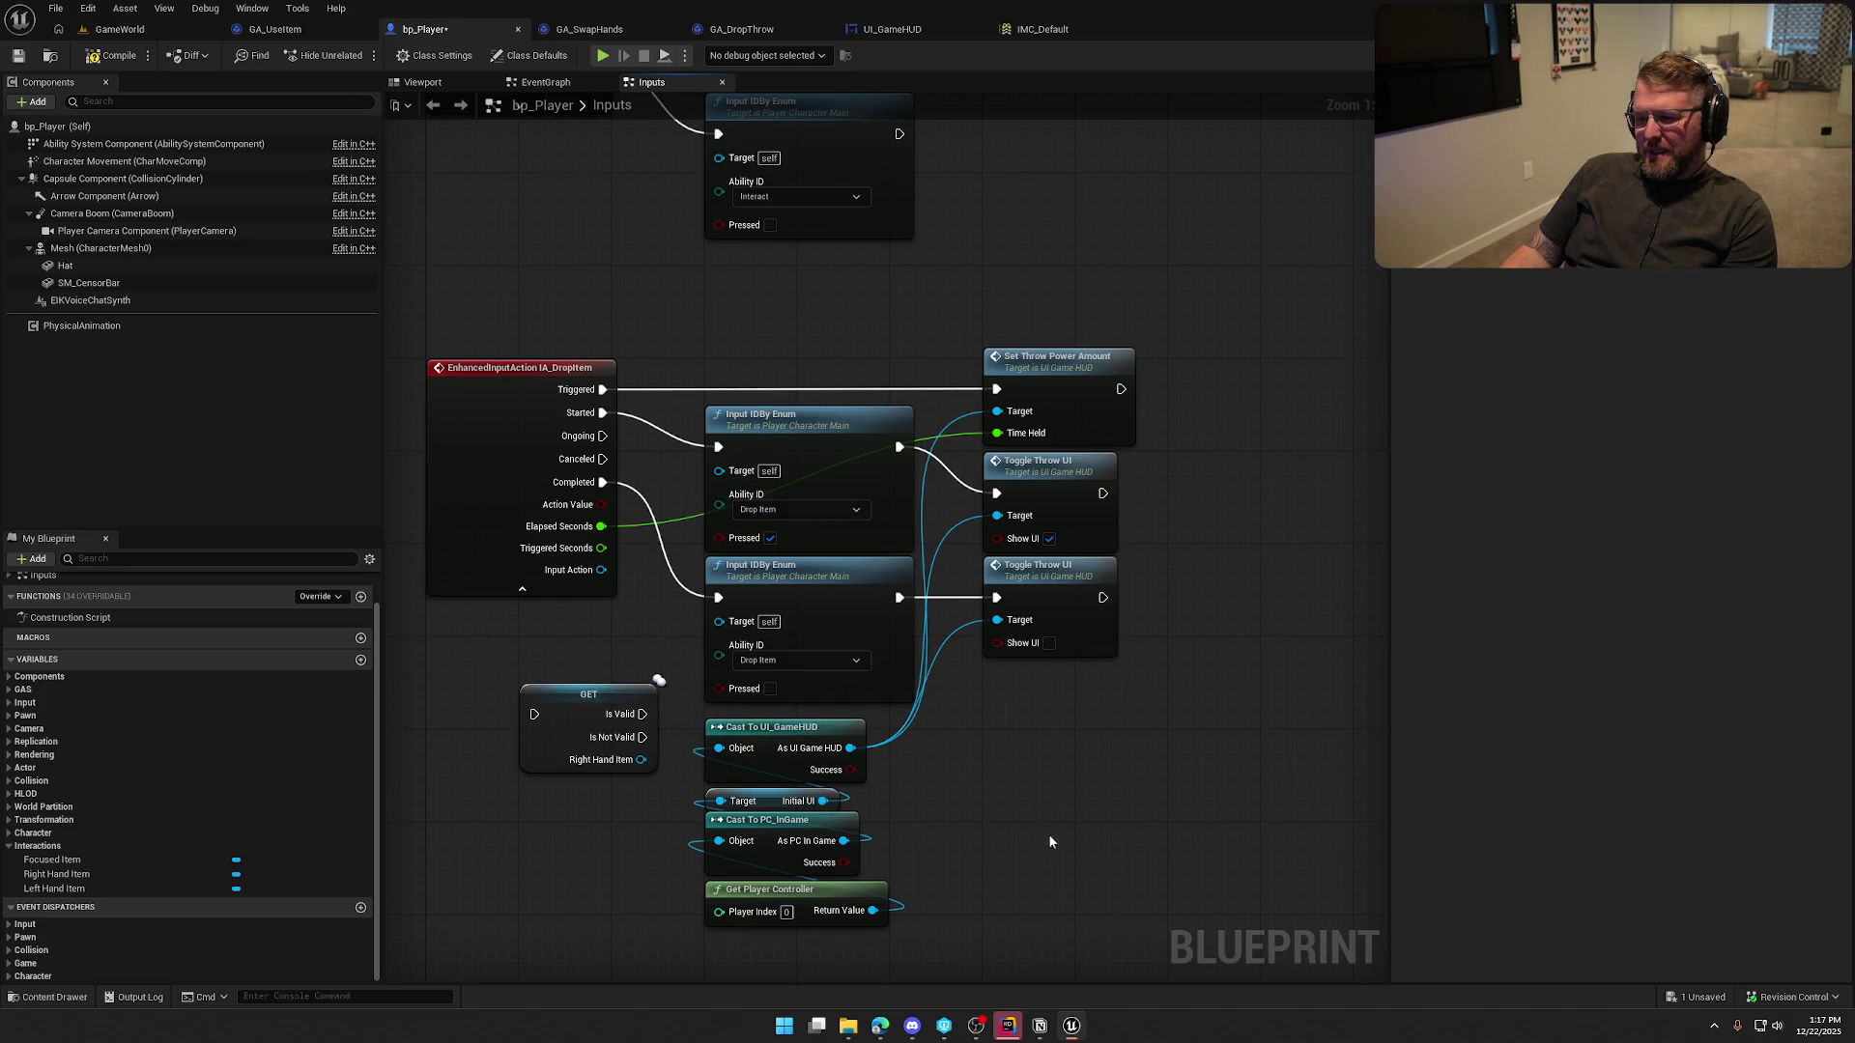
pyautogui.moveTo(1164, 881); pyautogui.dragTo(621, 257)
pyautogui.moveTo(749, 352); pyautogui.dragTo(1025, 348)
pyautogui.click(680, 646)
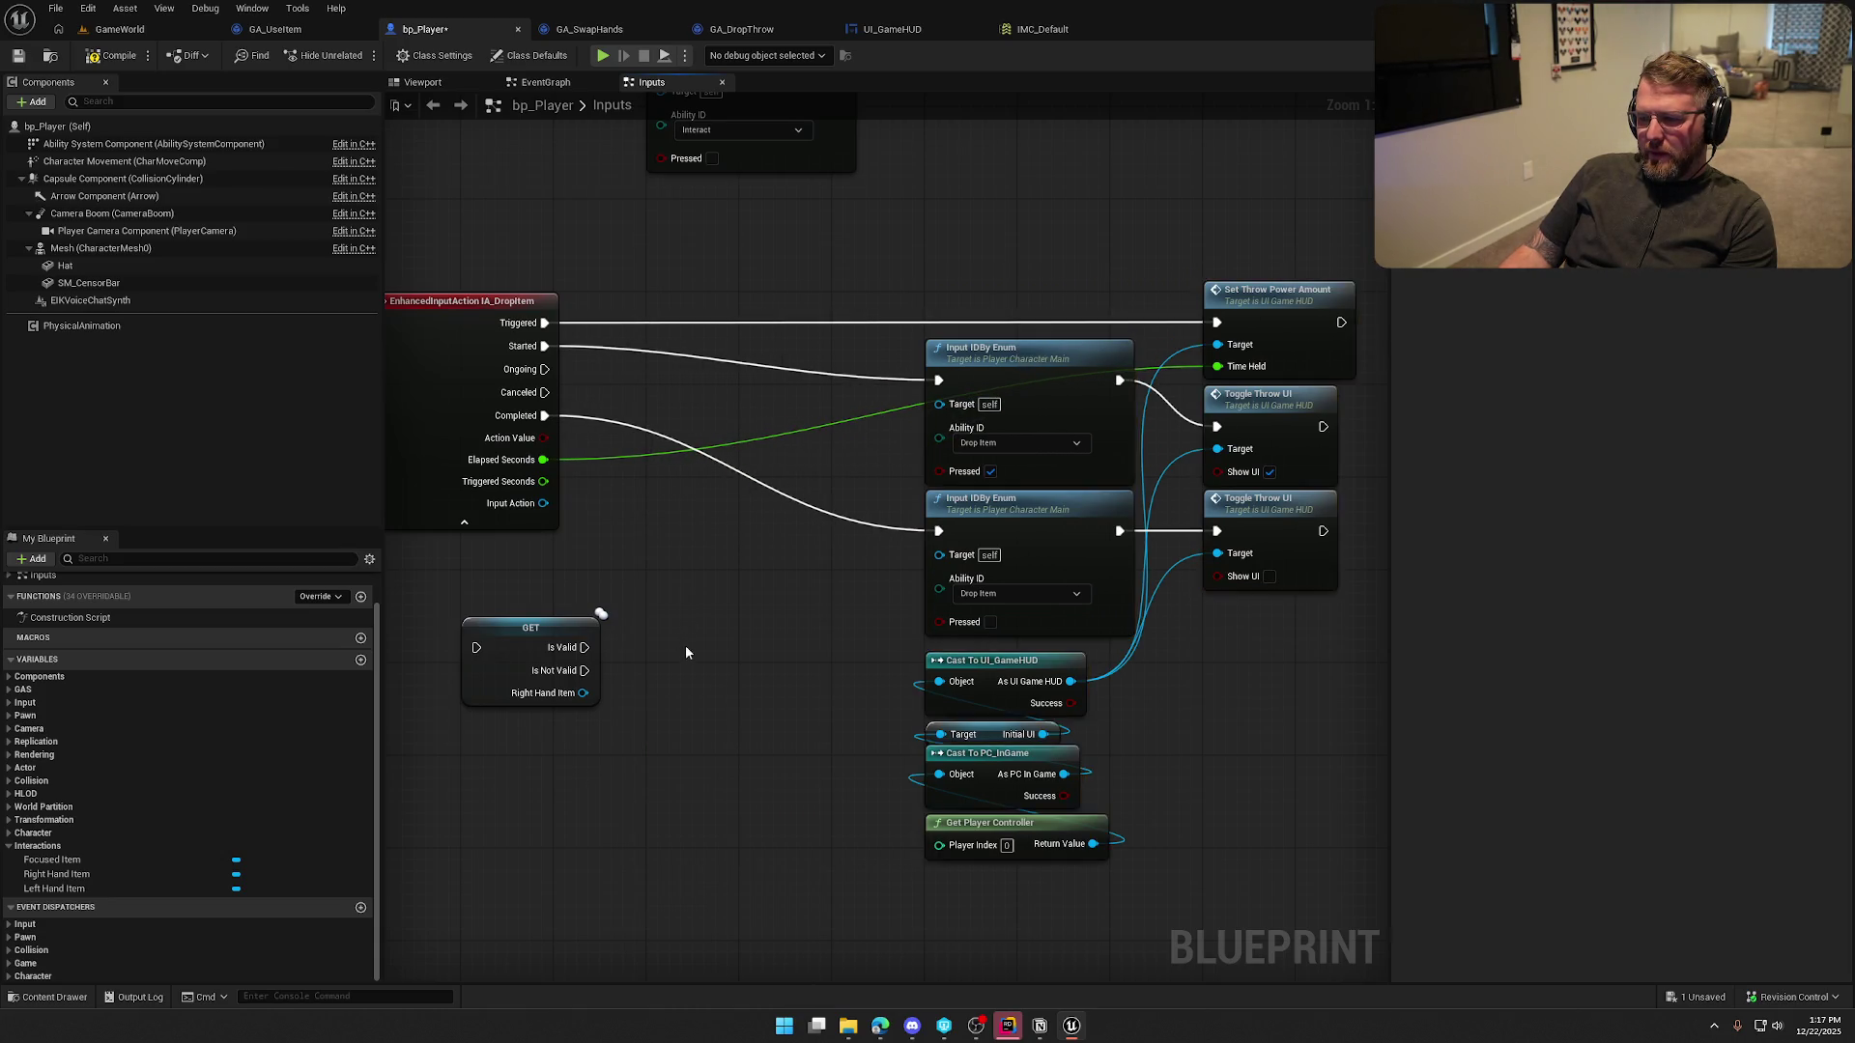
pyautogui.moveTo(561, 706); pyautogui.dragTo(745, 414)
pyautogui.moveTo(577, 411)
pyautogui.mouseDown()
pyautogui.moveTo(936, 450)
pyautogui.moveTo(946, 468)
pyautogui.mouseUp()
# Duplicate the validated get and route Completed through it into the released Input ID By Enum
pyautogui.hotkey('ctrl', 'c')
pyautogui.hotkey('ctrl', 'v')
pyautogui.moveTo(577, 480)
pyautogui.mouseDown()
pyautogui.moveTo(715, 546)
pyautogui.moveTo(875, 560)
pyautogui.moveTo(970, 596)
pyautogui.mouseUp()
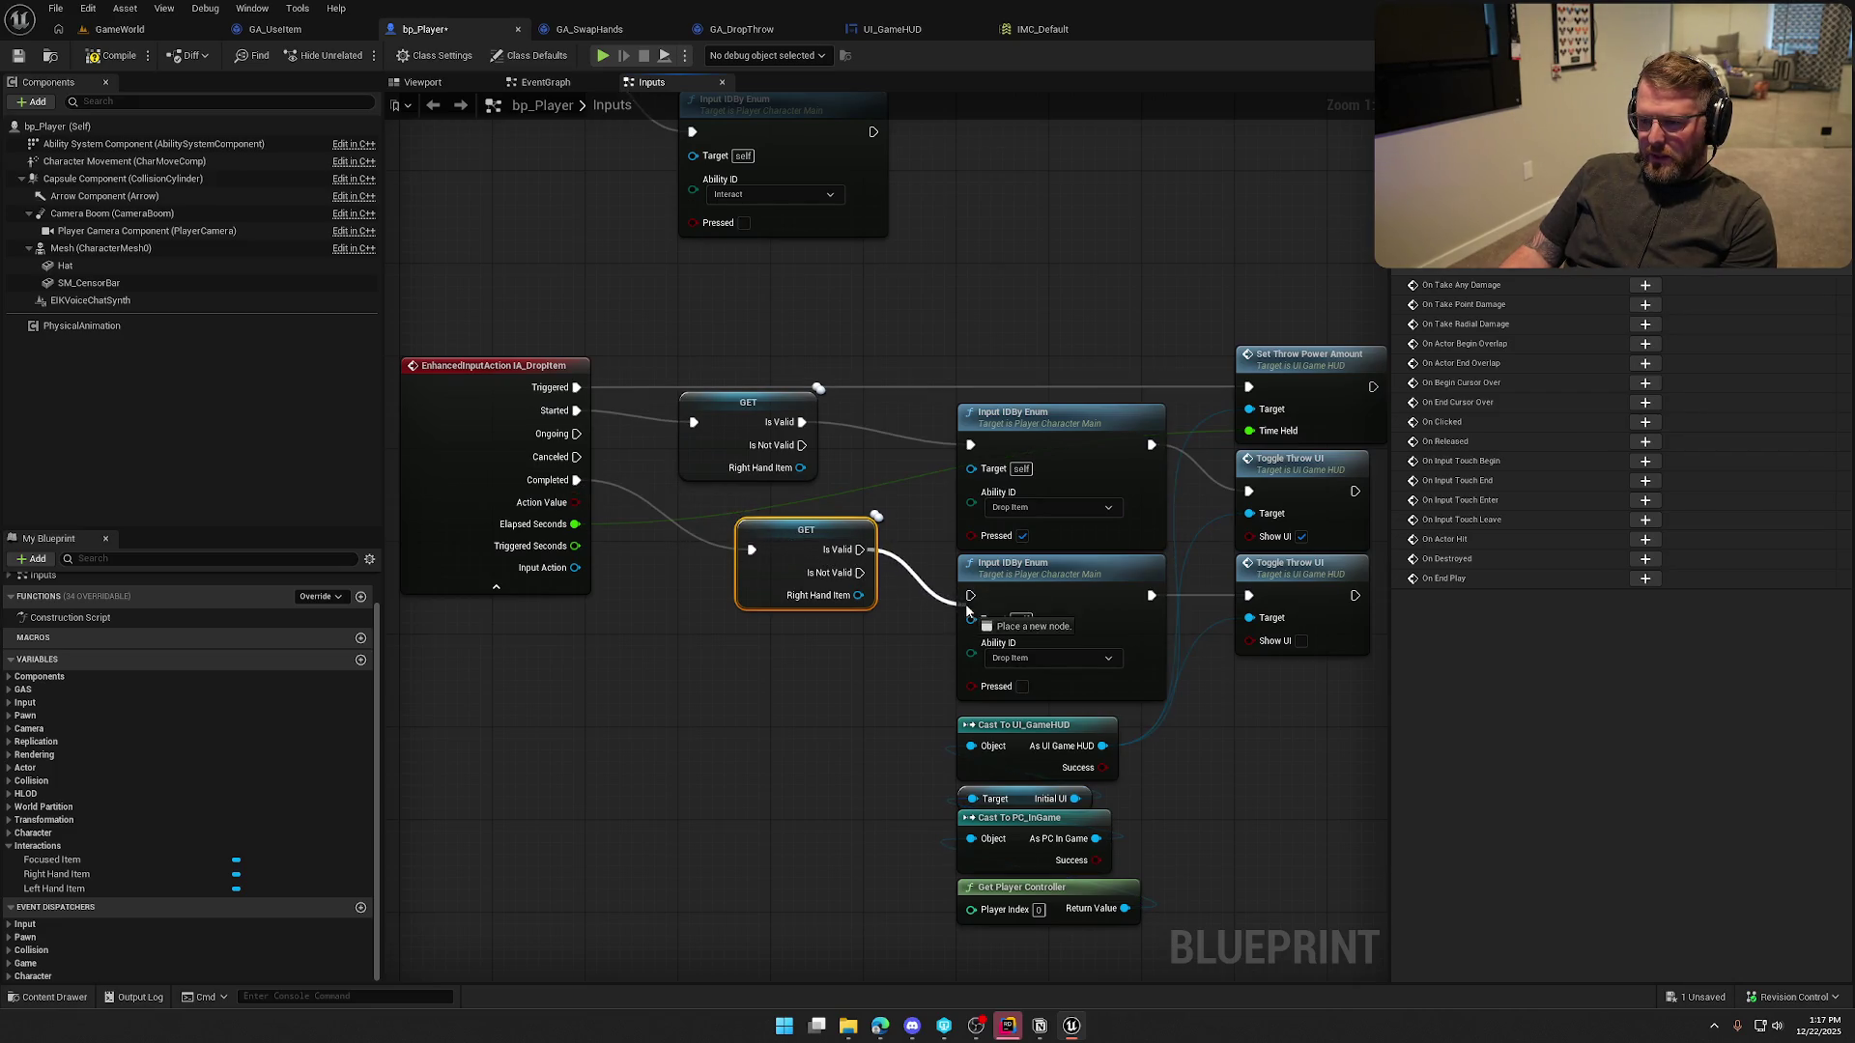
pyautogui.moveTo(858, 549); pyautogui.dragTo(699, 490)
# Tidy the graph by shifting the right-hand node group left and repositioning both GET nodes
pyautogui.moveTo(763, 639); pyautogui.dragTo(612, 642)
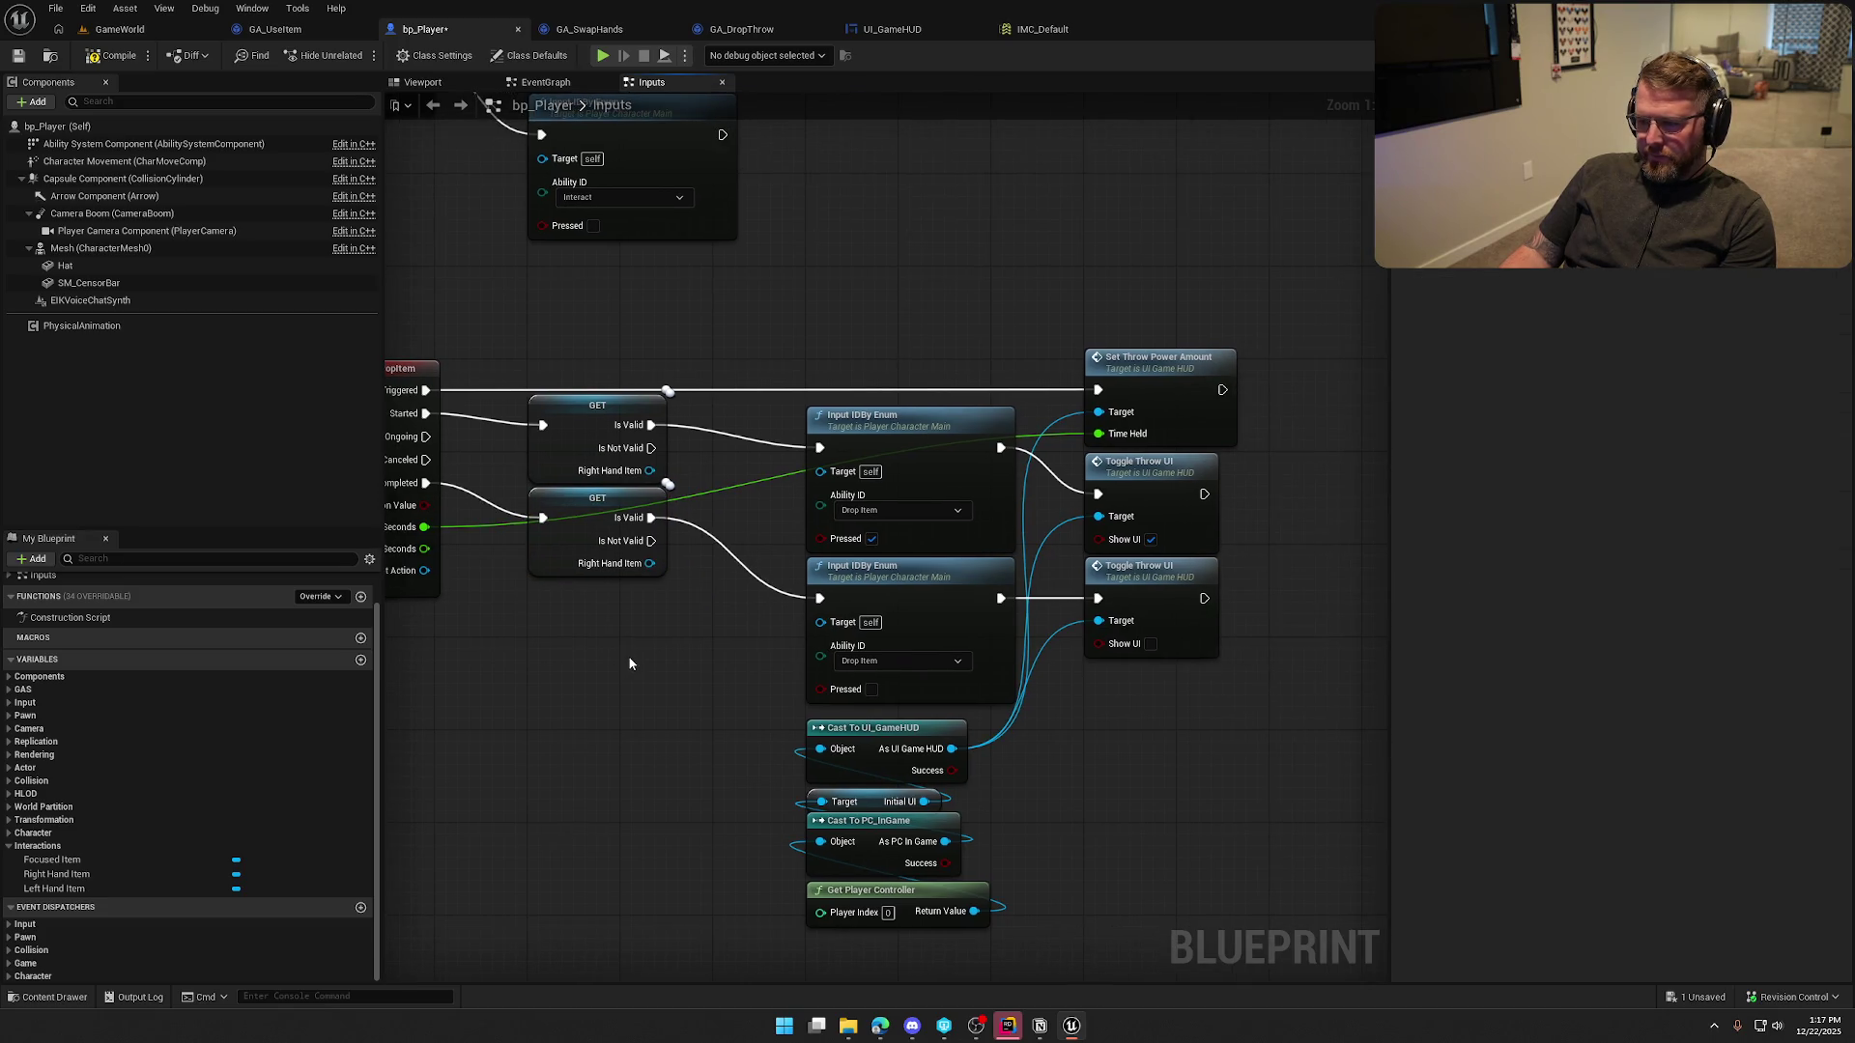
pyautogui.moveTo(815, 339); pyautogui.dragTo(1243, 935)
pyautogui.moveTo(915, 426); pyautogui.dragTo(824, 426)
pyautogui.click(808, 337)
pyautogui.moveTo(808, 339); pyautogui.dragTo(907, 357)
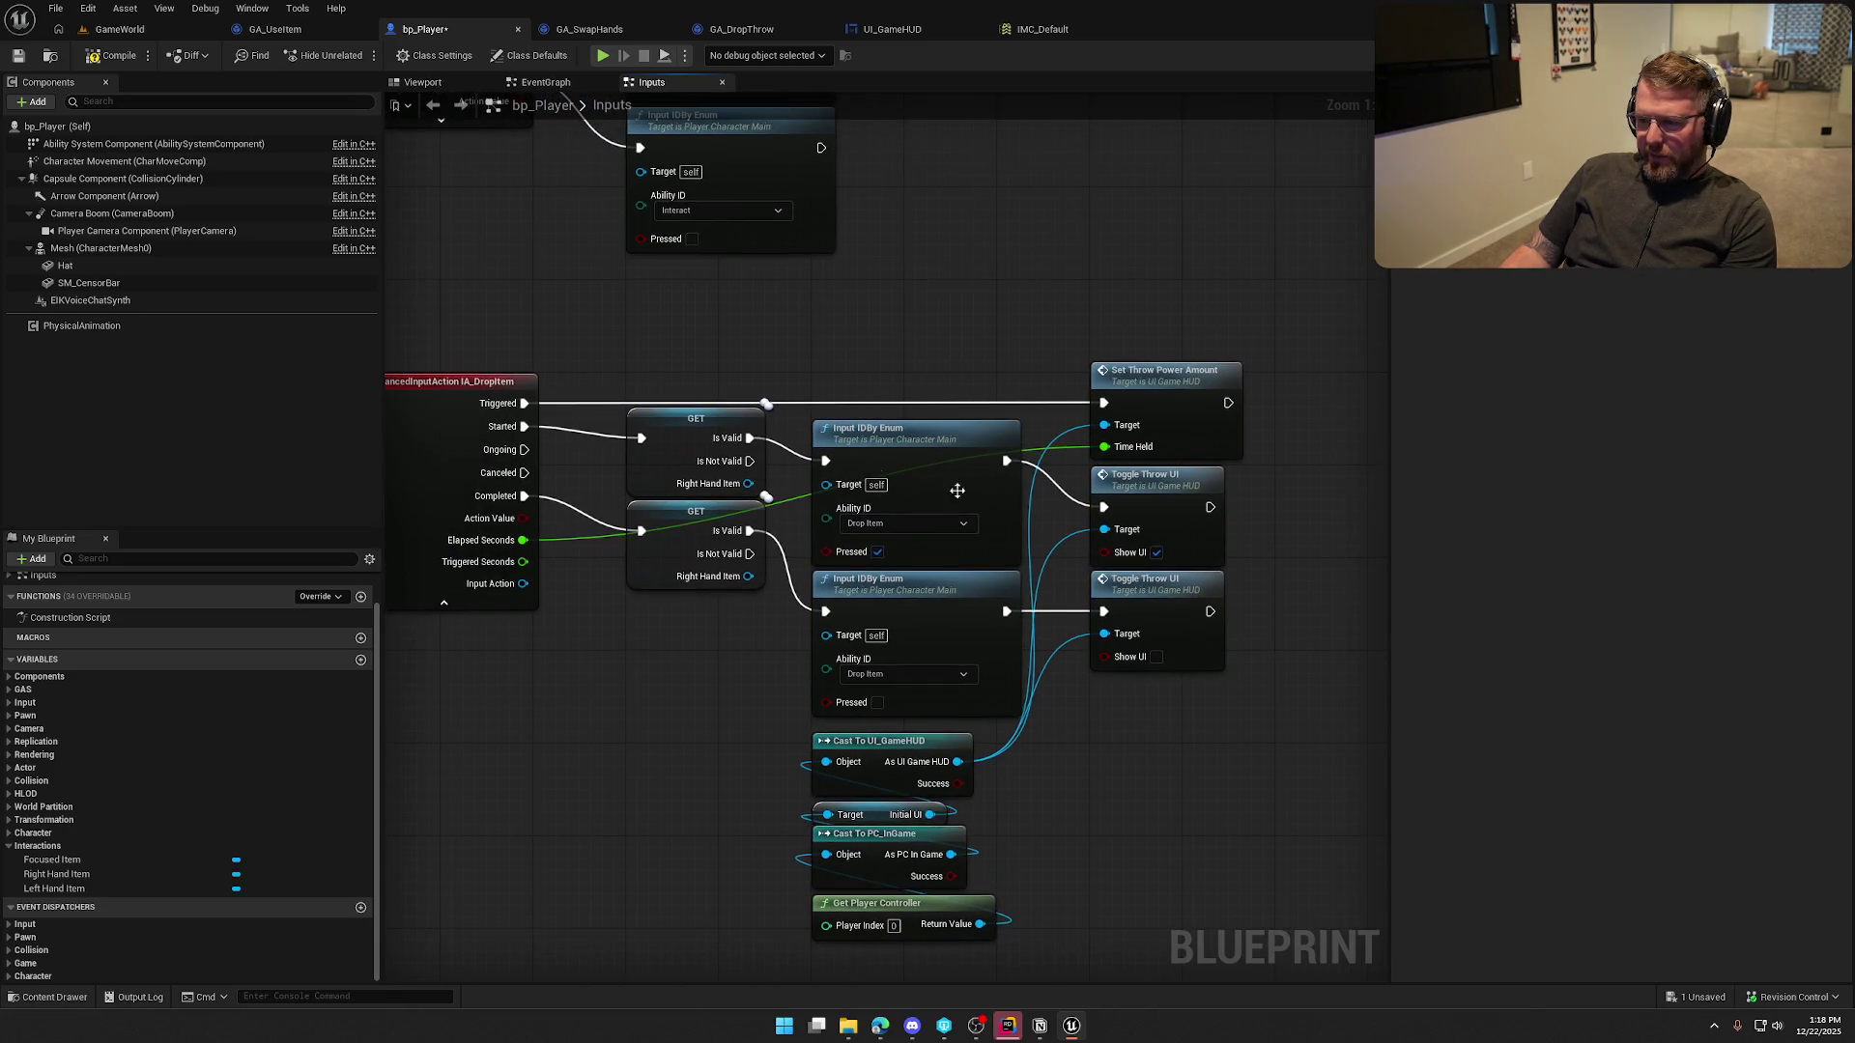
pyautogui.moveTo(655, 577); pyautogui.dragTo(647, 657)
pyautogui.click(718, 761)
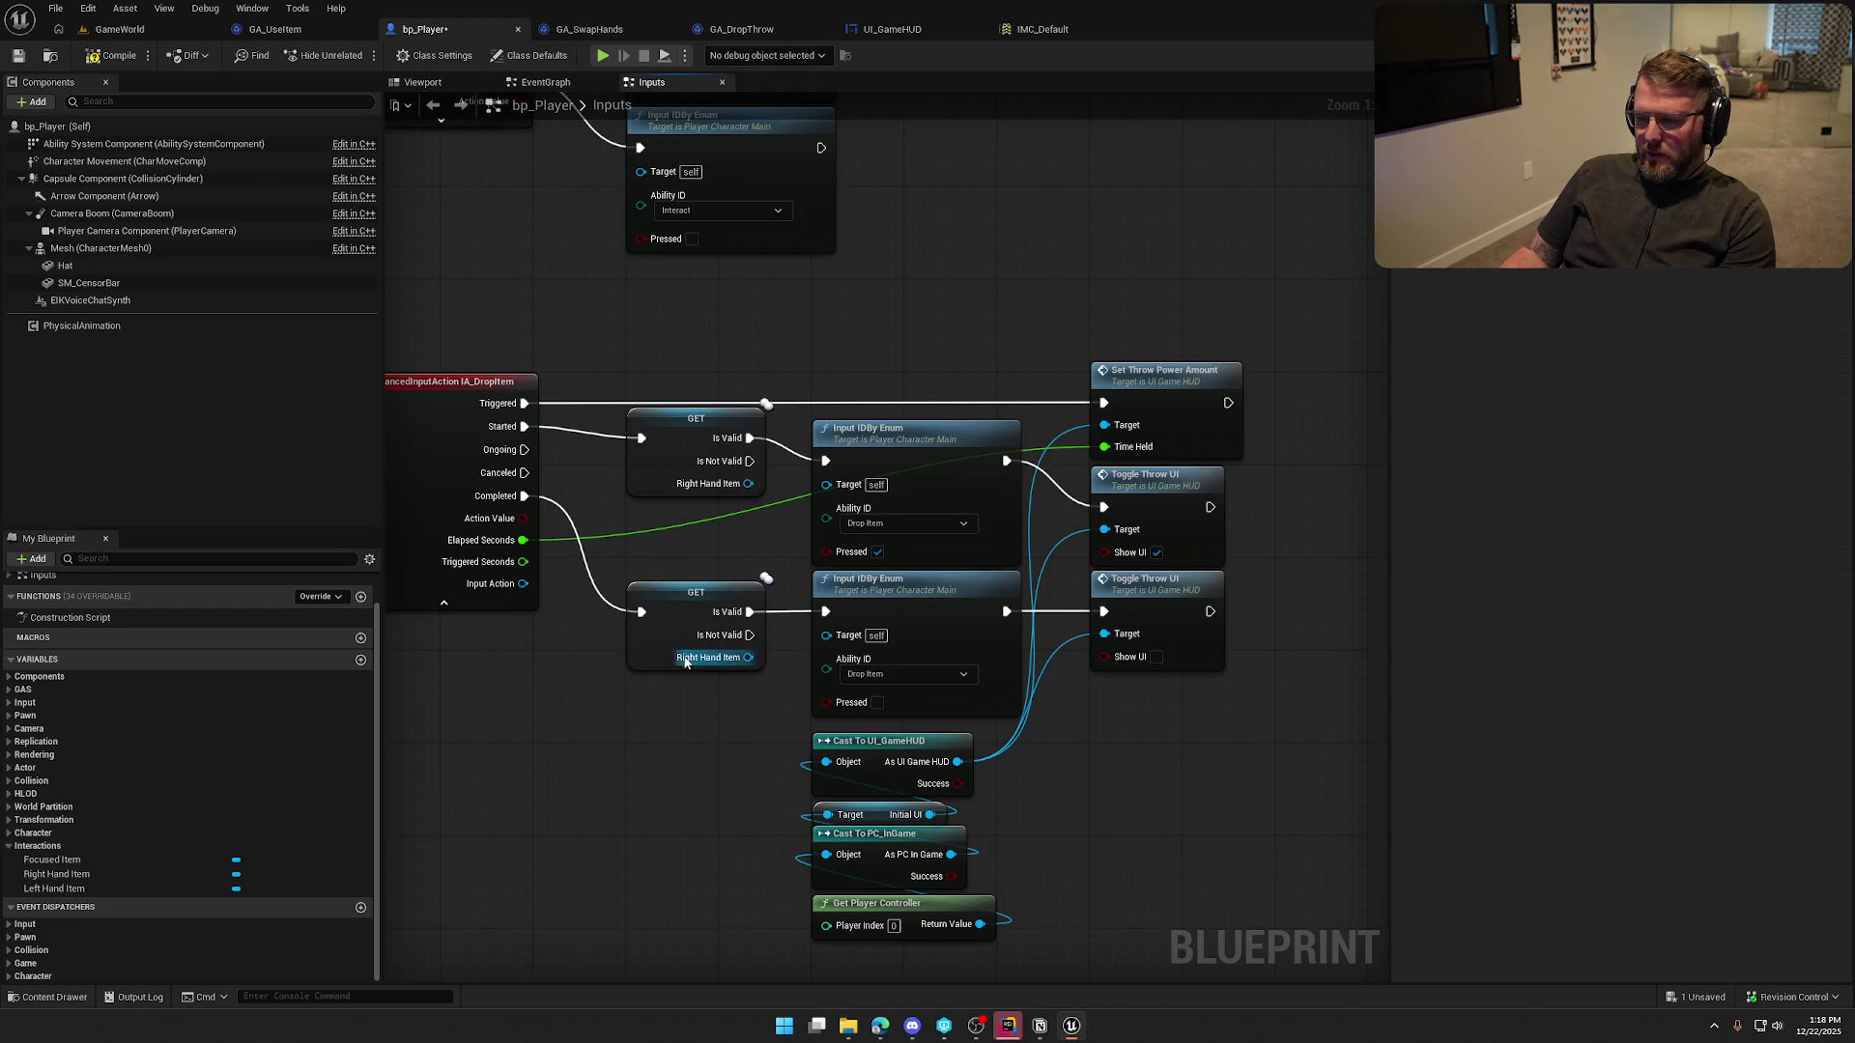
pyautogui.moveTo(664, 482); pyautogui.dragTo(665, 506)
pyautogui.click(785, 358)
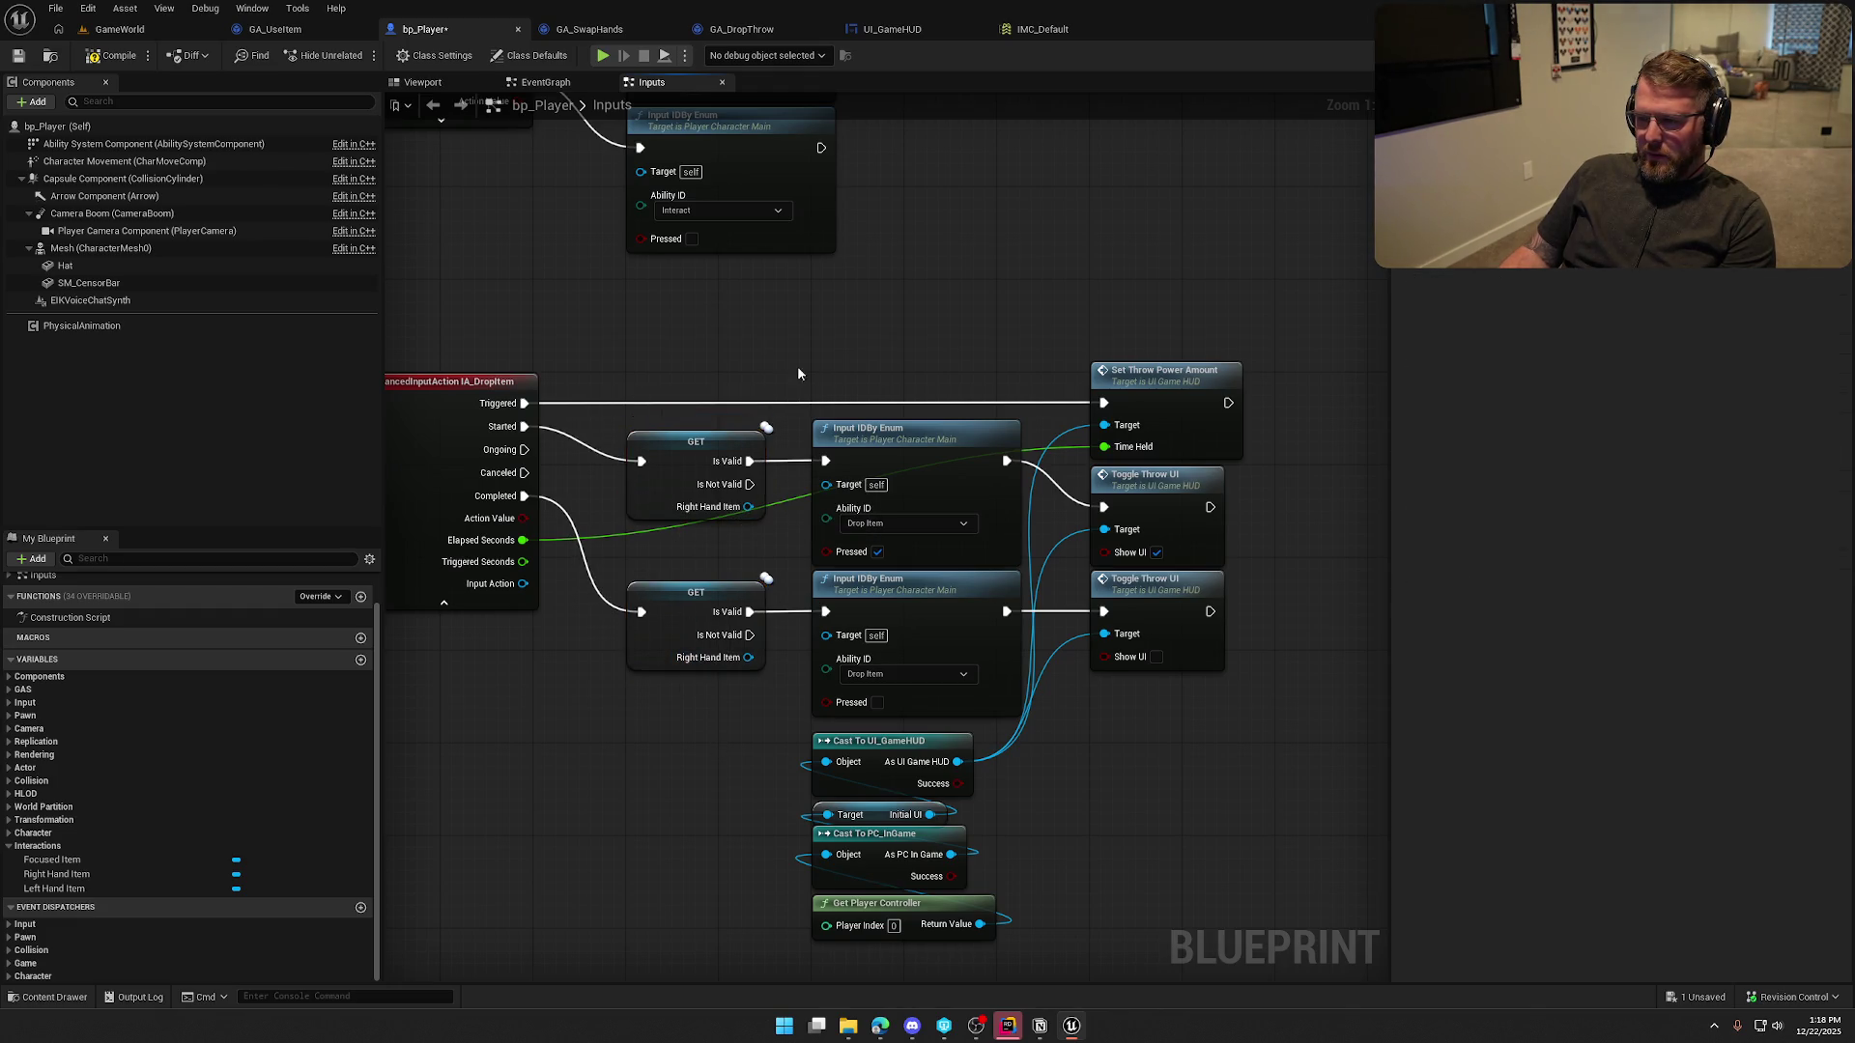
# Compile and save the blueprint, then start a play-in-editor session
pyautogui.click(113, 55)
pyautogui.click(120, 29)
pyautogui.click(359, 55)
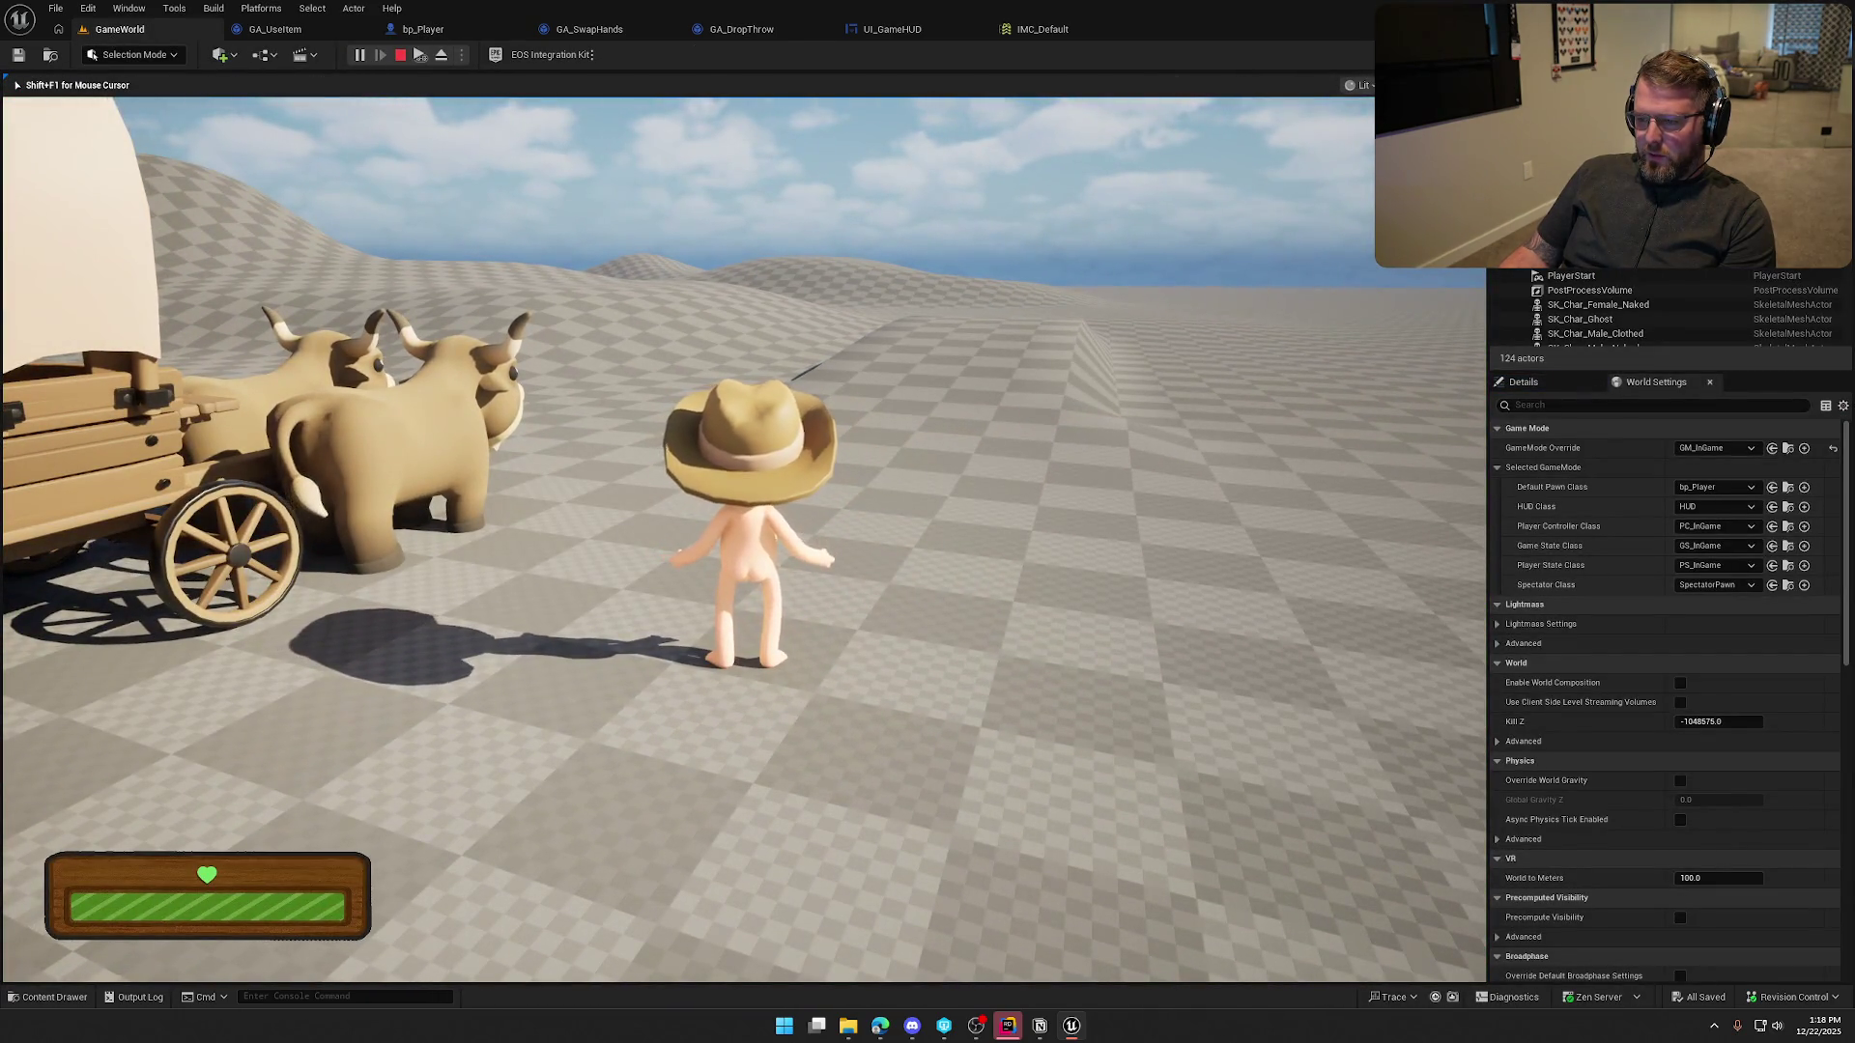
# Run toward the ox cart and hold Q three times to show the throw charge ring, then stop play
pyautogui.hotkey('shift', 'w')
pyautogui.hotkey('shift', 'w')
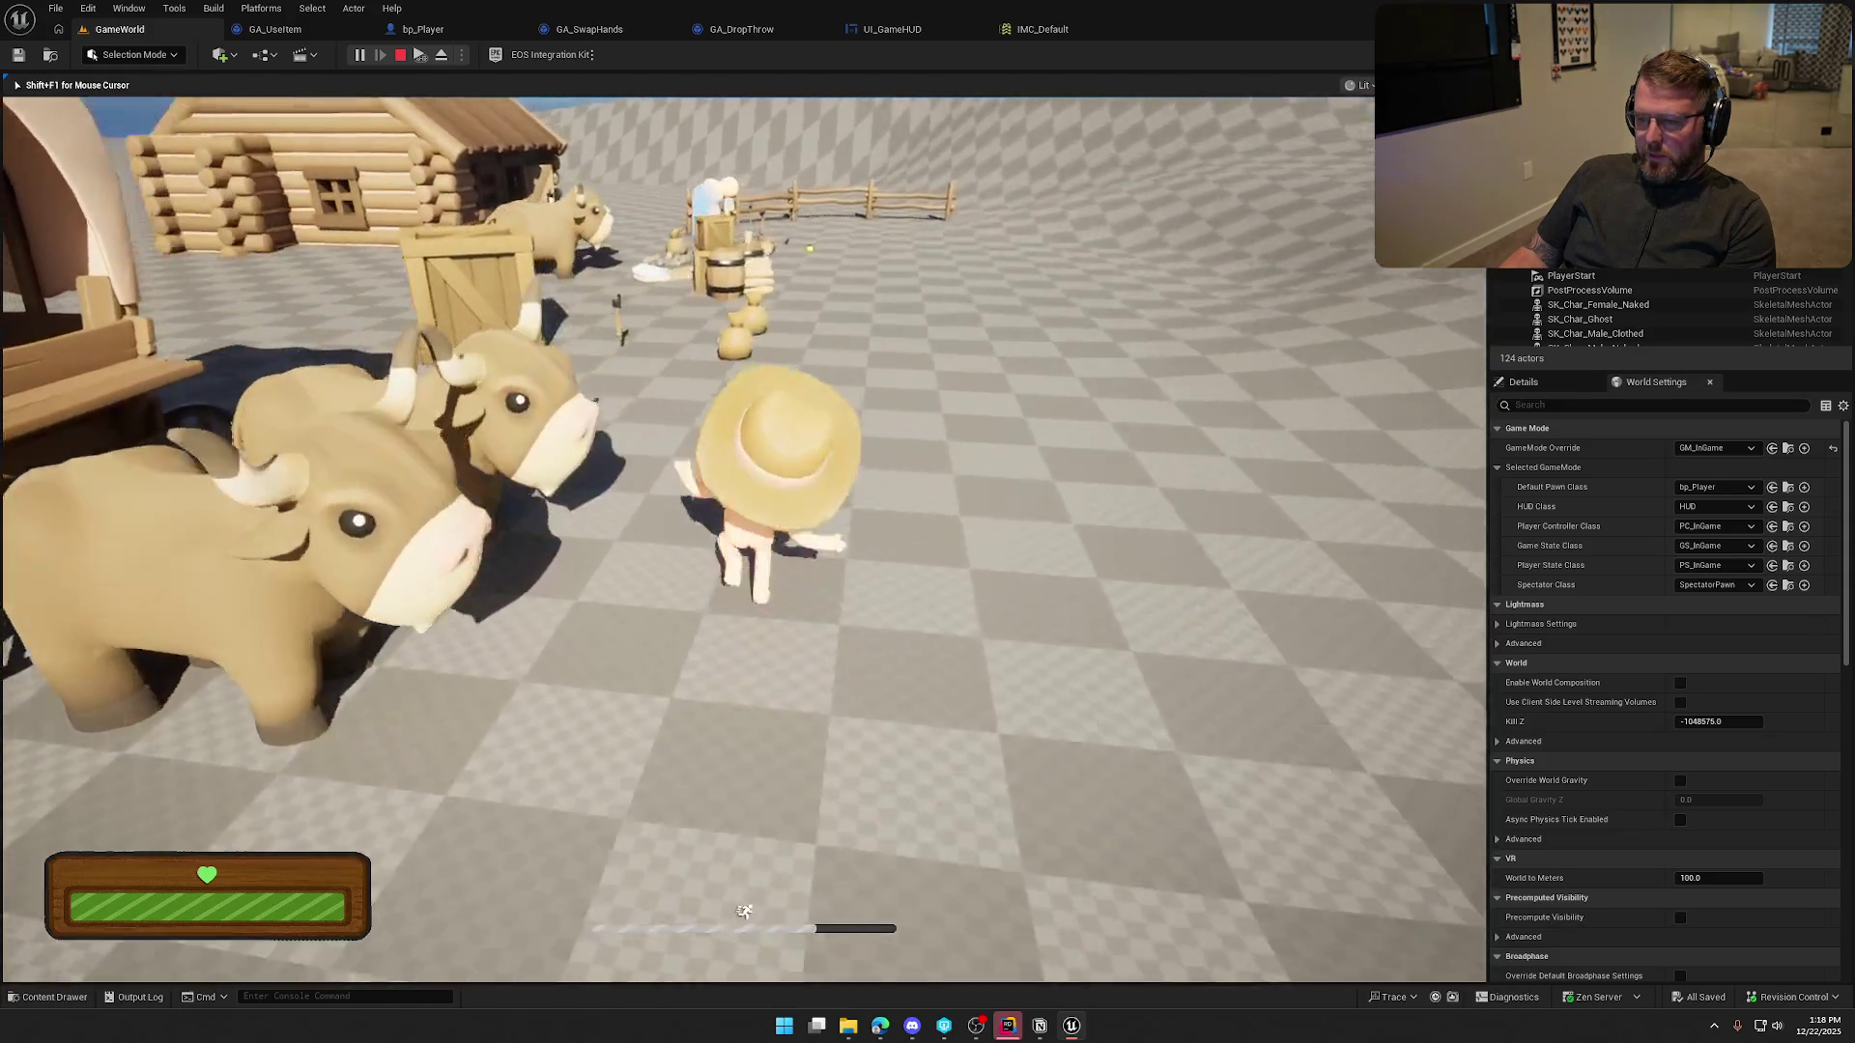
pyautogui.press('s')
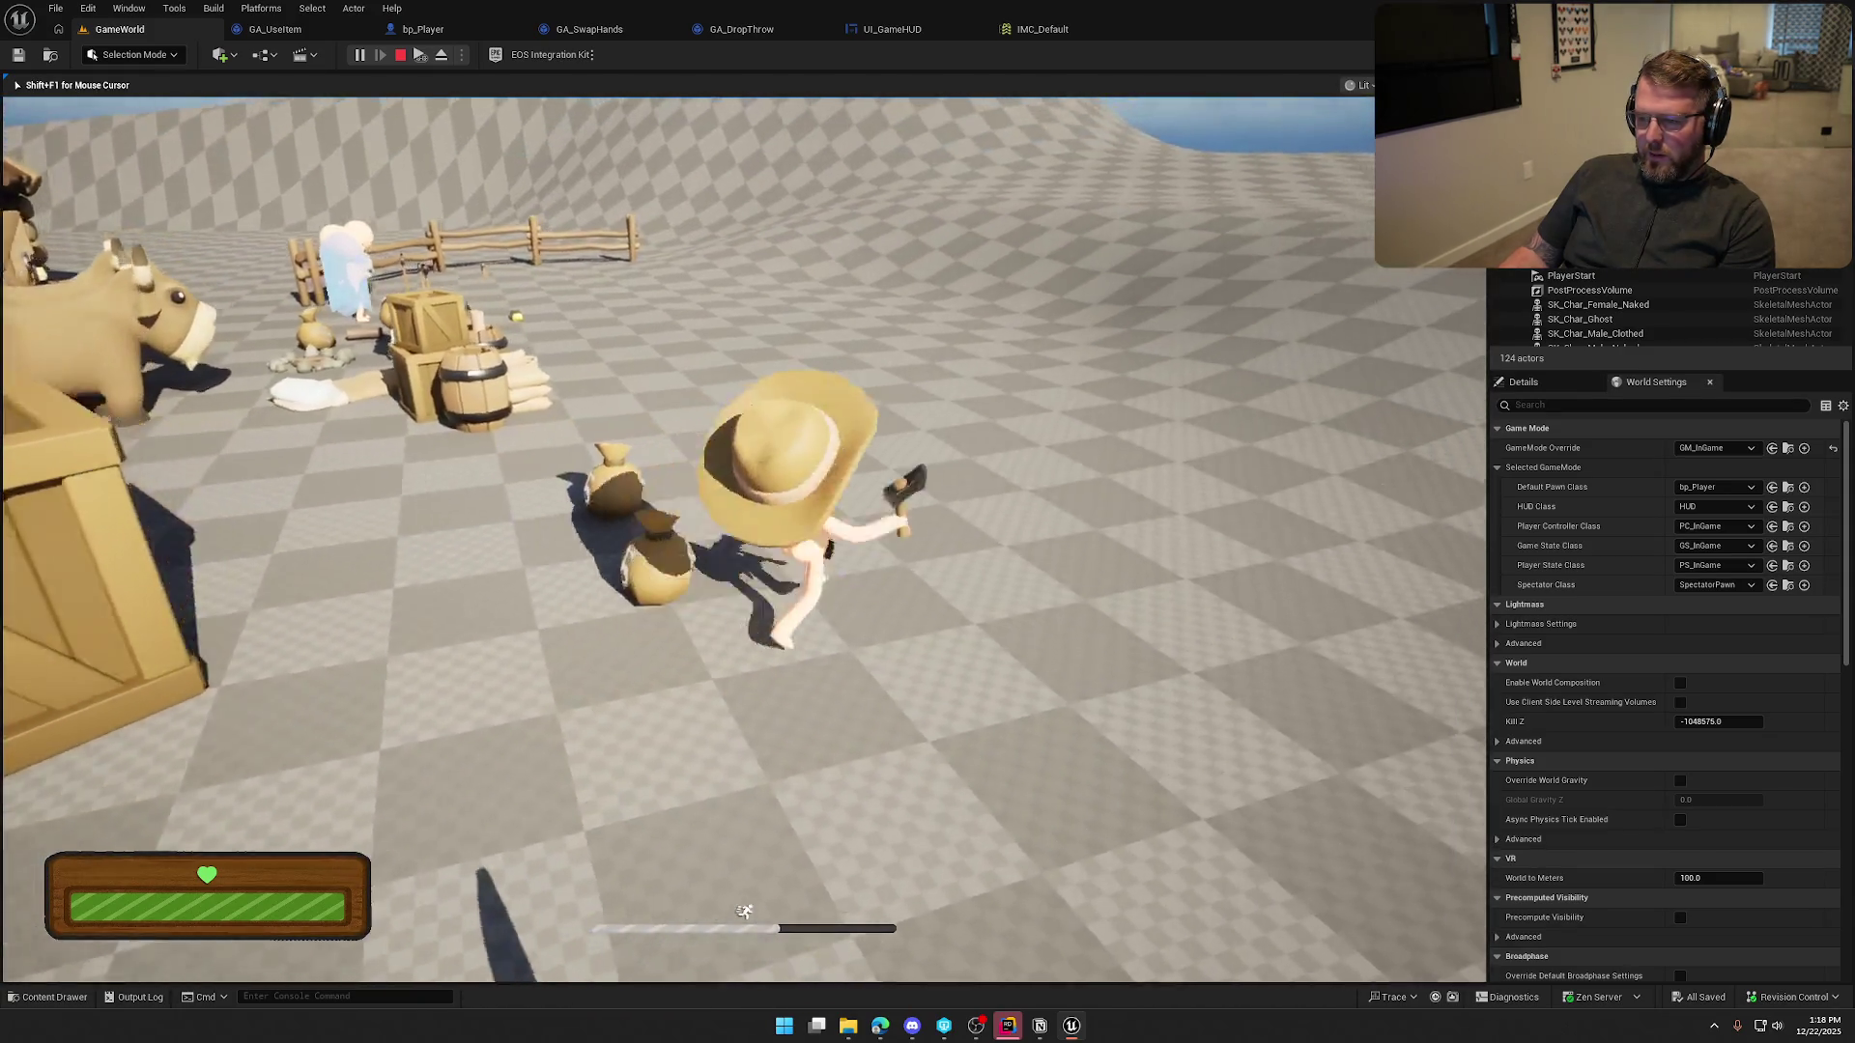
pyautogui.press('q')
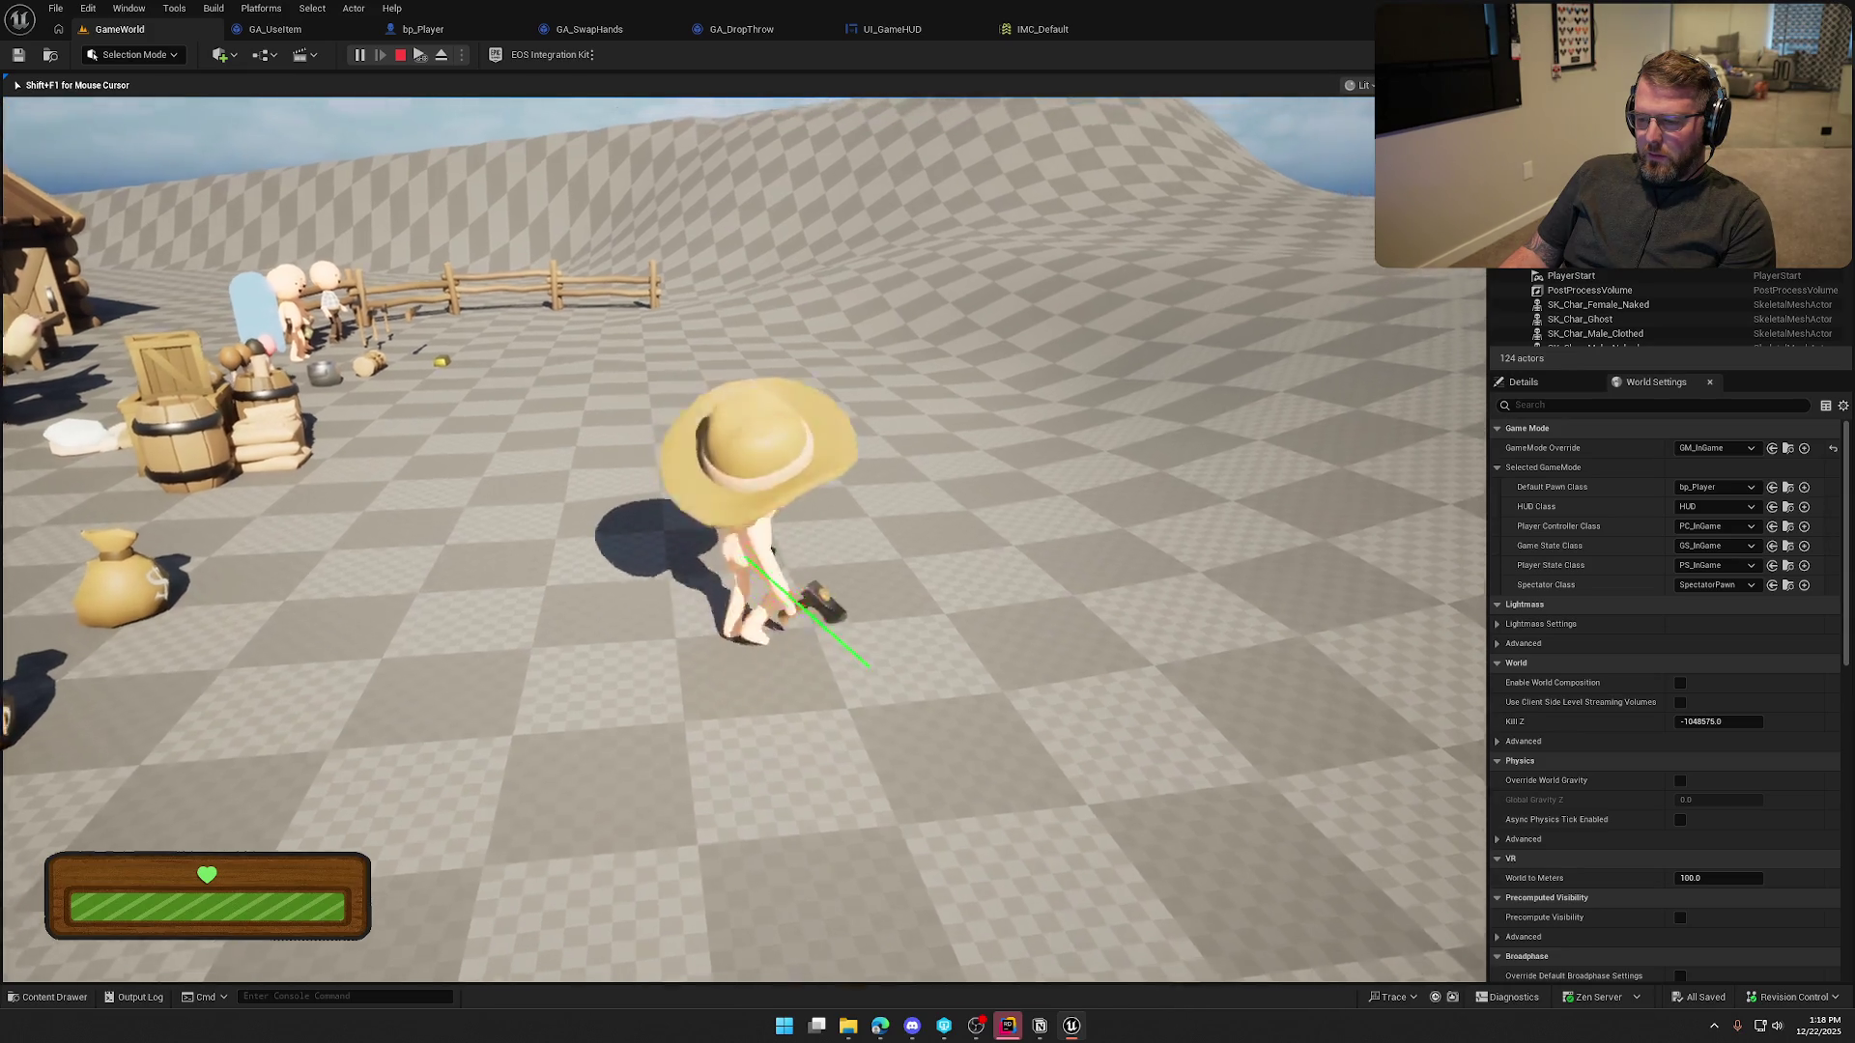
pyautogui.press('q')
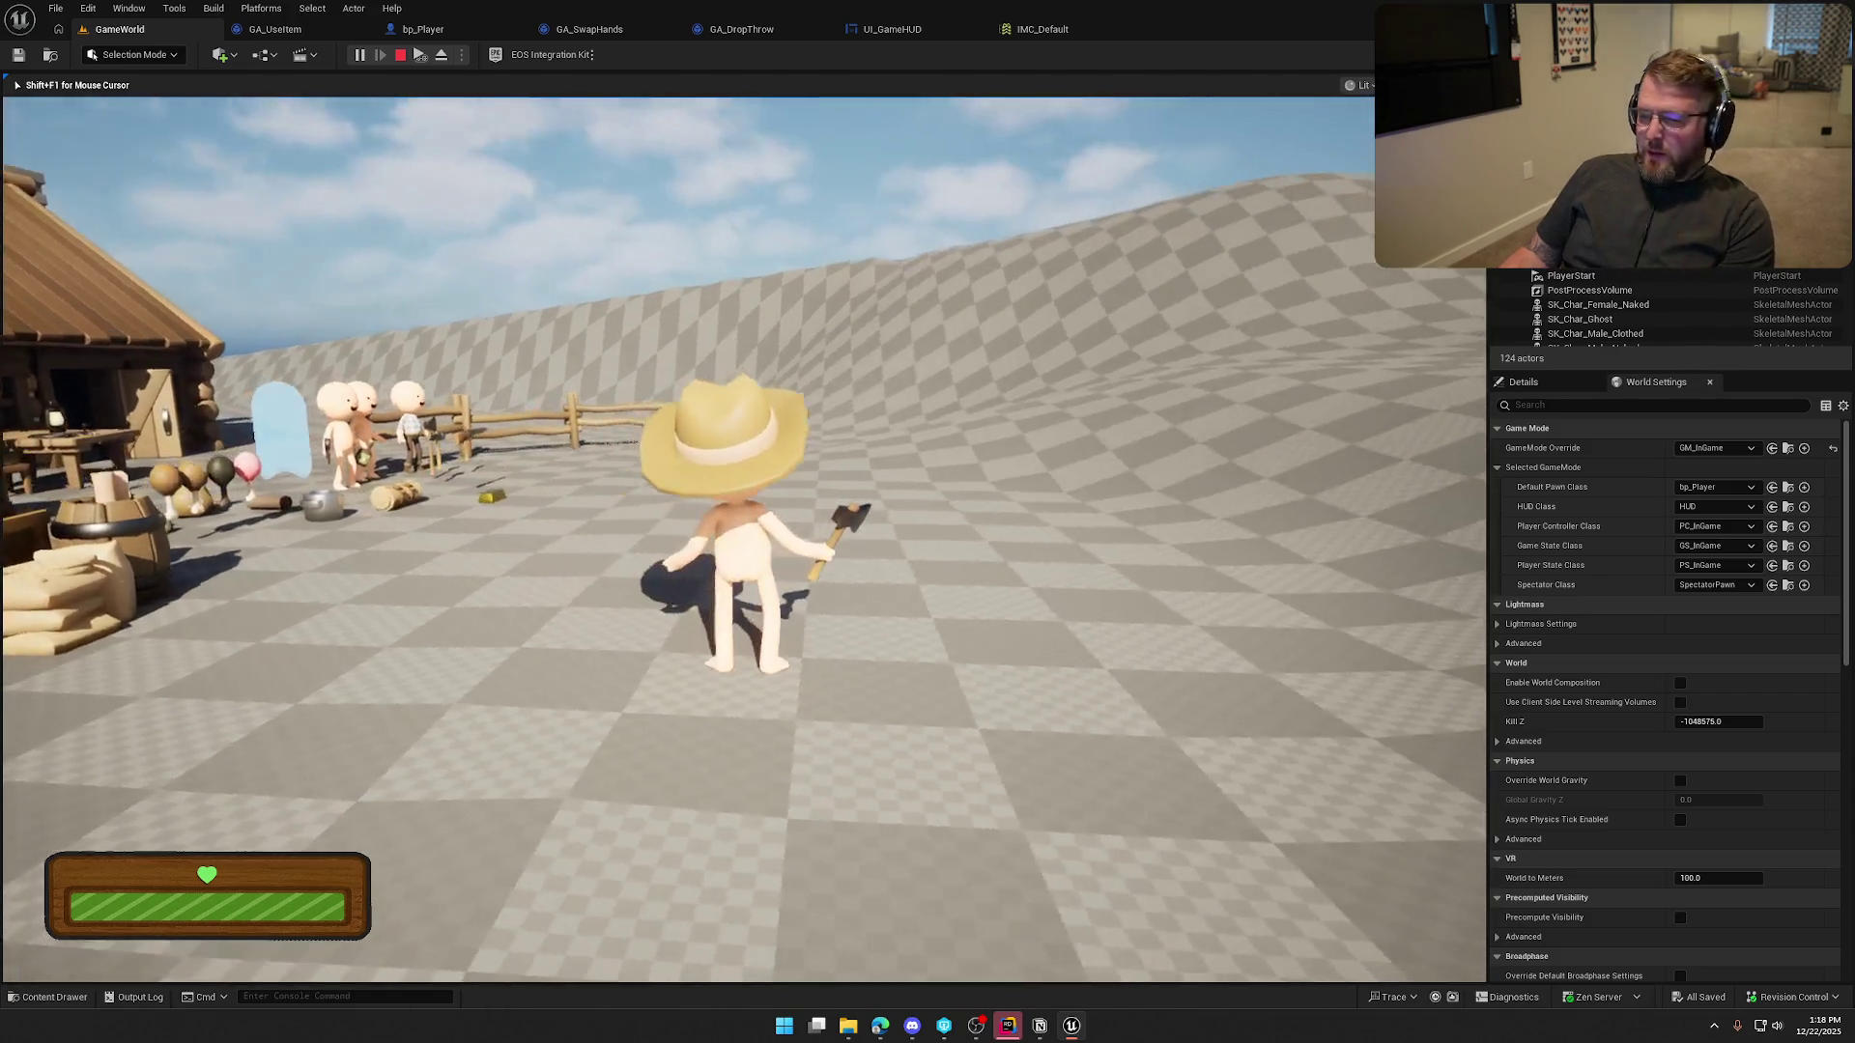
pyautogui.press('q')
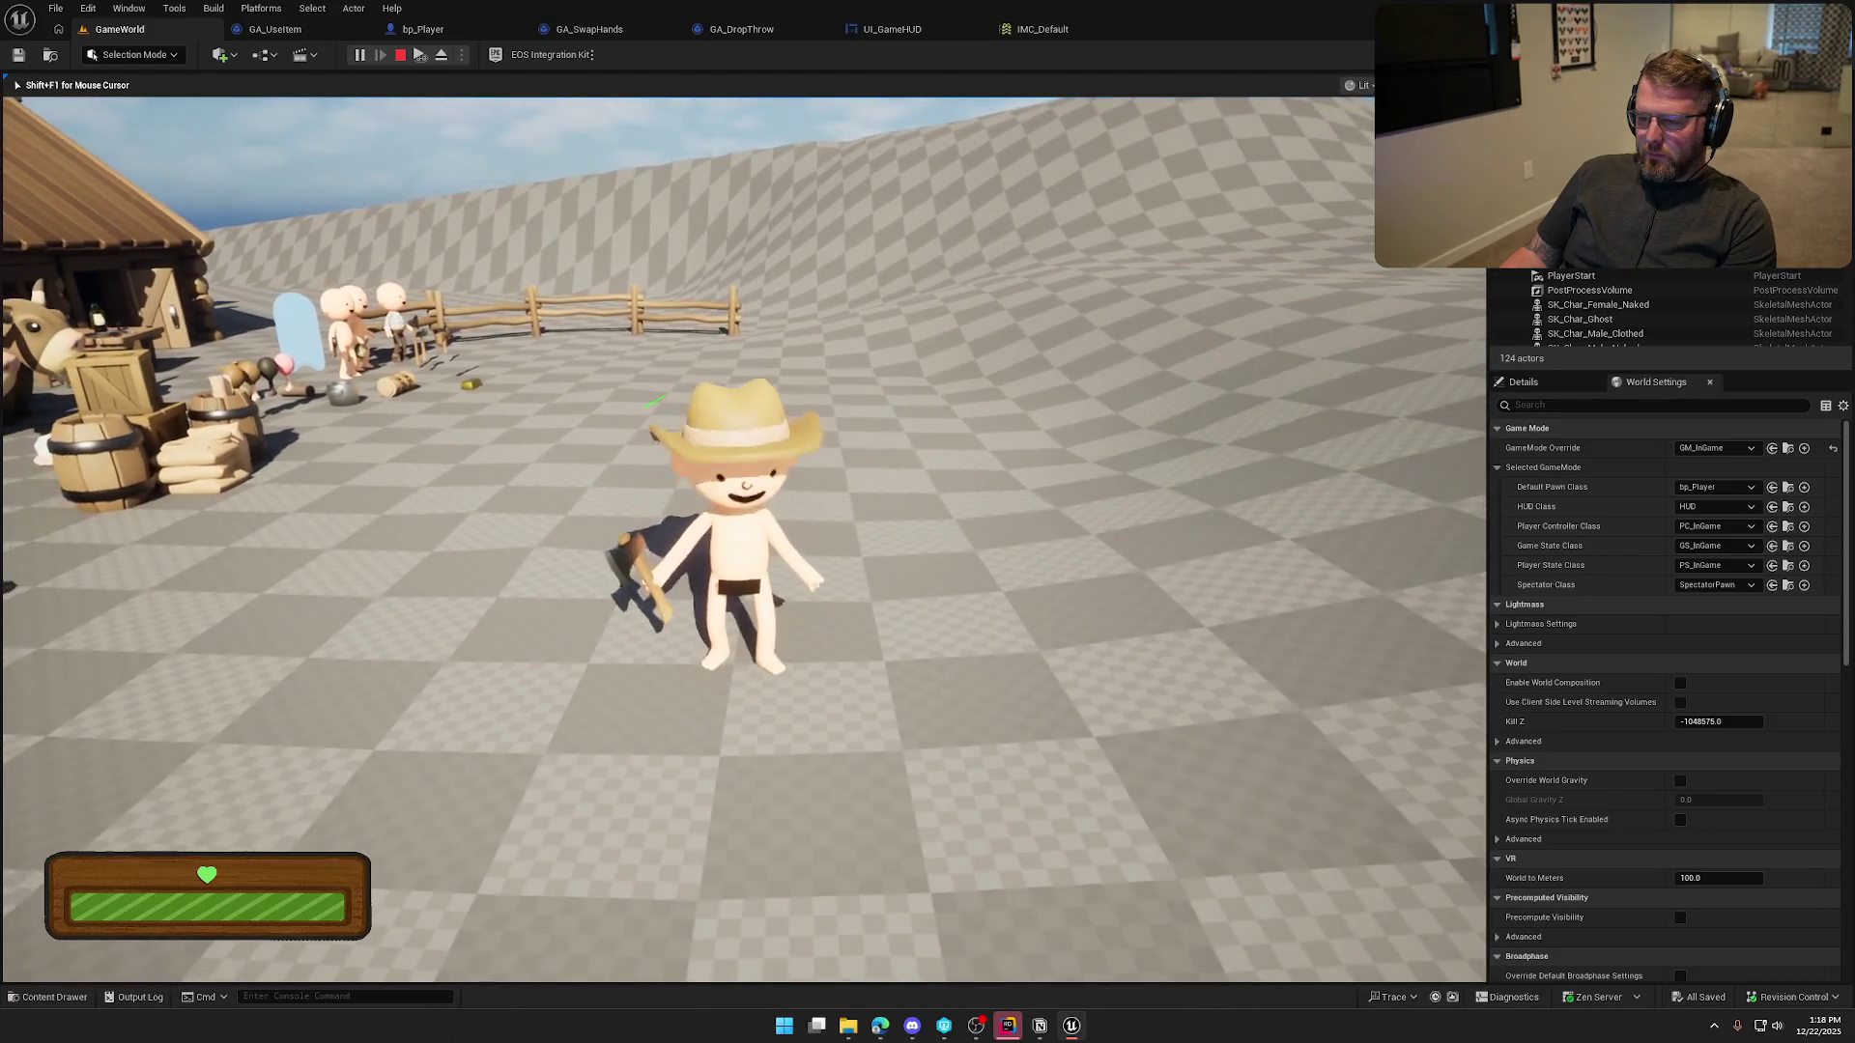
pyautogui.press('Escape')
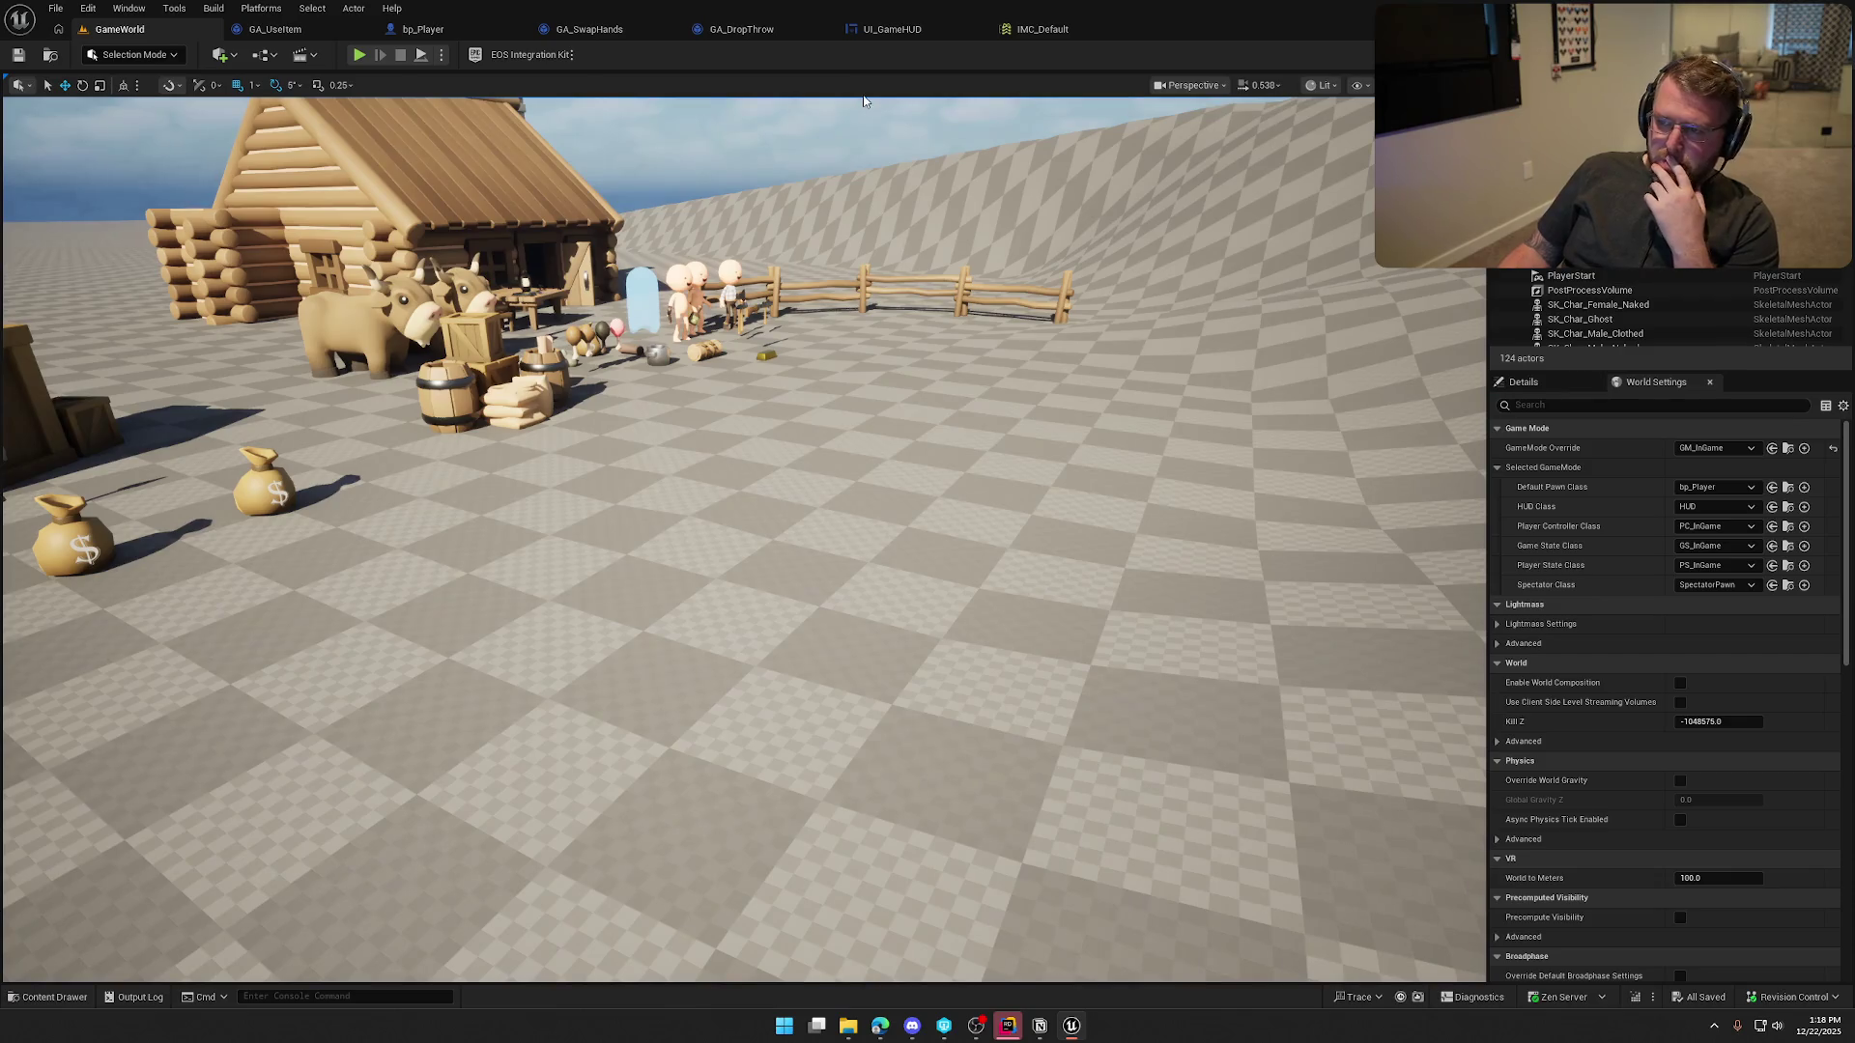
# Review the GA_DropThrow and bp_Player graphs and the player C++ code, ending on UI_GameHUD's event graph
pyautogui.click(730, 31)
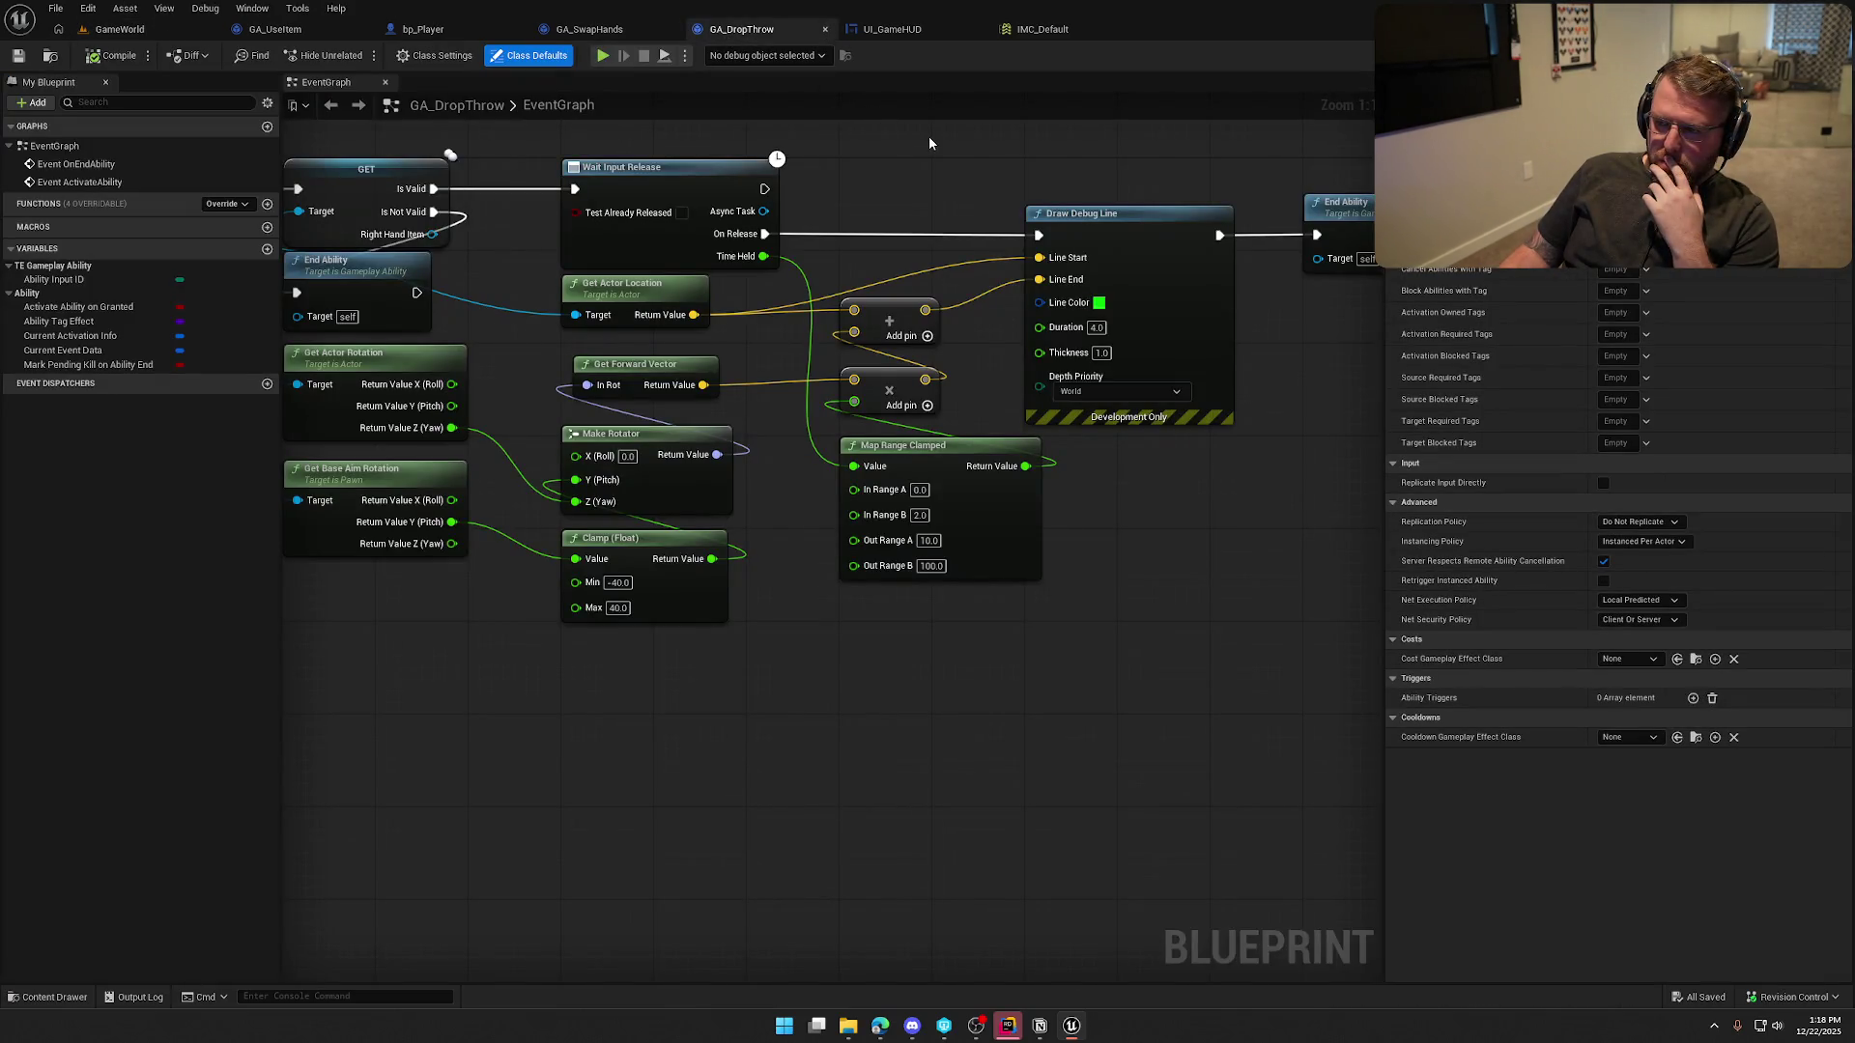
pyautogui.click(423, 29)
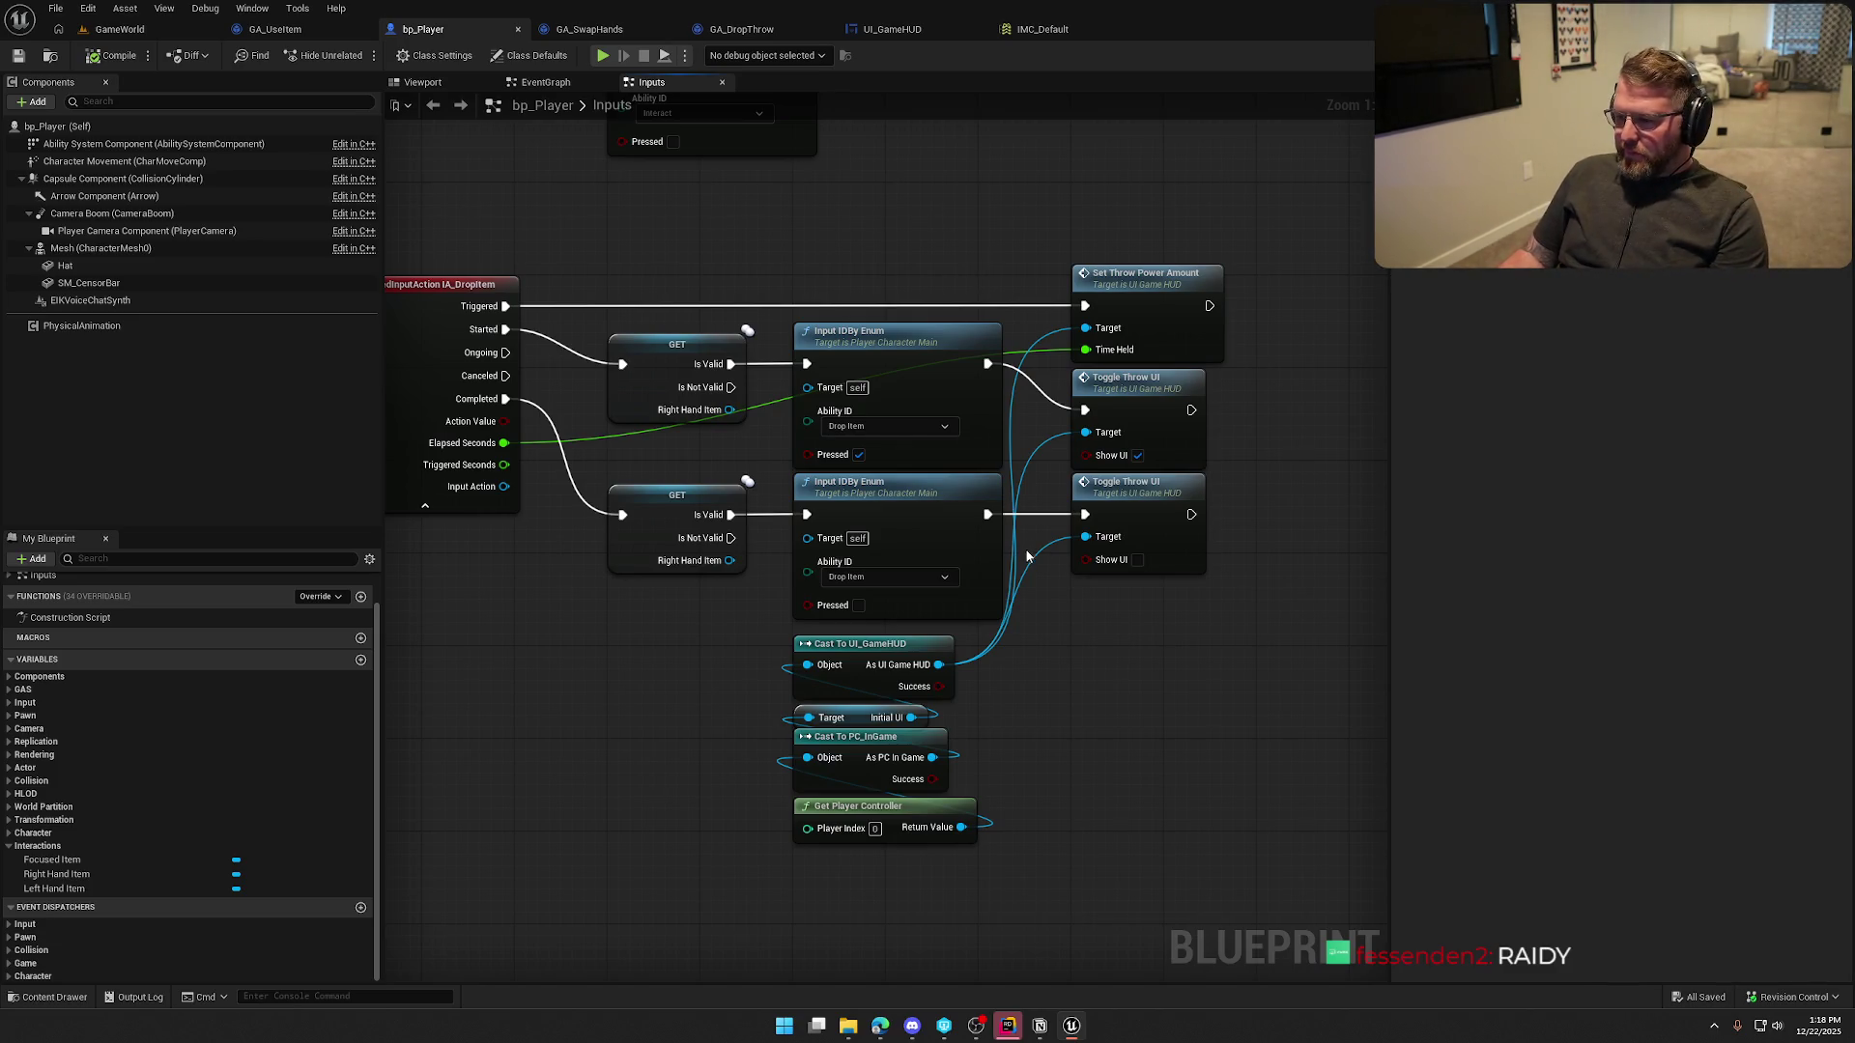
pyautogui.click(1011, 1030)
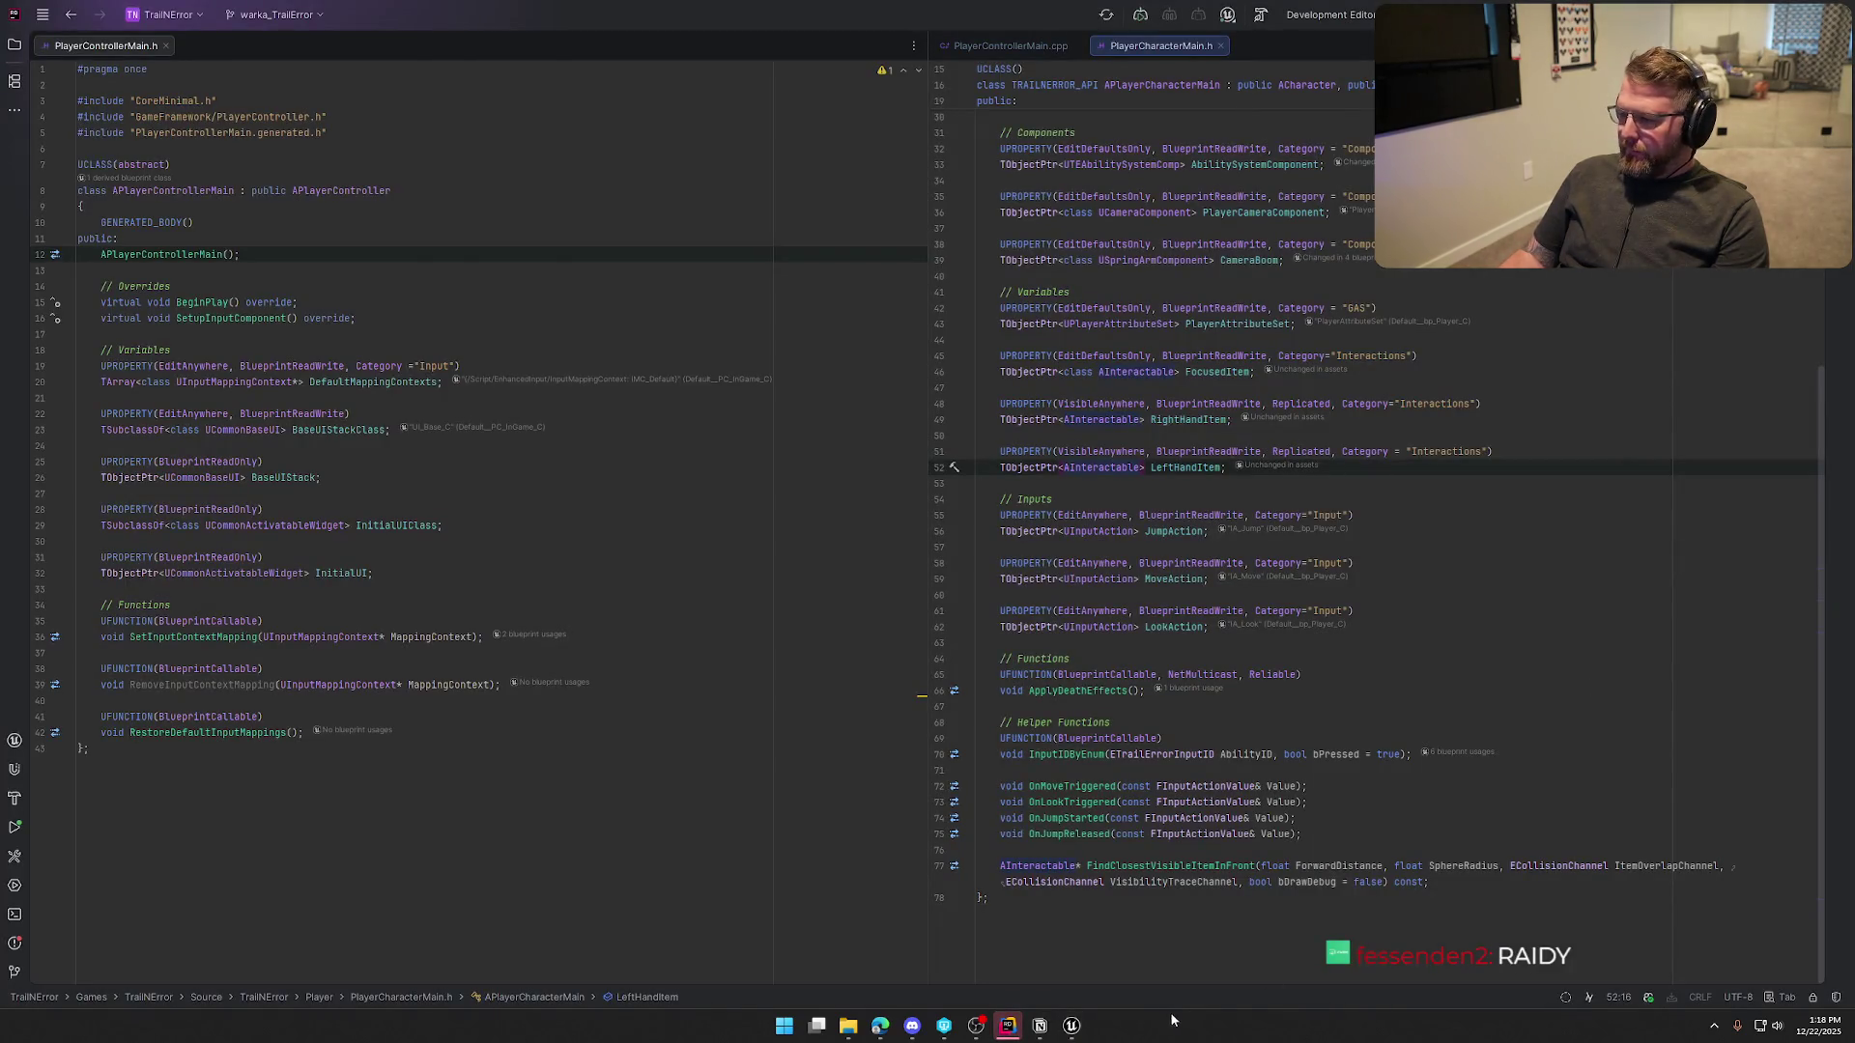
pyautogui.click(1069, 1036)
pyautogui.moveTo(1080, 780)
pyautogui.mouseDown()
pyautogui.moveTo(1180, 805)
pyautogui.moveTo(1117, 800)
pyautogui.mouseUp()
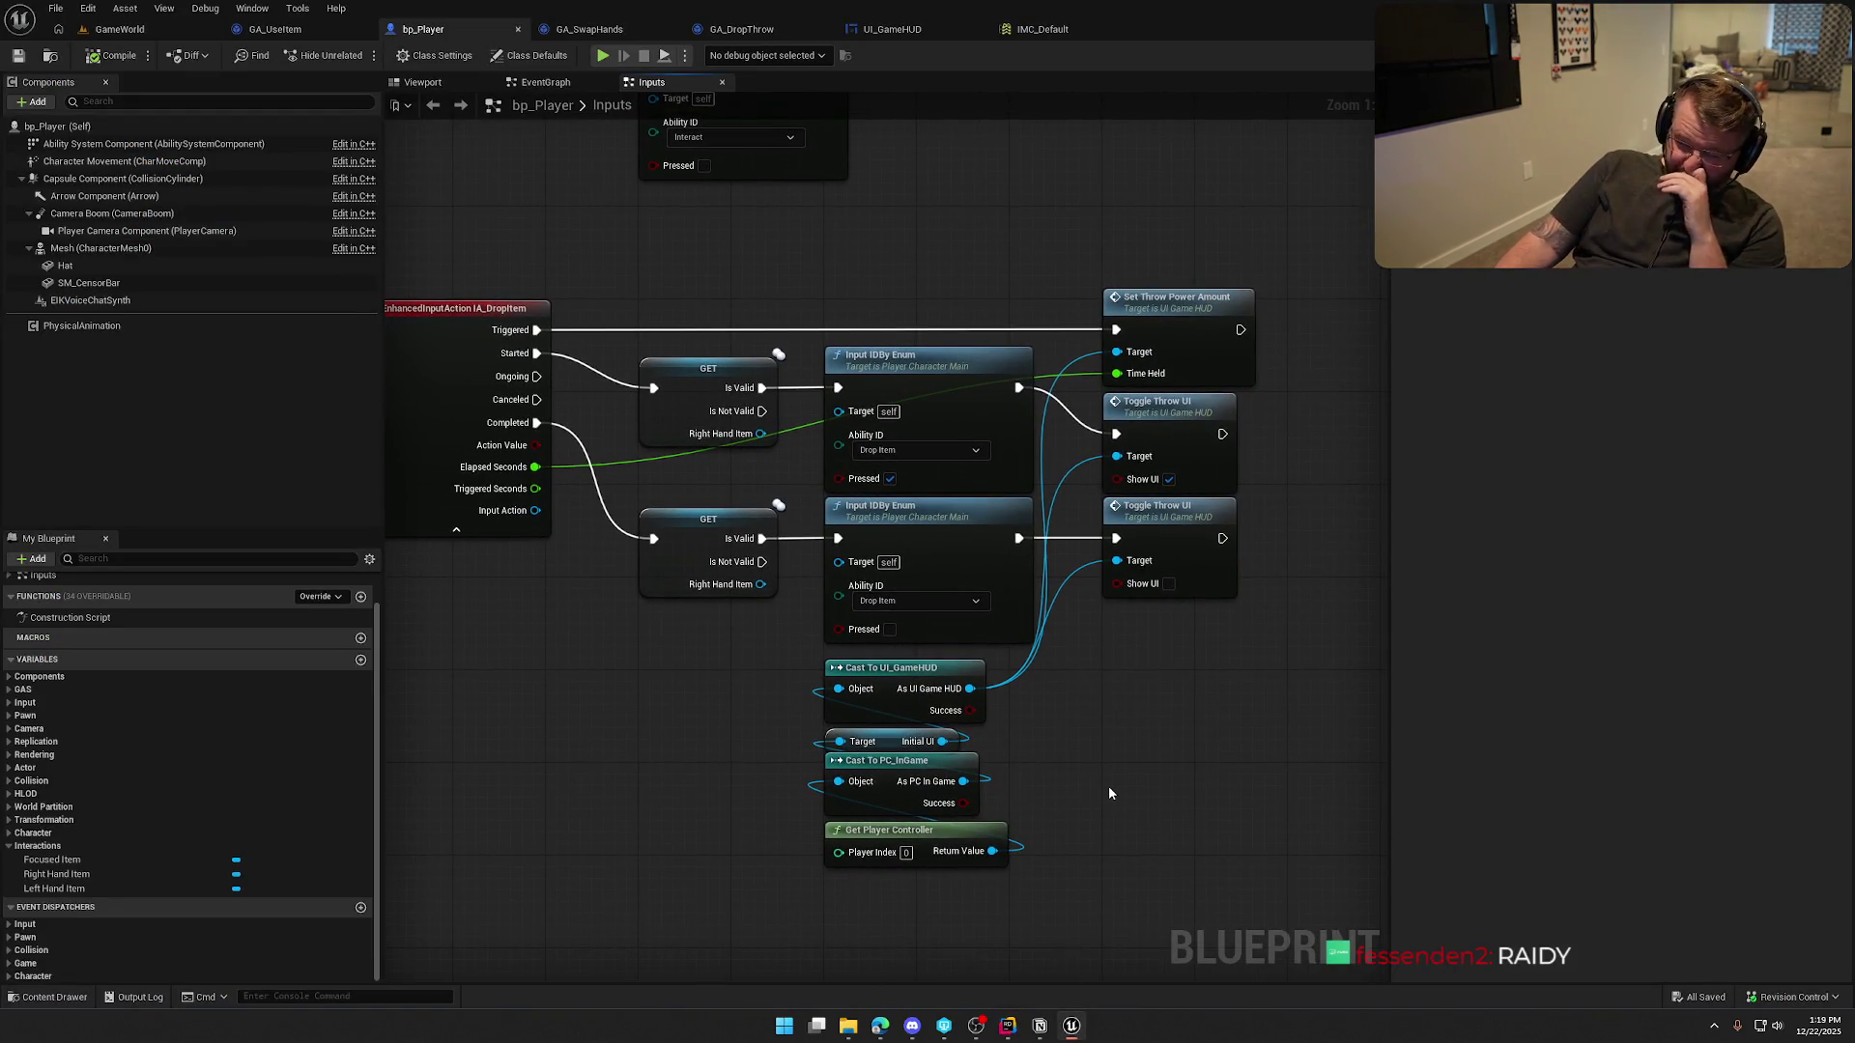
pyautogui.click(892, 29)
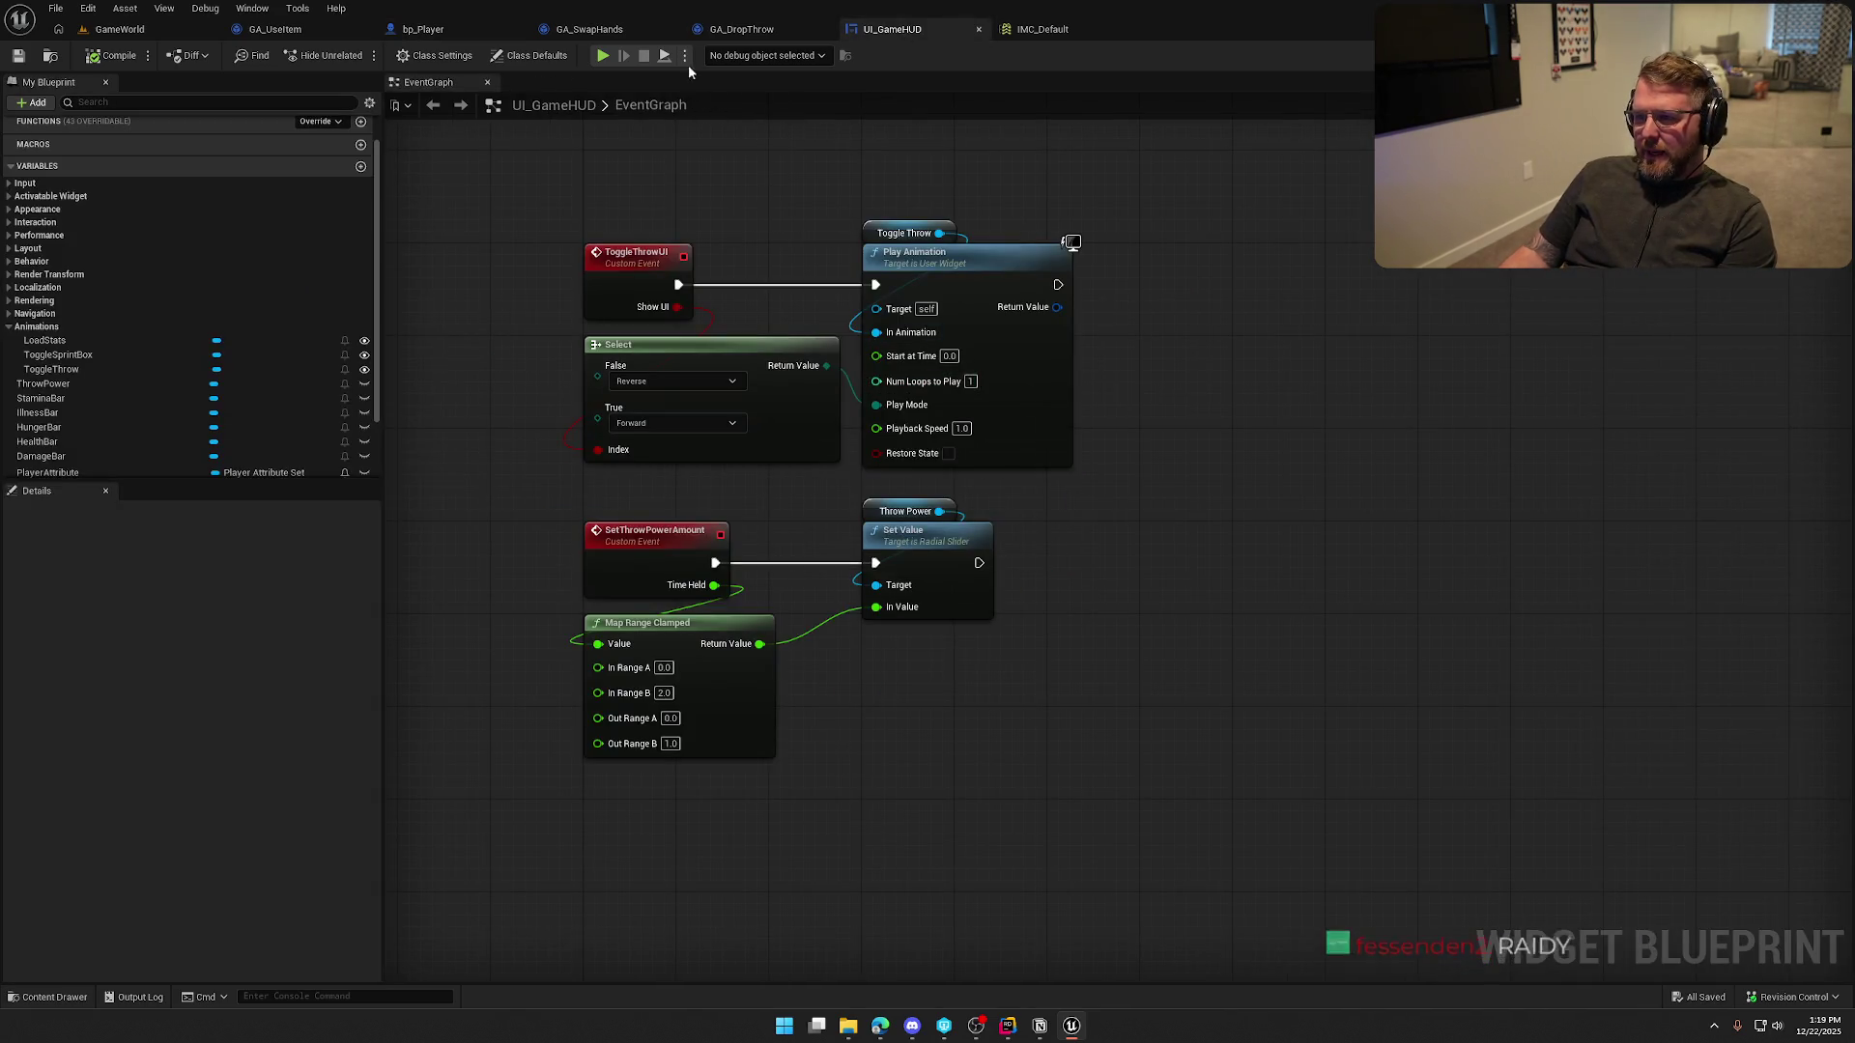
# Check the ThrowPower gauge layout, then play GameWorld and charge throws with E three times before stopping
pyautogui.click(1792, 55)
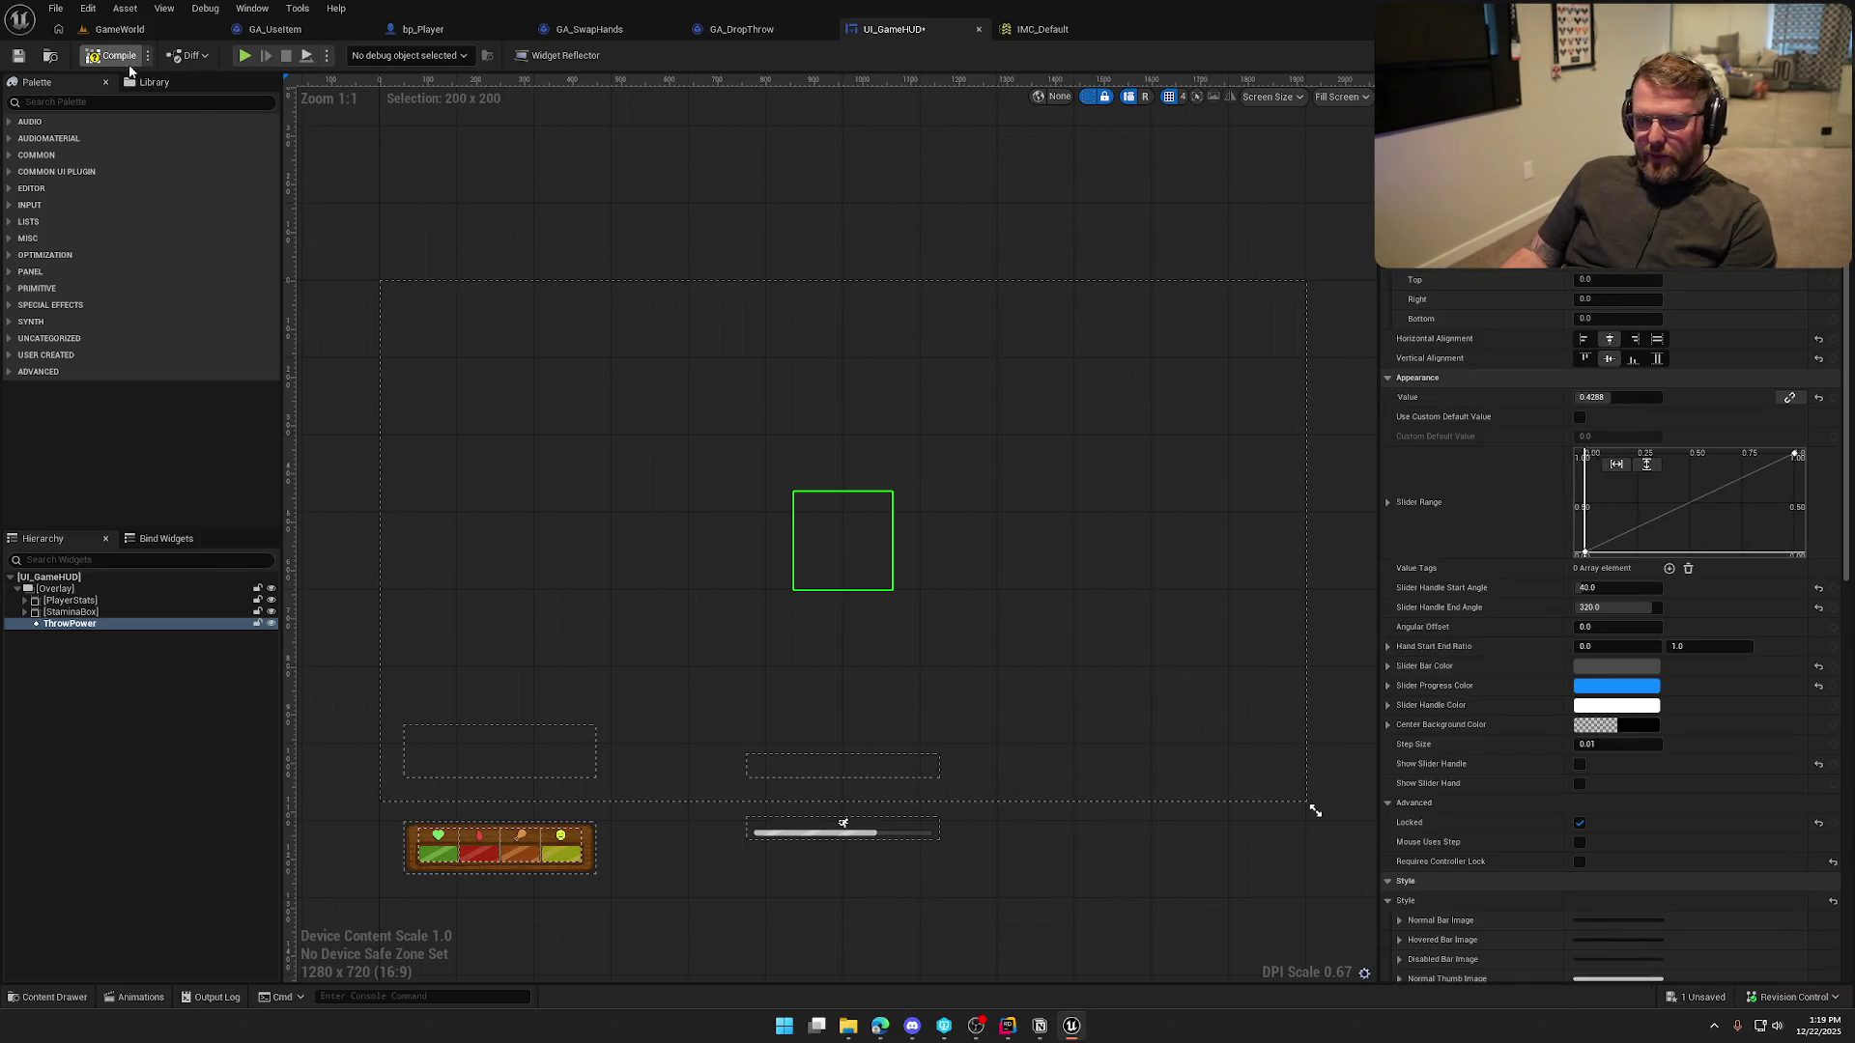
pyautogui.click(120, 29)
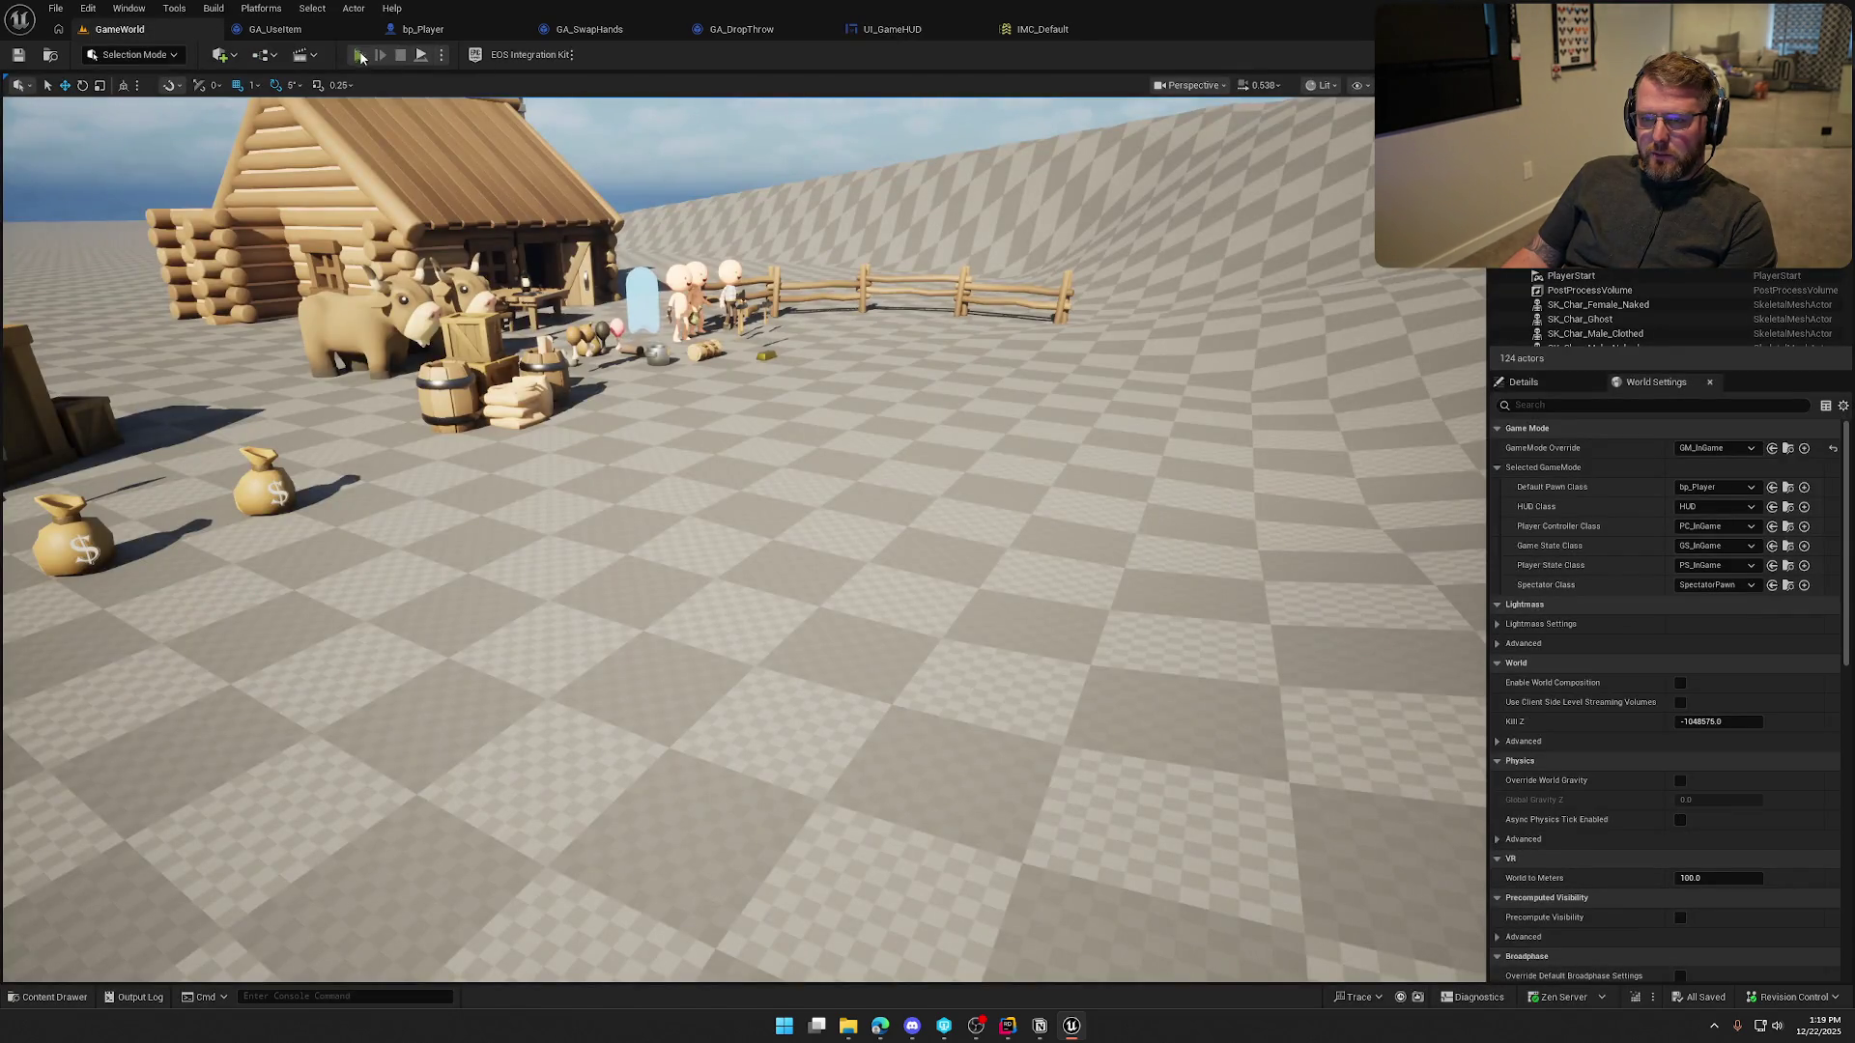
pyautogui.click(361, 55)
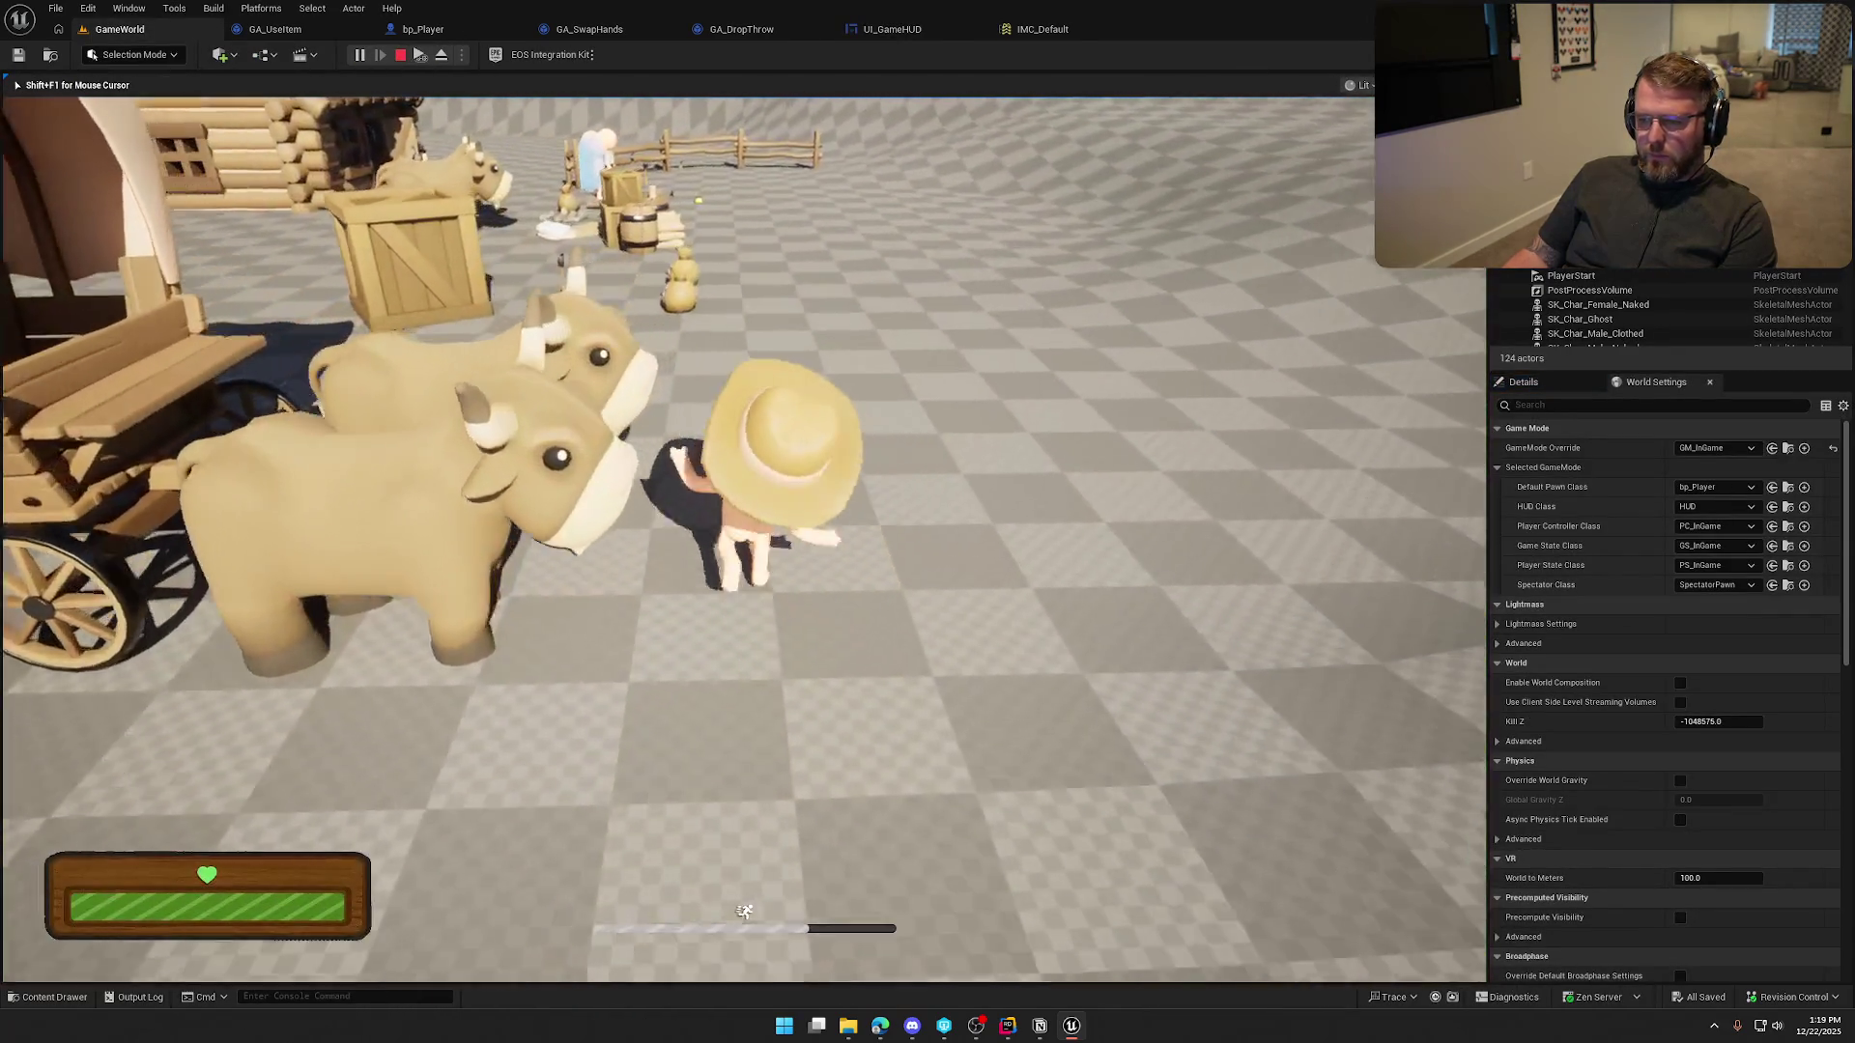
pyautogui.press('w')
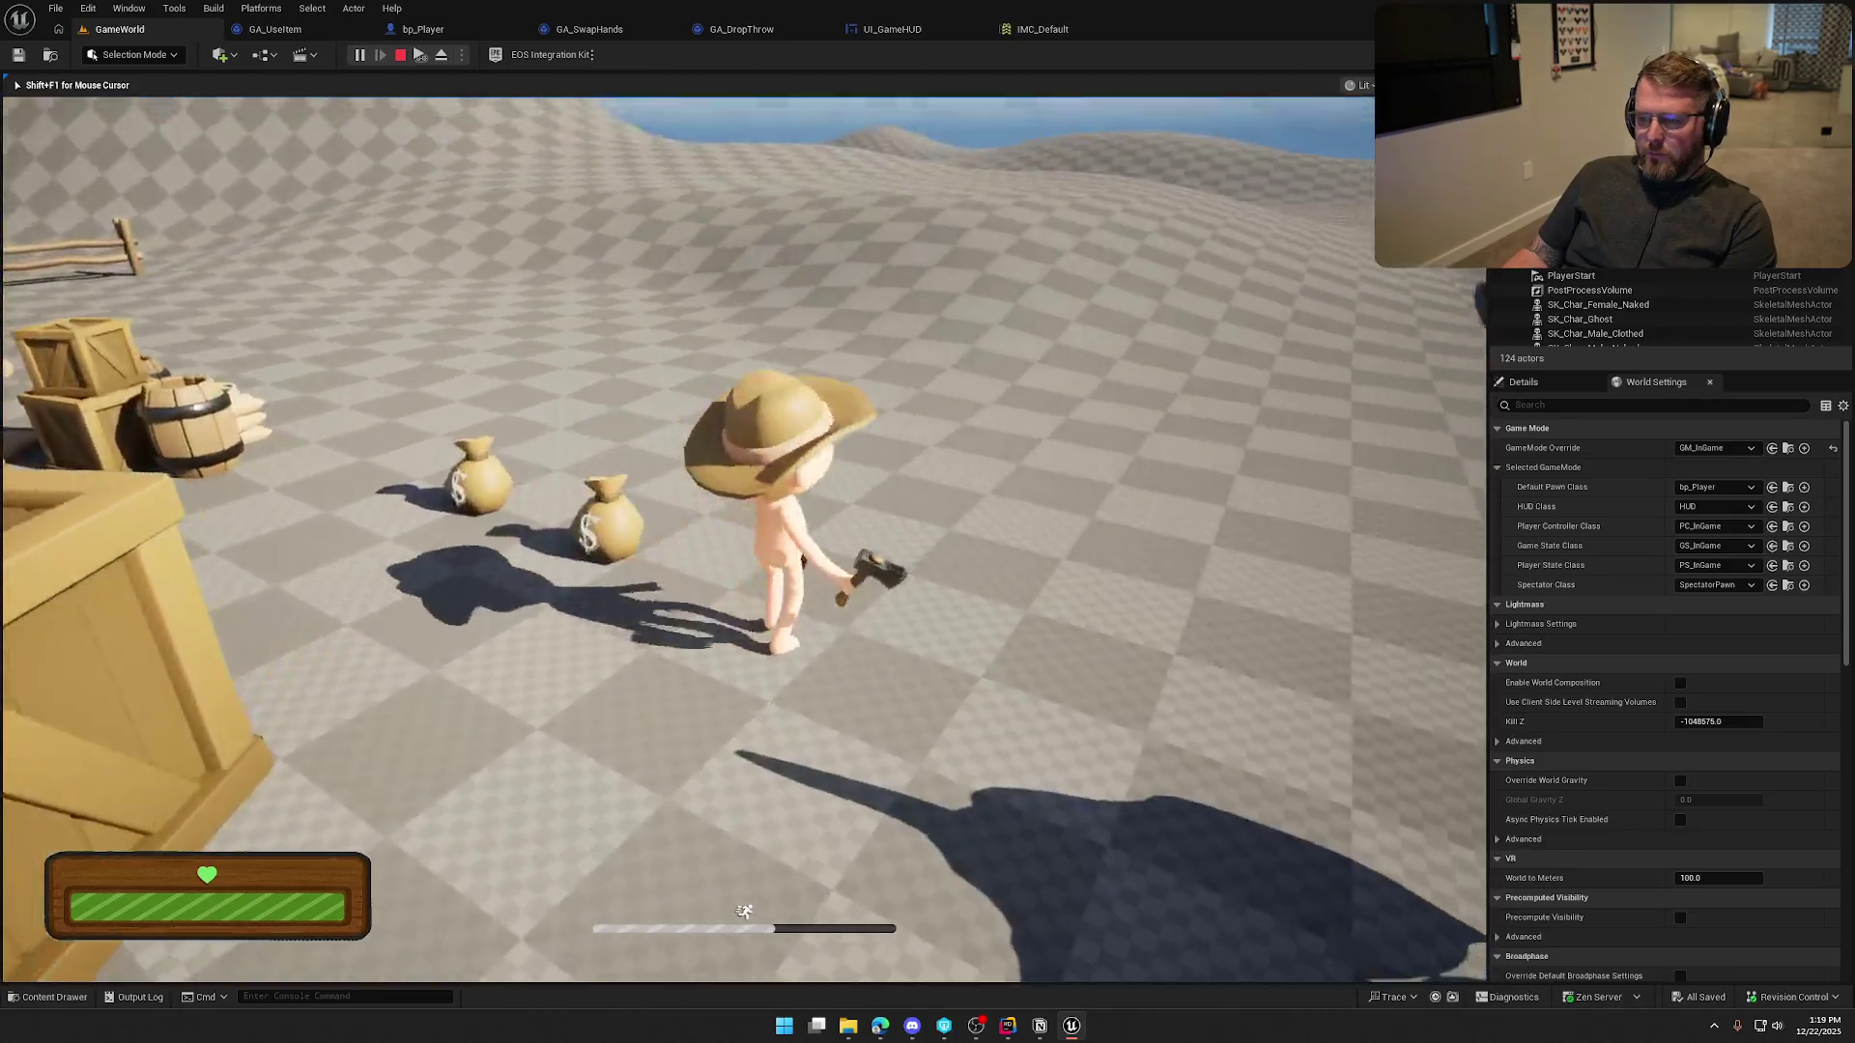
pyautogui.press('e')
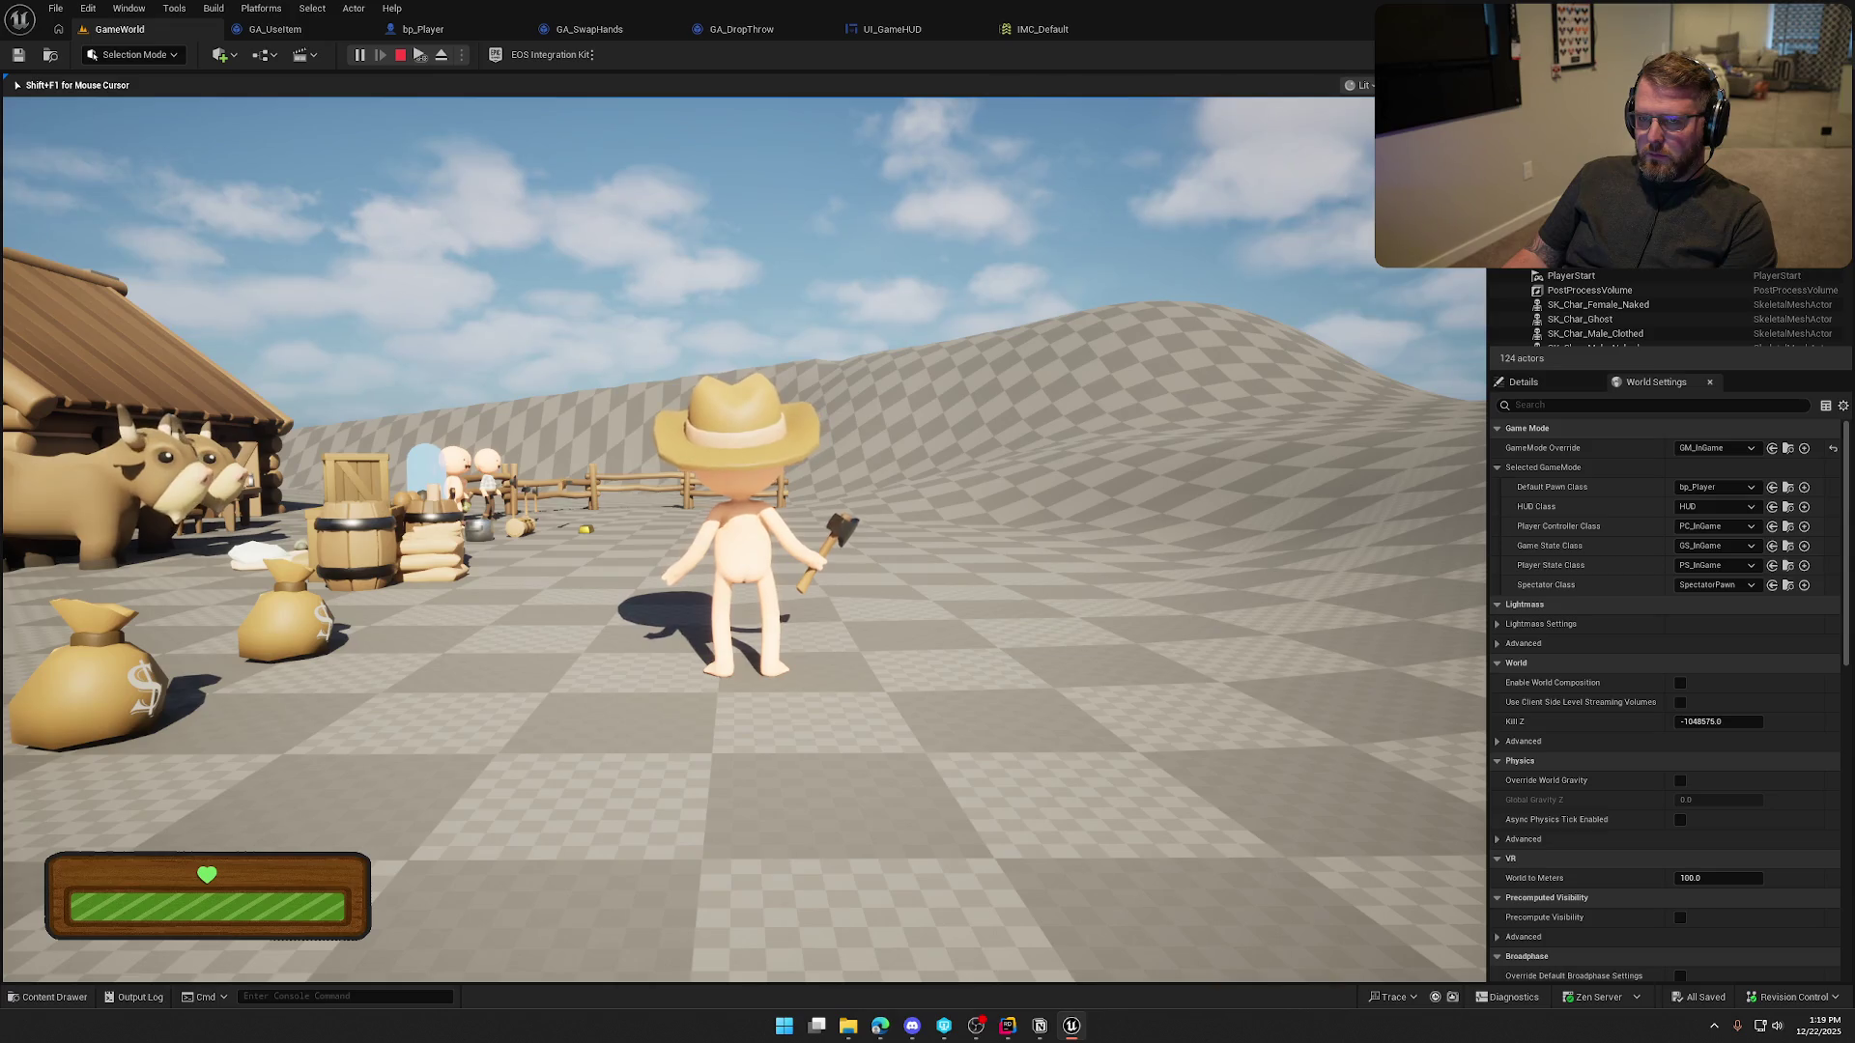
pyautogui.press('e')
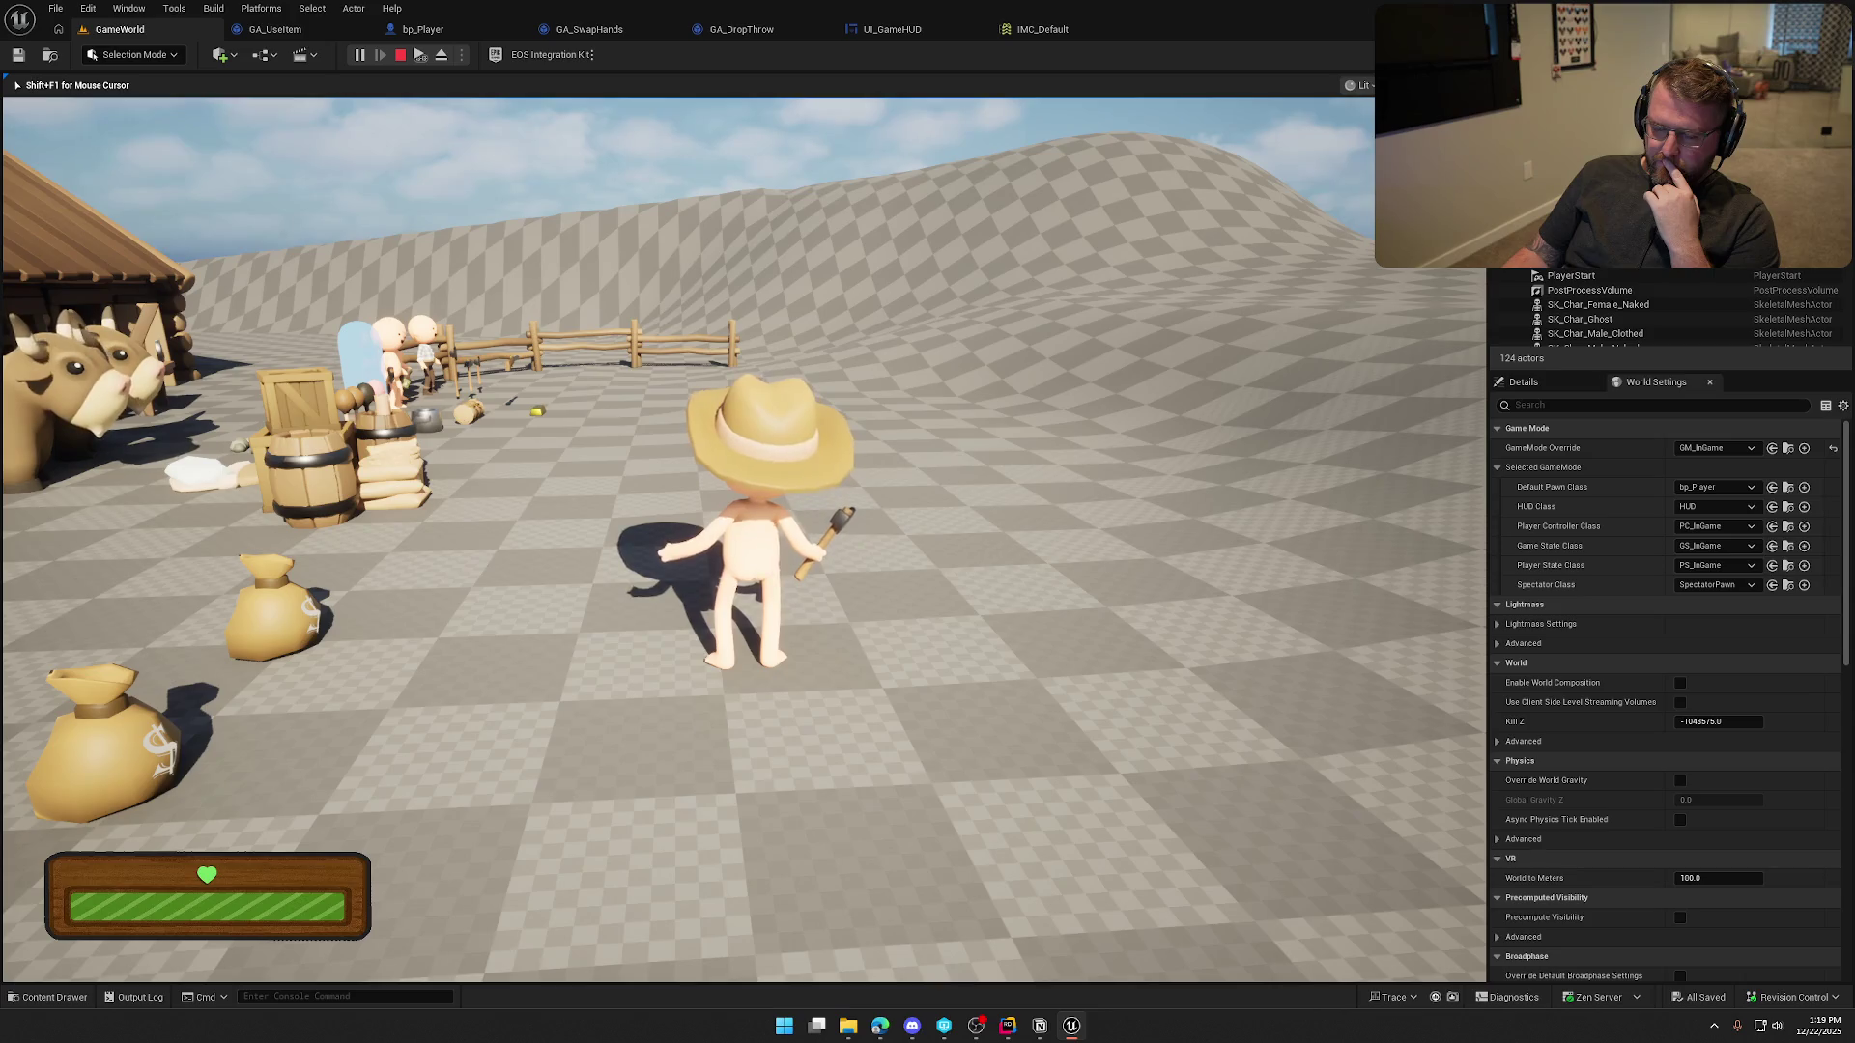
pyautogui.press('e')
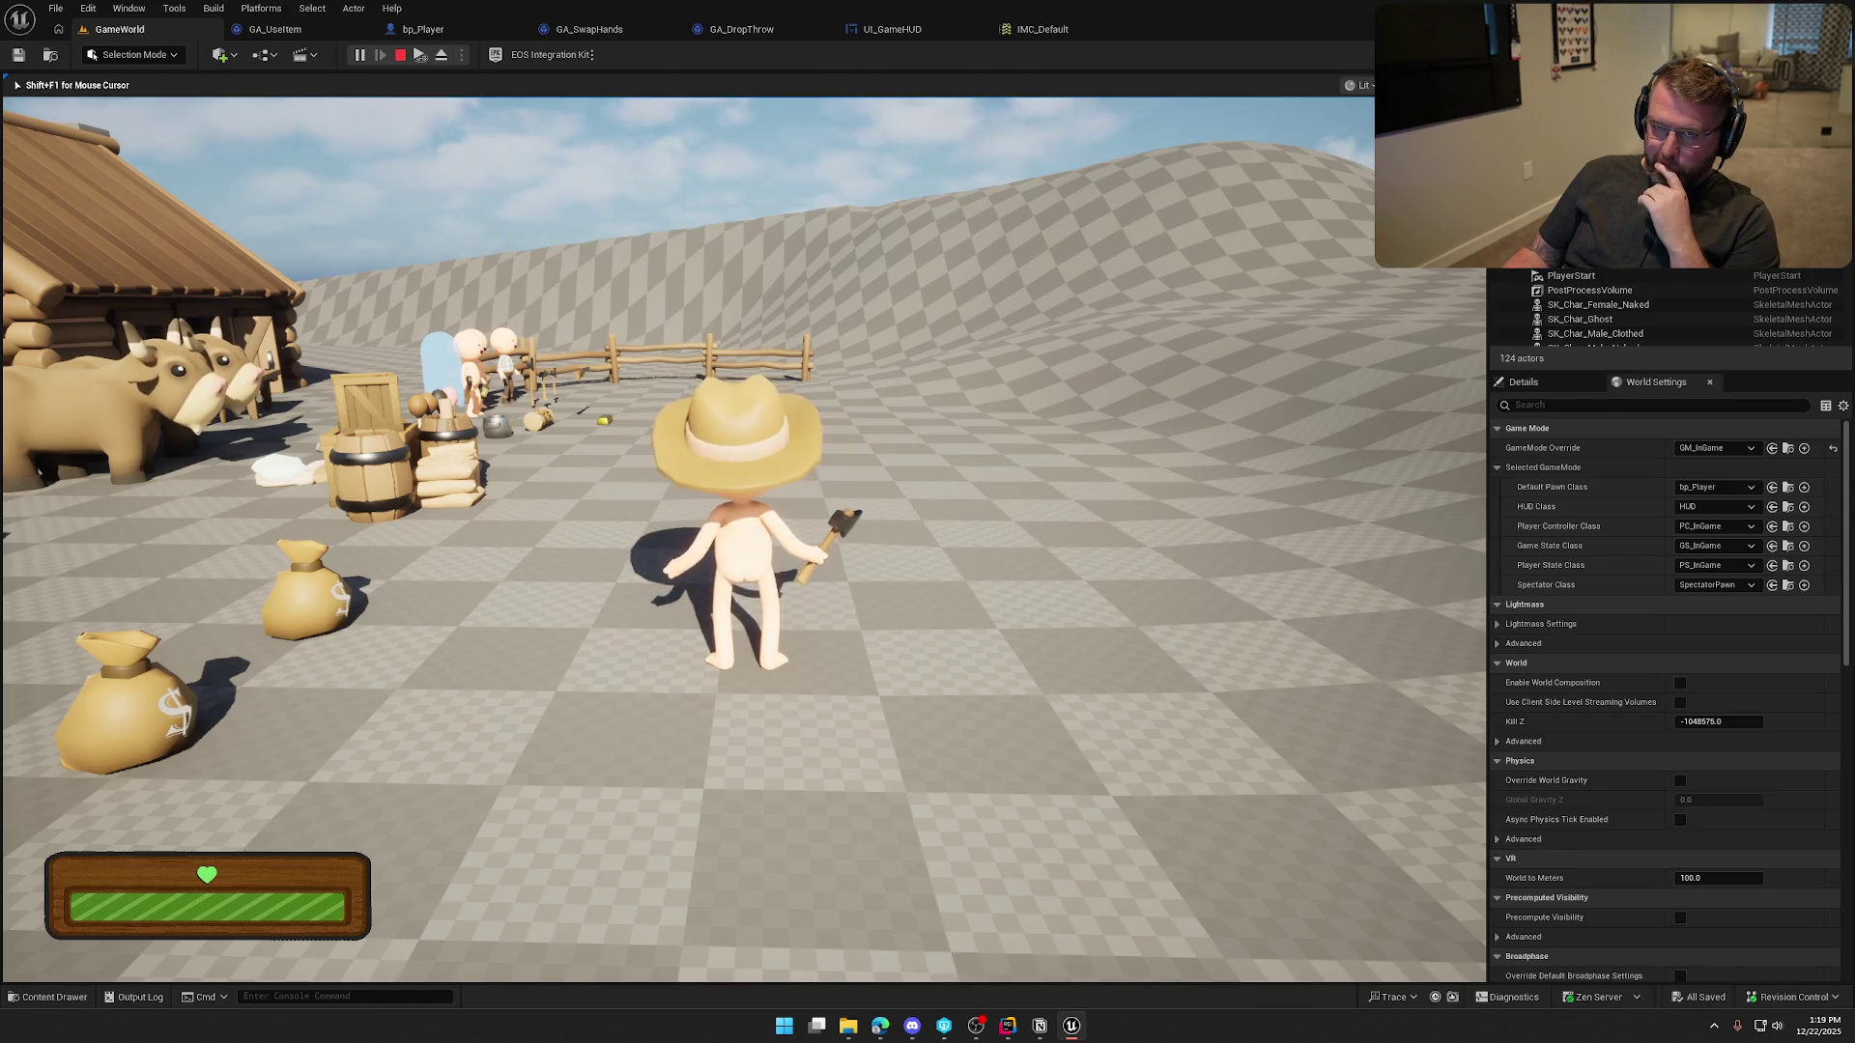
pyautogui.press('Escape')
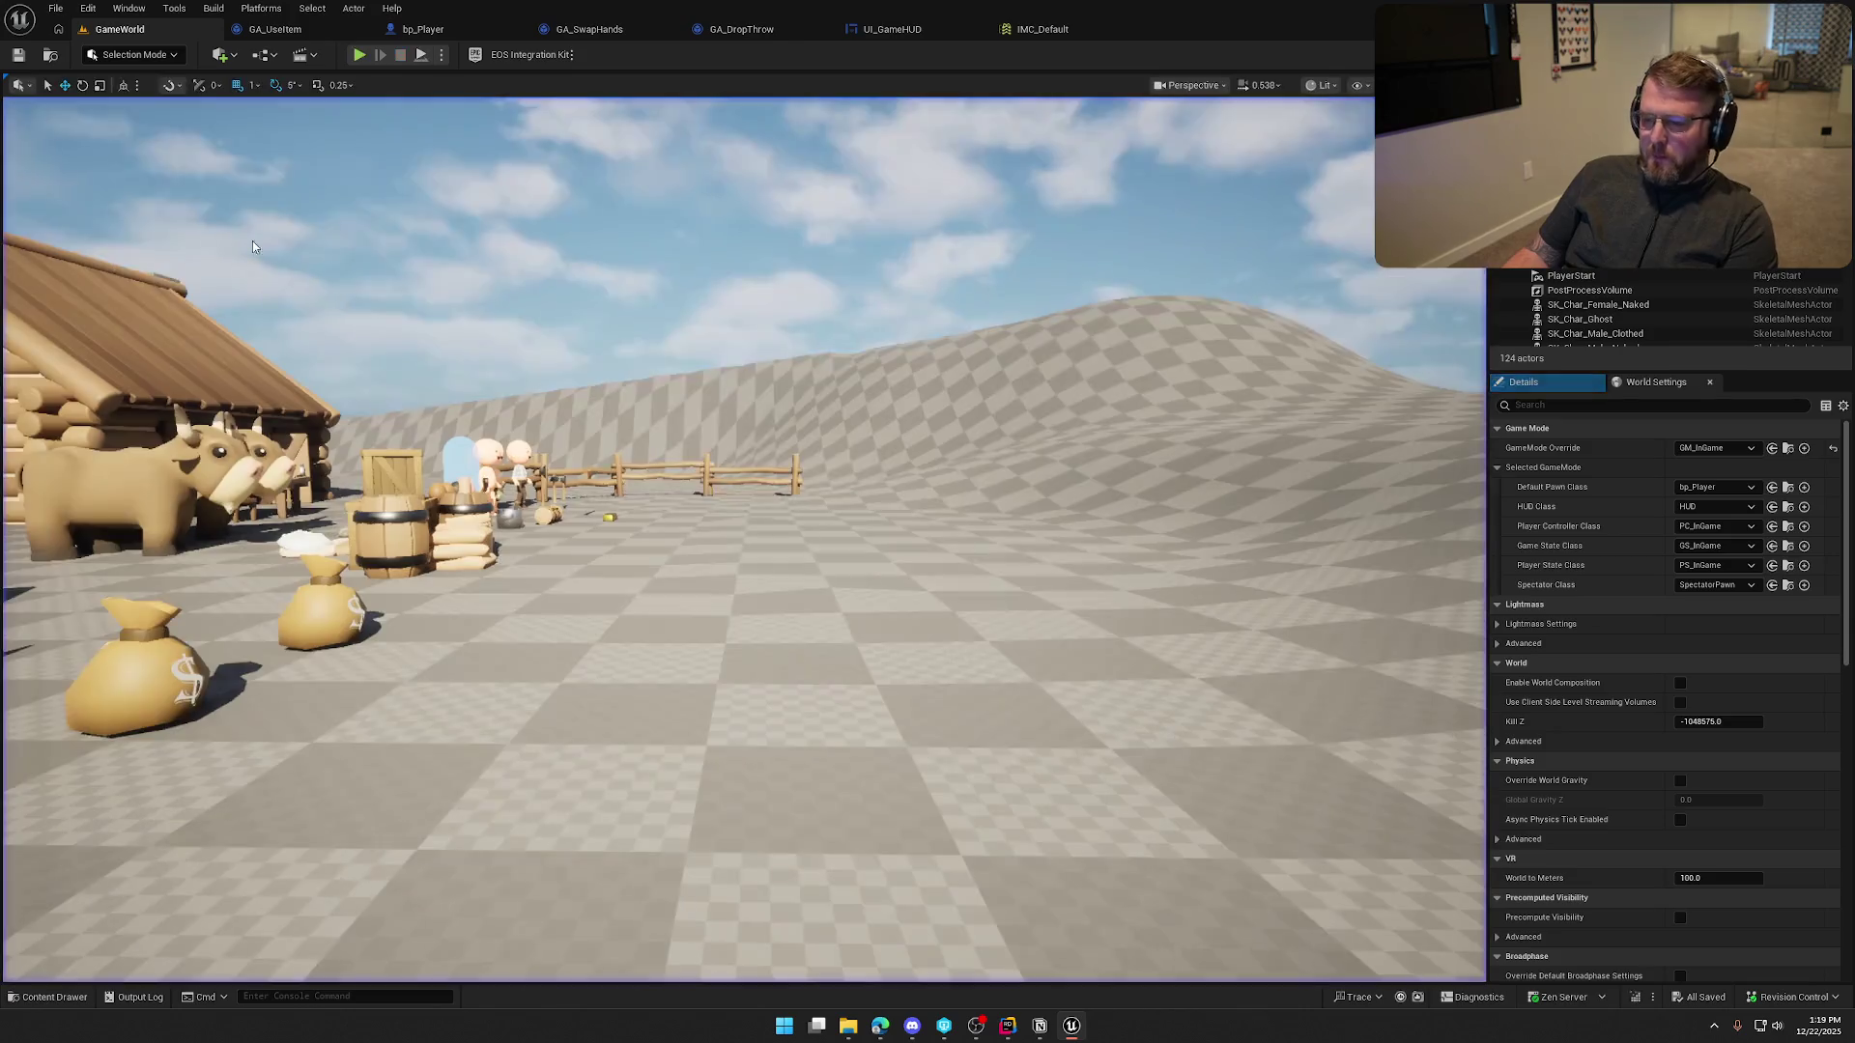
# Reset ThrowPower's Render Opacity to 1.0 and inspect the Normal Bar Image style settings
pyautogui.click(855, 29)
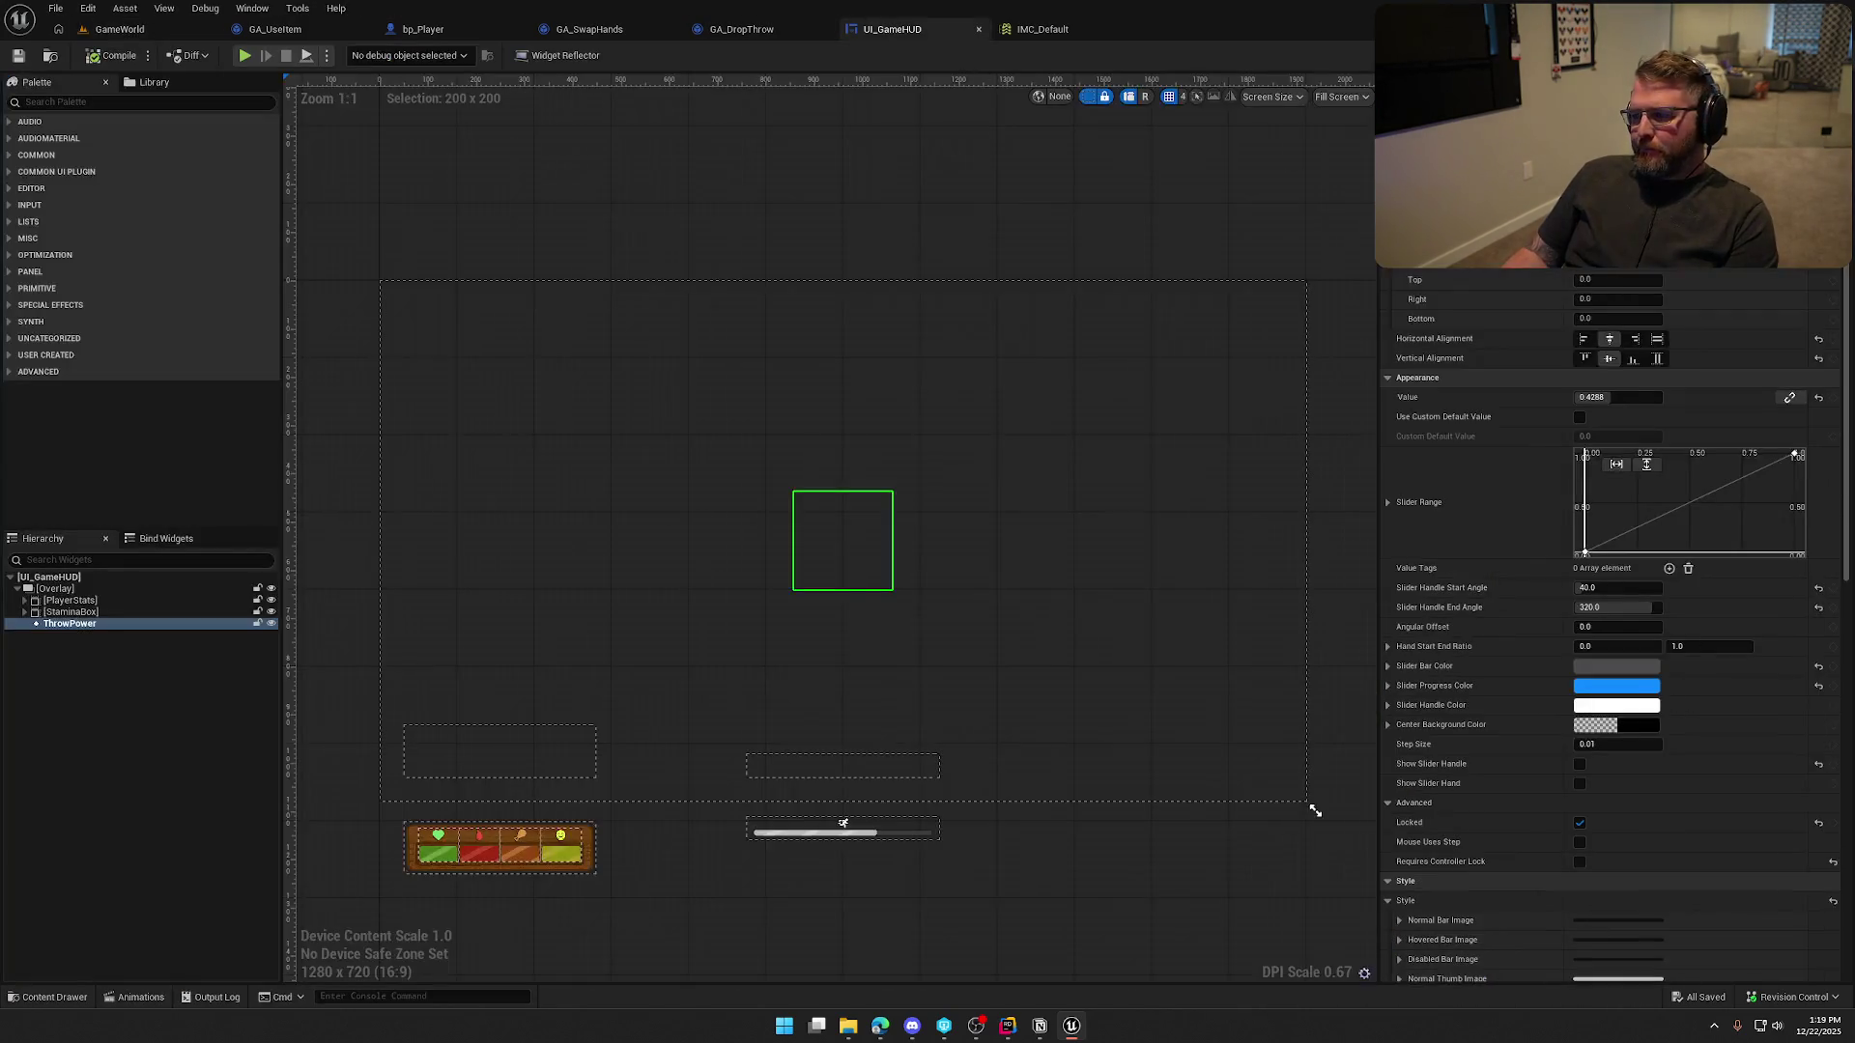
pyautogui.scroll(-10, 1472, 729)
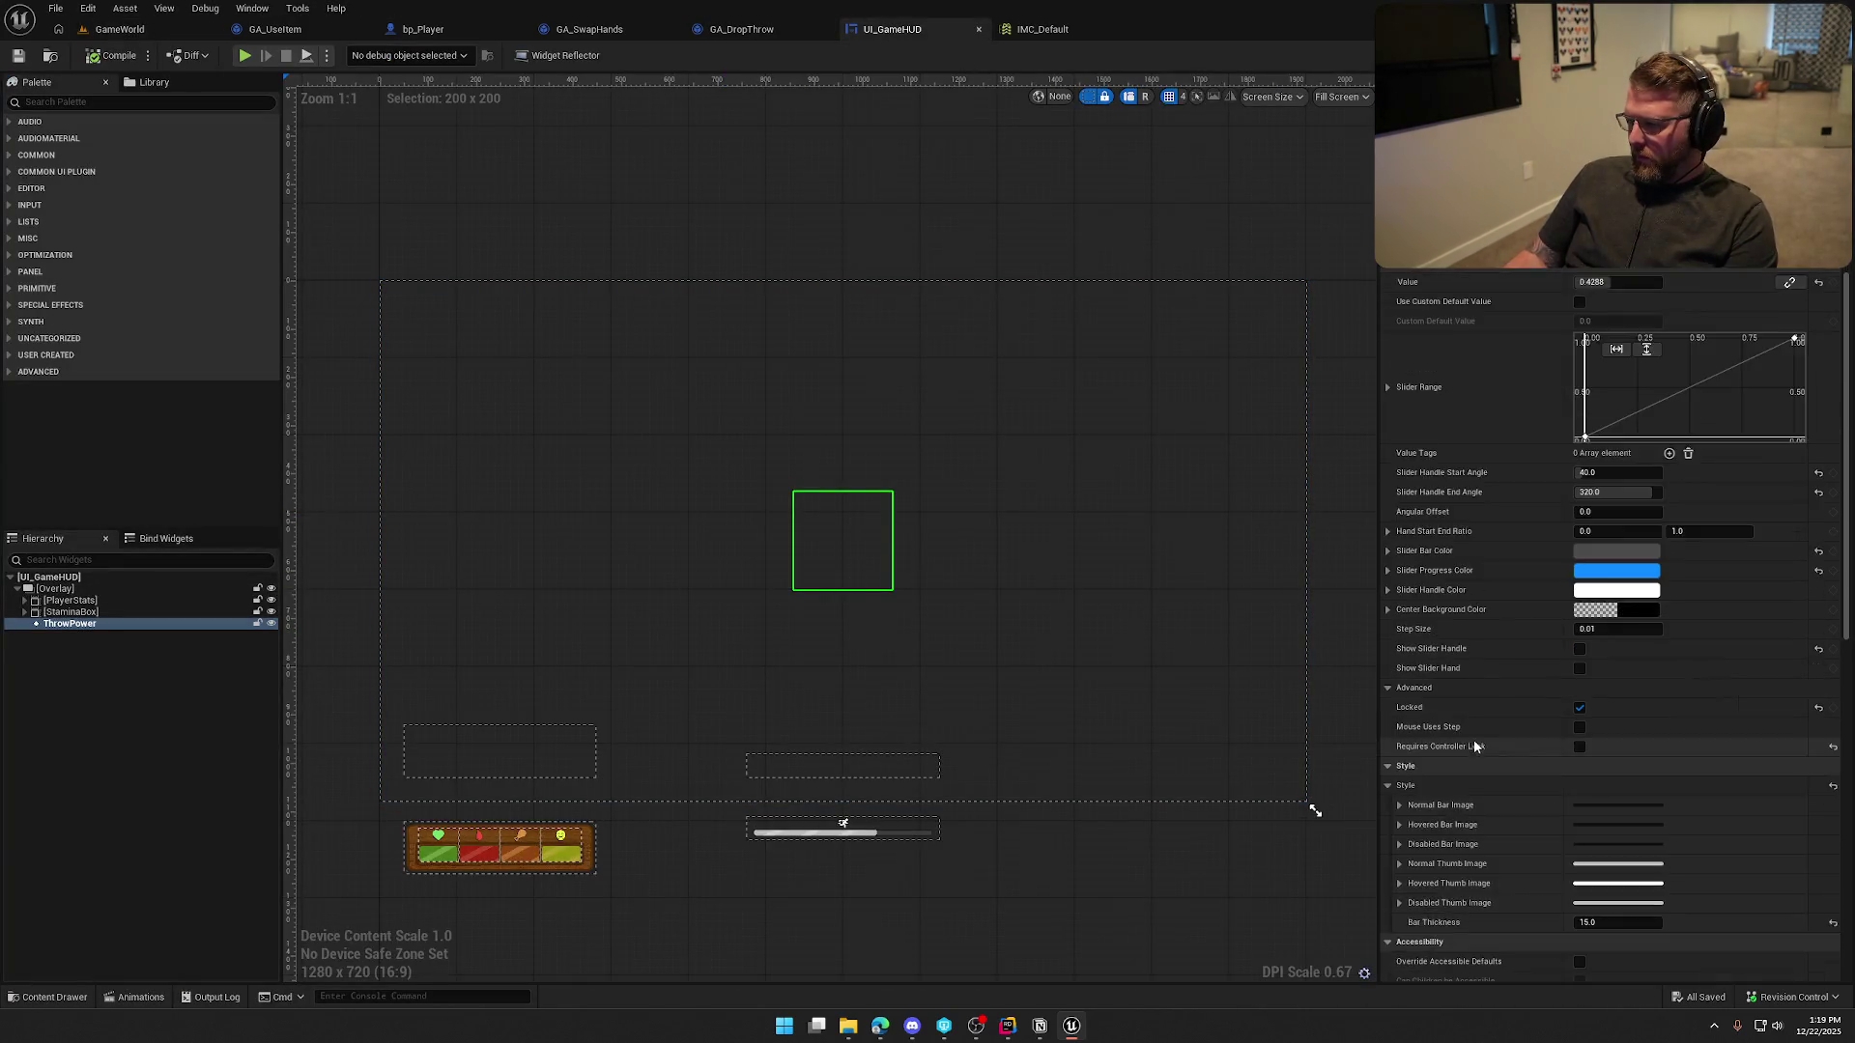
pyautogui.scroll(-1, 1569, 718)
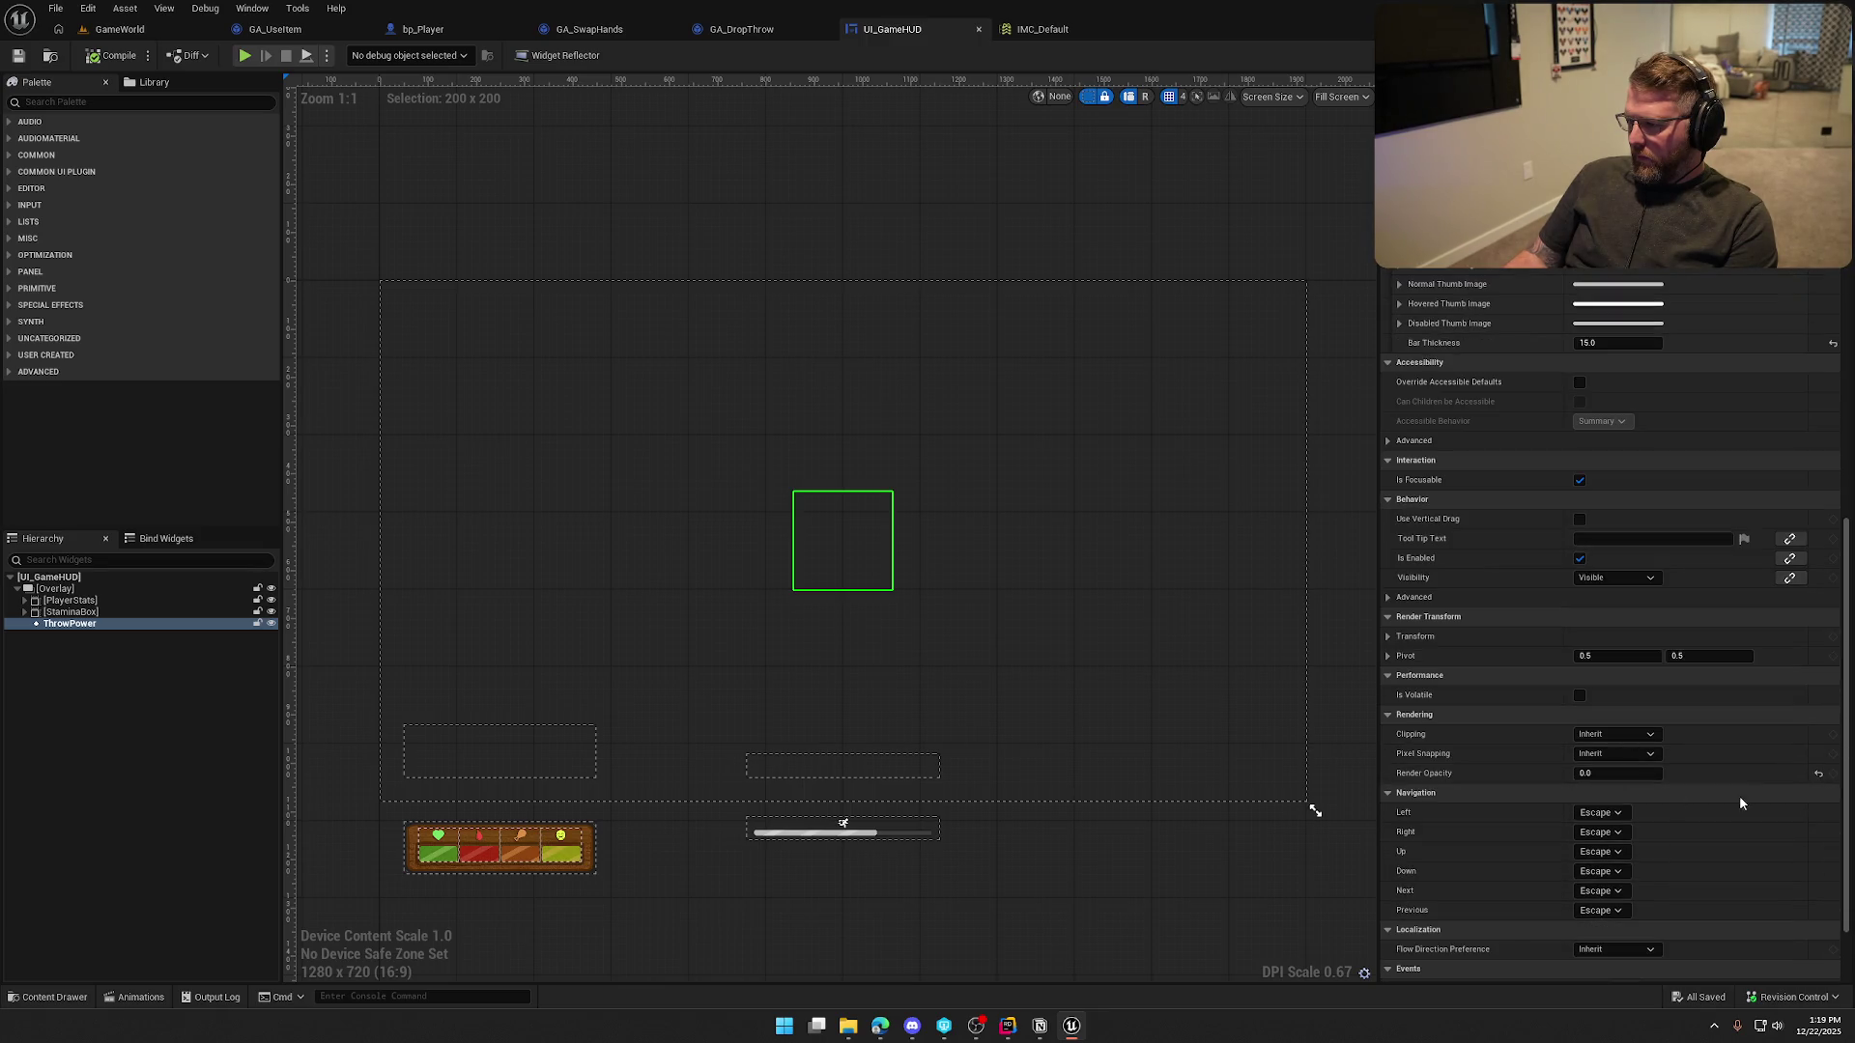
pyautogui.click(1819, 773)
pyautogui.scroll(8, 847, 606)
pyautogui.scroll(2, 846, 606)
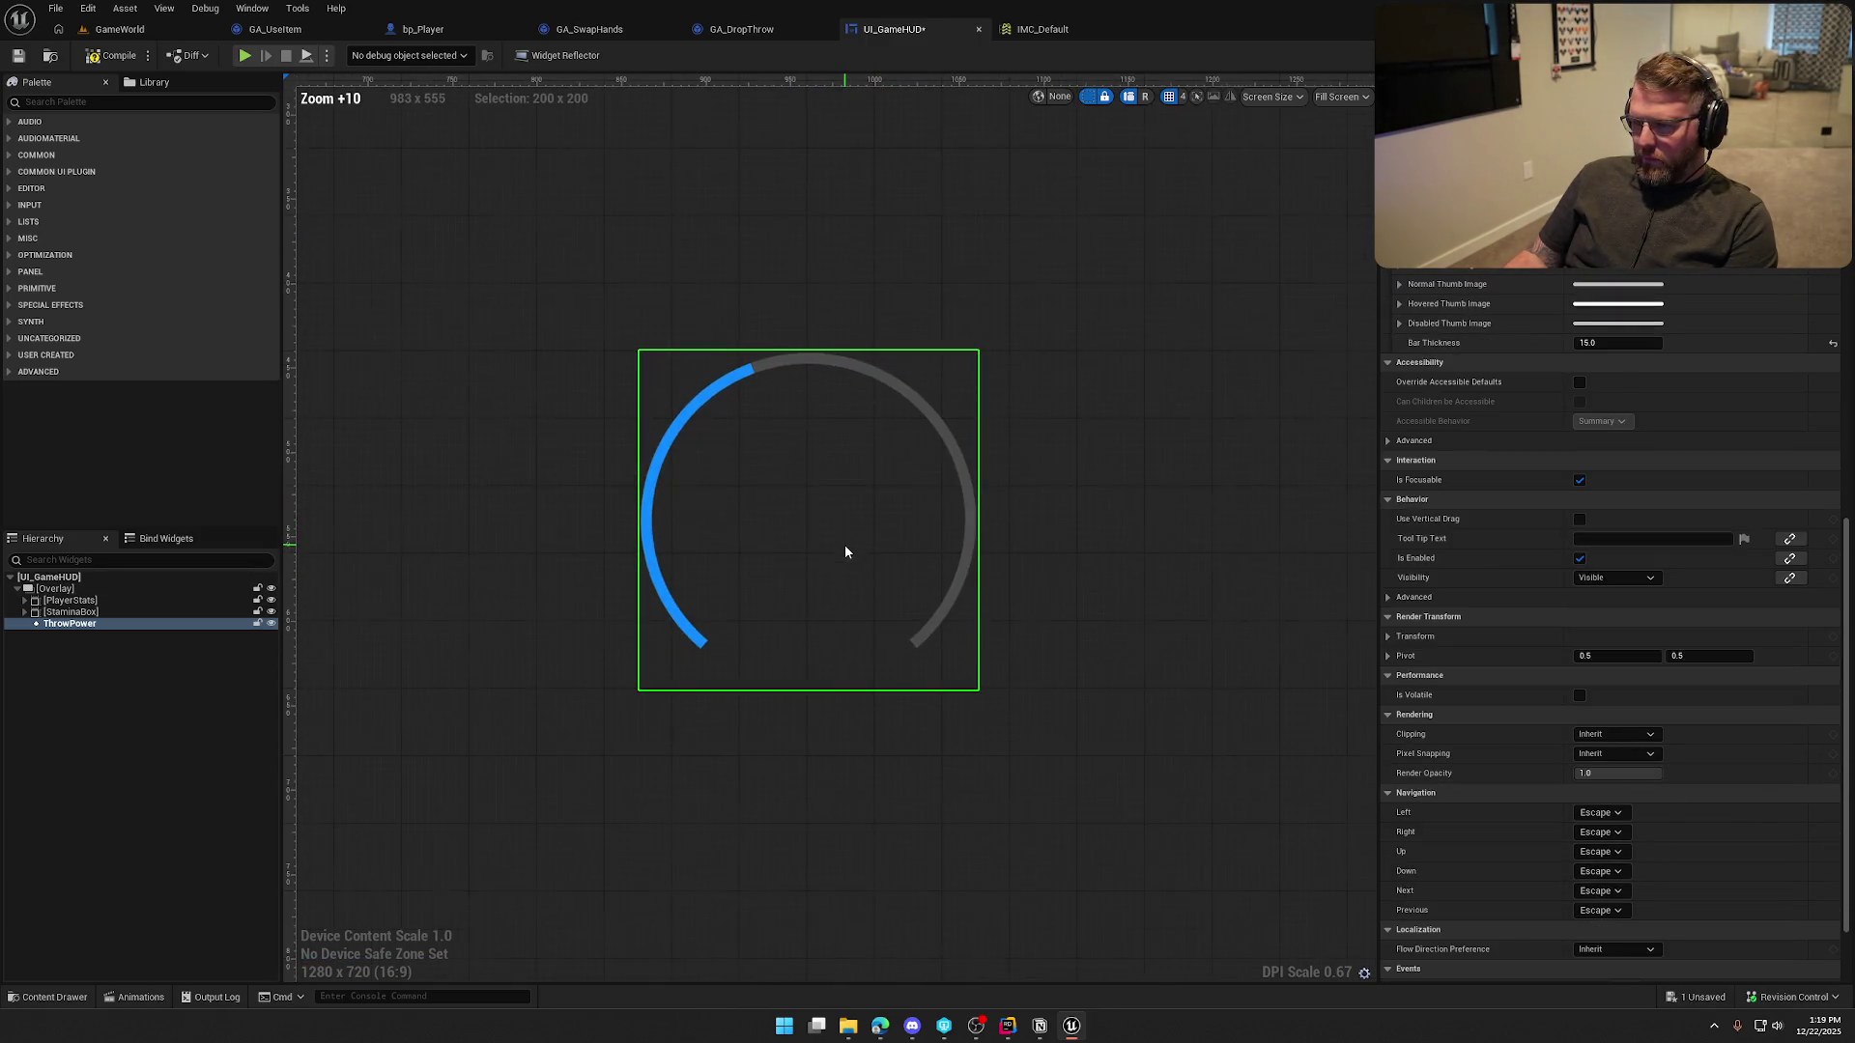
pyautogui.scroll(5, 1481, 663)
pyautogui.scroll(3, 1482, 665)
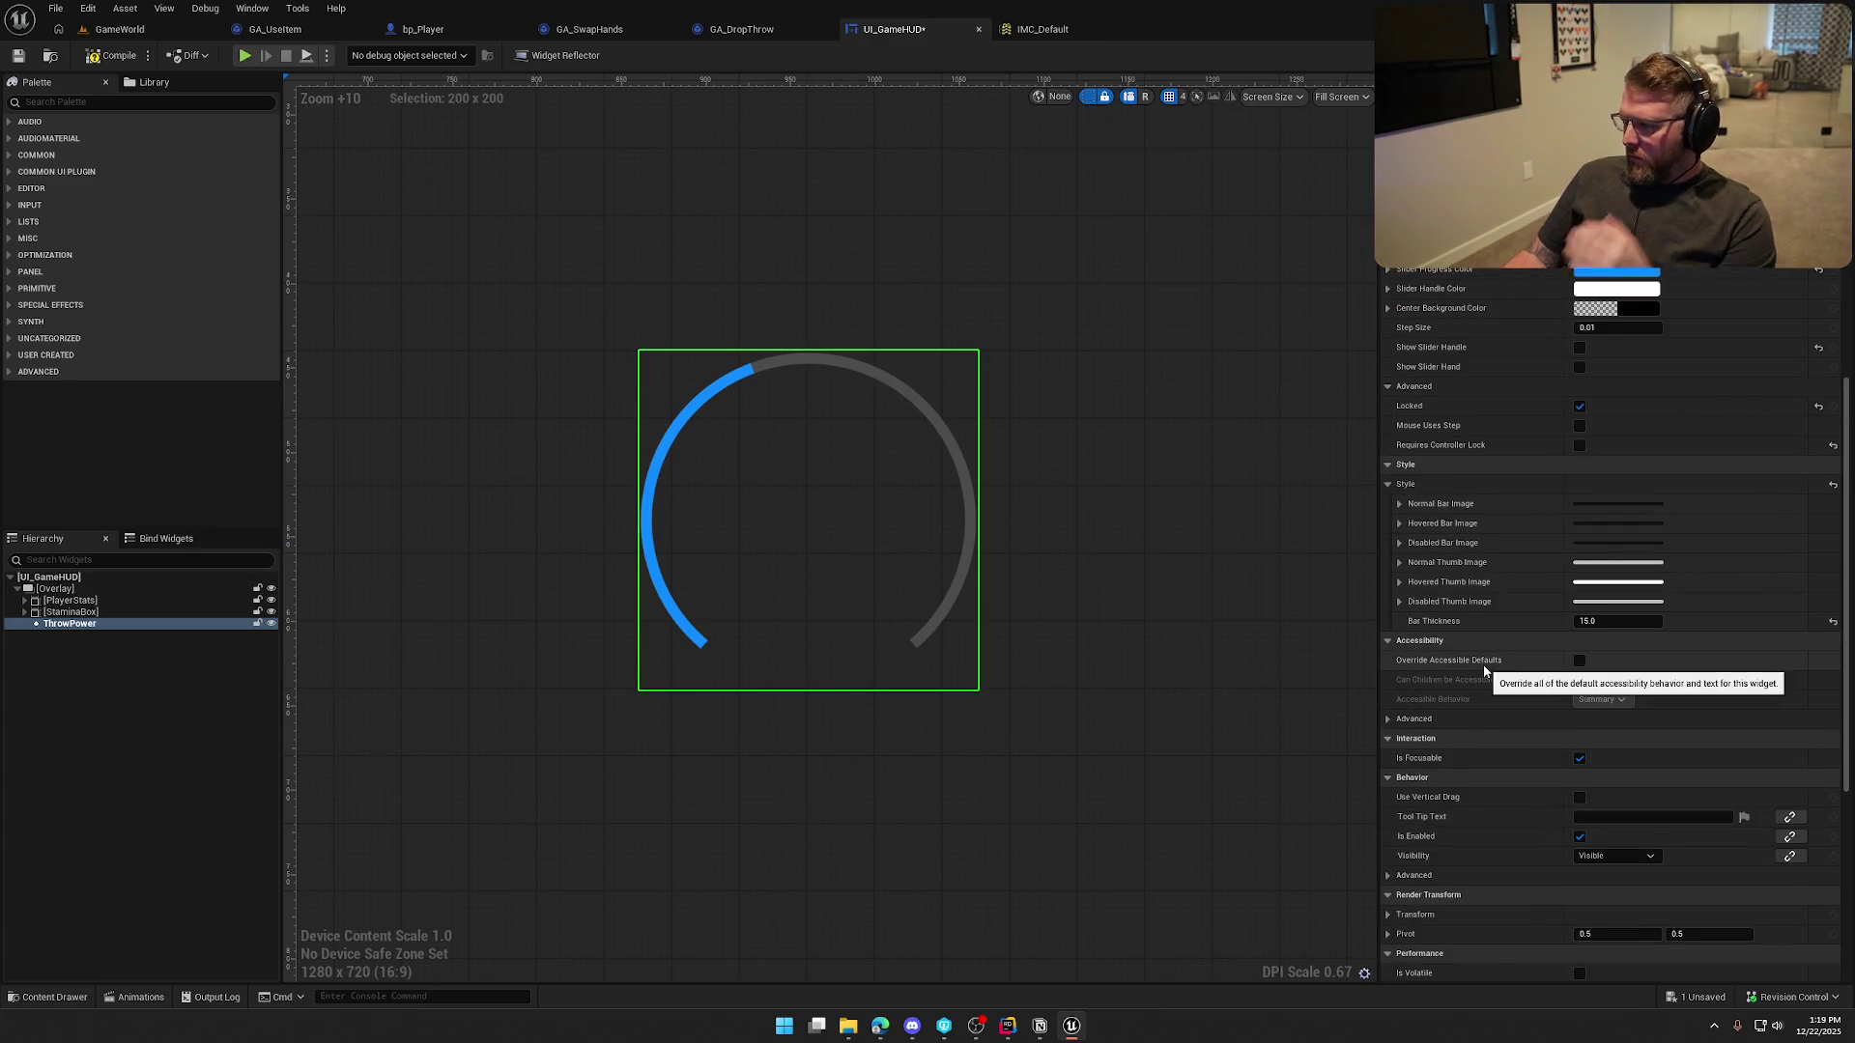
pyautogui.scroll(8, 1517, 669)
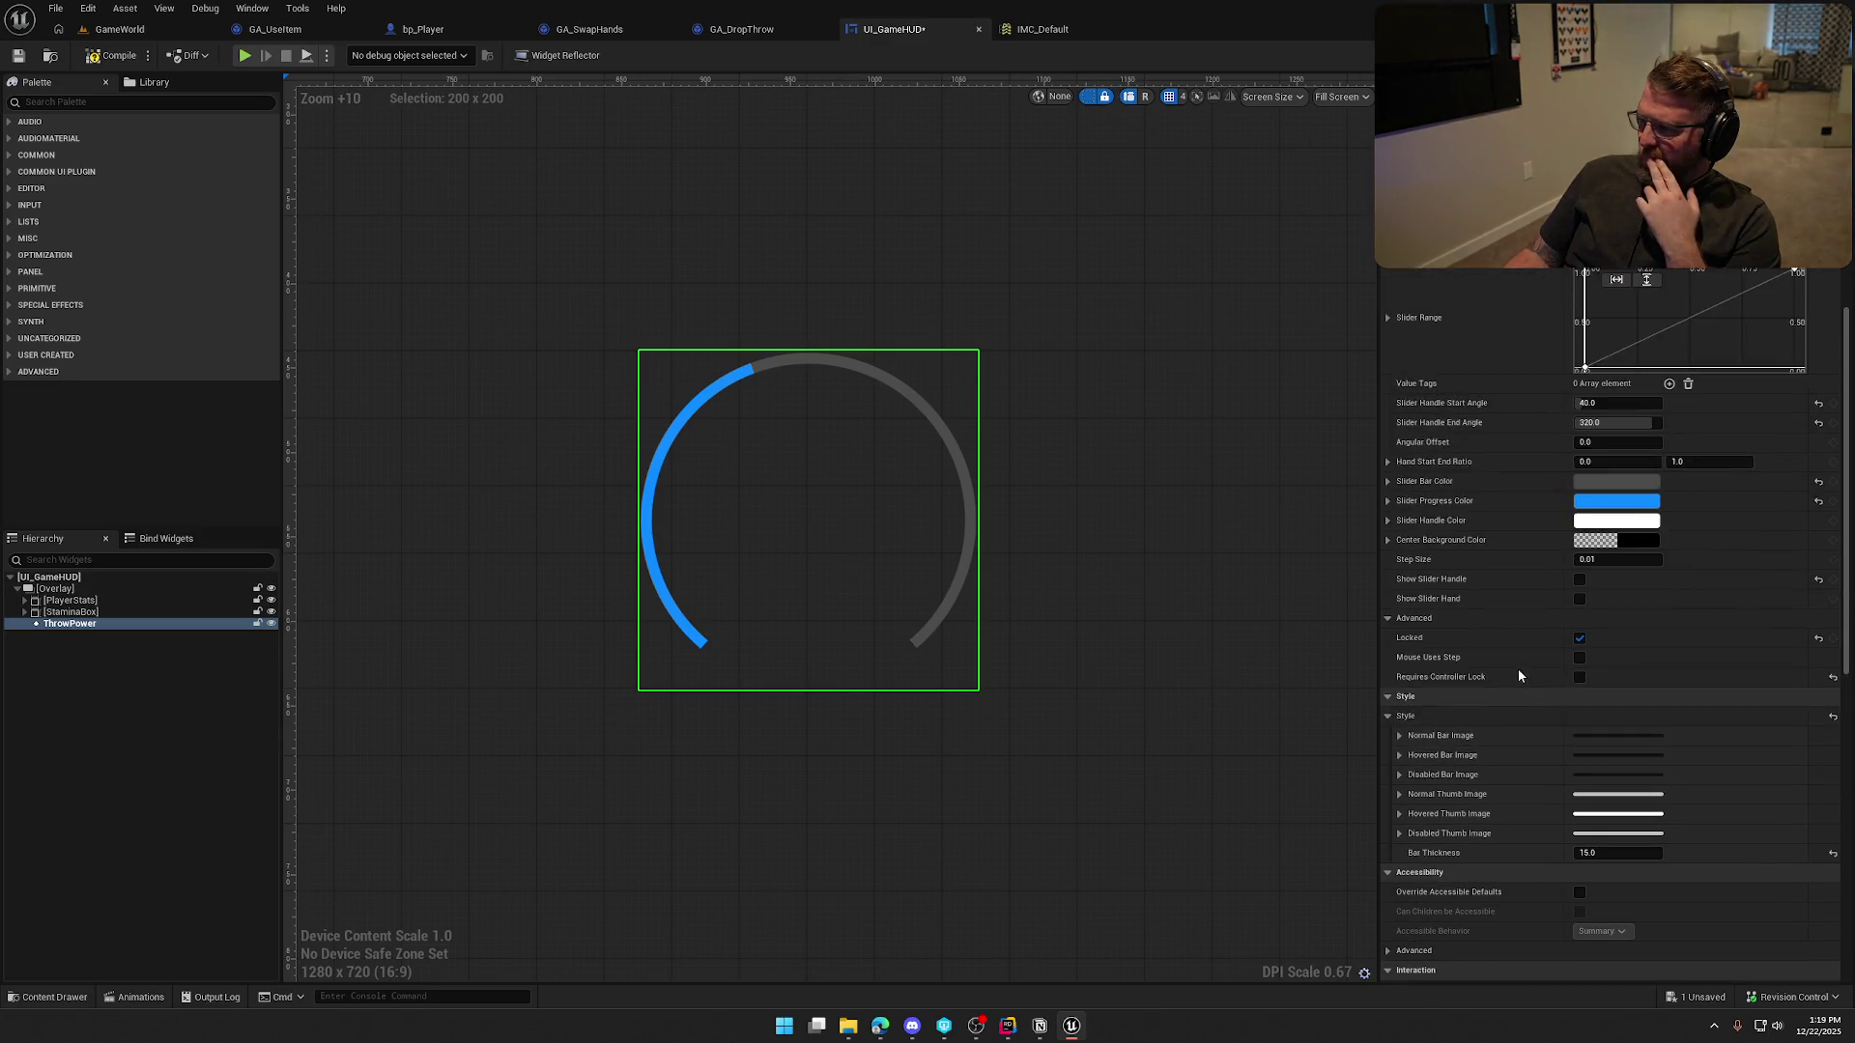
pyautogui.scroll(-4, 1517, 680)
pyautogui.scroll(-5, 1515, 686)
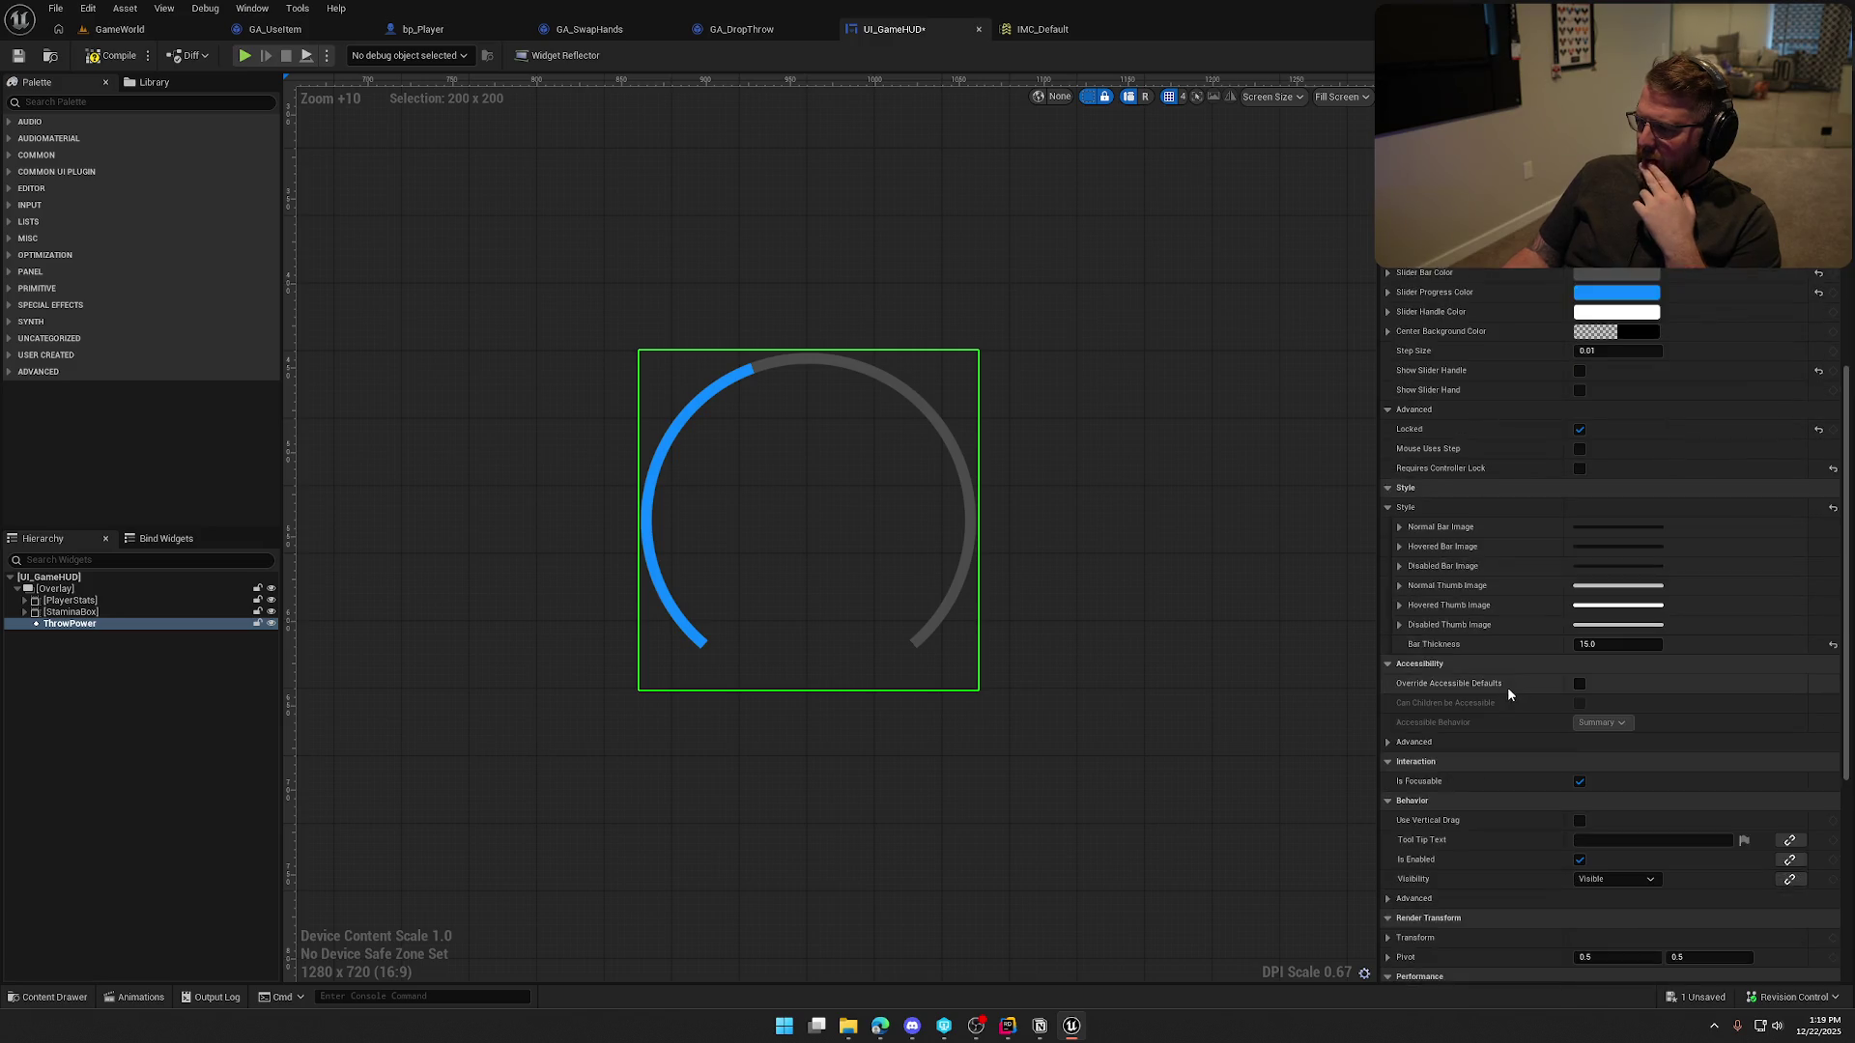
pyautogui.click(1399, 528)
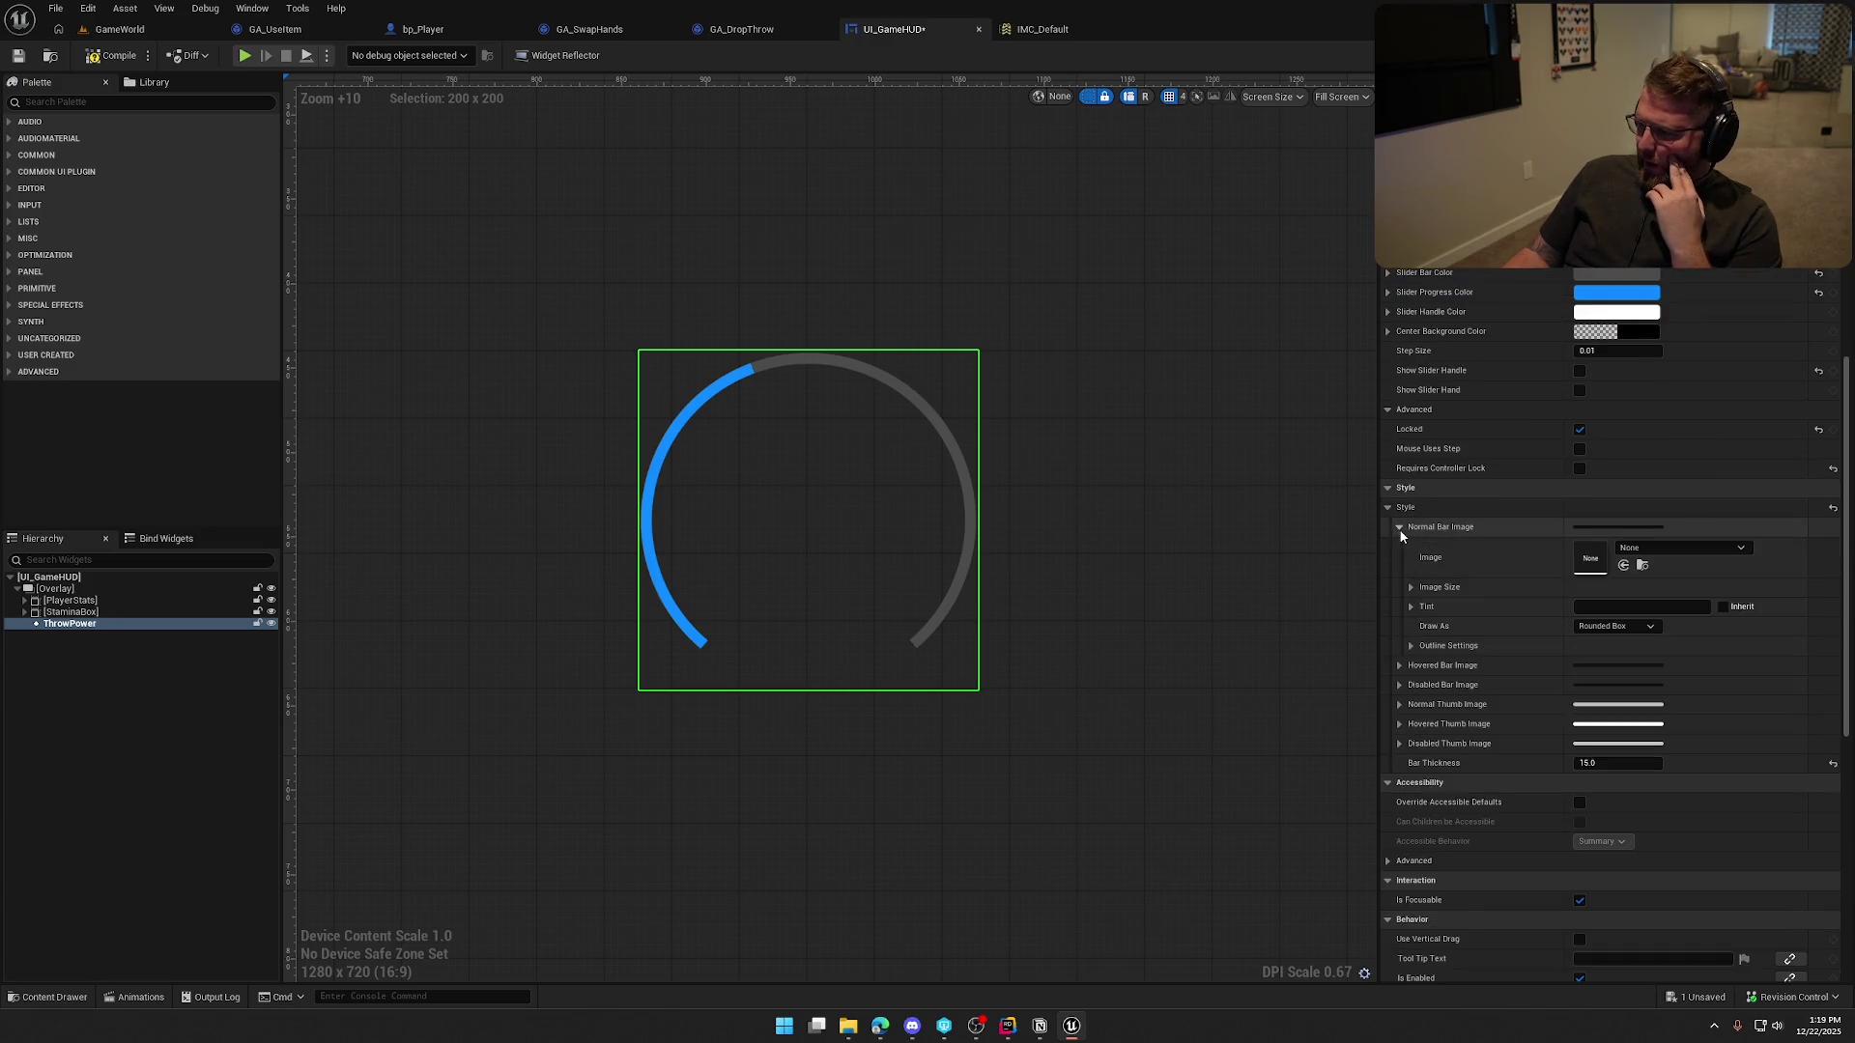
pyautogui.click(1399, 529)
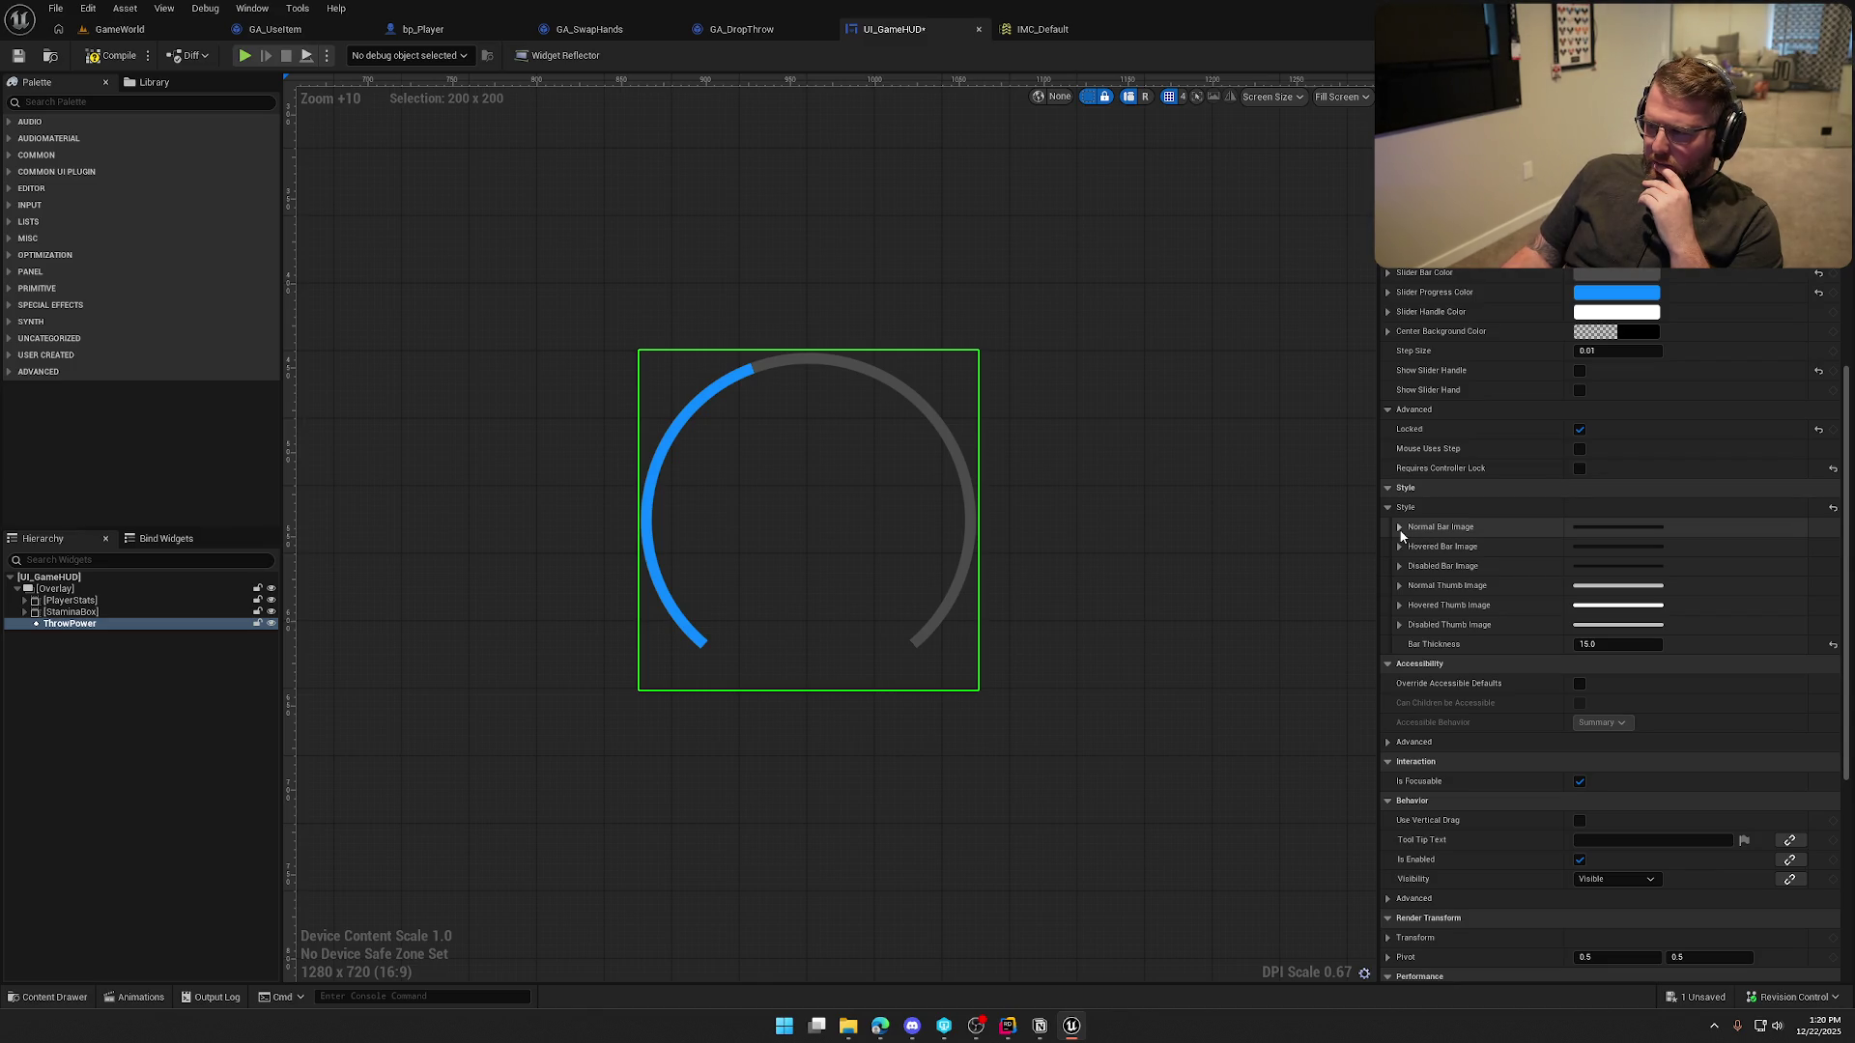
# Set the normal bar image tint to white
pyautogui.click(1399, 529)
pyautogui.click(1640, 611)
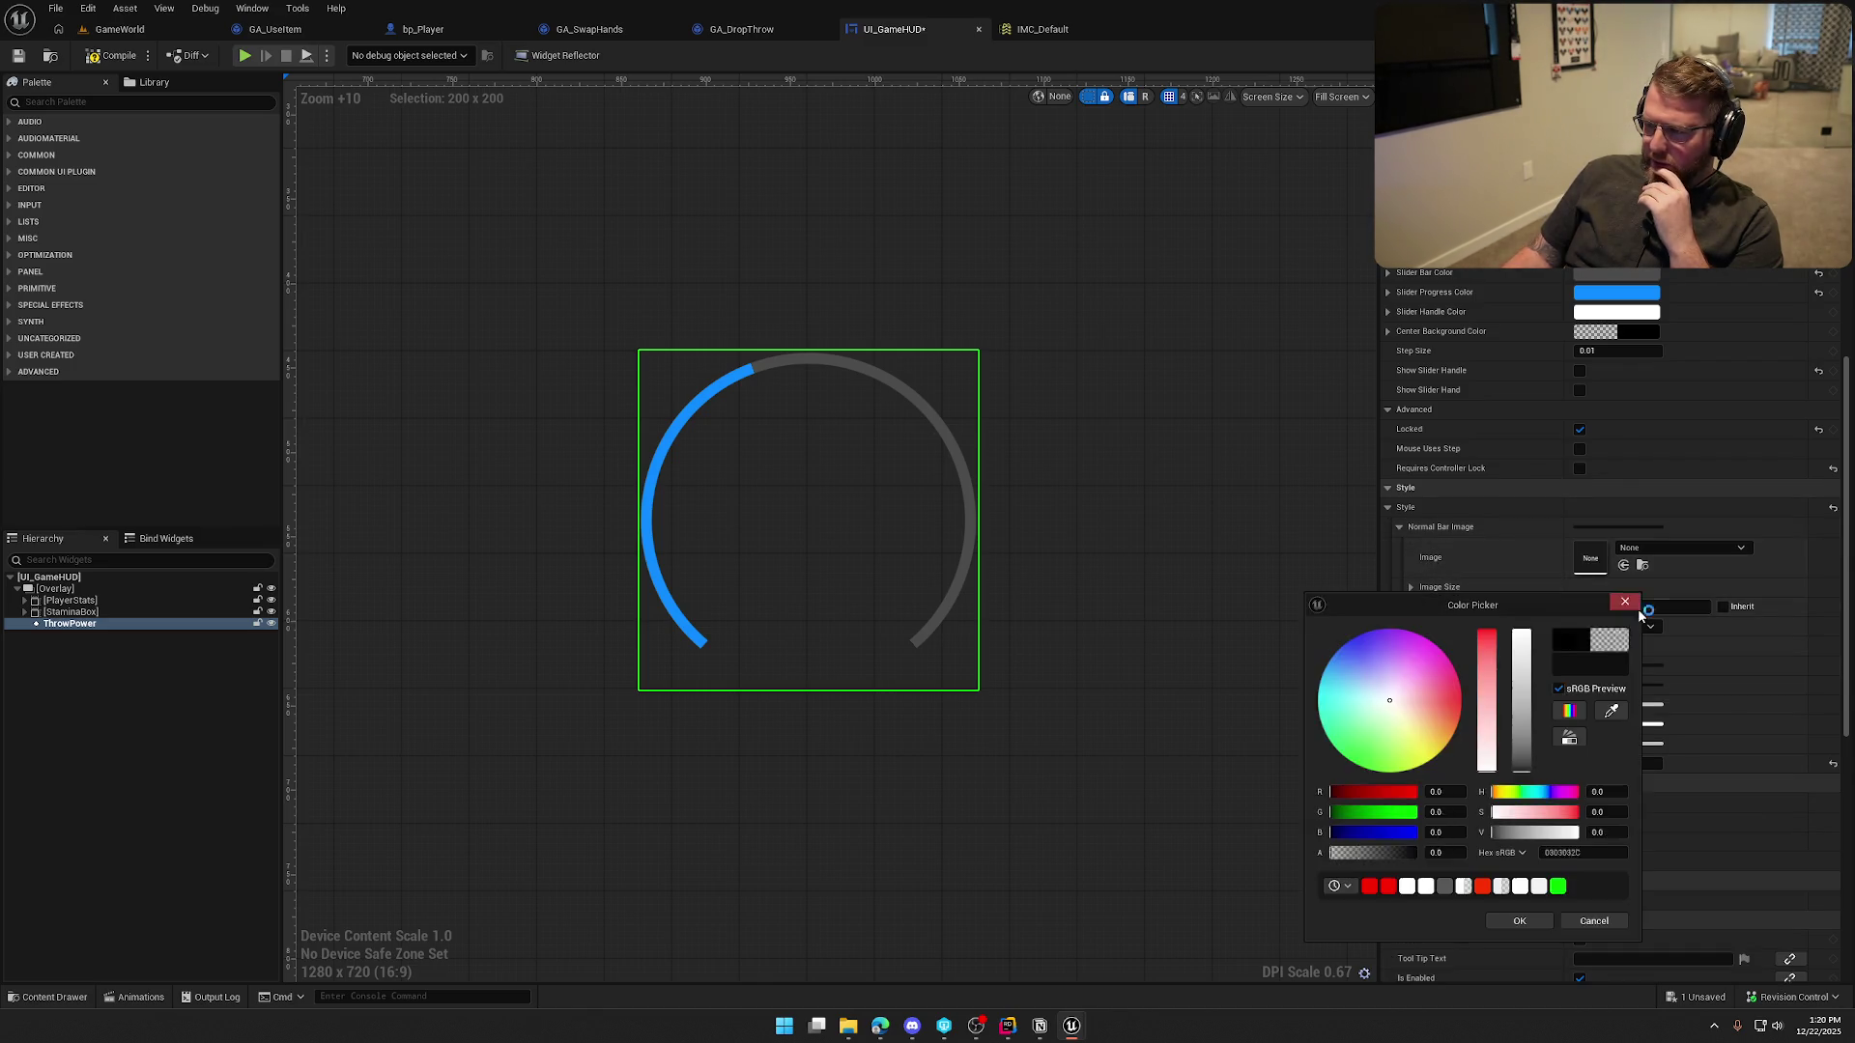
pyautogui.moveTo(1522, 677); pyautogui.dragTo(1519, 599)
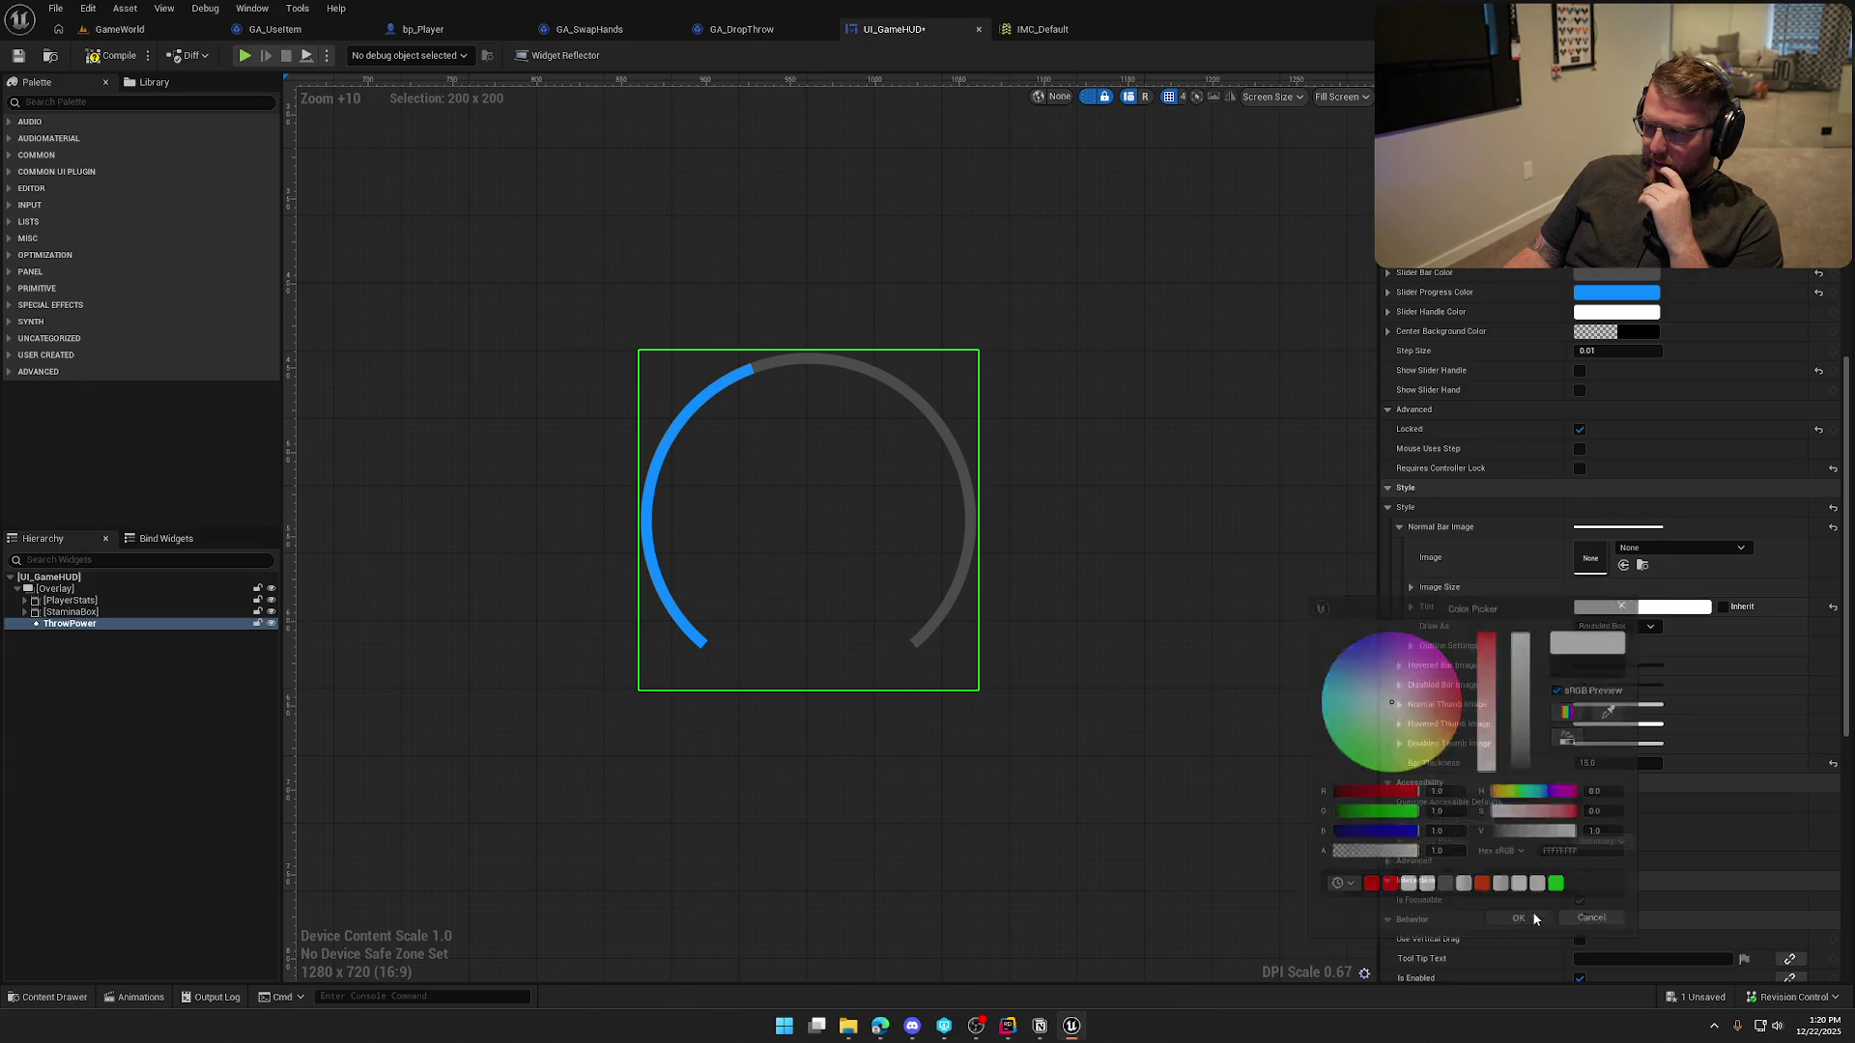
pyautogui.click(1519, 921)
# Assign Damage_Icon from the Icons folder as the normal bar image
pyautogui.click(1679, 554)
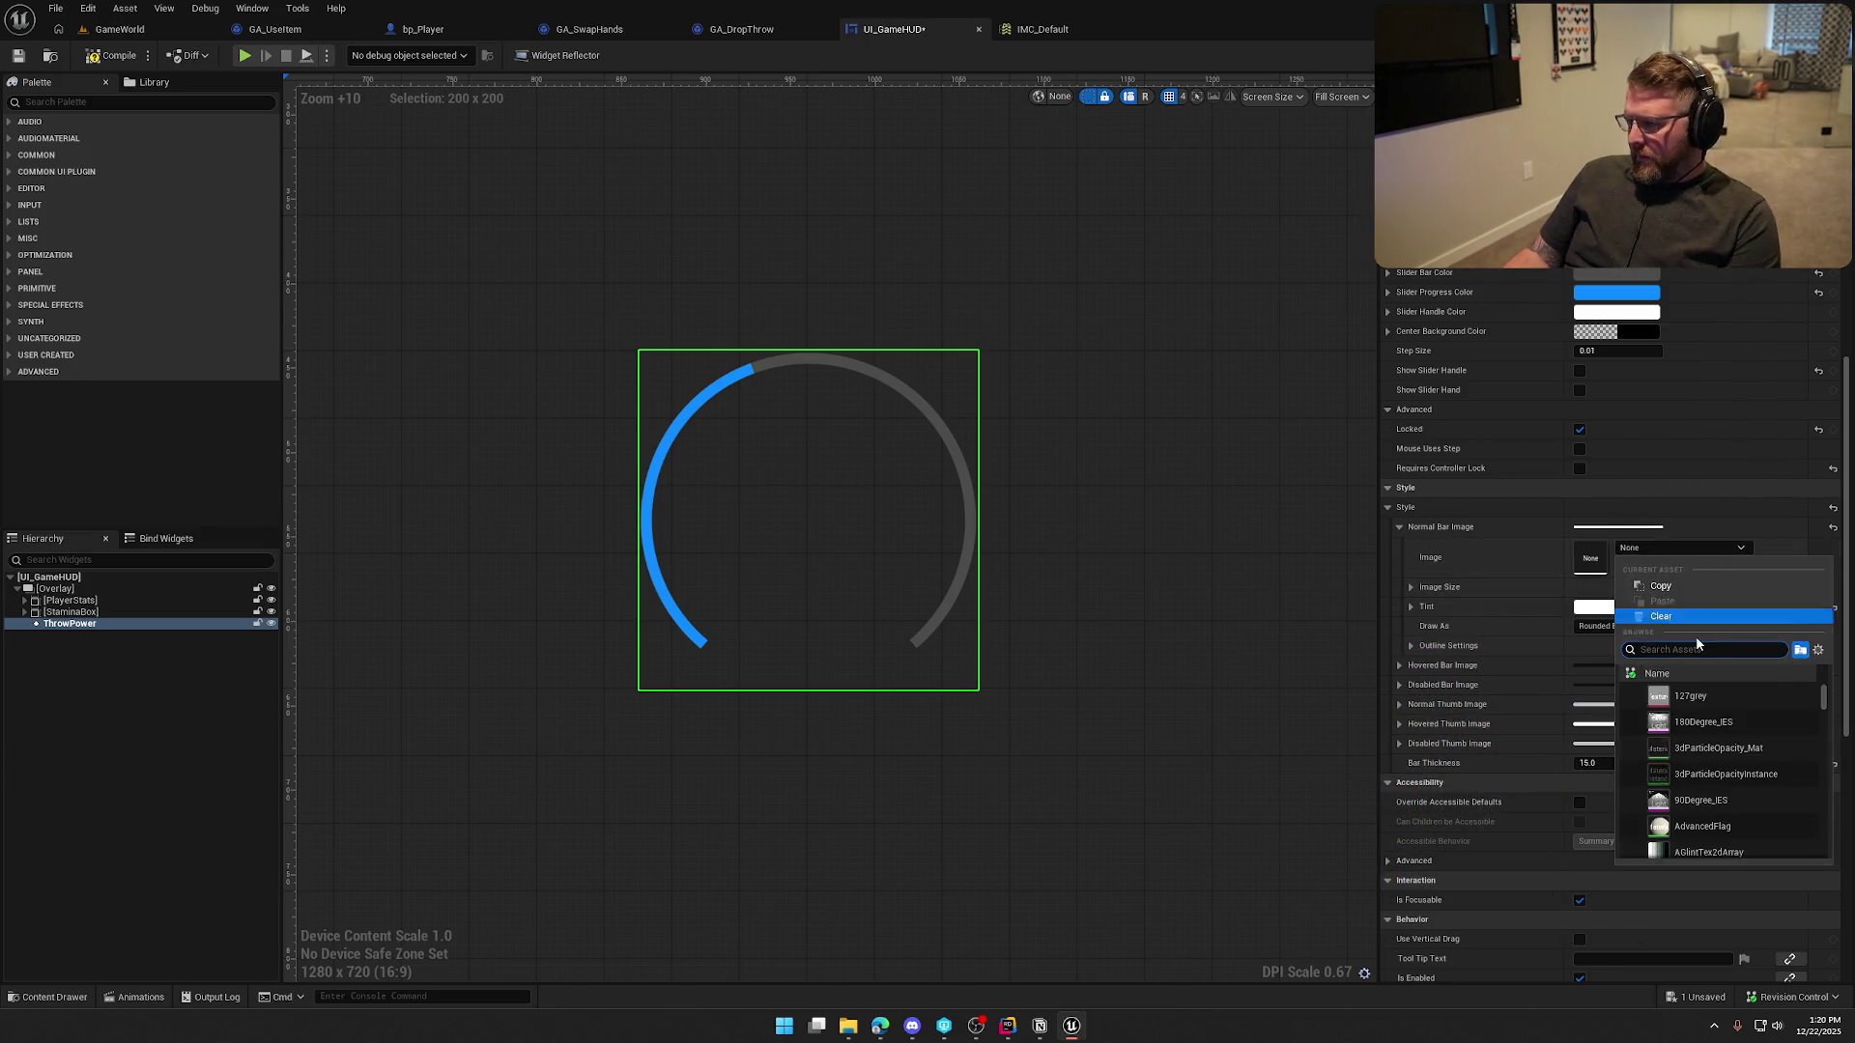
pyautogui.click(1512, 573)
pyautogui.hotkey('ctrl', 'space')
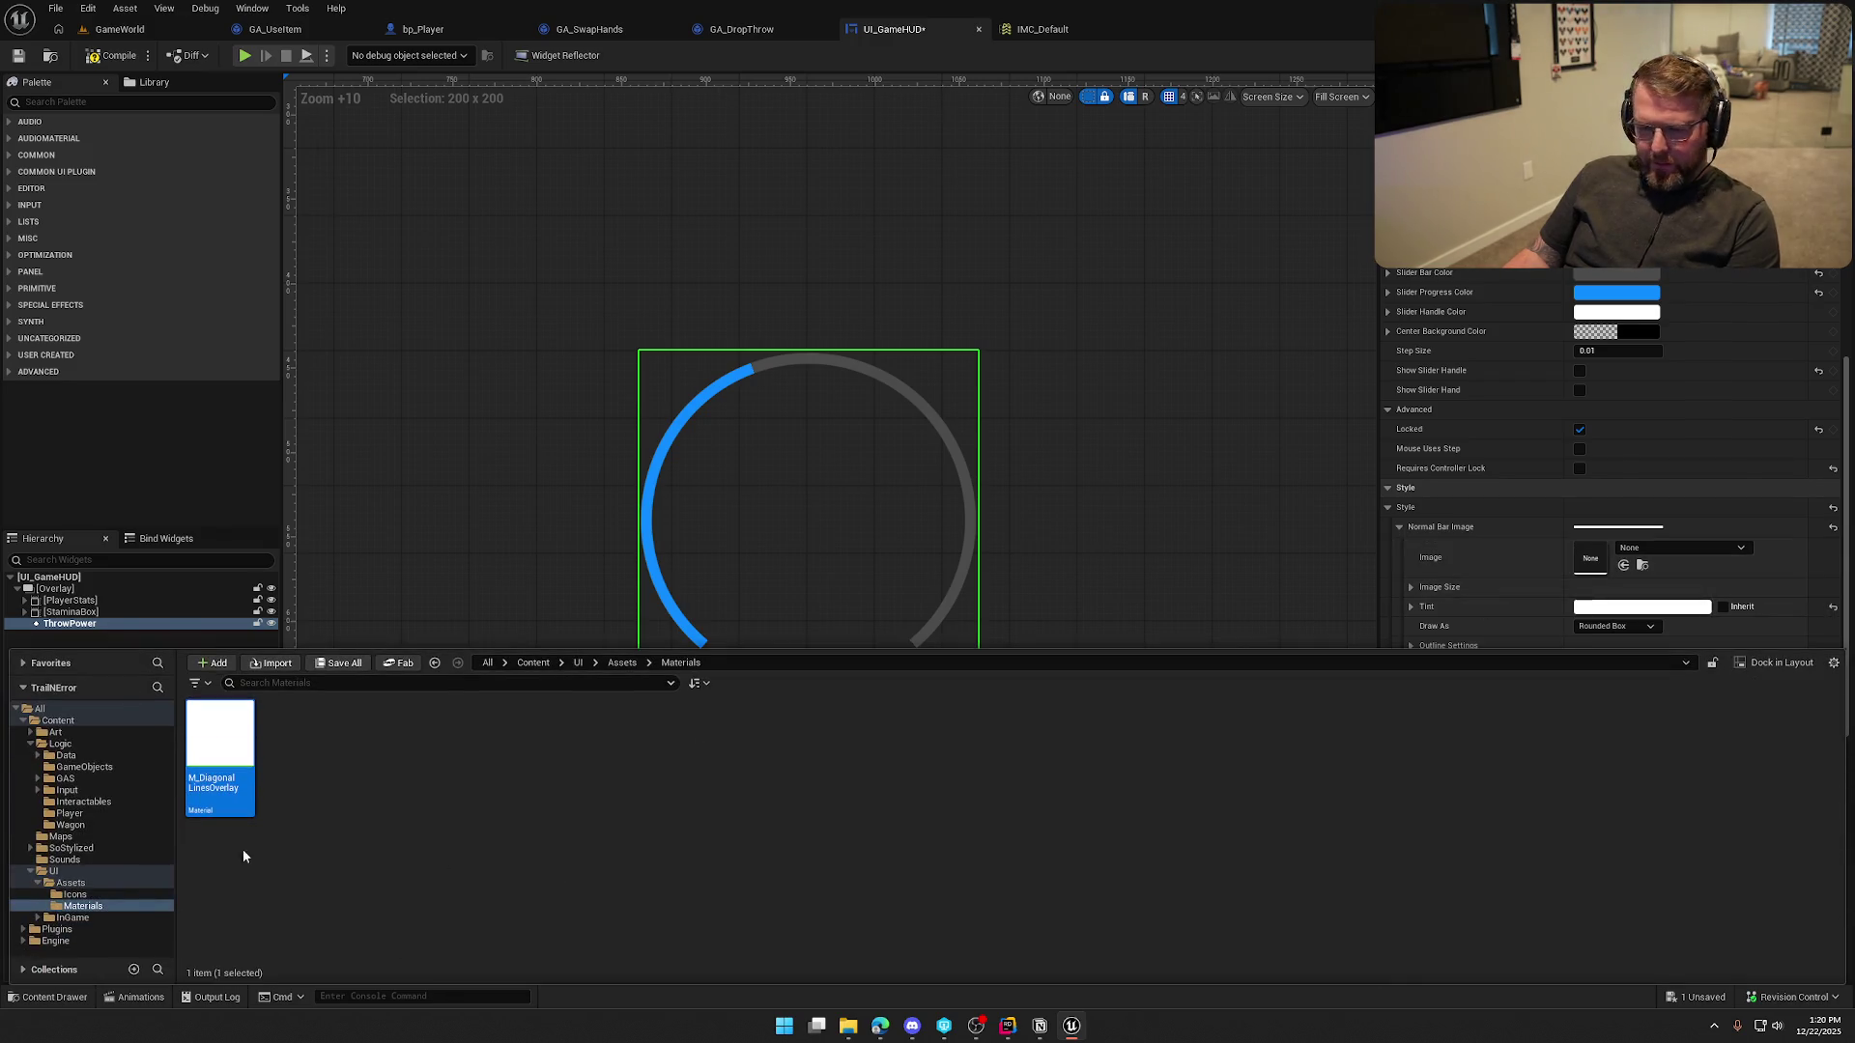
pyautogui.click(75, 894)
pyautogui.moveTo(220, 758); pyautogui.dragTo(1607, 584)
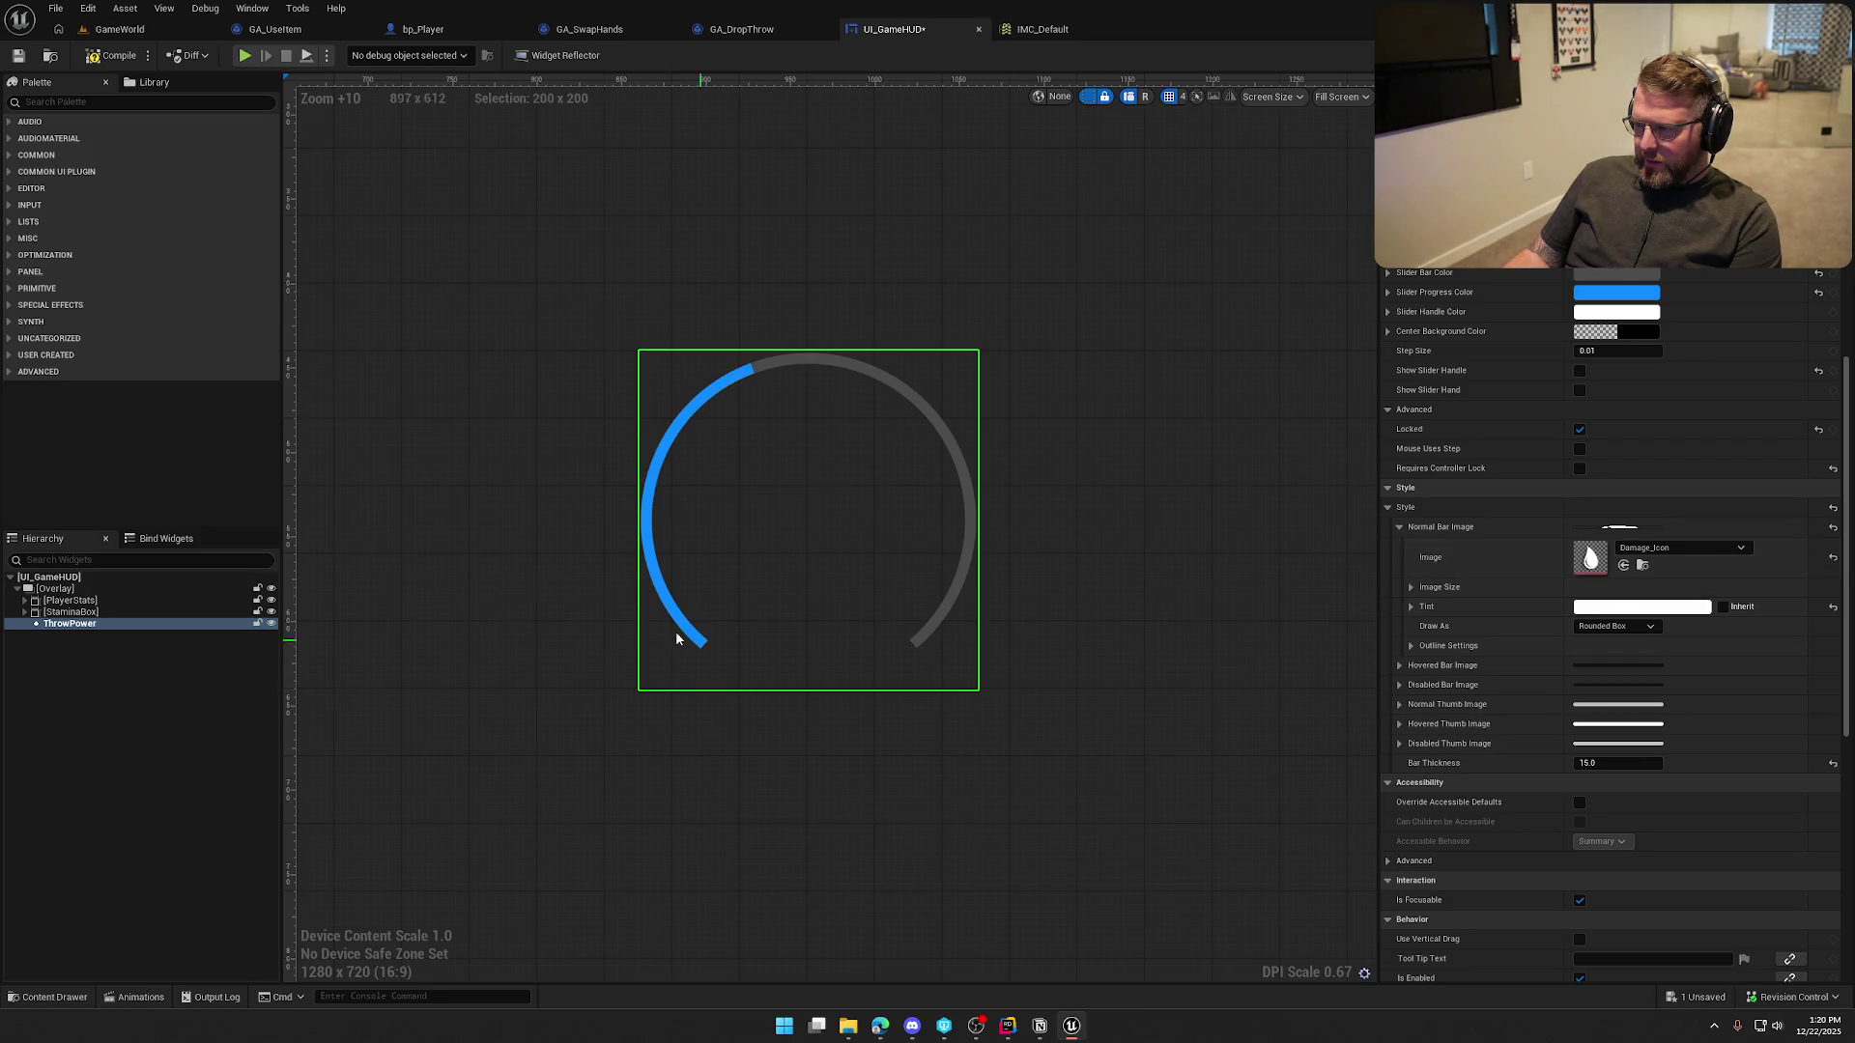
pyautogui.scroll(3, 716, 580)
pyautogui.scroll(-9, 721, 543)
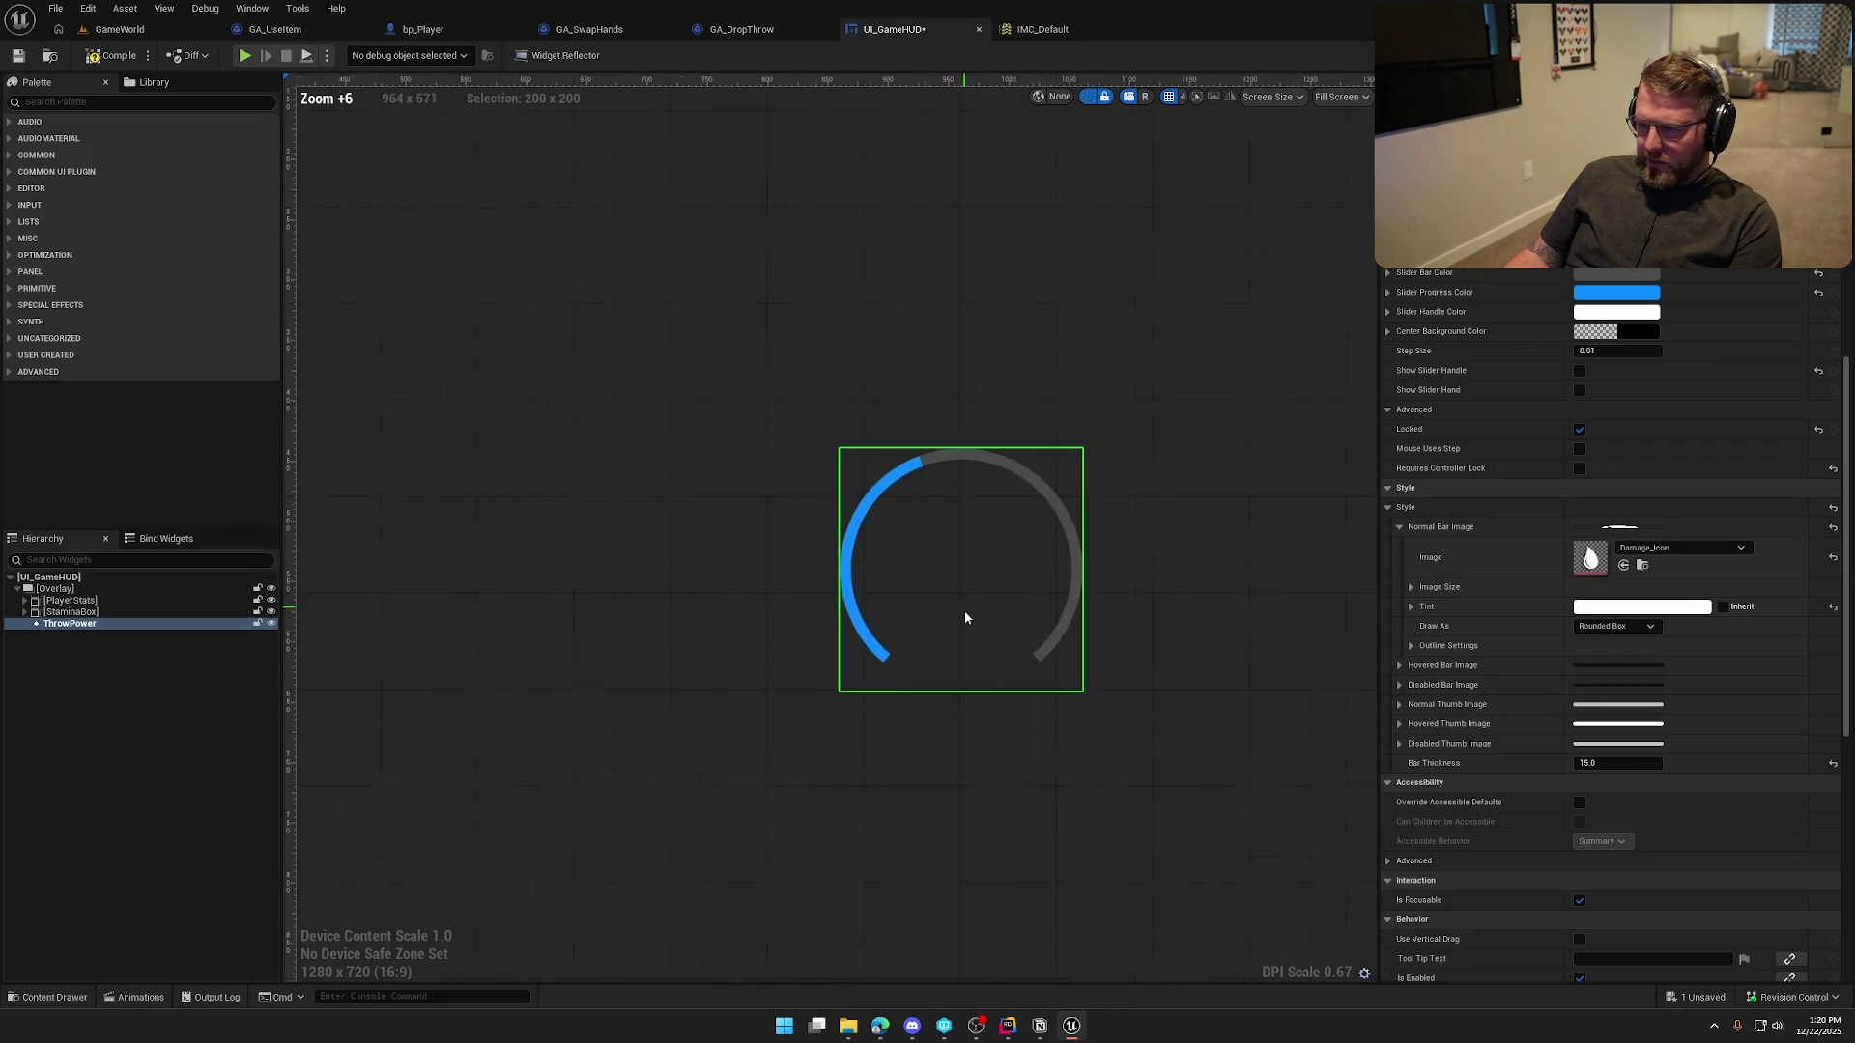
pyautogui.scroll(1, 975, 625)
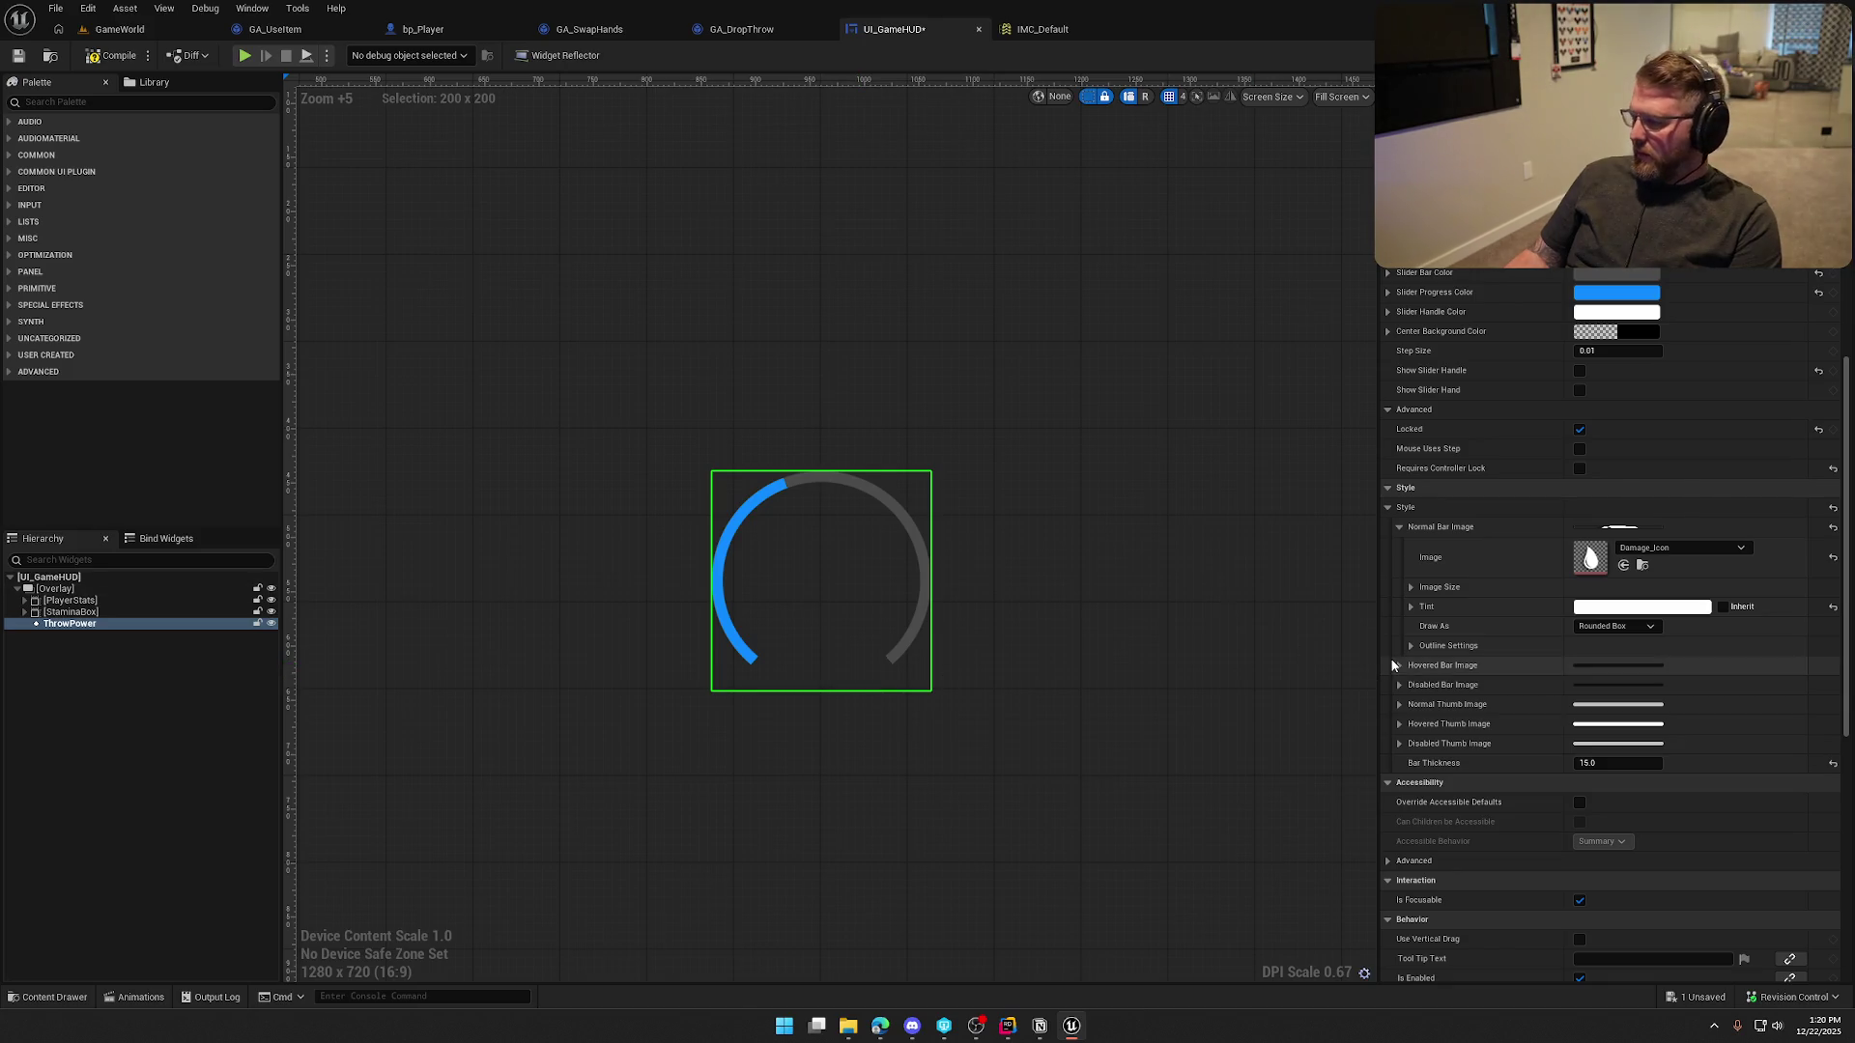
# Draw the bar as Image, try tiling in both directions, then turn tiling off
pyautogui.click(1633, 626)
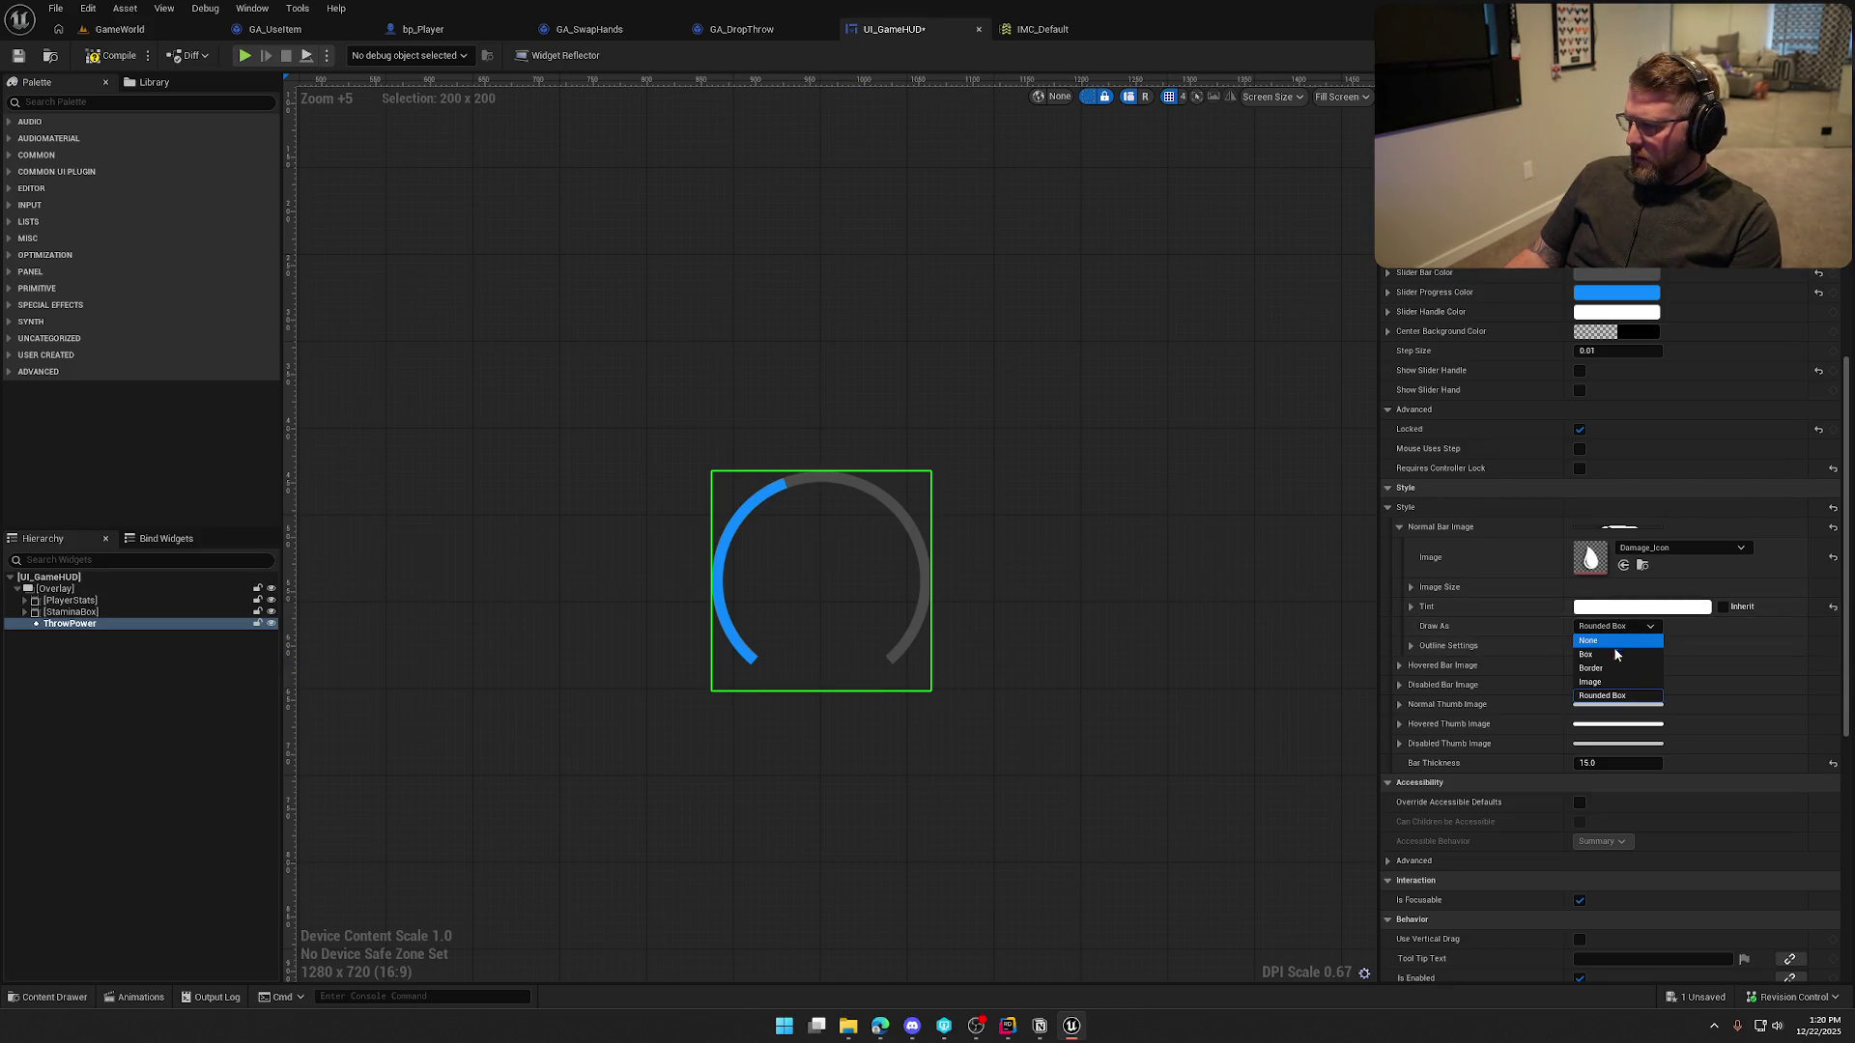
pyautogui.click(1619, 684)
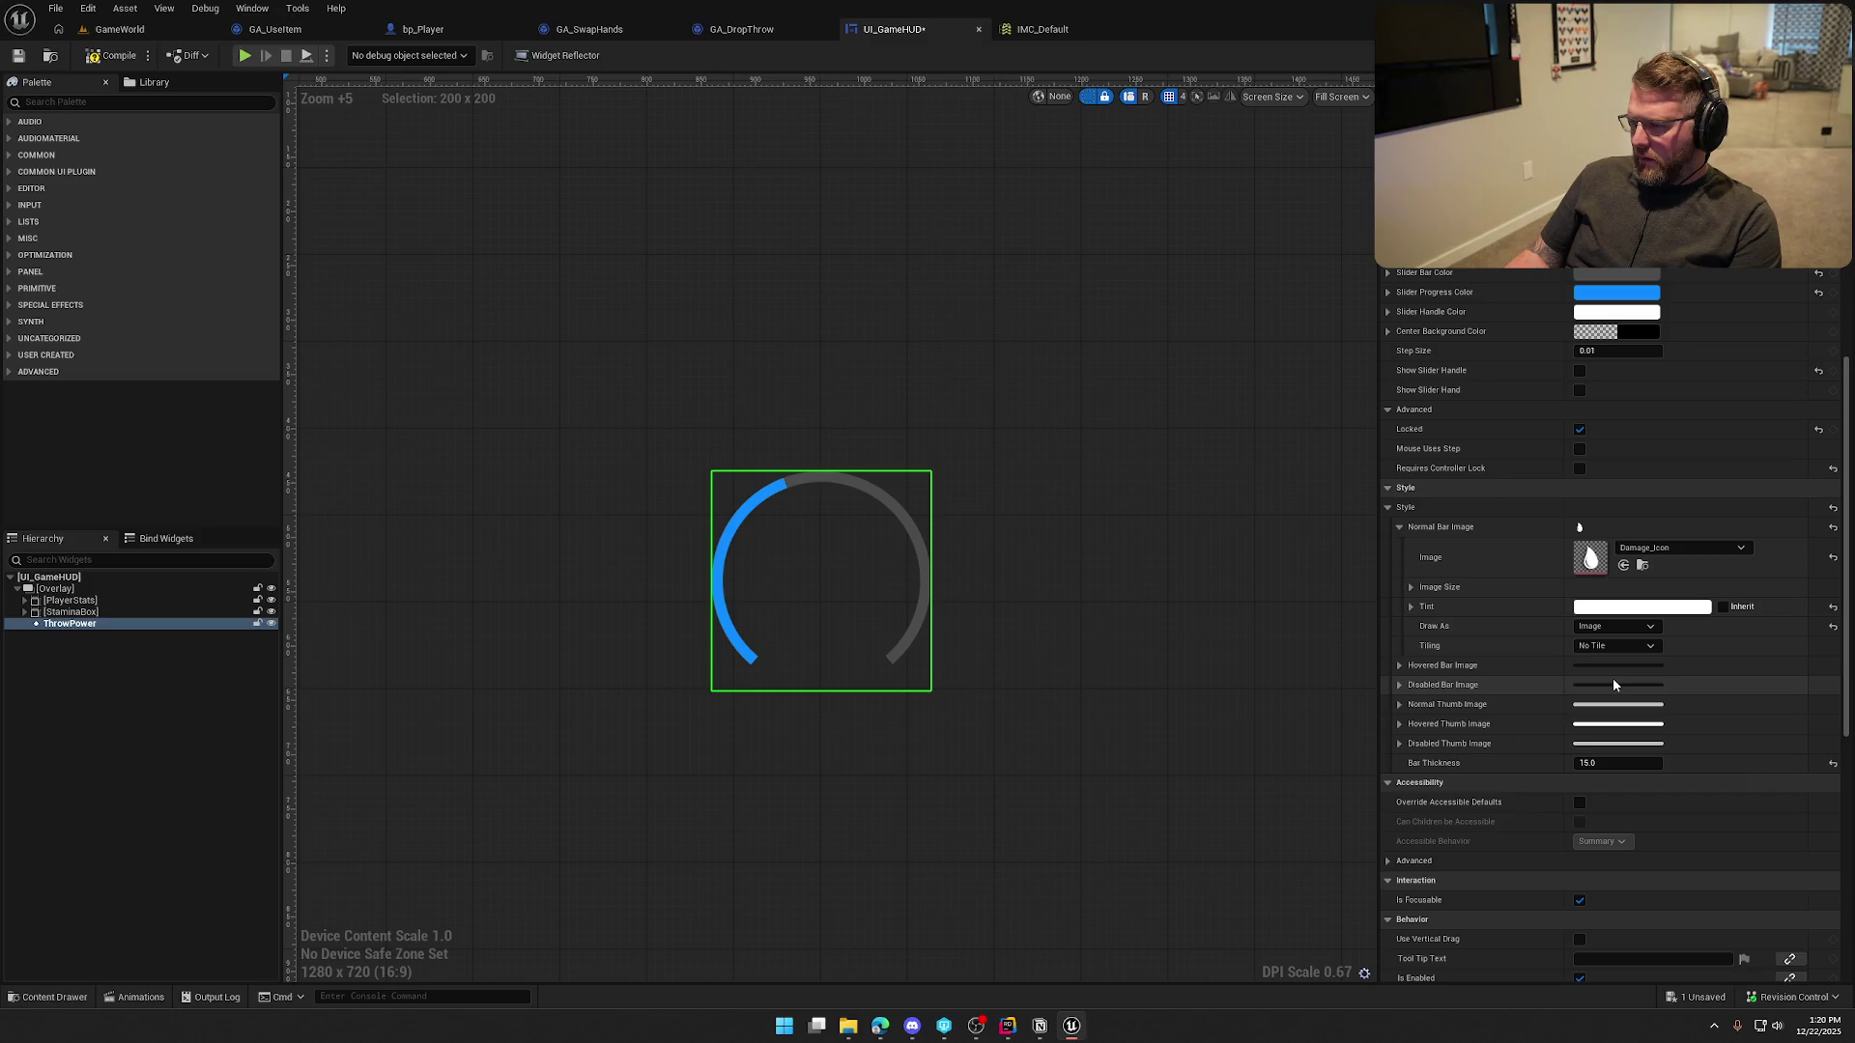
pyautogui.click(1631, 645)
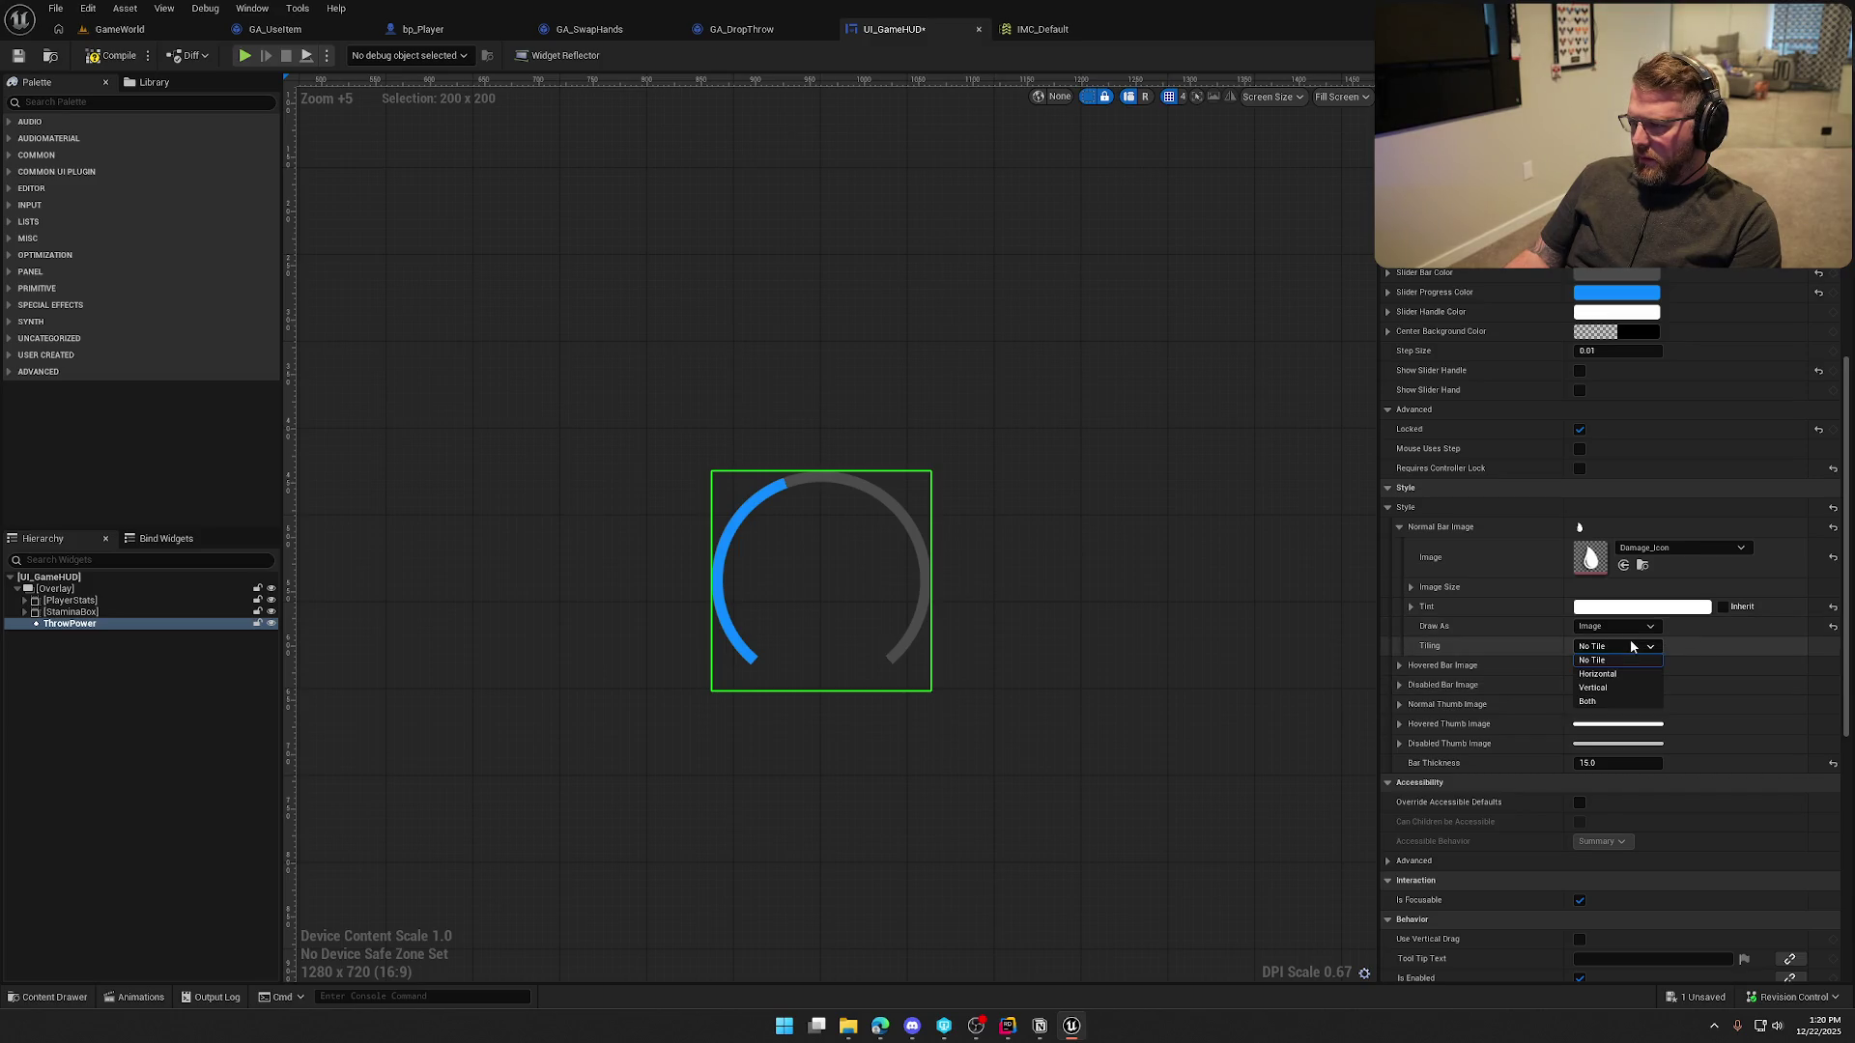
pyautogui.click(1614, 704)
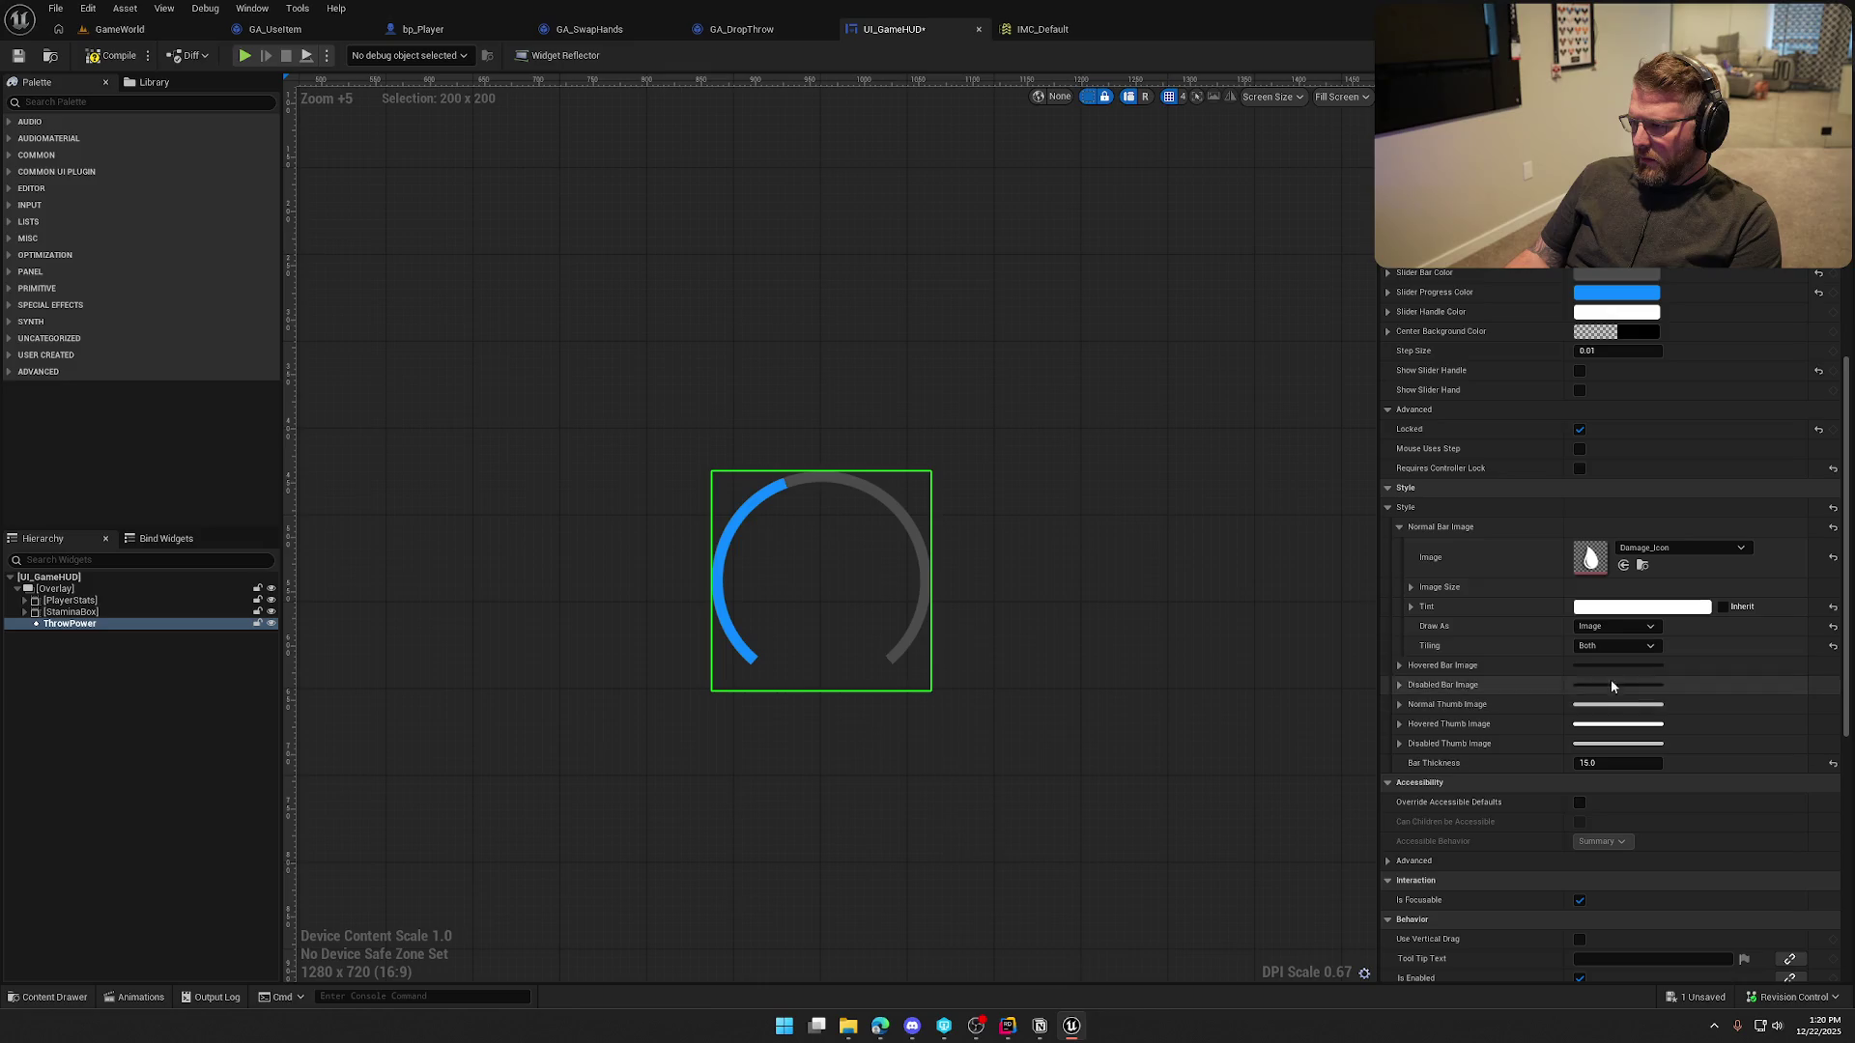
pyautogui.click(1605, 628)
pyautogui.click(1607, 628)
pyautogui.click(1610, 646)
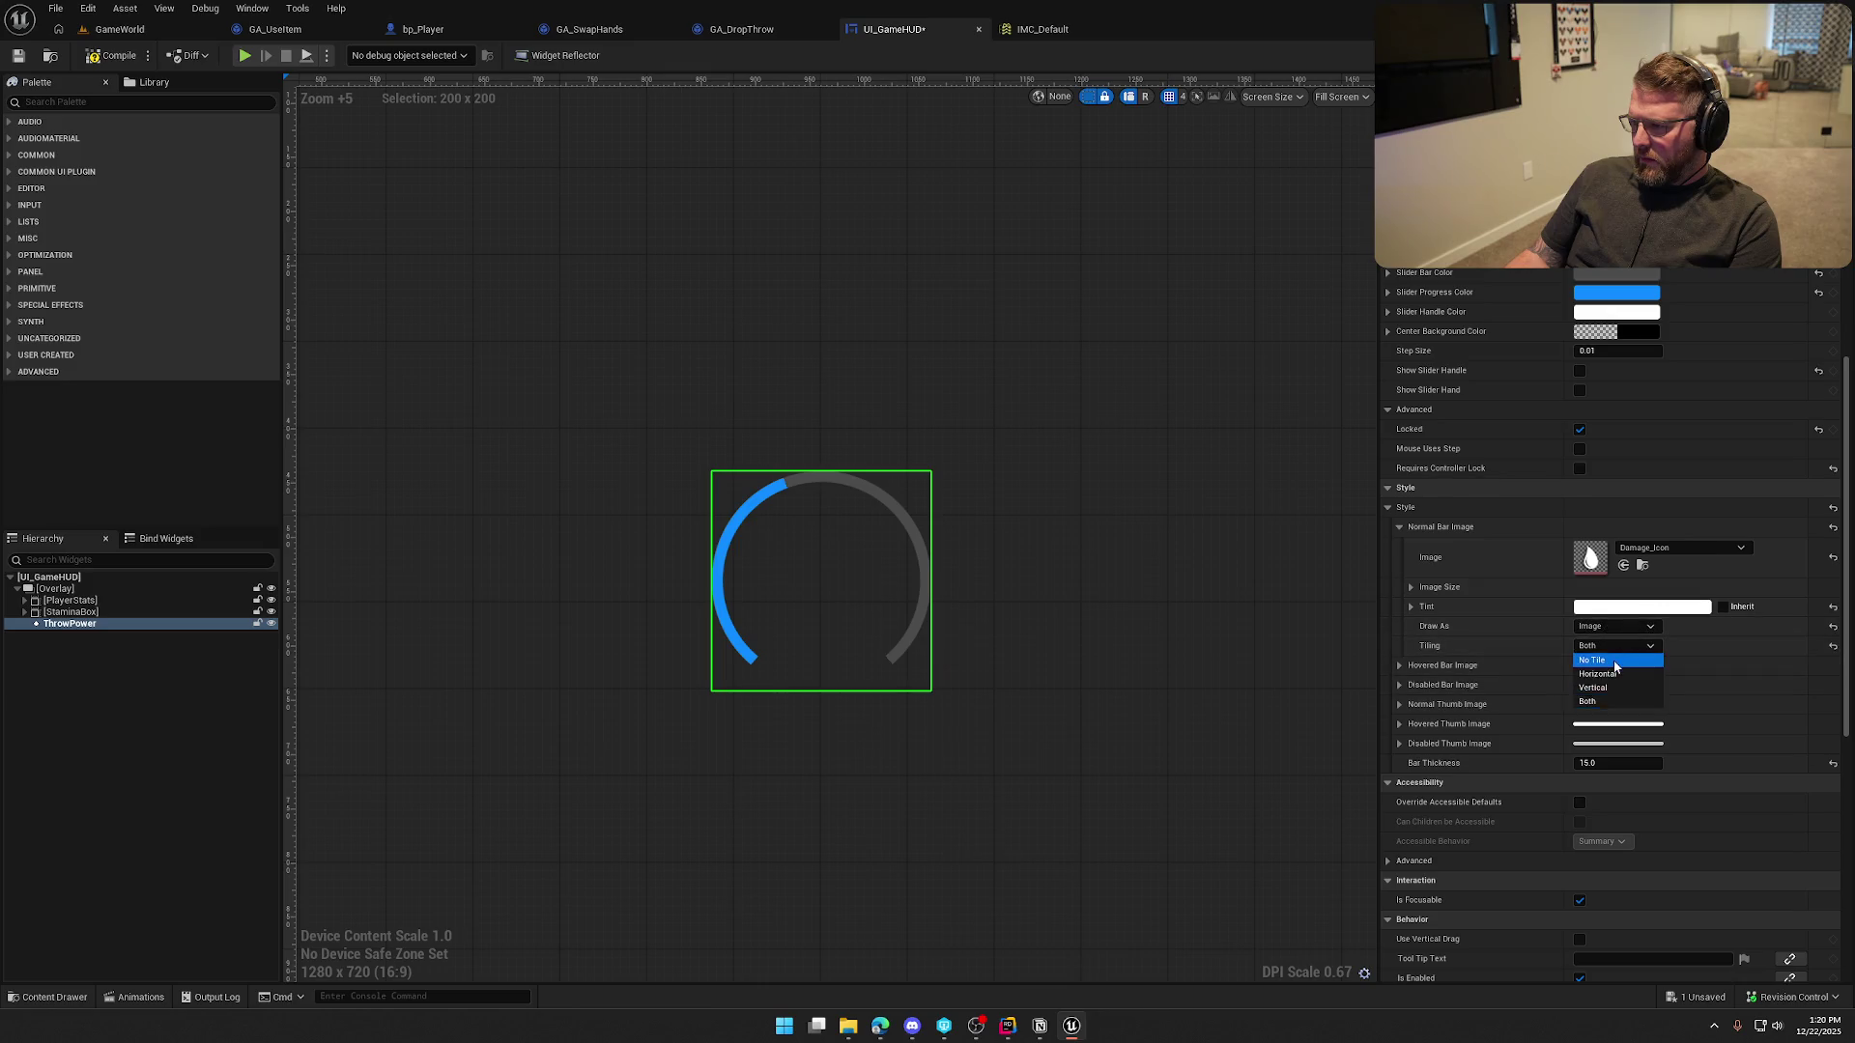
pyautogui.click(1623, 661)
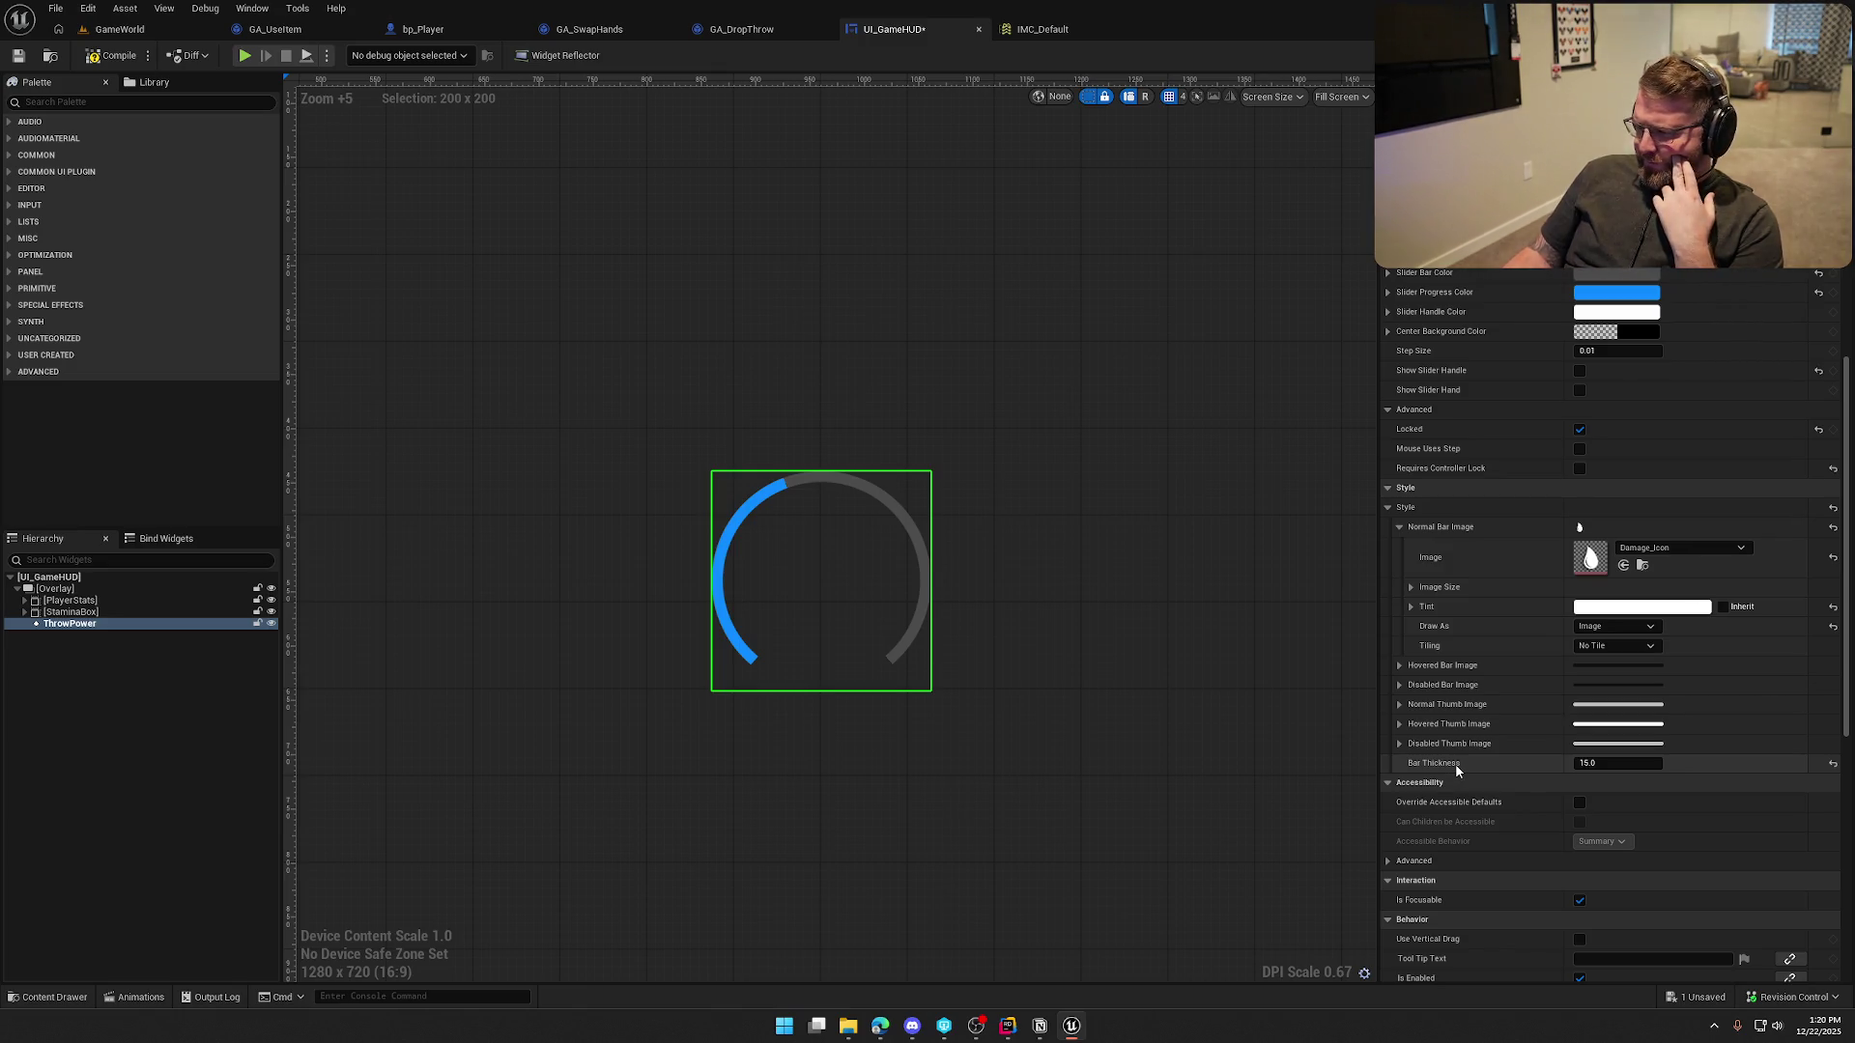
# Try the Box, Border and Image draw modes, settling back on Rounded Box
pyautogui.click(1611, 626)
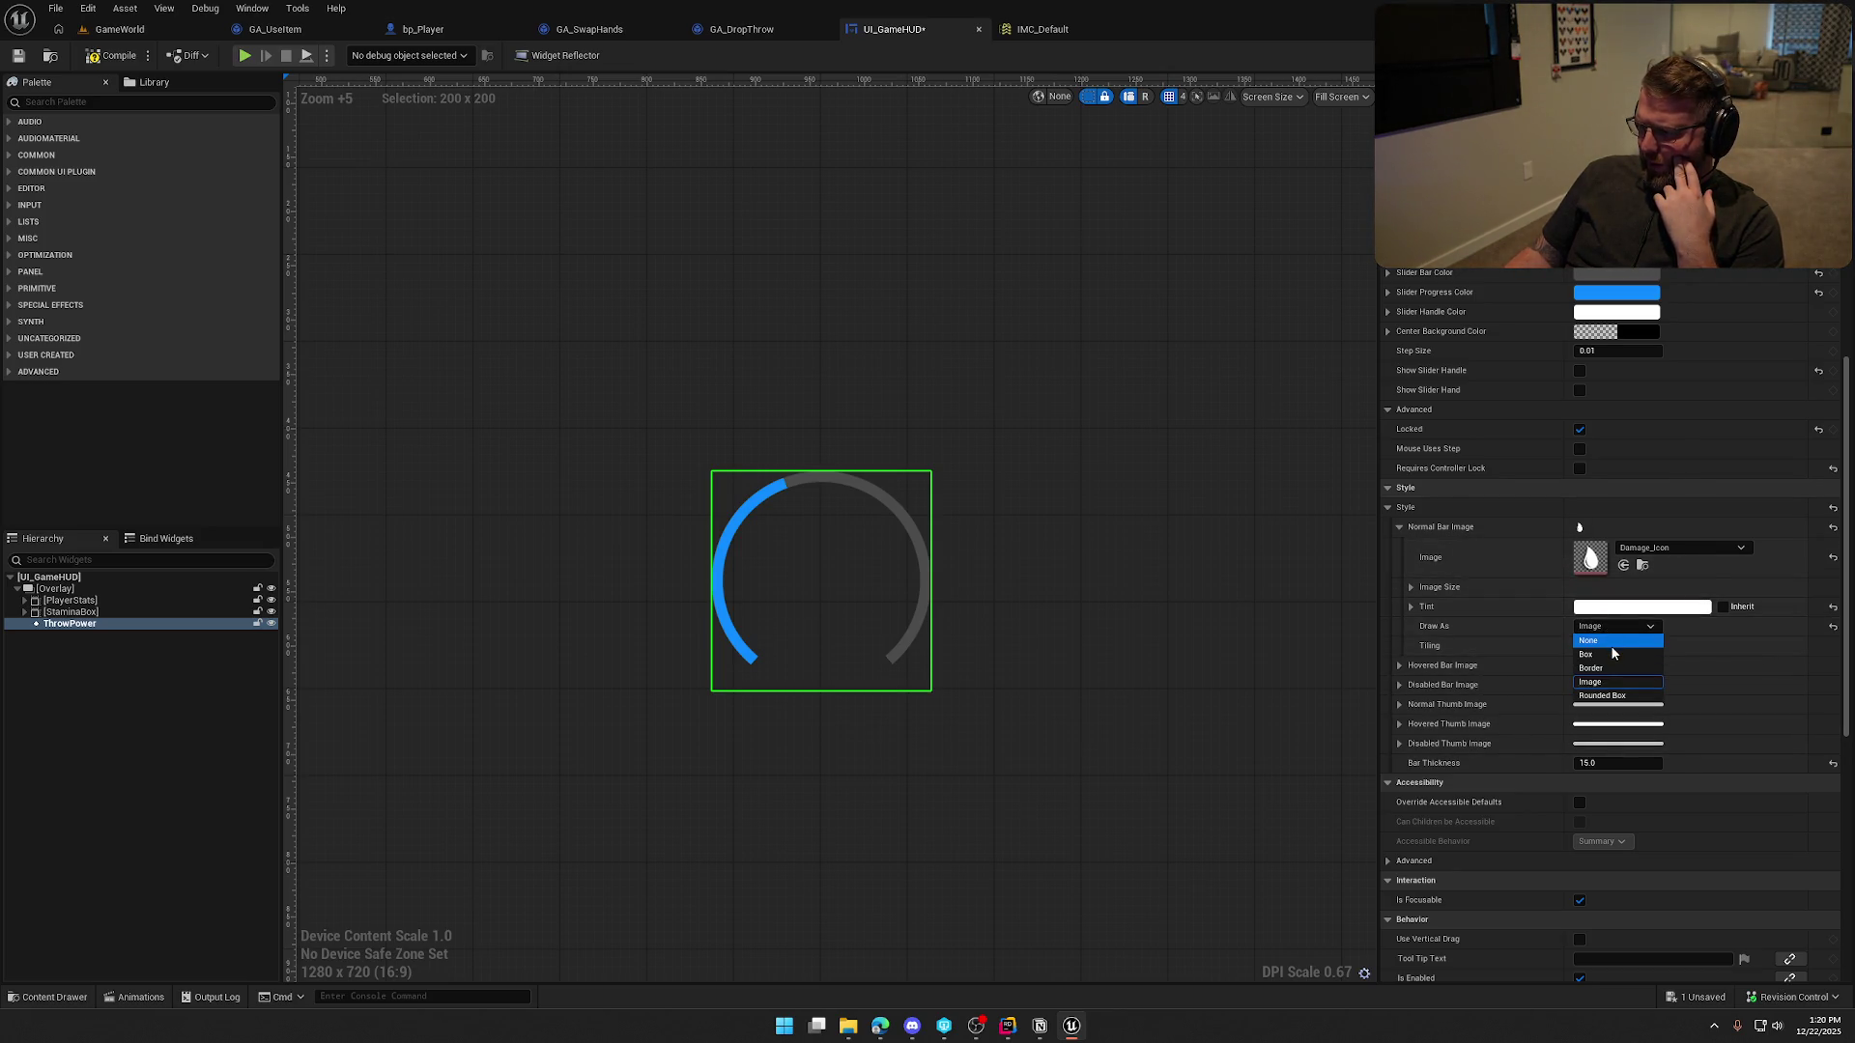
pyautogui.click(1611, 654)
pyautogui.click(1609, 626)
pyautogui.click(1607, 667)
pyautogui.click(1602, 626)
pyautogui.click(1602, 681)
pyautogui.click(1602, 630)
pyautogui.click(1602, 695)
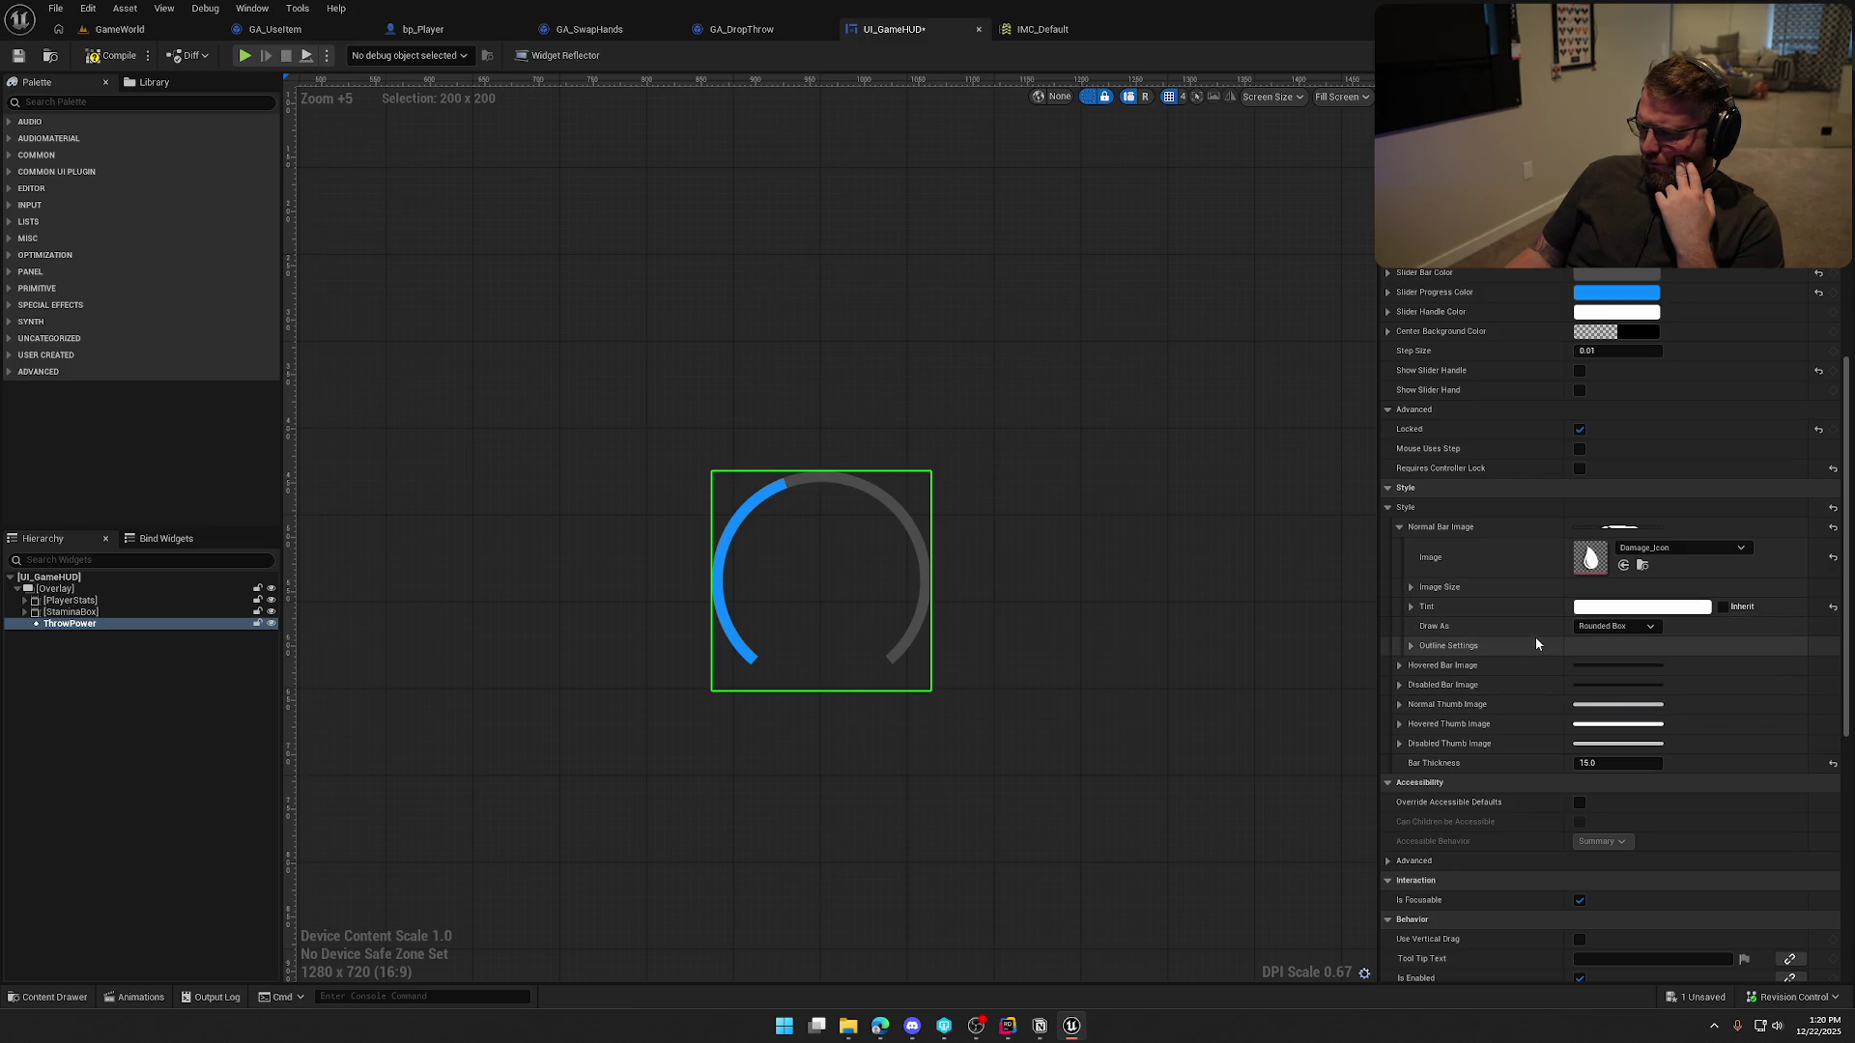
# Reset the bar image to none and the tint to default, then collapse Normal Bar Image
pyautogui.click(1833, 558)
pyautogui.click(1833, 607)
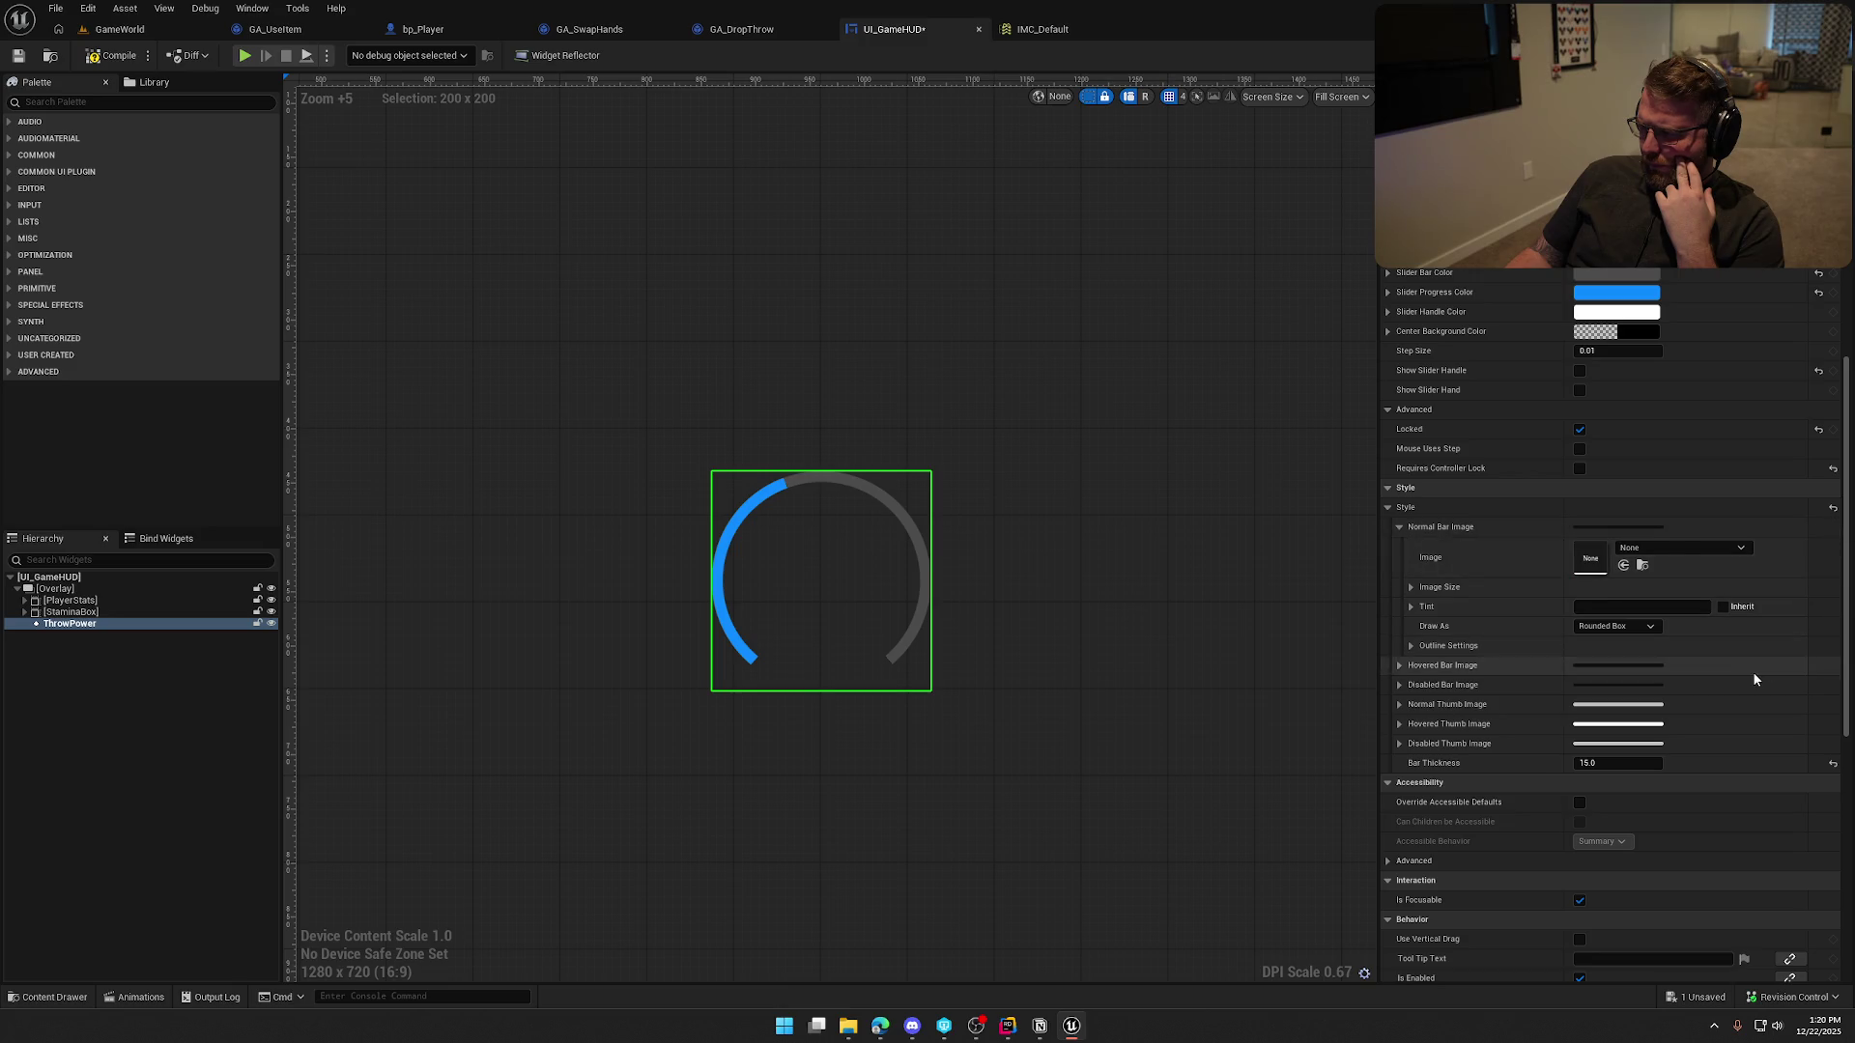
pyautogui.click(1398, 527)
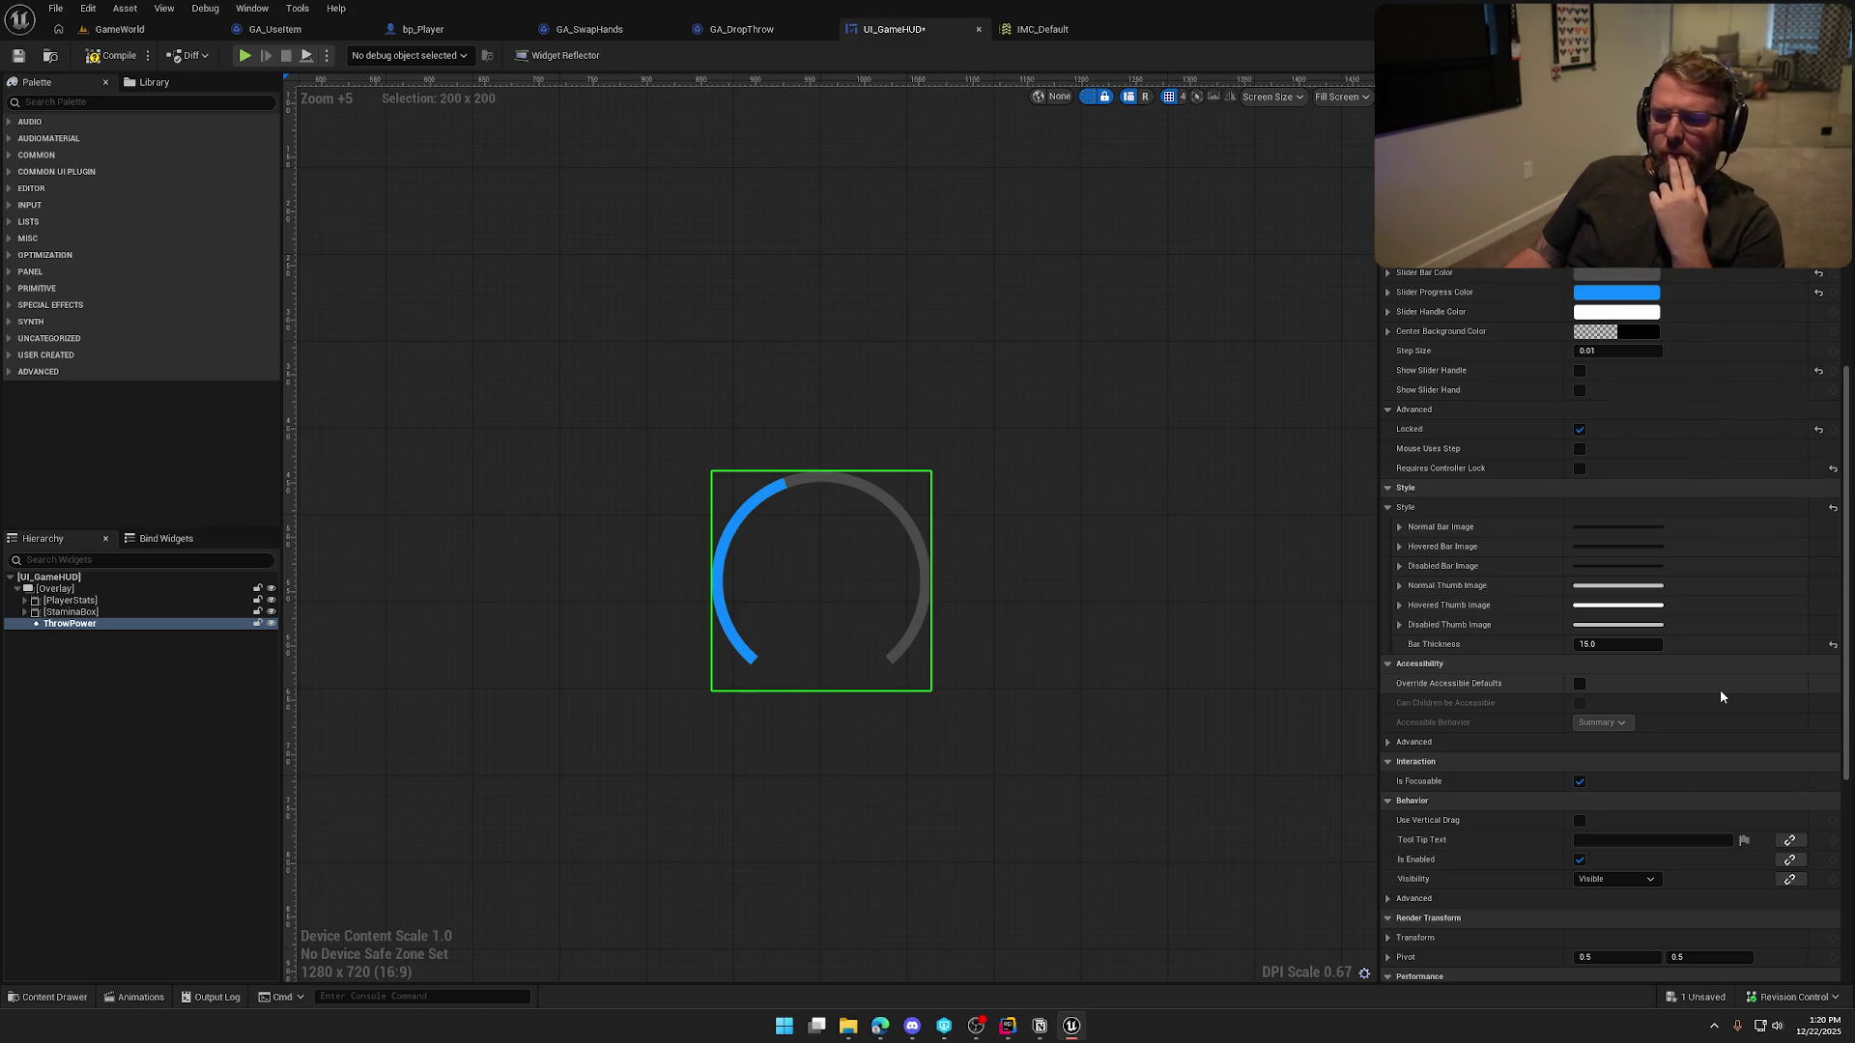
# Set the ThrowPower Slider Progress Color to orange and compile the HUD widget
pyautogui.scroll(-8, 1702, 790)
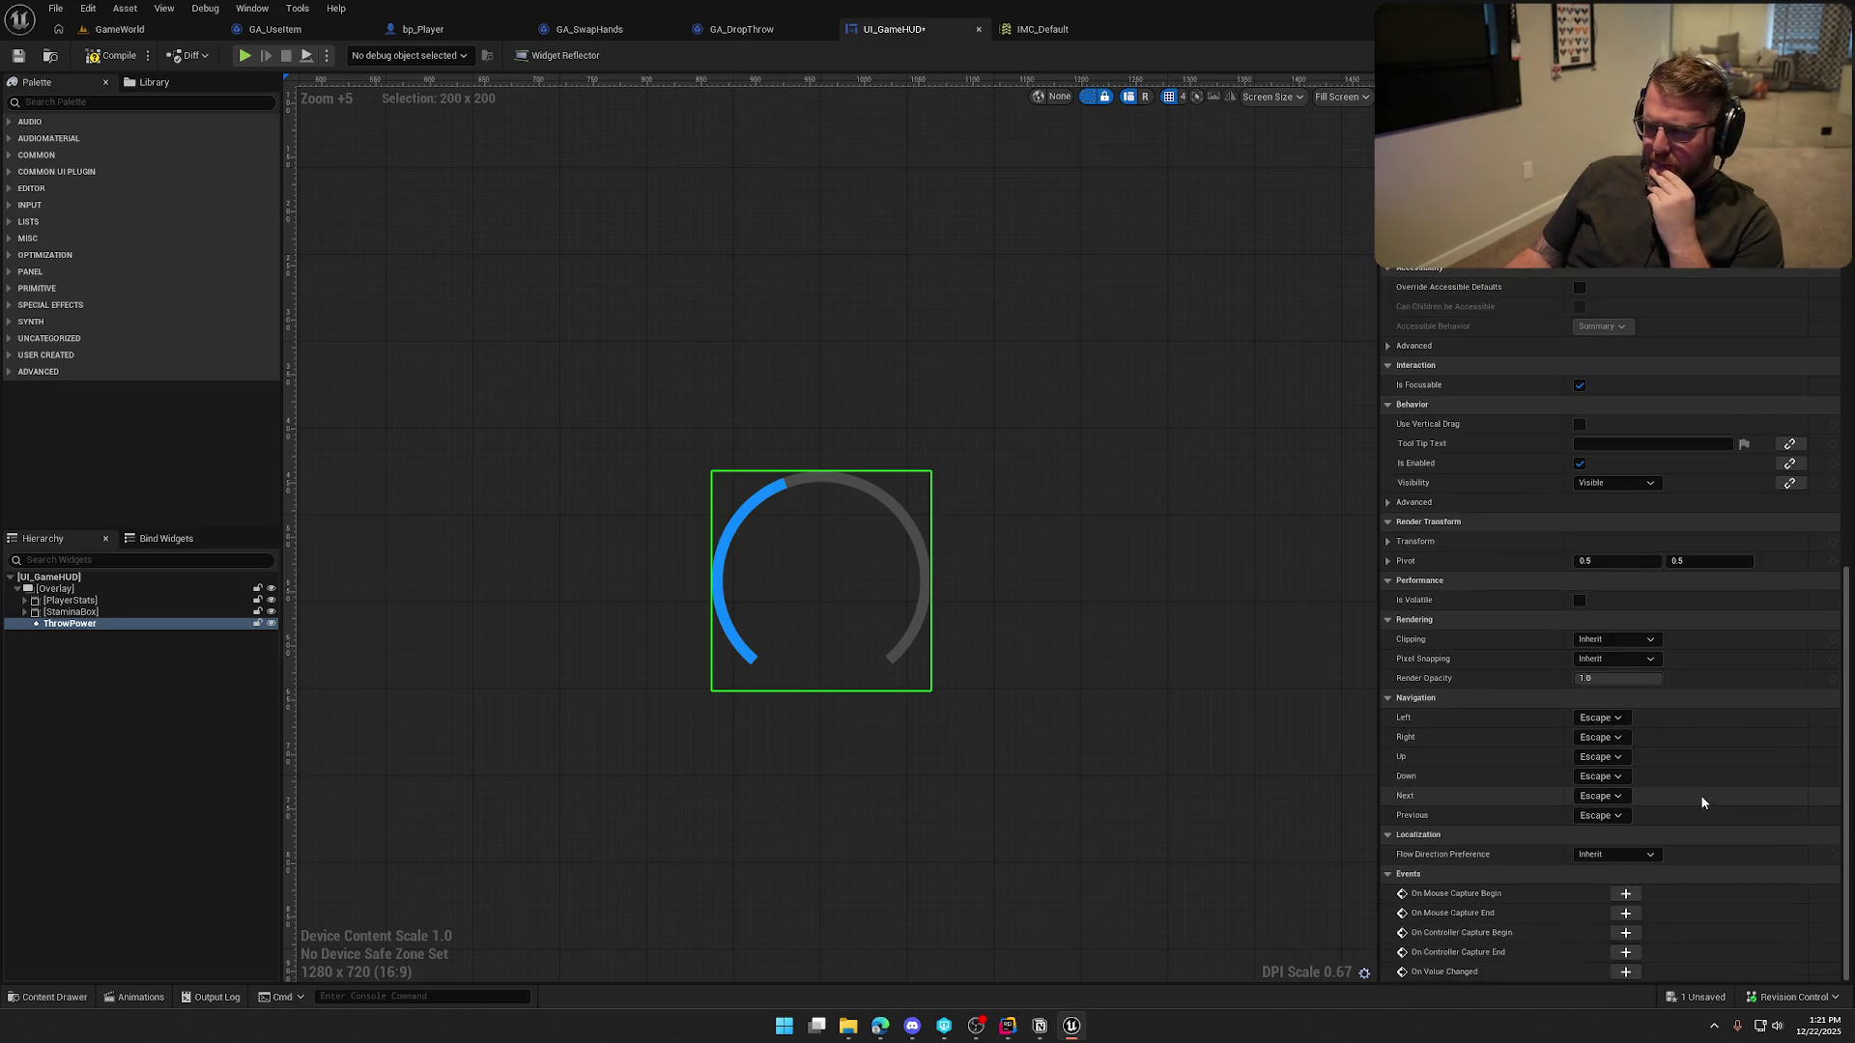
pyautogui.scroll(20, 1699, 796)
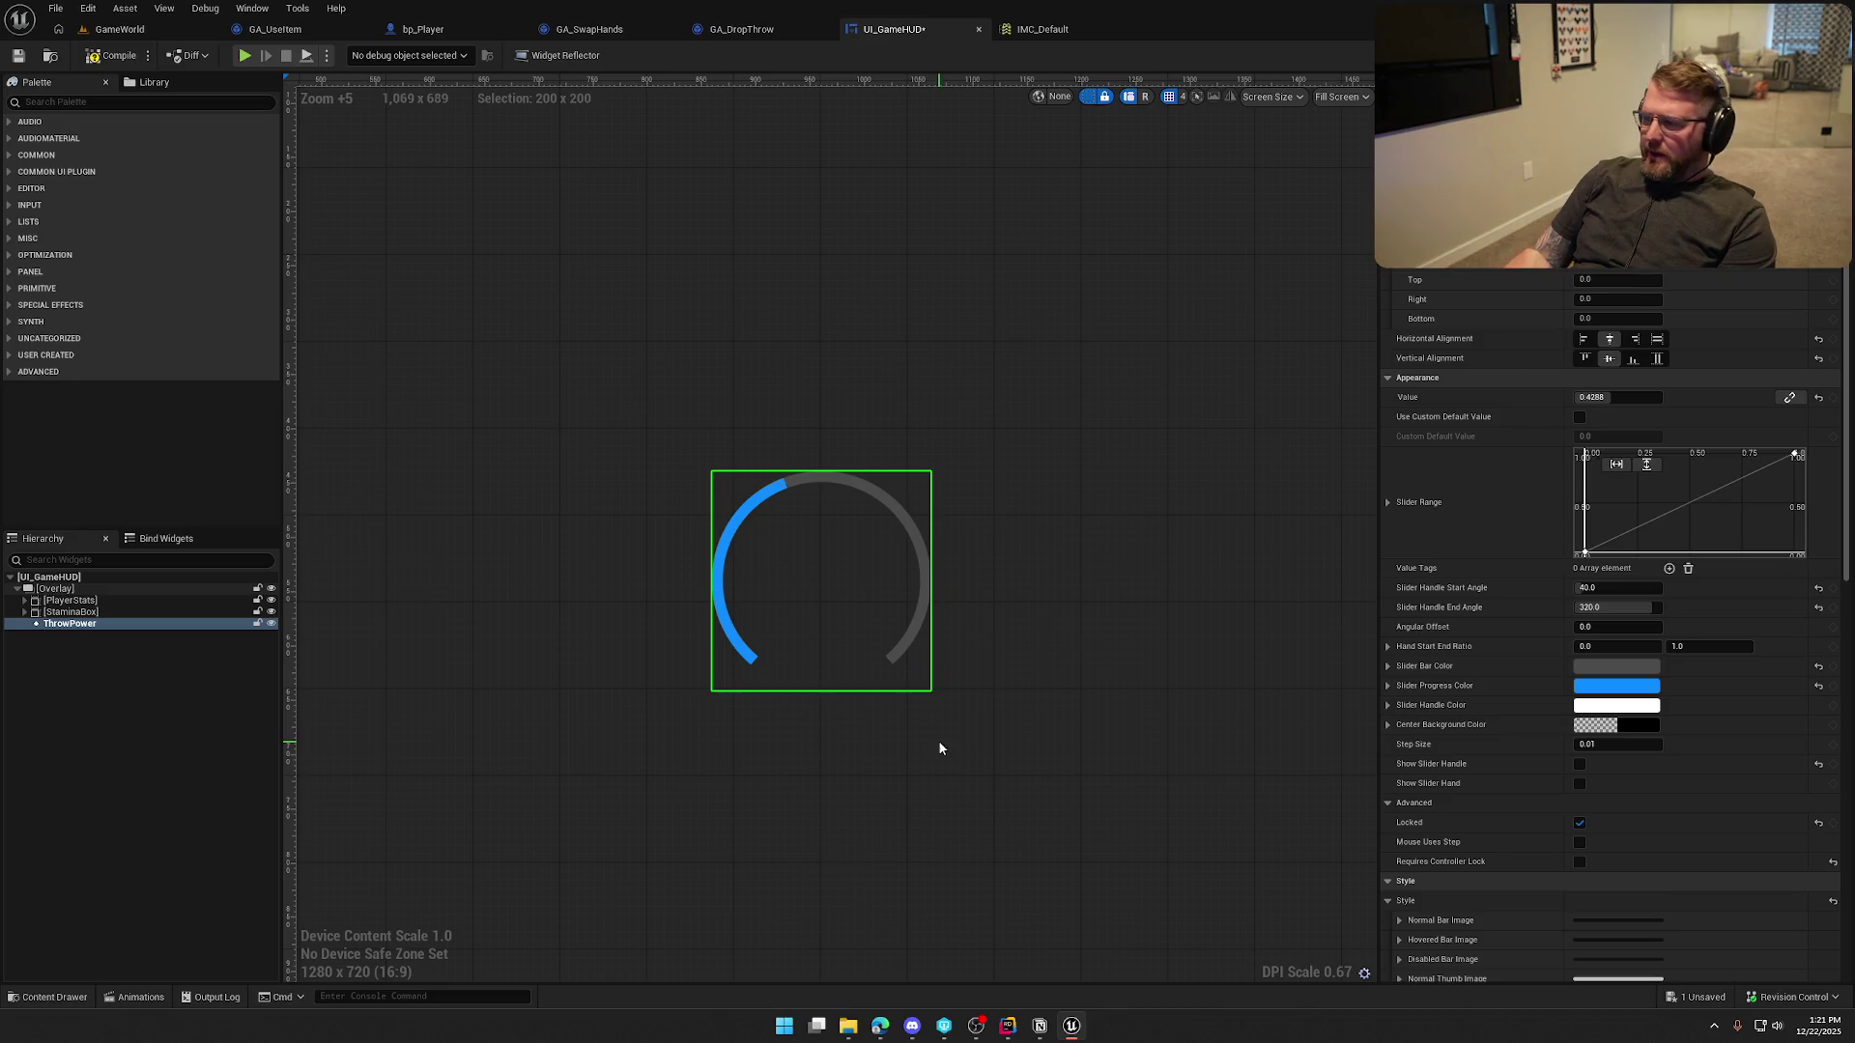
pyautogui.click(983, 720)
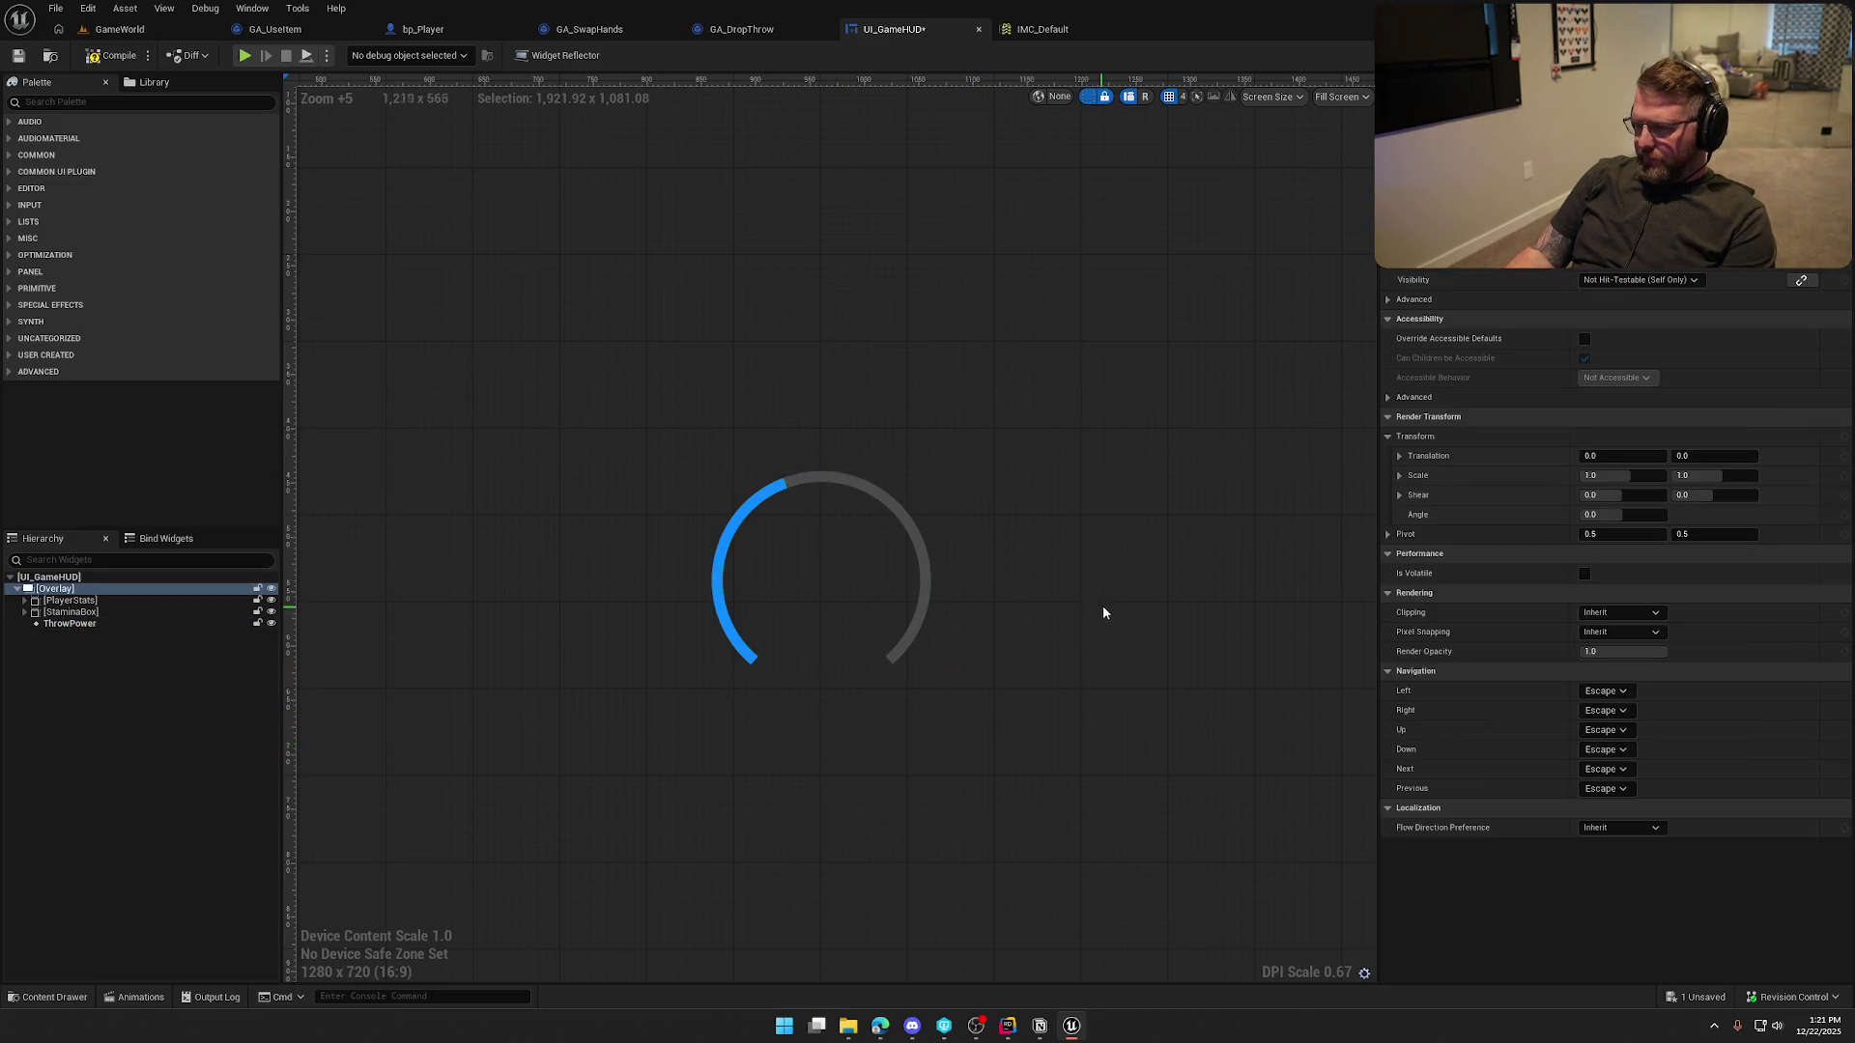
pyautogui.click(734, 567)
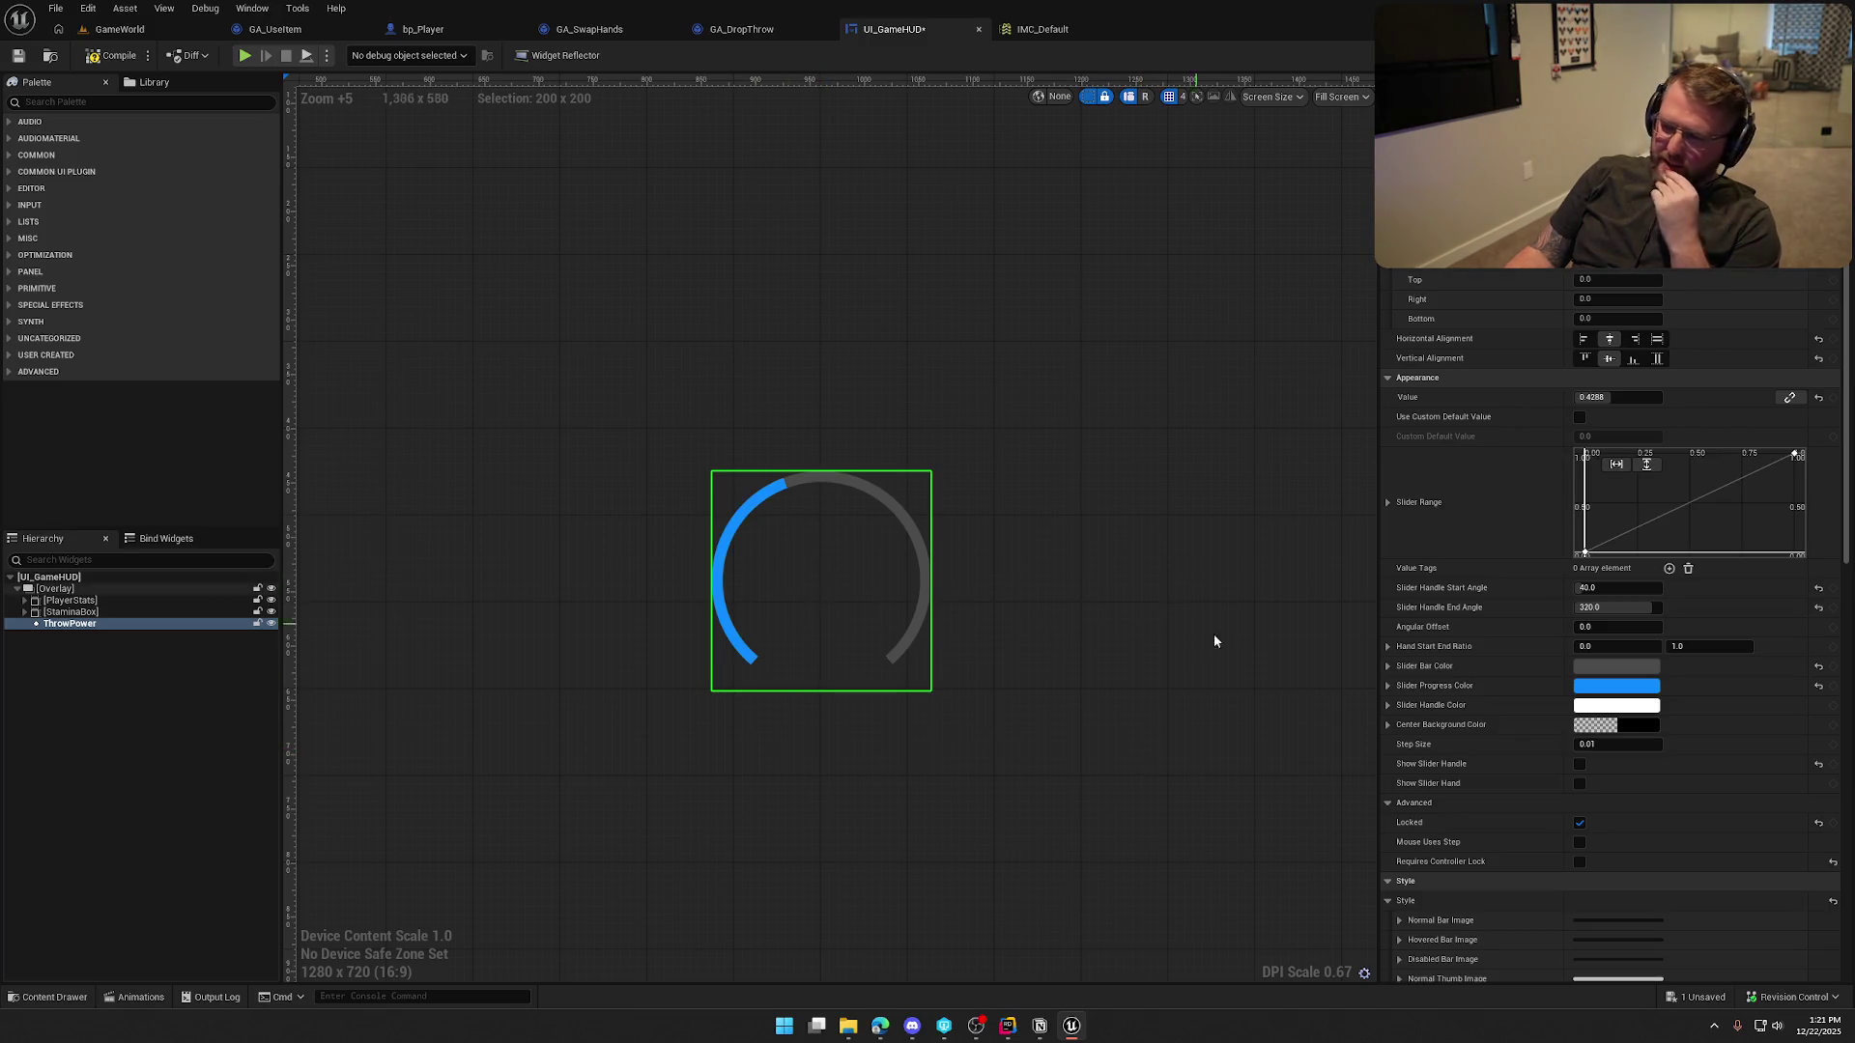
pyautogui.click(1619, 685)
pyautogui.moveTo(1426, 611)
pyautogui.mouseDown()
pyautogui.moveTo(1202, 386)
pyautogui.moveTo(1170, 387)
pyautogui.mouseUp()
pyautogui.moveTo(1161, 504); pyautogui.dragTo(1176, 502)
pyautogui.click(1239, 696)
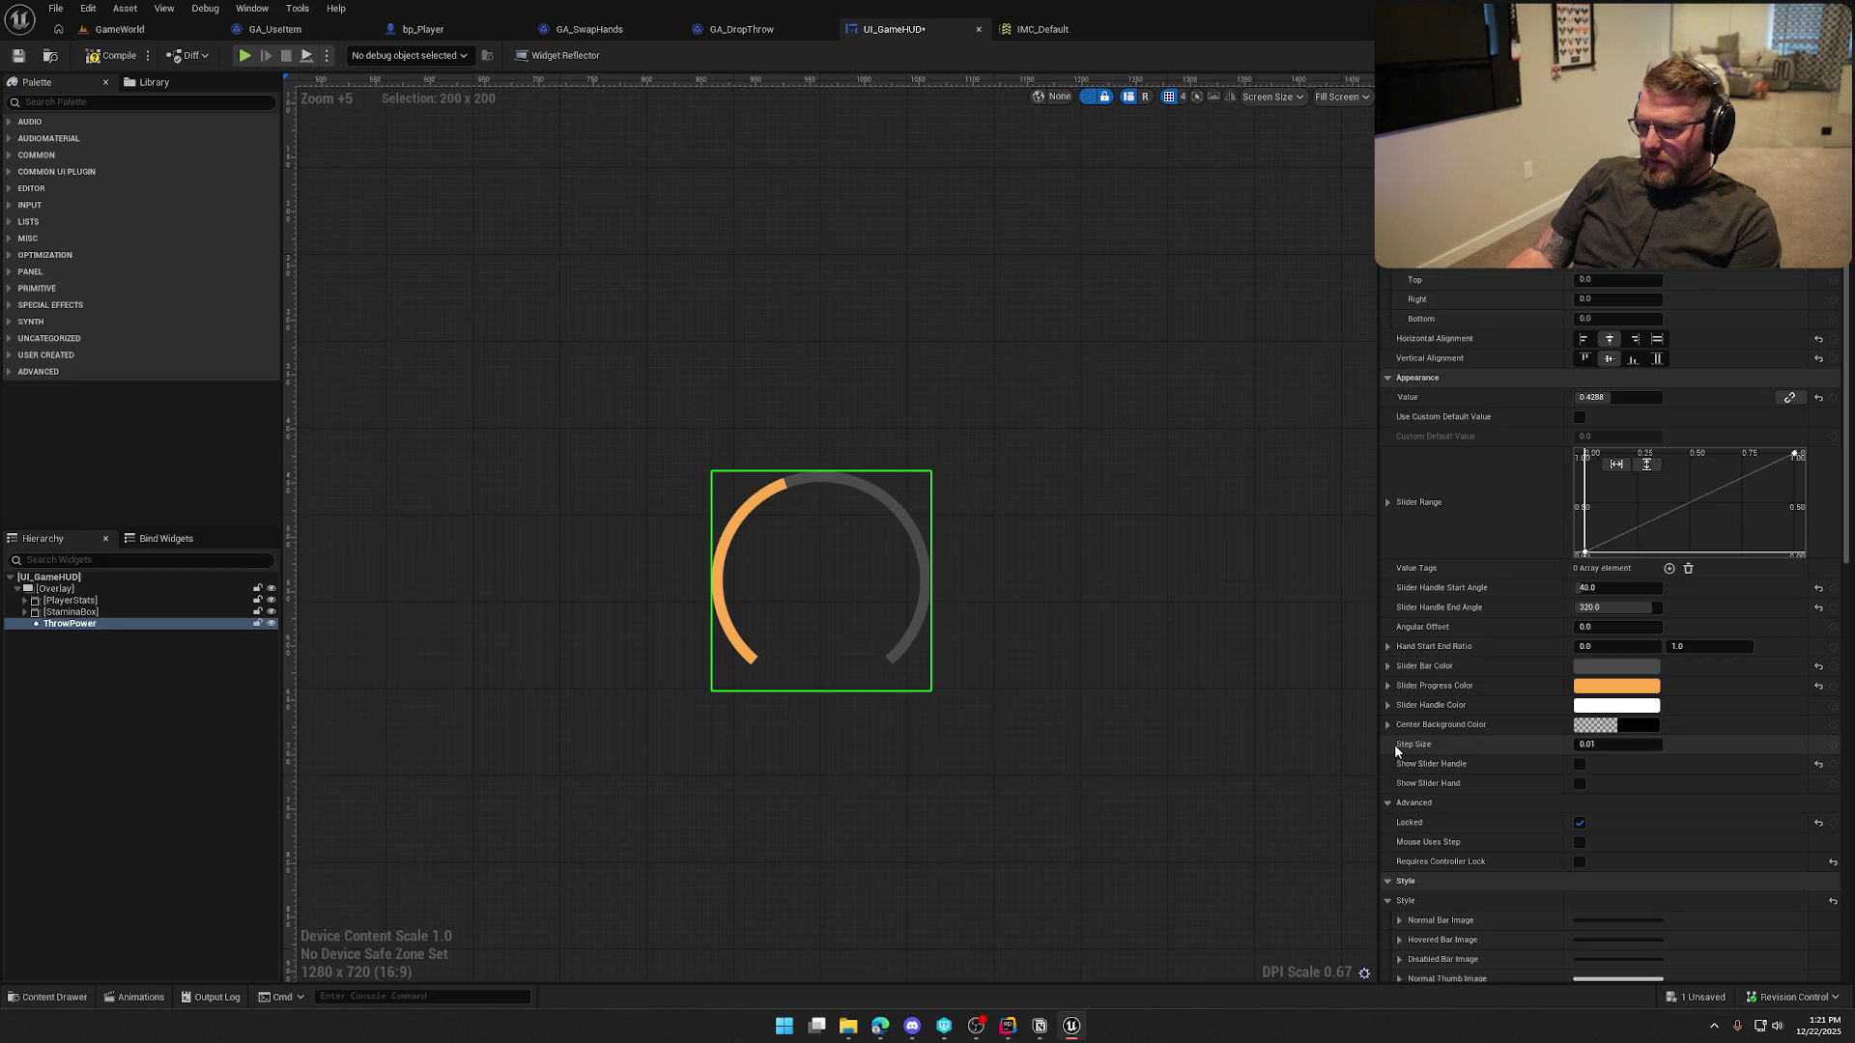
pyautogui.click(113, 55)
# Set the Slider Bar Color to a lighter grey and compile and save the HUD
pyautogui.click(1616, 666)
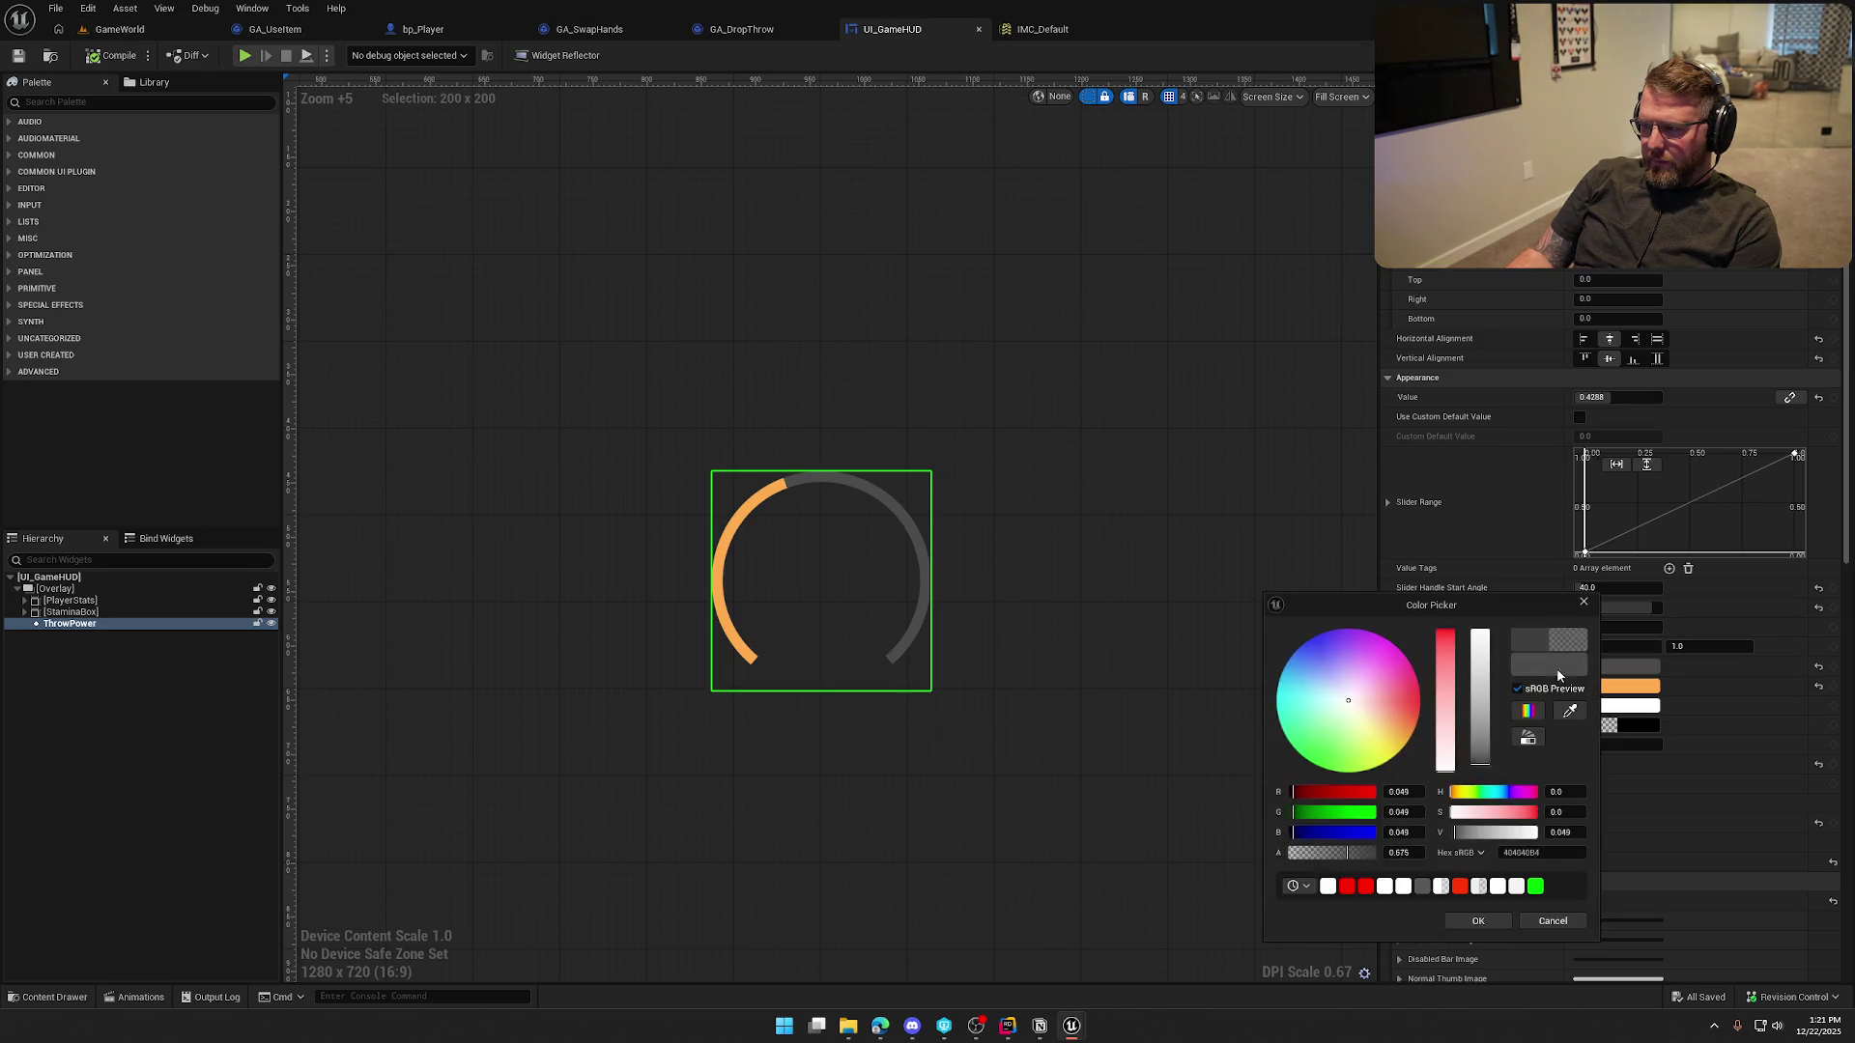
pyautogui.moveTo(1471, 732); pyautogui.dragTo(1482, 744)
pyautogui.press('Return')
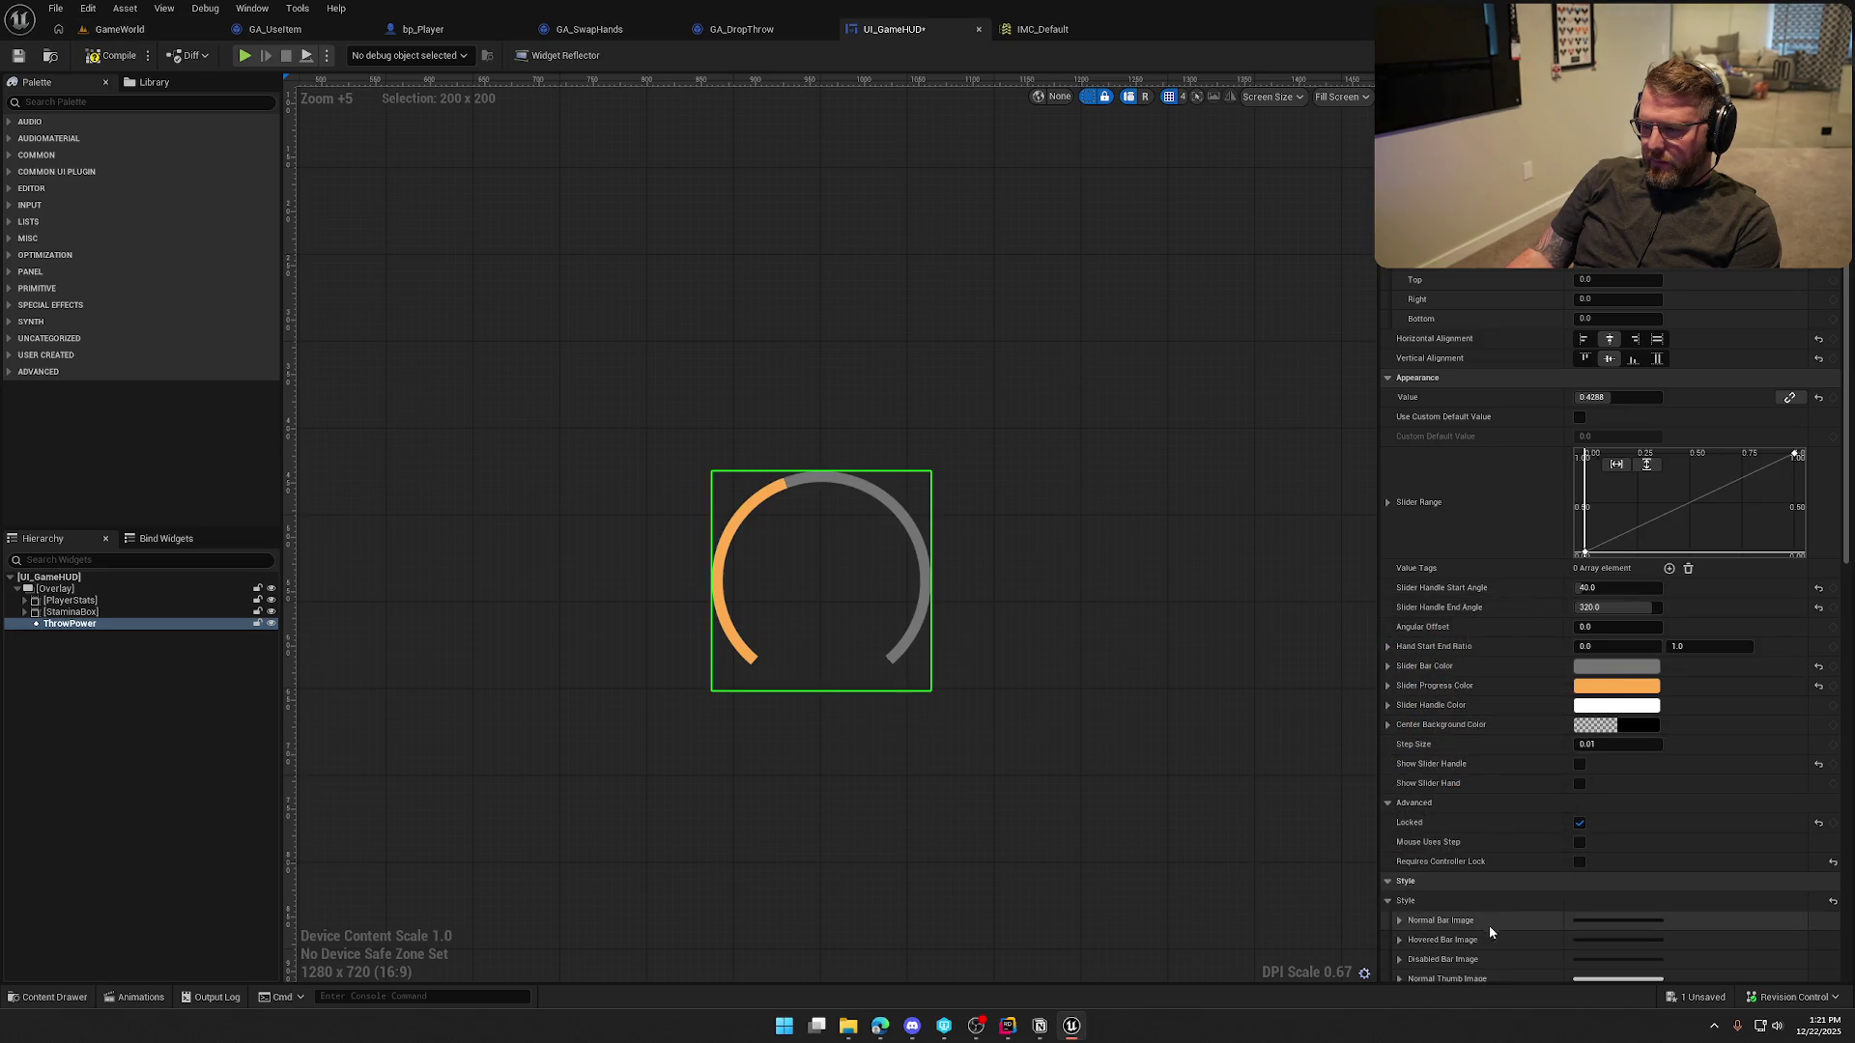
pyautogui.click(113, 55)
pyautogui.click(119, 29)
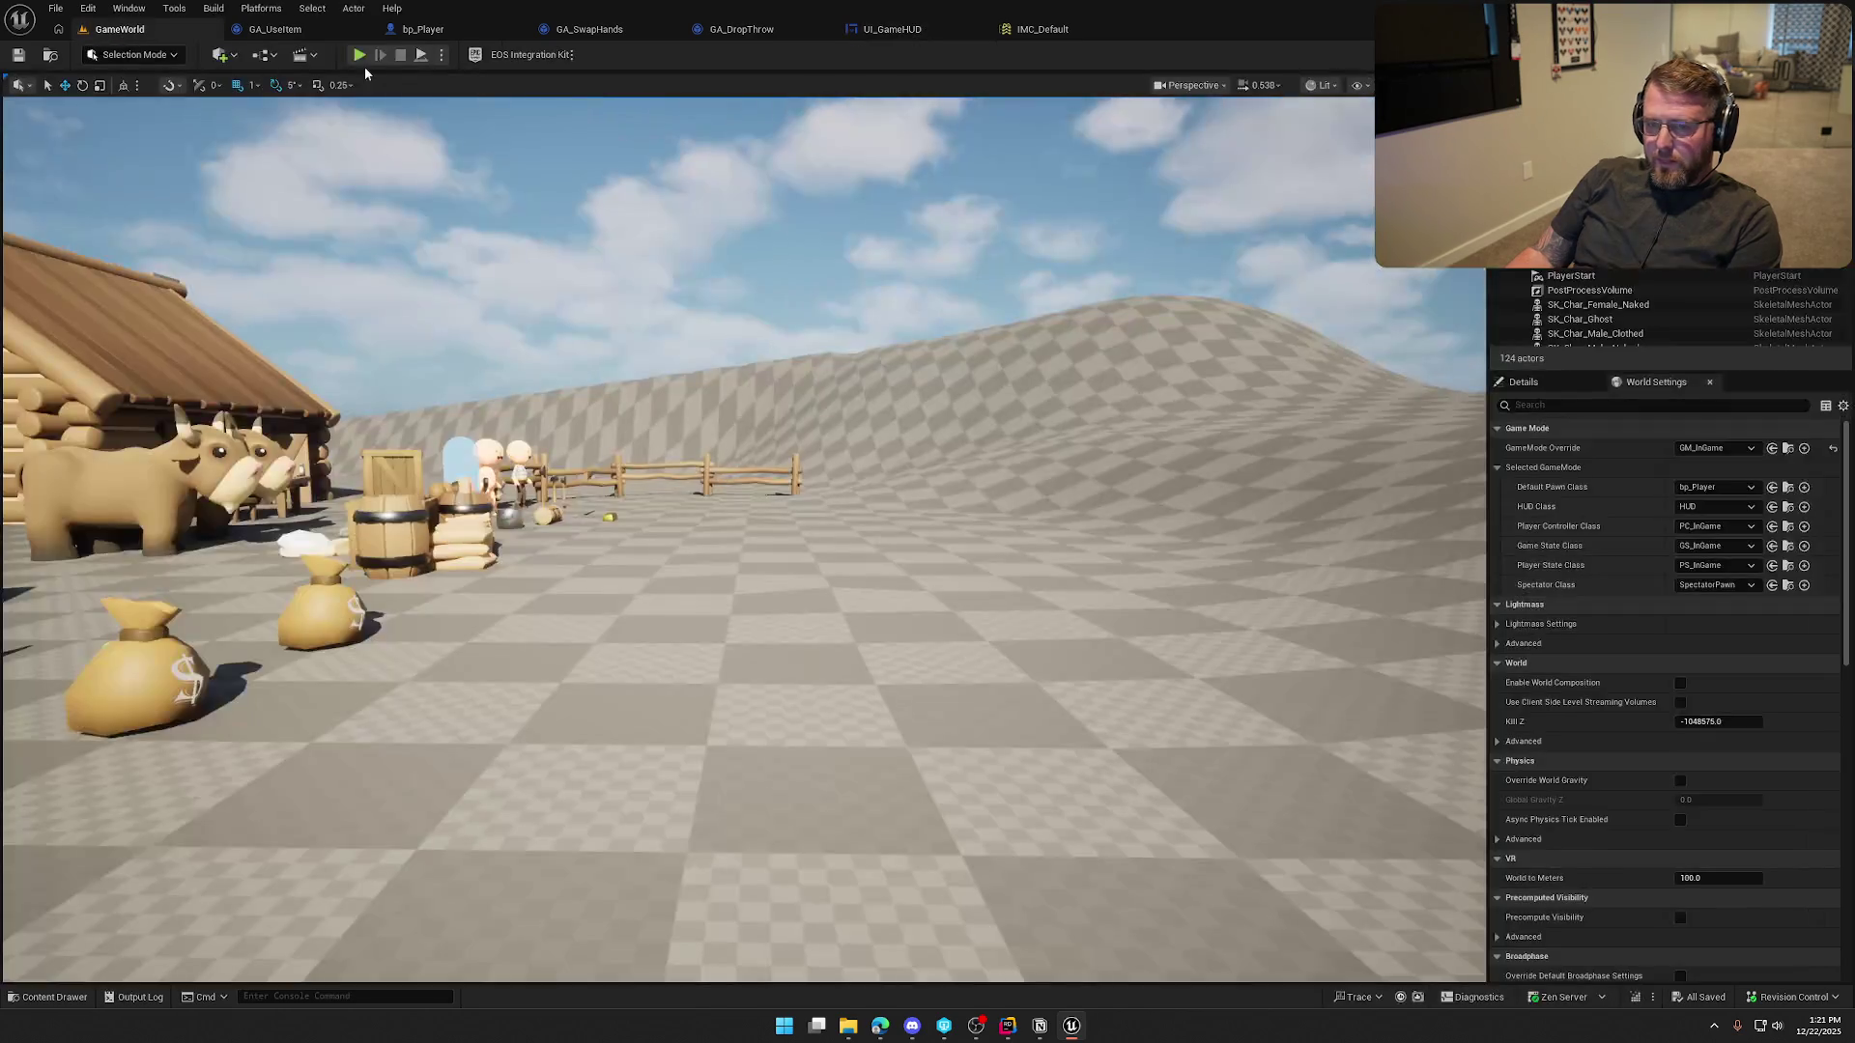
pyautogui.hotkey('alt', 'p')
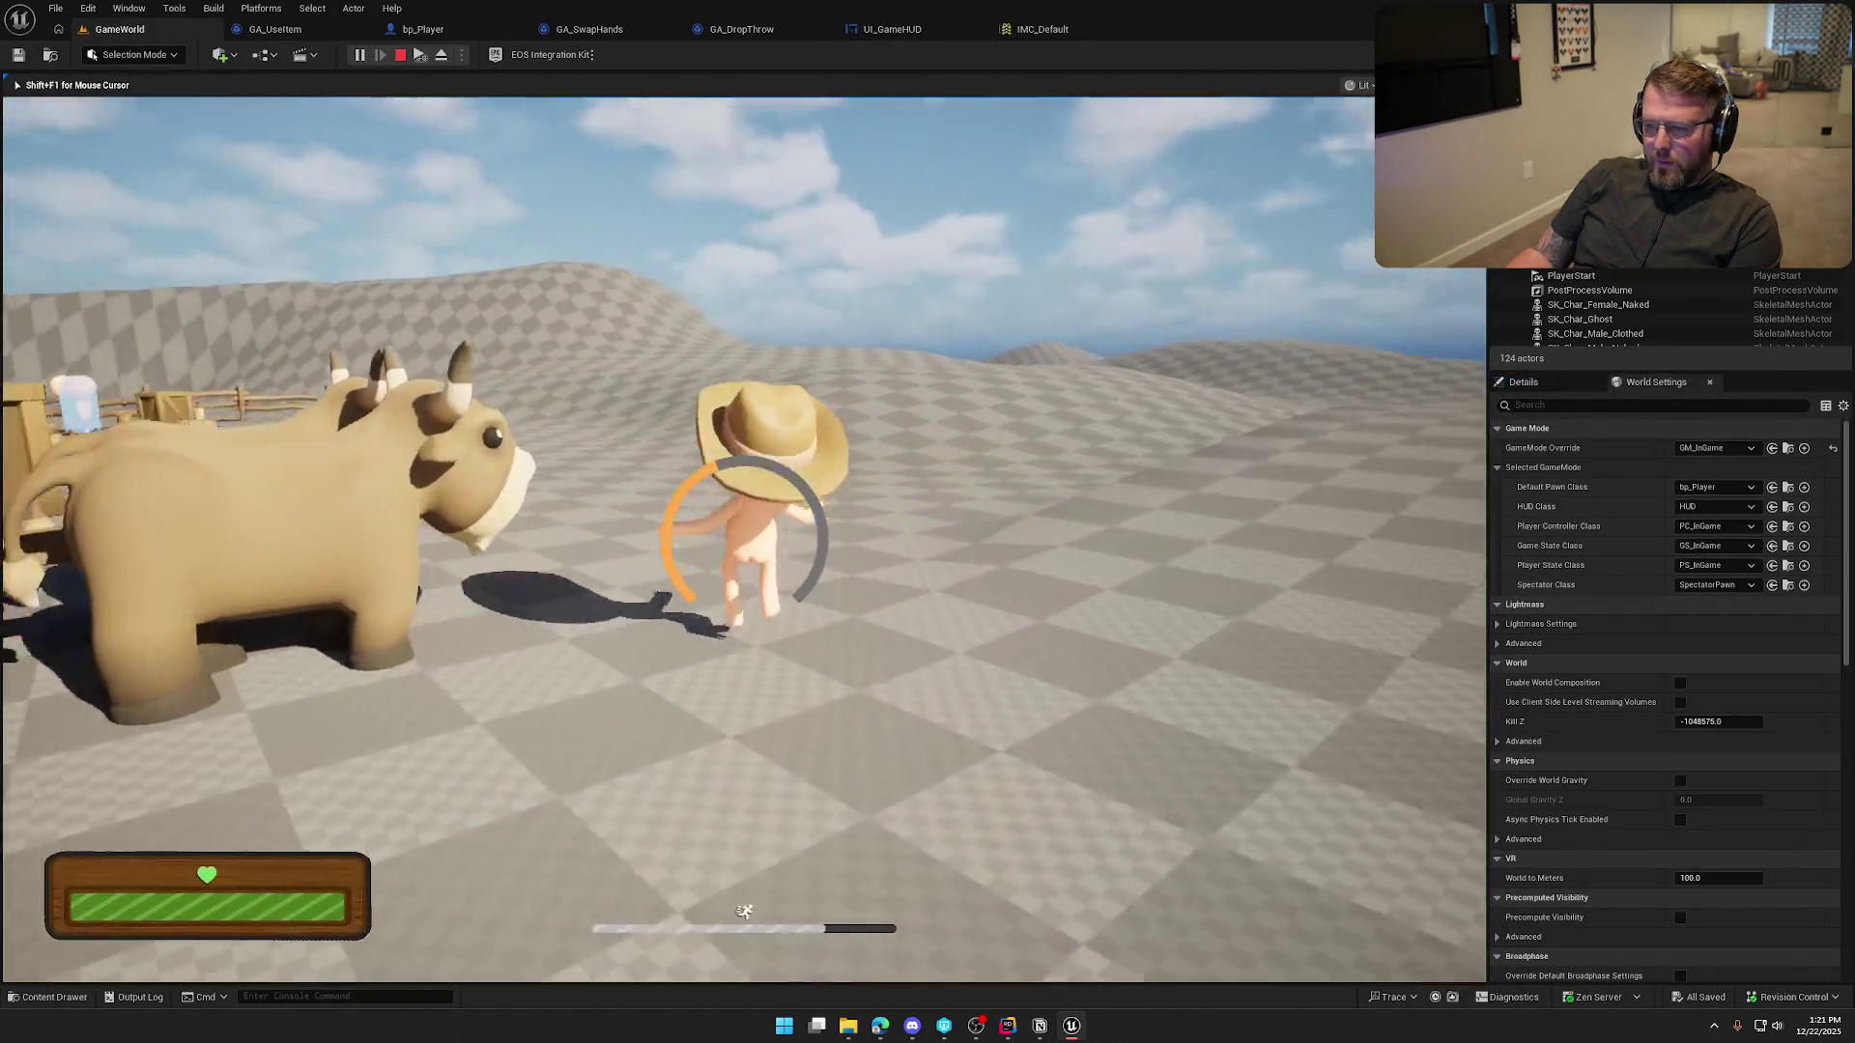
pyautogui.press('w')
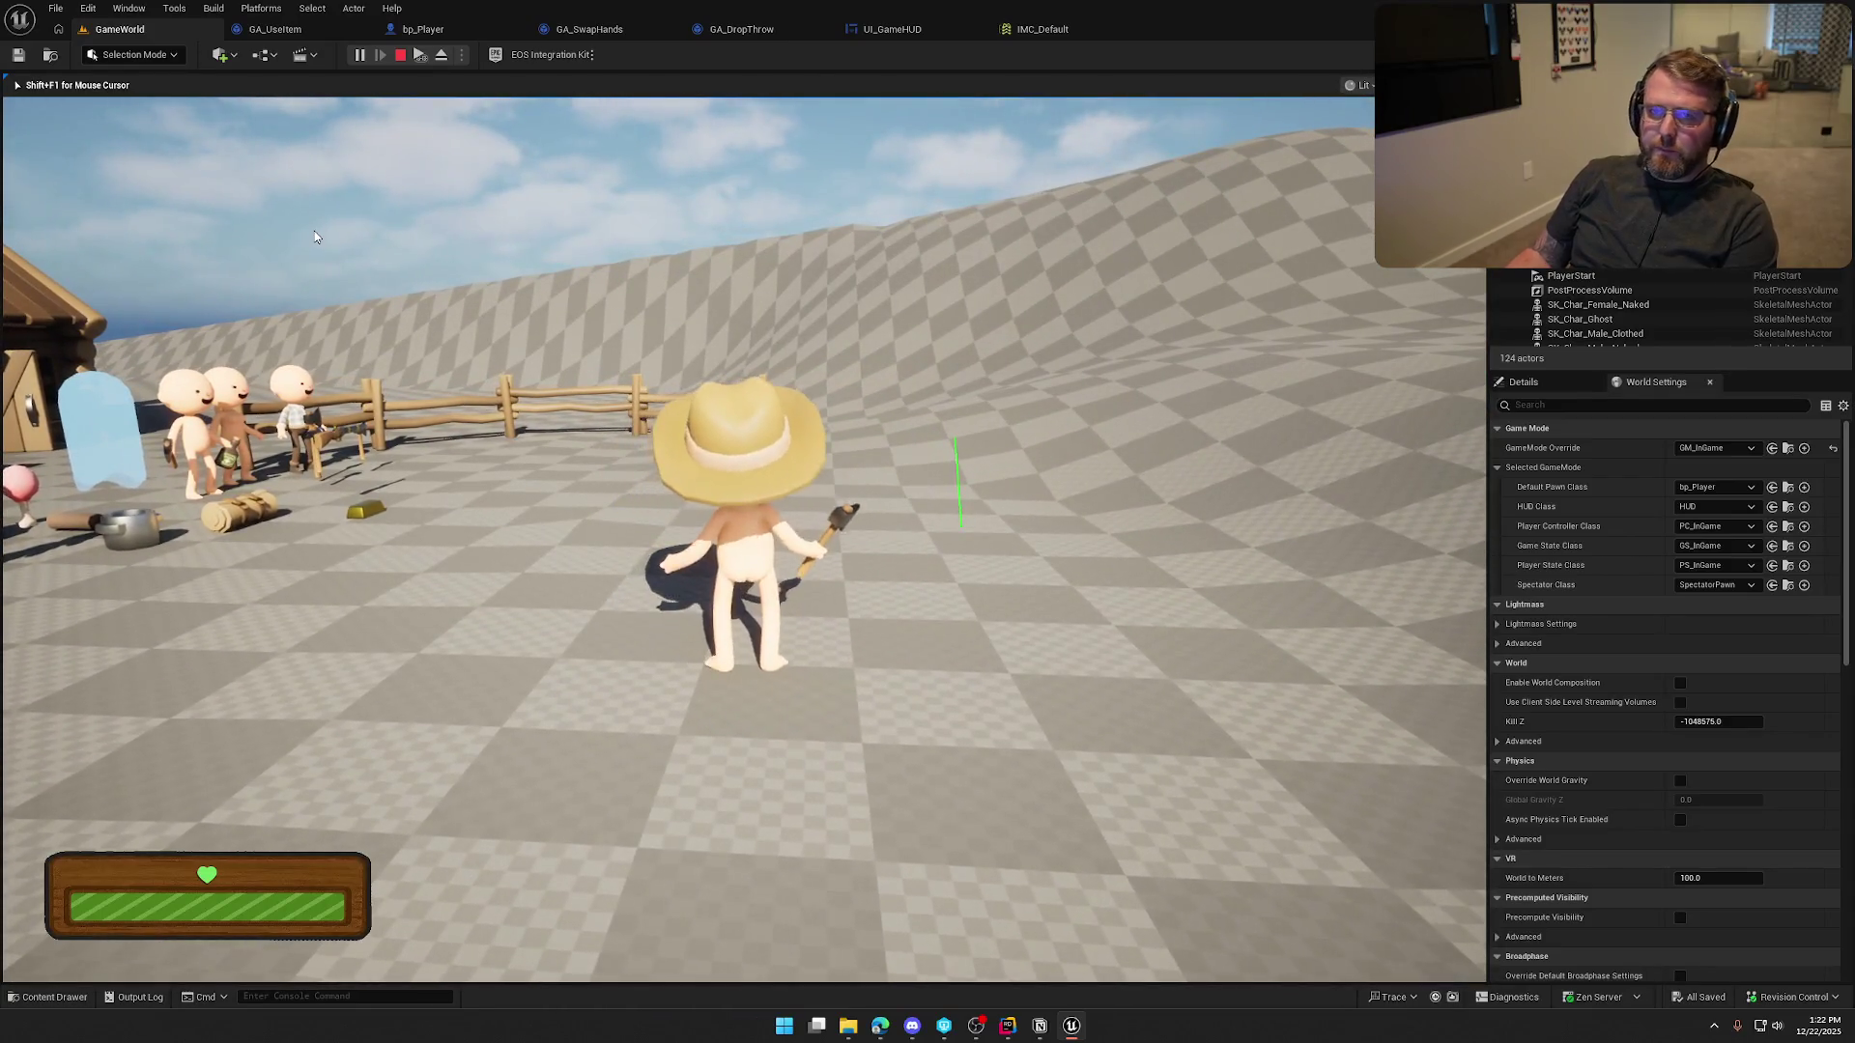
pyautogui.press('Escape')
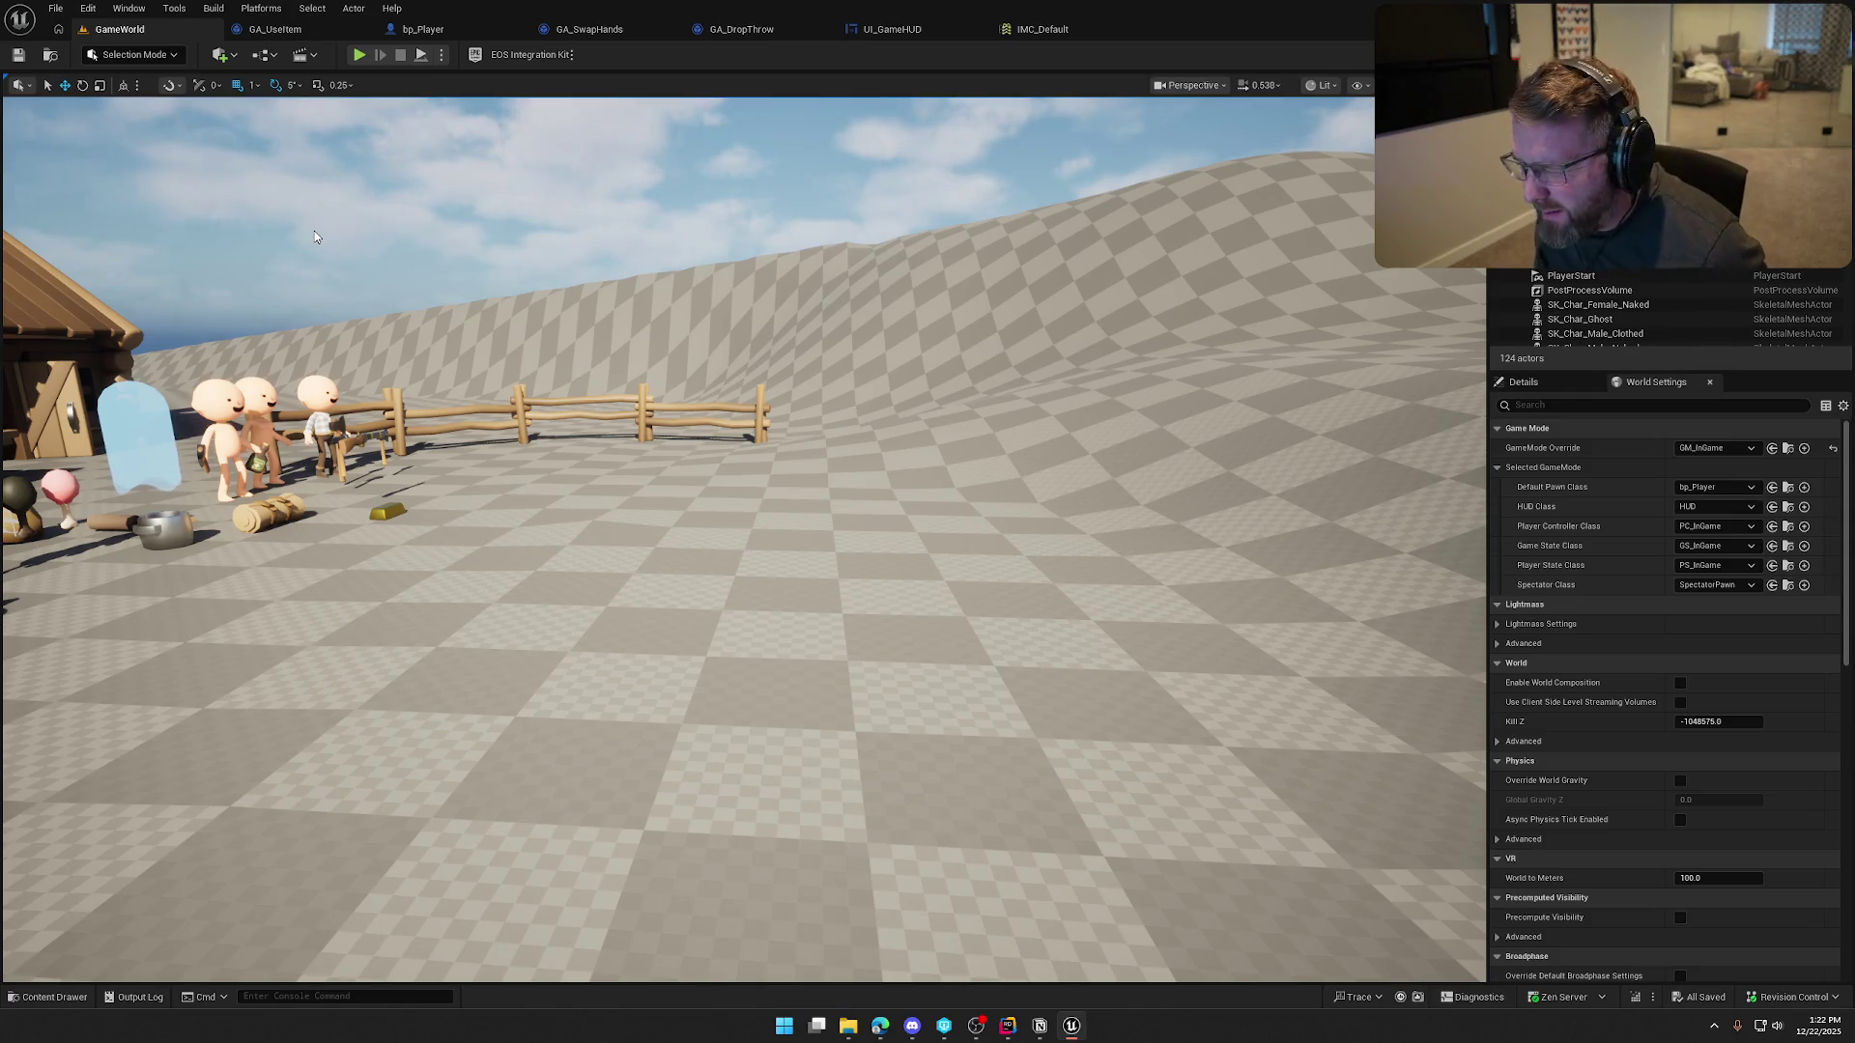
# Return to the UI_GameHUD designer and scroll the Details panel to the Style section
pyautogui.click(928, 29)
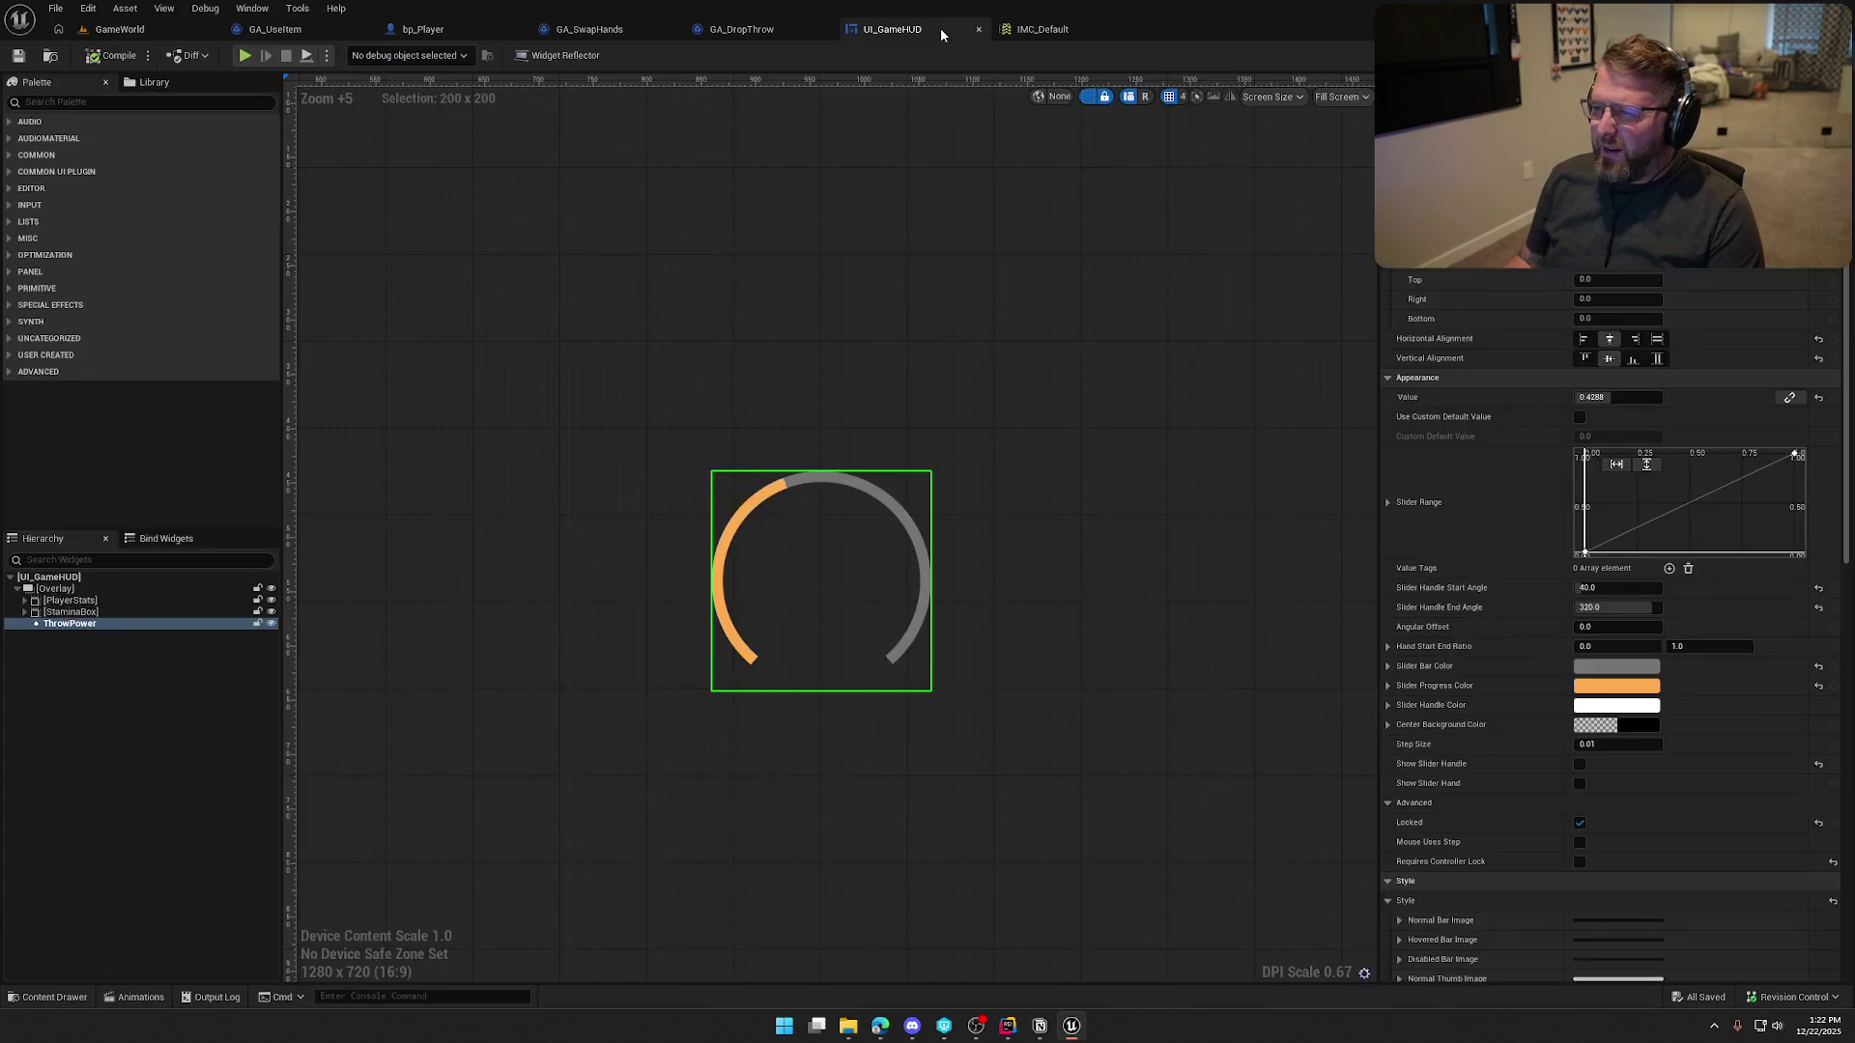
pyautogui.scroll(-6, 1486, 751)
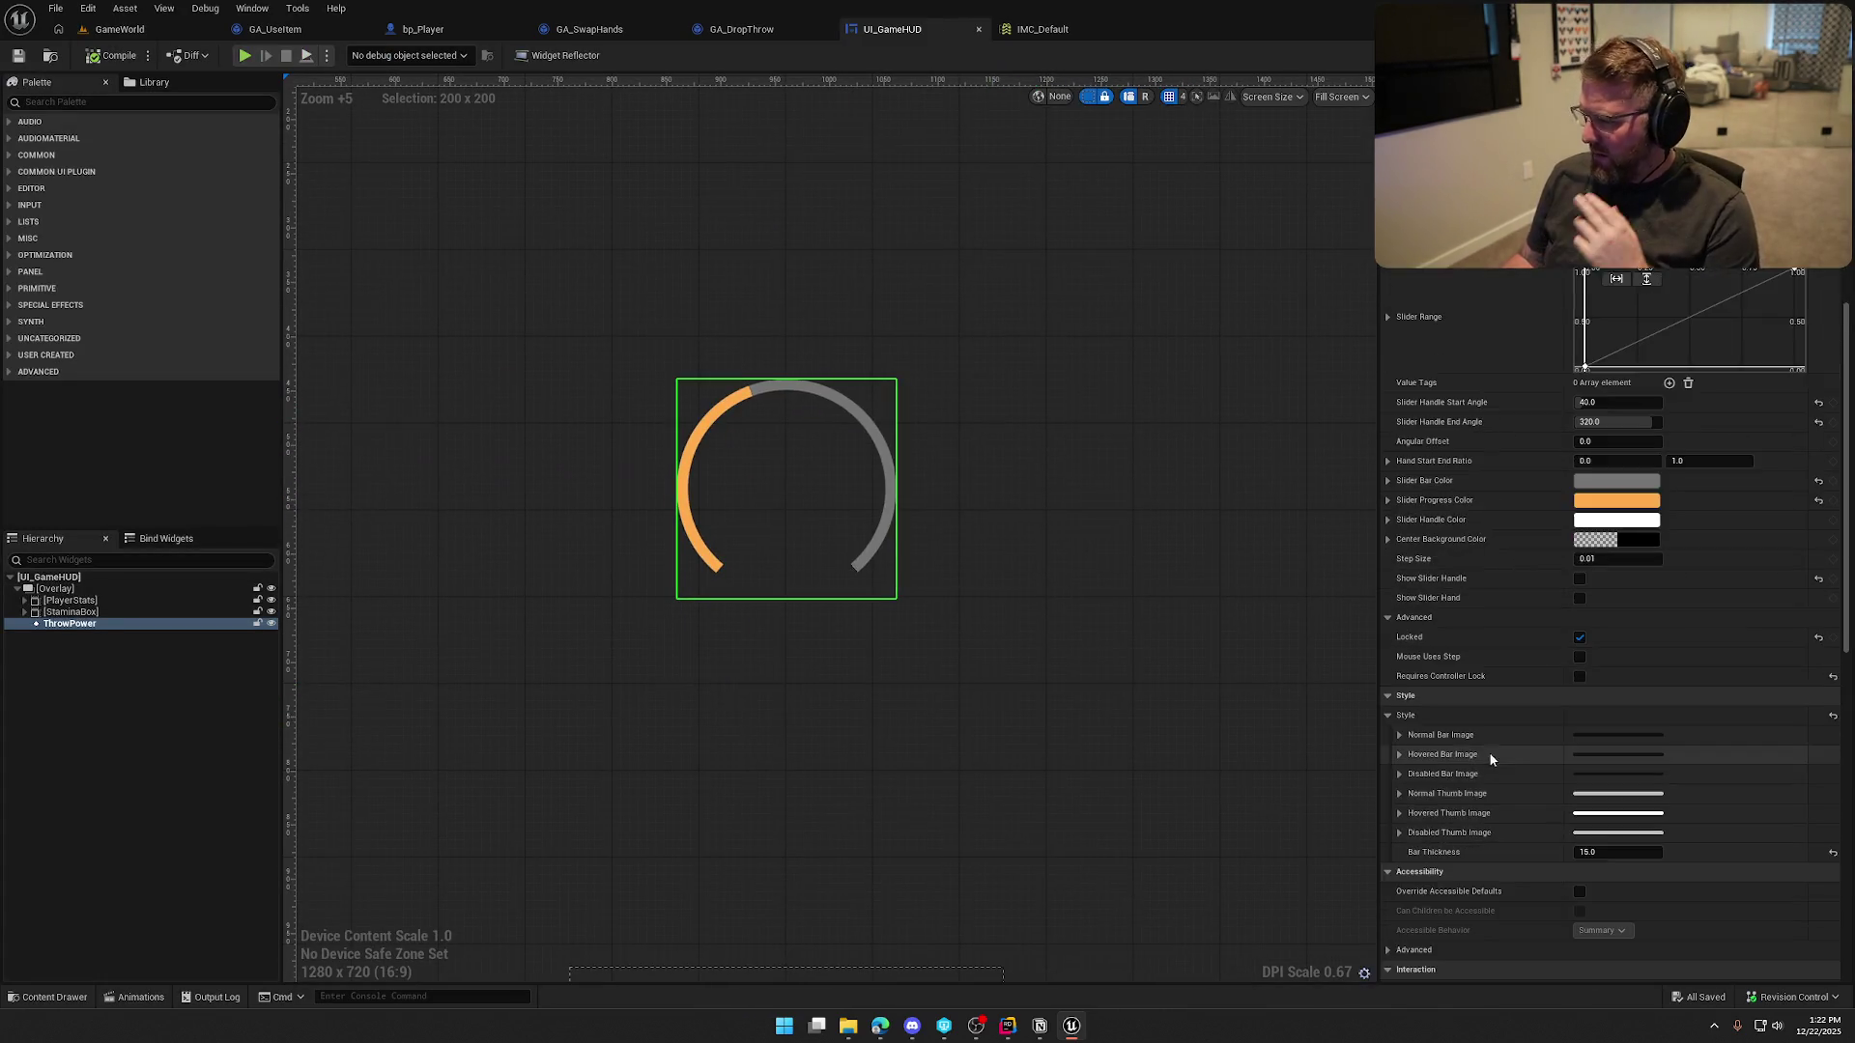
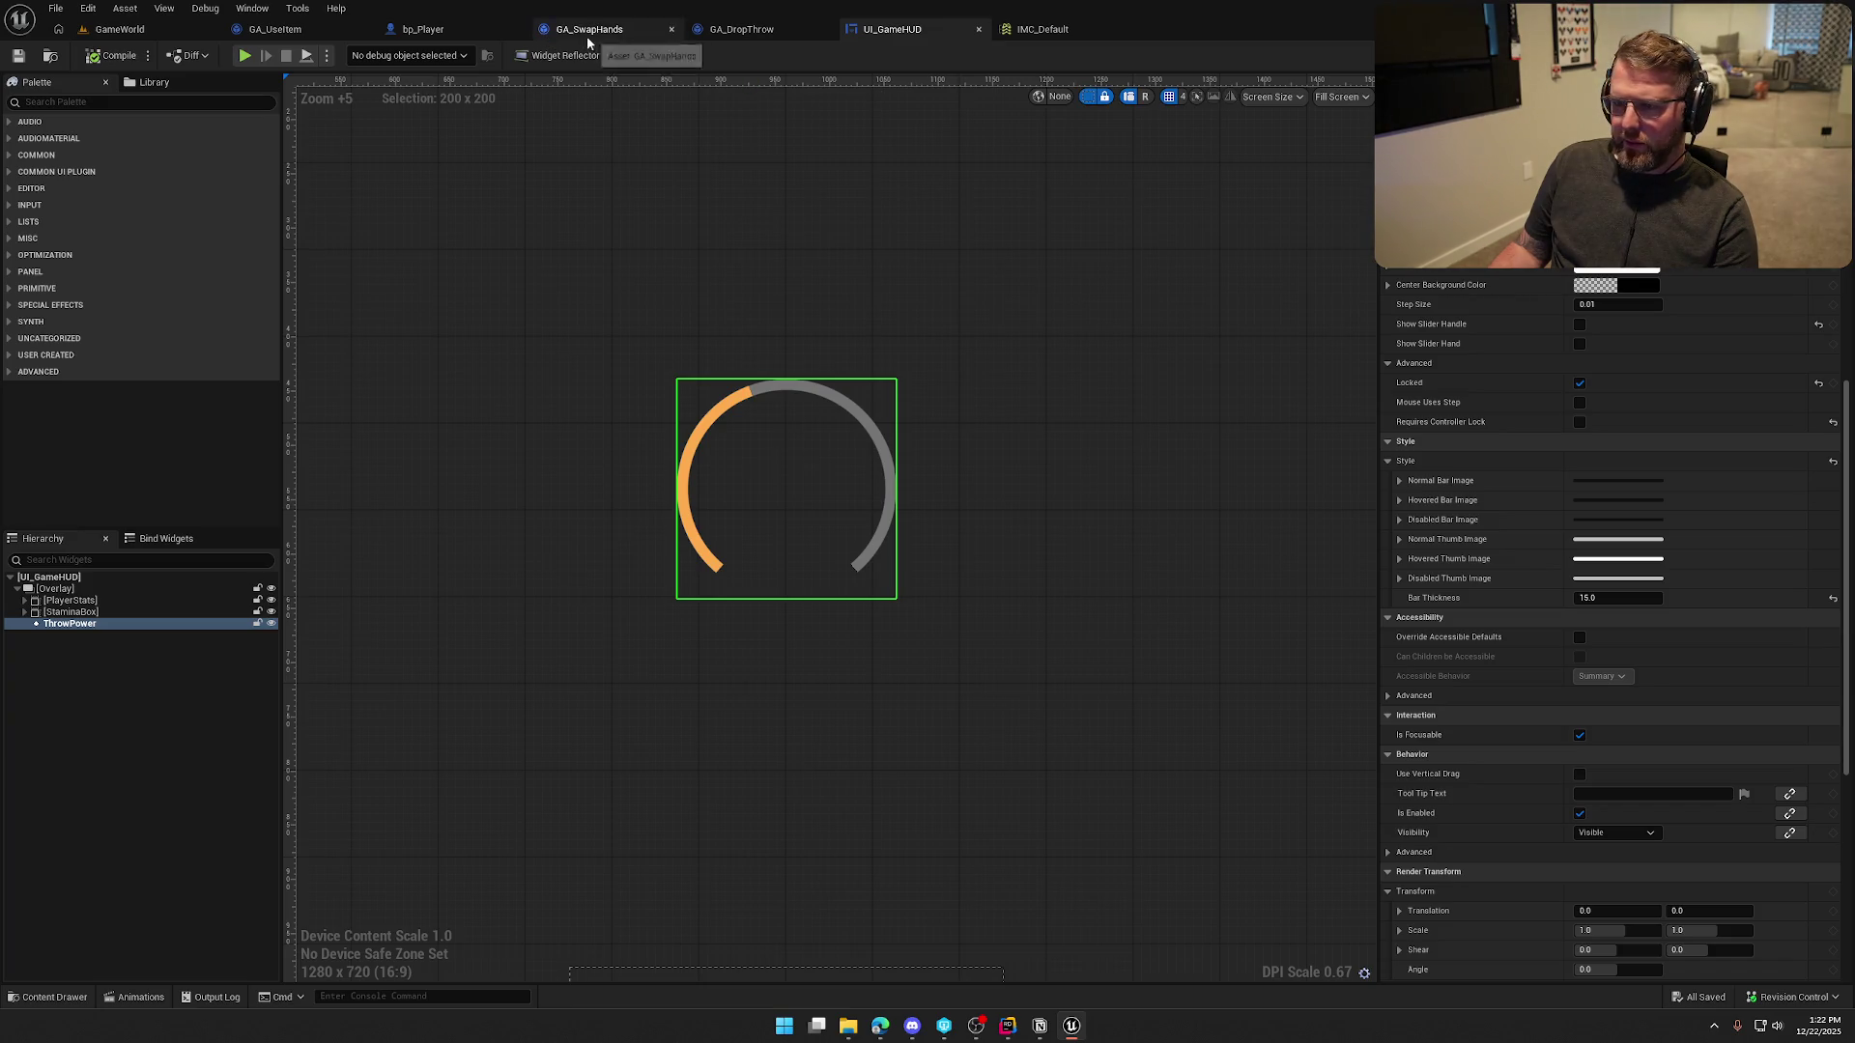
# In GA_DropThrow, move the Get Forward Vector and Make Rotator nodes lower in the graph
pyautogui.click(739, 29)
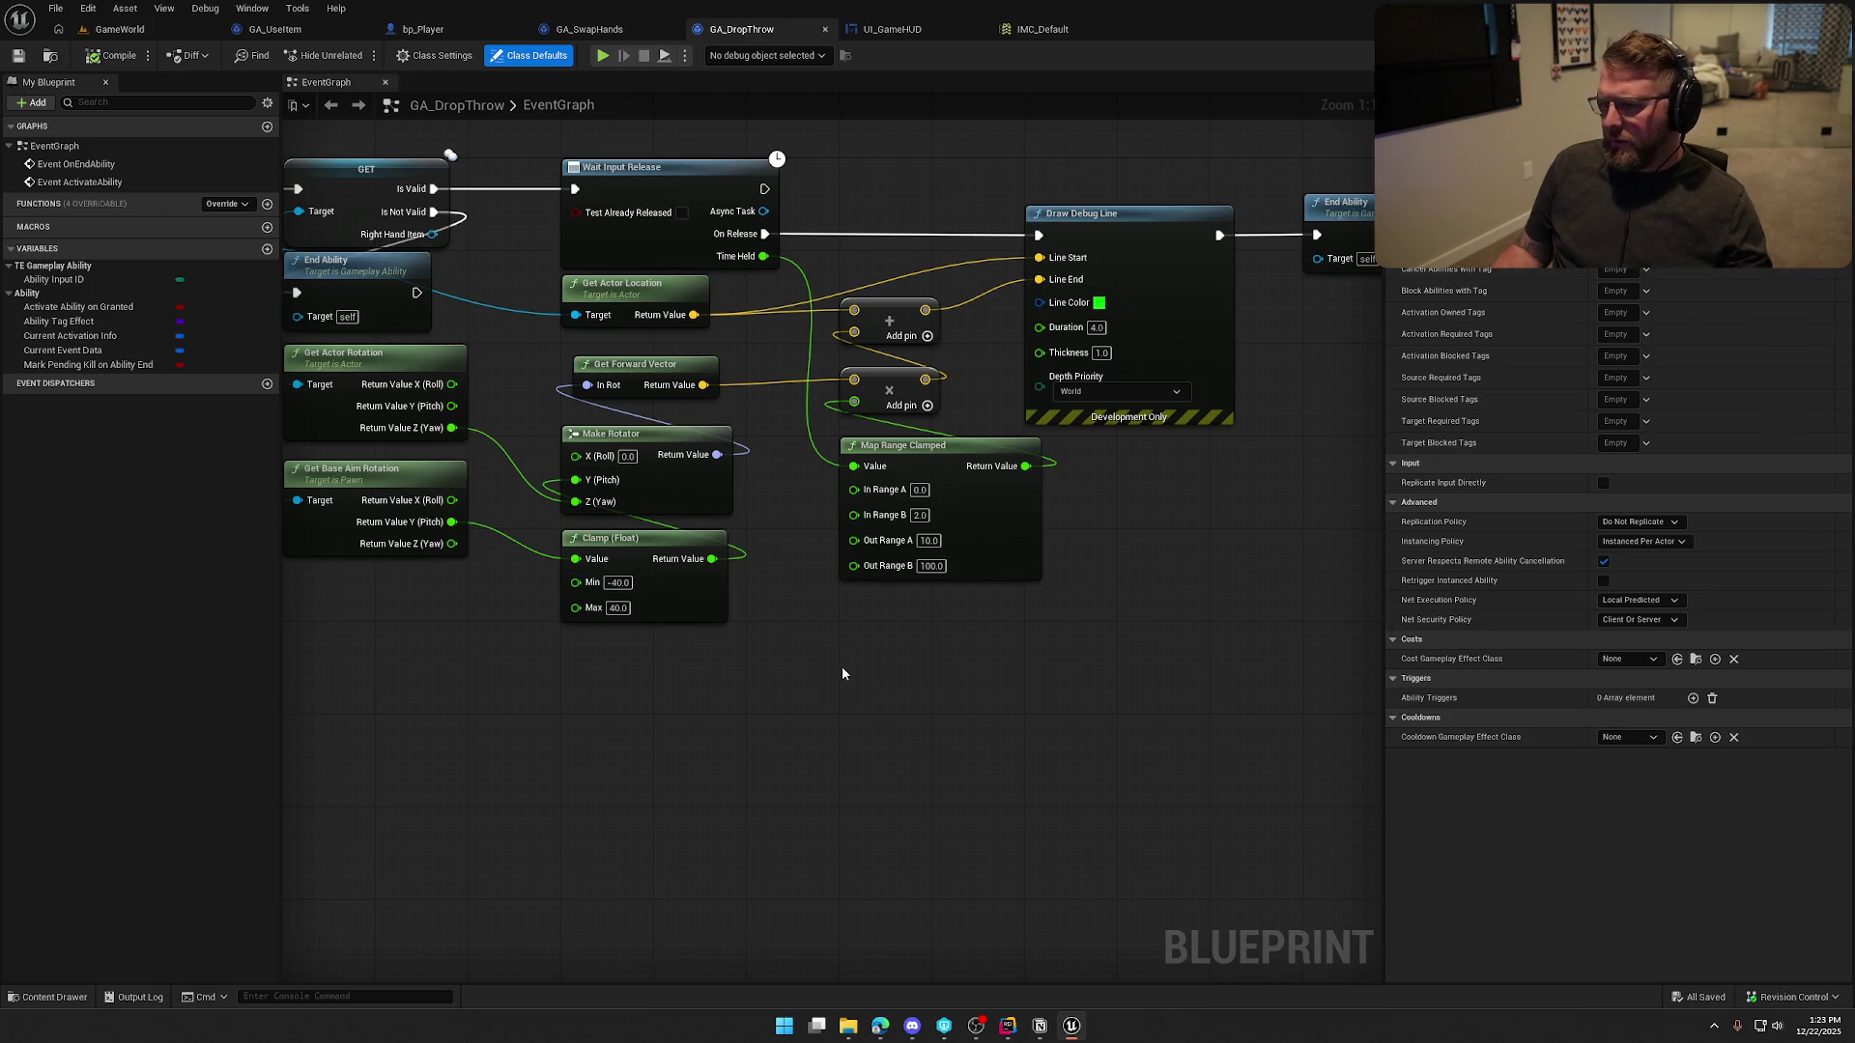
pyautogui.moveTo(805, 688); pyautogui.dragTo(384, 372)
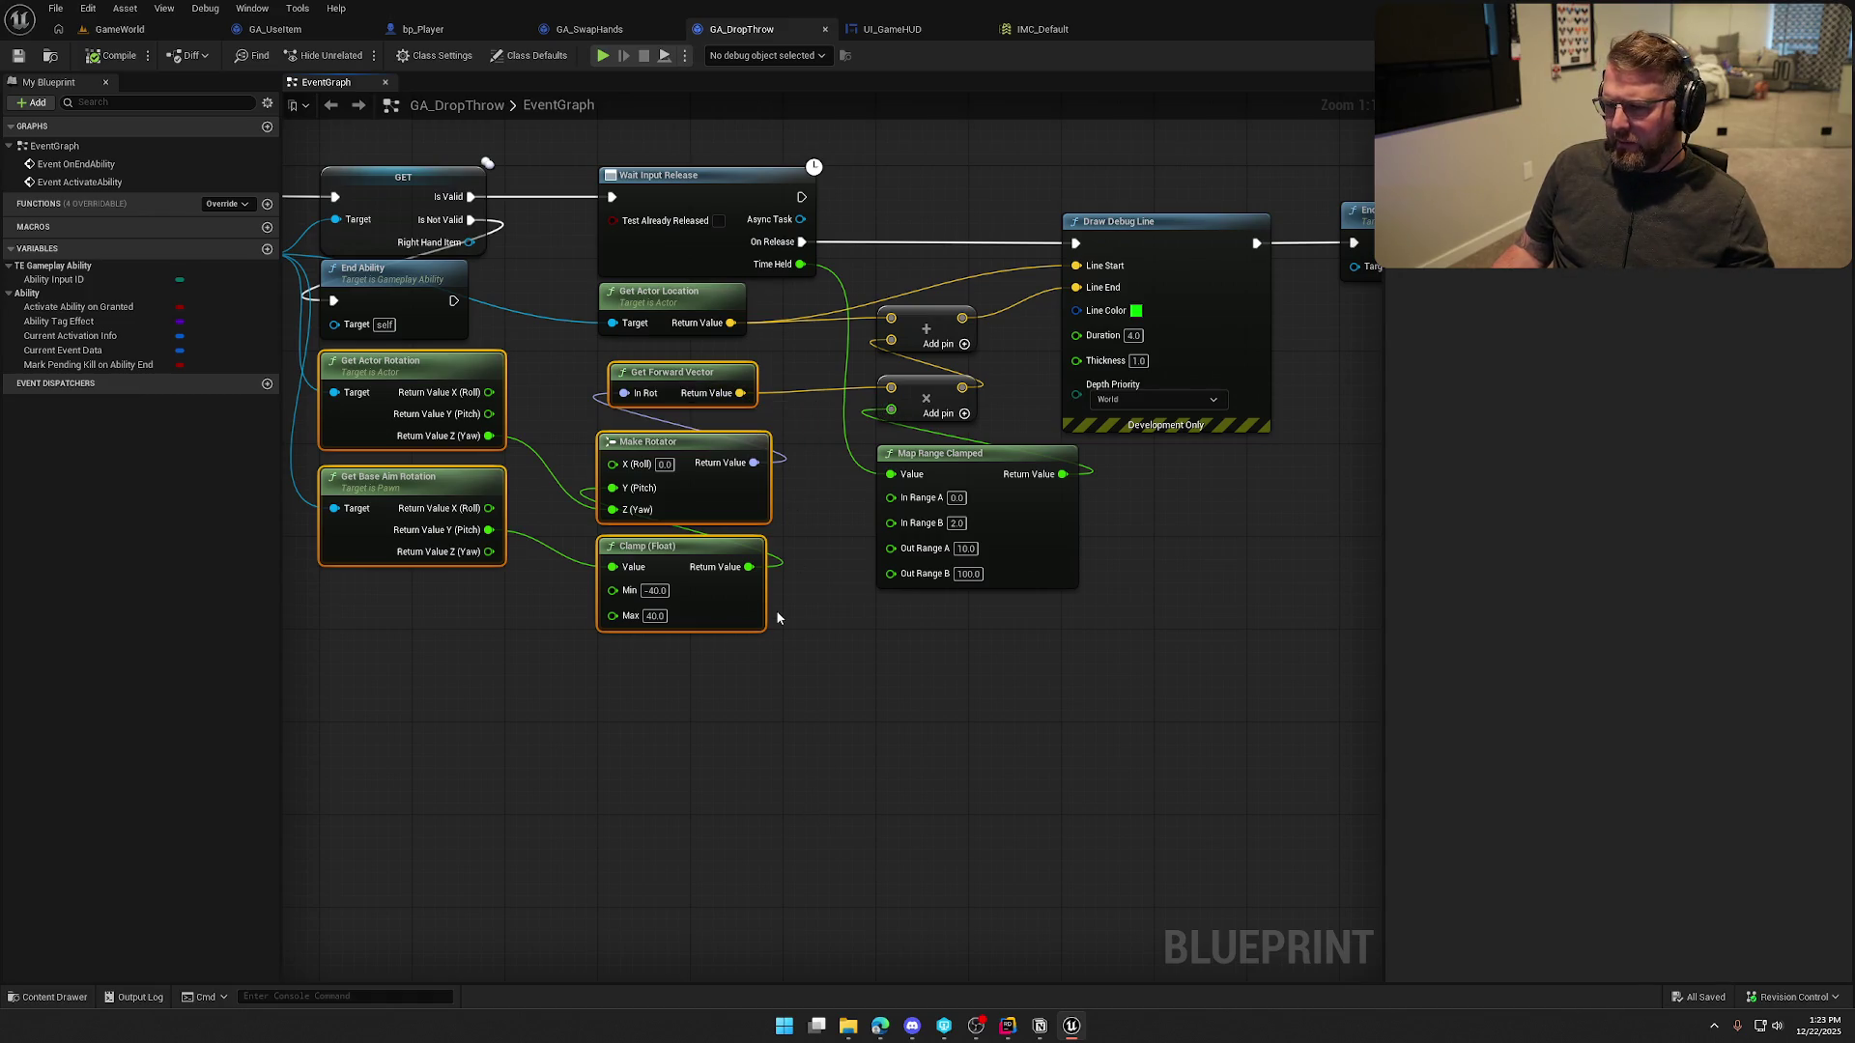
pyautogui.click(810, 765)
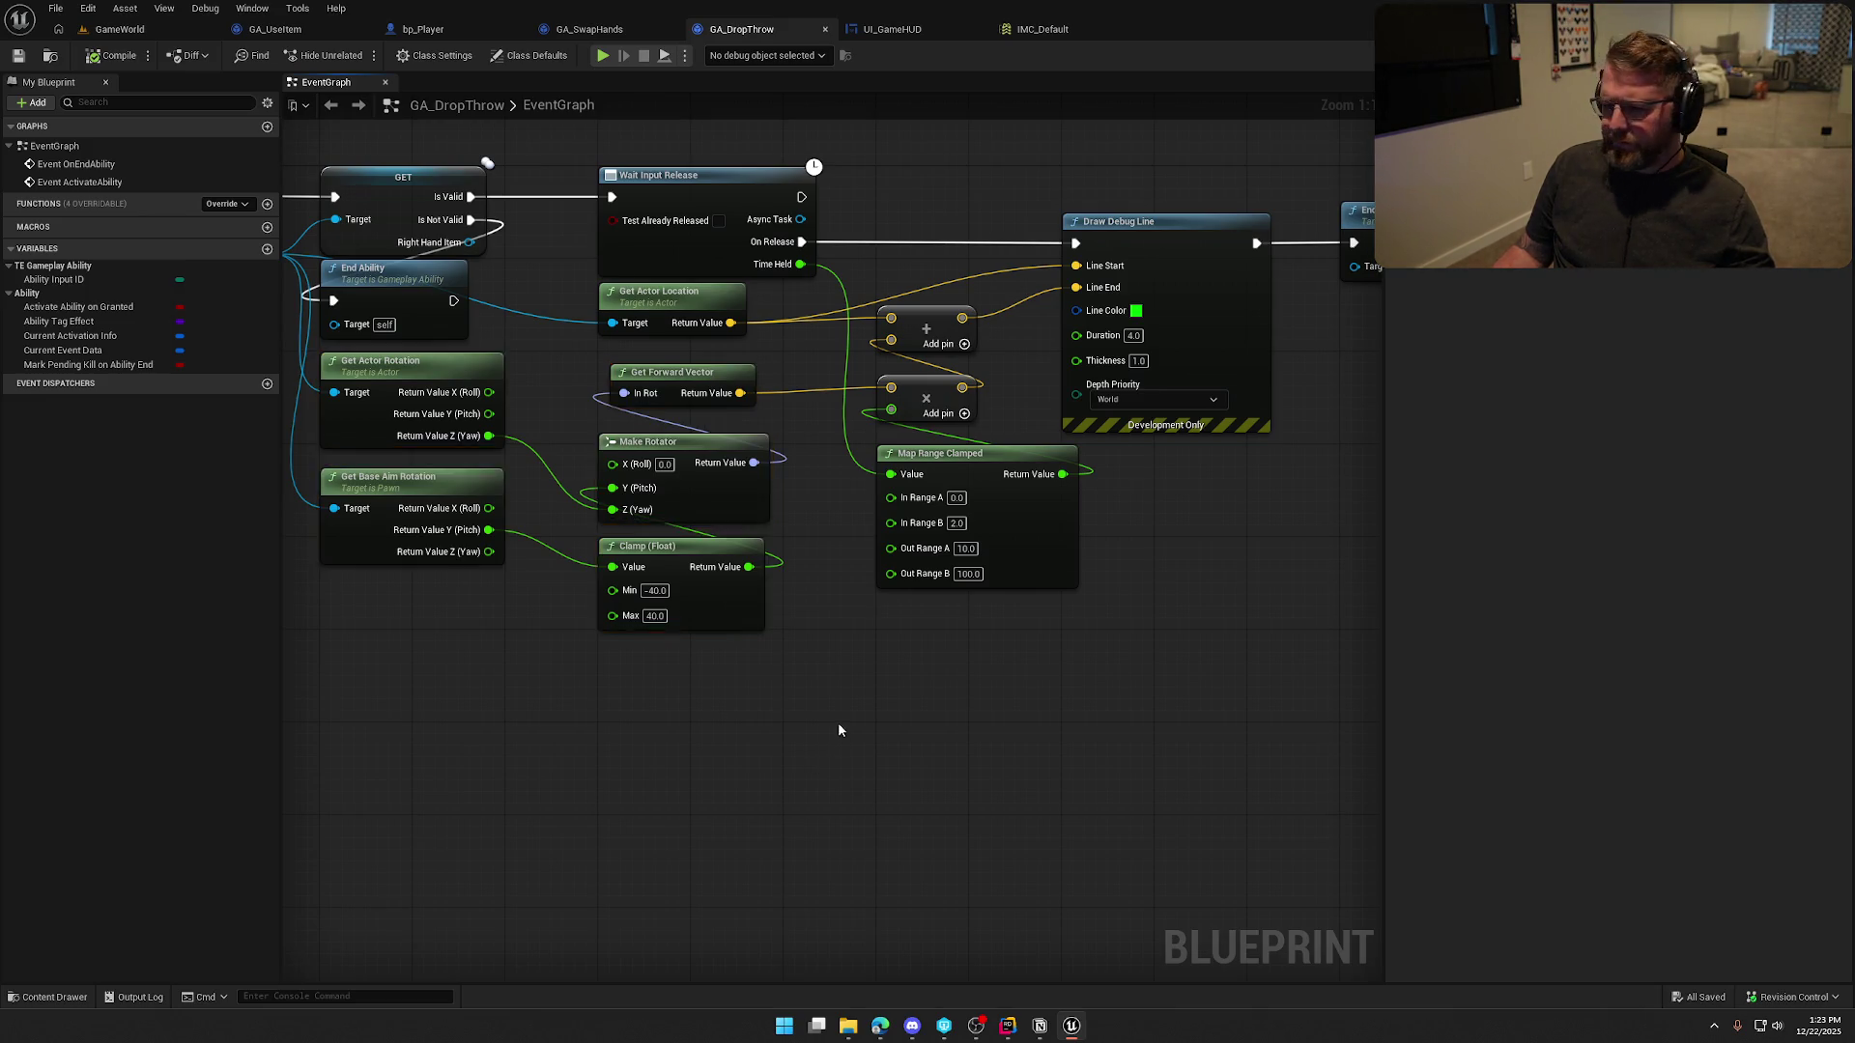
pyautogui.moveTo(842, 737); pyautogui.dragTo(889, 783)
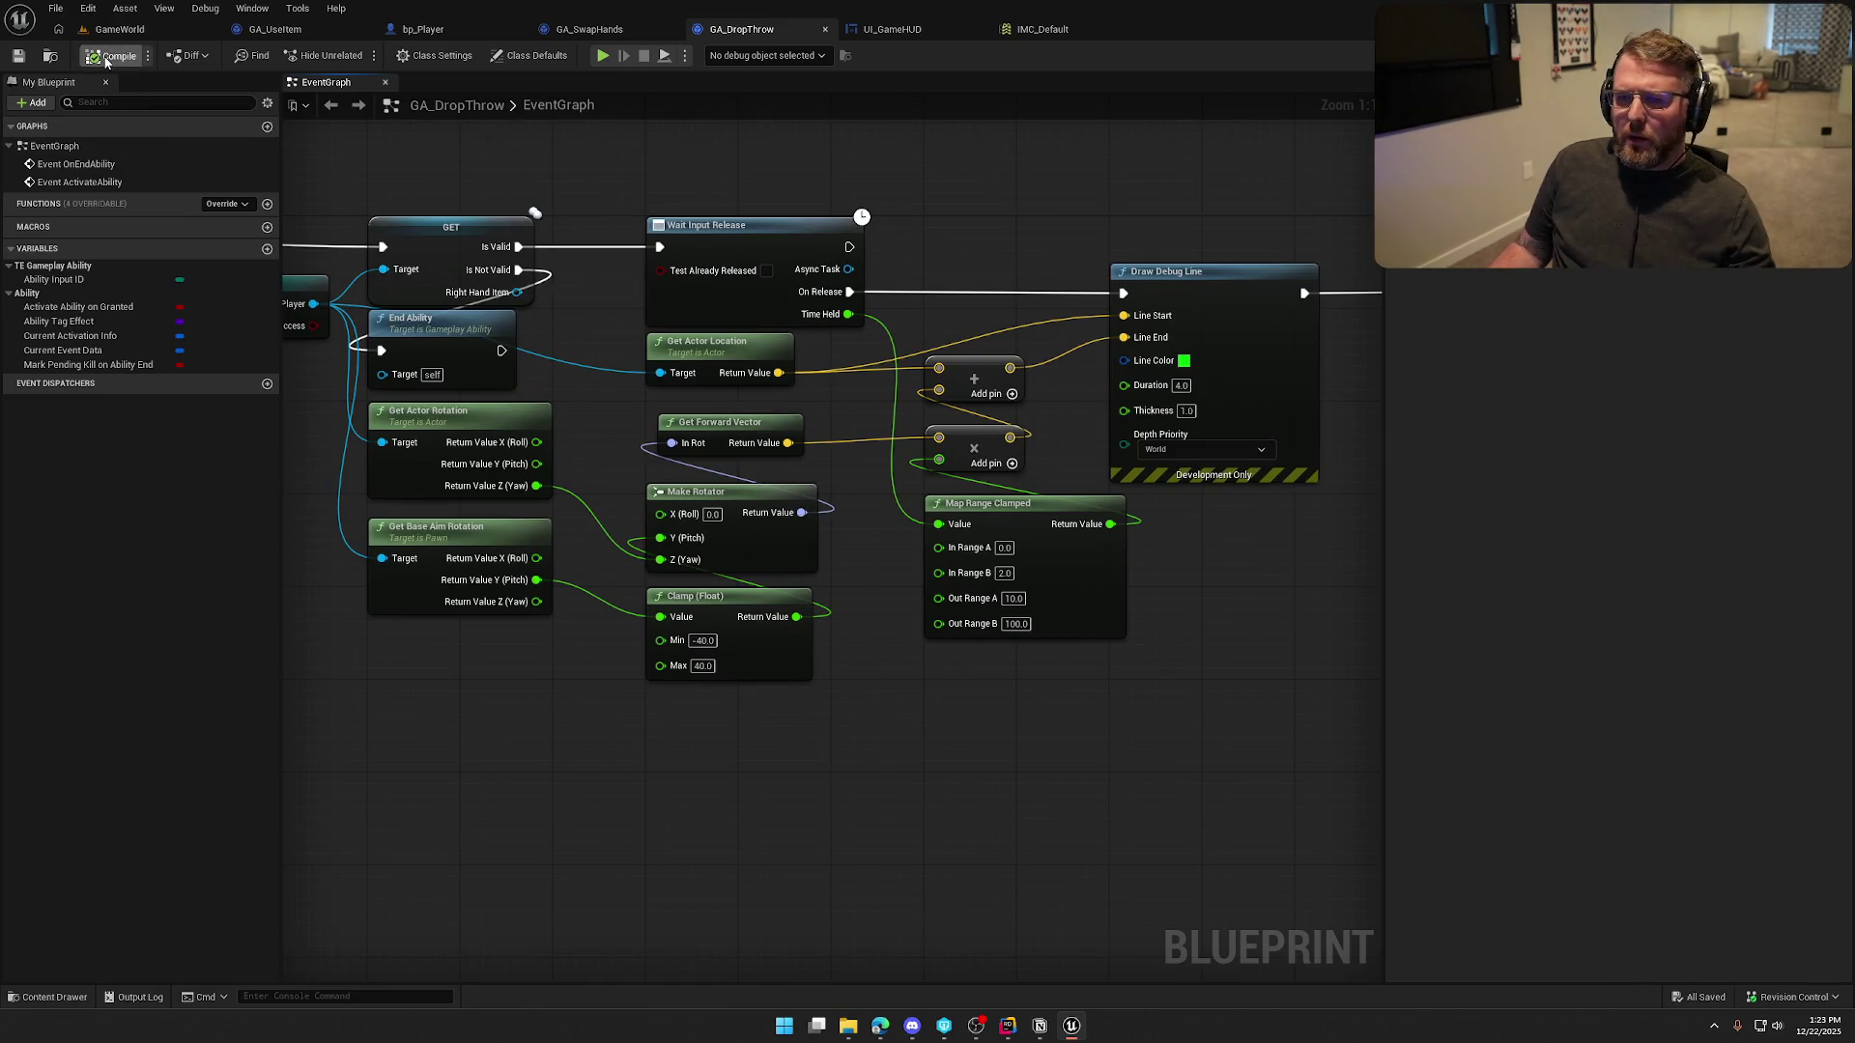
pyautogui.moveTo(985, 176)
pyautogui.mouseDown()
pyautogui.moveTo(657, 190)
pyautogui.moveTo(979, 333)
pyautogui.mouseUp()
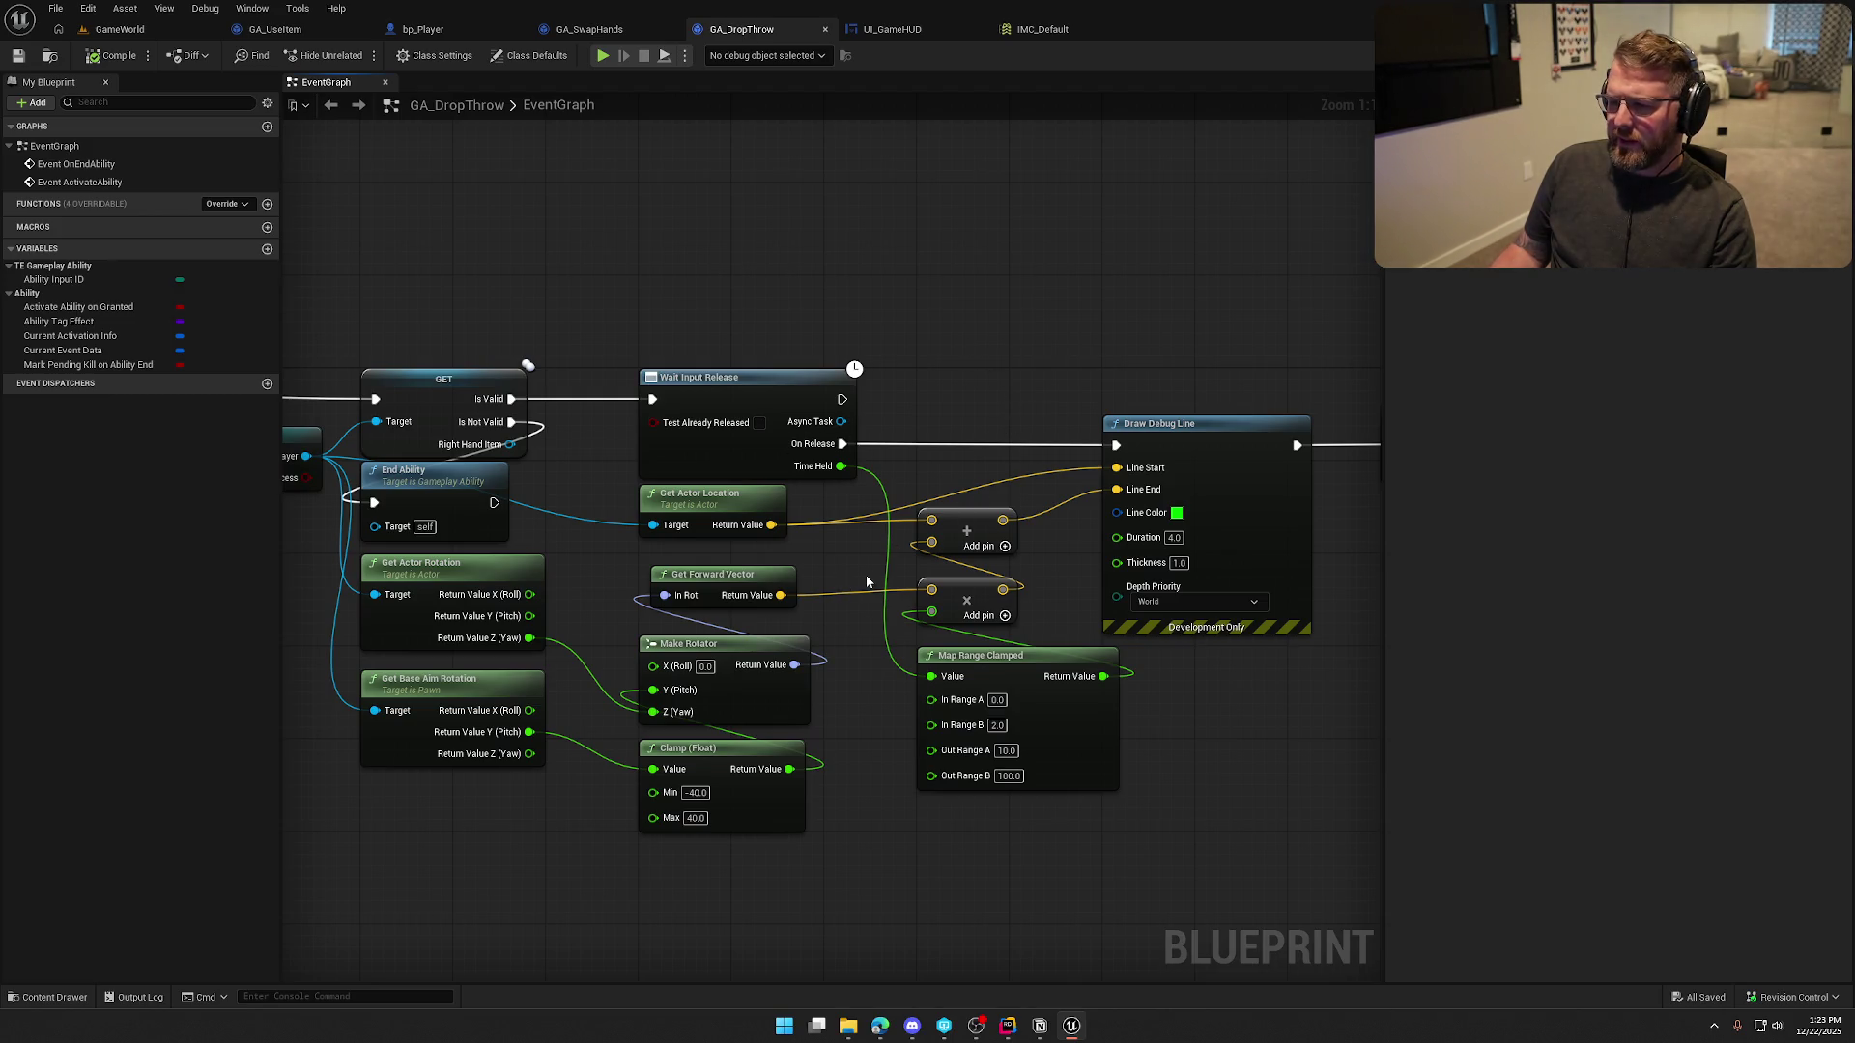
pyautogui.moveTo(866, 573); pyautogui.dragTo(808, 495)
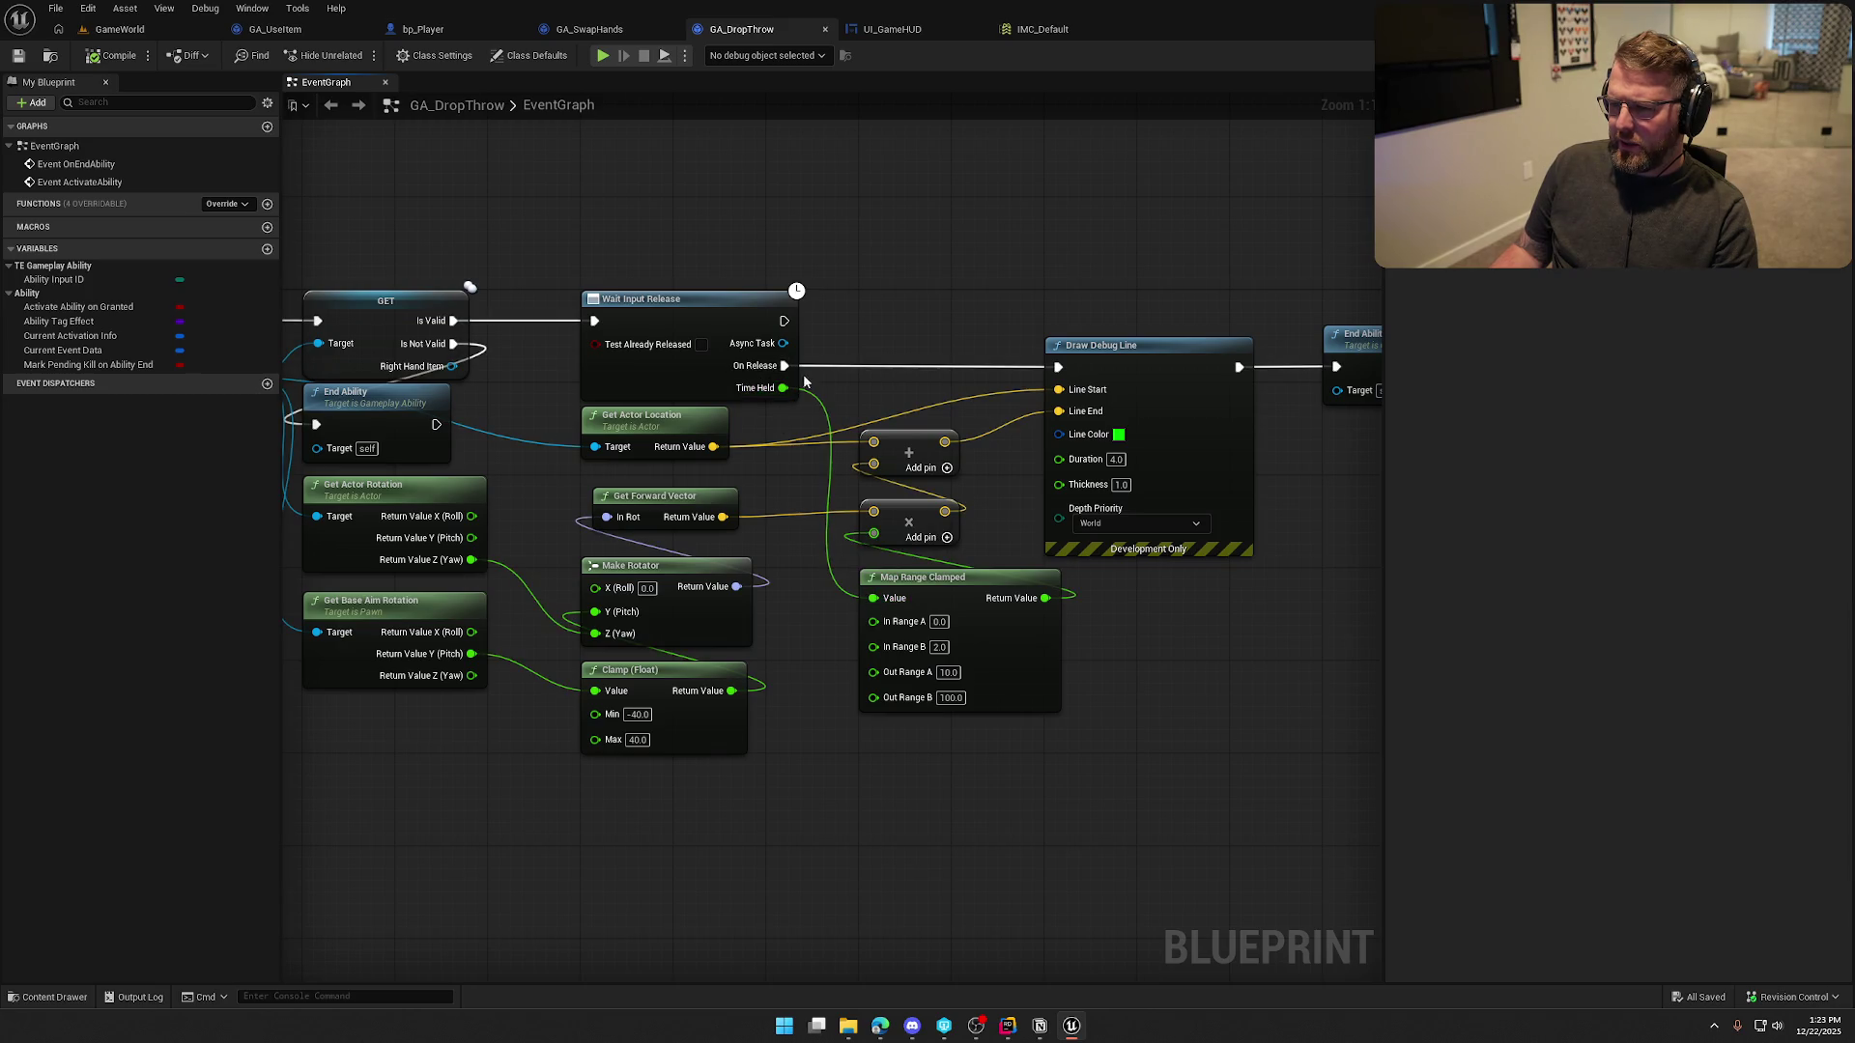
pyautogui.moveTo(945, 511)
pyautogui.mouseDown()
pyautogui.moveTo(993, 518)
pyautogui.moveTo(1011, 488)
pyautogui.moveTo(1020, 527)
pyautogui.mouseUp()
pyautogui.click(963, 261)
pyautogui.moveTo(963, 347)
pyautogui.mouseDown()
pyautogui.moveTo(801, 321)
pyautogui.moveTo(978, 252)
pyautogui.mouseUp()
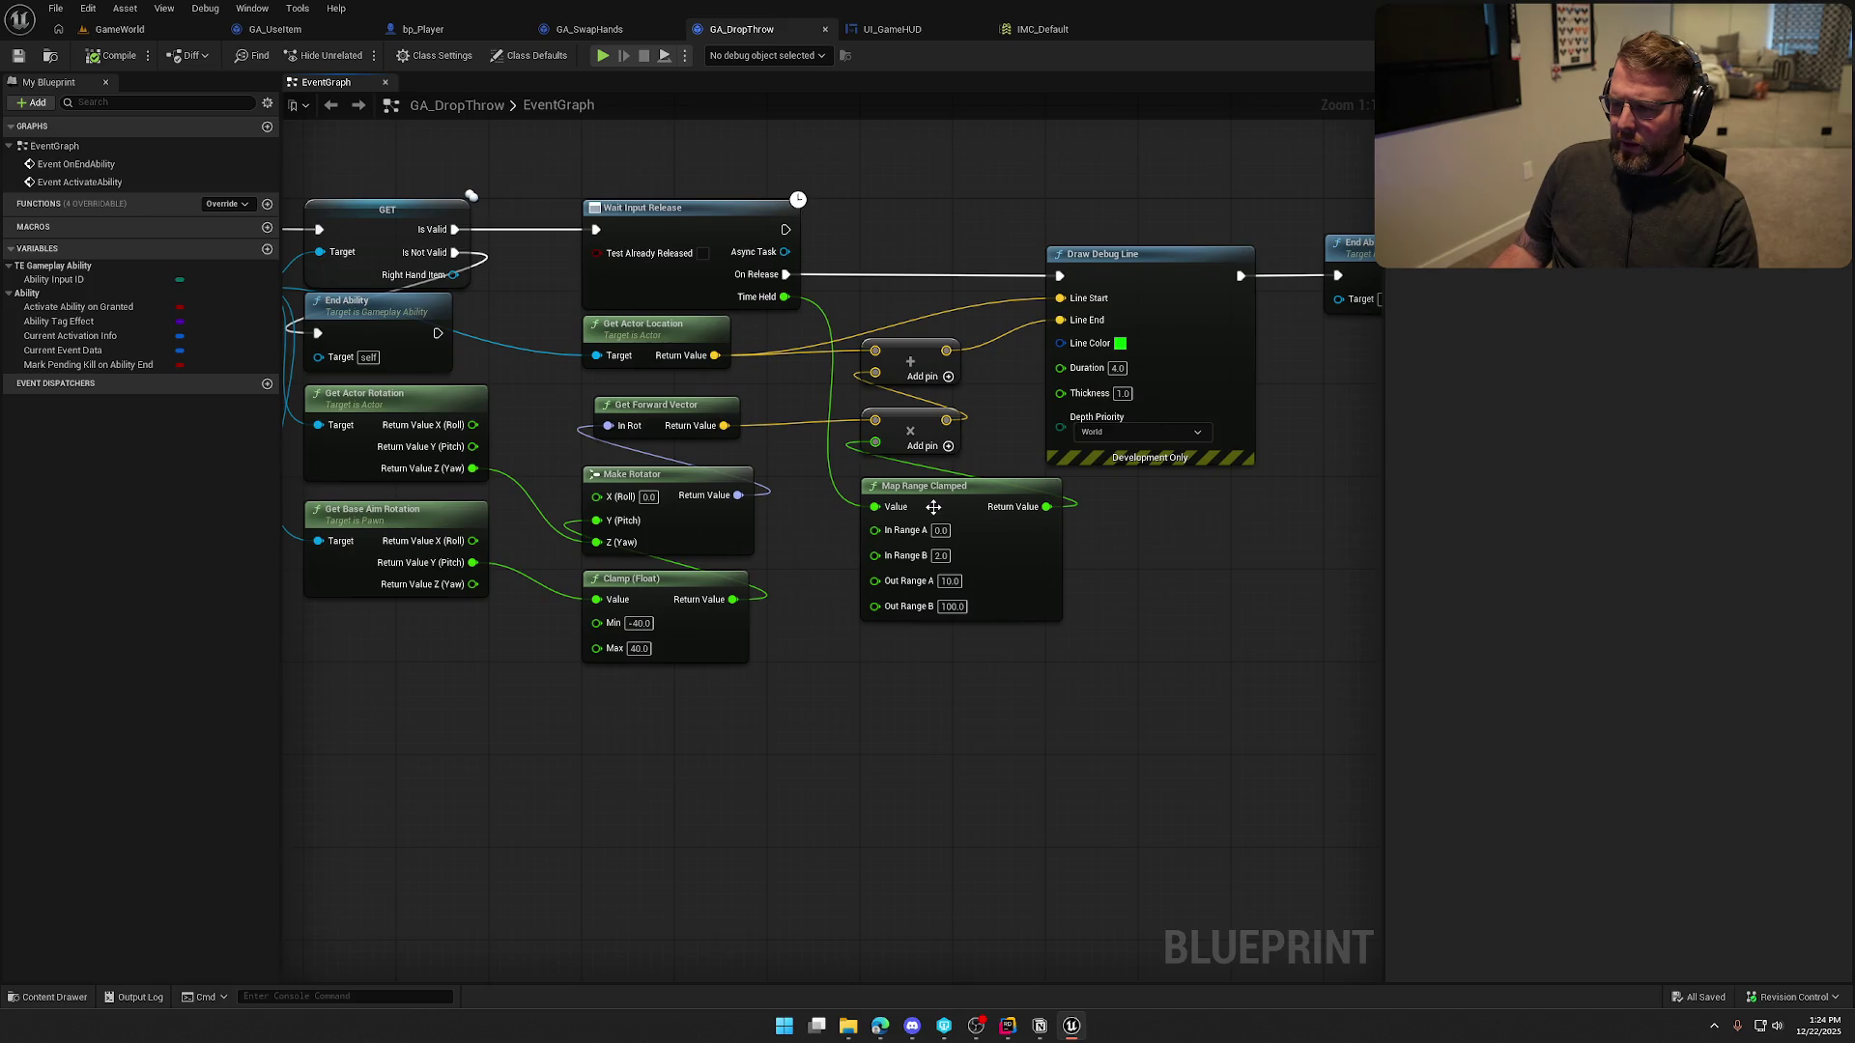
pyautogui.moveTo(854, 642)
pyautogui.mouseDown()
pyautogui.moveTo(634, 735)
pyautogui.moveTo(644, 566)
pyautogui.mouseUp()
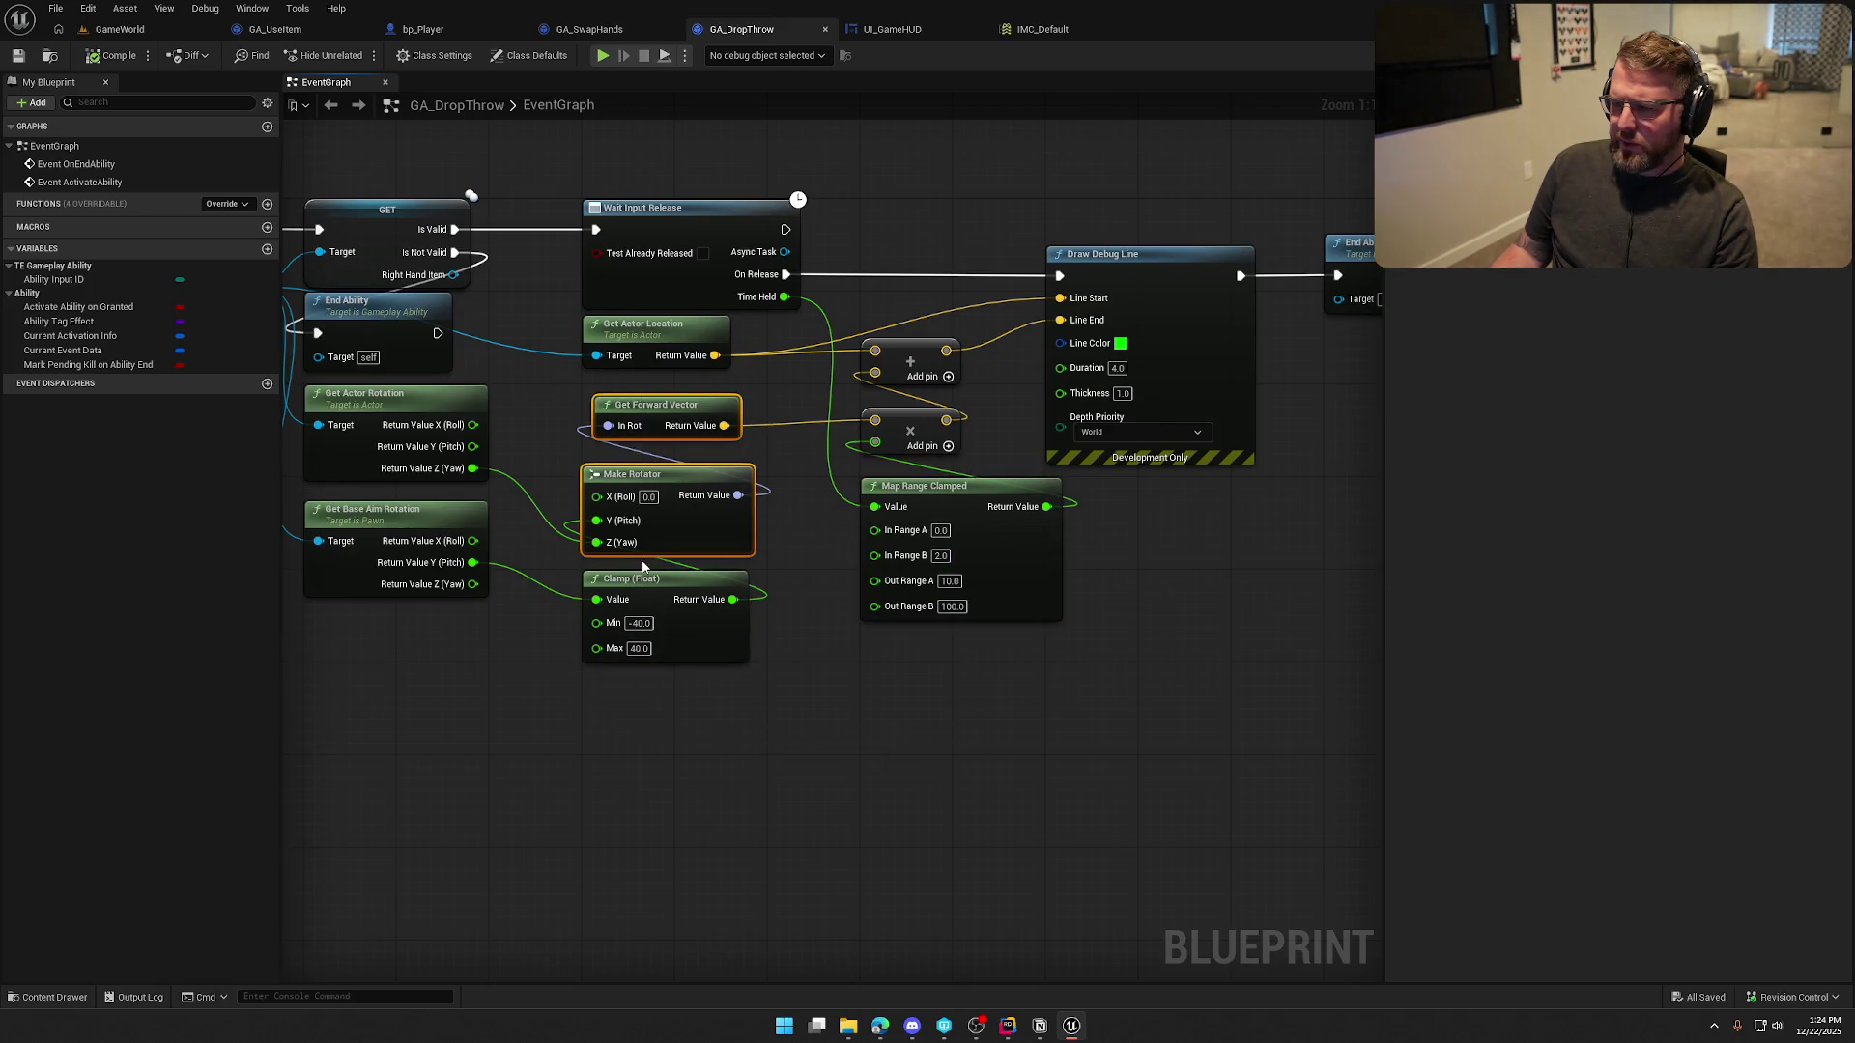
pyautogui.moveTo(960, 714)
pyautogui.mouseDown()
pyautogui.moveTo(624, 404)
pyautogui.moveTo(611, 557)
pyautogui.mouseUp()
pyautogui.click(922, 387)
# Add a third Add node input of 0, 0, 10 and shift Draw Debug Line and End Ability right
pyautogui.click(948, 376)
pyautogui.moveTo(1056, 207); pyautogui.dragTo(1333, 518)
pyautogui.moveTo(1156, 308); pyautogui.dragTo(1168, 308)
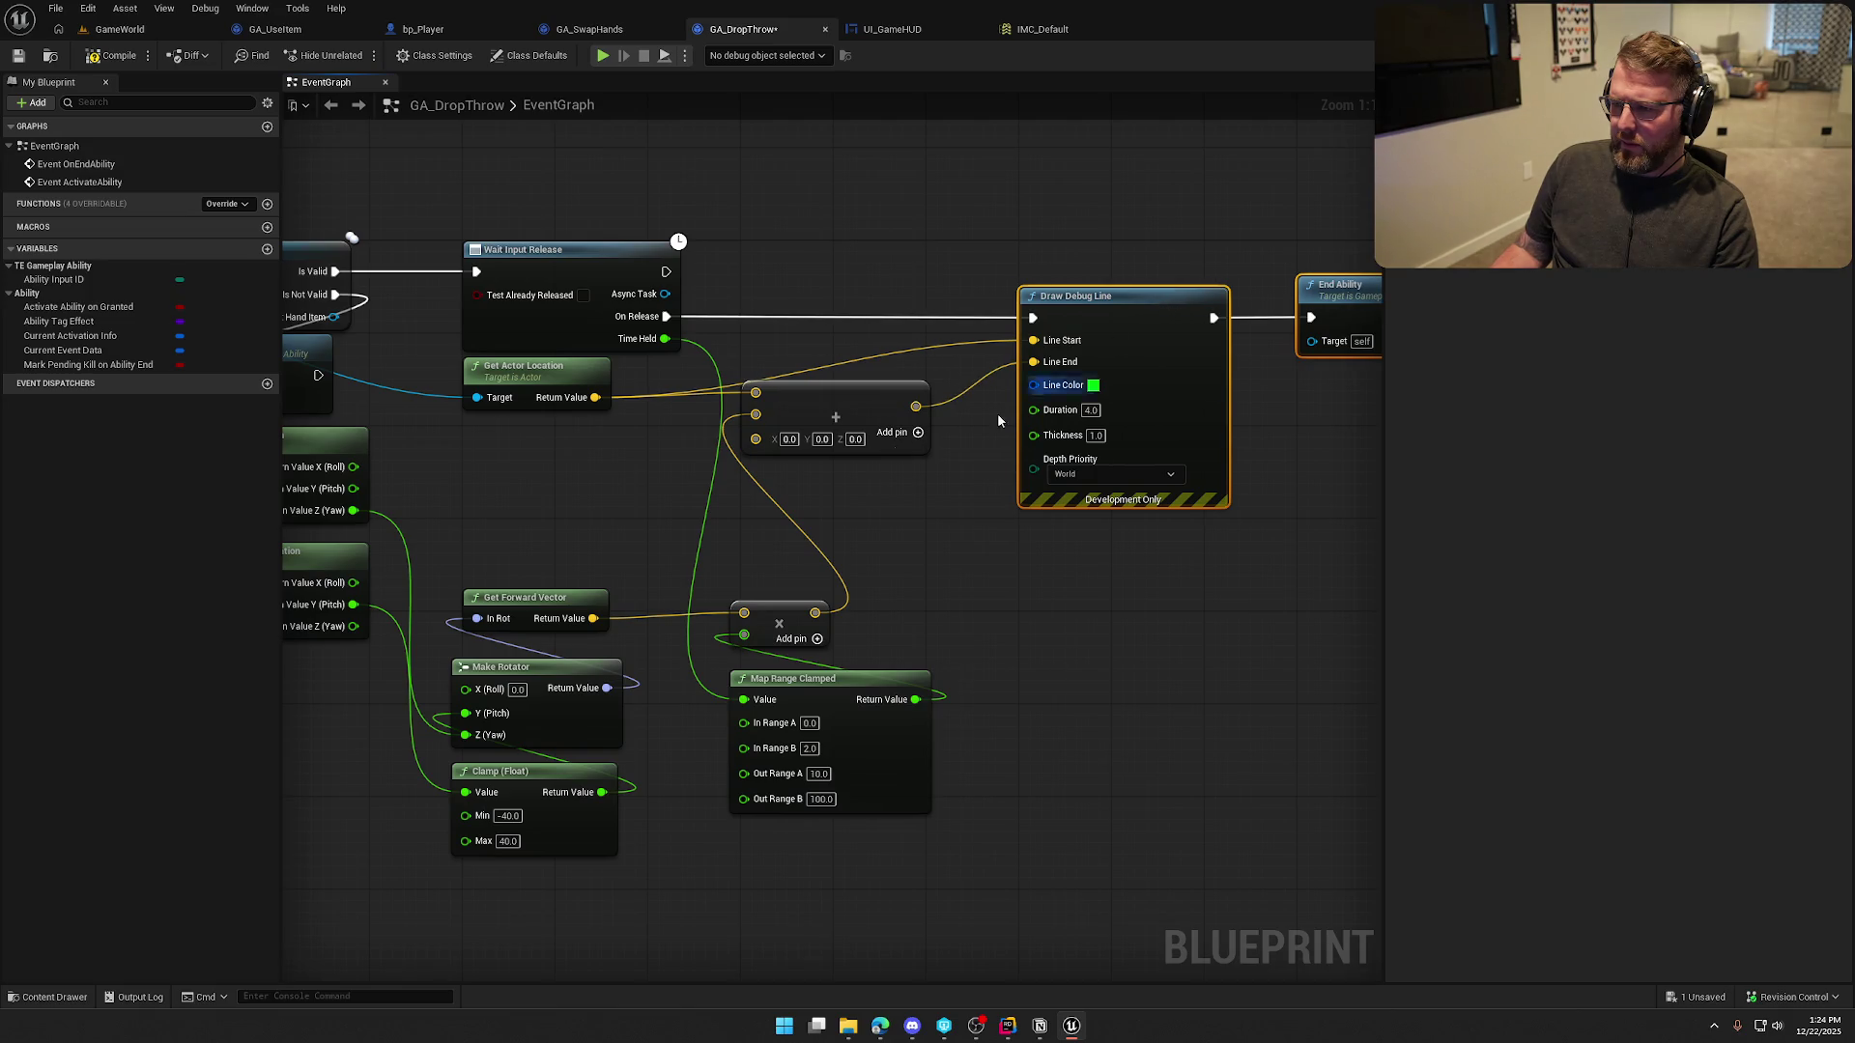
pyautogui.write('10')
pyautogui.press('Return')
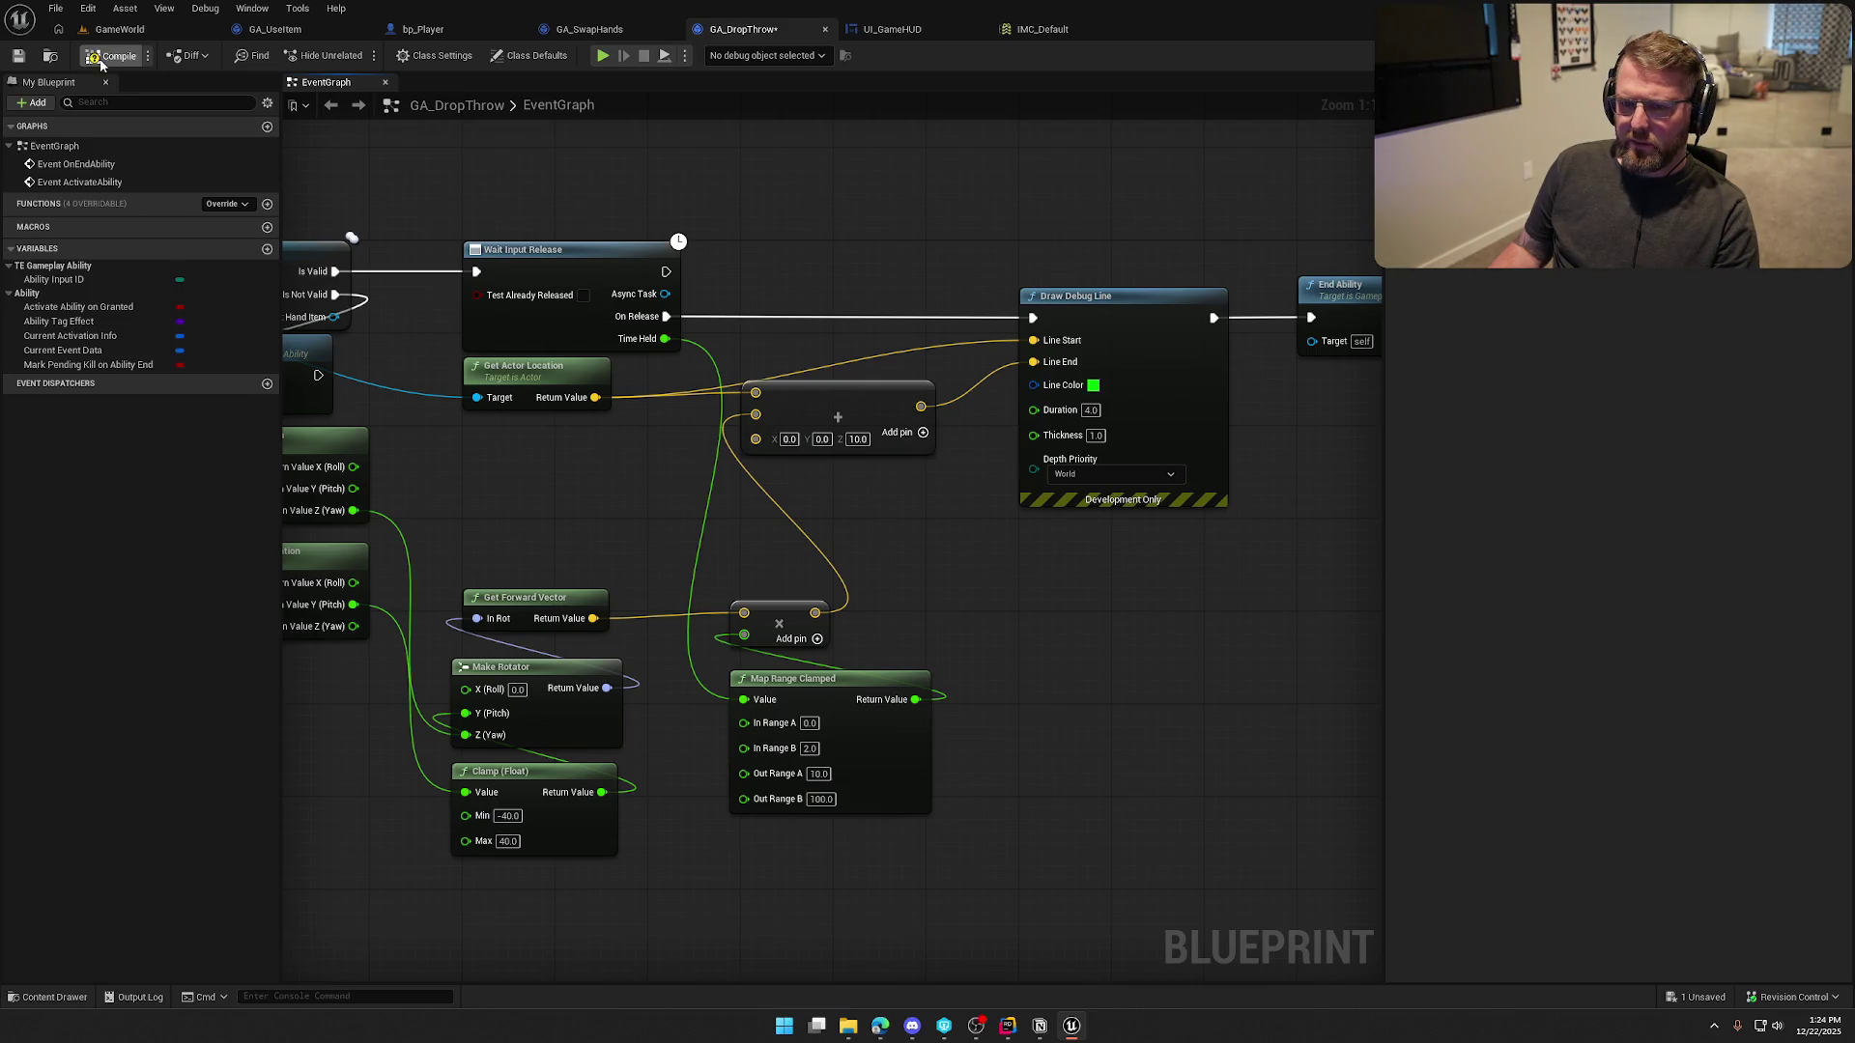
pyautogui.click(120, 29)
# Play GameWorld in the editor, walk the character toward the cabin, then stop the session
pyautogui.hotkey('alt', 'p')
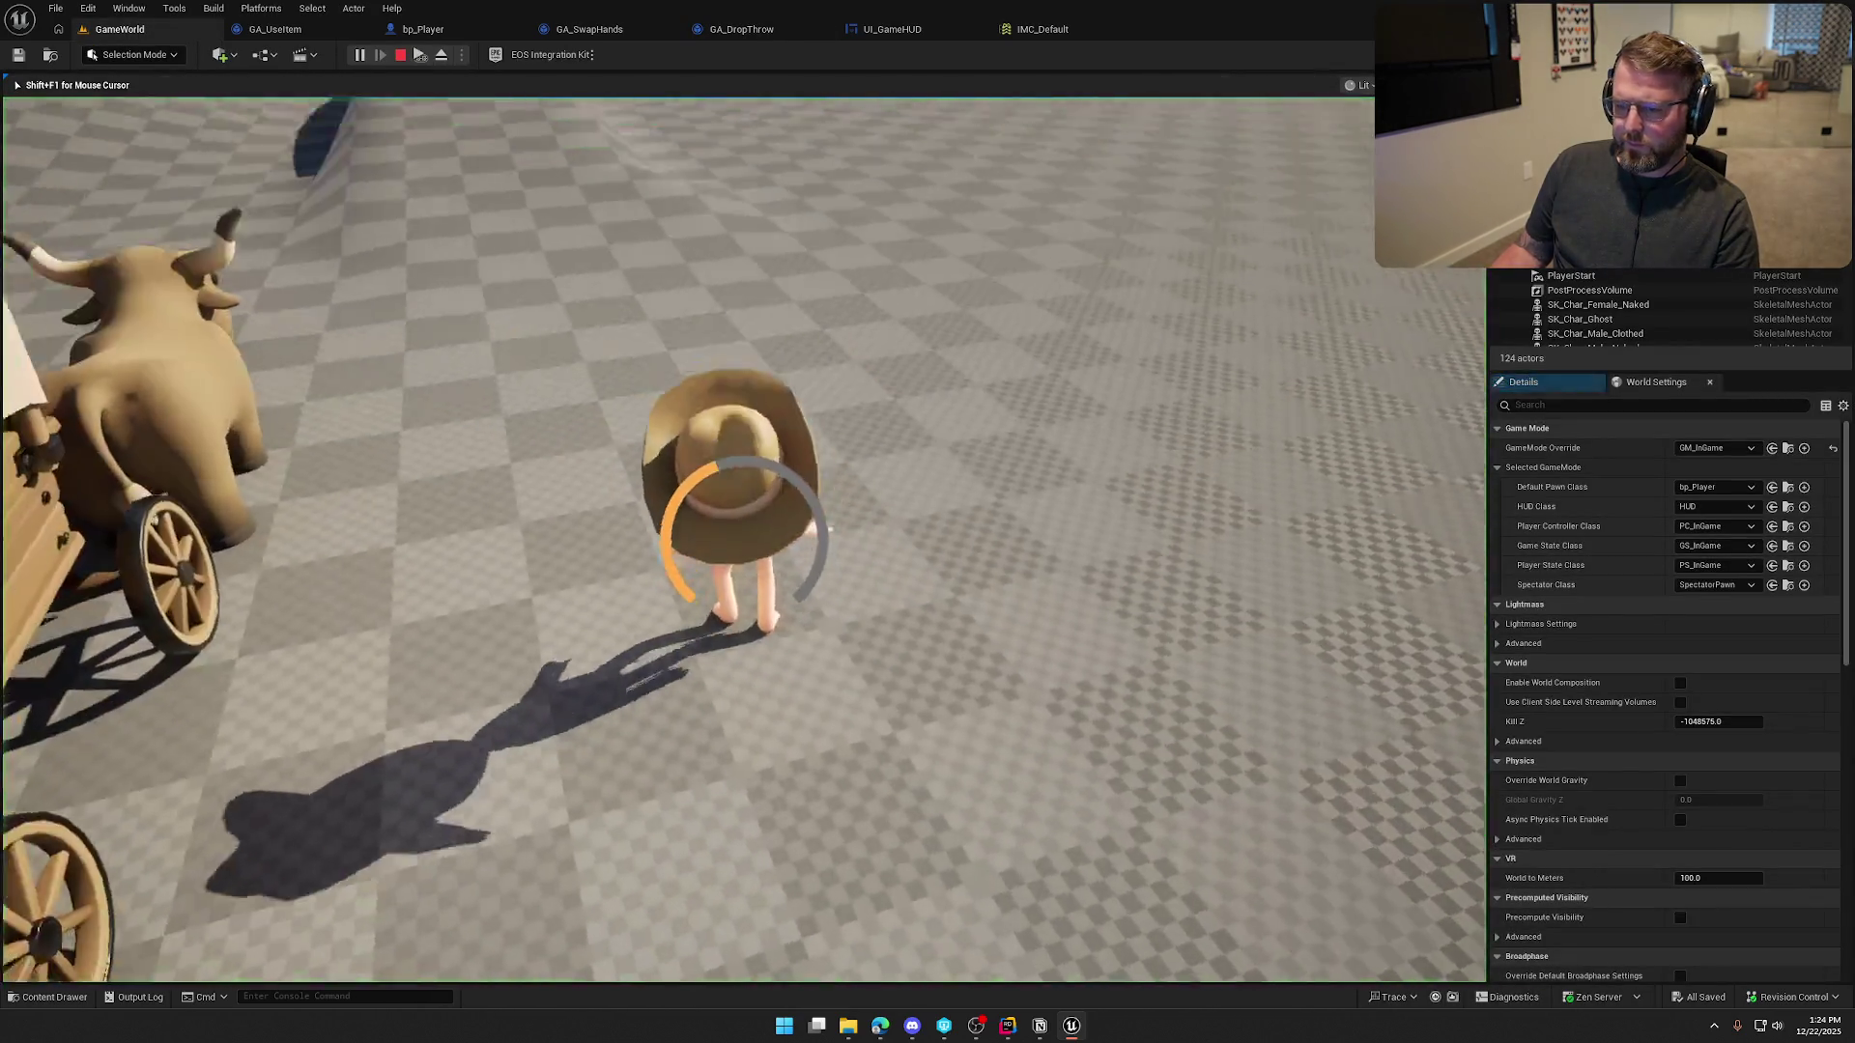
pyautogui.press('w')
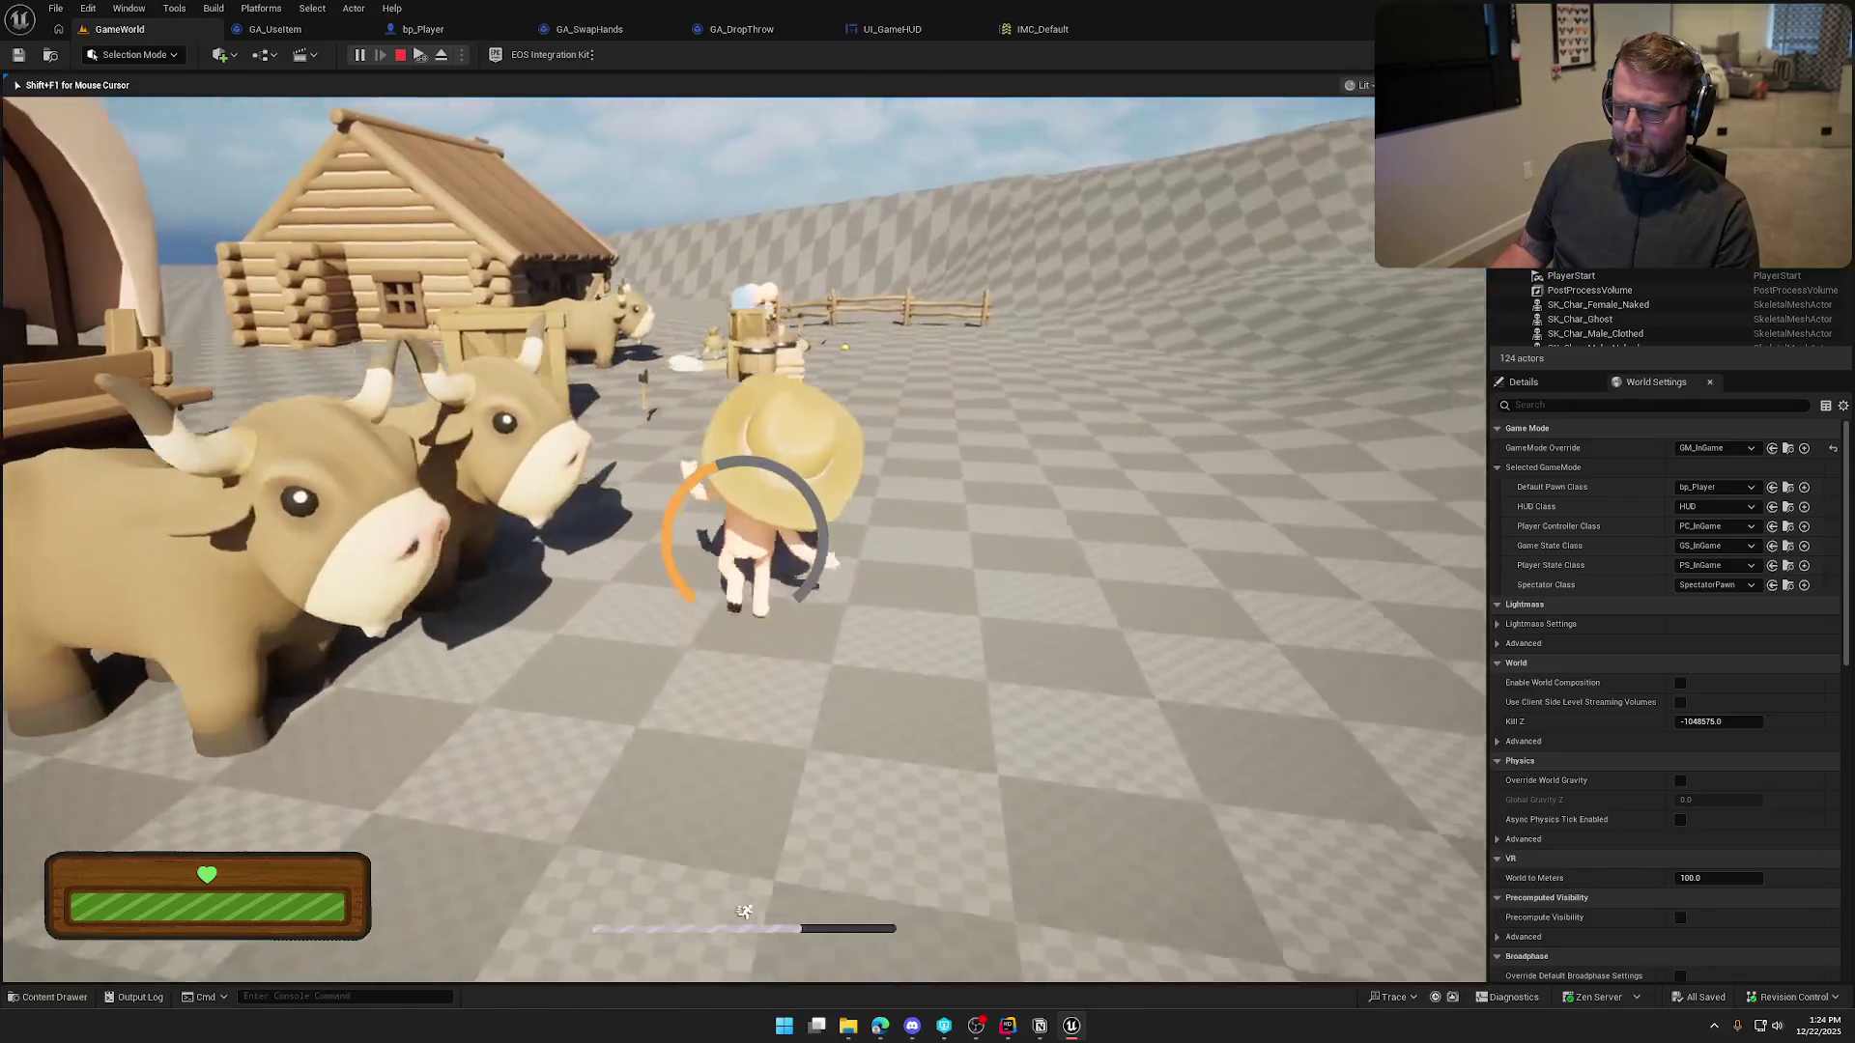
pyautogui.press('w')
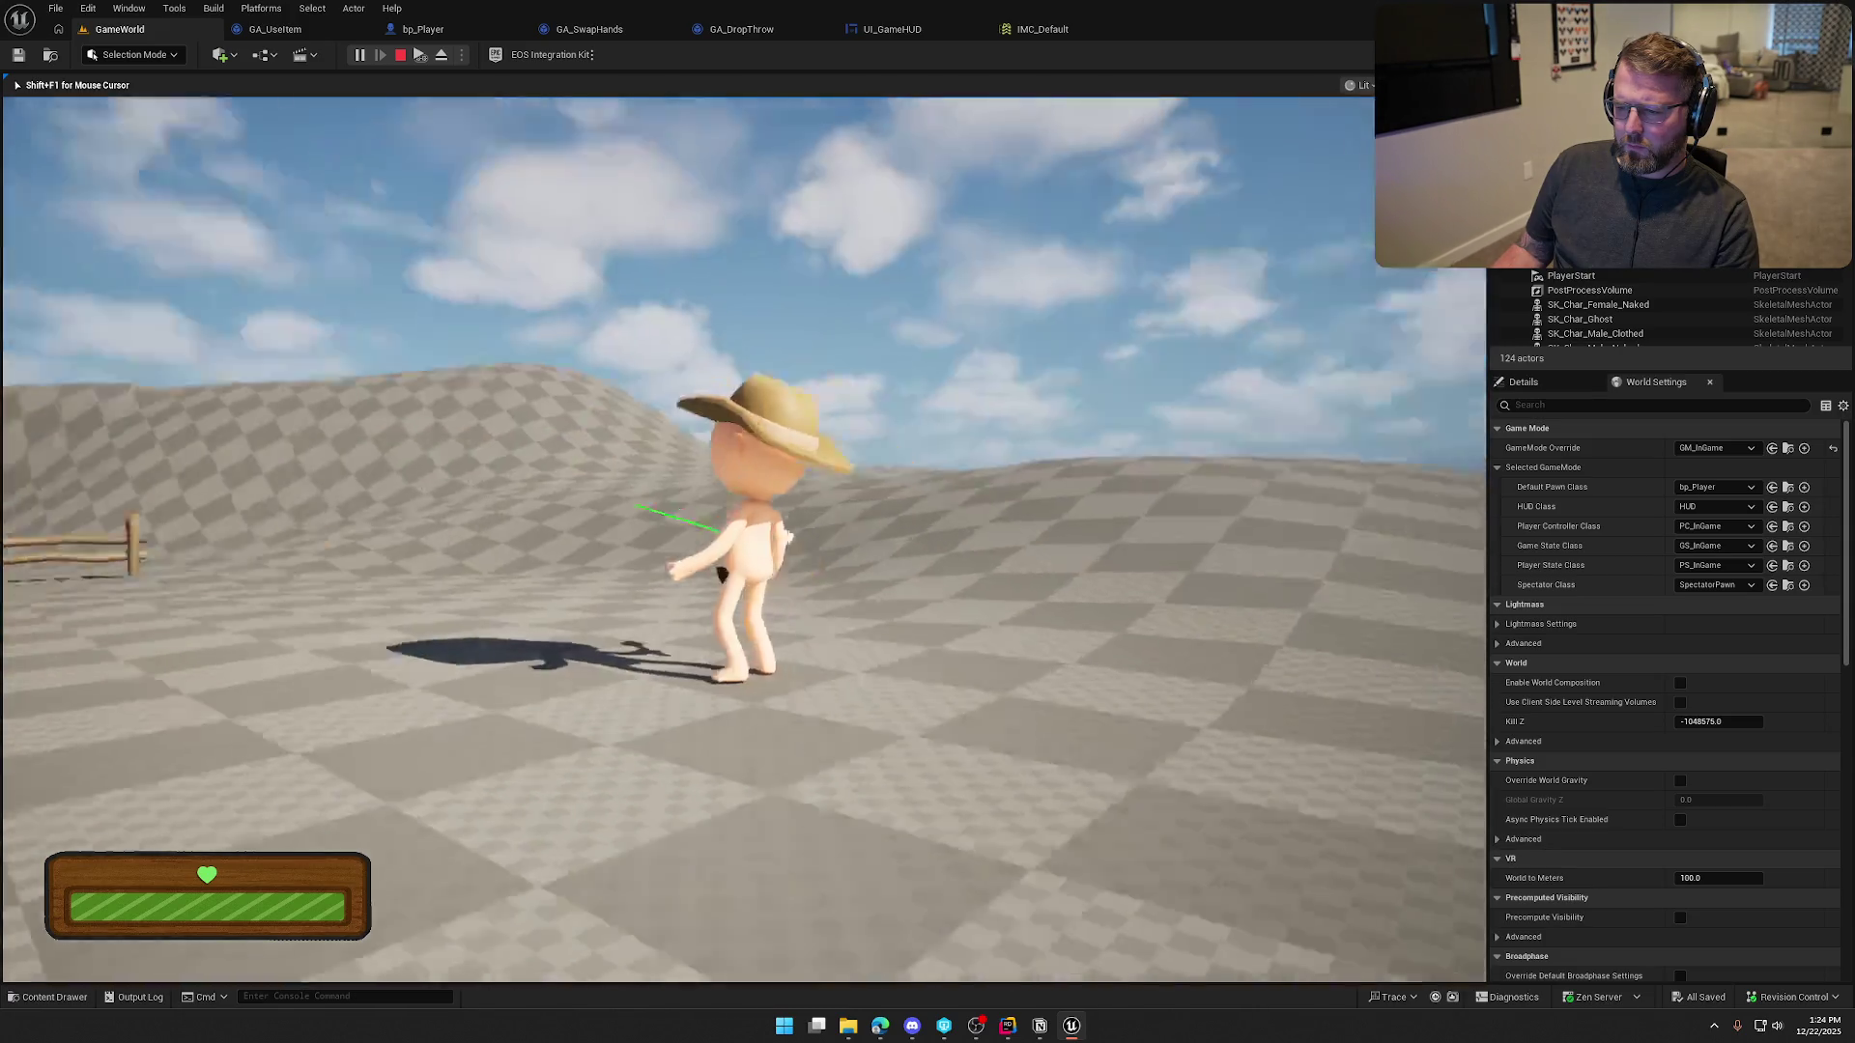
pyautogui.press('Escape')
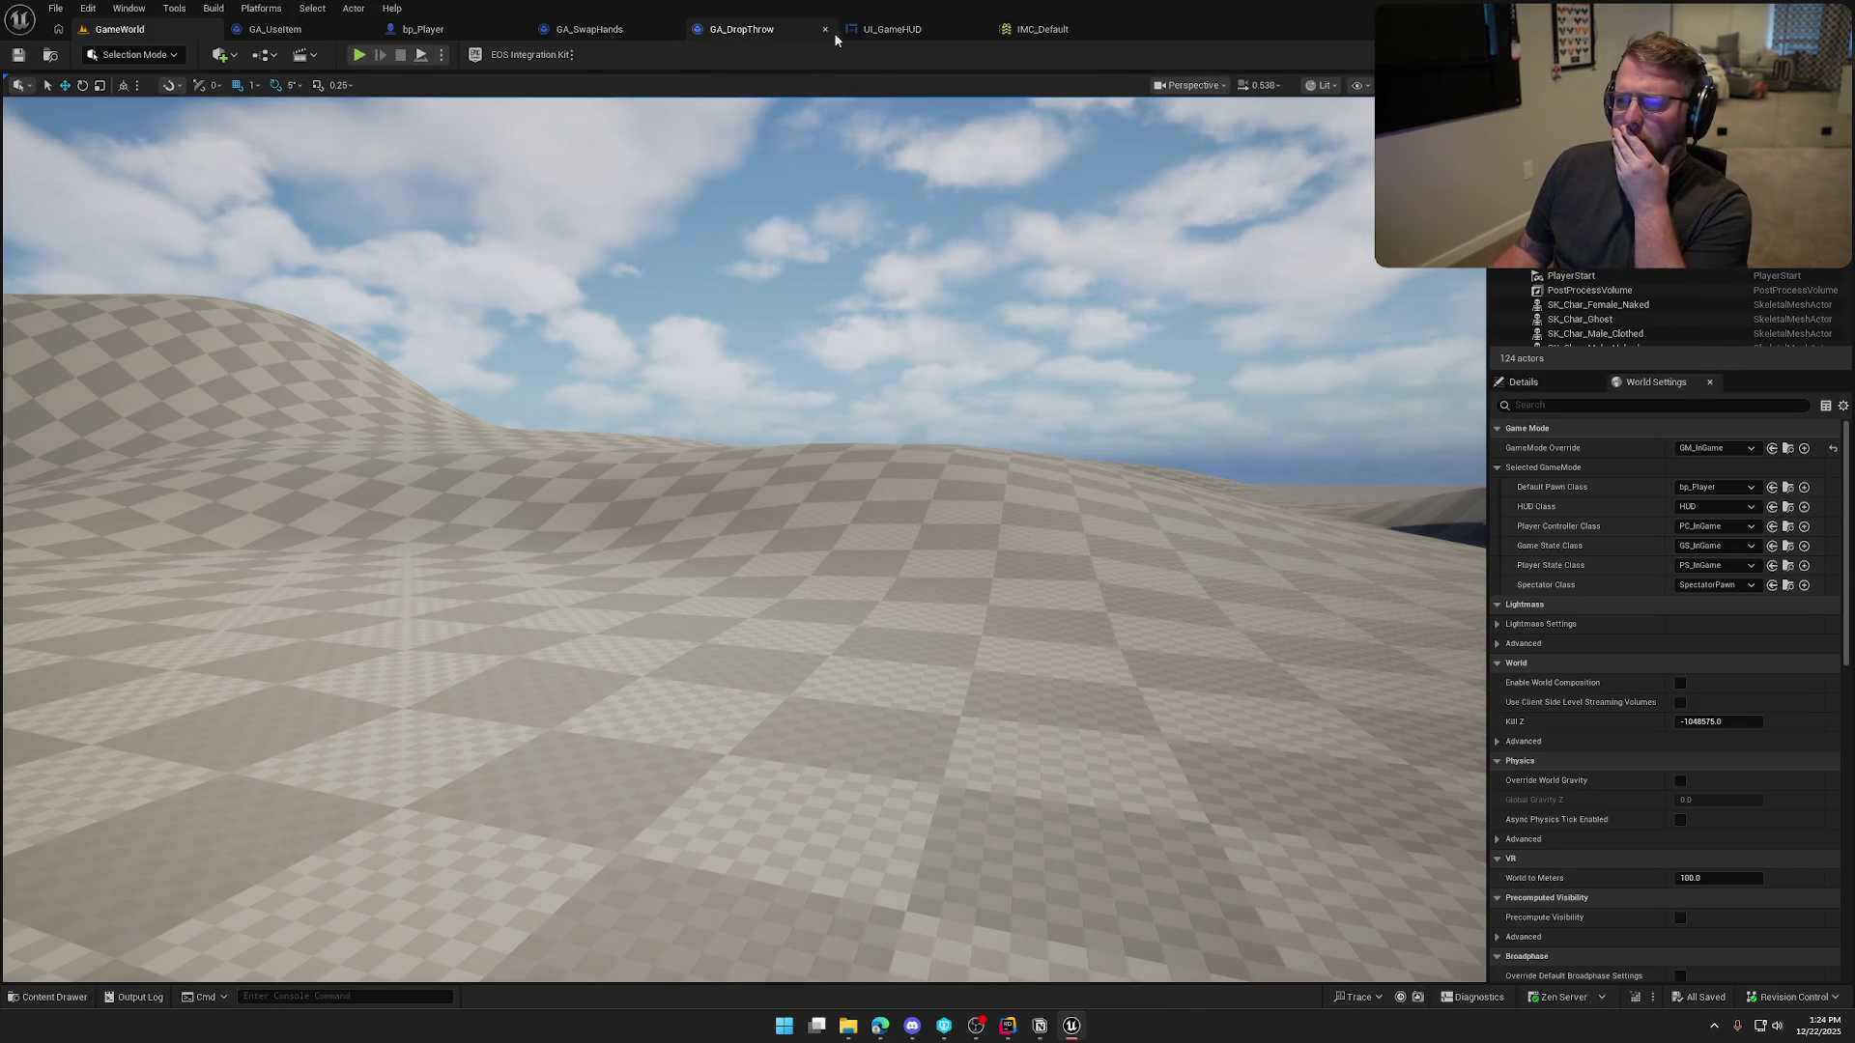
# Set the GA_DropThrow Add node's Z offset to 20 and compile the blueprint
pyautogui.click(740, 29)
pyautogui.moveTo(863, 440); pyautogui.dragTo(867, 449)
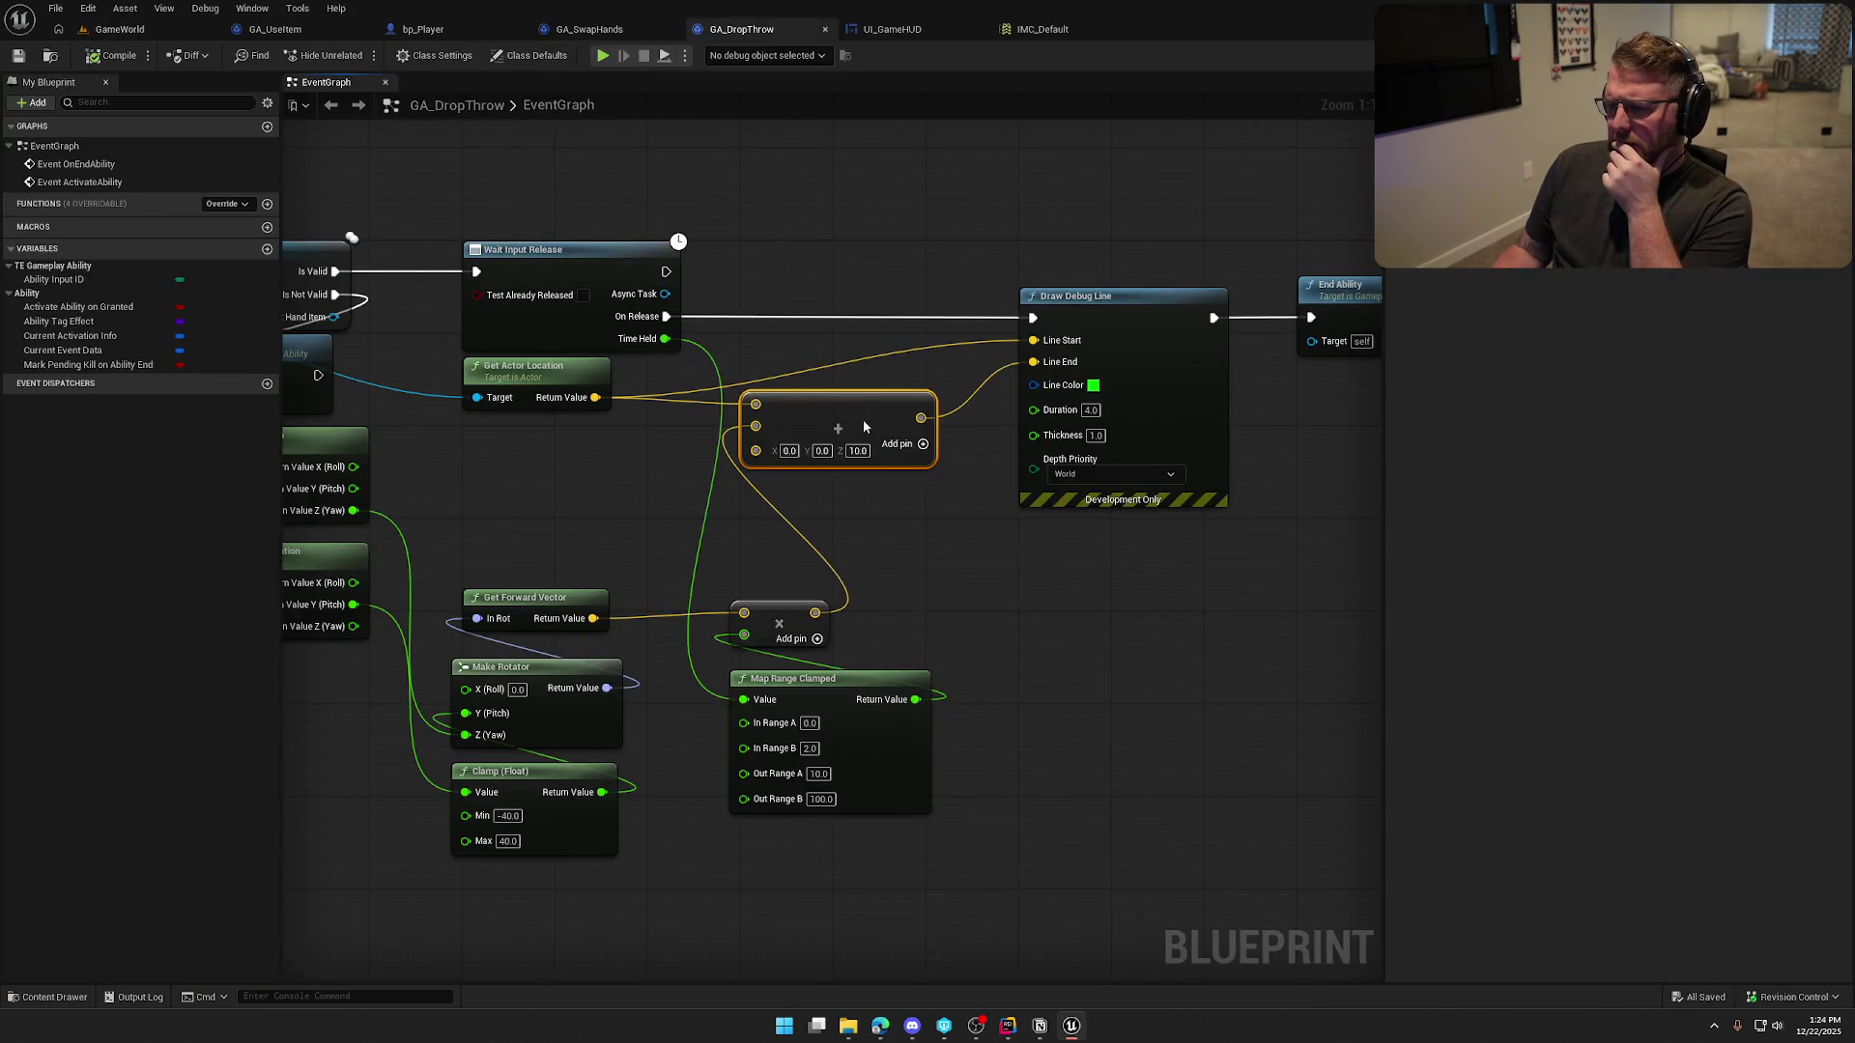
pyautogui.write('20')
pyautogui.press('Return')
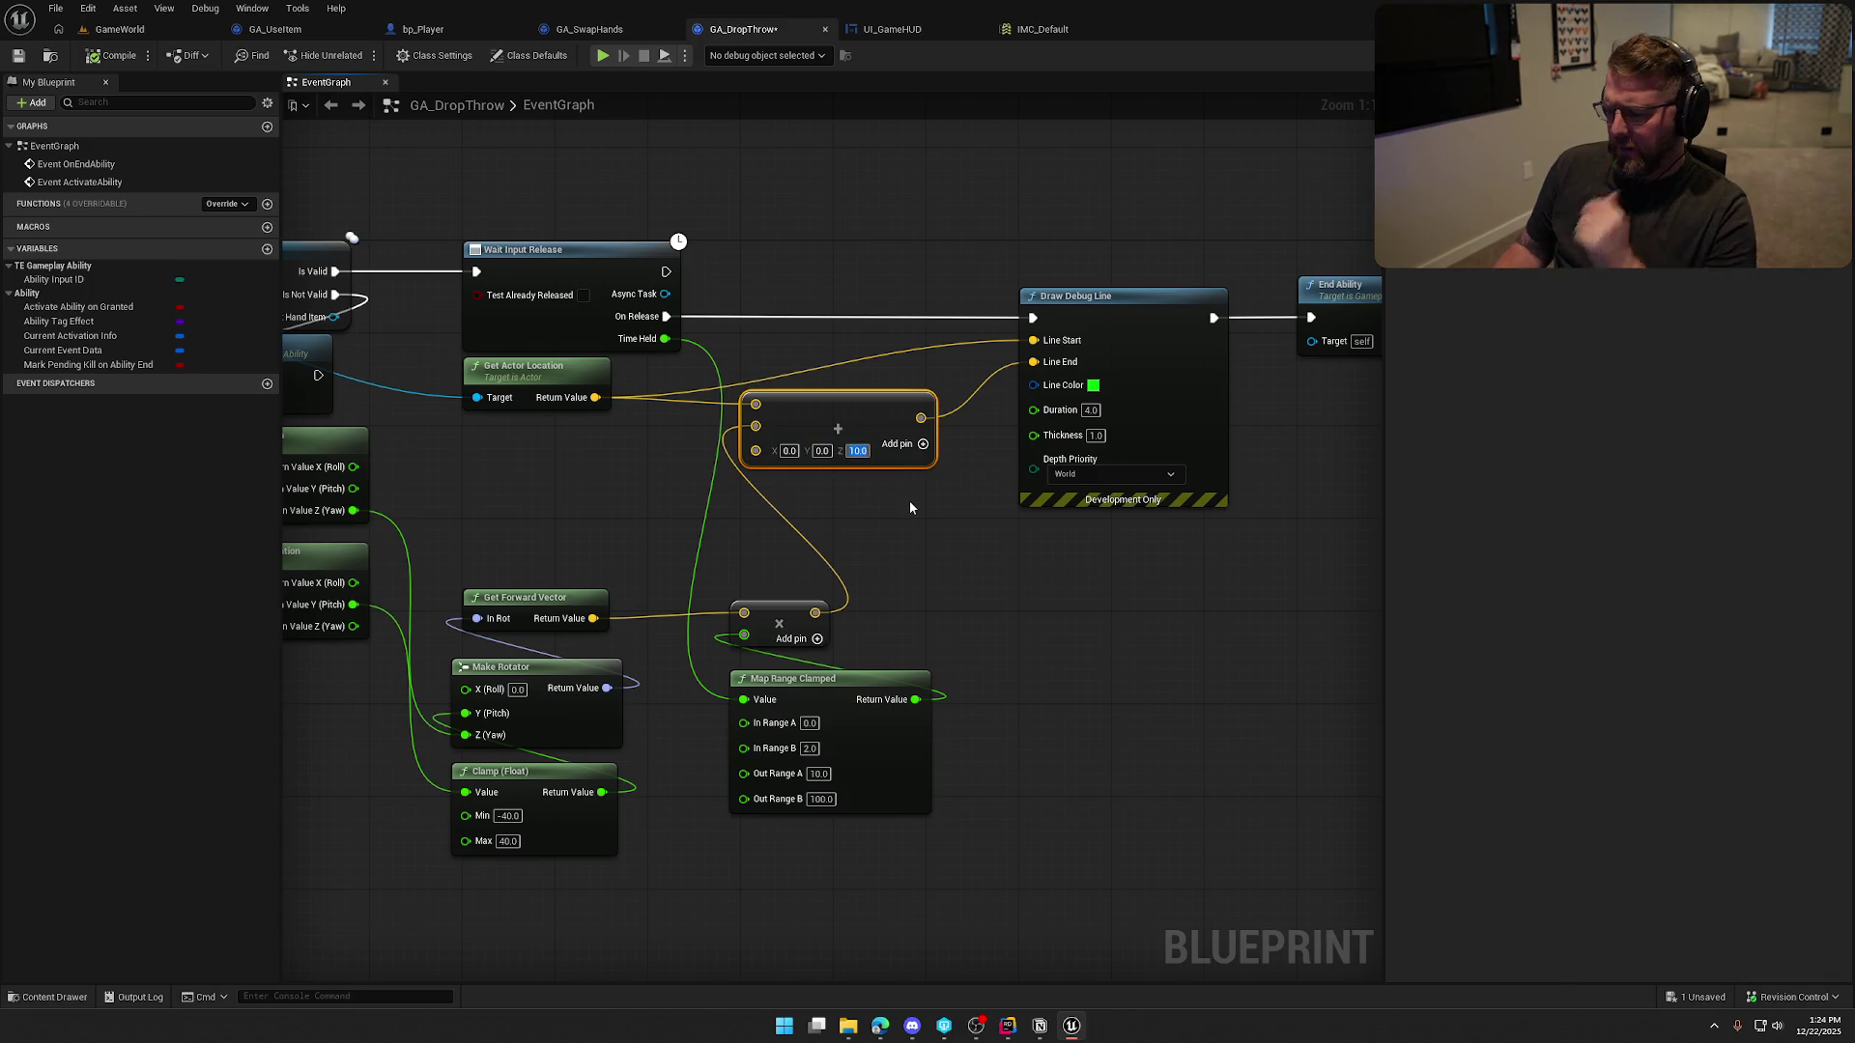
pyautogui.click(897, 508)
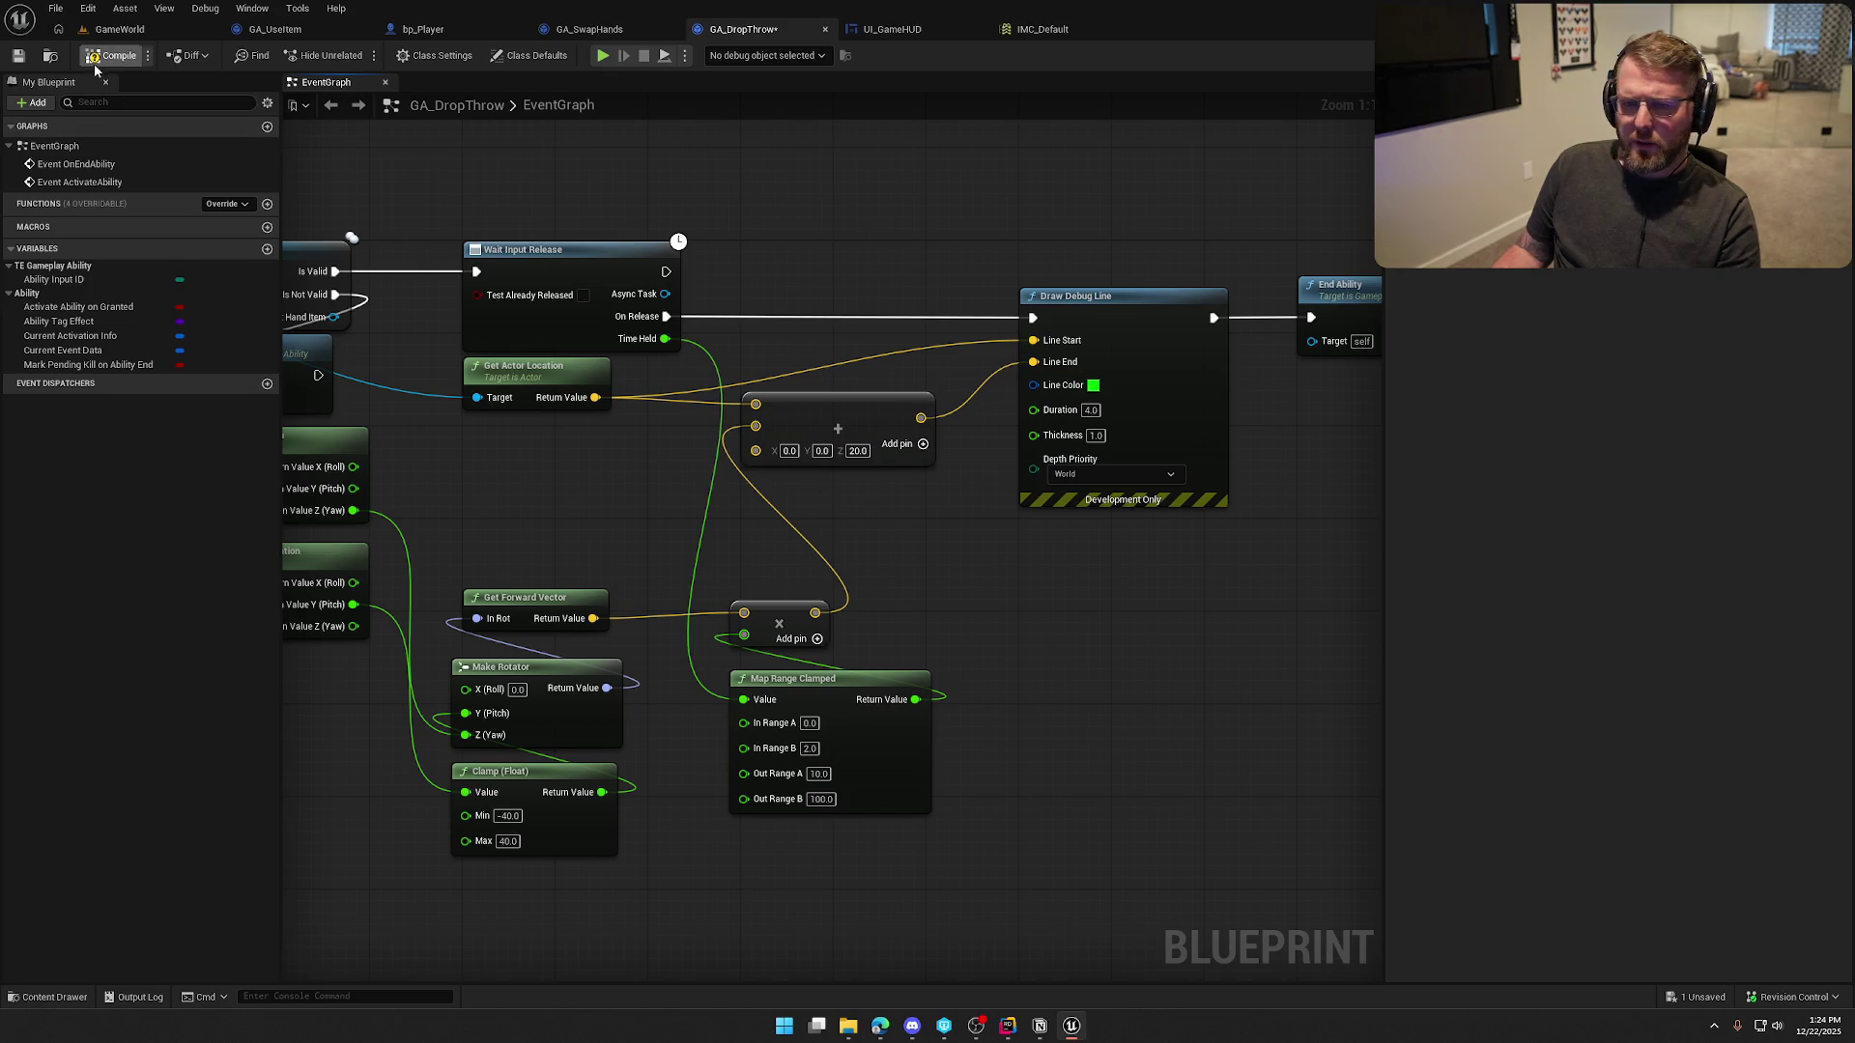
pyautogui.click(123, 58)
# Play GameWorld, run the character around, charge a throw with E, release it, then stop
pyautogui.click(120, 29)
pyautogui.click(359, 55)
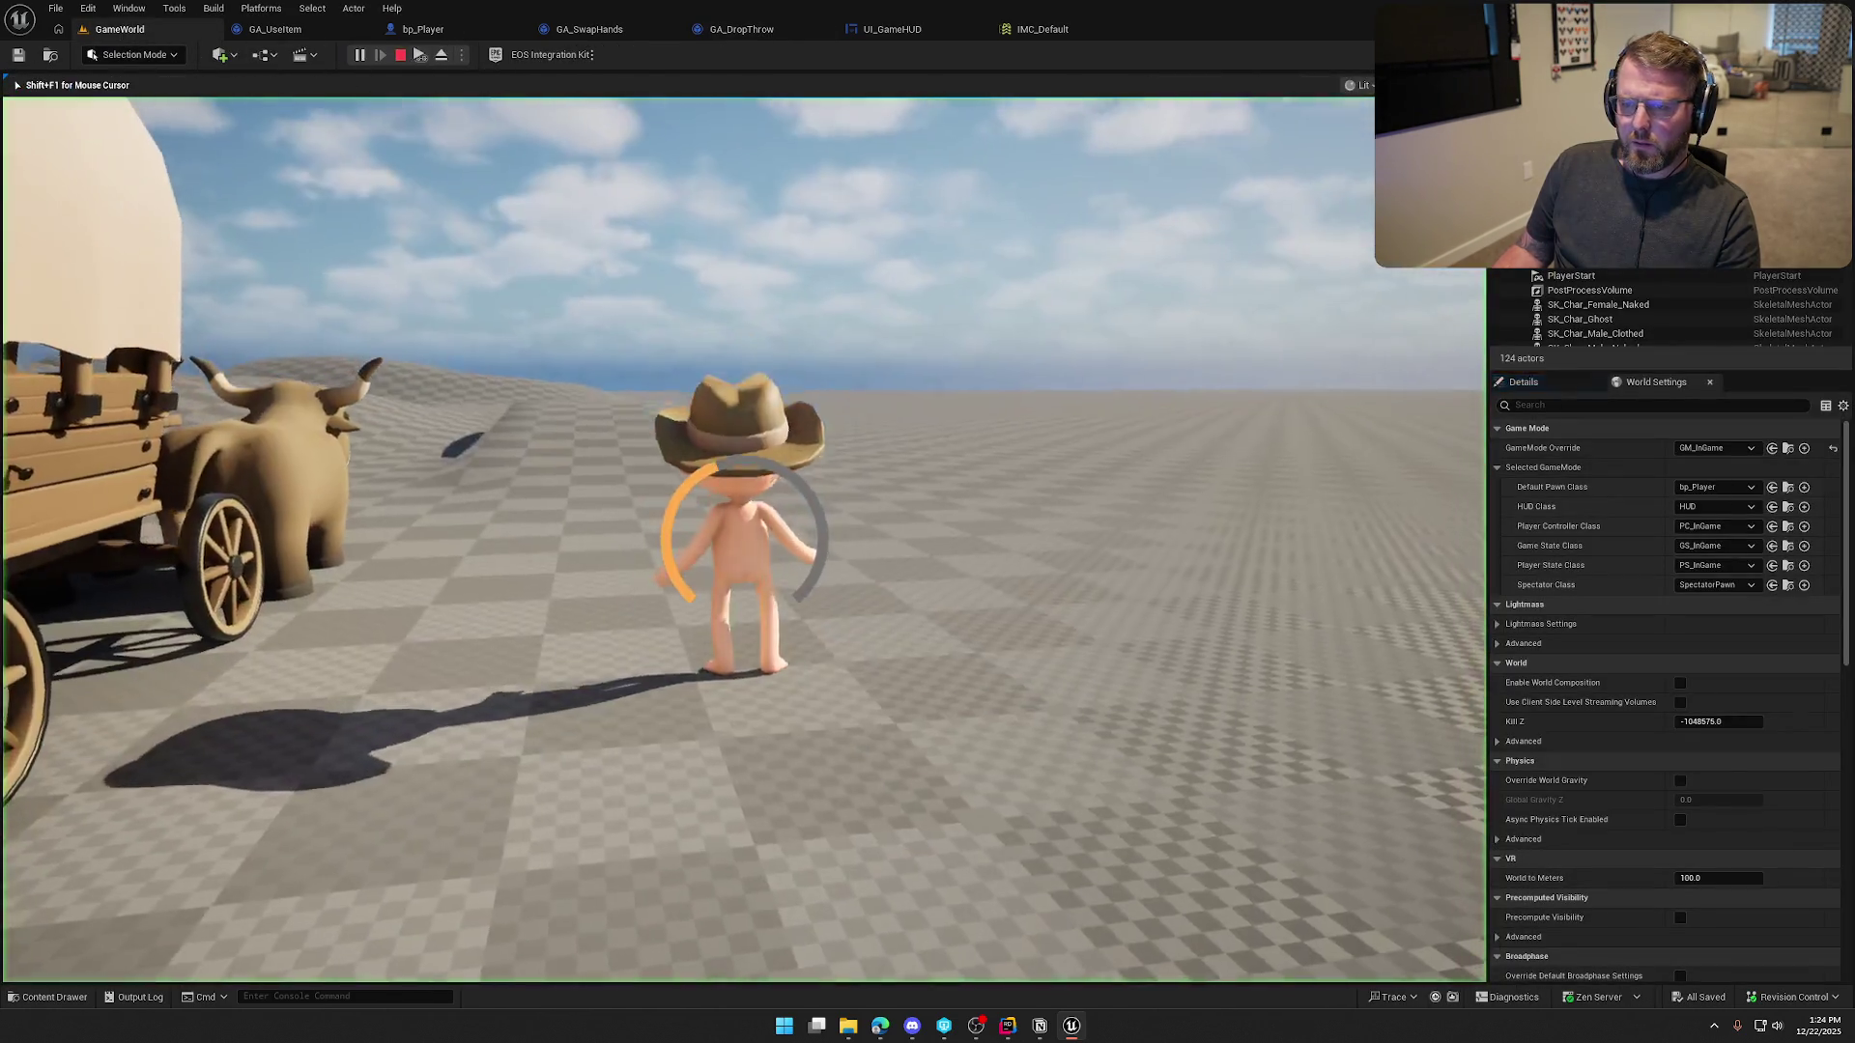
pyautogui.press('w')
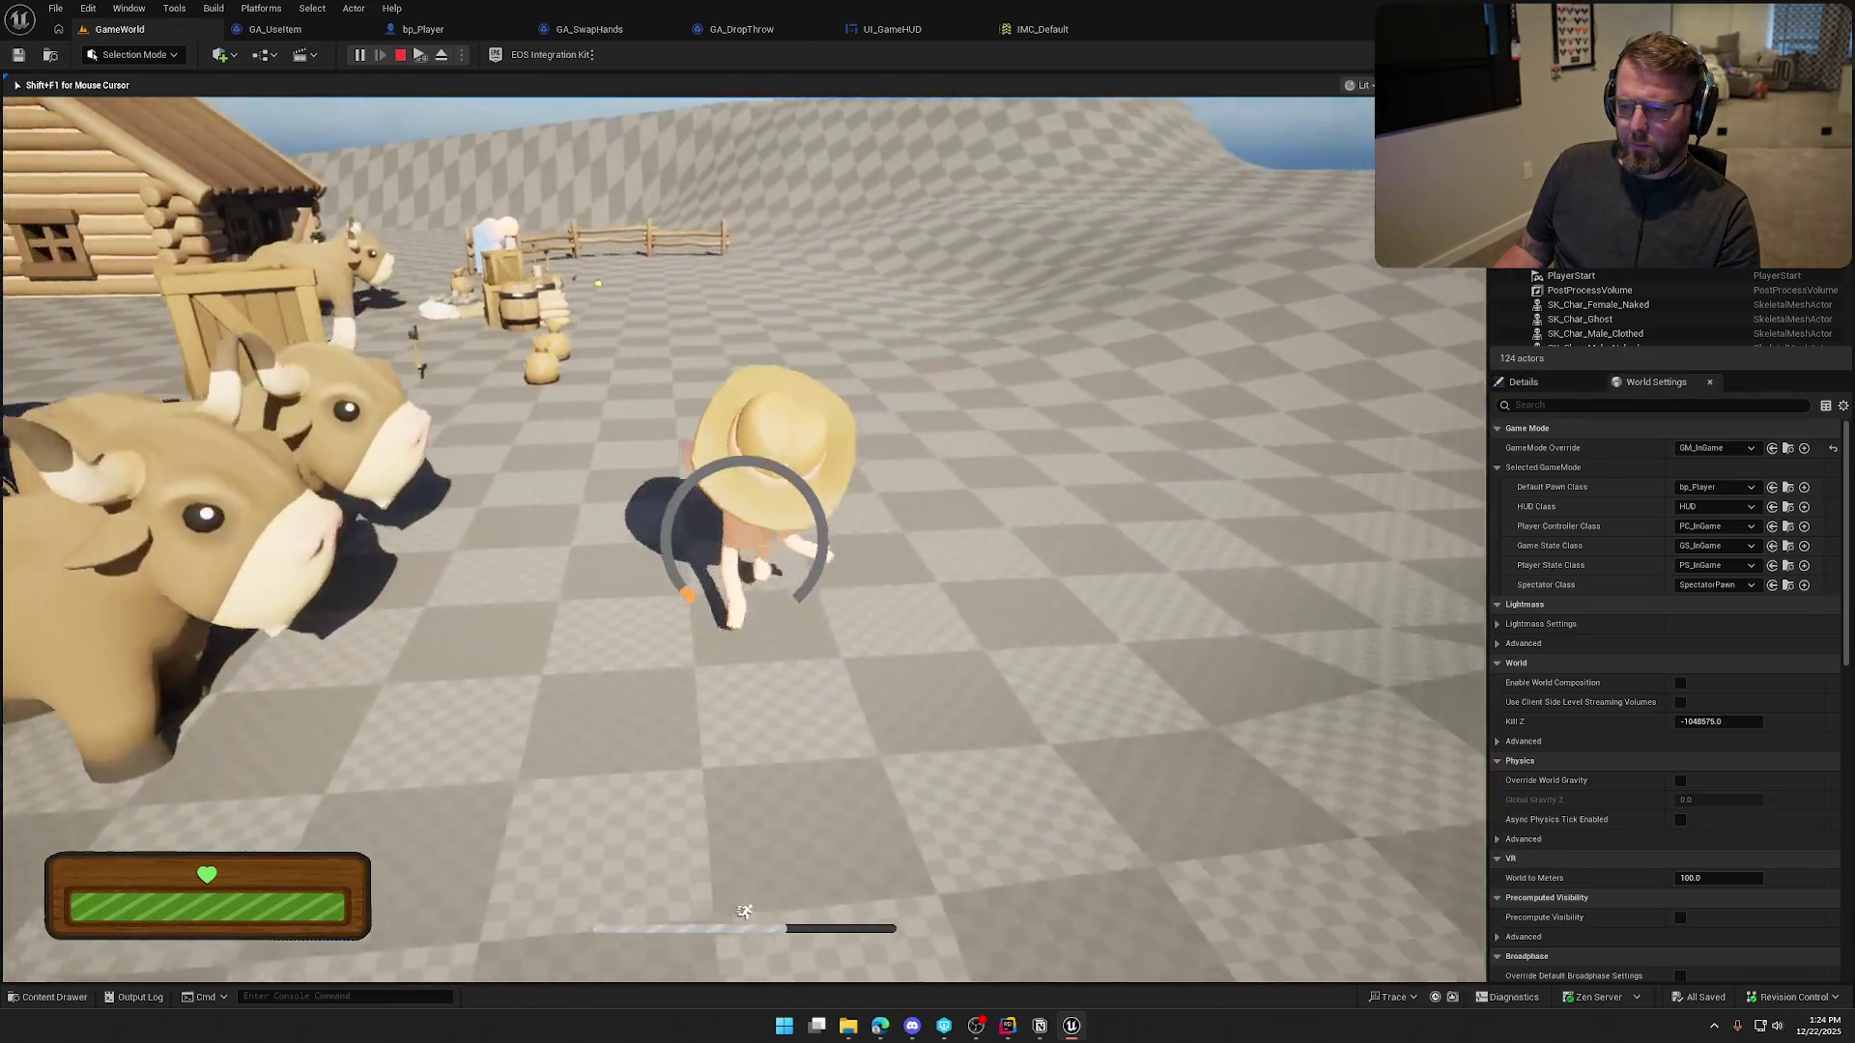
pyautogui.press('w')
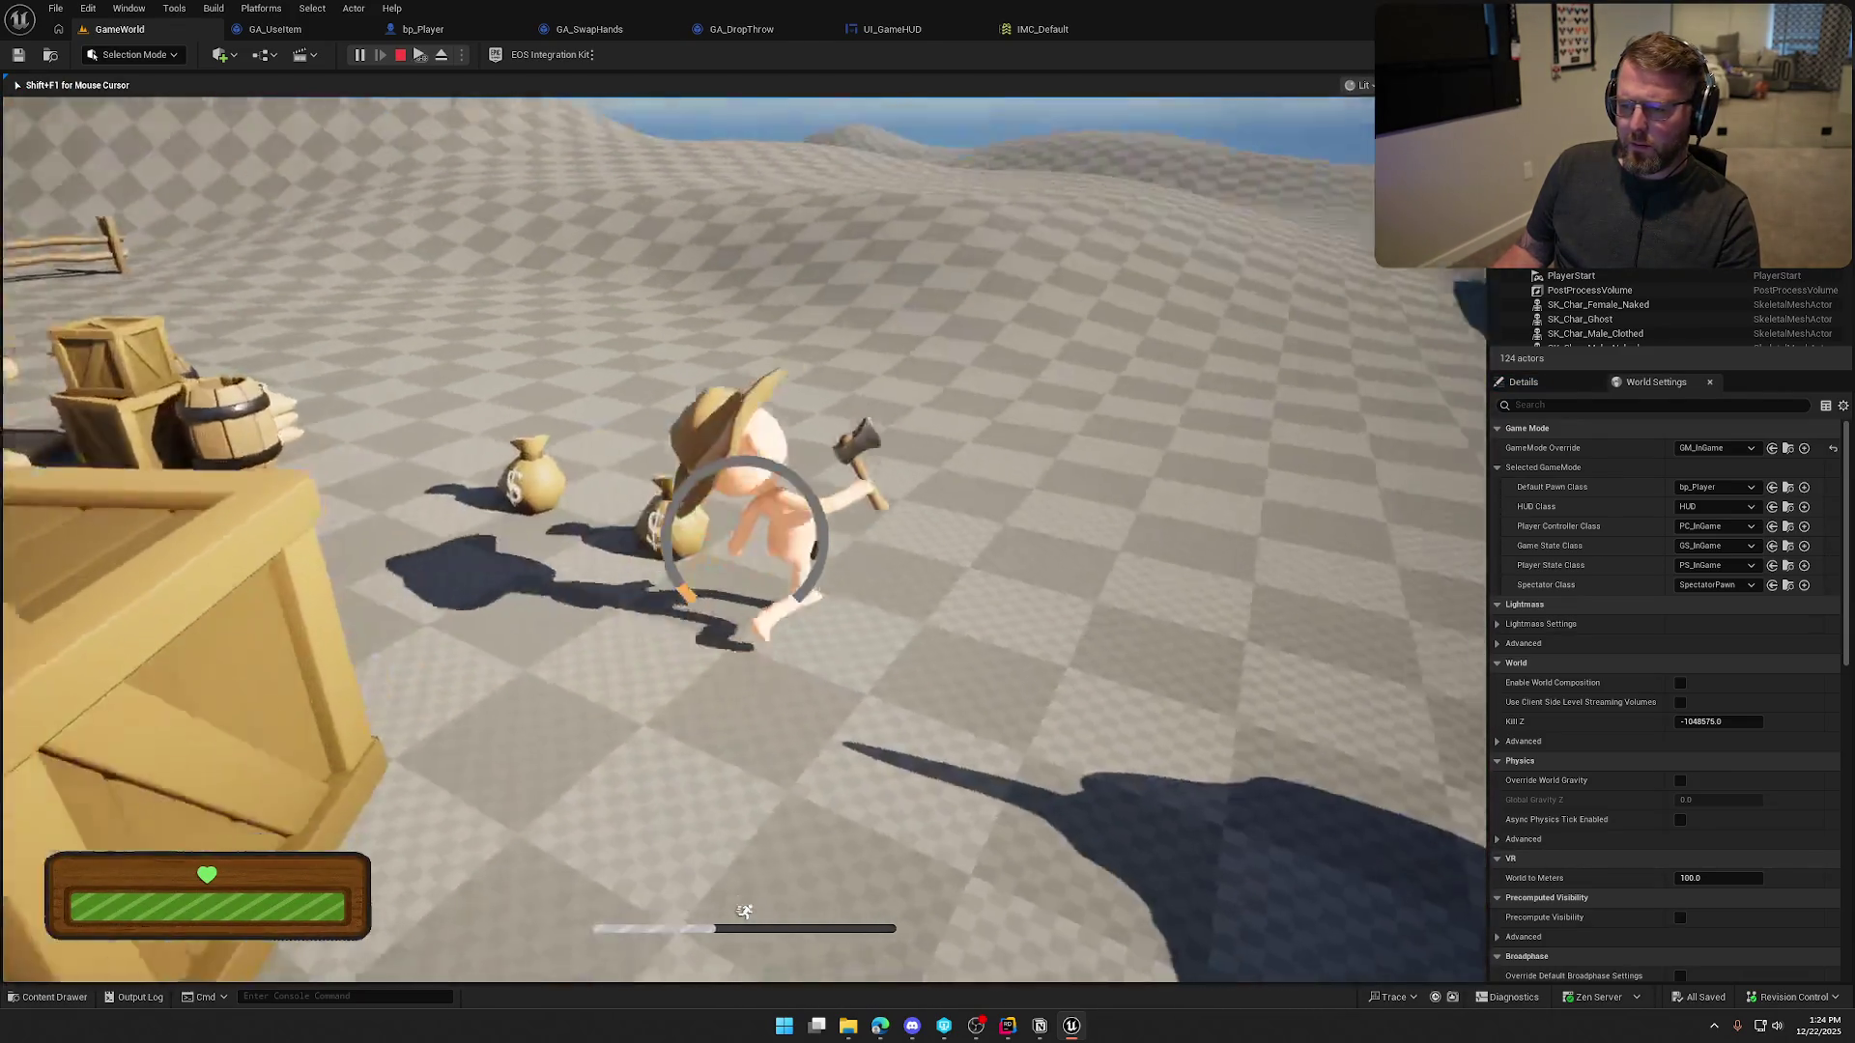
pyautogui.press('w')
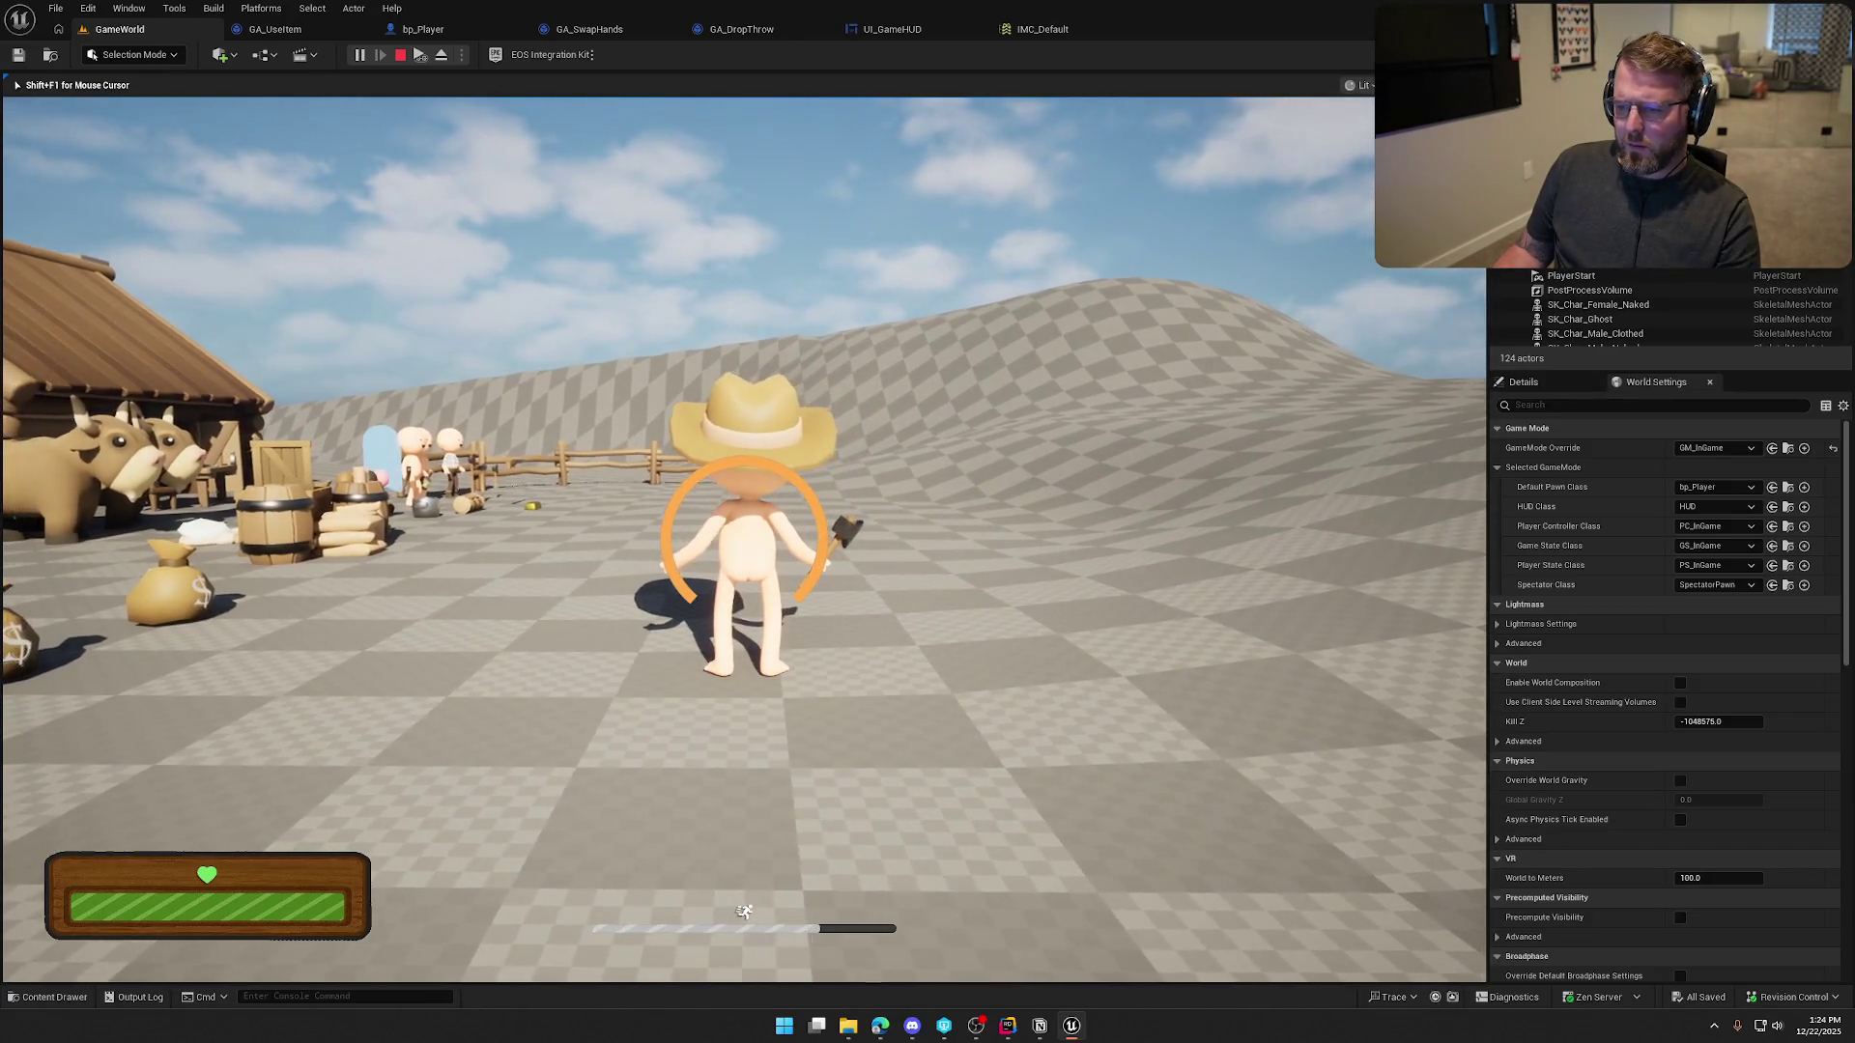
pyautogui.press('a')
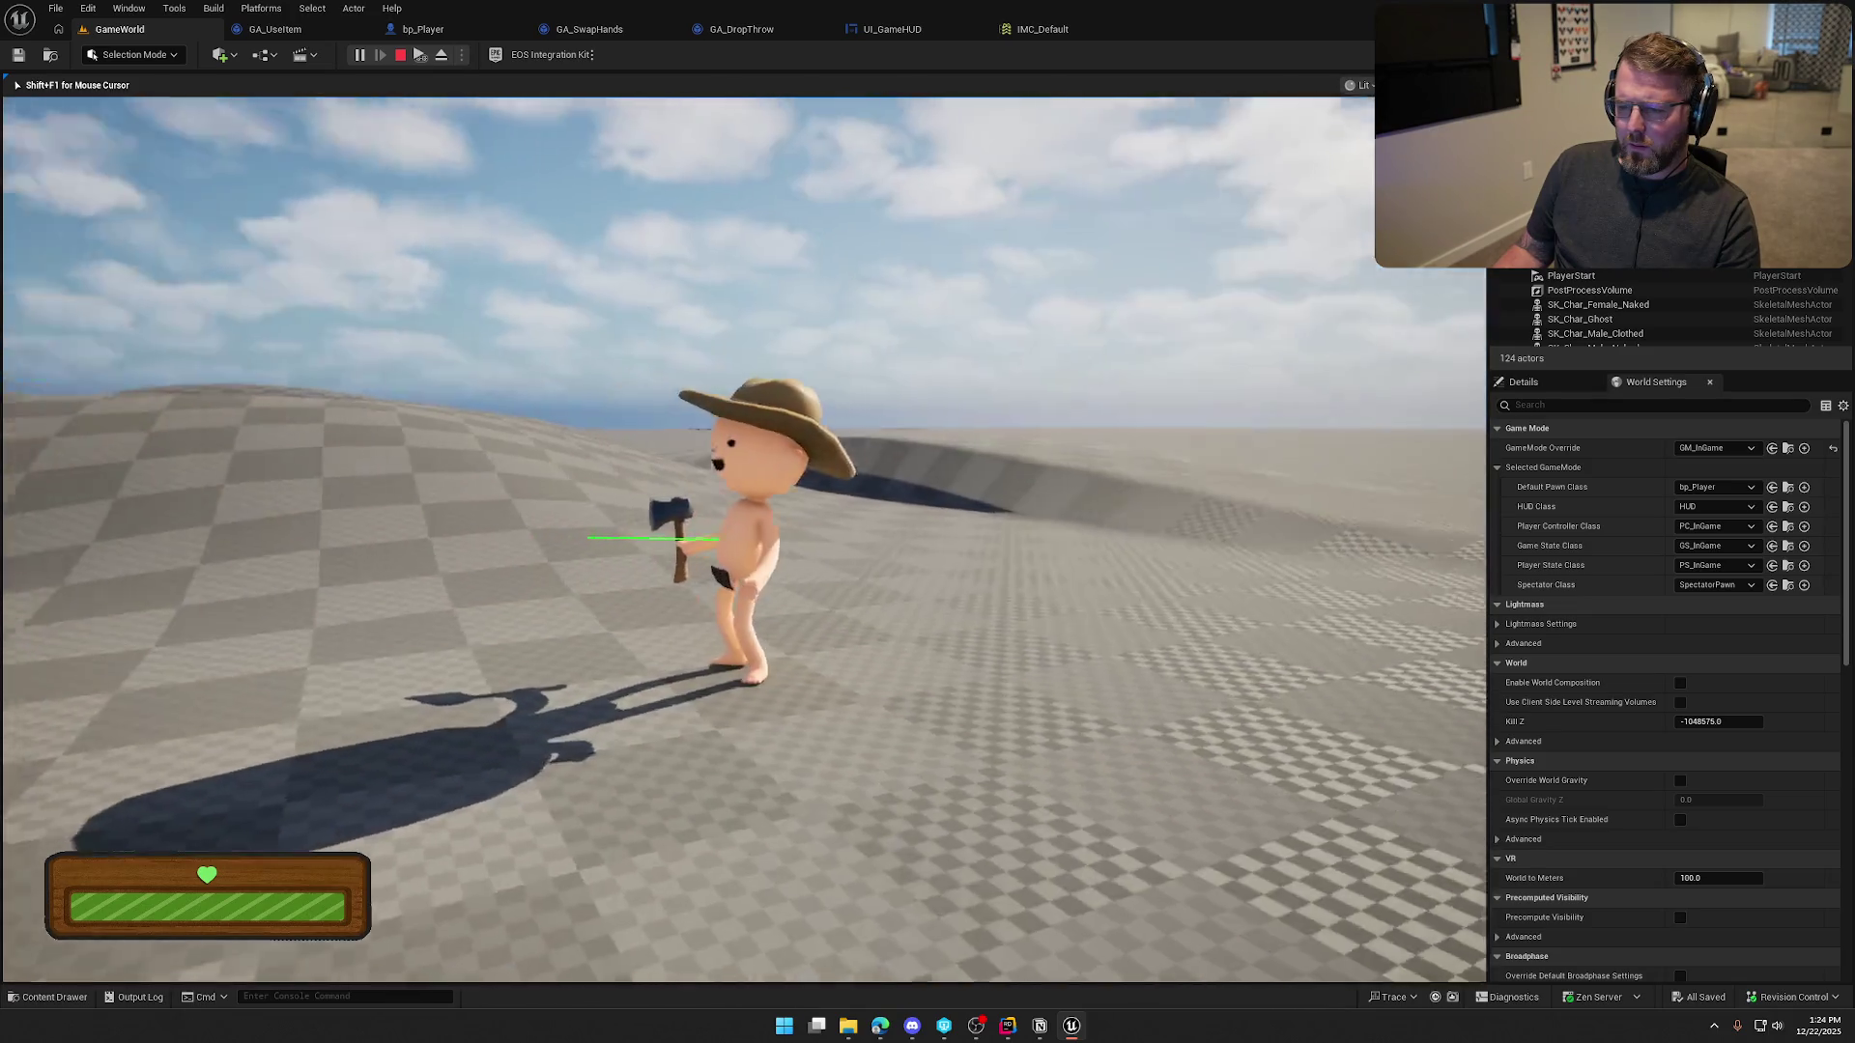
pyautogui.press('d')
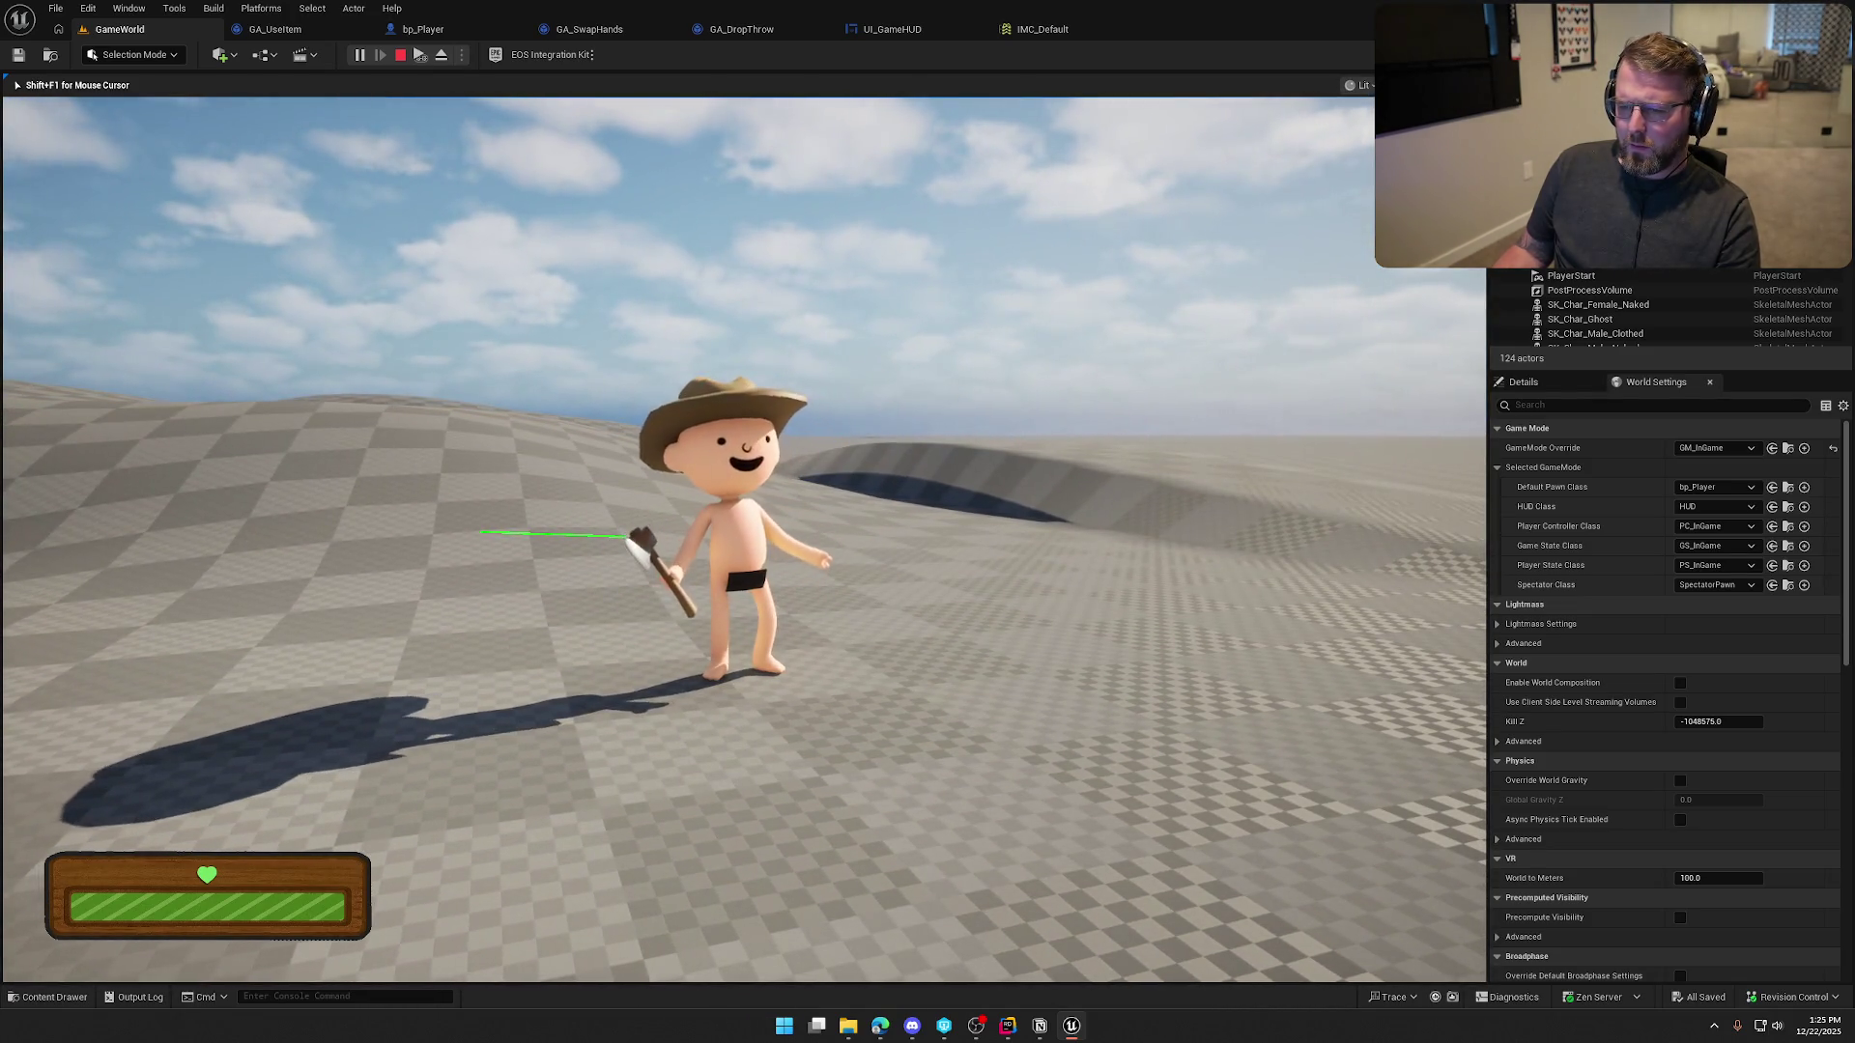
pyautogui.press('w')
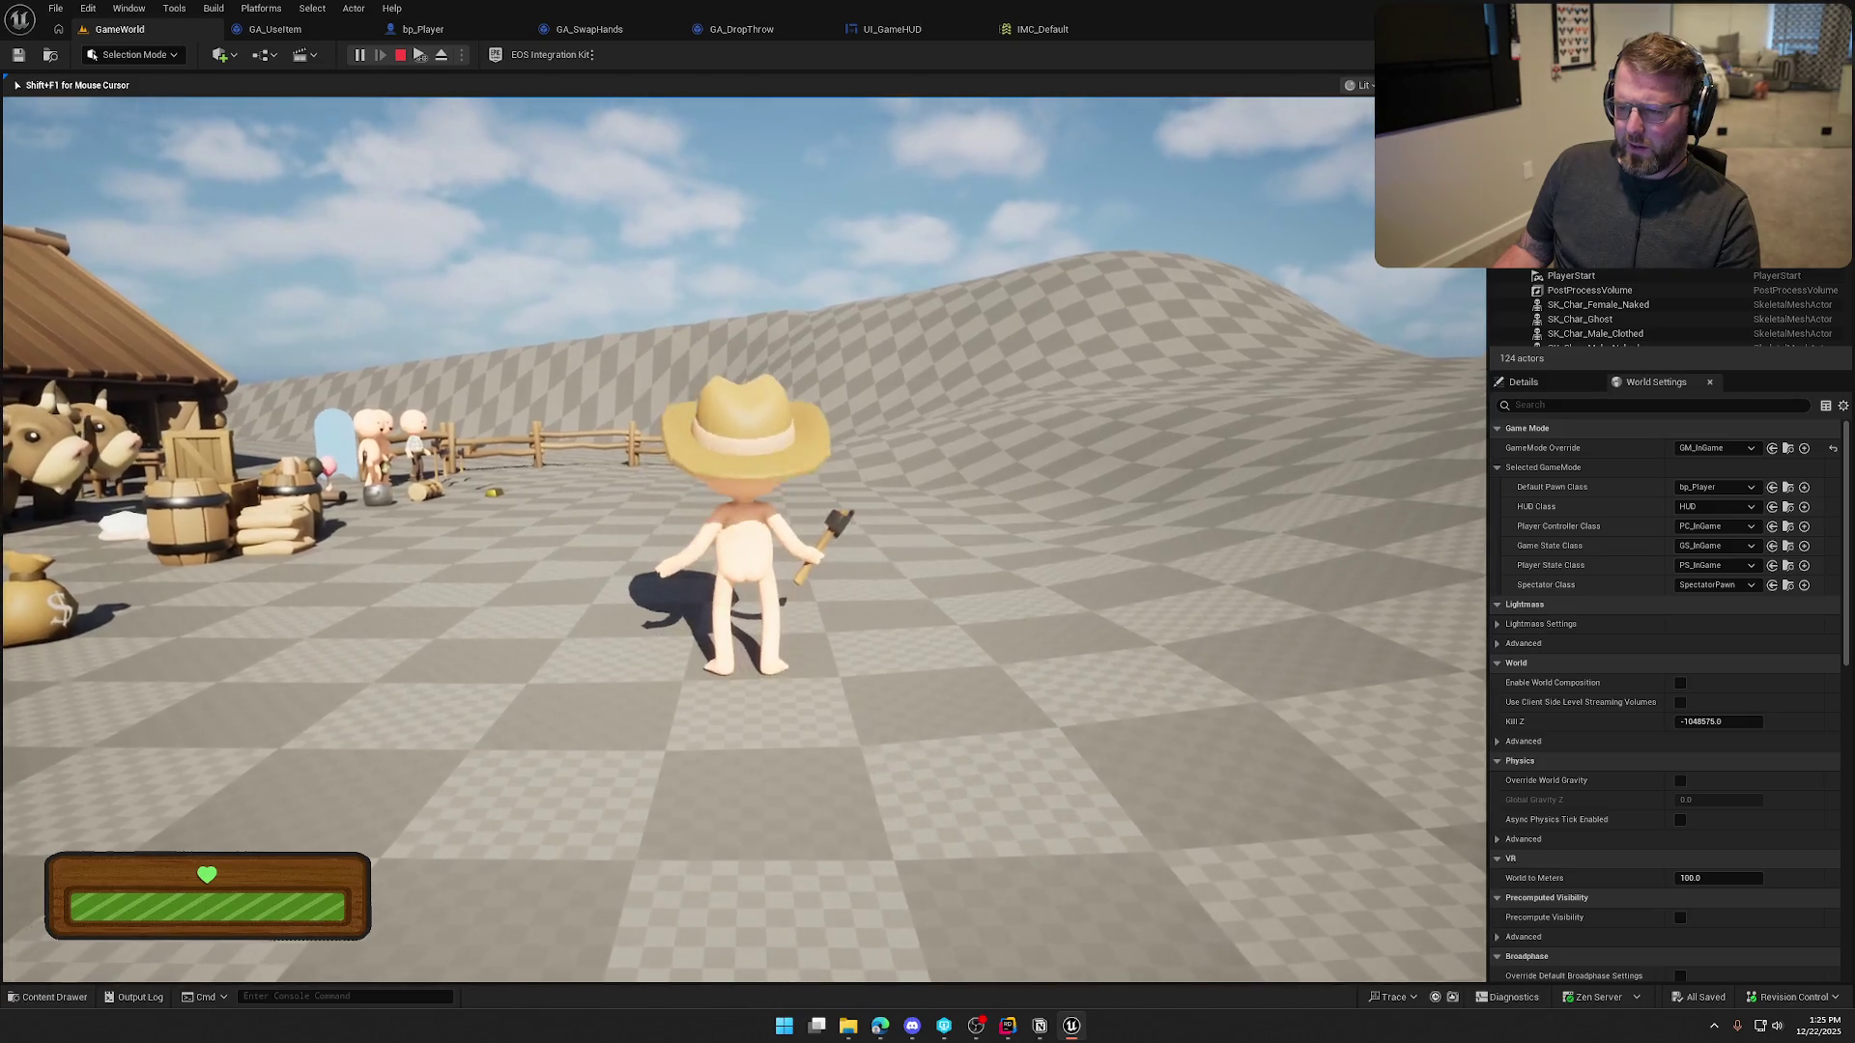
pyautogui.press('w')
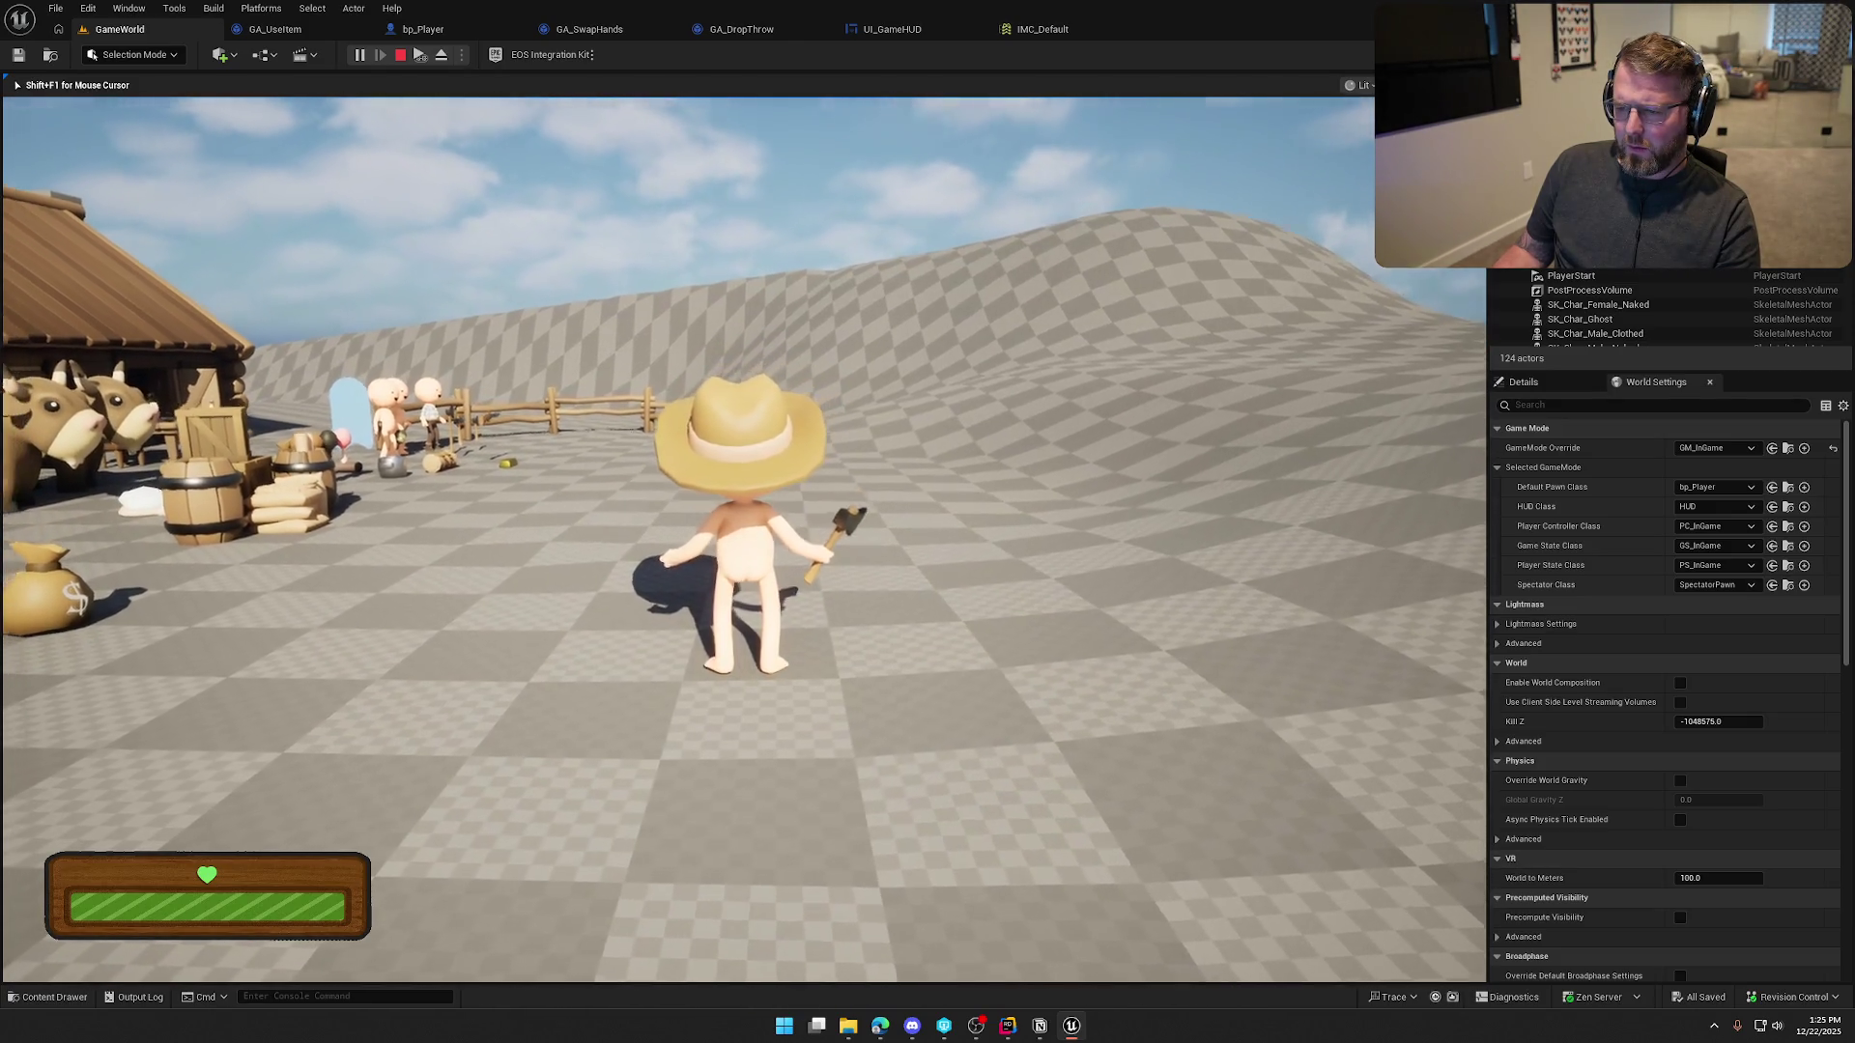
pyautogui.press('e')
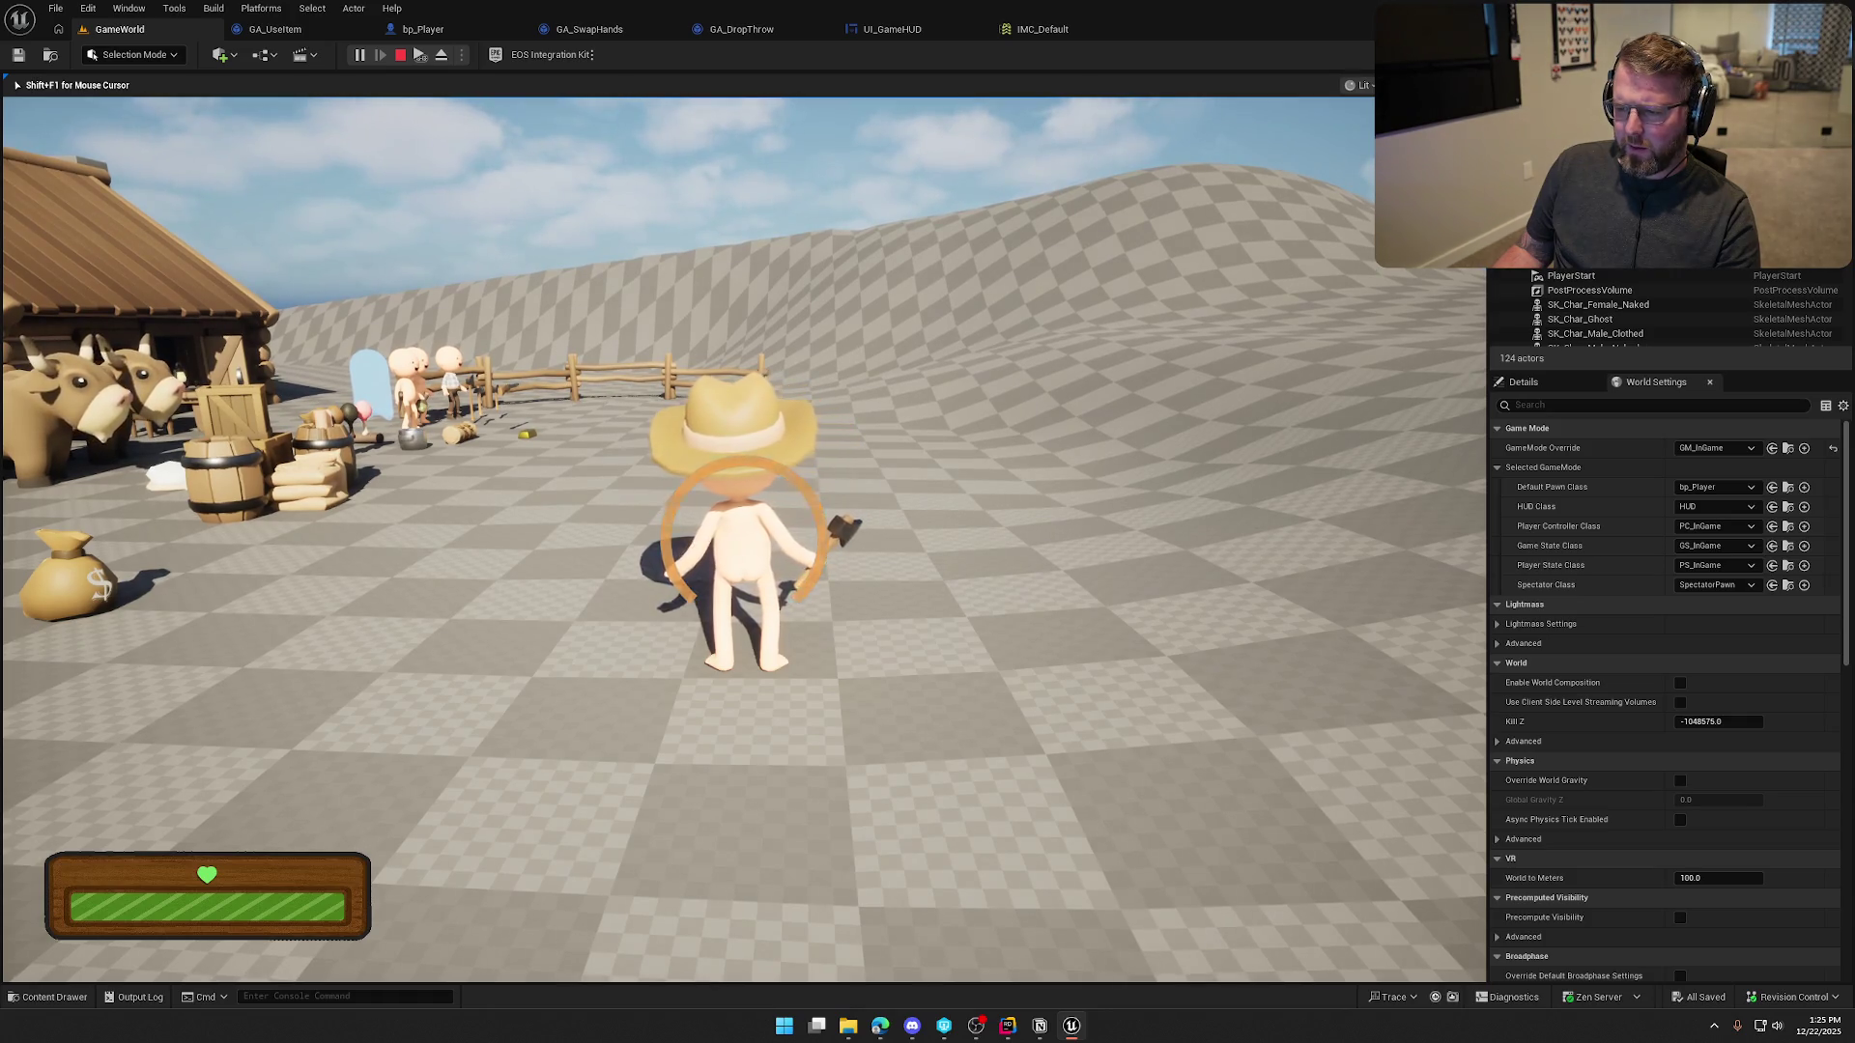
pyautogui.press('s')
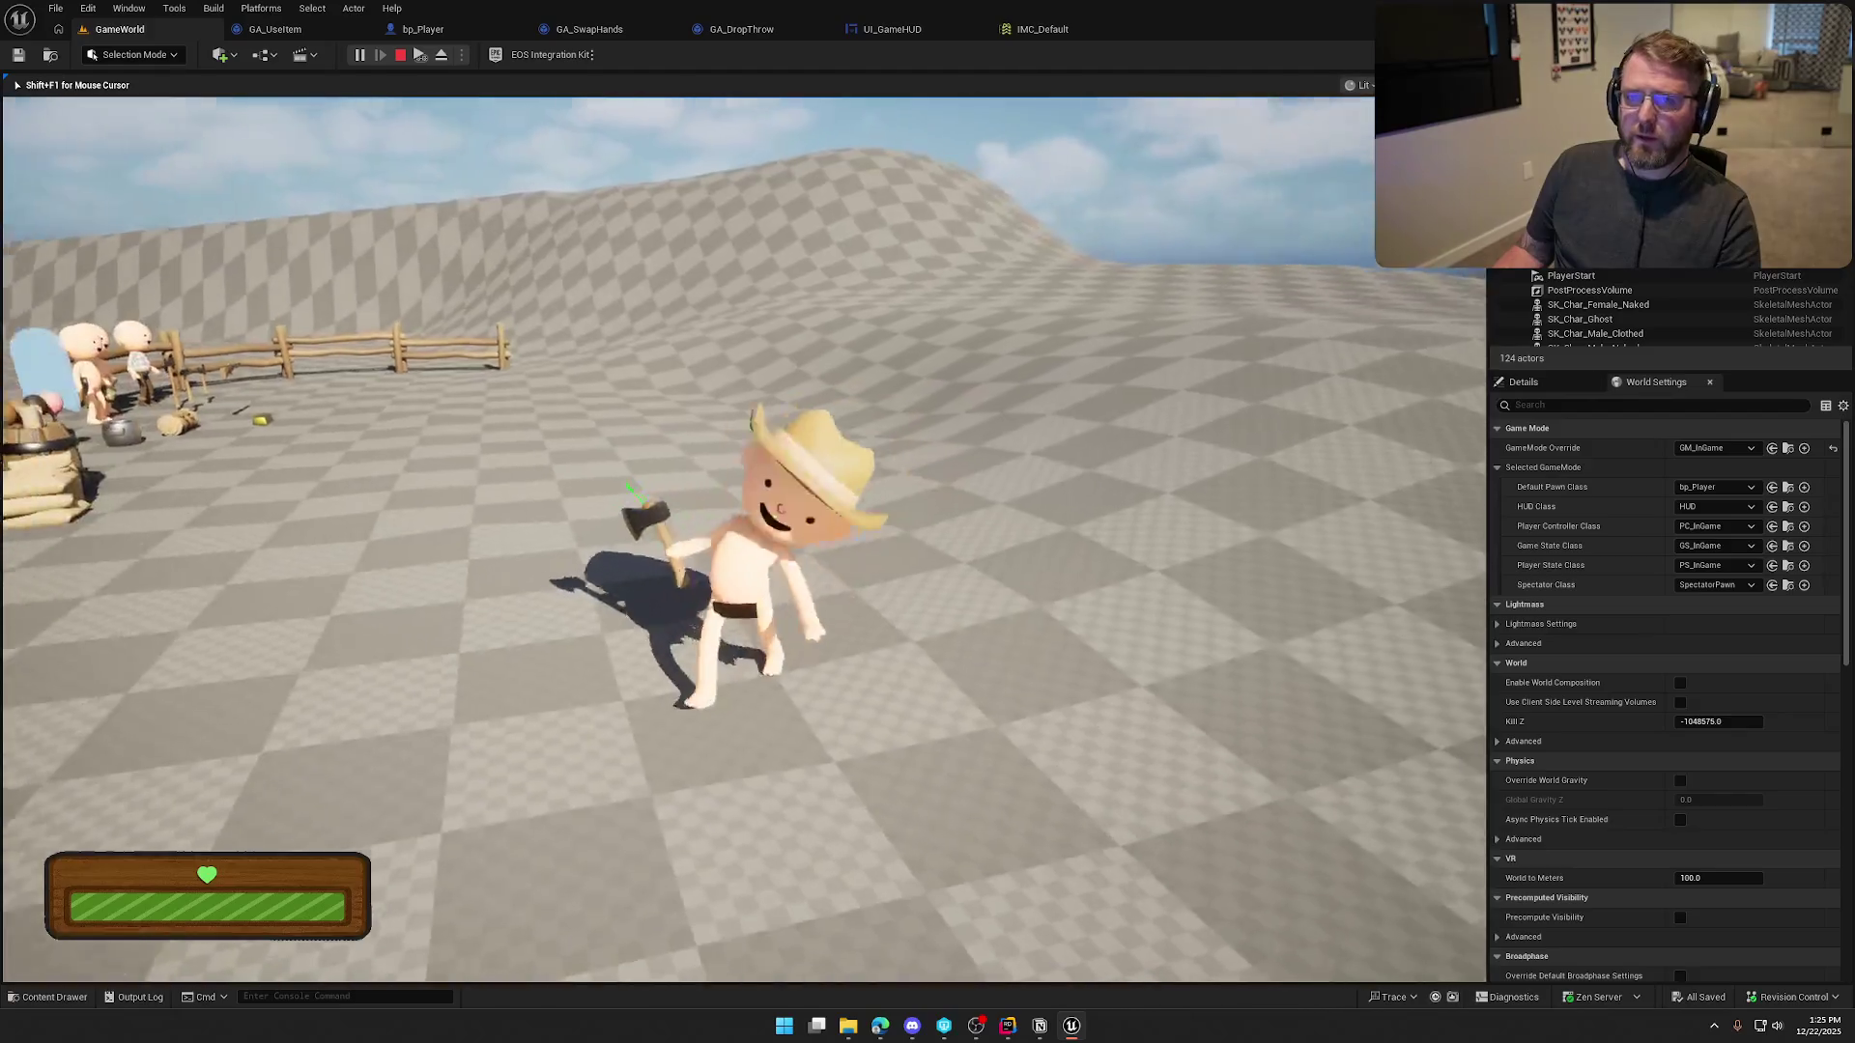
pyautogui.press('Escape')
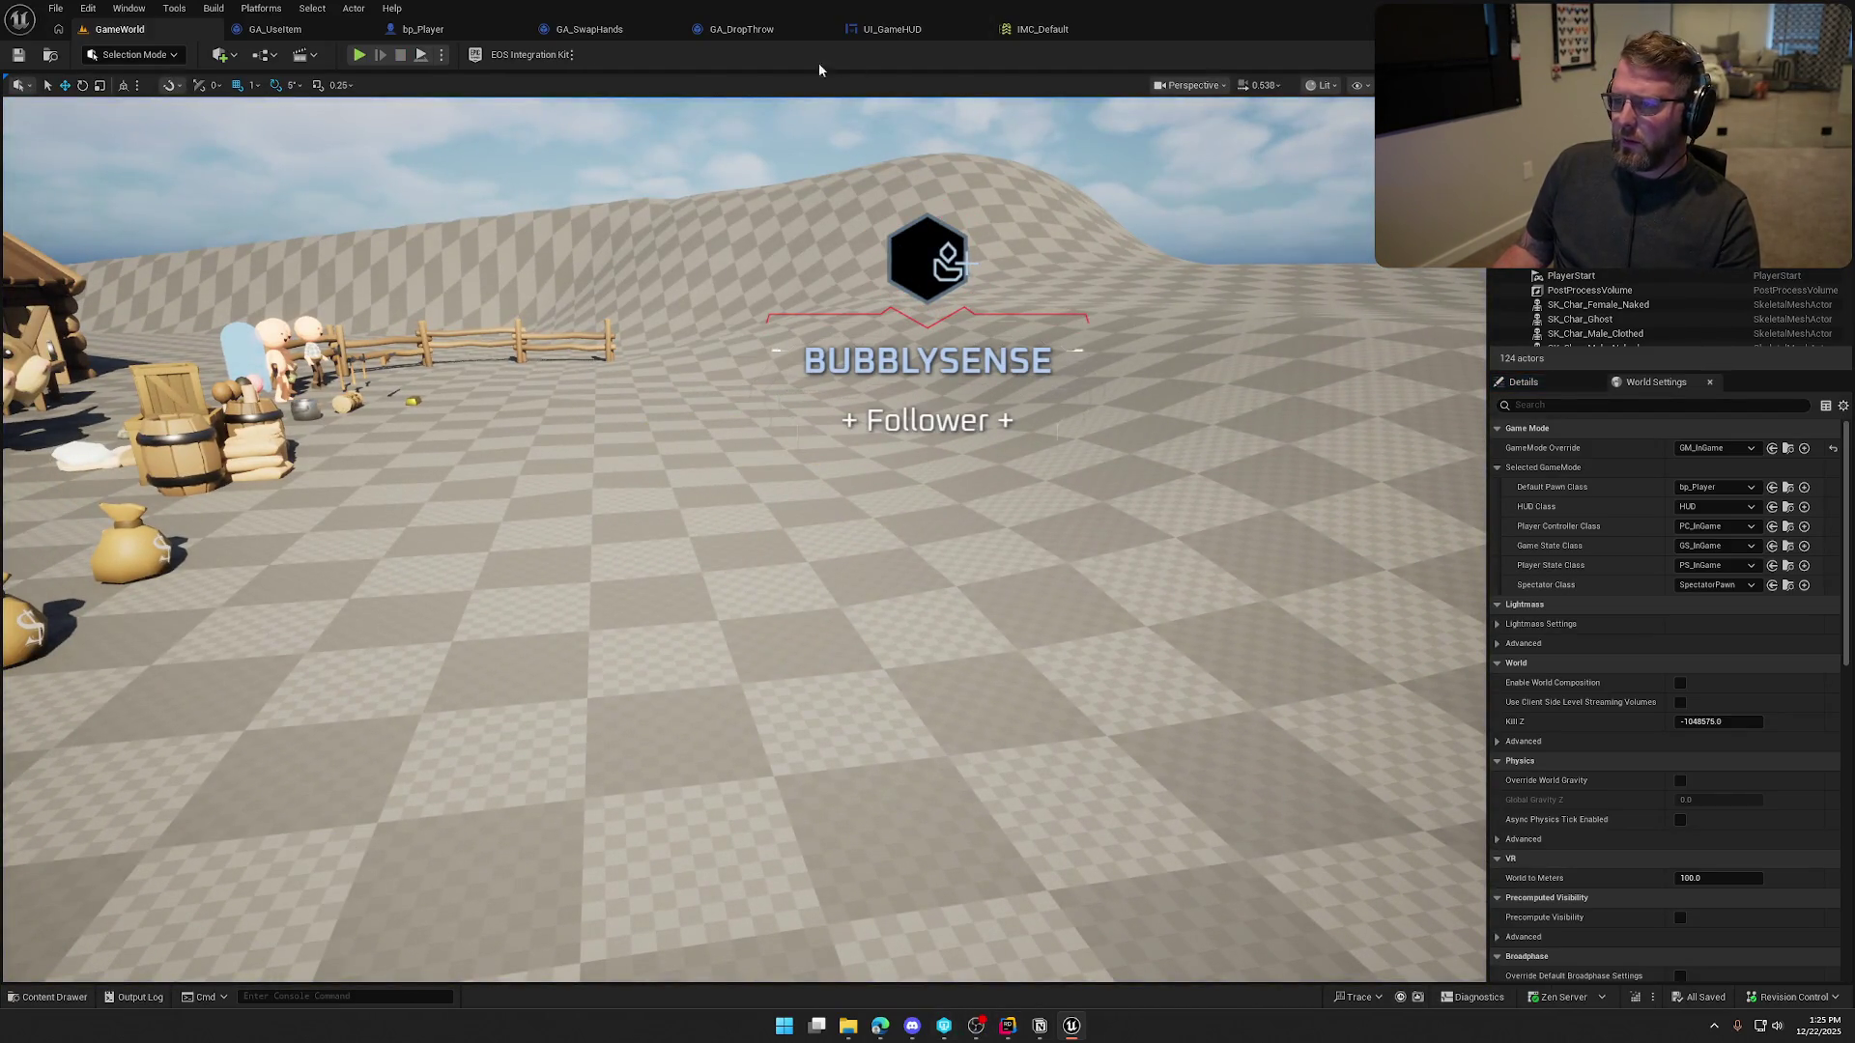
# Change the Add node's Z offset from 1000 to 100 and save GA_DropThrow
pyautogui.click(742, 29)
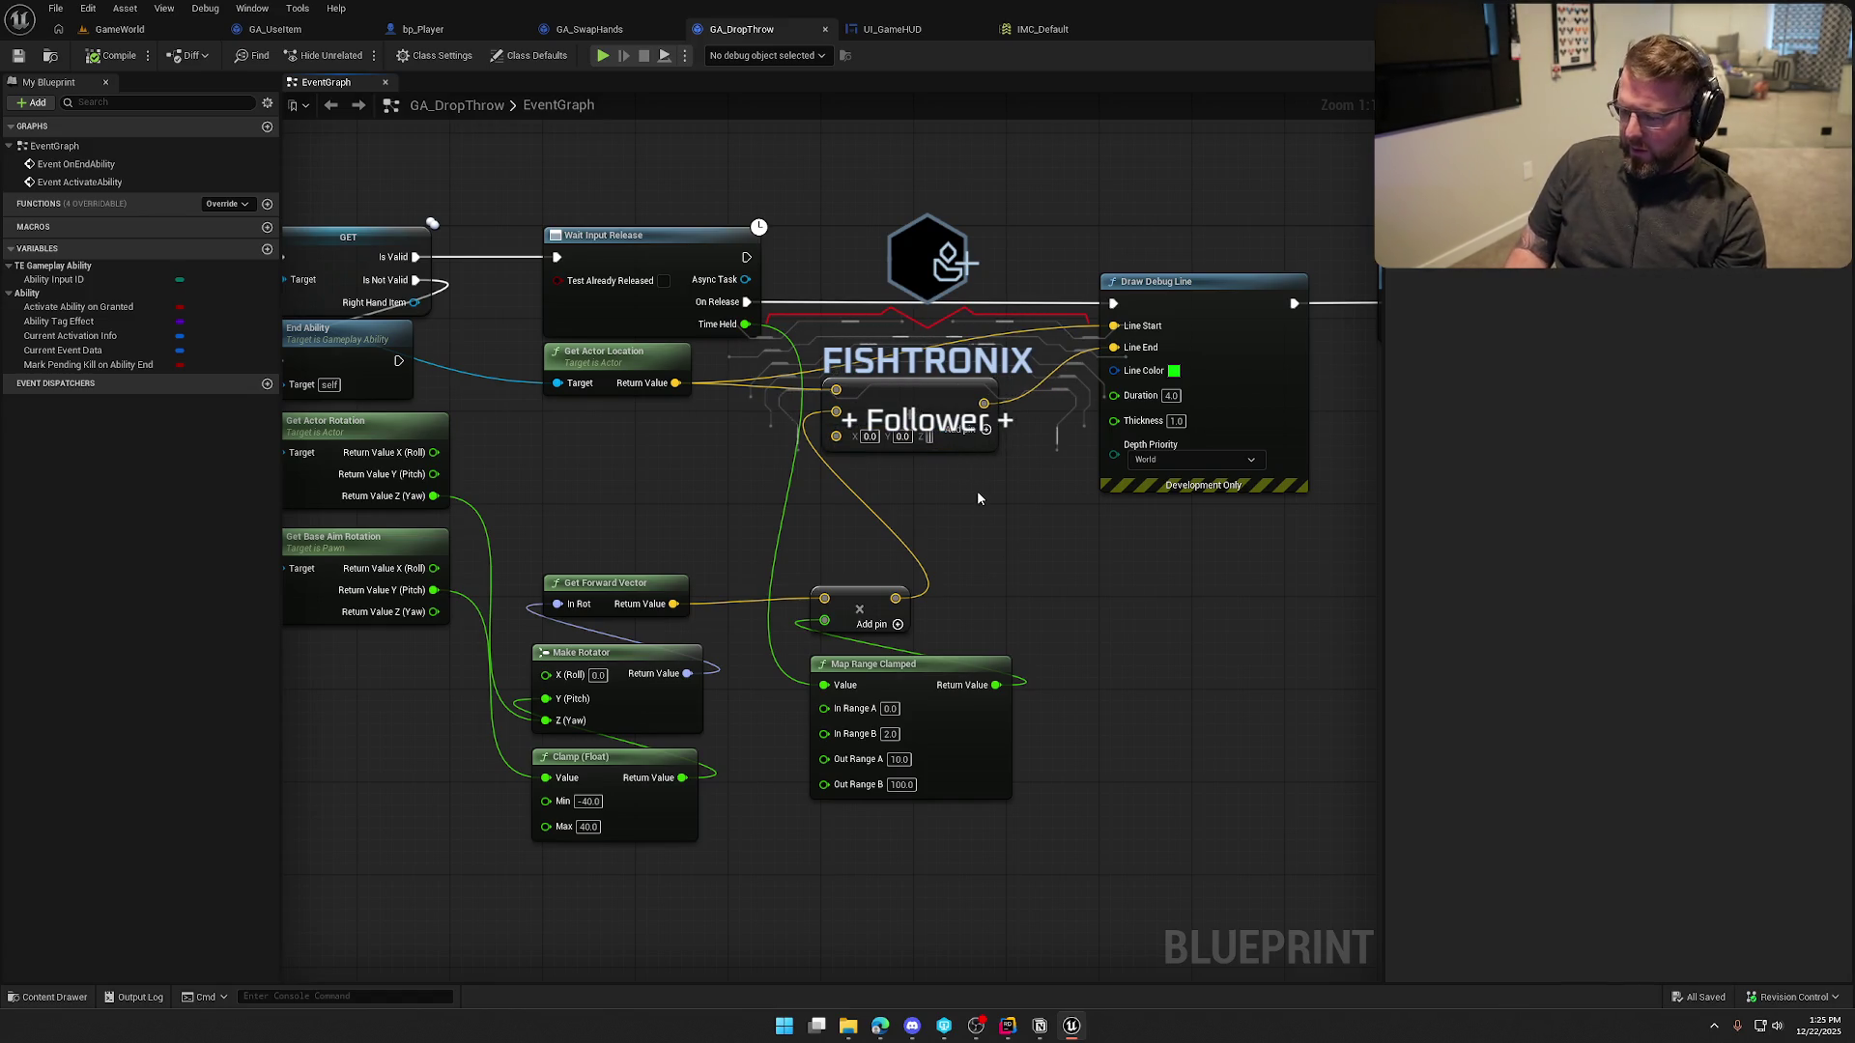
pyautogui.write('1000')
pyautogui.press('Return')
pyautogui.write('100')
pyautogui.press('Return')
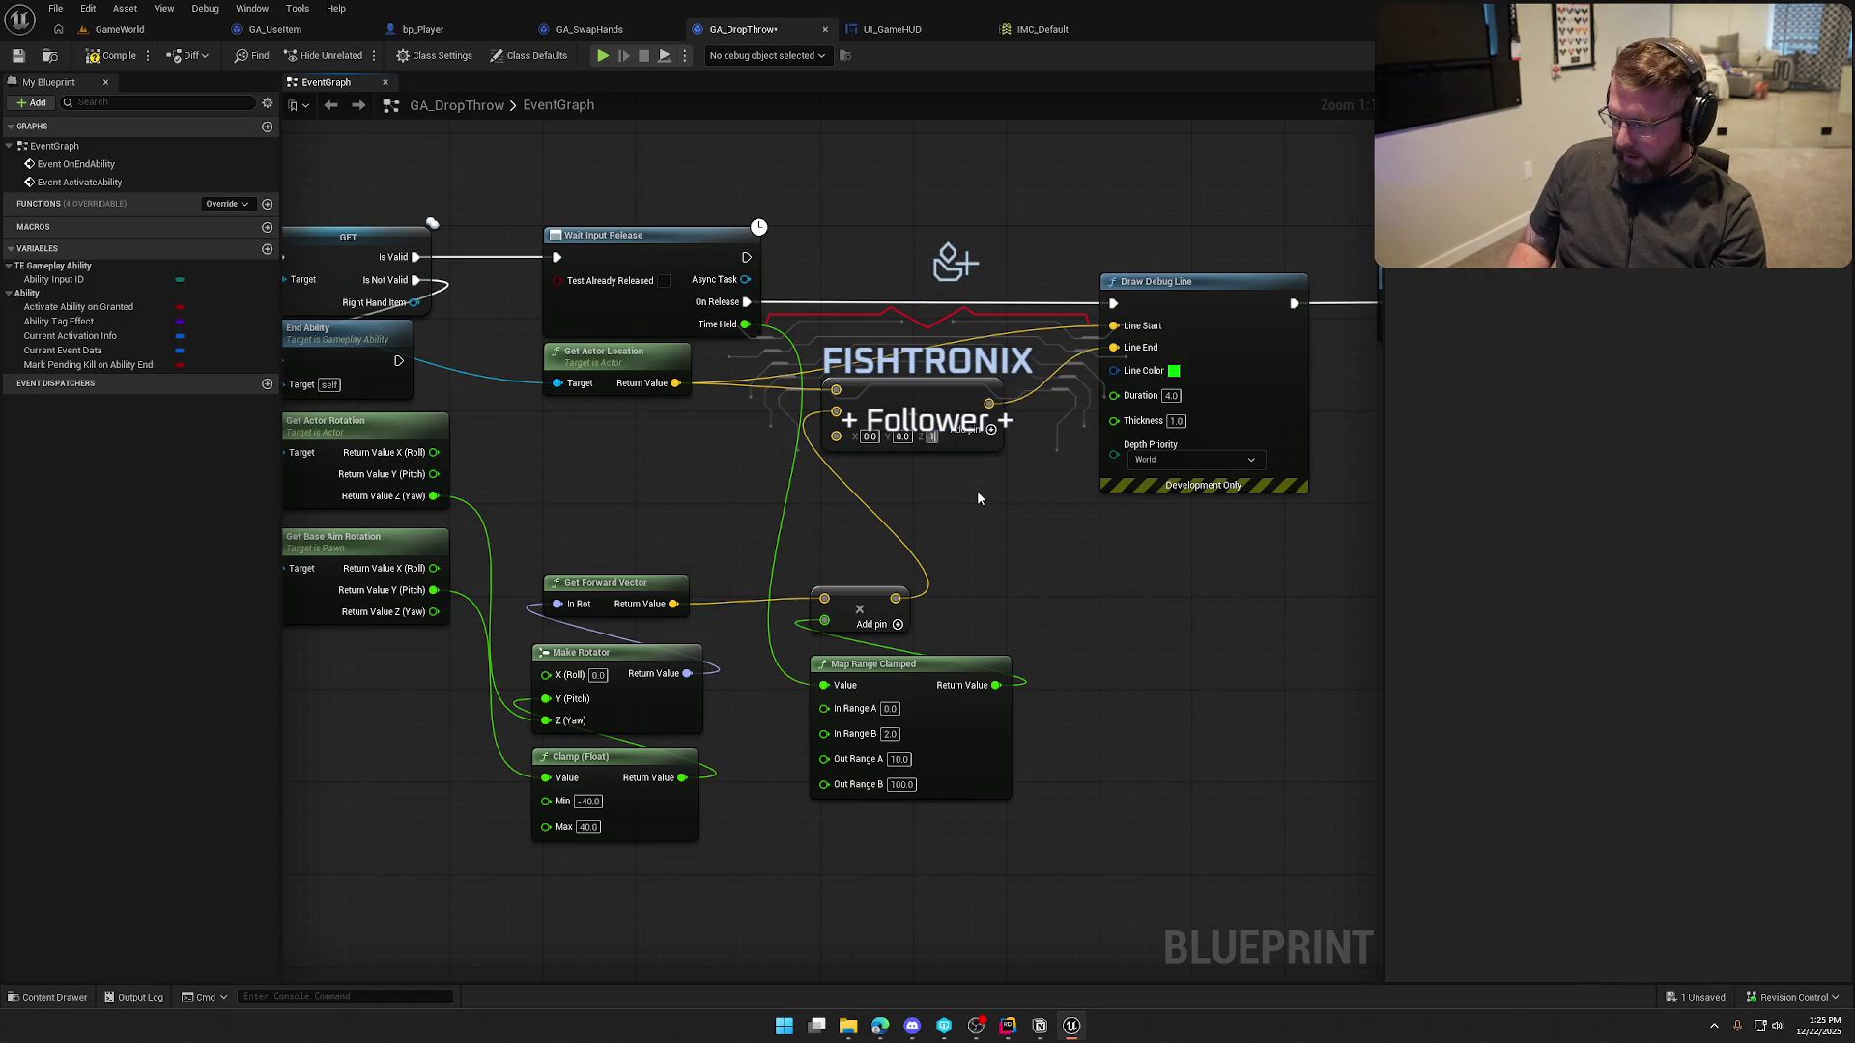
pyautogui.hotkey('ctrl', 's')
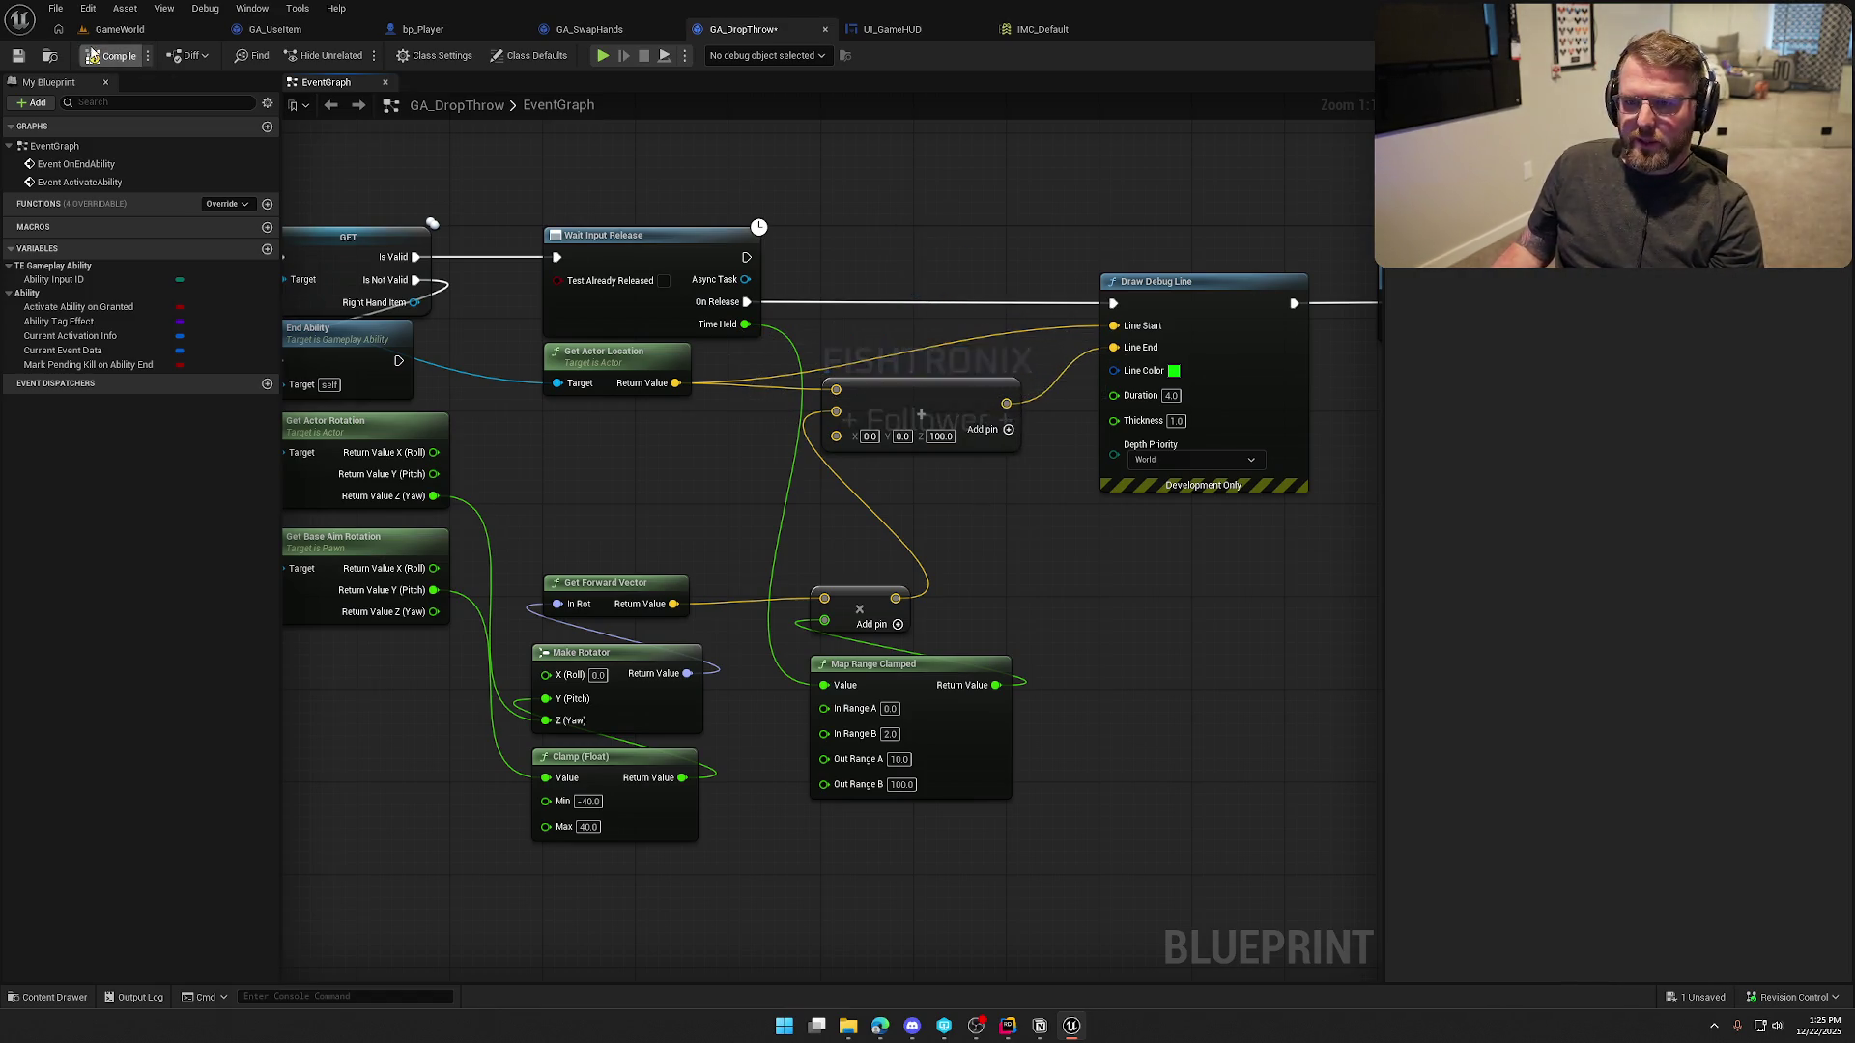
pyautogui.click(120, 29)
# Play the level, run past the cows and back toward the fence, then stop with Shift+F1
pyautogui.click(357, 55)
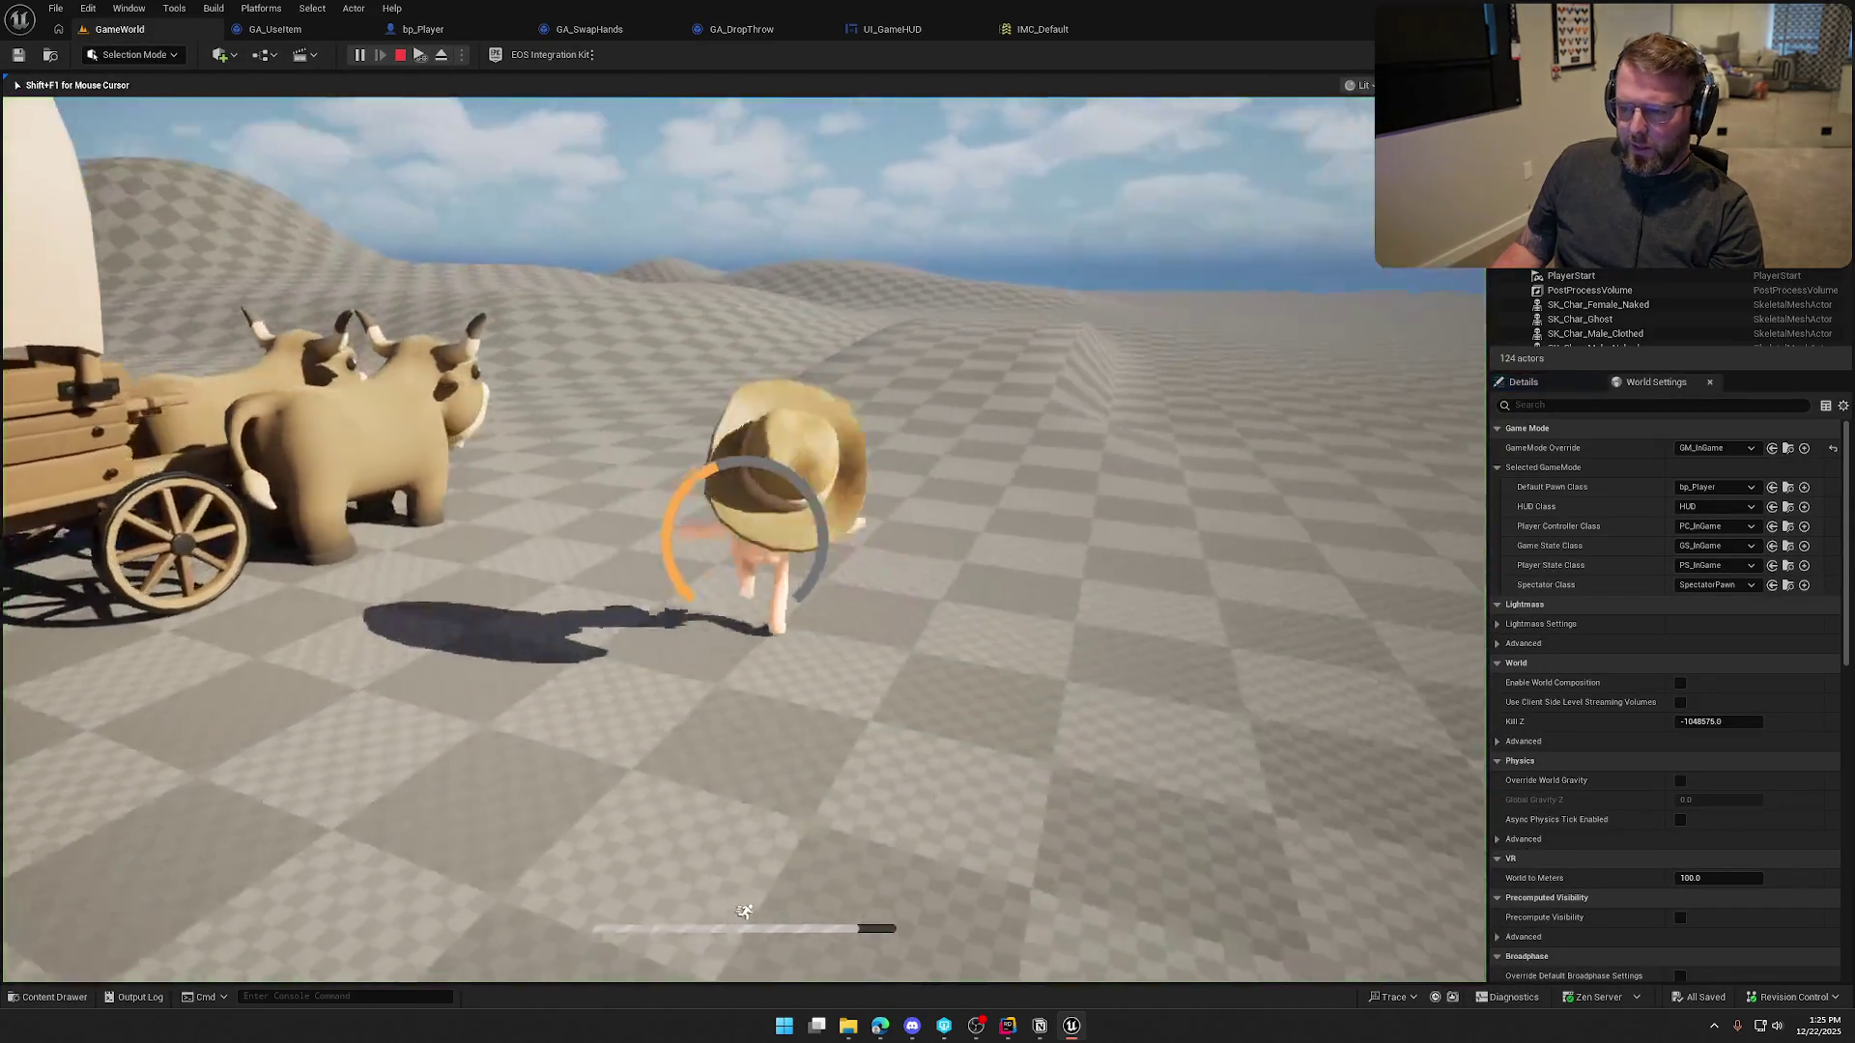
pyautogui.press('w')
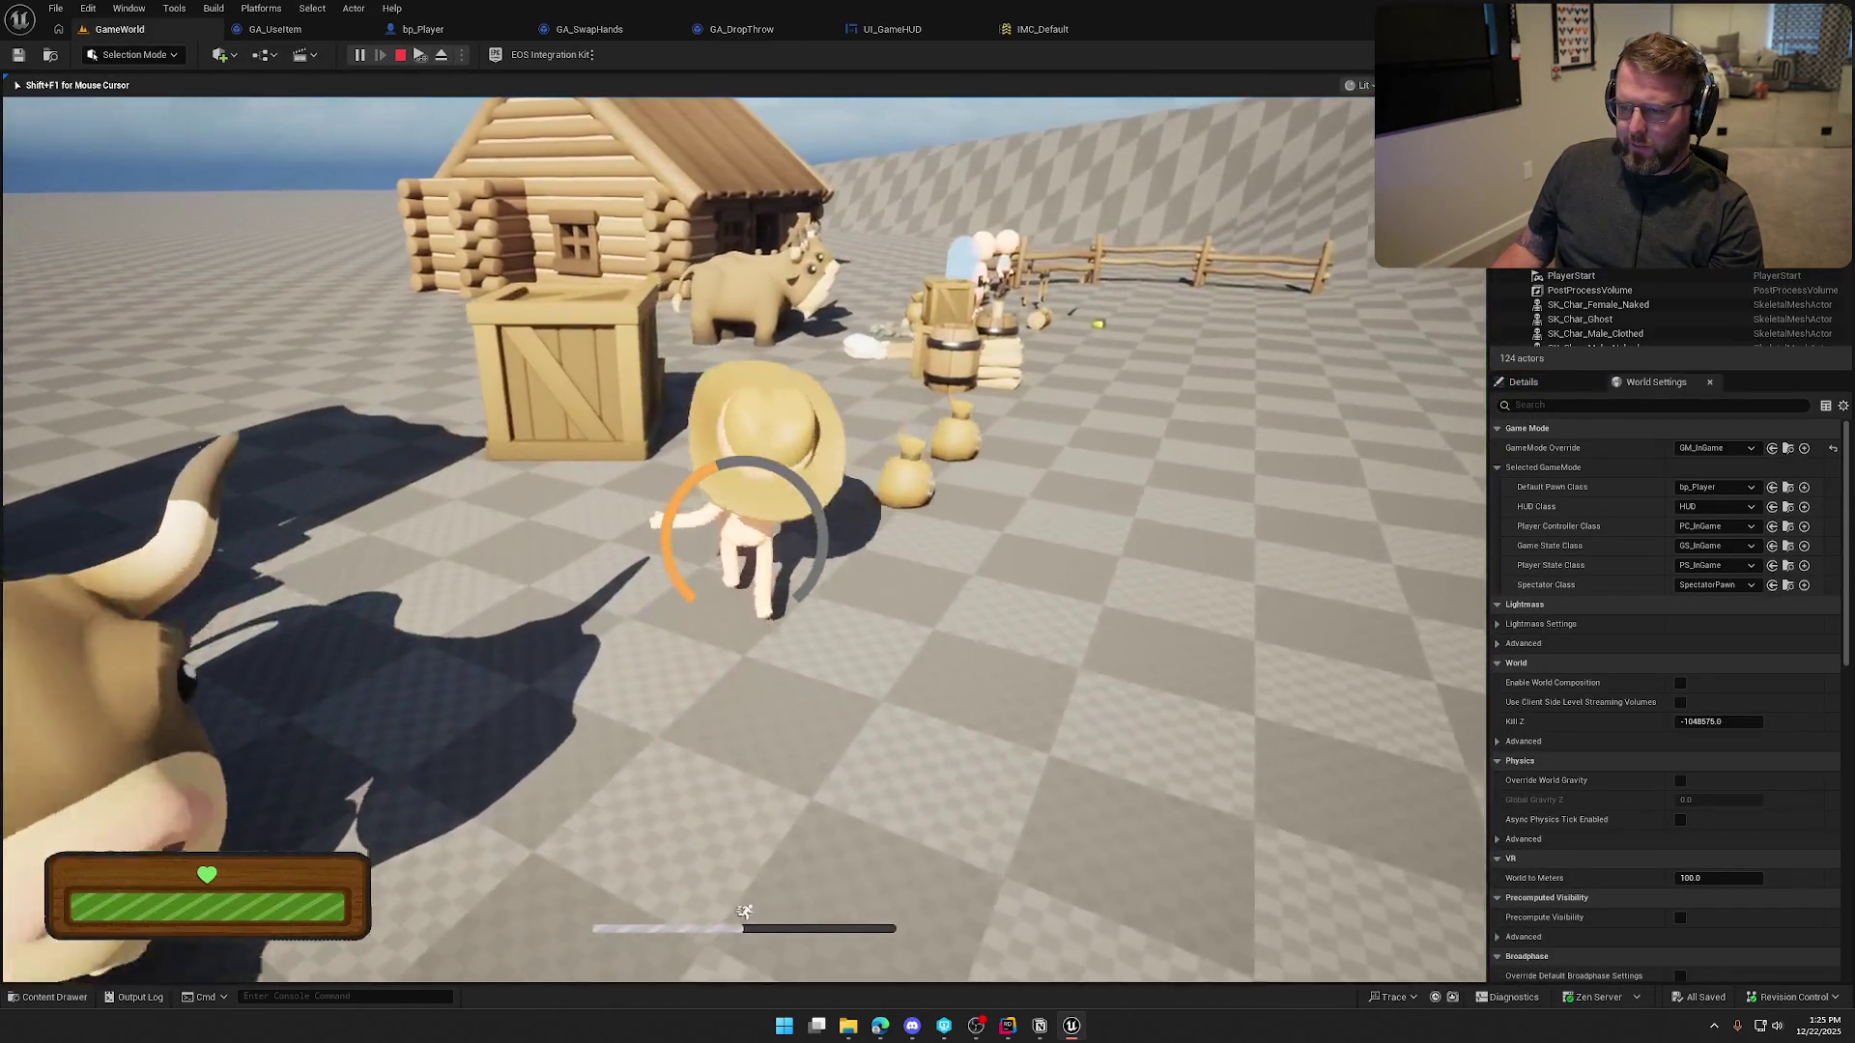
pyautogui.press('w')
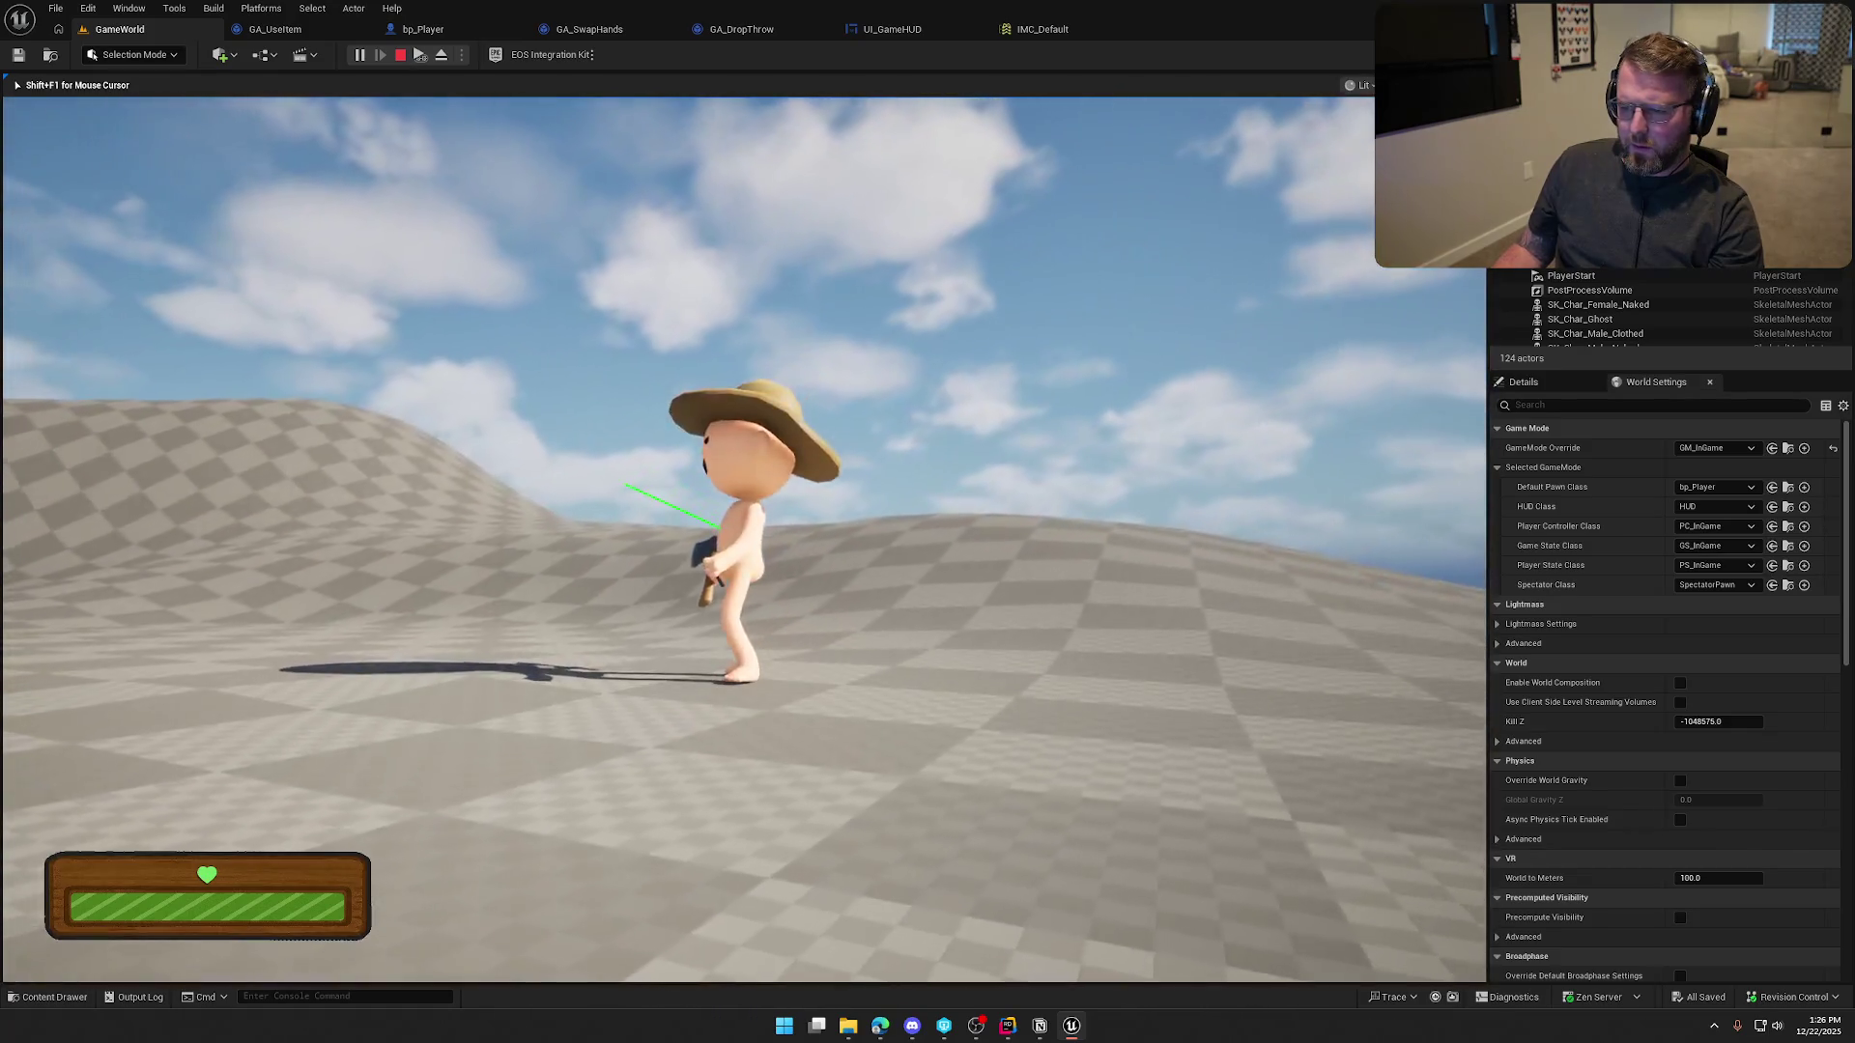
pyautogui.hotkey('shift', 'F1')
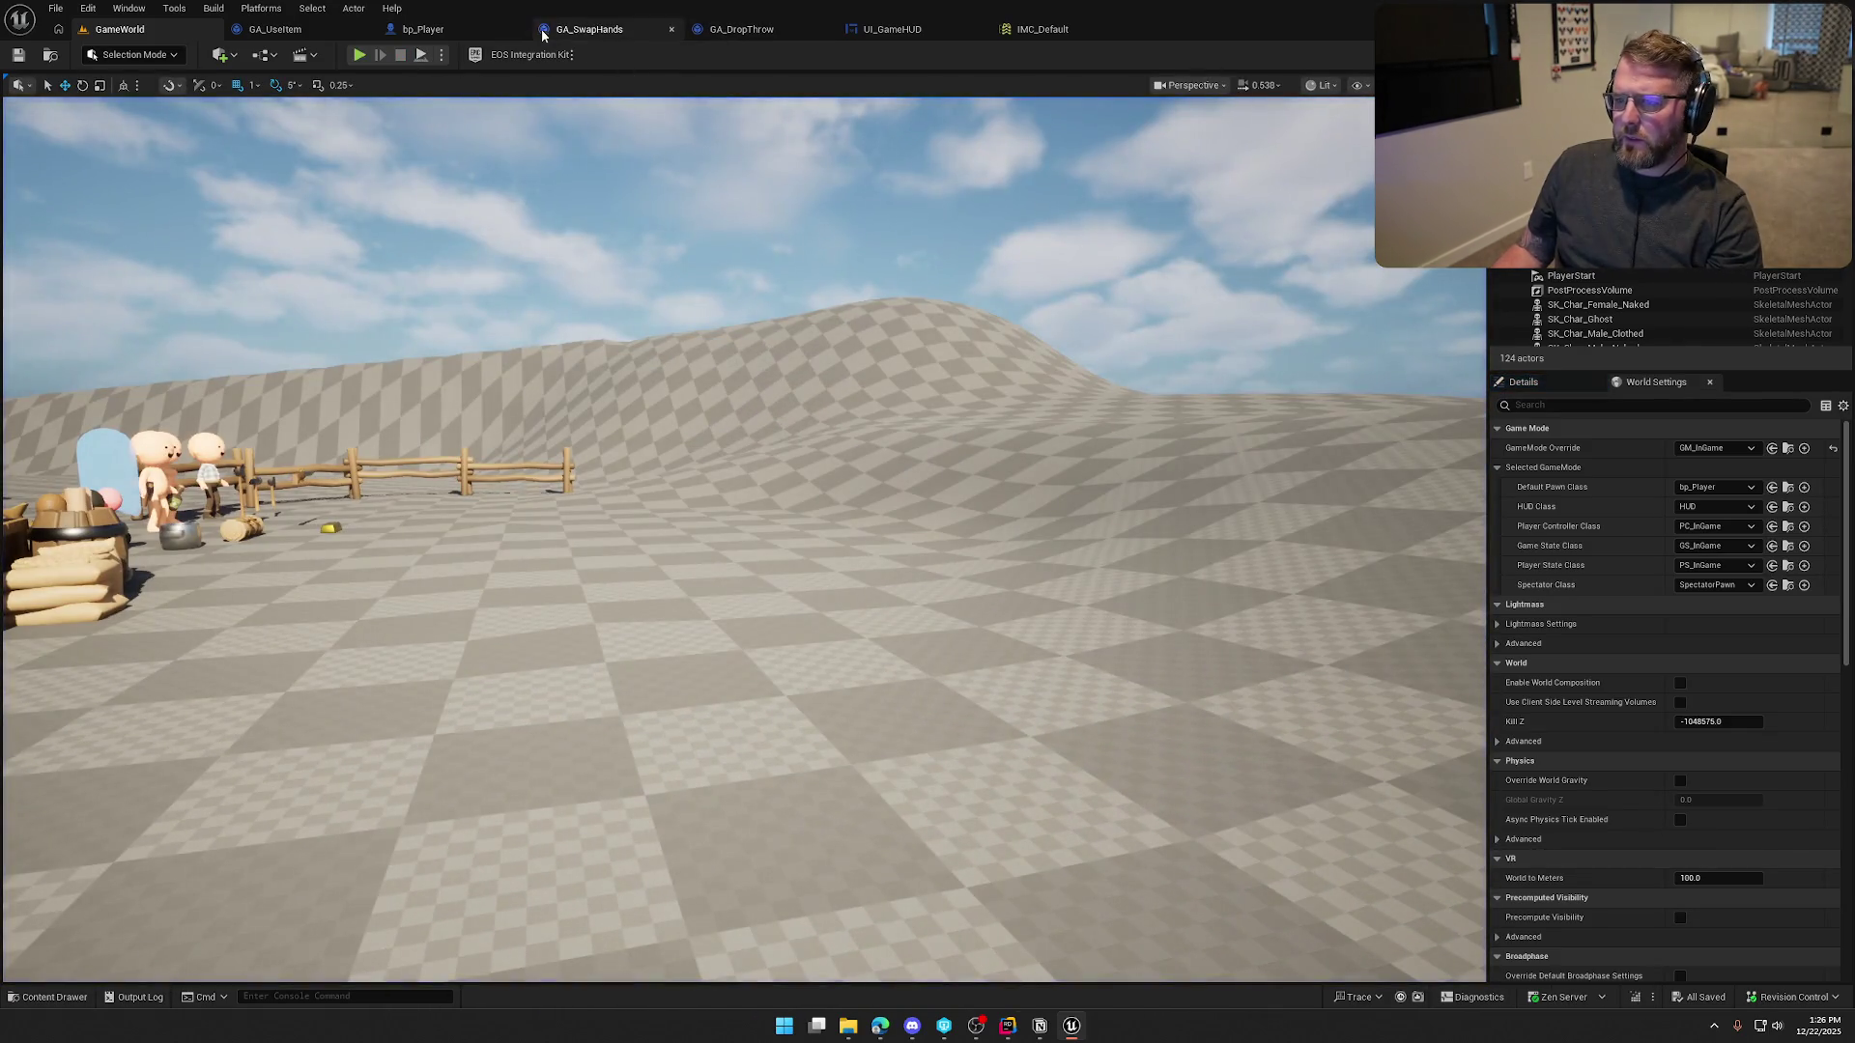
# Remove the 0, 0, 100 vector pin from the Add node and compile GA_DropThrow
pyautogui.click(741, 29)
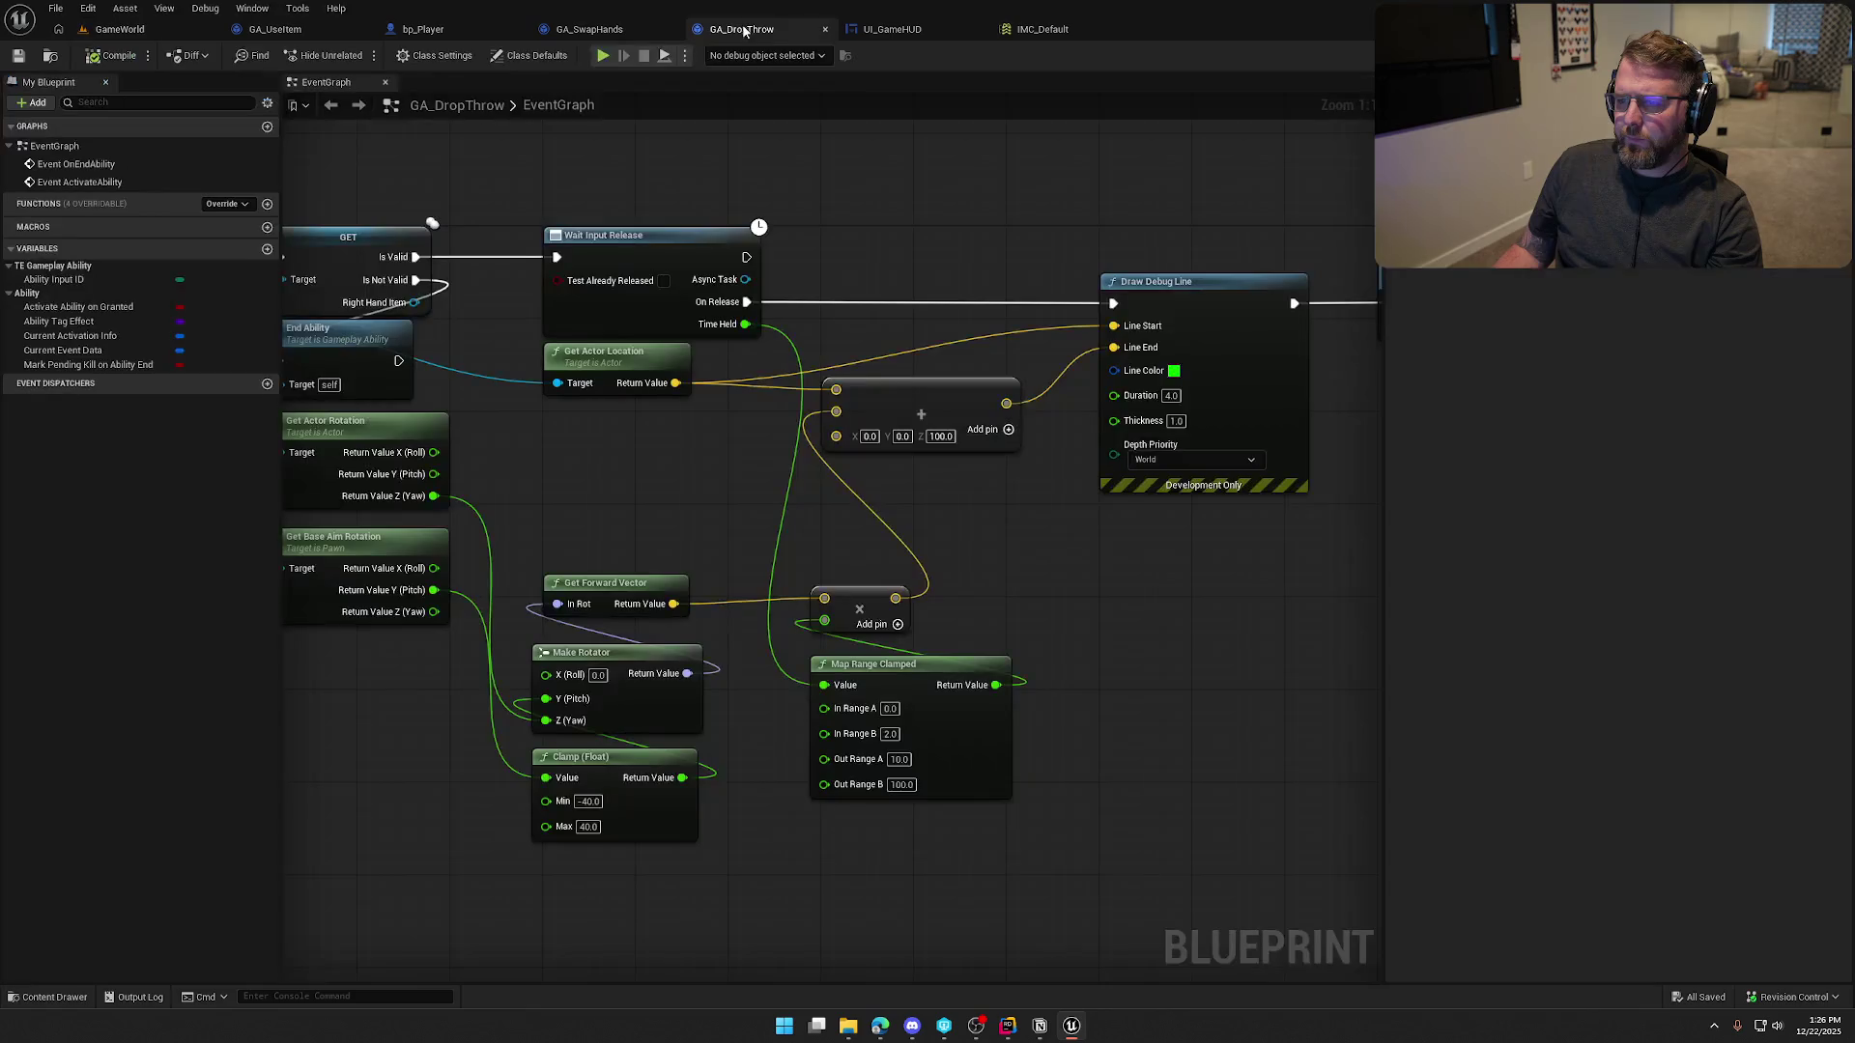
pyautogui.rightClick(835, 437)
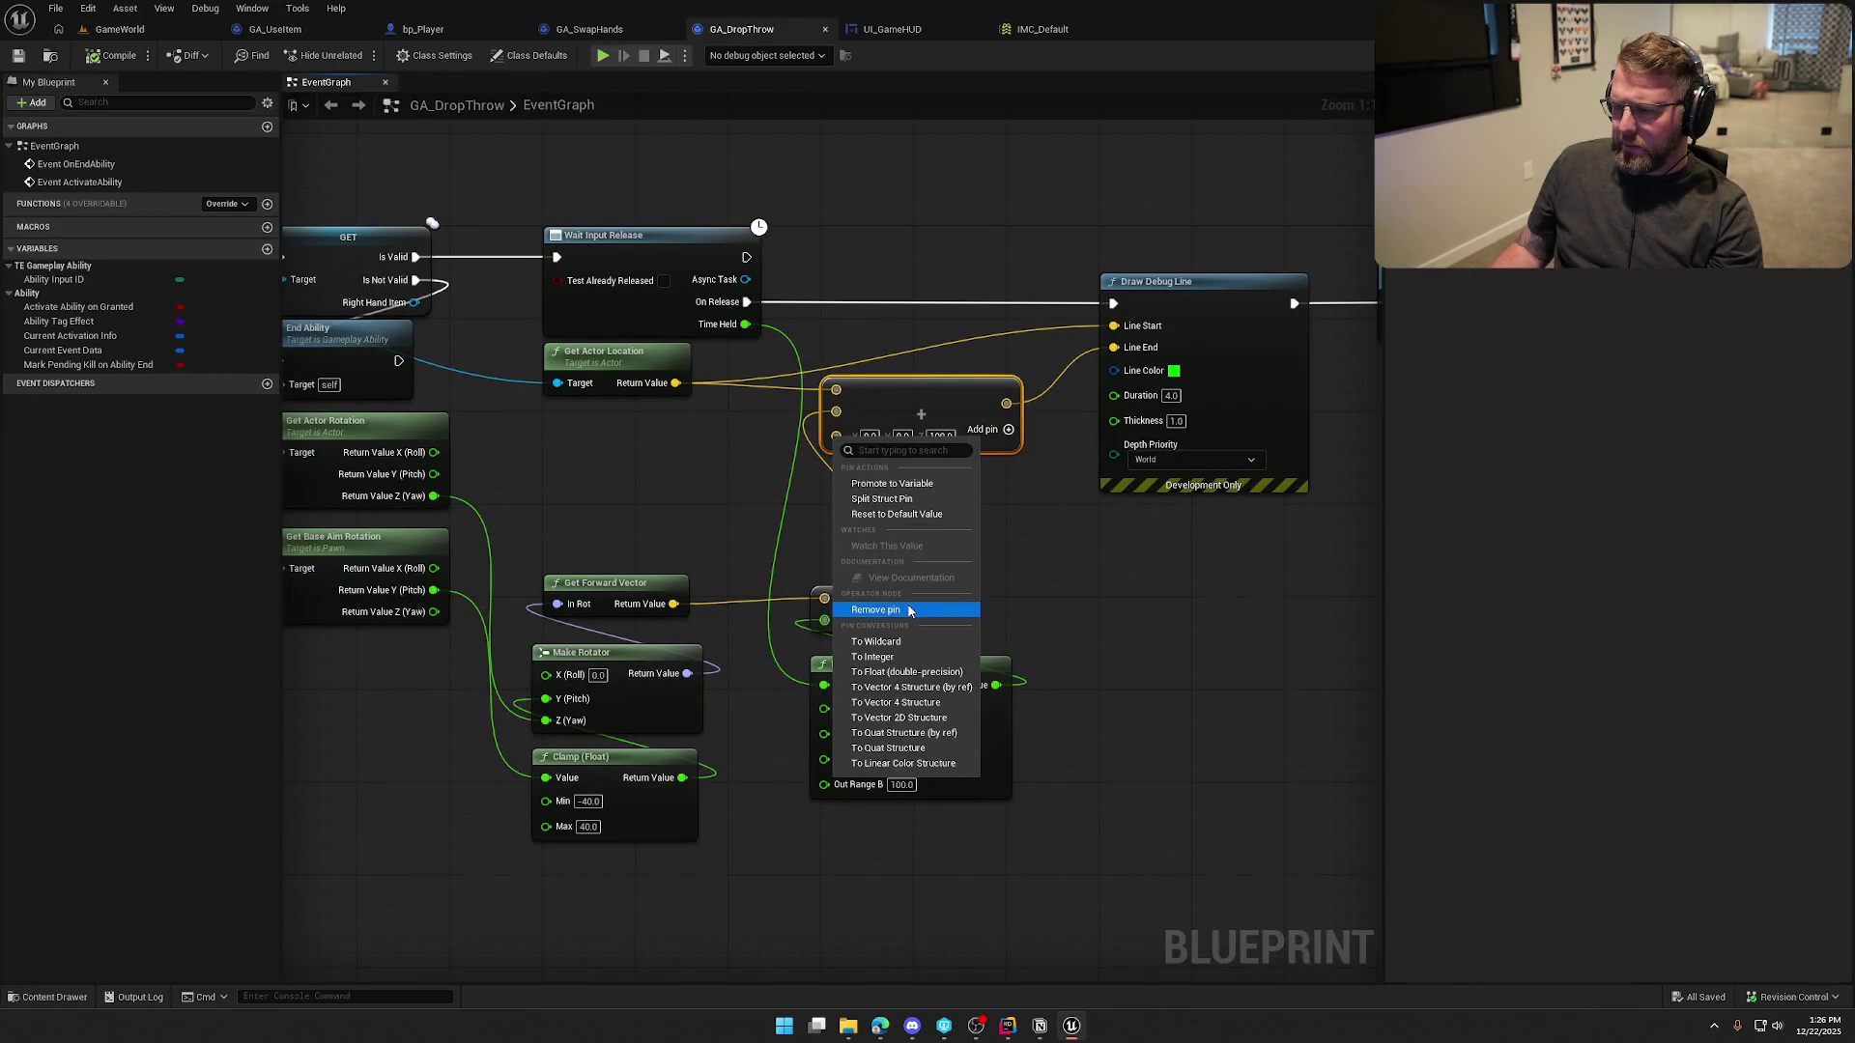
pyautogui.click(875, 610)
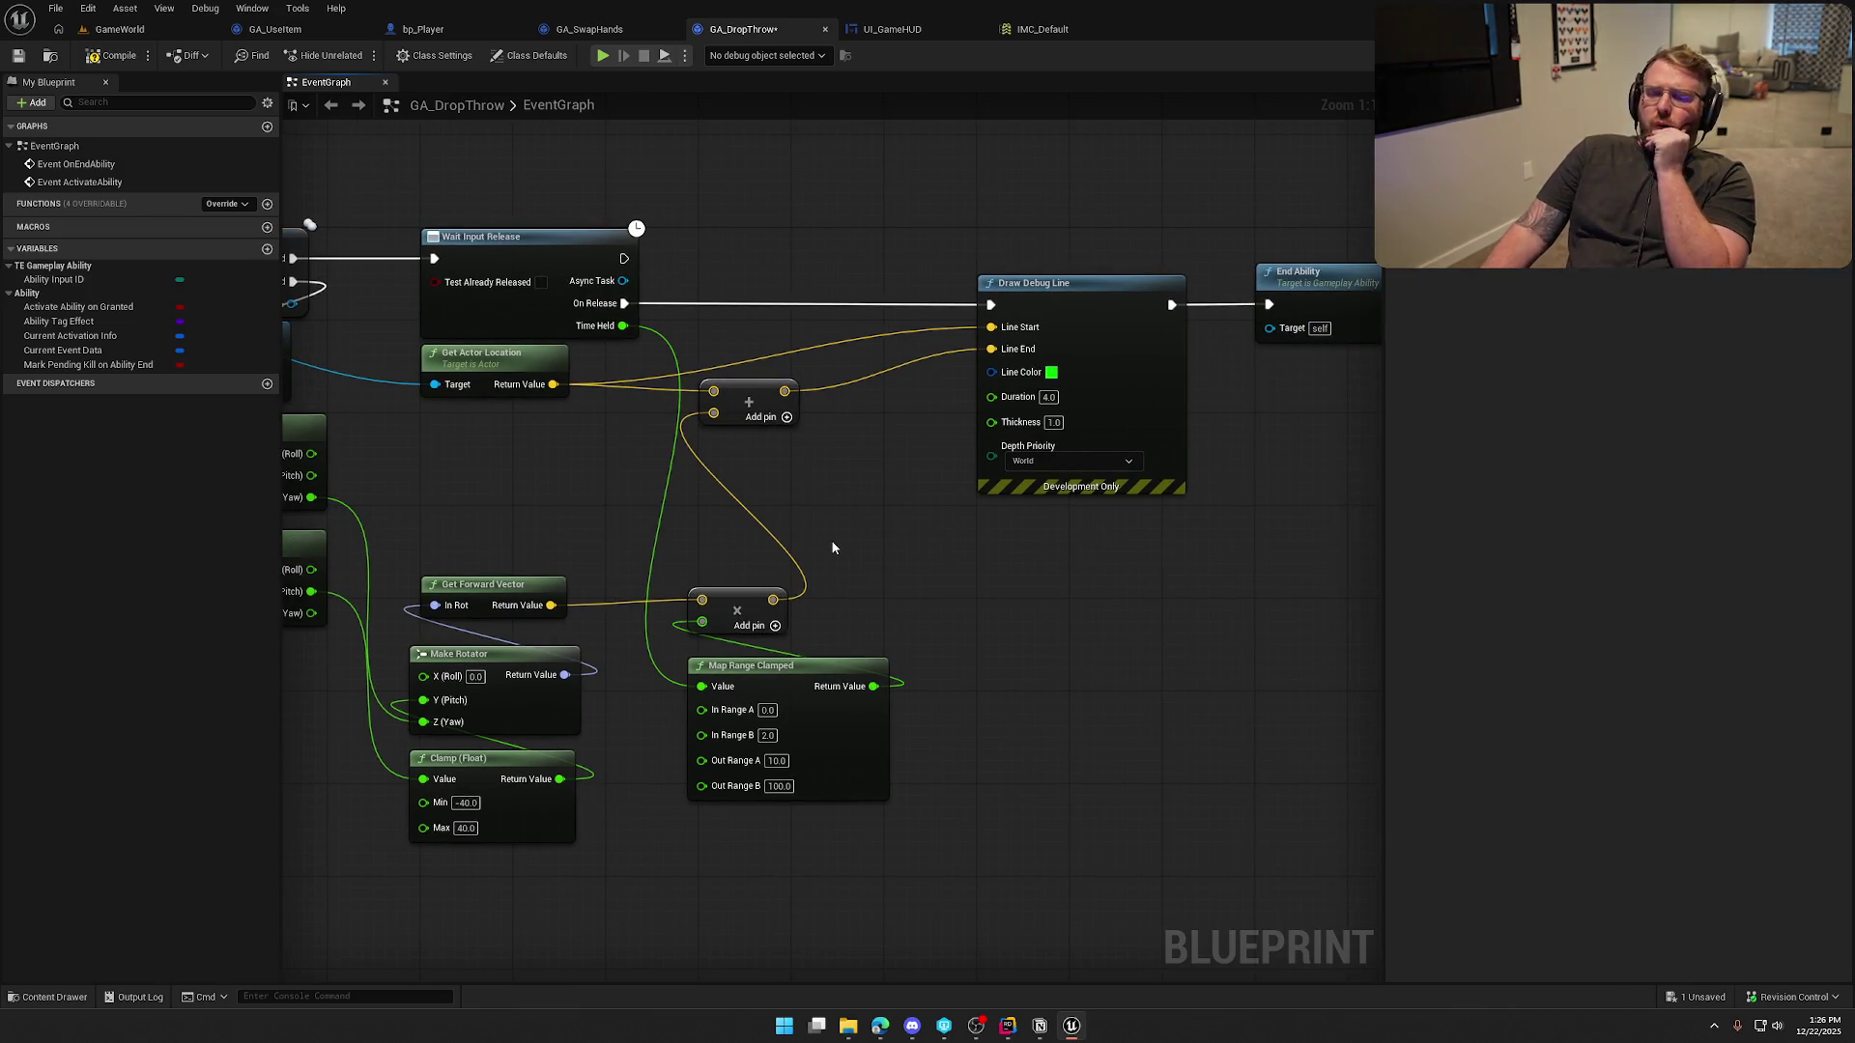
pyautogui.click(111, 55)
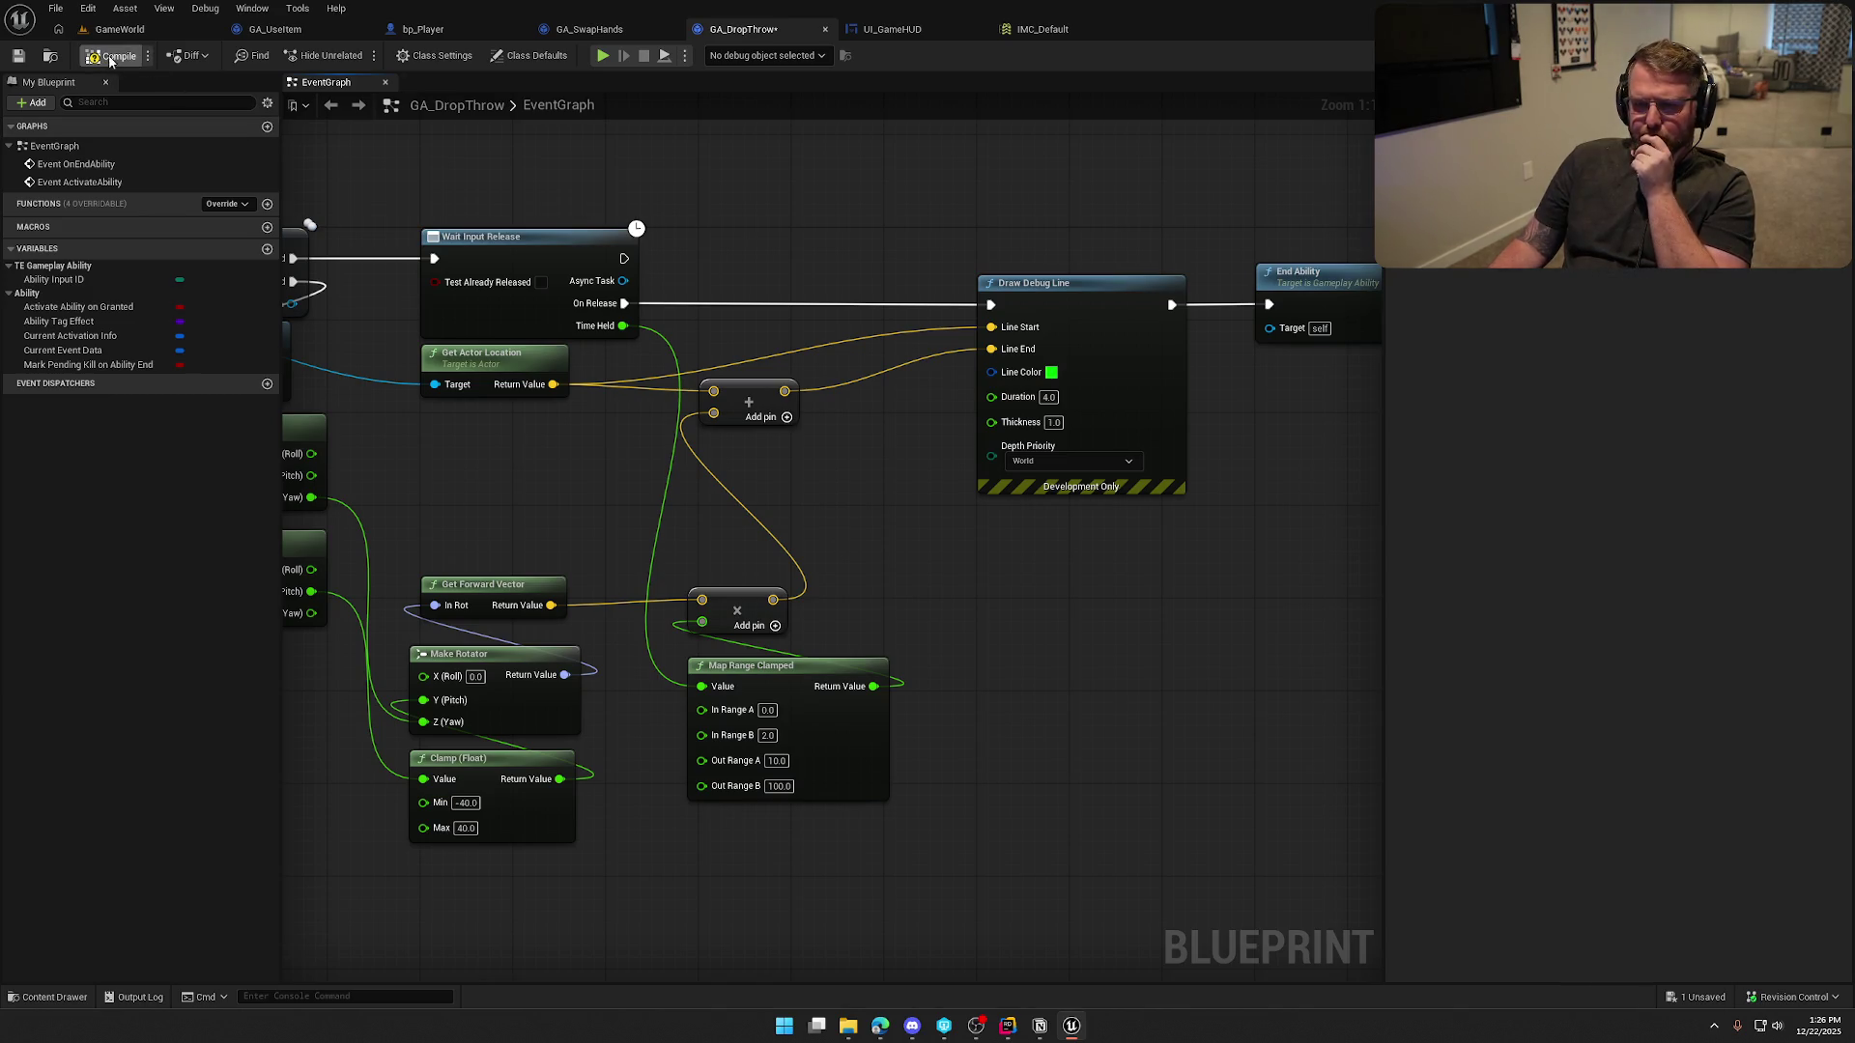
pyautogui.moveTo(757, 226); pyautogui.dragTo(860, 233)
pyautogui.click(860, 29)
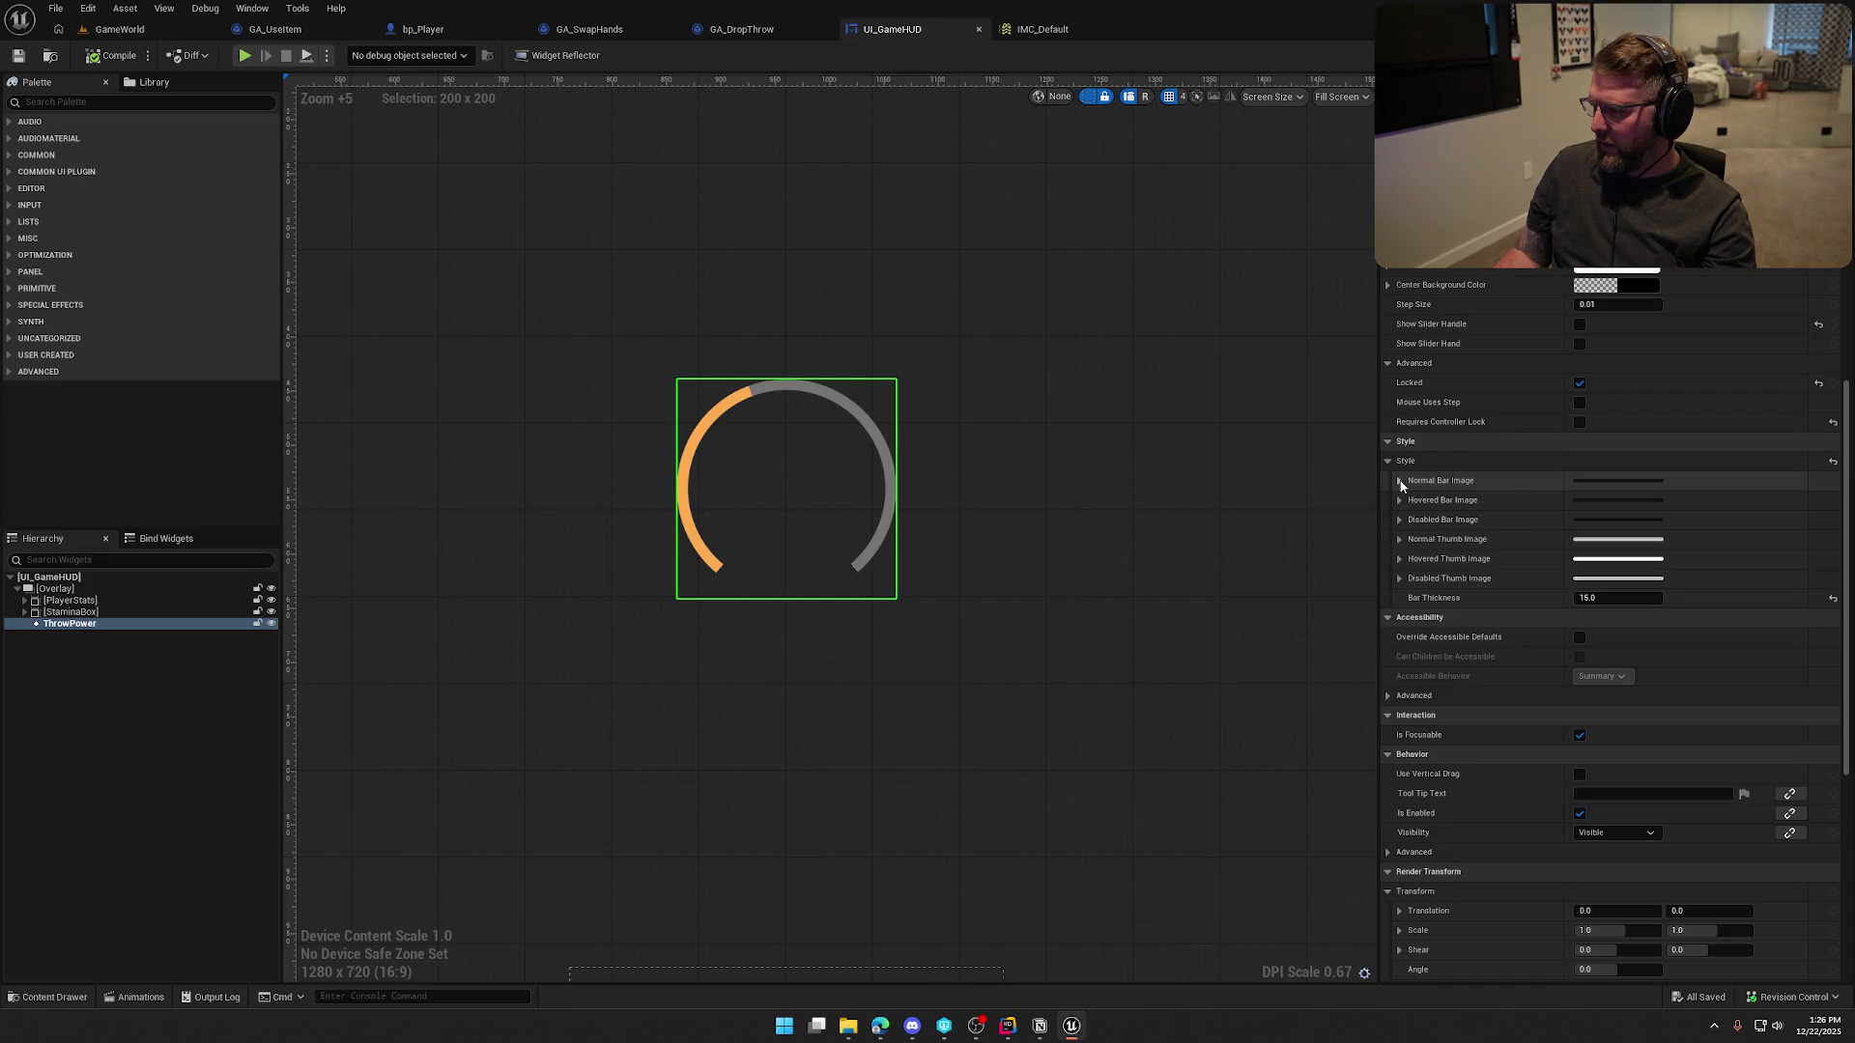
# Enable Show Slider Handle and Show Slider Hand, trying white then red-orange normal thumb tints
pyautogui.click(1399, 539)
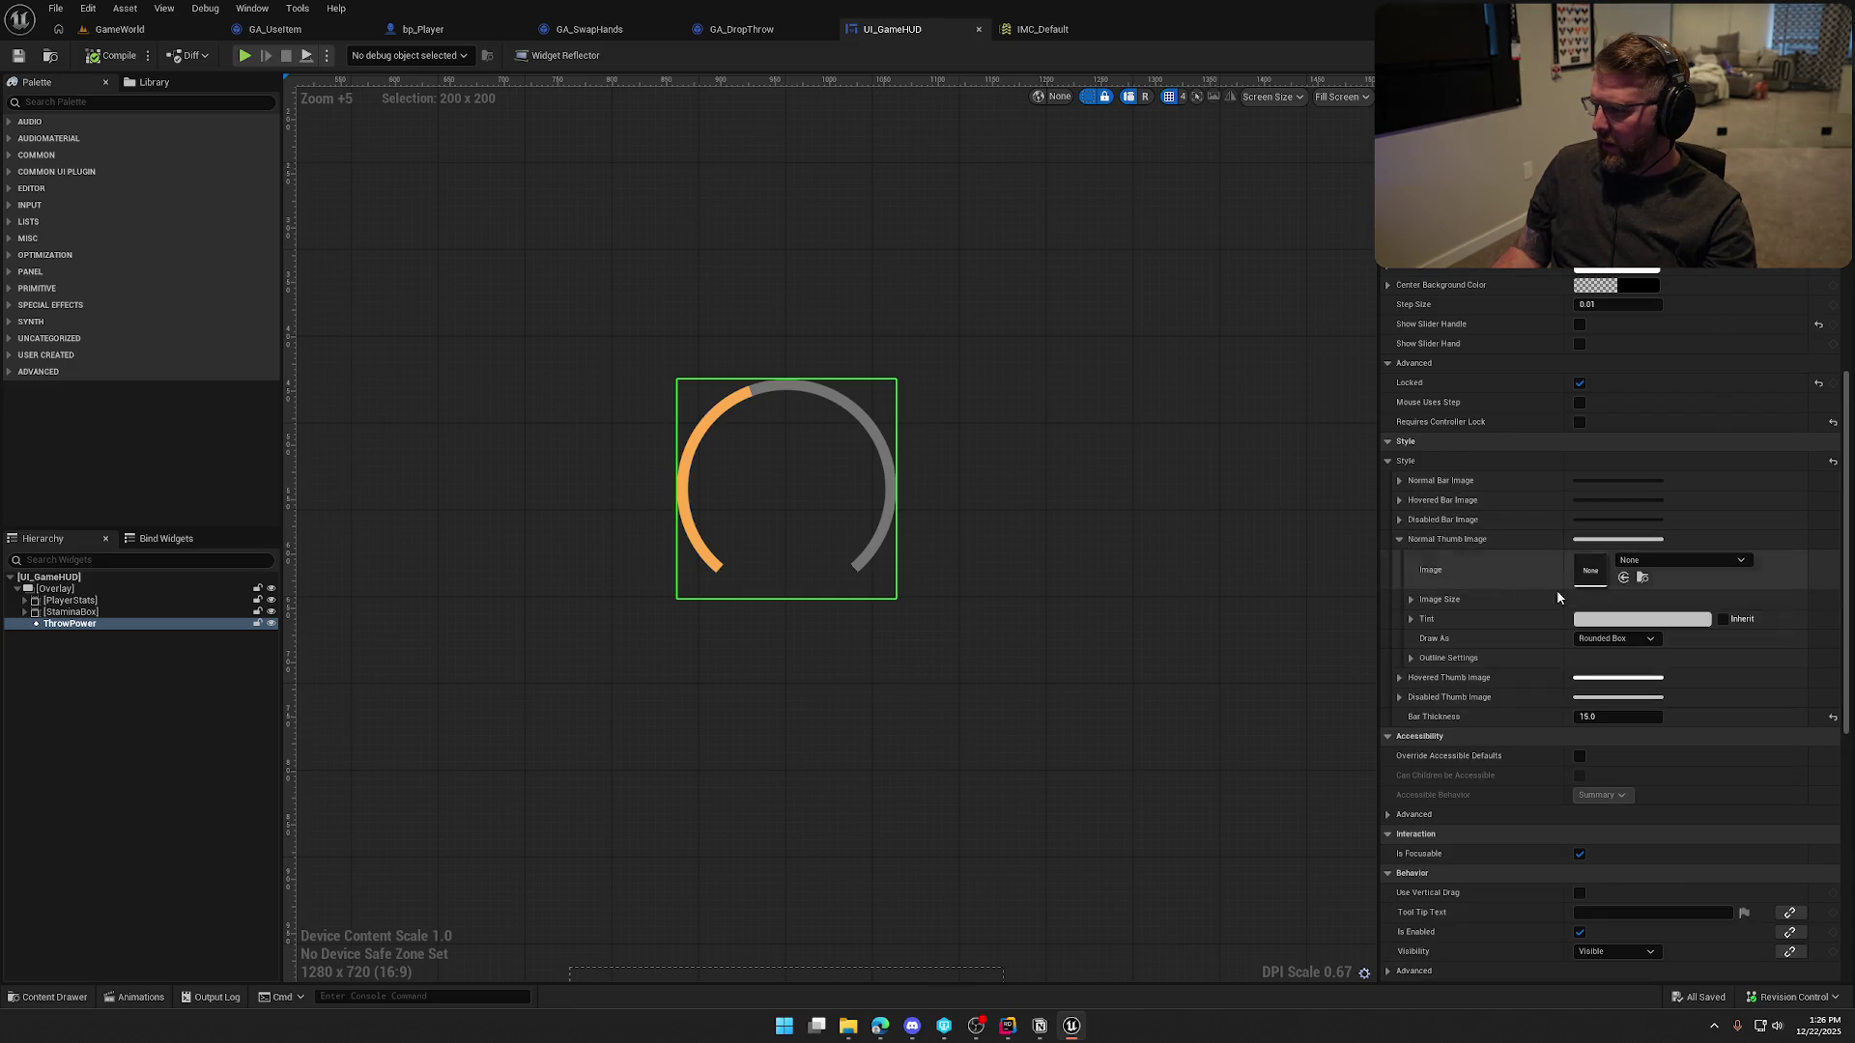
pyautogui.click(1639, 623)
pyautogui.click(1522, 633)
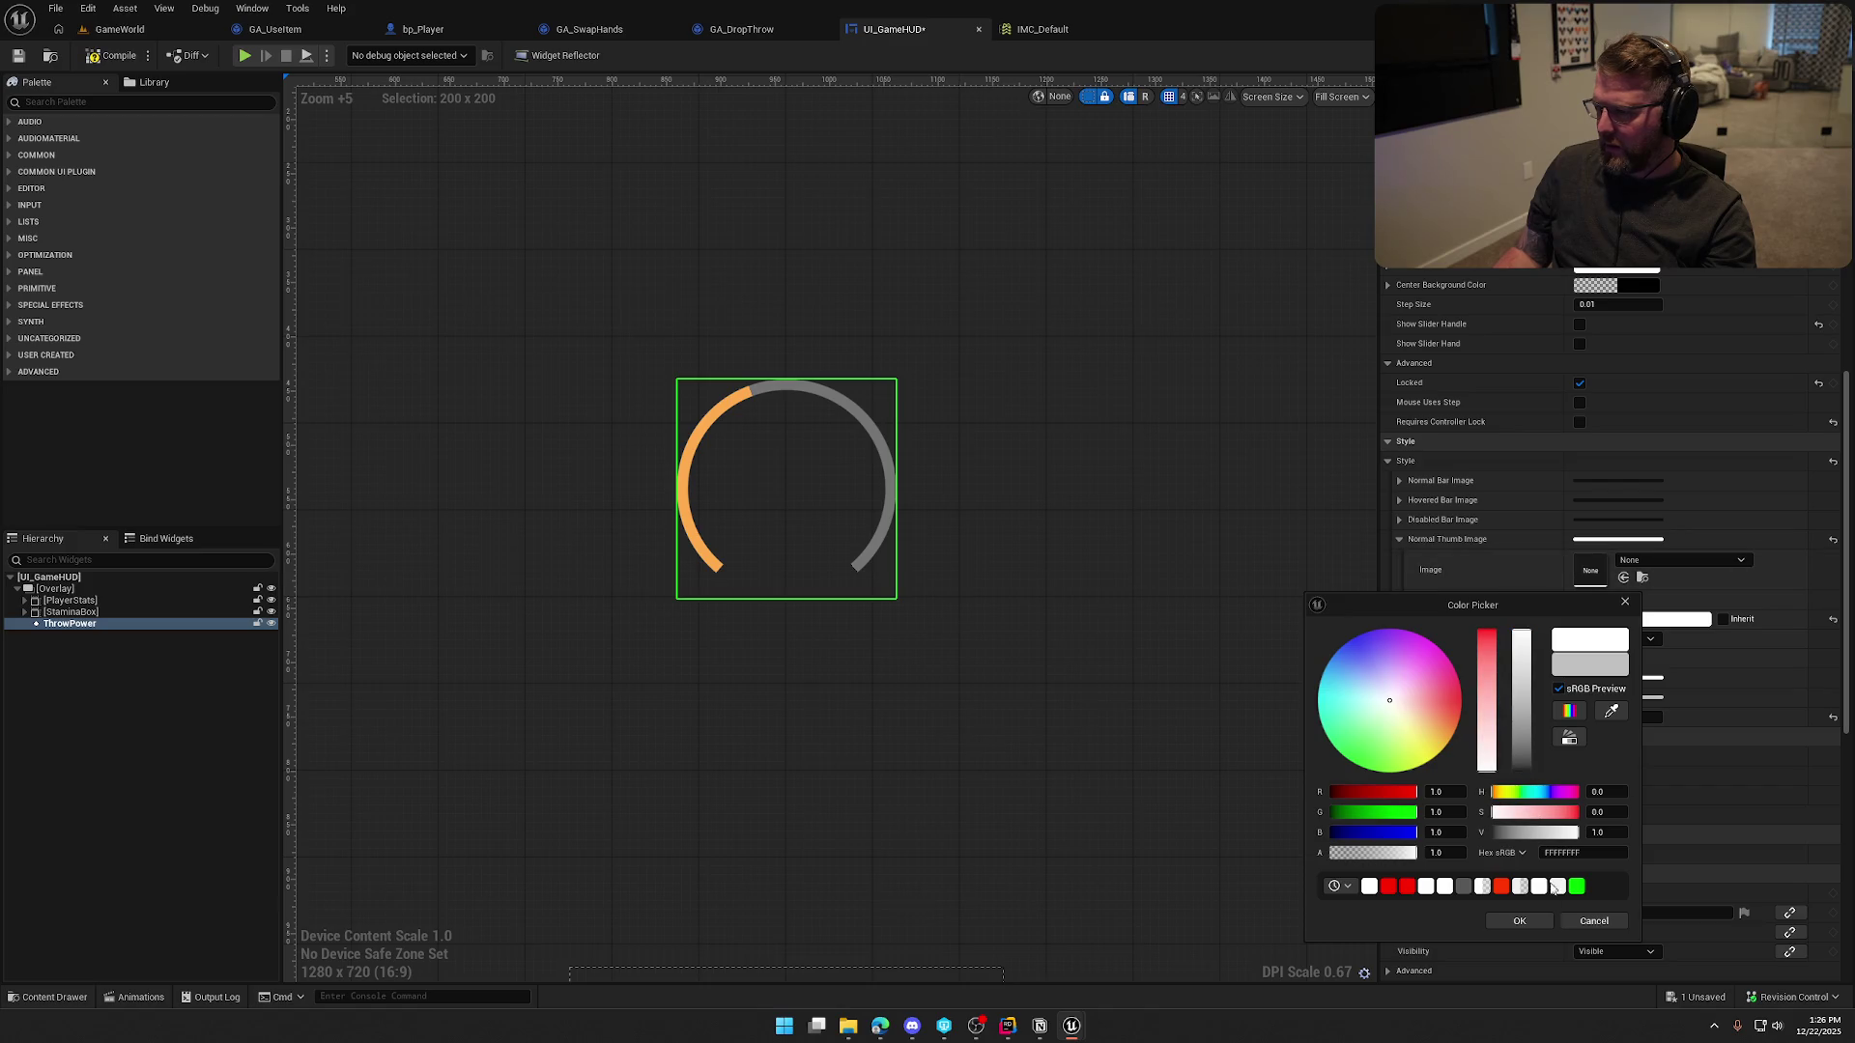
pyautogui.click(1520, 921)
pyautogui.scroll(1, 1445, 494)
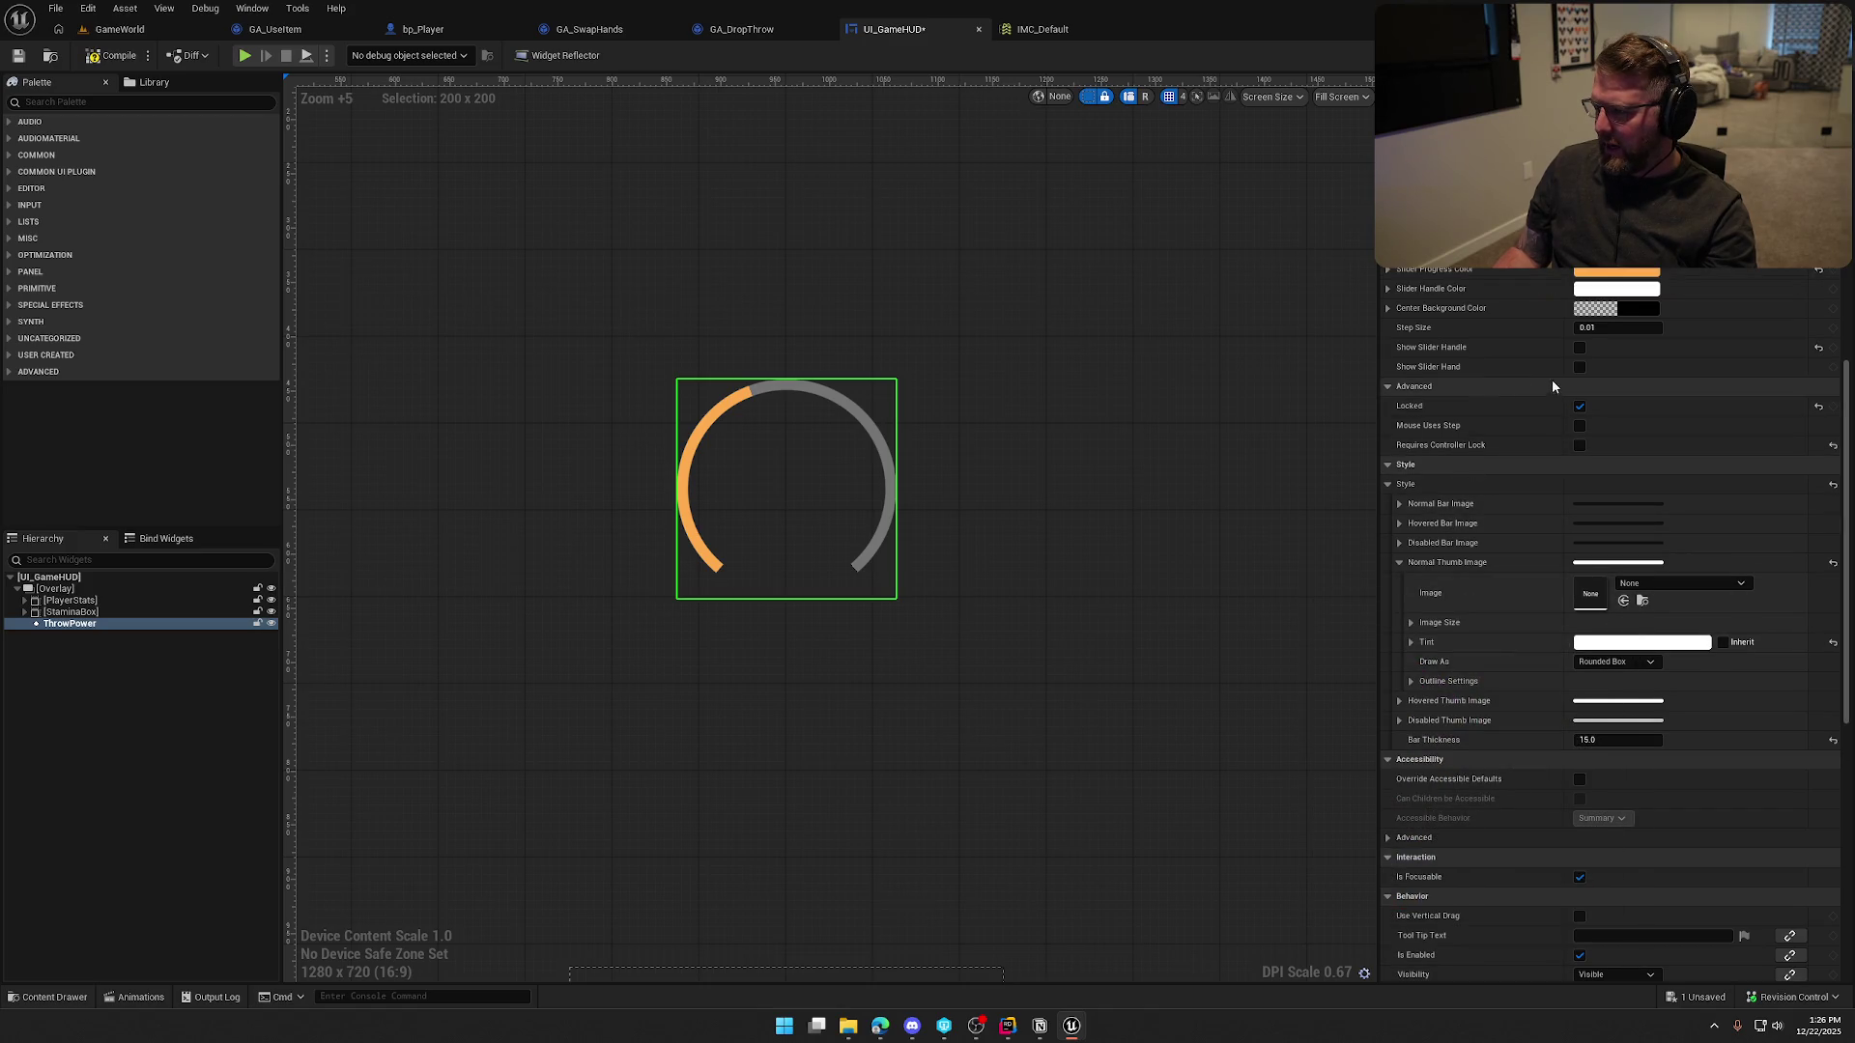
pyautogui.click(1580, 348)
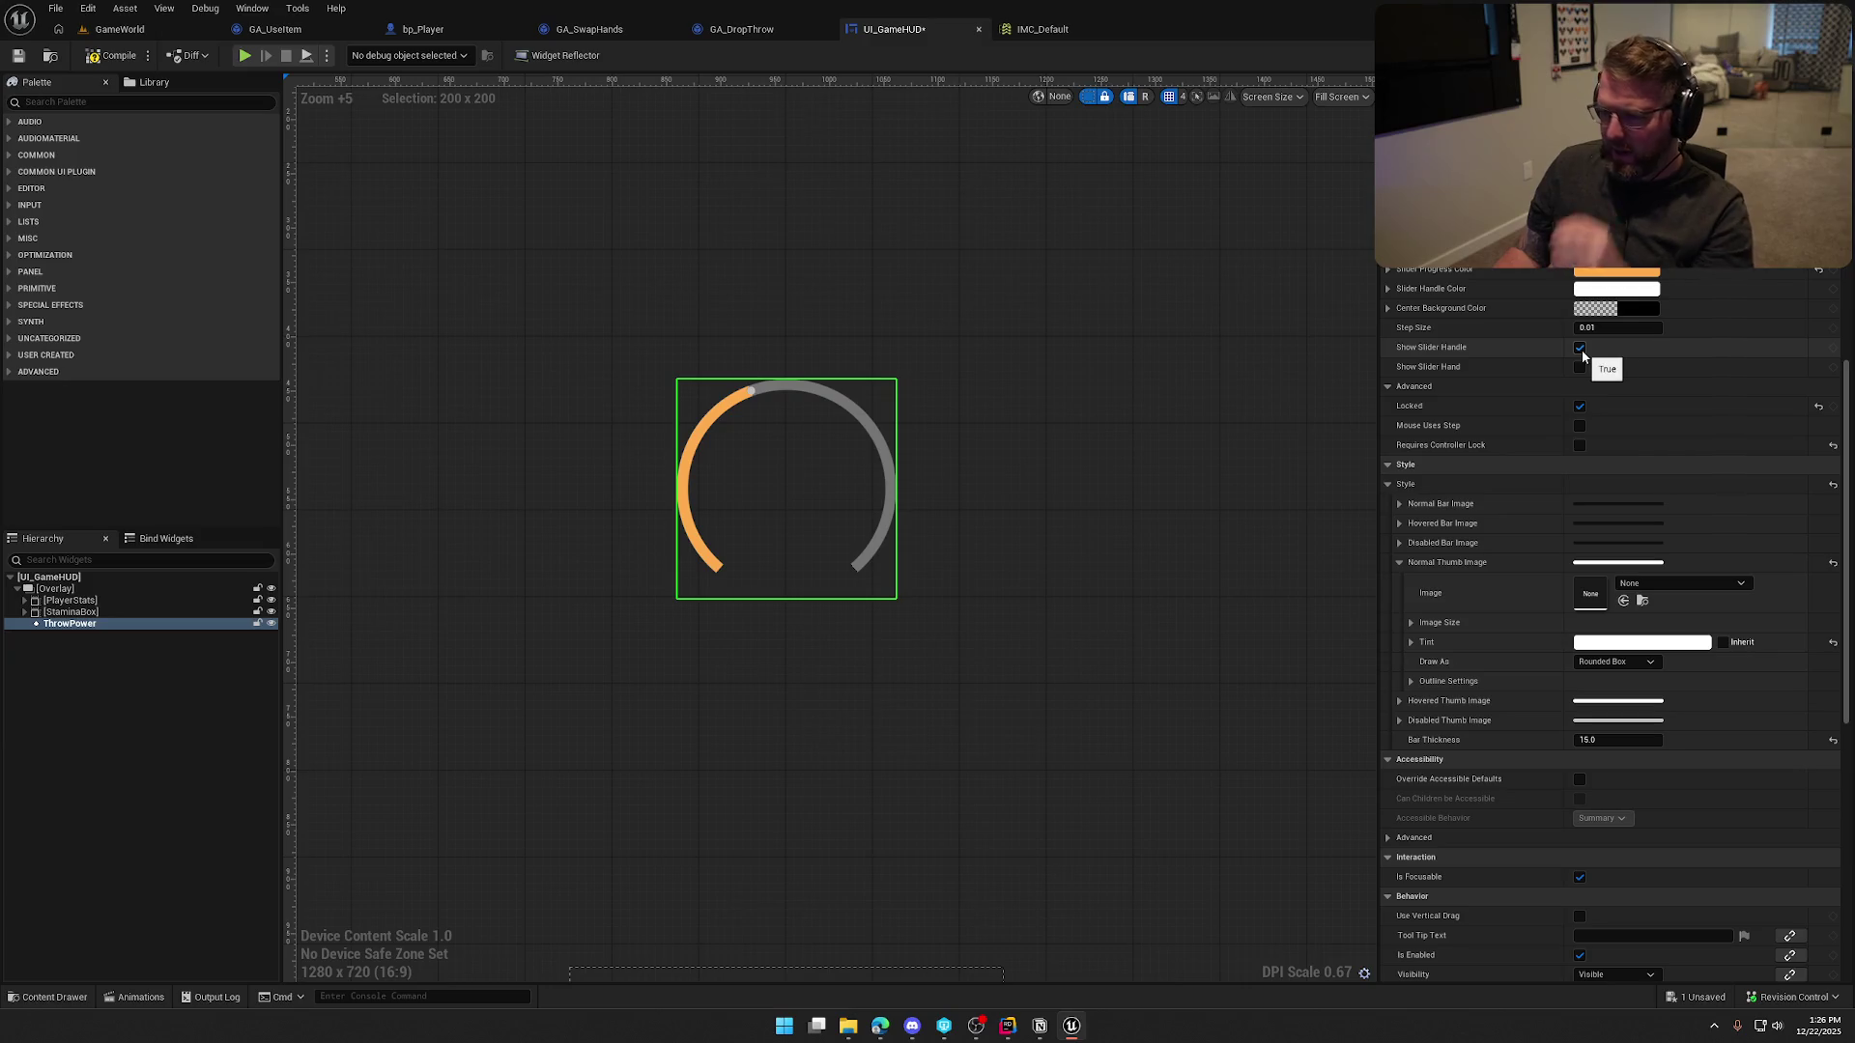
pyautogui.click(1643, 643)
pyautogui.moveTo(1345, 702); pyautogui.dragTo(1419, 709)
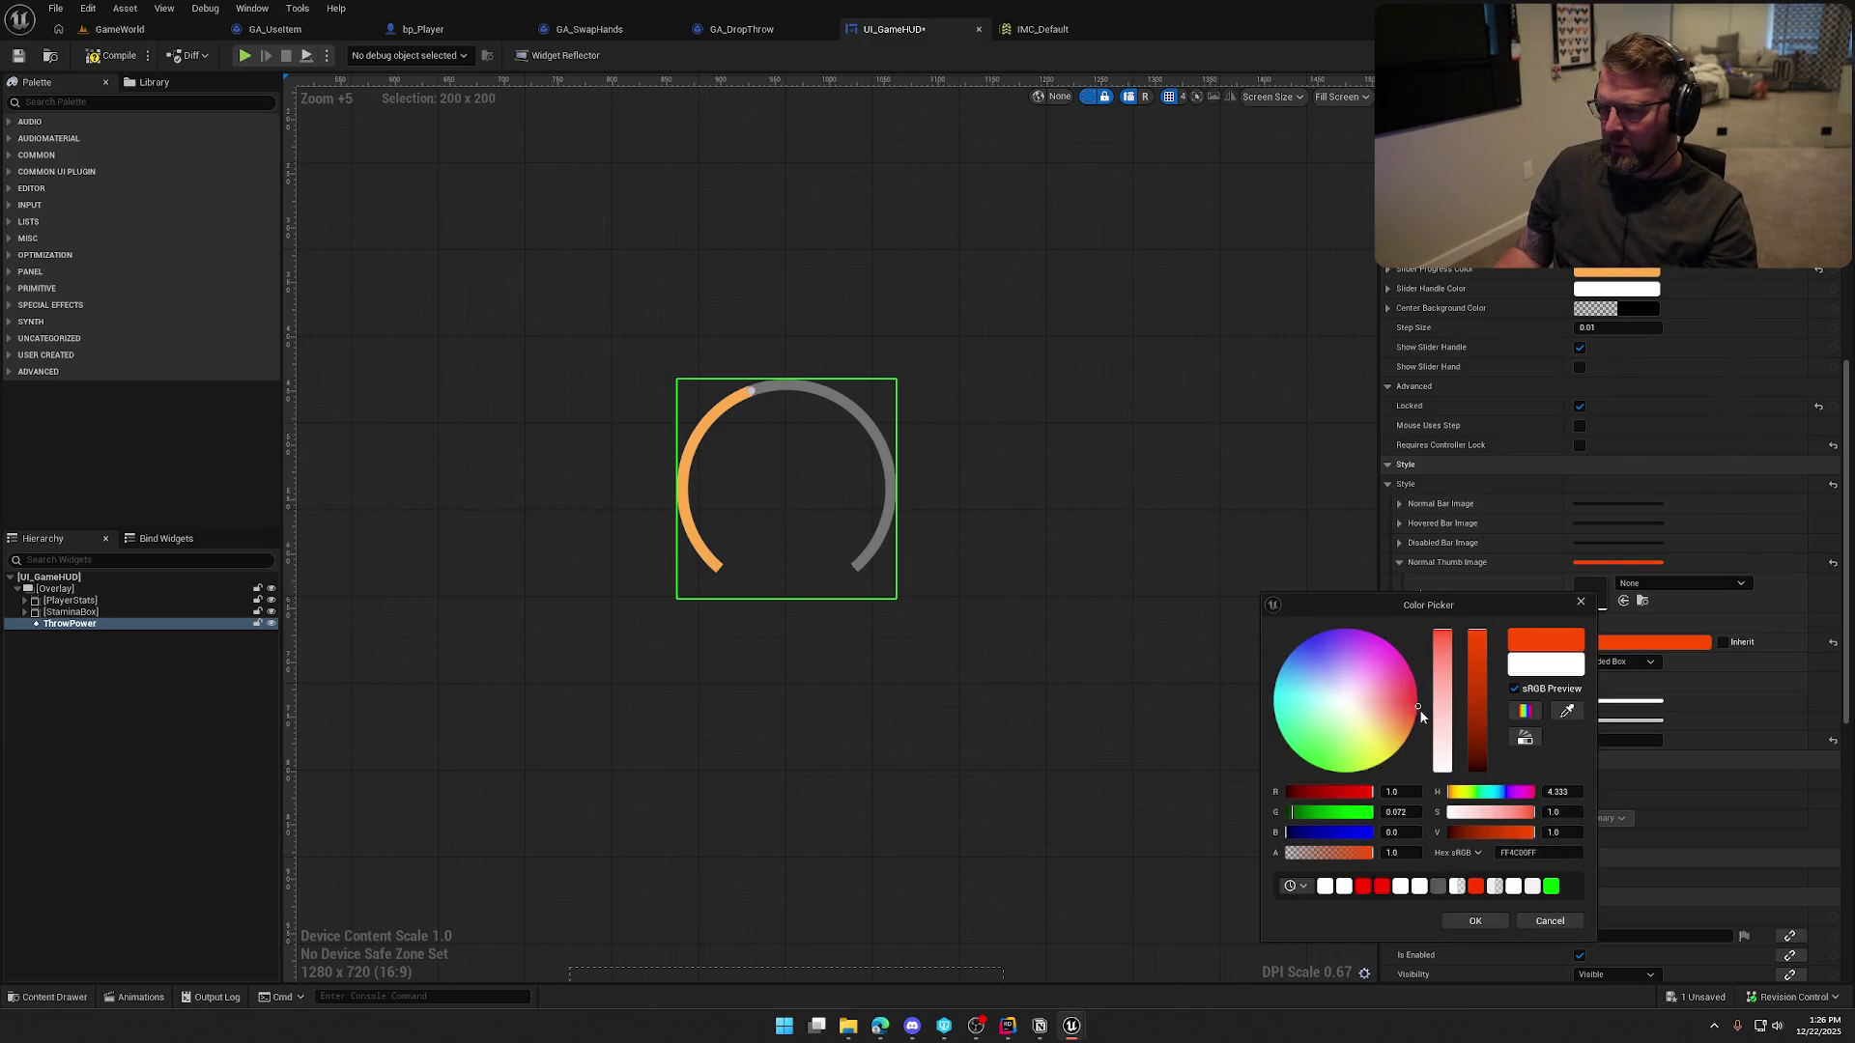
pyautogui.click(1463, 919)
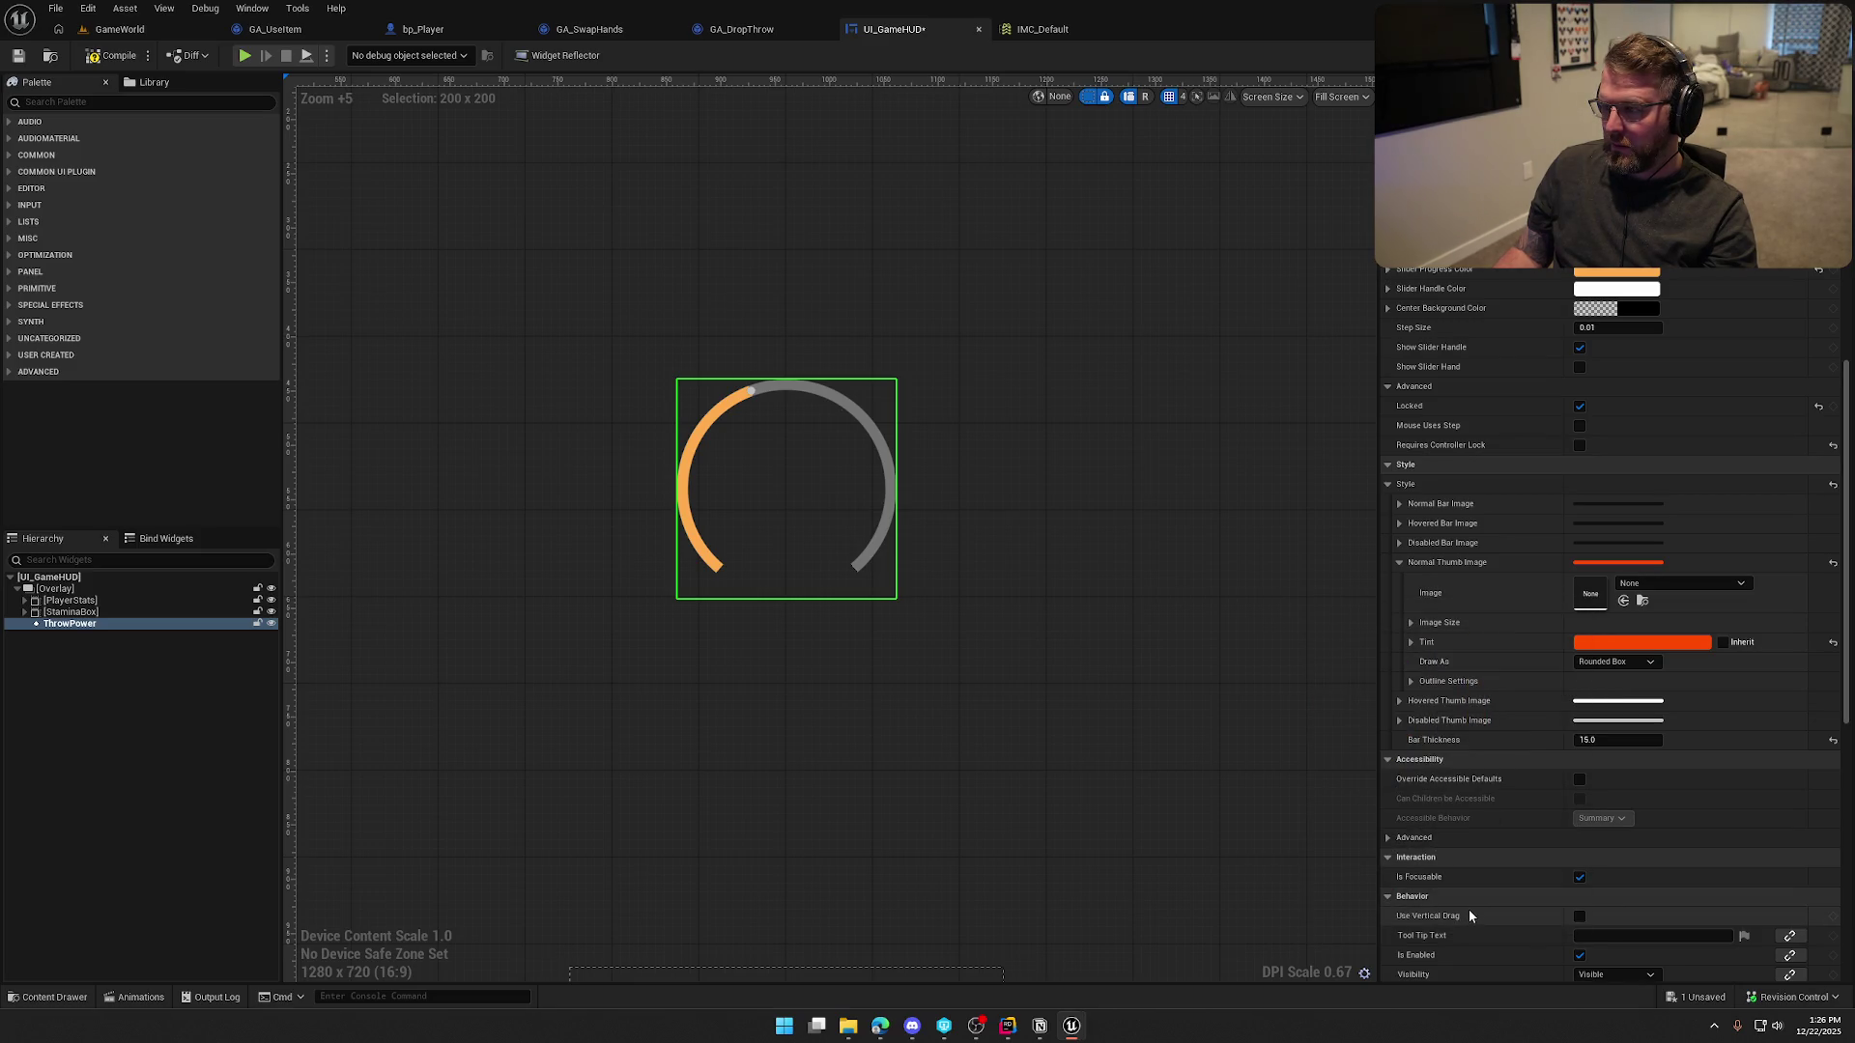
pyautogui.click(1581, 369)
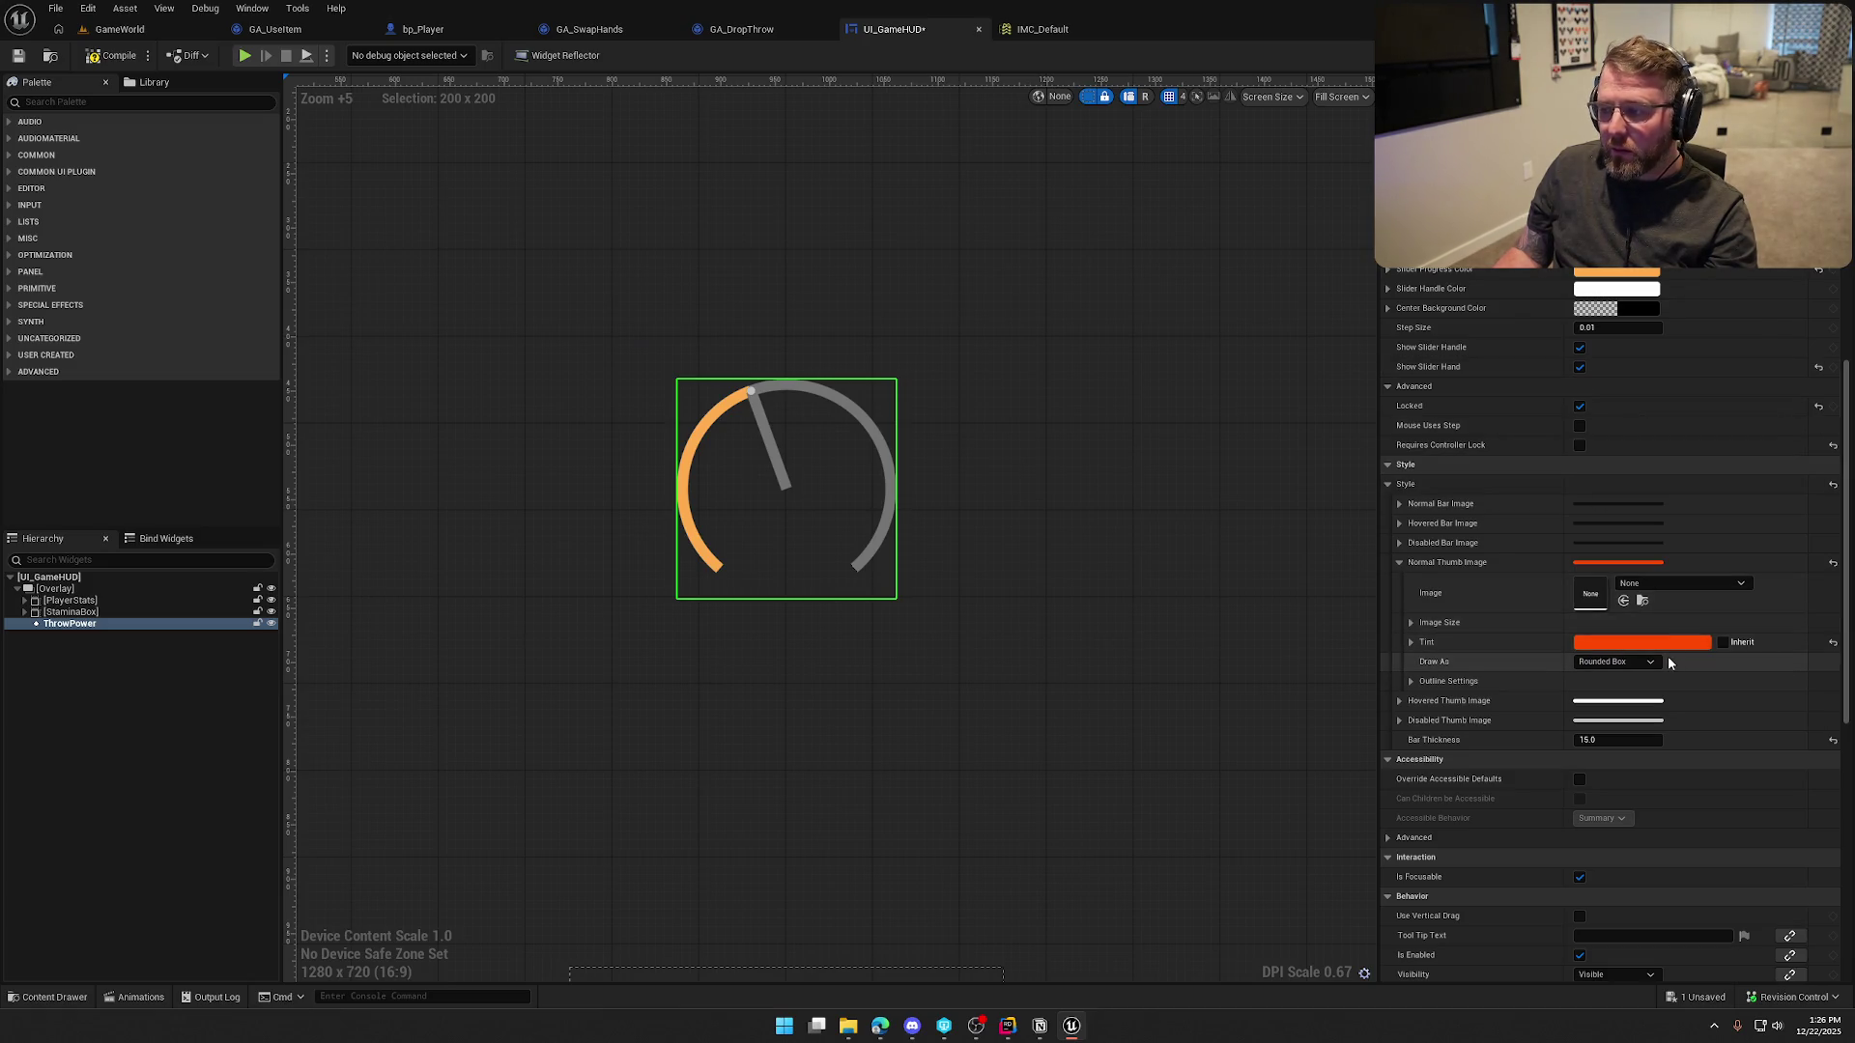
# Tint the disabled thumb red, then reset both Normal and Disabled Thumb Images to default
pyautogui.click(1399, 720)
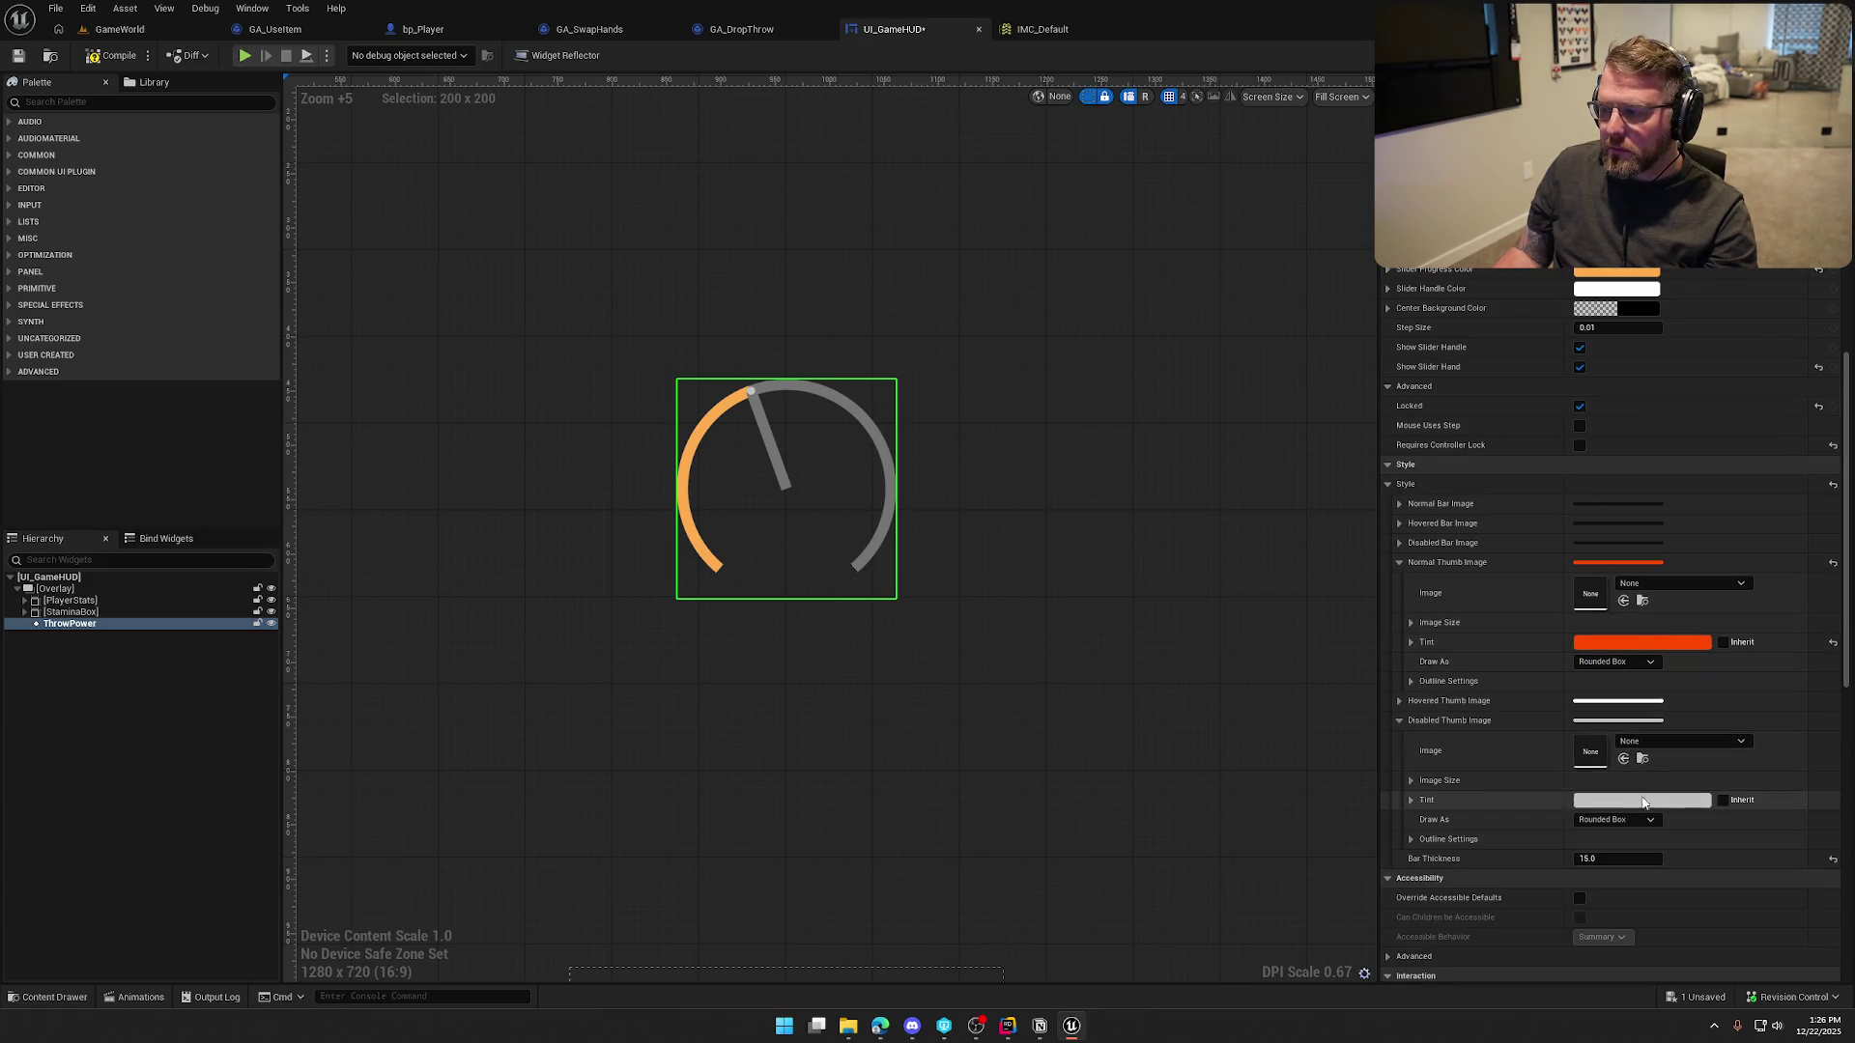
pyautogui.click(1584, 800)
pyautogui.moveTo(1432, 711); pyautogui.dragTo(1462, 703)
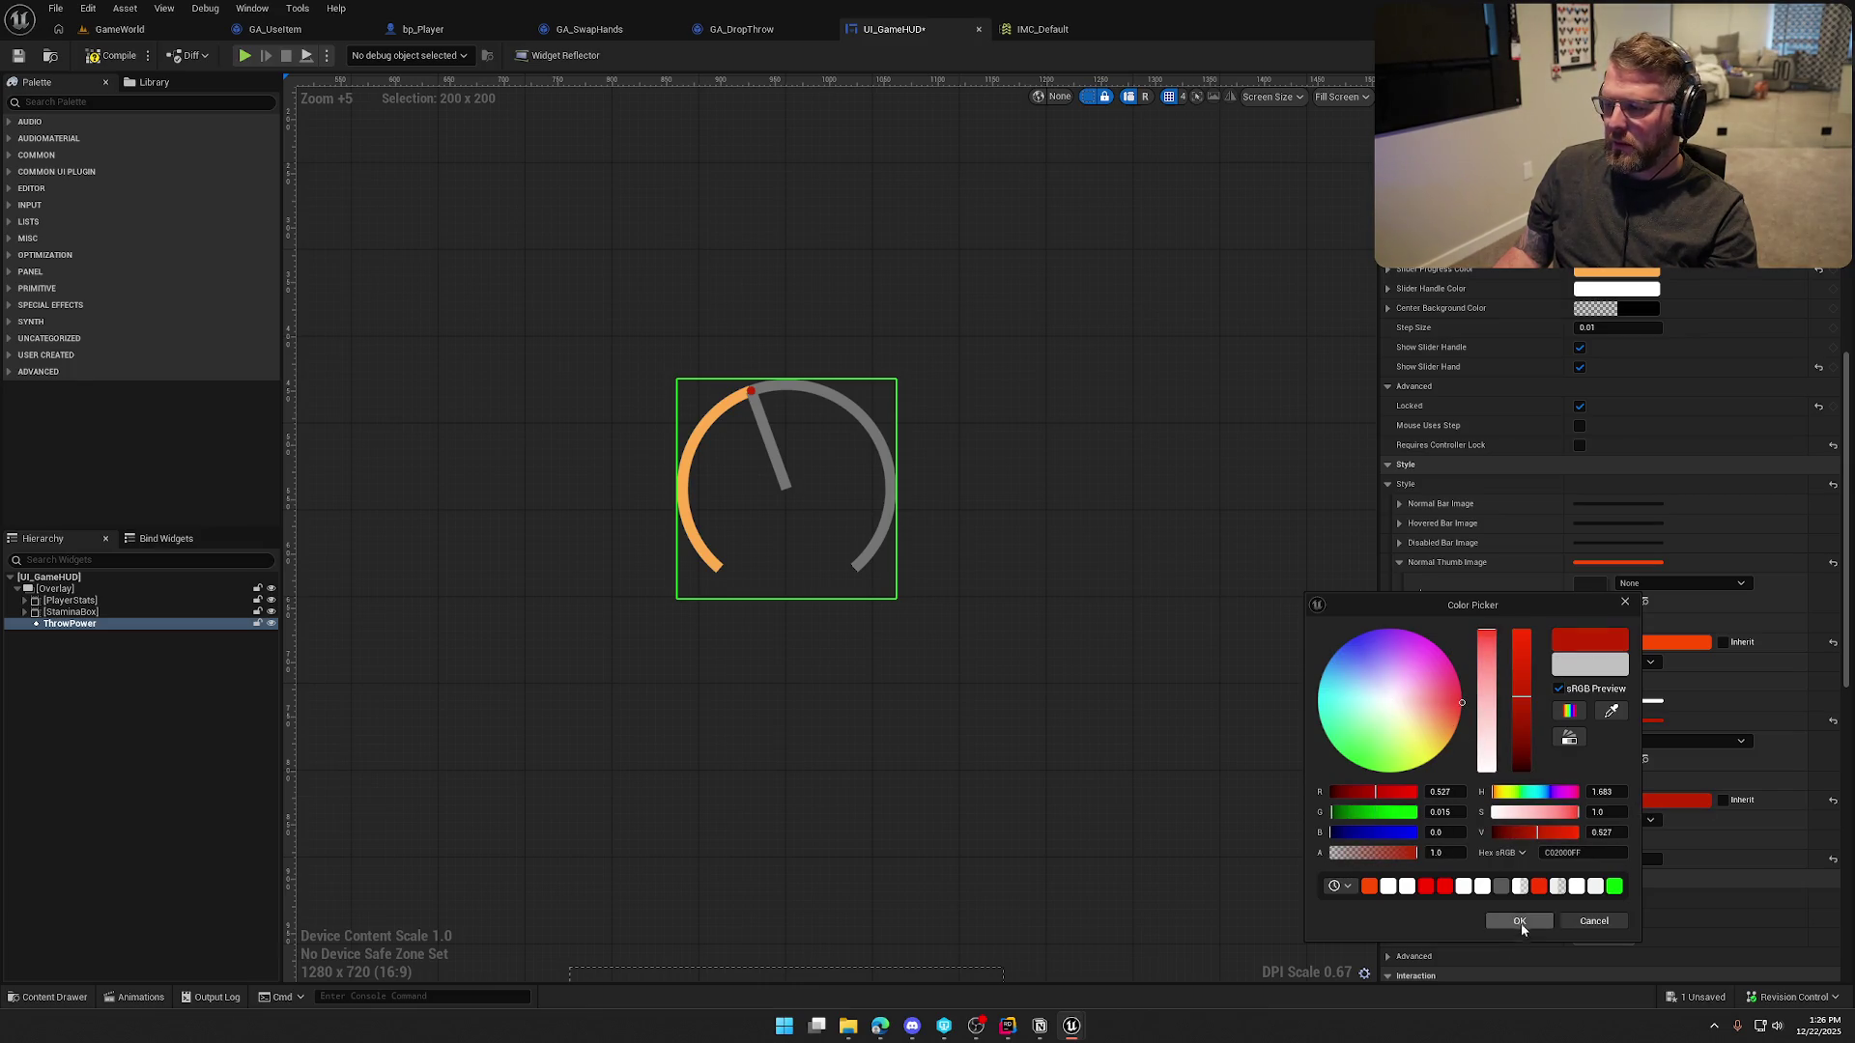
pyautogui.click(1520, 922)
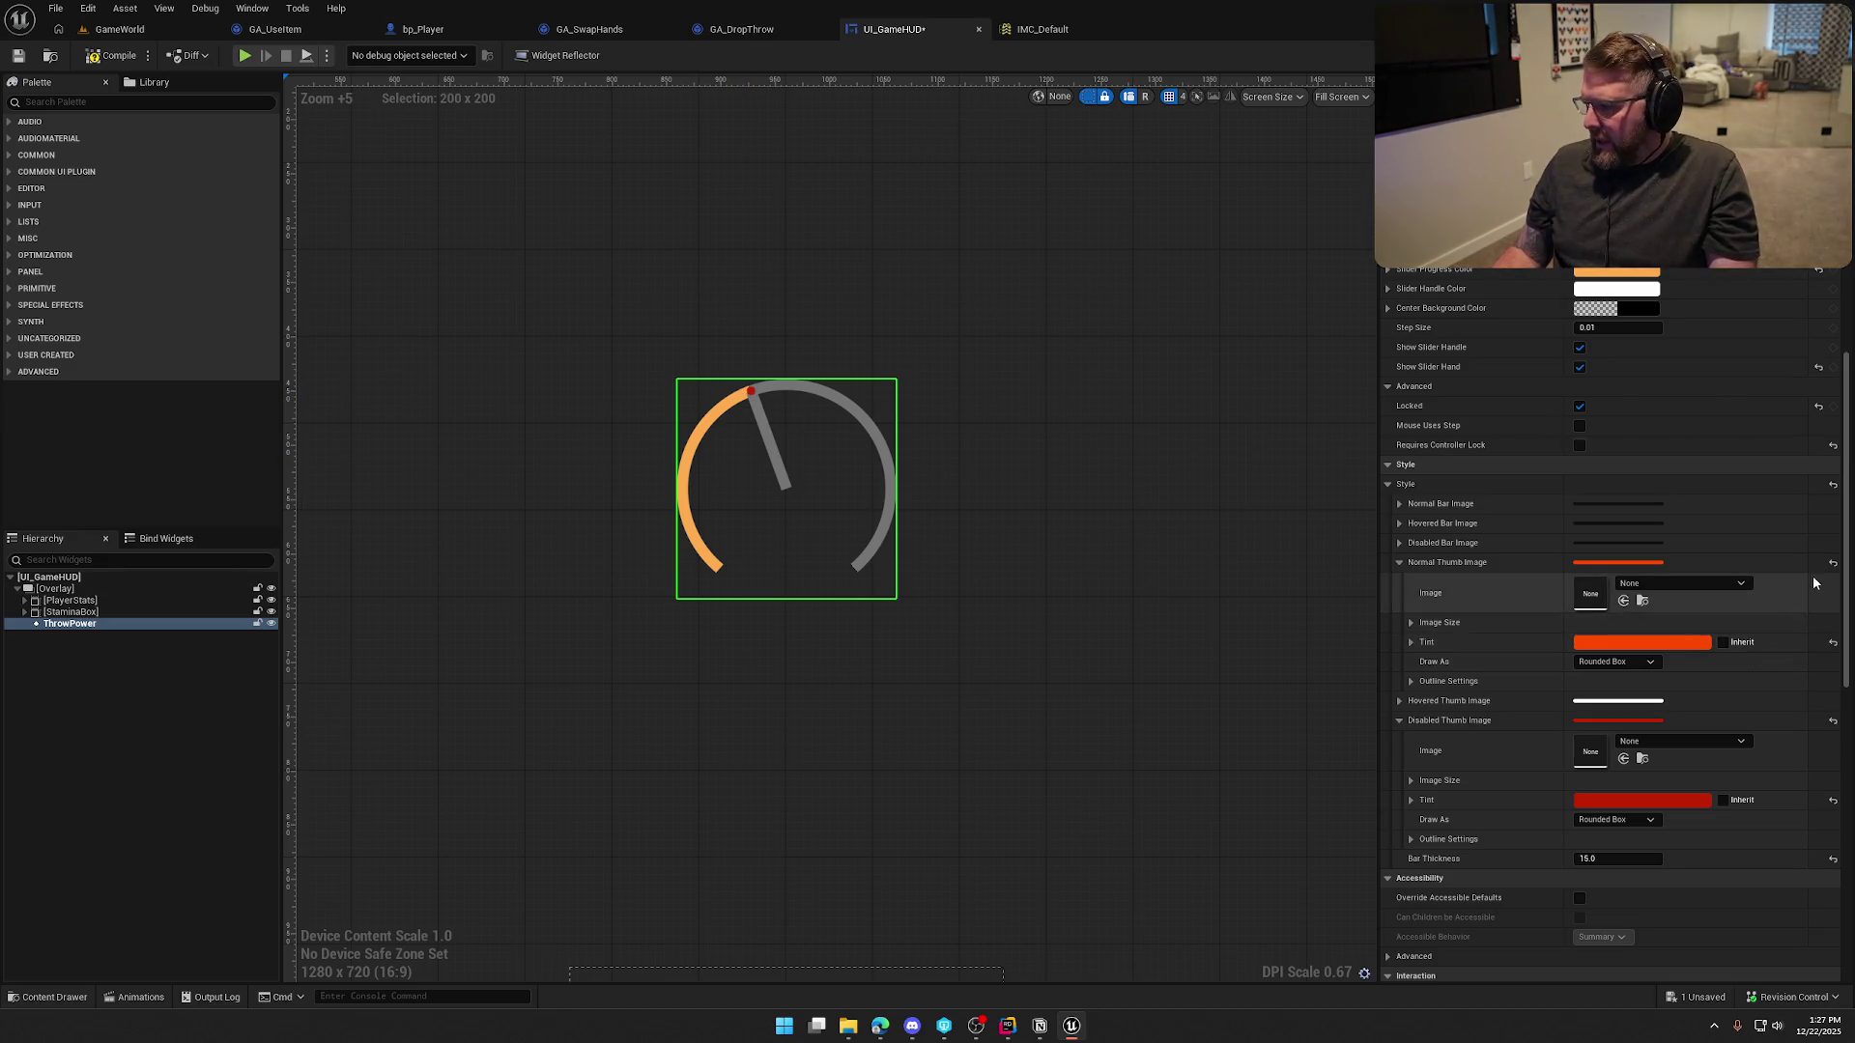
pyautogui.click(1833, 562)
pyautogui.click(1834, 721)
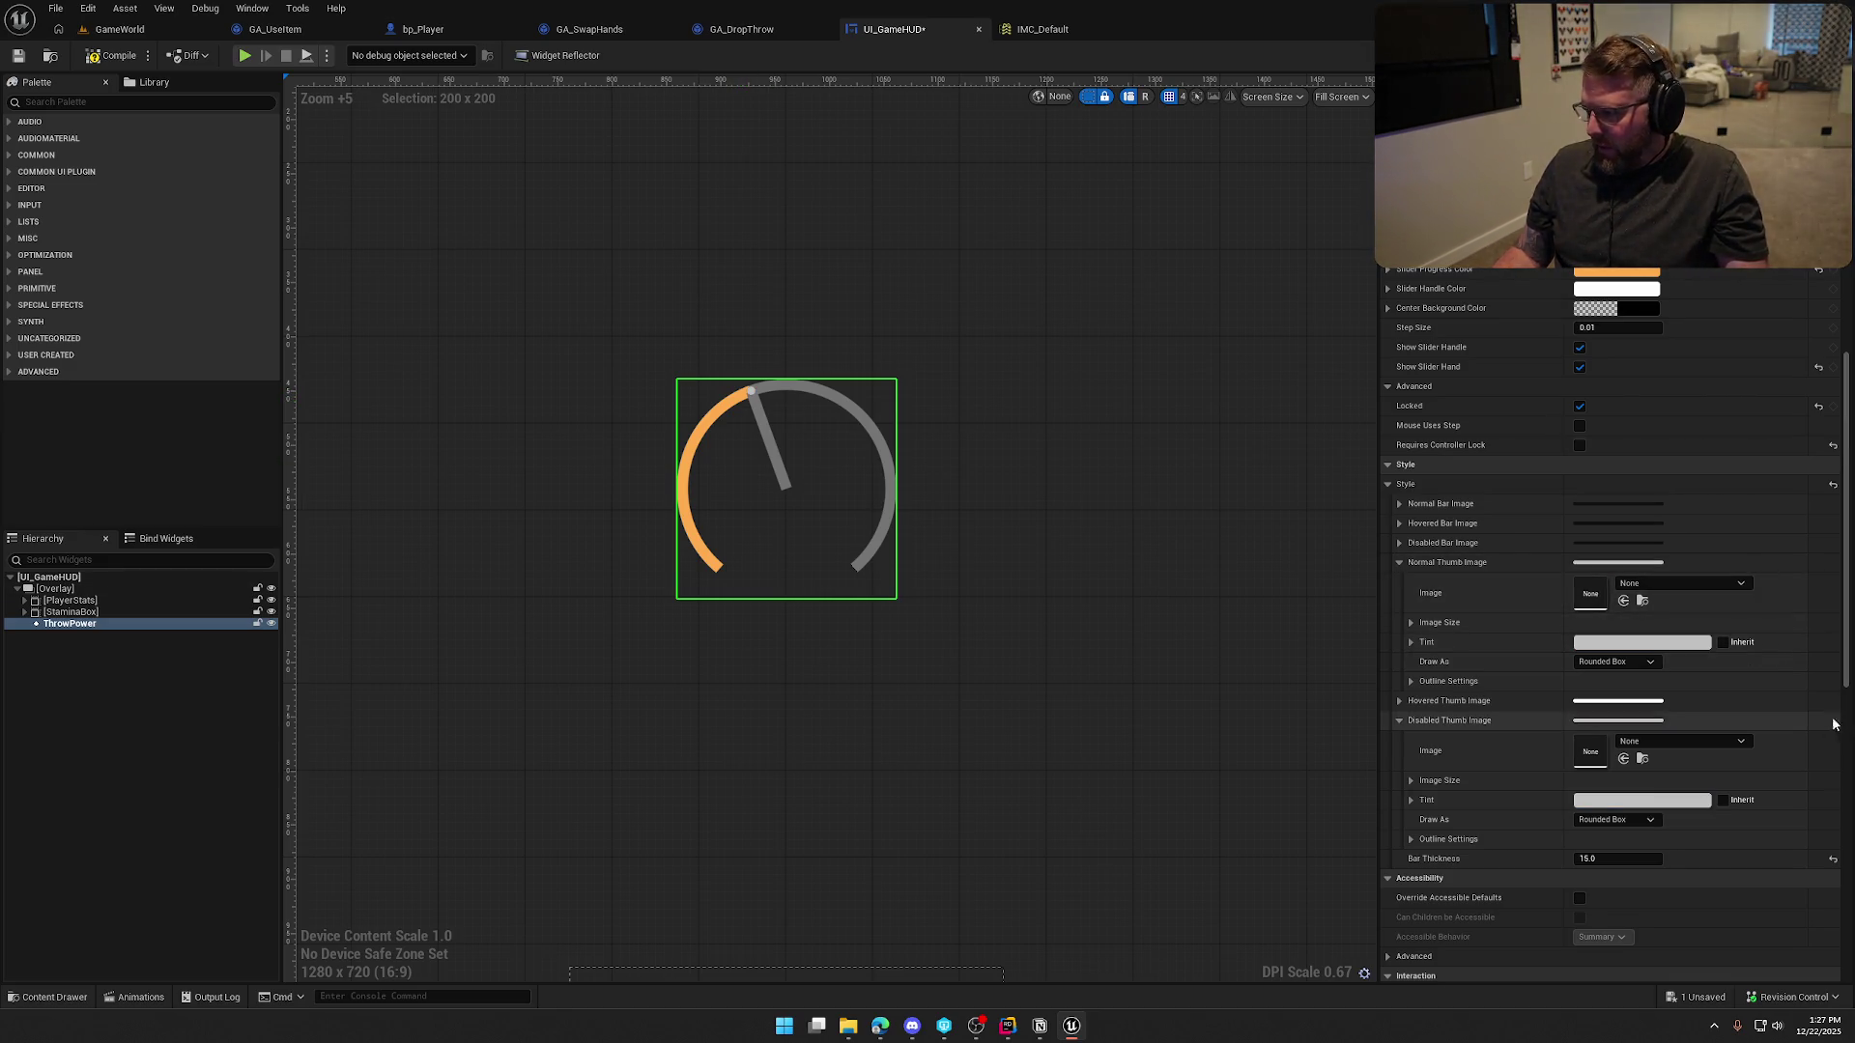
pyautogui.click(1399, 721)
pyautogui.click(1399, 562)
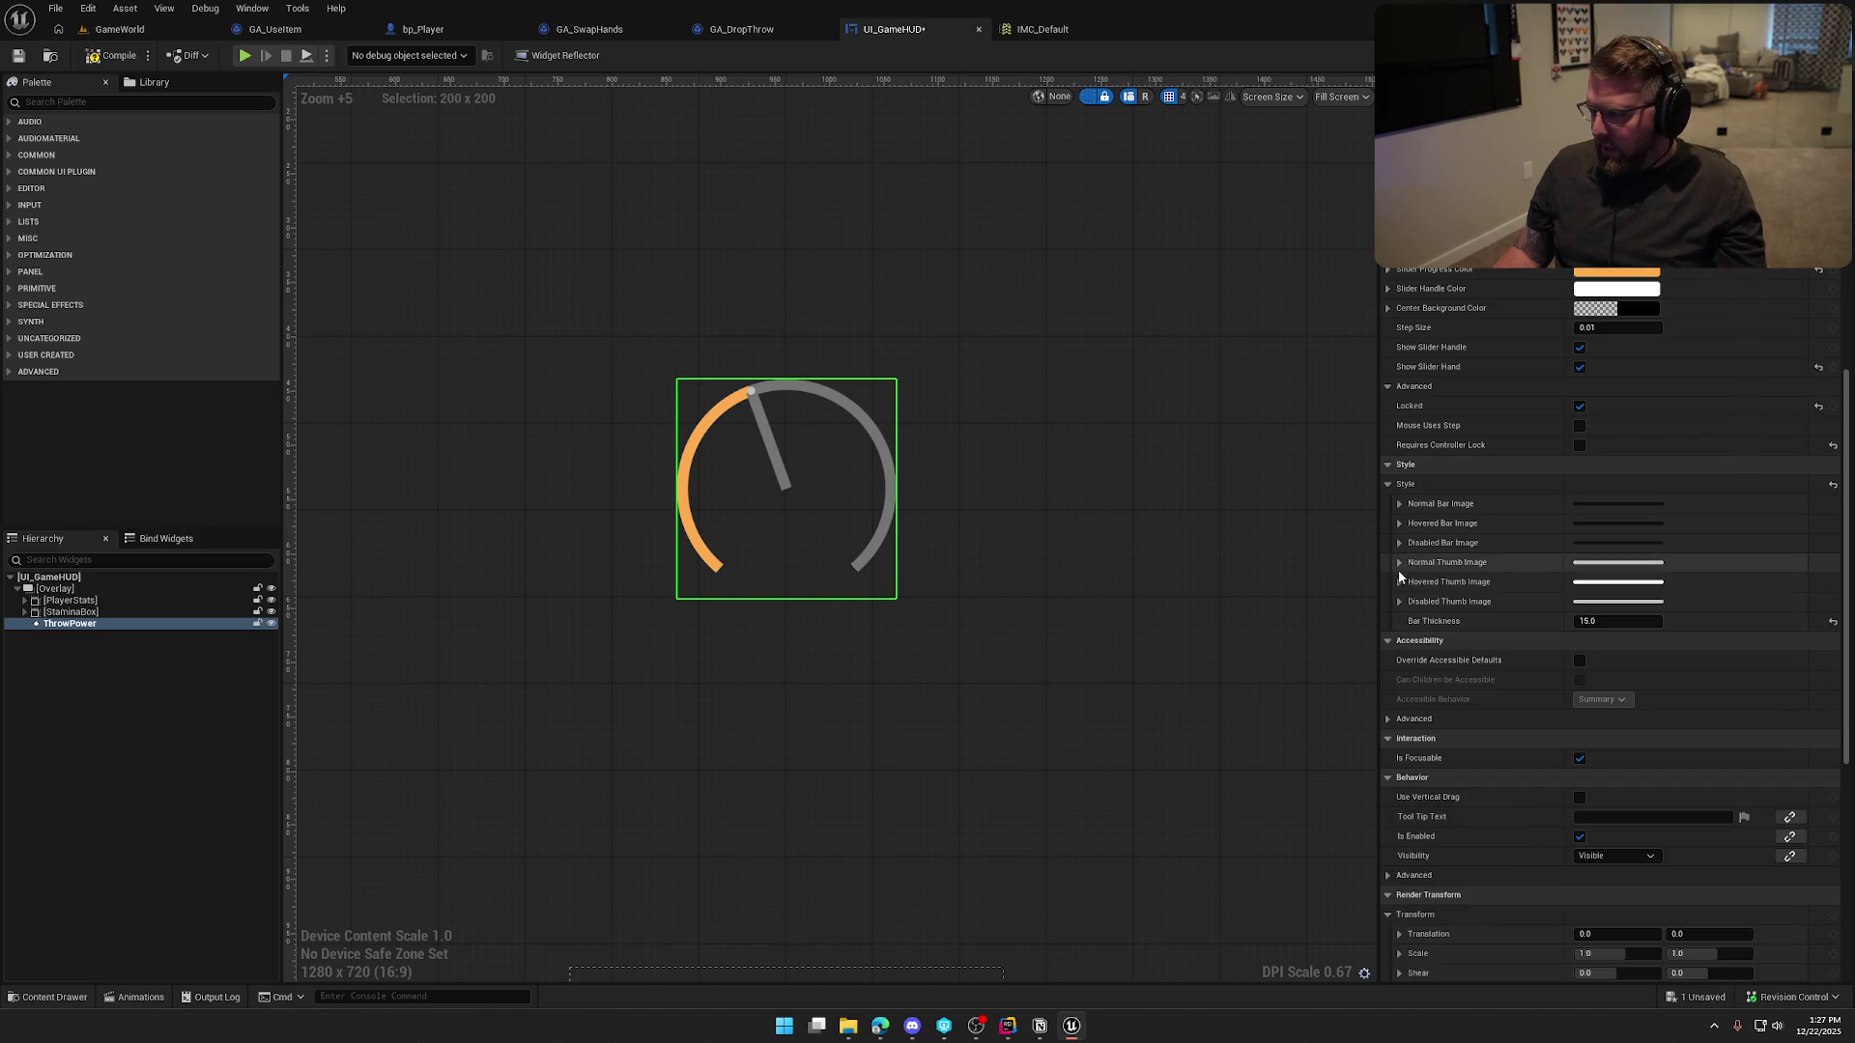
# Set the Normal Bar Image and Normal Thumb Image tints to pure red
pyautogui.click(1399, 503)
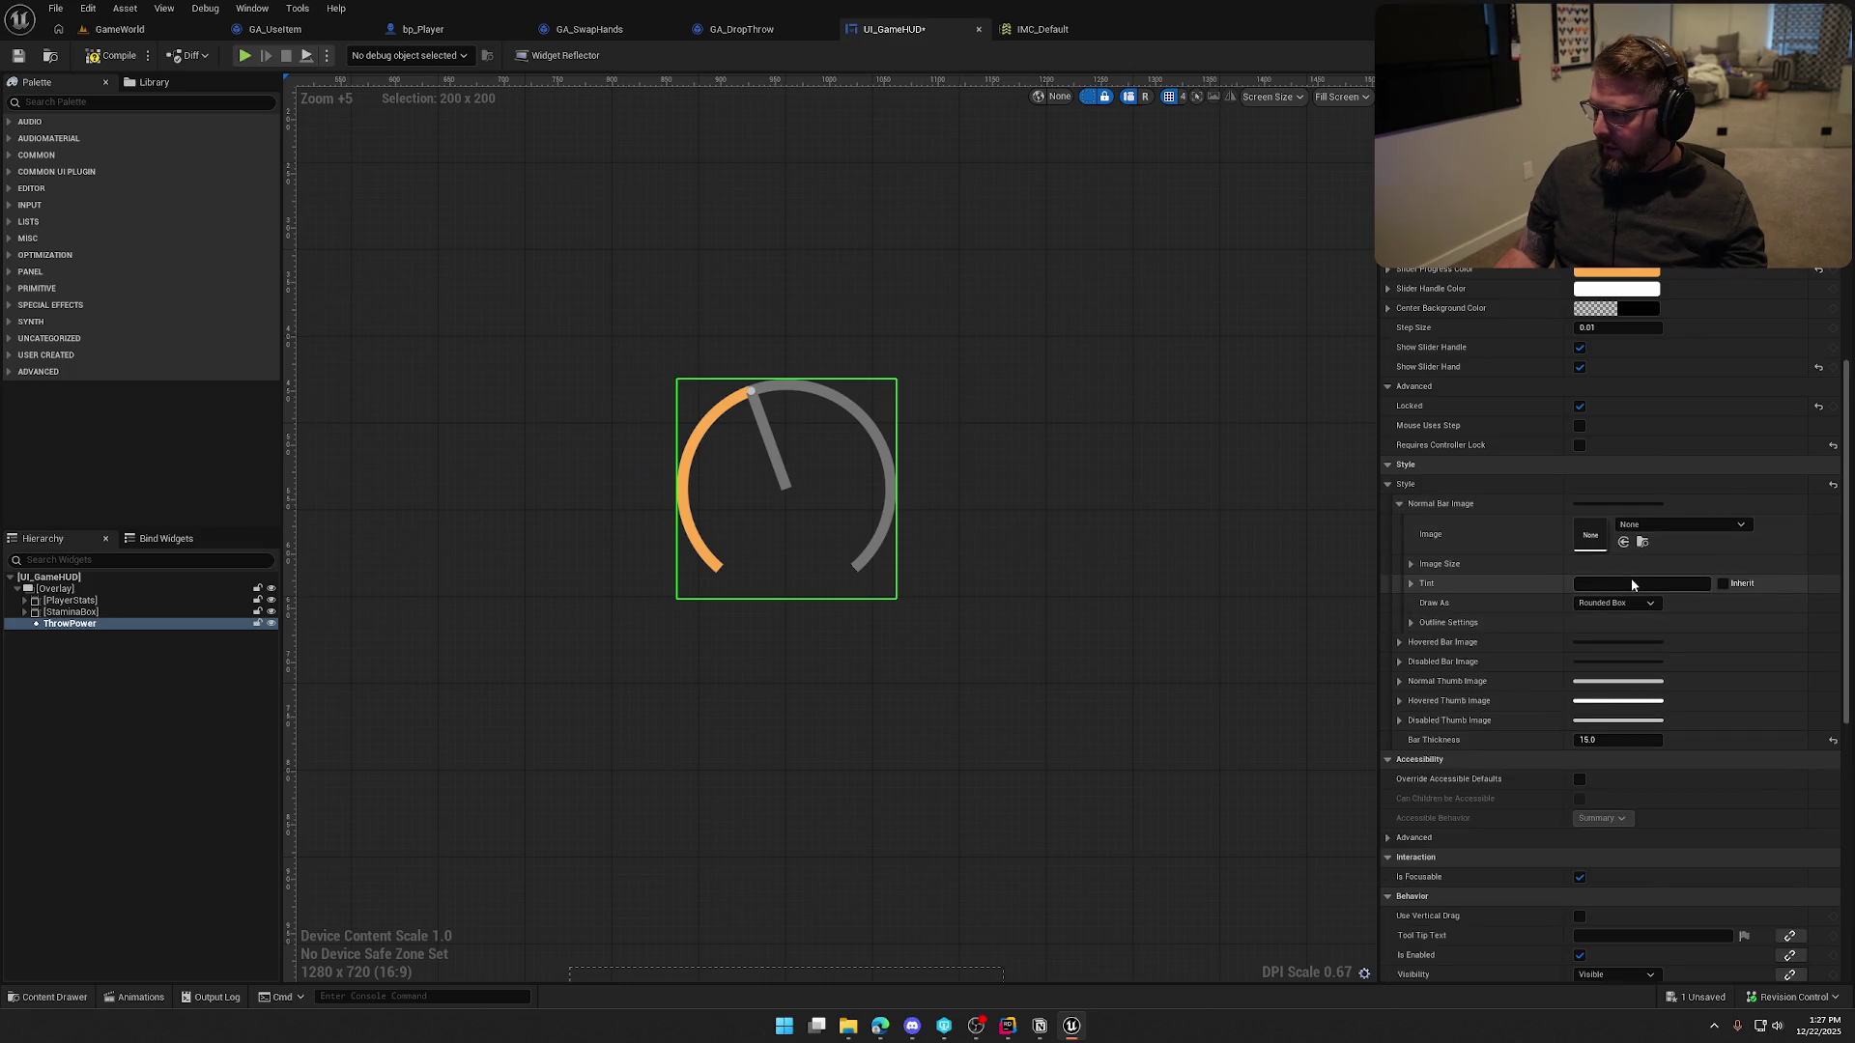
pyautogui.click(1631, 582)
pyautogui.moveTo(1491, 727); pyautogui.dragTo(1480, 622)
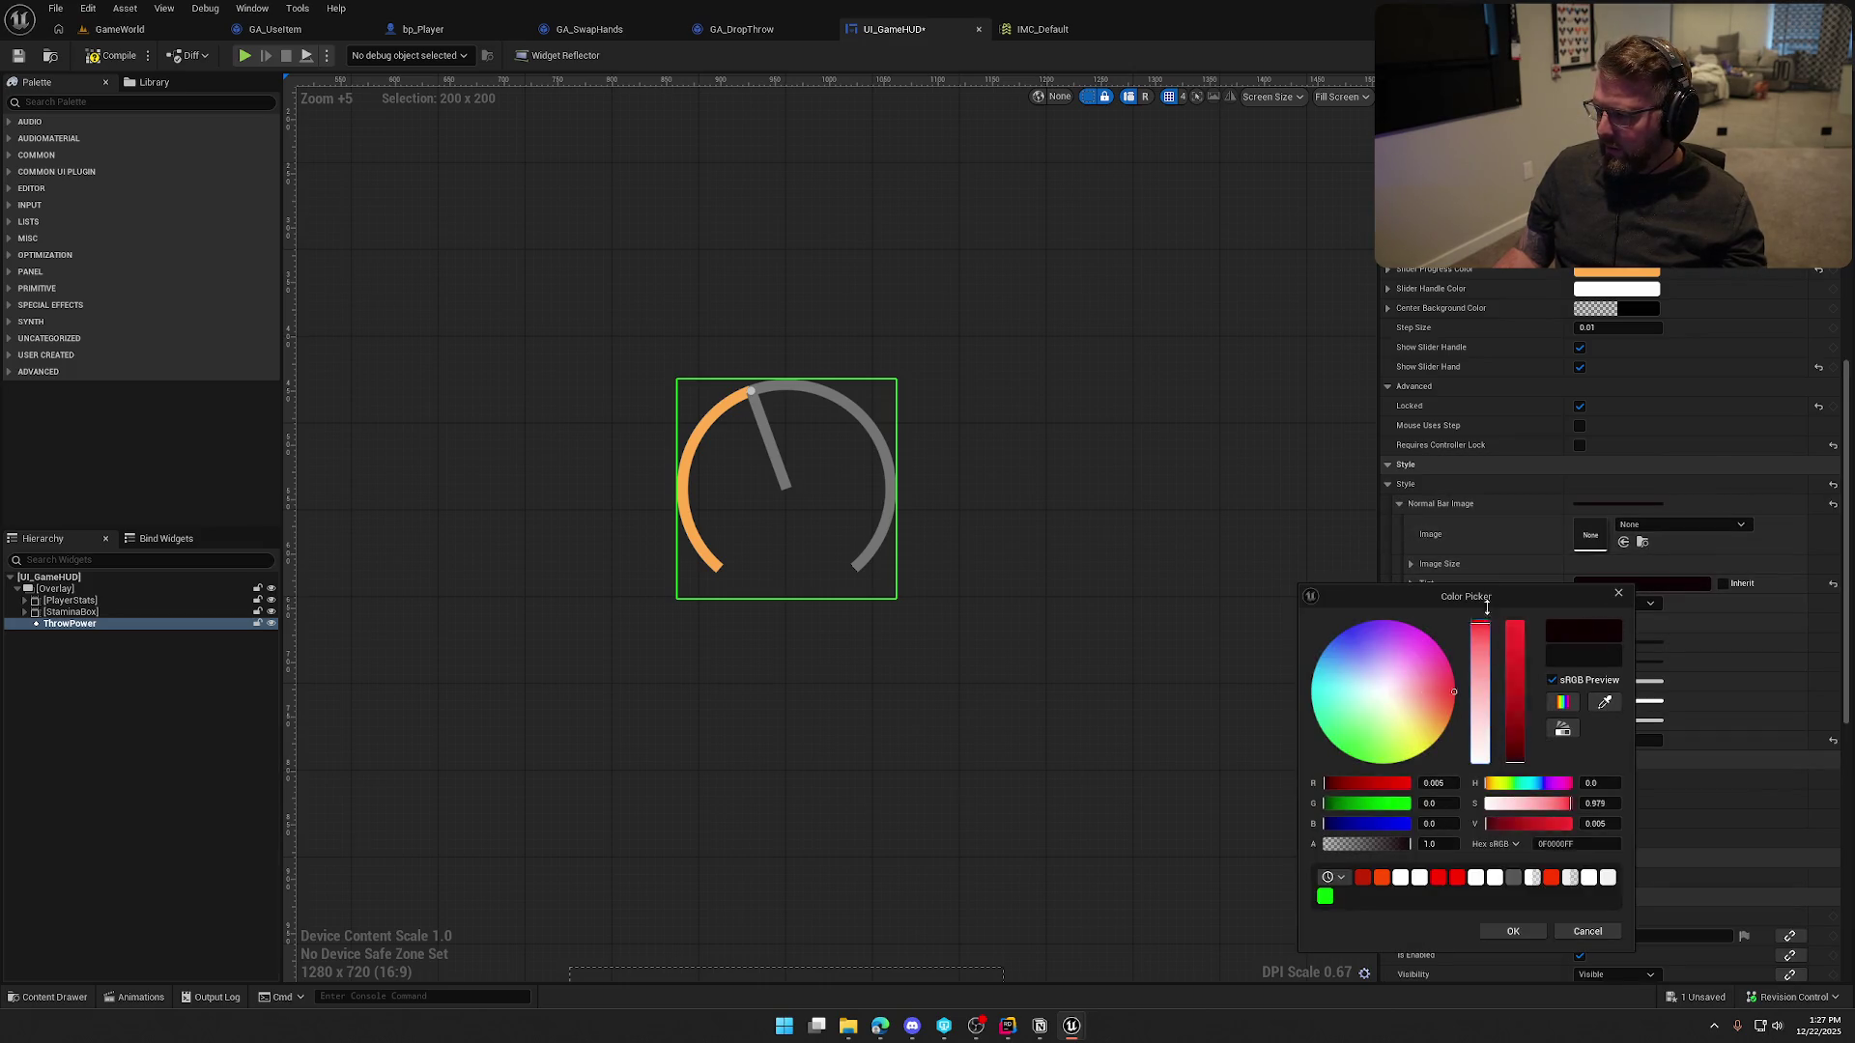
pyautogui.moveTo(1513, 709); pyautogui.dragTo(1514, 621)
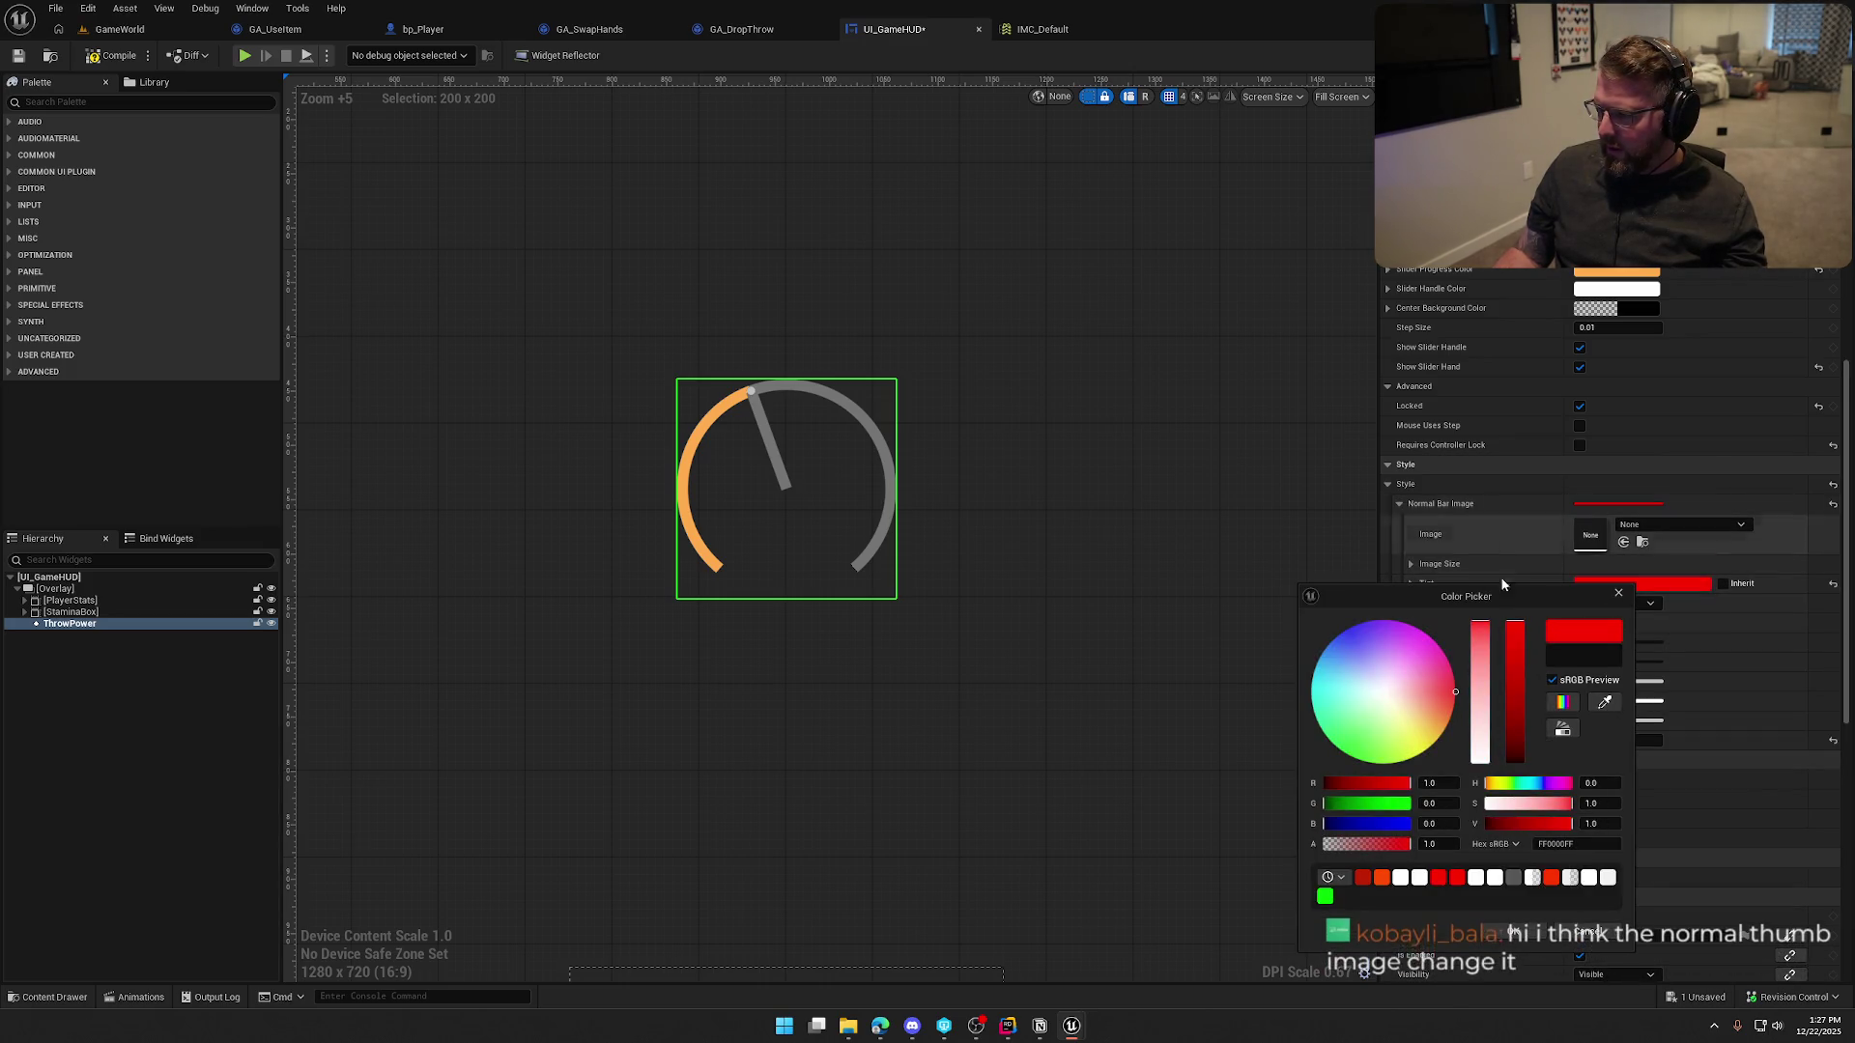
pyautogui.click(1518, 935)
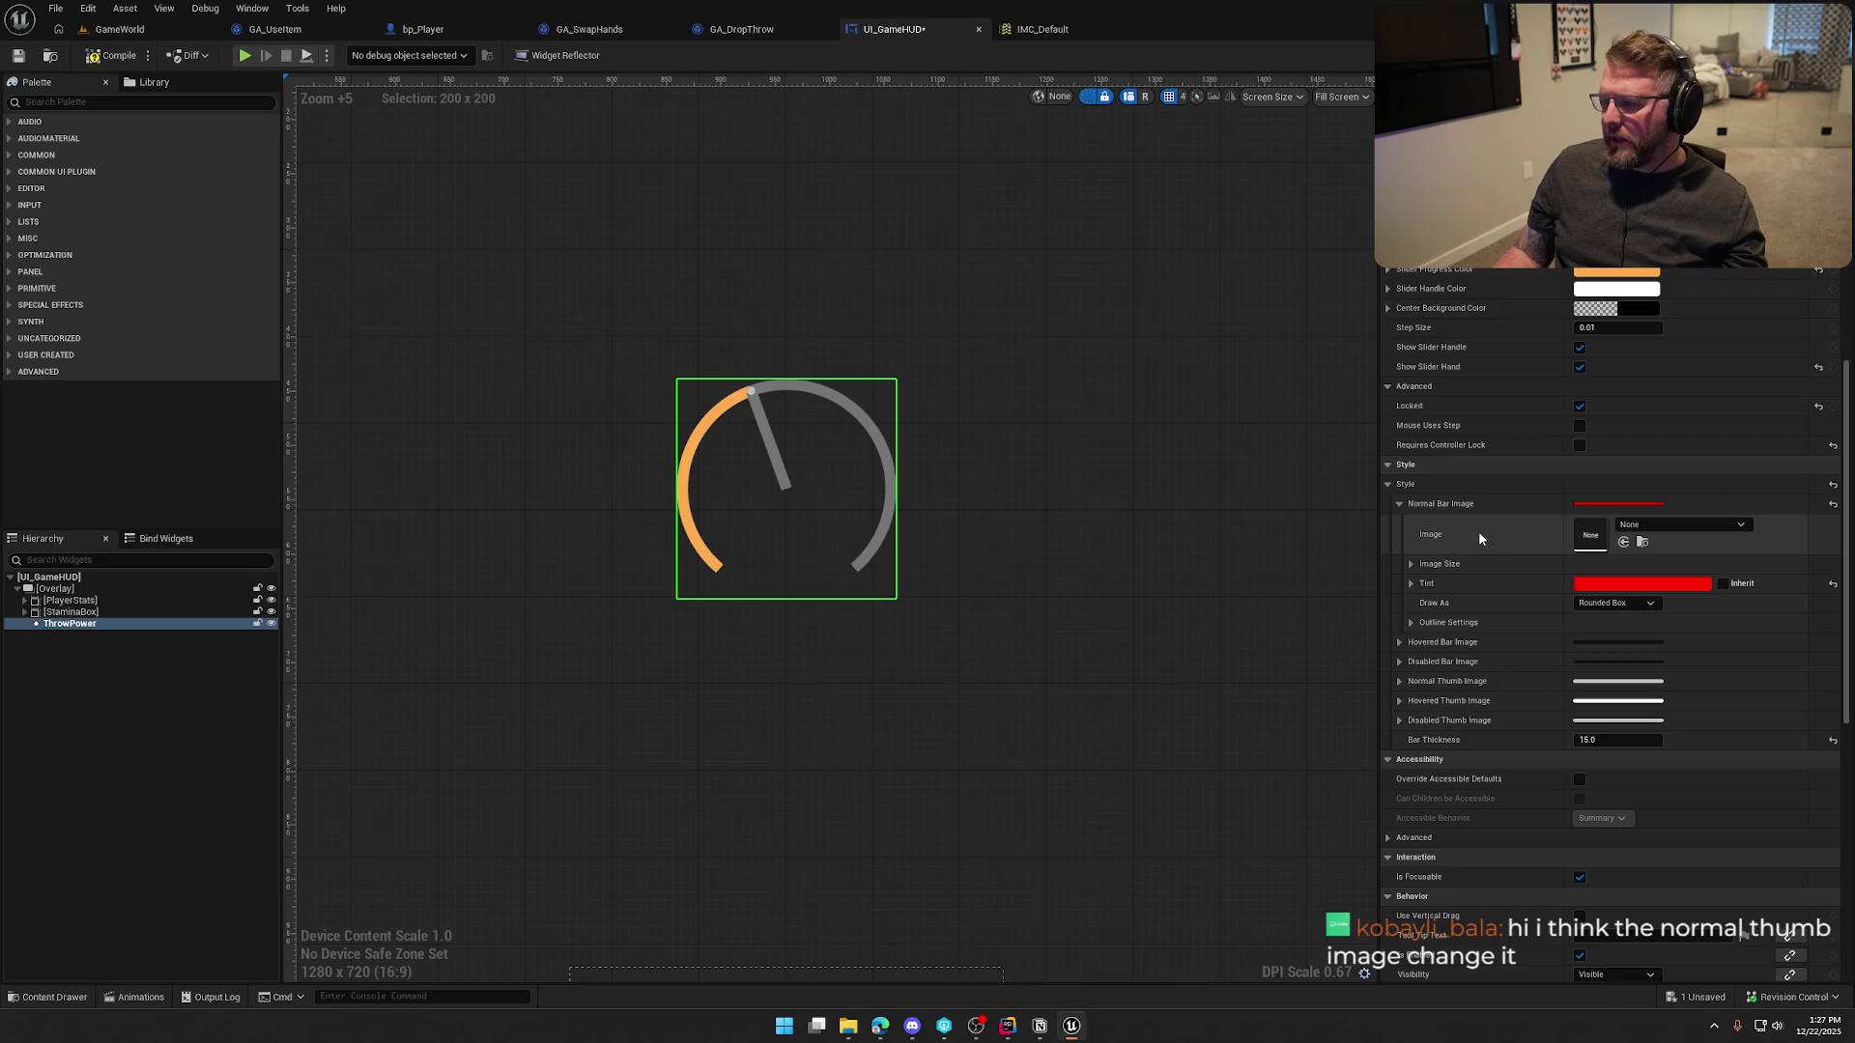
pyautogui.click(1399, 682)
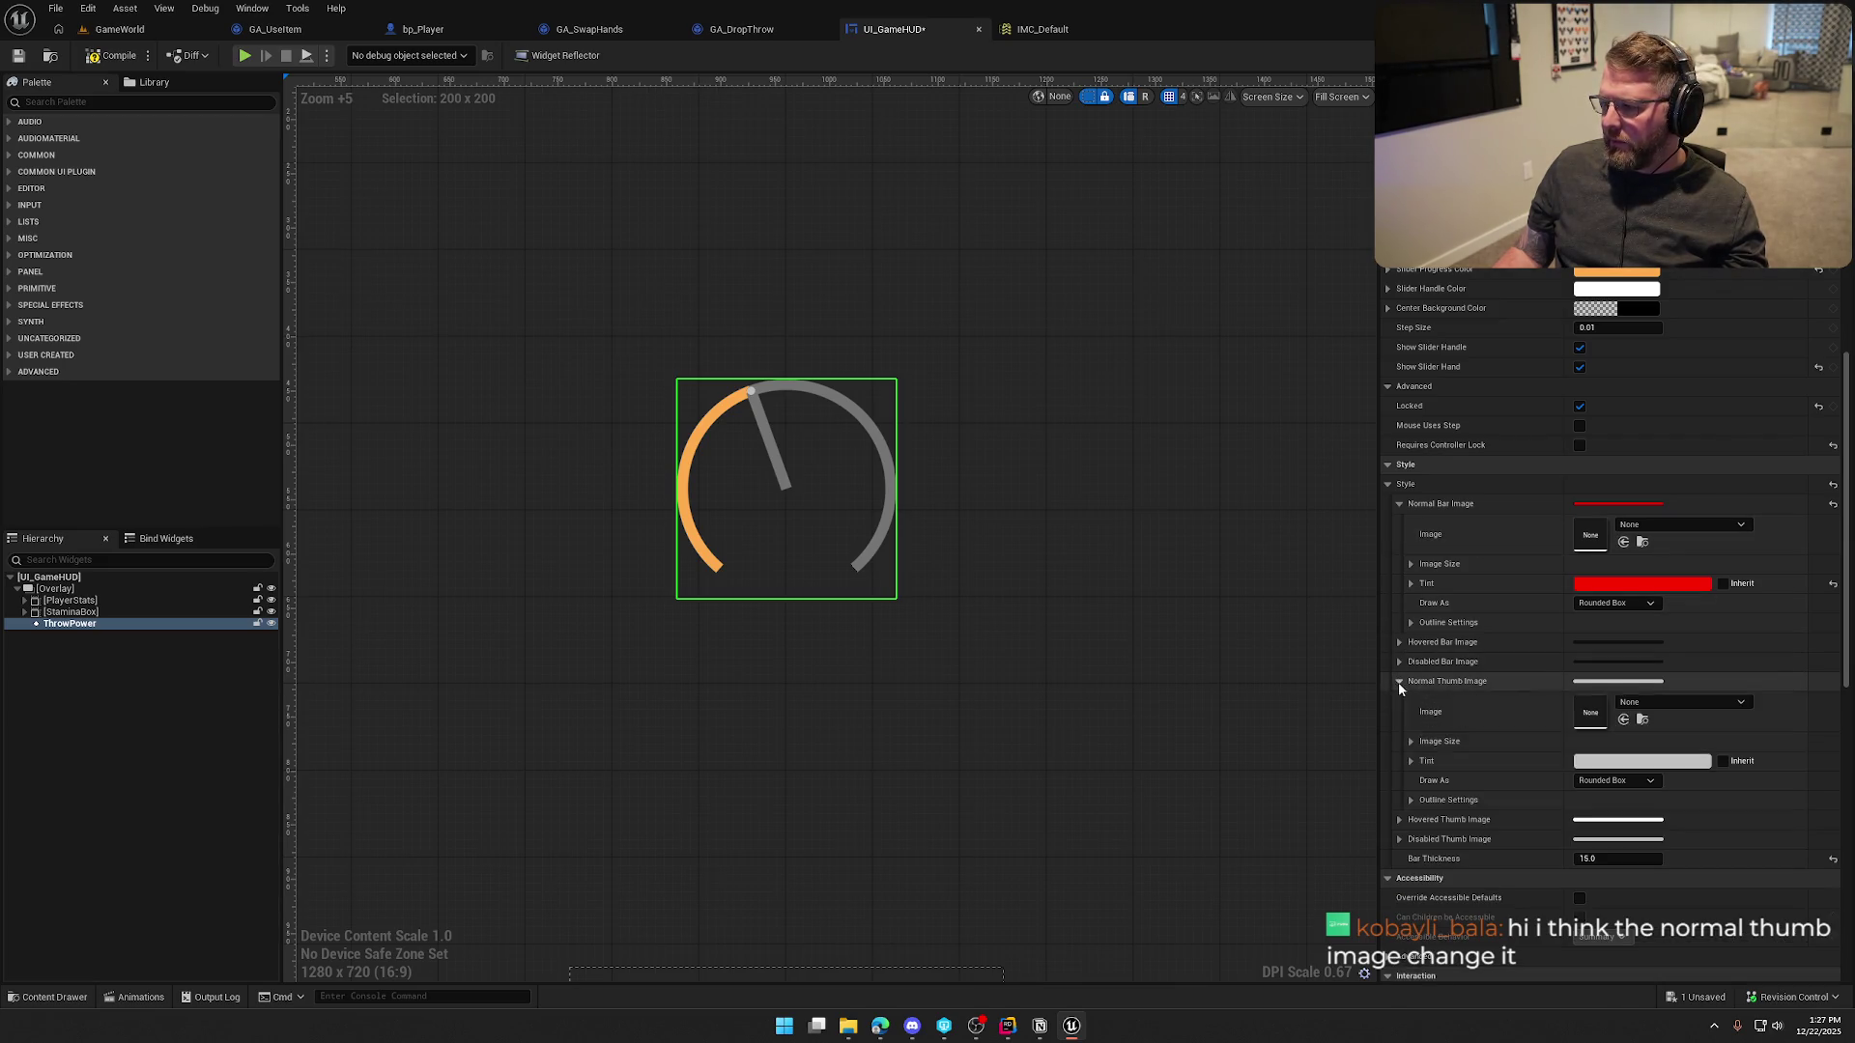
pyautogui.click(1584, 761)
pyautogui.moveTo(1498, 741); pyautogui.dragTo(1497, 632)
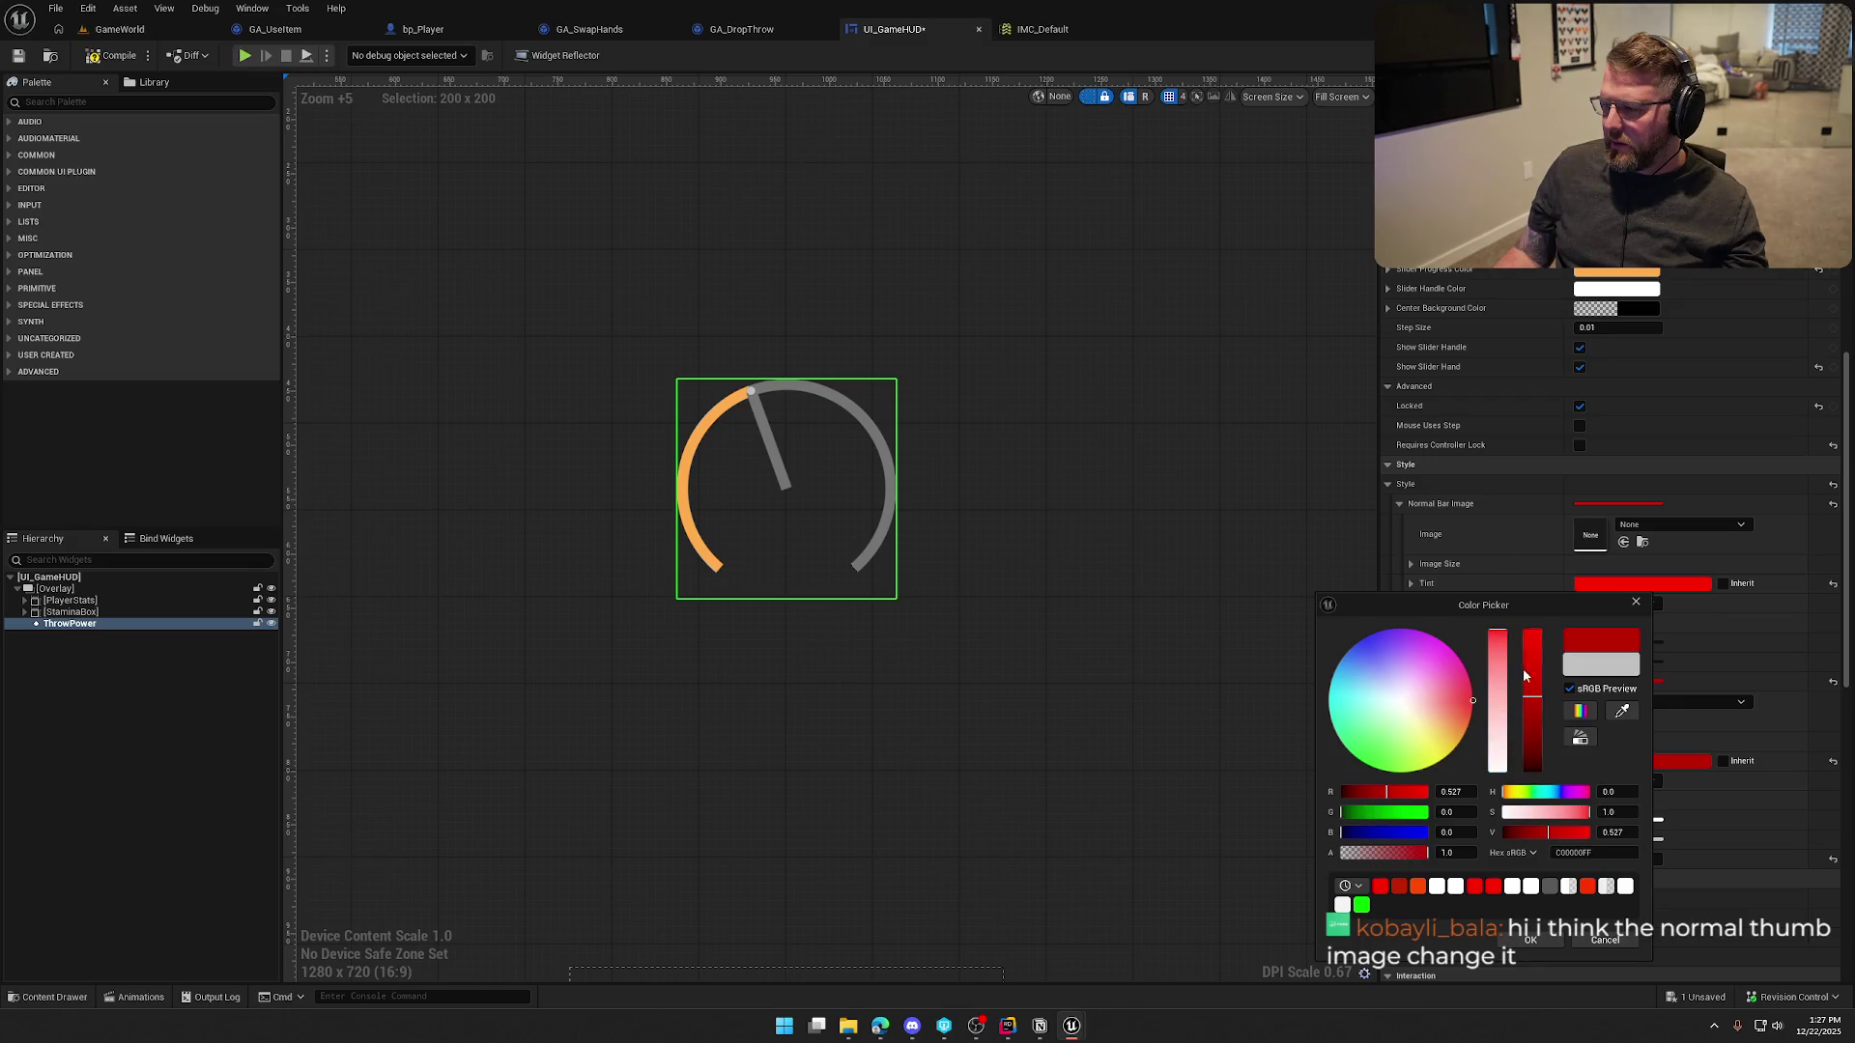
pyautogui.click(1534, 942)
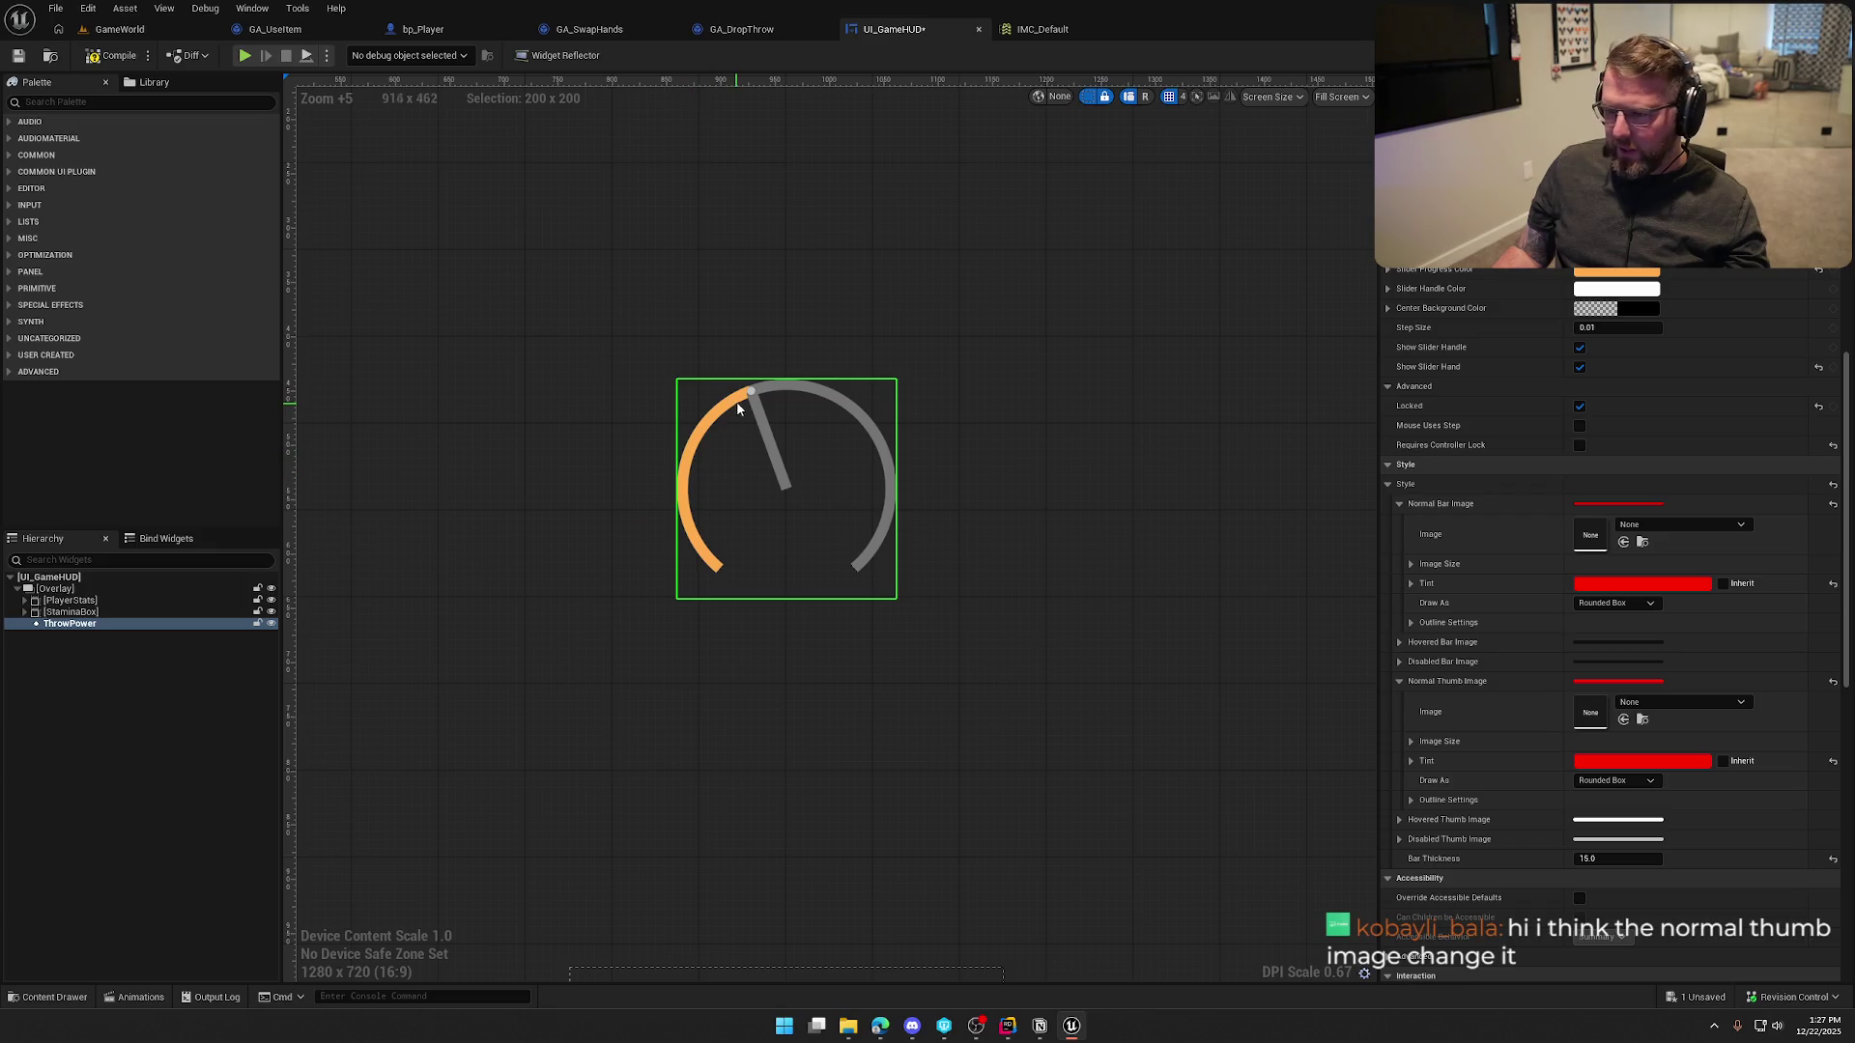
# Desaturate the Slider Progress Color to white
pyautogui.click(1616, 271)
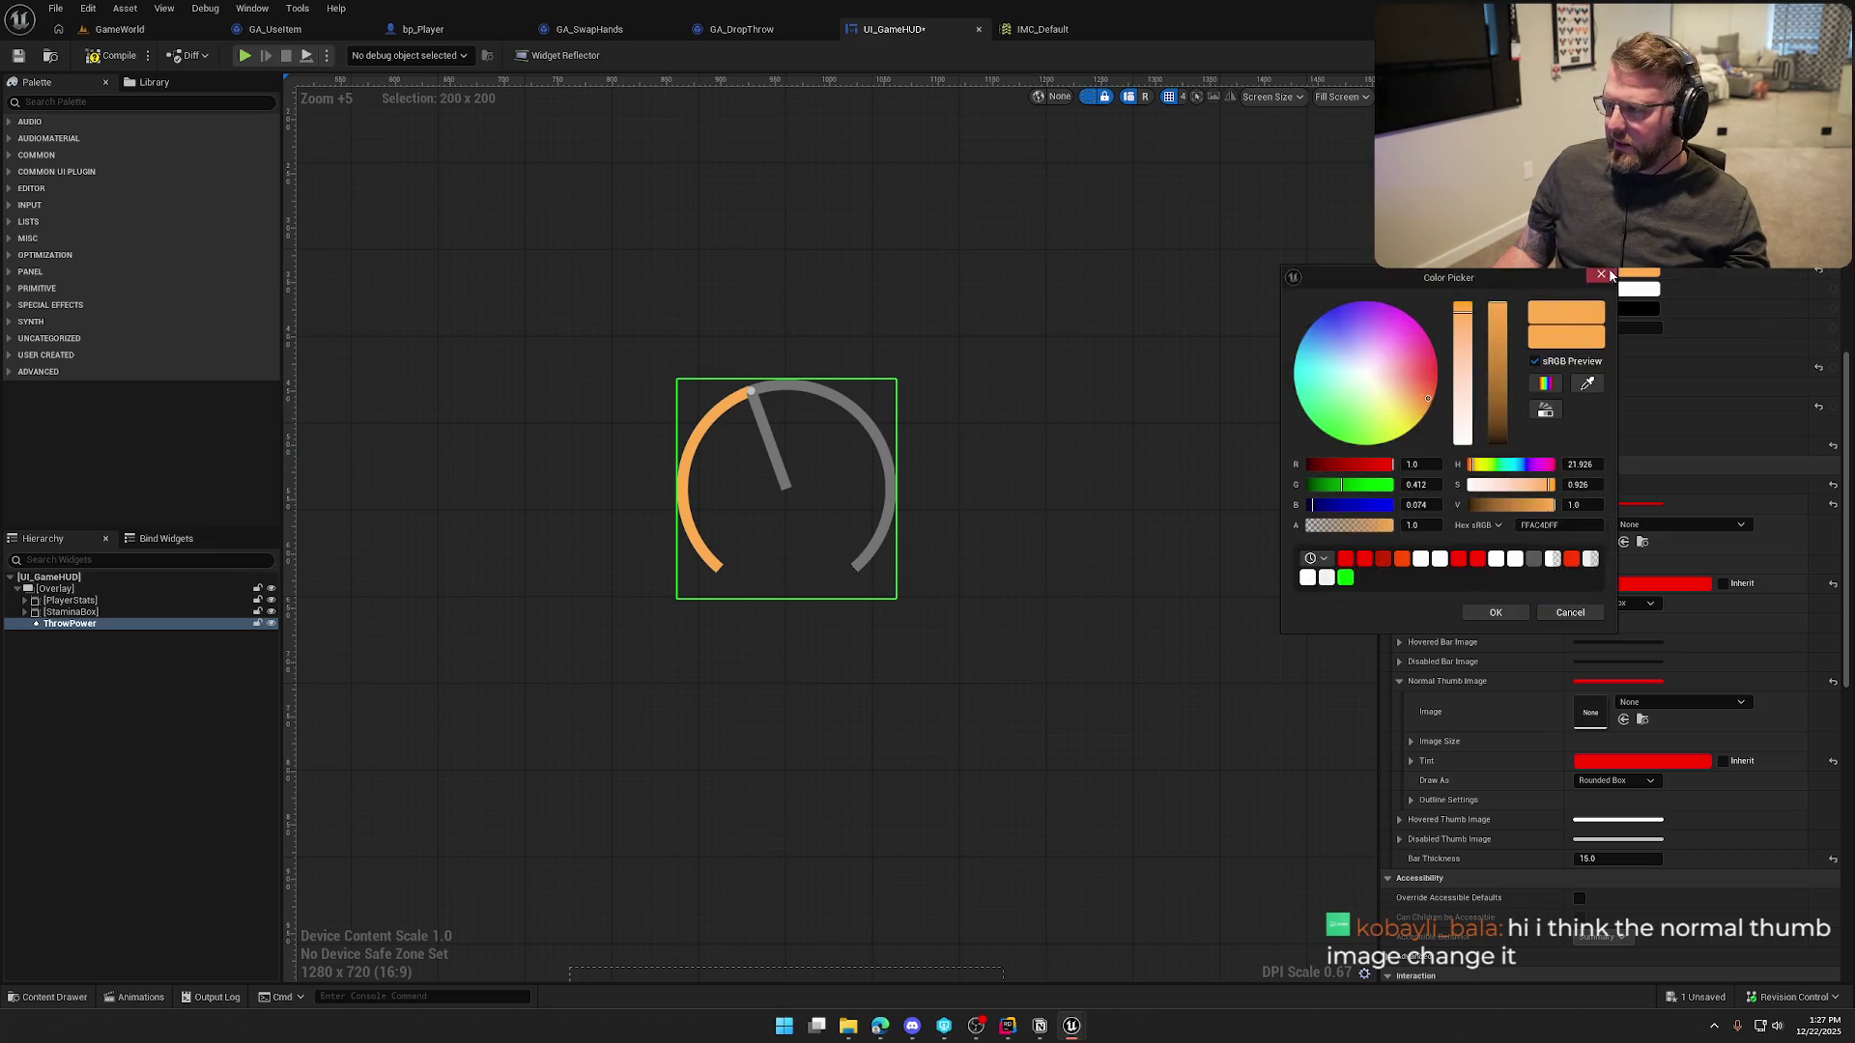
pyautogui.moveTo(1467, 410); pyautogui.dragTo(1465, 446)
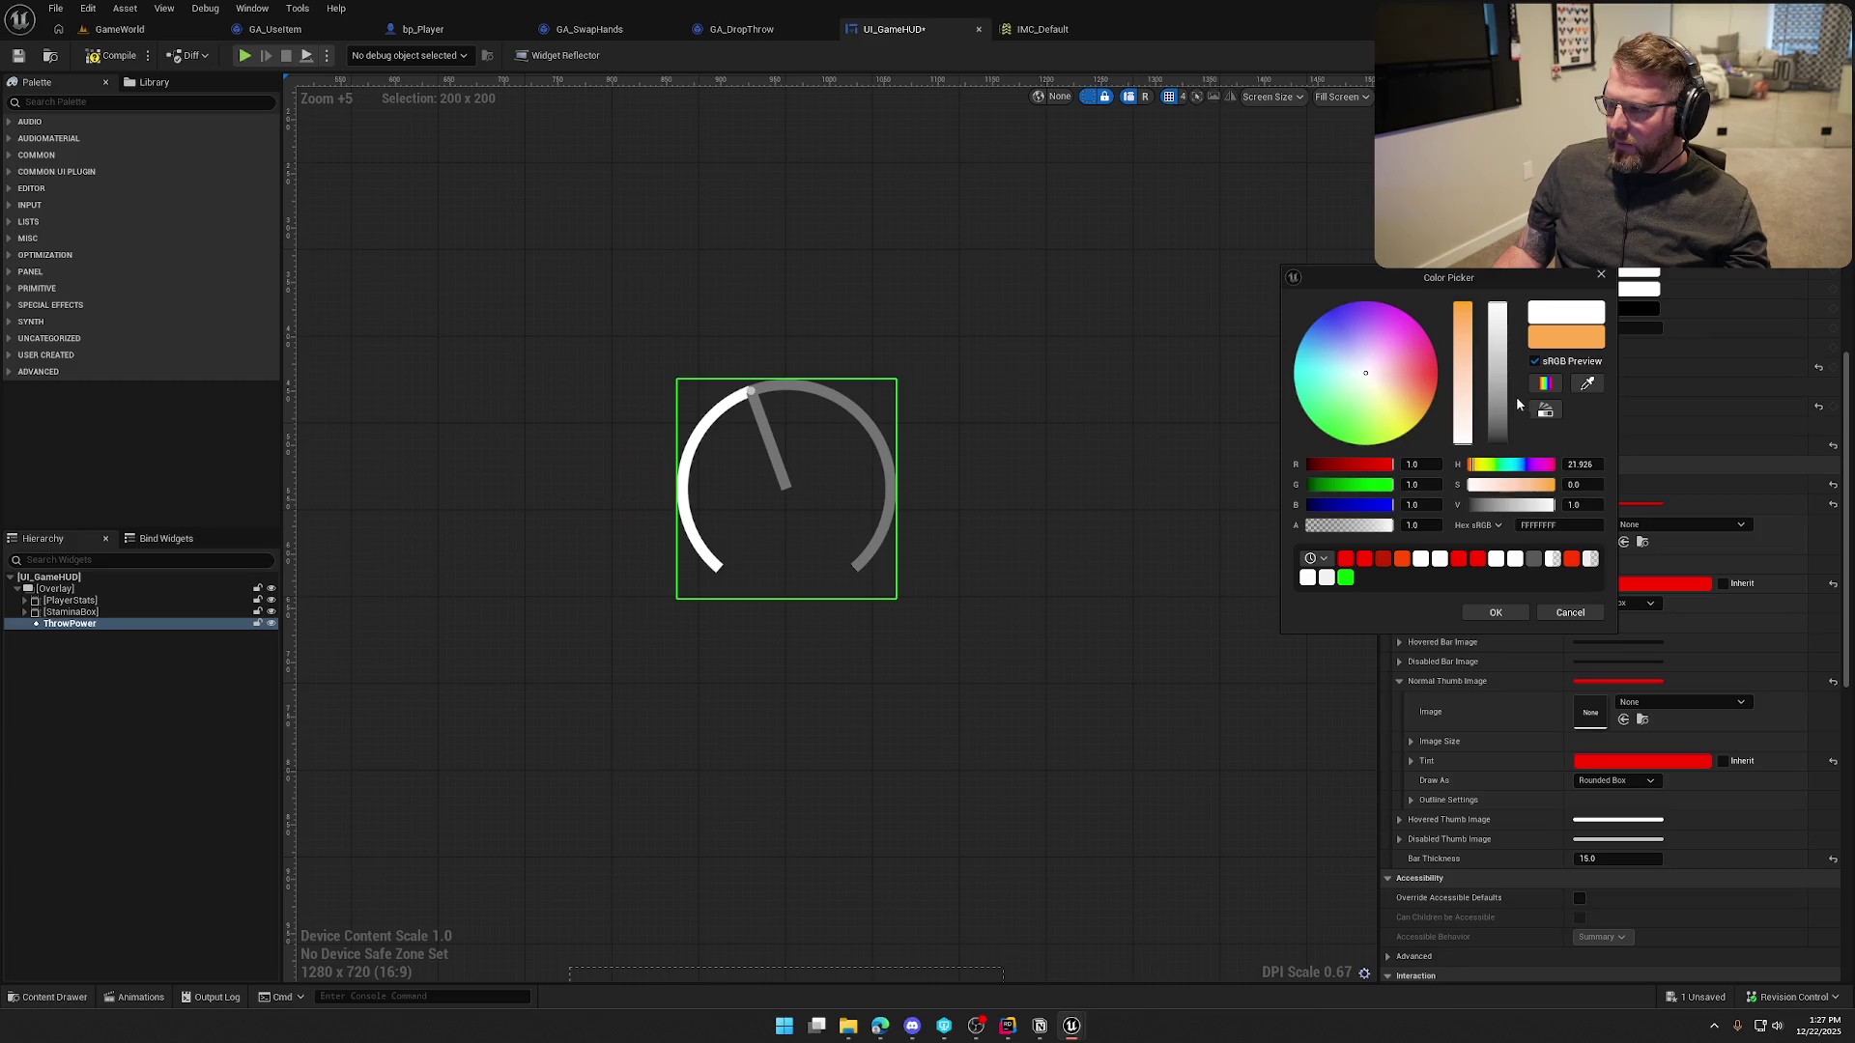
pyautogui.click(1497, 614)
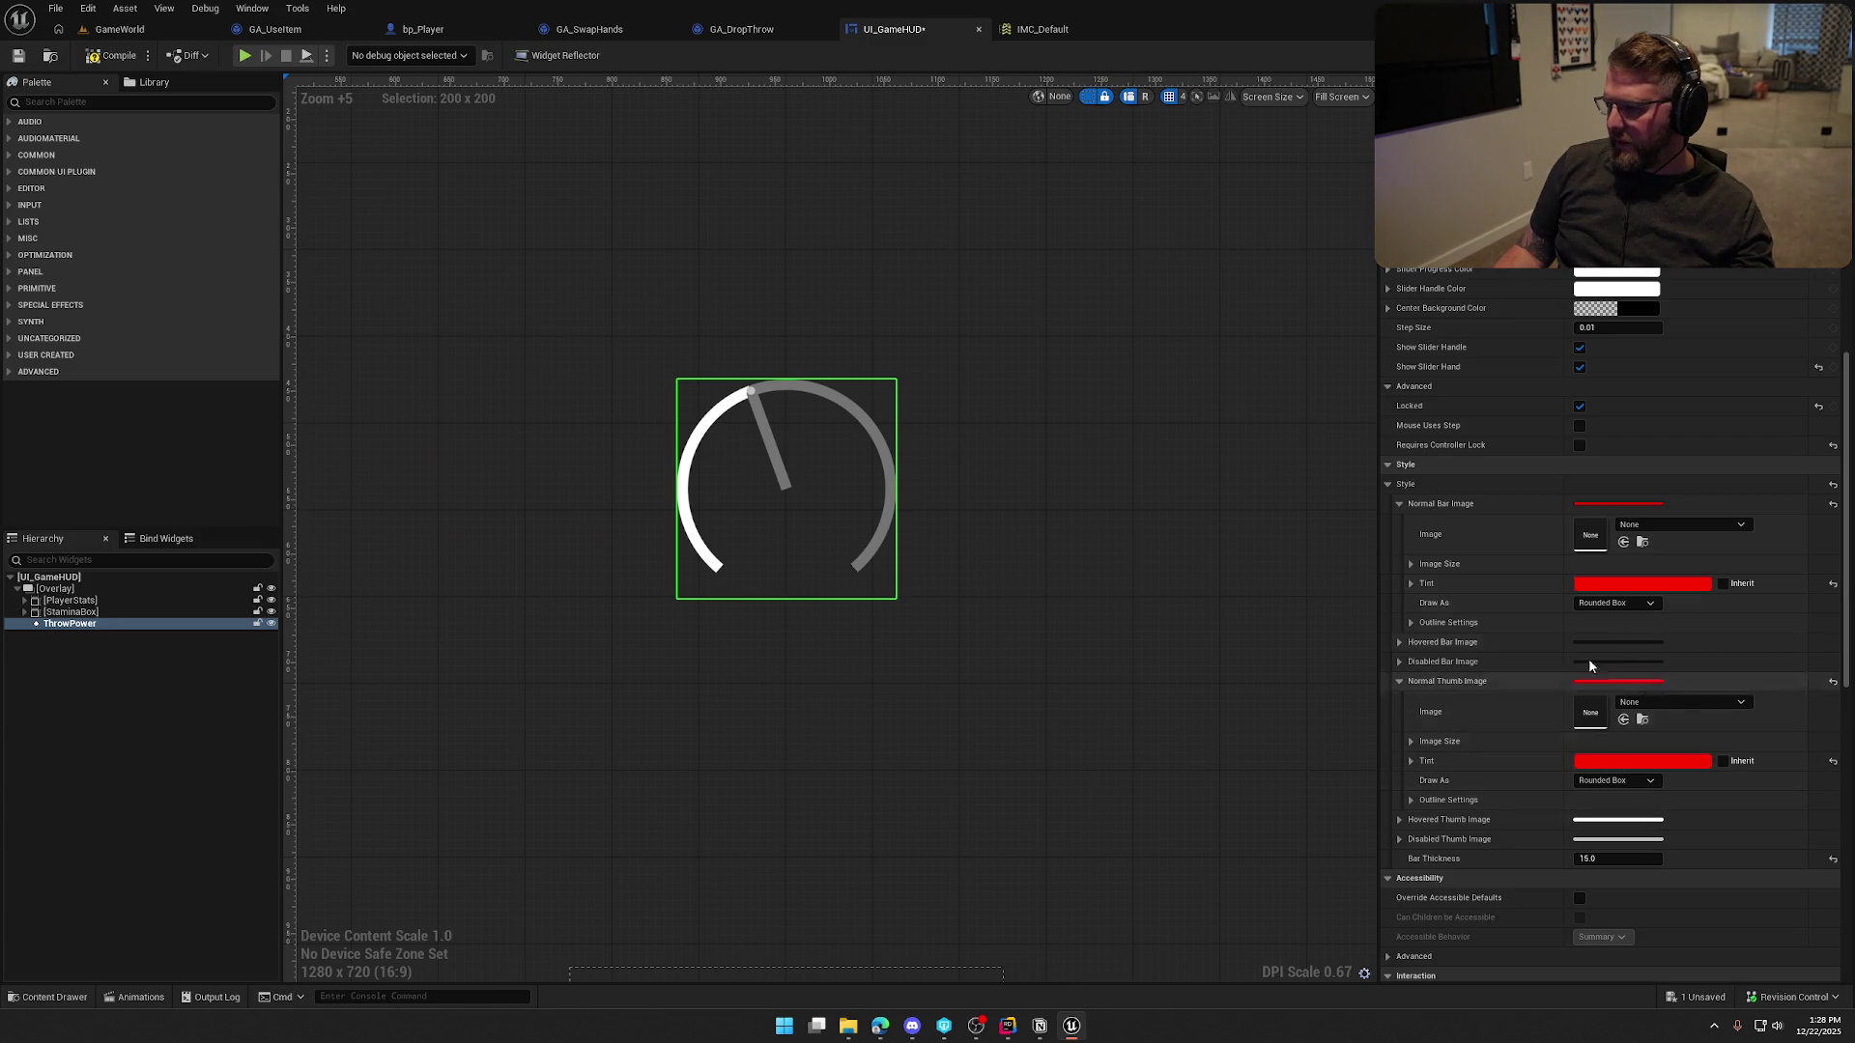
# Undo the red thumb tint and set the Slider Progress Color alpha to 0
pyautogui.hotkey('ctrl', 'z')
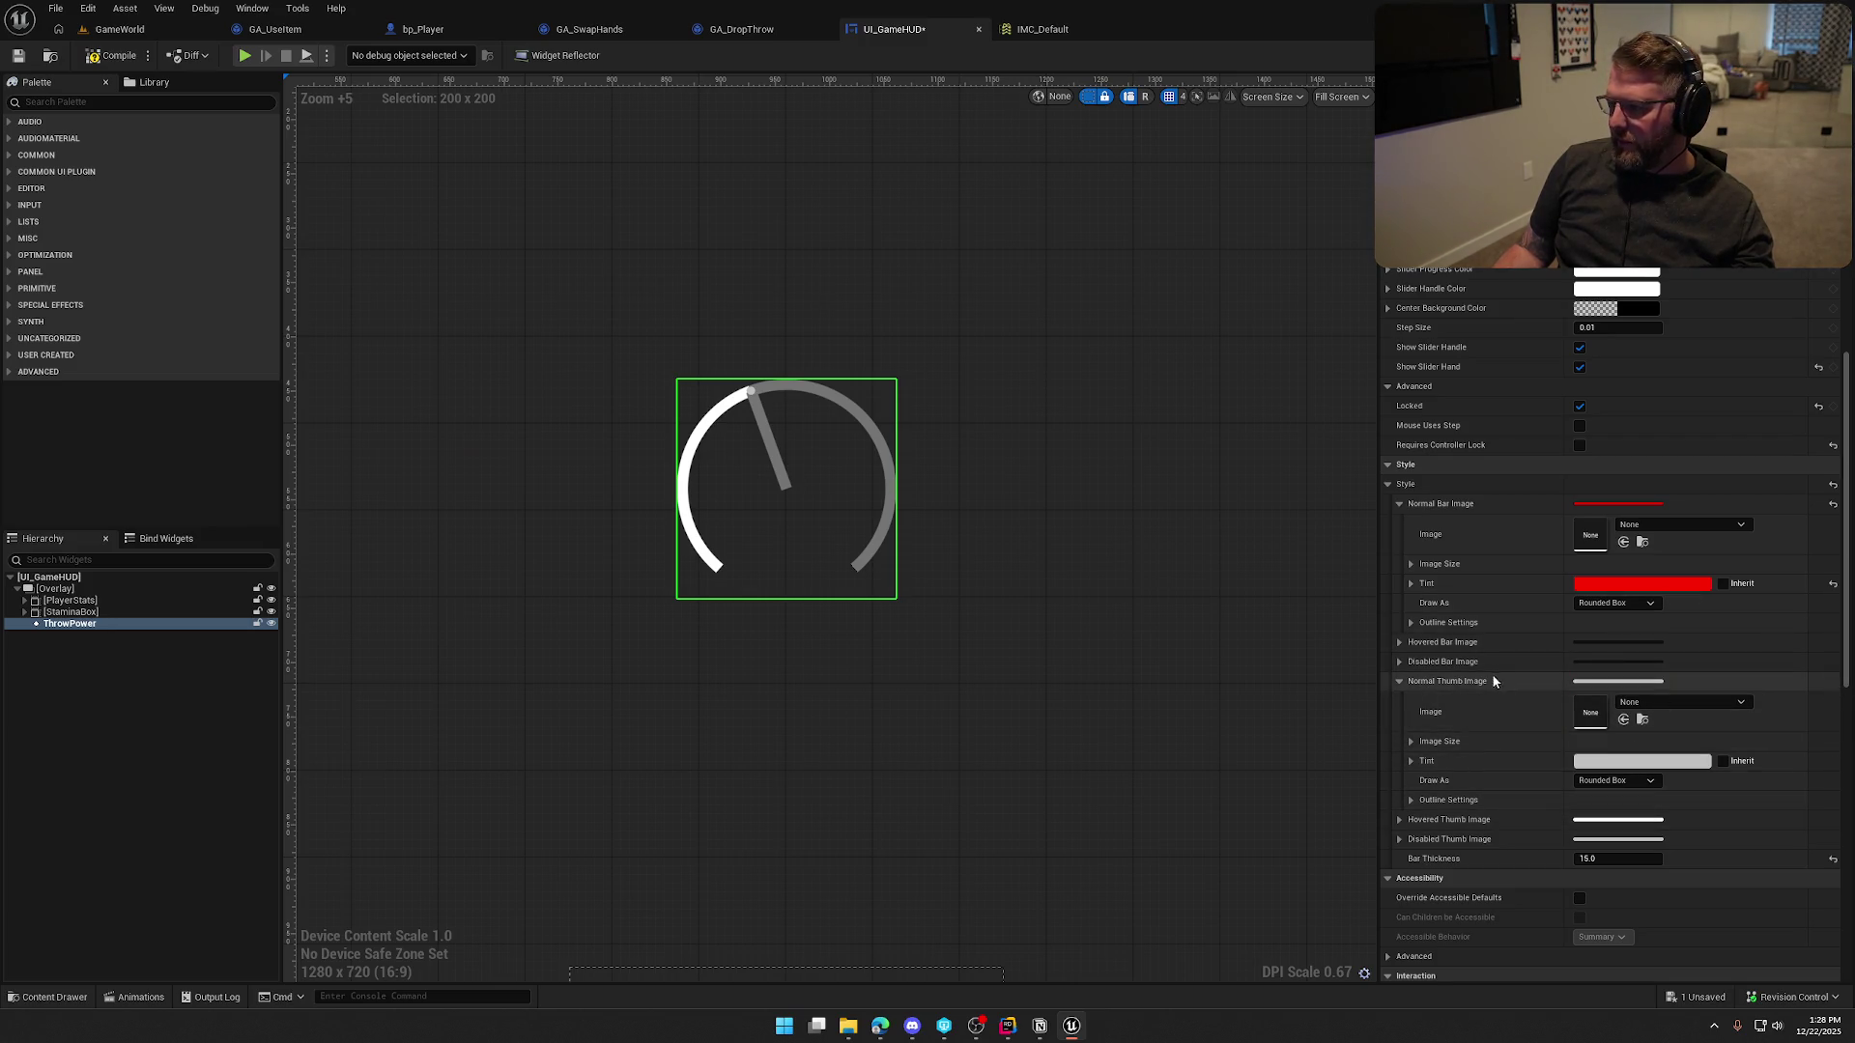
pyautogui.click(1407, 683)
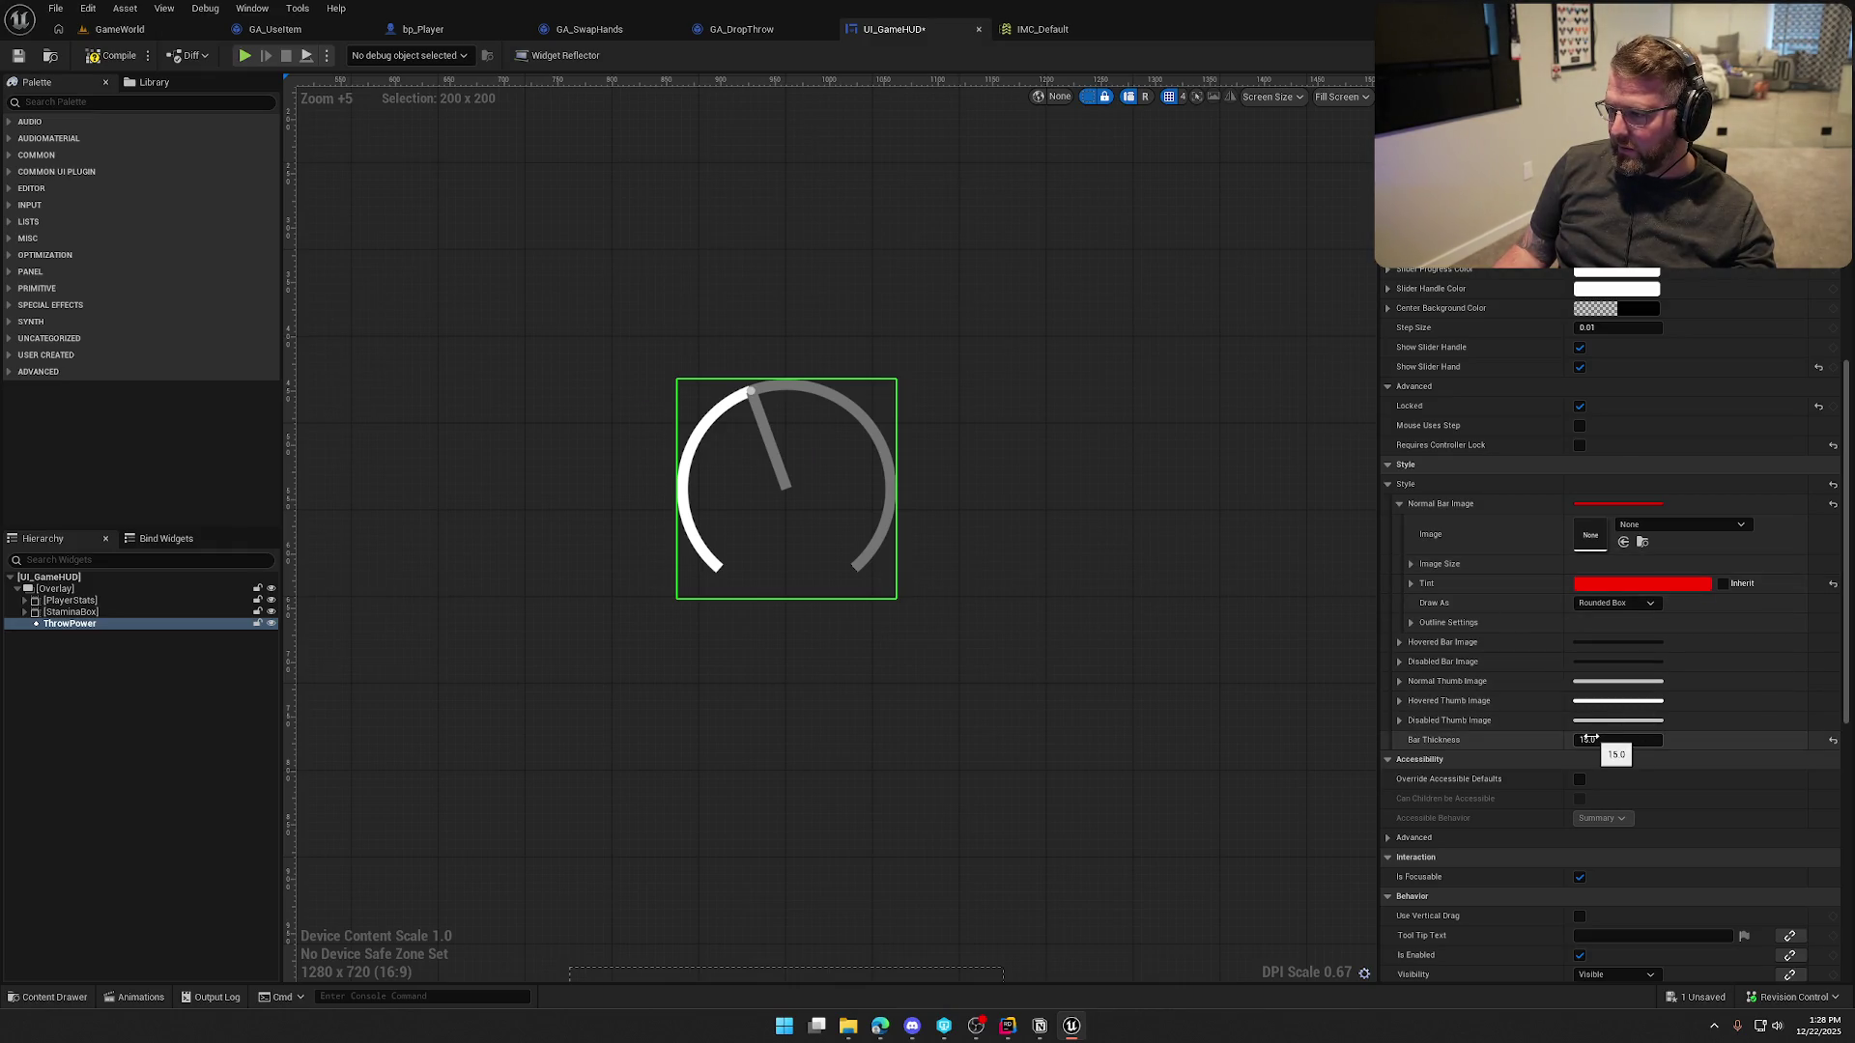
pyautogui.scroll(-4, 1125, 664)
pyautogui.scroll(1, 1146, 674)
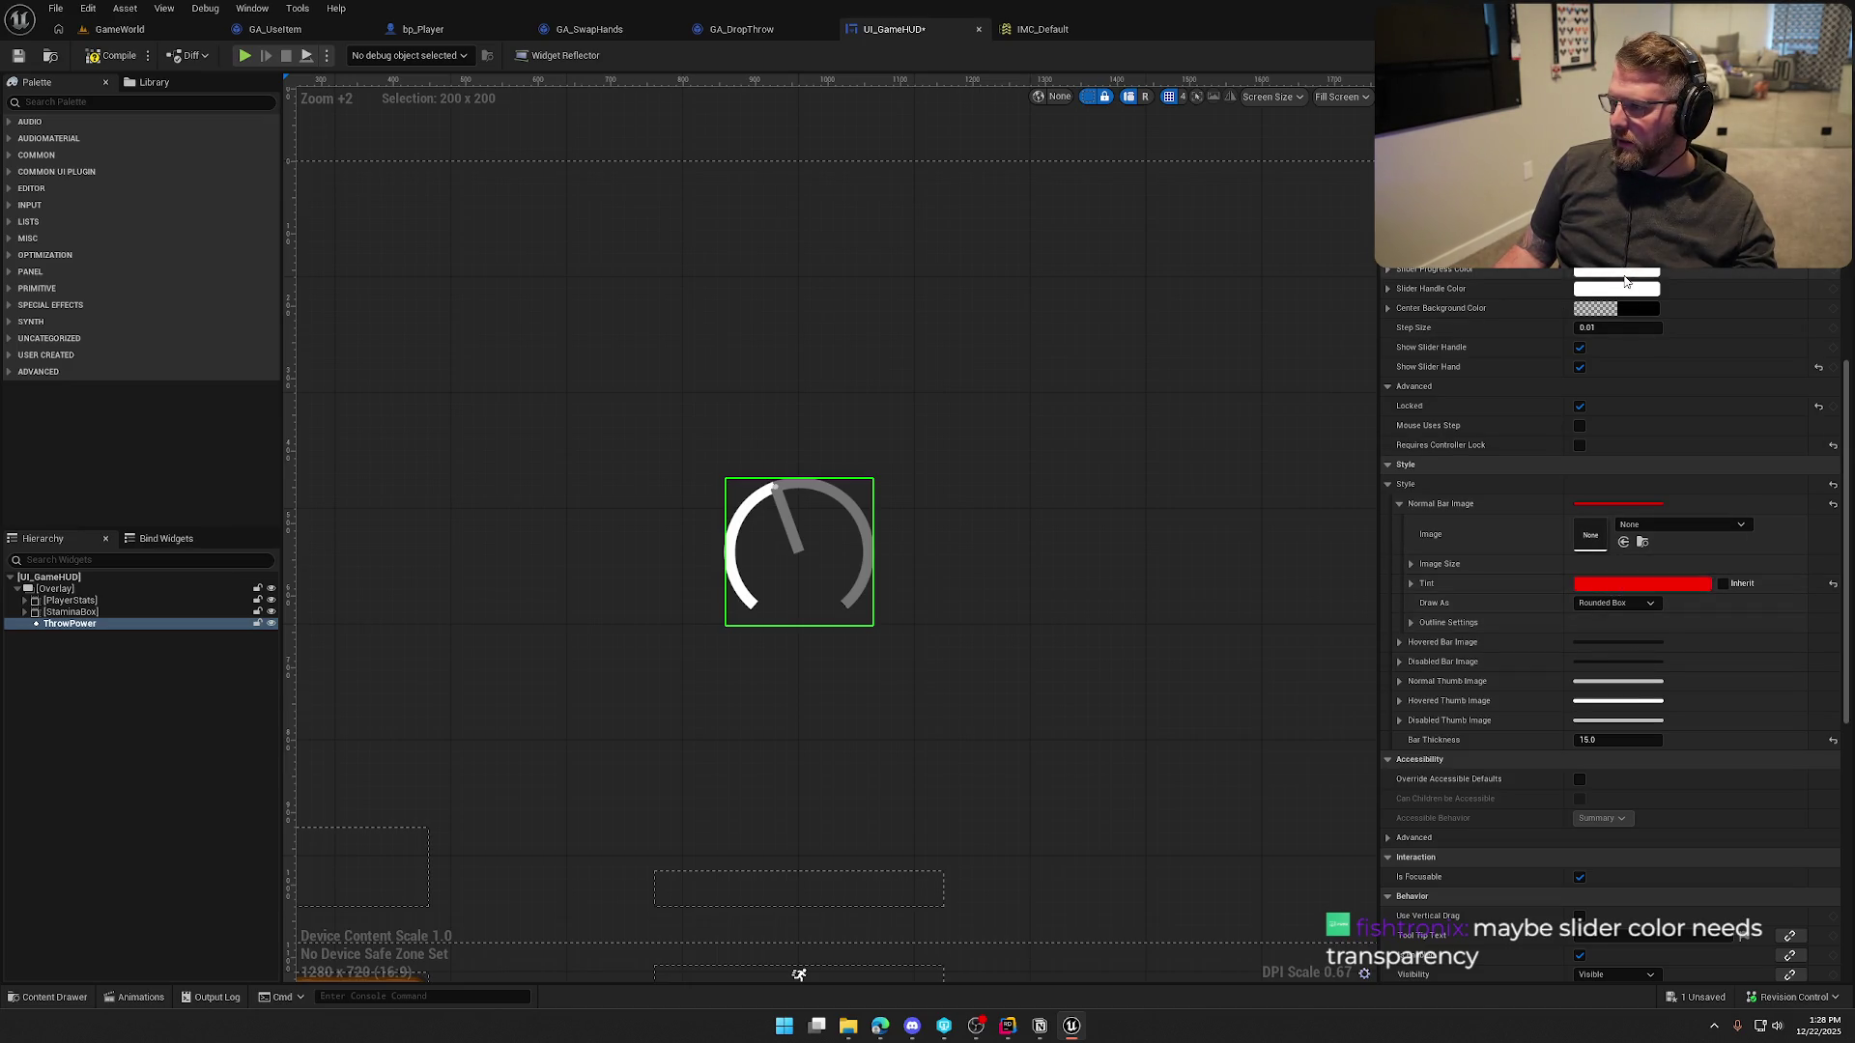
pyautogui.click(1624, 275)
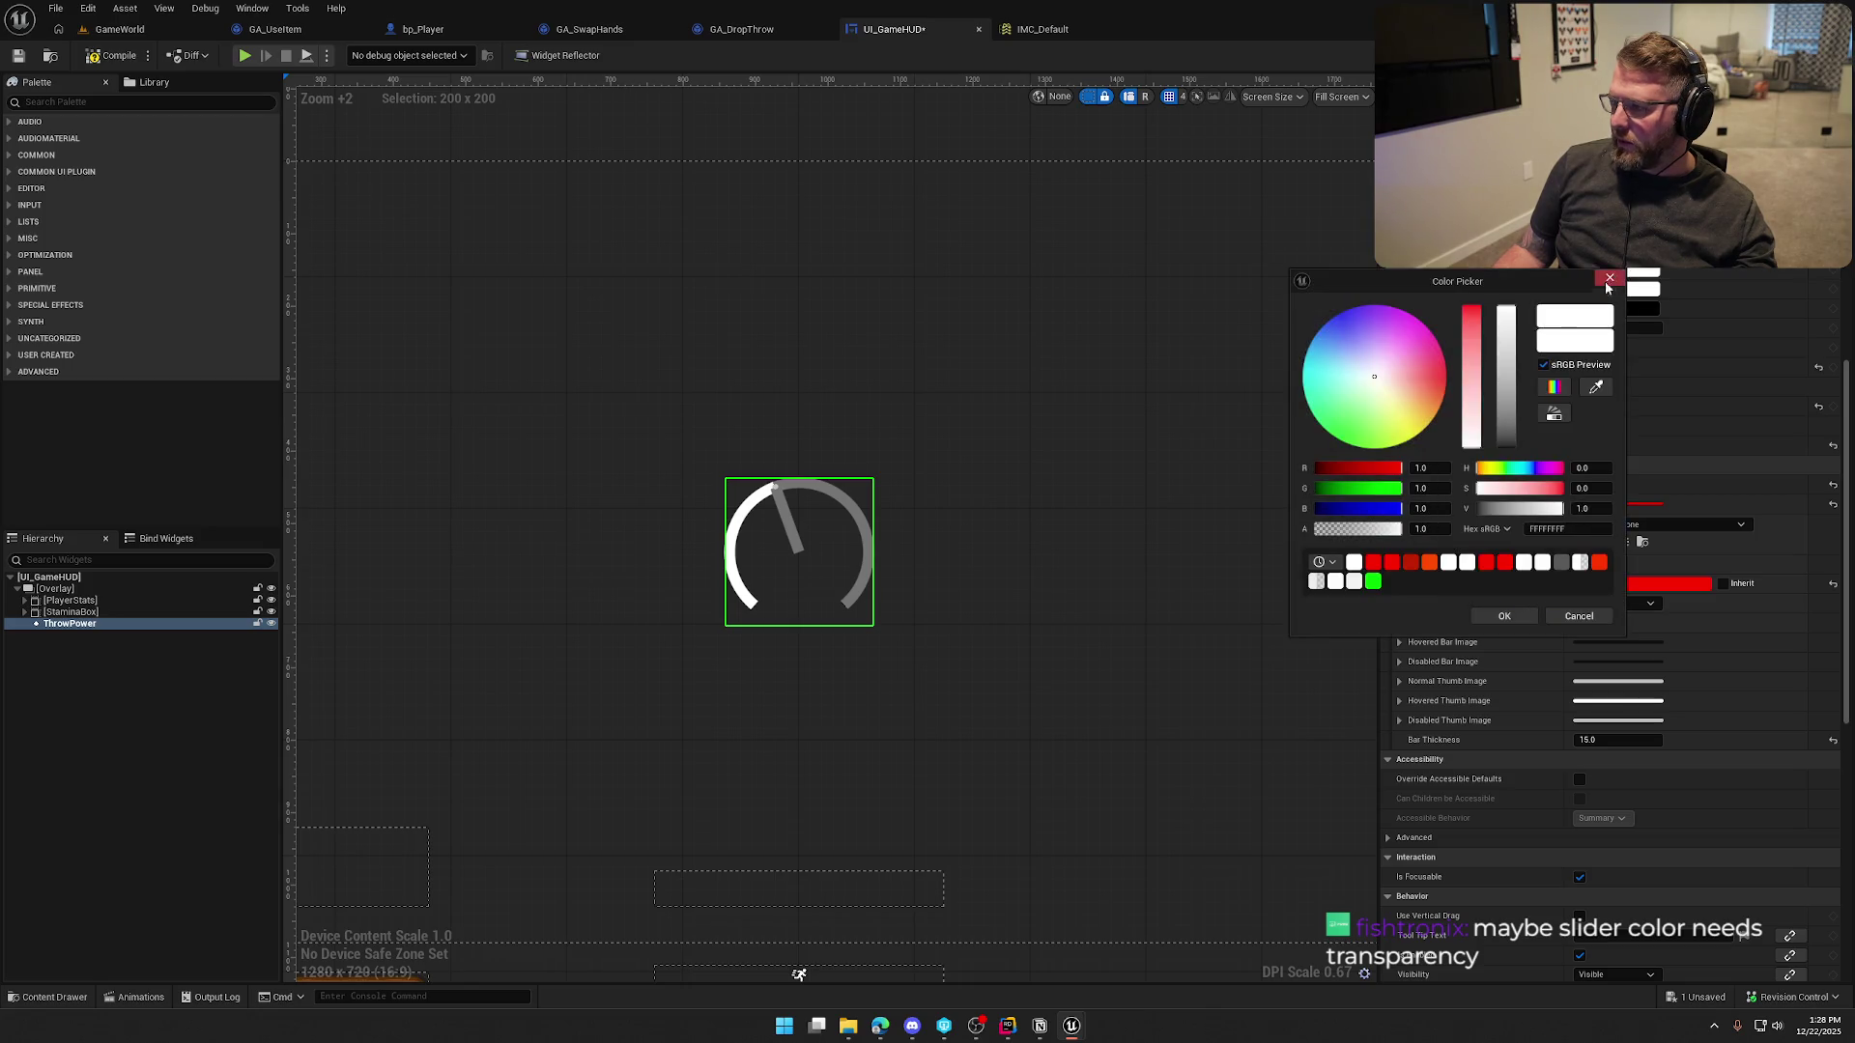
pyautogui.click(1433, 529)
pyautogui.write('0')
pyautogui.press('Return')
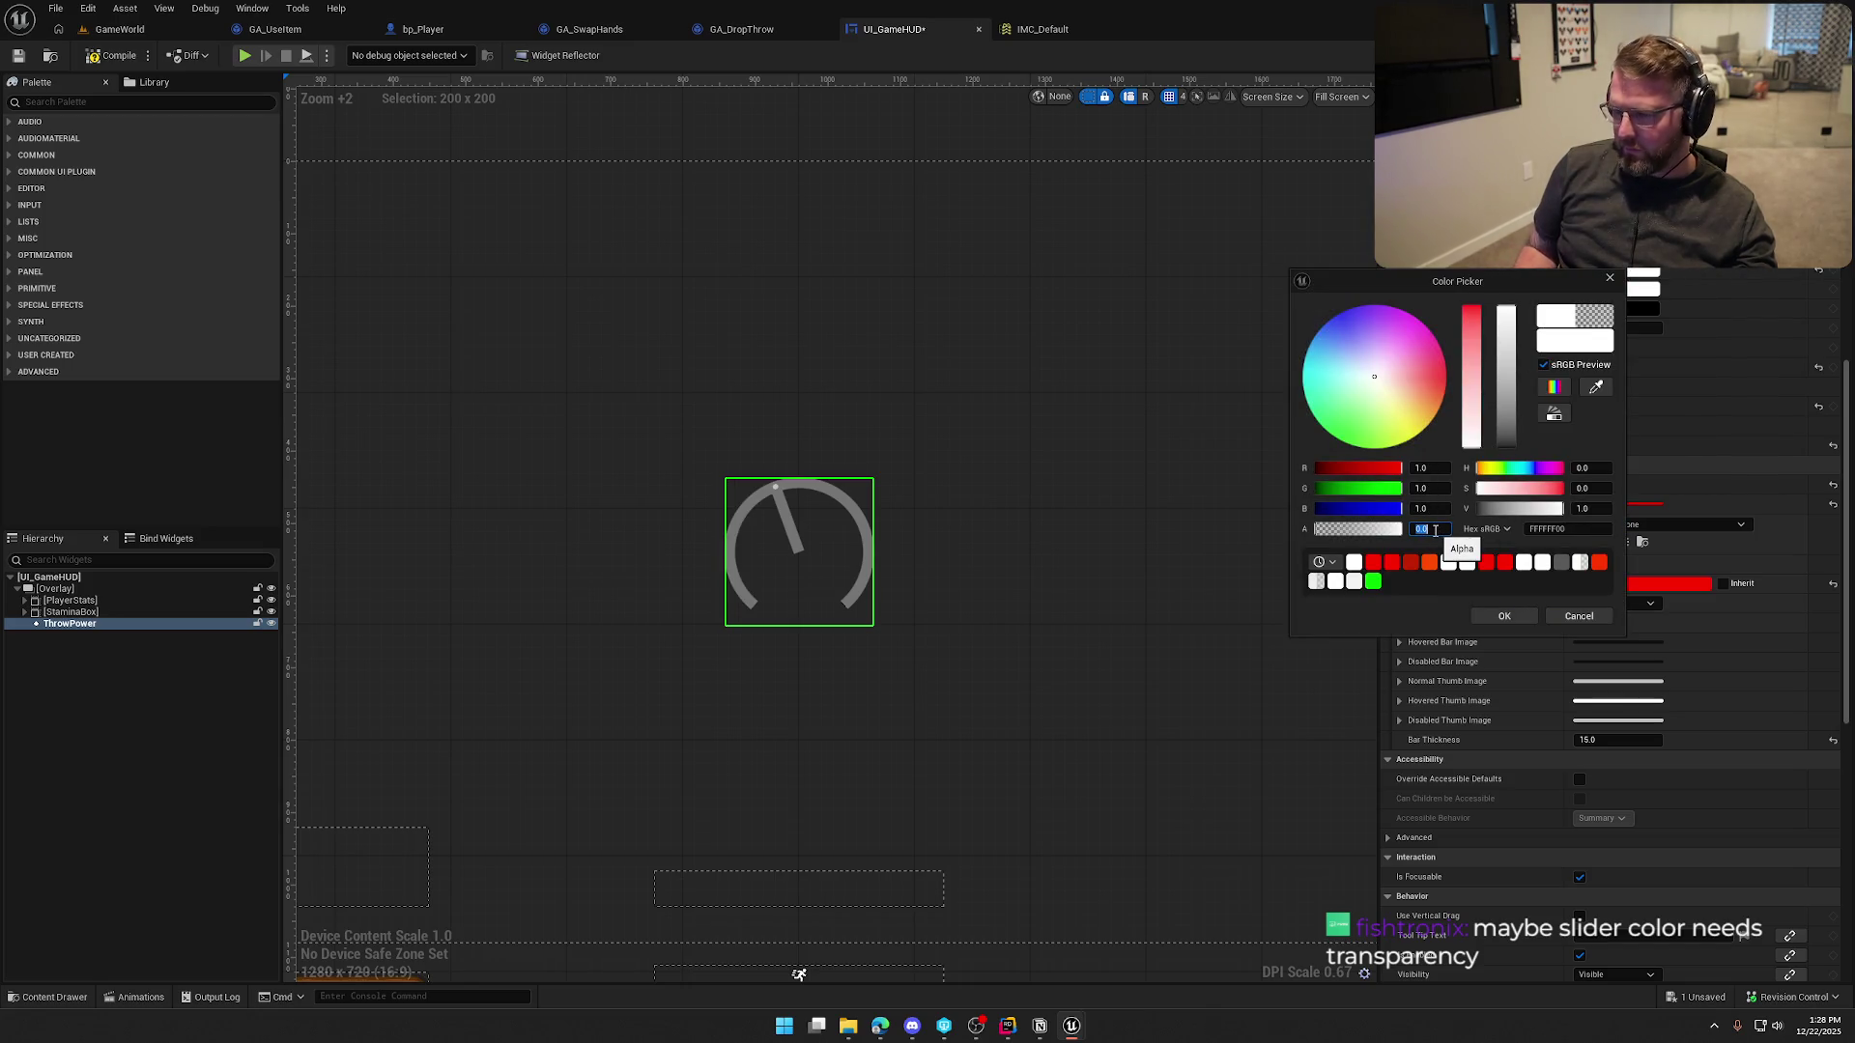
pyautogui.click(1504, 616)
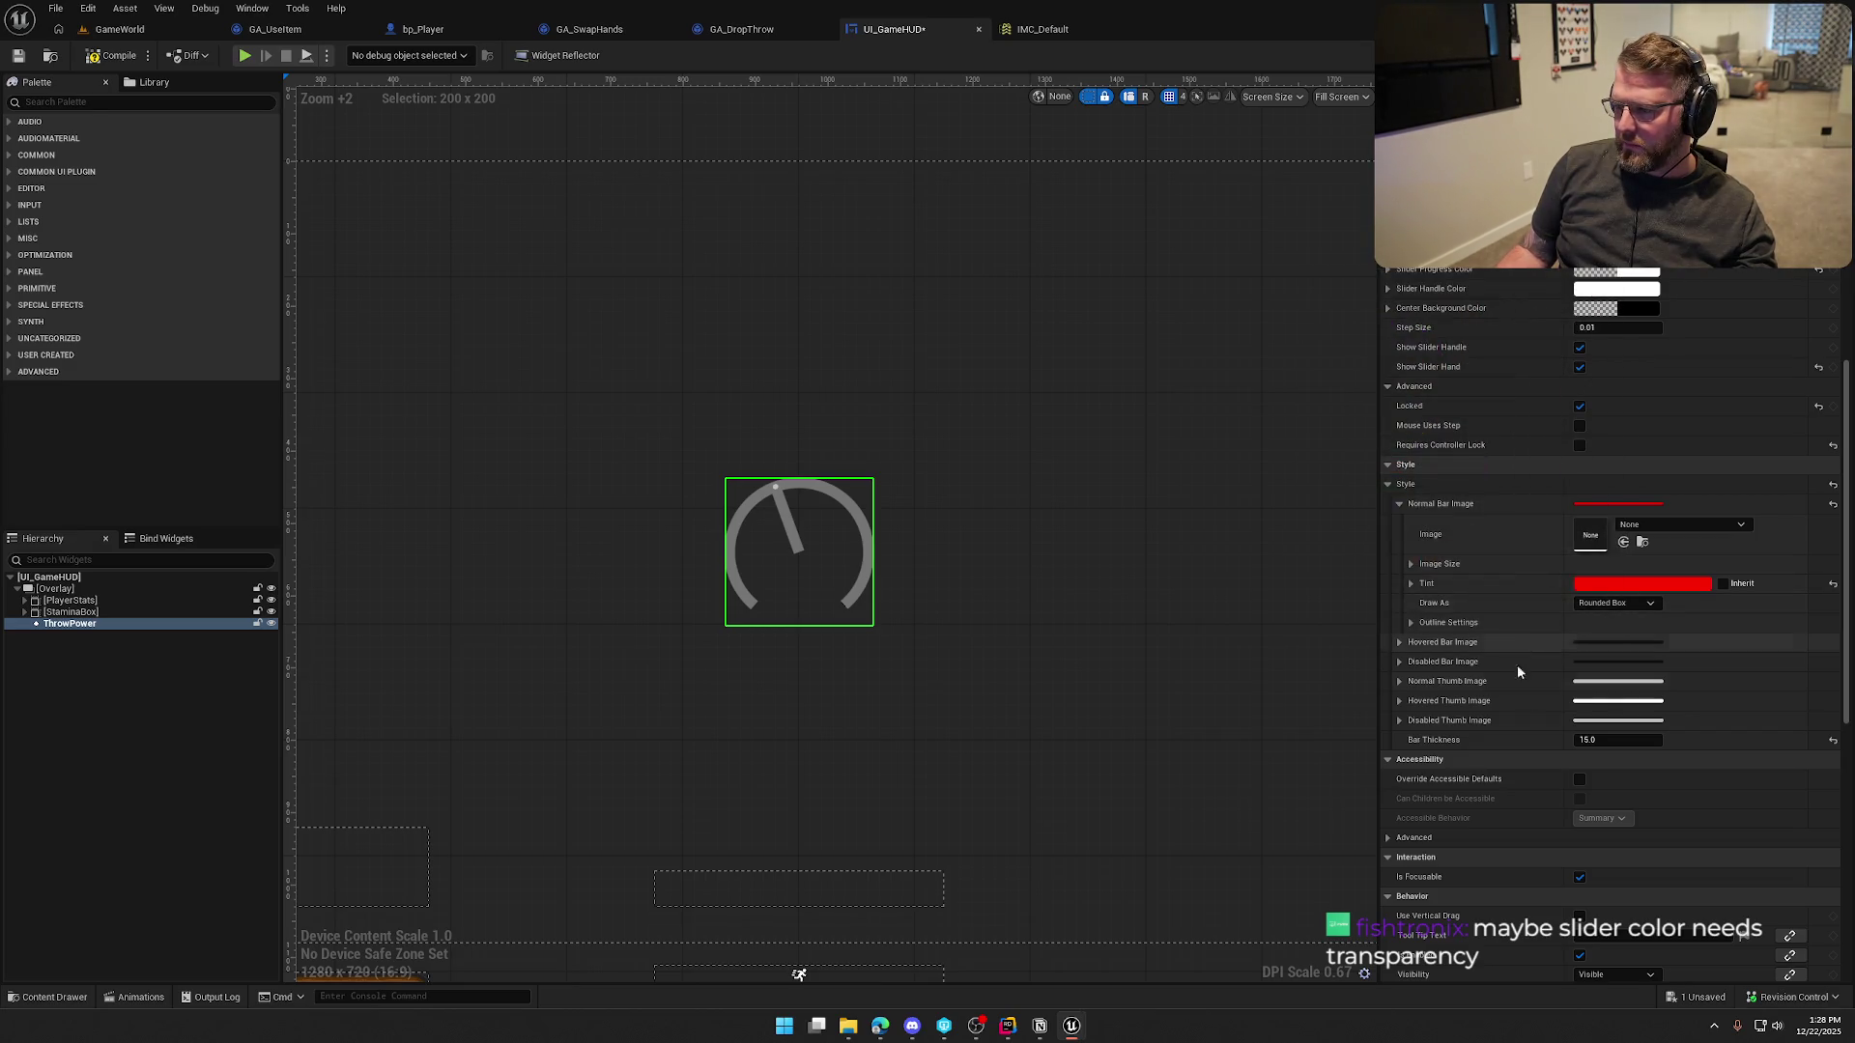
# After trying Rounded Box and Border, set the Normal Bar Image Draw As to Image
pyautogui.click(1621, 584)
pyautogui.click(1613, 605)
pyautogui.click(1601, 659)
pyautogui.click(1601, 621)
pyautogui.click(1601, 619)
pyautogui.click(1598, 606)
pyautogui.click(1607, 674)
pyautogui.click(1590, 604)
pyautogui.click(1593, 644)
pyautogui.click(1597, 606)
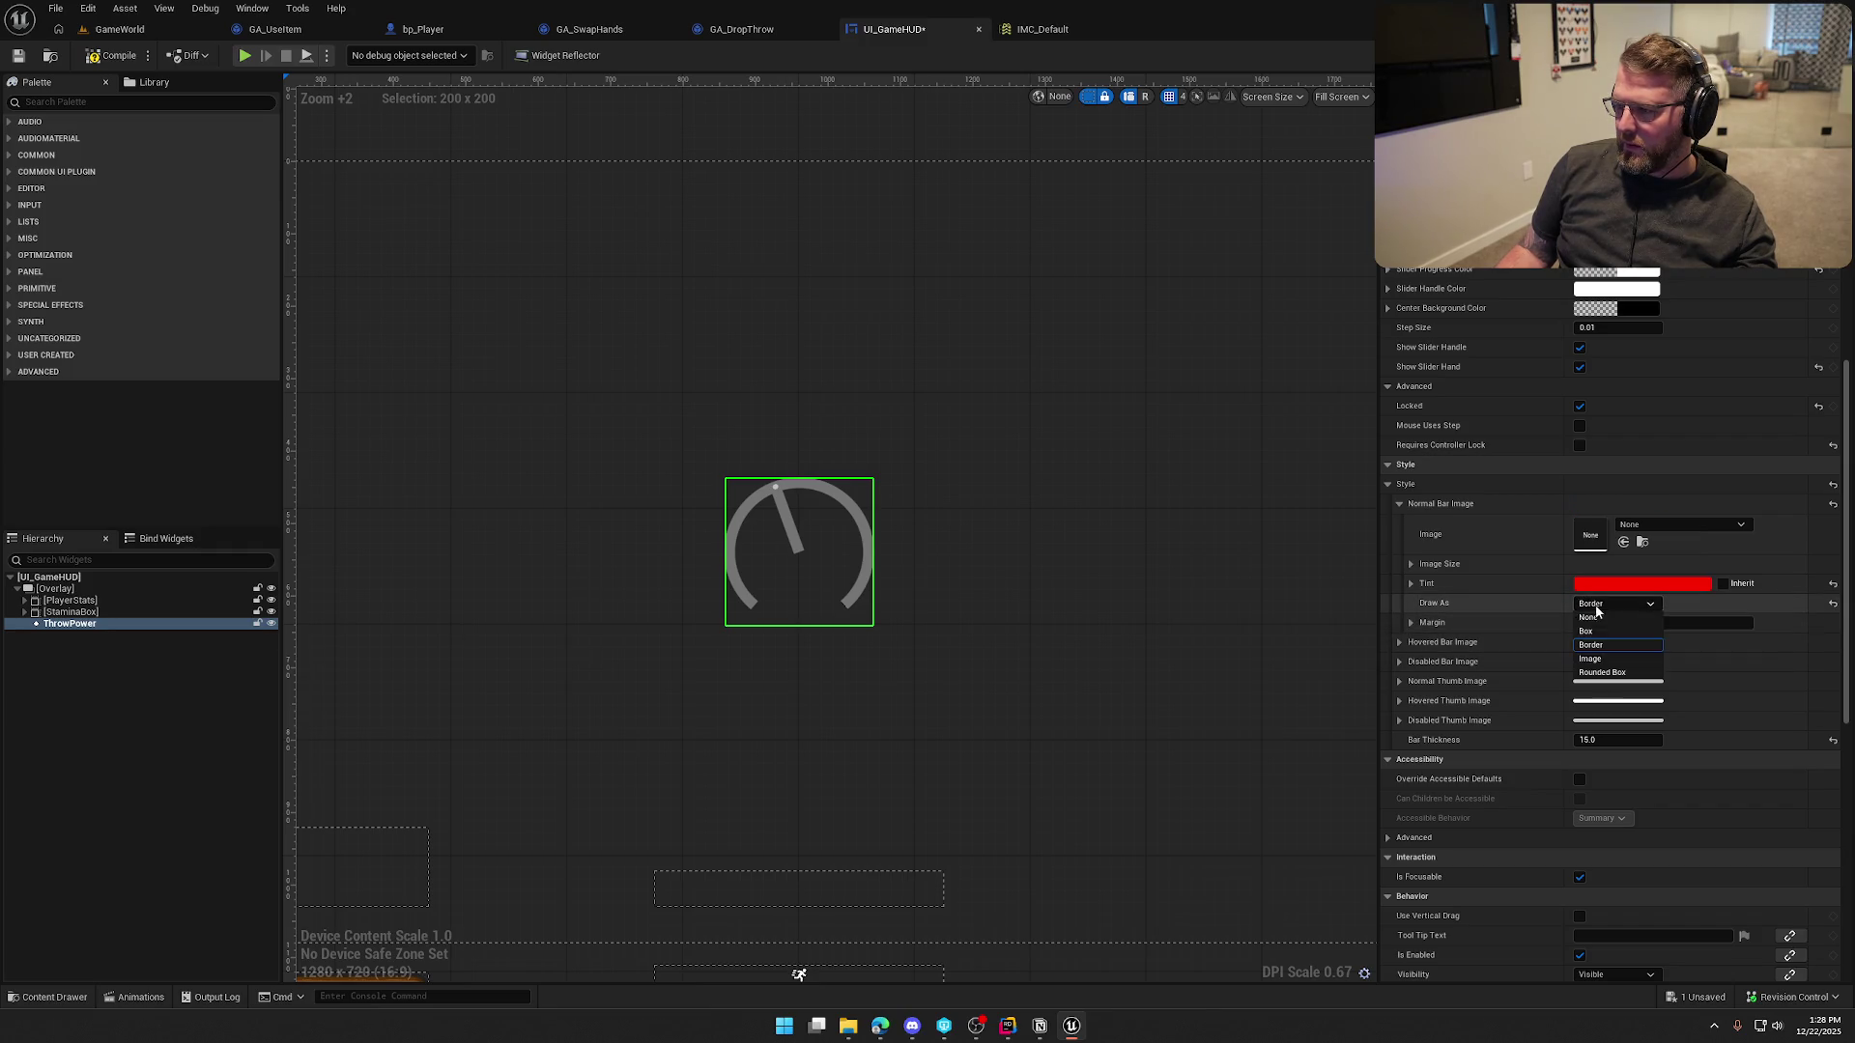
pyautogui.click(1600, 658)
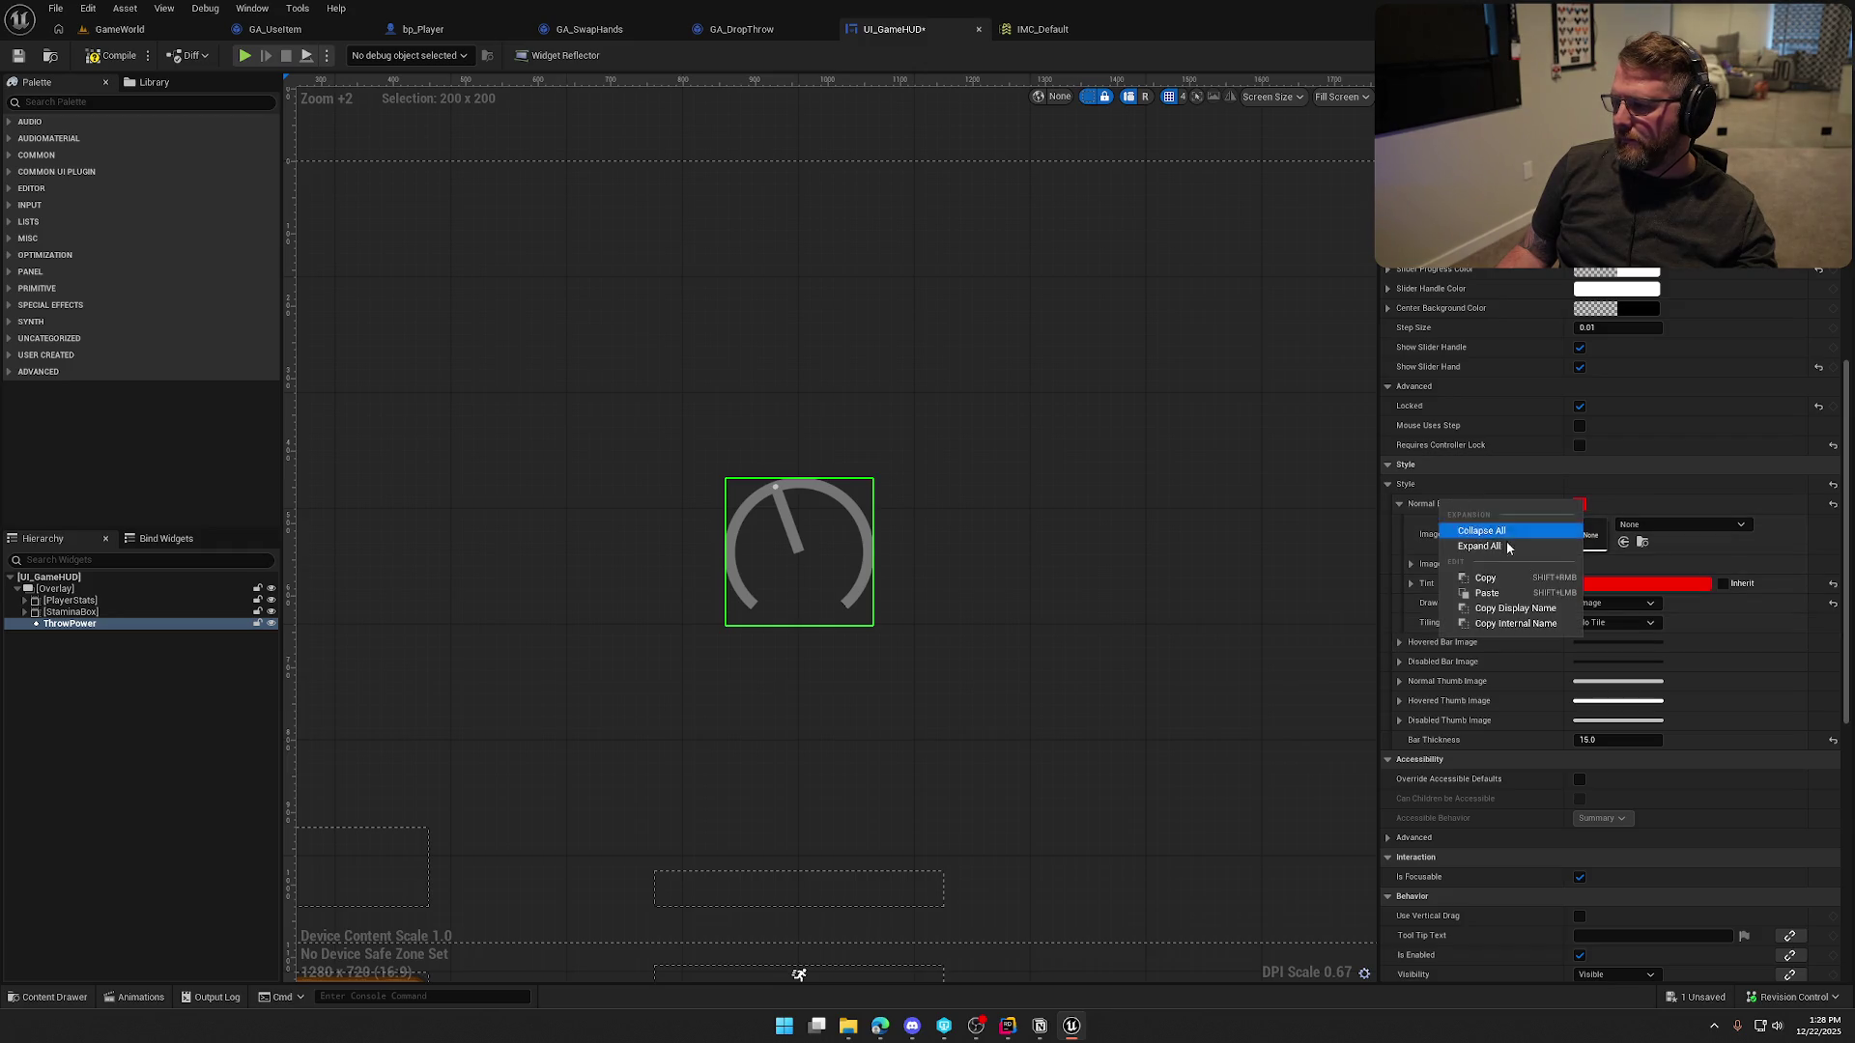
# Paste the Normal Bar Image settings into the Hovered and Disabled Bar Images
pyautogui.rightClick(1434, 649)
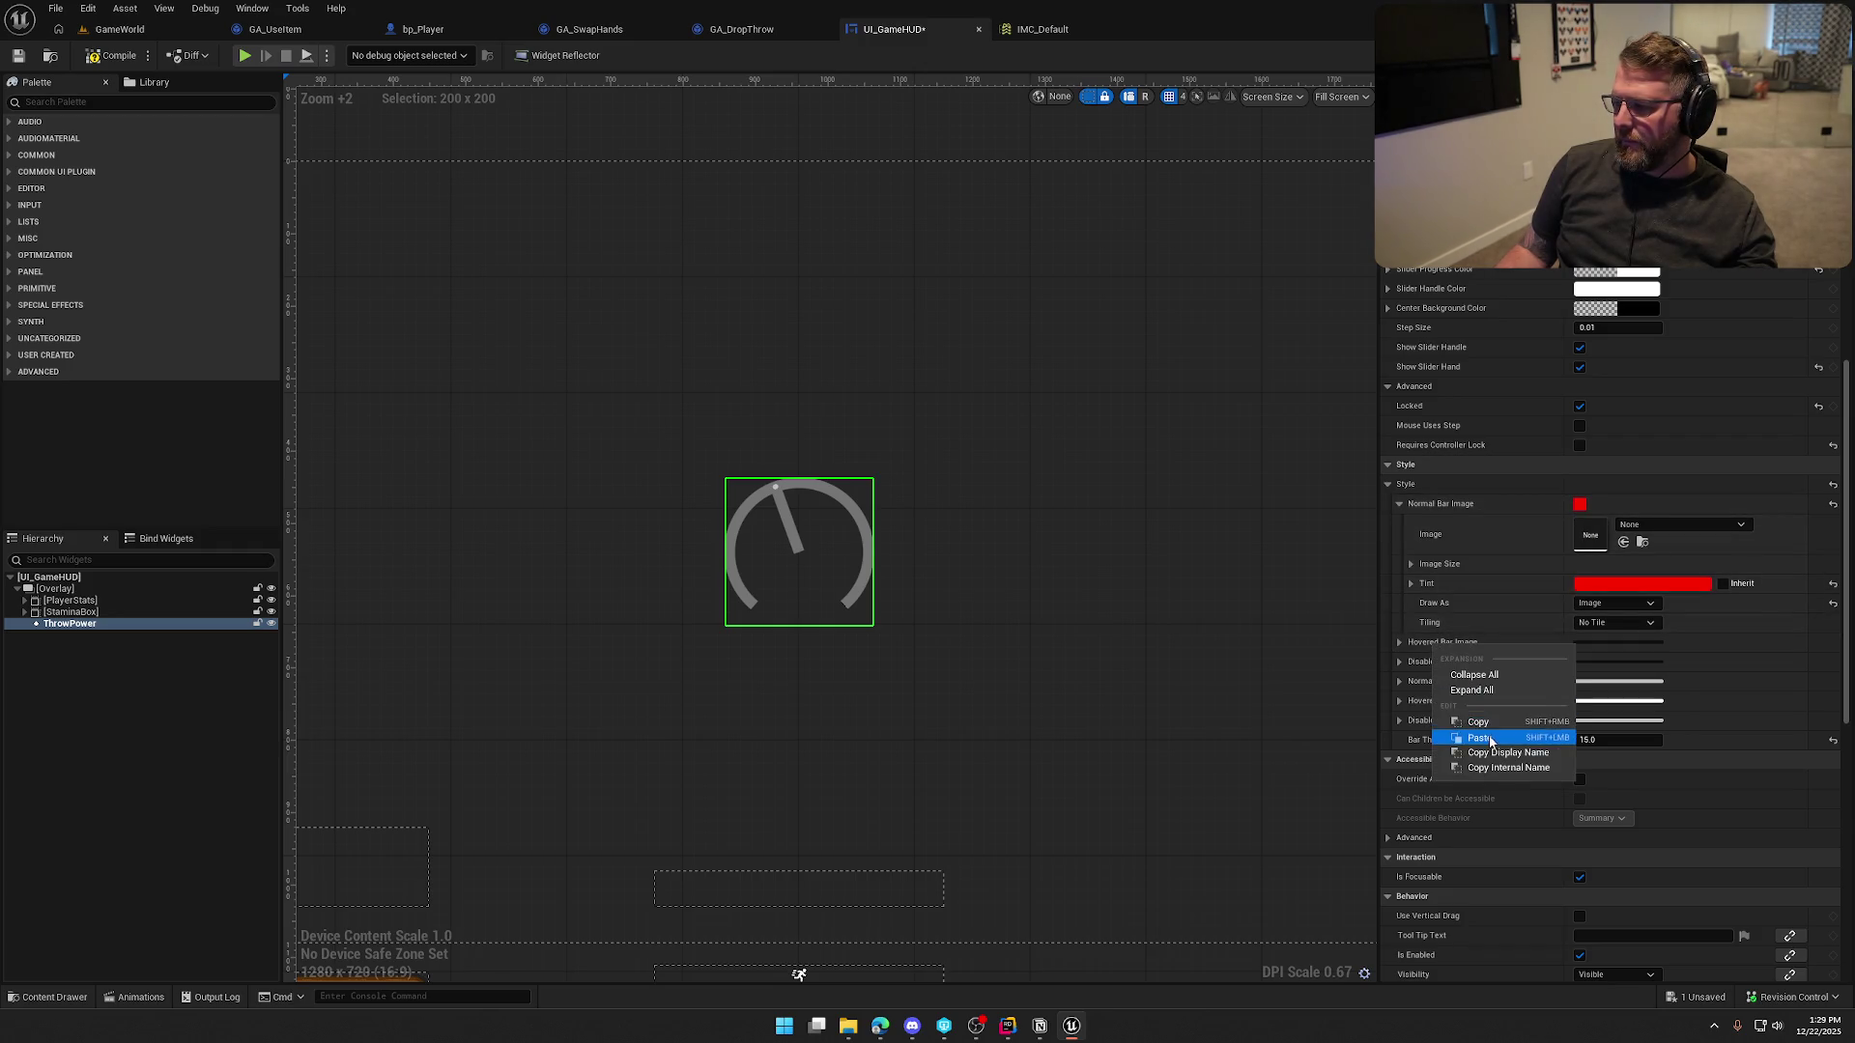
pyautogui.click(1488, 738)
pyautogui.rightClick(1443, 665)
pyautogui.click(1499, 751)
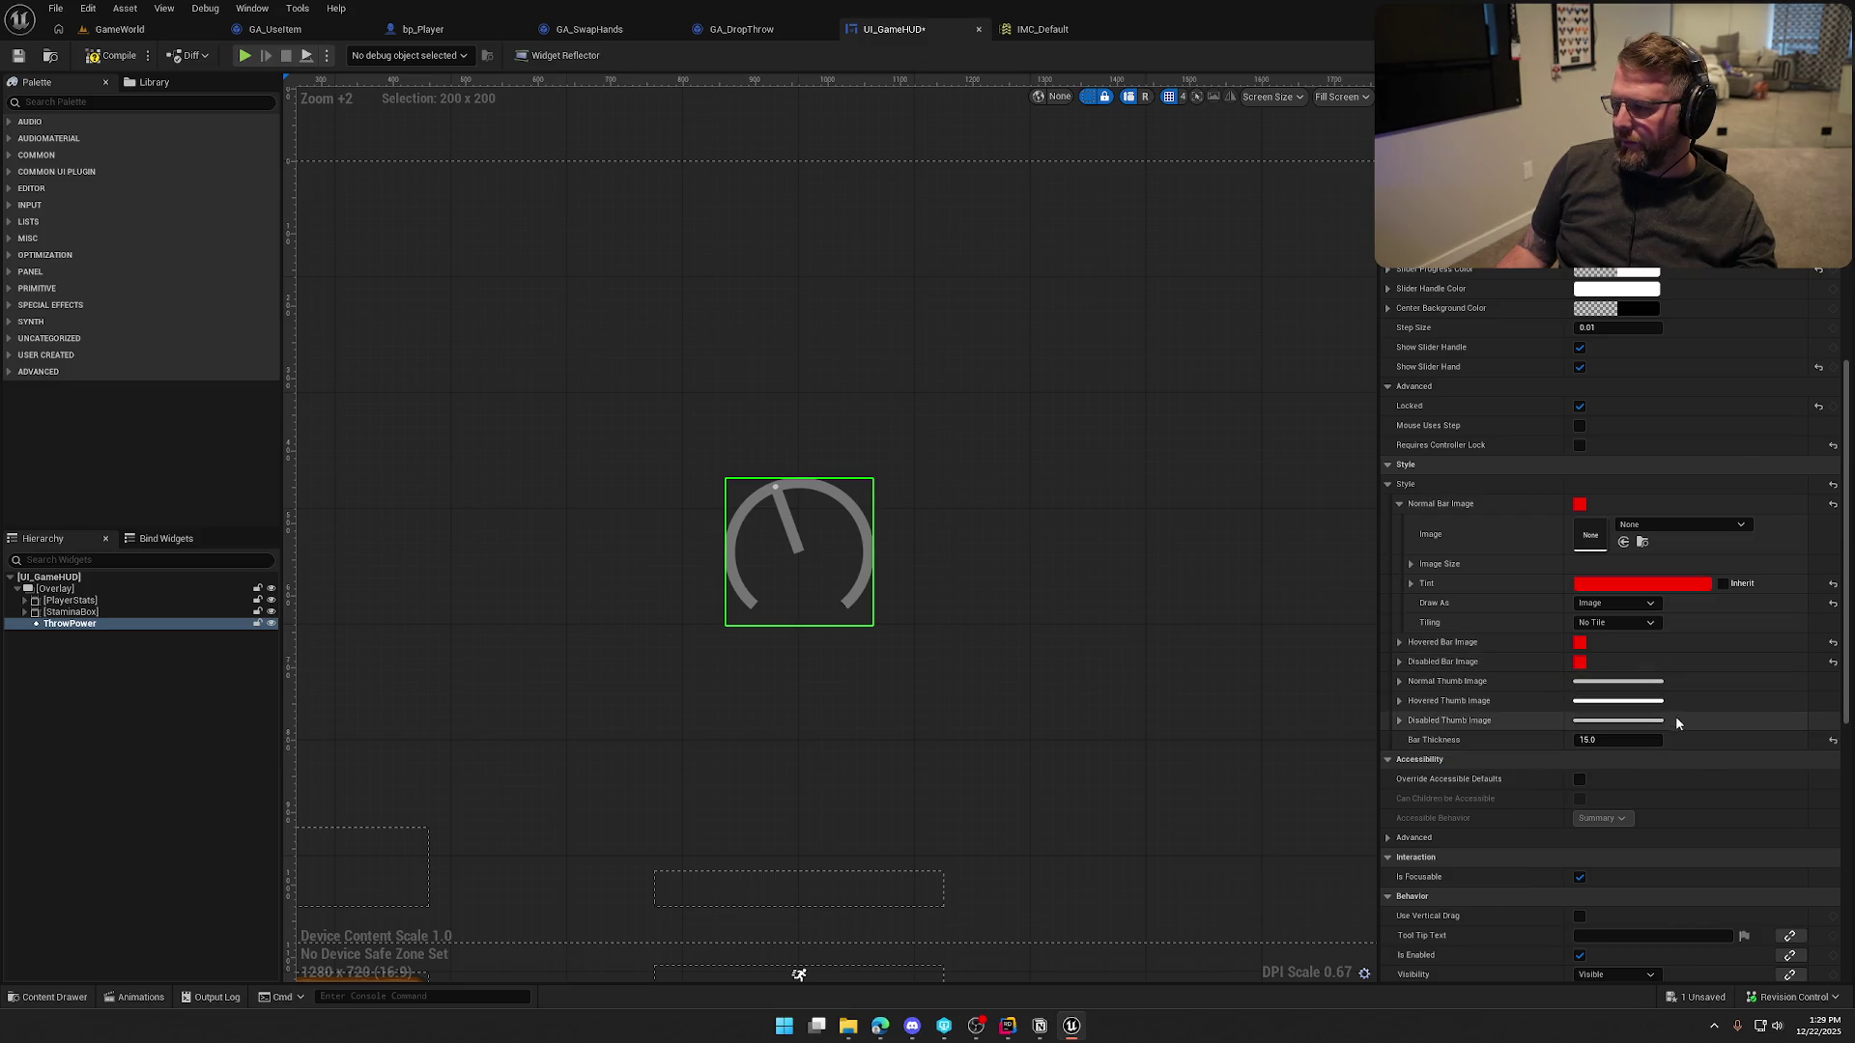
# Reset the normal and hovered bar images and progress colour, and uncheck Show Slider Hand and Handle
pyautogui.click(1833, 504)
pyautogui.click(1399, 503)
pyautogui.click(1833, 523)
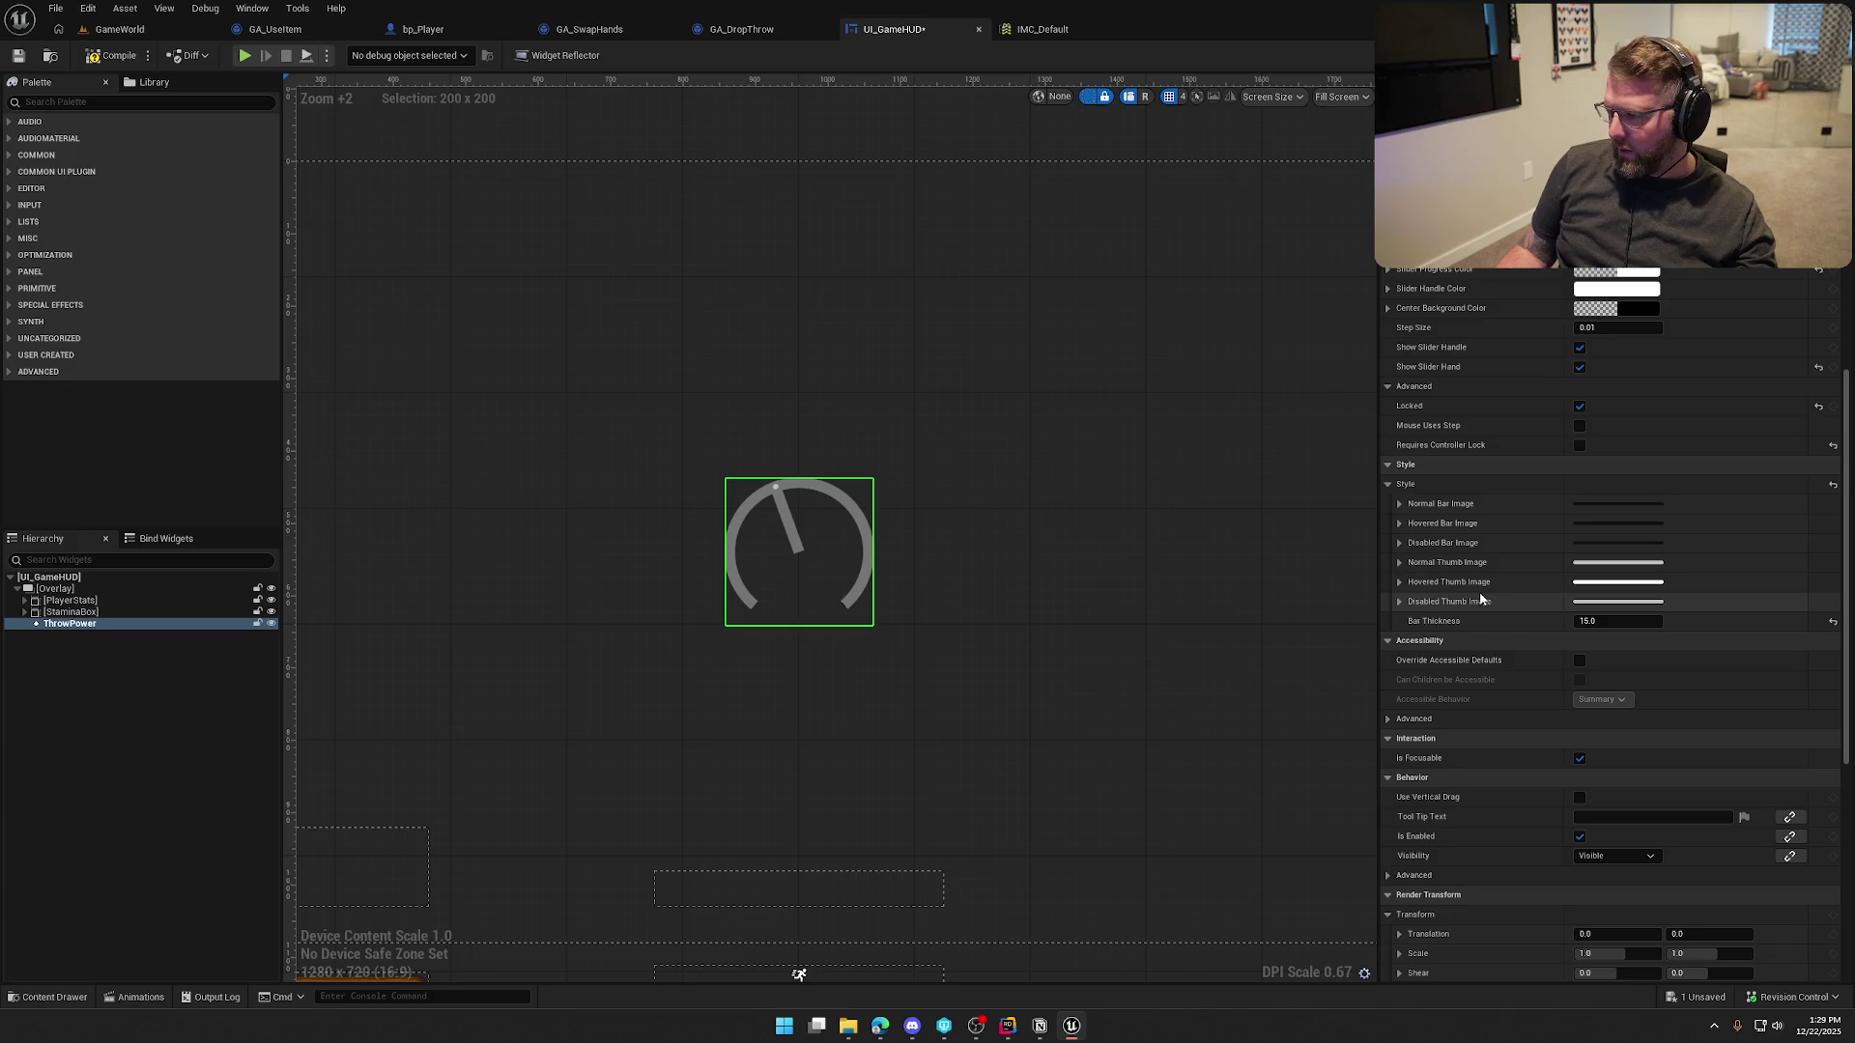
pyautogui.click(1817, 270)
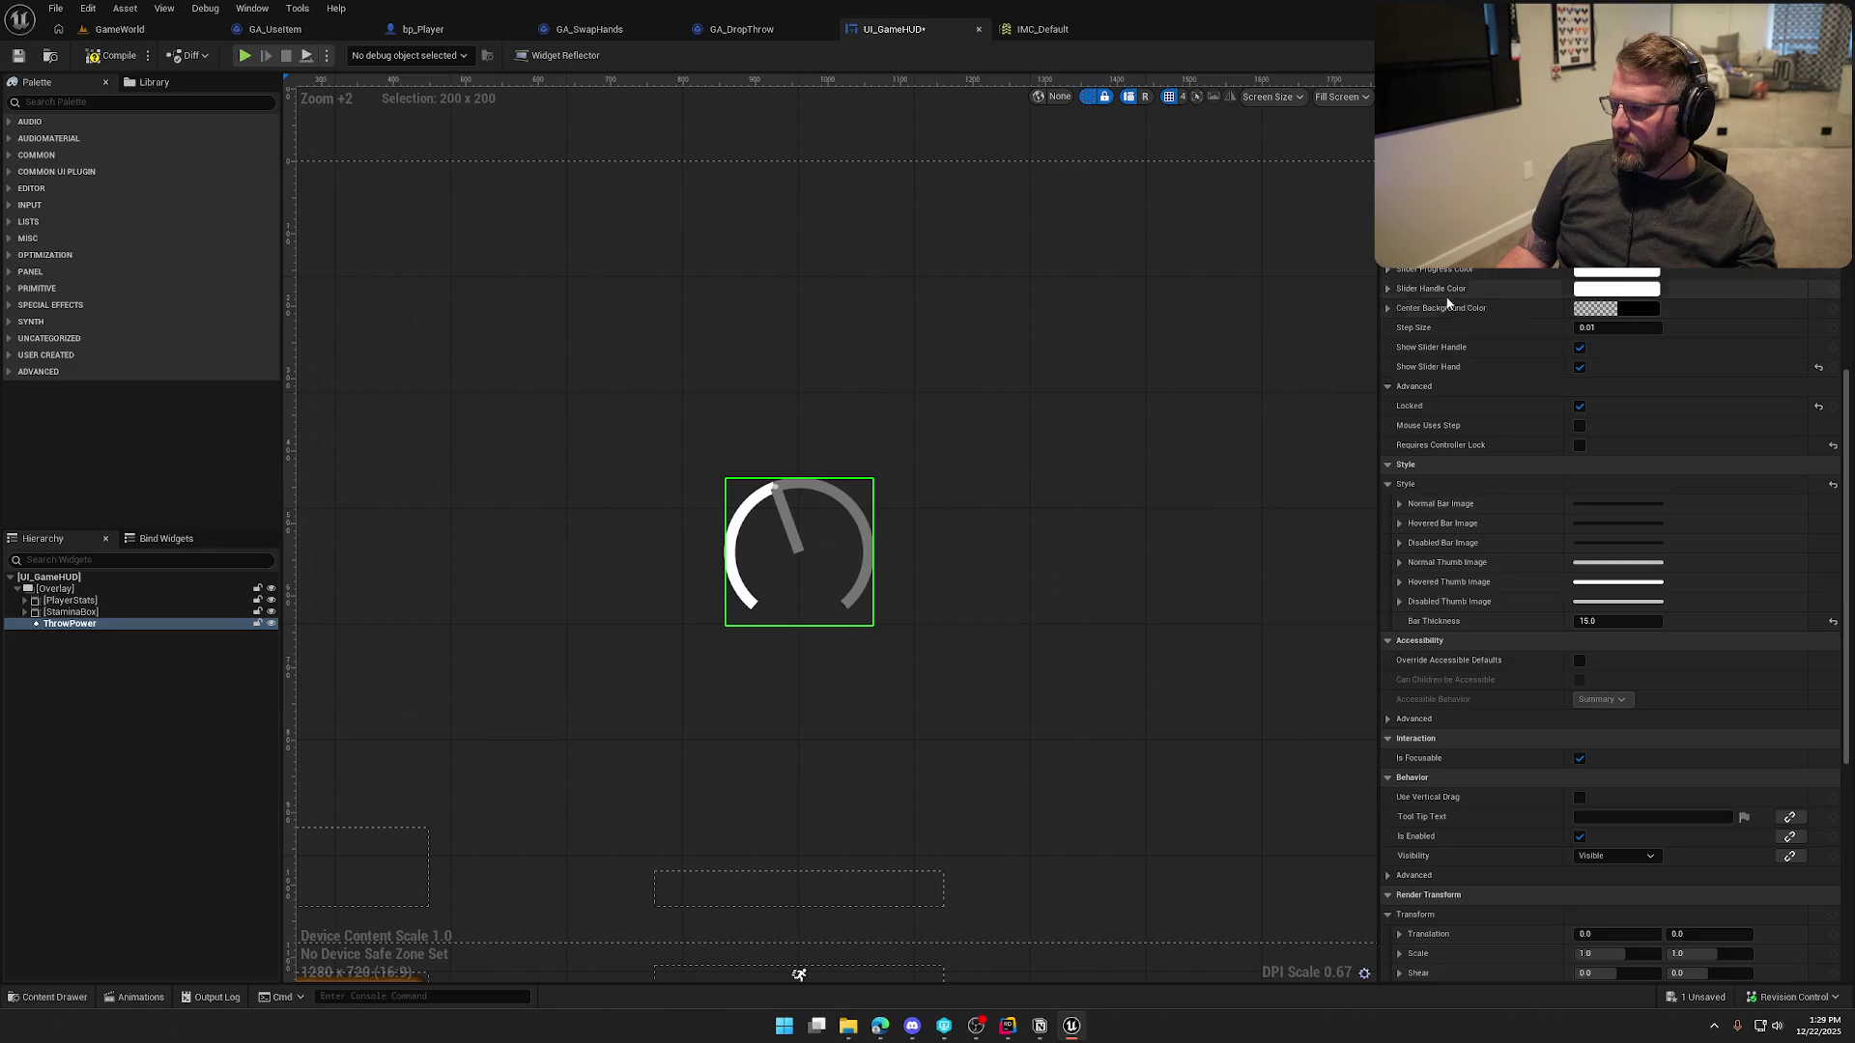
pyautogui.click(1580, 368)
pyautogui.click(1579, 347)
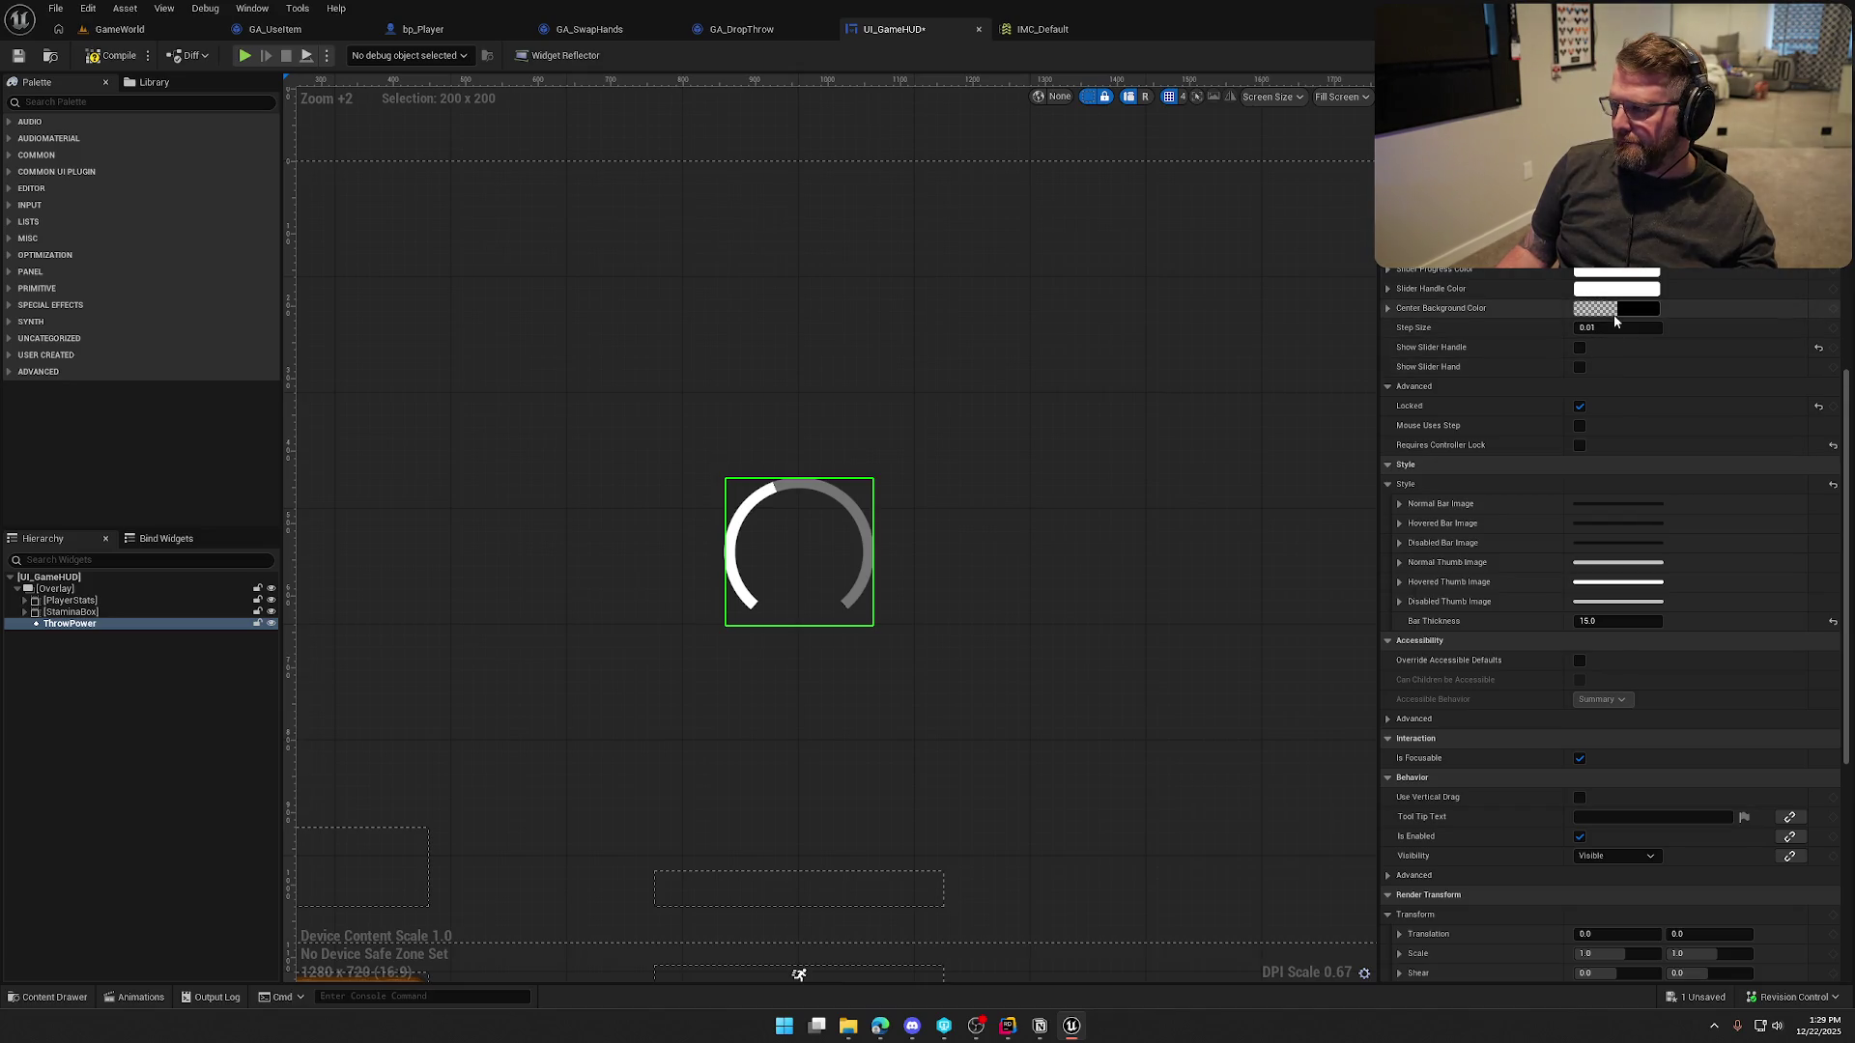
# Discard a trial black centre fill and set the dial's grey track colour alpha to 0
pyautogui.click(1643, 312)
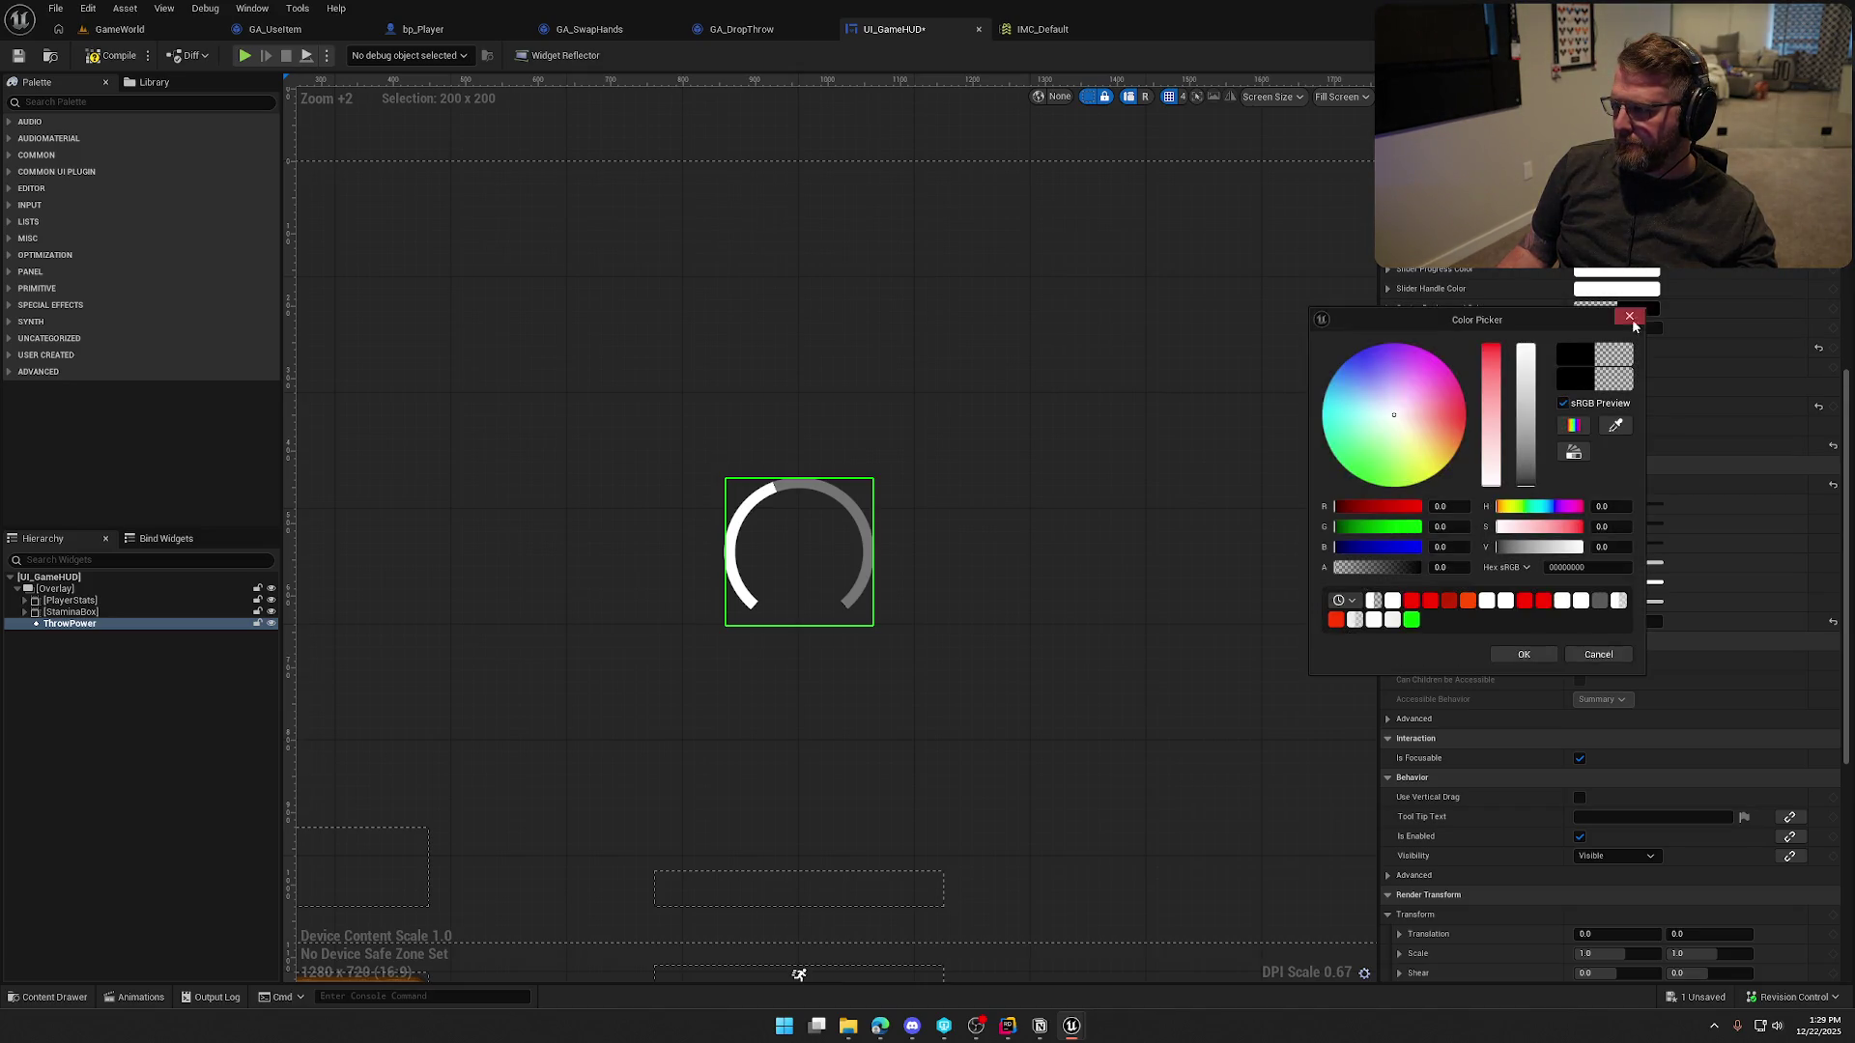
pyautogui.moveTo(1349, 575); pyautogui.dragTo(1493, 569)
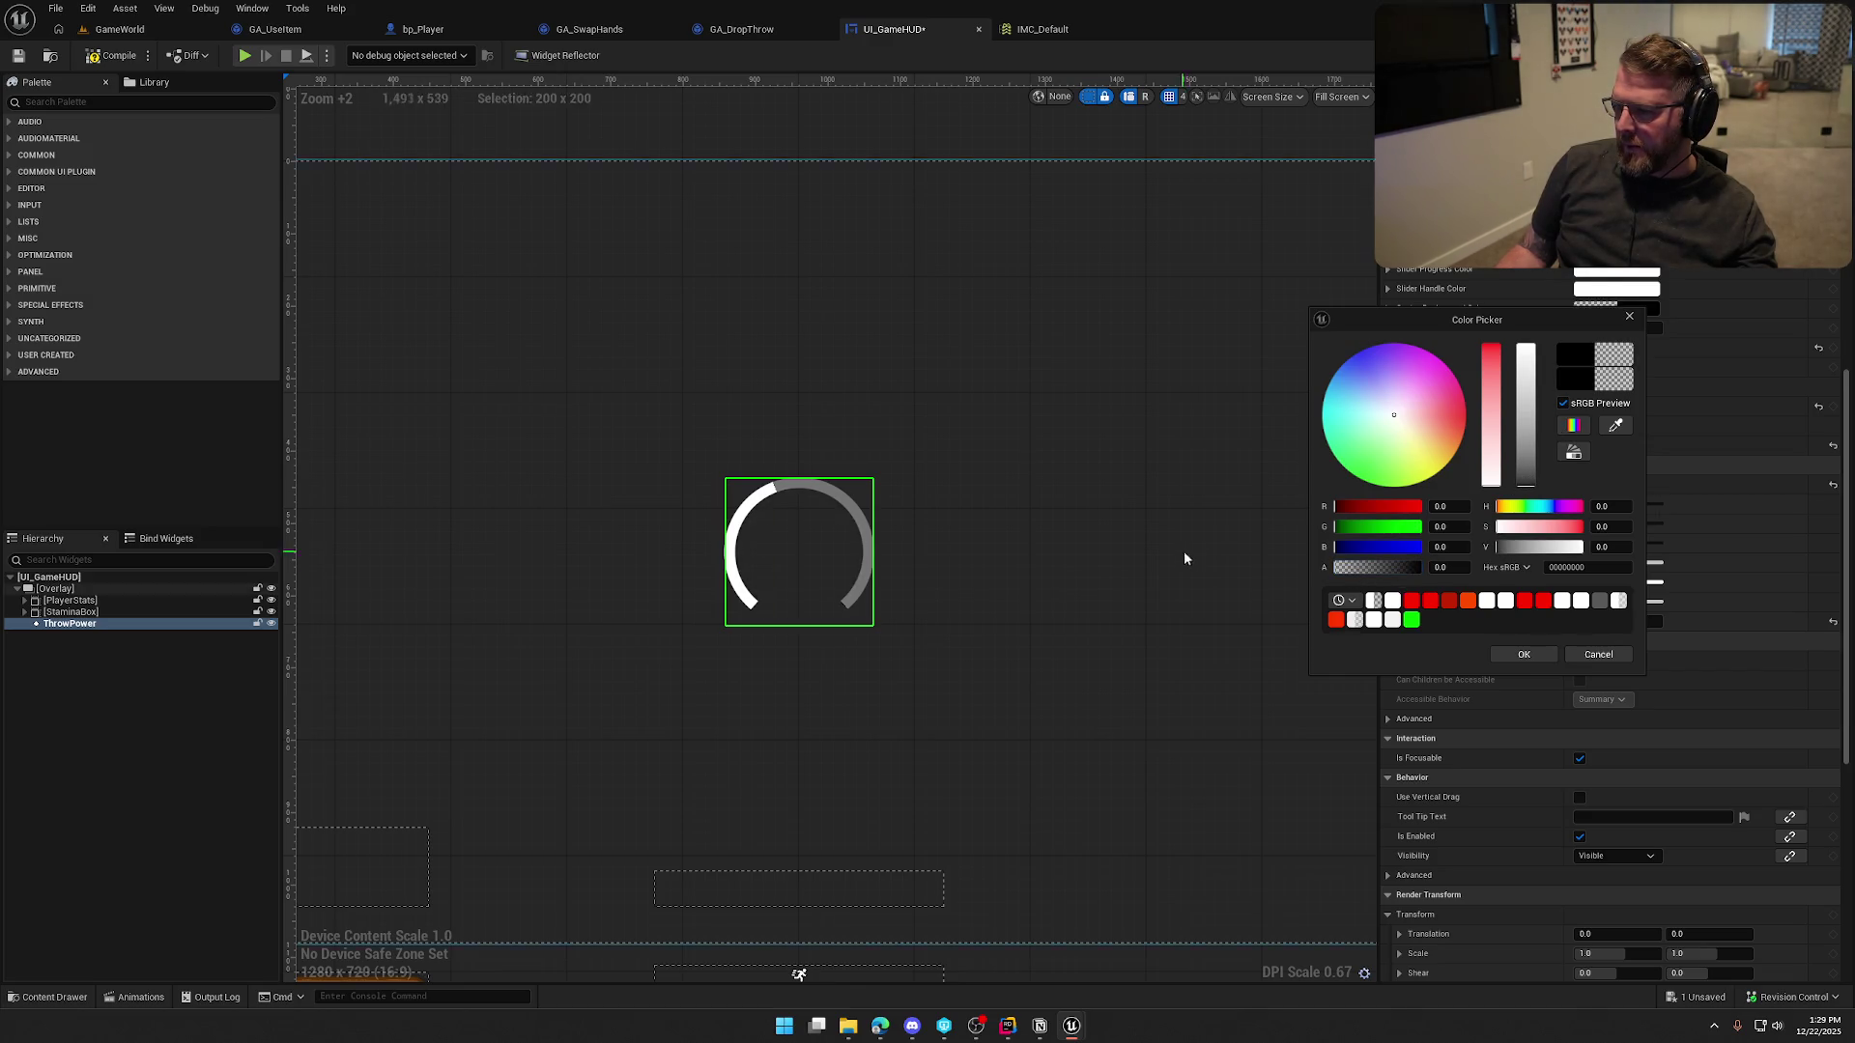
pyautogui.click(1598, 654)
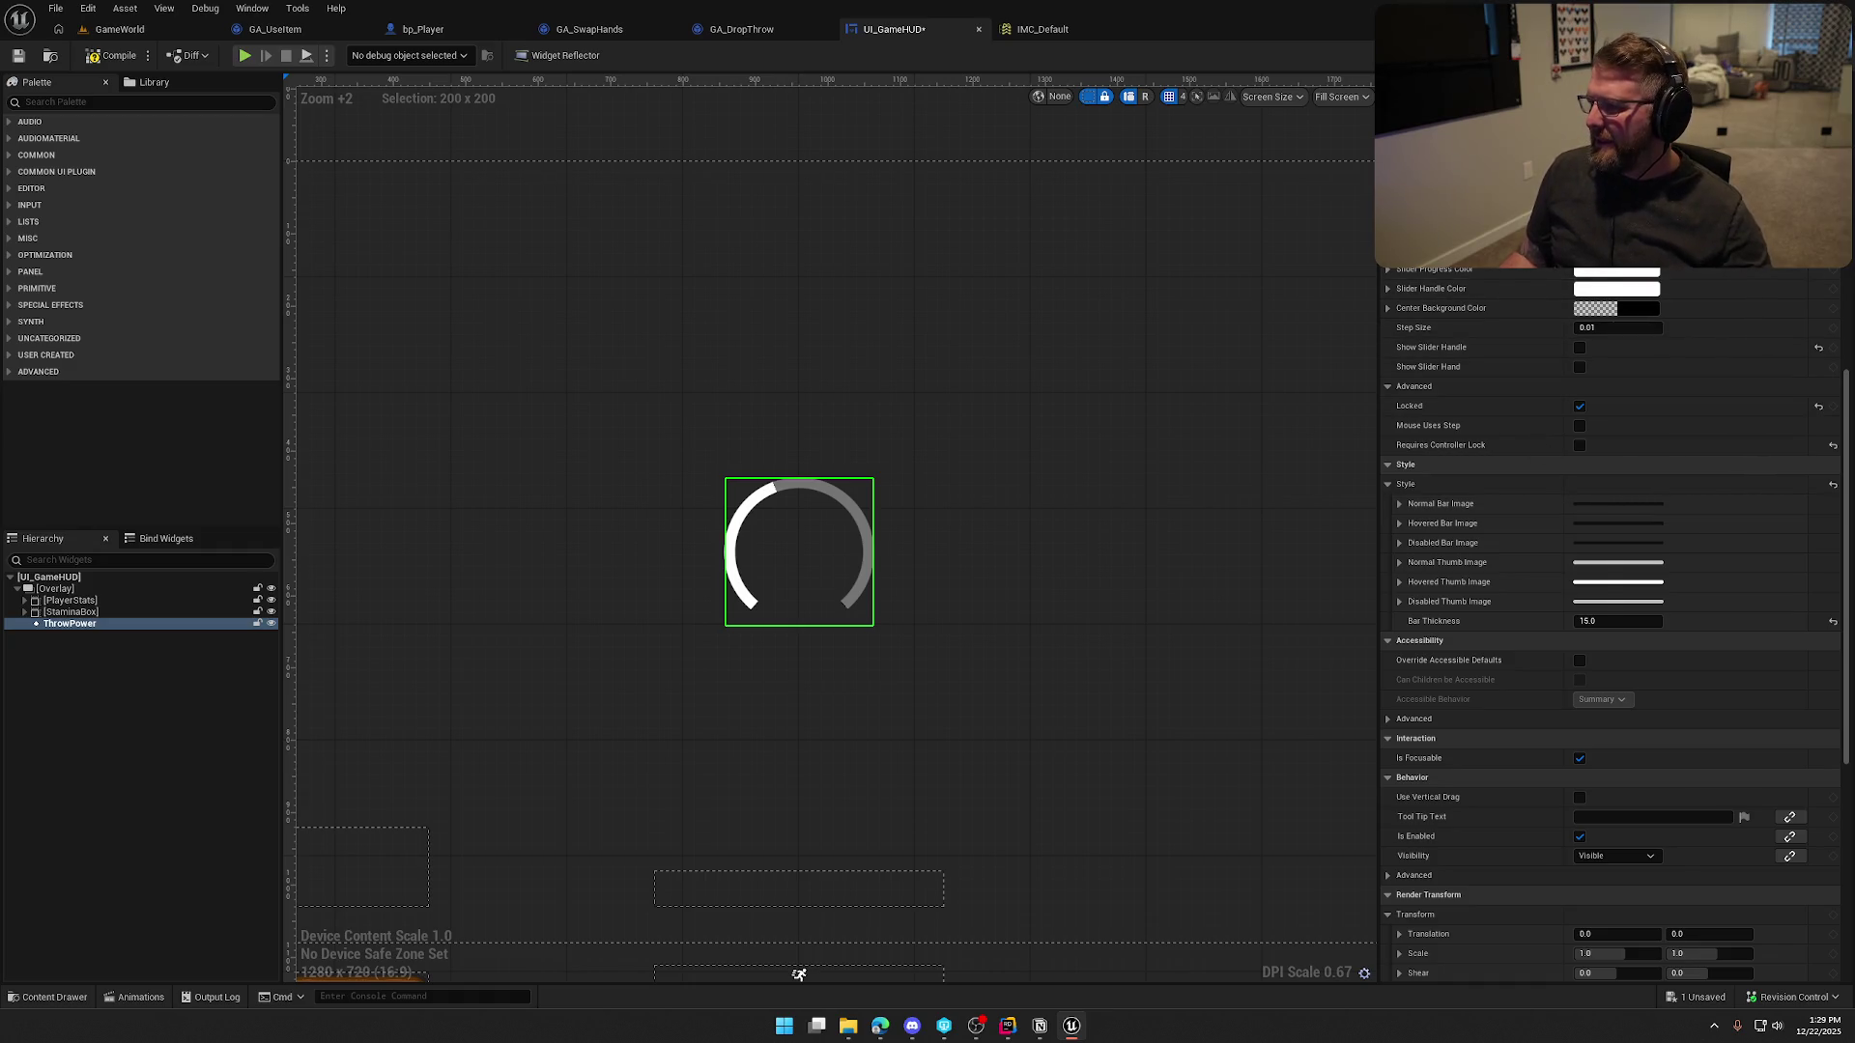
pyautogui.click(1617, 249)
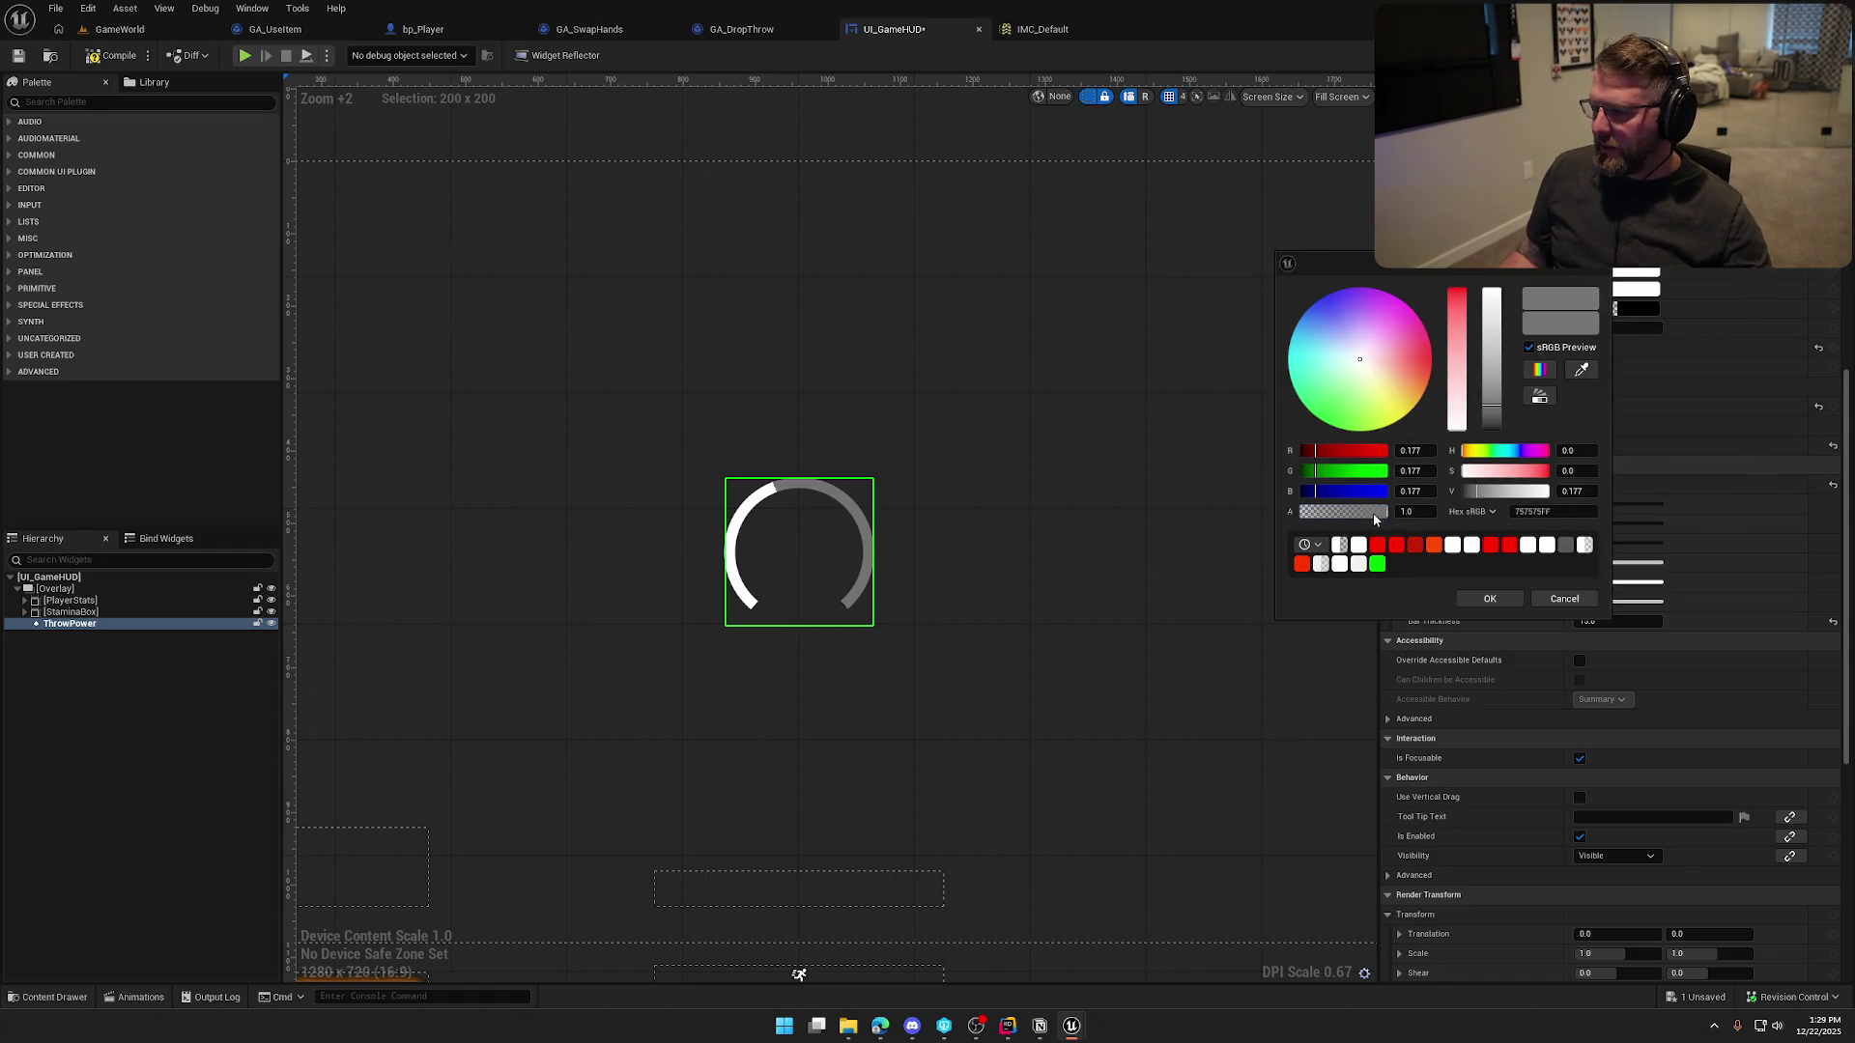
pyautogui.moveTo(1372, 520); pyautogui.dragTo(1304, 512)
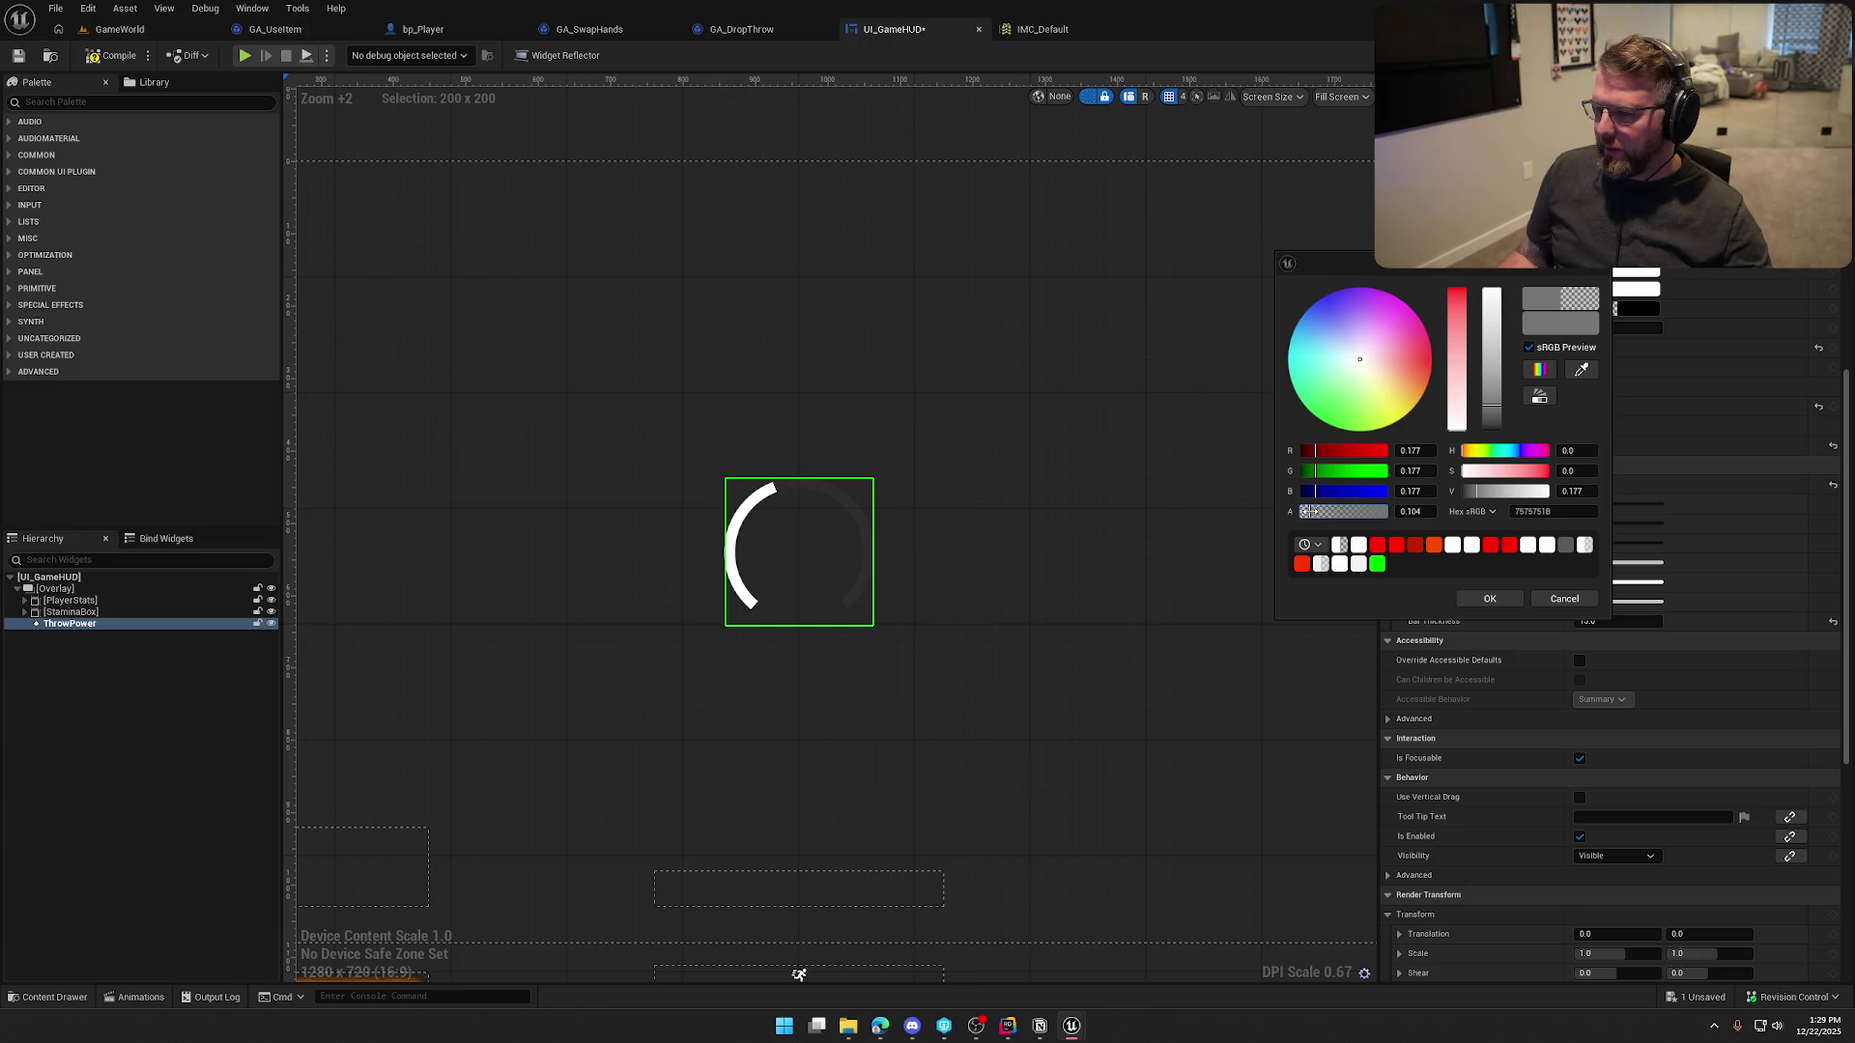
pyautogui.click(1490, 598)
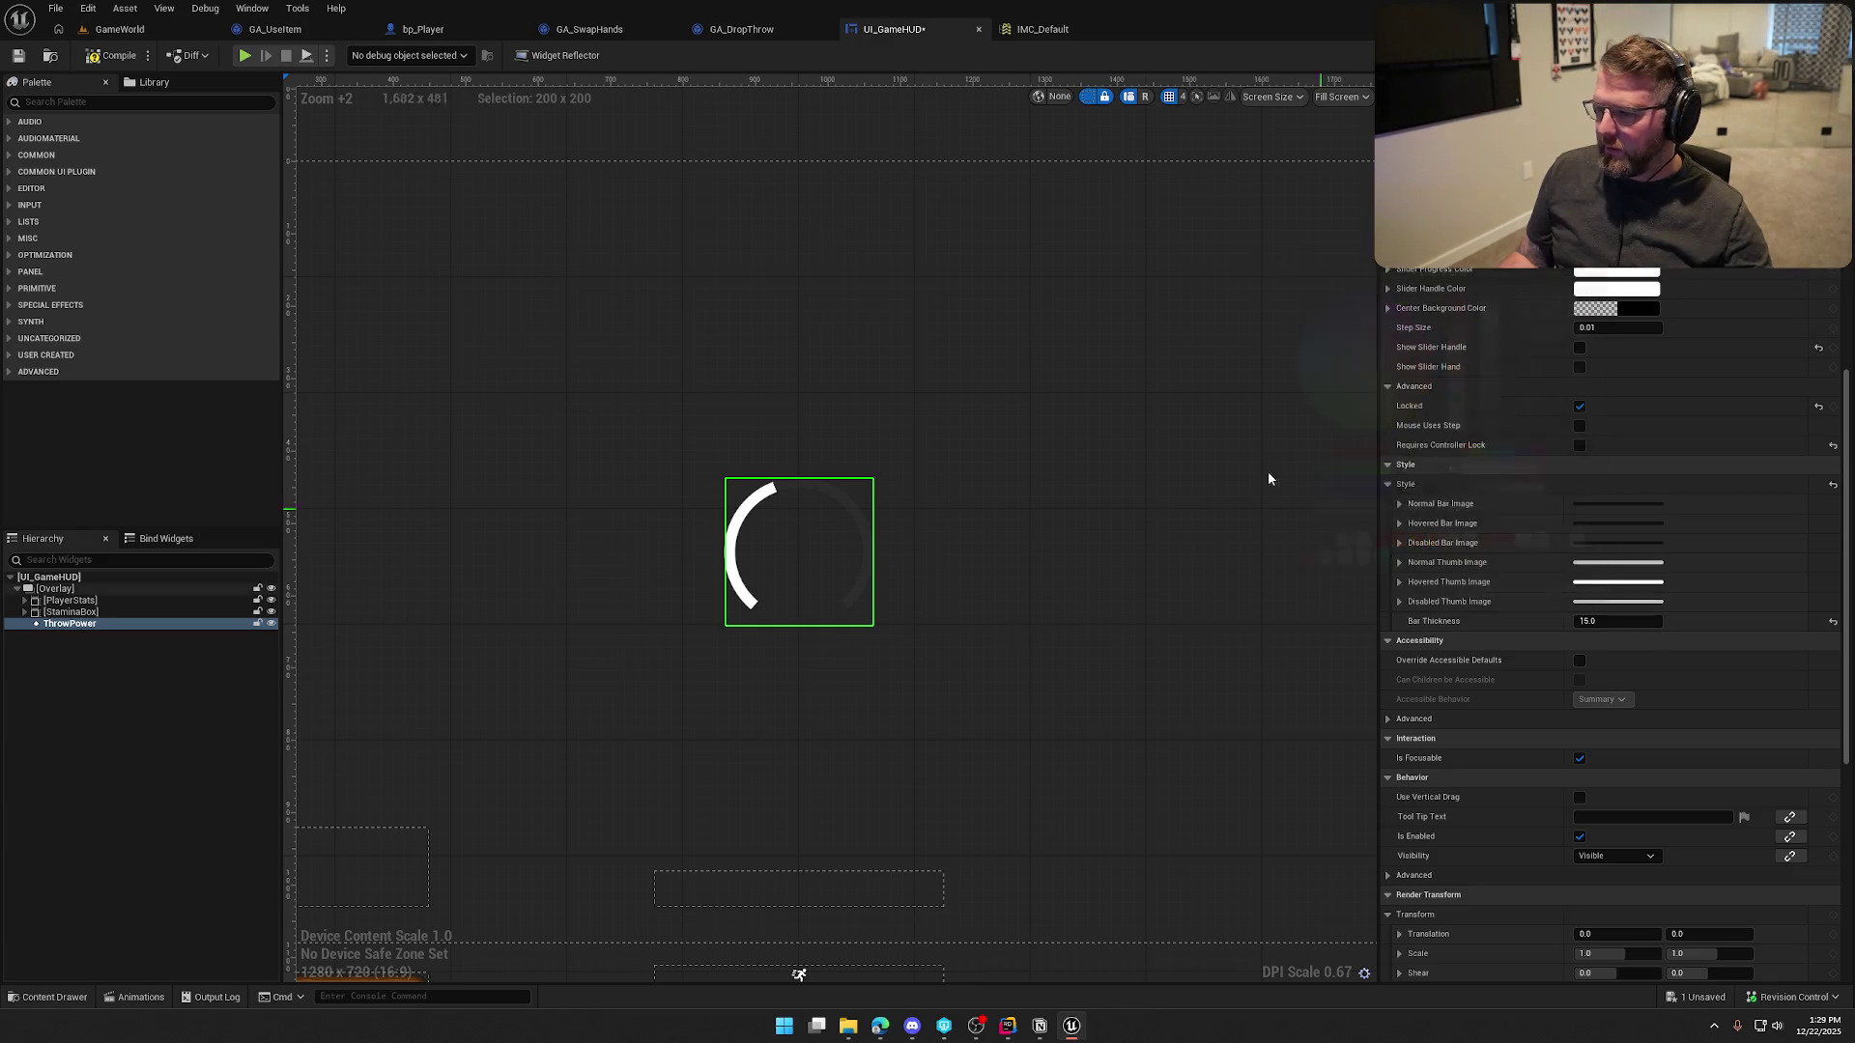
# Start playing the GameWorld level to test the HUD
pyautogui.click(1062, 270)
pyautogui.click(130, 28)
pyautogui.click(357, 55)
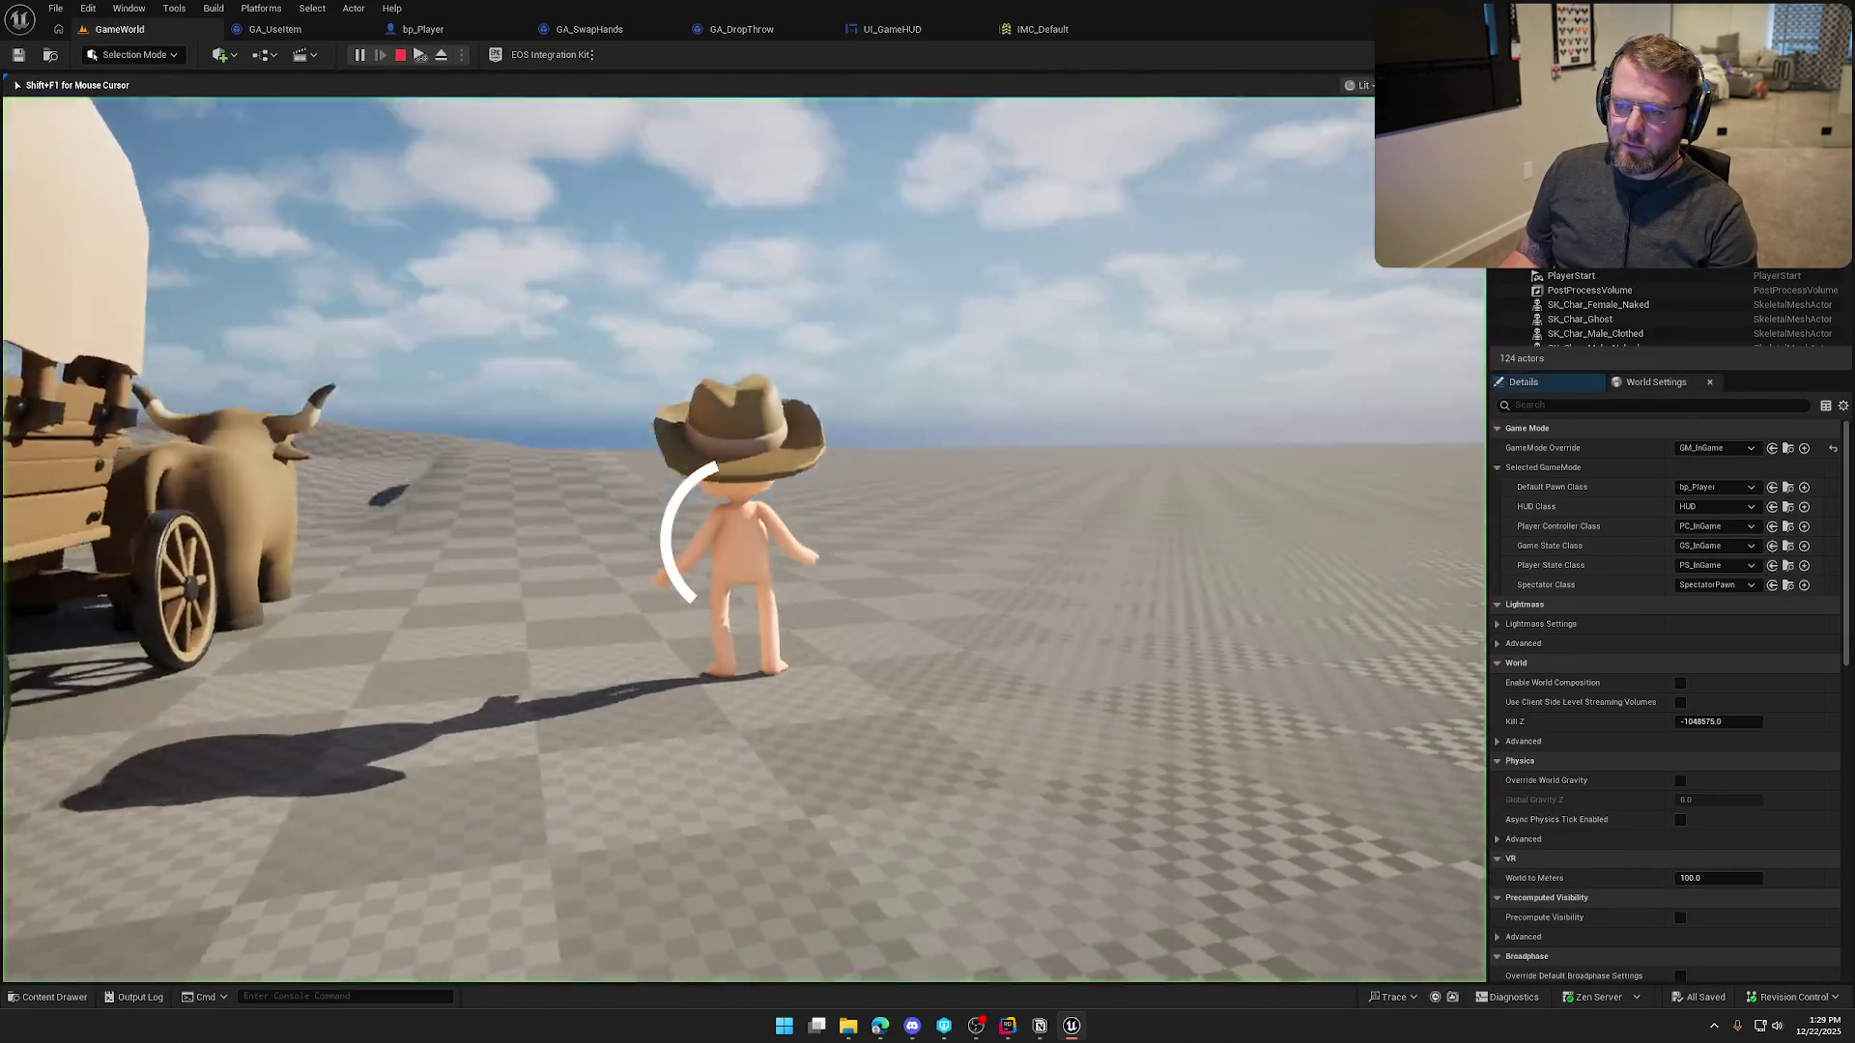
# Walk the character toward the NPCs and fence, then charge an axe throw
pyautogui.press('w')
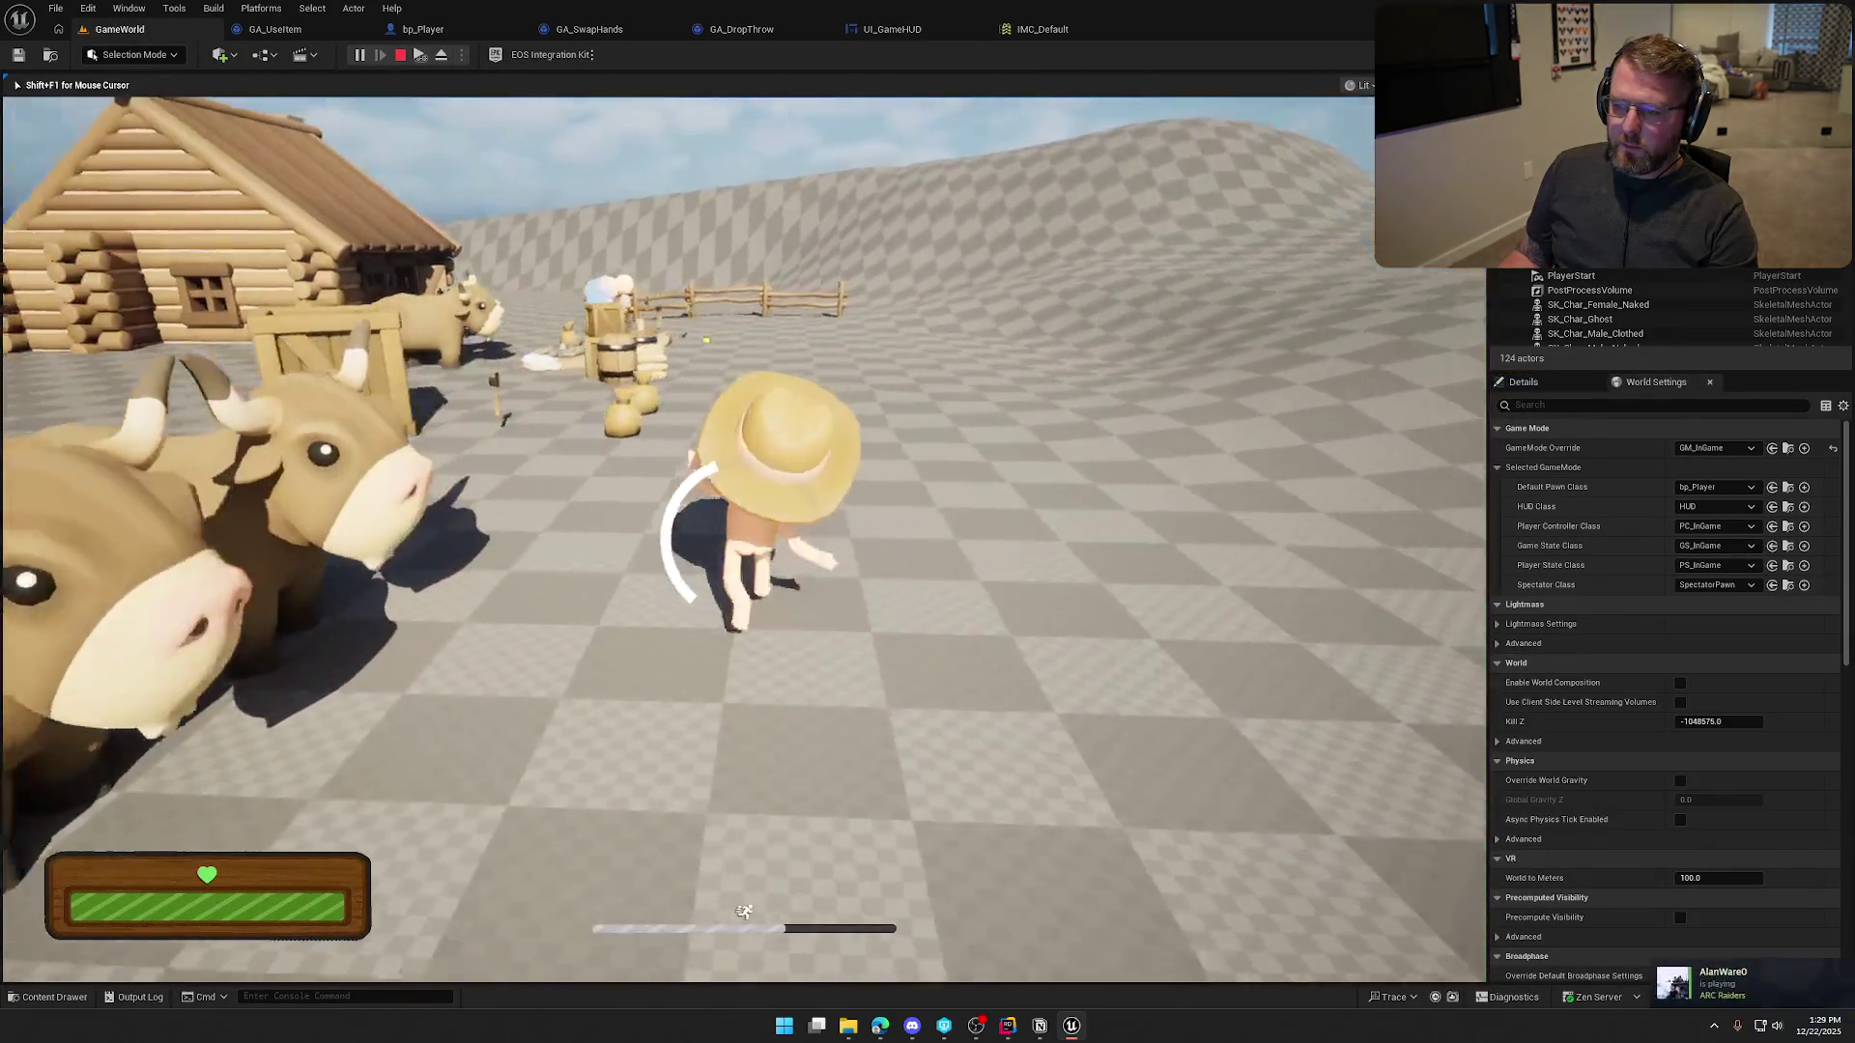
pyautogui.press('w')
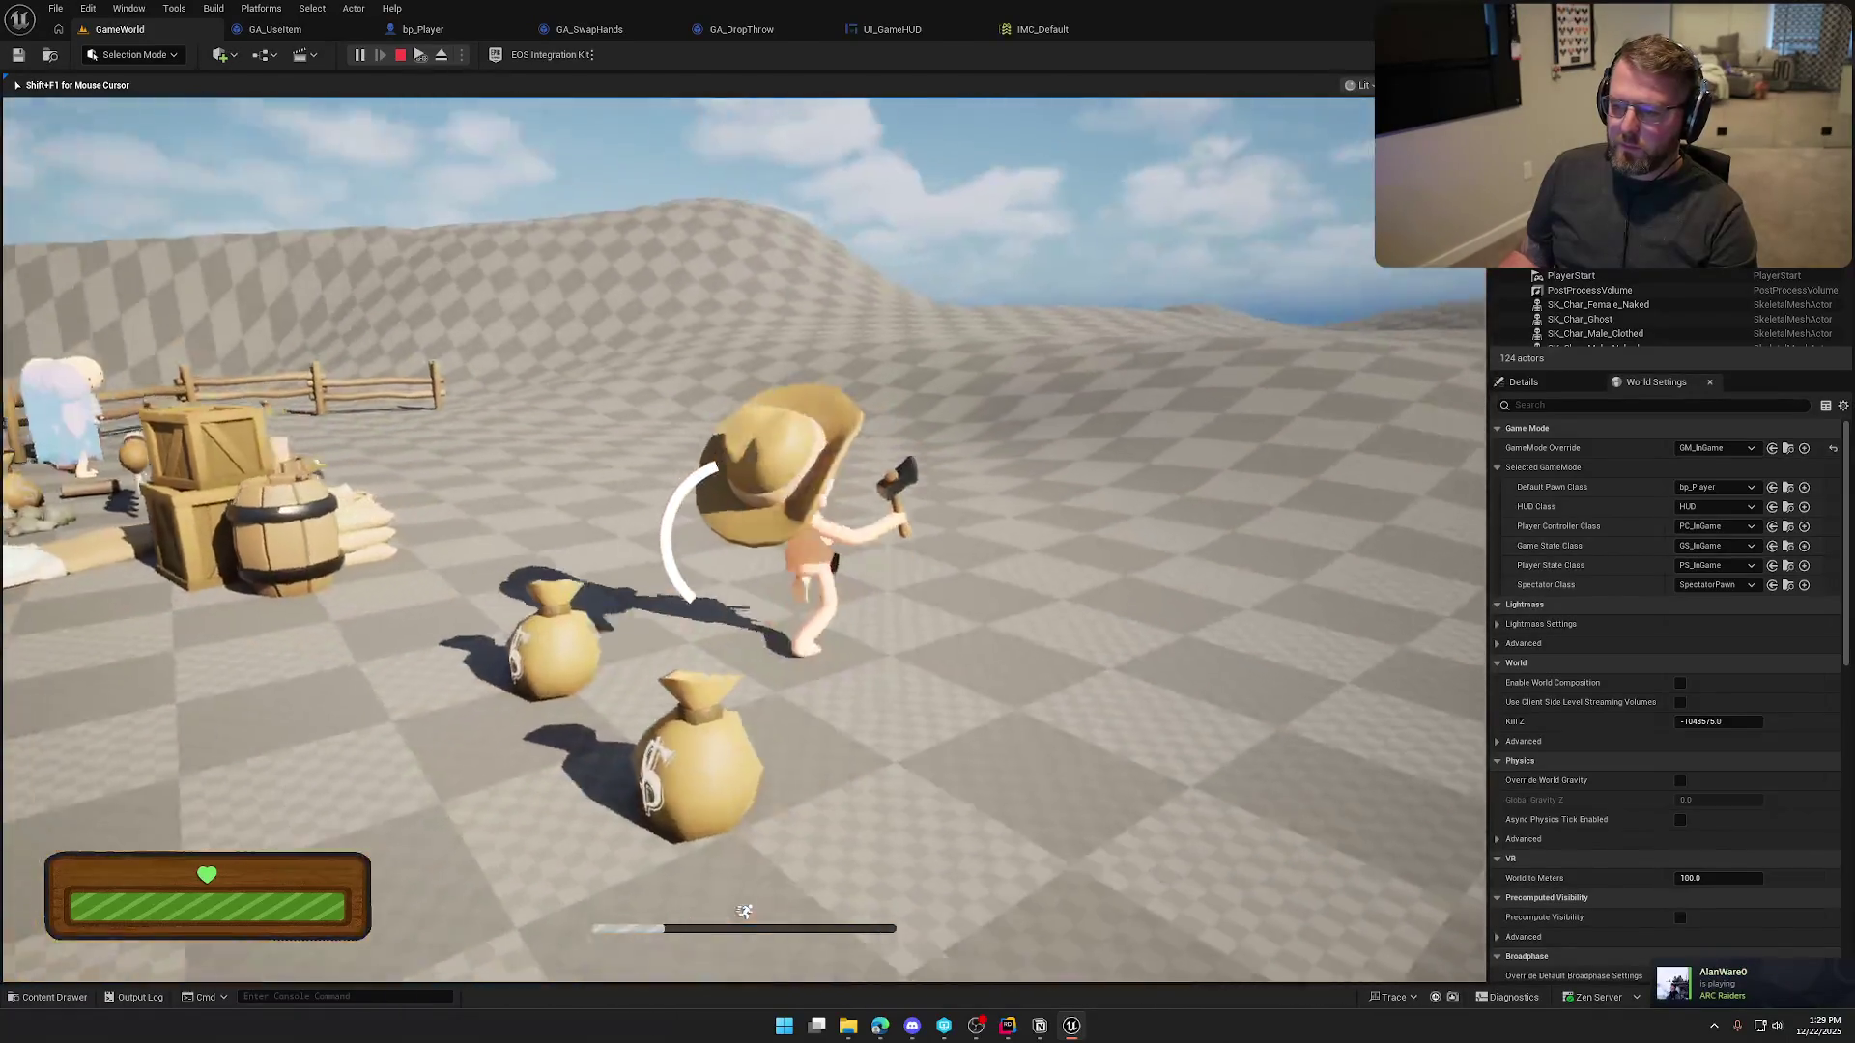
pyautogui.press('w')
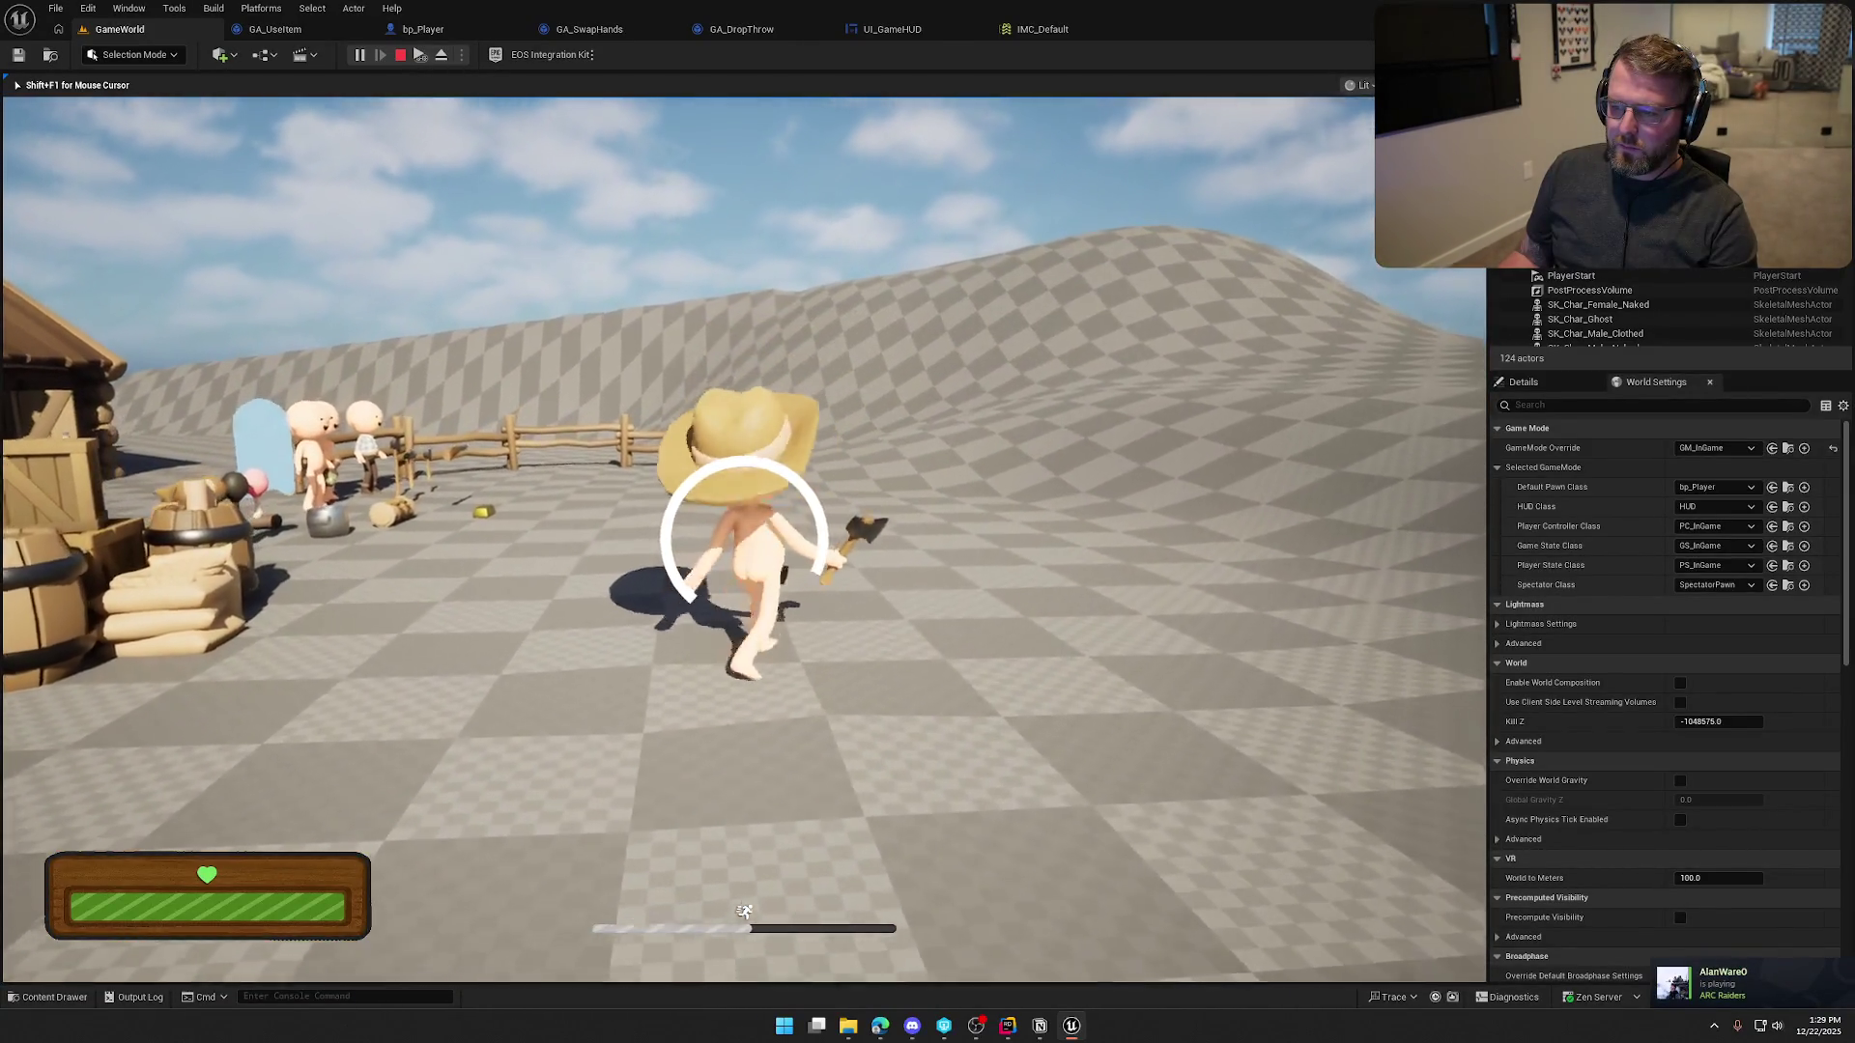
pyautogui.press('w')
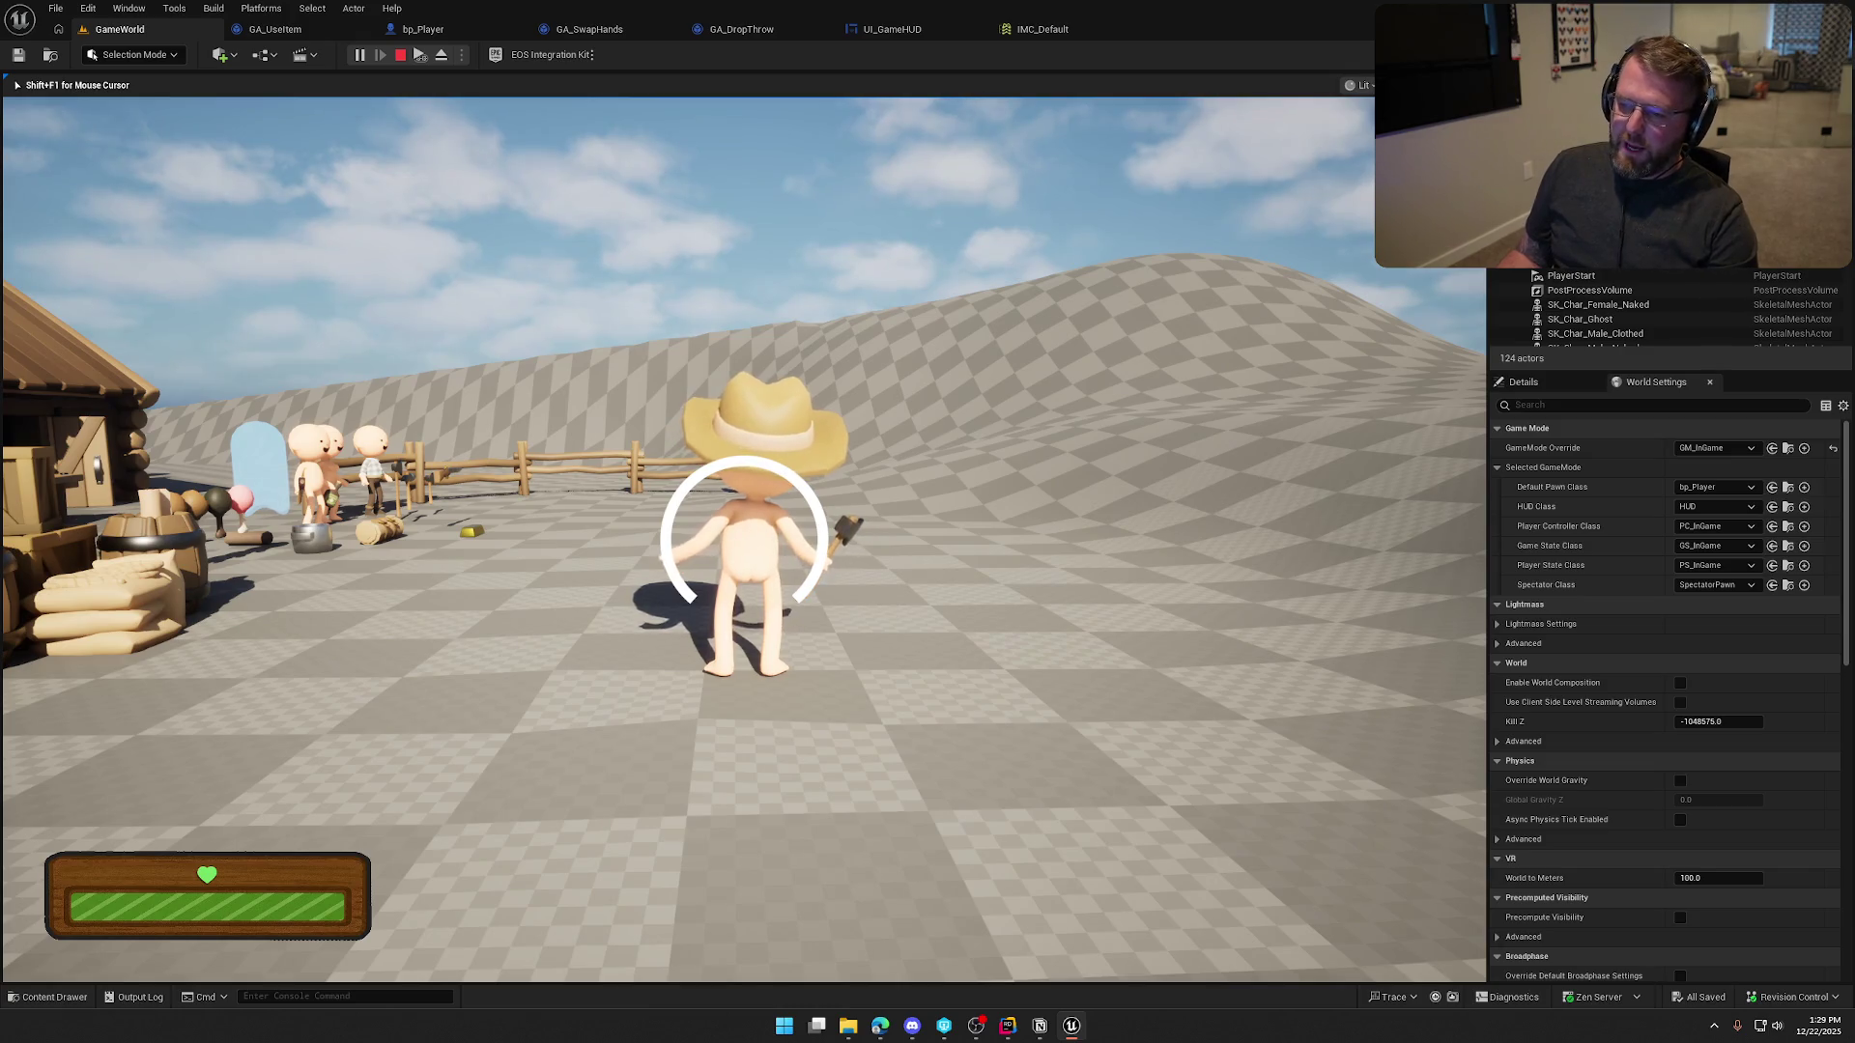
pyautogui.press('a')
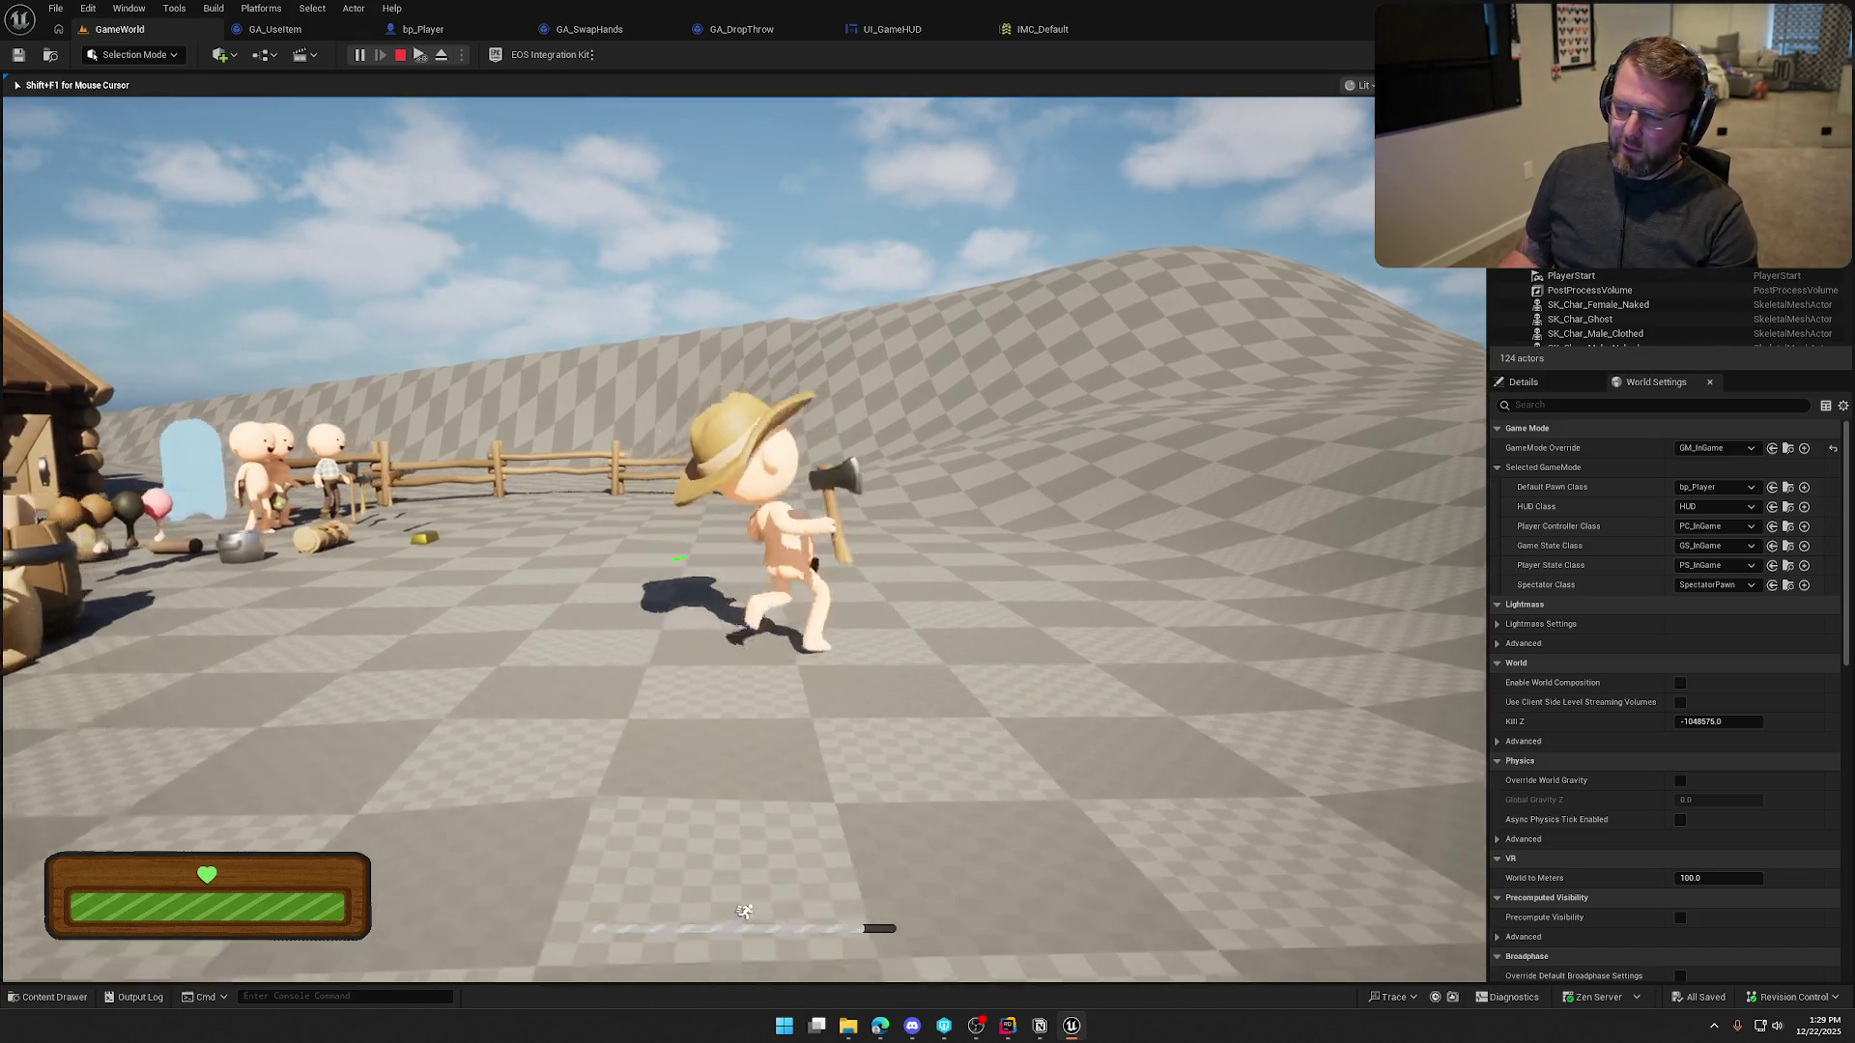
pyautogui.press('s')
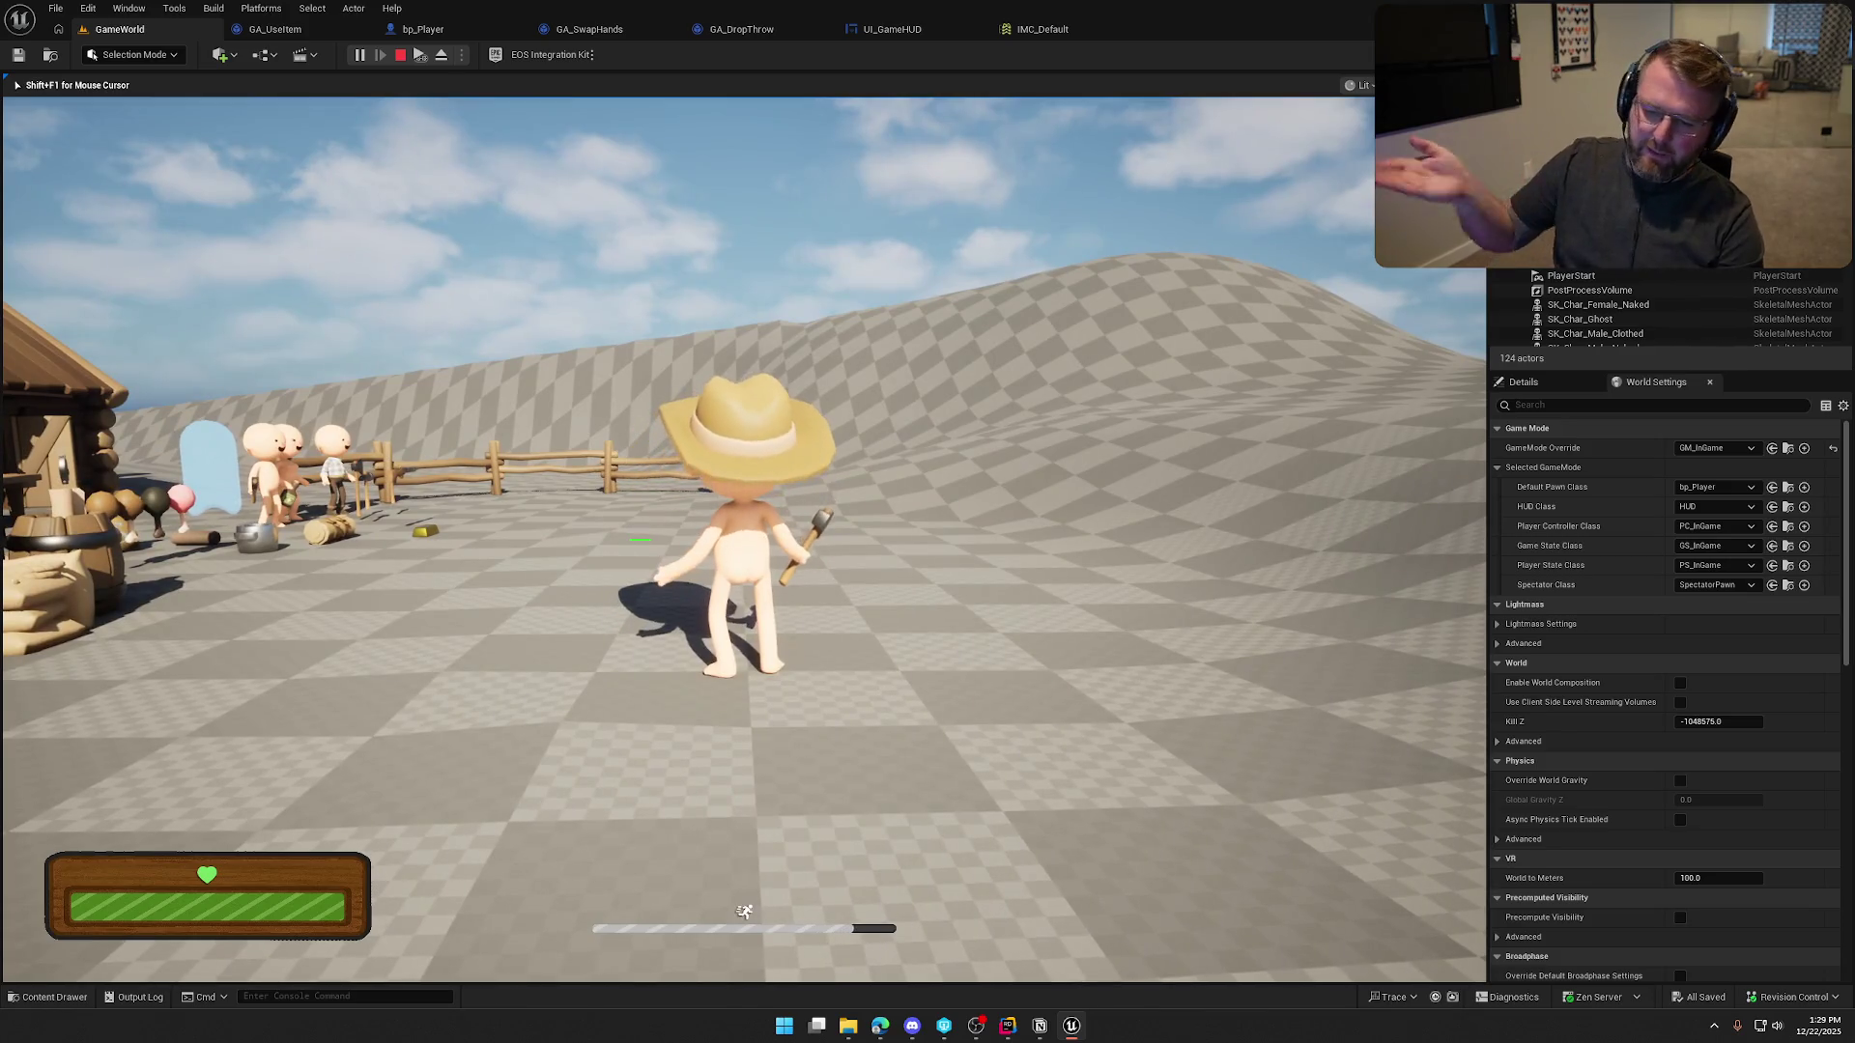
pyautogui.press('a')
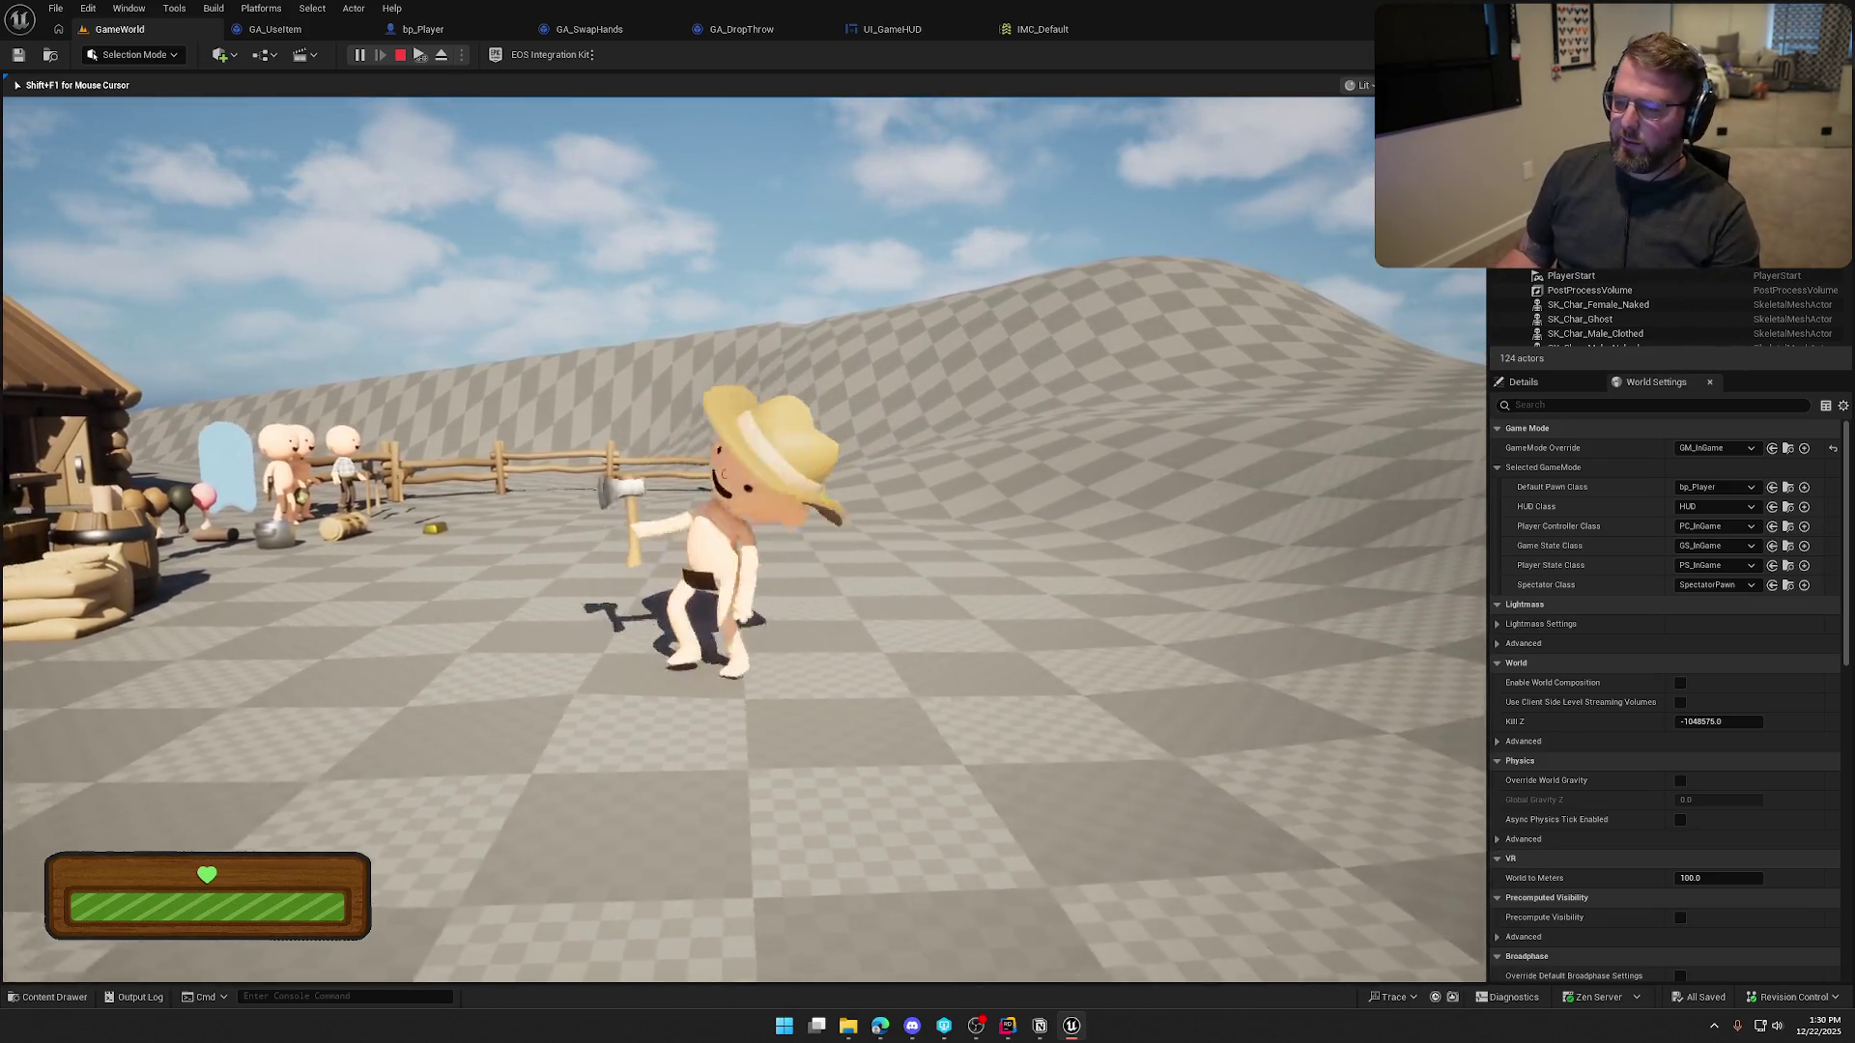
pyautogui.press('e')
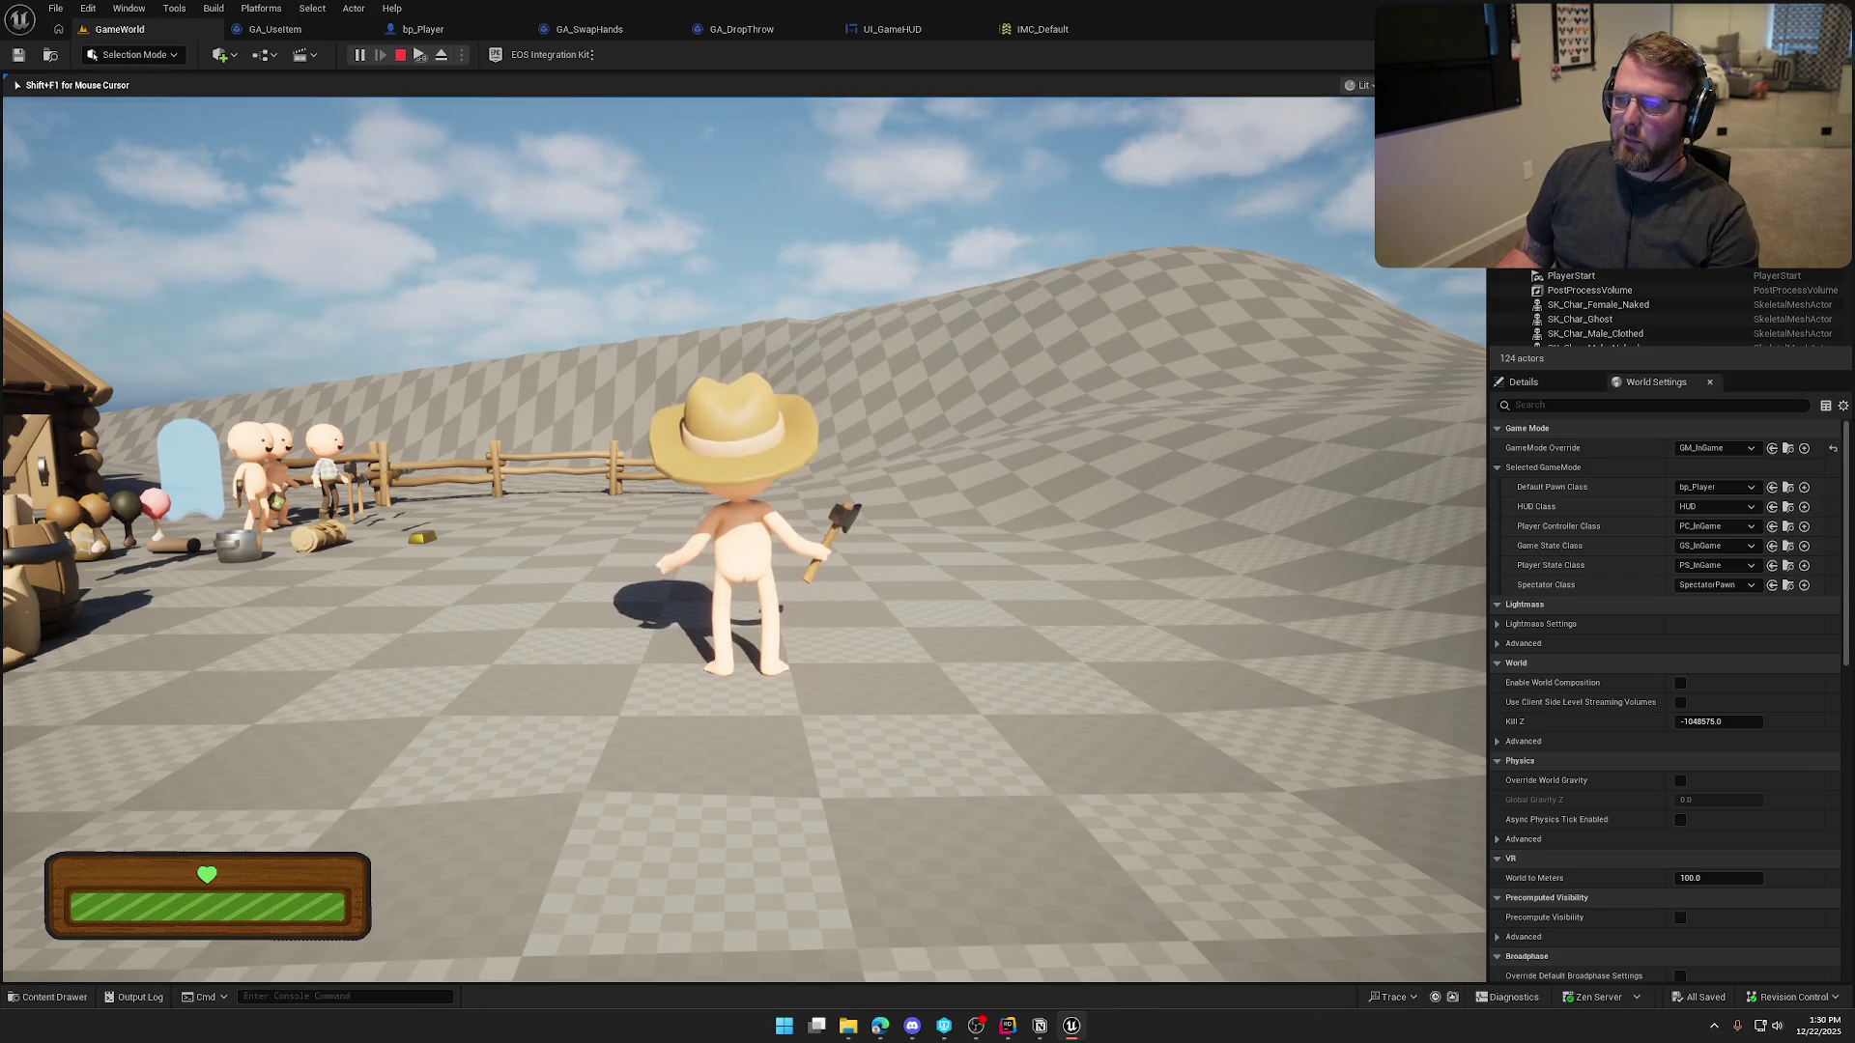
# Stop Play-in-Editor and select the ThrowPower radial slider in UI_GameHUD
pyautogui.press('Escape')
pyautogui.click(894, 29)
pyautogui.click(768, 599)
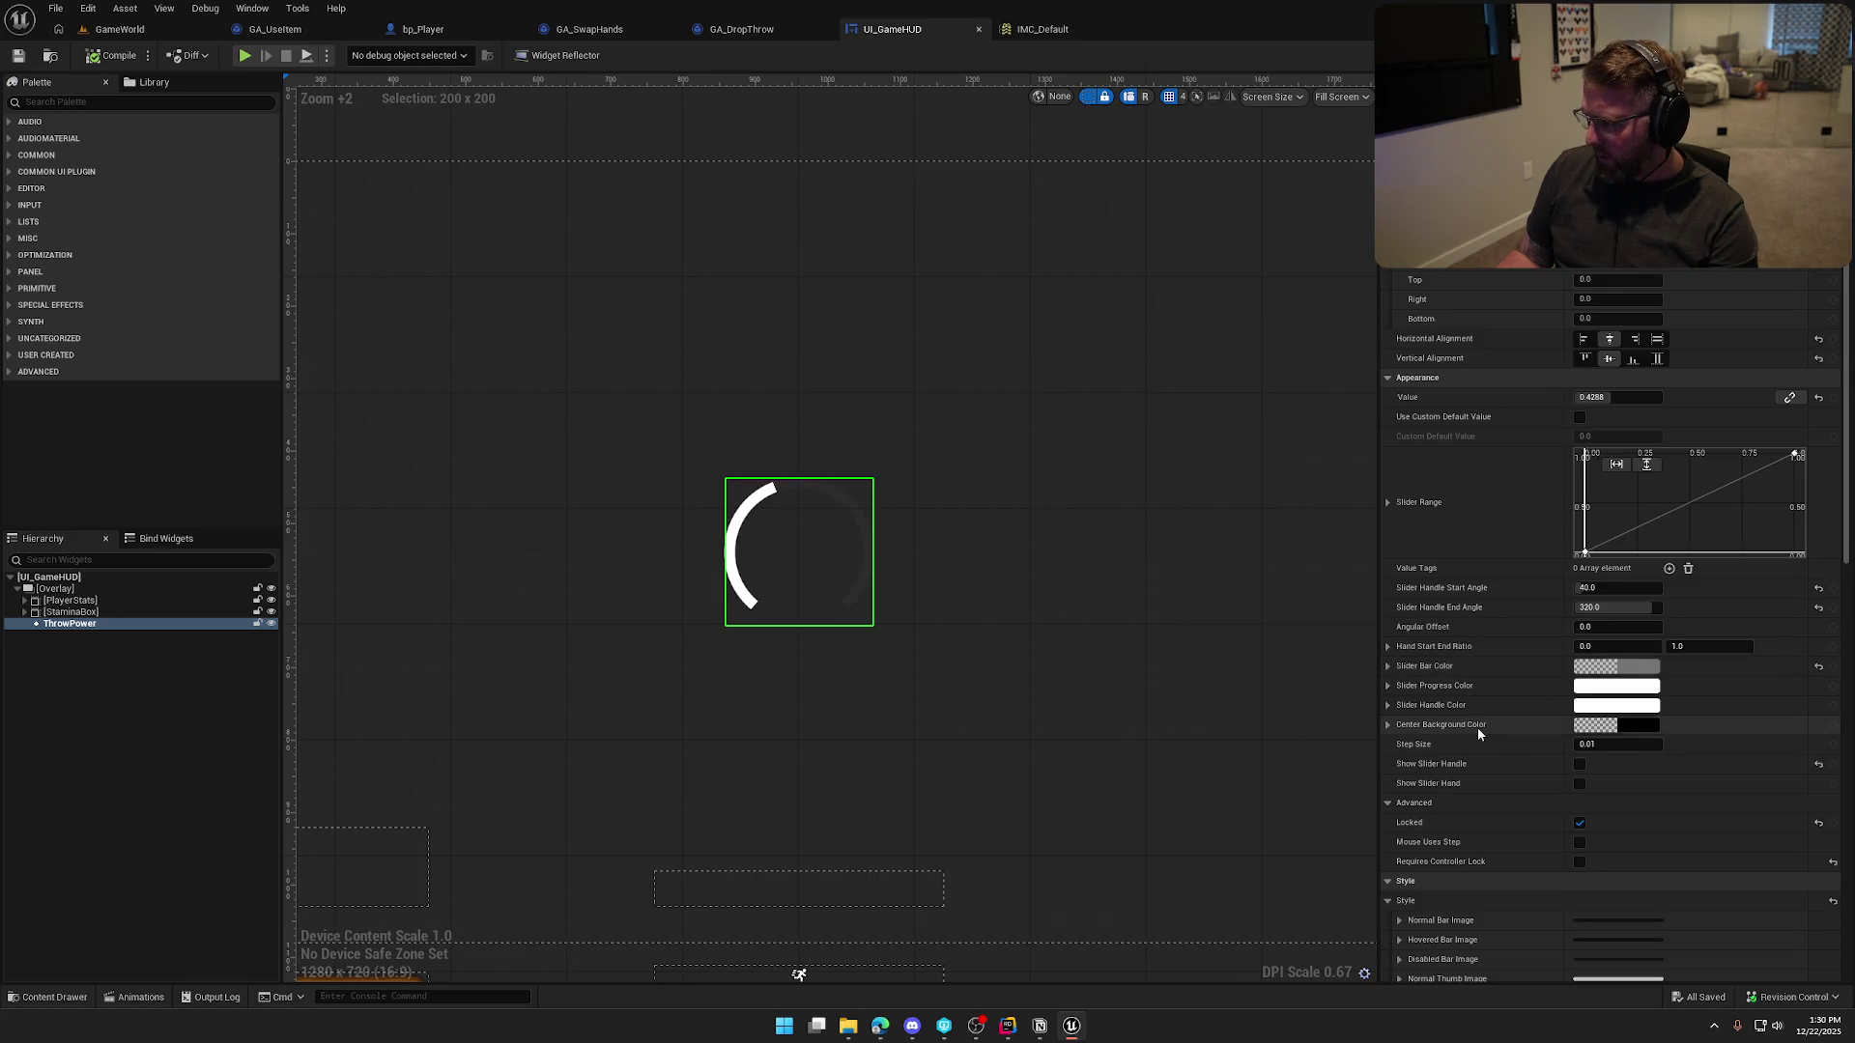
# Set the ThrowPower progress arc colour to semi-transparent pure white
pyautogui.scroll(-5, 1492, 845)
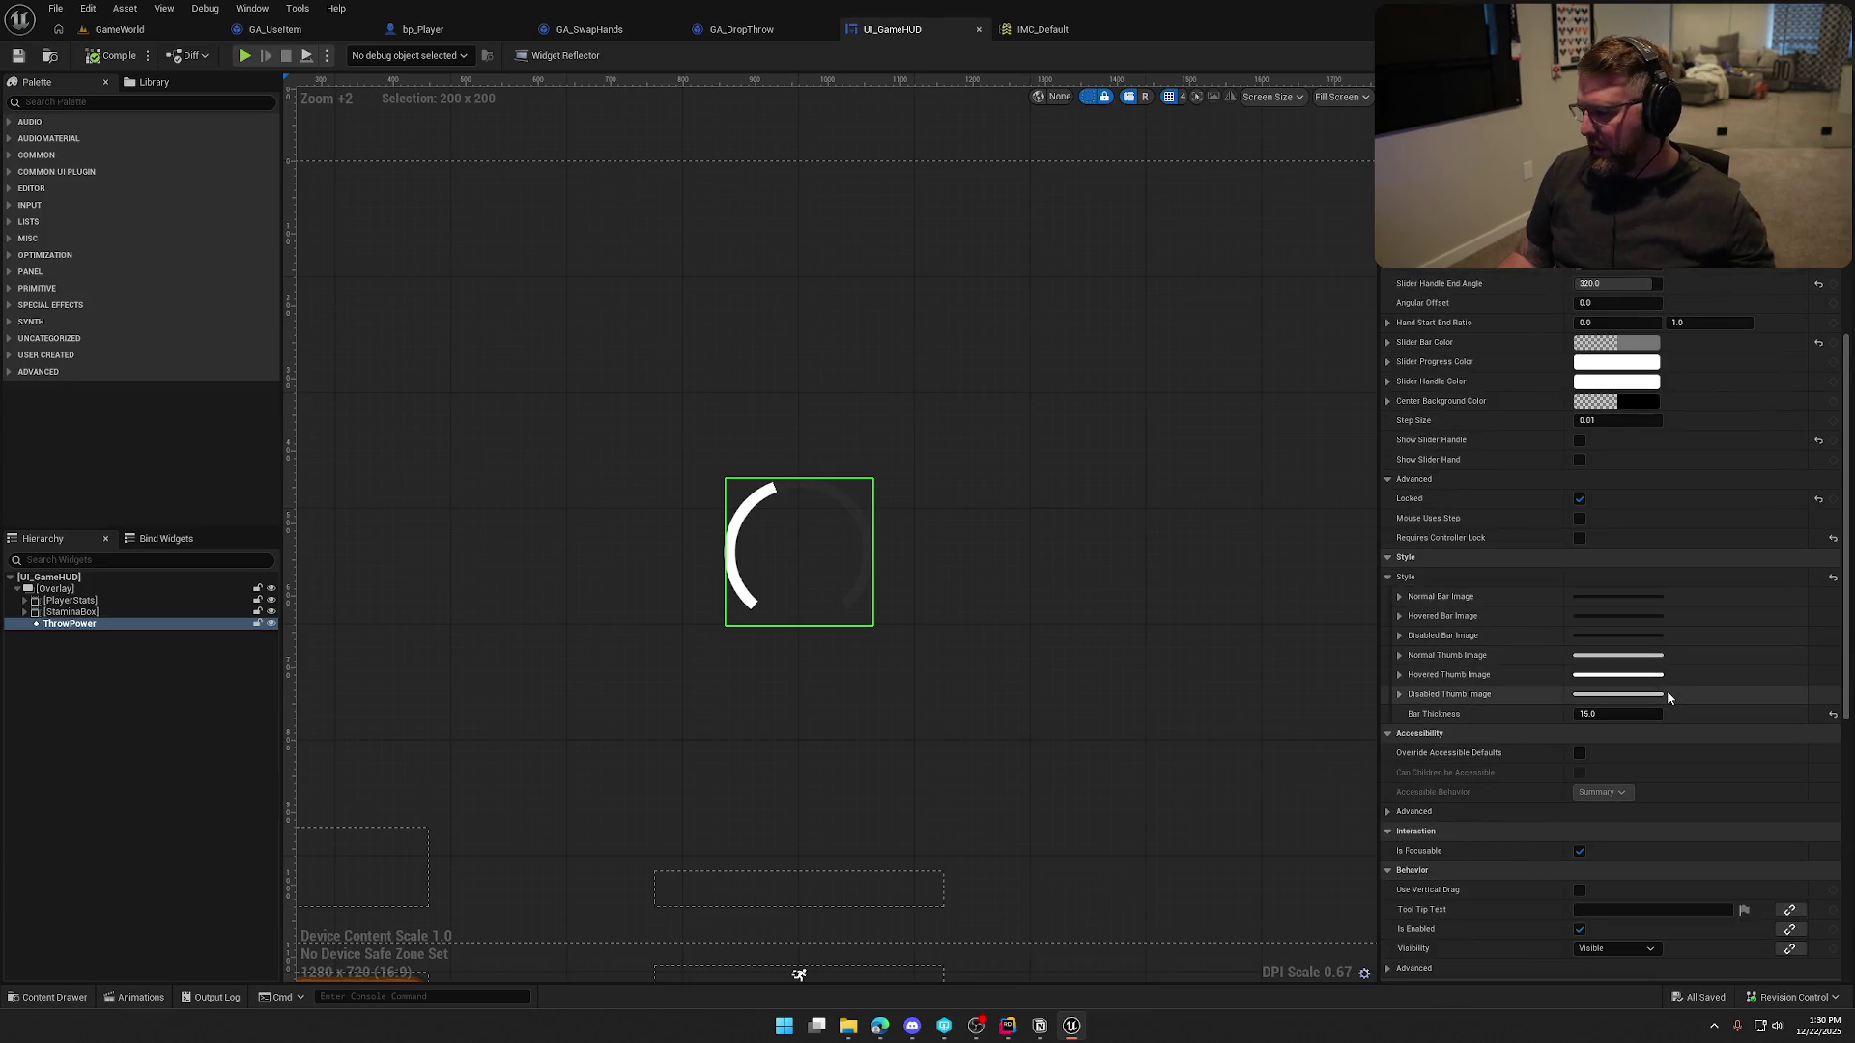
pyautogui.scroll(-1, 1603, 753)
pyautogui.scroll(-5, 1584, 785)
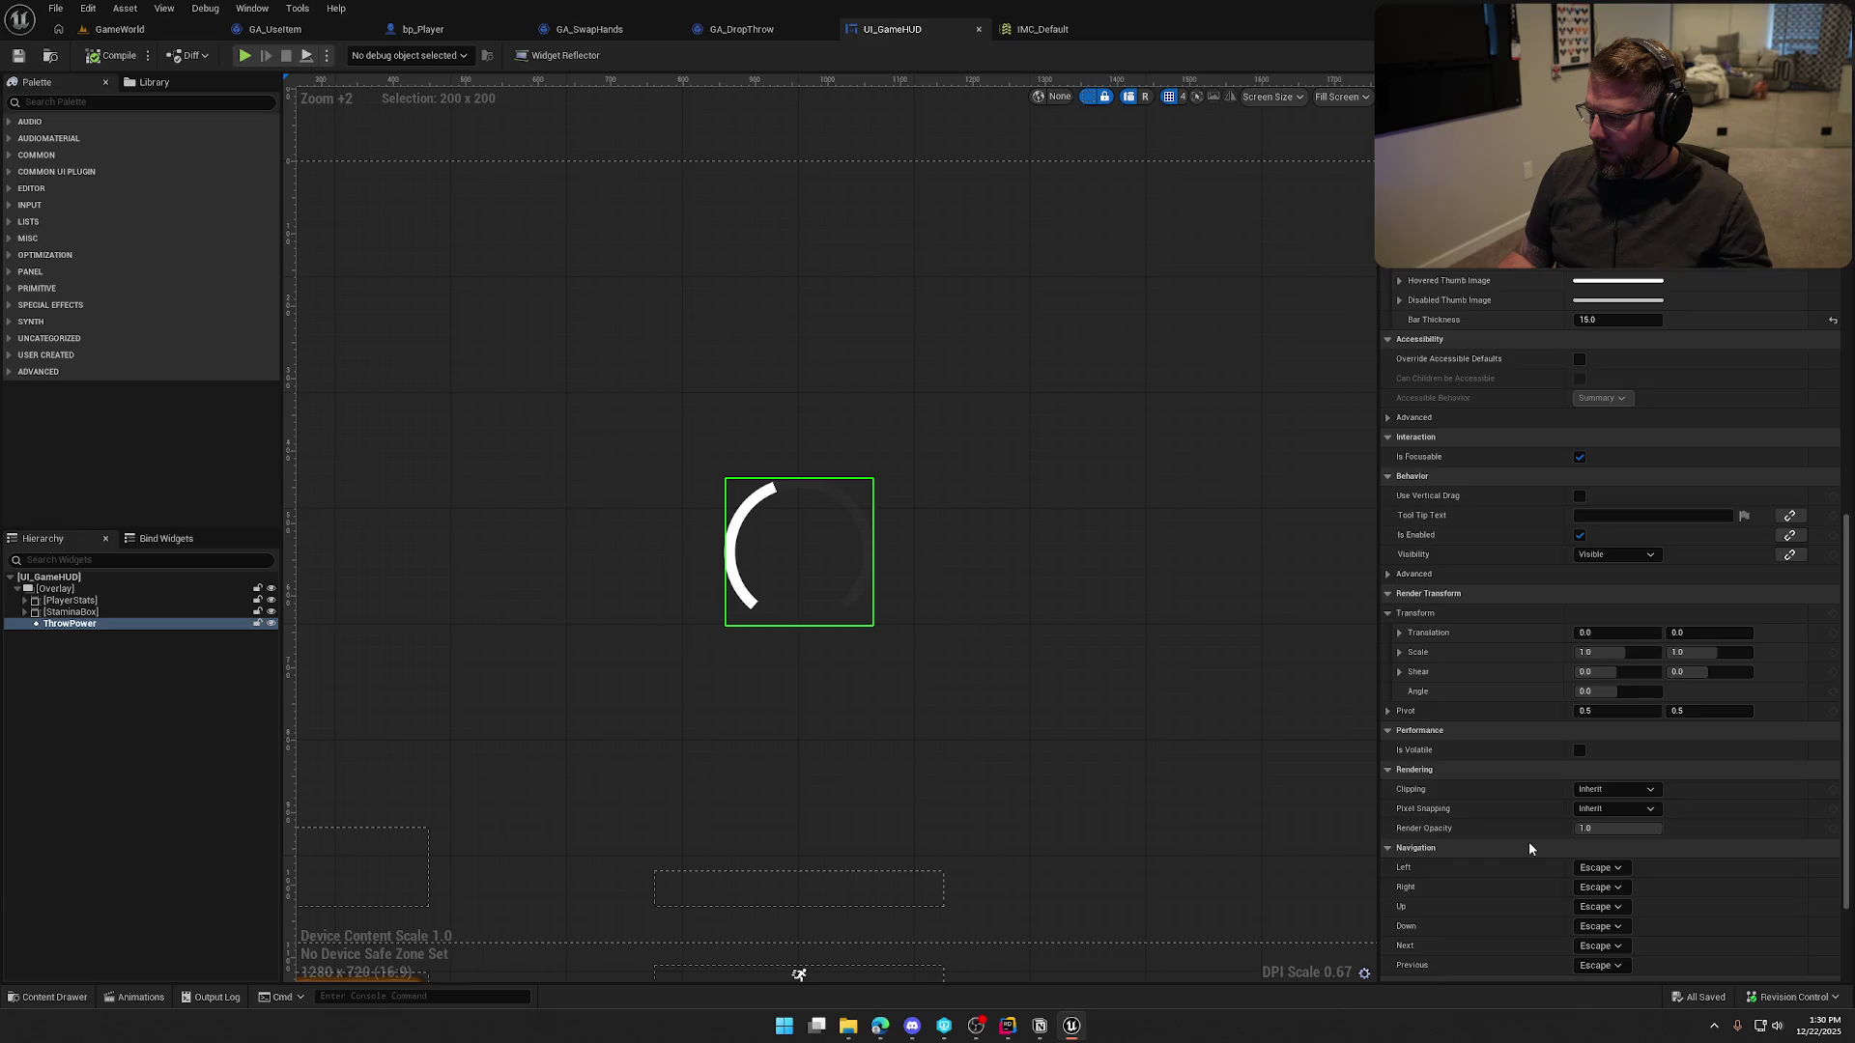
pyautogui.scroll(5, 1527, 850)
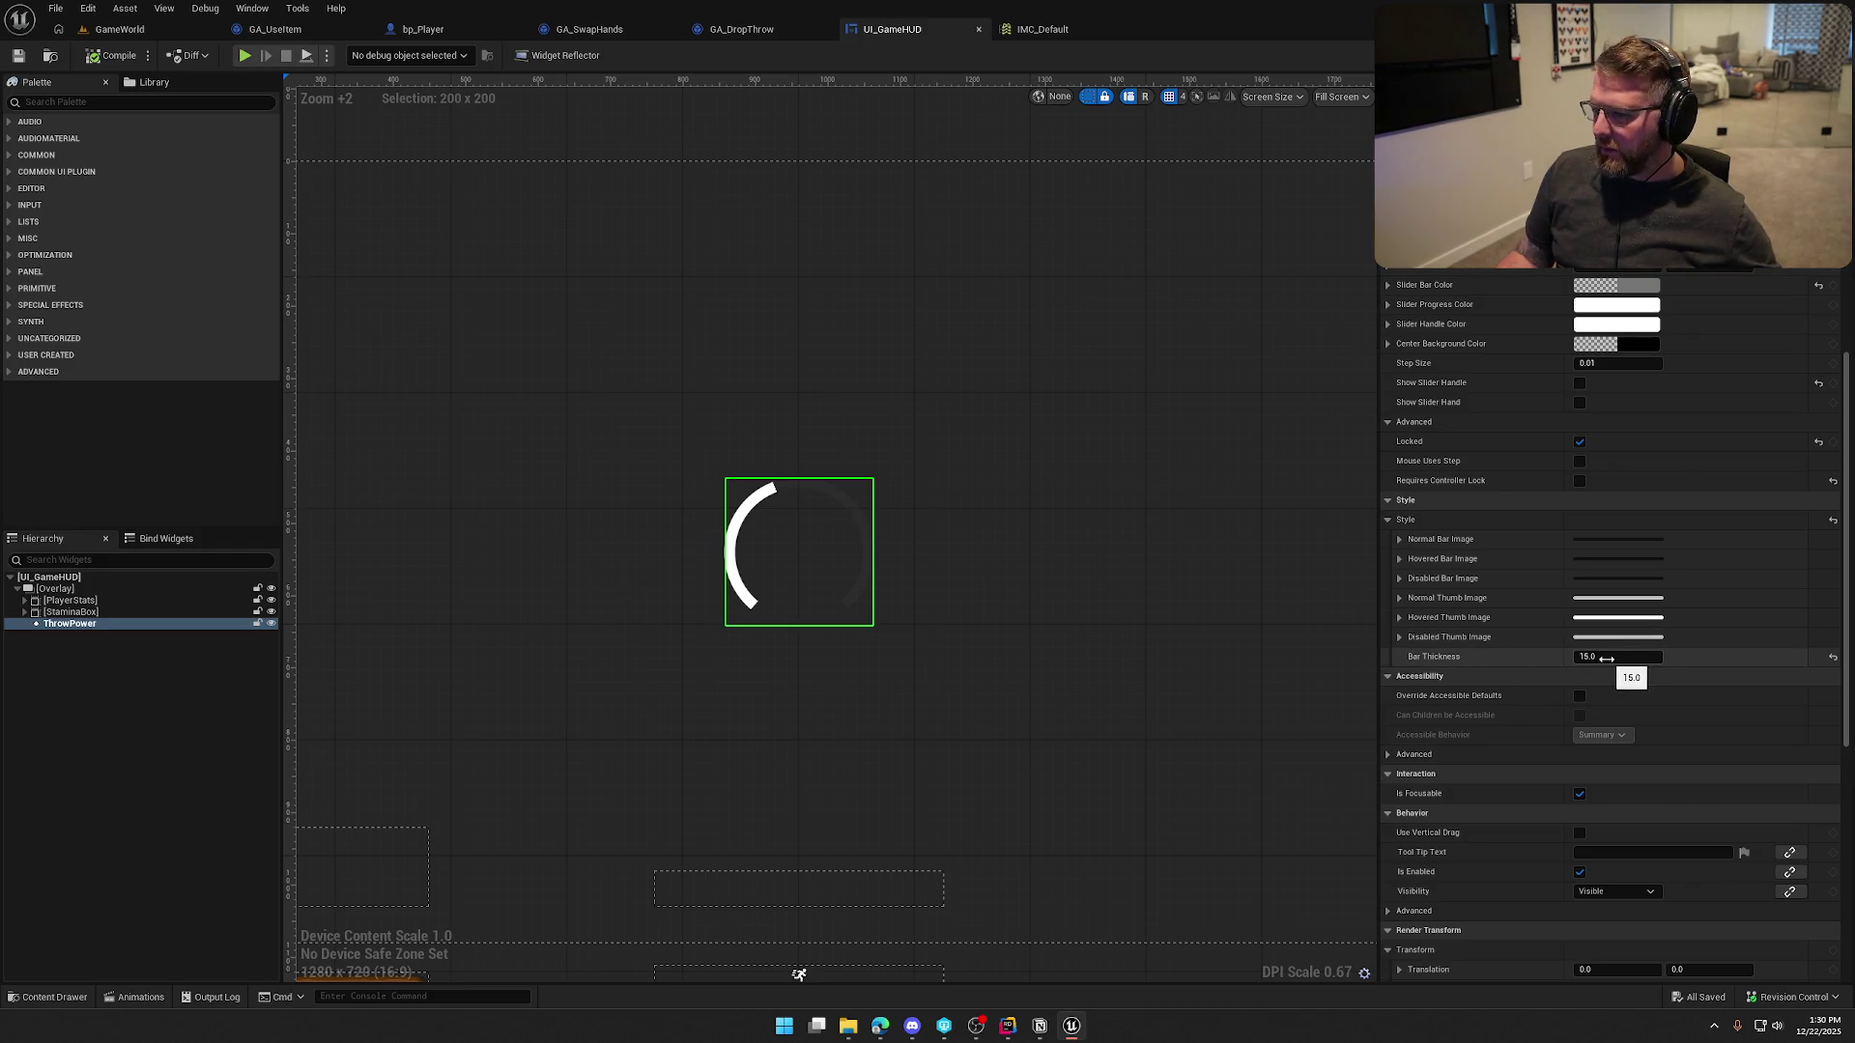
pyautogui.scroll(1, 1604, 560)
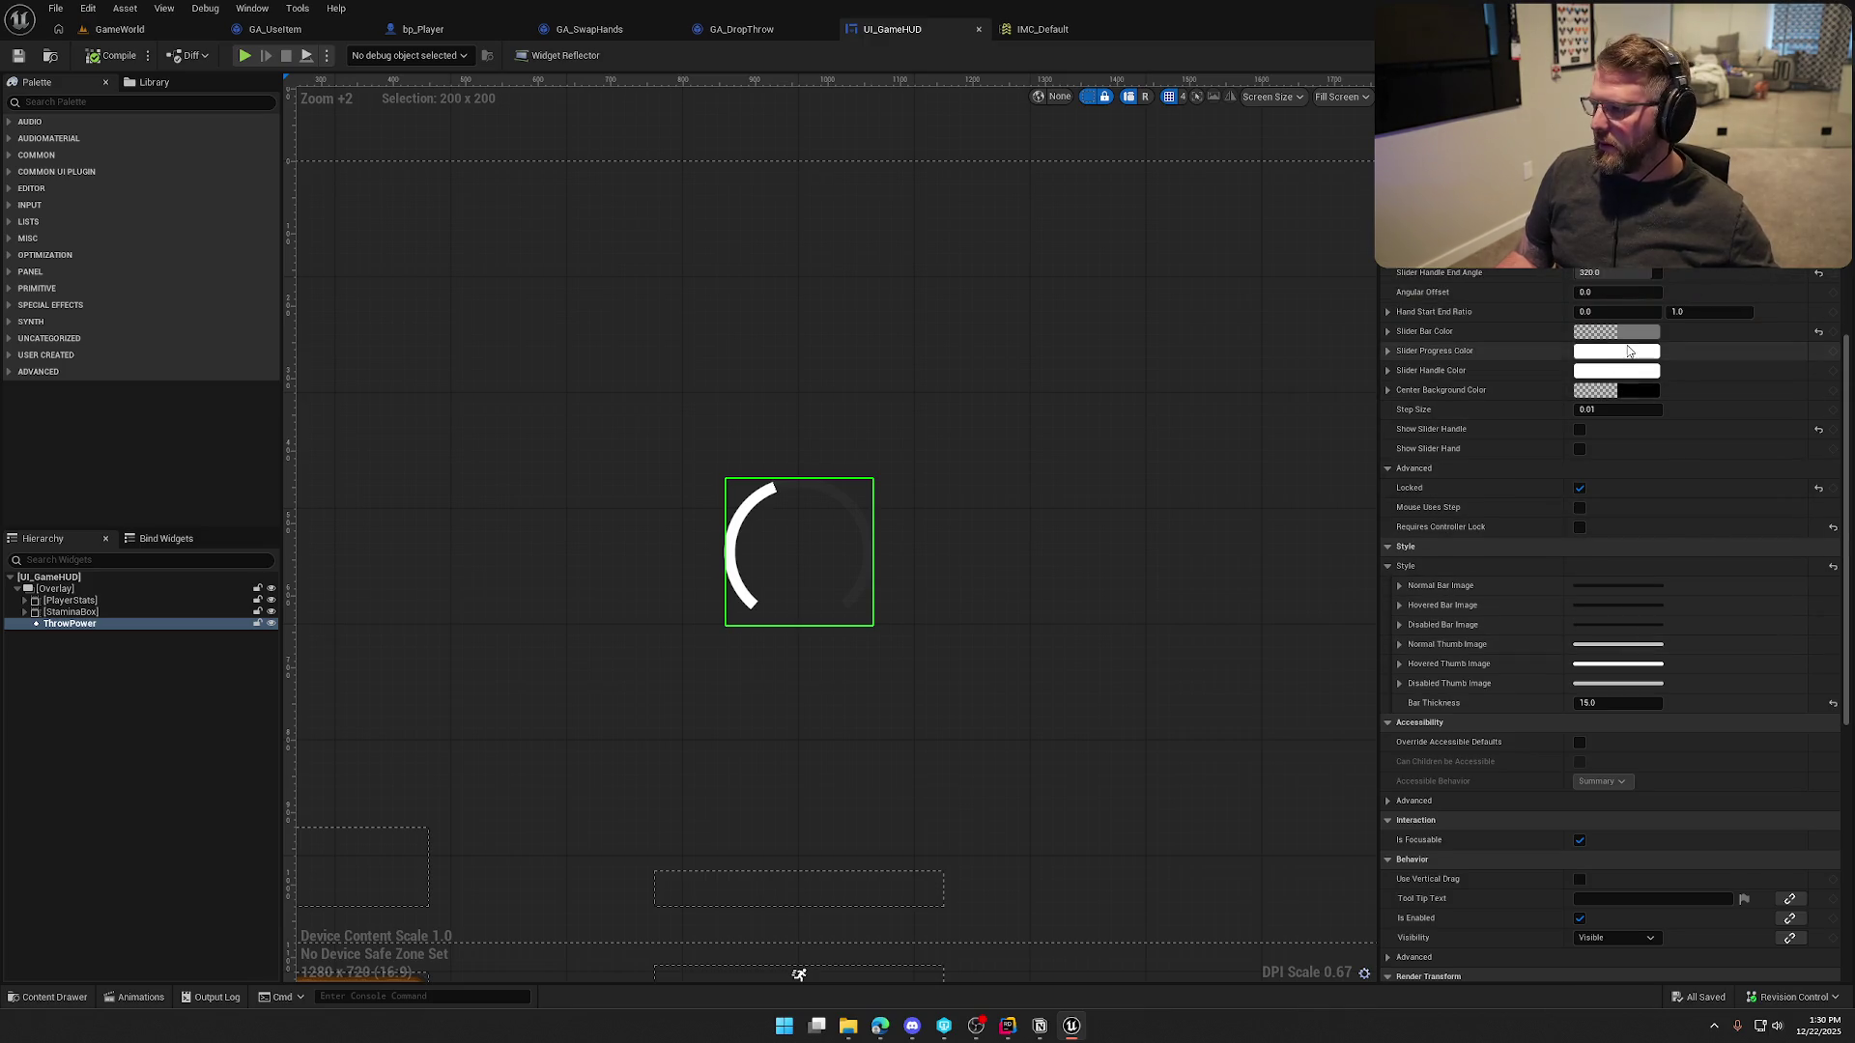
pyautogui.click(1630, 354)
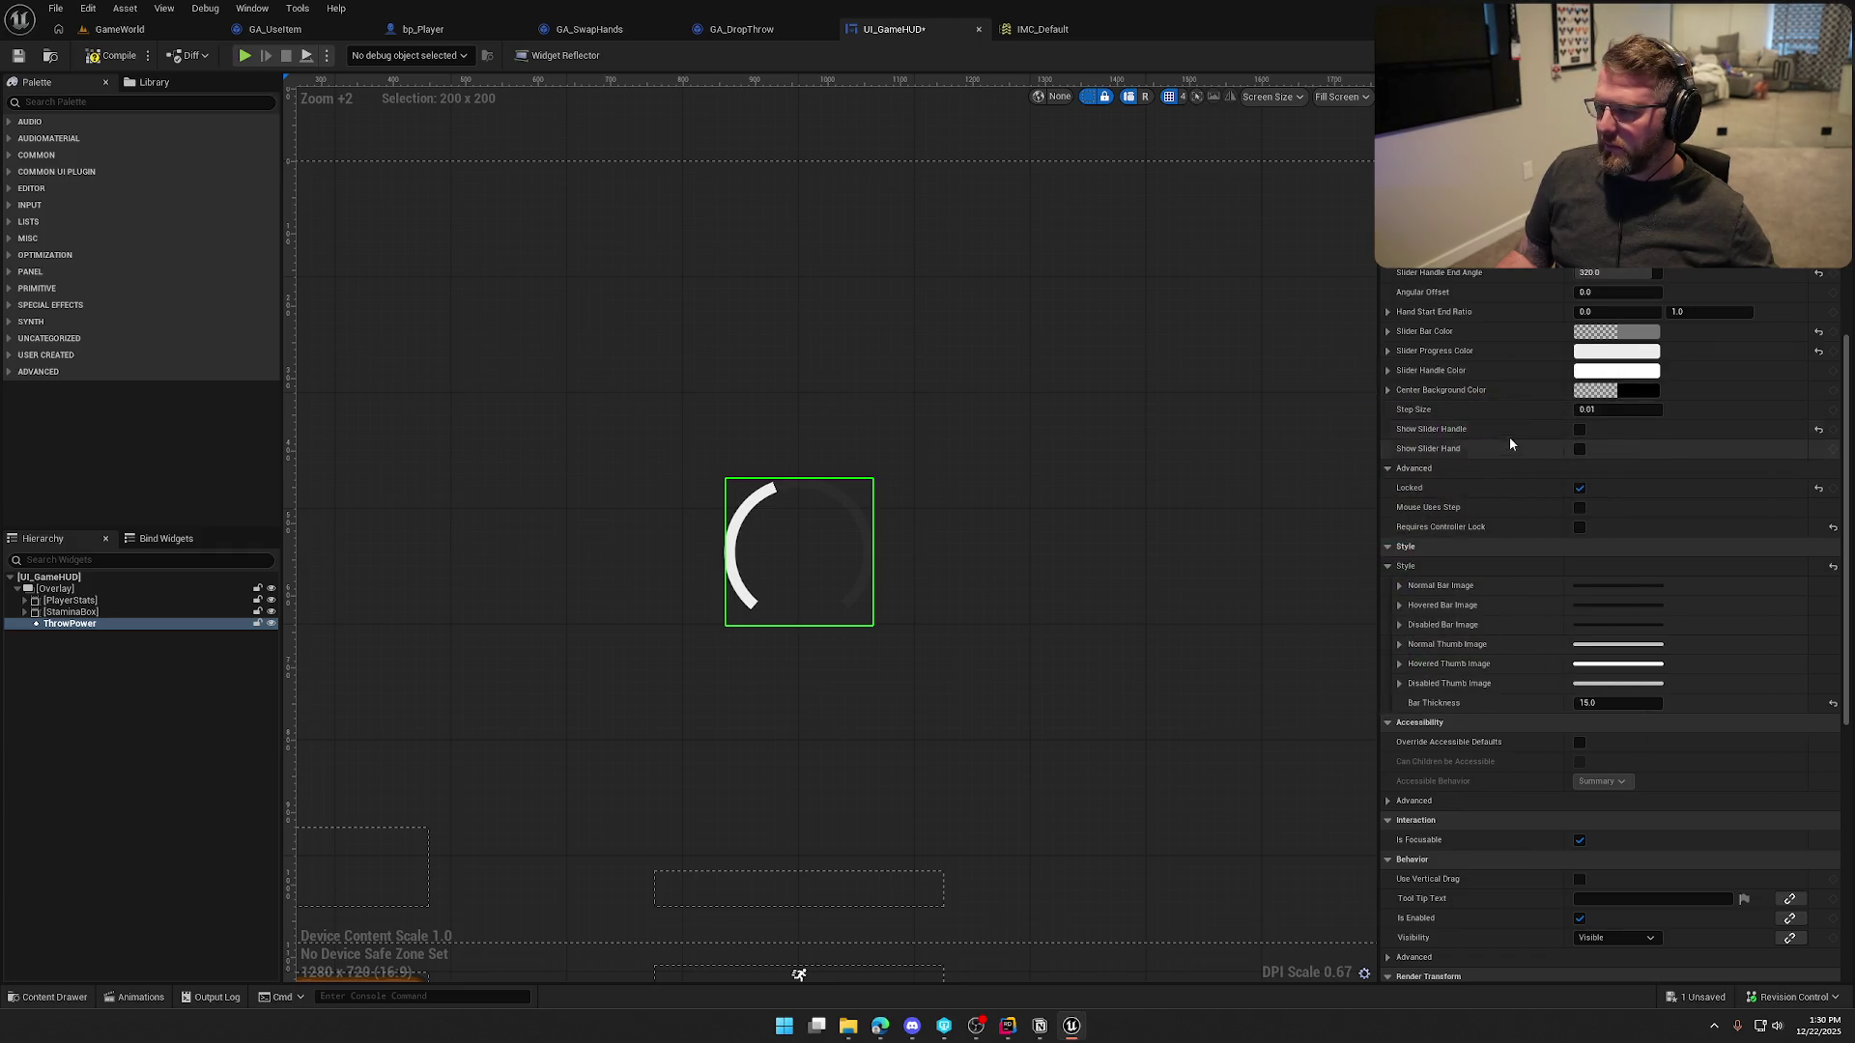
pyautogui.click(1632, 358)
pyautogui.moveTo(1522, 436)
pyautogui.mouseDown()
pyautogui.moveTo(1528, 493)
pyautogui.moveTo(1515, 401)
pyautogui.mouseUp()
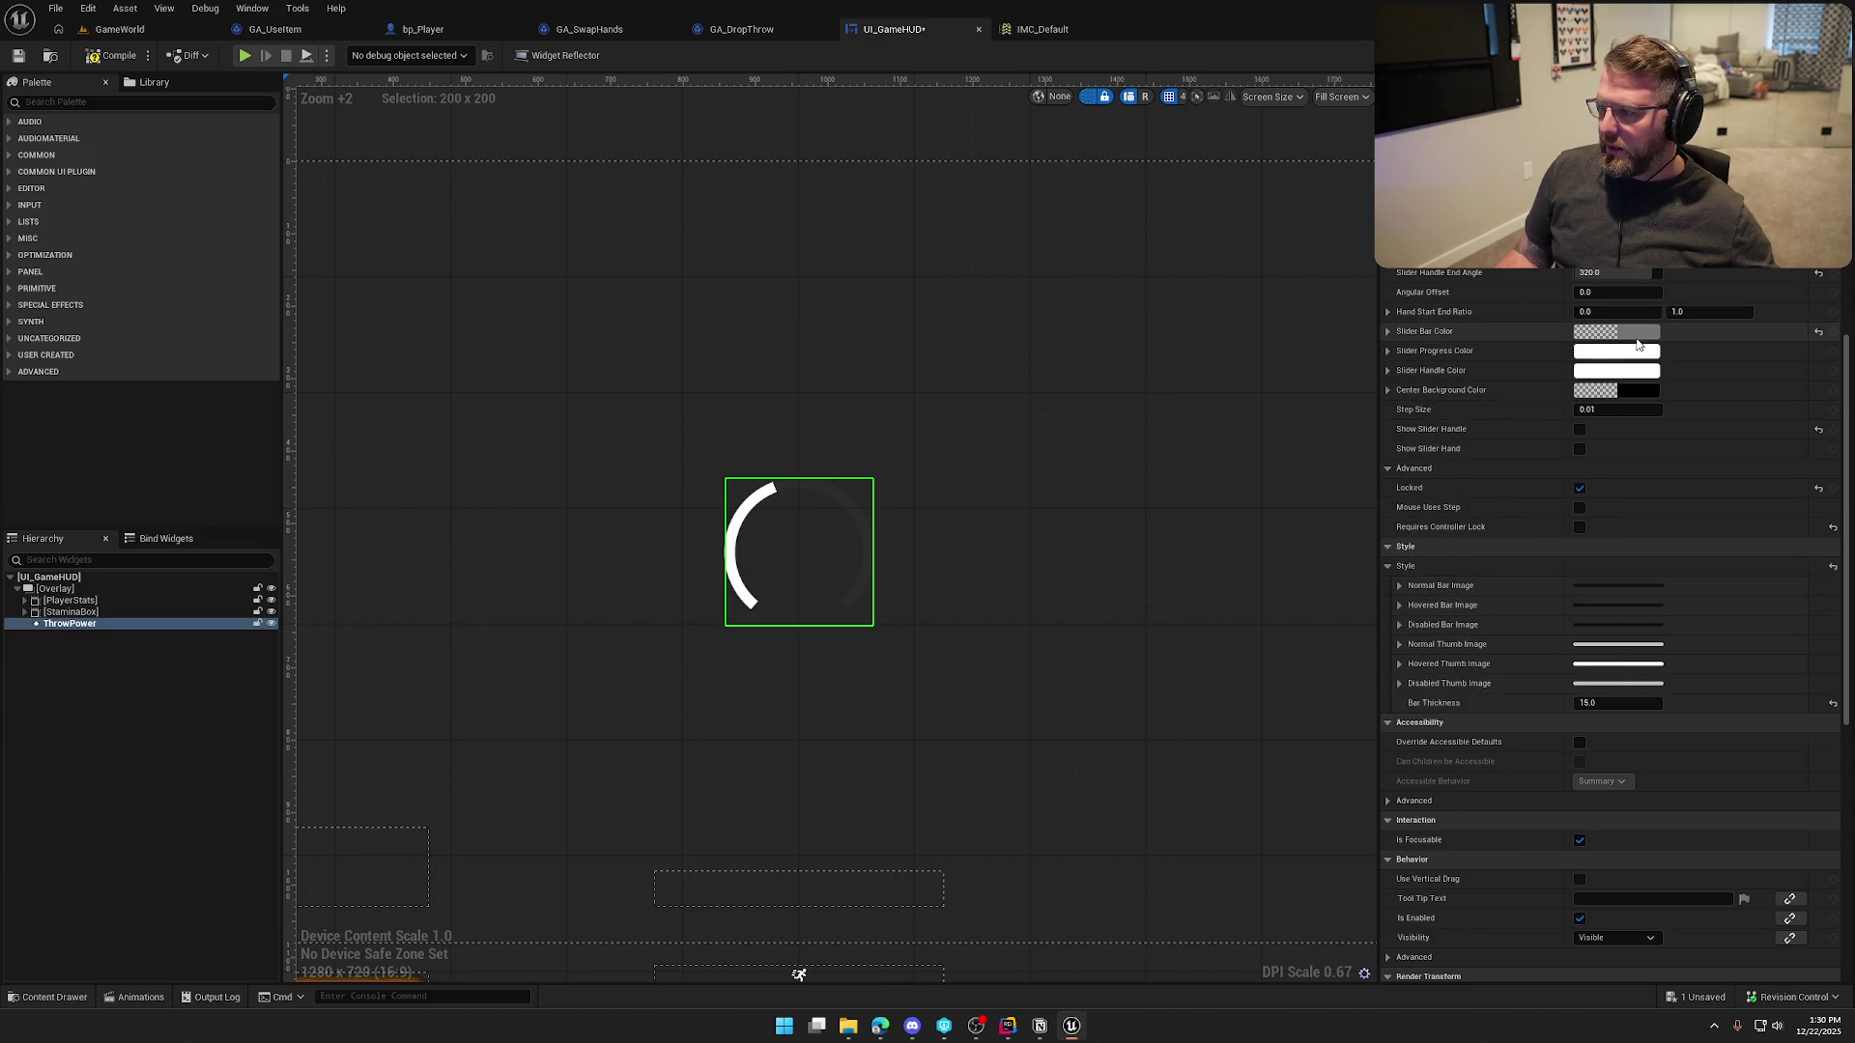
pyautogui.click(1617, 352)
pyautogui.click(1552, 449)
pyautogui.click(1432, 616)
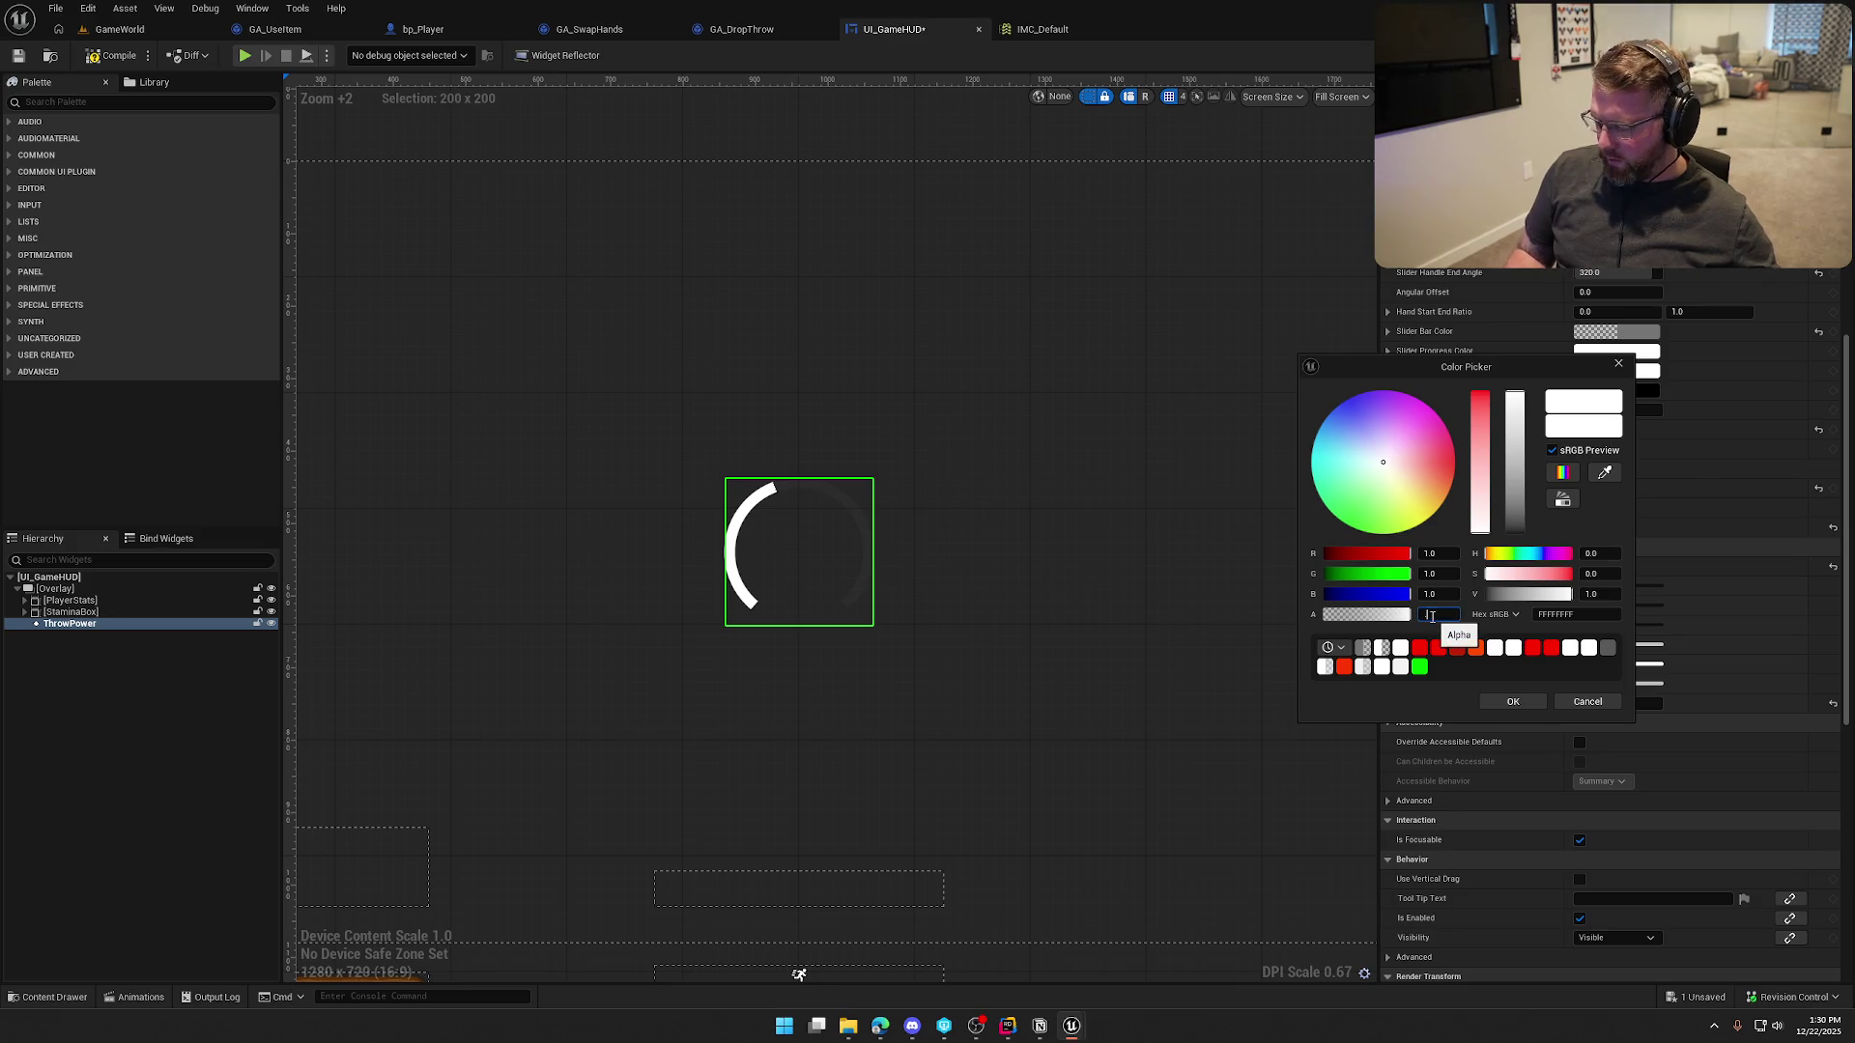
pyautogui.press('Return')
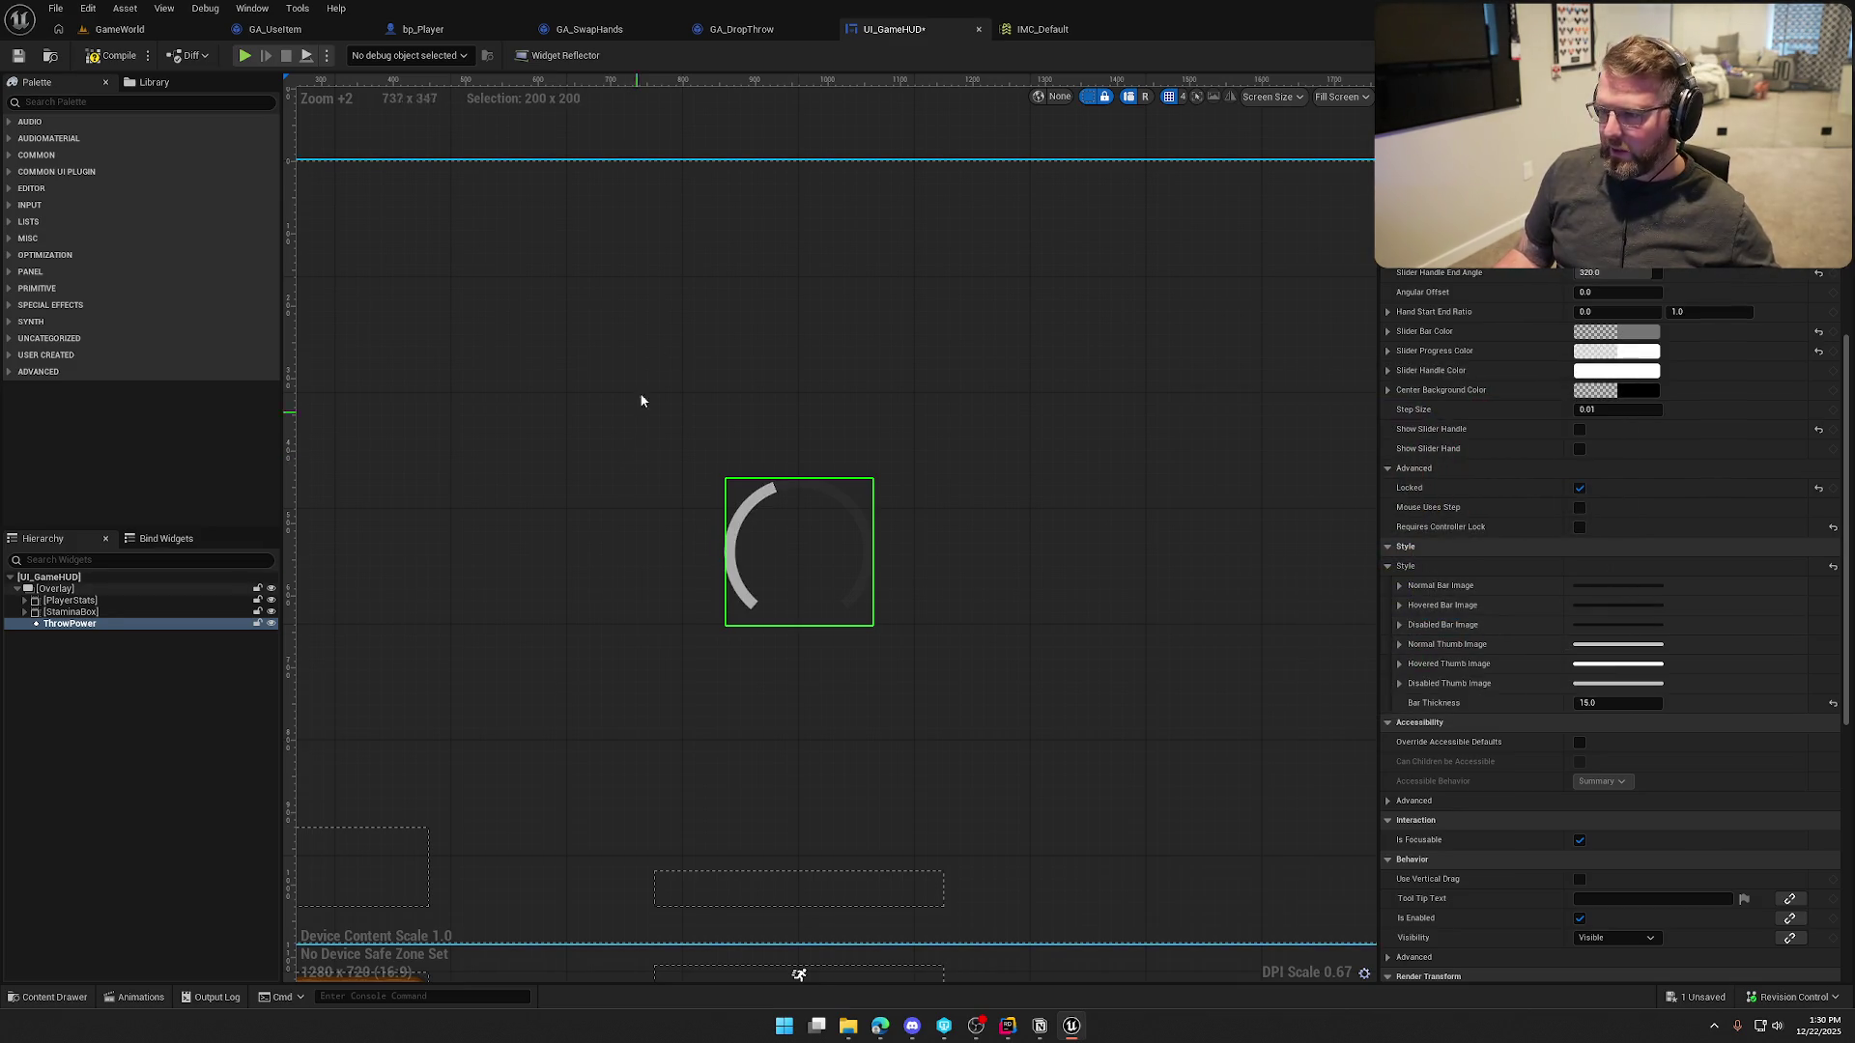
# Make the grey track semi-transparent, compile the HUD, and start a GameWorld playtest
pyautogui.click(1623, 333)
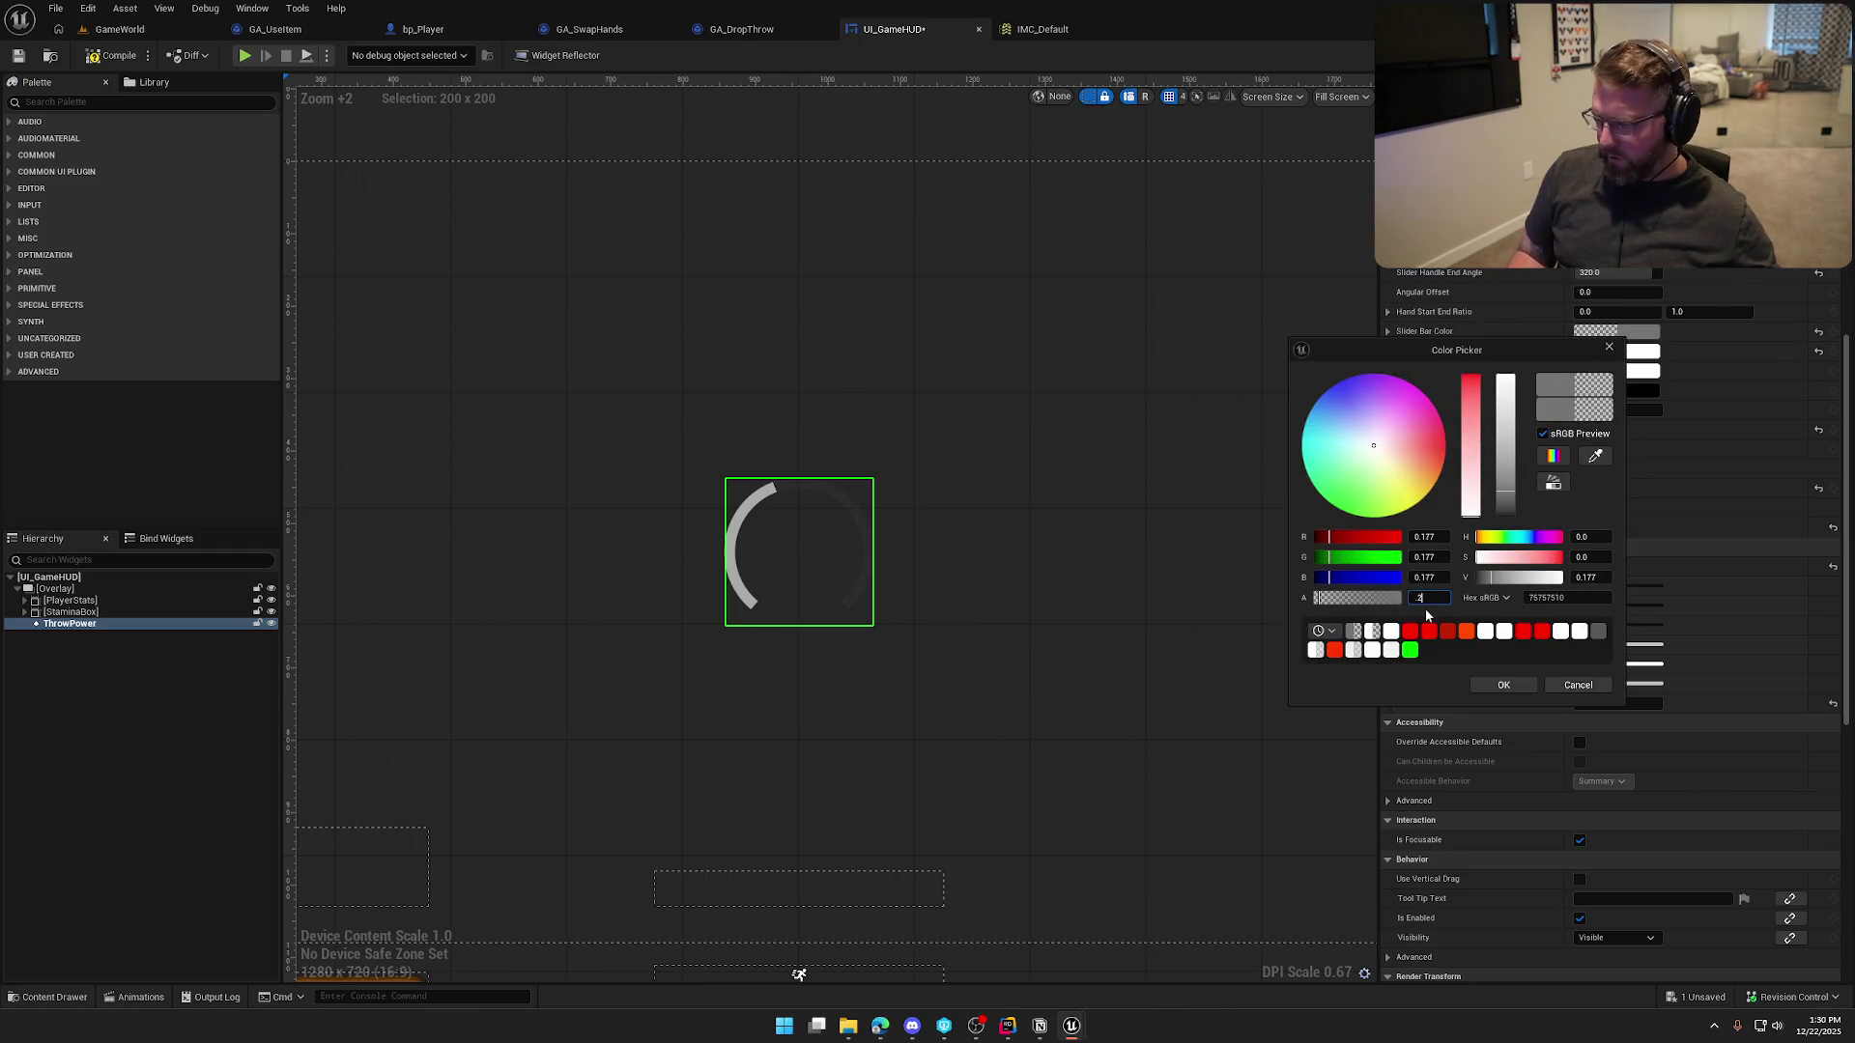
pyautogui.press('Return')
pyautogui.click(103, 56)
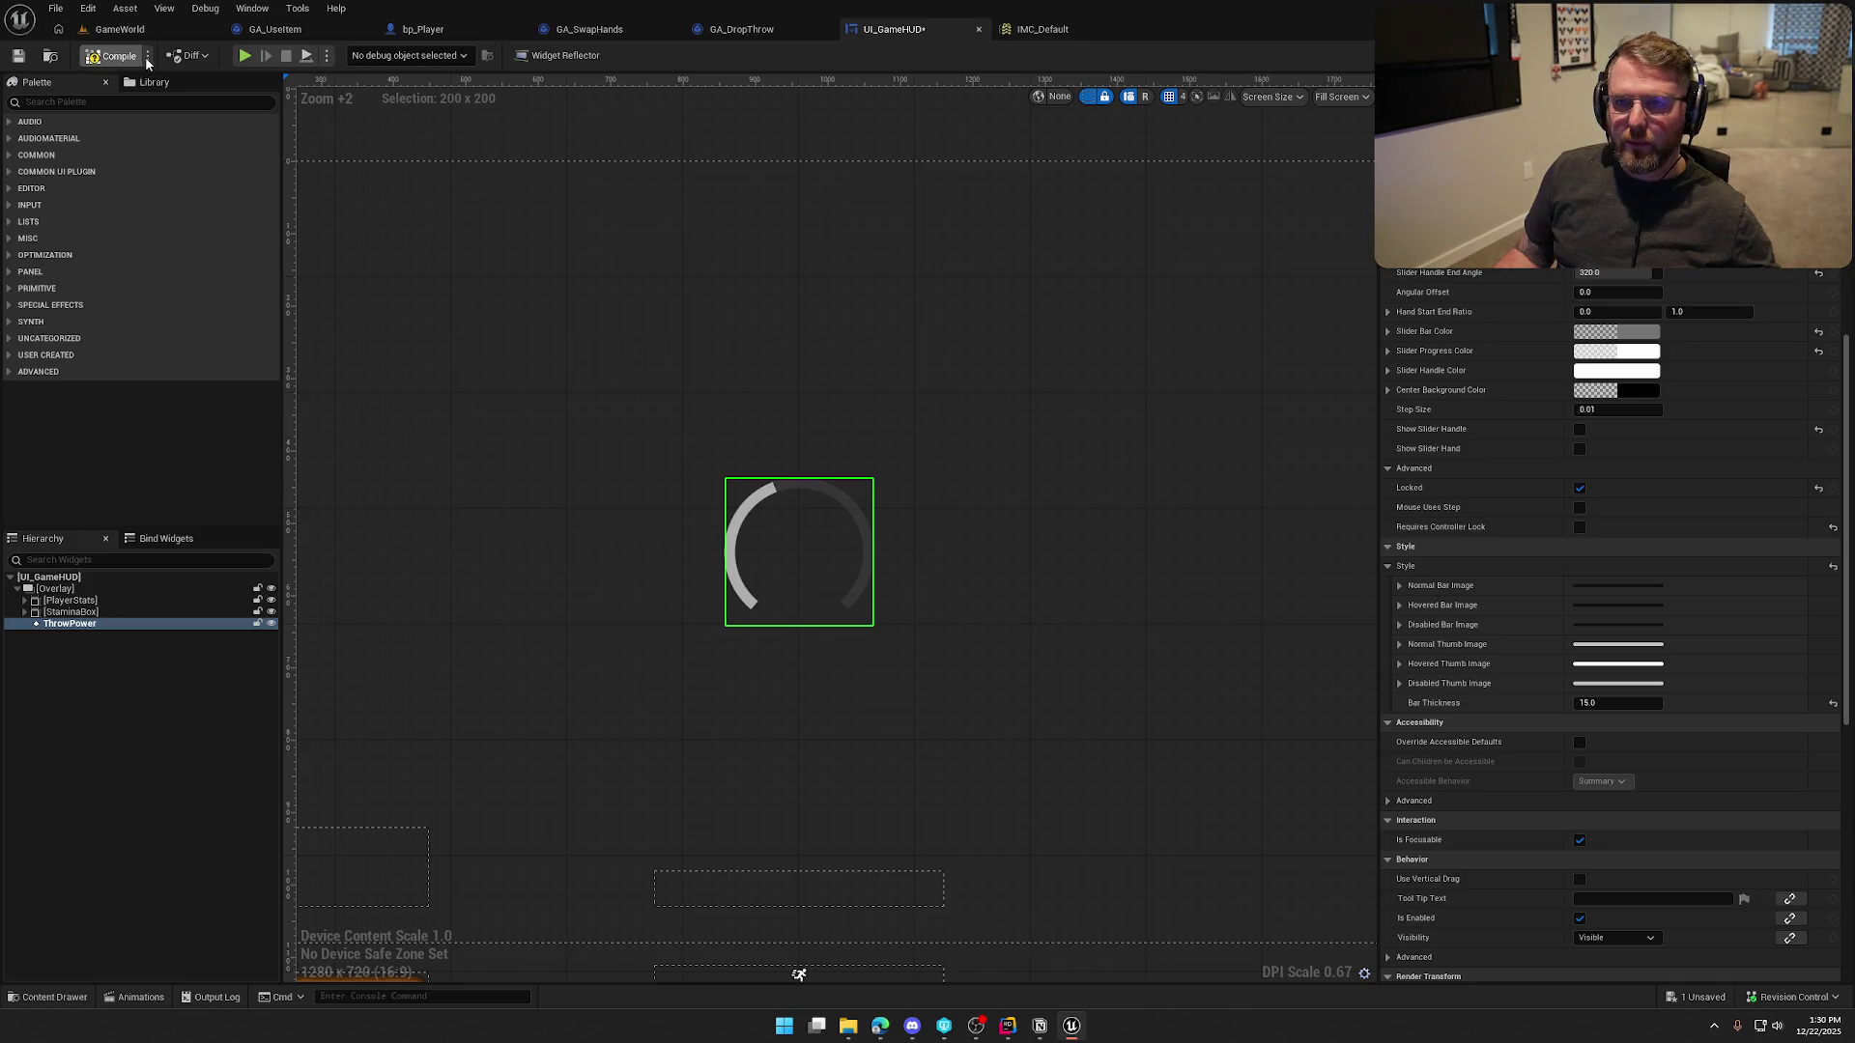
pyautogui.click(118, 29)
pyautogui.click(360, 55)
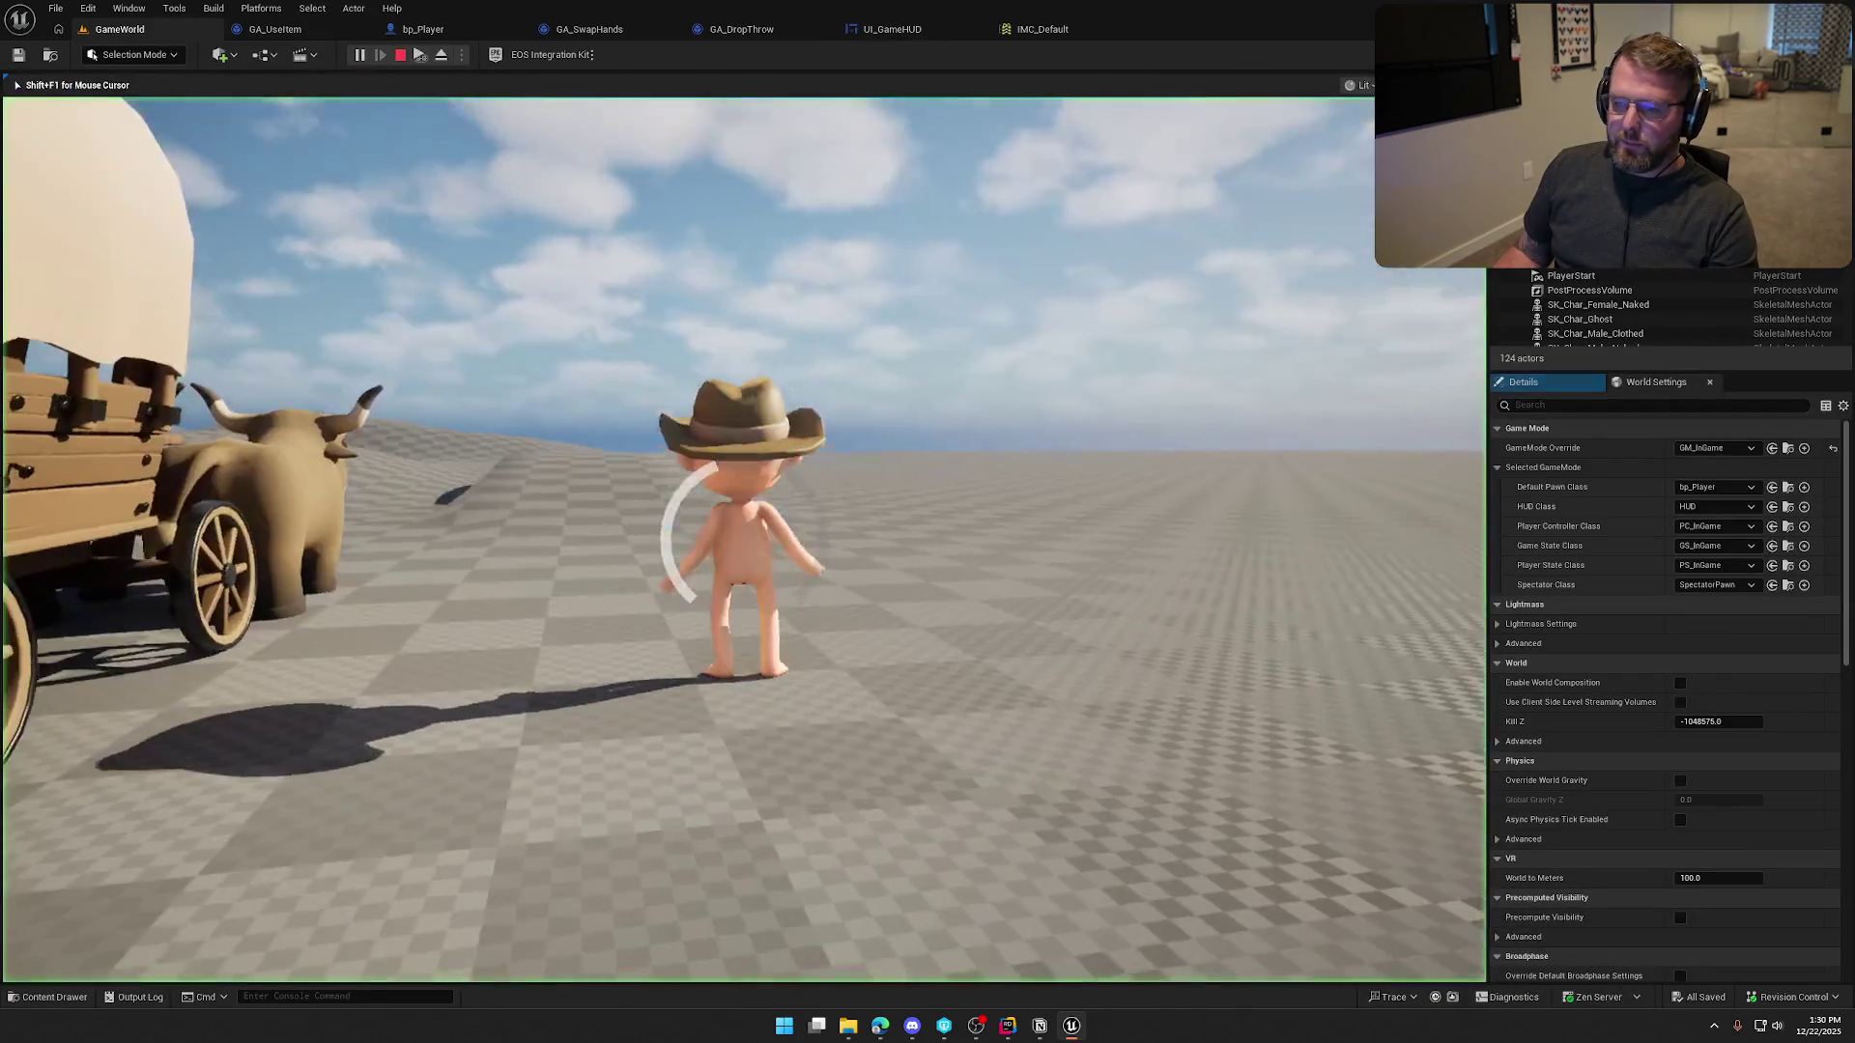
# Walk around, charge and throw the axe with the translucent arc, then stop and reopen UI_GameHUD
pyautogui.hotkey('shift', 'w')
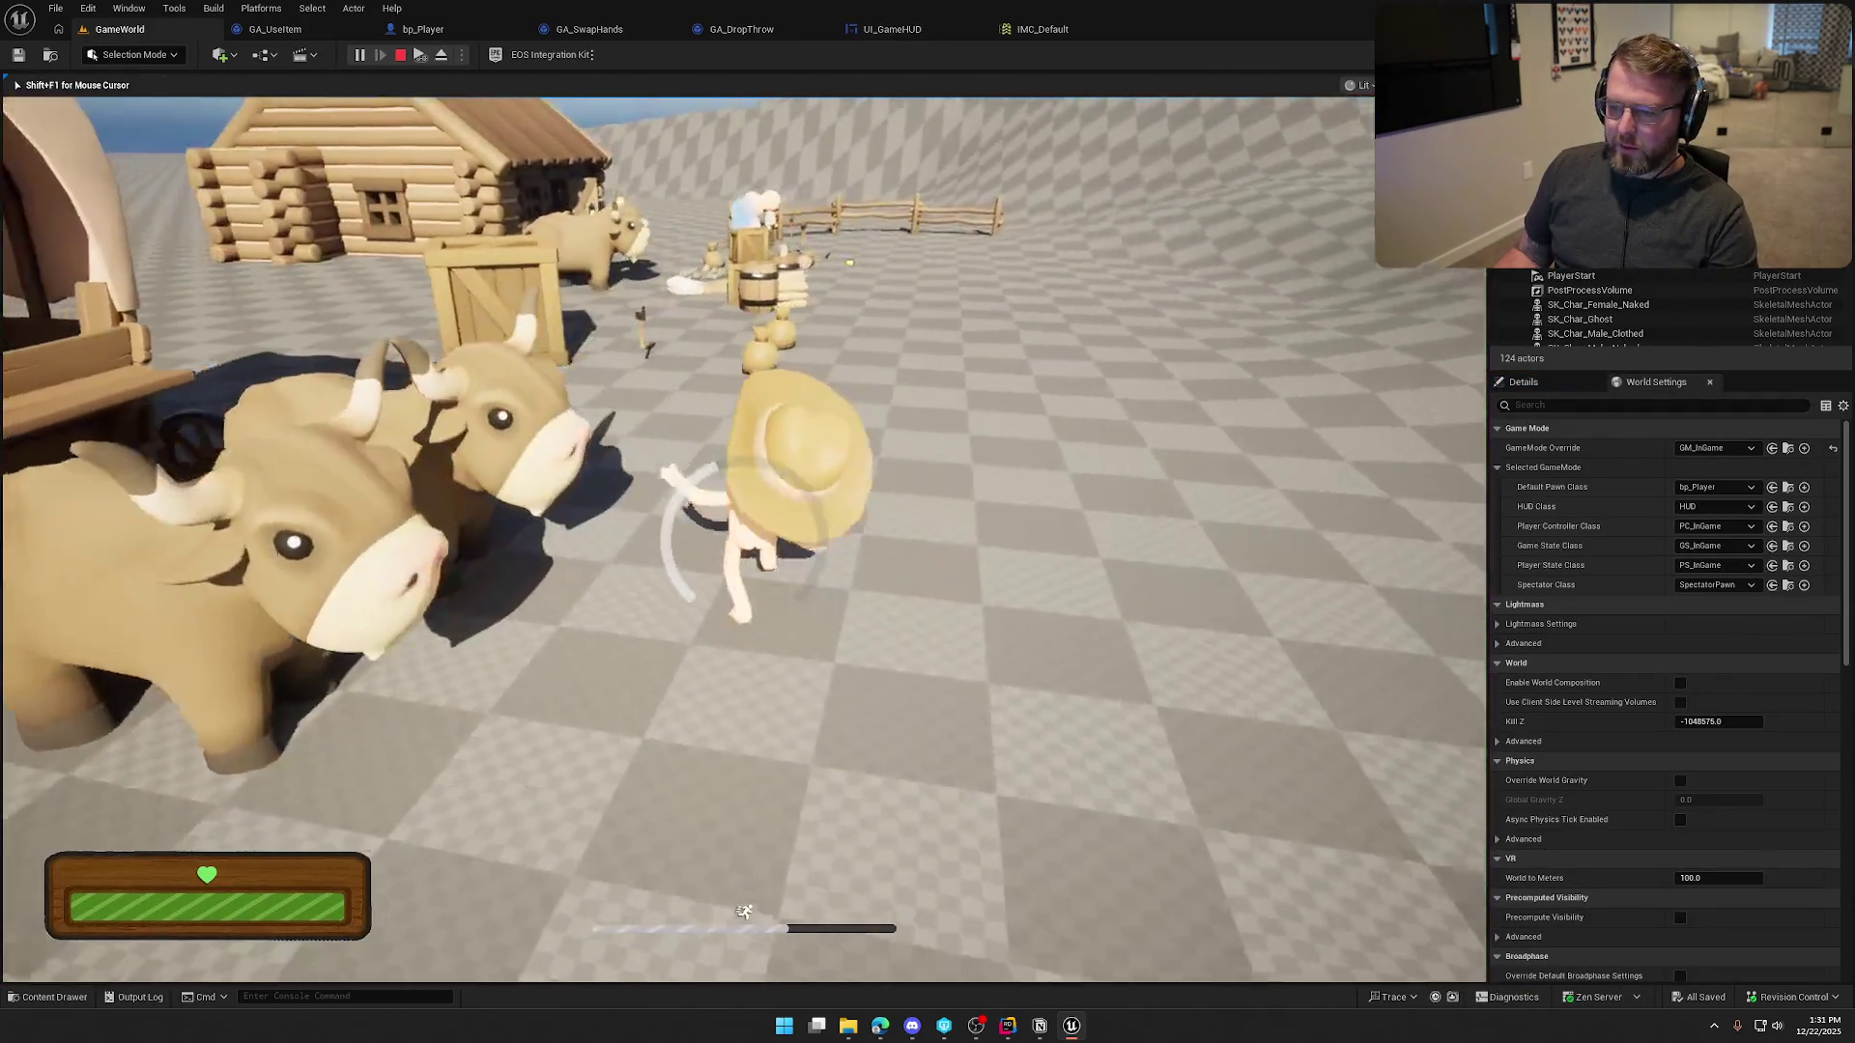
pyautogui.press('w')
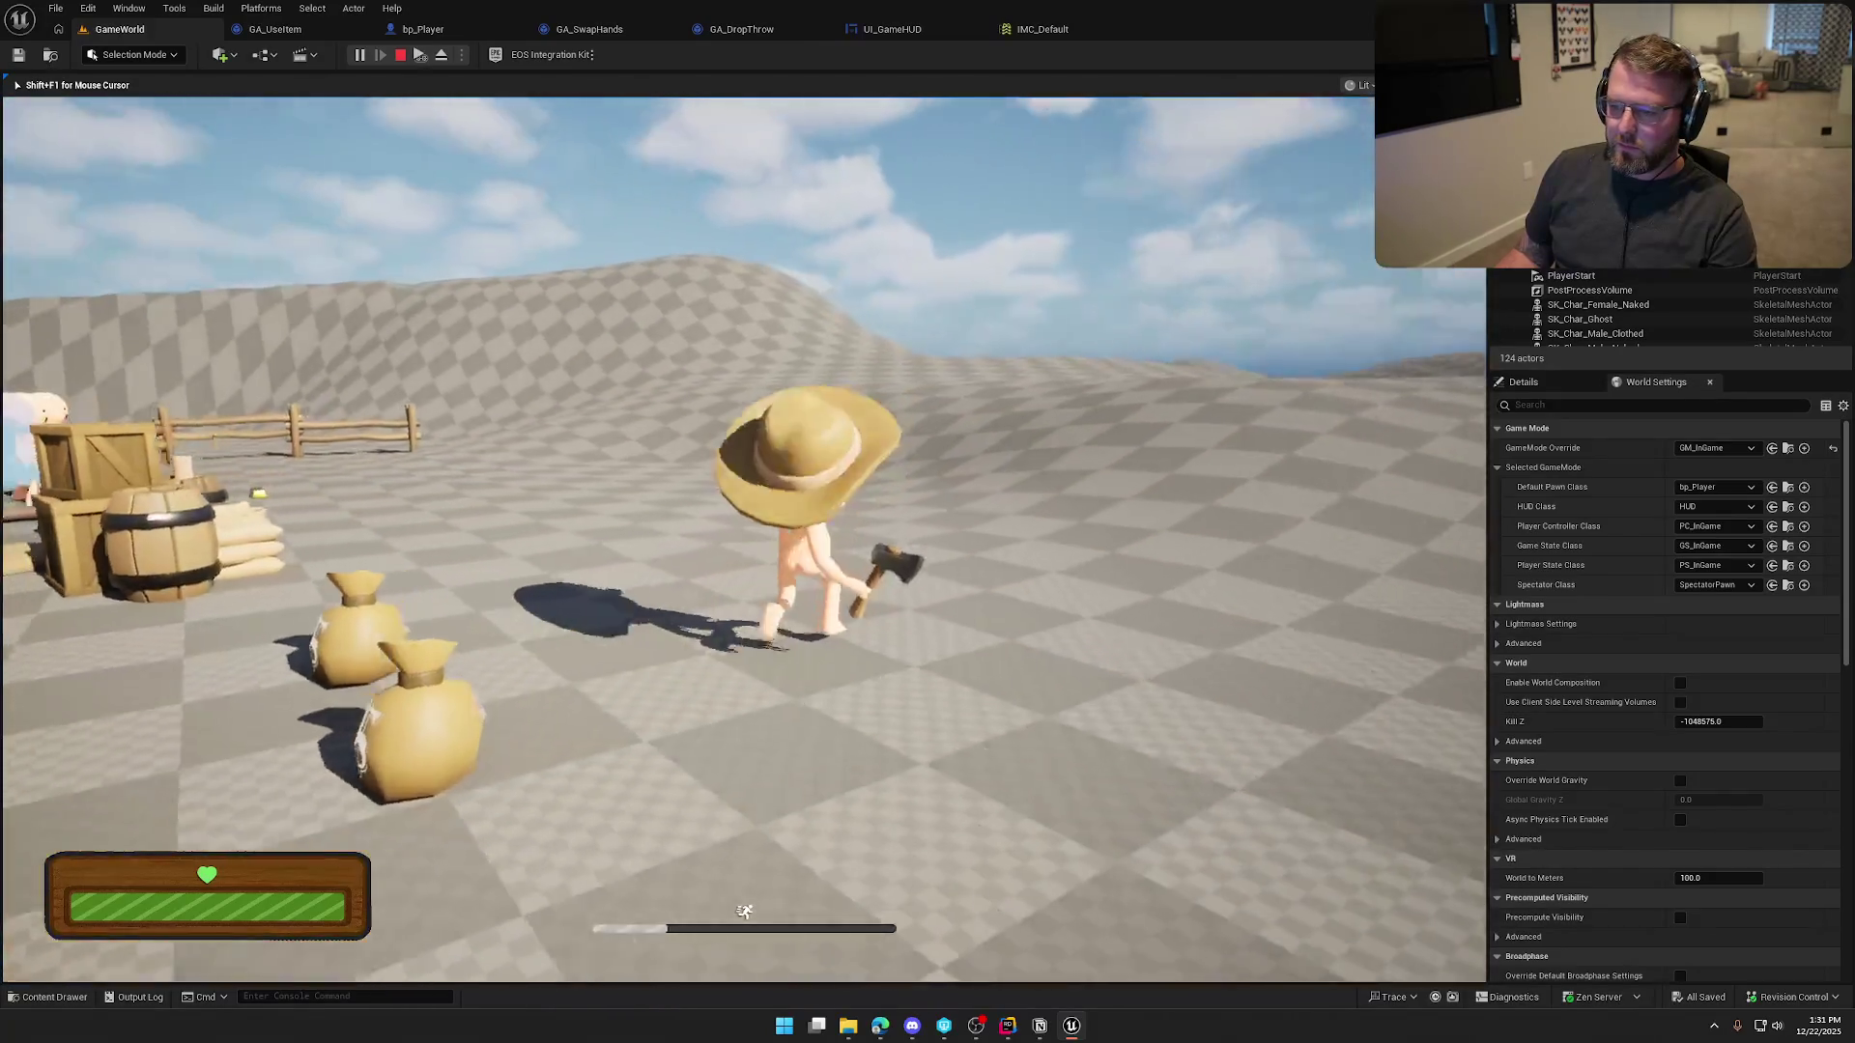
pyautogui.press('s')
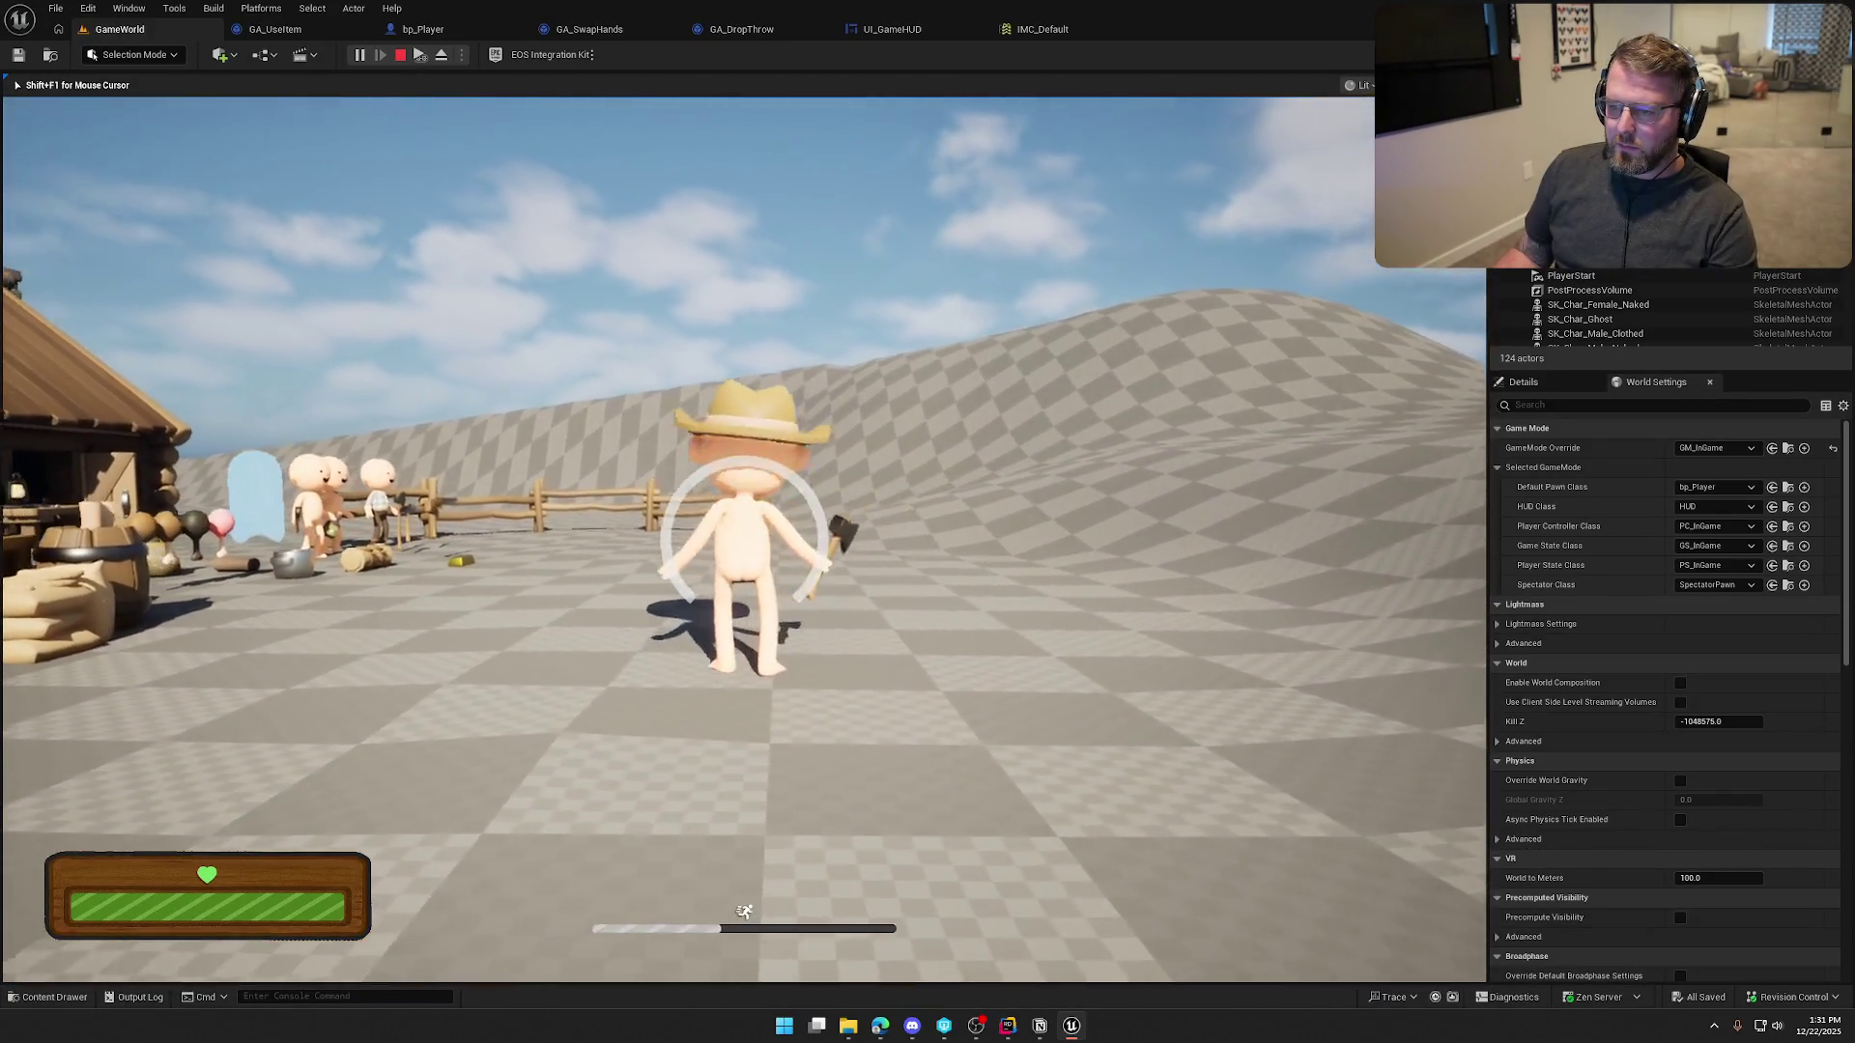
pyautogui.press('w')
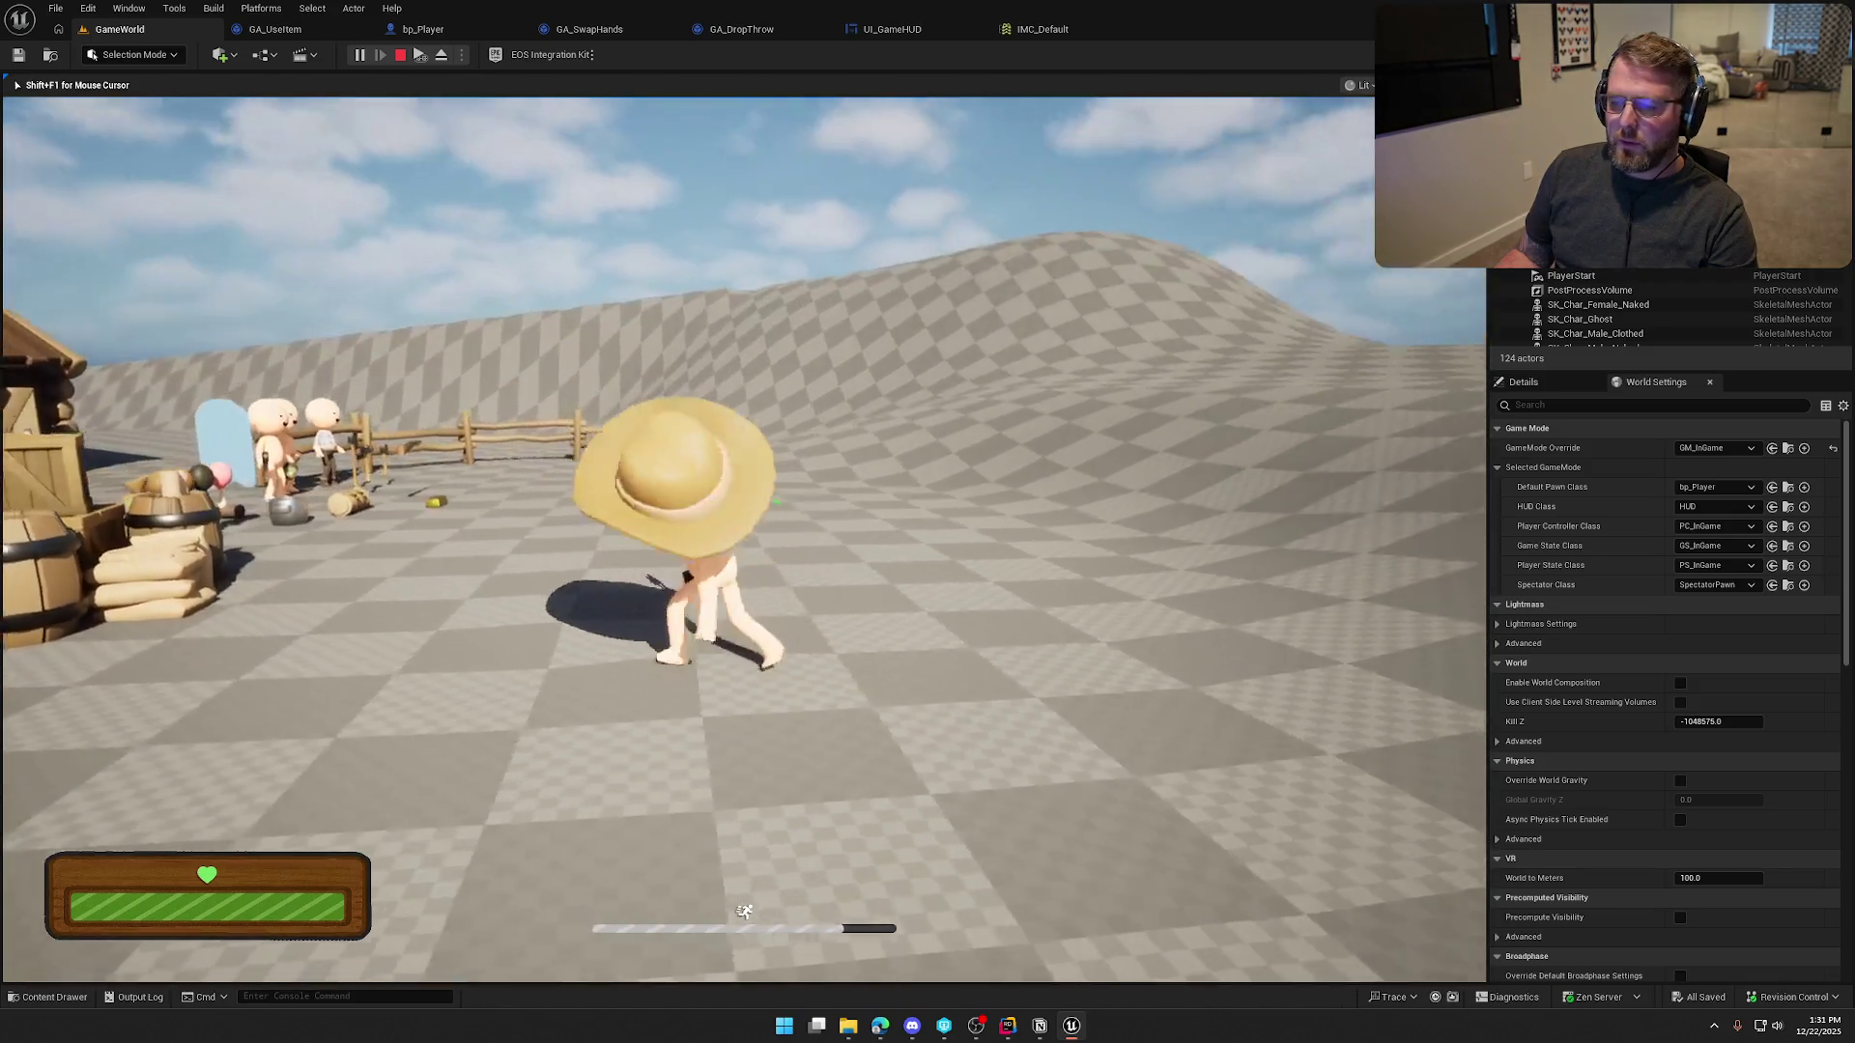
pyautogui.press('w')
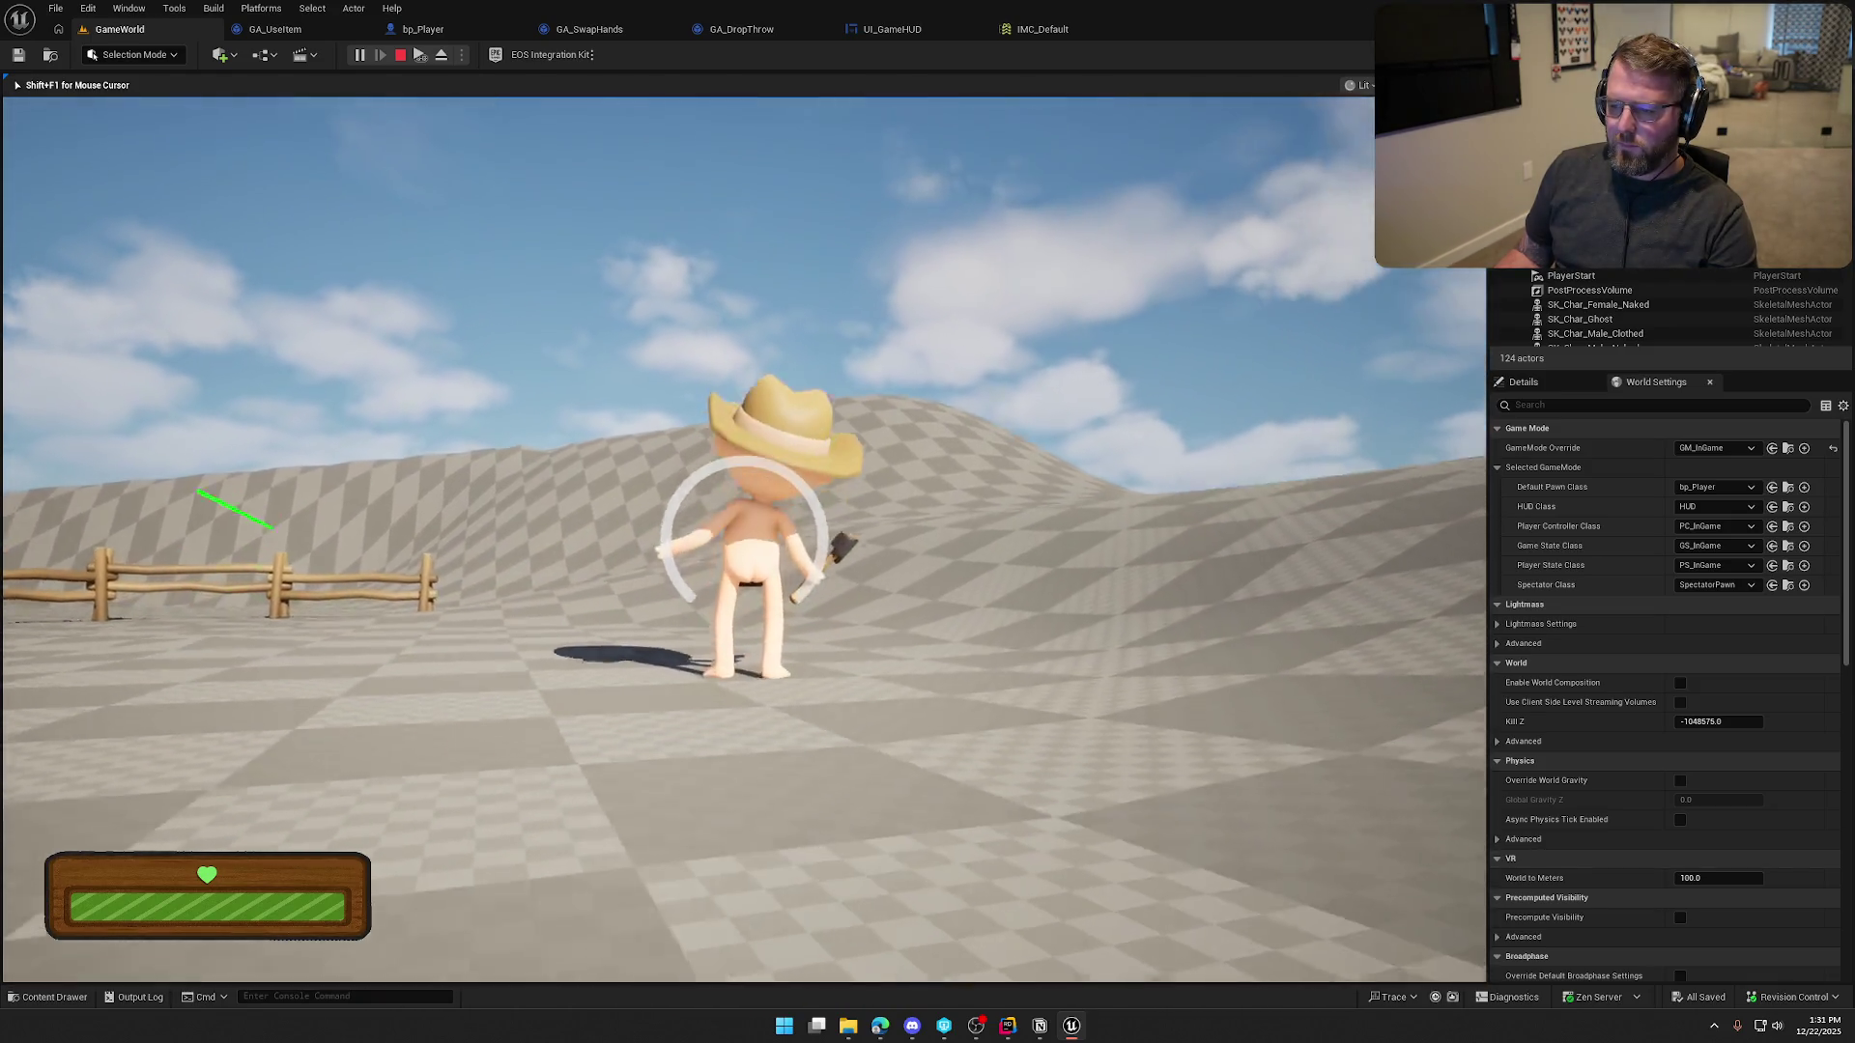
pyautogui.press('w')
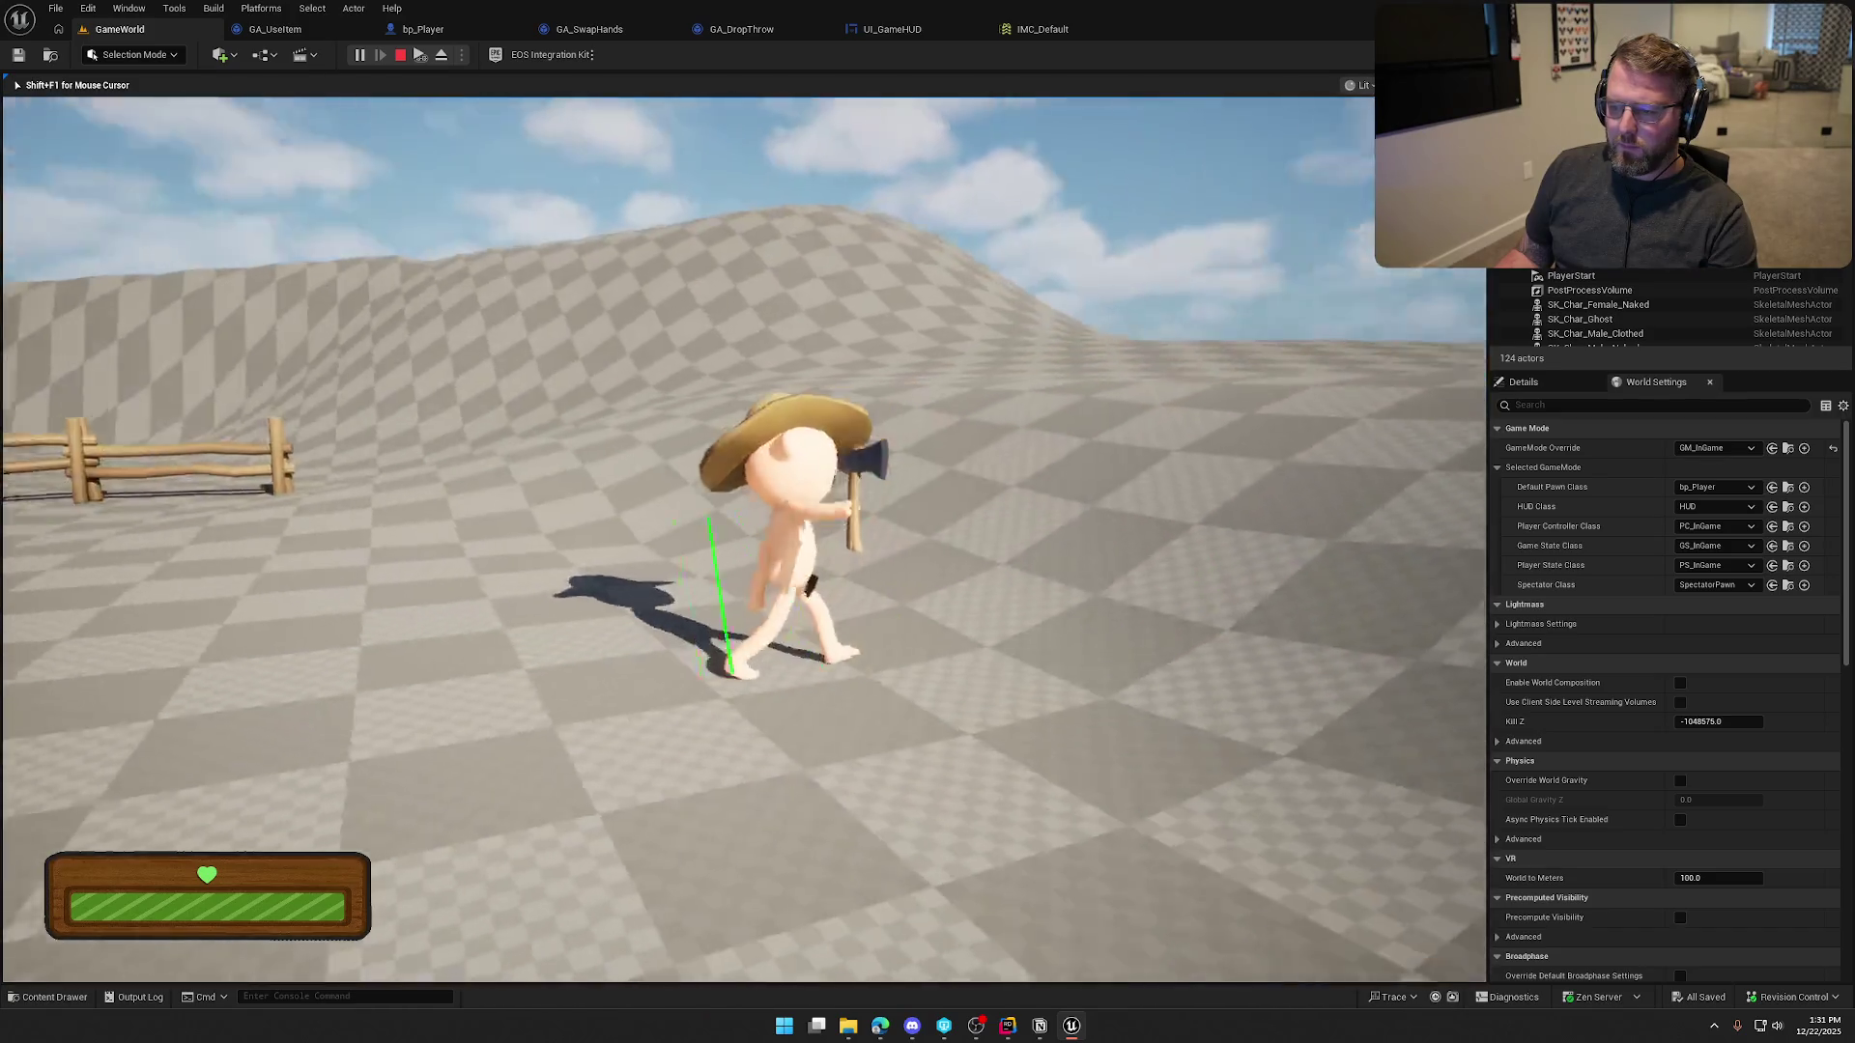
pyautogui.press('Escape')
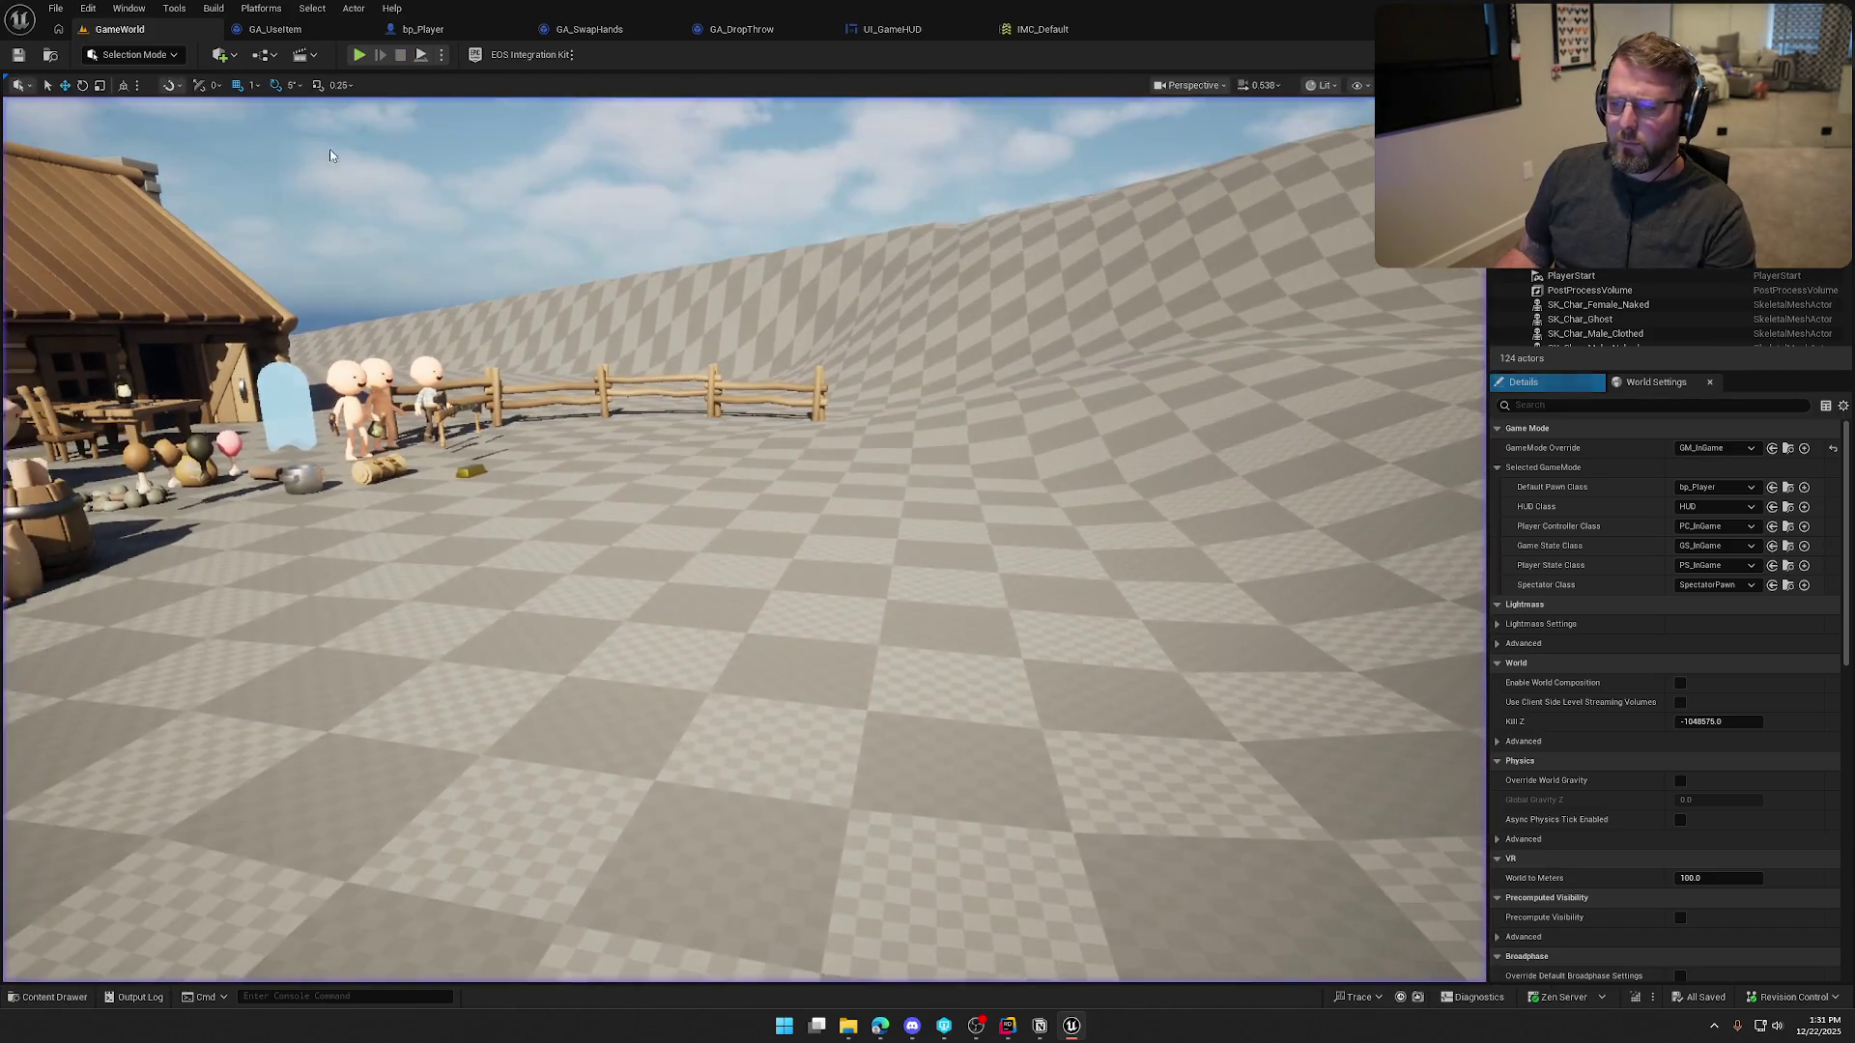
pyautogui.click(899, 30)
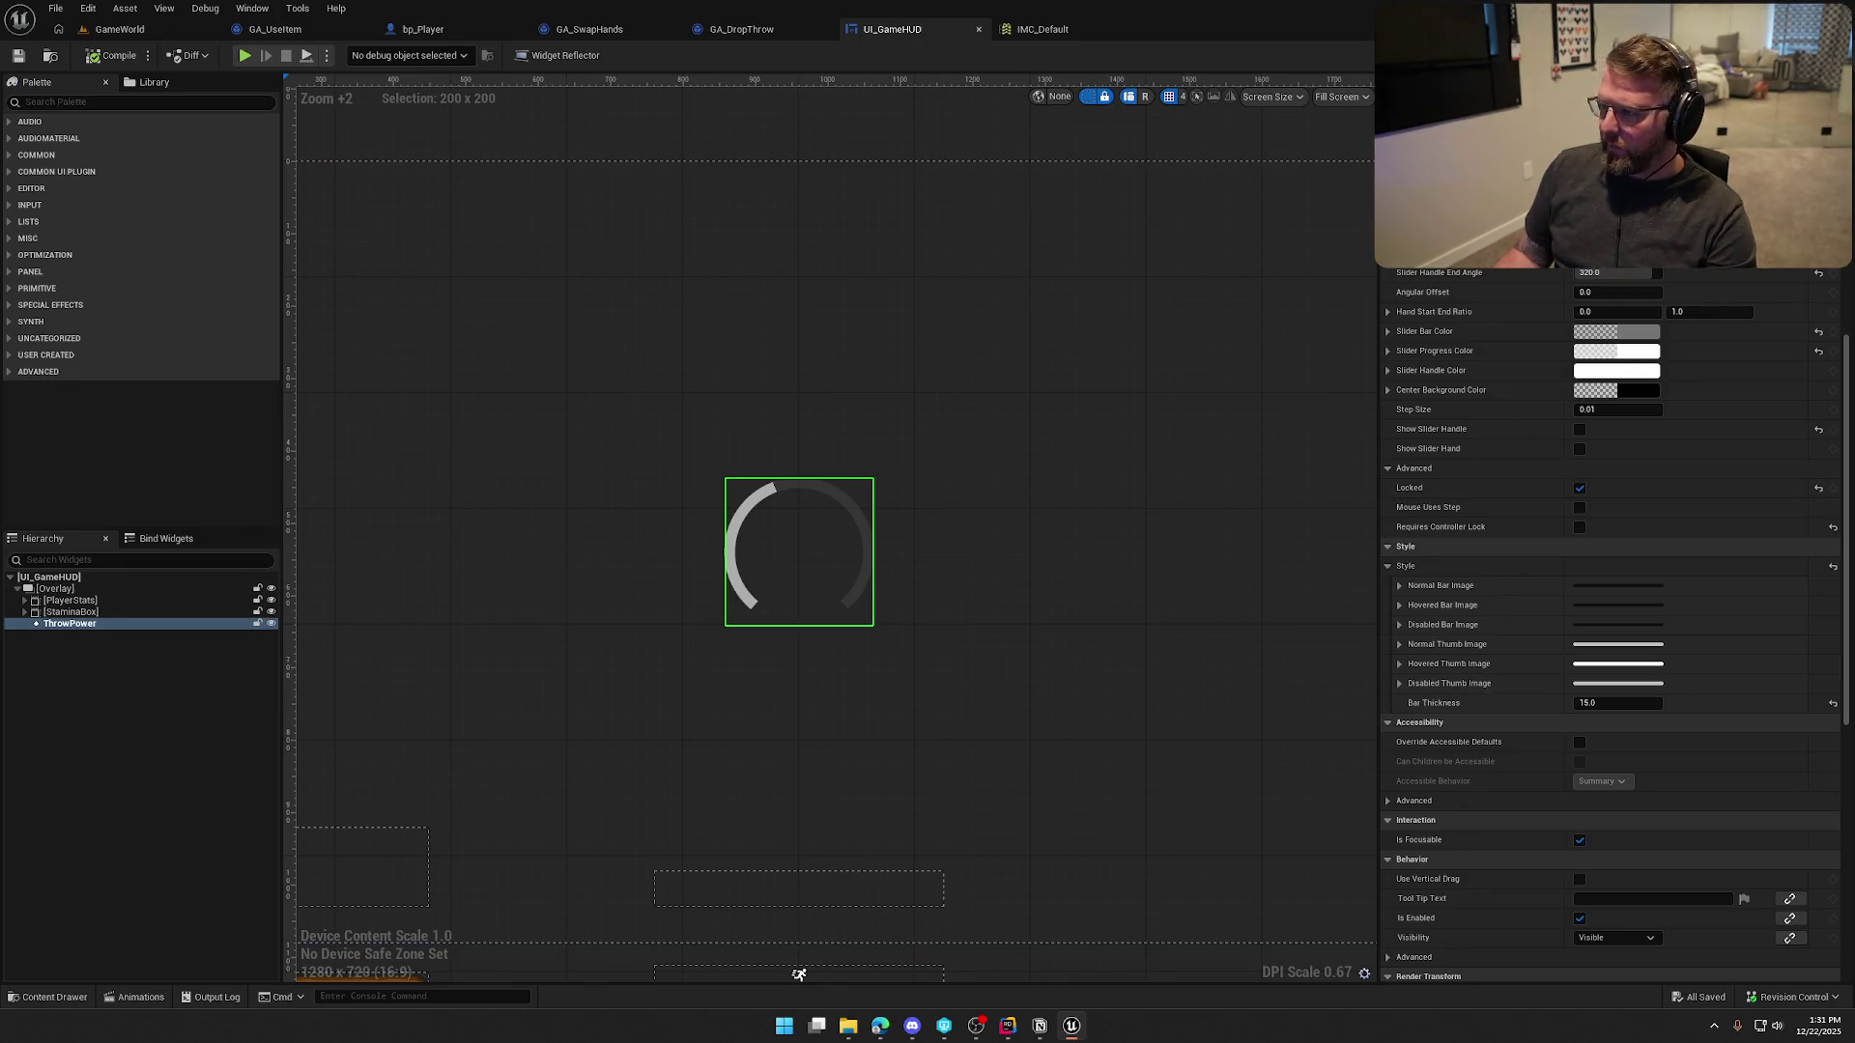
# Set ThrowPower's Render Opacity to 0, then compile and save the HUD widget
pyautogui.scroll(-15, 1609, 579)
pyautogui.click(1626, 417)
pyautogui.write('0')
pyautogui.press('Return')
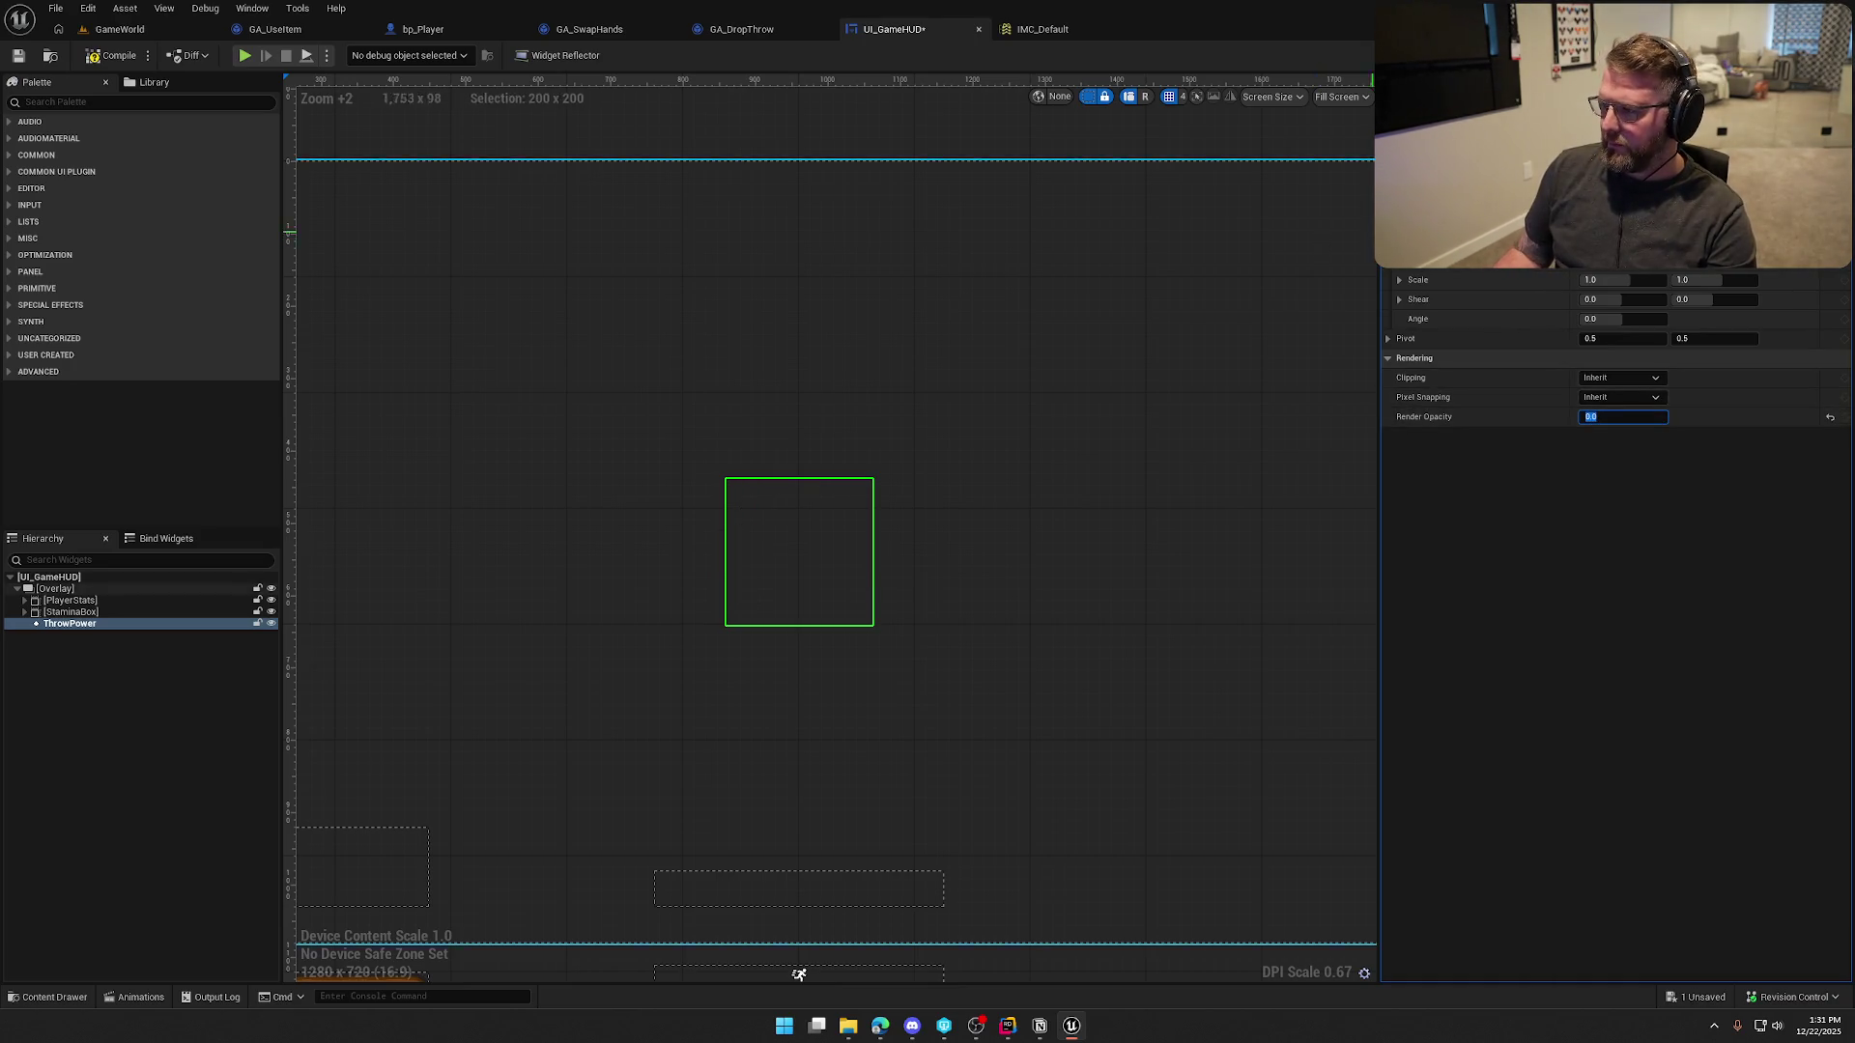
pyautogui.hotkey('ctrl', 's')
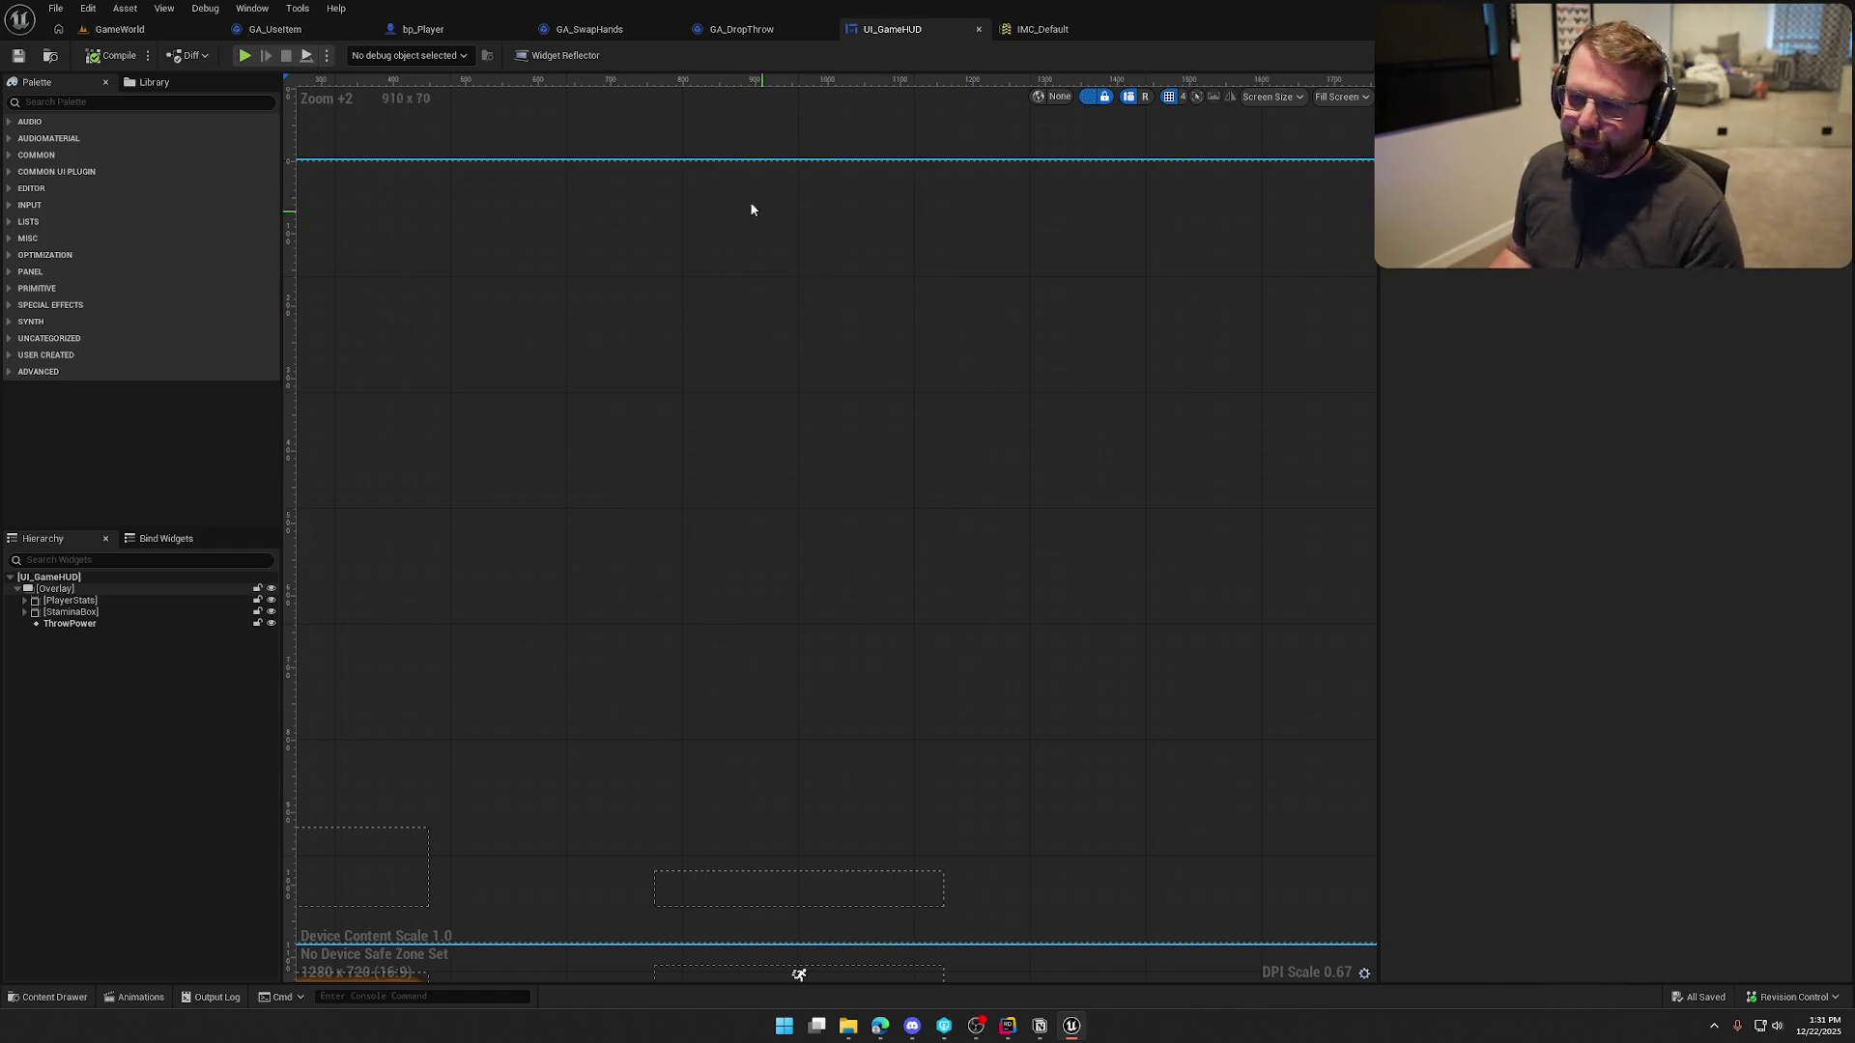
# Inspect the Draw Debug Line and End Ability nodes in GA_DropThrow, then move to Rider
pyautogui.click(739, 29)
pyautogui.moveTo(900, 206)
pyautogui.mouseDown()
pyautogui.moveTo(709, 189)
pyautogui.moveTo(827, 194)
pyautogui.moveTo(1298, 598)
pyautogui.mouseUp()
pyautogui.click(982, 525)
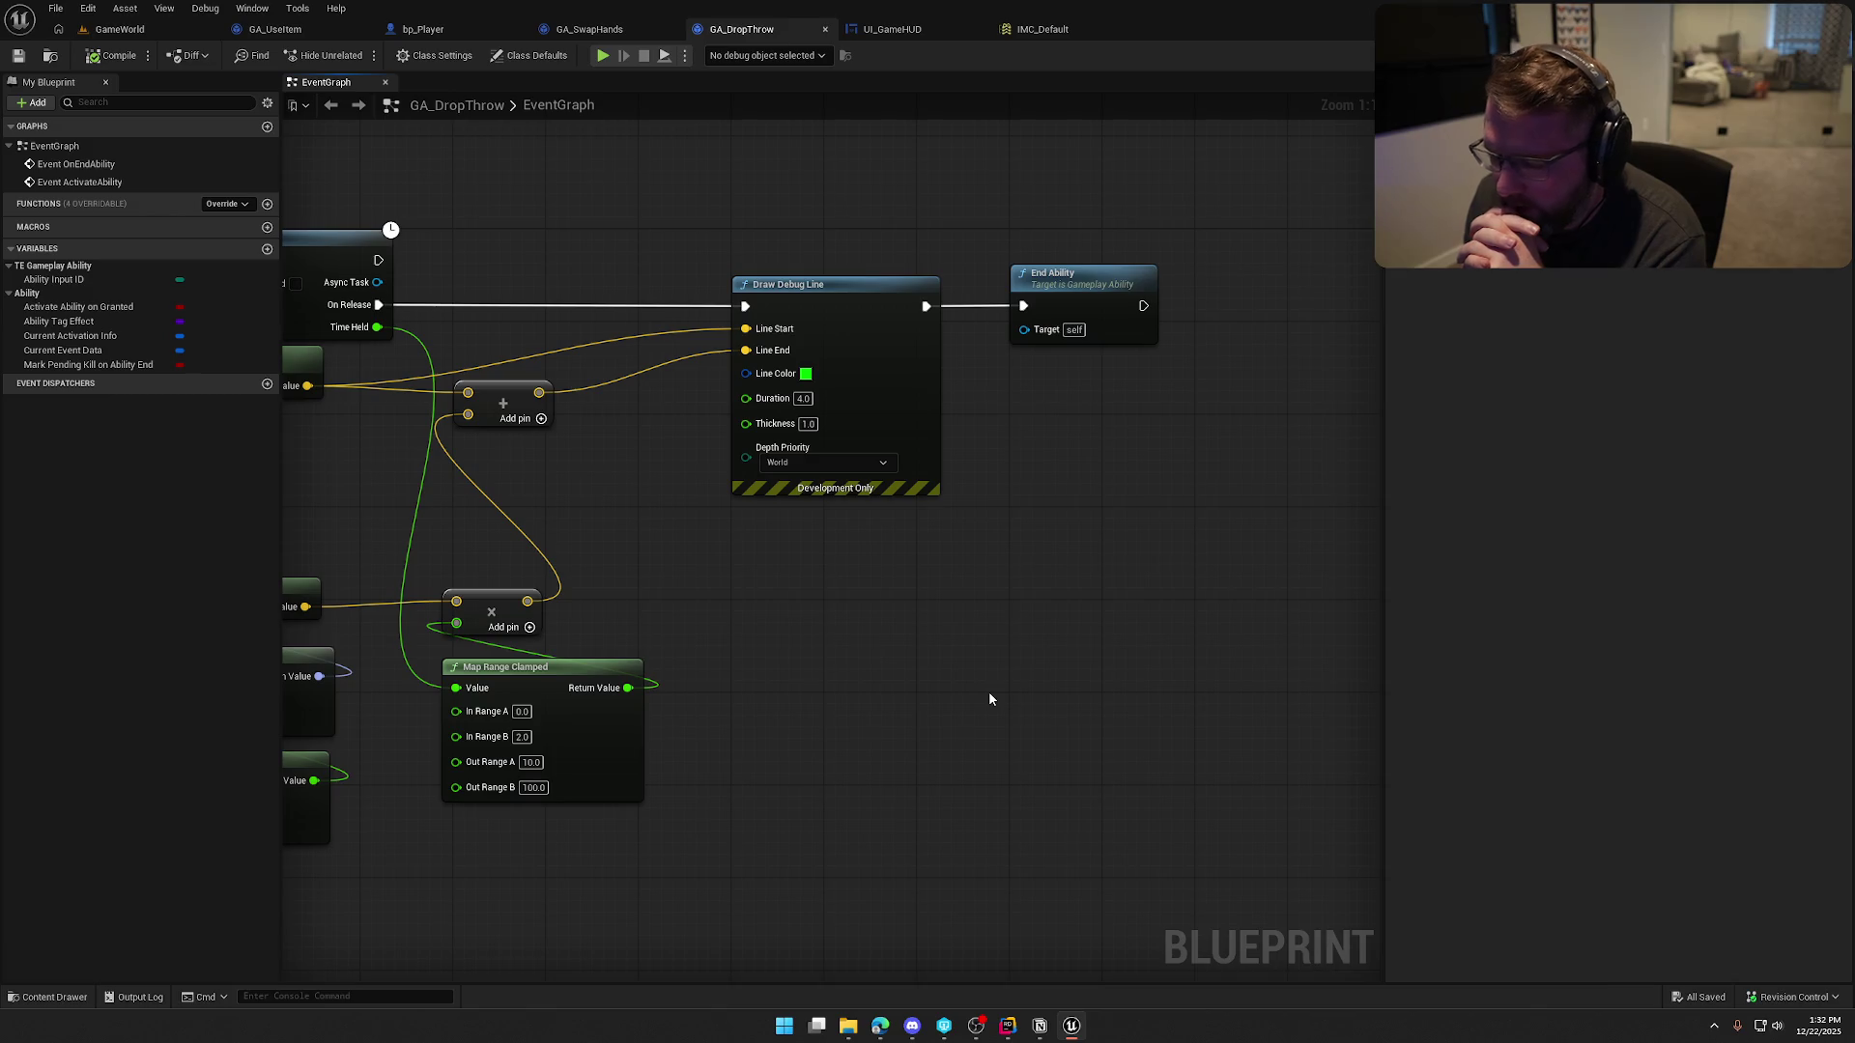
pyautogui.click(1008, 1026)
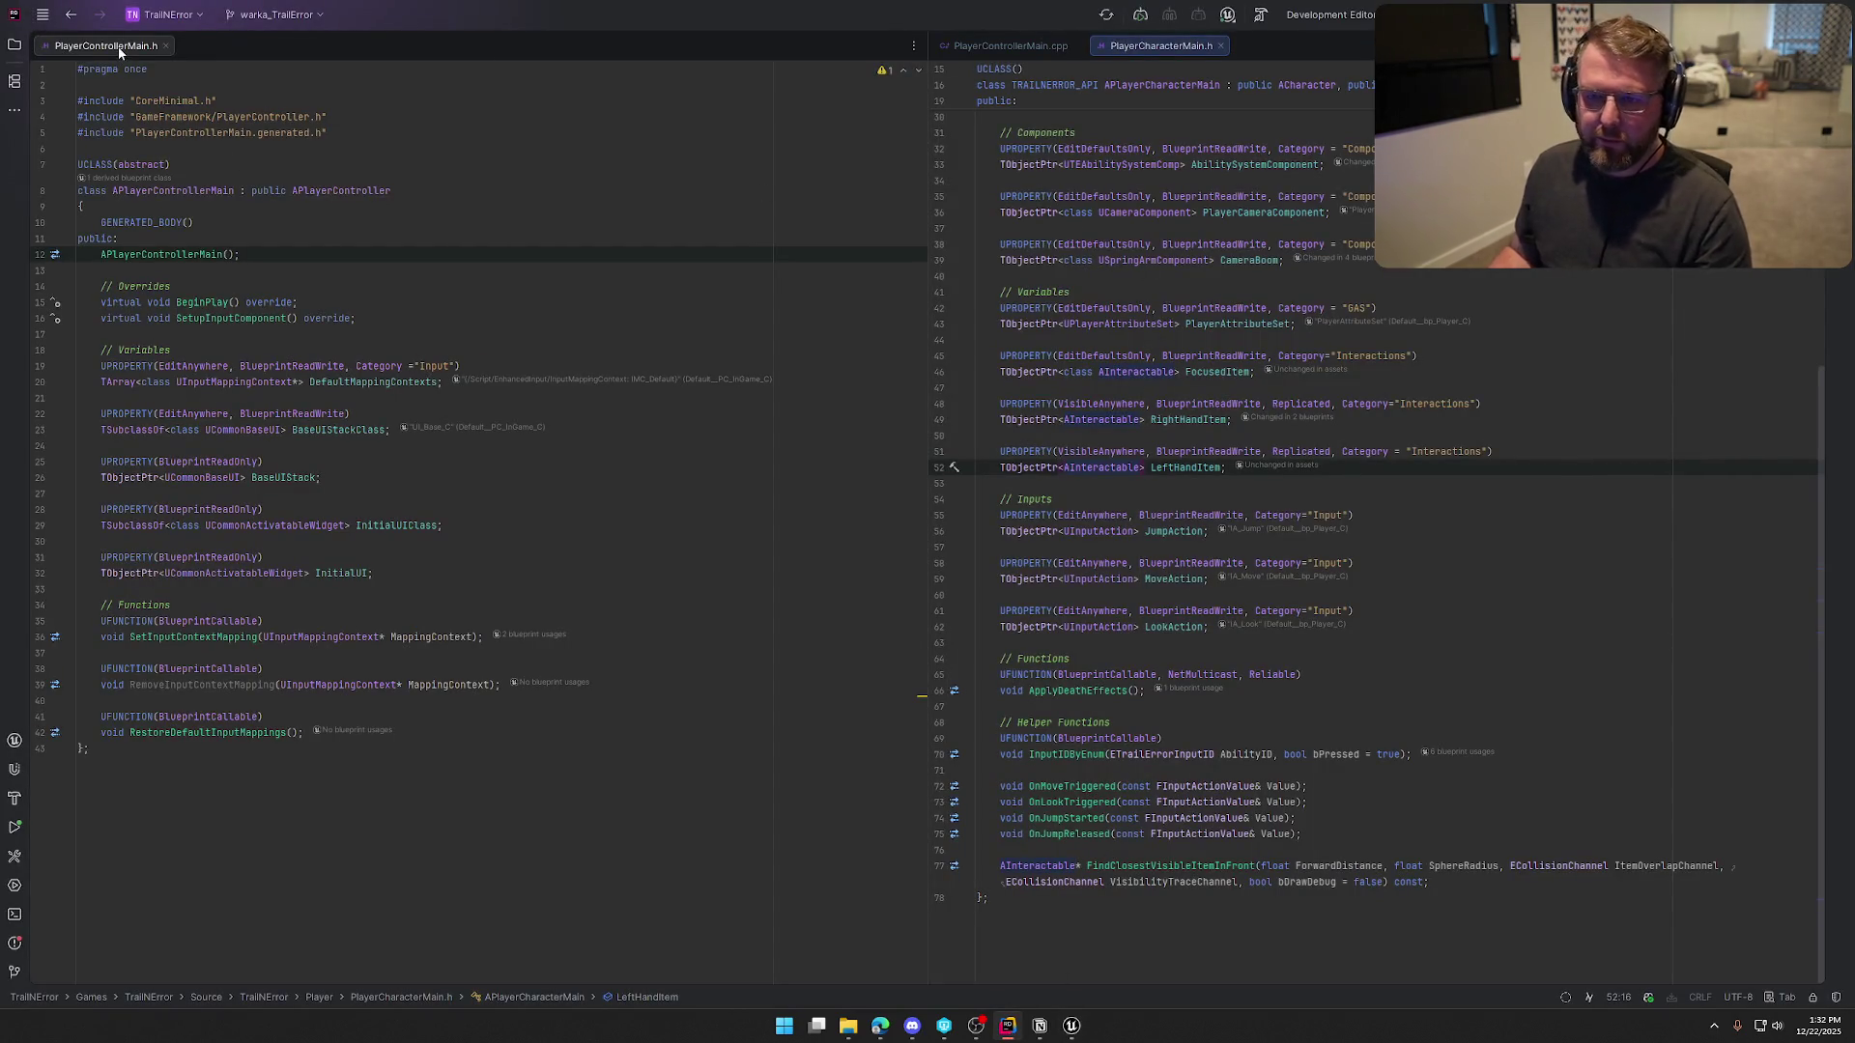
# Close all files and open PickupActor.h and PickupActor.cpp side by side at ServerDrop
pyautogui.hotkey('ctrl', 'shift', 'F4')
pyautogui.click(15, 44)
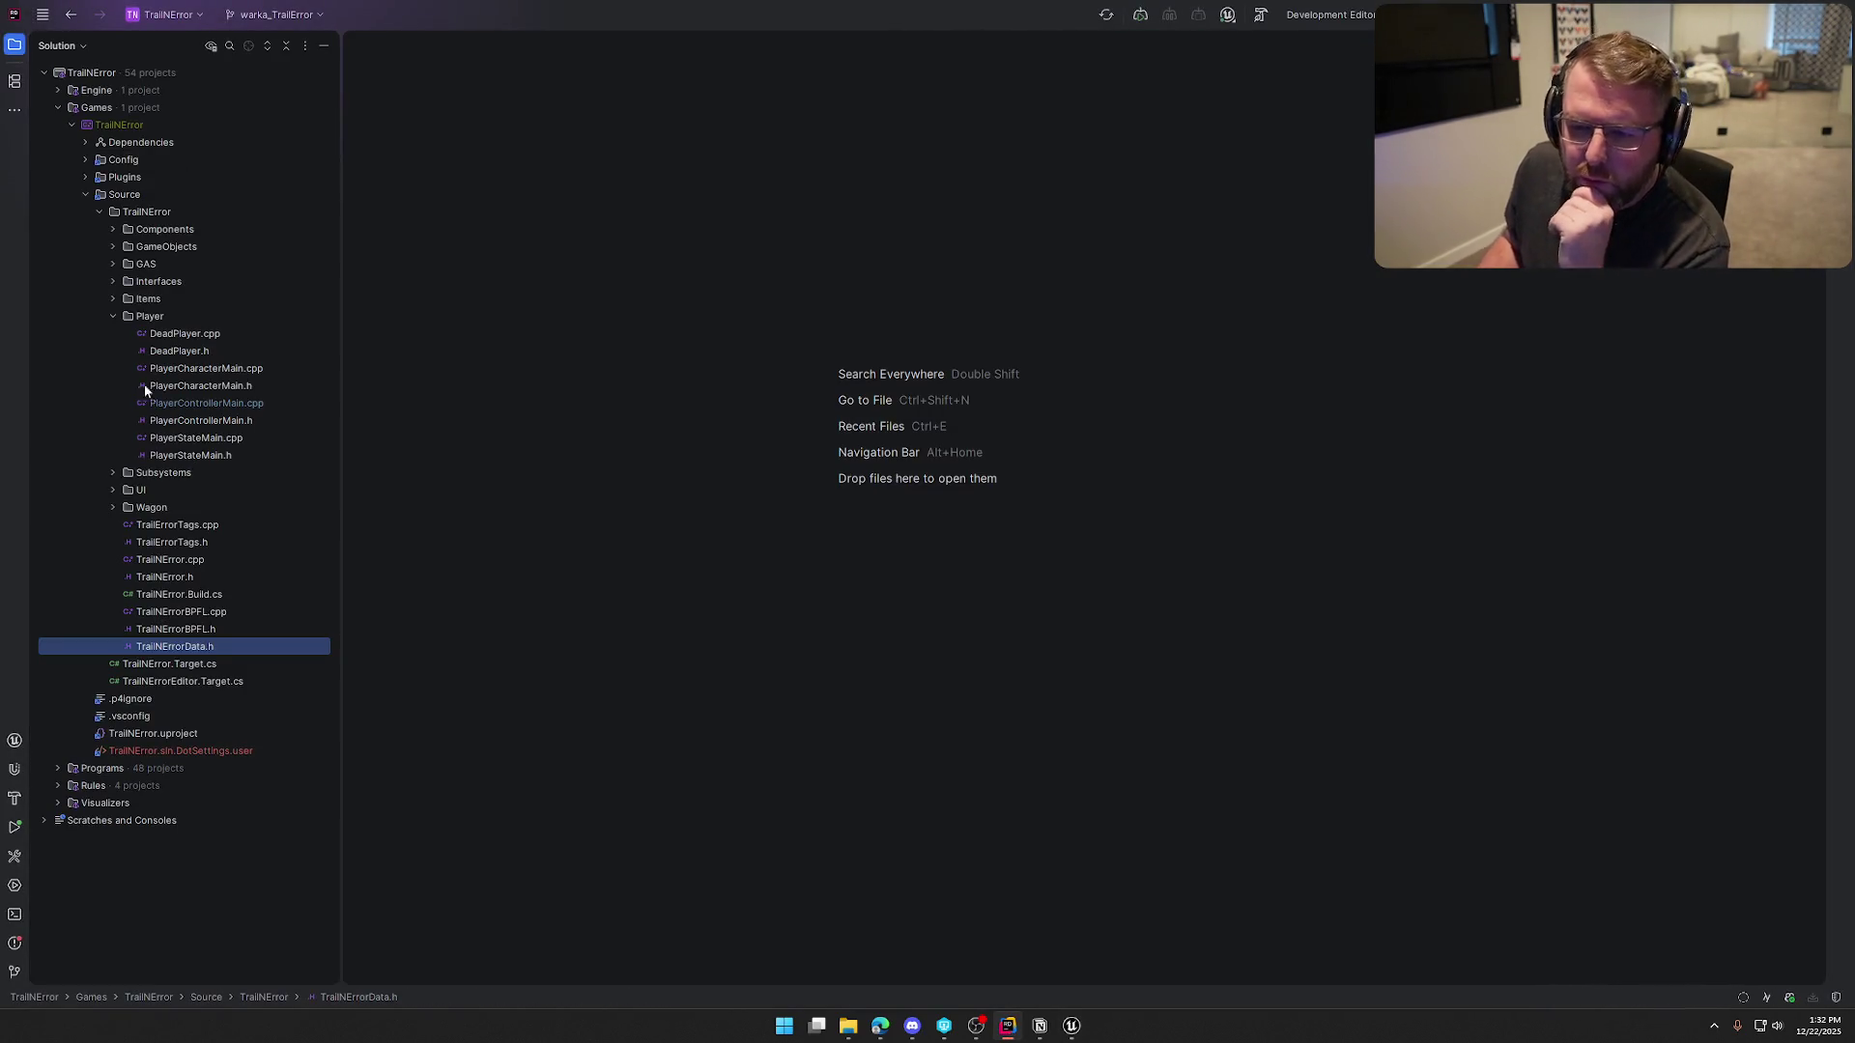
pyautogui.click(113, 299)
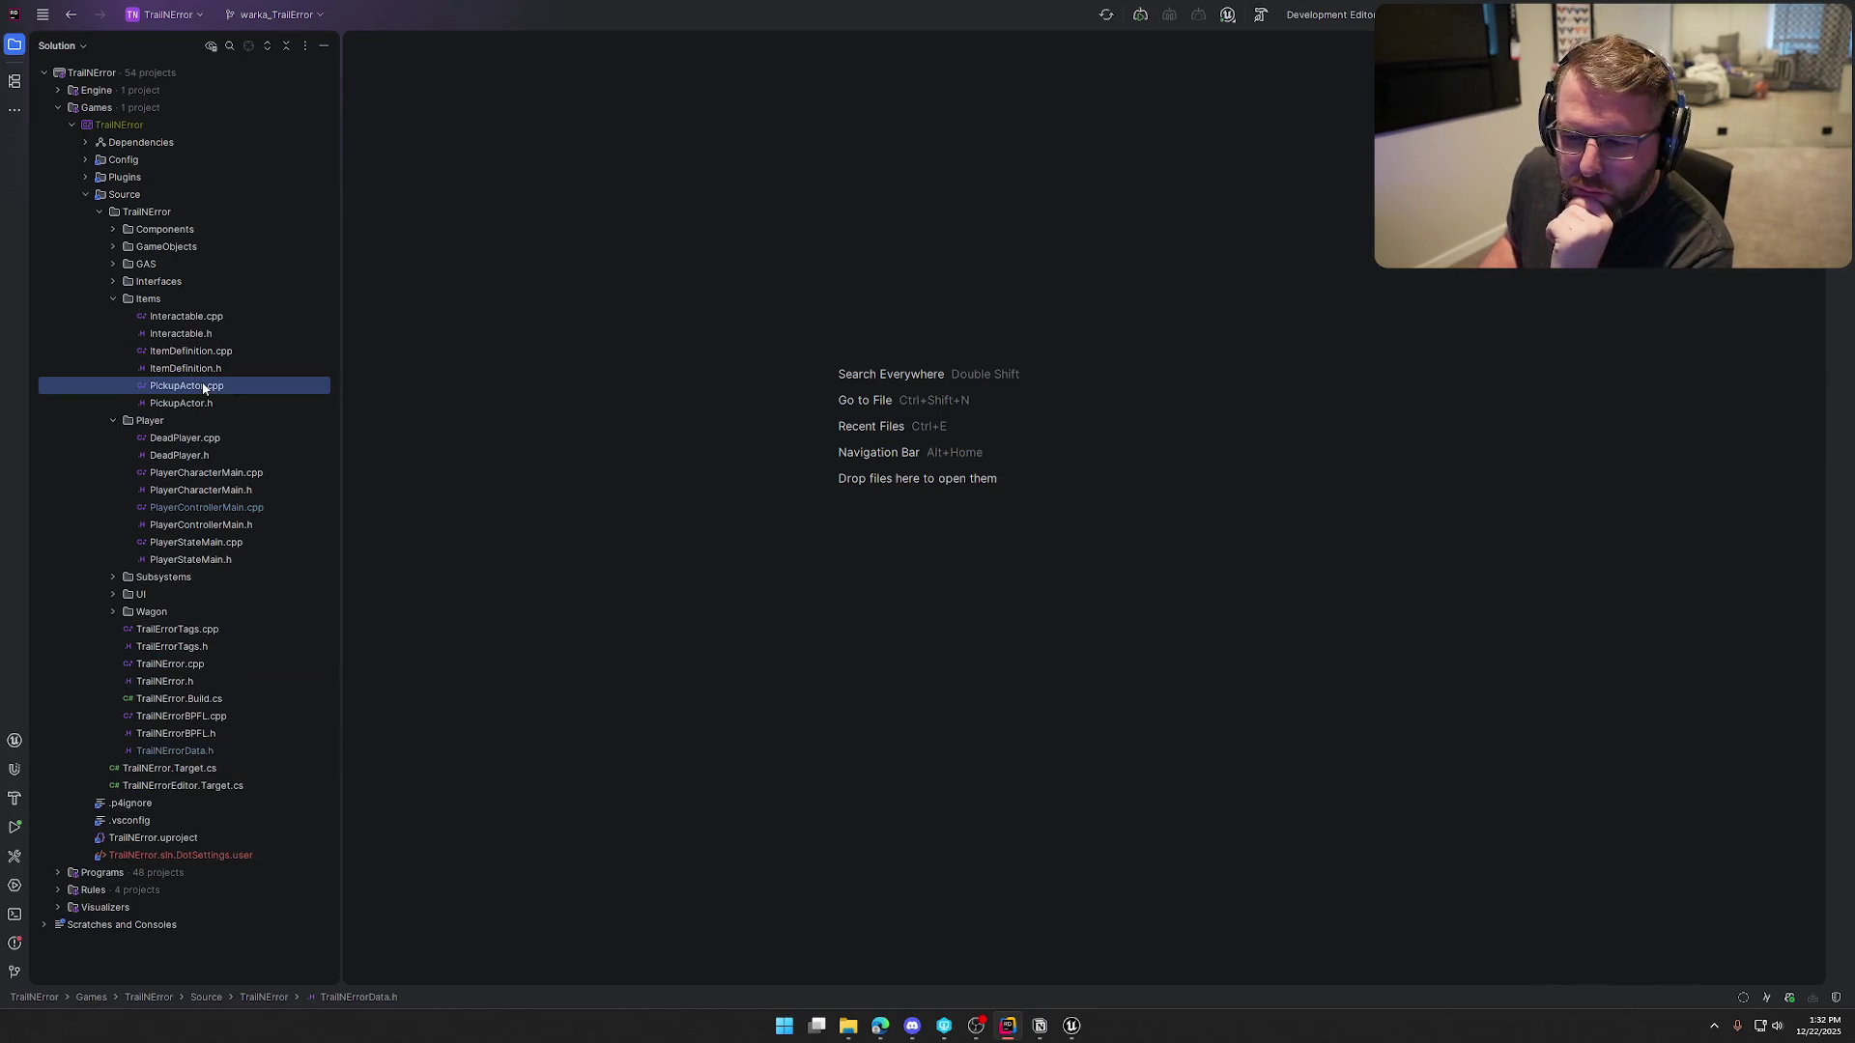
pyautogui.doubleClick(195, 403)
pyautogui.click(14, 44)
pyautogui.moveTo(118, 44)
pyautogui.mouseDown()
pyautogui.moveTo(1533, 319)
pyautogui.moveTo(1147, 699)
pyautogui.mouseUp()
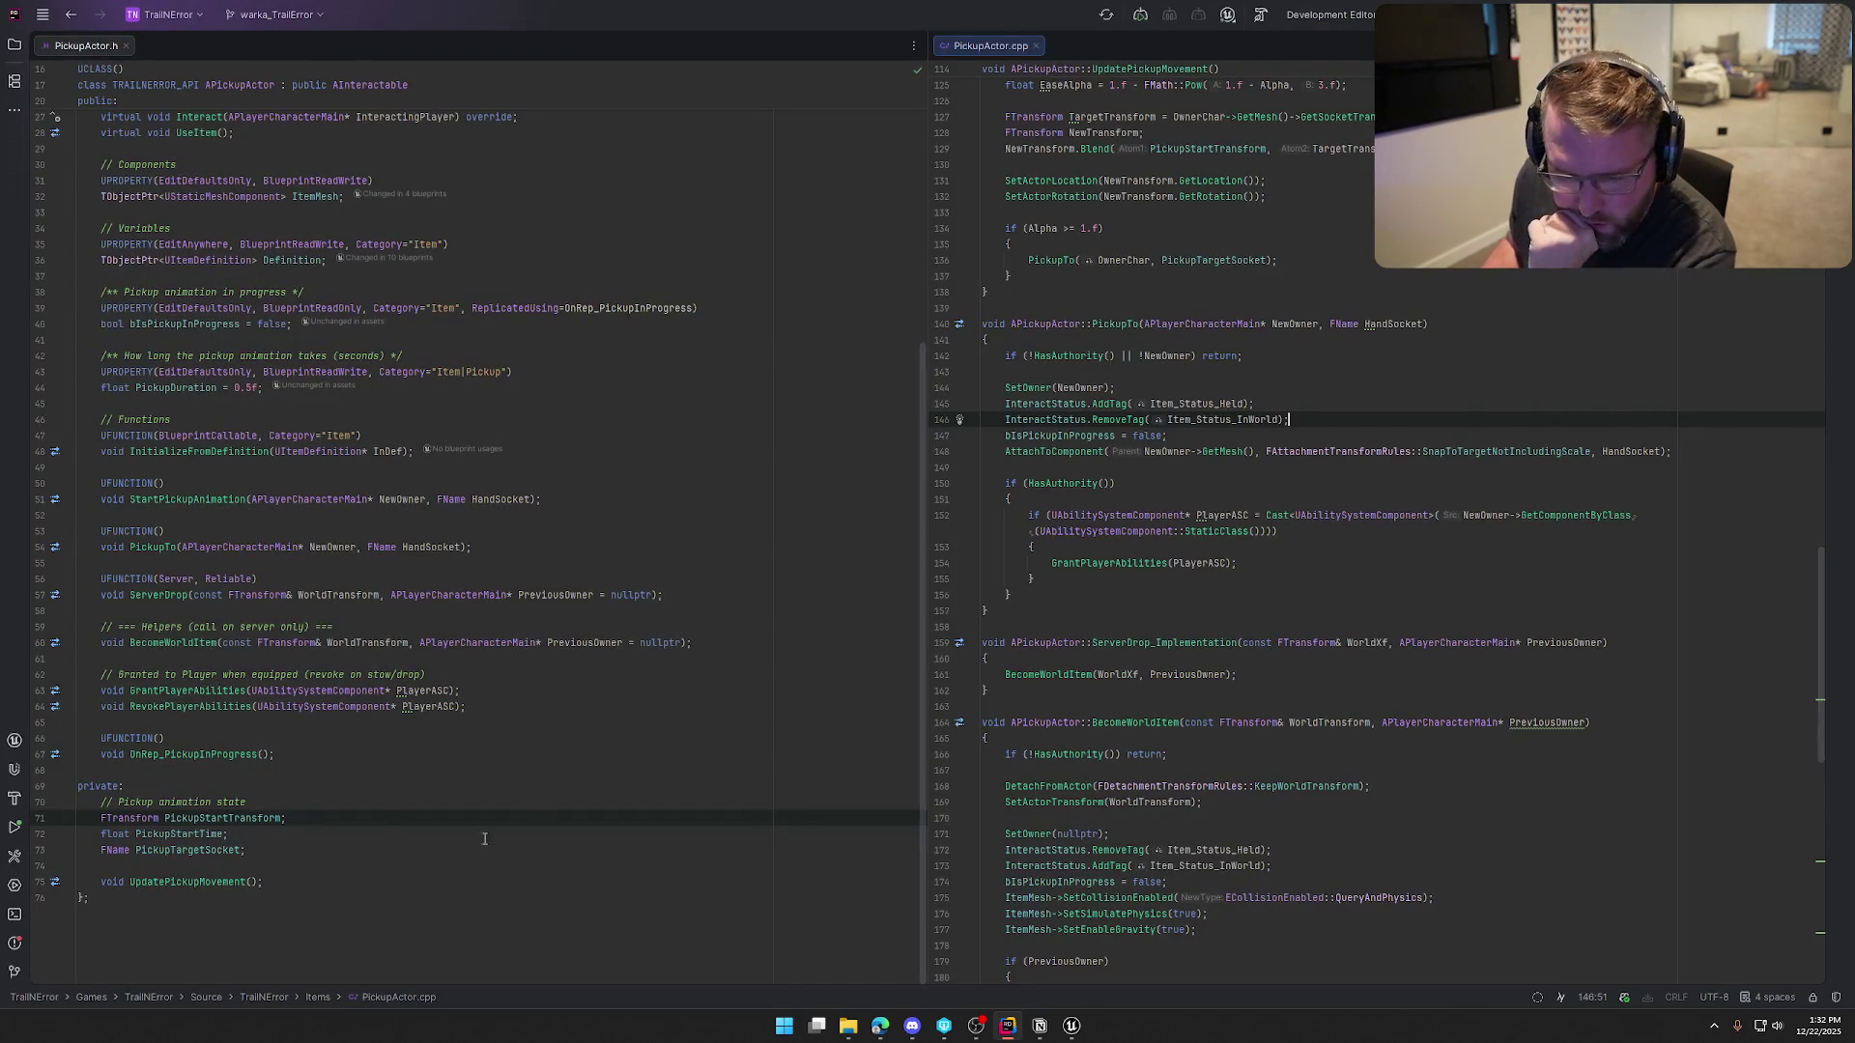
pyautogui.click(159, 595)
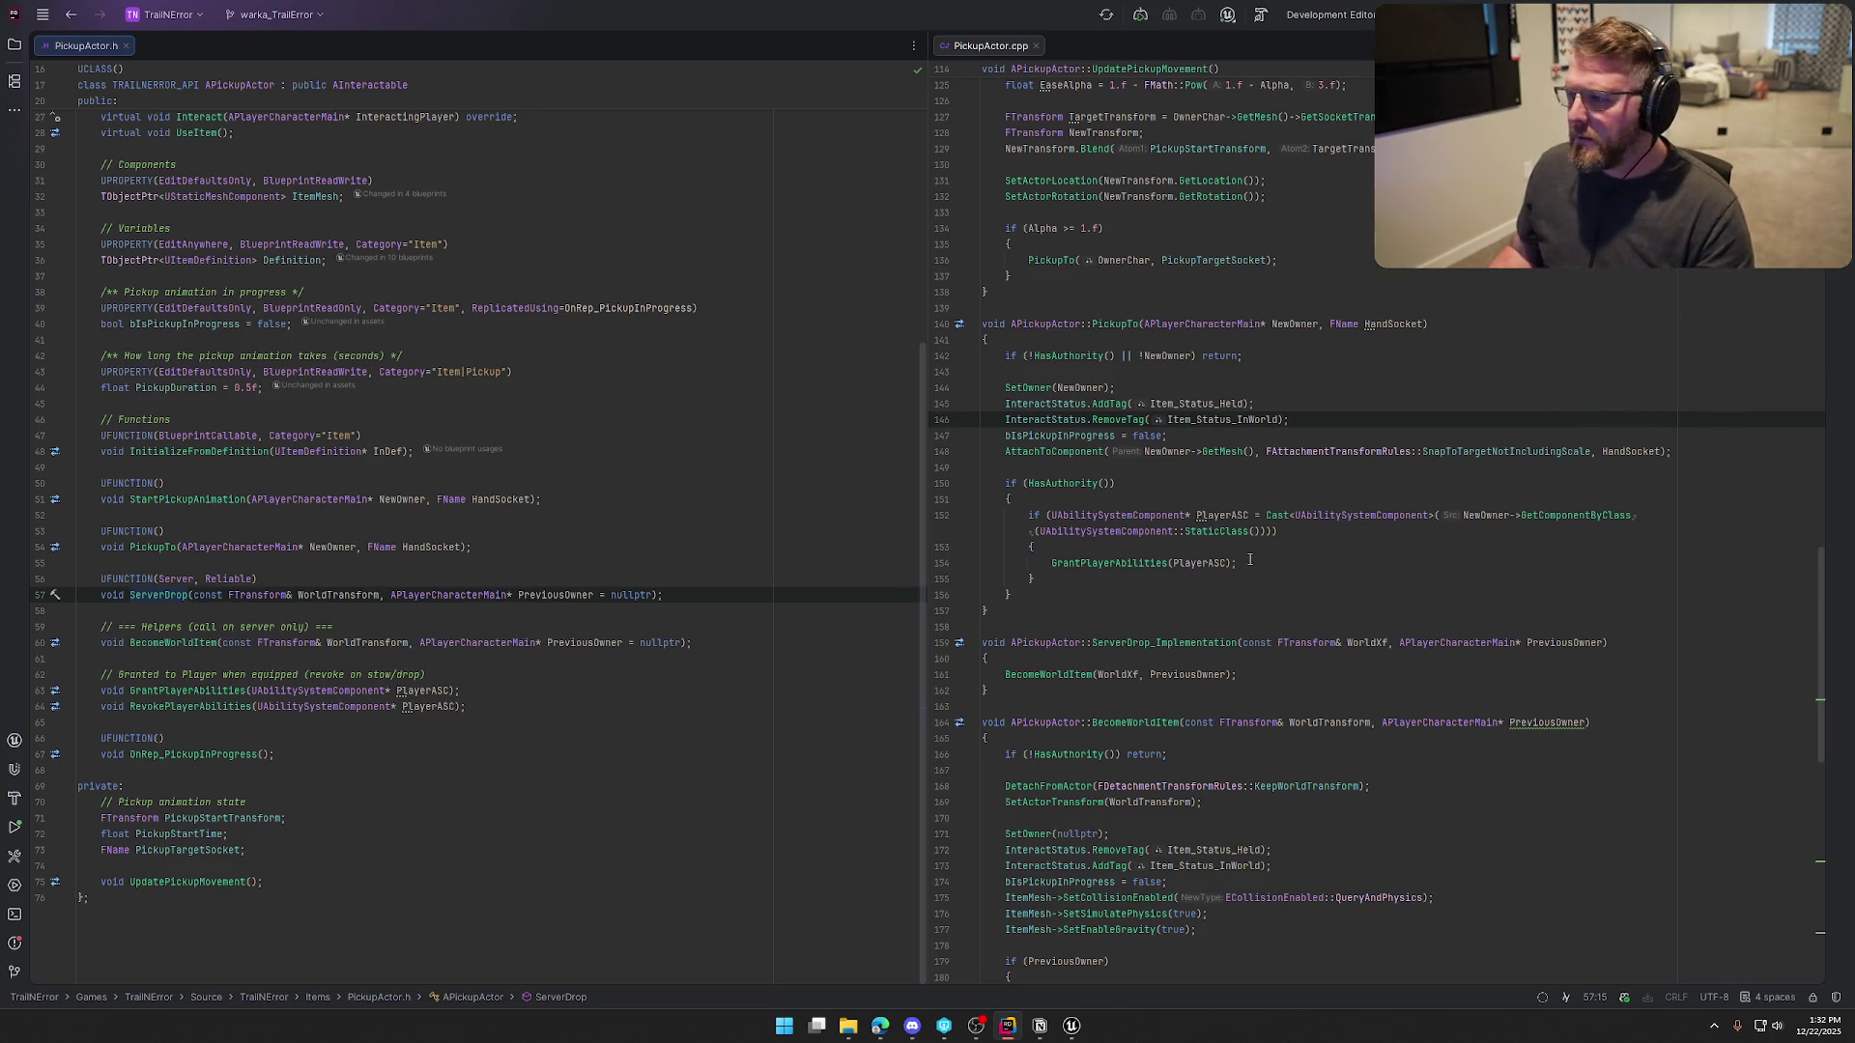
# Select the ServerDrop_Implementation function in PickupActor.cpp and delete it with its blank line
pyautogui.scroll(2, 1305, 557)
pyautogui.scroll(2, 1313, 556)
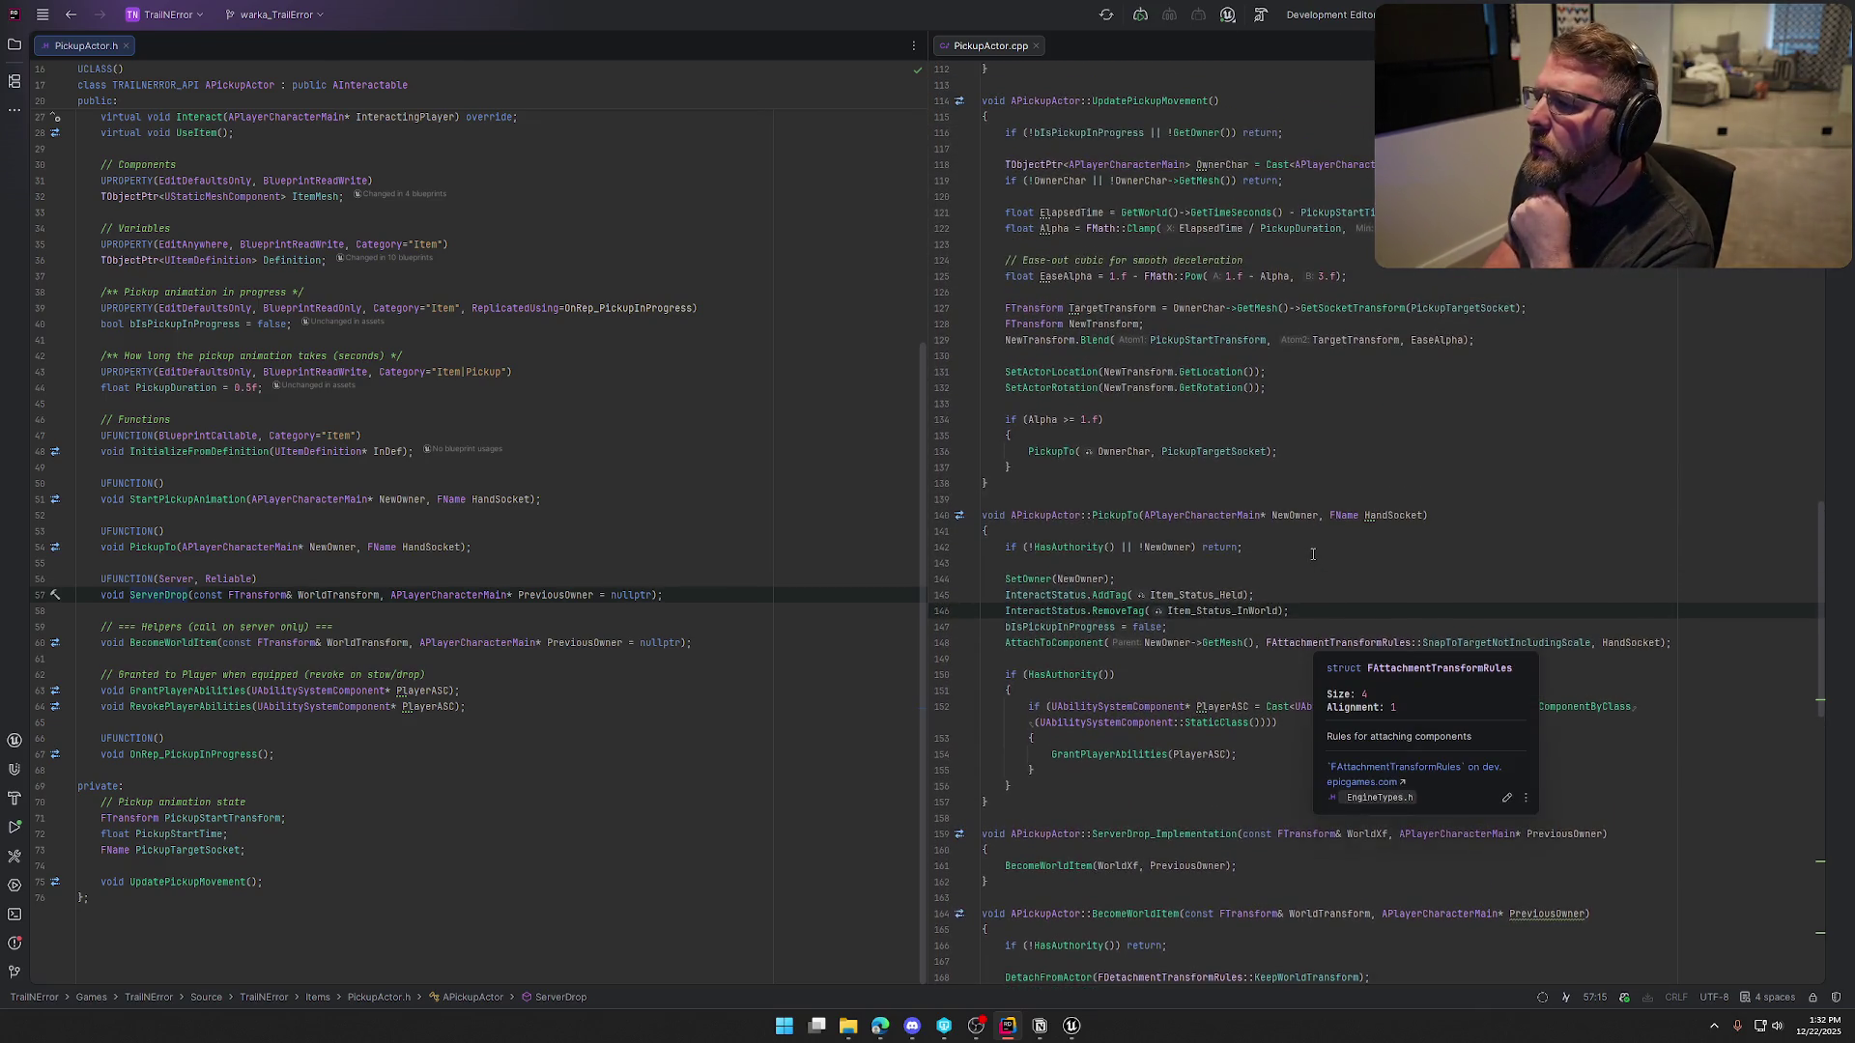
pyautogui.scroll(-4, 1313, 477)
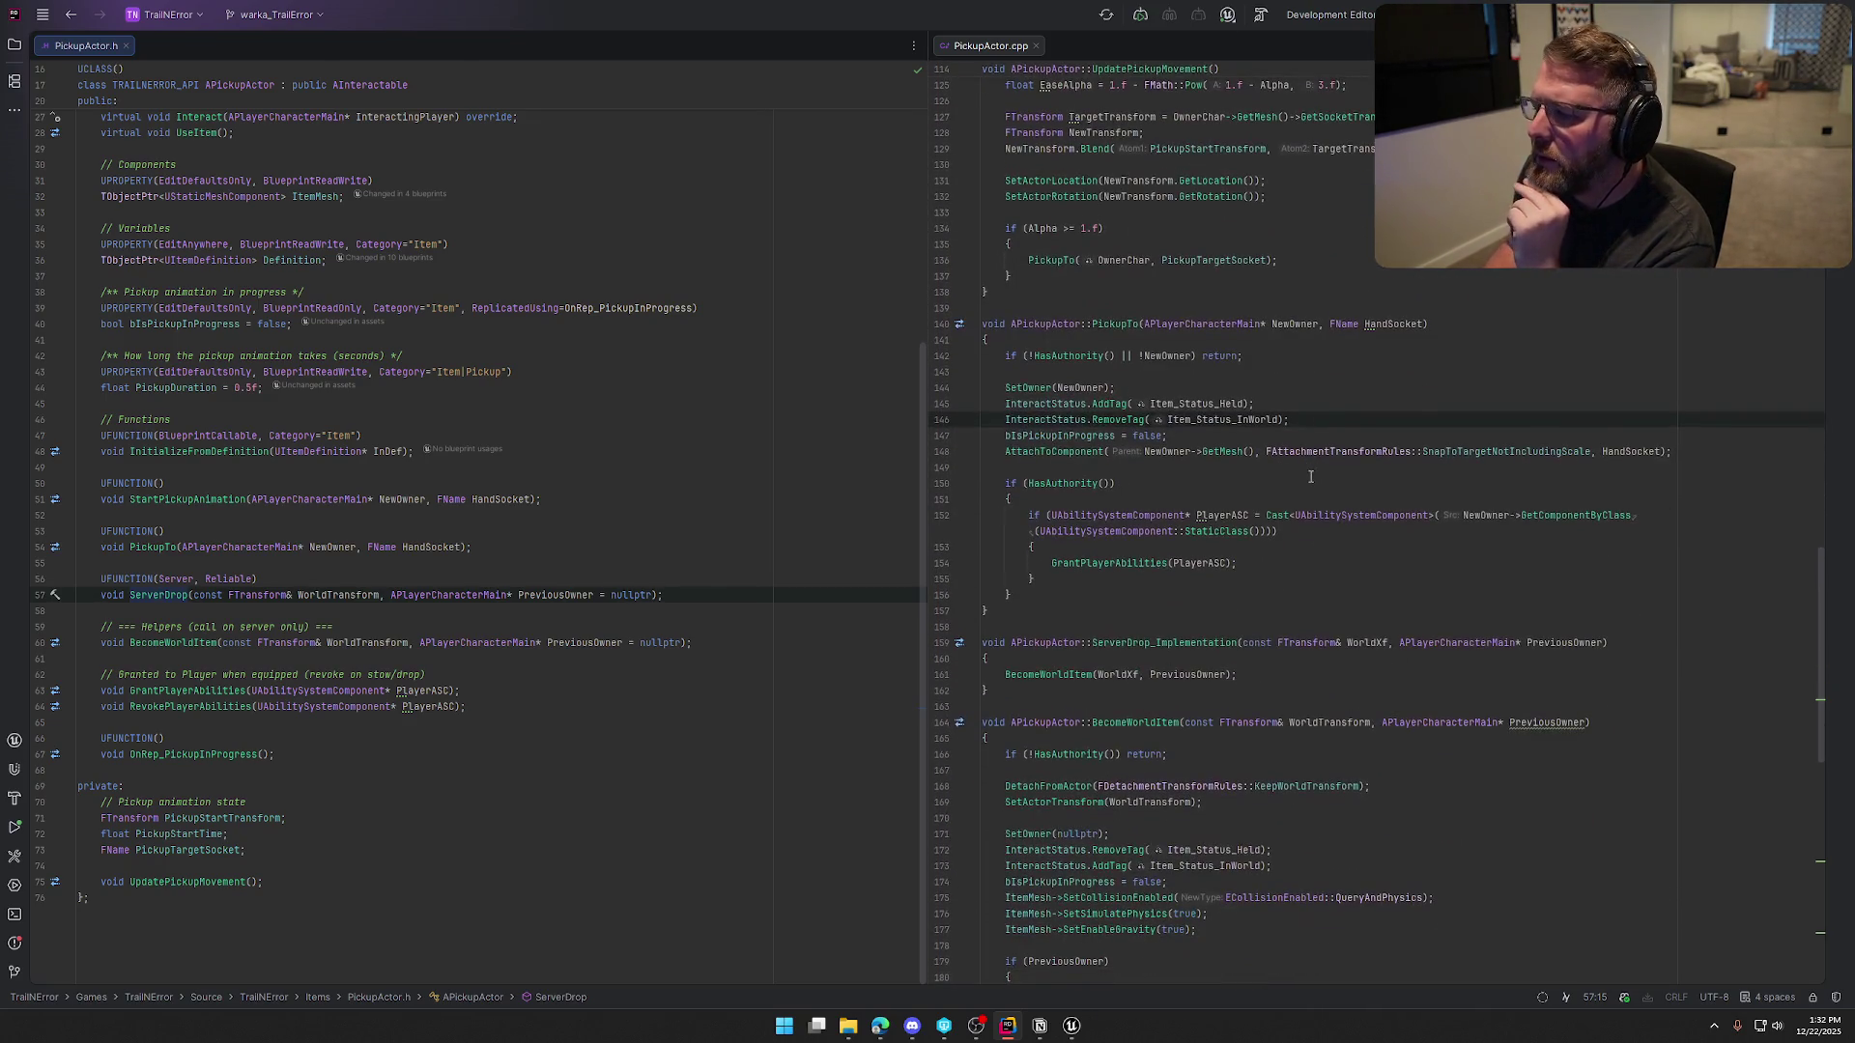
pyautogui.click(1121, 326)
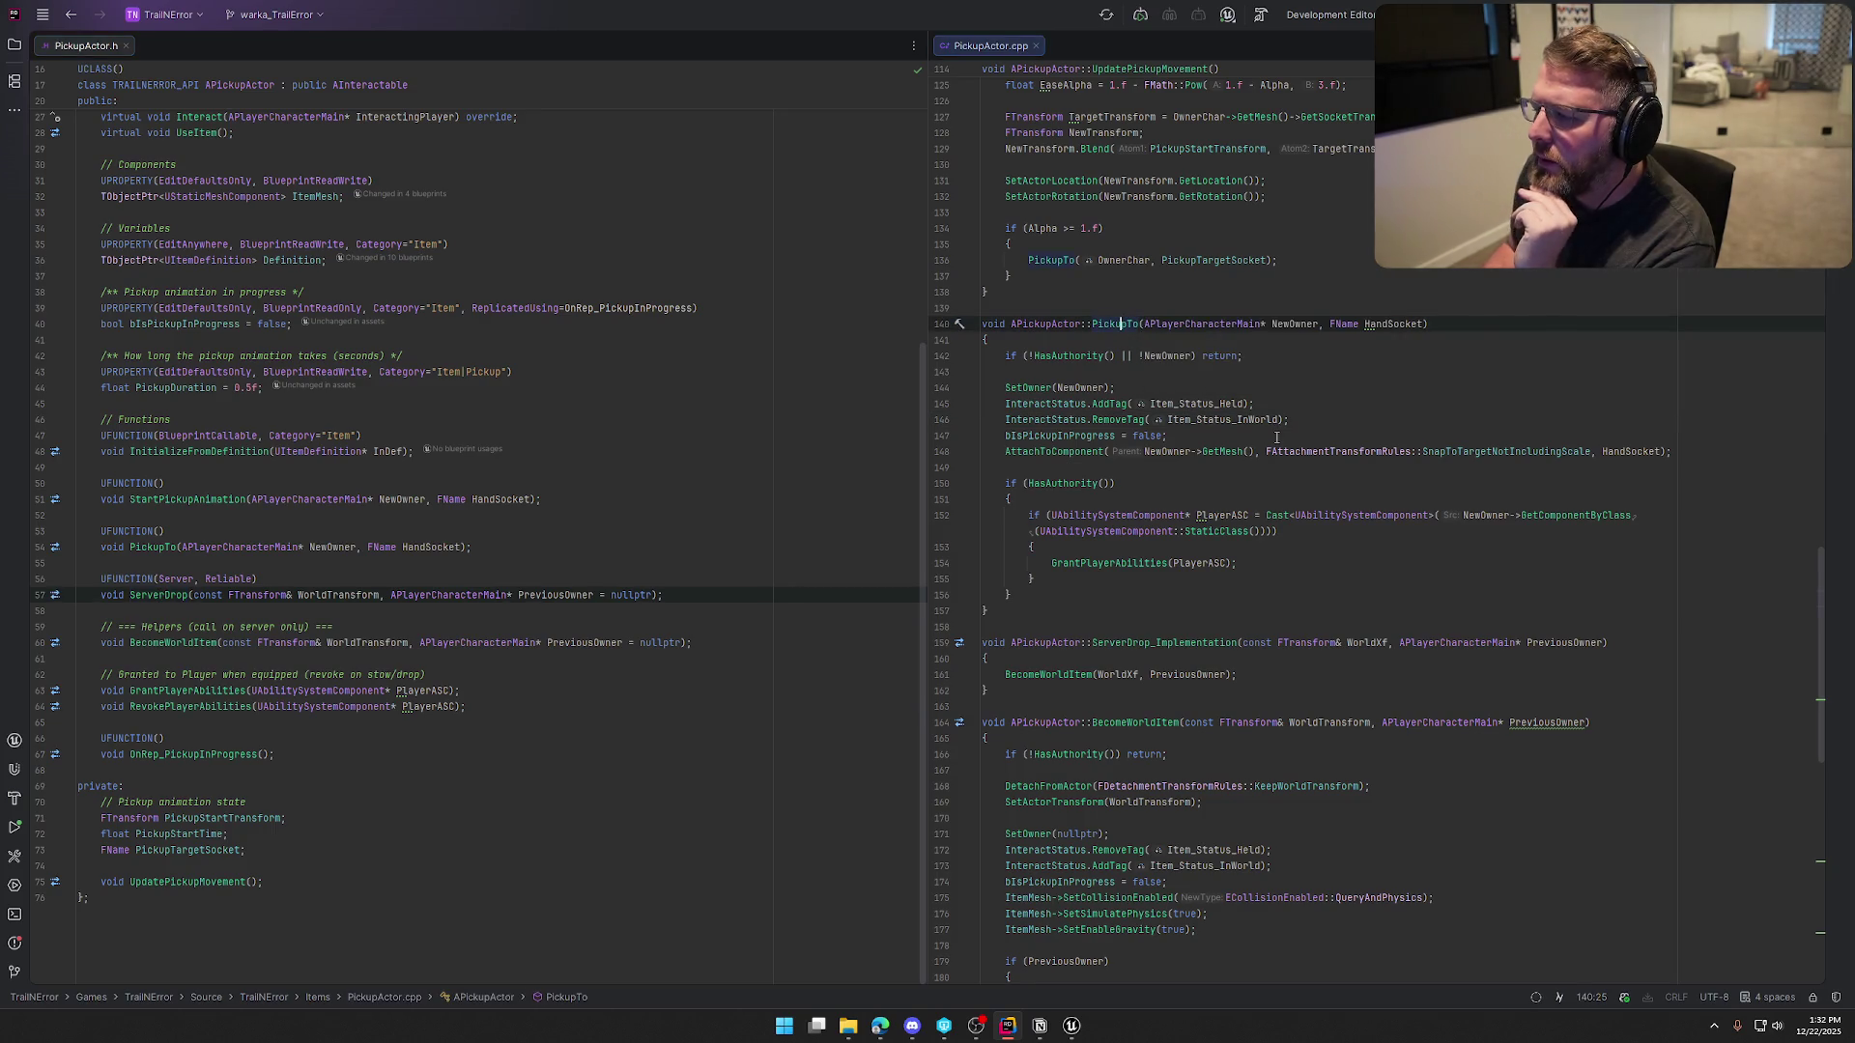
pyautogui.moveTo(1339, 519)
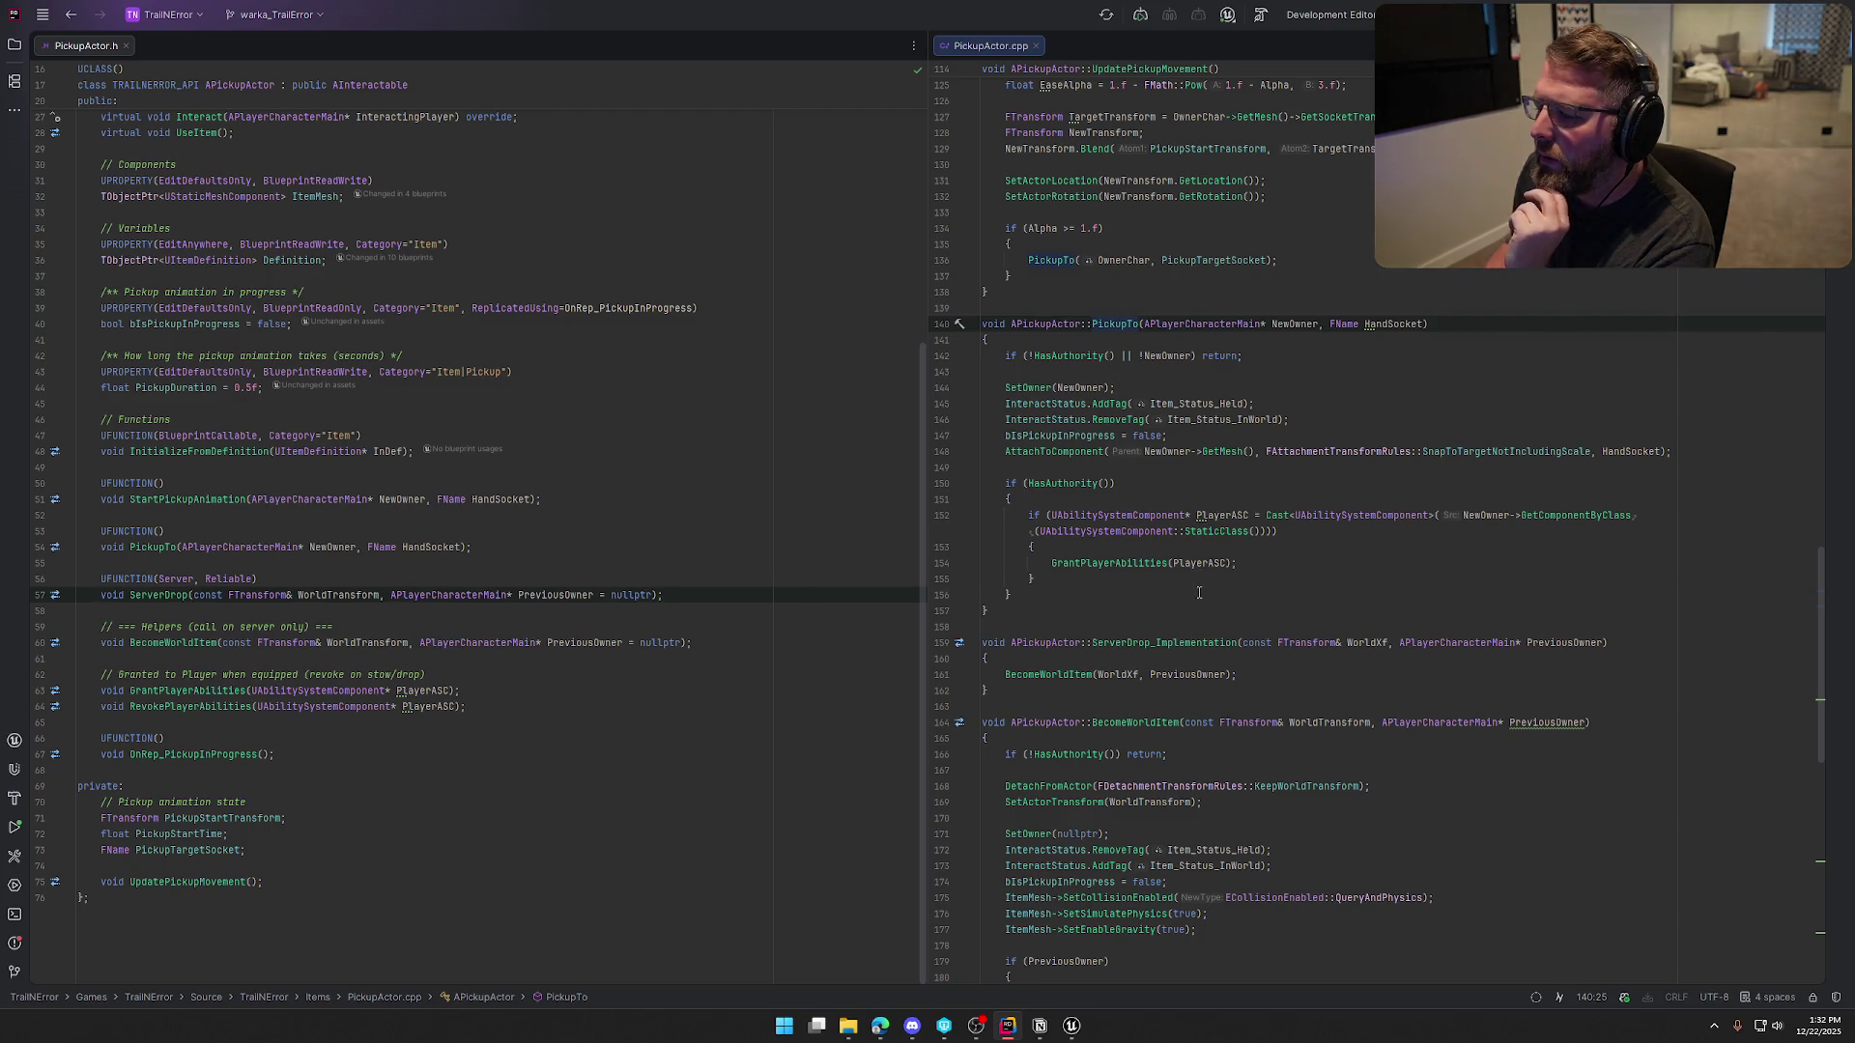
pyautogui.scroll(-4, 1199, 592)
pyautogui.click(1043, 485)
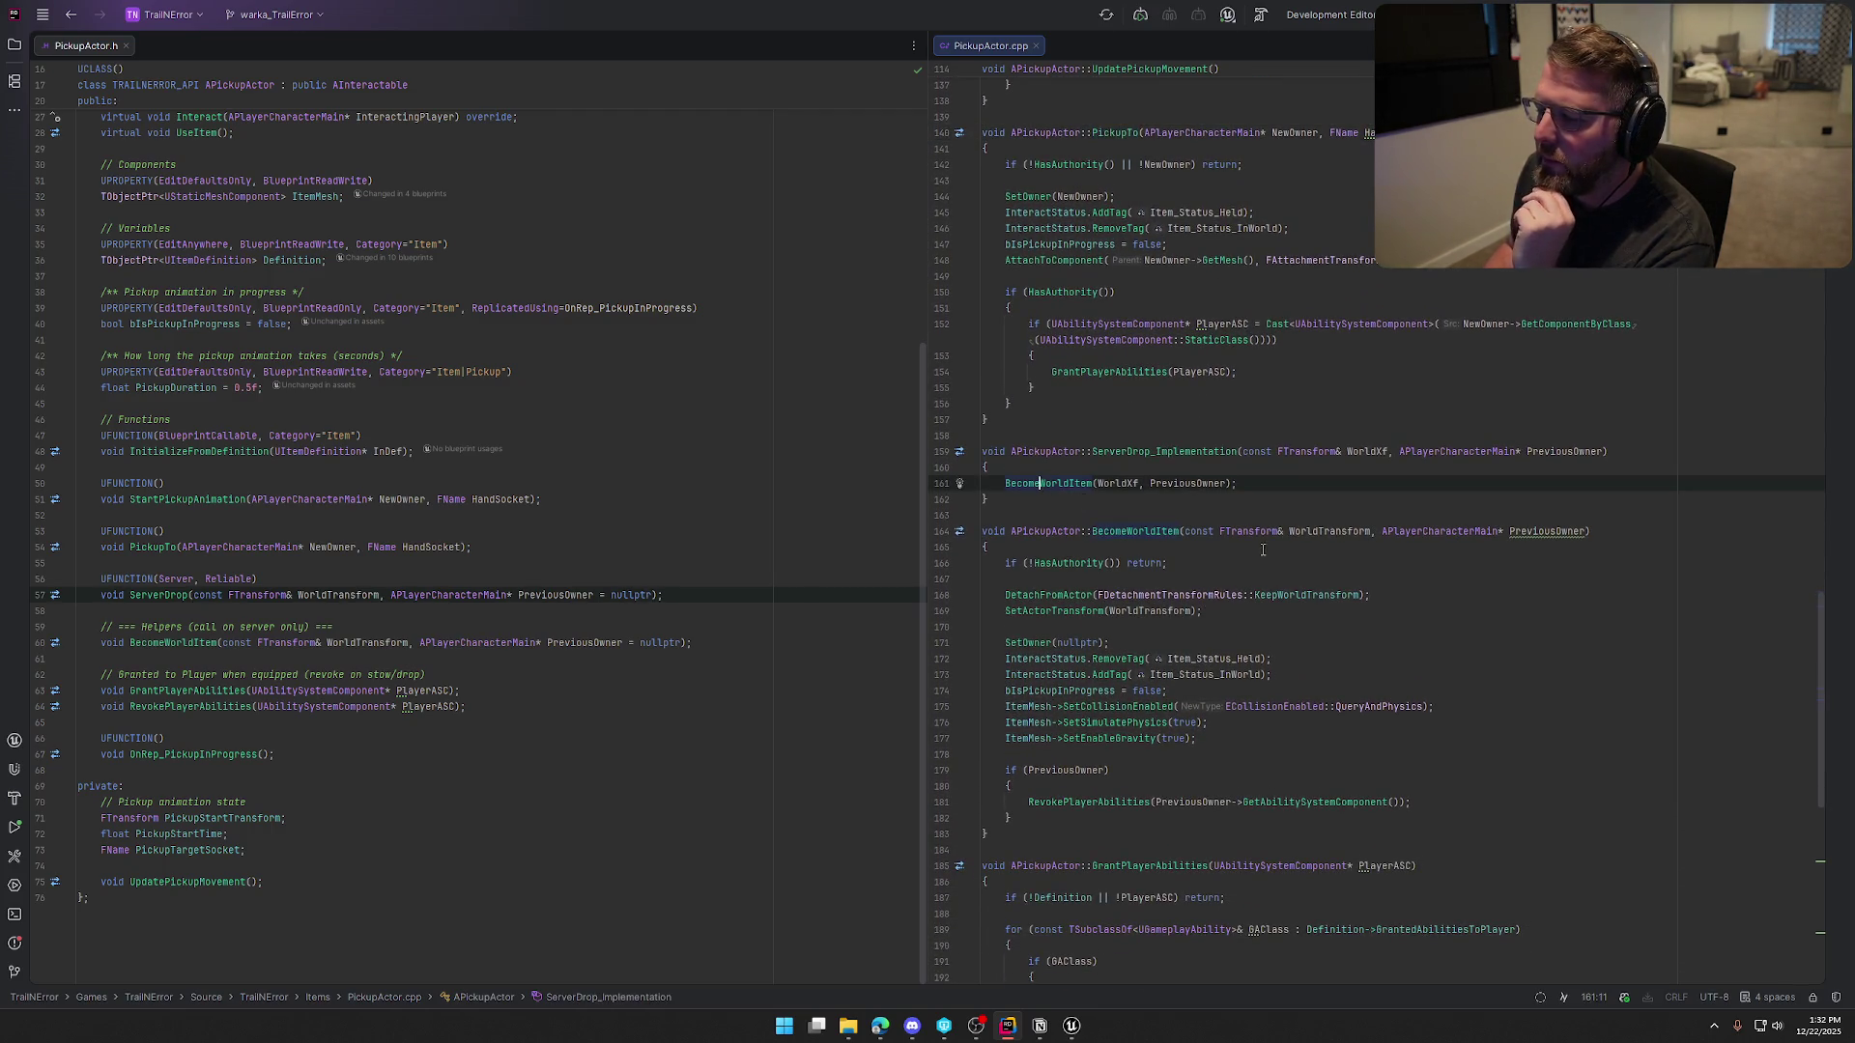
pyautogui.scroll(-4, 1256, 561)
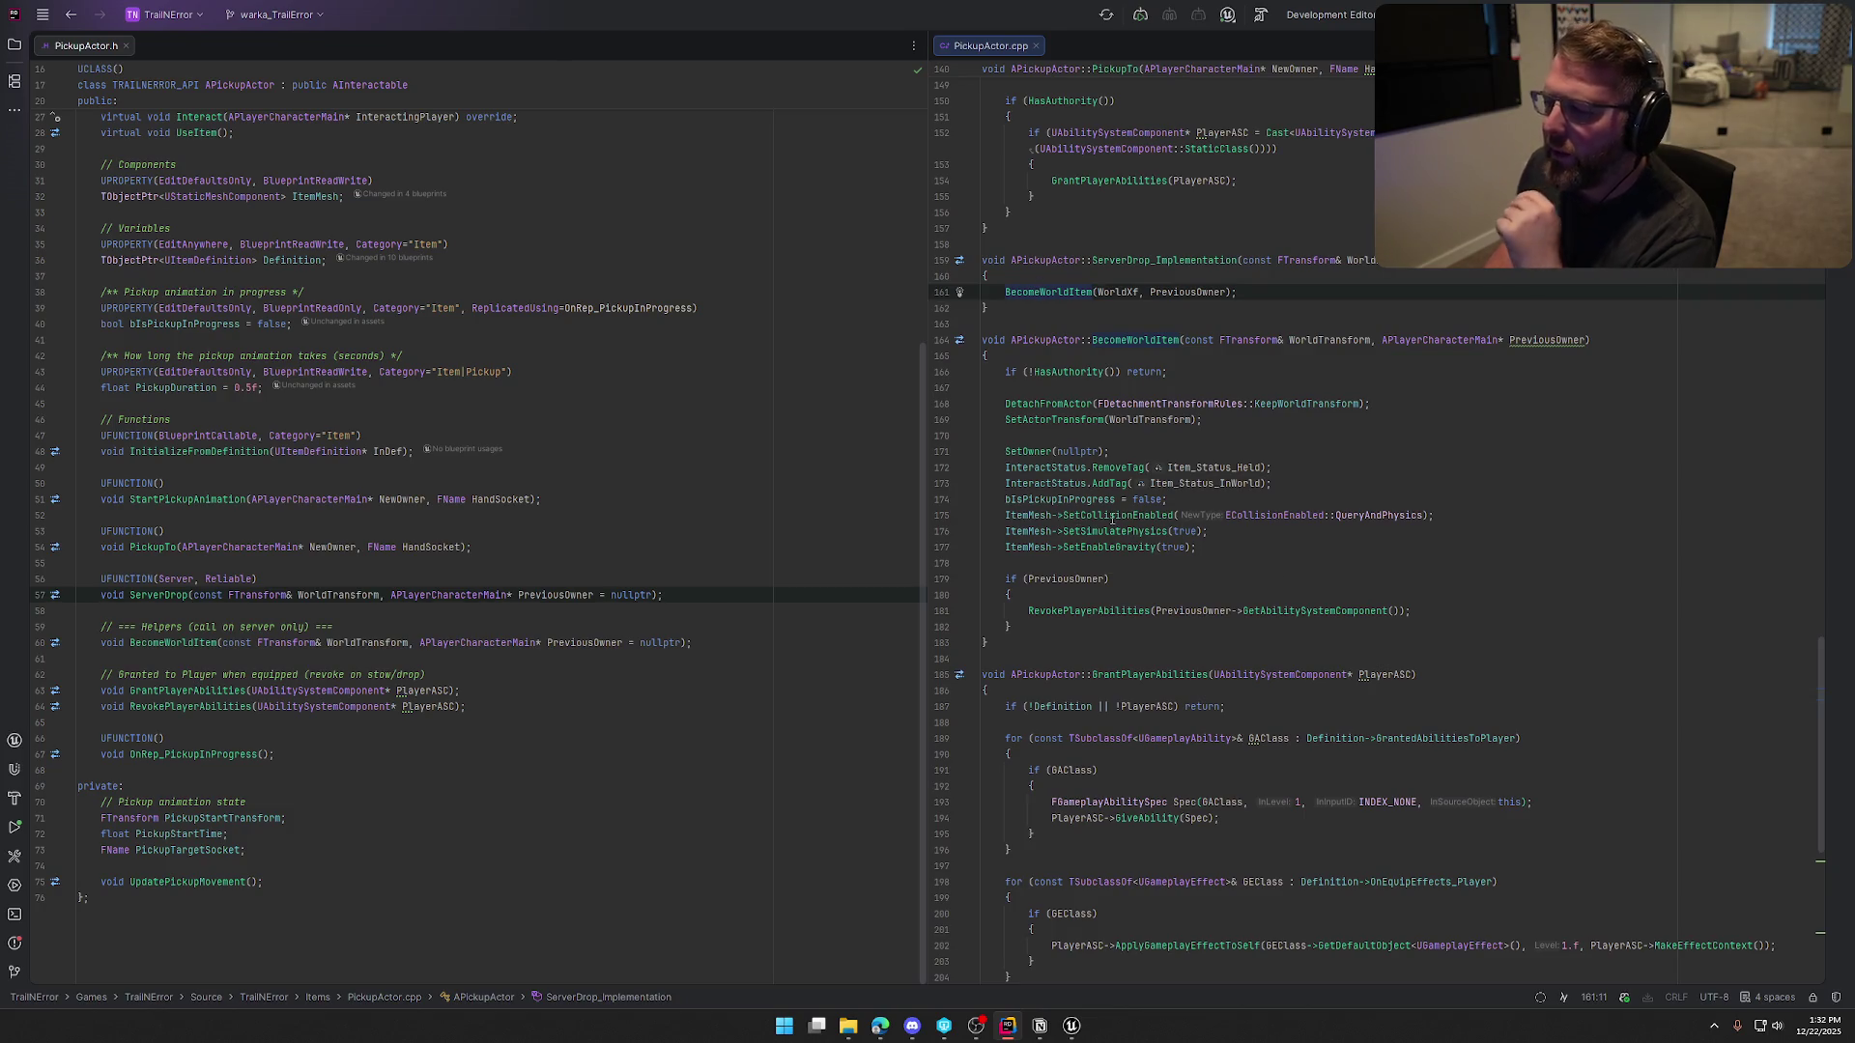
pyautogui.moveTo(1006, 308); pyautogui.dragTo(996, 260)
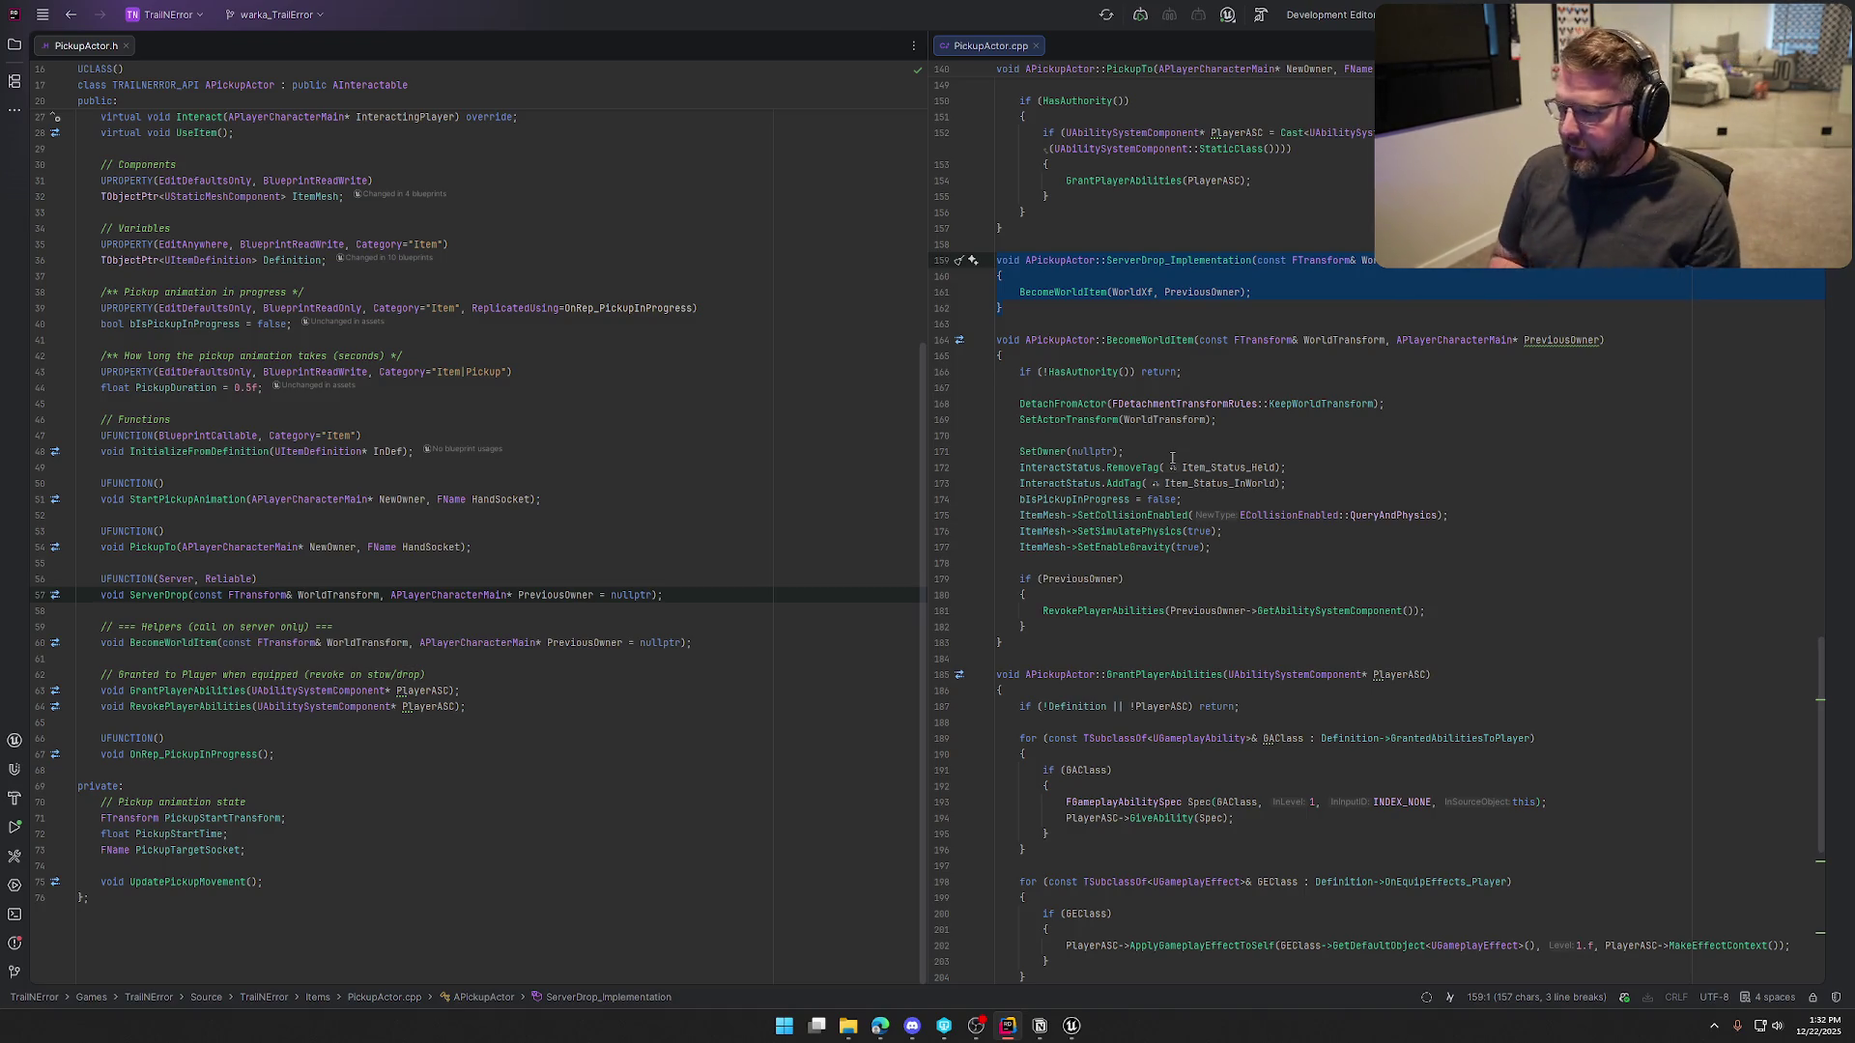
pyautogui.press('BackSpace')
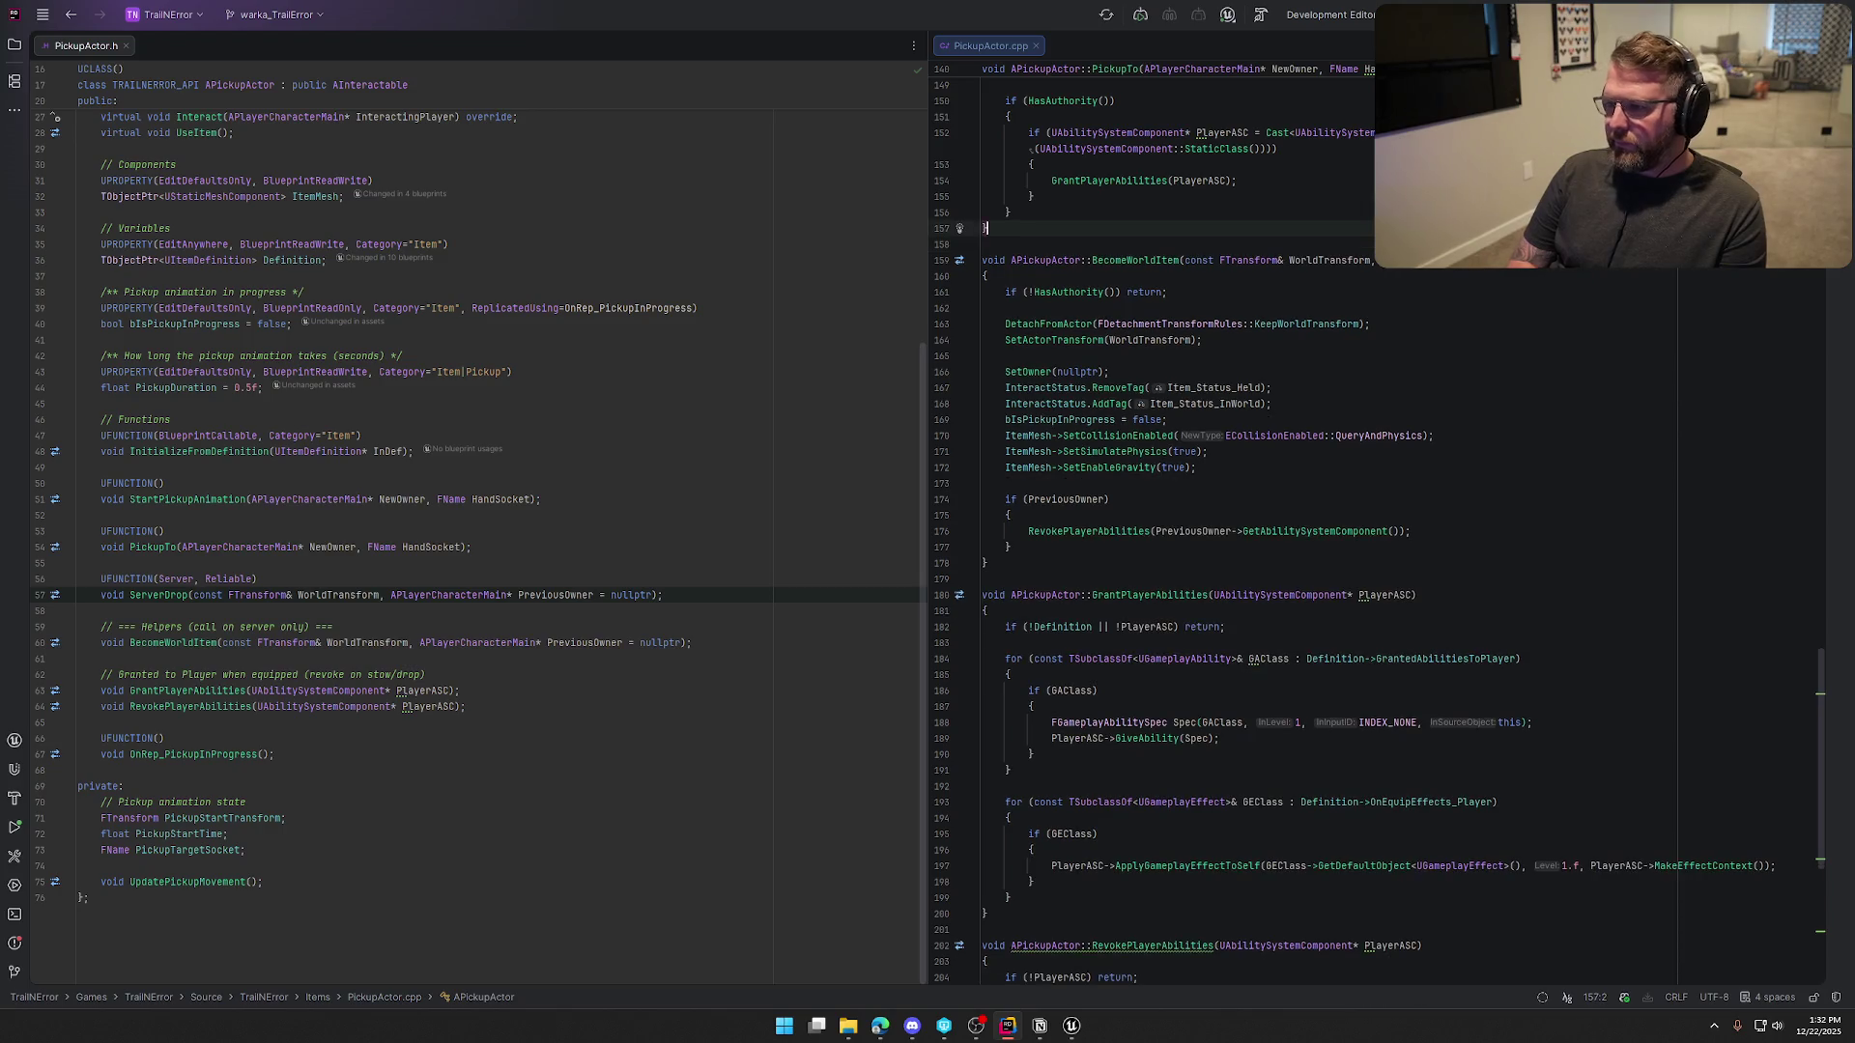
# Delete the UFUNCTION(Server, Reliable) and ServerDrop declaration lines from PickupActor.h
pyautogui.click(681, 596)
pyautogui.hotkey('shift', 'Up')
pyautogui.hotkey('shift', 'Up')
pyautogui.press('BackSpace')
pyautogui.press('BackSpace')
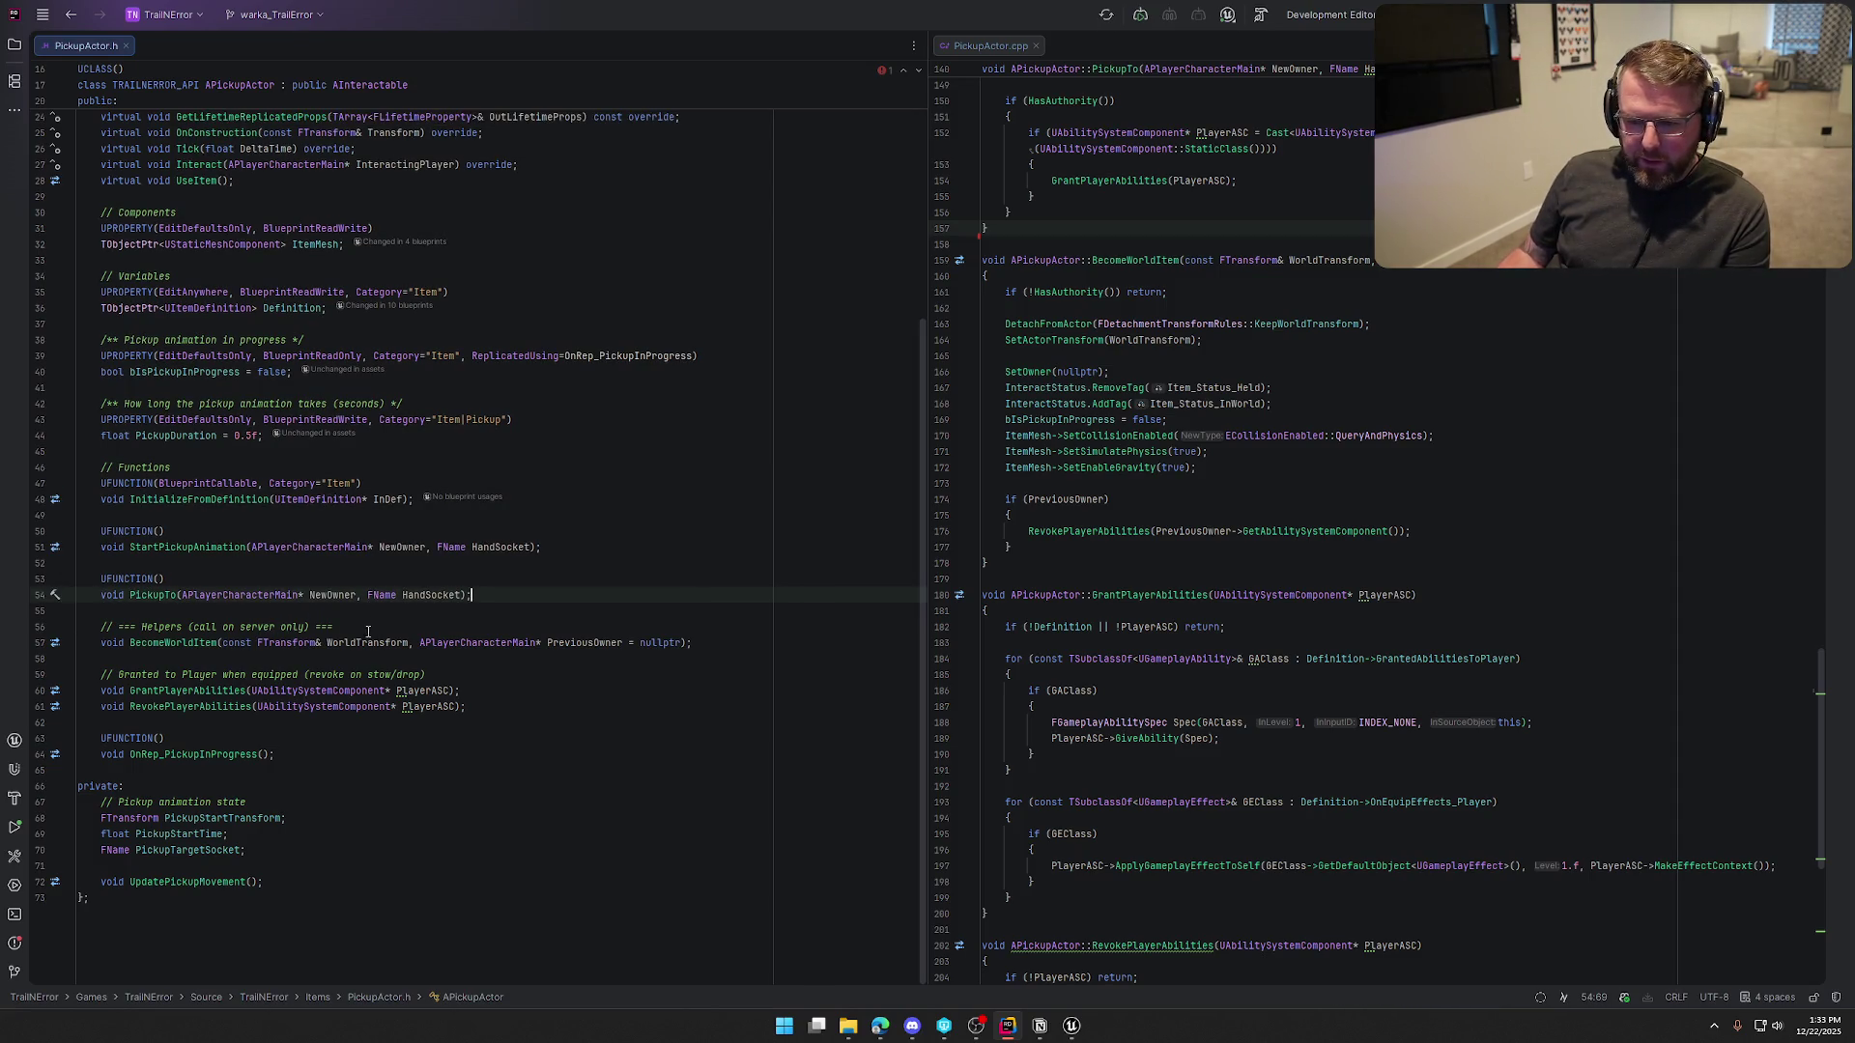
pyautogui.click(359, 621)
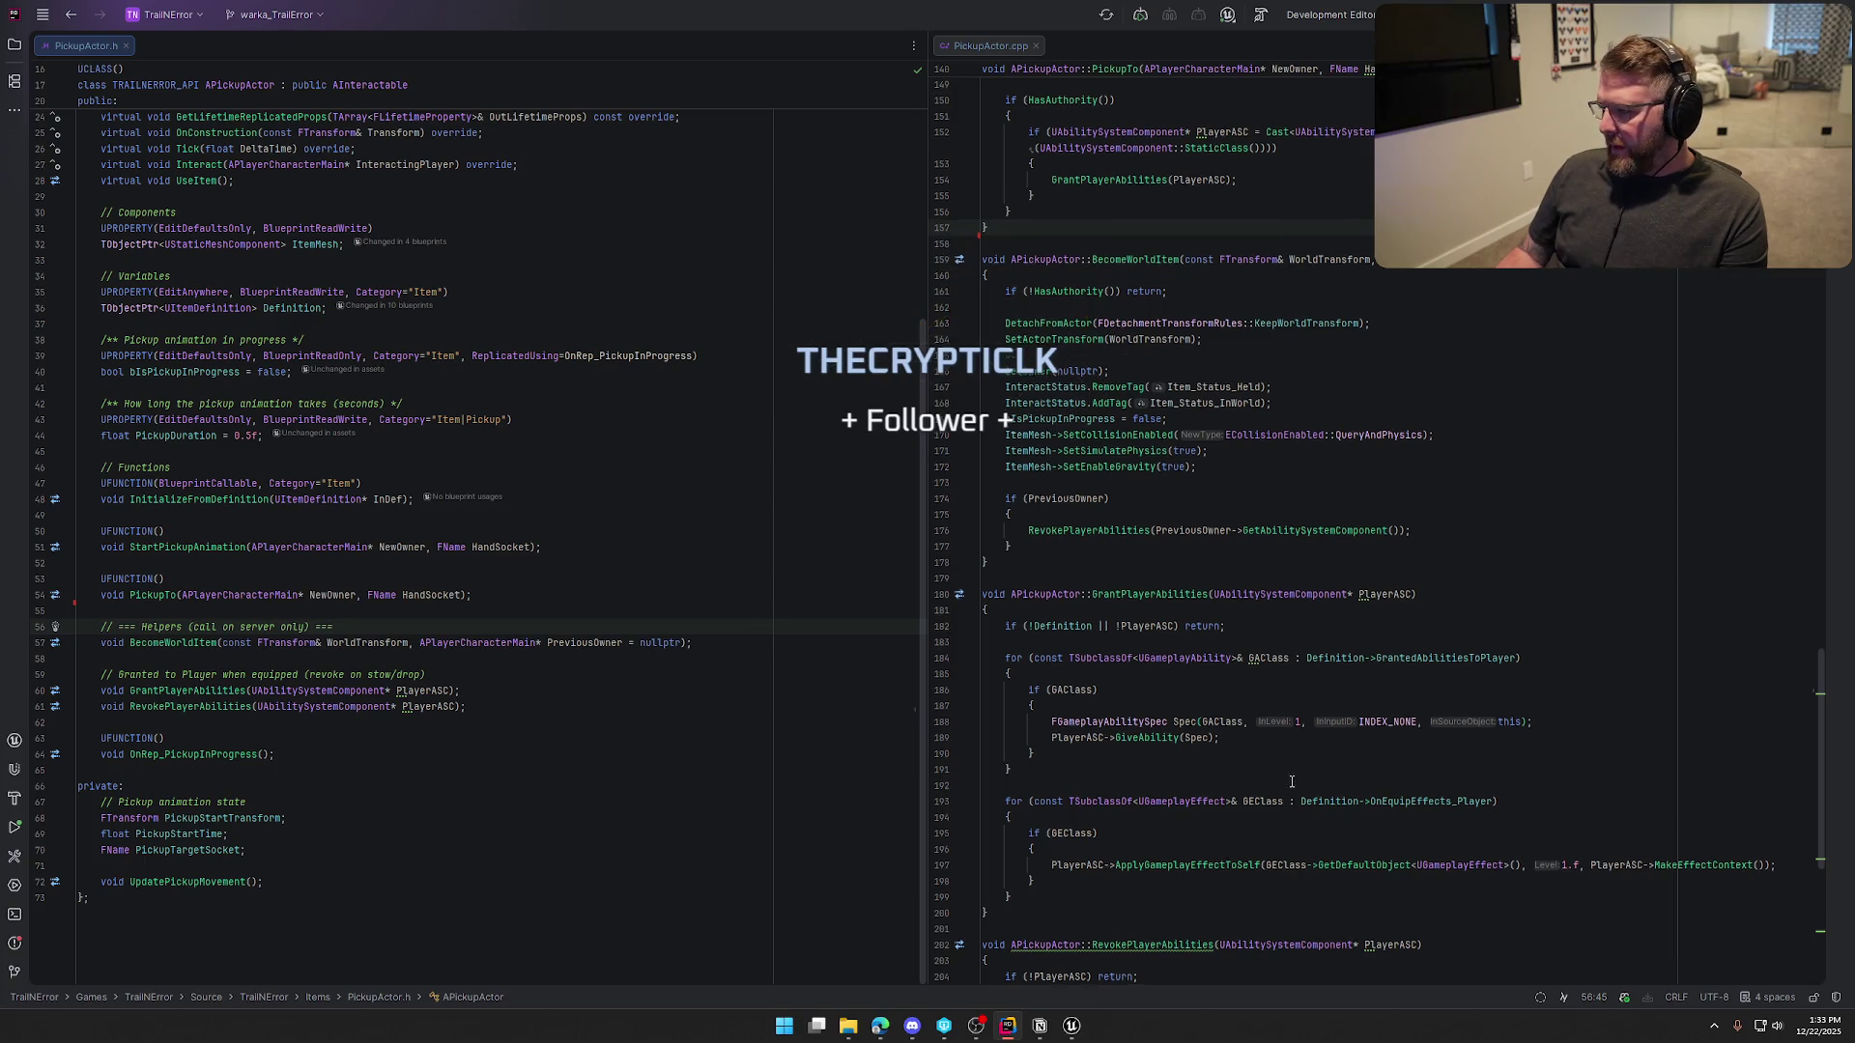
# Adjust blank lines after the gravity call and PreviousOwner block in BecomeWorldItem
pyautogui.scroll(-5, 1298, 784)
pyautogui.scroll(-4, 1297, 785)
pyautogui.scroll(9, 1324, 779)
pyautogui.scroll(1, 1329, 778)
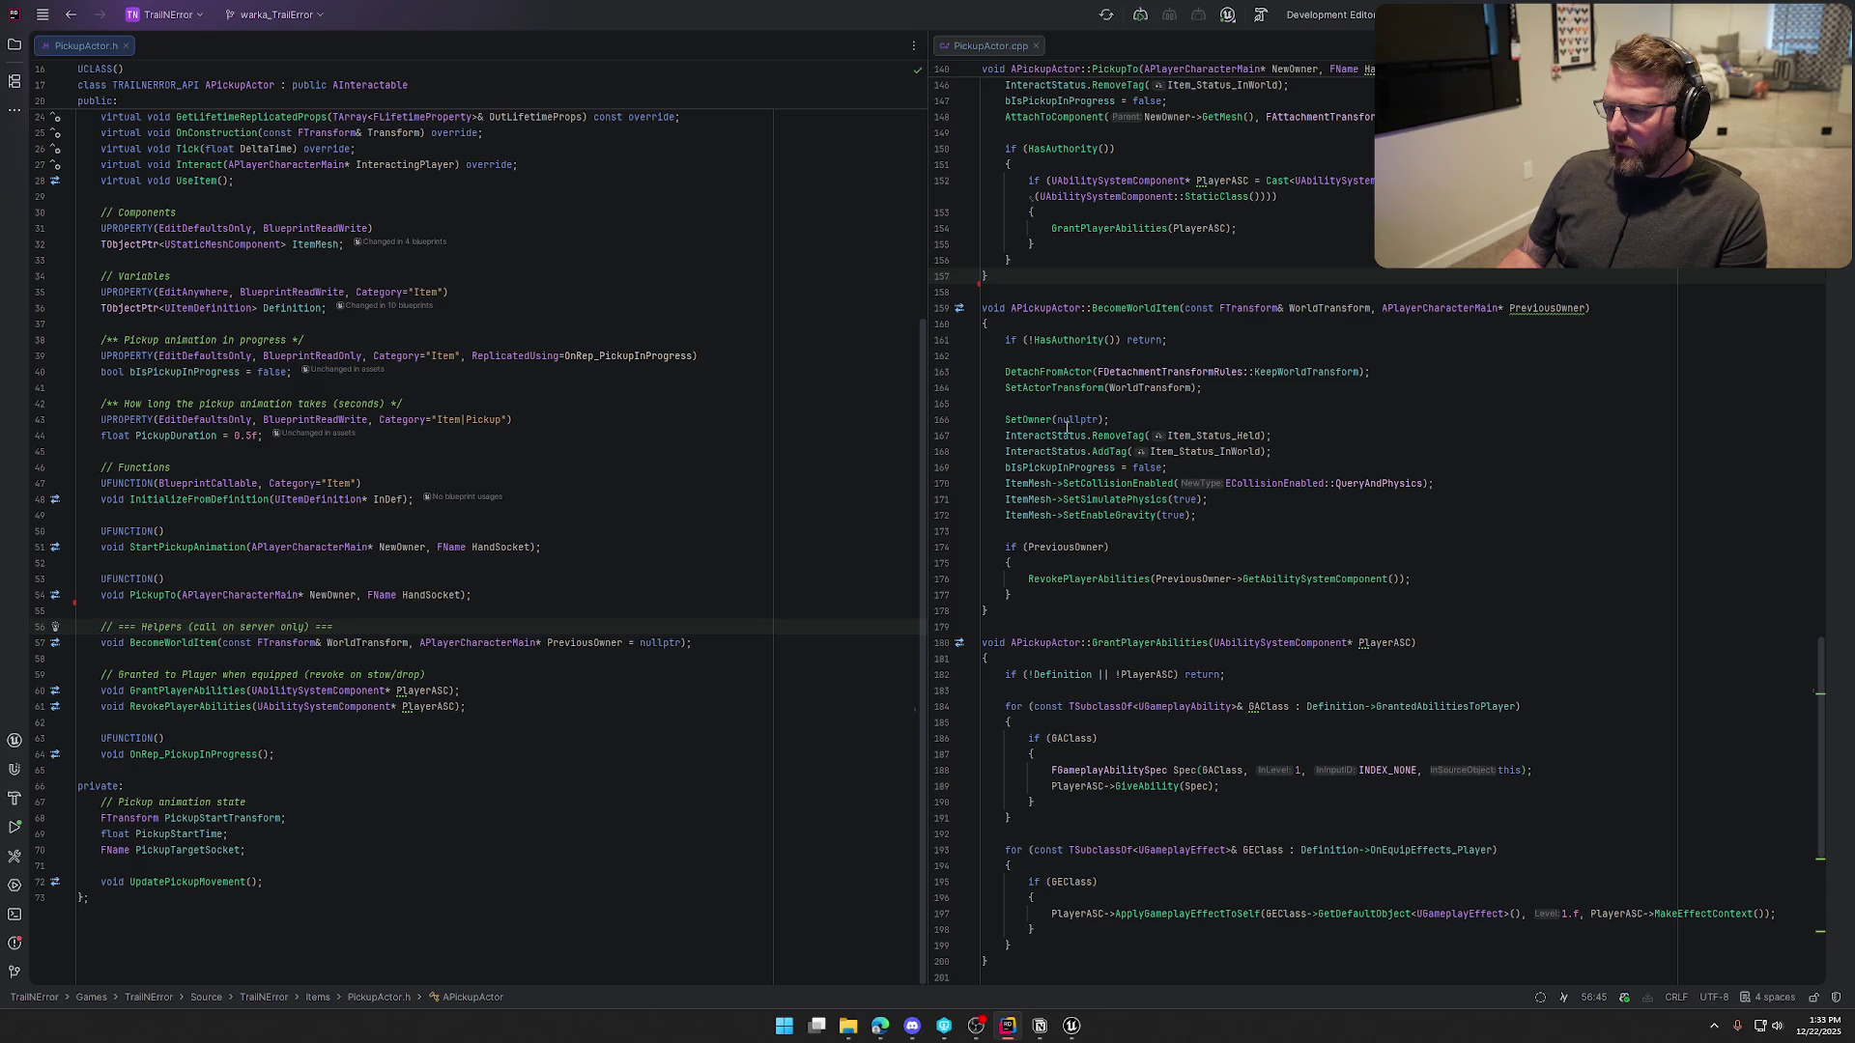
pyautogui.click(1203, 515)
pyautogui.press('Return')
pyautogui.press('Return')
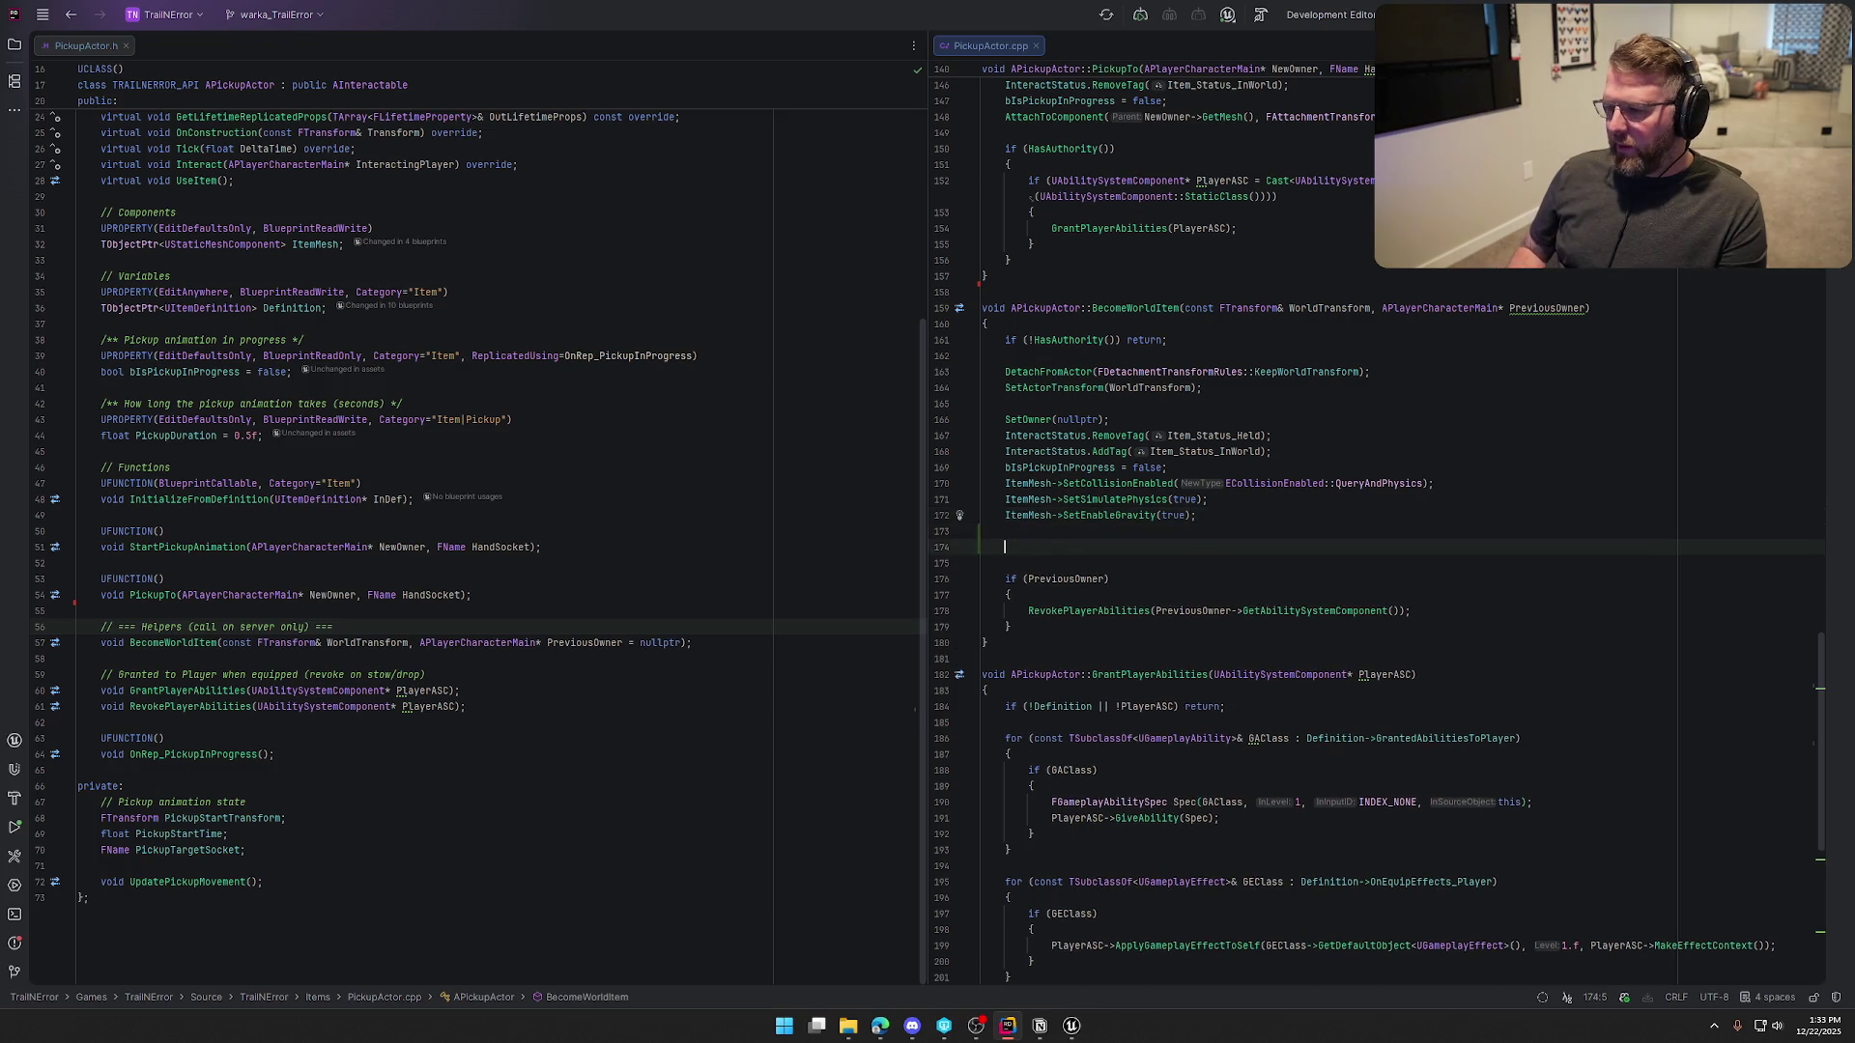
pyautogui.hotkey('ctrl', 'z')
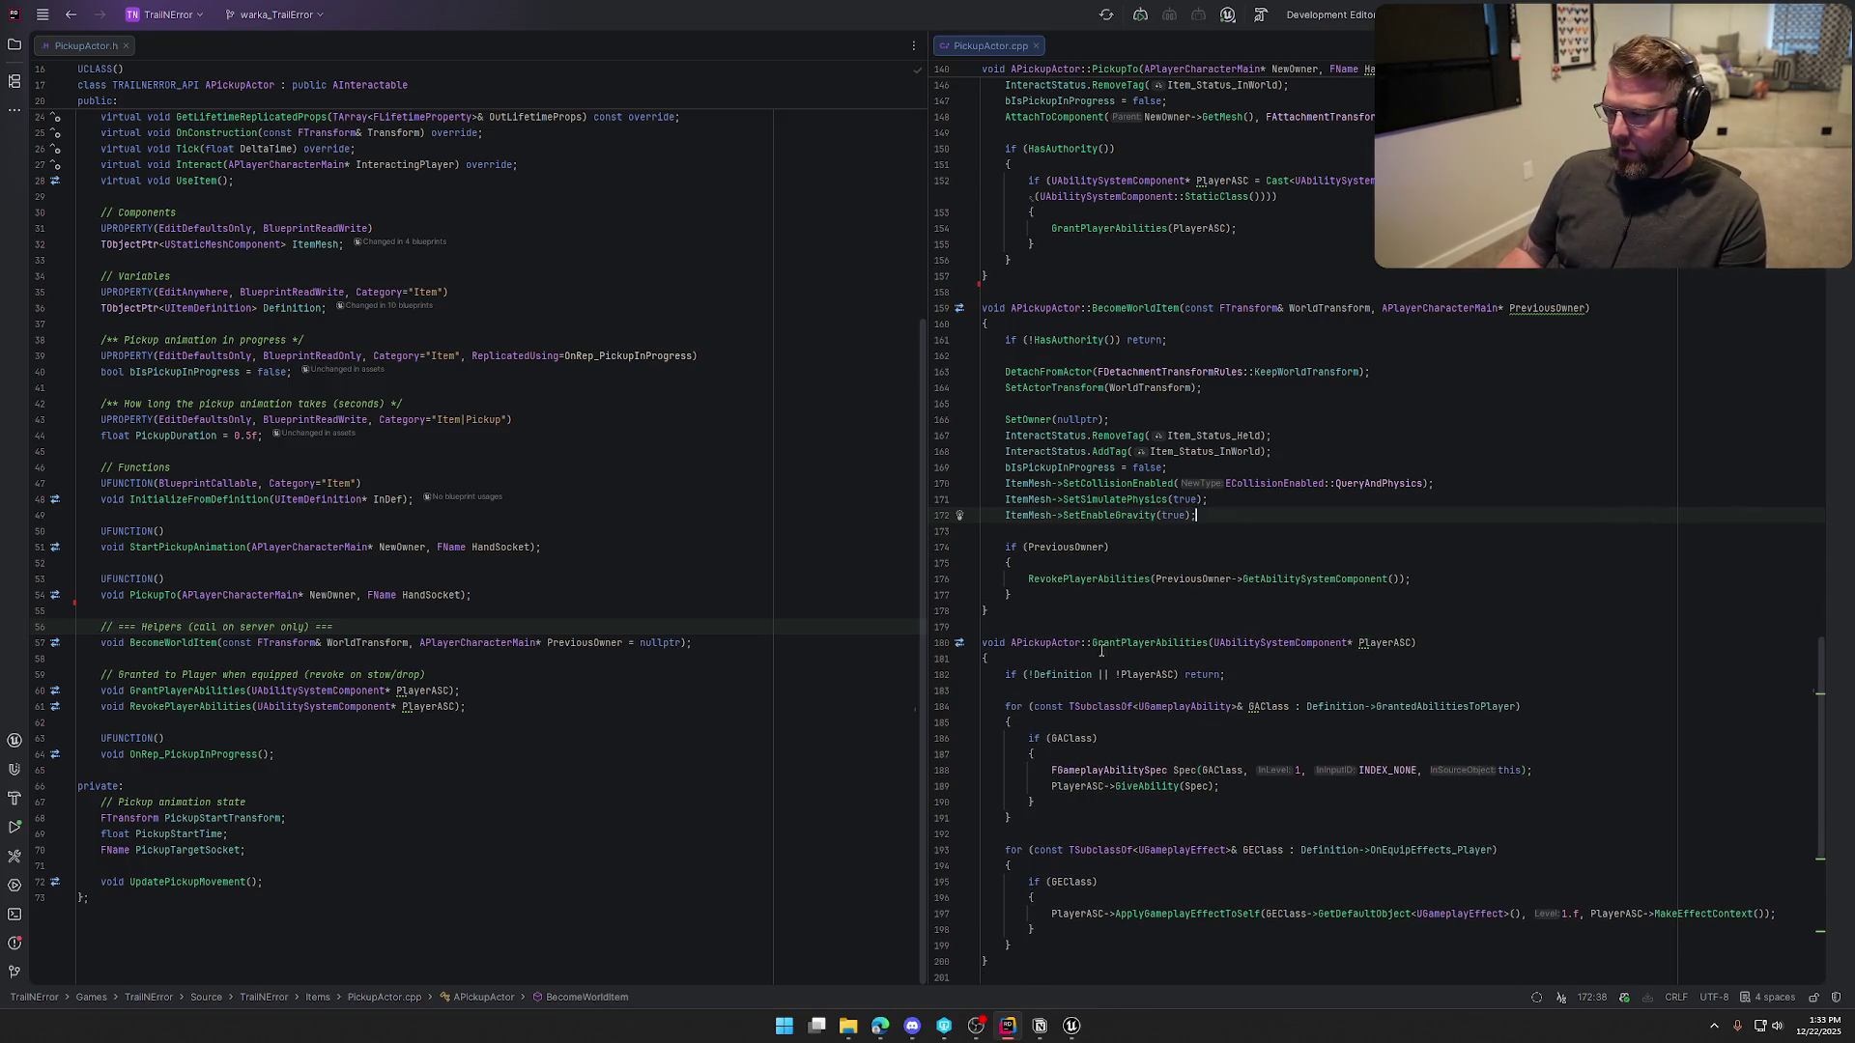
pyautogui.click(1145, 595)
pyautogui.press('Return')
pyautogui.press('Return')
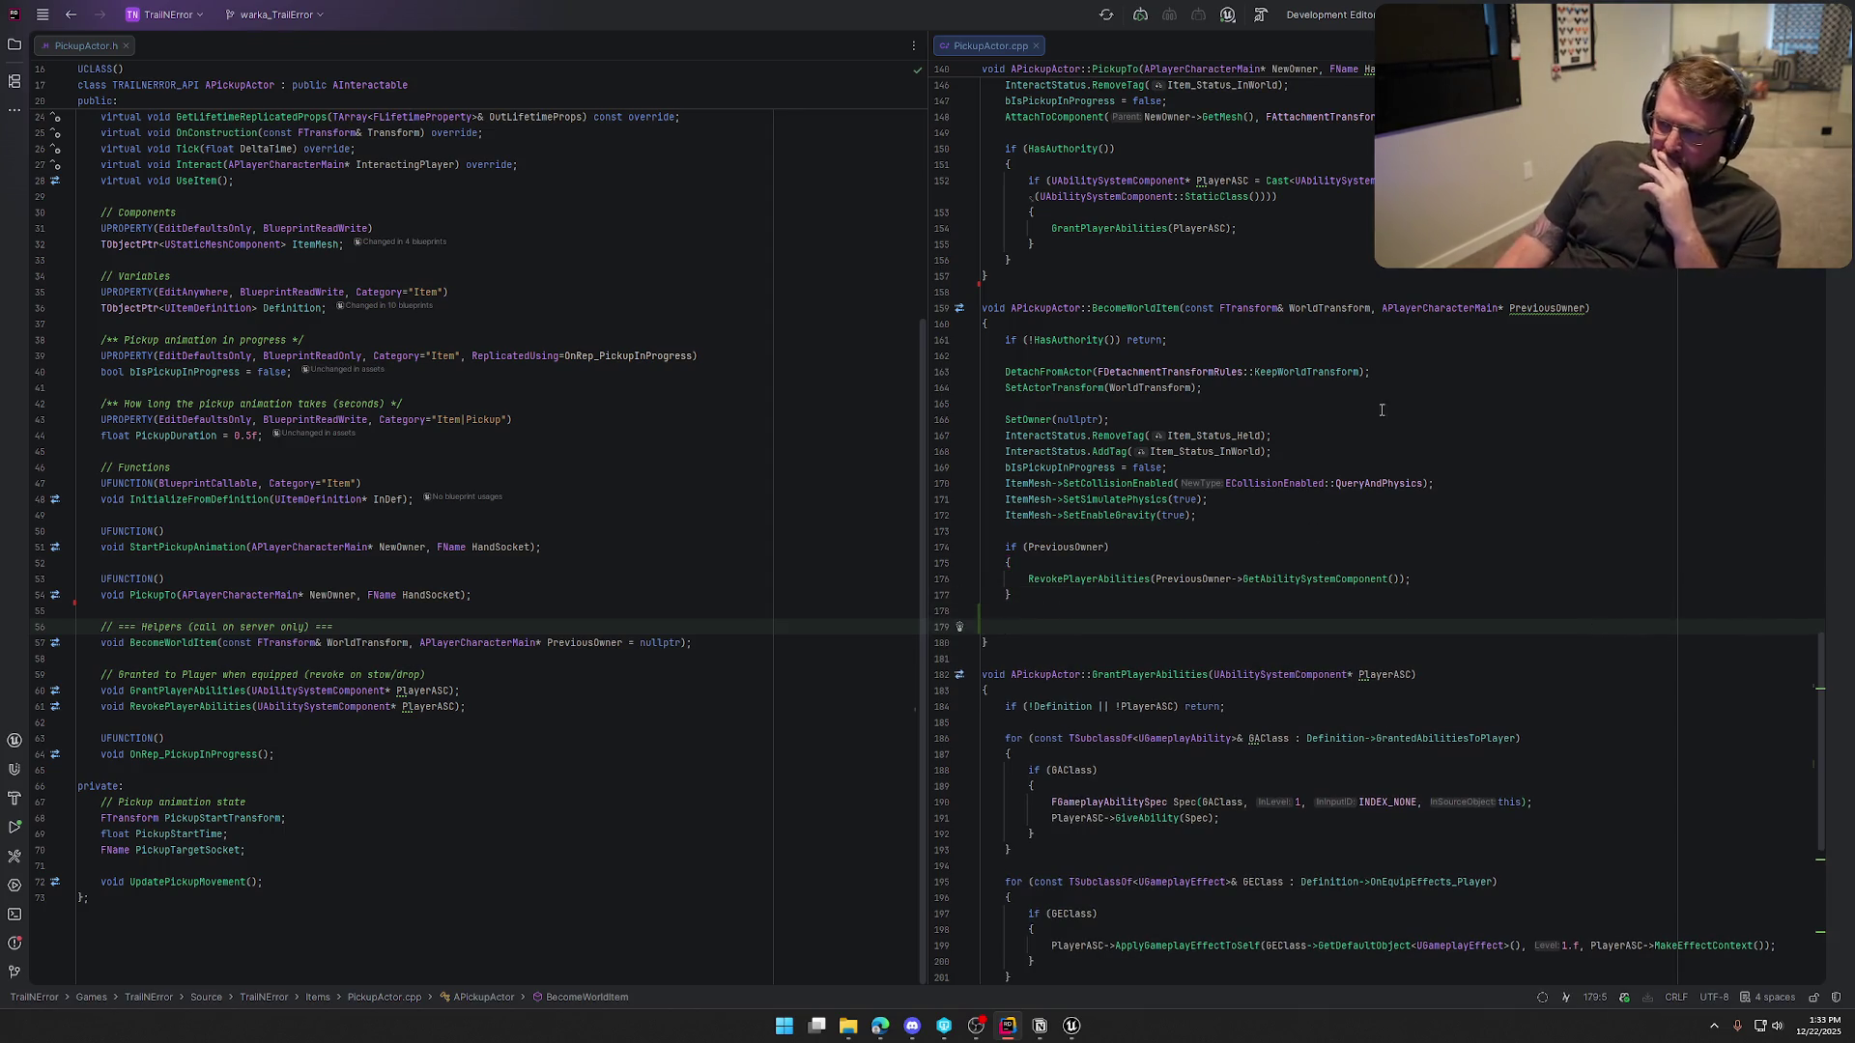
# Remove the SetActorTransform(WorldTransform) line from BecomeWorldItem
pyautogui.click(1234, 391)
pyautogui.hotkey('ctrl', 'z')
pyautogui.press('BackSpace')
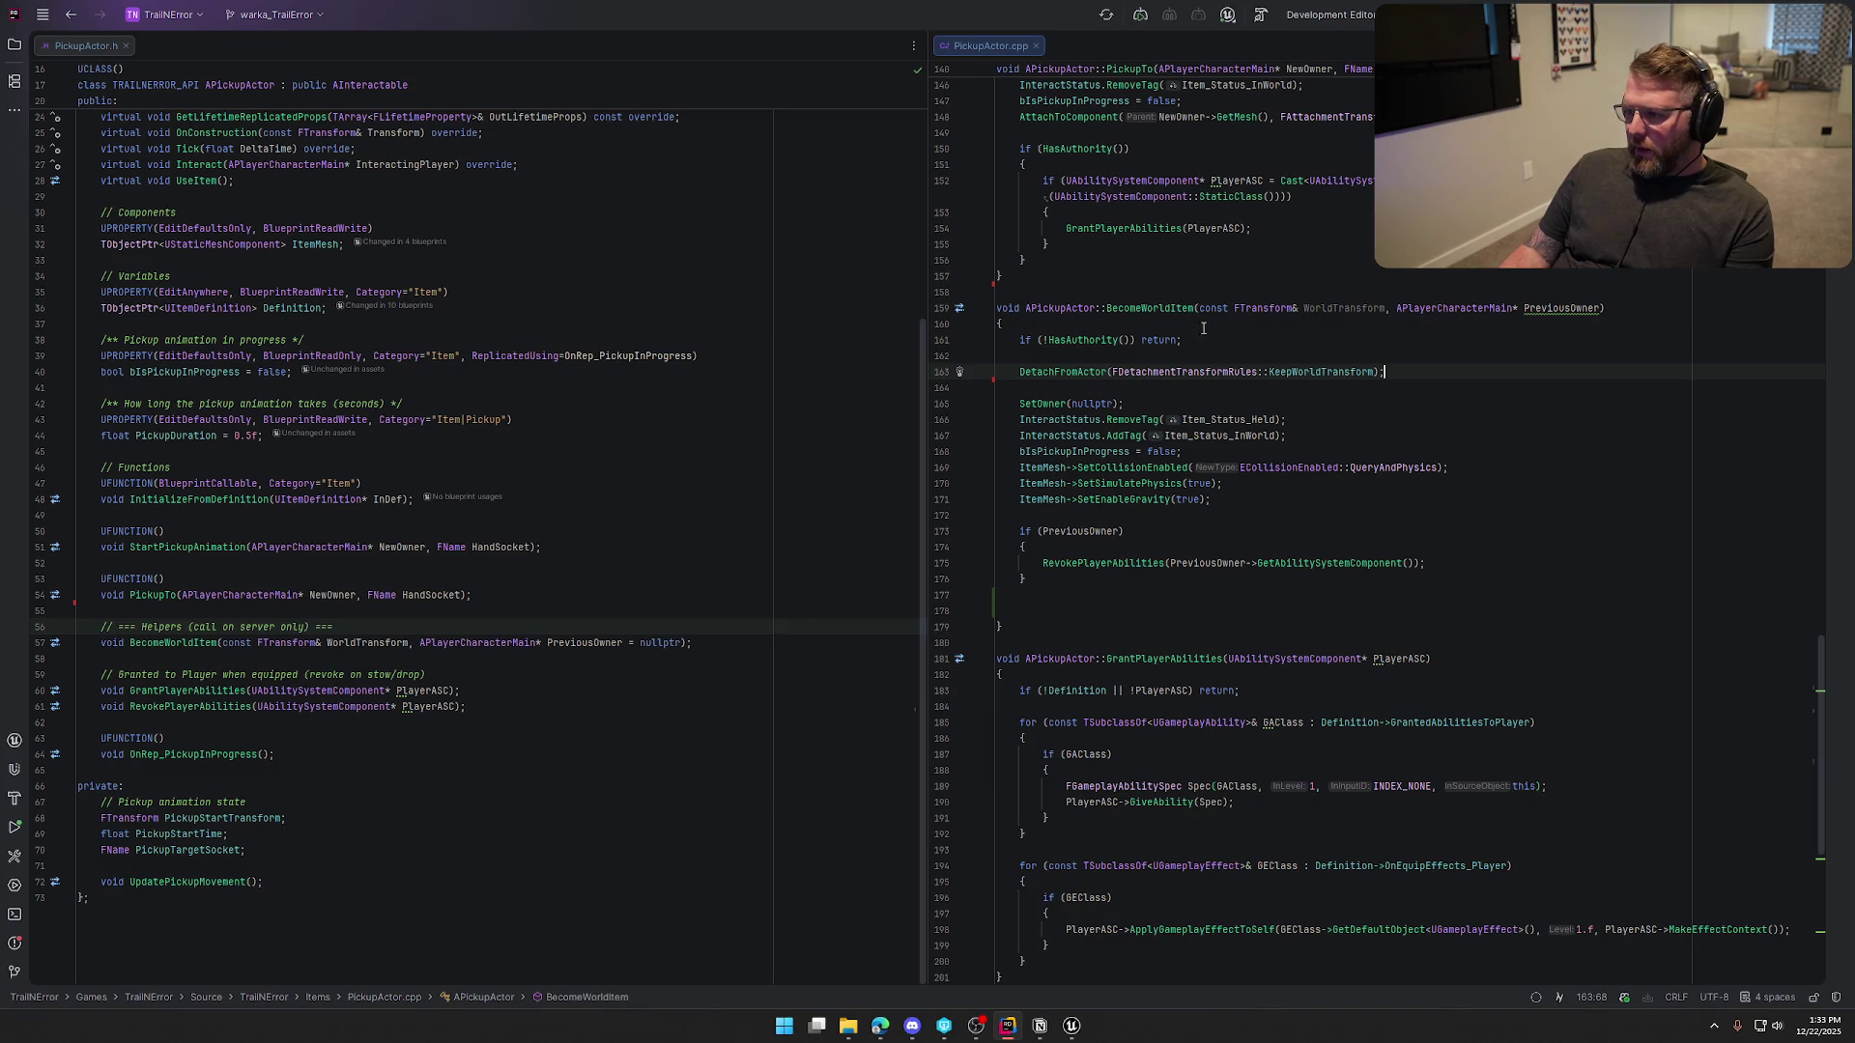
pyautogui.doubleClick(1145, 309)
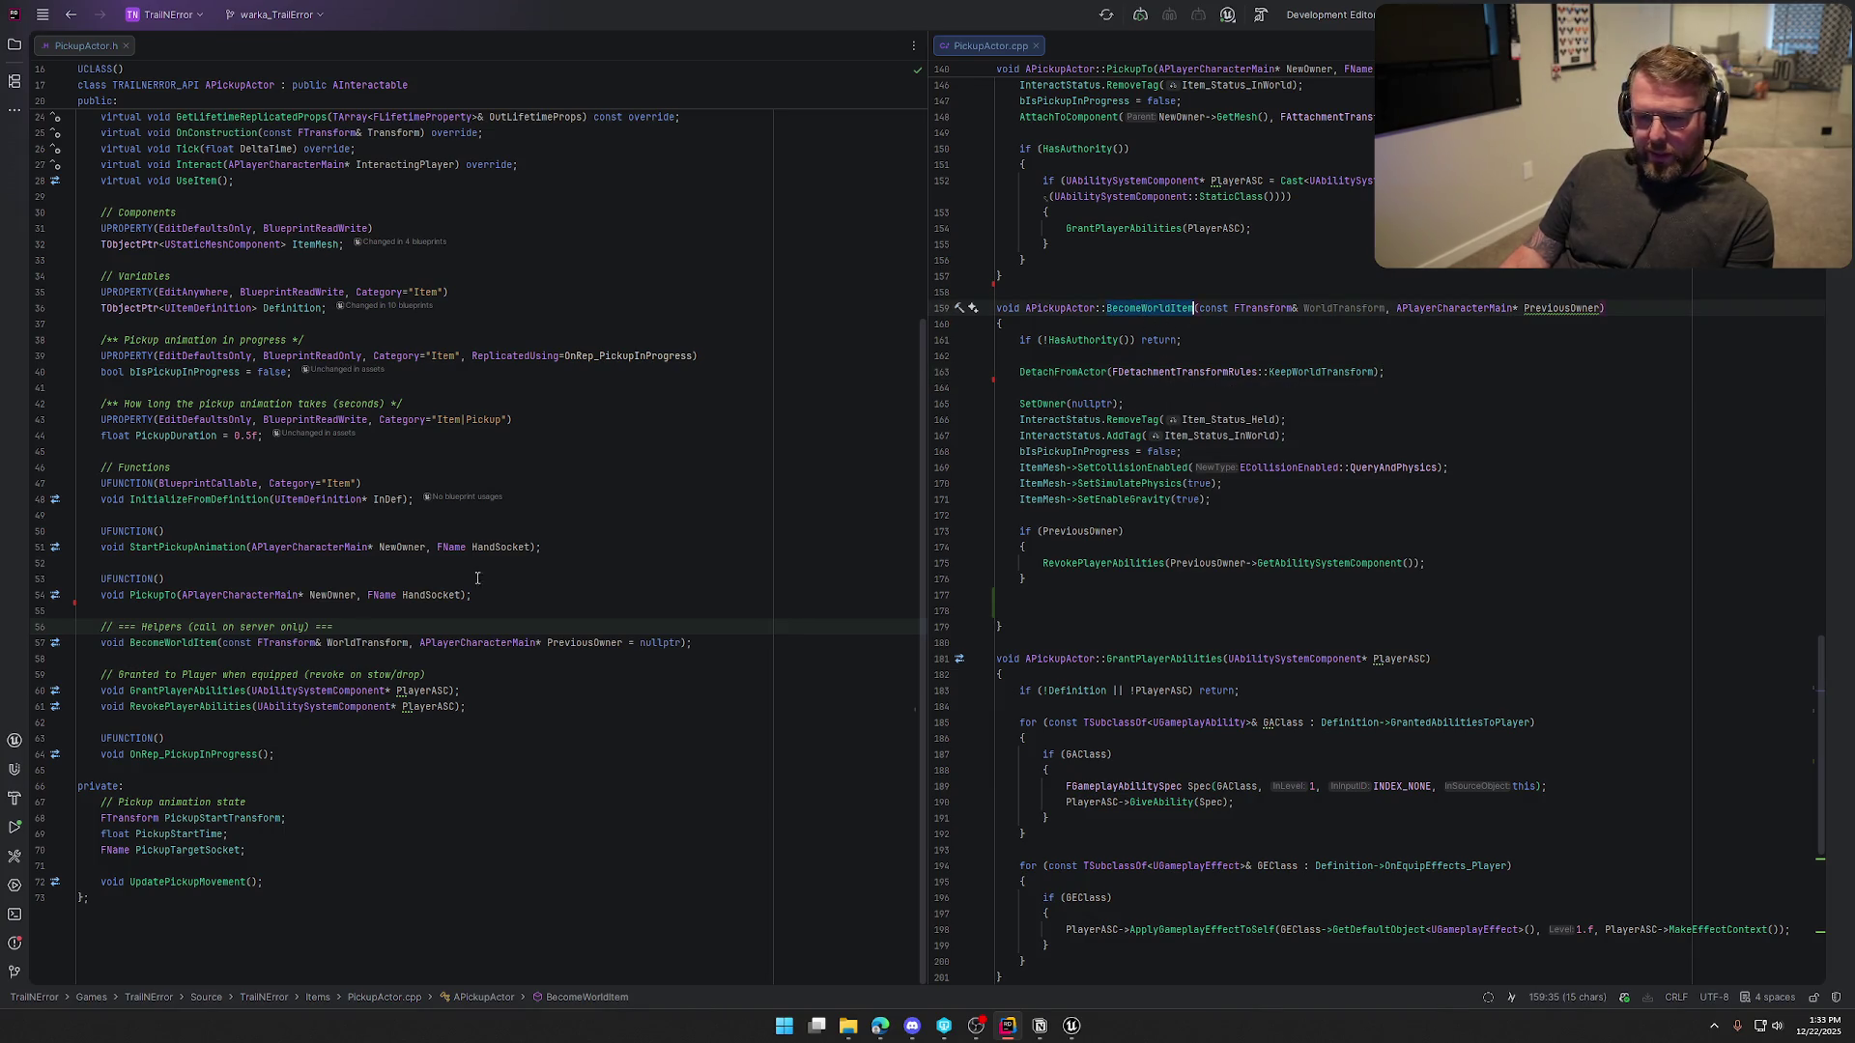
pyautogui.click(358, 630)
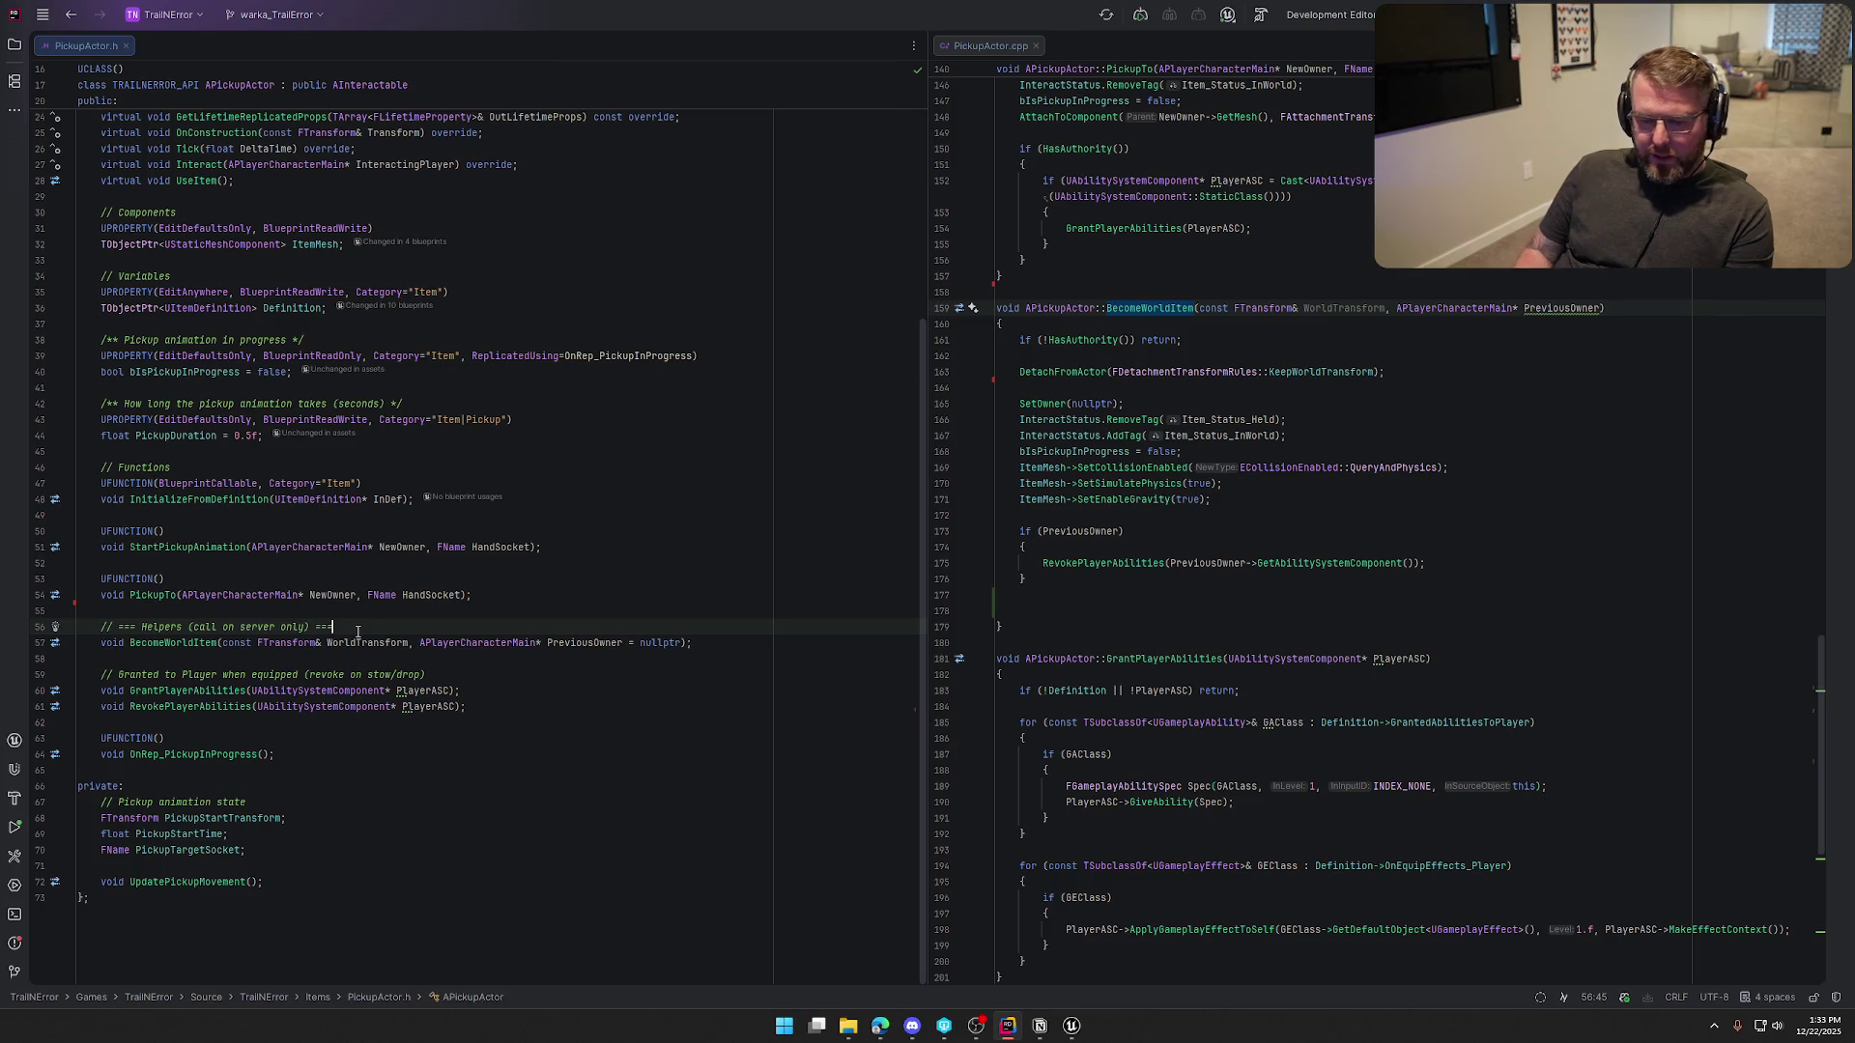
# Replace the header's helpers comment with UFUNCTION(BlueprintCallable)
pyautogui.hotkey('shift', 'Home')
pyautogui.write('U')
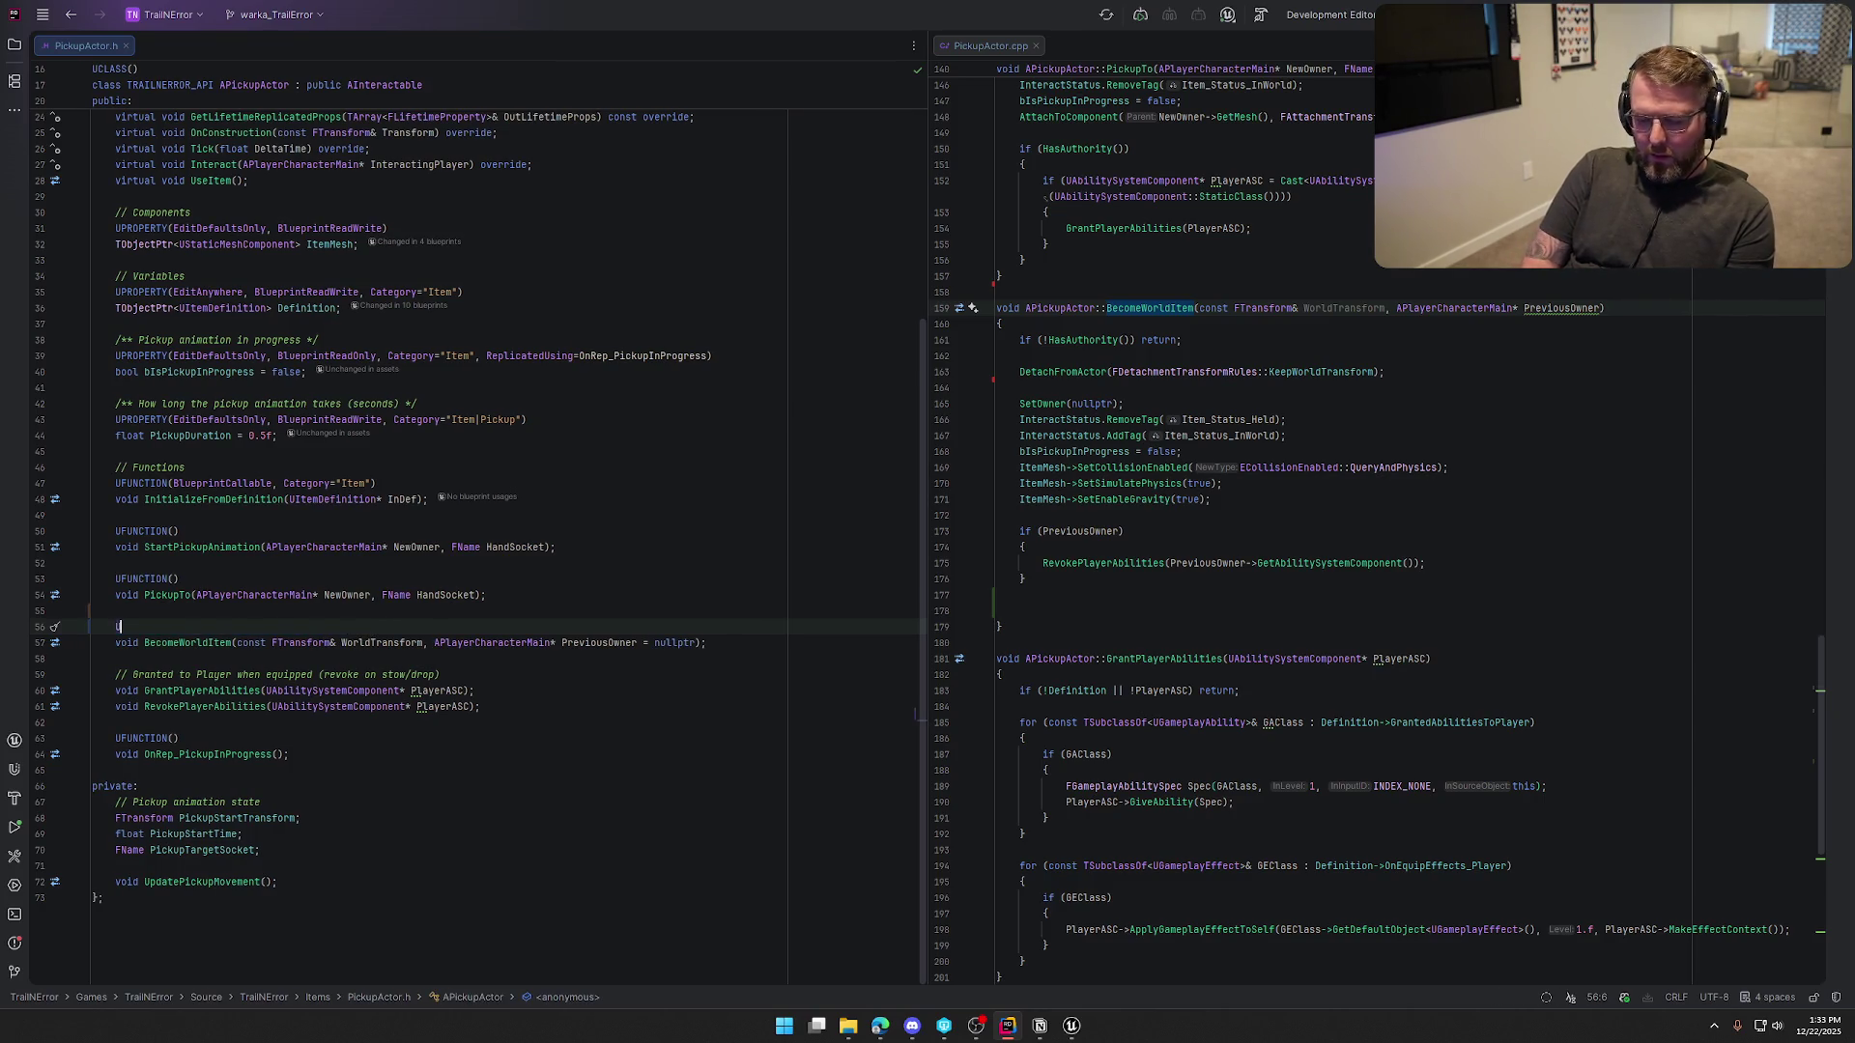
pyautogui.write('FUNCTION(Bl')
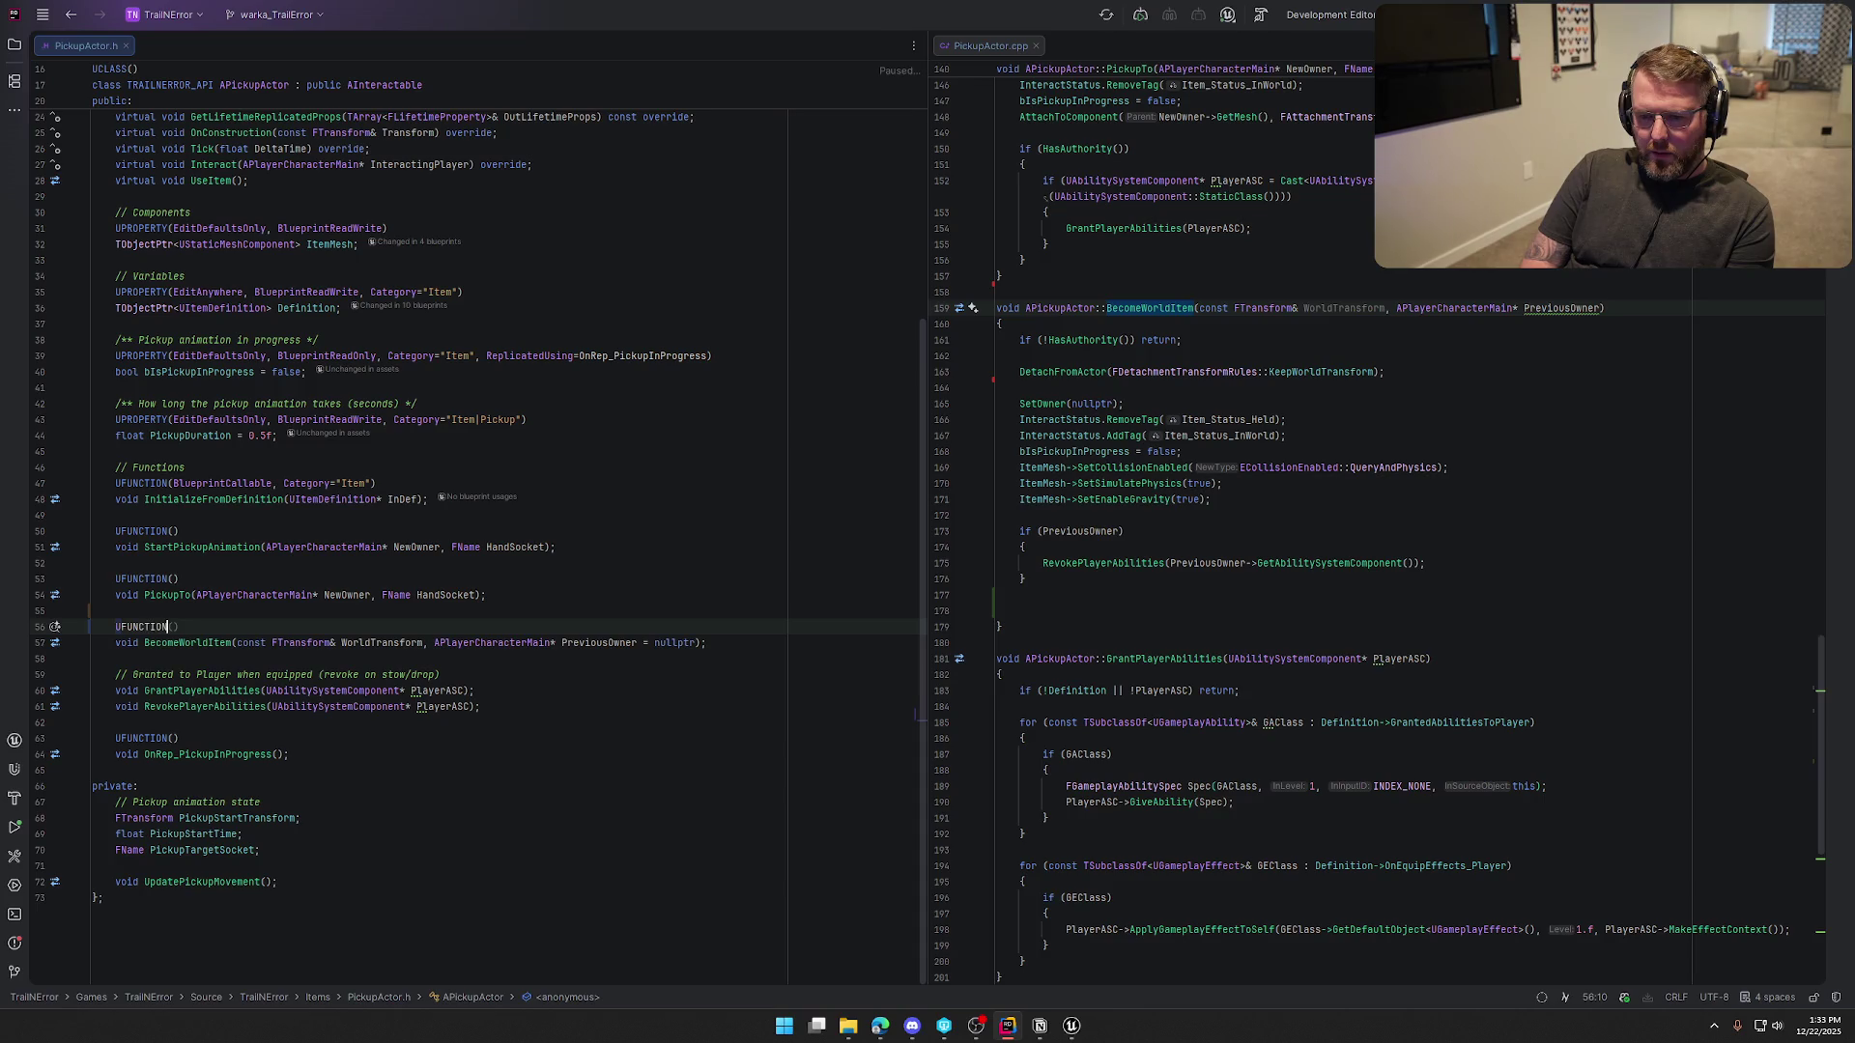
pyautogui.press('Down')
pyautogui.press('Down')
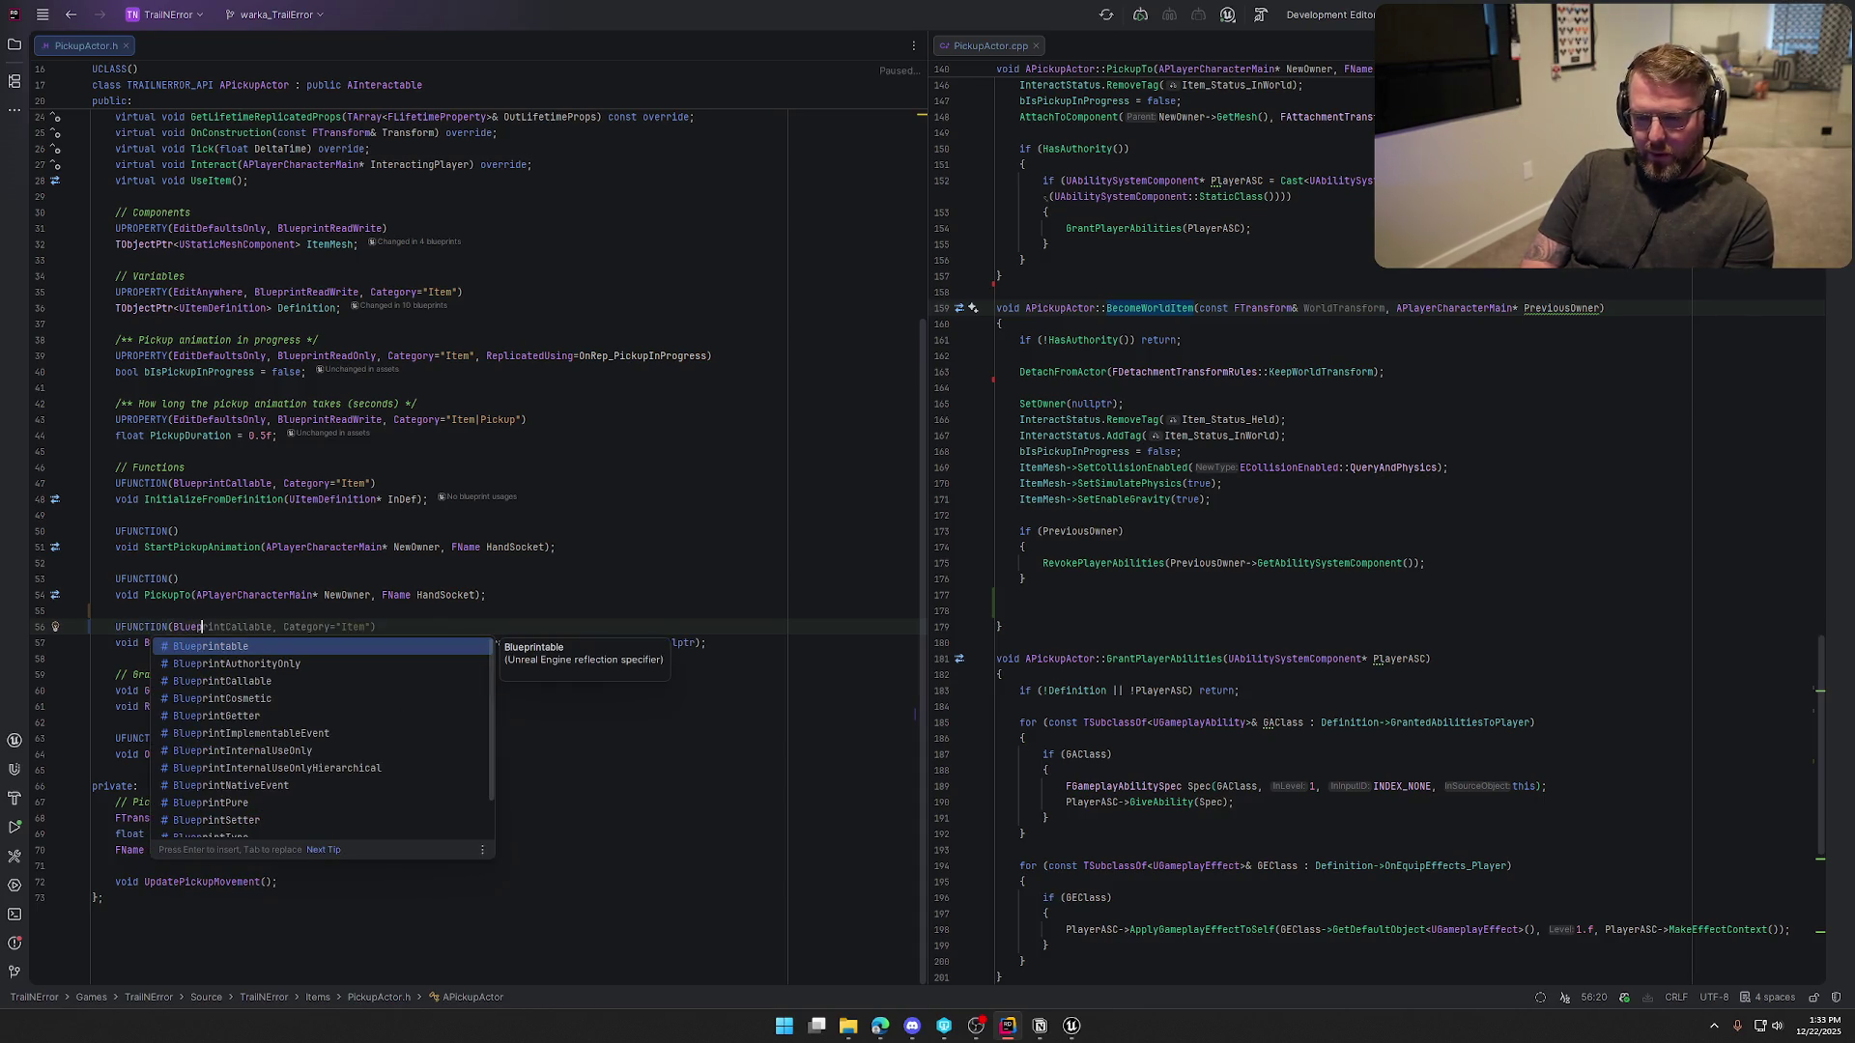
pyautogui.press('Return')
pyautogui.click(265, 642)
# Rename the BecomeWorldItem declaration to ThrowItem in PickupActor.h
pyautogui.click(213, 643)
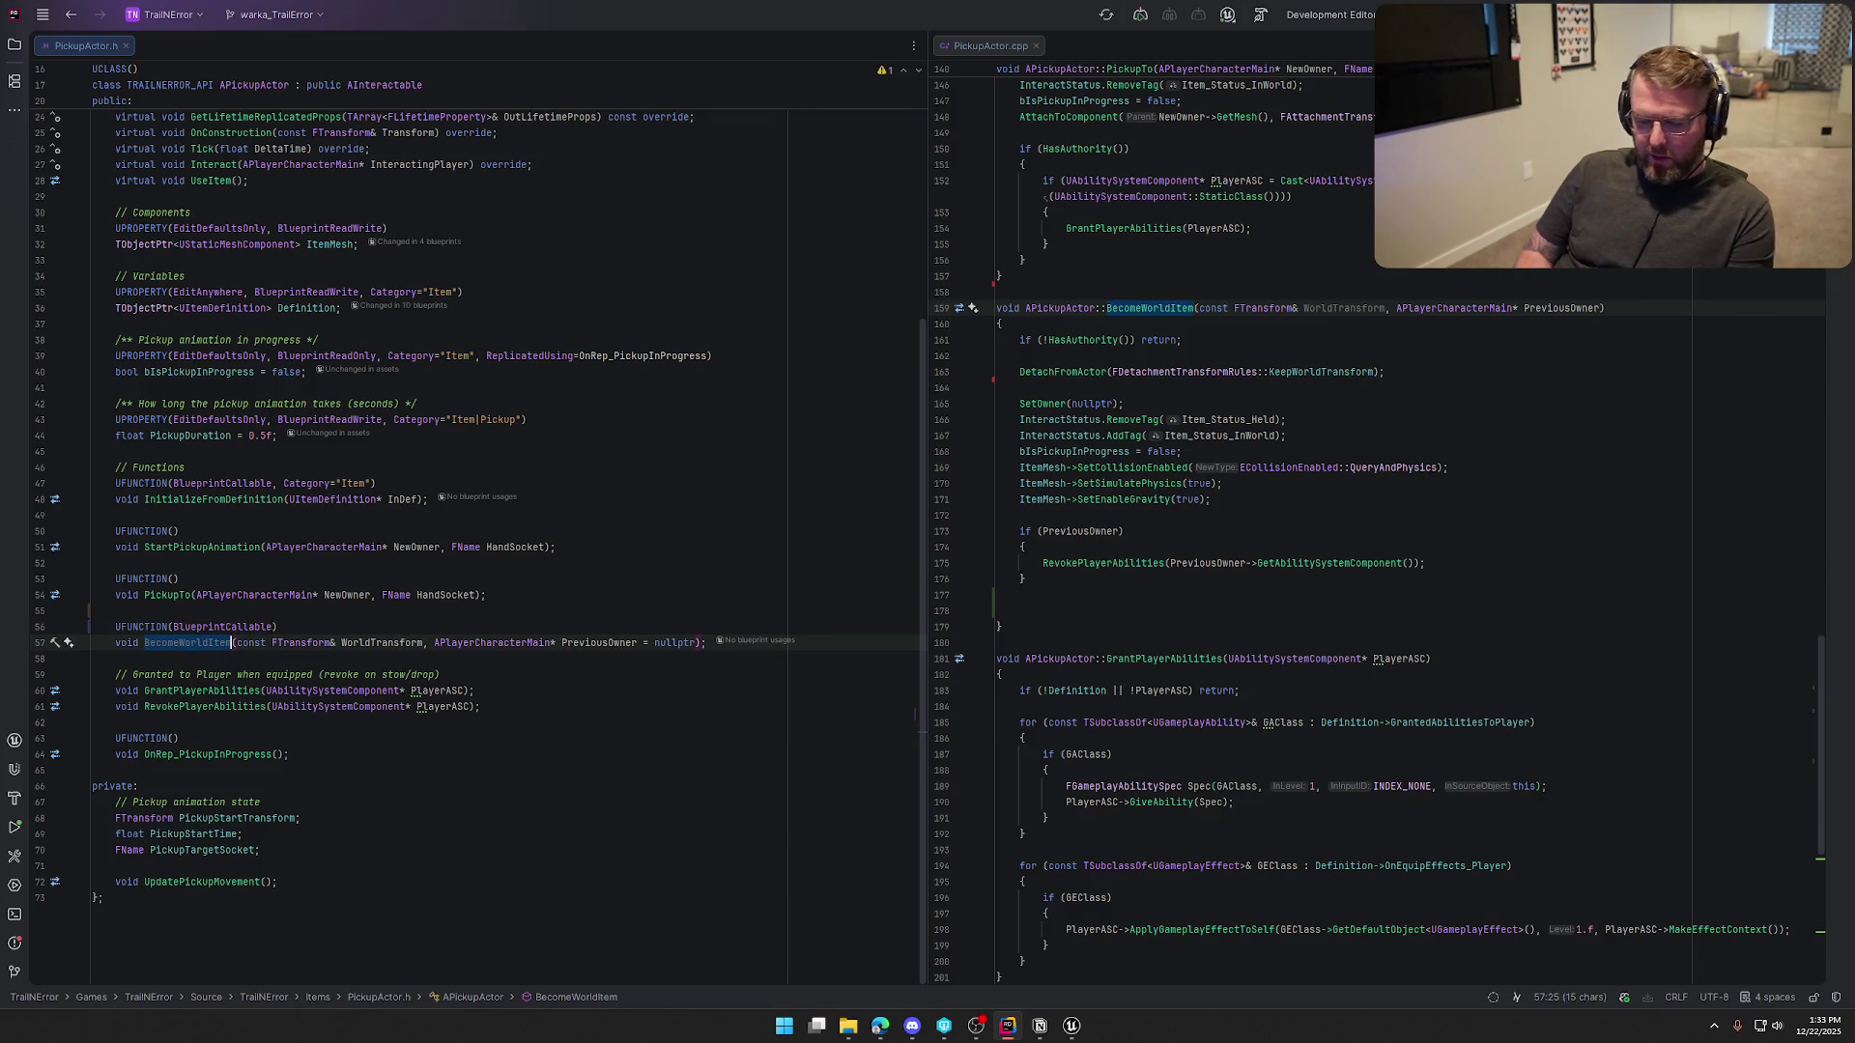
pyautogui.write('DropTo')
pyautogui.write('row')
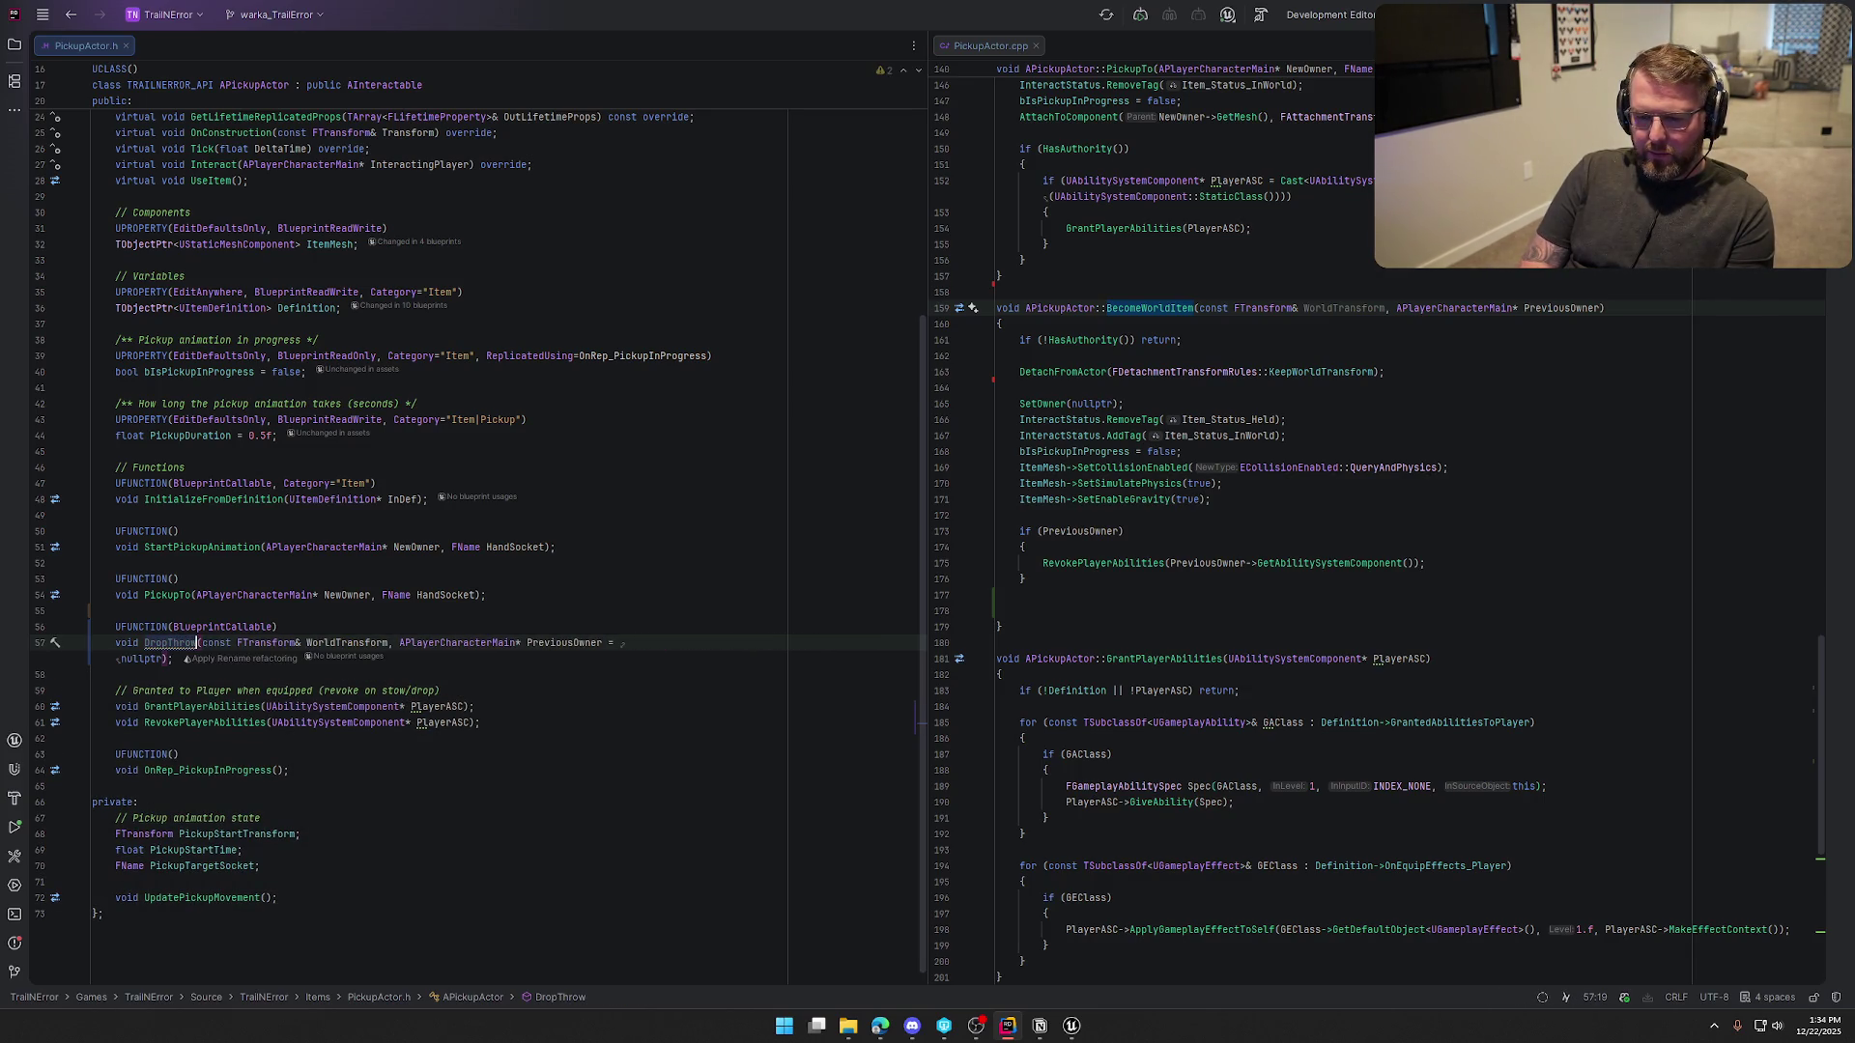
pyautogui.press('BackSpace')
pyautogui.press('BackSpace')
pyautogui.press('BackSpace')
pyautogui.write('T')
pyautogui.press('BackSpace')
pyautogui.press('BackSpace')
pyautogui.write('ThrowO')
pyautogui.press('BackSpace')
pyautogui.write('Item')
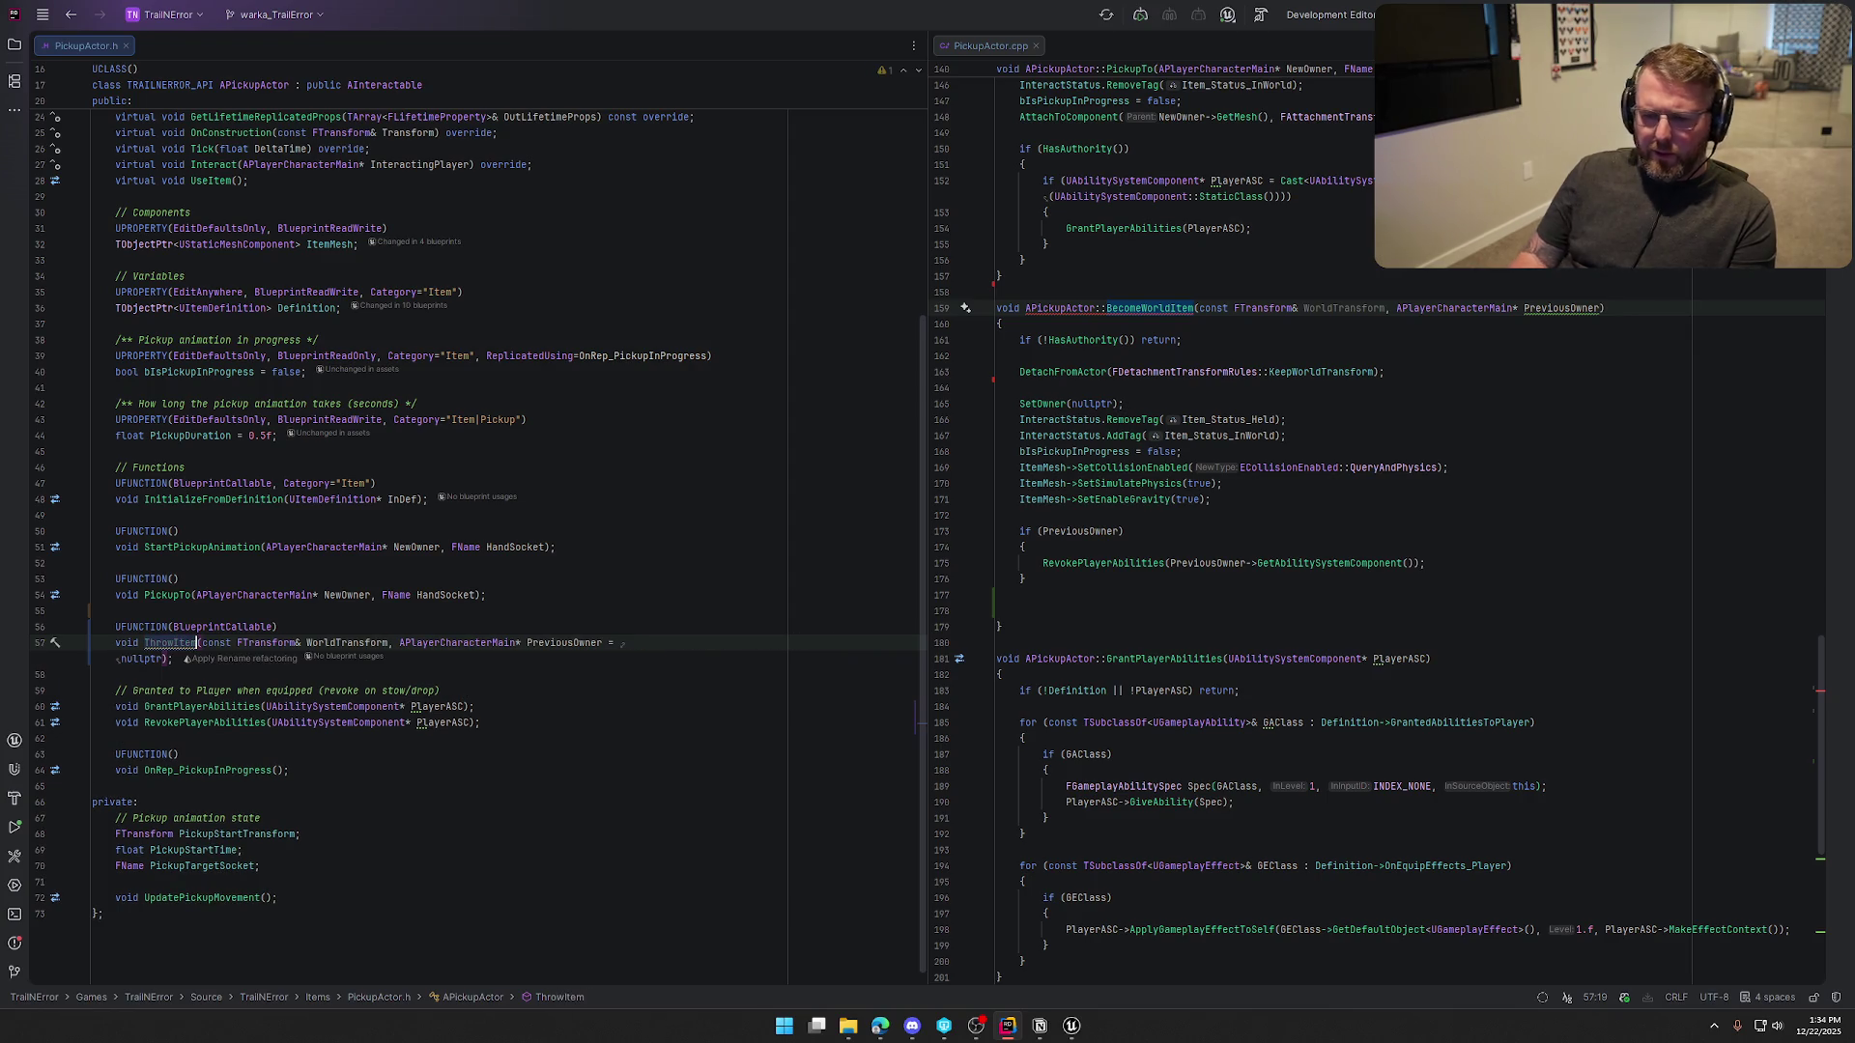
pyautogui.click(316, 629)
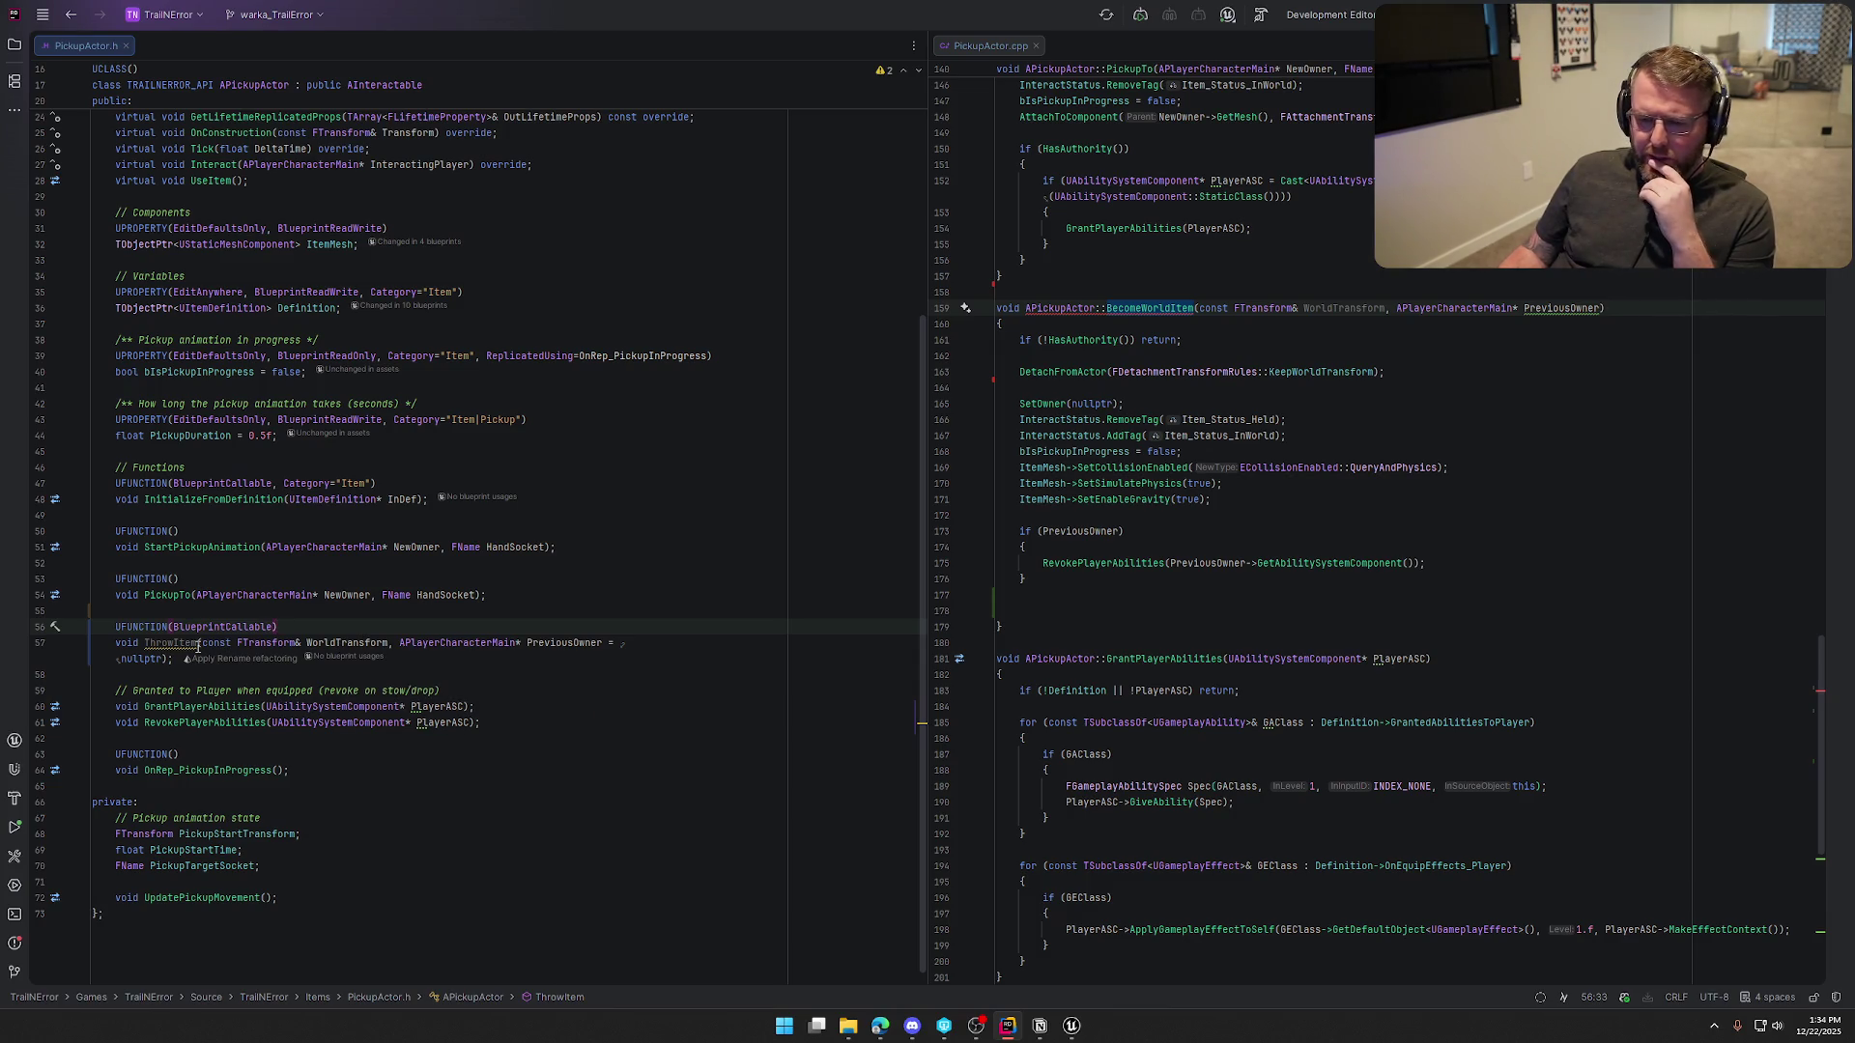
# Replace the WorldTransform parameter with FVector LaunchAngle
pyautogui.moveTo(202, 644); pyautogui.dragTo(389, 643)
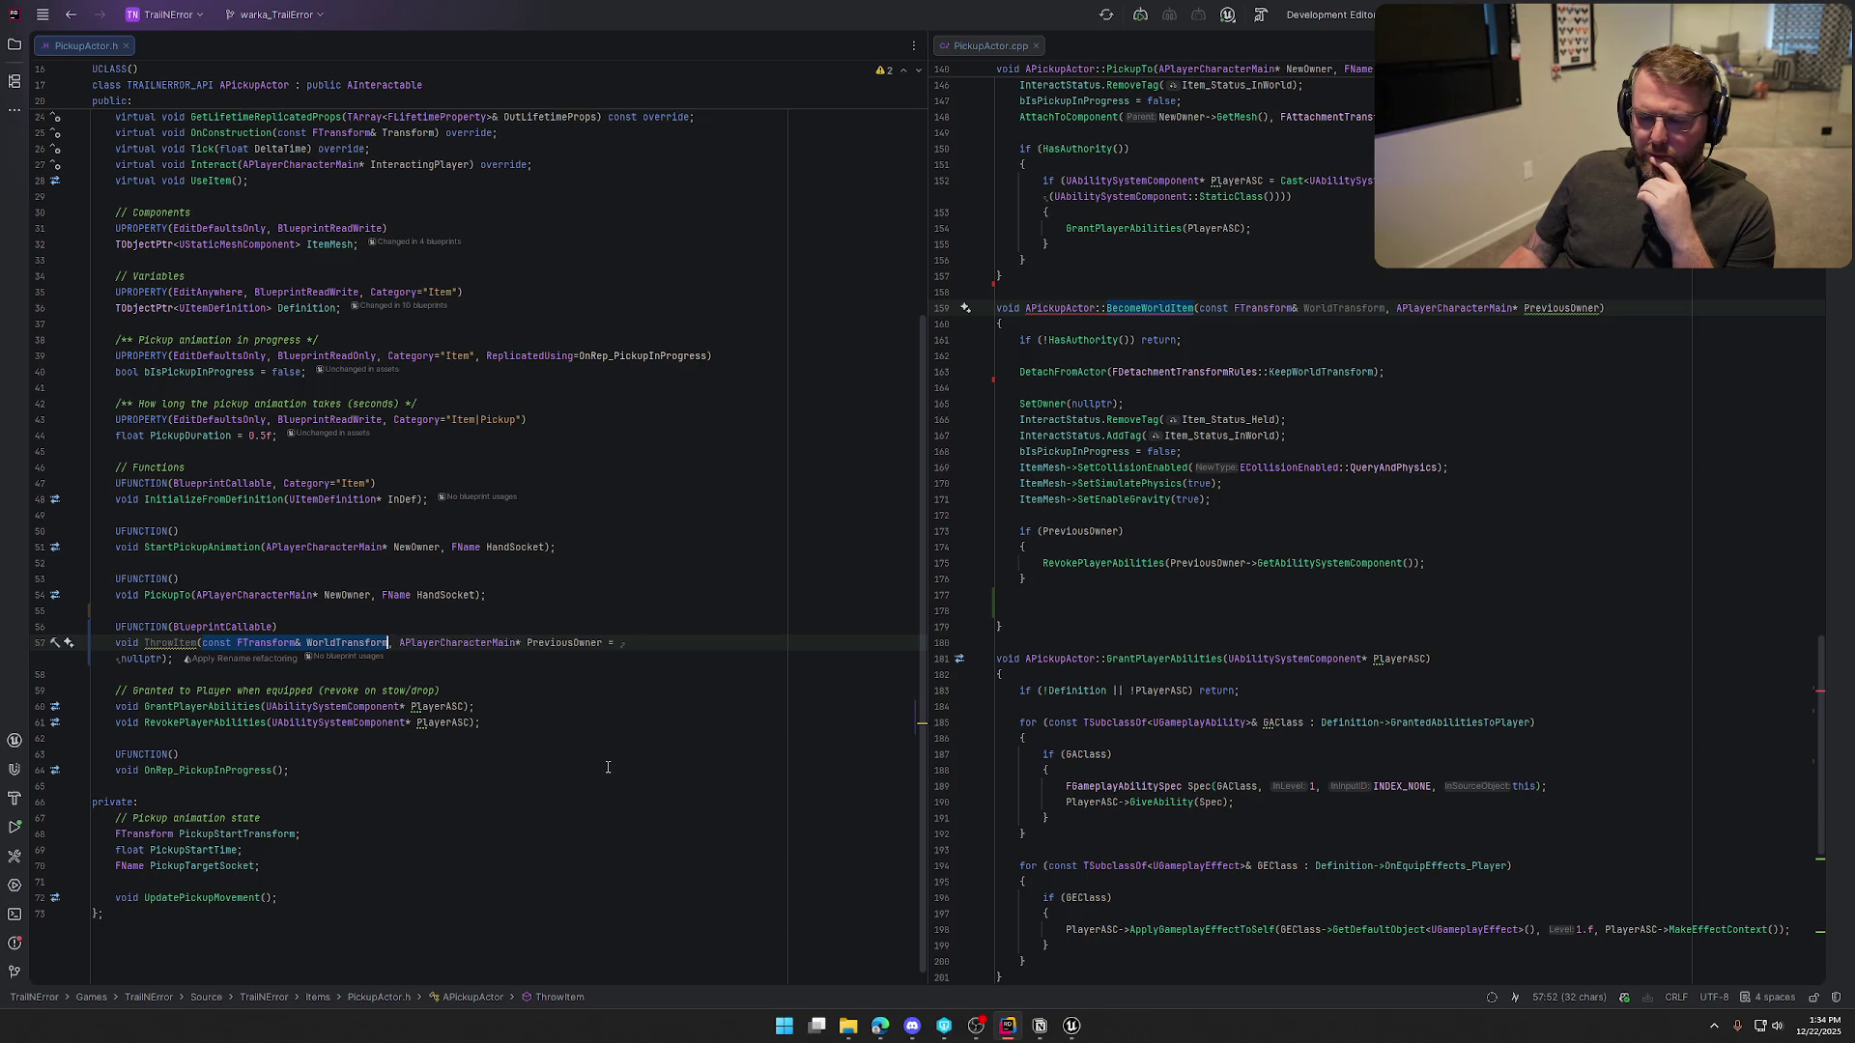
pyautogui.press('BackSpace')
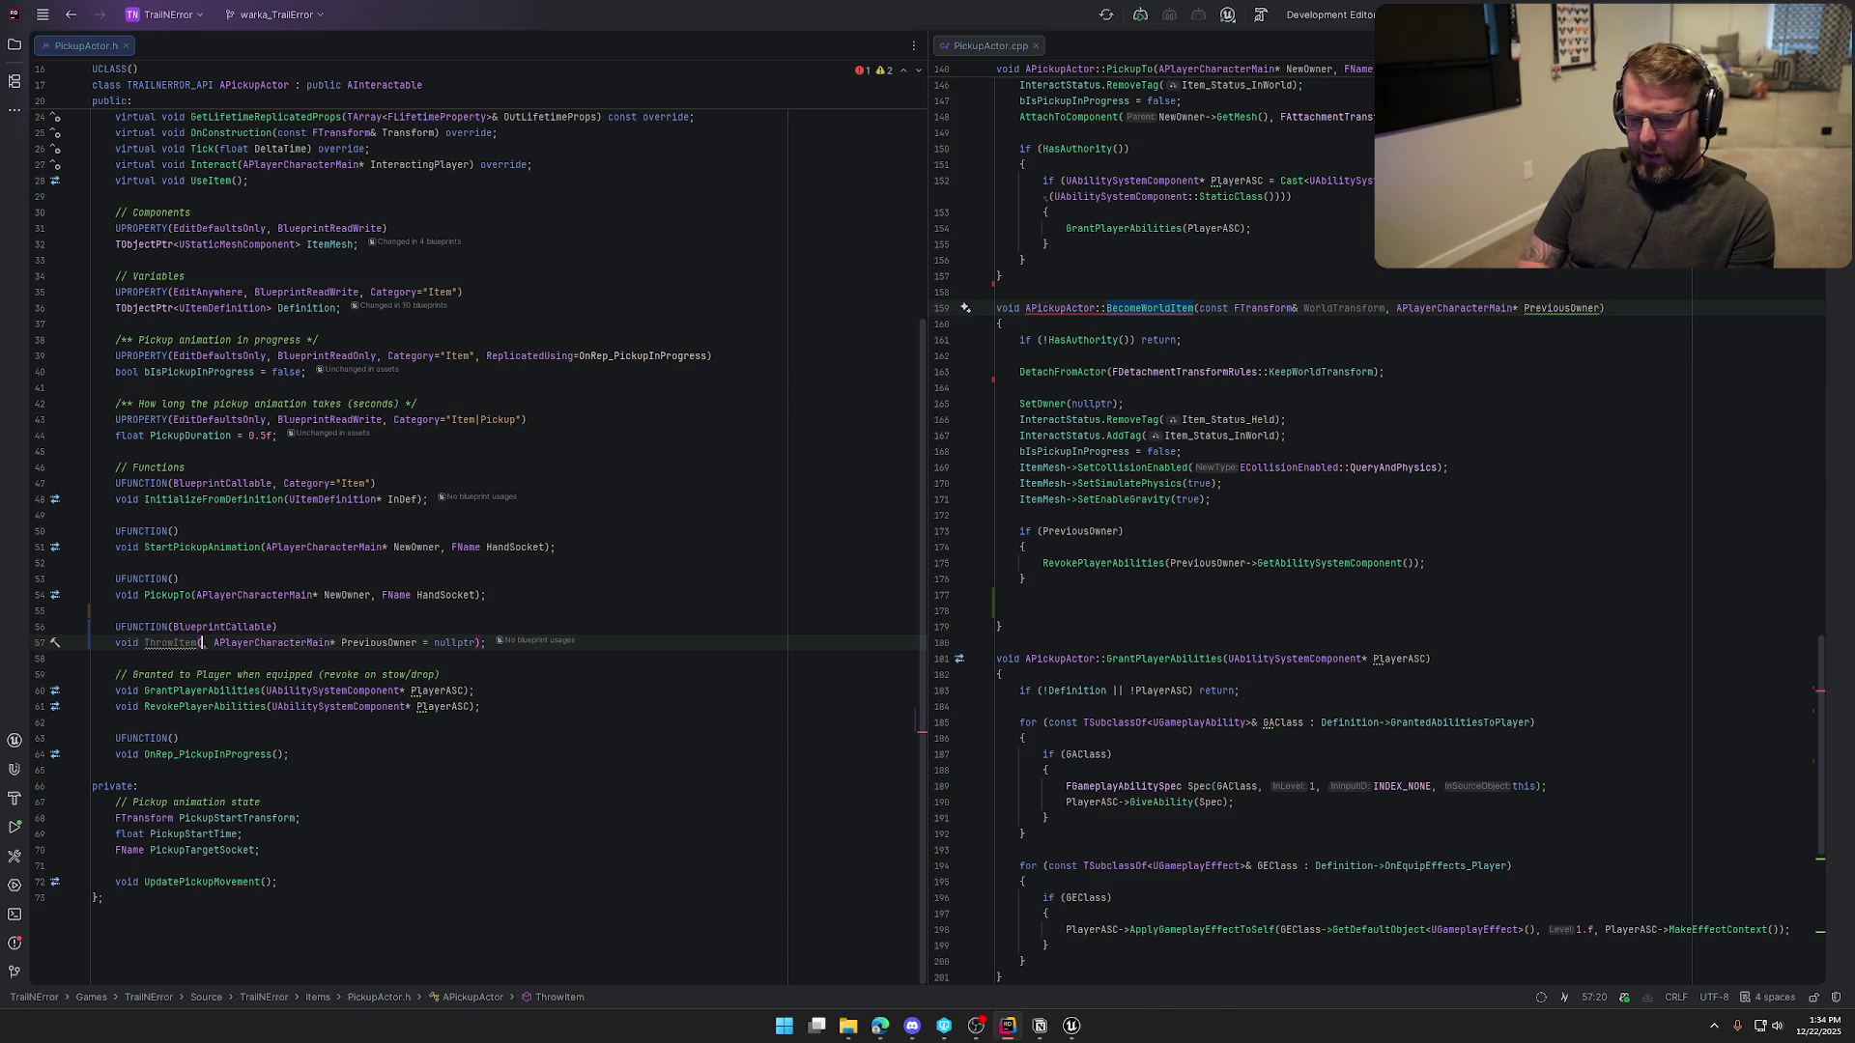
pyautogui.write('FVector')
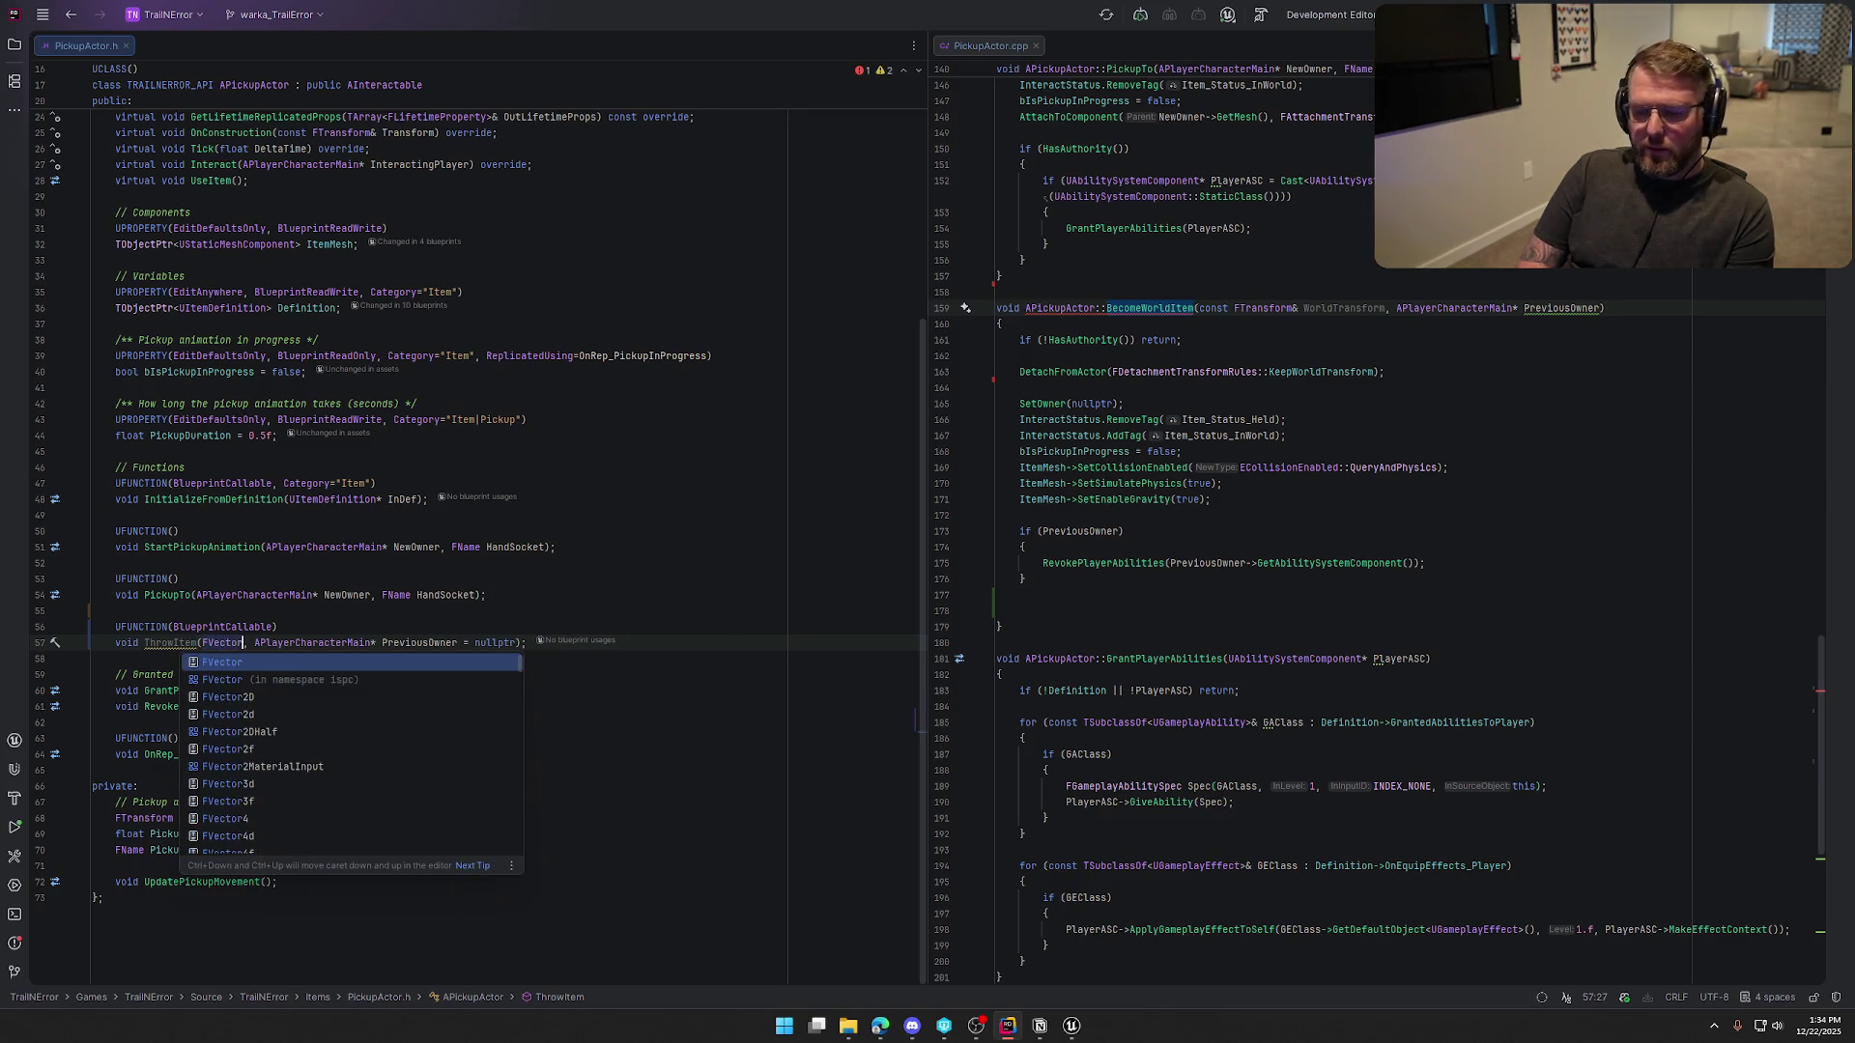
pyautogui.write(' LaunchAn')
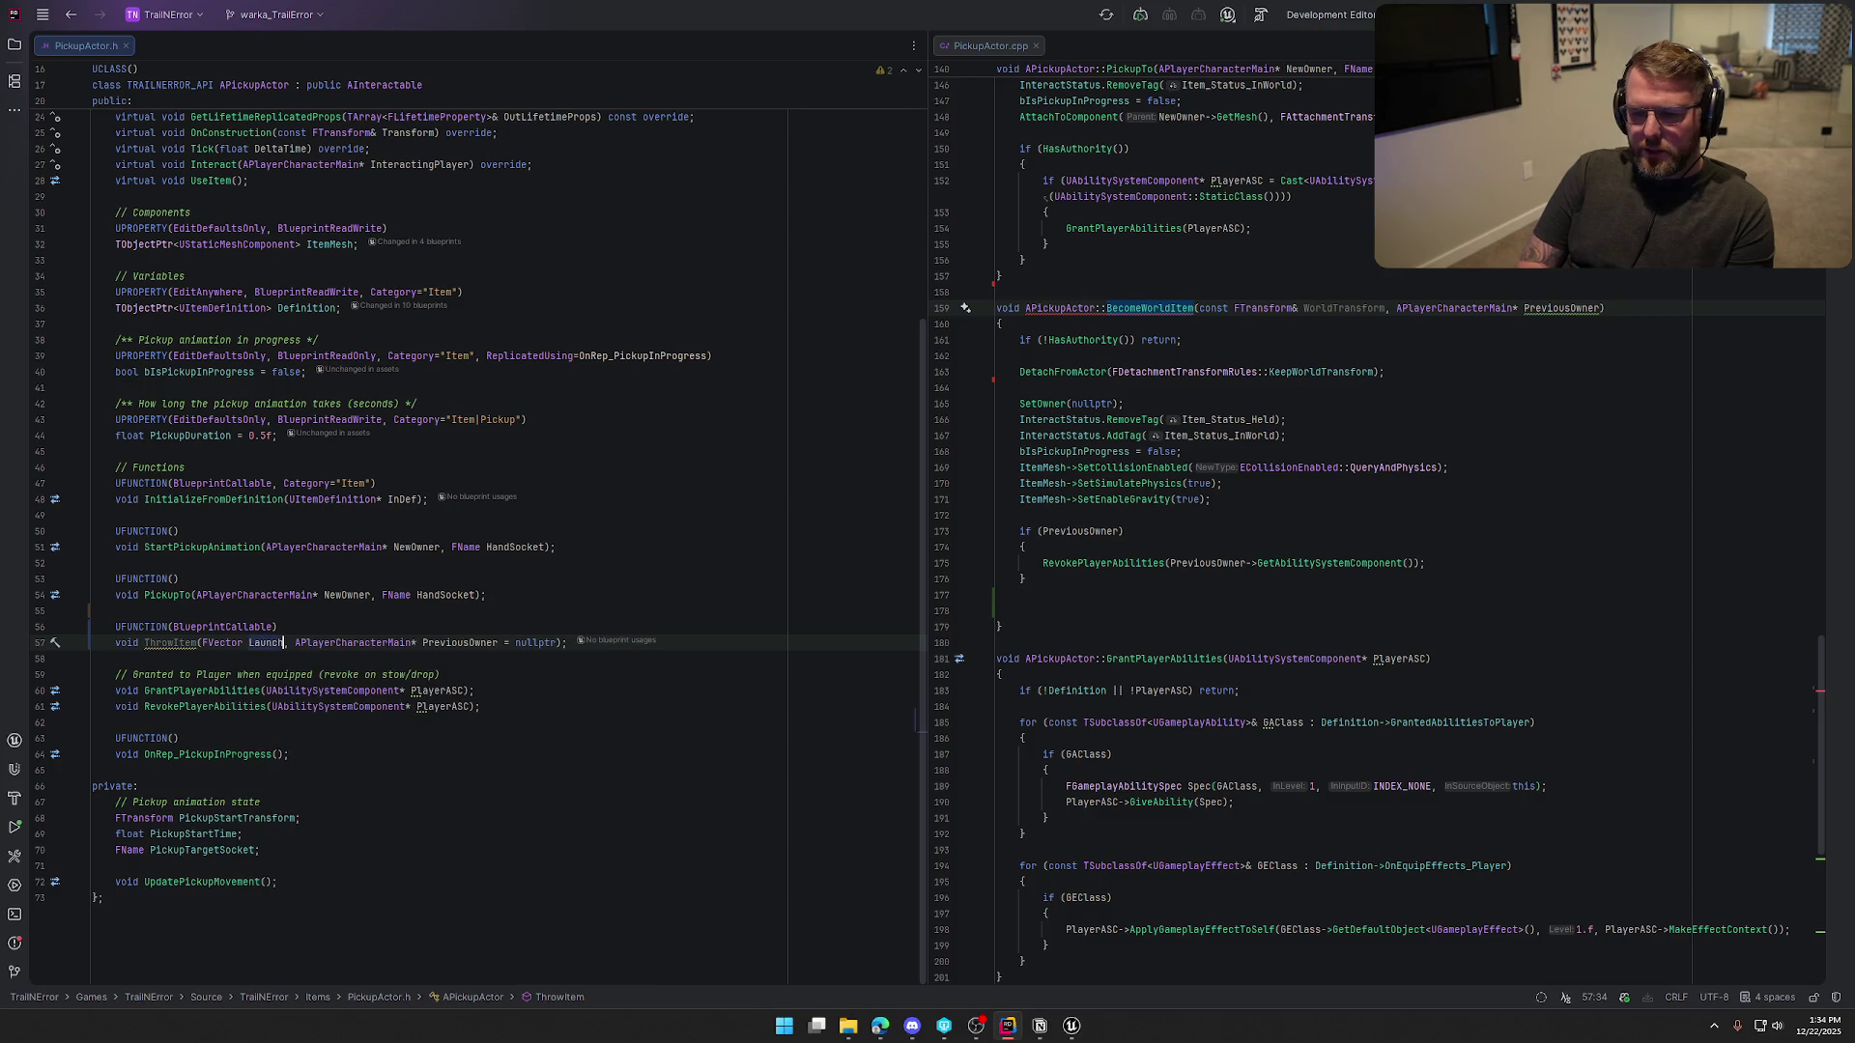
pyautogui.write('gle')
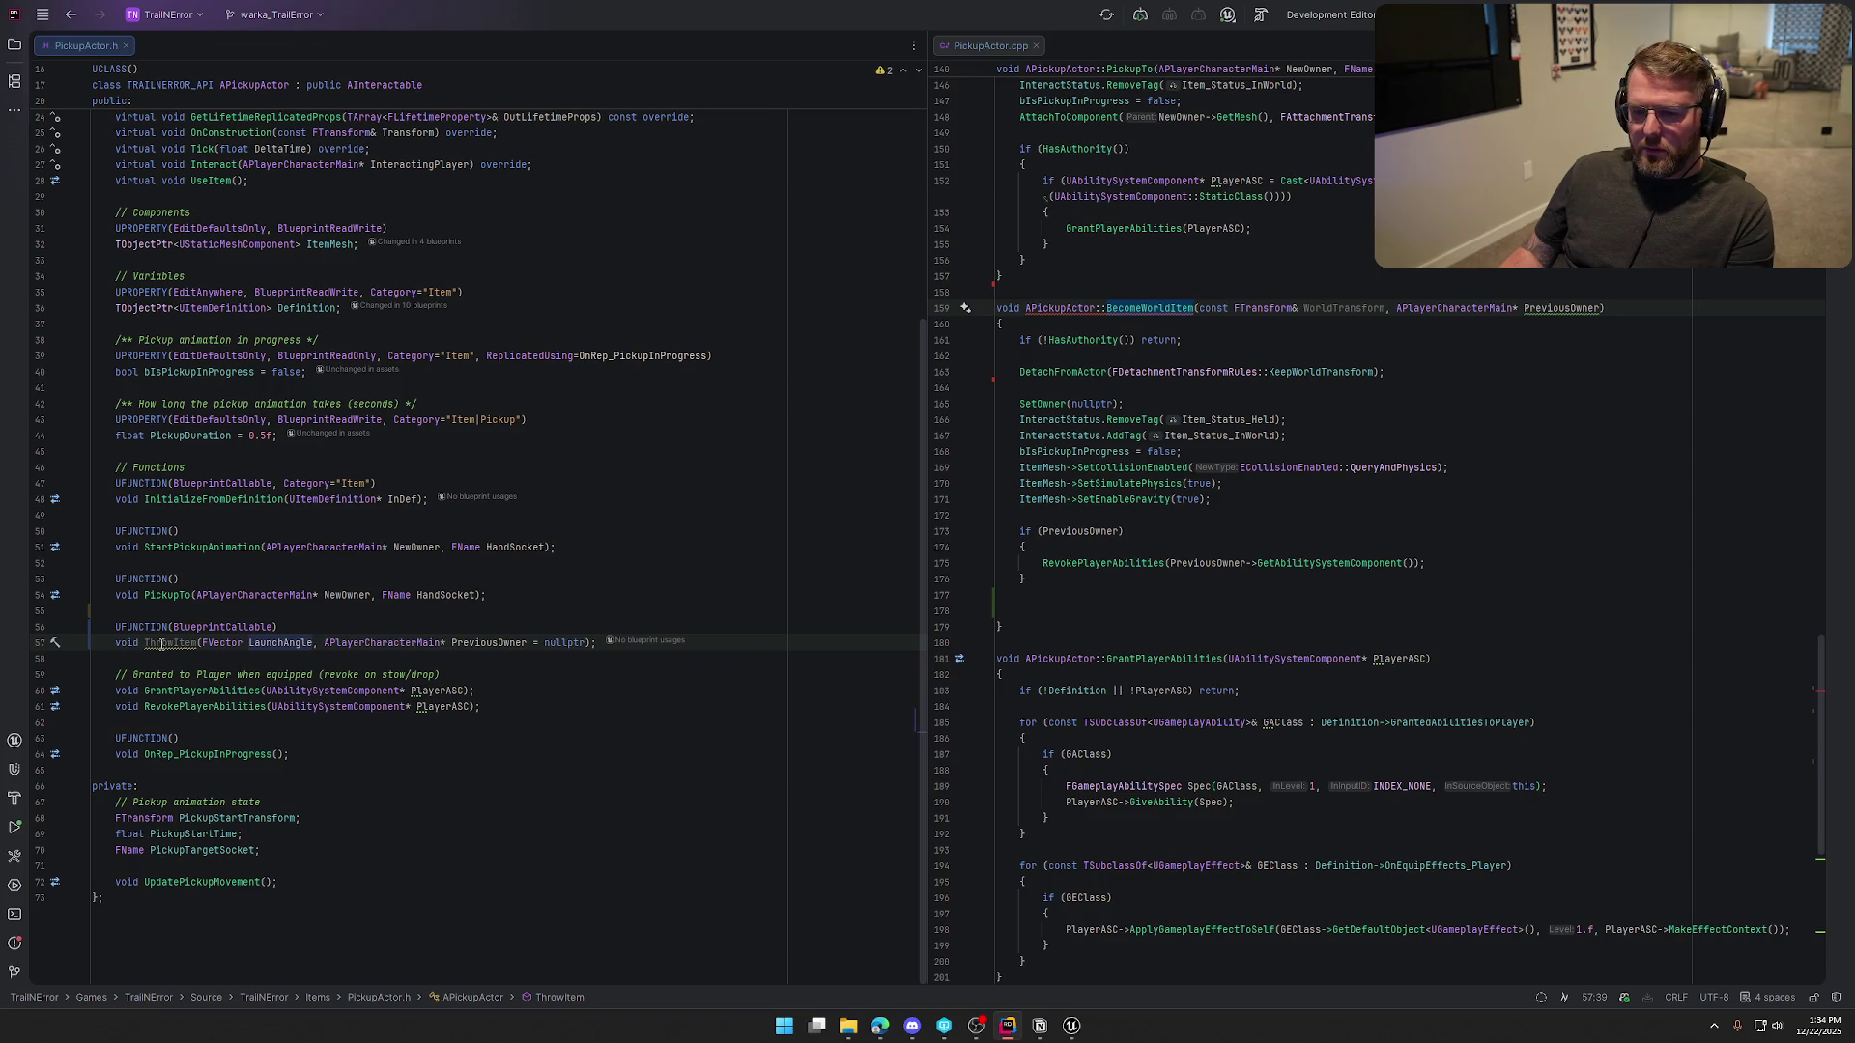
# Paste the ThrowItem name over BecomeWorldItem in the PickupActor.cpp definition
pyautogui.doubleClick(164, 644)
pyautogui.hotkey('ctrl', 'c')
pyautogui.click(1136, 308)
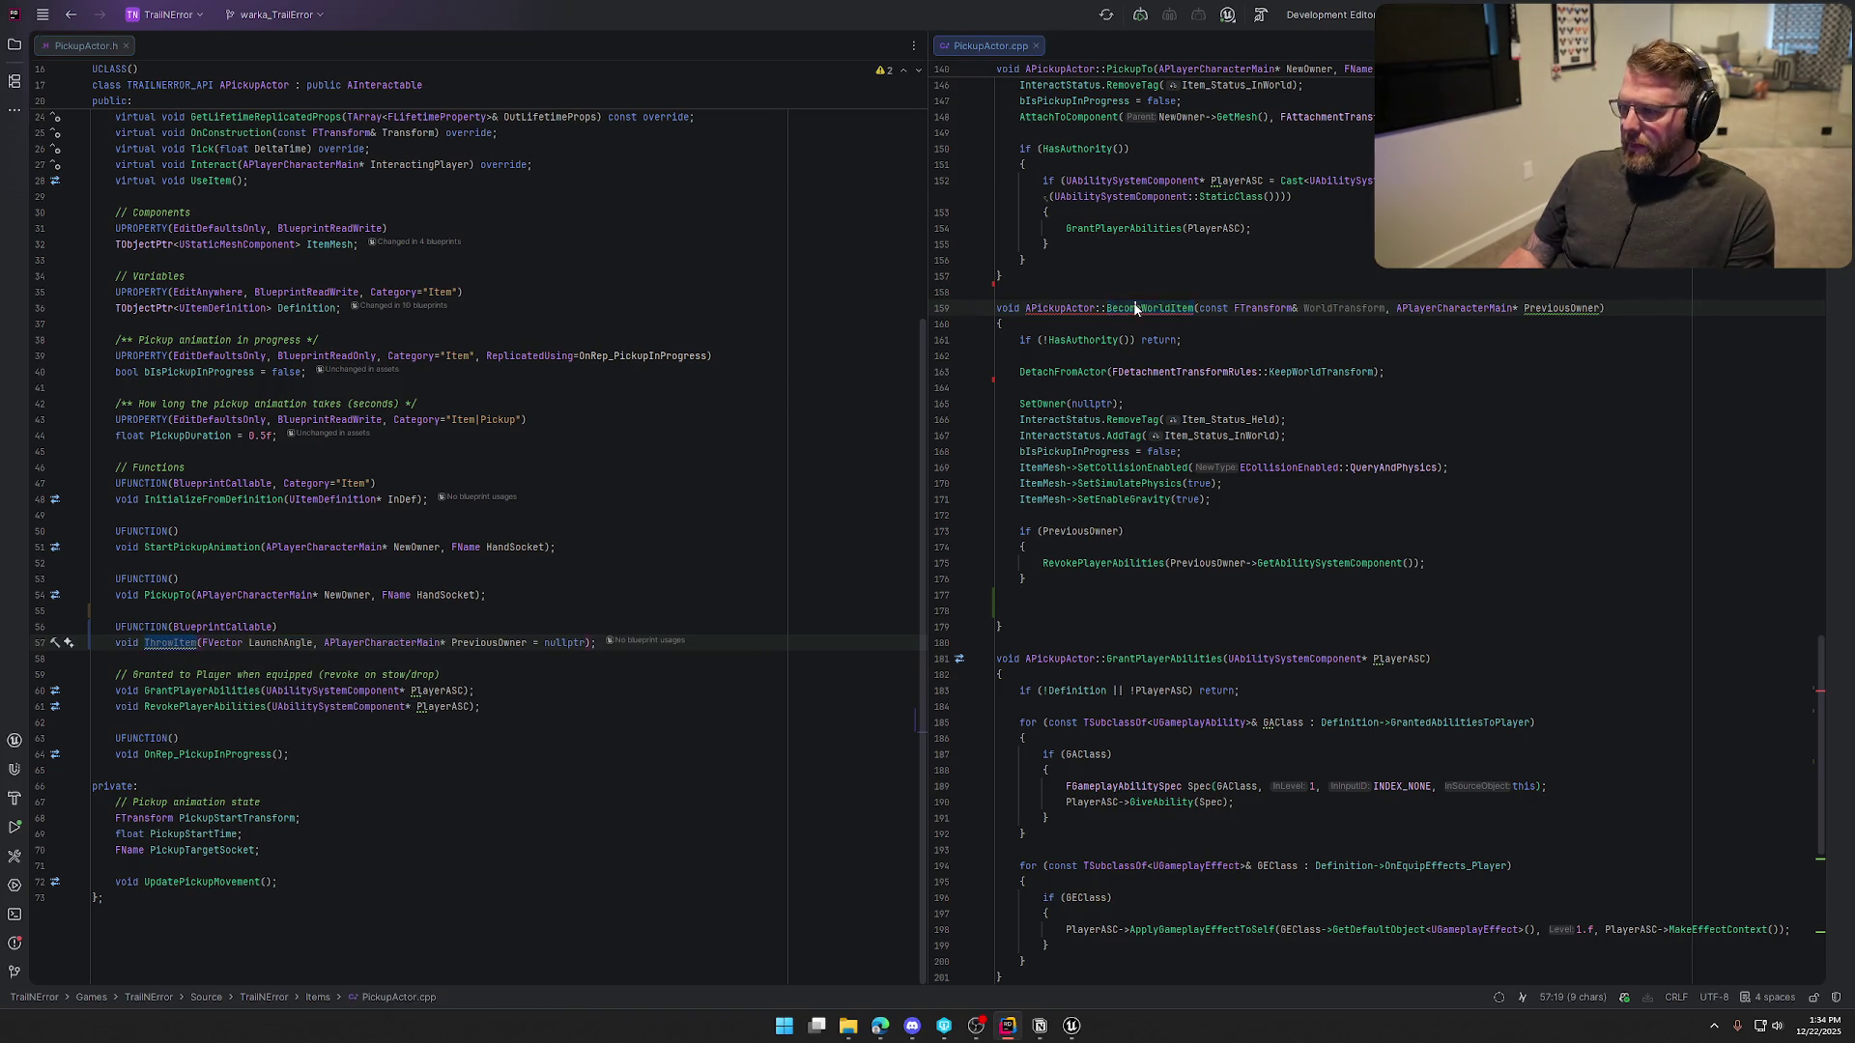
pyautogui.doubleClick(1136, 309)
pyautogui.hotkey('ctrl', 'v')
# Copy the header's parameter list into the ThrowItem definition and remove ' = nullptr'
pyautogui.moveTo(203, 643); pyautogui.dragTo(591, 642)
pyautogui.hotkey('ctrl', 'c')
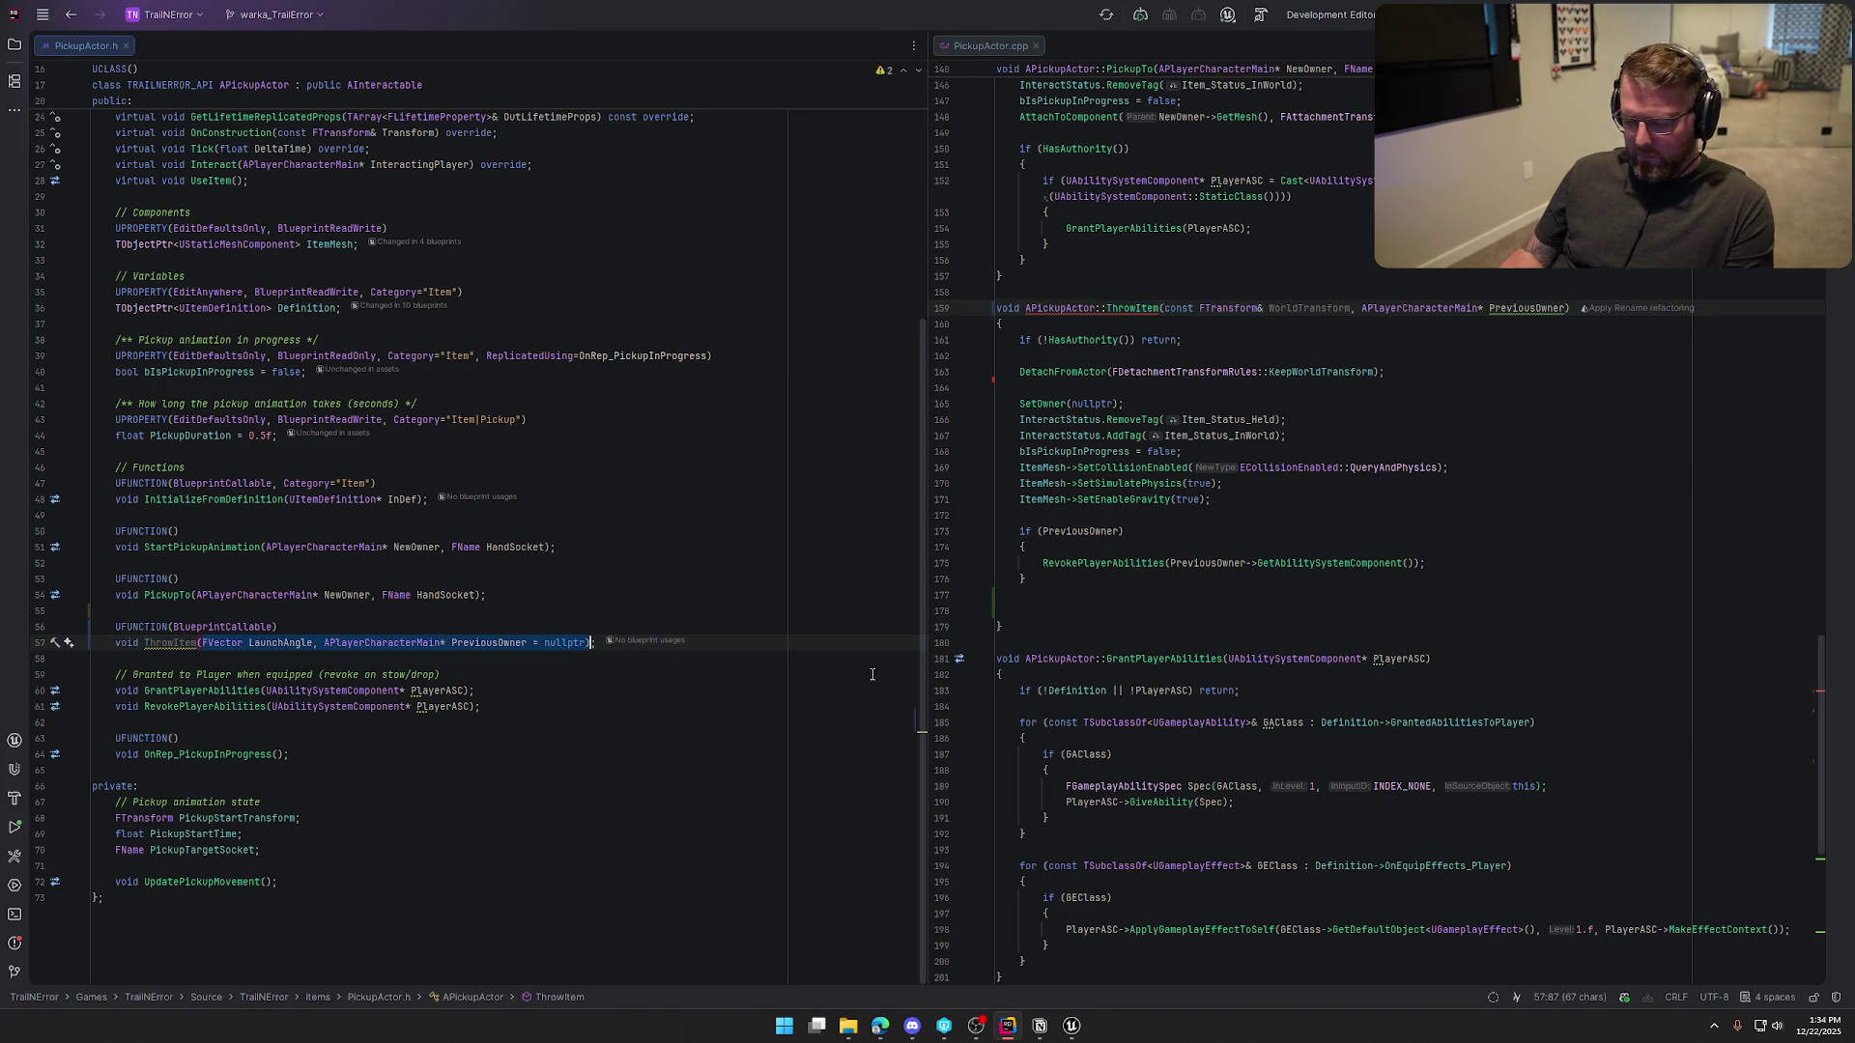
pyautogui.click(1164, 308)
pyautogui.keyDown('shift'); pyautogui.click(1568, 308); pyautogui.keyUp('shift')
pyautogui.hotkey('ctrl', 'v')
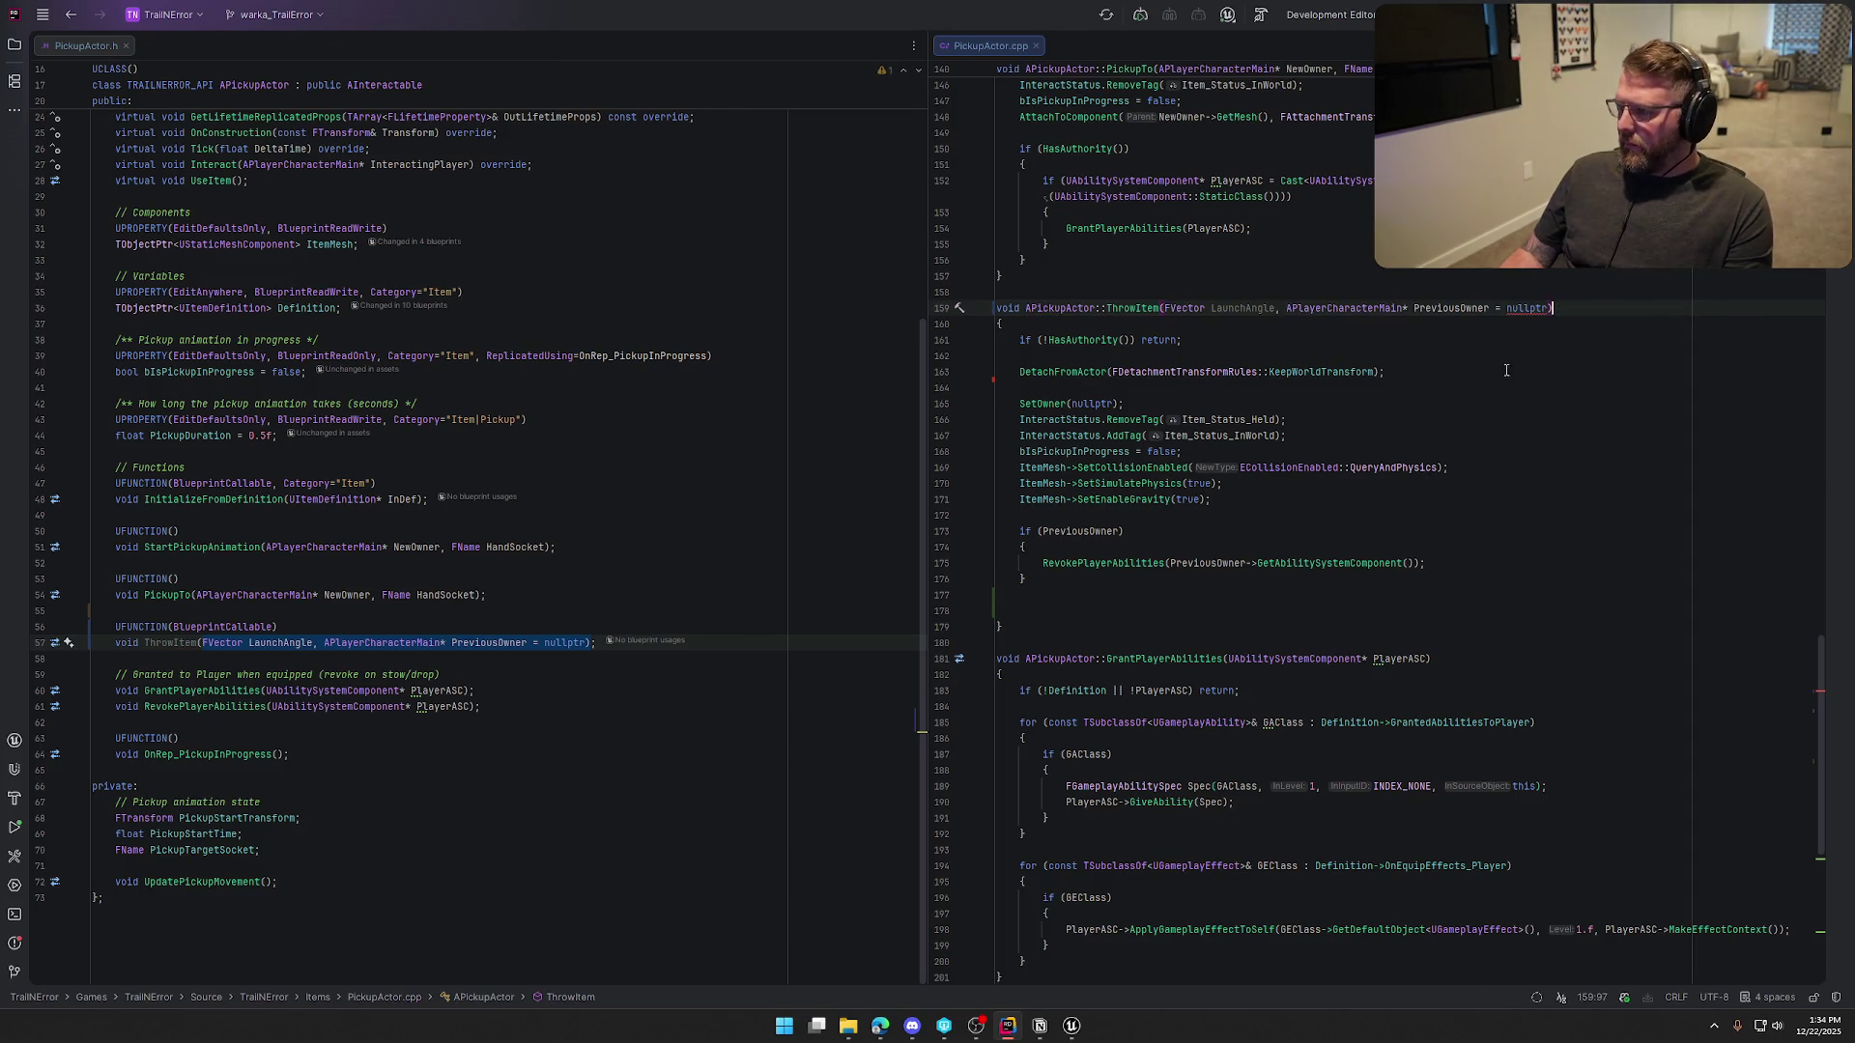
pyautogui.press('BackSpace')
pyautogui.press('BackSpace')
pyautogui.press('BackSpace')
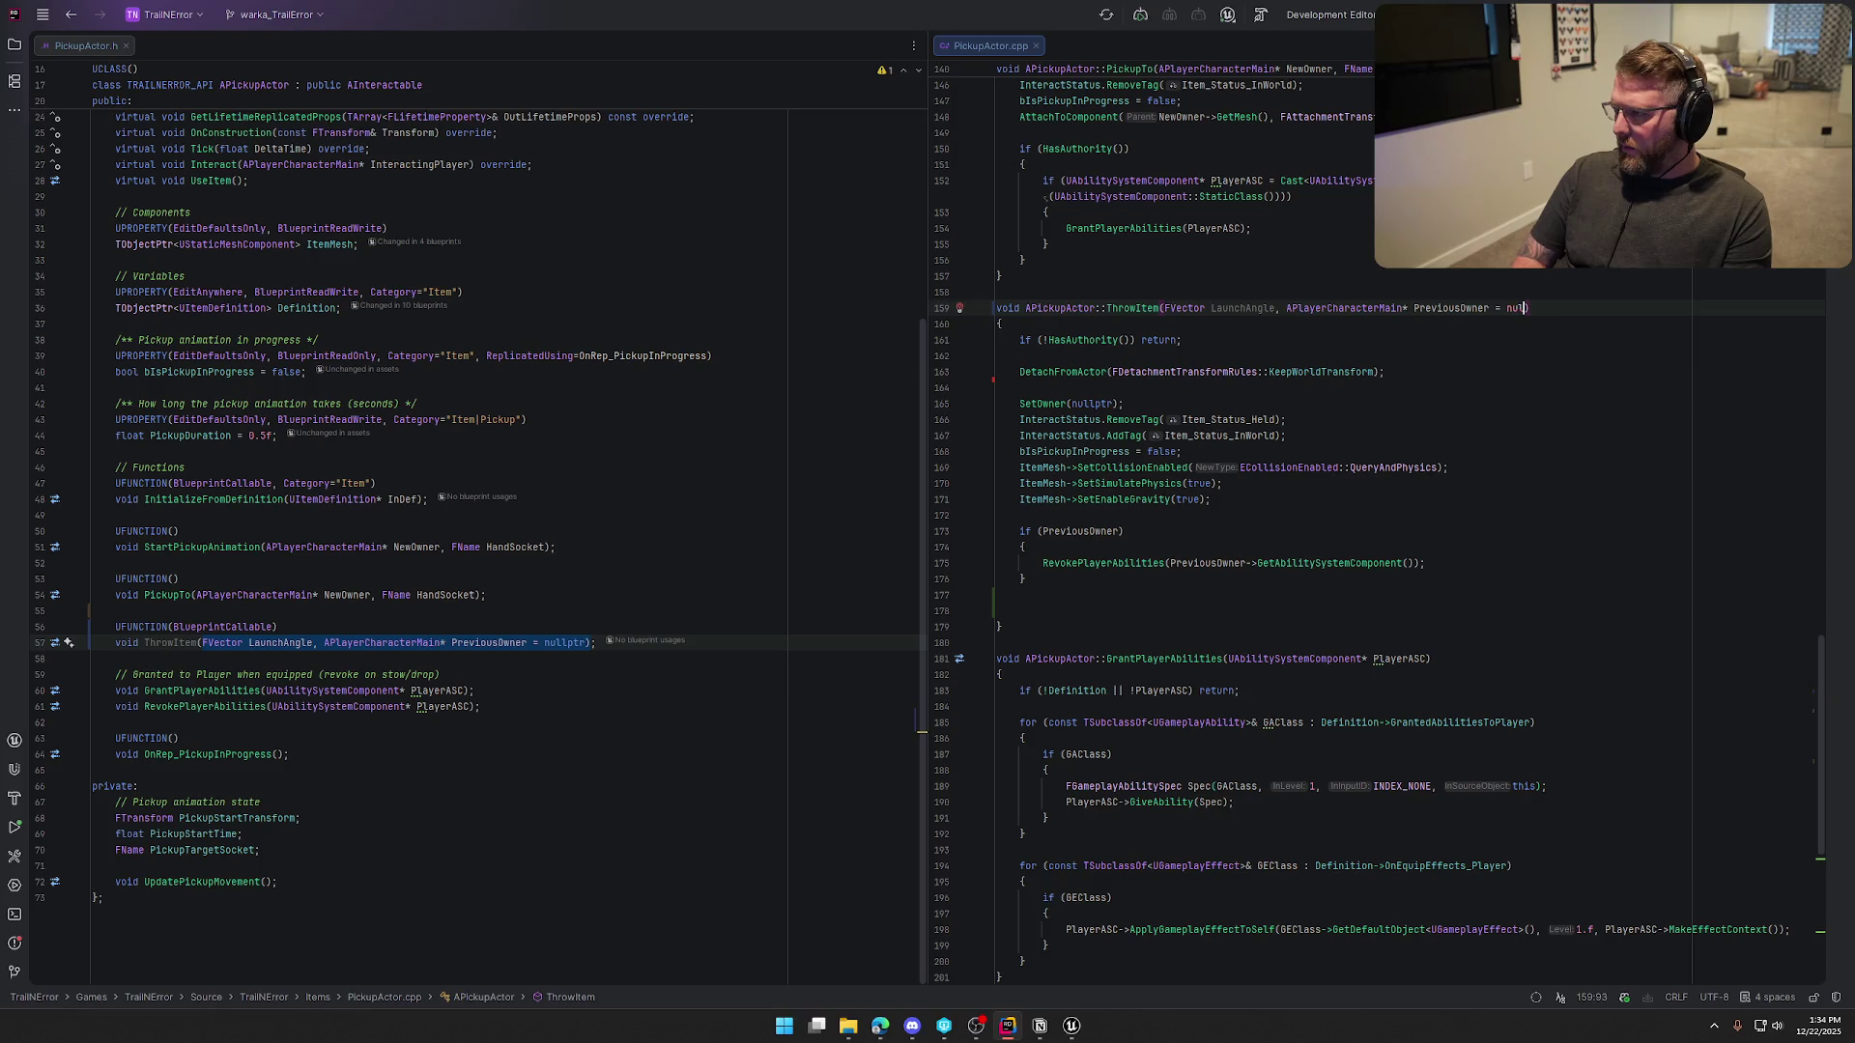
pyautogui.press('Down')
pyautogui.press('Down')
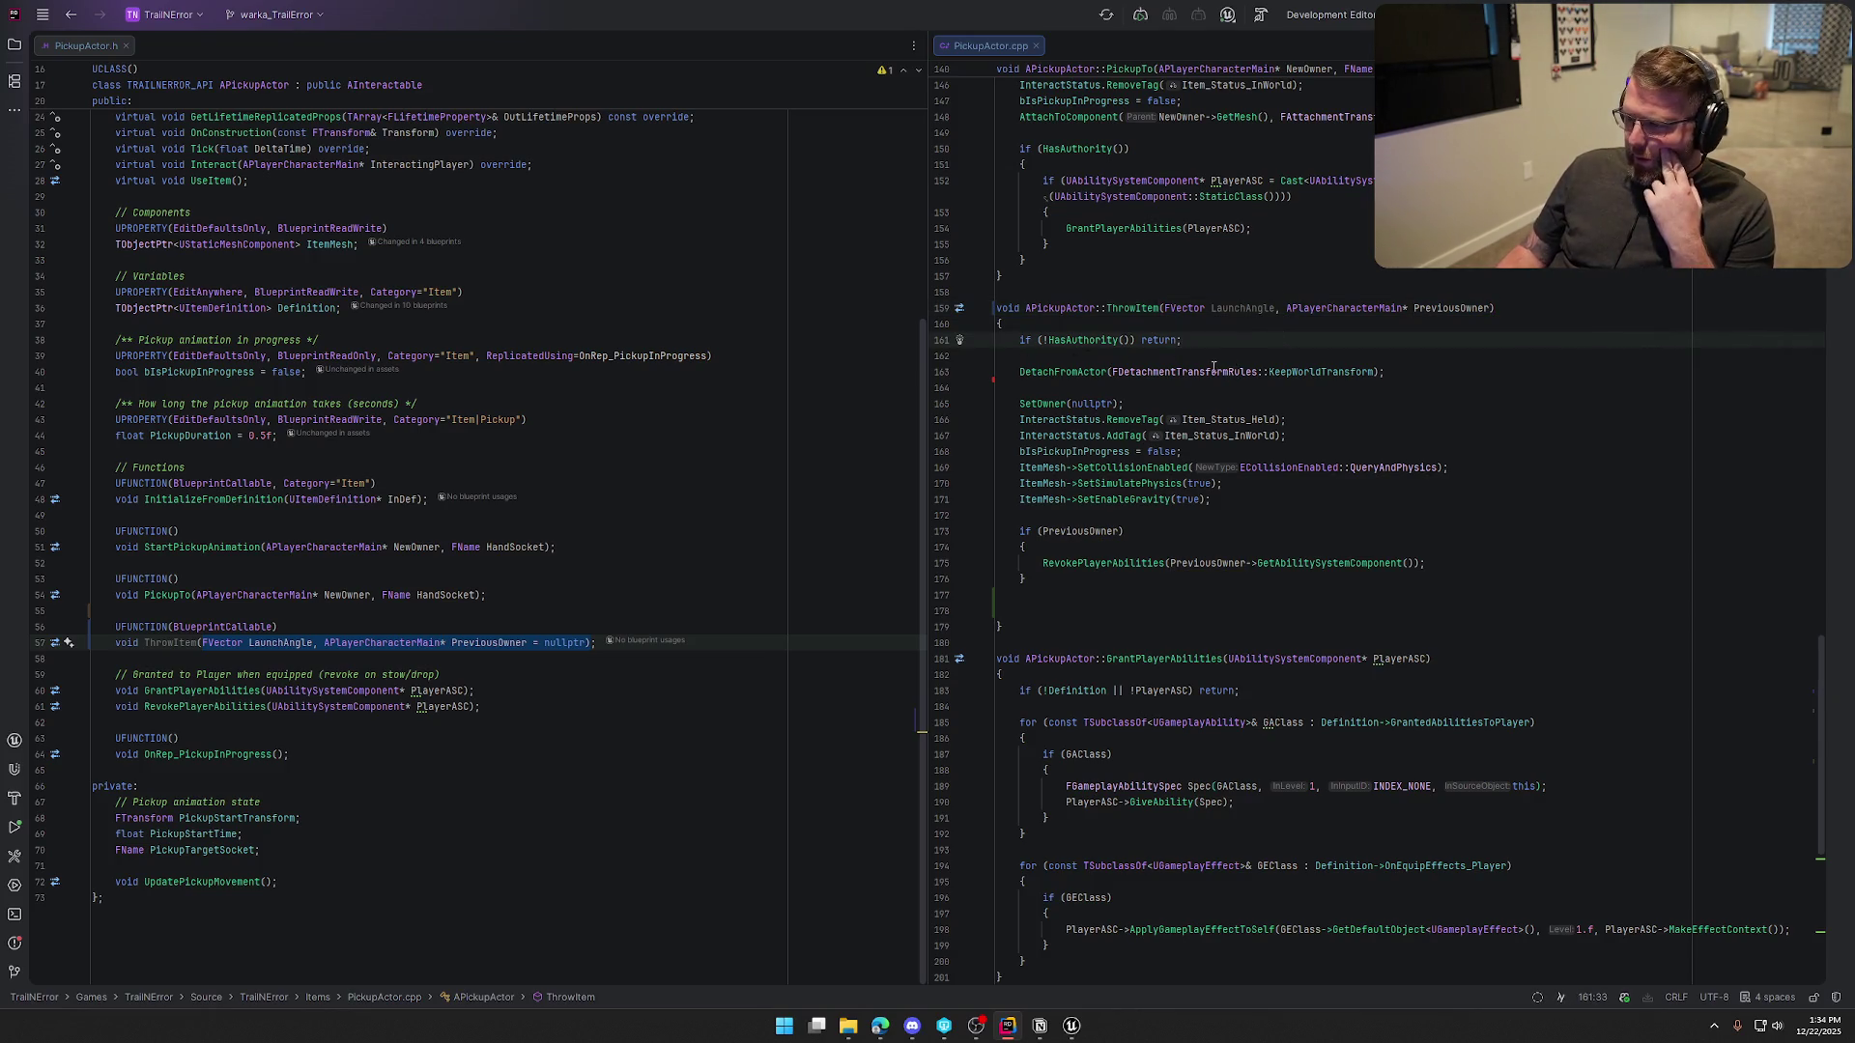
# Review ThrowItem's DetachFromActor and tag-update lines in the body
pyautogui.moveTo(1020, 372)
pyautogui.mouseDown()
pyautogui.moveTo(1416, 374)
pyautogui.moveTo(1412, 439)
pyautogui.mouseUp()
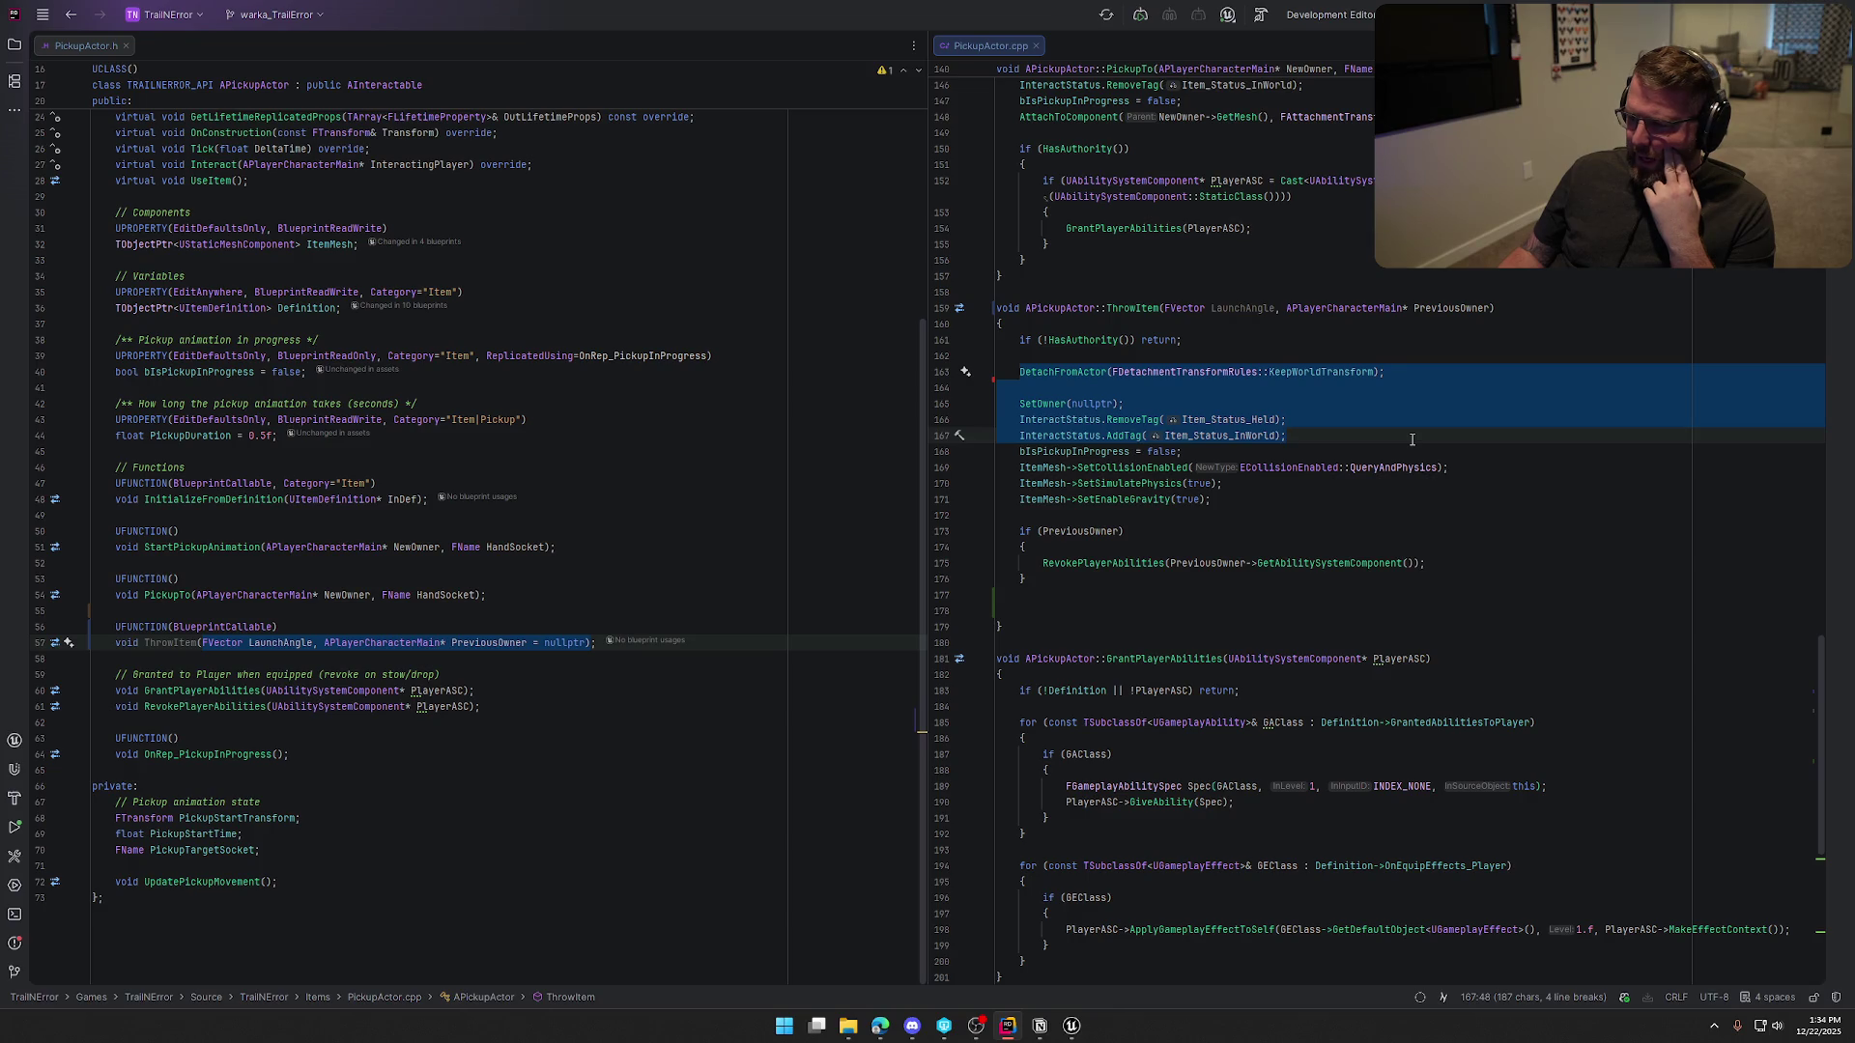
pyautogui.moveTo(1411, 440)
pyautogui.mouseDown()
pyautogui.moveTo(1418, 481)
pyautogui.moveTo(1467, 480)
pyautogui.moveTo(1471, 615)
pyautogui.mouseUp()
pyautogui.click(1030, 610)
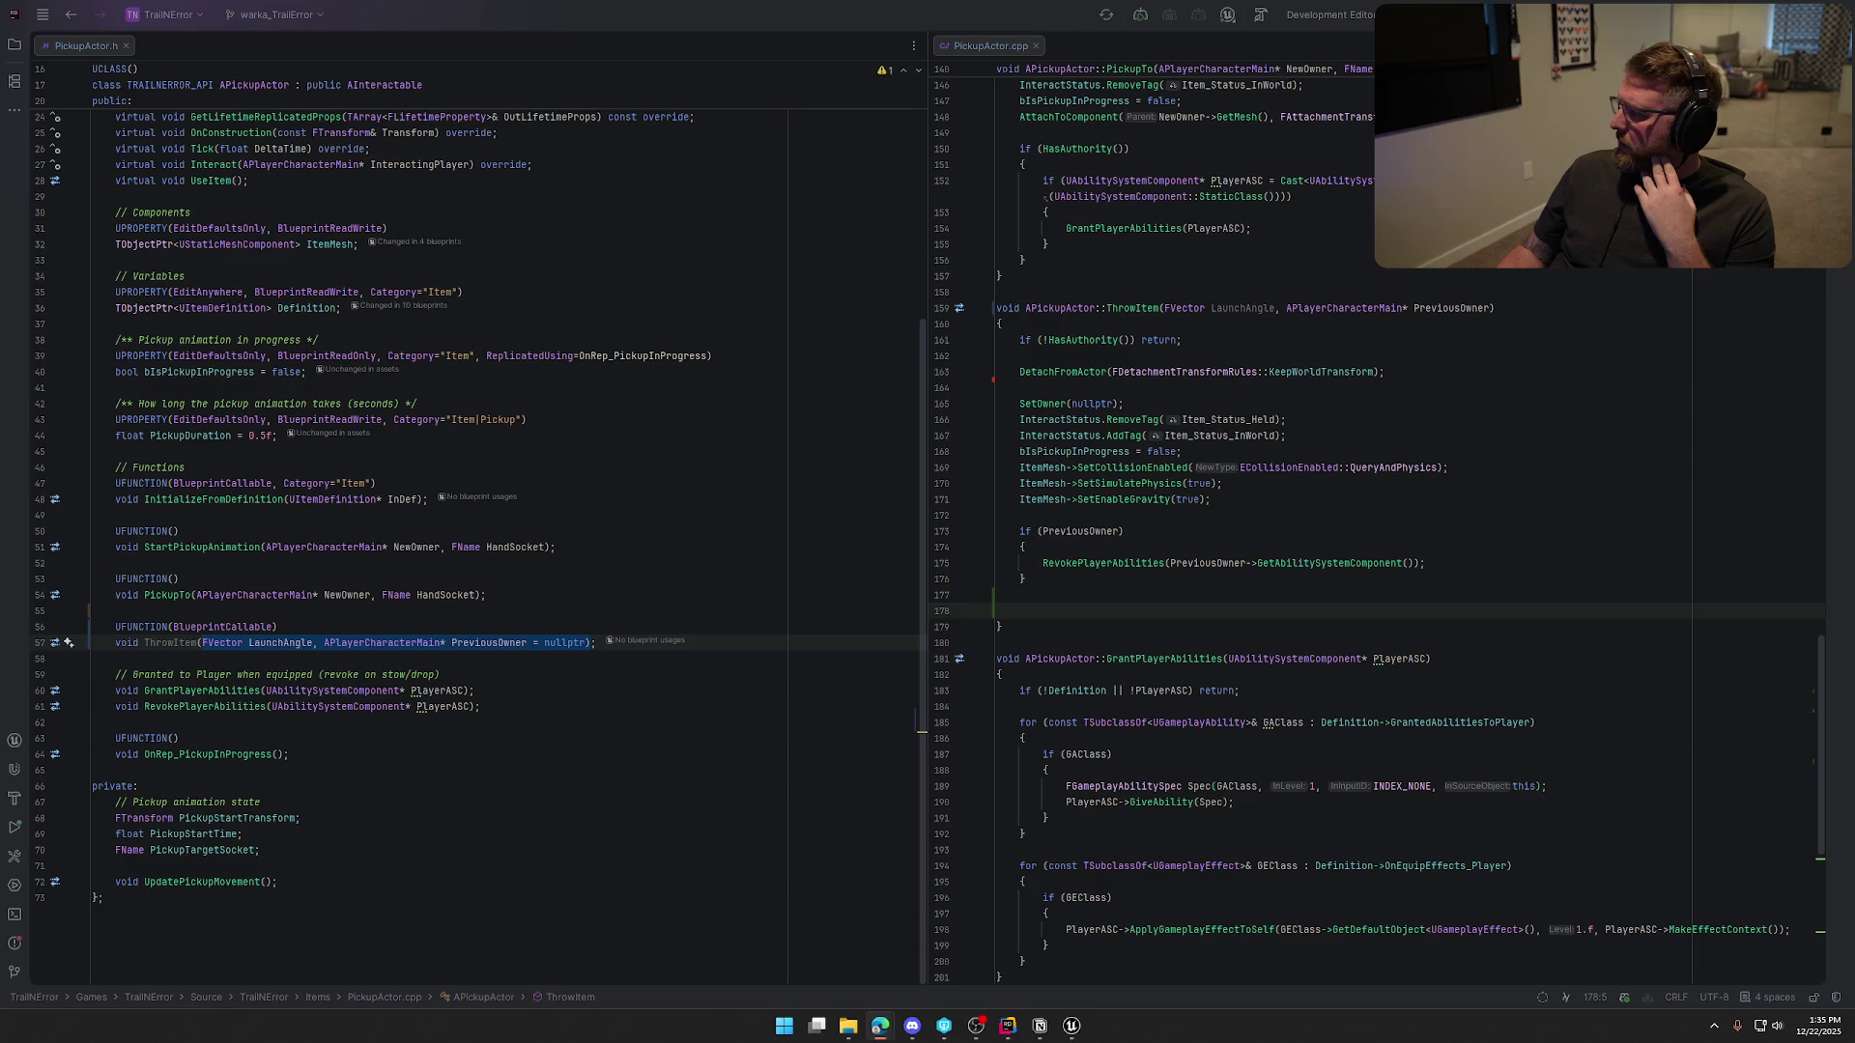
pyautogui.hotkey('alt', 'Tab')
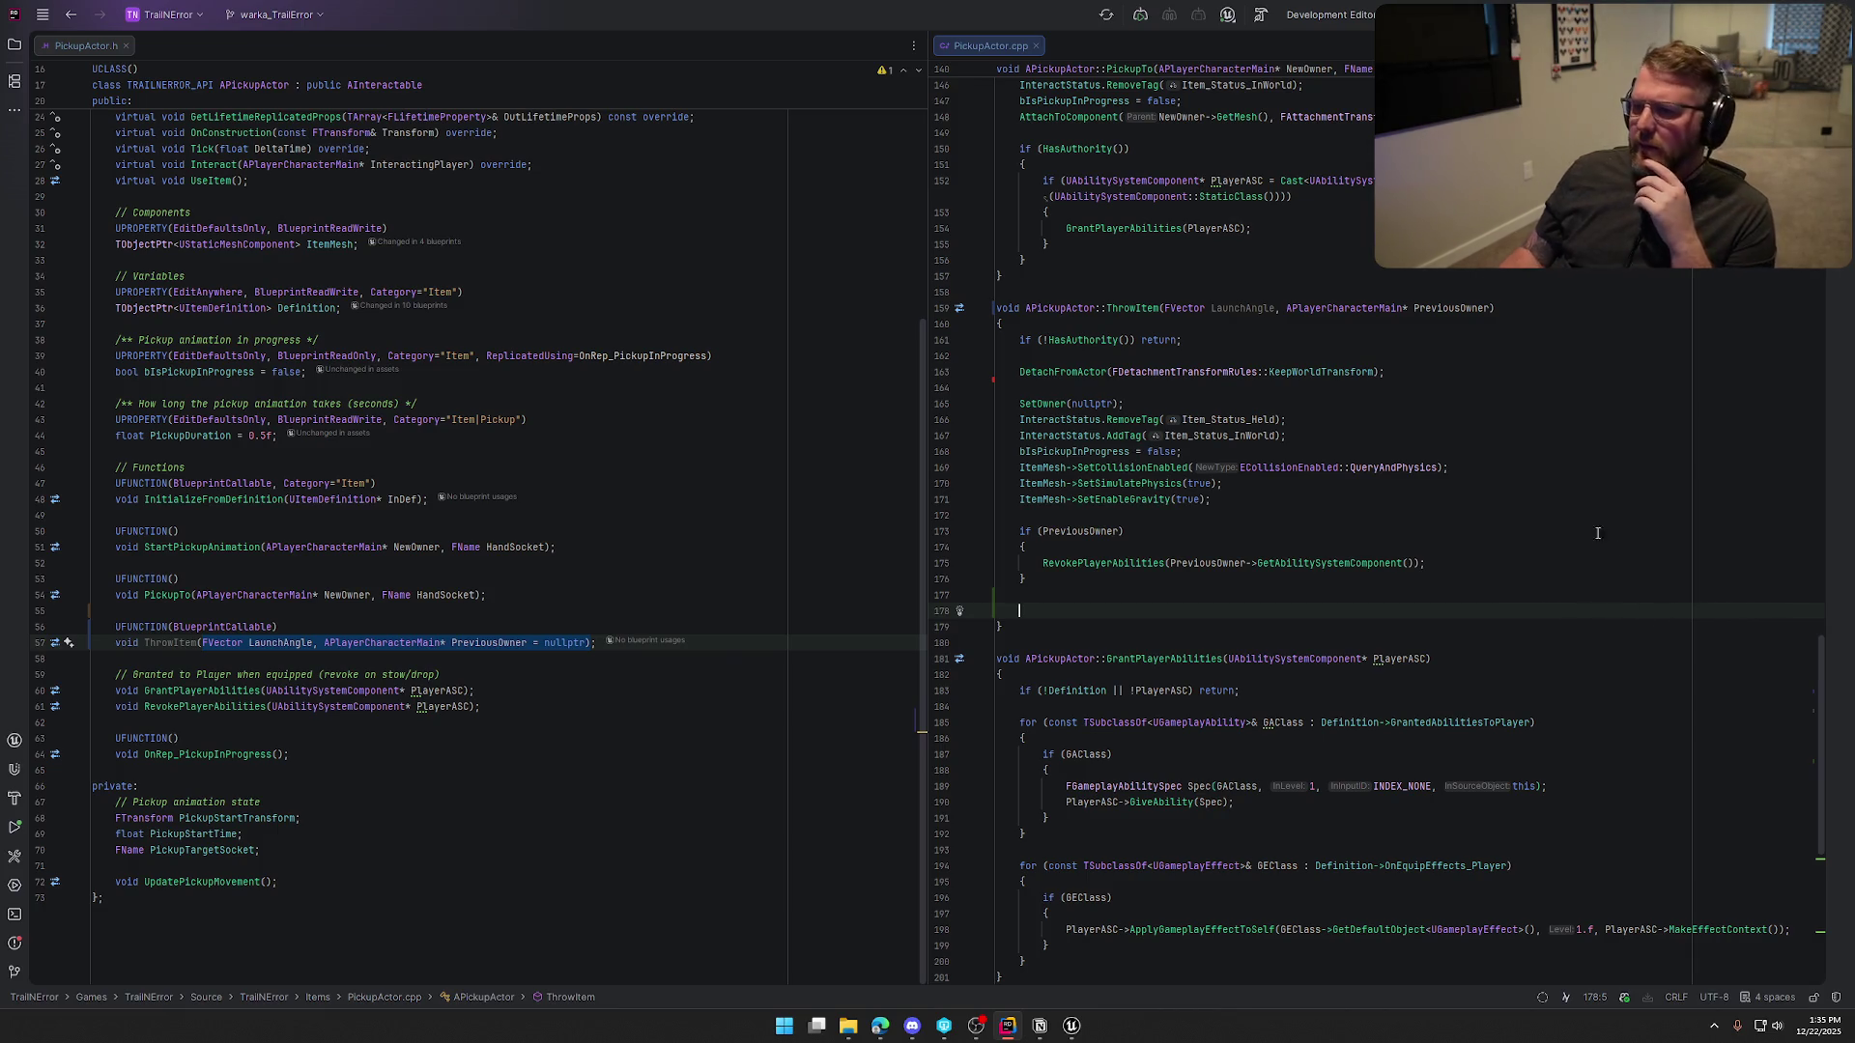
pyautogui.click(1078, 1027)
pyautogui.scroll(4, 885, 562)
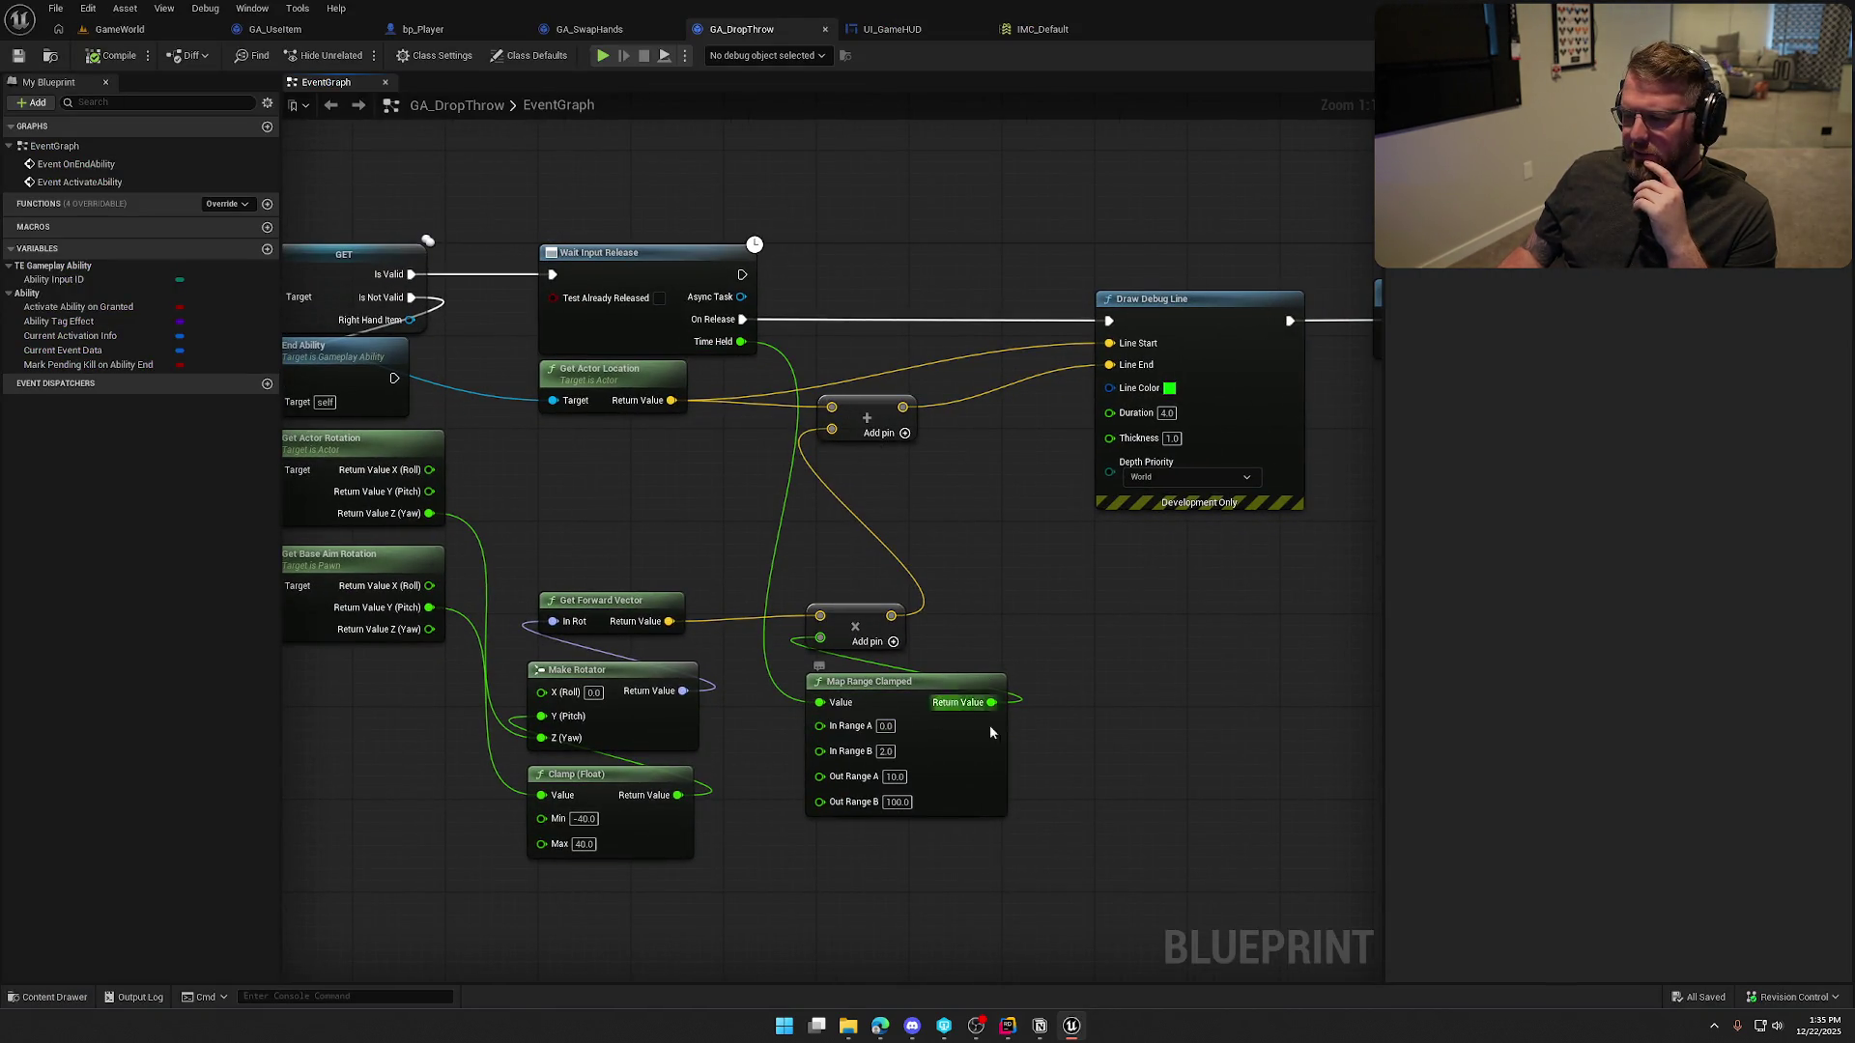
pyautogui.click(1008, 1026)
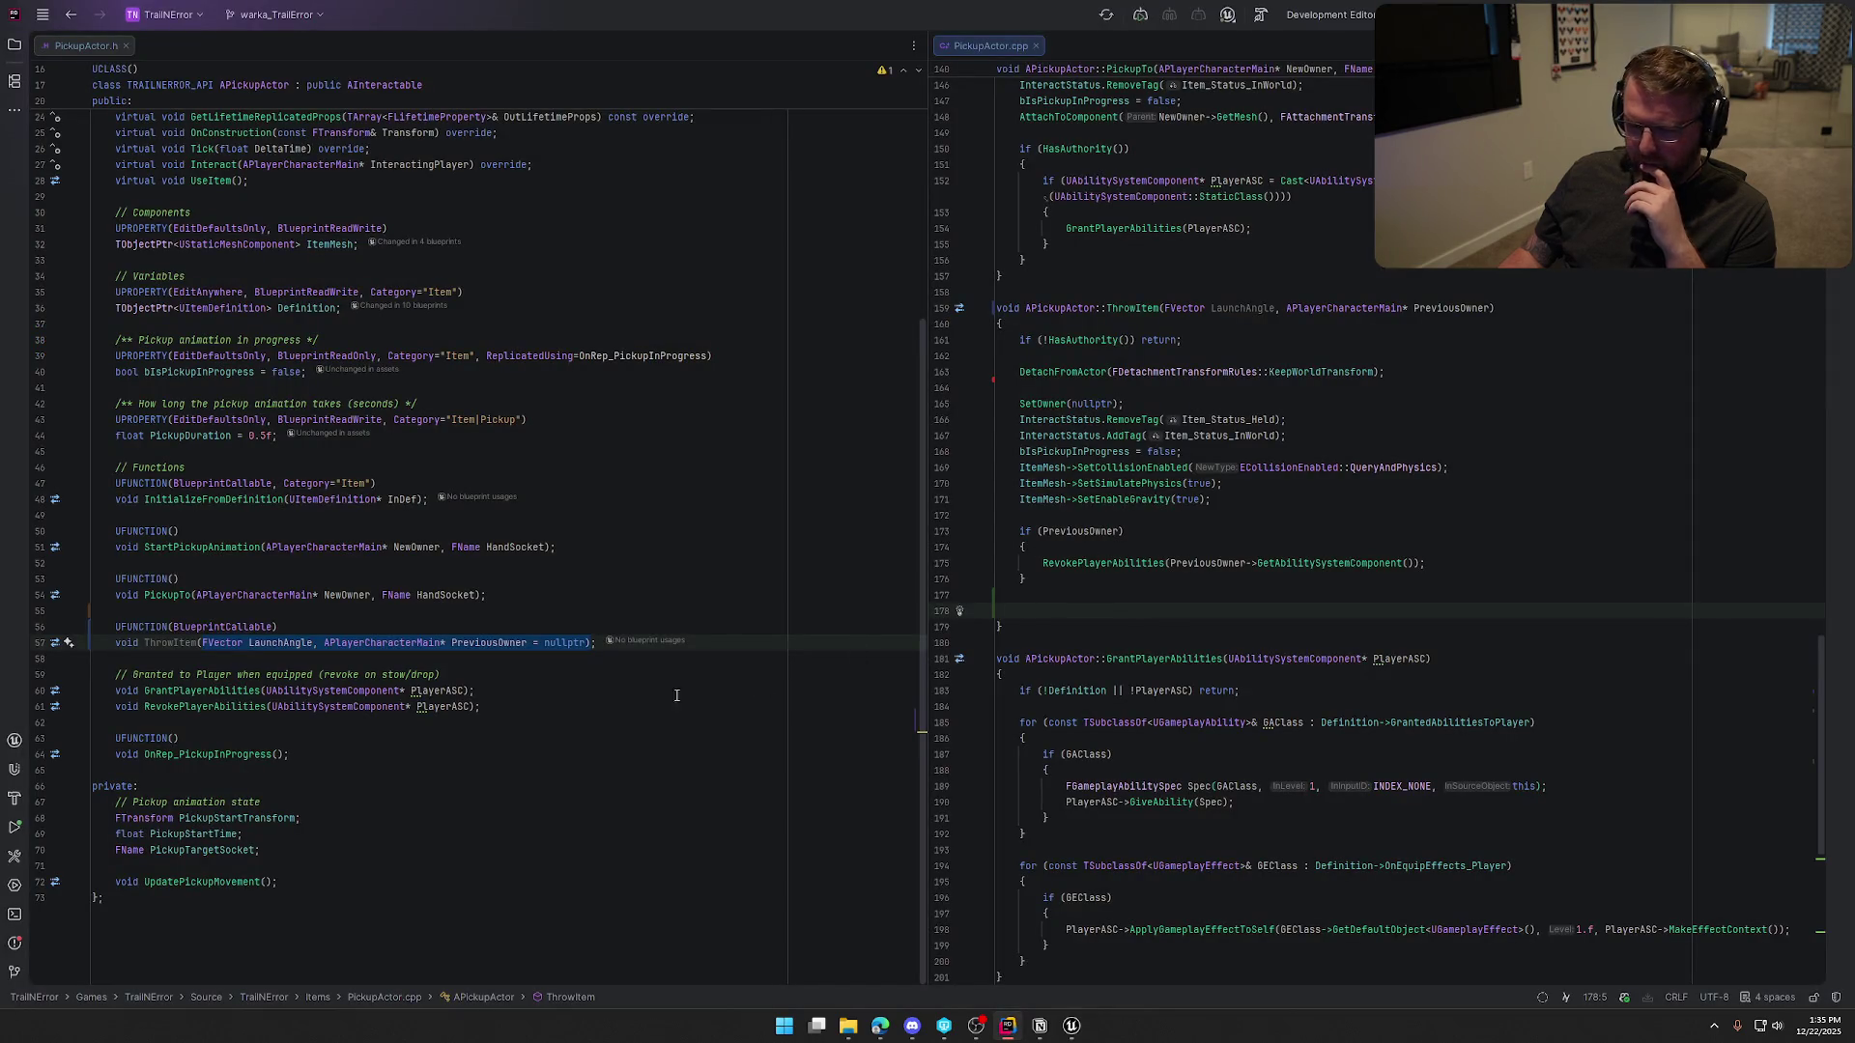
pyautogui.click(318, 643)
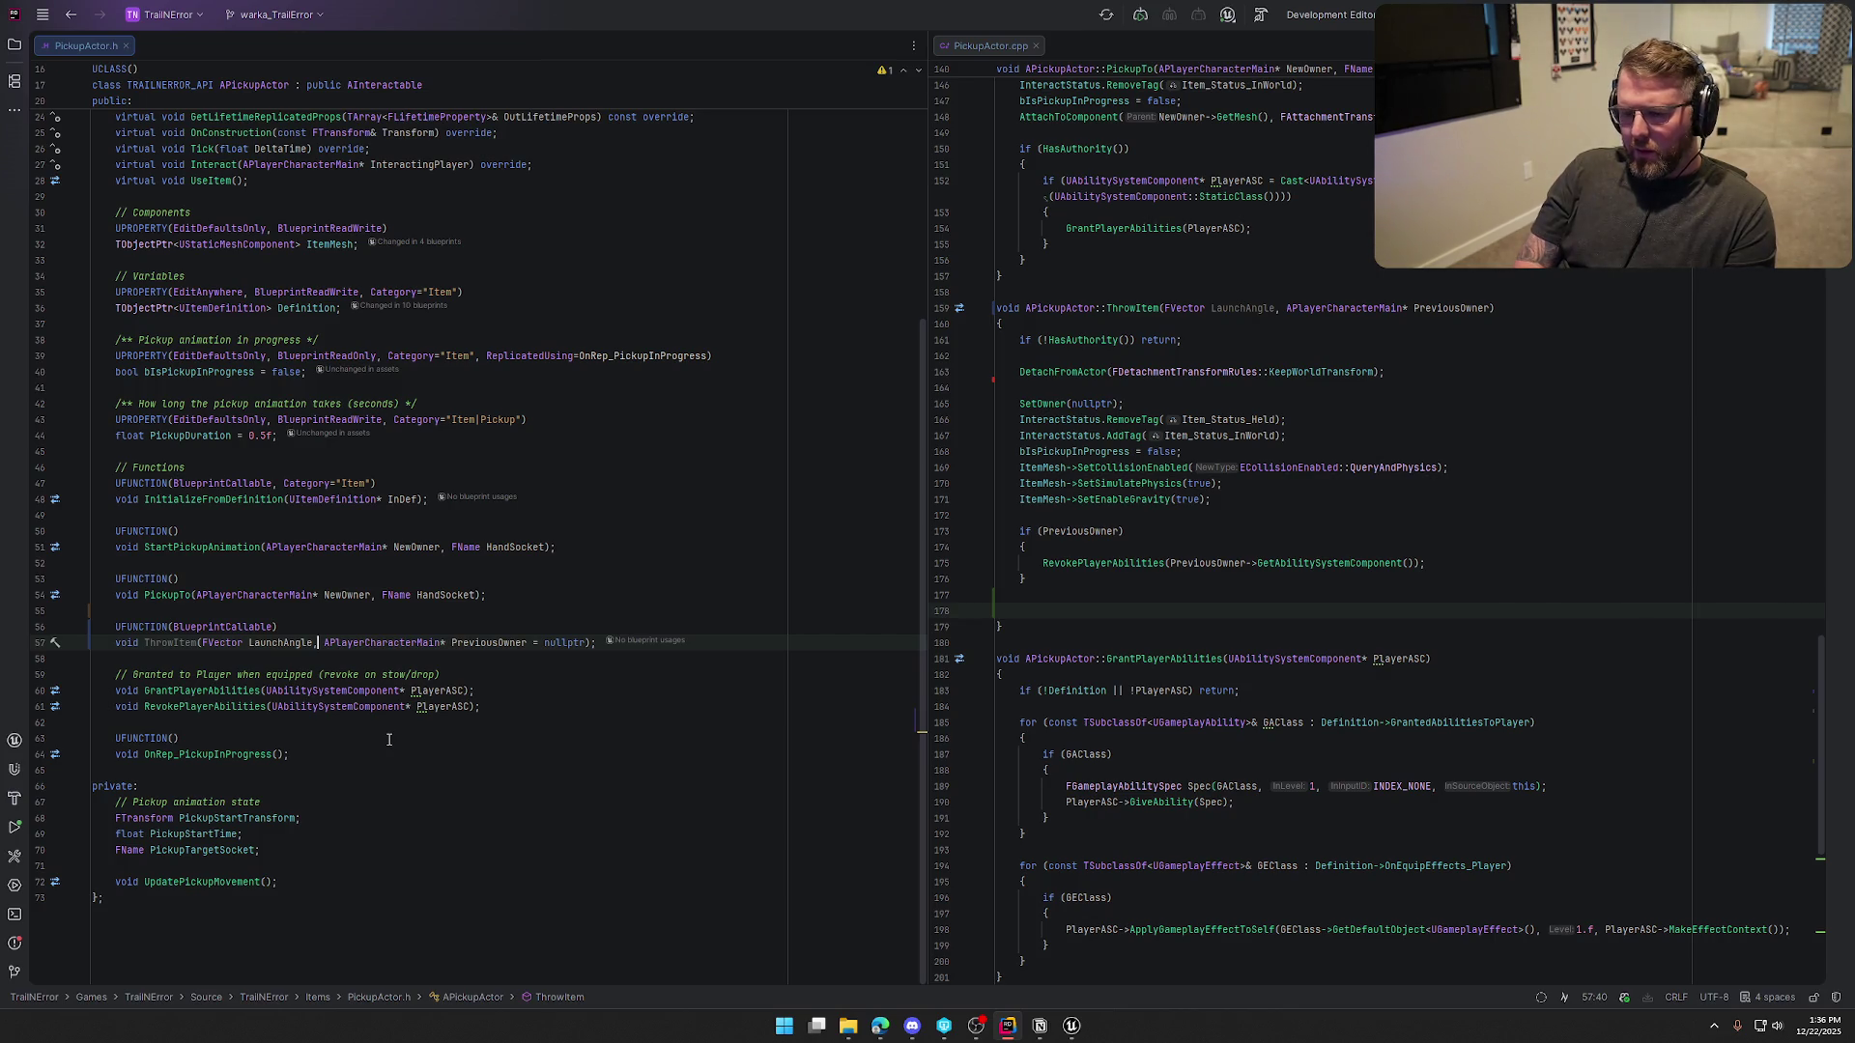
# Add 'float ThrowPower,' and rename LaunchAngle to ThrowAngle in the header declaration
pyautogui.write('float ')
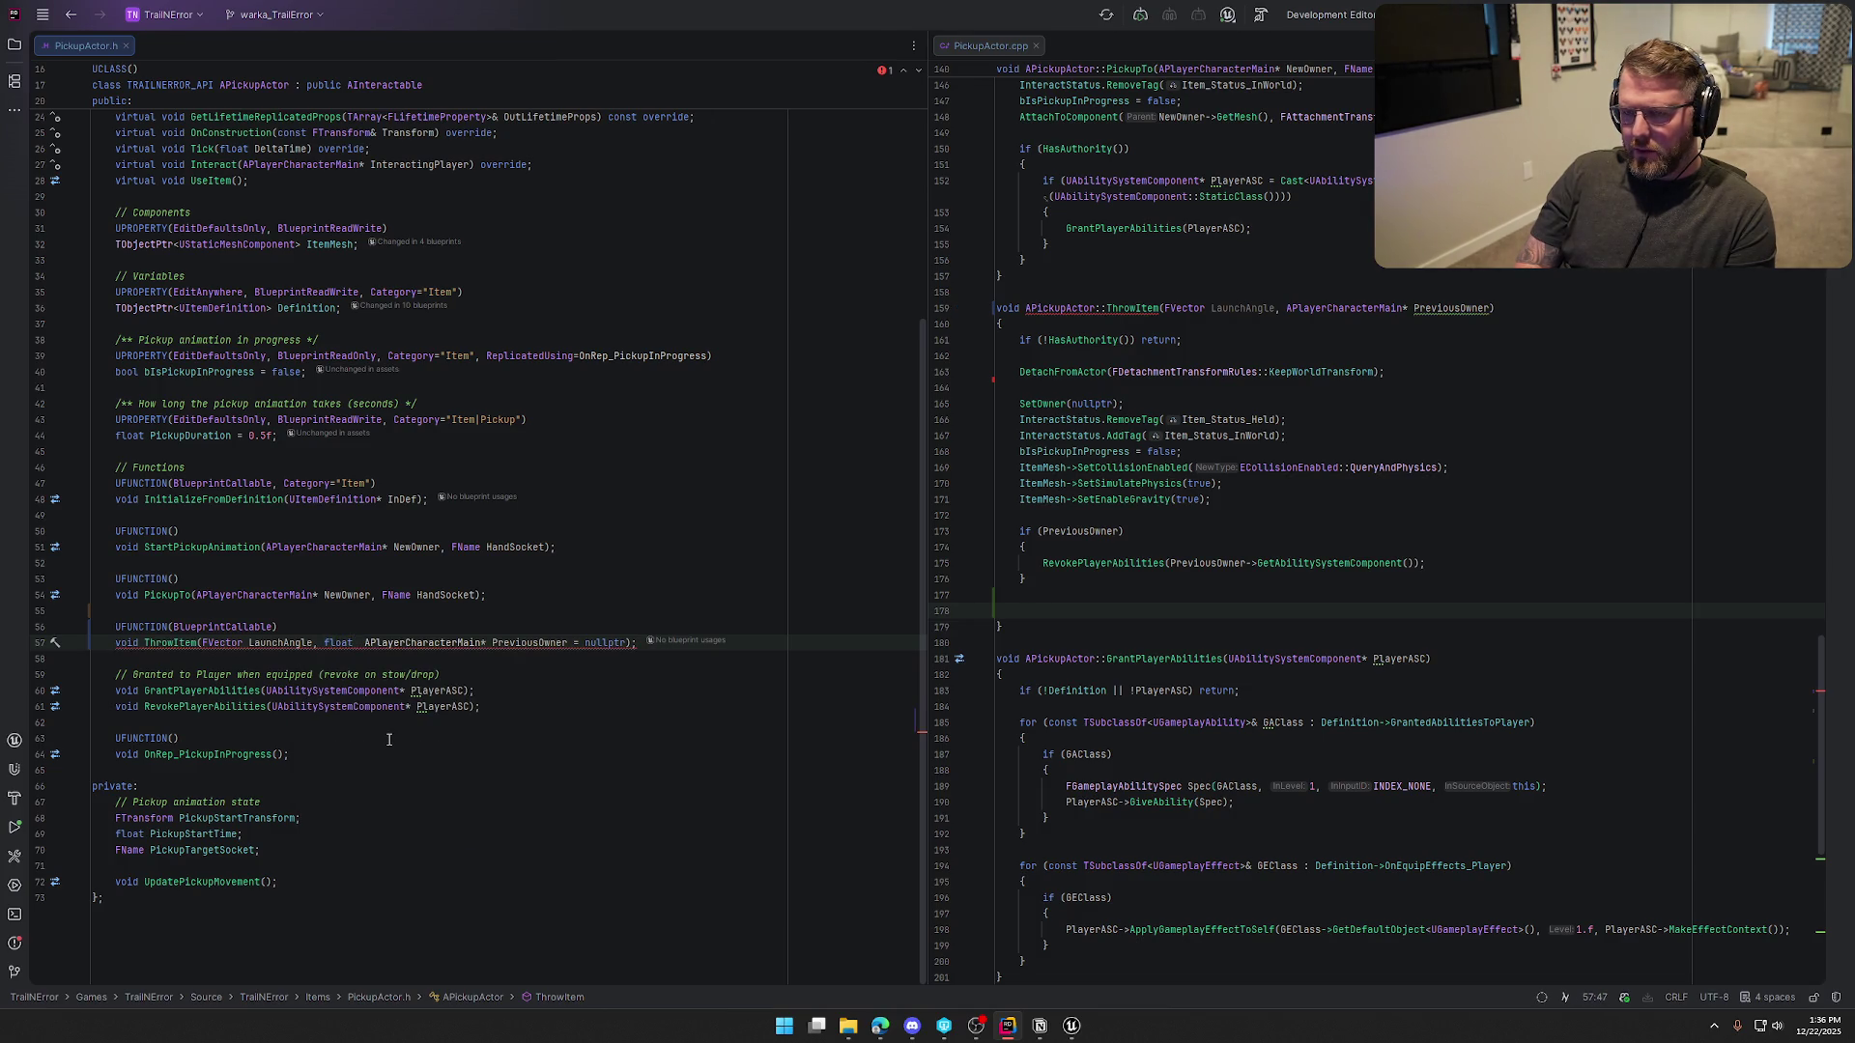
pyautogui.write('Th')
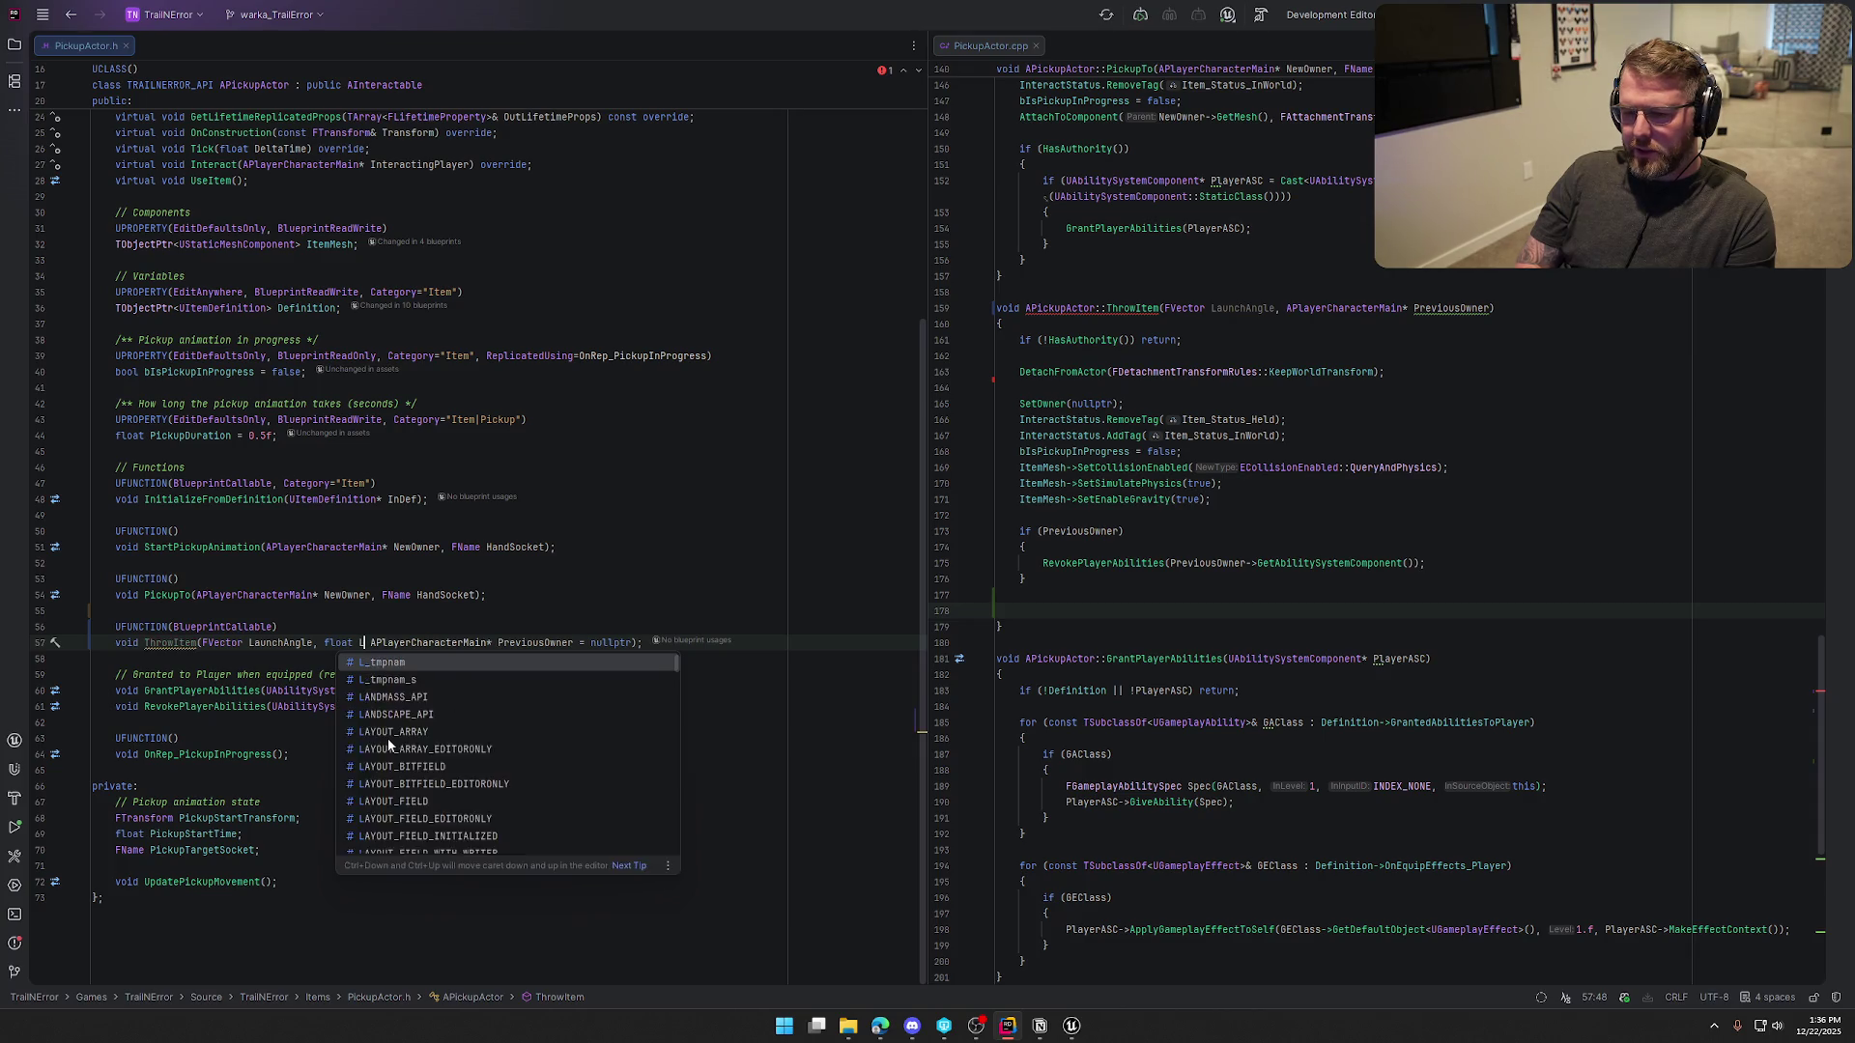
pyautogui.write('row')
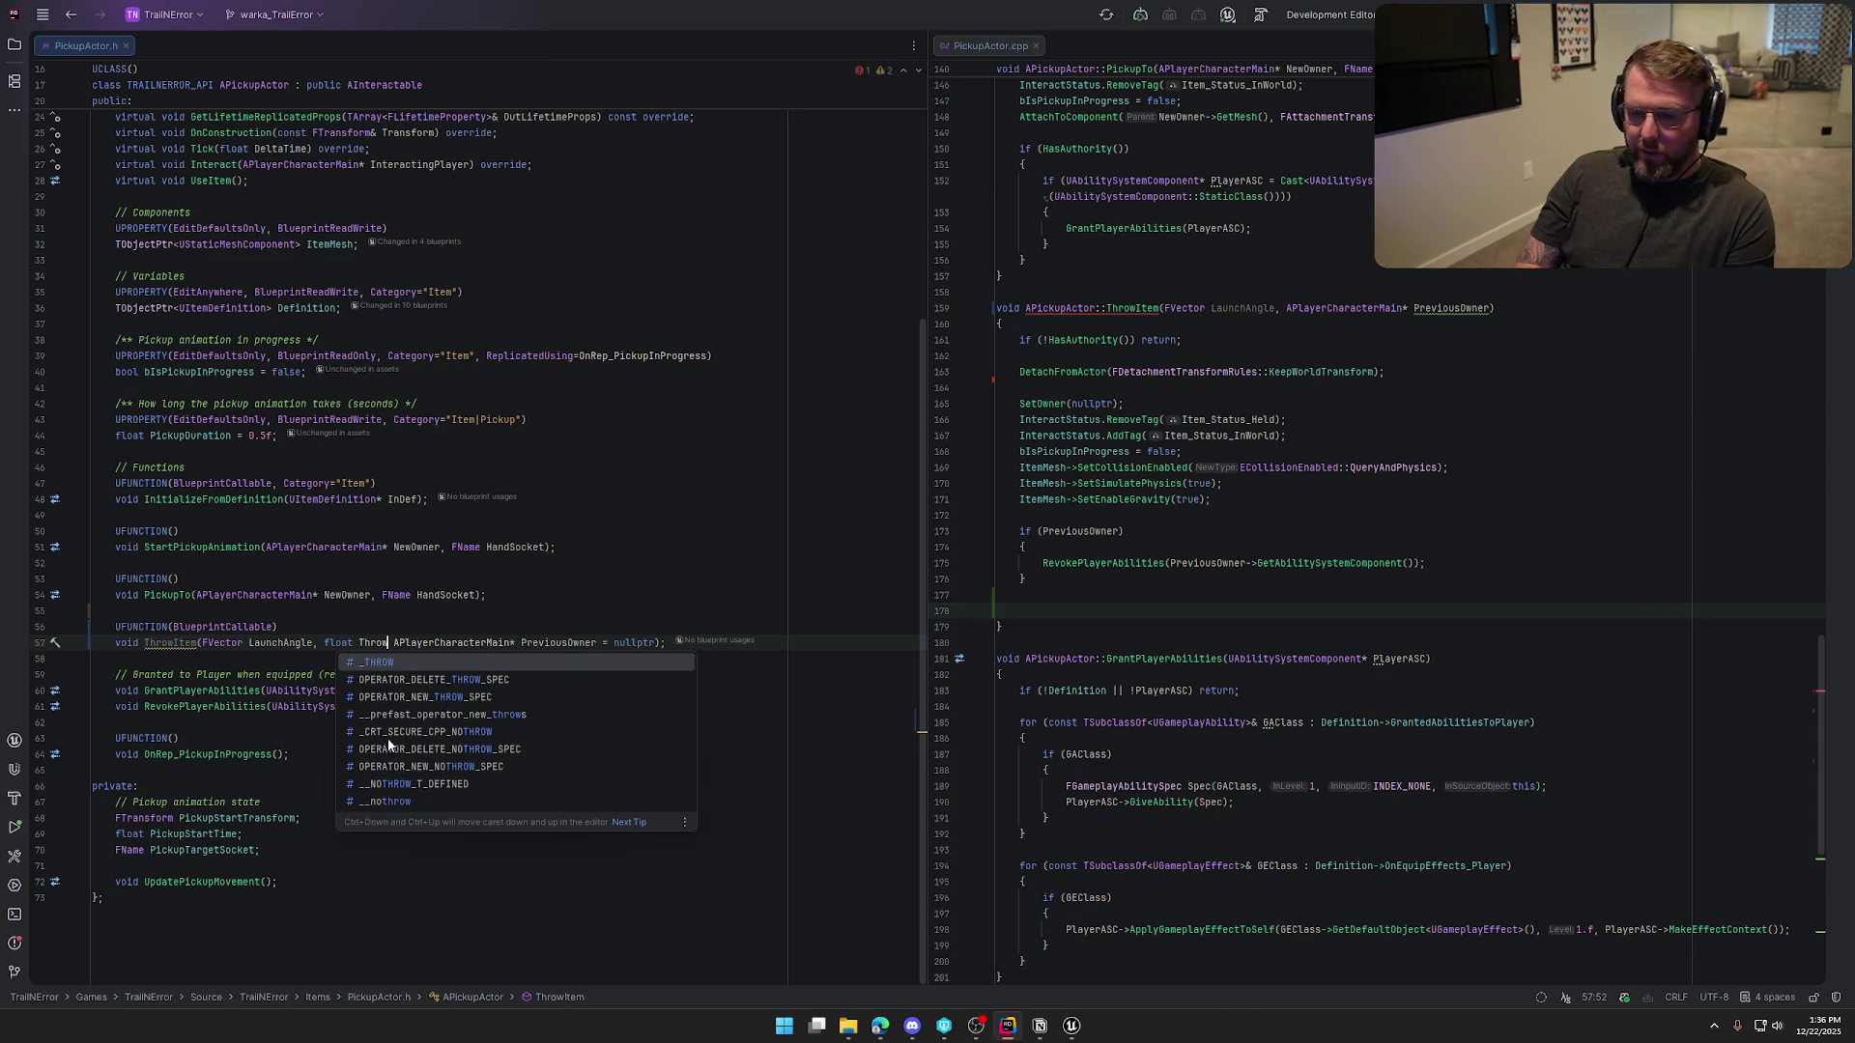
pyautogui.write('Velocity')
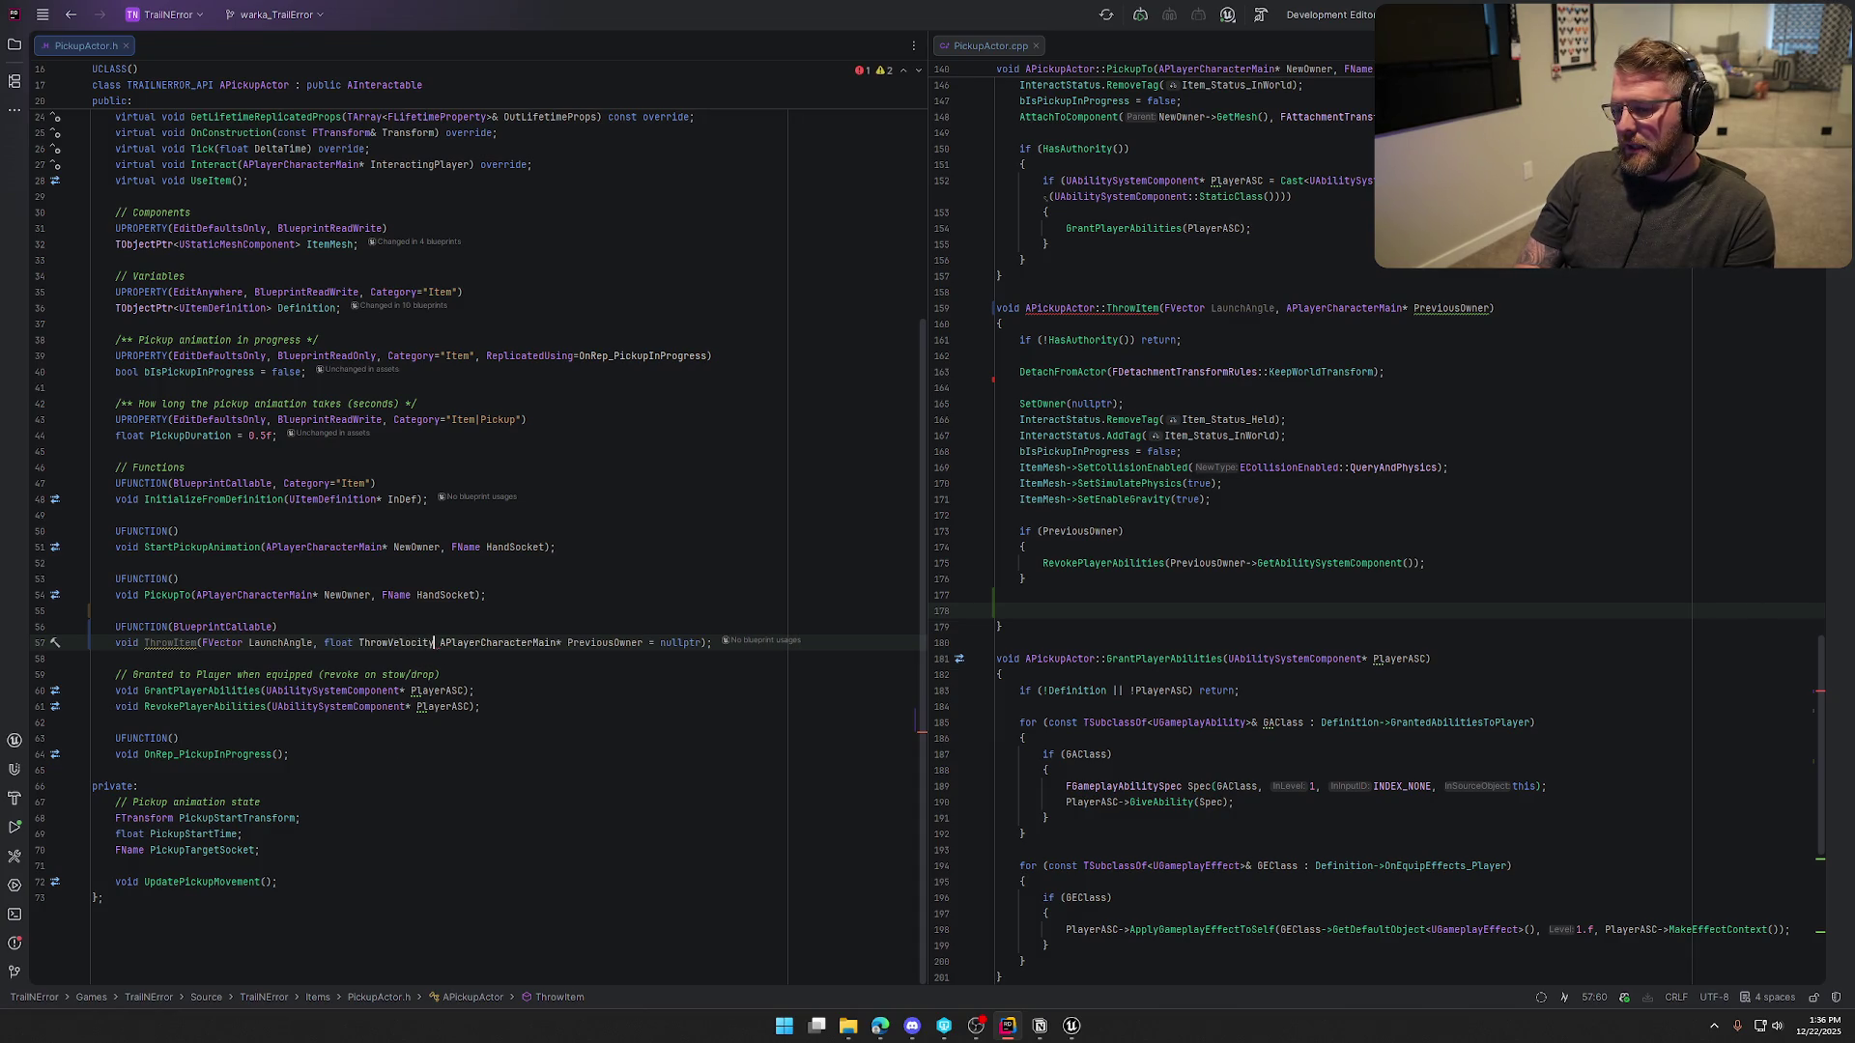
pyautogui.press('BackSpace')
pyautogui.press('BackSpace')
pyautogui.press('BackSpace')
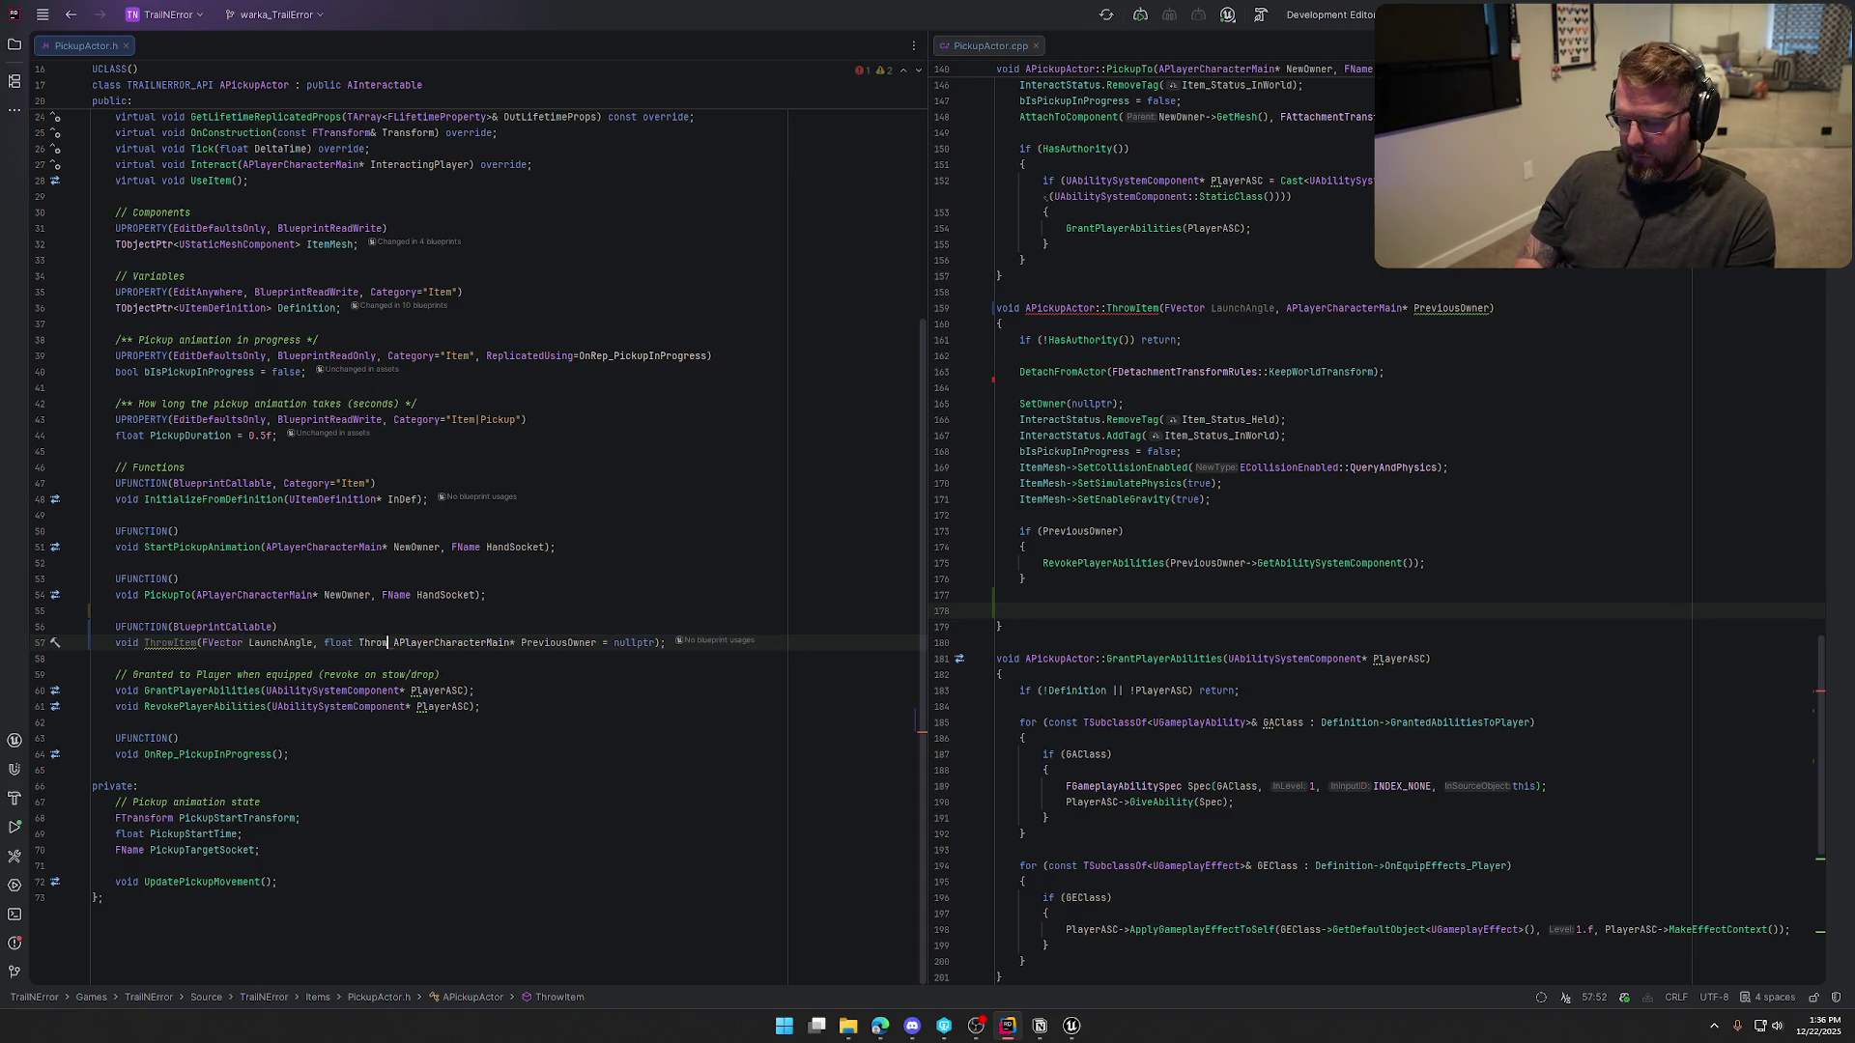
pyautogui.write('Power,')
pyautogui.hotkey('ctrl', 'Left')
pyautogui.hotkey('ctrl', 'Left')
pyautogui.hotkey('ctrl', 'Left')
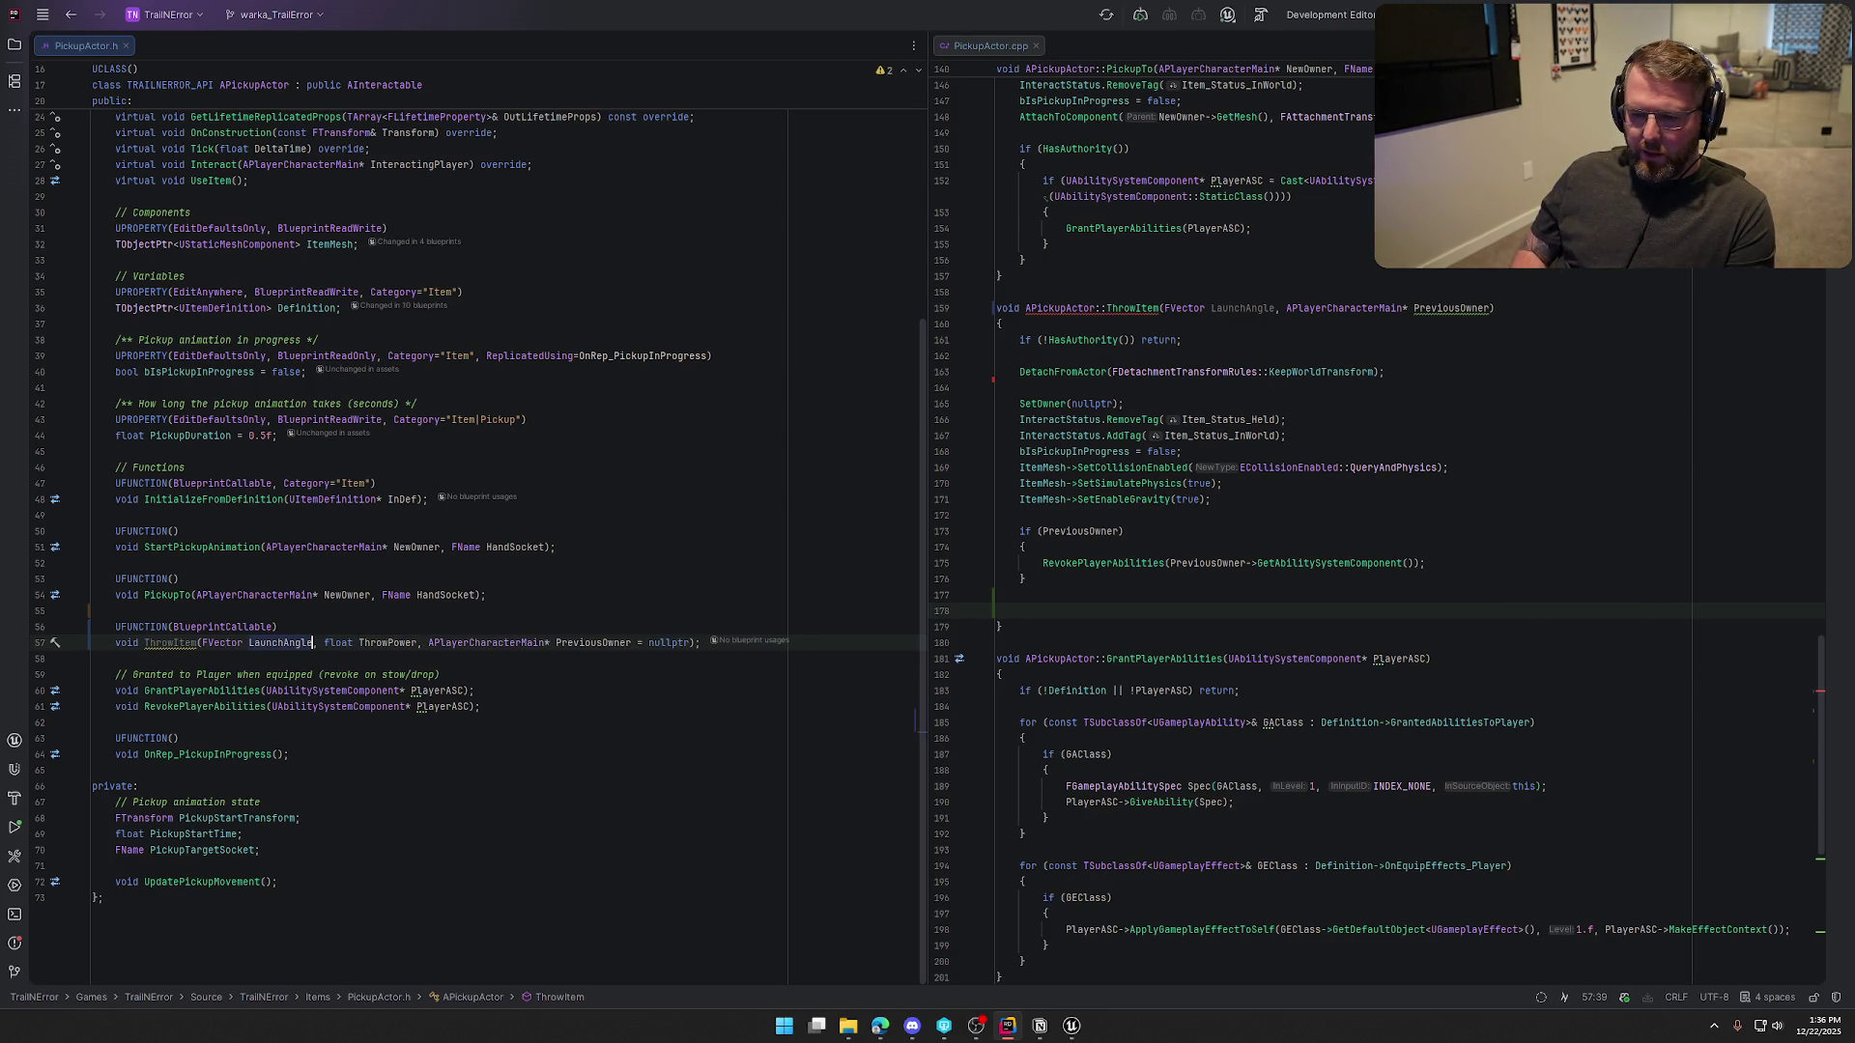
pyautogui.hotkey('ctrl', 'Right')
pyautogui.press('Delete')
pyautogui.press('Delete')
pyautogui.press('Delete')
pyautogui.write('Tr')
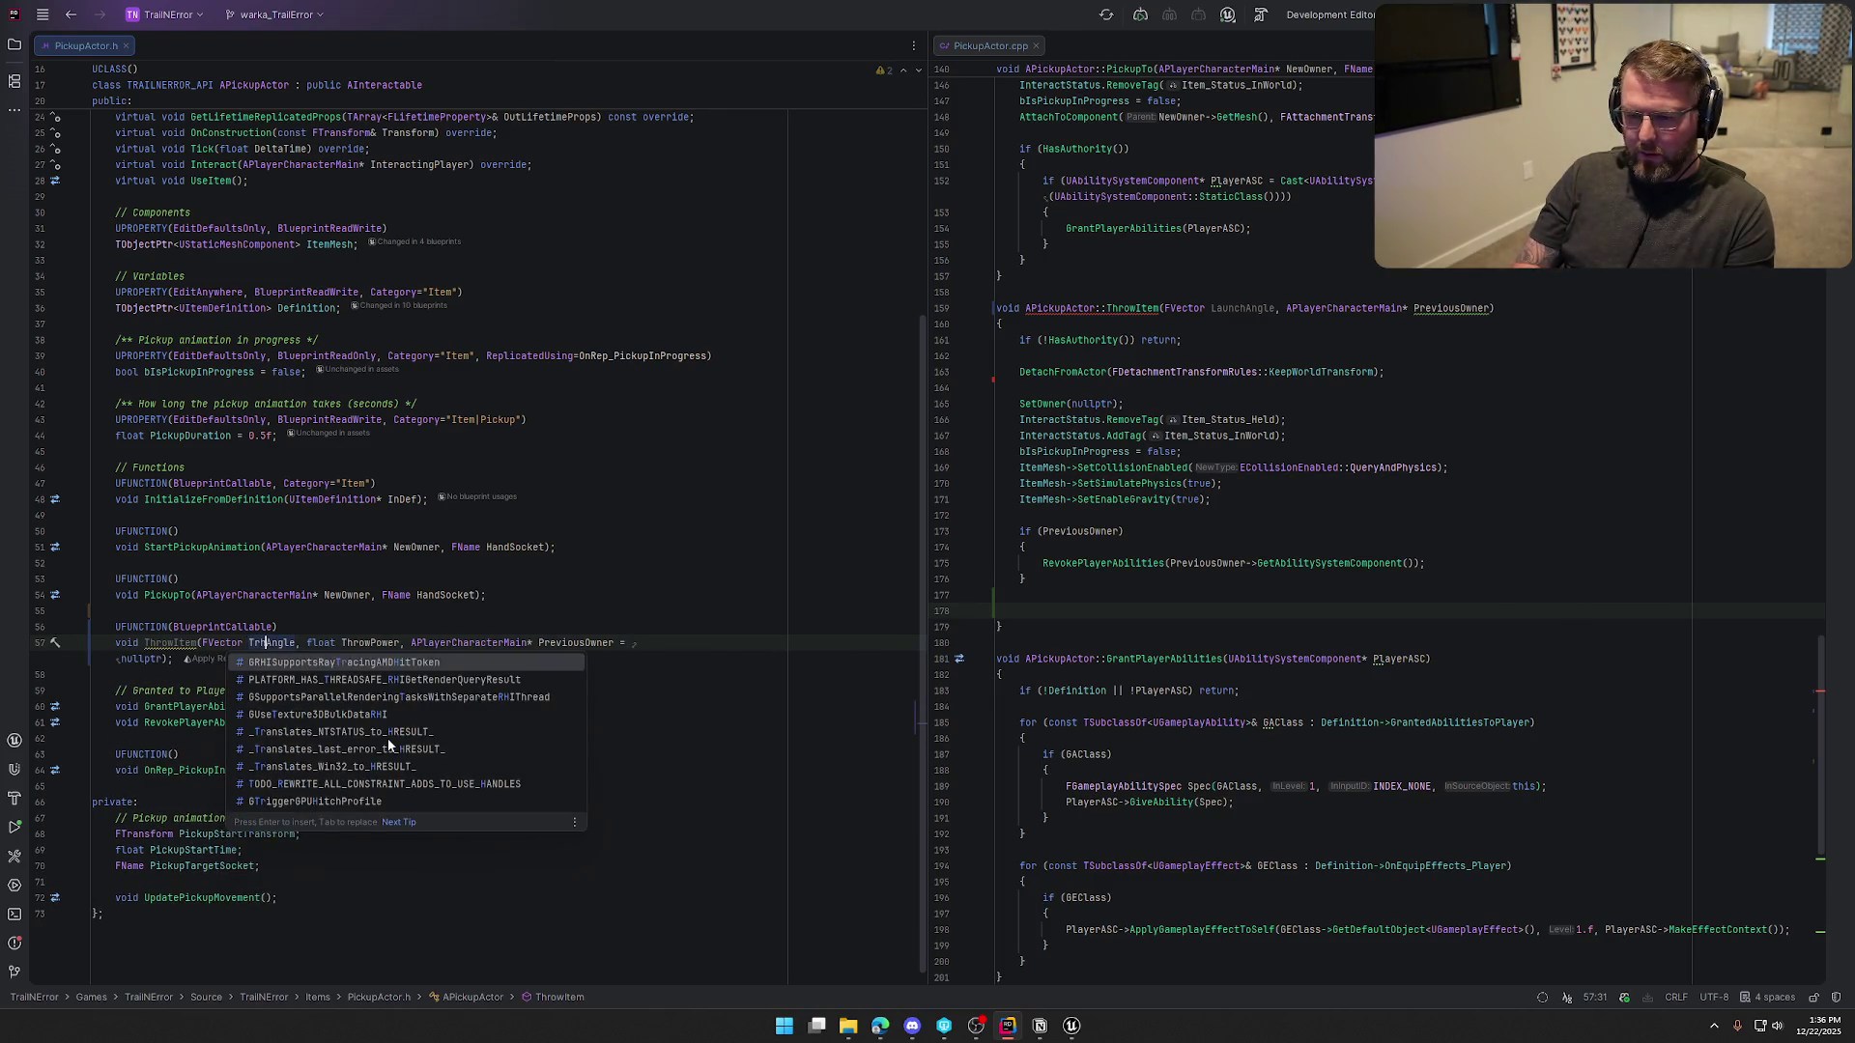
pyautogui.press('BackSpace')
pyautogui.write('hrow')
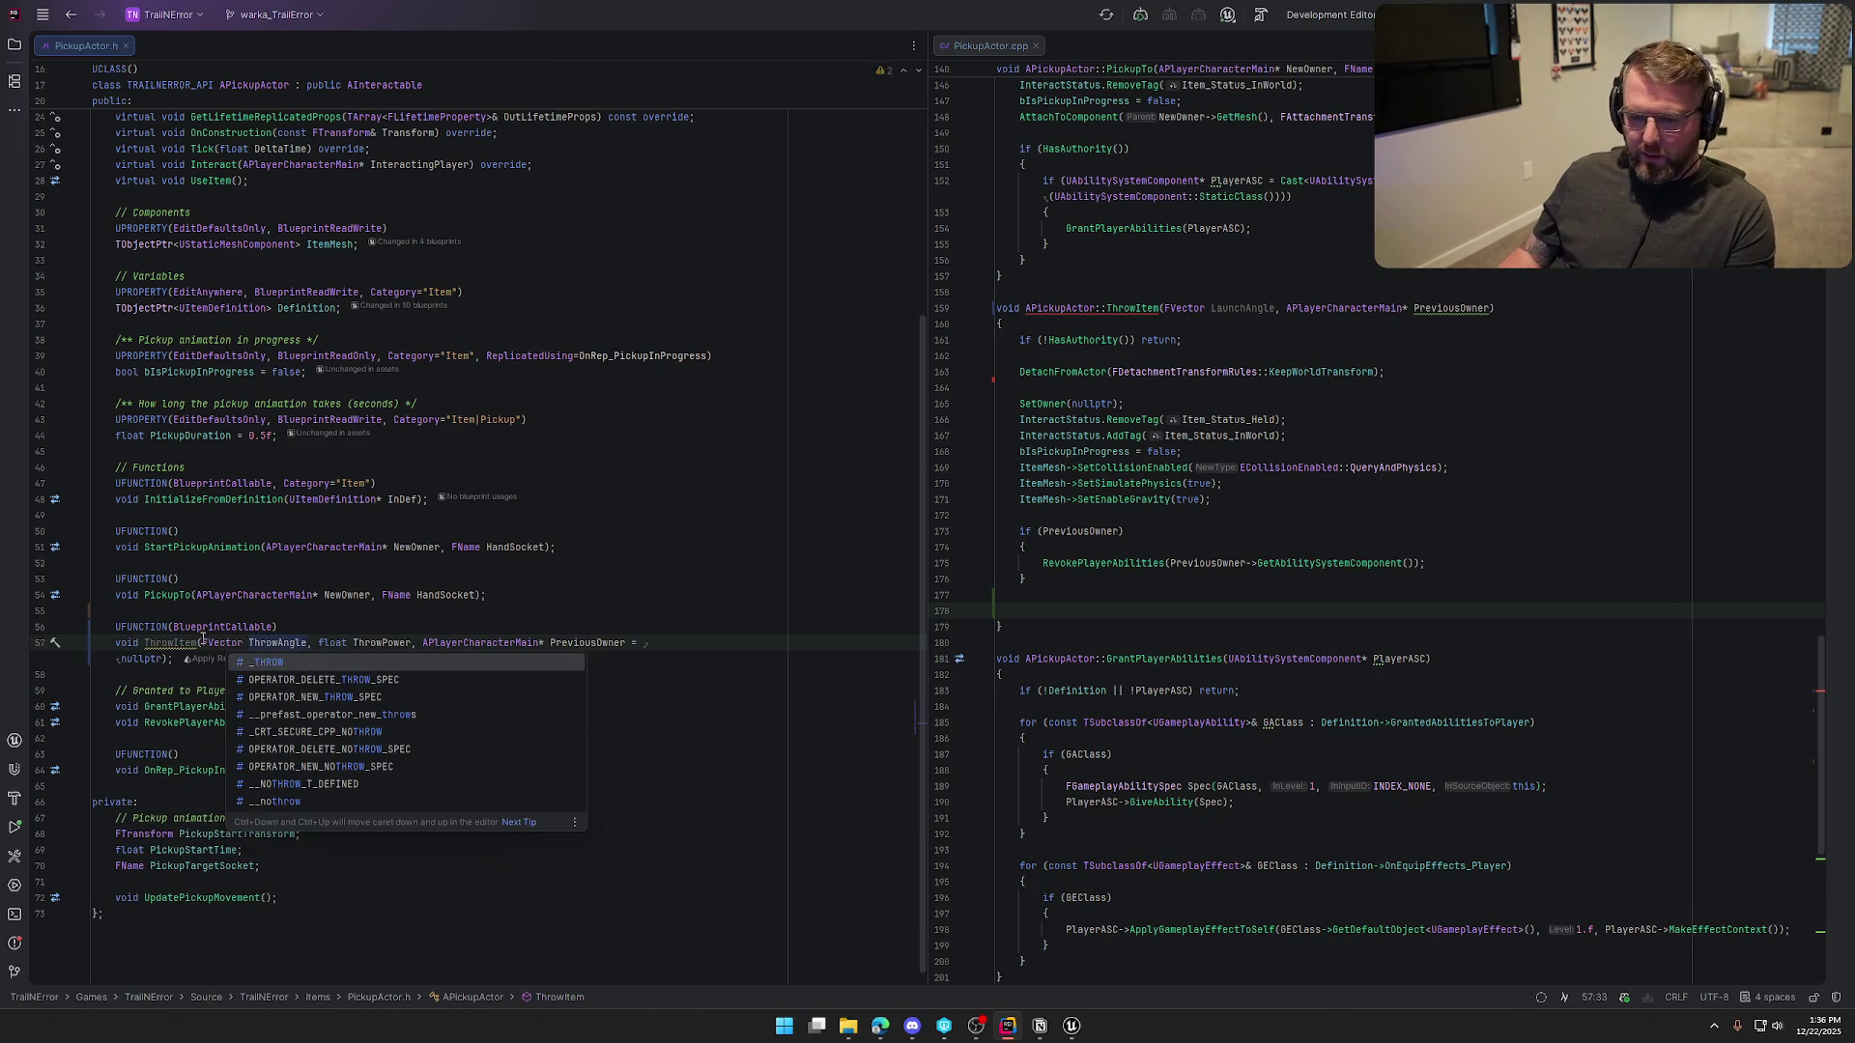
pyautogui.press('Escape')
pyautogui.hotkey('ctrl', 'Left')
pyautogui.hotkey('ctrl', 'Left')
# Paste the updated parameter list into the PickupActor.cpp definition and remove ' = nullptr'
pyautogui.hotkey('ctrl', 'w')
pyautogui.hotkey('ctrl', 'w')
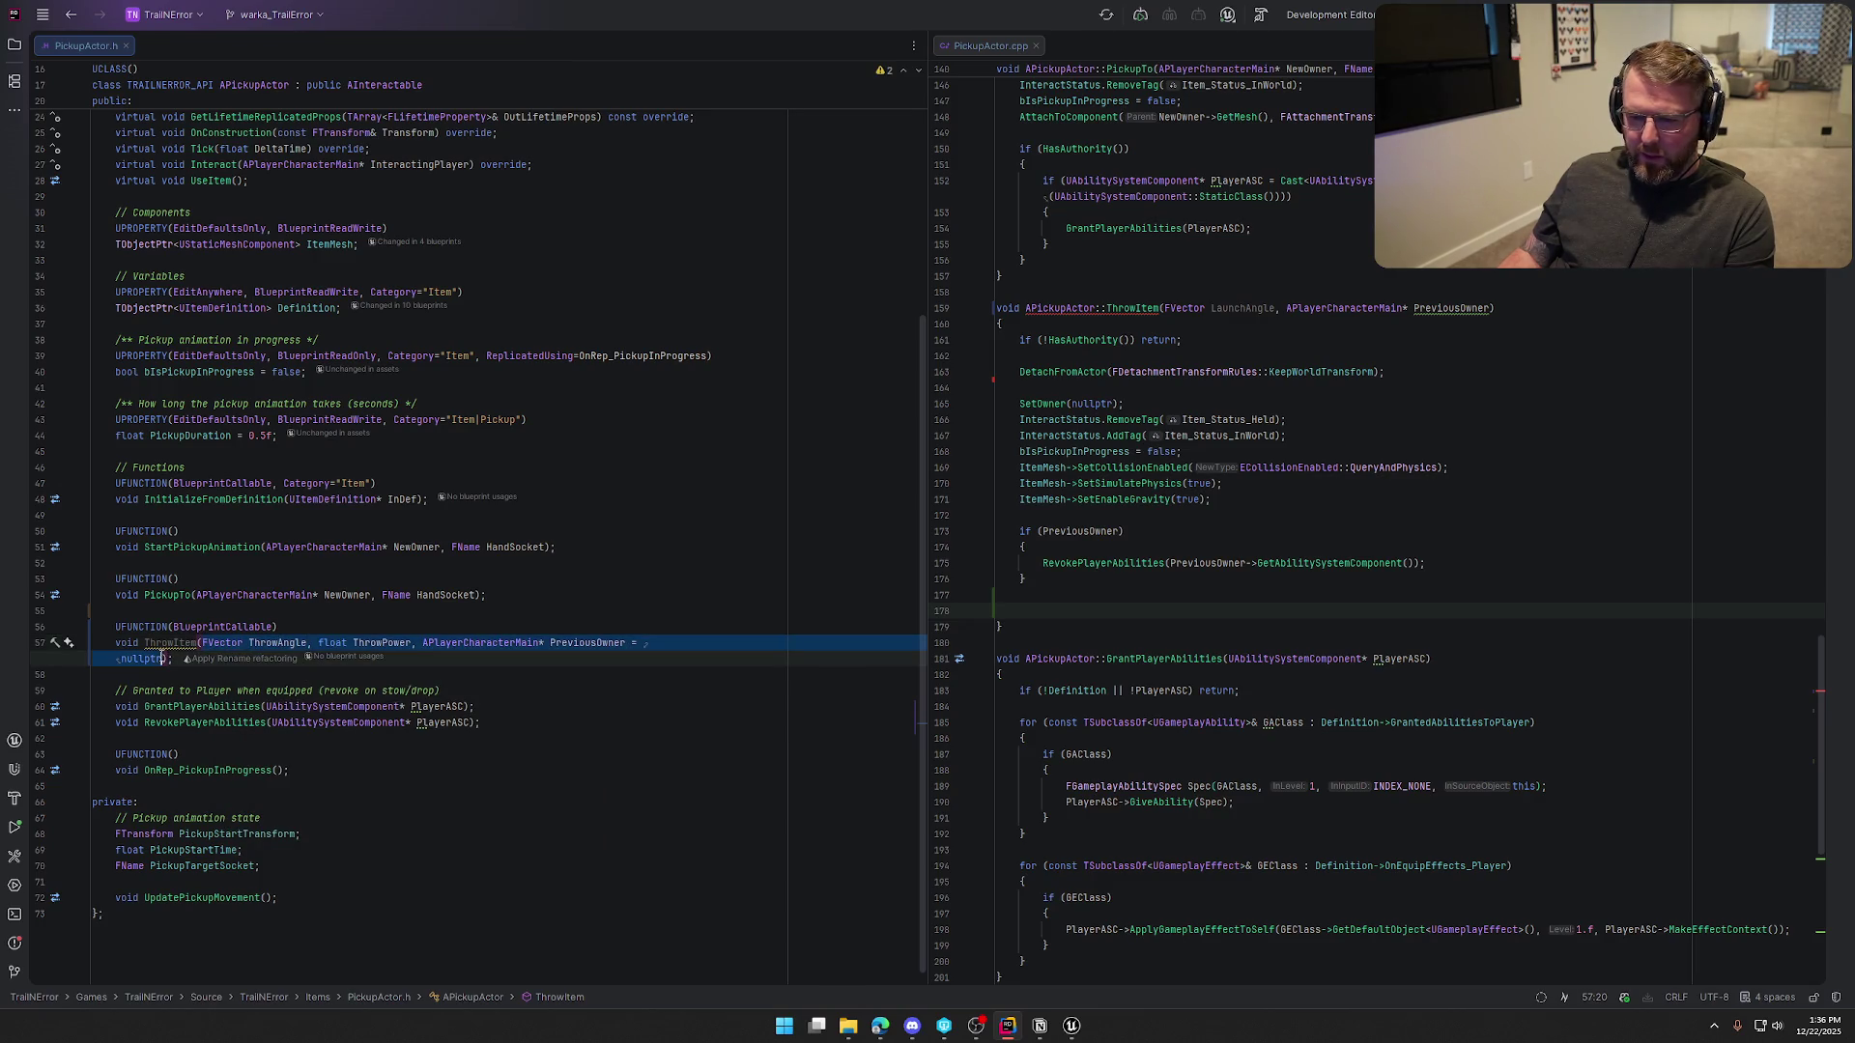
pyautogui.click(1491, 308)
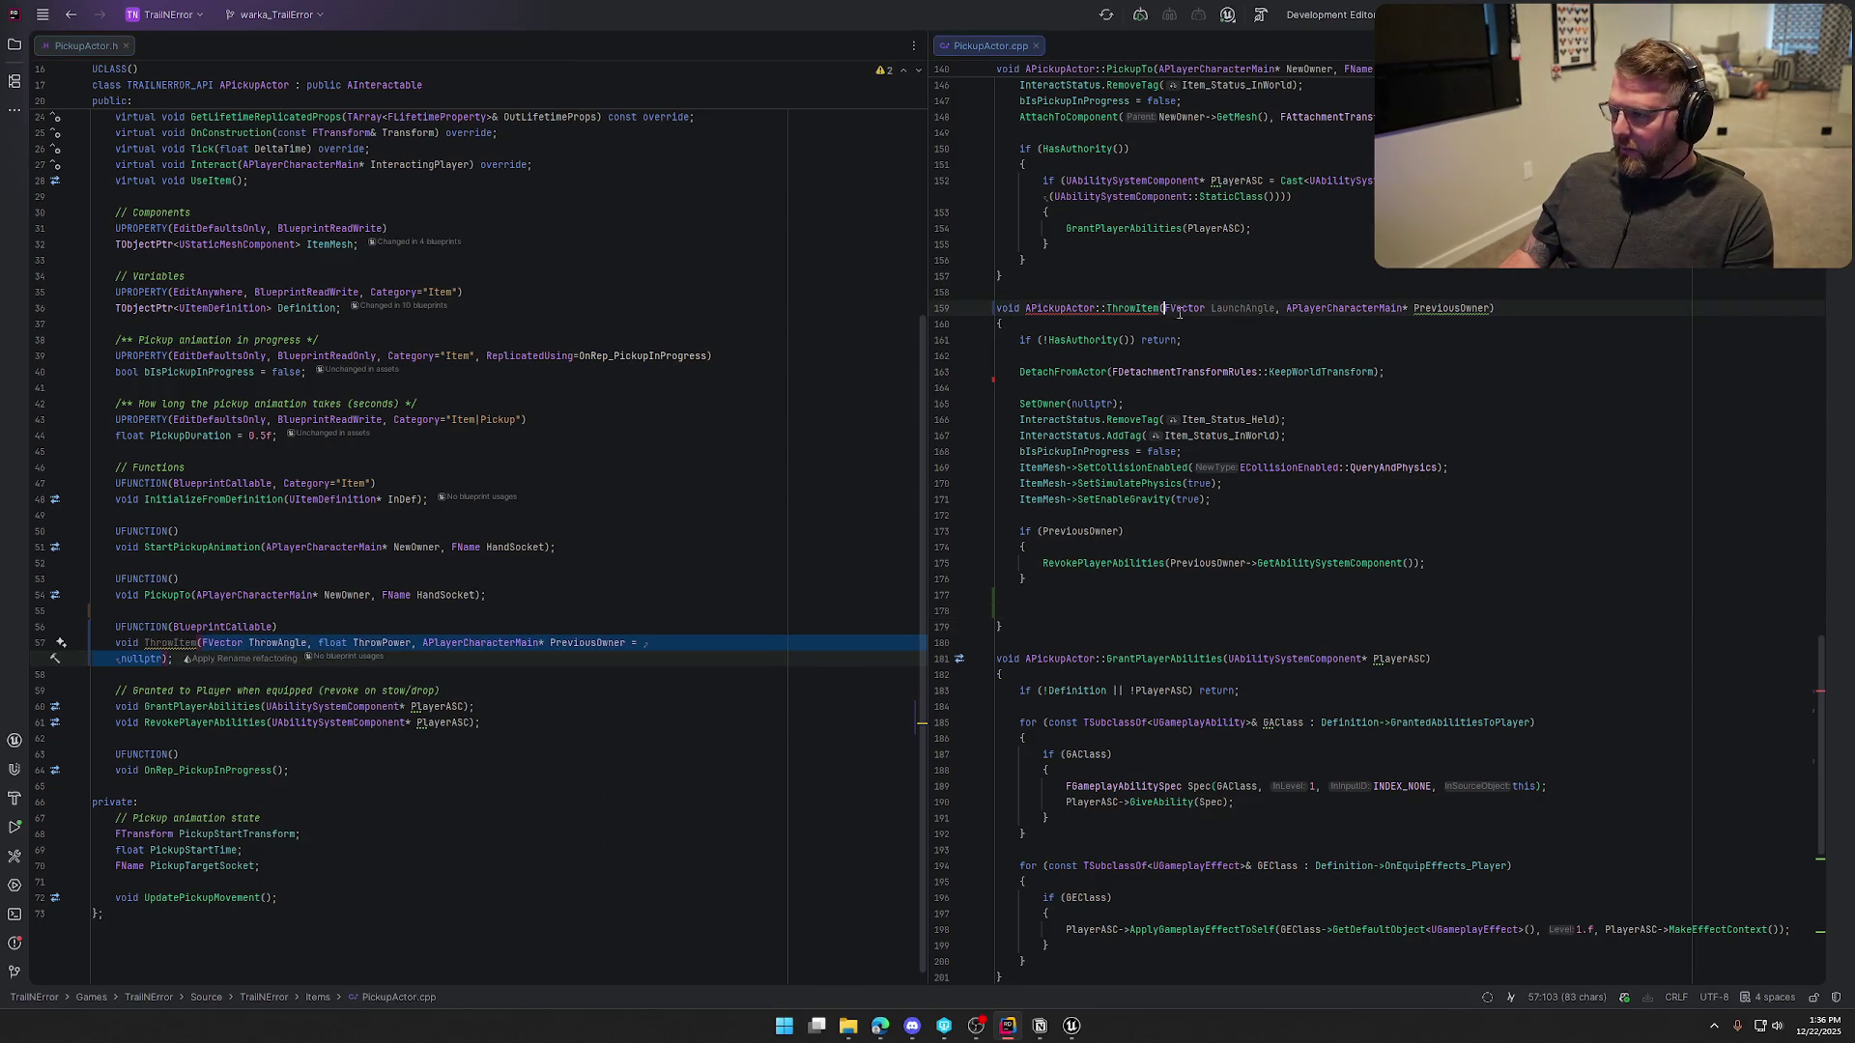
pyautogui.hotkey('ctrl', 'w')
pyautogui.hotkey('ctrl', 'w')
pyautogui.write('FVector ThrowAngle, float ThrowPower, APlayerCharacterMain* PreviousOwner = nullptr')
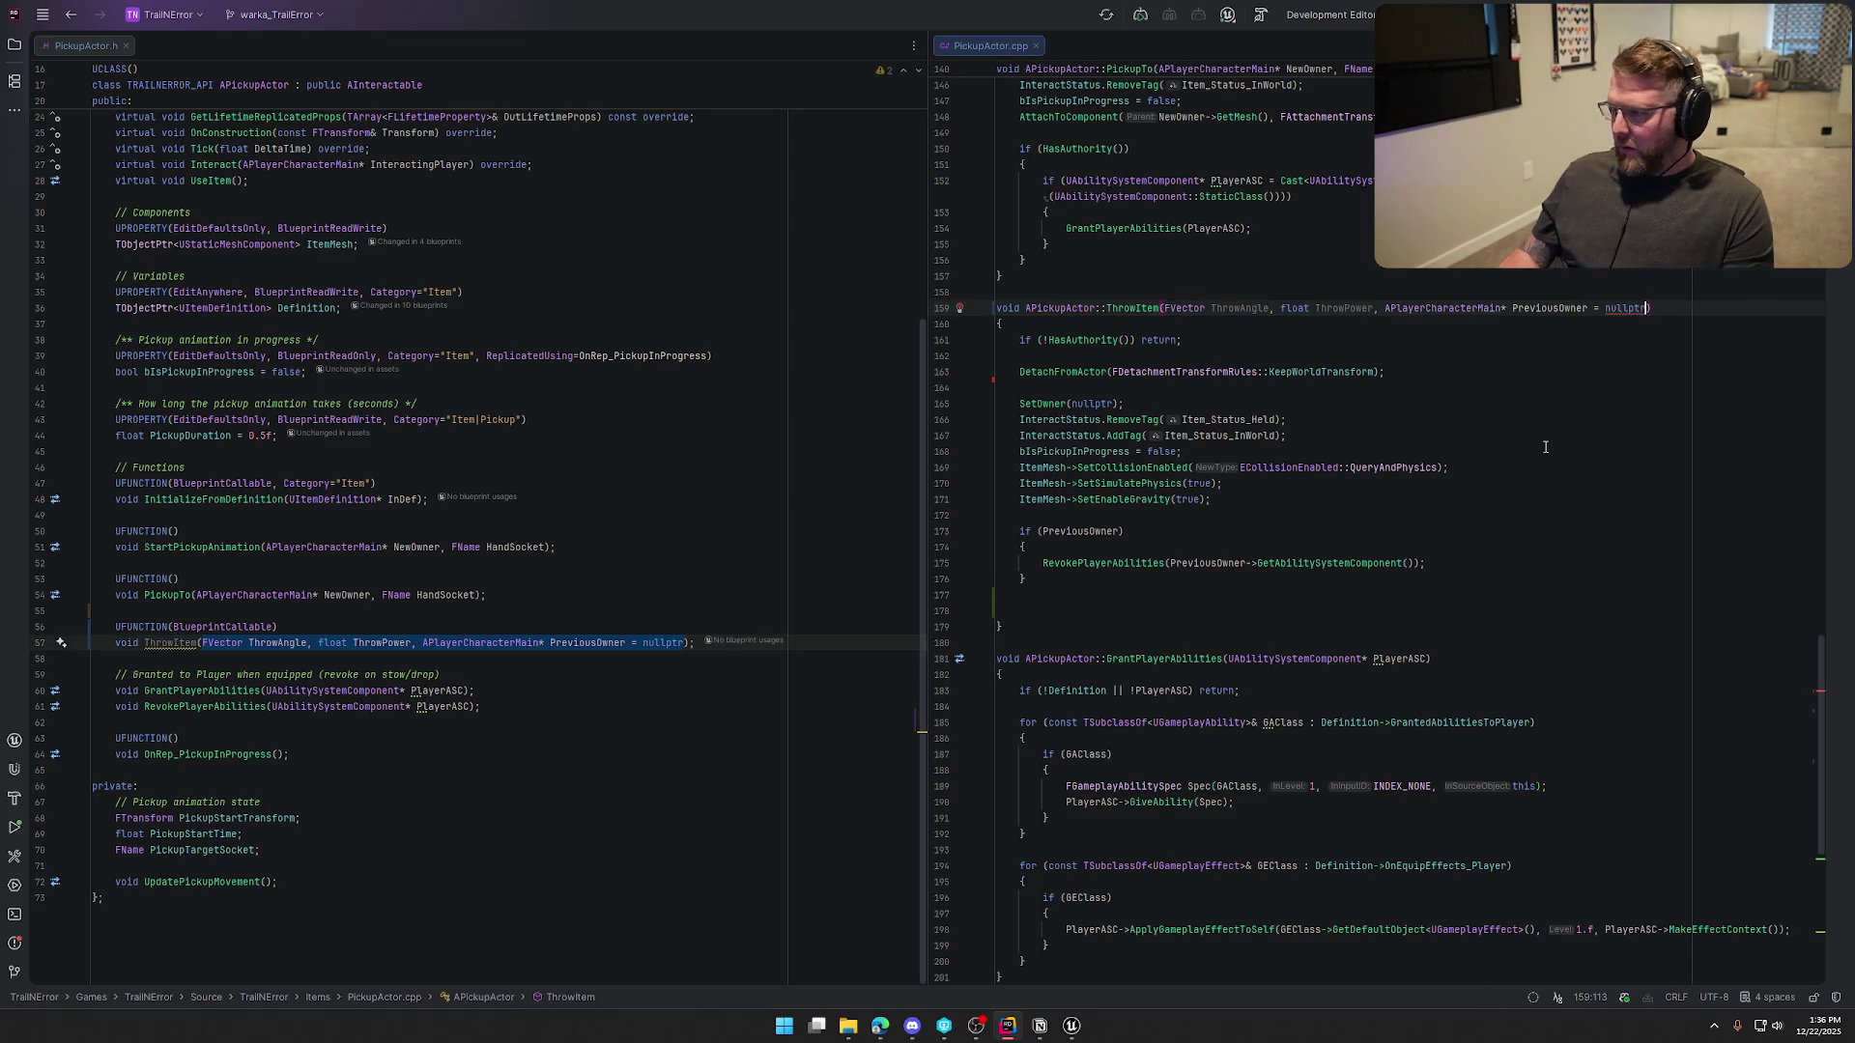
pyautogui.press('BackSpace')
pyautogui.press('BackSpace')
pyautogui.press('BackSpace')
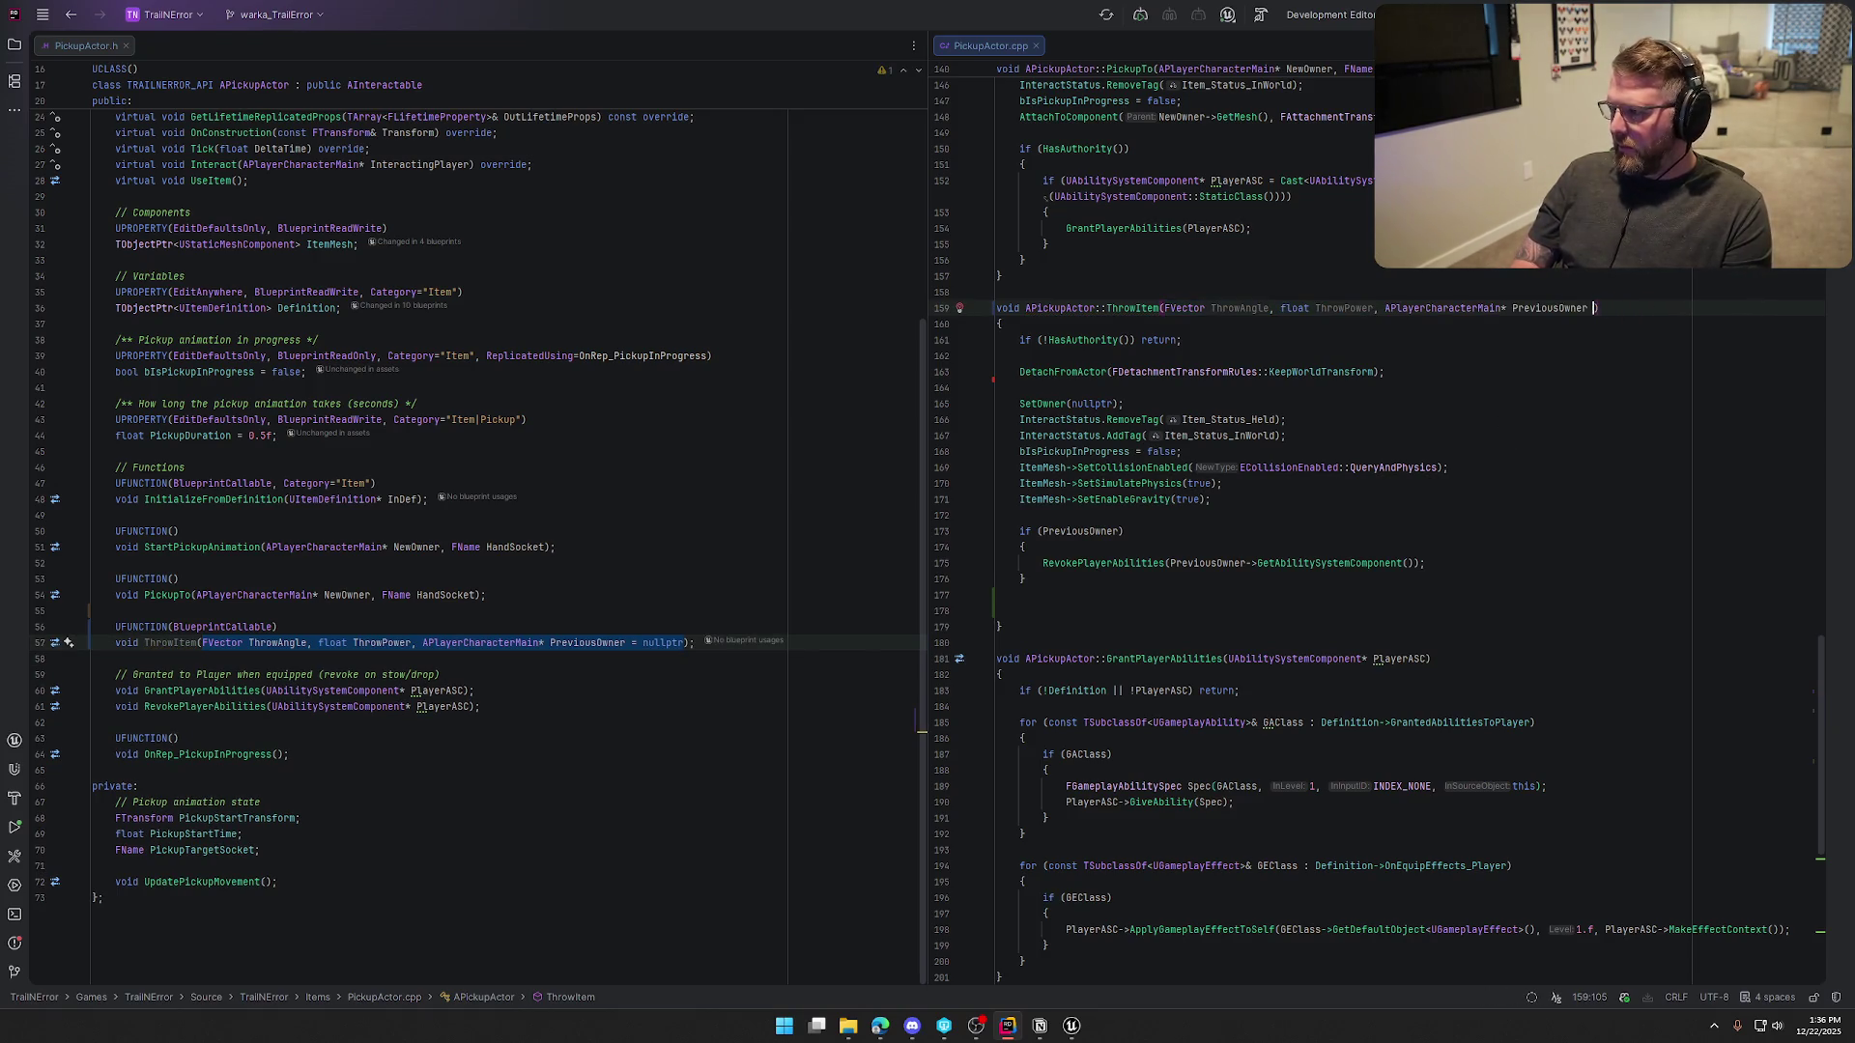
pyautogui.press('Down')
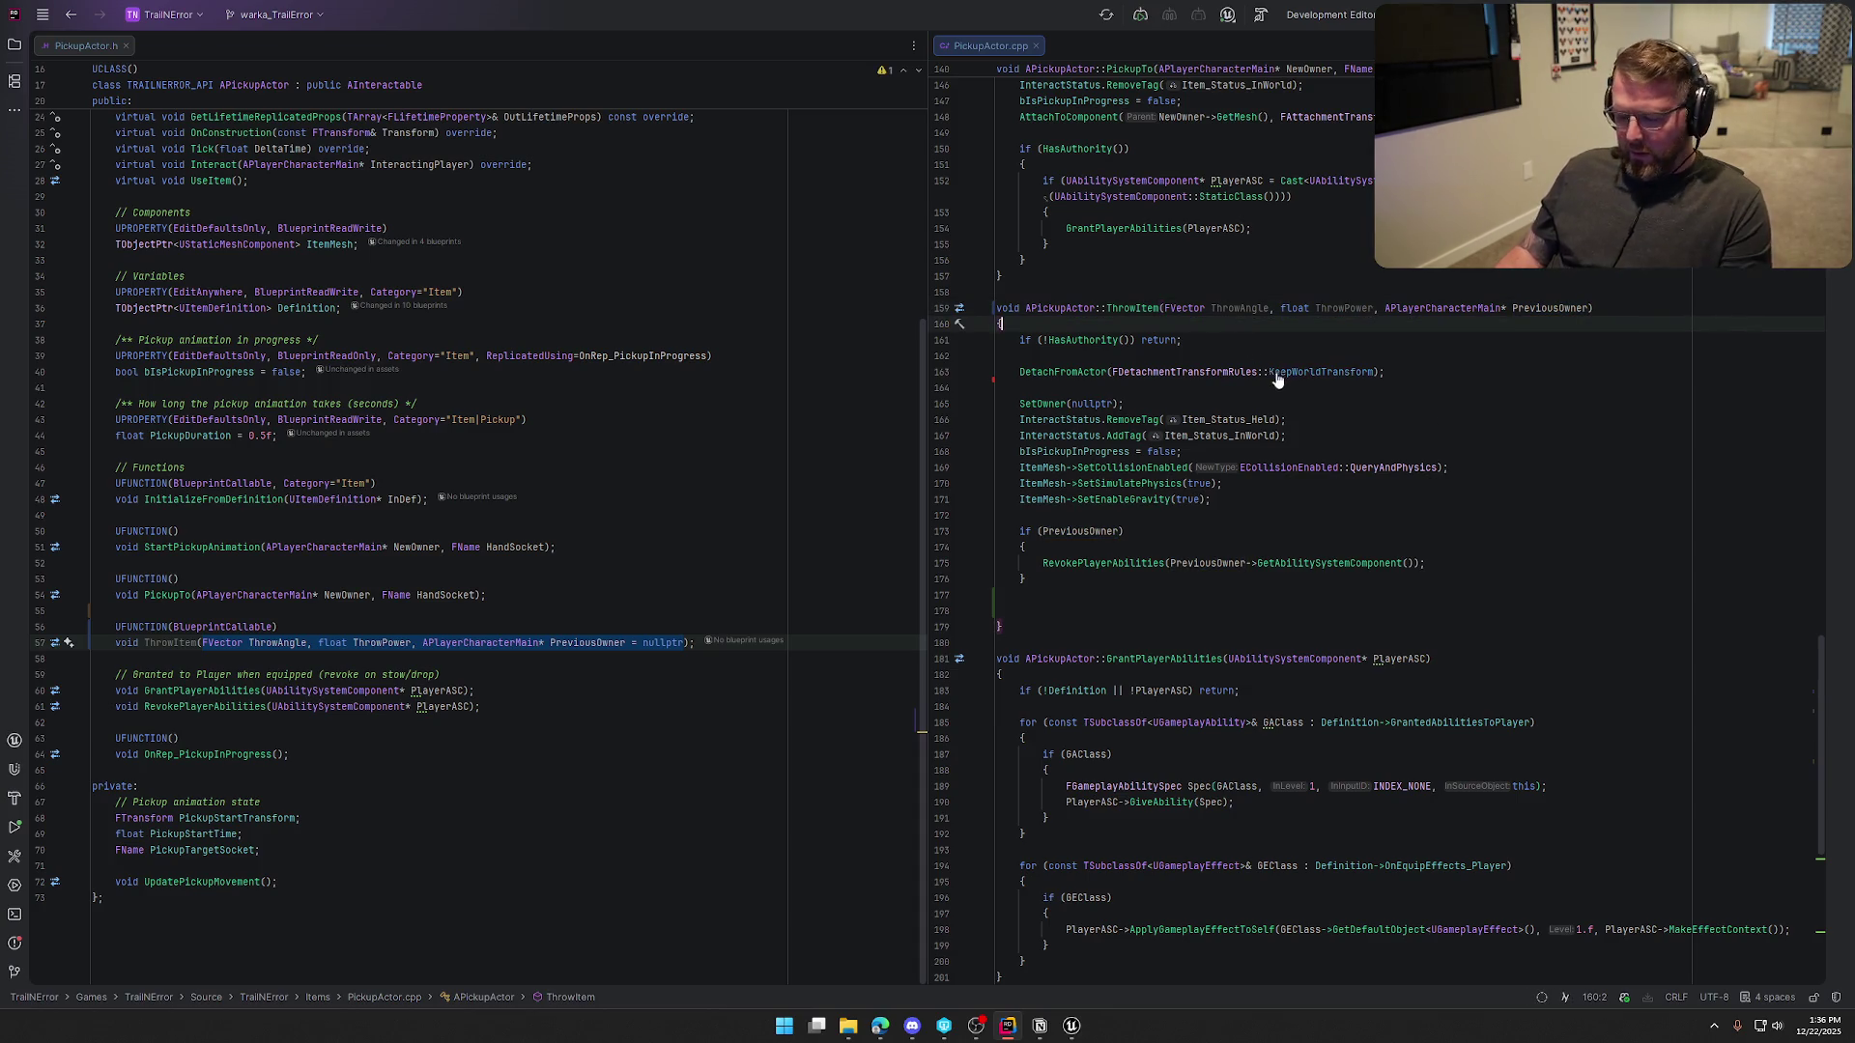
# Try and abandon a default value for ThrowPower in the header declaration
pyautogui.click(368, 642)
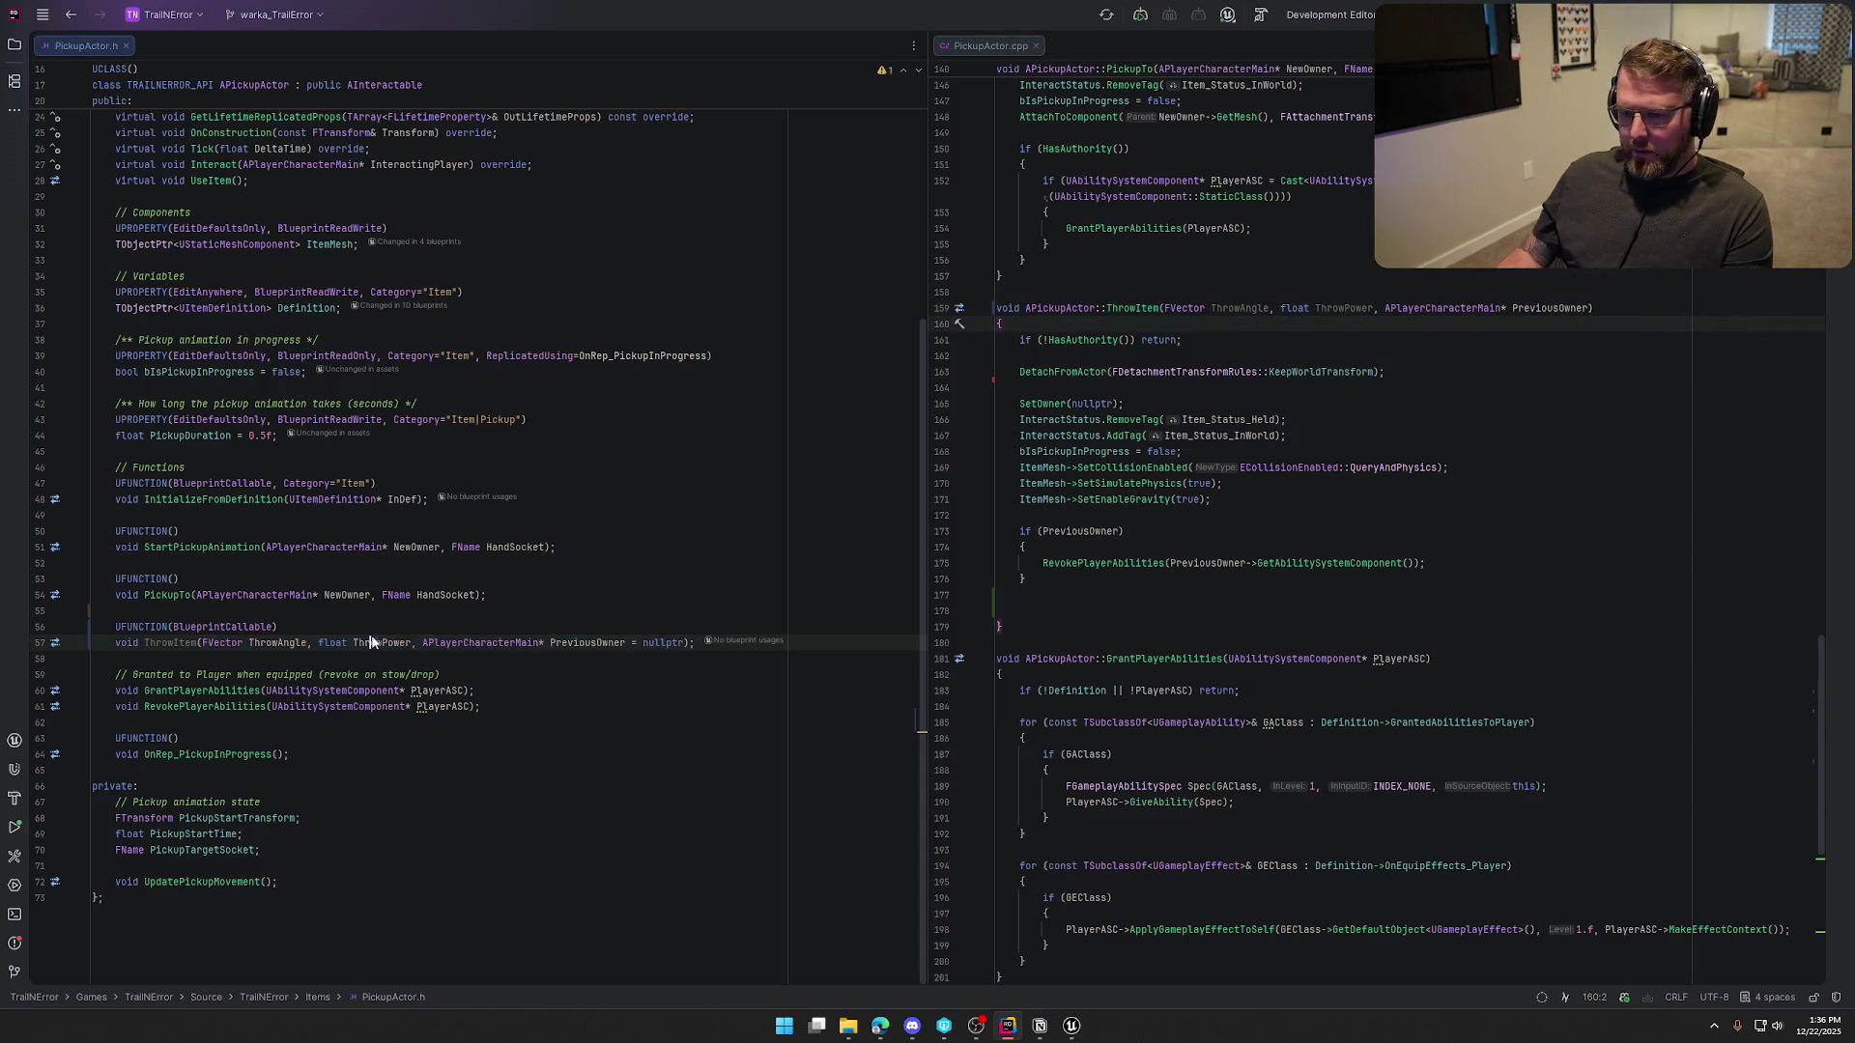
pyautogui.write('=')
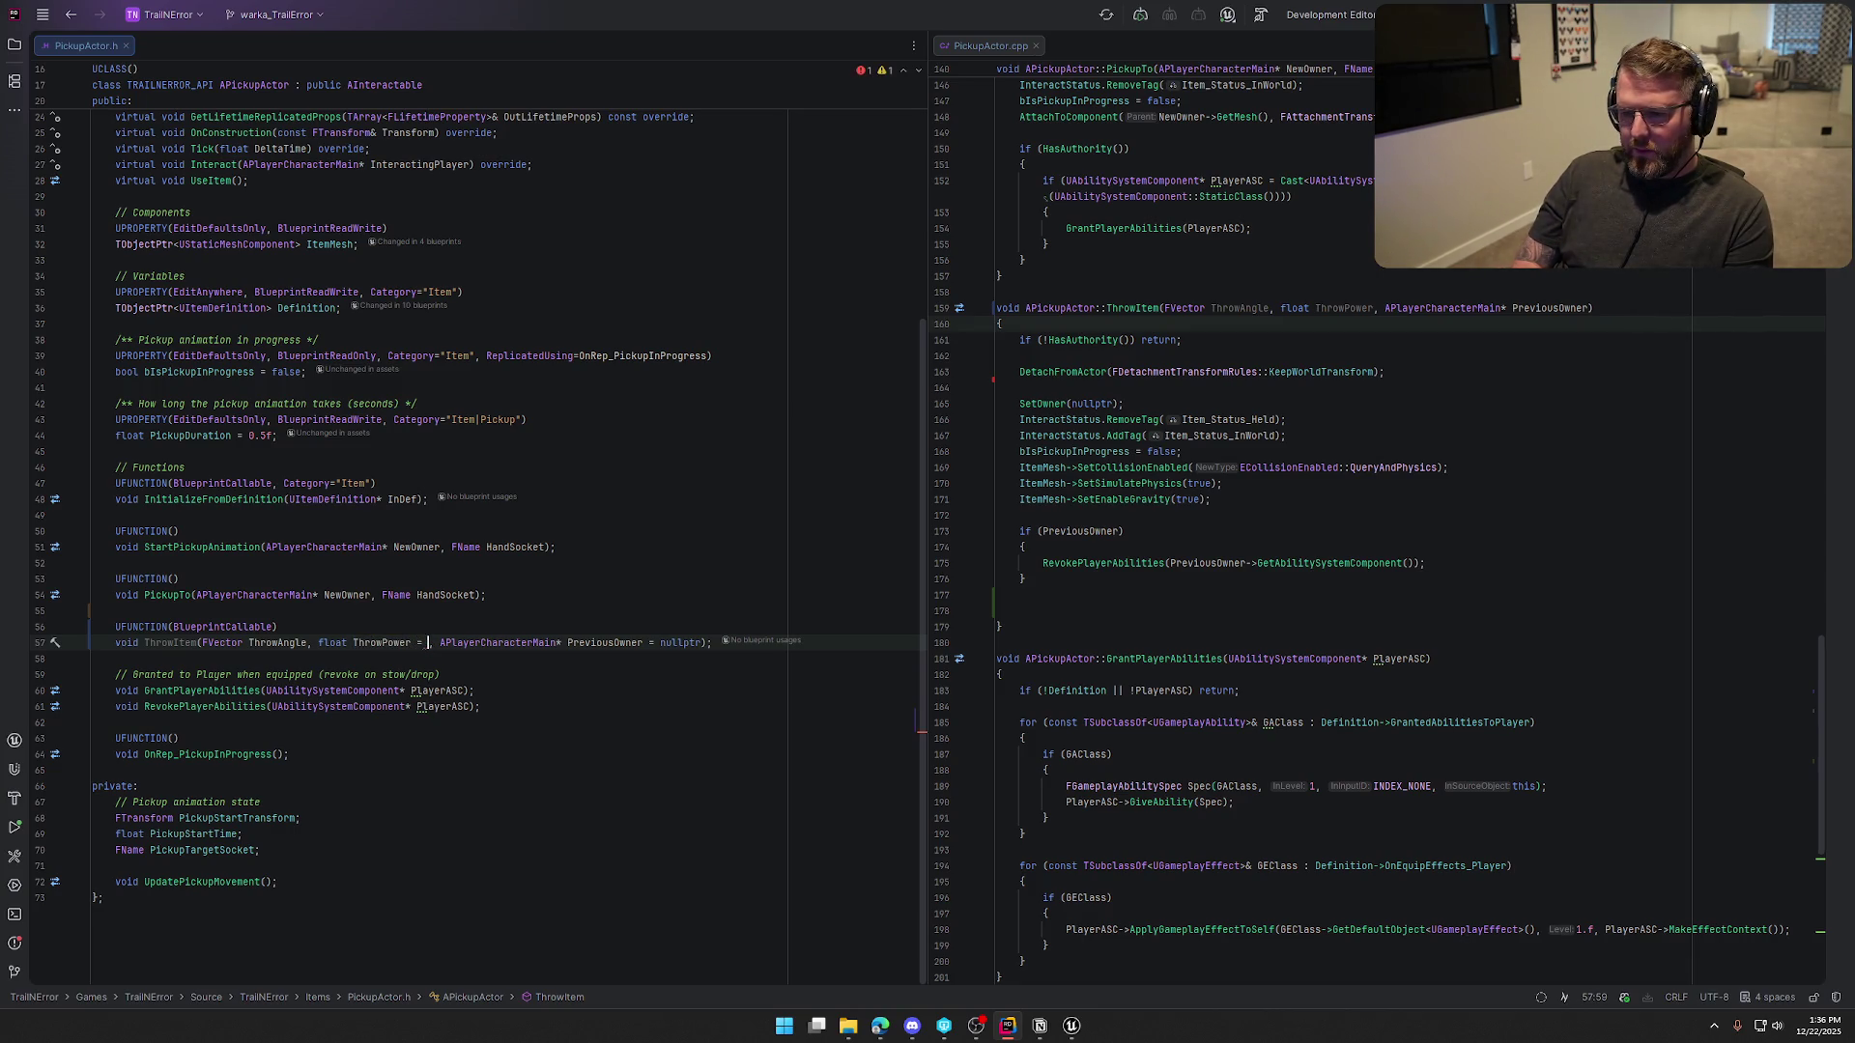
pyautogui.press('BackSpace')
pyautogui.press('BackSpace')
pyautogui.press('BackSpace')
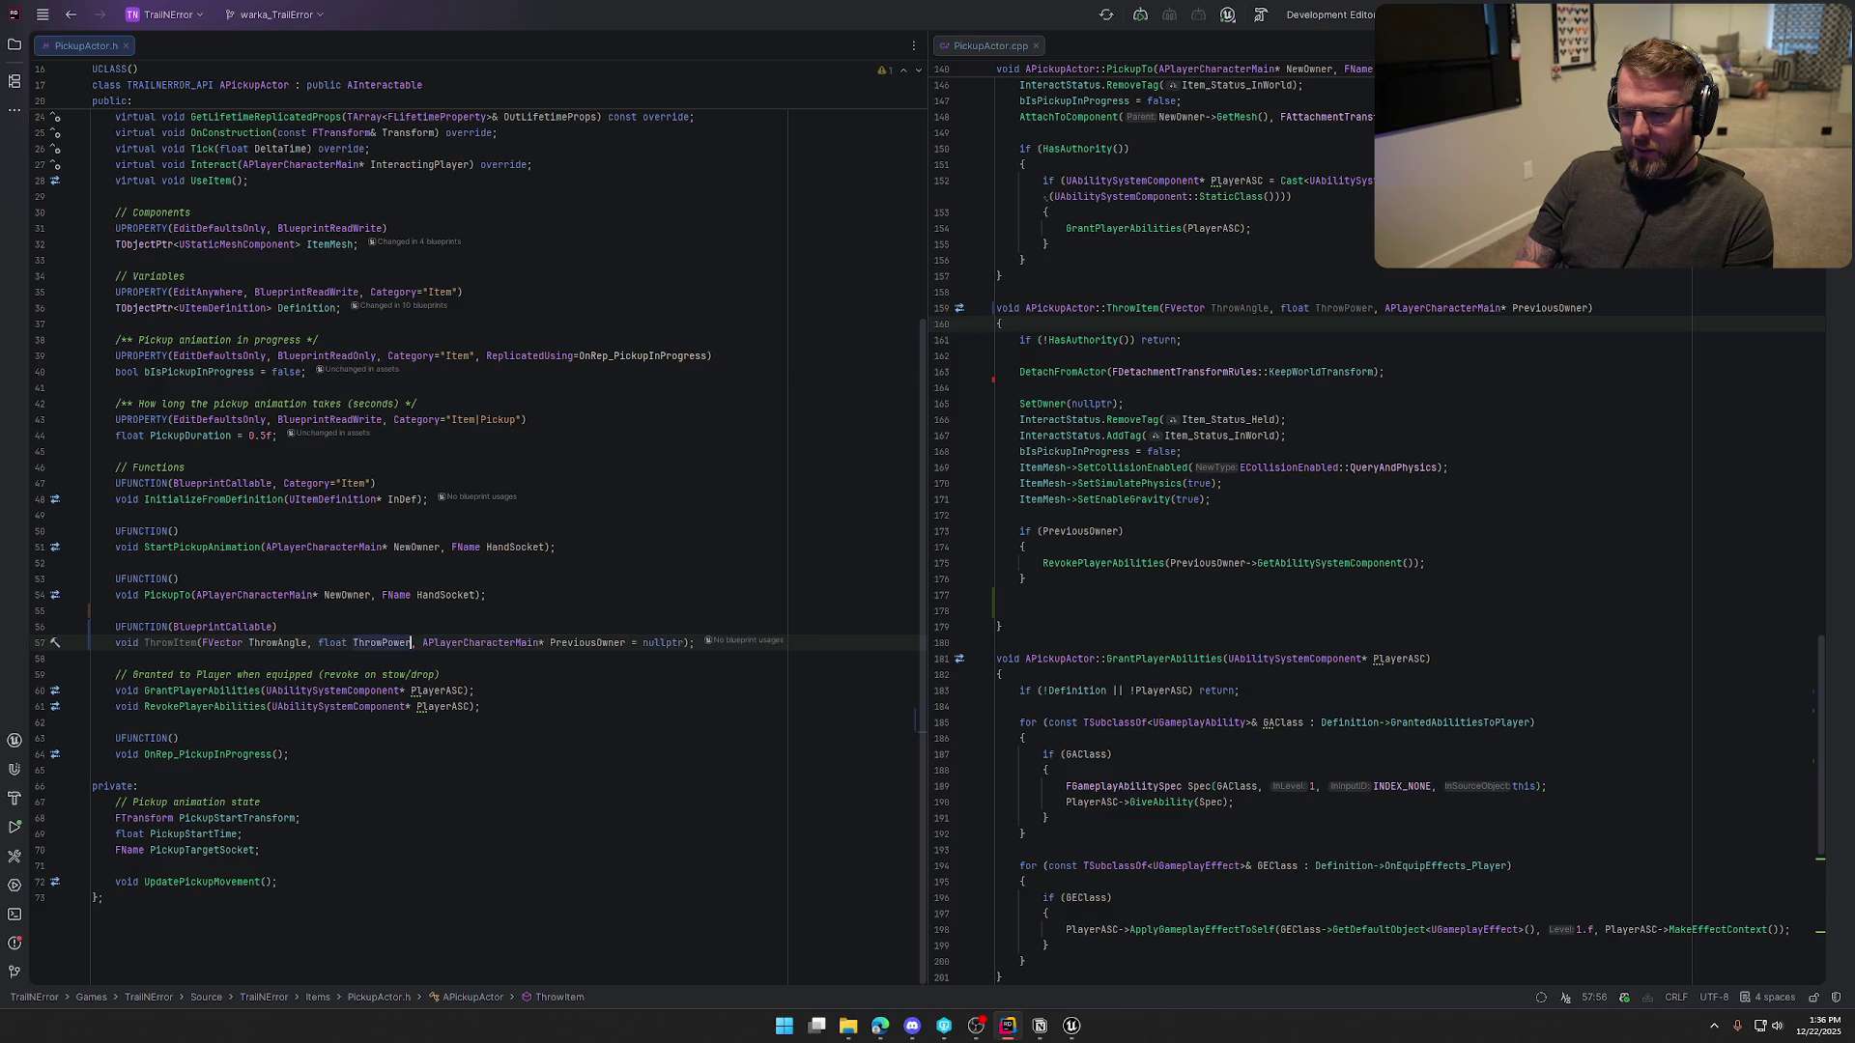
pyautogui.click(1034, 611)
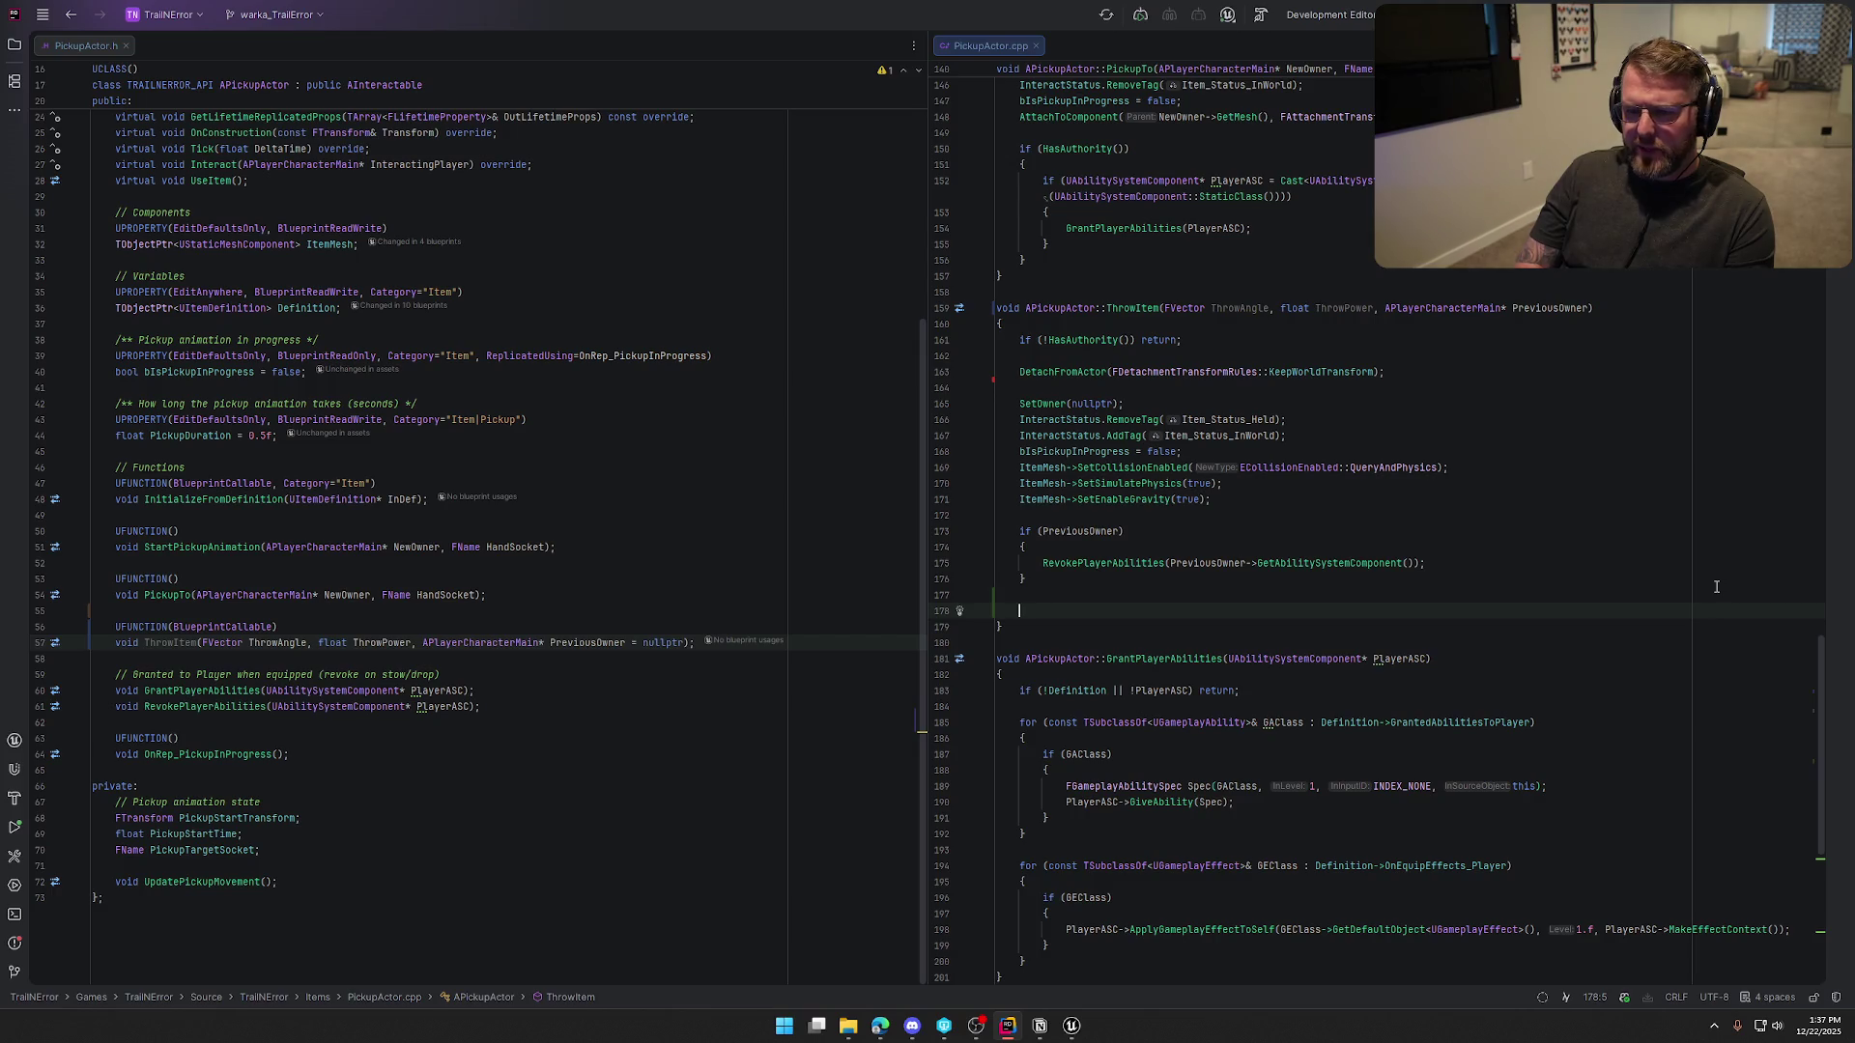
# Add an ItemMesh->AddImpulseAtLocation call whose impulse is ThrowAngle * ThrowPower
pyautogui.scroll(15, 1642, 551)
pyautogui.scroll(20, 1623, 544)
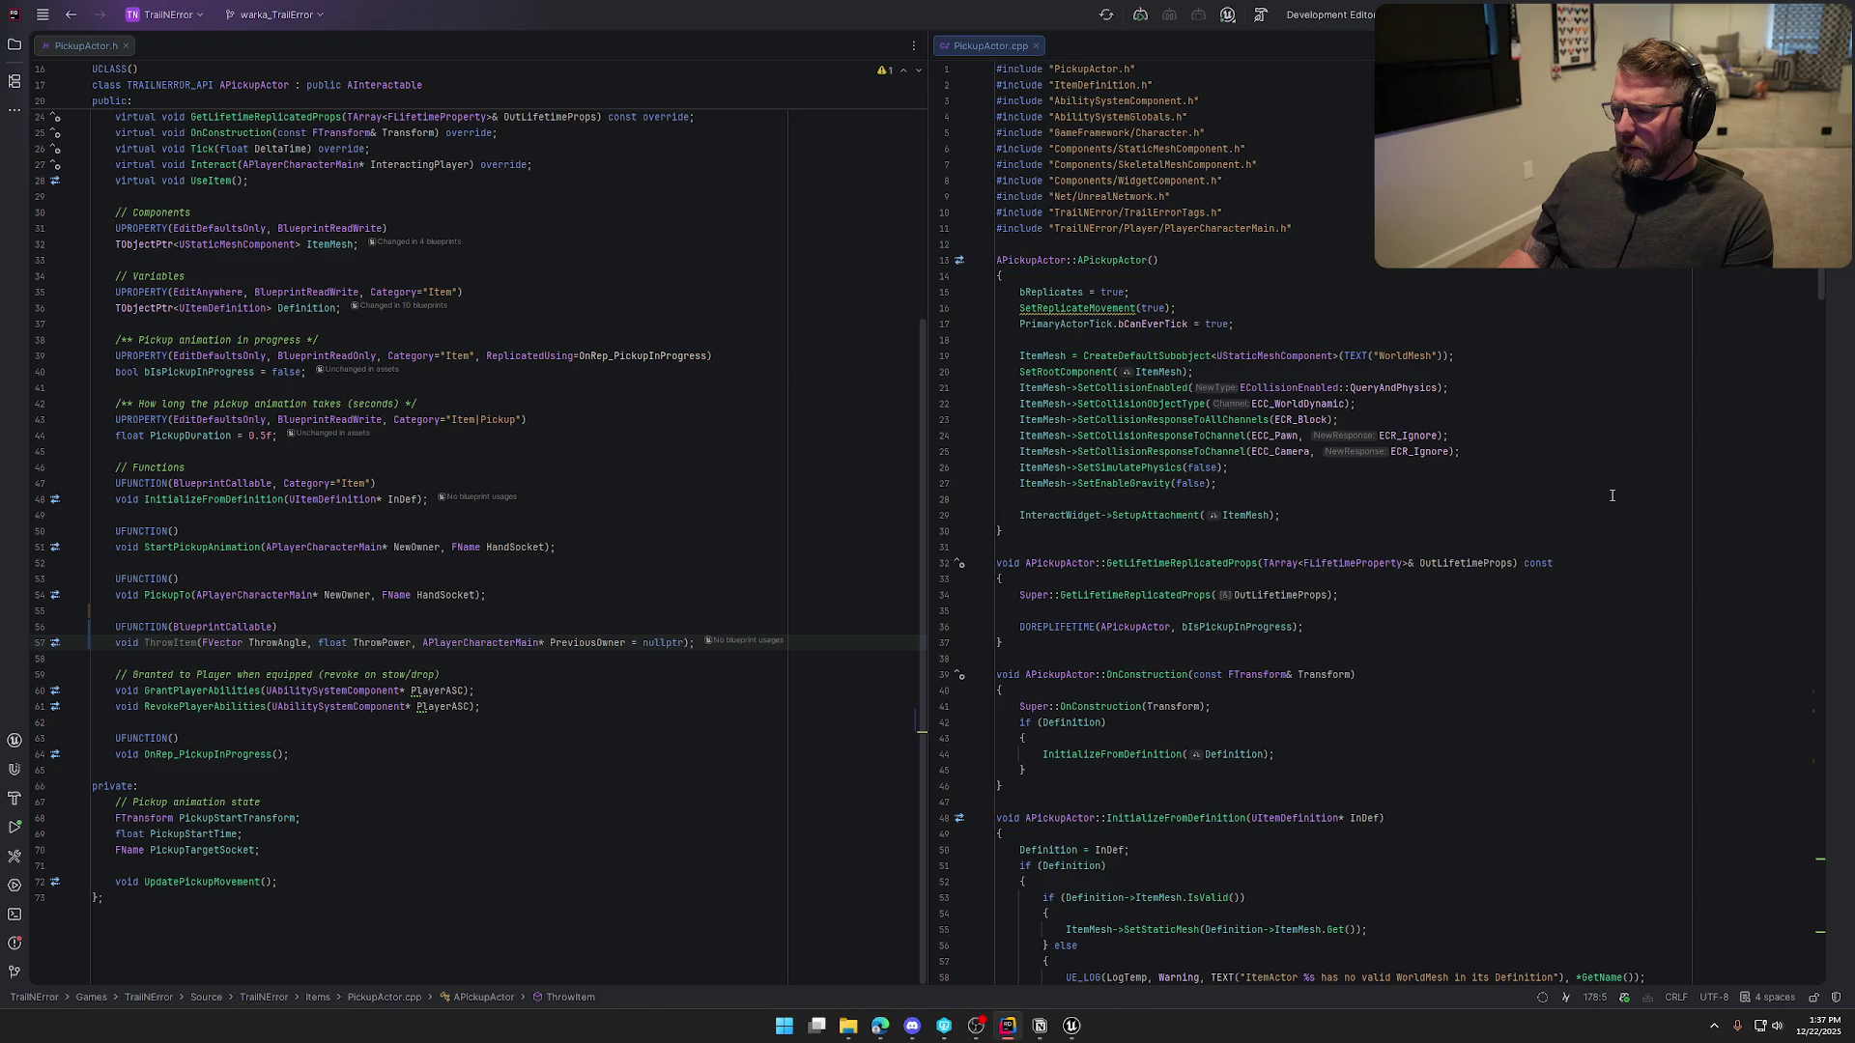
pyautogui.scroll(-20, 1615, 495)
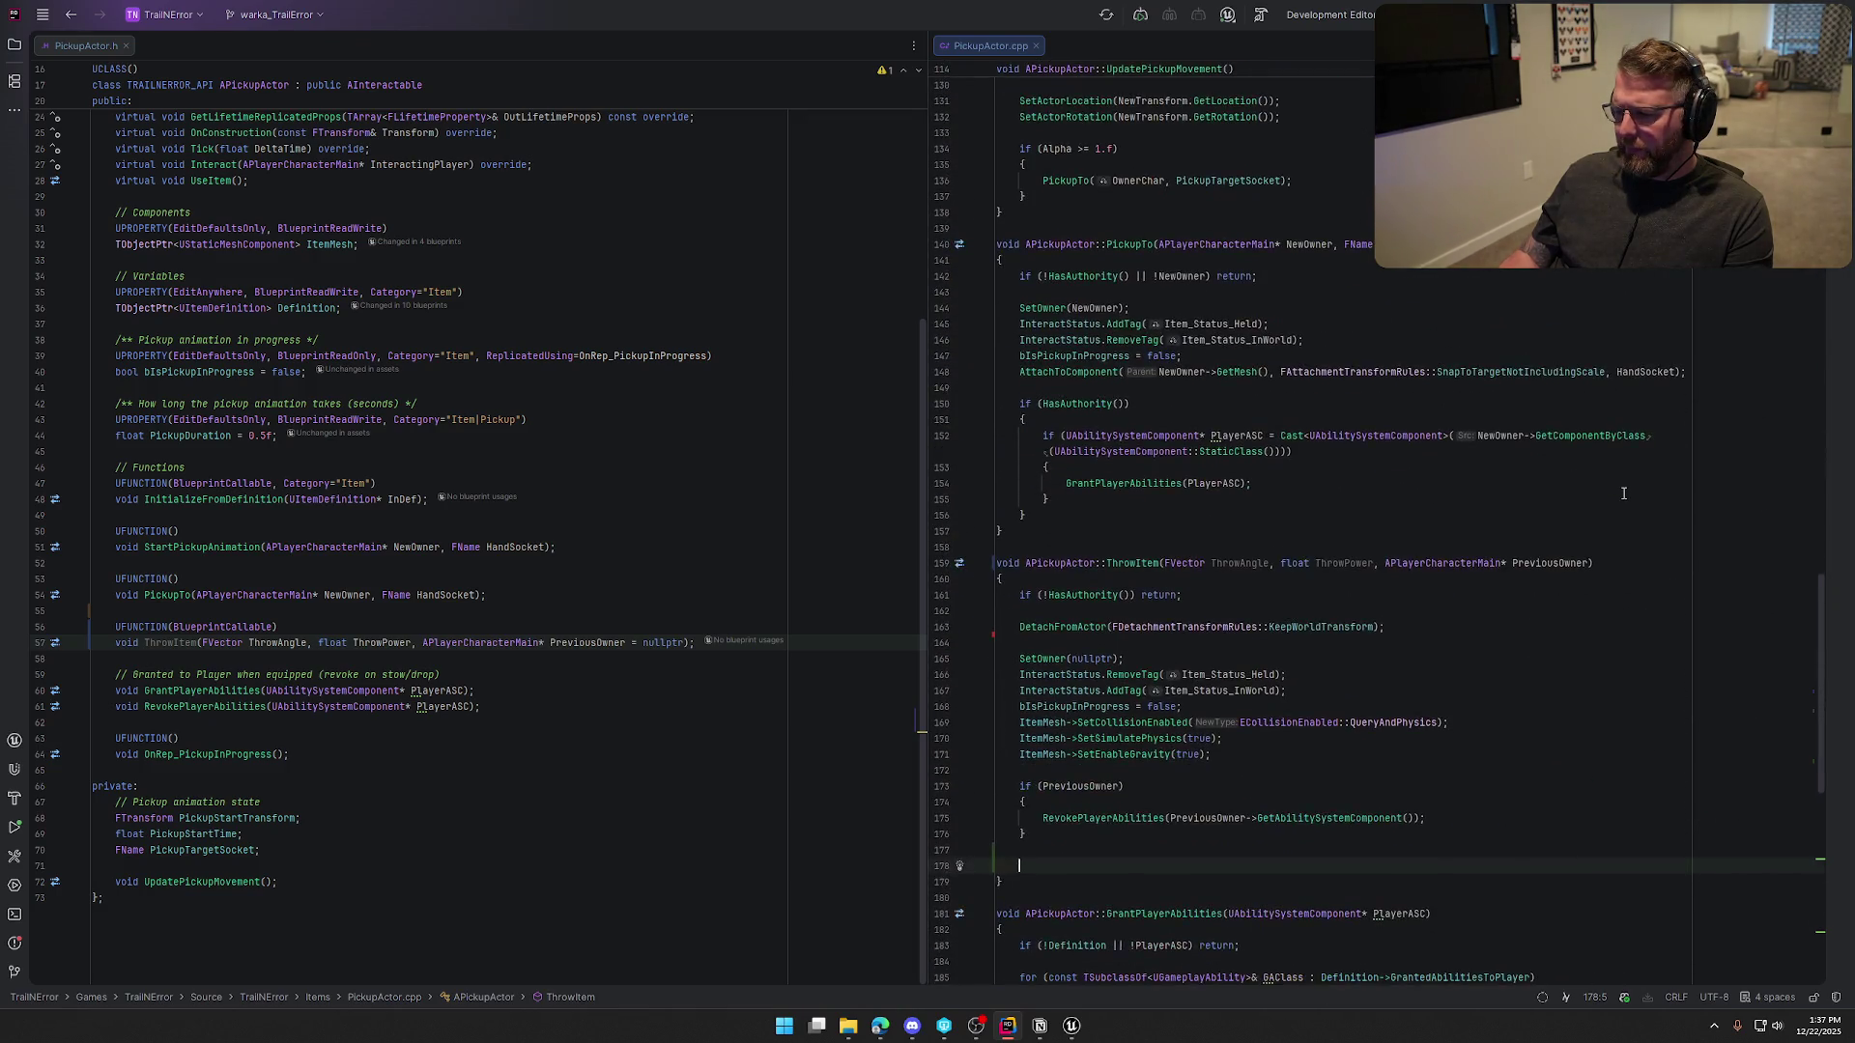
pyautogui.scroll(-6, 1623, 493)
pyautogui.write('ItemMesh->')
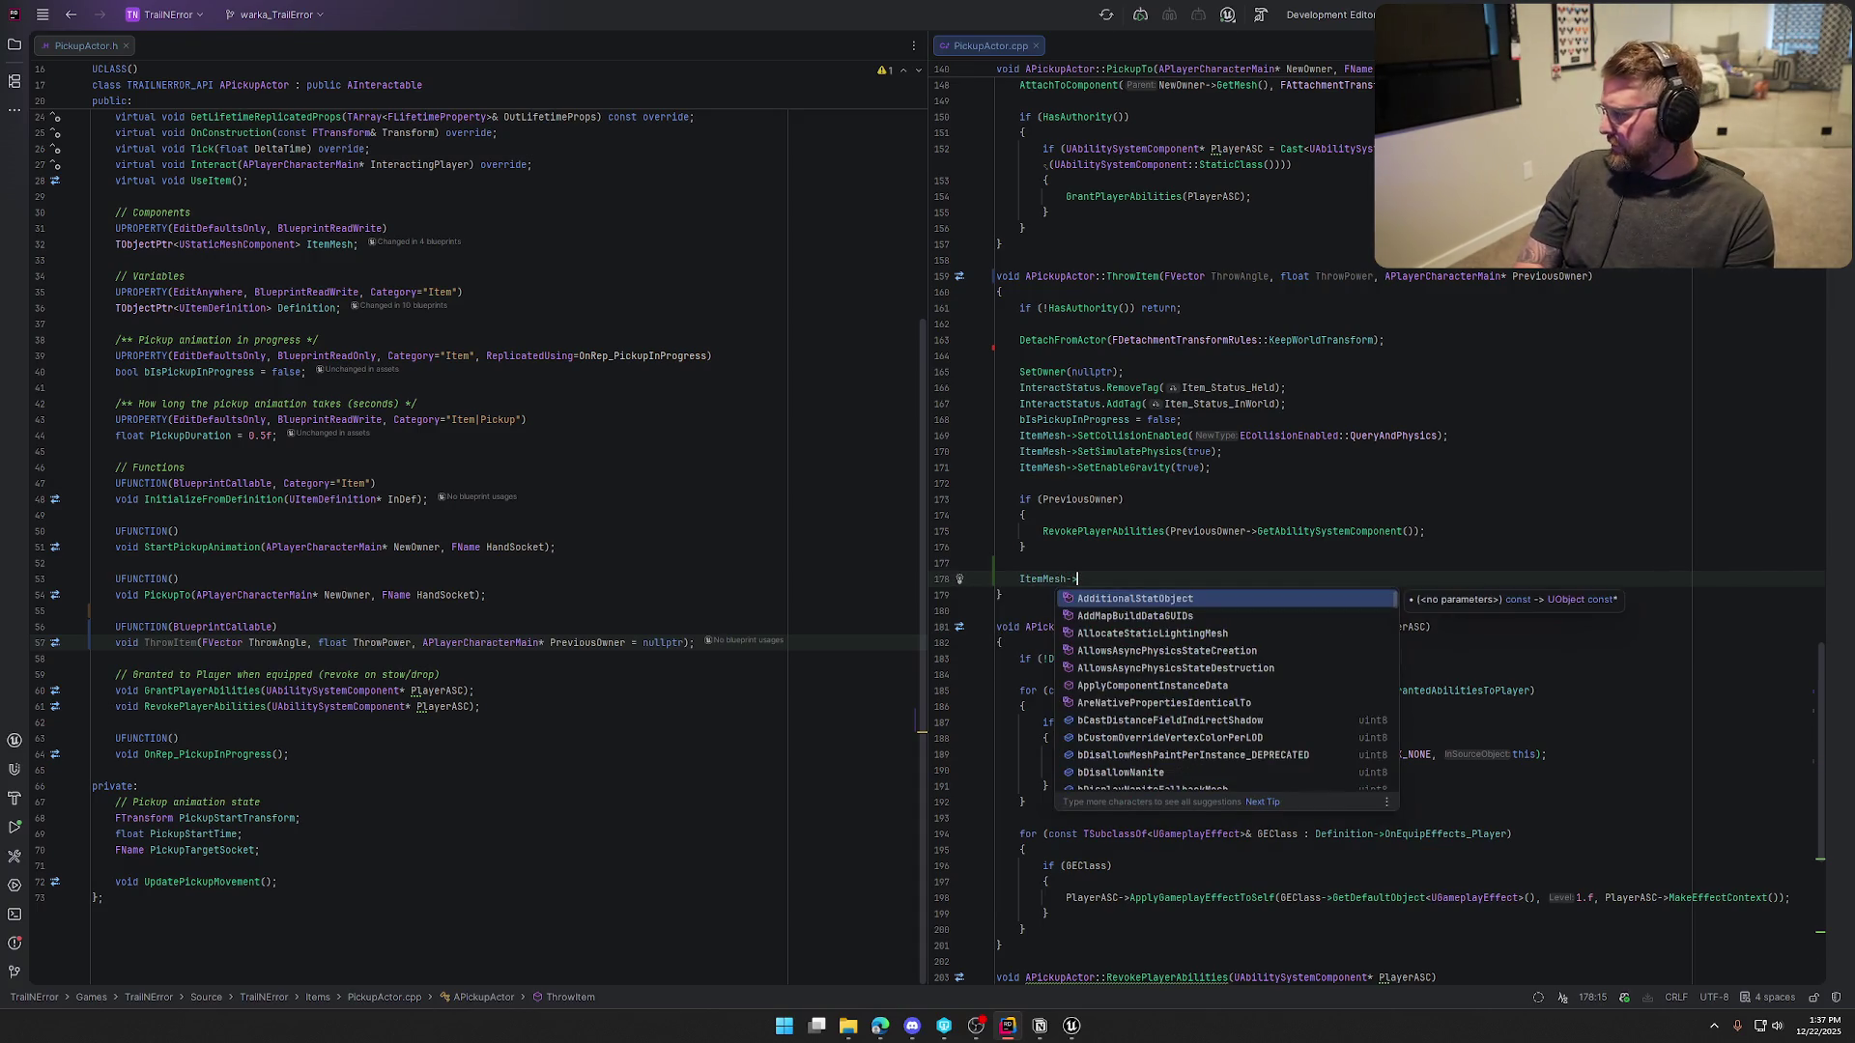
pyautogui.write('AddImp')
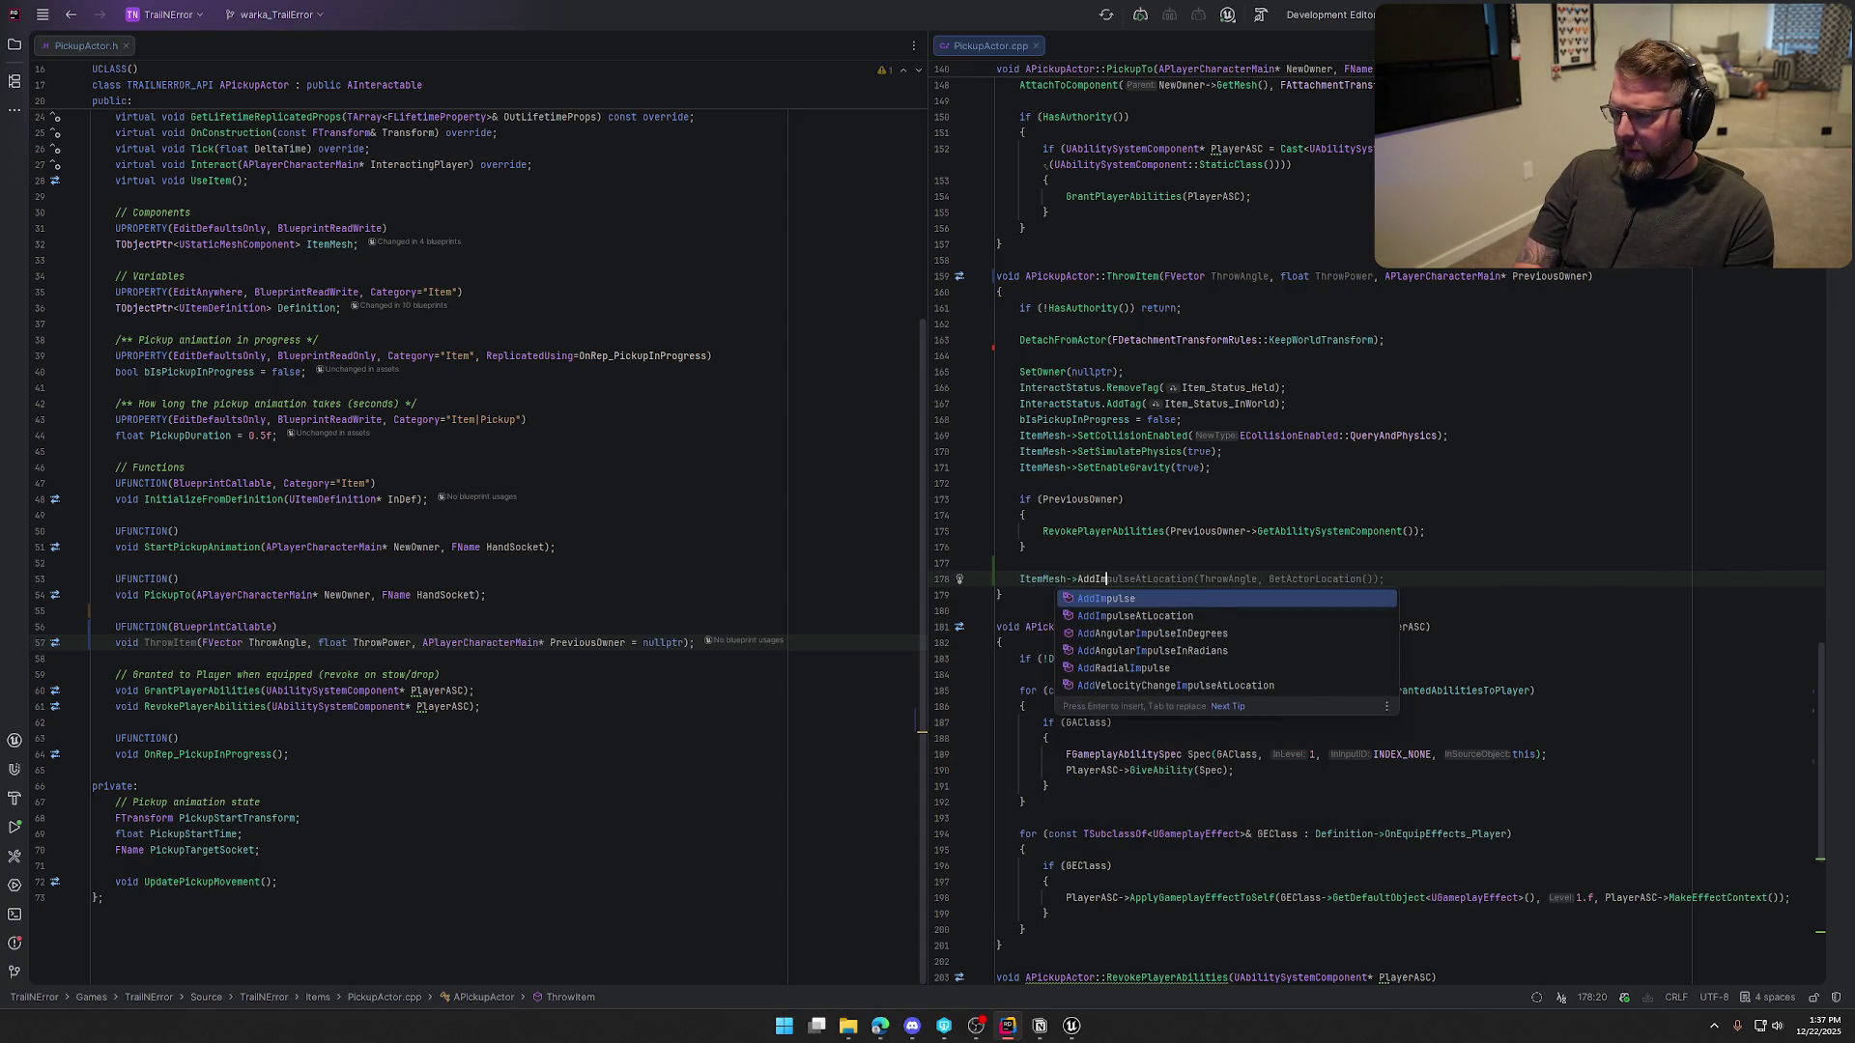
pyautogui.press('Tab')
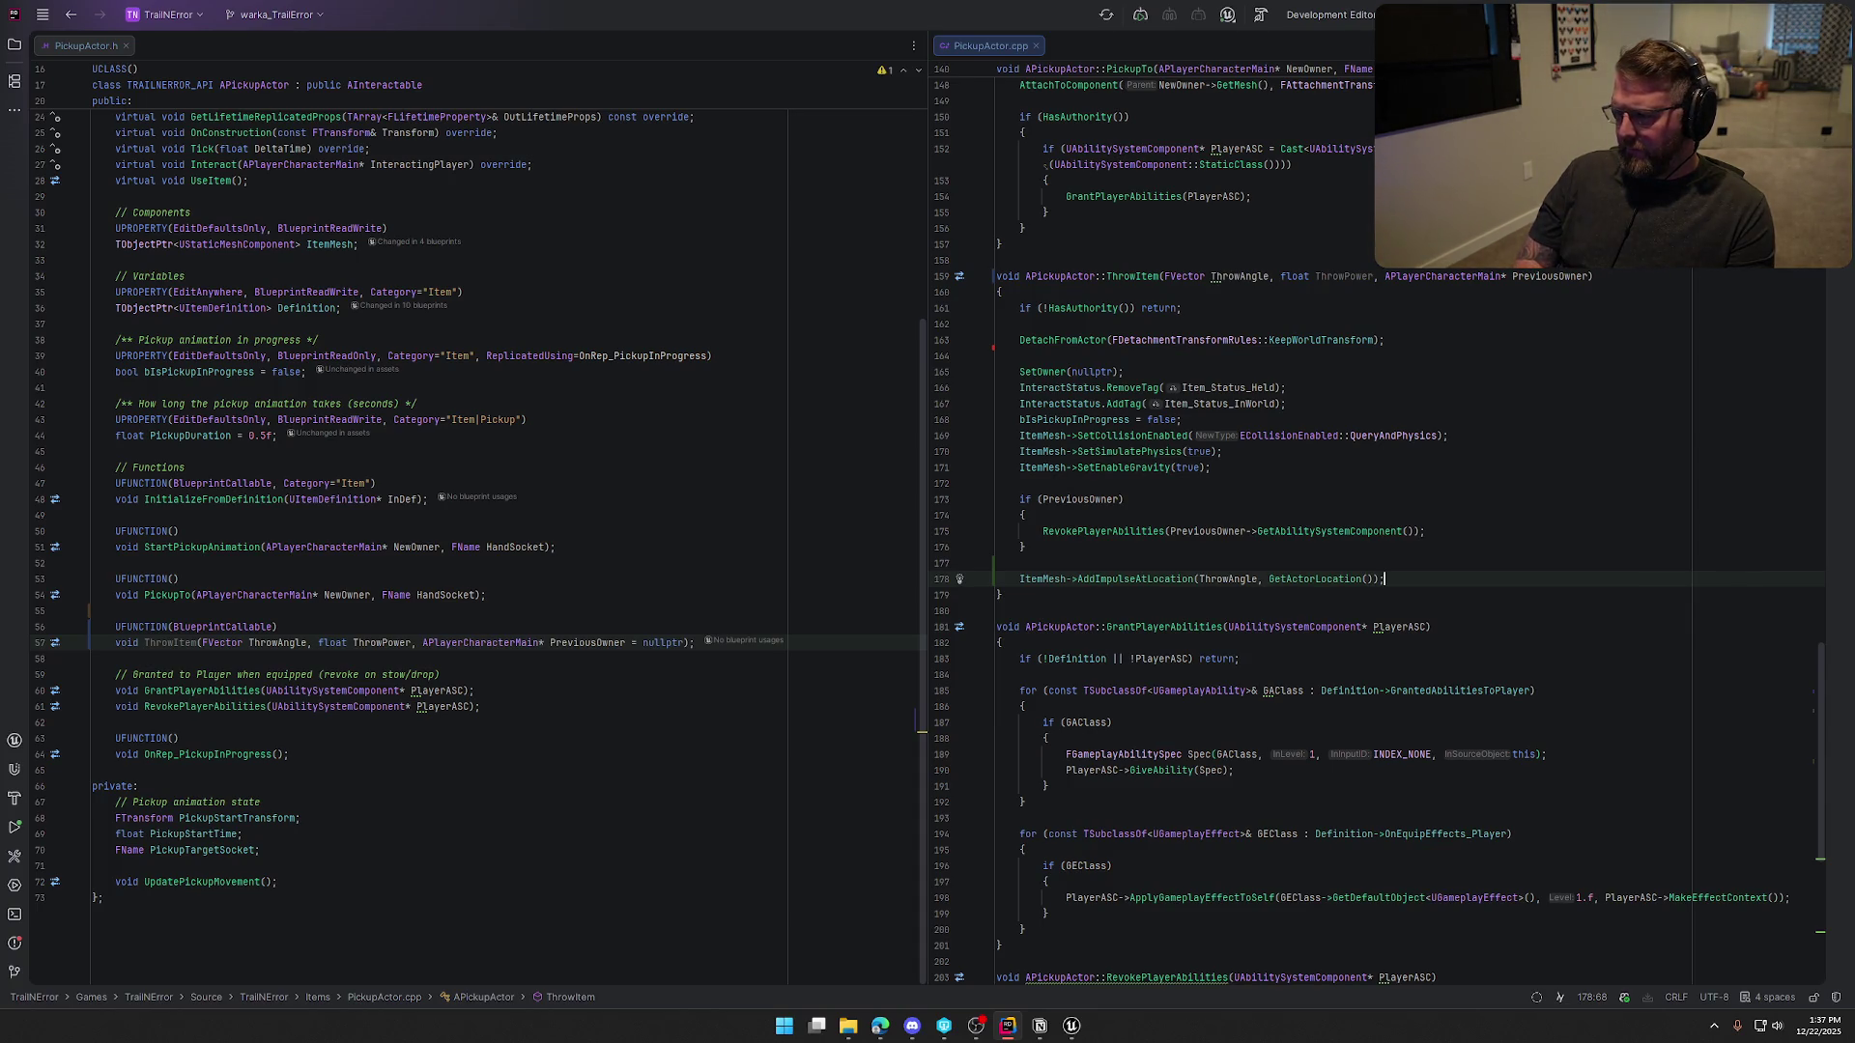
pyautogui.hotkey('ctrl', 'Left')
pyautogui.hotkey('ctrl', 'Left')
pyautogui.hotkey('ctrl', 'Left')
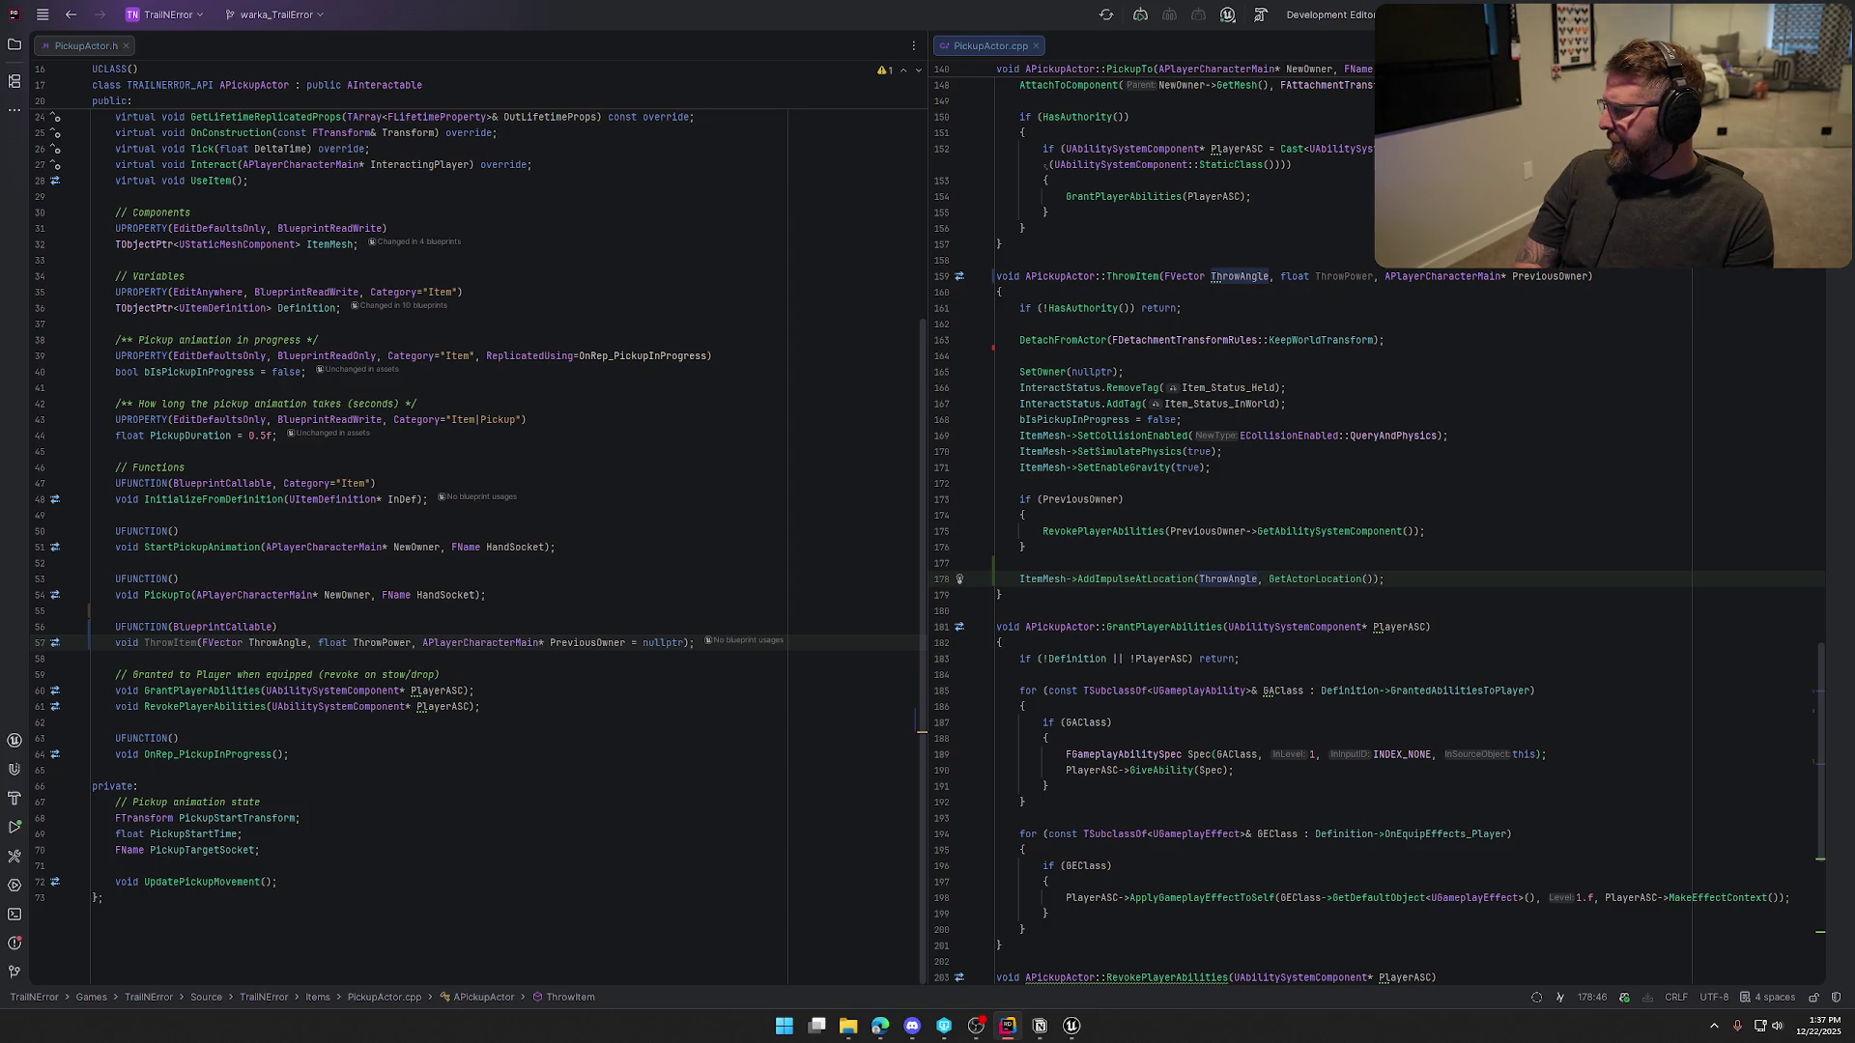
pyautogui.write('* ')
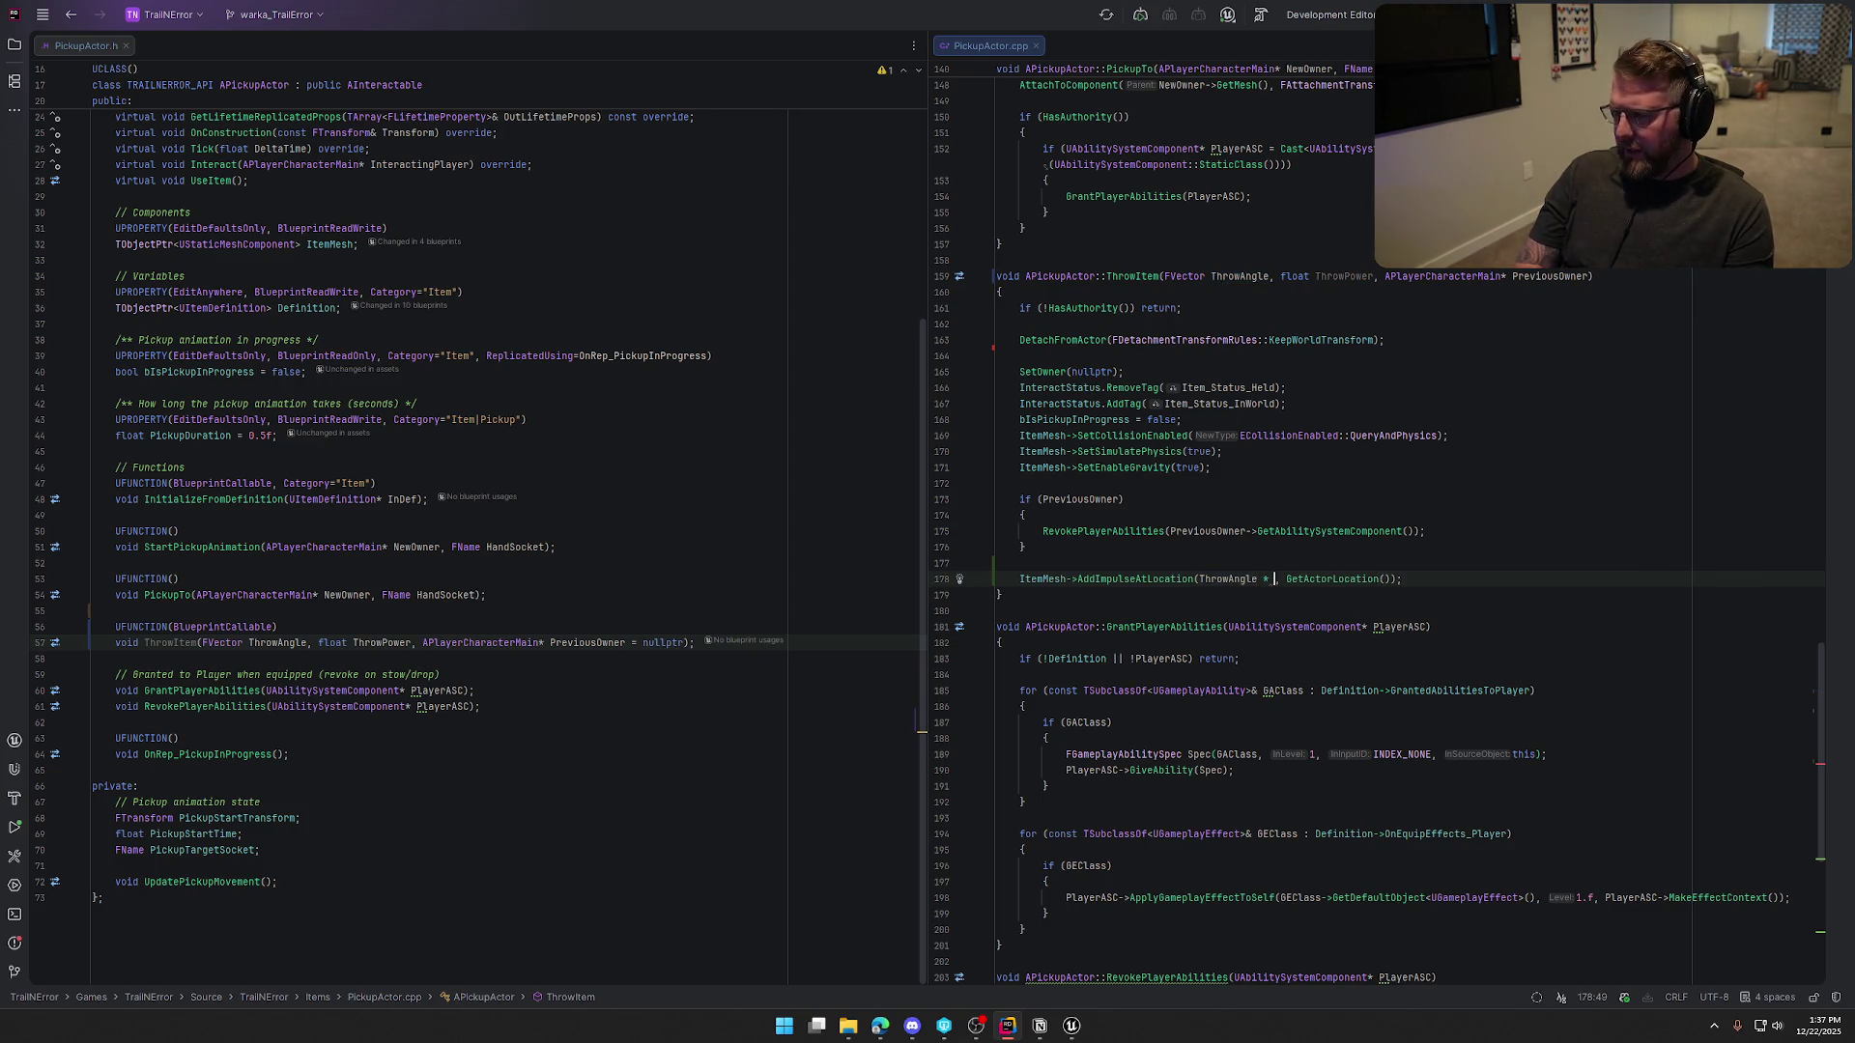
pyautogui.write('Thrwo')
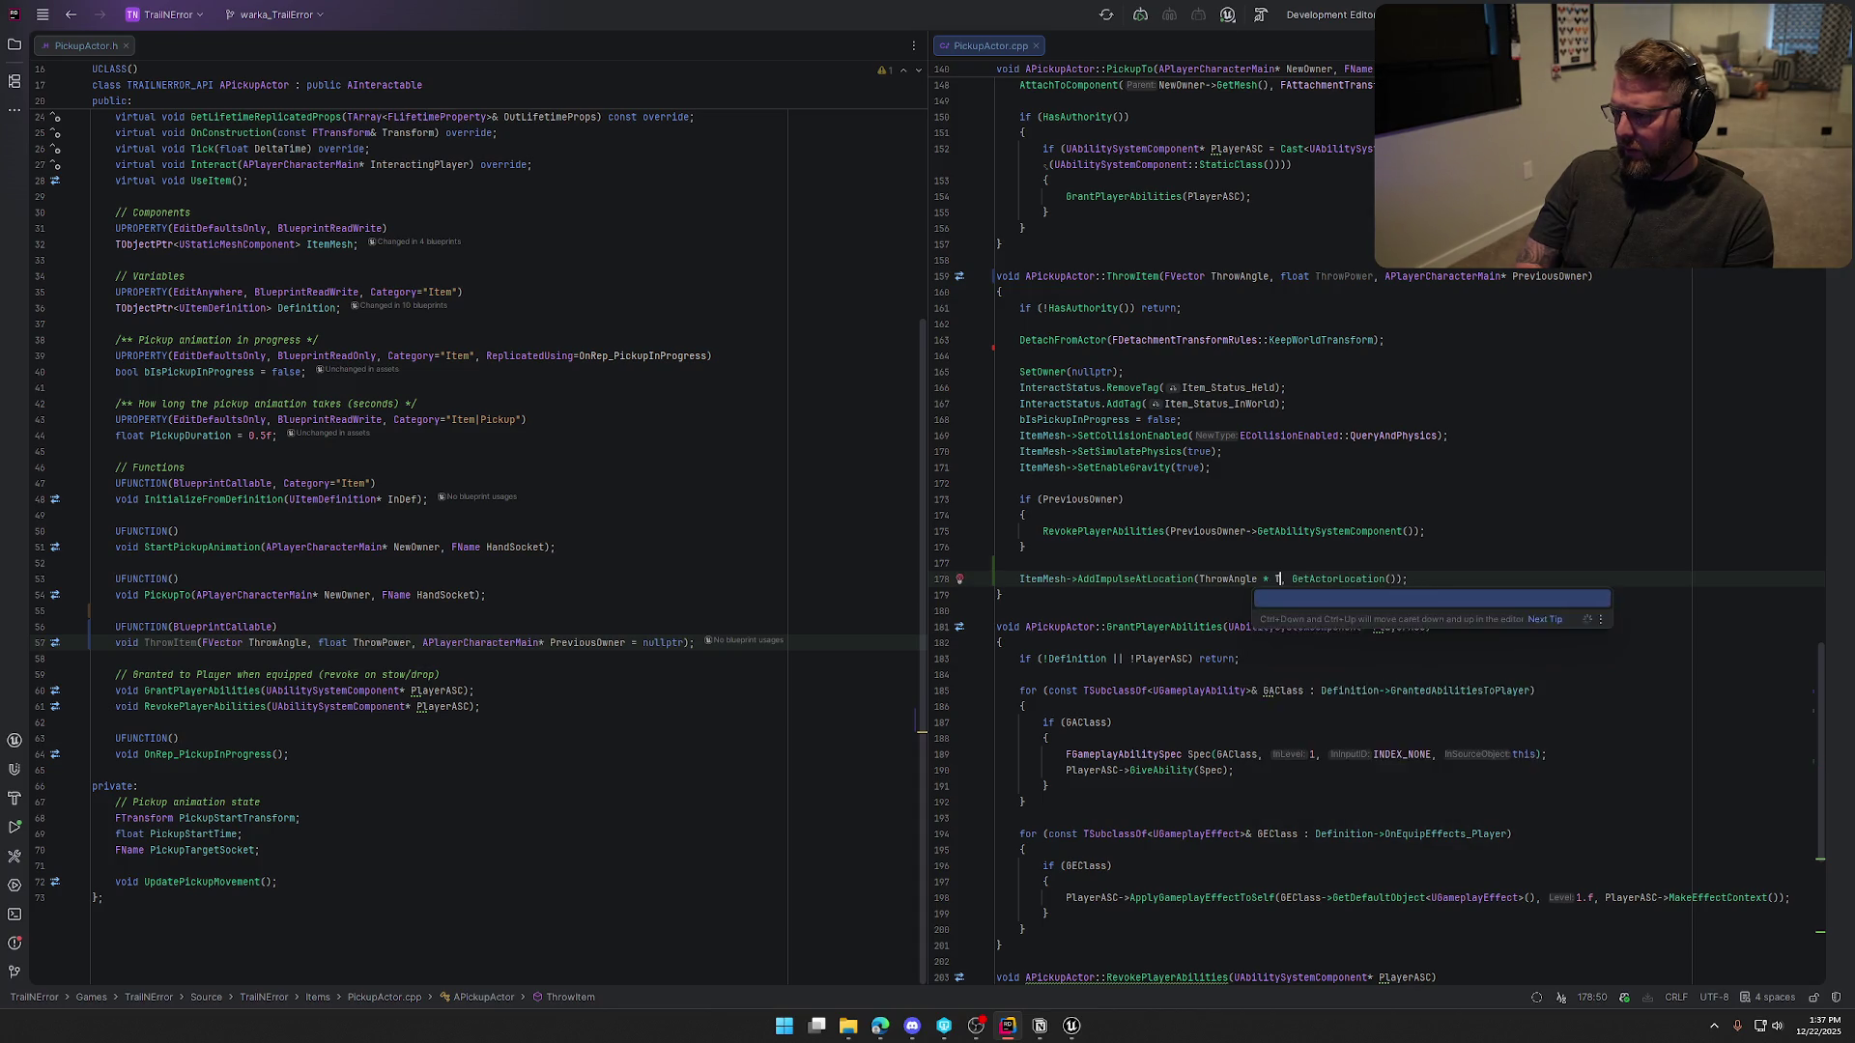
pyautogui.press('BackSpace')
pyautogui.press('BackSpace')
pyautogui.write('owP')
pyautogui.press('Return')
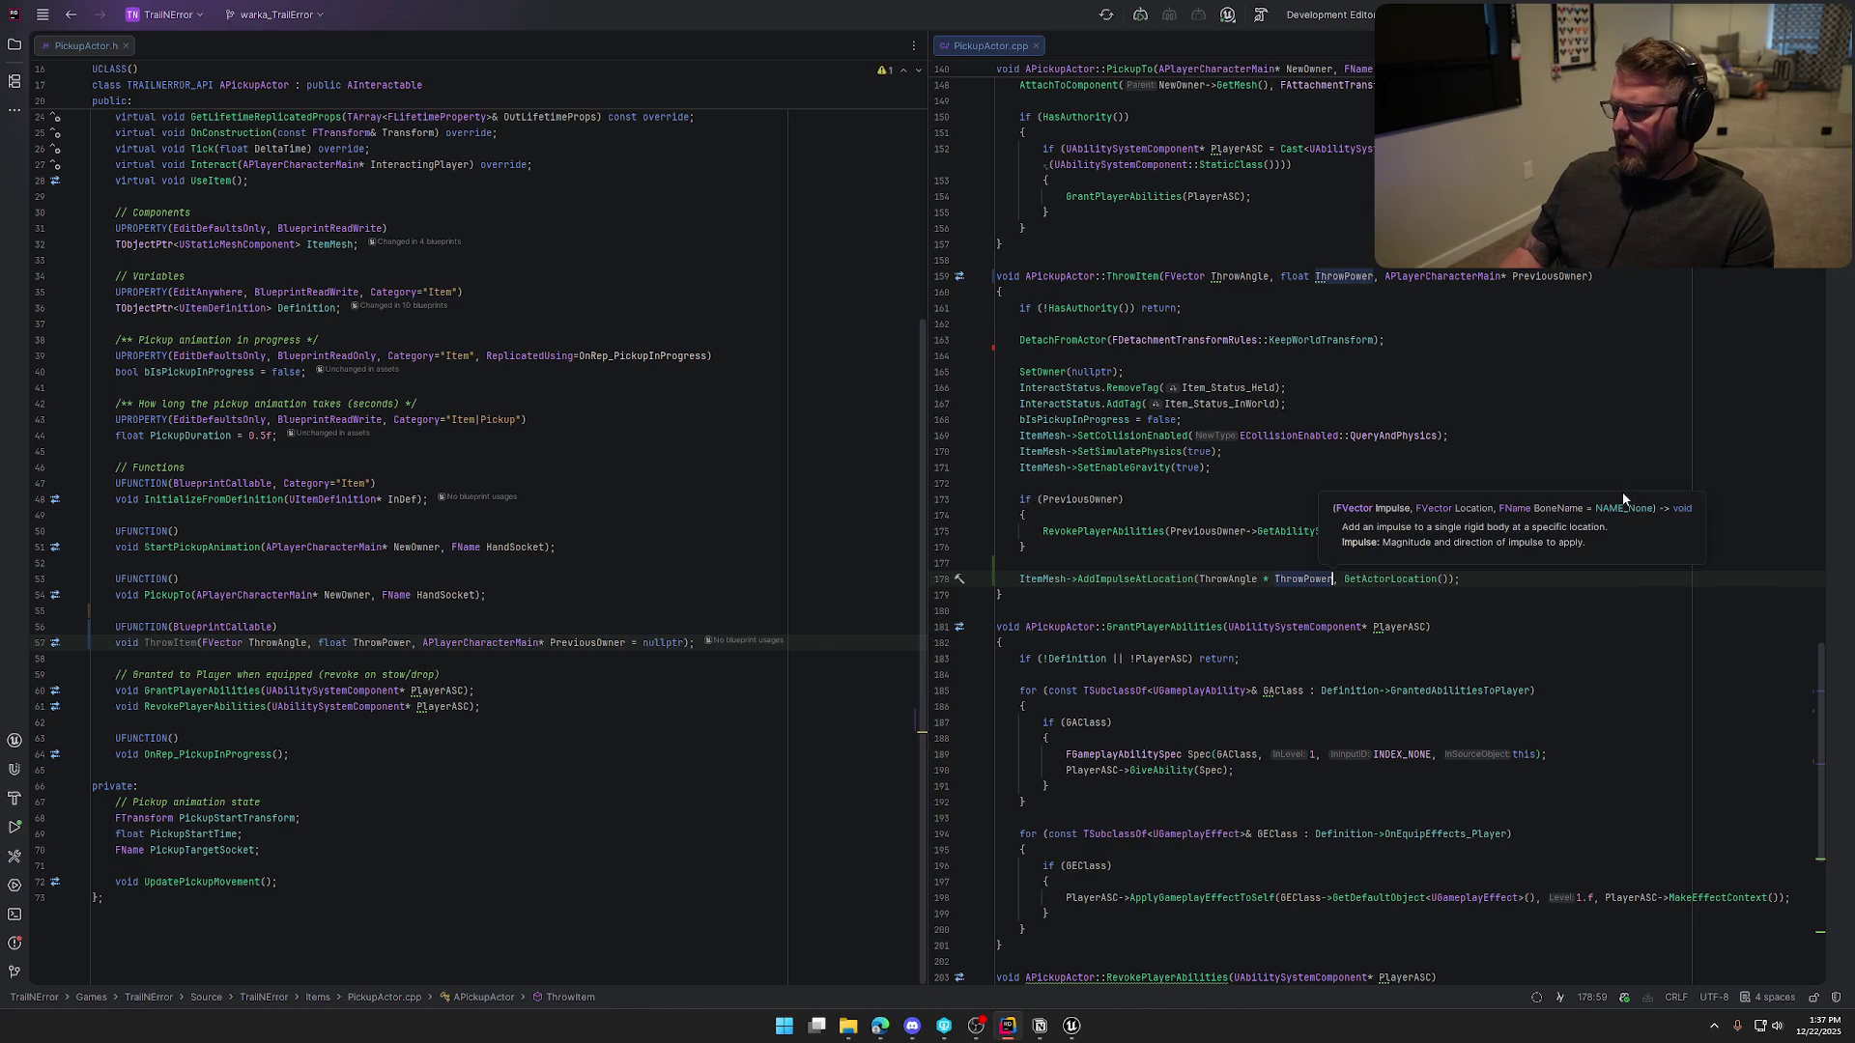
# Pass NAME_None, true, drop GetActorLocation(), rename the call to AddImpulse, and close Unreal Editor
pyautogui.click(1513, 579)
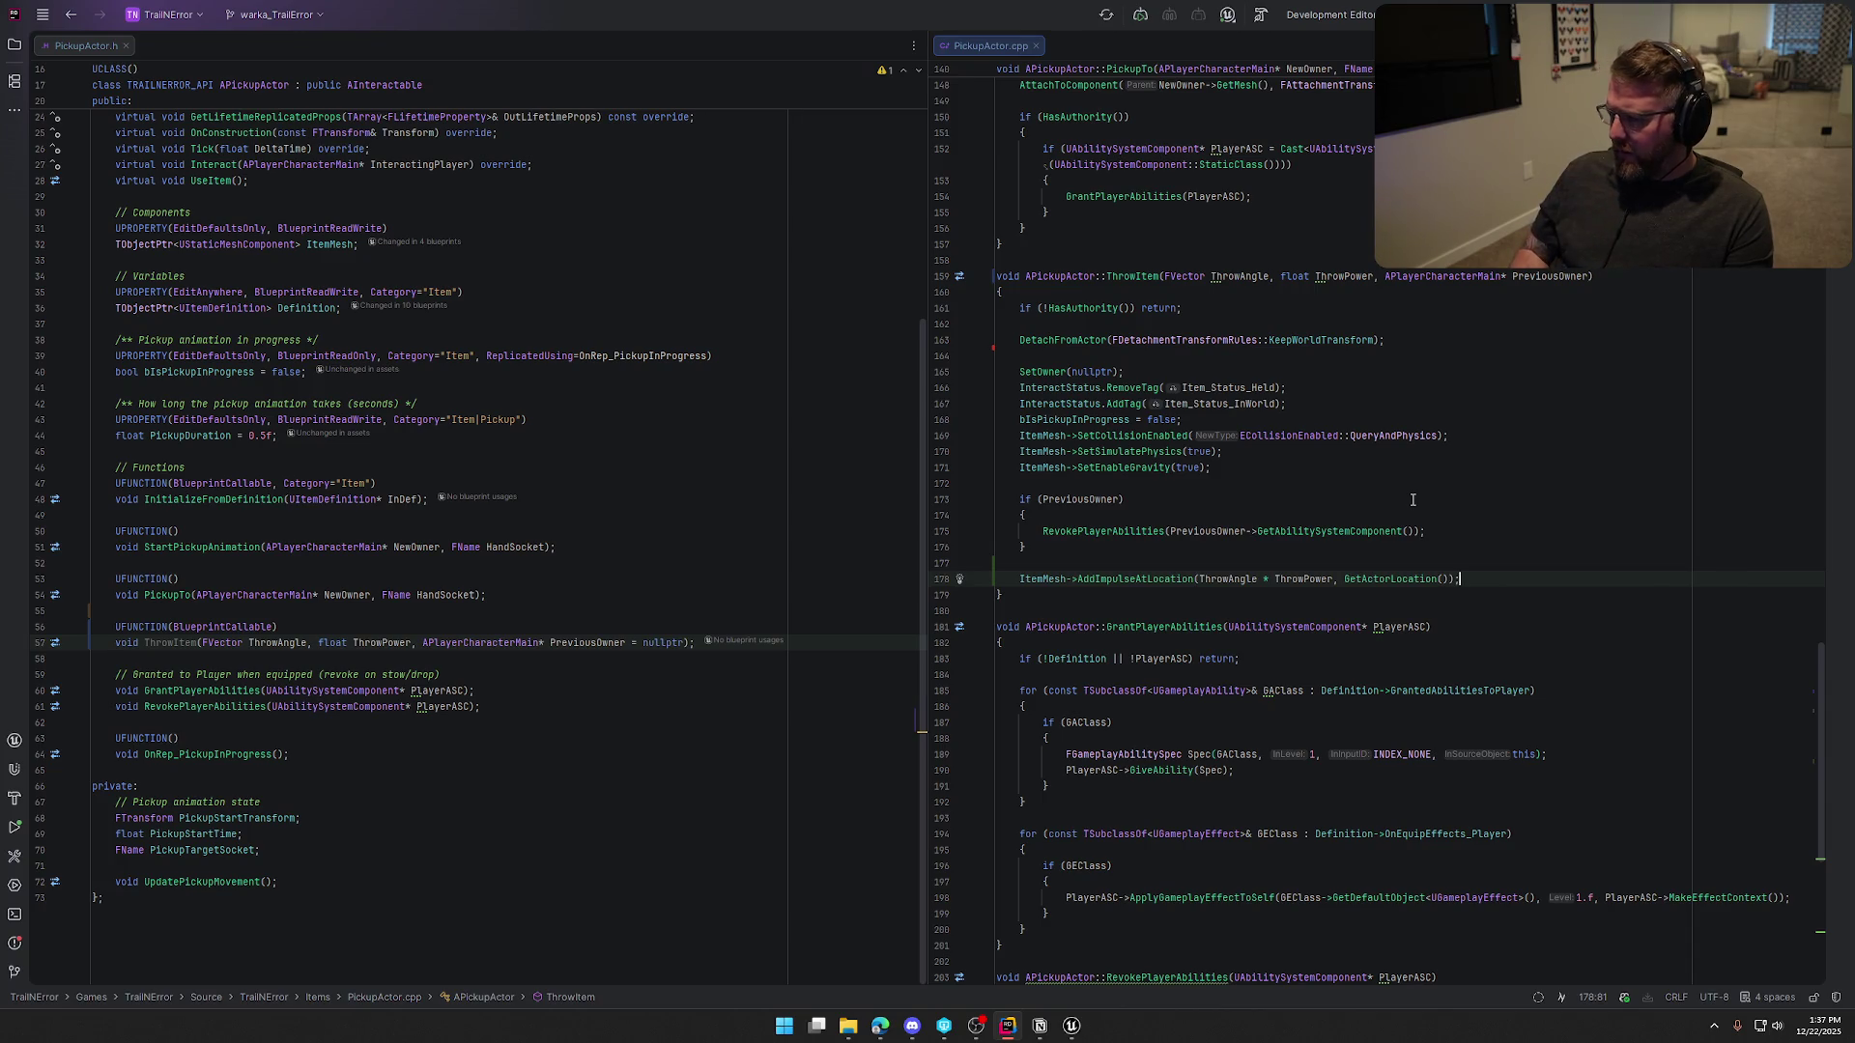
pyautogui.write(',')
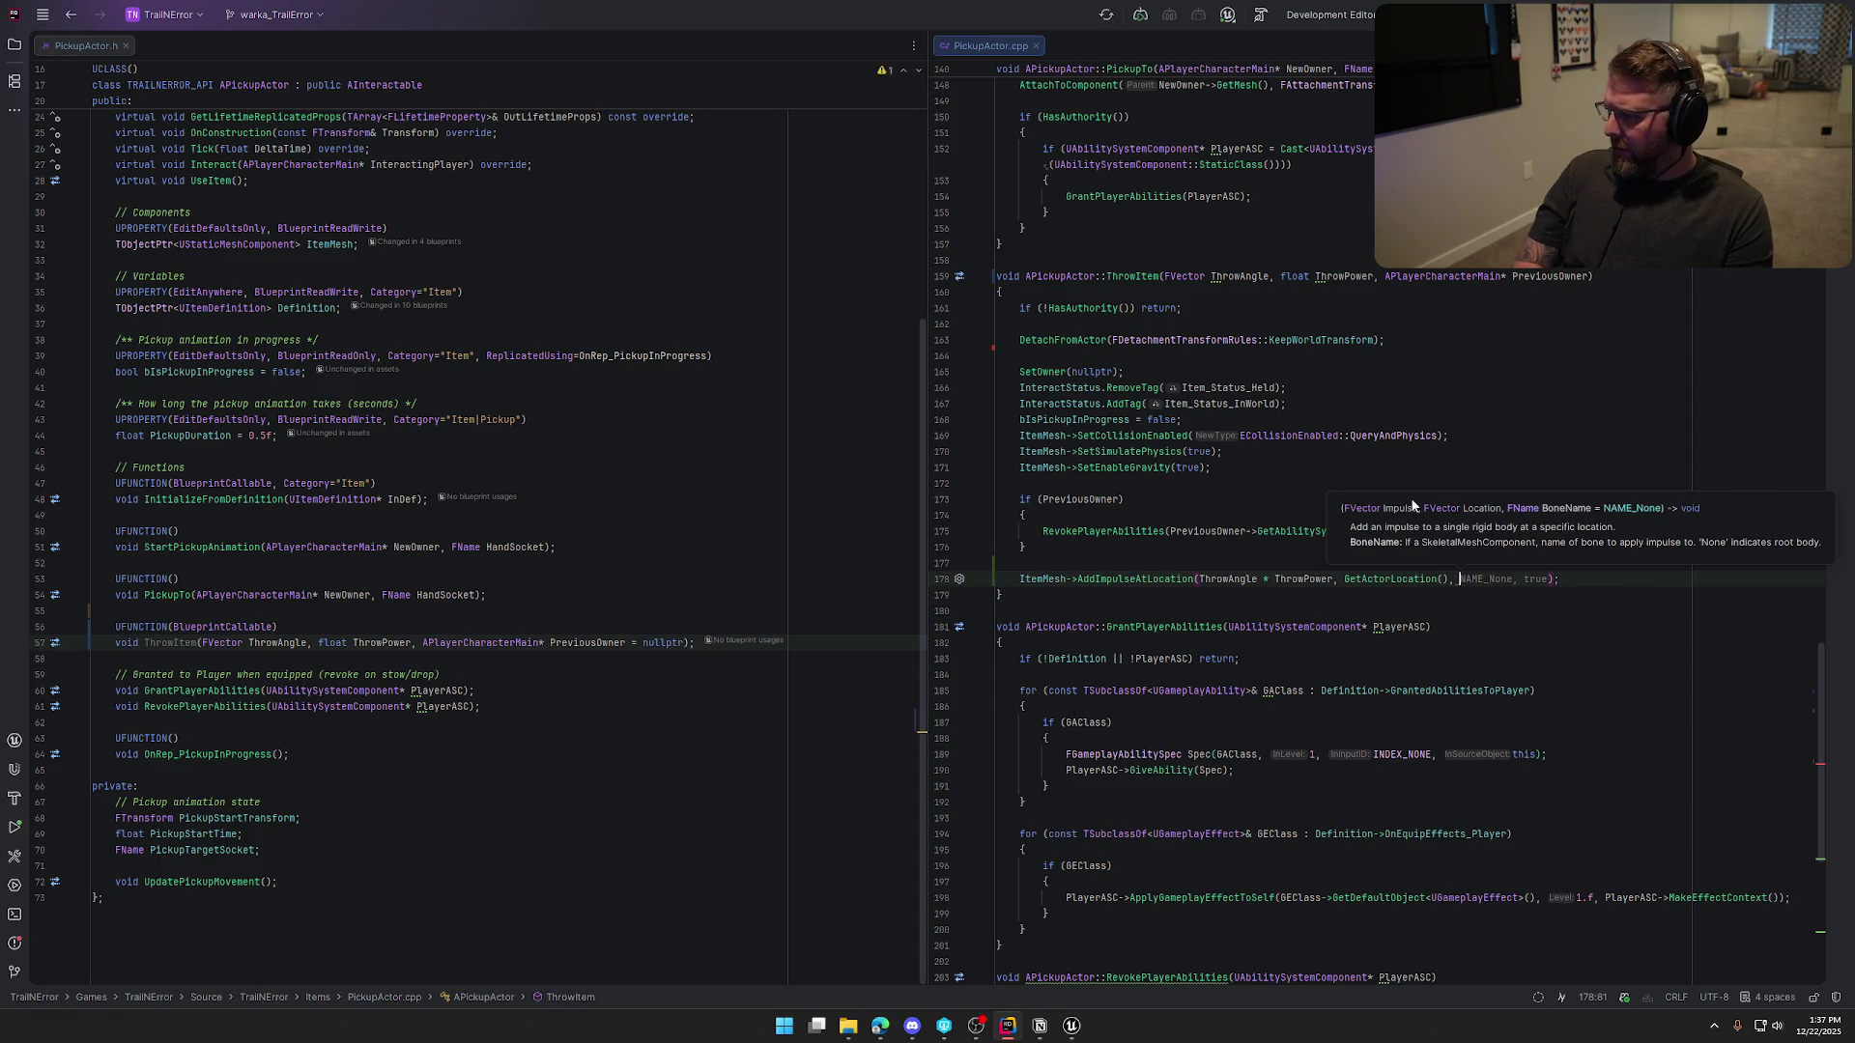
pyautogui.press('Tab')
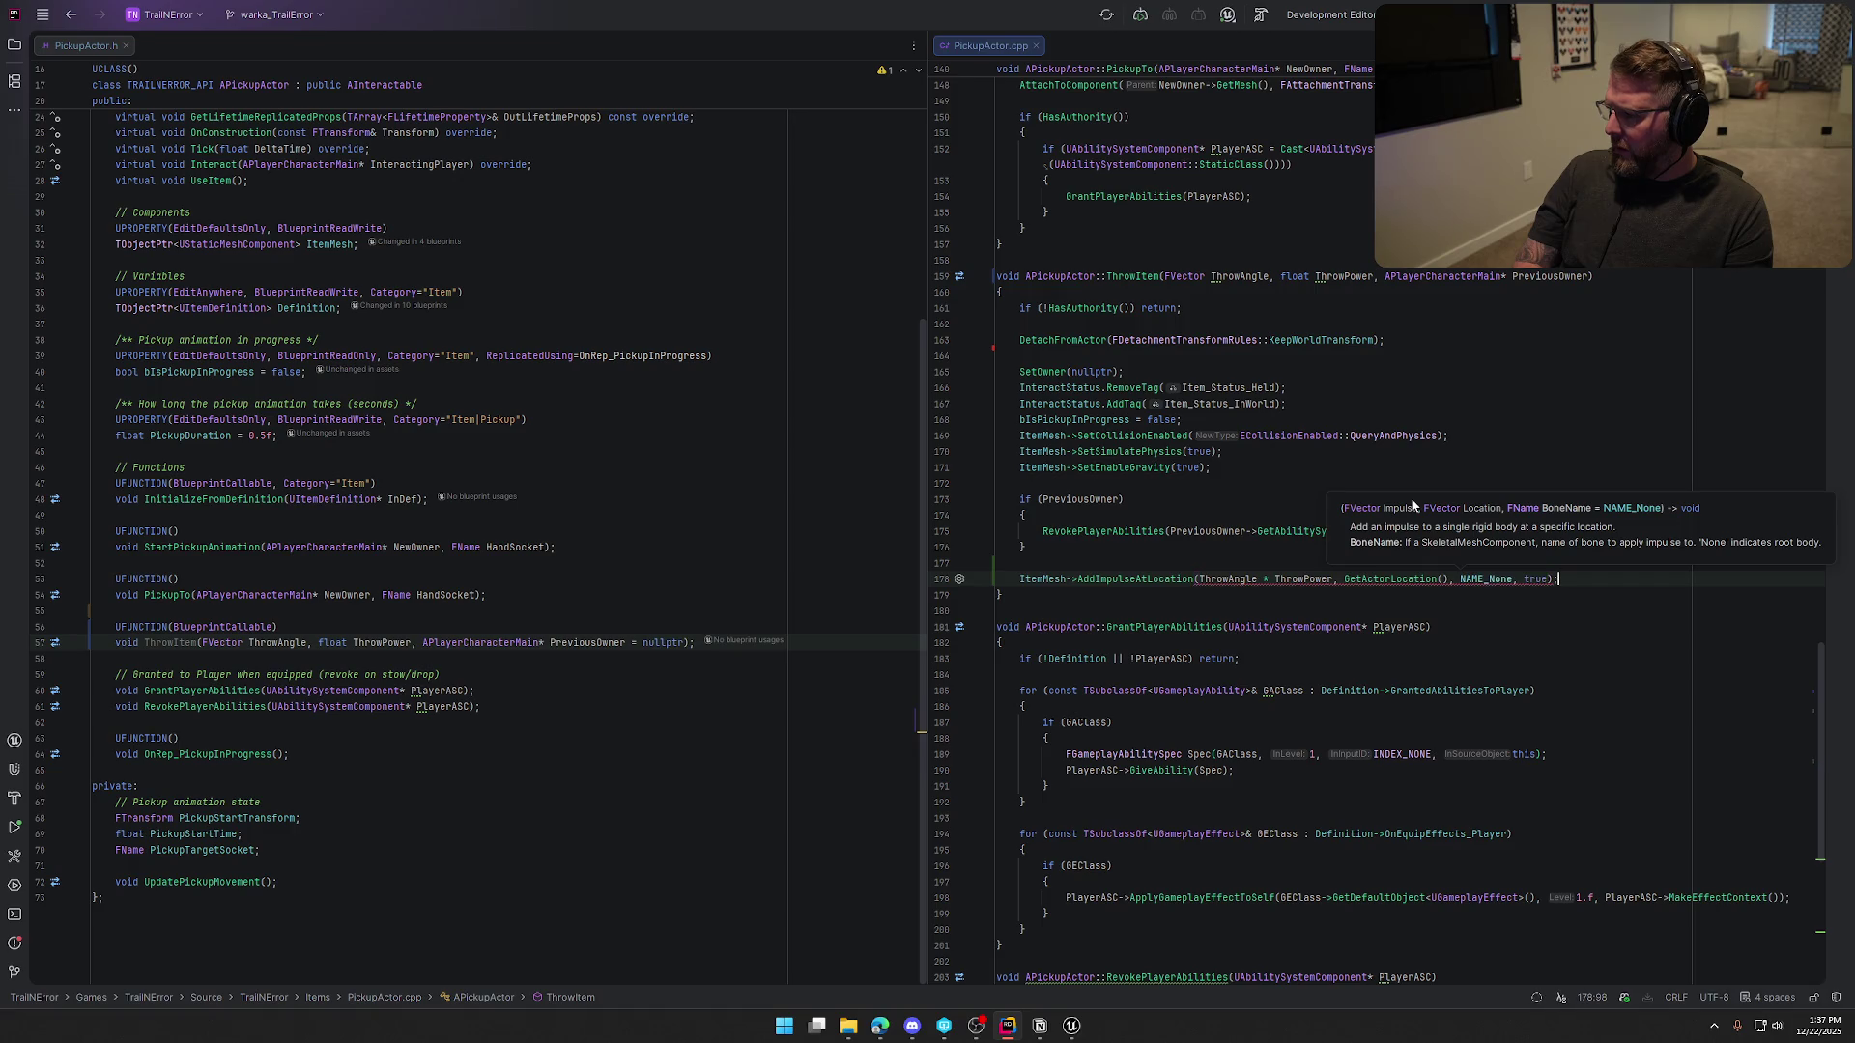
pyautogui.click(1384, 578)
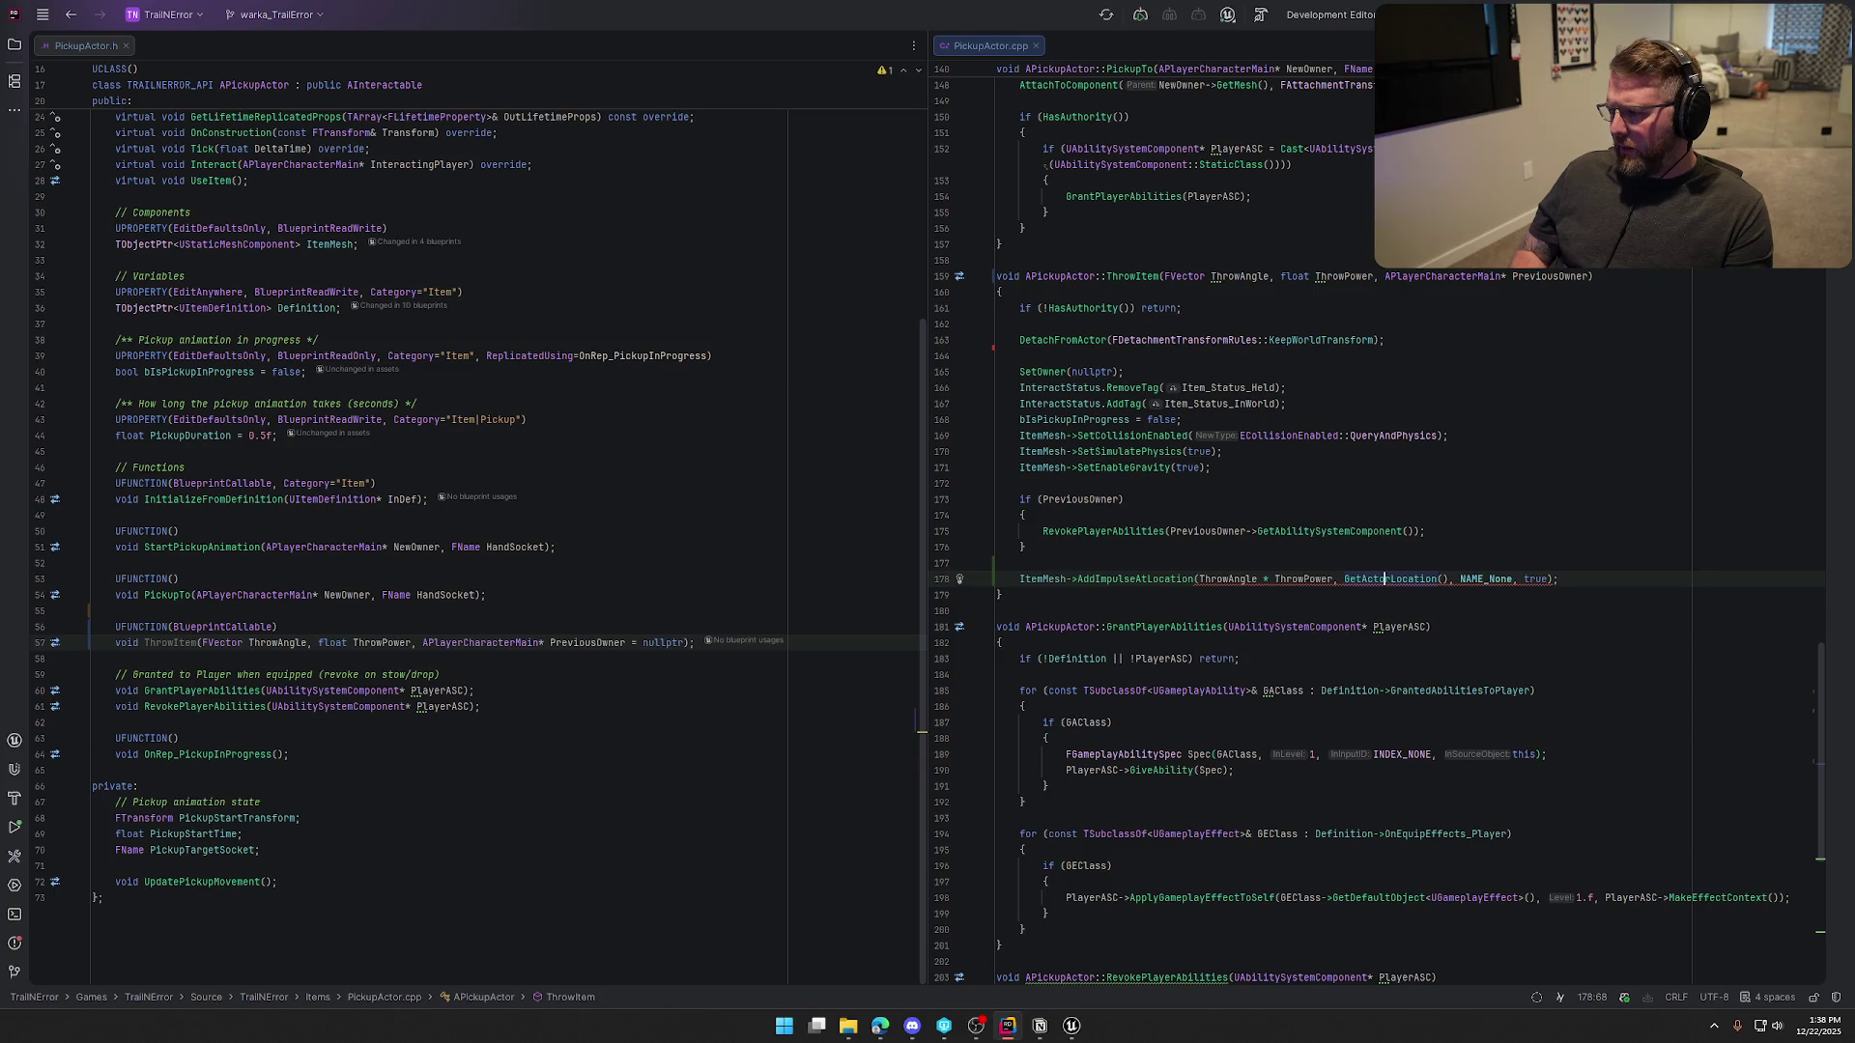
pyautogui.press('BackSpace')
pyautogui.press('BackSpace')
pyautogui.press('BackSpace')
pyautogui.press('Delete')
pyautogui.press('Delete')
pyautogui.press('Delete')
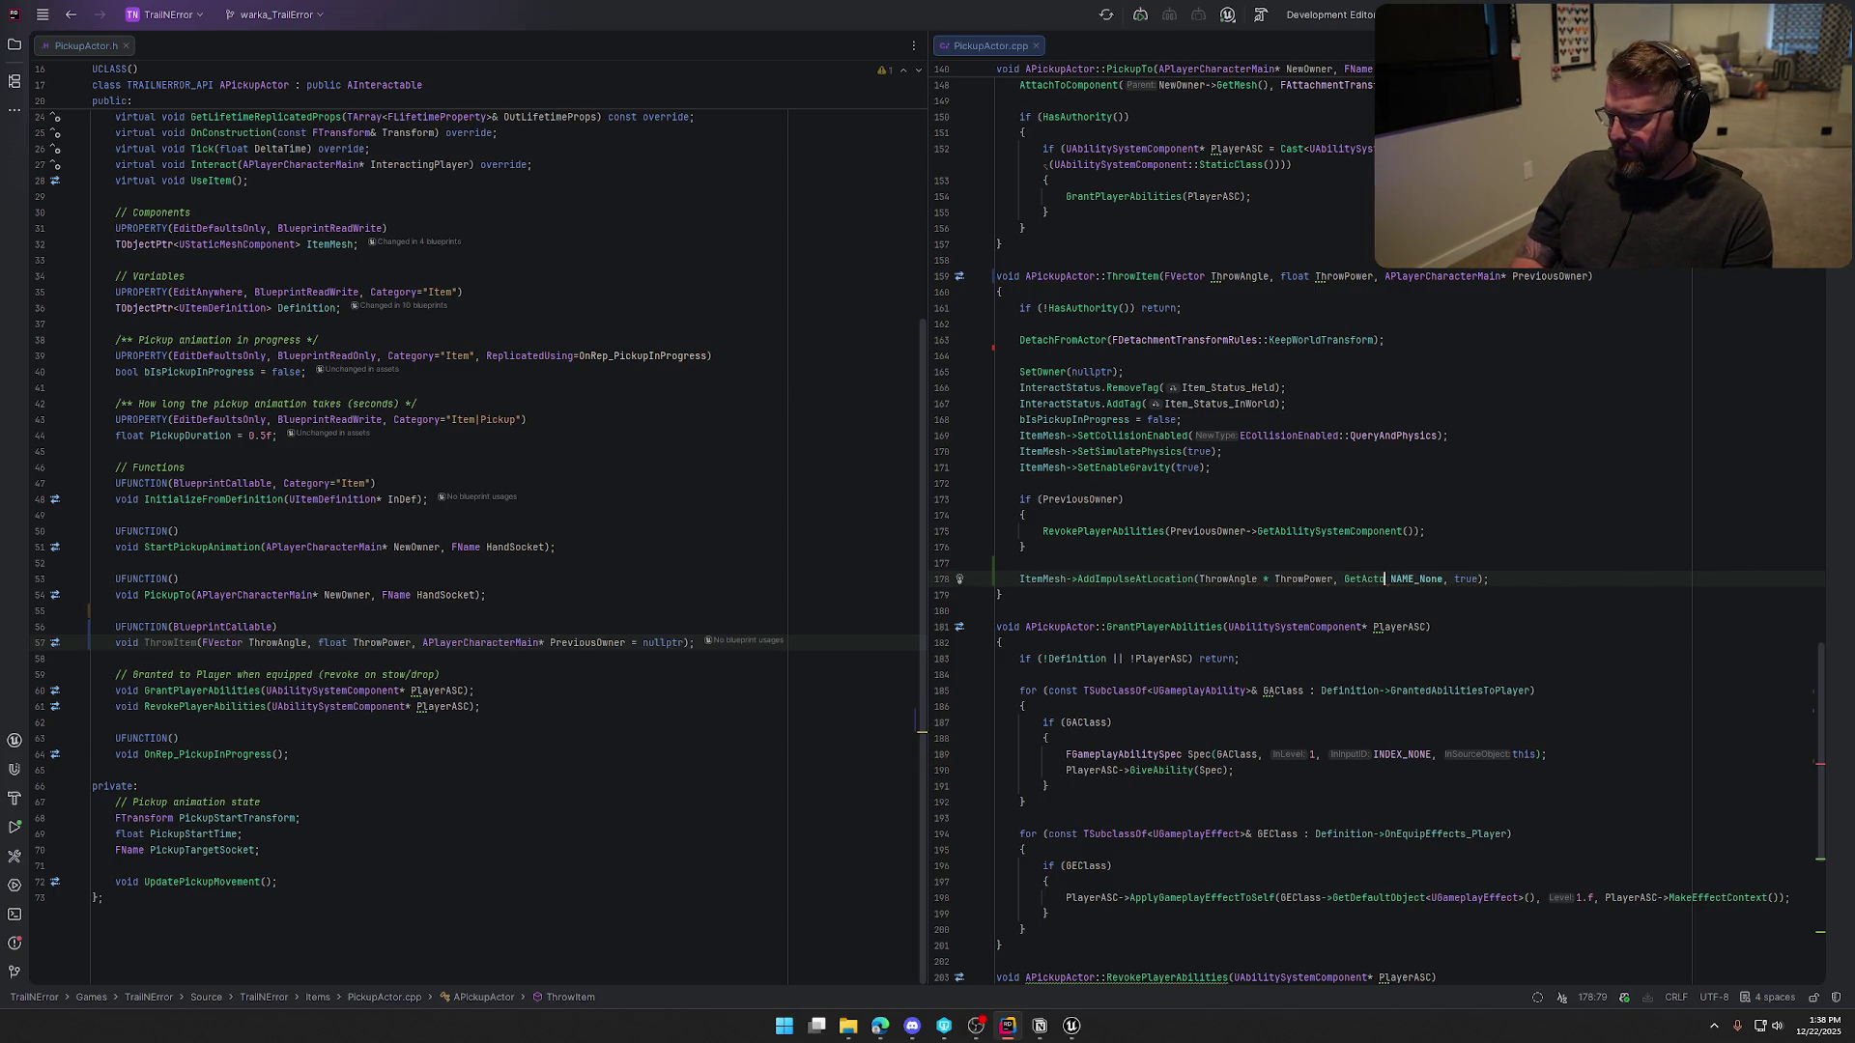
pyautogui.click(1274, 579)
pyautogui.press('Left')
pyautogui.press('BackSpace')
pyautogui.press('BackSpace')
pyautogui.press('BackSpace')
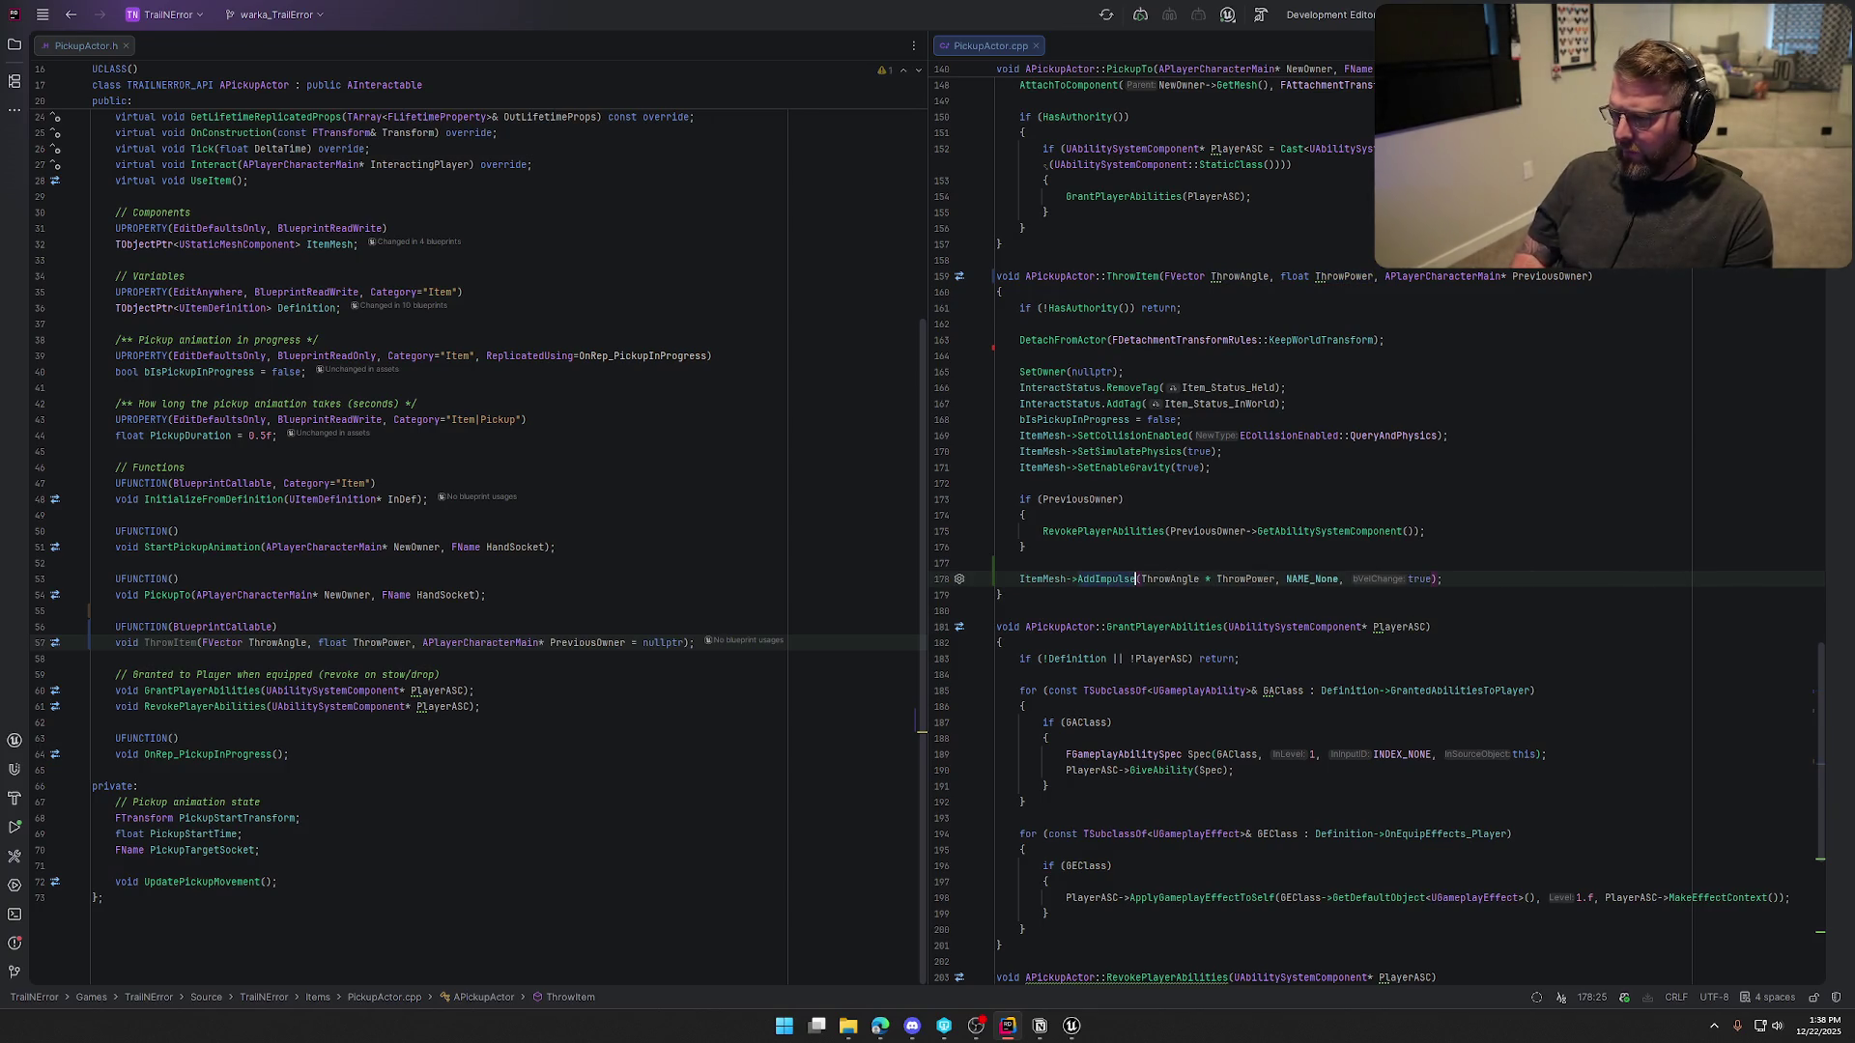
pyautogui.press('End')
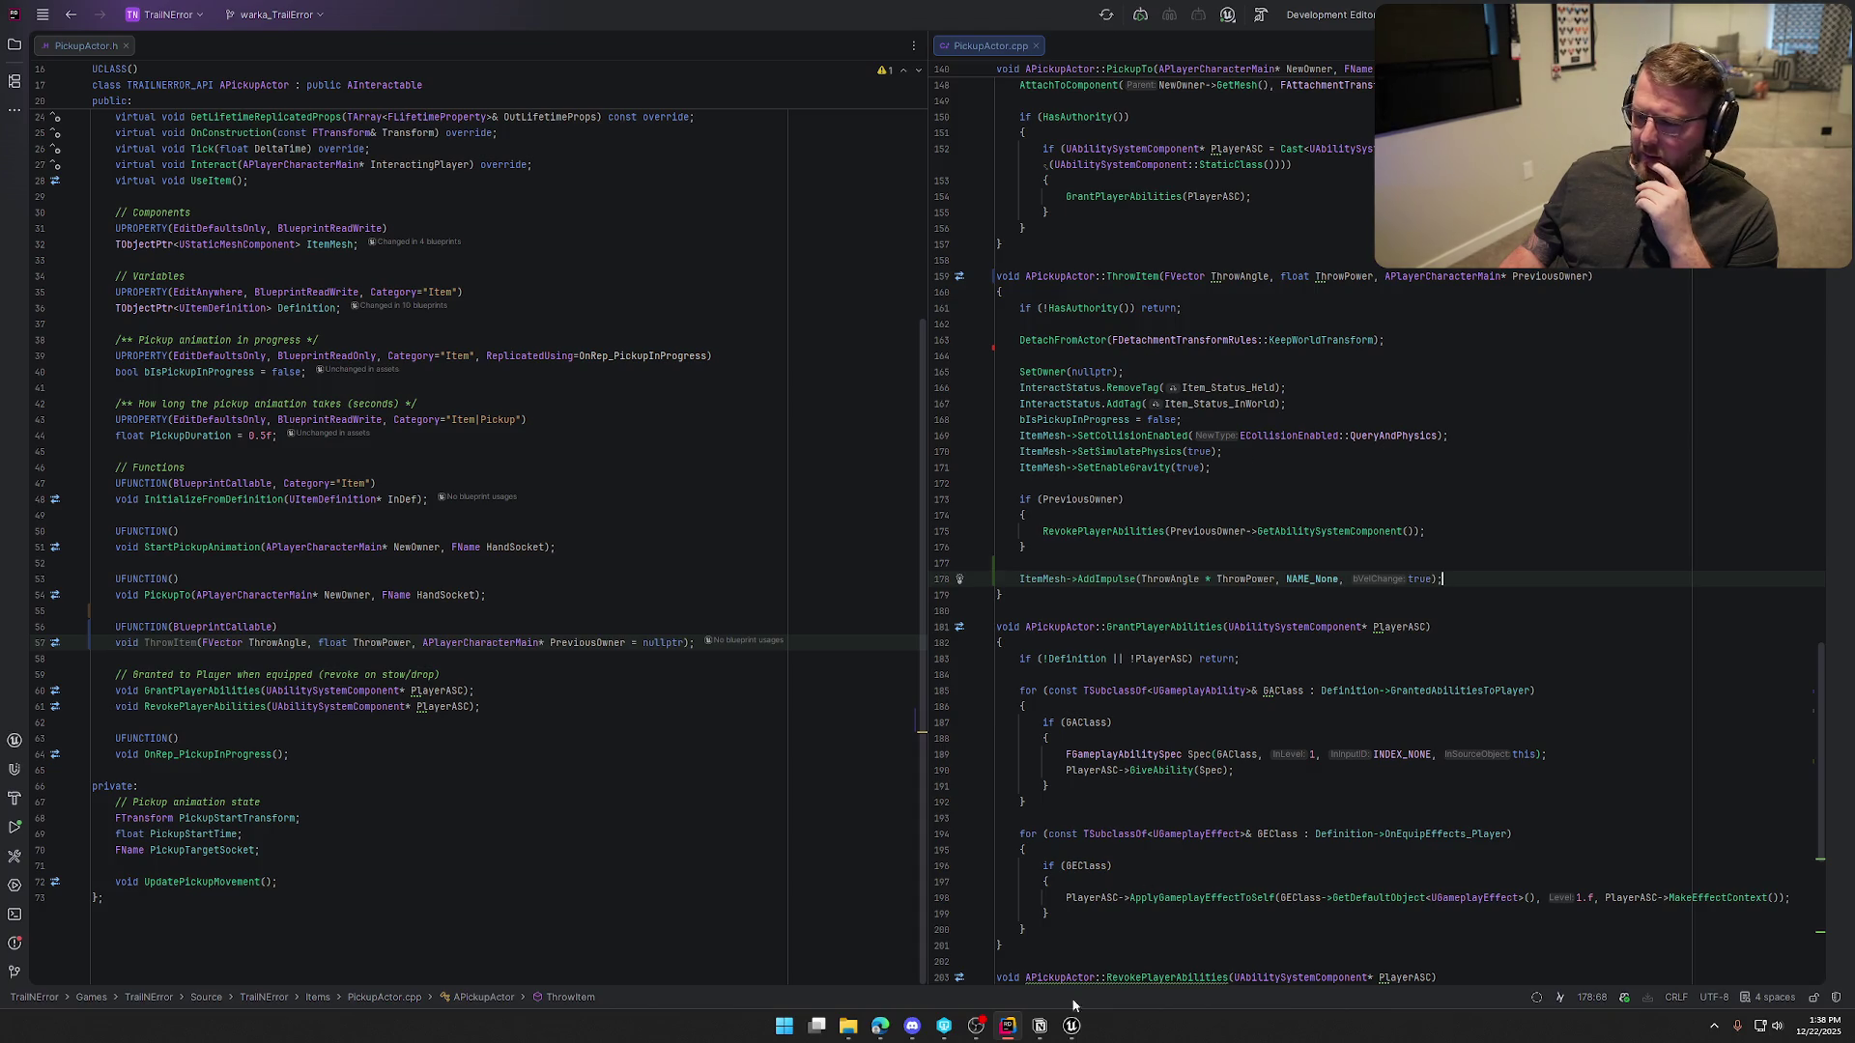
pyautogui.click(1072, 1026)
pyautogui.hotkey('alt', 'F4')
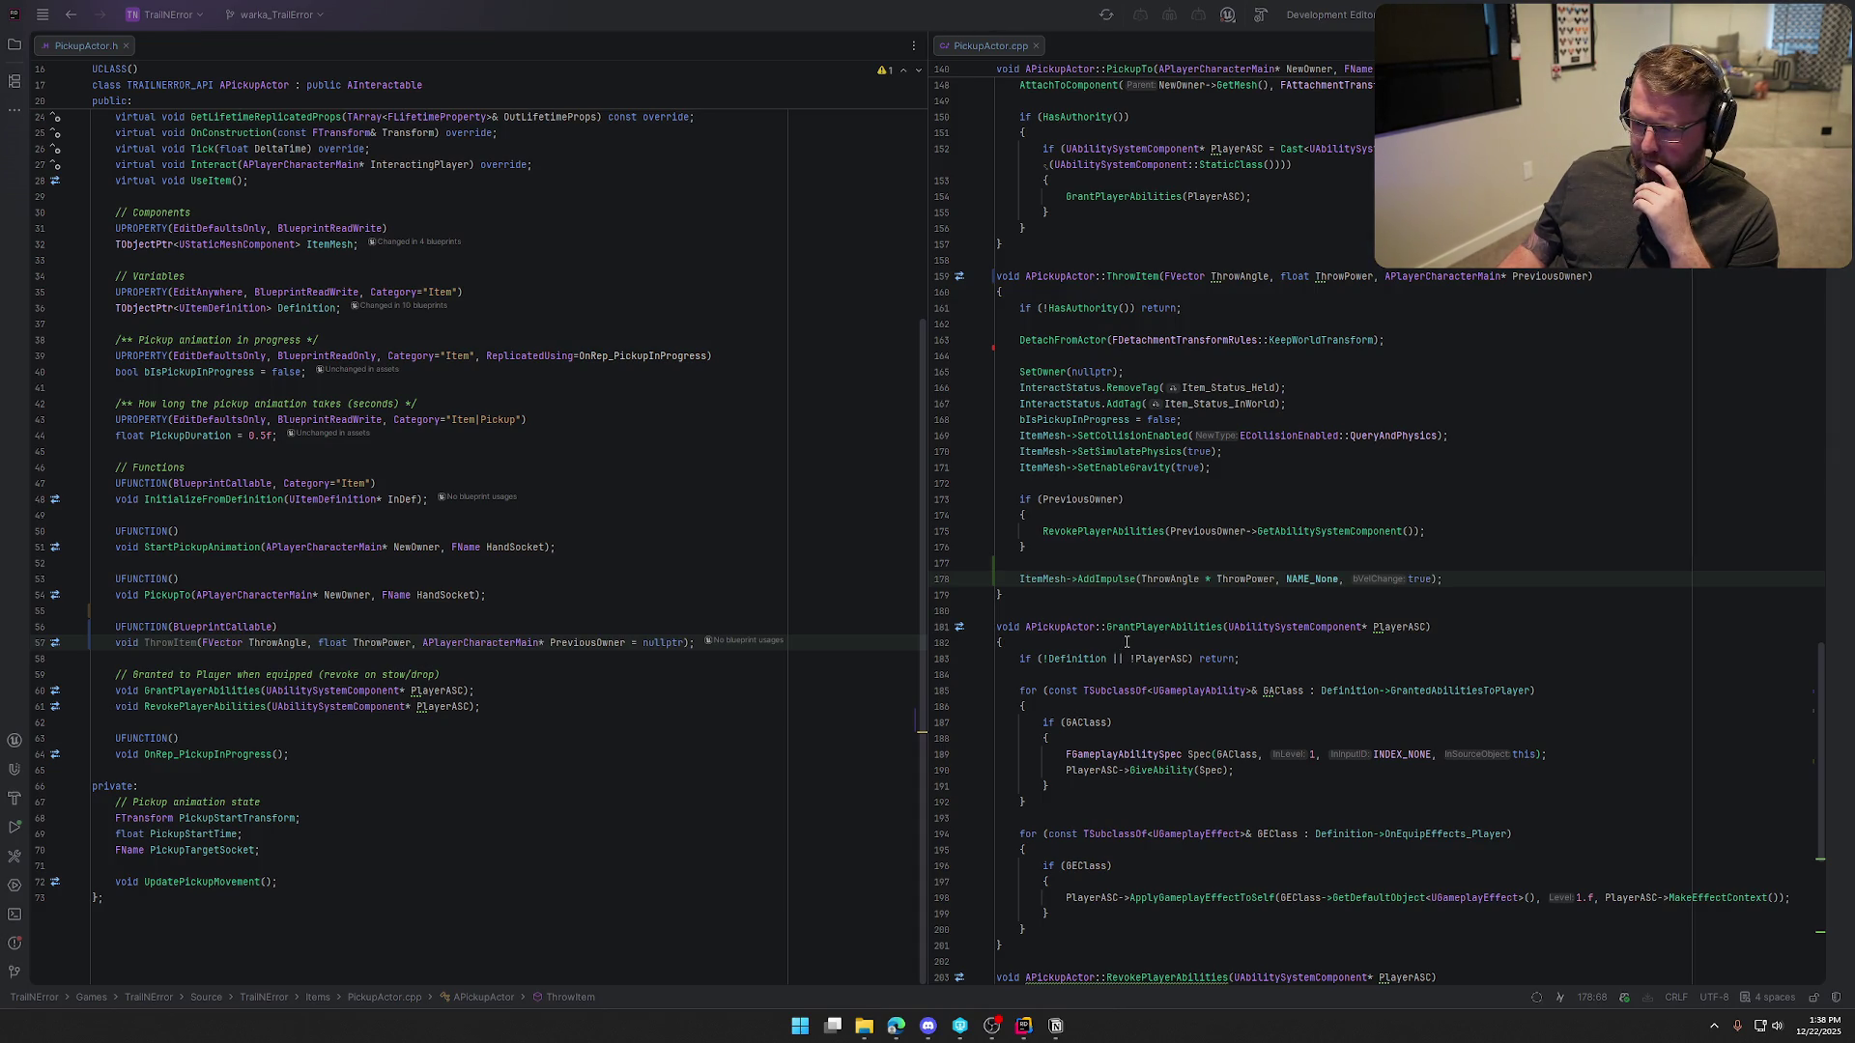
# Review PickupActor.cpp and build the project with Ctrl+Shift+B
pyautogui.scroll(20, 1693, 721)
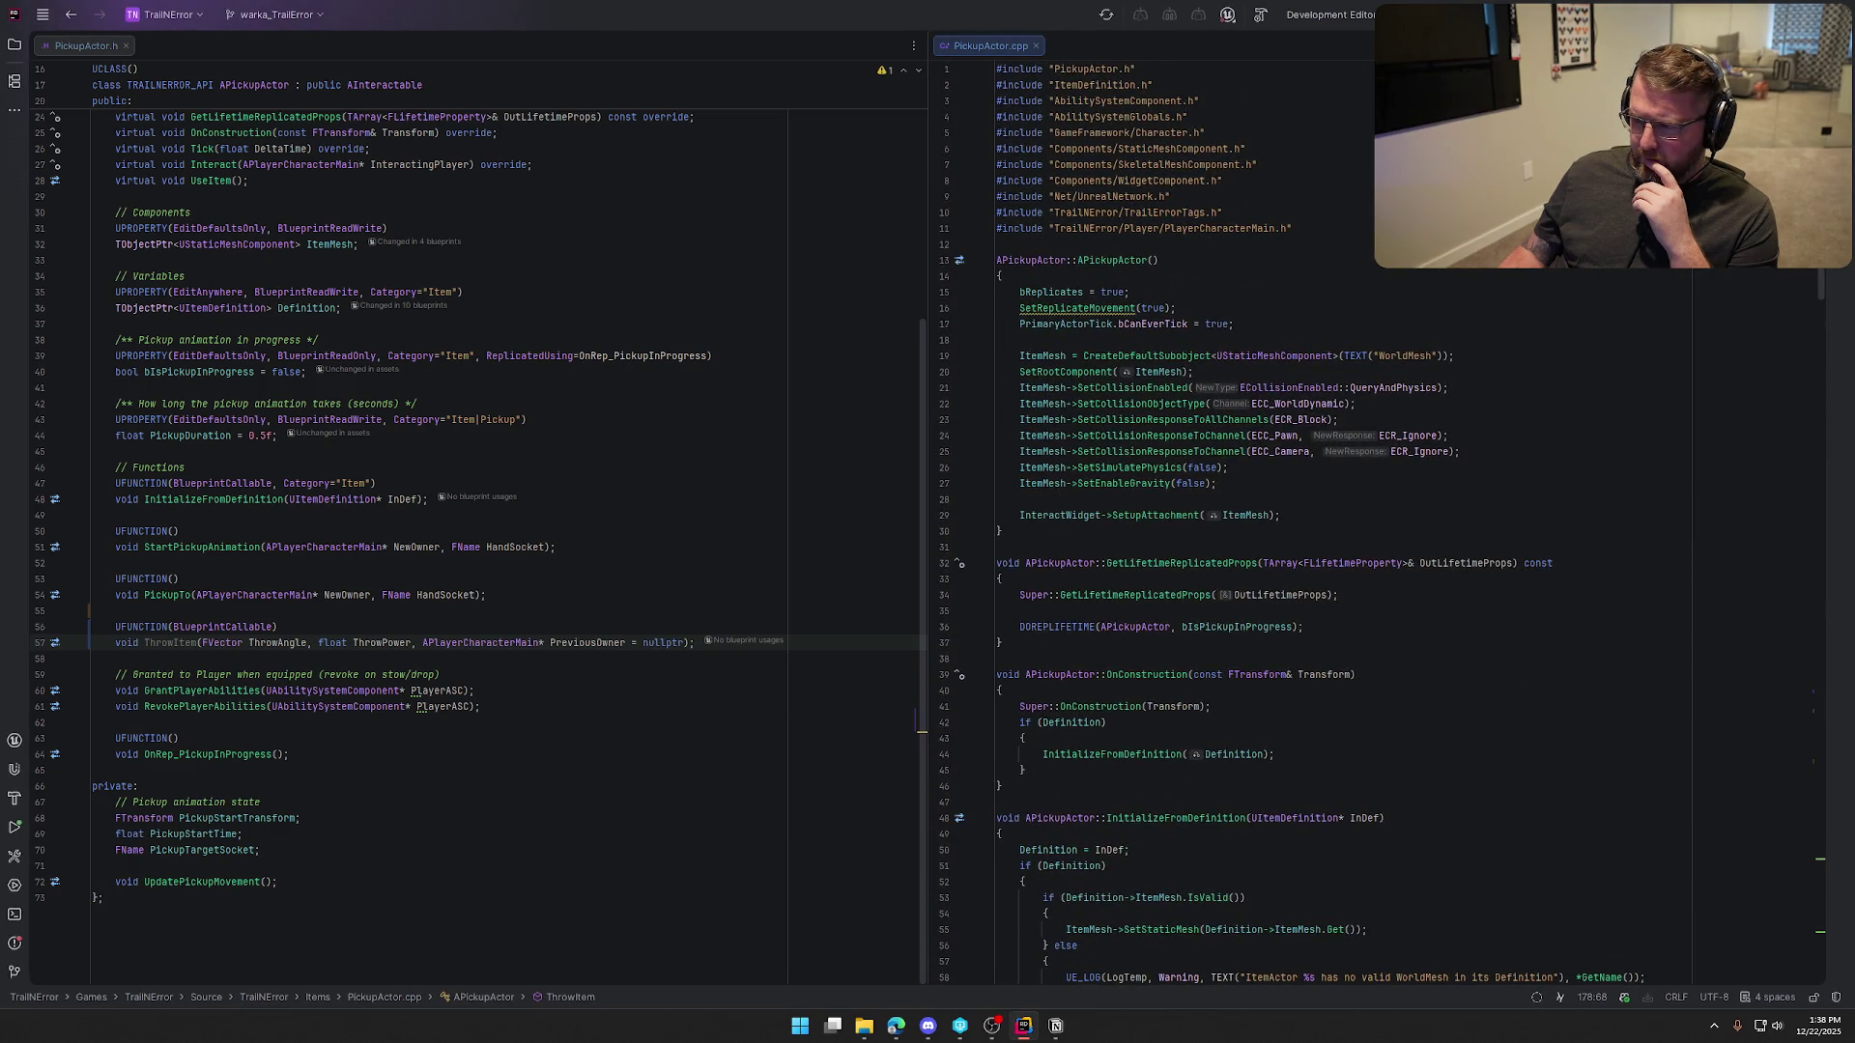
pyautogui.scroll(-20, 1831, 438)
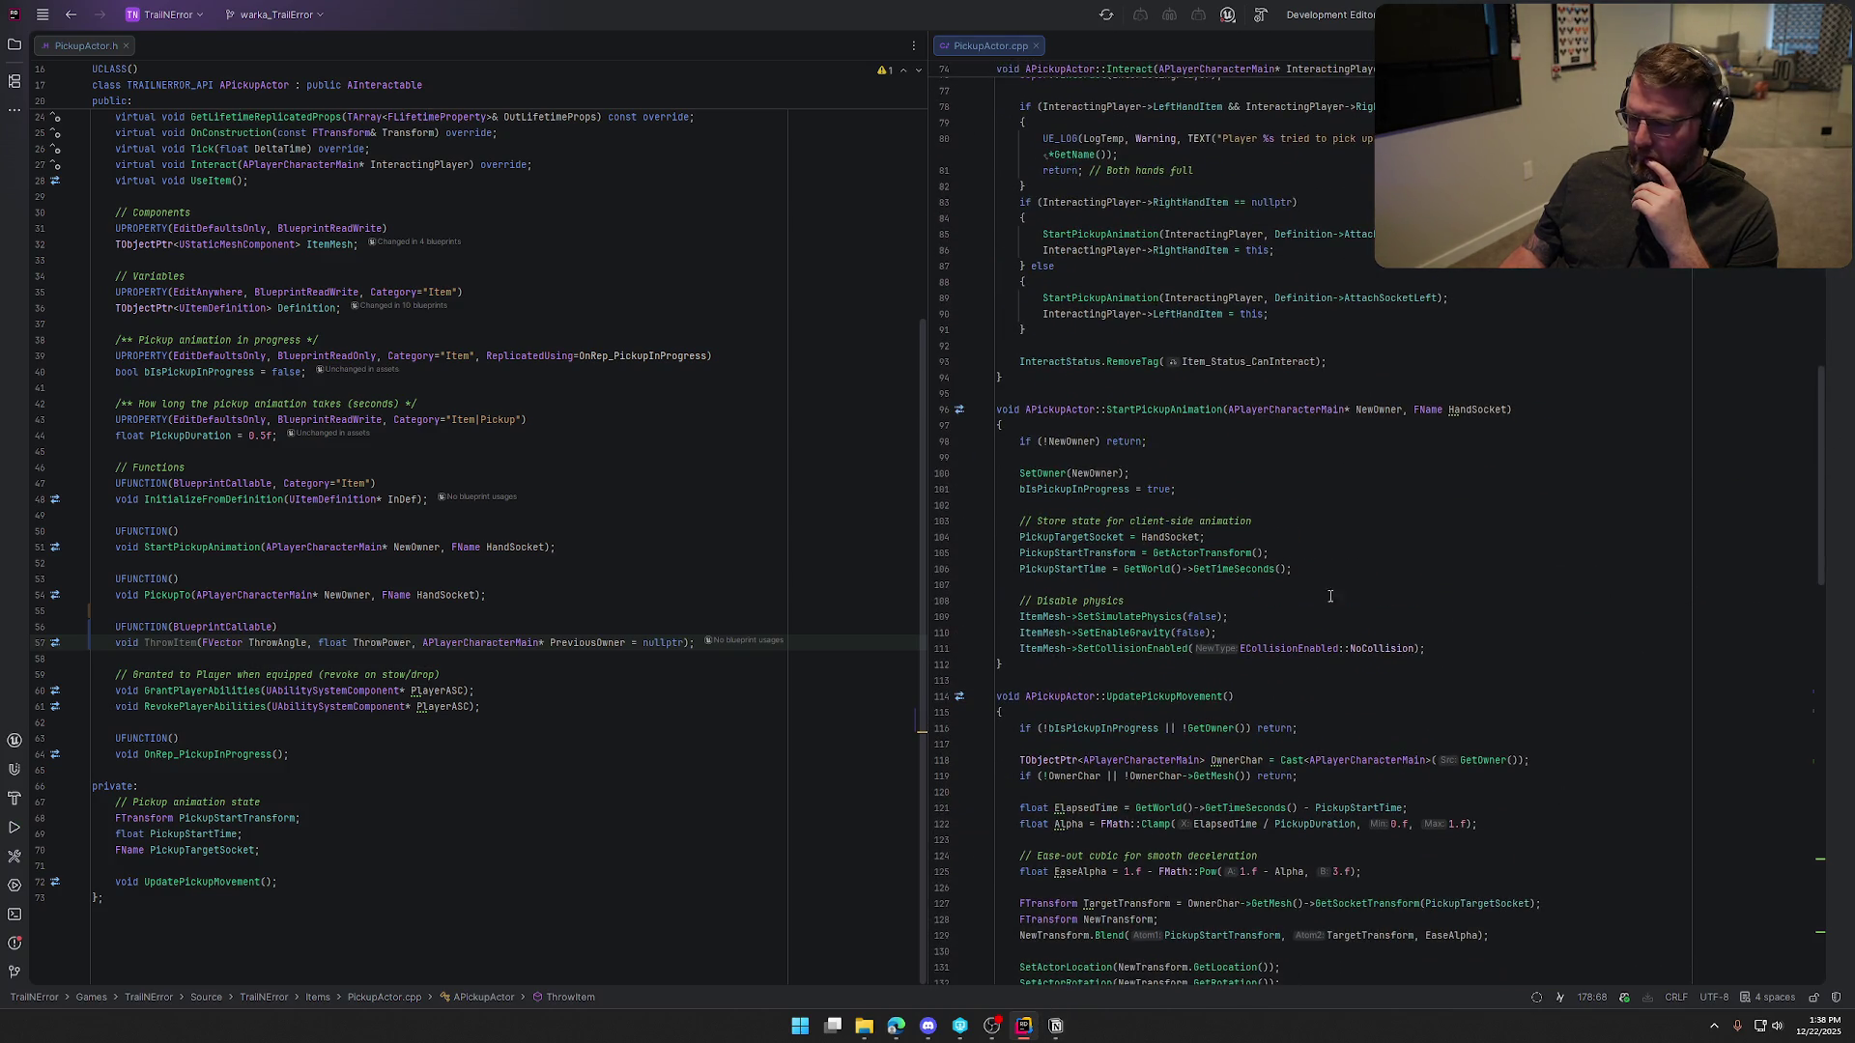
pyautogui.hotkey('ctrl', 'shift', 'b')
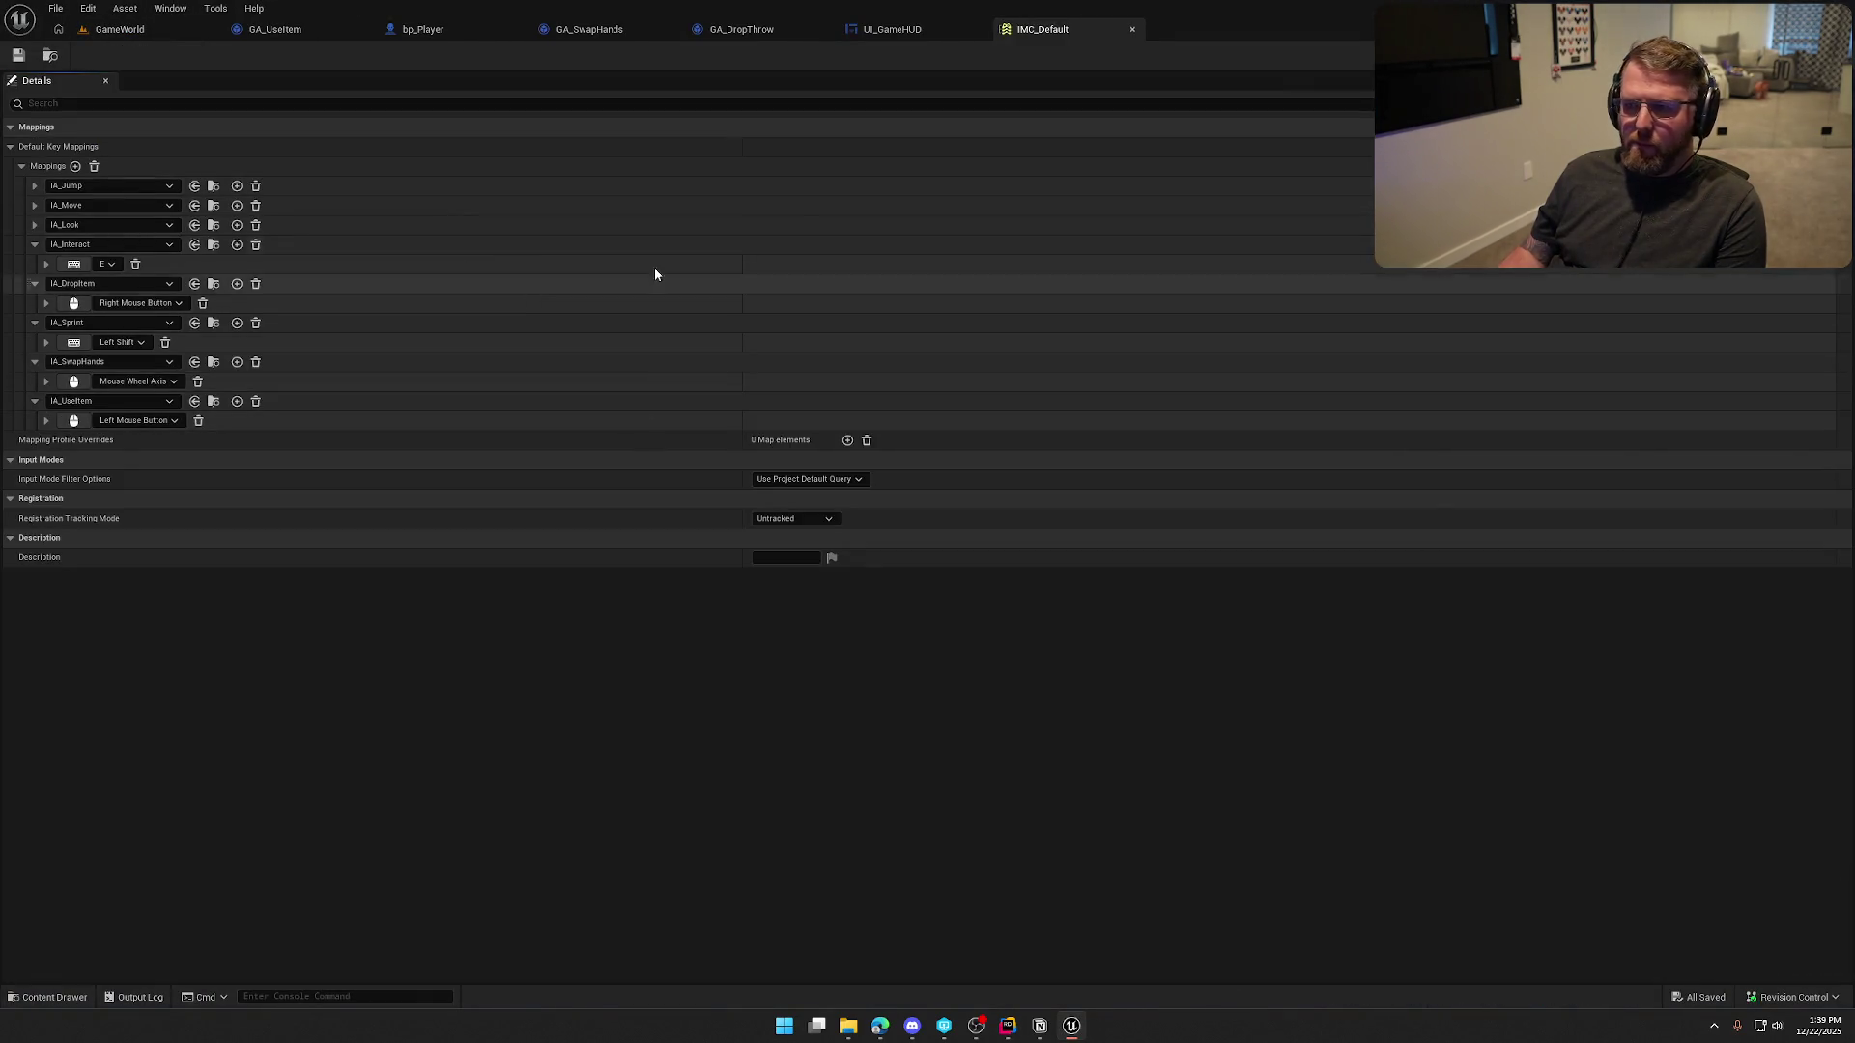
# Close the IMC_Default and UI_GameHUD tabs and bring up the GA_DropThrow graph
pyautogui.middleClick(1053, 31)
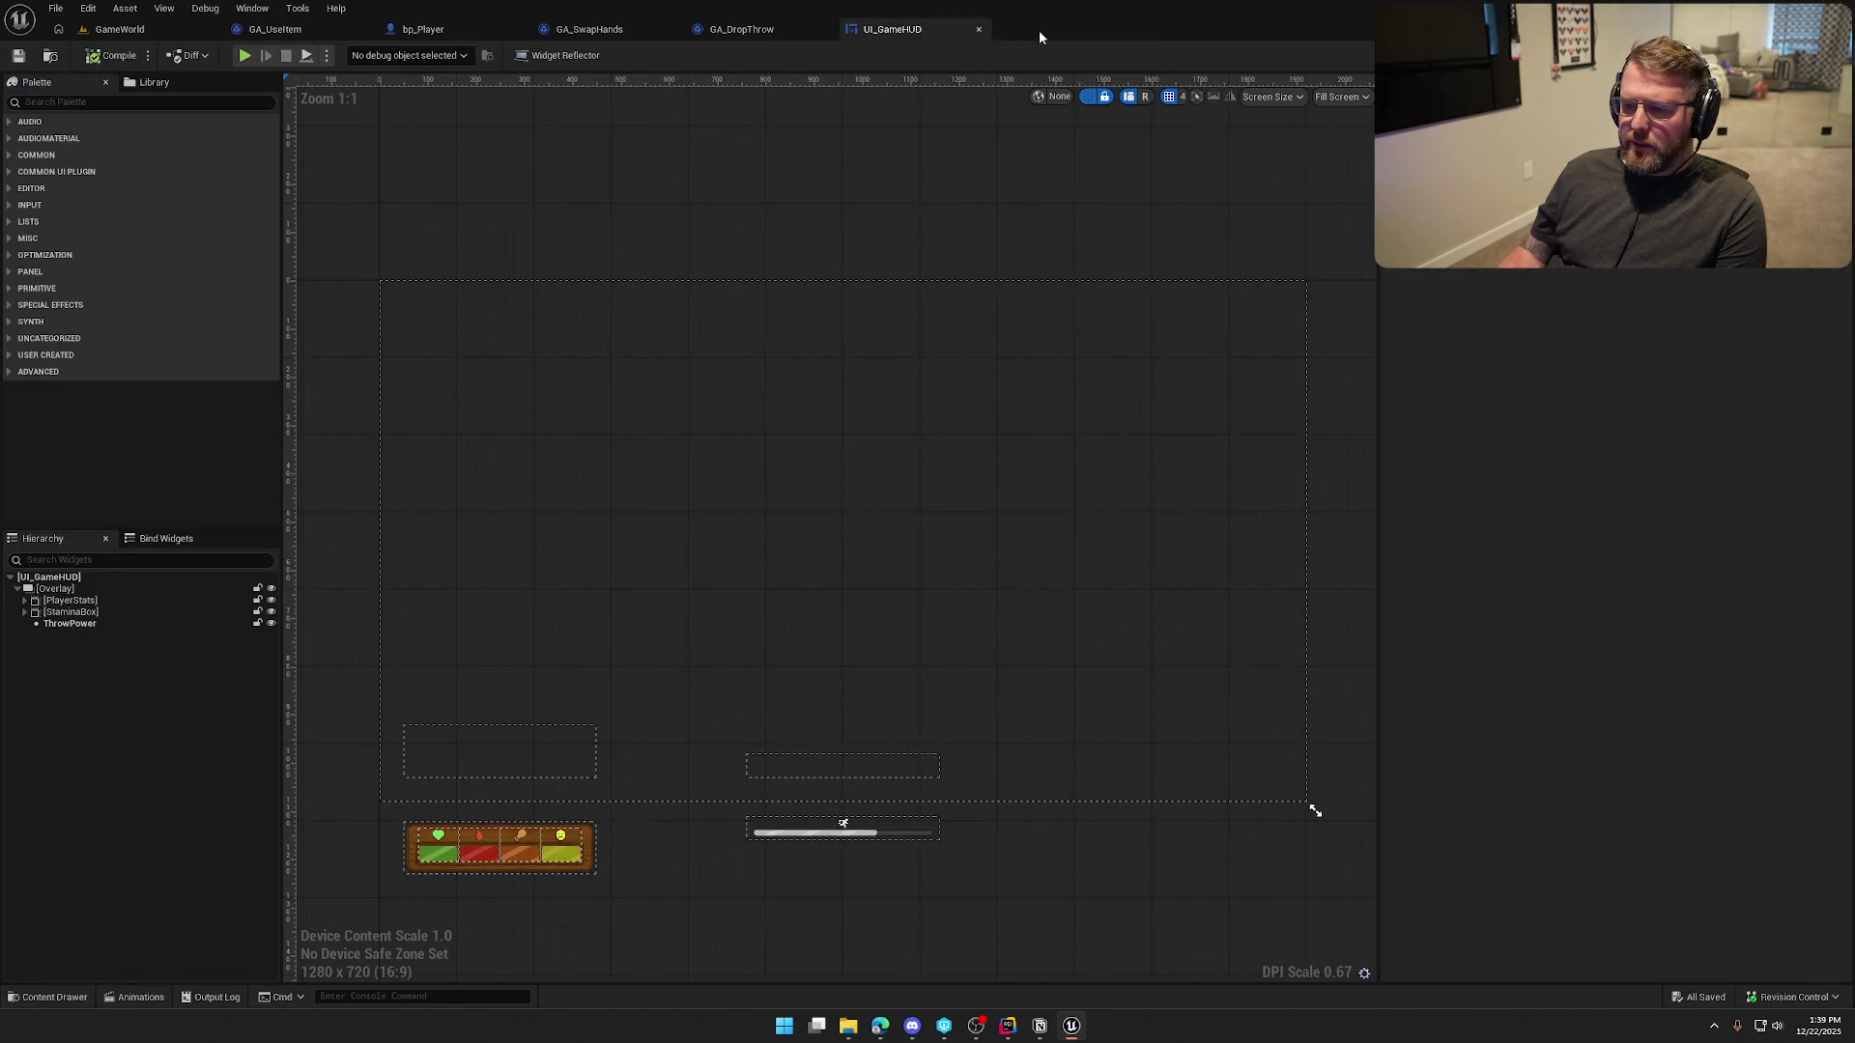
pyautogui.middleClick(918, 30)
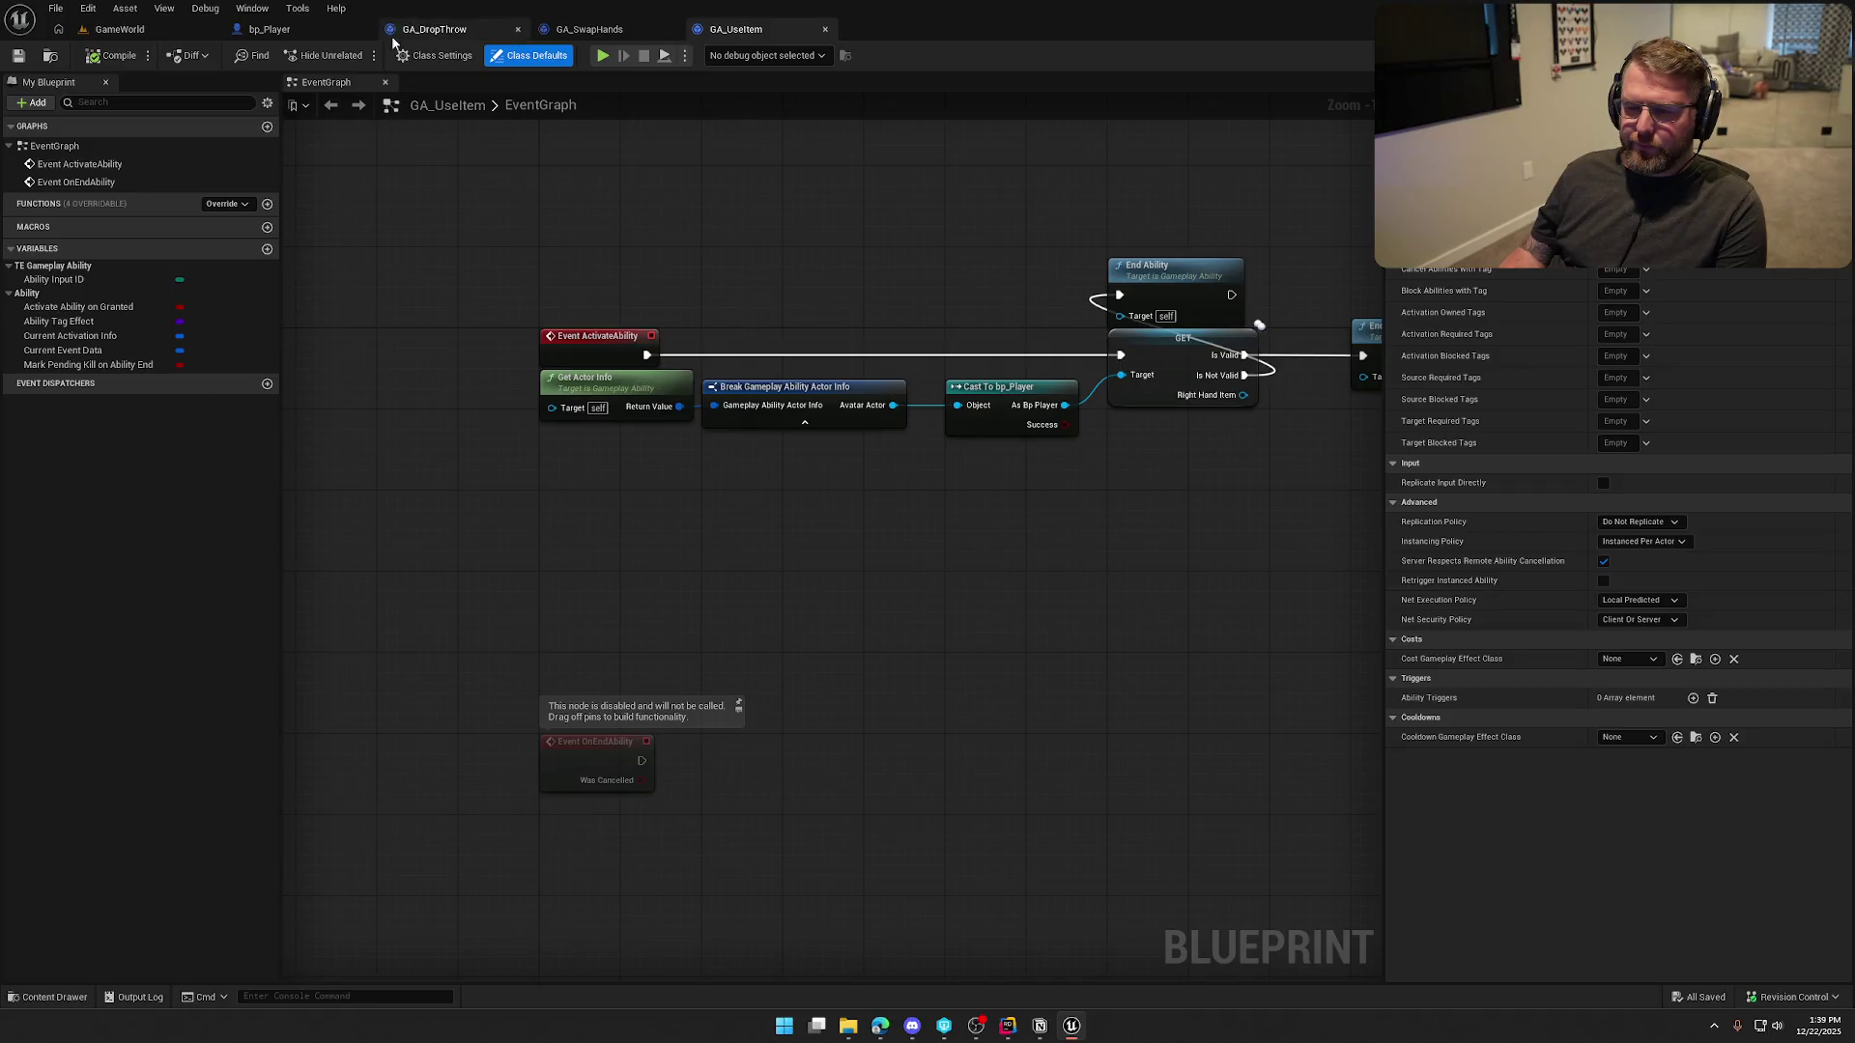
pyautogui.click(303, 33)
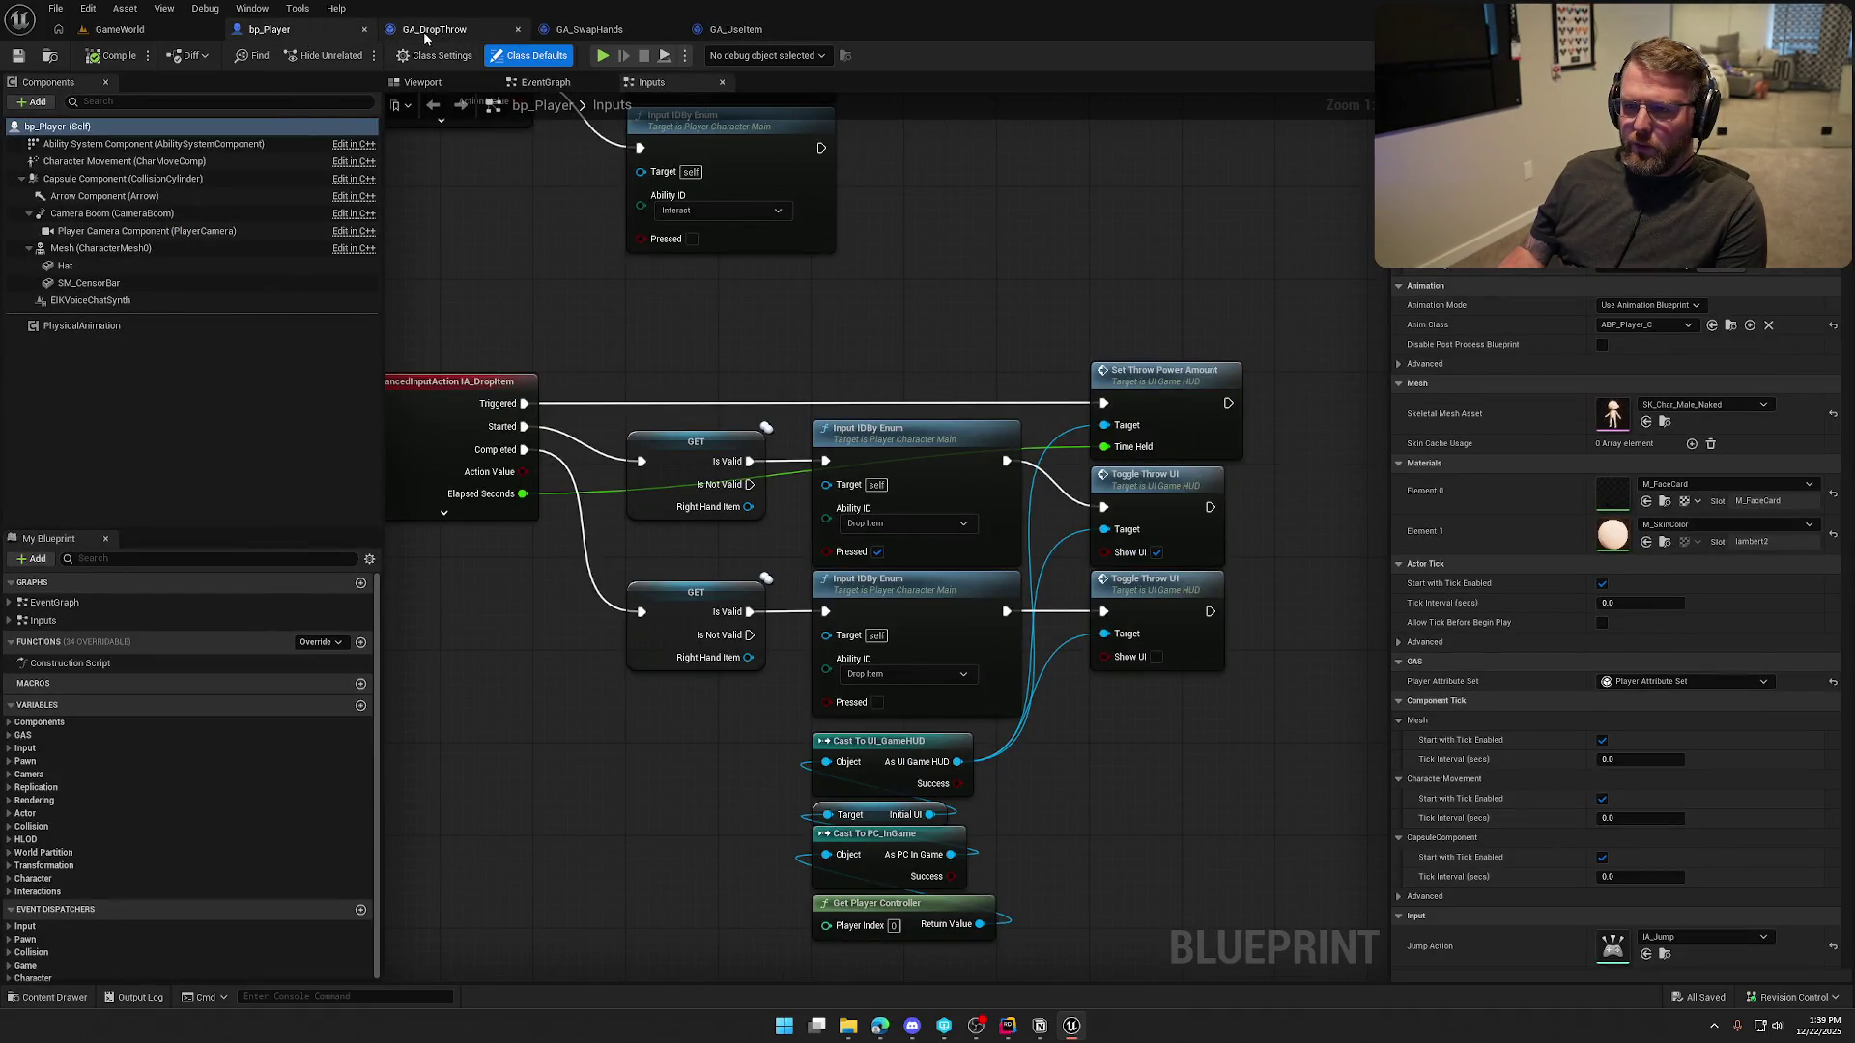
pyautogui.click(425, 32)
# Frame the Cast, GET and End Ability nodes and search 'throw' from Right Hand Item without adding a node
pyautogui.moveTo(799, 362)
pyautogui.mouseDown()
pyautogui.moveTo(808, 345)
pyautogui.moveTo(1149, 490)
pyautogui.mouseUp()
pyautogui.click(715, 477)
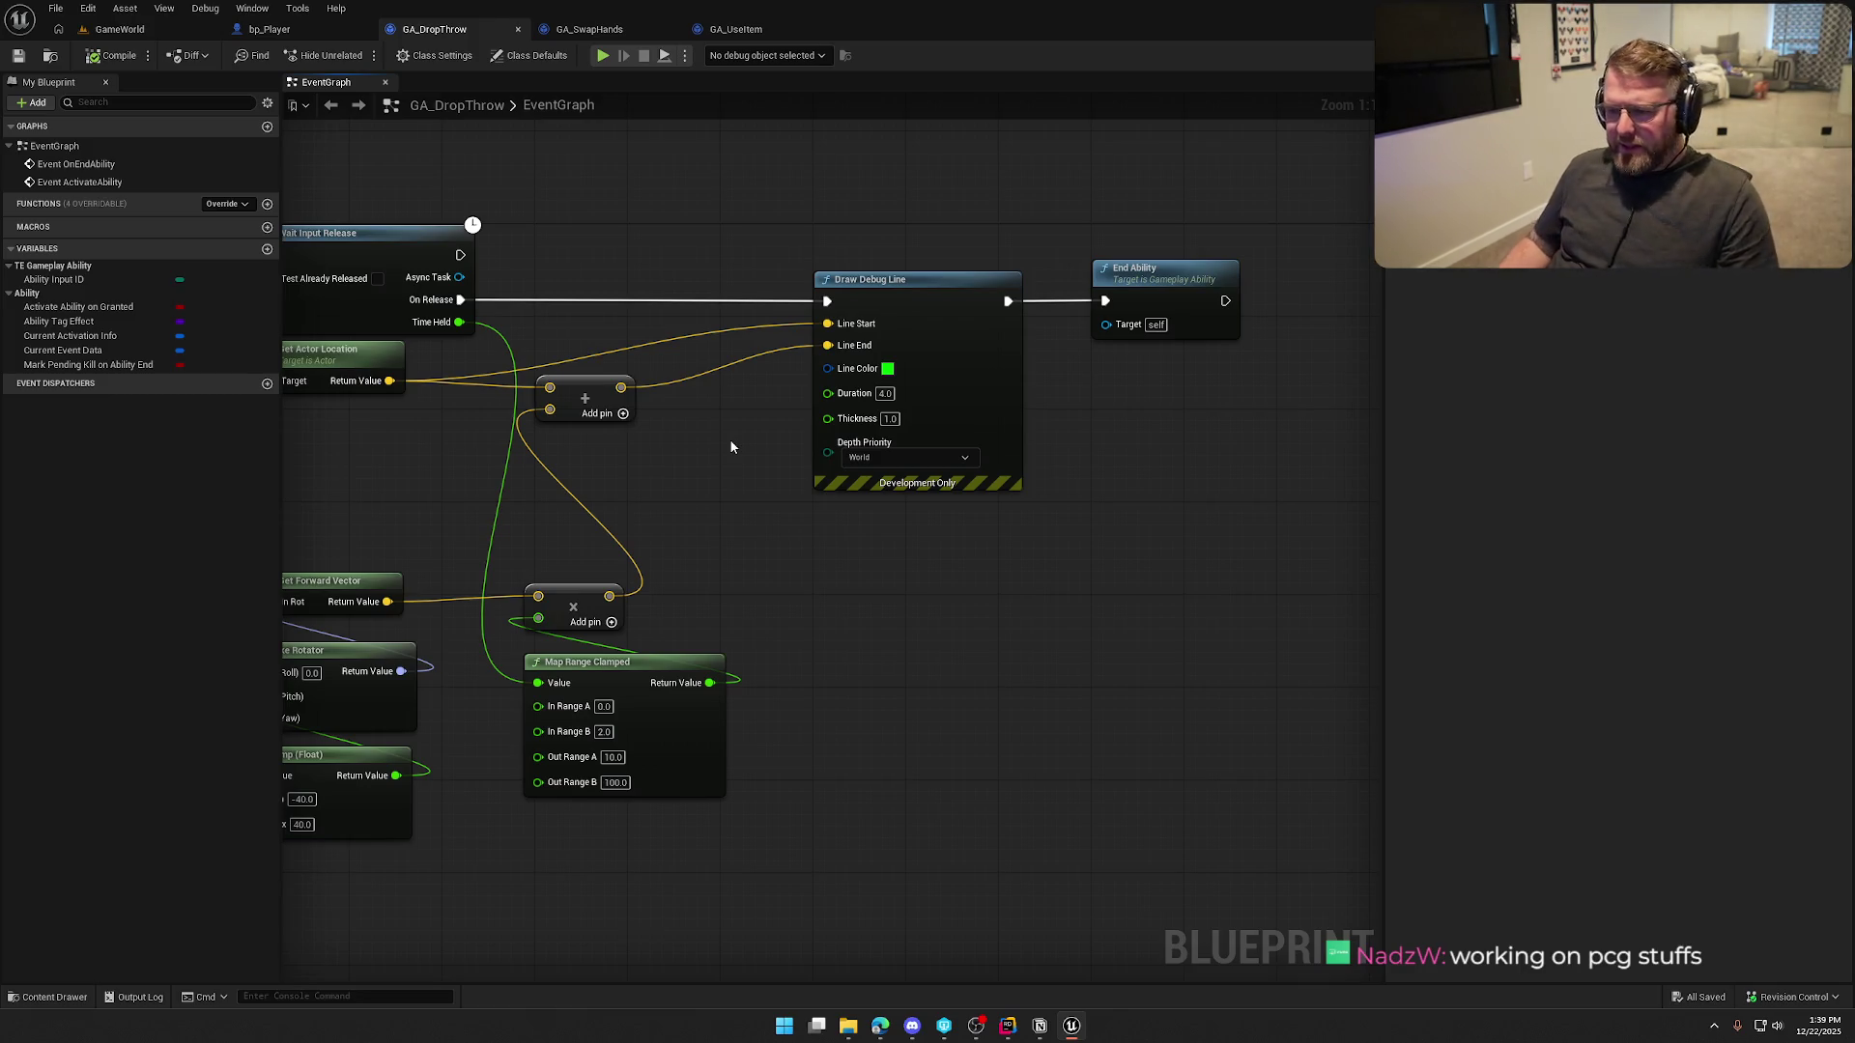
pyautogui.moveTo(731, 446); pyautogui.dragTo(807, 526)
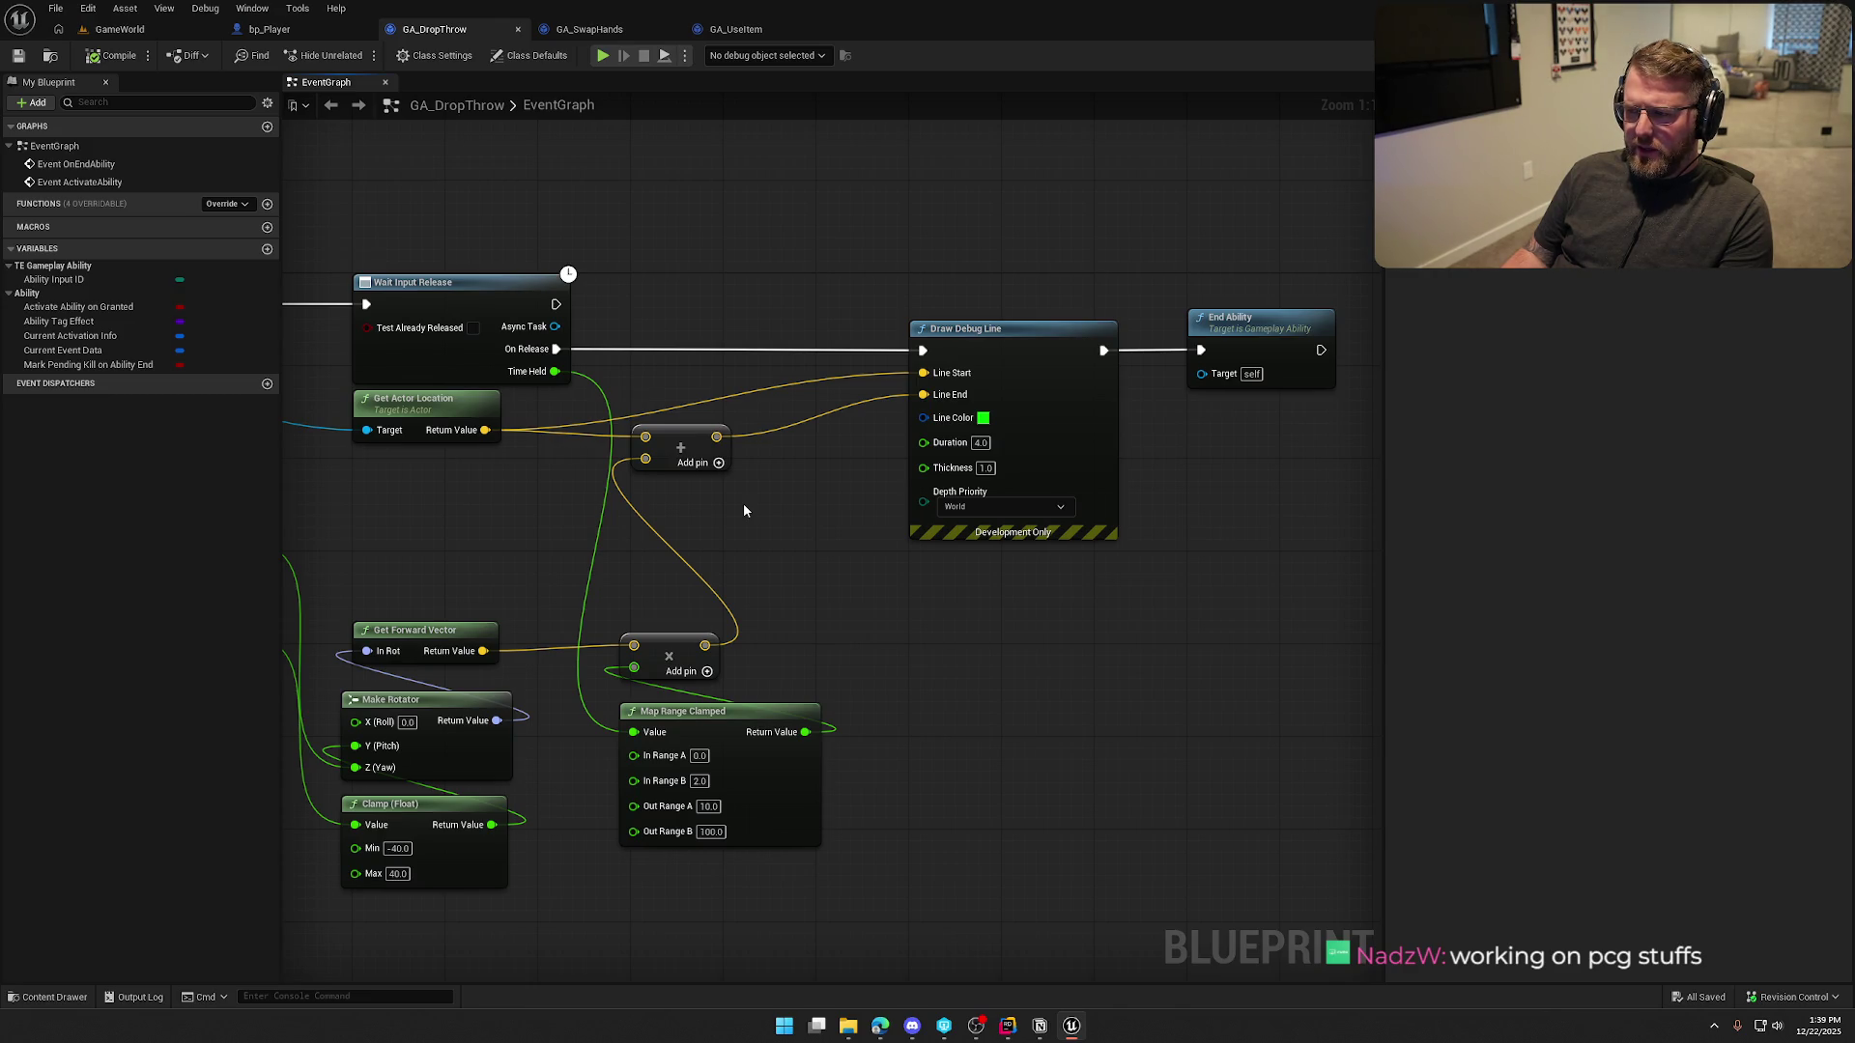
pyautogui.moveTo(744, 511); pyautogui.dragTo(1163, 494)
pyautogui.moveTo(642, 333)
pyautogui.mouseDown()
pyautogui.moveTo(1014, 419)
pyautogui.moveTo(1089, 353)
pyautogui.mouseUp()
pyautogui.write('throw')
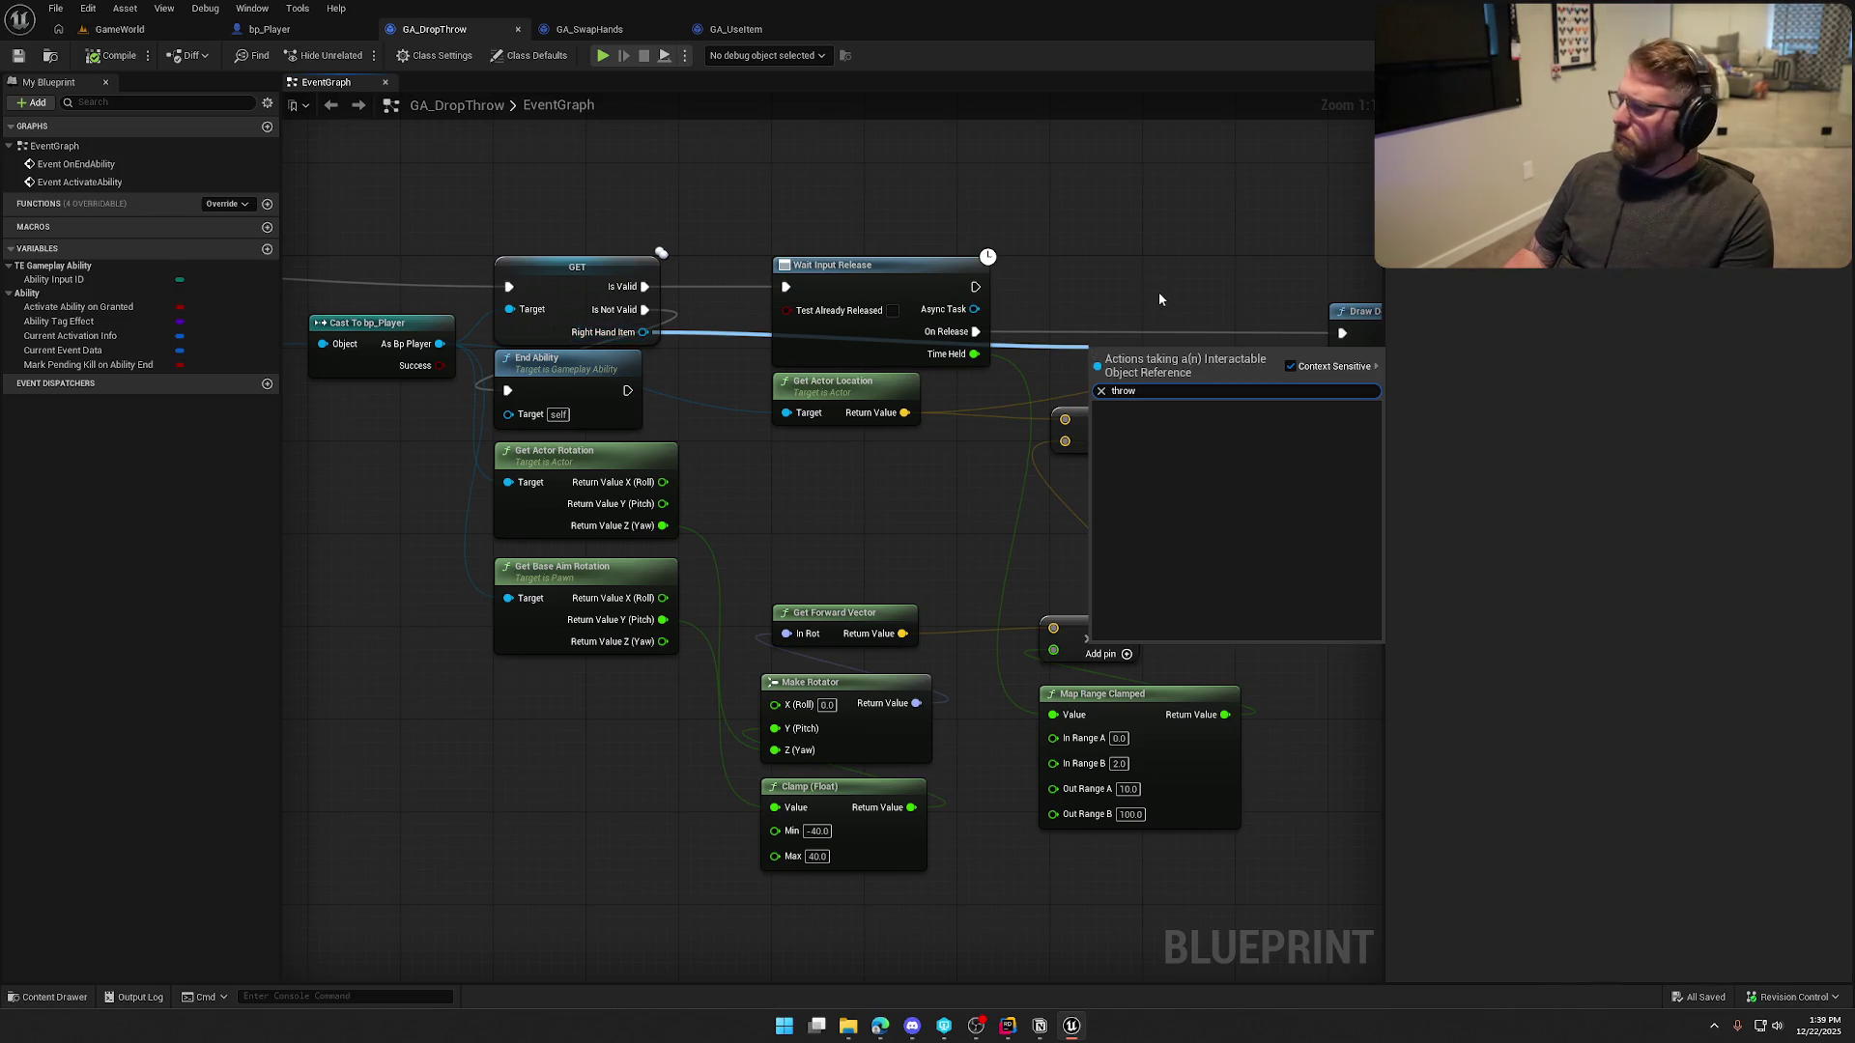
pyautogui.click(1157, 287)
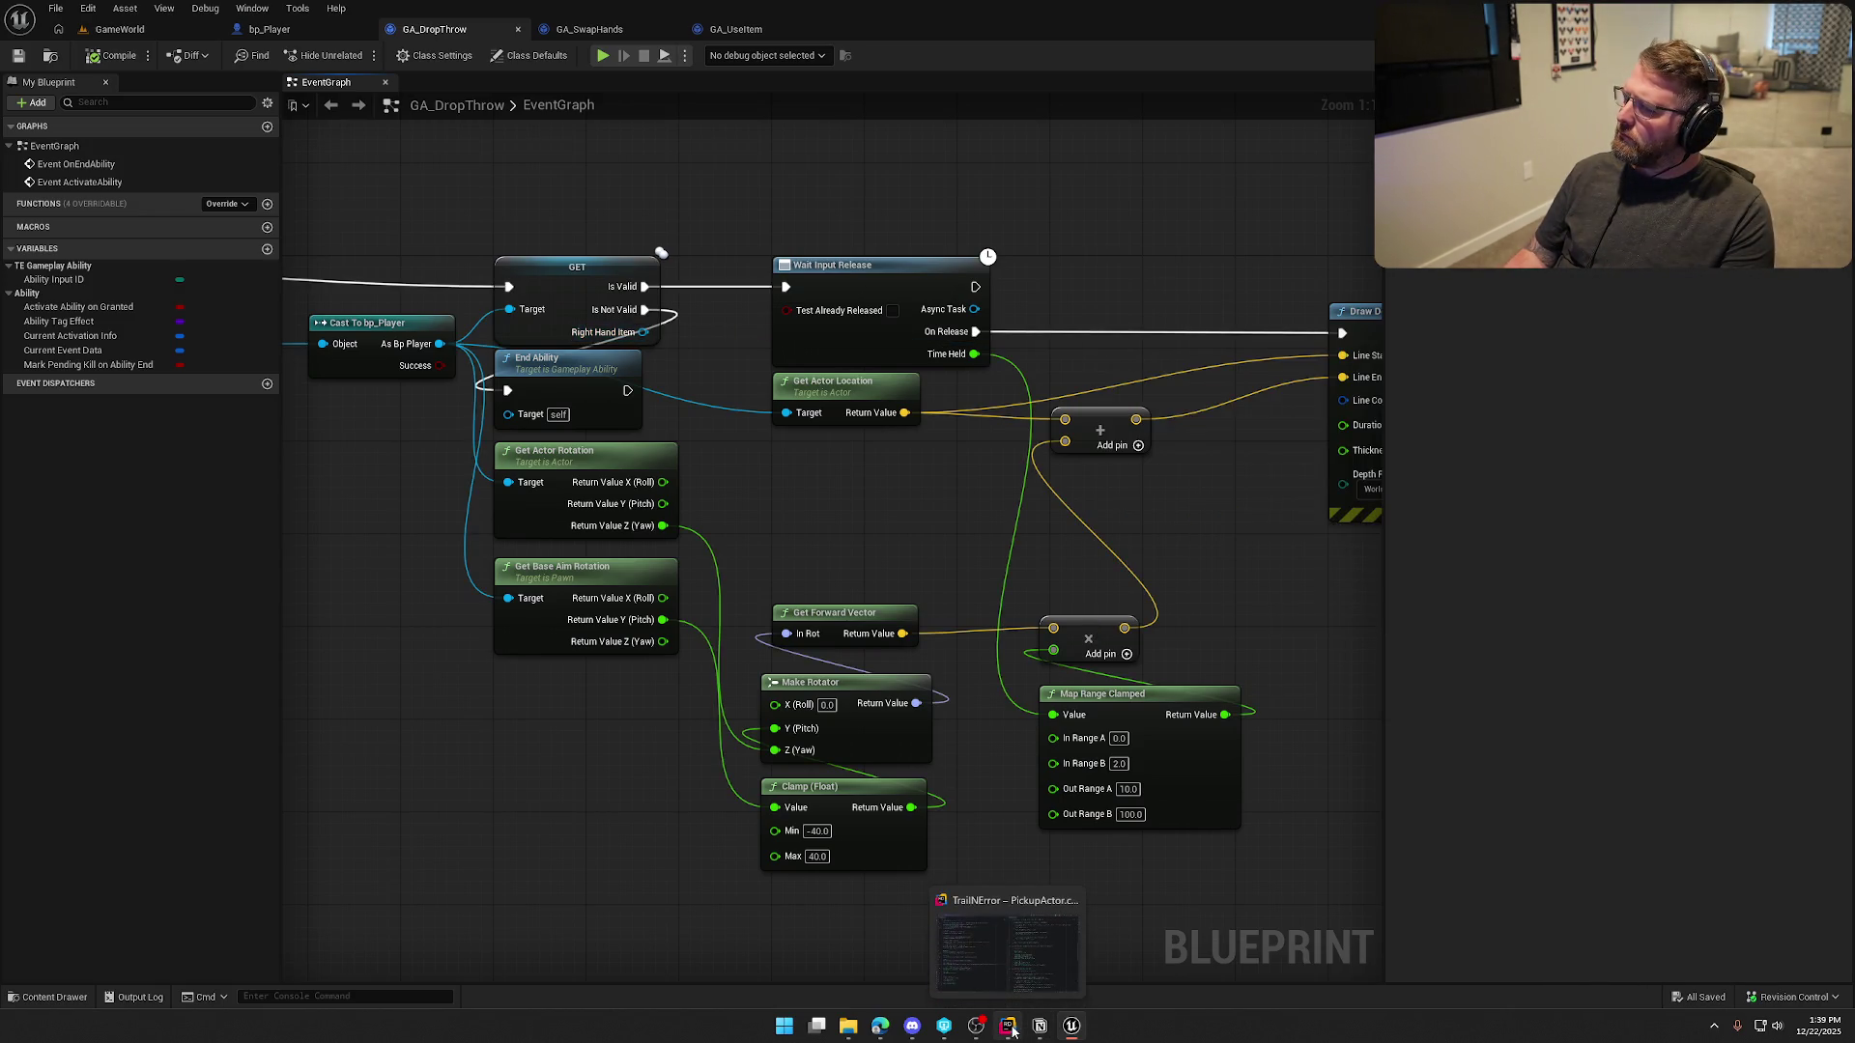
# Pull another wire from Right Hand Item, cancel the node menu, and return to Rider
pyautogui.click(1008, 1026)
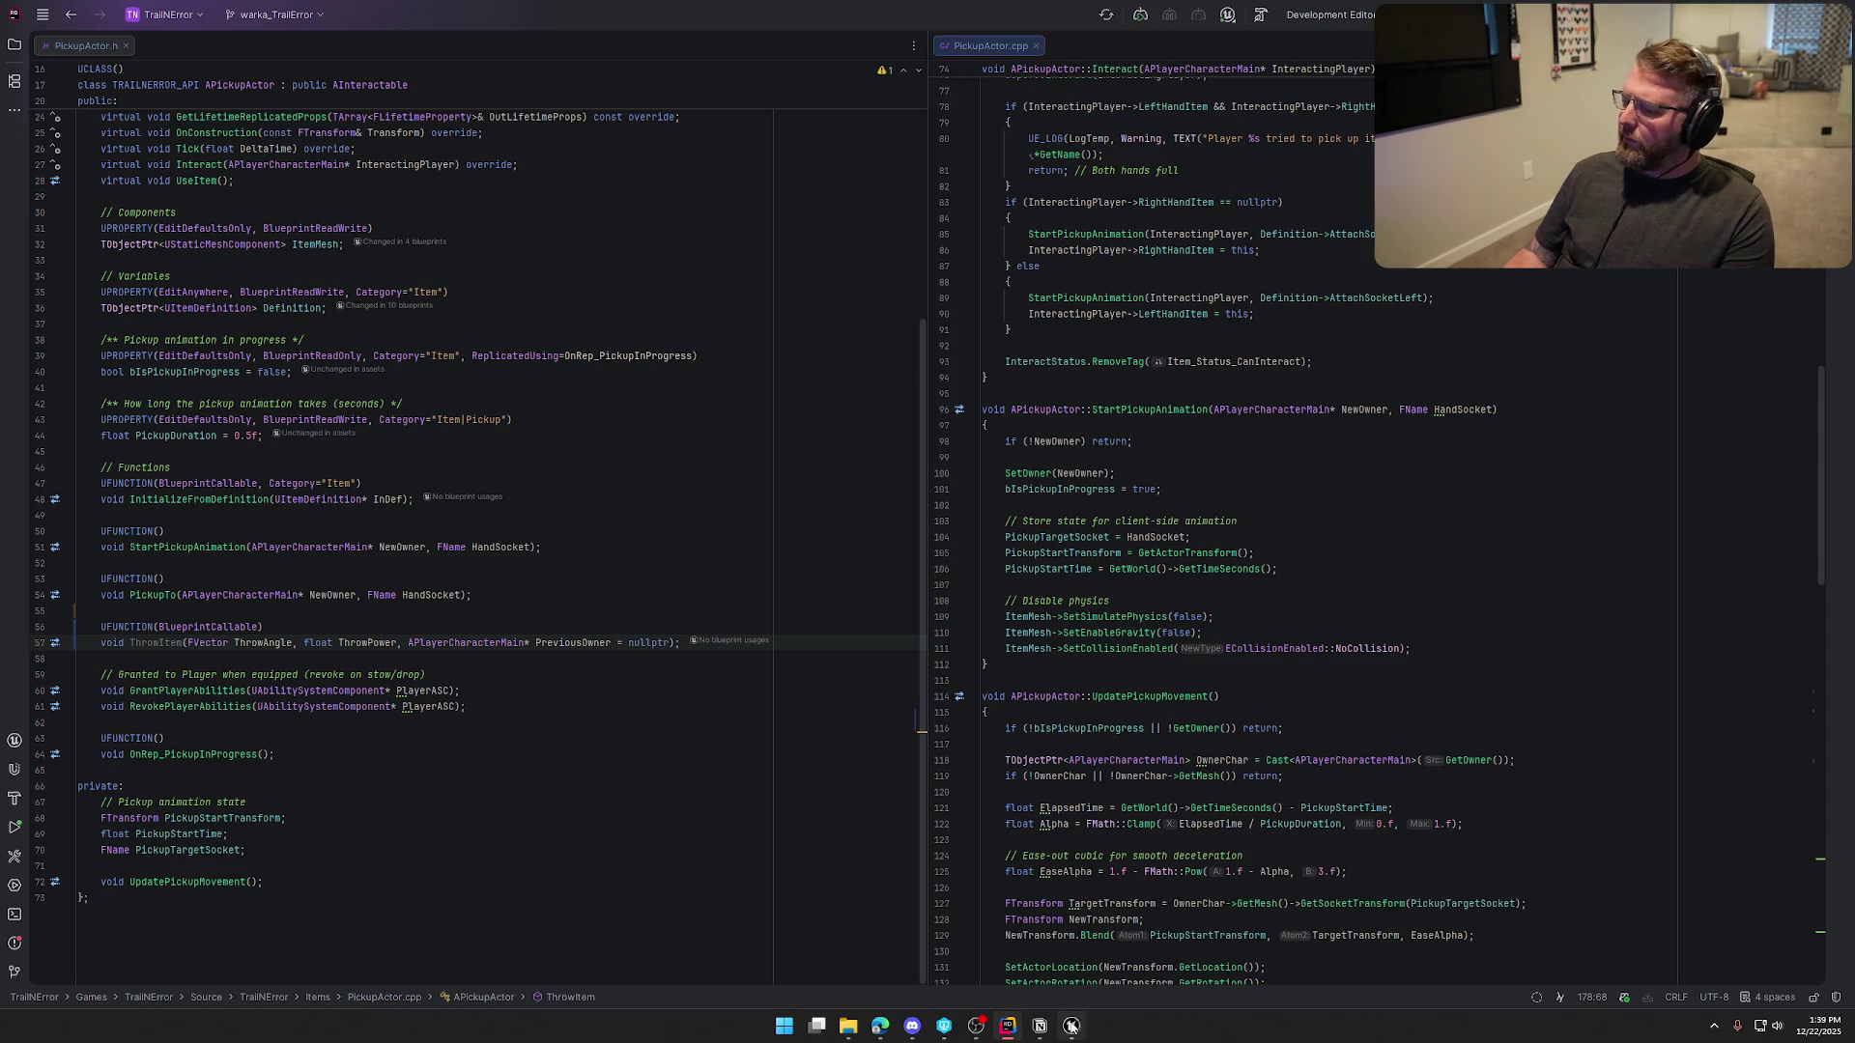
pyautogui.click(1072, 1026)
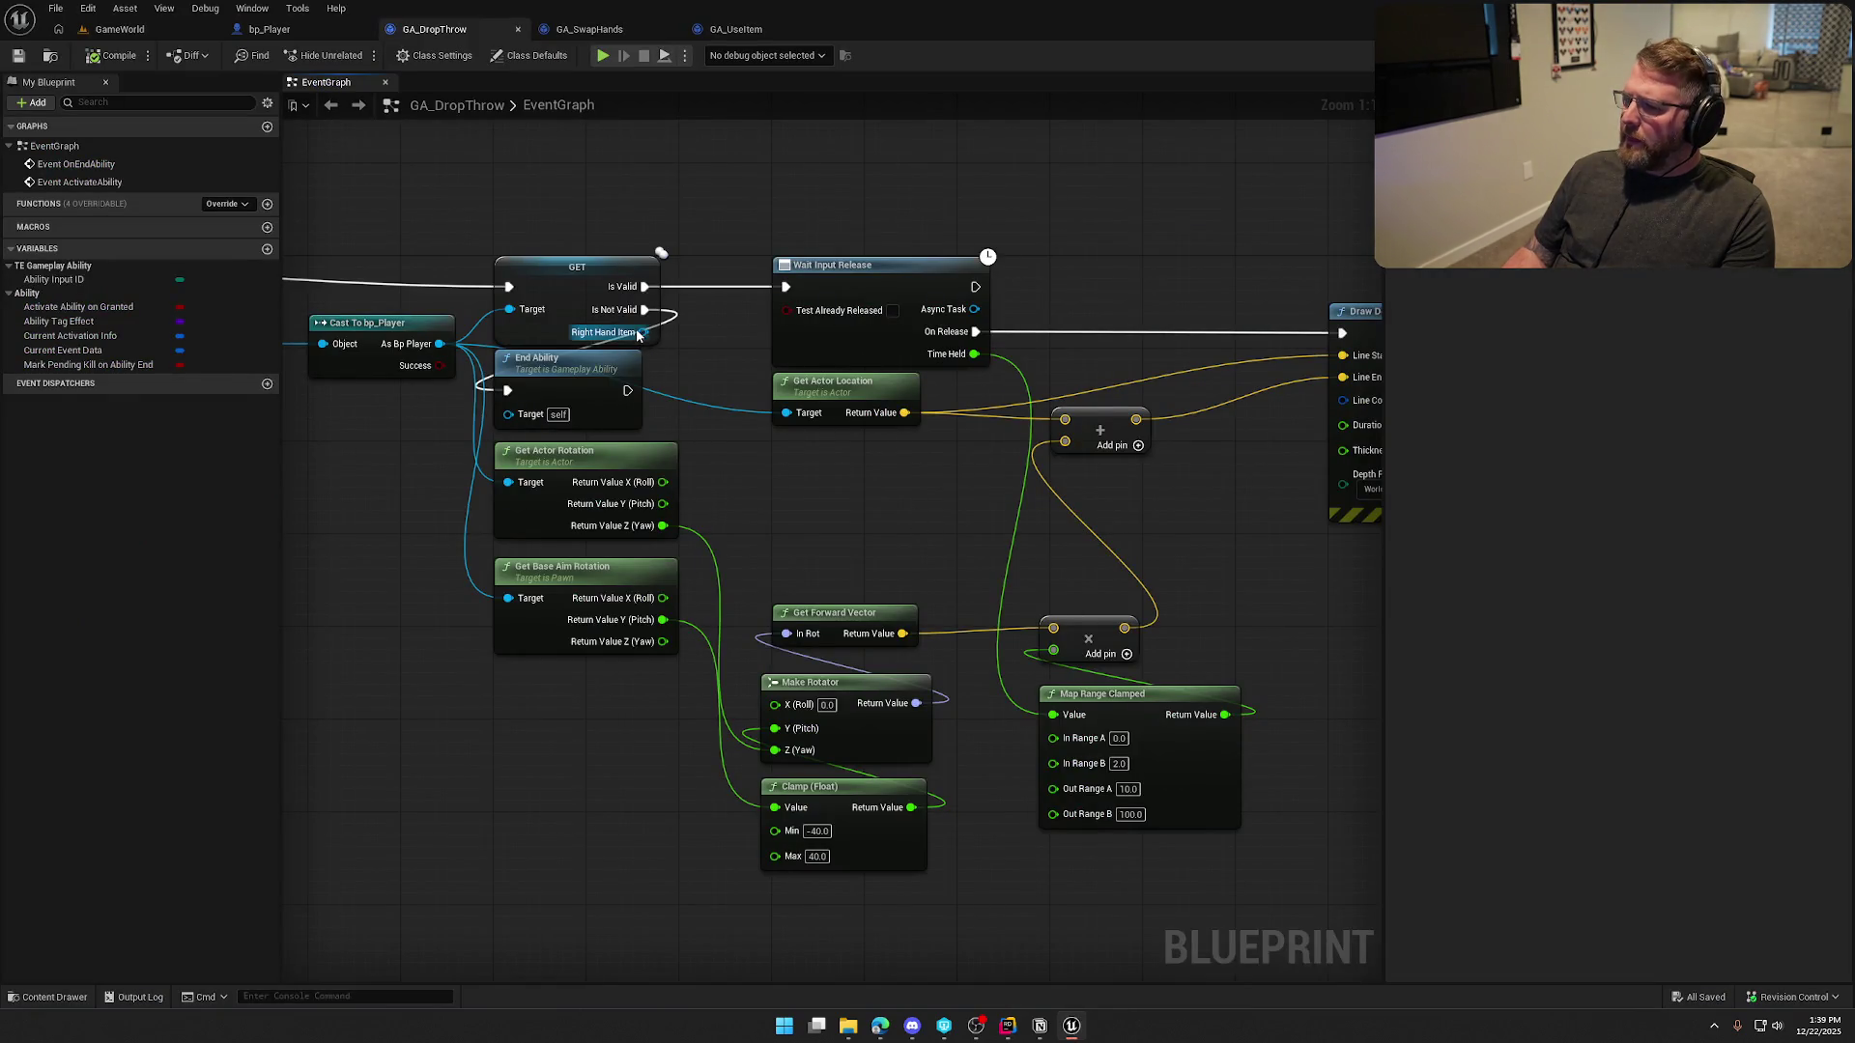
pyautogui.moveTo(642, 332); pyautogui.dragTo(972, 497)
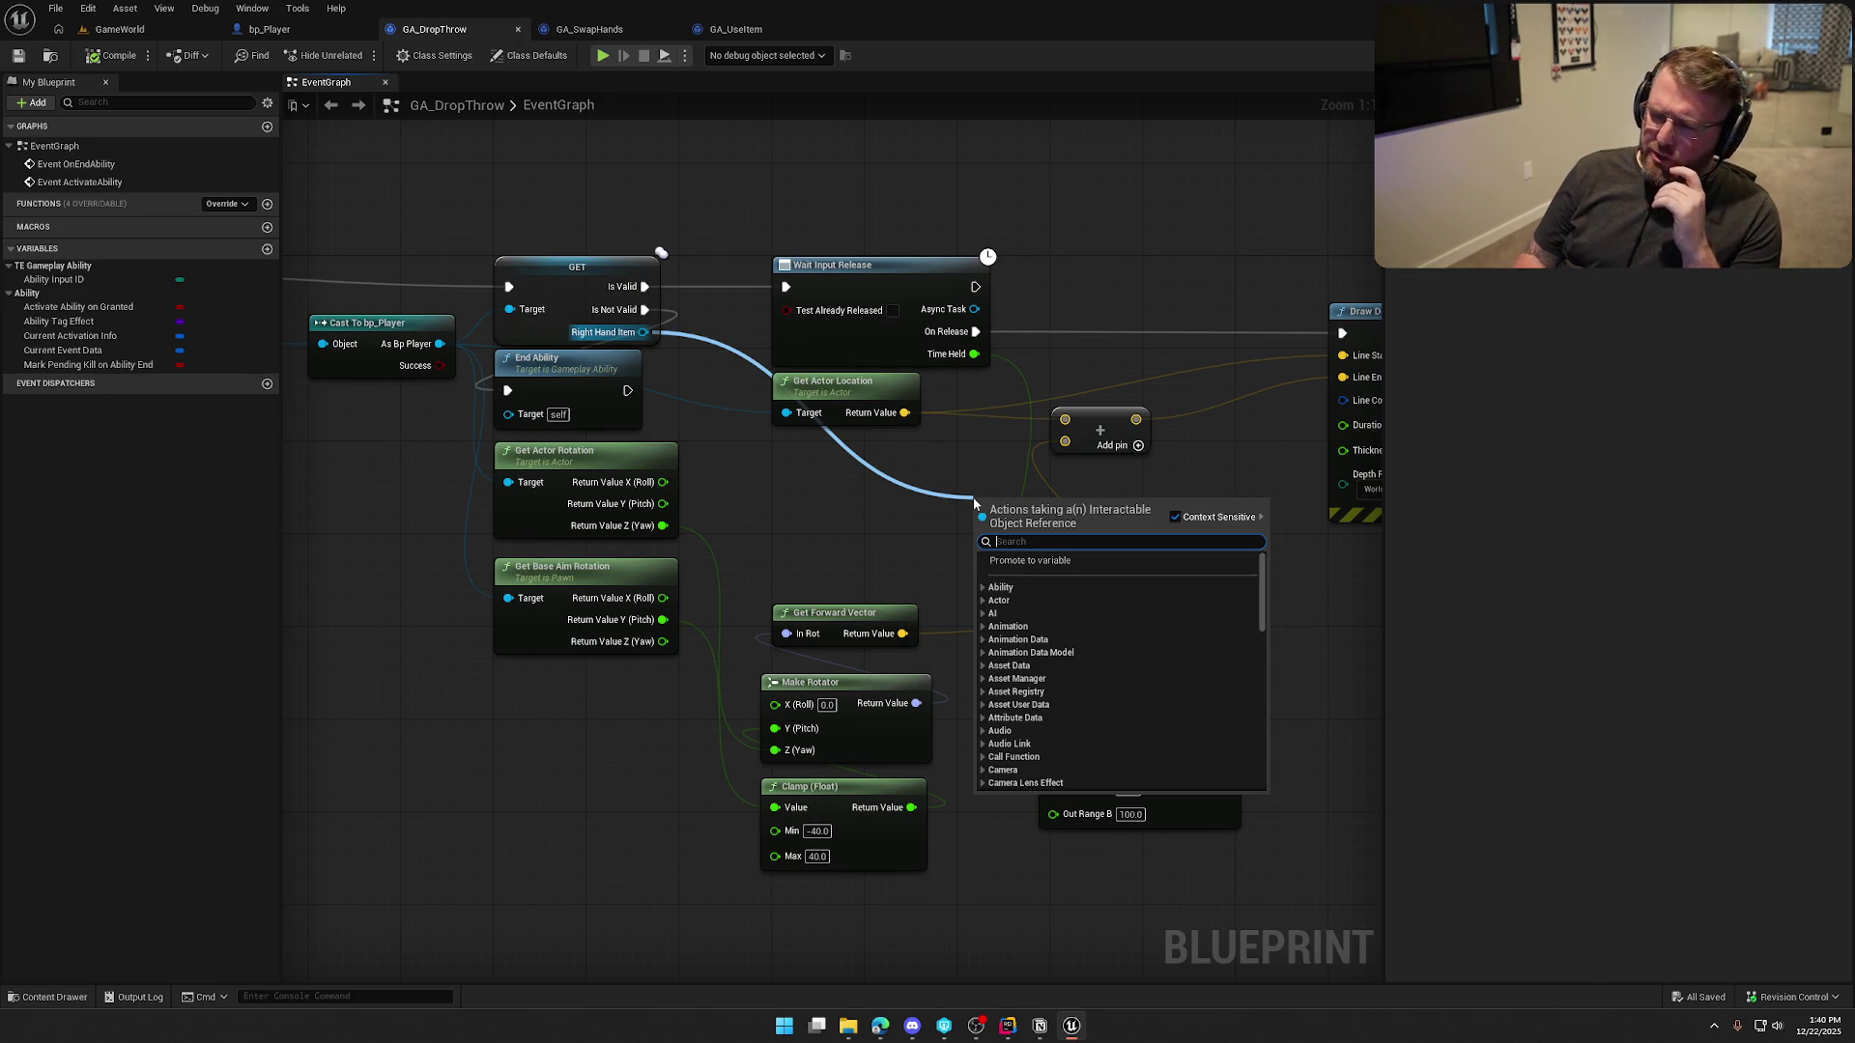
pyautogui.press('Escape')
pyautogui.click(1007, 1026)
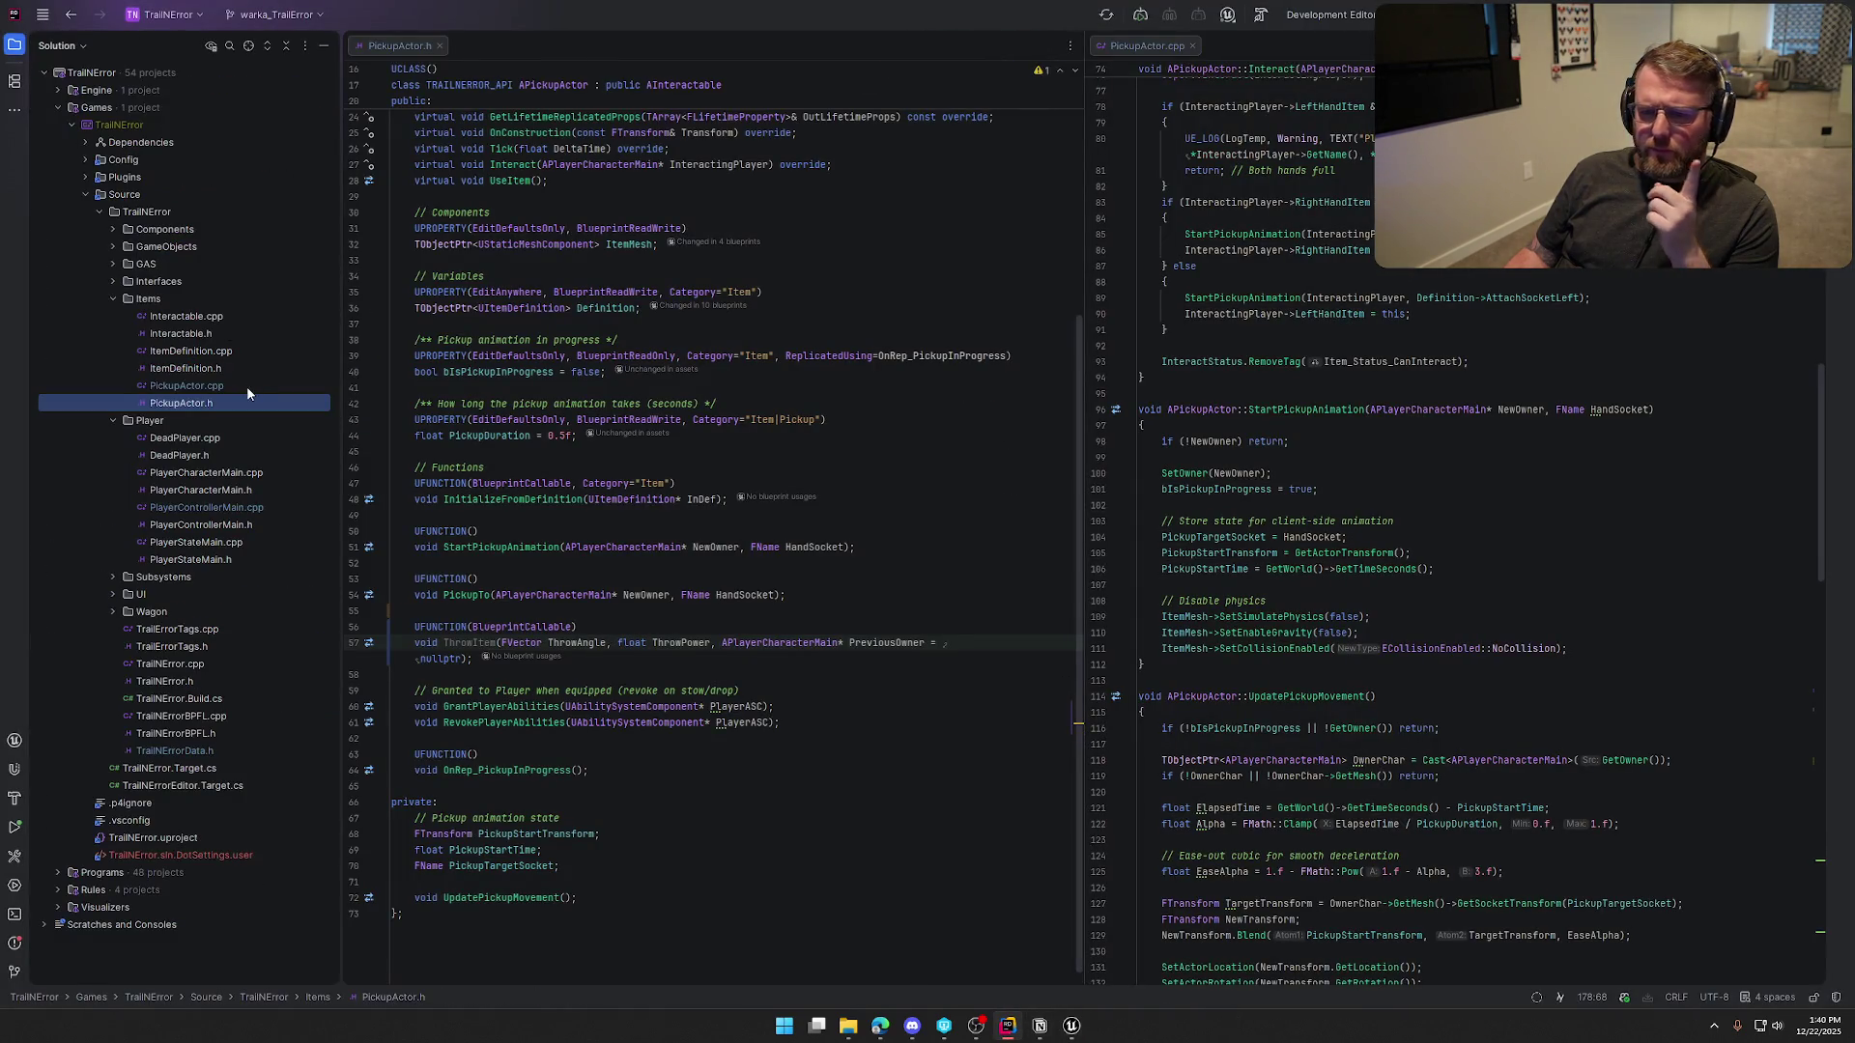
# Open PlayerCharacterMain.h and PlayerCharacterMain.cpp side by side in Rider
pyautogui.click(1072, 1026)
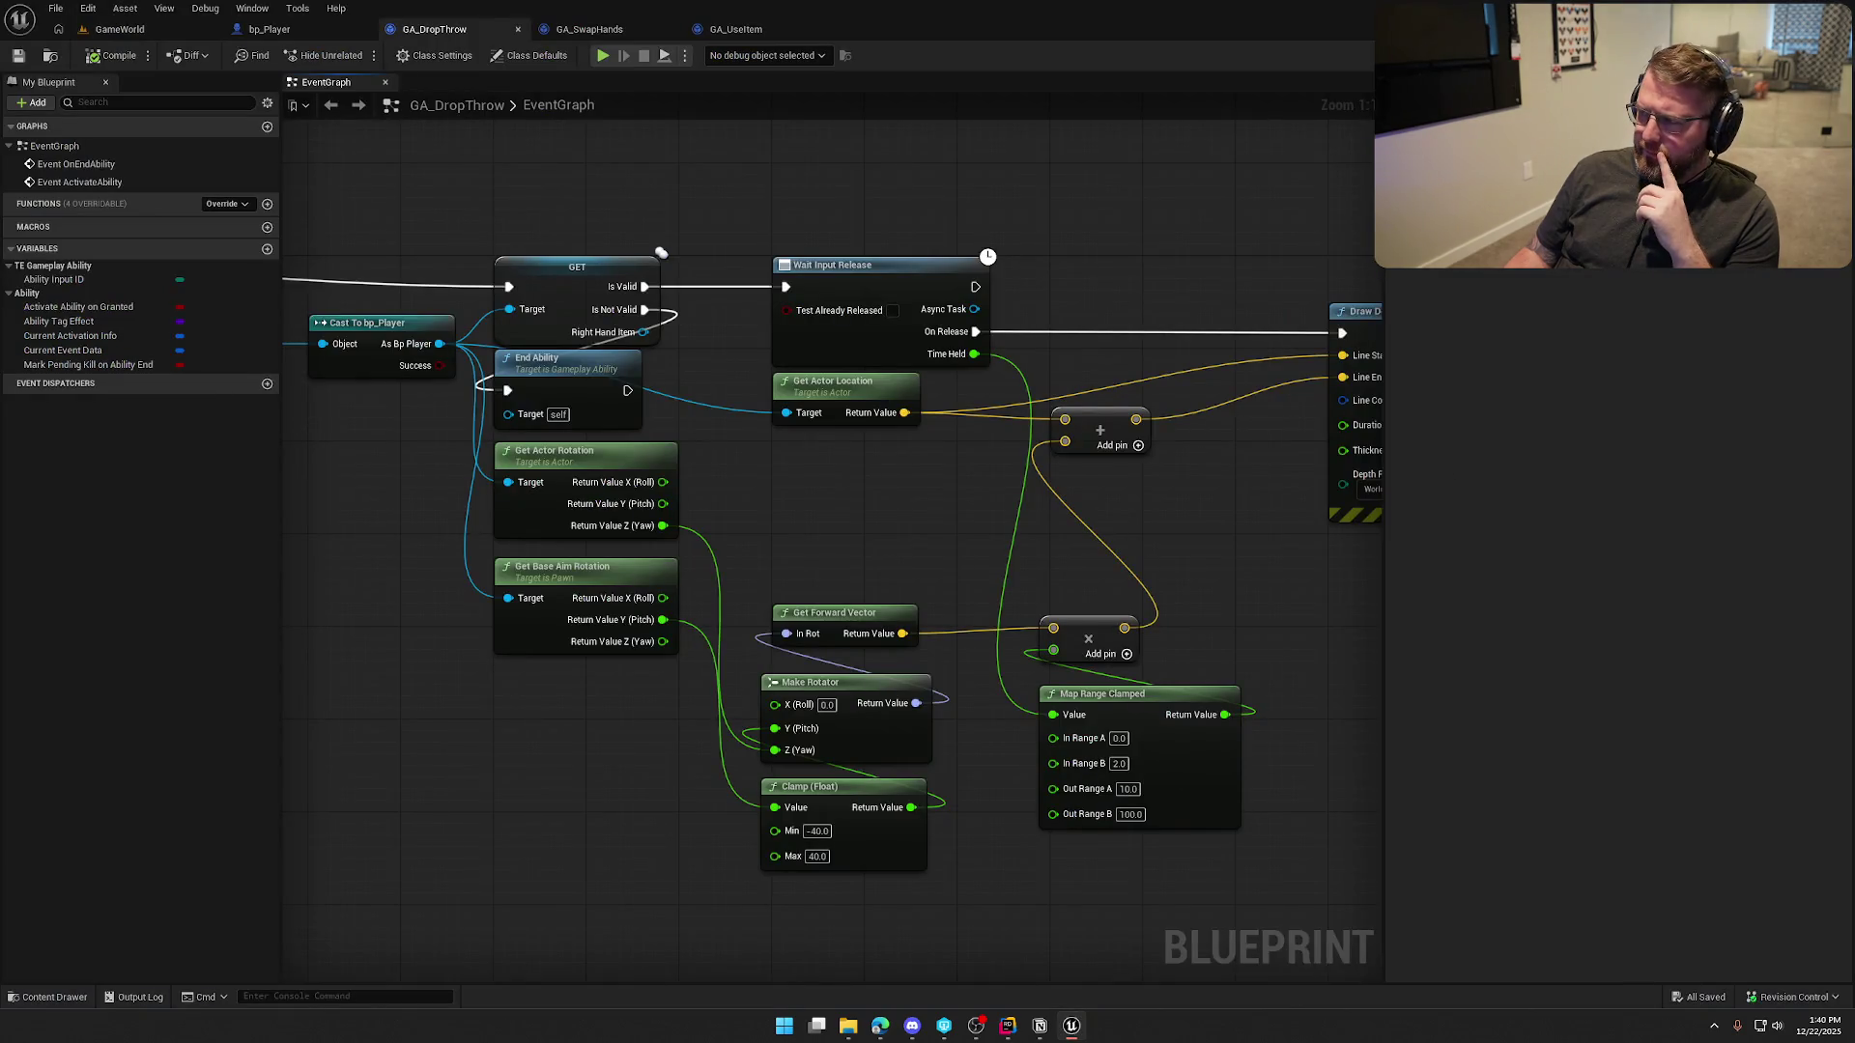
pyautogui.hotkey('alt', 'Tab')
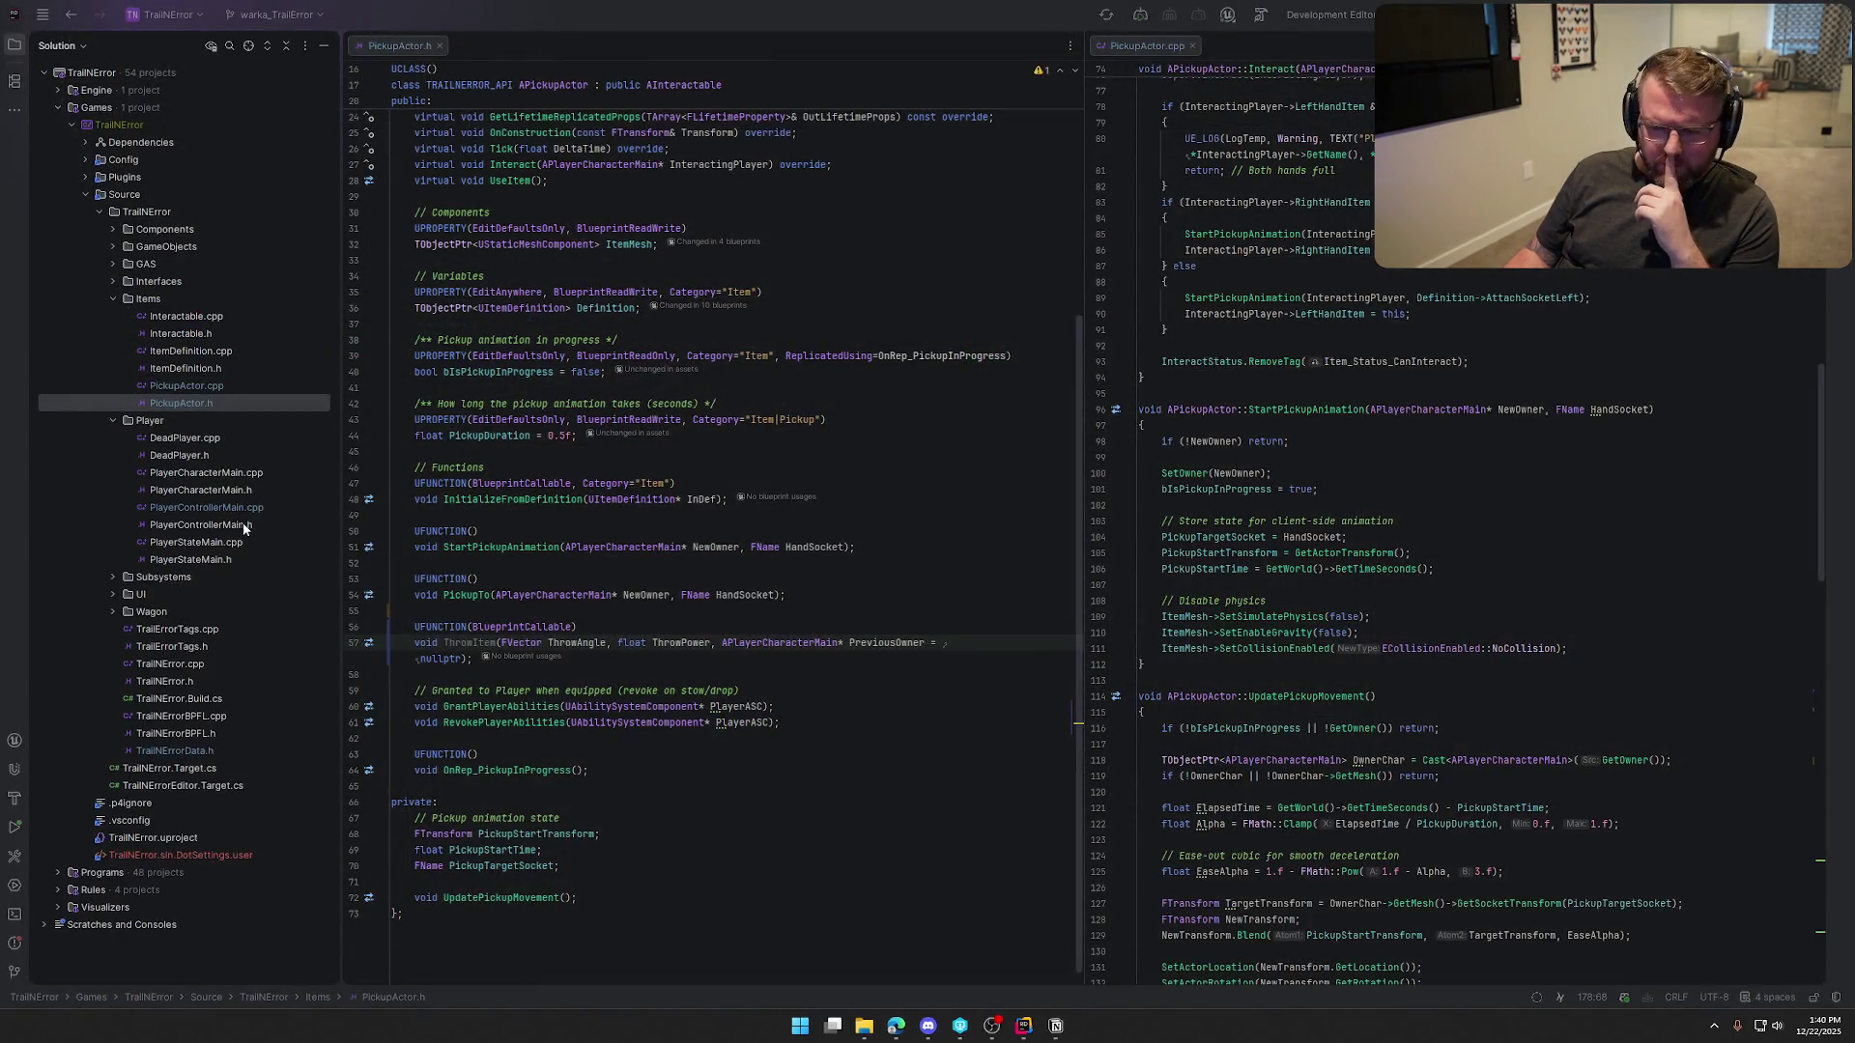
pyautogui.doubleClick(201, 490)
pyautogui.doubleClick(206, 472)
pyautogui.click(17, 46)
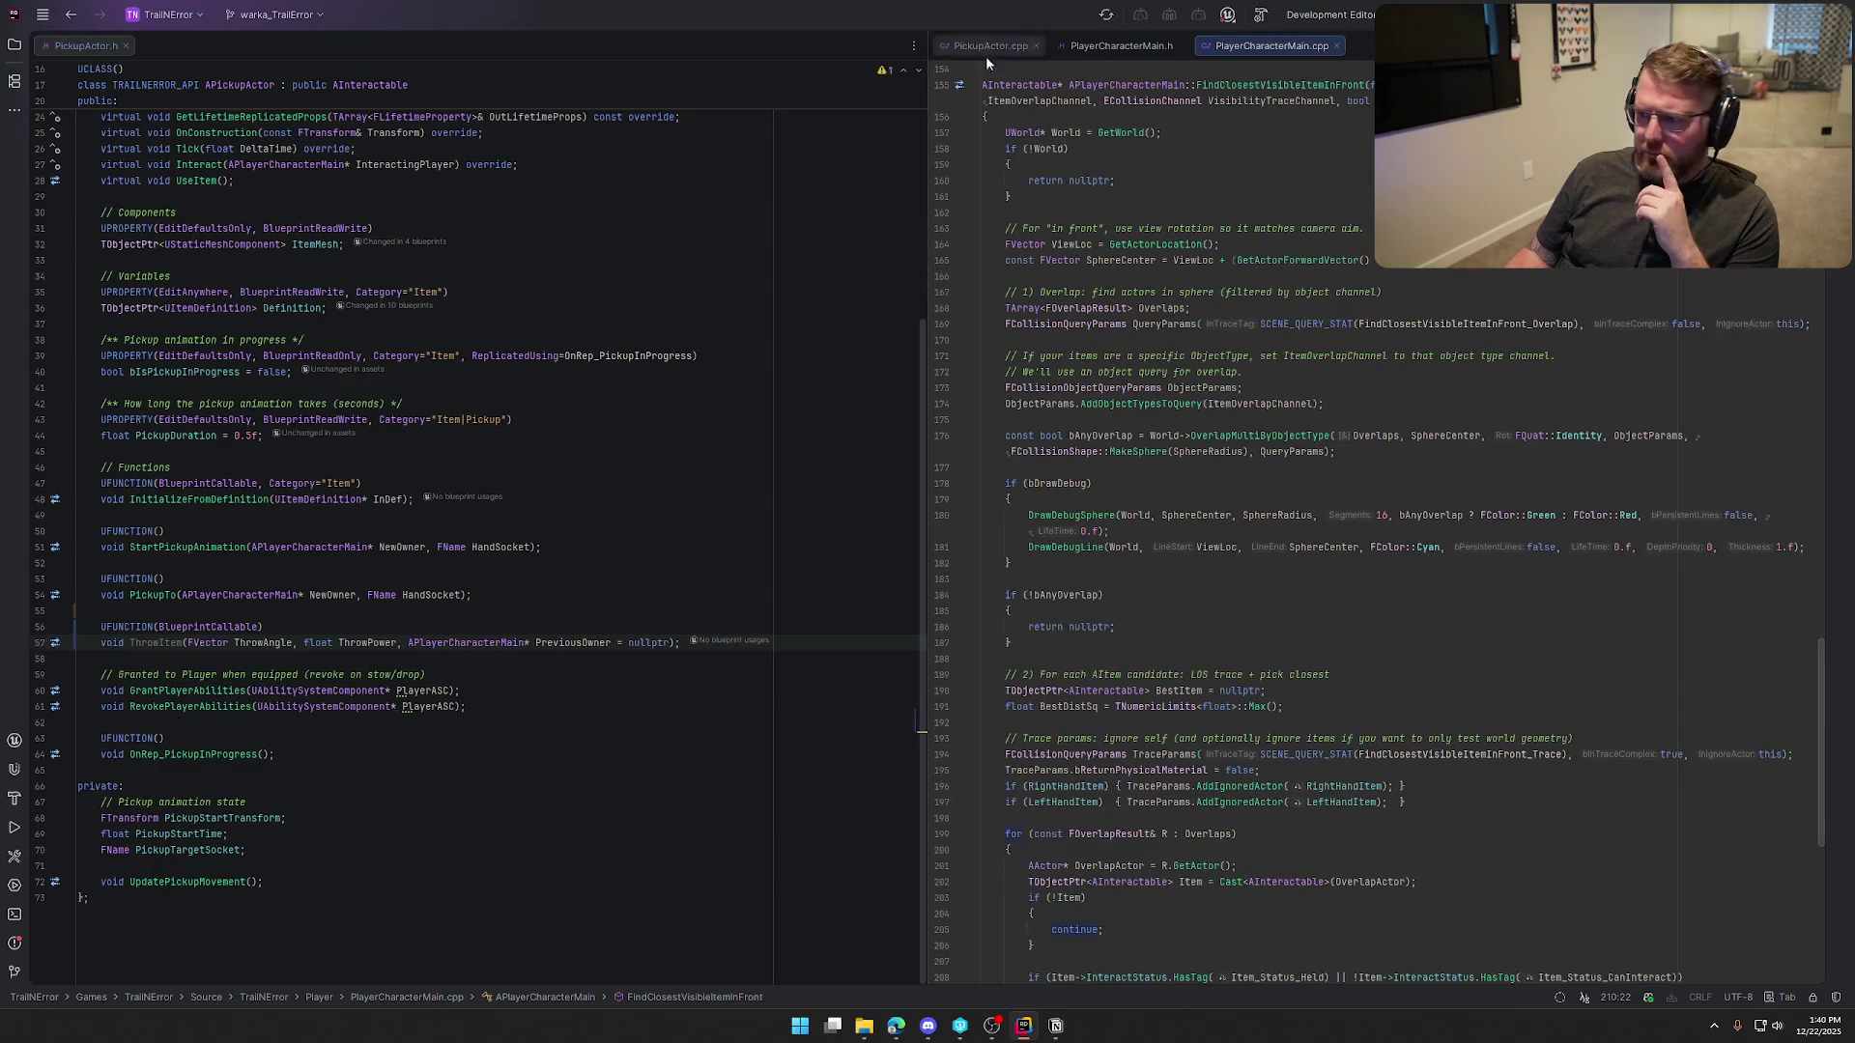
pyautogui.moveTo(1121, 45)
pyautogui.mouseDown()
pyautogui.moveTo(531, 172)
pyautogui.moveTo(253, 58)
pyautogui.mouseUp()
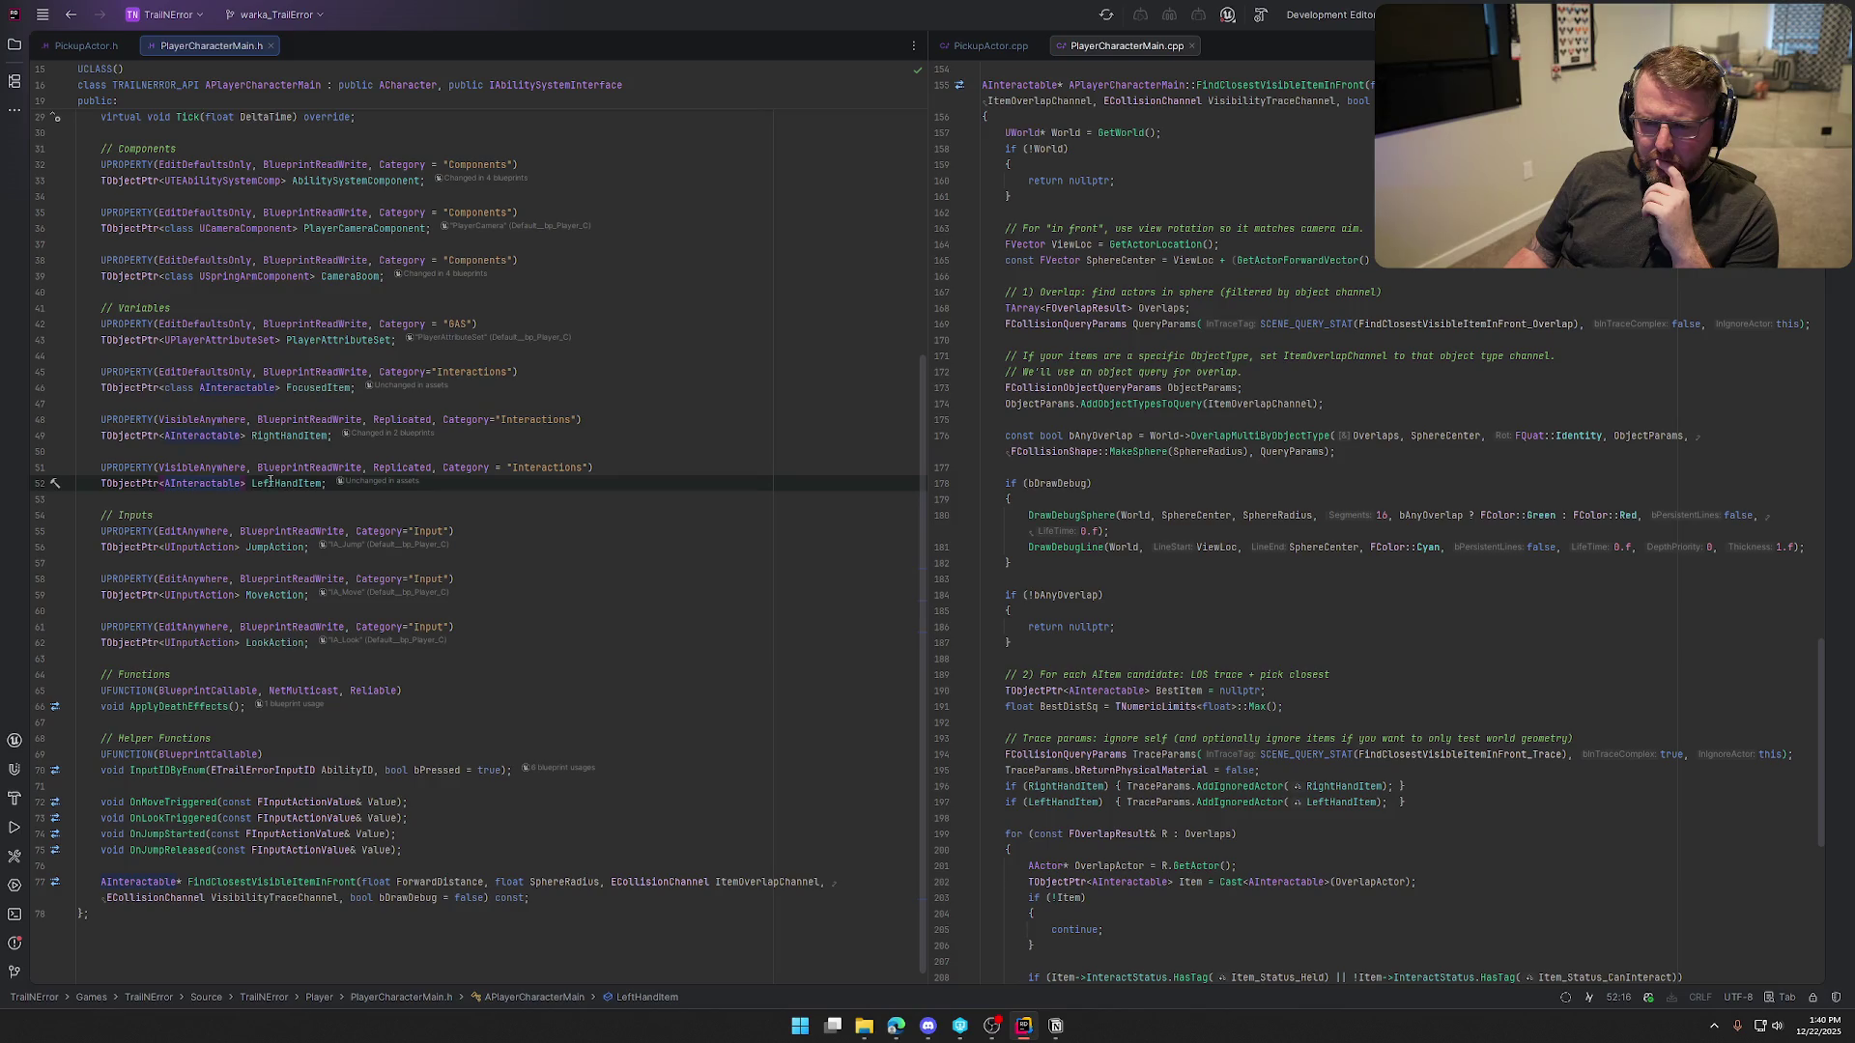
# Change RightHandItem's type from AInteractable to APickupActor and add the PickupActor include
pyautogui.click(206, 436)
pyautogui.moveTo(320, 538)
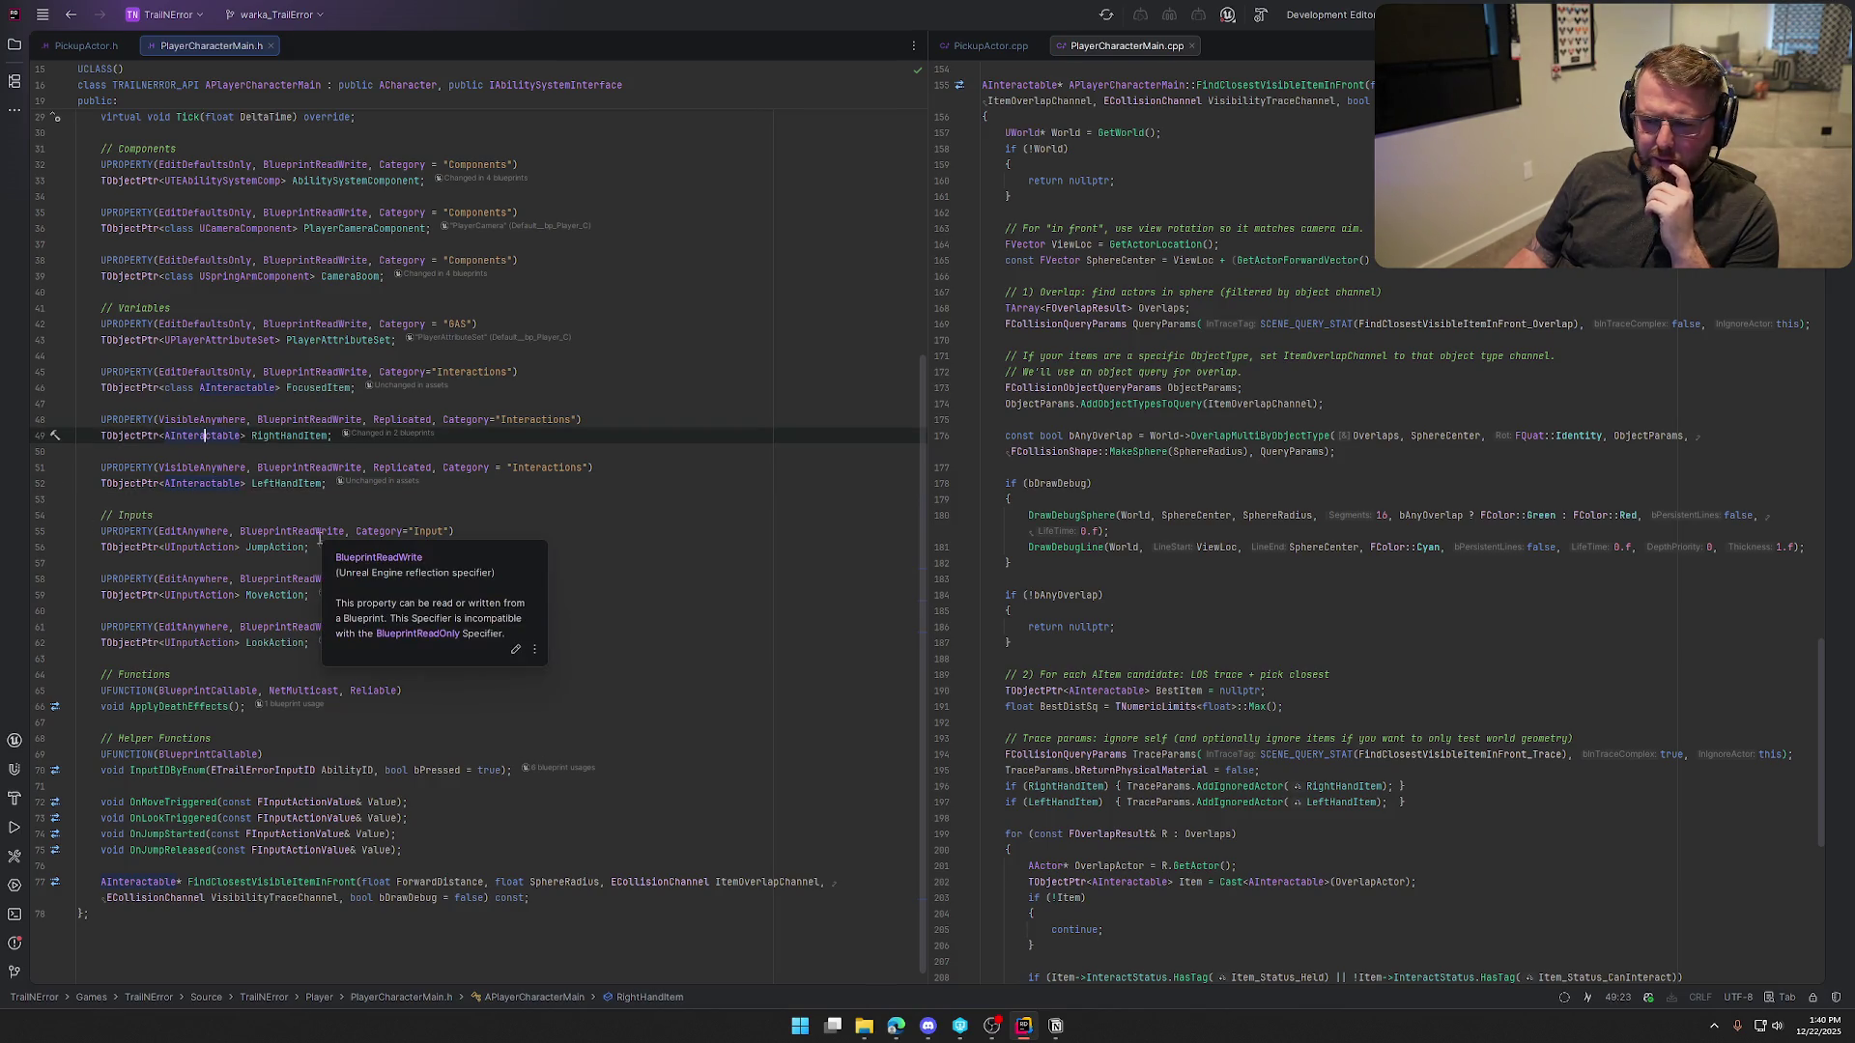
pyautogui.hotkey('ctrl', 'w')
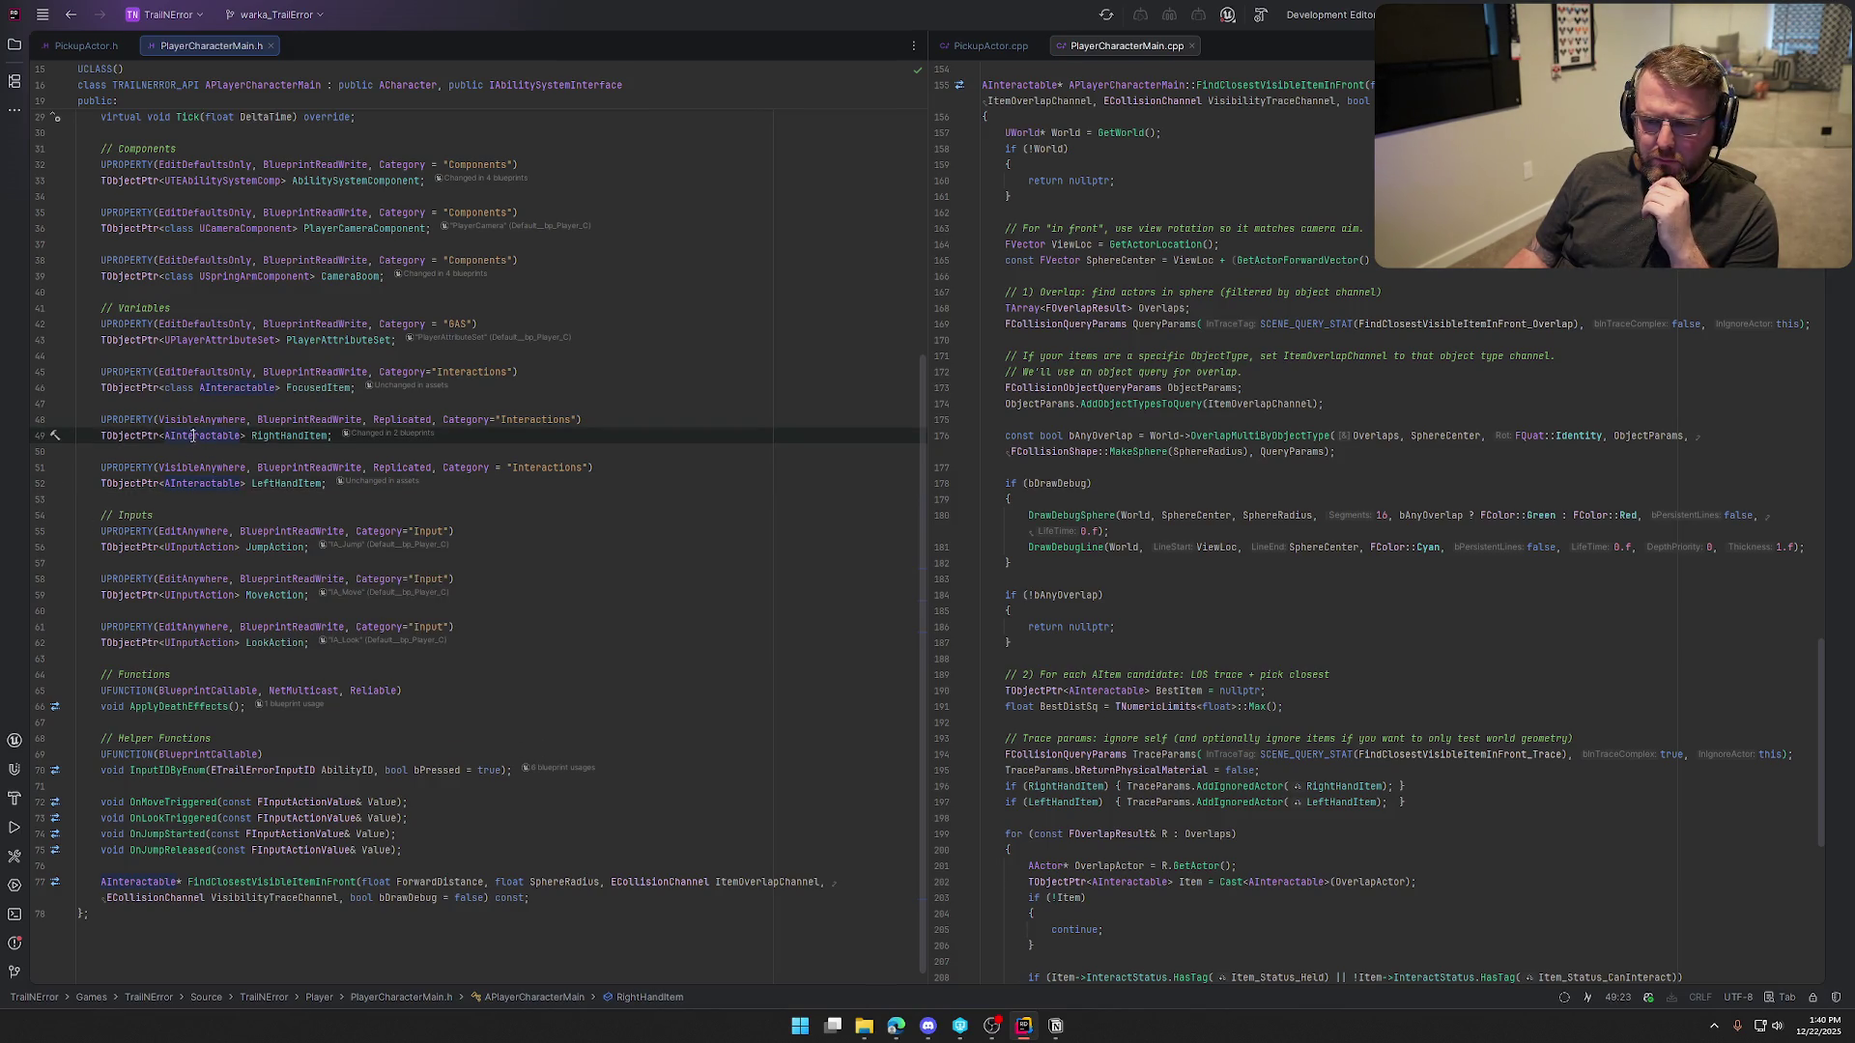
pyautogui.write('APicke')
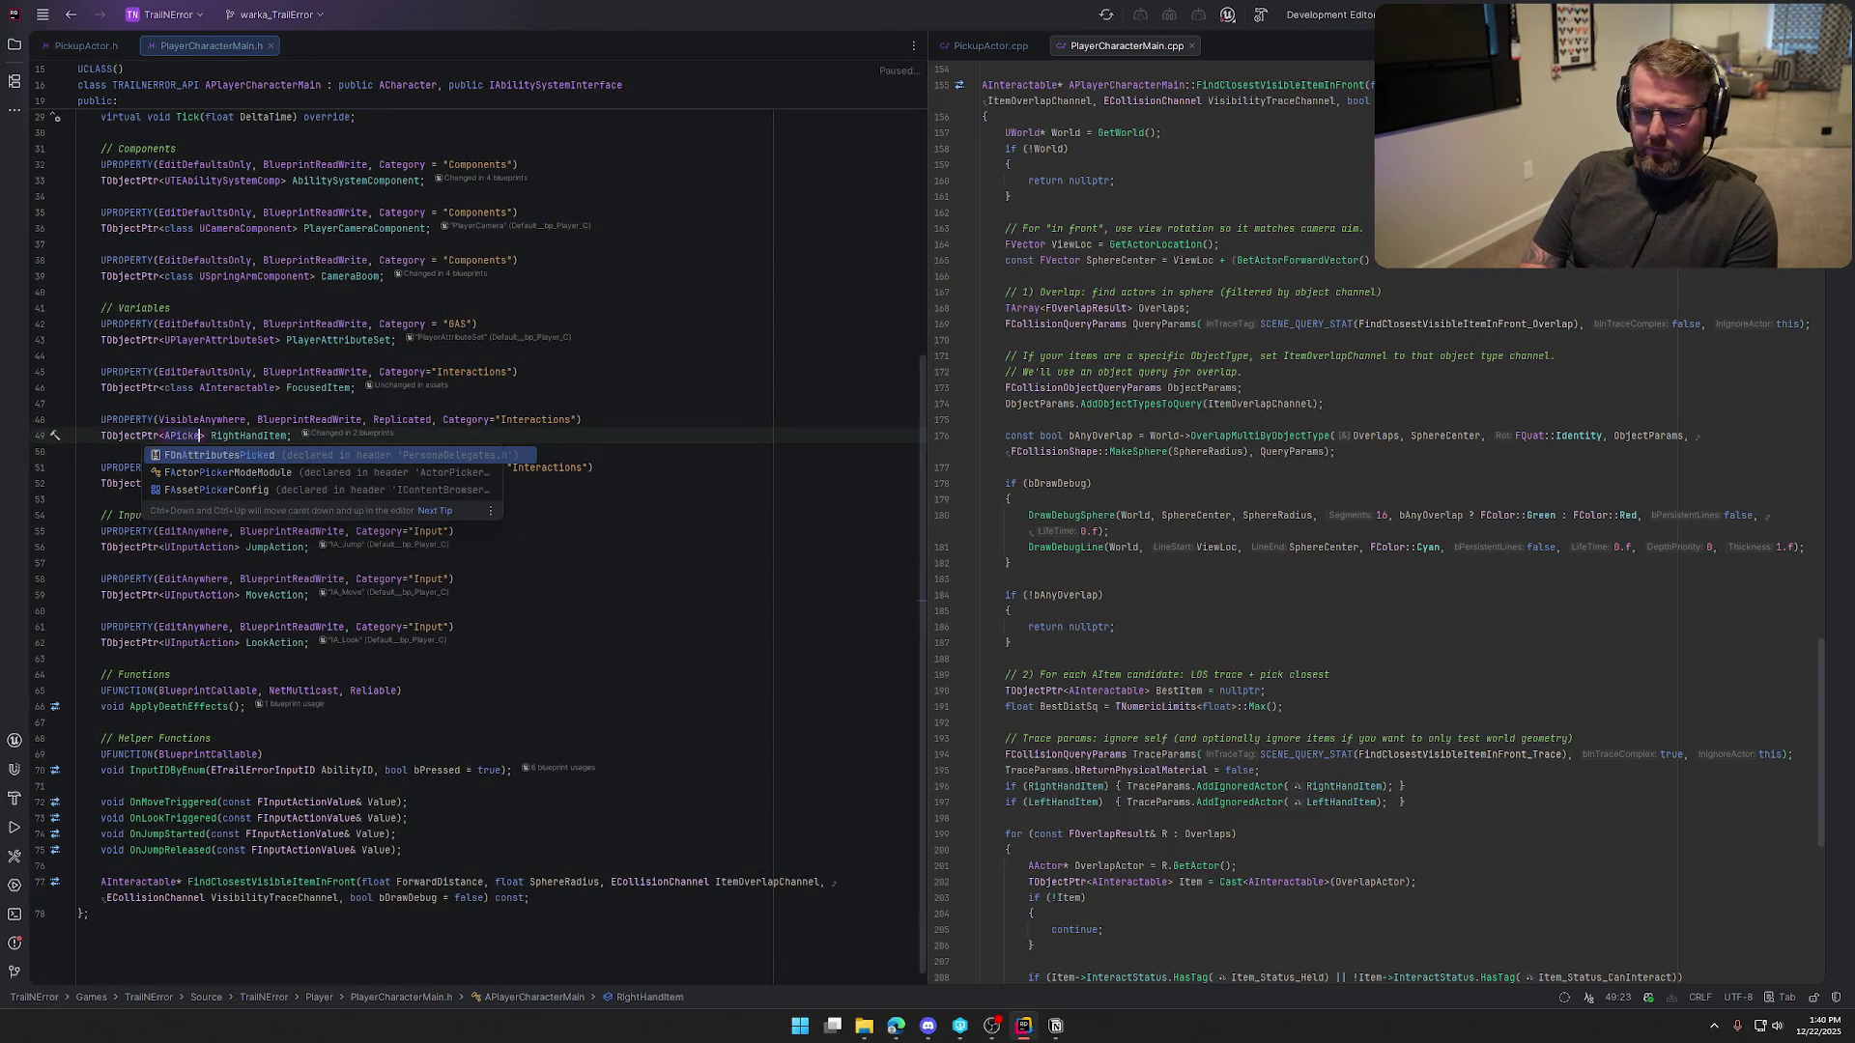
pyautogui.press('BackSpace')
pyautogui.write('up')
pyautogui.press('Return')
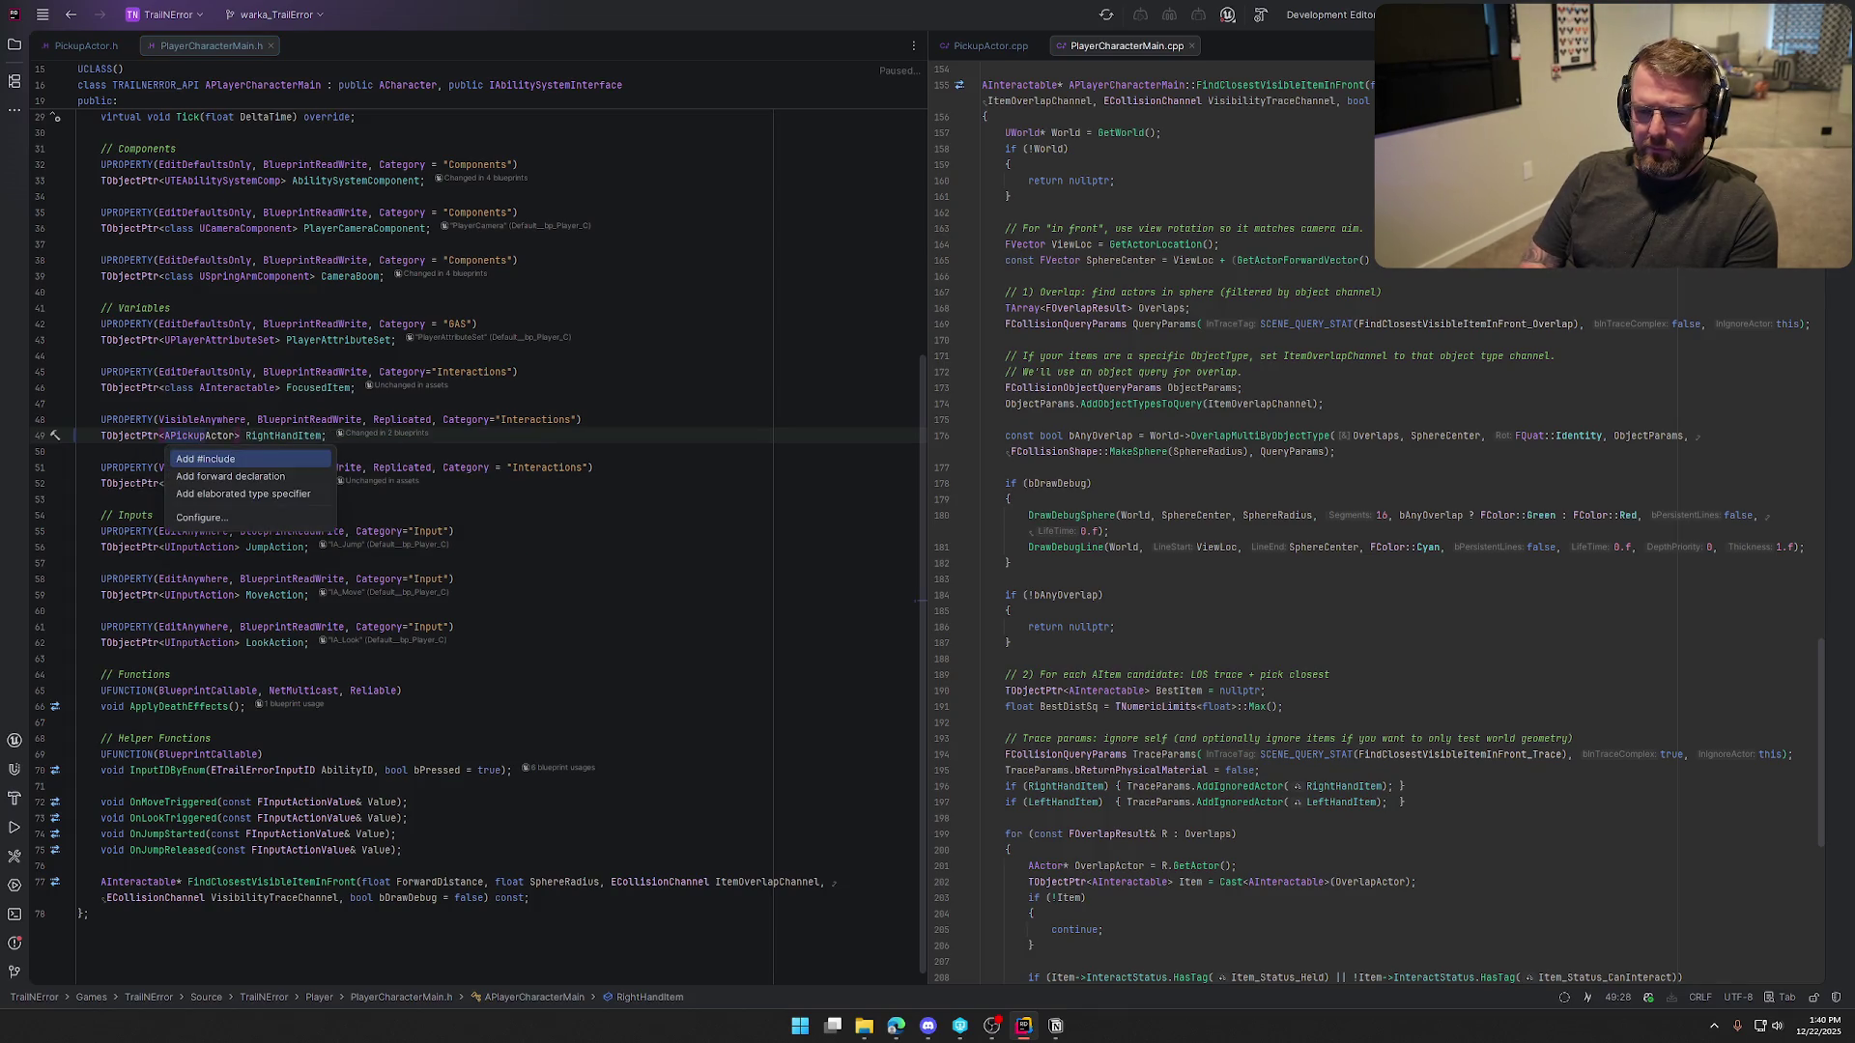
pyautogui.press('Down')
pyautogui.press('Return')
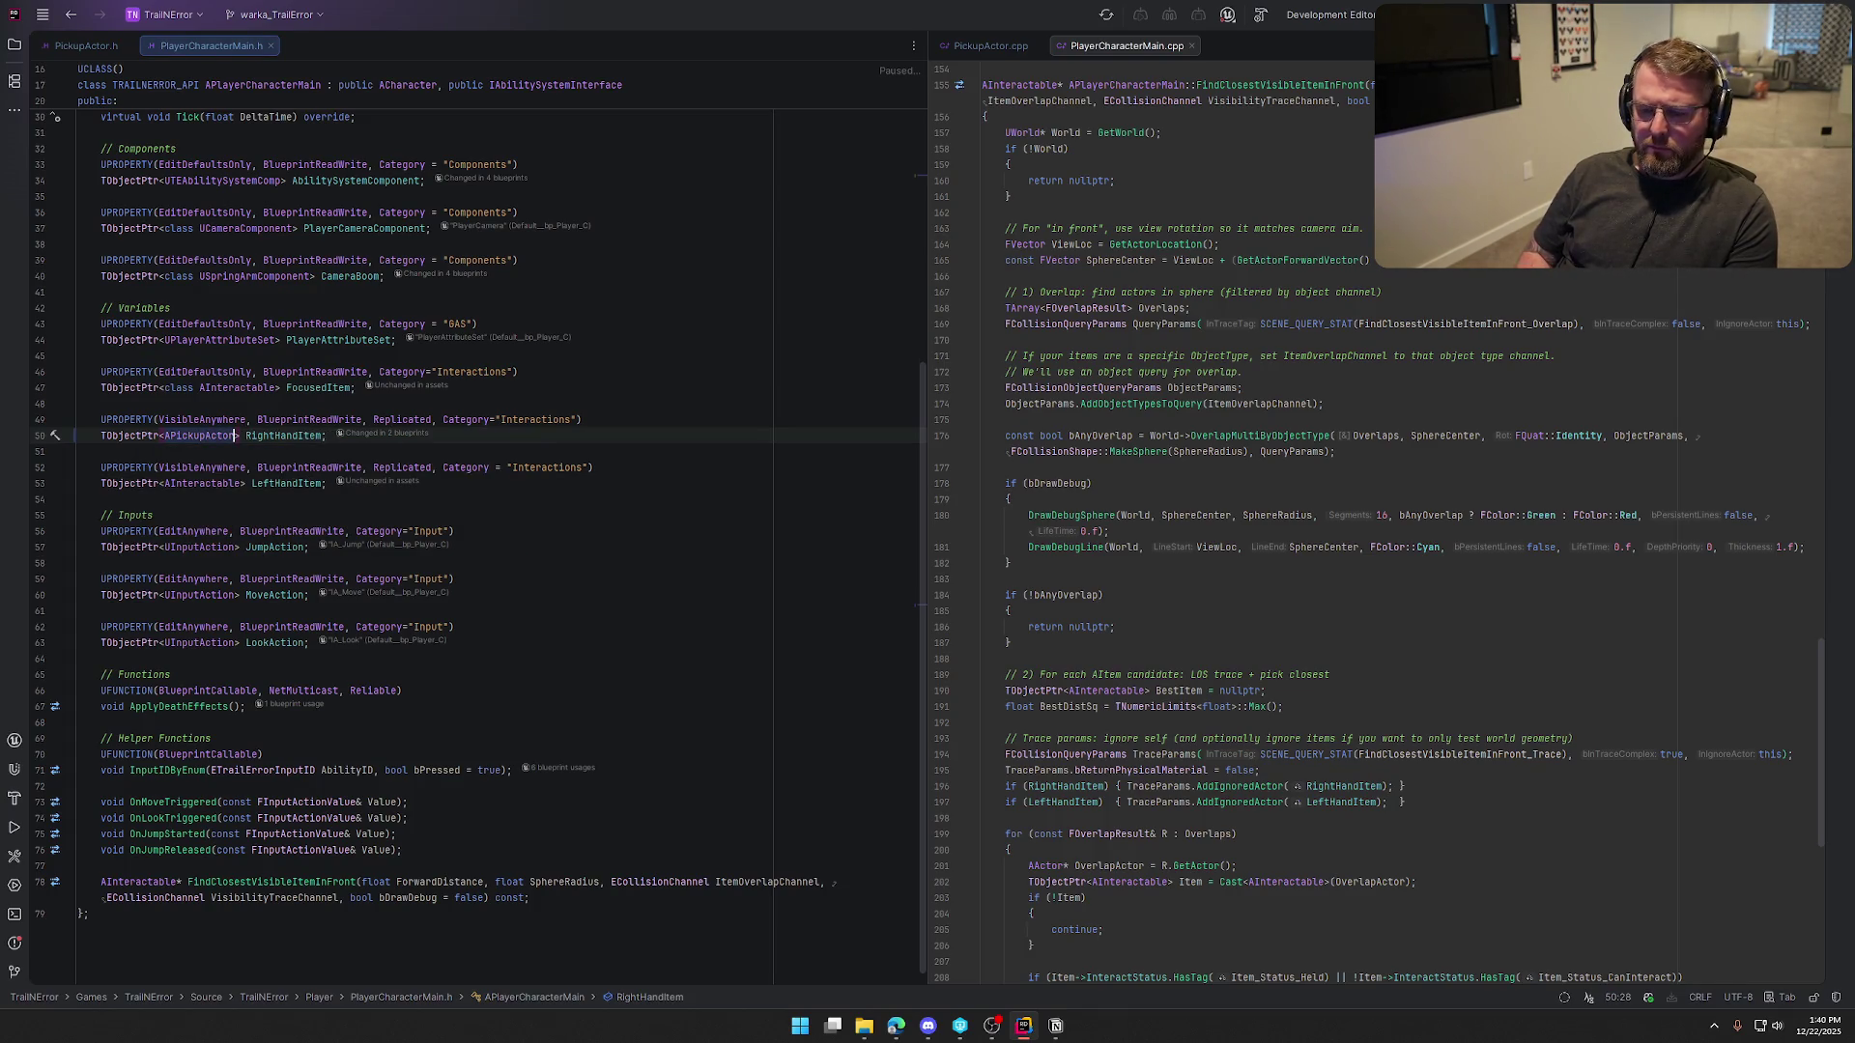
# Change LeftHandItem's type on line 53 to APickupActor as well
pyautogui.press('Down')
pyautogui.press('Down')
pyautogui.press('Down')
pyautogui.press('Right')
pyautogui.press('BackSpace')
pyautogui.press('BackSpace')
pyautogui.press('BackSpace')
pyautogui.press('BackSpace')
pyautogui.press('BackSpace')
pyautogui.press('BackSpace')
pyautogui.write('Pick')
pyautogui.press('Return')
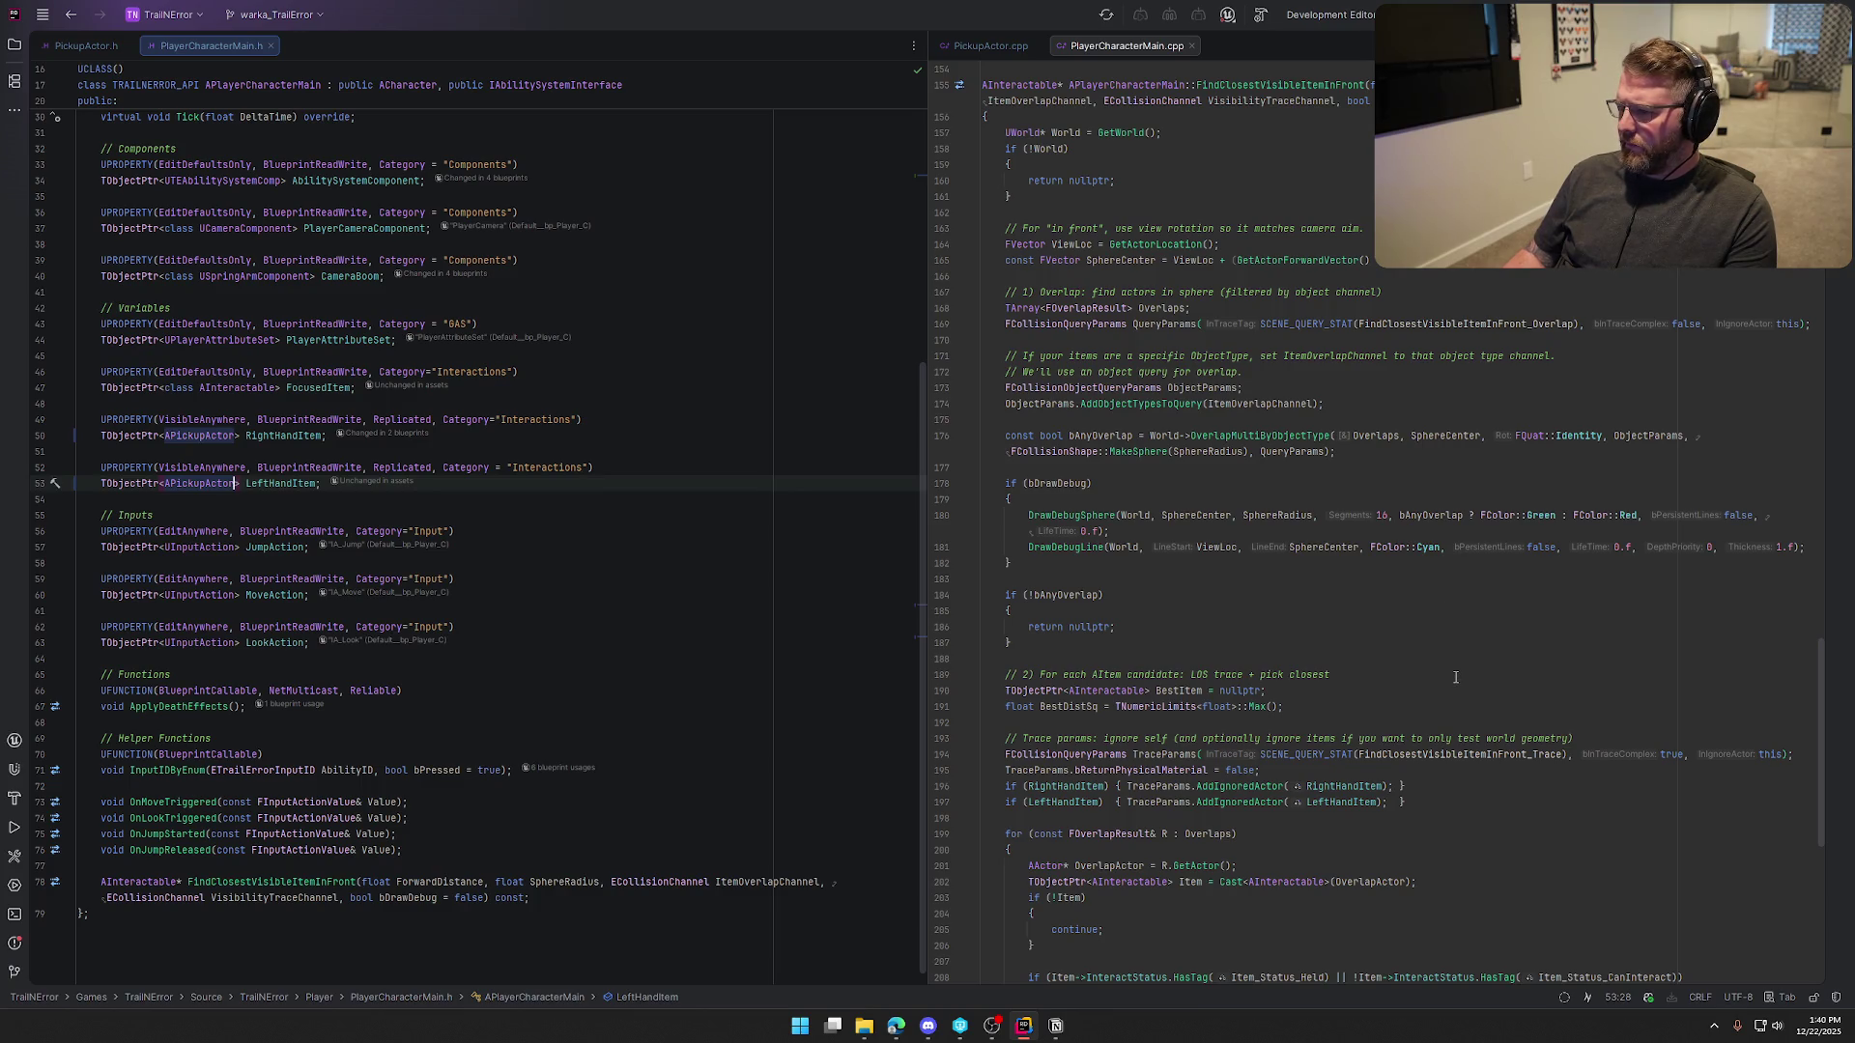
pyautogui.scroll(10, 1455, 678)
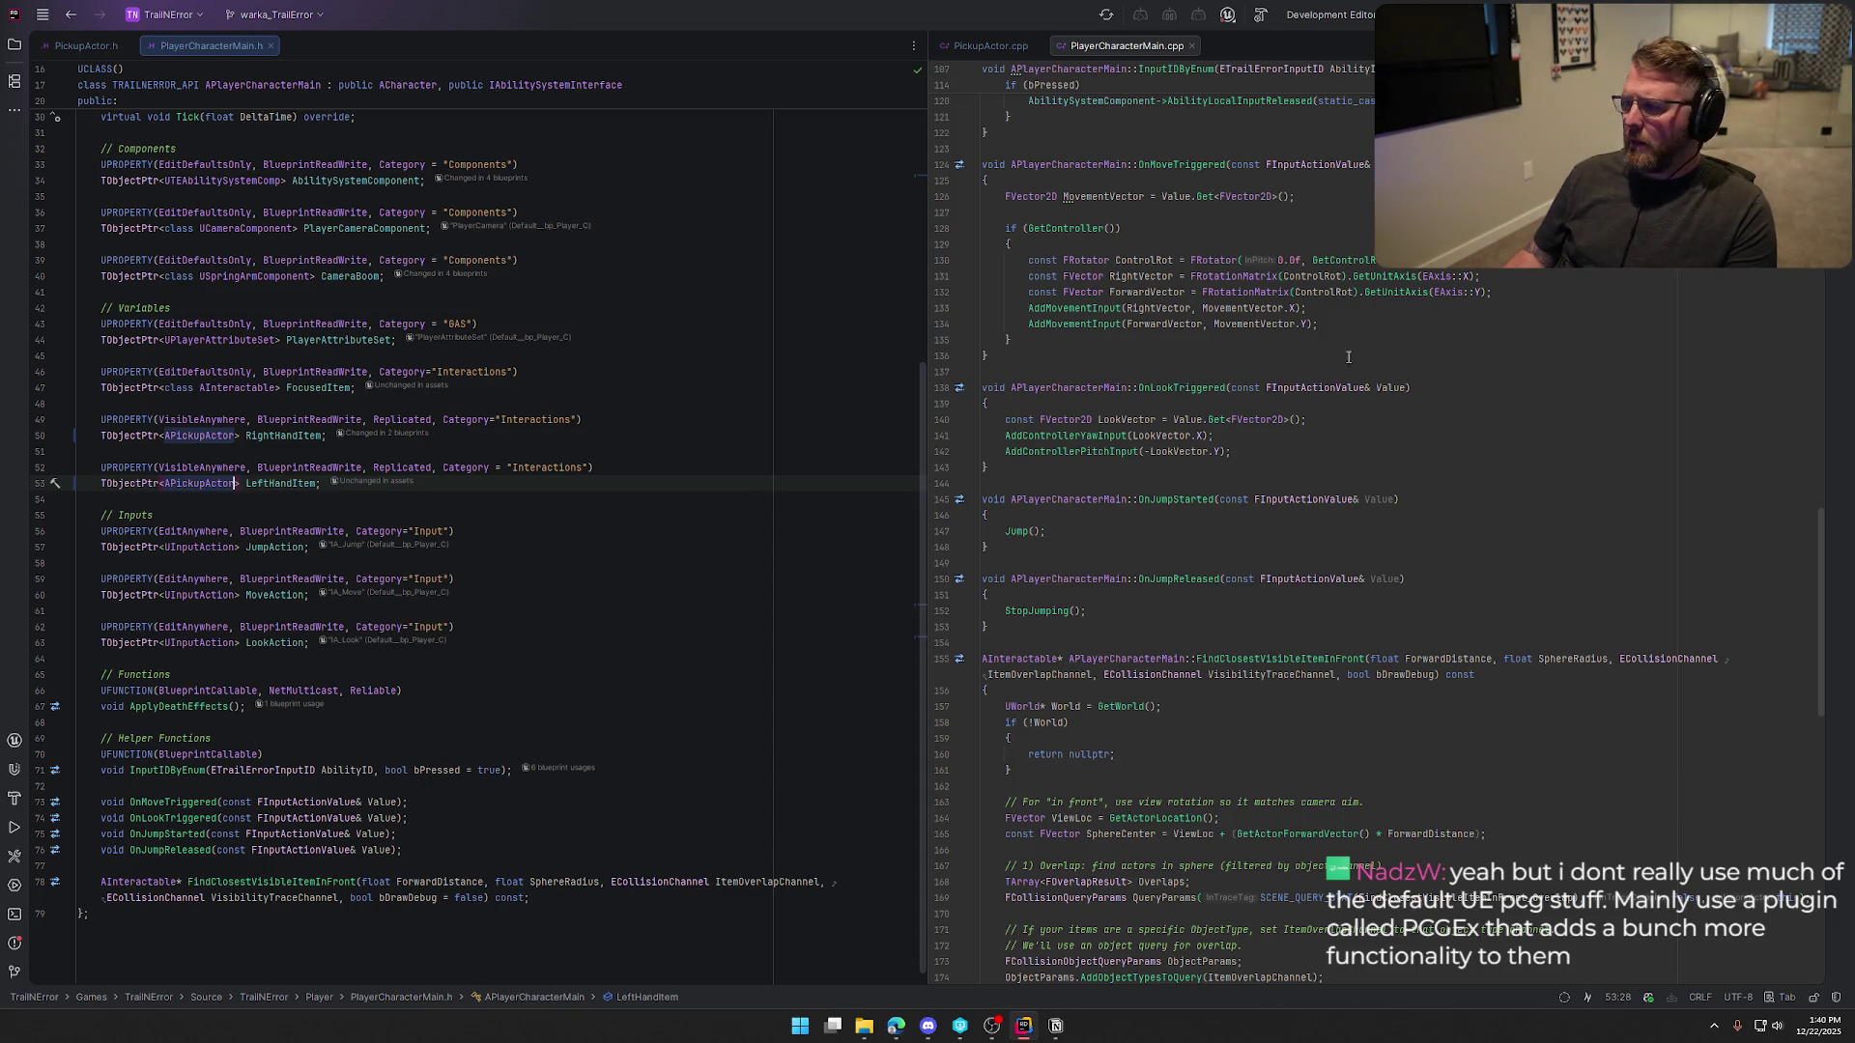
# Show PickupActor.cpp in the right pane and read through PickupTo and ThrowItem
pyautogui.click(1028, 340)
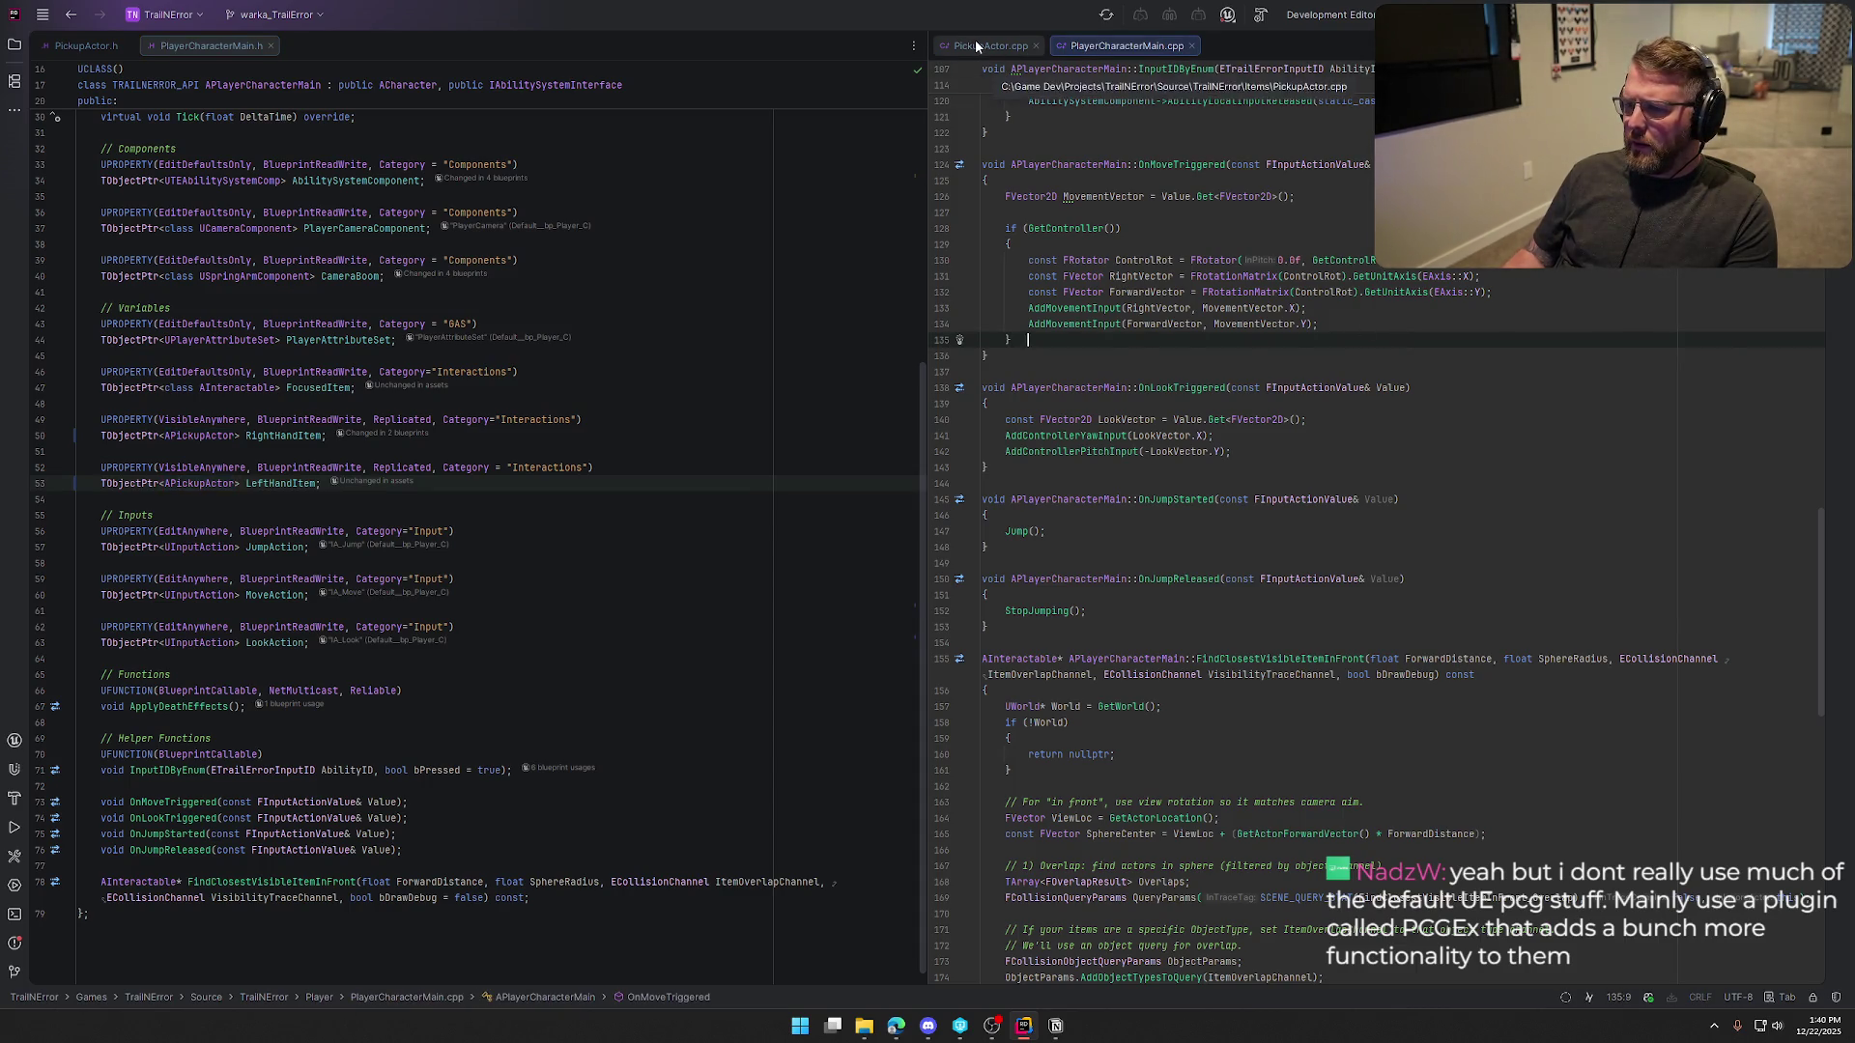
pyautogui.click(976, 46)
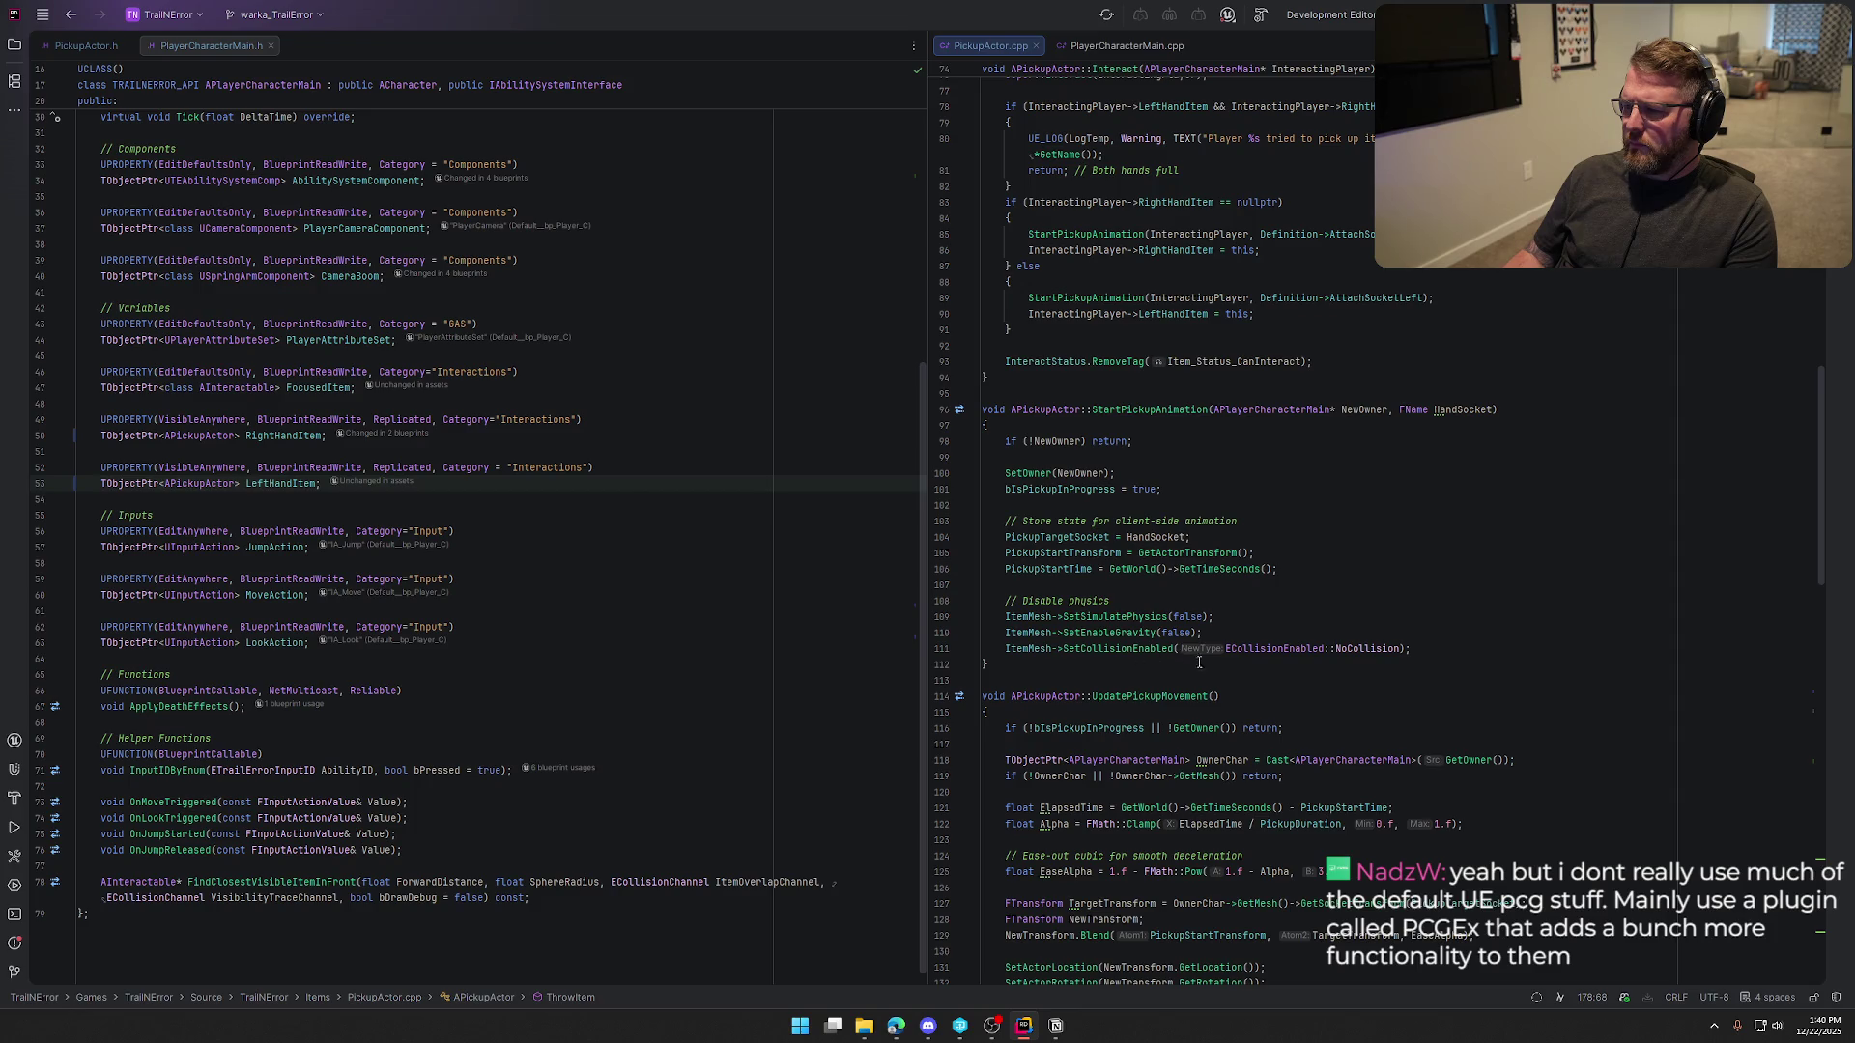
pyautogui.scroll(-15, 1194, 659)
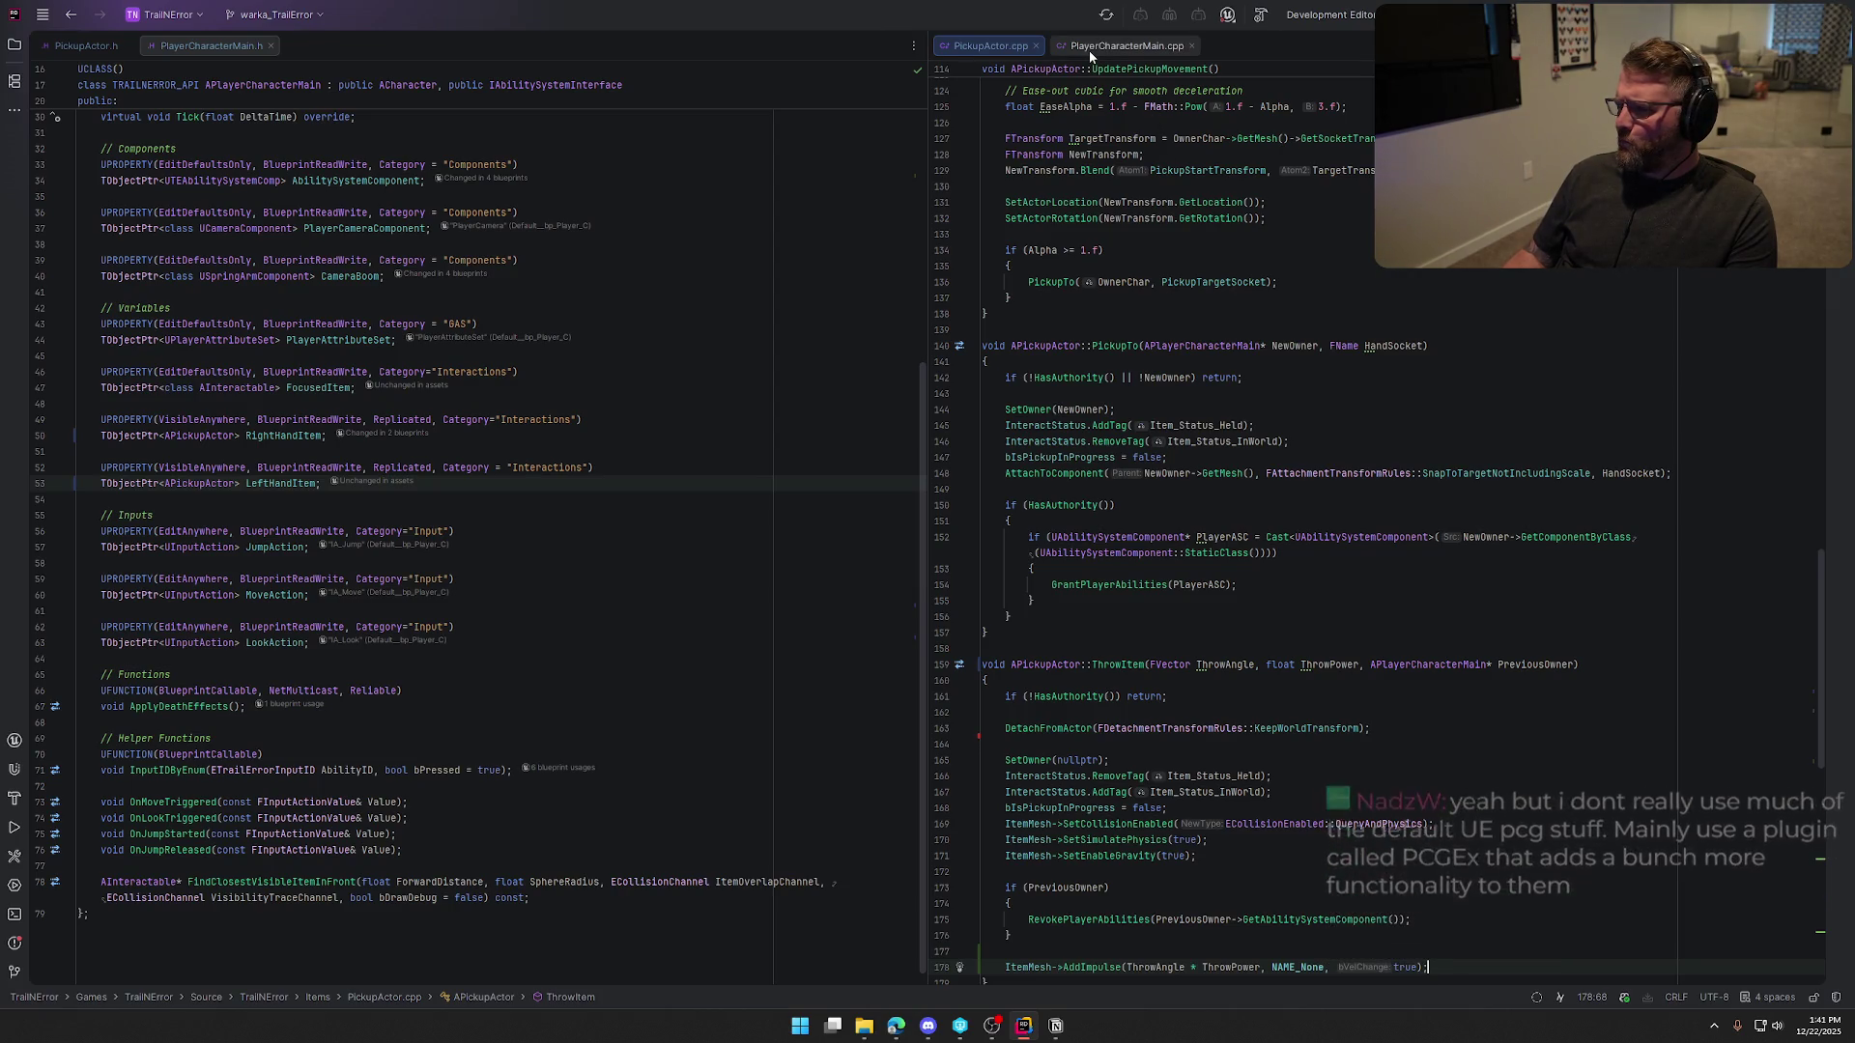
pyautogui.scroll(-5, 1341, 612)
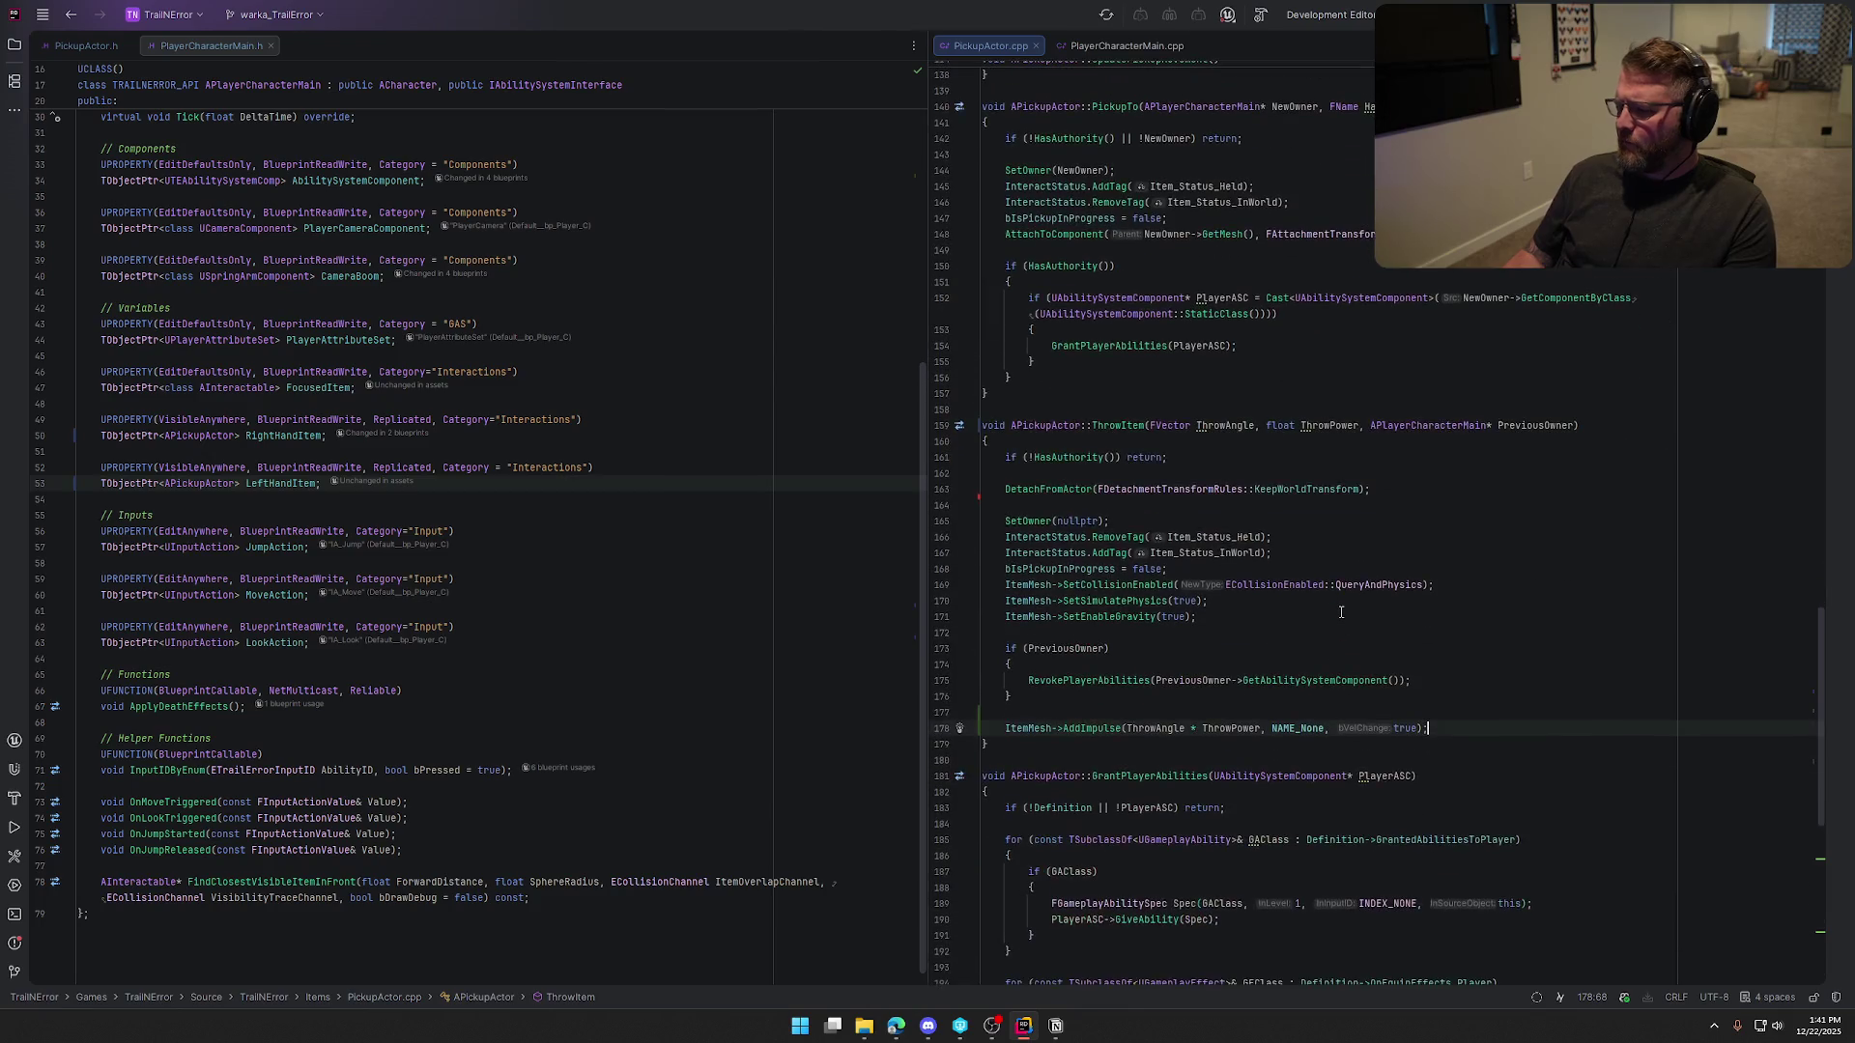
pyautogui.scroll(8, 1341, 611)
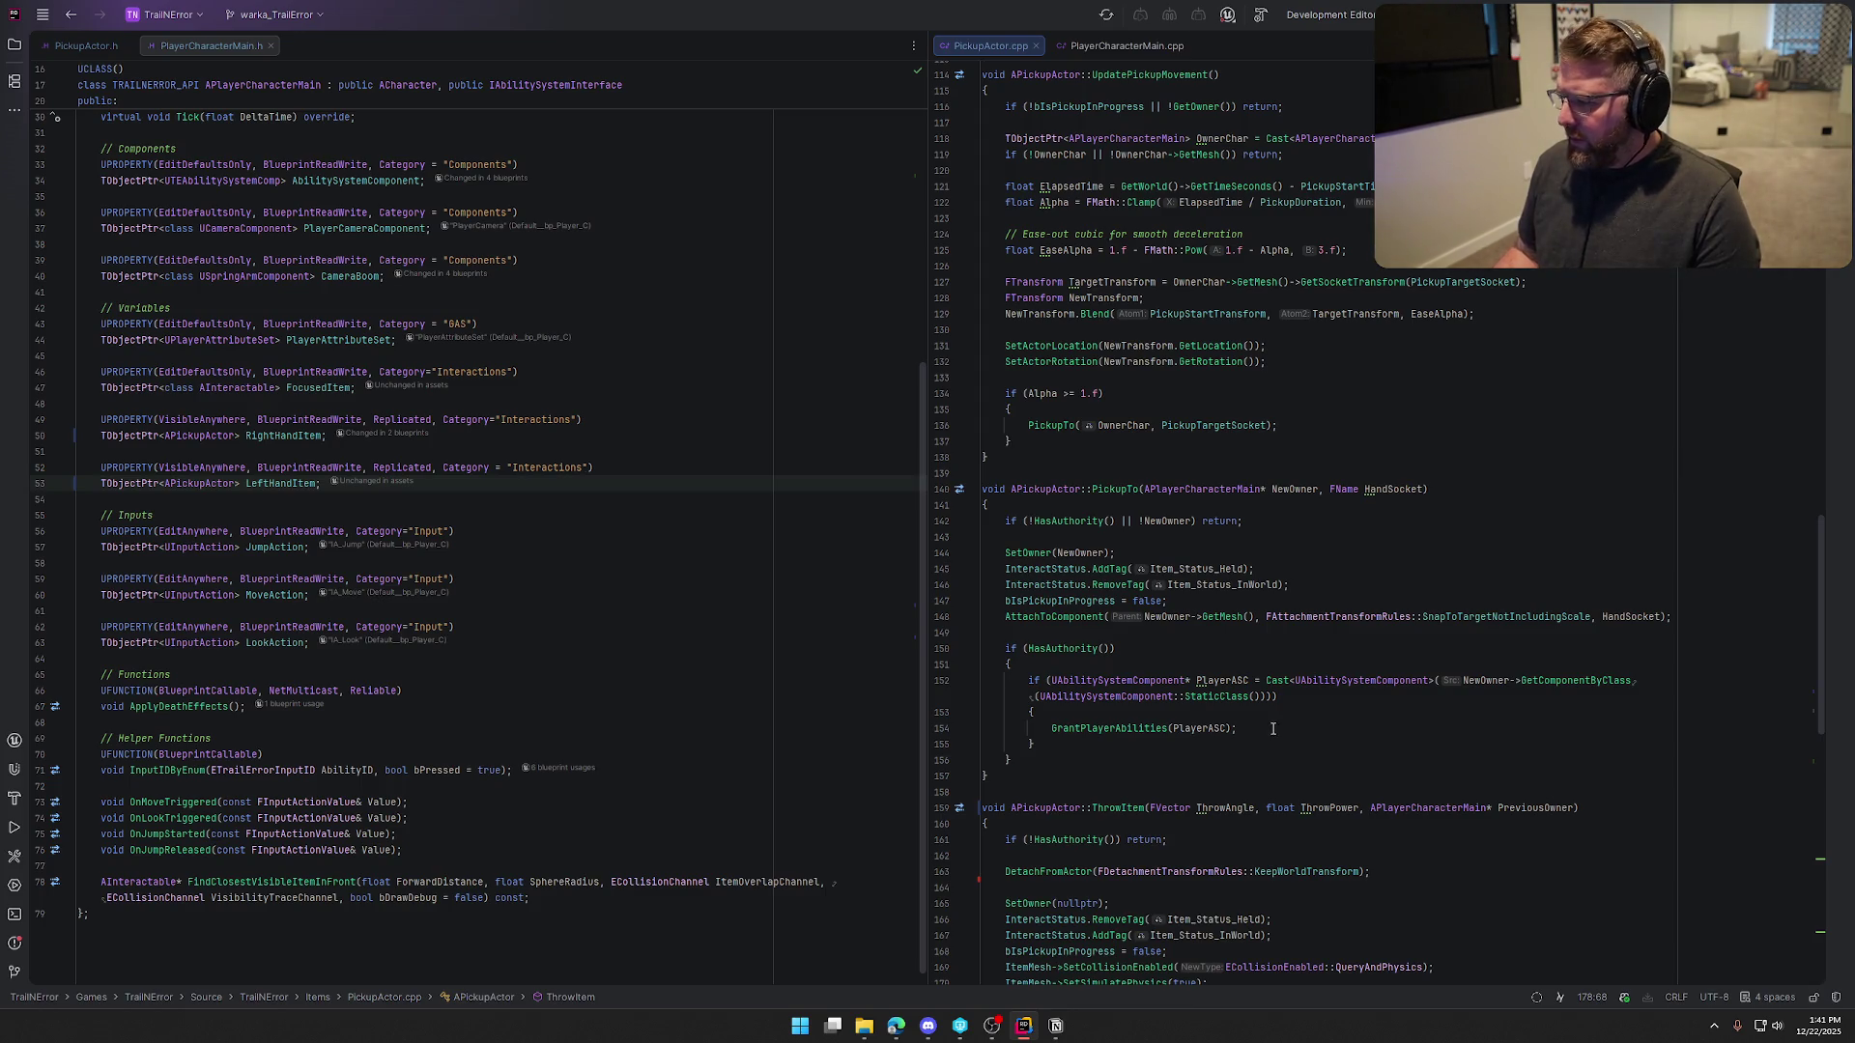
pyautogui.scroll(-7, 1371, 755)
pyautogui.scroll(5, 1371, 755)
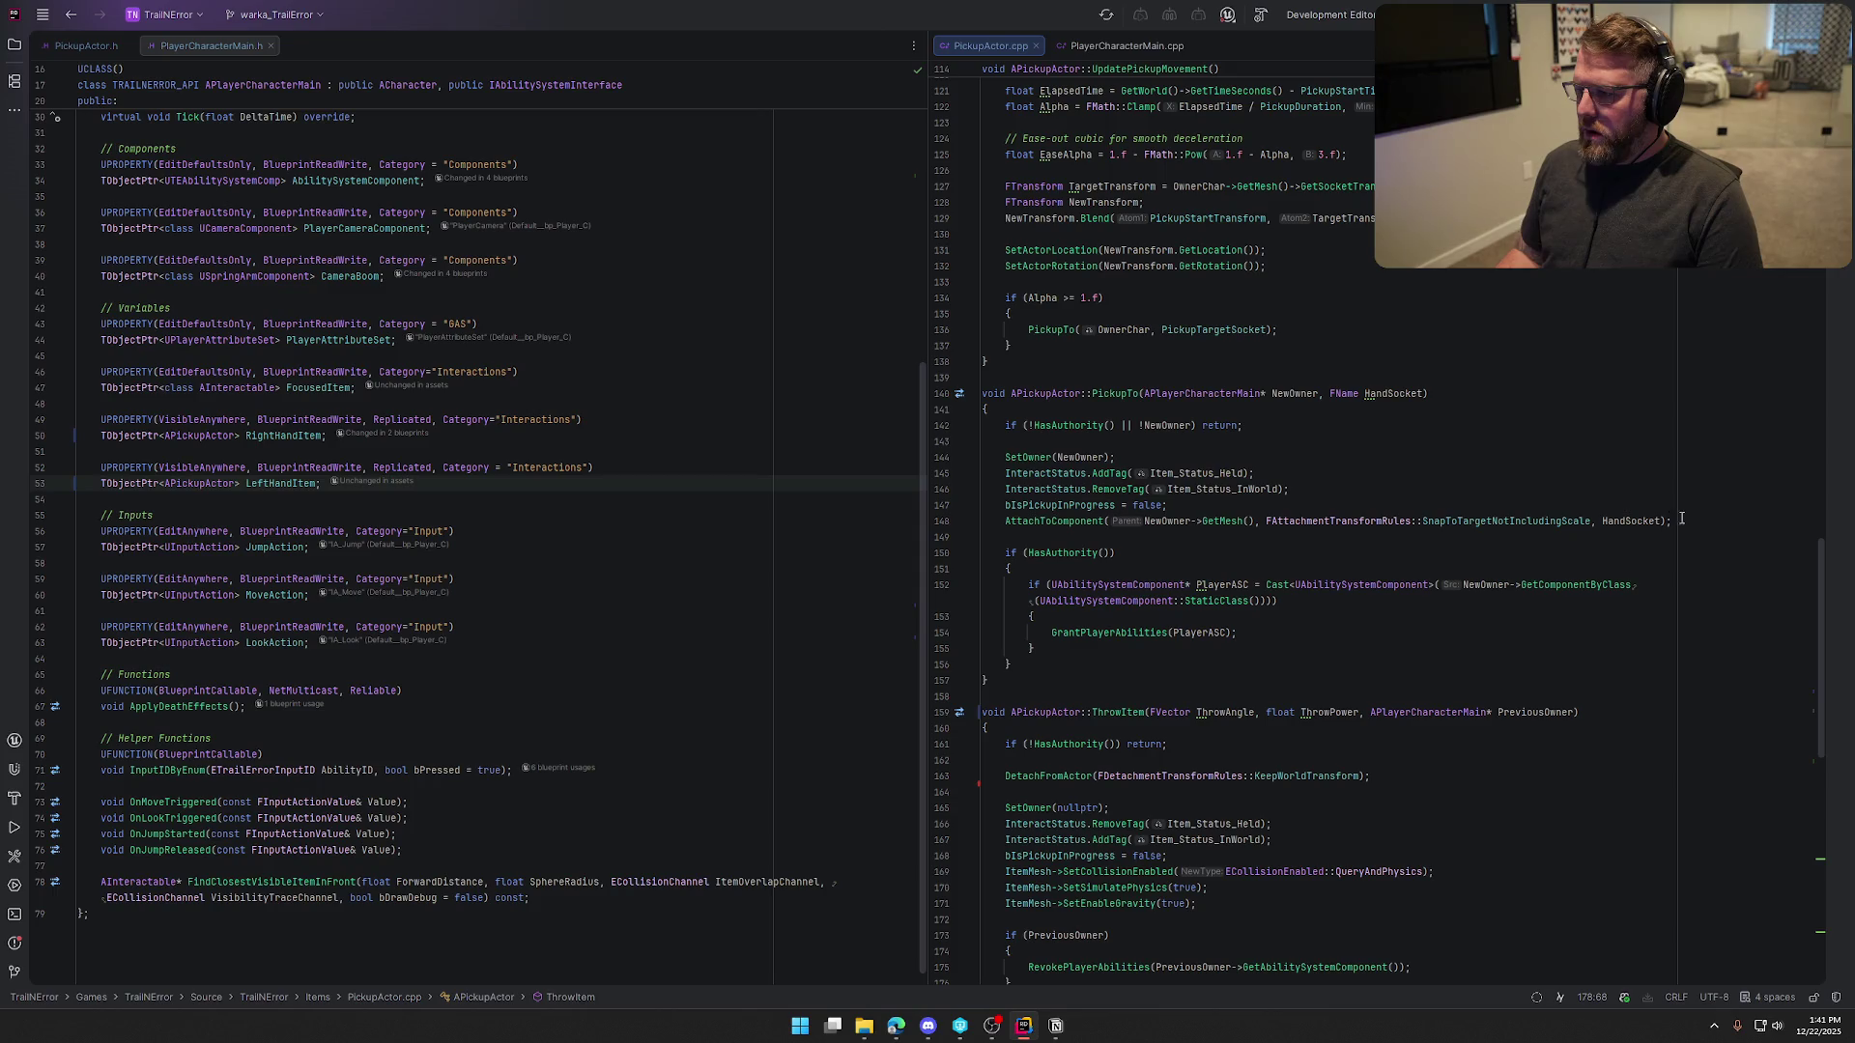
pyautogui.scroll(4, 1051, 522)
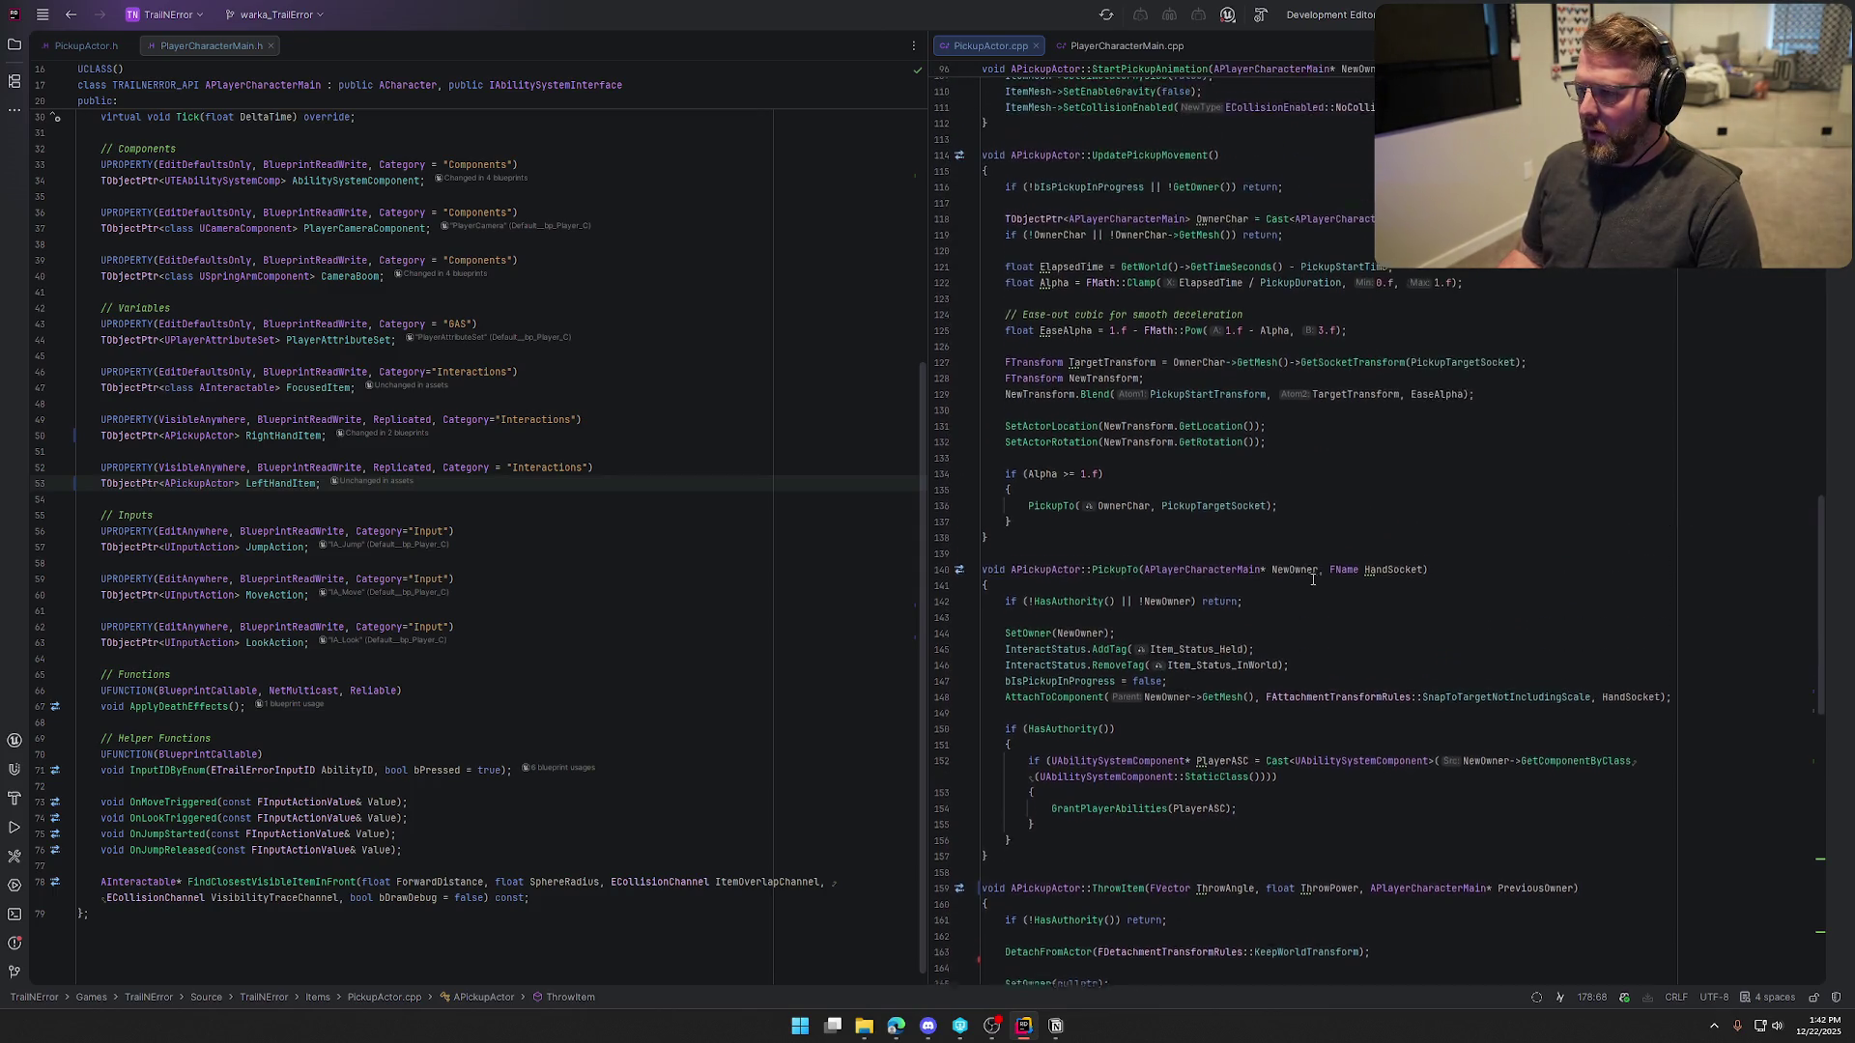
# Search Everywhere for 'righthanditem', jump to its assignment at PickupActor.cpp line 86, then build
pyautogui.click(1316, 534)
pyautogui.press('shift')
pyautogui.press('shift')
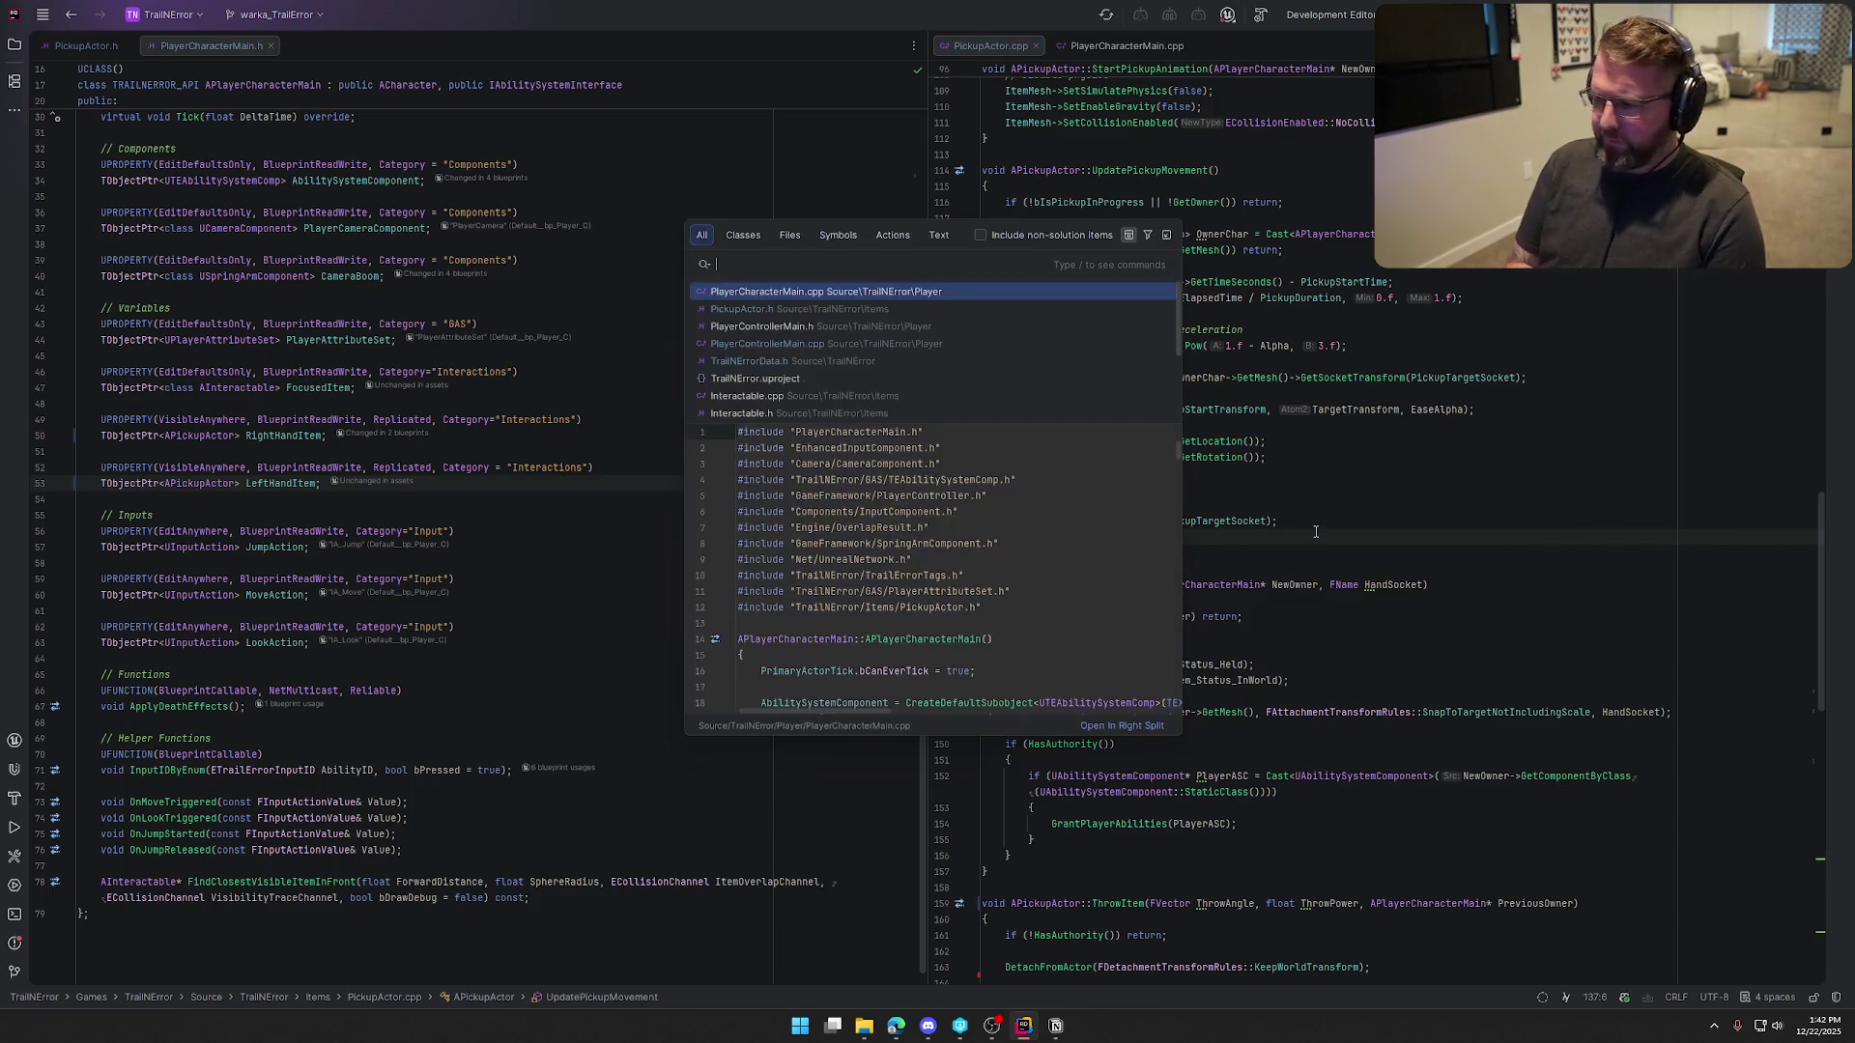
pyautogui.write('Highthanditem')
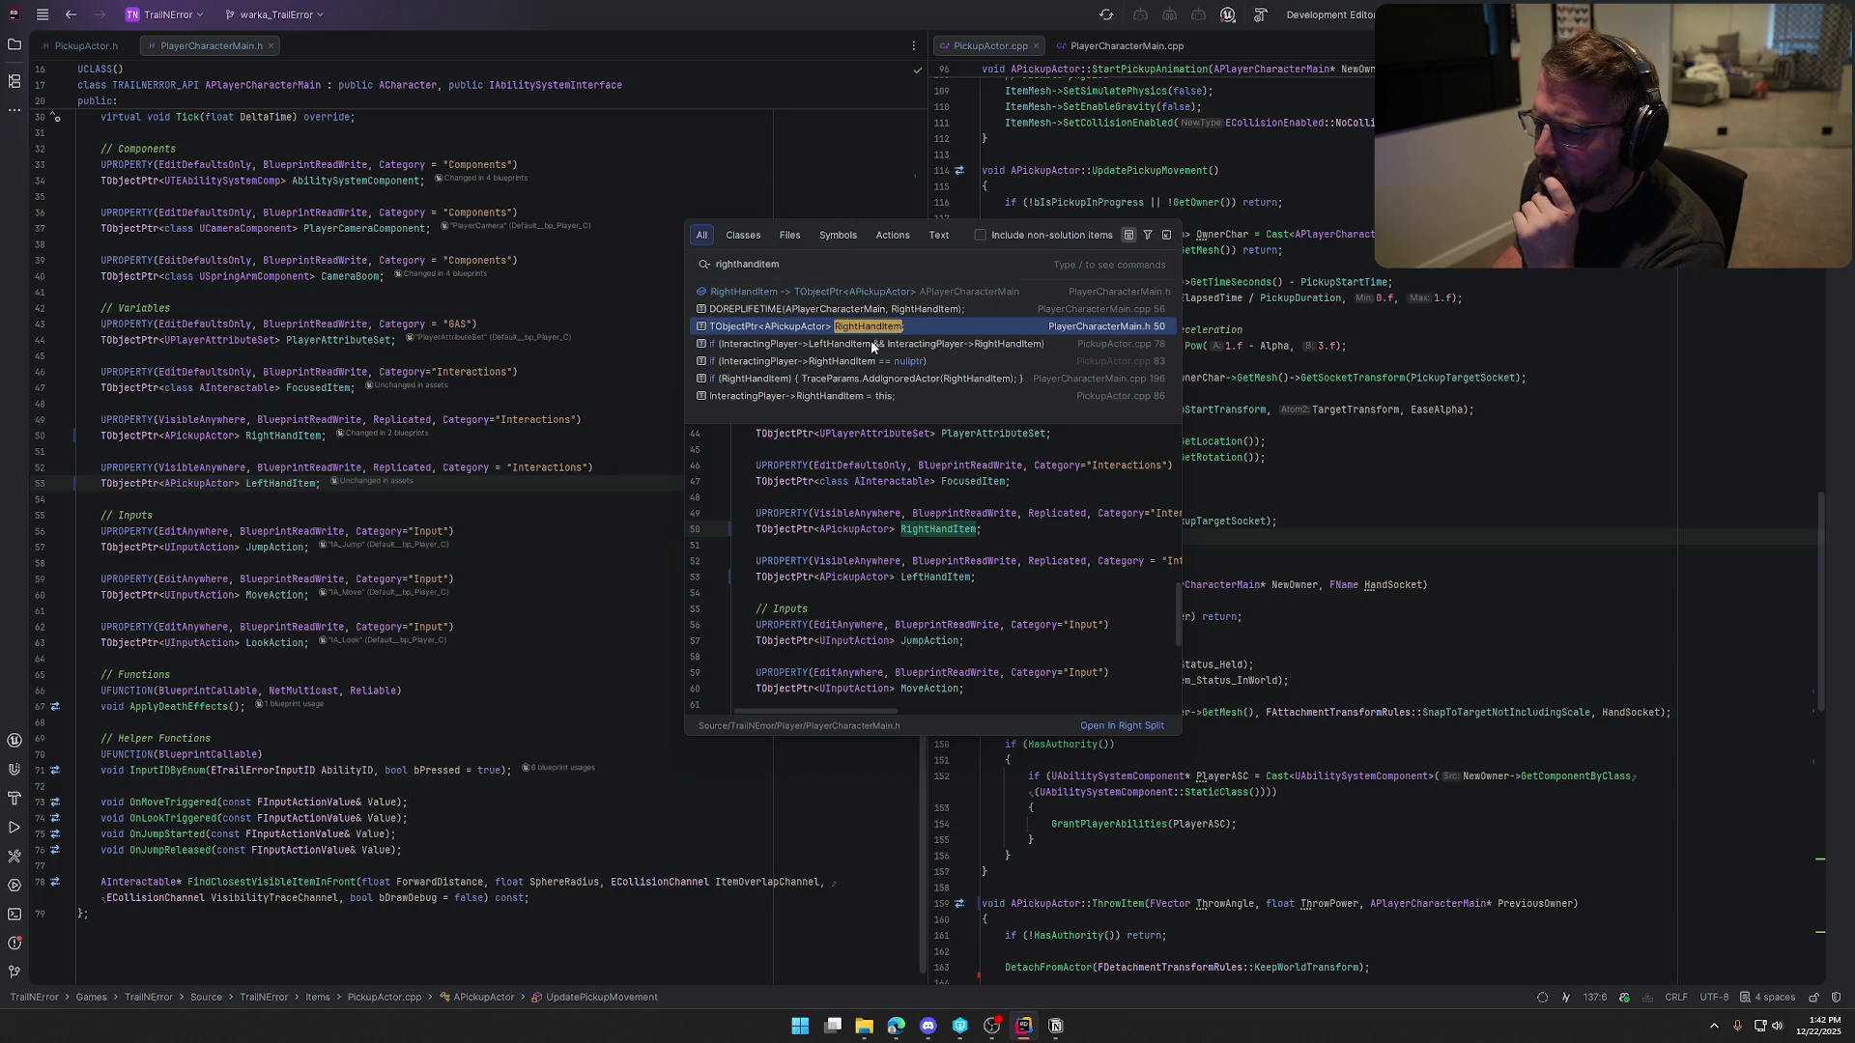
pyautogui.click(821, 397)
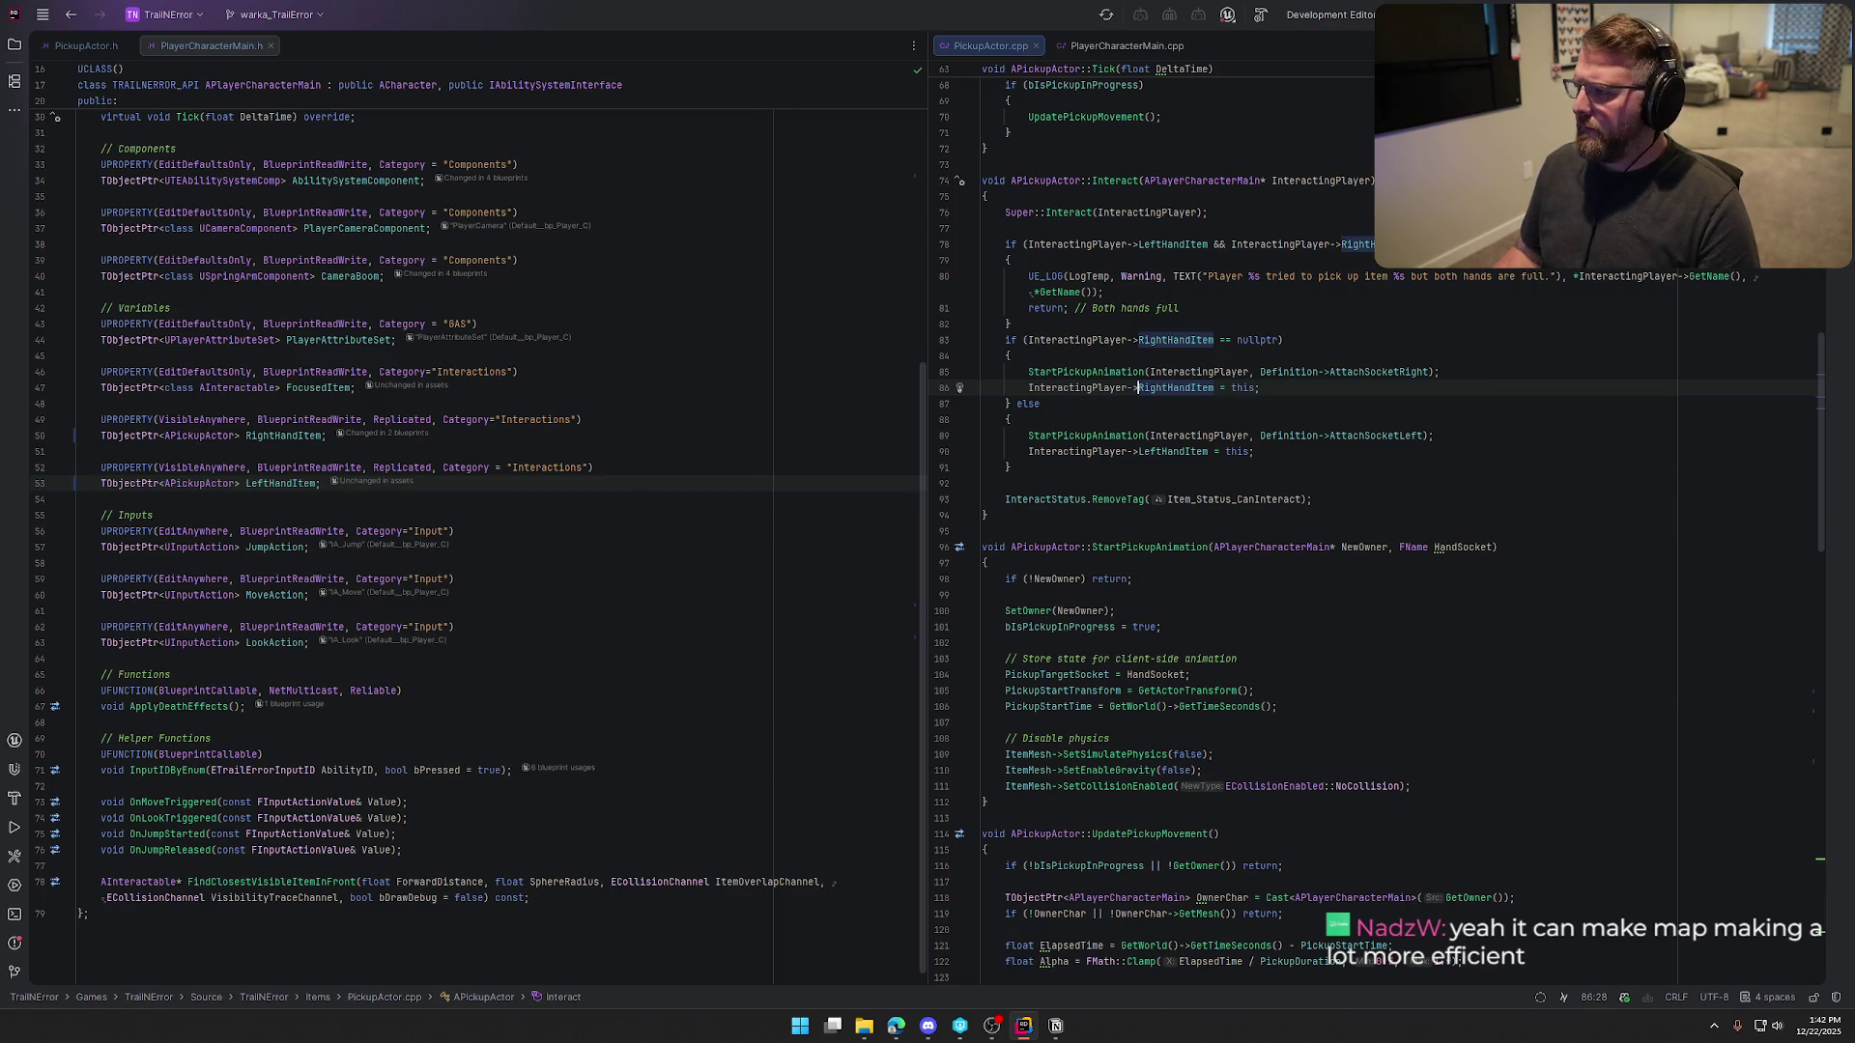
pyautogui.hotkey('ctrl', 'shift', 'b')
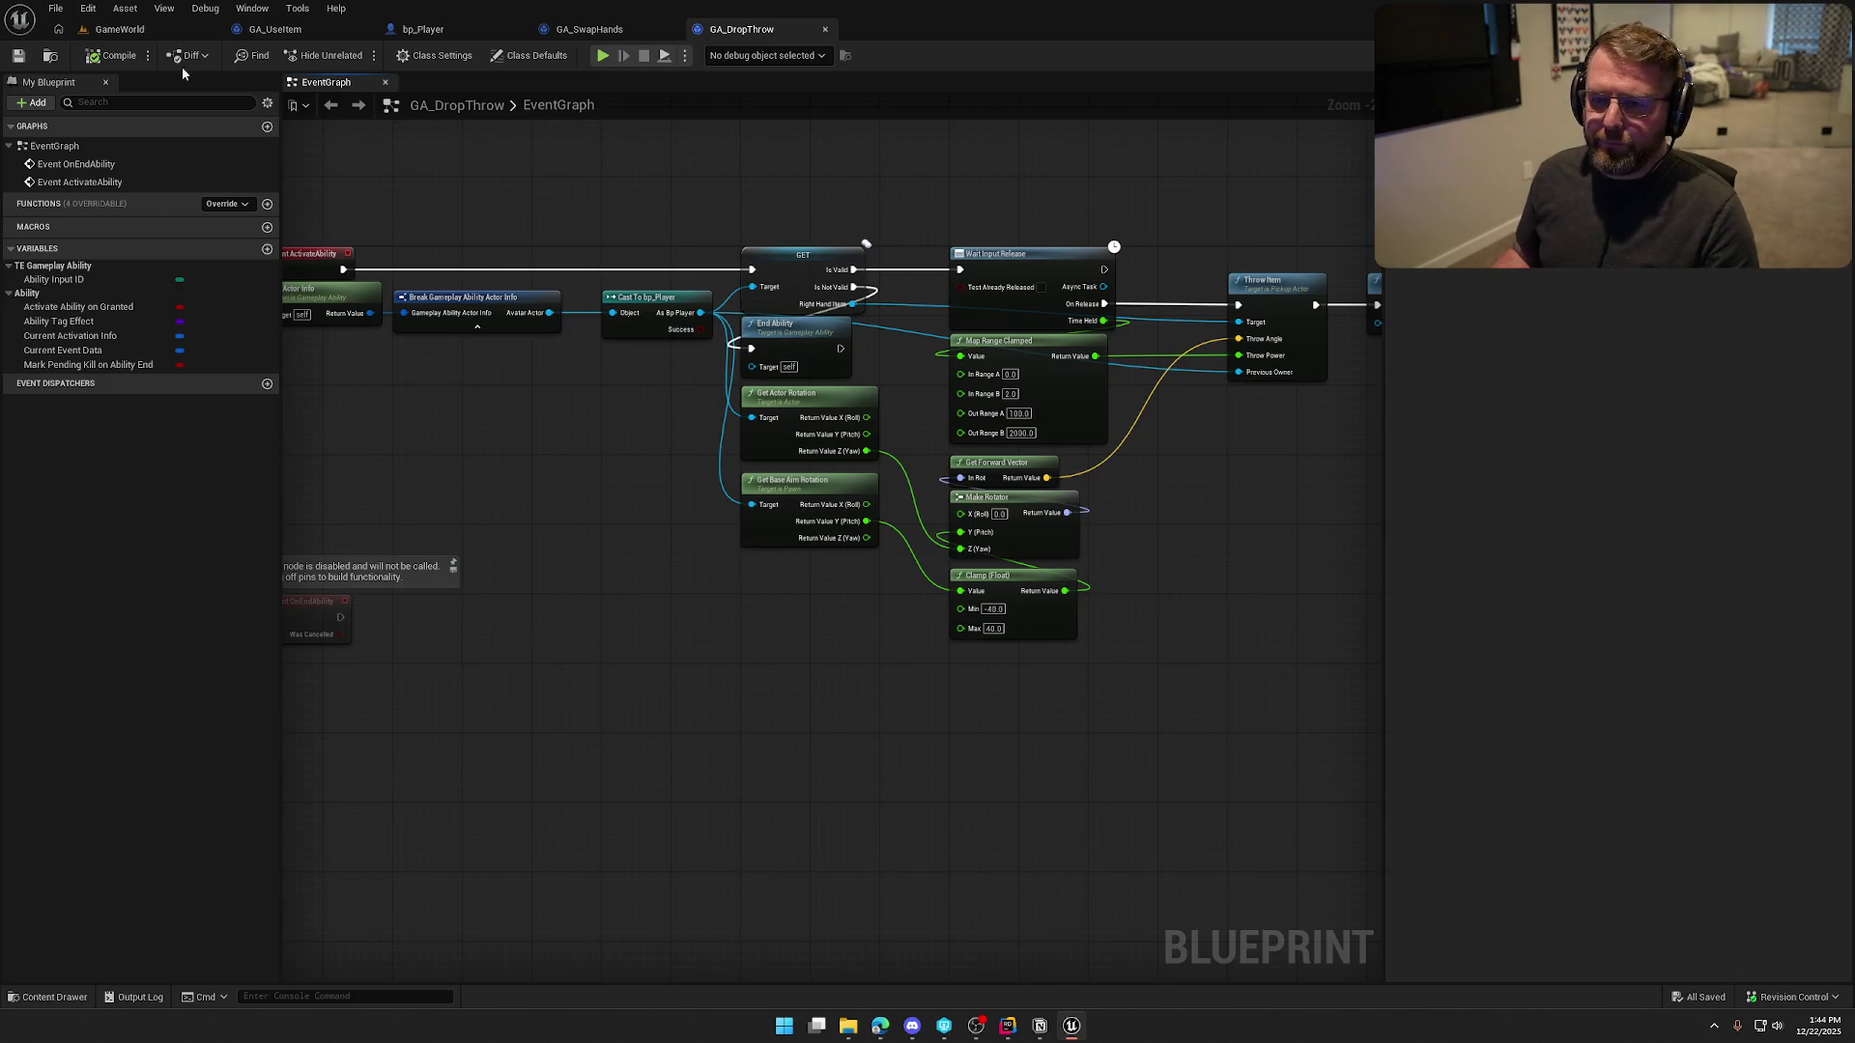
# Switch to the GameWorld level, frame the wagon, crate and house, and start Play-in-Editor
pyautogui.click(120, 29)
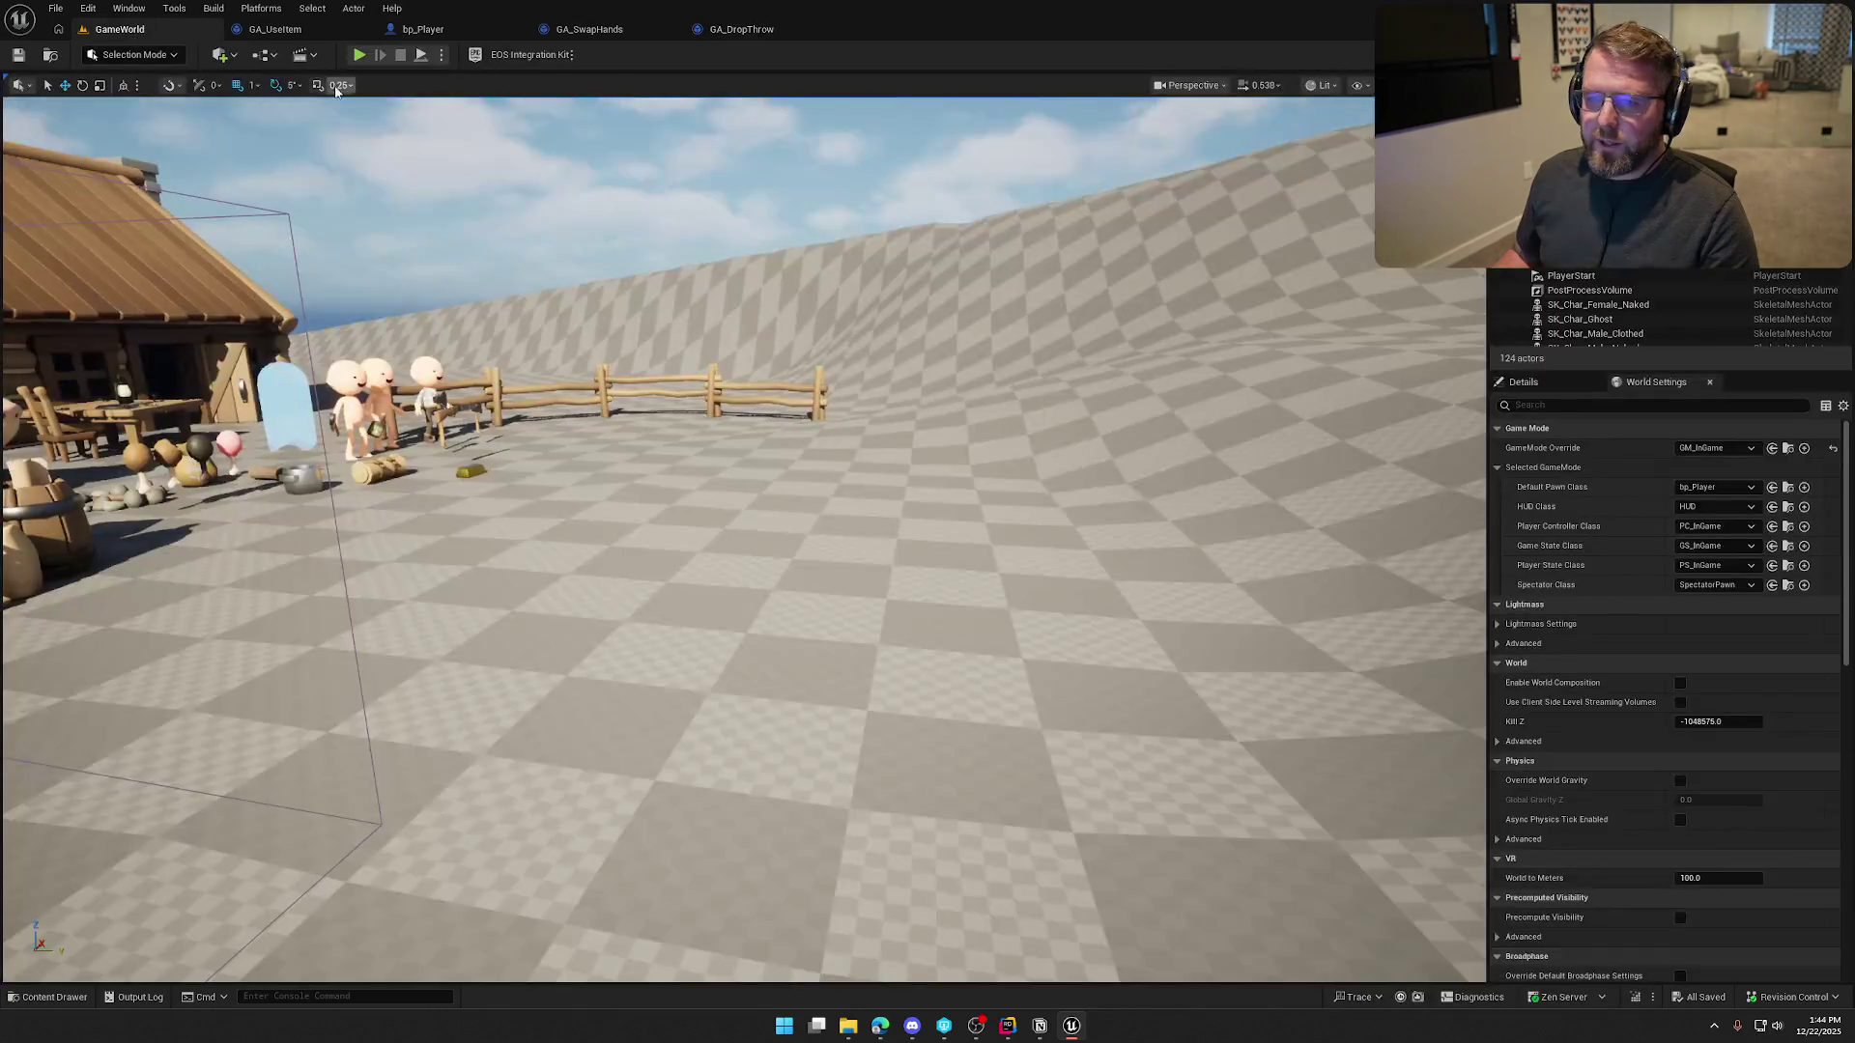
pyautogui.moveTo(760, 274)
pyautogui.mouseDown()
pyautogui.moveTo(734, 387)
pyautogui.moveTo(760, 274)
pyautogui.mouseUp()
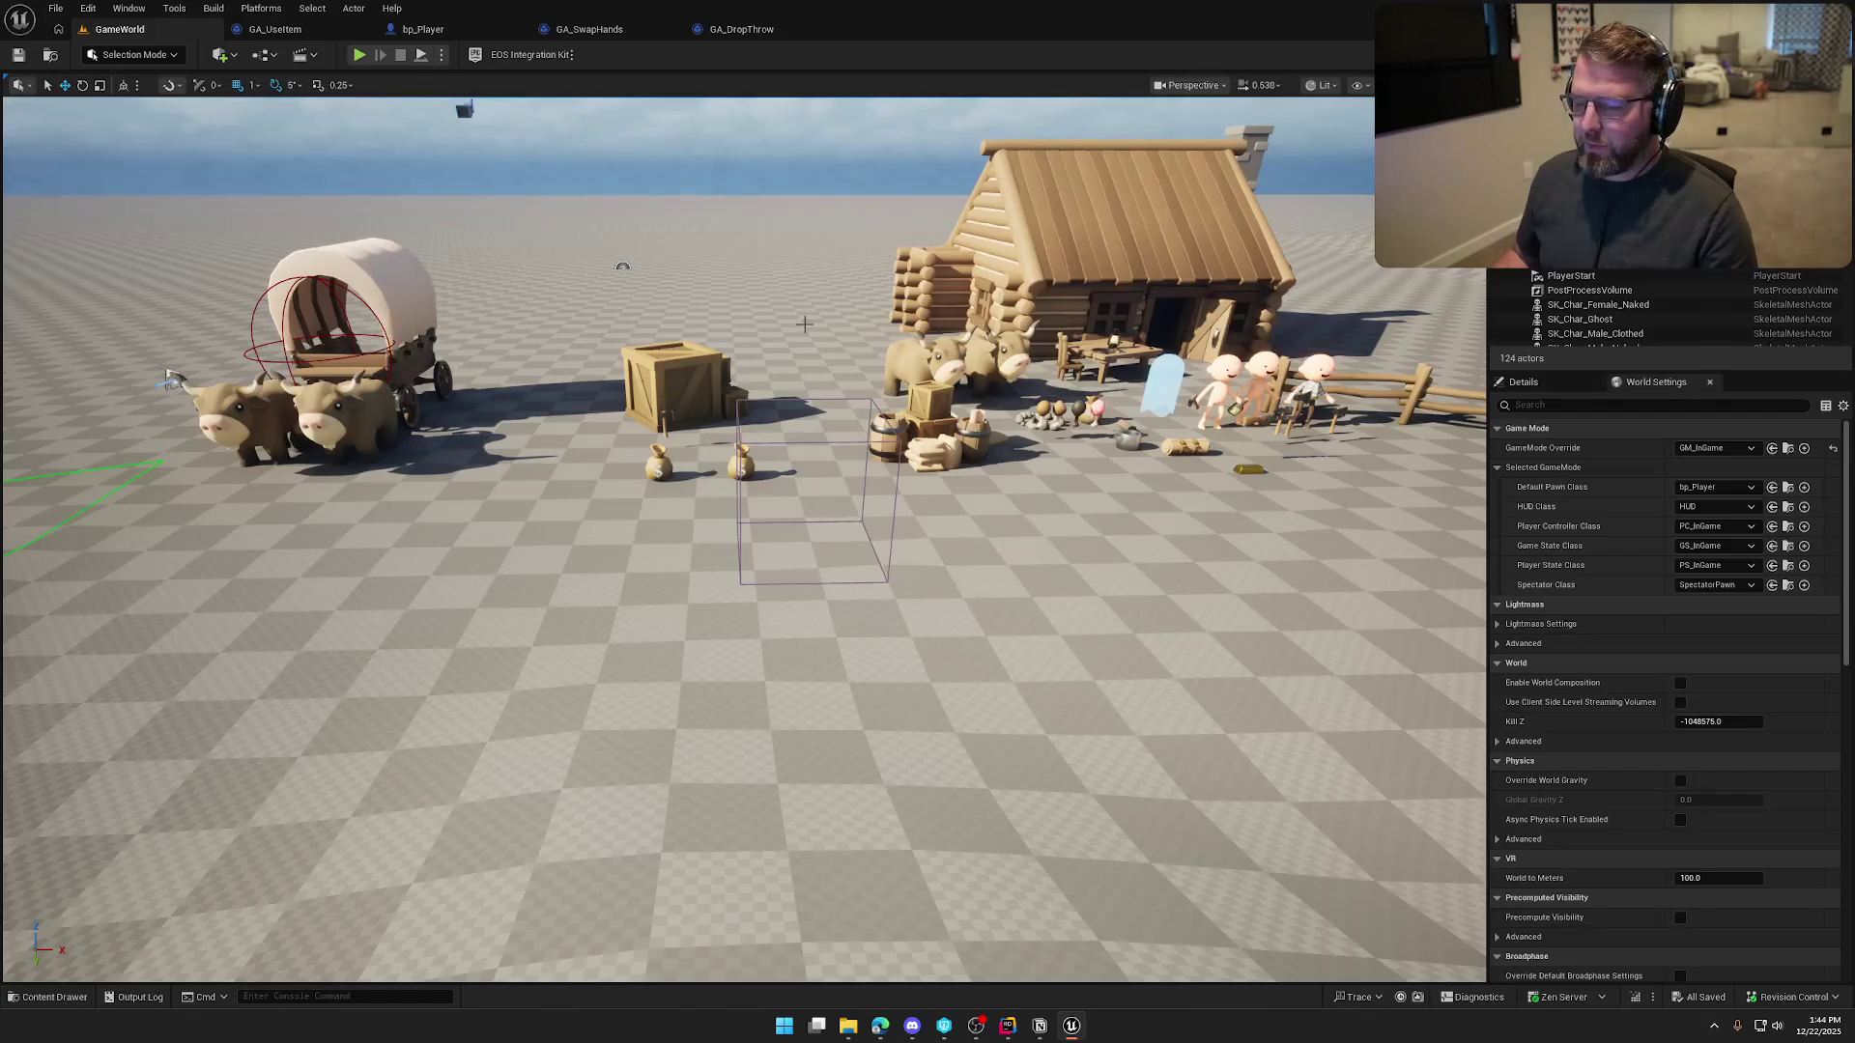
pyautogui.moveTo(835, 345); pyautogui.dragTo(870, 319)
pyautogui.moveTo(507, 243)
pyautogui.mouseDown()
pyautogui.moveTo(522, 261)
pyautogui.moveTo(527, 232)
pyautogui.mouseUp()
pyautogui.moveTo(853, 333); pyautogui.dragTo(853, 334)
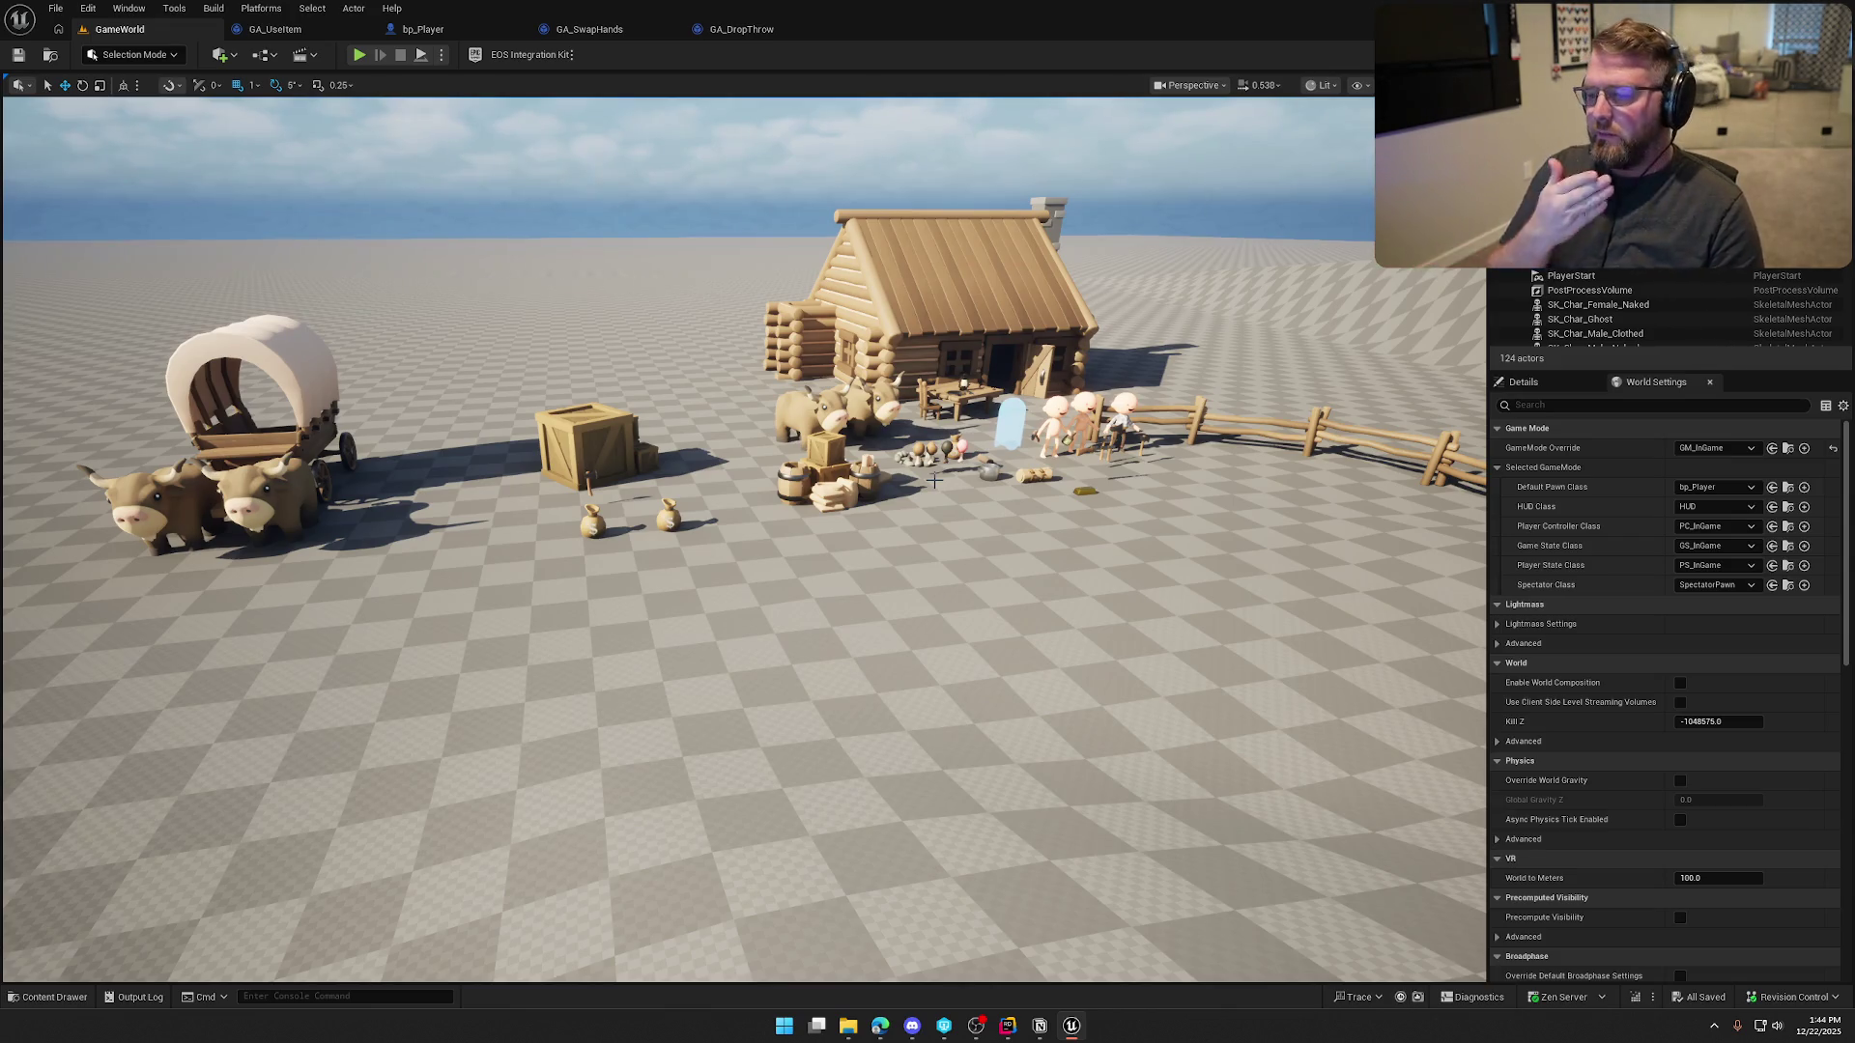
pyautogui.moveTo(966, 541); pyautogui.dragTo(906, 539)
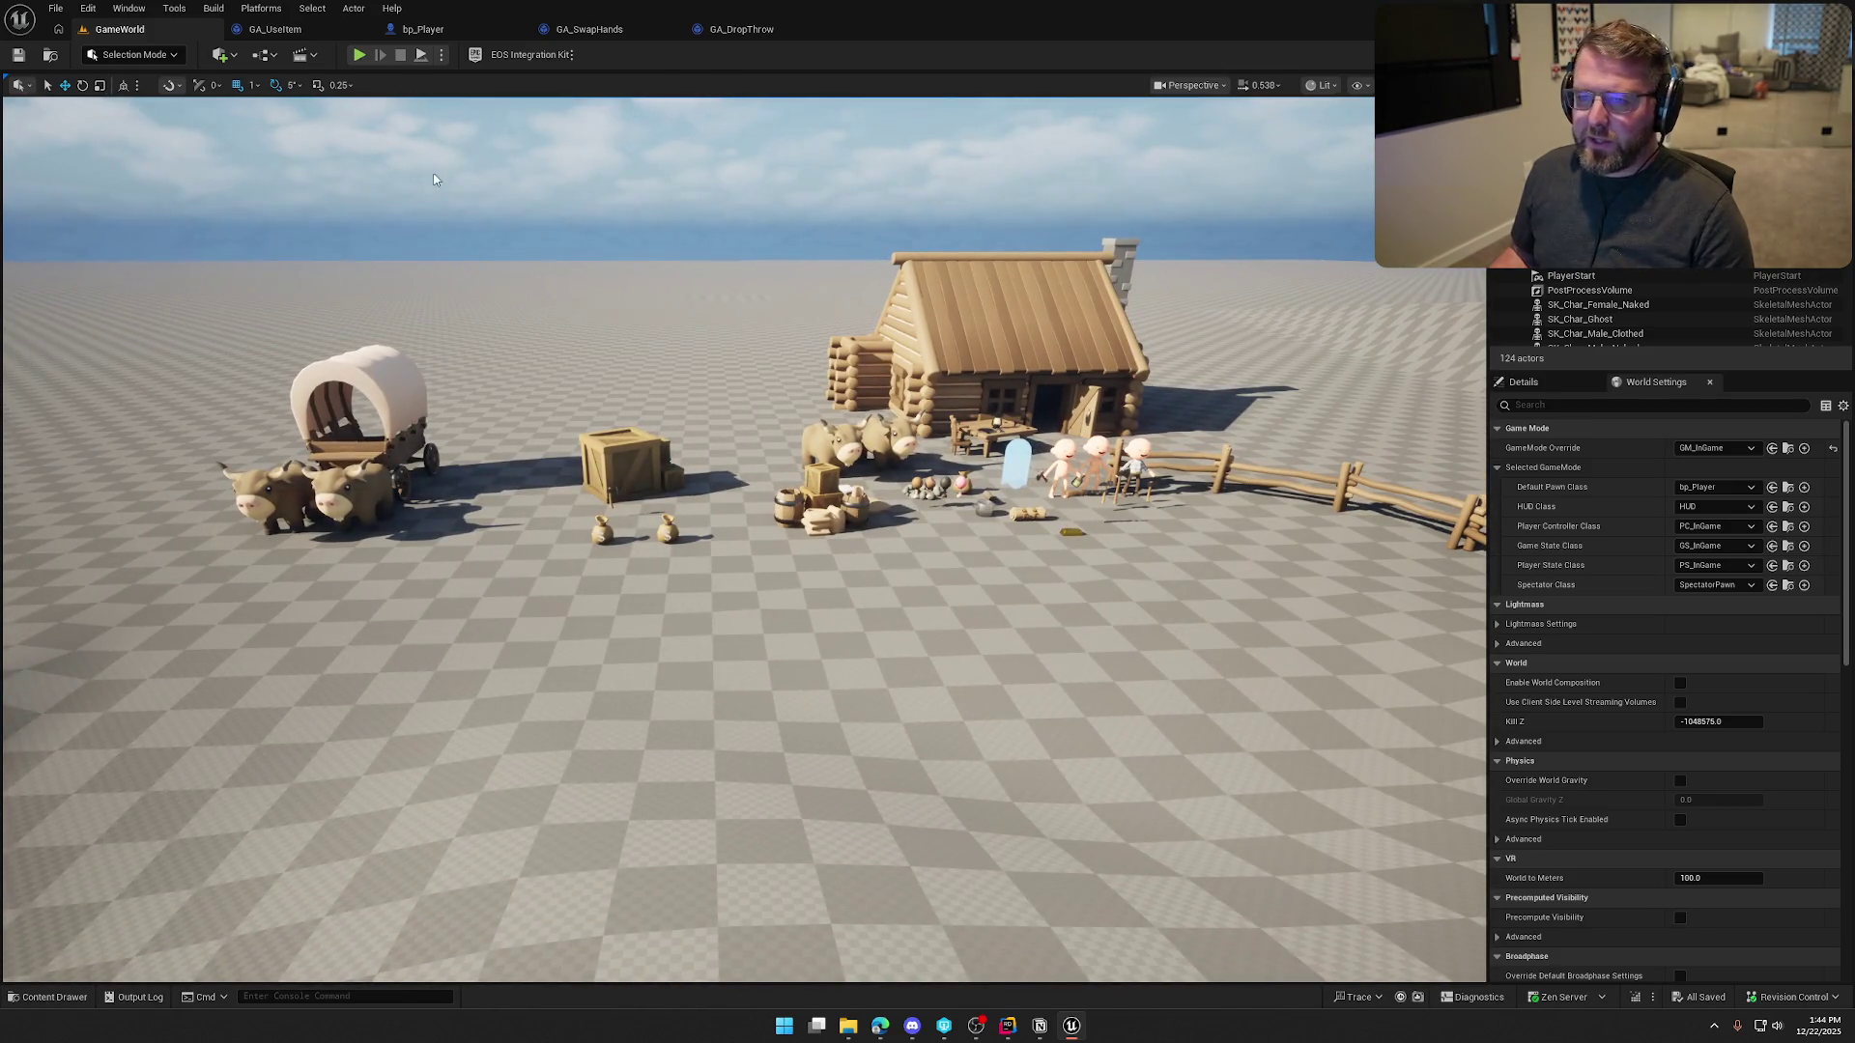
pyautogui.click(359, 55)
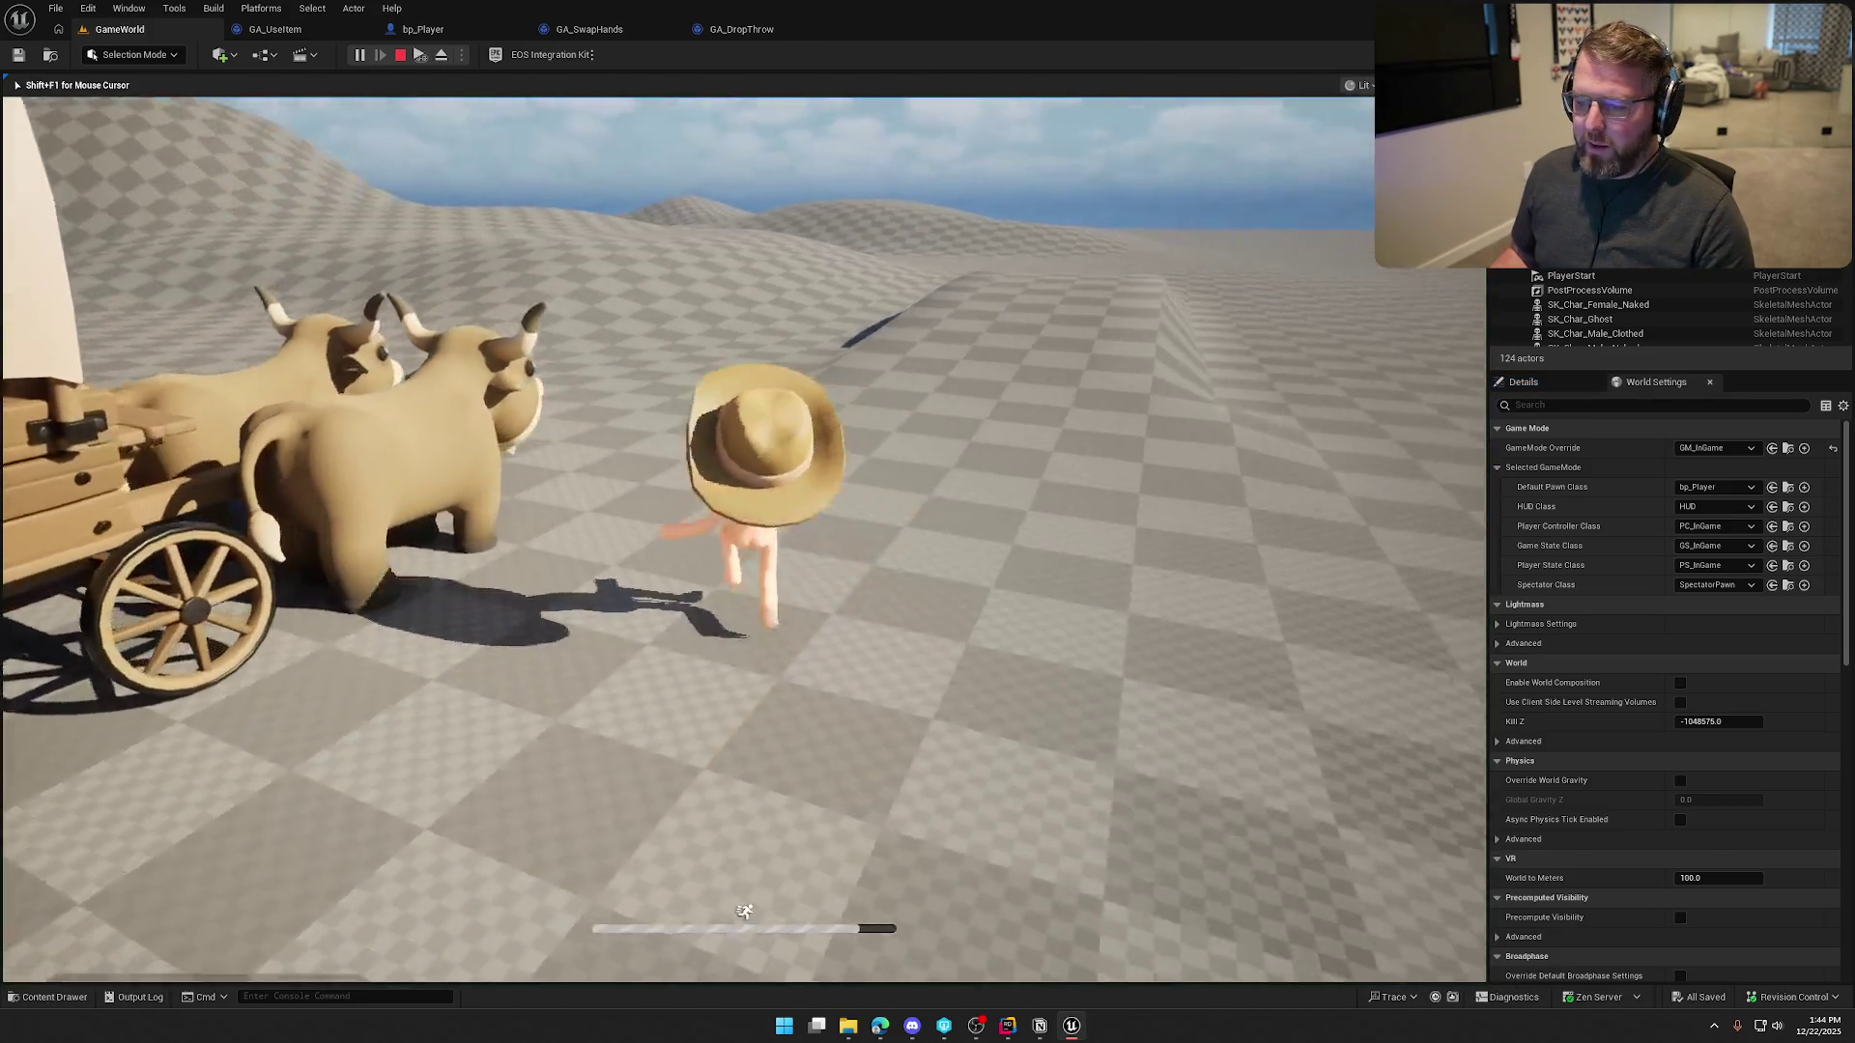
# Run the character through the level and throw the held axe with Q
pyautogui.hotkey('shift', 'w')
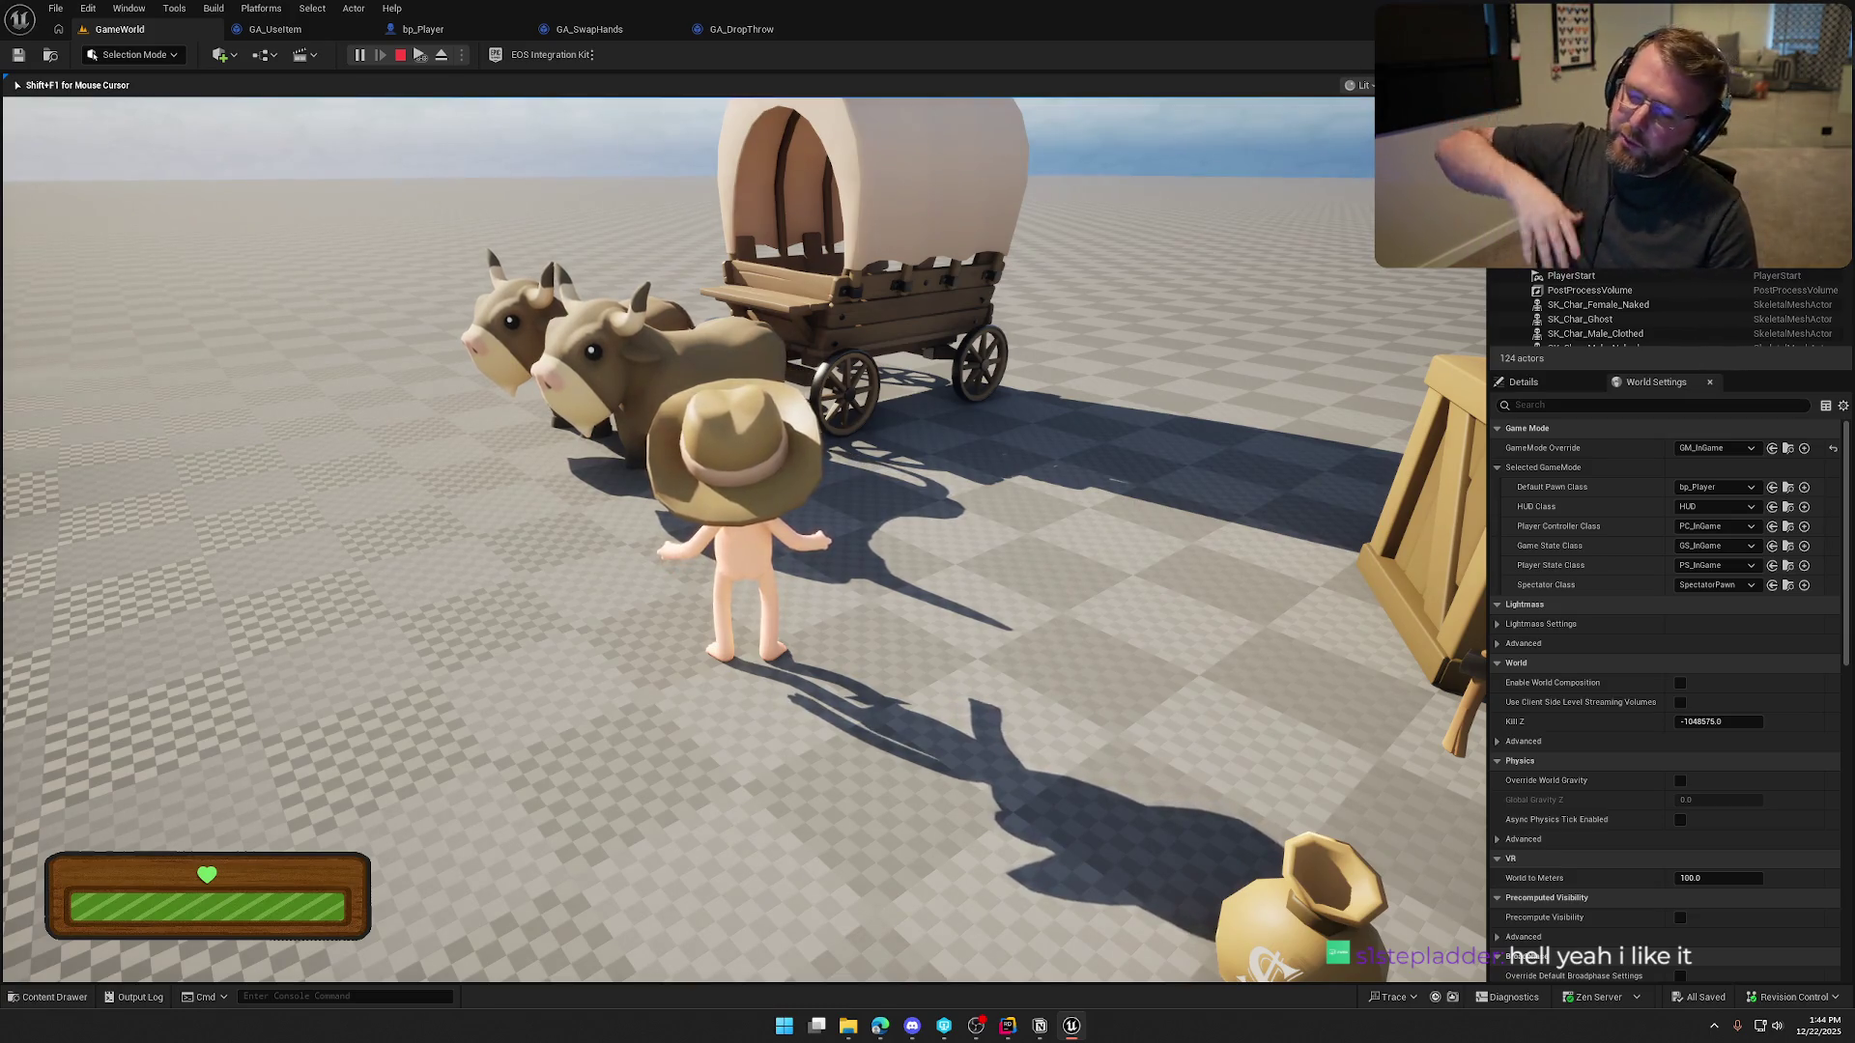
pyautogui.hotkey('shift', 'w')
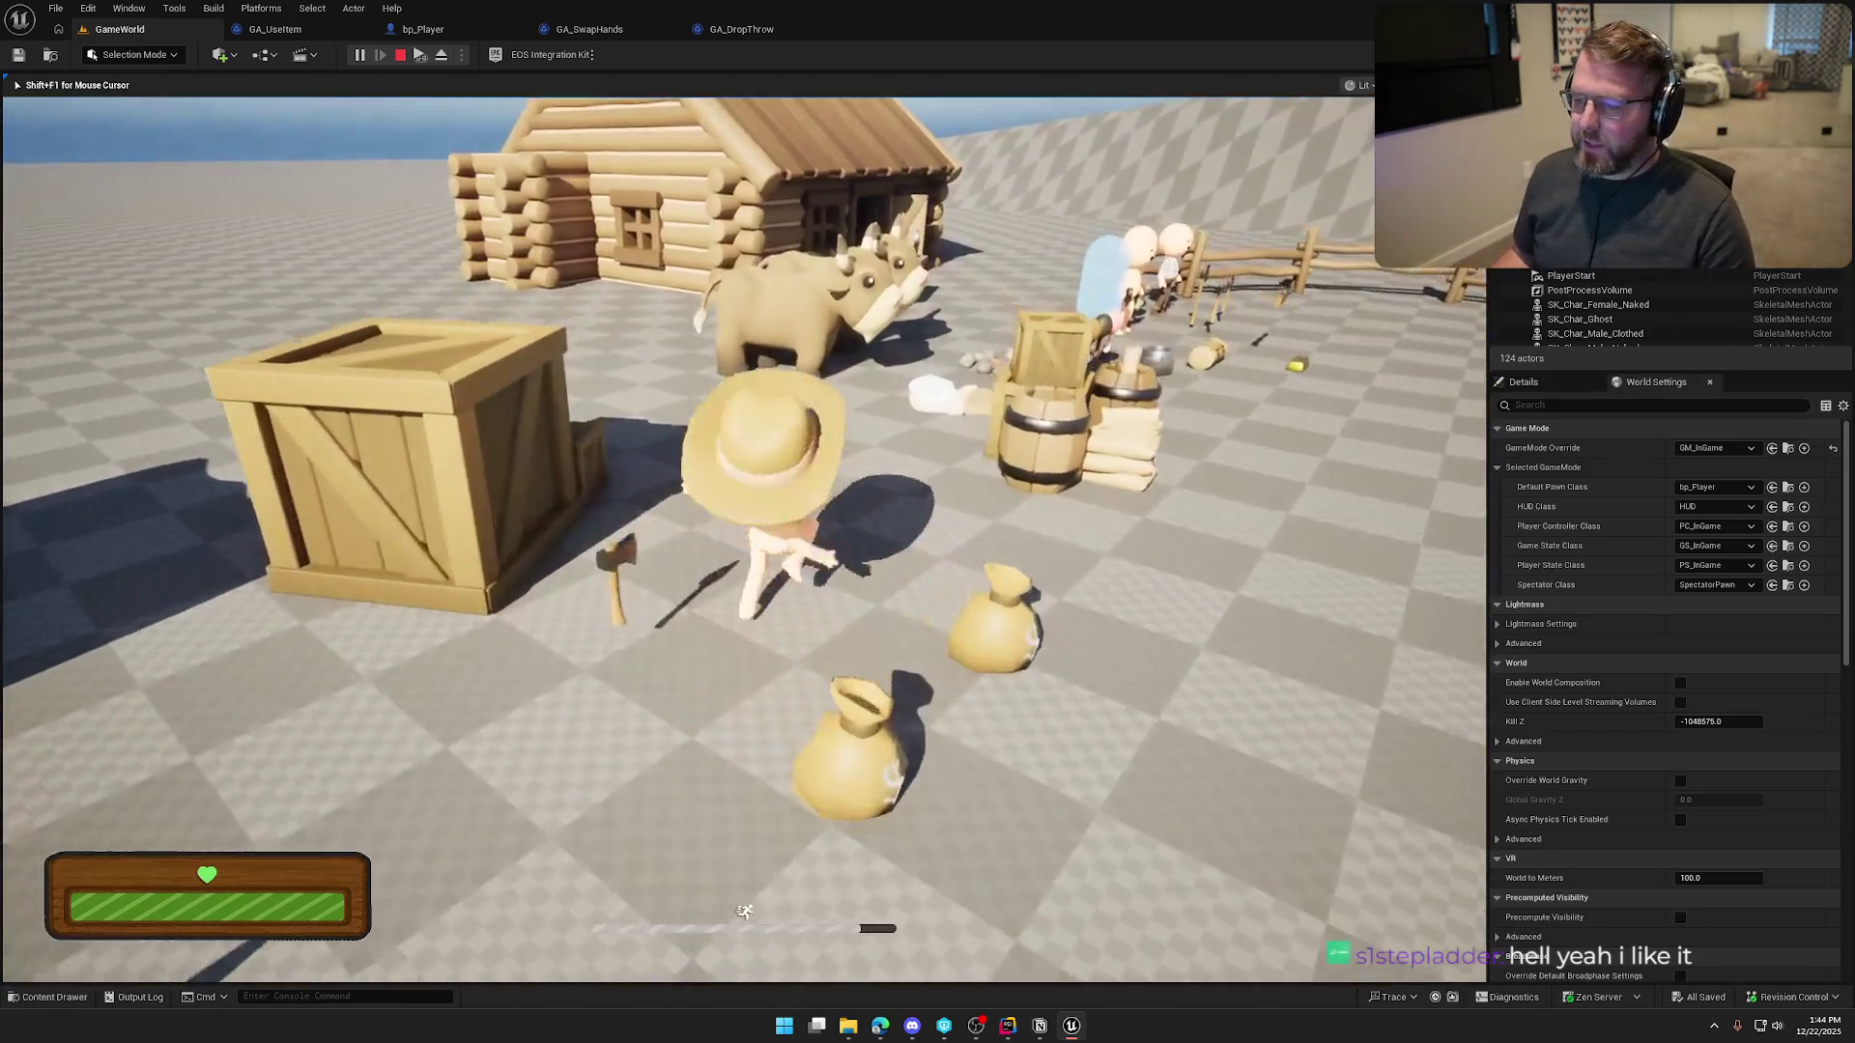
pyautogui.hotkey('shift', 'w')
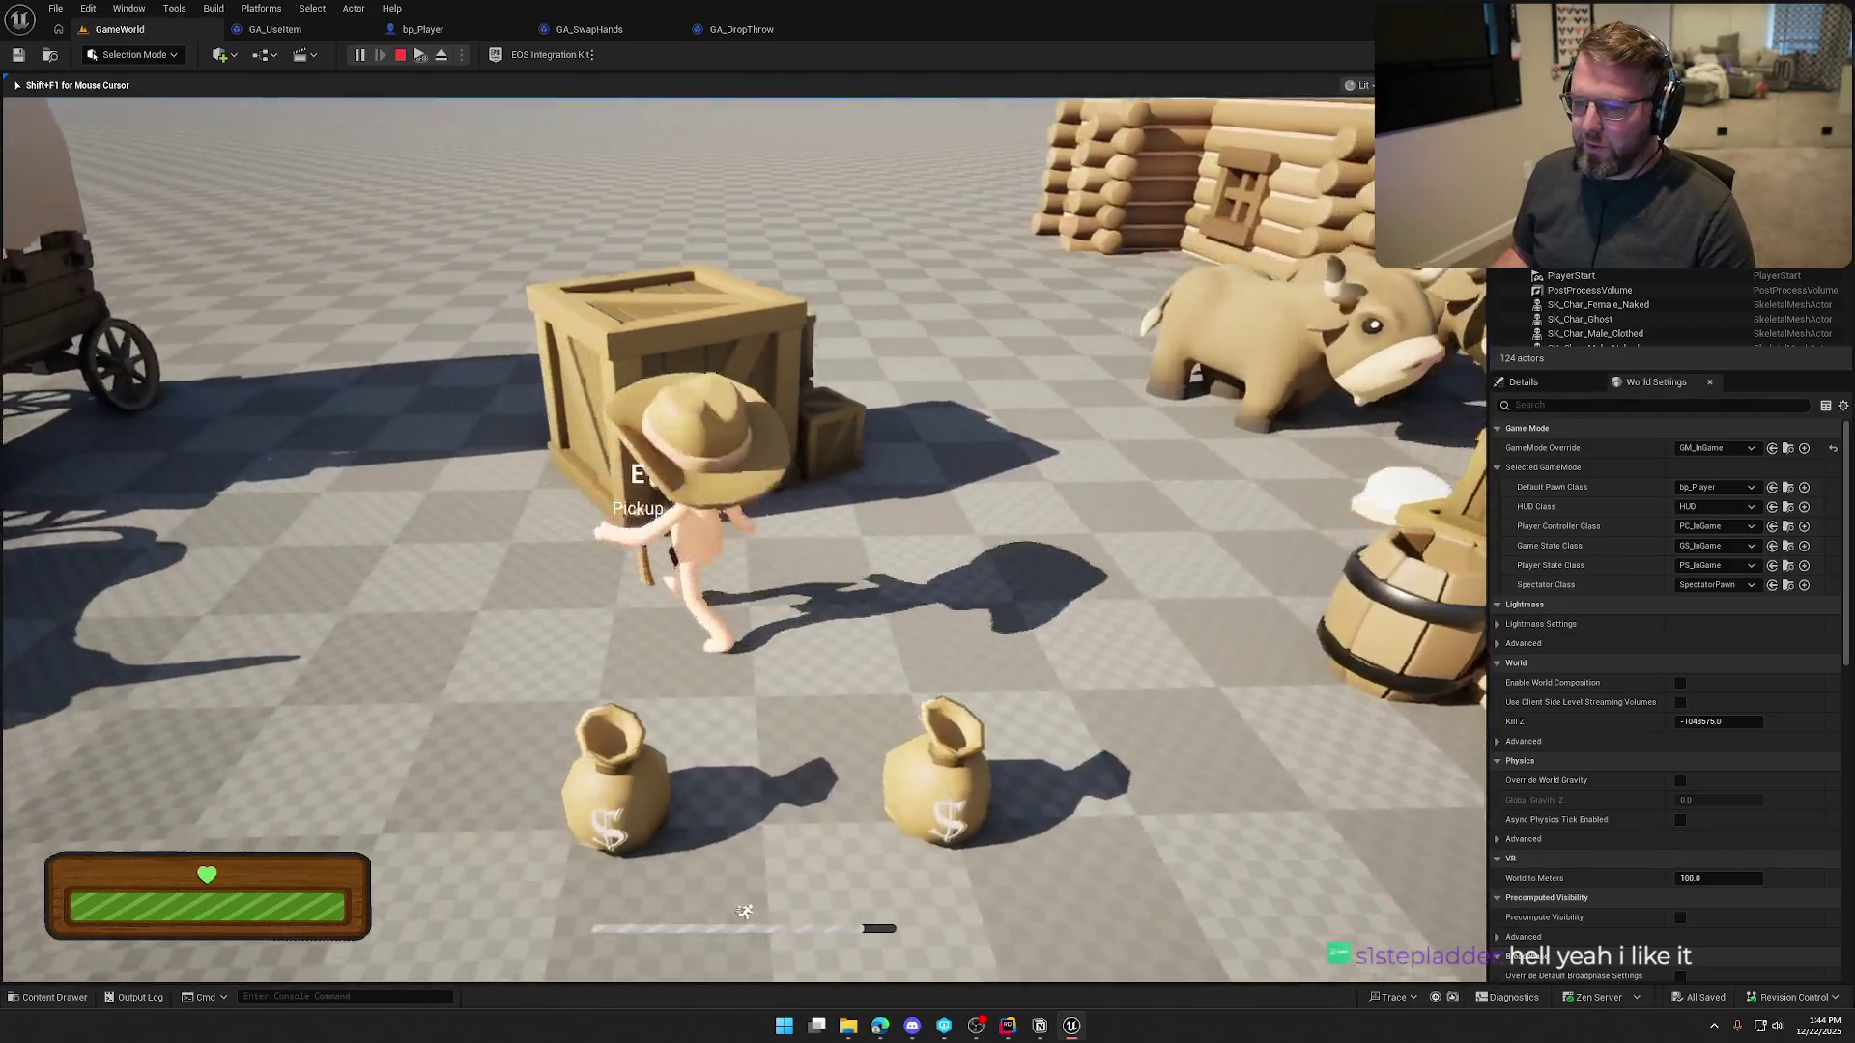
pyautogui.press('w')
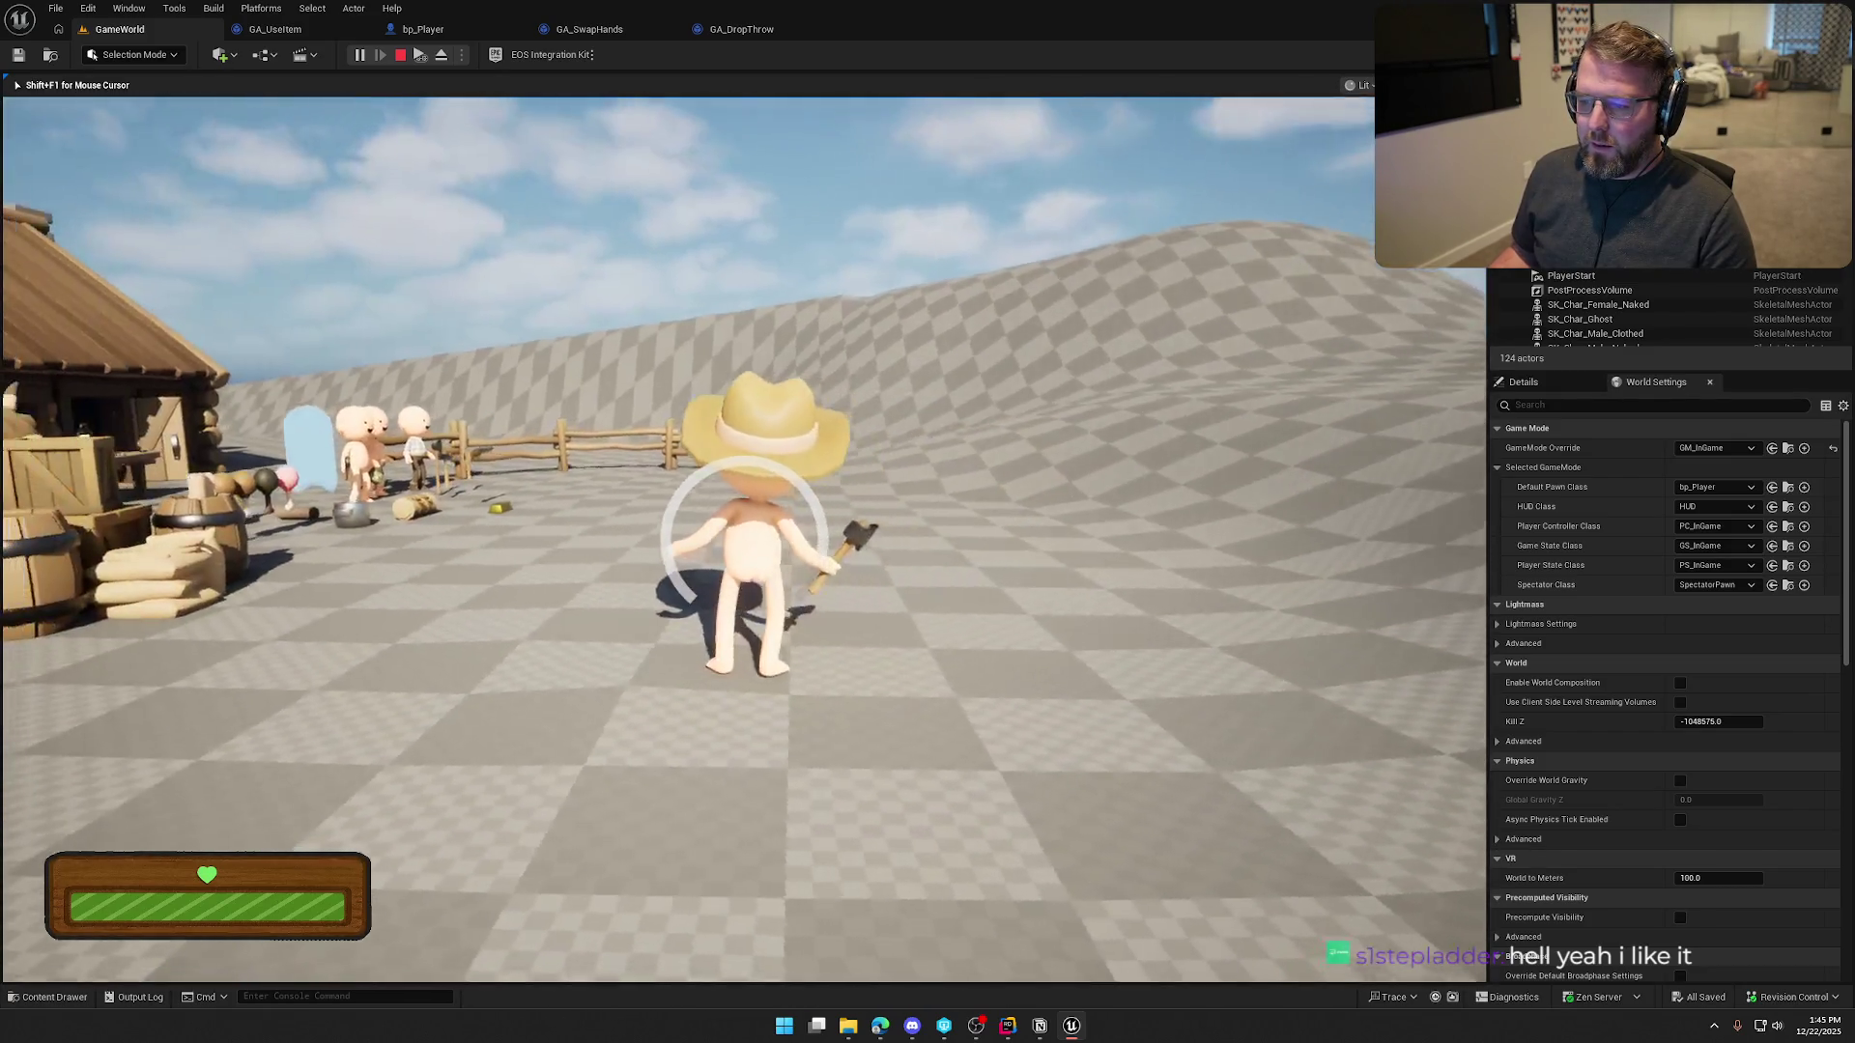
pyautogui.press('q')
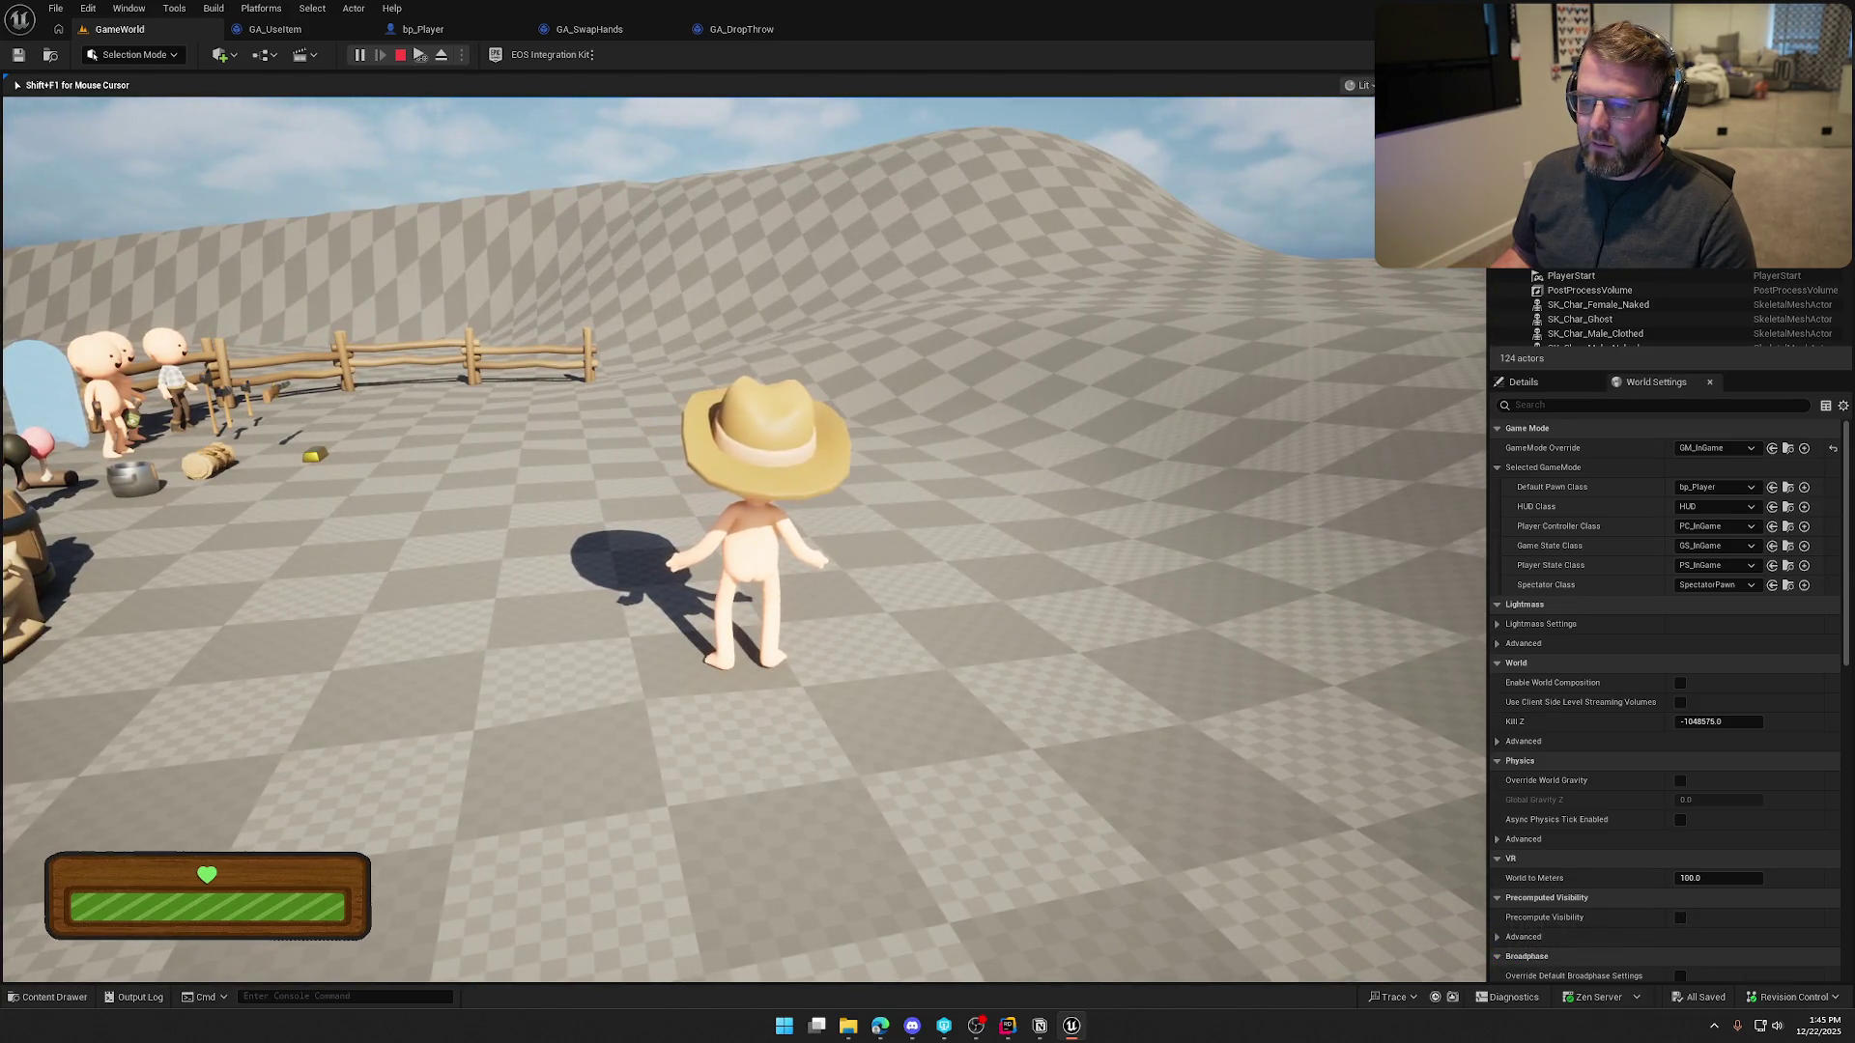
# Pick up a pot with E, start charging a throw with G, then end play
pyautogui.press('w')
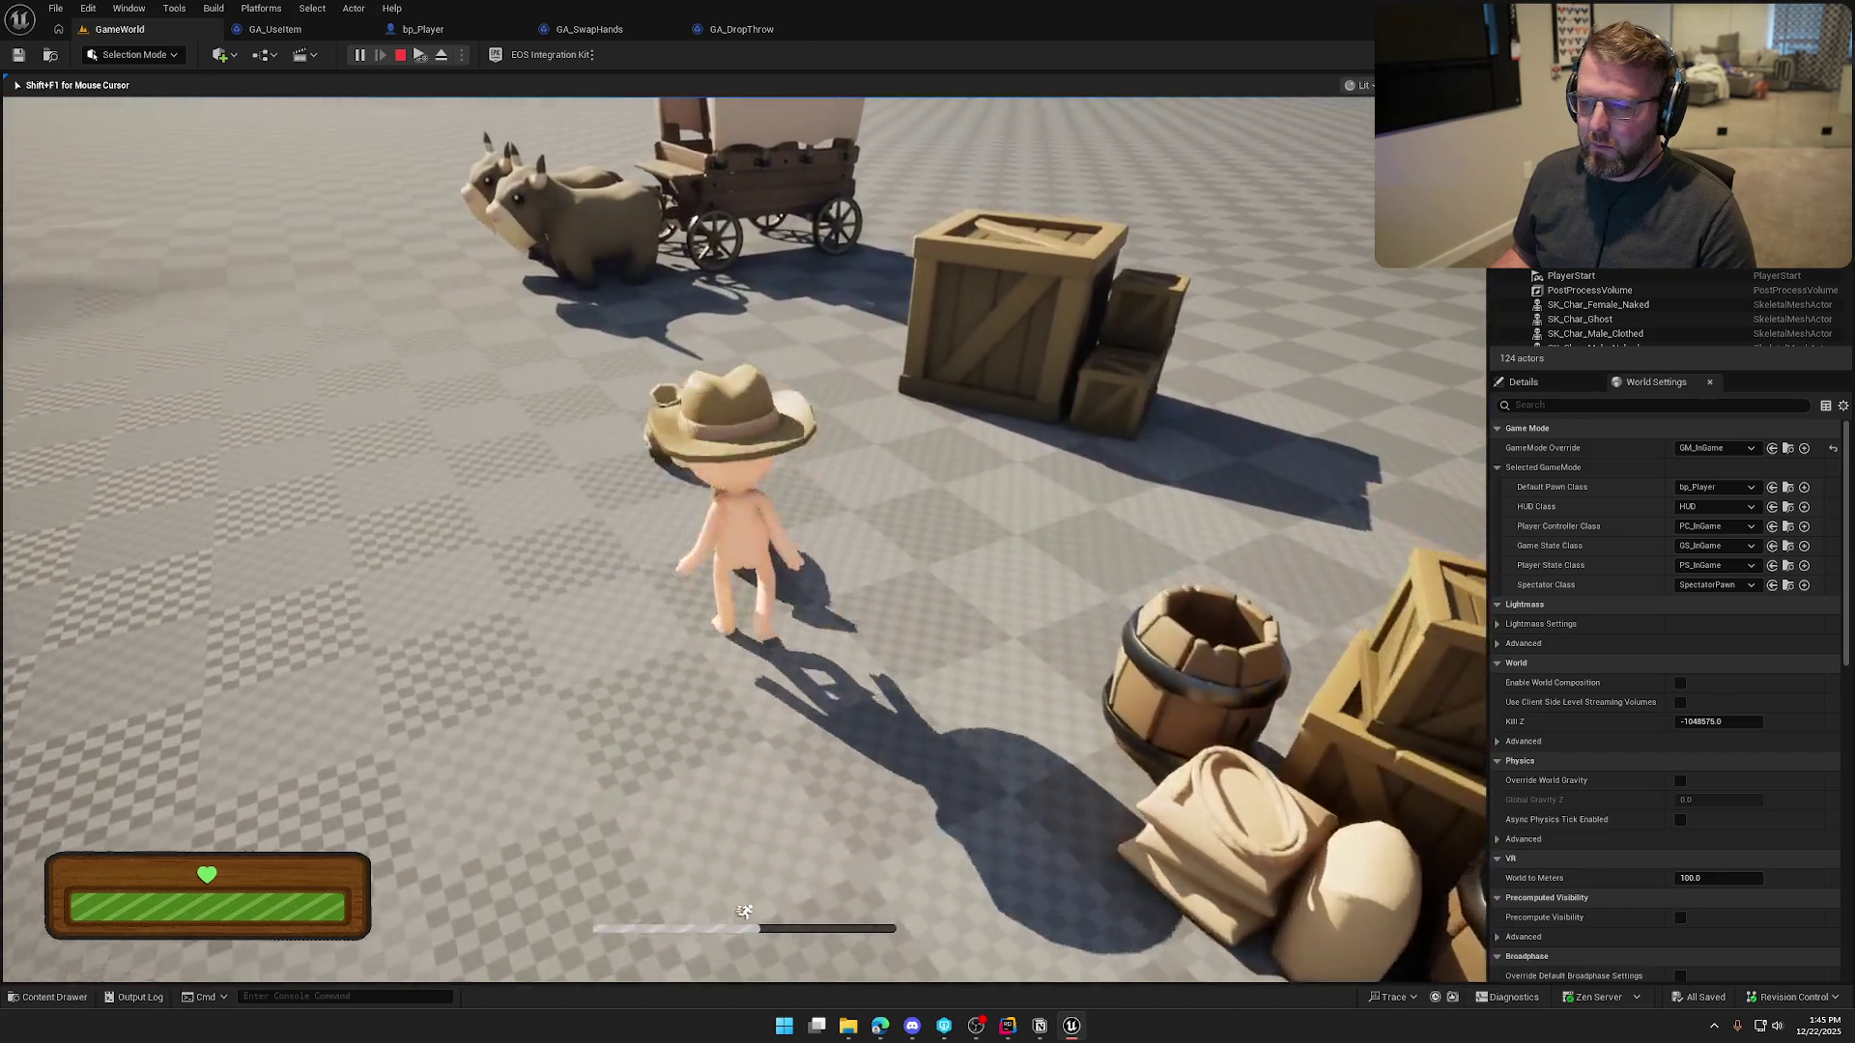
pyautogui.press('e')
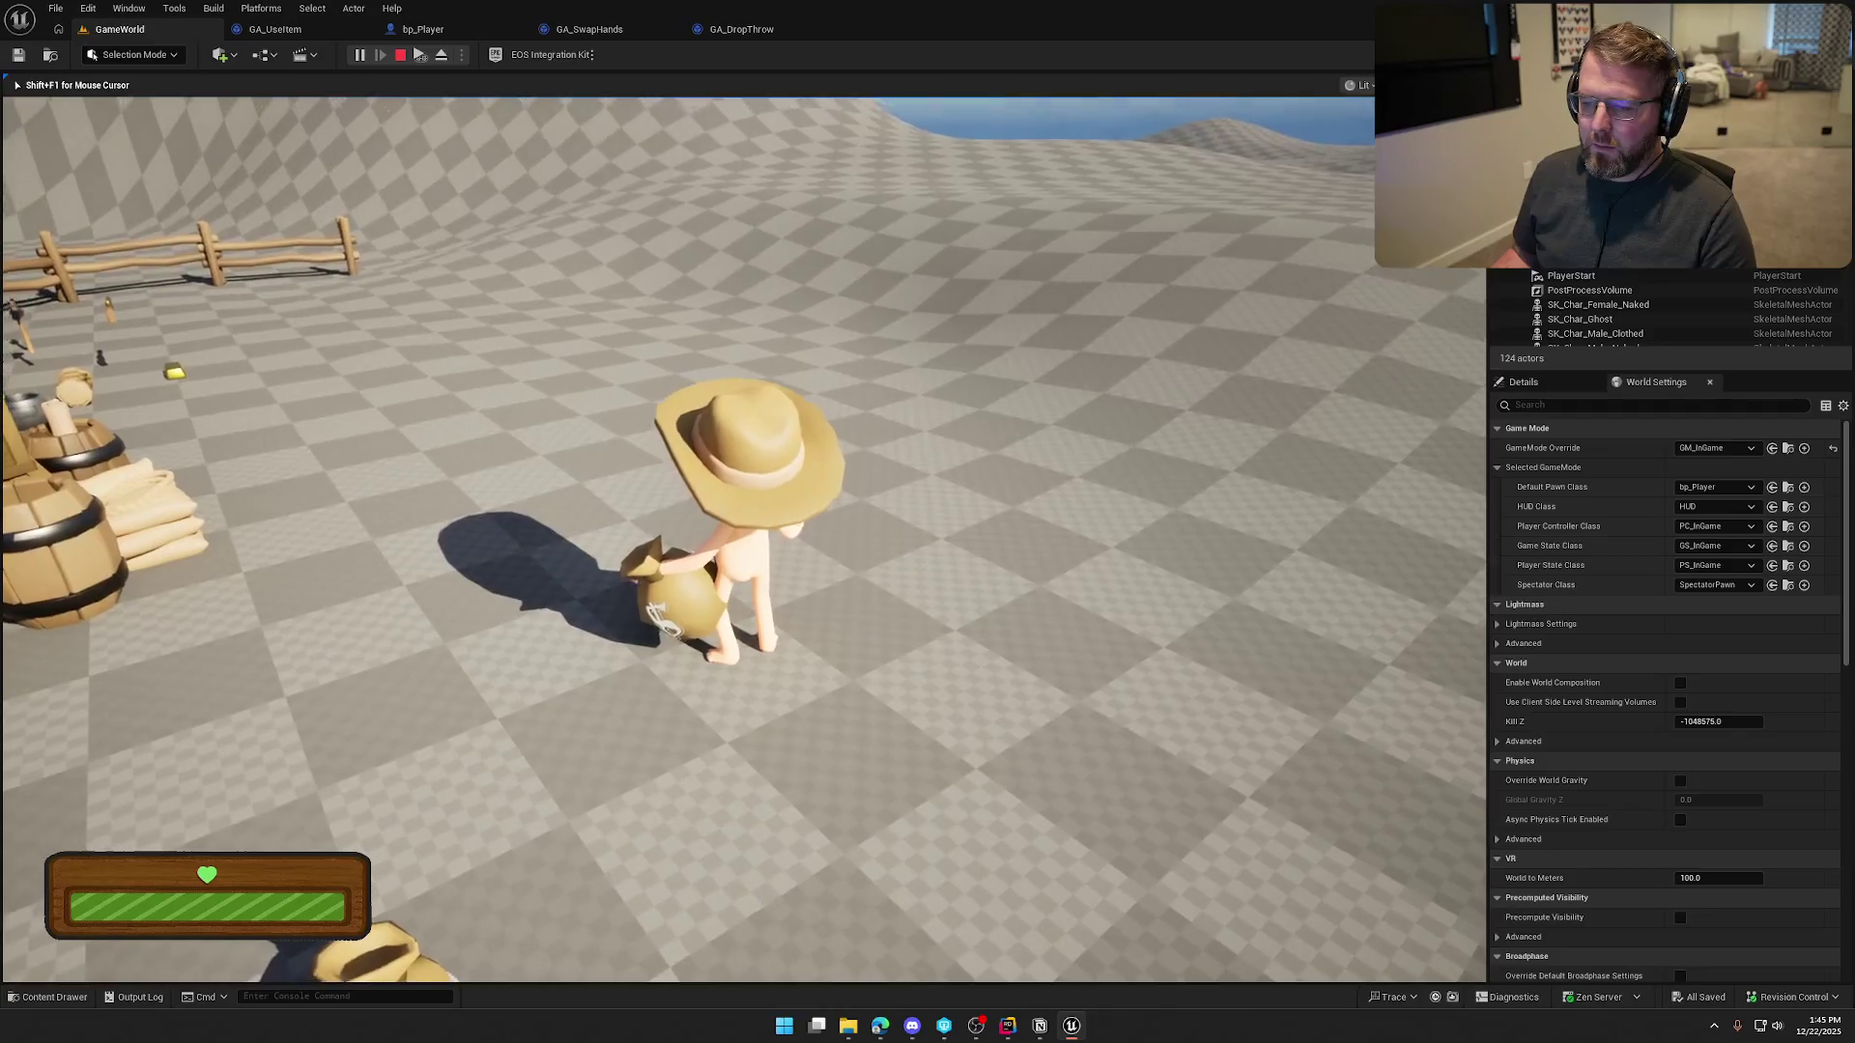
pyautogui.press('g')
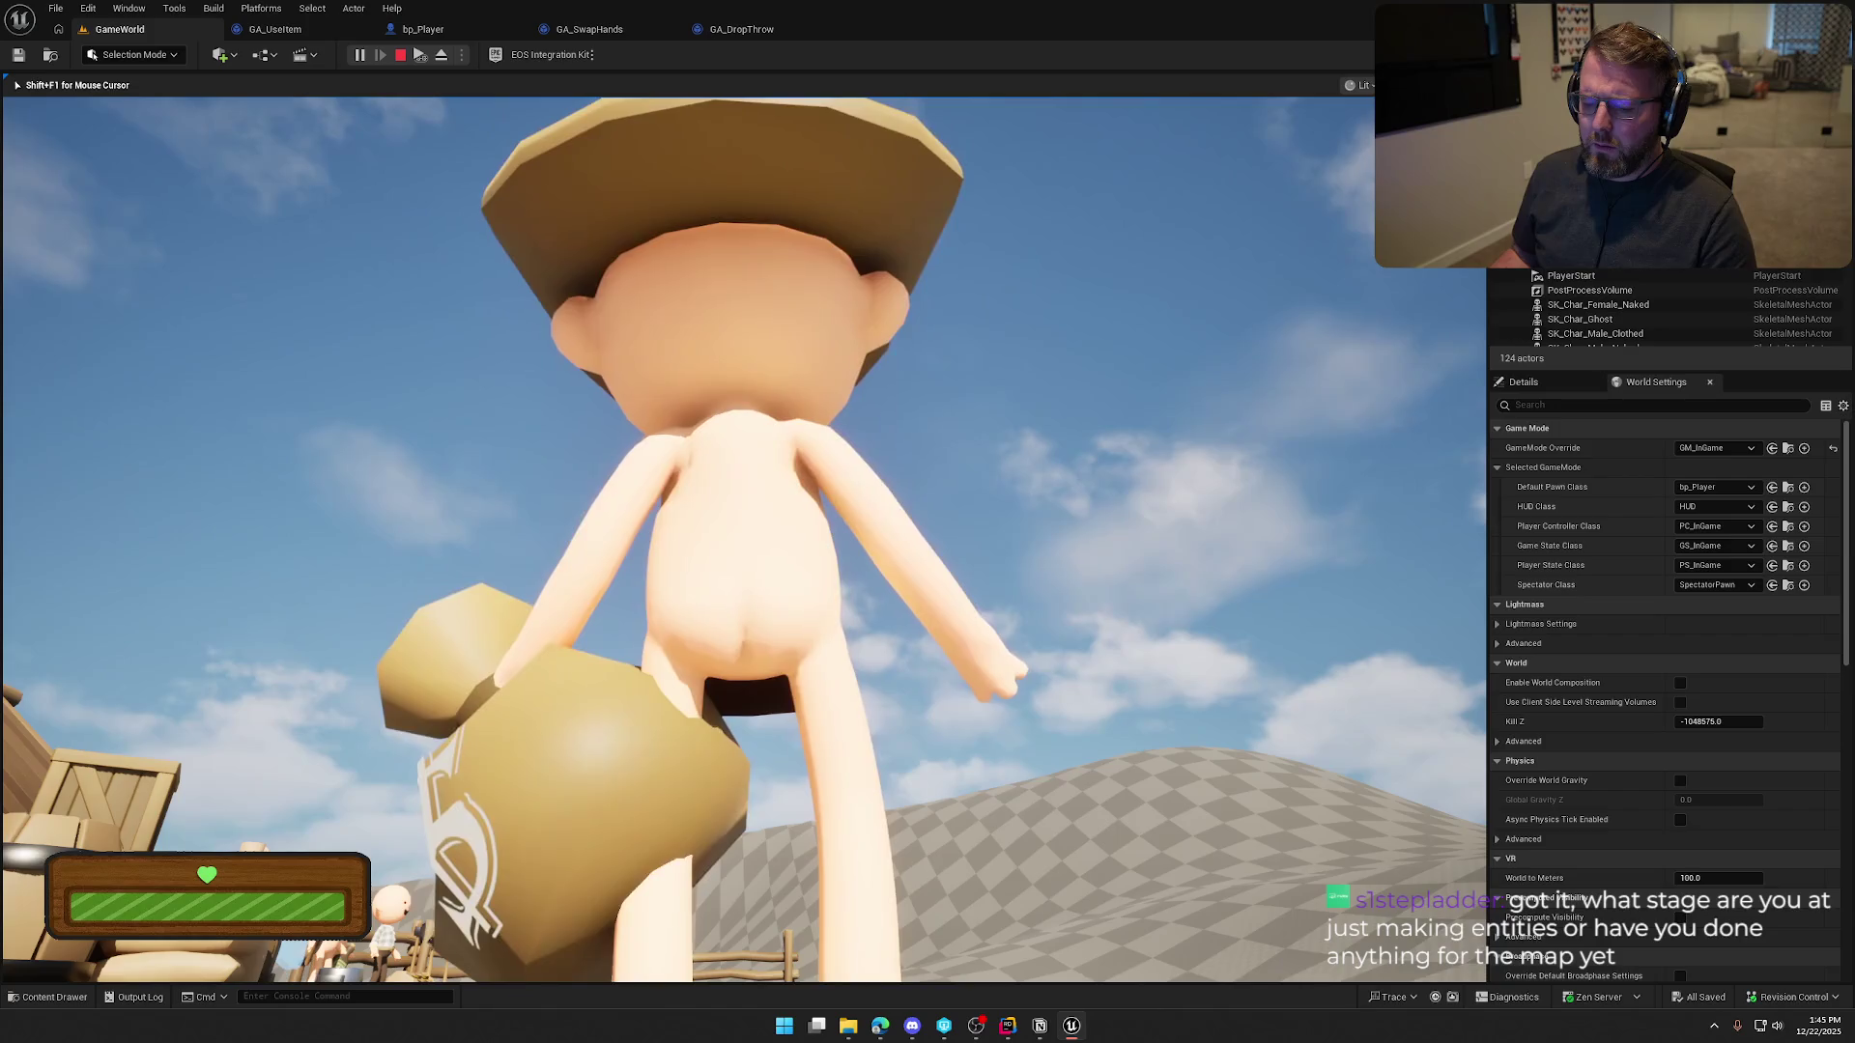
pyautogui.press('Escape')
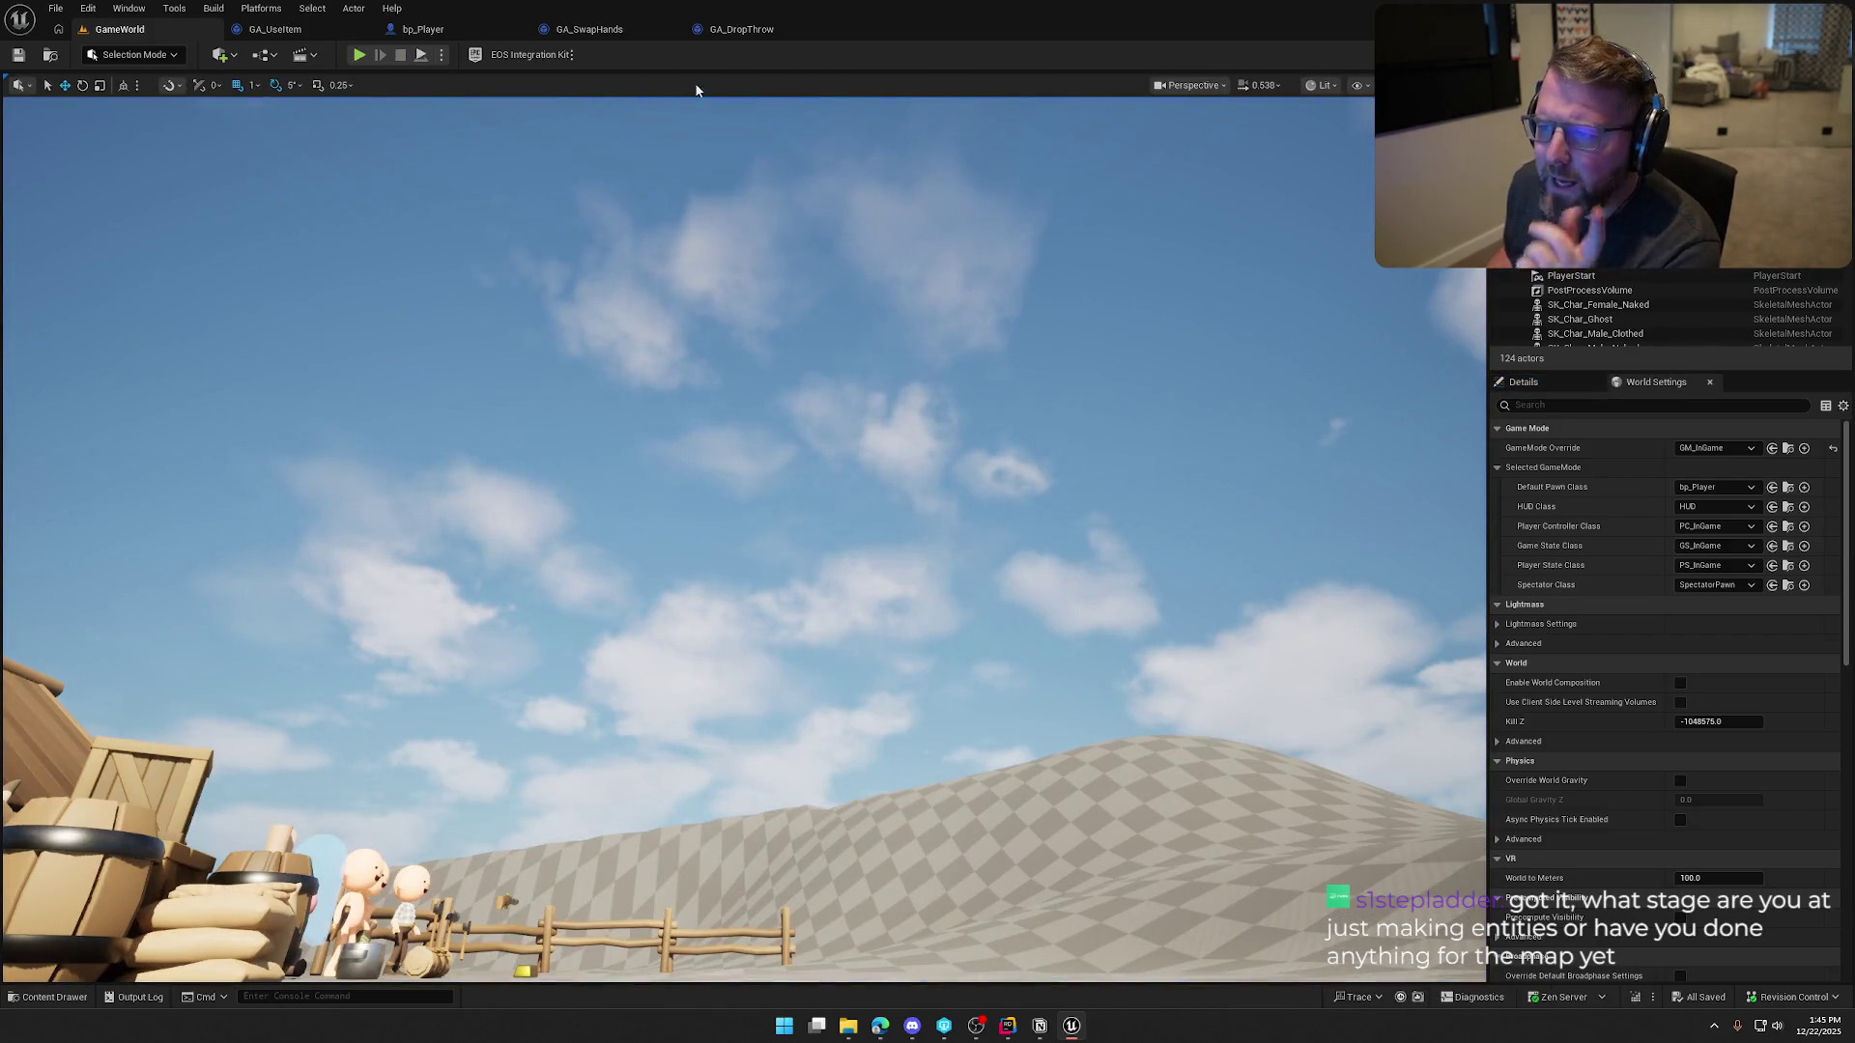
pyautogui.click(423, 29)
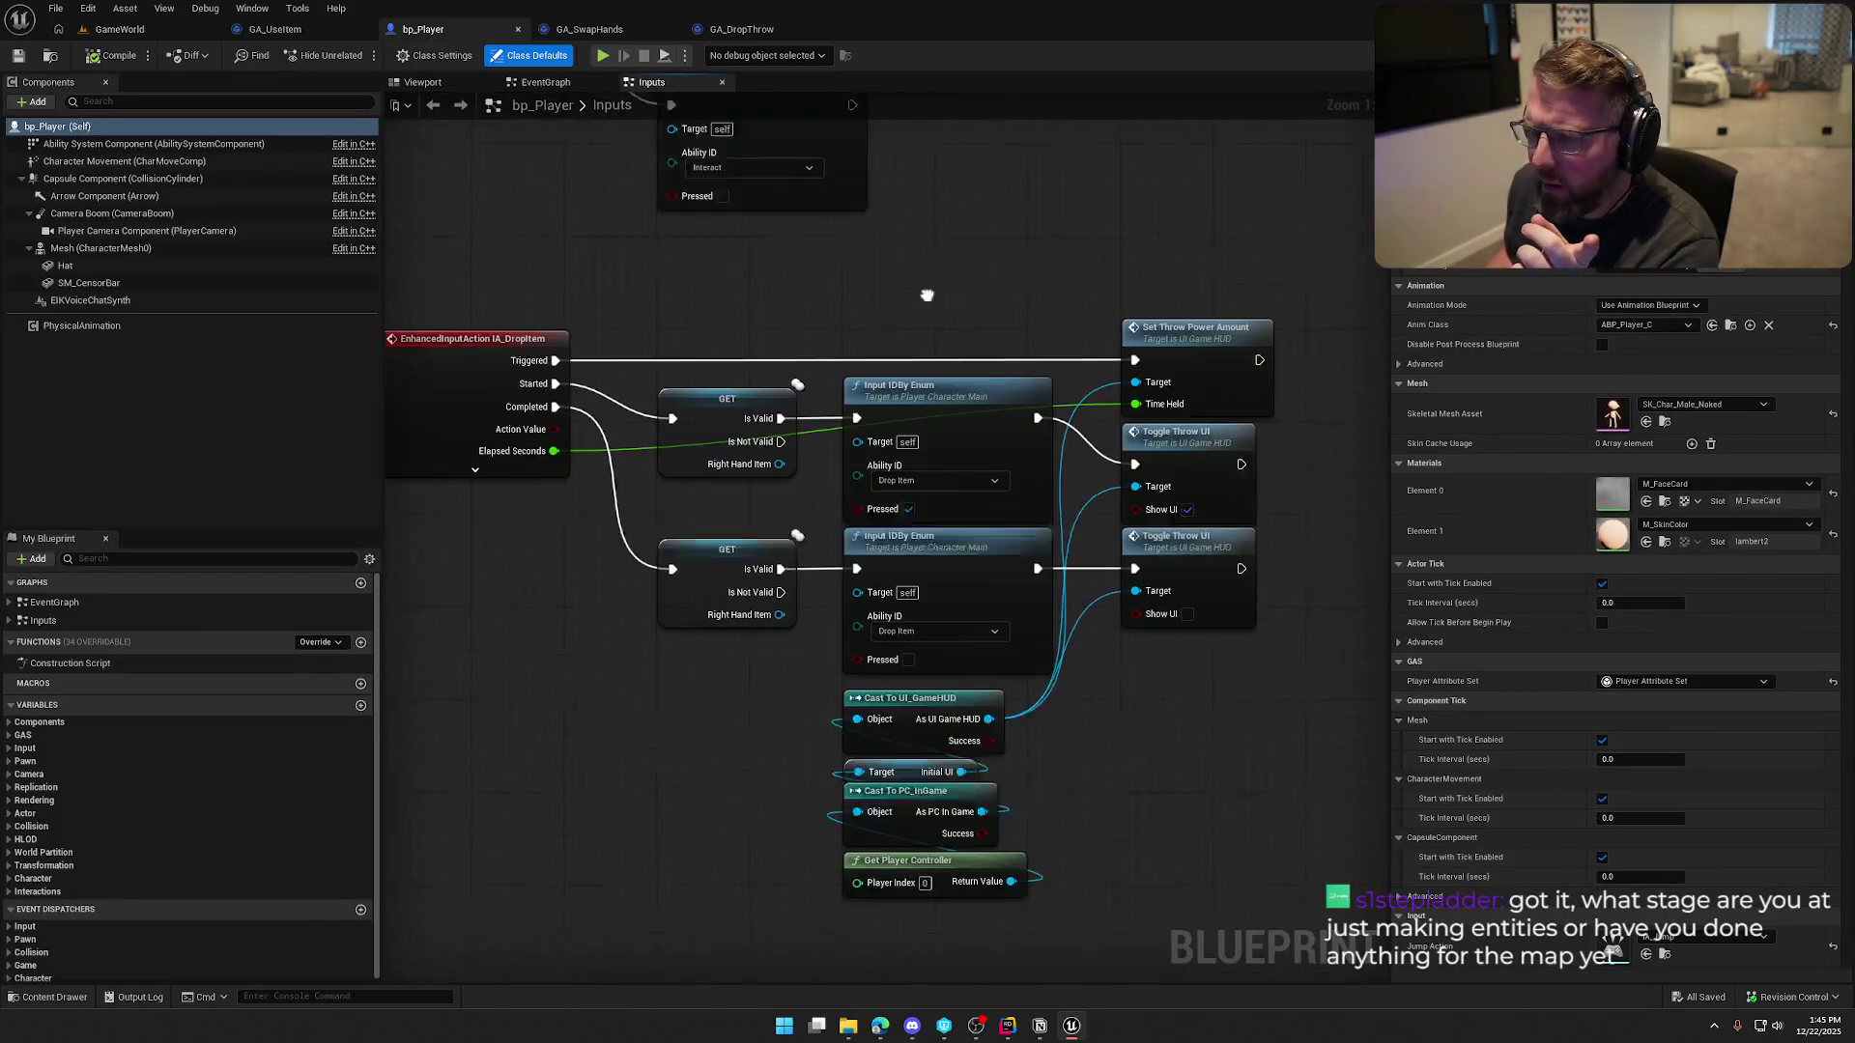
# After RevokePlayerAbilities, set PreviousOwner->RightHandItem to nullptr when it equals this item
pyautogui.click(1007, 1026)
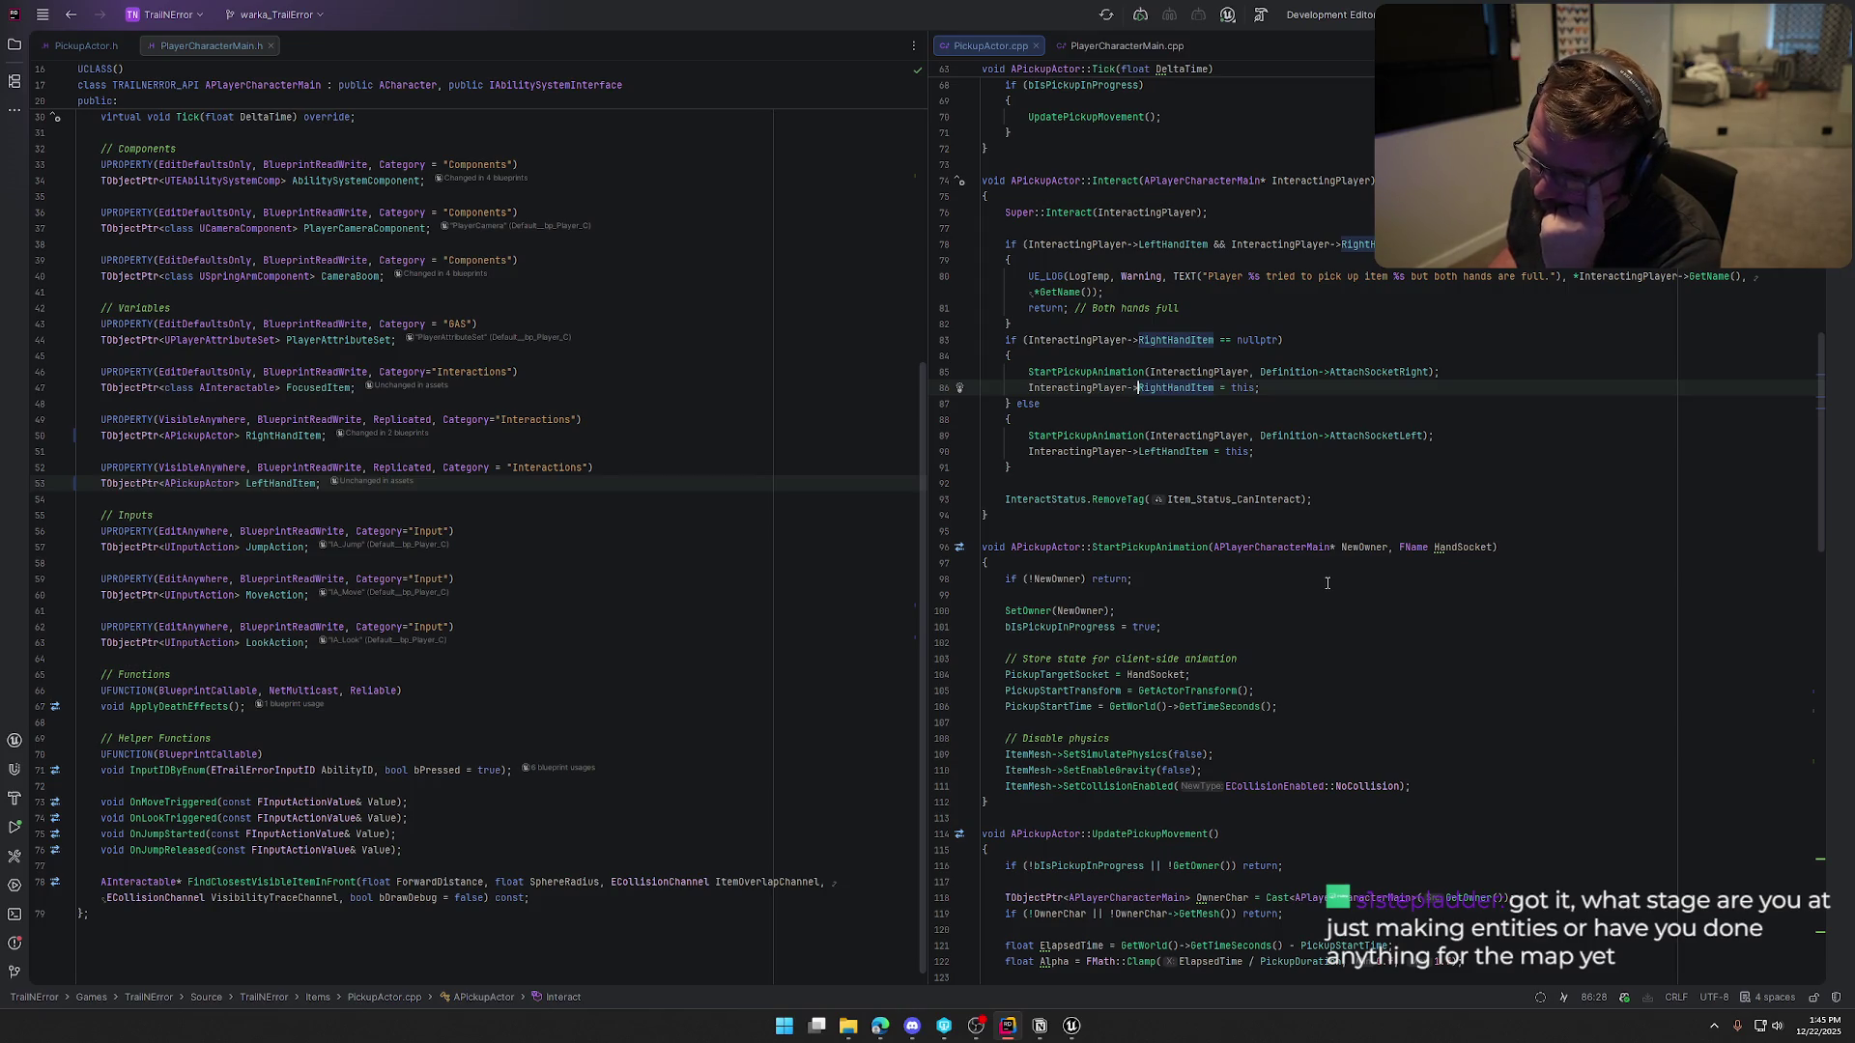
pyautogui.scroll(-15, 1264, 547)
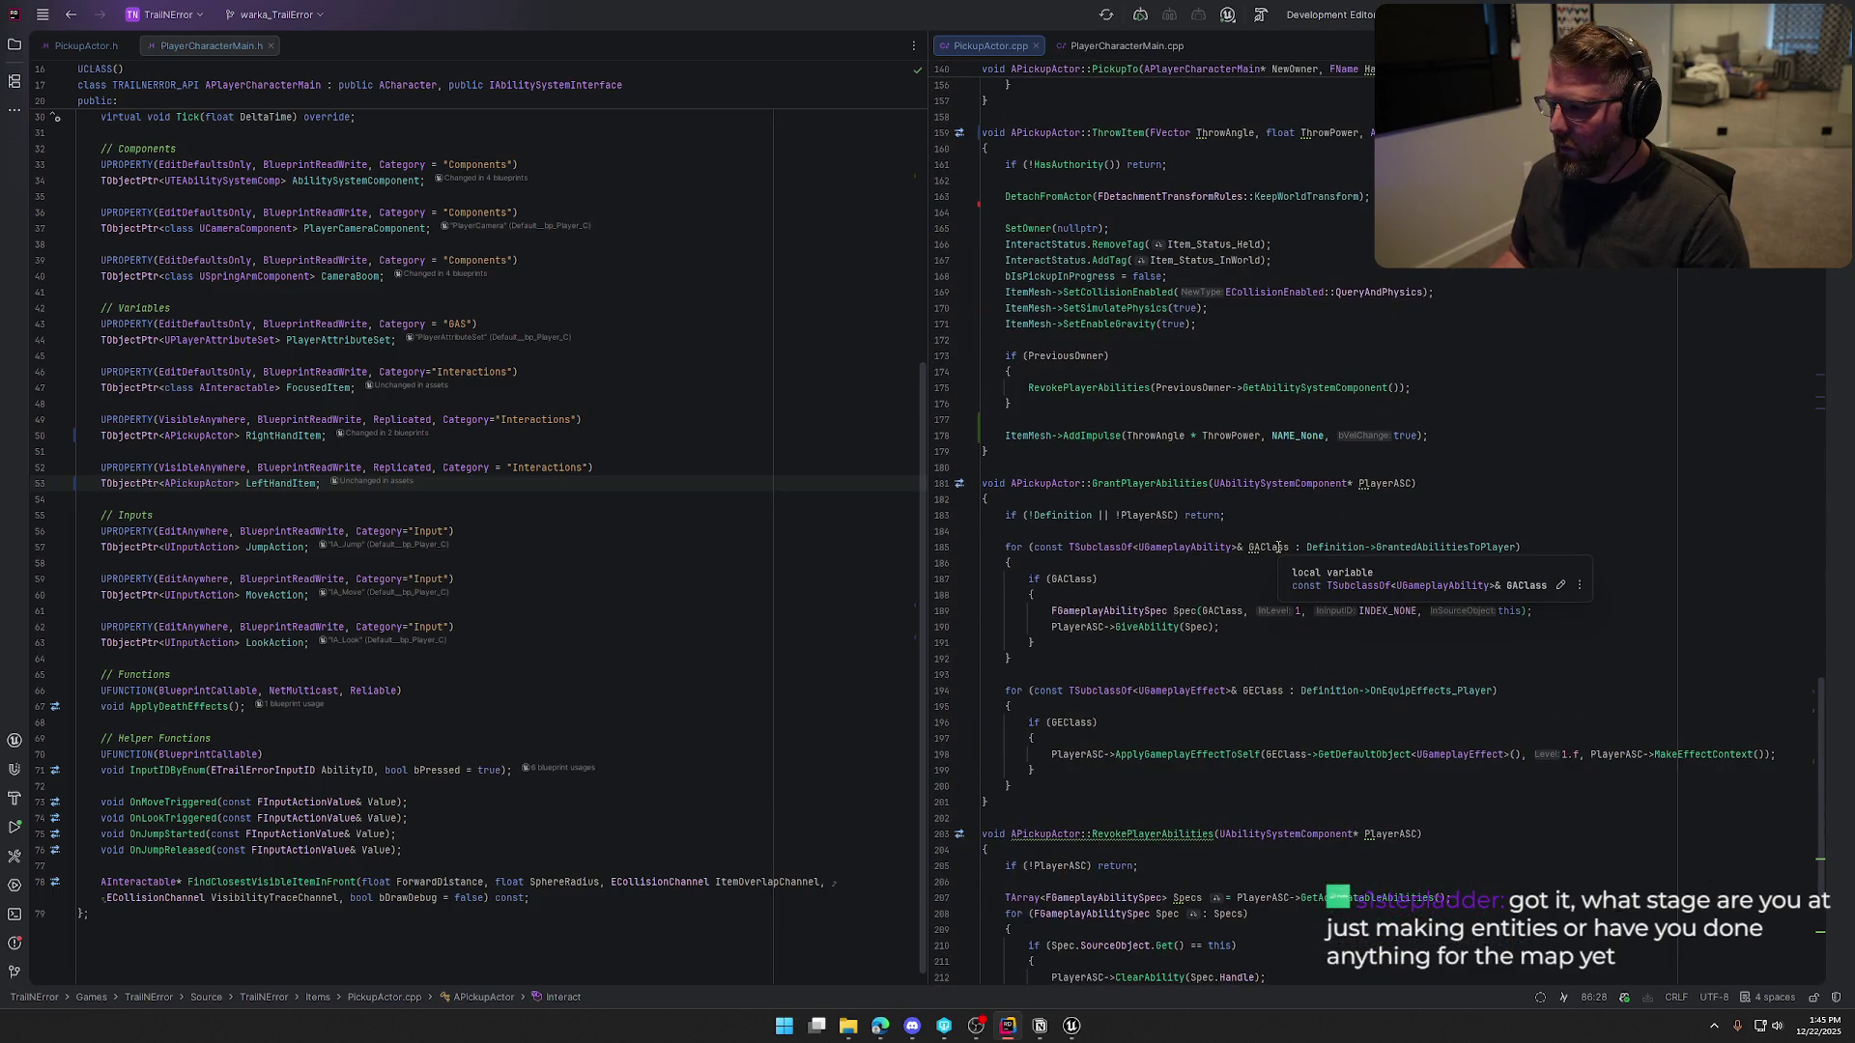
pyautogui.scroll(4, 1208, 570)
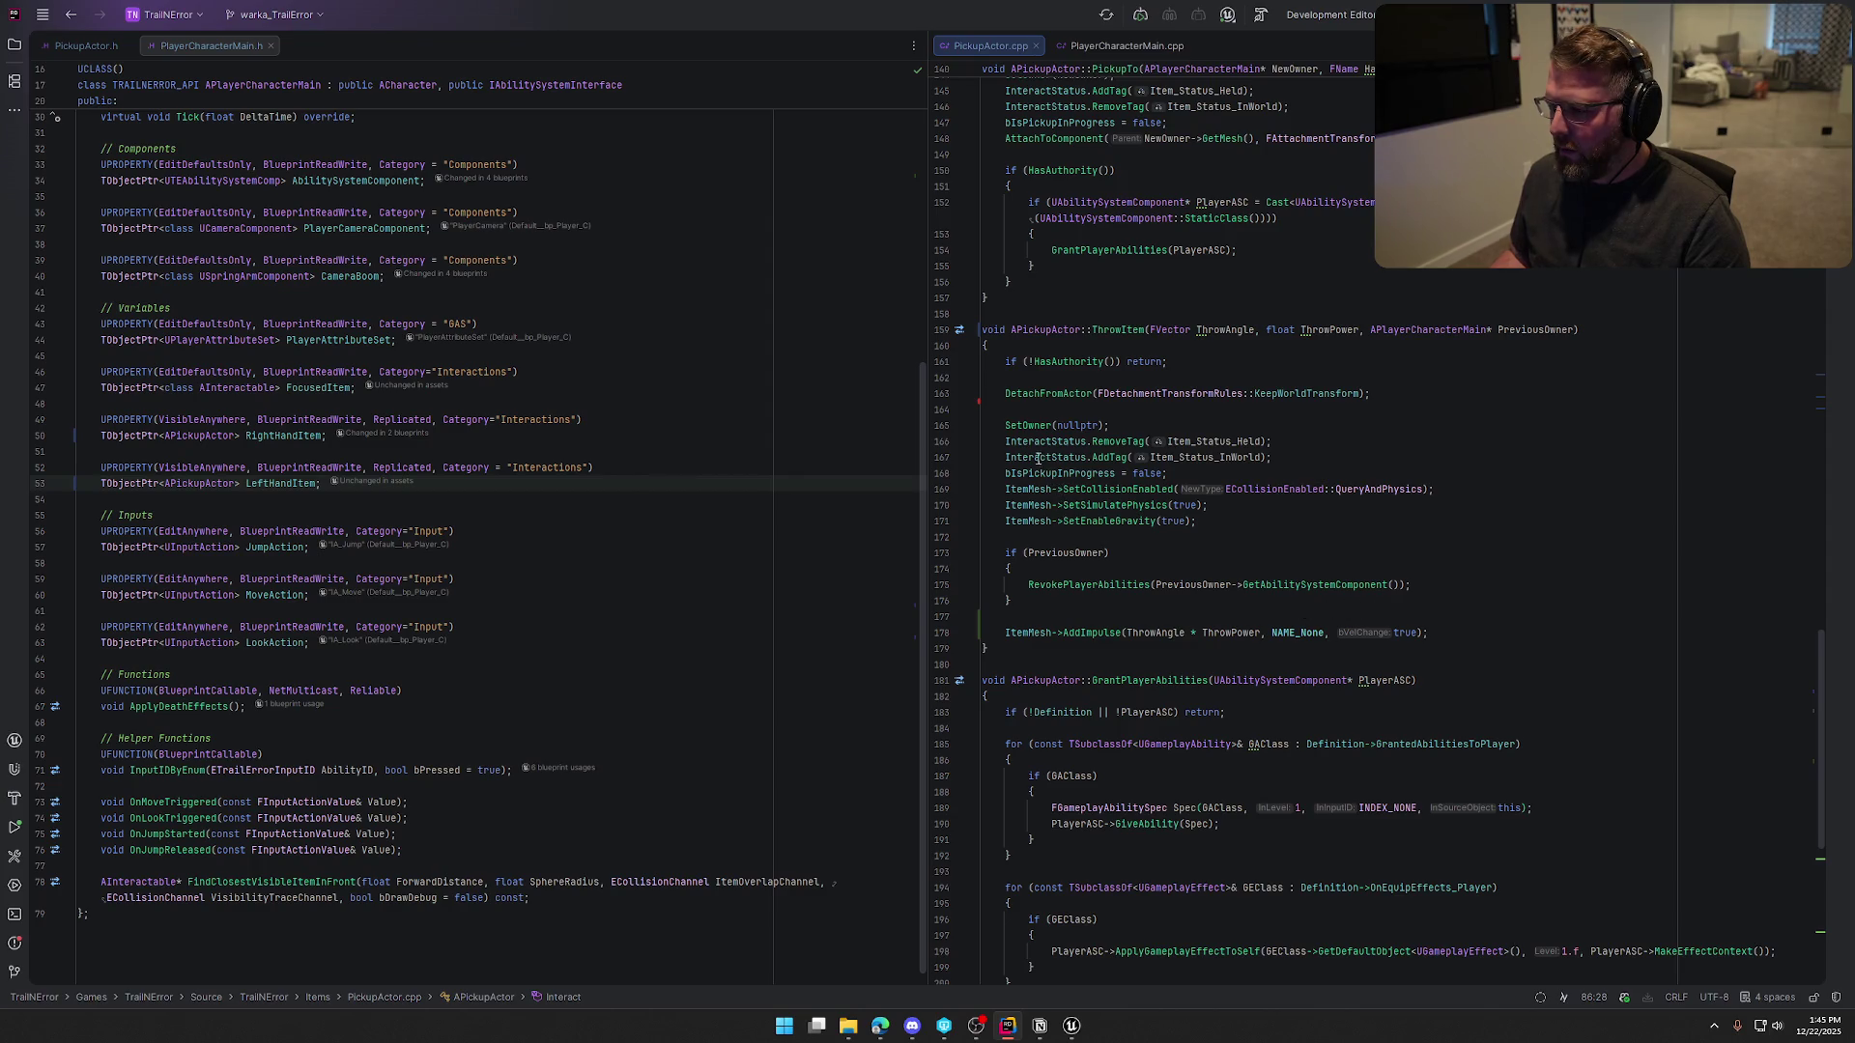
pyautogui.click(1133, 425)
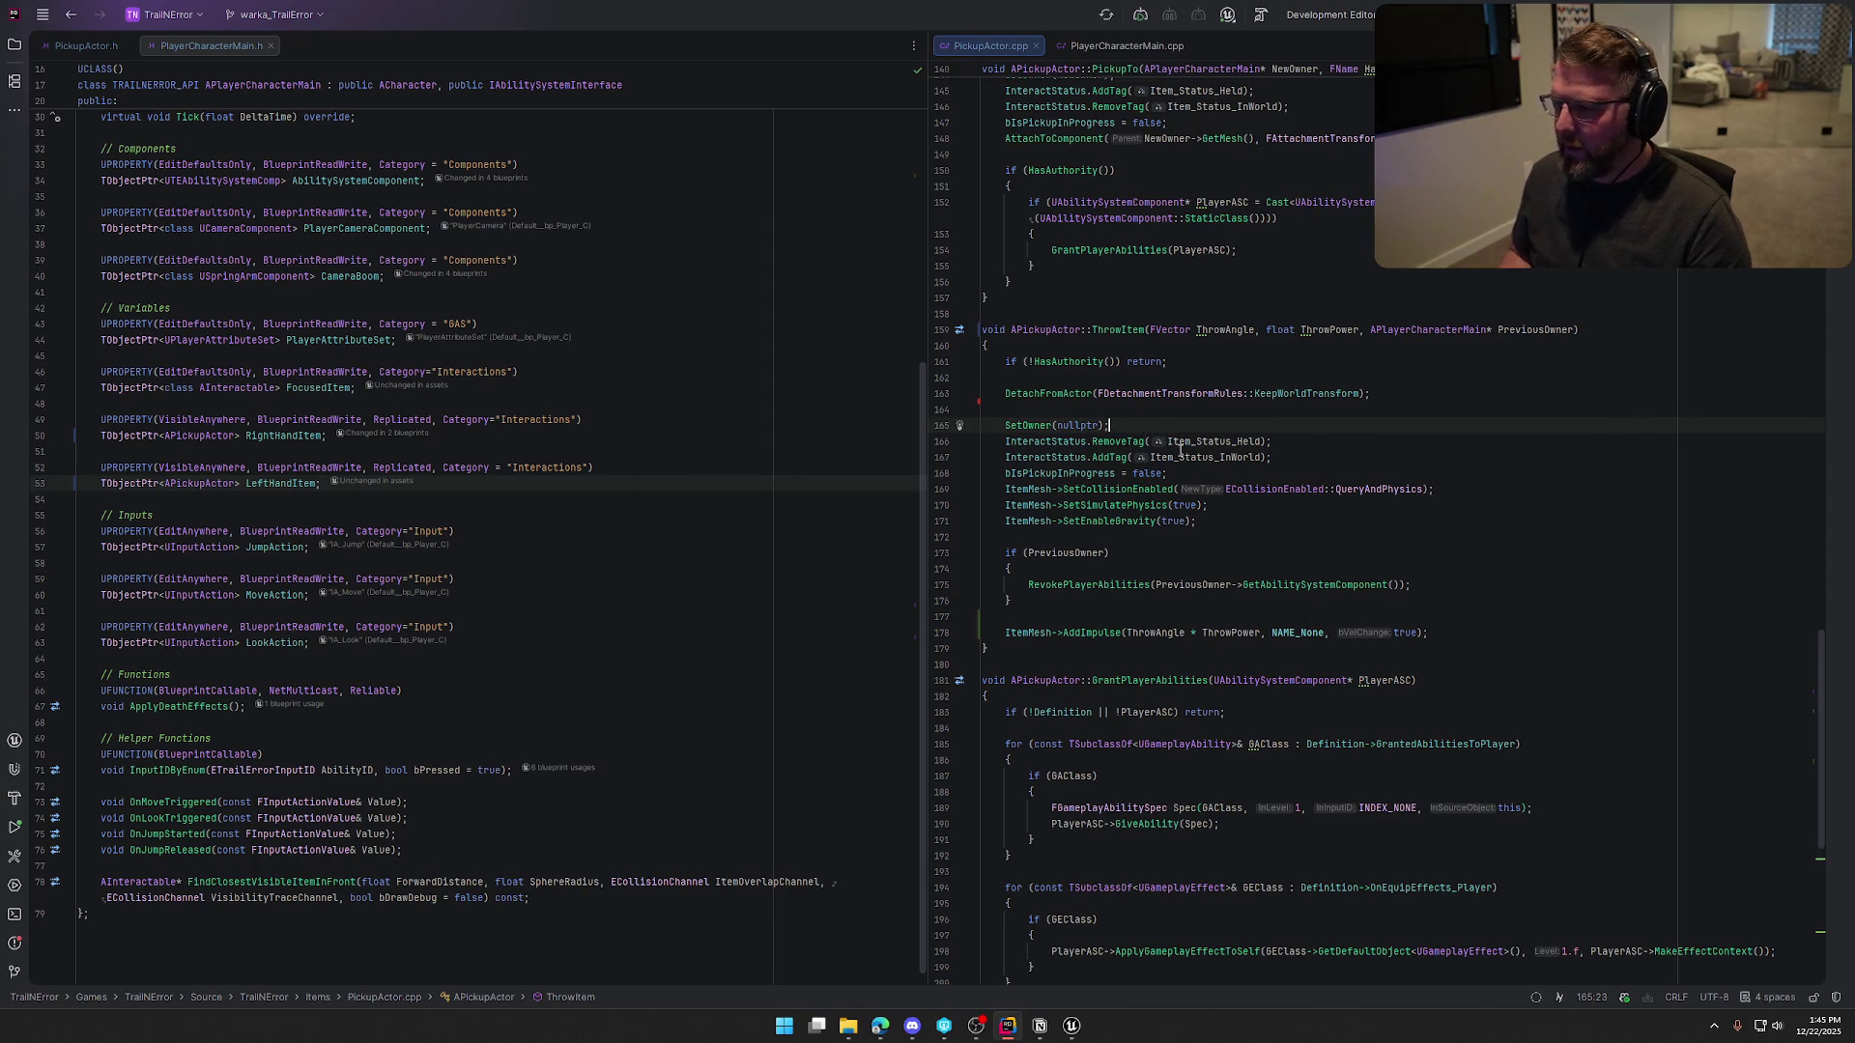
pyautogui.press('Return')
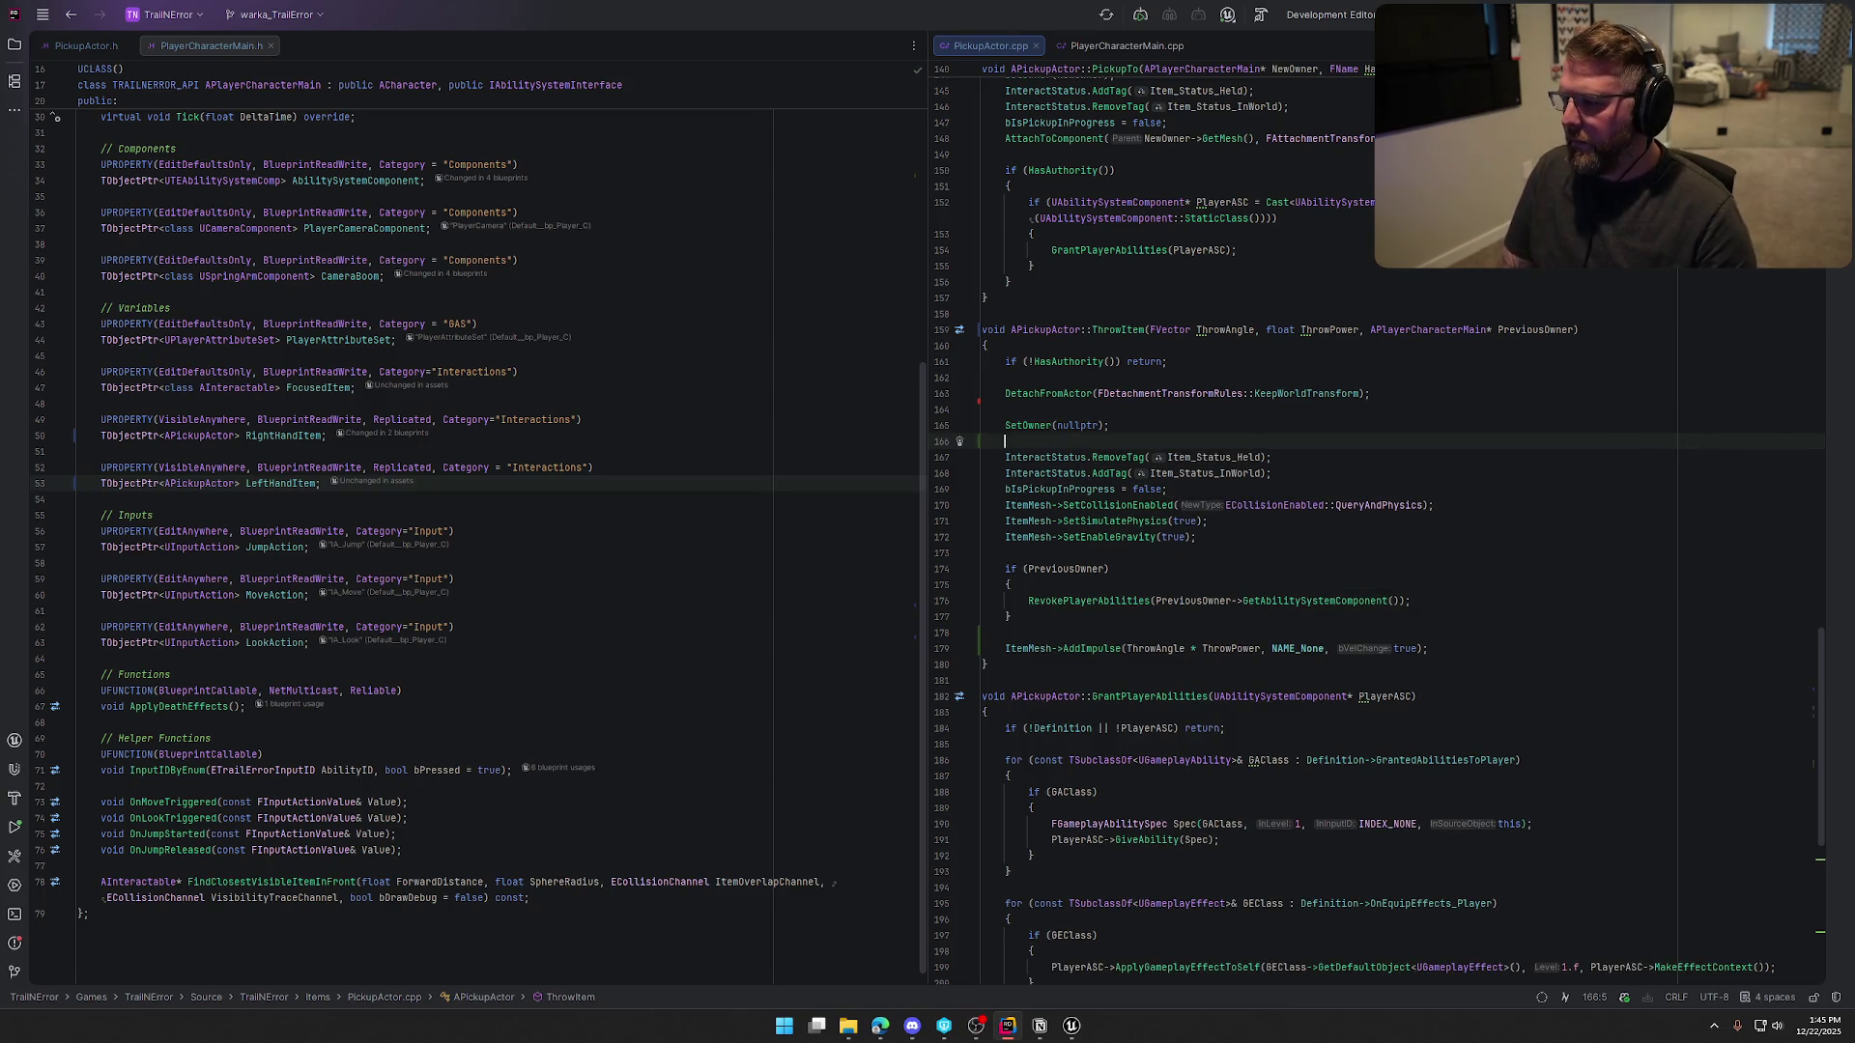
pyautogui.hotkey('ctrl', 'z')
pyautogui.click(1411, 585)
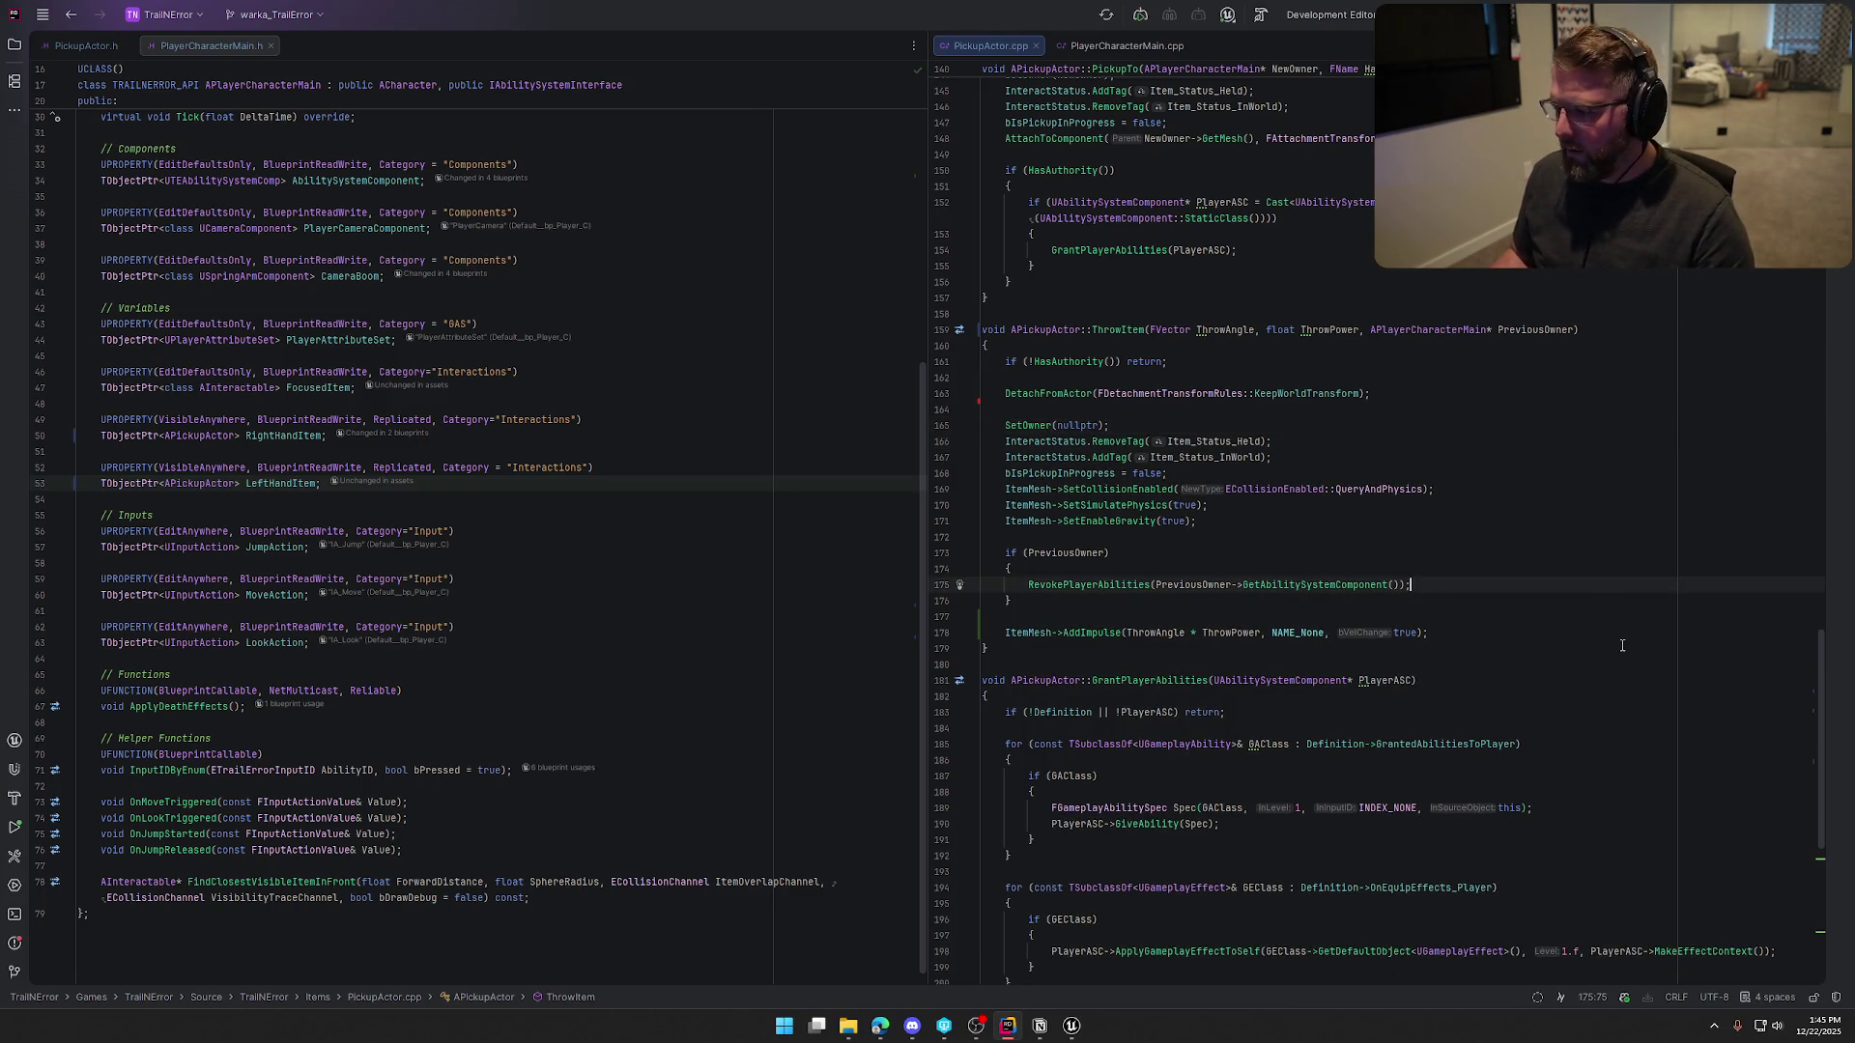
pyautogui.press('Return')
pyautogui.write('PreviousOwner-')
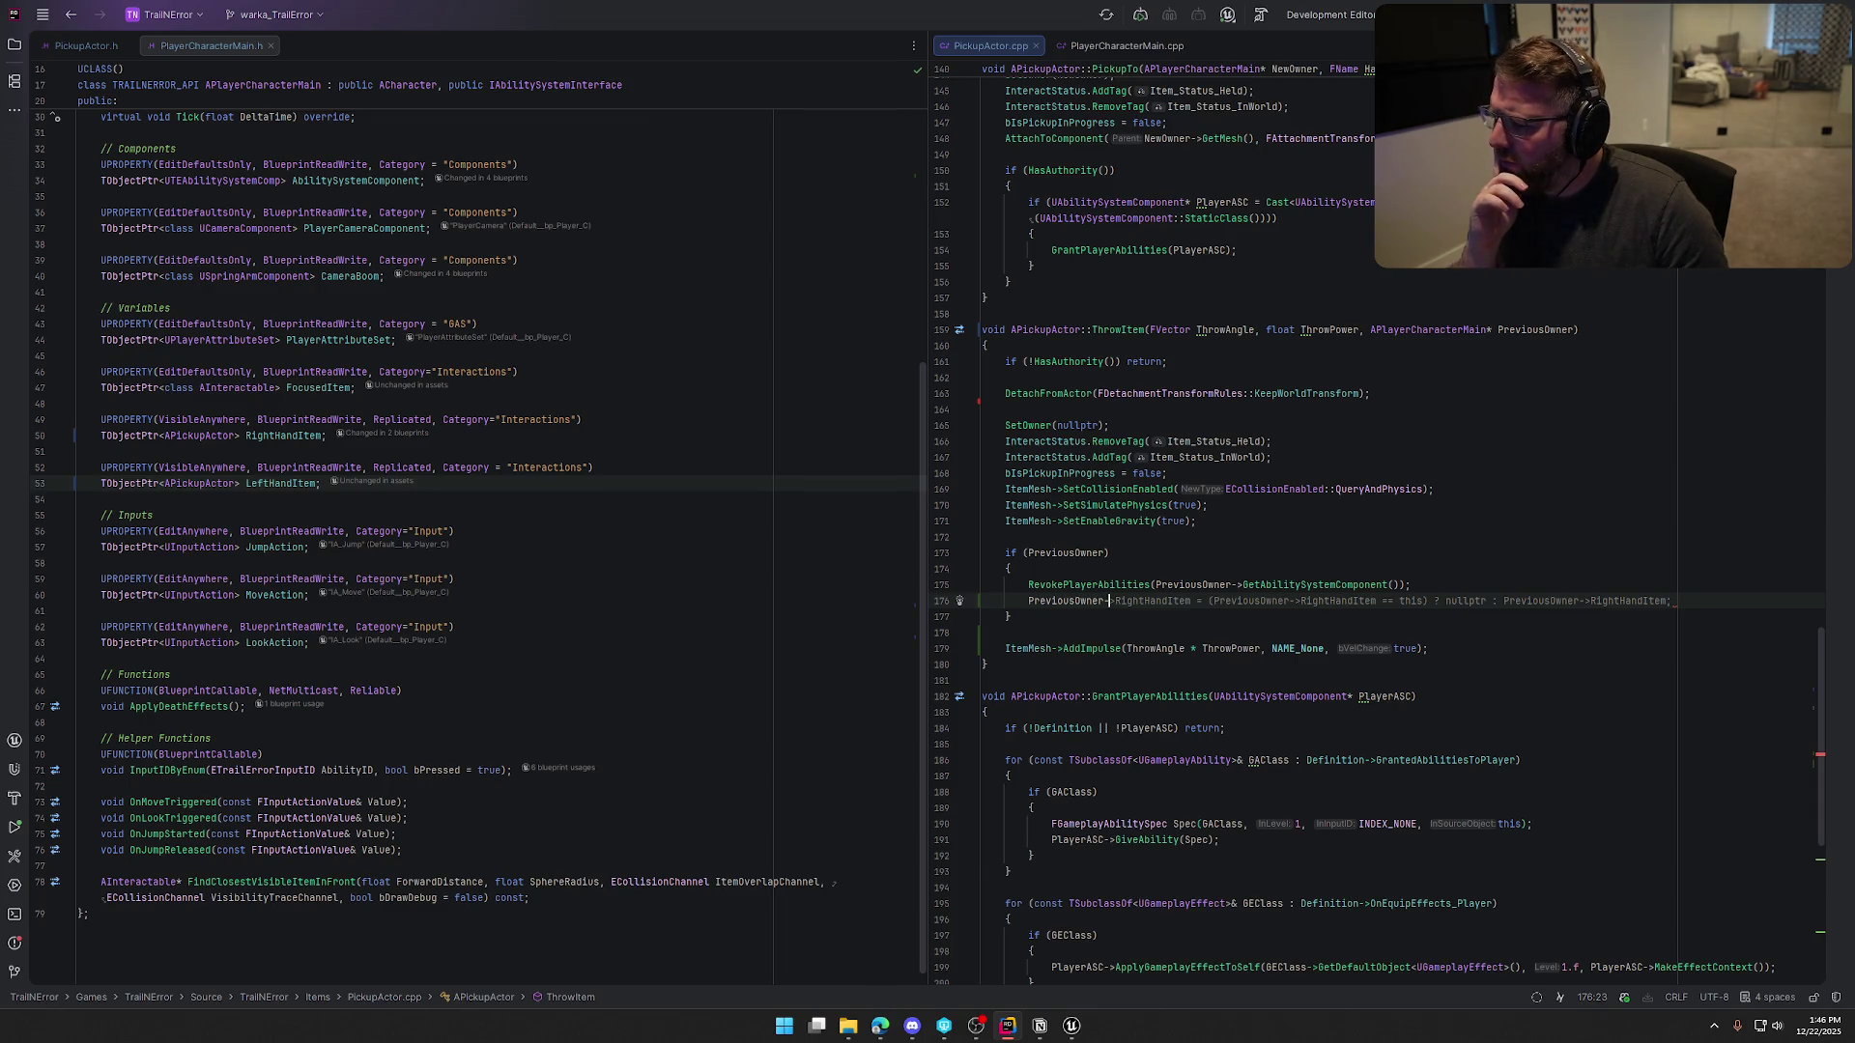
pyautogui.press('Tab')
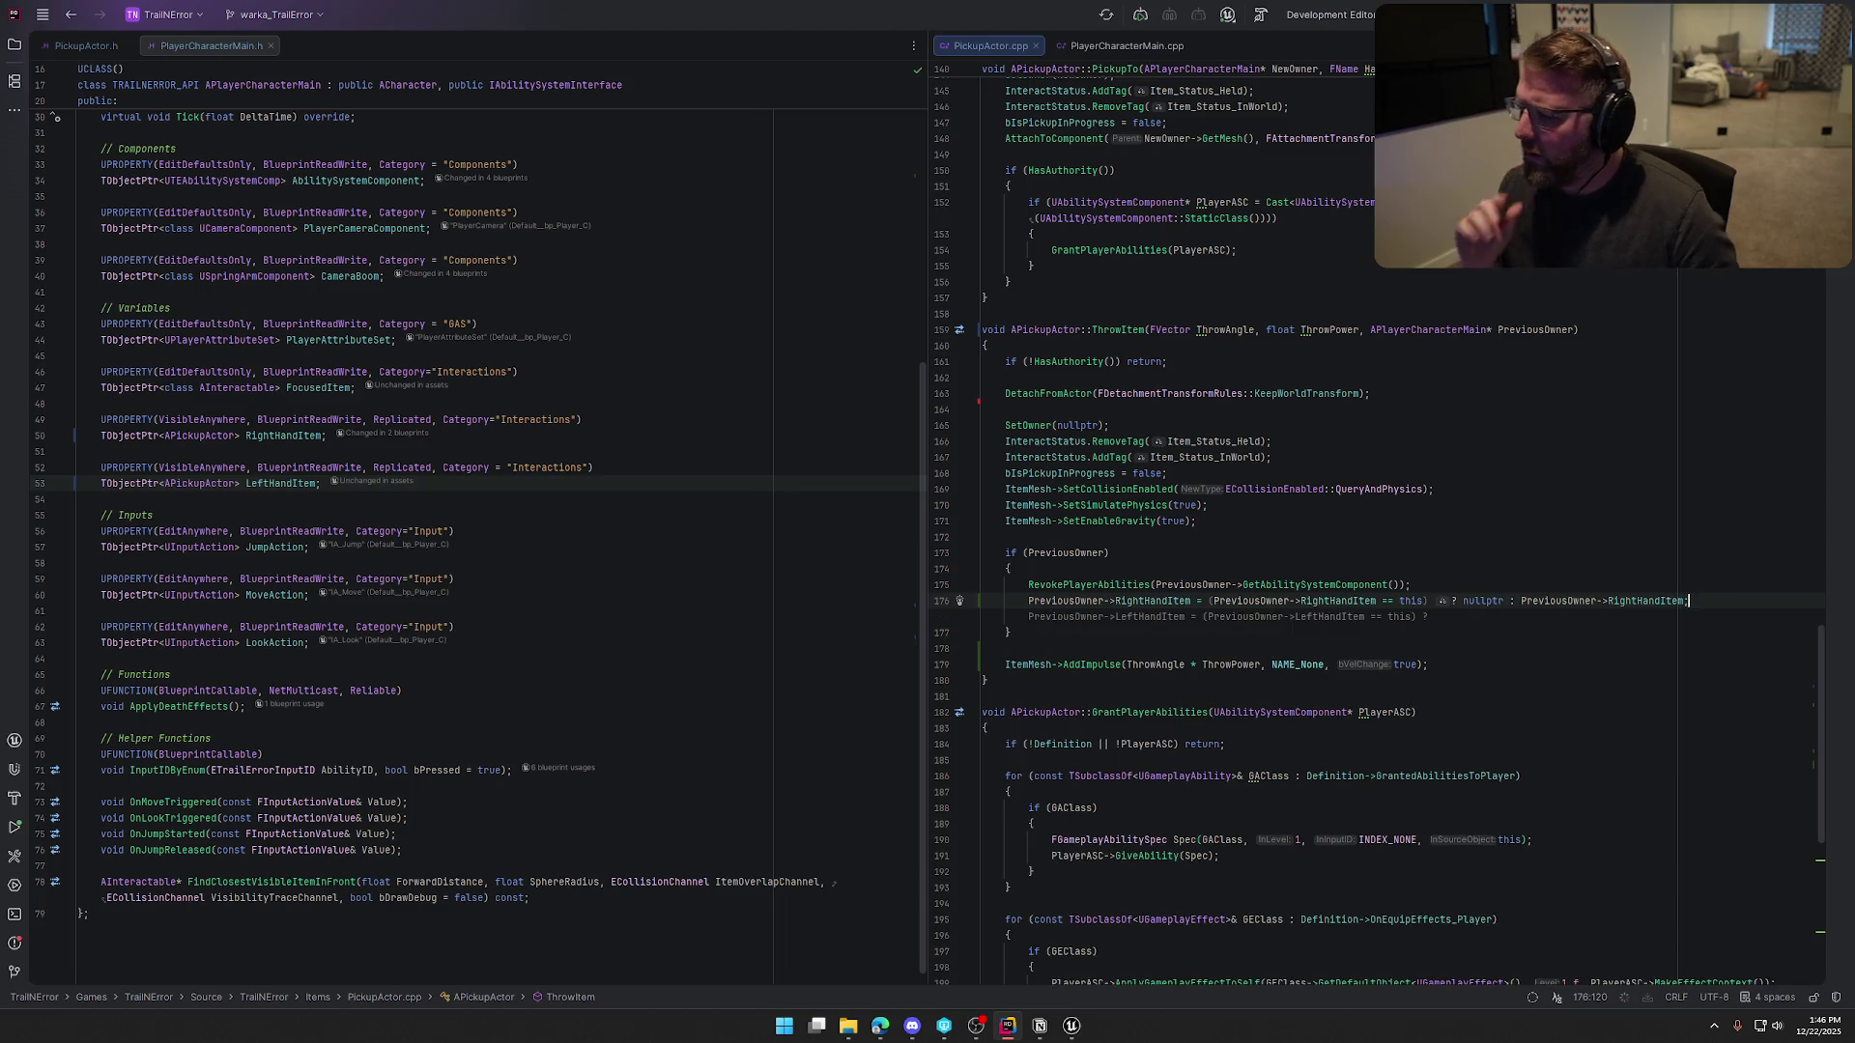
pyautogui.press('Escape')
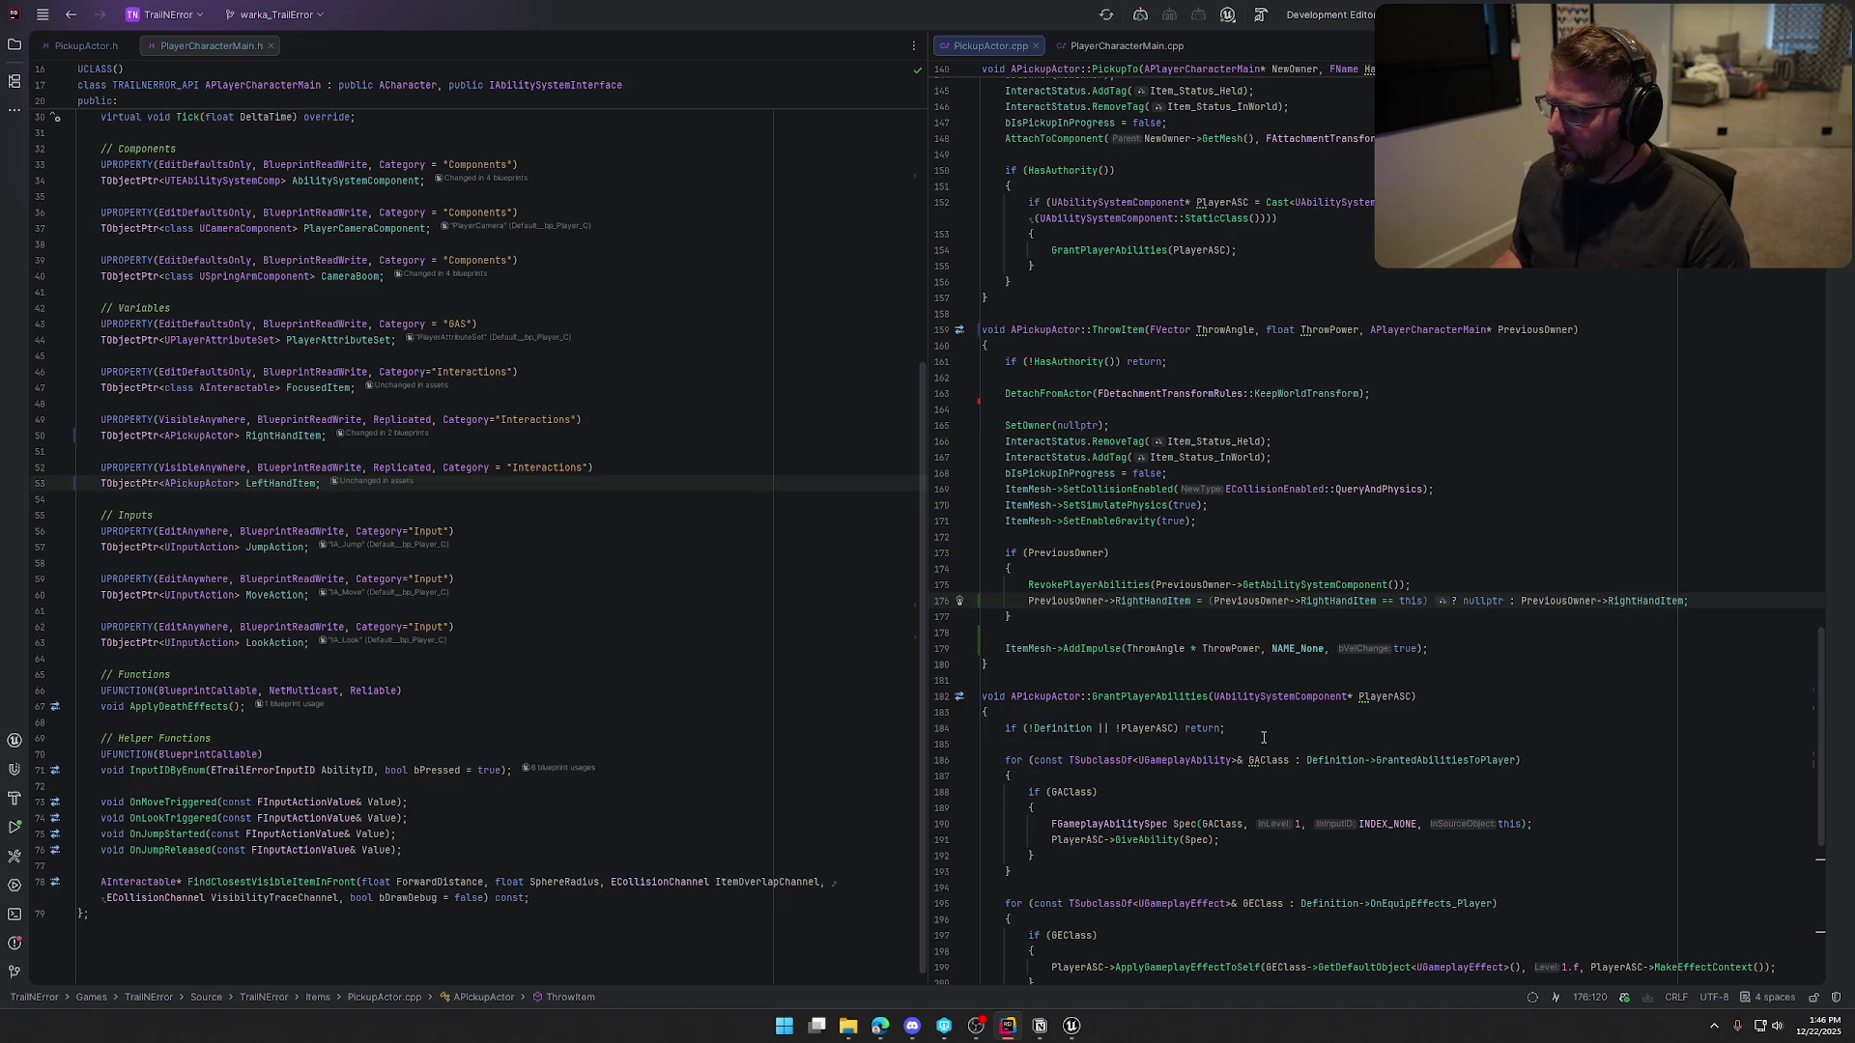
pyautogui.click(1067, 1032)
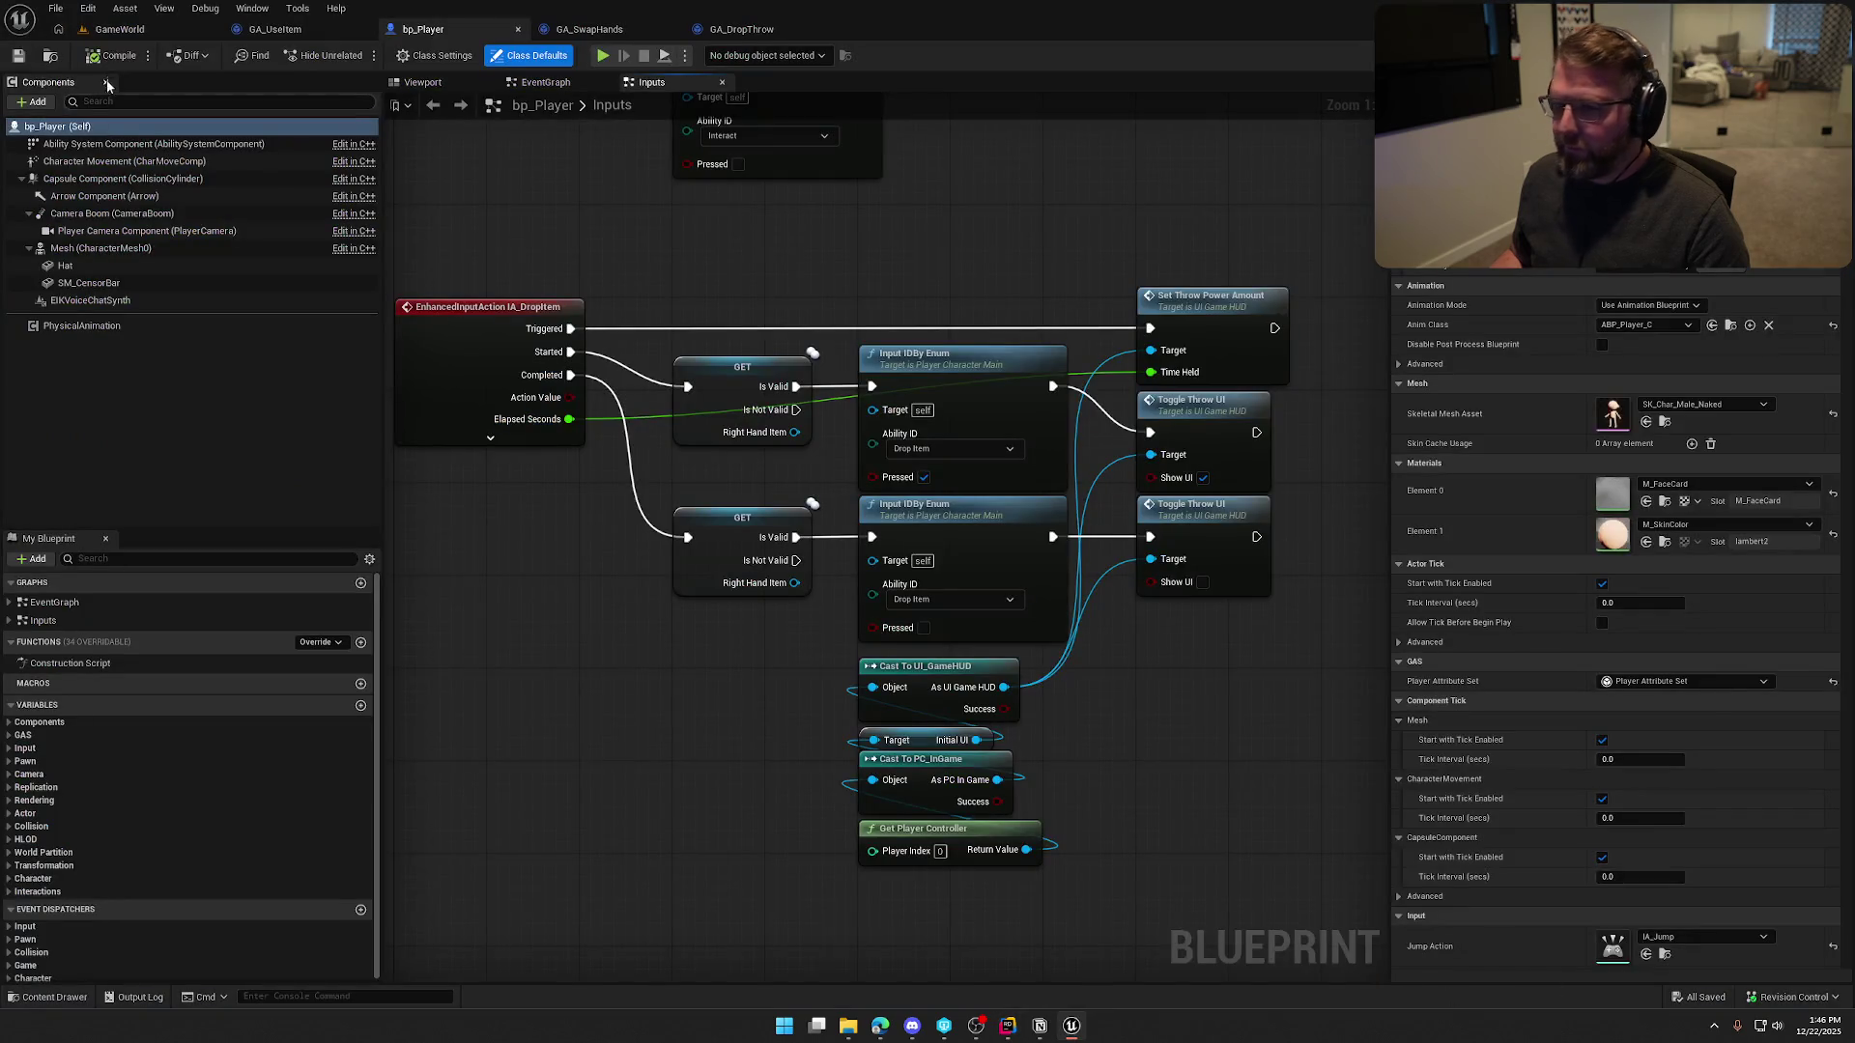
# Live Coding compile from the GameWorld level, then open the UI folder in the content browser
pyautogui.click(120, 29)
pyautogui.click(1634, 995)
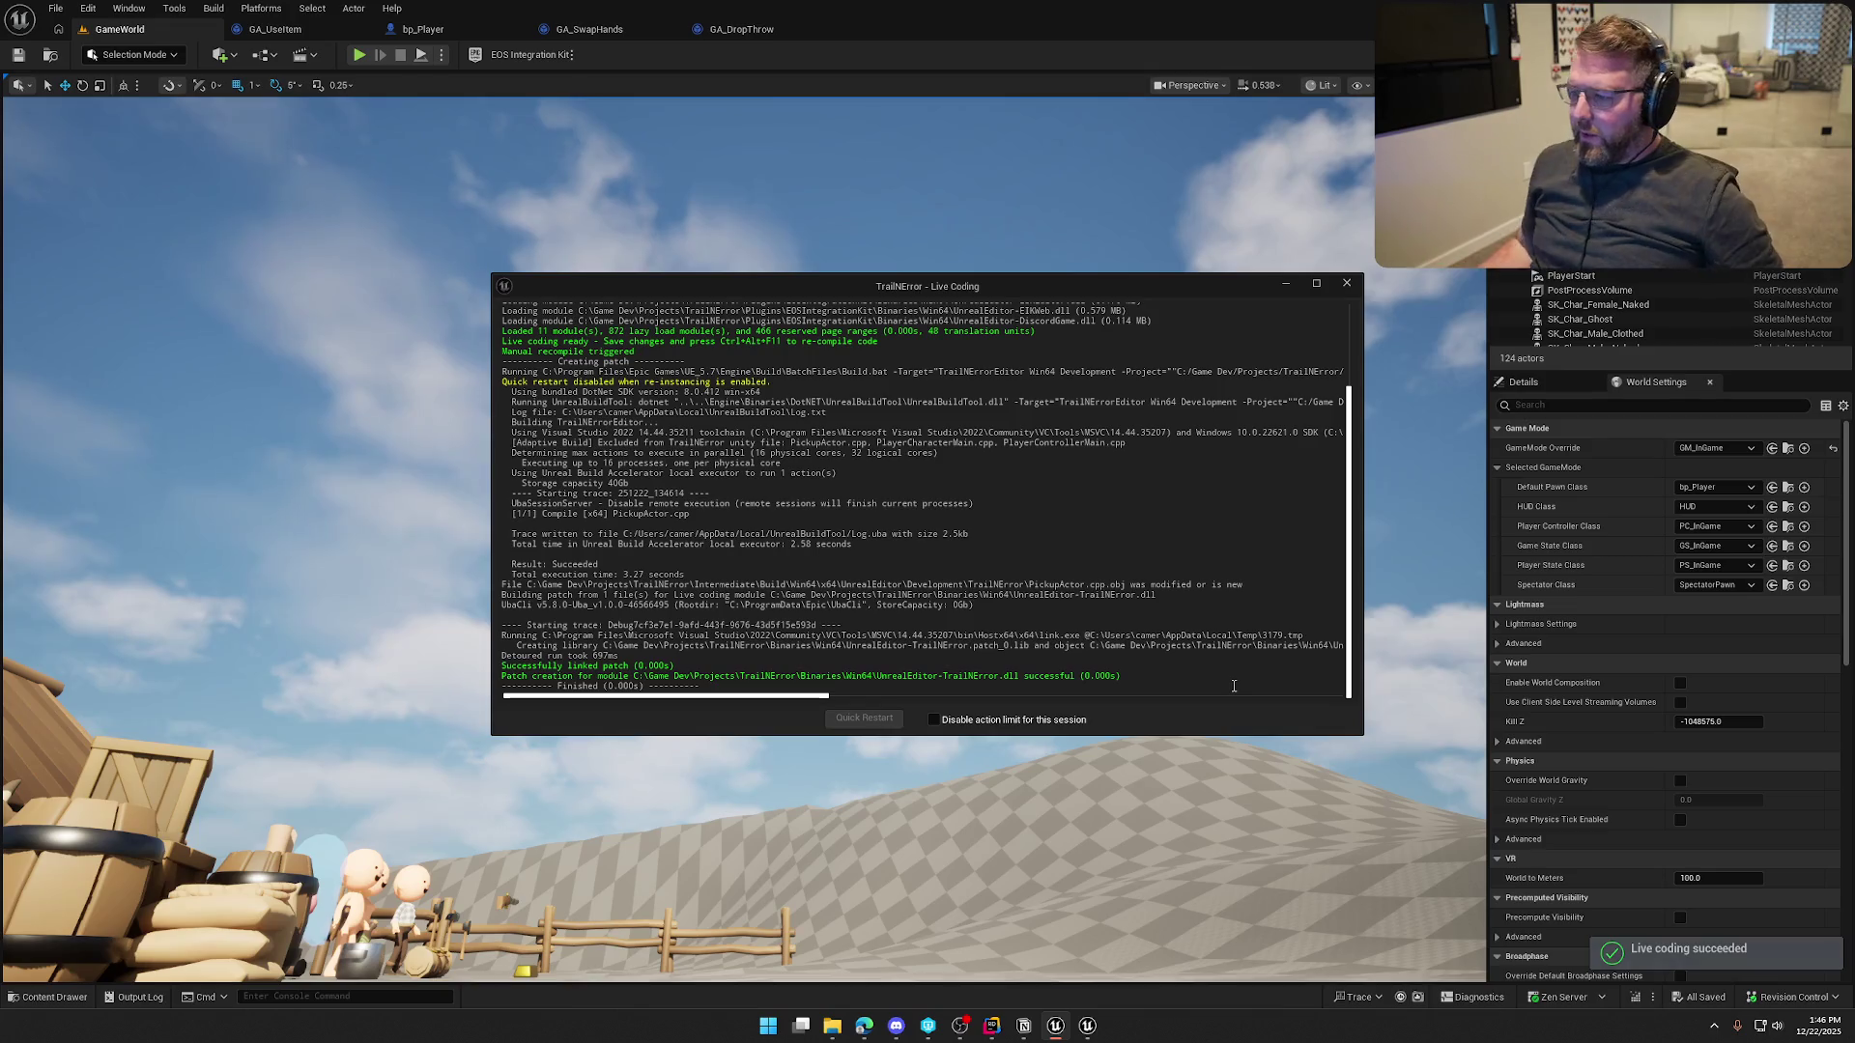
pyautogui.moveTo(1234, 686)
pyautogui.mouseDown()
pyautogui.moveTo(1234, 618)
pyautogui.moveTo(1233, 735)
pyautogui.moveTo(1275, 821)
pyautogui.moveTo(1276, 753)
pyautogui.moveTo(1275, 812)
pyautogui.moveTo(1152, 423)
pyautogui.moveTo(1126, 427)
pyautogui.mouseUp()
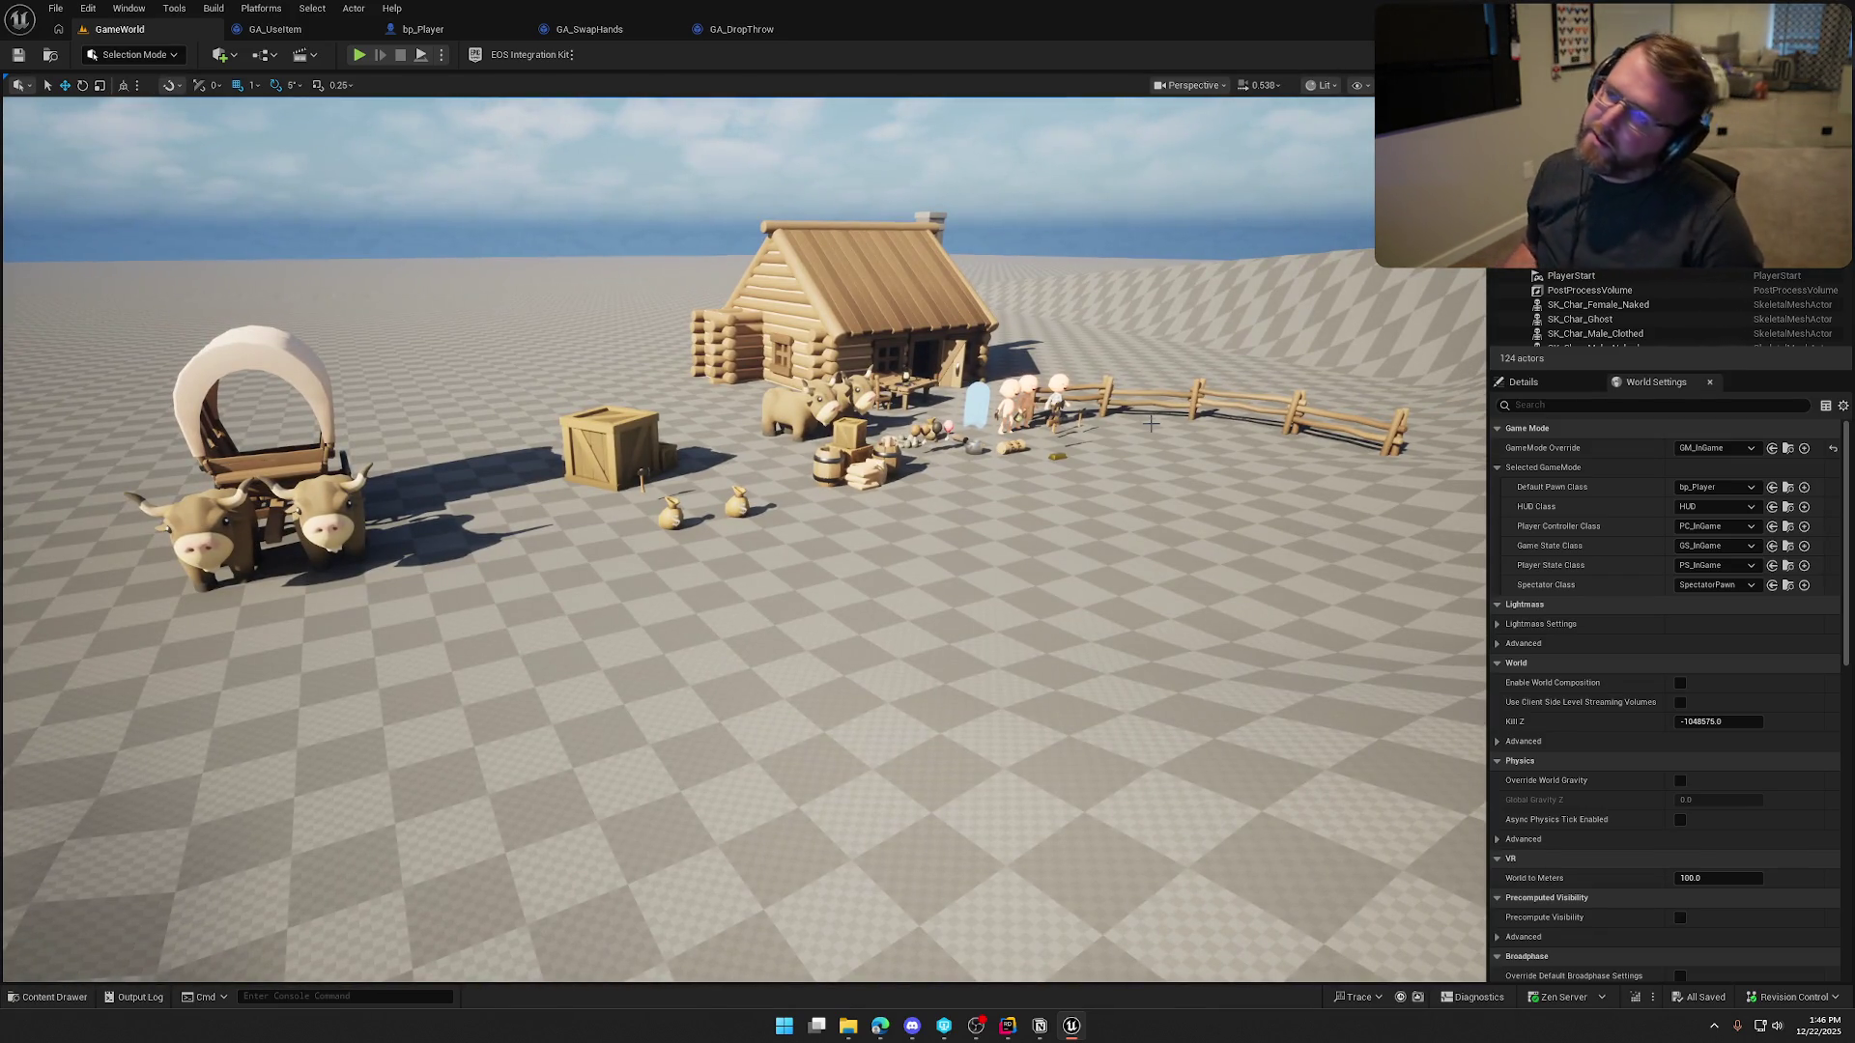
pyautogui.moveTo(1104, 482); pyautogui.dragTo(1096, 496)
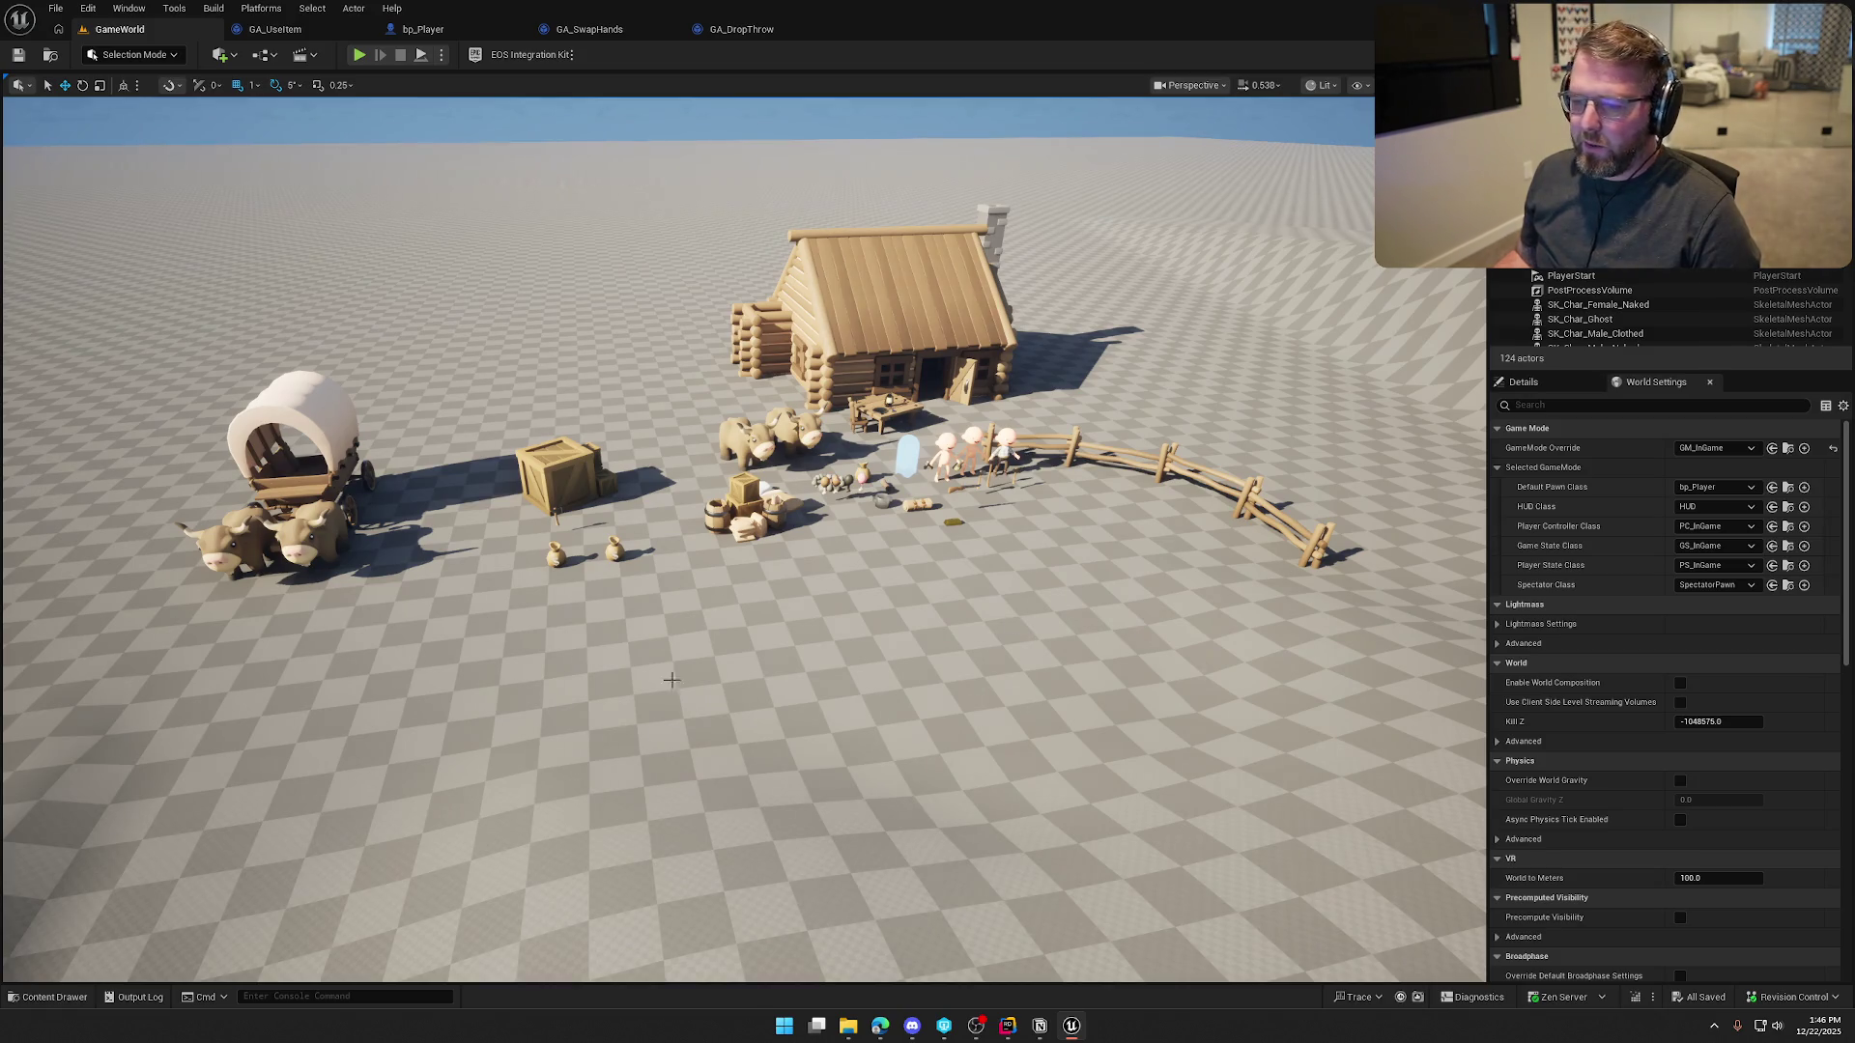
pyautogui.hotkey('ctrl', 'space')
pyautogui.click(53, 789)
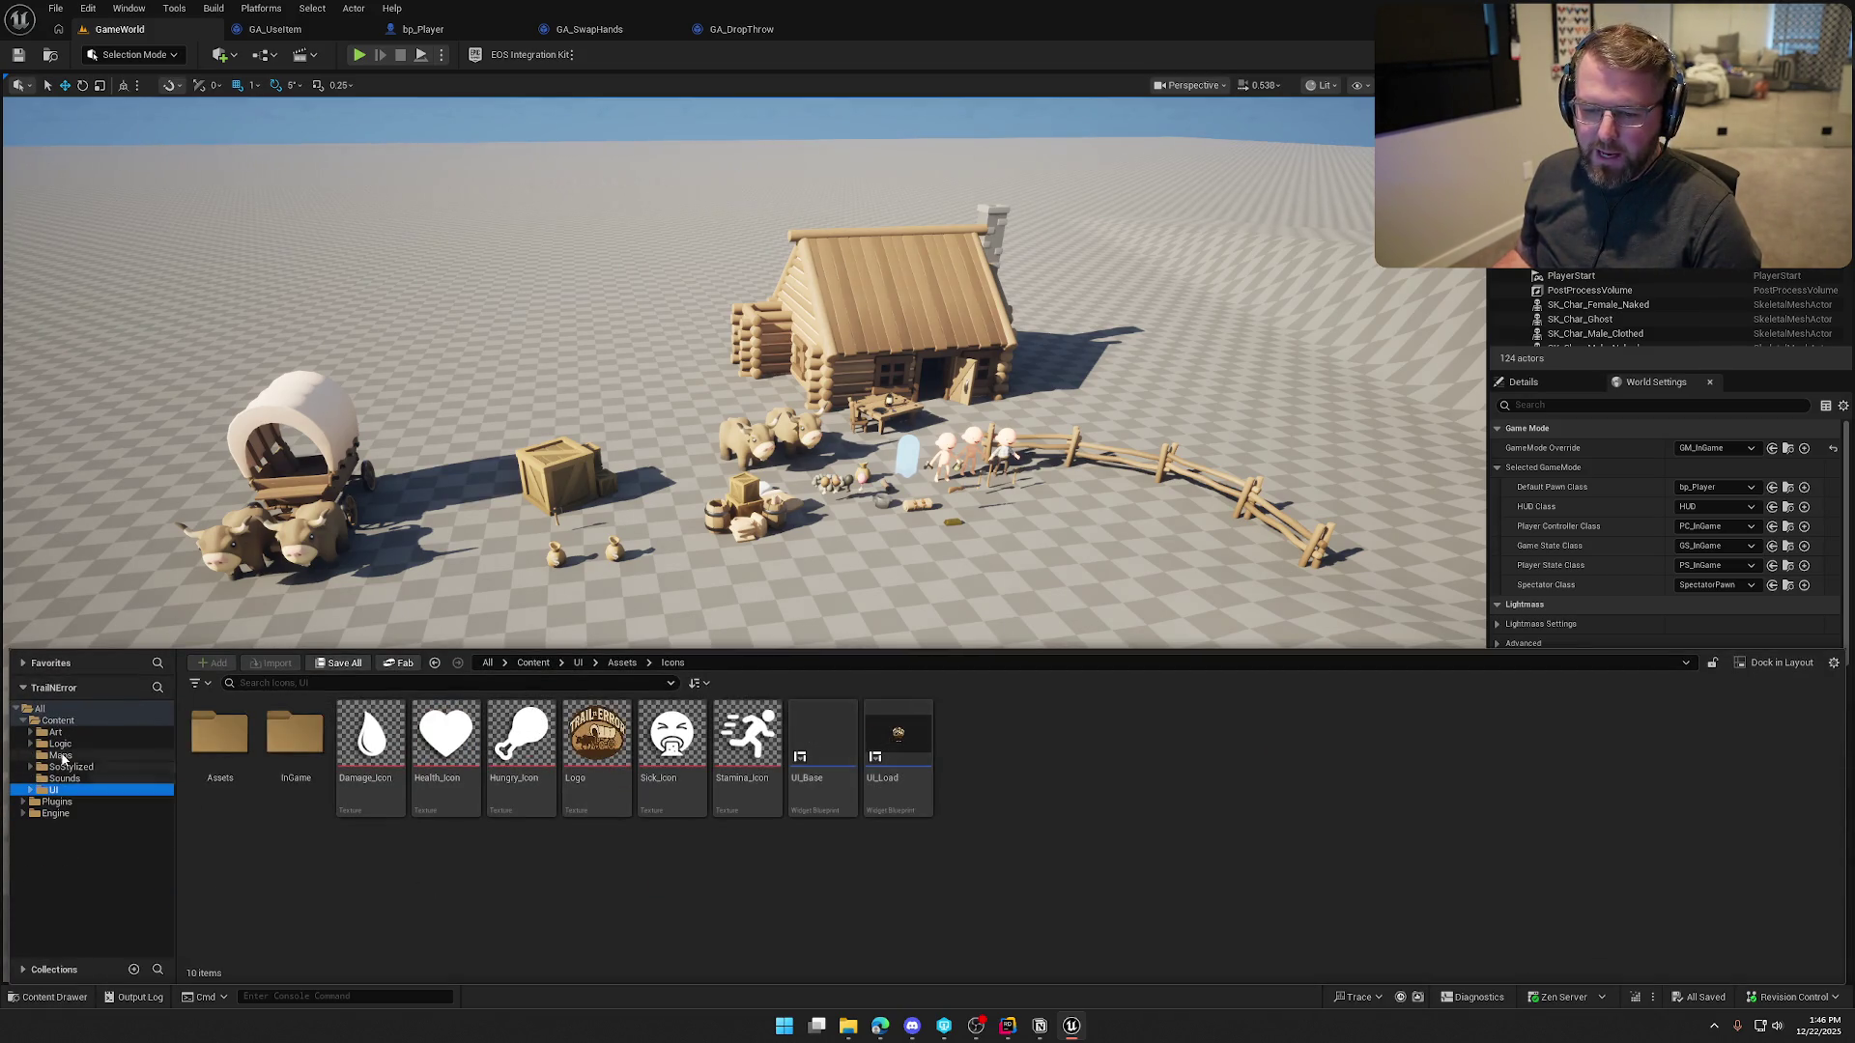
# Load the TrailMap level from the Content > Maps folder in the Content Drawer
pyautogui.click(61, 755)
pyautogui.doubleClick(373, 758)
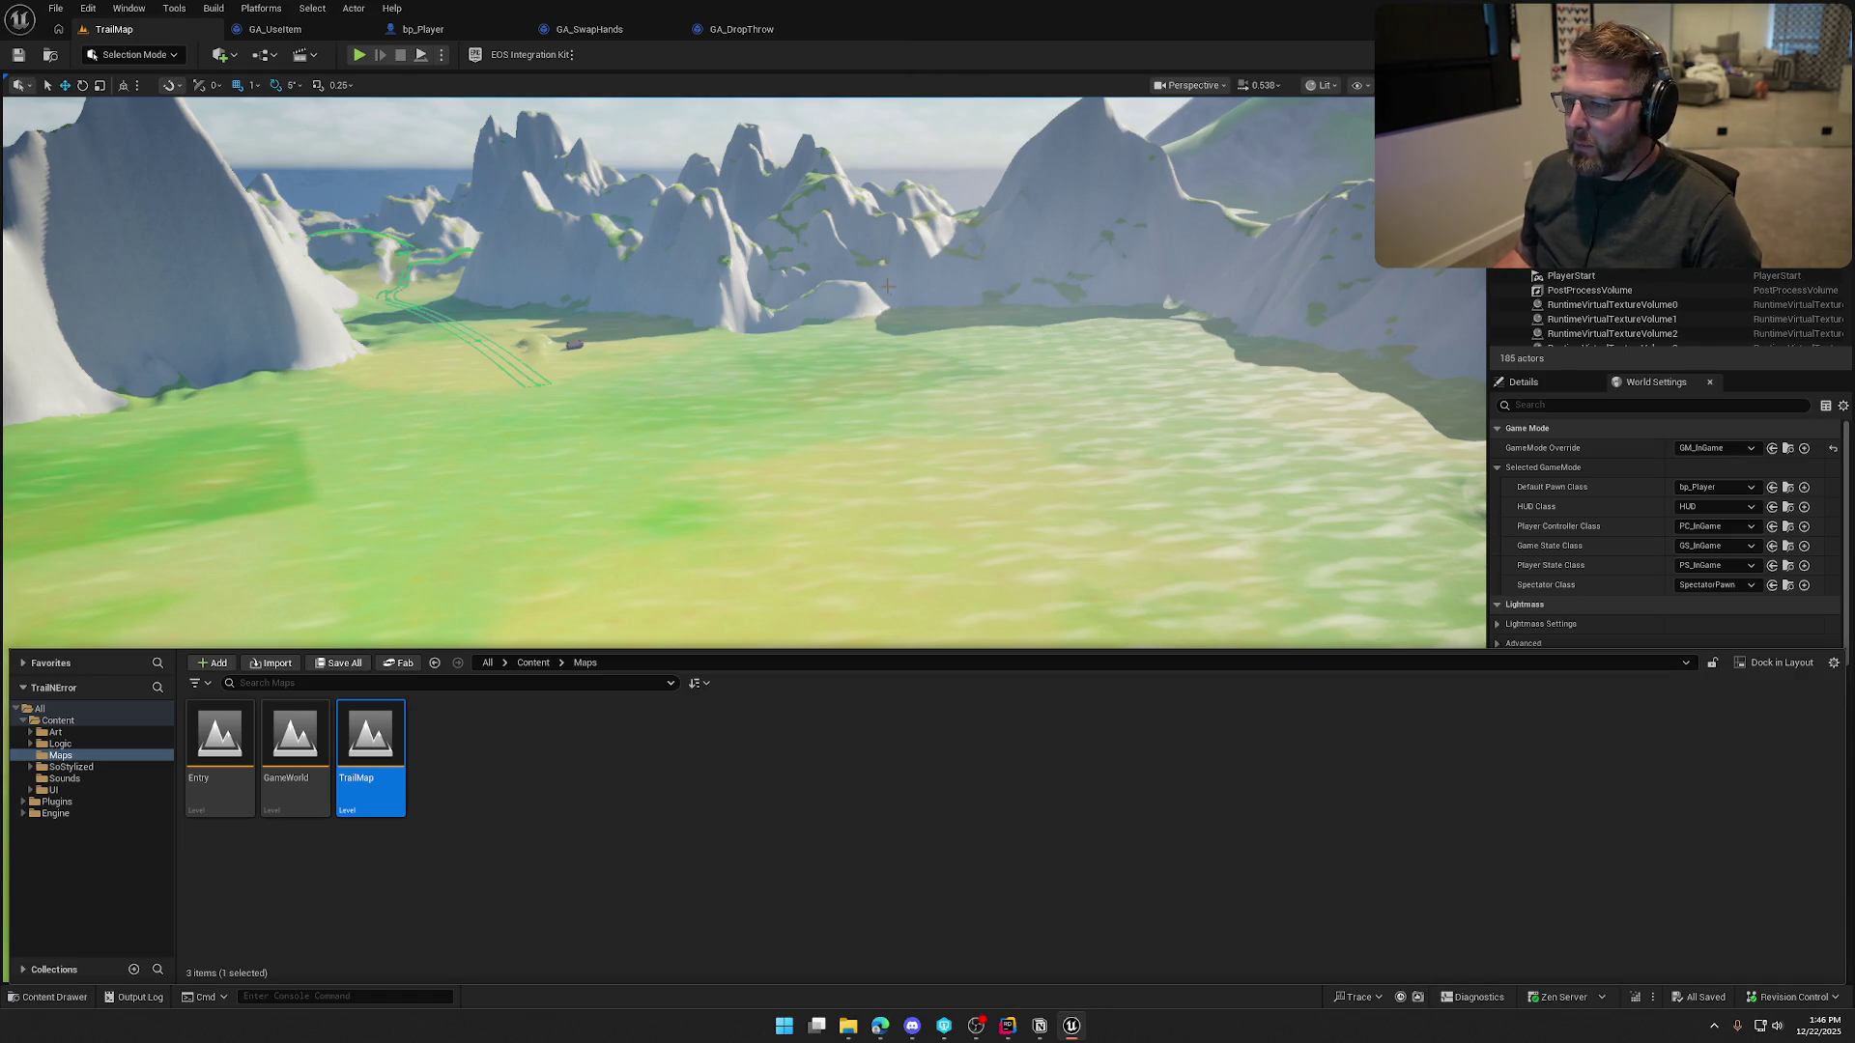
# Fly the camera down across the TrailMap valley toward the distant mountains and winding trail
pyautogui.moveTo(824, 341)
pyautogui.mouseDown()
pyautogui.moveTo(825, 473)
pyautogui.moveTo(790, 596)
pyautogui.mouseUp()
pyautogui.scroll(5, 824, 425)
pyautogui.scroll(4, 824, 358)
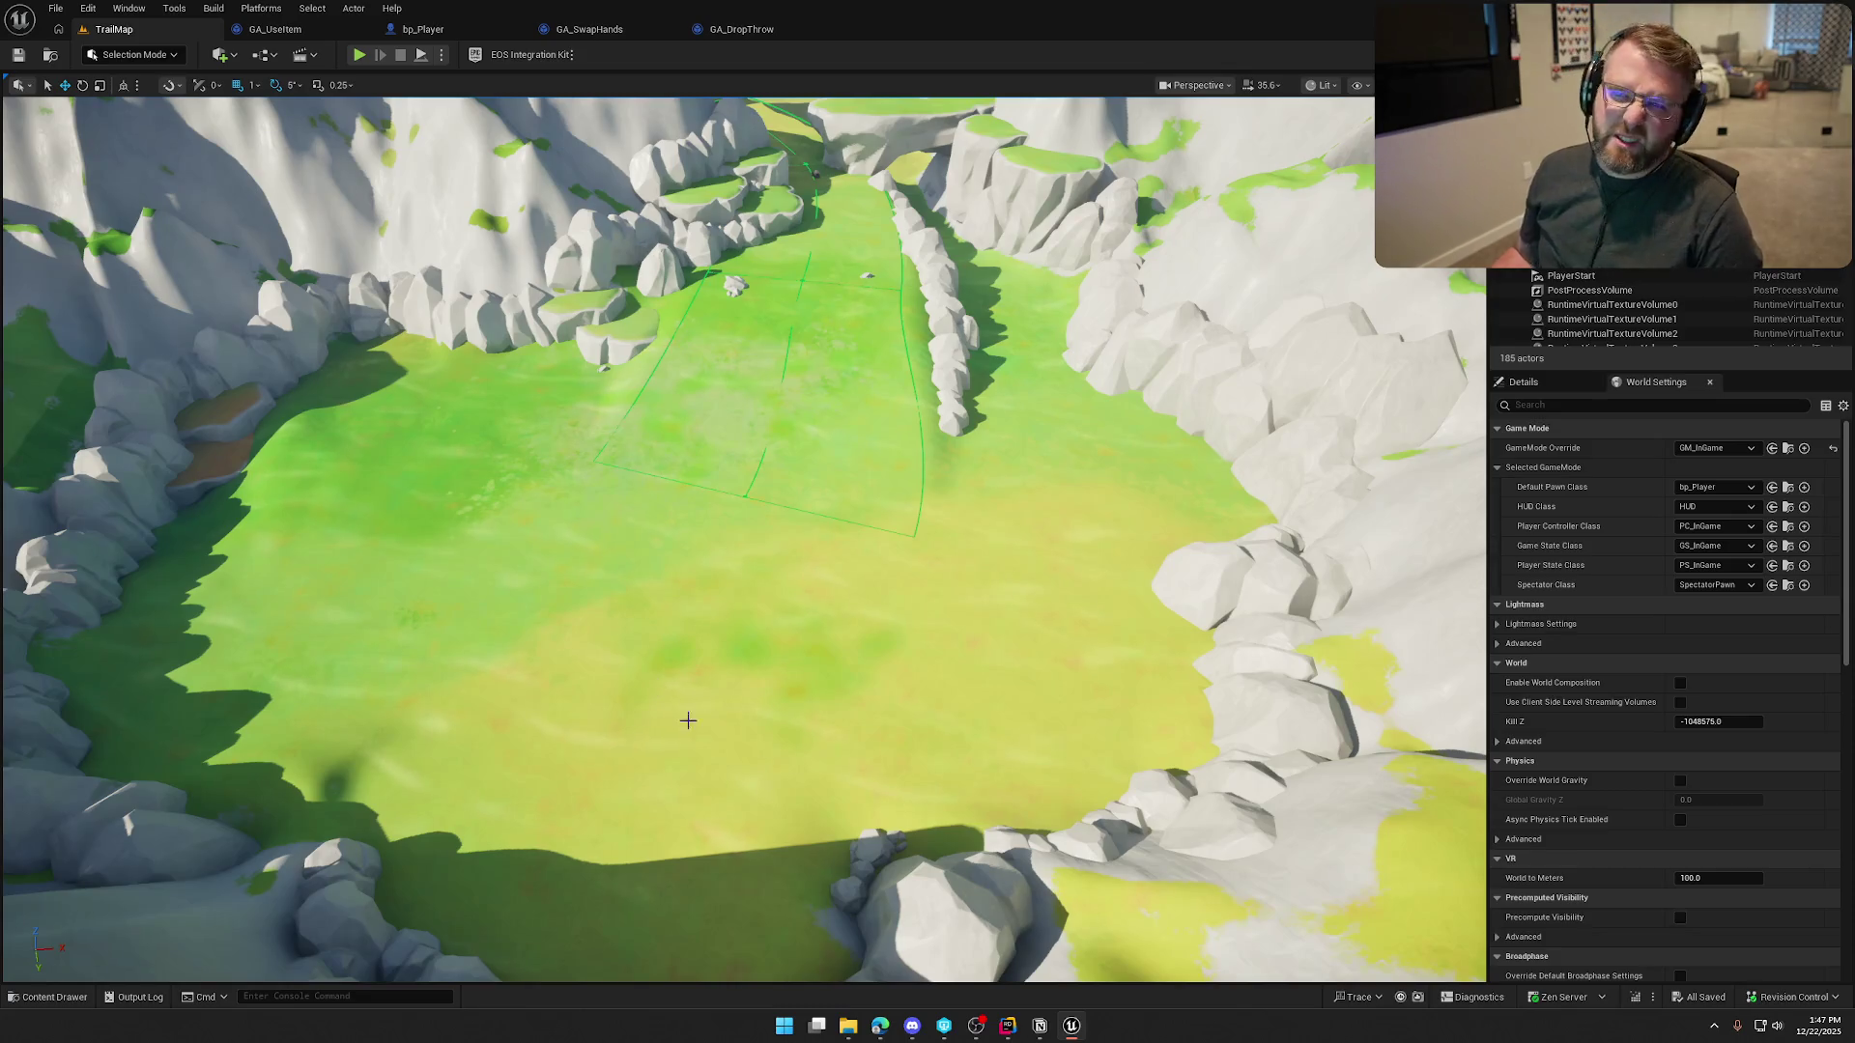
pyautogui.moveTo(861, 645); pyautogui.dragTo(804, 321)
pyautogui.moveTo(921, 534)
pyautogui.mouseDown()
pyautogui.moveTo(921, 445)
pyautogui.moveTo(909, 571)
pyautogui.mouseUp()
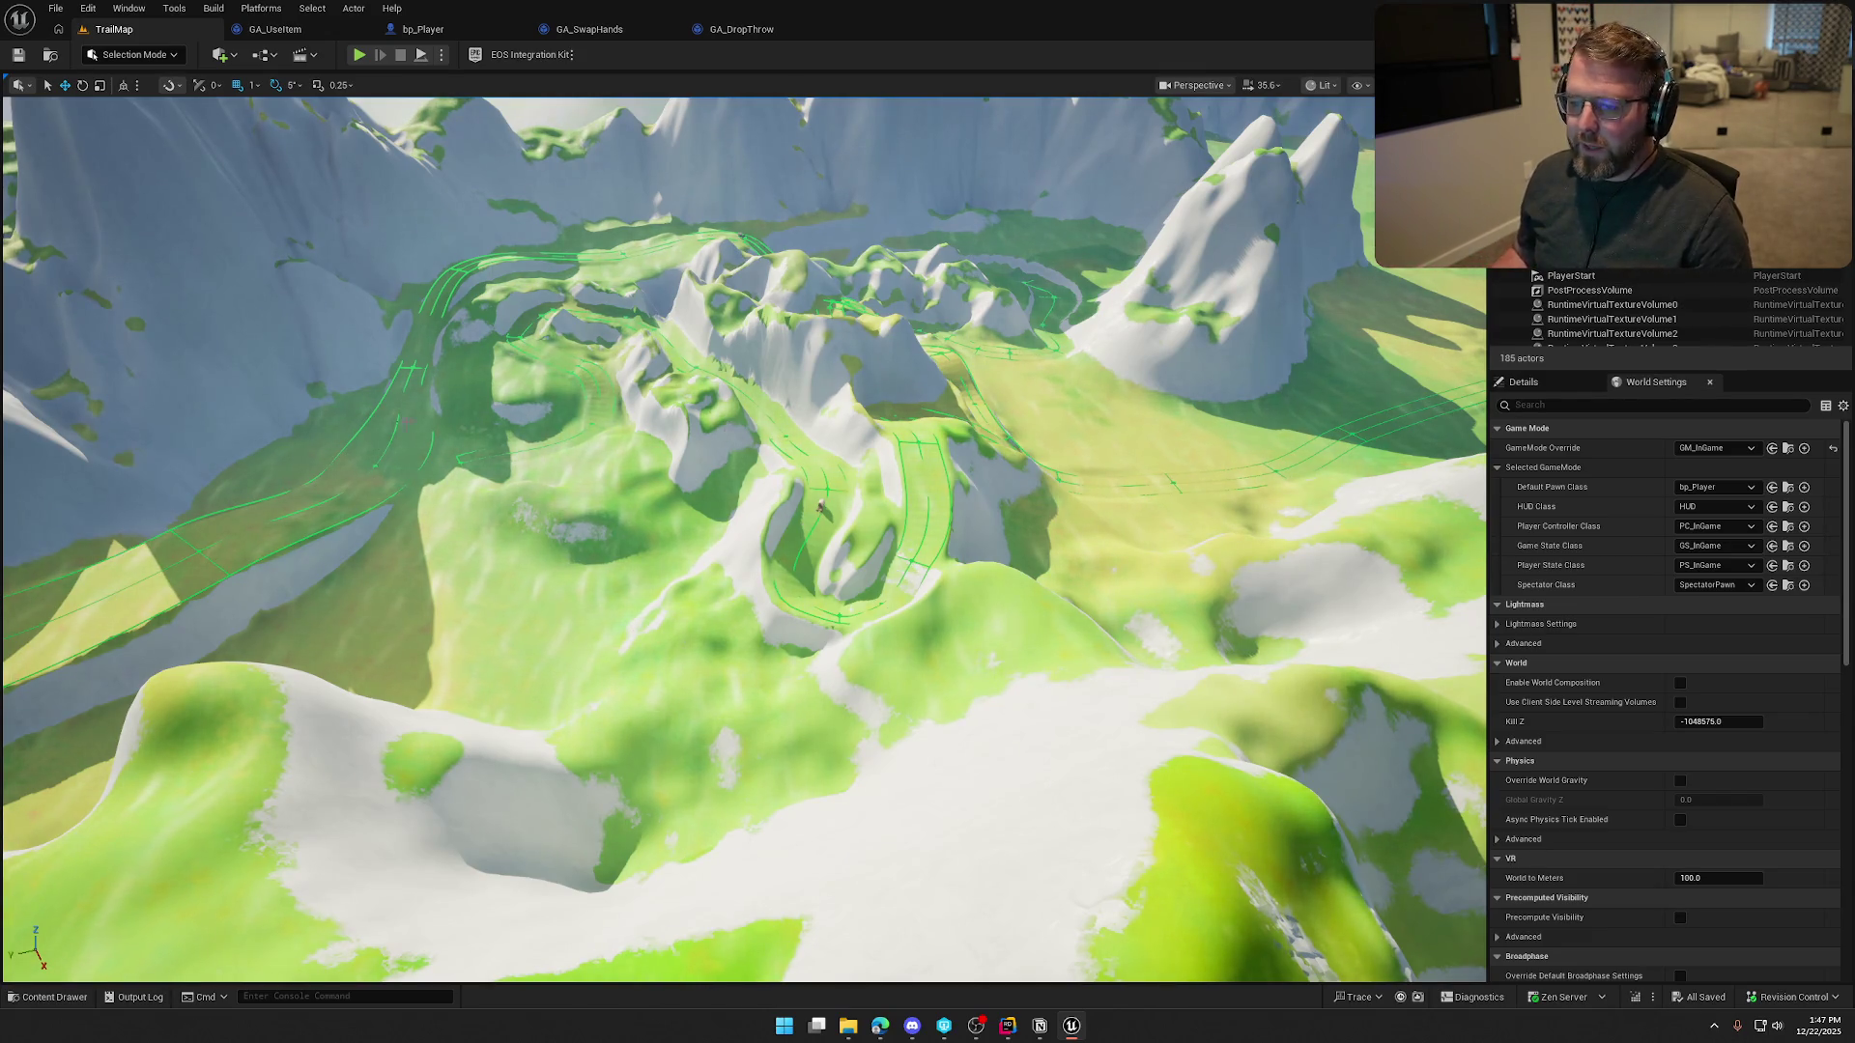
pyautogui.moveTo(877, 565)
pyautogui.mouseDown()
pyautogui.moveTo(773, 585)
pyautogui.moveTo(691, 645)
pyautogui.moveTo(888, 544)
pyautogui.mouseUp()
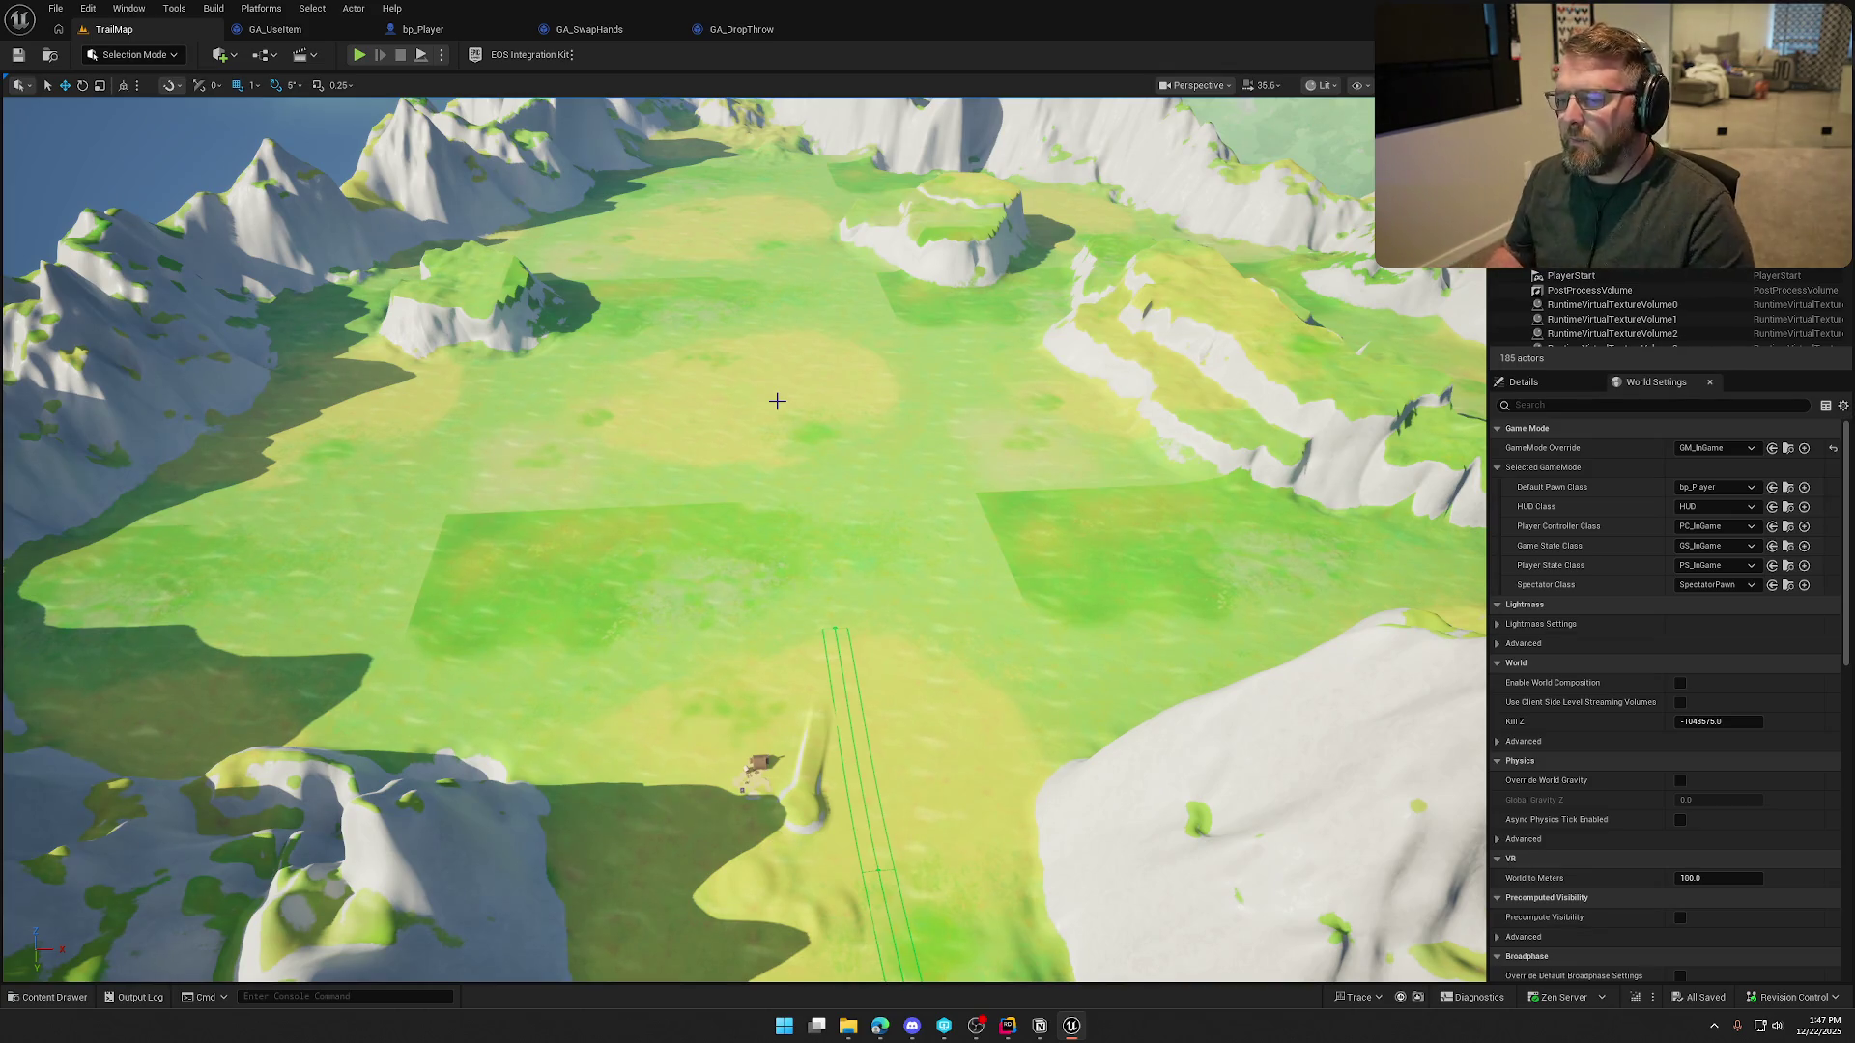
pyautogui.scroll(-5, 876, 522)
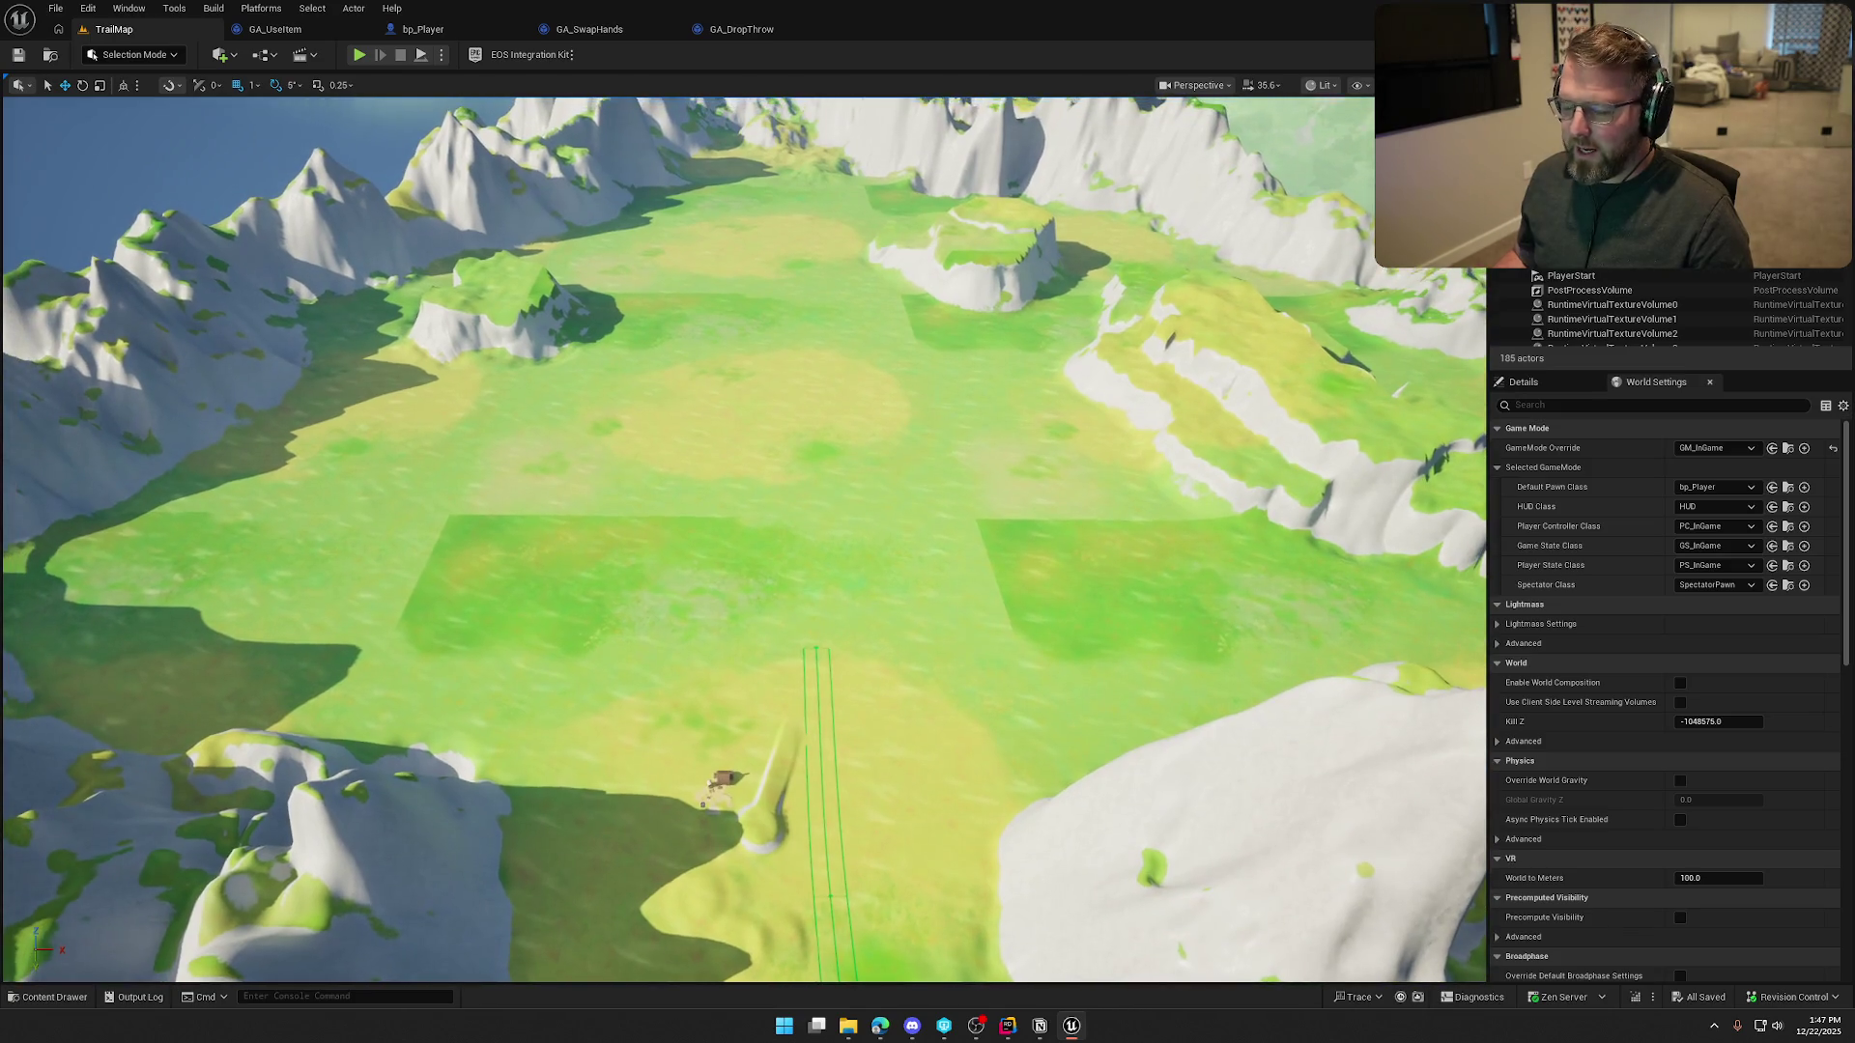
# Fly over the open plain, mountain ridge and rock plateaus to survey the rest of the terrain
pyautogui.moveTo(744, 541); pyautogui.dragTo(676, 521)
pyautogui.scroll(3, 839, 514)
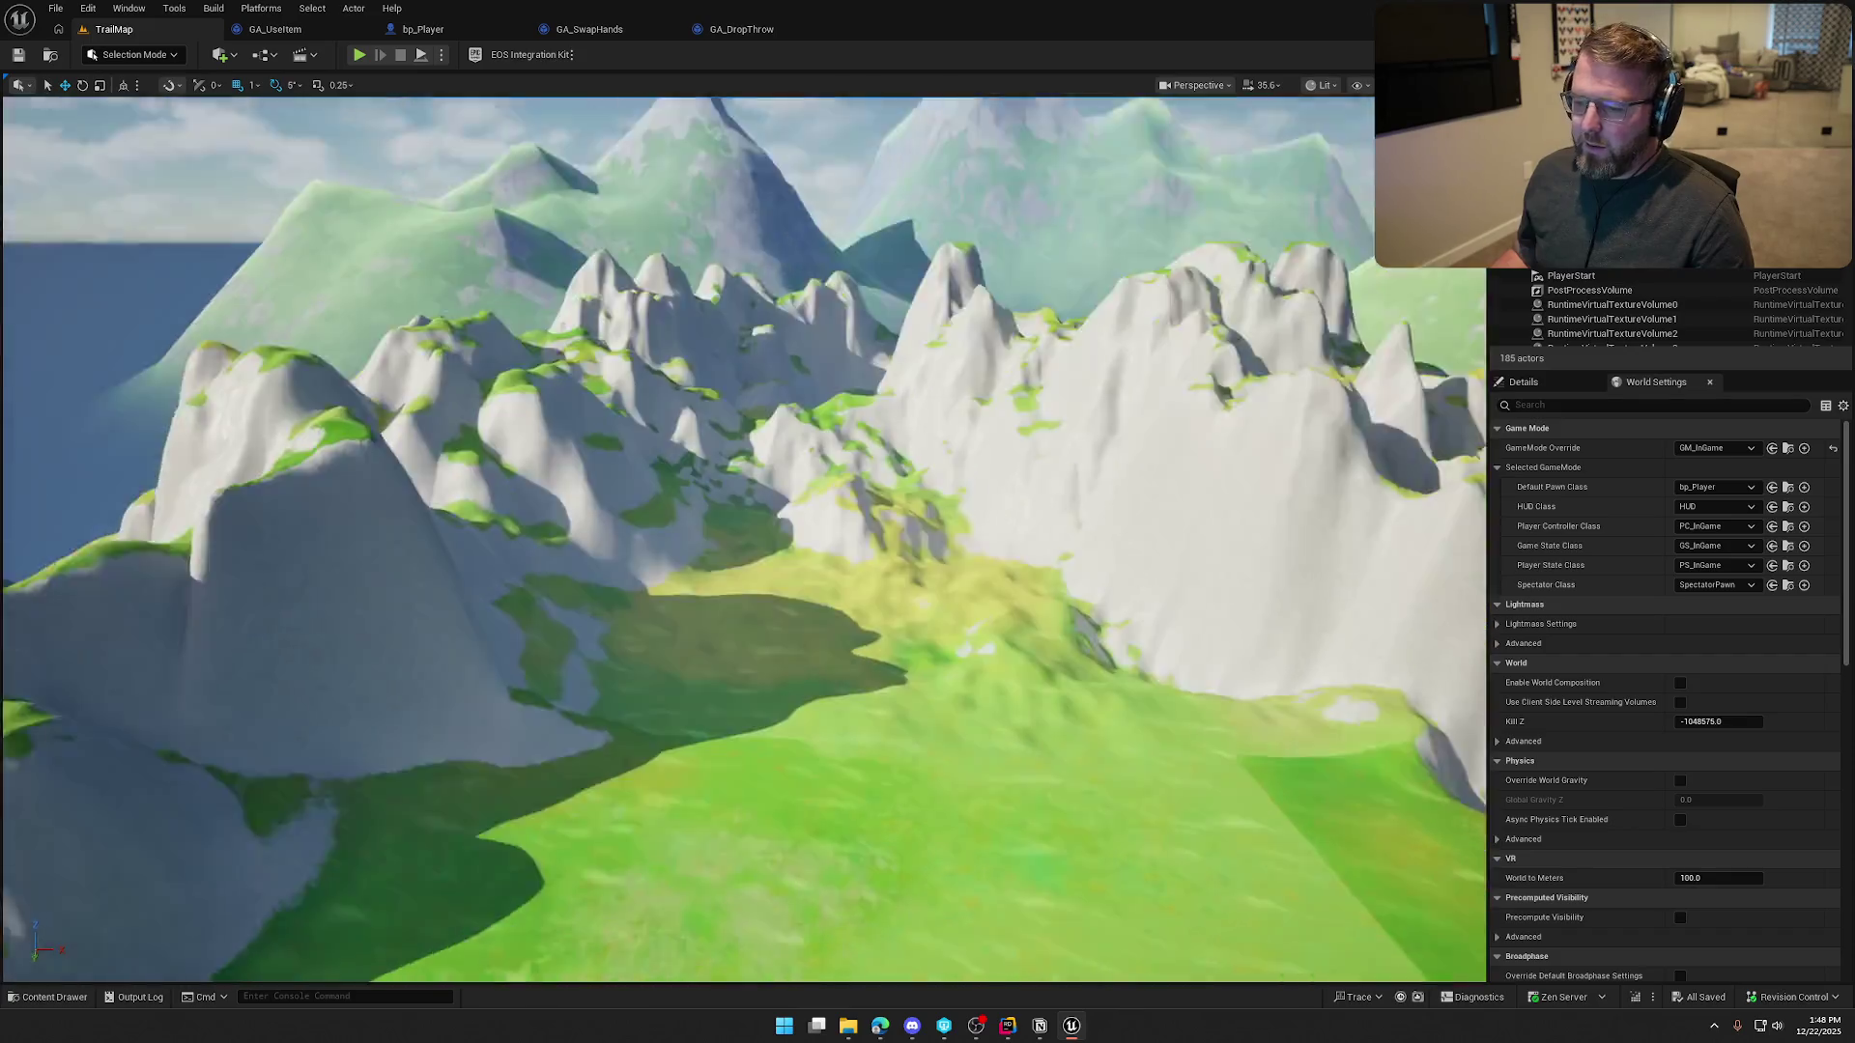
pyautogui.scroll(-10, 744, 539)
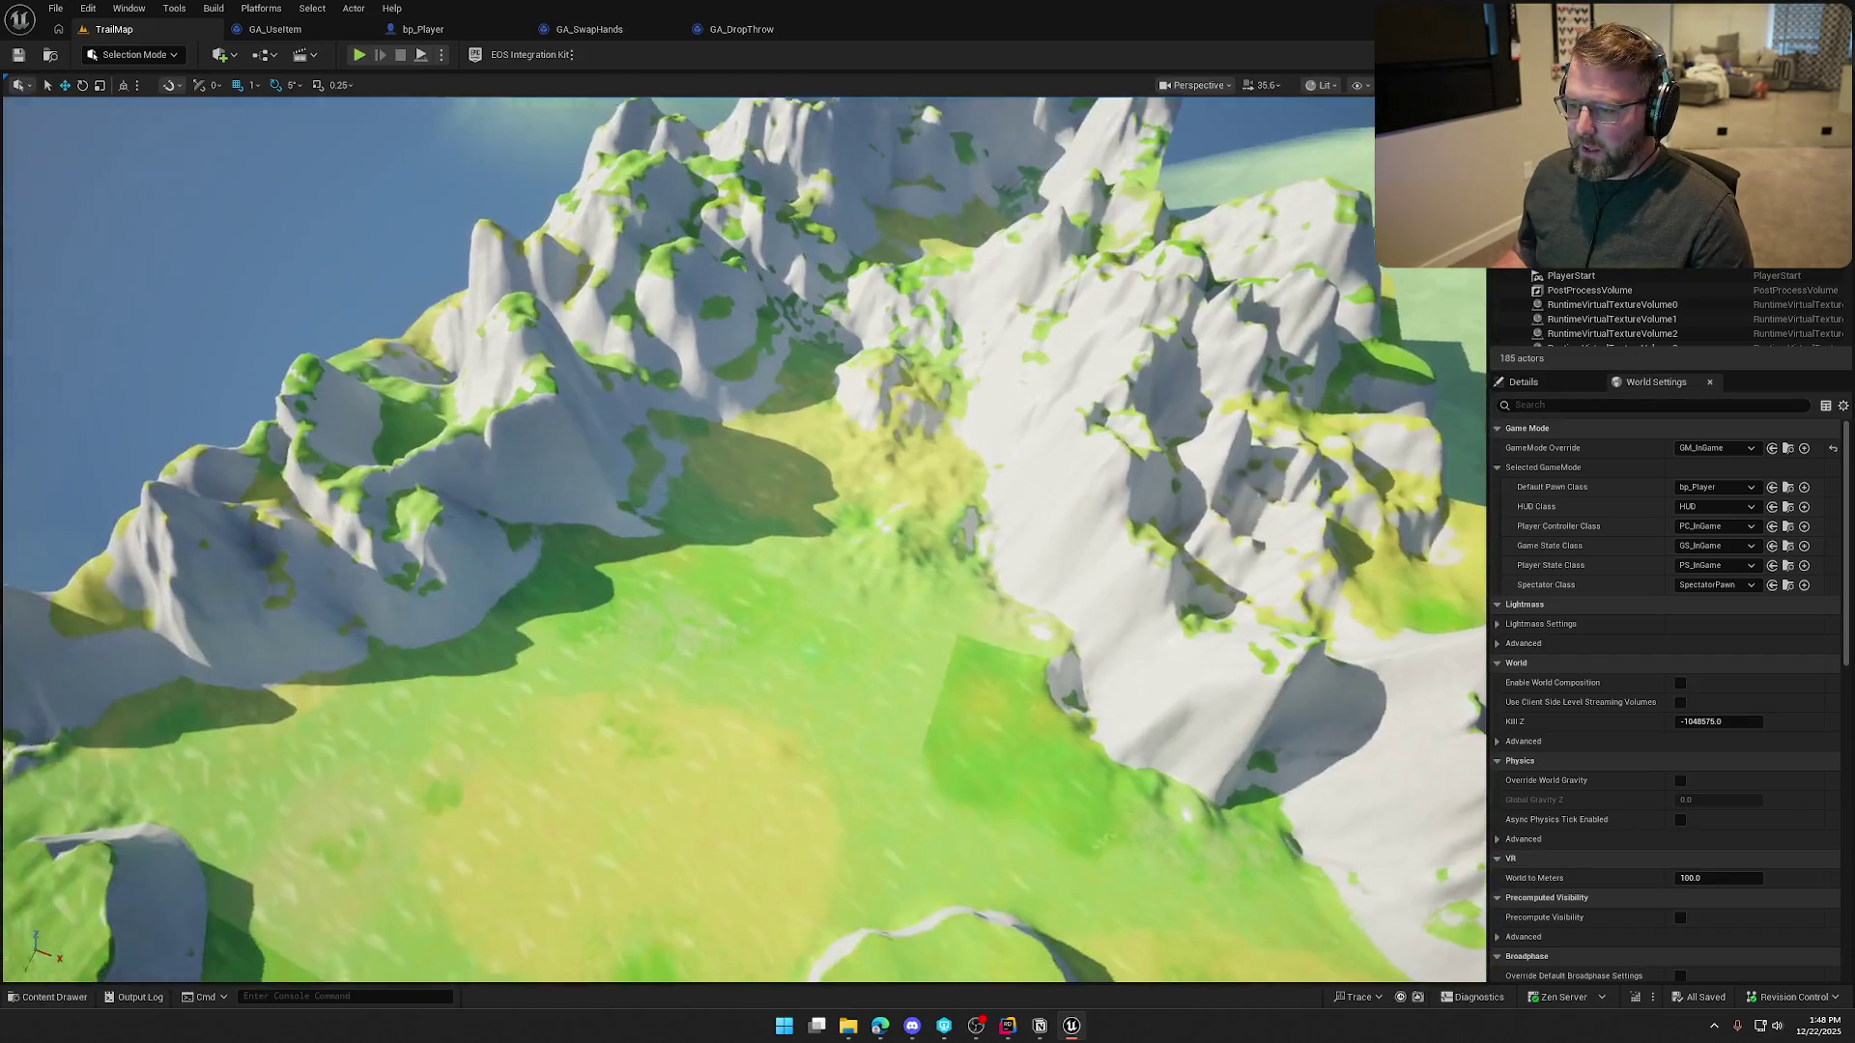
pyautogui.scroll(10, 744, 539)
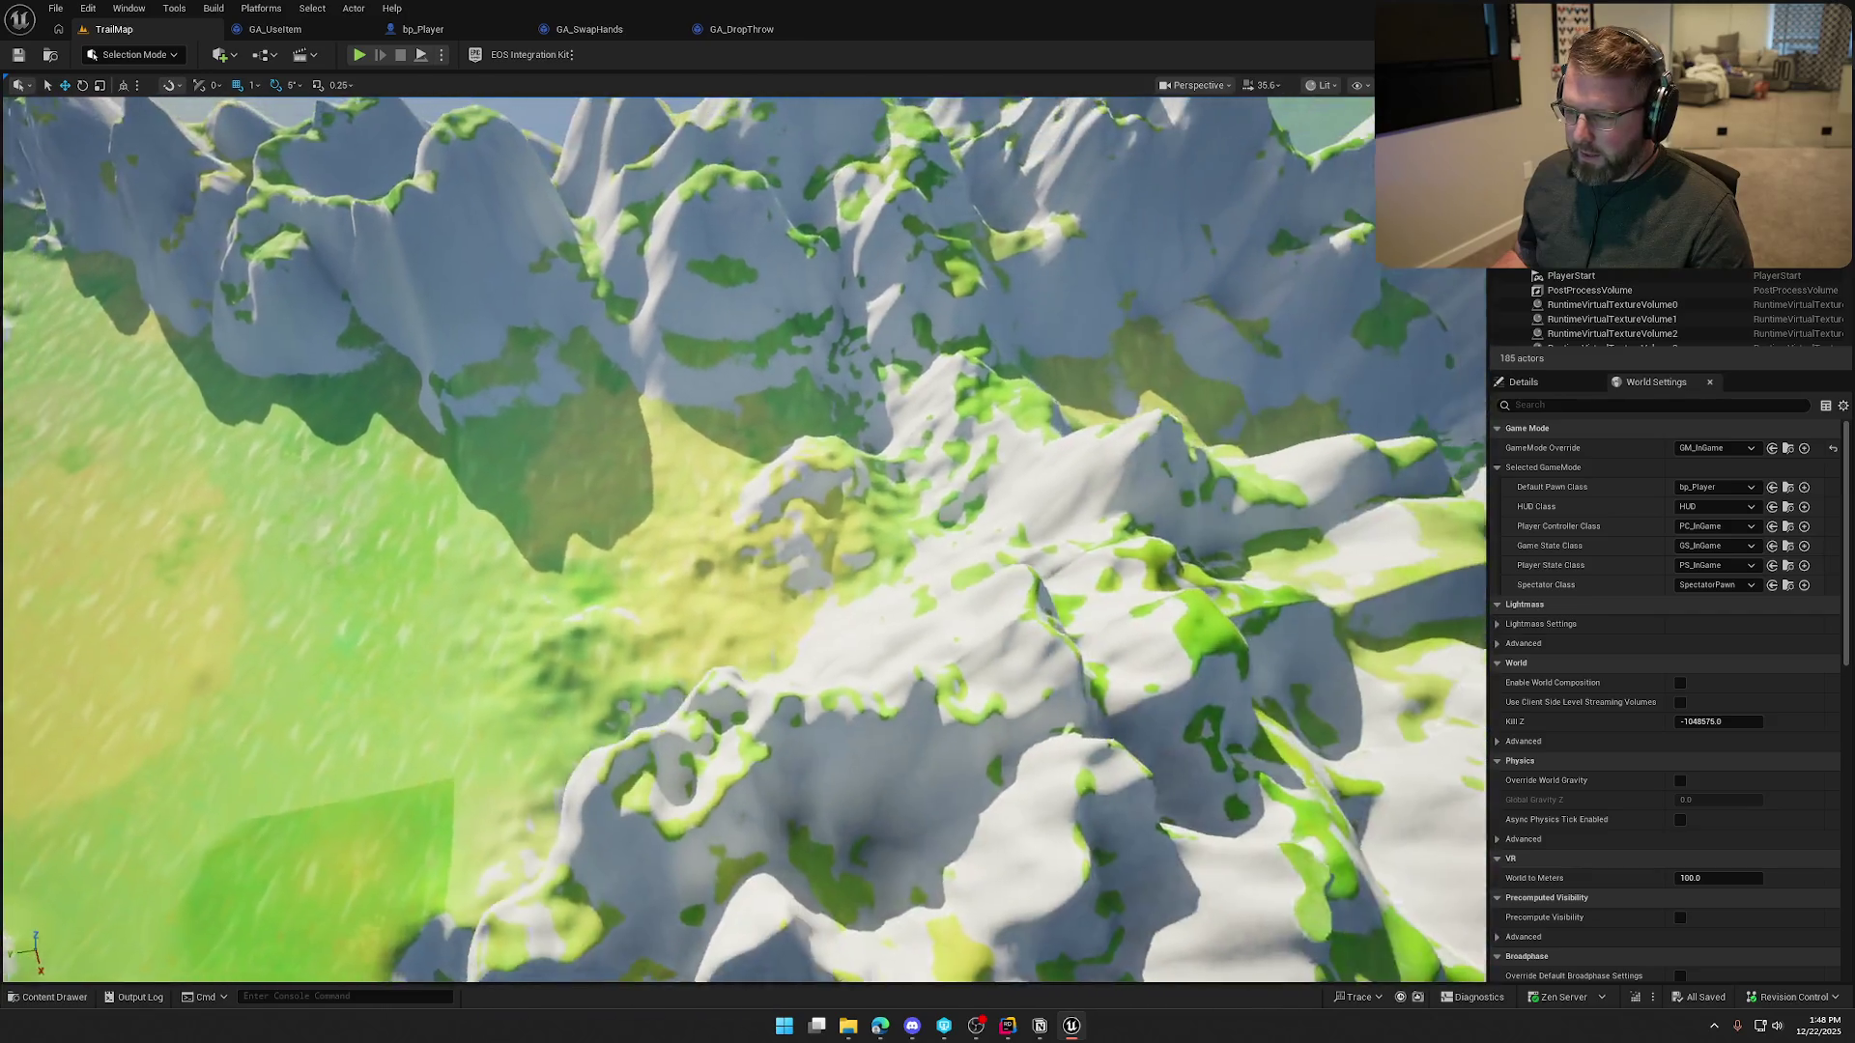
pyautogui.moveTo(882, 473)
pyautogui.mouseDown()
pyautogui.moveTo(882, 435)
pyautogui.moveTo(883, 502)
pyautogui.moveTo(940, 502)
pyautogui.moveTo(940, 527)
pyautogui.moveTo(960, 508)
pyautogui.mouseUp()
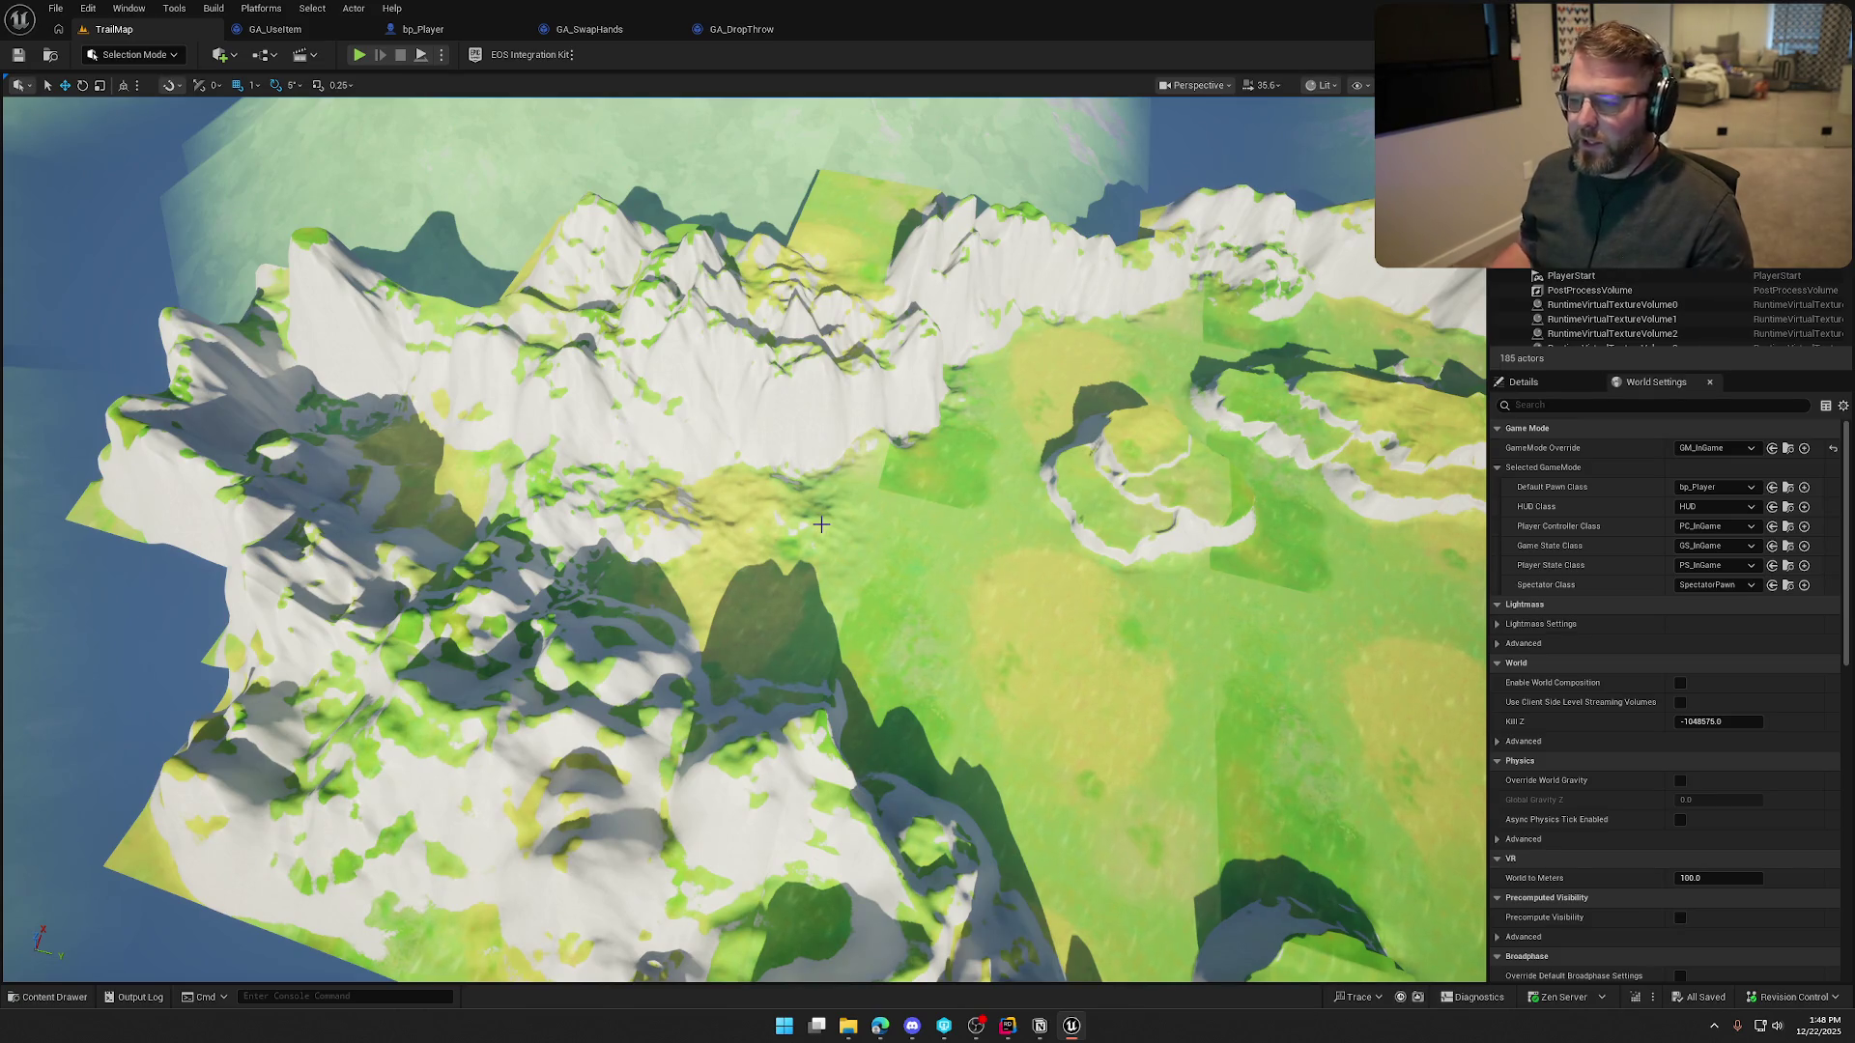
pyautogui.moveTo(821, 524); pyautogui.dragTo(821, 524)
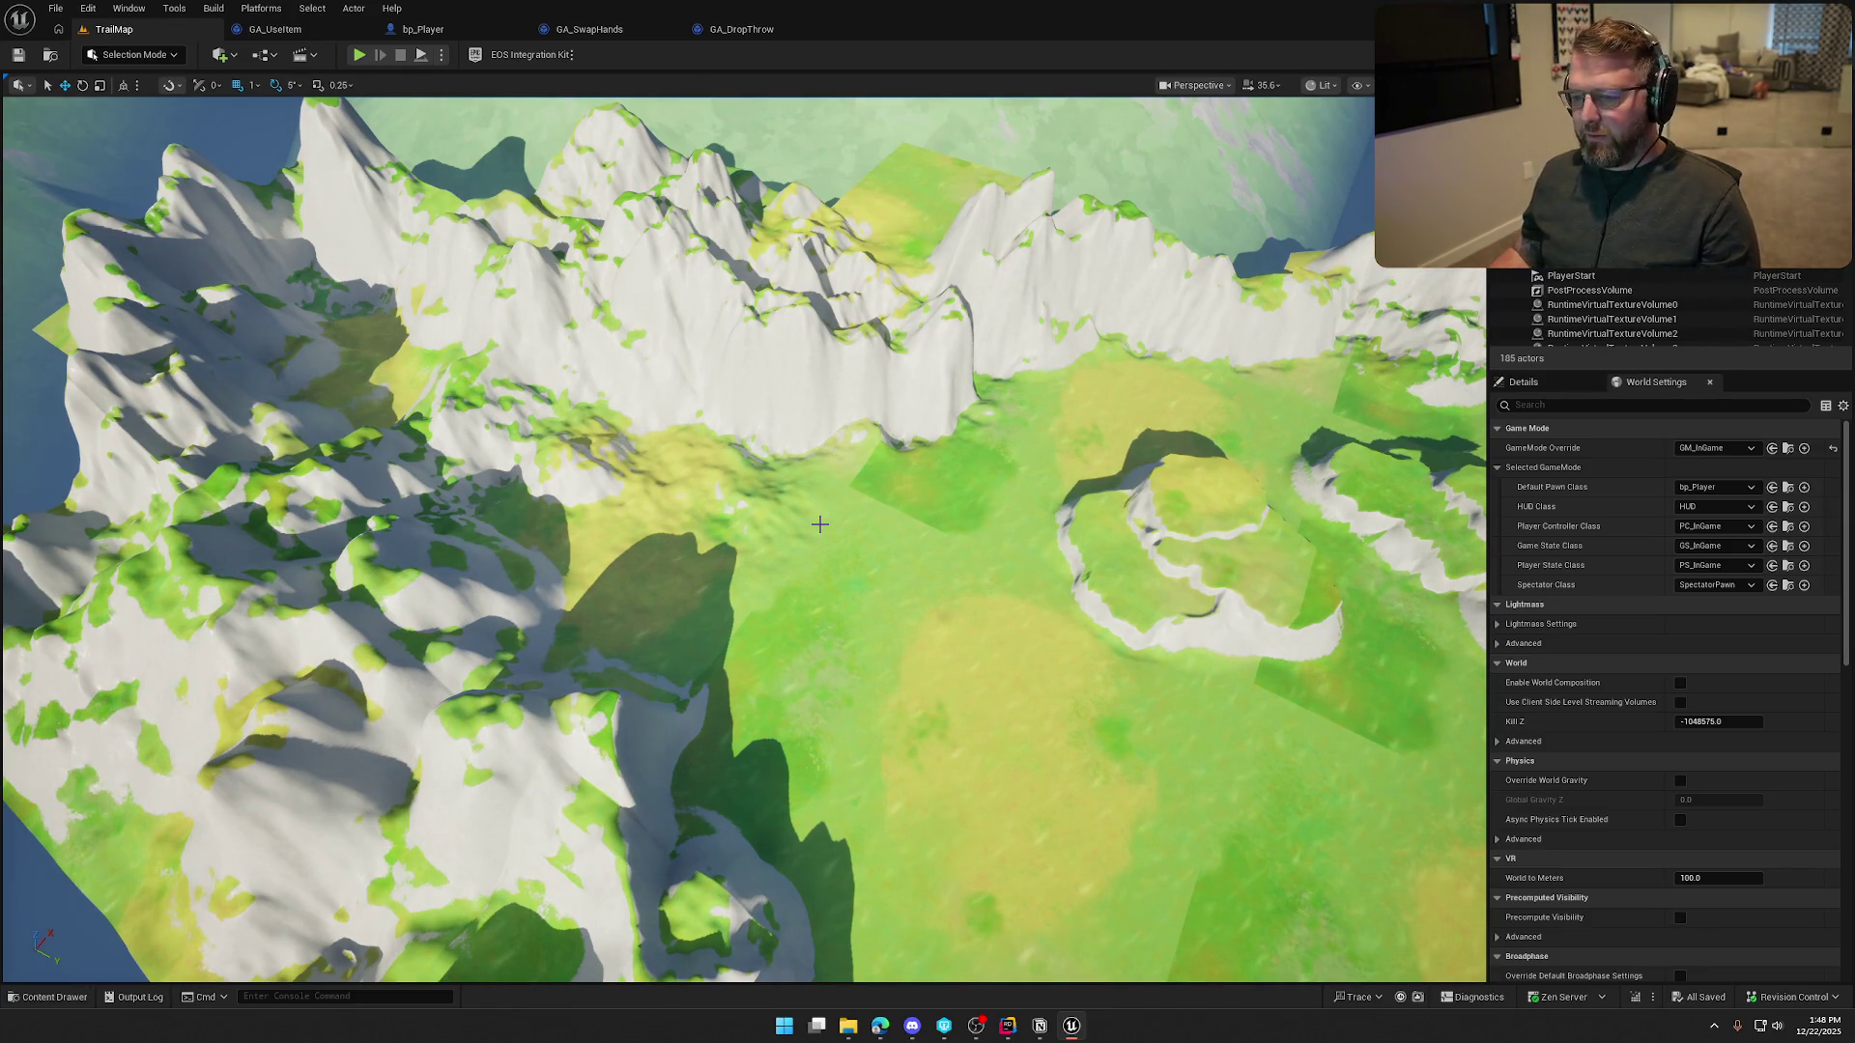
pyautogui.moveTo(820, 524); pyautogui.dragTo(820, 524)
pyautogui.moveTo(848, 670); pyautogui.dragTo(849, 669)
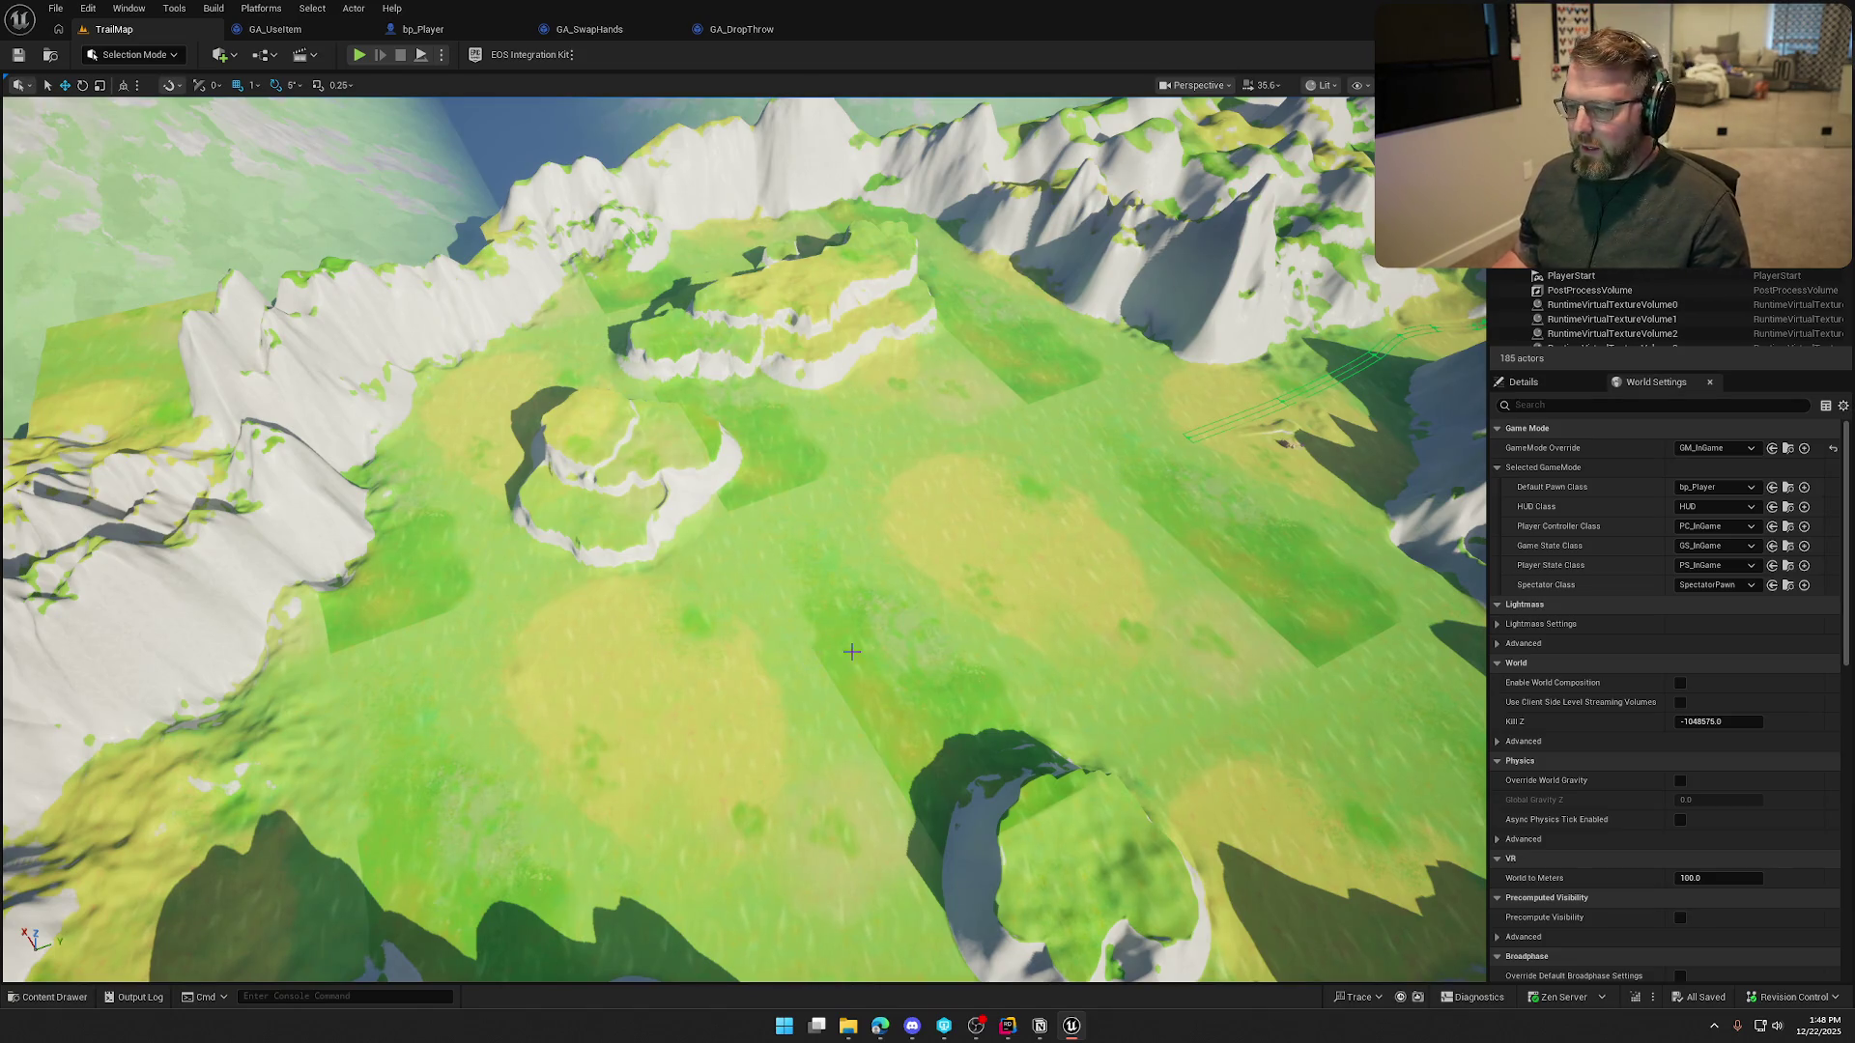
pyautogui.moveTo(877, 695); pyautogui.dragTo(876, 695)
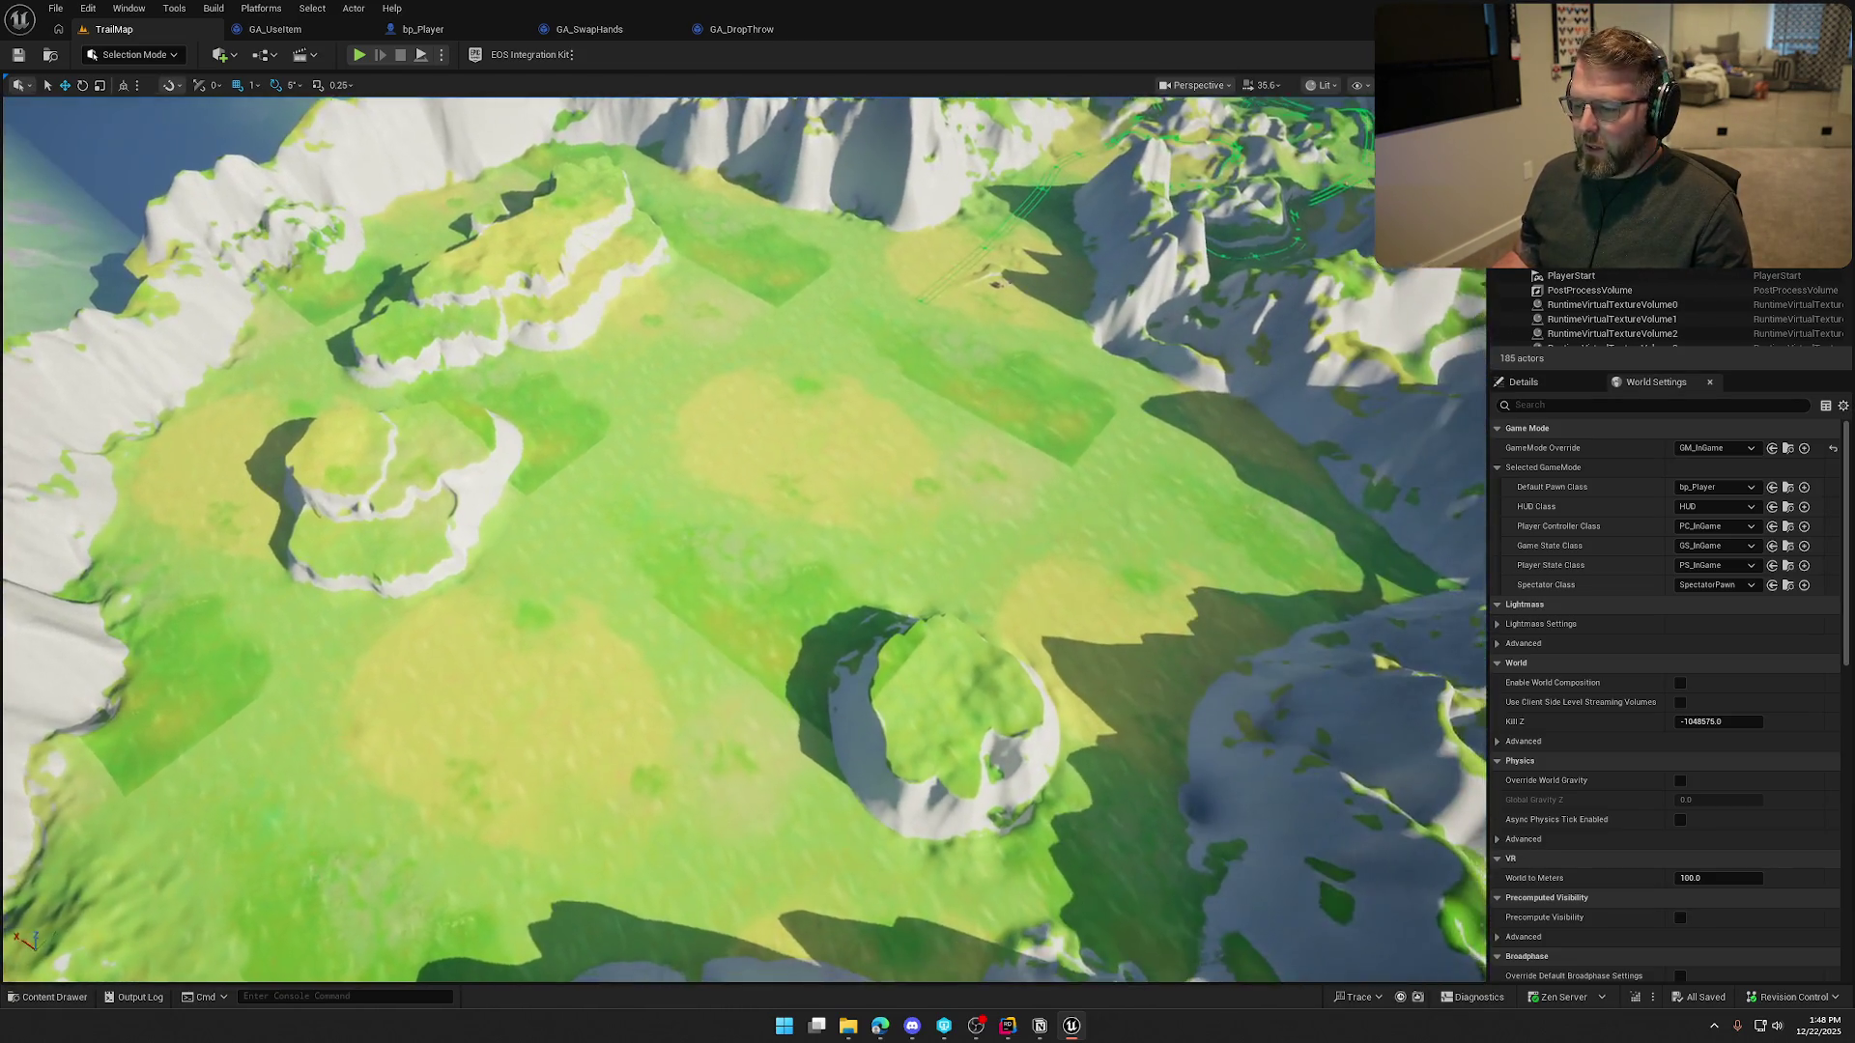
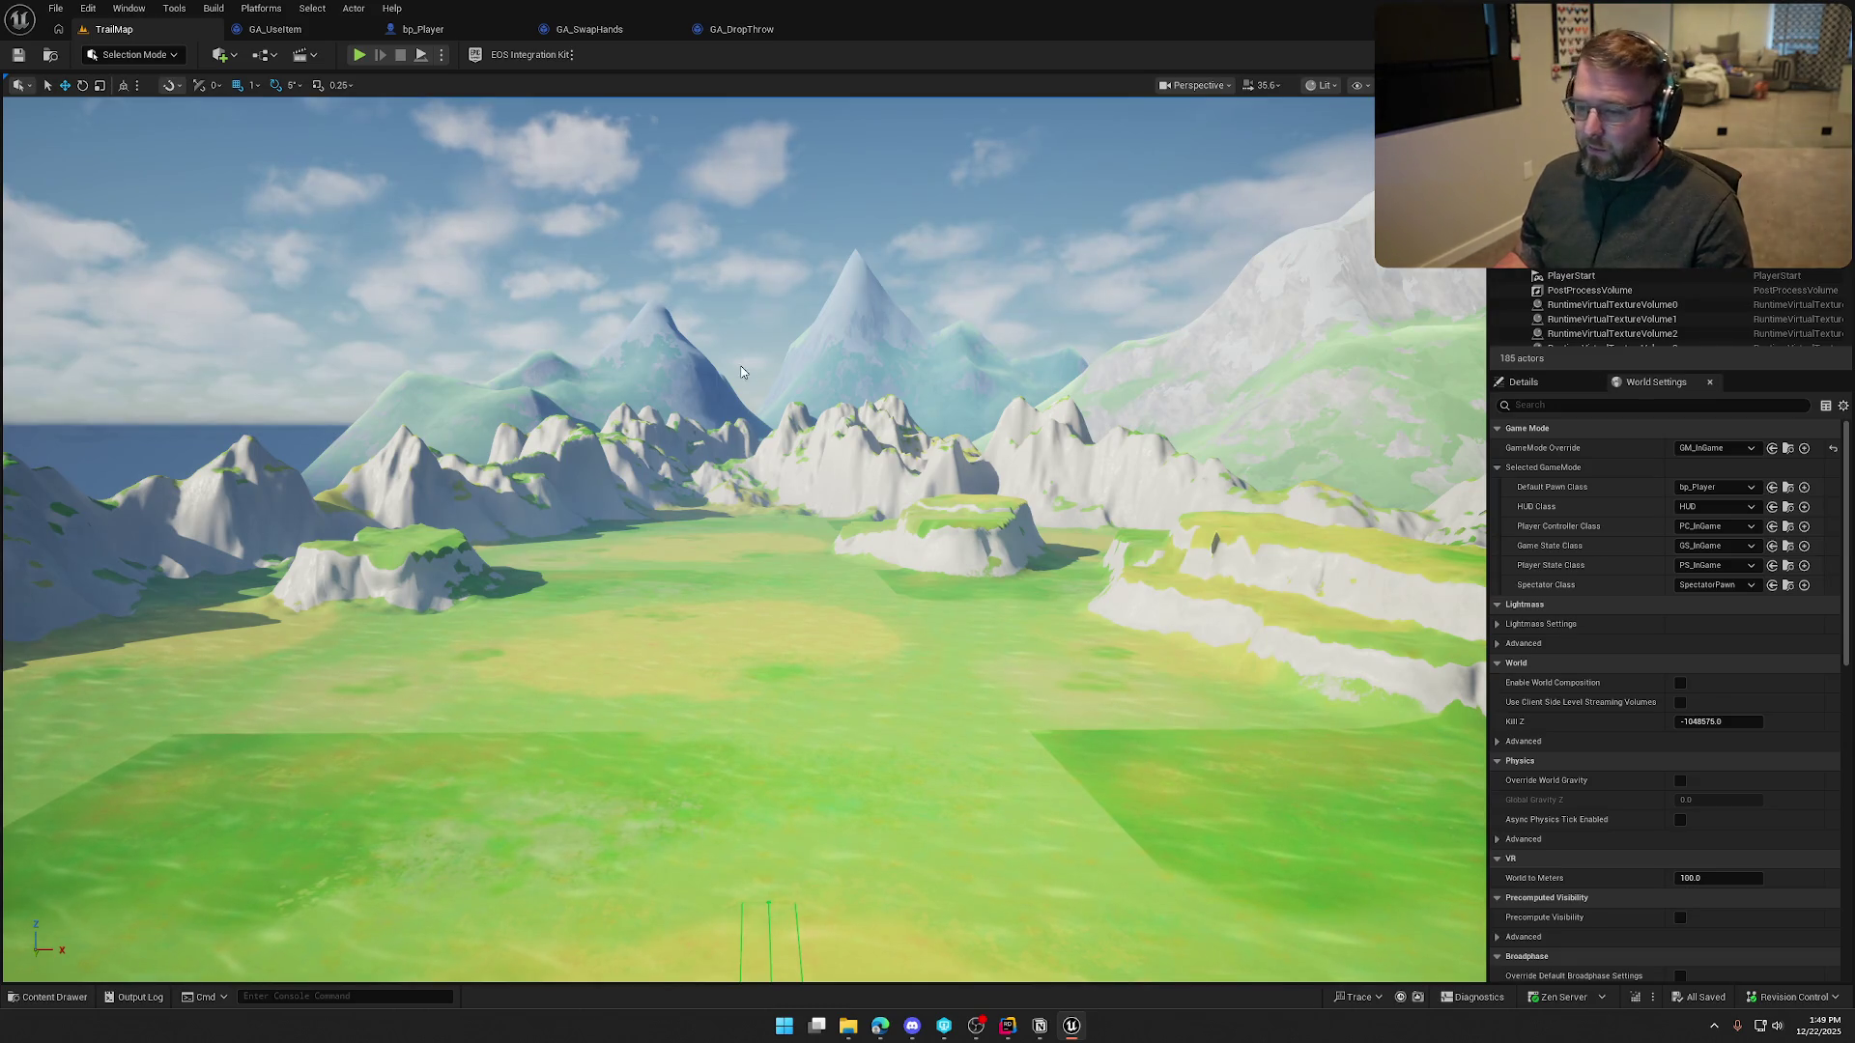
# Load the GameWorld level from Content > Maps and frame the cabin and village props
pyautogui.moveTo(824, 464); pyautogui.dragTo(827, 459)
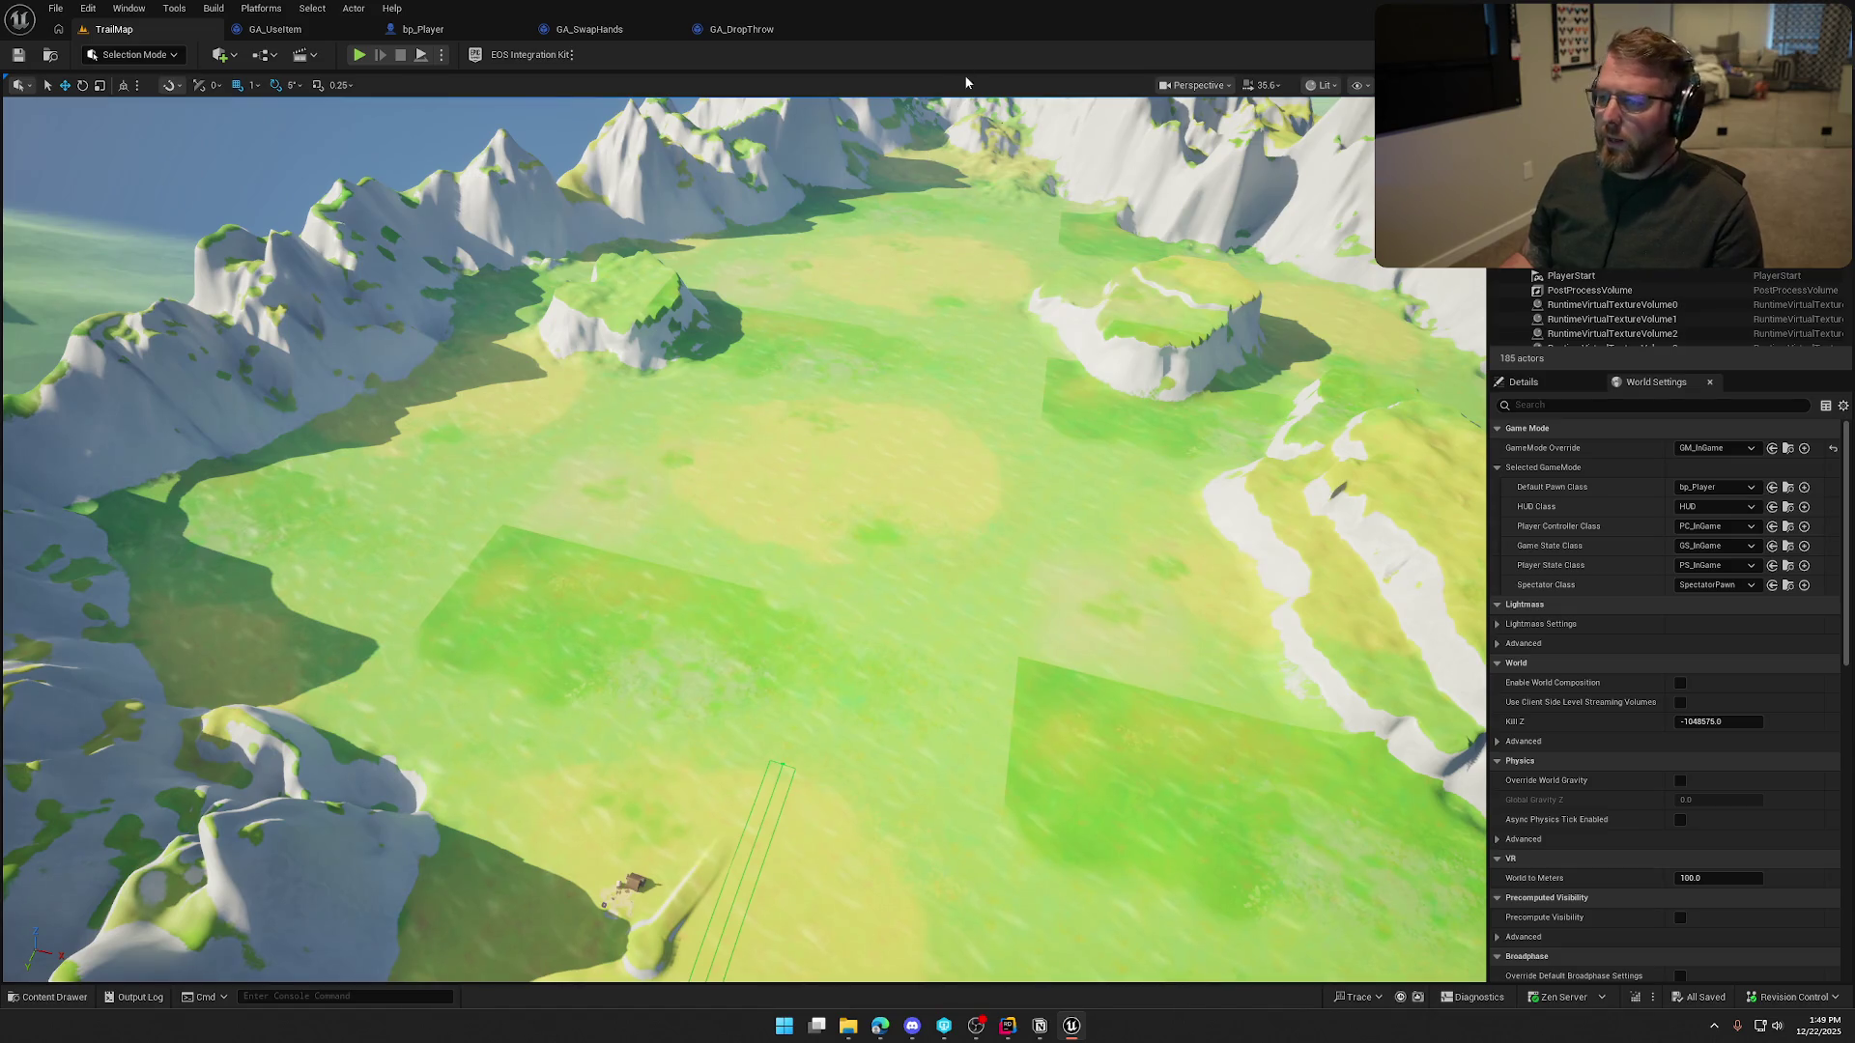
pyautogui.moveTo(930, 476); pyautogui.dragTo(942, 503)
pyautogui.hotkey('ctrl', 'space')
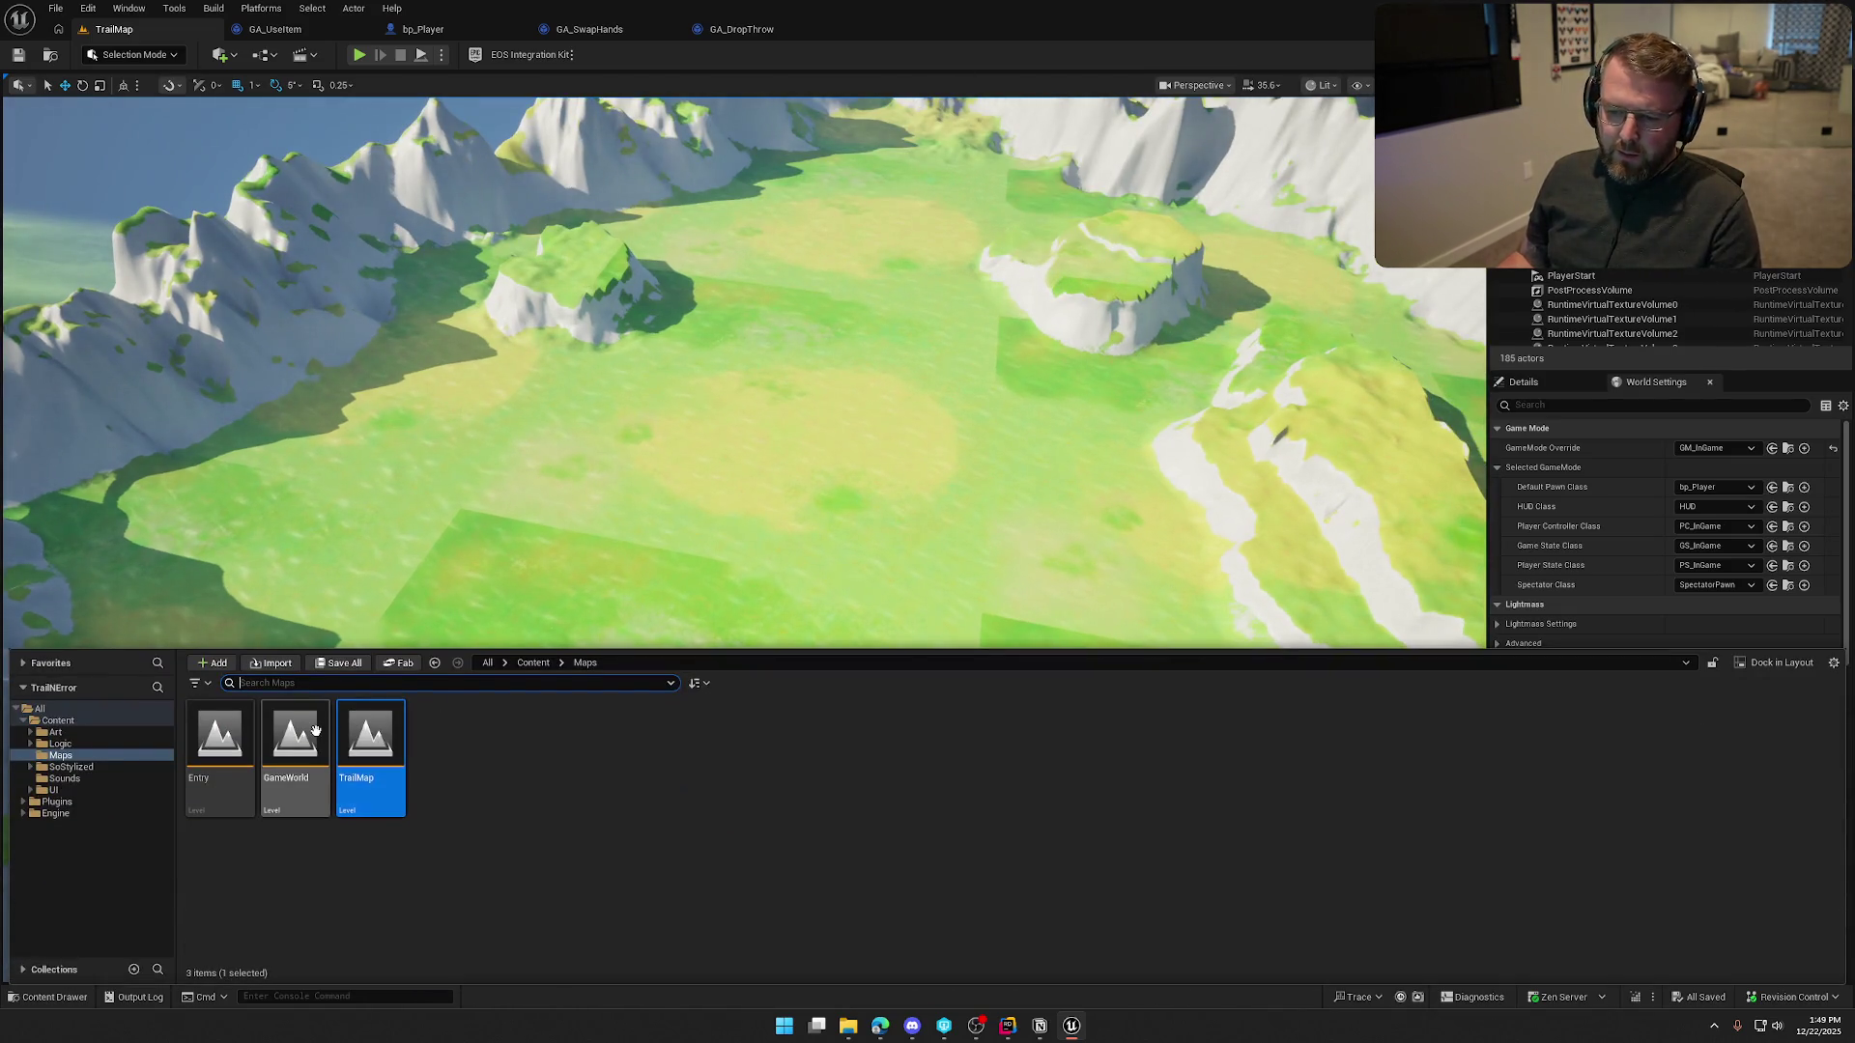
pyautogui.press('Return')
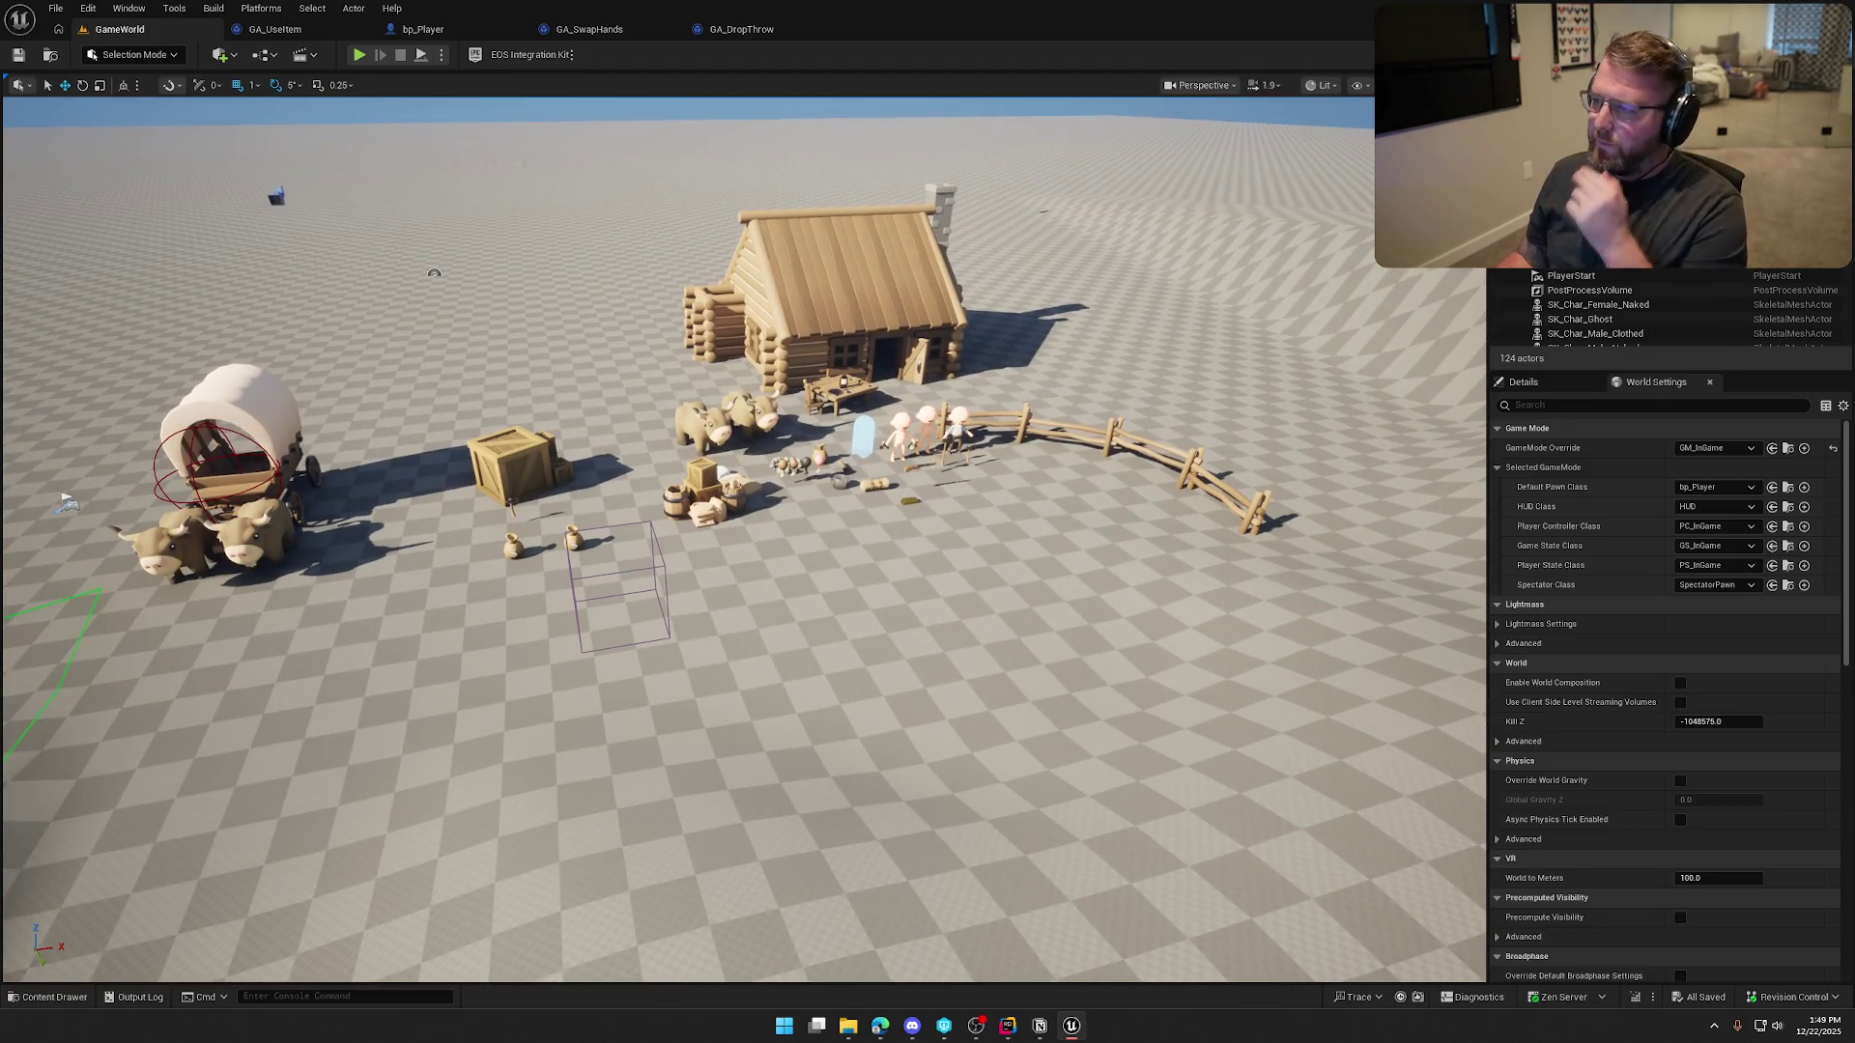
pyautogui.scroll(-2, 688, 541)
pyautogui.moveTo(717, 225); pyautogui.dragTo(716, 225)
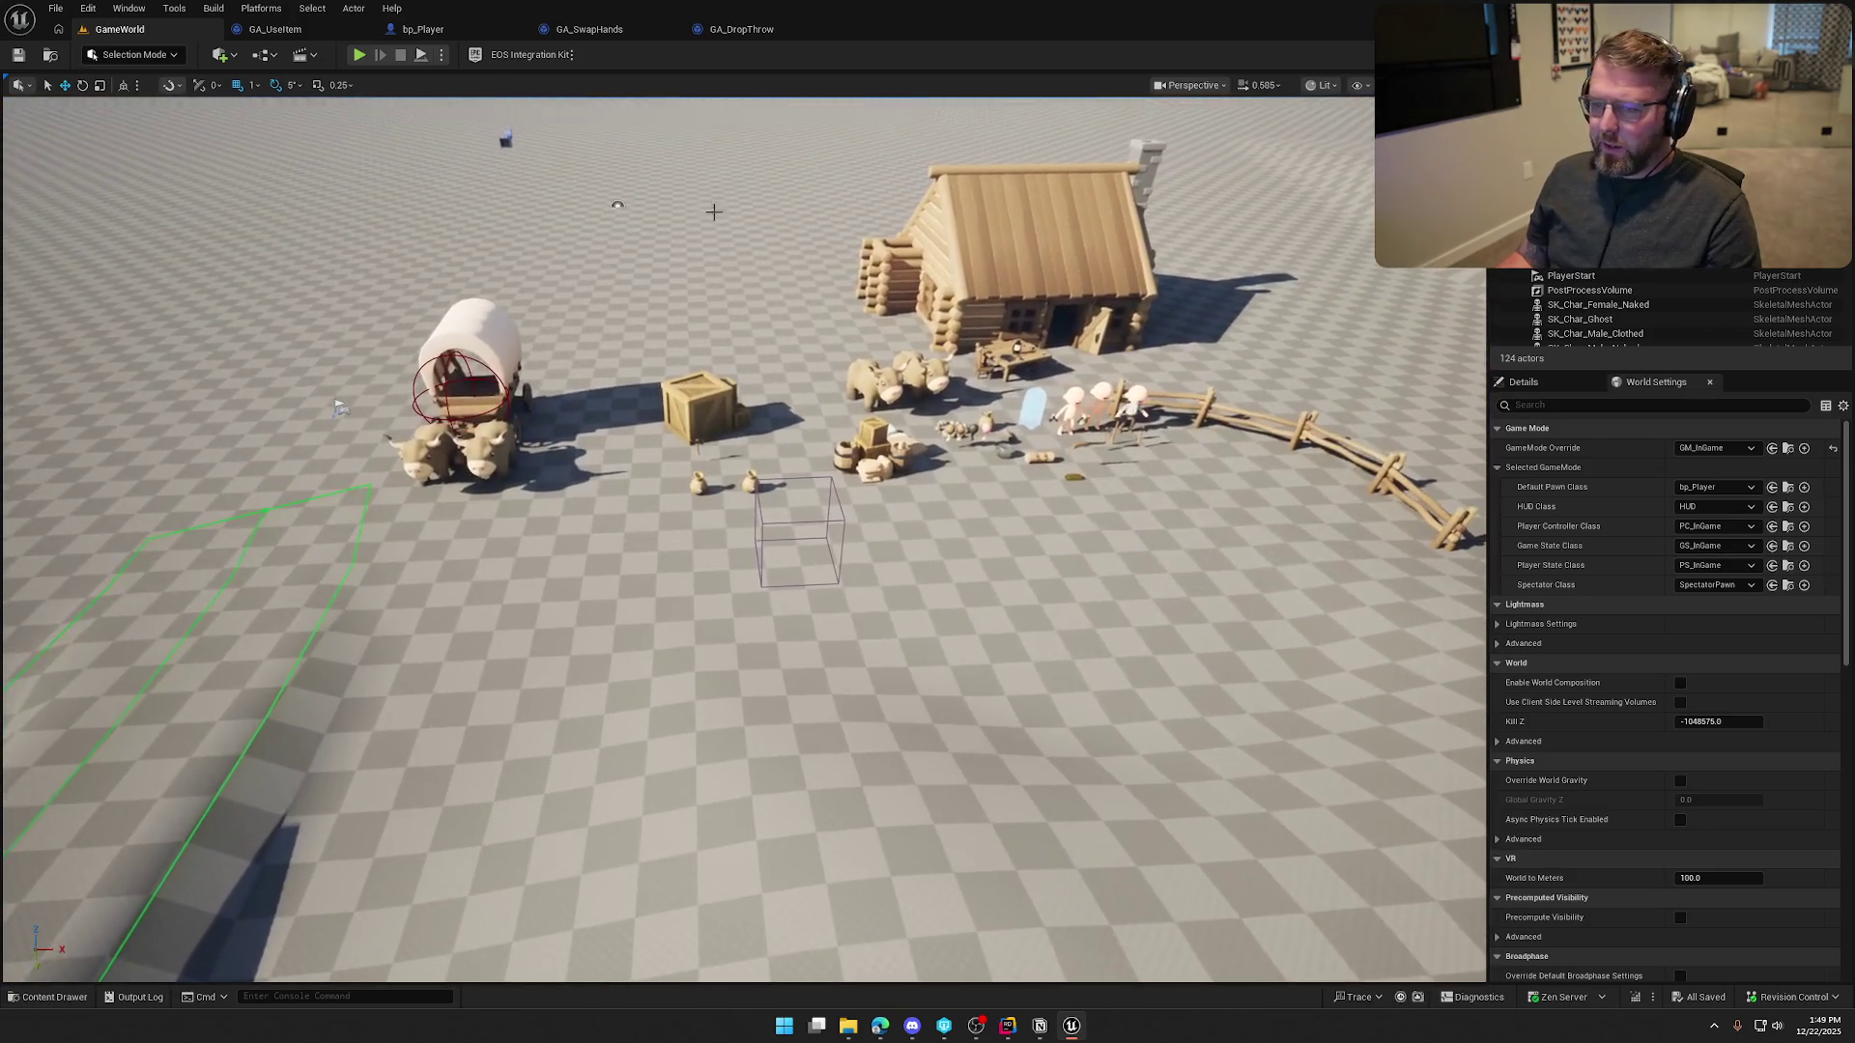
# Play GameWorld, run to the props and throw money bags, then stop and switch to Rider
pyautogui.click(359, 55)
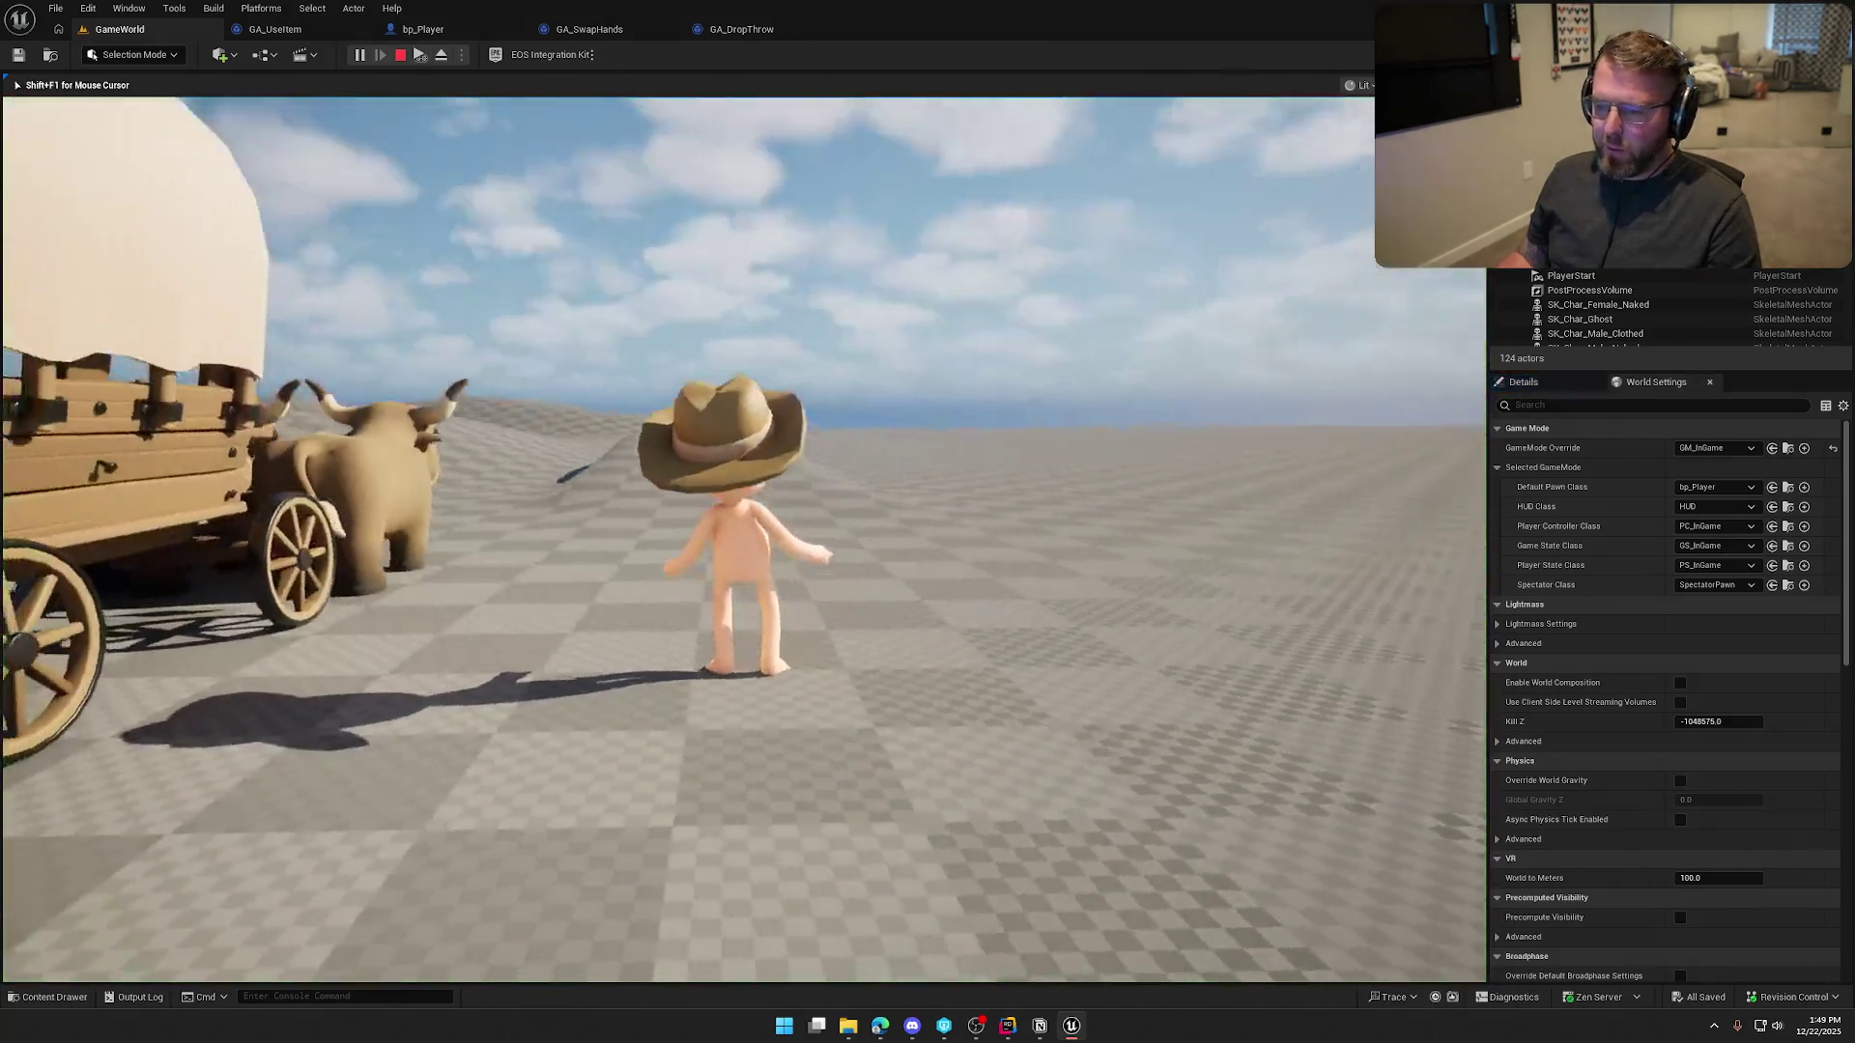
pyautogui.press('w')
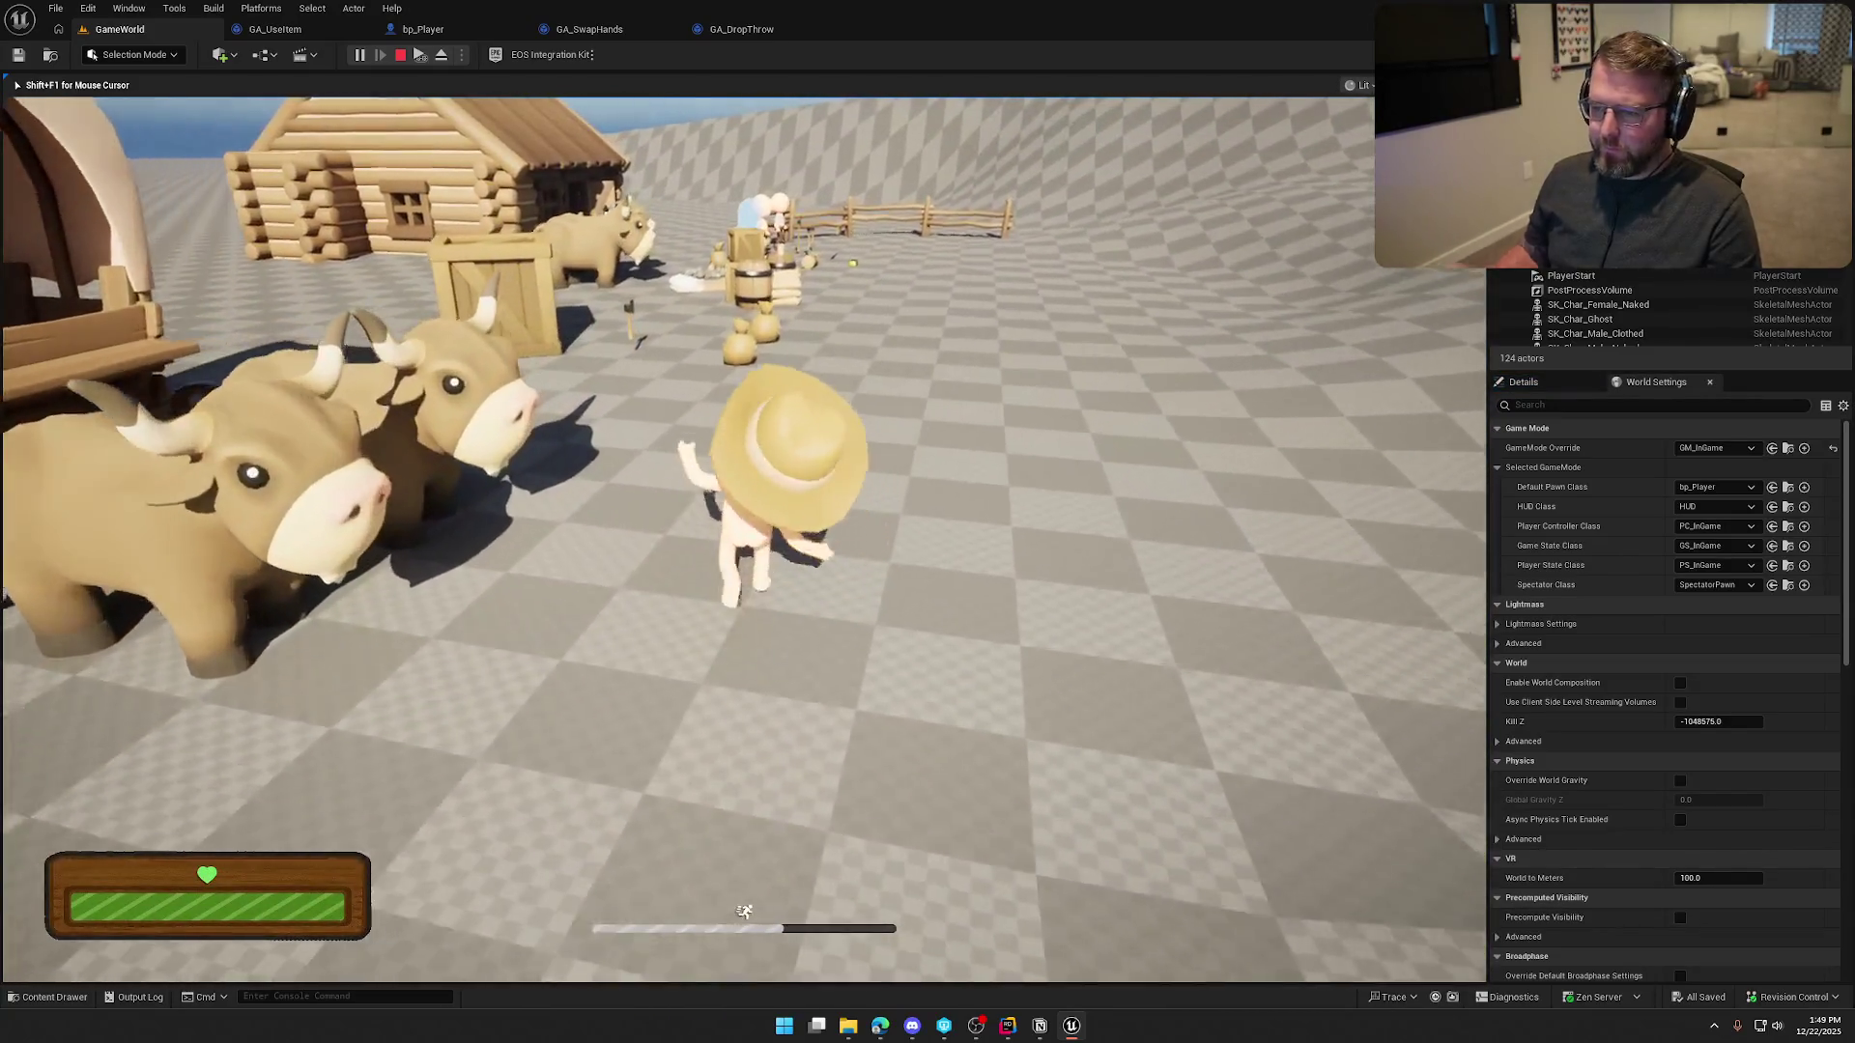
pyautogui.press('w')
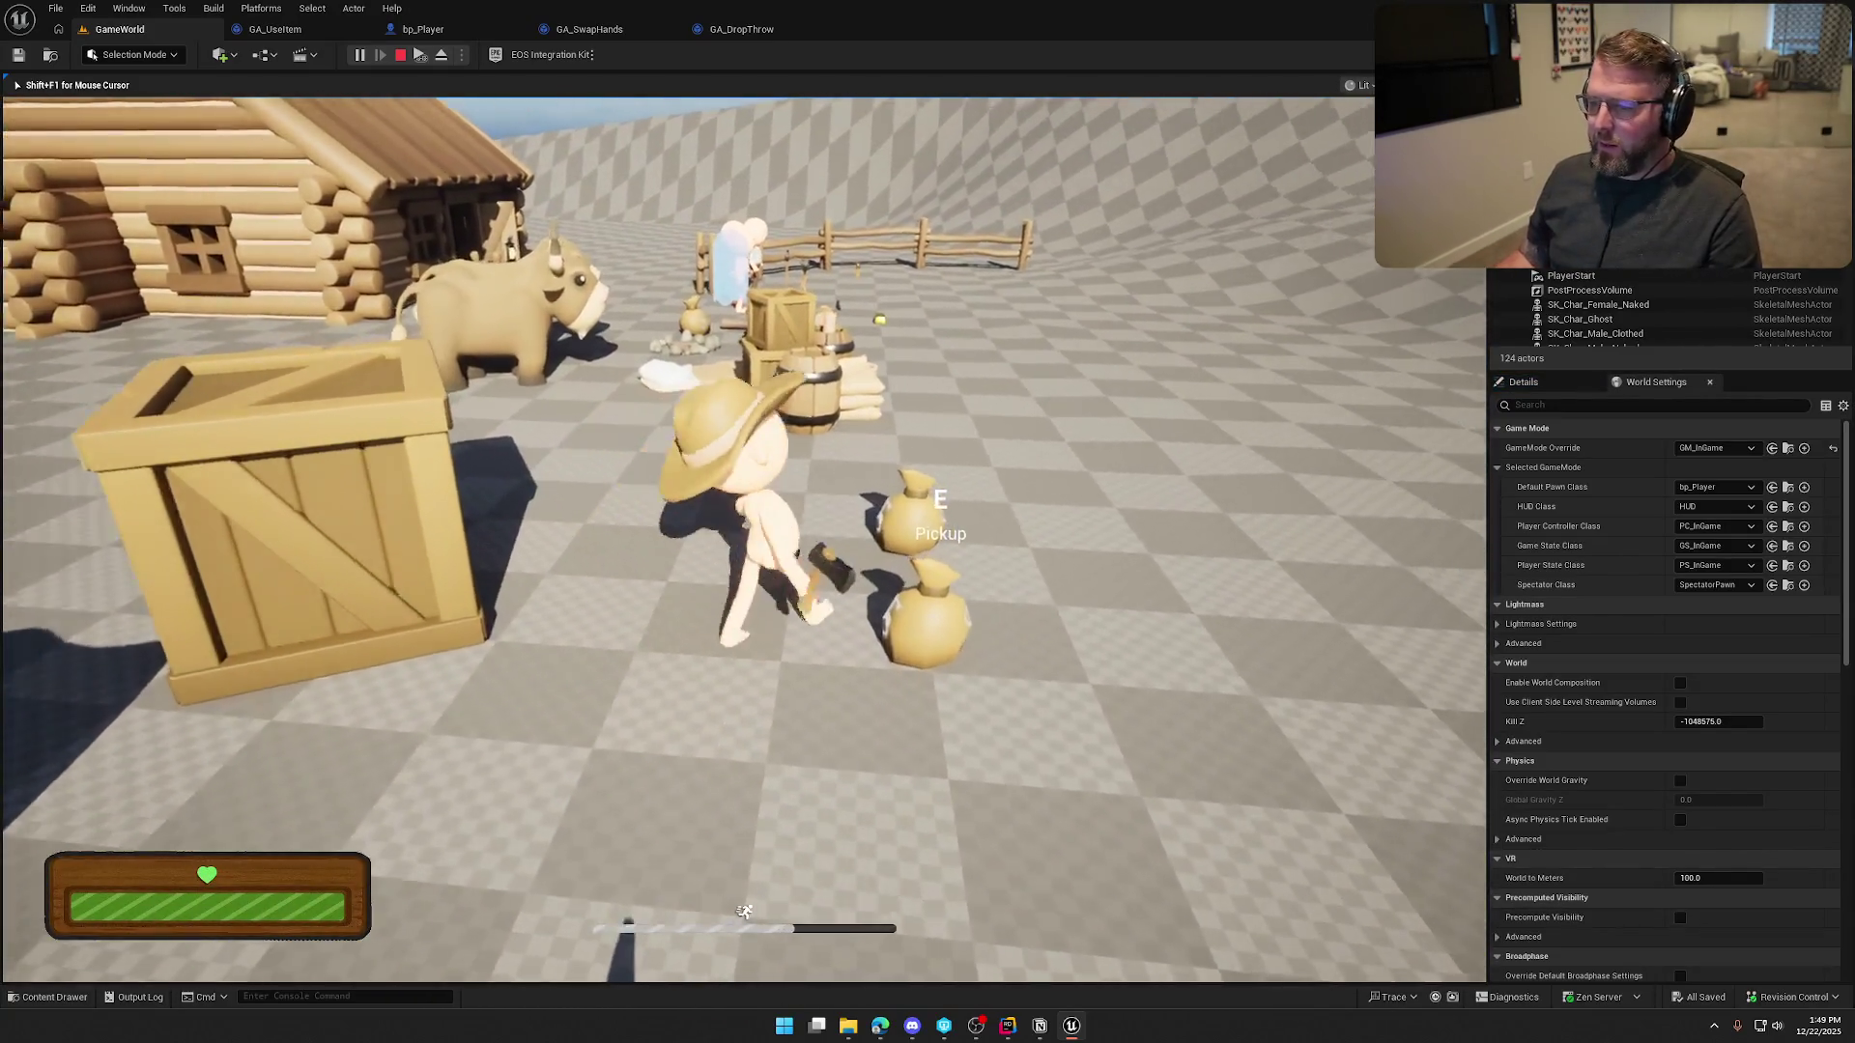
pyautogui.press('w')
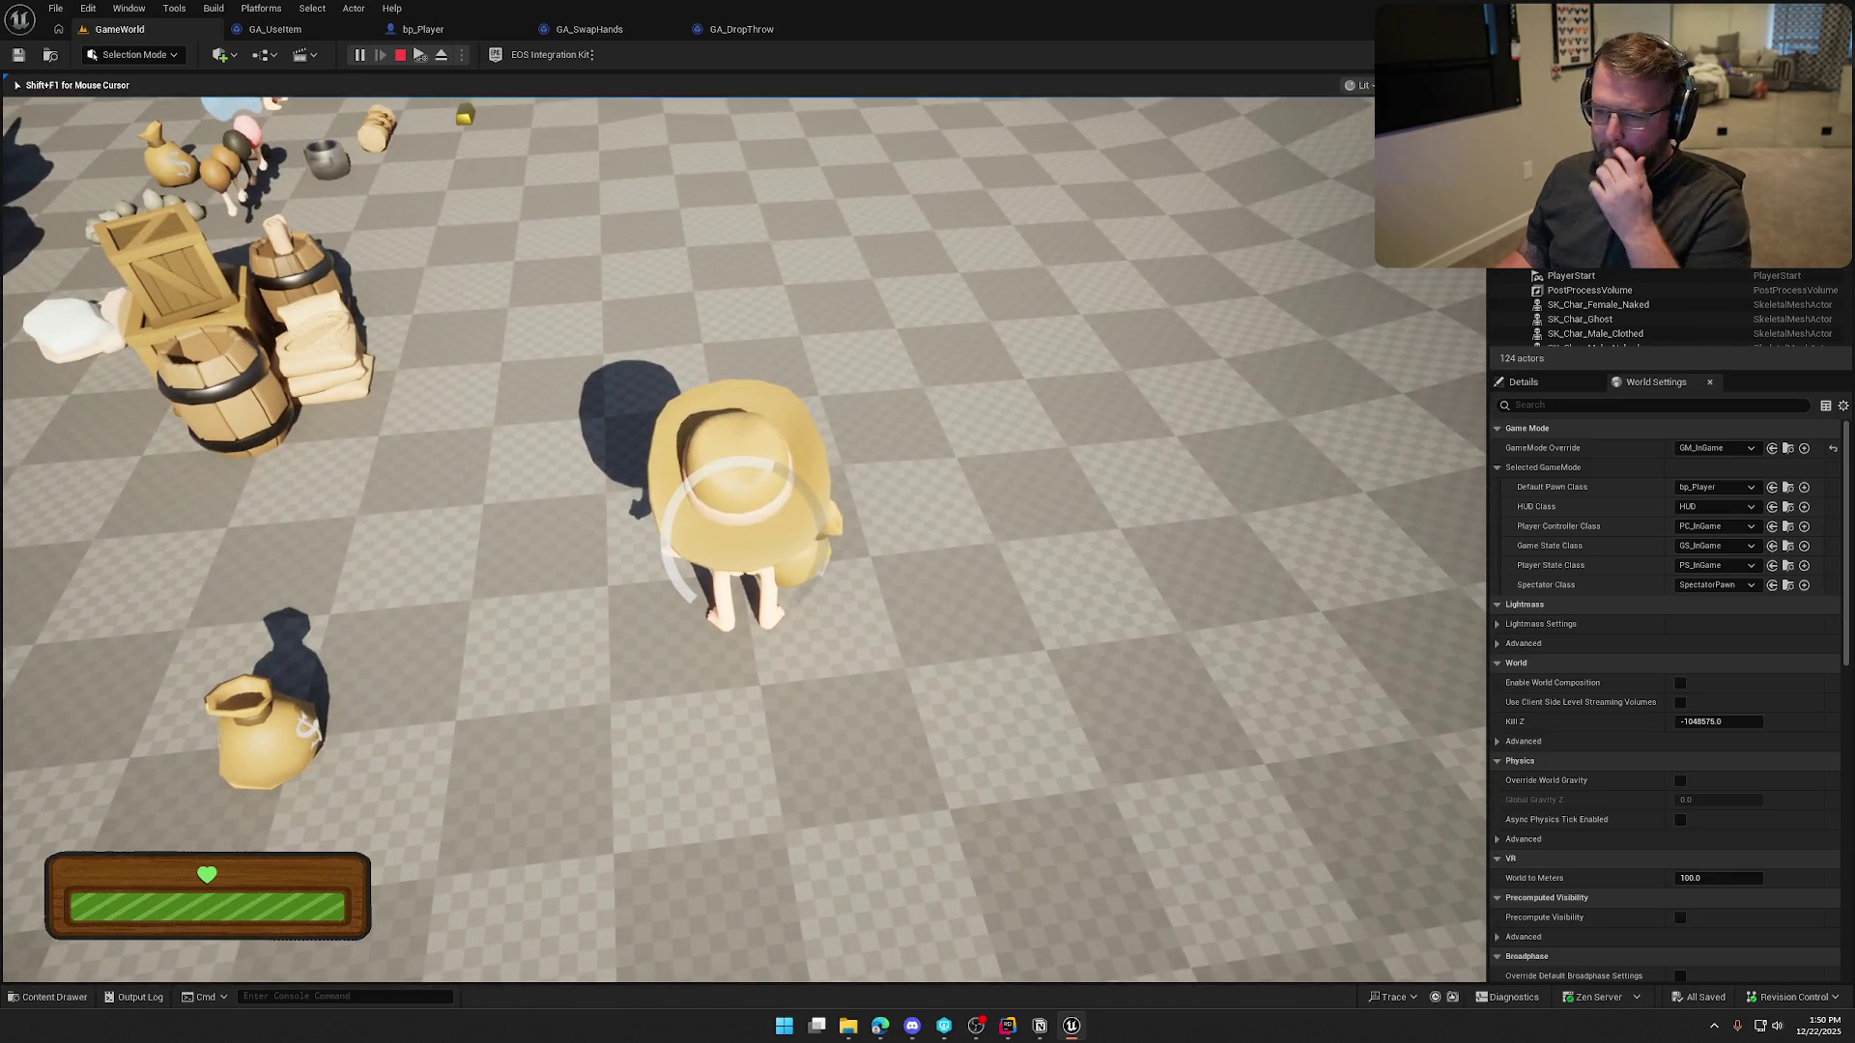
pyautogui.press('a')
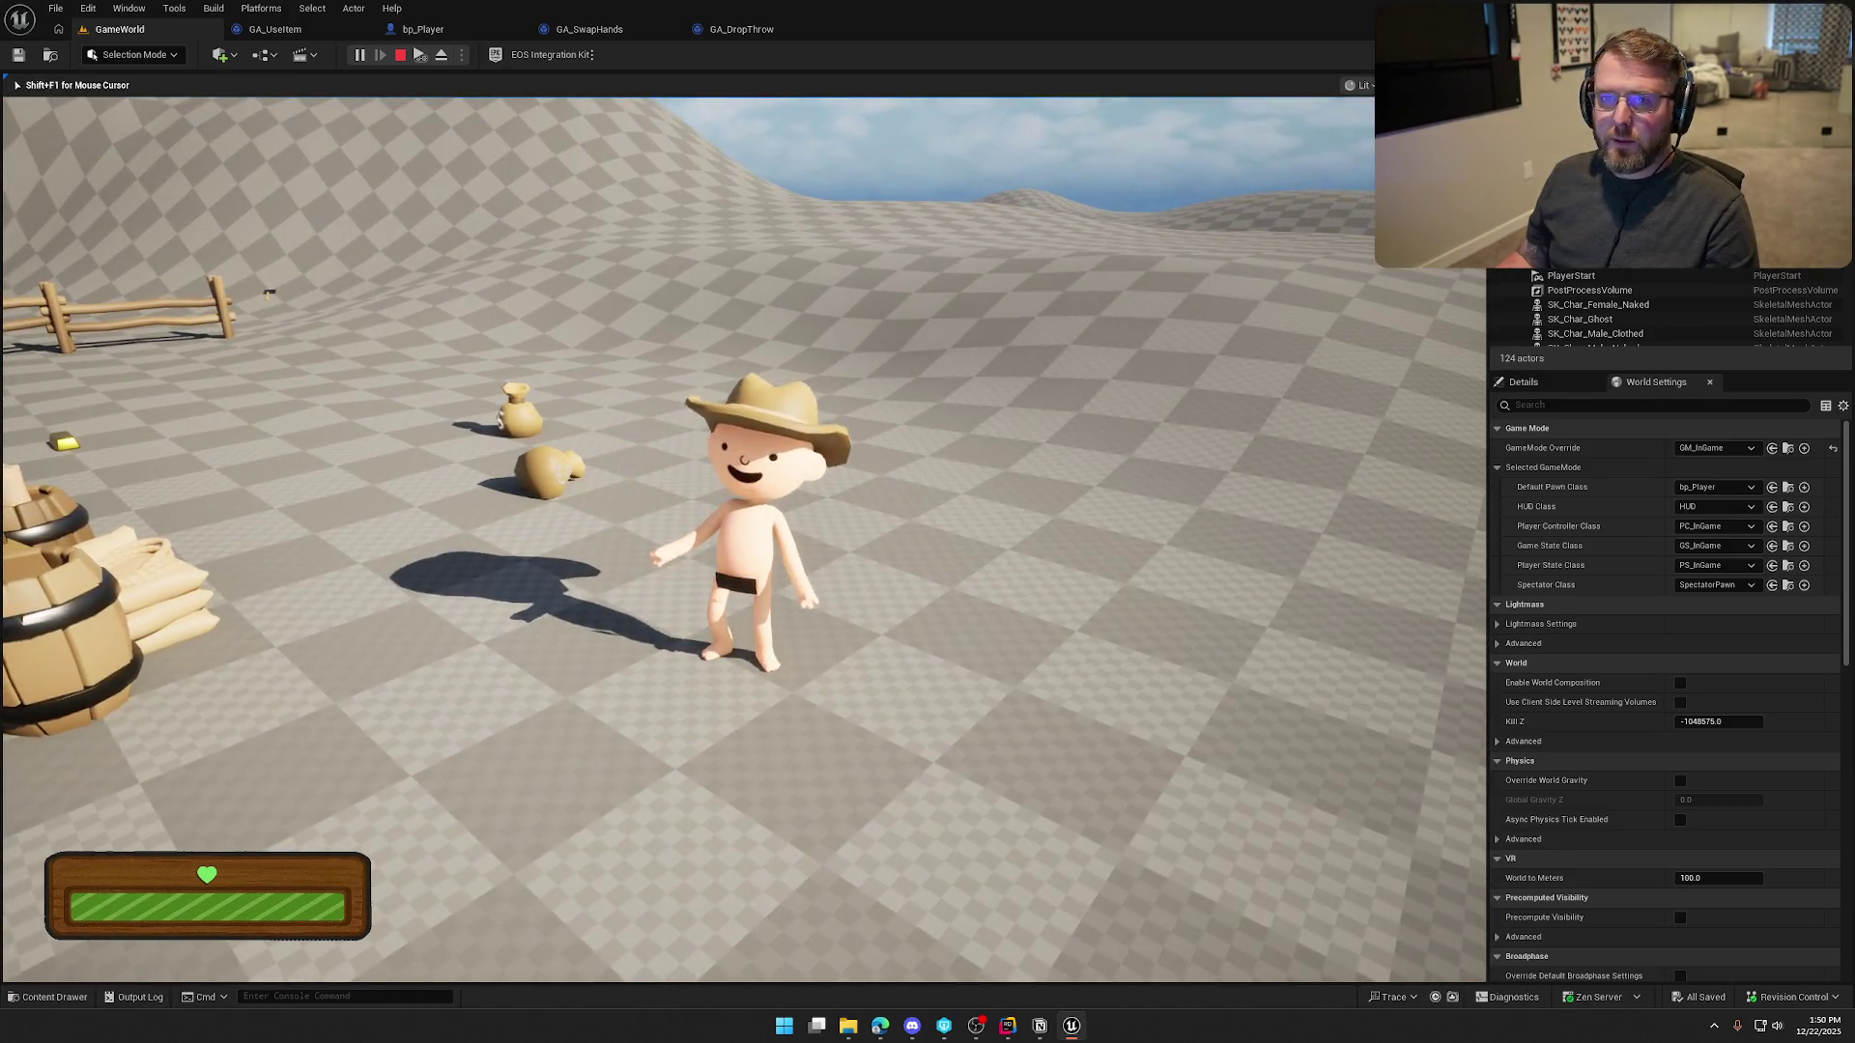
pyautogui.hotkey('shift', 'w')
pyautogui.press('w')
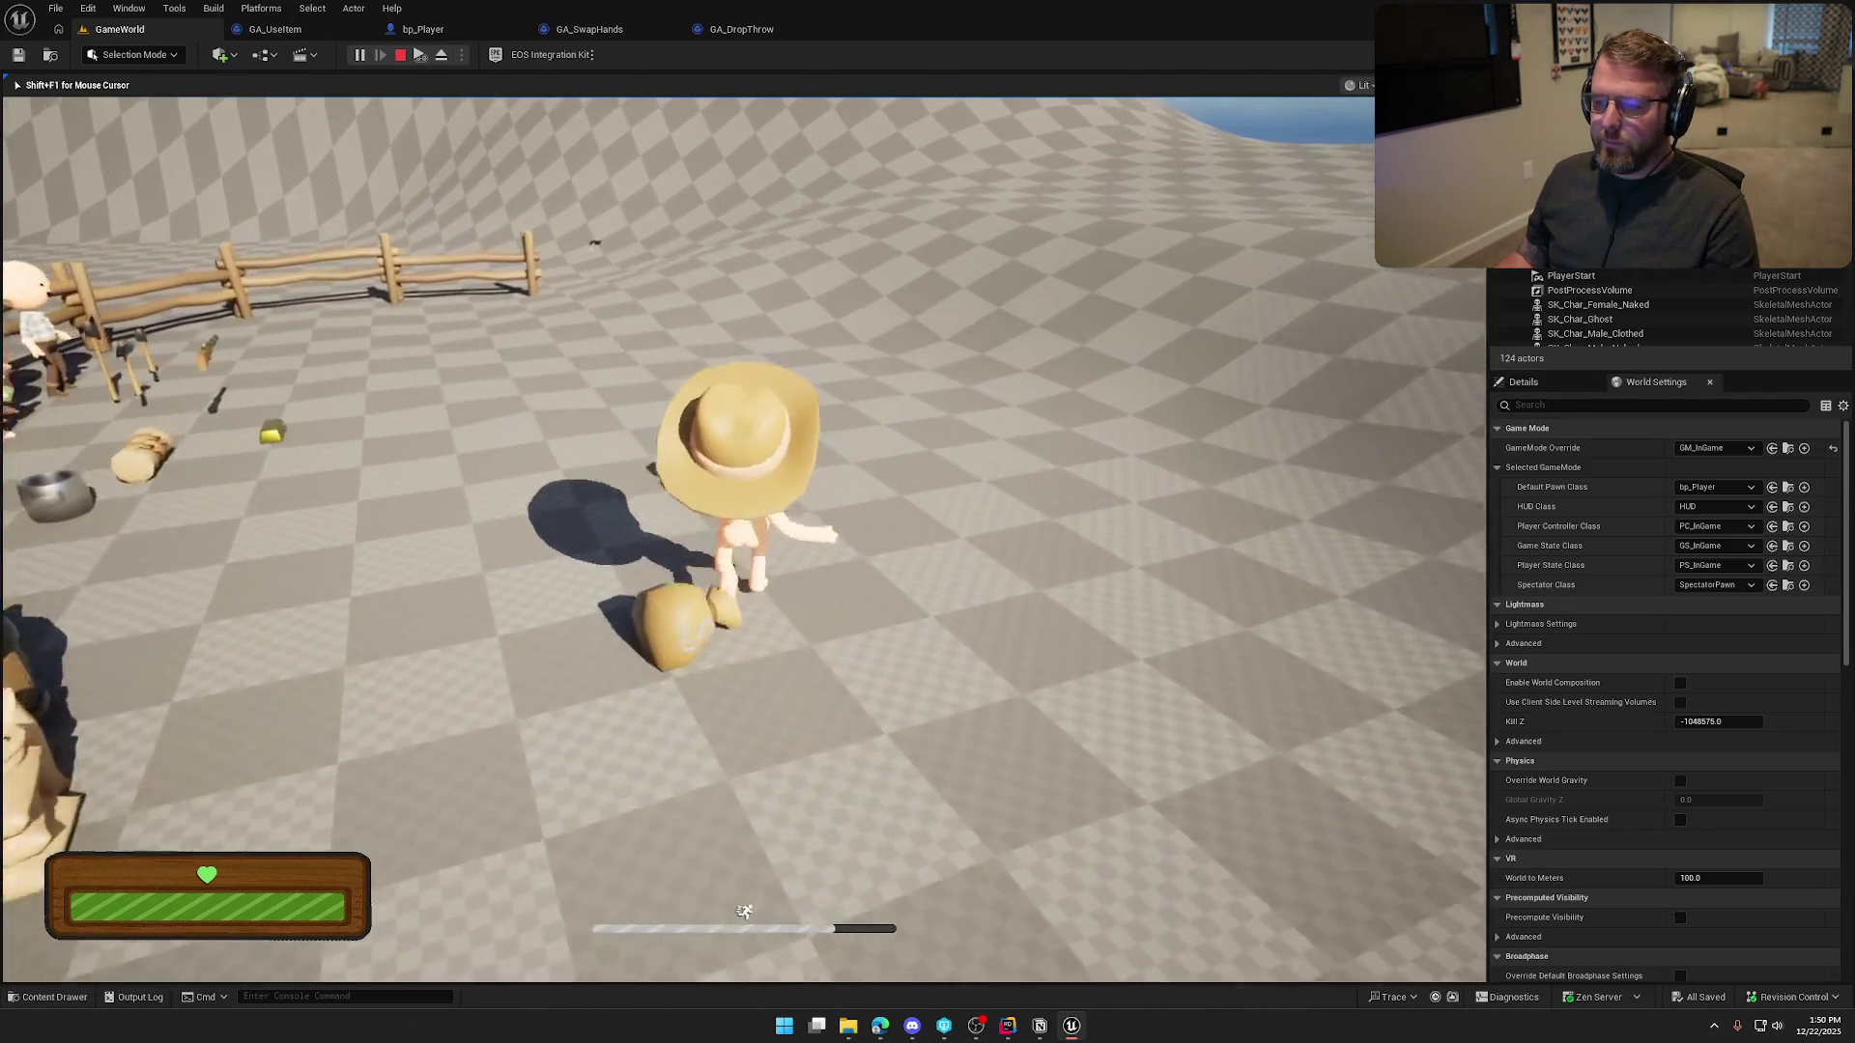
pyautogui.hotkey('shift', 'w')
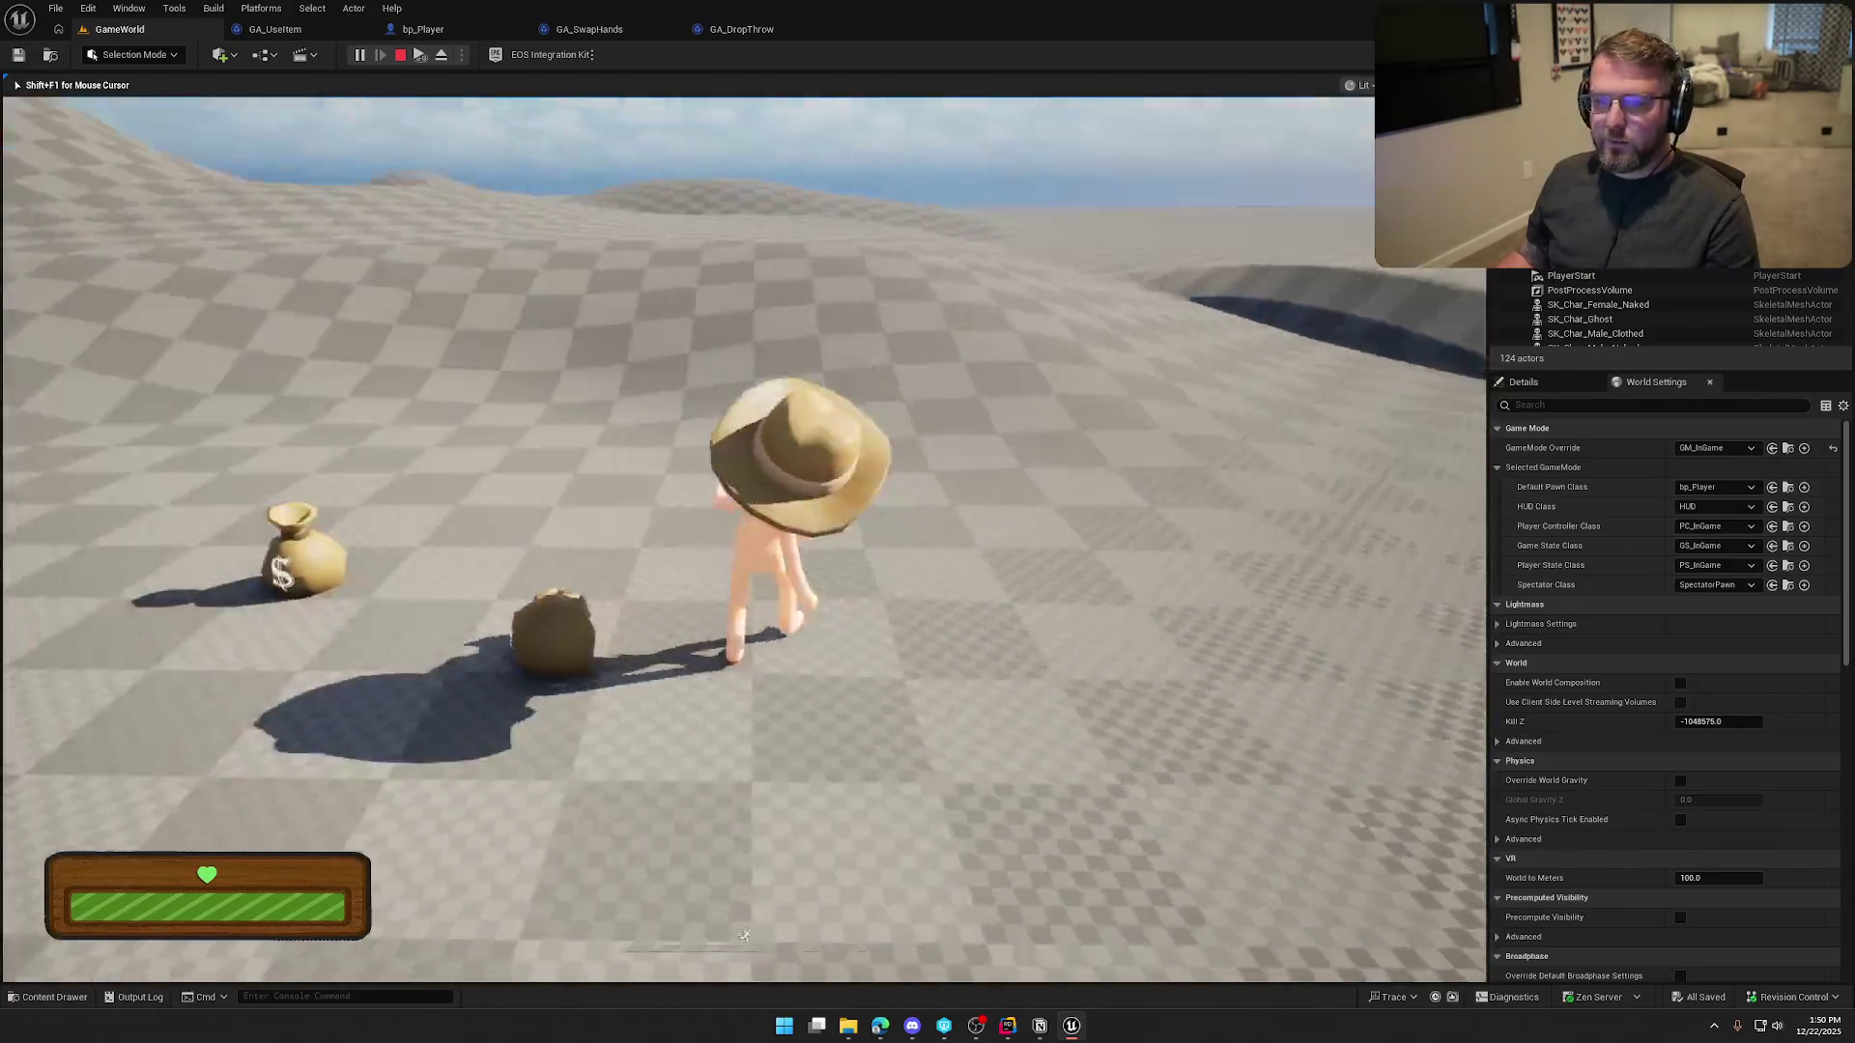
pyautogui.press('Escape')
pyautogui.hotkey('alt', 'Tab')
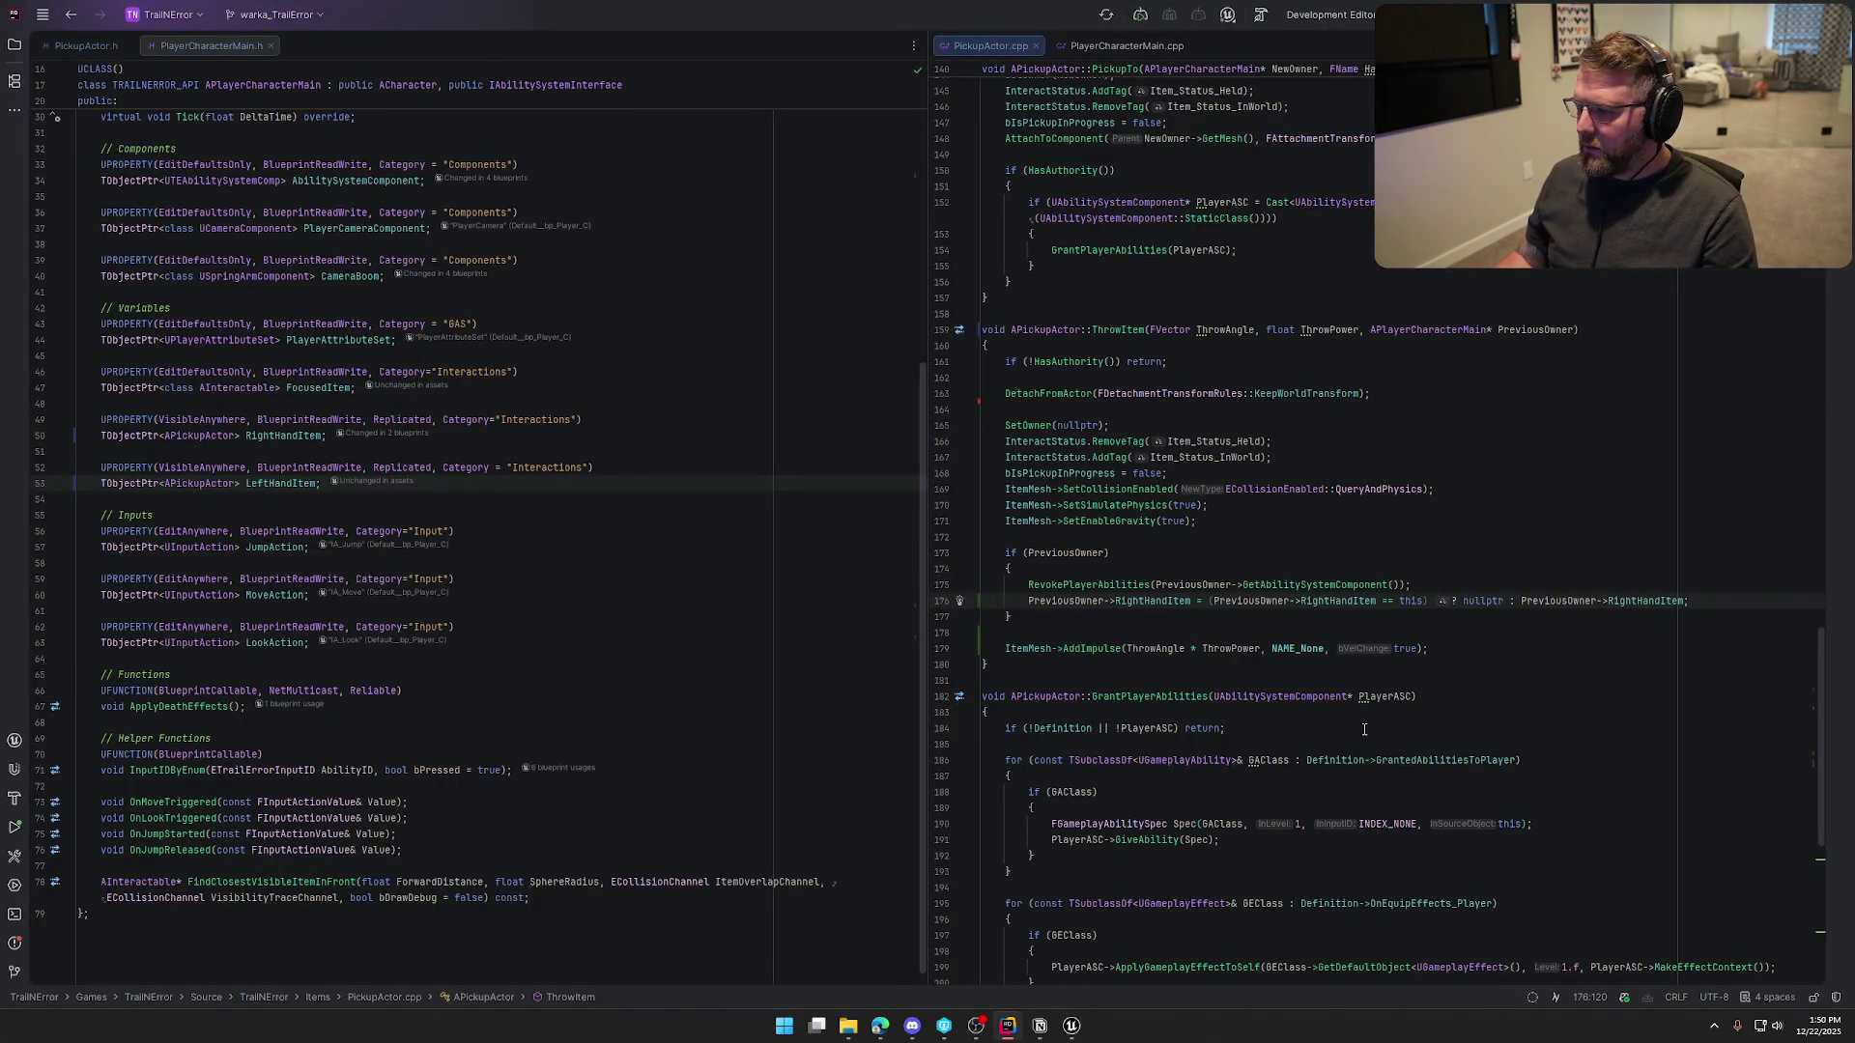
# Add InteractStatus.AddTag(Item_Status_CanInteract) after the InWorld tag line, then Live Coding compile it
pyautogui.click(1070, 457)
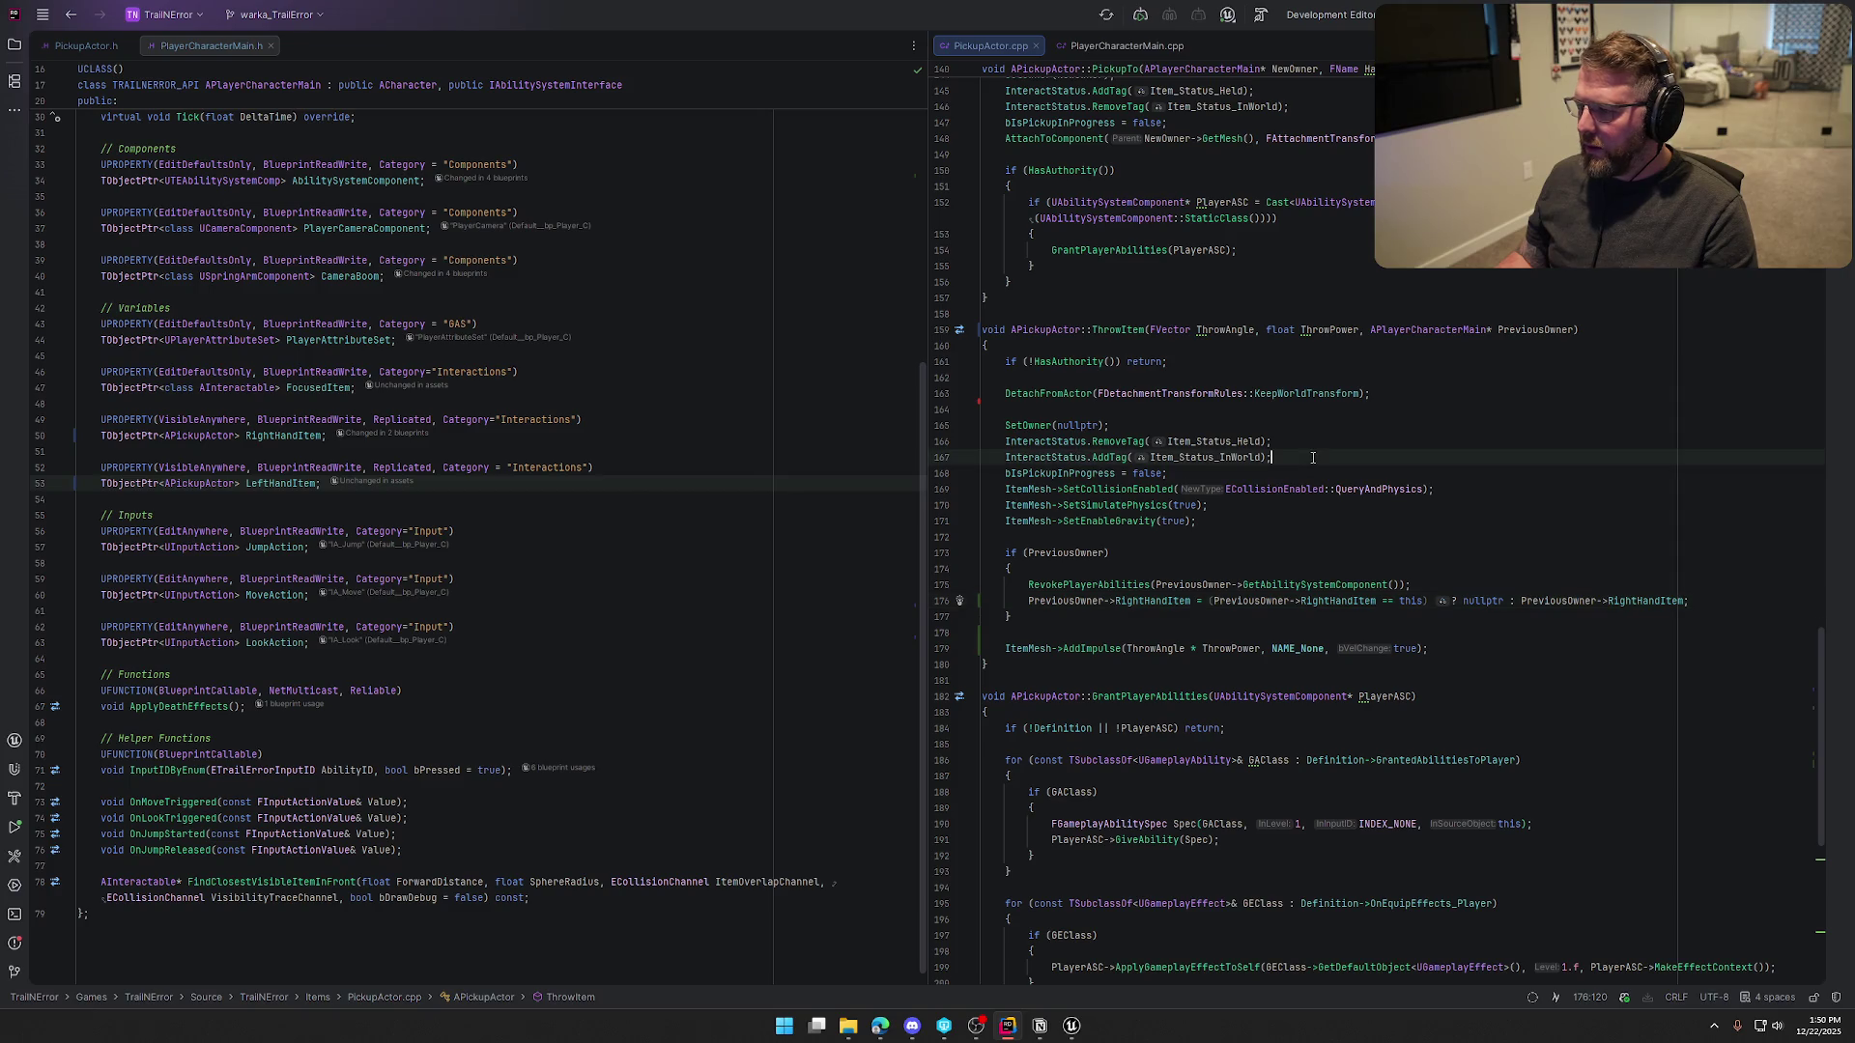
pyautogui.press('End')
pyautogui.press('Return')
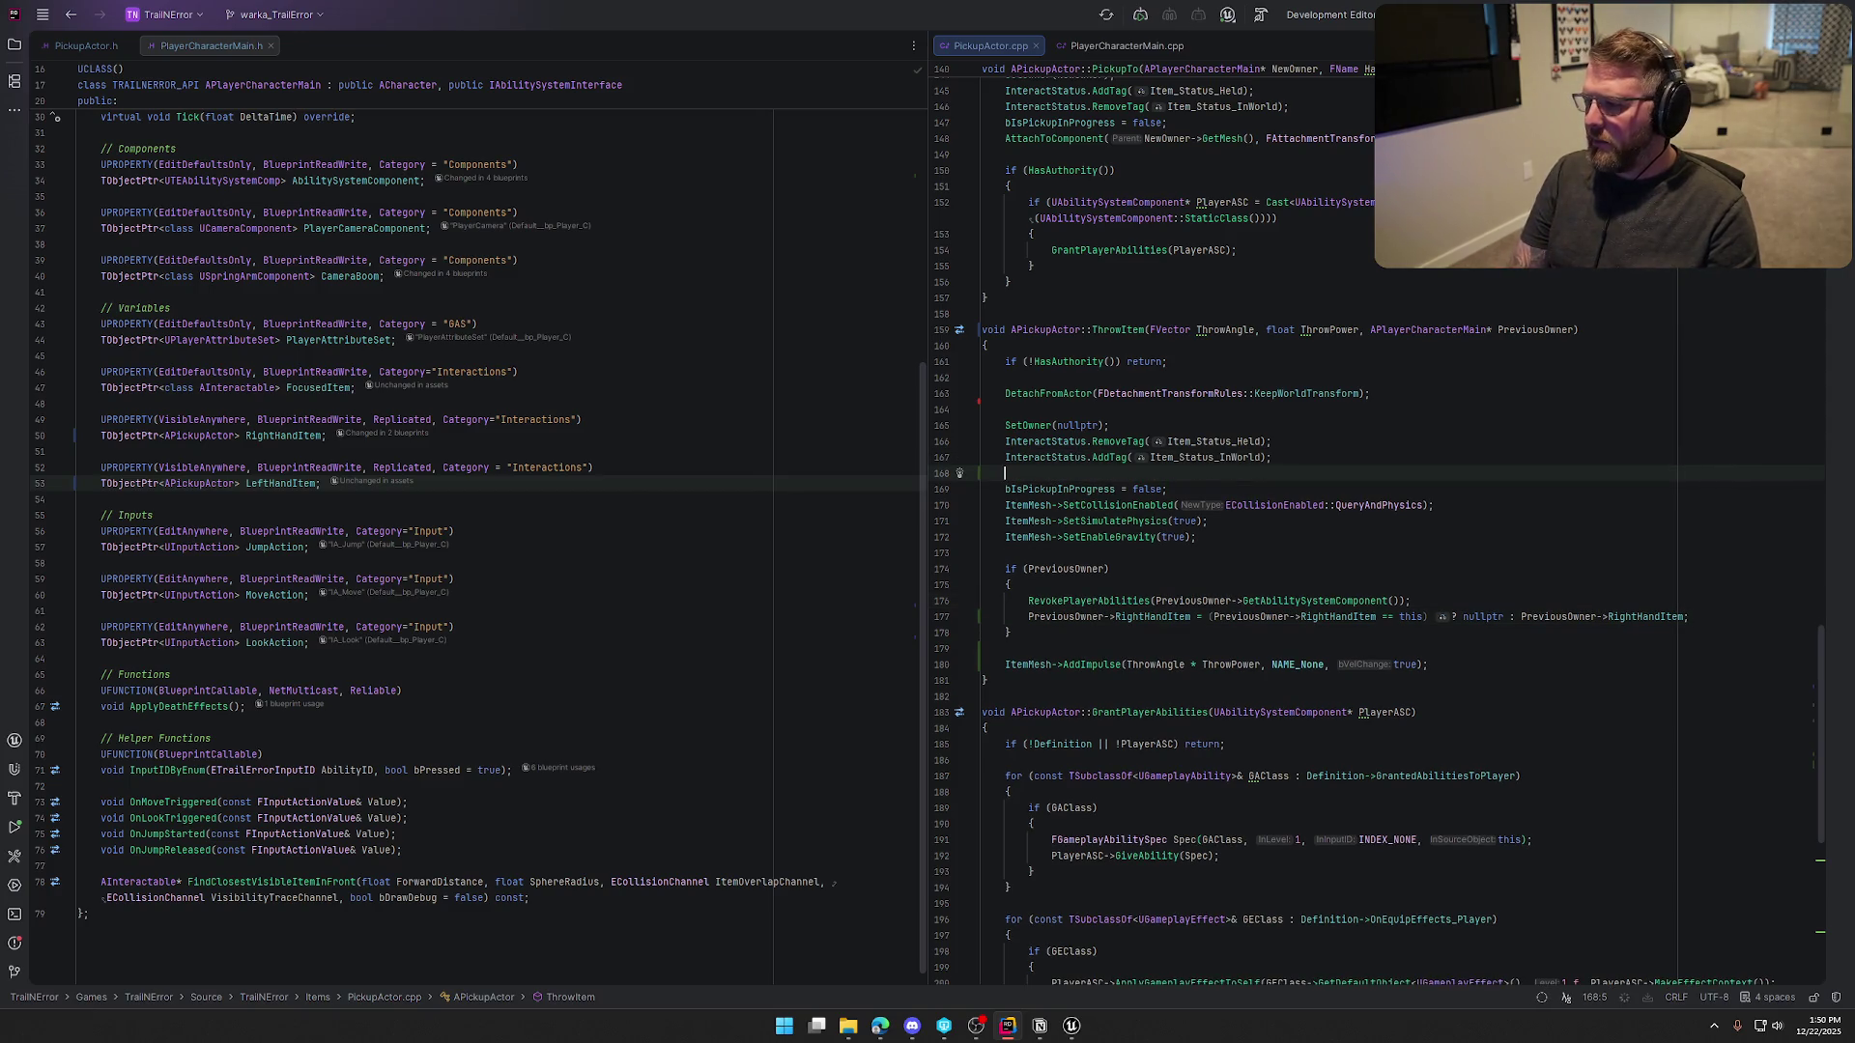
pyautogui.write('Ite')
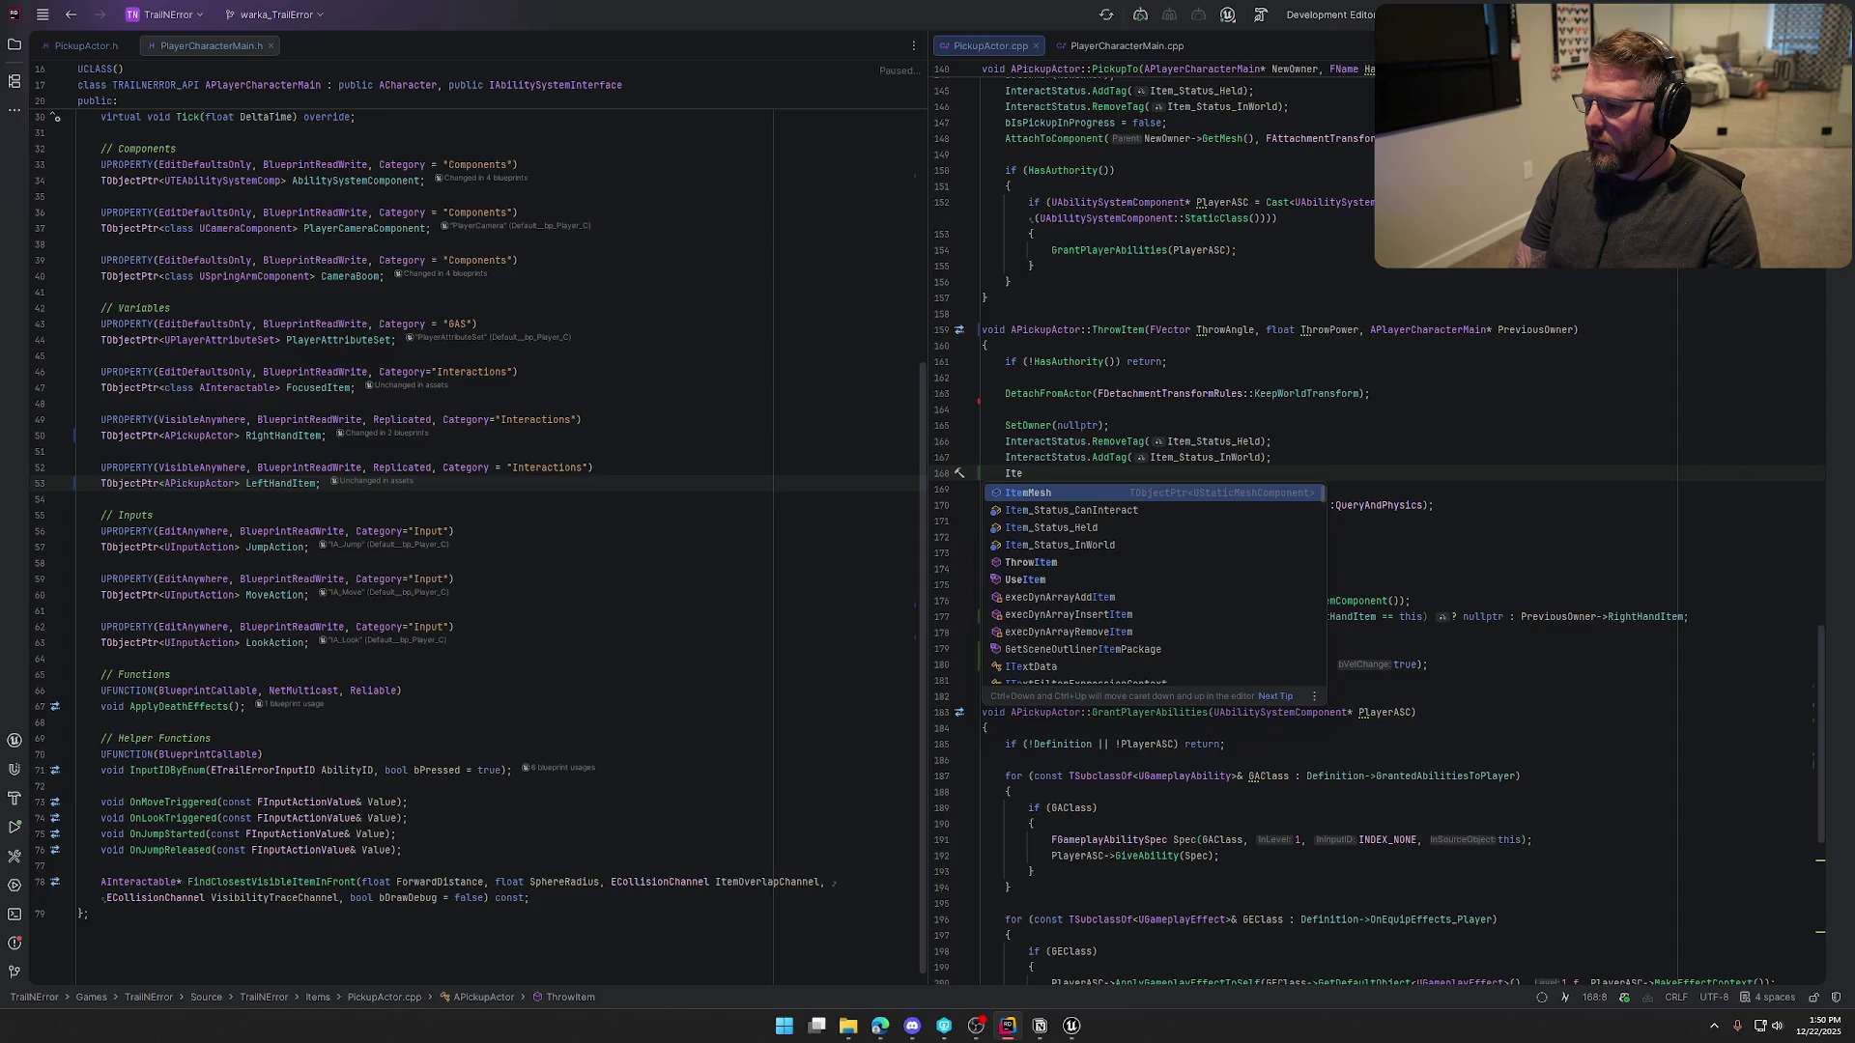
pyautogui.press('BackSpace')
pyautogui.press('BackSpace')
pyautogui.write('nter')
pyautogui.press('Down')
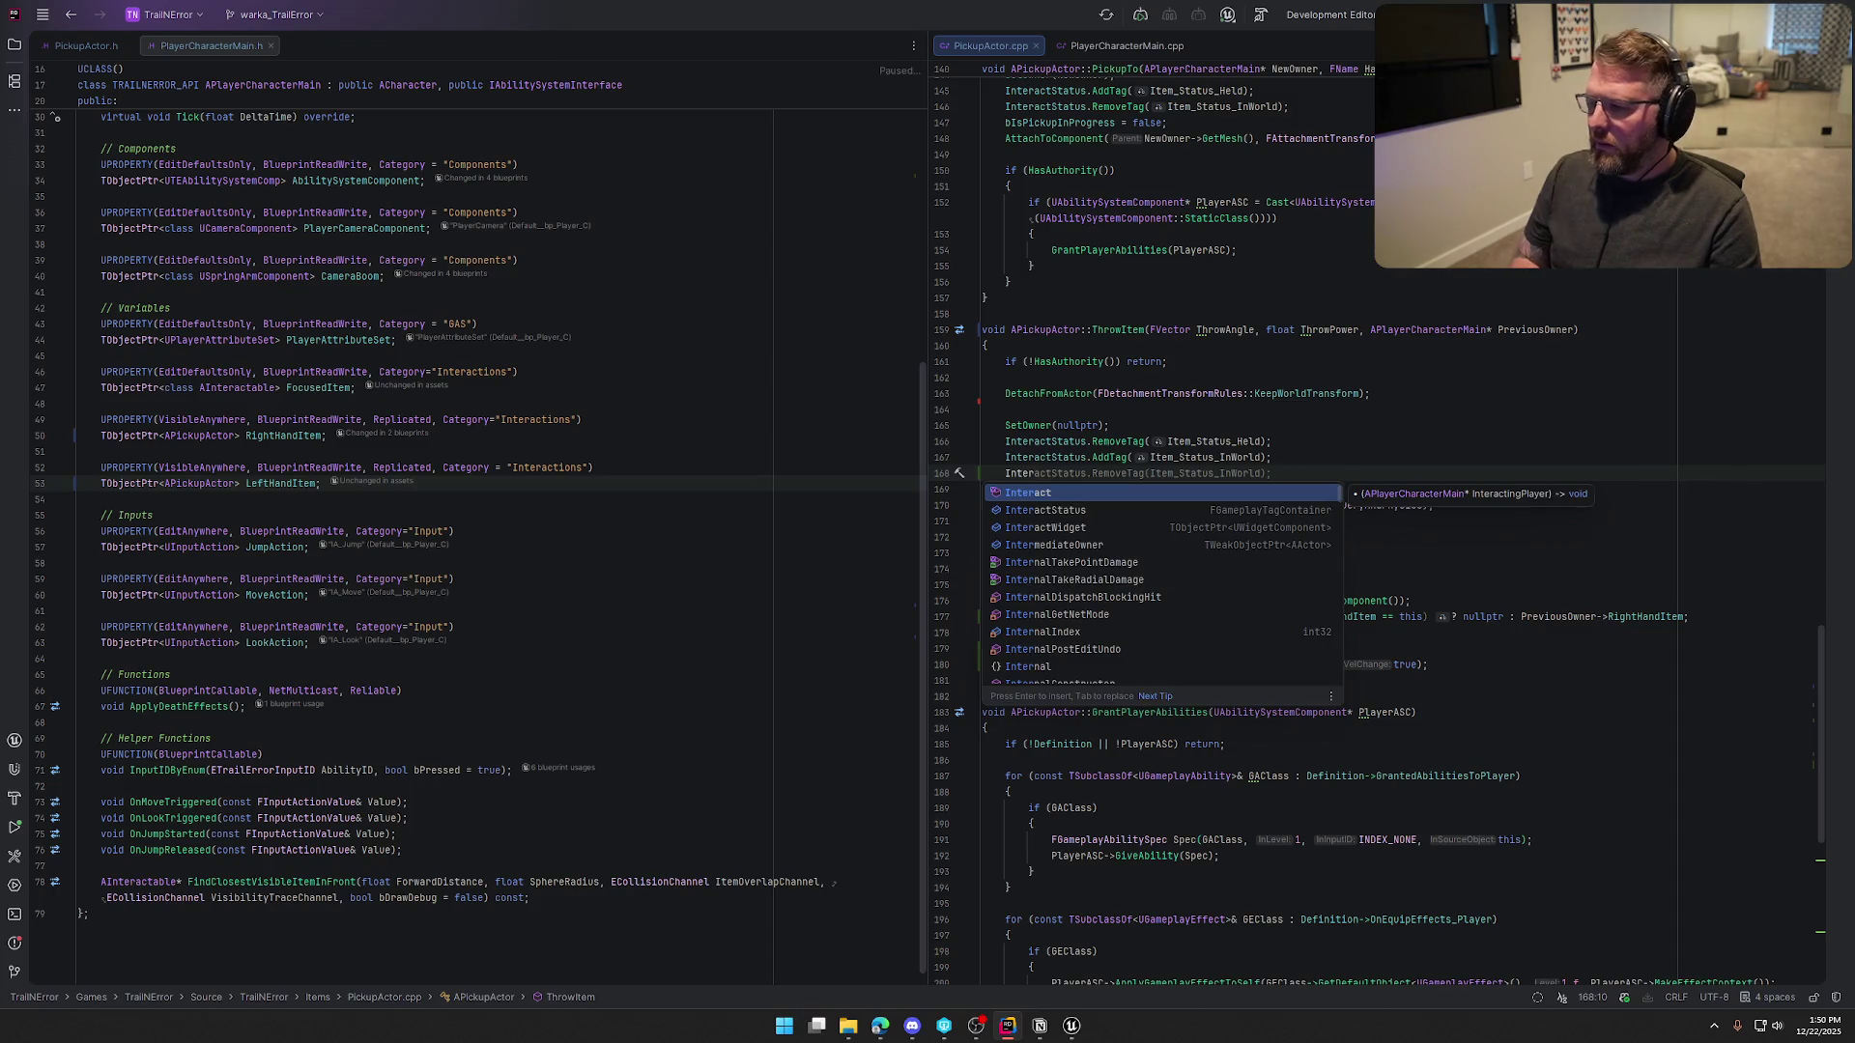
pyautogui.press('Return')
pyautogui.write('.AddT')
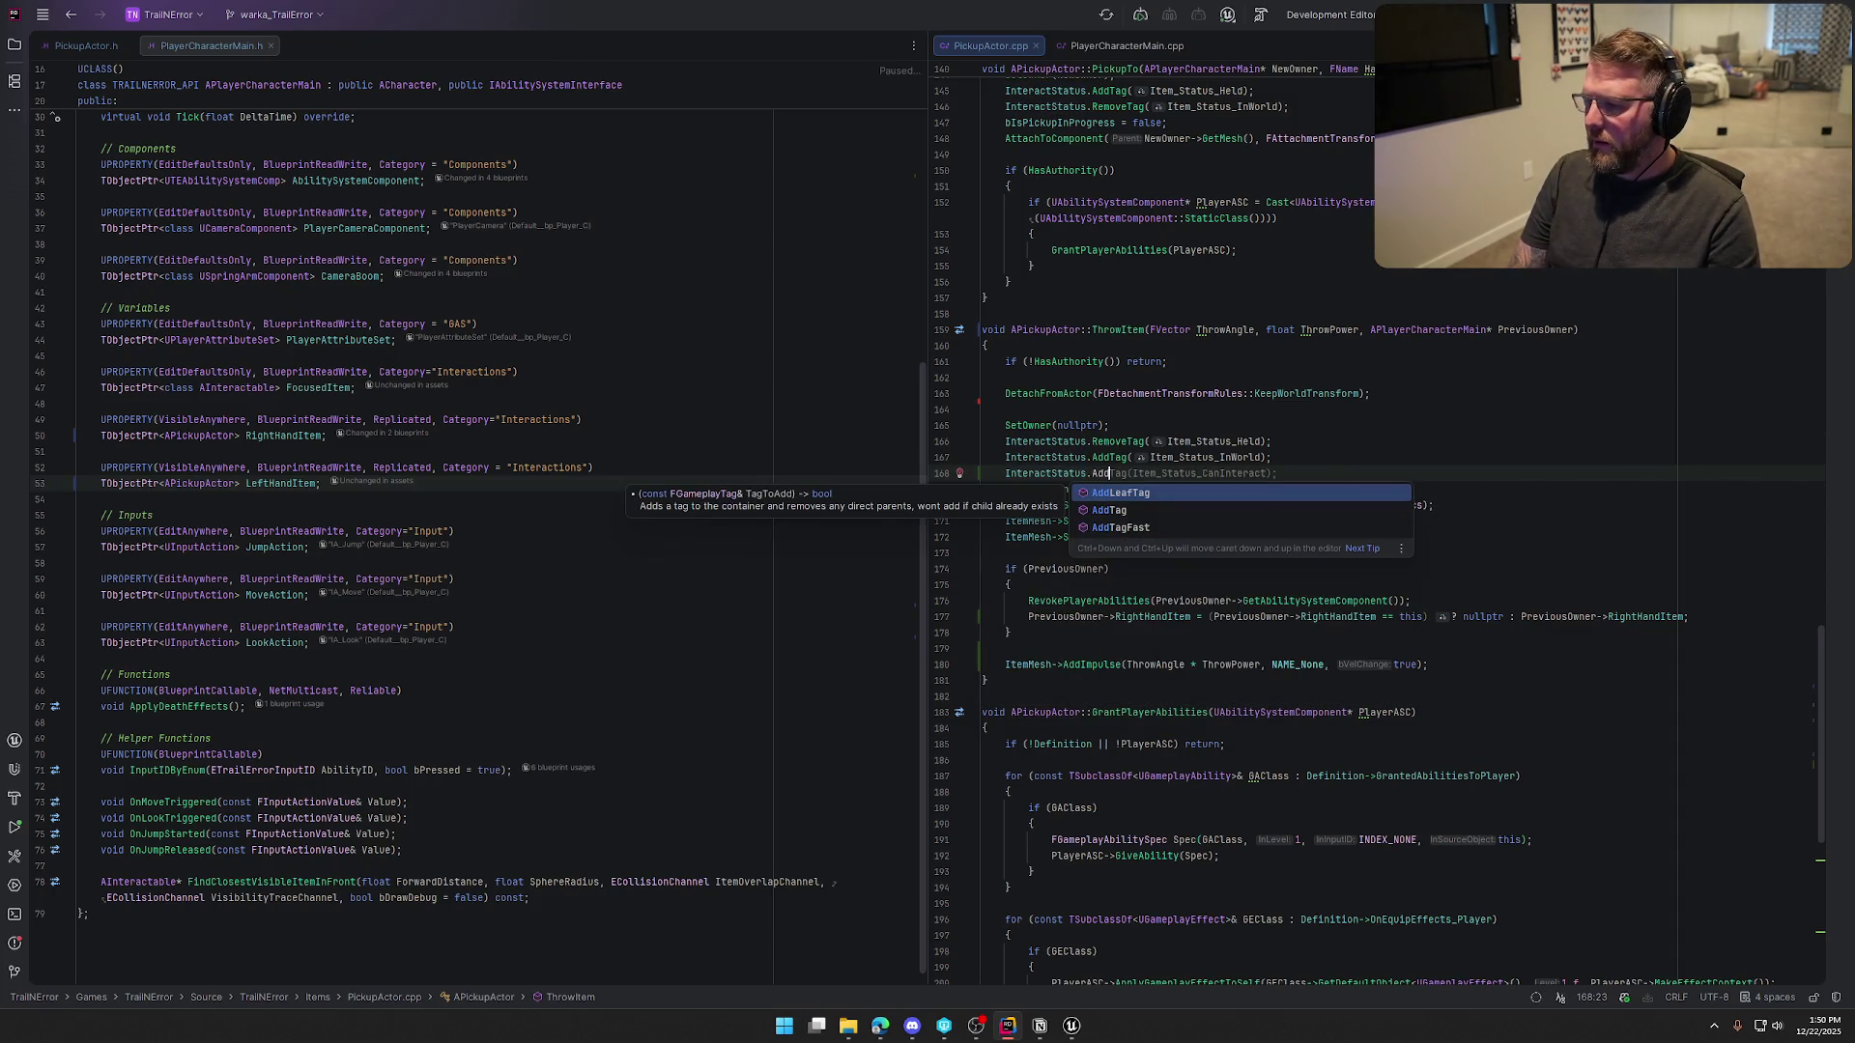
pyautogui.press('Return')
pyautogui.press('Tab')
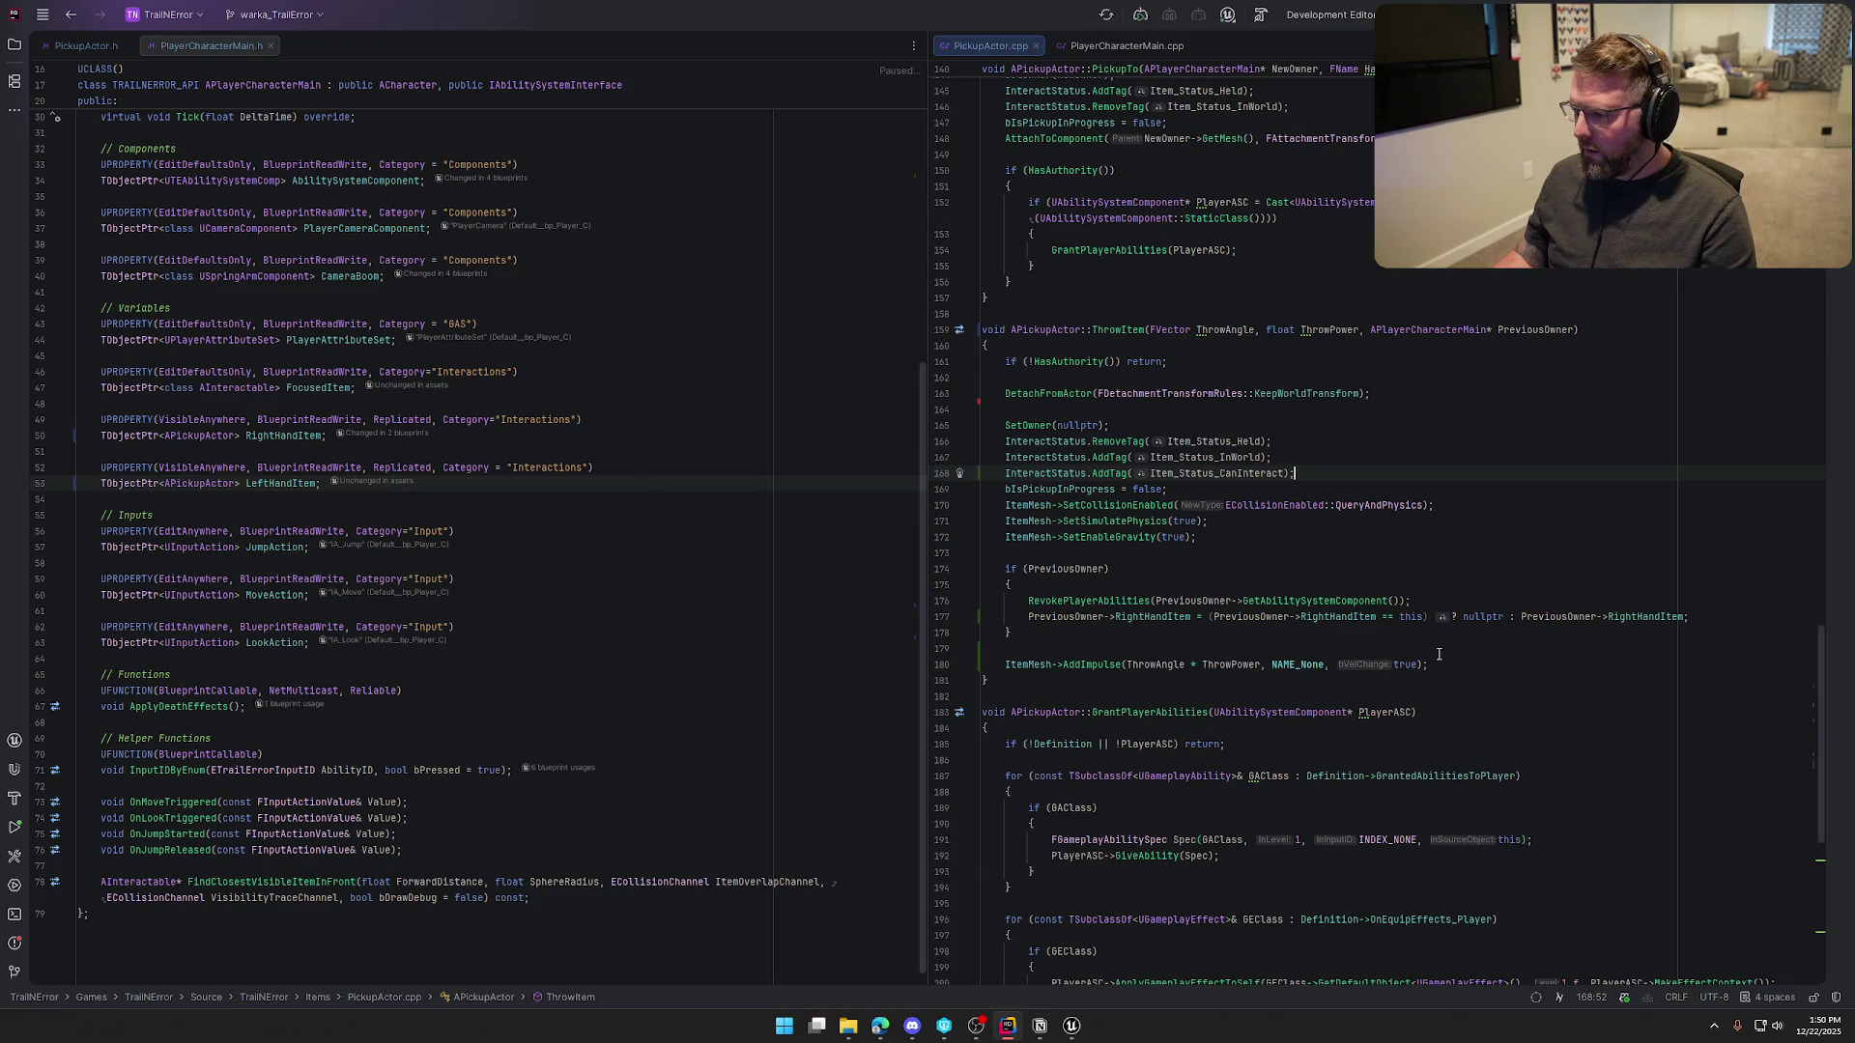
pyautogui.click(1070, 1026)
pyautogui.hotkey('ctrl', 'alt', 'F11')
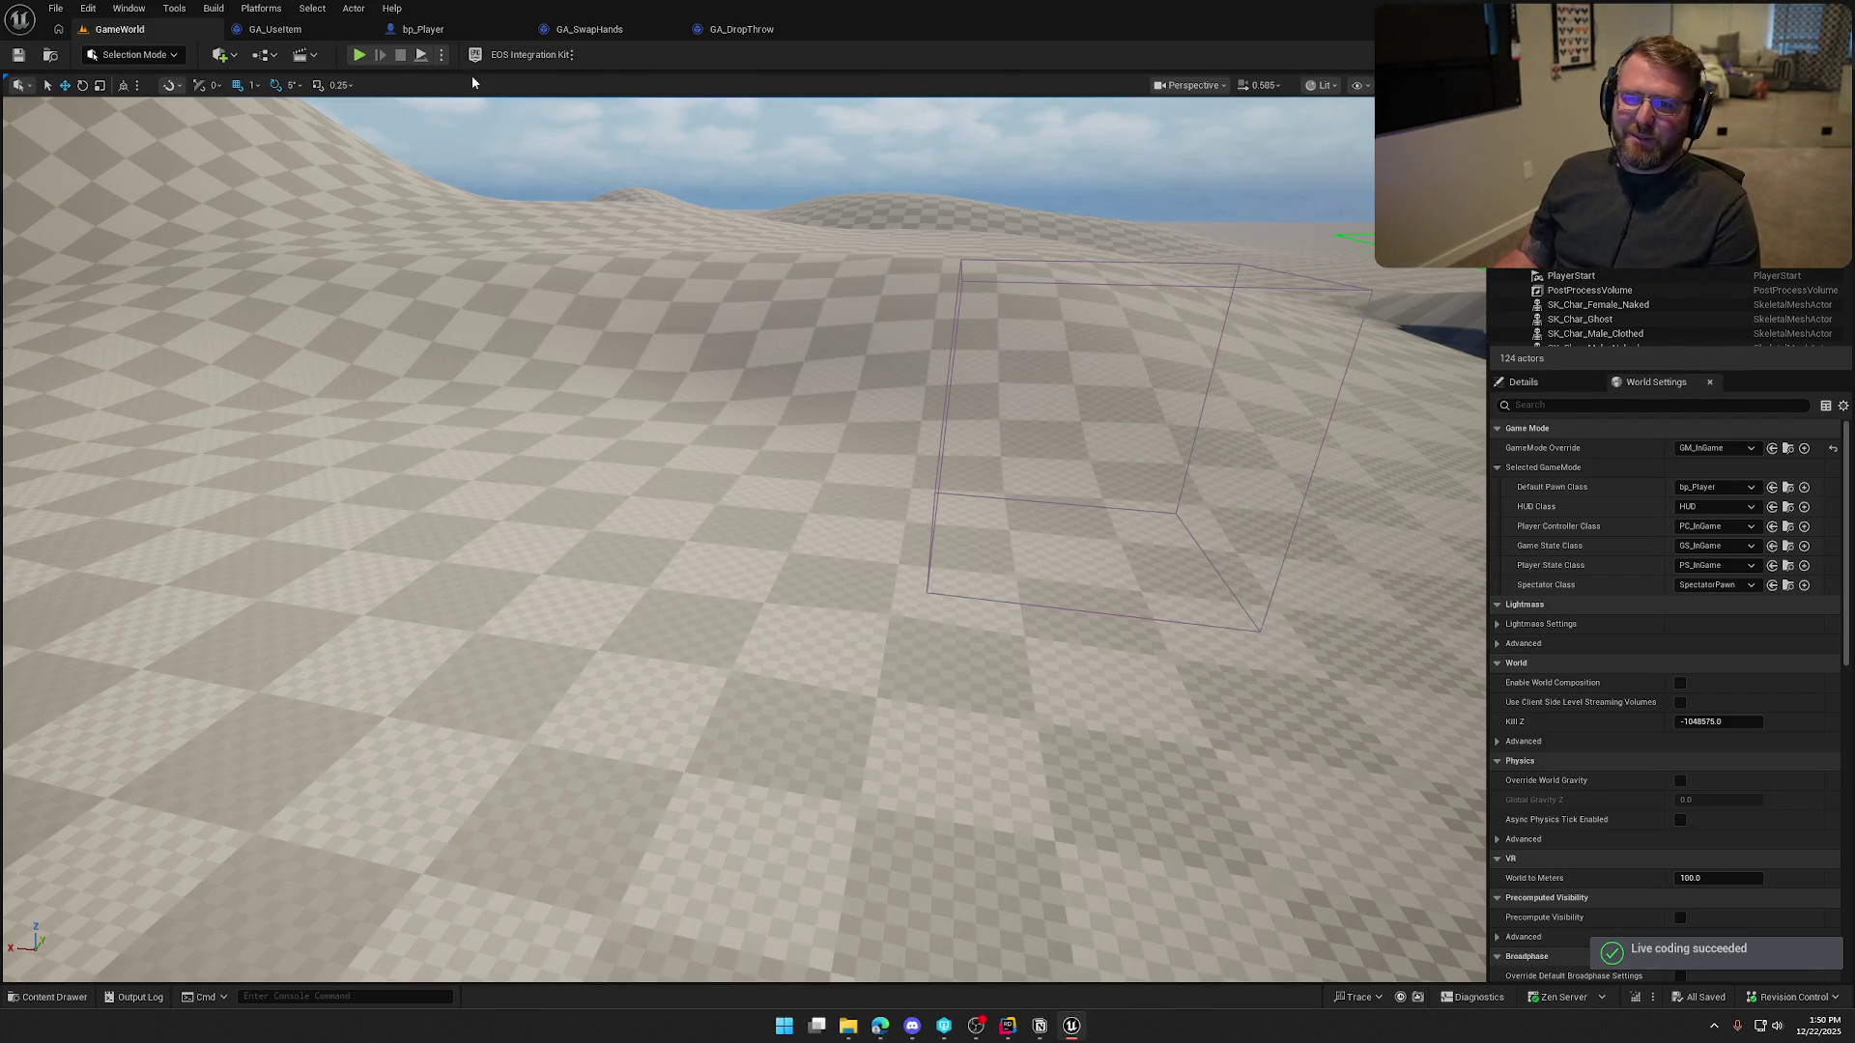
# Play-test throwing a money bag and picking it back up with E, then stop
pyautogui.click(359, 56)
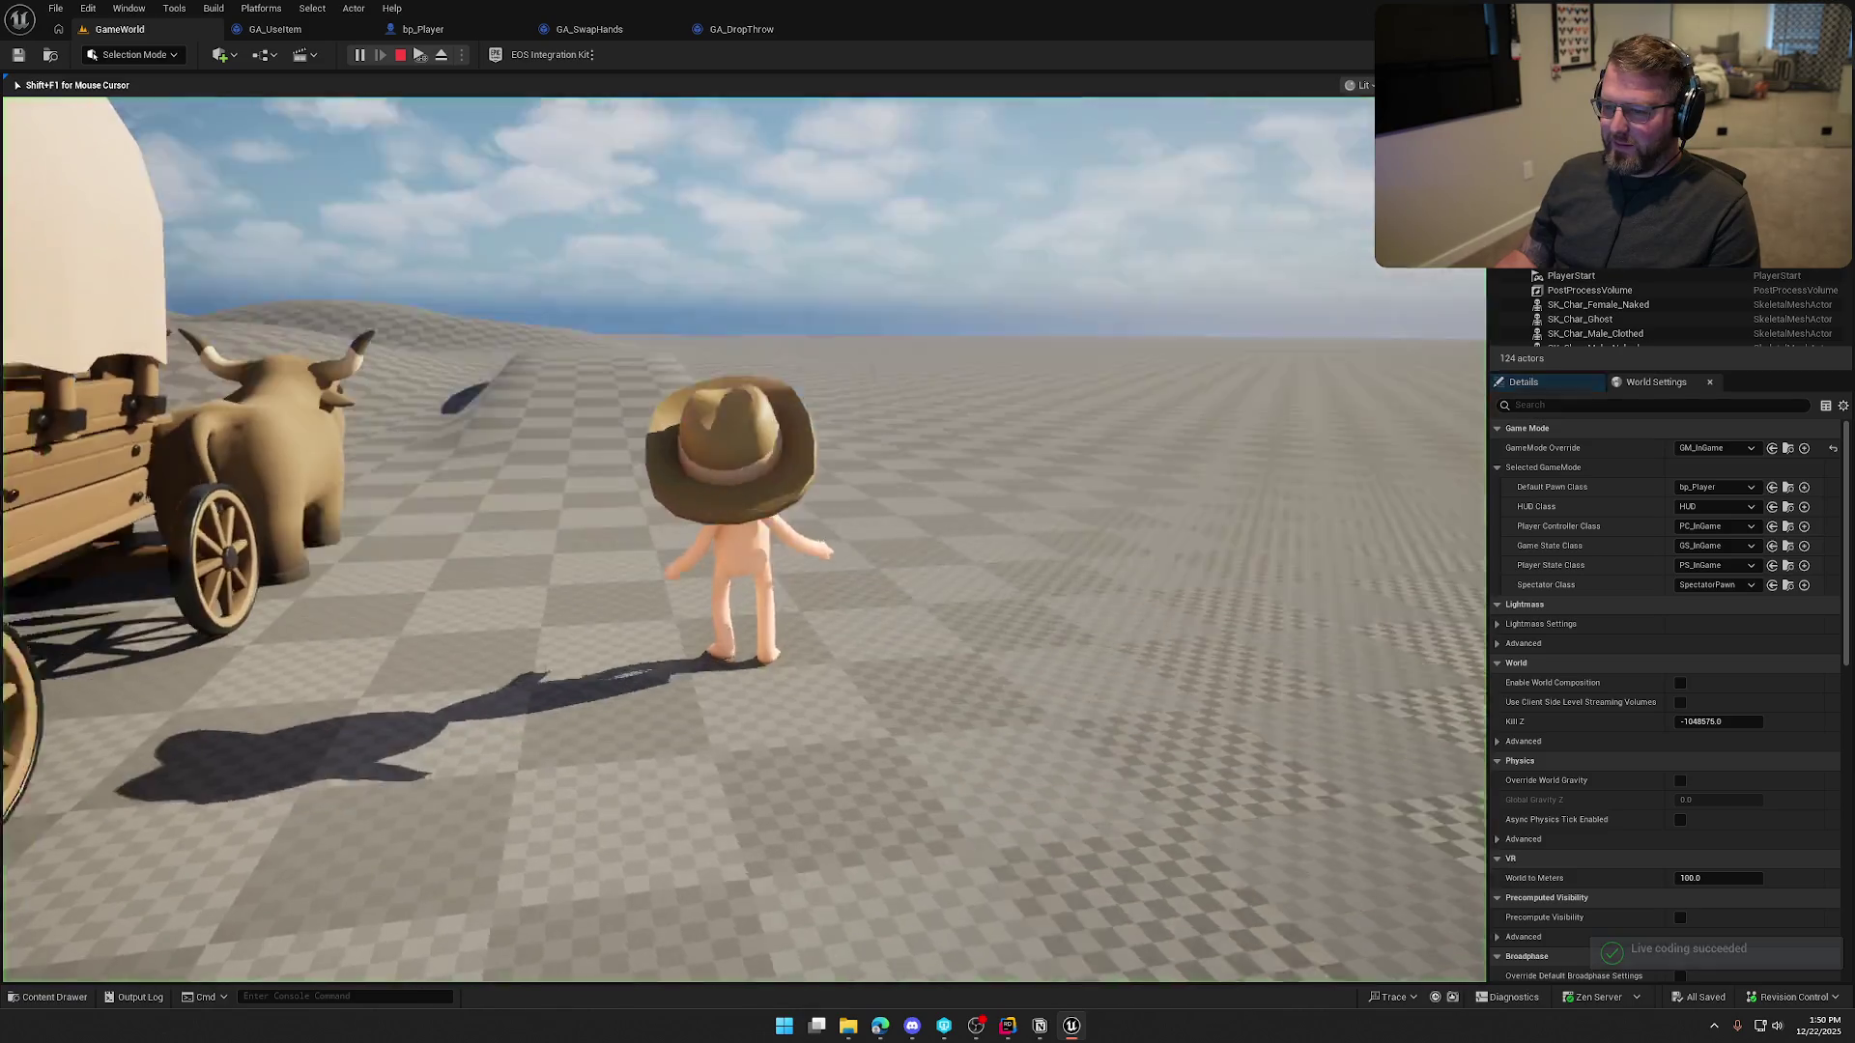
pyautogui.press('w')
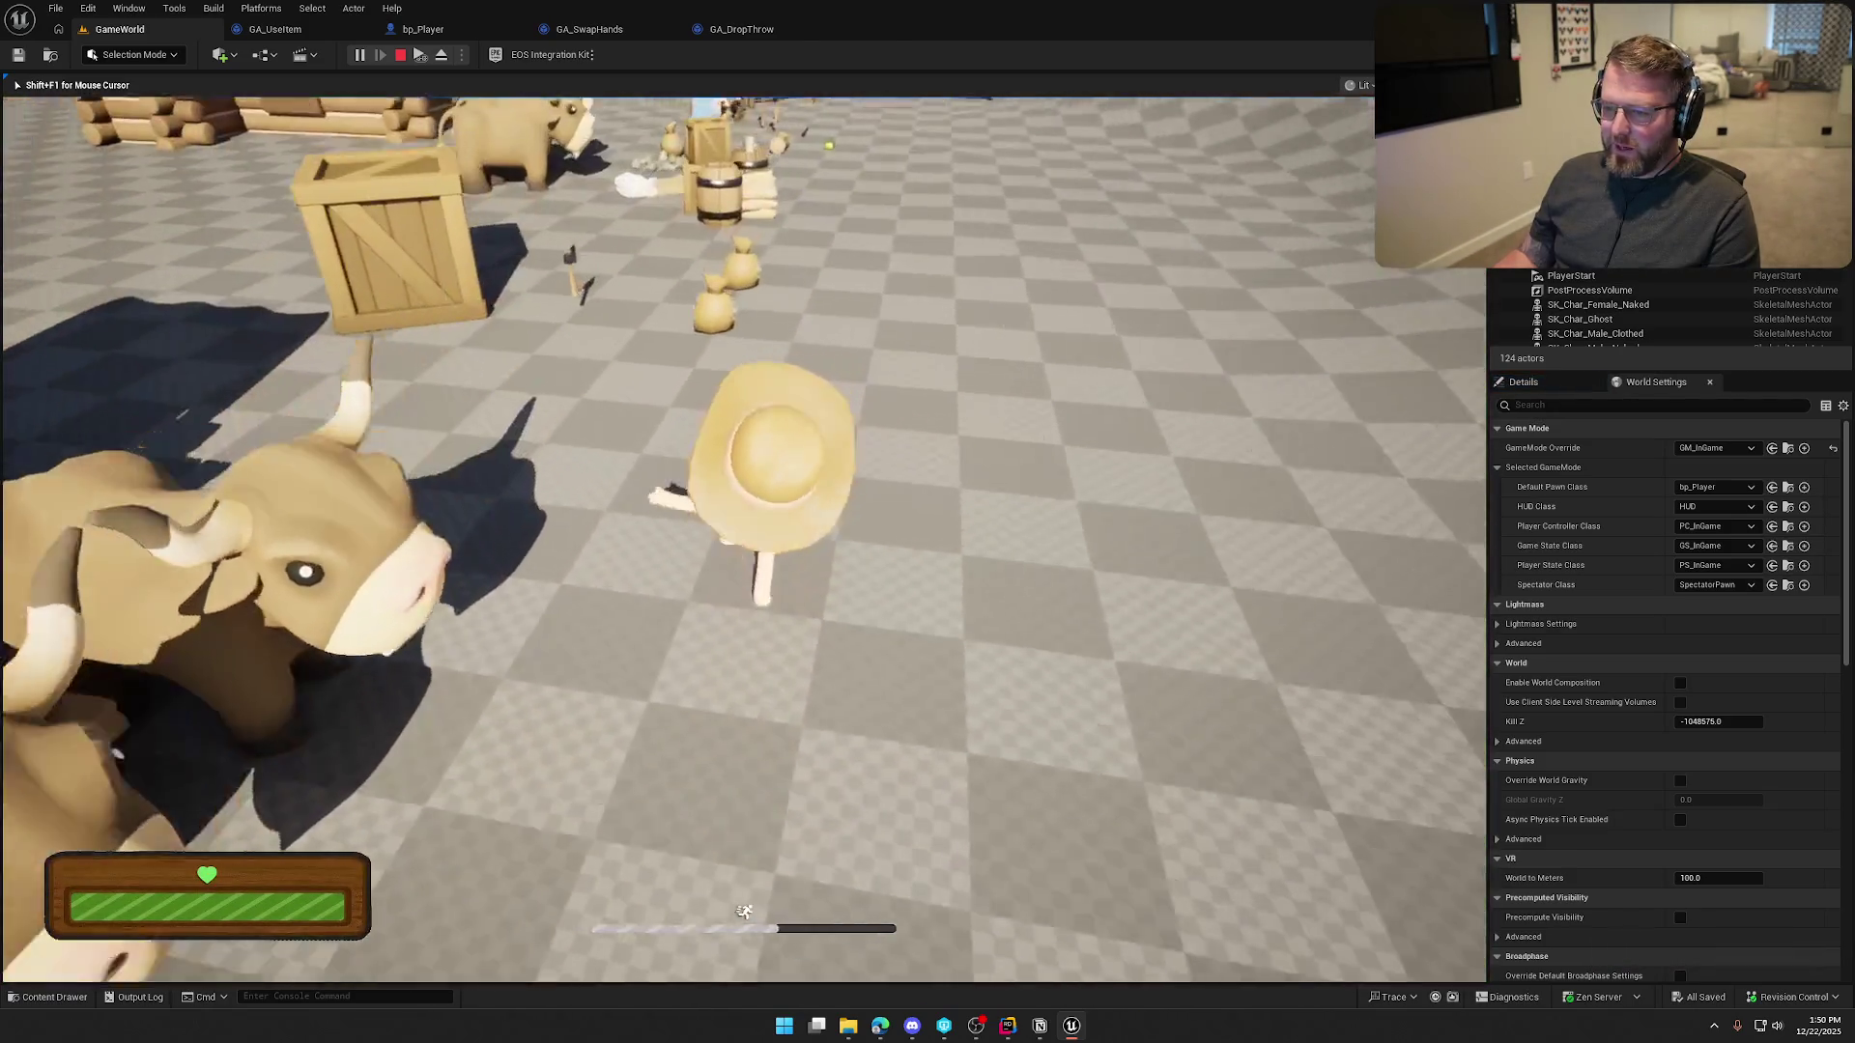
pyautogui.press('w')
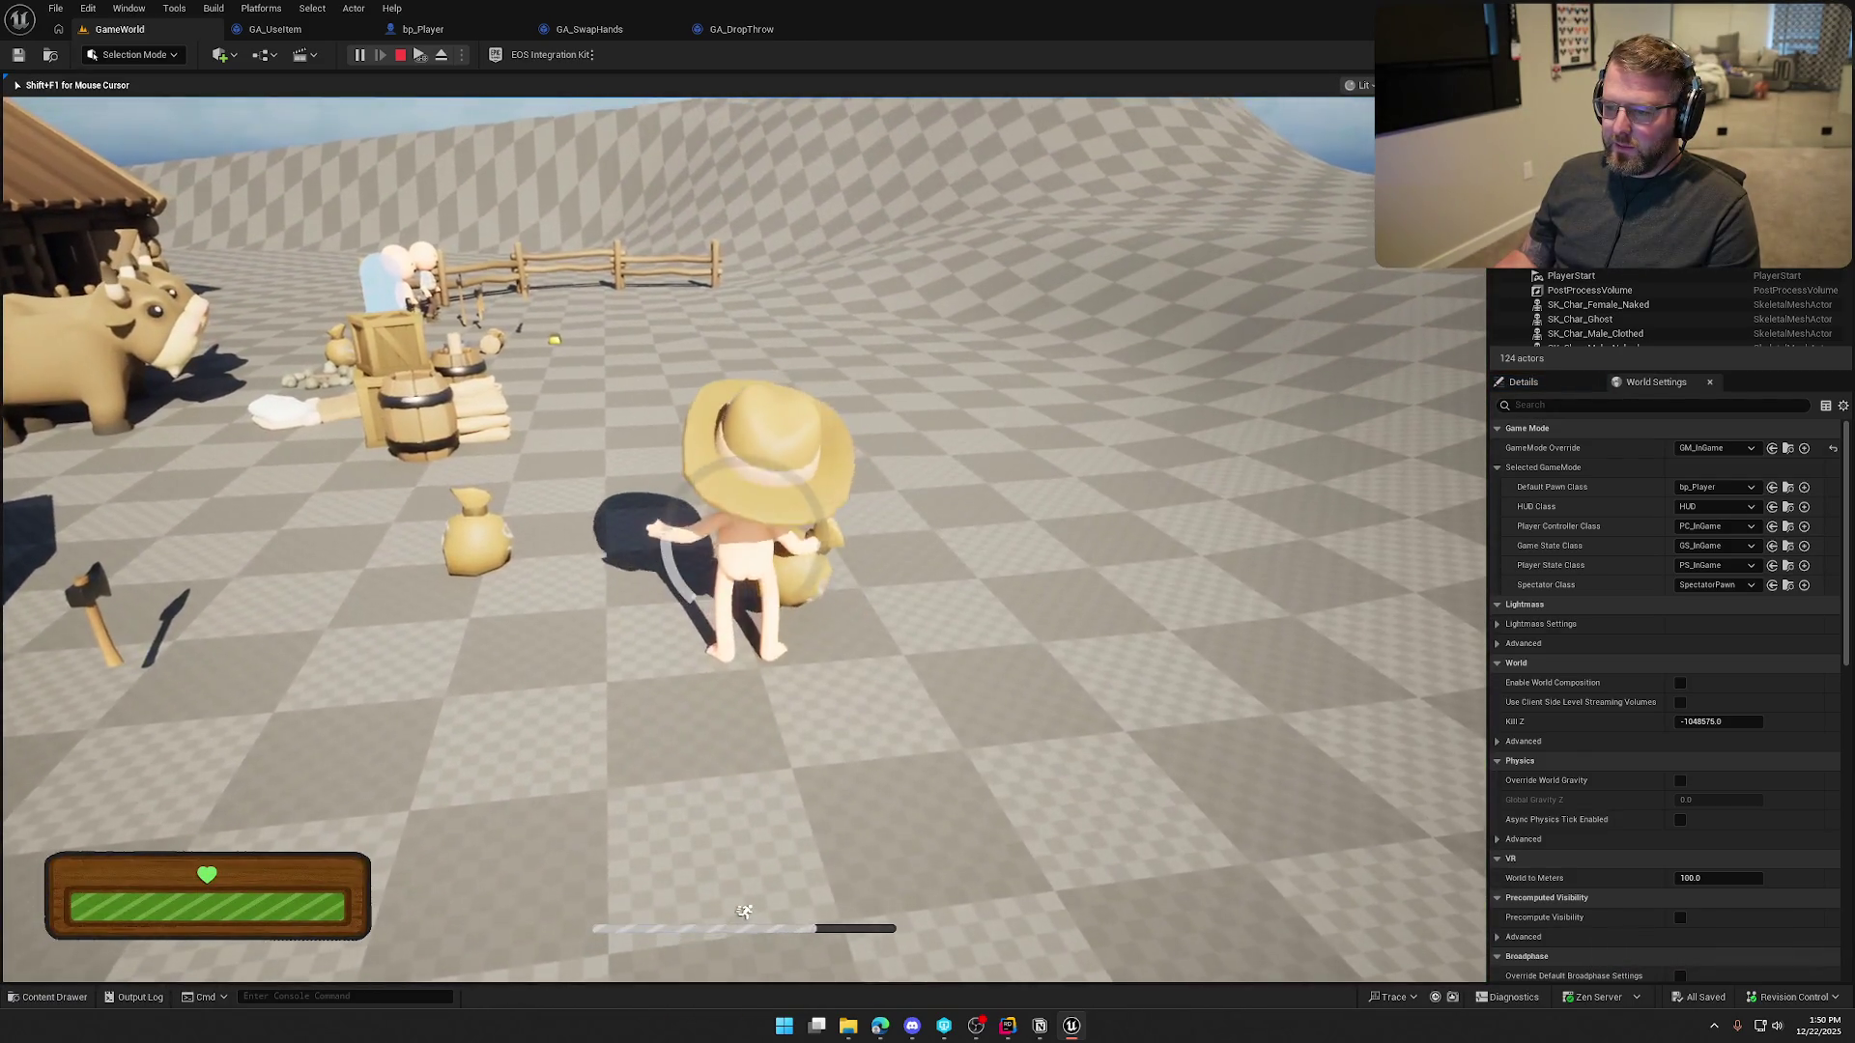
pyautogui.press('w')
pyautogui.press('e')
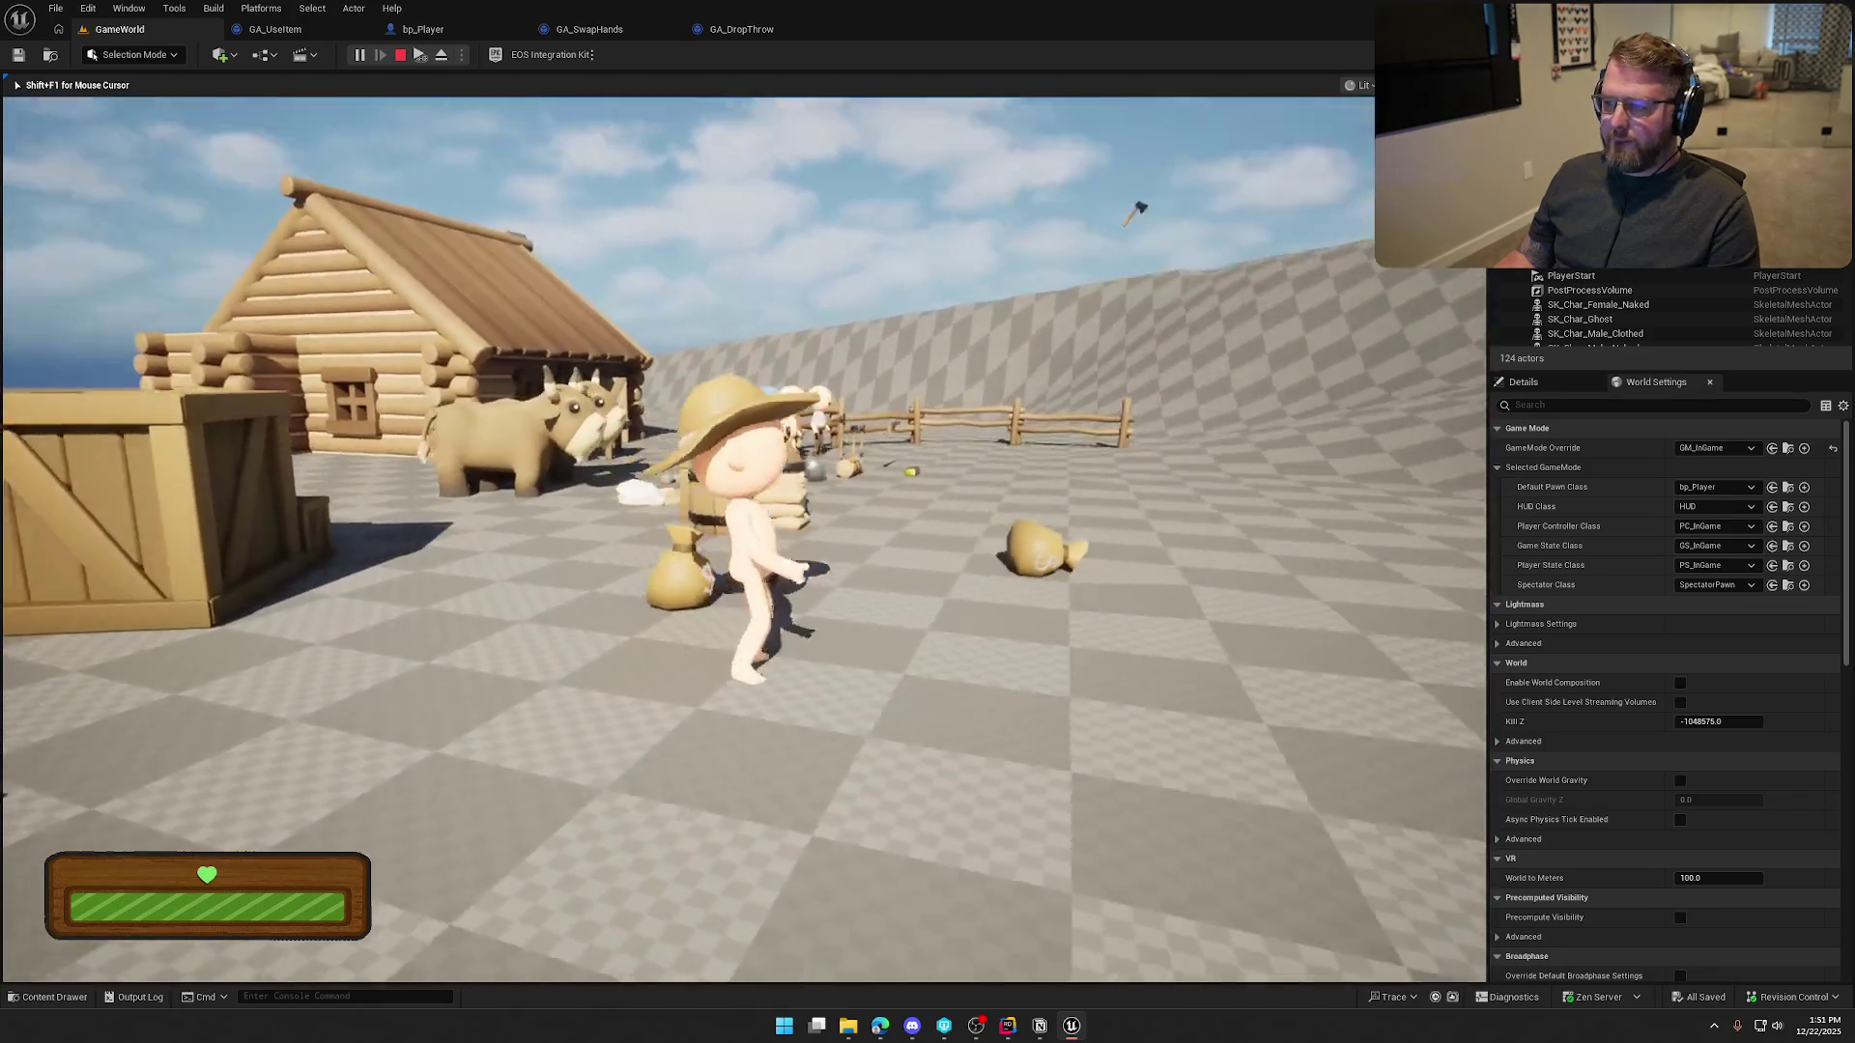
pyautogui.press('w')
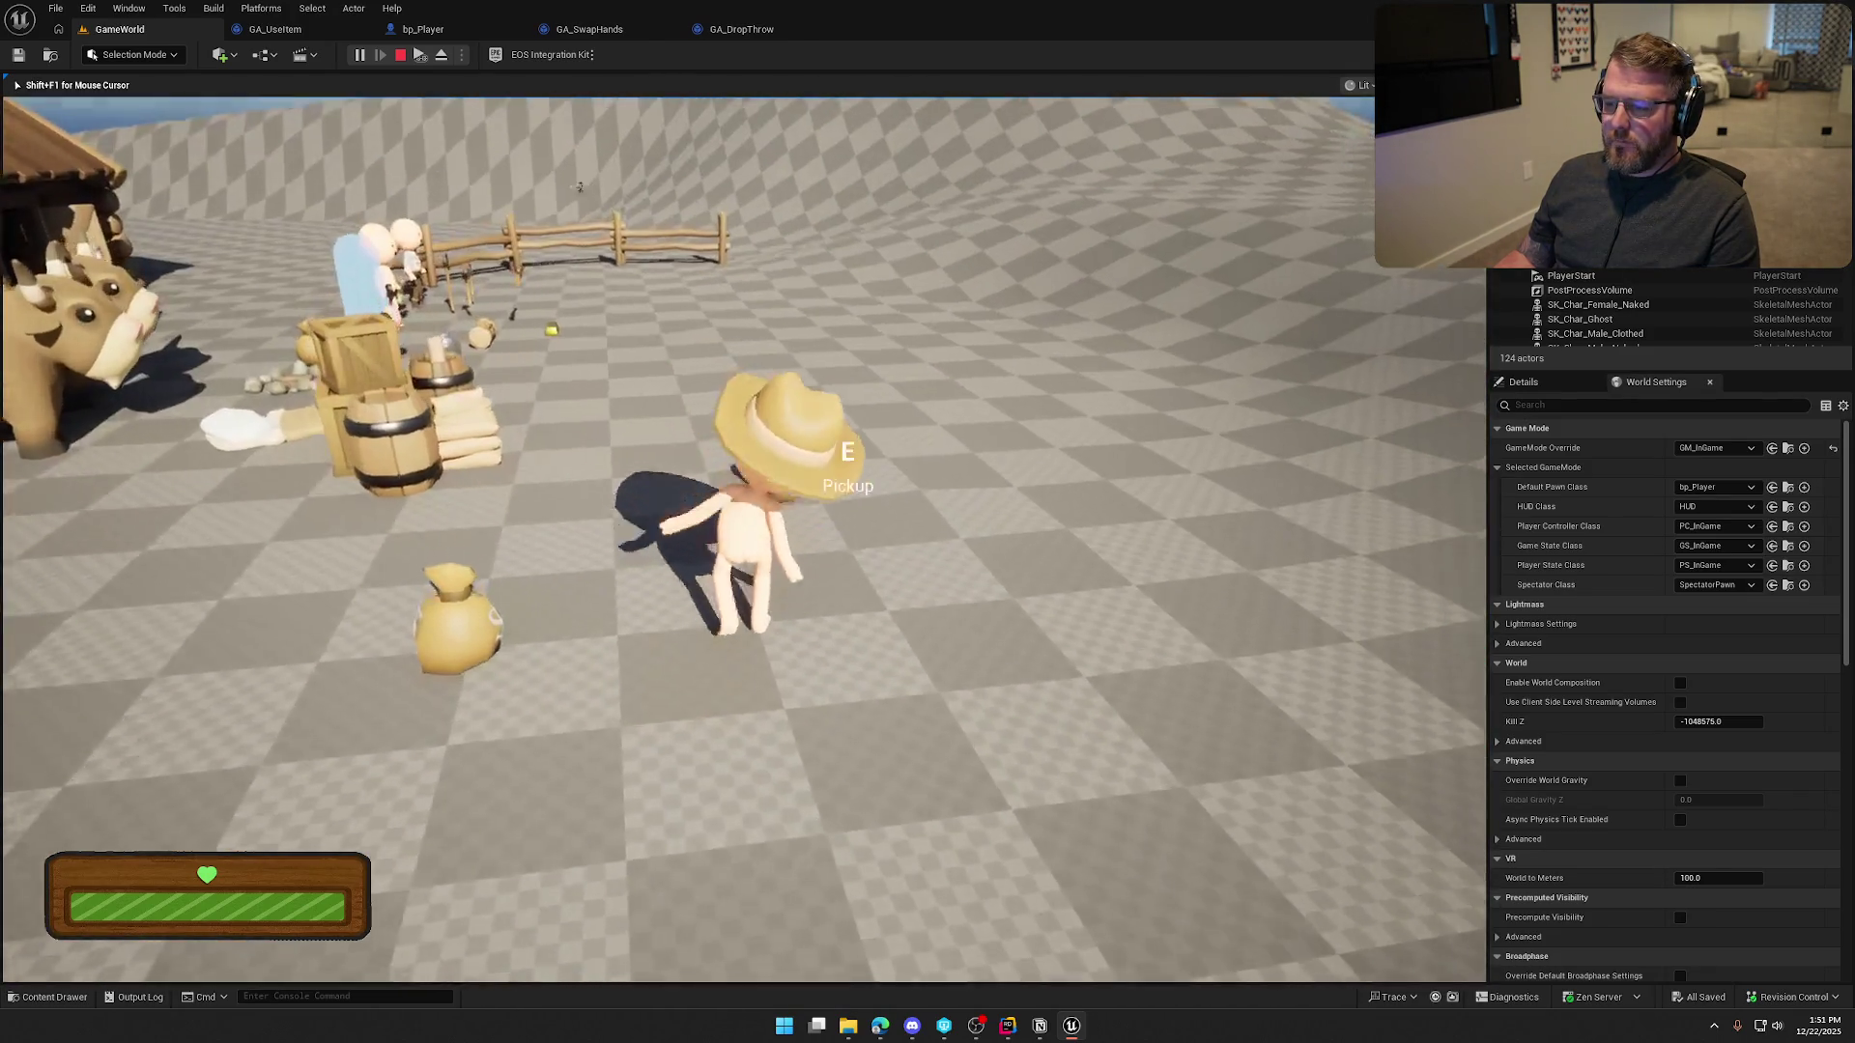
pyautogui.press('e')
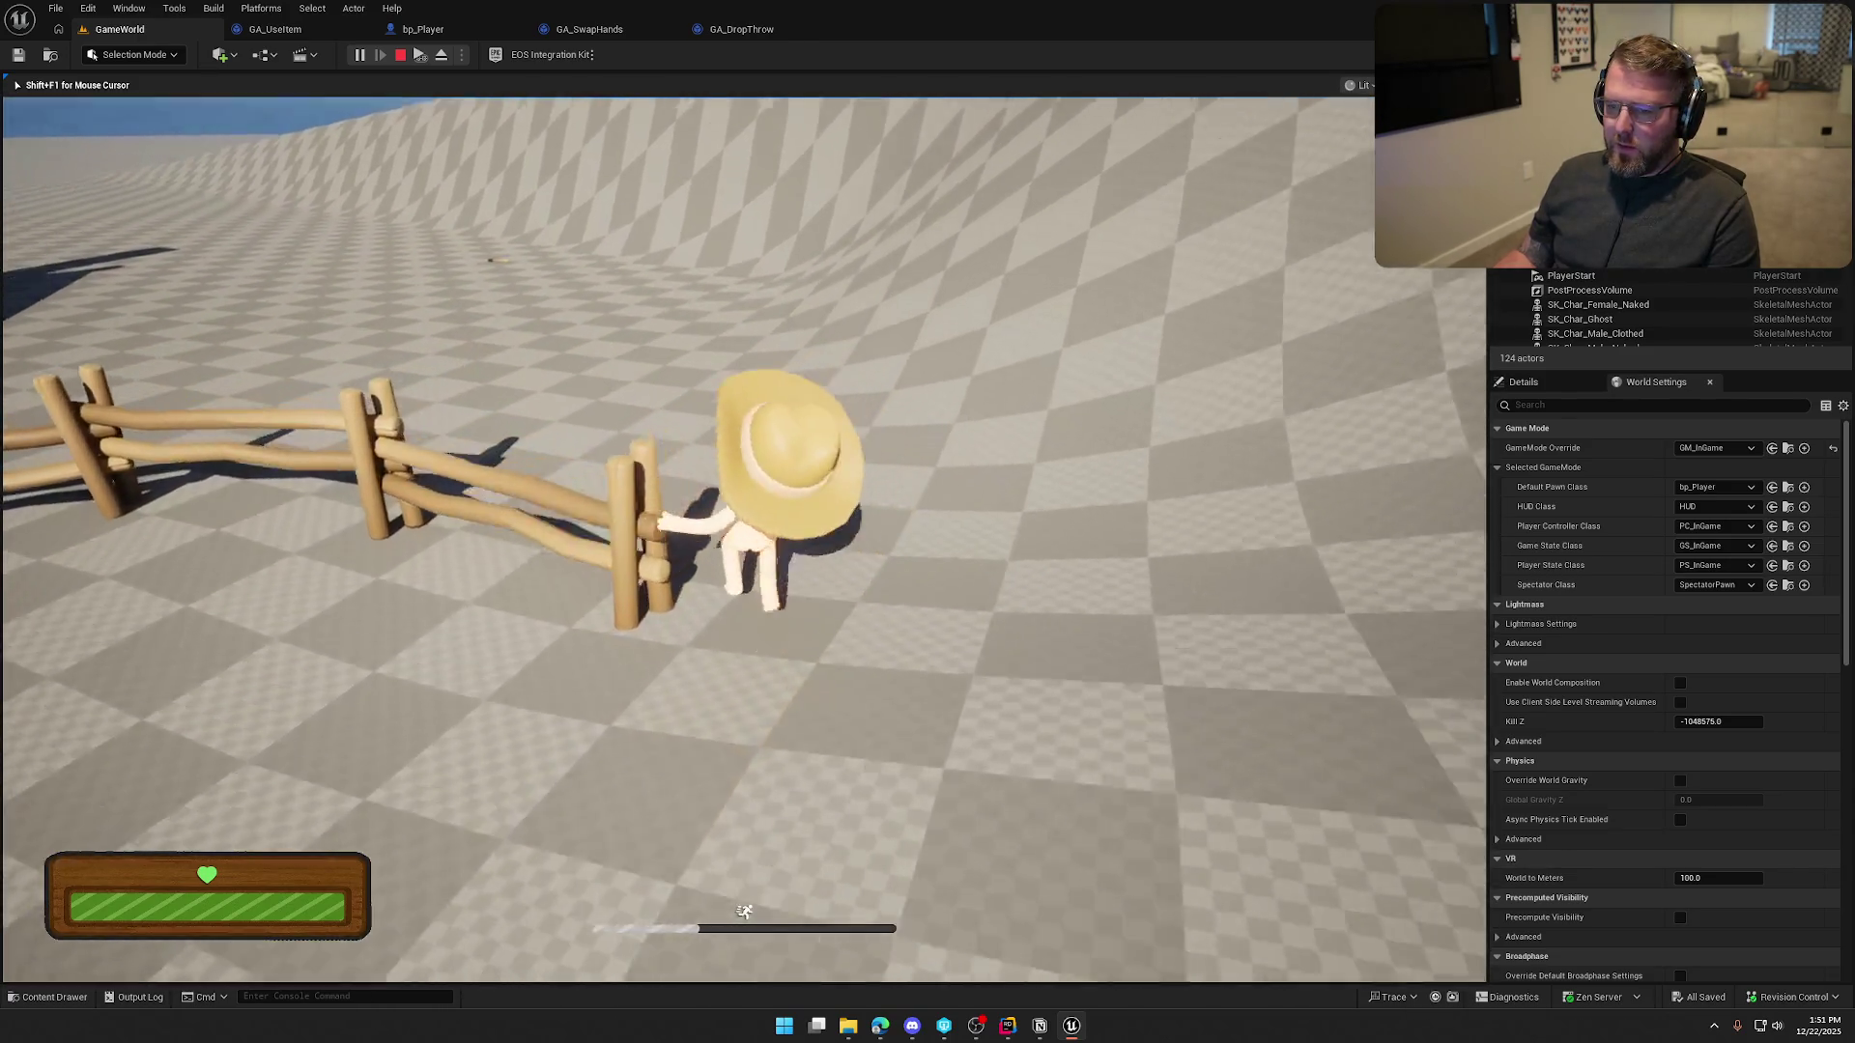
pyautogui.press('w')
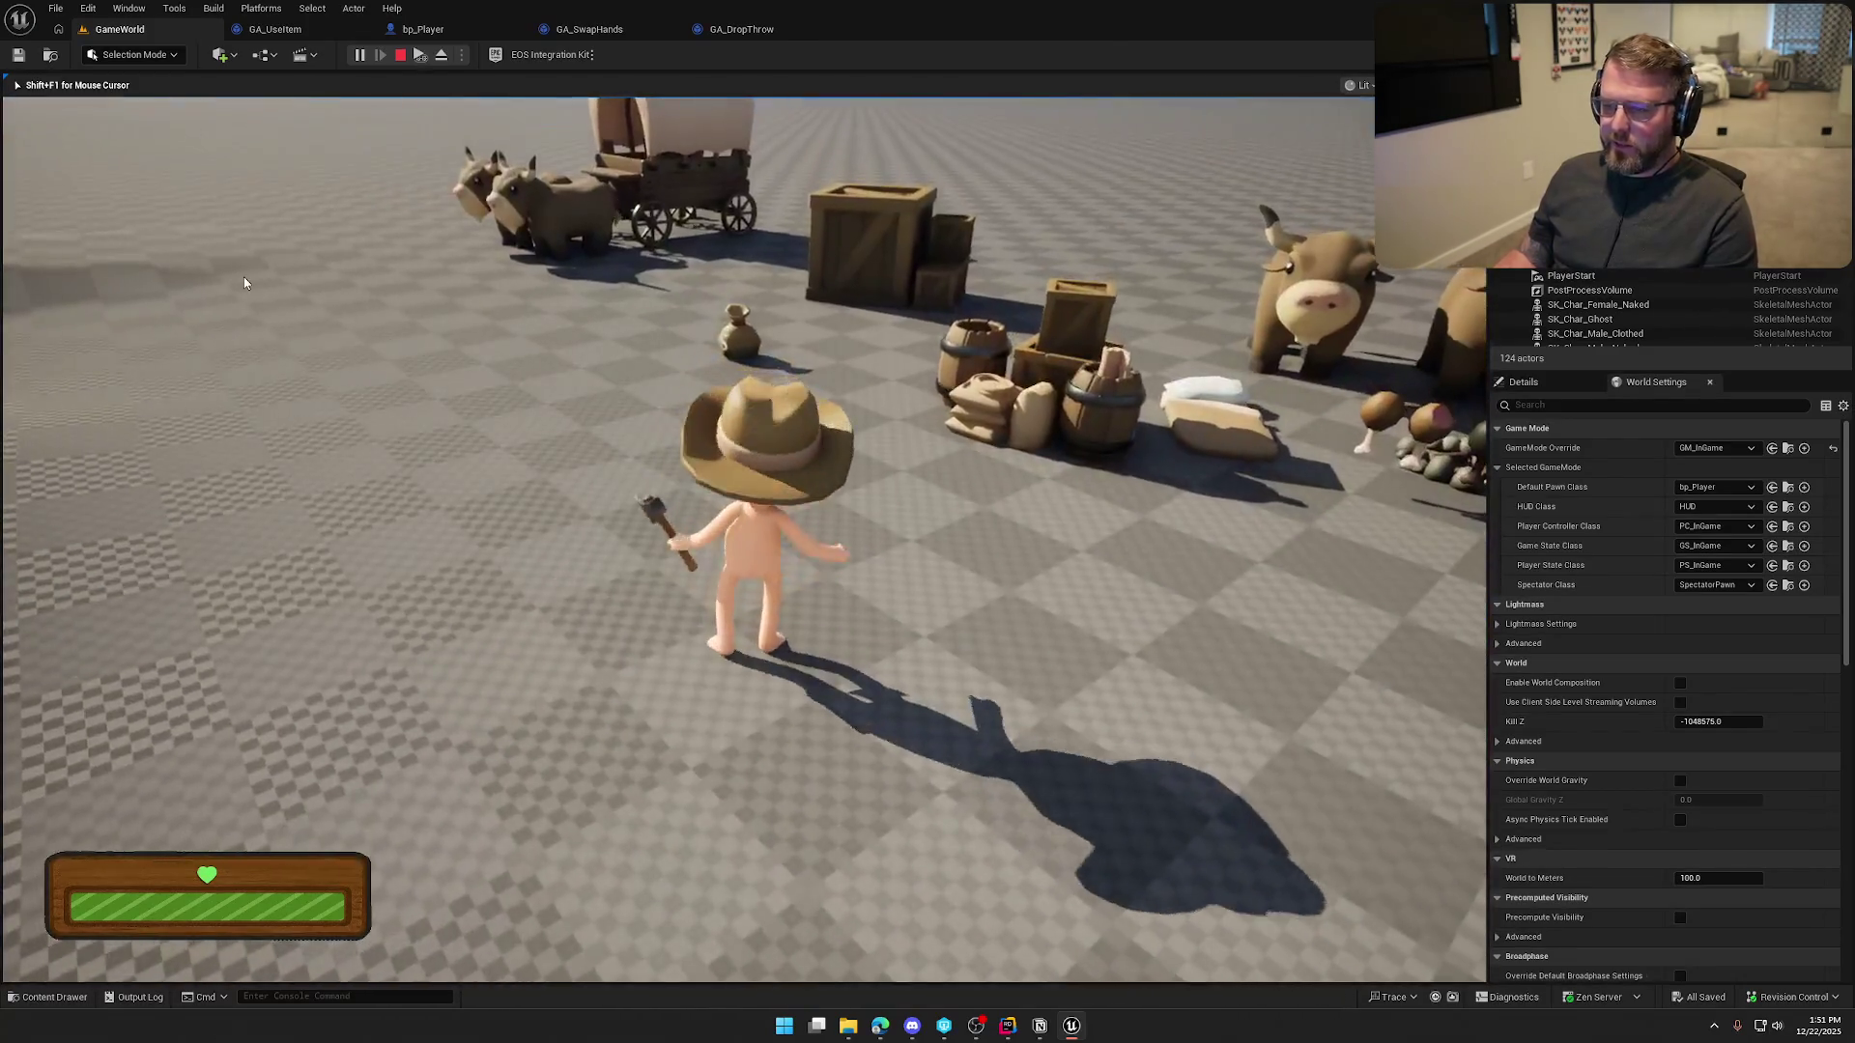
pyautogui.press('Escape')
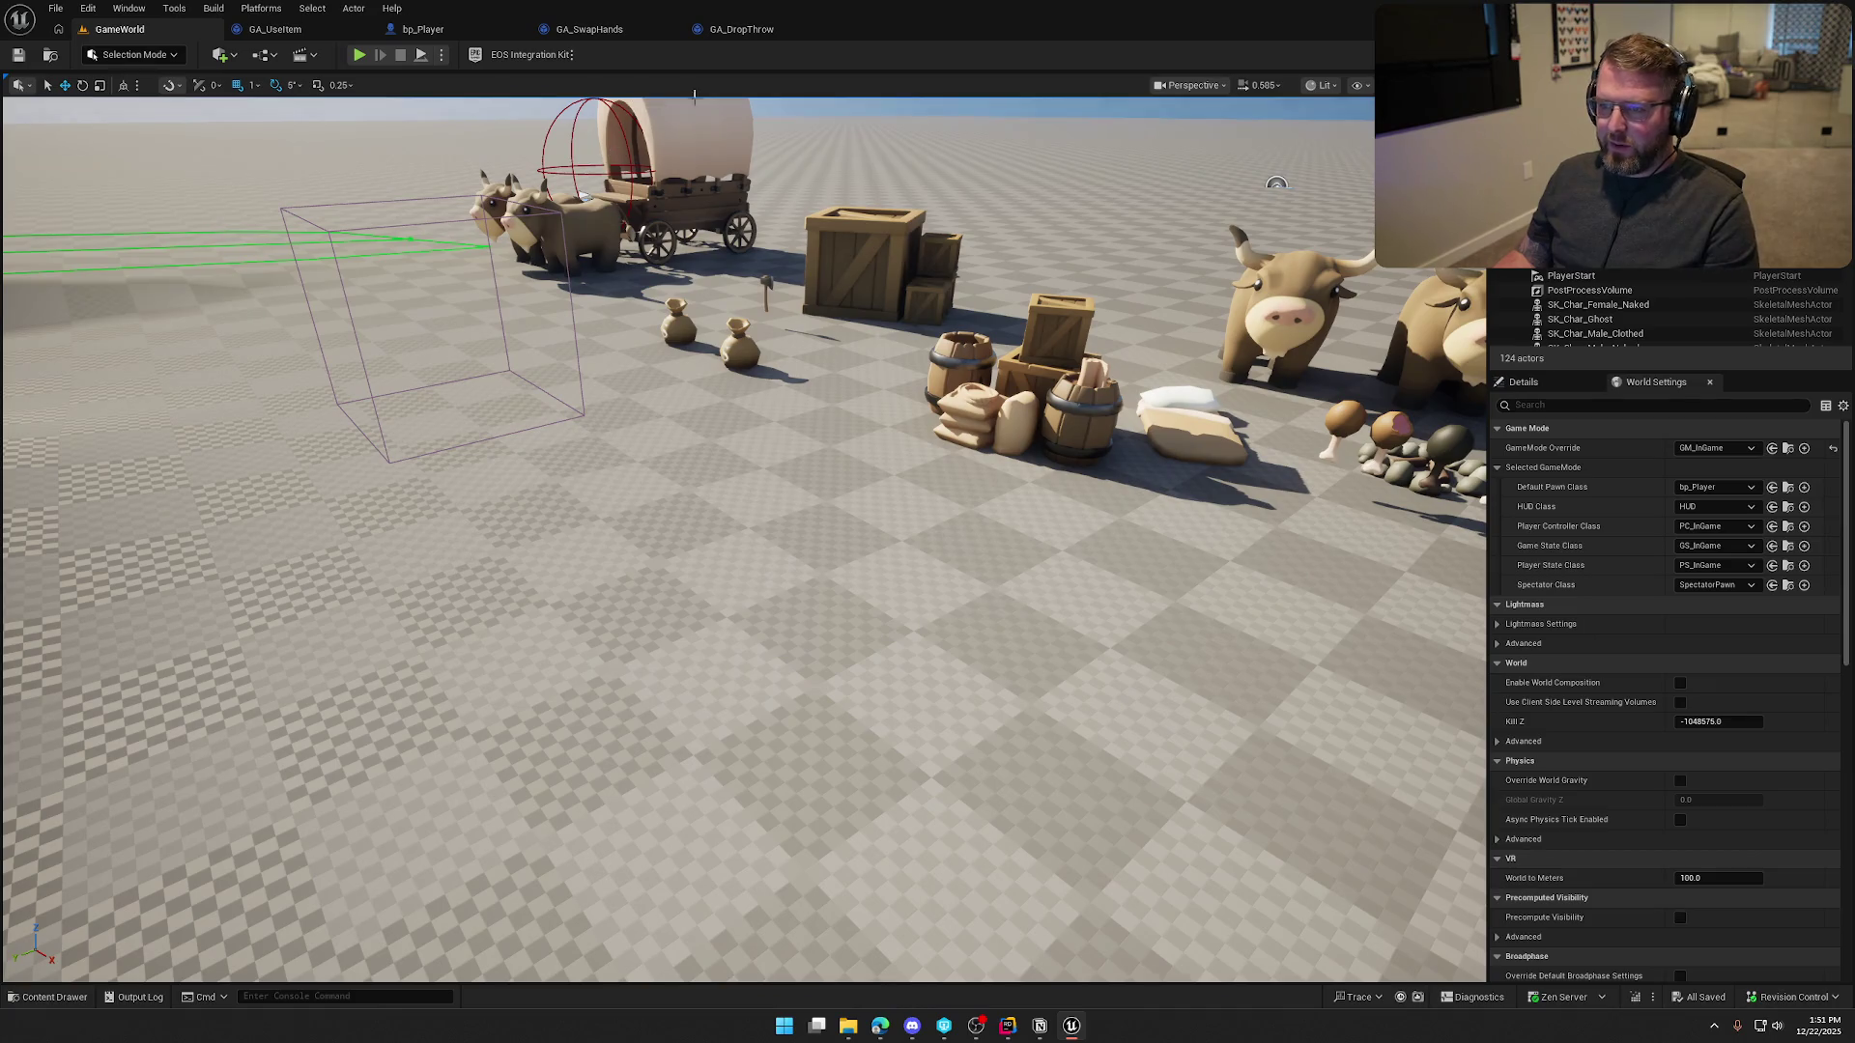
# Look over the GA_DropThrow EventGraph, then bring up PickupActor.cpp in Rider
pyautogui.click(736, 29)
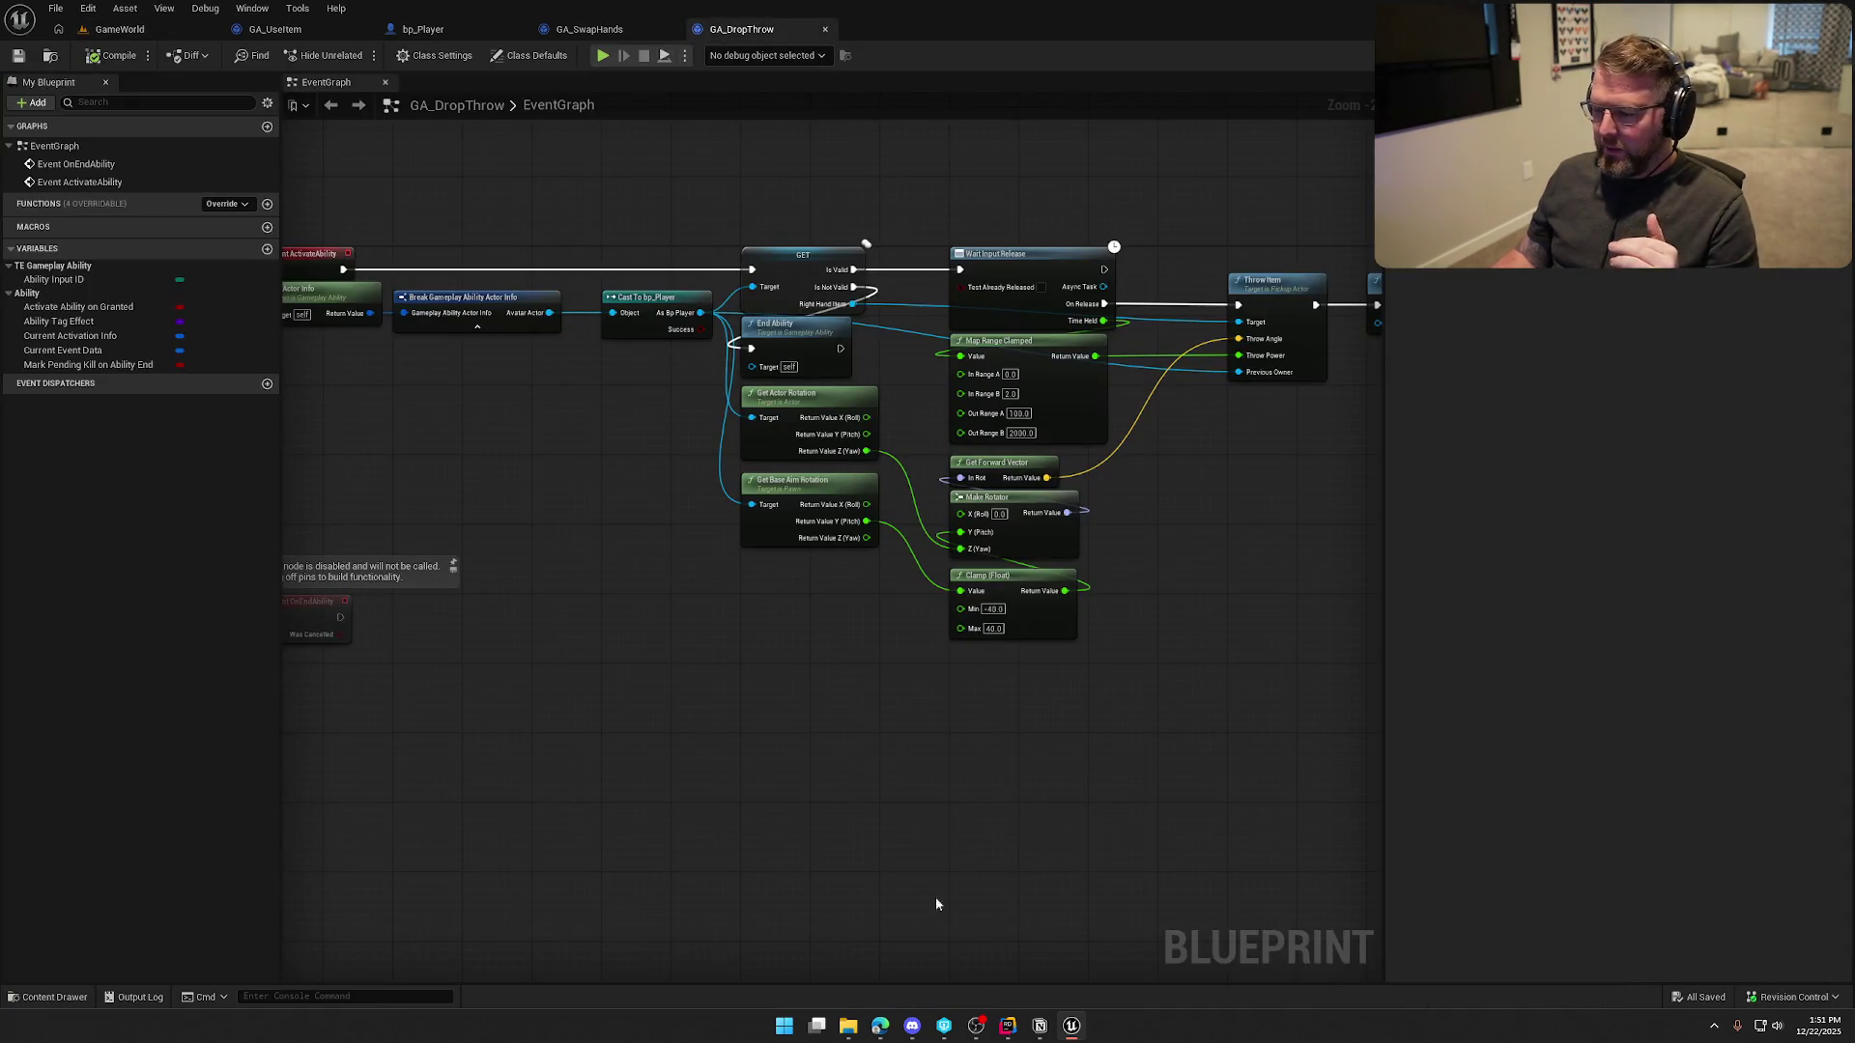
pyautogui.click(1008, 1026)
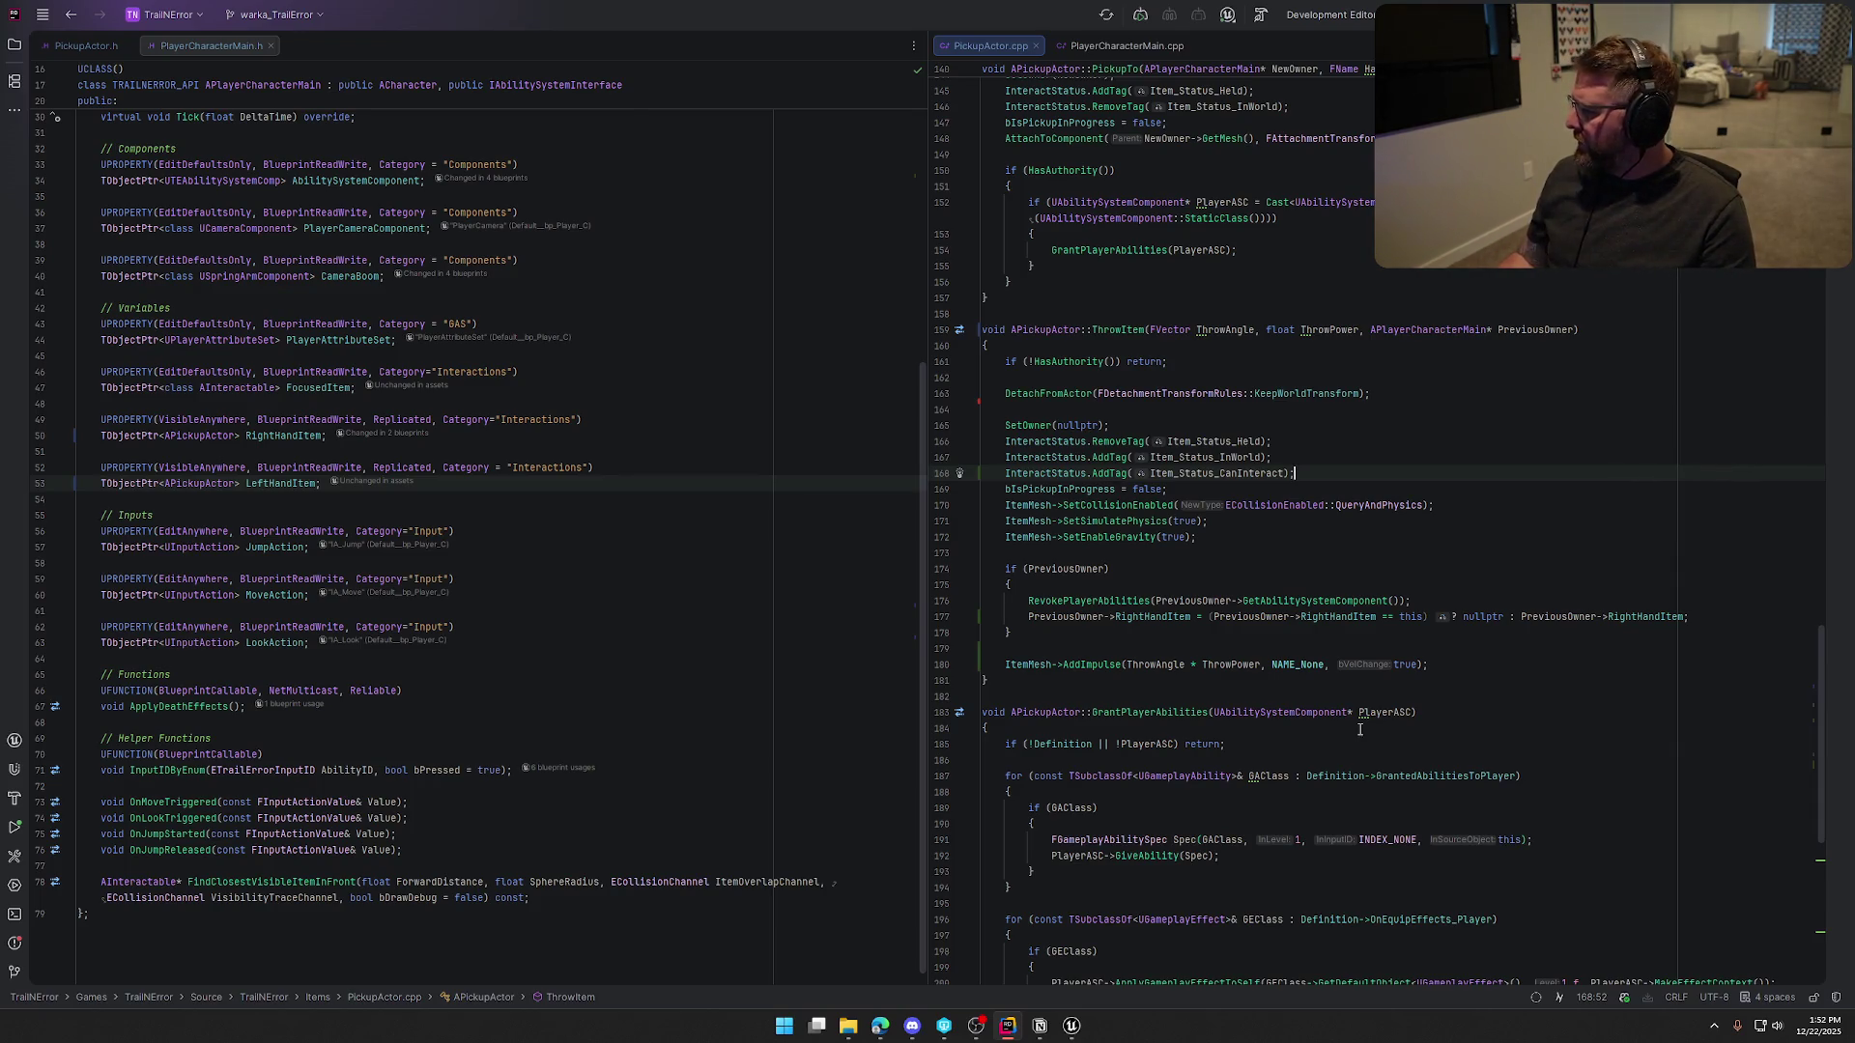
# Change line 180's impulse to (ThrowAngle + FVector::UpVector * 0.65f) * ThrowPower
pyautogui.click(1186, 666)
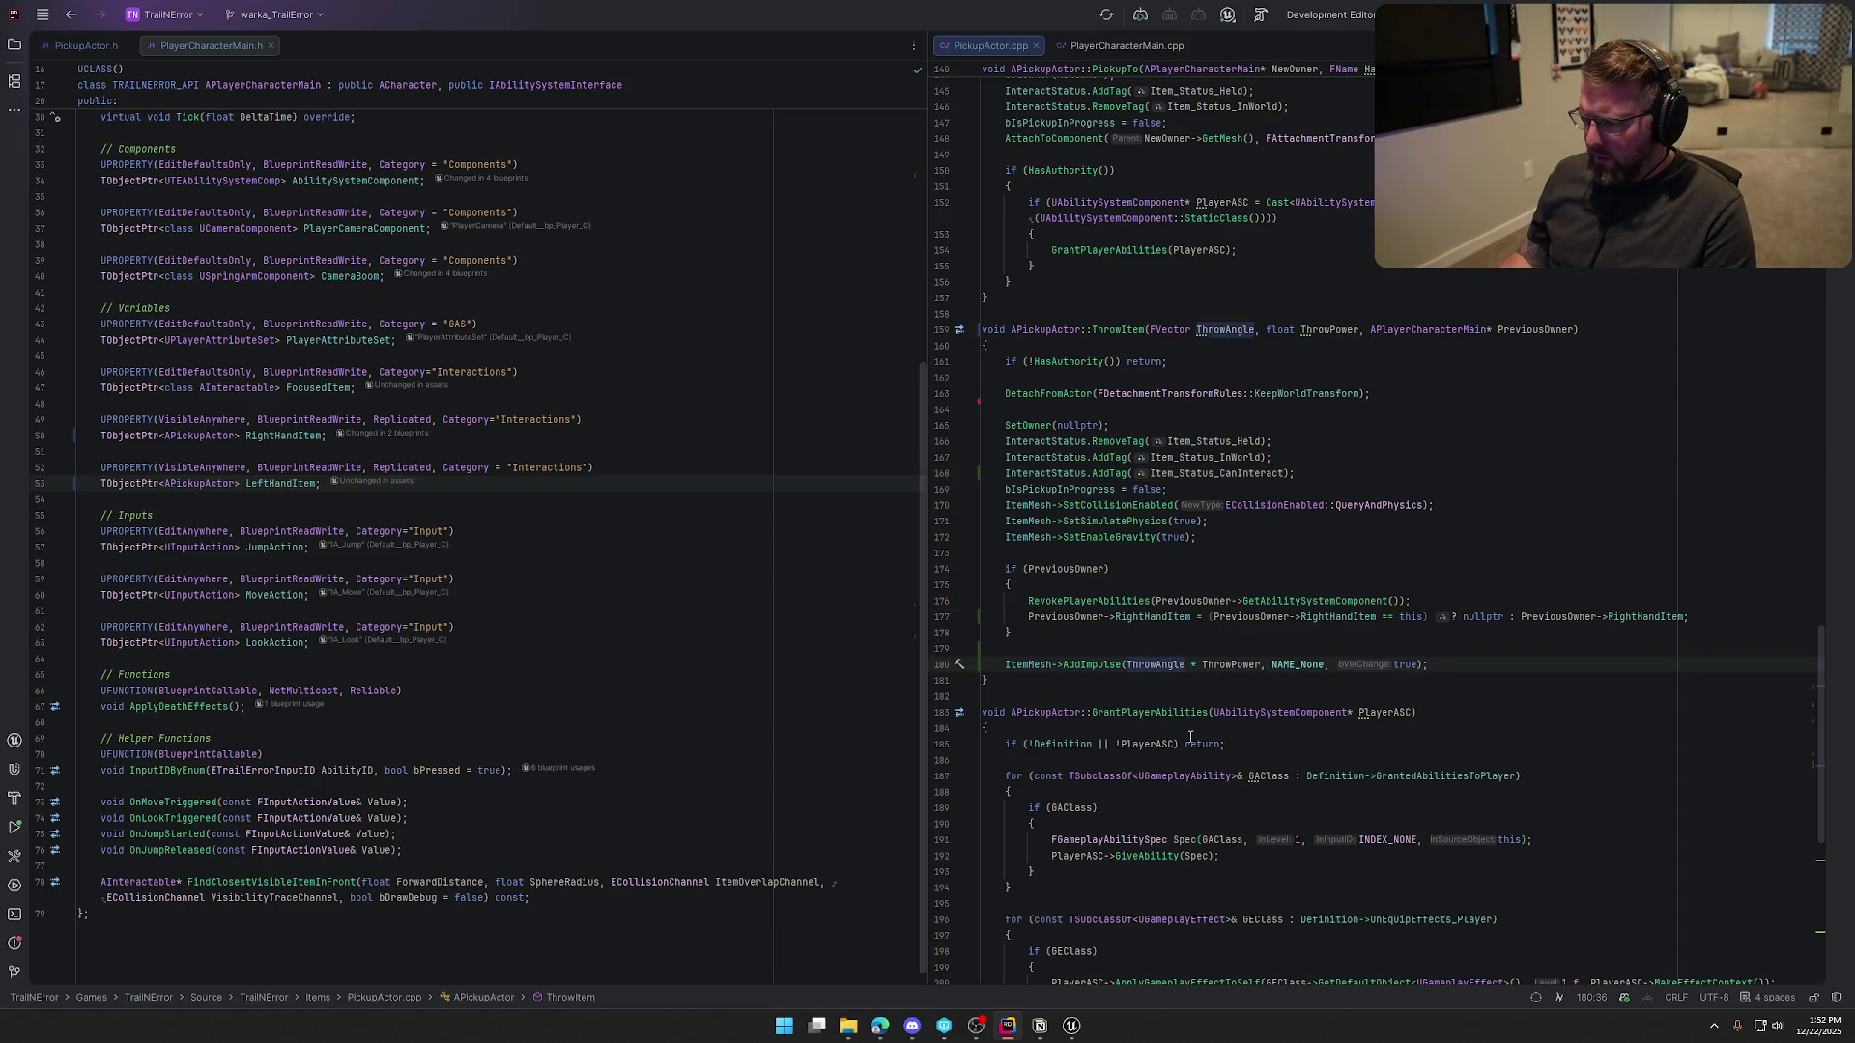
pyautogui.write('(')
pyautogui.write(')')
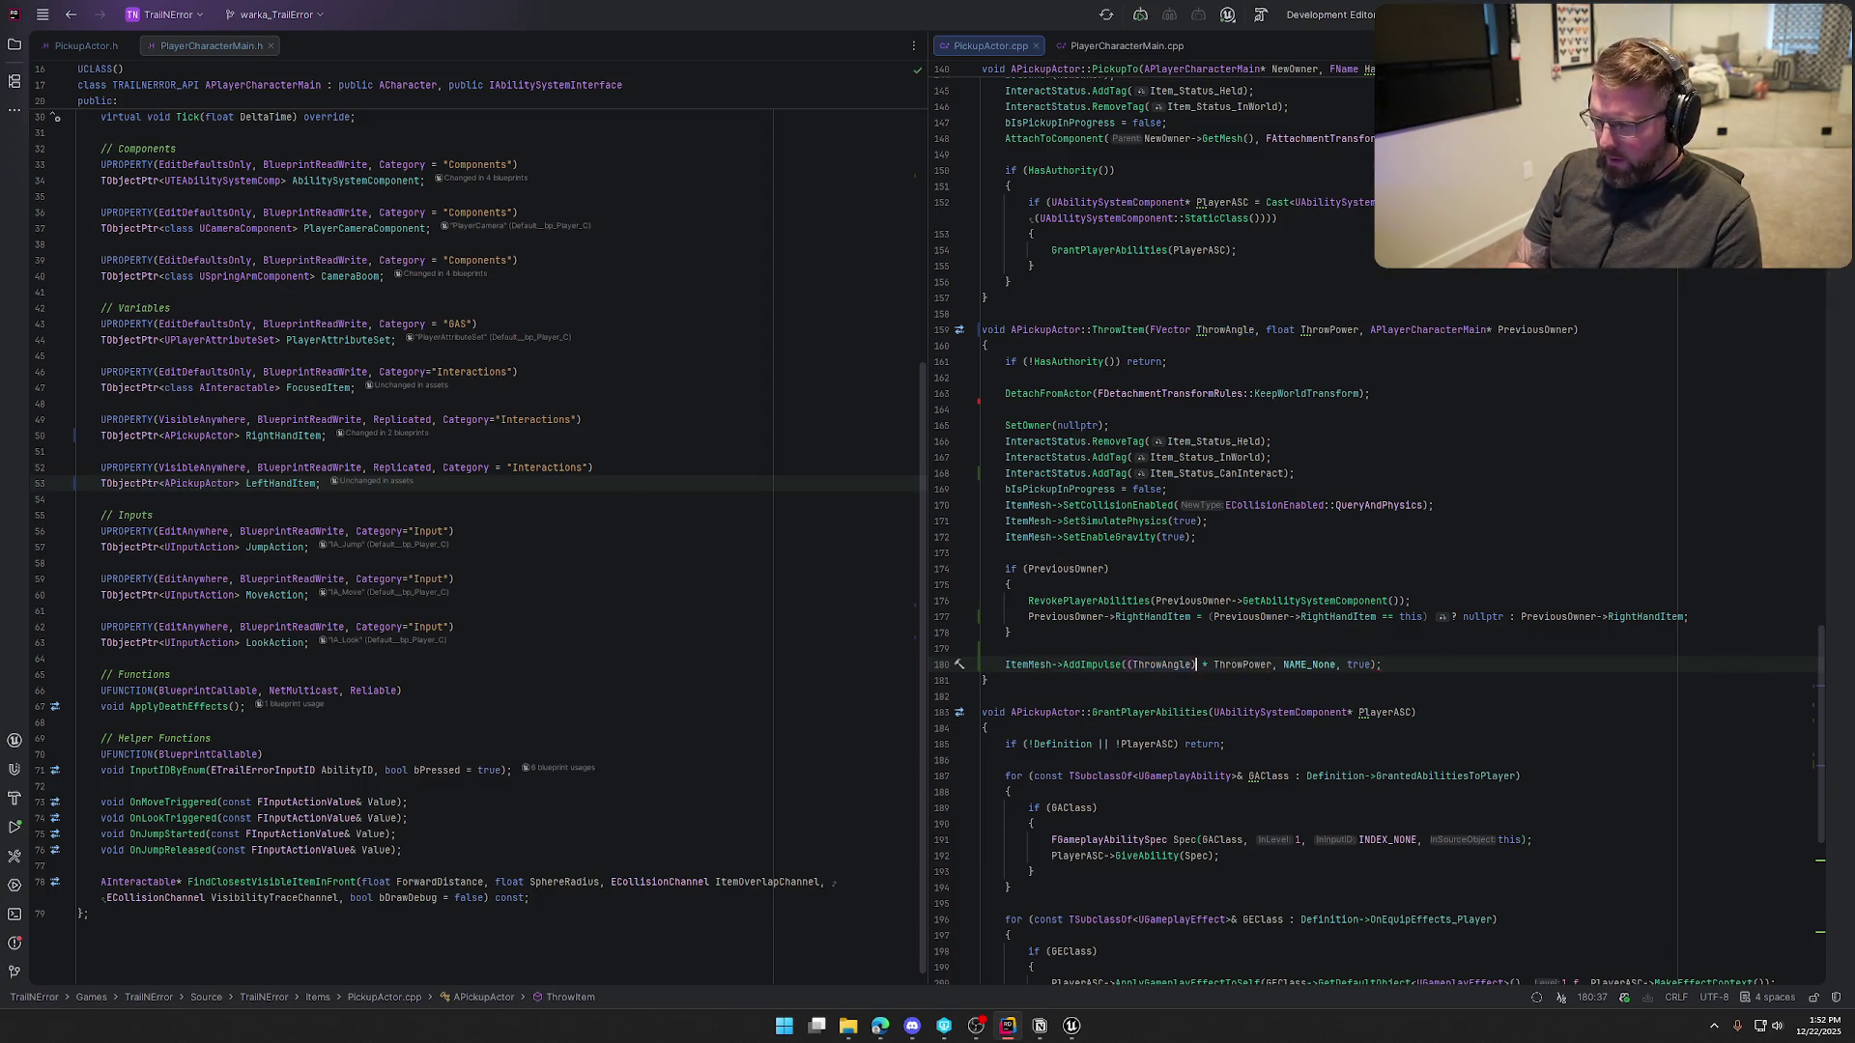
pyautogui.press('Left')
pyautogui.write('+ ')
pyautogui.write('FVector')
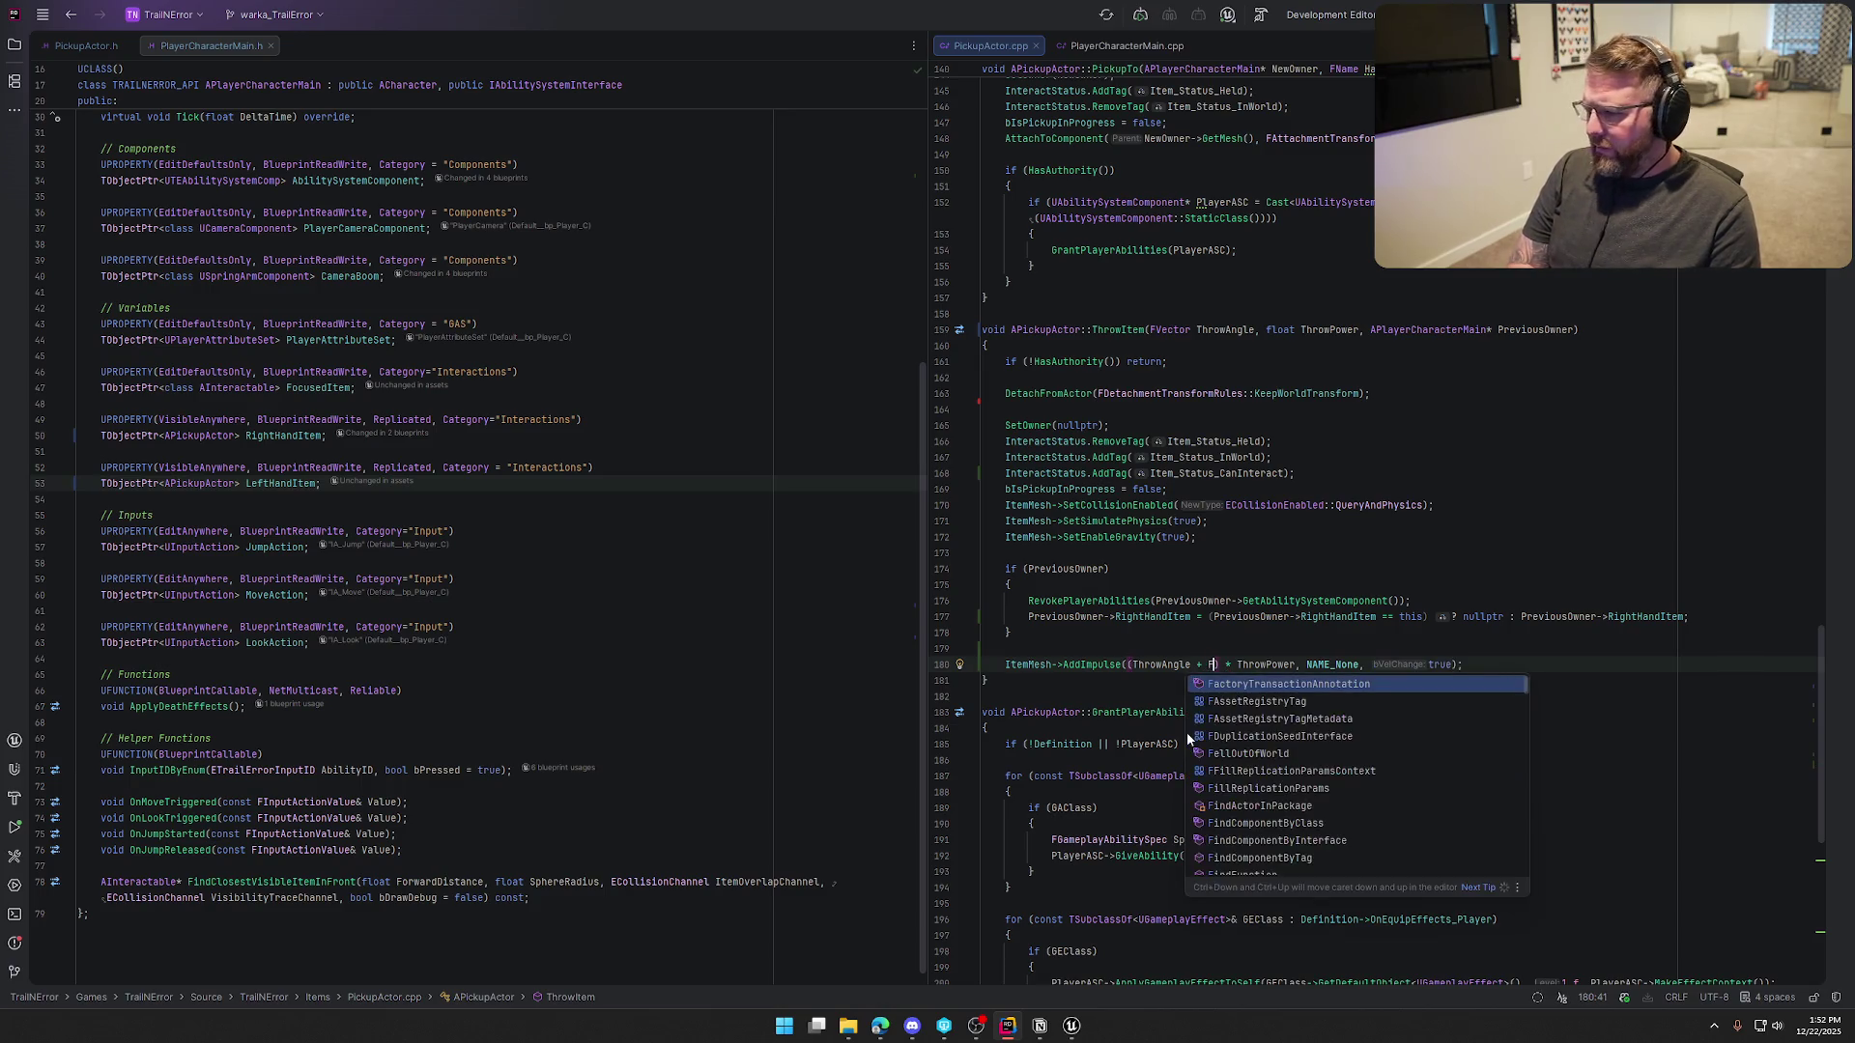
pyautogui.write('::Up')
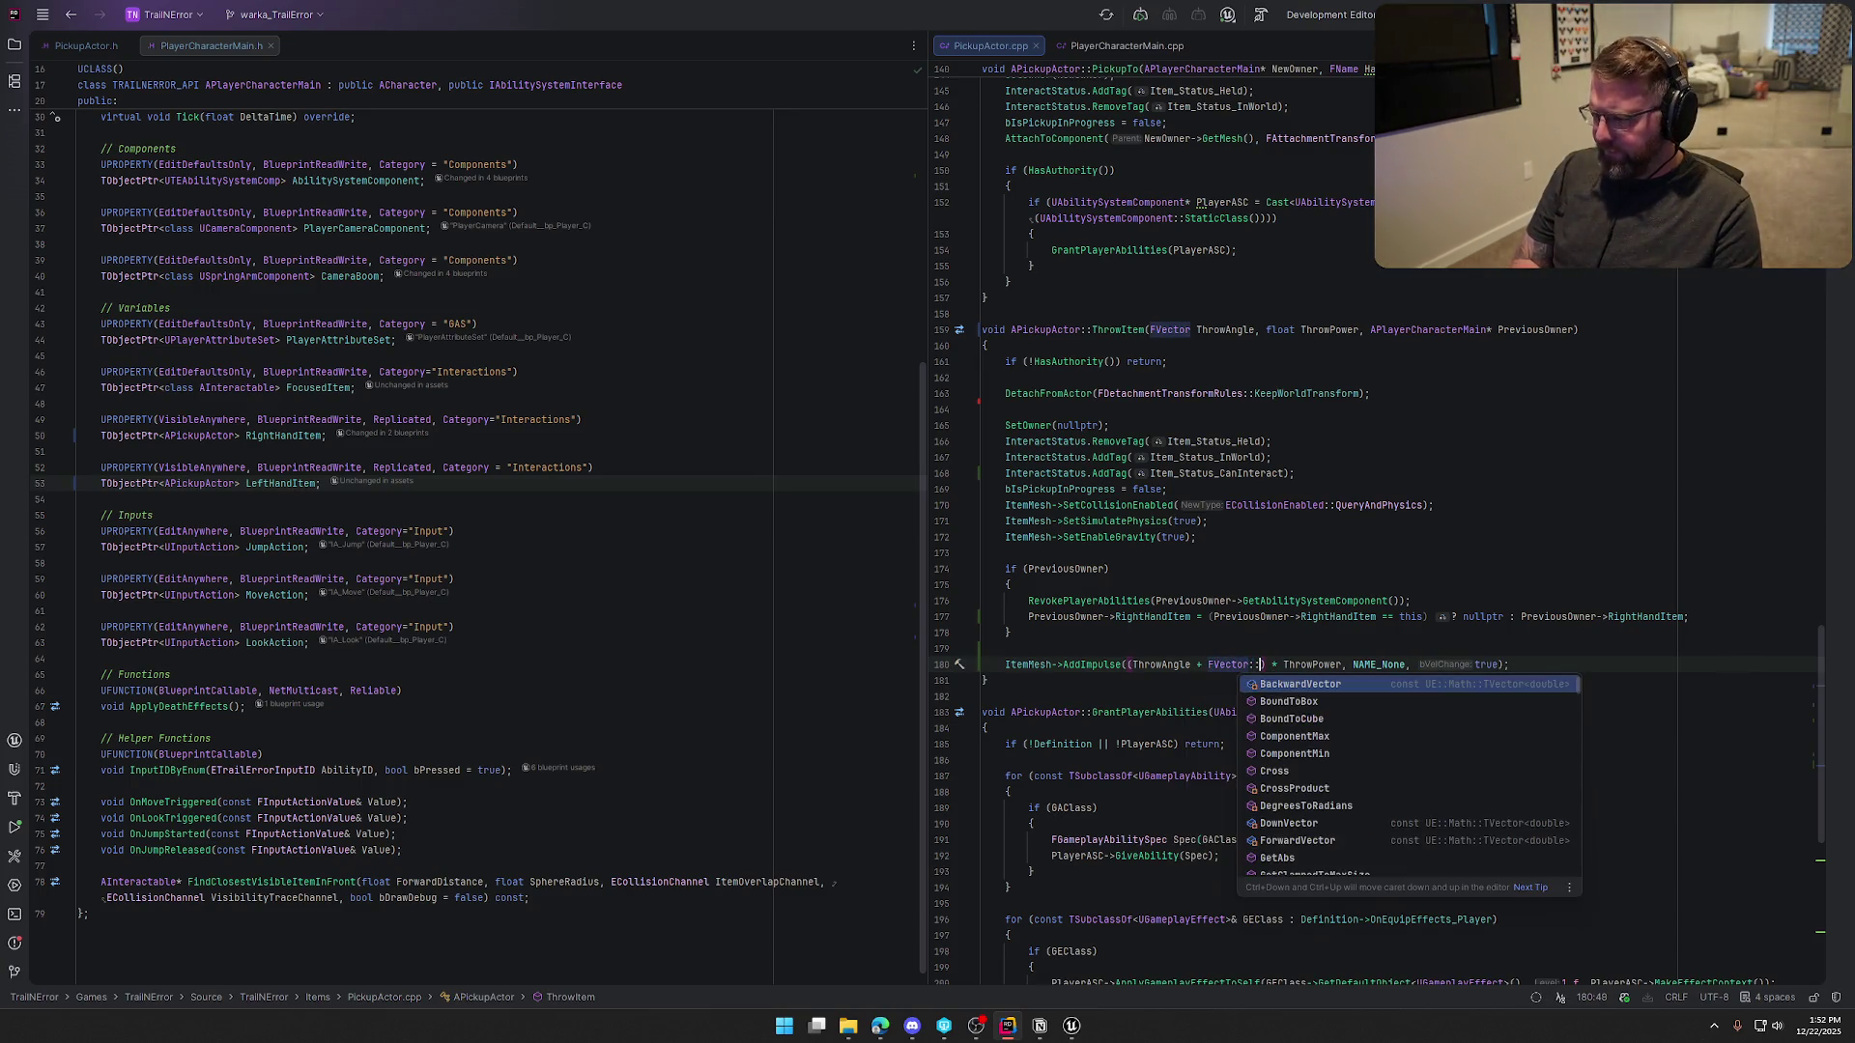
pyautogui.press('Return')
pyautogui.write('* ')
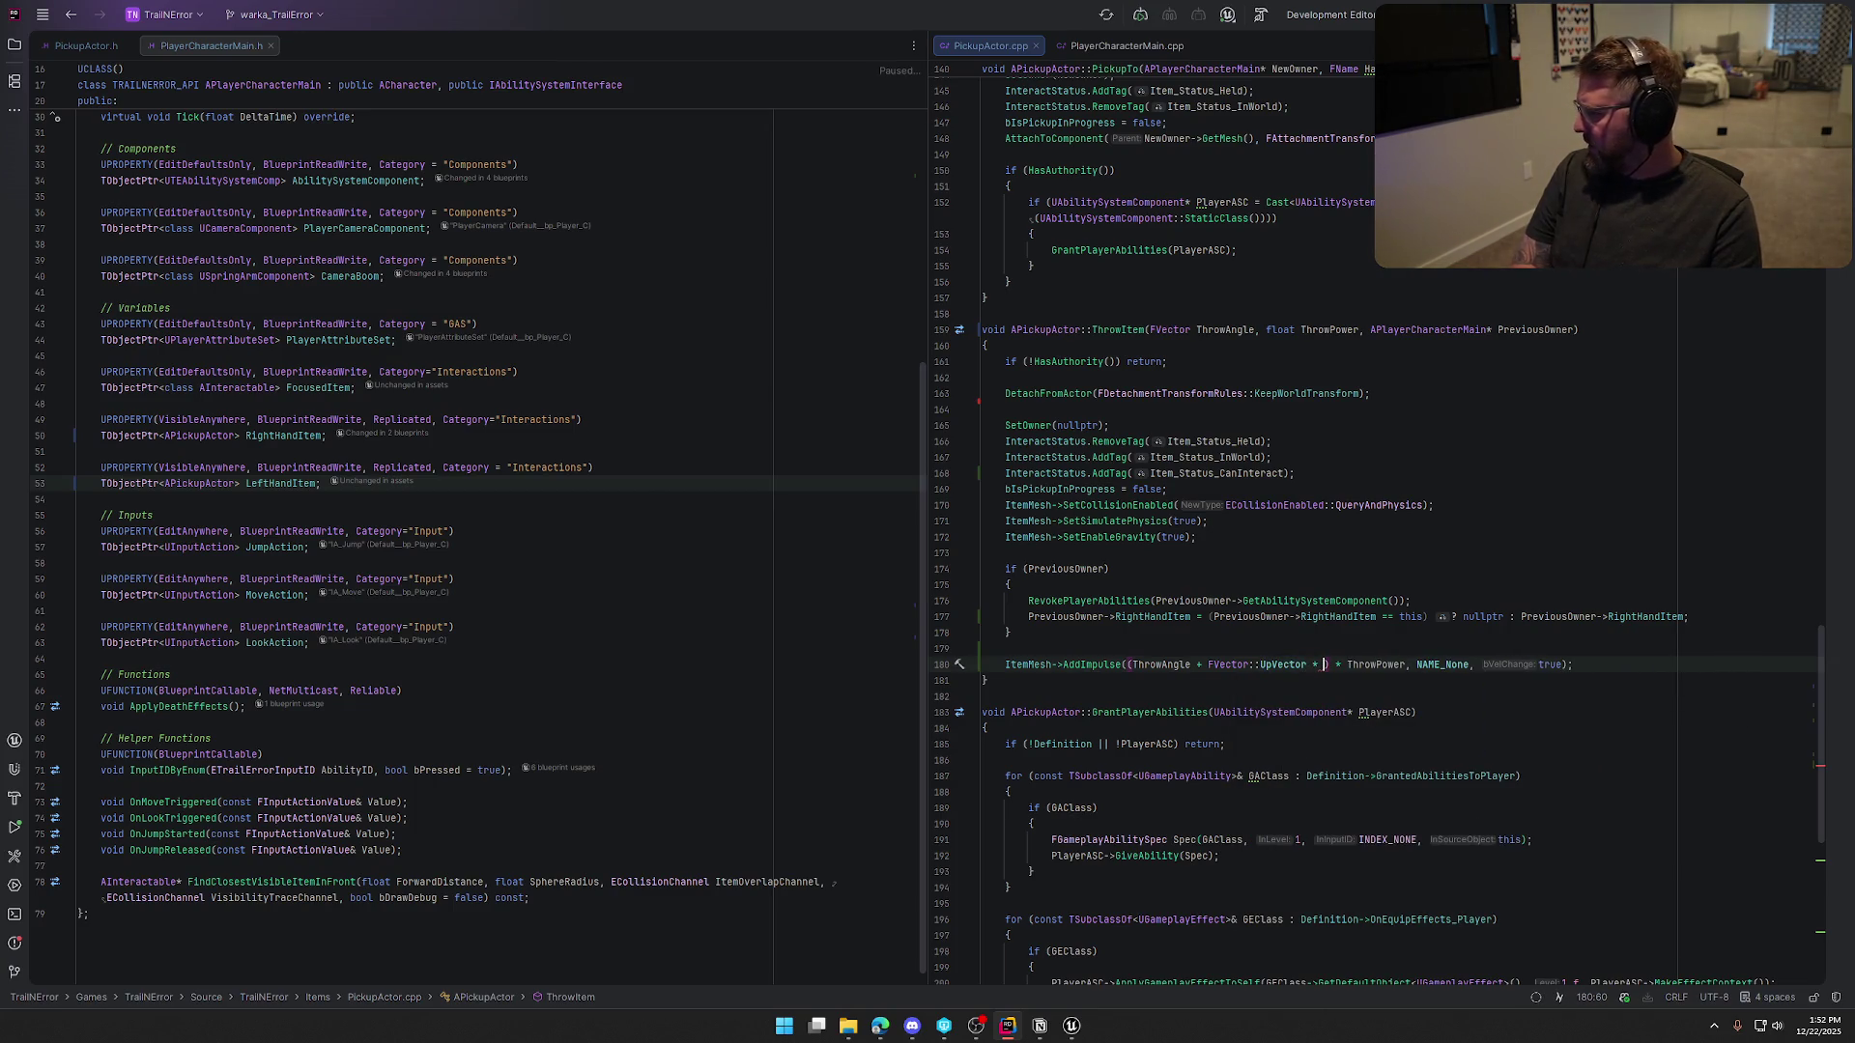
pyautogui.write('0.6')
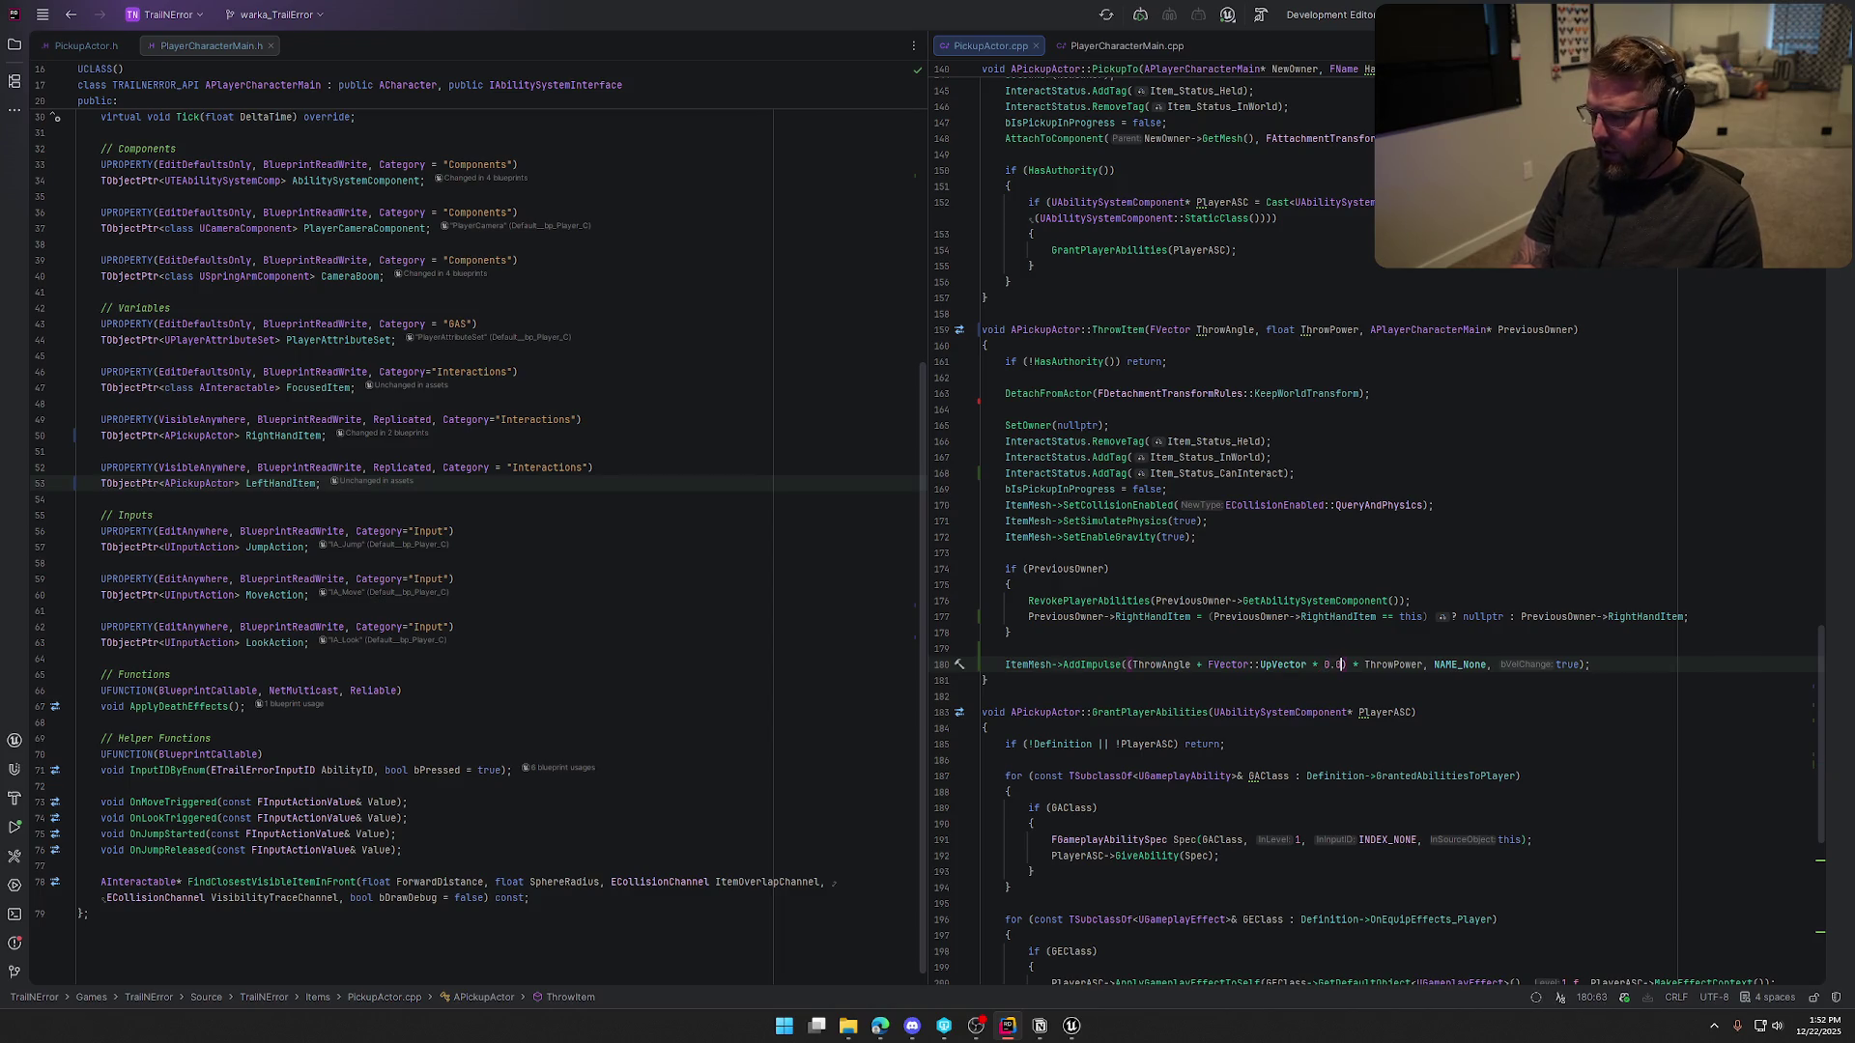
pyautogui.write('5f')
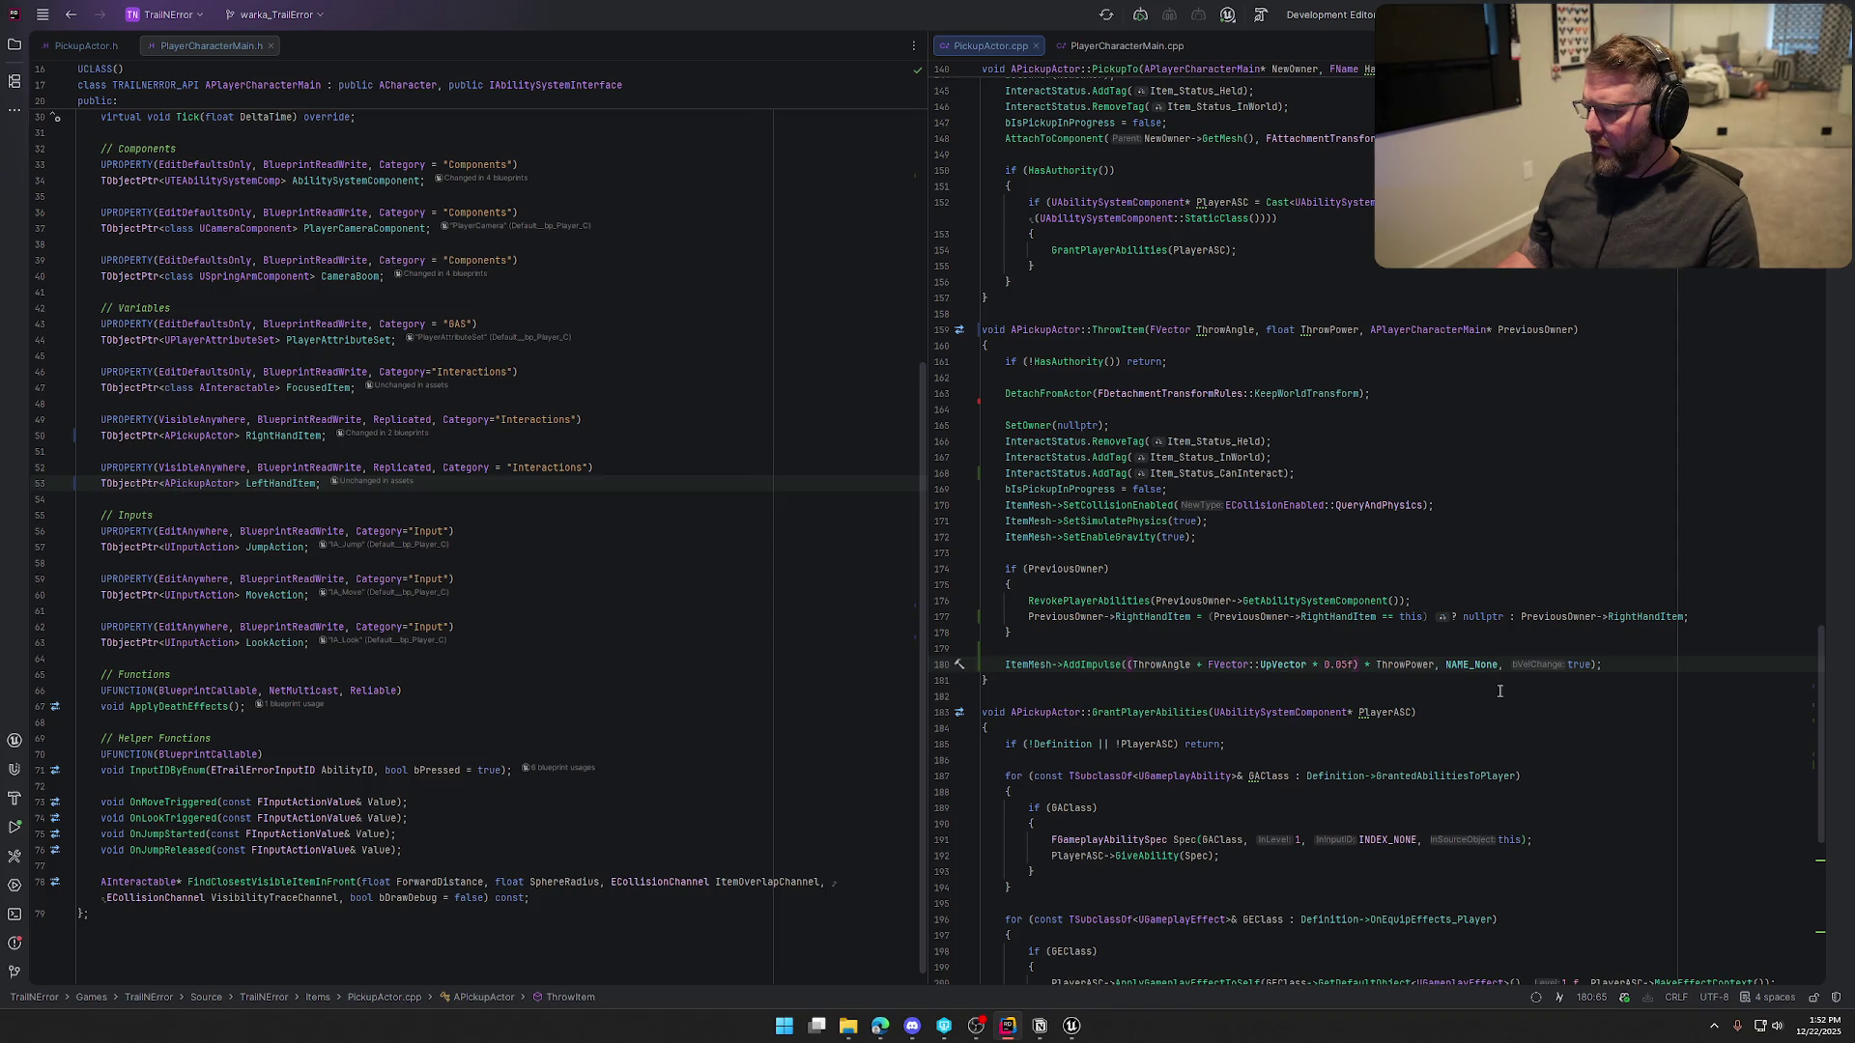
pyautogui.click(1072, 1026)
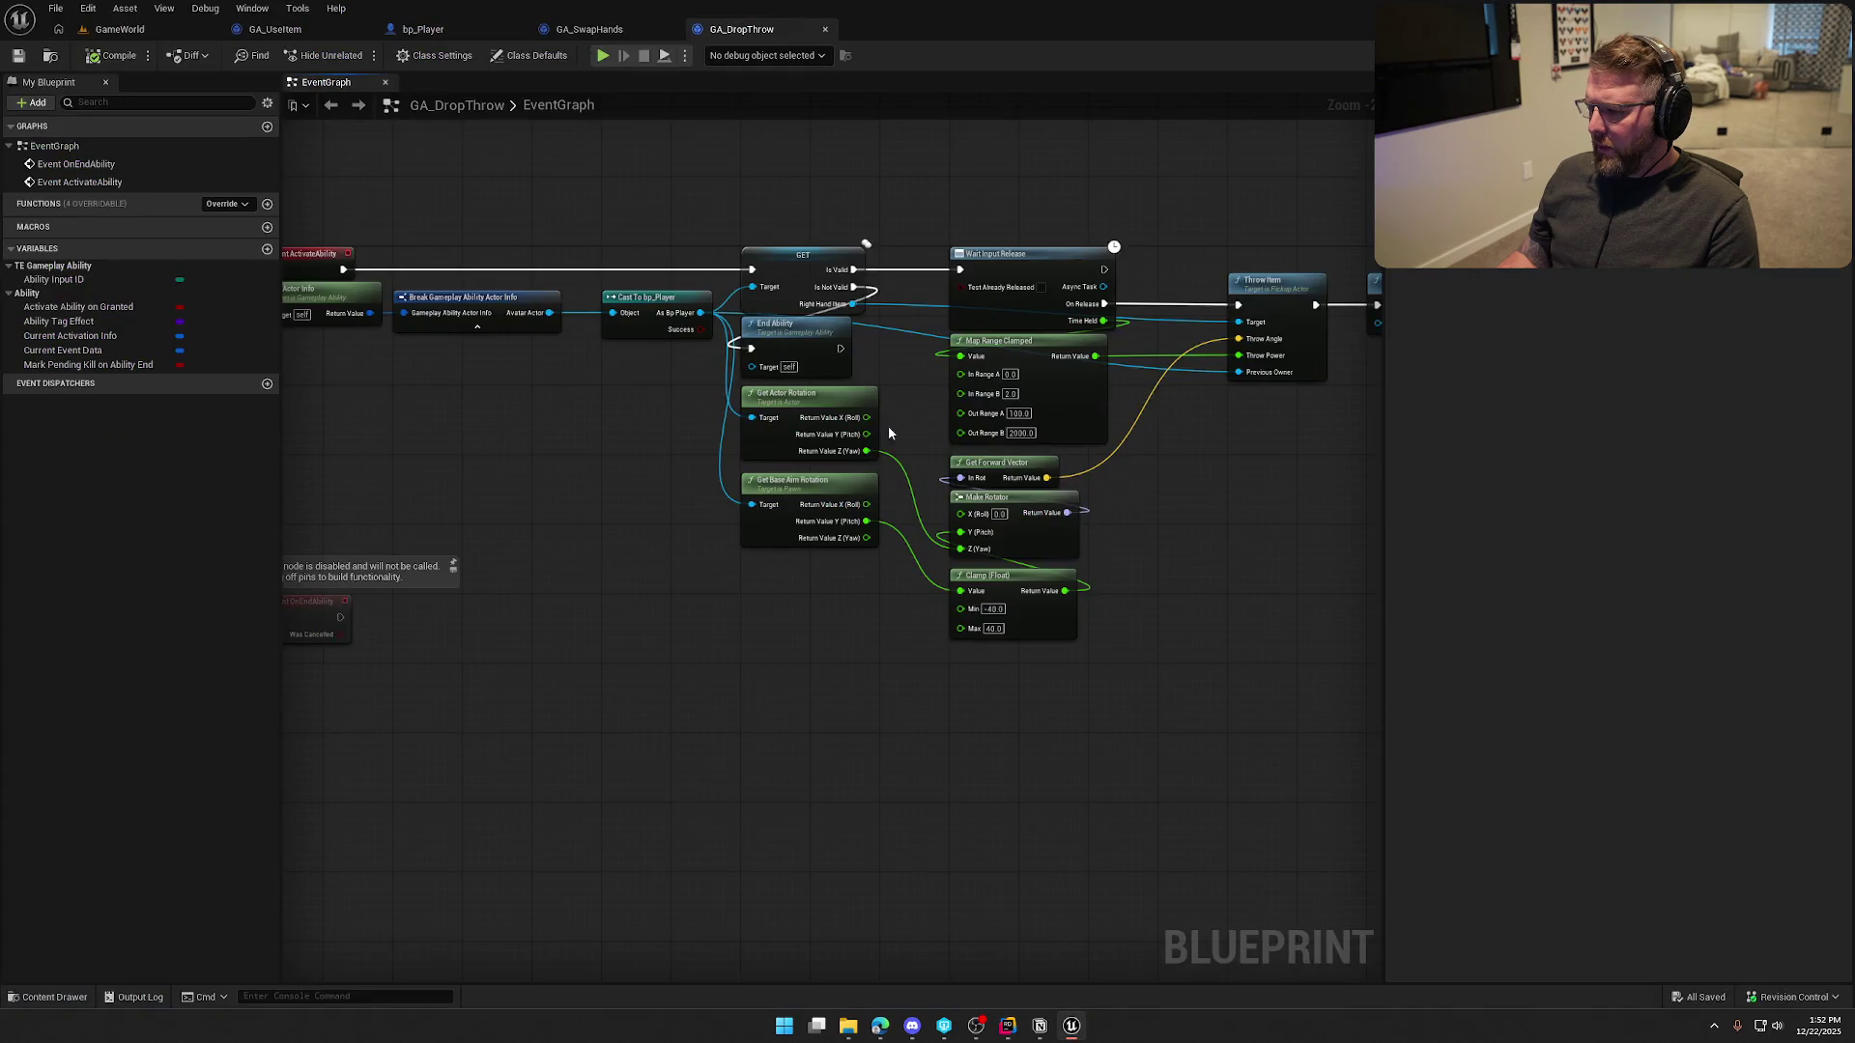
# Recompile the C++ change with Live Coding and close its window
pyautogui.click(120, 29)
pyautogui.click(1635, 997)
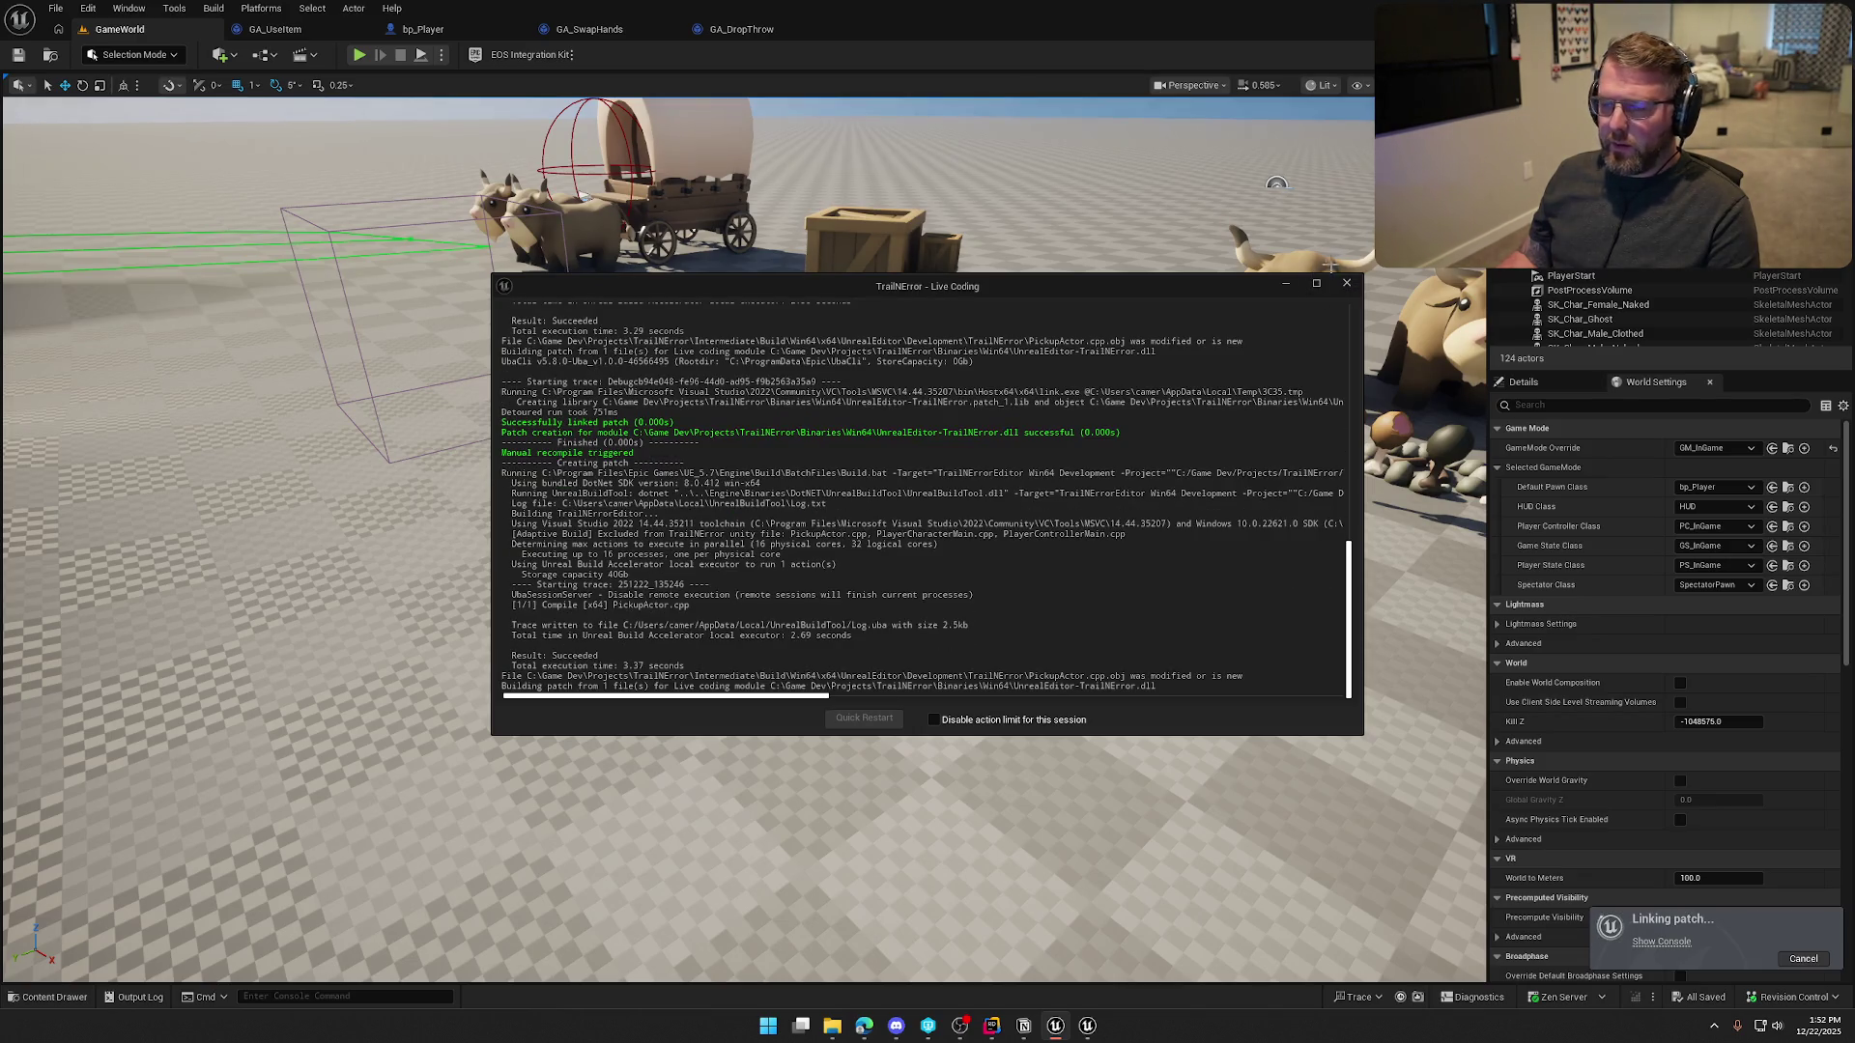
pyautogui.click(1348, 284)
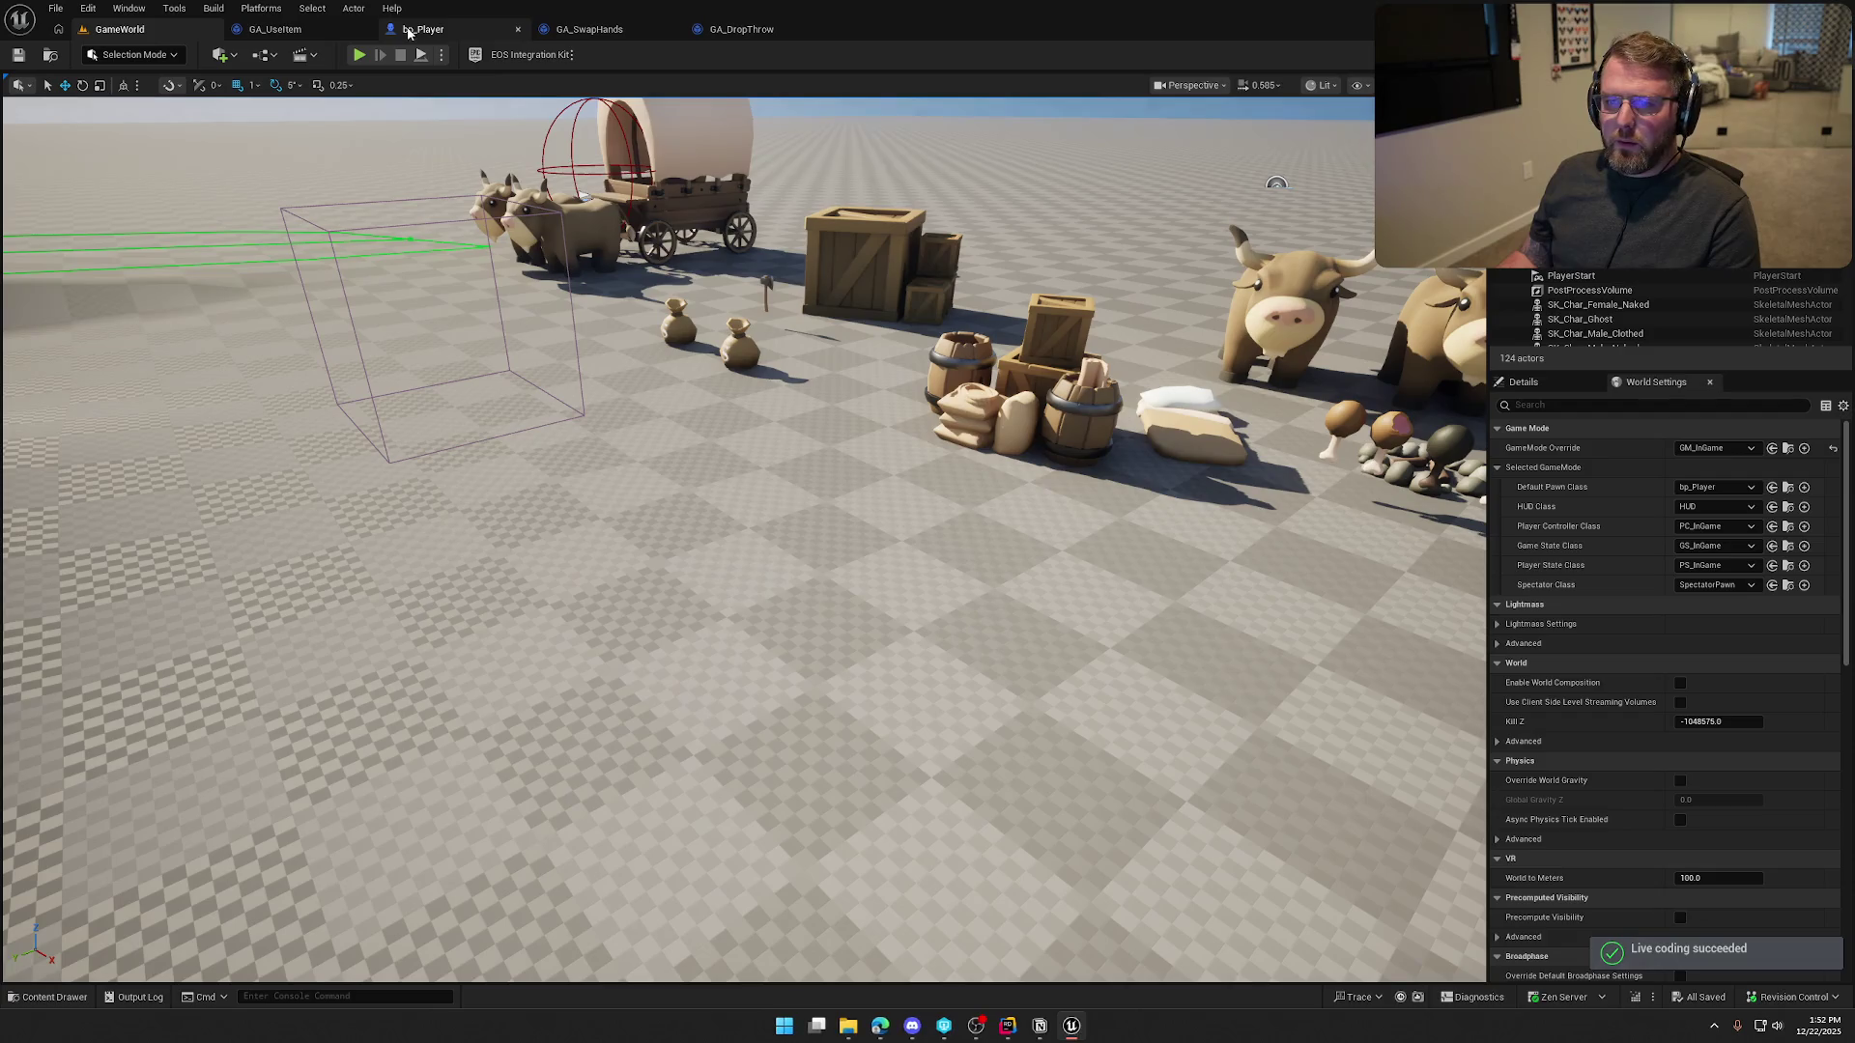
# Set GA_DropThrow's Map Range Clamped Out Range B to 1000, then compile and save
pyautogui.click(276, 29)
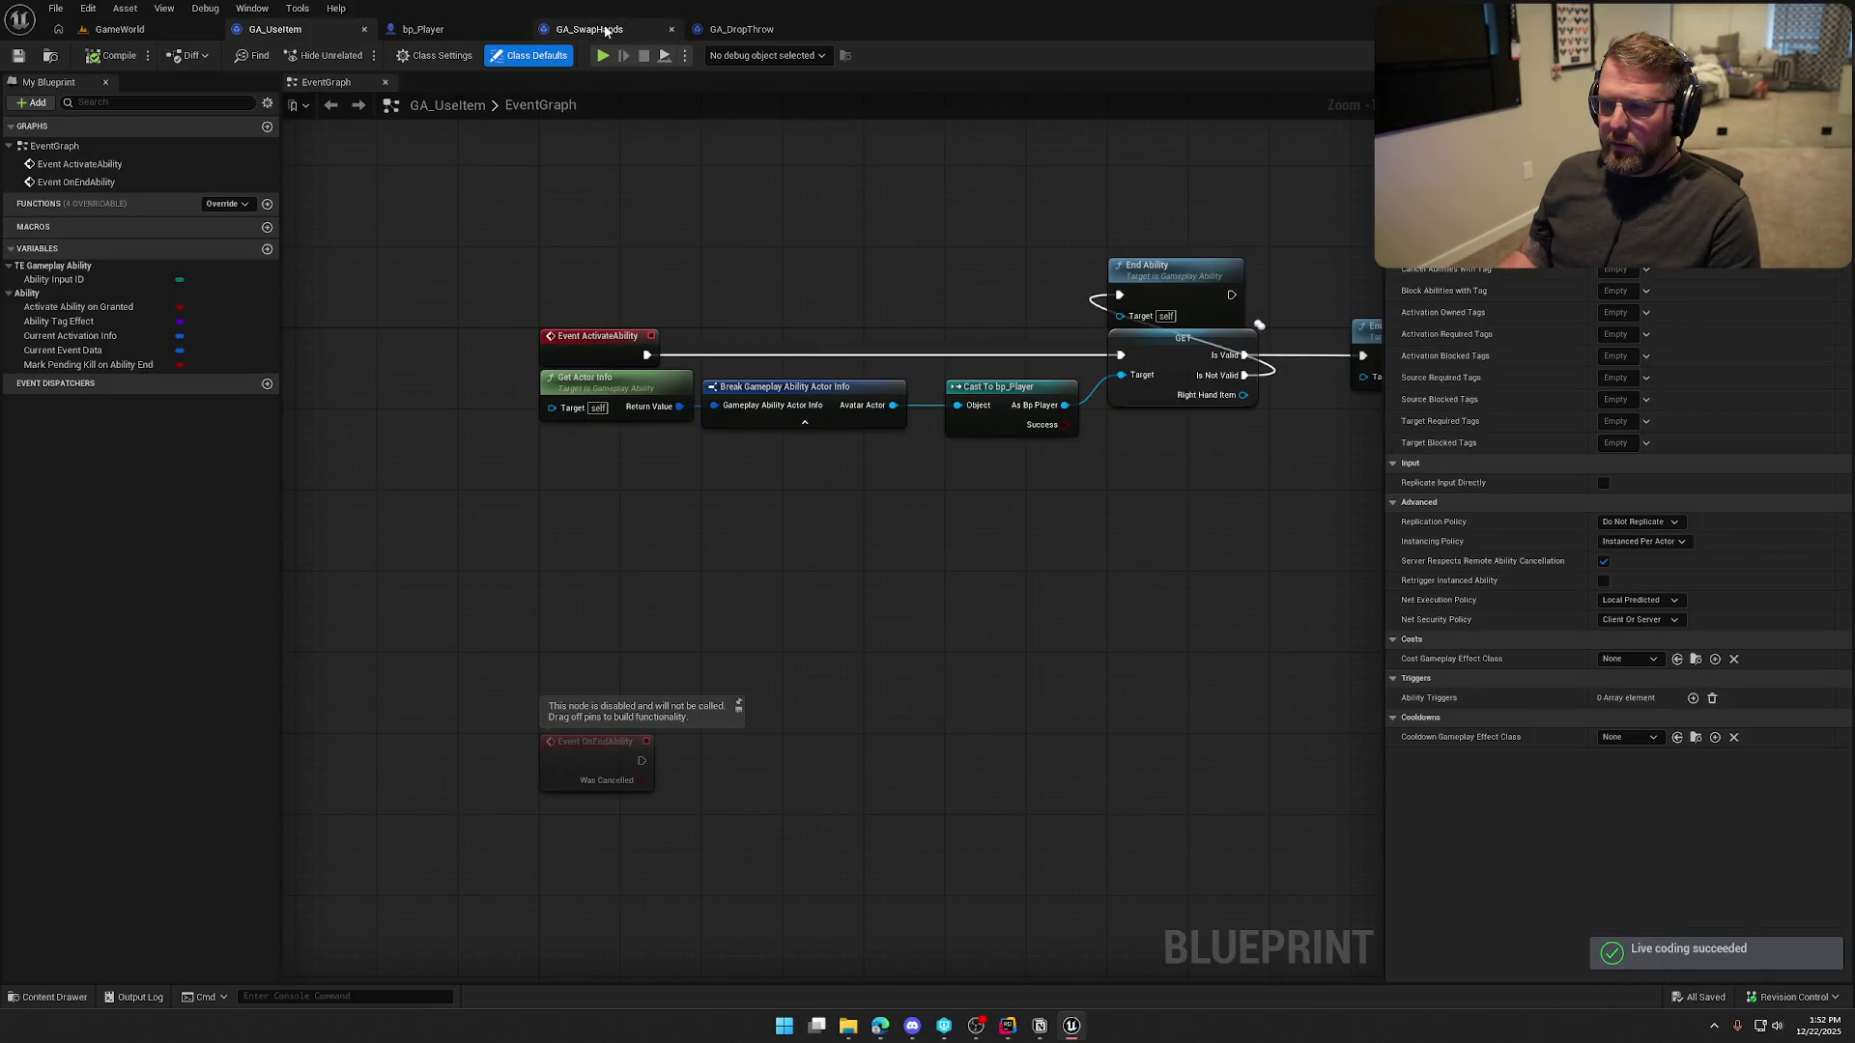
pyautogui.click(749, 29)
pyautogui.scroll(2, 775, 671)
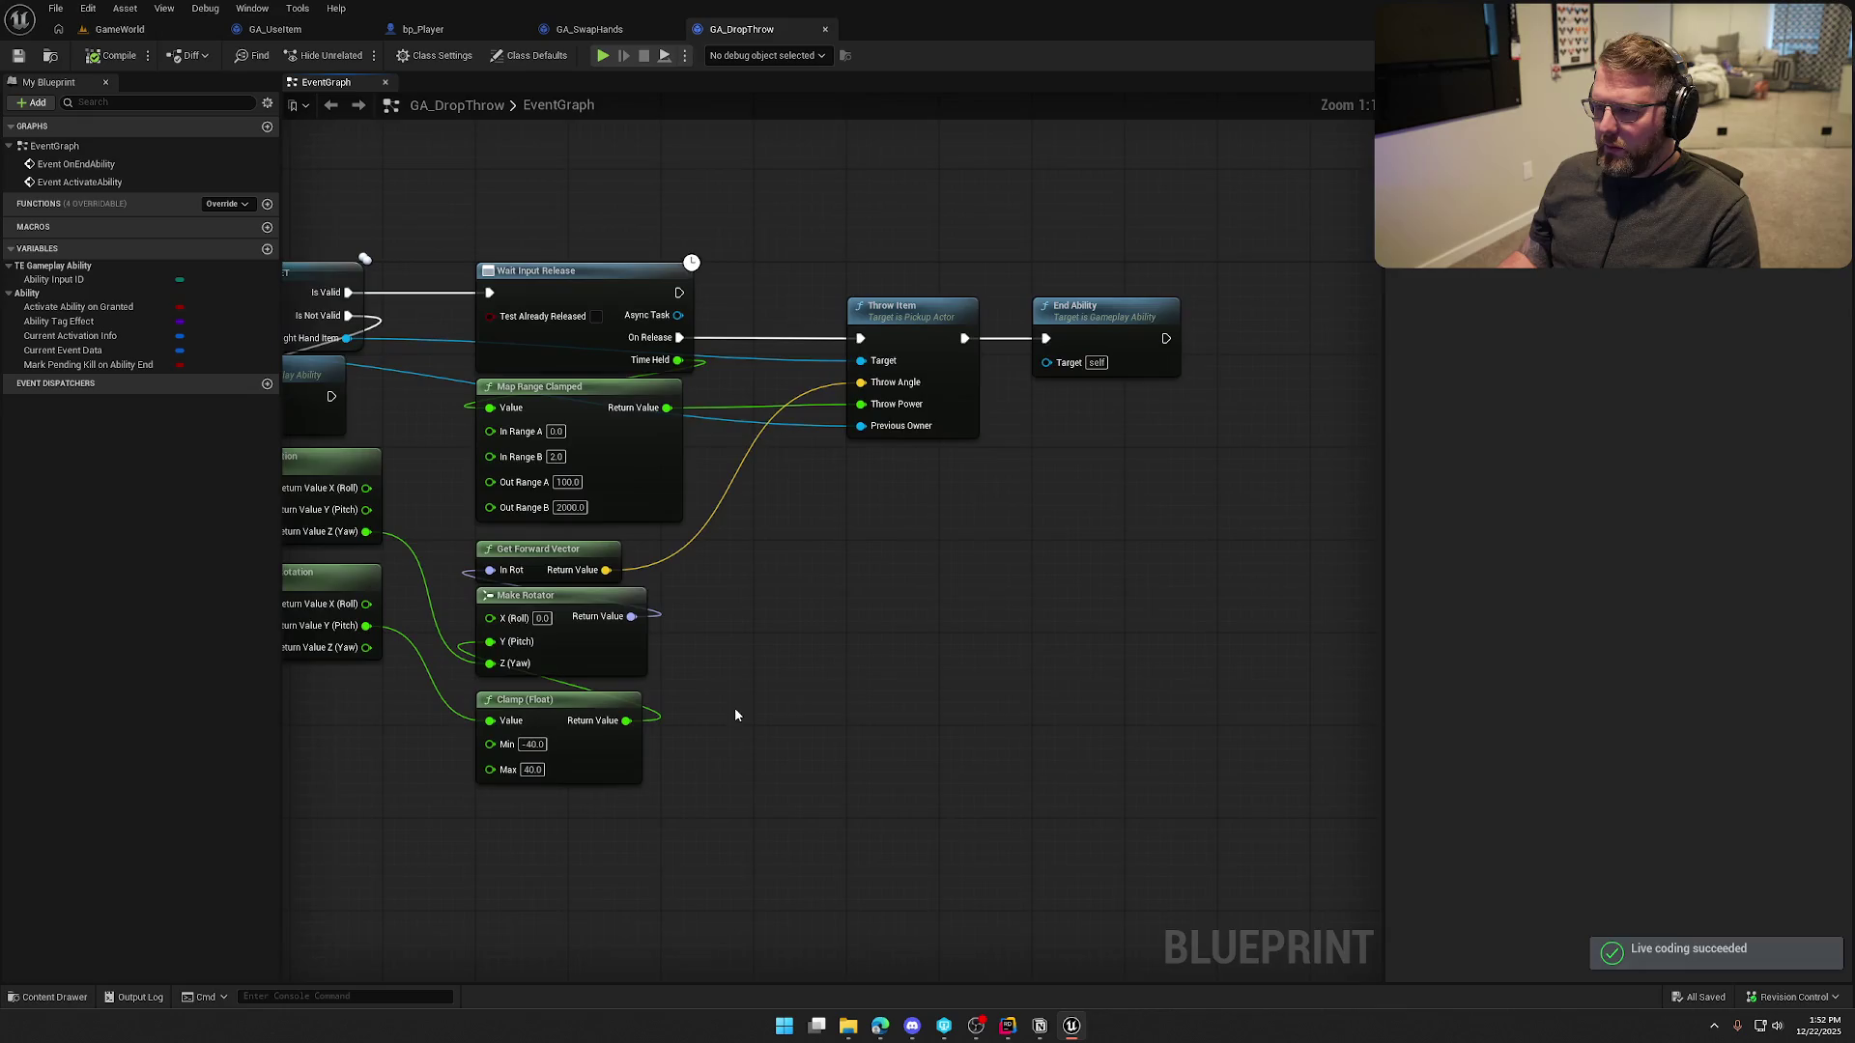
pyautogui.click(784, 433)
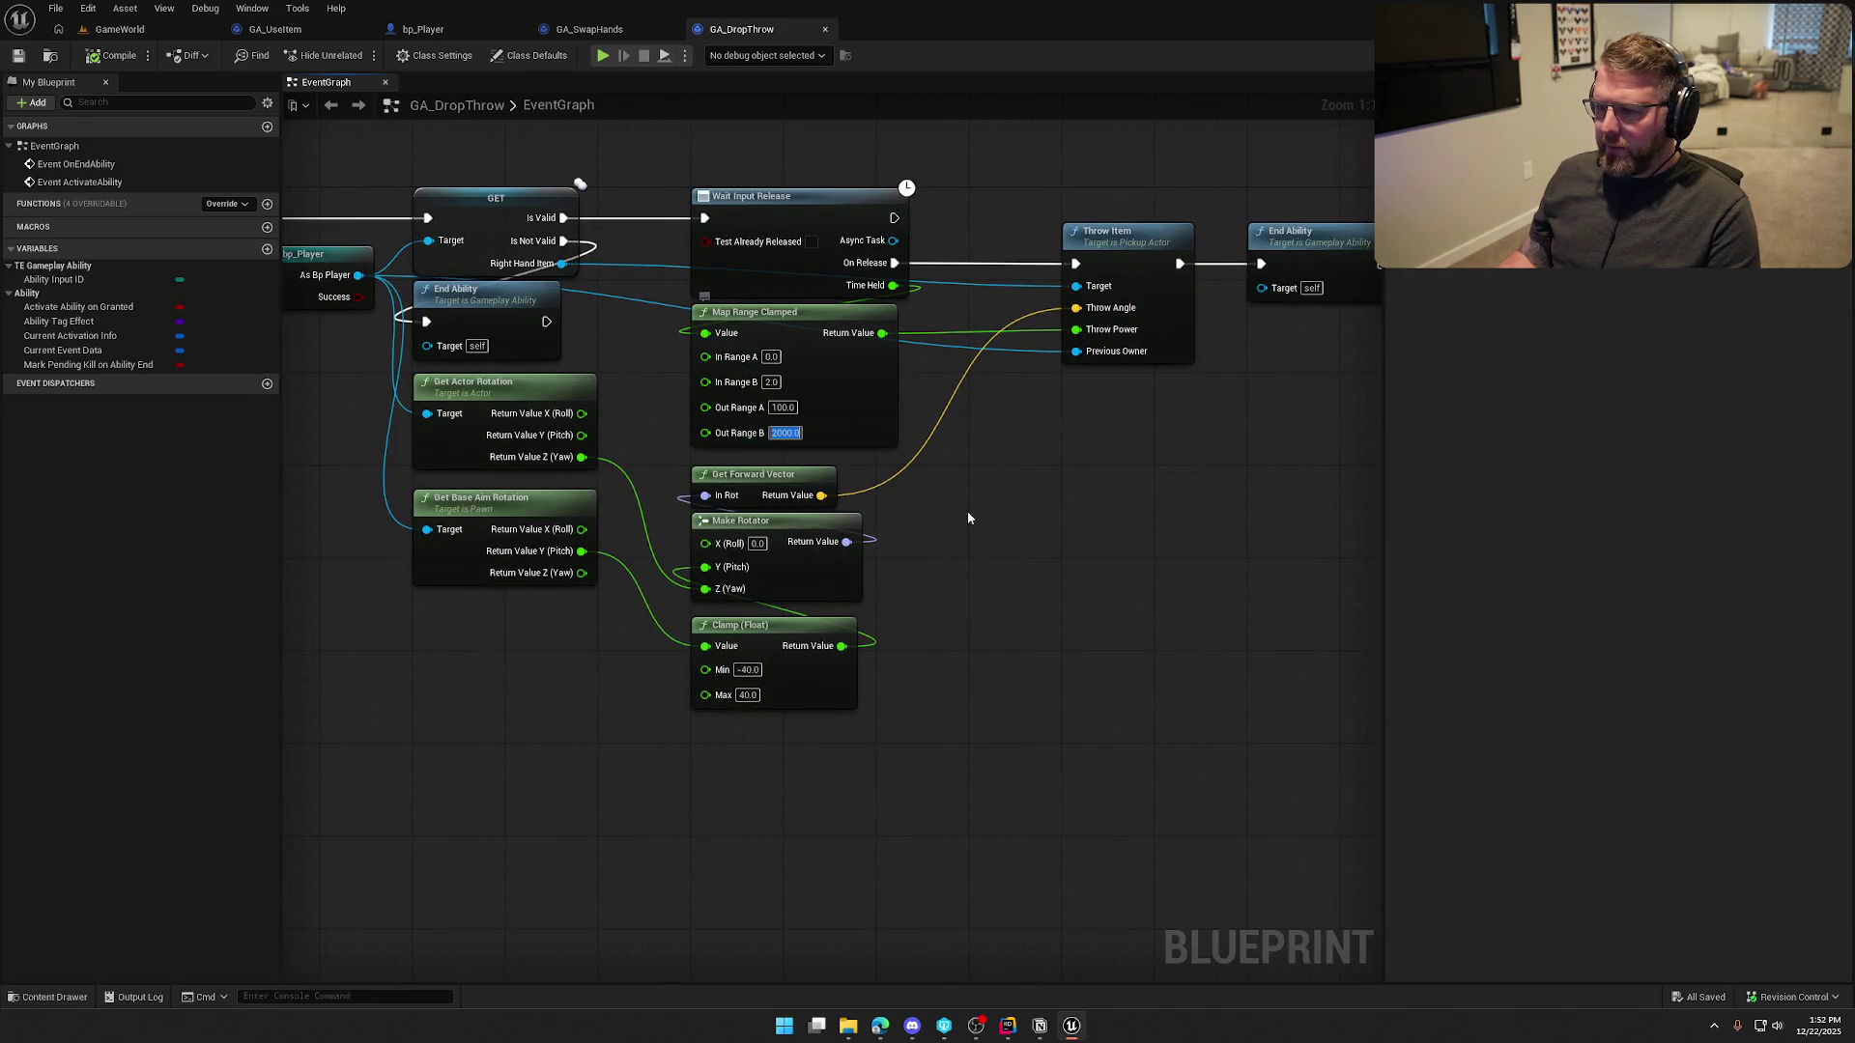
pyautogui.write('1000')
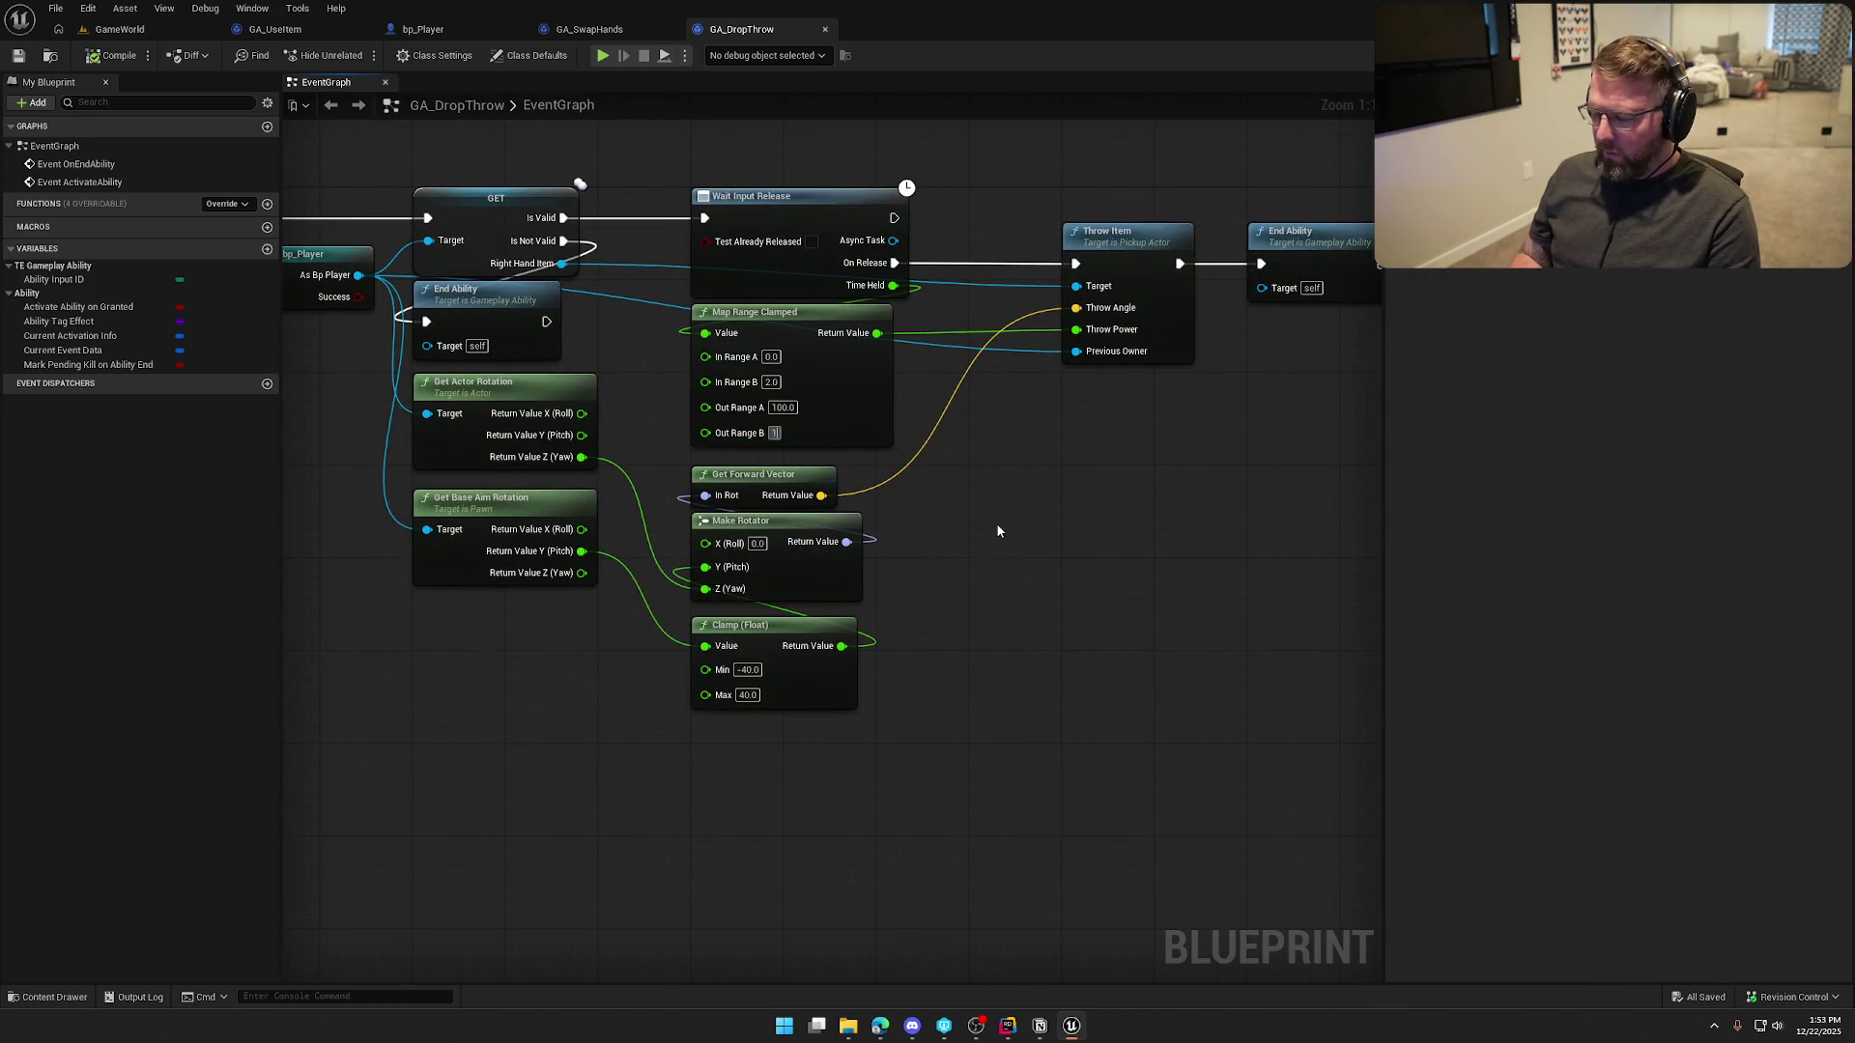
pyautogui.press('Return')
pyautogui.click(998, 531)
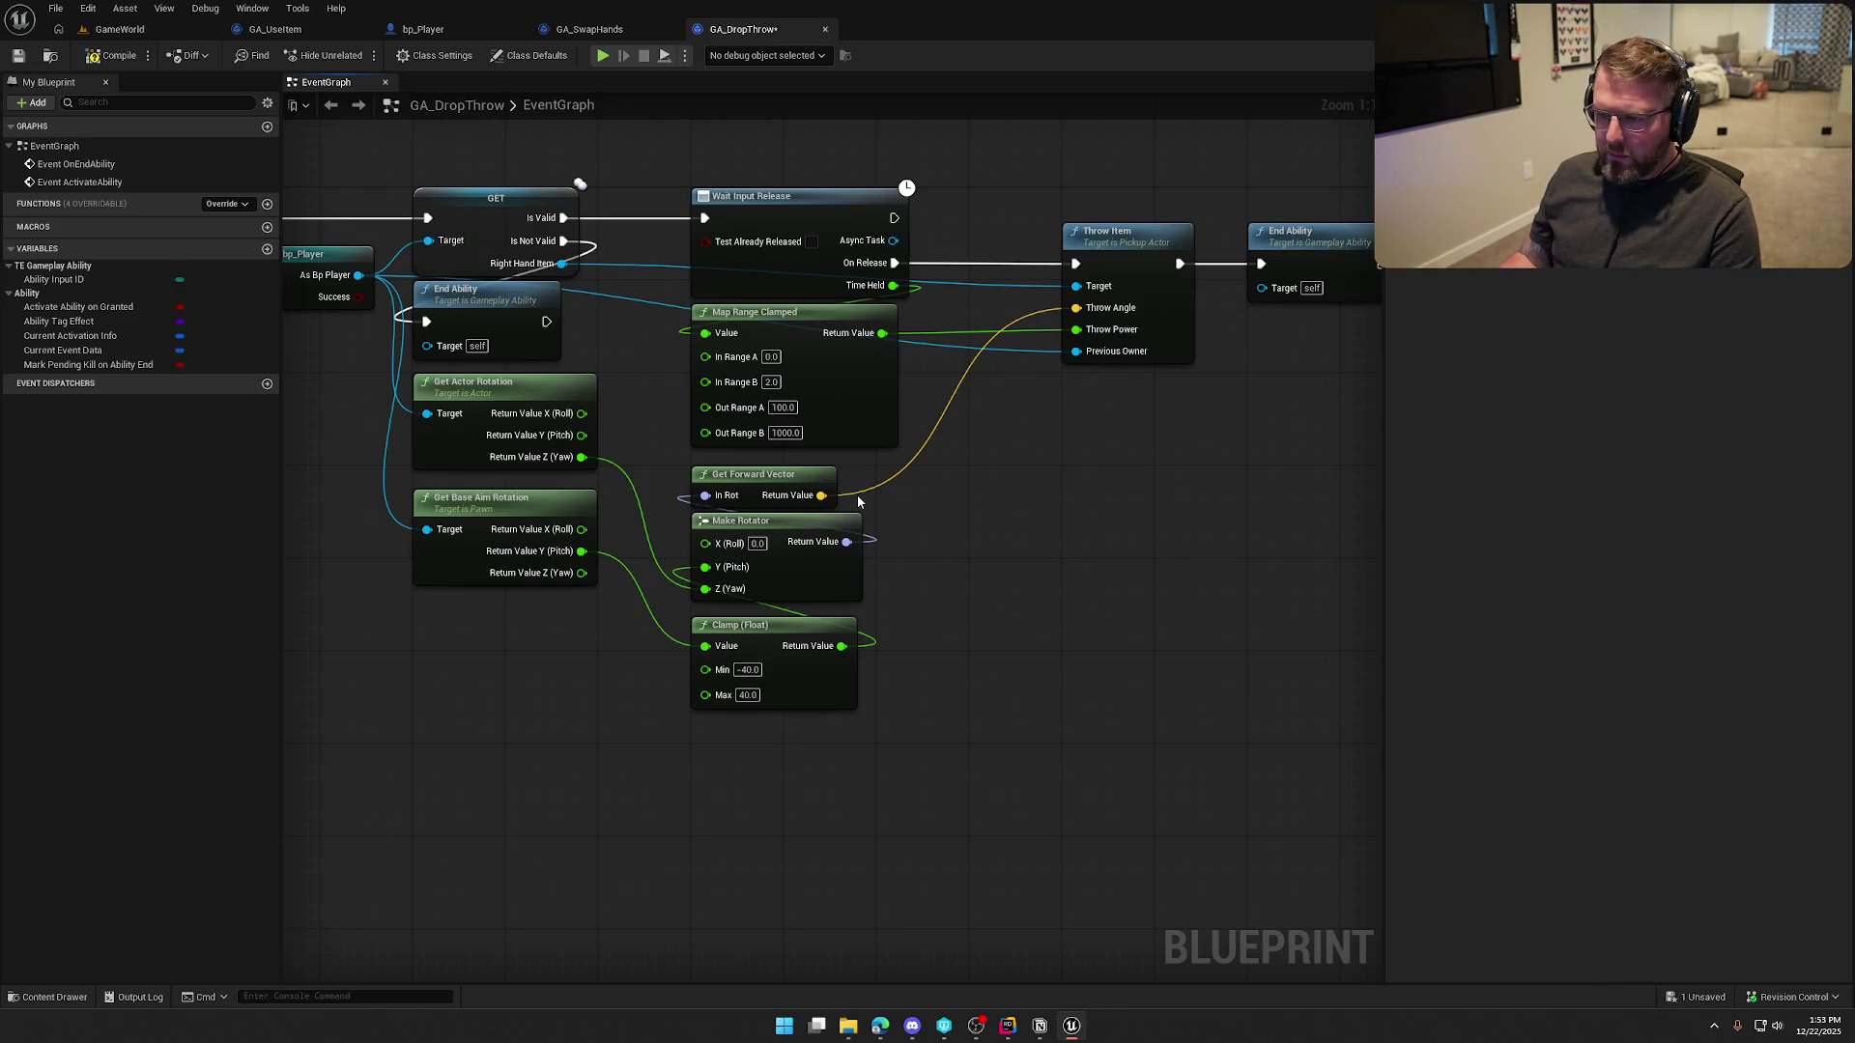
pyautogui.click(116, 55)
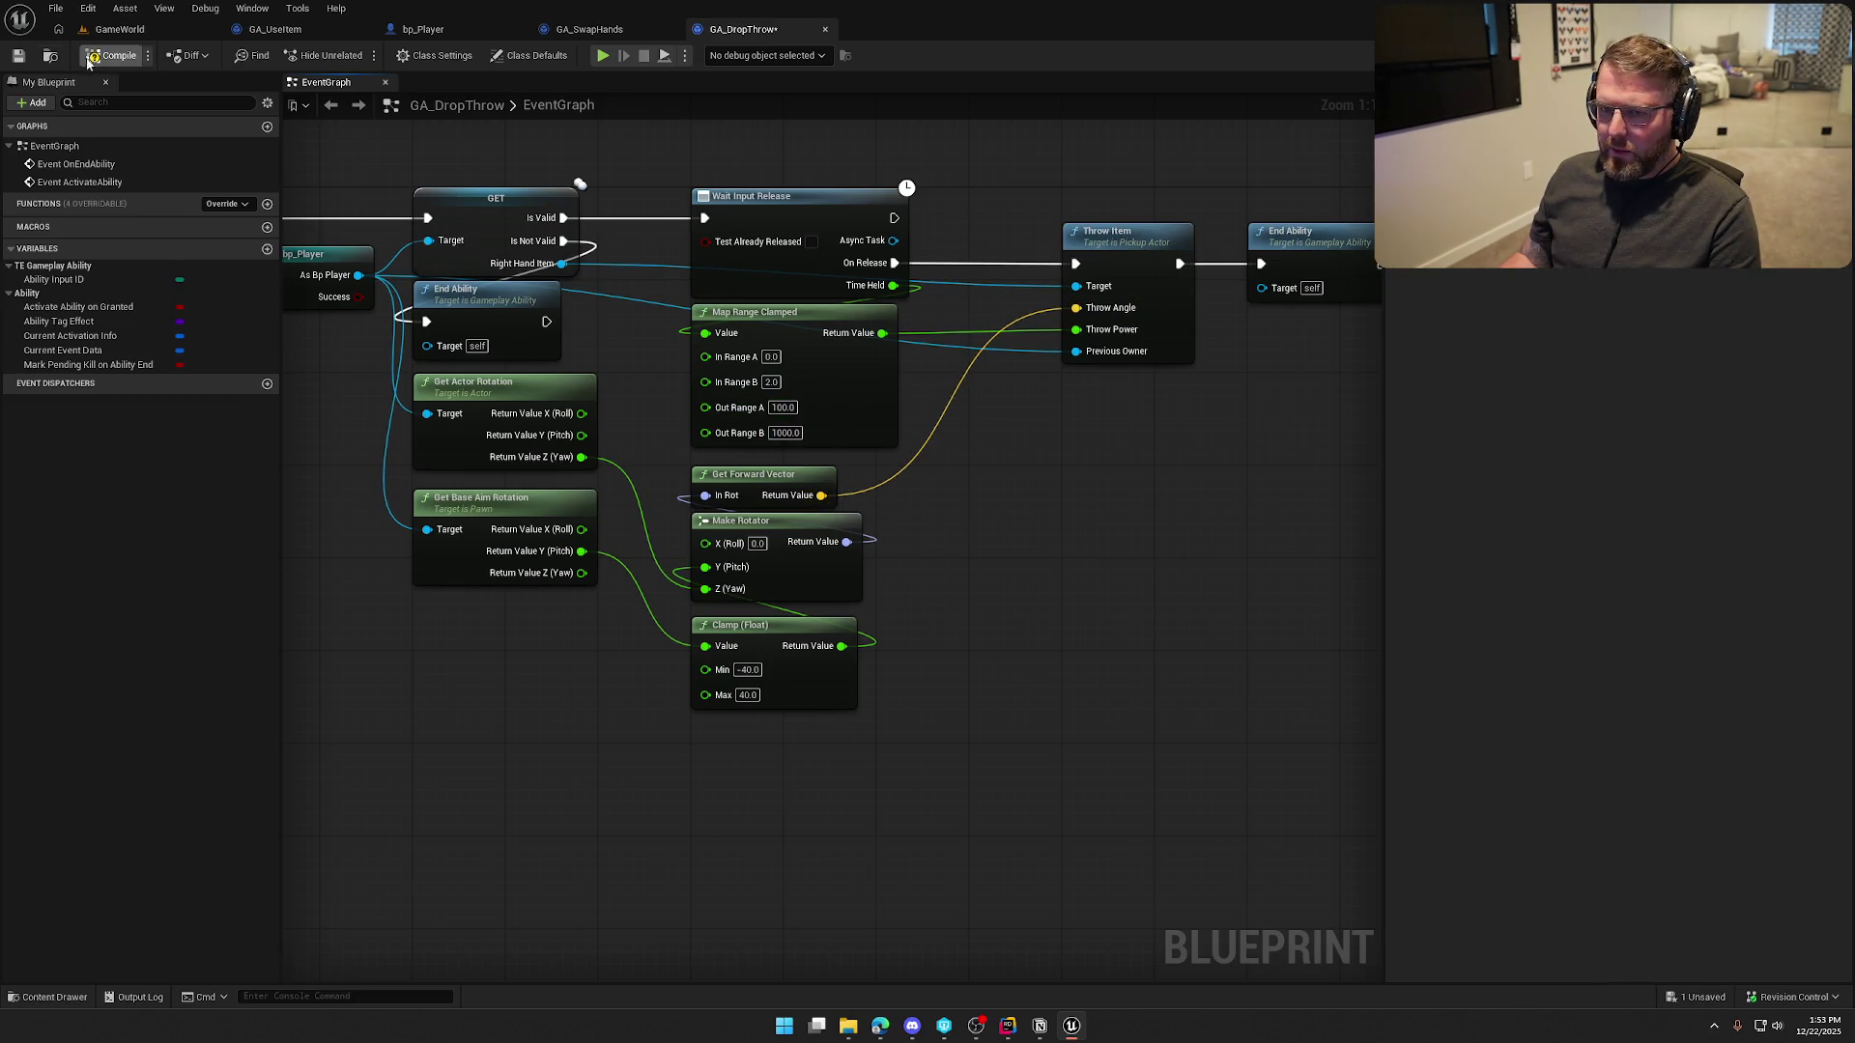
pyautogui.click(119, 29)
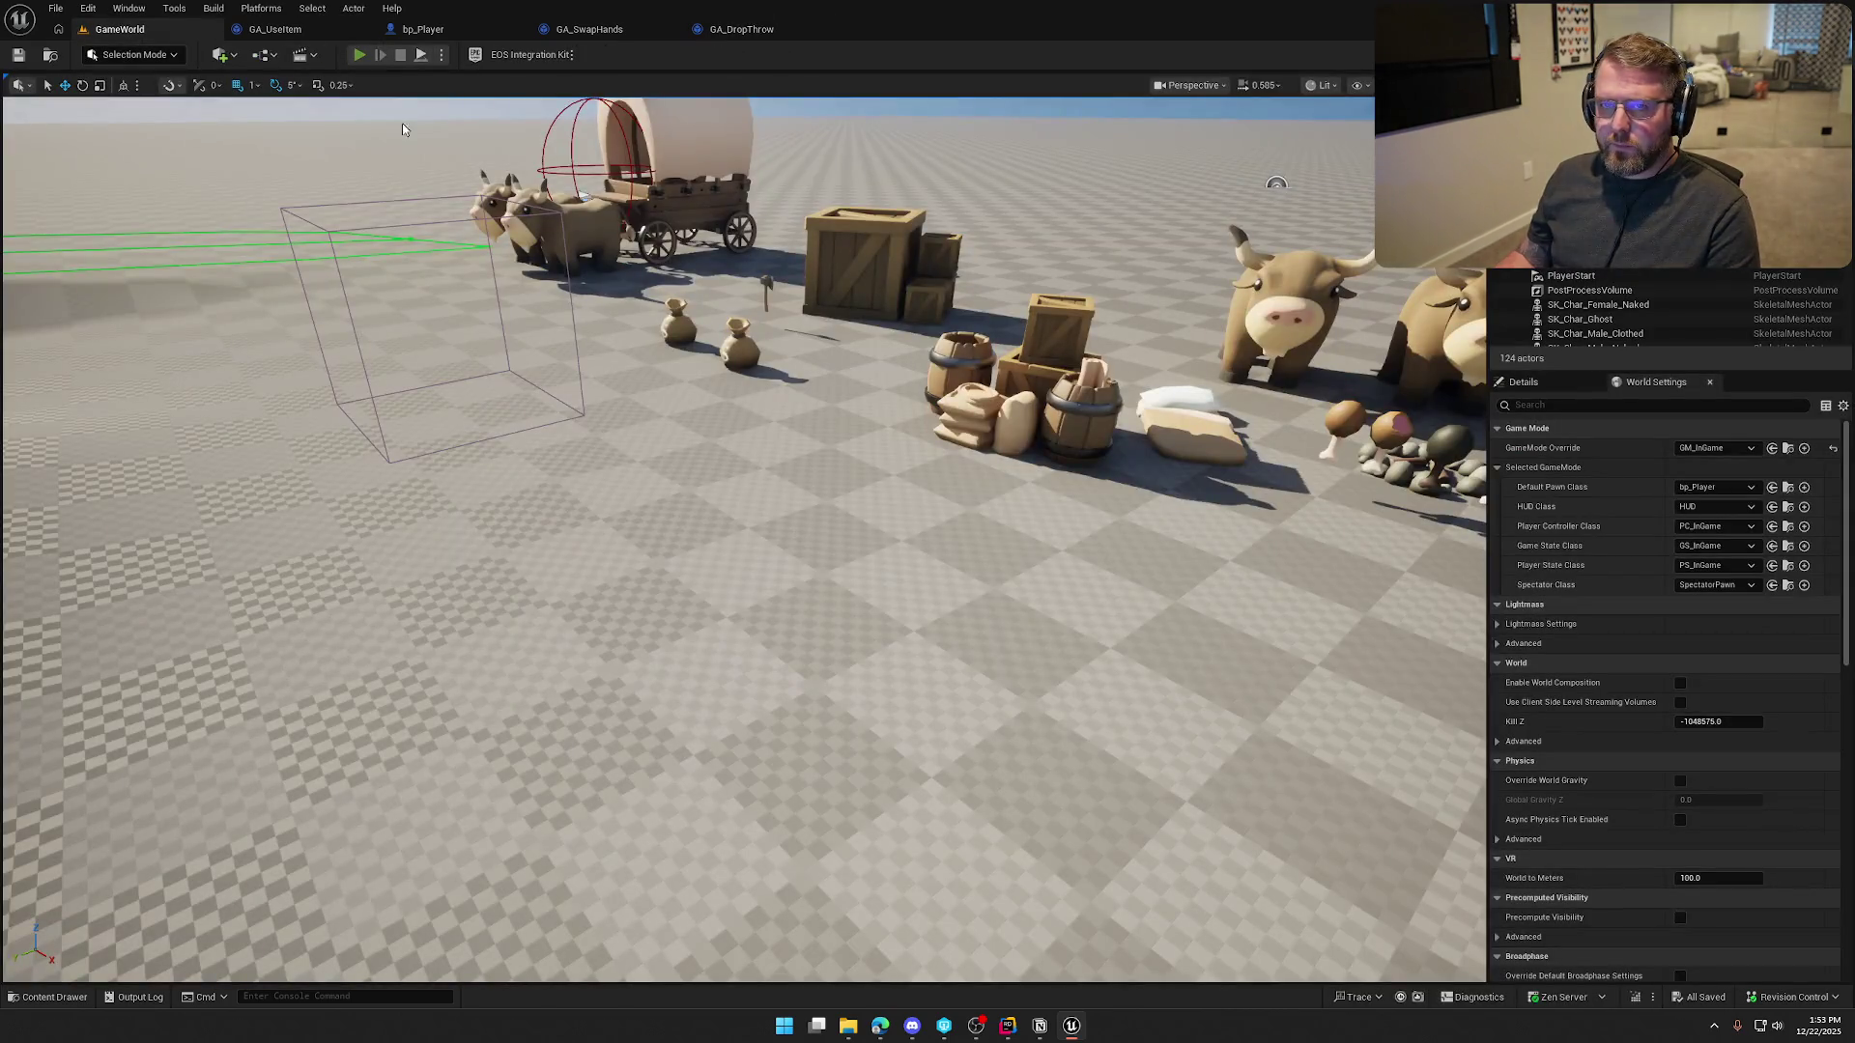
# Play-test walking to a sack and picking it up with E, then stop and view the wagon
pyautogui.click(360, 55)
pyautogui.press('w')
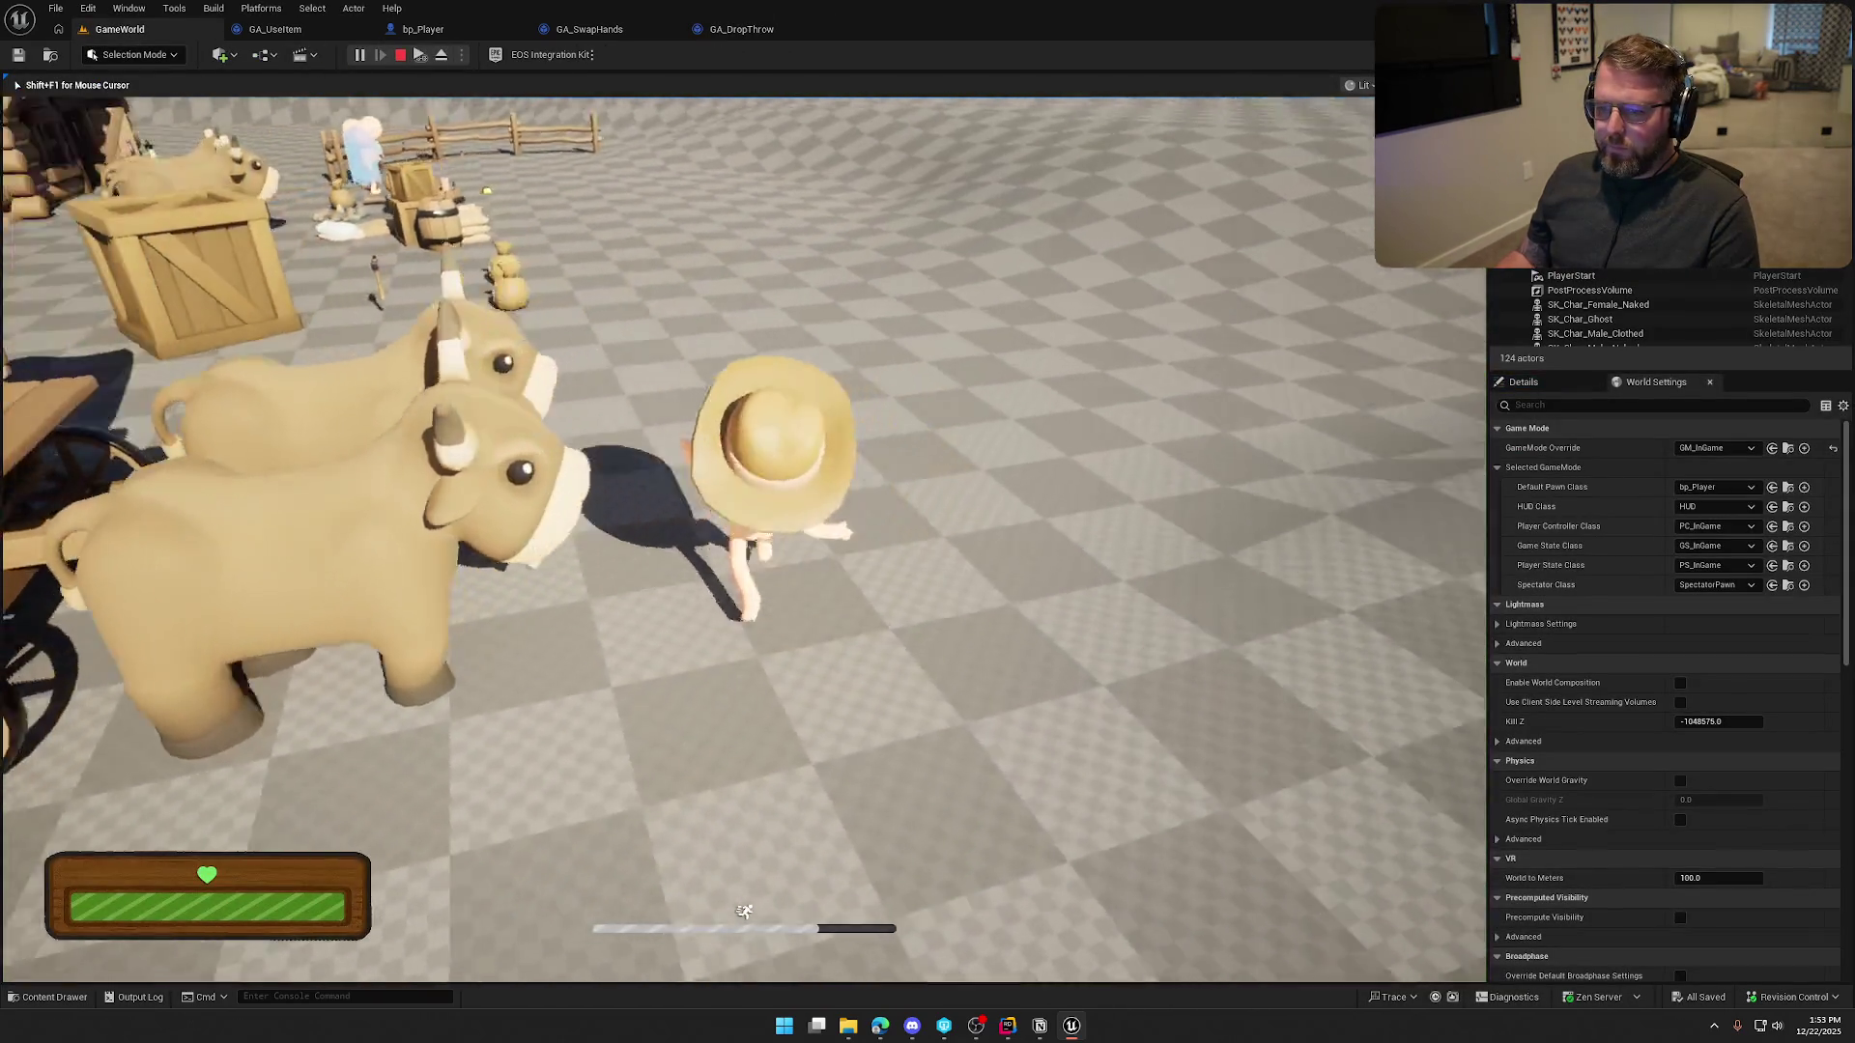
pyautogui.press('w')
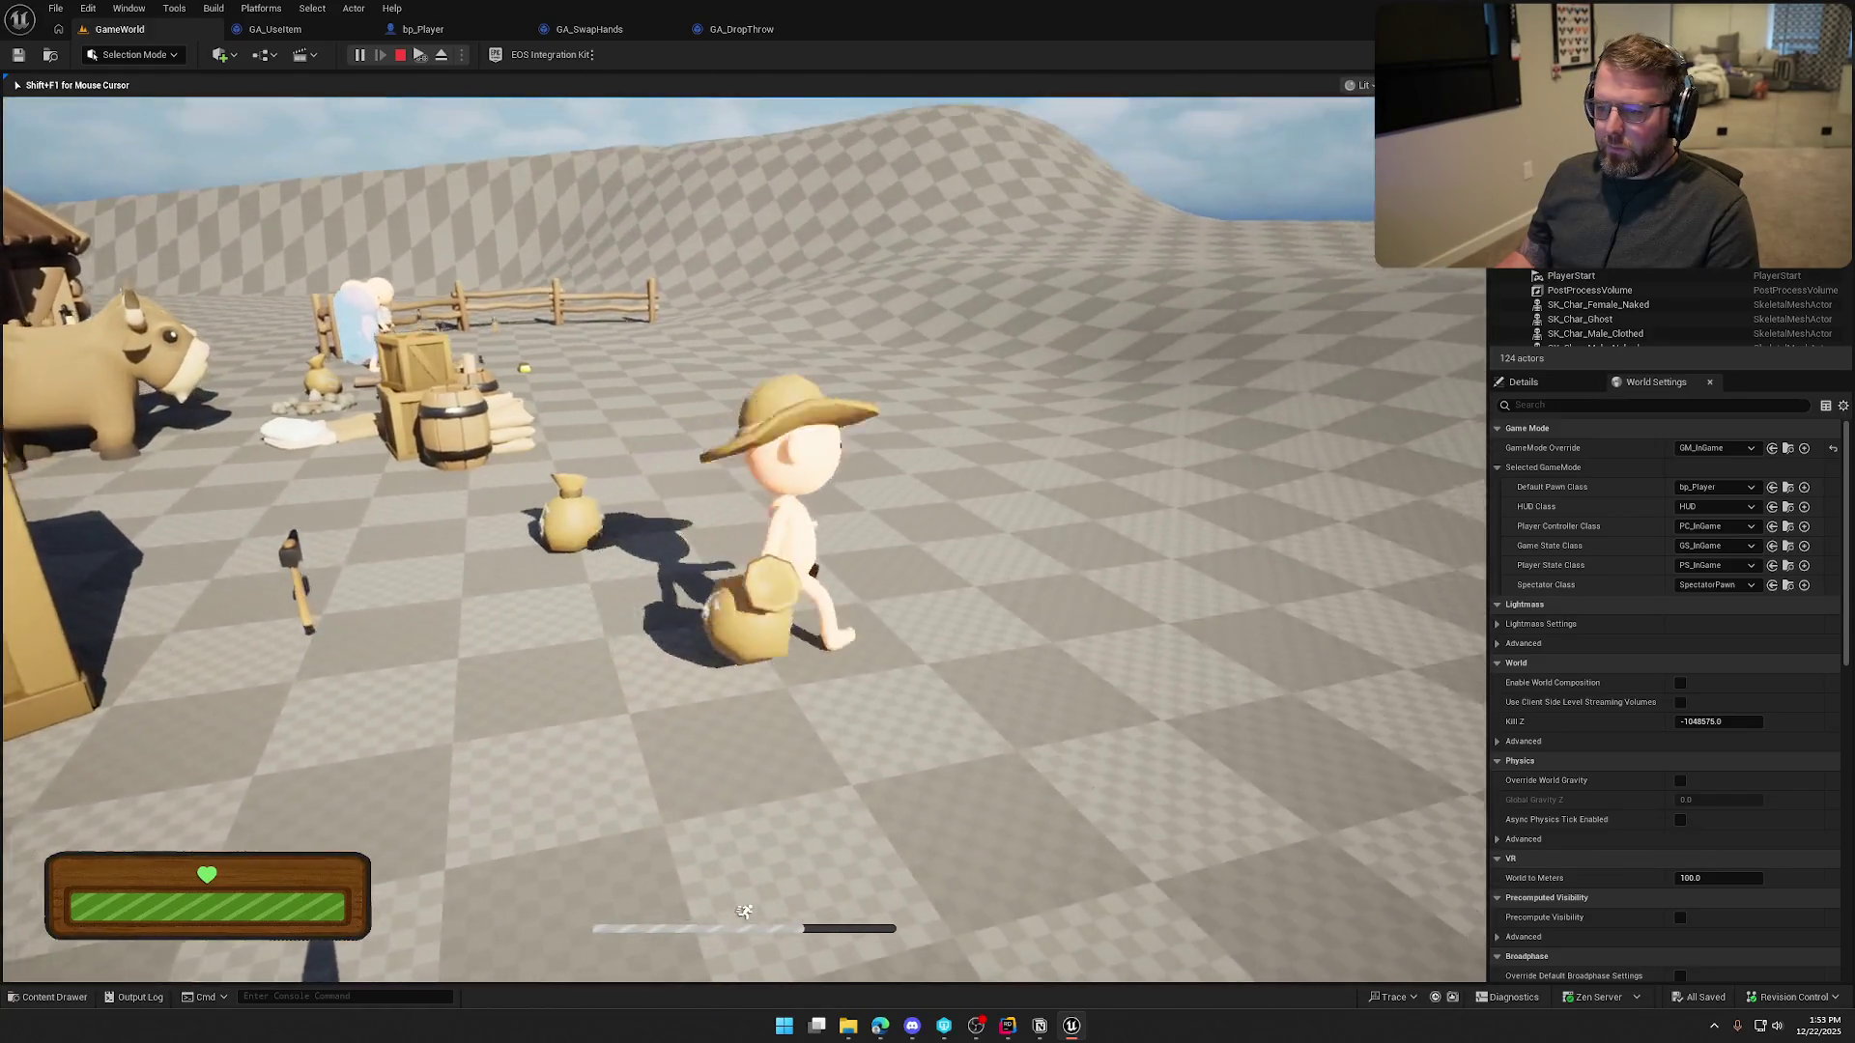
pyautogui.press('e')
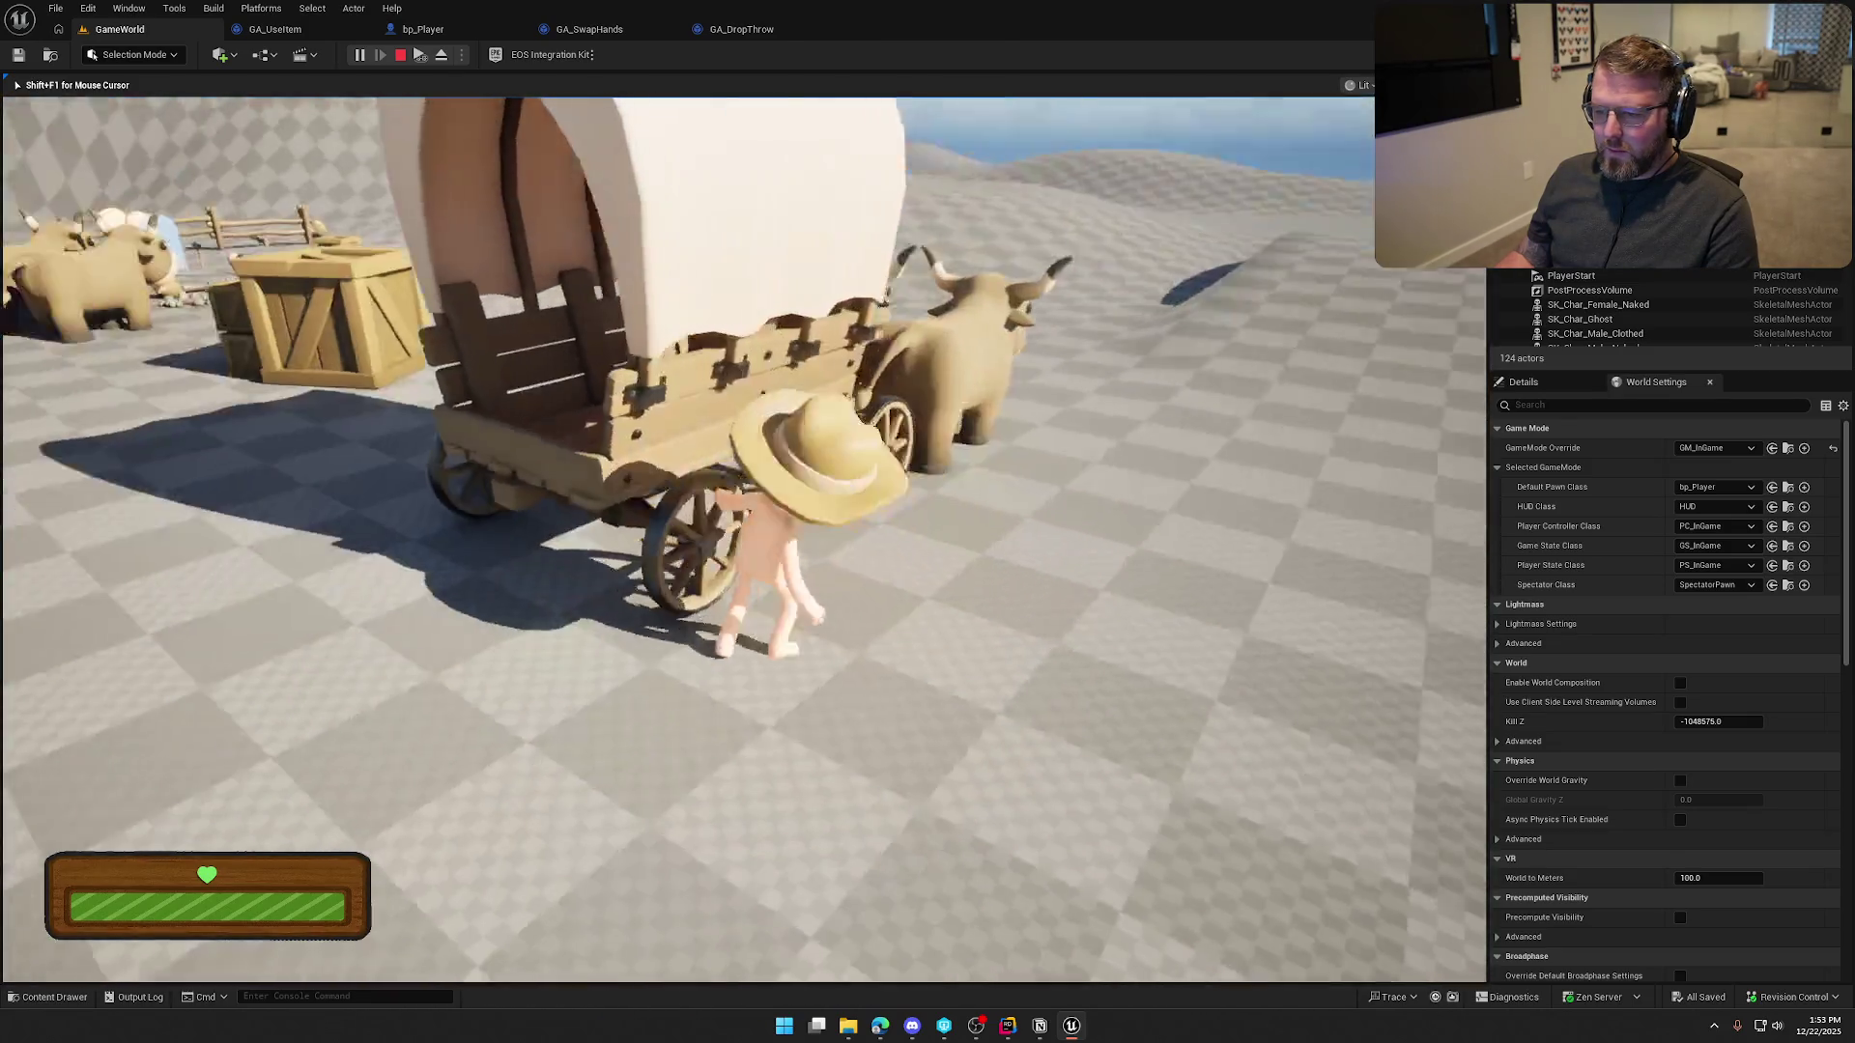
pyautogui.press('w')
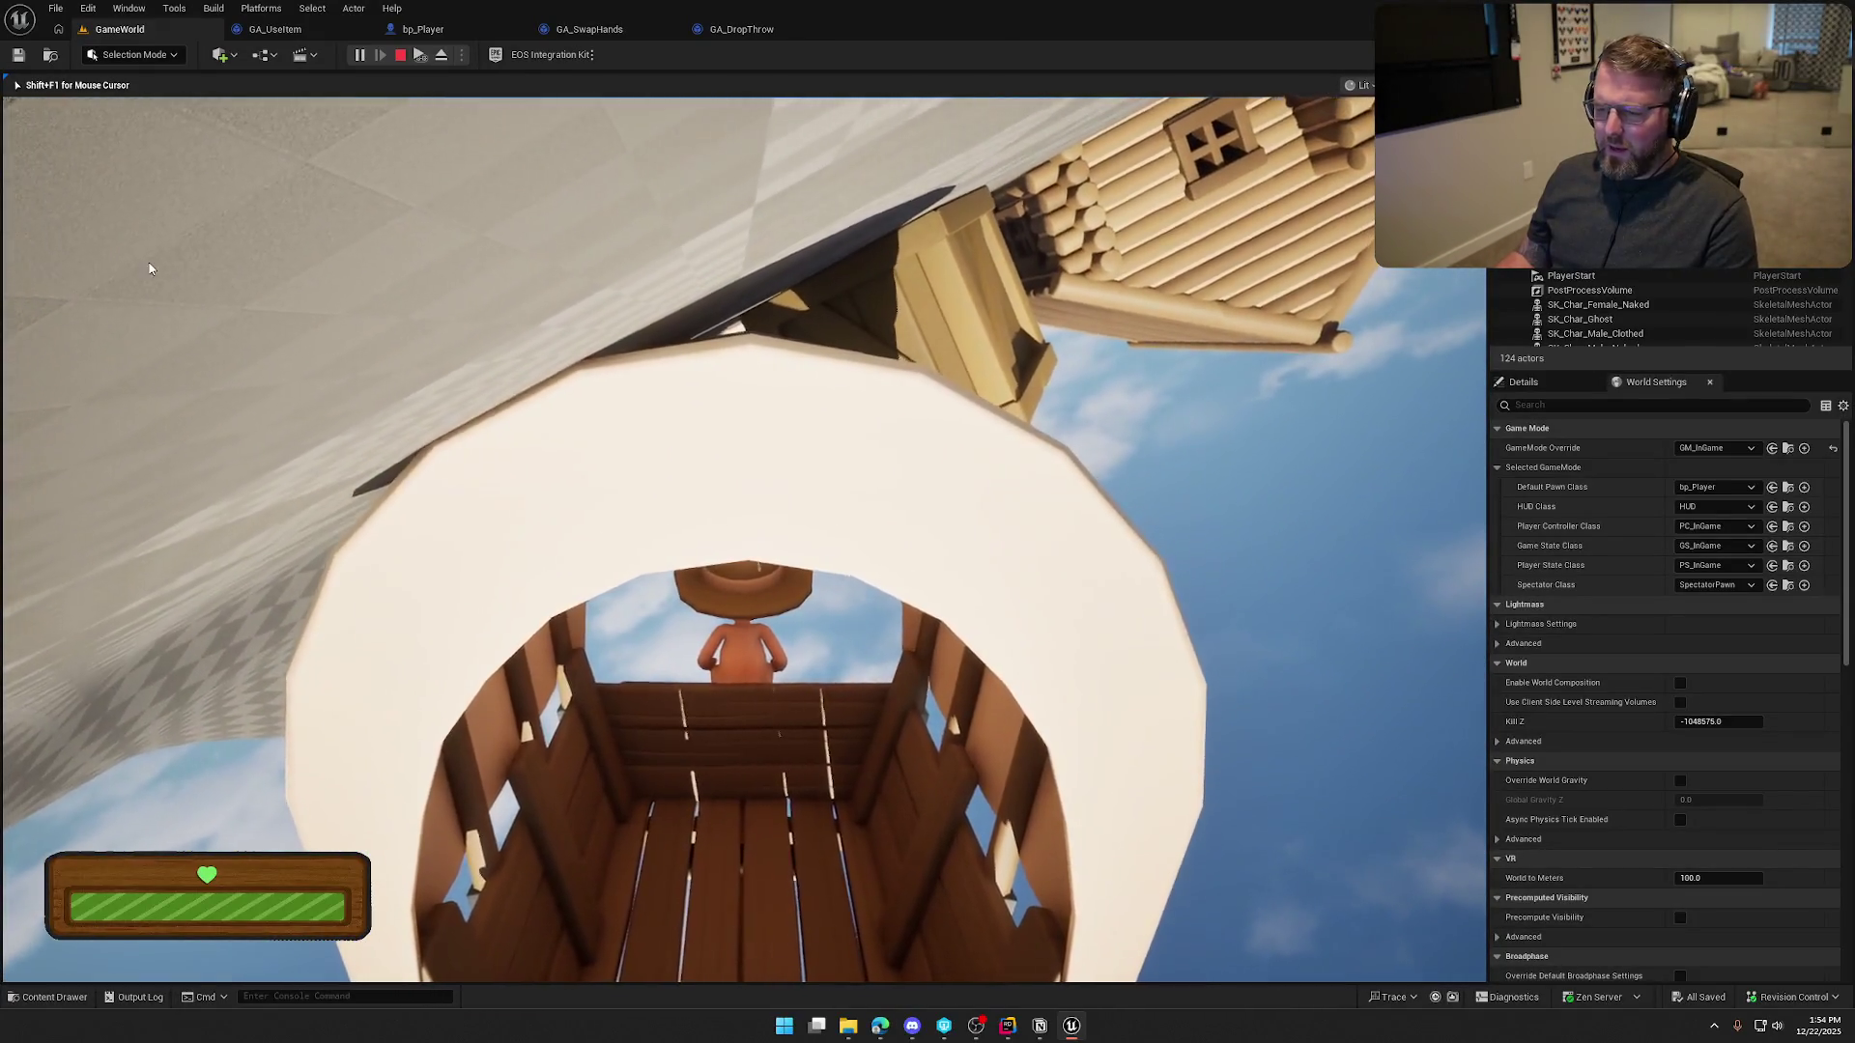
pyautogui.press('Escape')
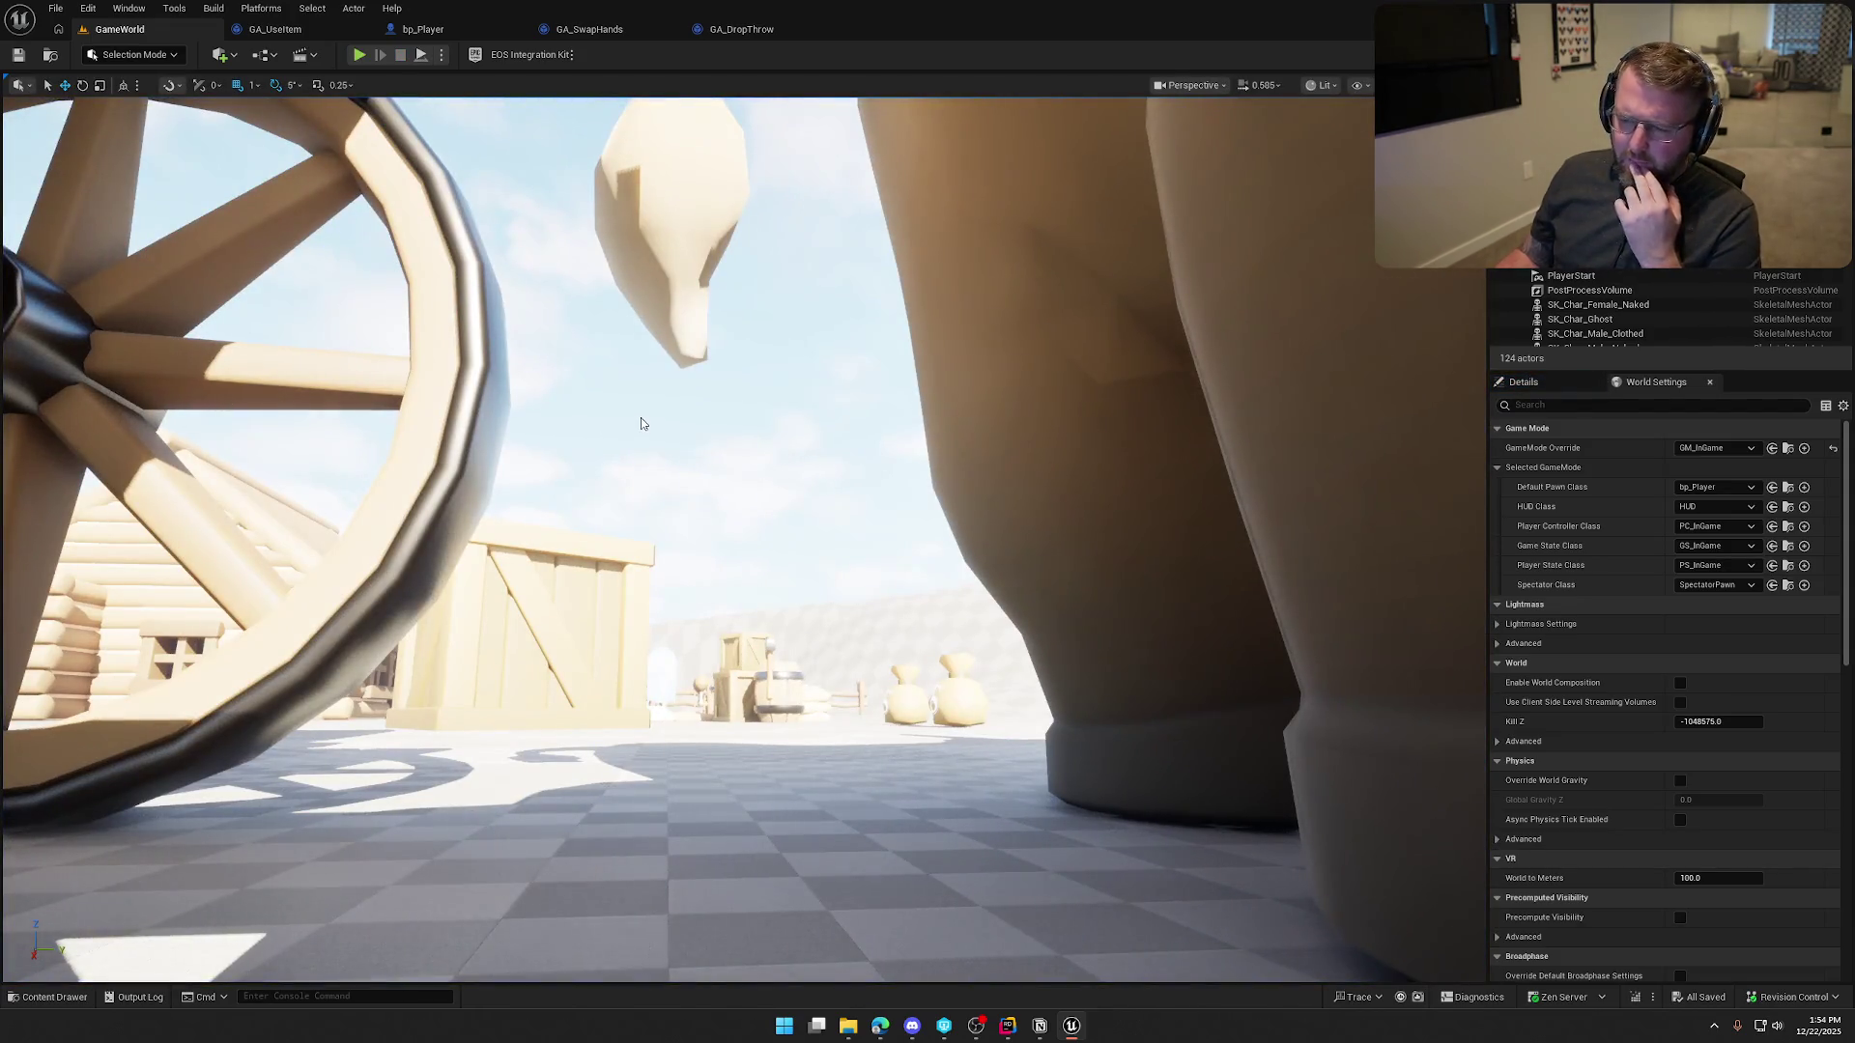
pyautogui.moveTo(720, 477)
pyautogui.mouseDown()
pyautogui.moveTo(721, 541)
pyautogui.moveTo(676, 580)
pyautogui.moveTo(657, 541)
pyautogui.moveTo(580, 541)
pyautogui.moveTo(579, 406)
pyautogui.moveTo(580, 521)
pyautogui.mouseUp()
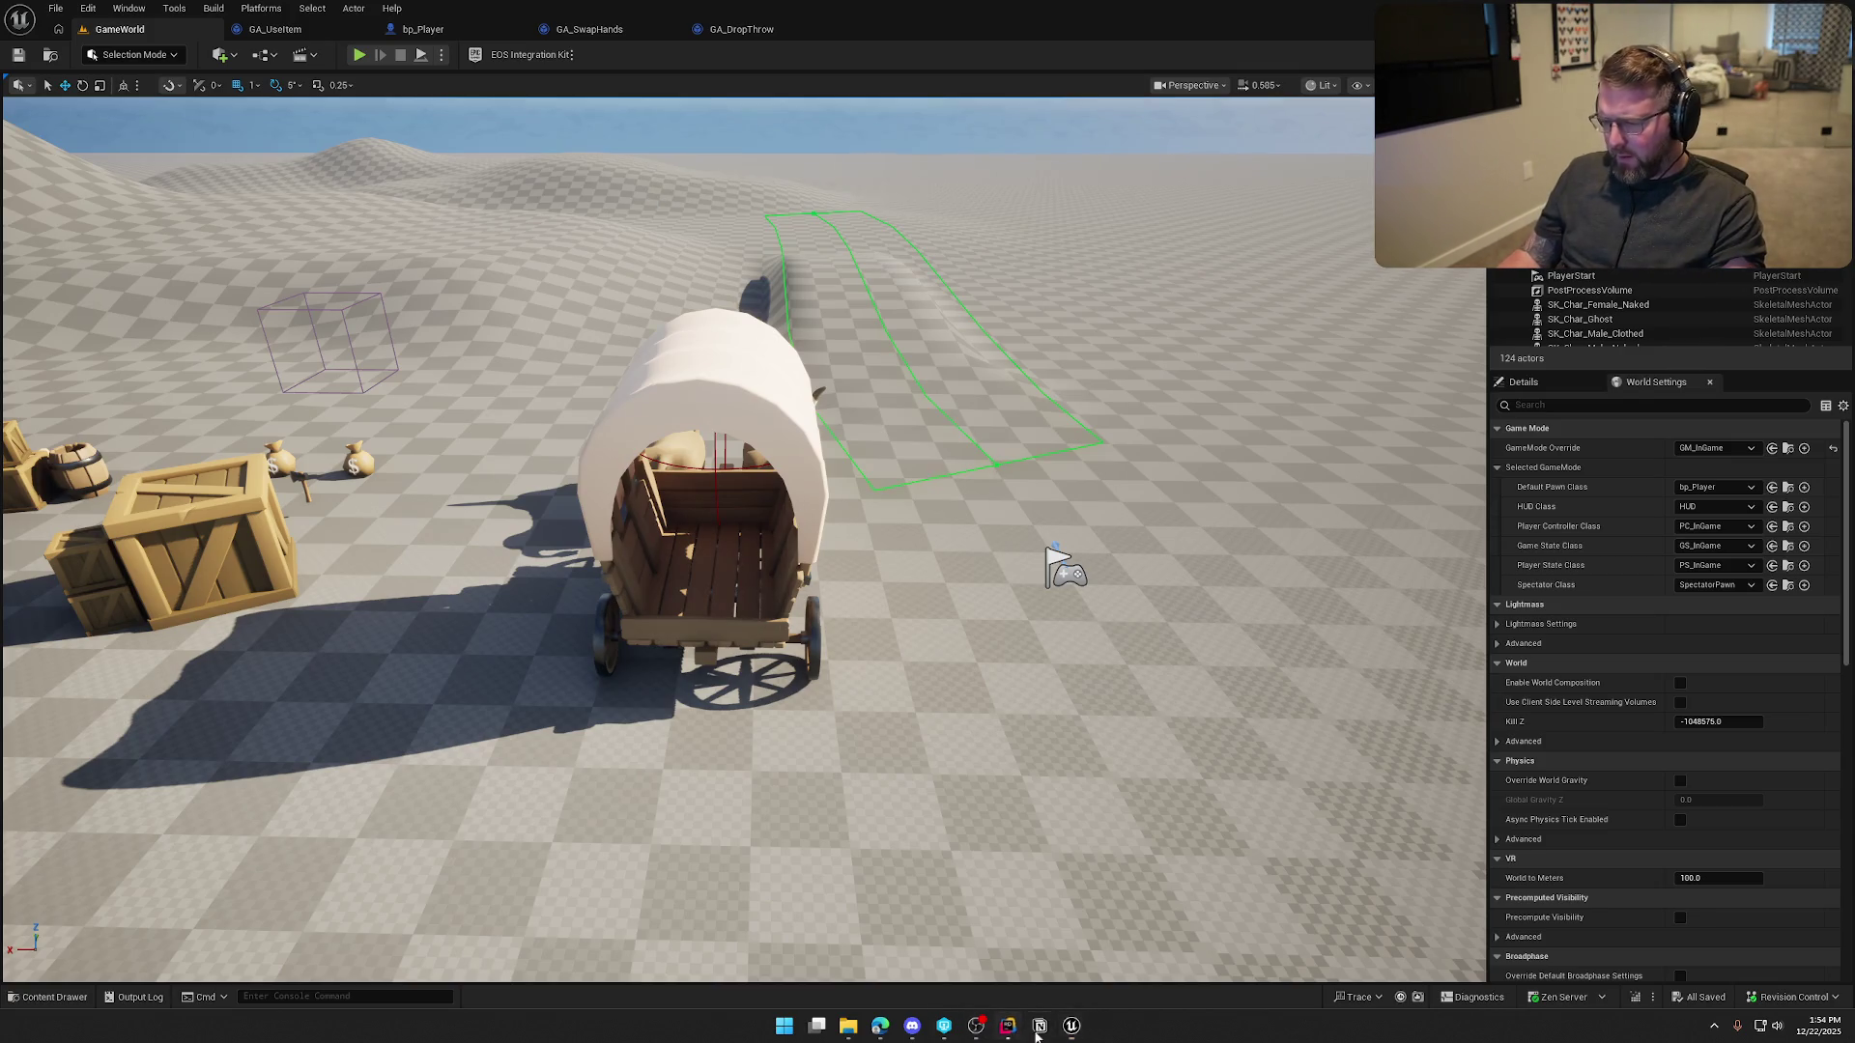
pyautogui.click(1007, 1025)
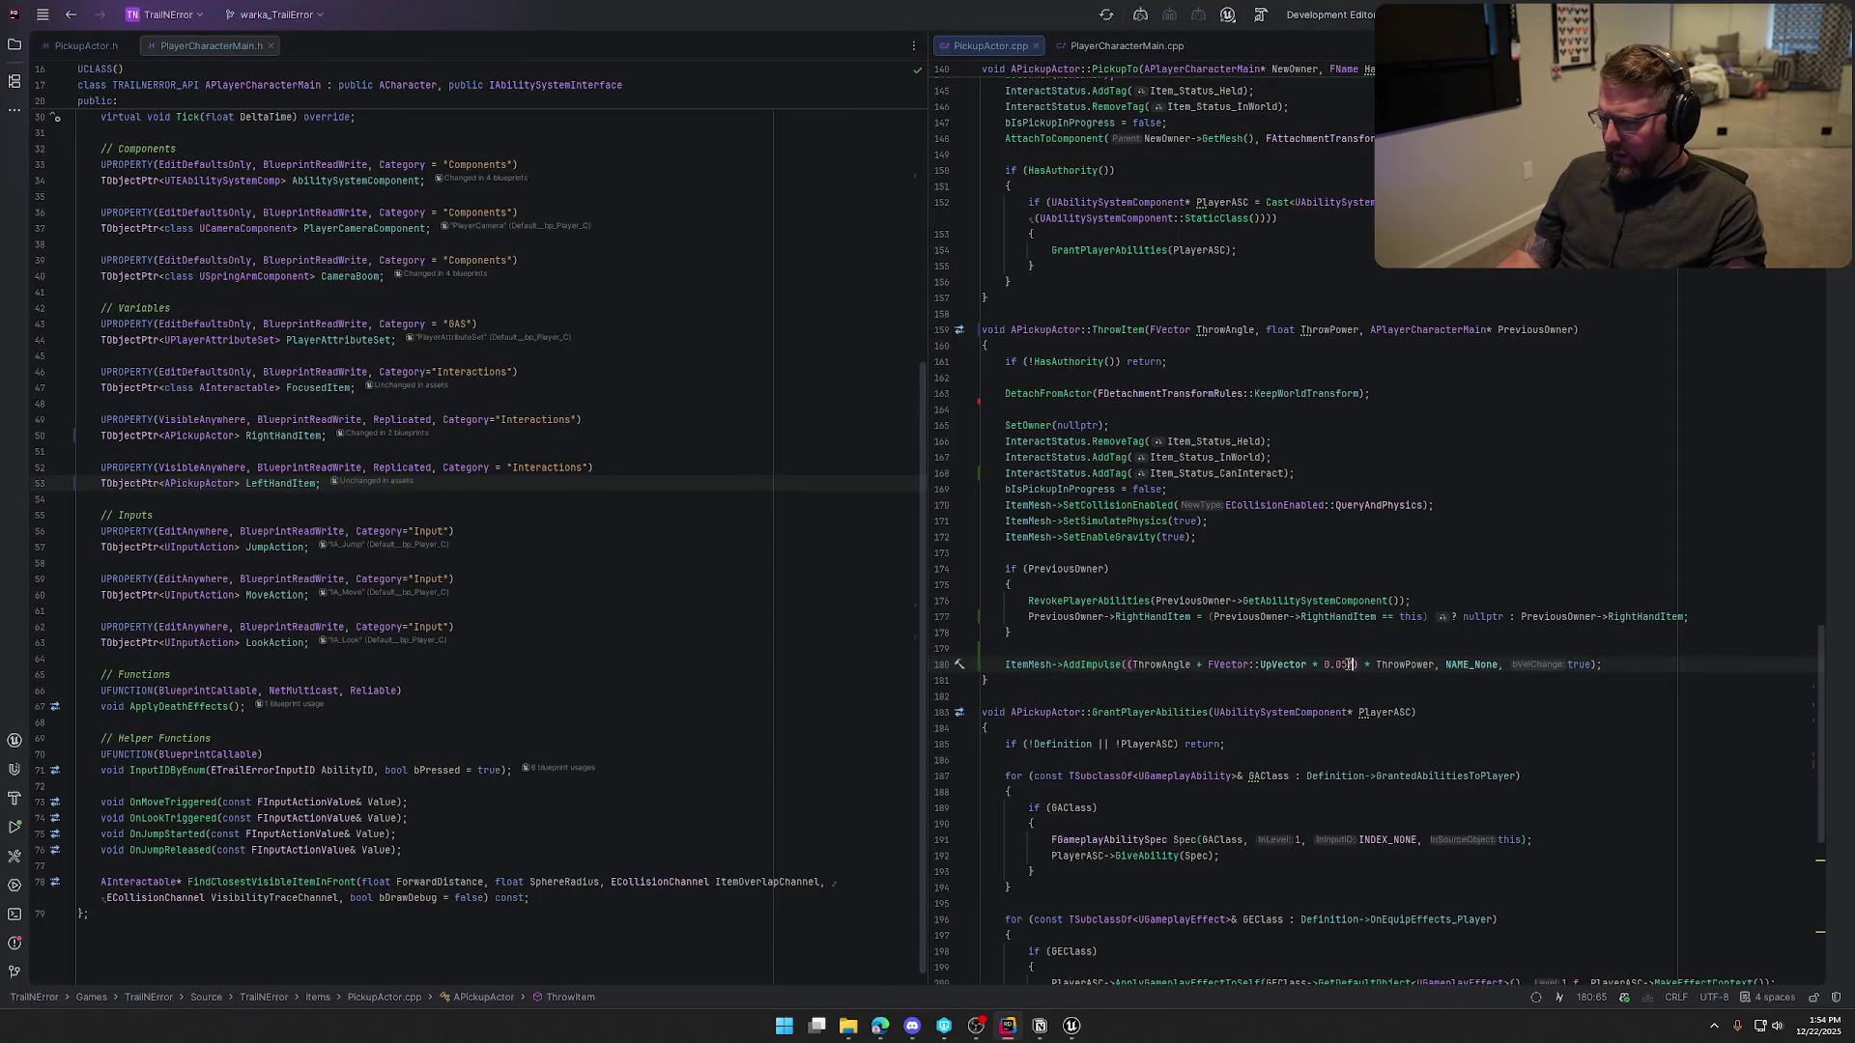
# Delete a digit from line 180's UpVector multiplier and hot-reload it with Live Coding
pyautogui.press('BackSpace')
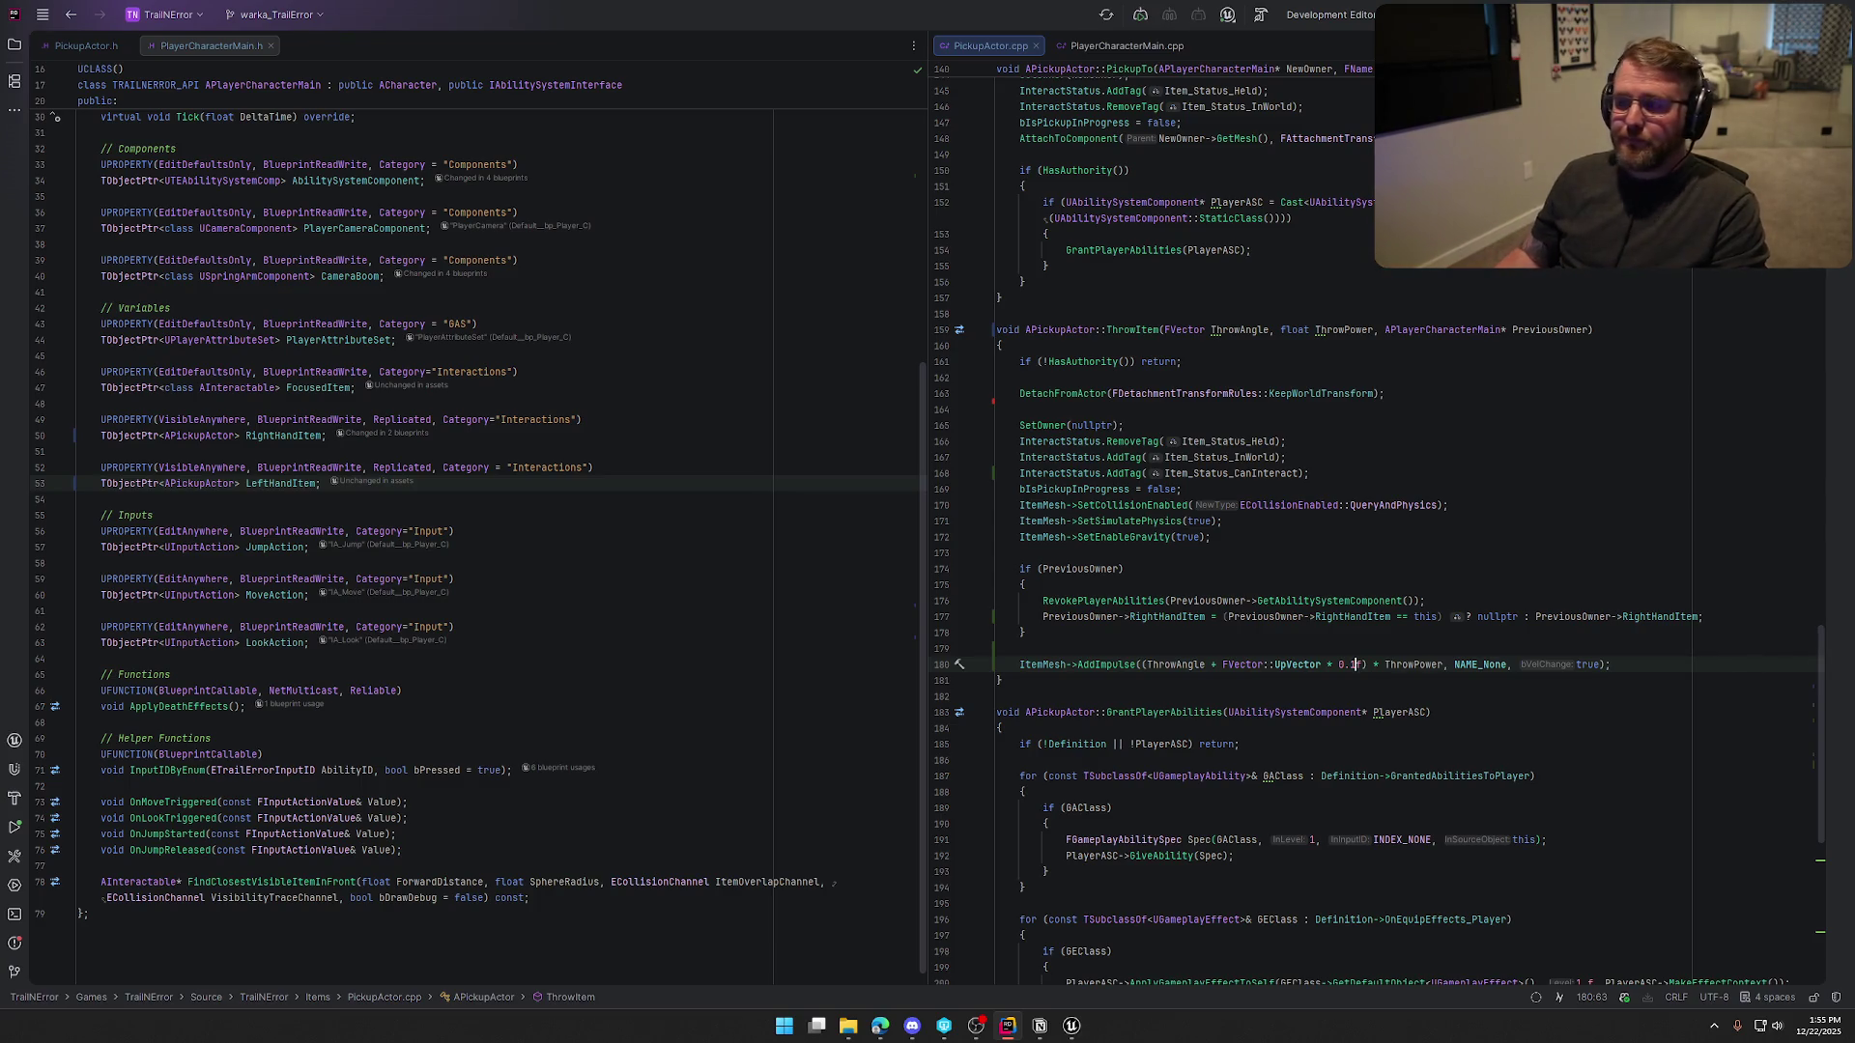
pyautogui.click(1067, 1022)
pyautogui.hotkey('ctrl', 'alt', 'F11')
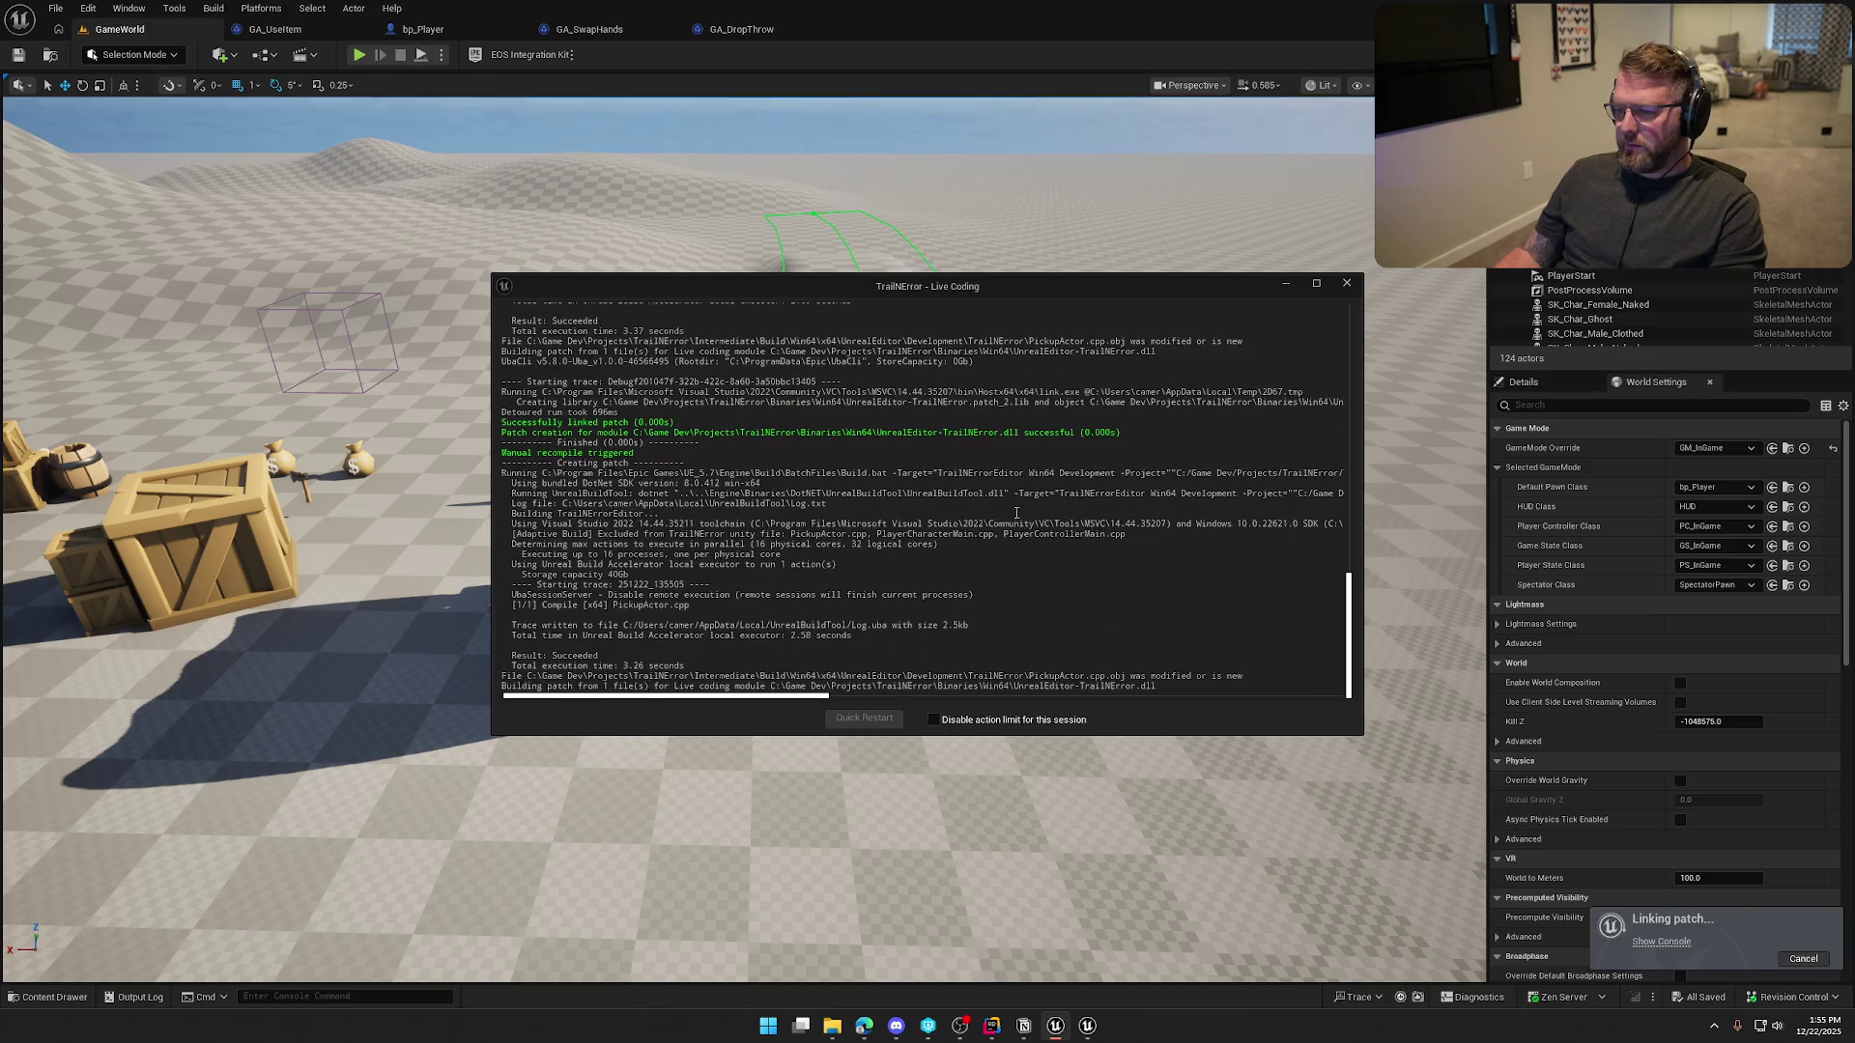
# Close the Live Coding log, then play, board the wagon with E and drive it forward
pyautogui.click(1347, 283)
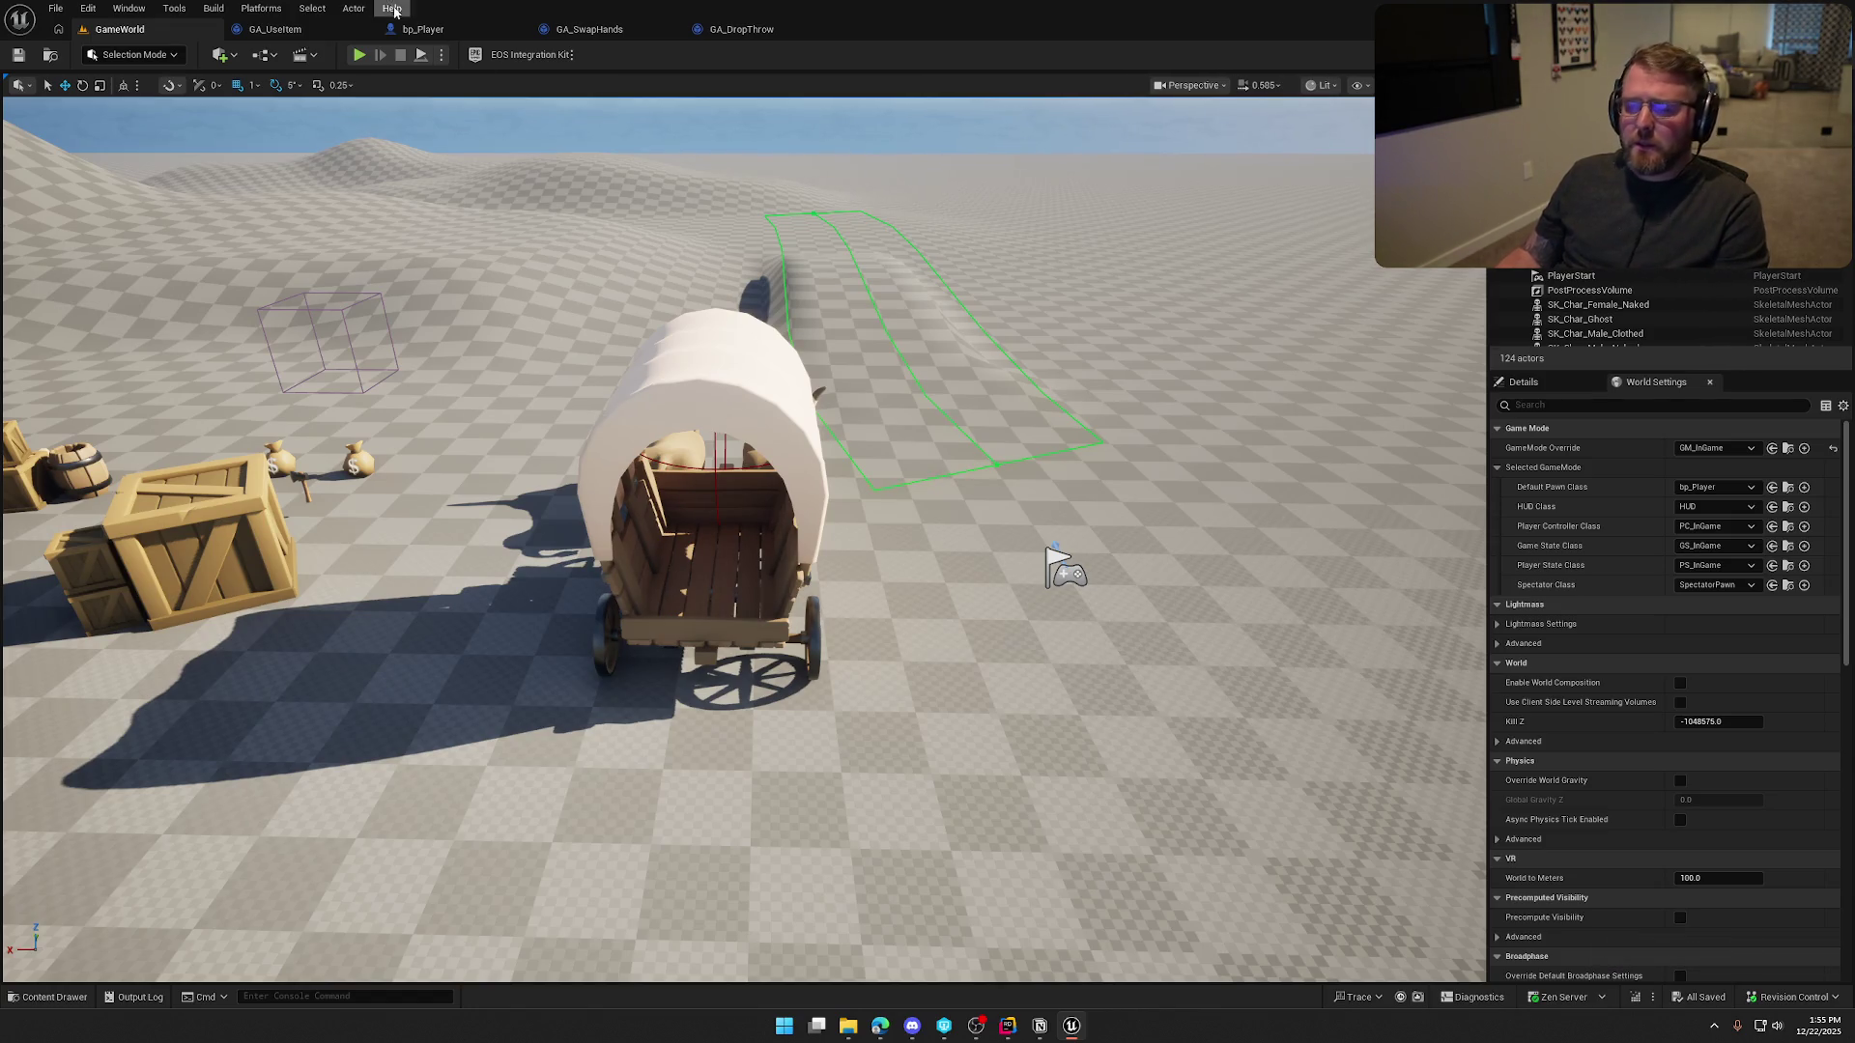
pyautogui.click(357, 56)
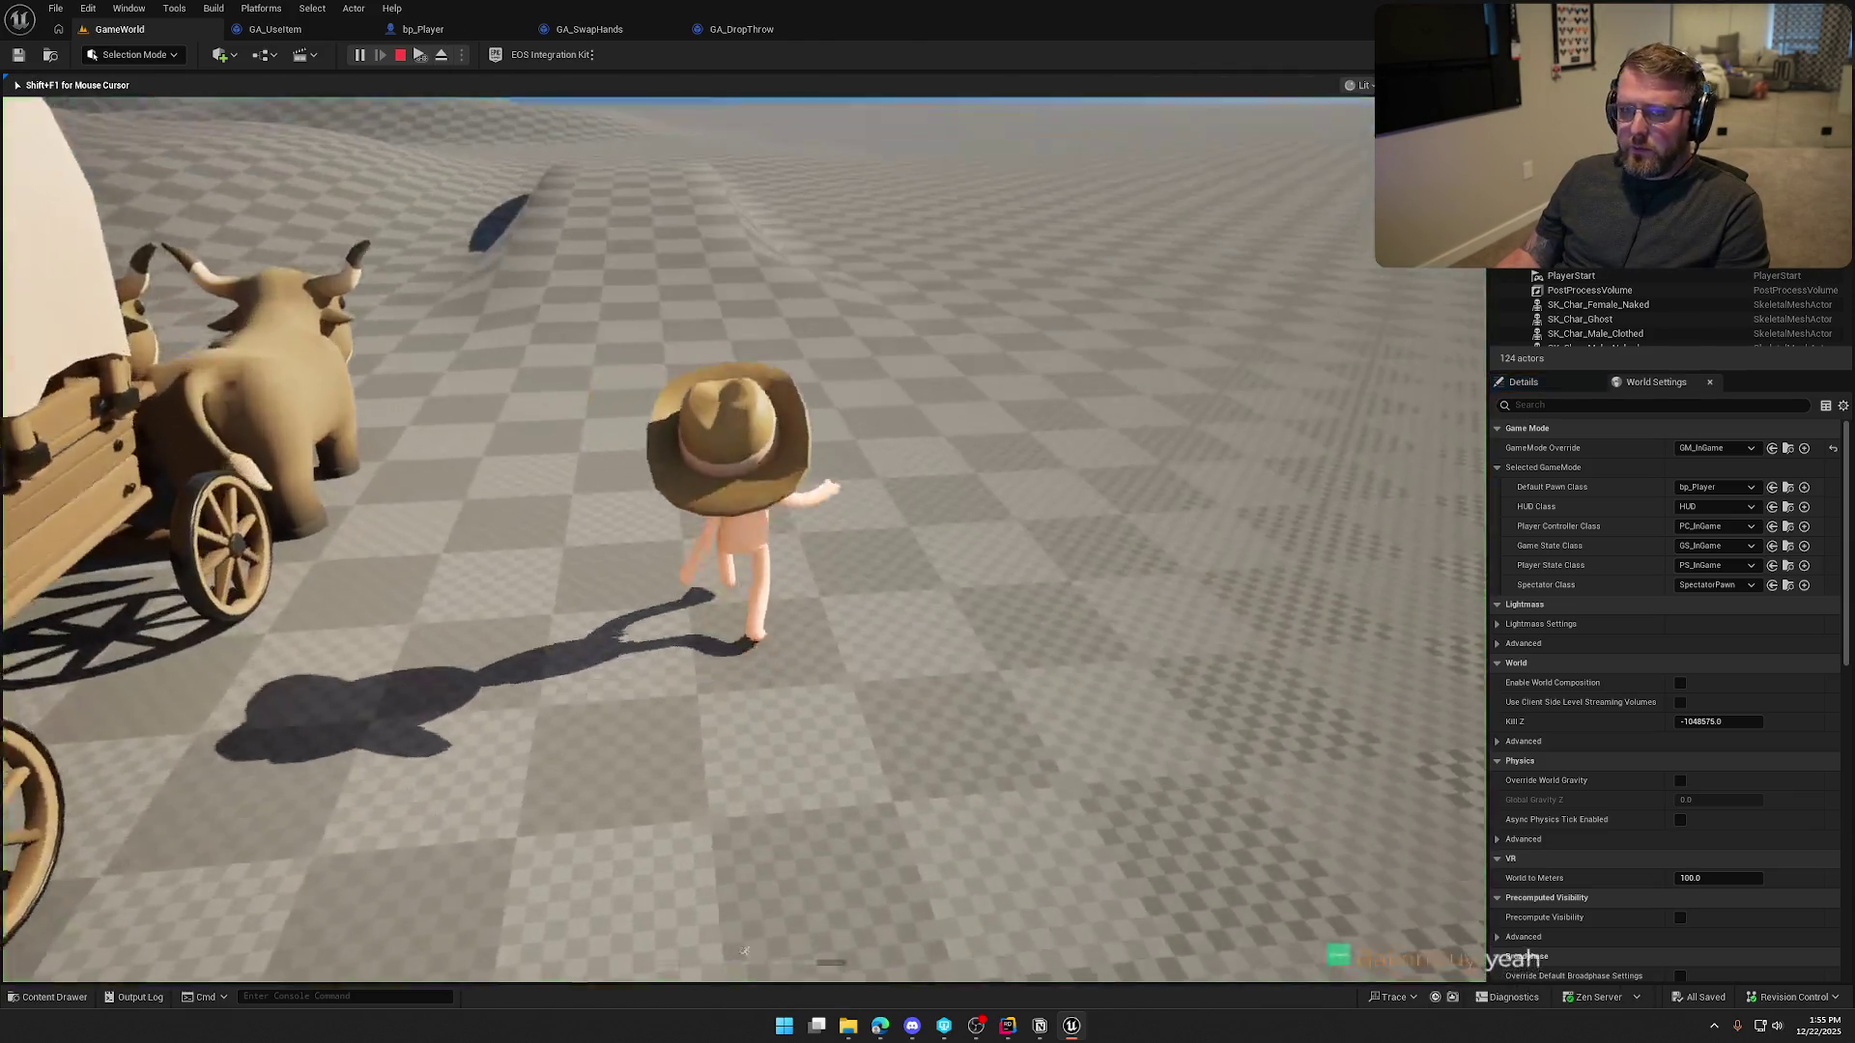
pyautogui.press('w')
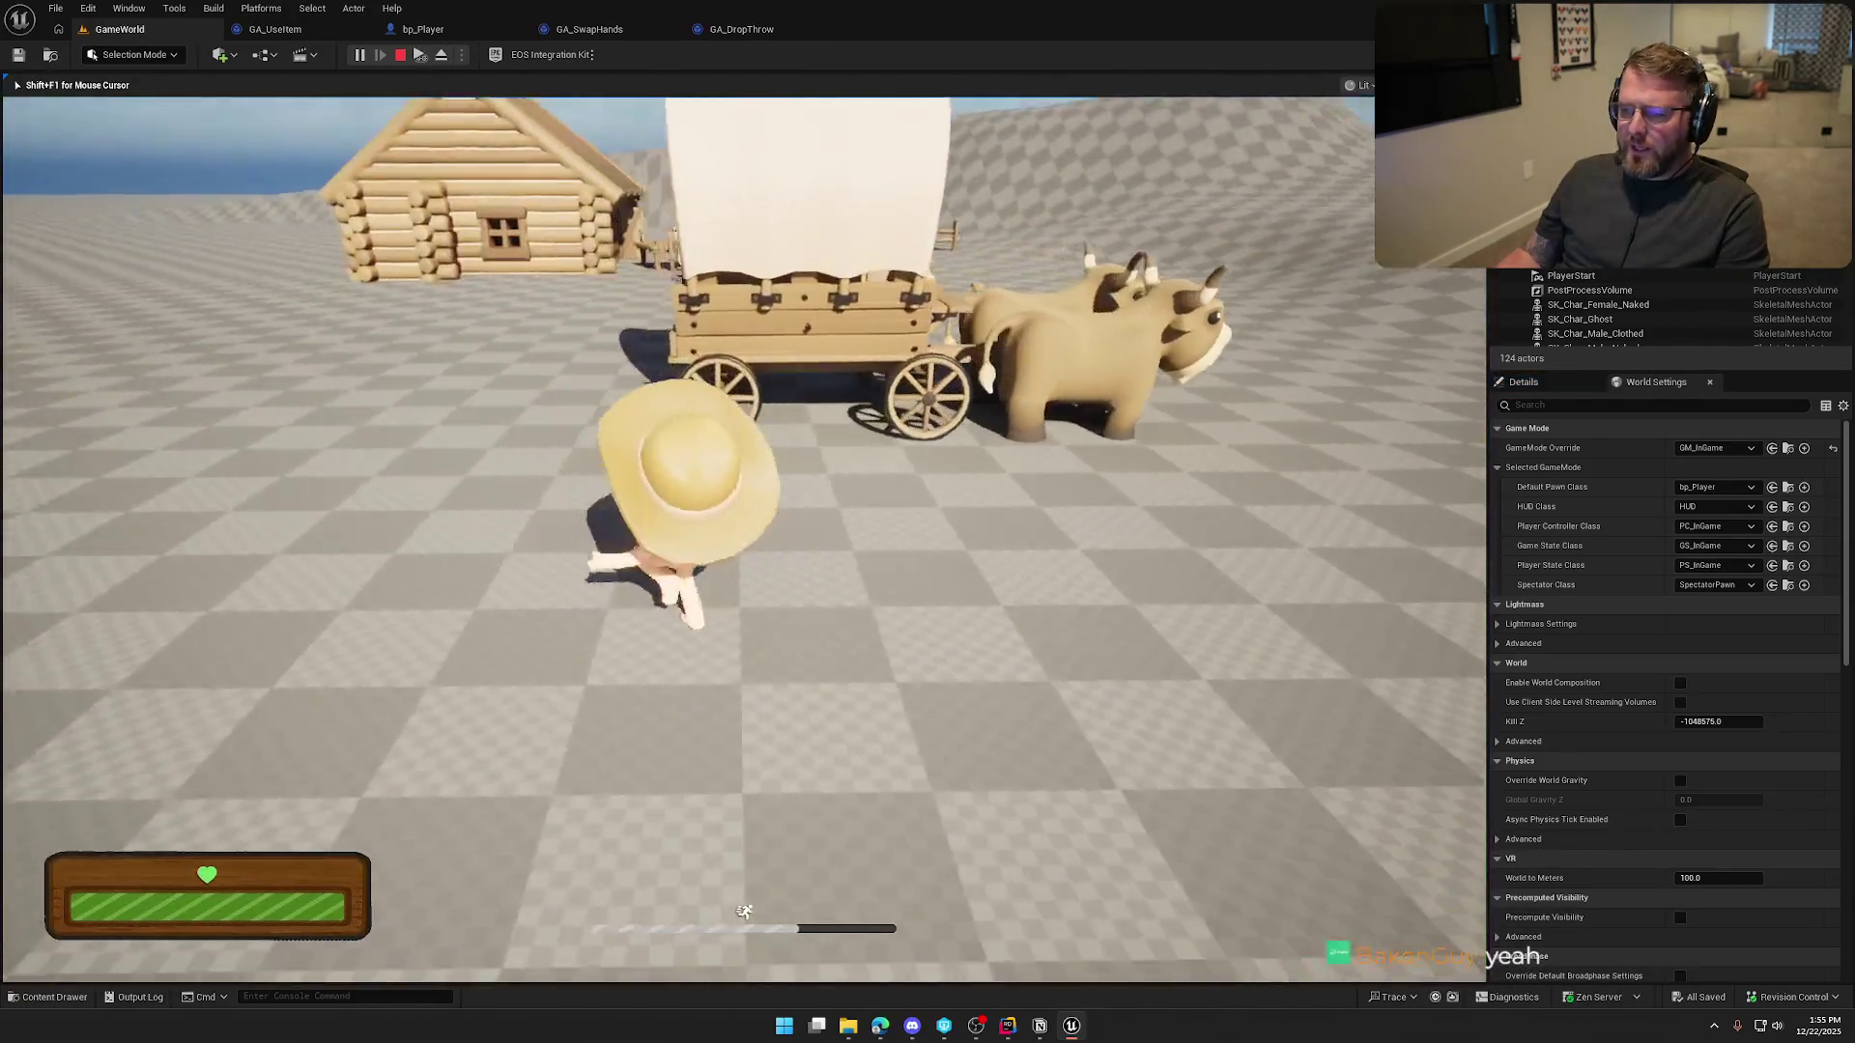
pyautogui.press('w')
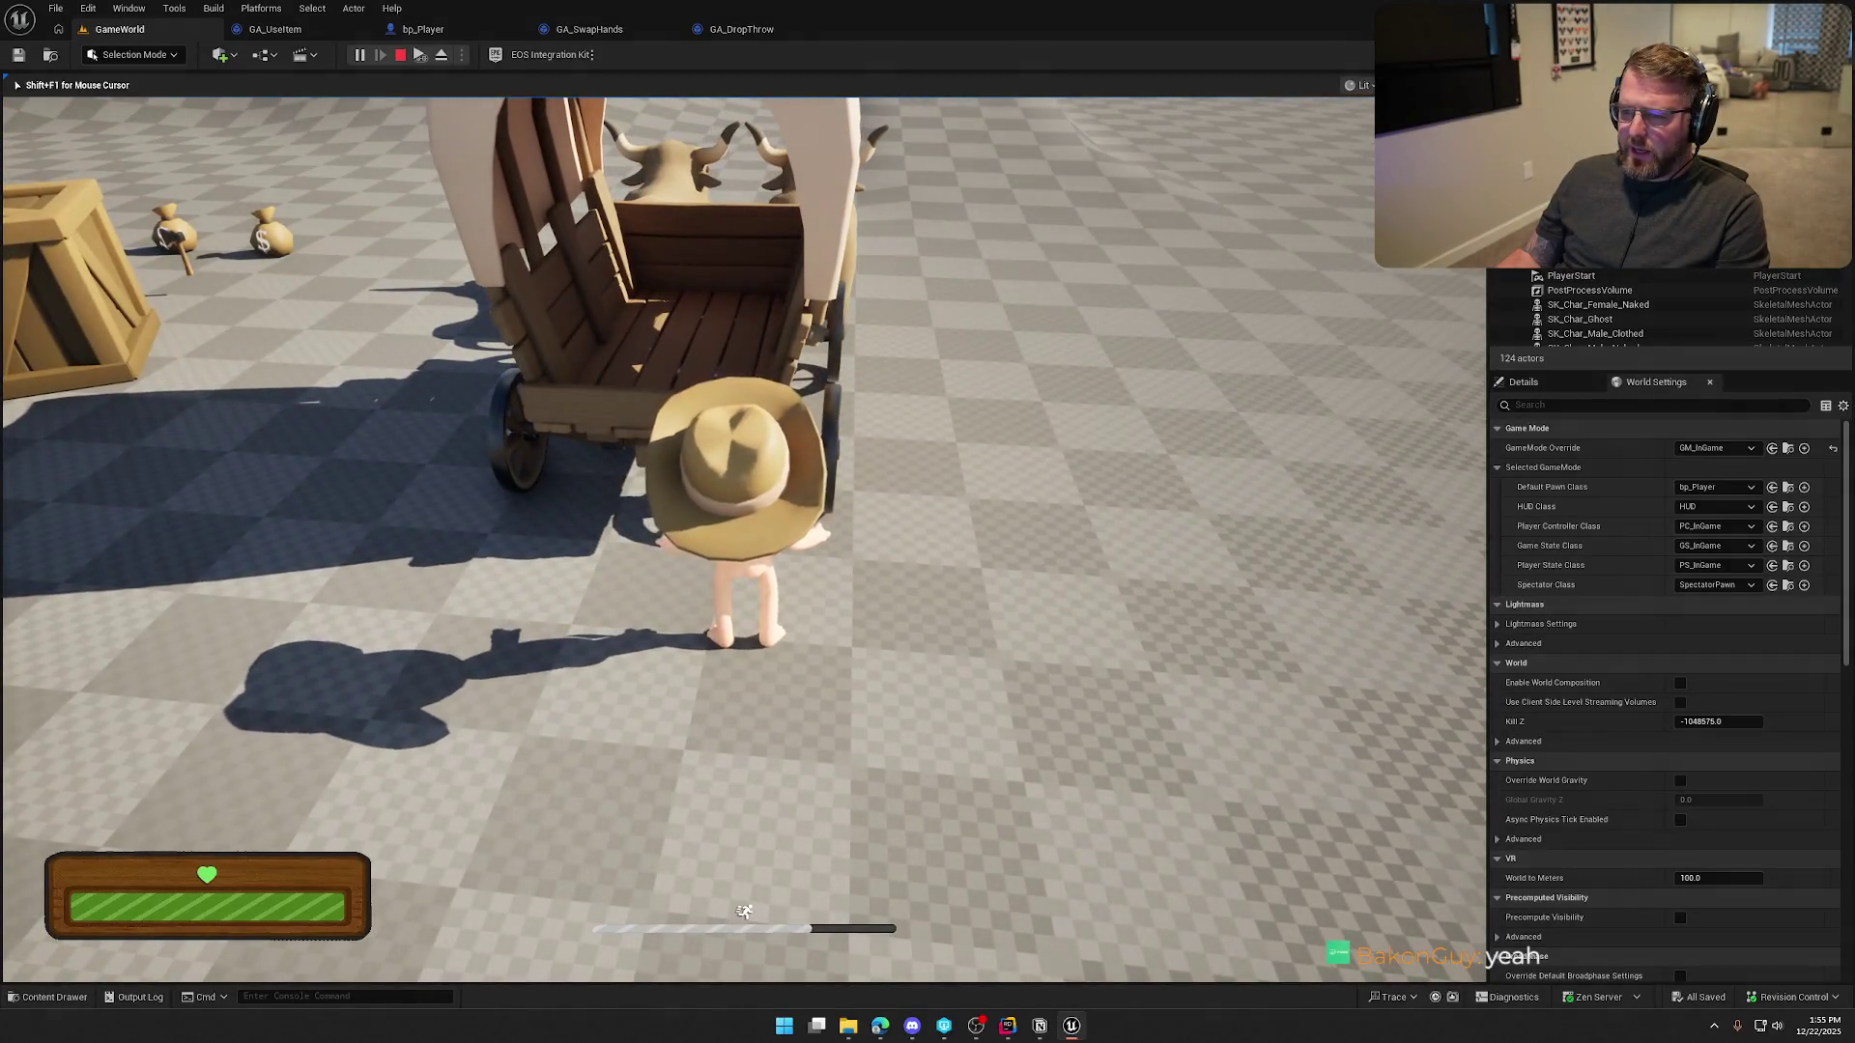
pyautogui.press('a')
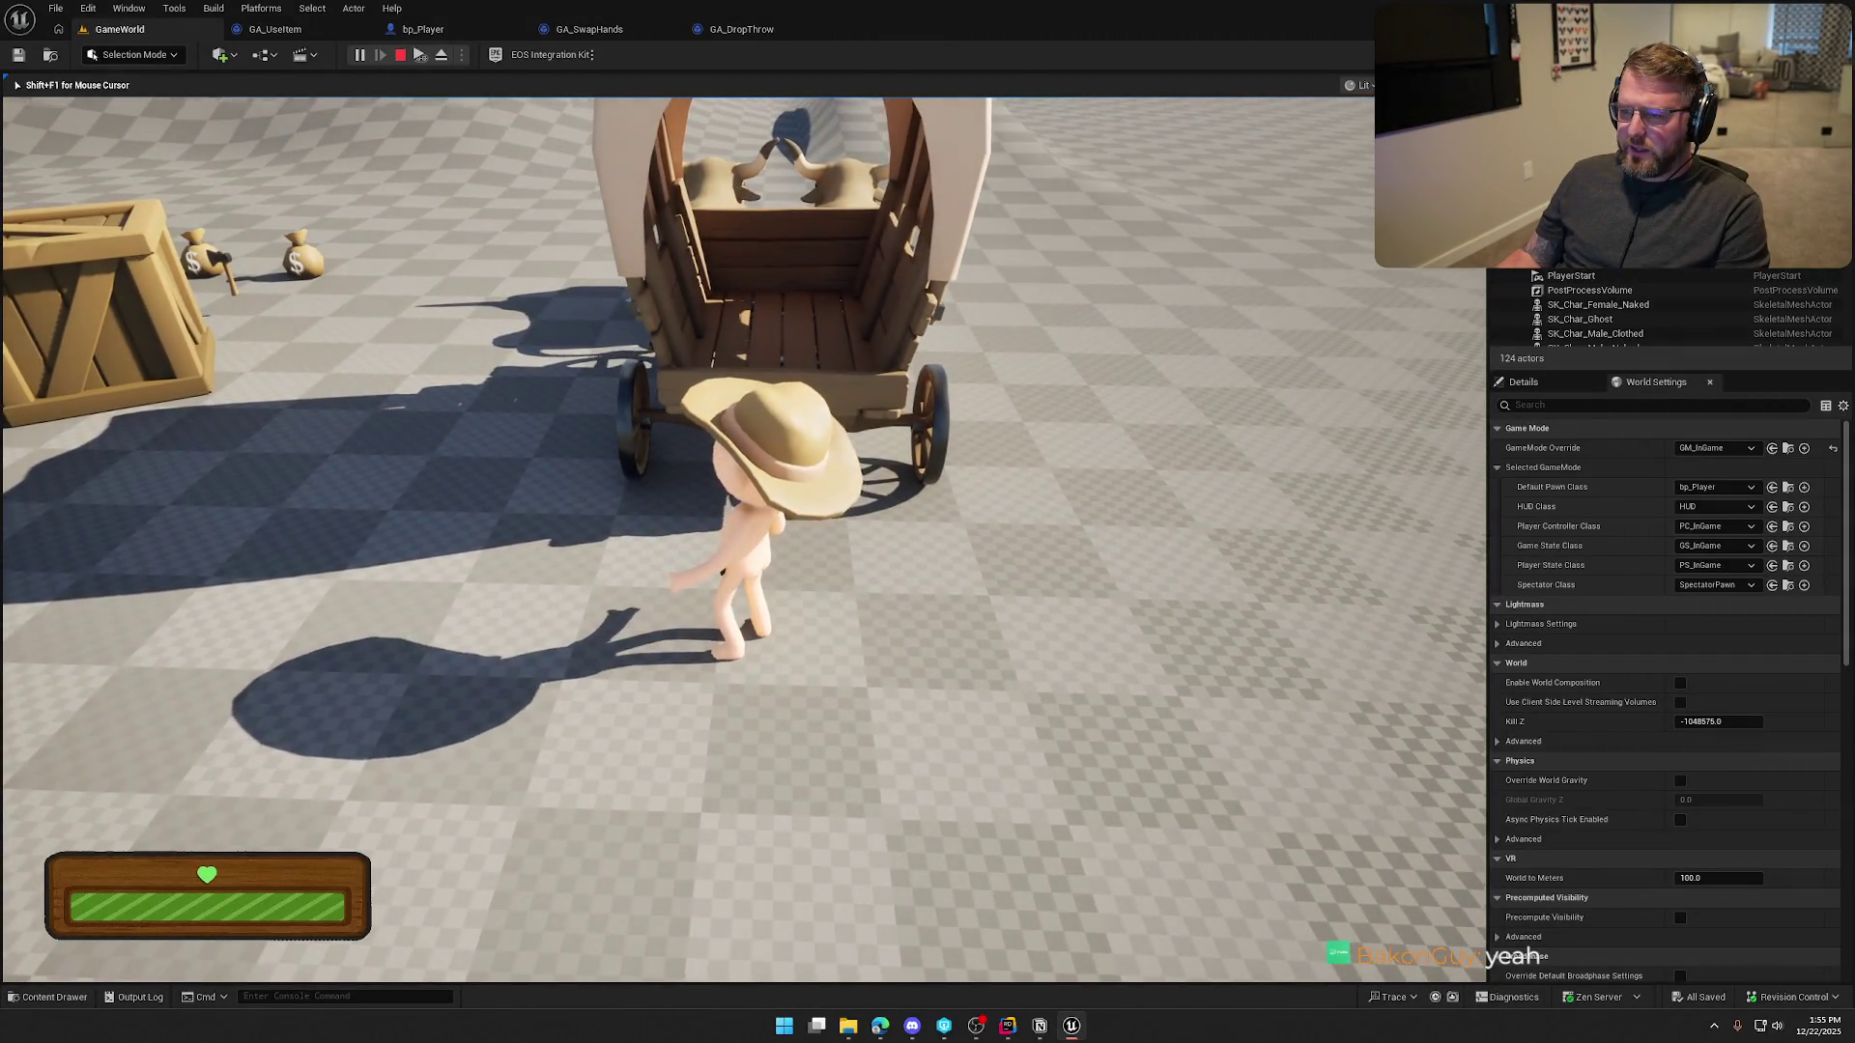
pyautogui.press('w')
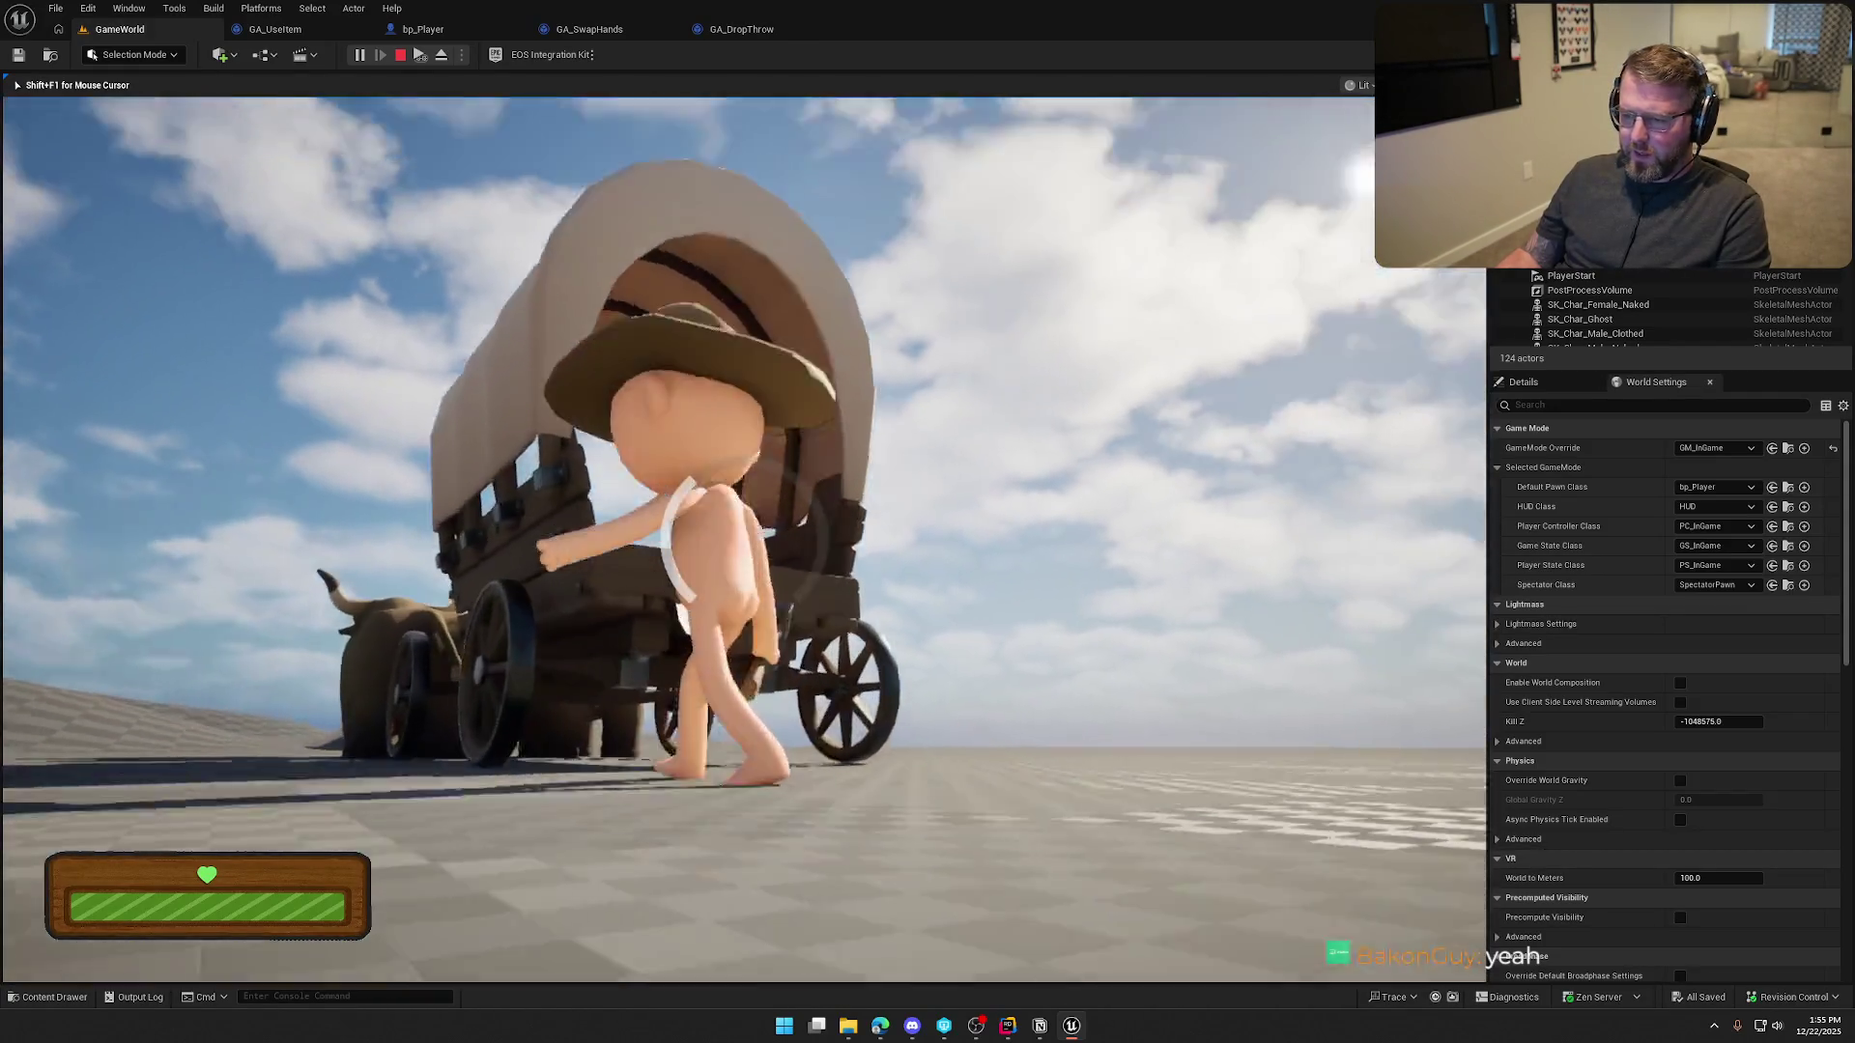
pyautogui.press('w')
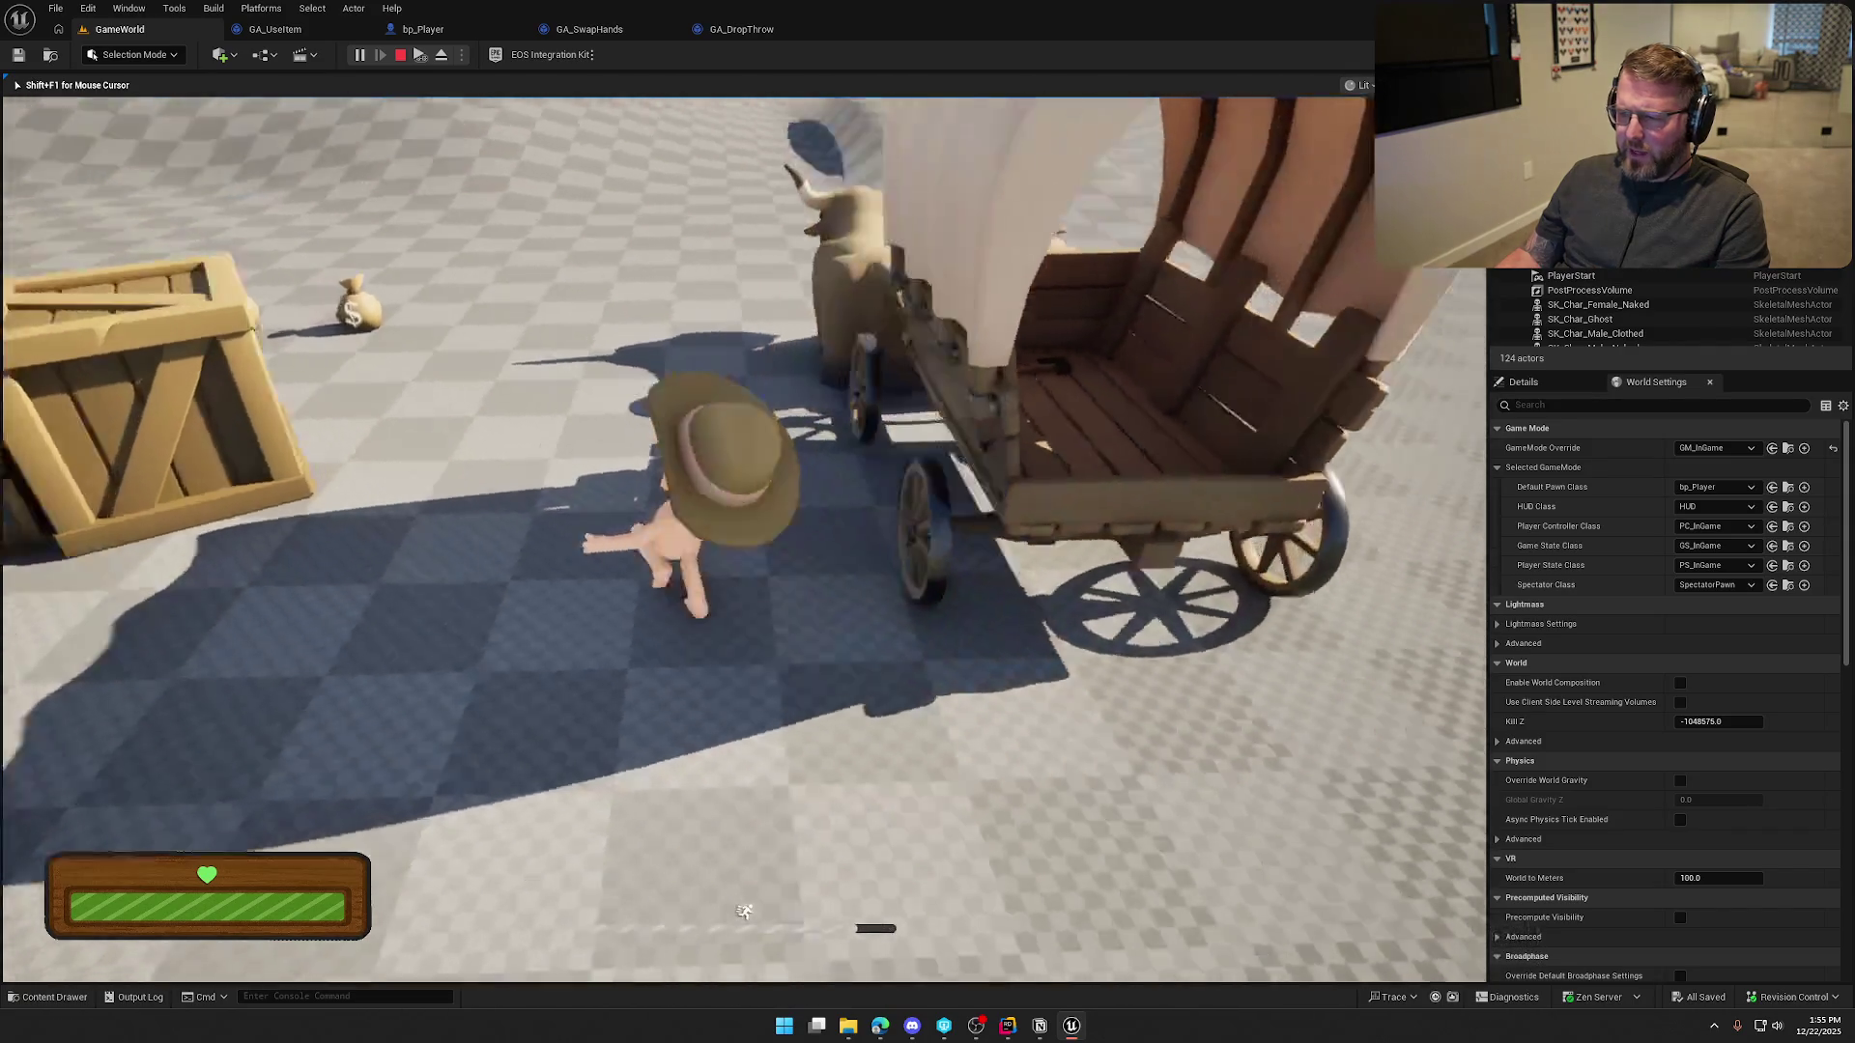
pyautogui.press('e')
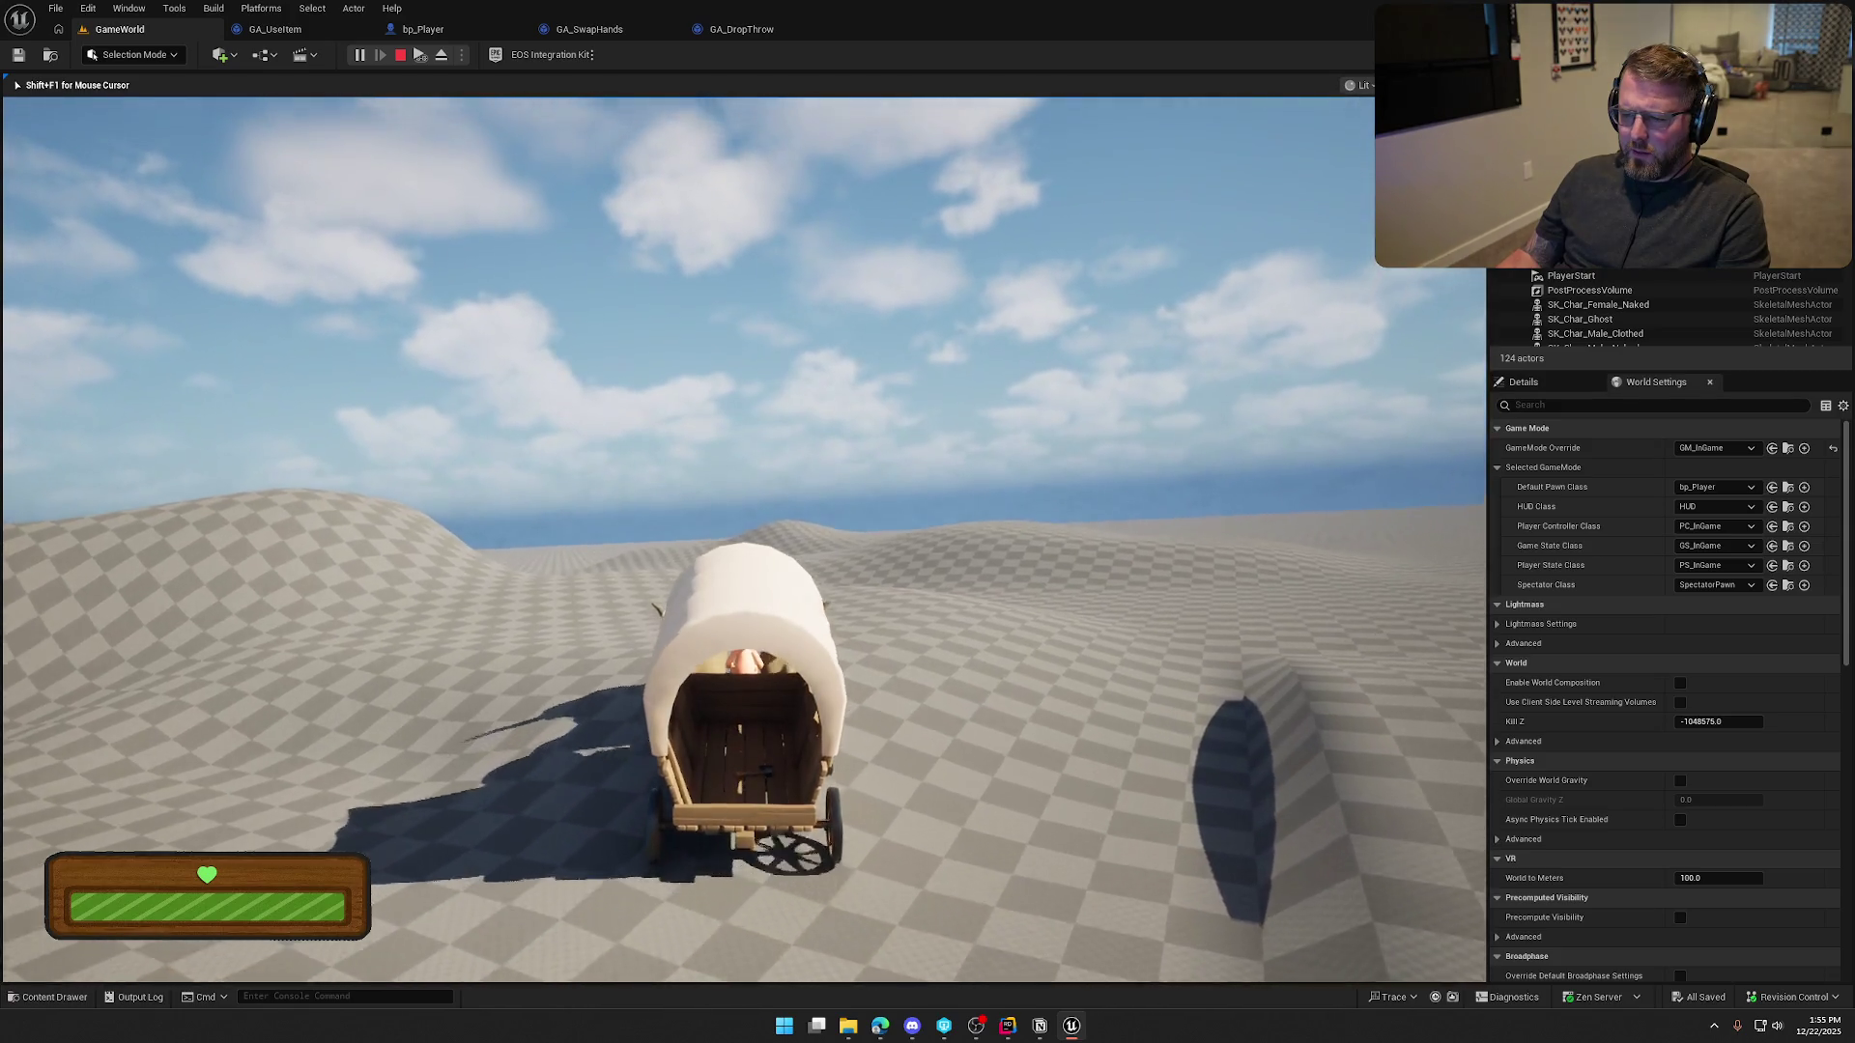
pyautogui.press('w')
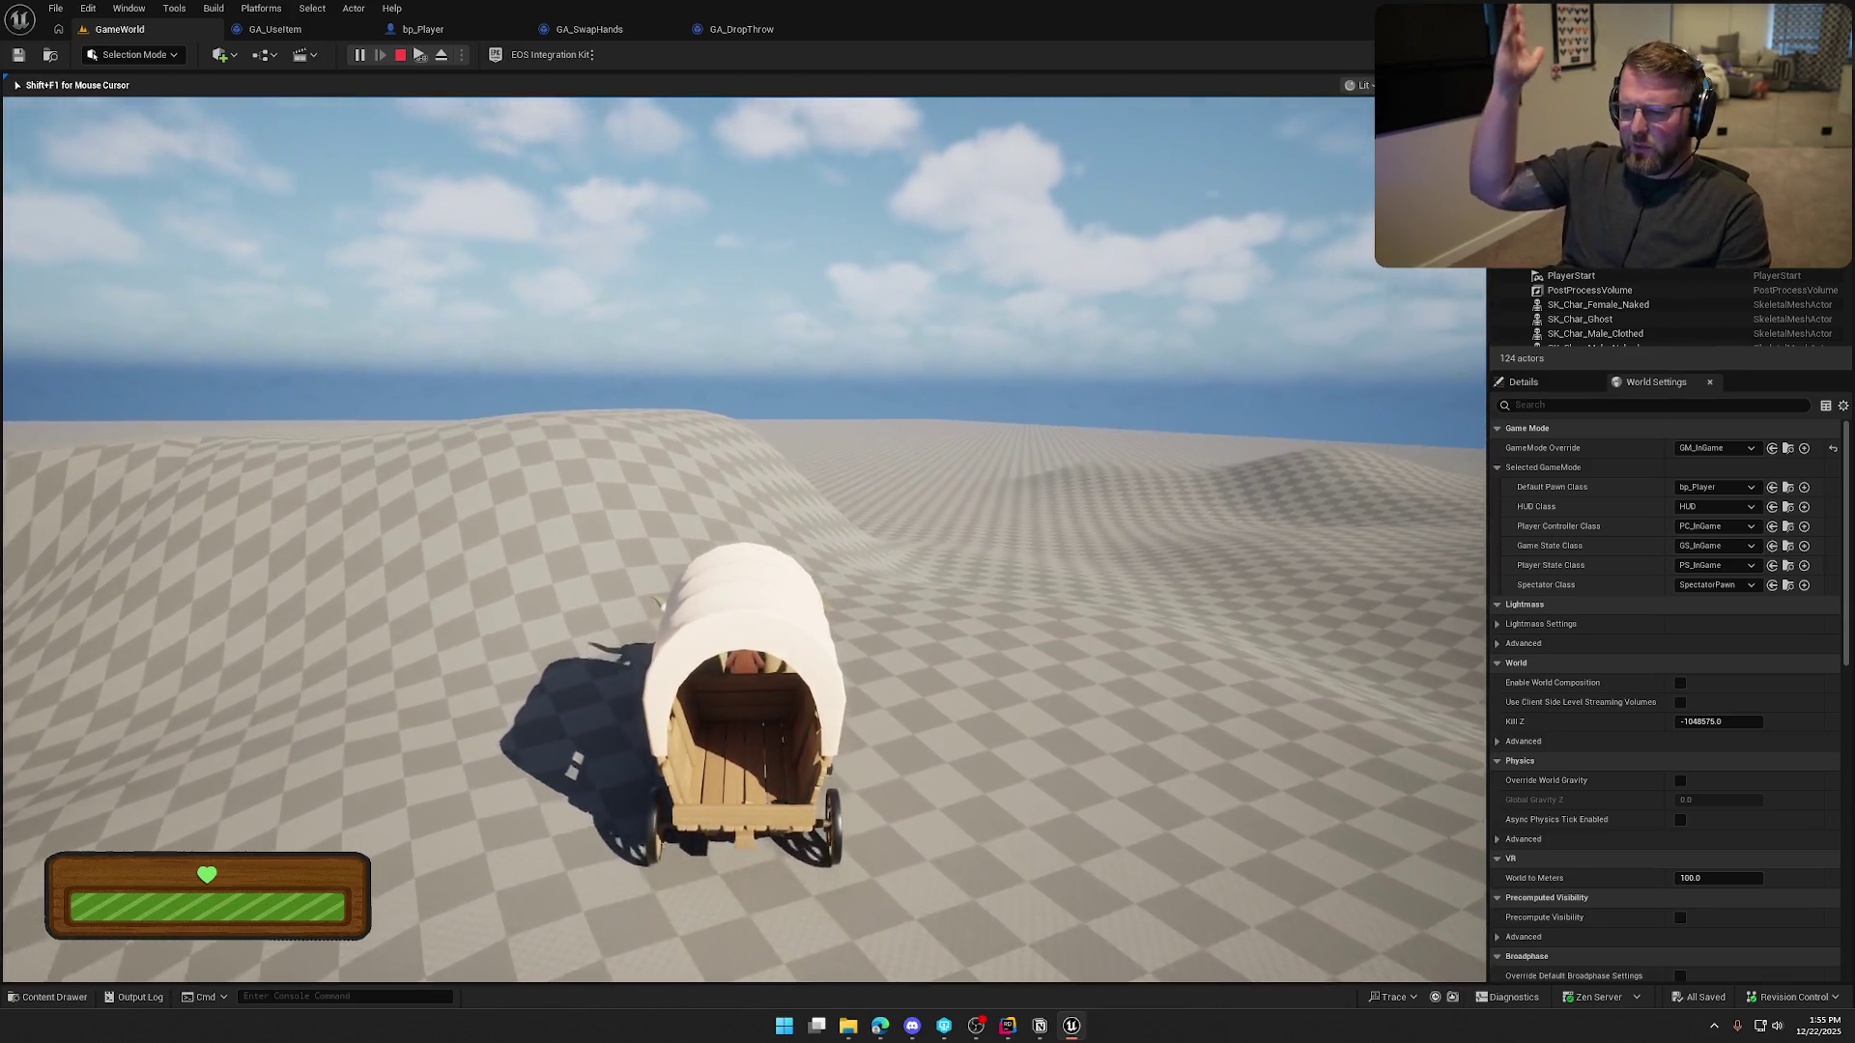
pyautogui.press('w')
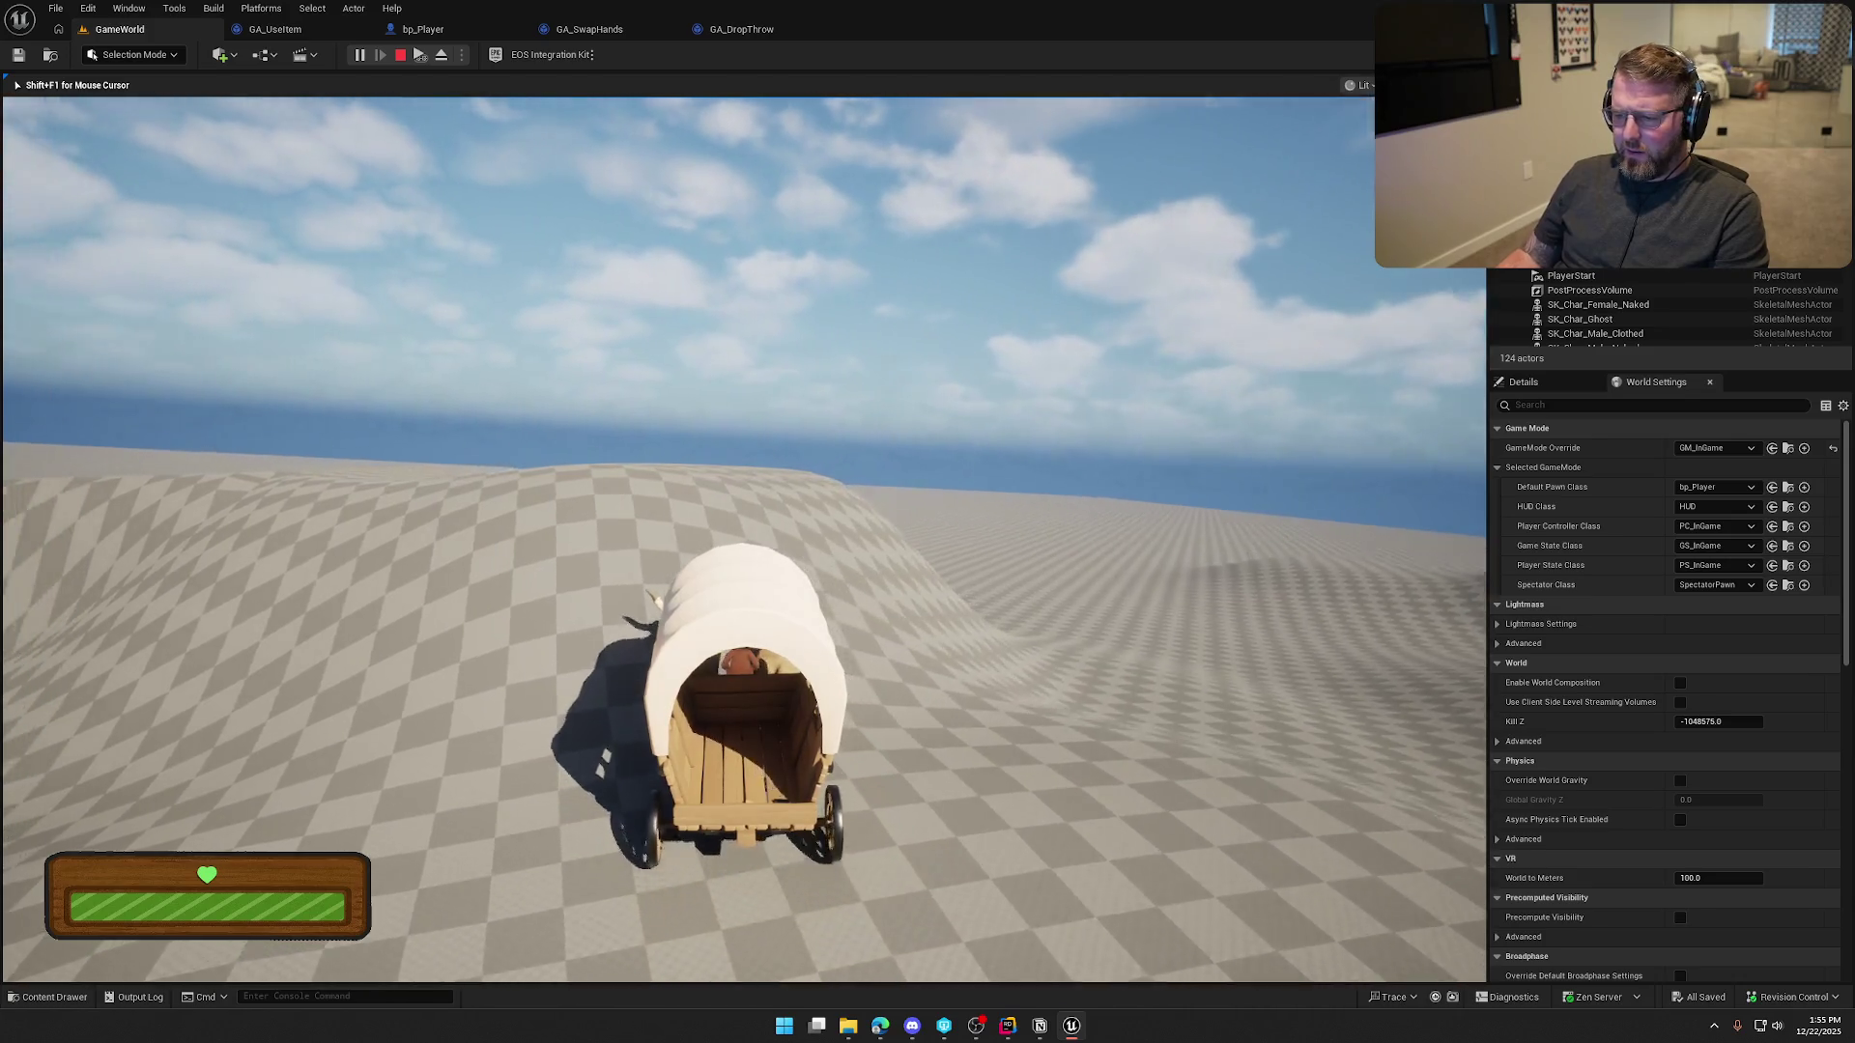